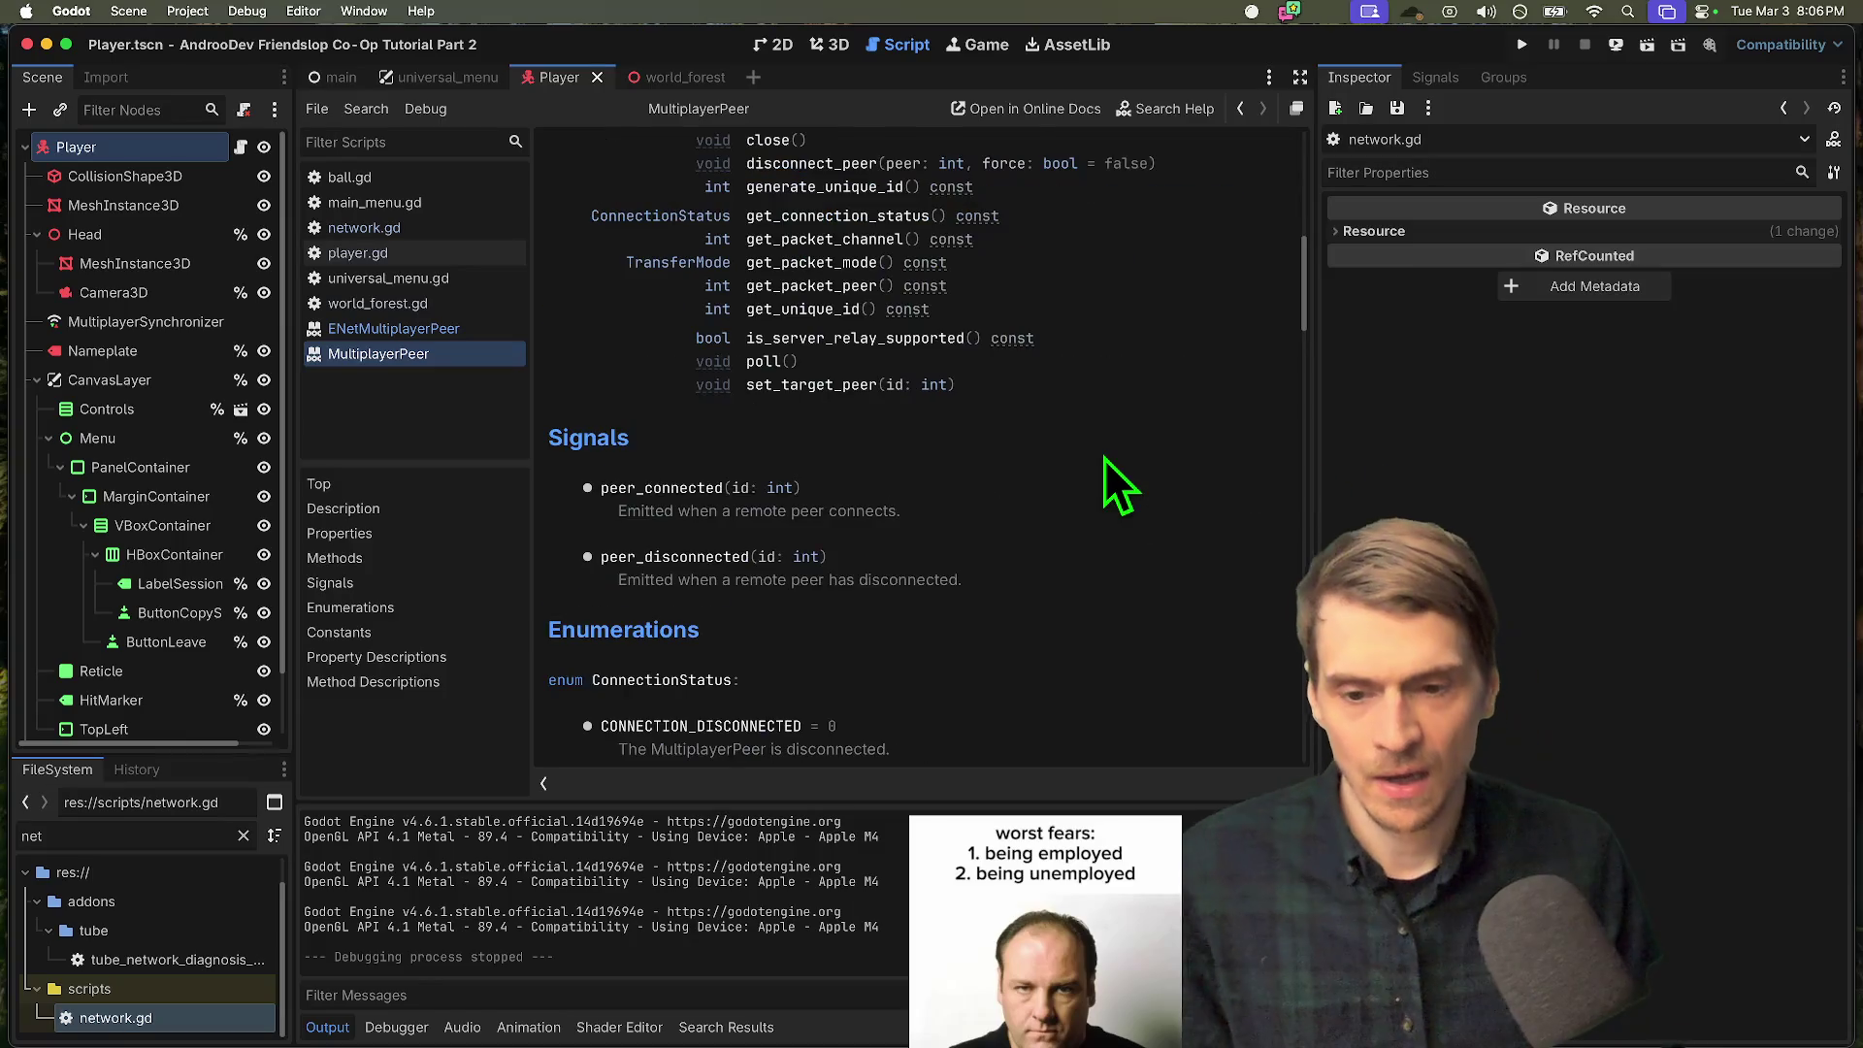
pyautogui.scroll(-20, 1116, 456)
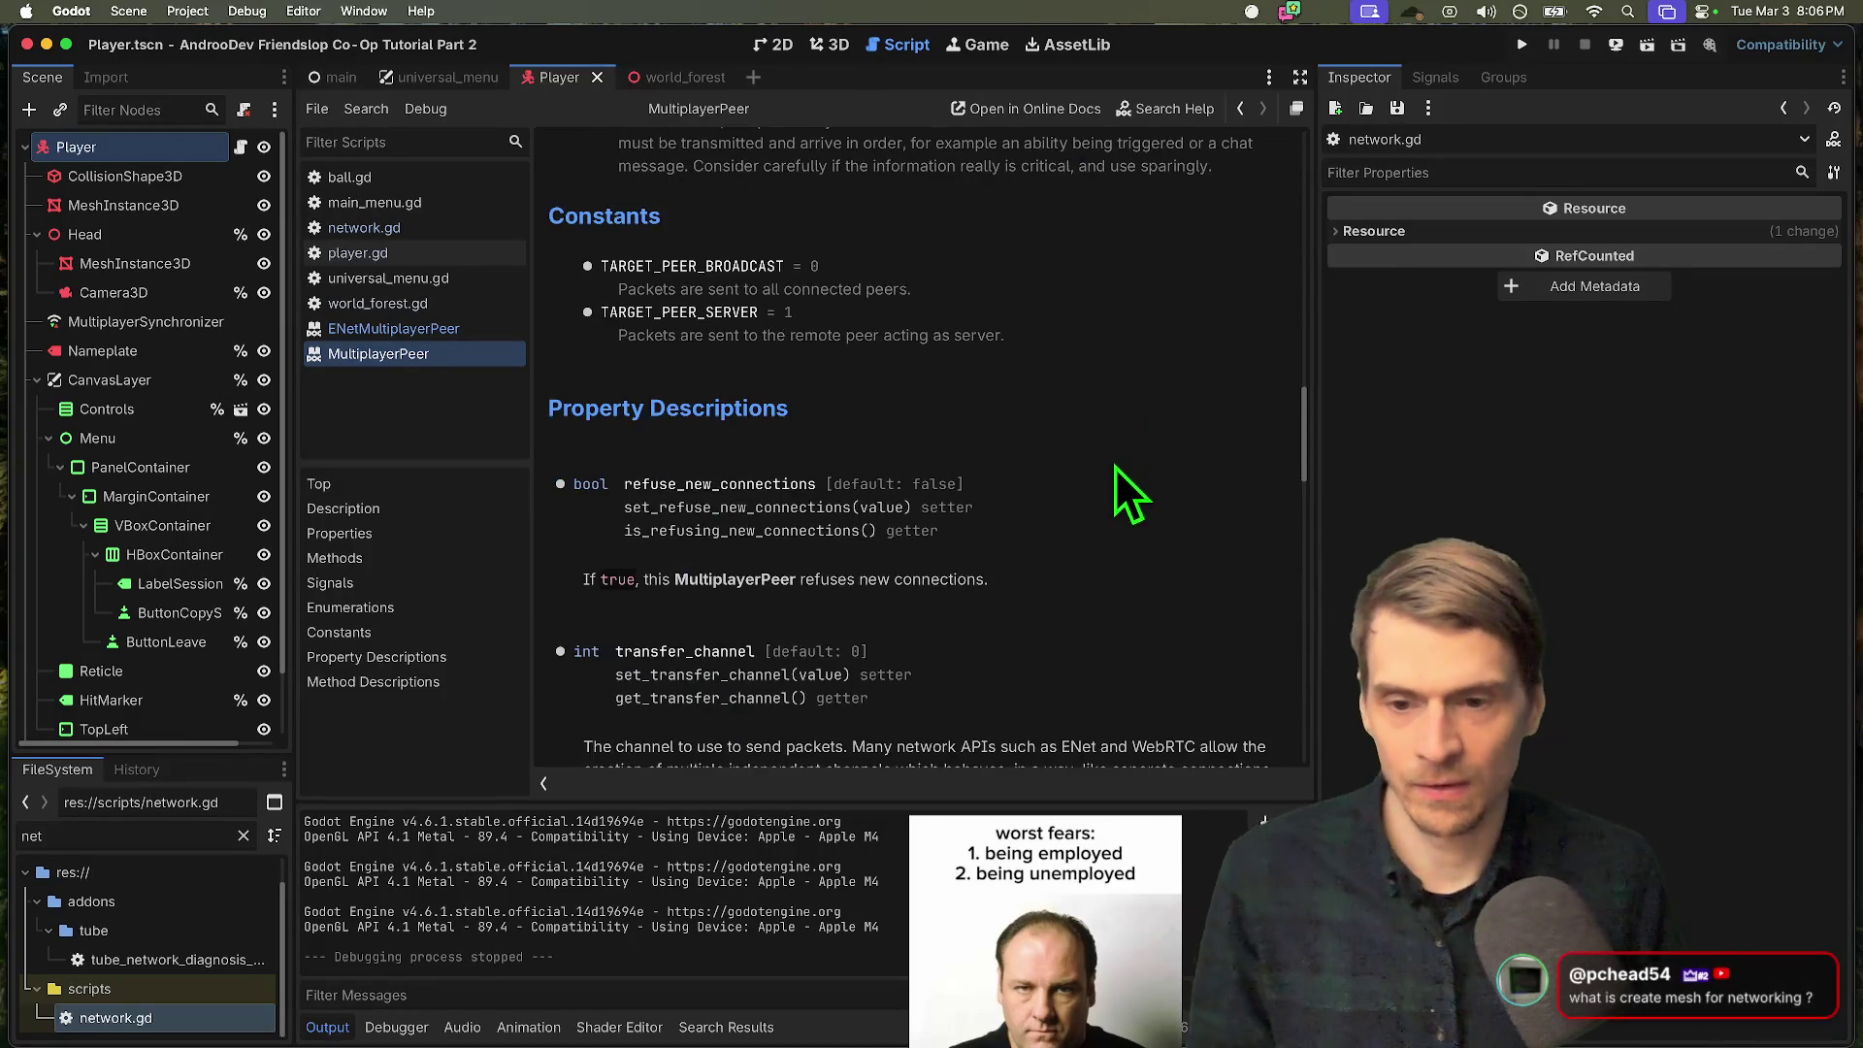
# Look up the ENetMultiplayerPeer reference and MultiplayerAPI's multiplayer_peer property.
pyautogui.scroll(20, 1126, 464)
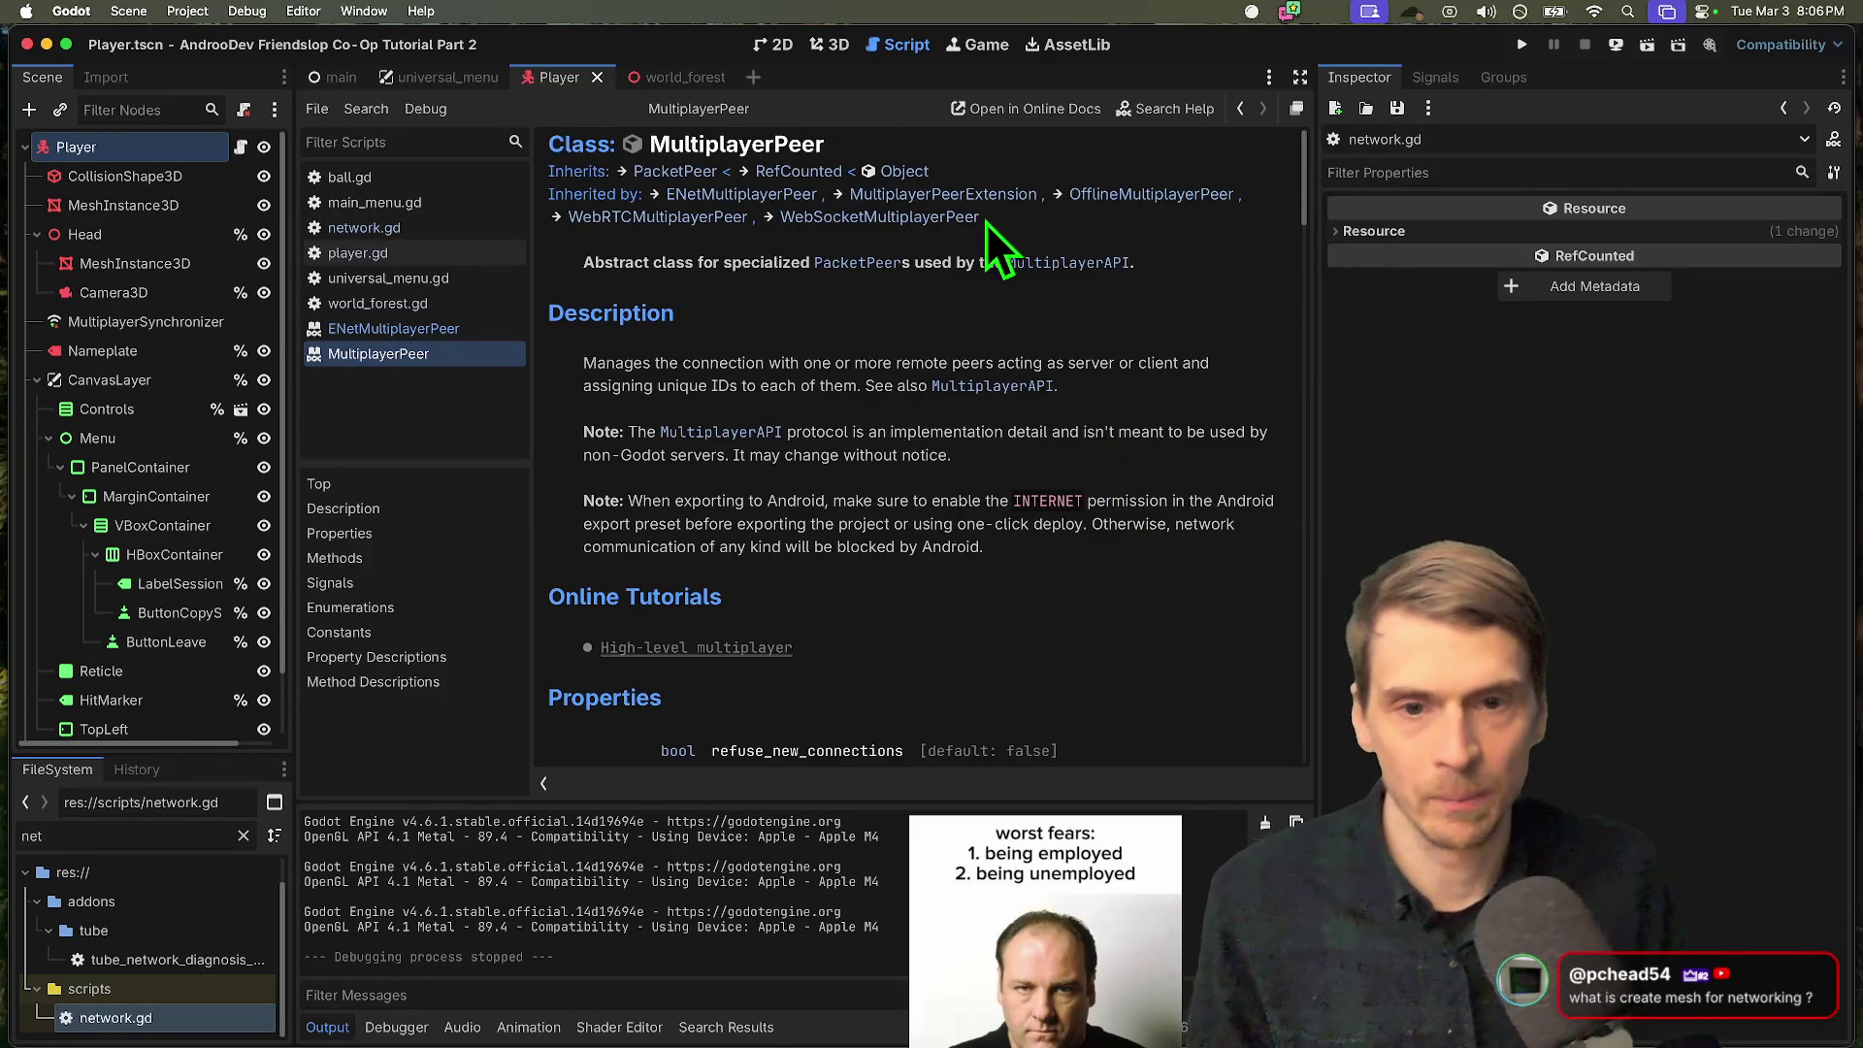
pyautogui.click(708, 199)
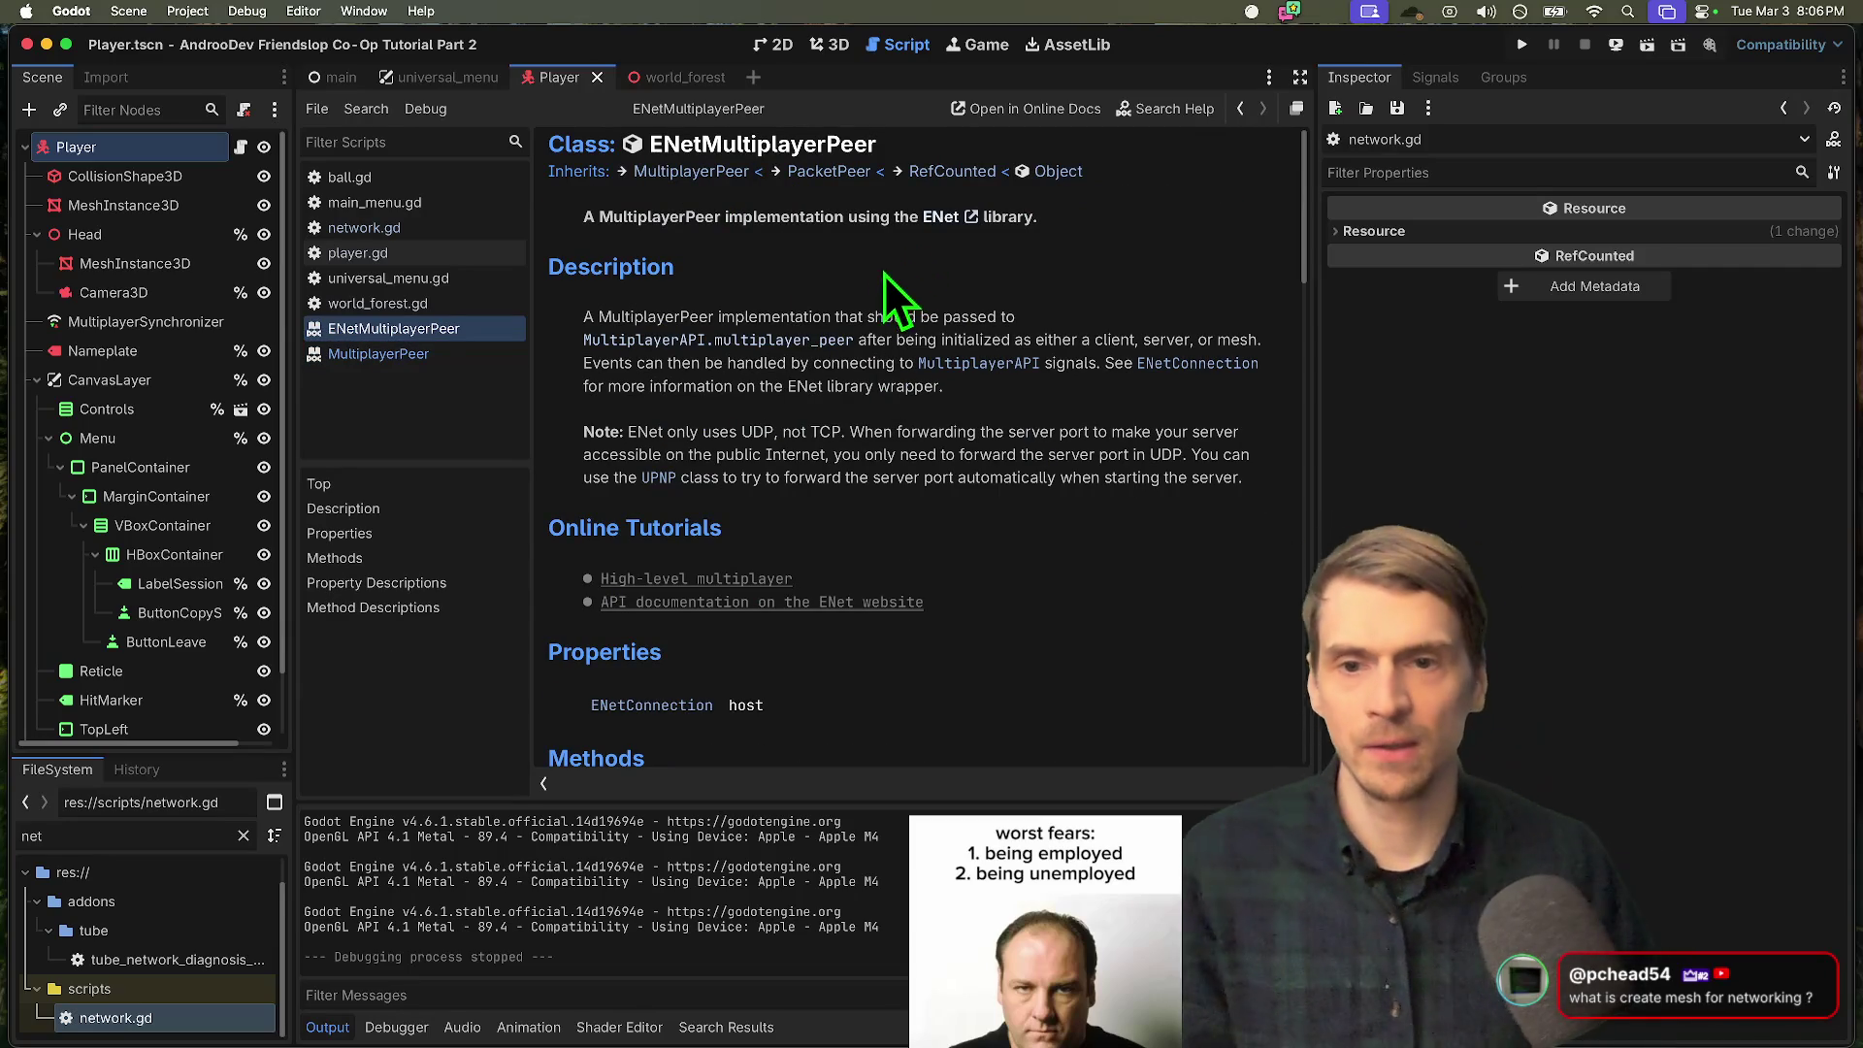
pyautogui.click(825, 341)
# Return to MultiplayerPeer's Method Descriptions and open that page in the online docs.
pyautogui.scroll(5, 1038, 621)
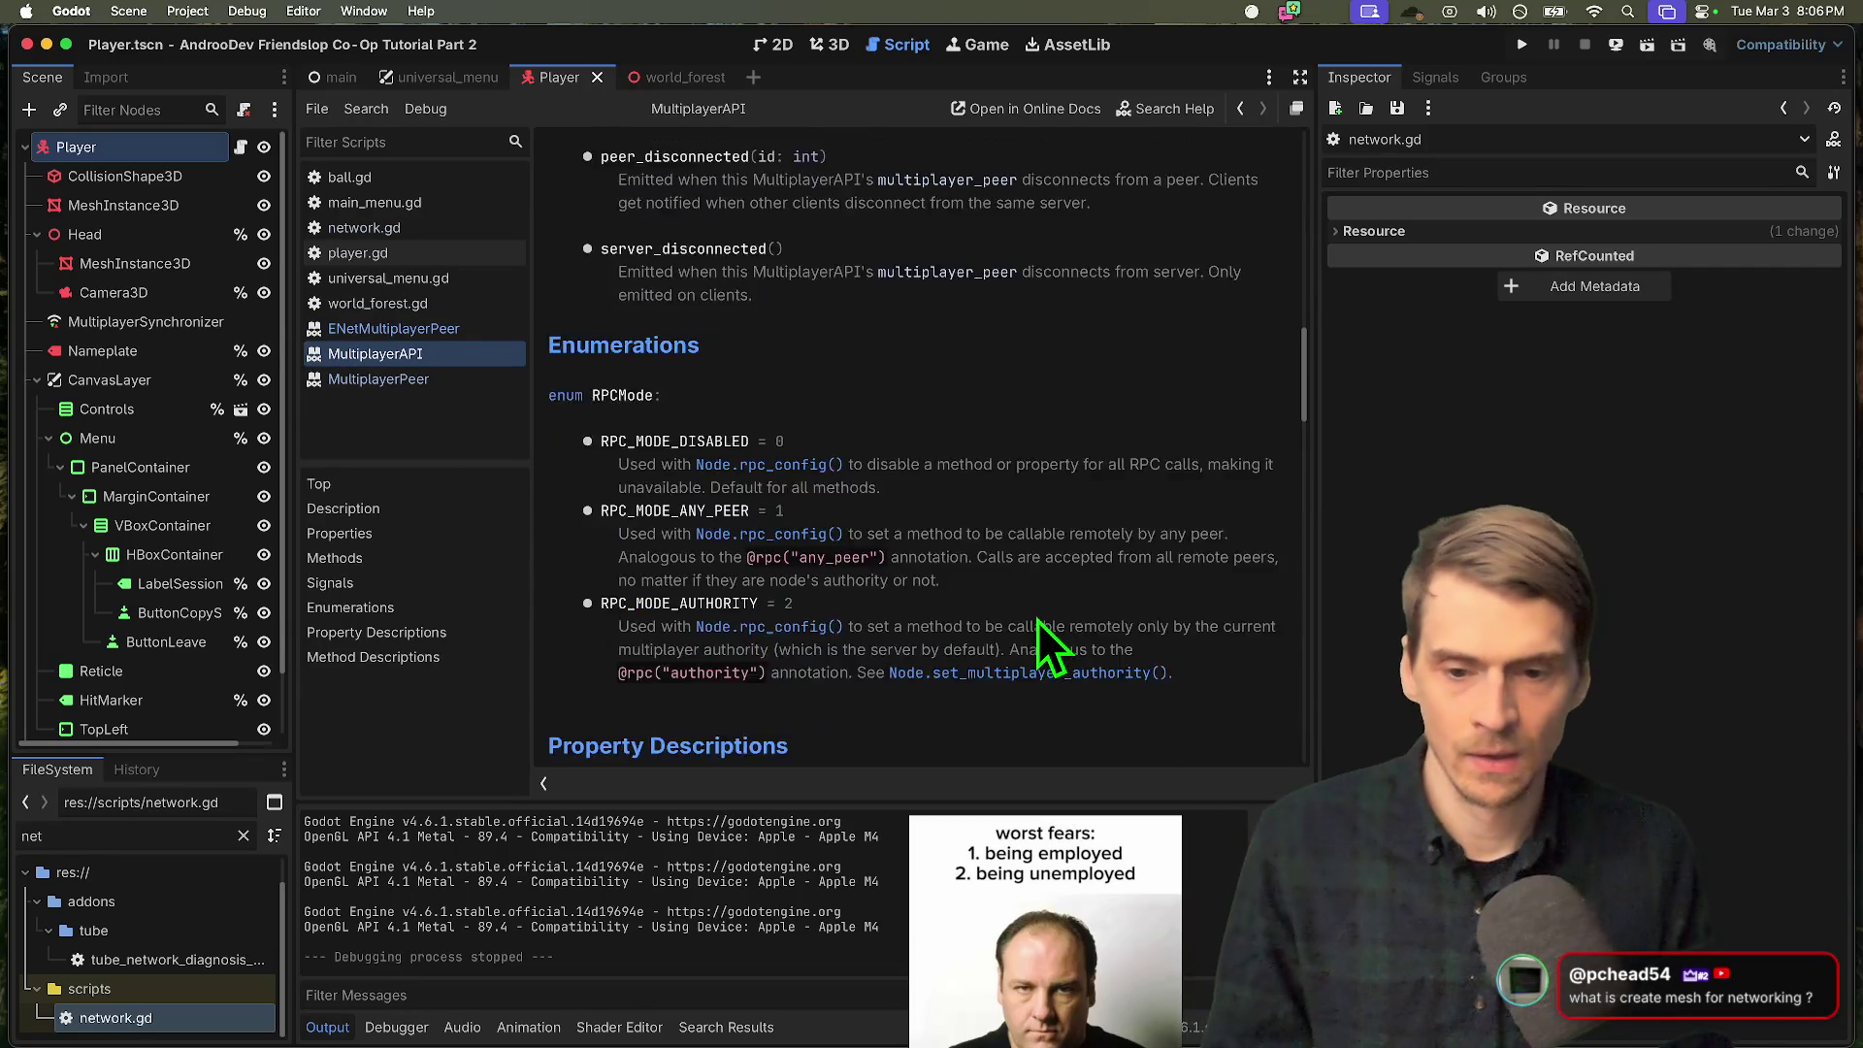
pyautogui.click(691, 683)
pyautogui.scroll(-5, 1238, 567)
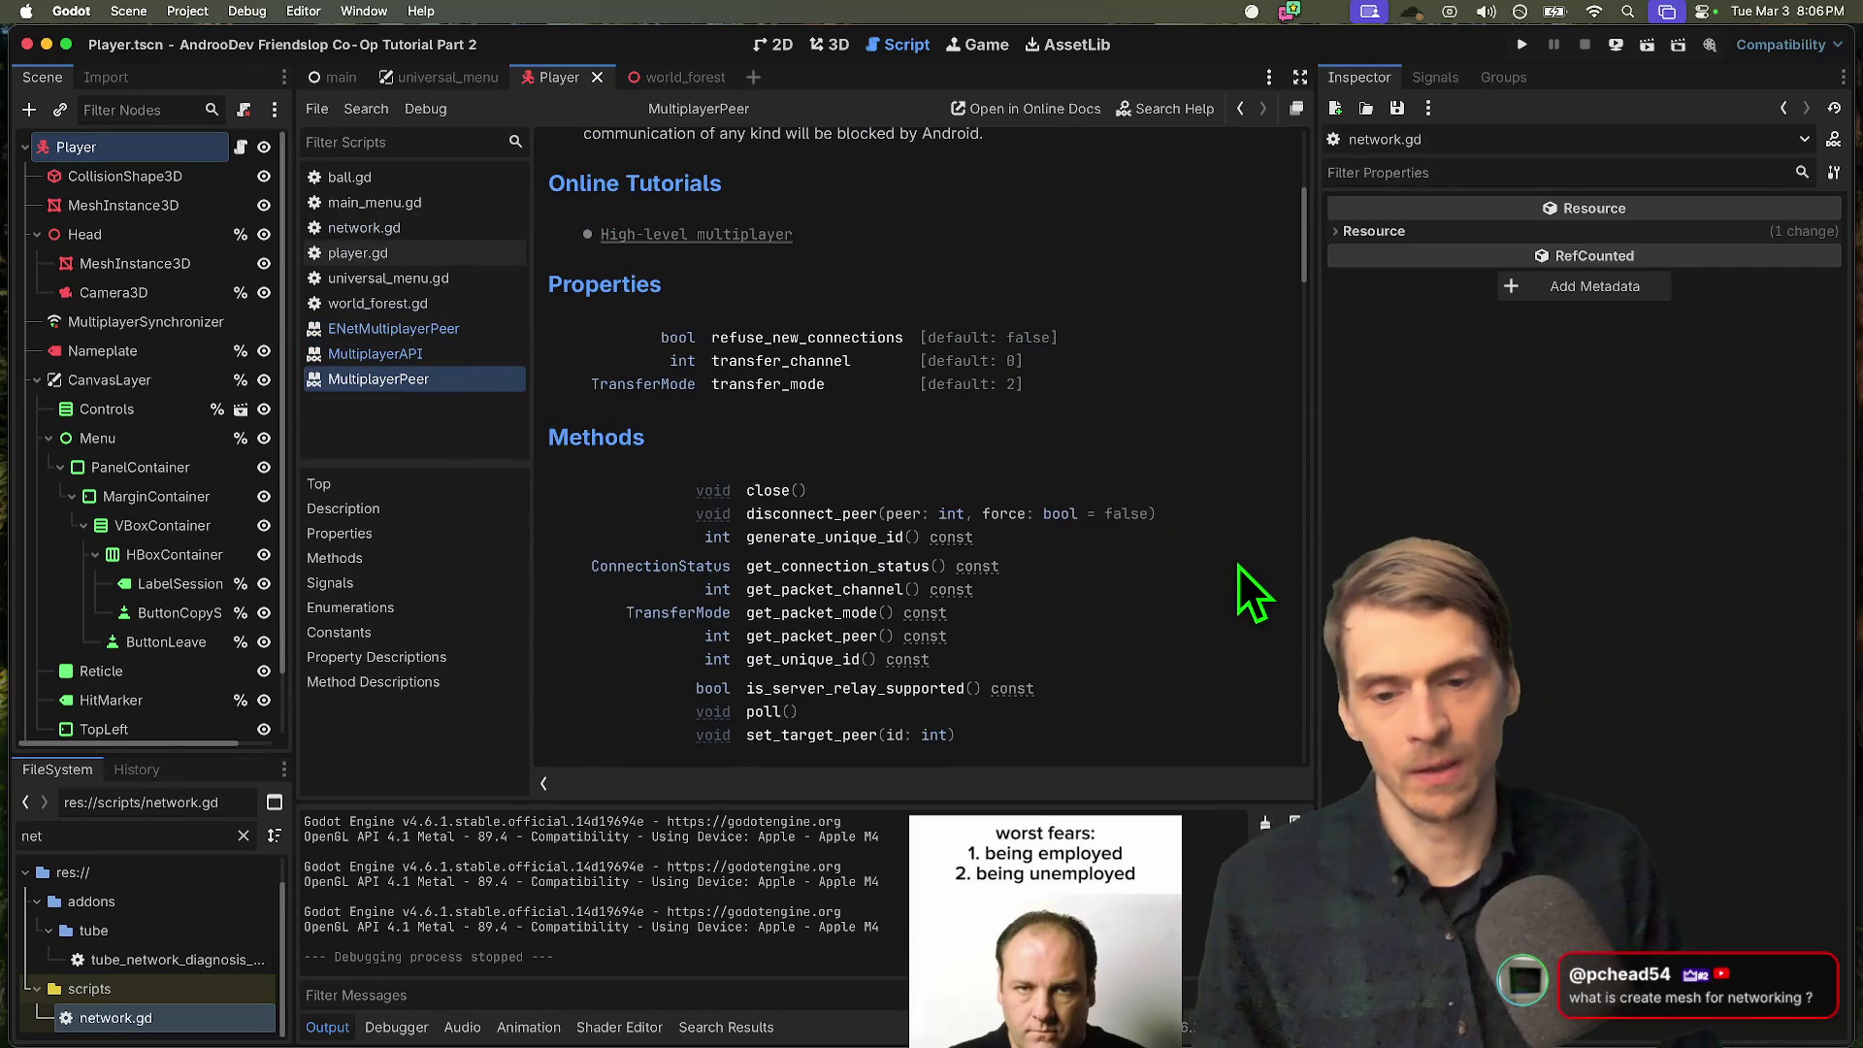
pyautogui.scroll(-10, 1234, 562)
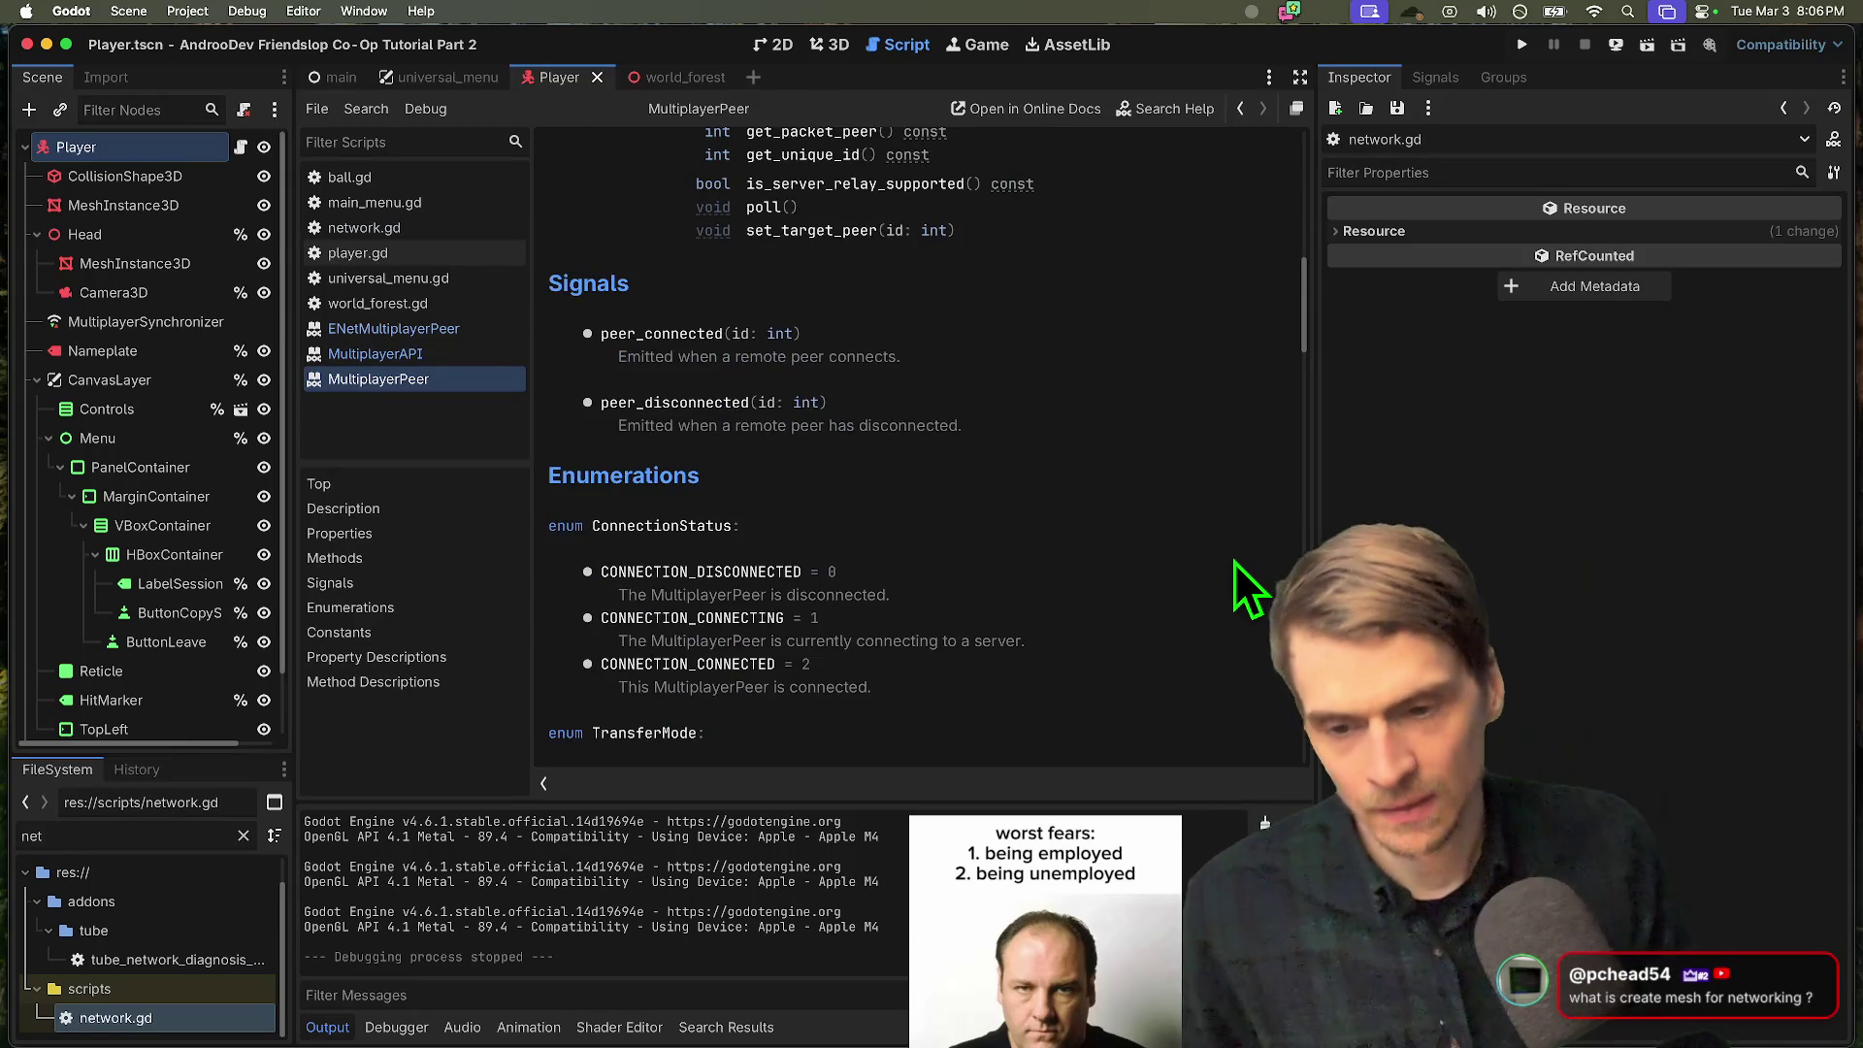
pyautogui.scroll(-10, 1232, 557)
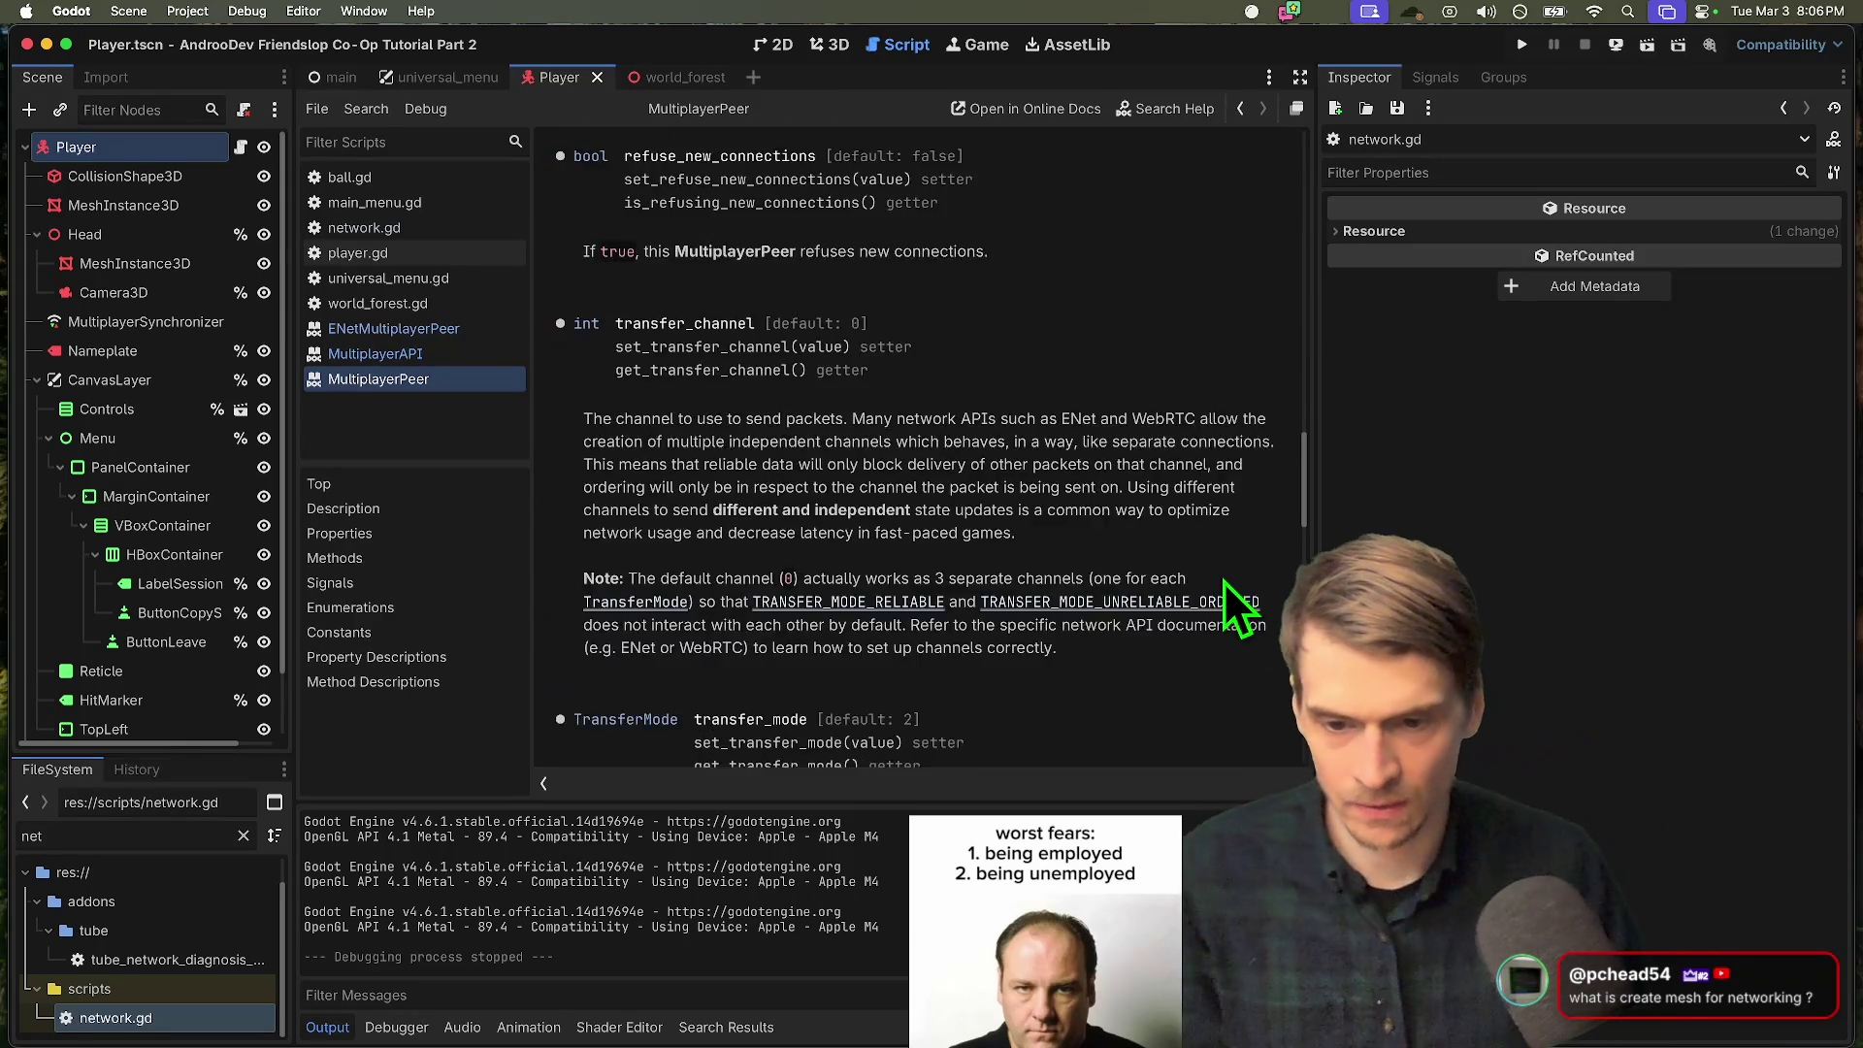
pyautogui.scroll(-5, 1218, 582)
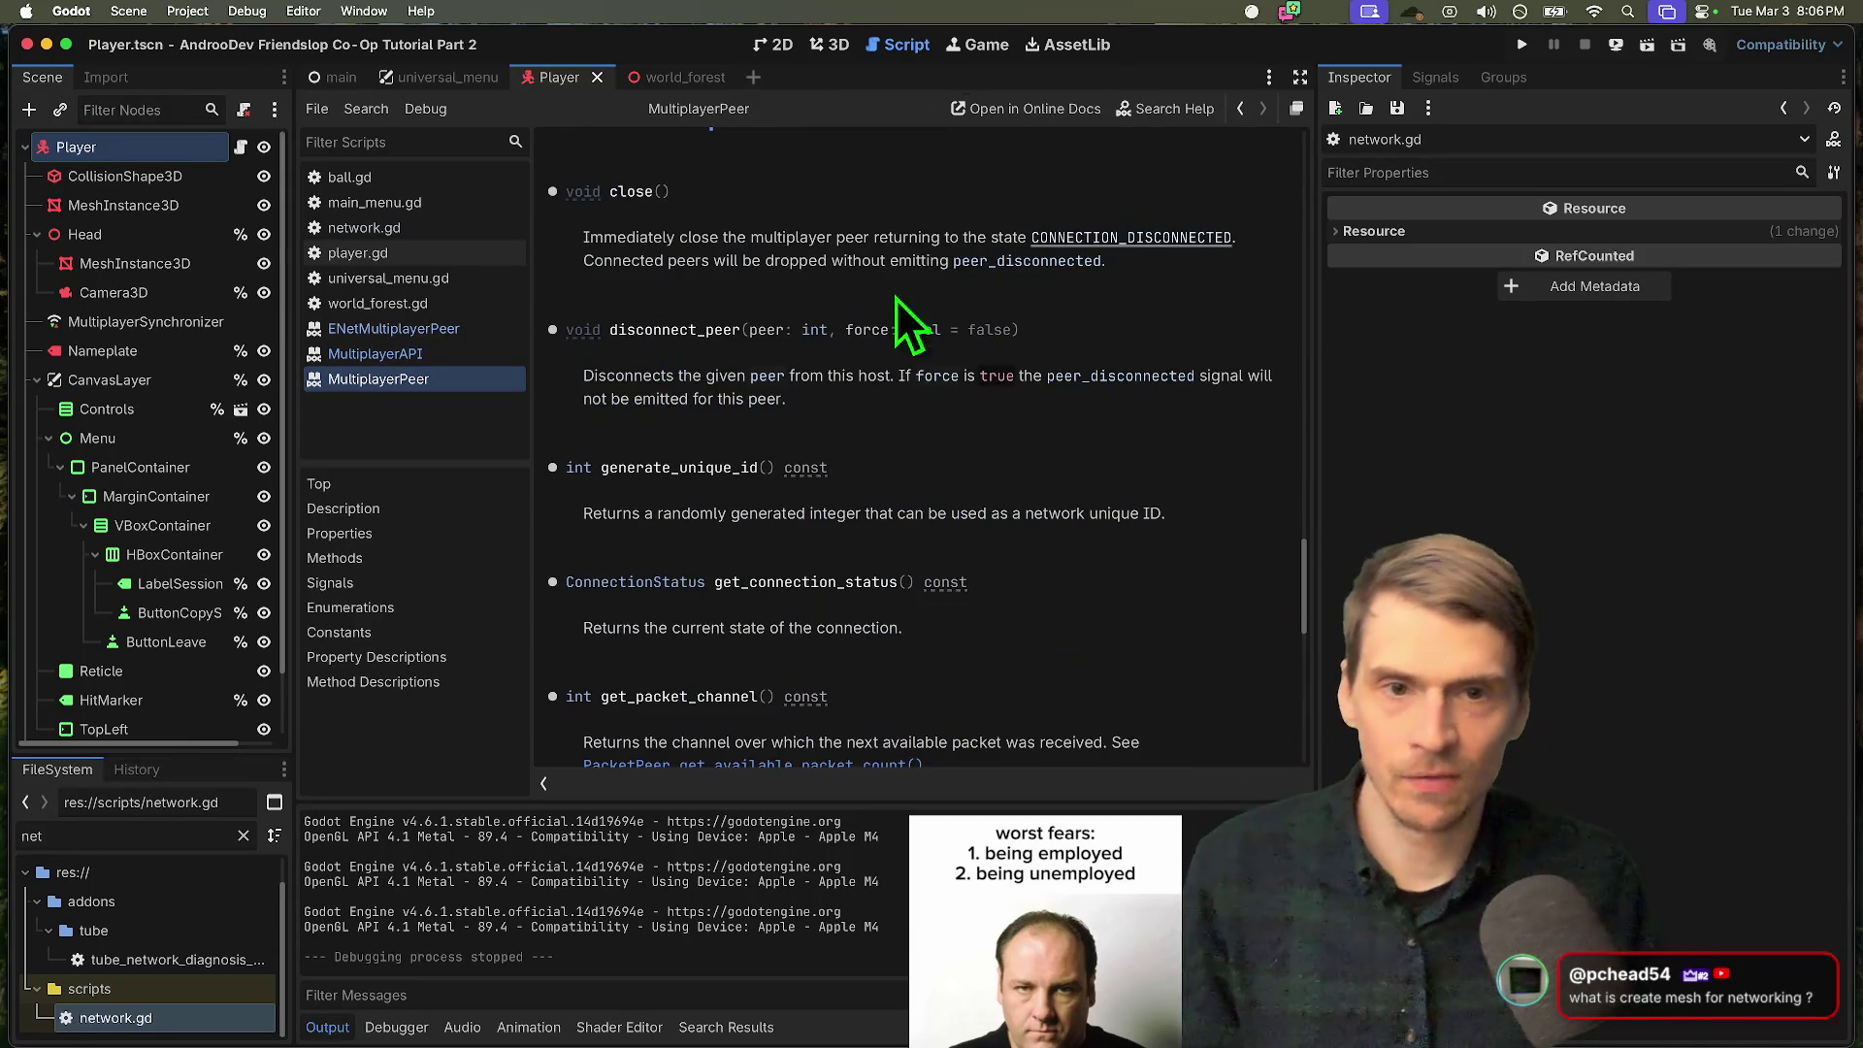
pyautogui.click(1015, 108)
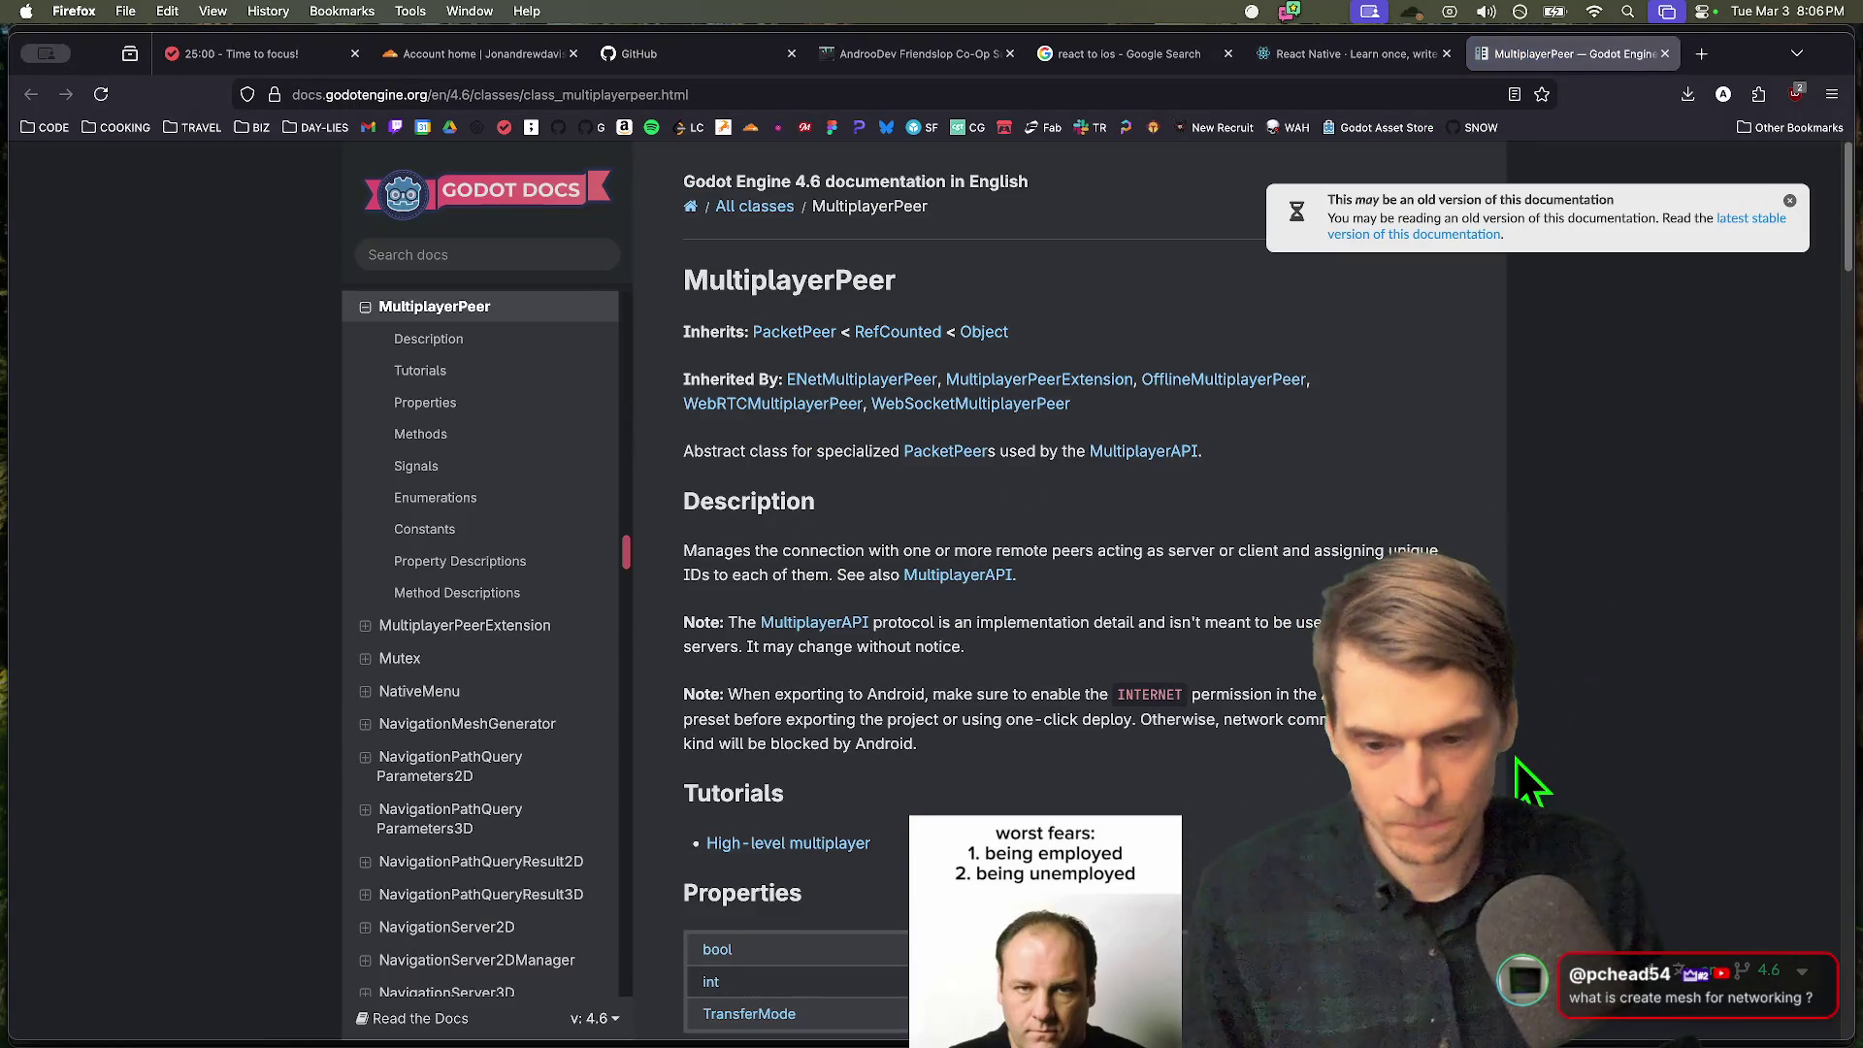
# Expand the Getting Started section of the online MultiplayerPeer docs page.
pyautogui.scroll(10, 393, 752)
pyautogui.scroll(15, 397, 752)
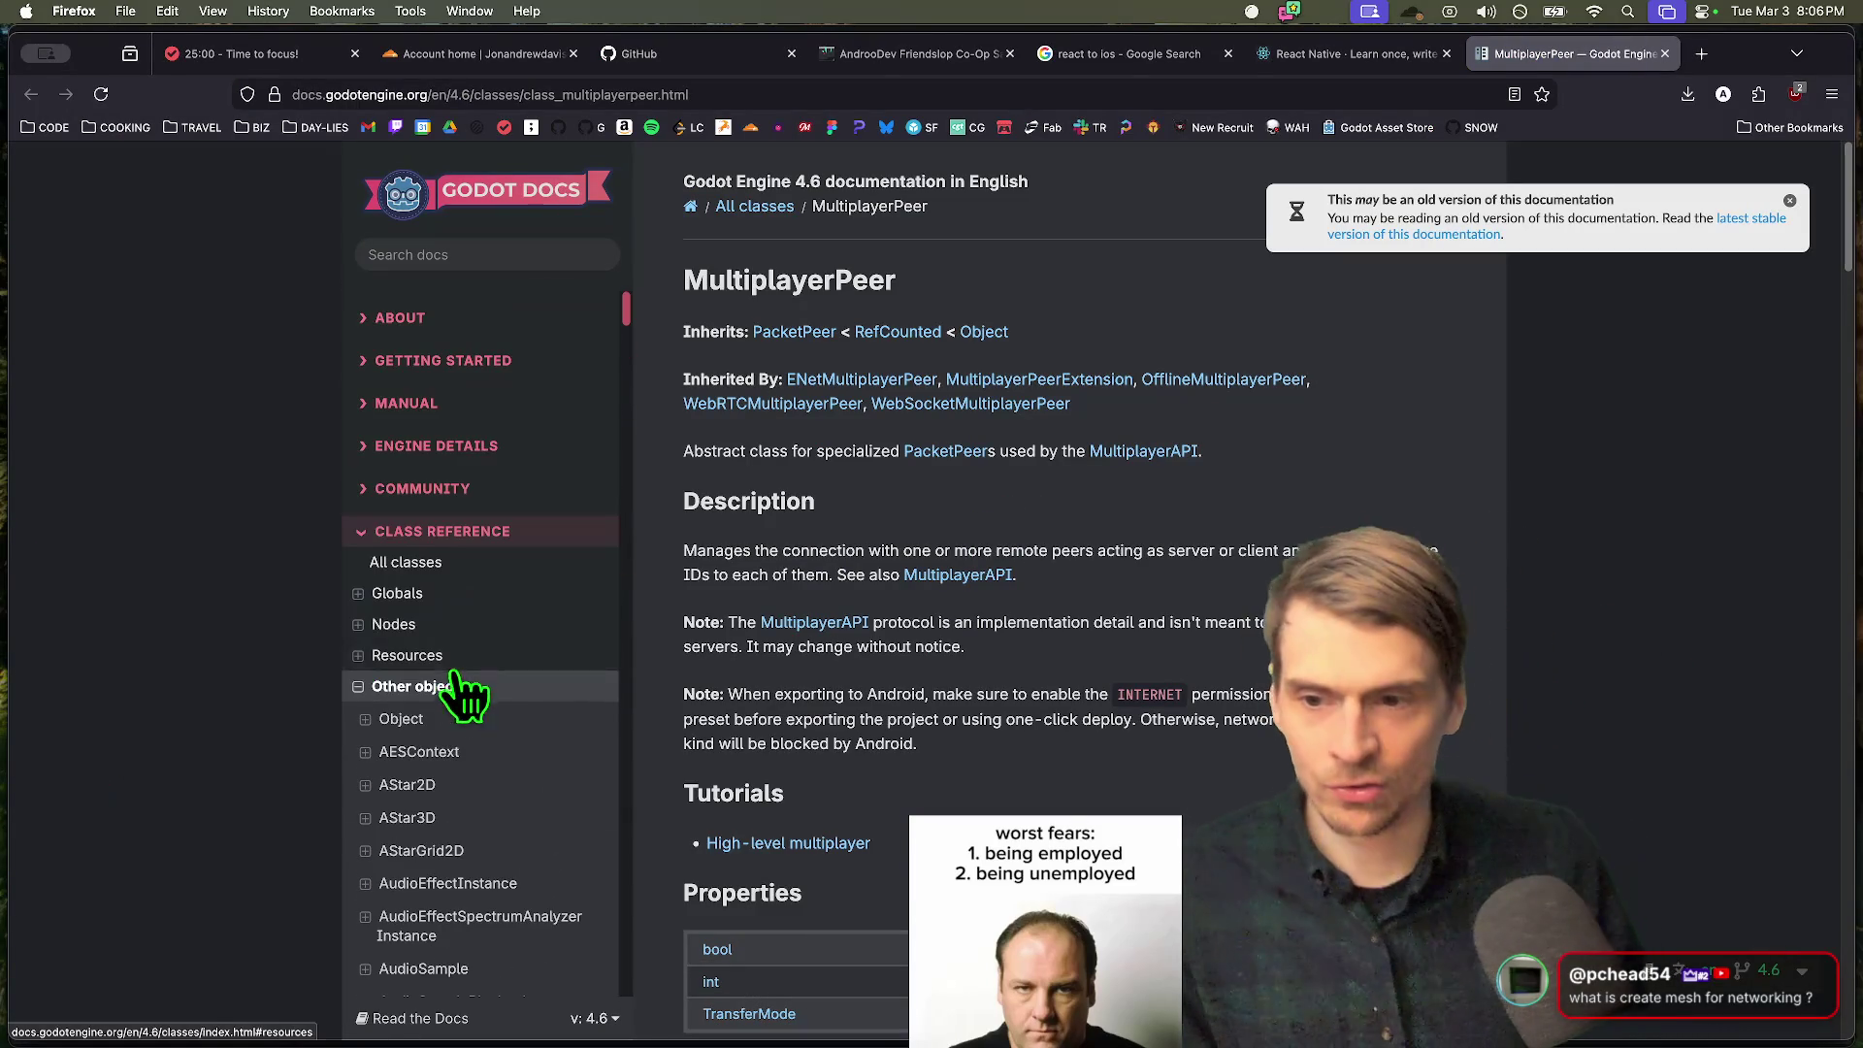
pyautogui.click(501, 374)
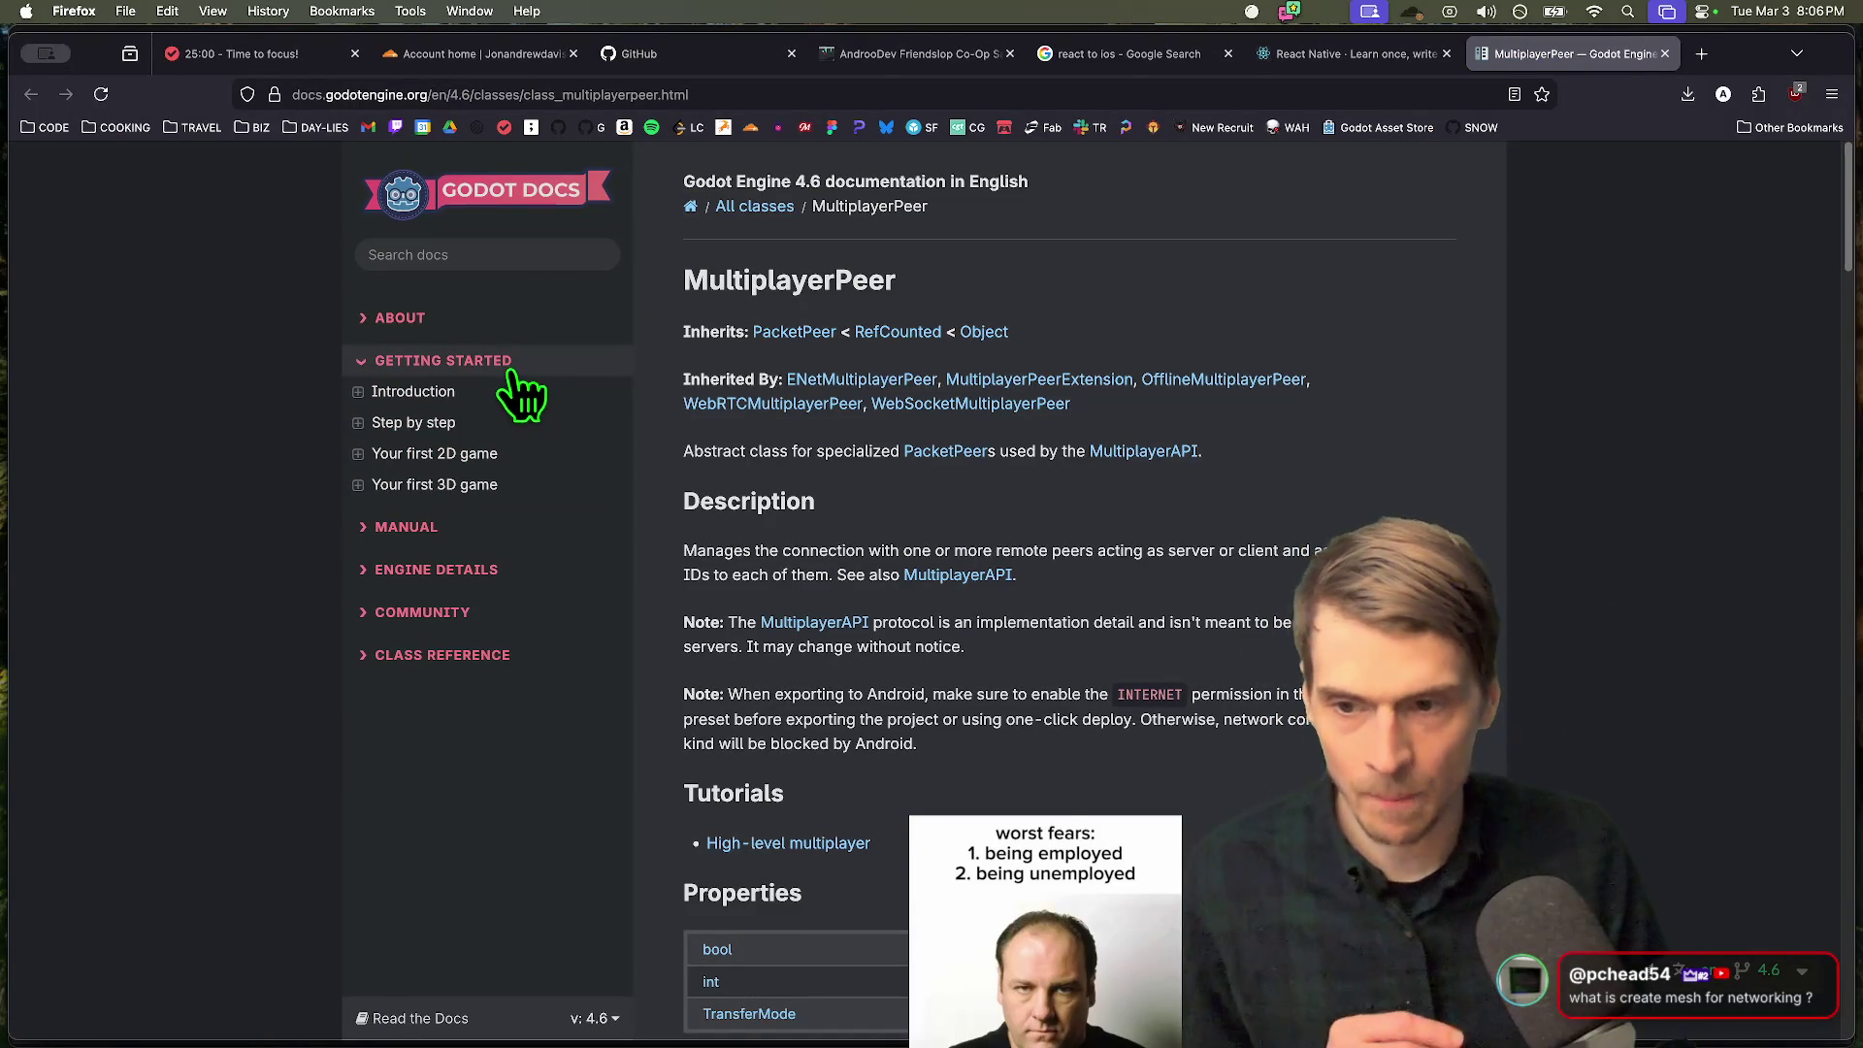
pyautogui.click(520, 255)
pyautogui.press('Escape')
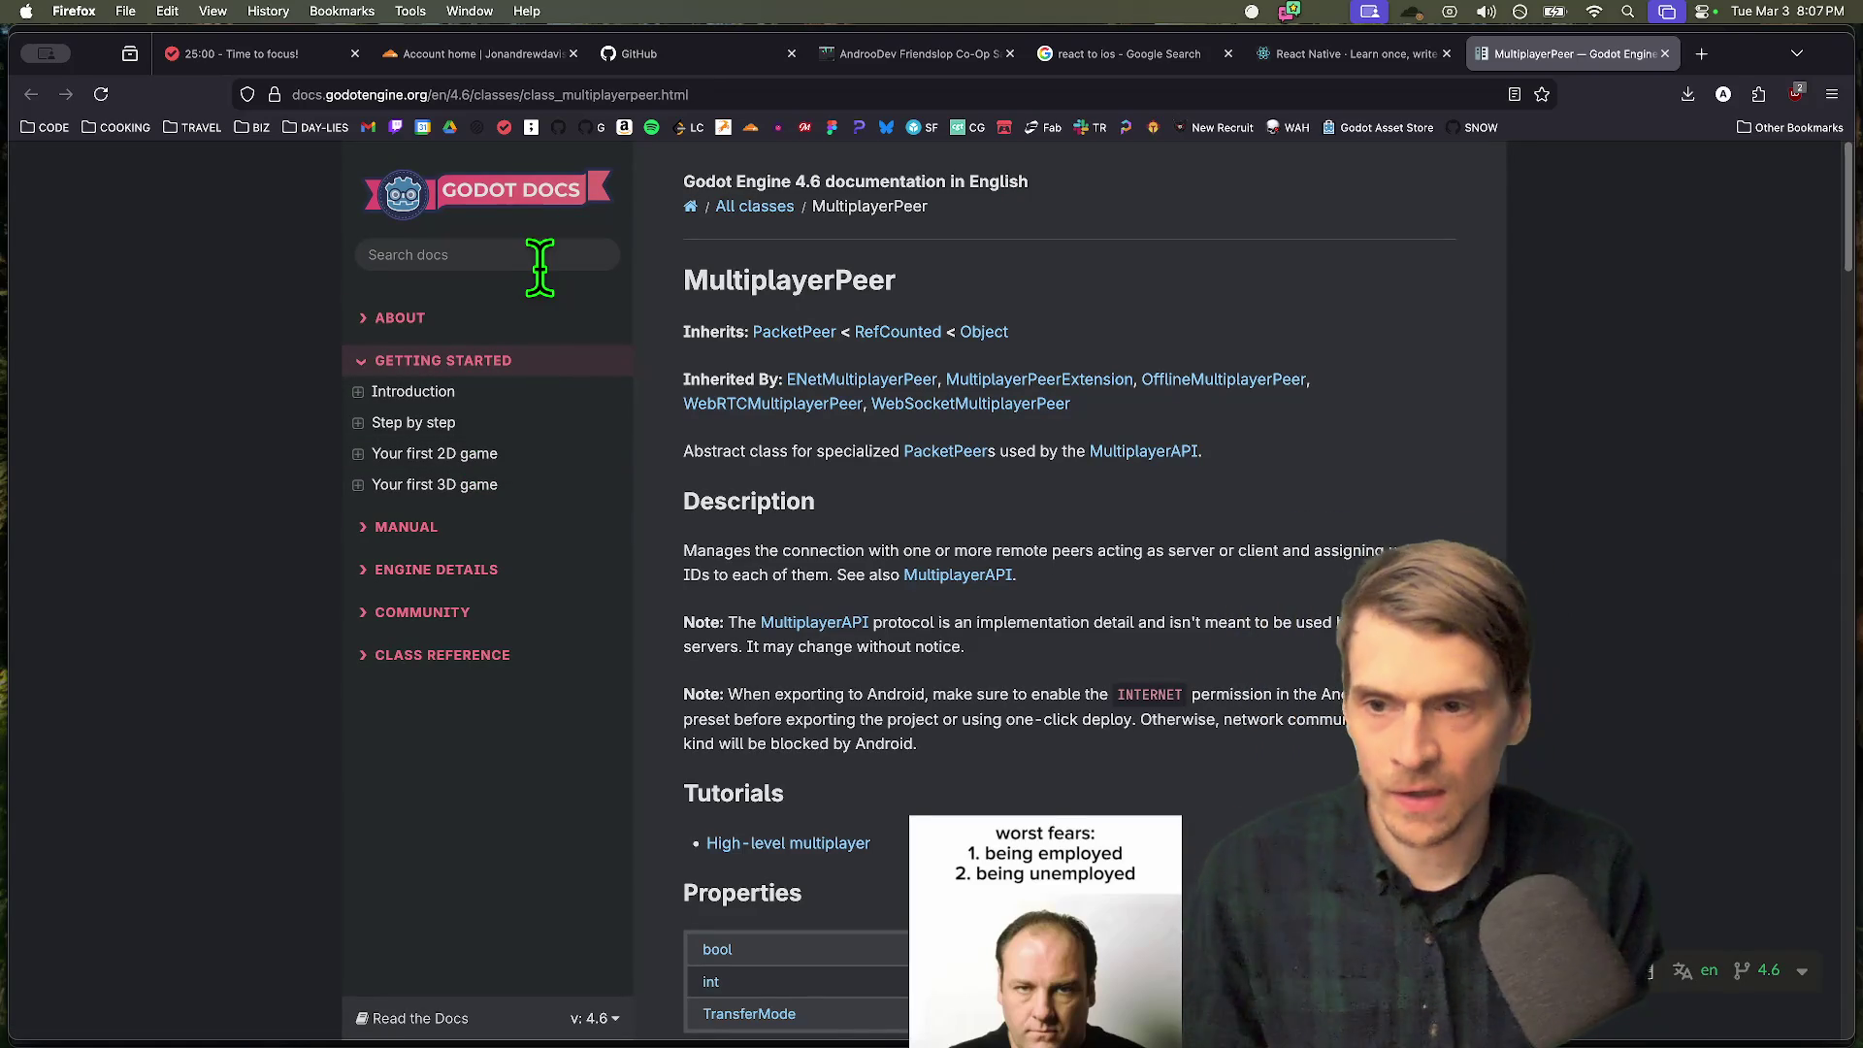
# Search Google for 'websockets godot docs' in a new tab.
pyautogui.hotkey('ctrl', 't')
pyautogui.write('websockets godo')
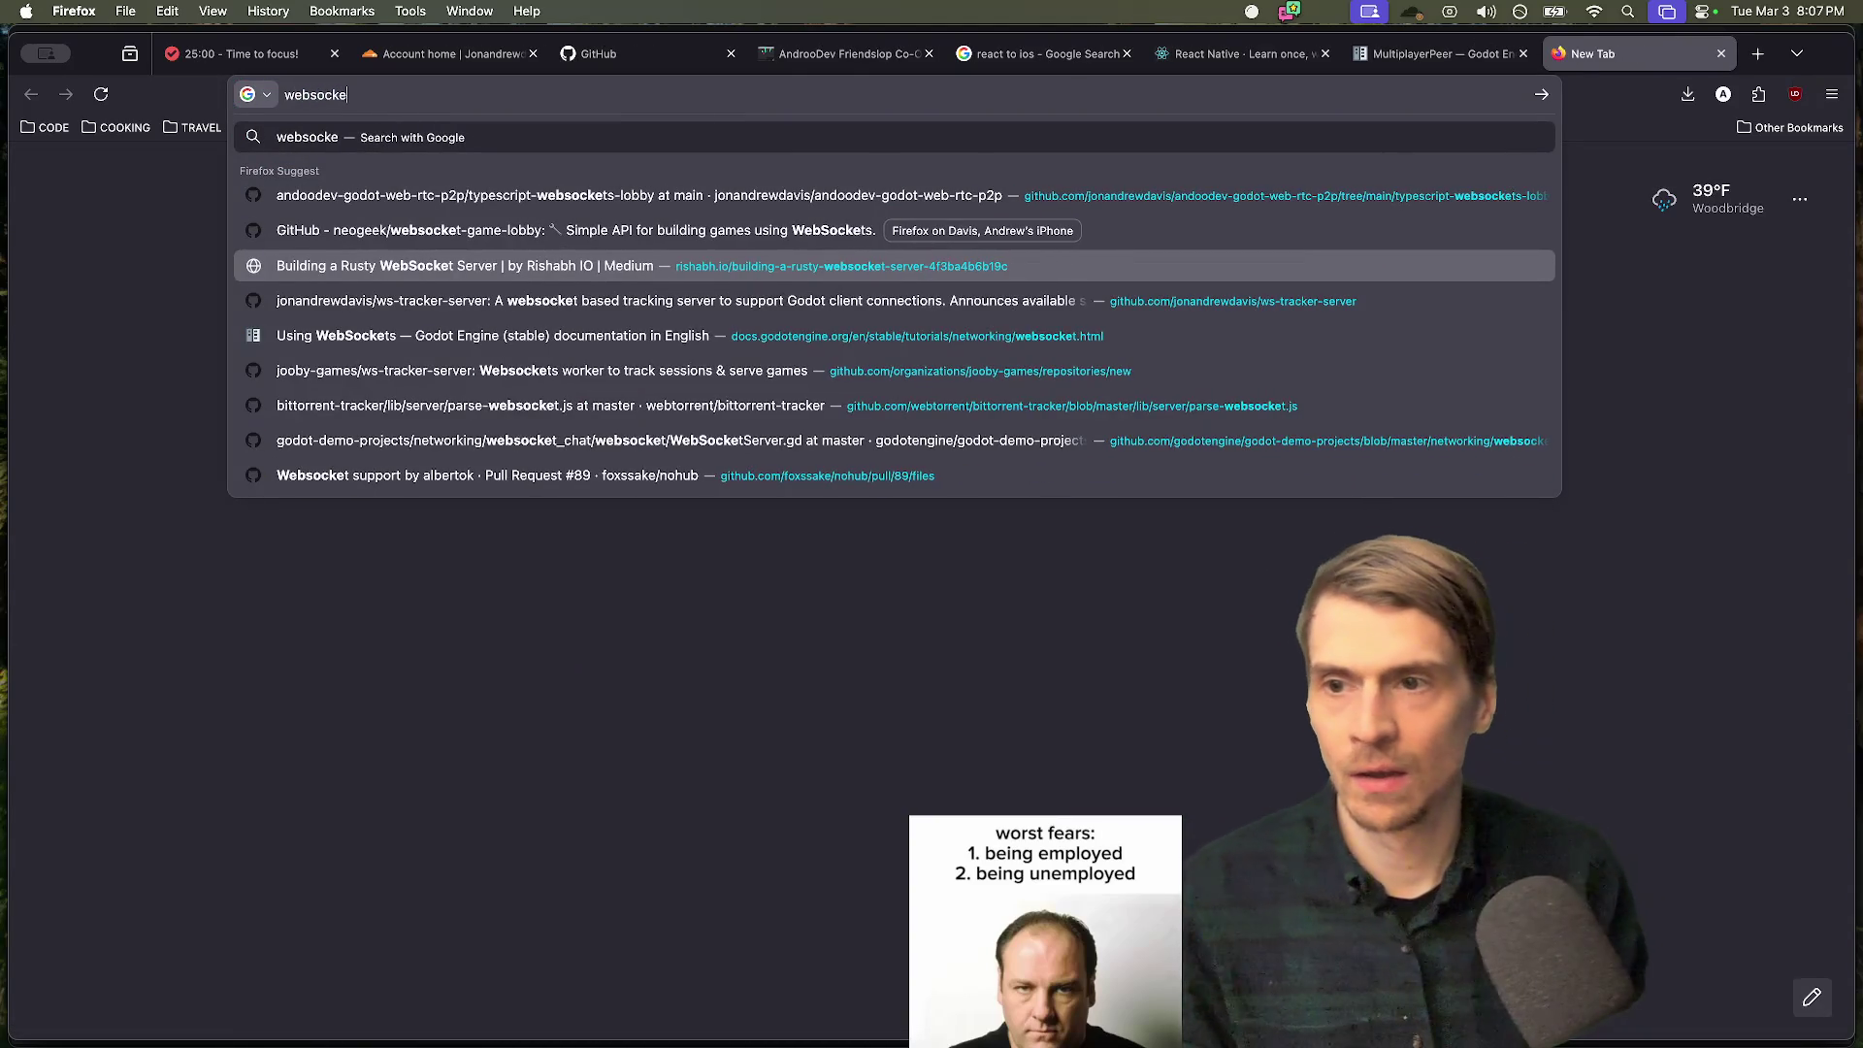
pyautogui.write('t docs')
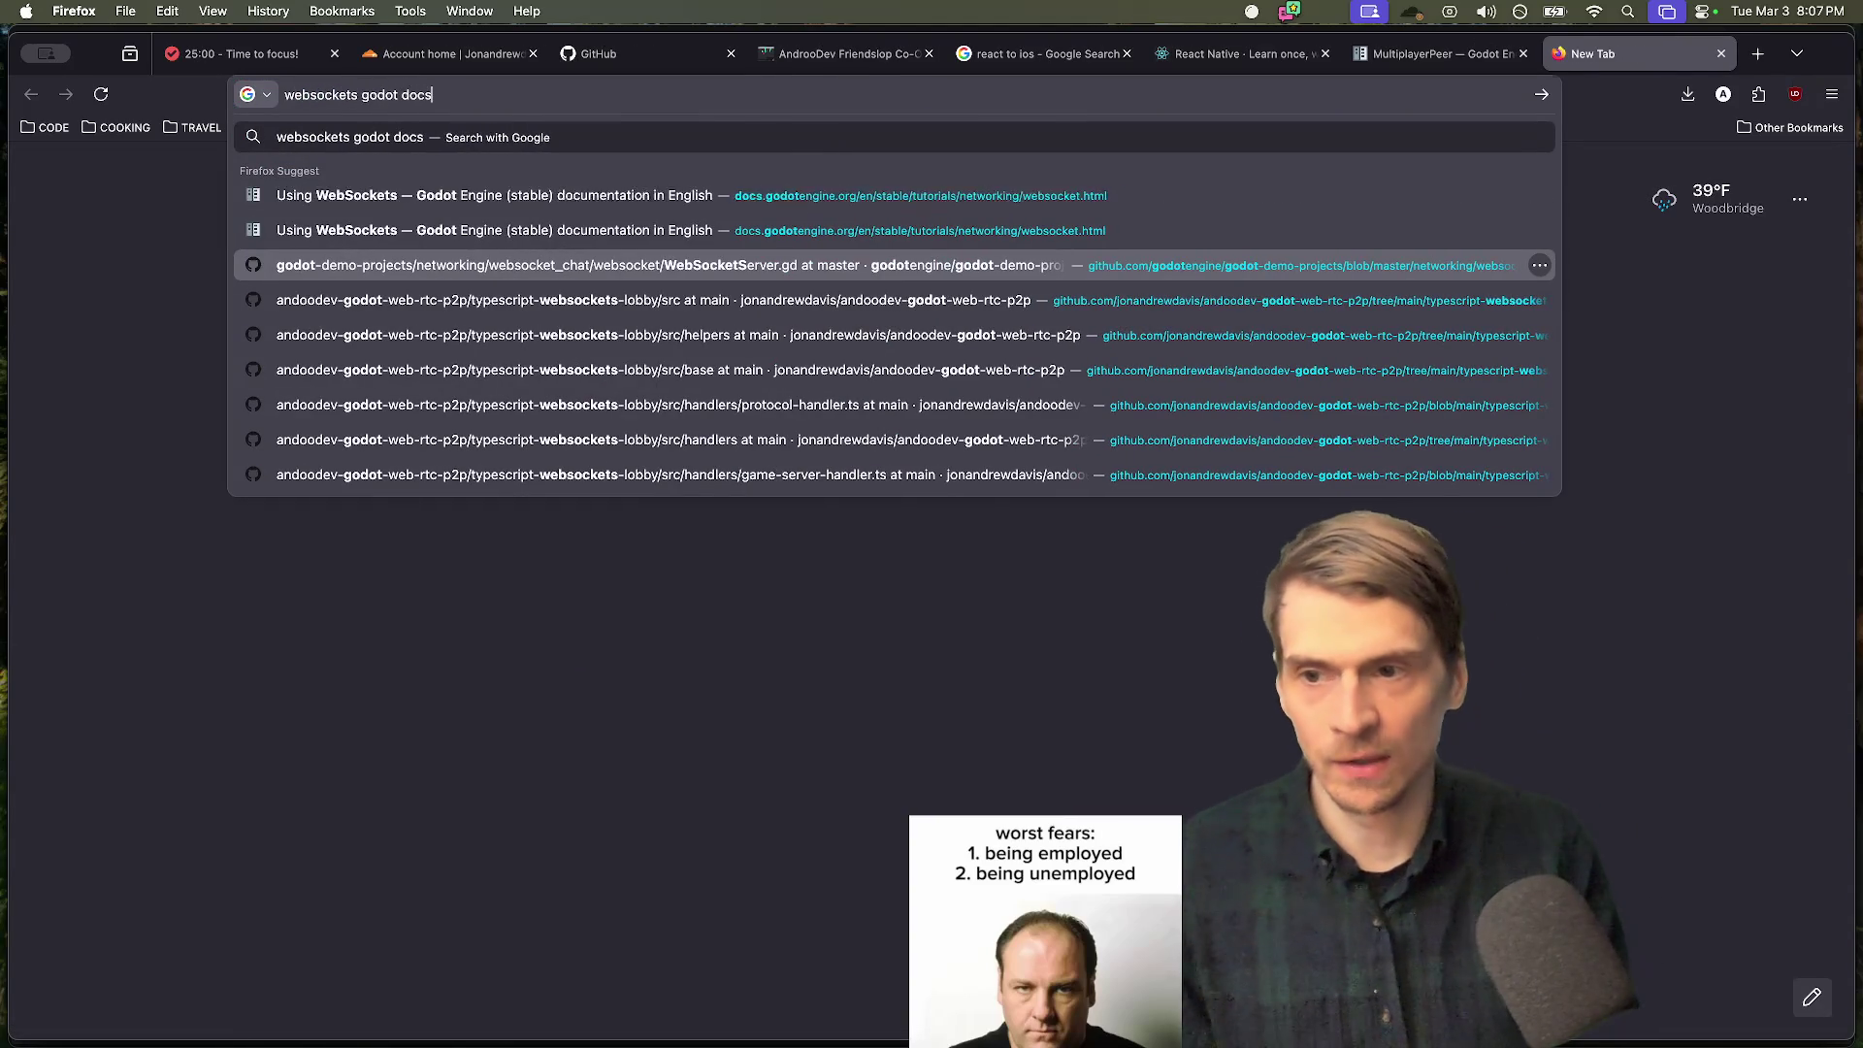
pyautogui.press('Return')
pyautogui.scroll(-3, 427, 612)
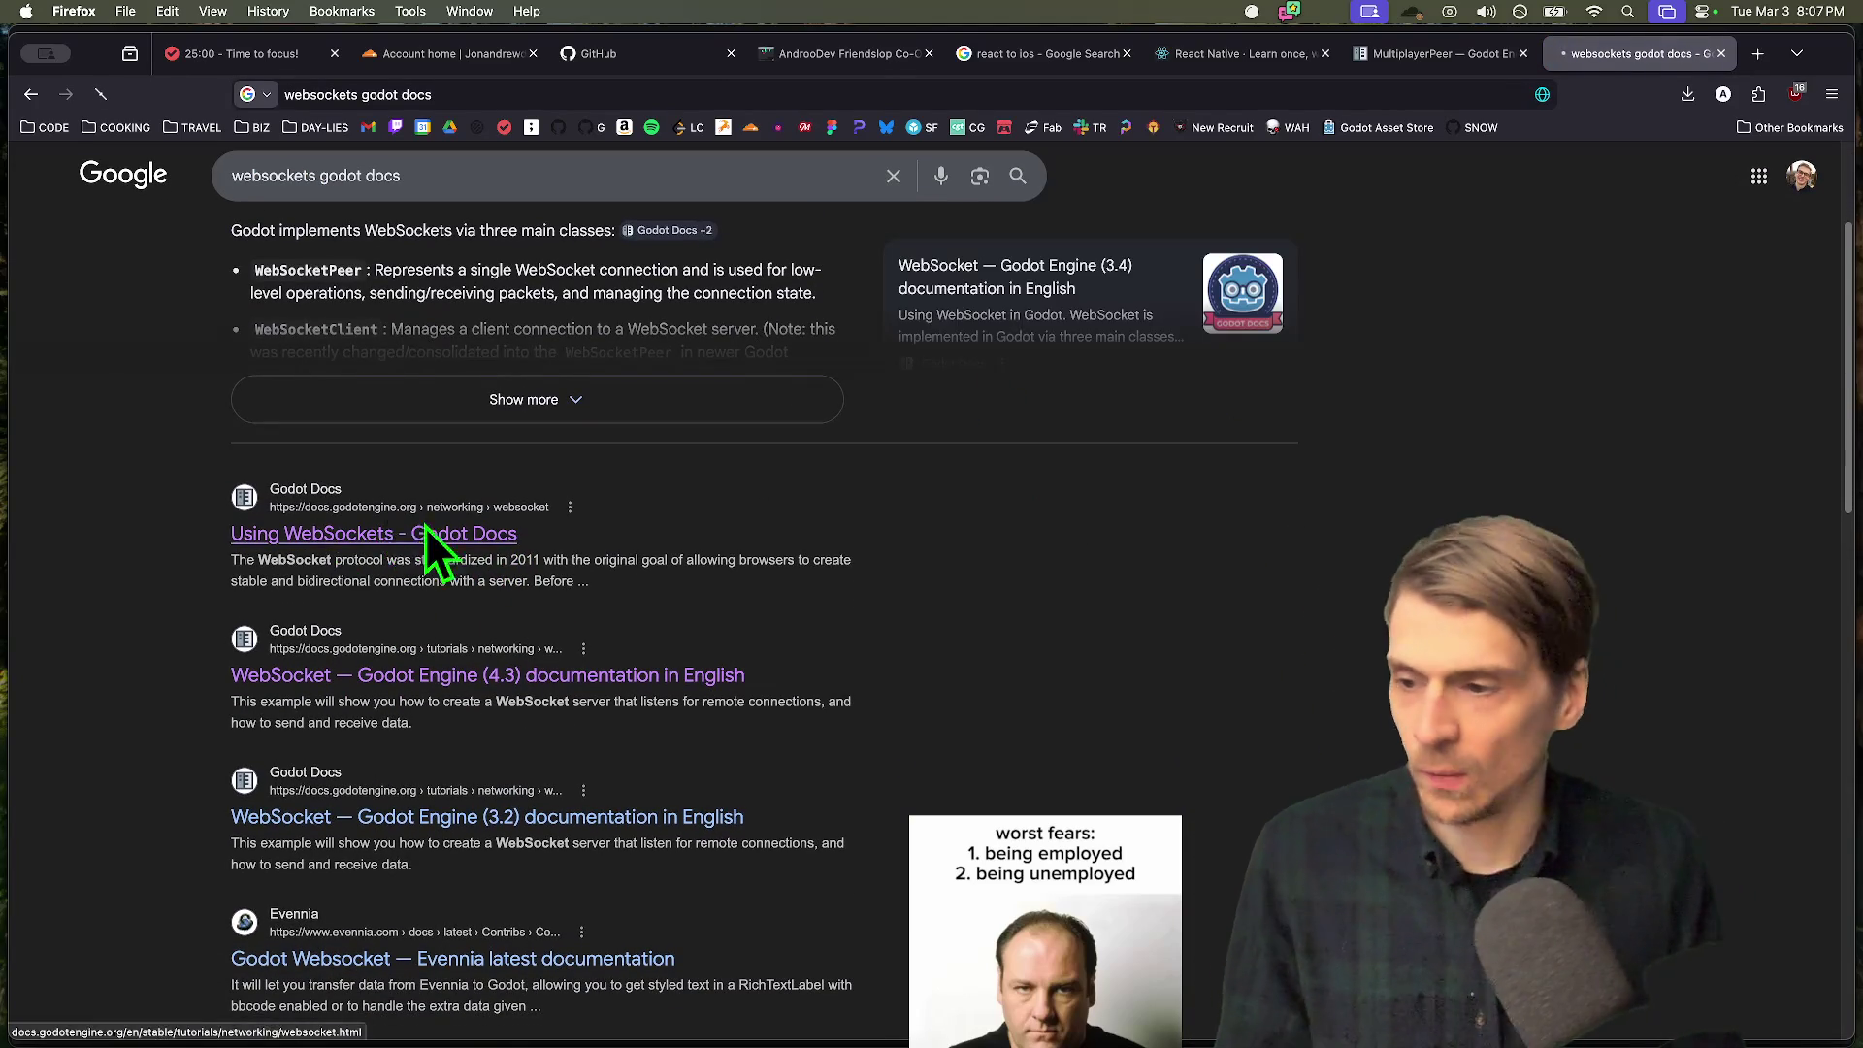
# Open the Using WebSockets guide from the results and skim its introduction.
pyautogui.click(395, 524)
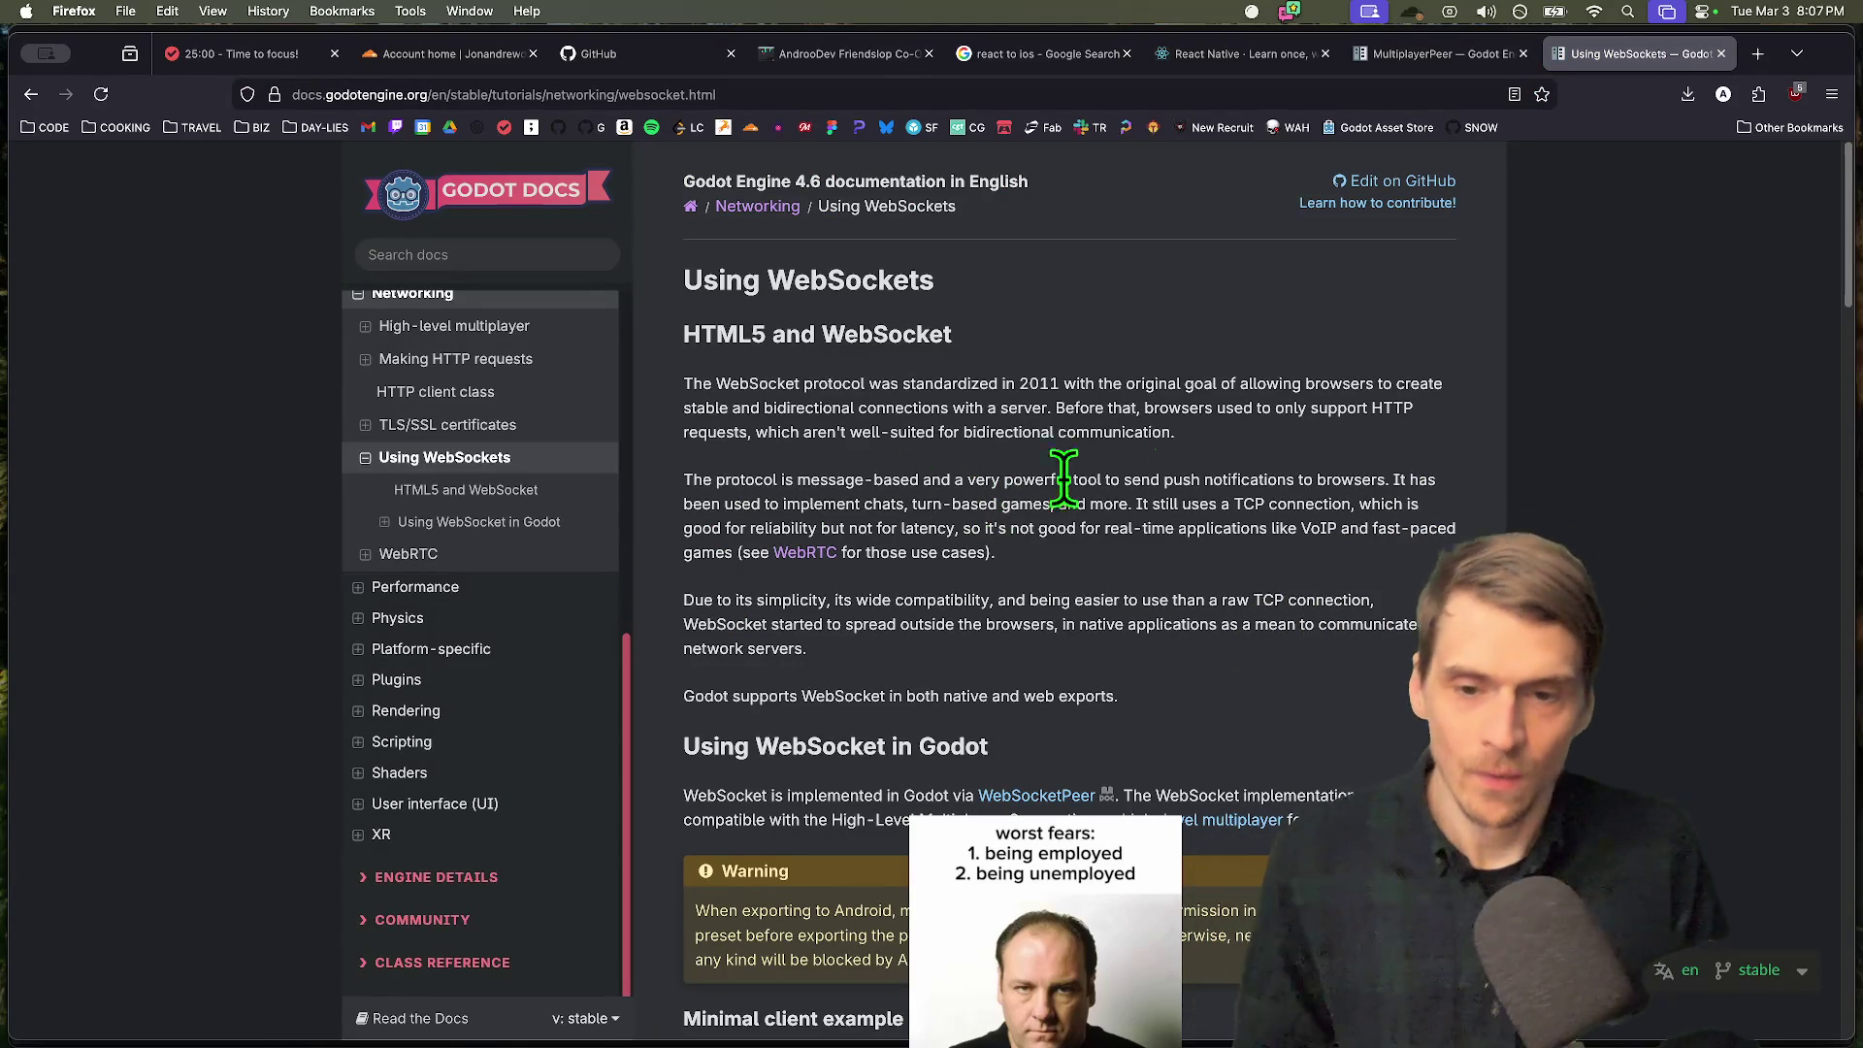
pyautogui.scroll(-1, 1201, 363)
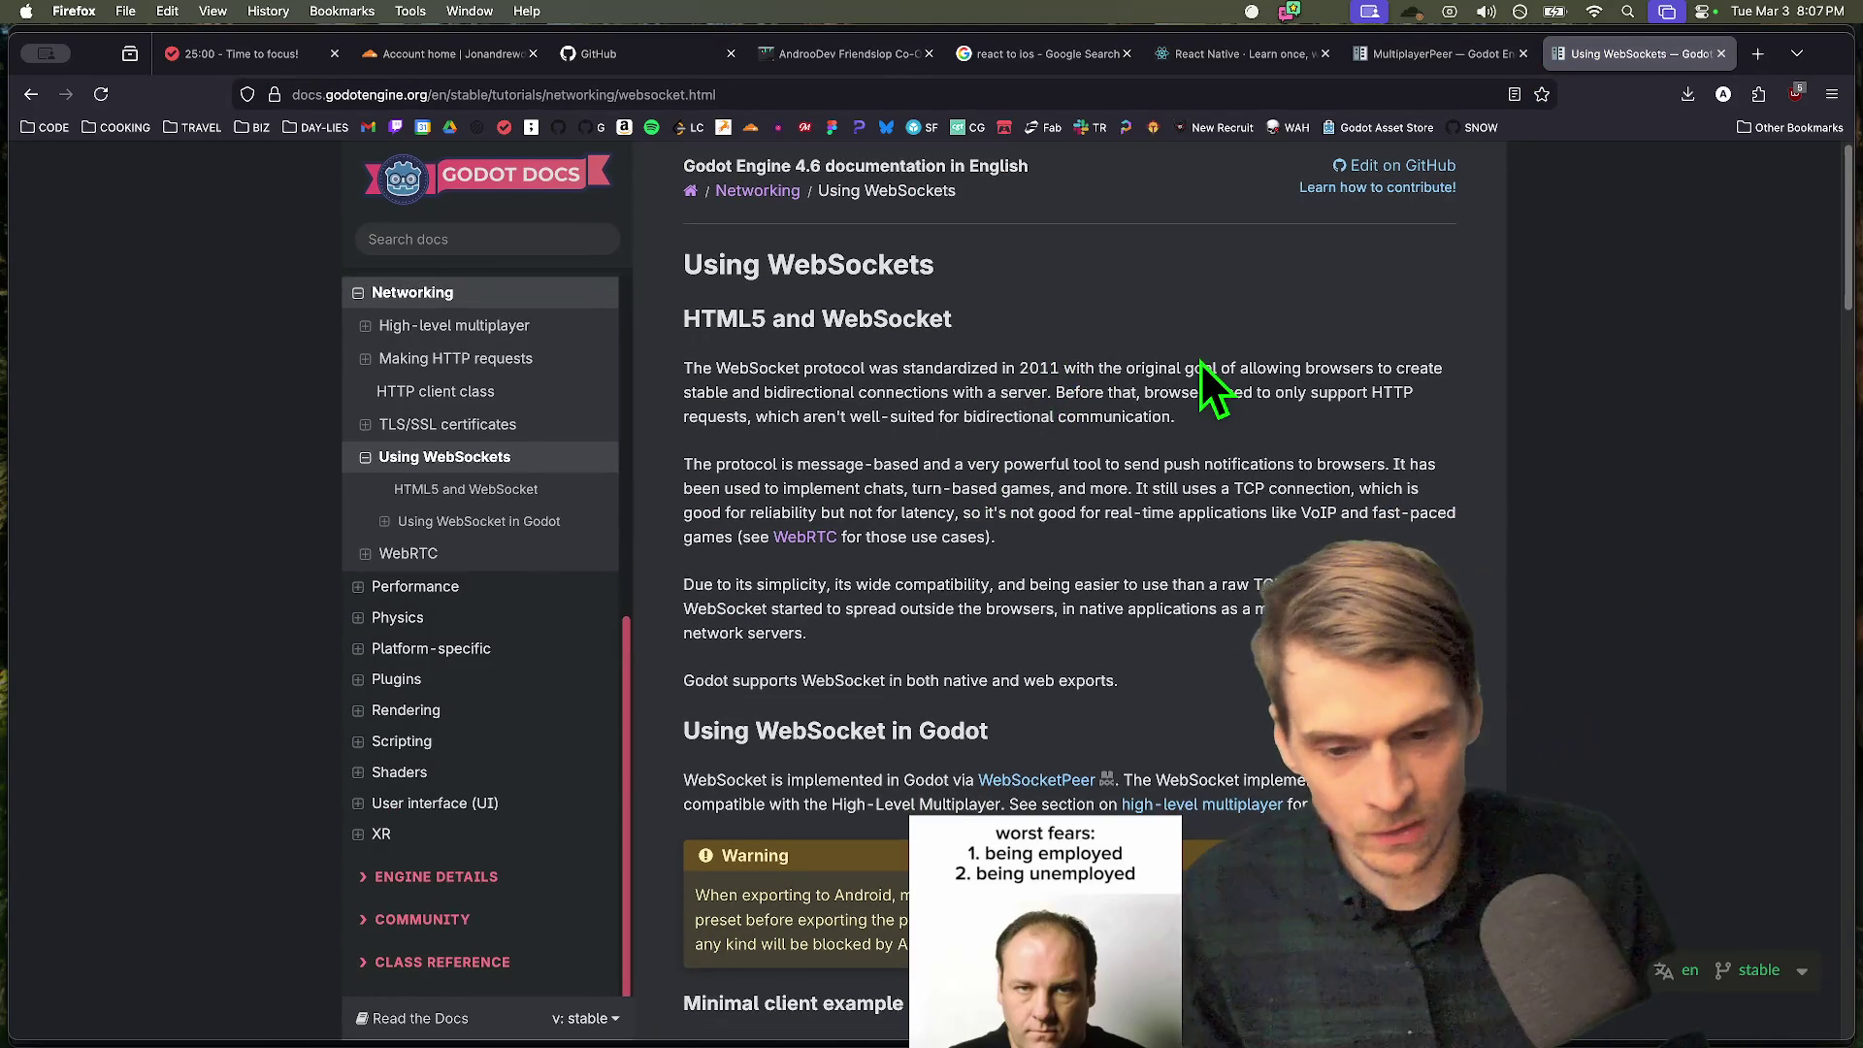
pyautogui.scroll(-1, 1200, 357)
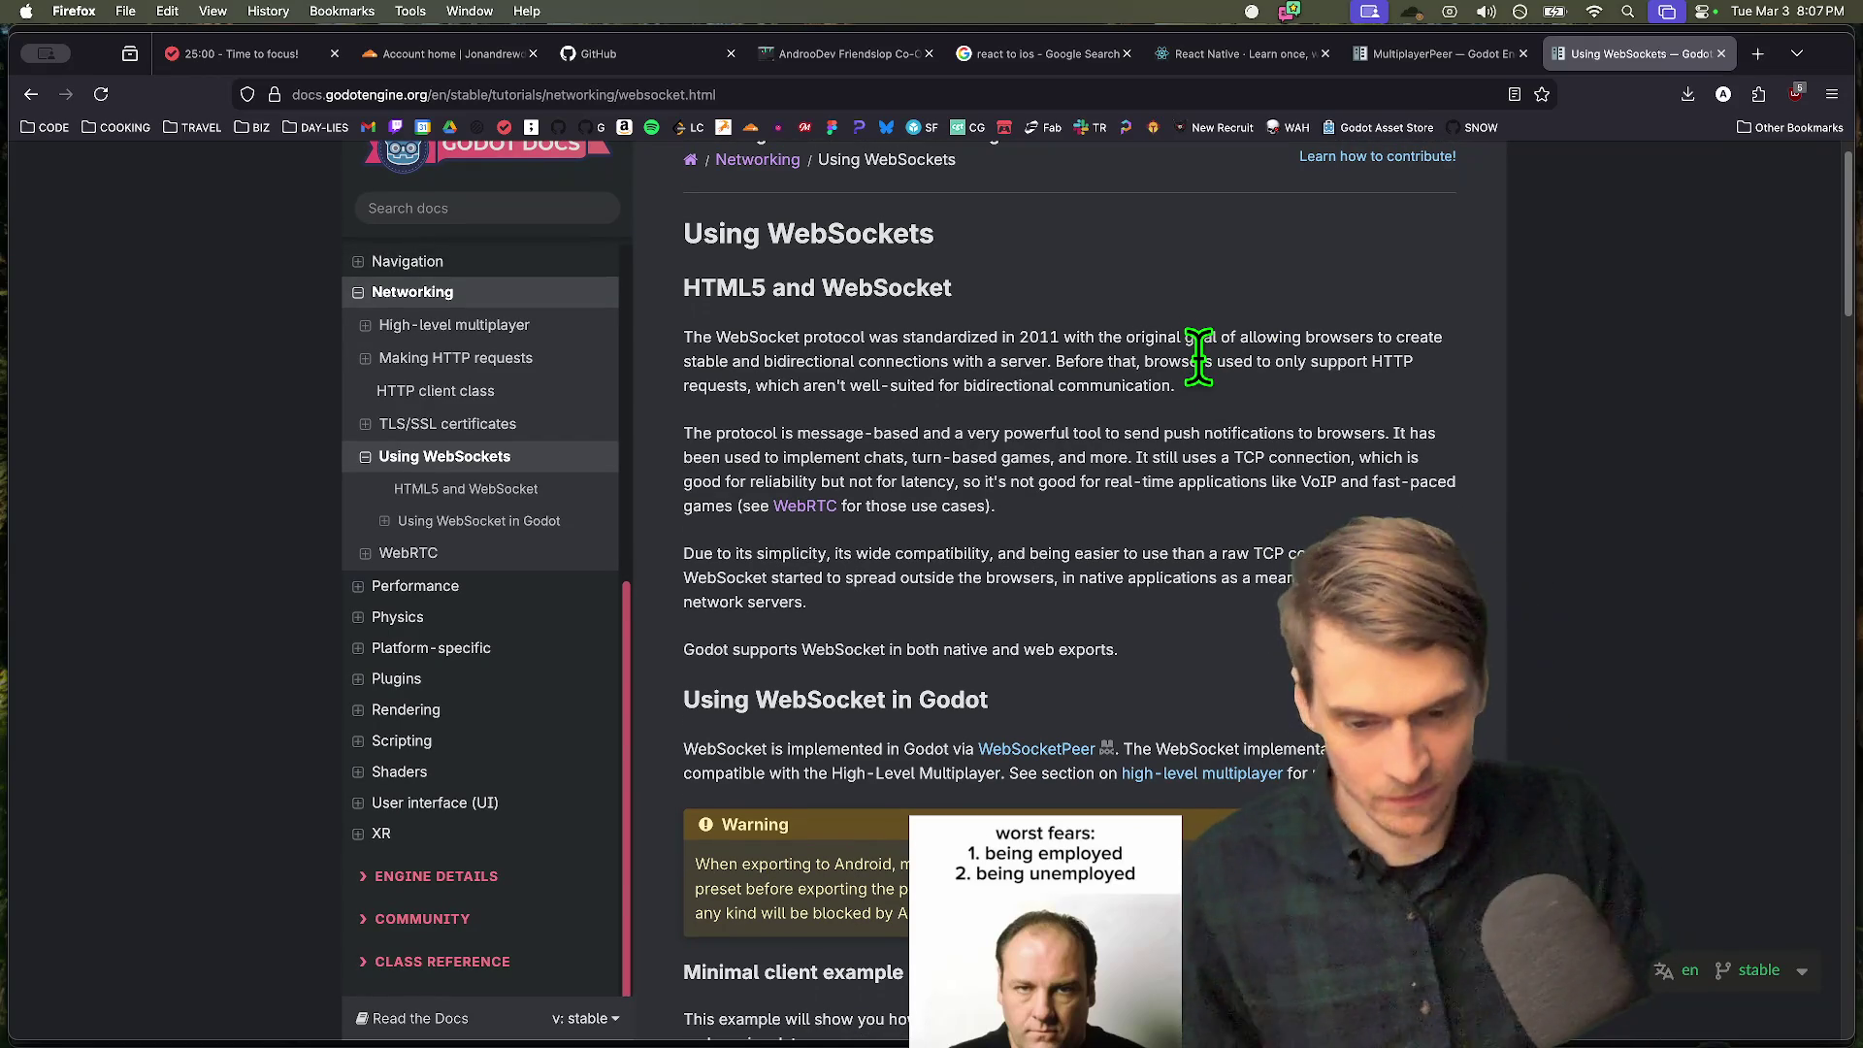
pyautogui.scroll(-1, 1202, 363)
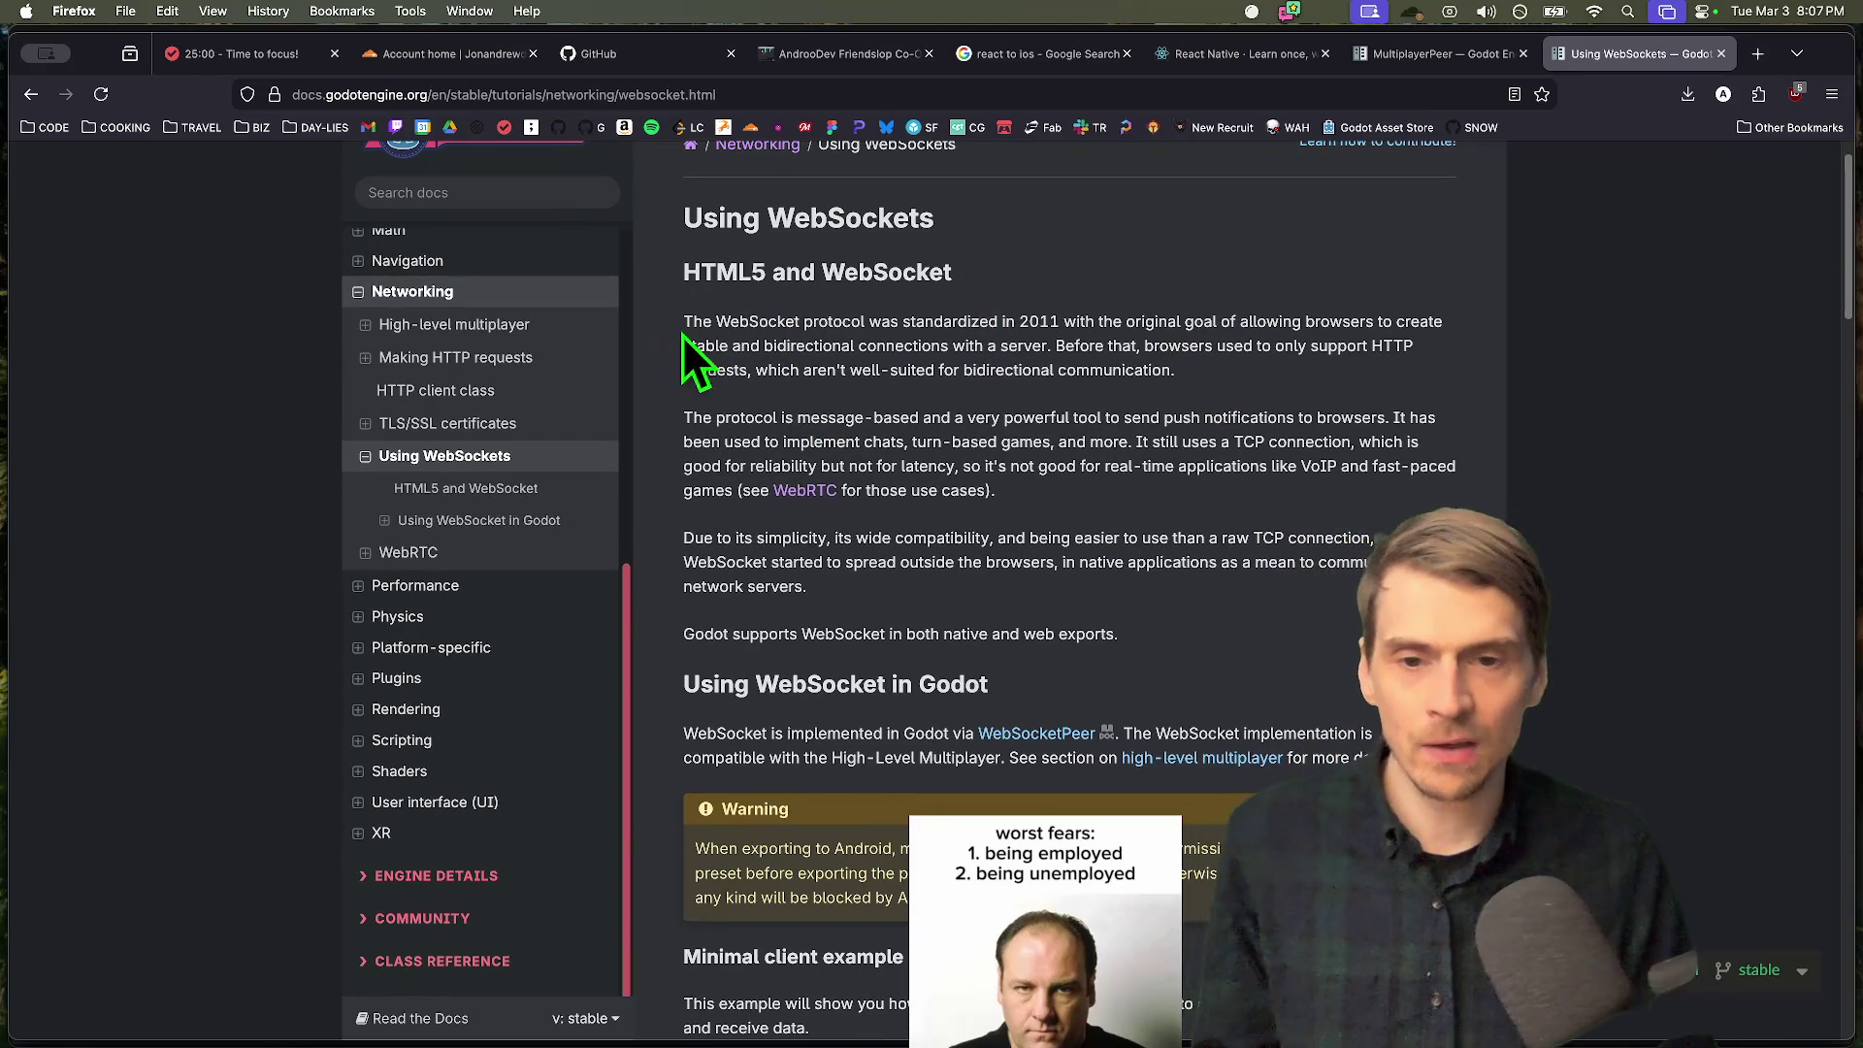
pyautogui.scroll(-5, 1270, 353)
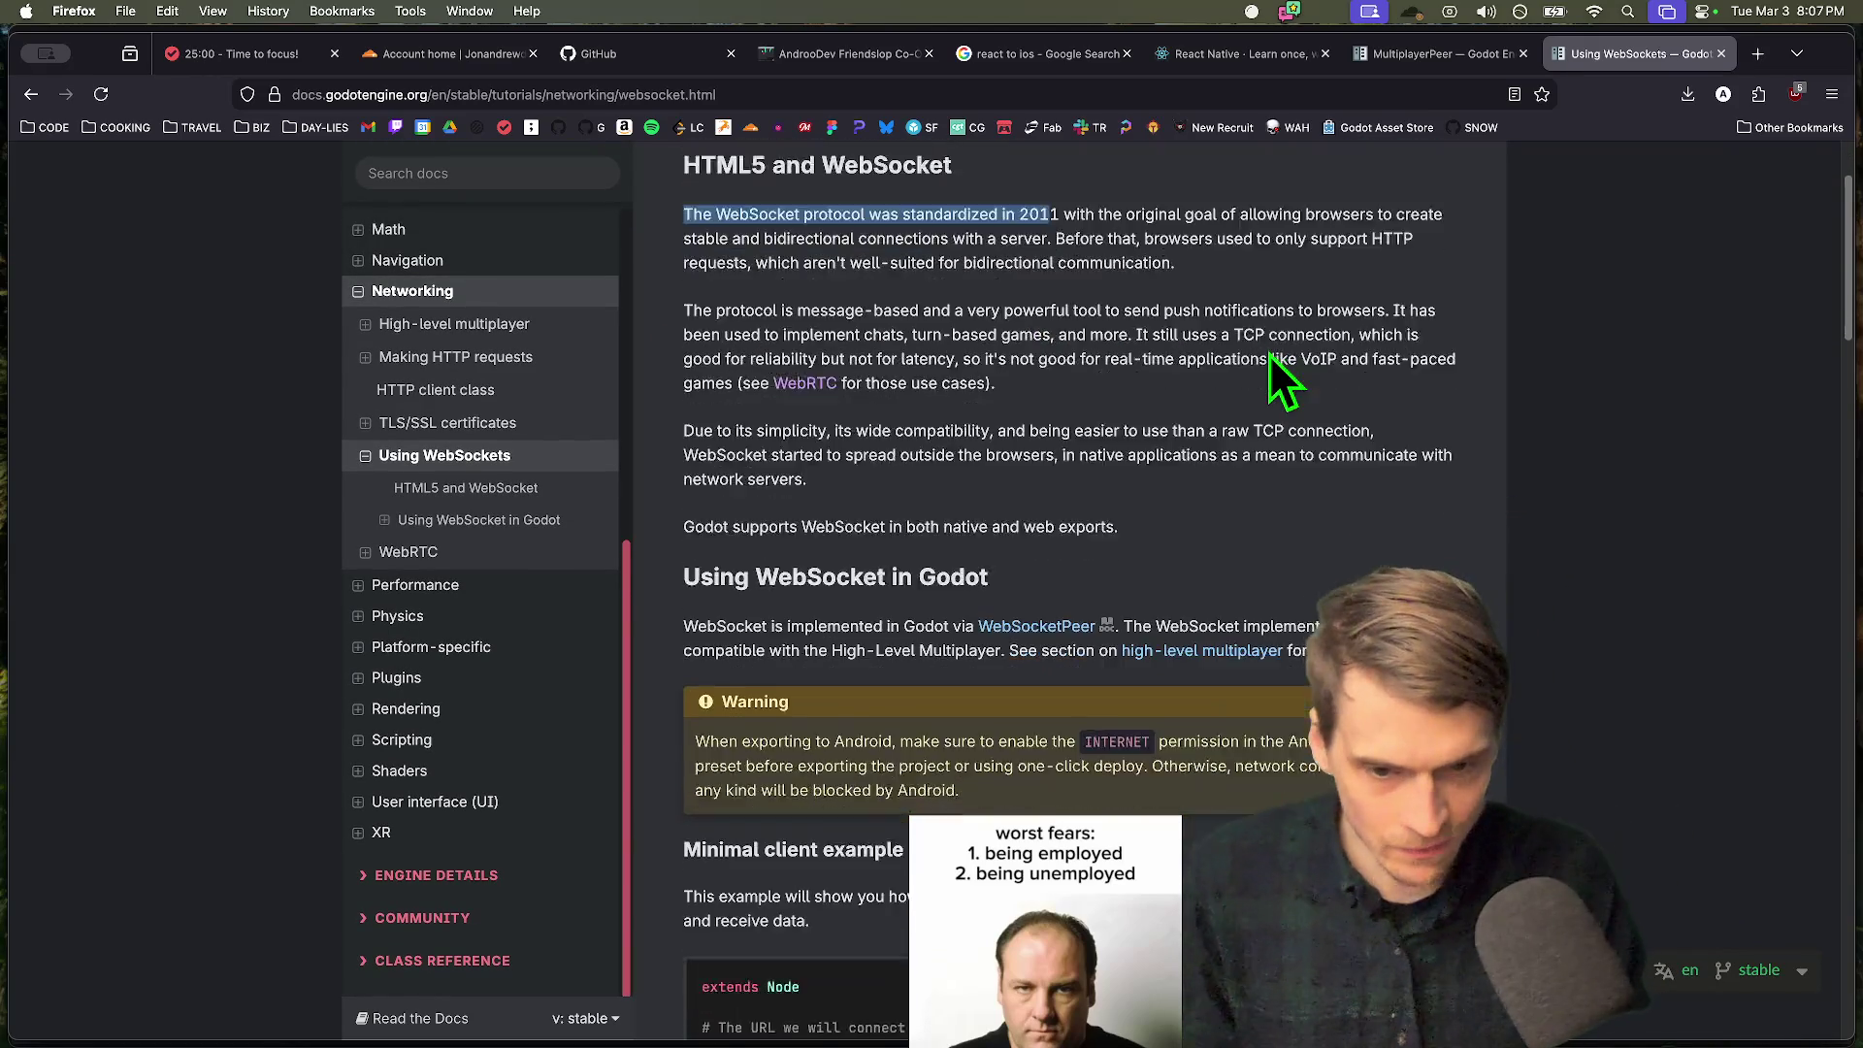
pyautogui.moveTo(684, 407); pyautogui.dragTo(1070, 478)
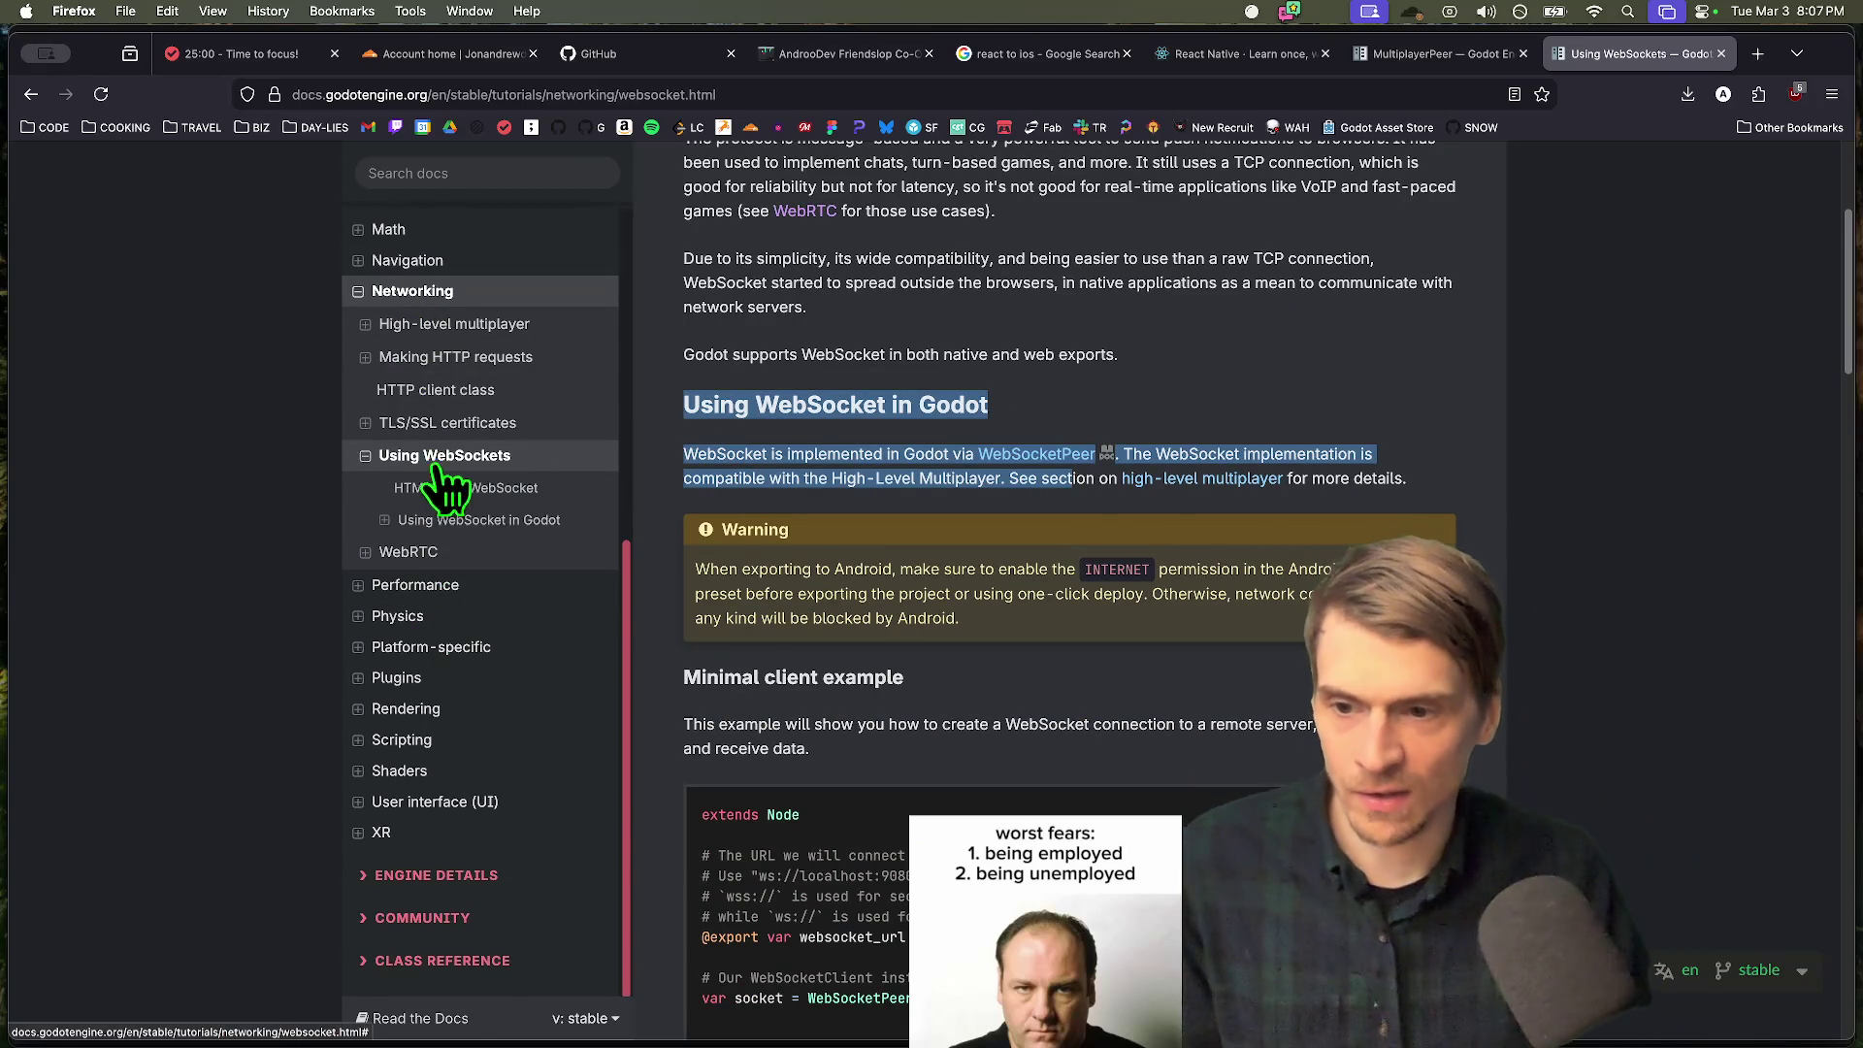
# Read the minimal server example down to Advanced chat demo, then open godot-demo-projects.
pyautogui.click(456, 521)
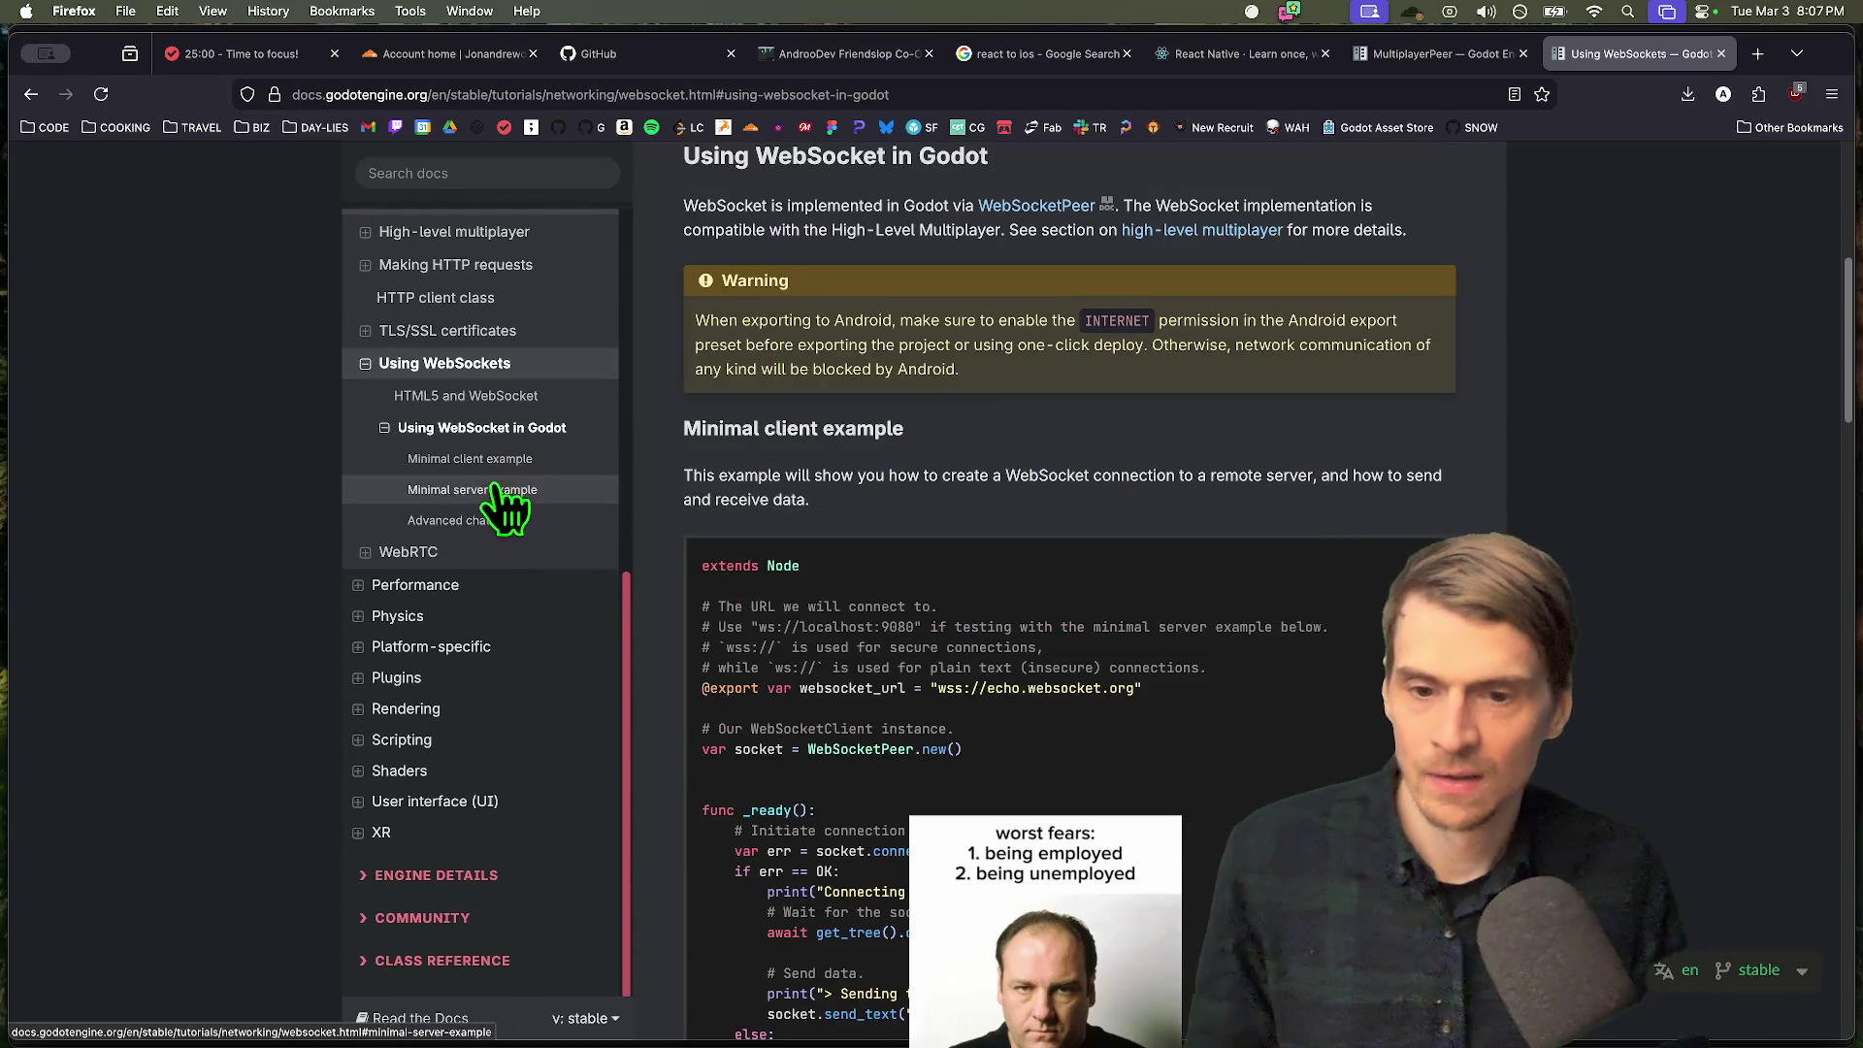
pyautogui.scroll(1, 1127, 339)
pyautogui.scroll(-3, 1140, 402)
pyautogui.scroll(-10, 1127, 378)
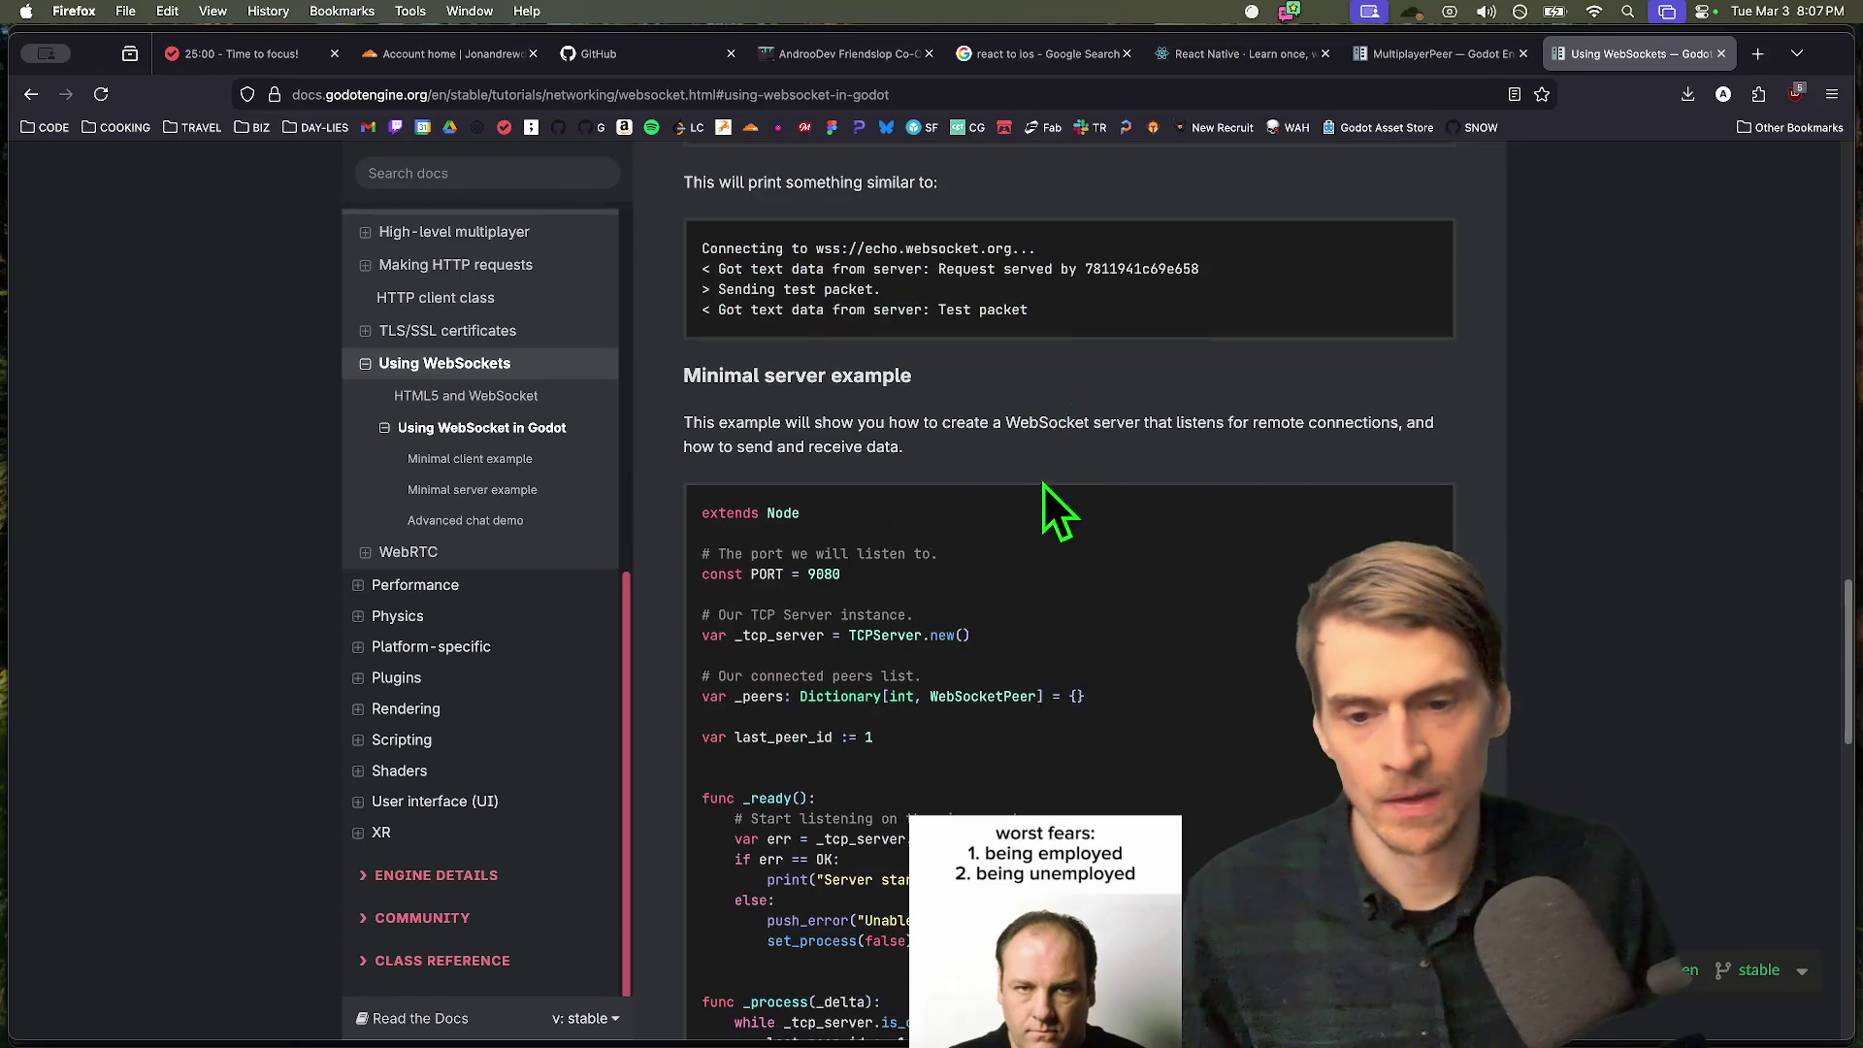
pyautogui.scroll(-3, 1048, 475)
pyautogui.moveTo(984, 352); pyautogui.dragTo(1120, 571)
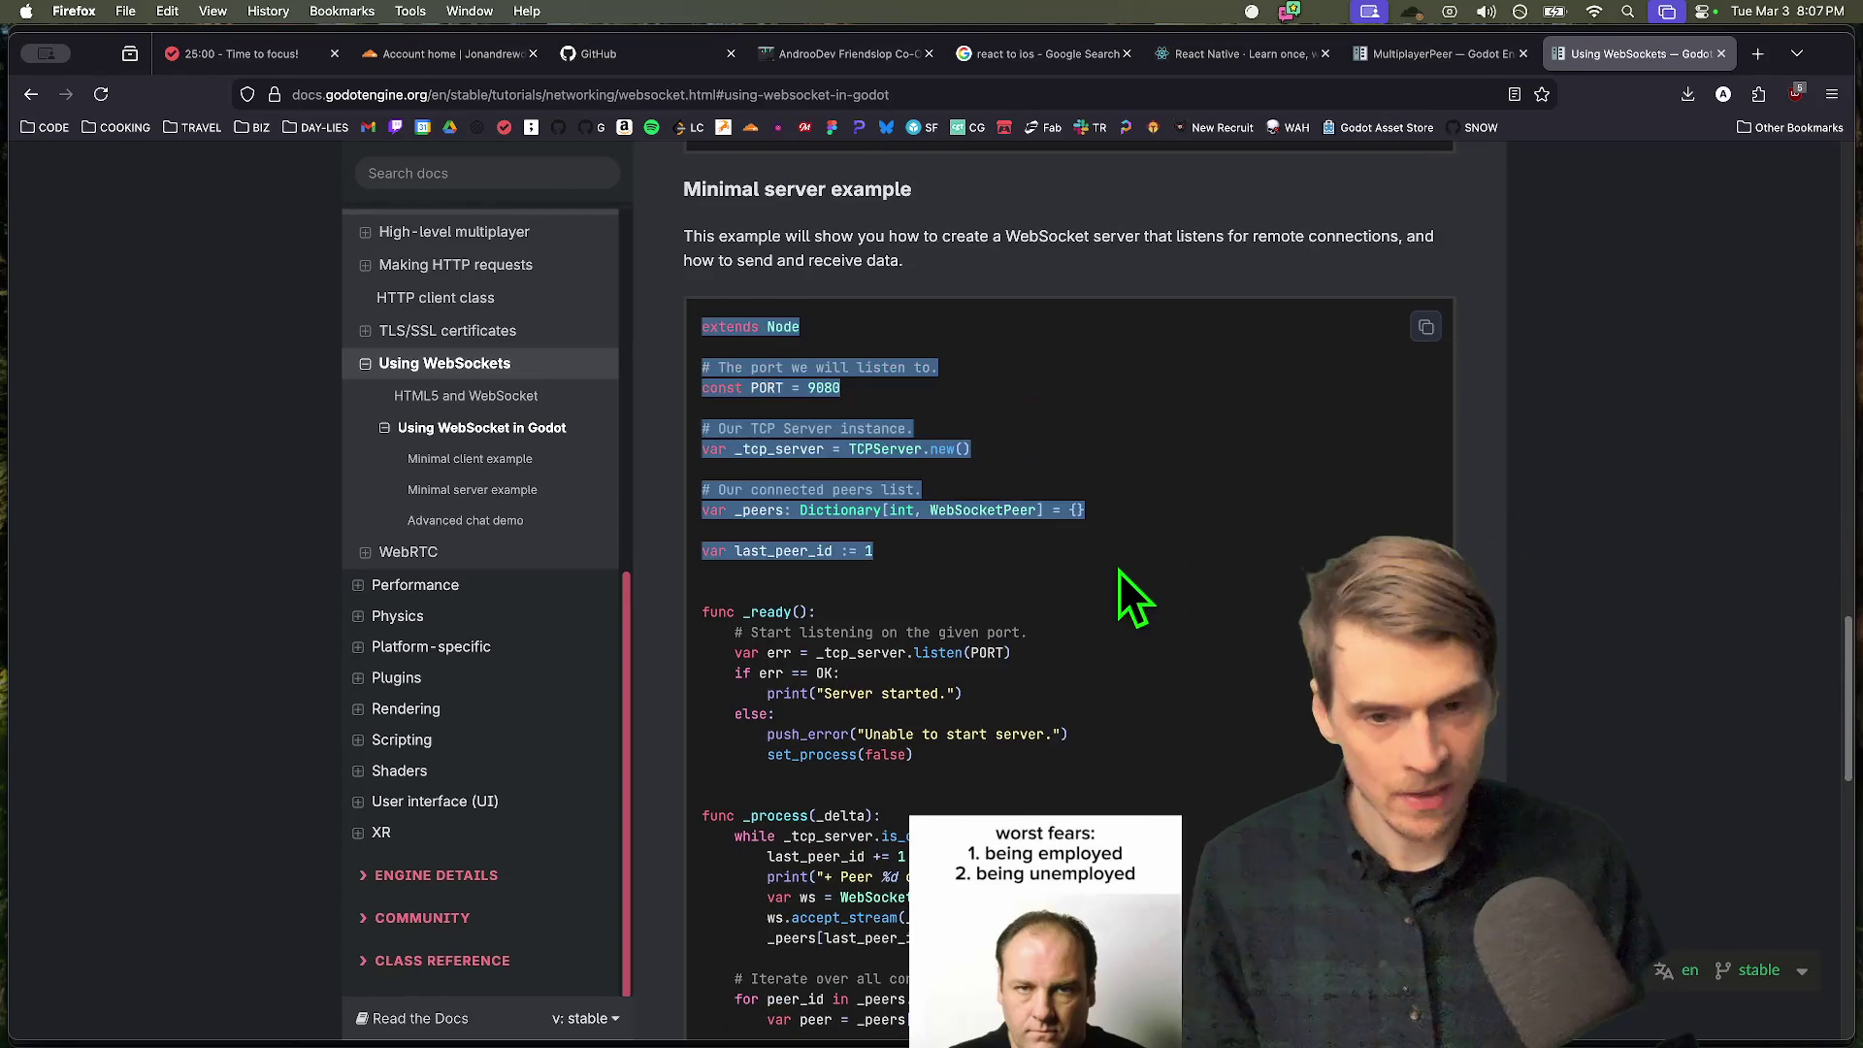
pyautogui.click(1120, 571)
pyautogui.scroll(-4, 1308, 473)
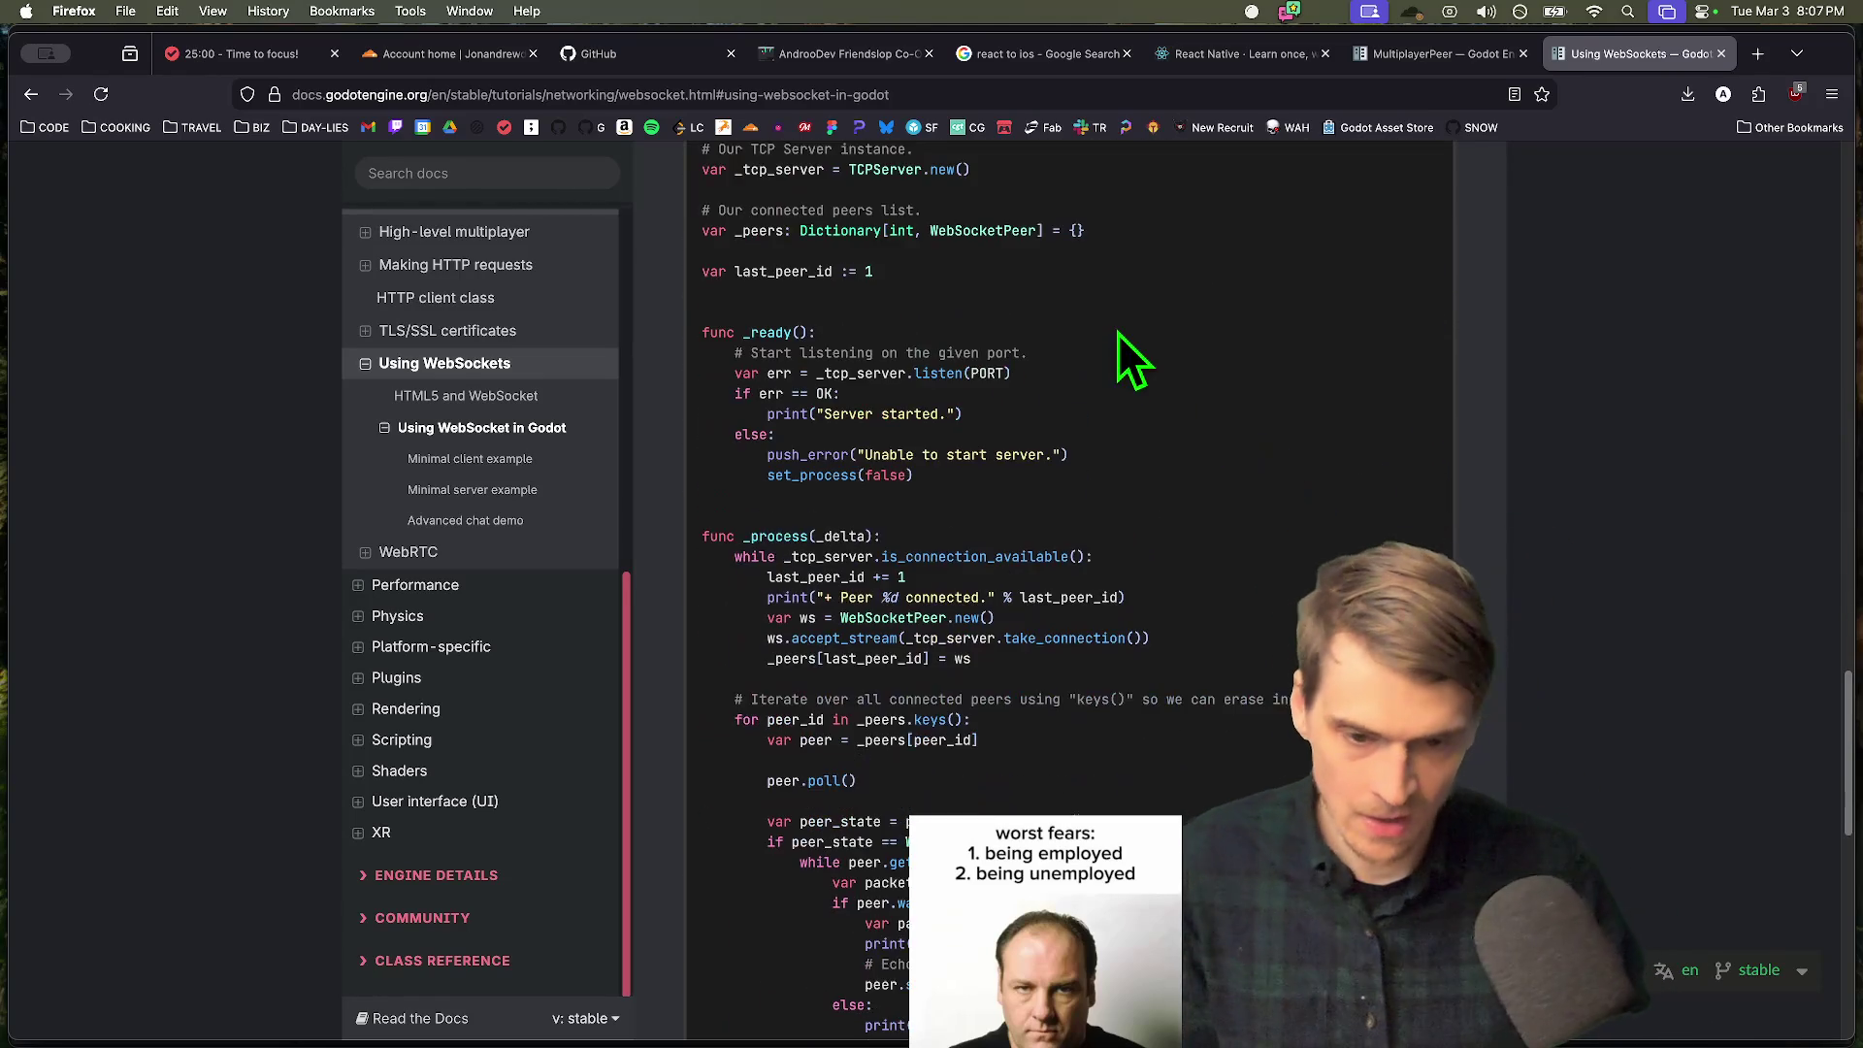
pyautogui.scroll(-8, 1118, 349)
pyautogui.scroll(-4, 1146, 582)
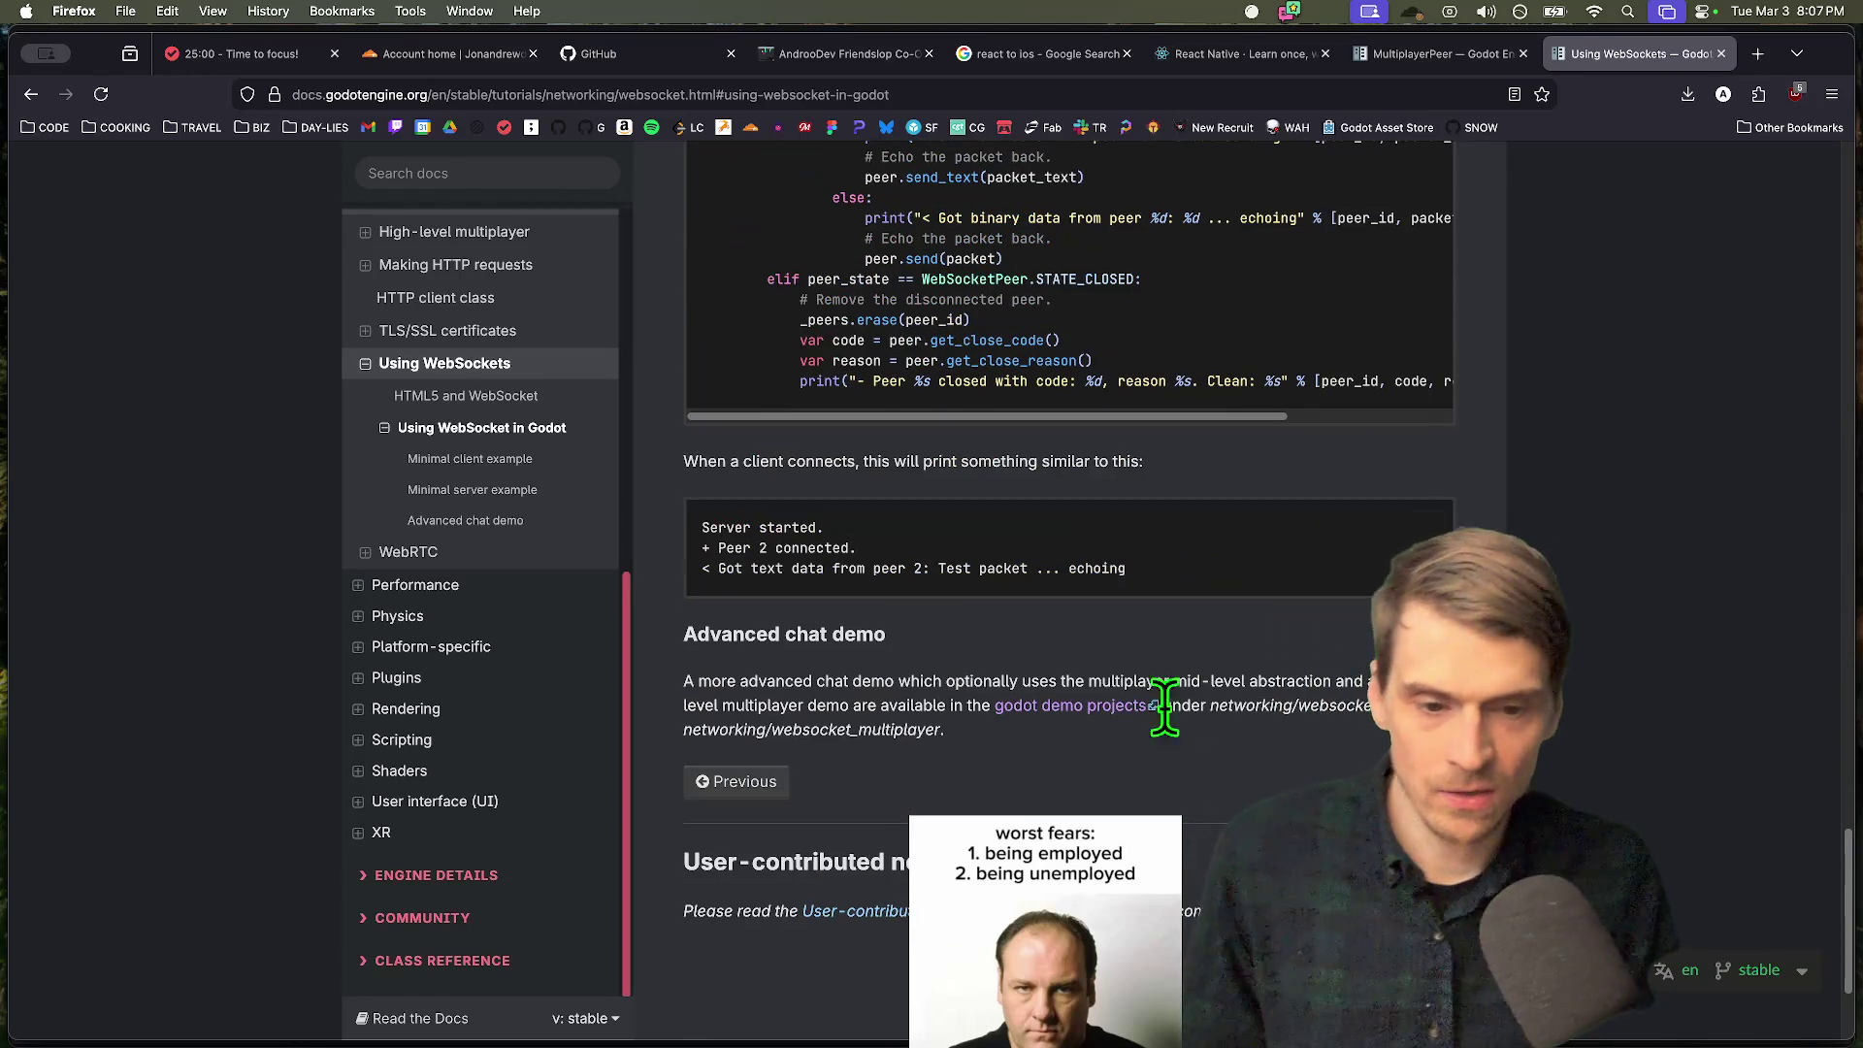
pyautogui.click(1116, 709)
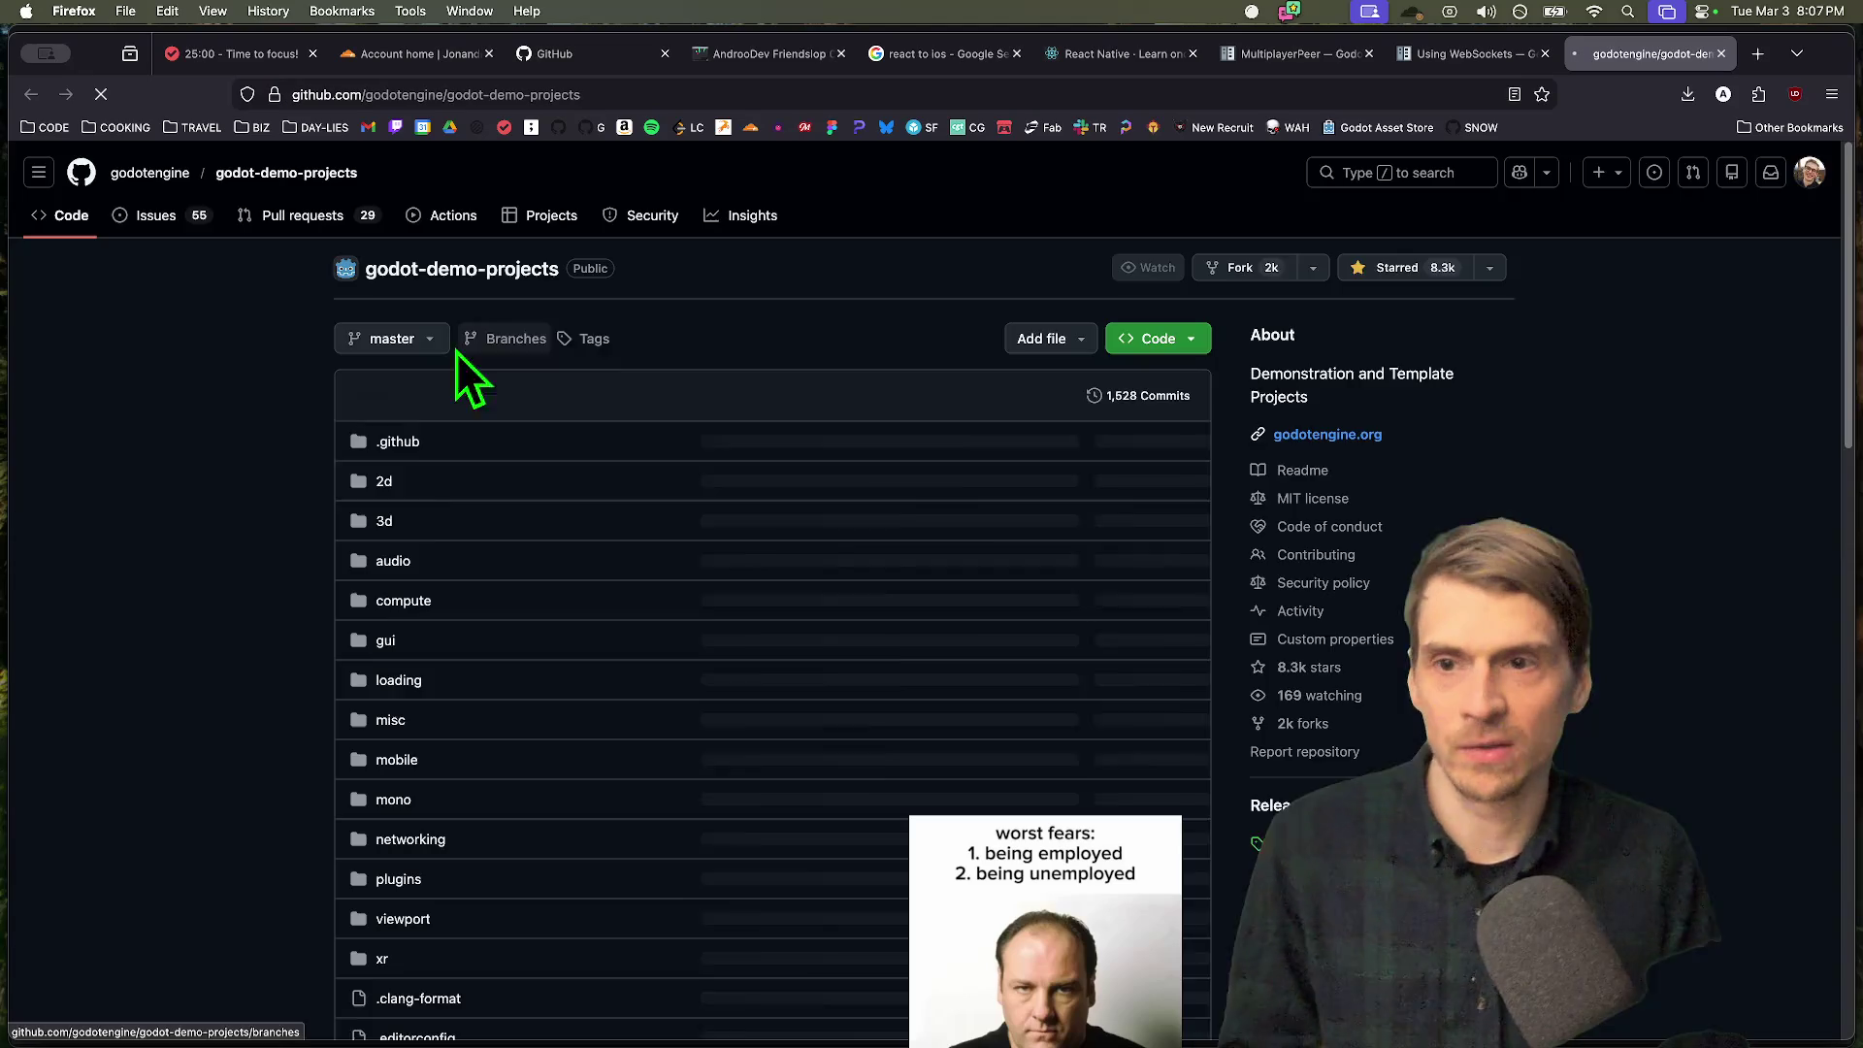
# Open the networking folder of godot-demo-projects and select the webrtc_signaling demo name.
pyautogui.scroll(-5, 532, 445)
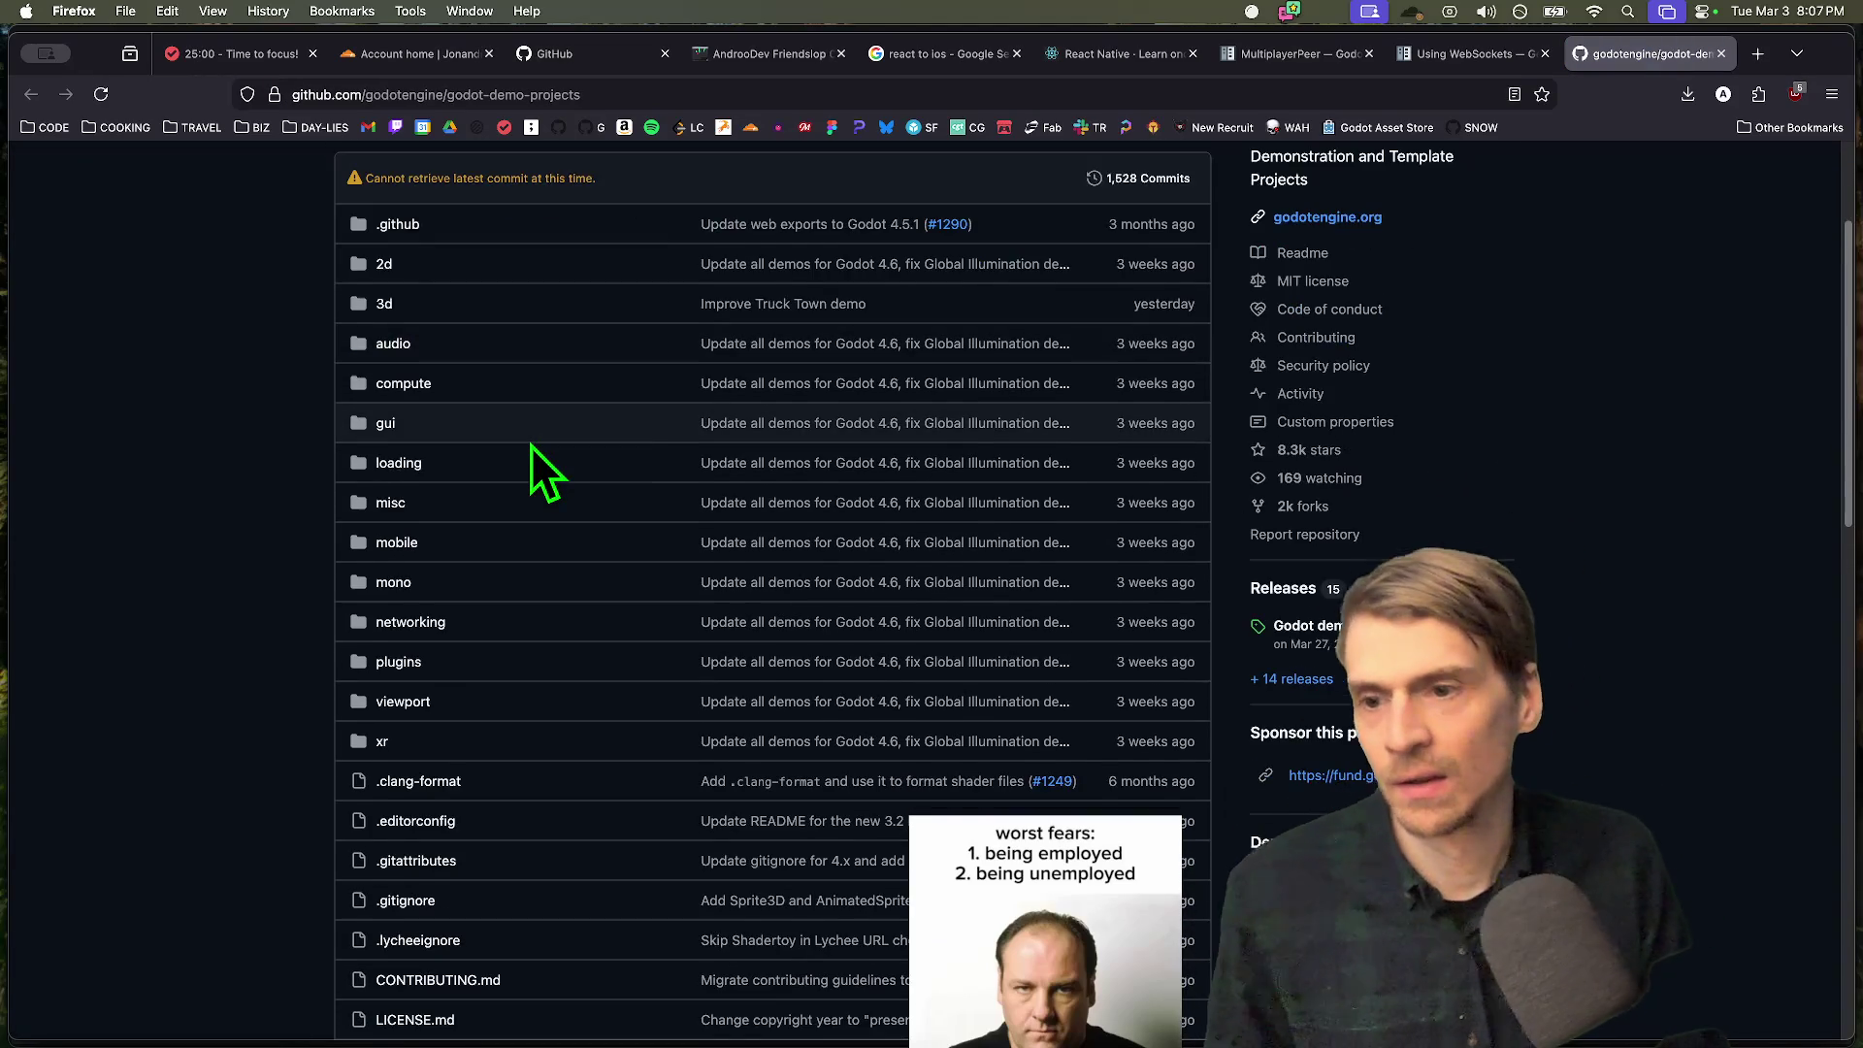
pyautogui.scroll(-1, 556, 462)
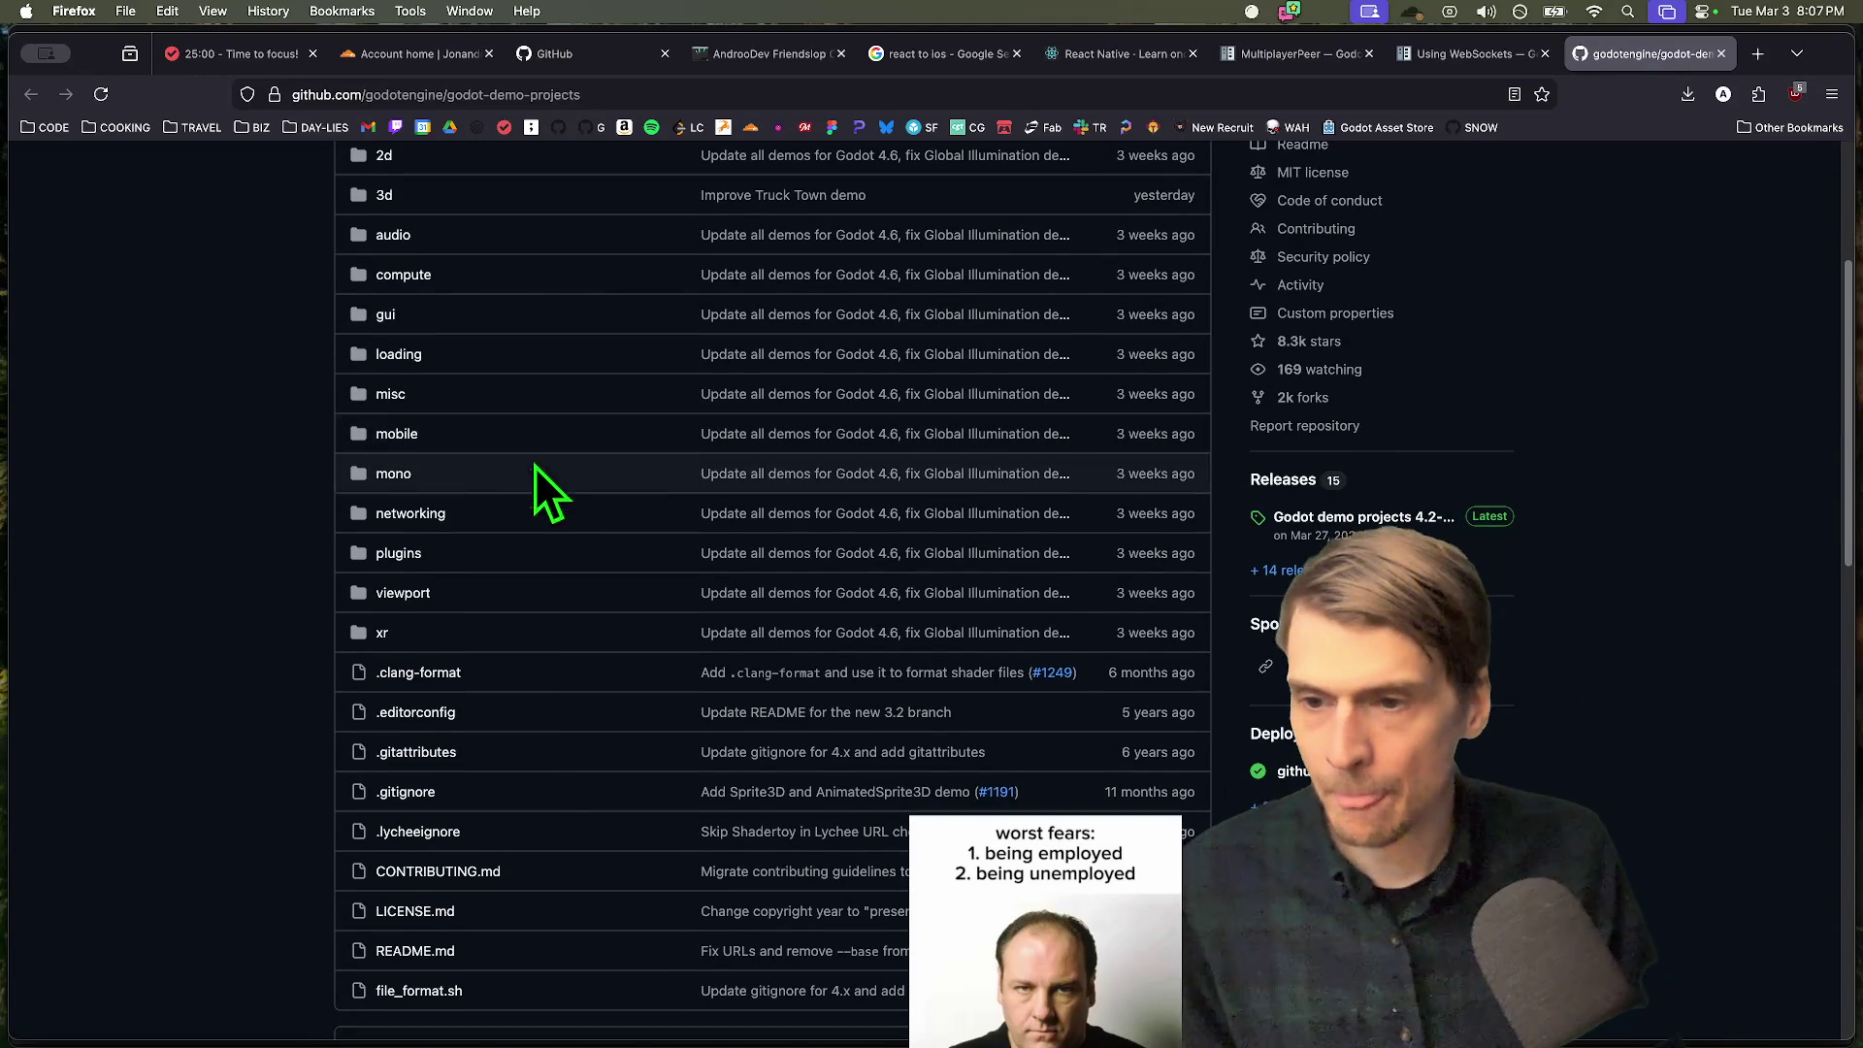
pyautogui.click(424, 516)
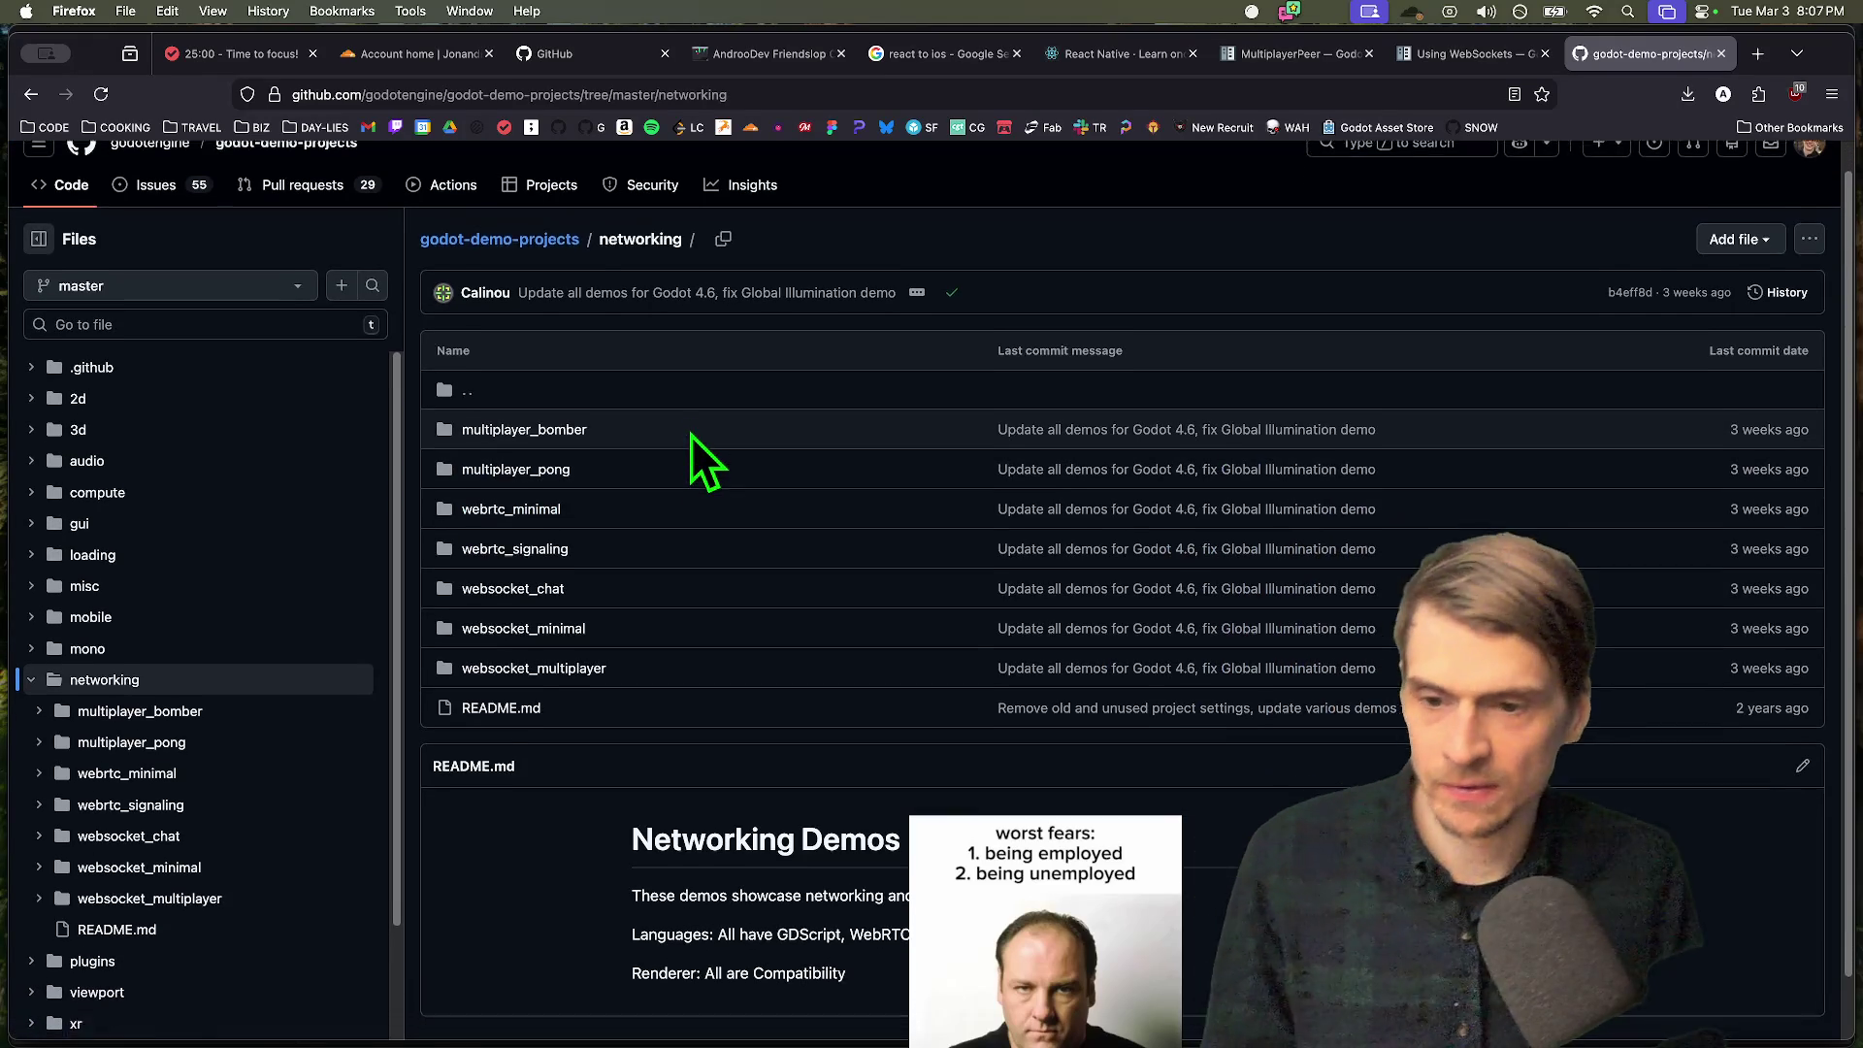
pyautogui.tripleClick(666, 542)
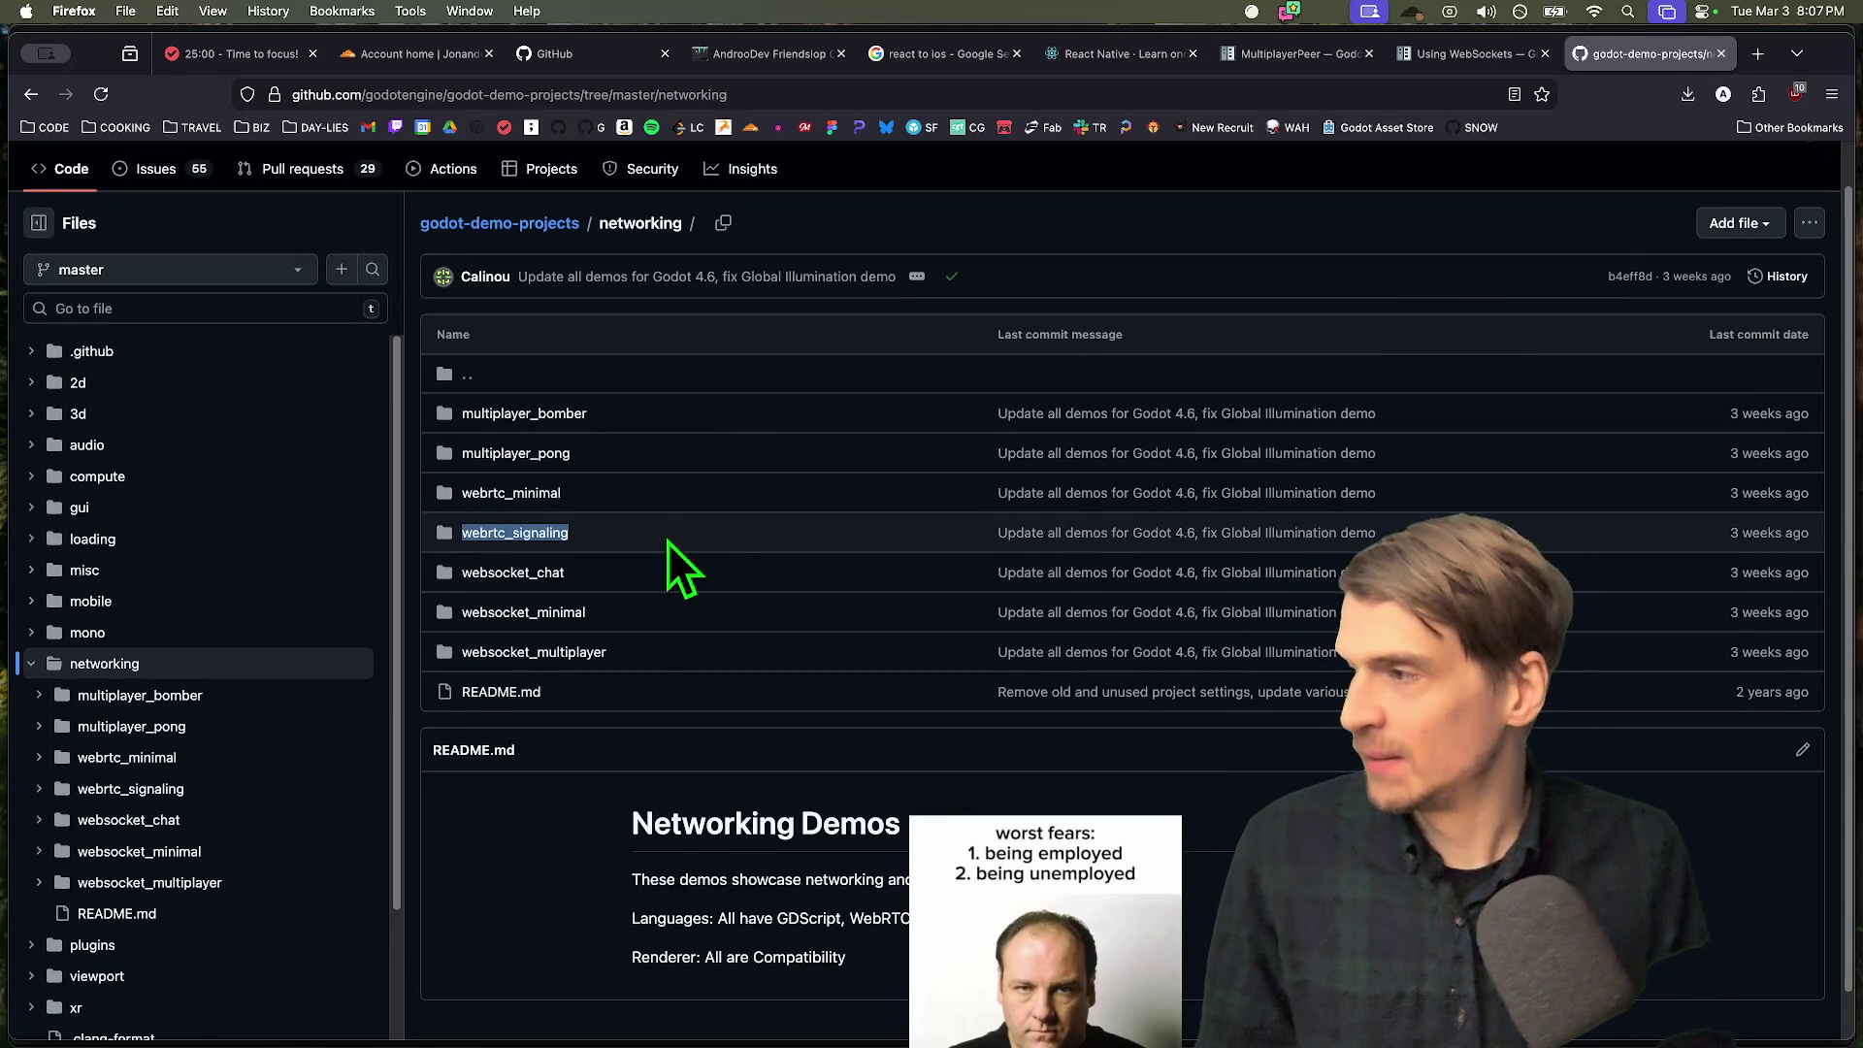
pyautogui.press('super+Tab')
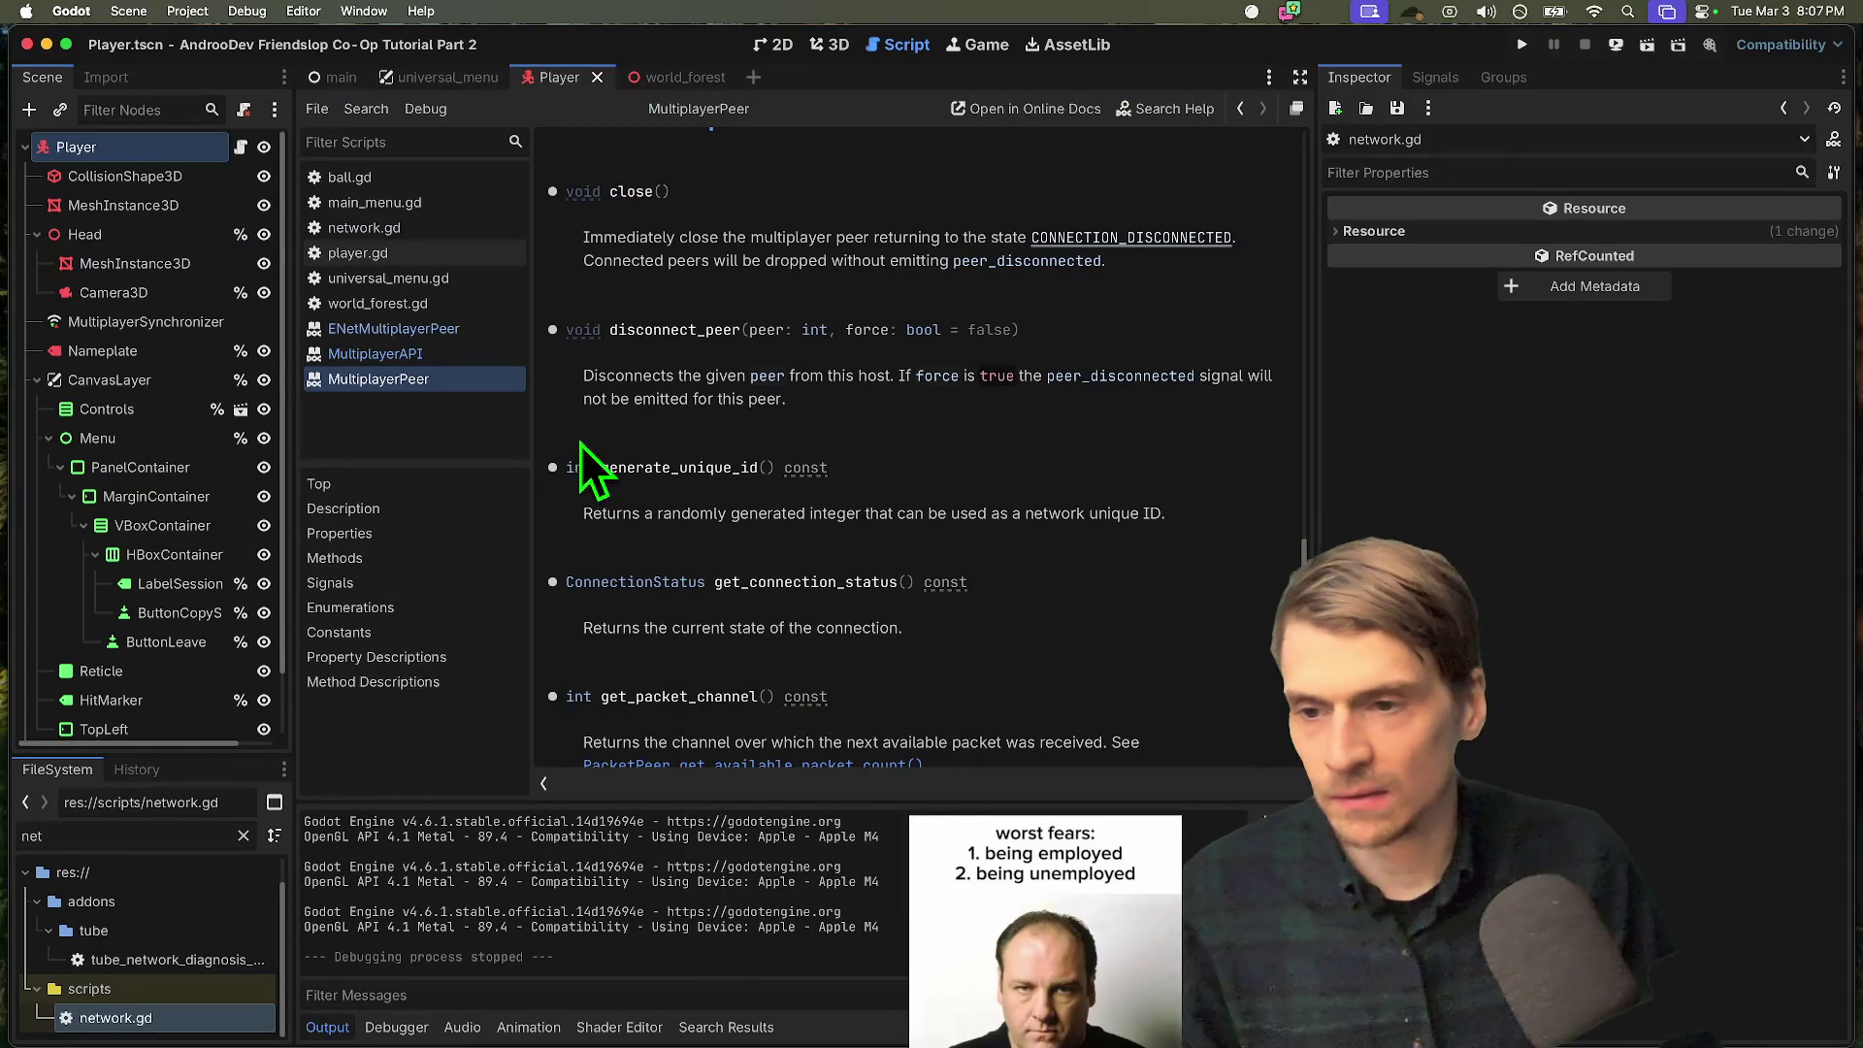
# Close the three open class doc pages and add a blank line inside host() in network.gd.
pyautogui.middleClick(335, 329)
pyautogui.middleClick(334, 329)
pyautogui.middleClick(335, 329)
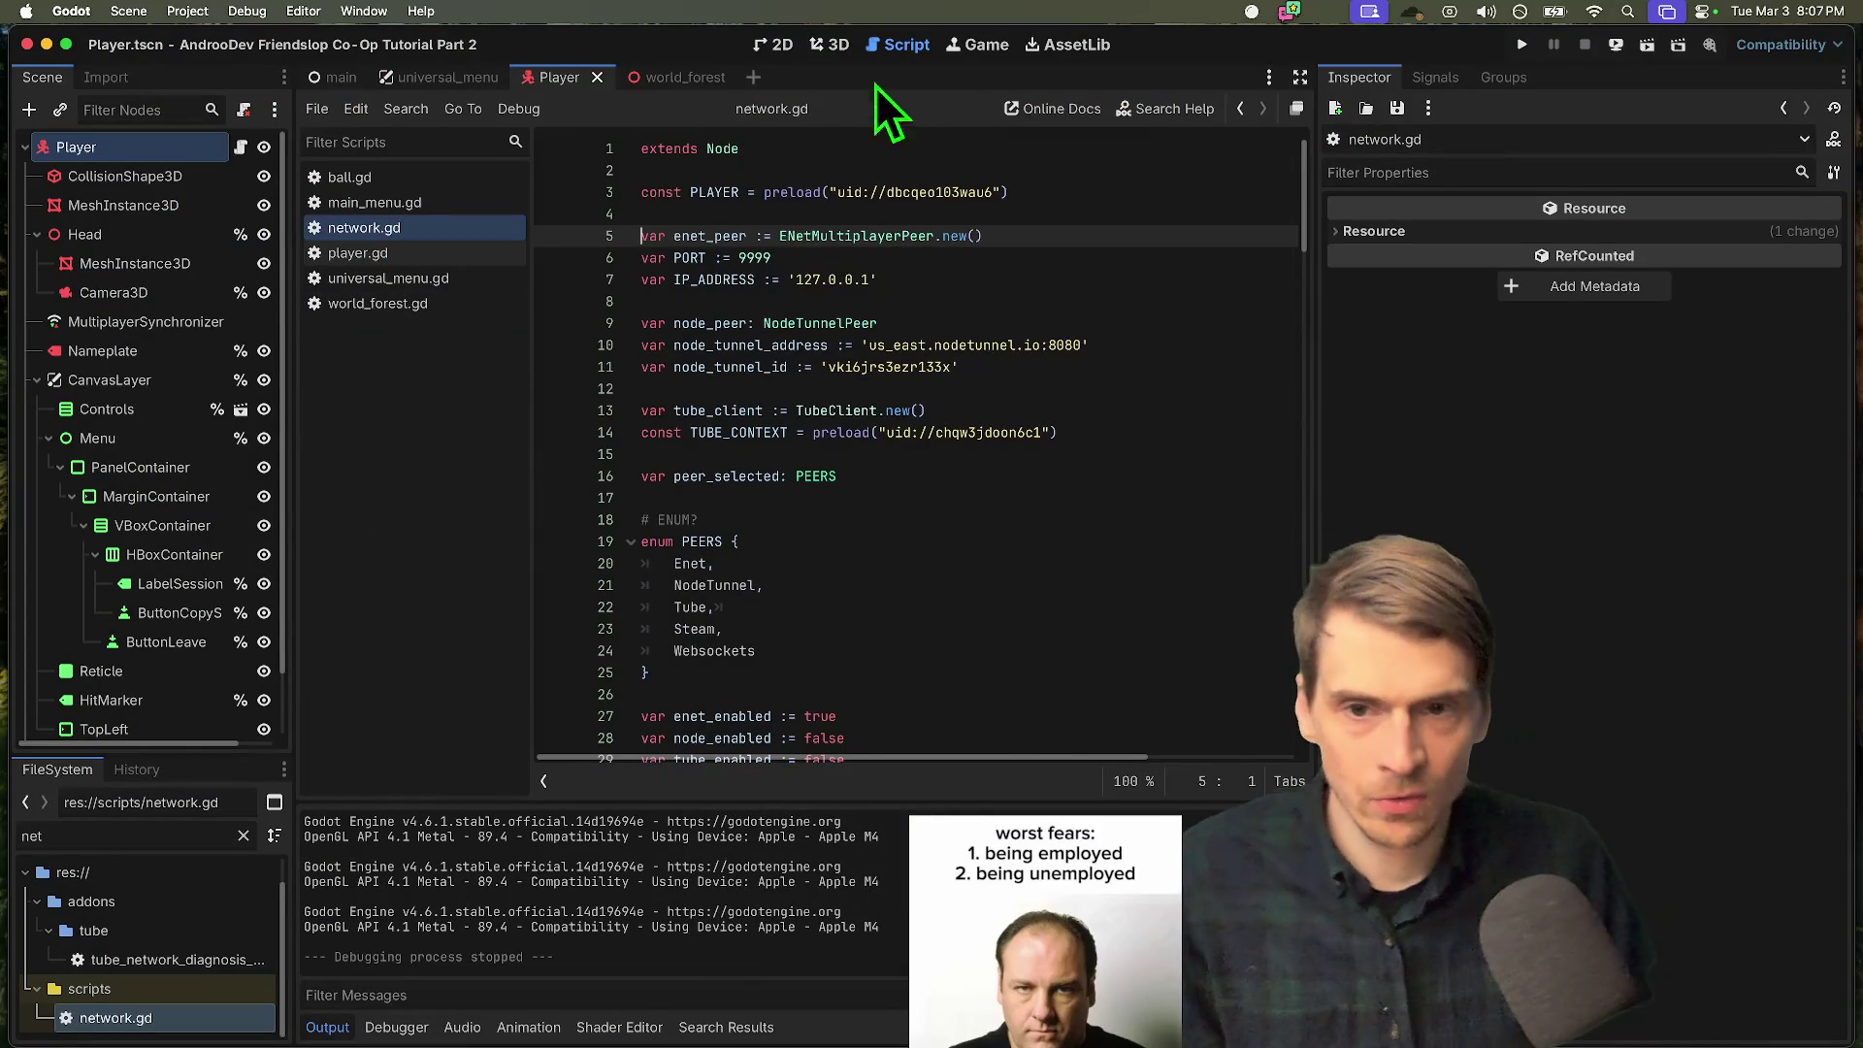
pyautogui.scroll(-15, 1015, 340)
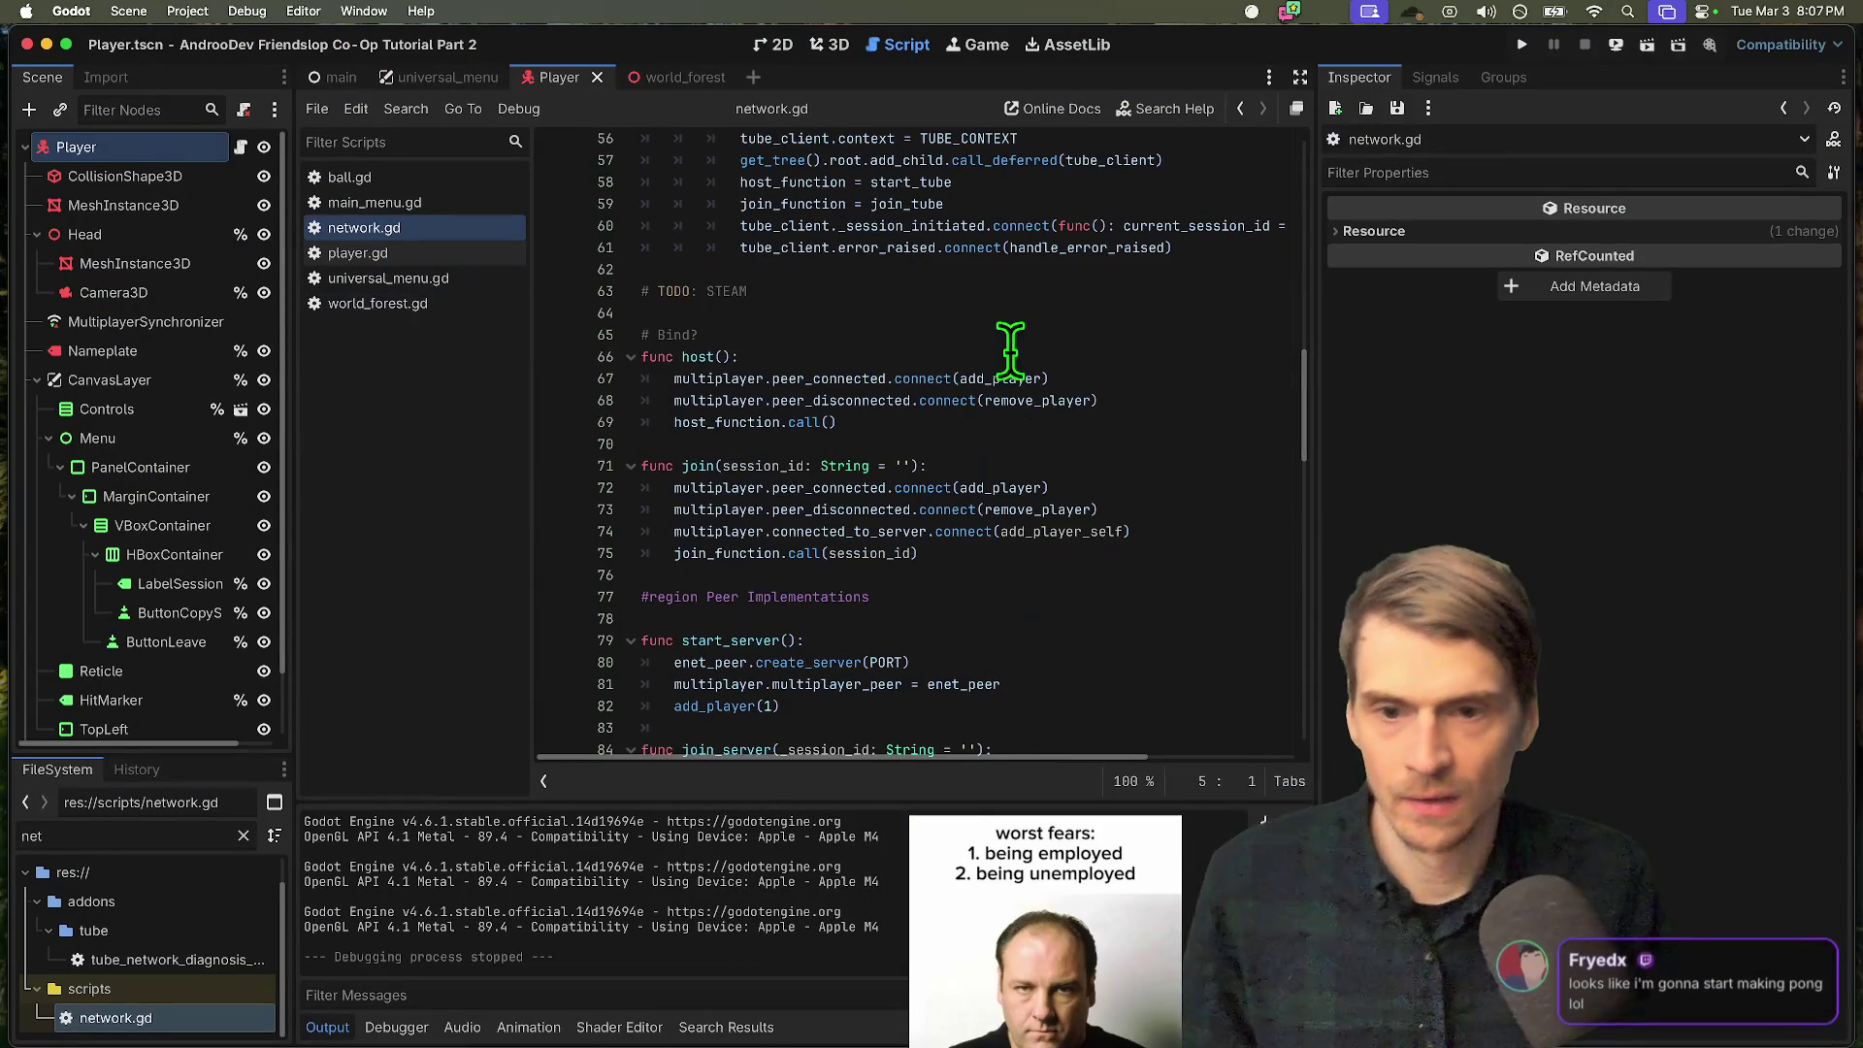
pyautogui.click(1024, 357)
pyautogui.press('Return')
pyautogui.press('Return')
pyautogui.press('Up')
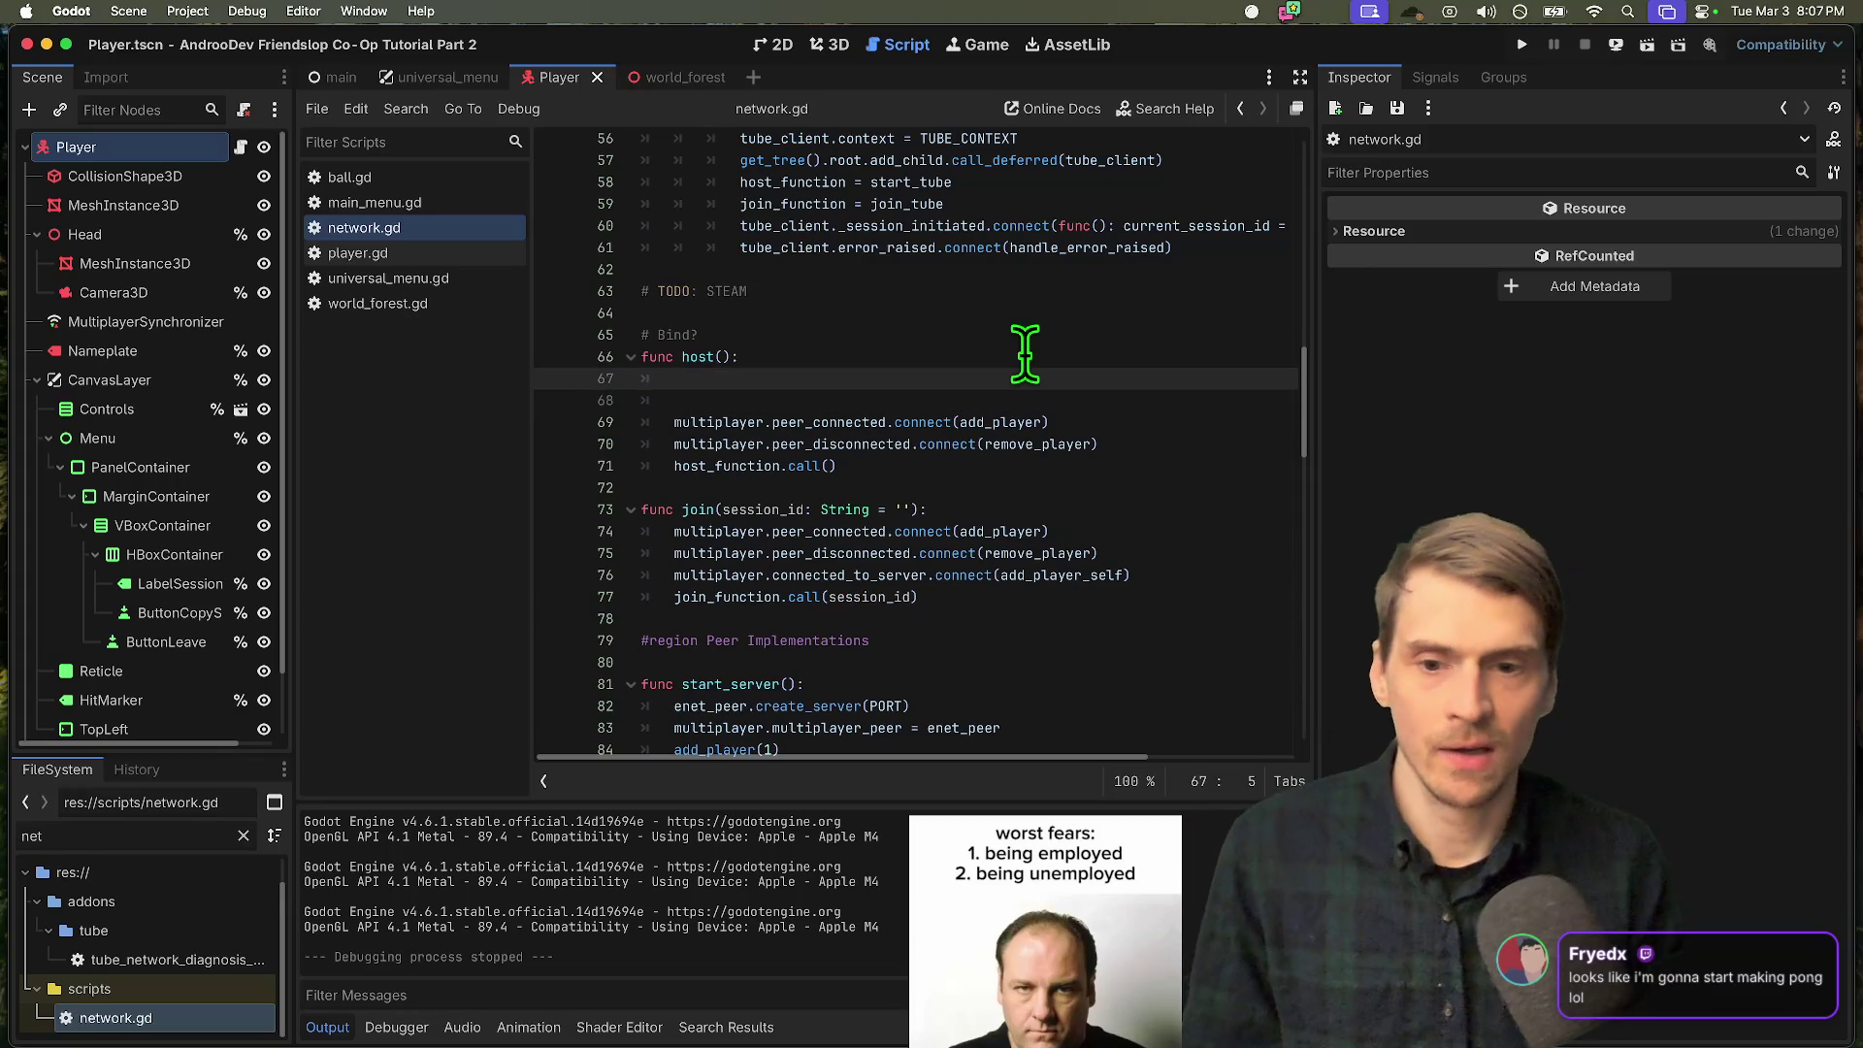
# Write multiplayer.peer_connected.connect with a lambda taking list: Array[int] in host().
pyautogui.write('ltiplayer.p')
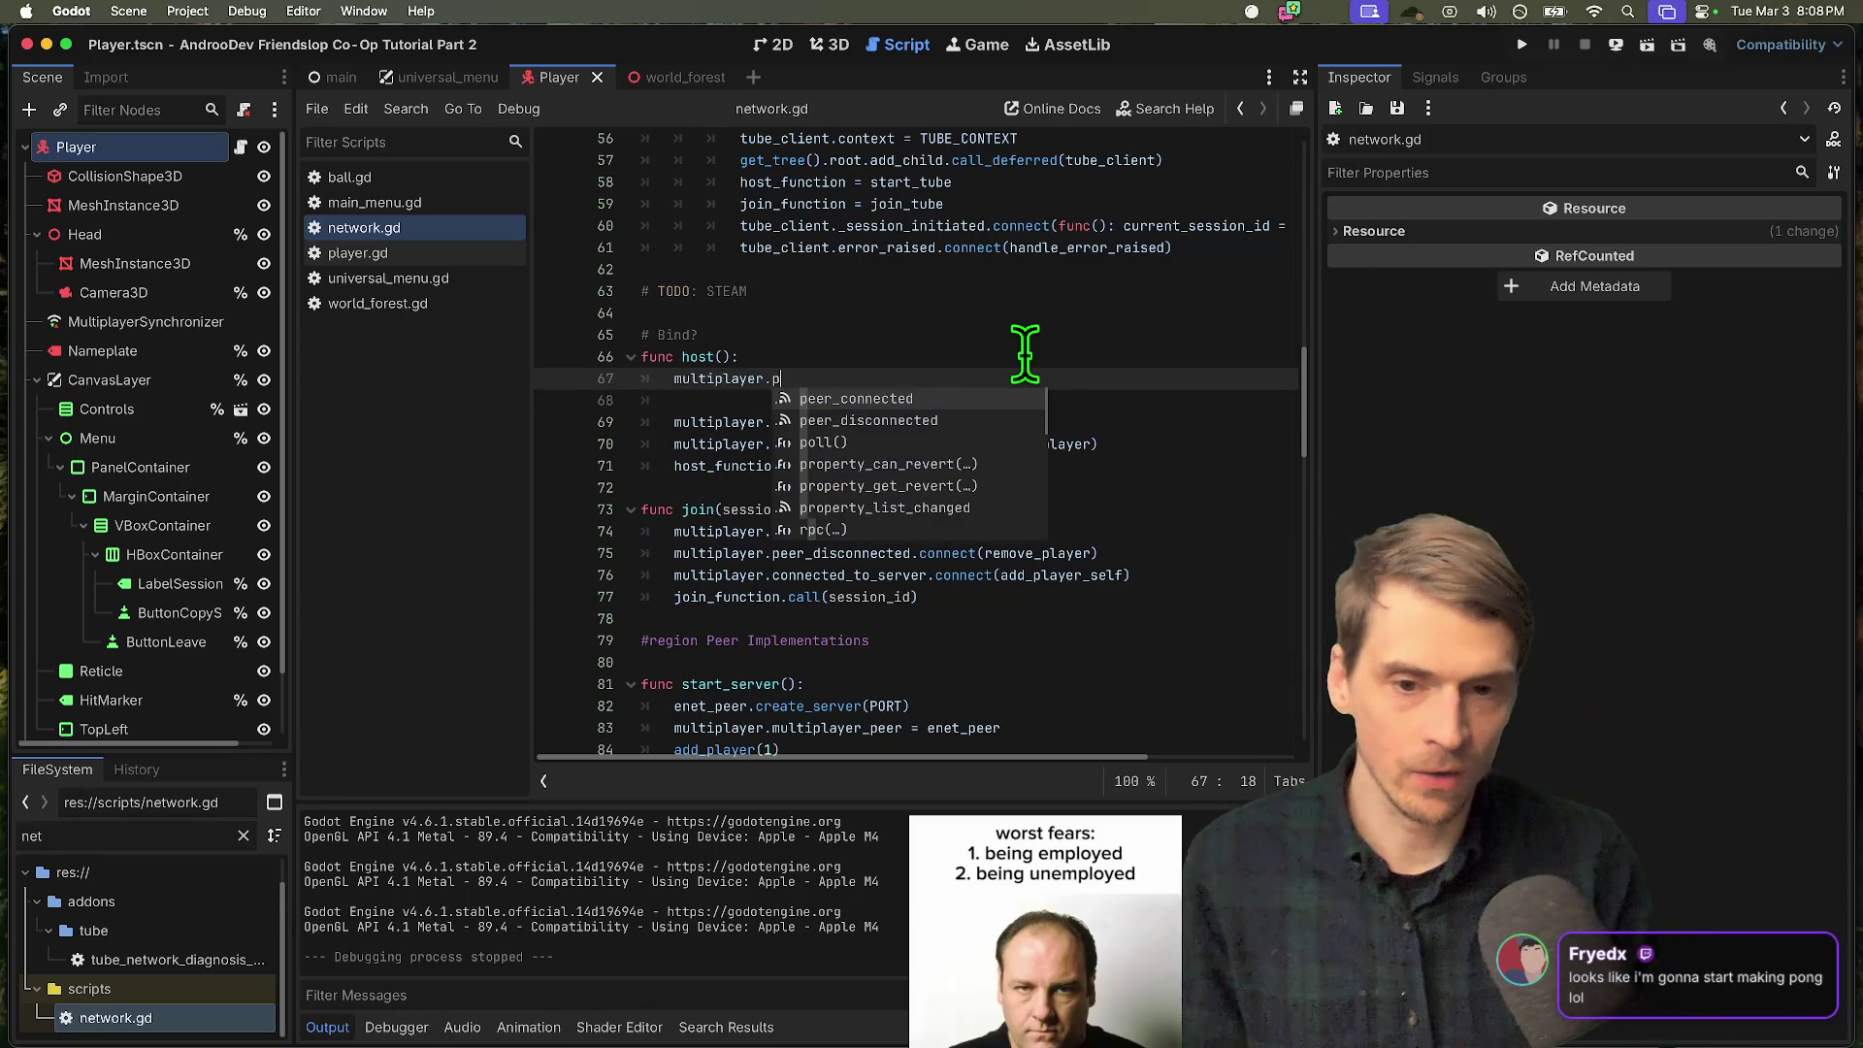
pyautogui.press('Return')
pyautogui.write(".connect(func(list: ): print('anything")
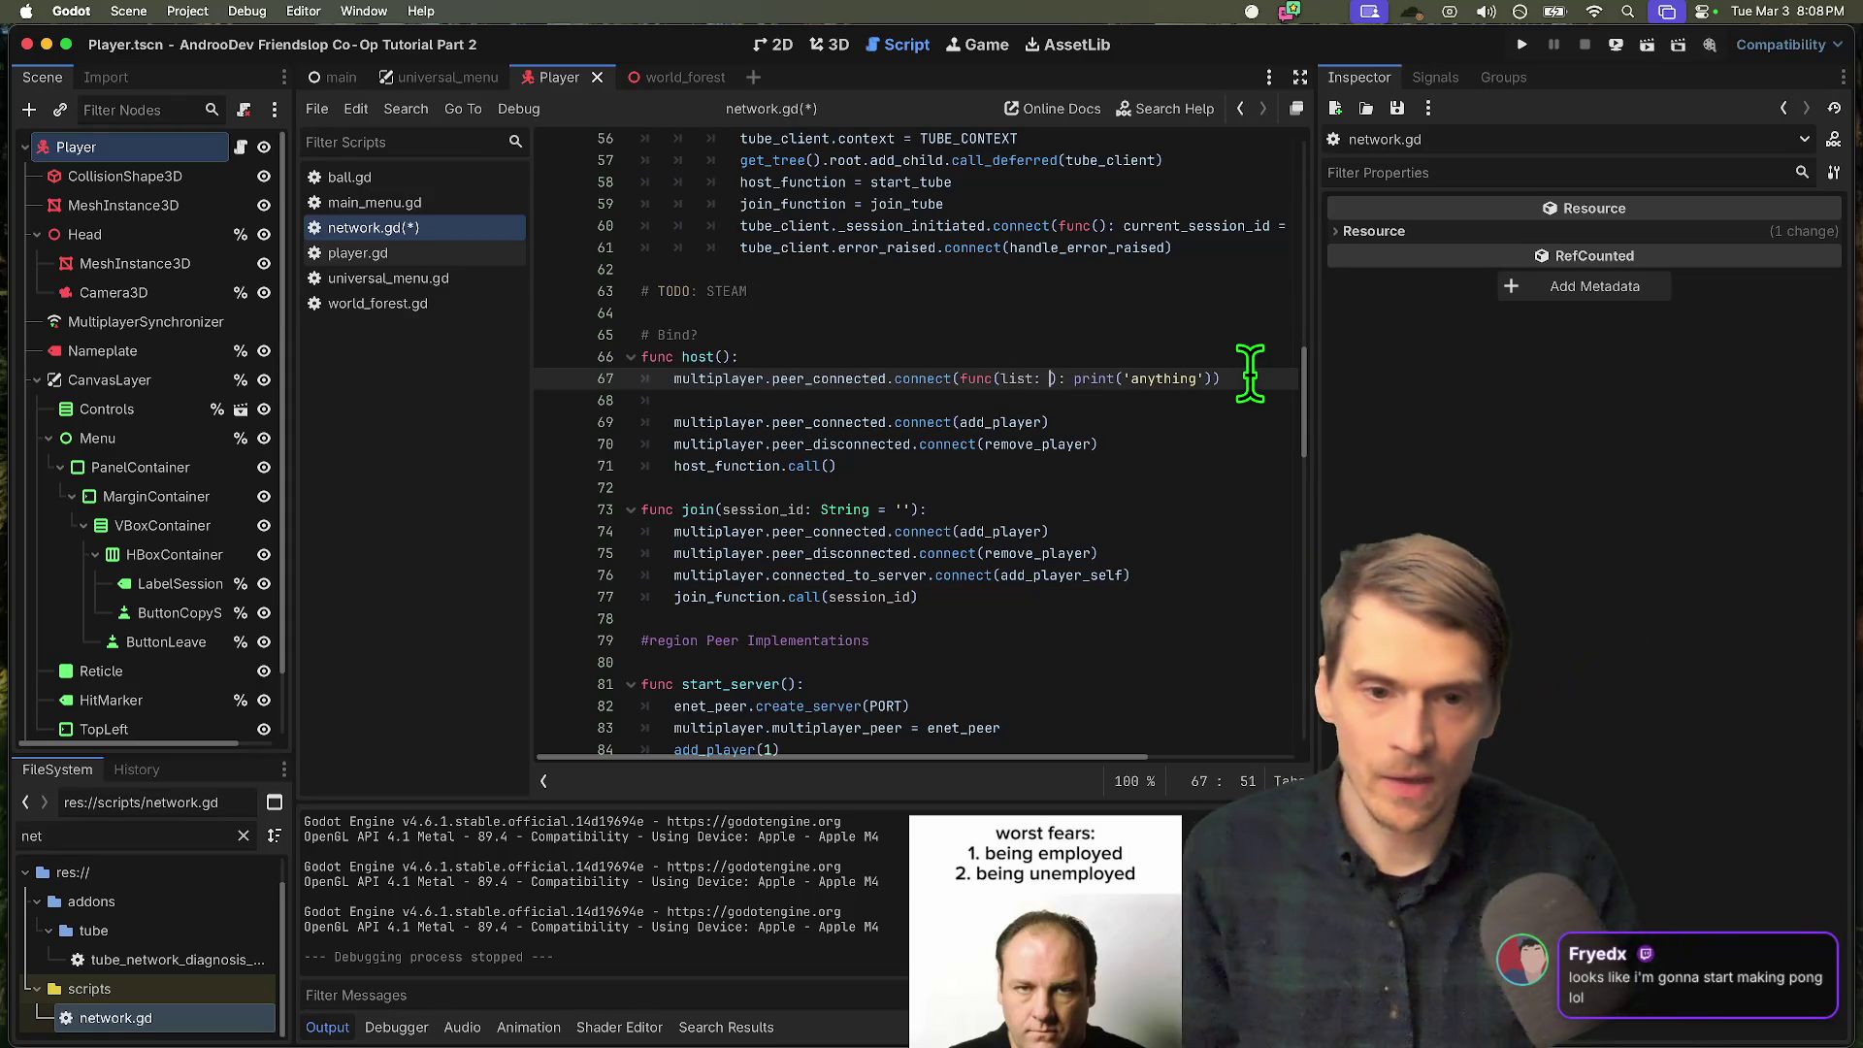
pyautogui.write('[')
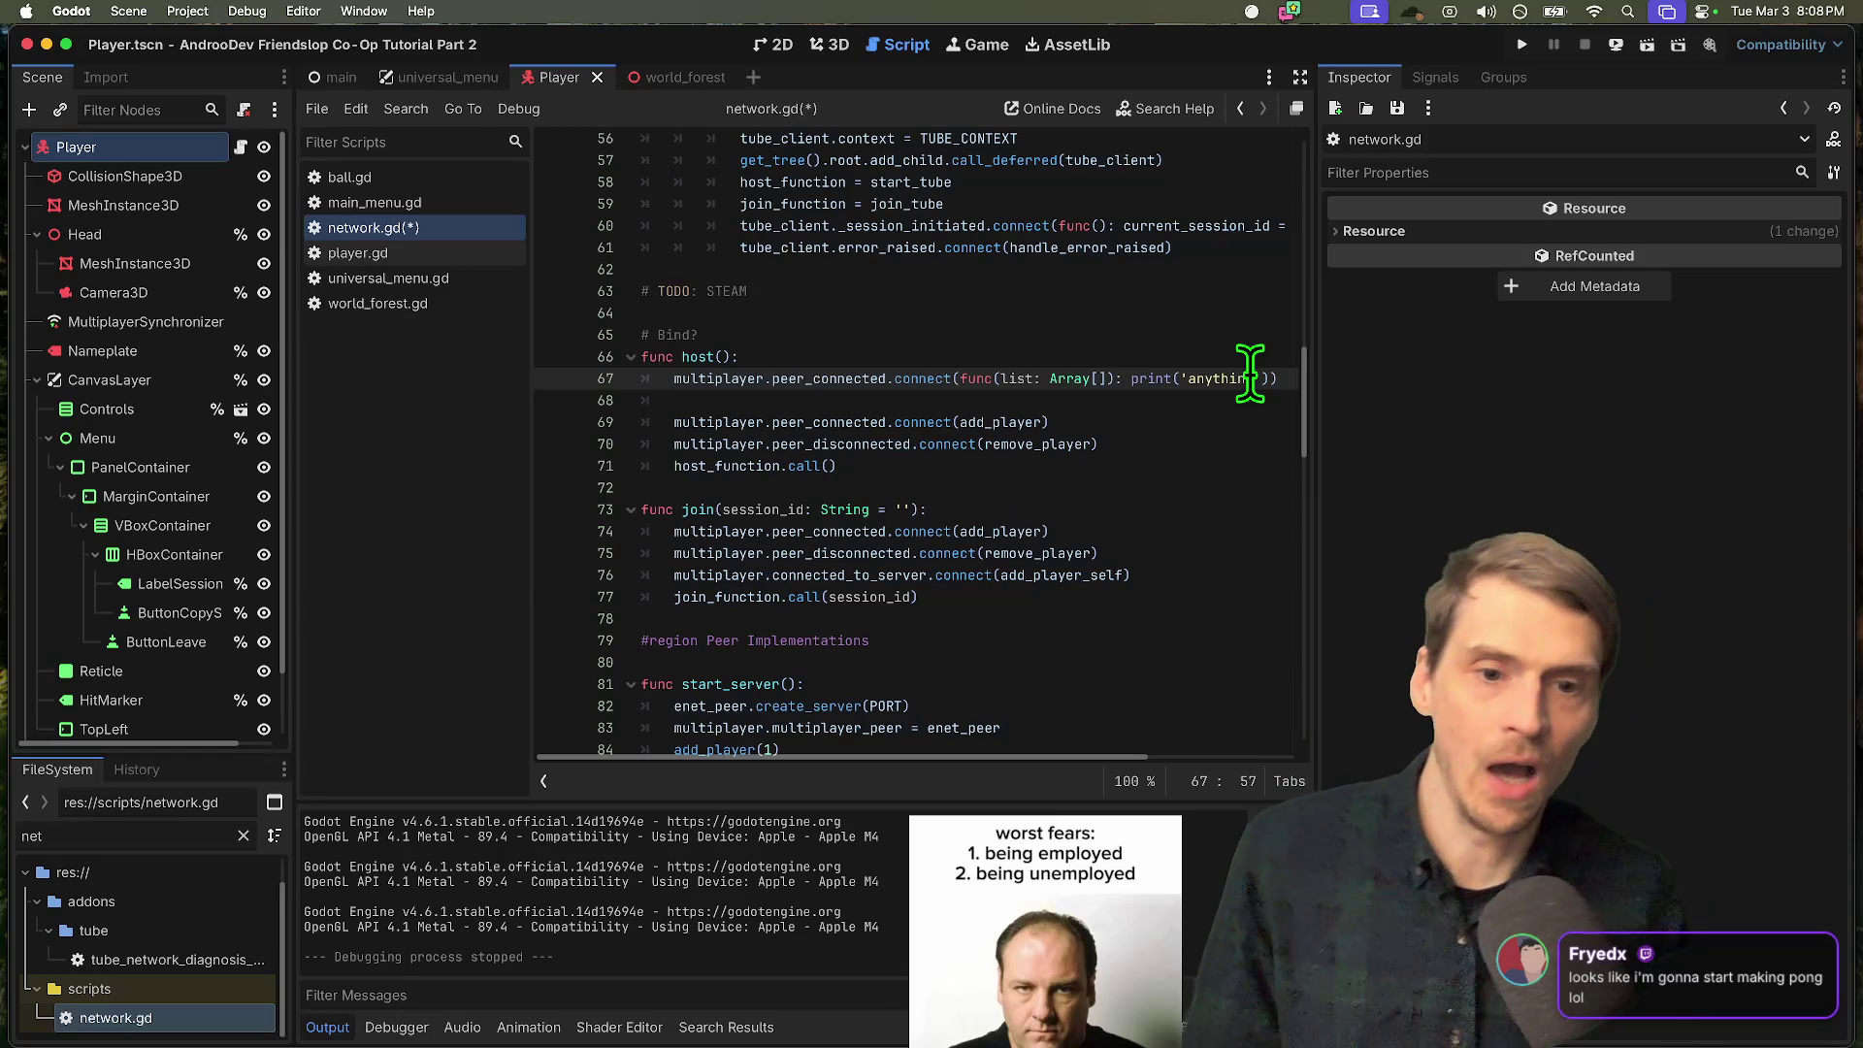
pyautogui.write('int')
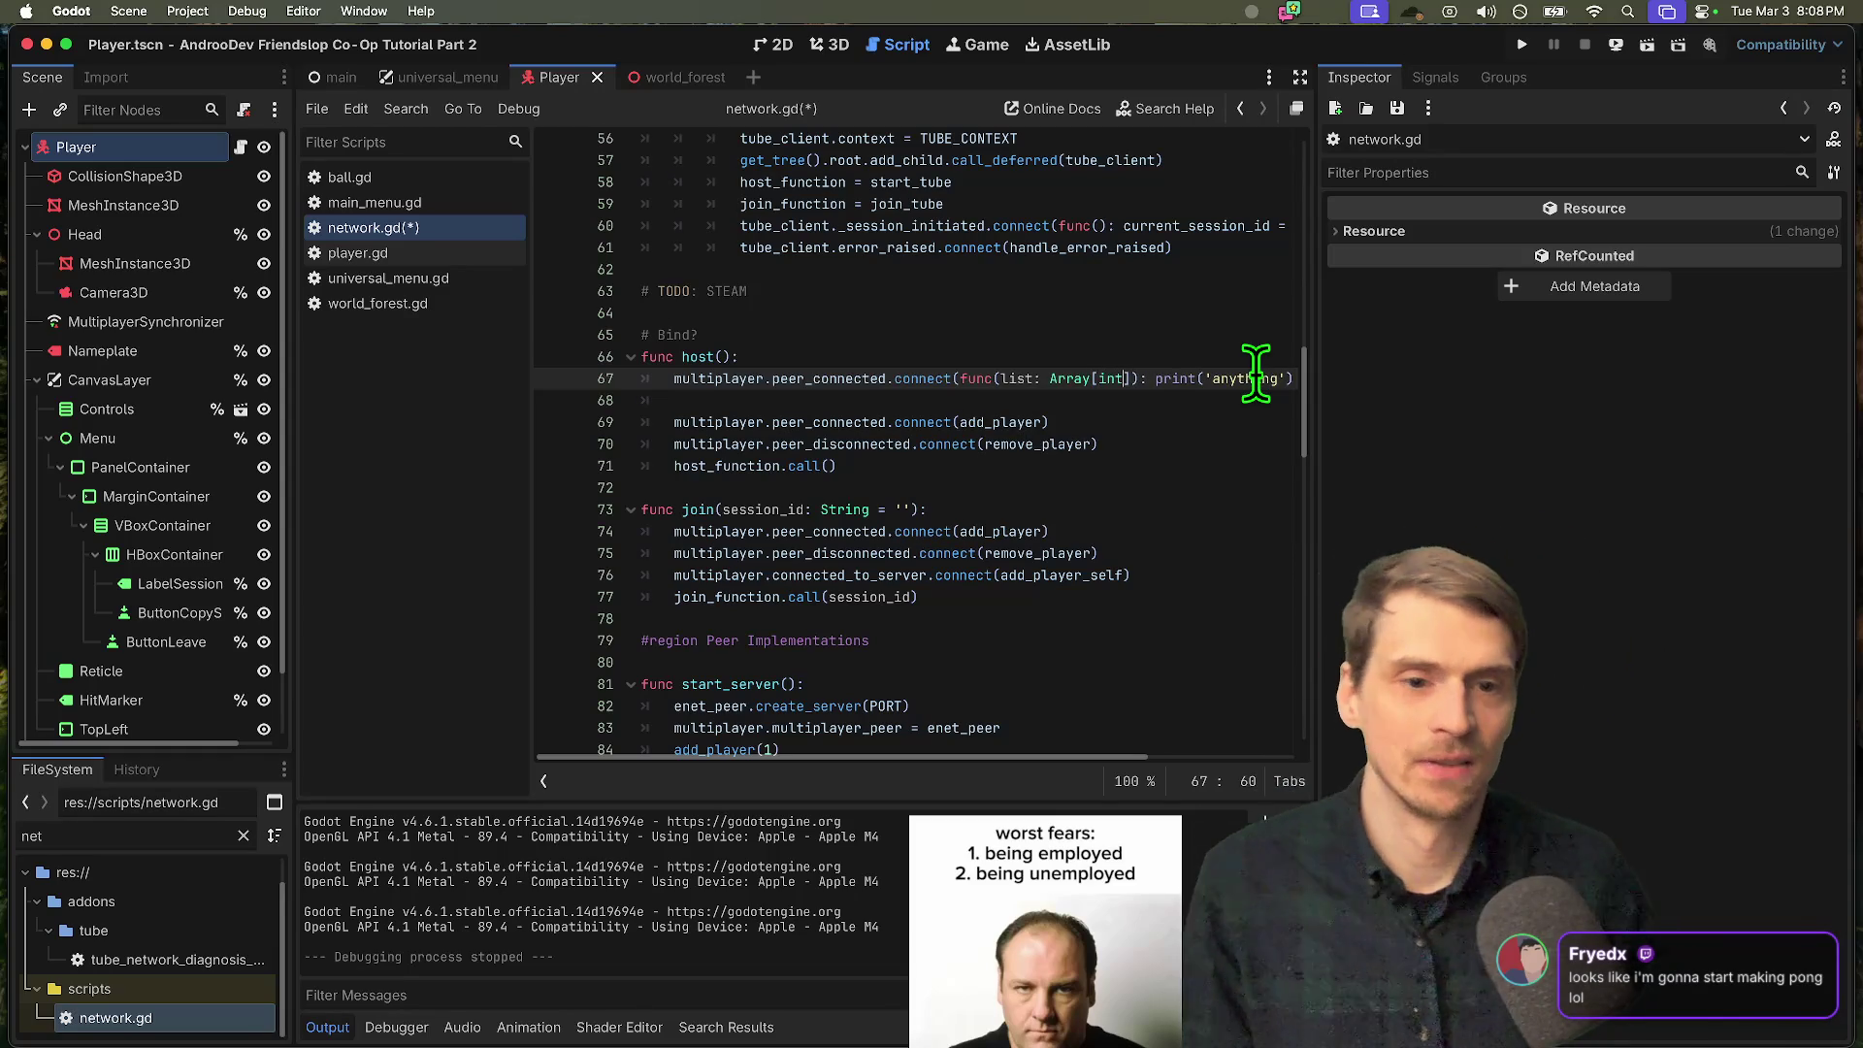
pyautogui.click(1156, 399)
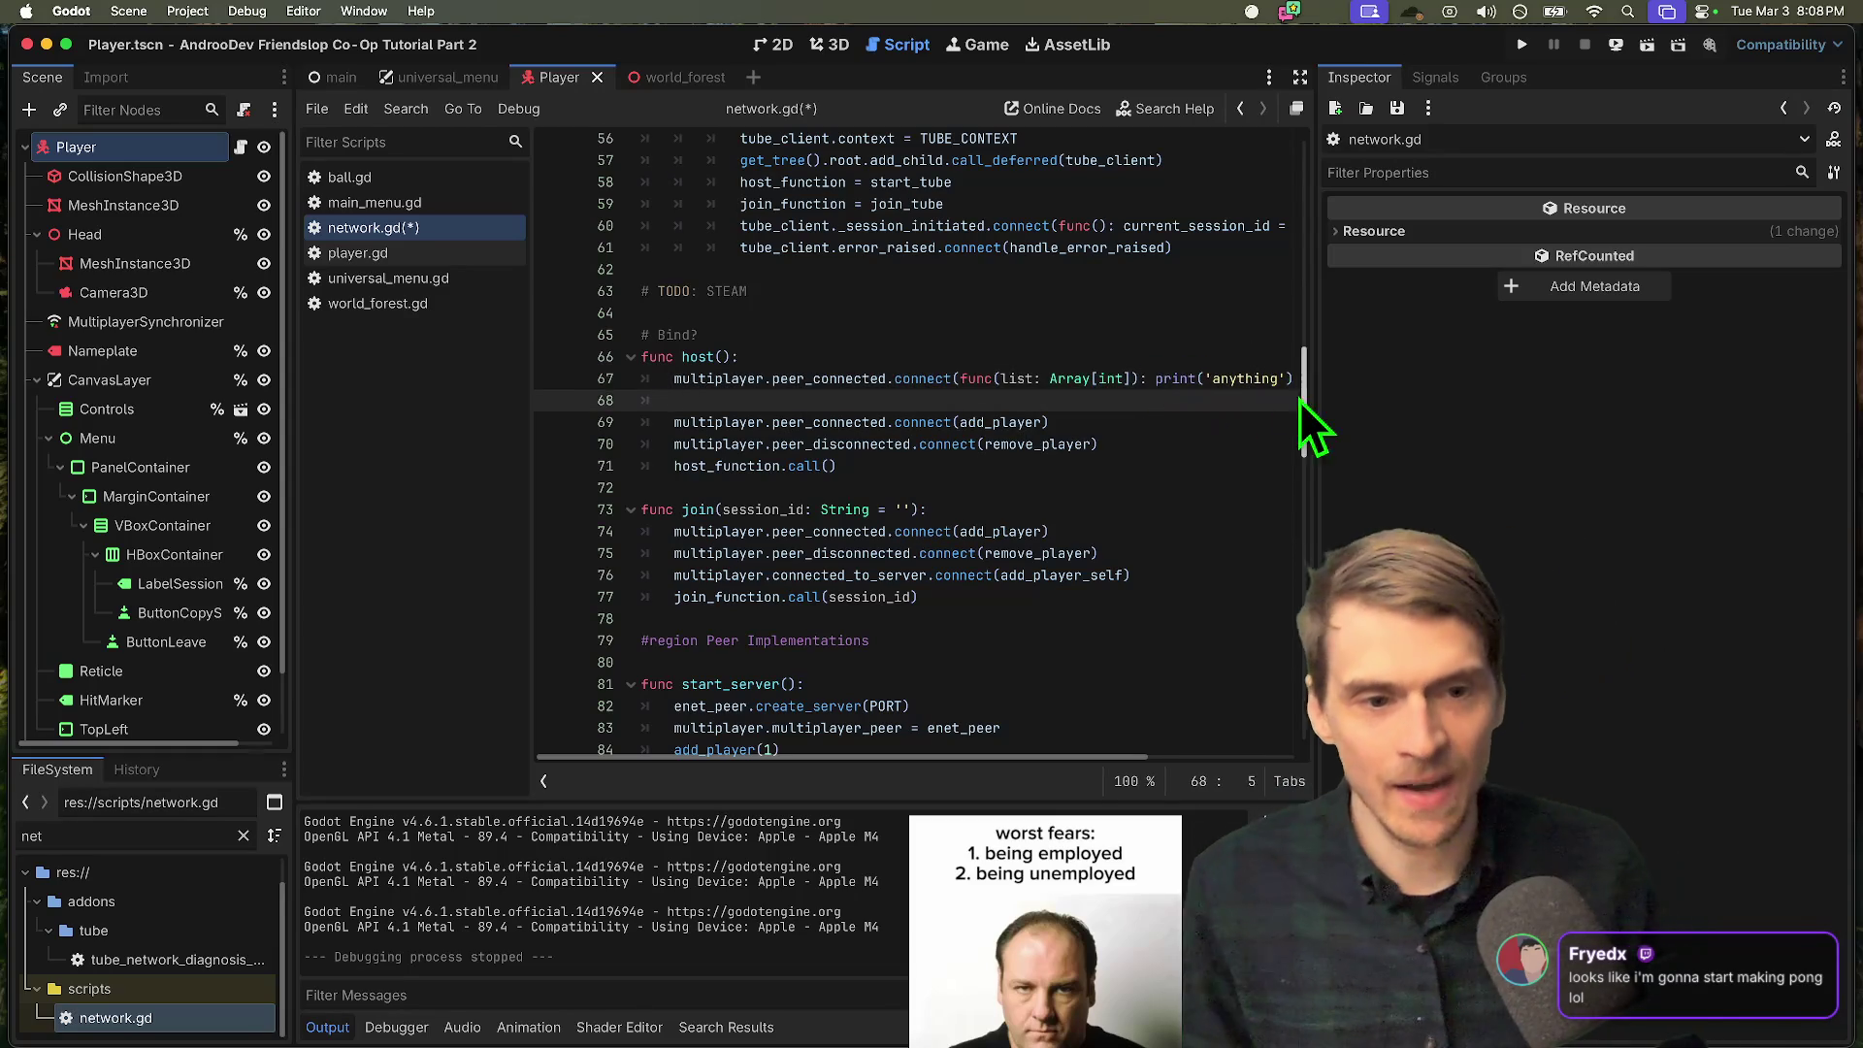
pyautogui.moveTo(1313, 396); pyautogui.dragTo(1604, 372)
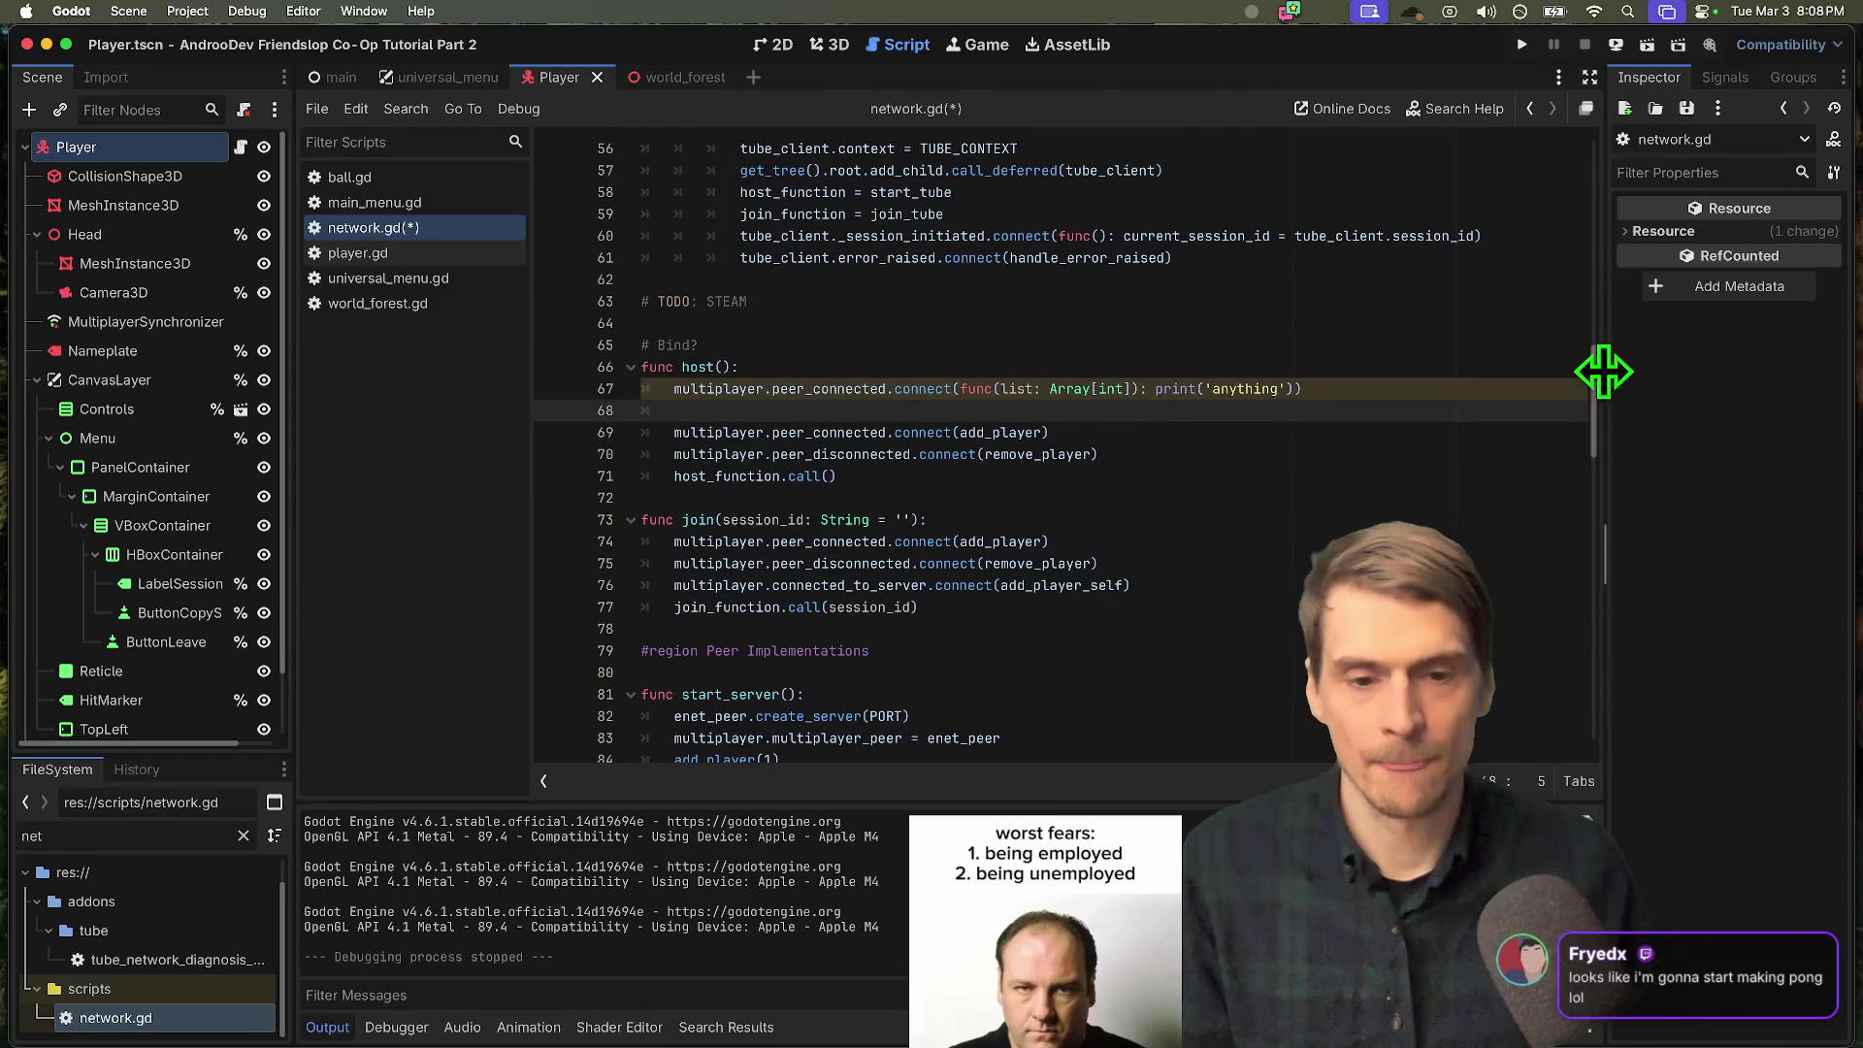
pyautogui.click(1024, 389)
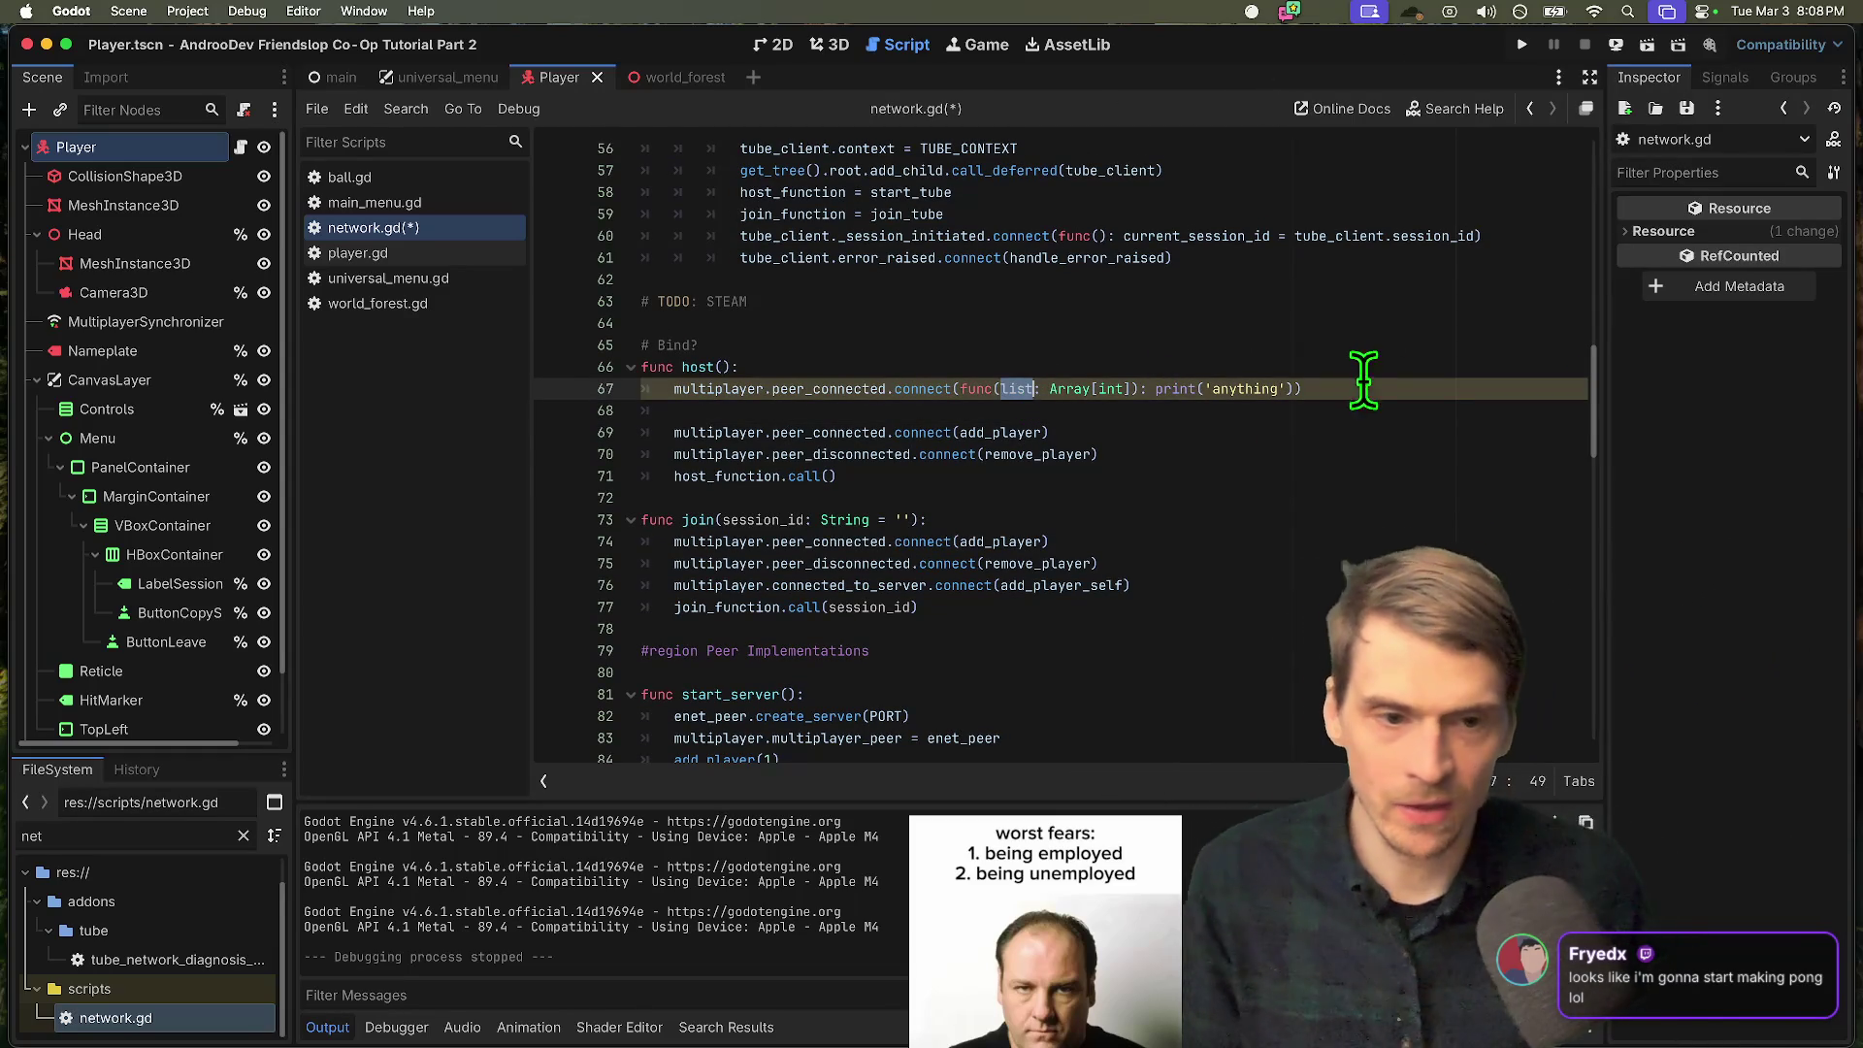
pyautogui.click(1315, 781)
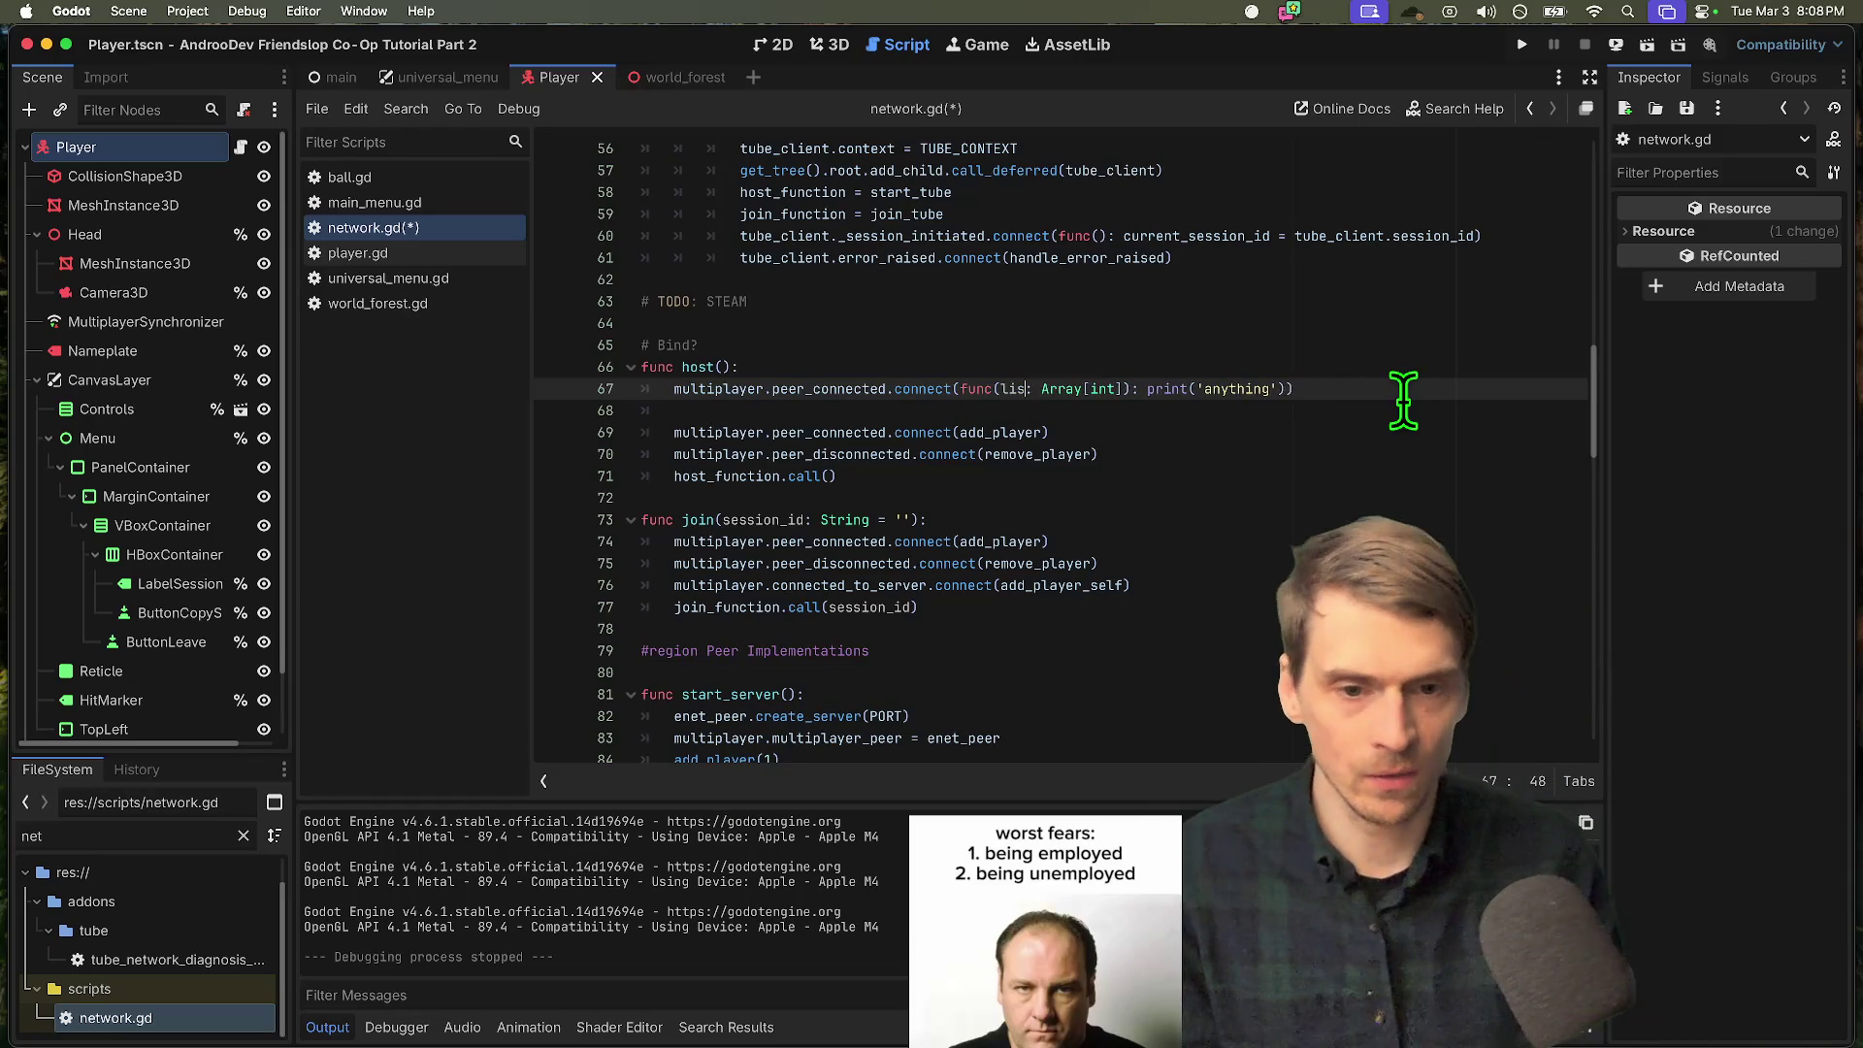
# Replace the lambda's print('anything') body with a bare return.
pyautogui.click(1175, 390)
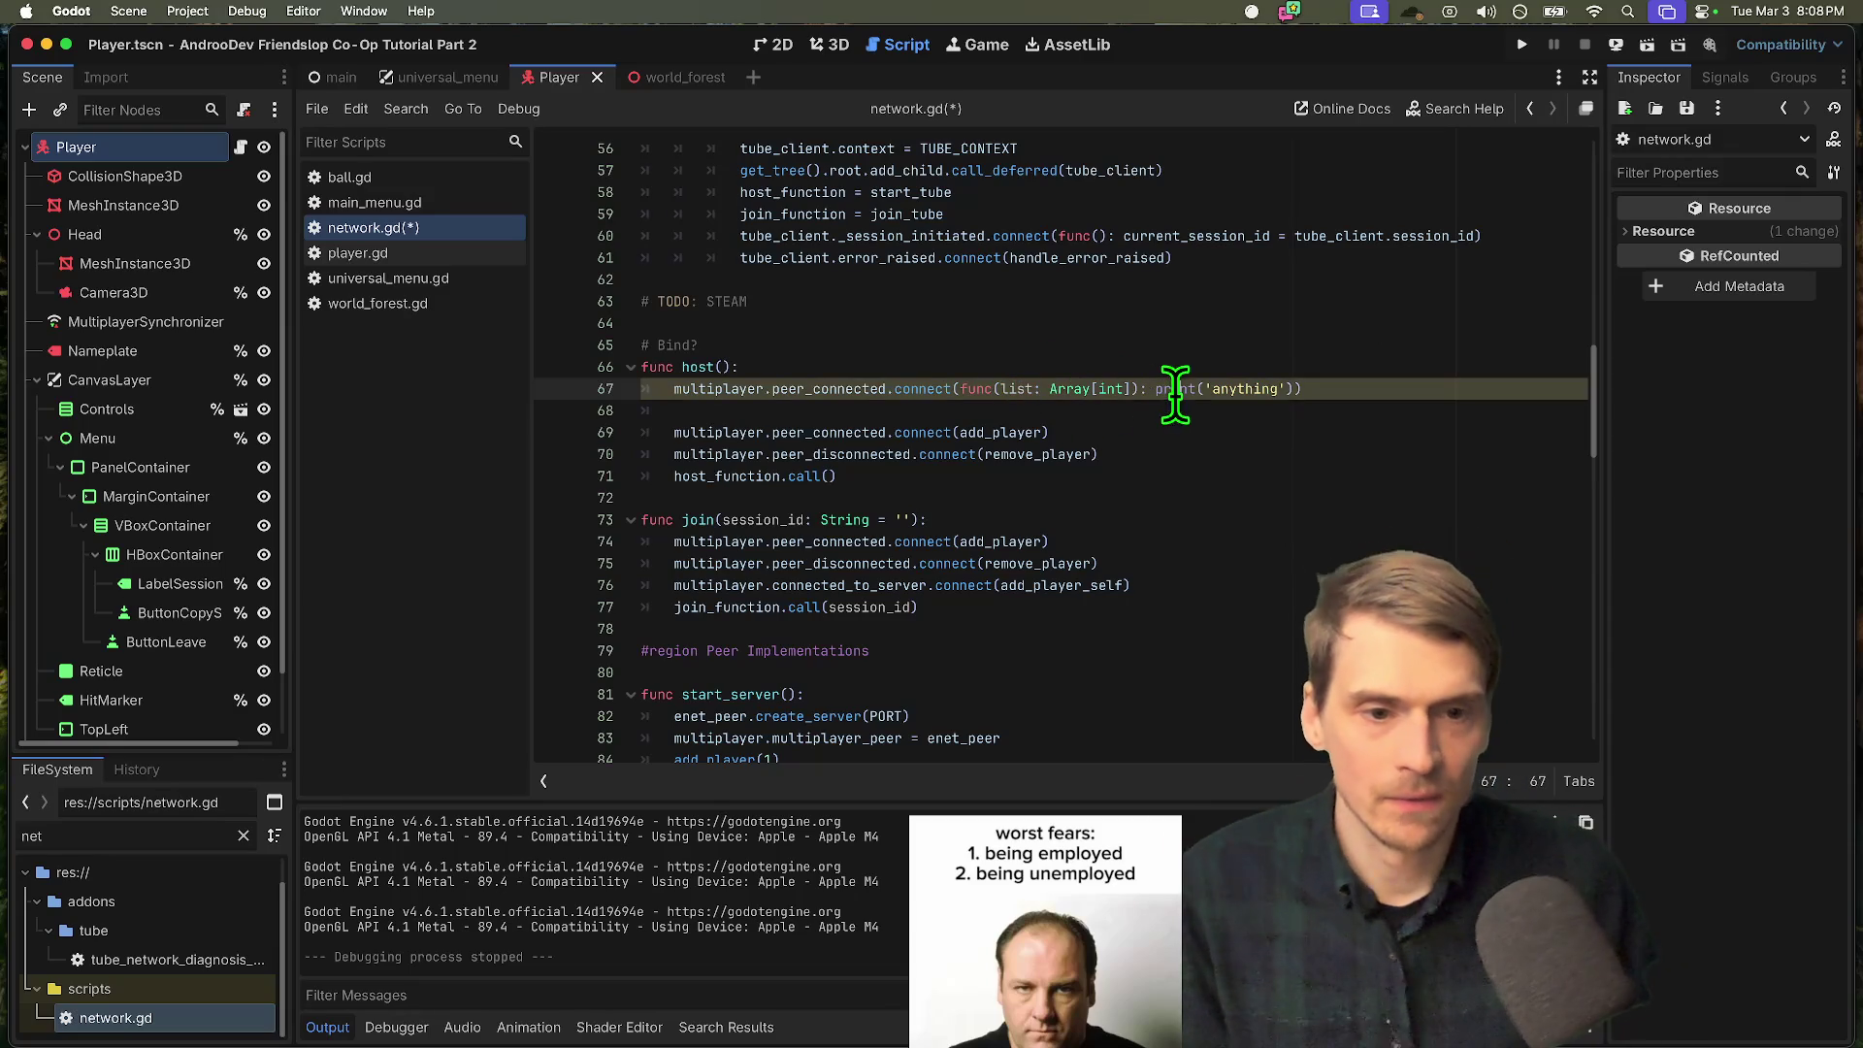
pyautogui.moveTo(1283, 388); pyautogui.dragTo(1292, 388)
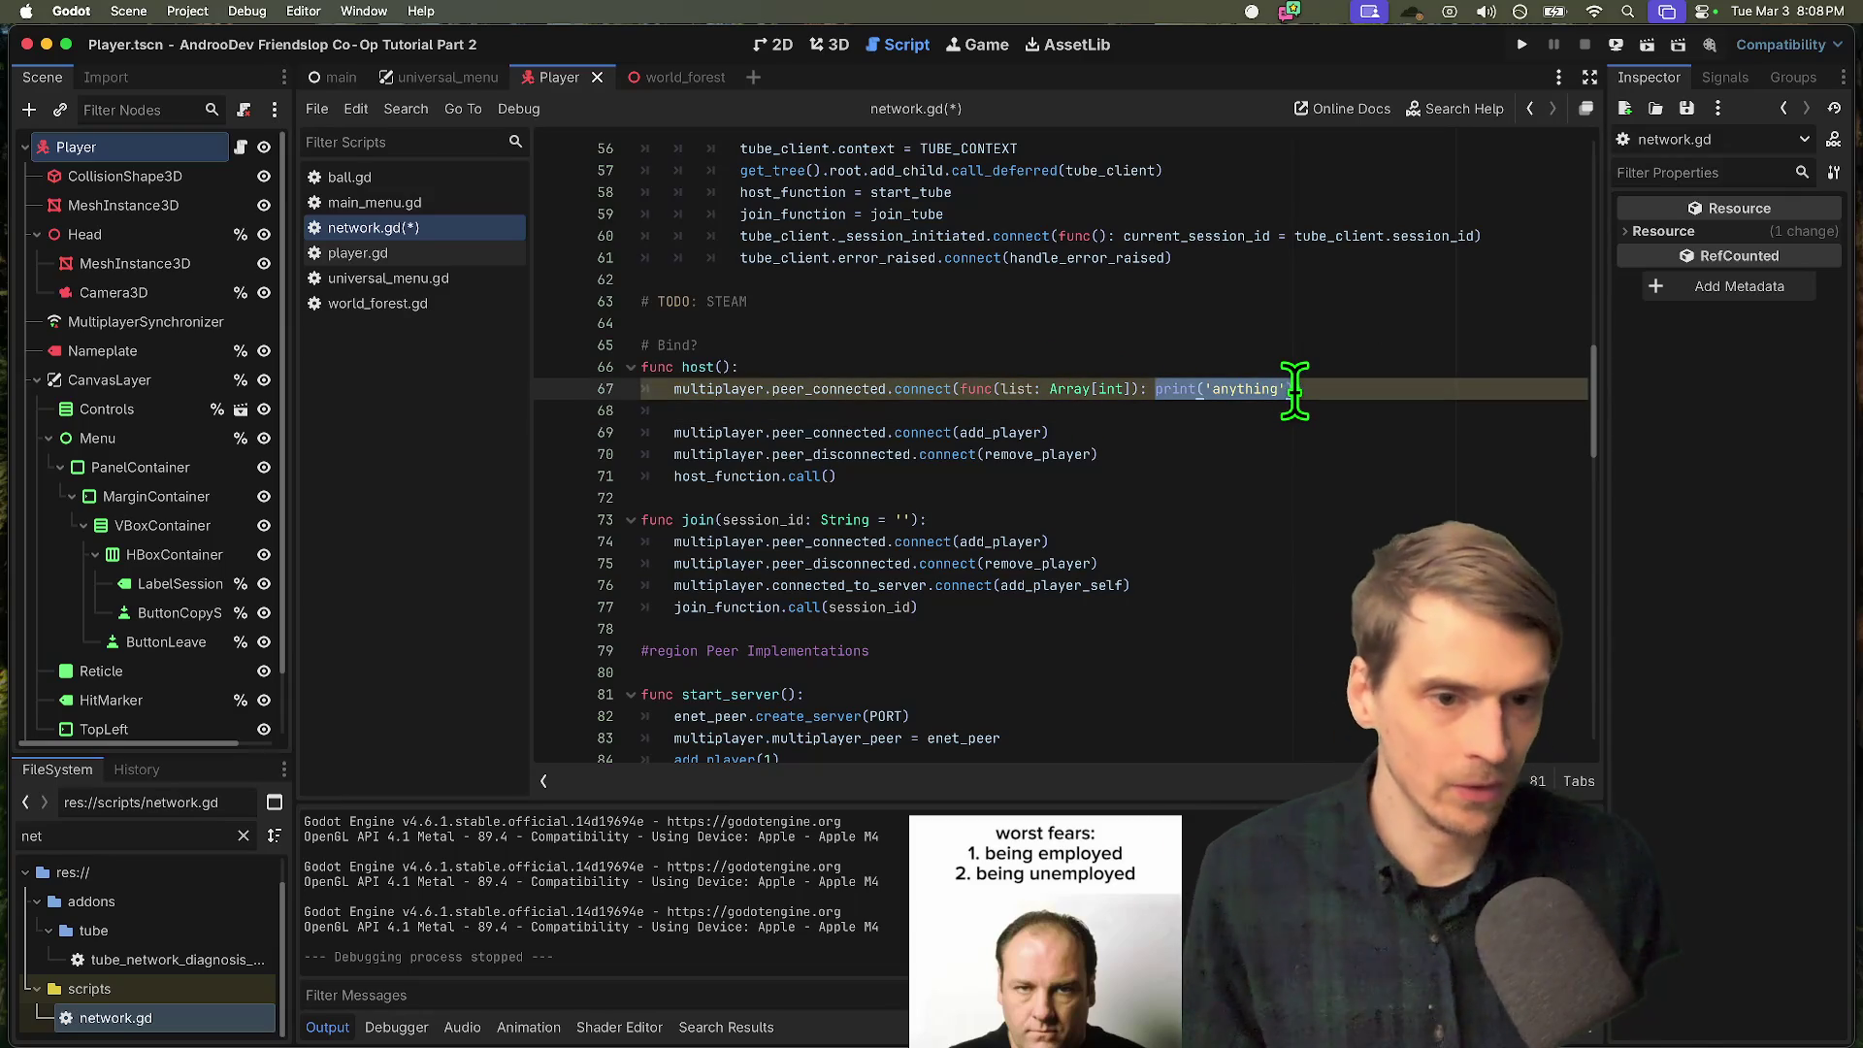
pyautogui.write('.ma')
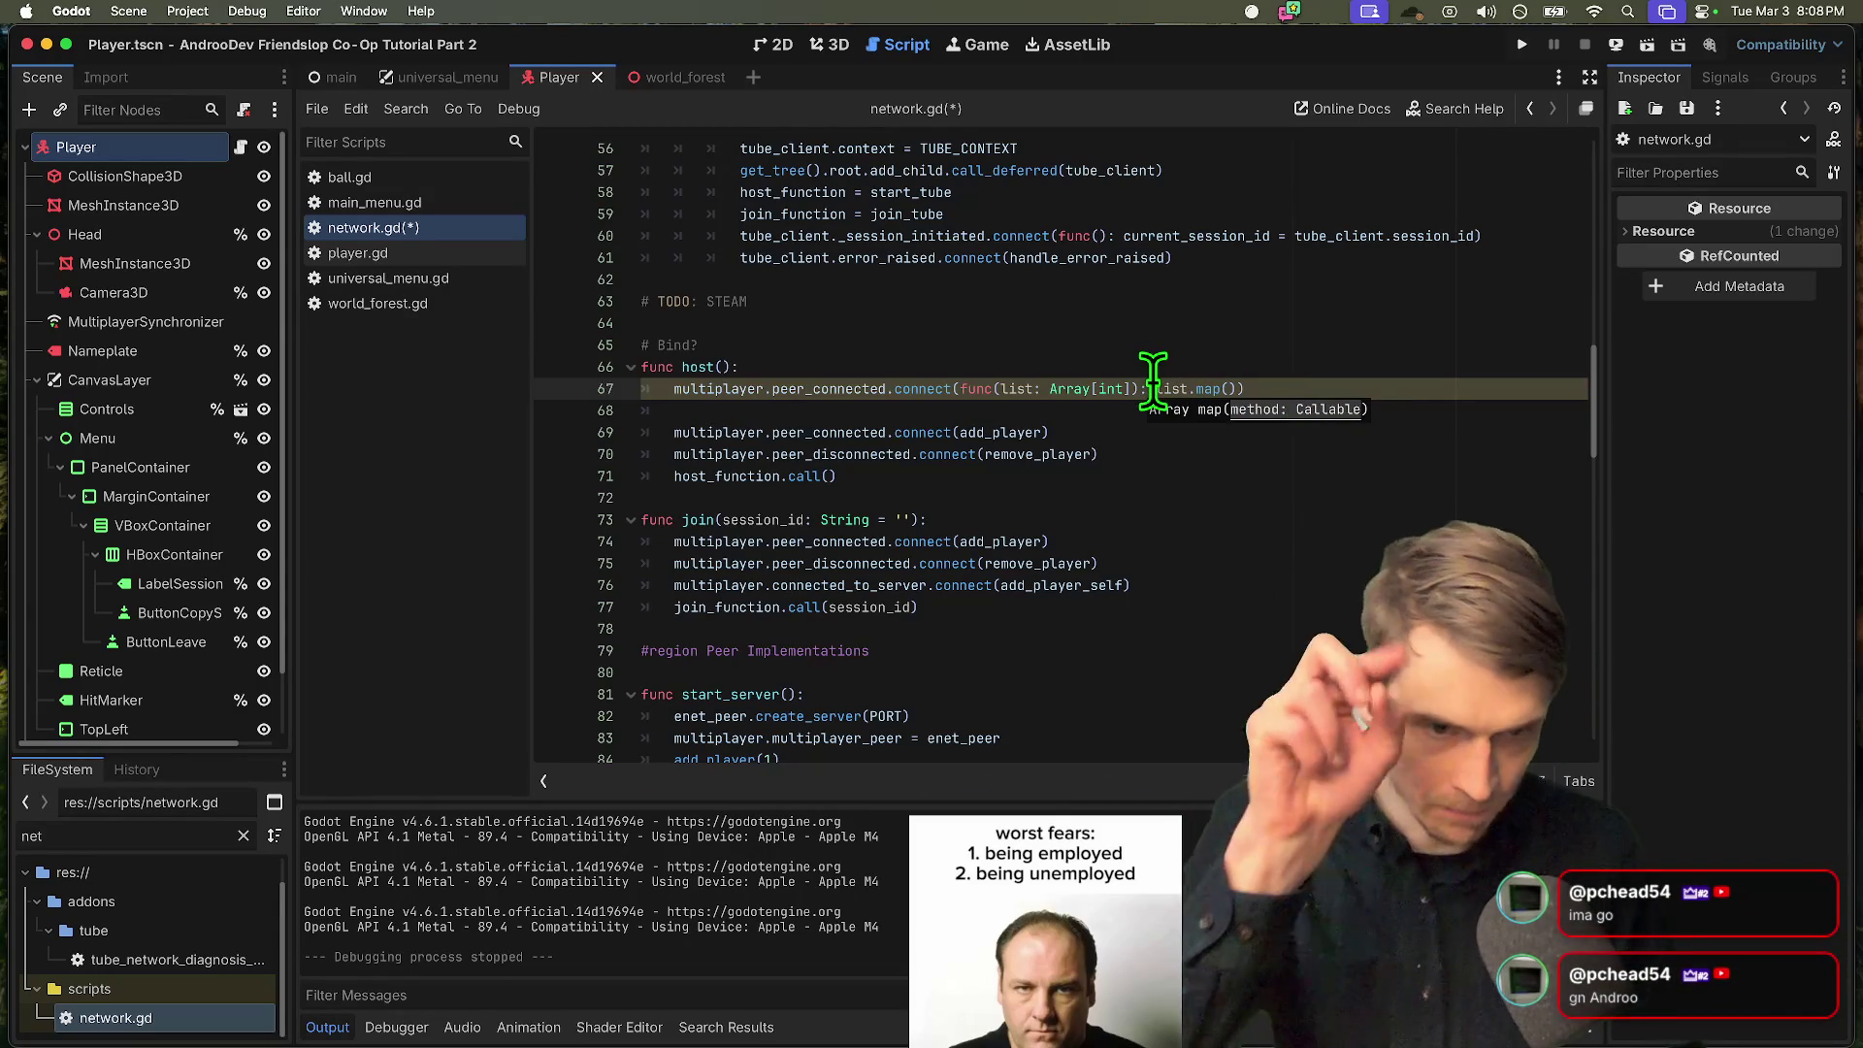
pyautogui.write('eturn')
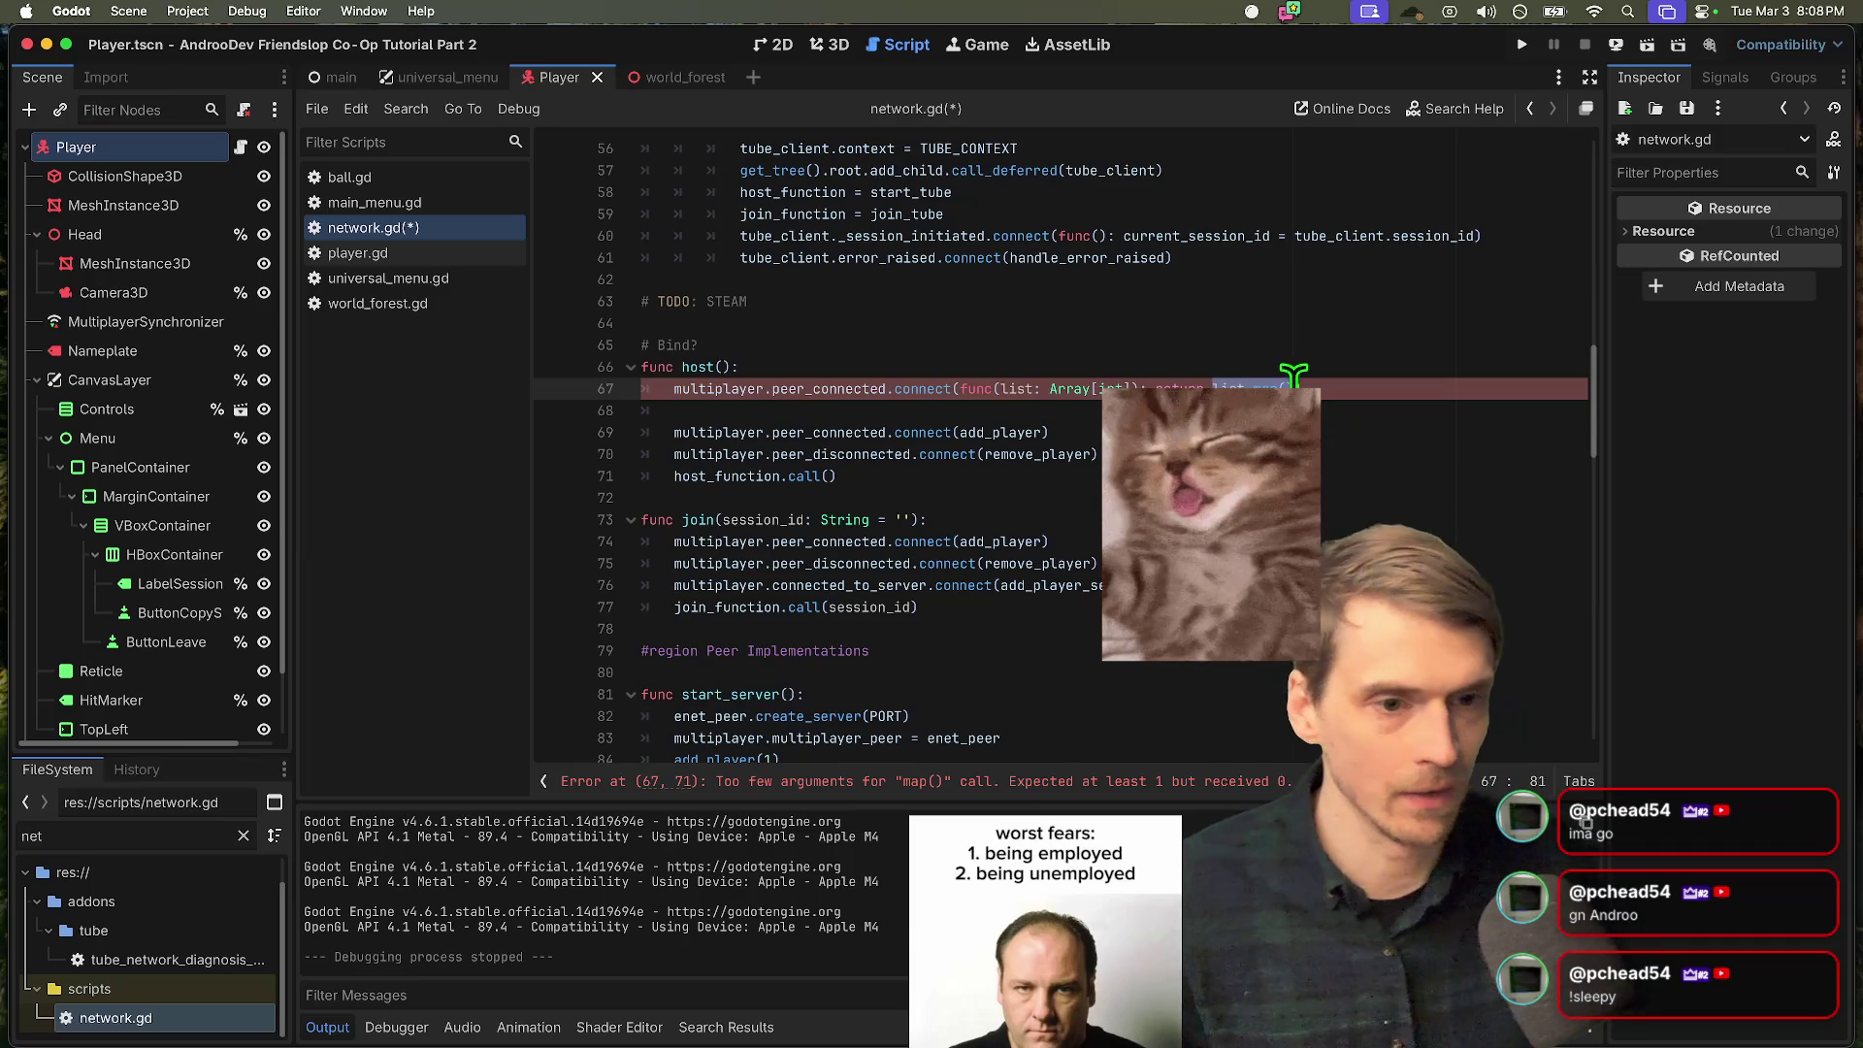
pyautogui.press('BackSpace')
pyautogui.press('BackSpace')
pyautogui.press('BackSpace')
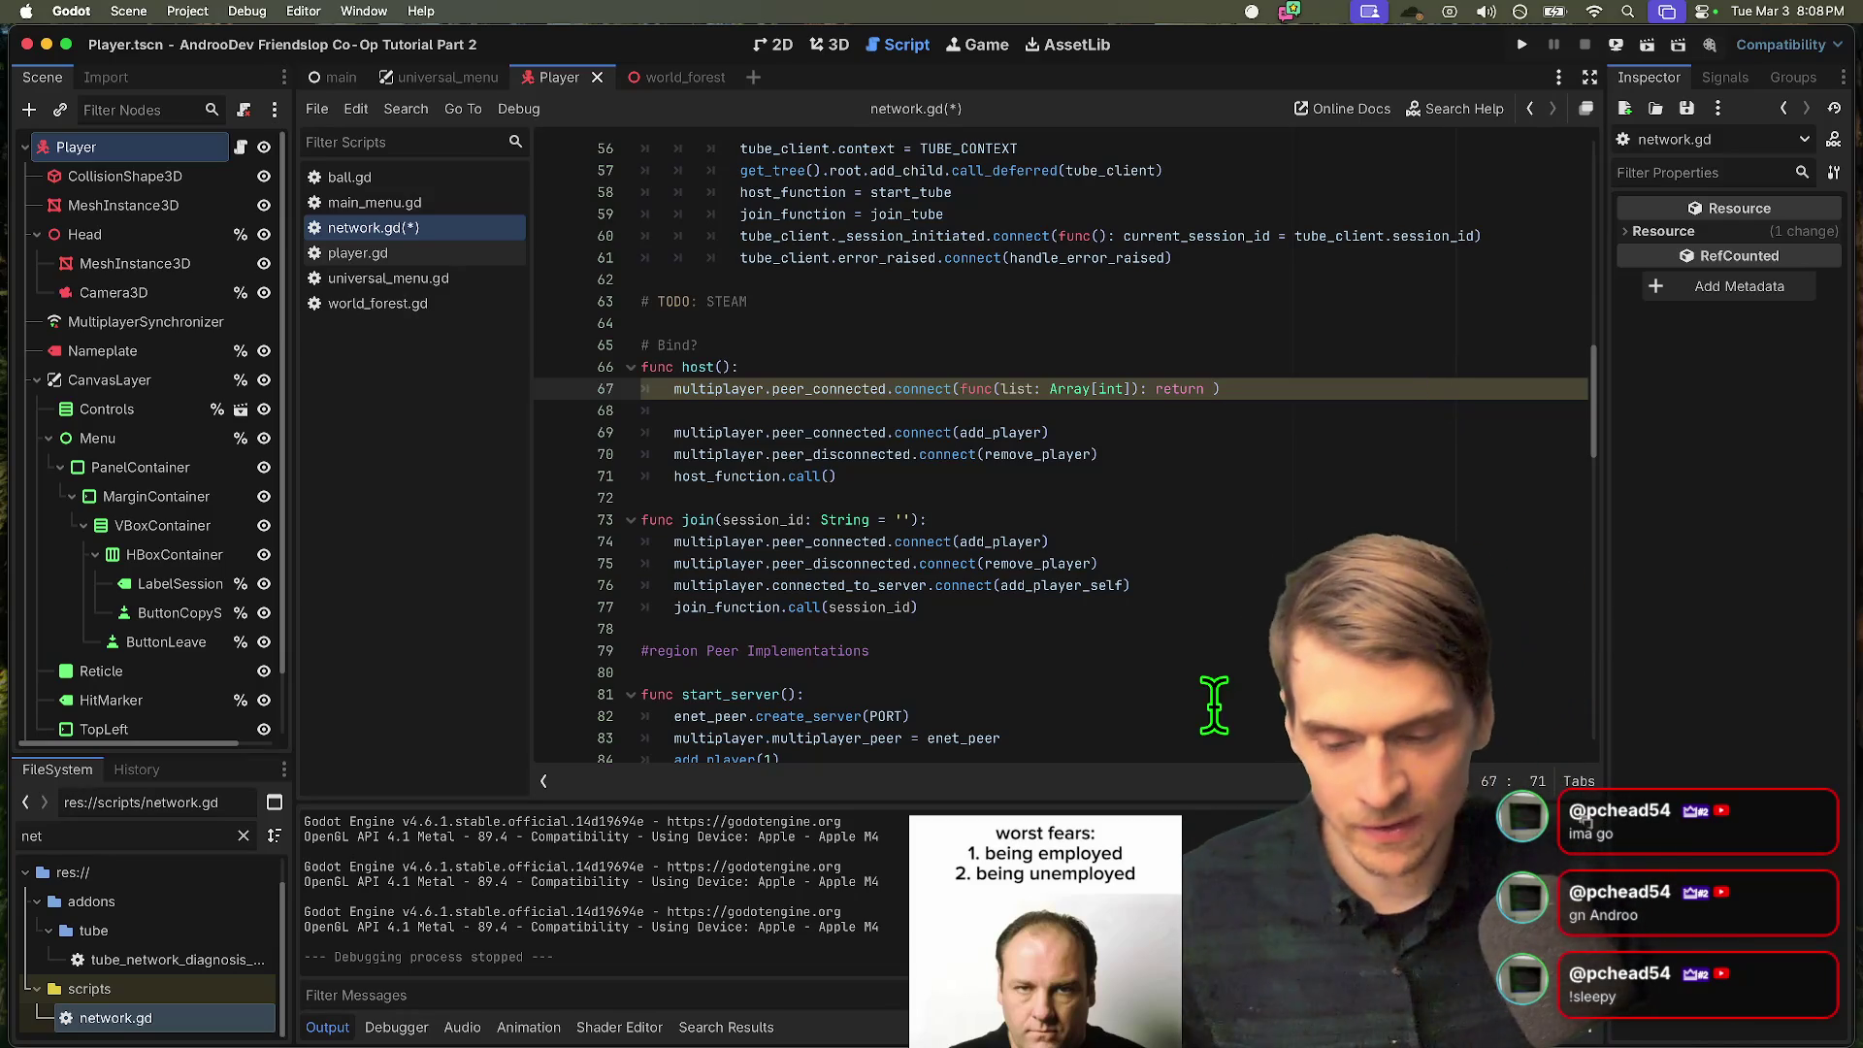
pyautogui.moveTo(321, 1010)
pyautogui.click(405, 985)
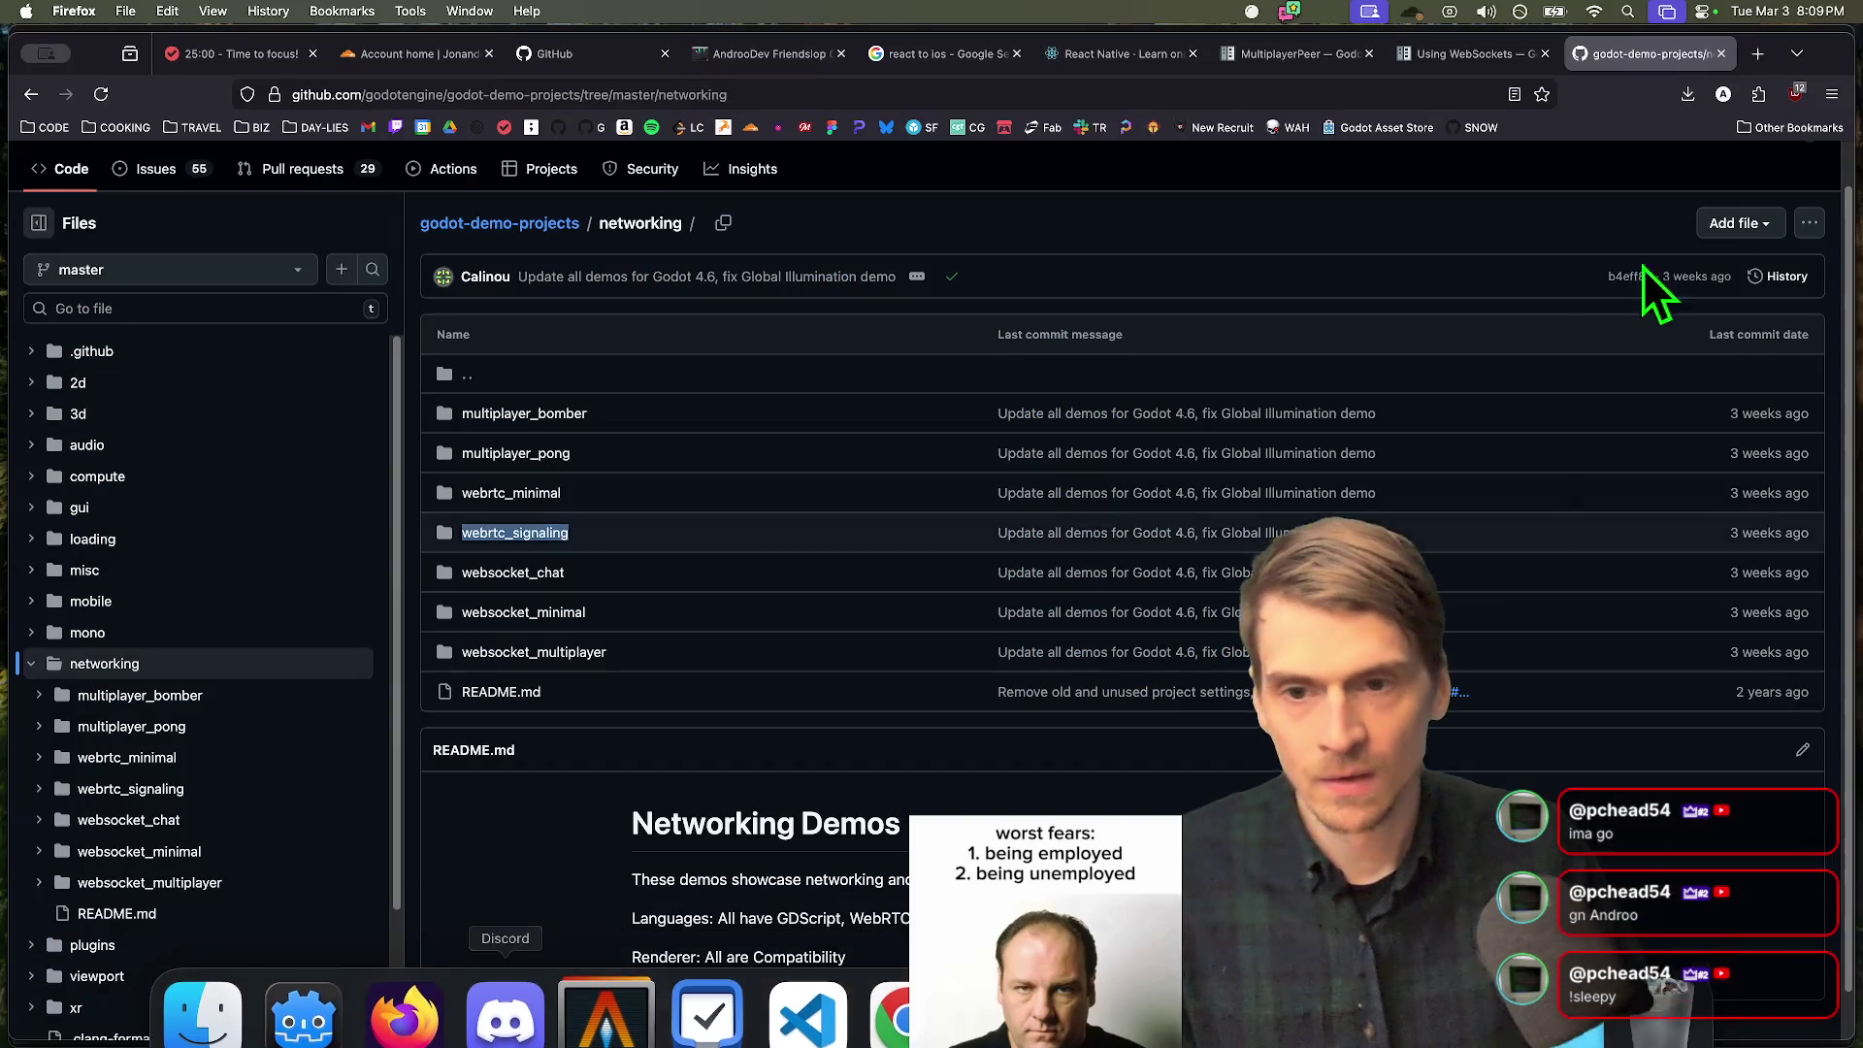
# Open the batun game from the AndrooDev itch.io profile and run it in the browser.
pyautogui.click(1470, 54)
pyautogui.click(749, 57)
pyautogui.scroll(-5, 825, 571)
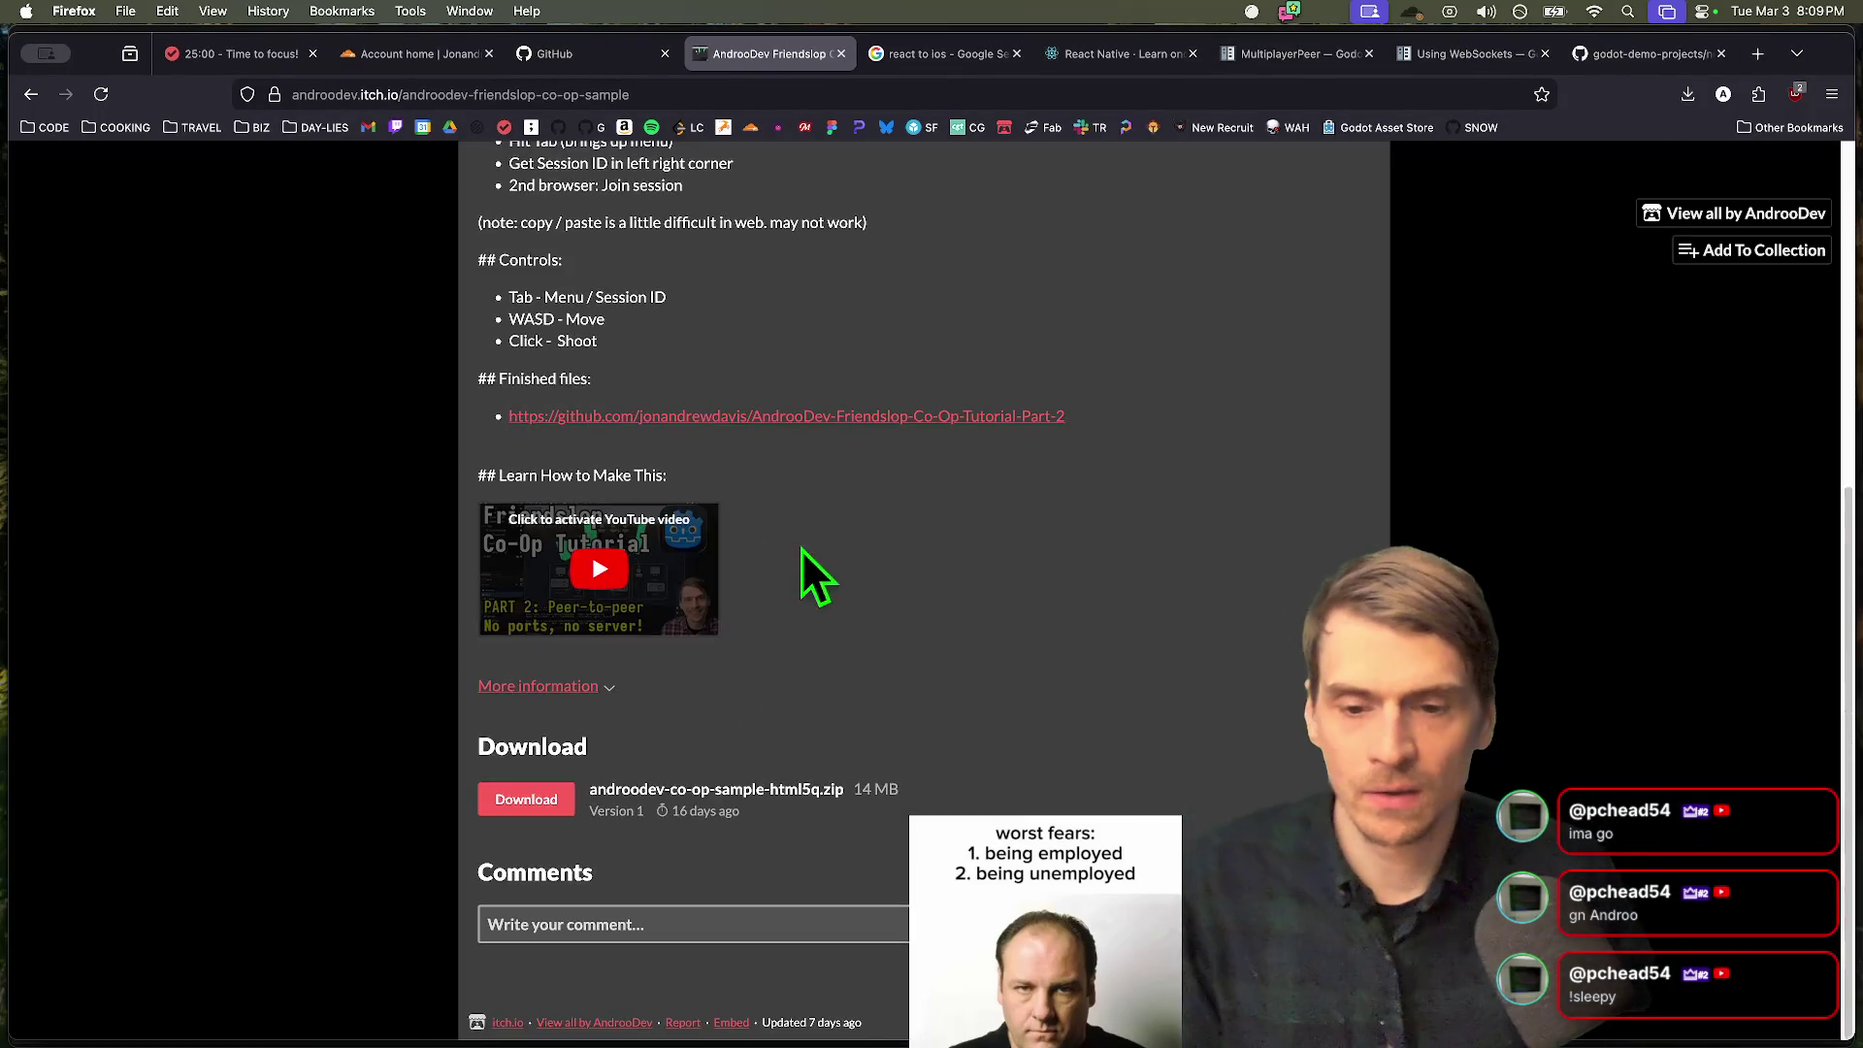
pyautogui.press('super+Left')
pyautogui.scroll(-10, 1283, 501)
pyautogui.click(1261, 706)
pyautogui.scroll(-9, 1272, 679)
pyautogui.scroll(7, 957, 476)
pyautogui.click(955, 361)
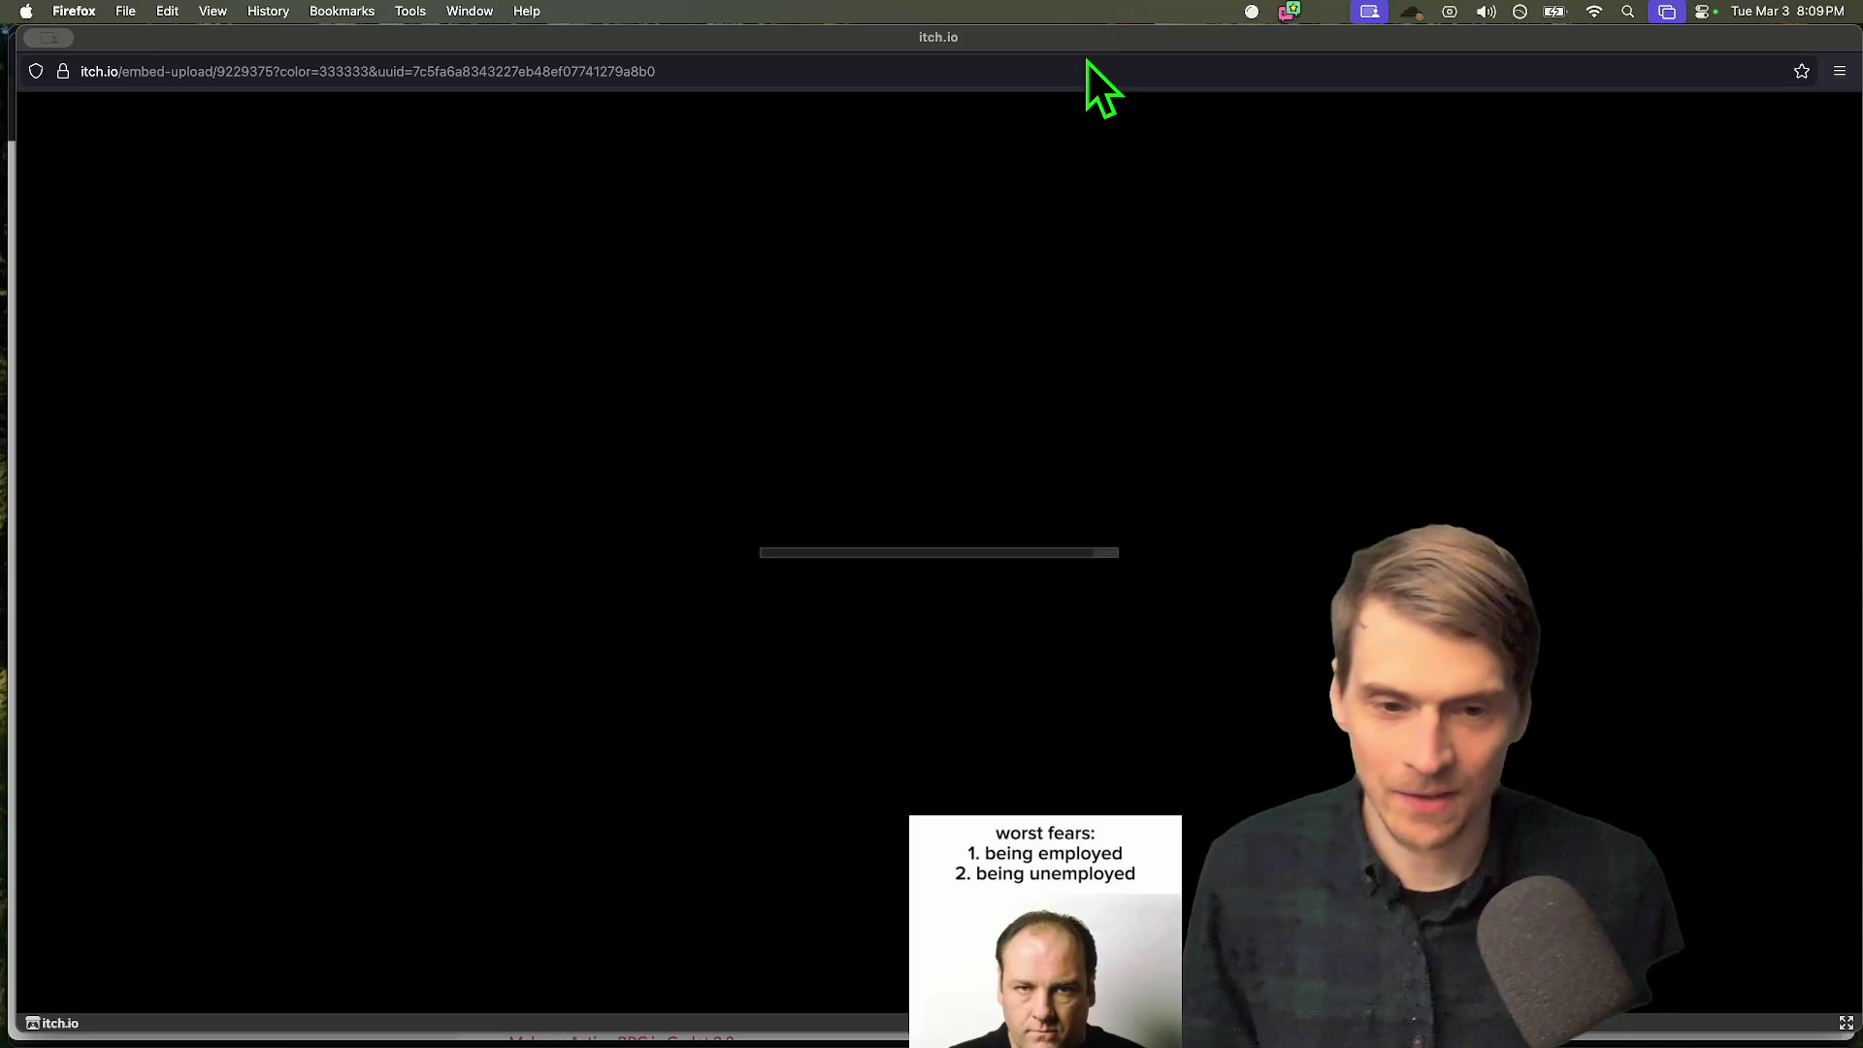
pyautogui.press('super+Tab')
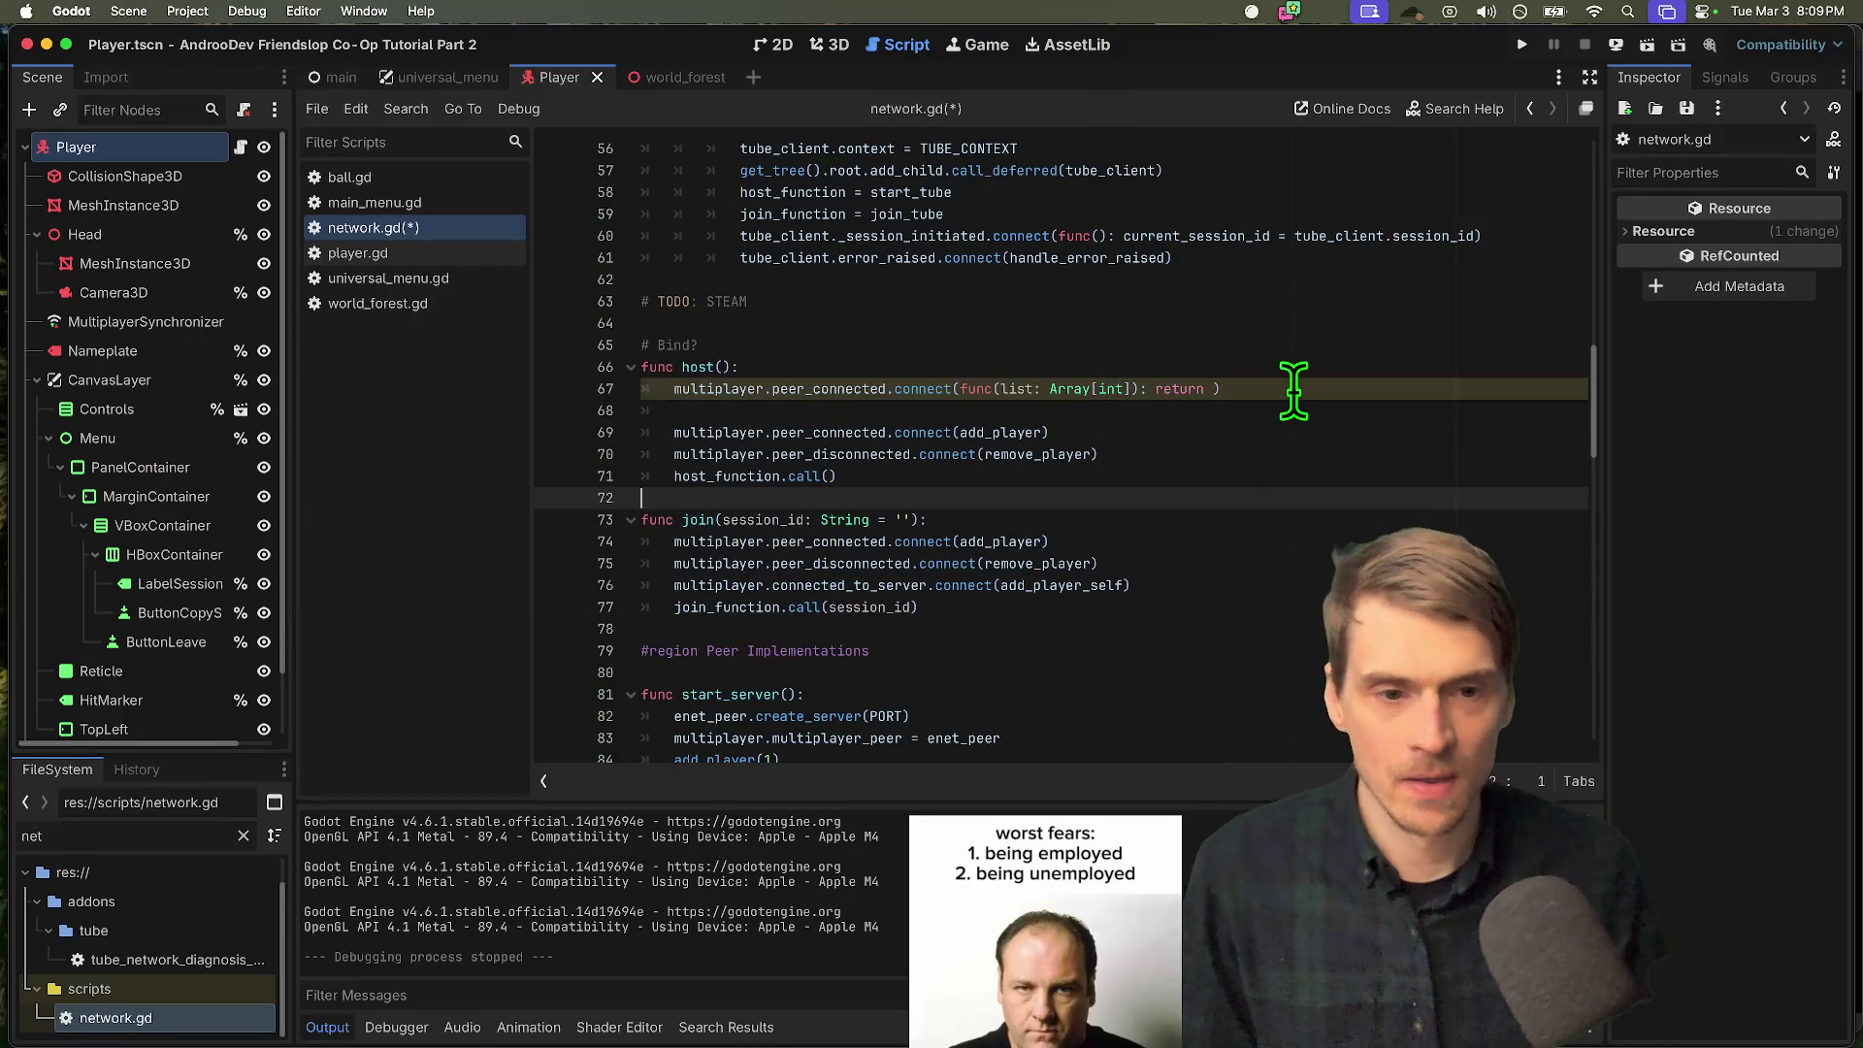
# Try rewriting the peer_connected lambda with a list.map call over int items.
pyautogui.click(1293, 389)
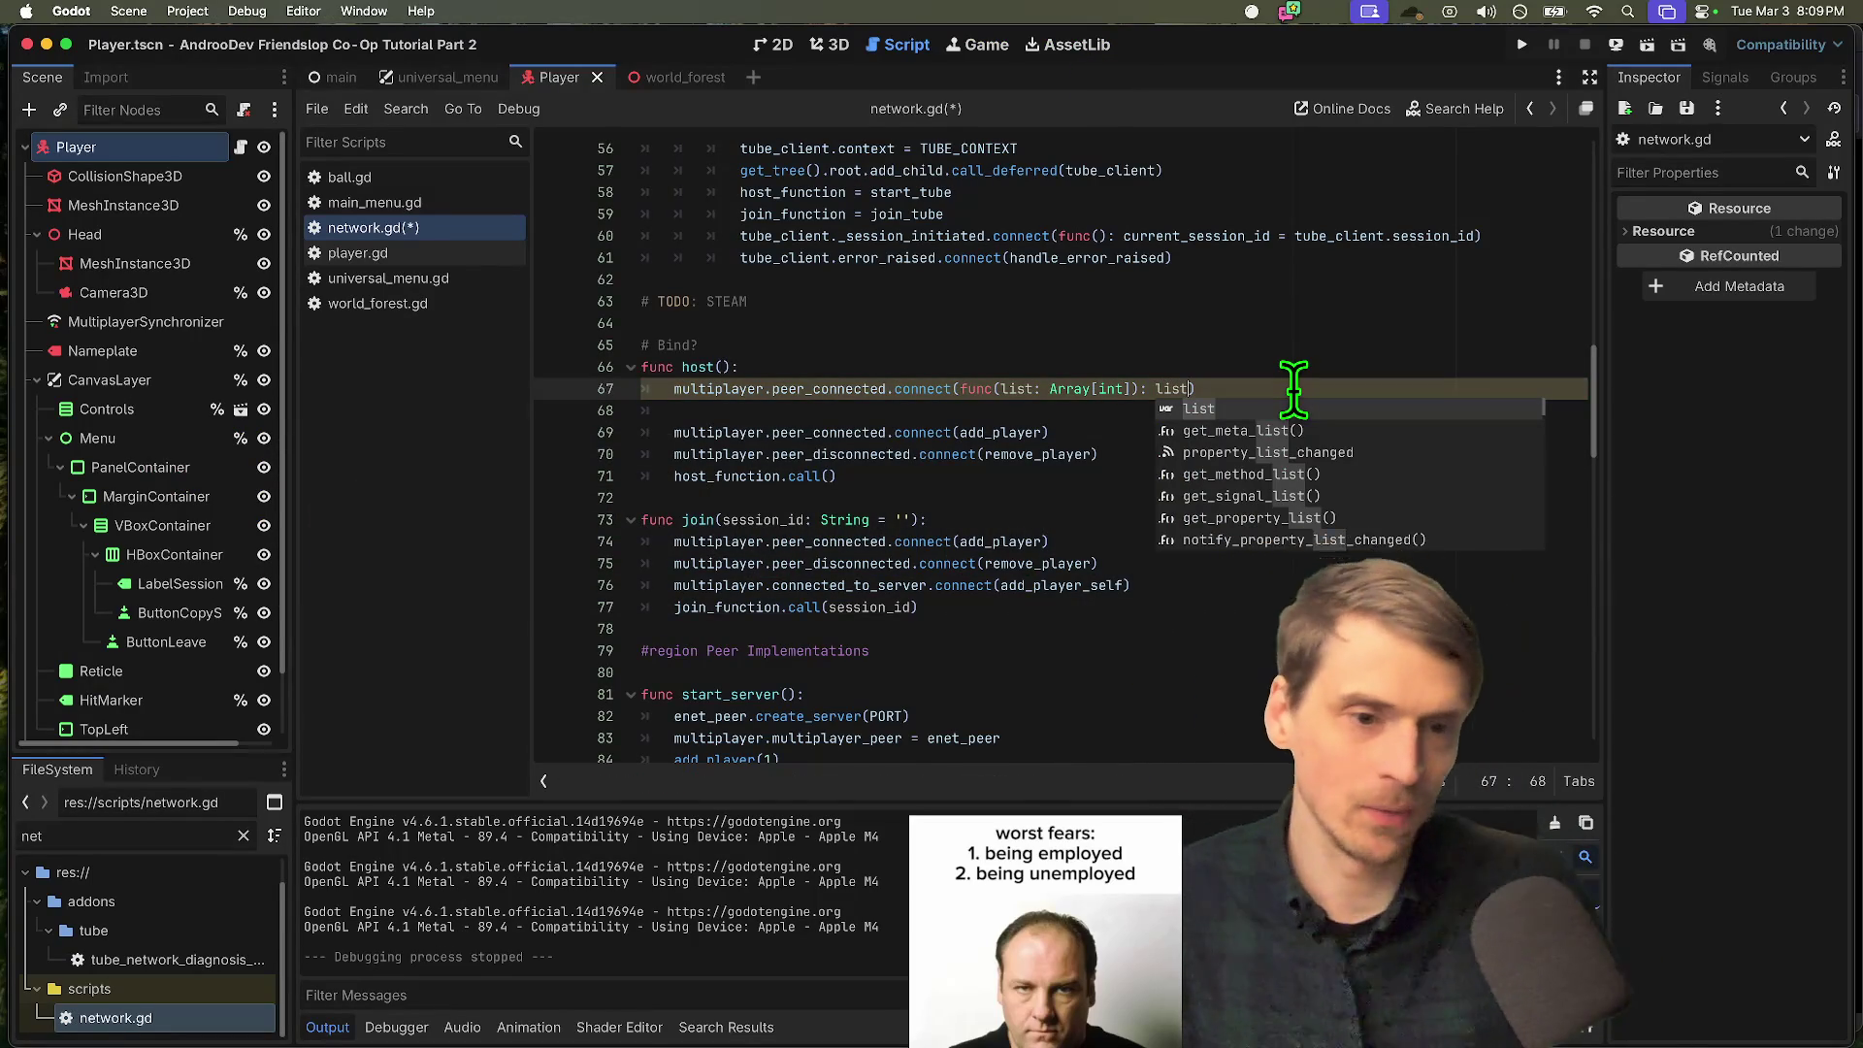
pyautogui.write('.map(func(')
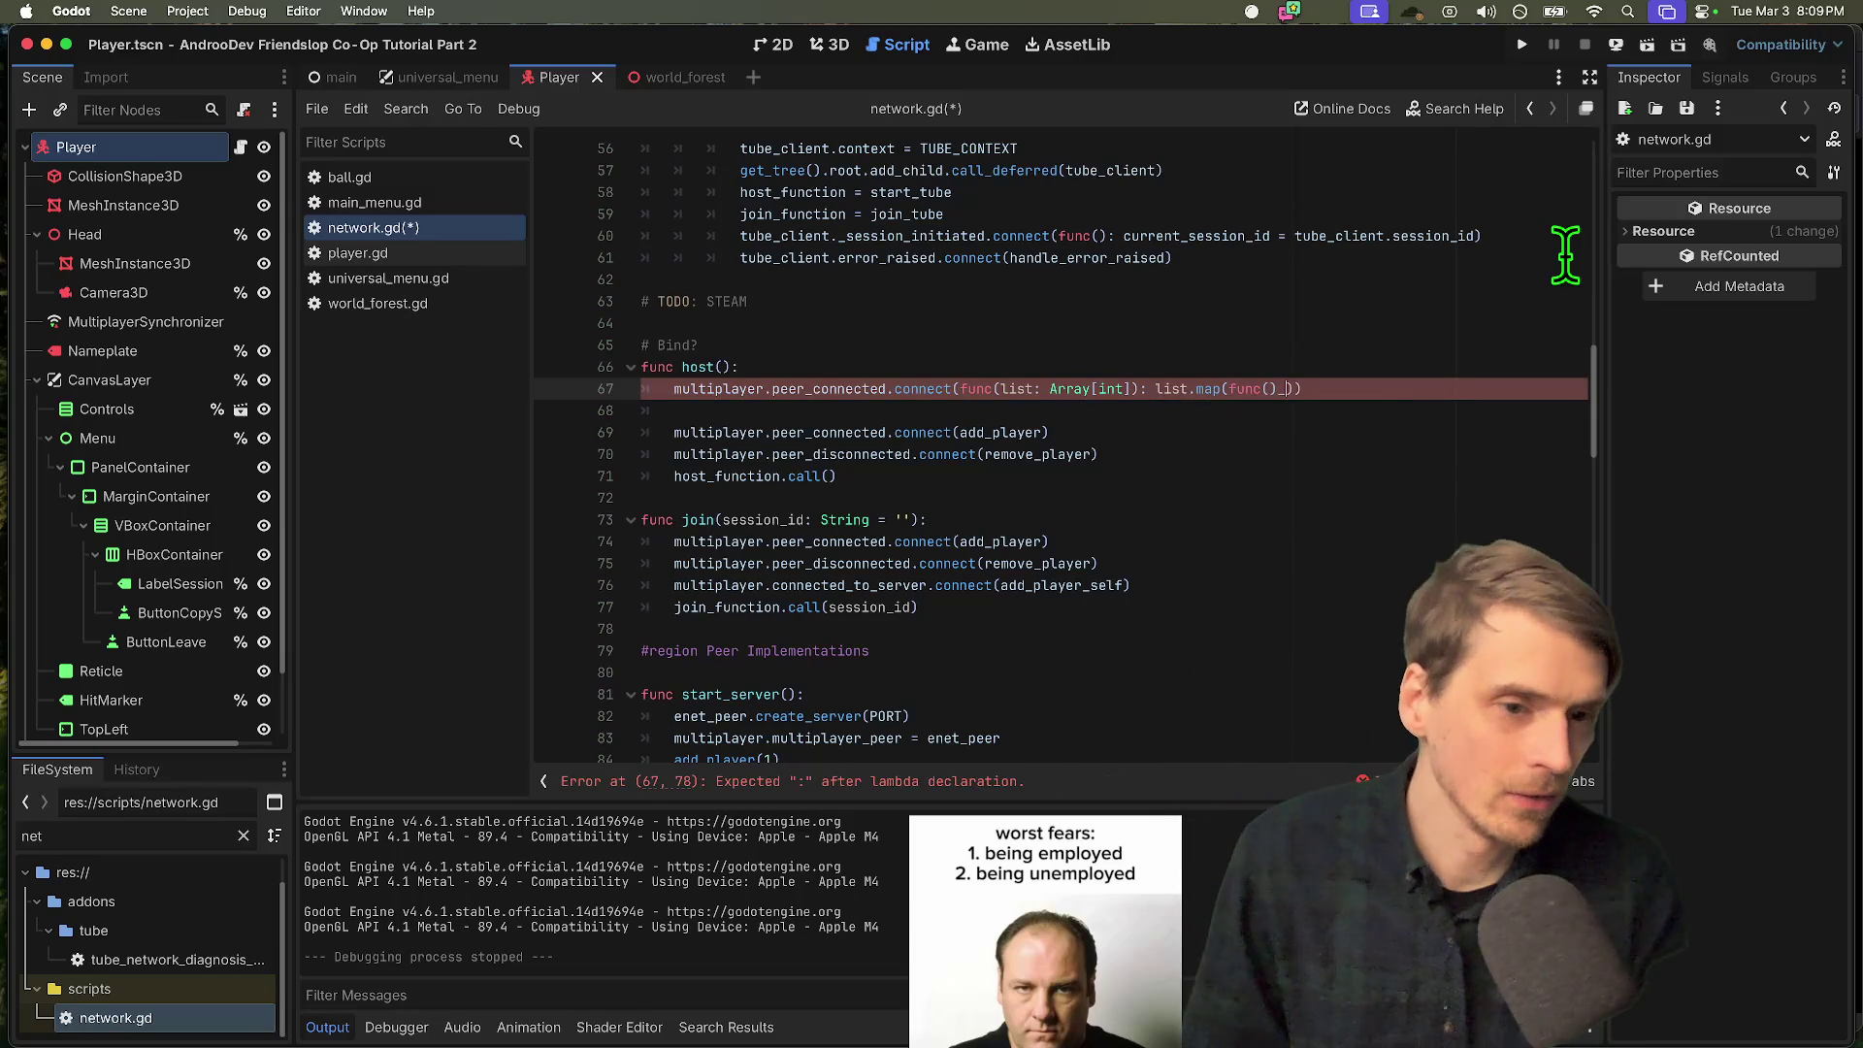
pyautogui.press('BackSpace')
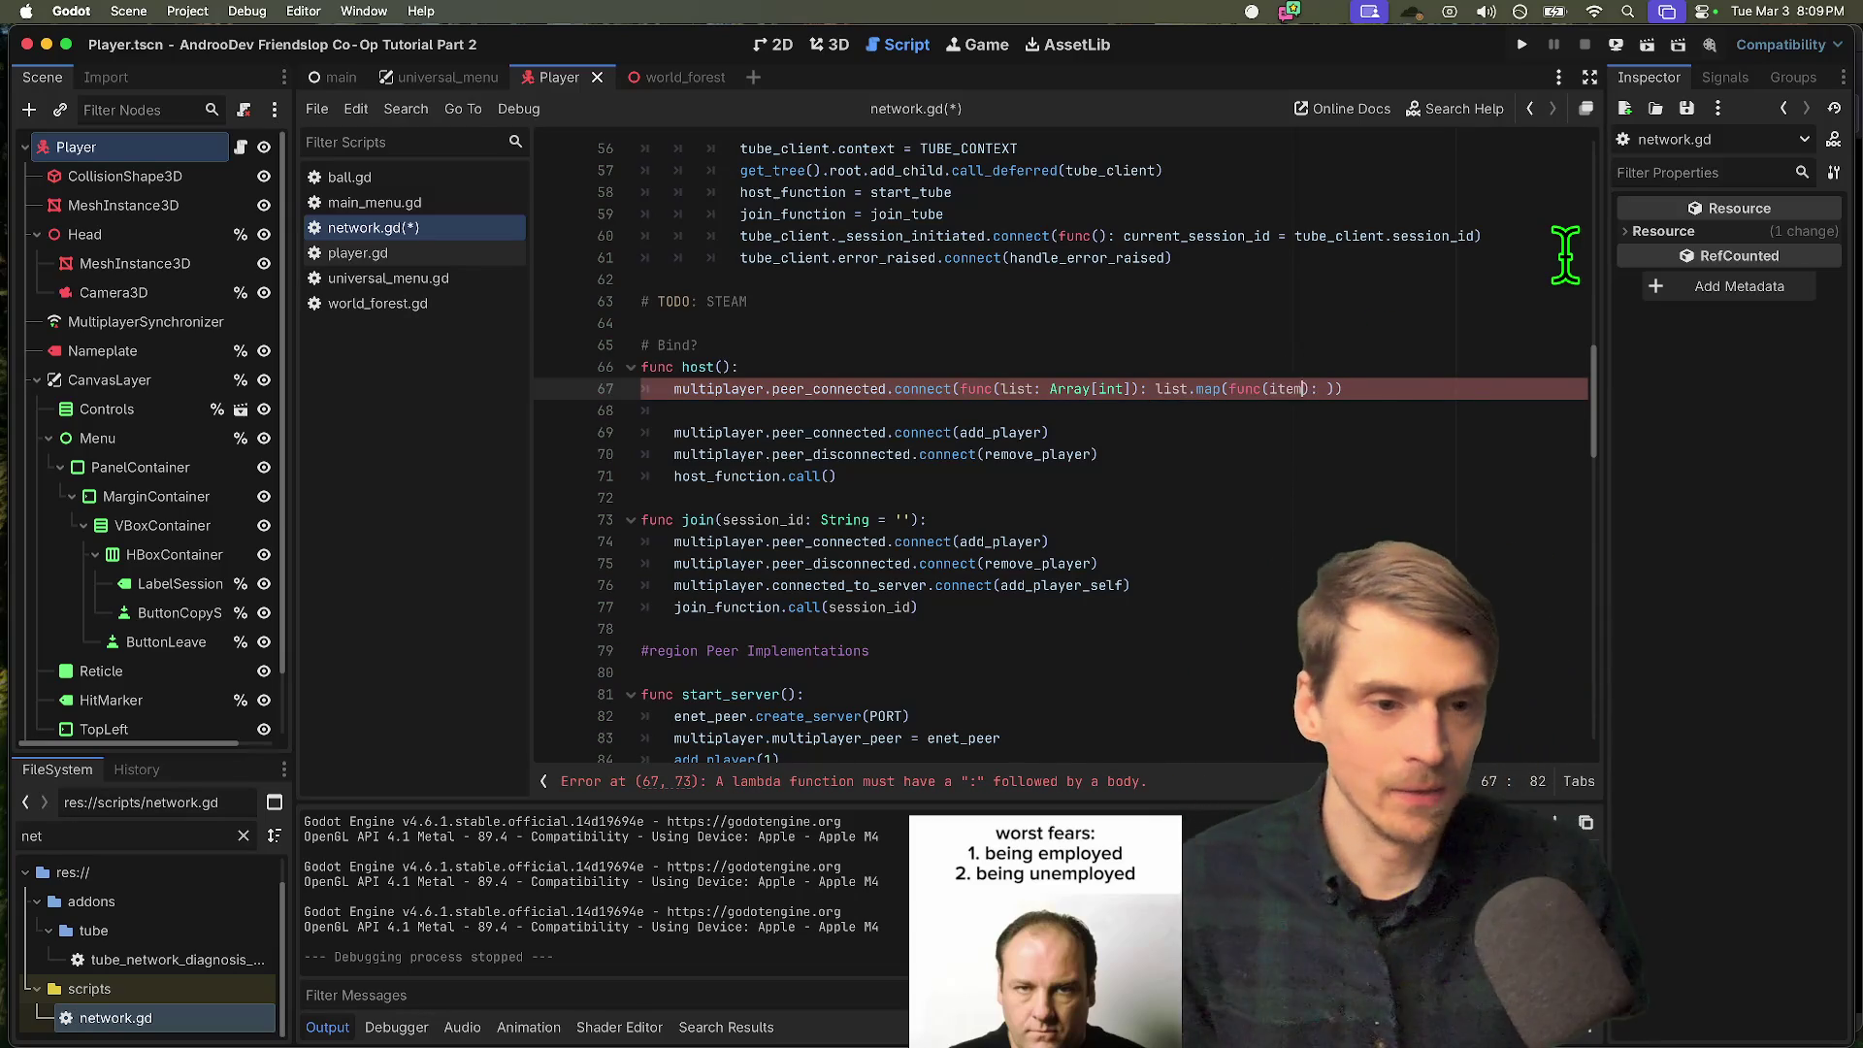
pyautogui.write('m.')
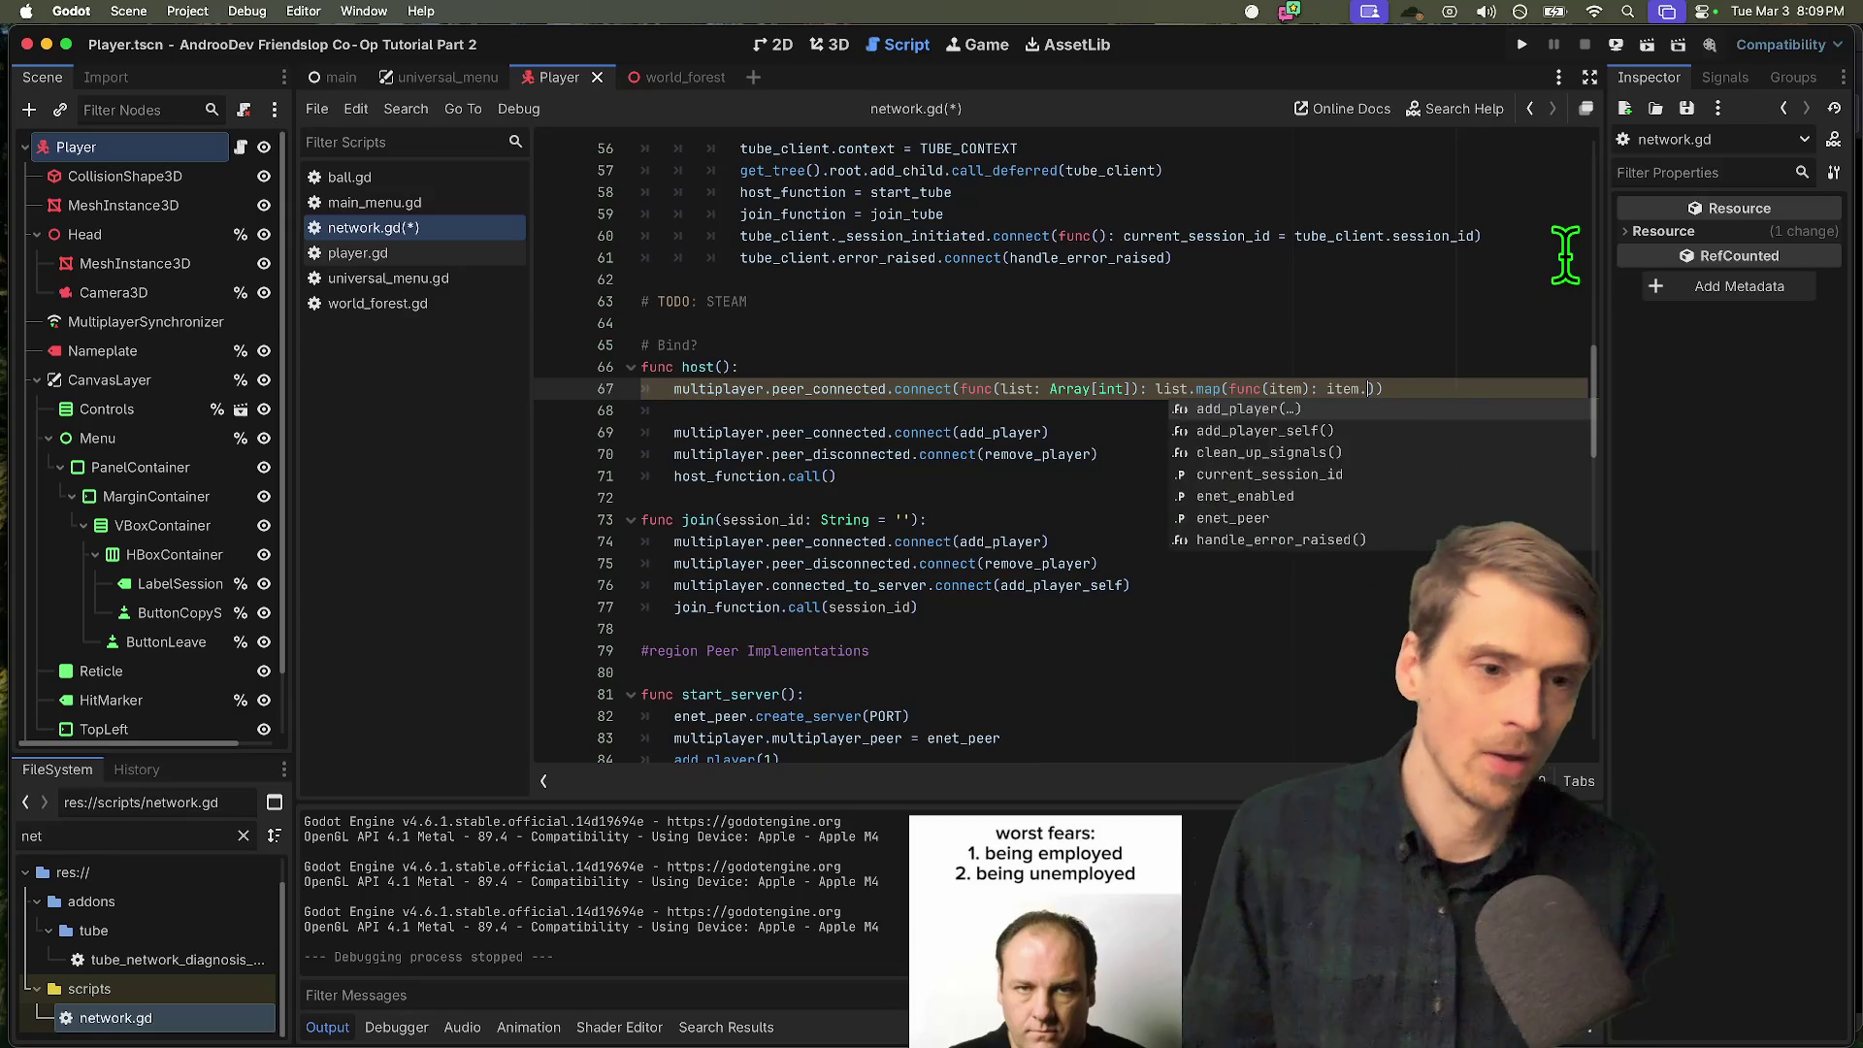
pyautogui.press('Escape')
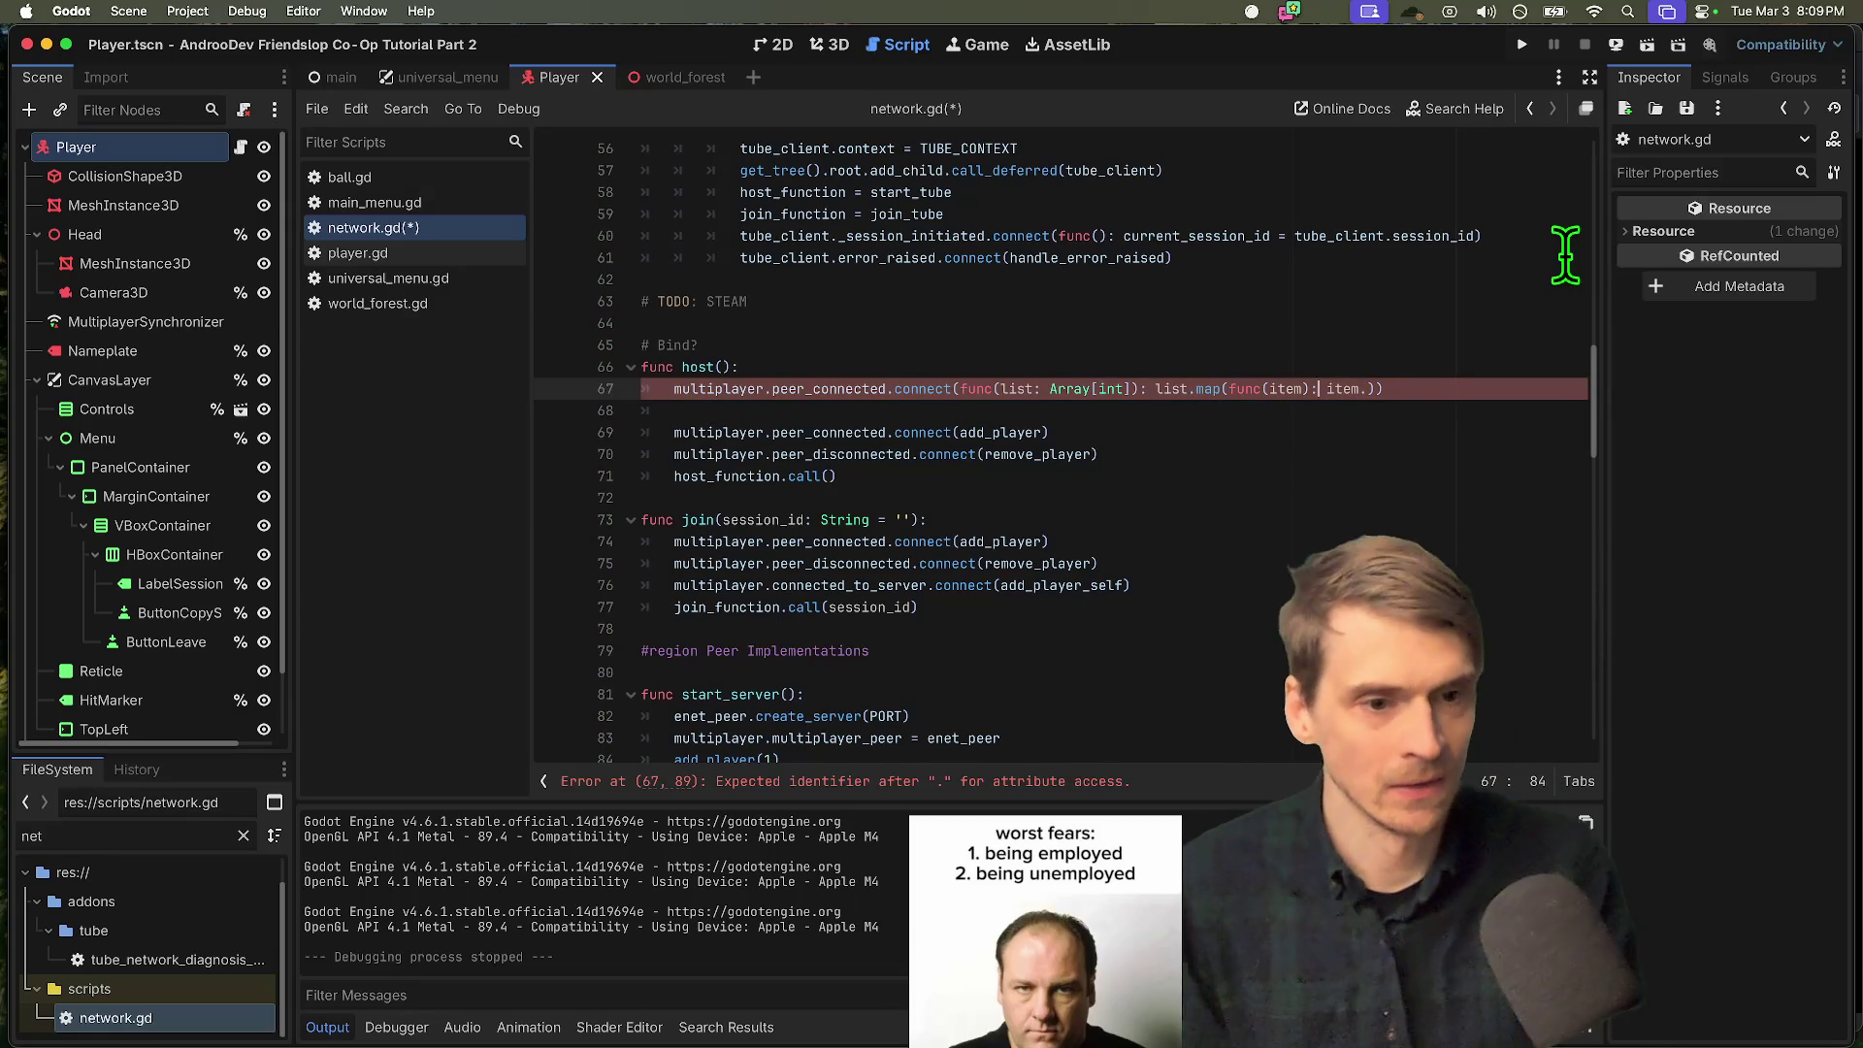
pyautogui.write(': int')
pyautogui.press('Escape')
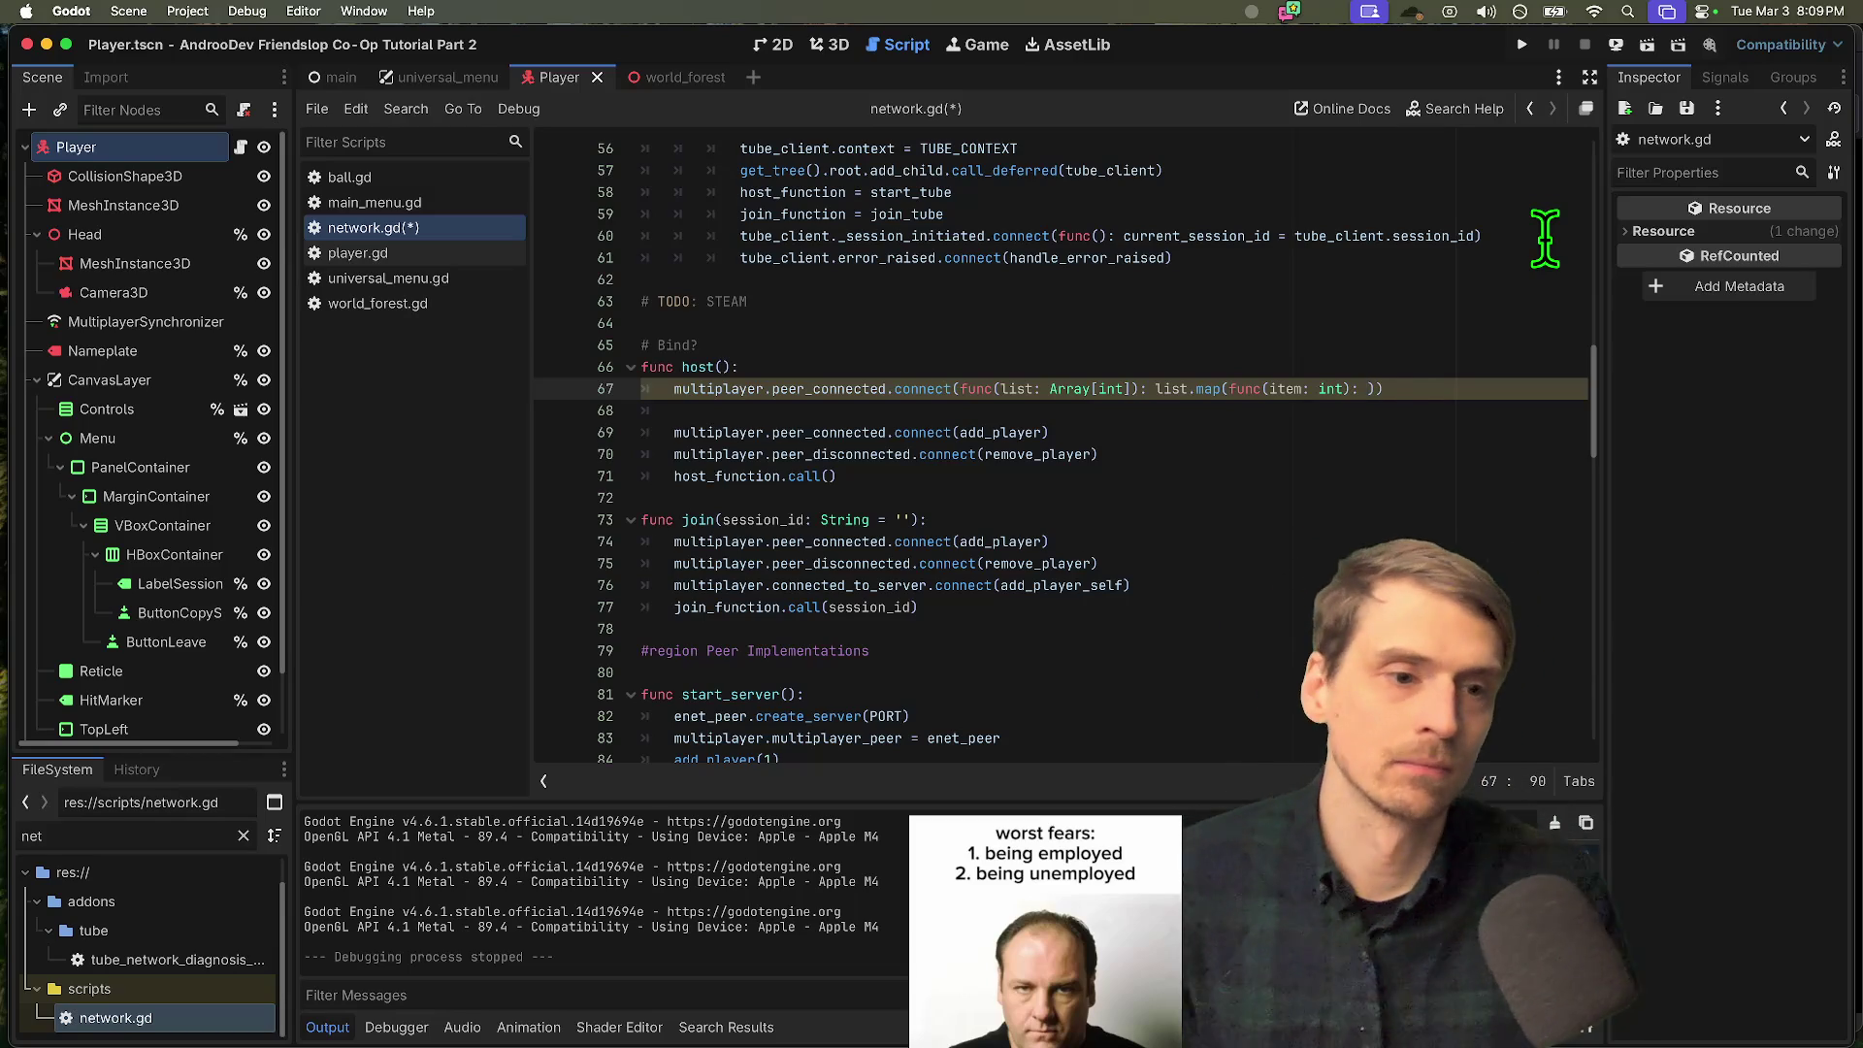
pyautogui.write('t): i')
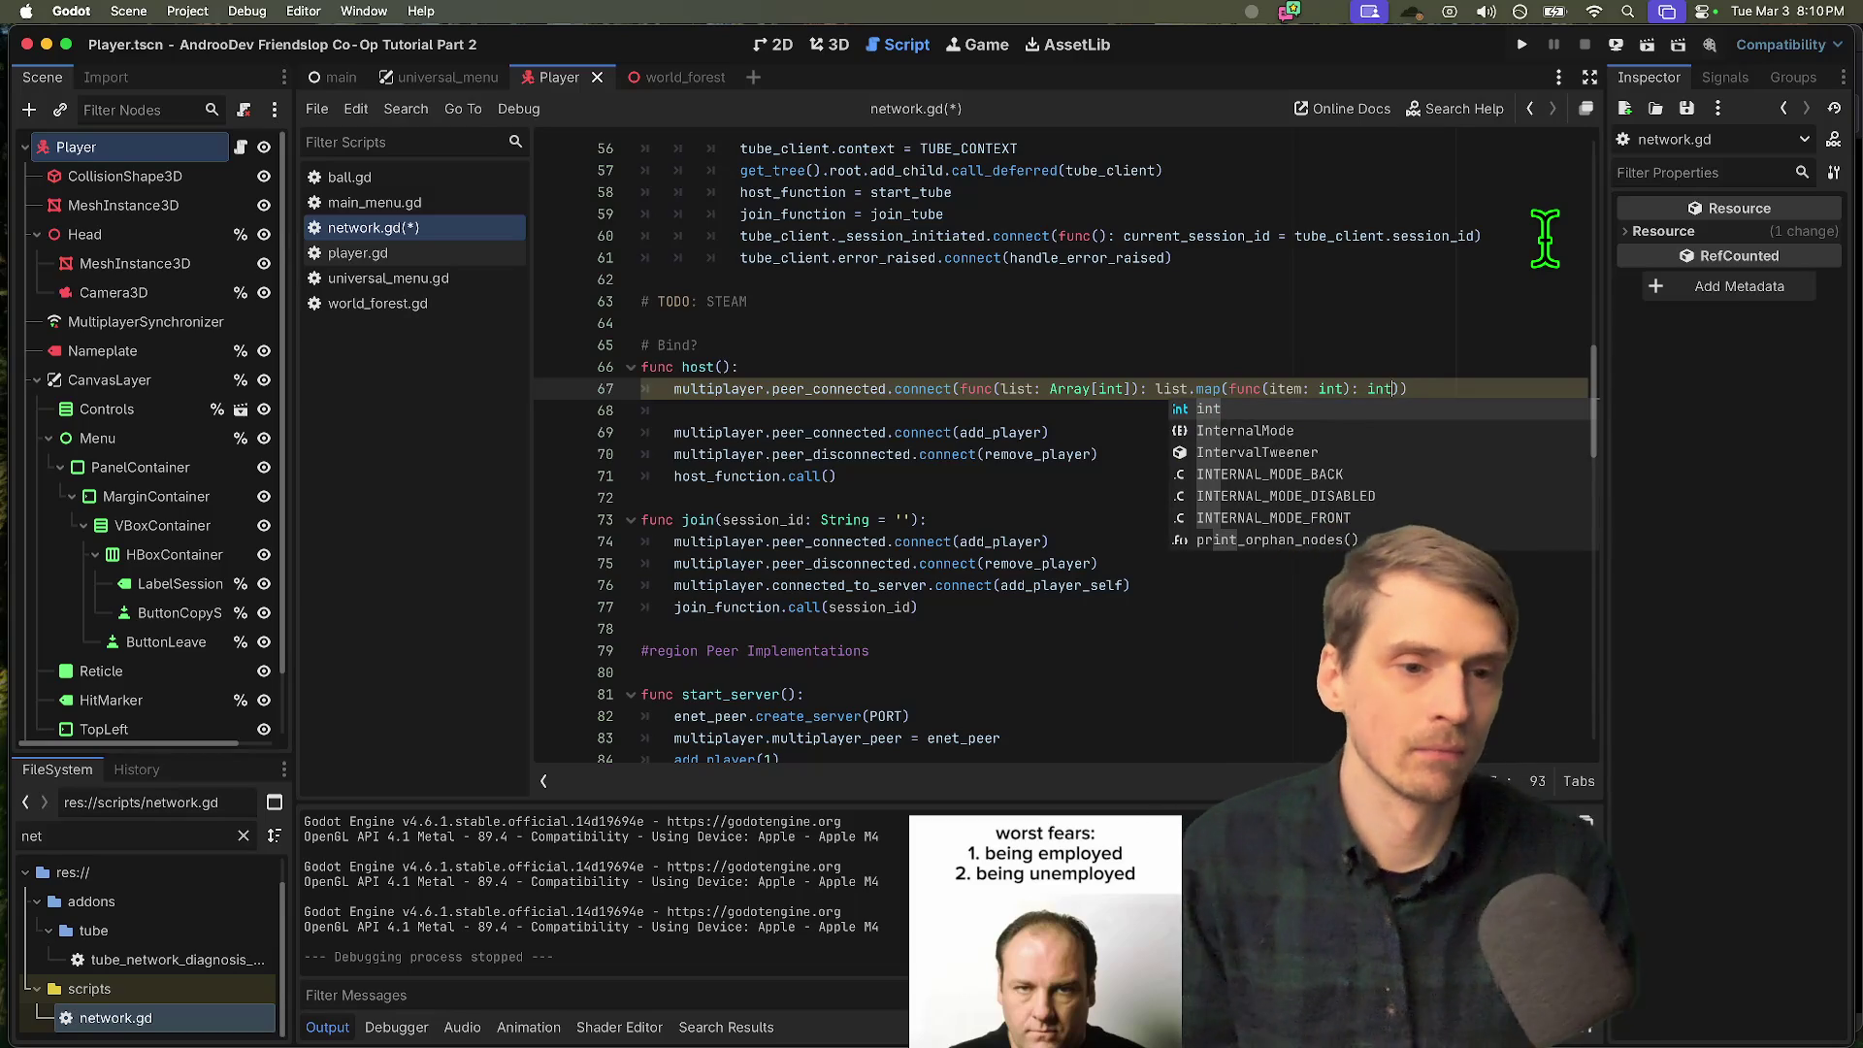
pyautogui.write('tem')
pyautogui.press('Escape')
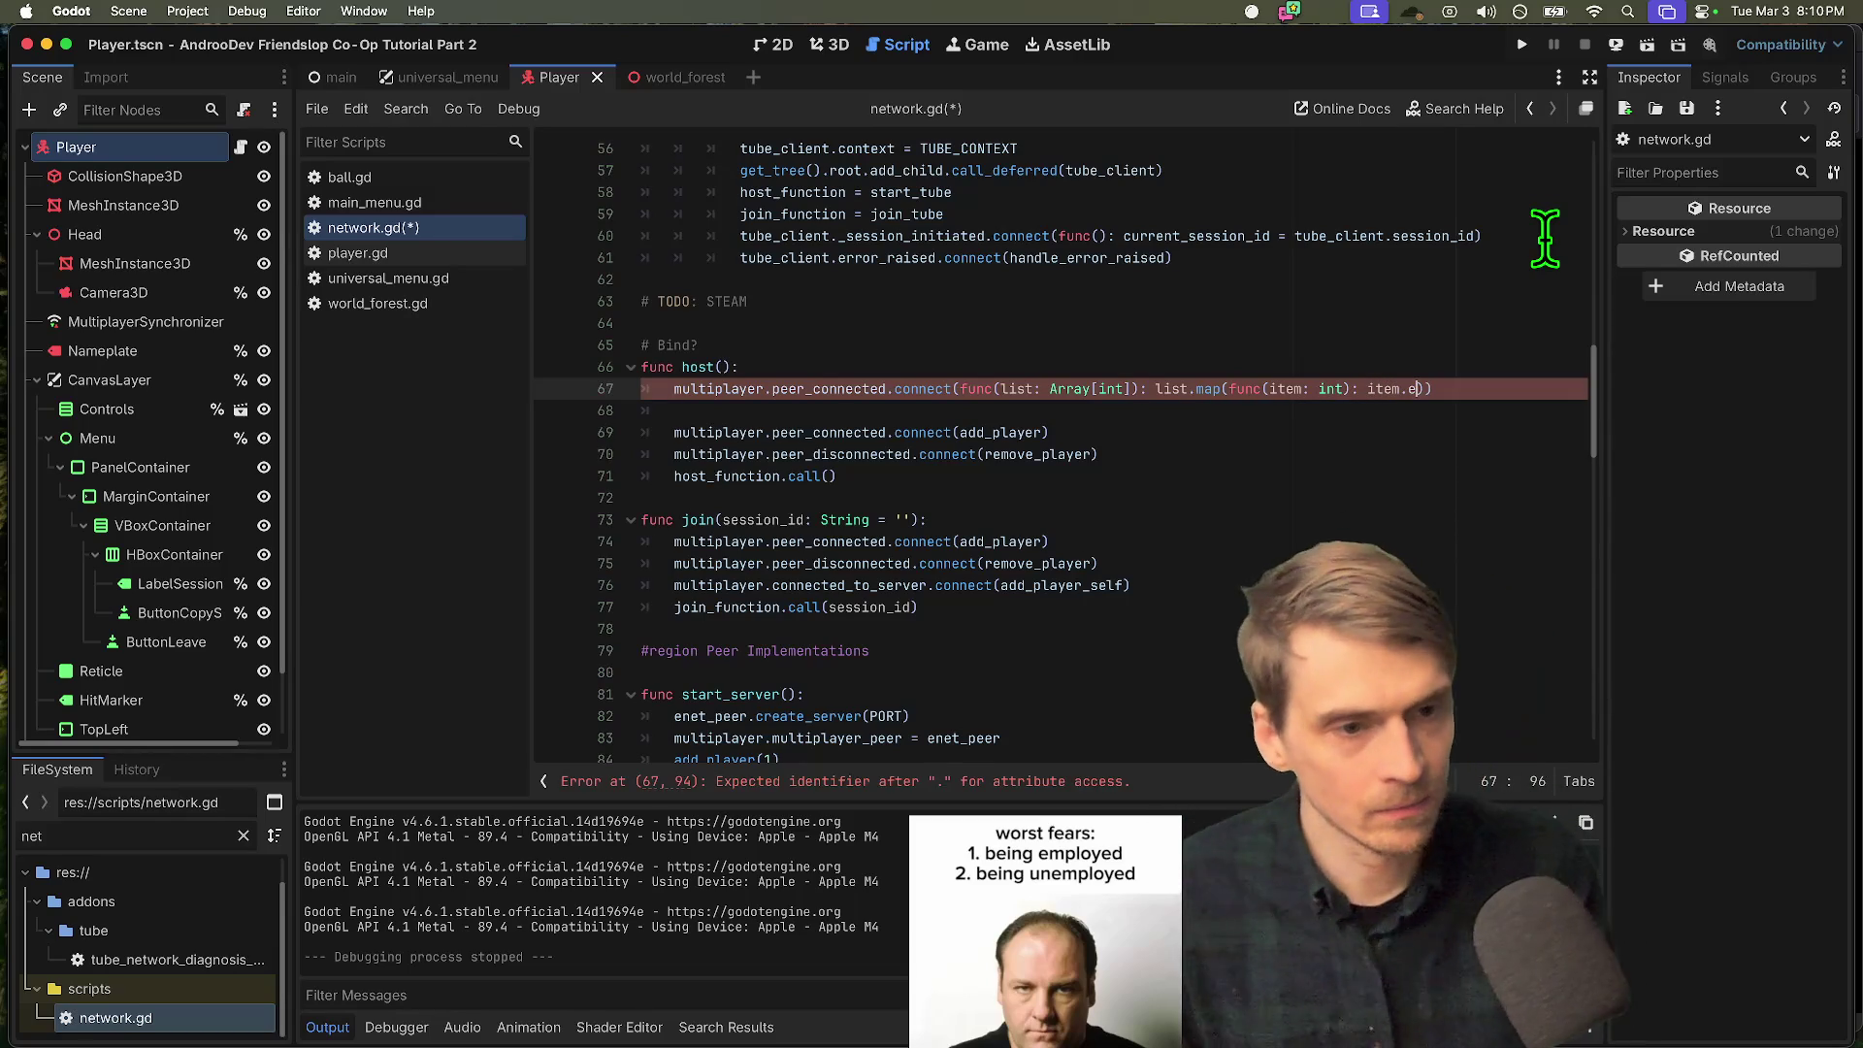
# Delete the peer_connected lambda line and leftover blank line from host(), then open player.gd.
pyautogui.hotkey('alt', 'Left')
pyautogui.hotkey('alt', 'Left')
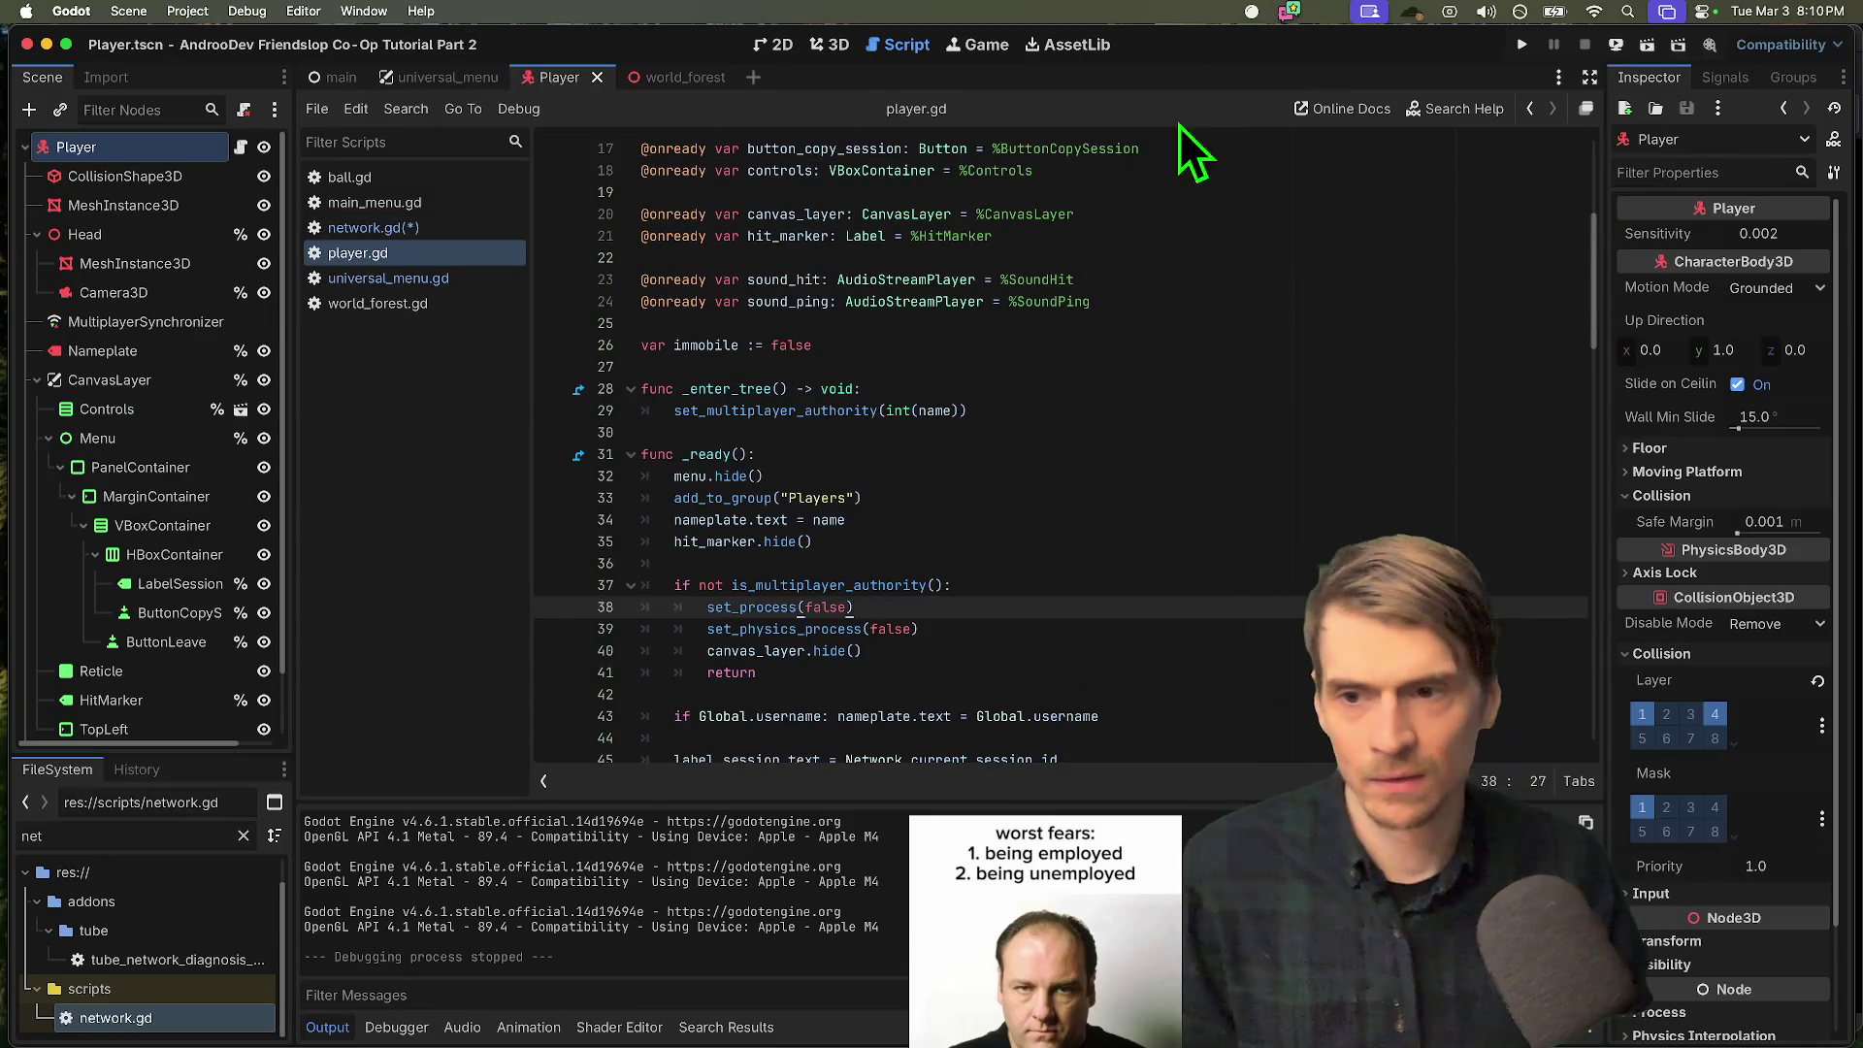
pyautogui.hotkey('alt', 'Right')
pyautogui.hotkey('alt', 'Right')
pyautogui.hotkey('alt', 'Left')
pyautogui.hotkey('alt', 'Right')
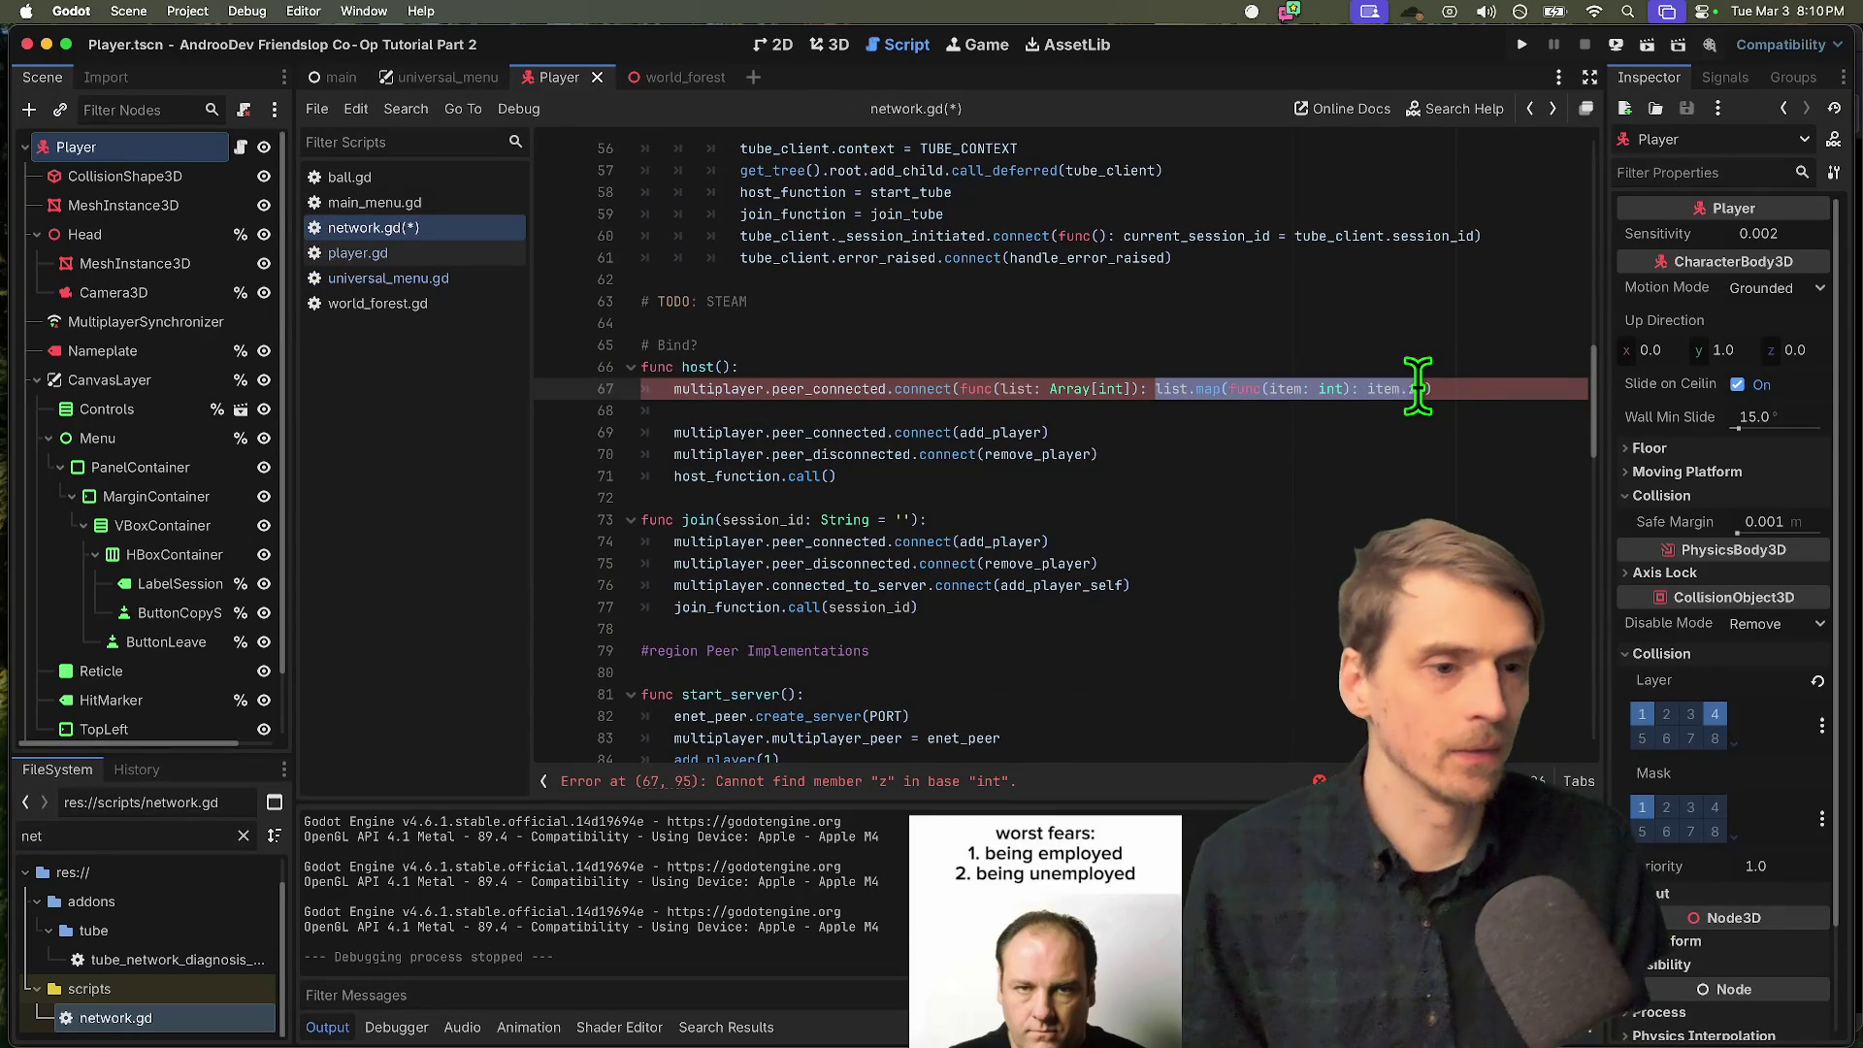
pyautogui.write('ist.s')
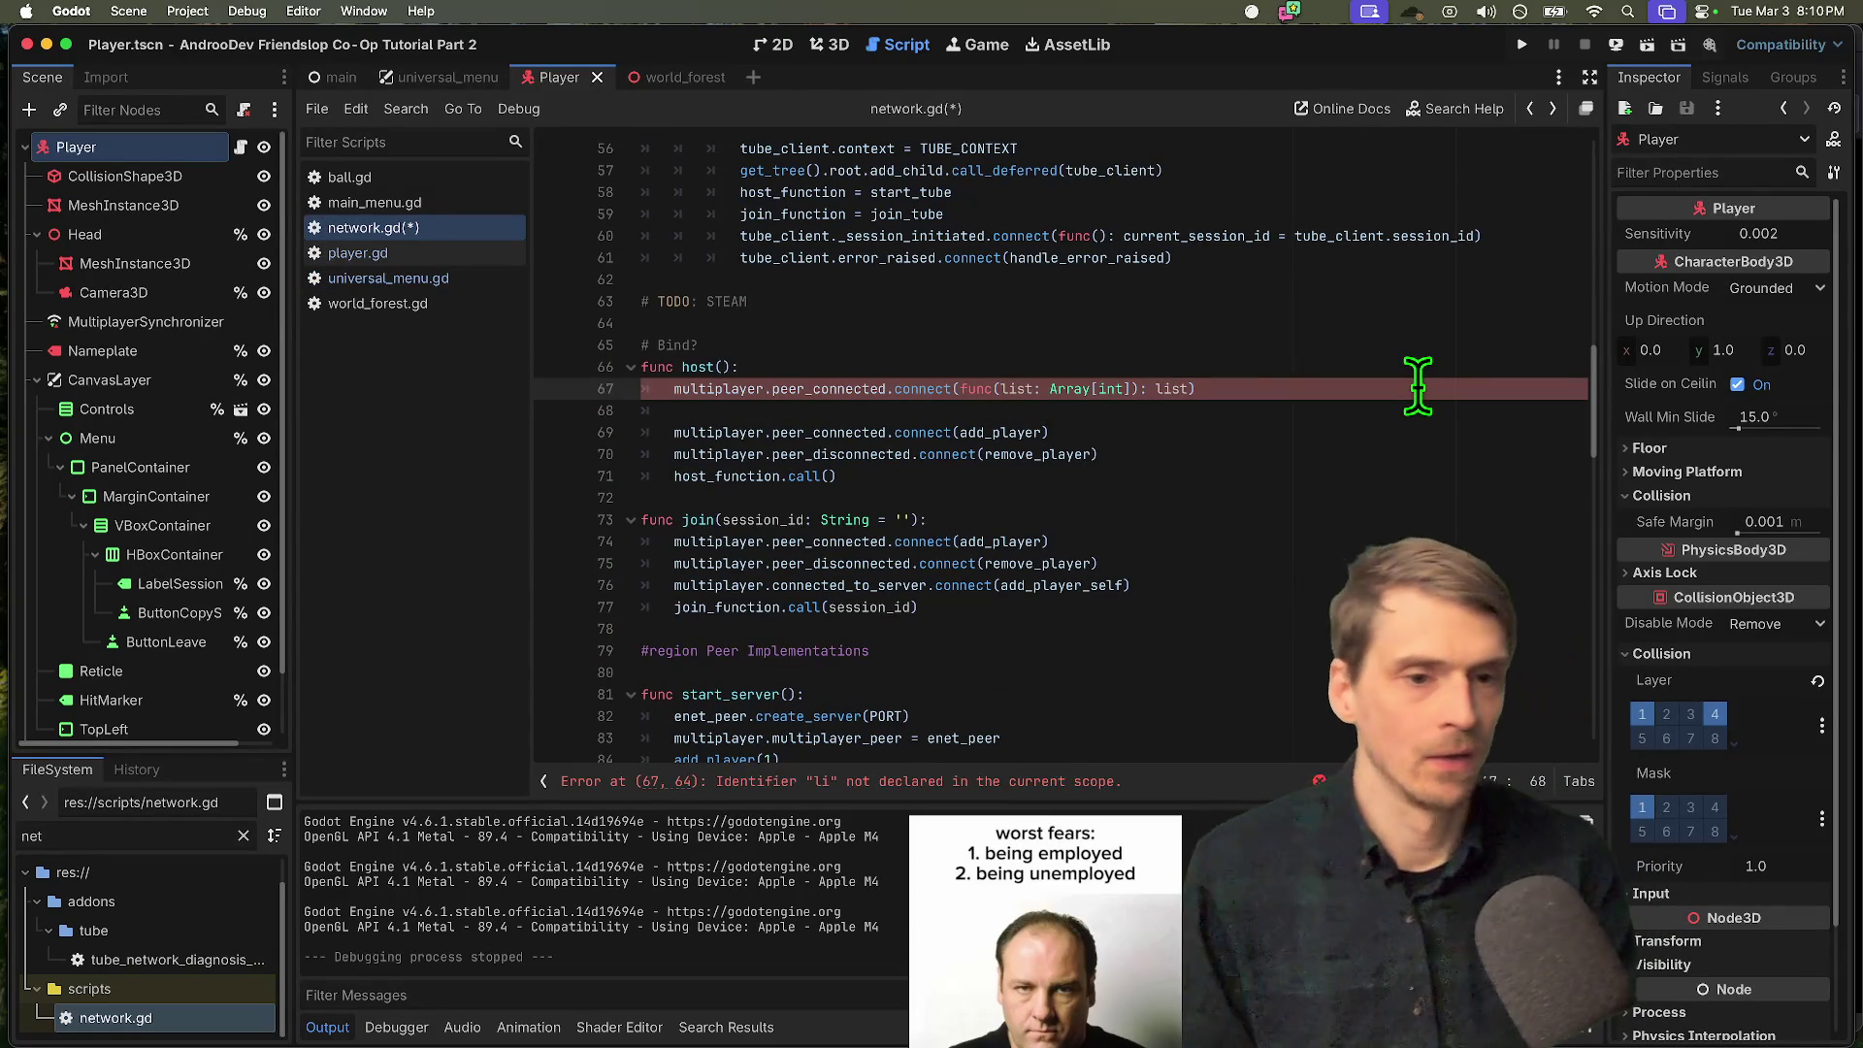
pyautogui.write('ize(')
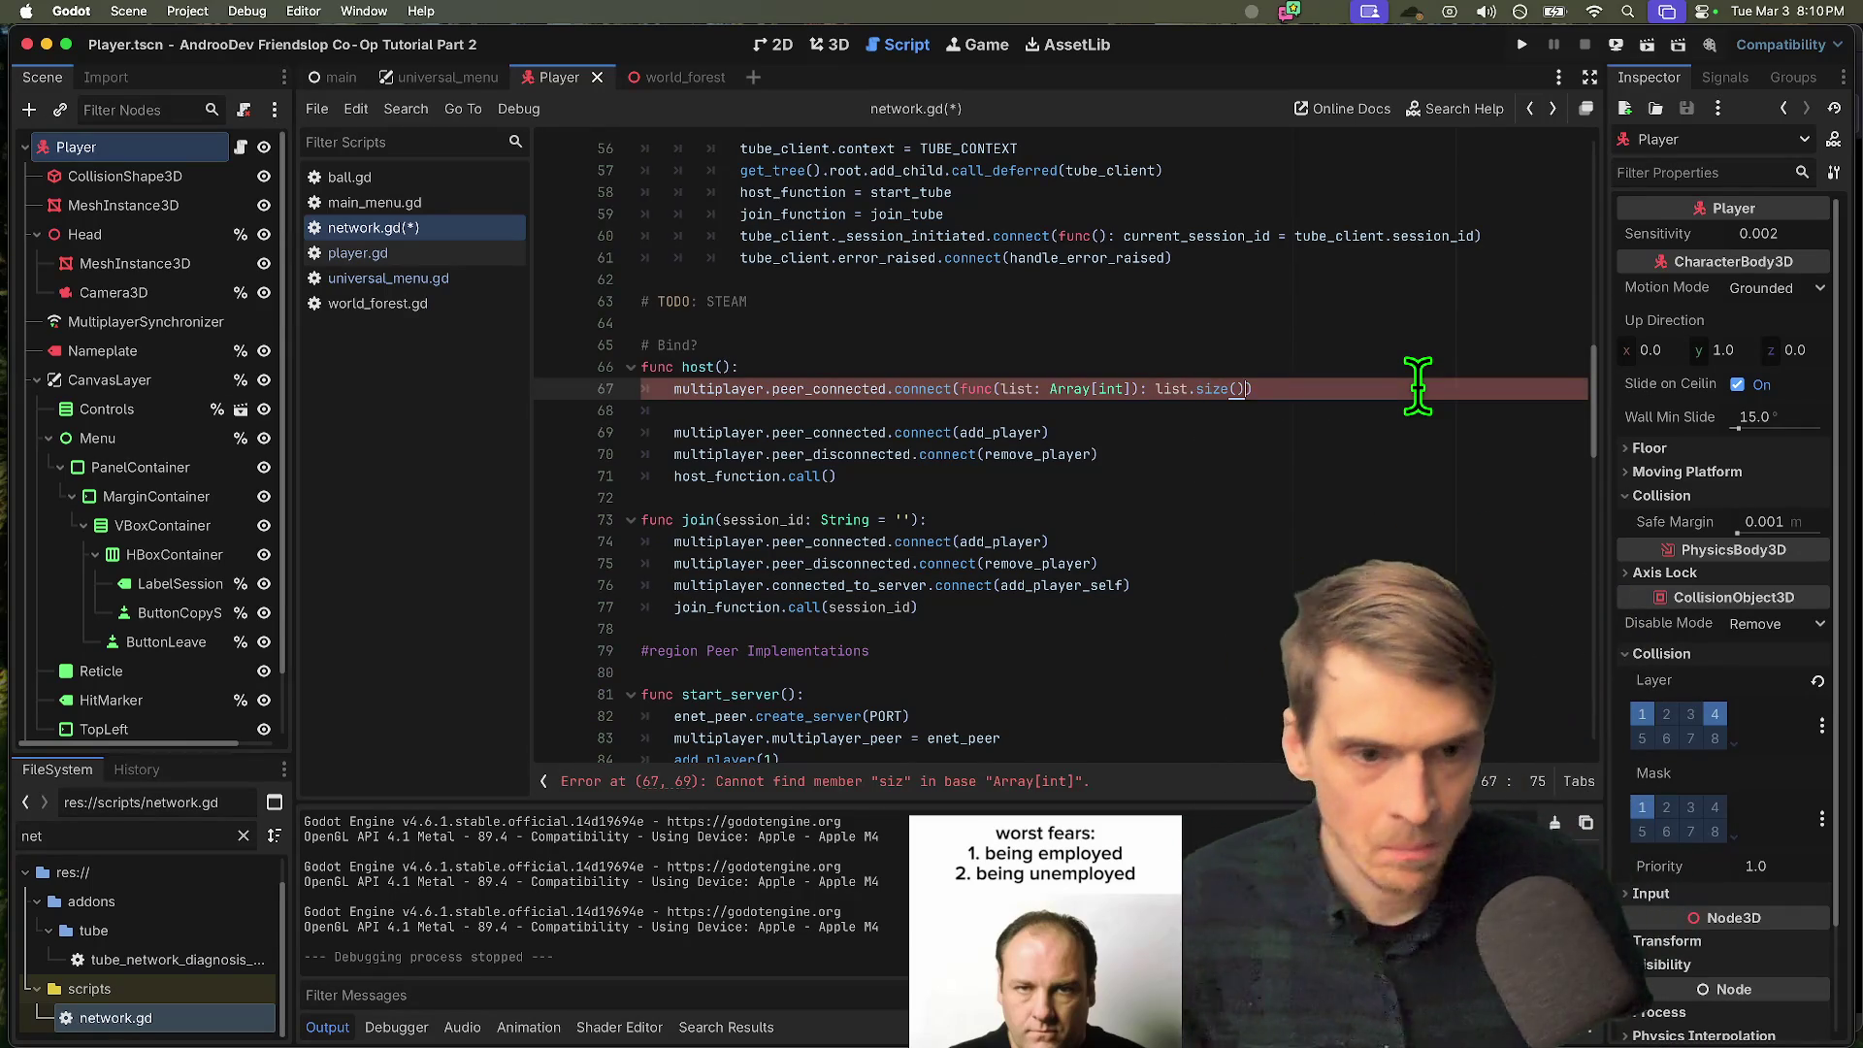
pyautogui.press('Down')
pyautogui.press('Up')
pyautogui.press('super+shift+k')
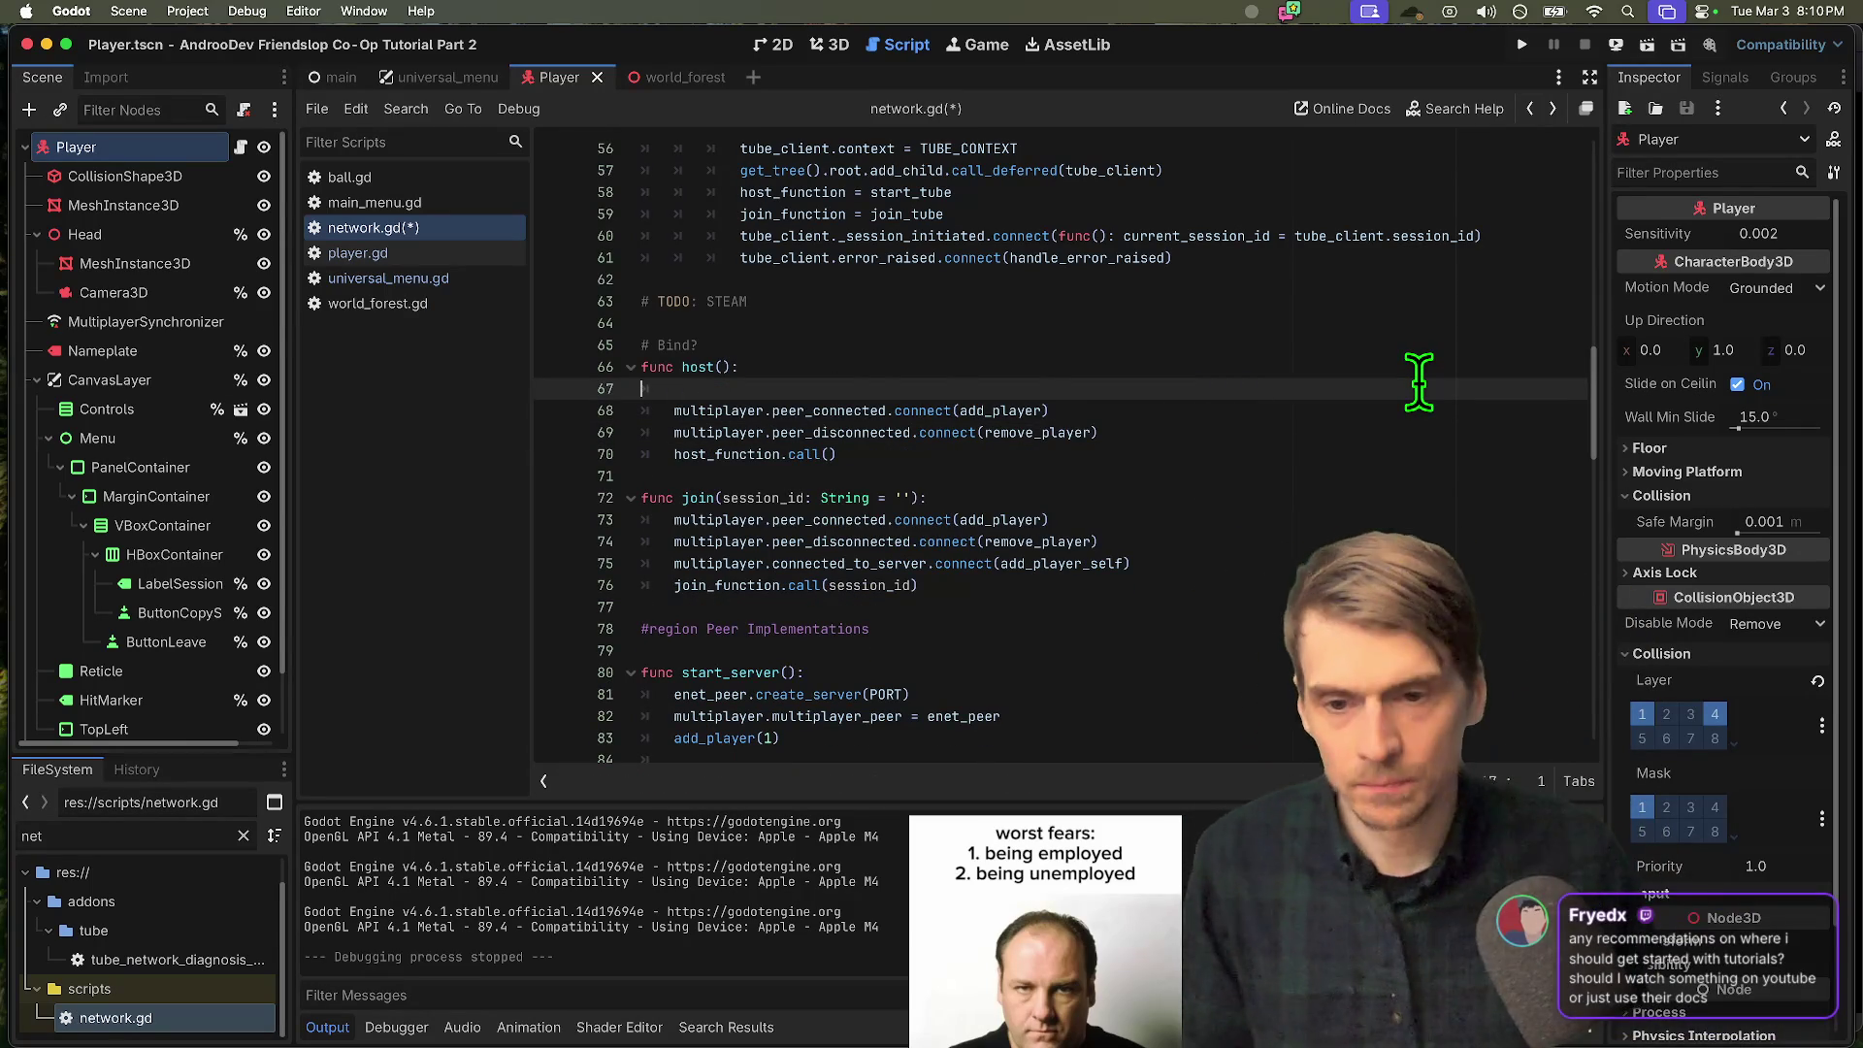
pyautogui.press('super+shift+k')
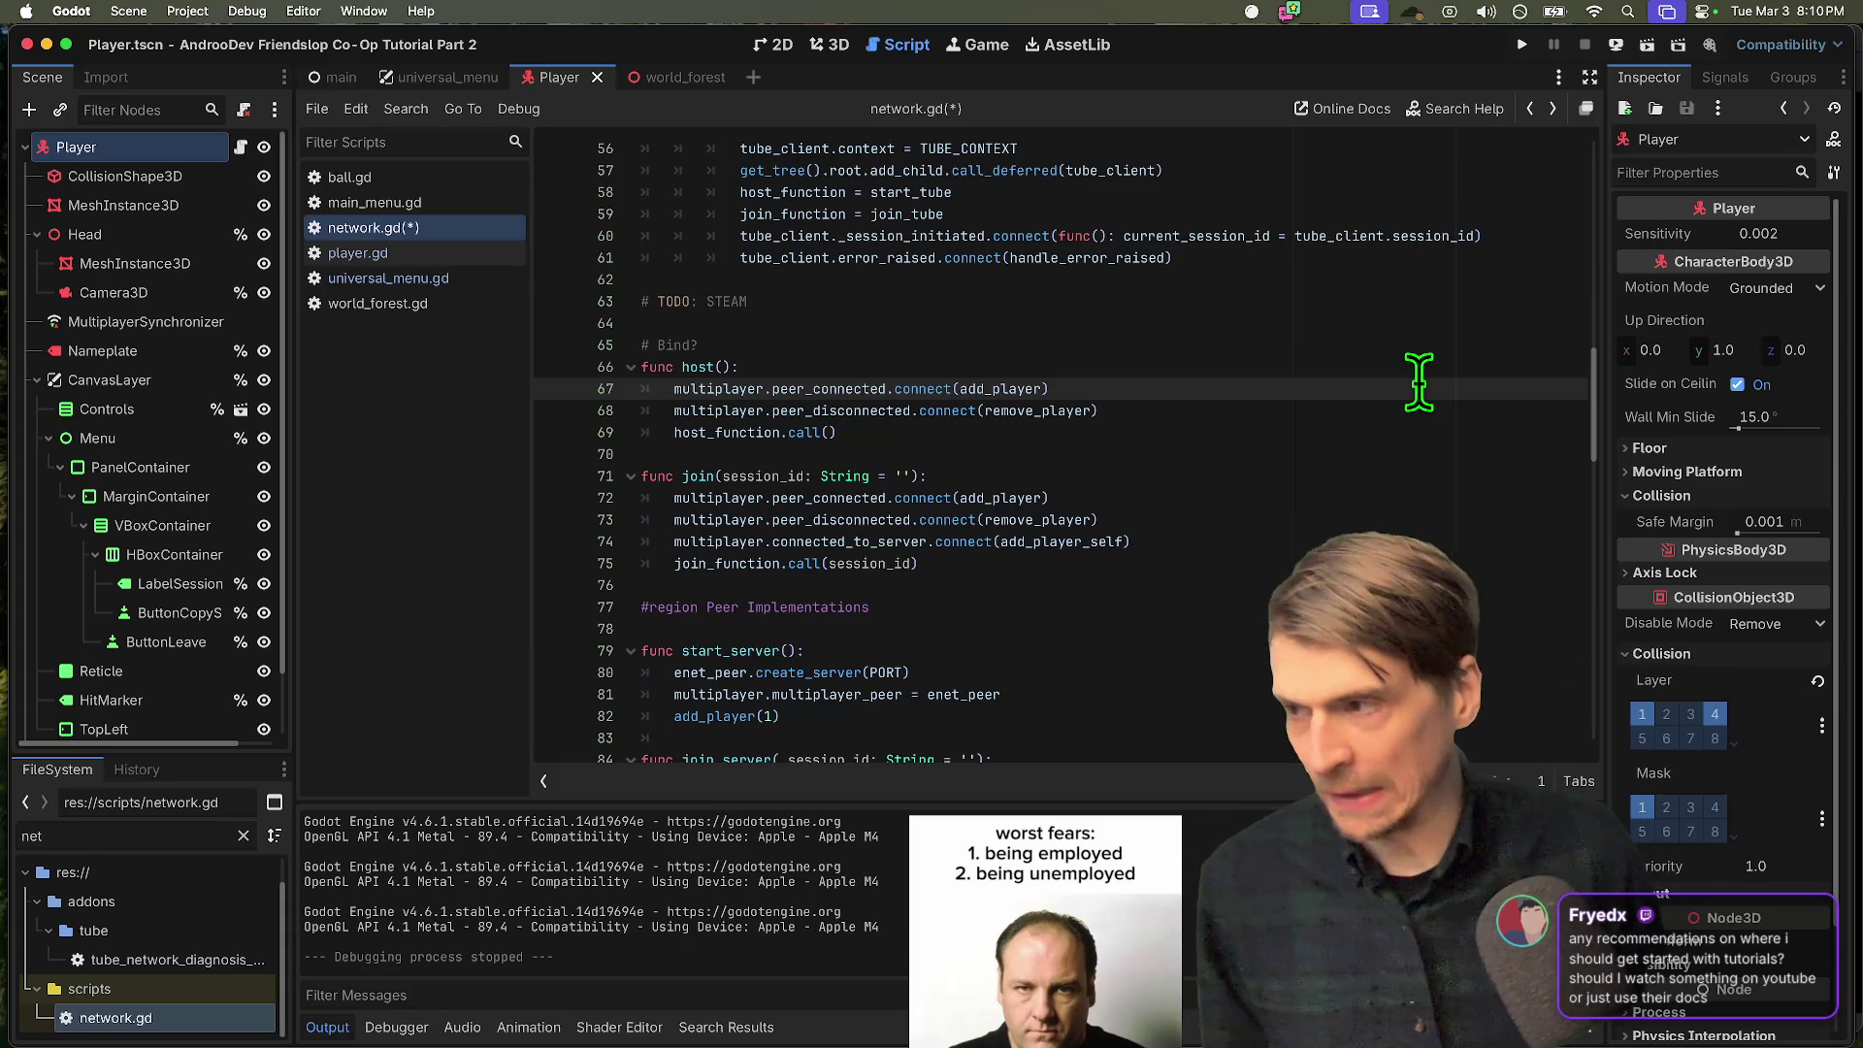
pyautogui.scroll(-9, 1277, 444)
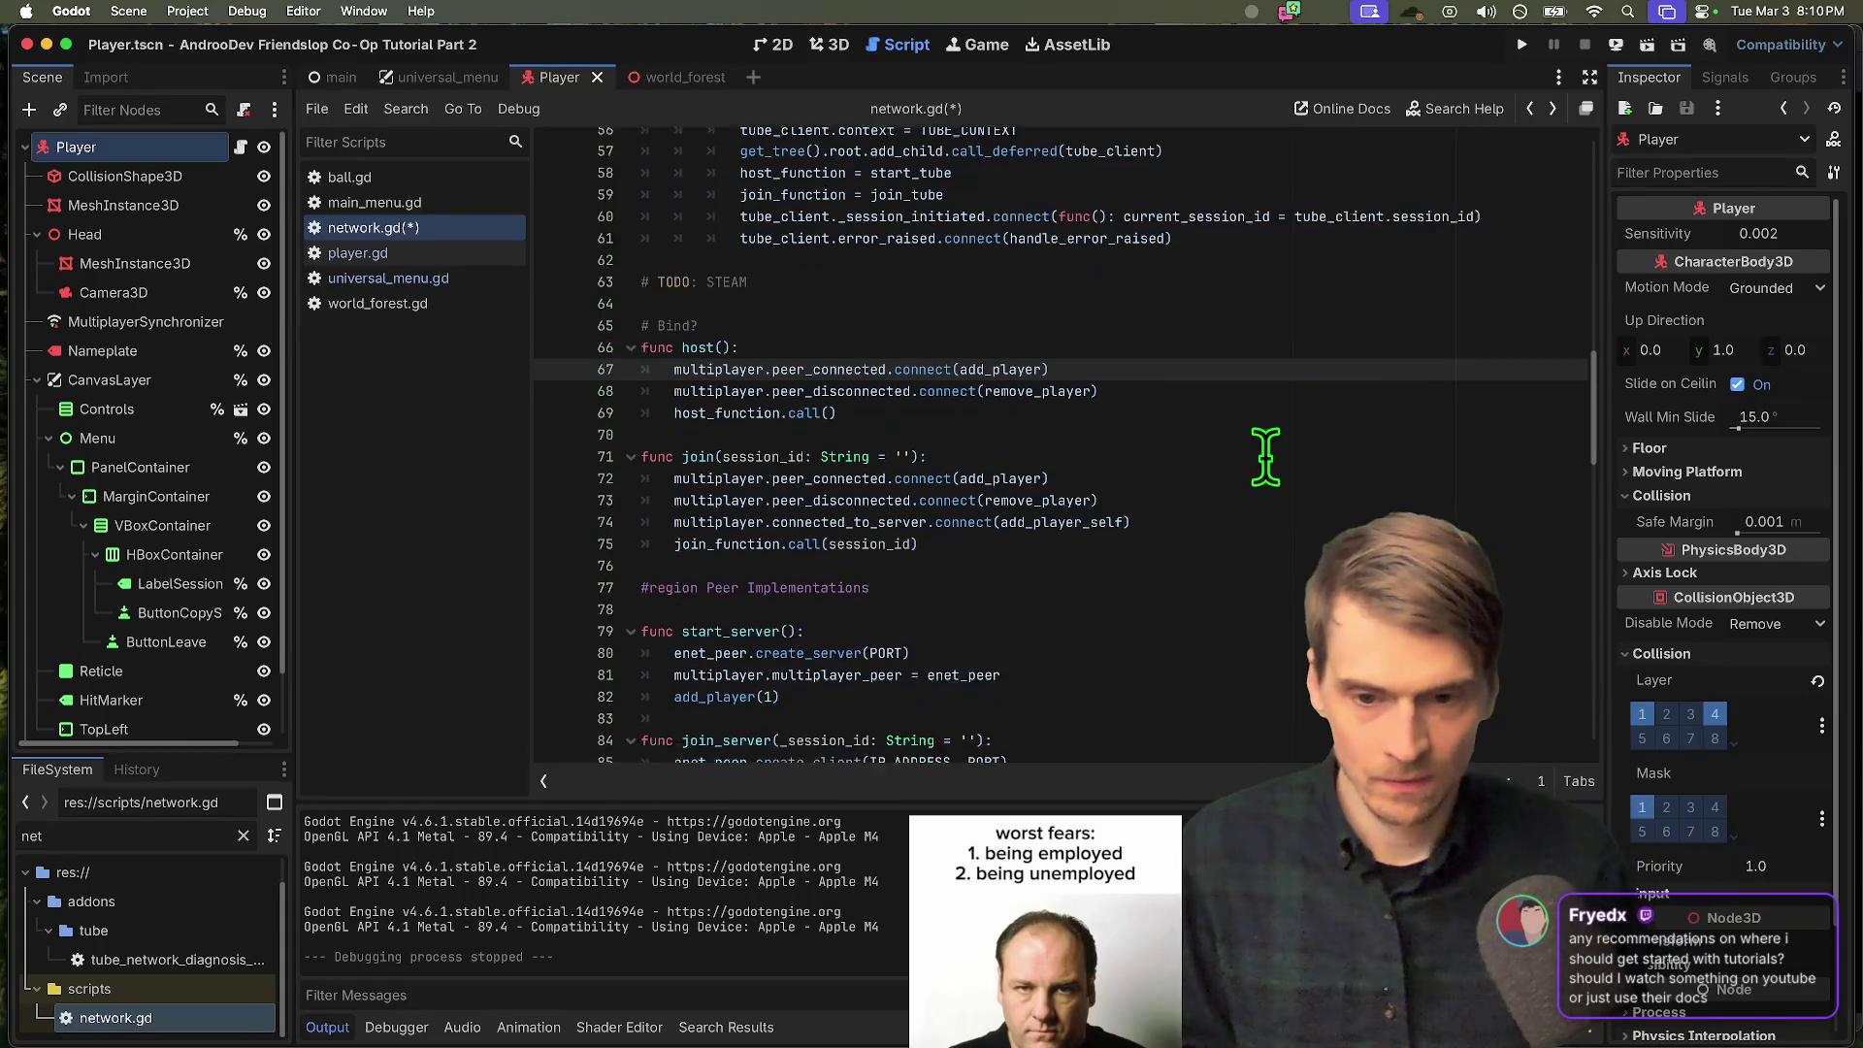
pyautogui.click(433, 258)
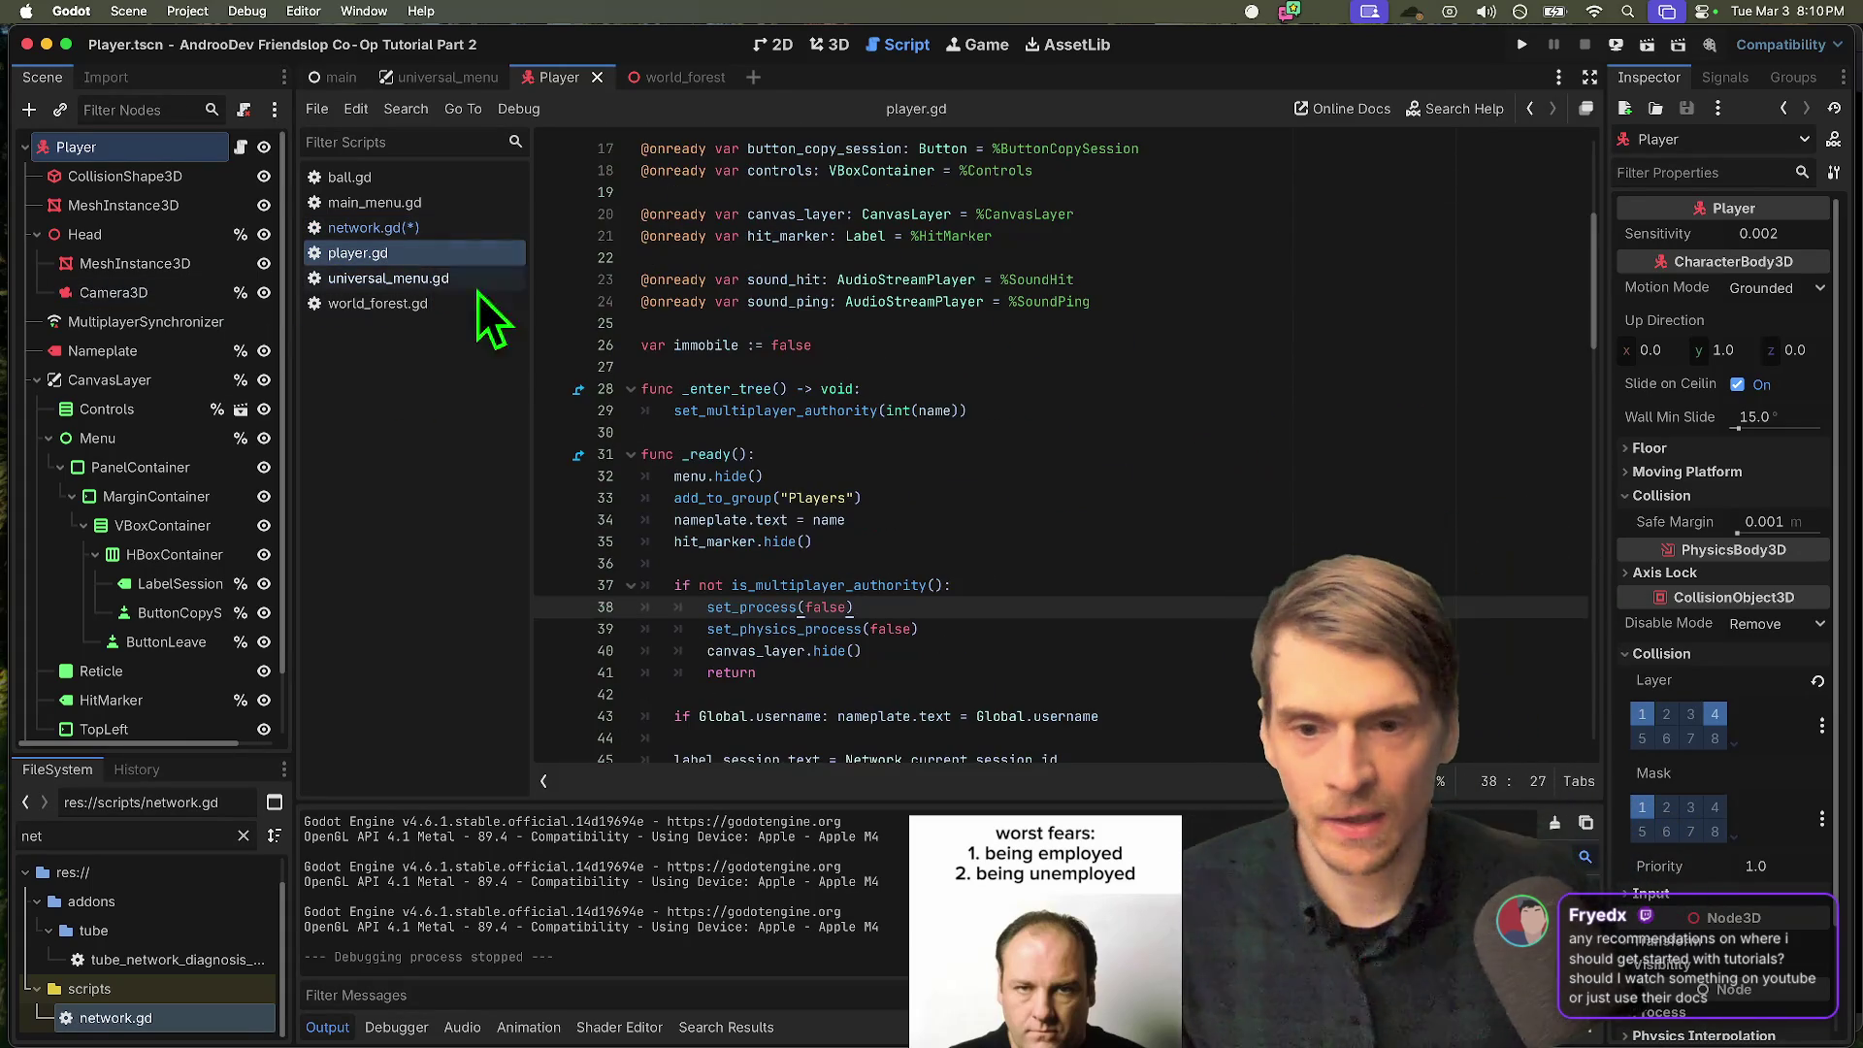
# Inspect the button_leave Button declaration on line 15 of player.gd.
pyautogui.click(894, 501)
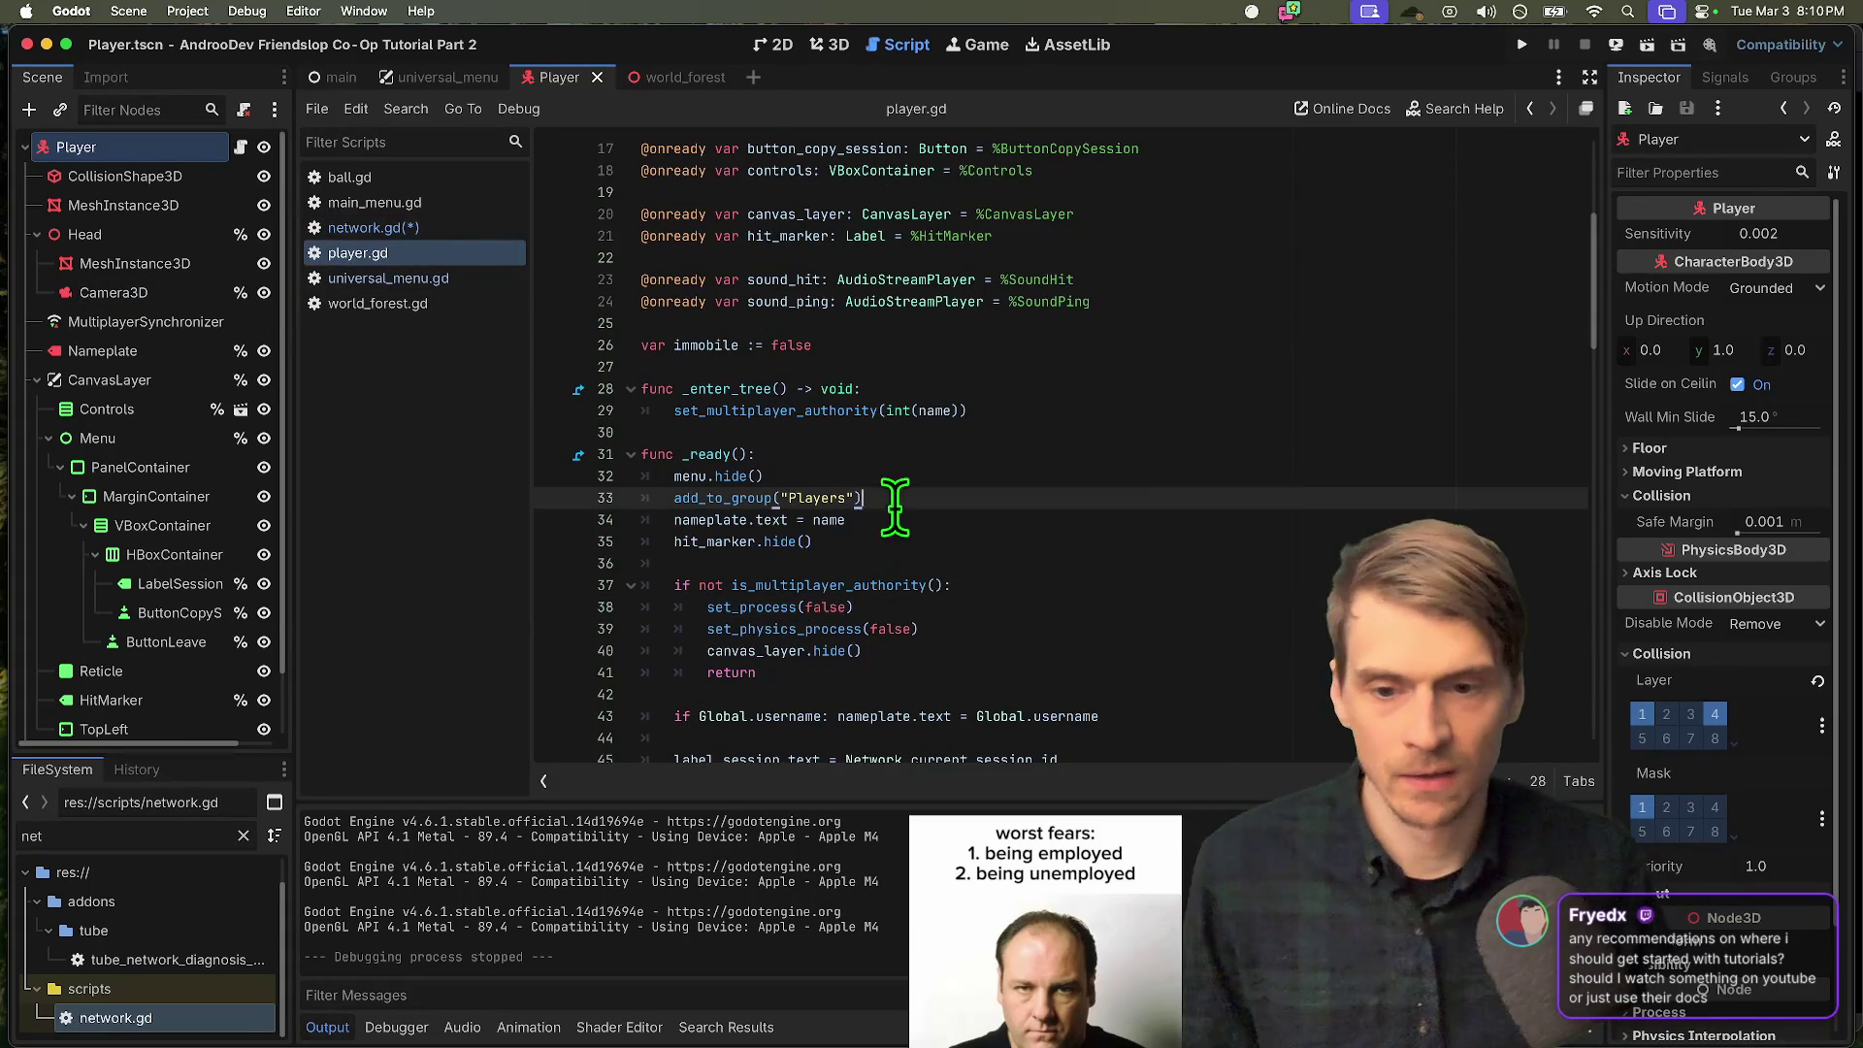
pyautogui.scroll(5, 922, 233)
pyautogui.rightClick(923, 233)
pyautogui.click(889, 470)
pyautogui.doubleClick(886, 451)
pyautogui.scroll(-5, 1082, 531)
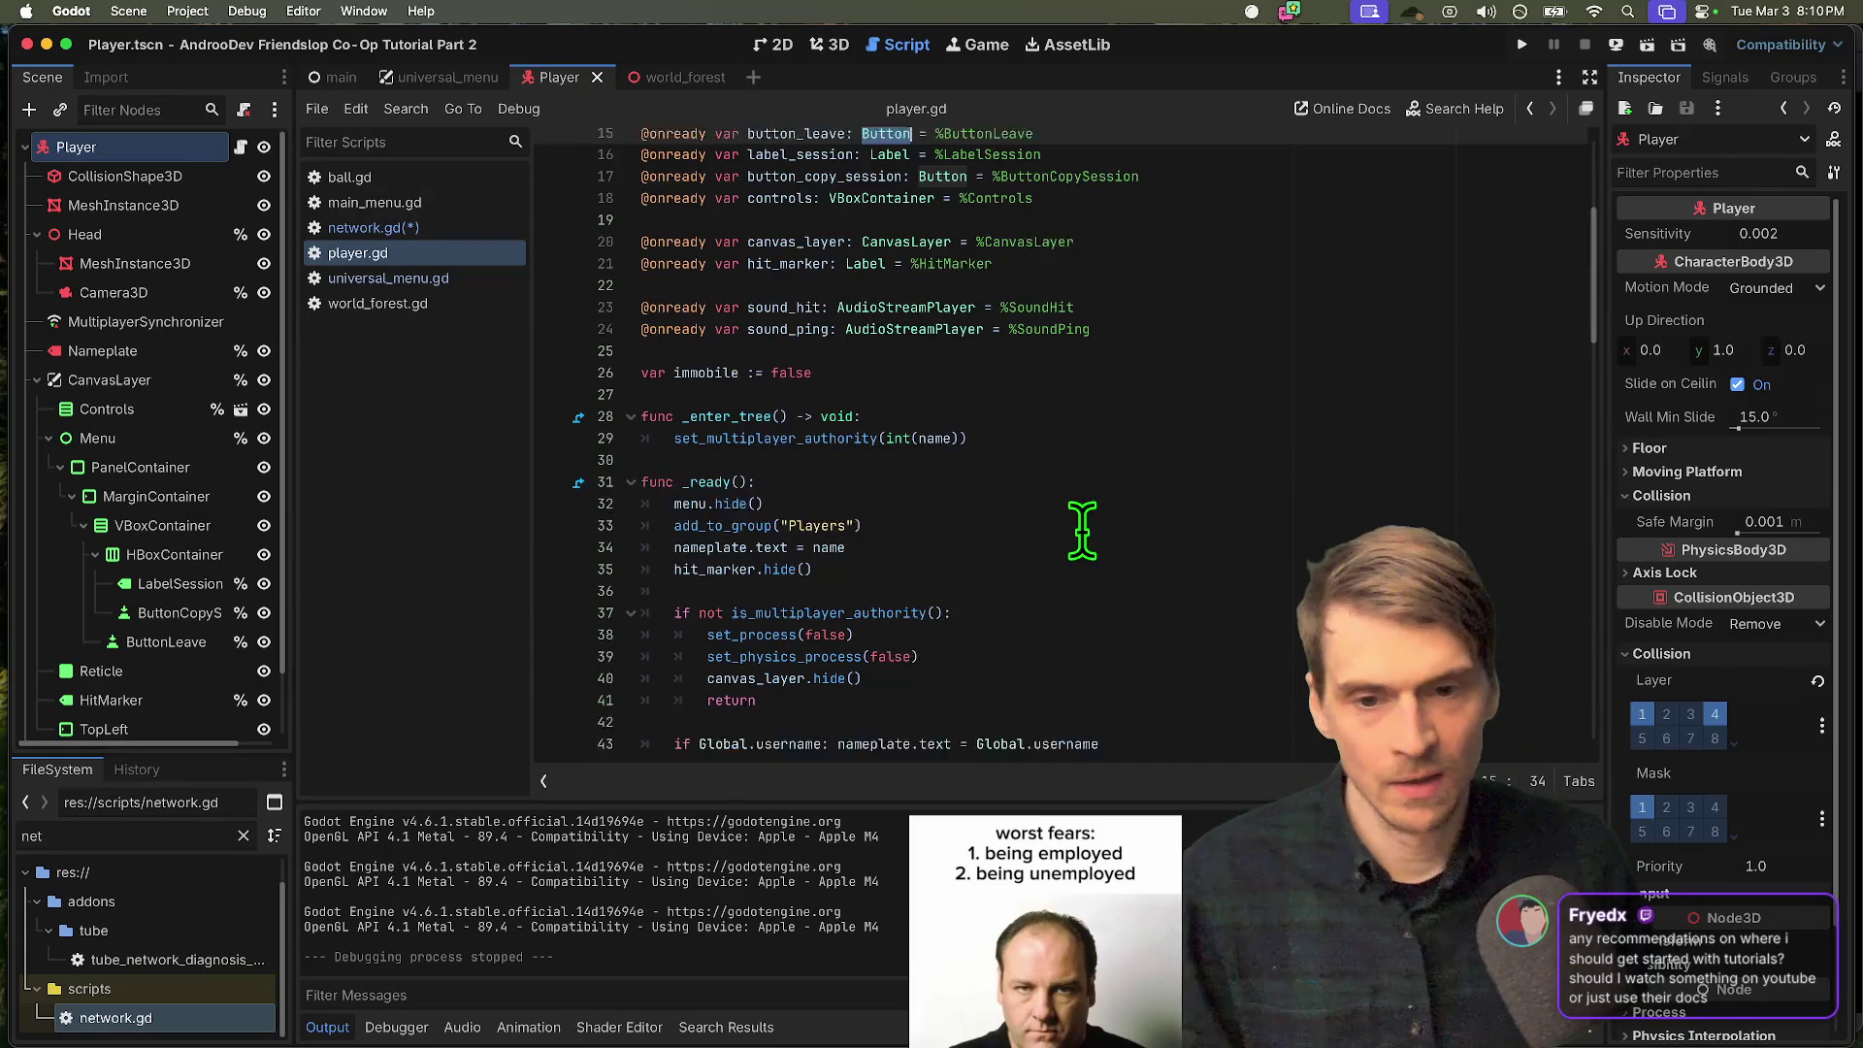
pyautogui.scroll(2, 1098, 354)
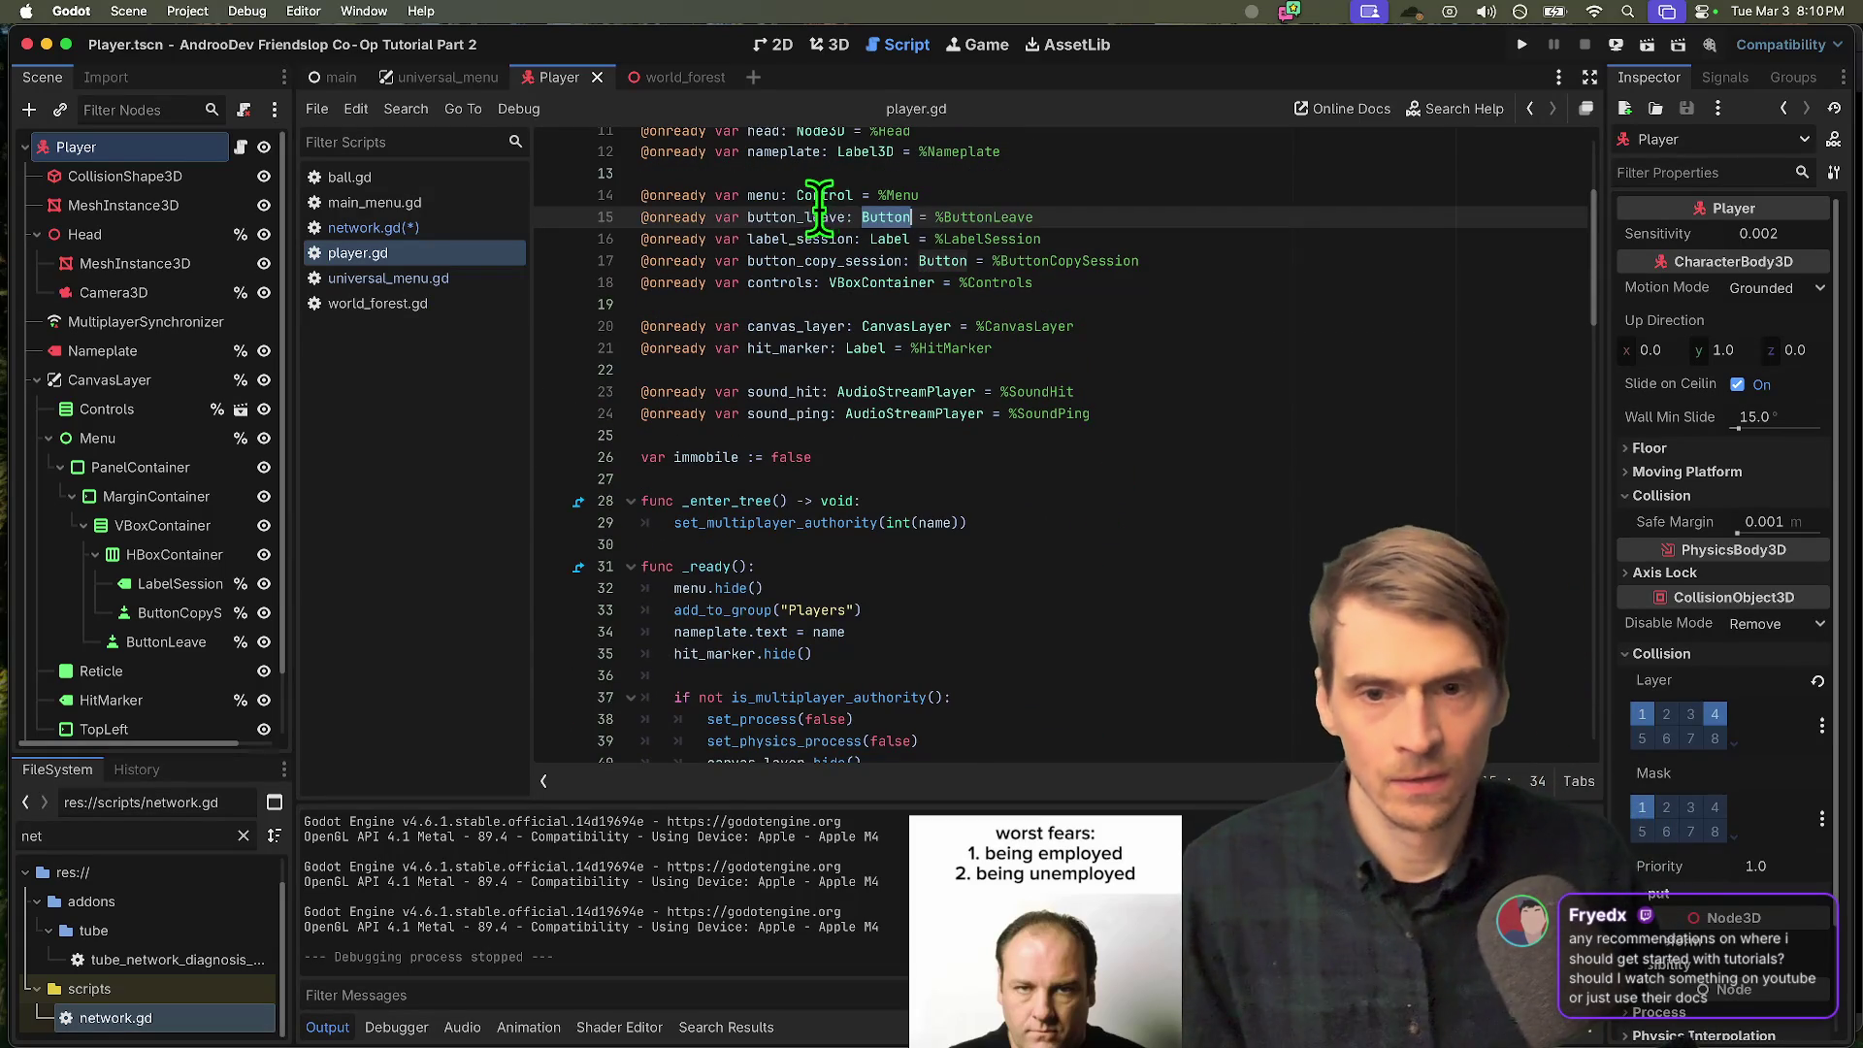
pyautogui.scroll(-5, 1229, 439)
# Start a button_leave.pressed line above the username check, then undo it.
pyautogui.click(1204, 490)
pyautogui.press('super+shift+Return')
pyautogui.press('super+shift+Return')
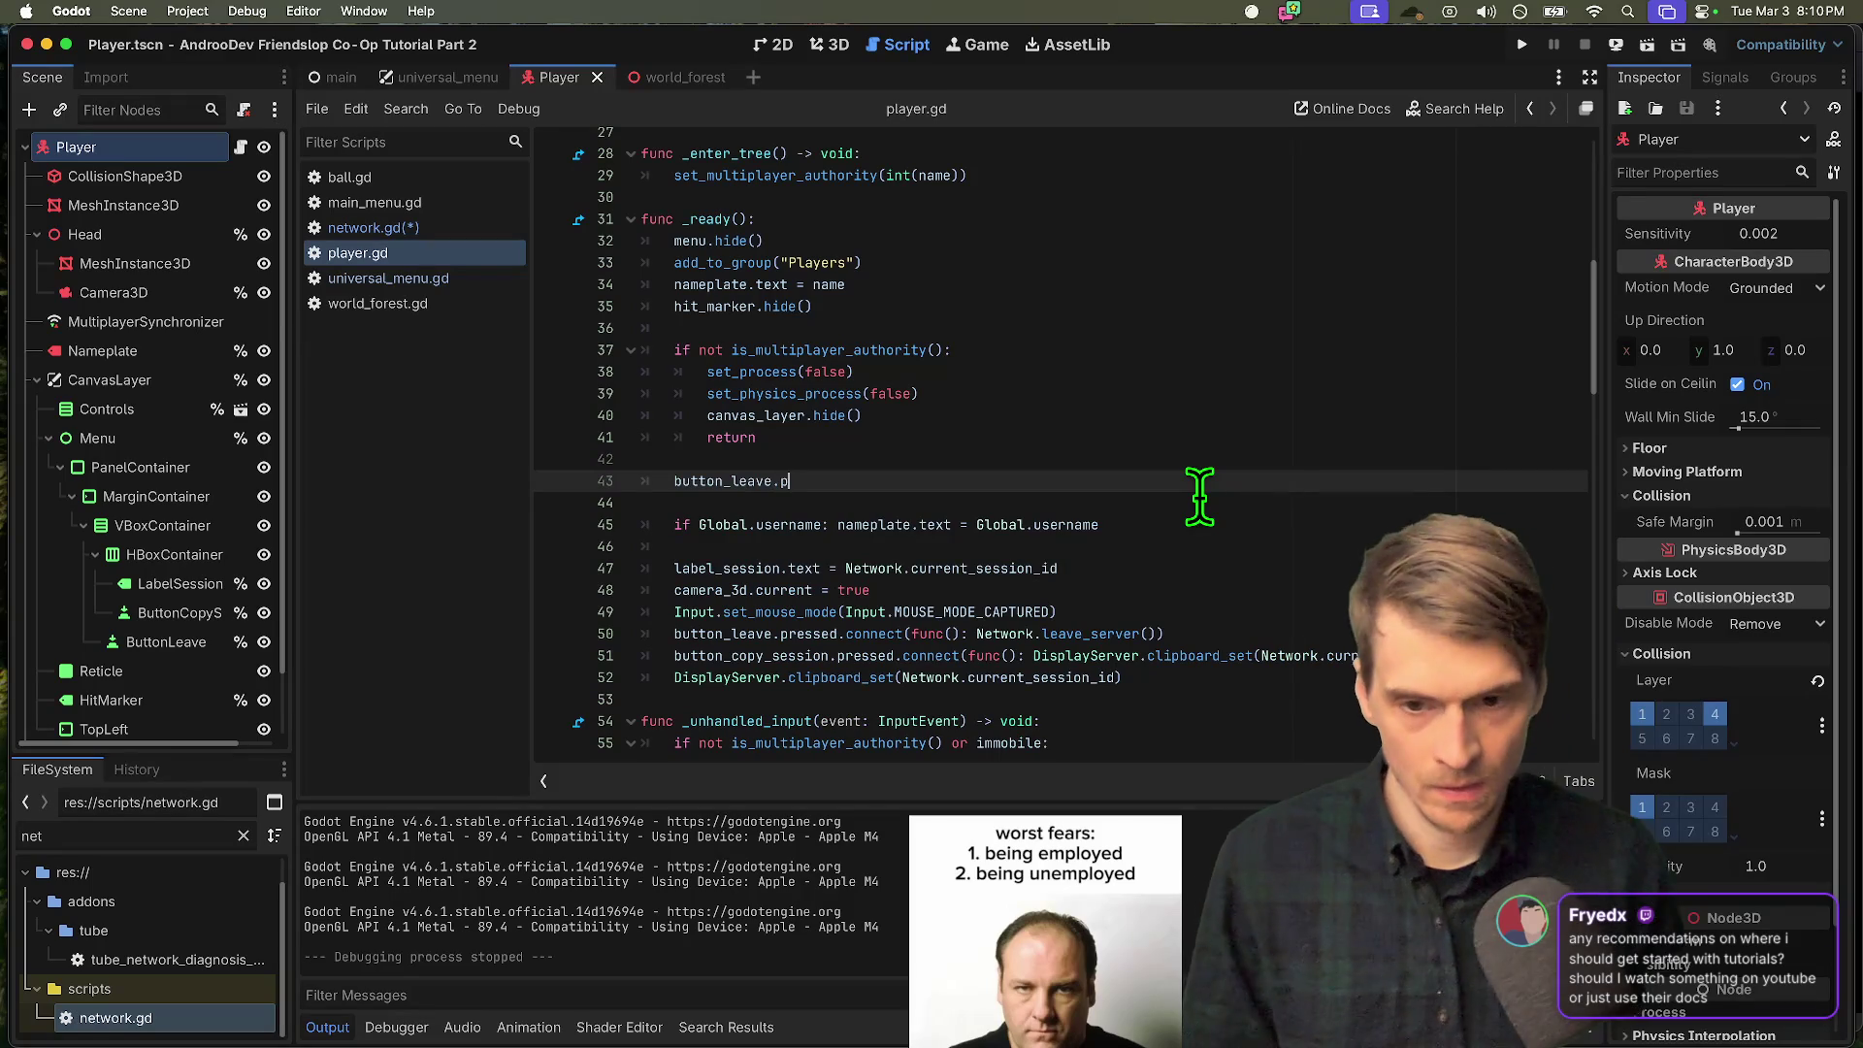
pyautogui.write('pre')
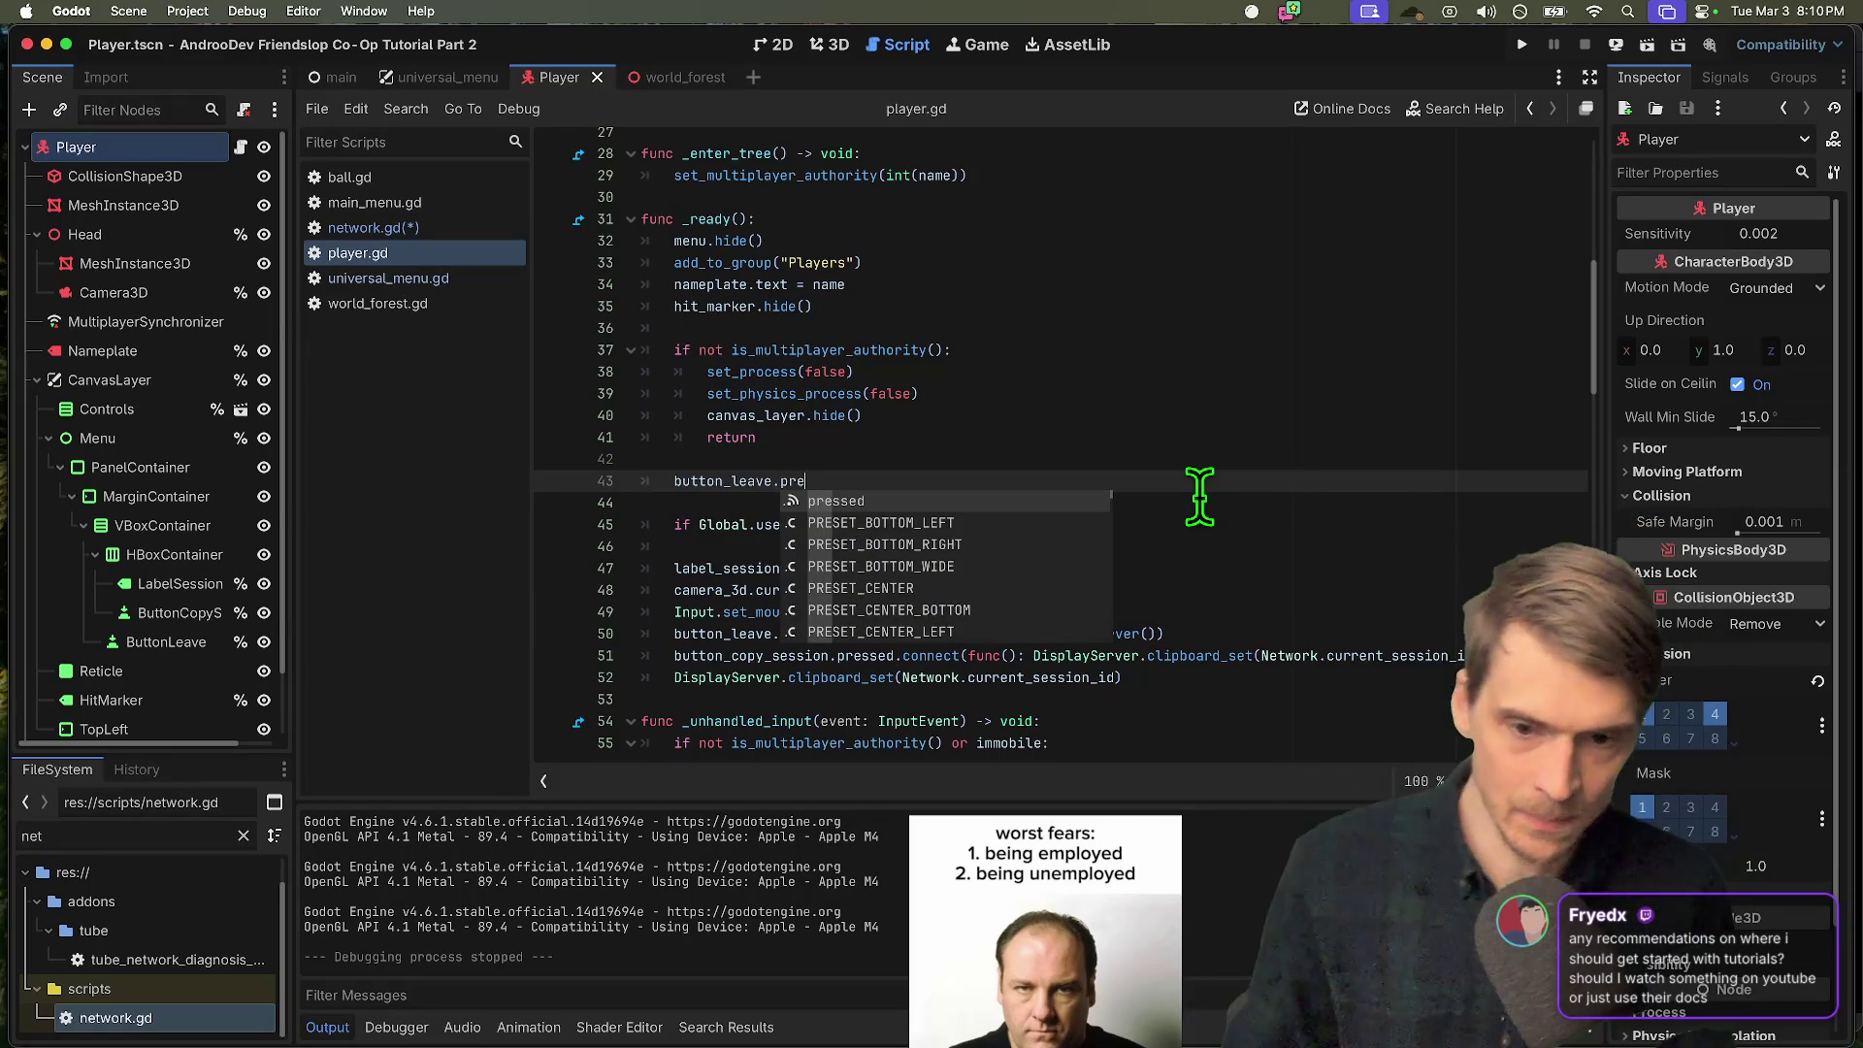
pyautogui.press('Return')
pyautogui.press('super+z')
pyautogui.press('super+z')
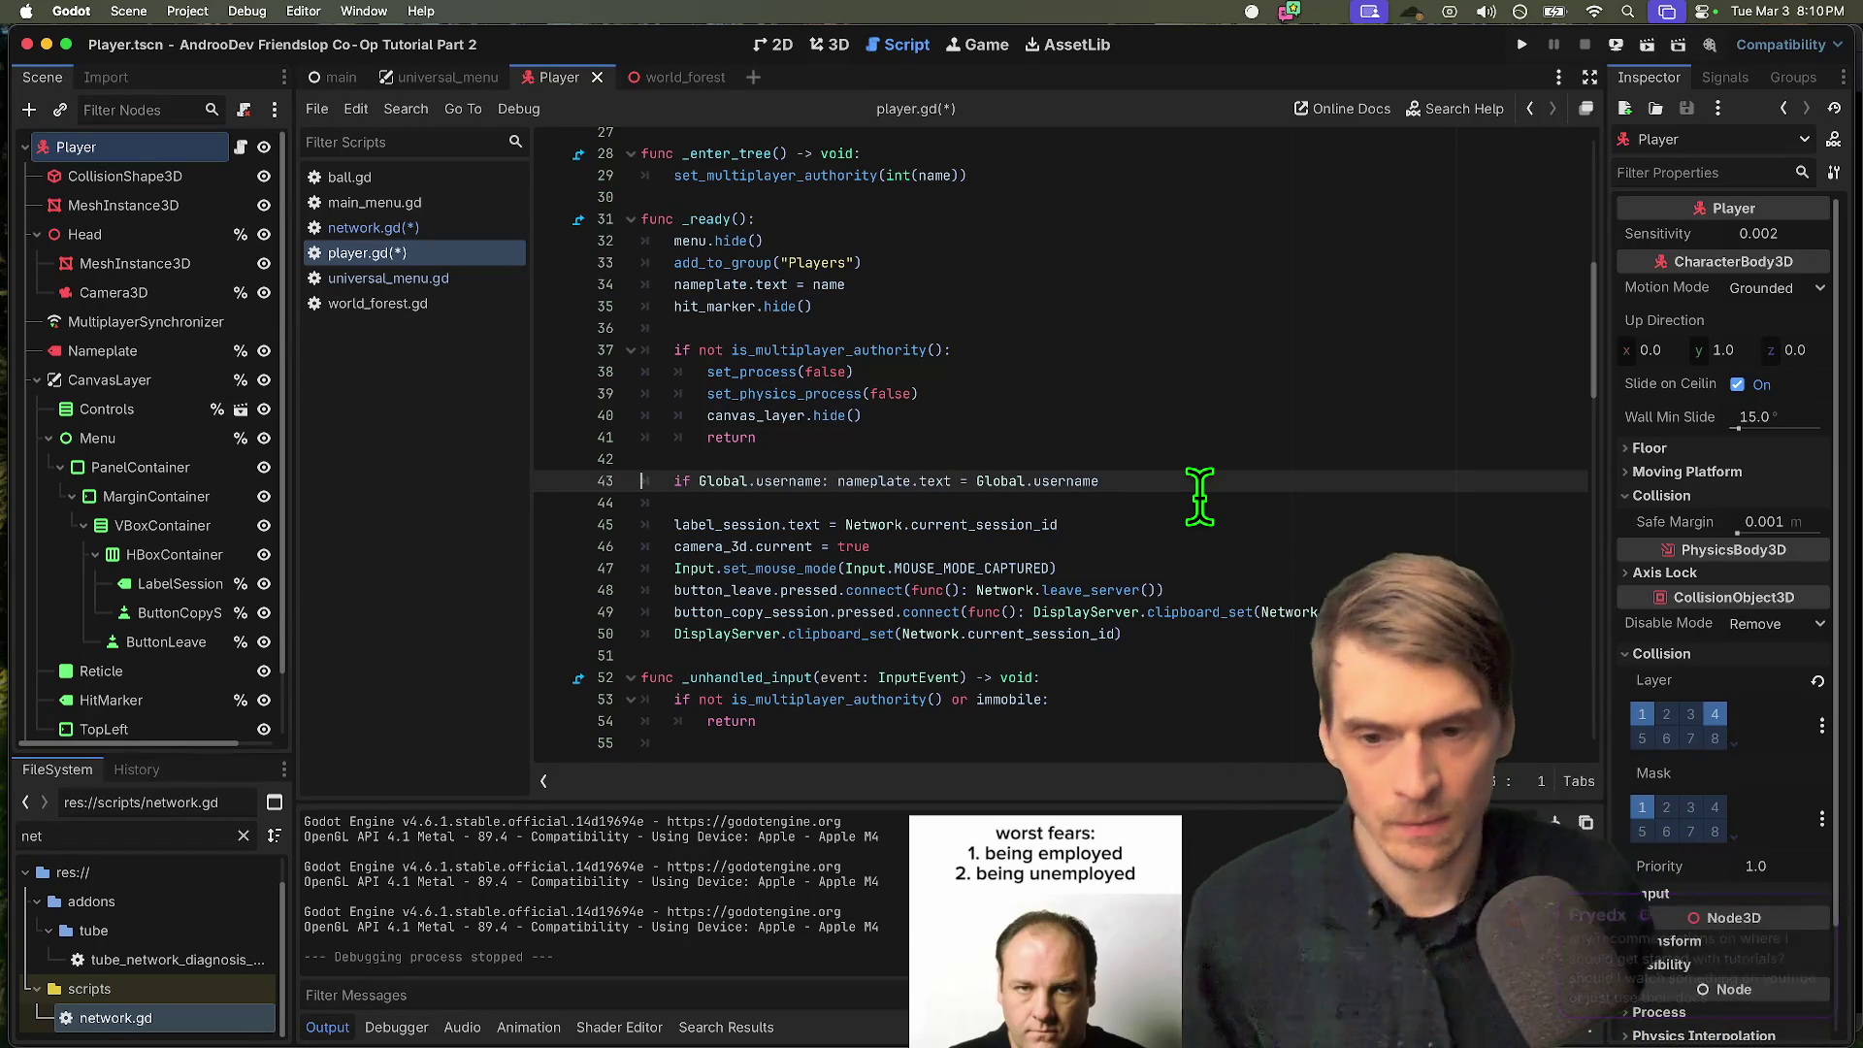
pyautogui.press('super+Tab')
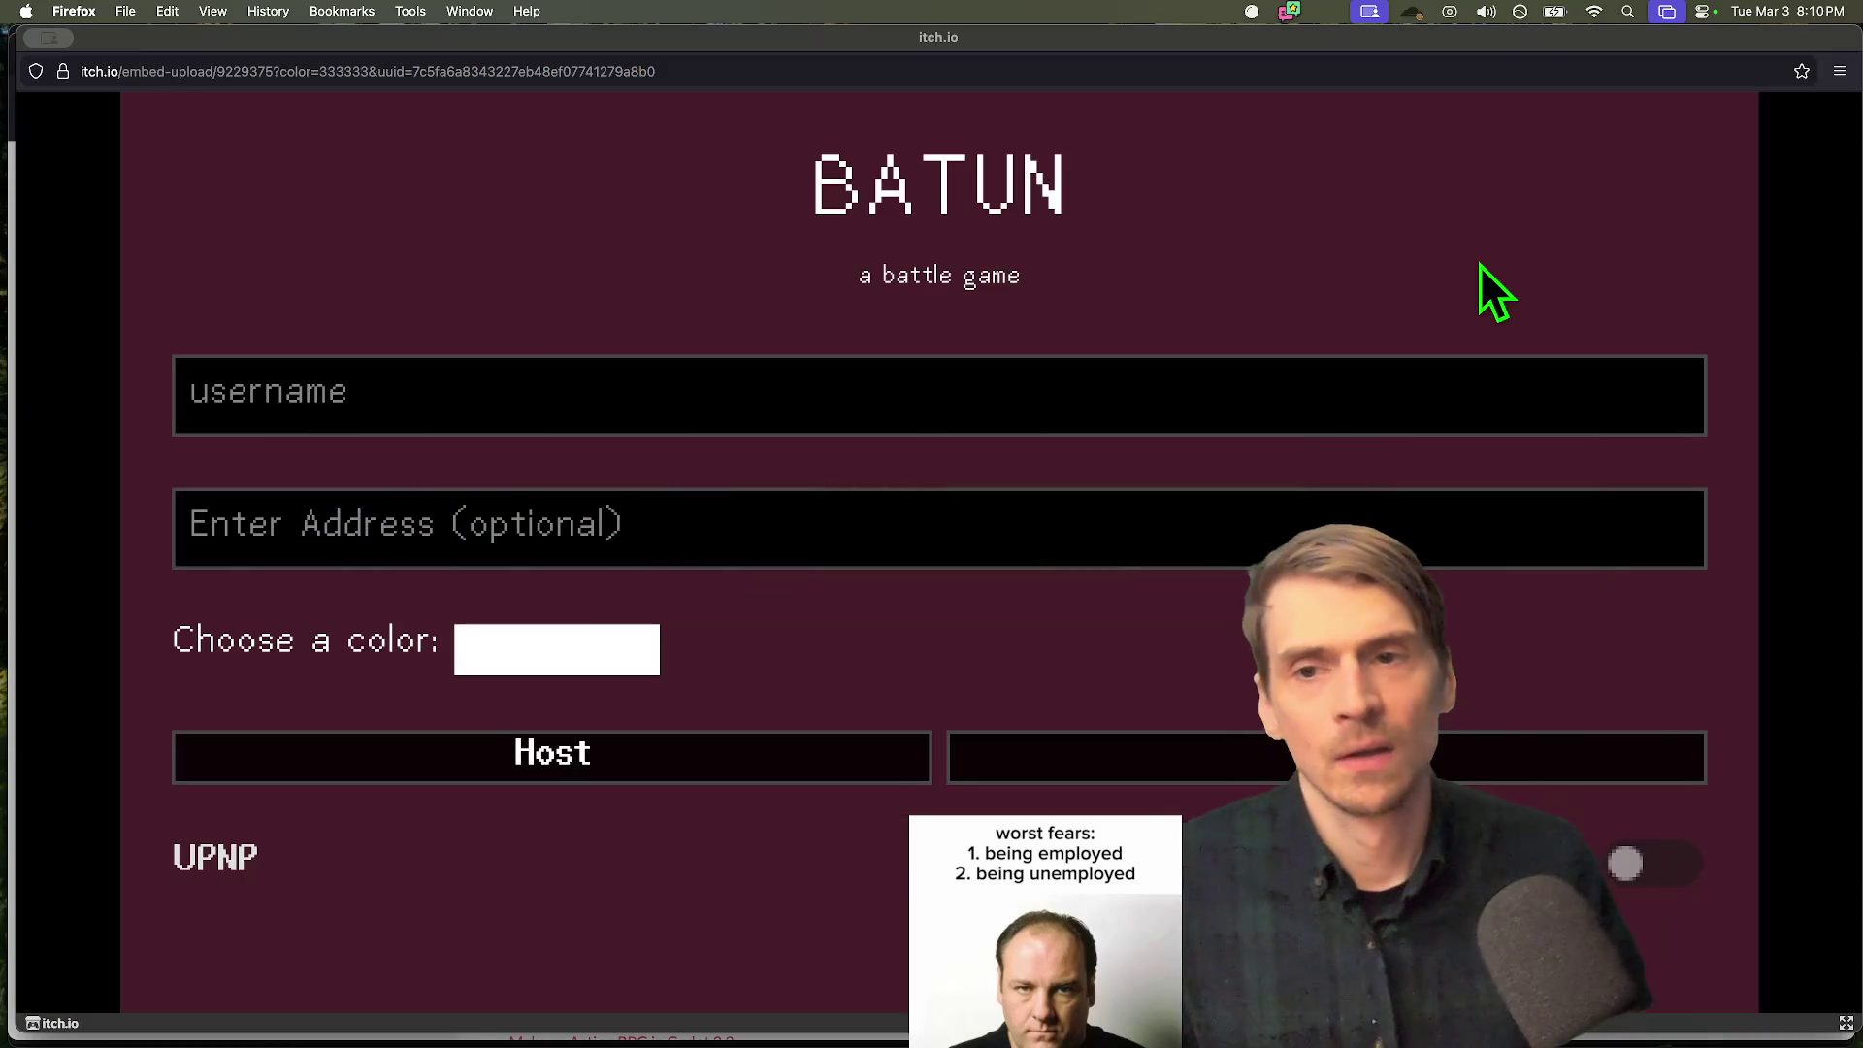
# Host a BATUN game and walk around swinging the sword and slash attacks.
pyautogui.click(798, 752)
pyautogui.press('w')
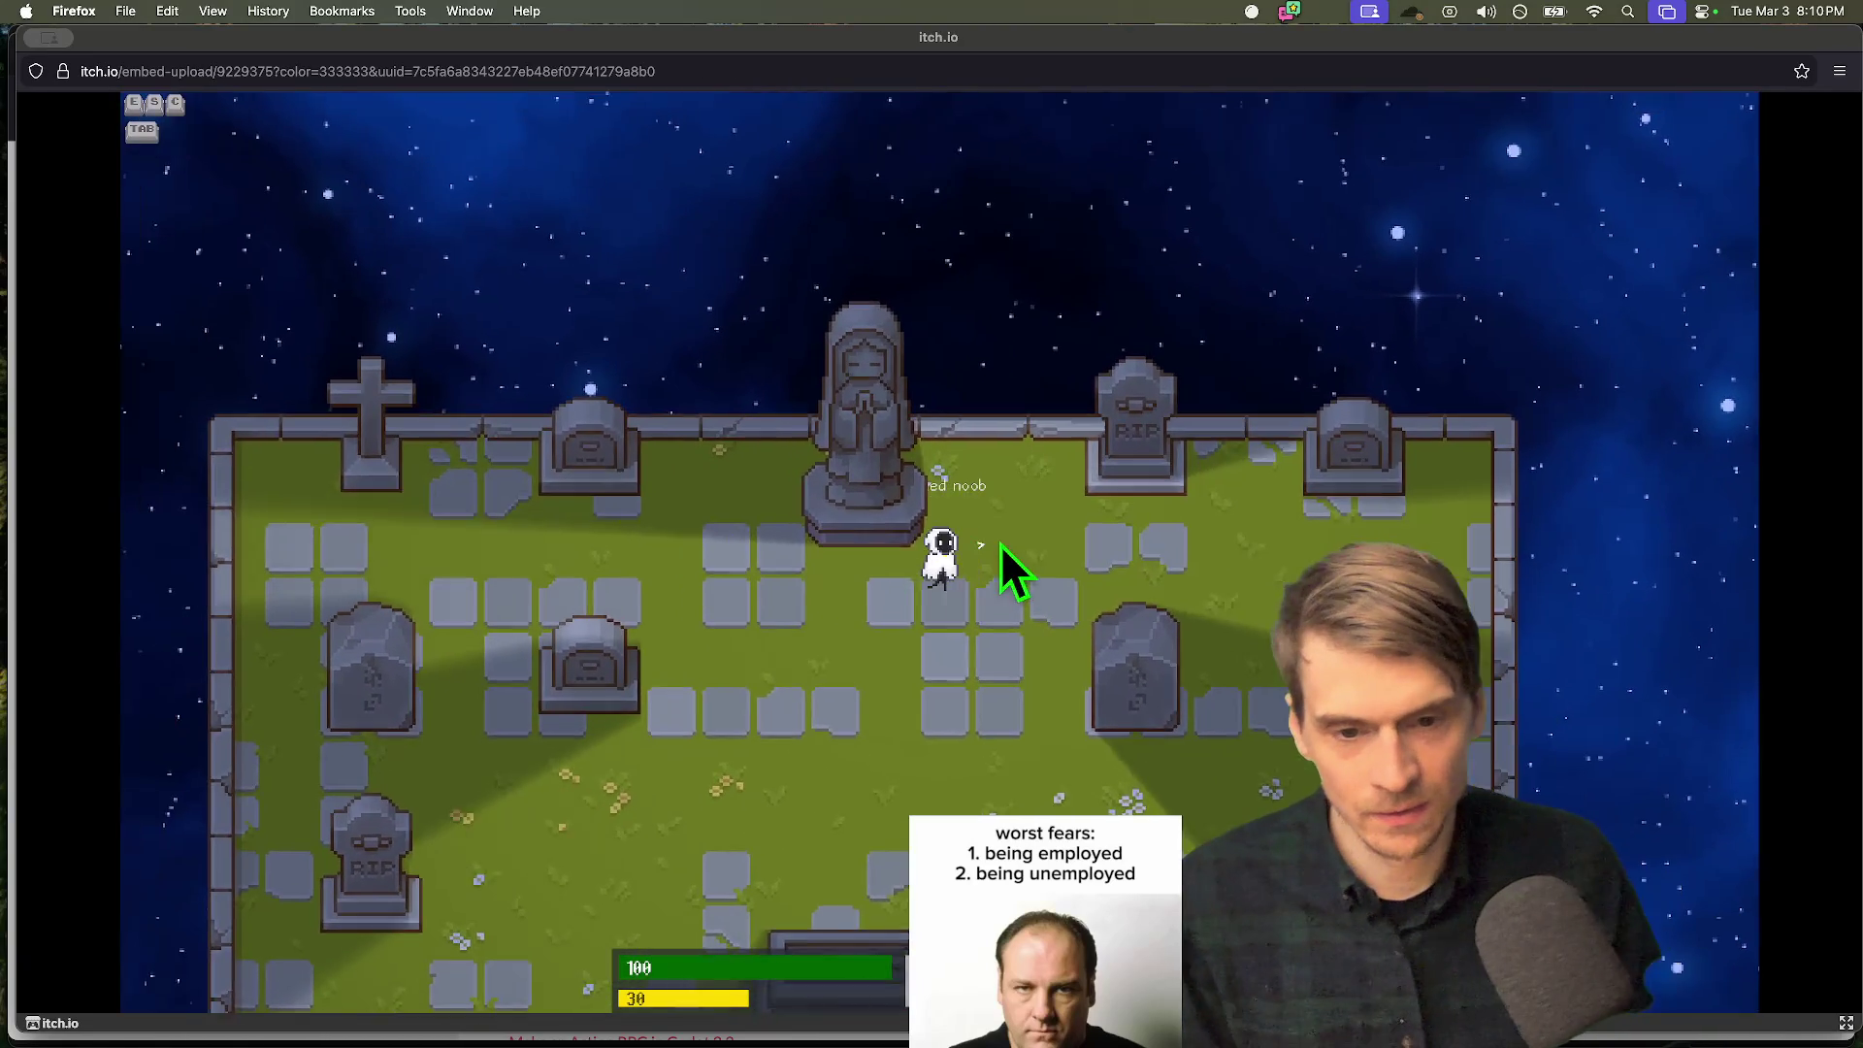
pyautogui.click(1085, 479)
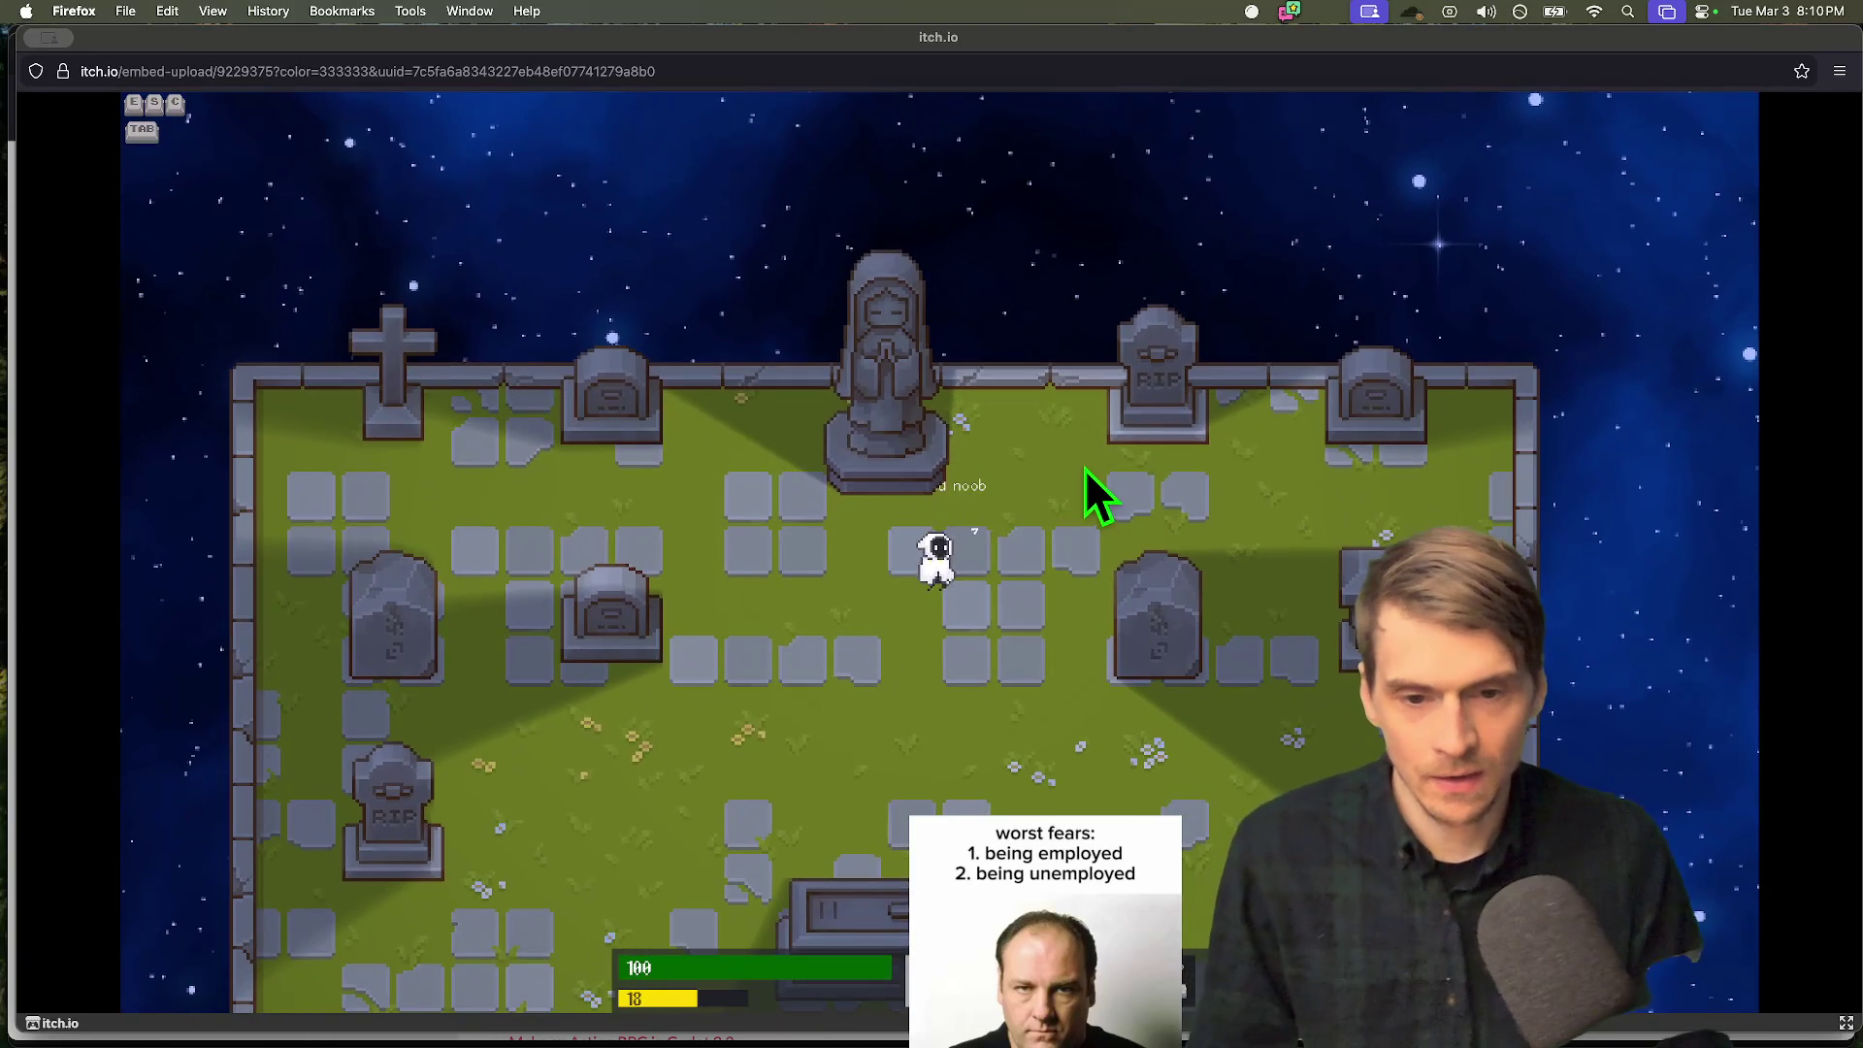
pyautogui.press('a')
pyautogui.press('s')
pyautogui.click(1120, 468)
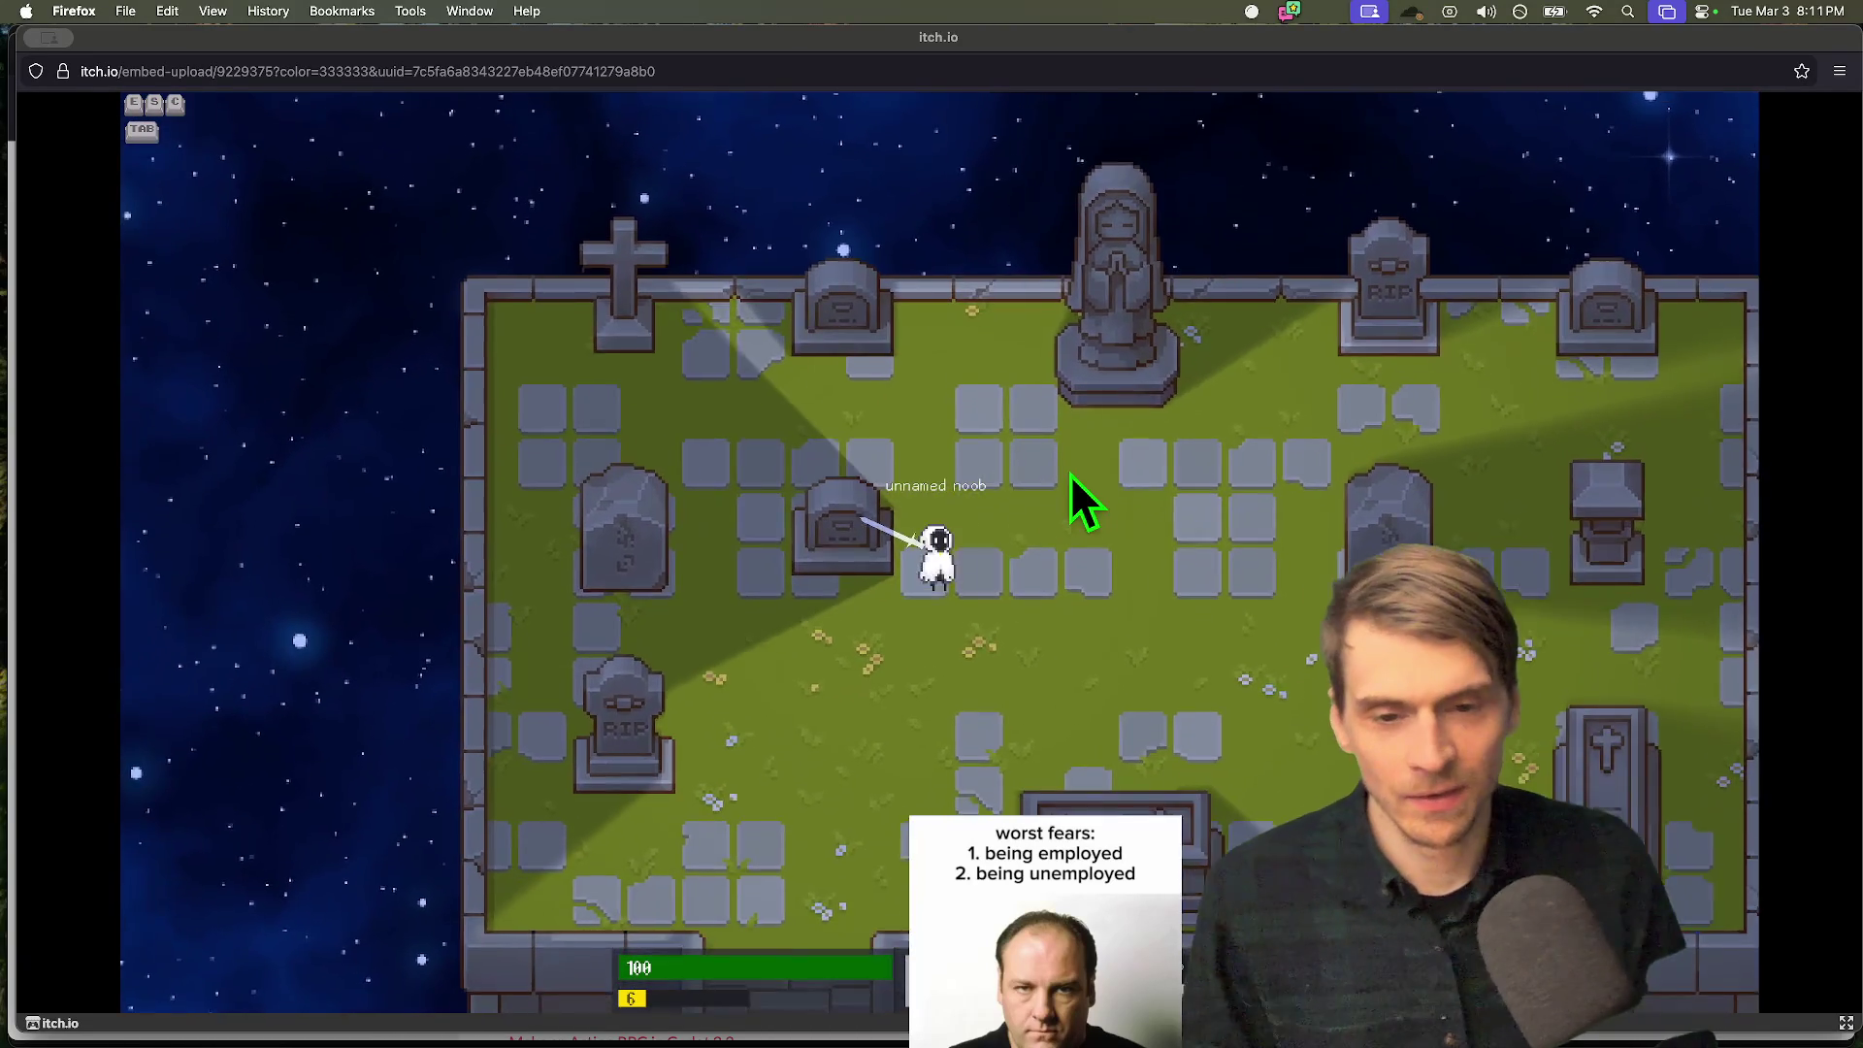
pyautogui.press('d')
pyautogui.press('s')
pyautogui.press('a')
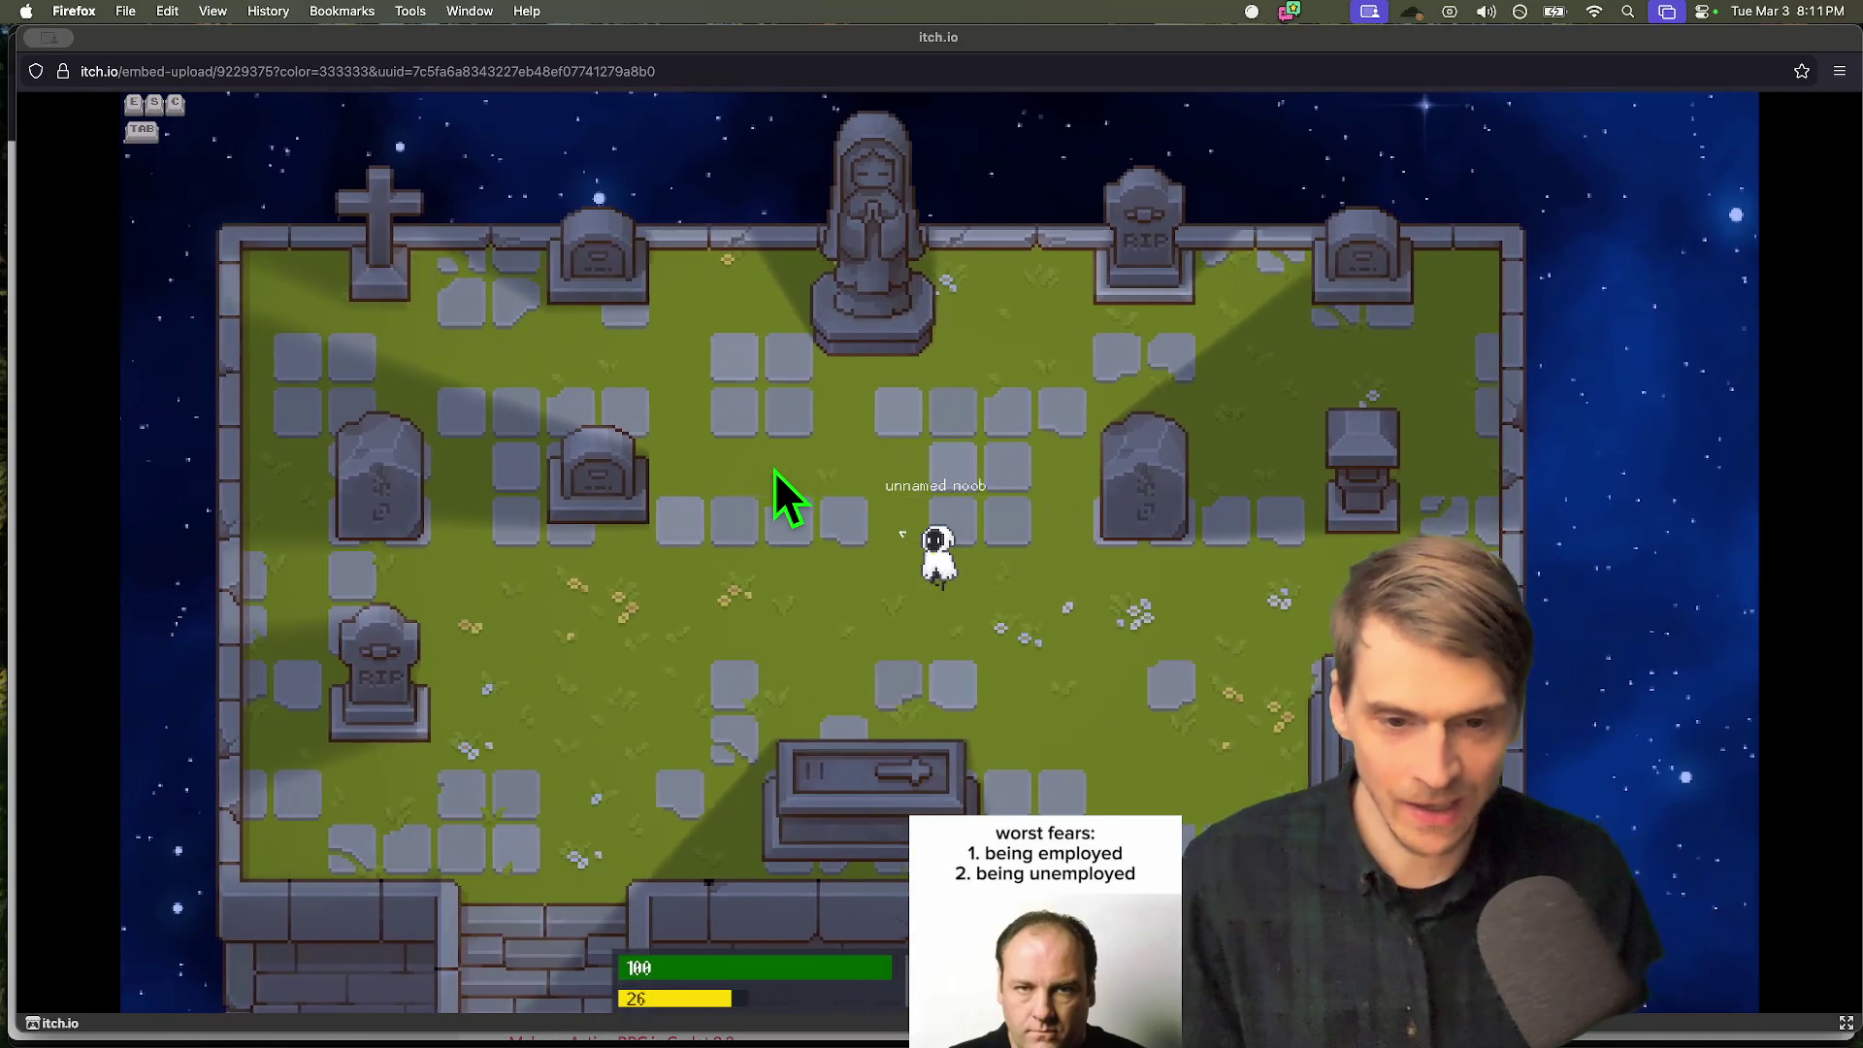
pyautogui.click(775, 469)
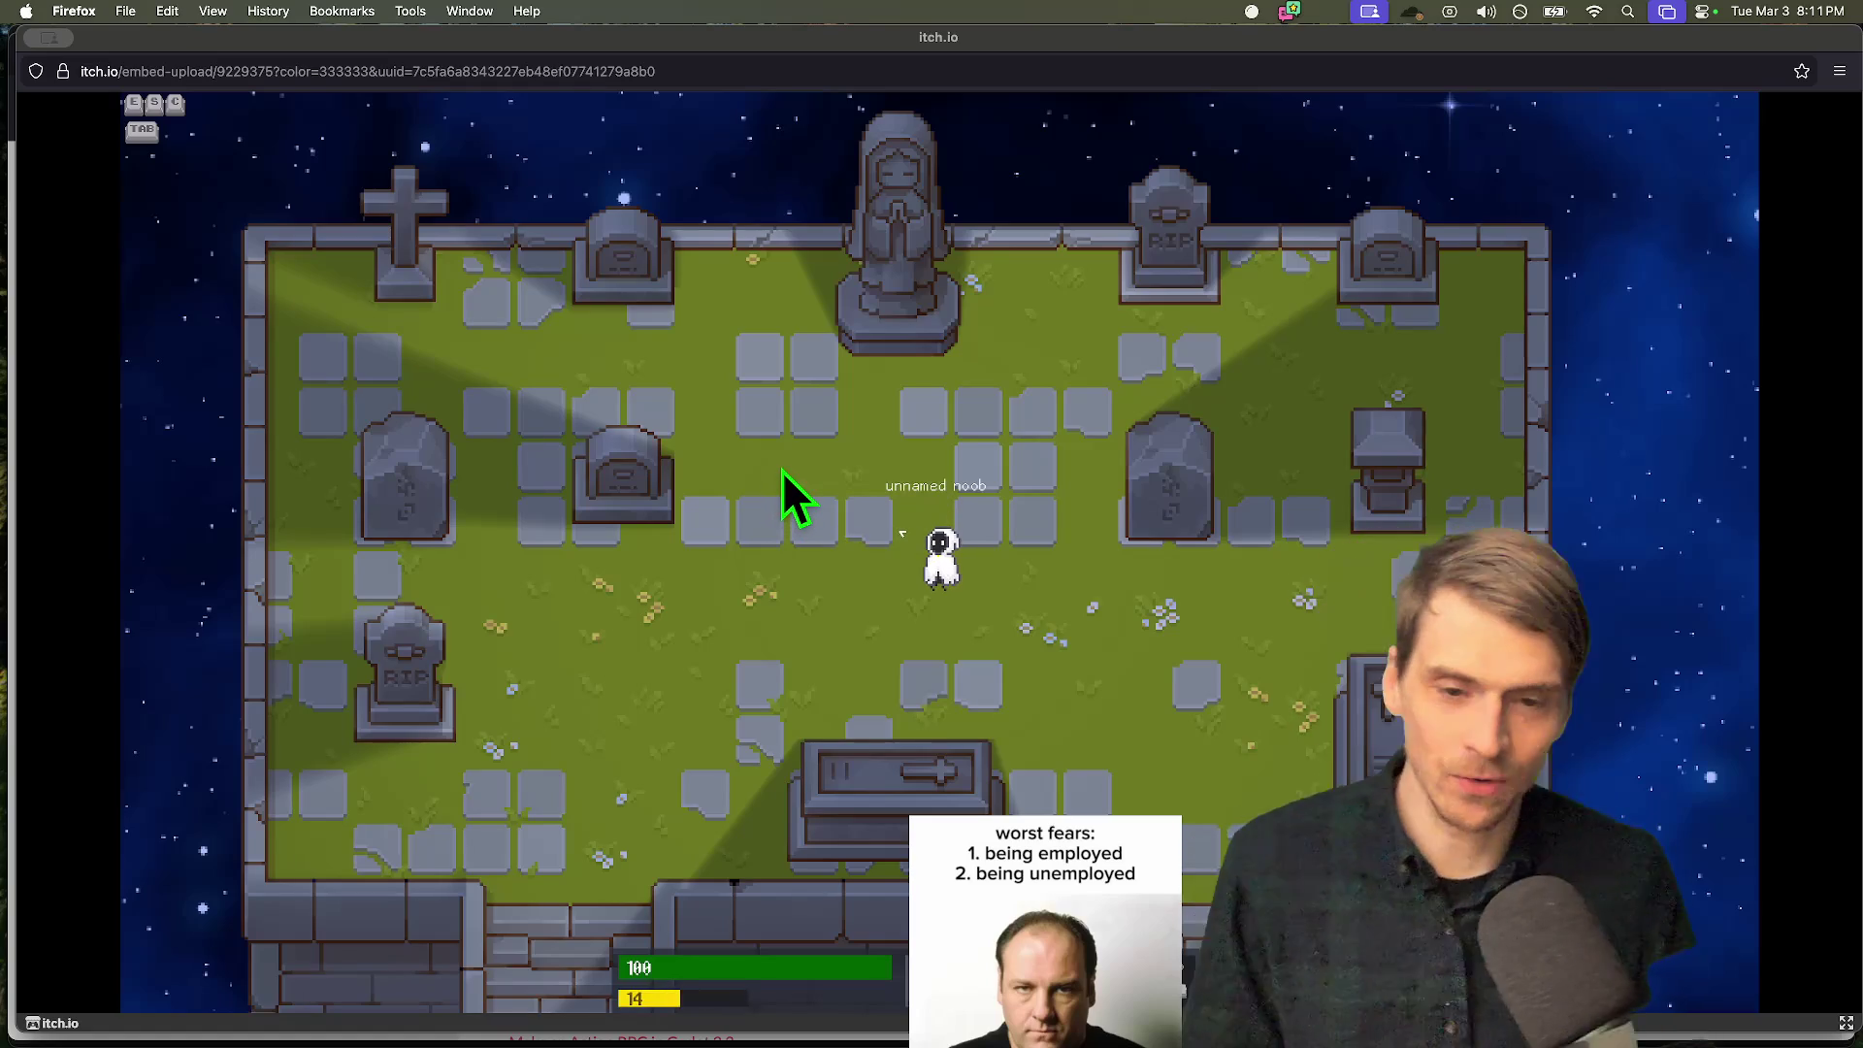
pyautogui.click(823, 463)
pyautogui.click(832, 460)
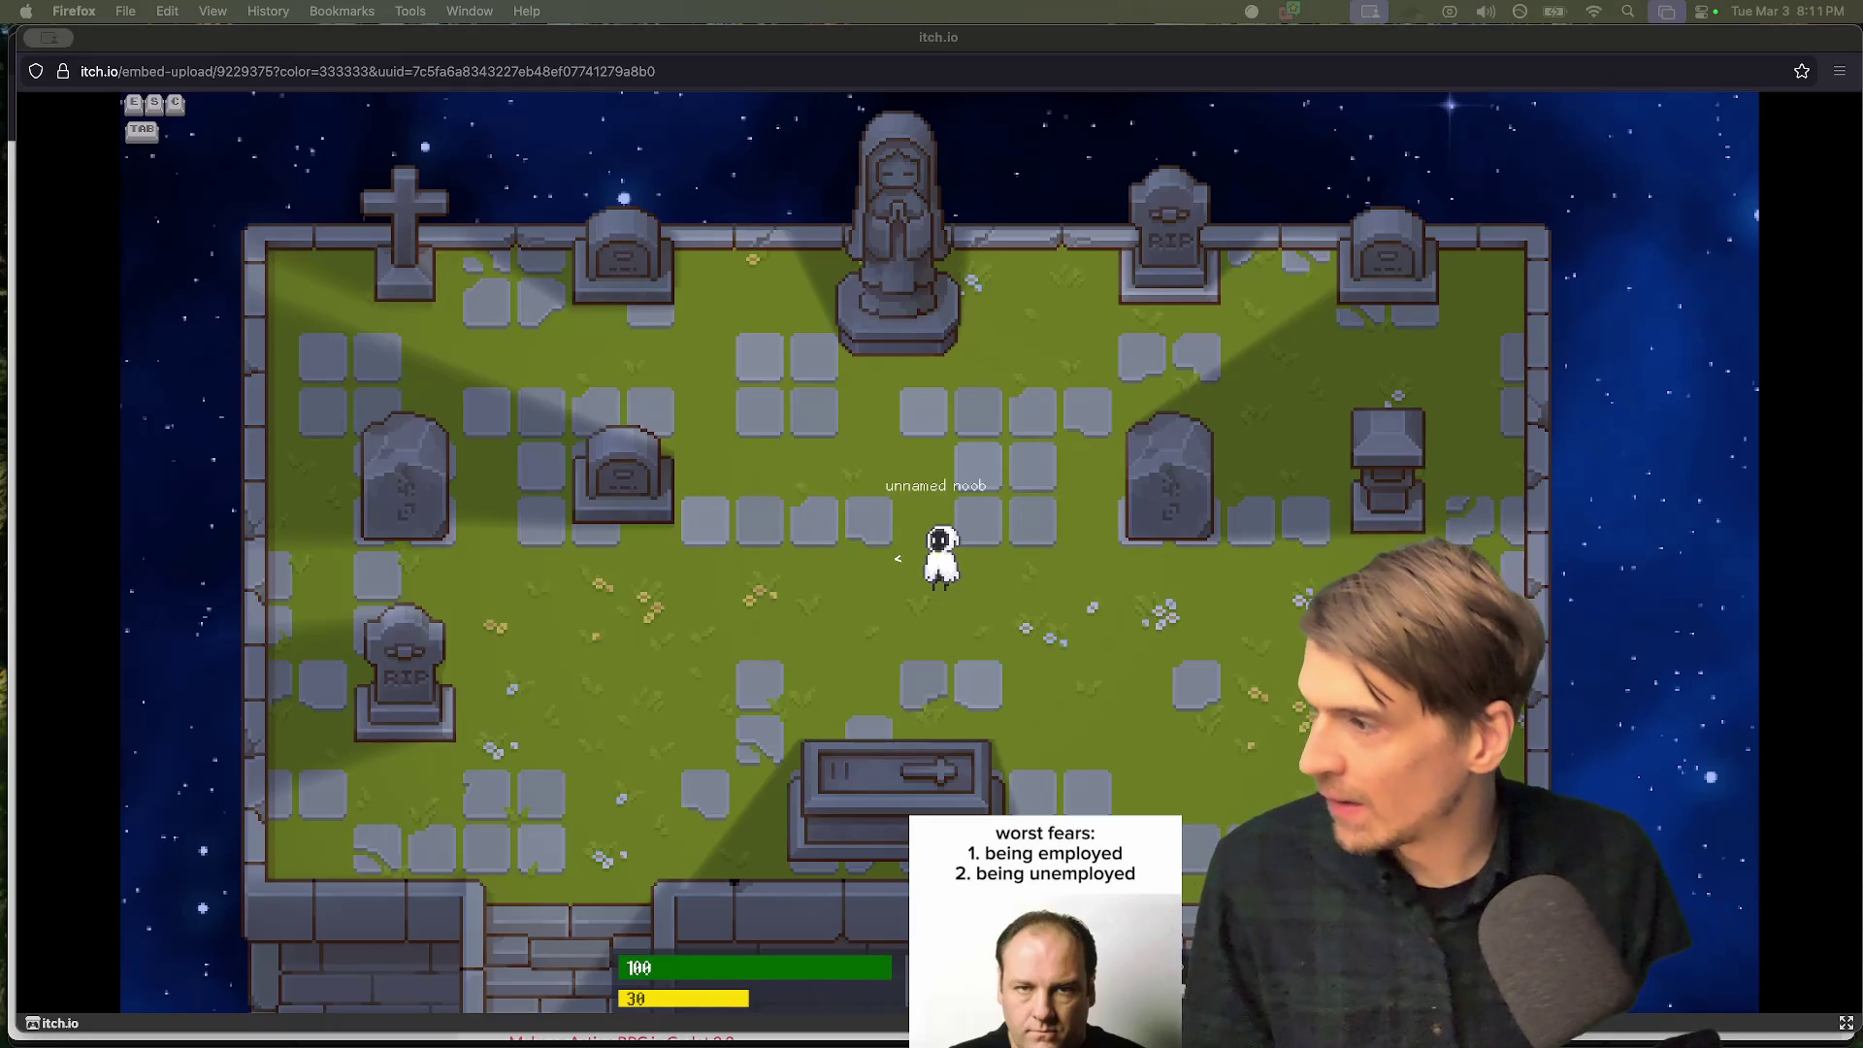
# Swing the axe, then switch to the Spear and thrust it upper-left and lower-left.
pyautogui.click(757, 436)
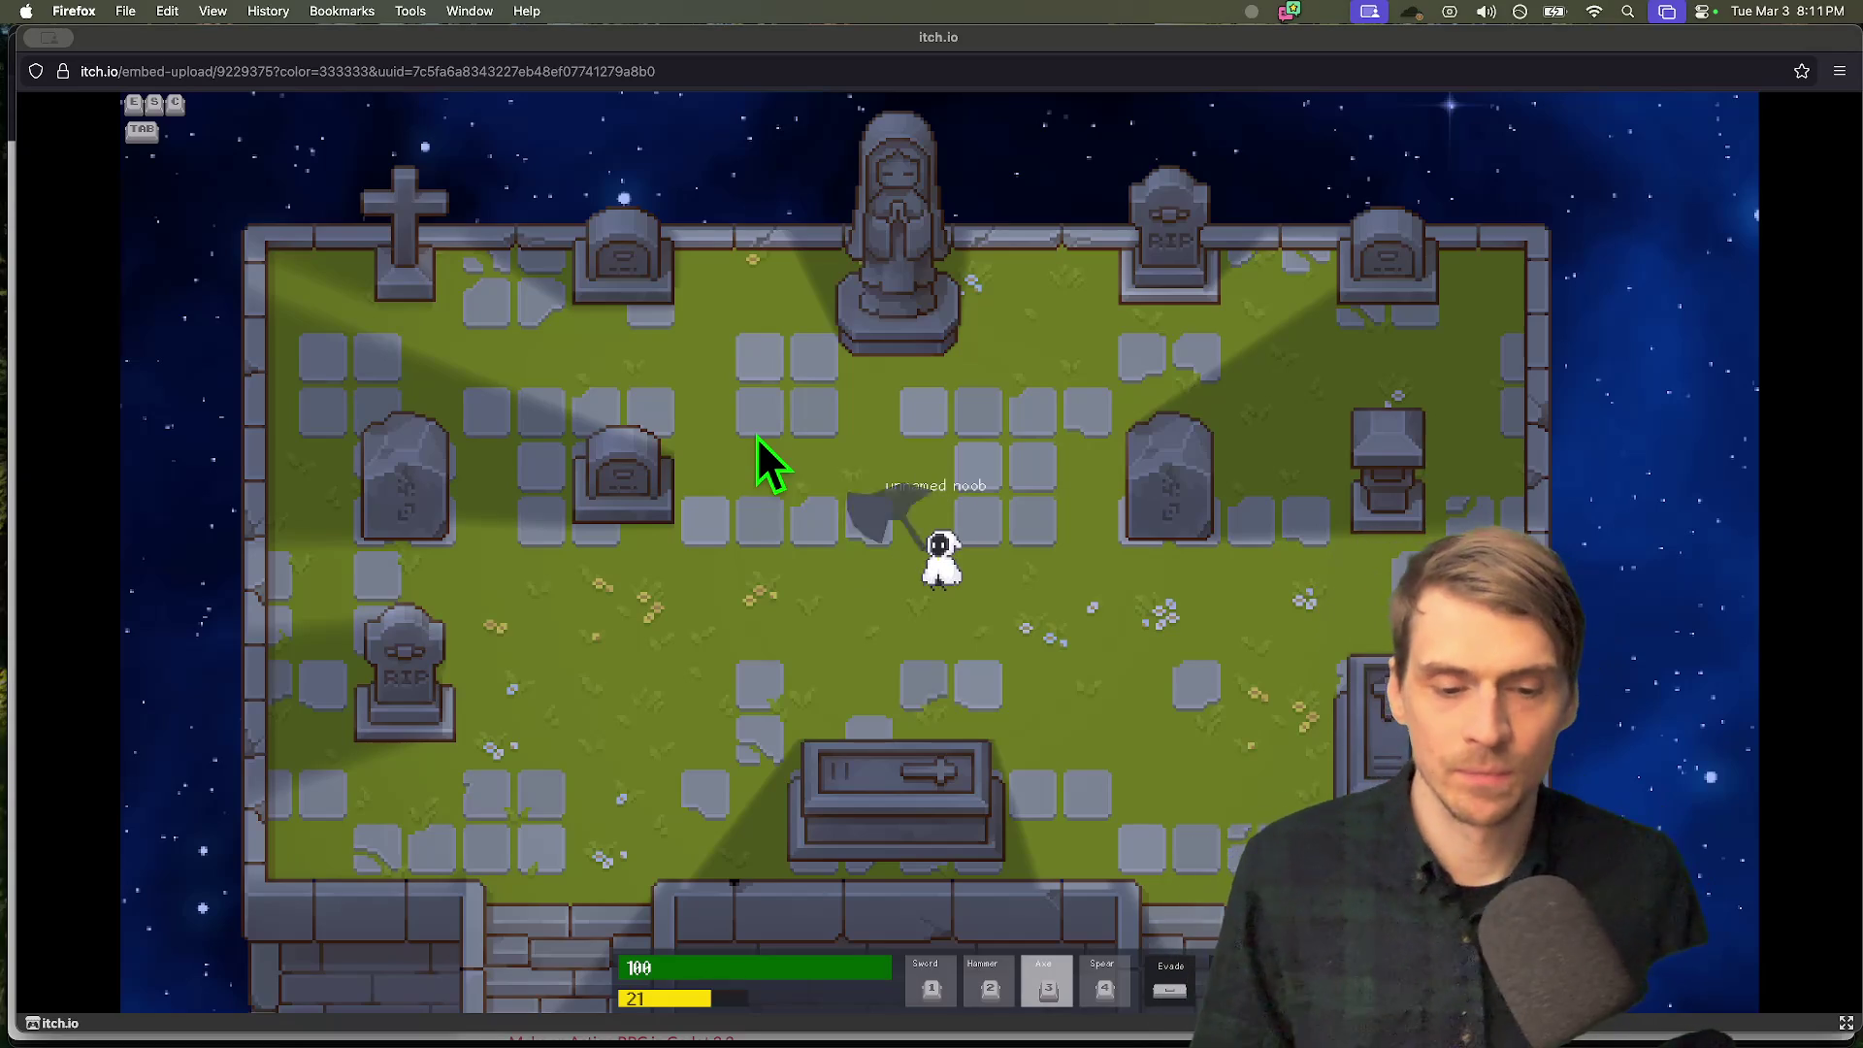
pyautogui.click(757, 437)
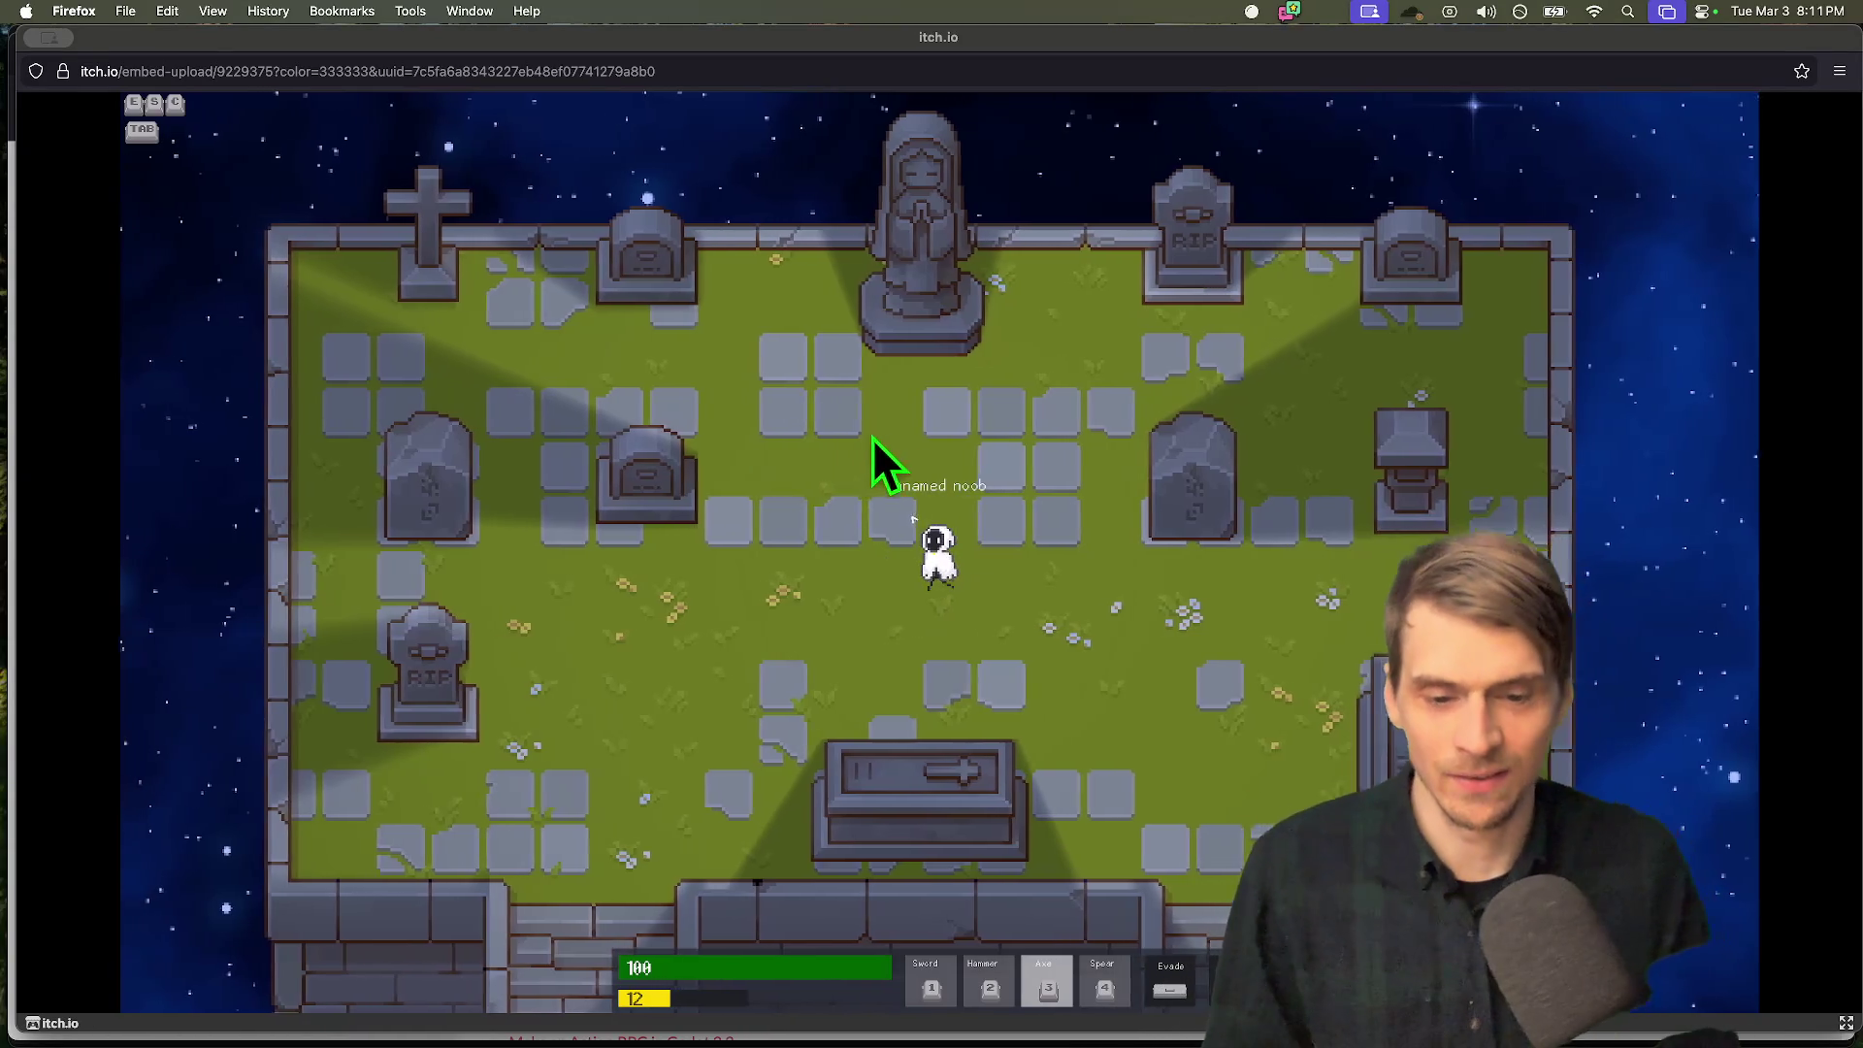
pyautogui.press('a')
pyautogui.press('4')
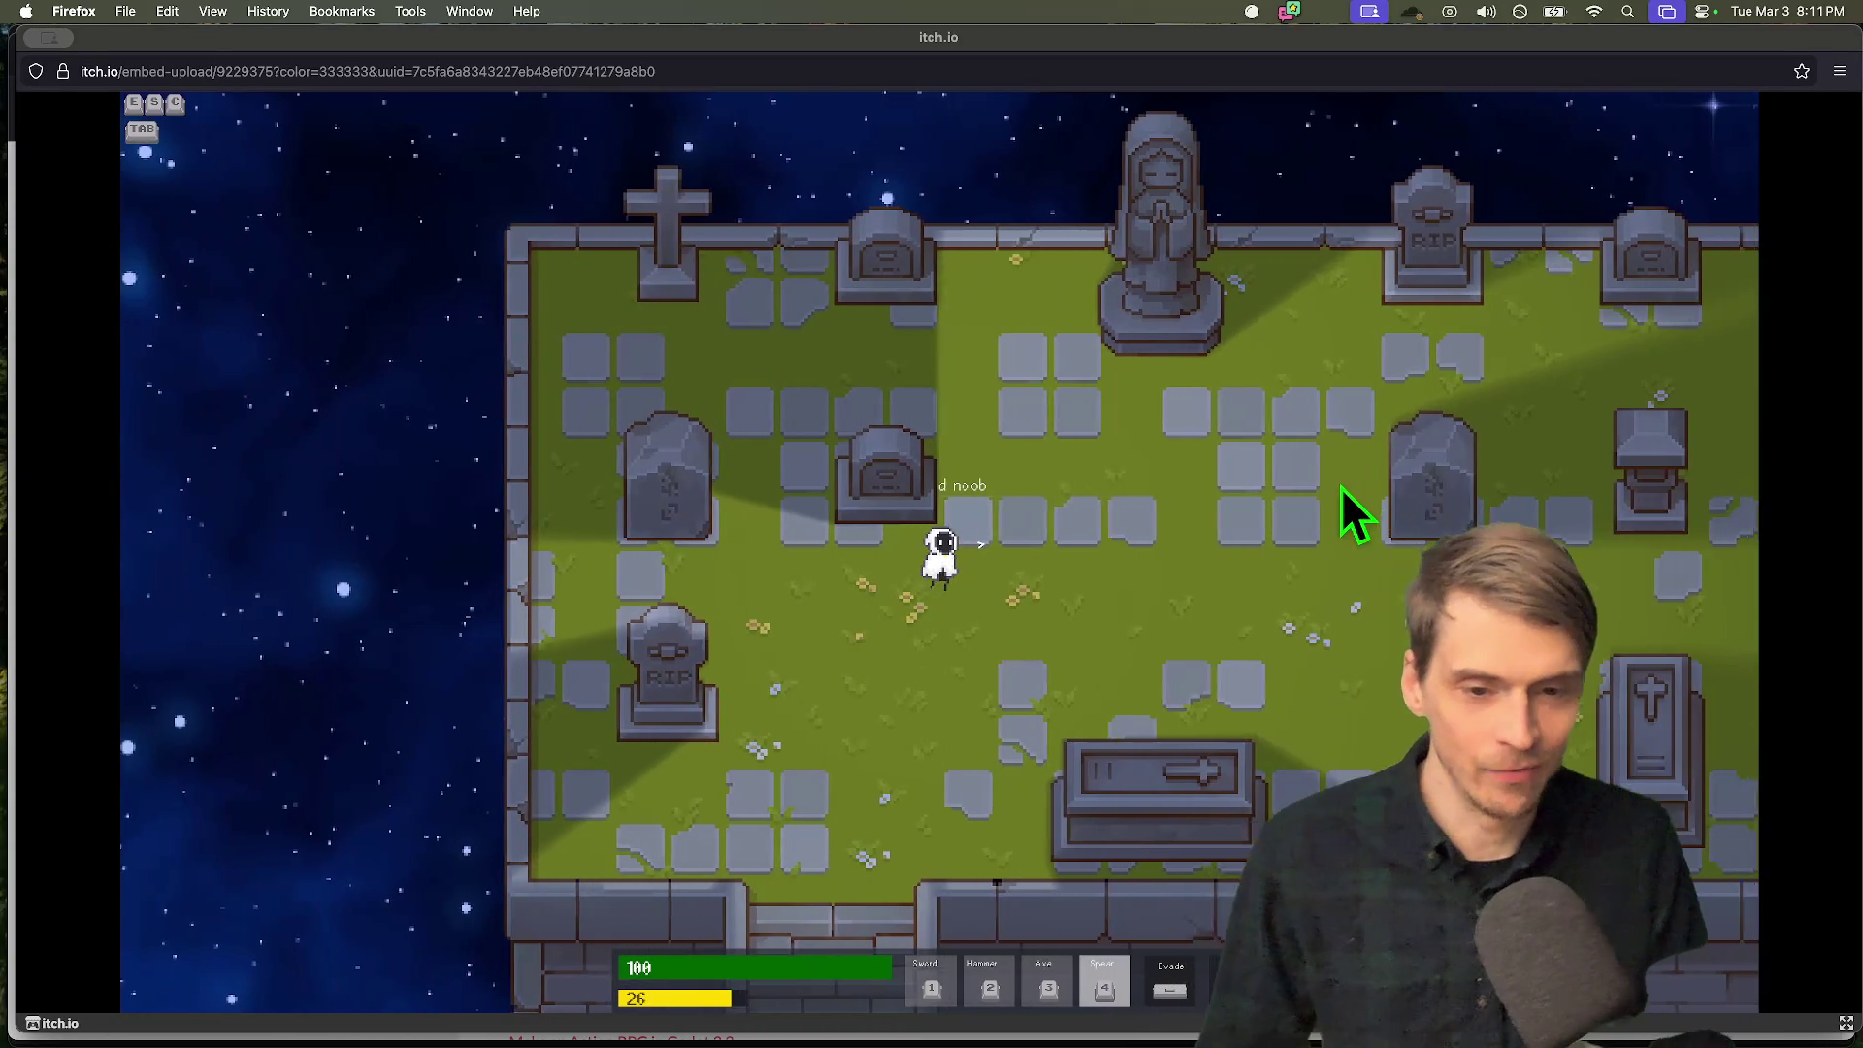
pyautogui.press('a')
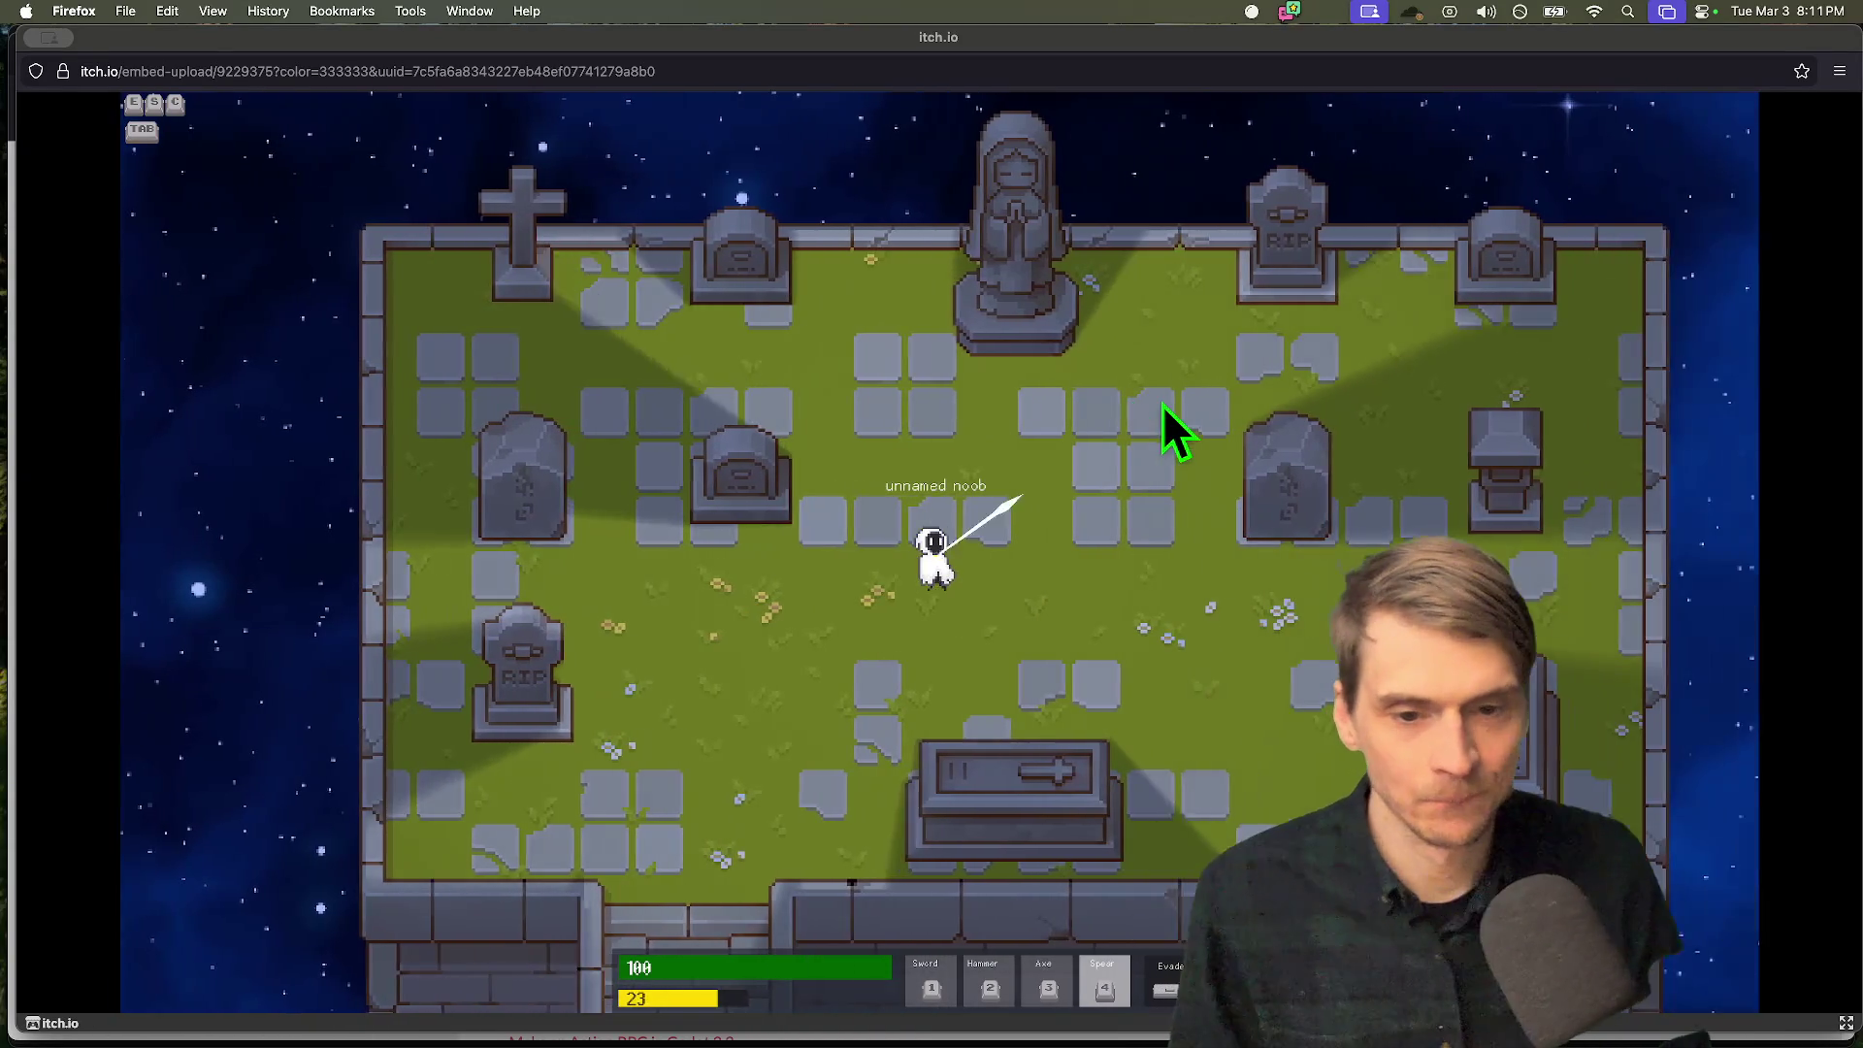
pyautogui.click(835, 388)
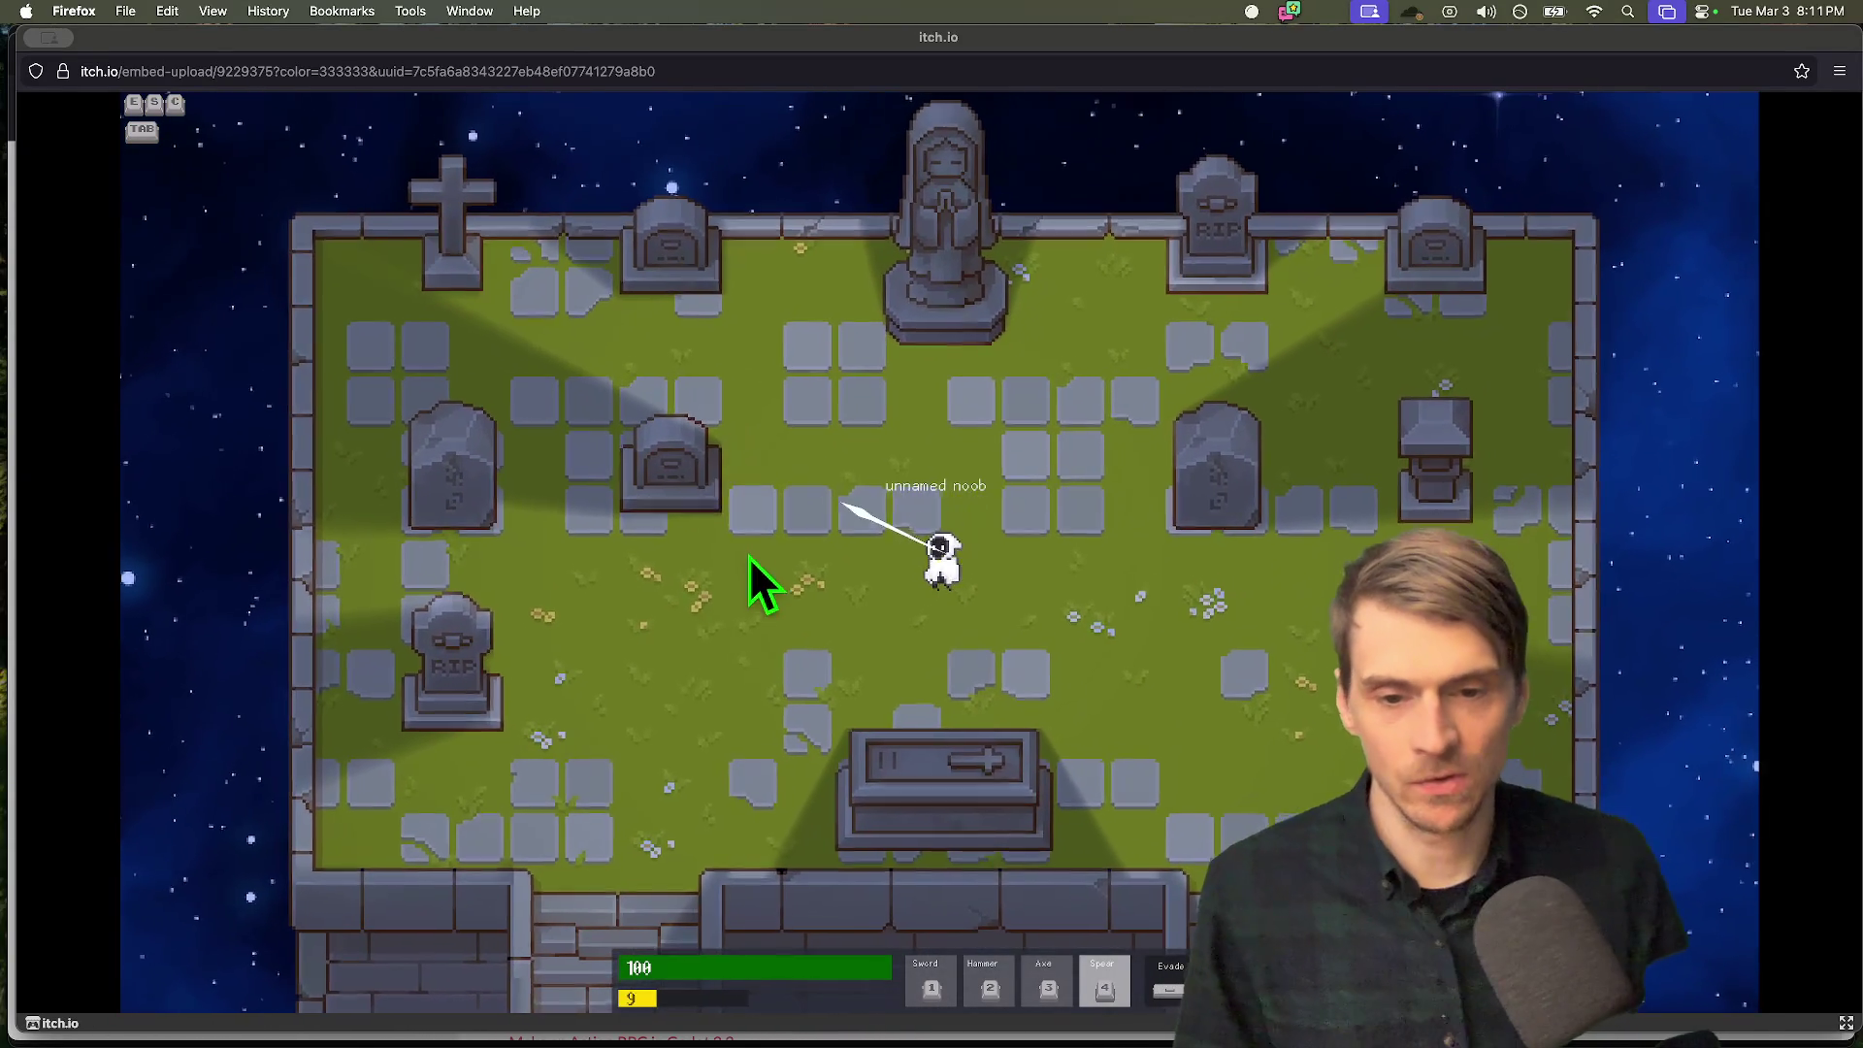
pyautogui.press('d')
pyautogui.click(715, 667)
pyautogui.press('w')
pyautogui.press('a')
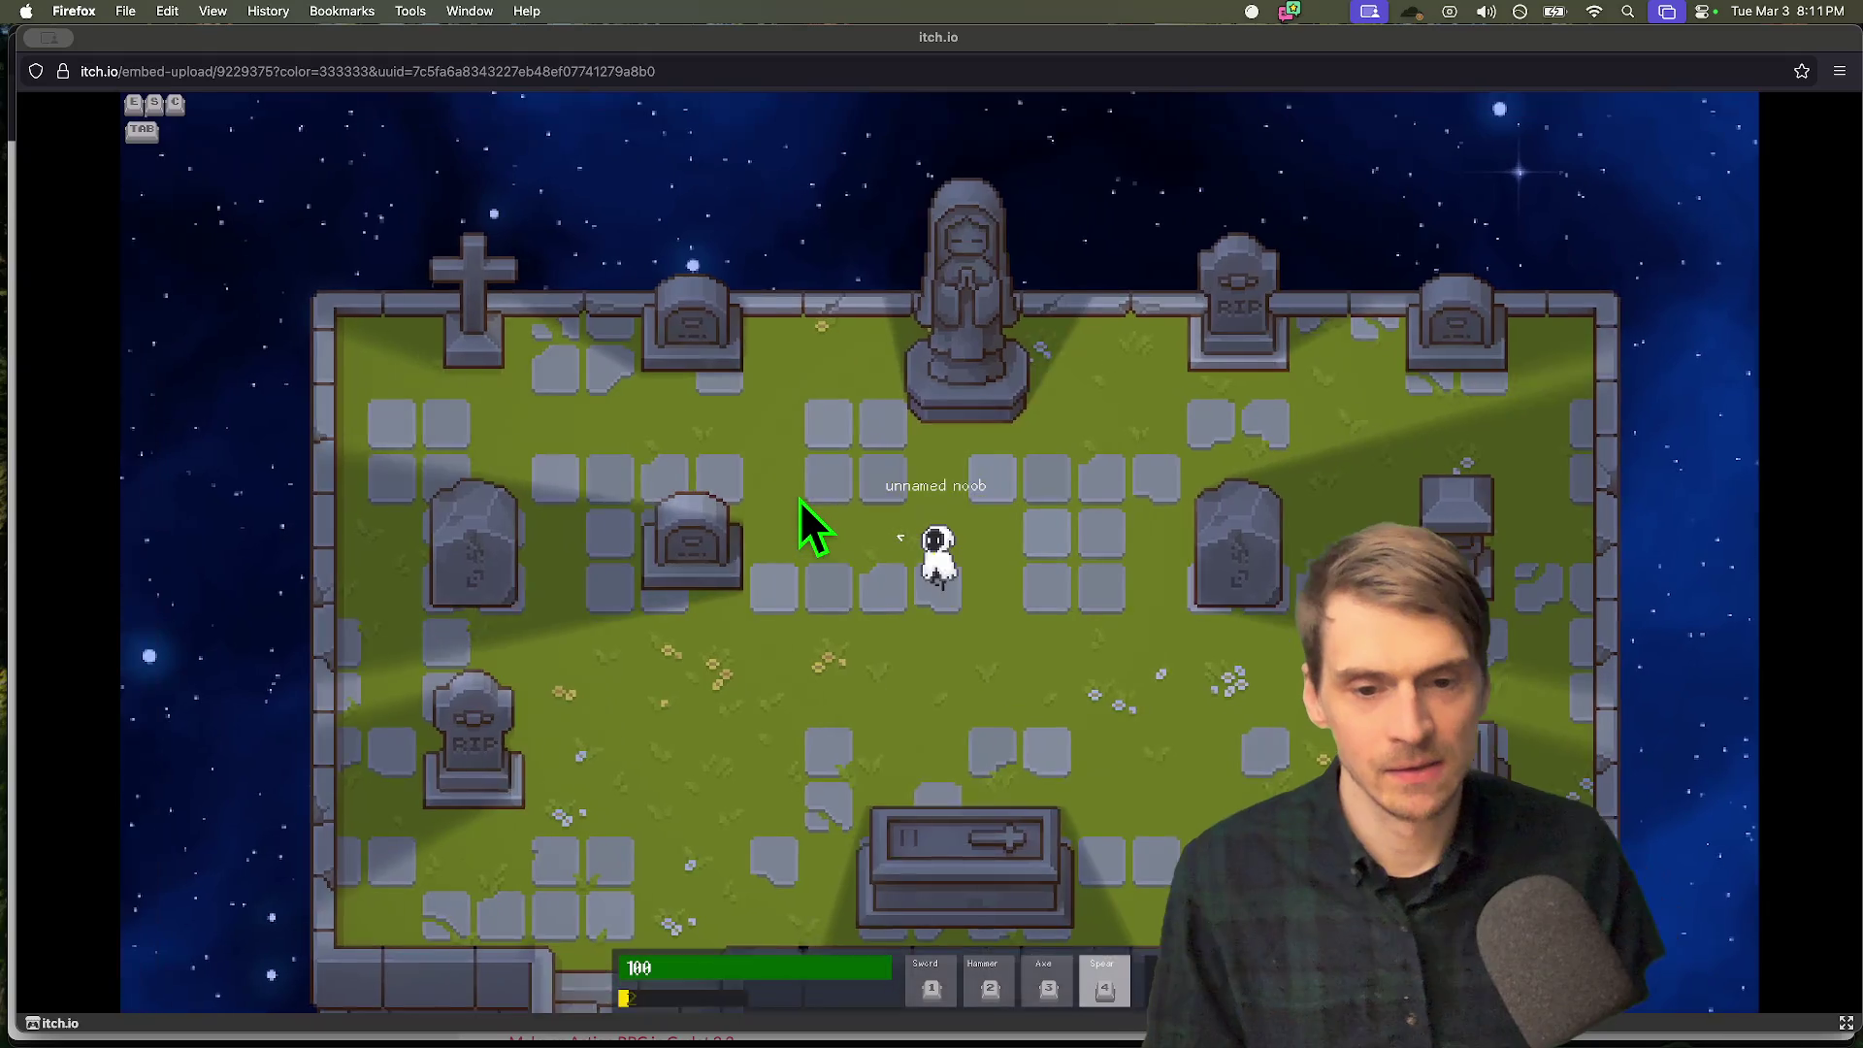
pyautogui.press('a')
pyautogui.press('s')
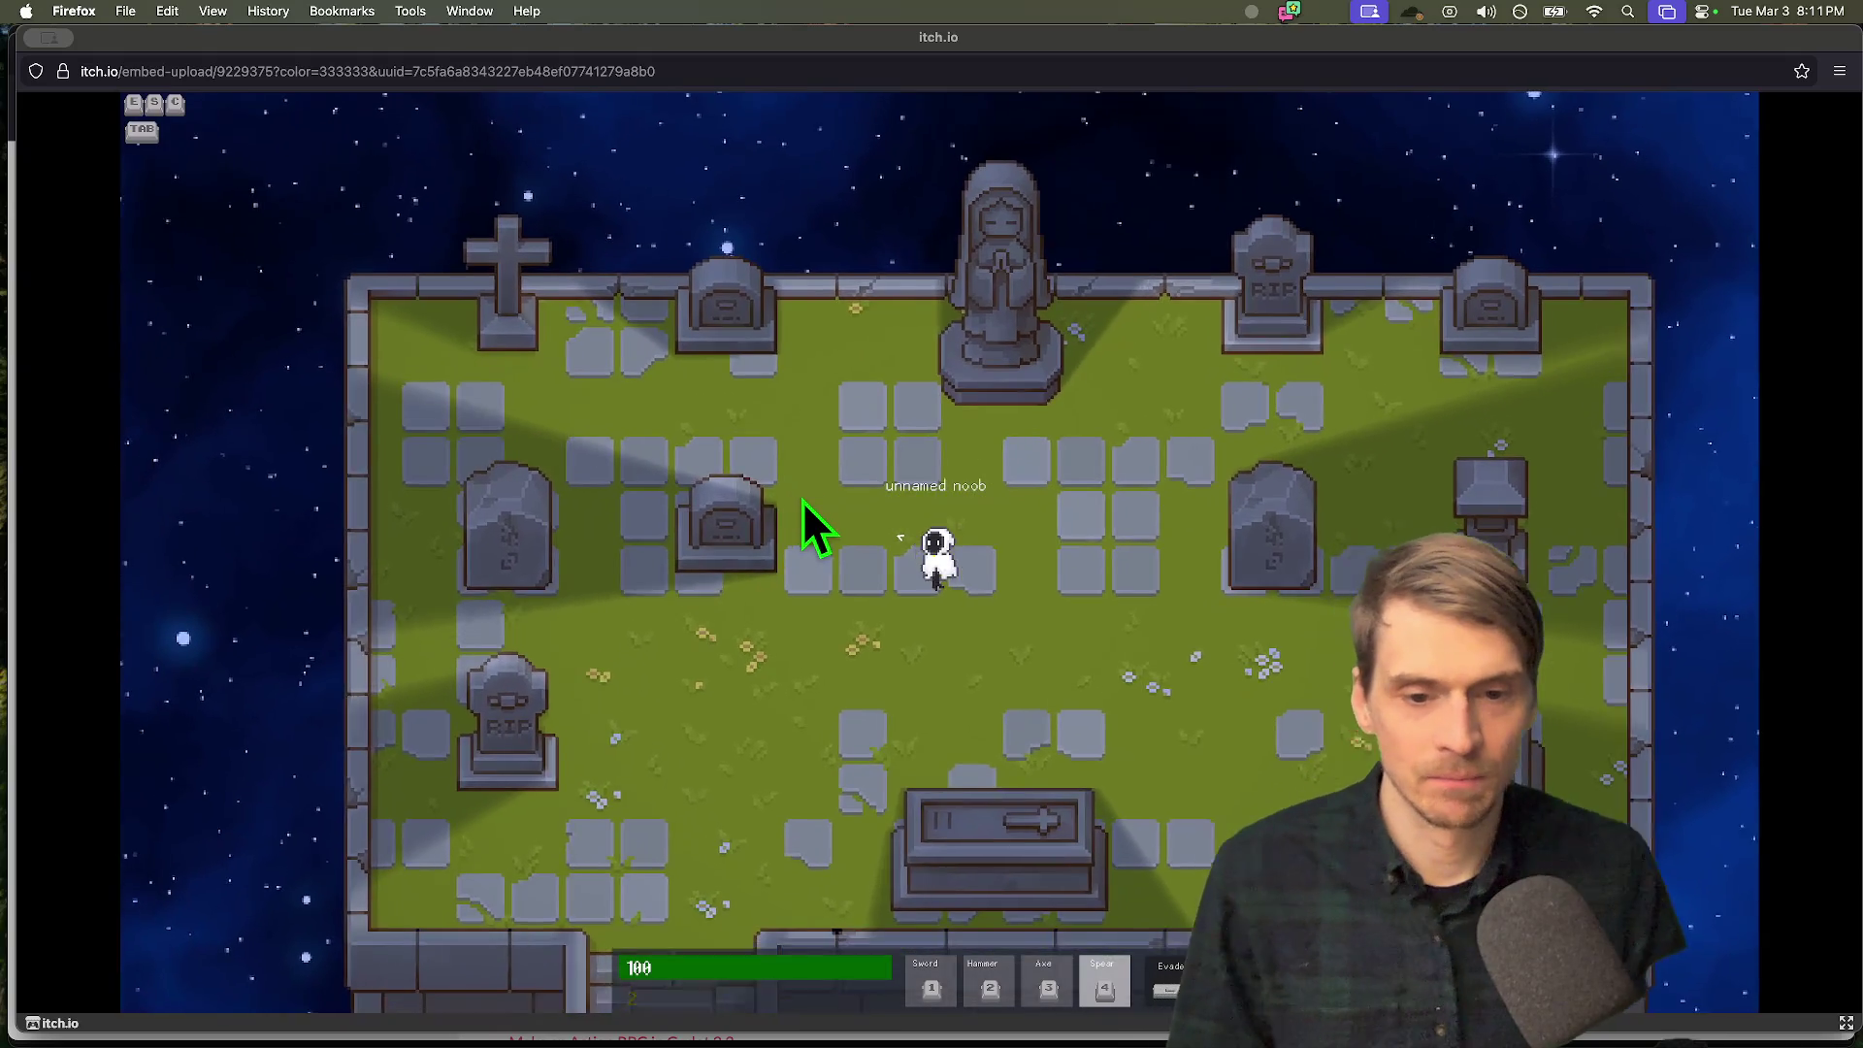
# Switch back to the Sword and fire projectiles in several directions while moving.
pyautogui.press('1')
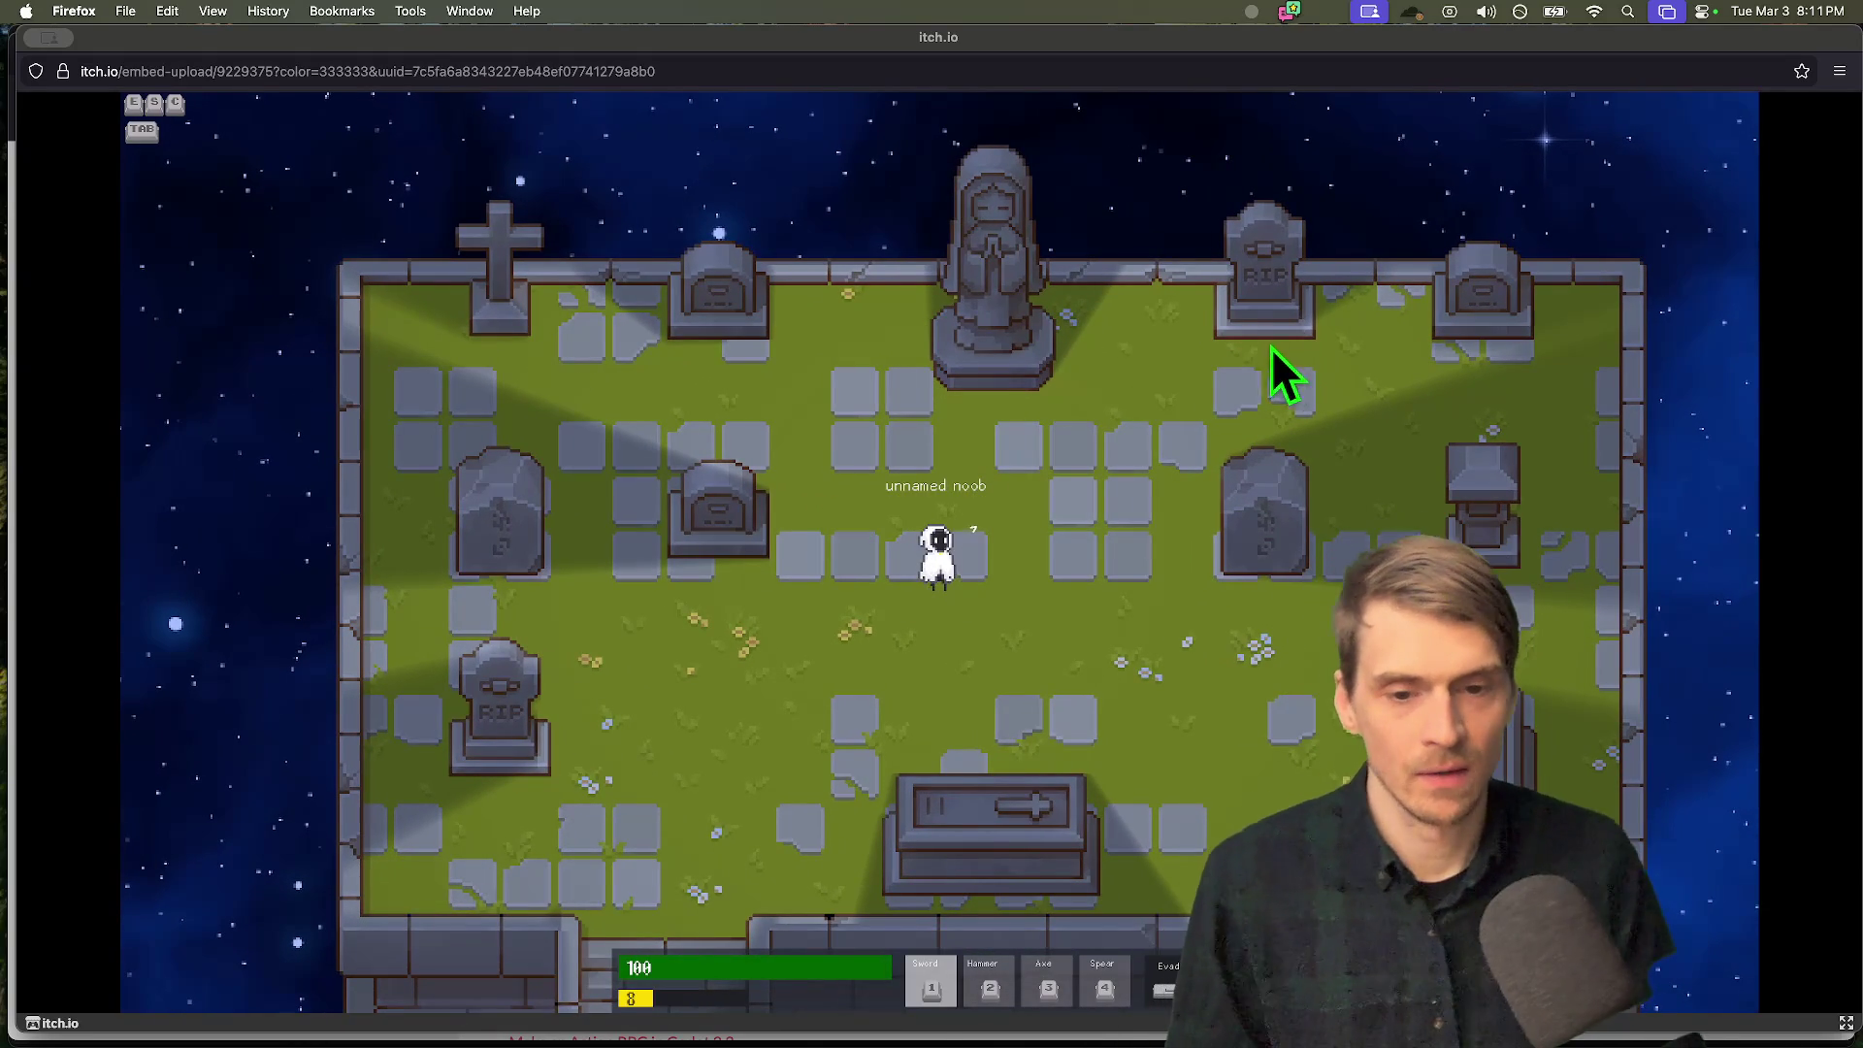
pyautogui.click(1313, 303)
pyautogui.press('a')
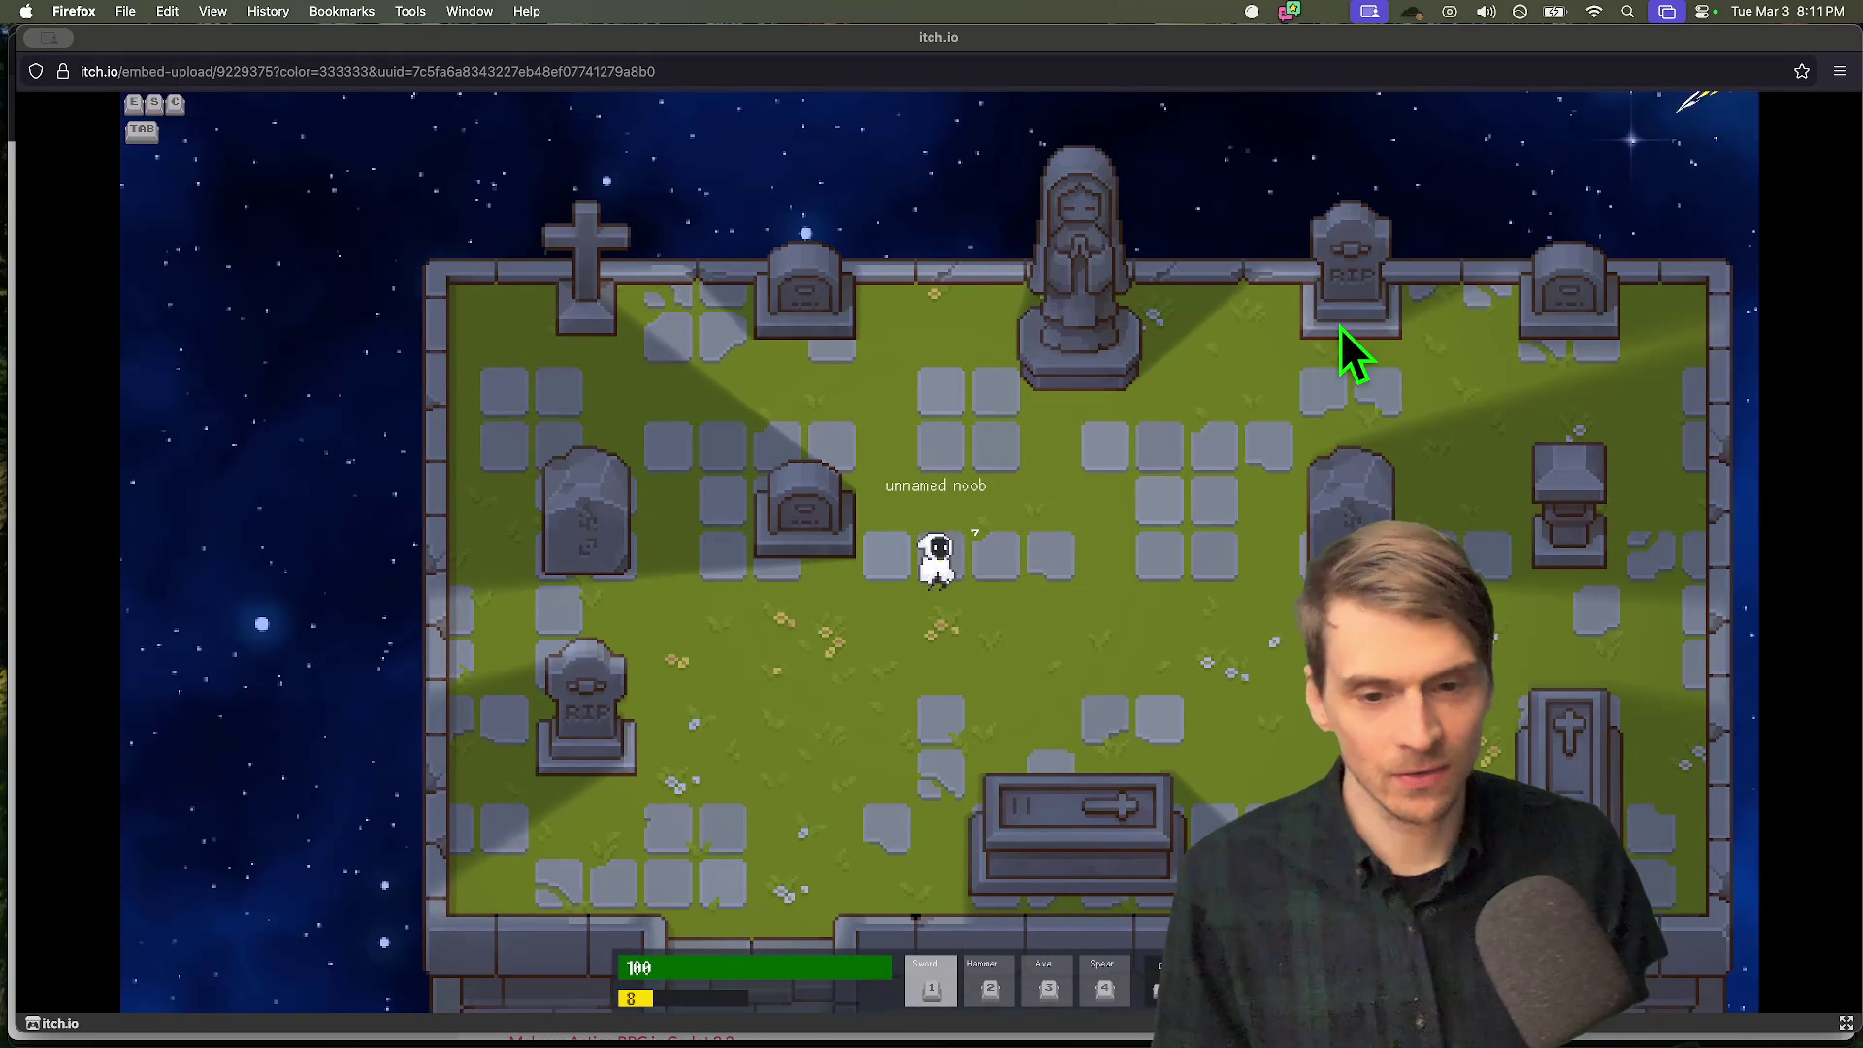
pyautogui.click(1349, 284)
pyautogui.press('s')
pyautogui.press('s')
pyautogui.press('d')
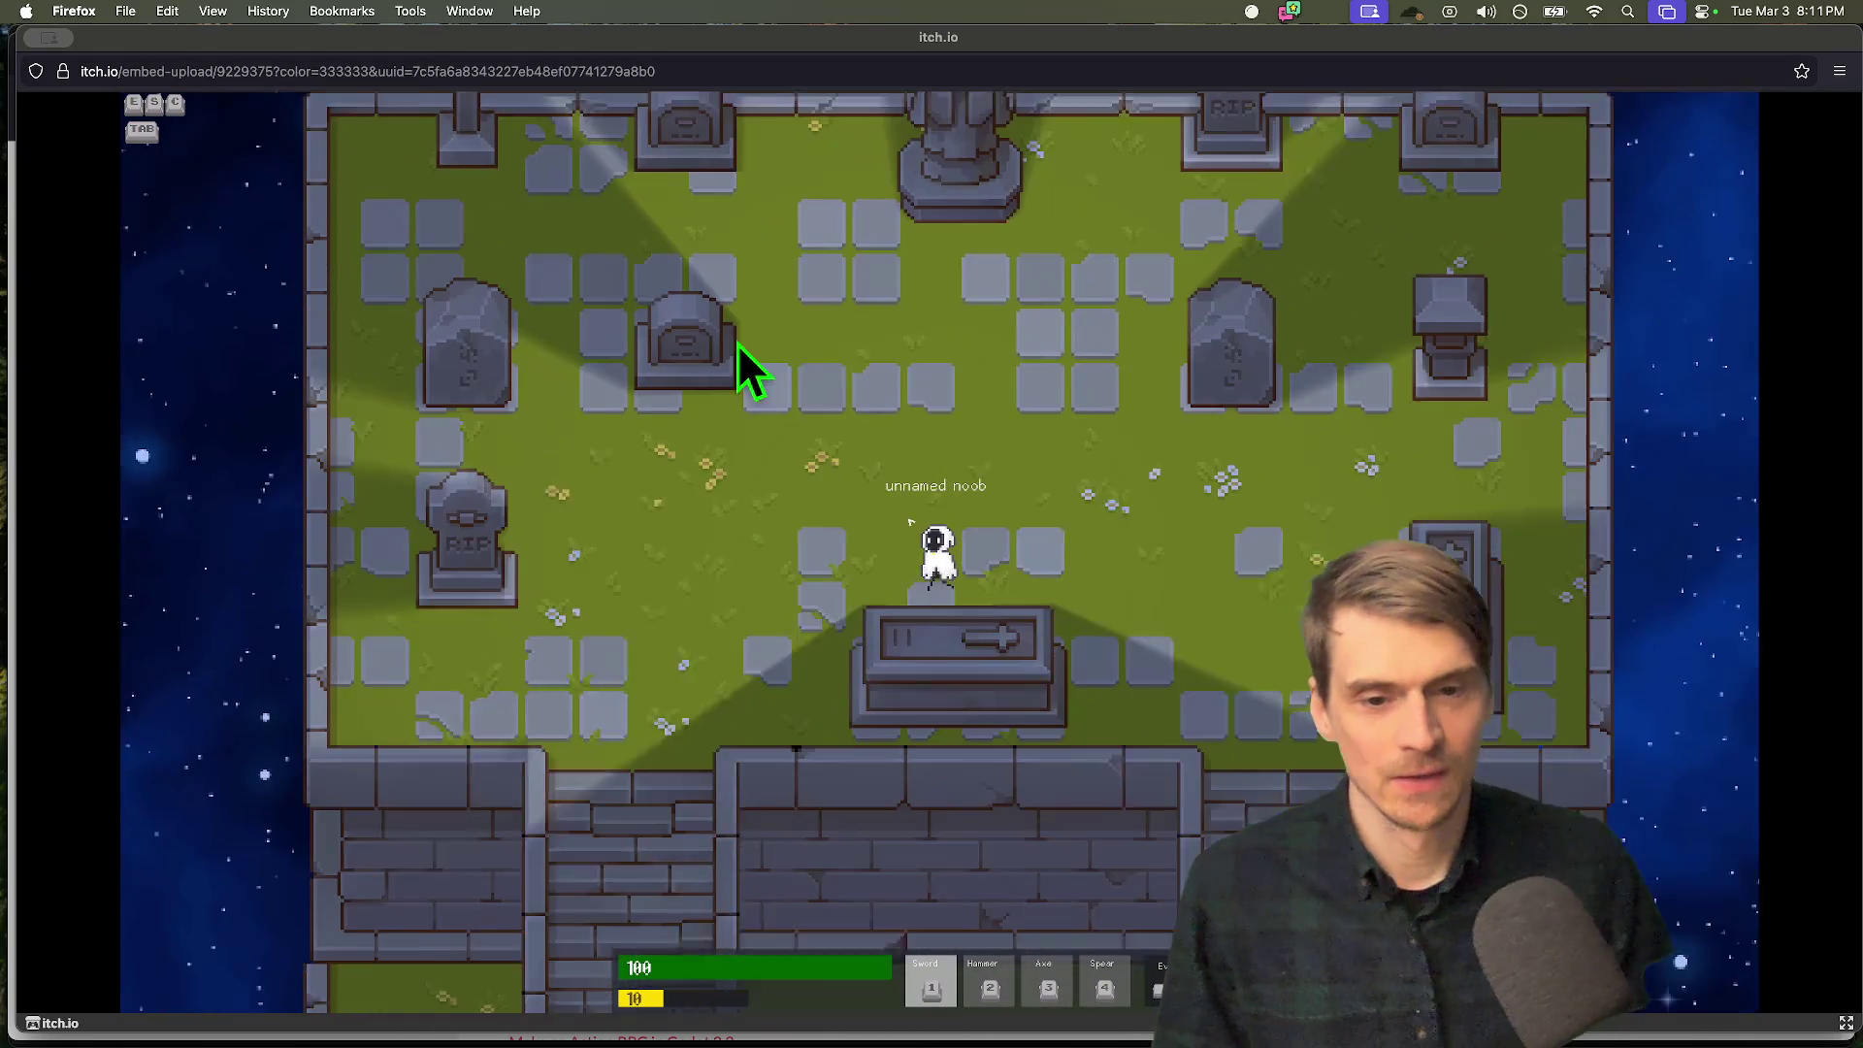
pyautogui.click(511, 402)
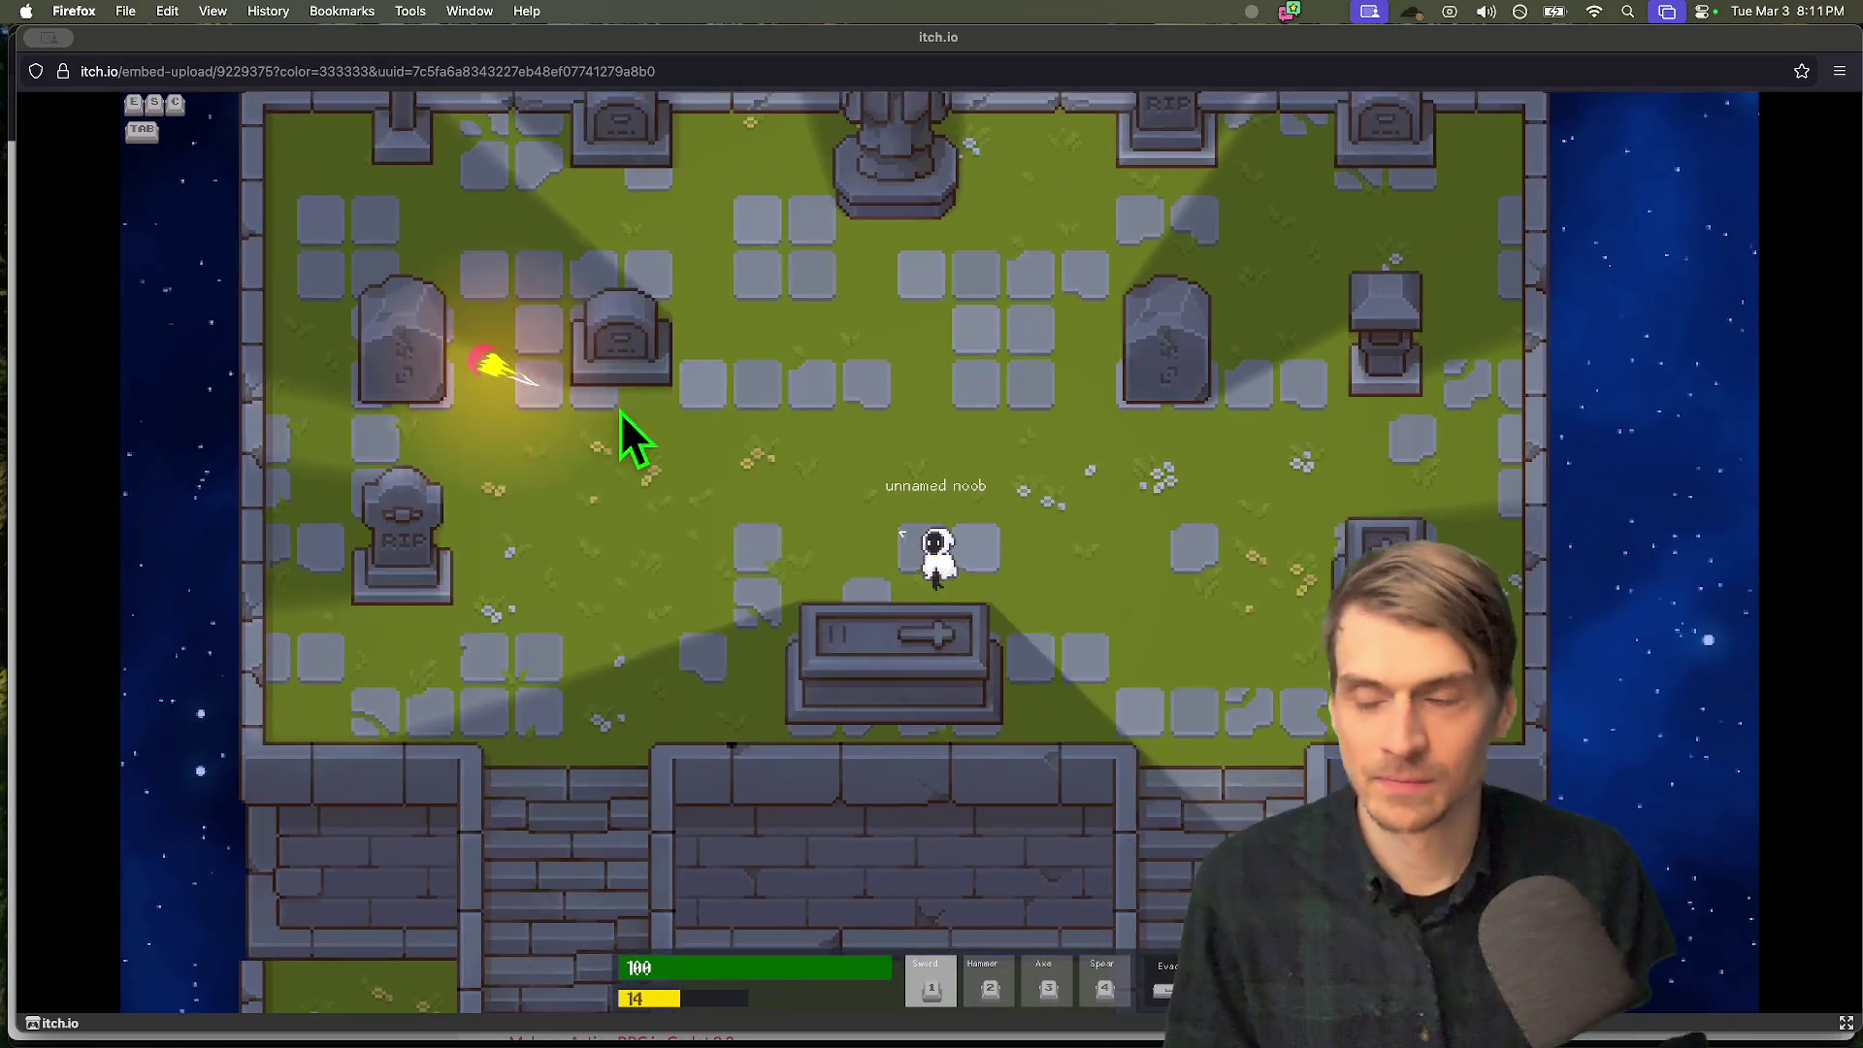
pyautogui.press('w')
pyautogui.press('d')
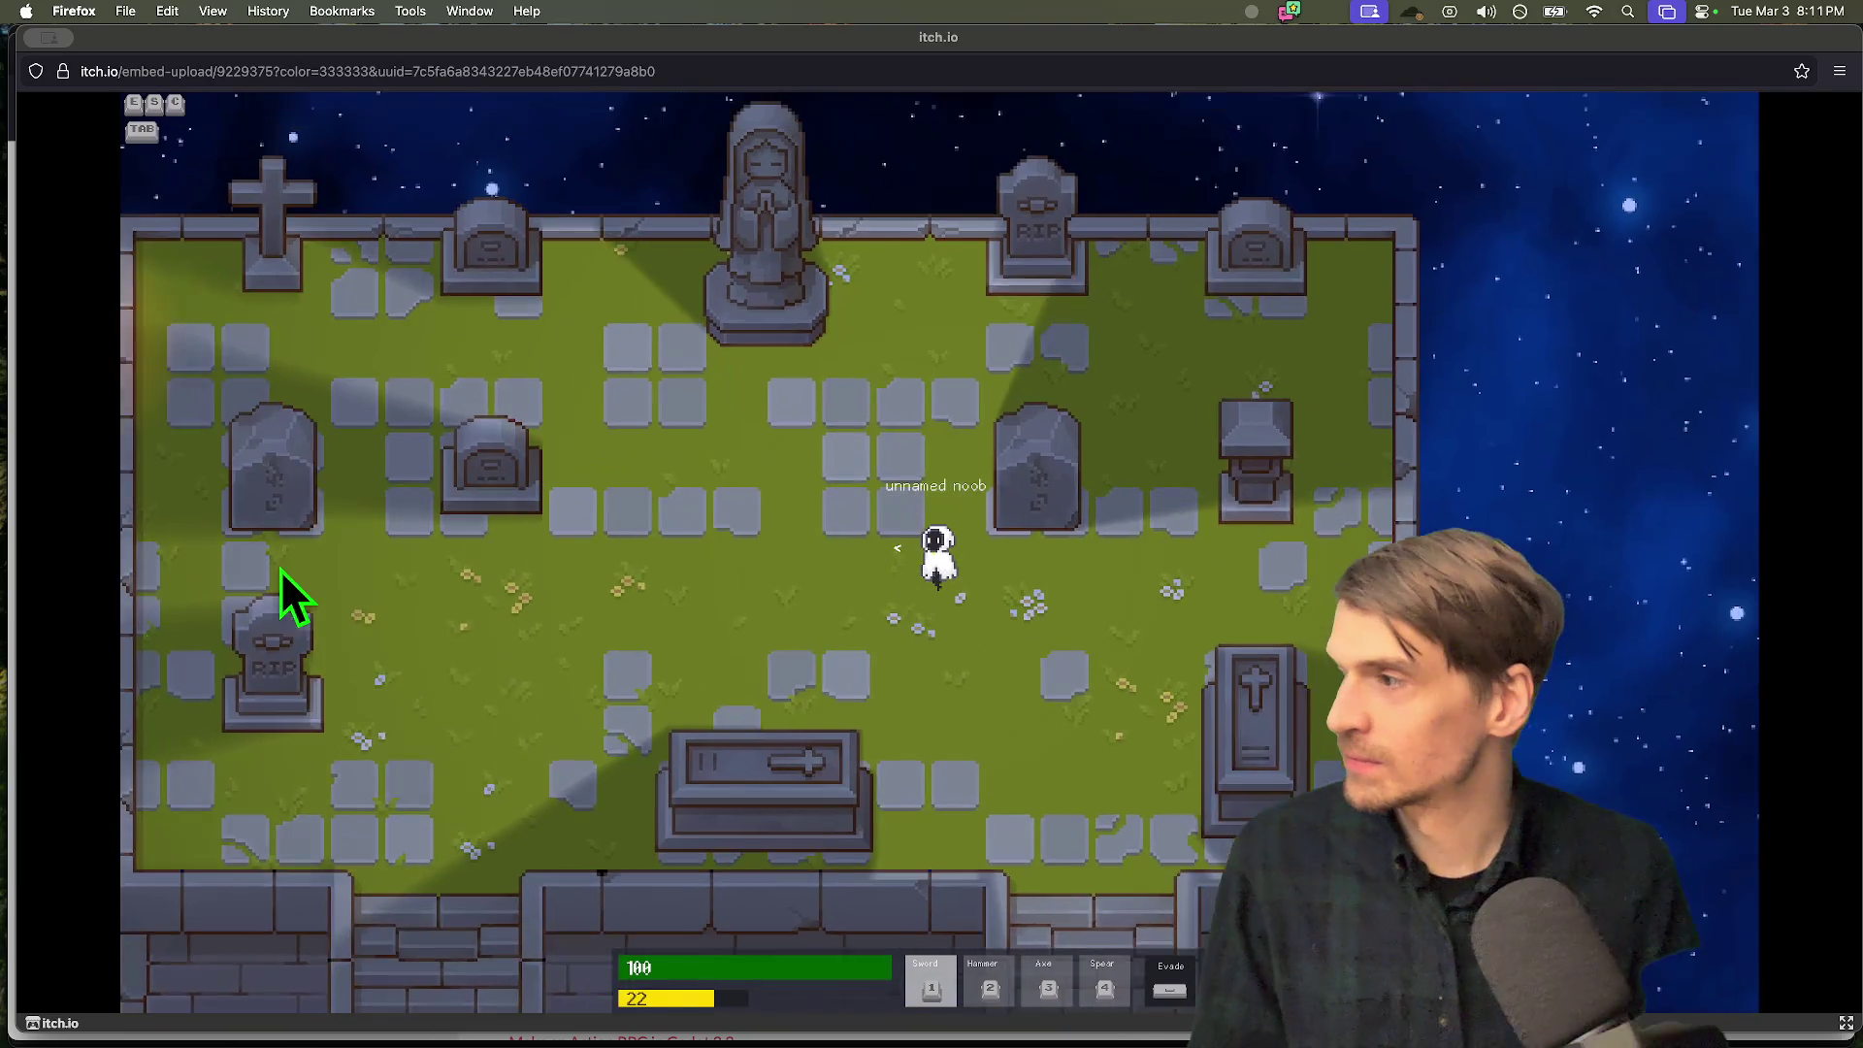
pyautogui.click(364, 747)
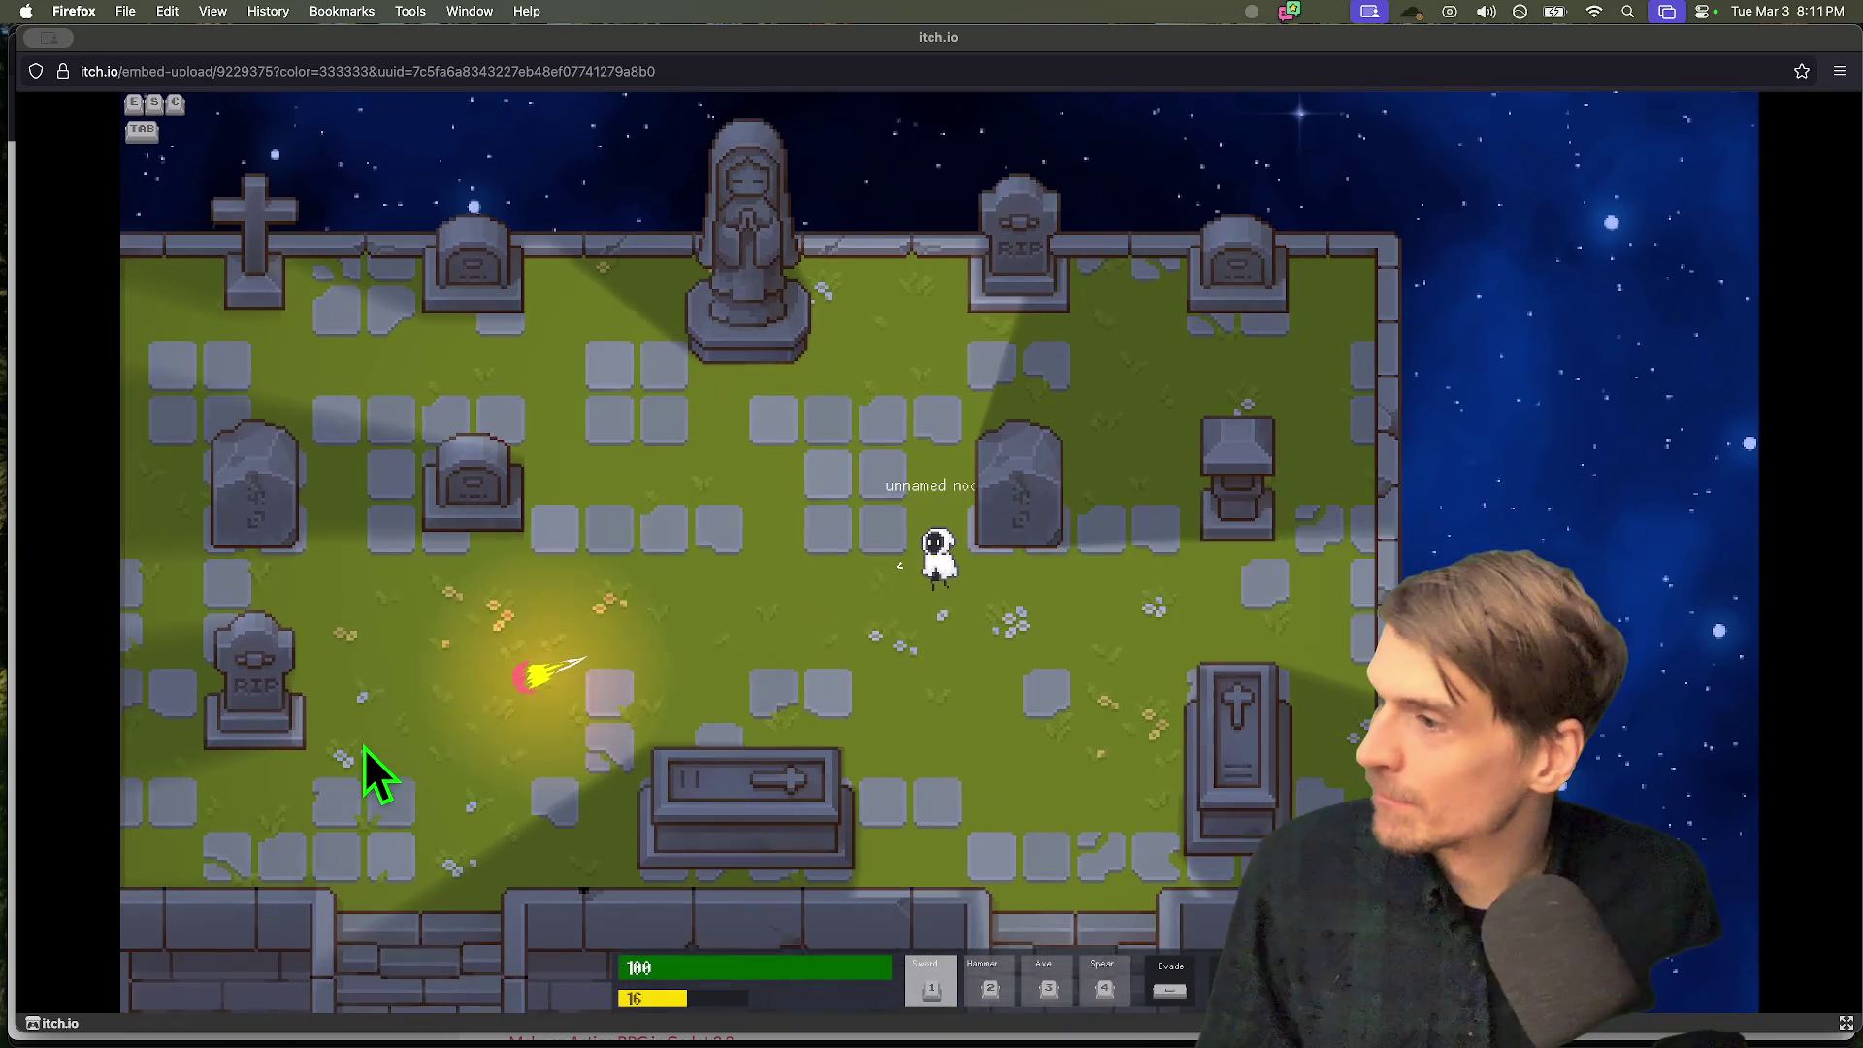
pyautogui.press('a')
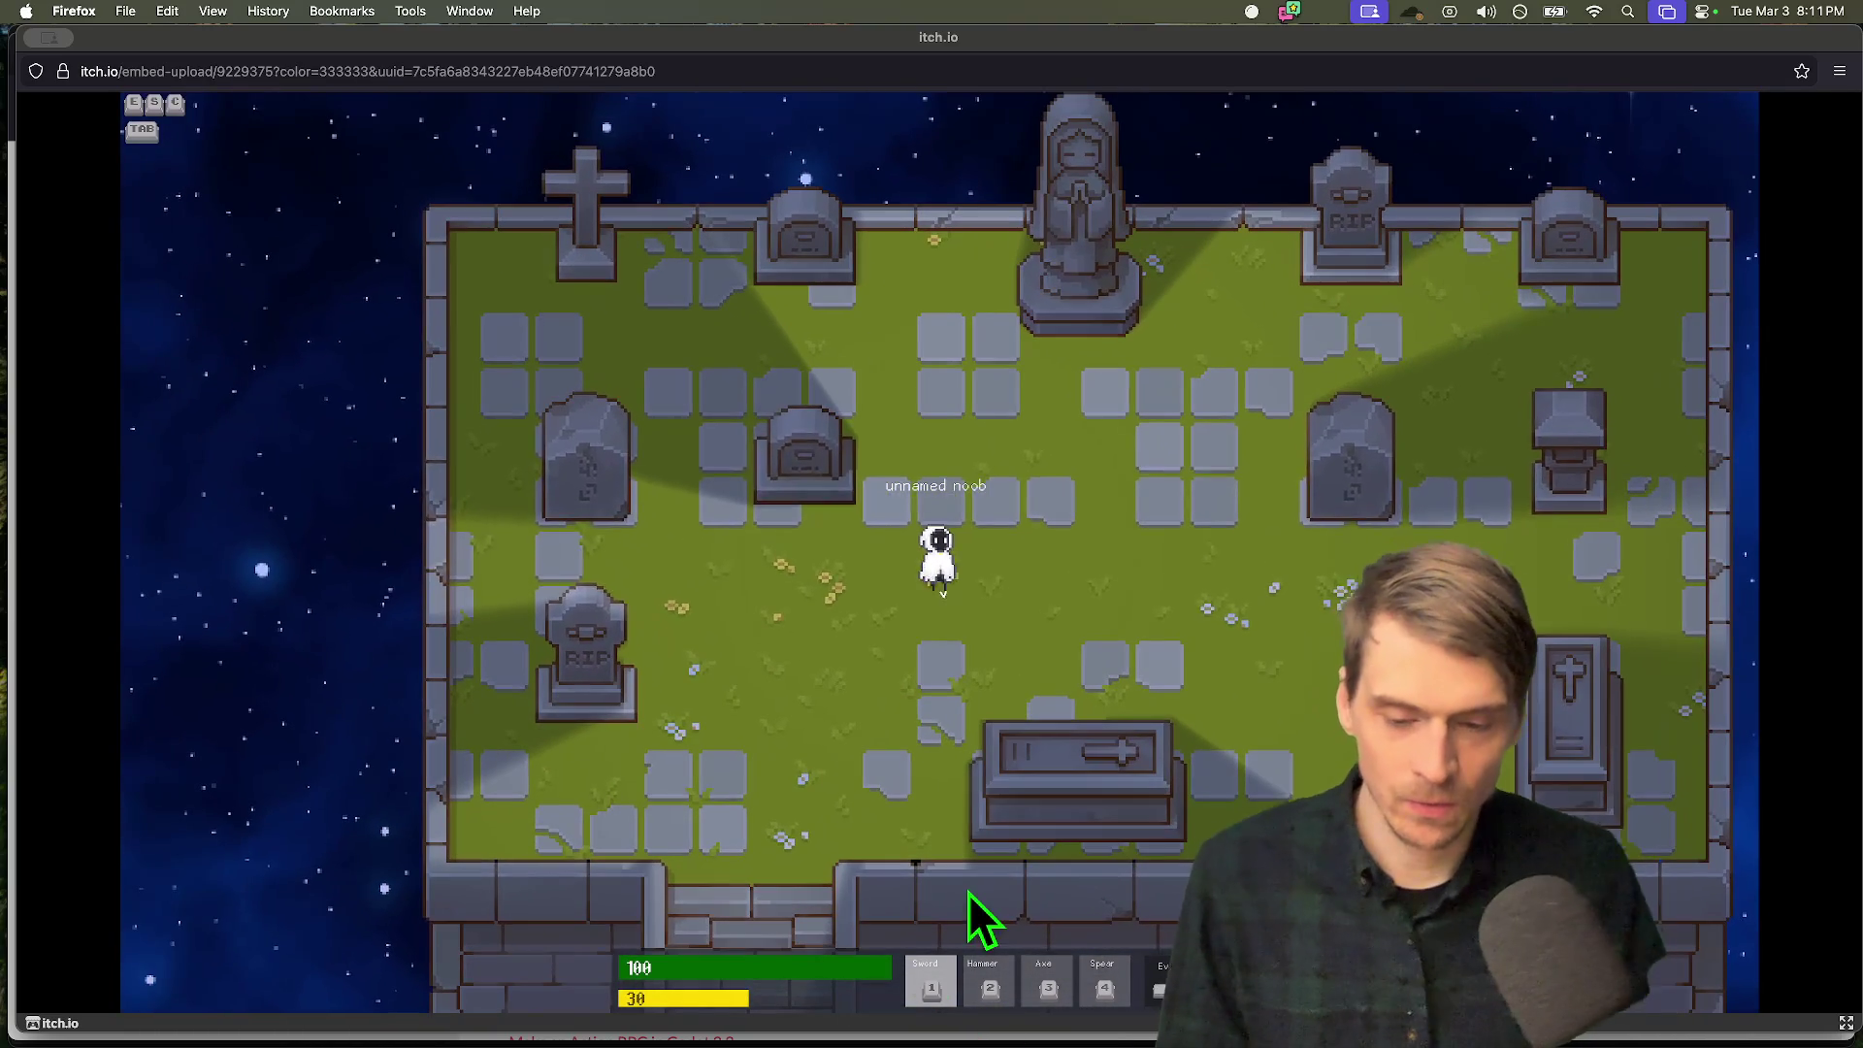
# Switch to Firefox and load youtube.com in a new tab.
pyautogui.press('super+Tab')
pyautogui.press('super+Tab')
pyautogui.press('super+Tab')
pyautogui.press('super+Tab')
pyautogui.press('super+Tab')
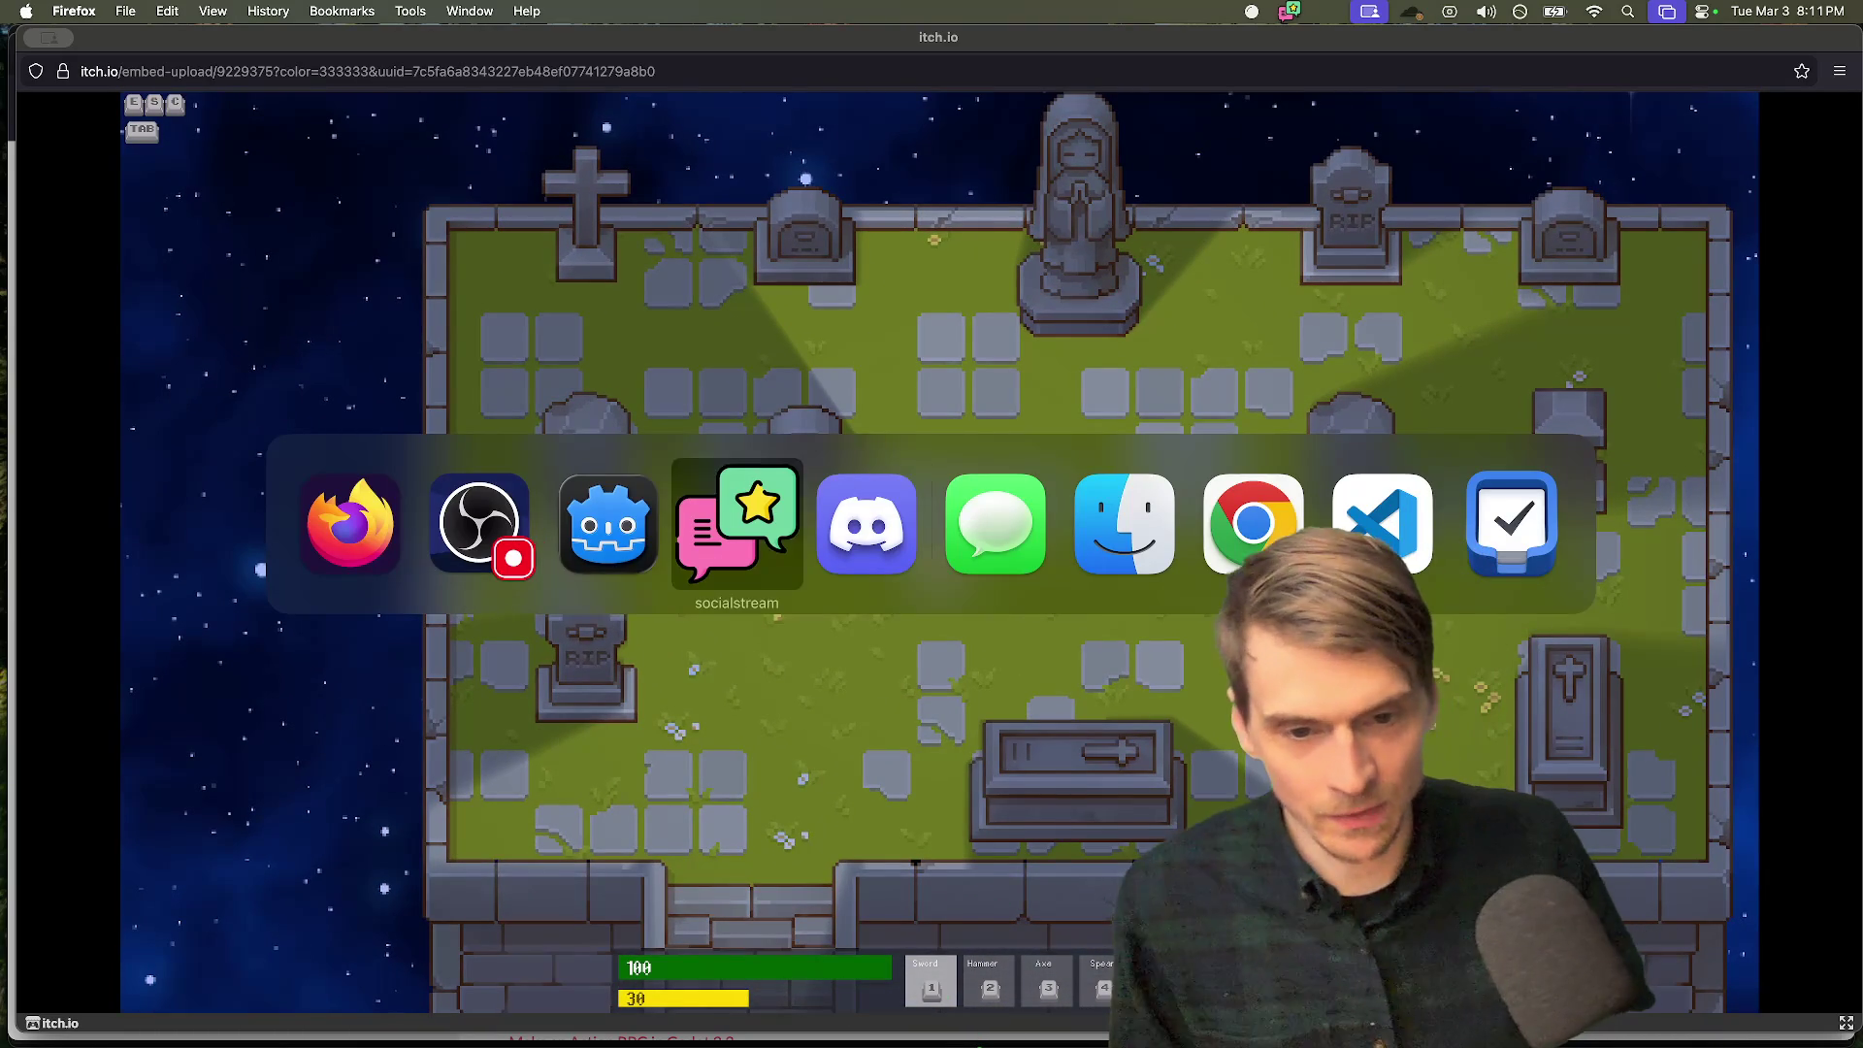
pyautogui.press('super+shift+Tab')
pyautogui.press('super+shift+Tab')
pyautogui.press('super+shift+Tab')
pyautogui.press('super+shift+Tab')
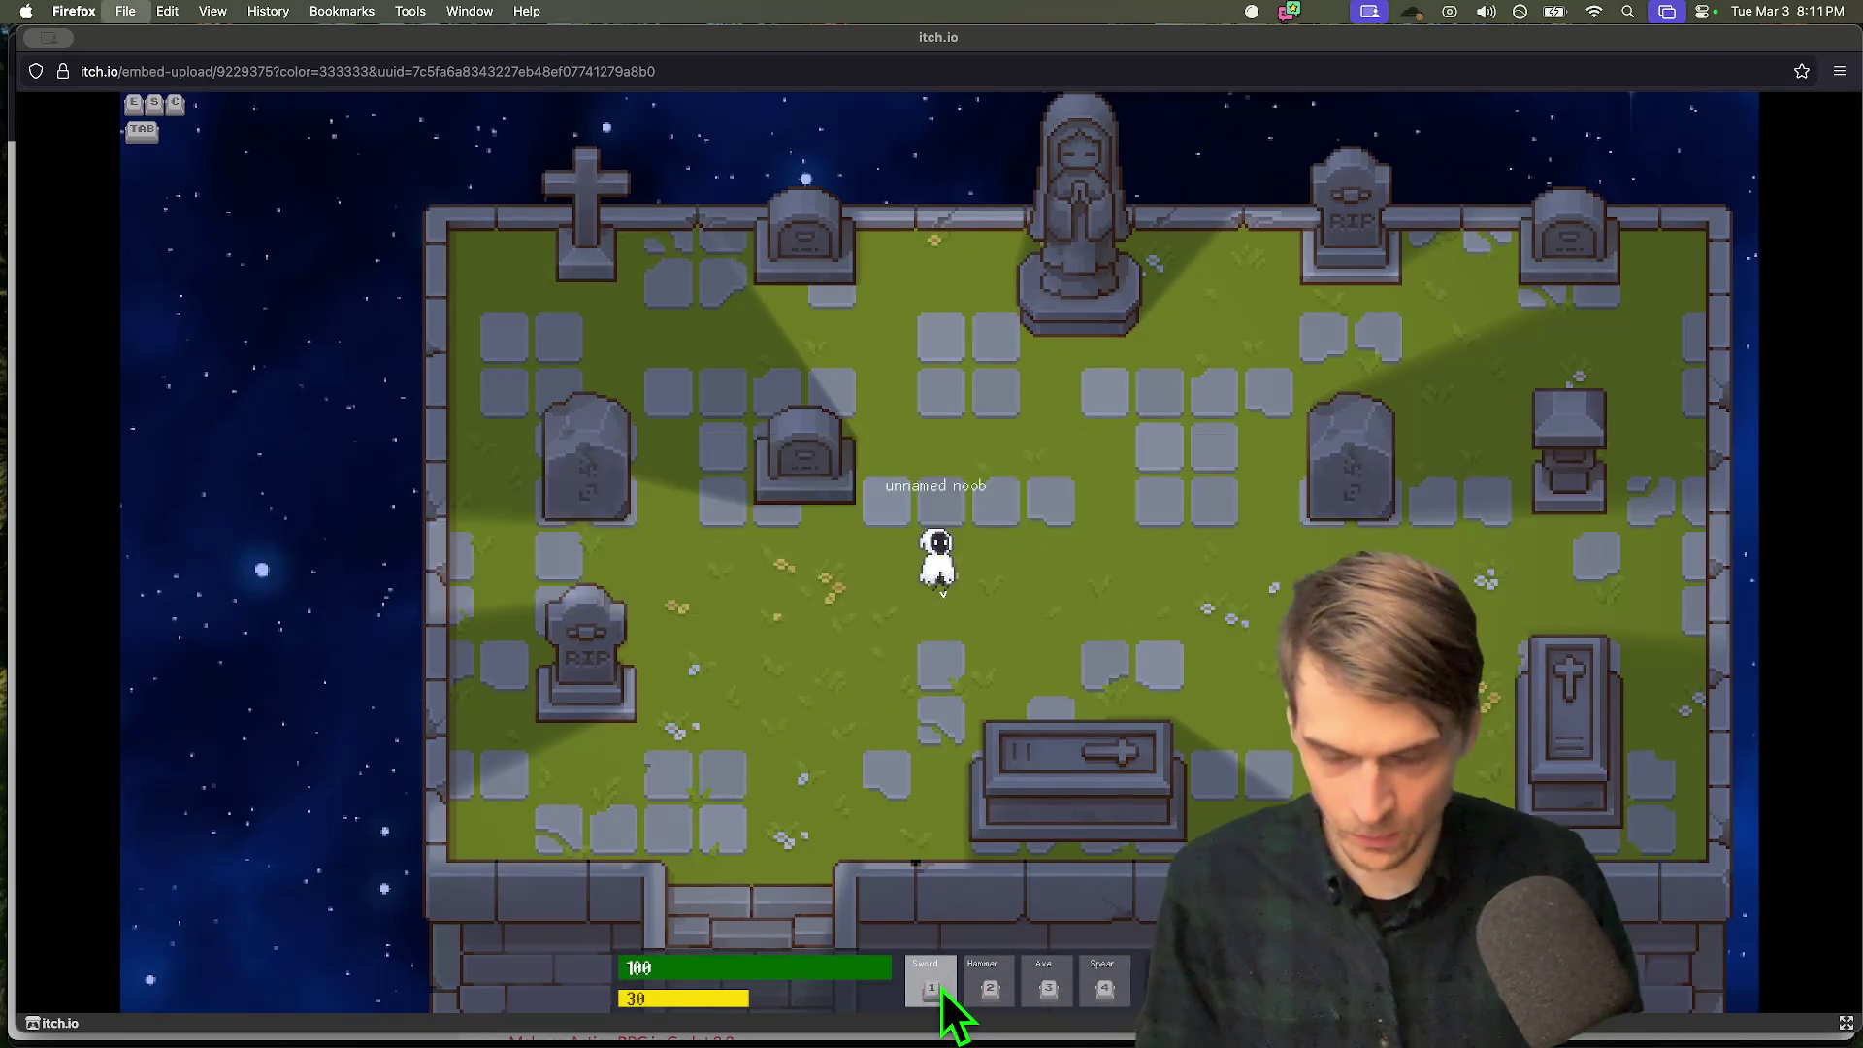
pyautogui.press('super+t')
pyautogui.write('youtube.com')
pyautogui.press('Return')
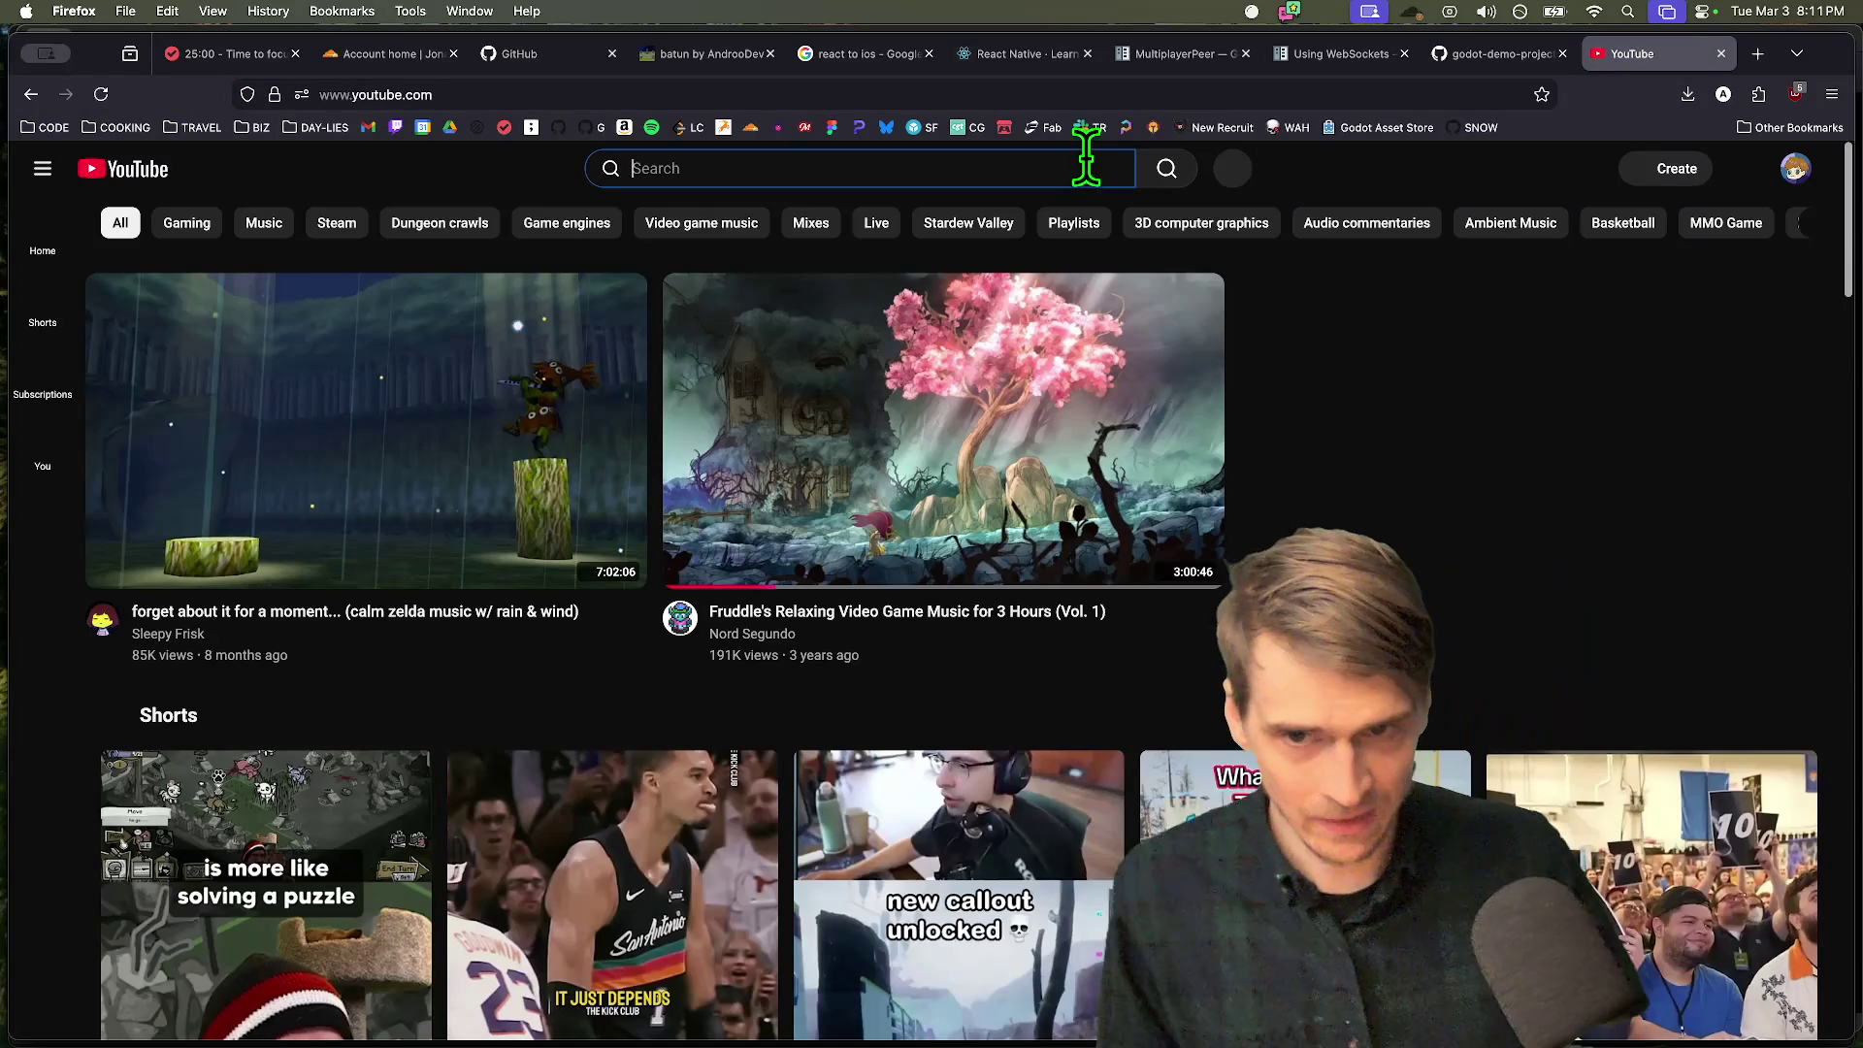
# Search YouTube for 'heartbeast' and open the Godot 4 Action RPG playlist.
pyautogui.click(1086, 153)
pyautogui.write('hh')
pyautogui.press('BackSpace')
pyautogui.write('eartbea')
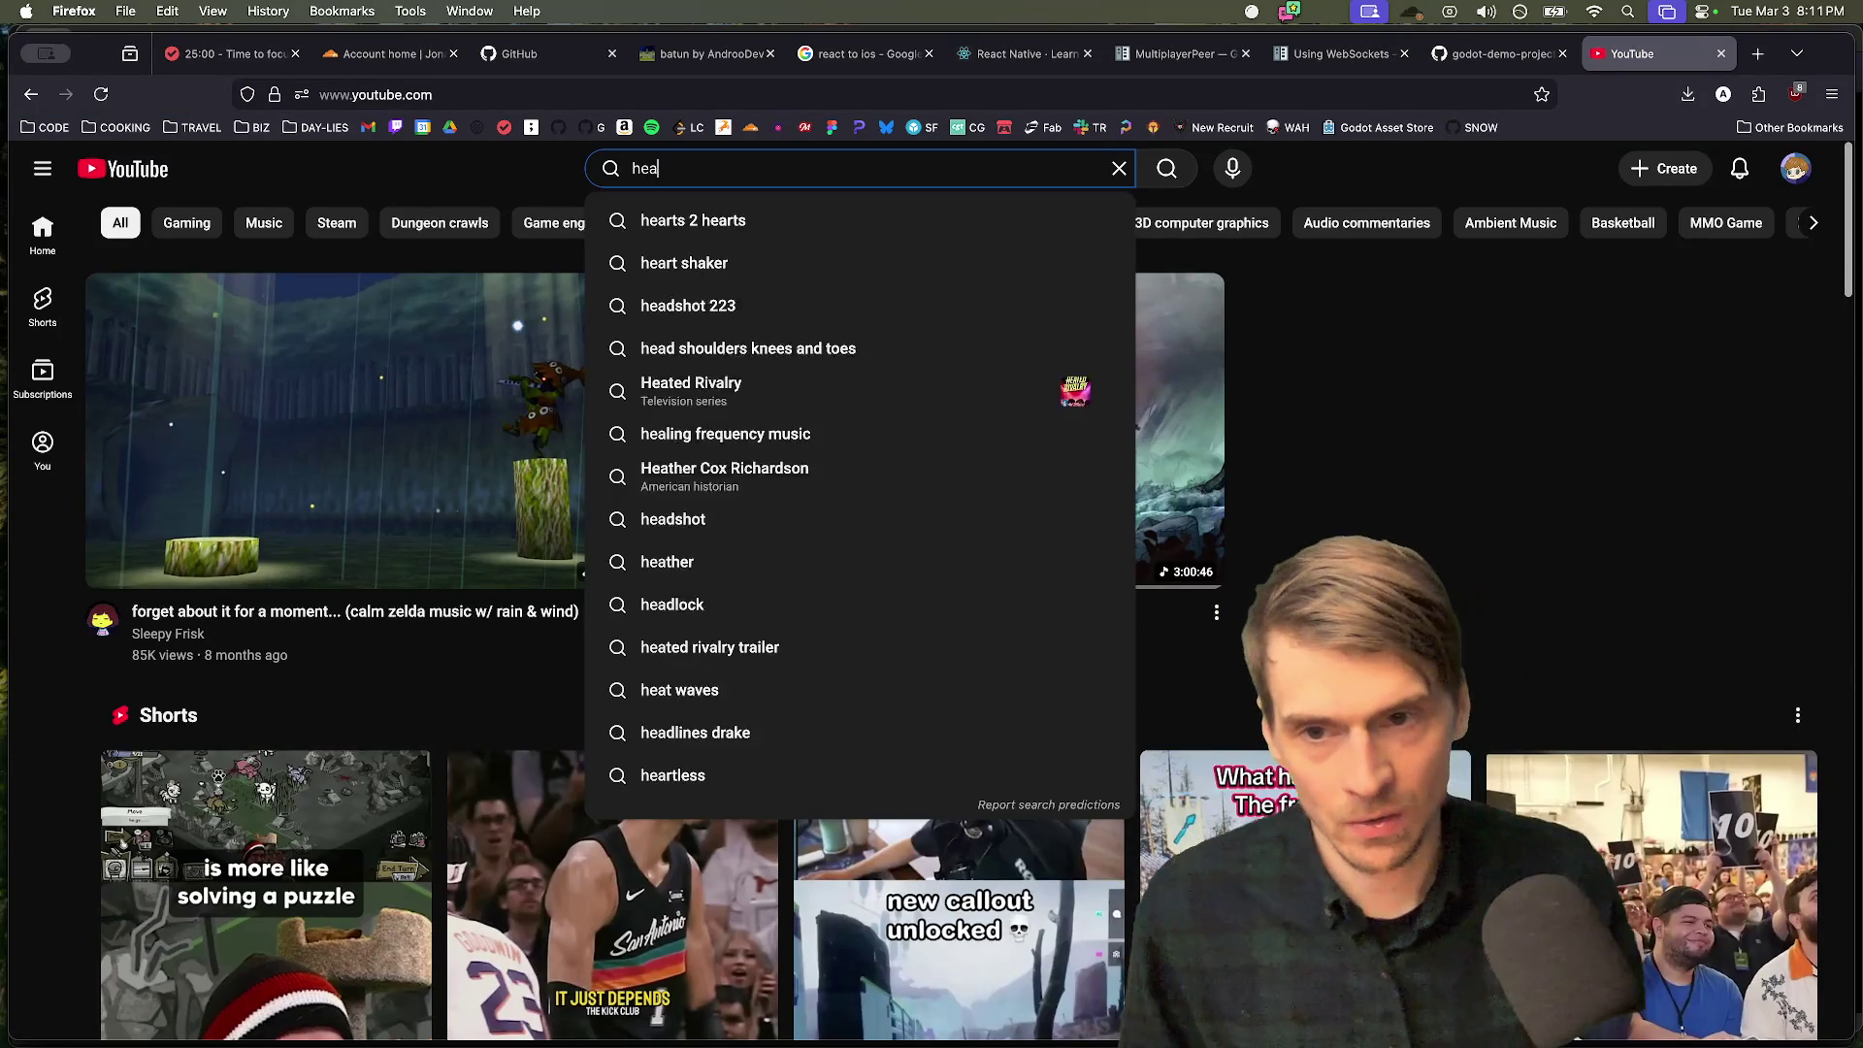
pyautogui.write('st')
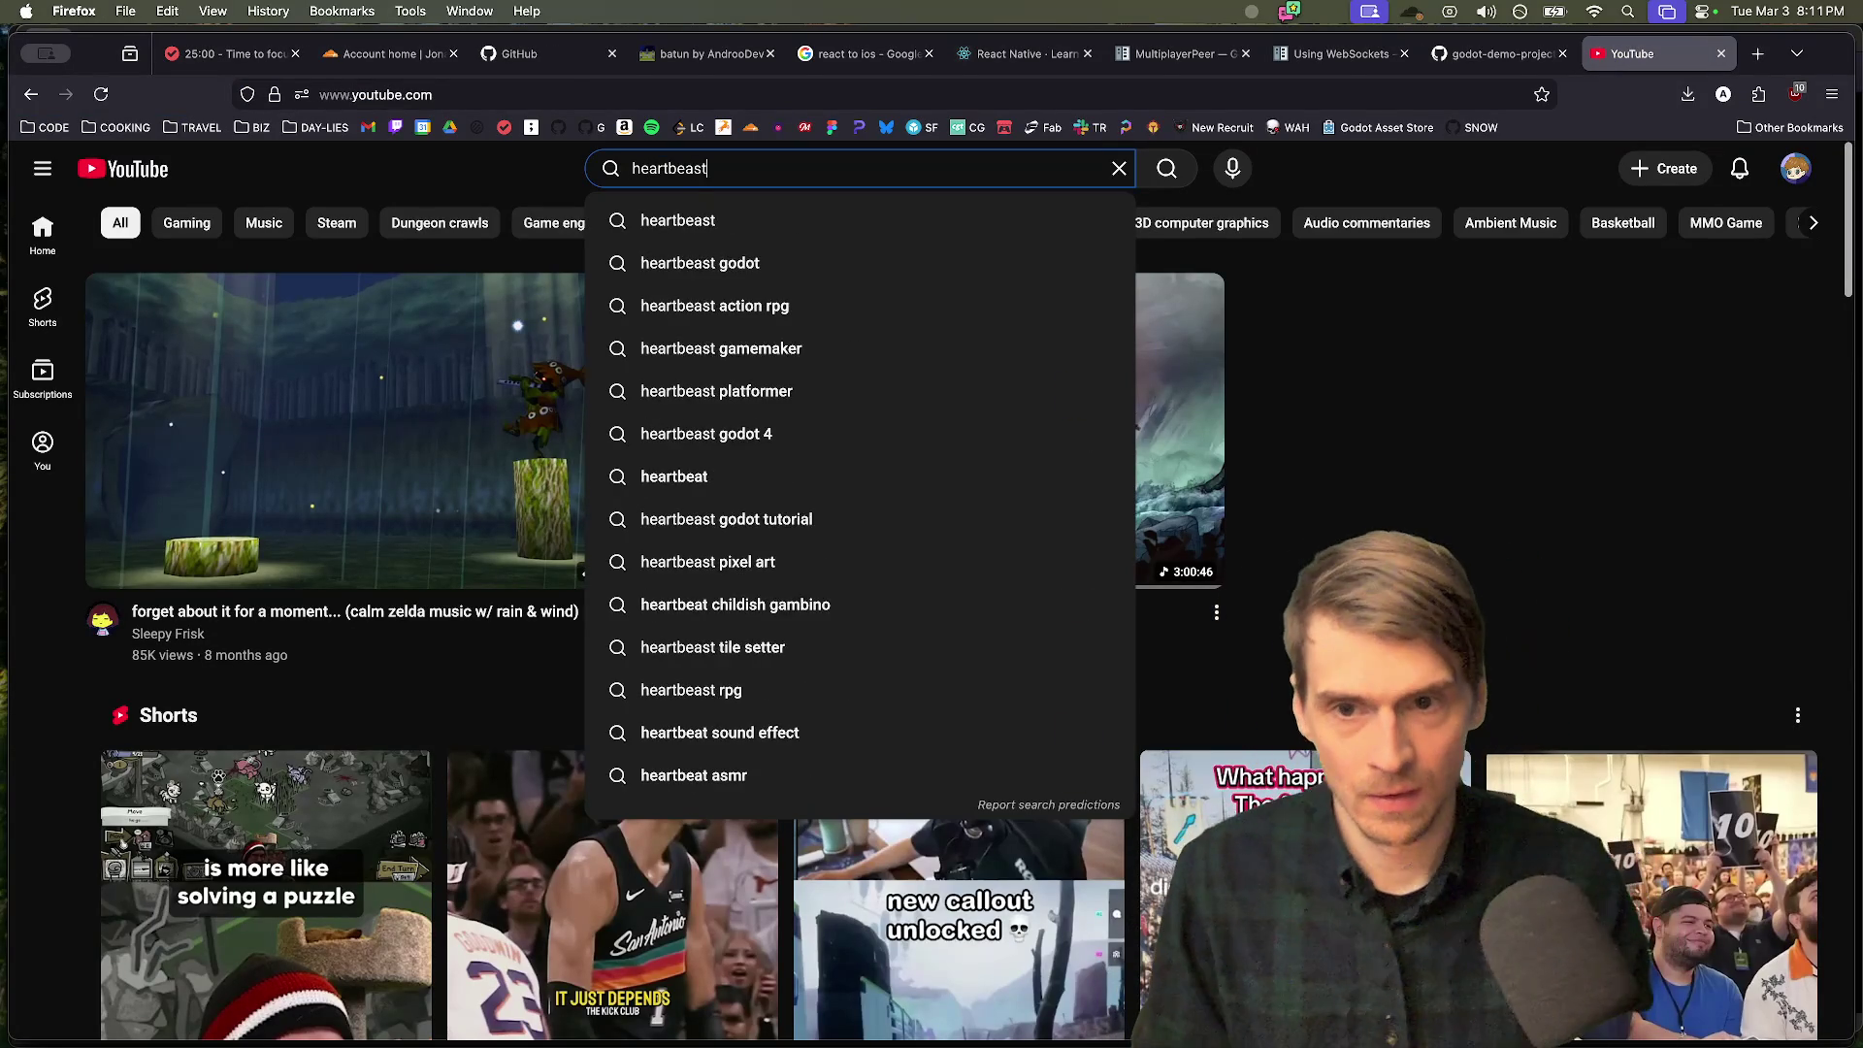
pyautogui.press('Return')
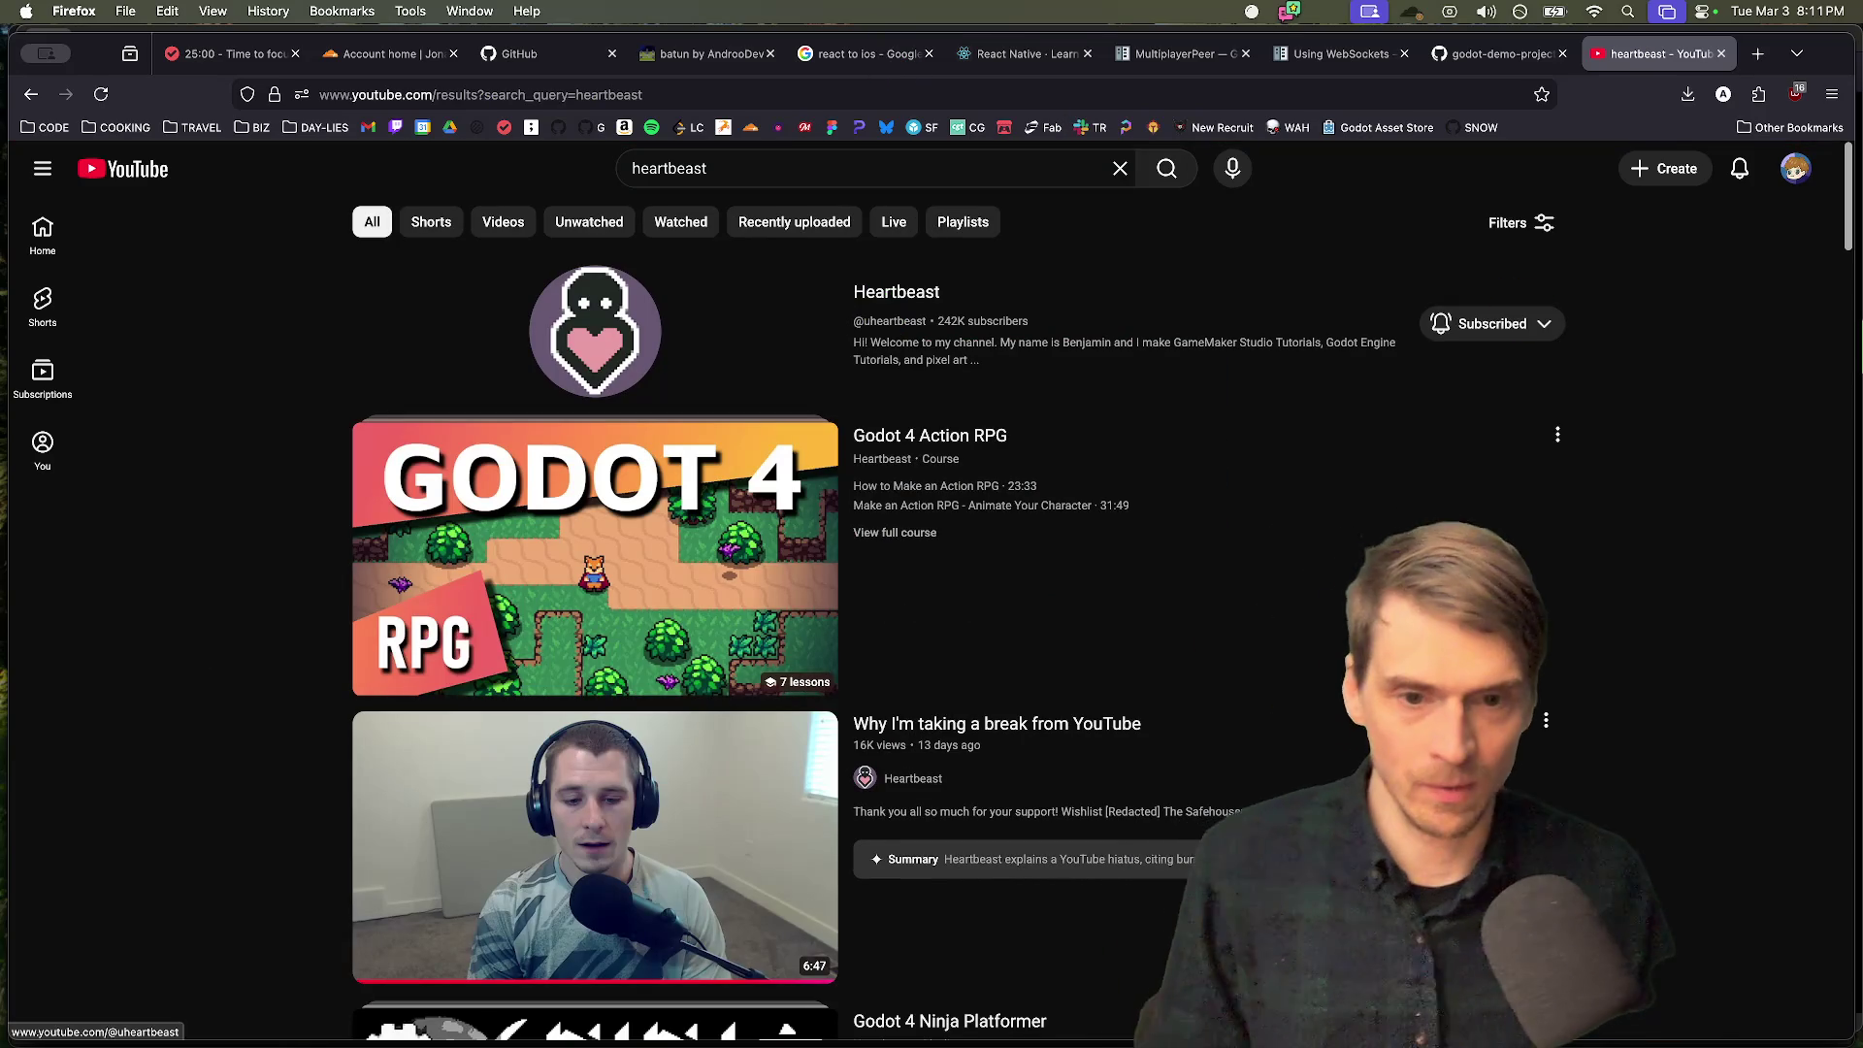
pyautogui.click(922, 541)
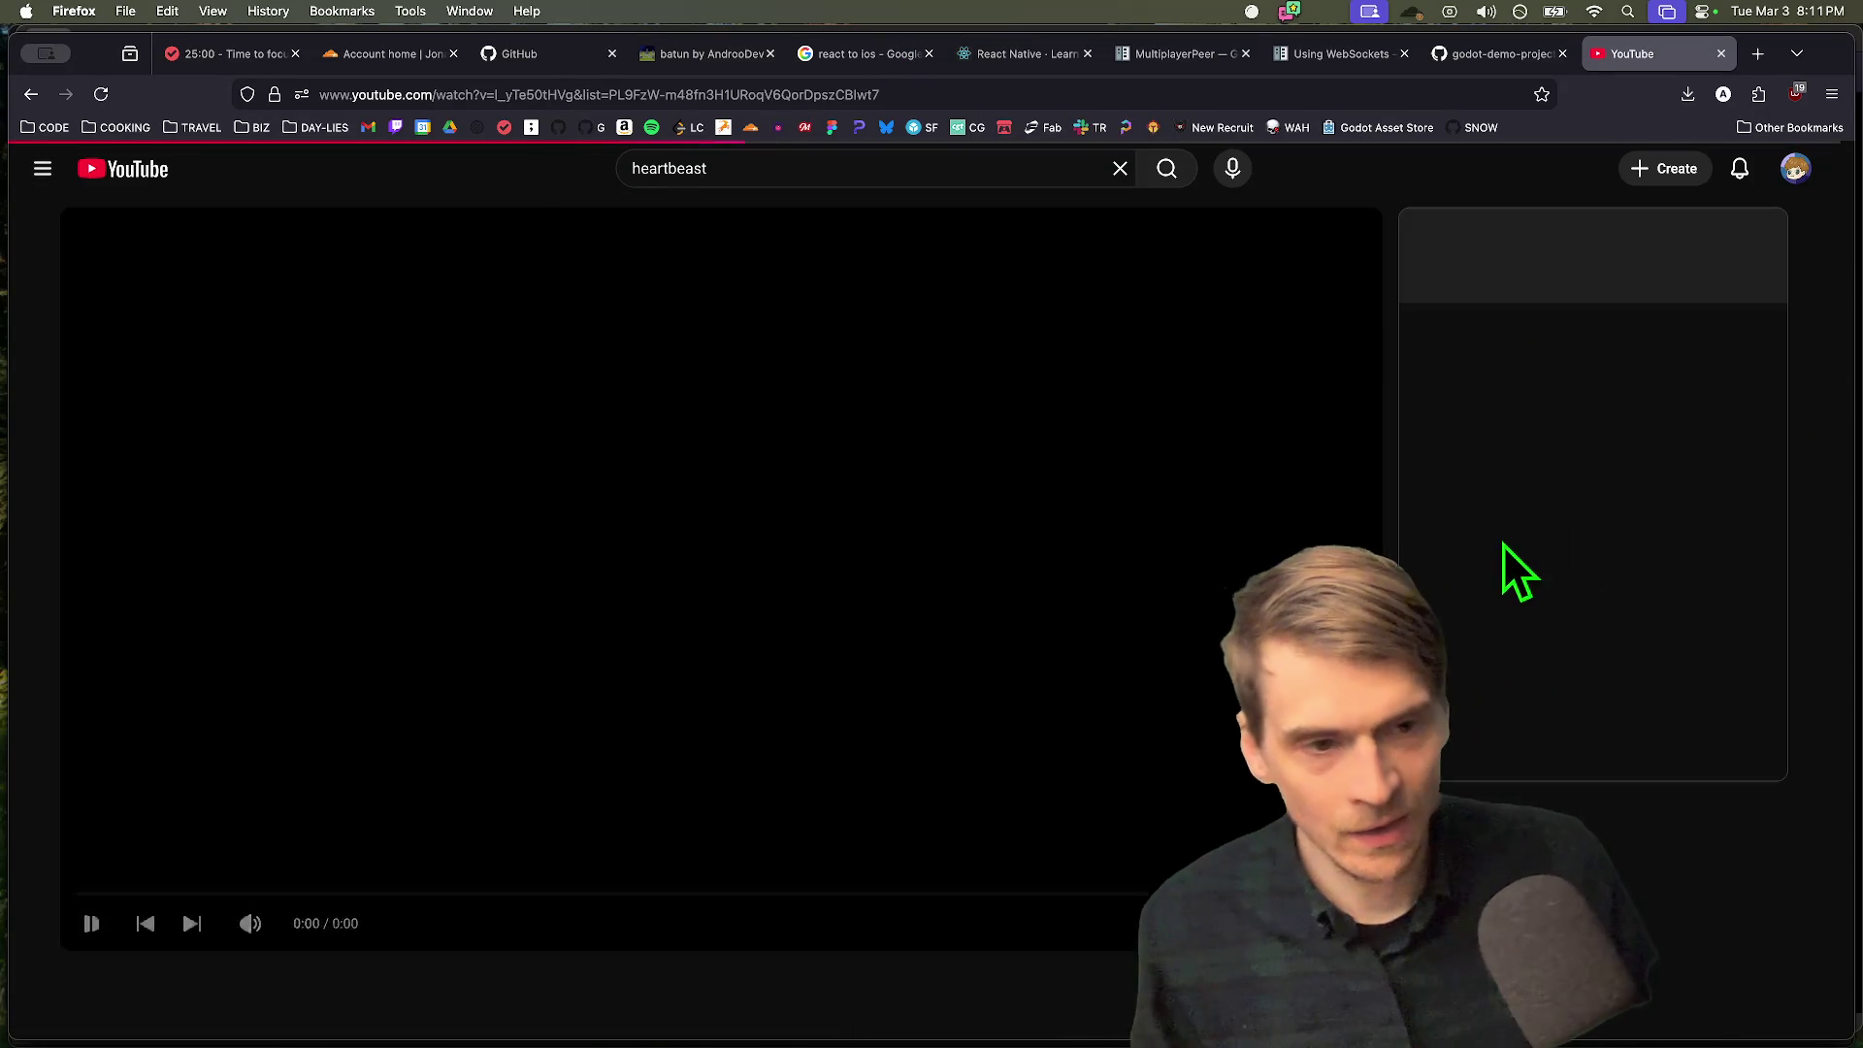
# Skip ahead in the current video, then start the playlist's seventh video on smarter enemies.
pyautogui.scroll(-2, 668, 743)
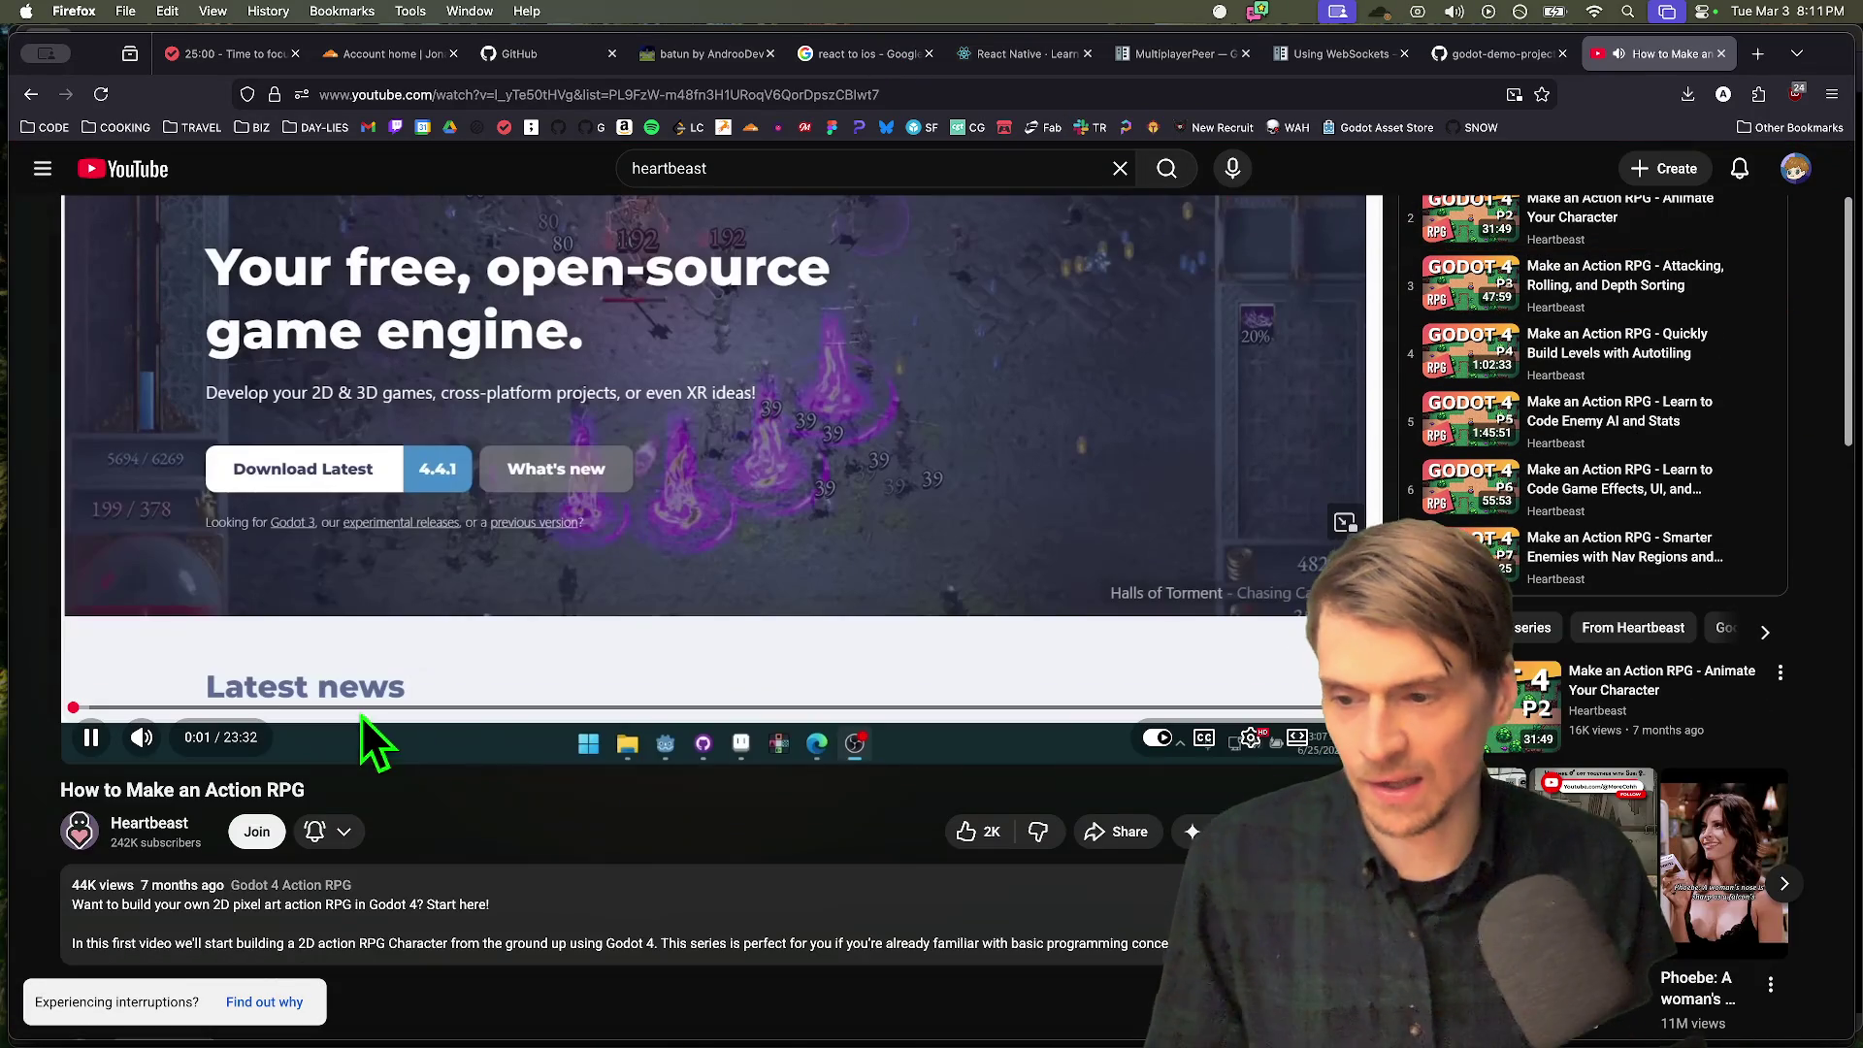
pyautogui.click(602, 94)
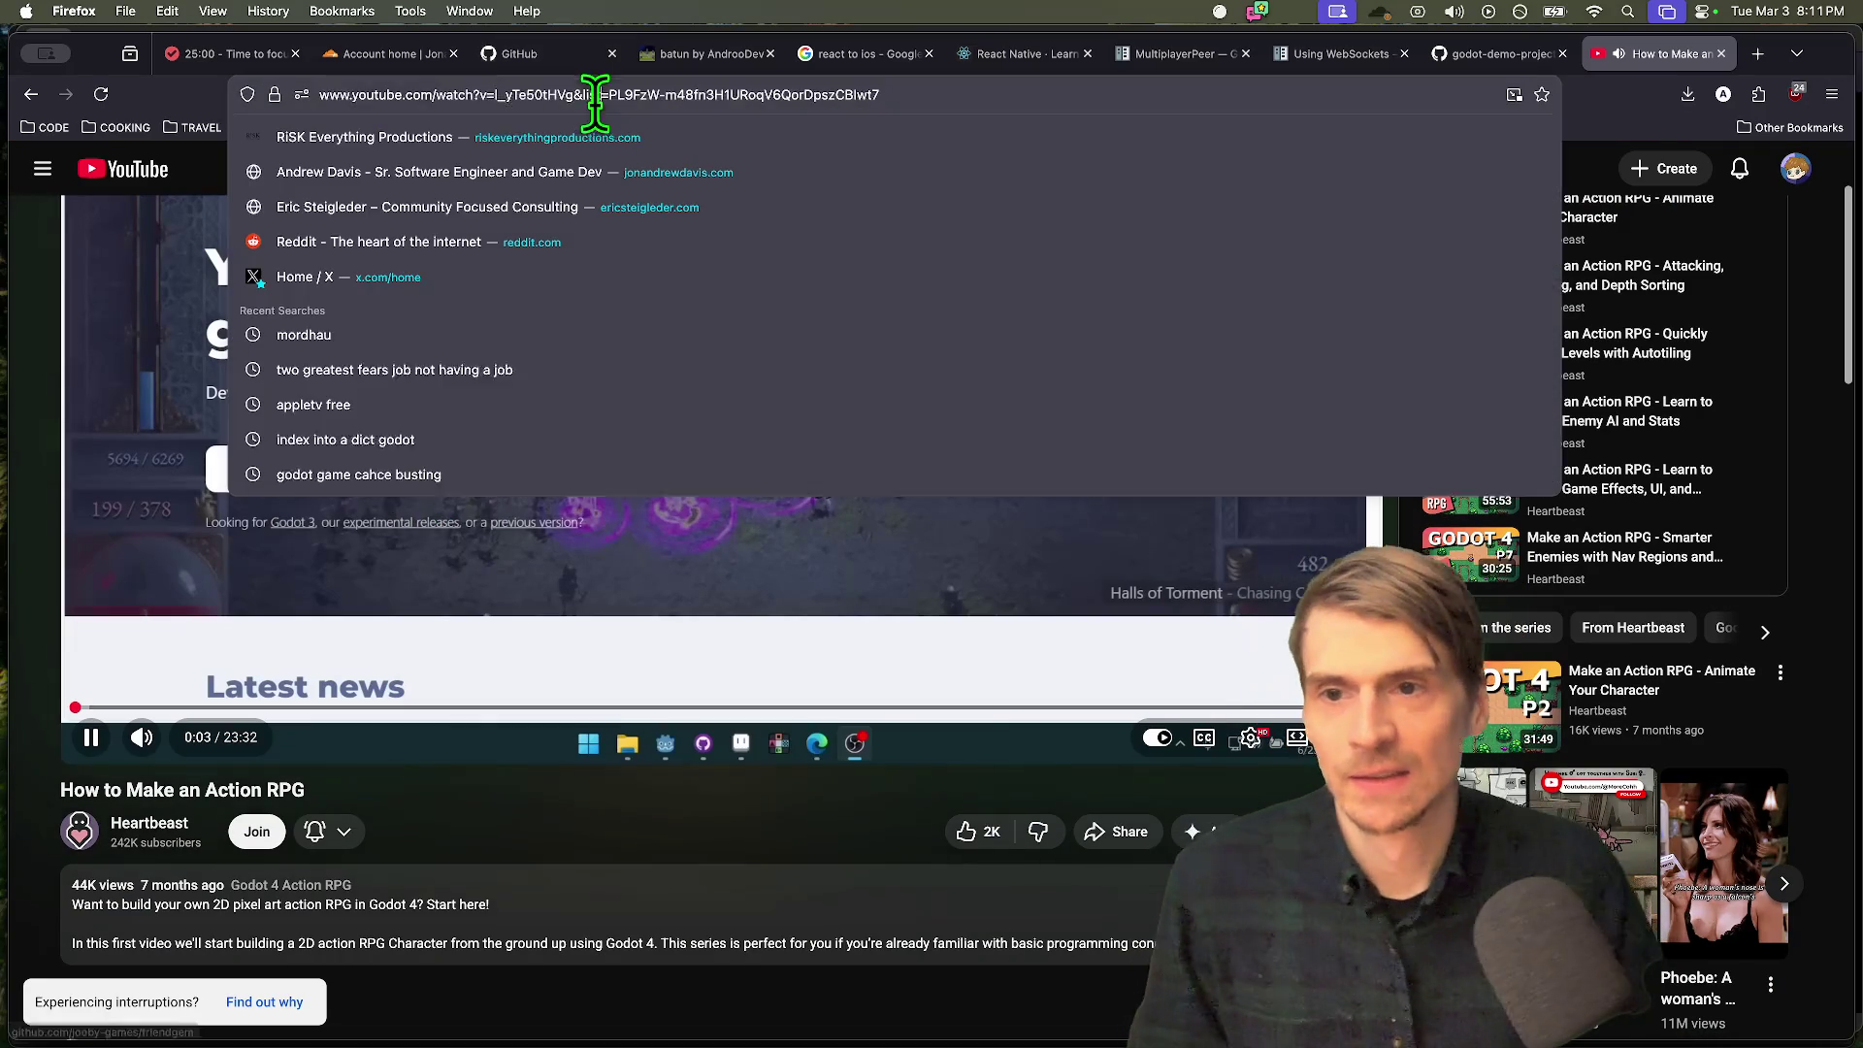
pyautogui.click(720, 846)
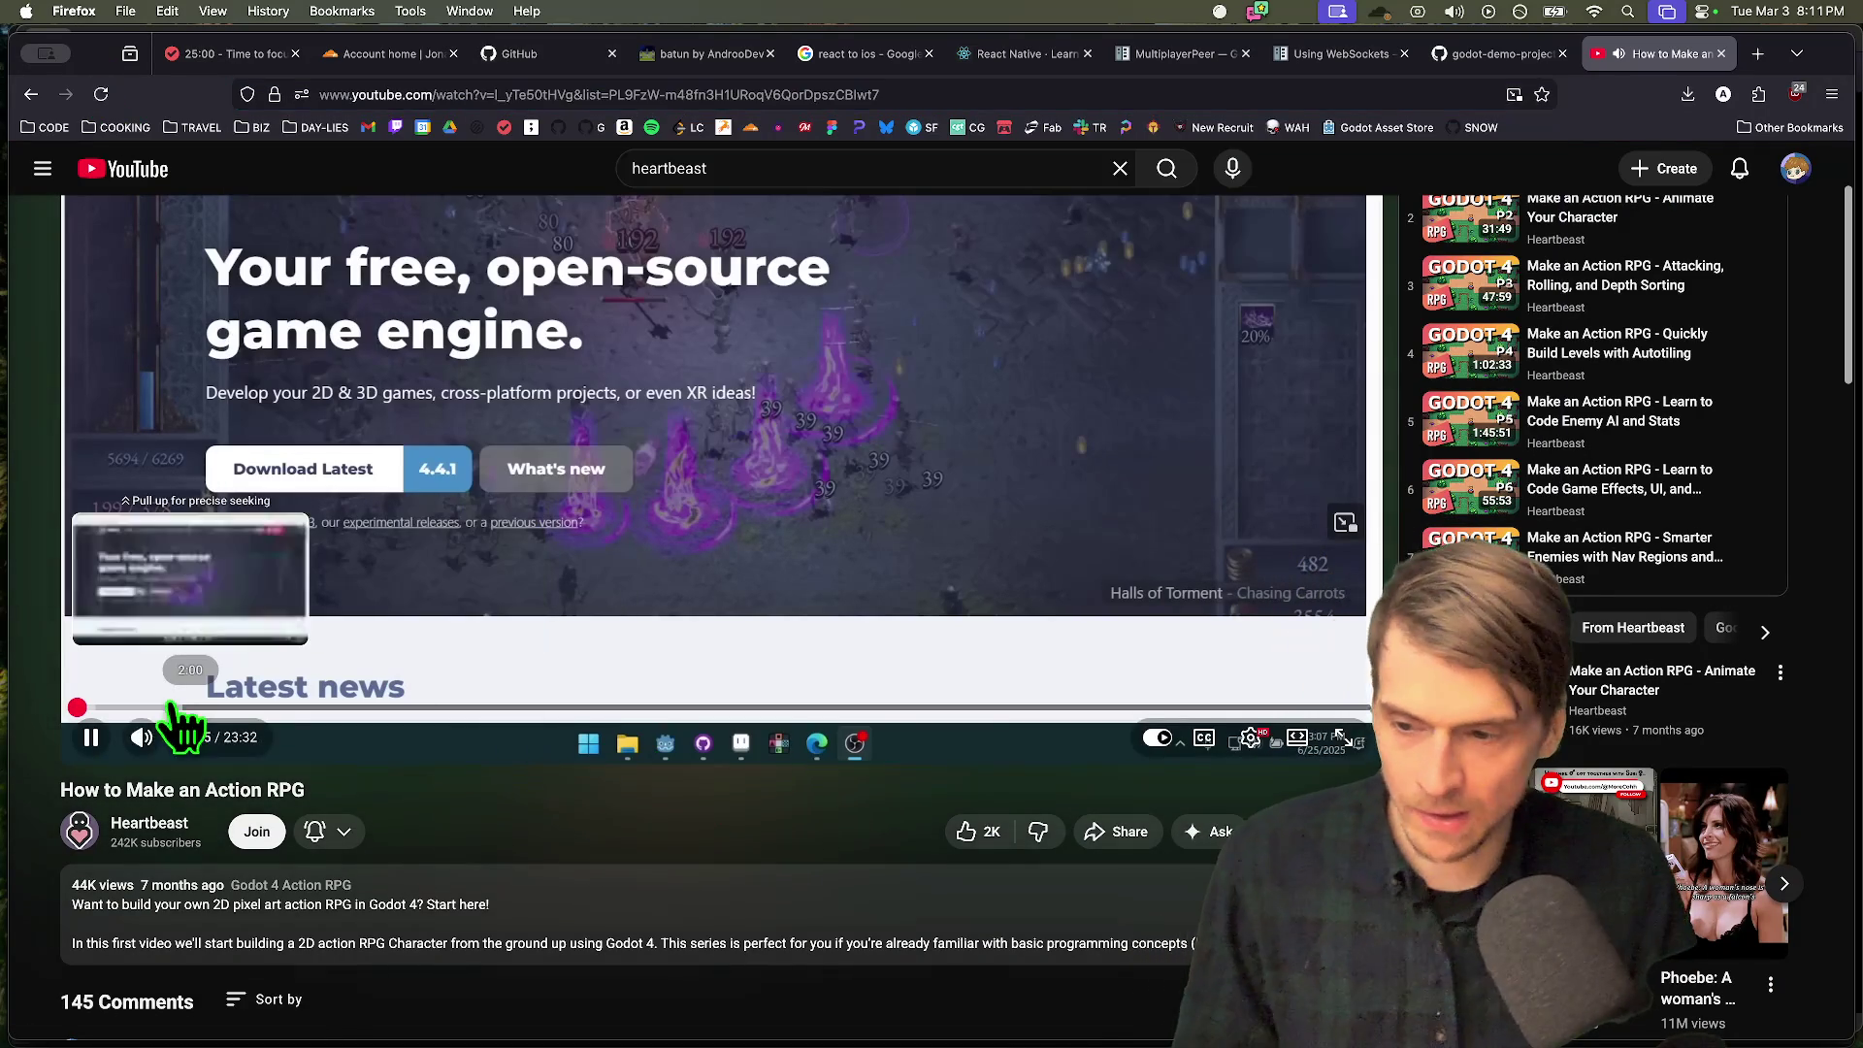
pyautogui.click(399, 700)
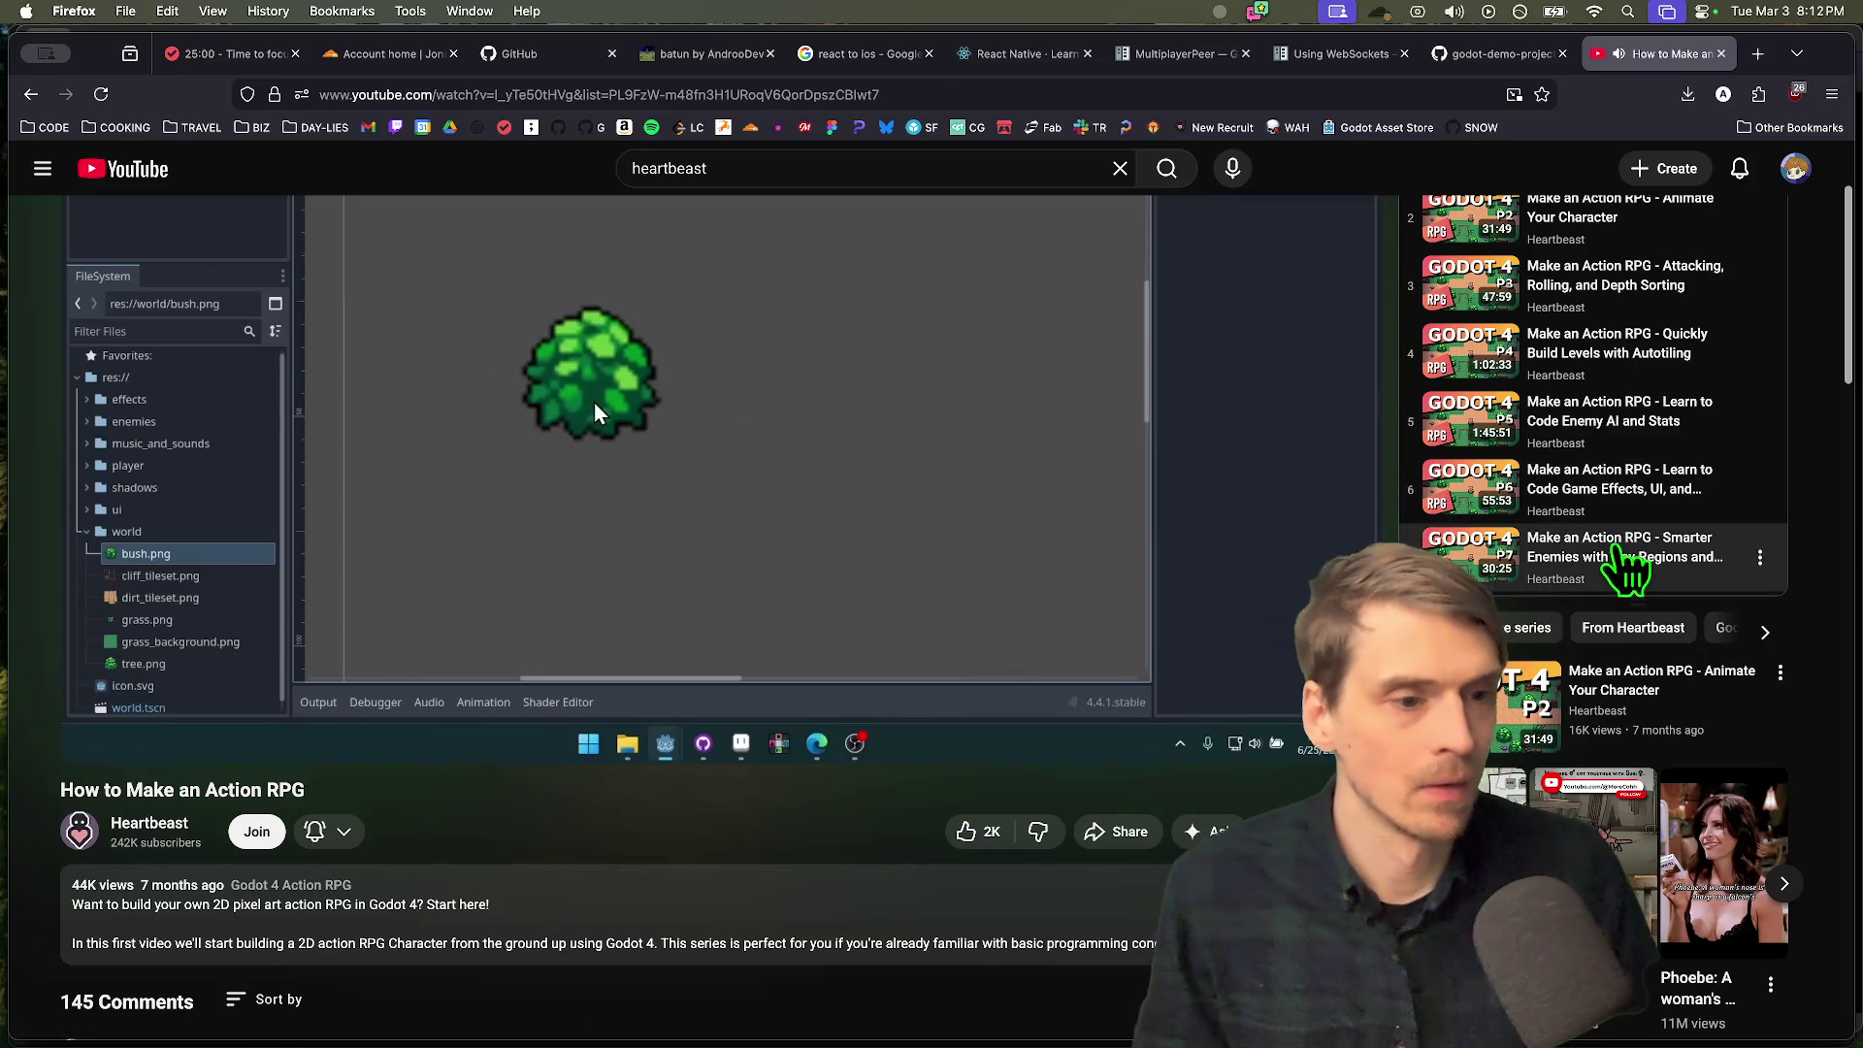
pyautogui.click(1592, 572)
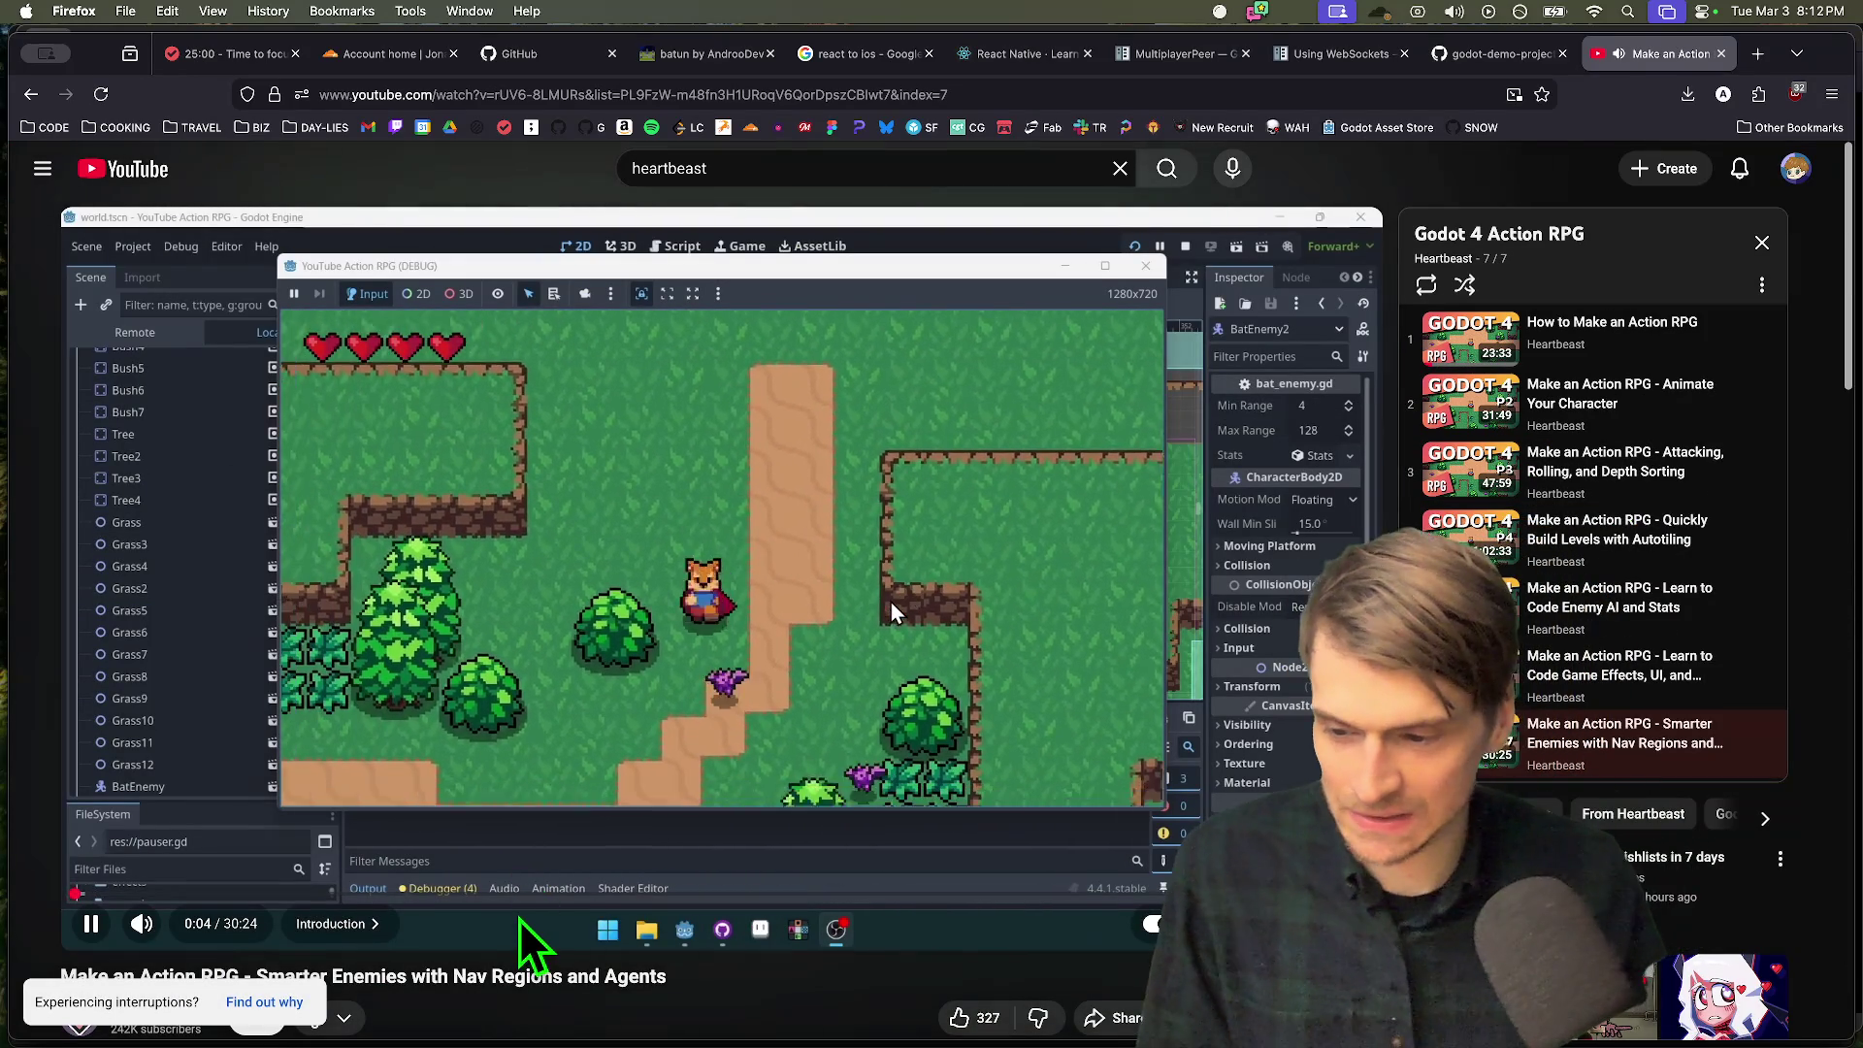
# Jump to the Navigation Adjustments (10:36) and navigation debug (17:42) parts, then return to Godot.
pyautogui.click(532, 891)
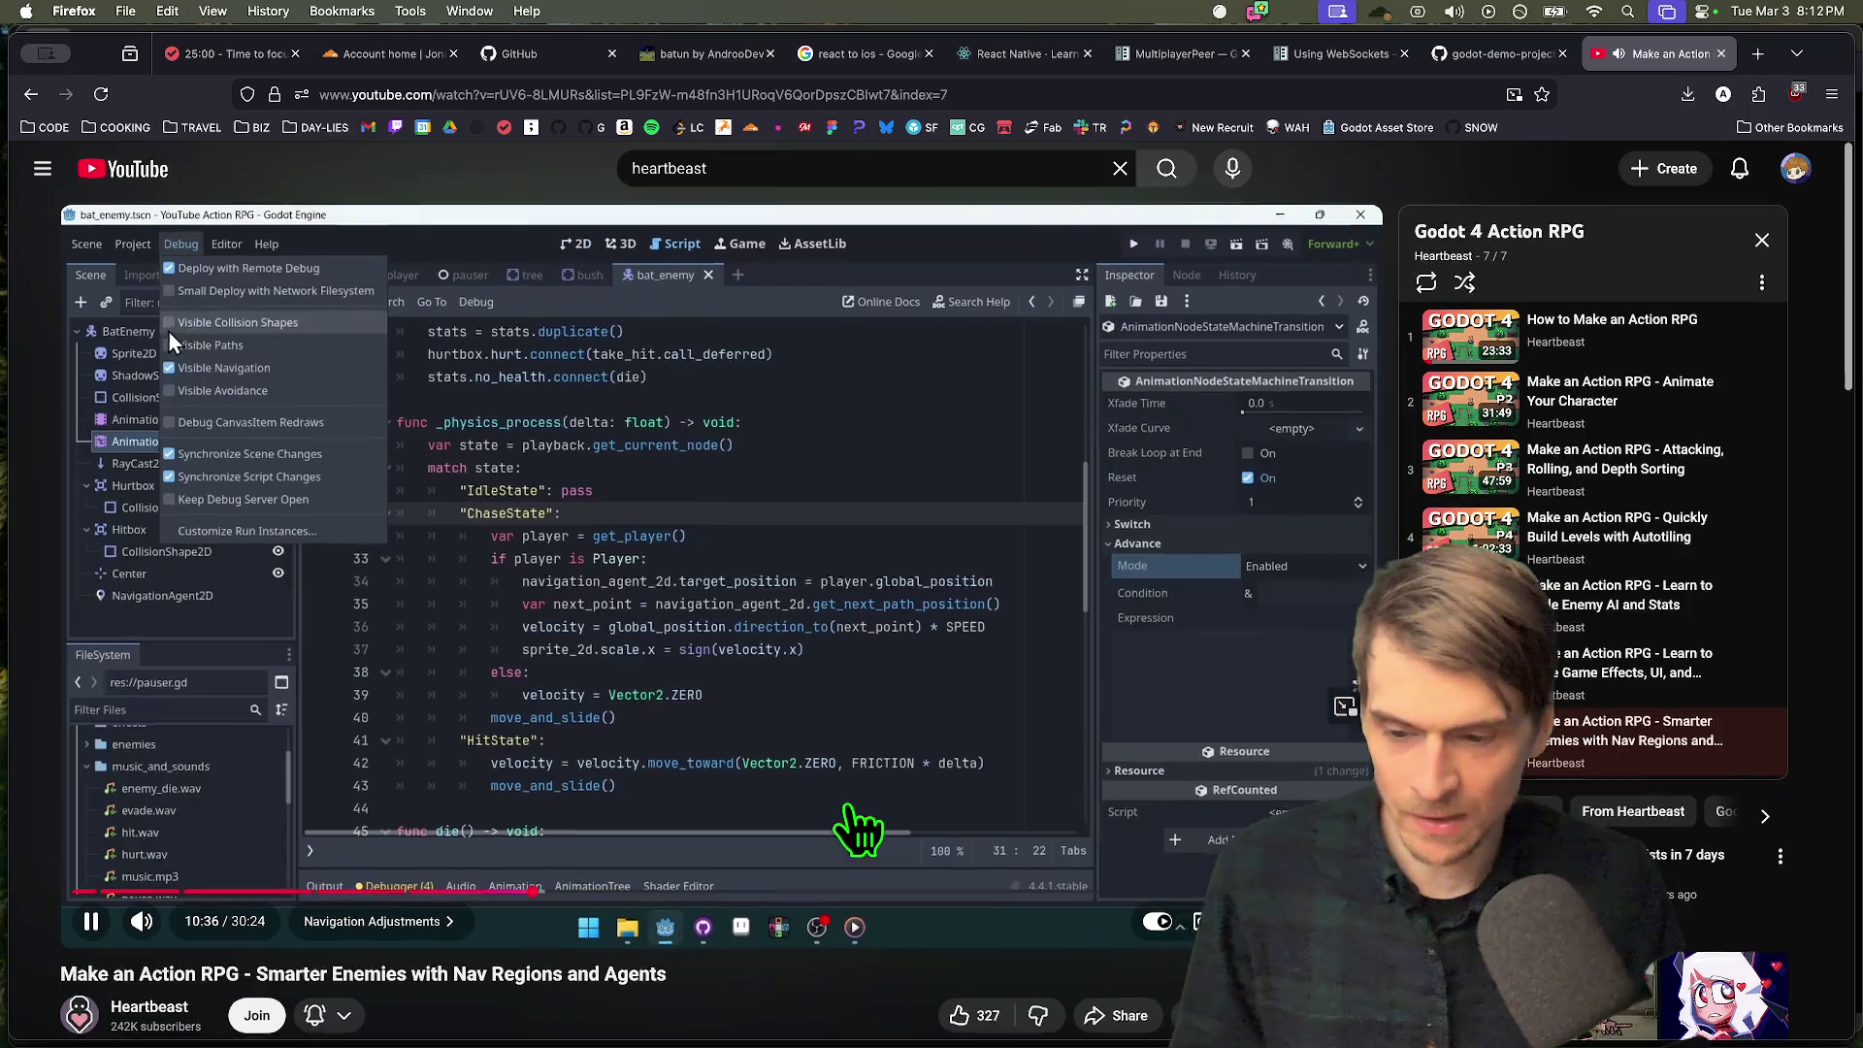
pyautogui.scroll(-4, 844, 776)
pyautogui.scroll(3, 825, 708)
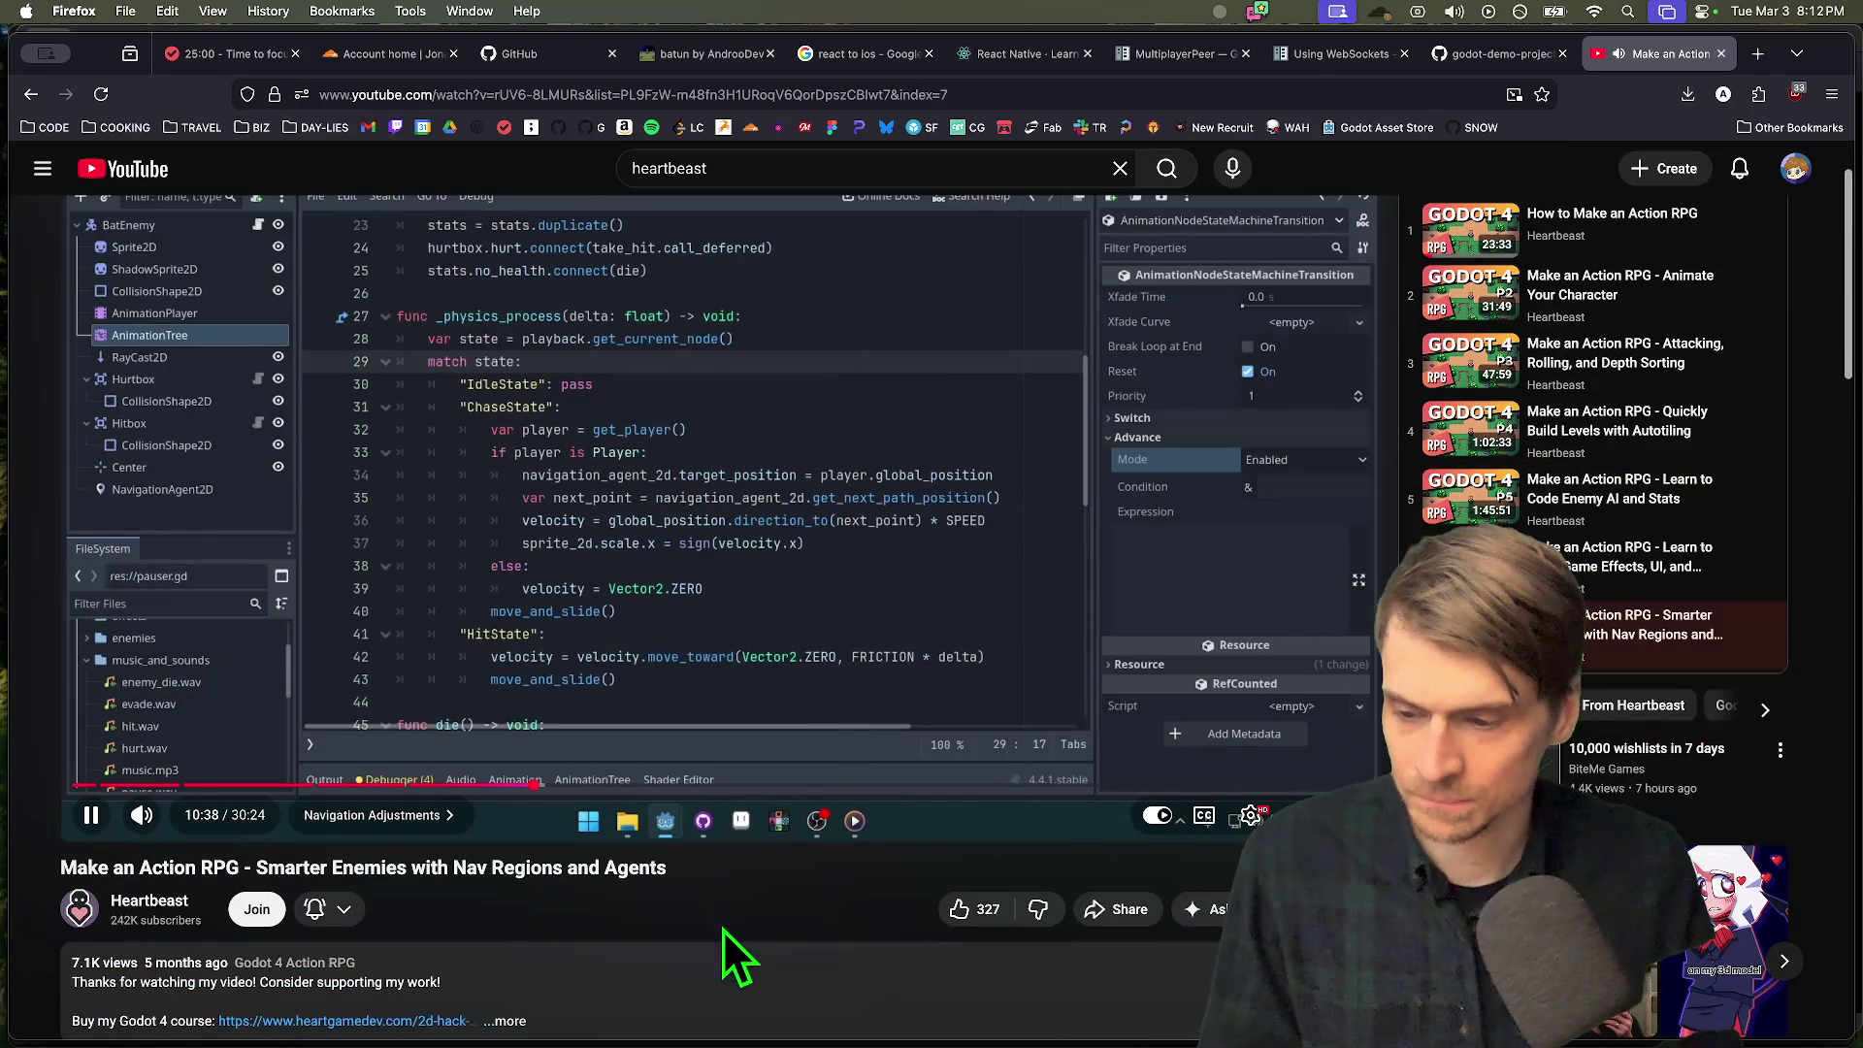
pyautogui.click(825, 967)
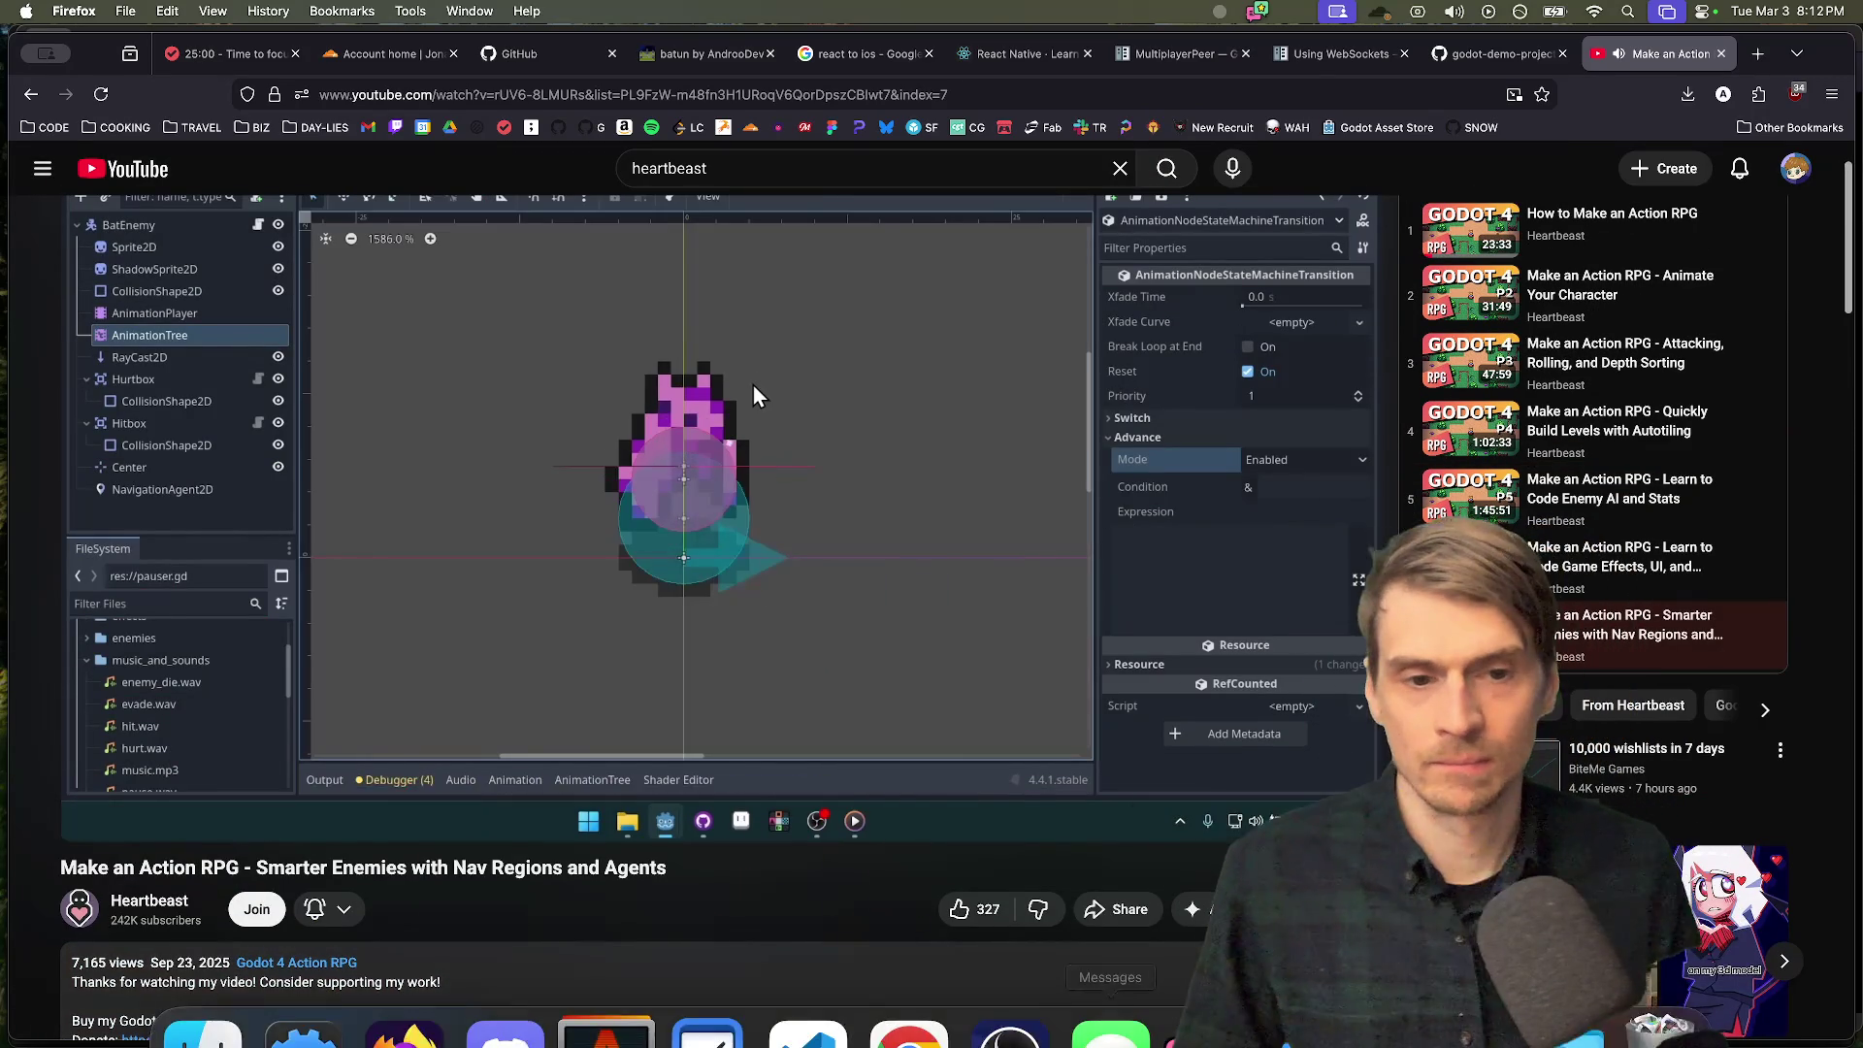
pyautogui.click(832, 784)
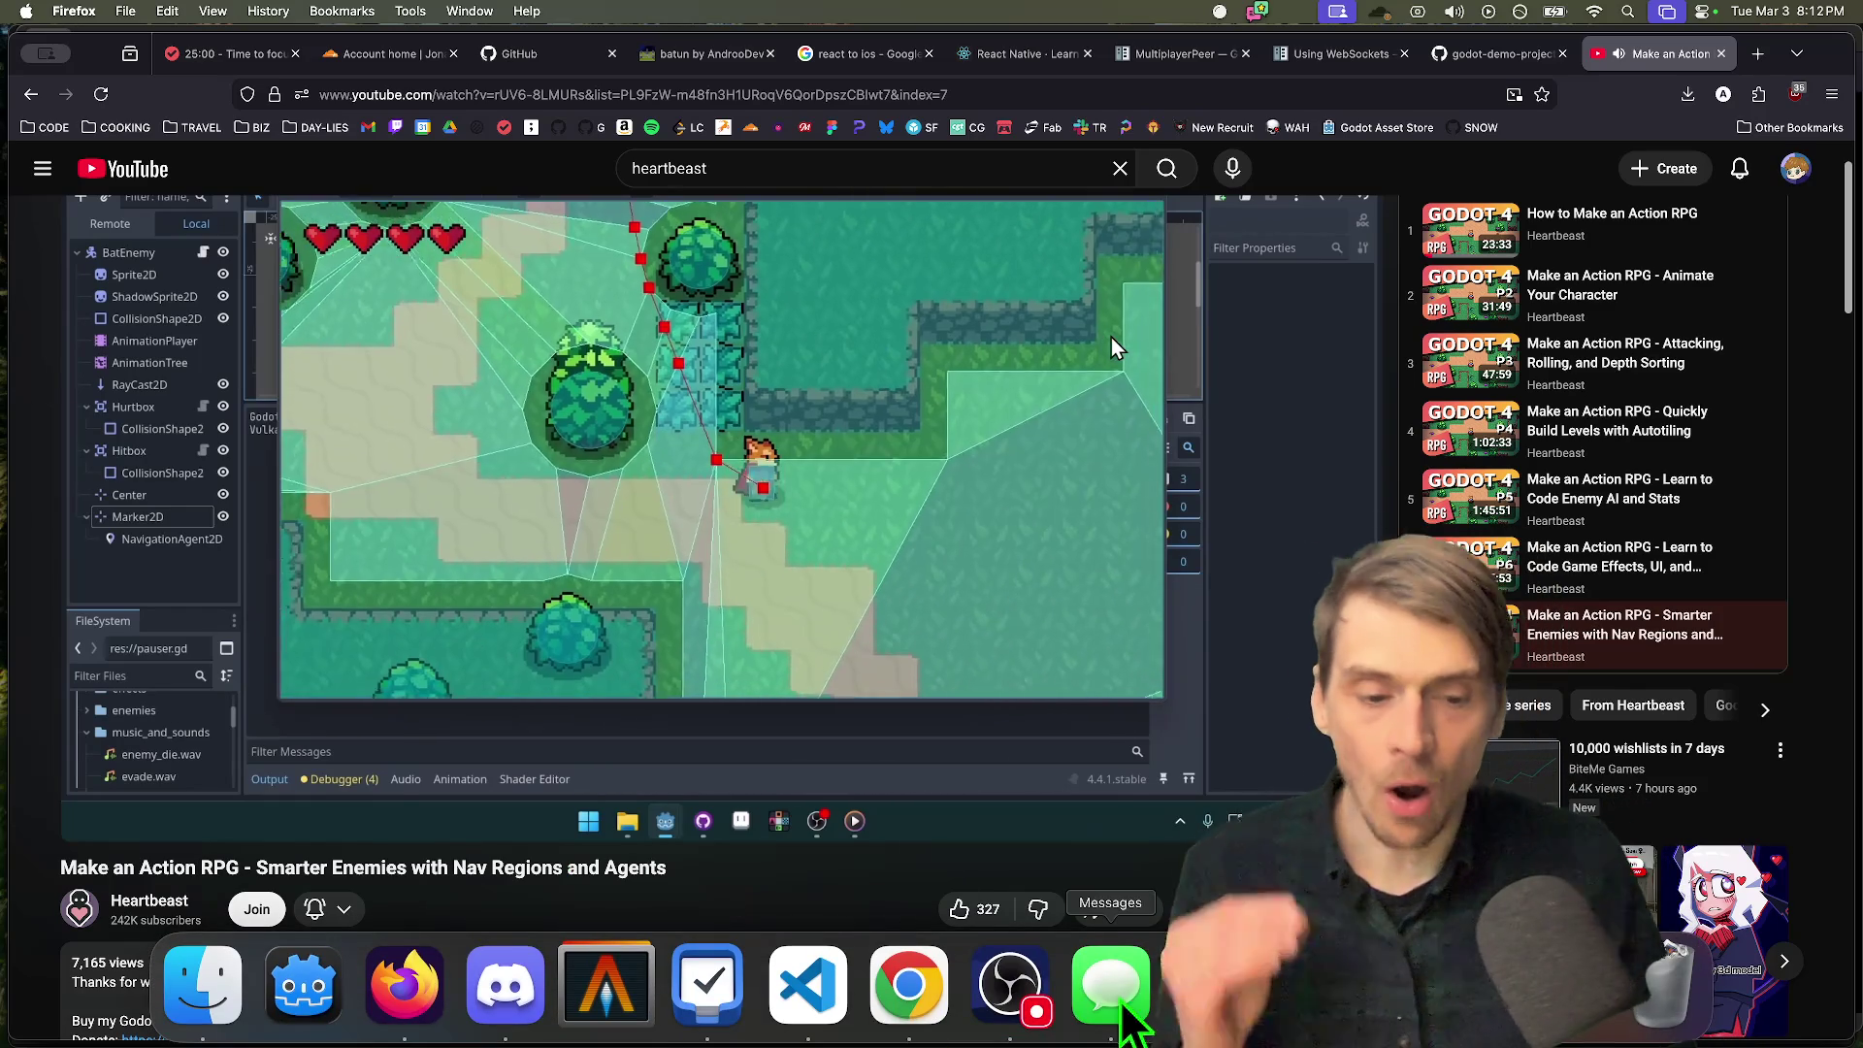
pyautogui.press('super+Tab')
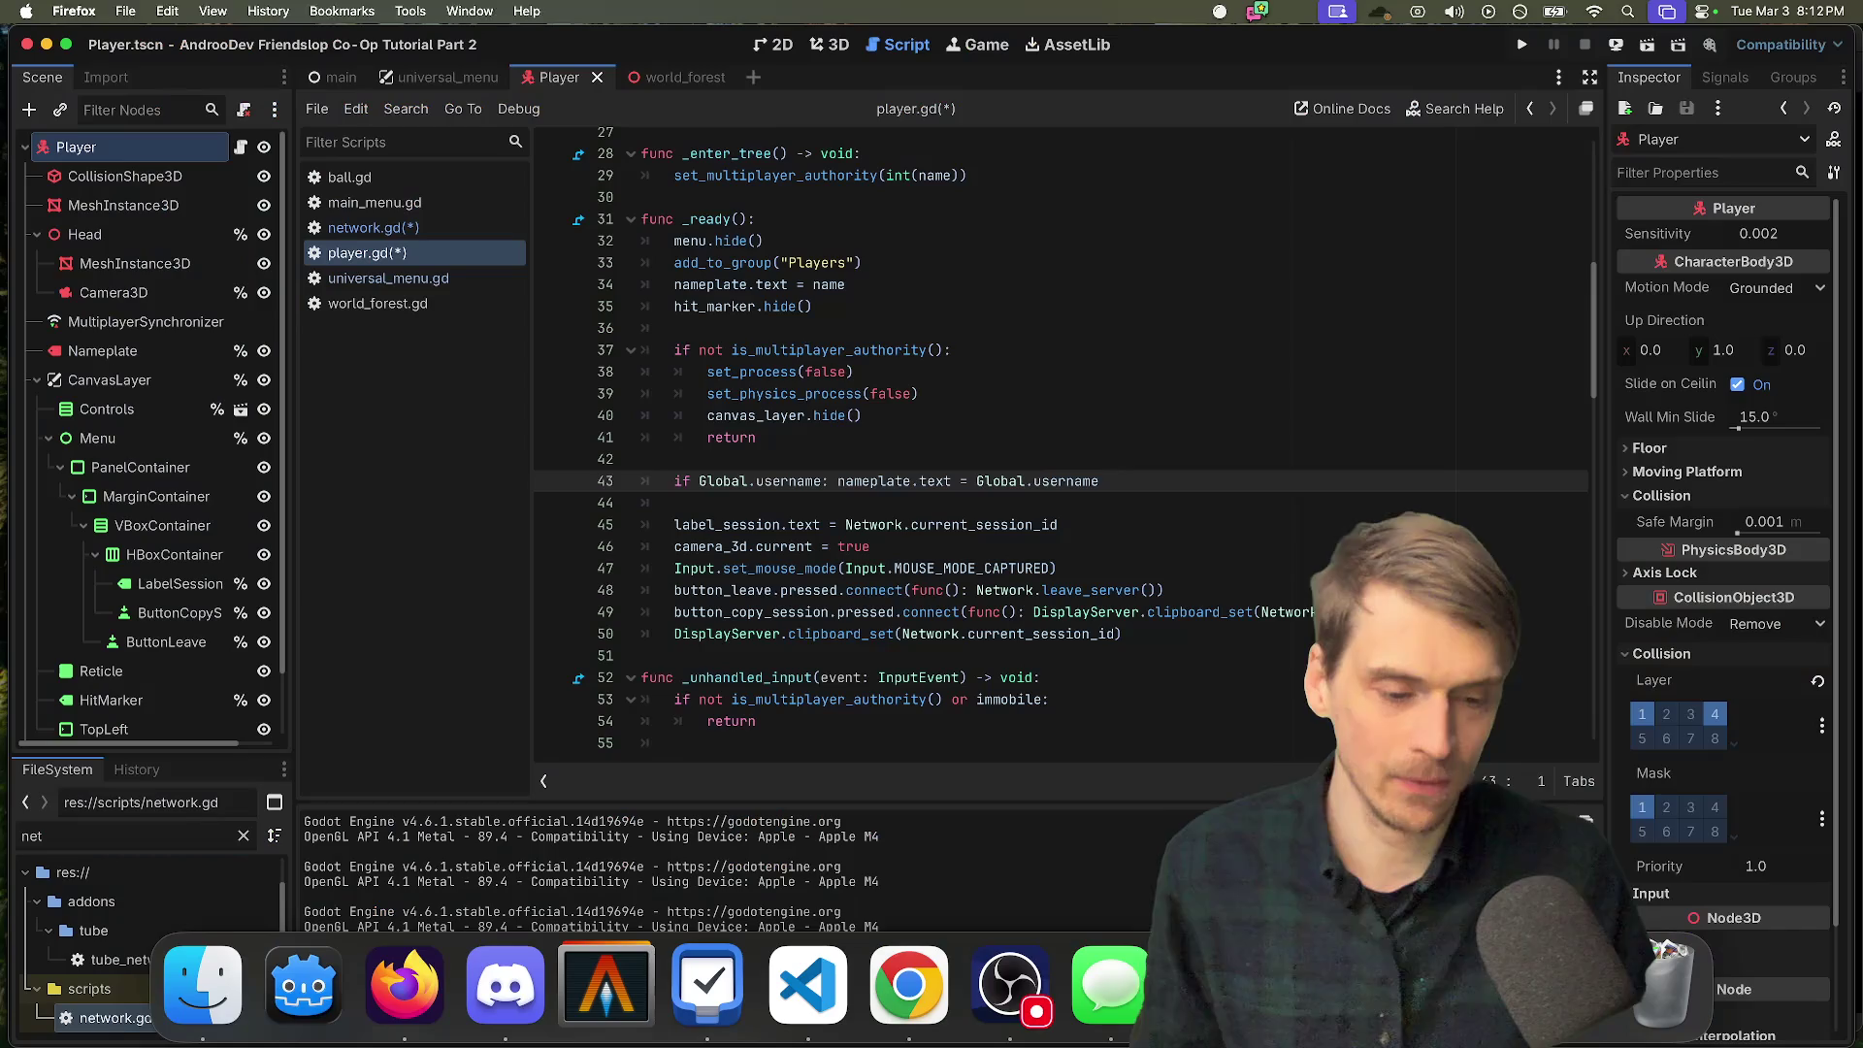
# In the world_forest scene's 2D view, add a MeshInstance2D node with a BoxMesh.
pyautogui.click(680, 78)
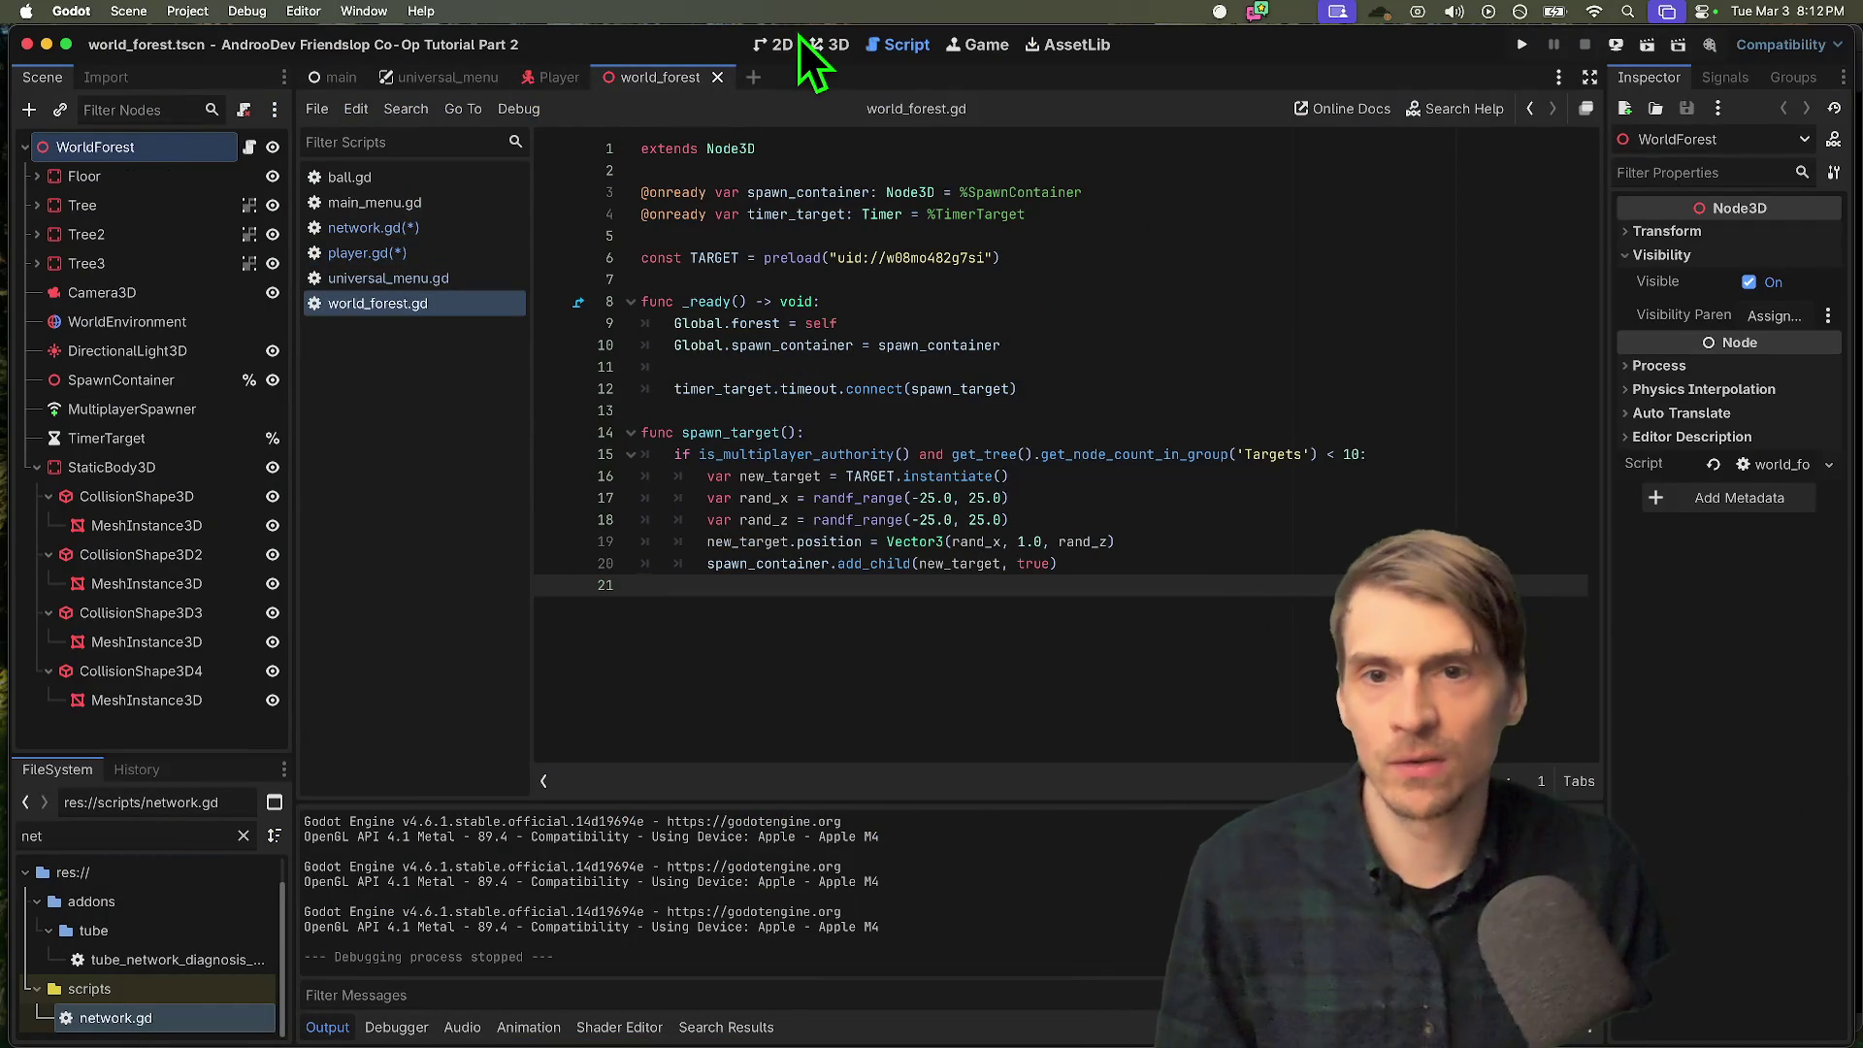
pyautogui.click(786, 43)
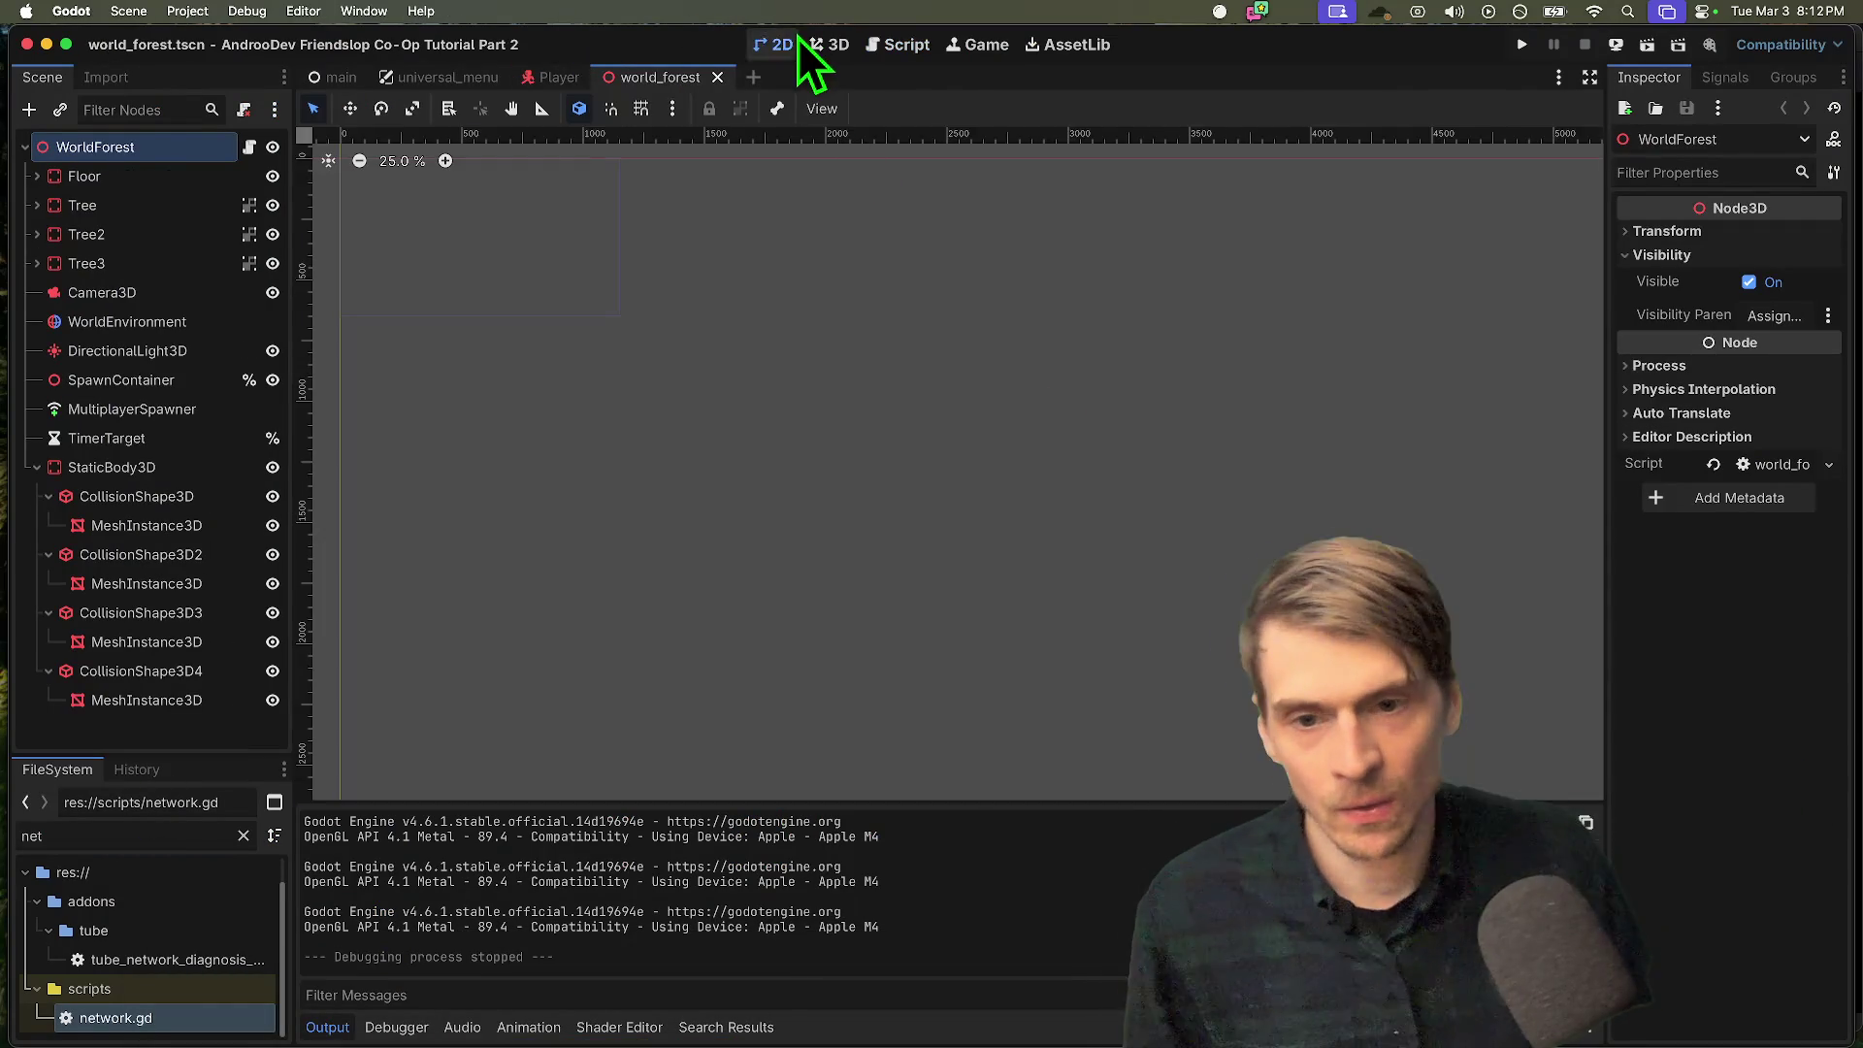
pyautogui.click(129, 709)
pyautogui.press('super+a')
pyautogui.write('mesh2')
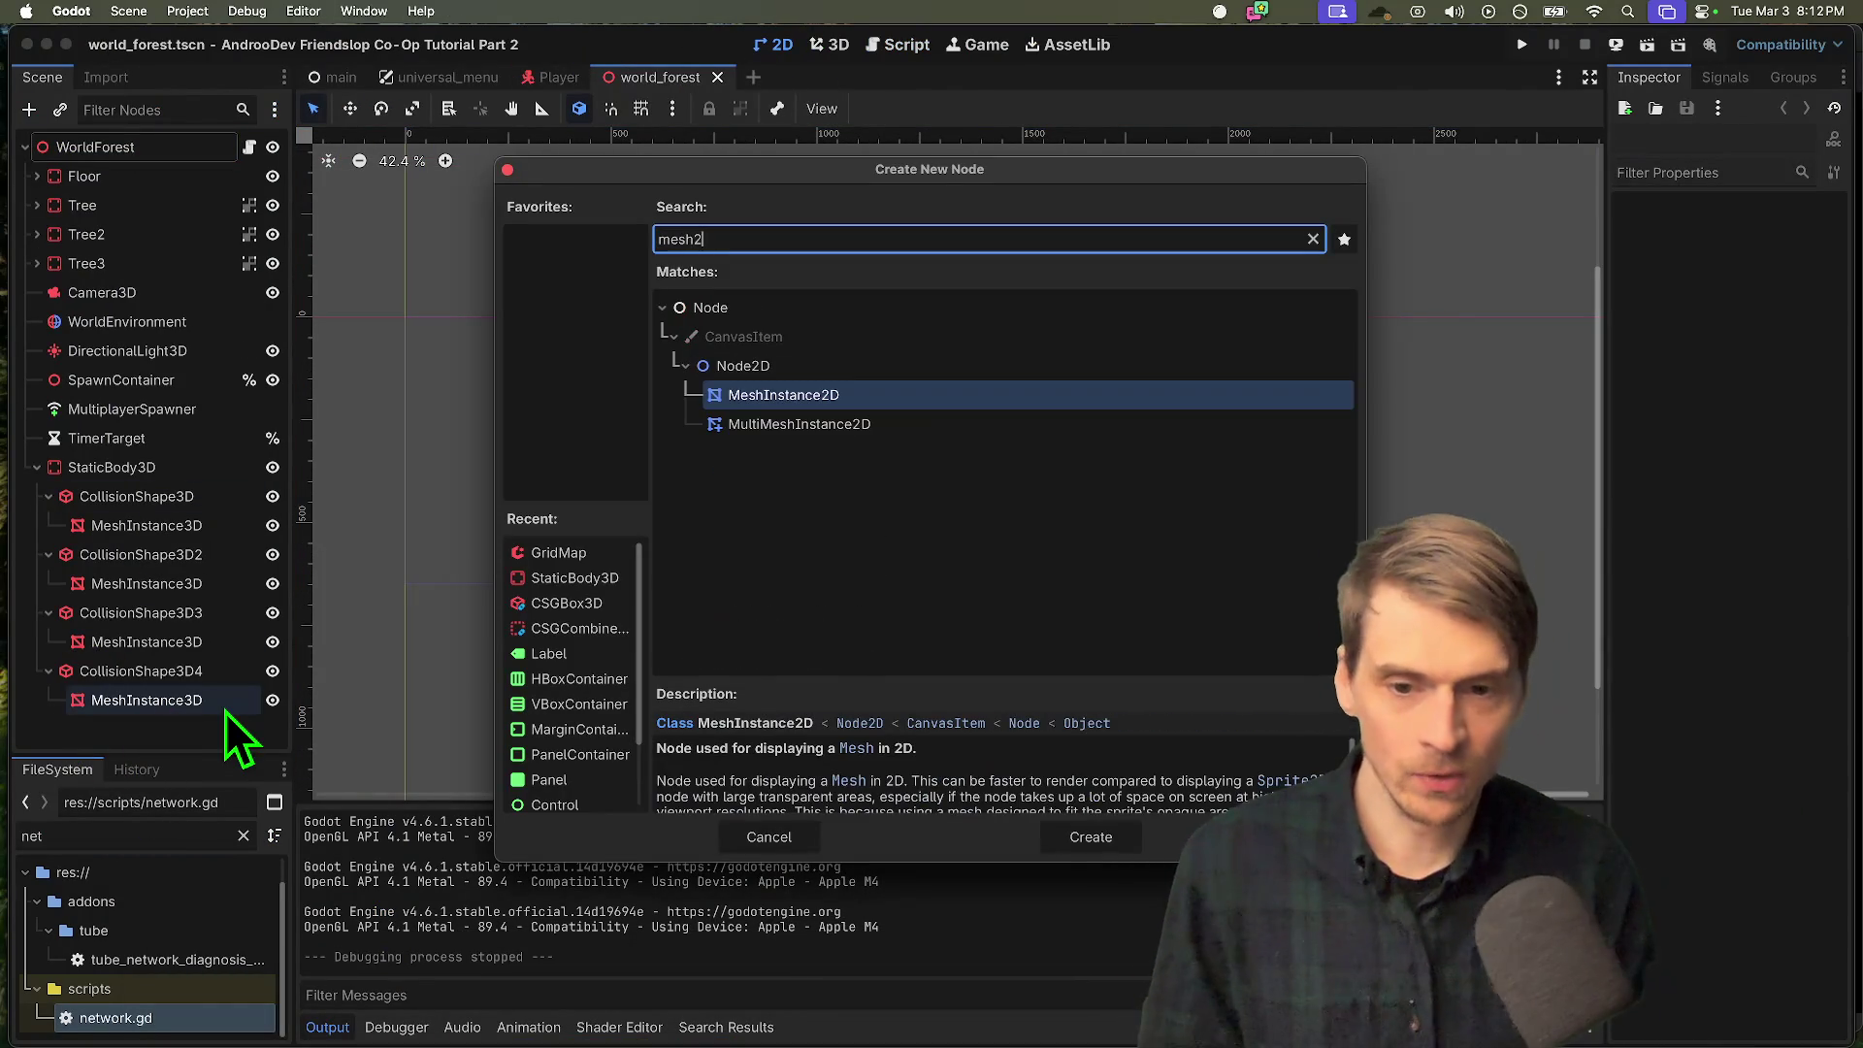
pyautogui.press('Return')
pyautogui.moveTo(725, 455); pyautogui.dragTo(1069, 583)
pyautogui.click(1789, 240)
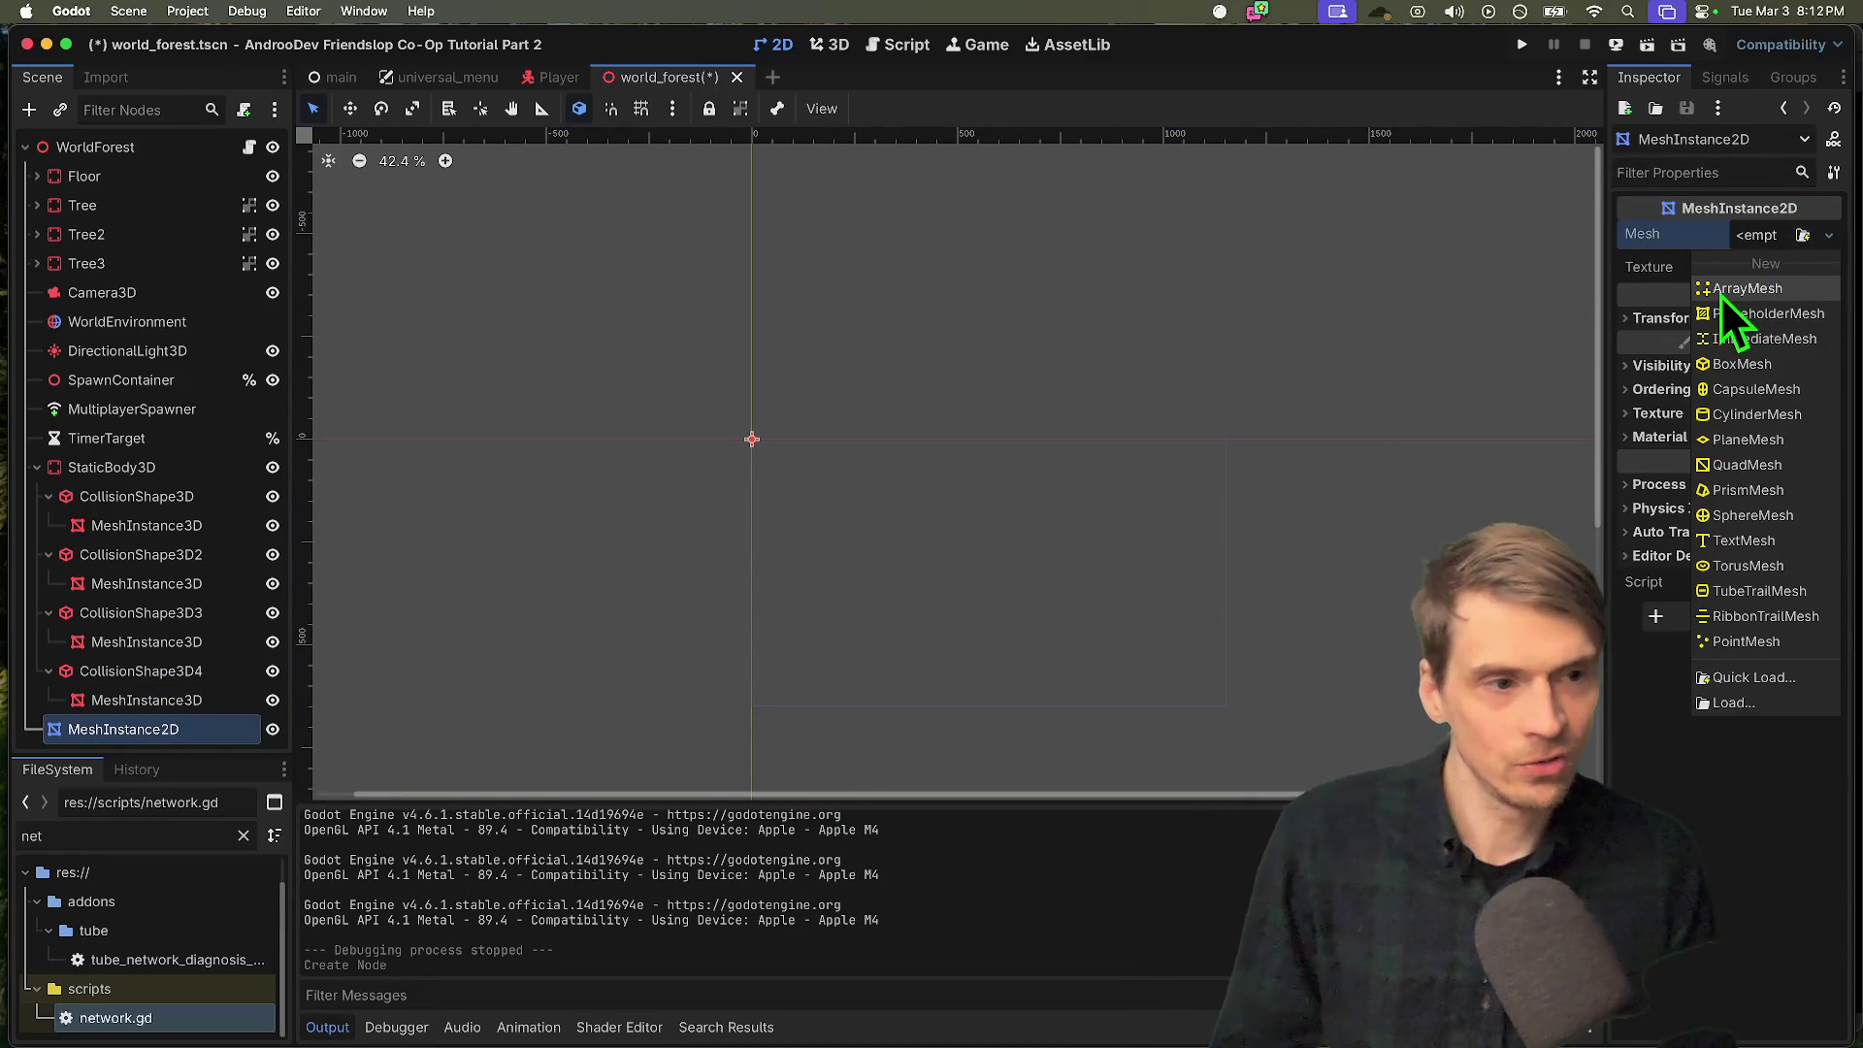
pyautogui.click(1727, 374)
pyautogui.scroll(5, 804, 408)
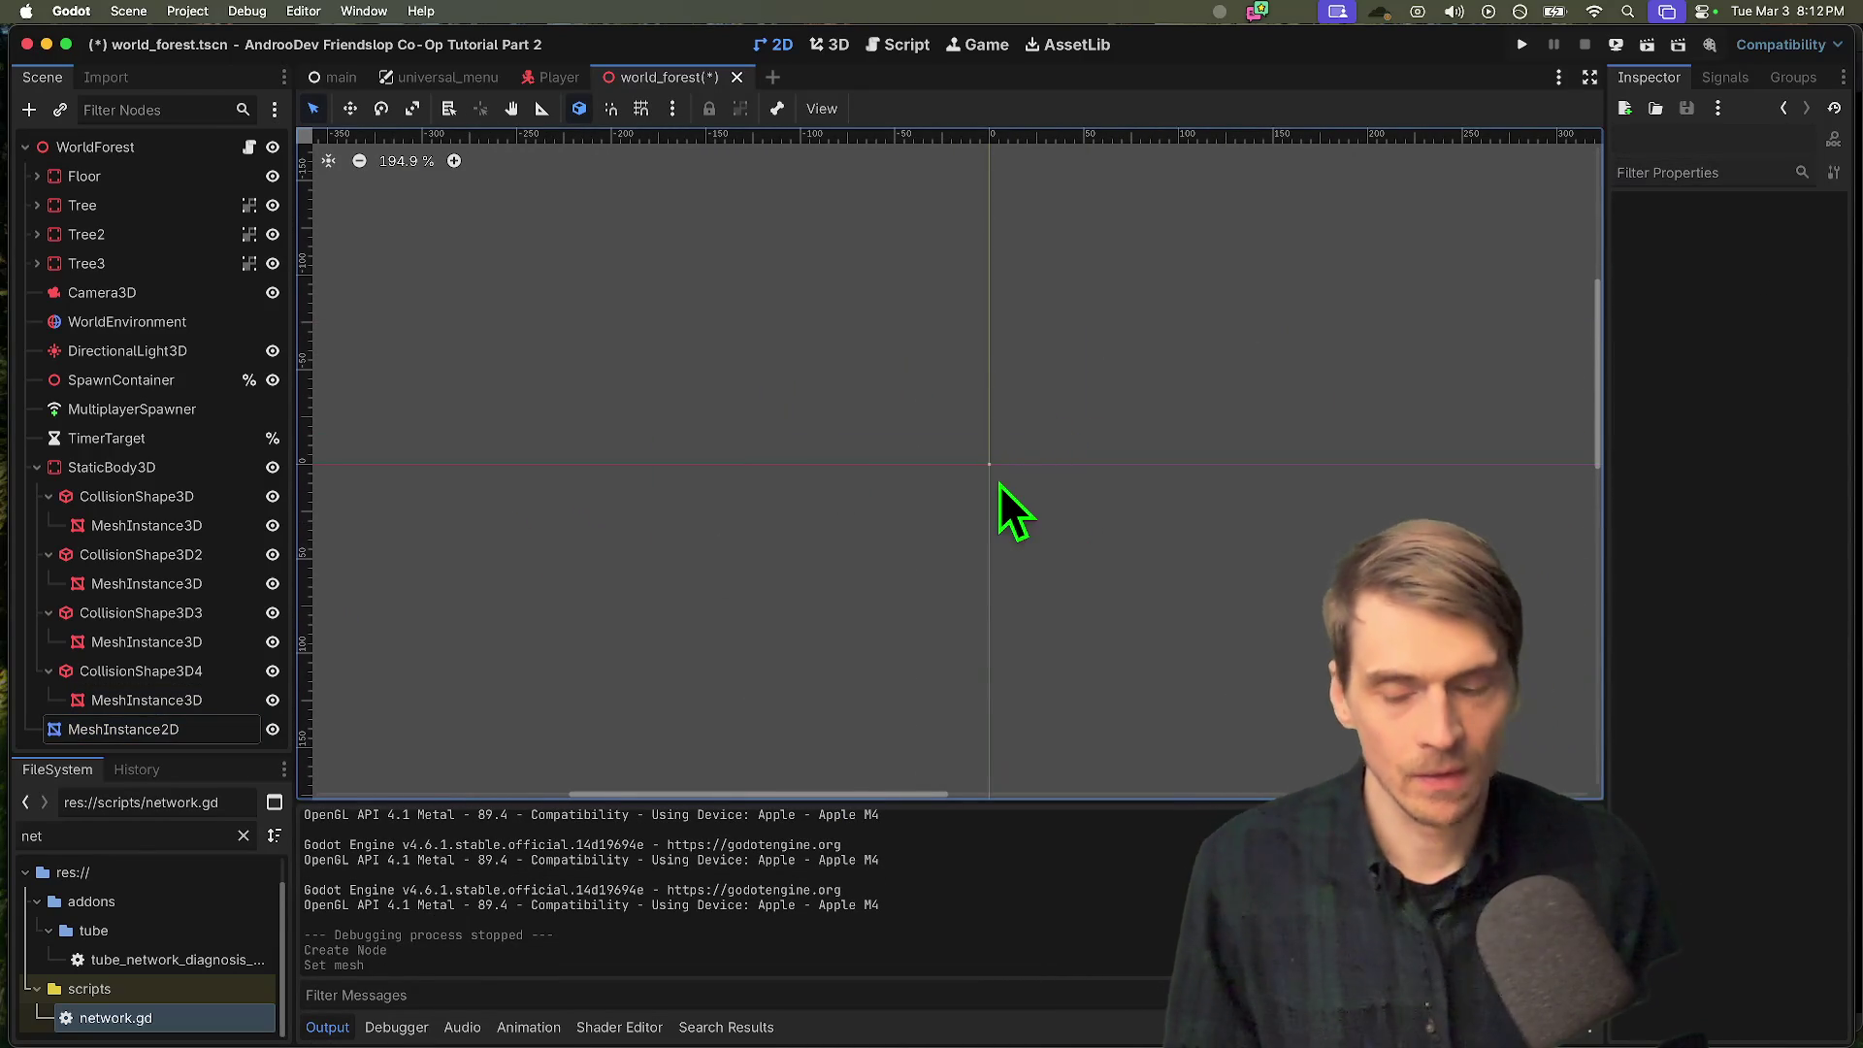
# Delete the MeshInstance2D node again.
pyautogui.click(145, 729)
pyautogui.rightClick(150, 730)
pyautogui.click(442, 1015)
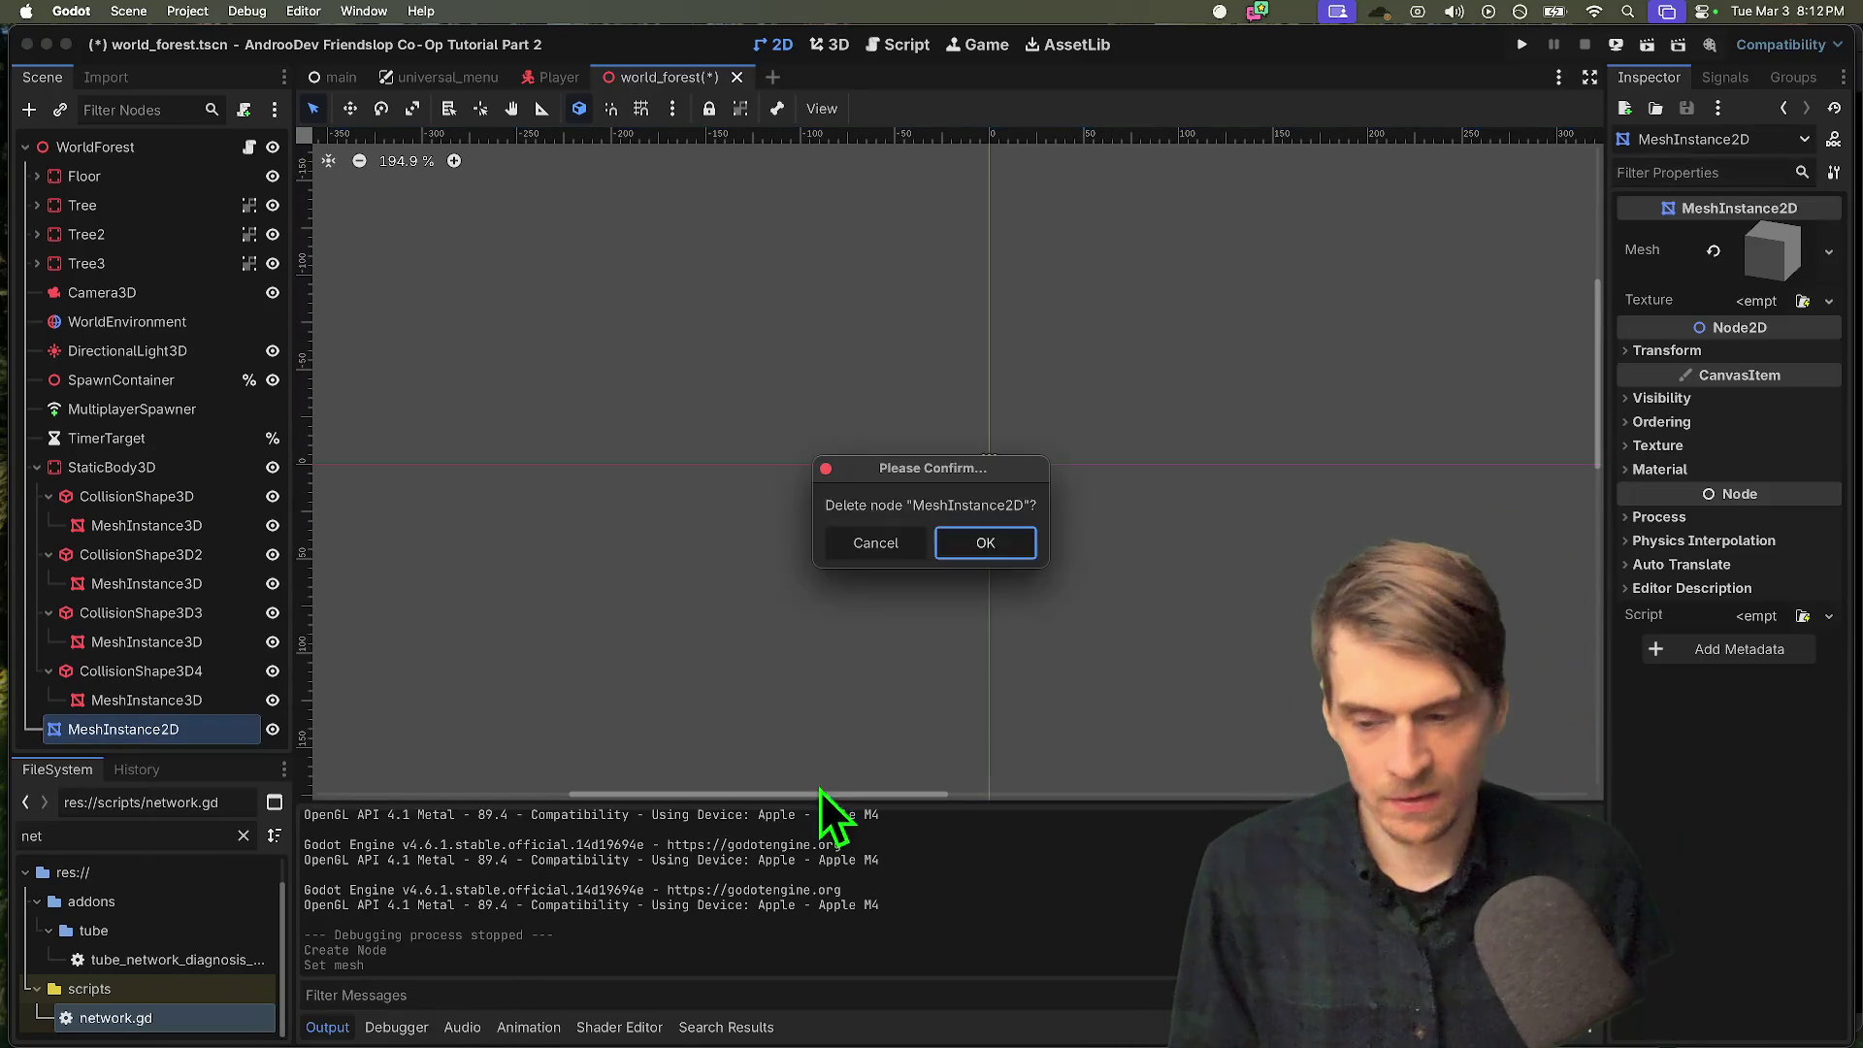
pyautogui.click(1012, 544)
# Search the add-node dialog for CharacterBody types, cancel without creating, and switch to the browser.
pyautogui.hotkey('ctrl', 'a')
pyautogui.write('mesh3')
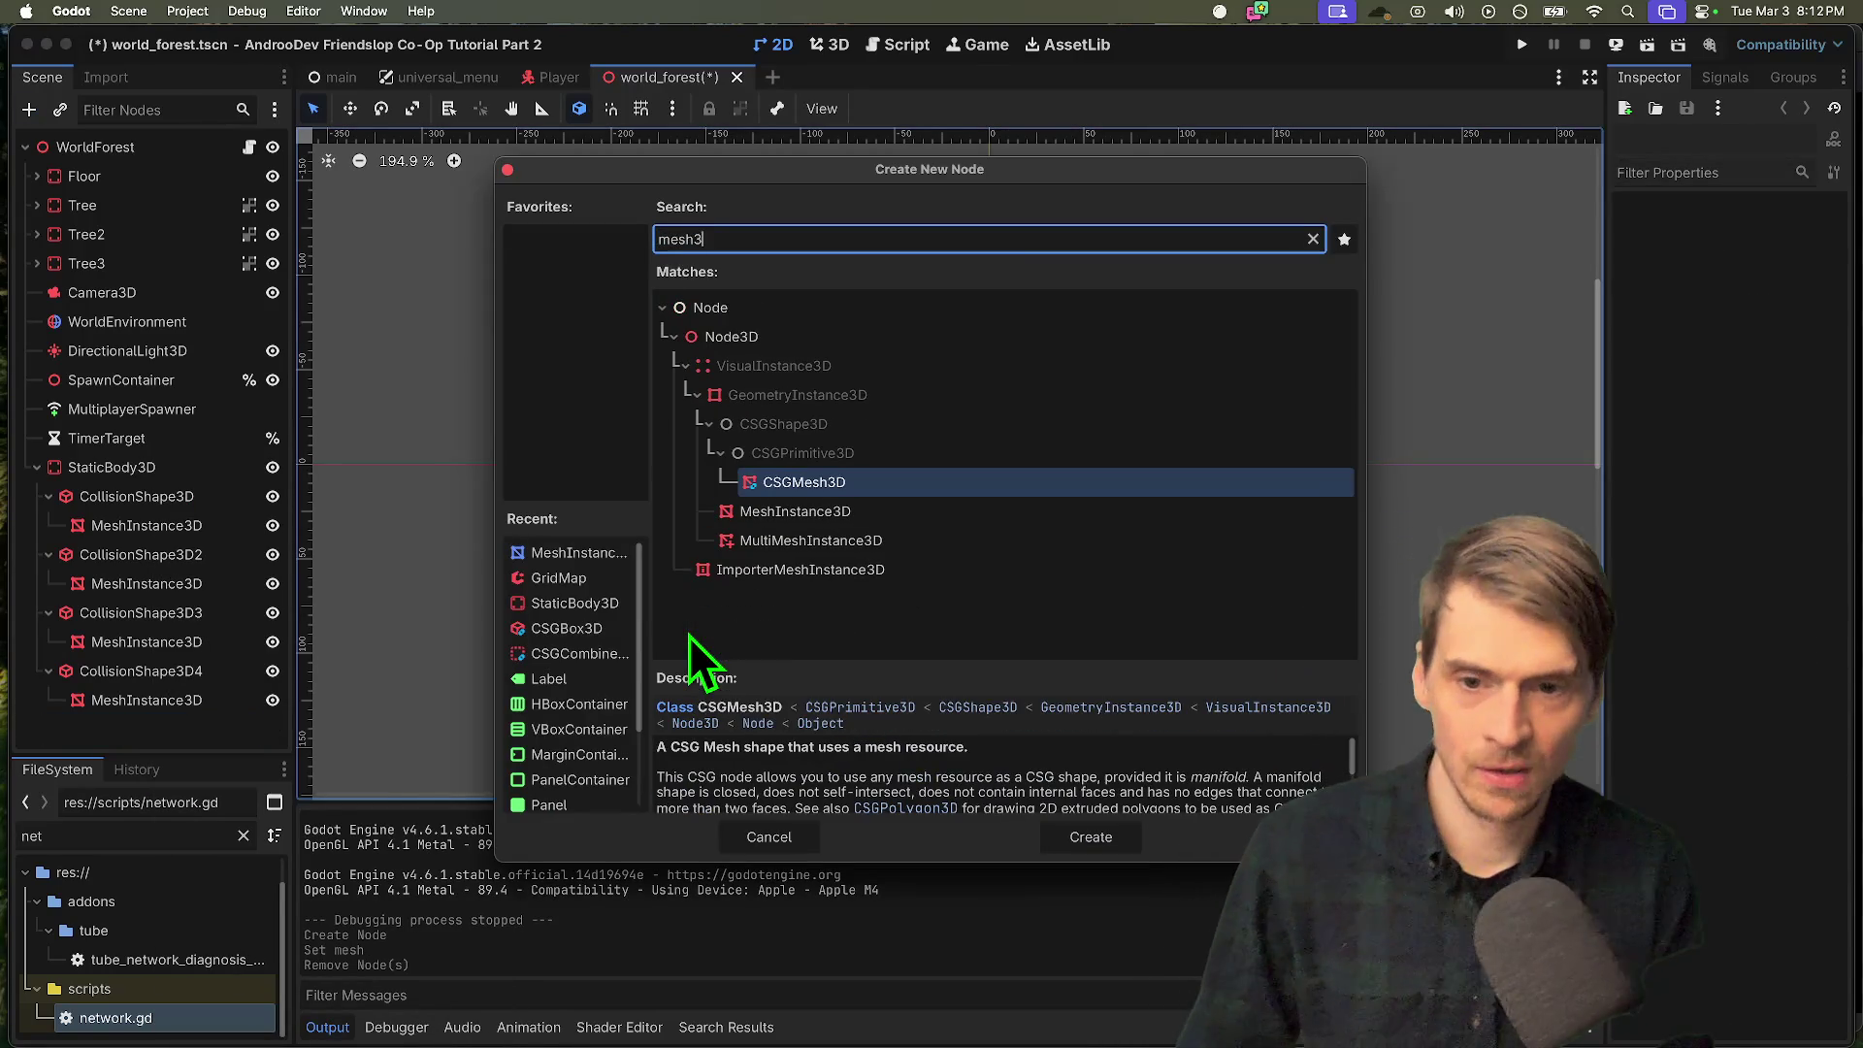
pyautogui.hotkey('ctrl', 'a')
pyautogui.write('characb')
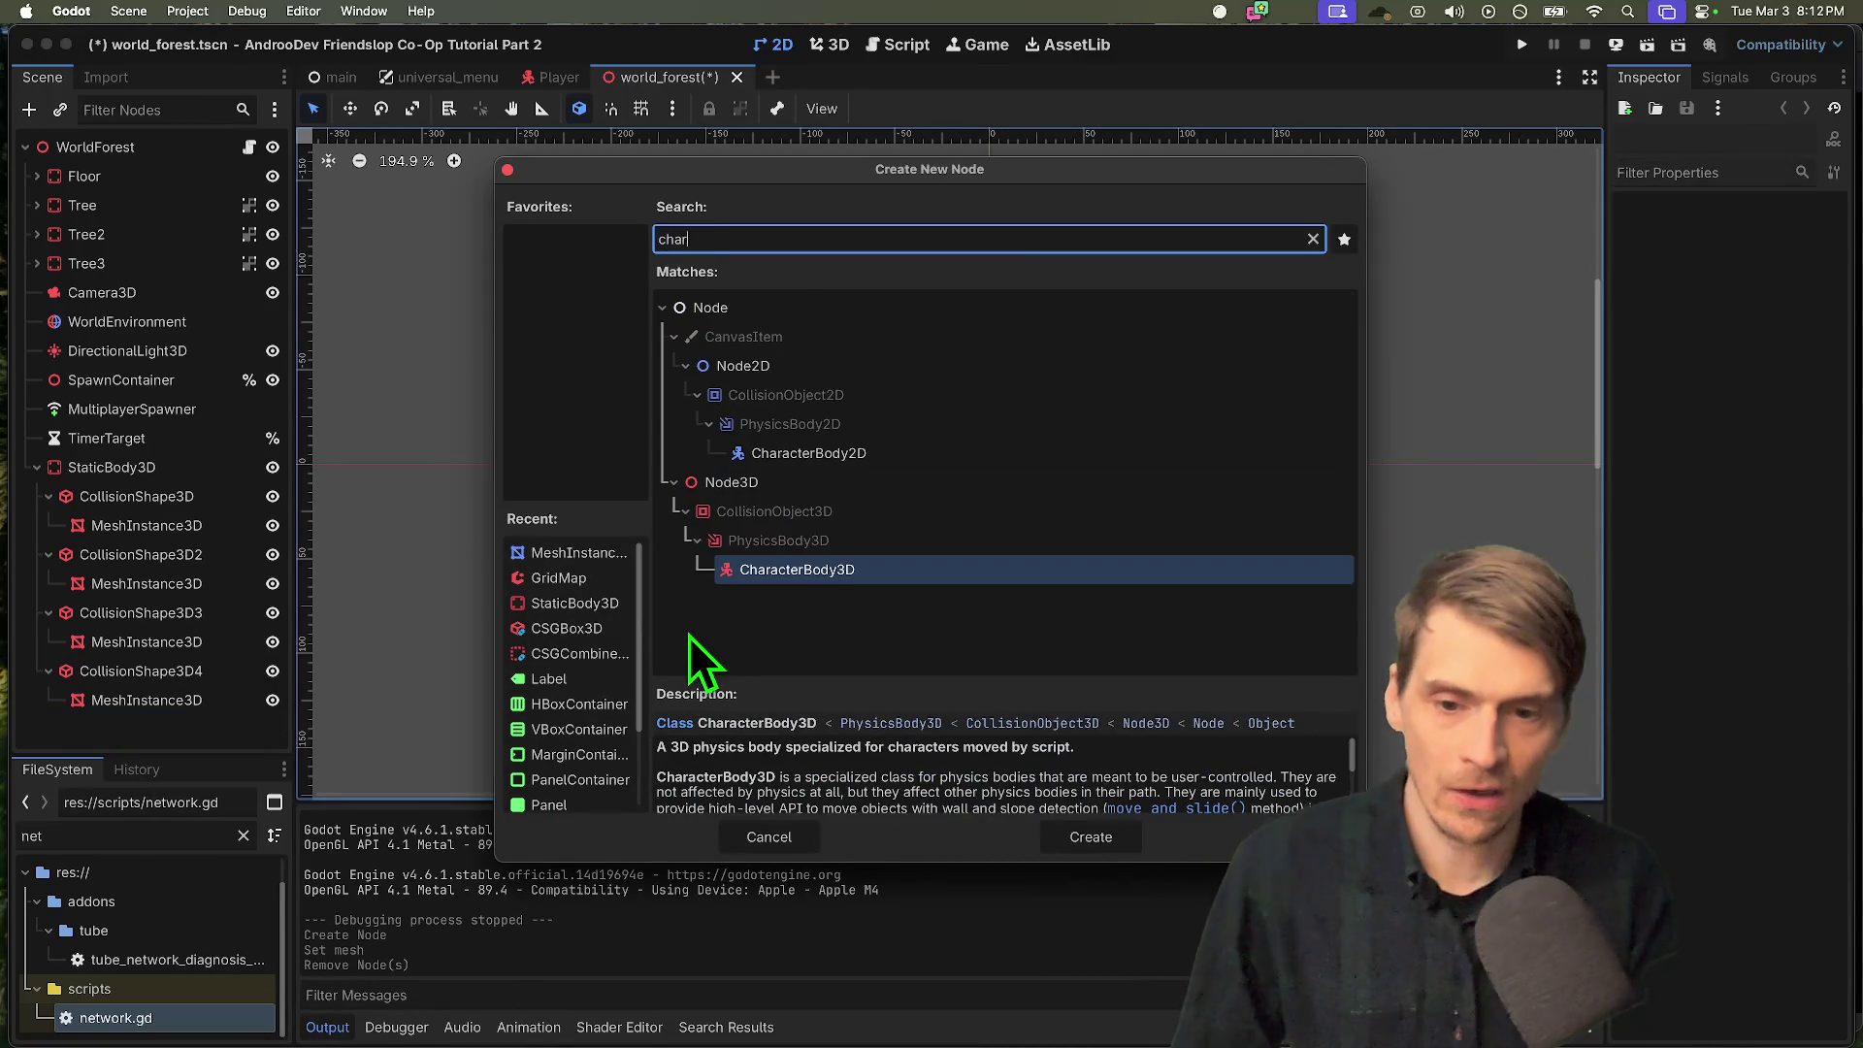
pyautogui.write('o')
pyautogui.press('Up')
pyautogui.press('Up')
pyautogui.press('Up')
pyautogui.press('Down')
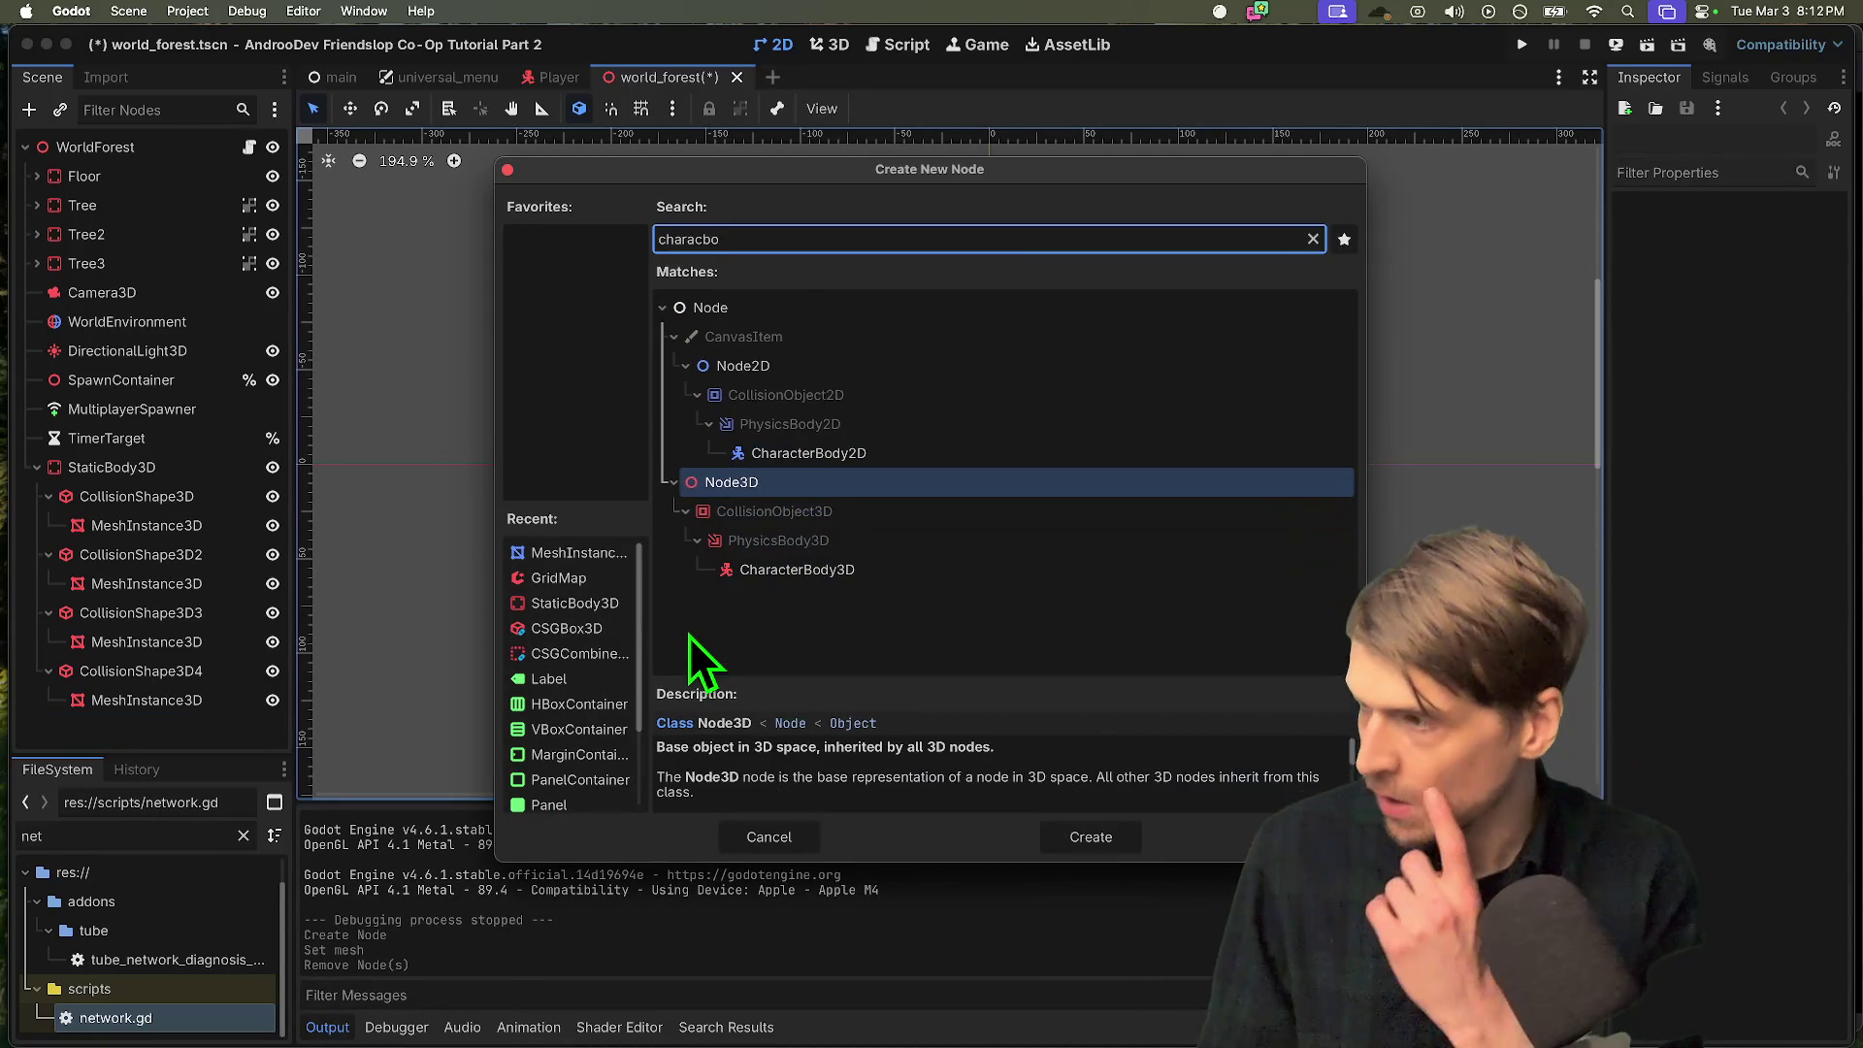
pyautogui.press('Down')
pyautogui.press('Down')
pyautogui.press('Down')
pyautogui.press('Escape')
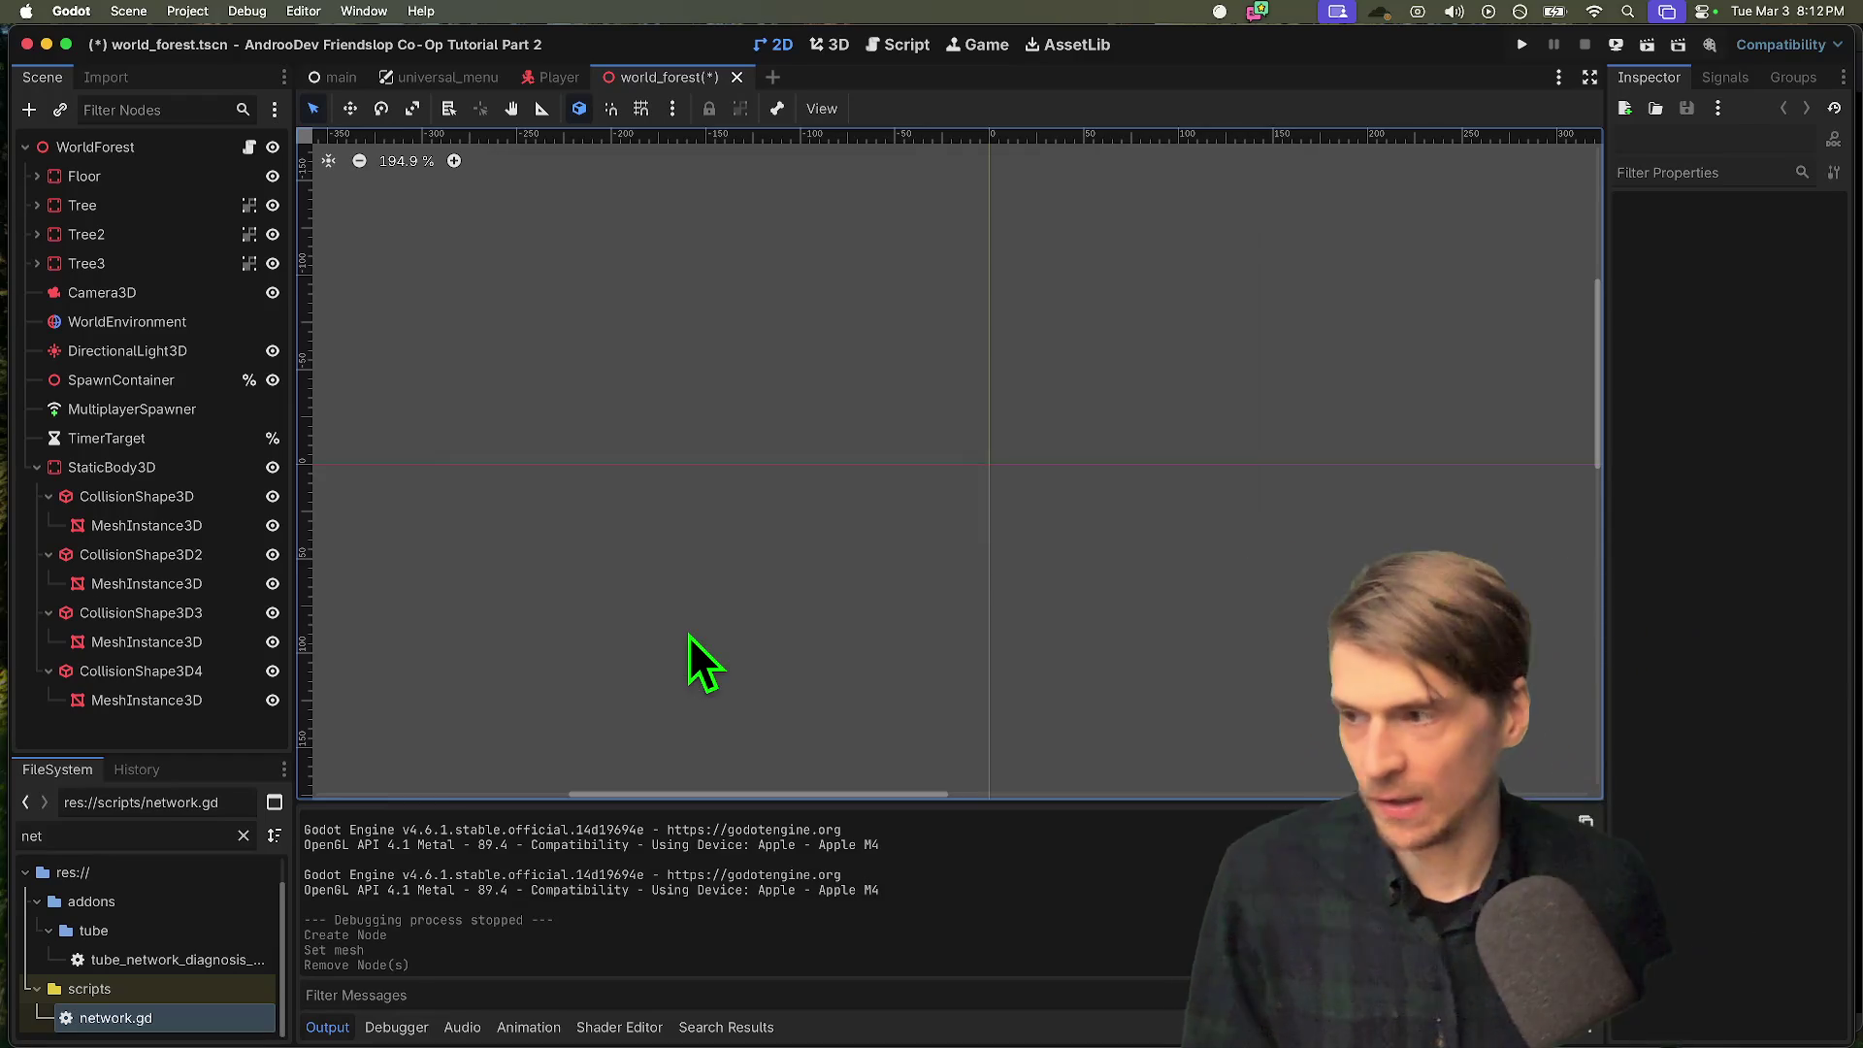
pyautogui.press('super+Tab')
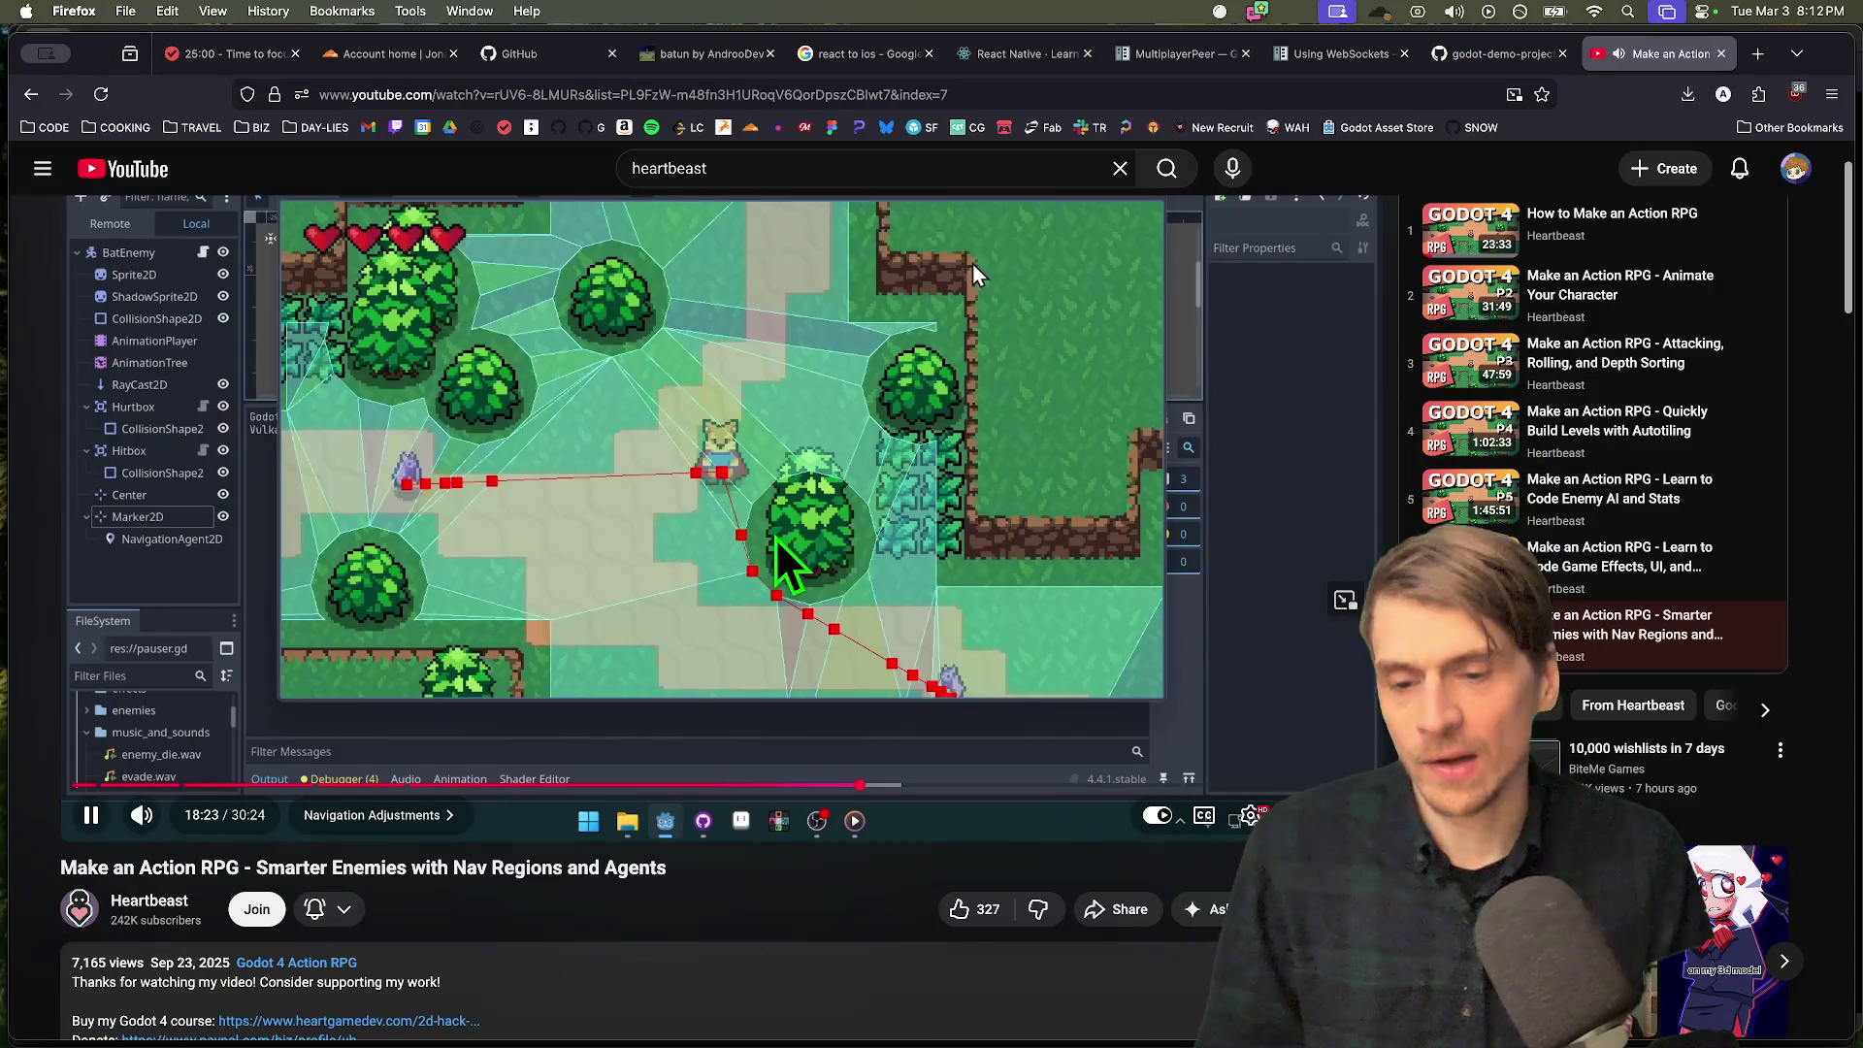
# Close the YouTube video tabs and the godot-demo-projects tab, then start a new tab.
pyautogui.click(802, 503)
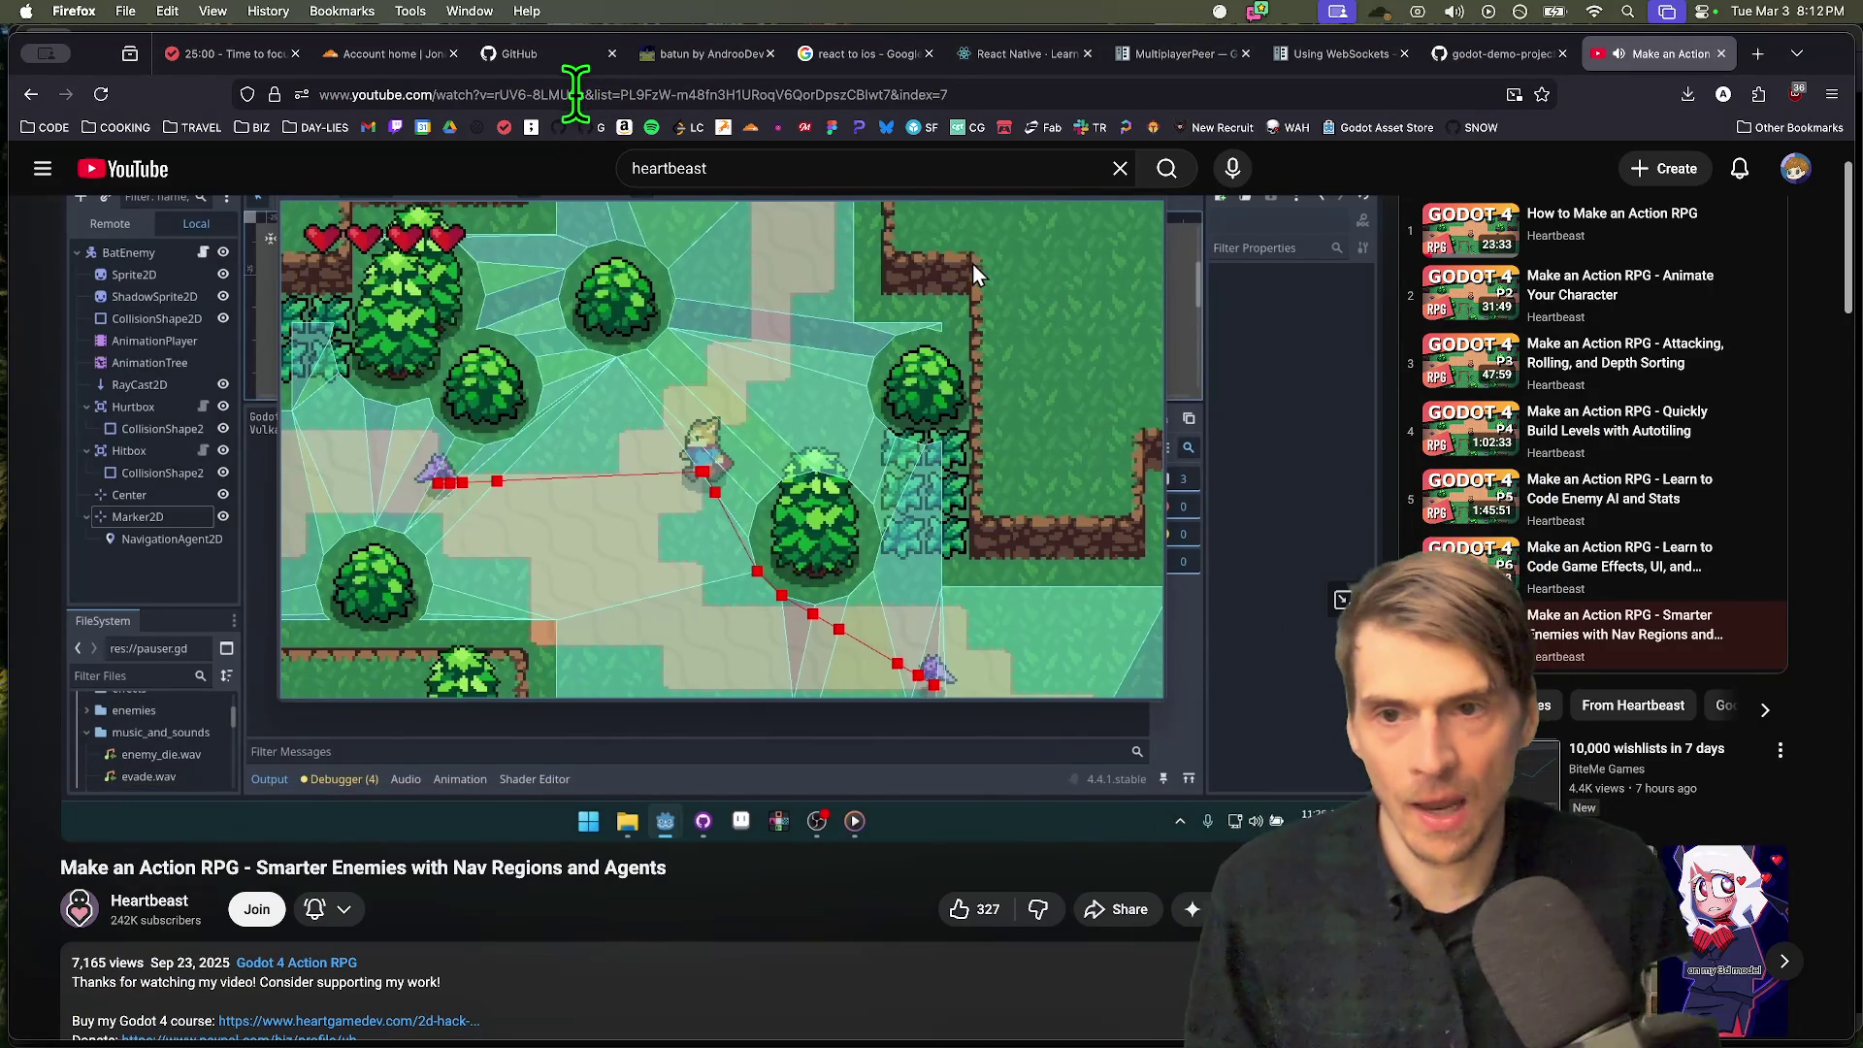
pyautogui.doubleClick(570, 94)
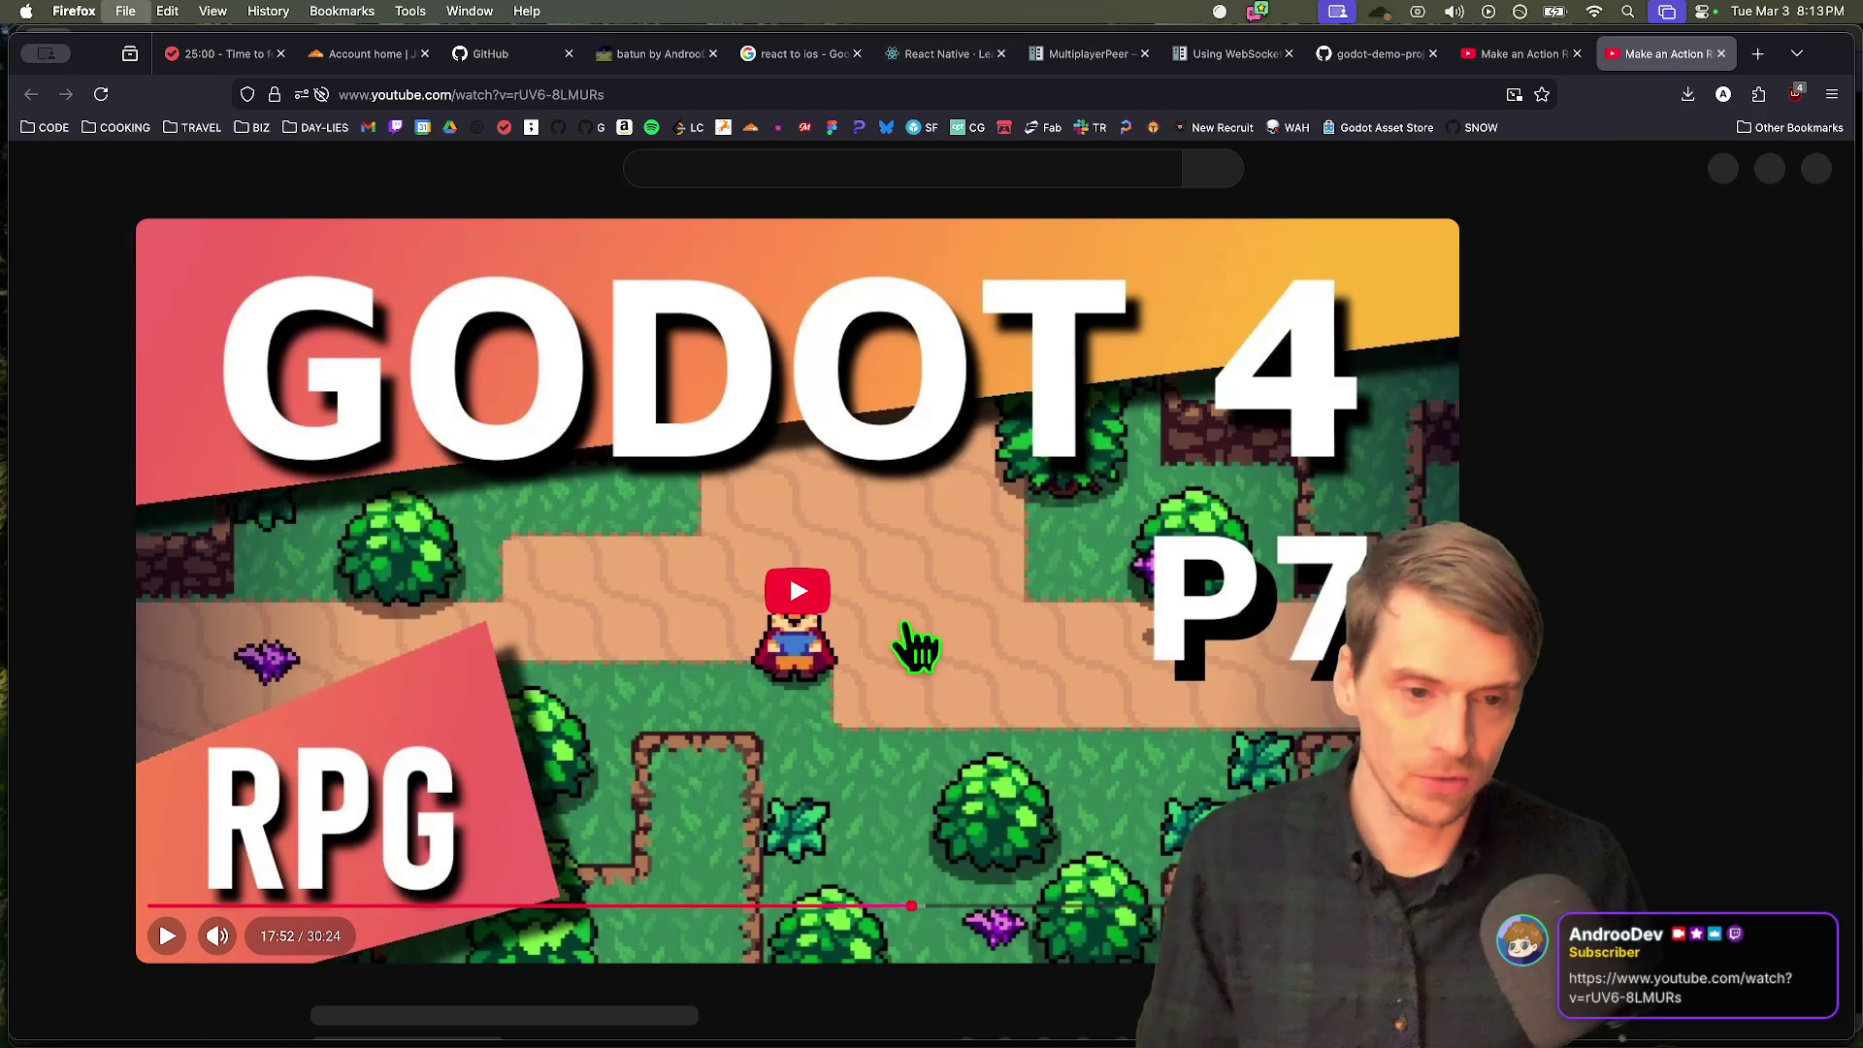
pyautogui.press('super+w')
pyautogui.press('super+w')
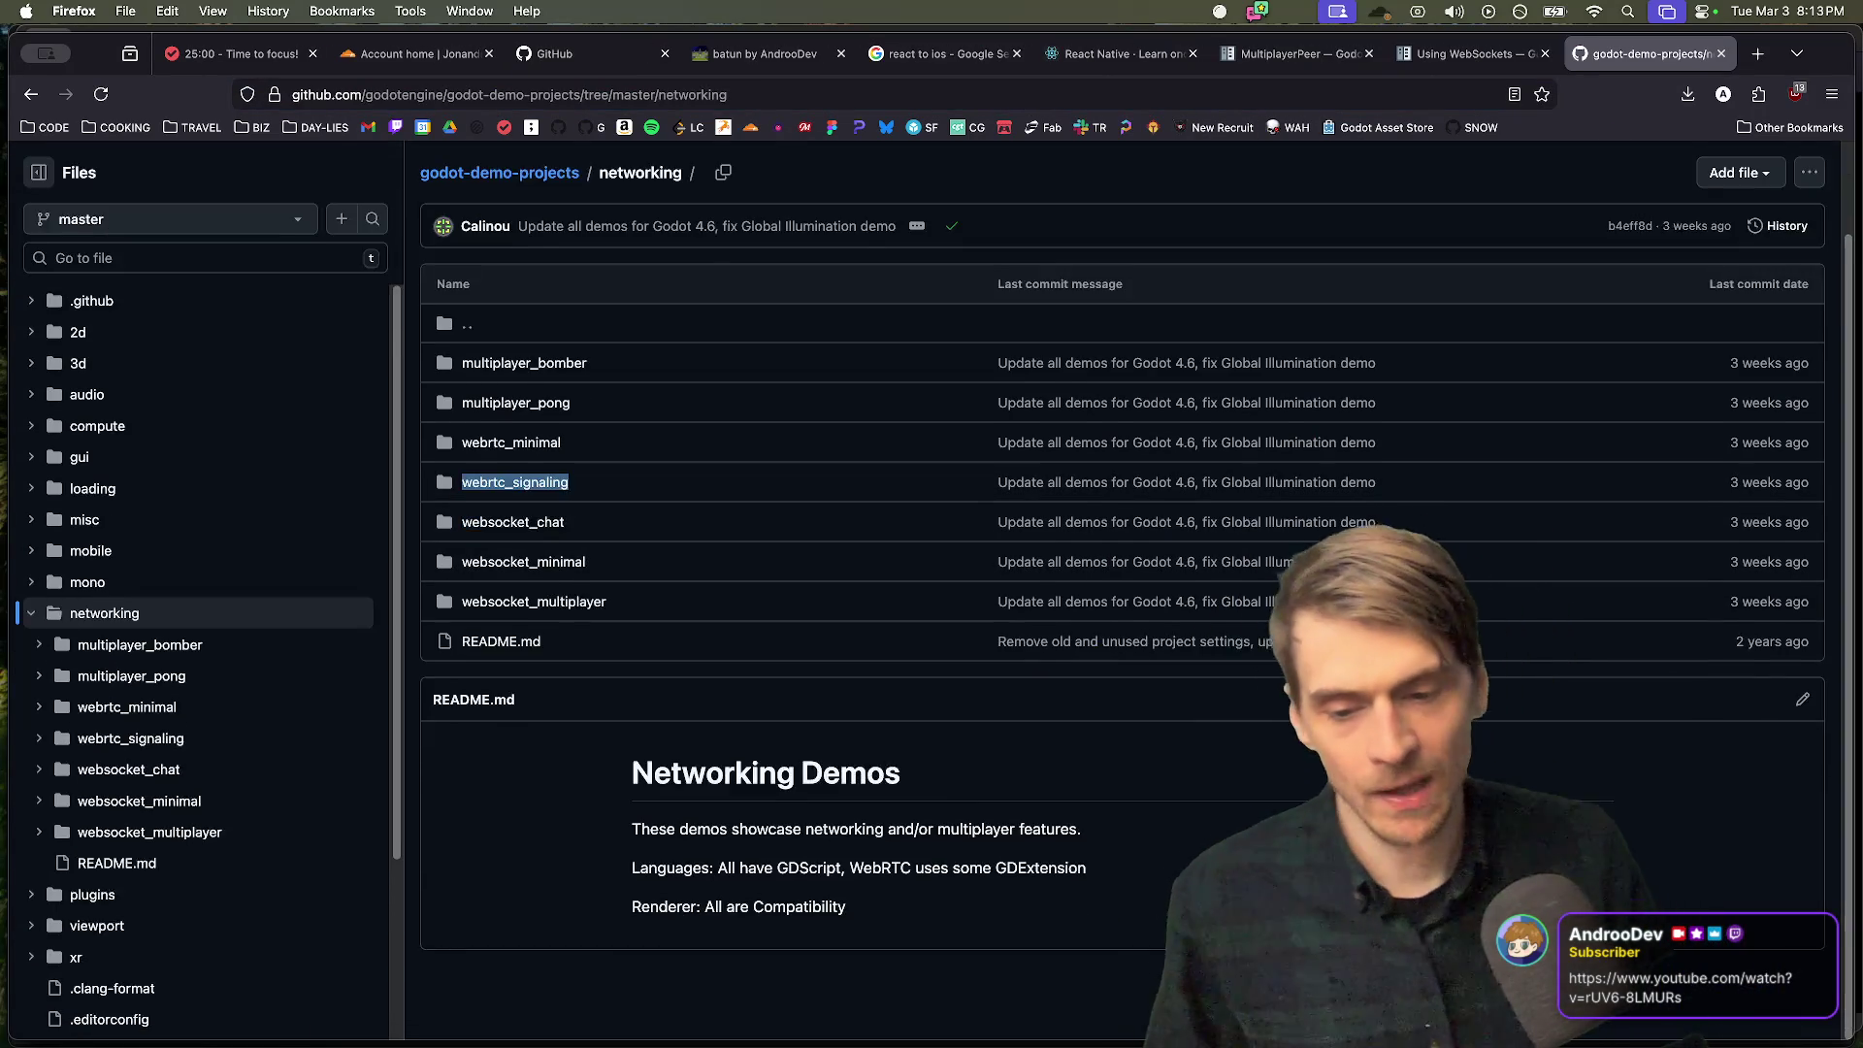
pyautogui.press('super+w')
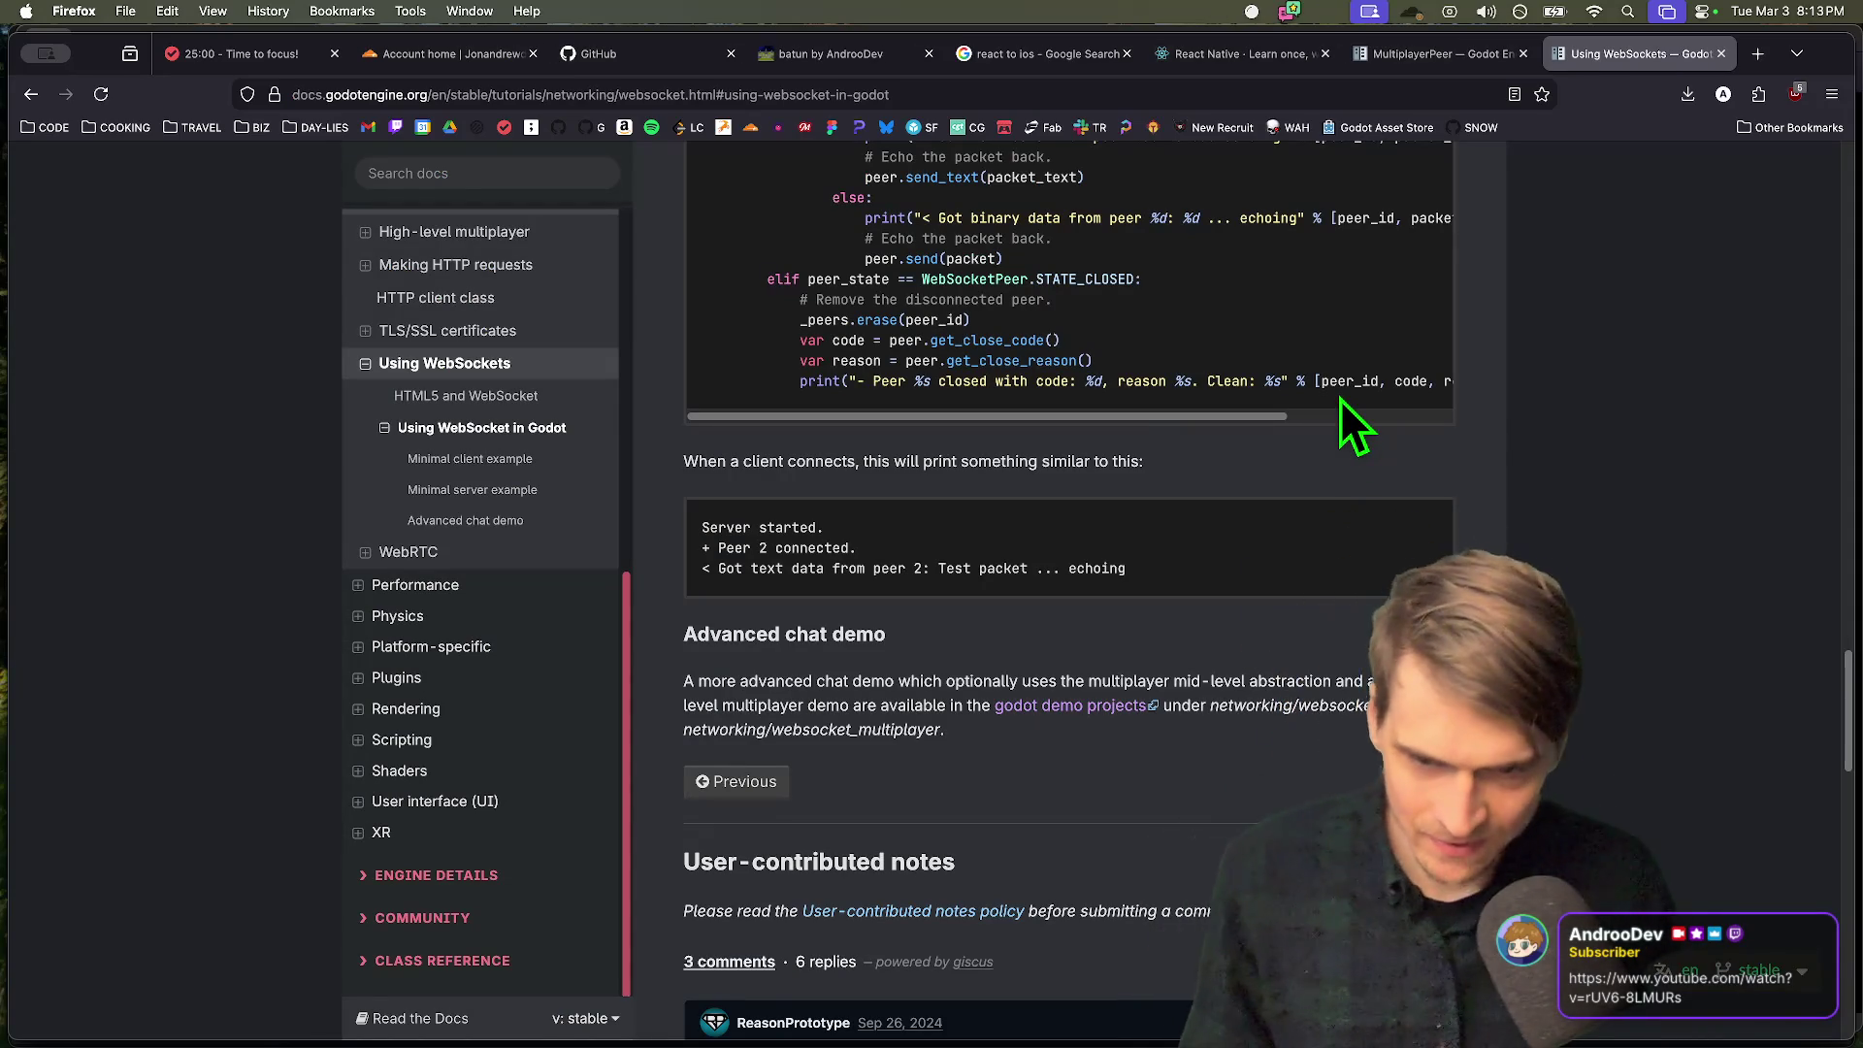
pyautogui.press('super+t')
# Type 'brackeys' in the address bar and open the Brackeys YouTube channel suggestion.
pyautogui.write('brek')
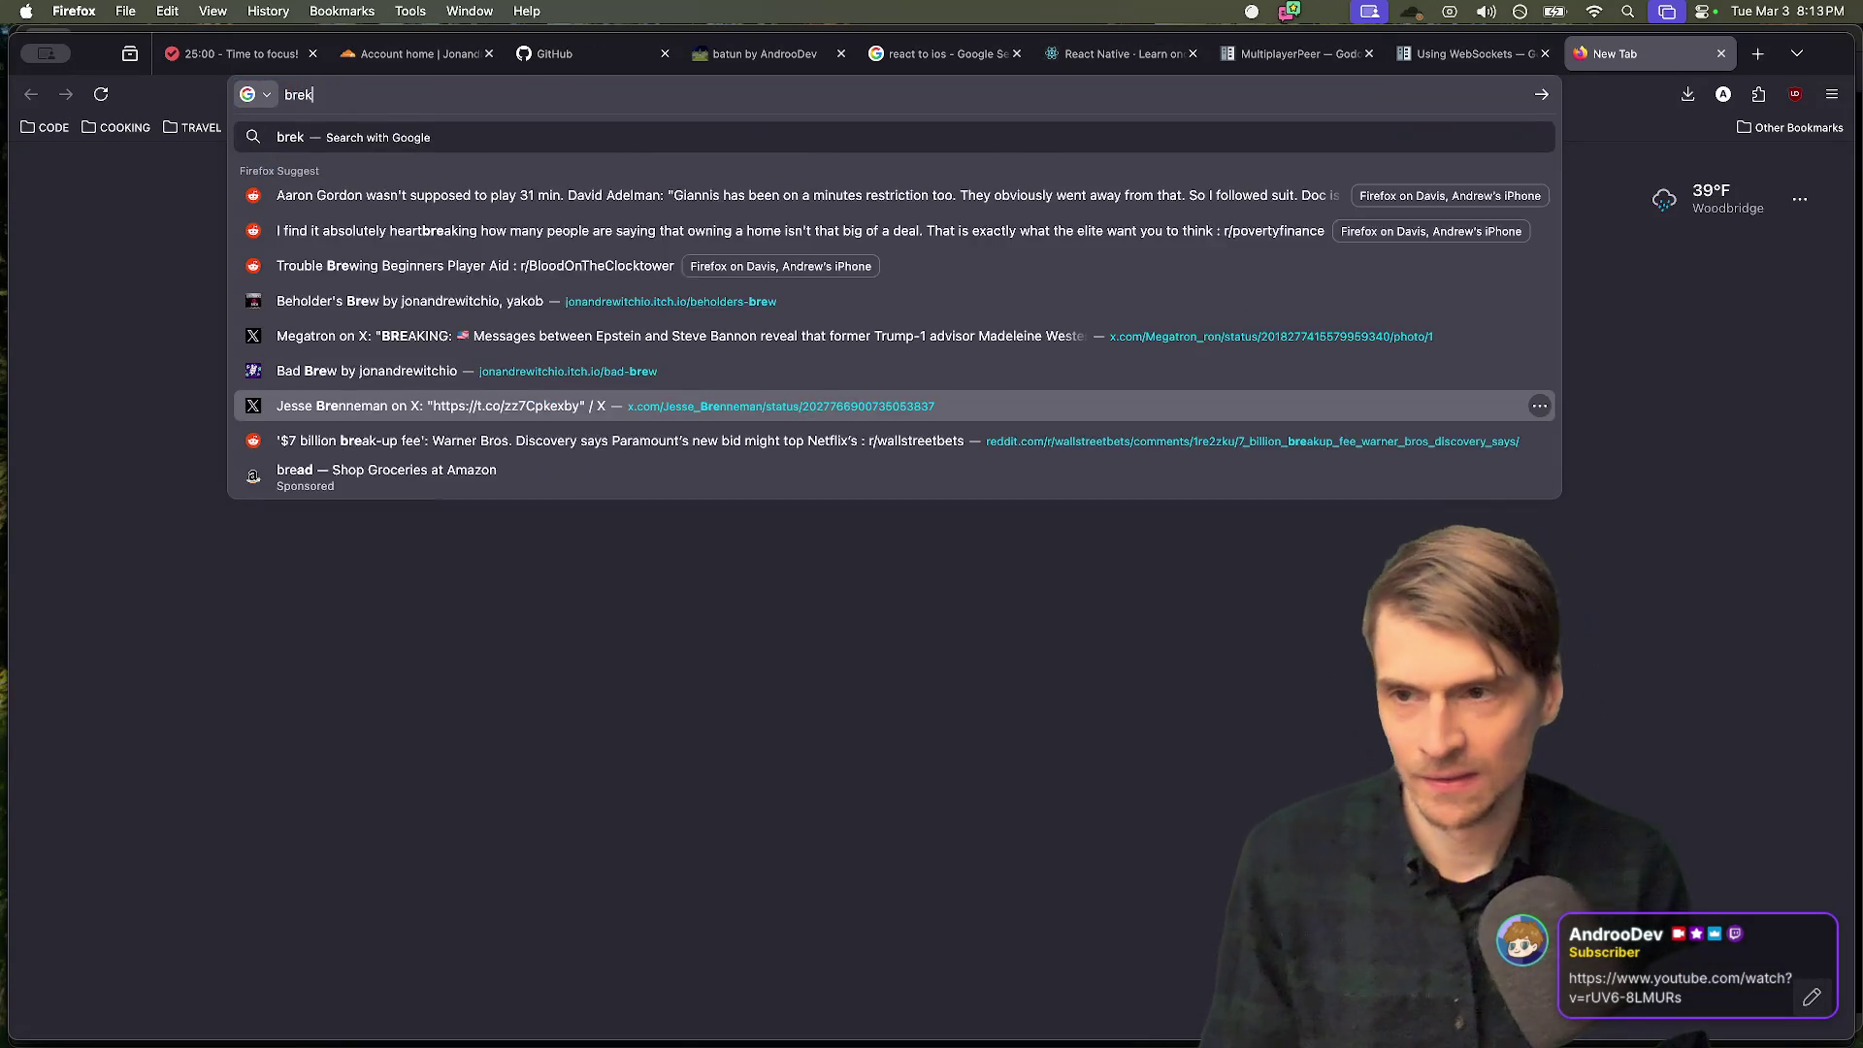
pyautogui.press('BackSpace')
pyautogui.press('BackSpace')
pyautogui.write('ackeys')
pyautogui.press('Down')
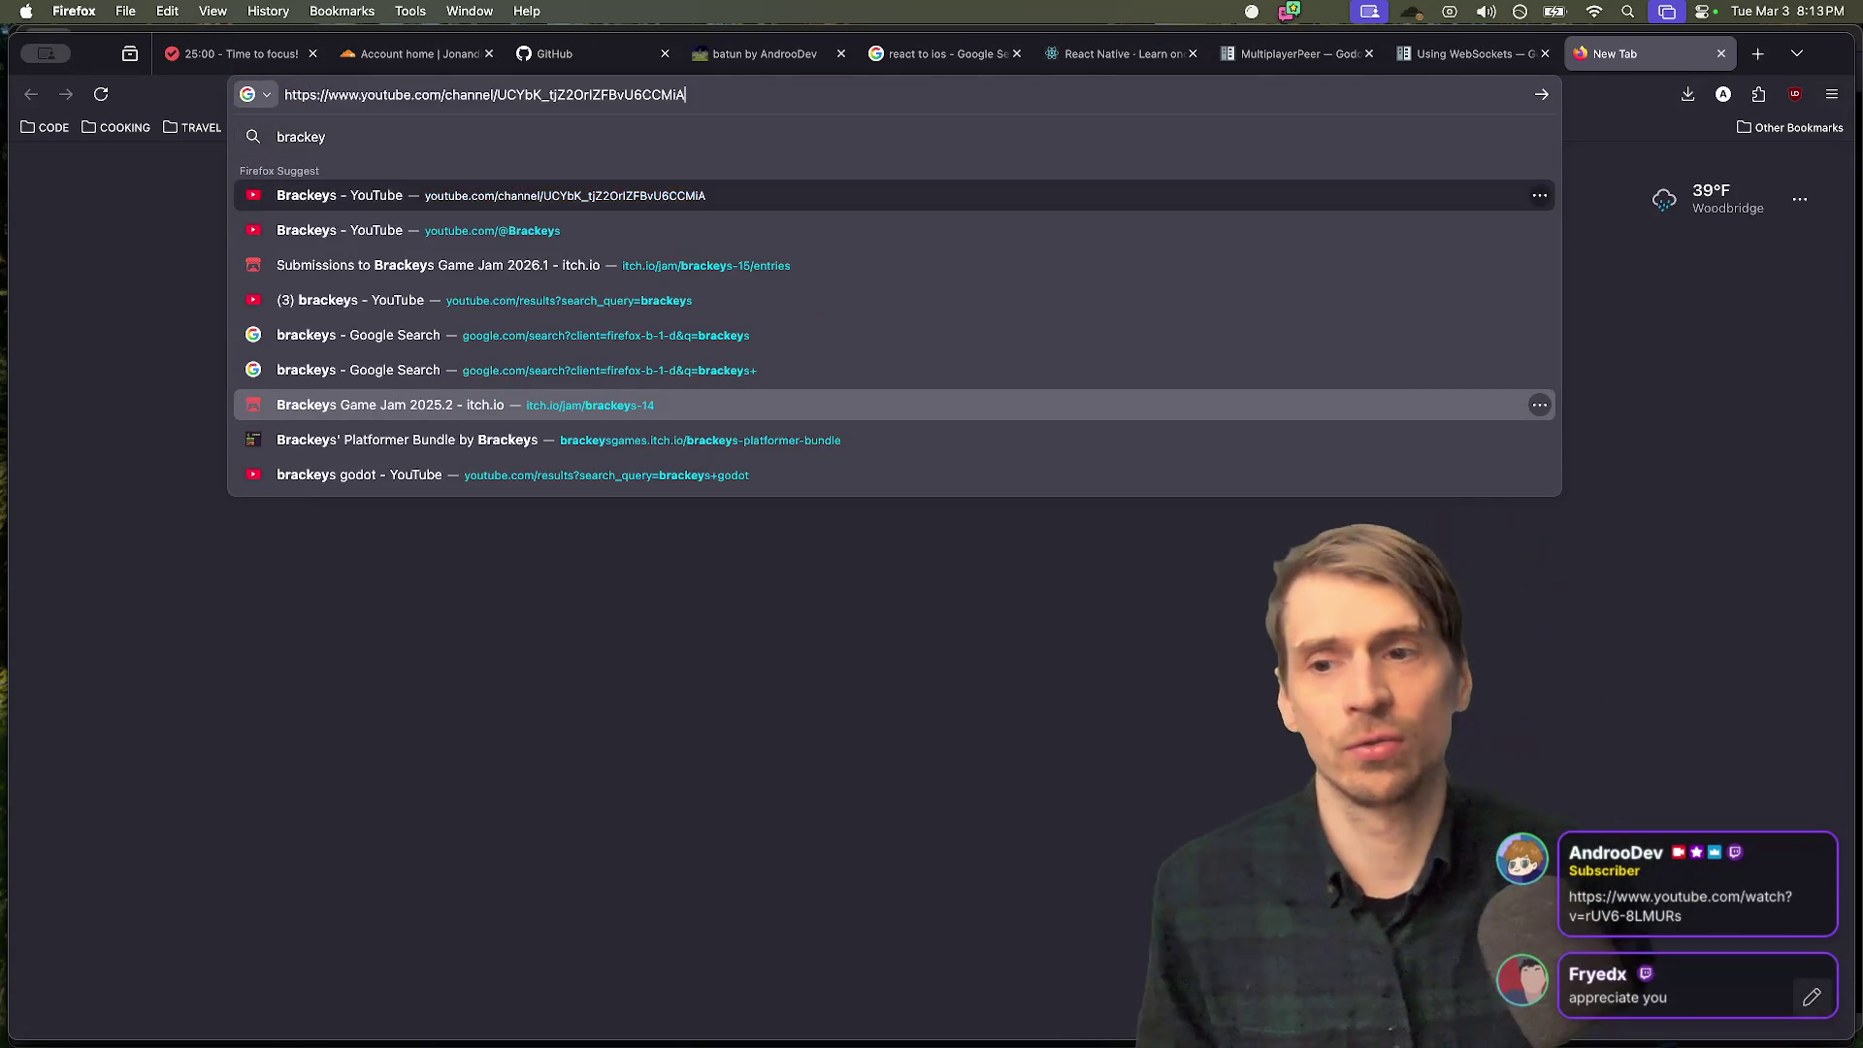
pyautogui.press('Return')
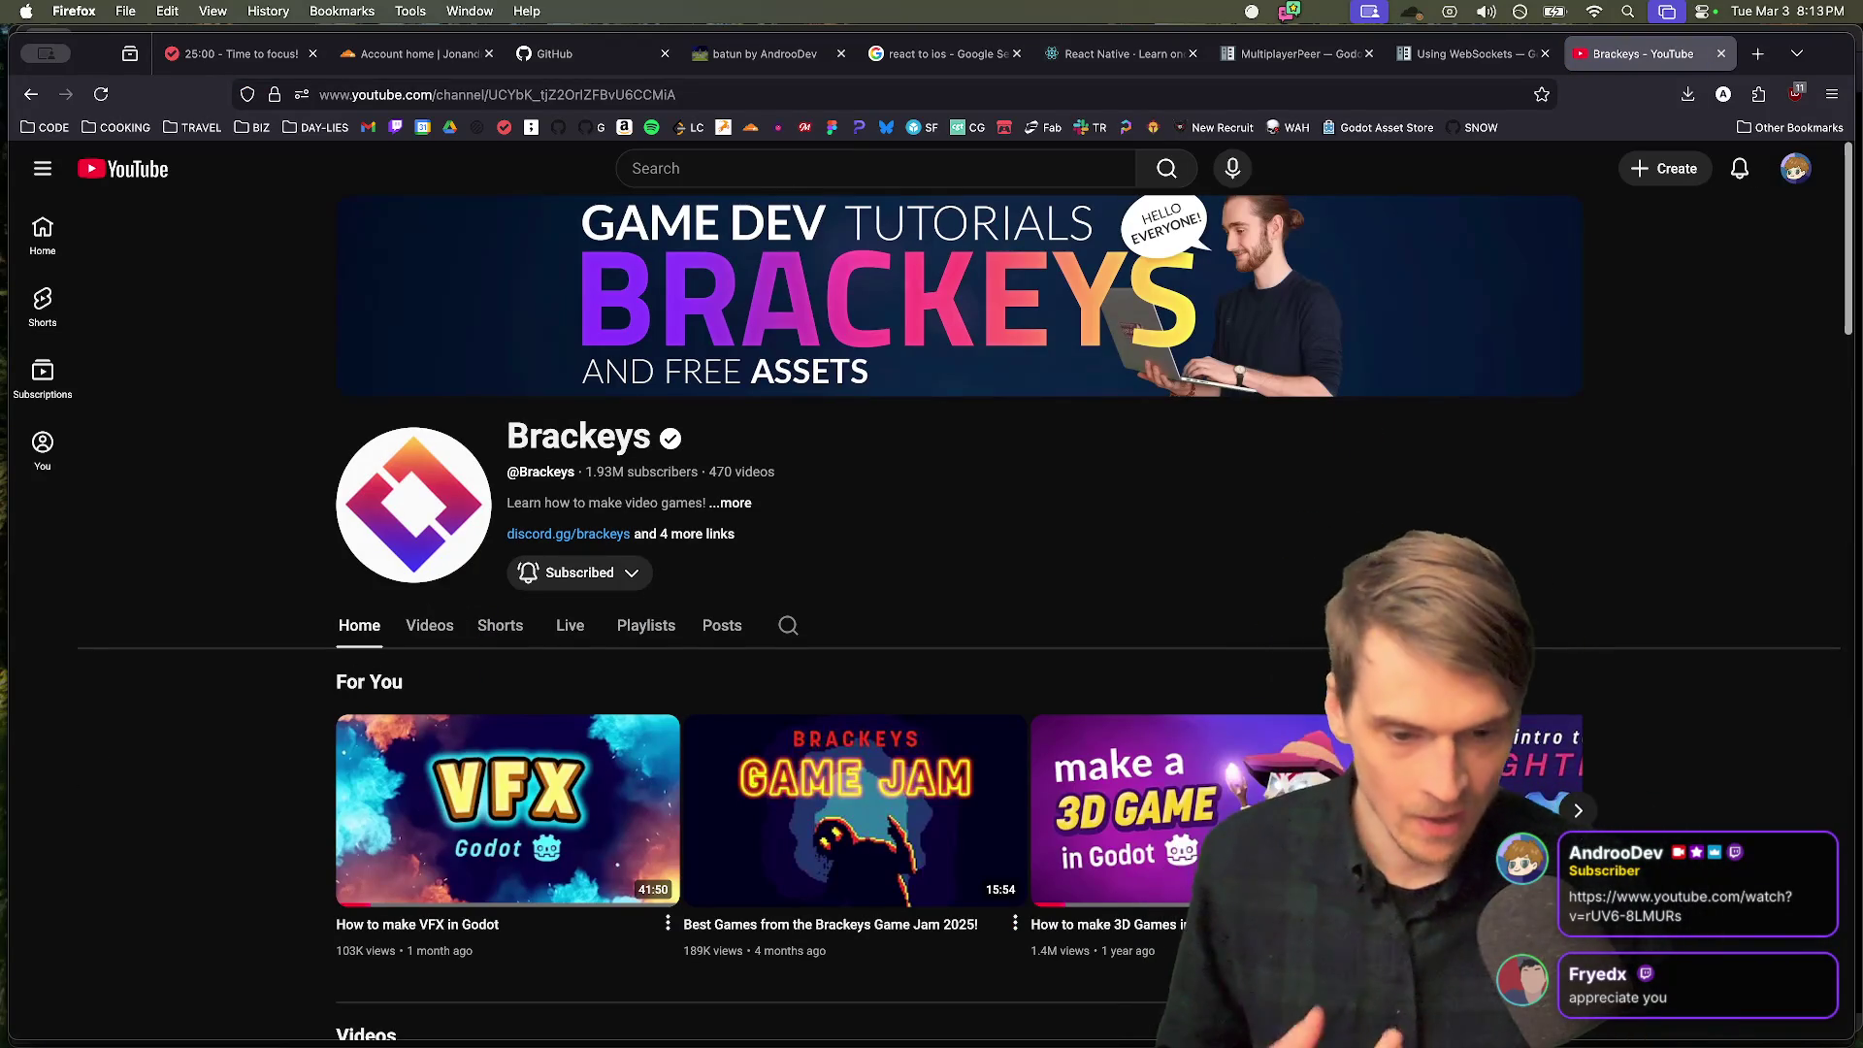
# Browse the For You carousel and the channel's Videos list, then close the tab.
pyautogui.scroll(-2, 1331, 479)
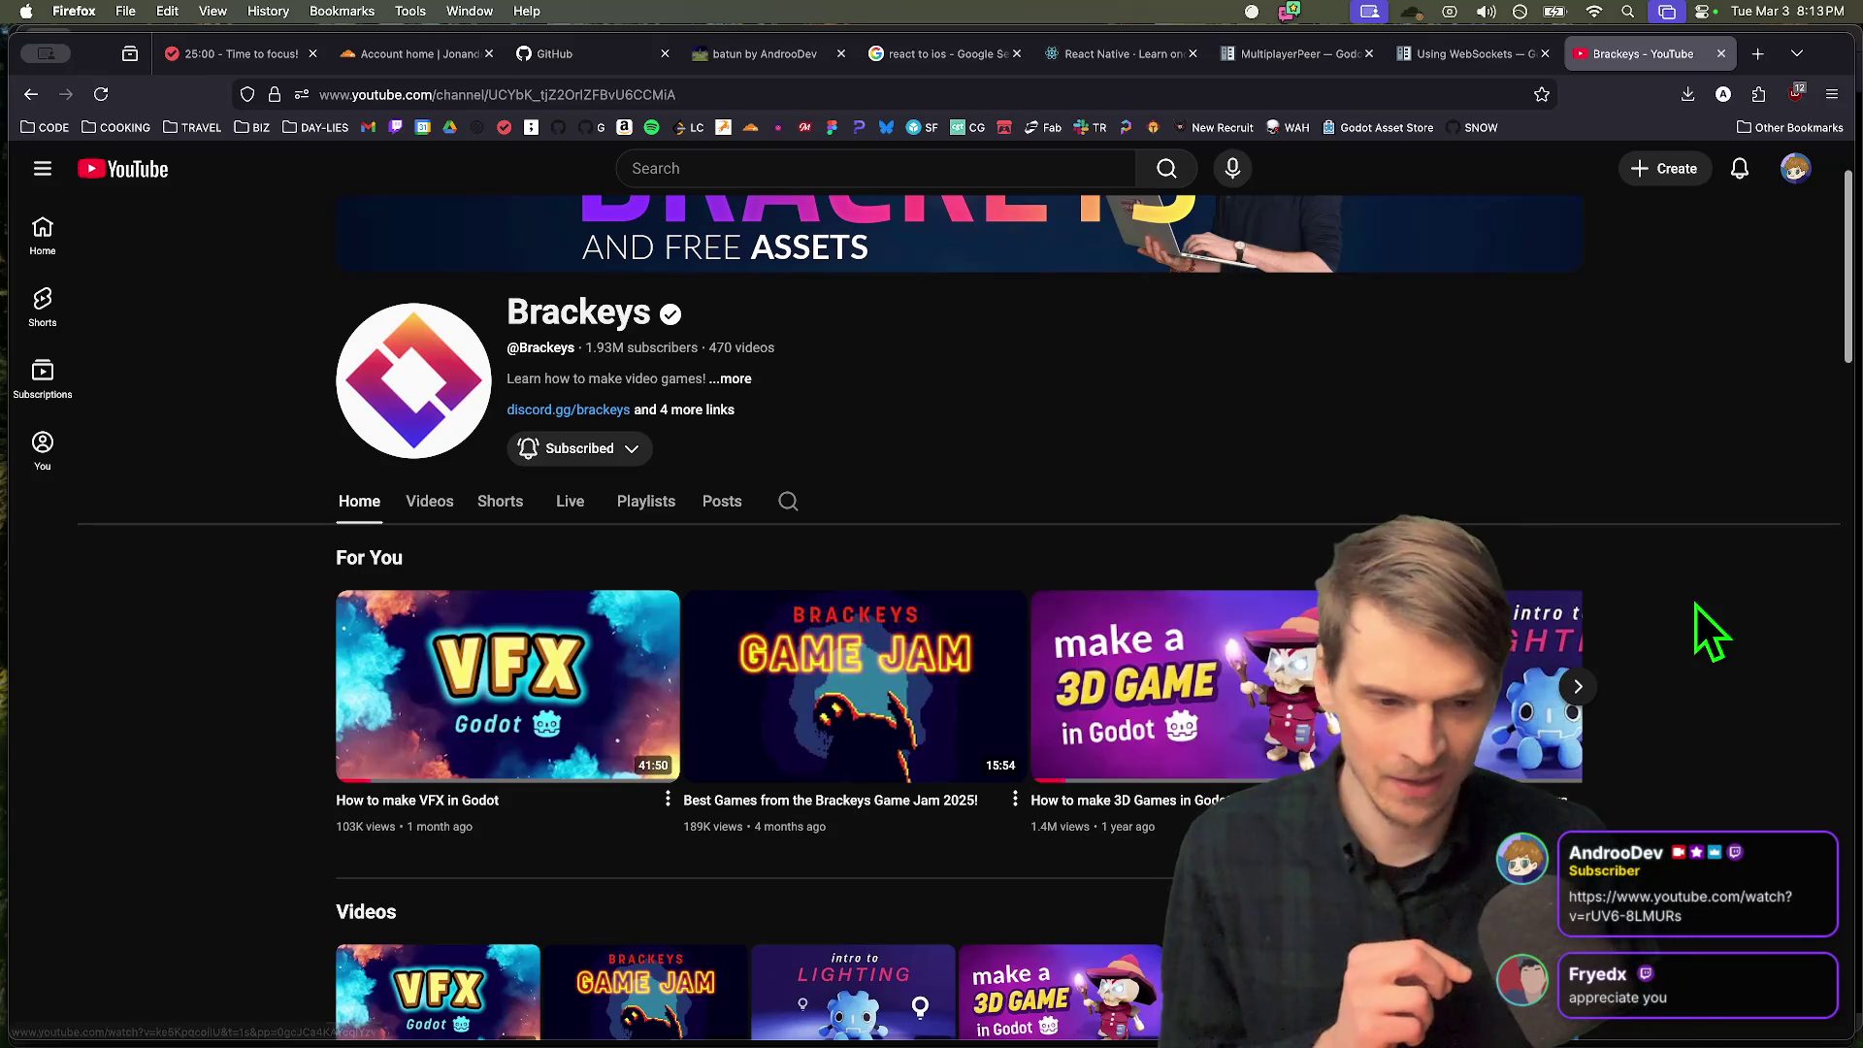
pyautogui.click(1584, 687)
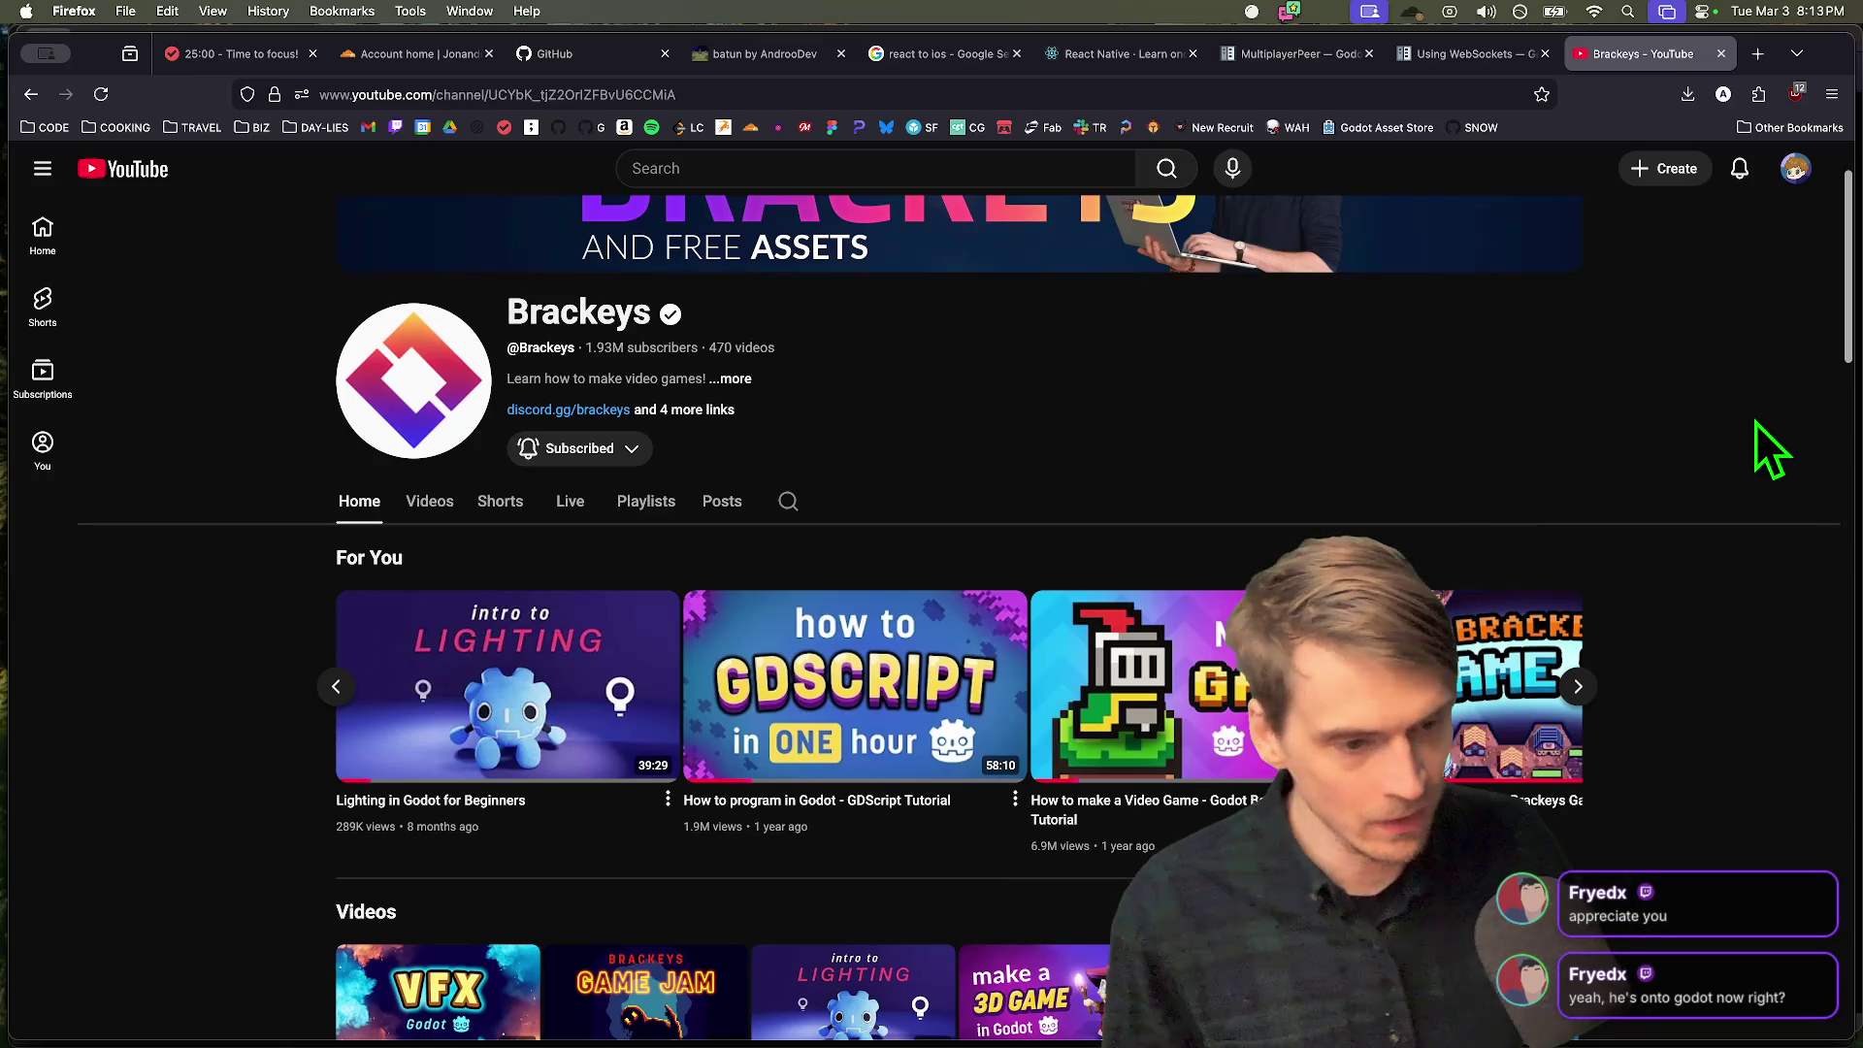
pyautogui.click(429, 524)
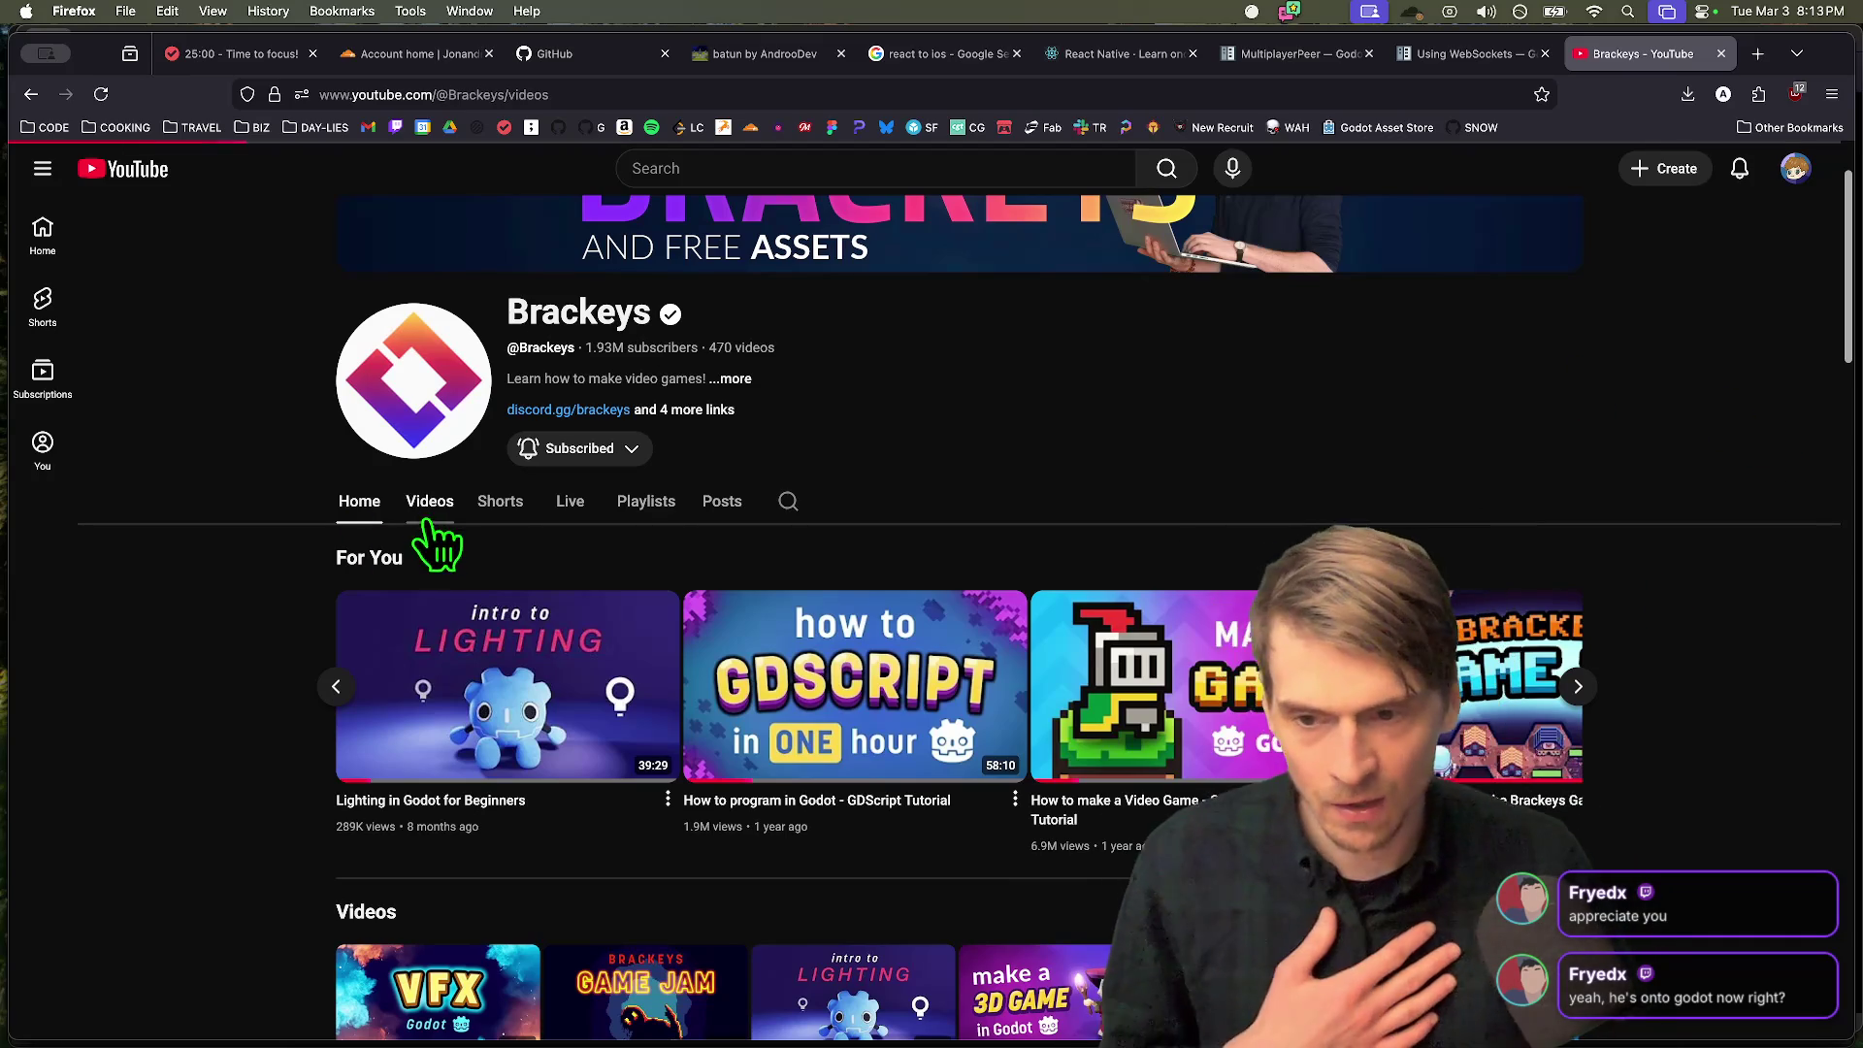
pyautogui.scroll(-6, 1739, 532)
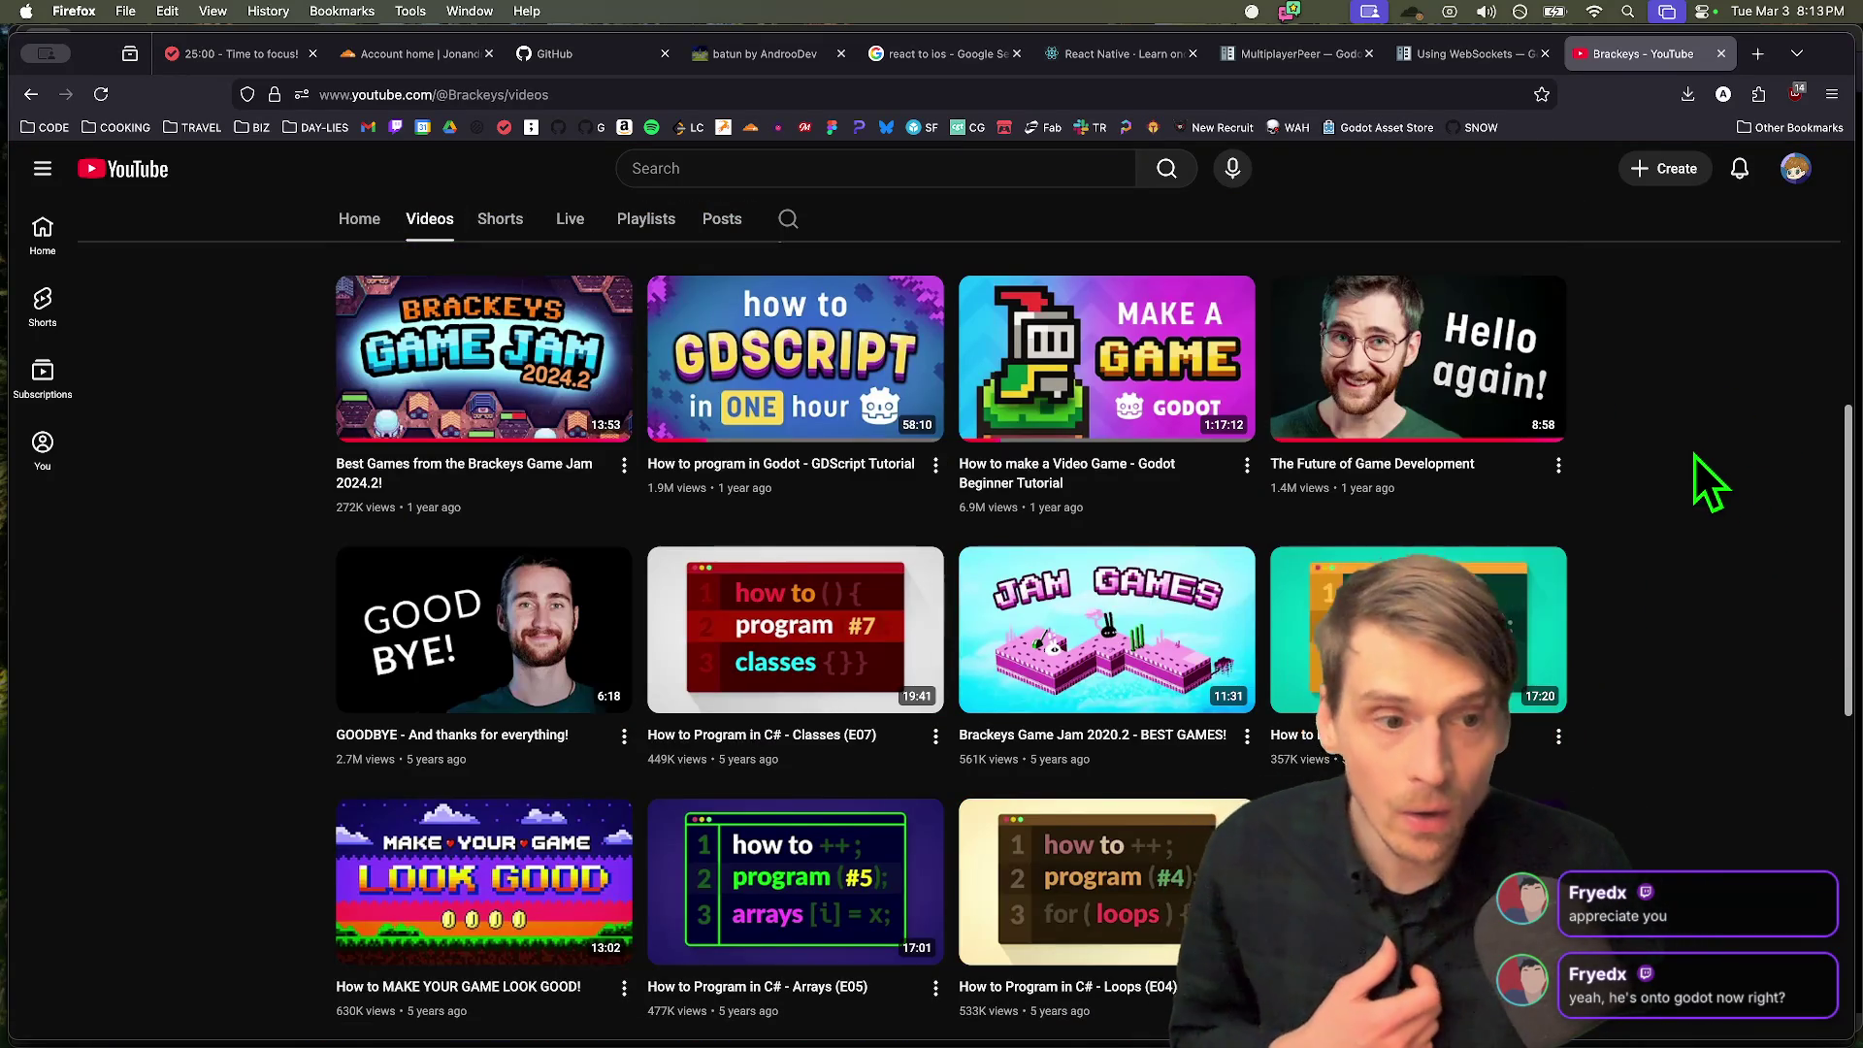
pyautogui.scroll(1, 1708, 480)
pyautogui.moveTo(376, 723)
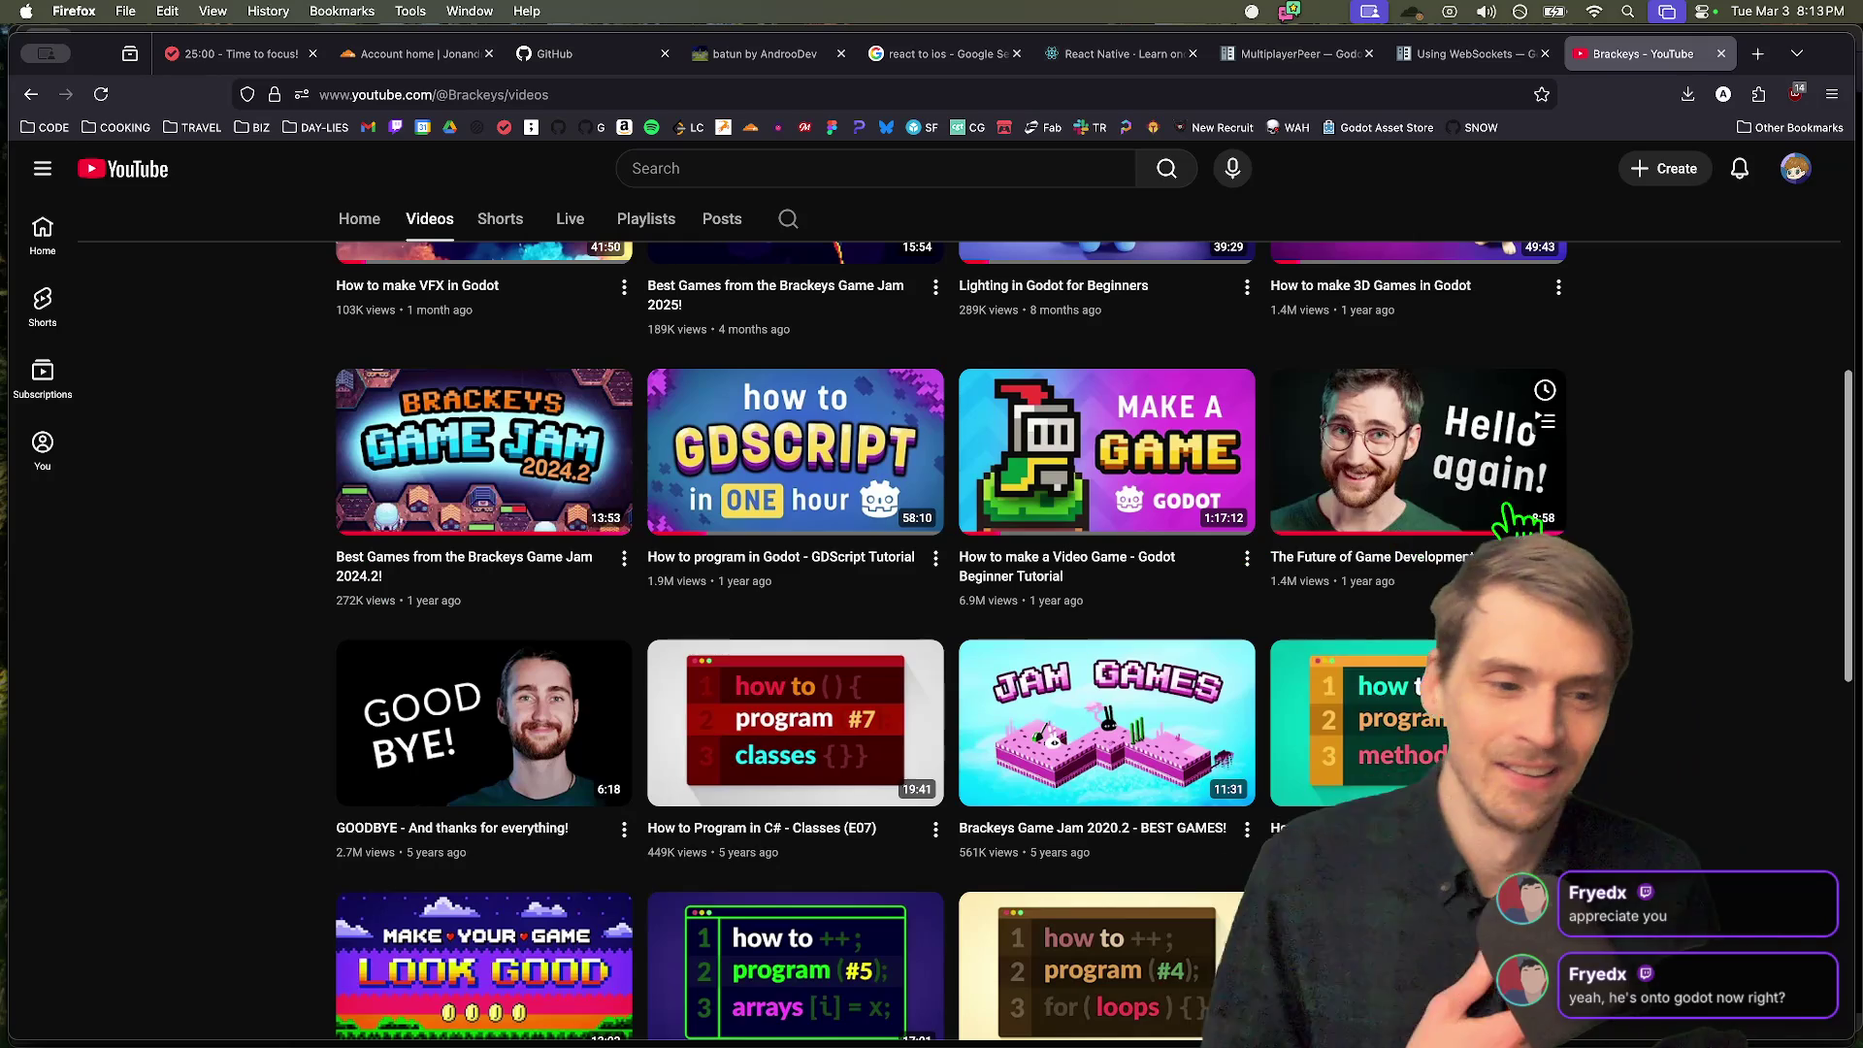
pyautogui.moveTo(1515, 521)
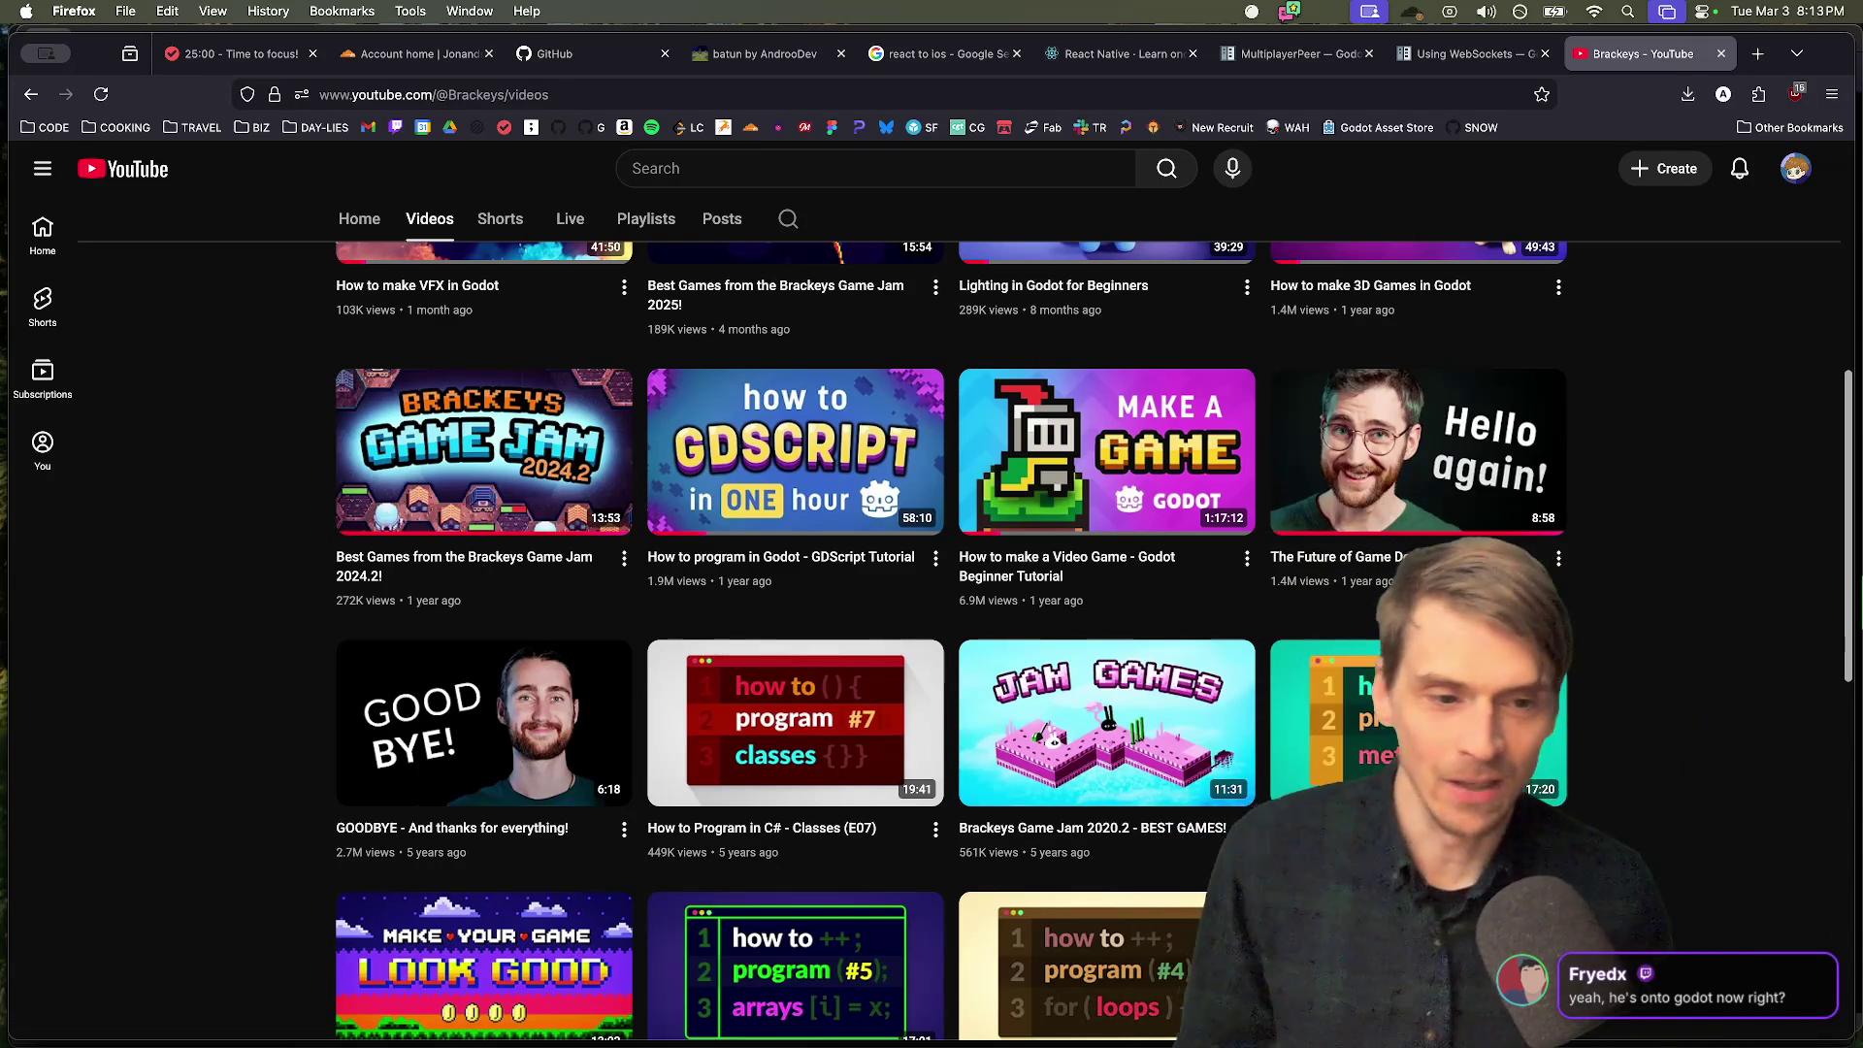
pyautogui.press('super+w')
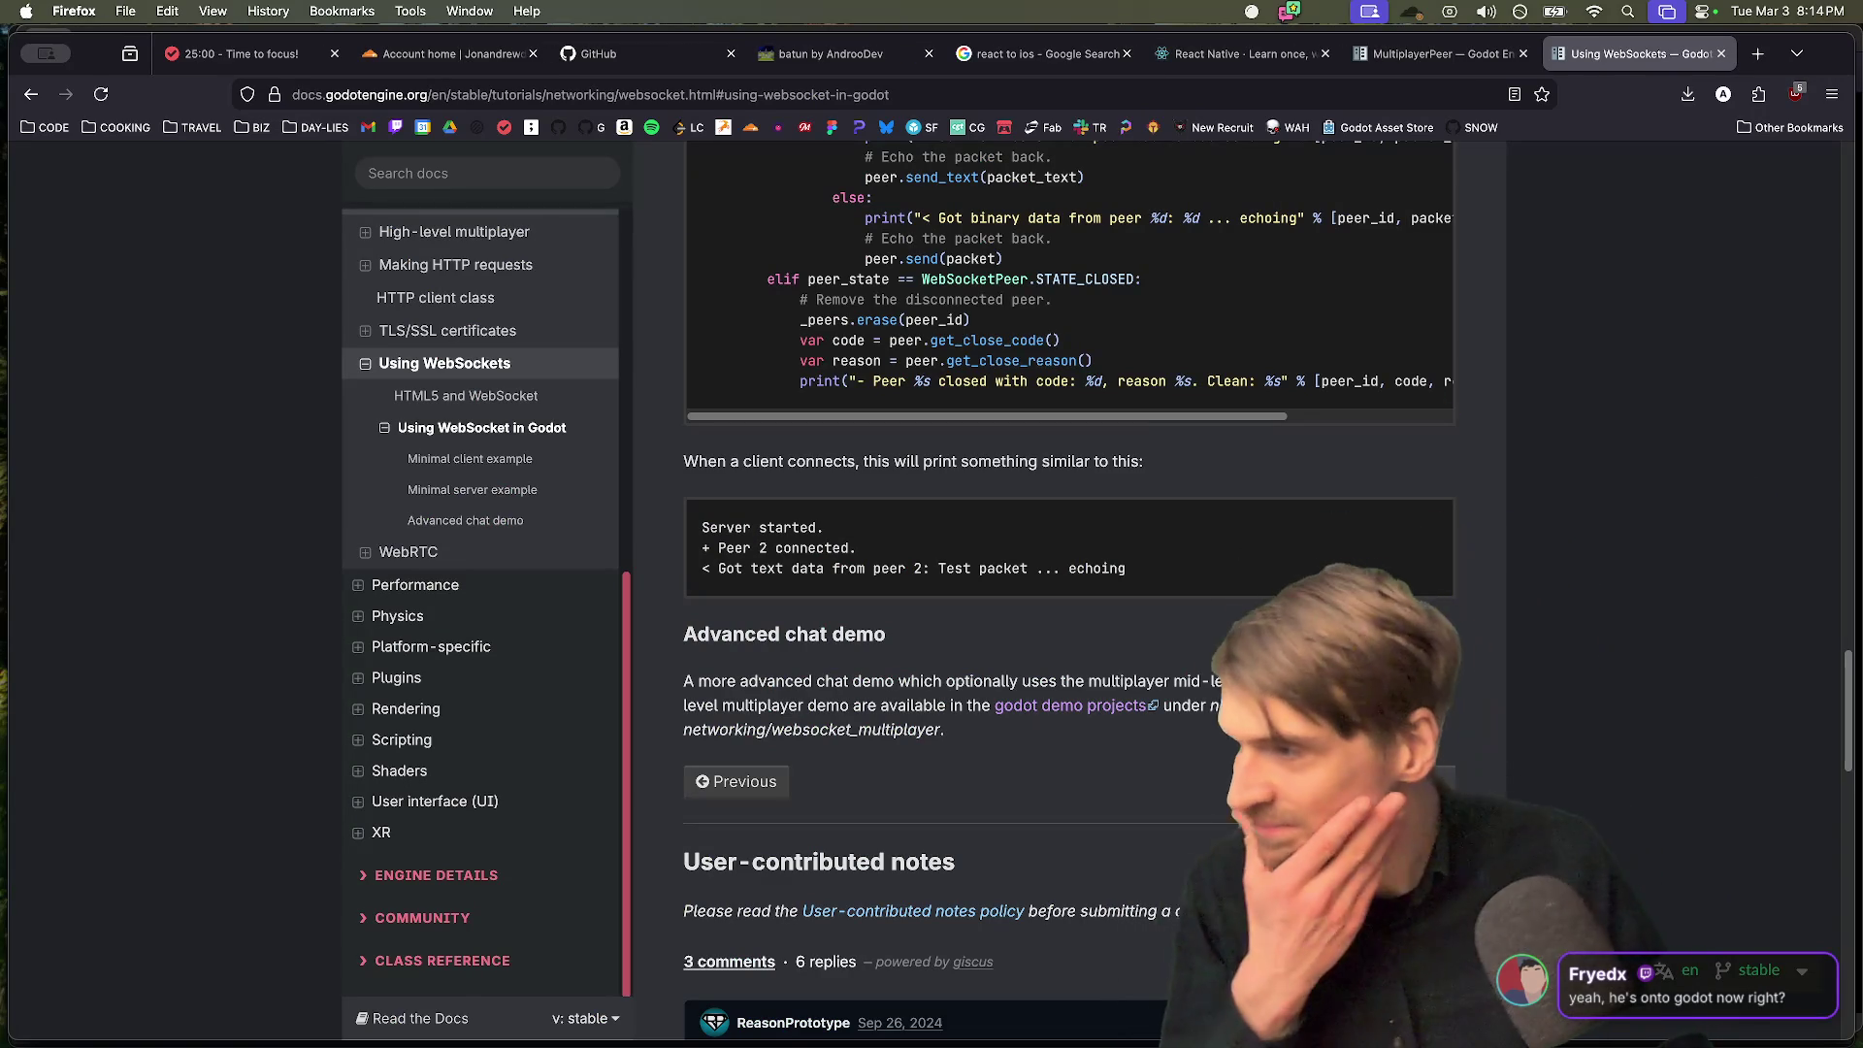
# Highlight the Advanced chat demo sentence, then bring the Godot editor back to the front.
pyautogui.moveTo(683, 681); pyautogui.dragTo(1077, 679)
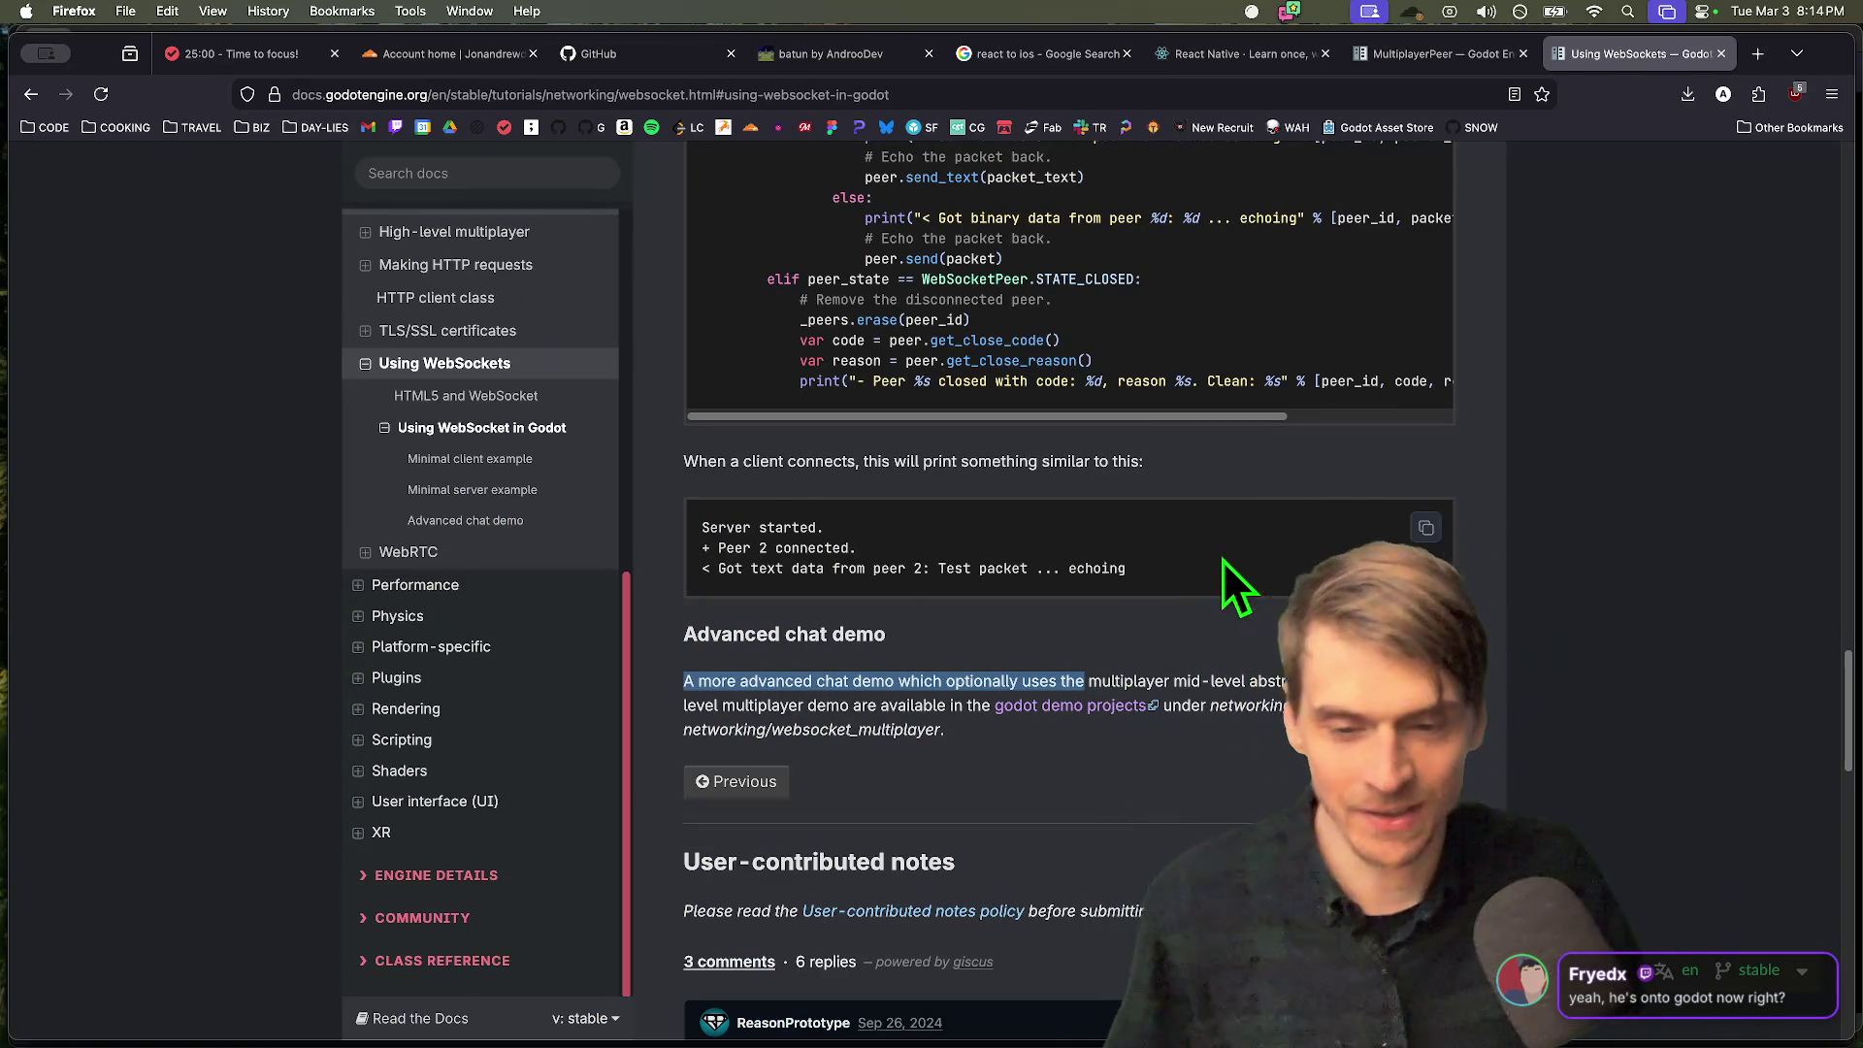
pyautogui.moveTo(1223, 1043)
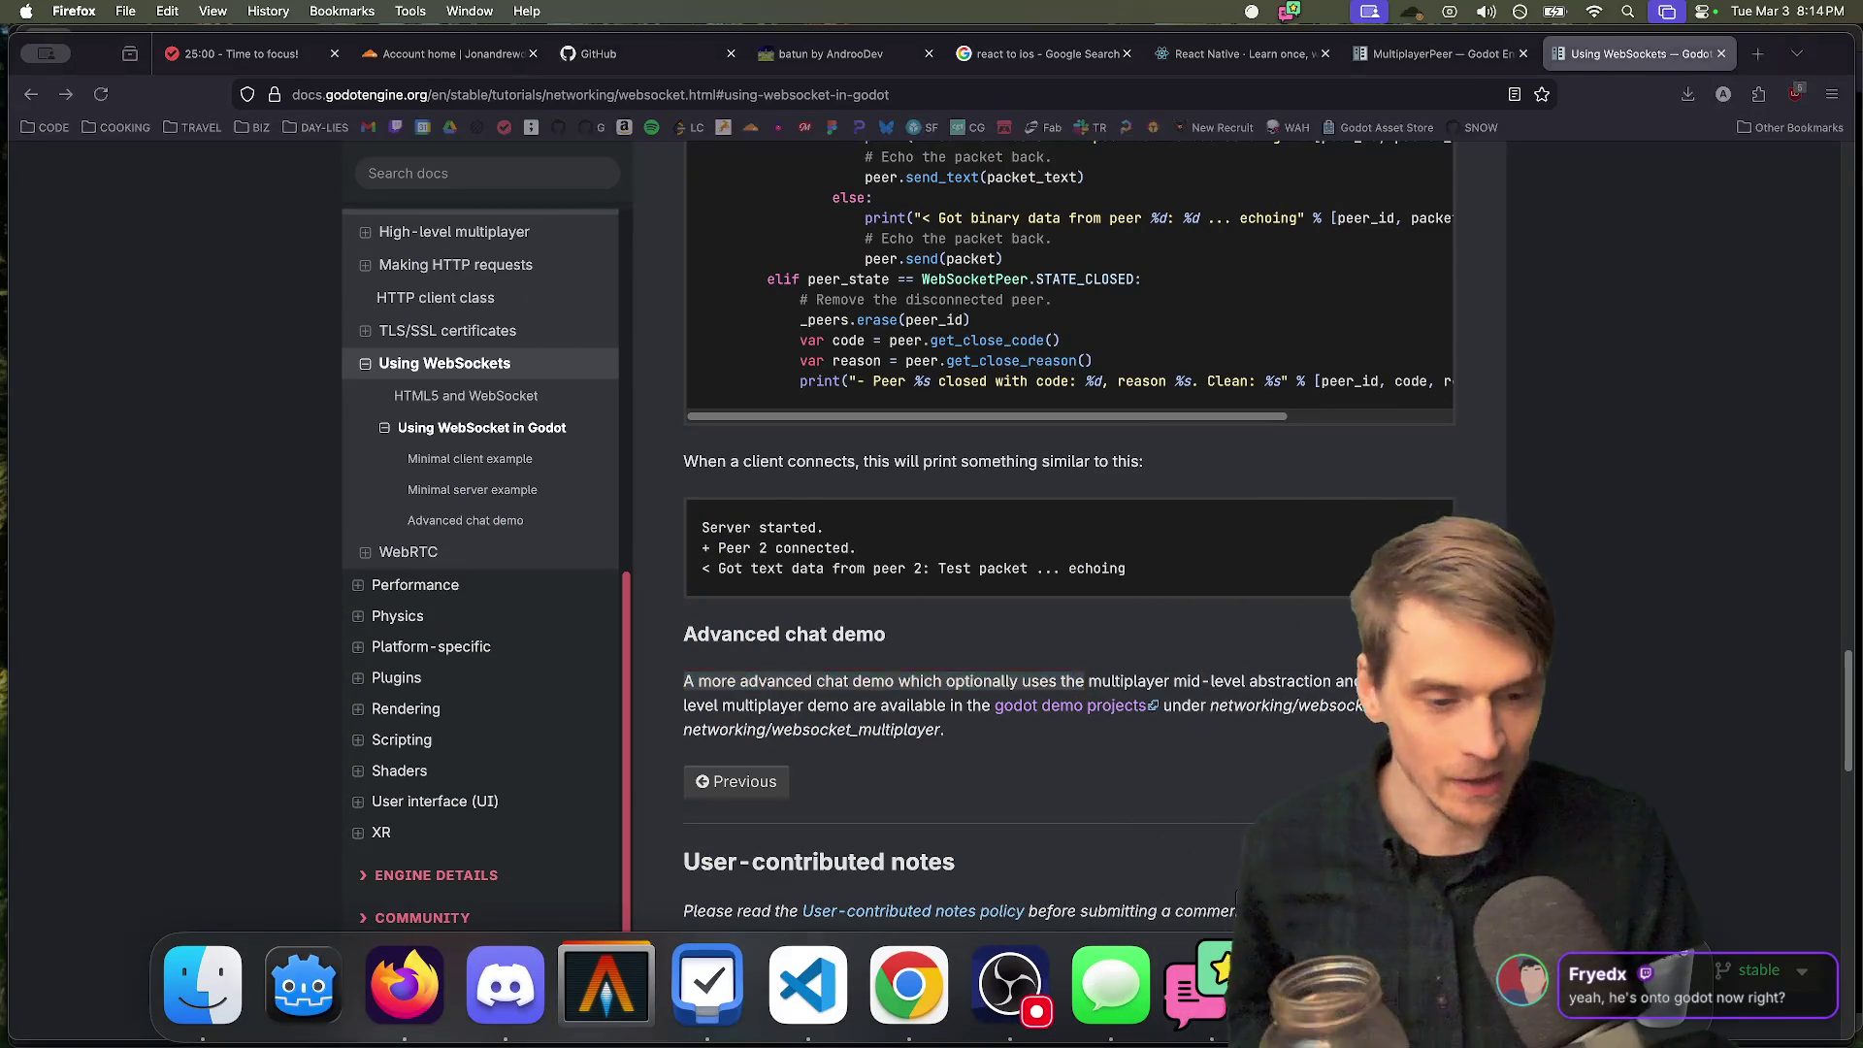
pyautogui.click(302, 985)
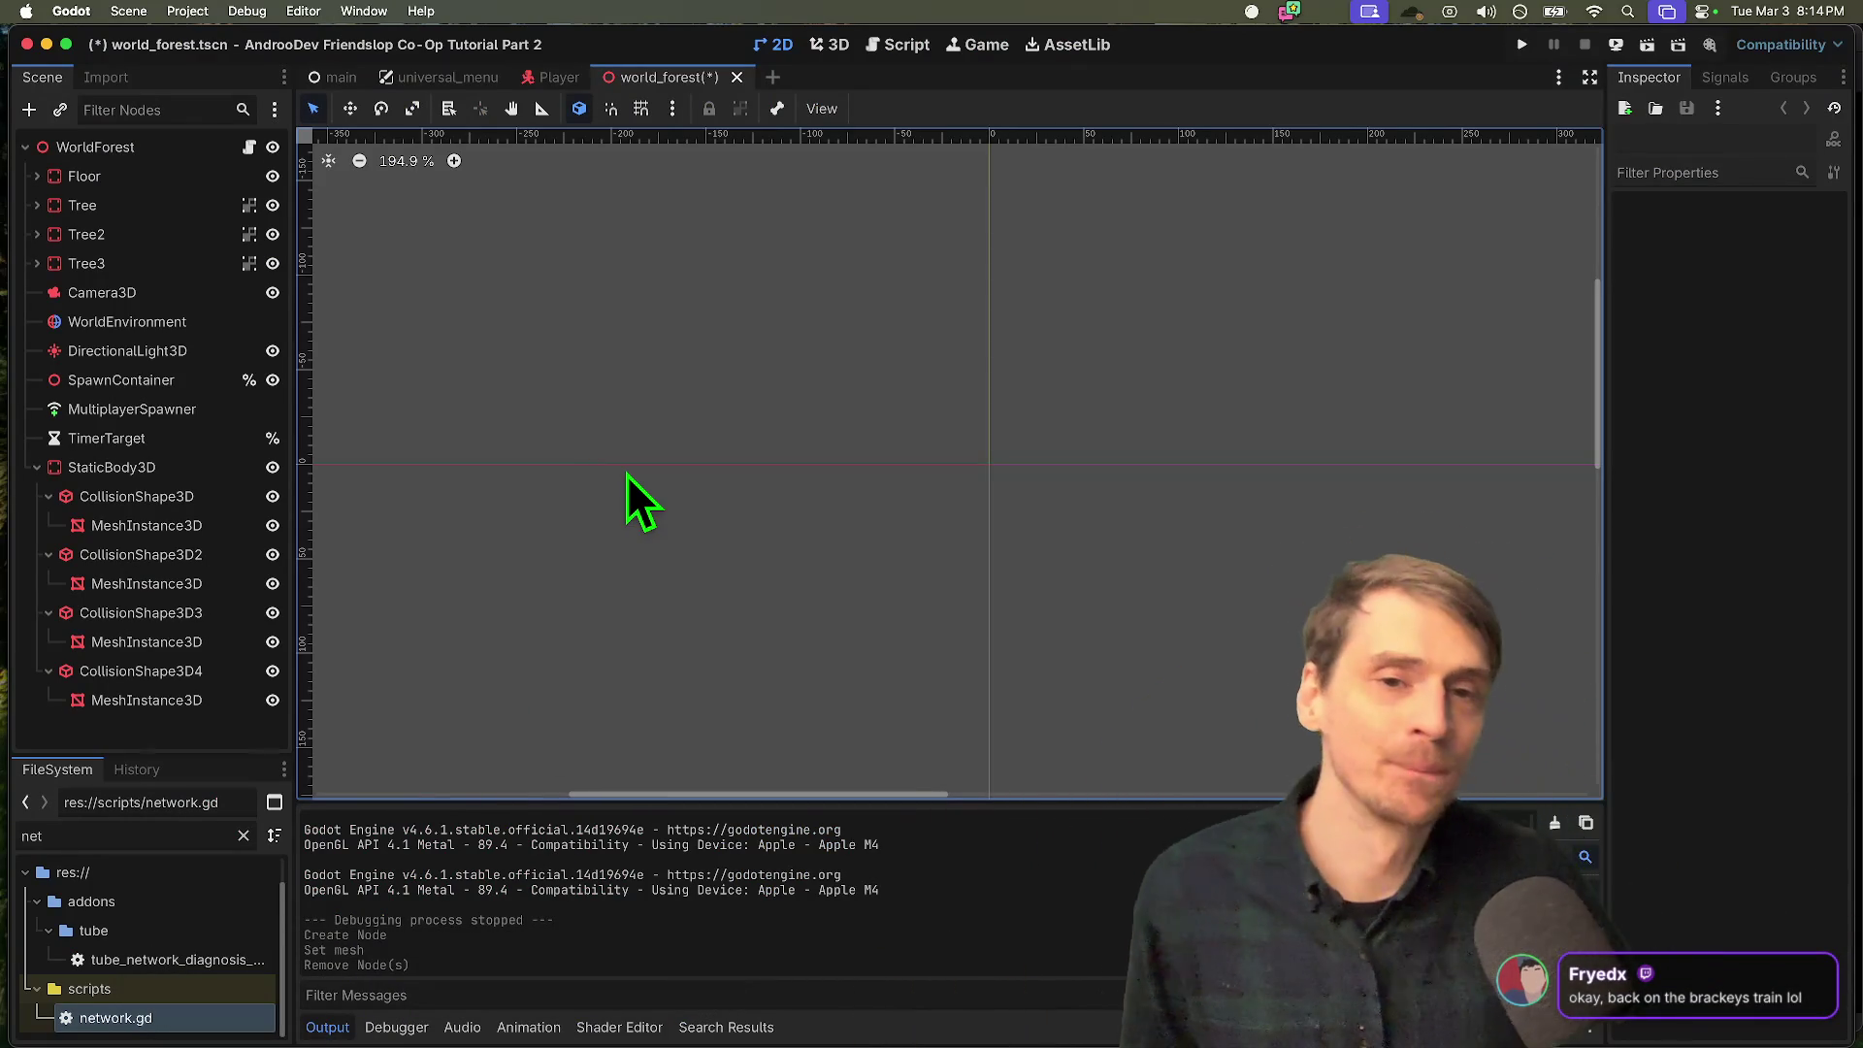
# Save the world_forest scene and close its tab.
pyautogui.scroll(-2, 749, 492)
pyautogui.scroll(-3, 748, 491)
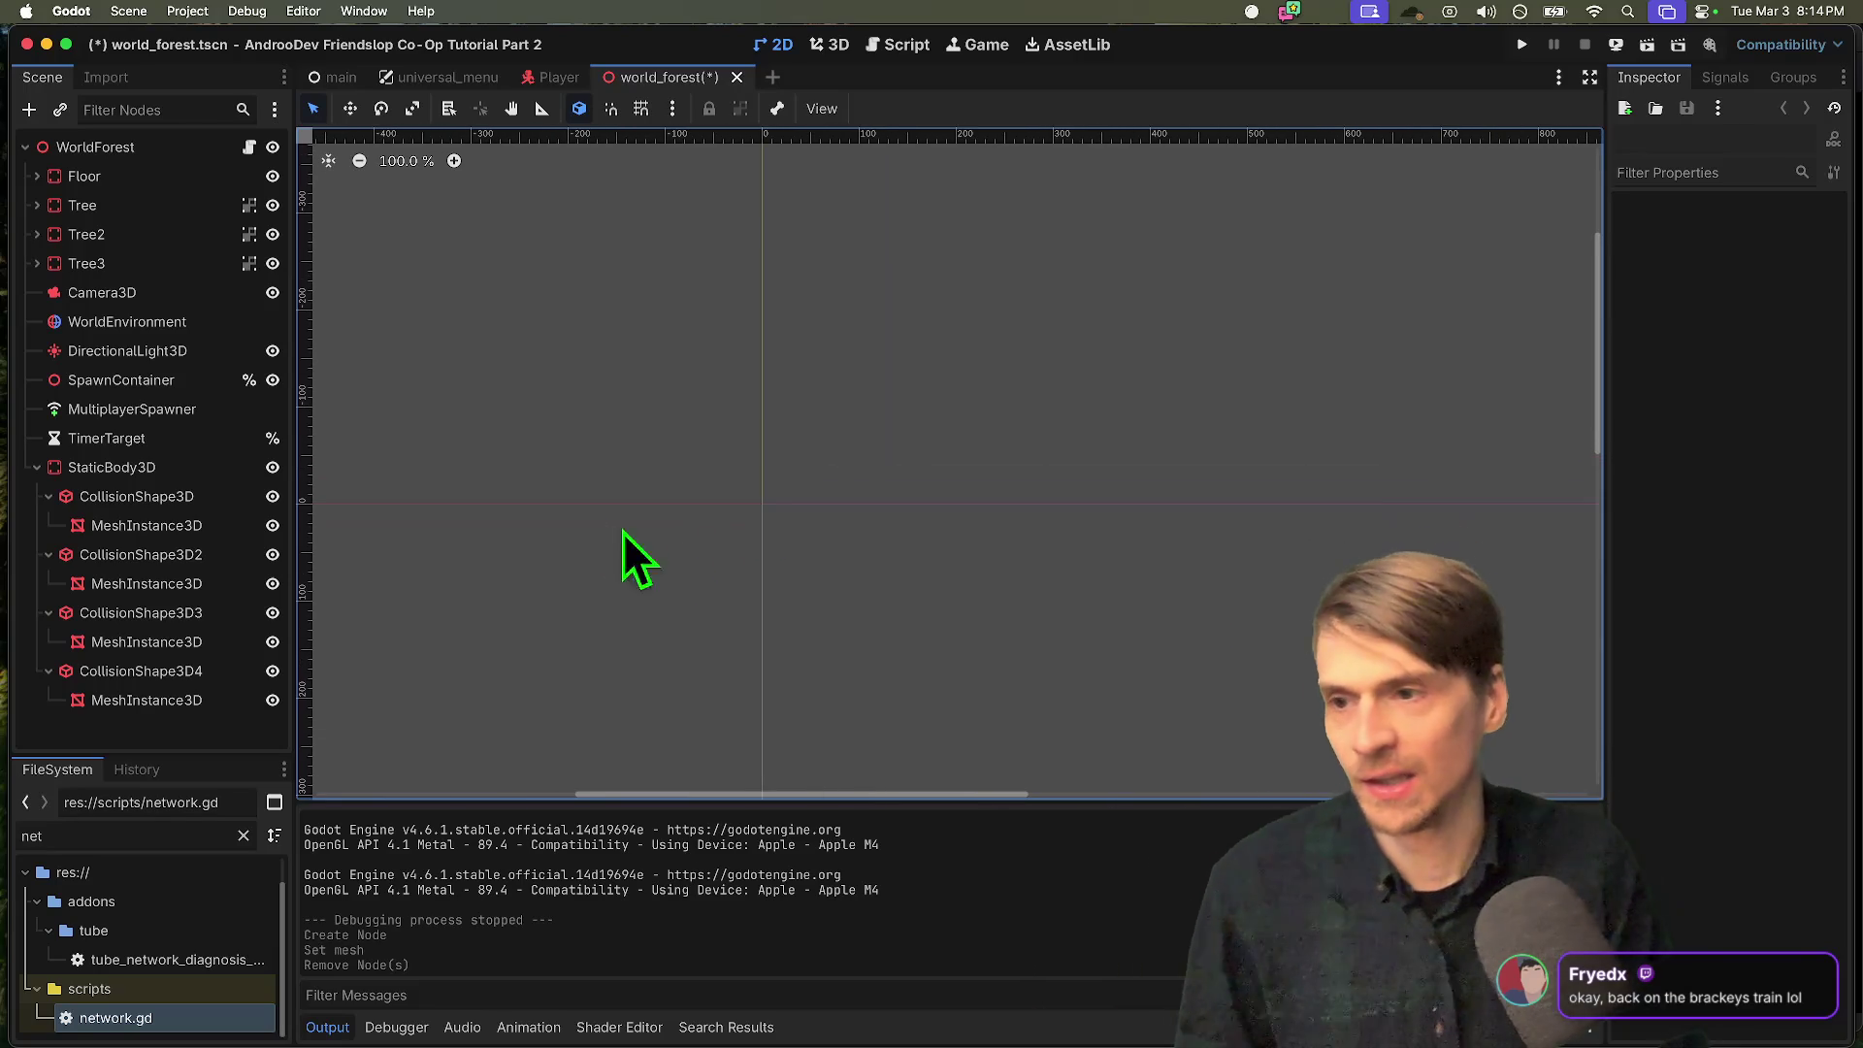
pyautogui.press('super+s')
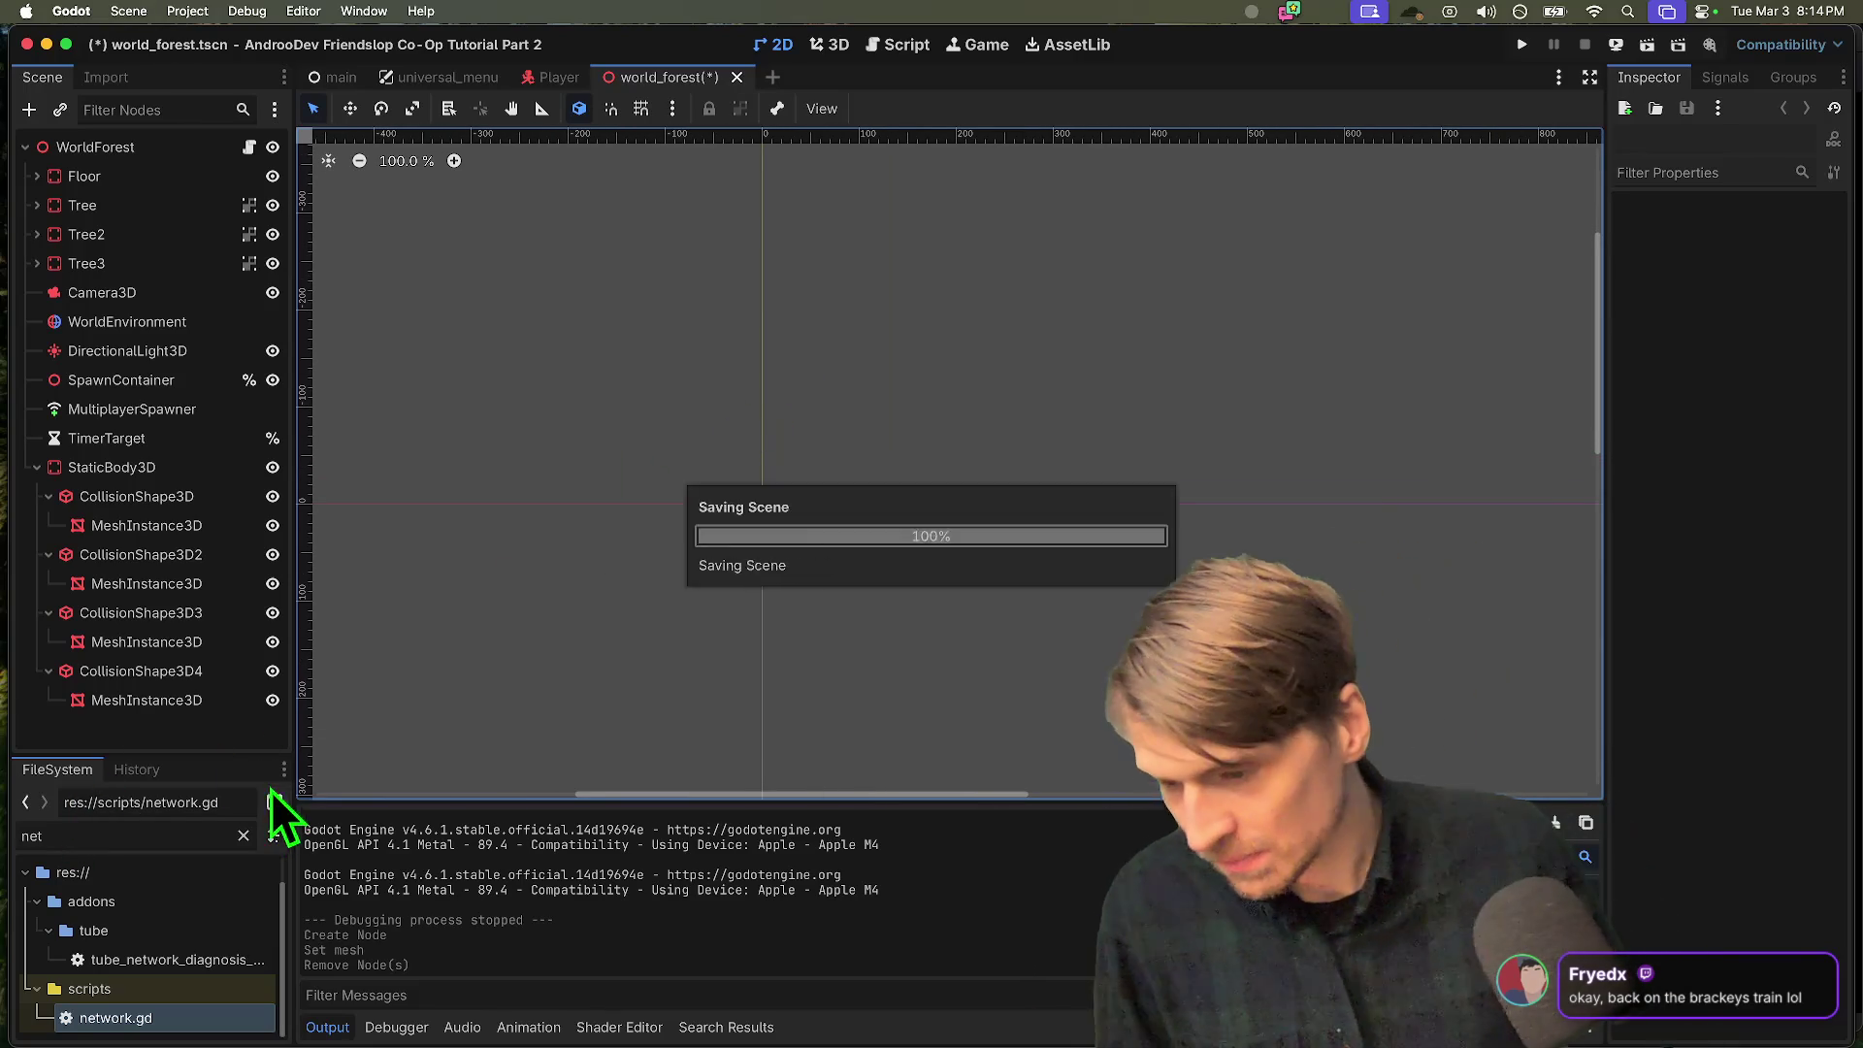
pyautogui.press('super+shift+w')
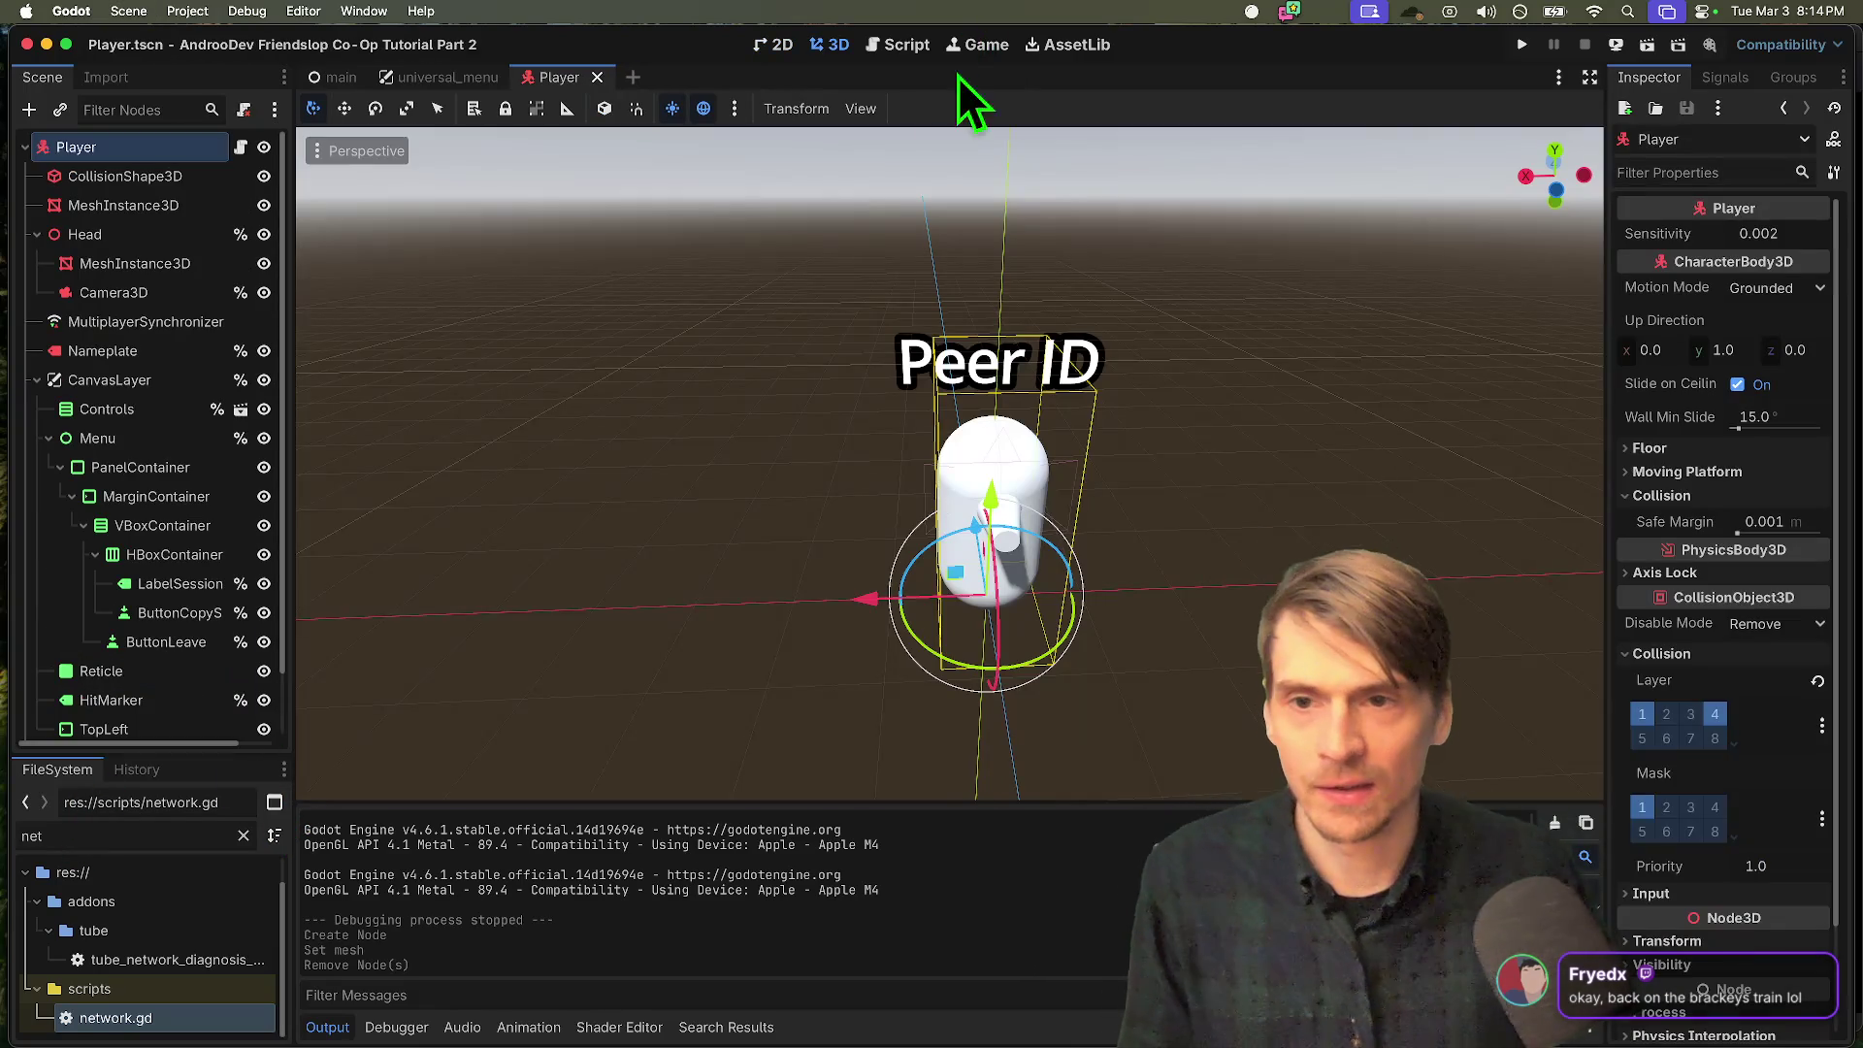
# Look over player.gd in the Script workspace and the Project menu, then switch to Alacritty.
pyautogui.click(897, 49)
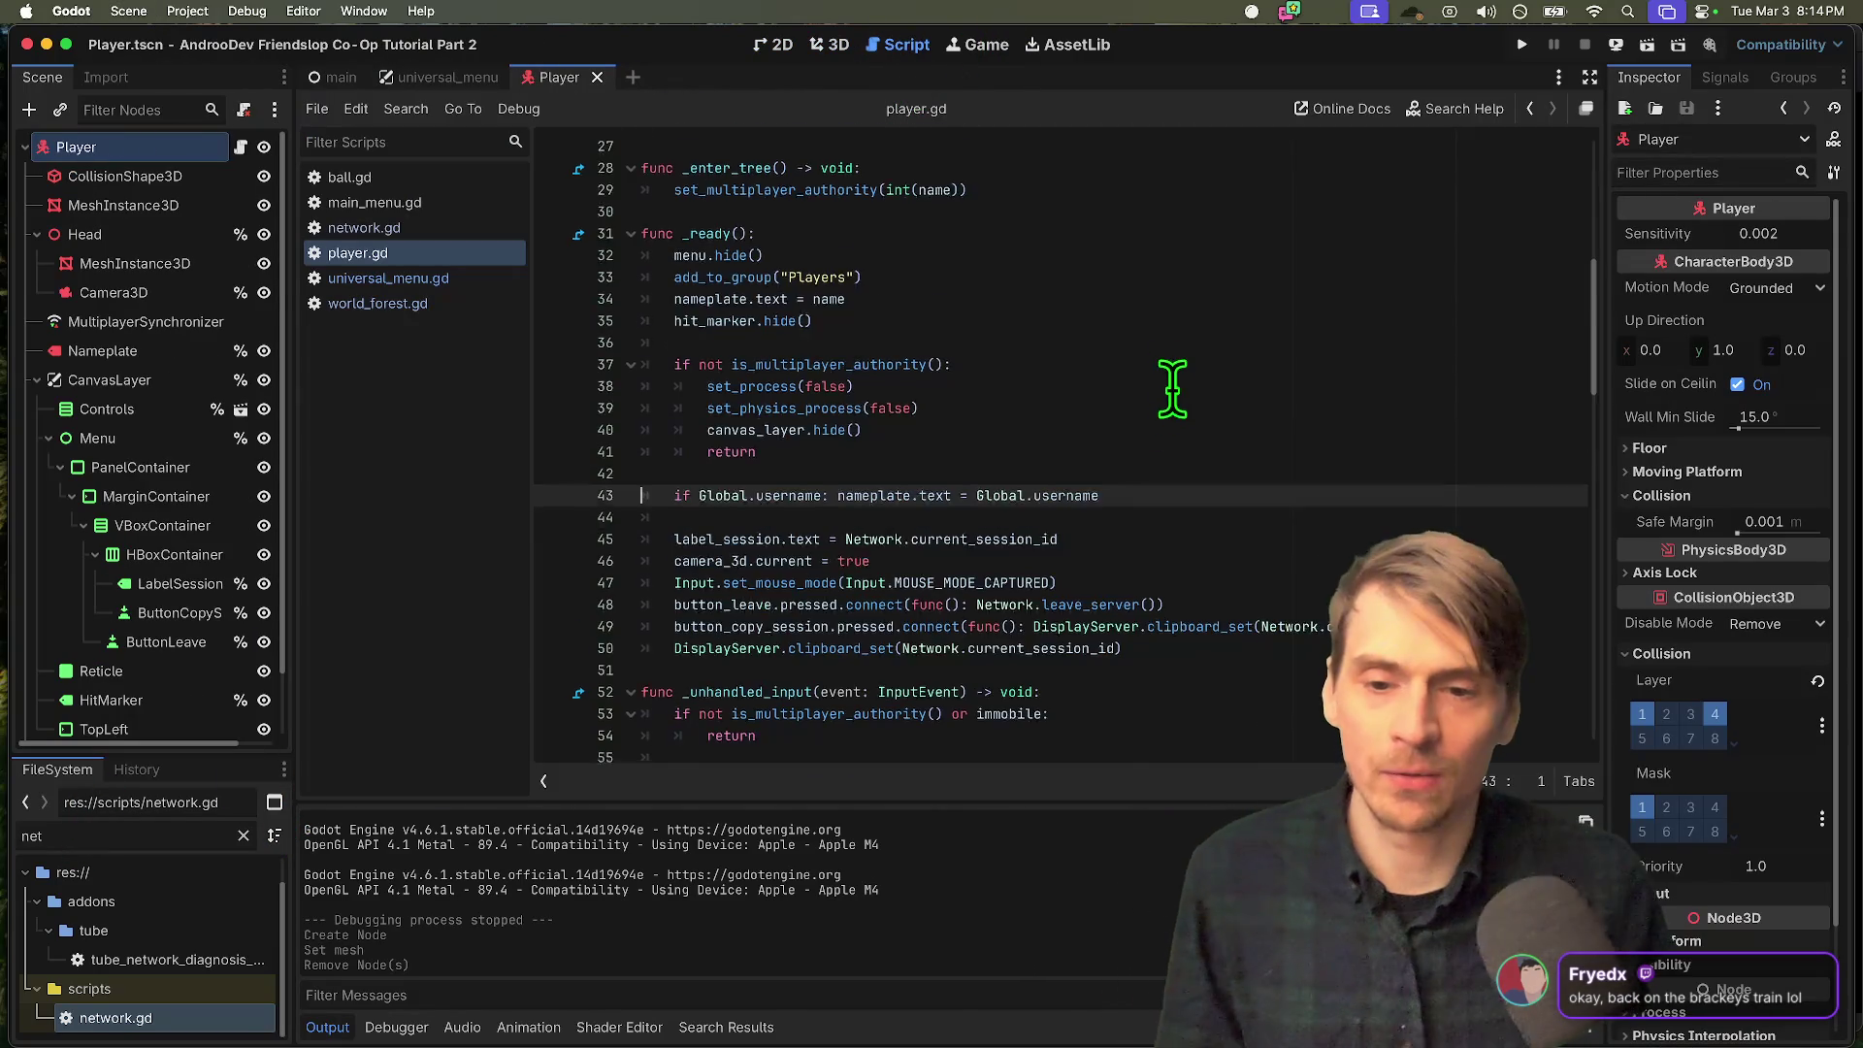
pyautogui.scroll(-5, 1175, 398)
pyautogui.scroll(10, 1231, 441)
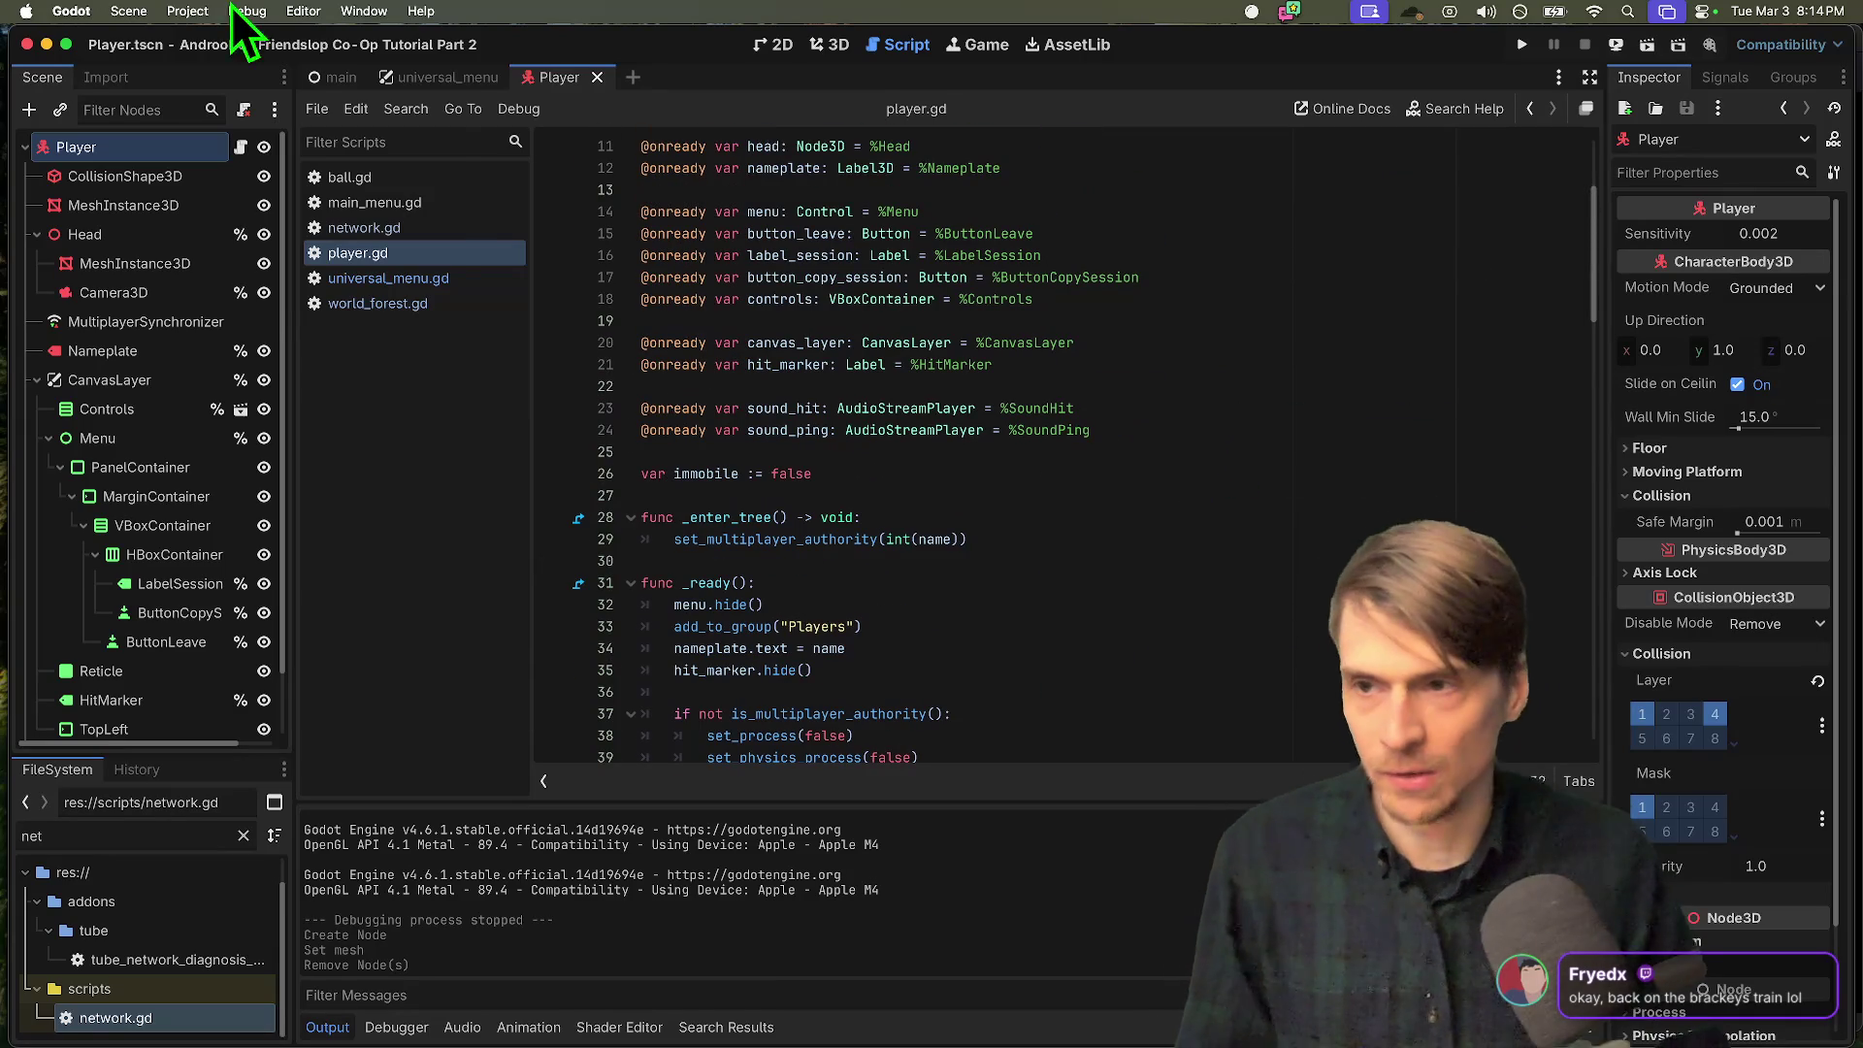
pyautogui.click(187, 11)
pyautogui.click(283, 457)
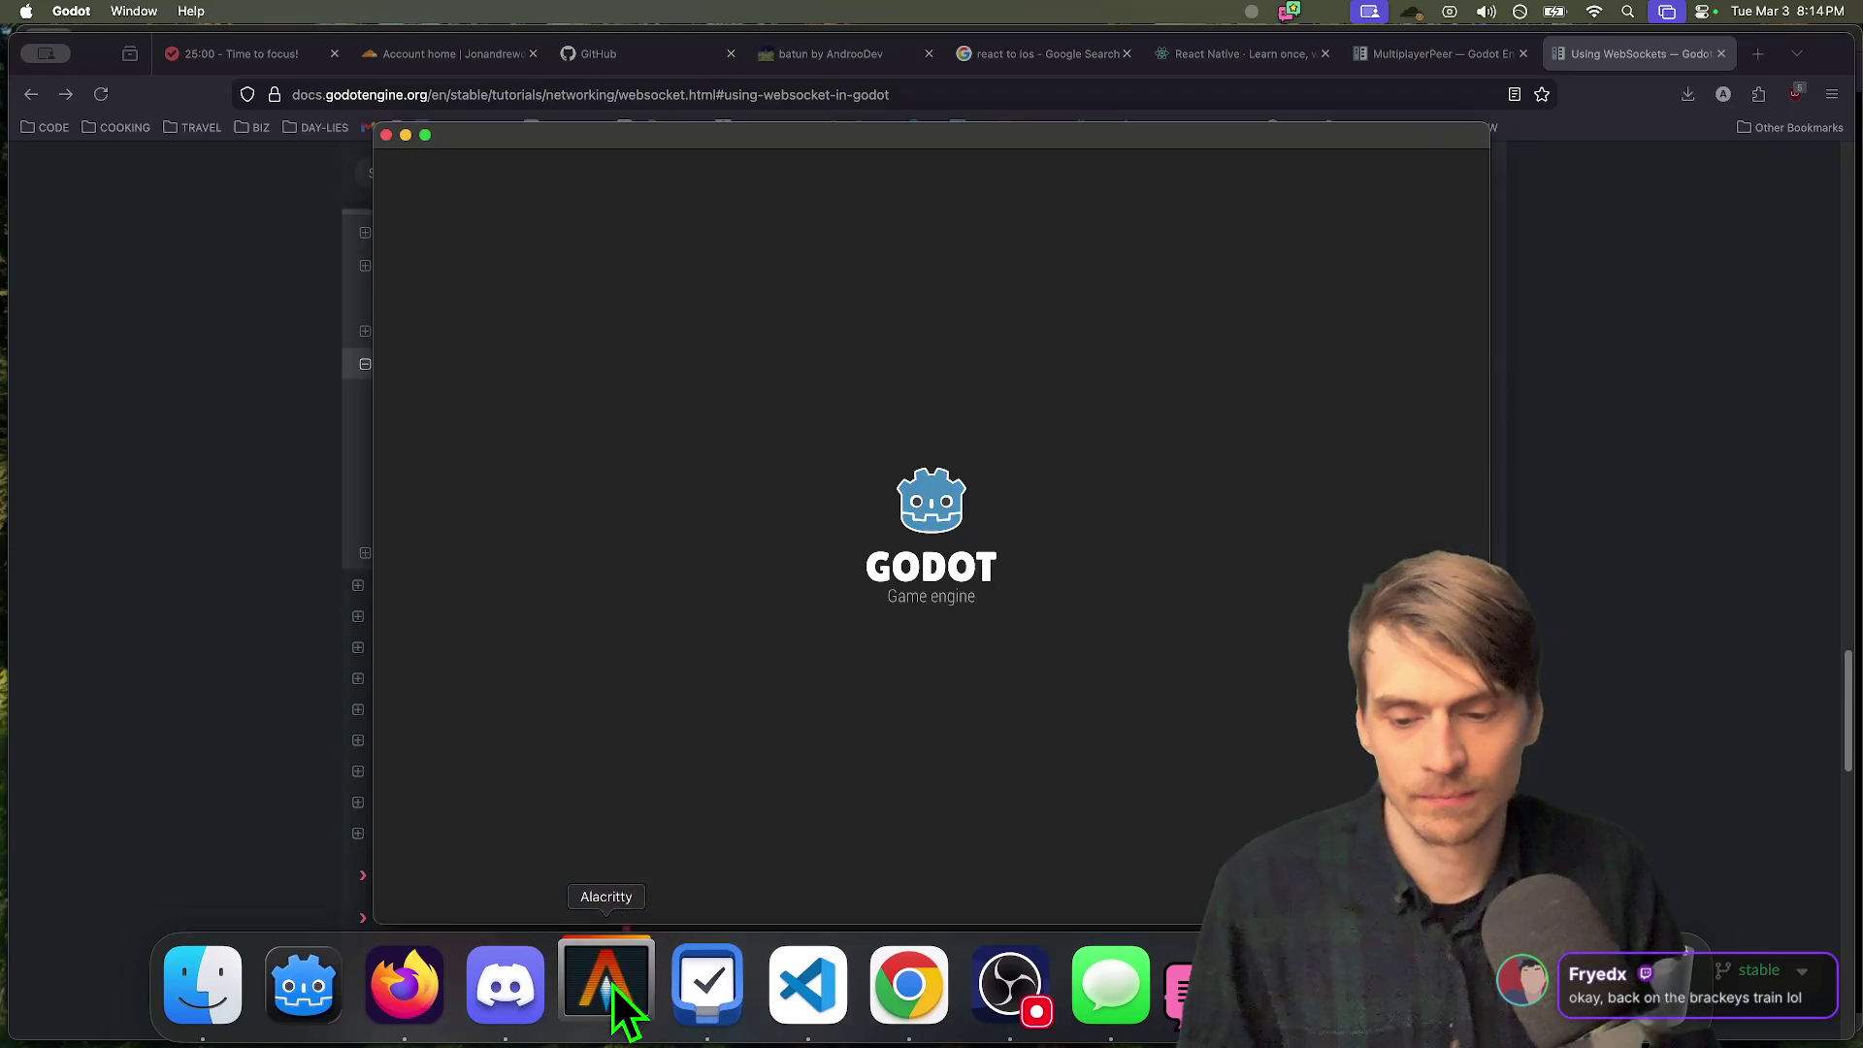
pyautogui.click(613, 986)
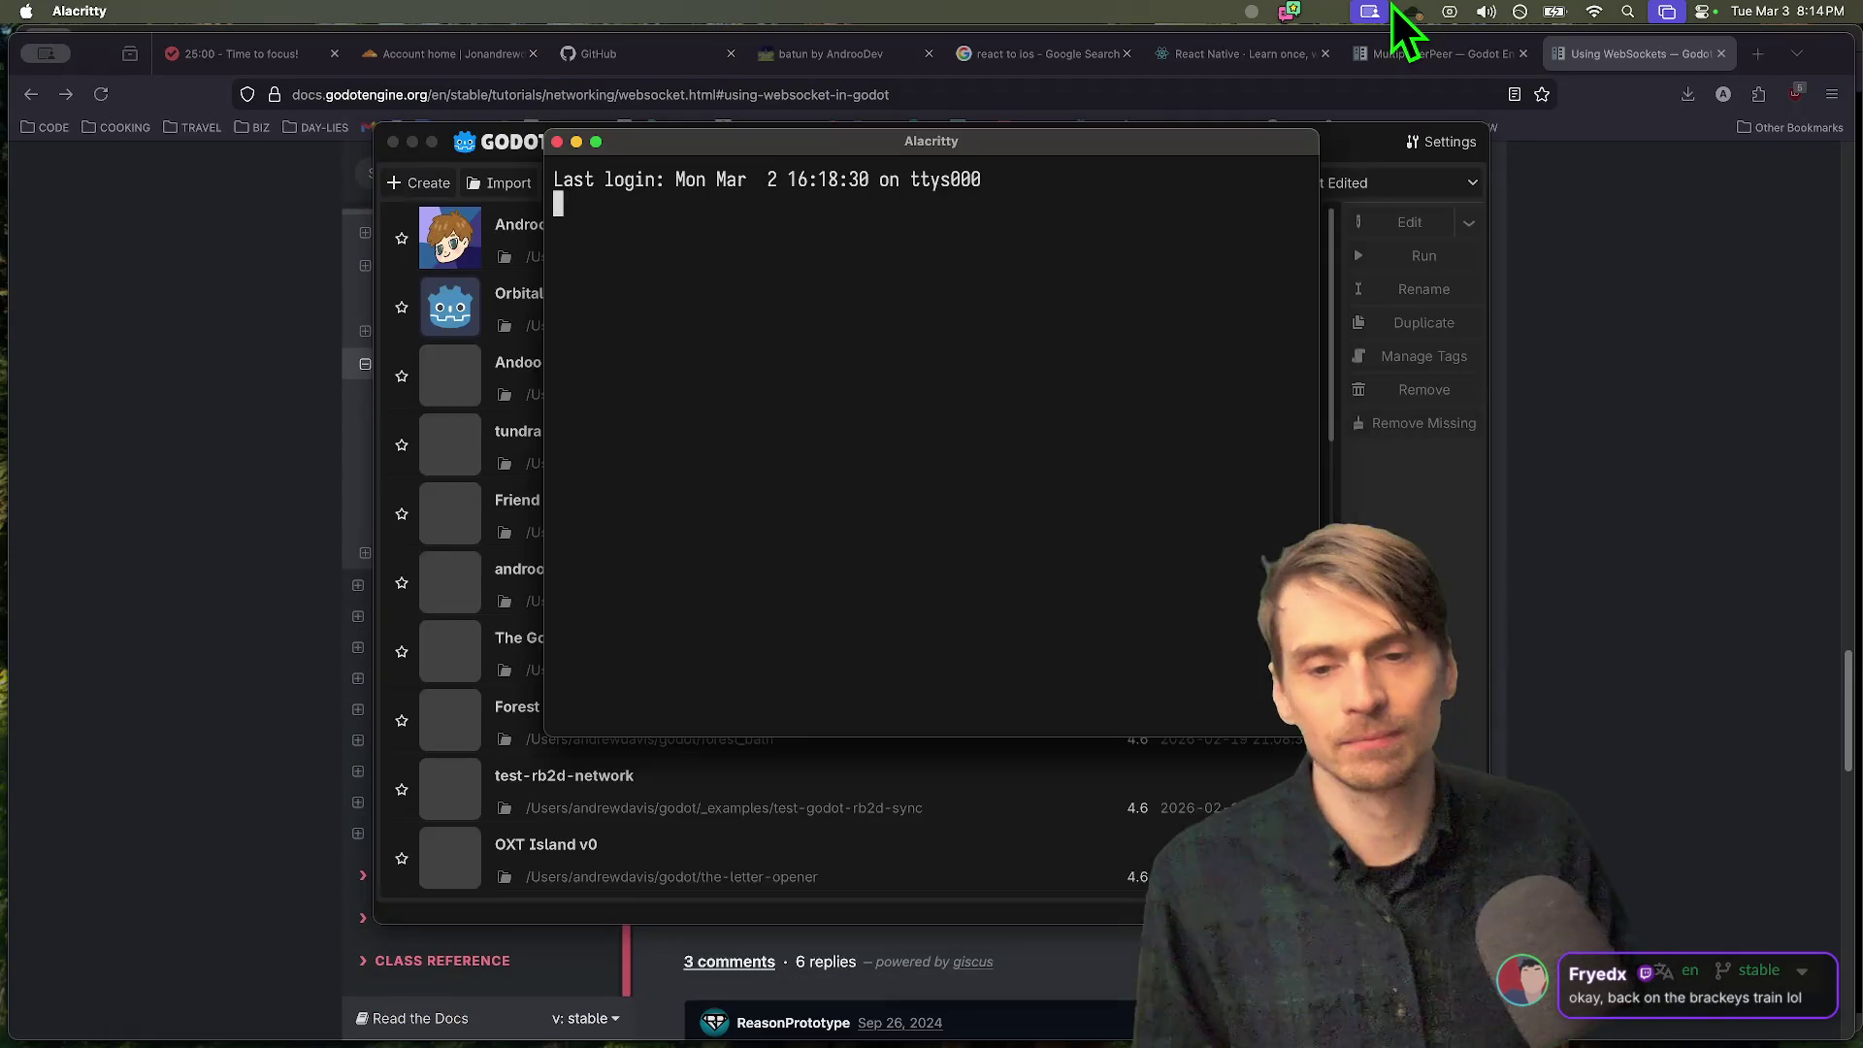
# Check git status in the androodev template folder, then go up to the godot folder.
pyautogui.write('j a')
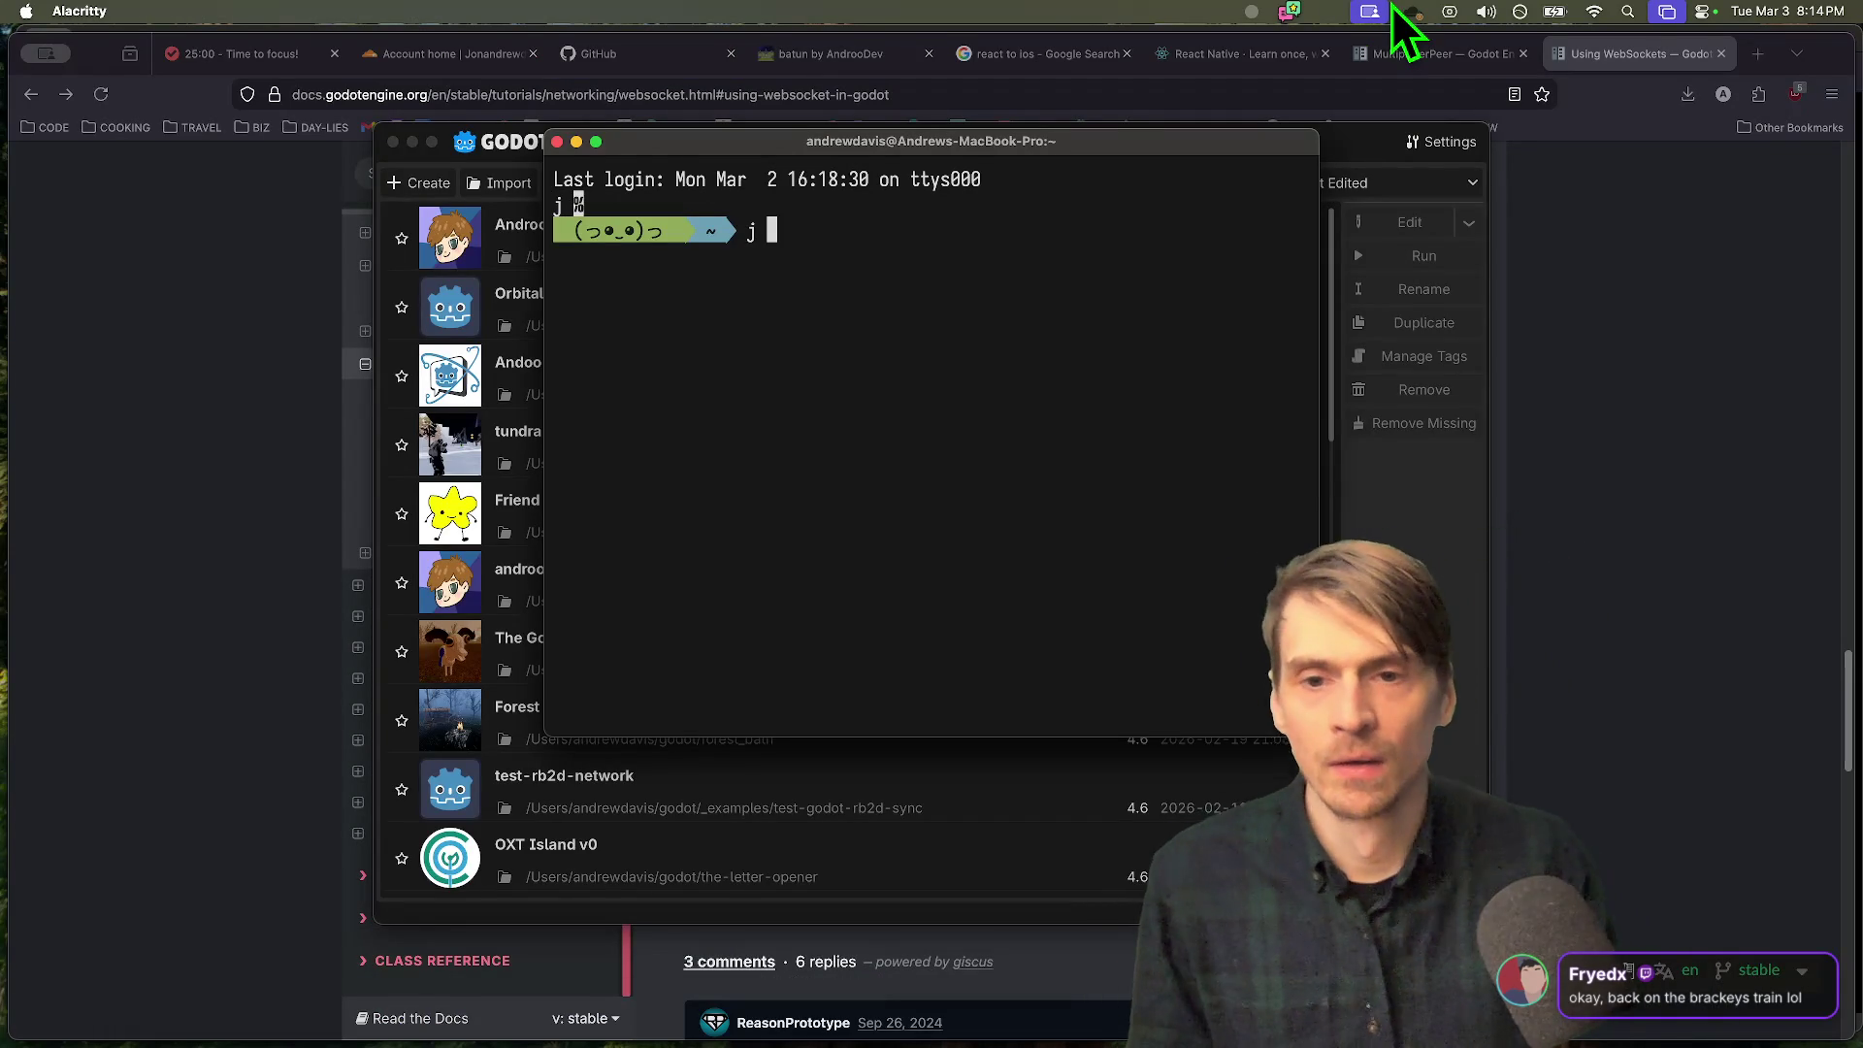
pyautogui.write('ndro')
pyautogui.press('Return')
pyautogui.write('g st')
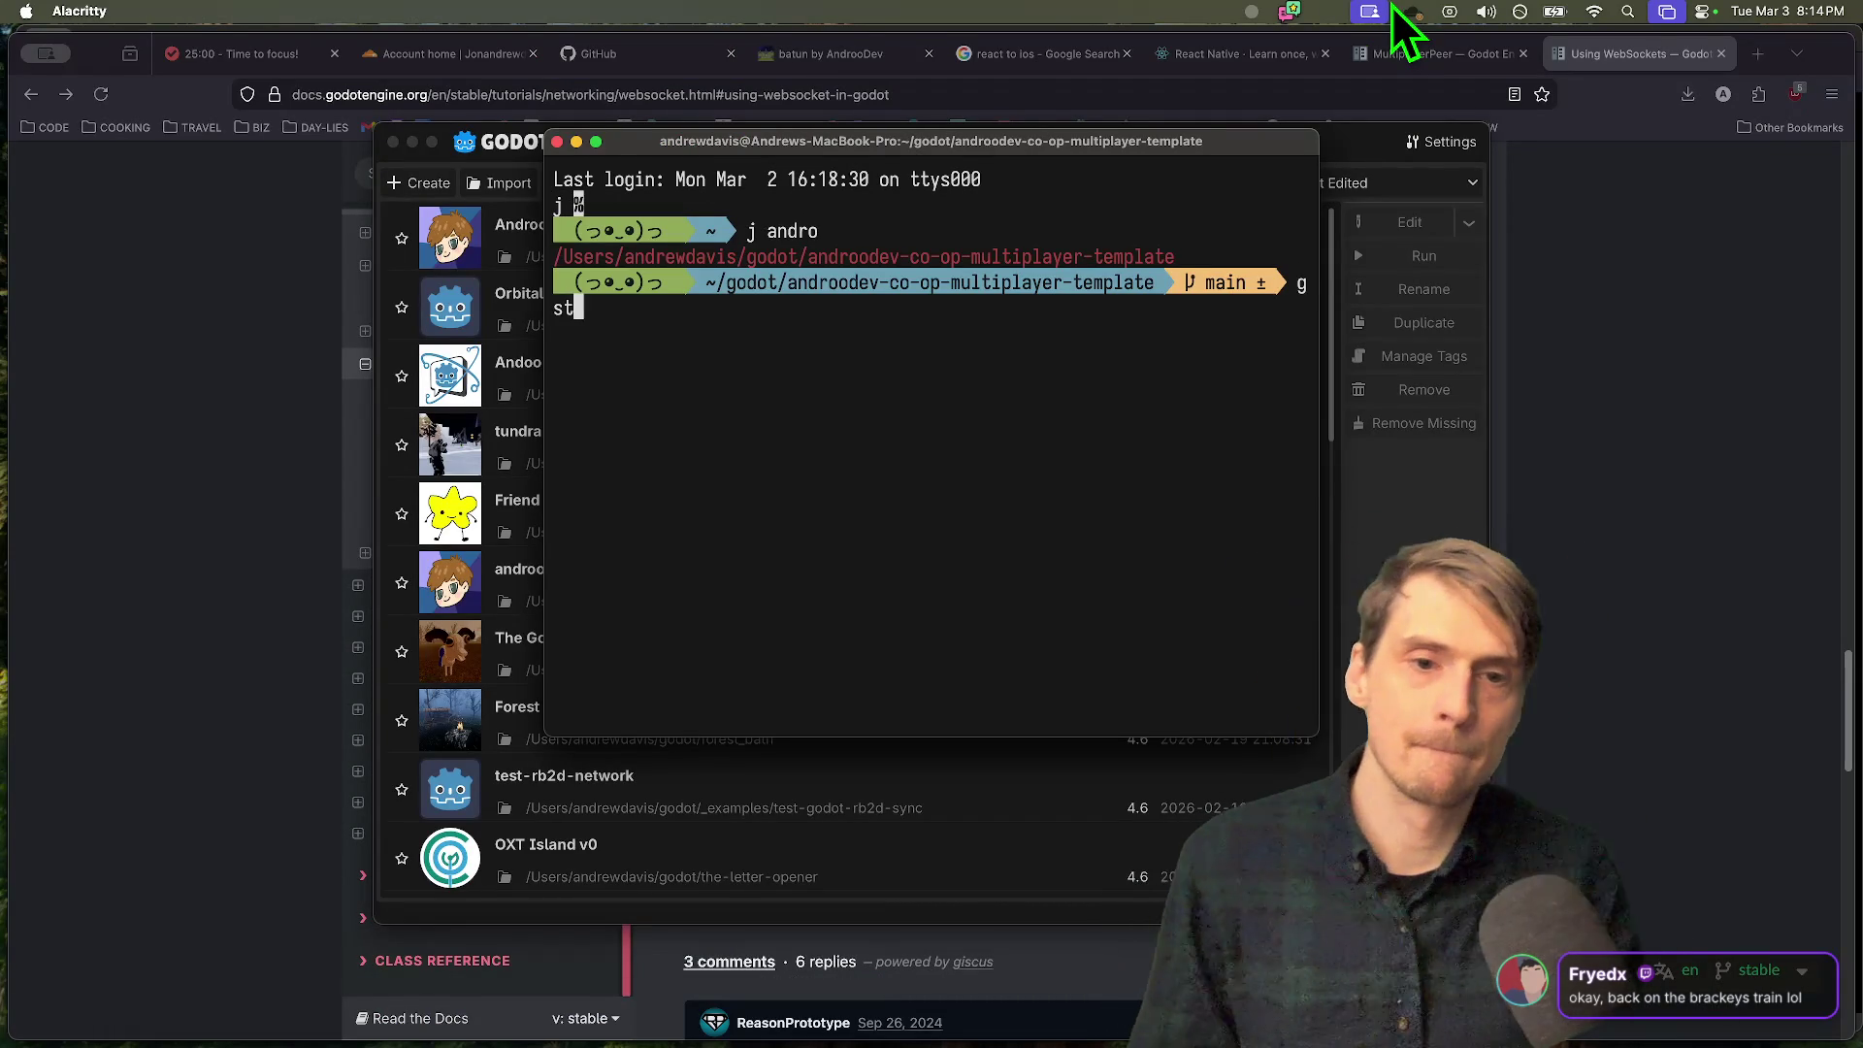
pyautogui.press('Return')
pyautogui.write('cd ..')
pyautogui.press('Return')
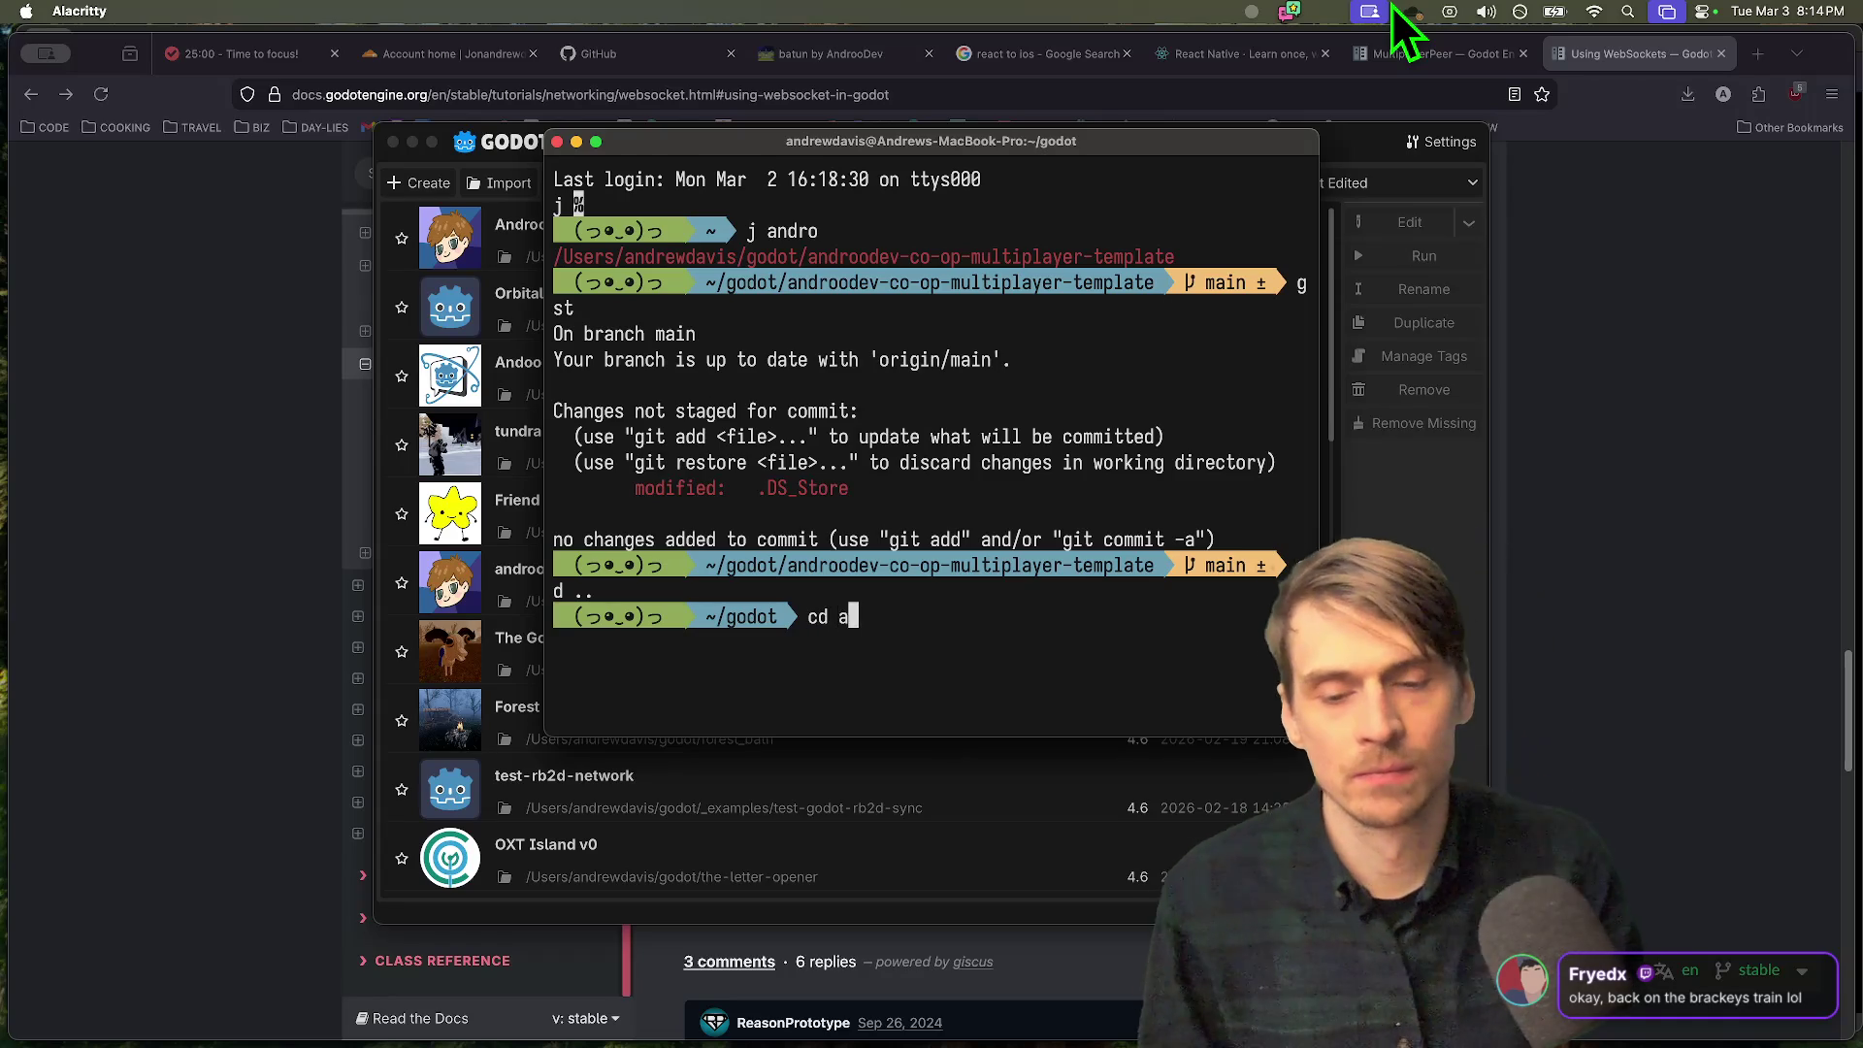
# Enter the AndrooDev-Friendslop-Co-Op-Tutorial-Part-2 folder, run gst, and maximise the terminal.
pyautogui.press('Tab')
pyautogui.press('Tab')
pyautogui.press('Tab')
pyautogui.press('Tab')
pyautogui.press('Tab')
pyautogui.press('Return')
pyautogui.write('l')
pyautogui.press('Return')
pyautogui.write('cd Andro')
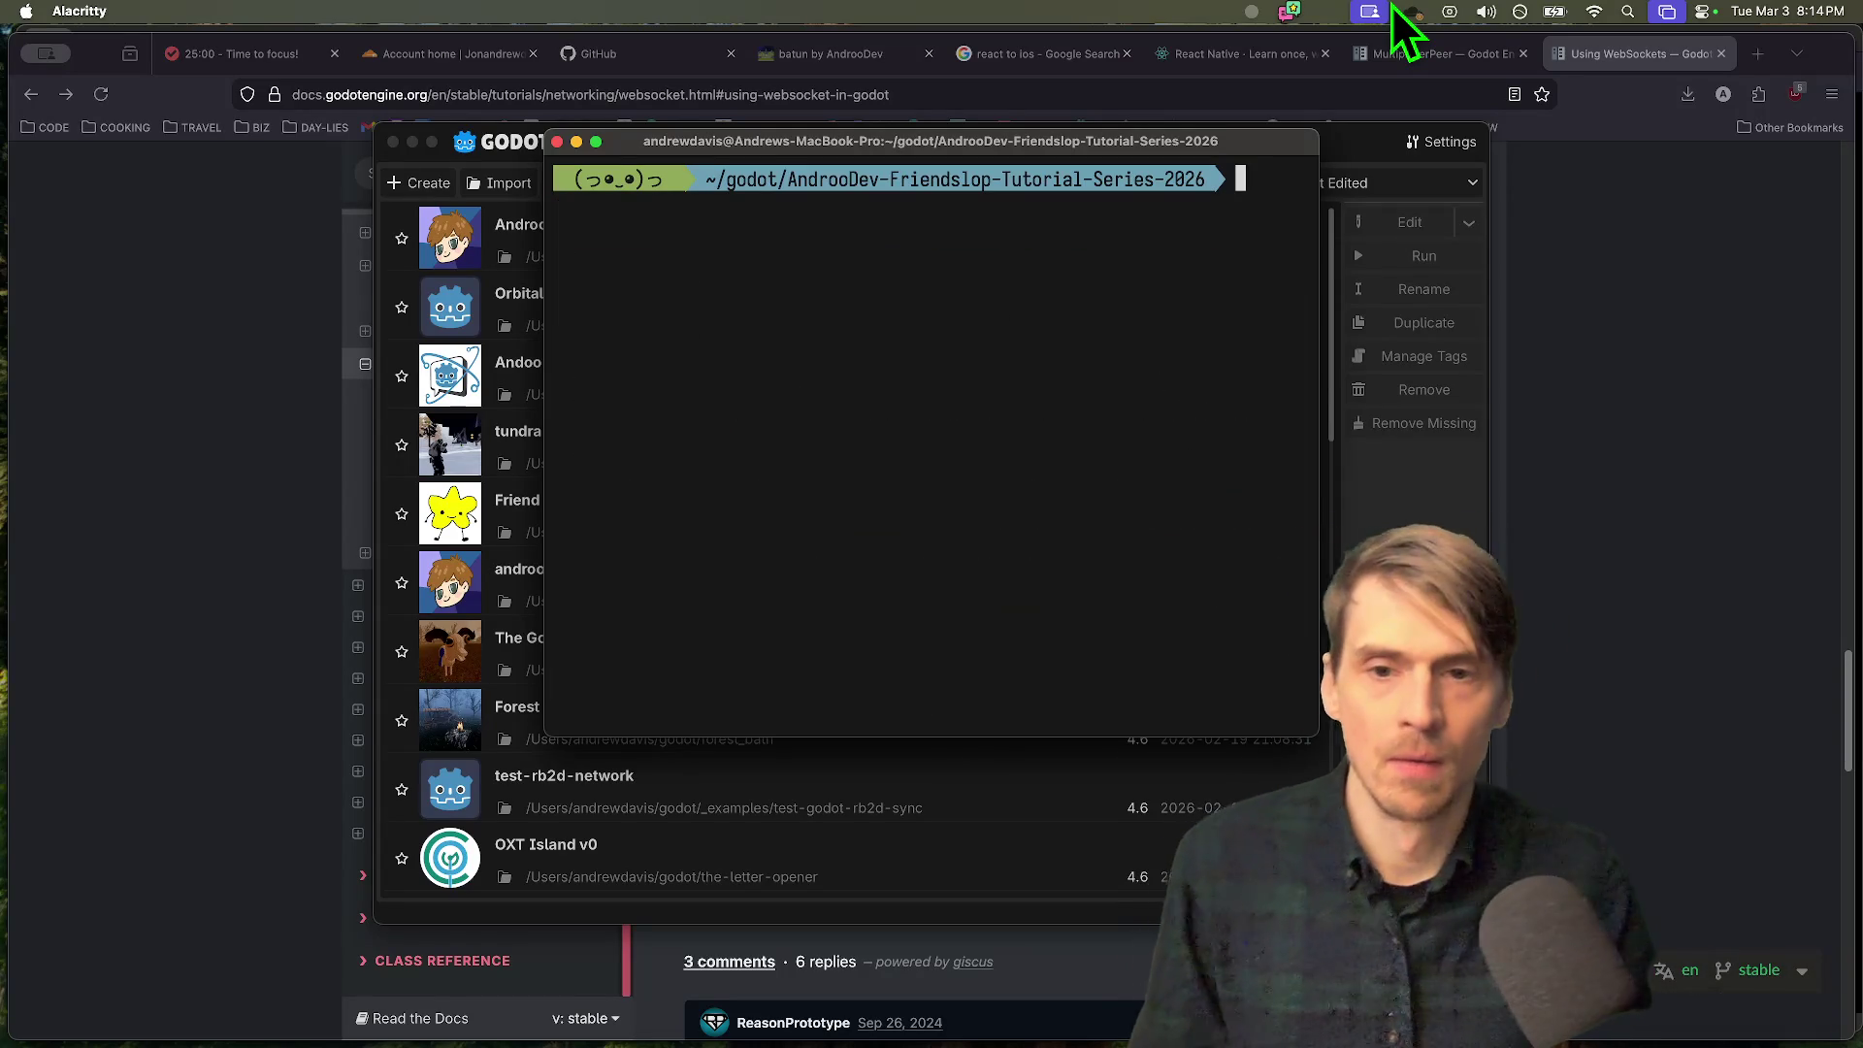
pyautogui.write('cd Andr')
pyautogui.press('Tab')
pyautogui.press('Tab')
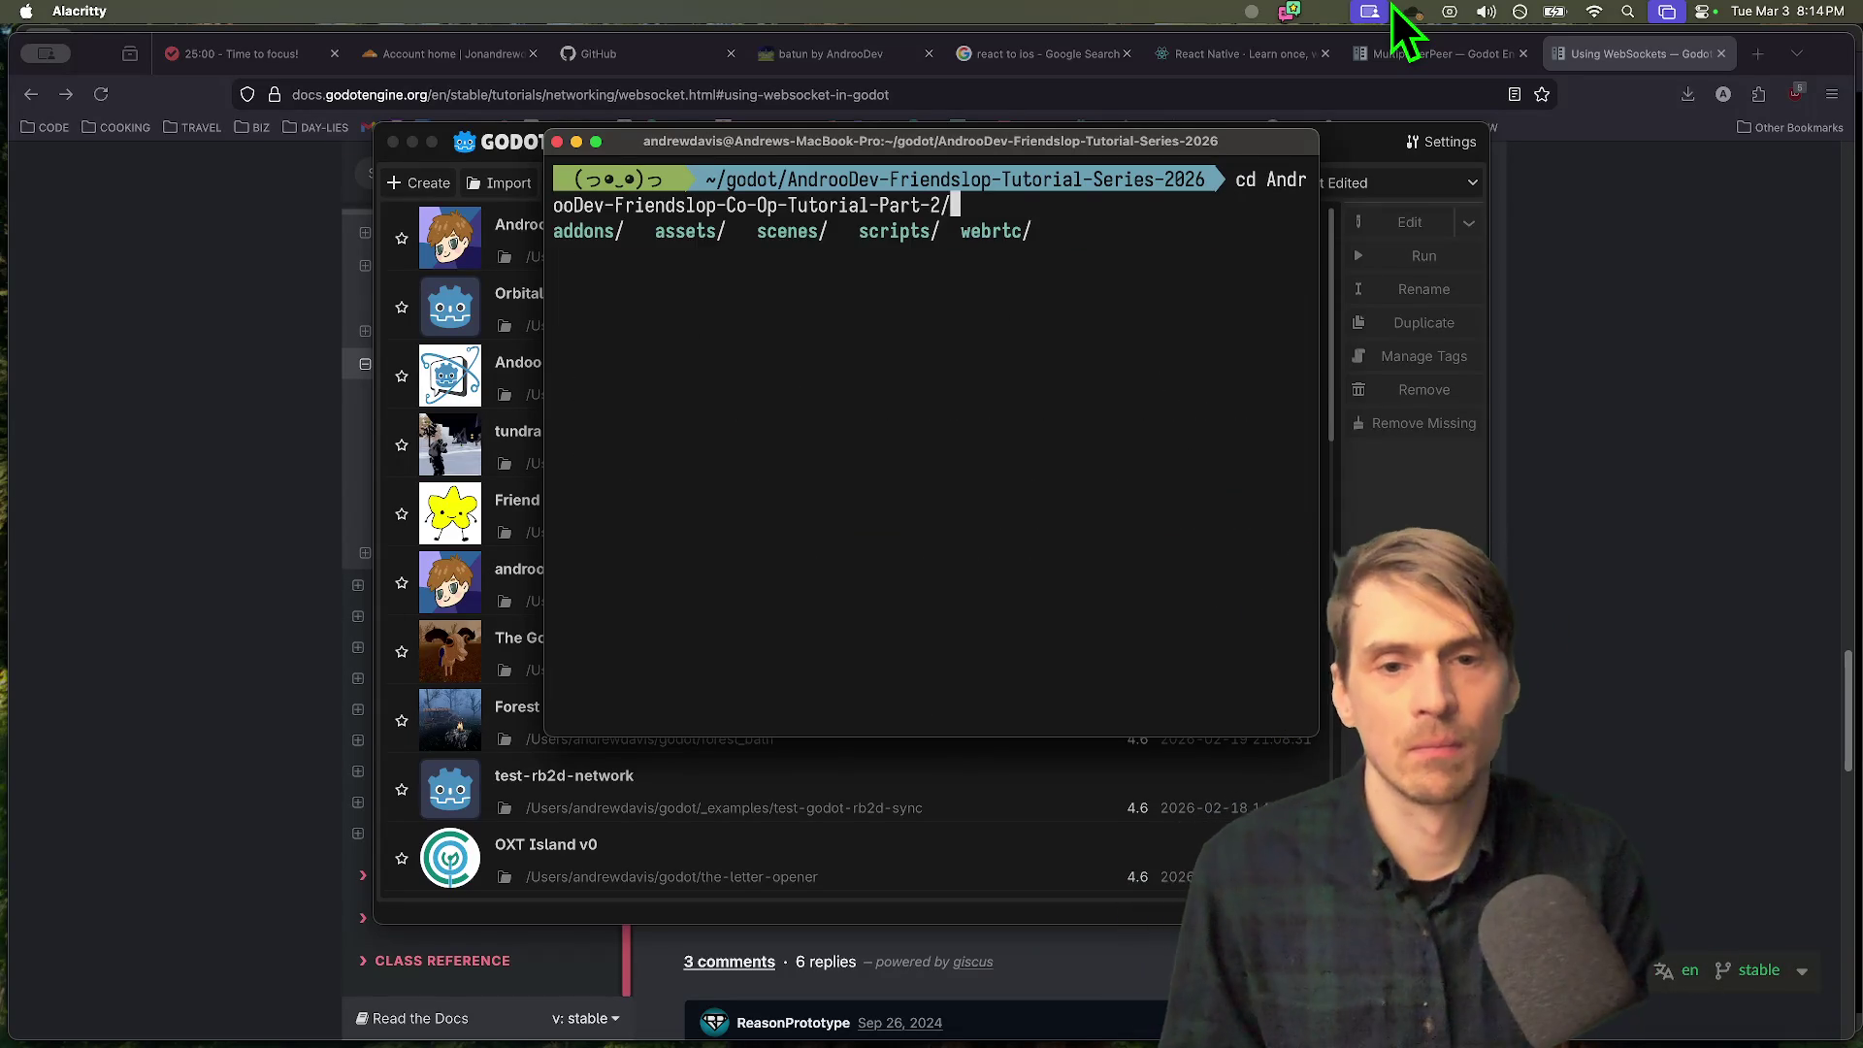
pyautogui.press('Return')
pyautogui.press('Return')
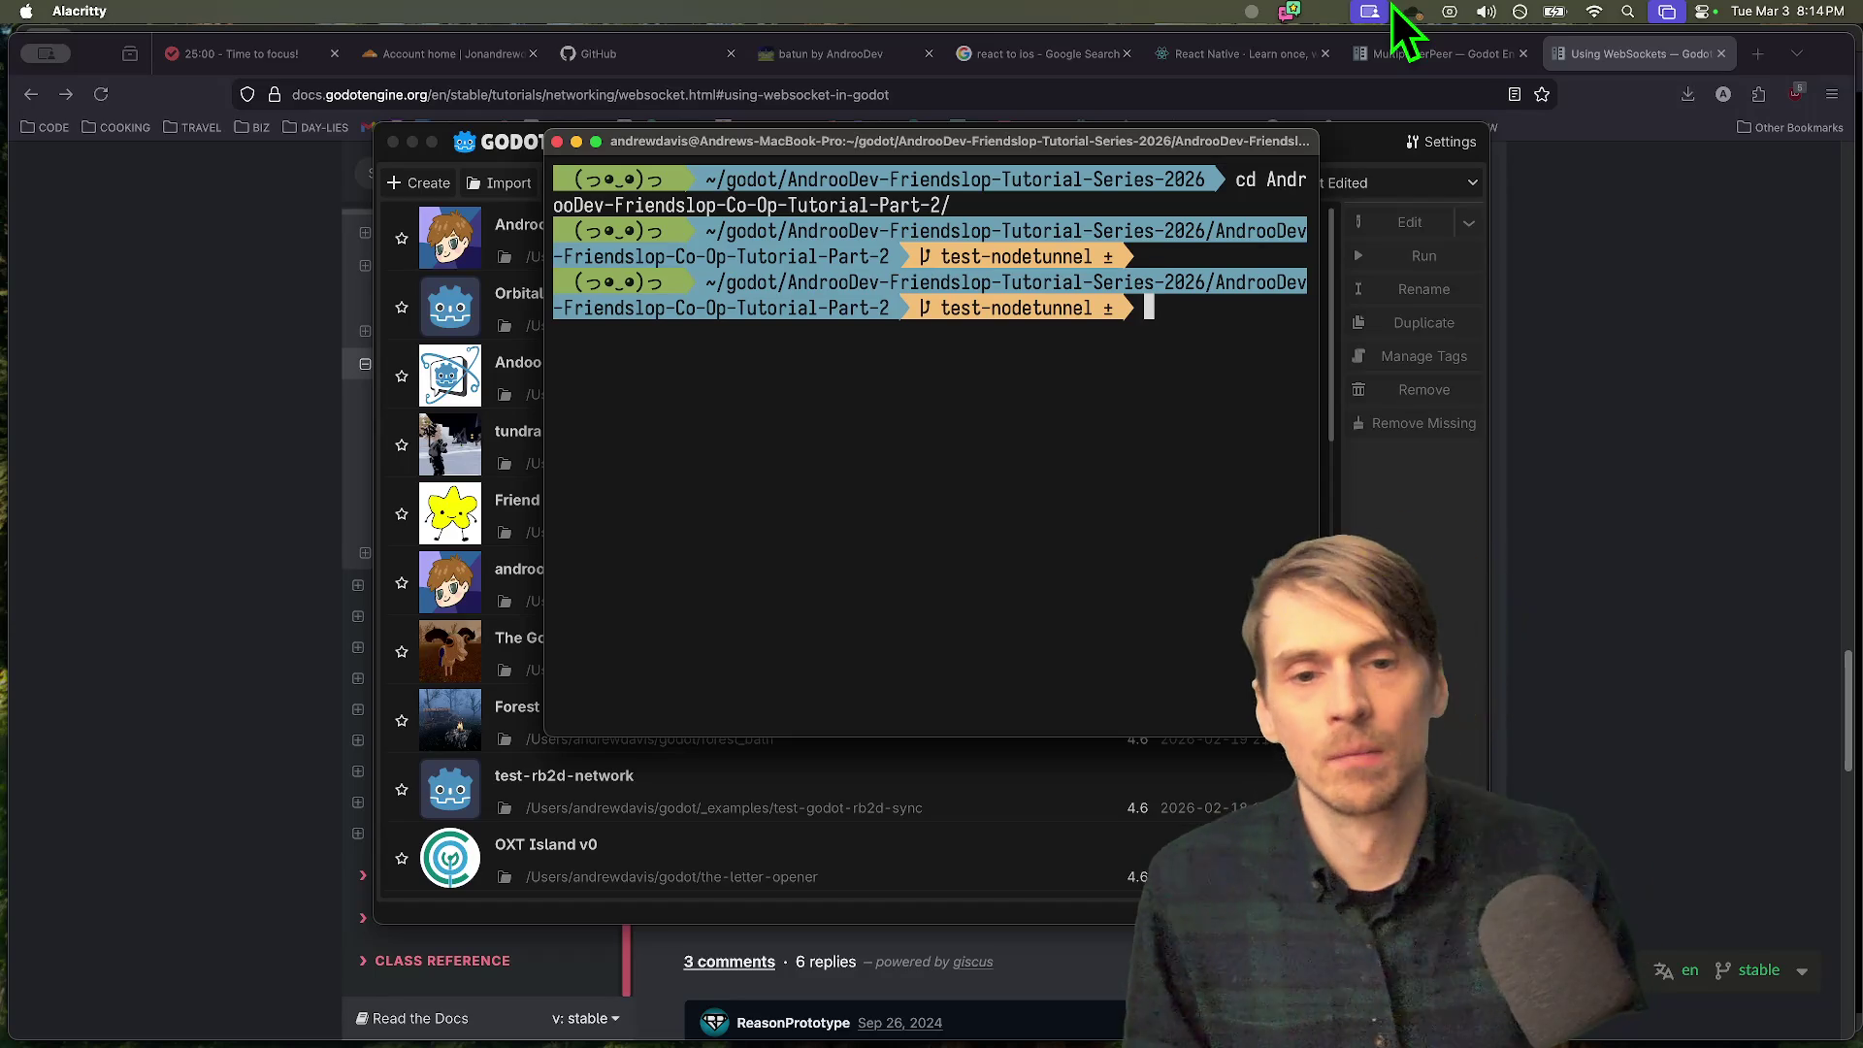
pyautogui.write('gst')
pyautogui.press('Return')
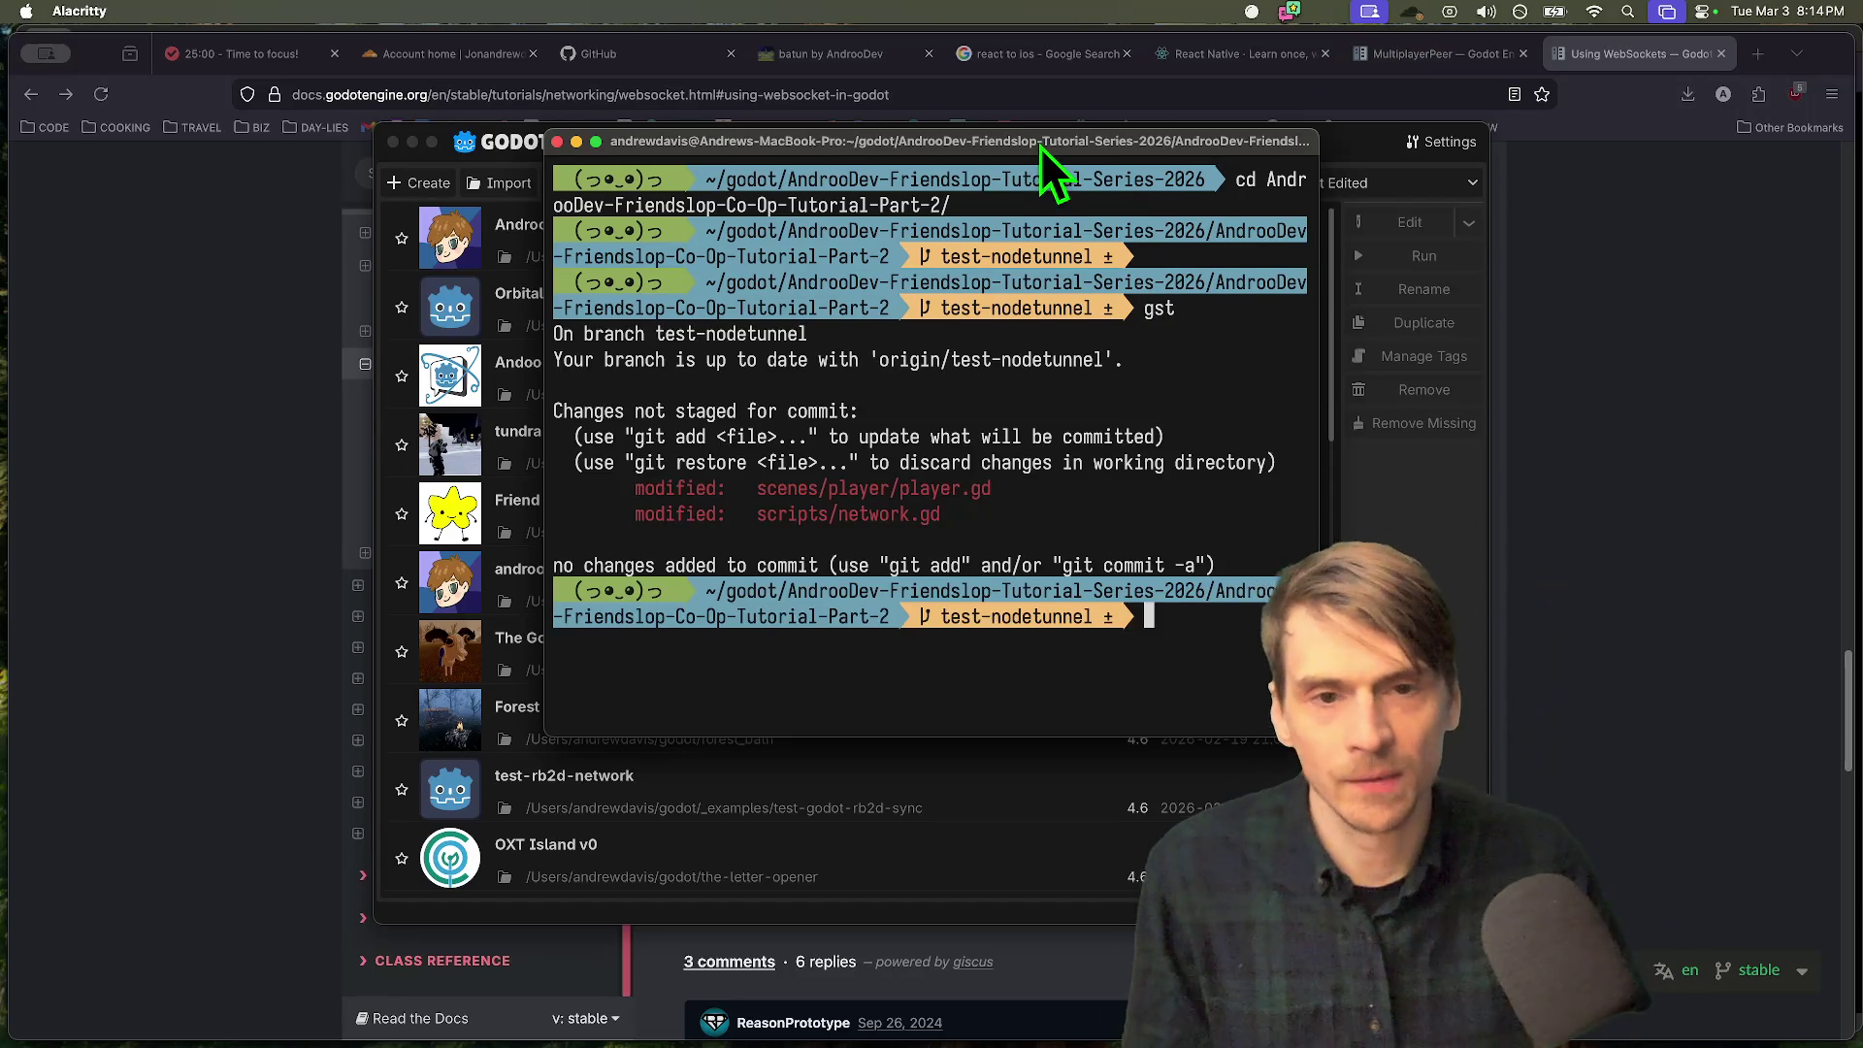
pyautogui.moveTo(1038, 146); pyautogui.dragTo(1054, 8)
# Page through the gd diff of player.gd and network.gd, quit, and return to Godot.
pyautogui.write('gd')
pyautogui.press('Return')
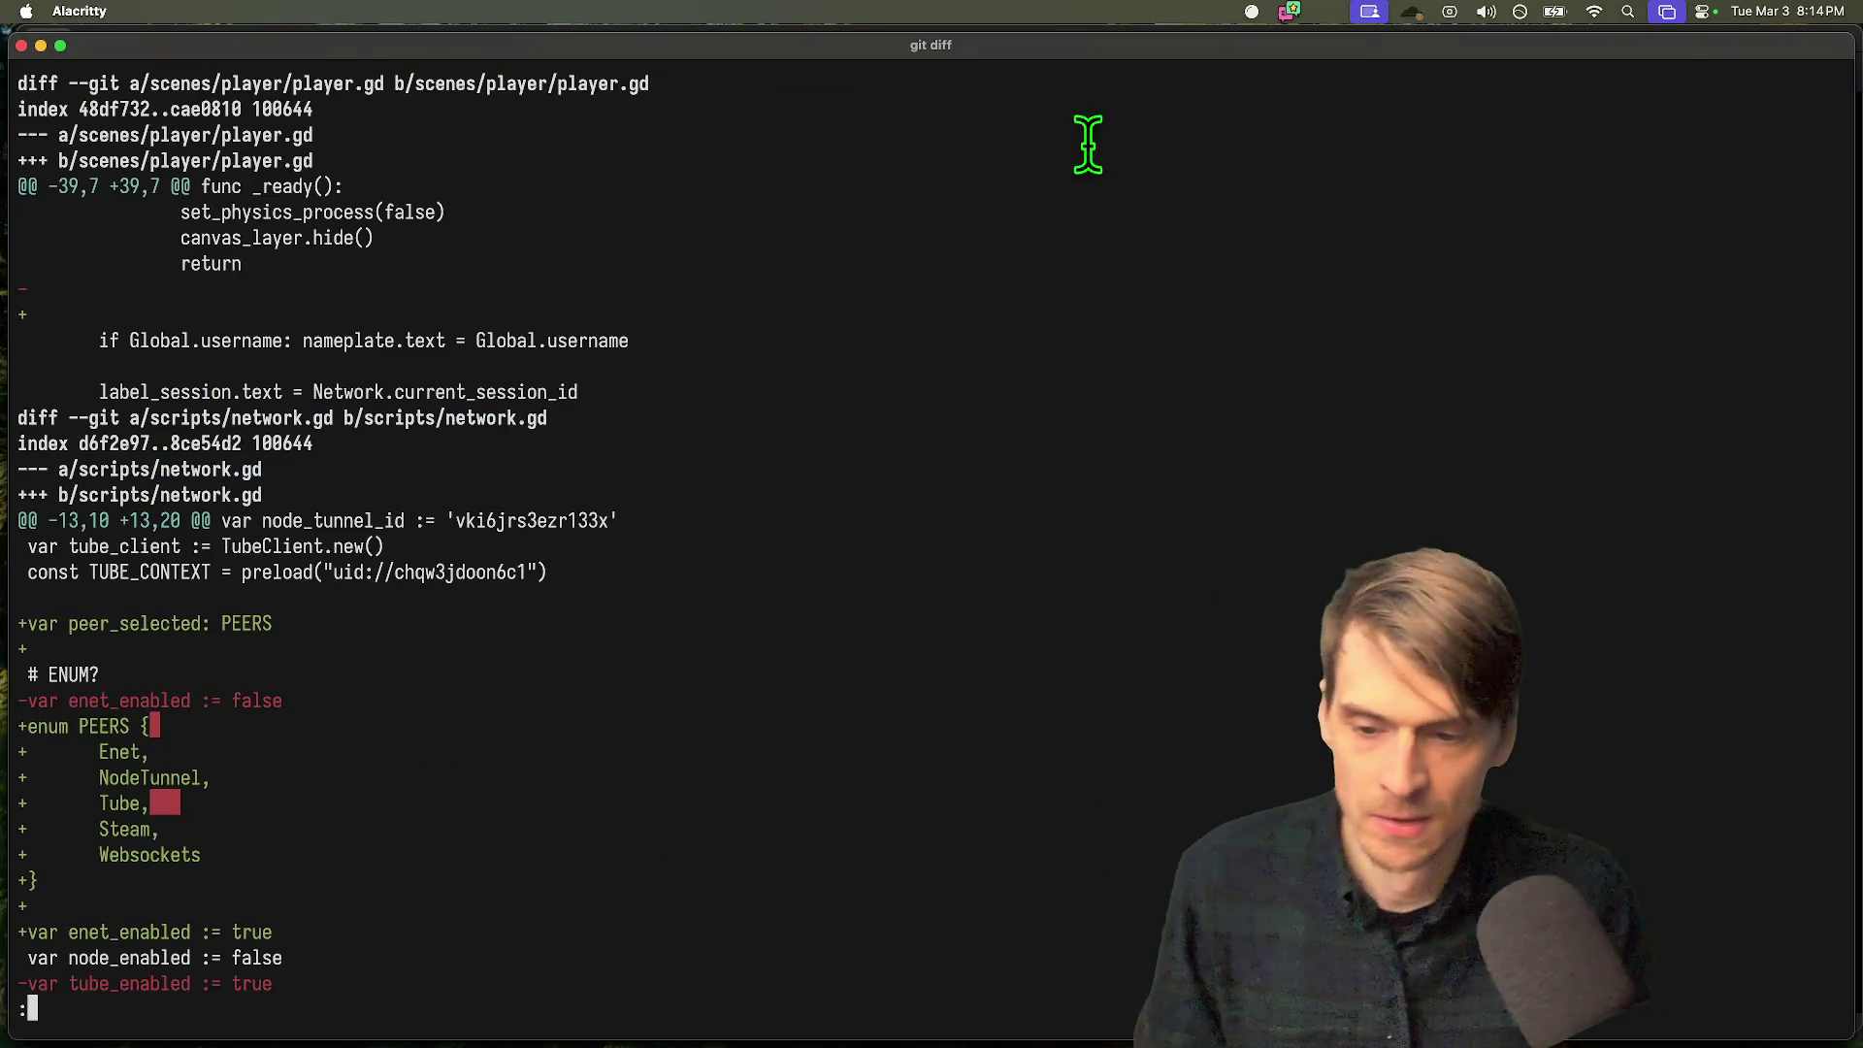
pyautogui.press('space')
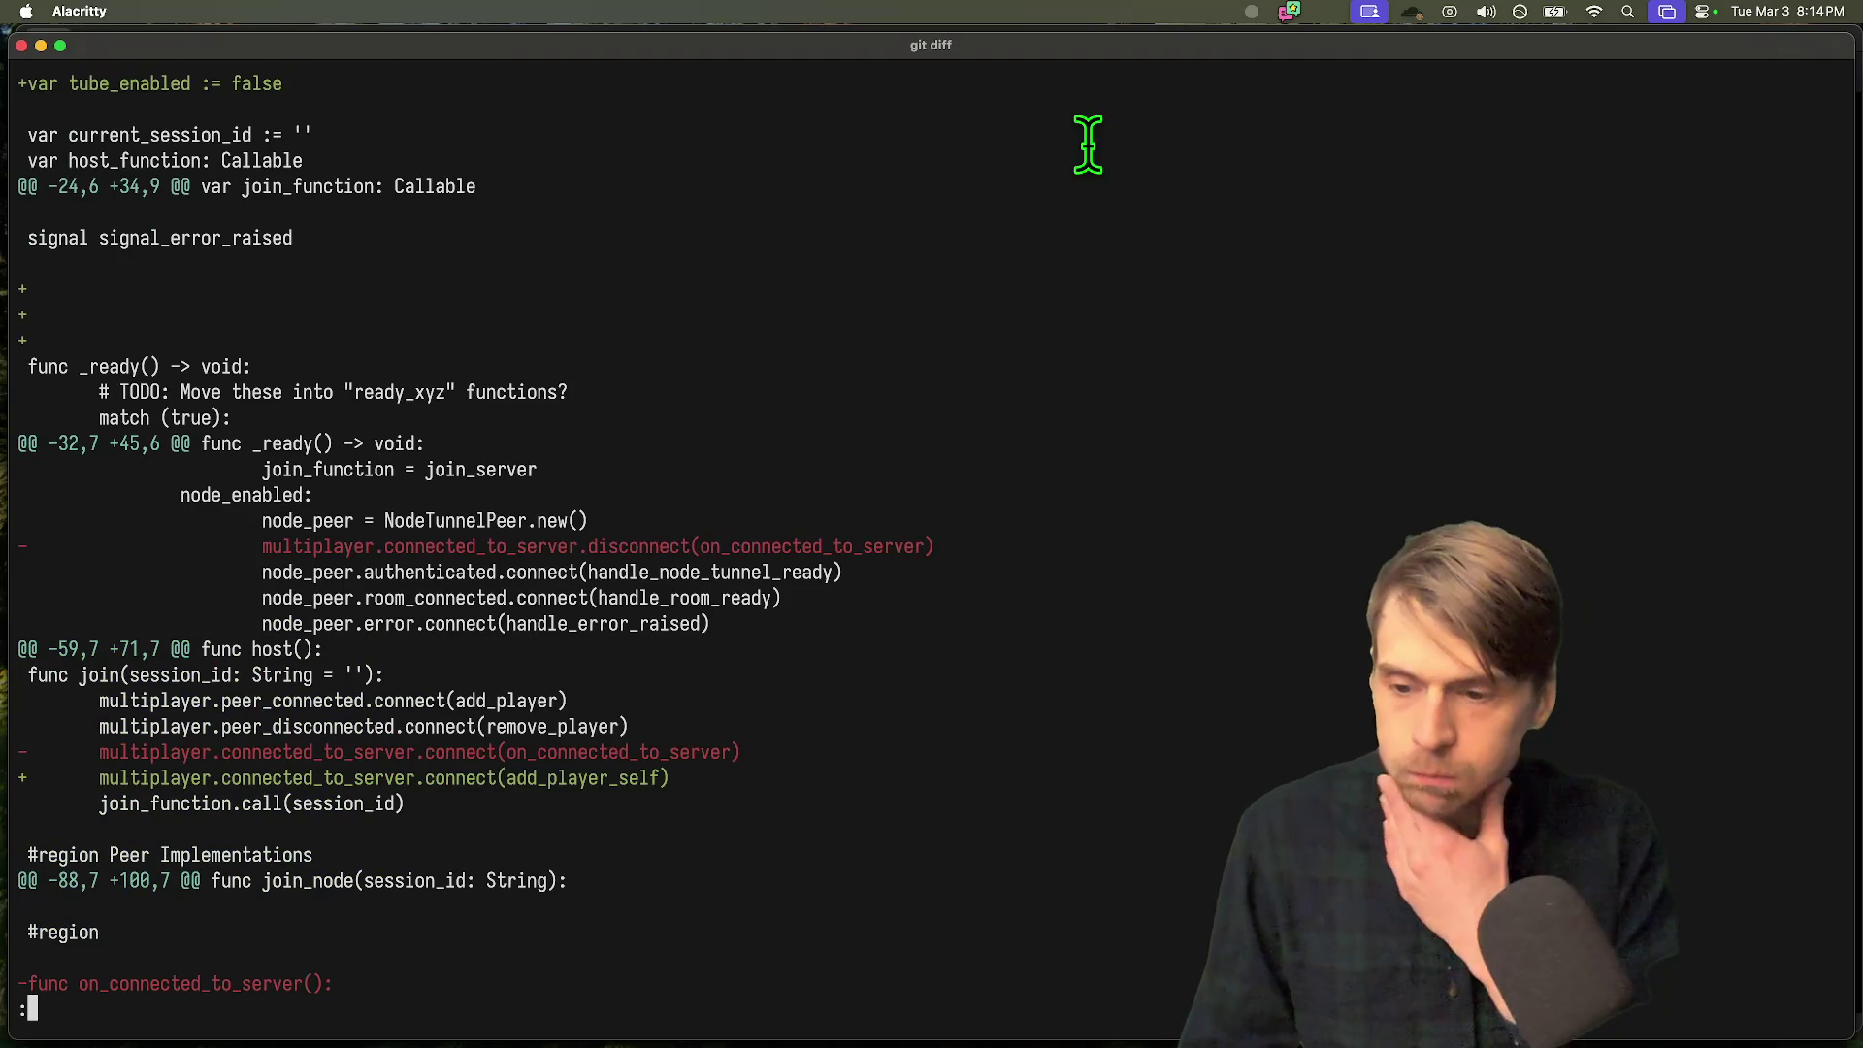
pyautogui.press('space')
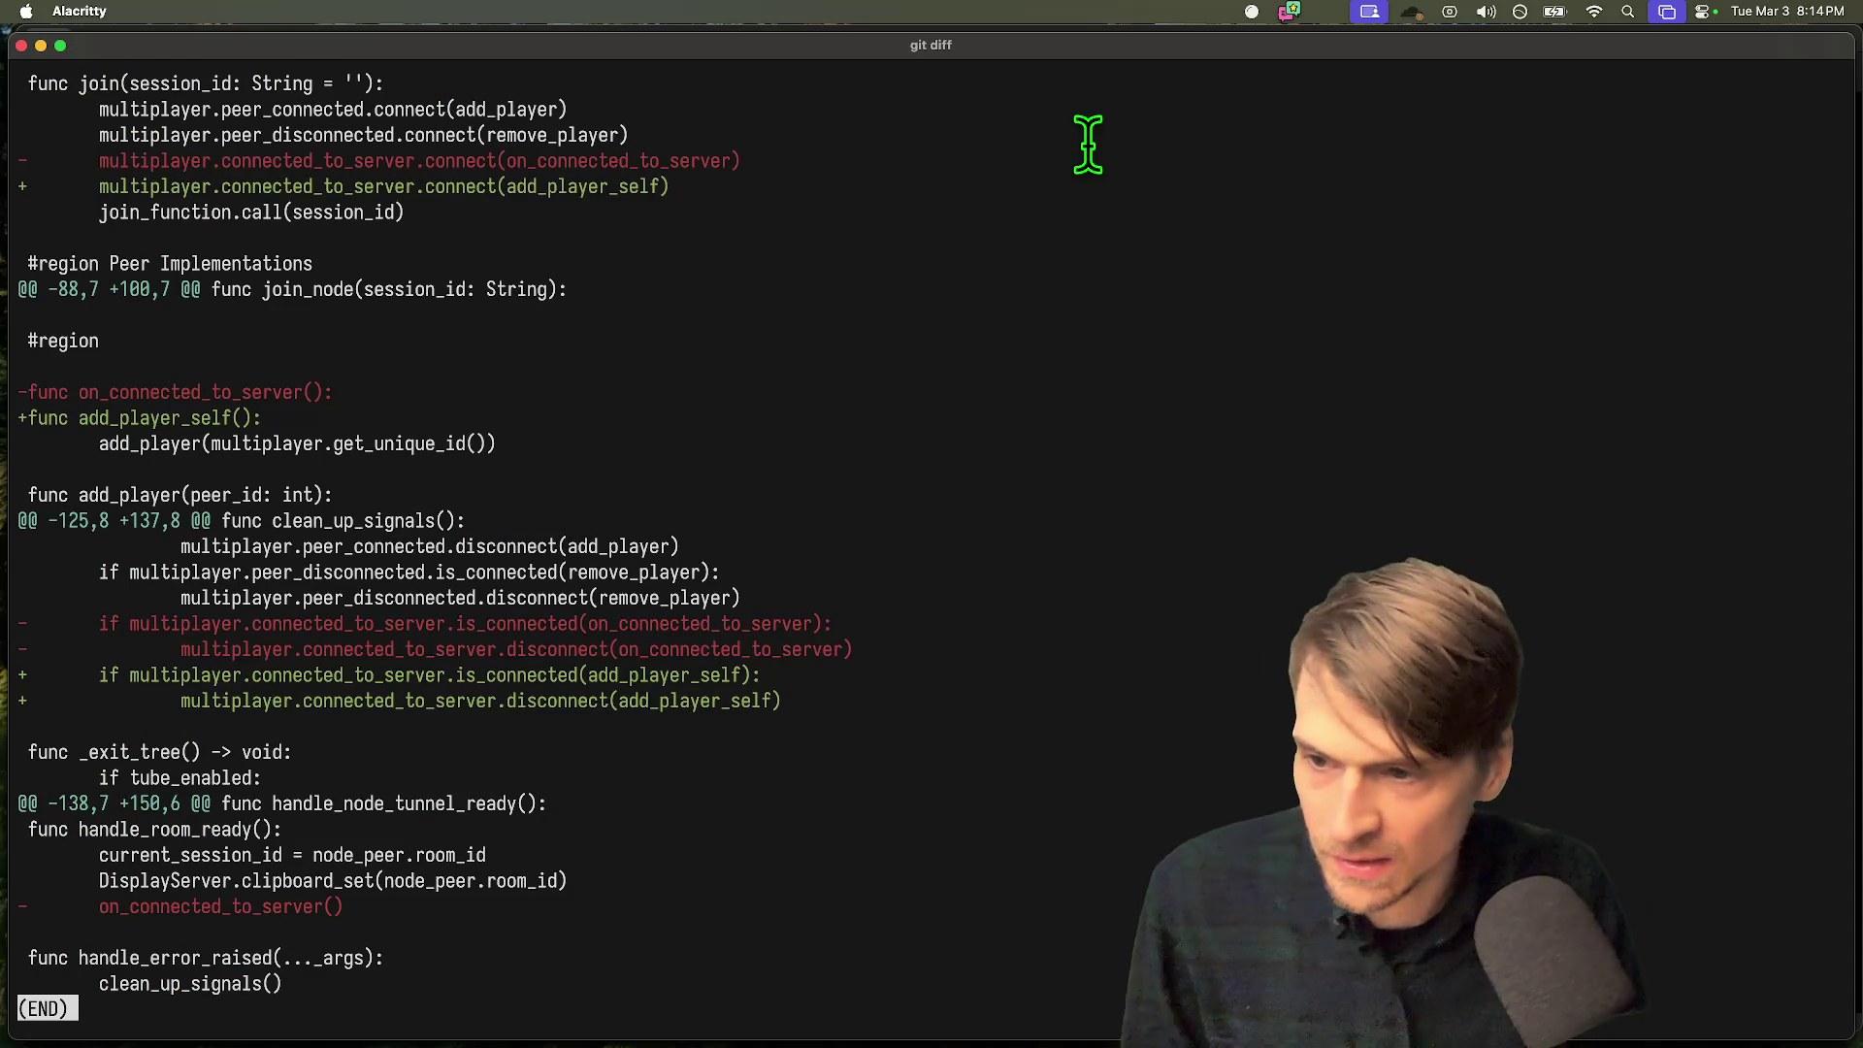
pyautogui.press('g')
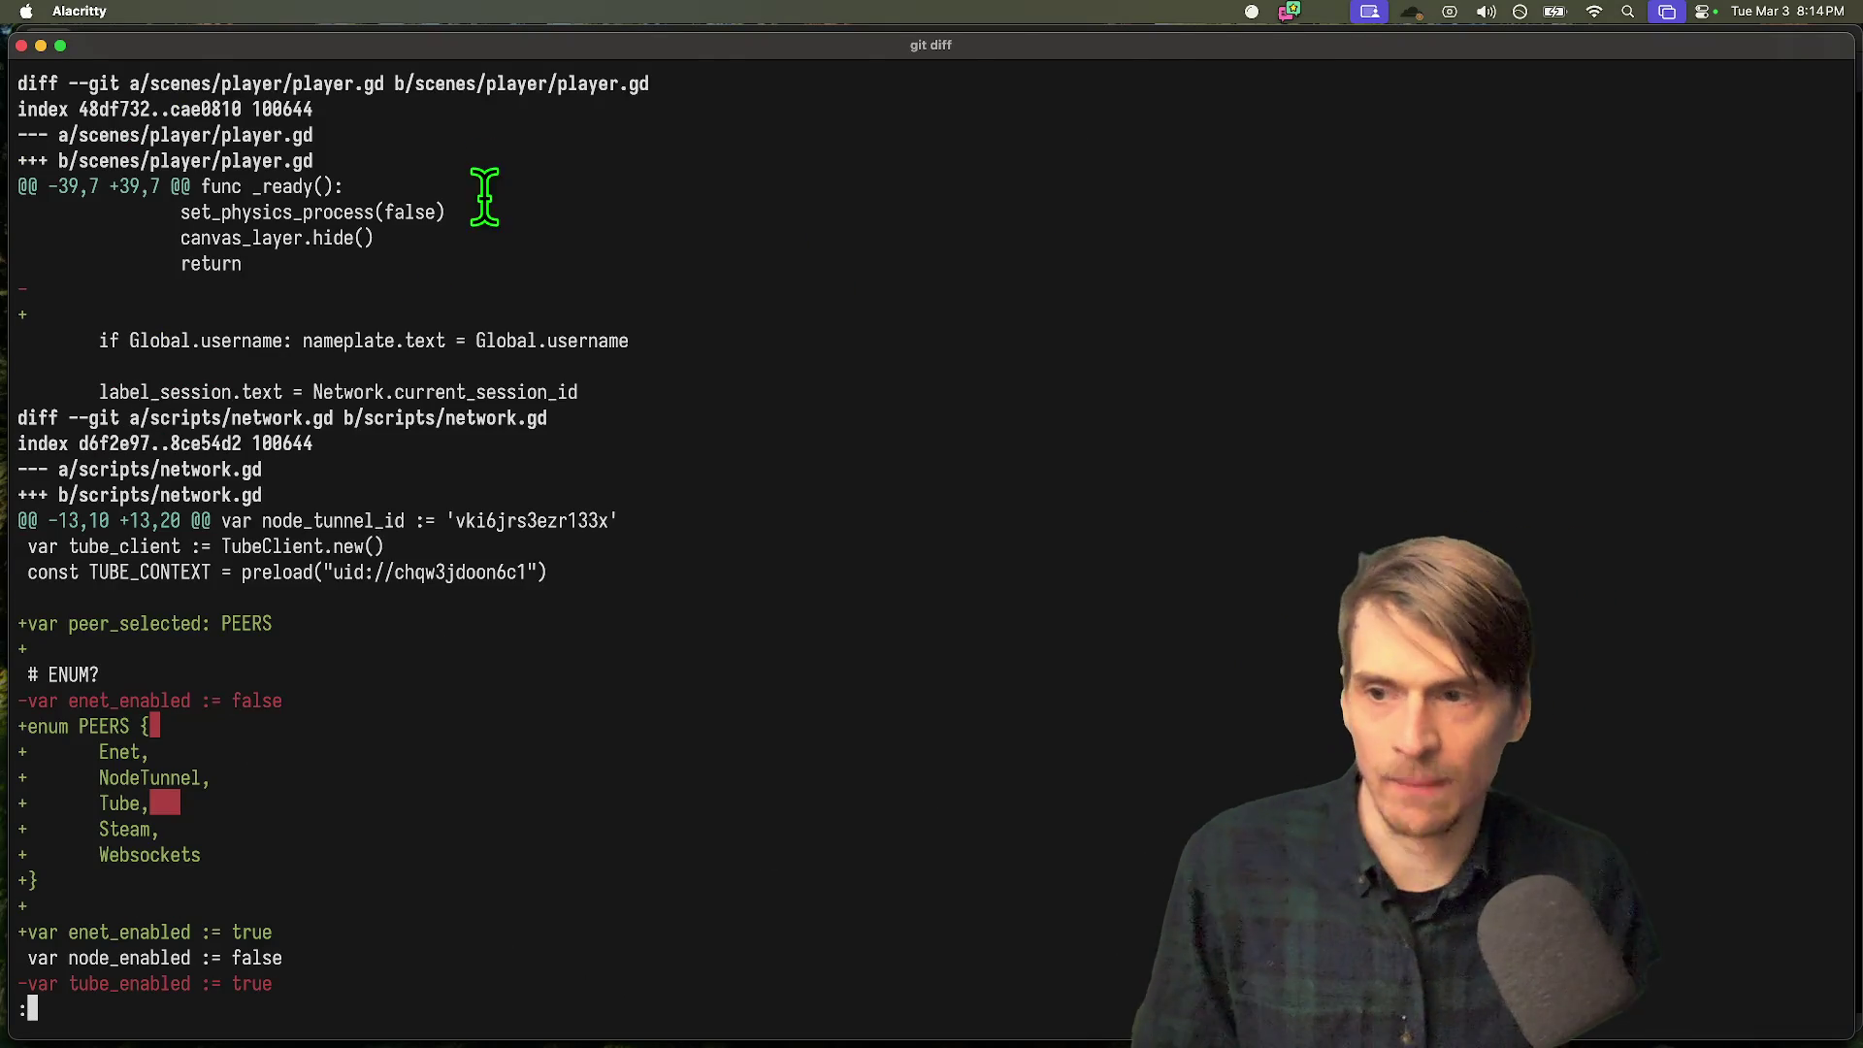
pyautogui.press('q')
pyautogui.press('super+Tab')
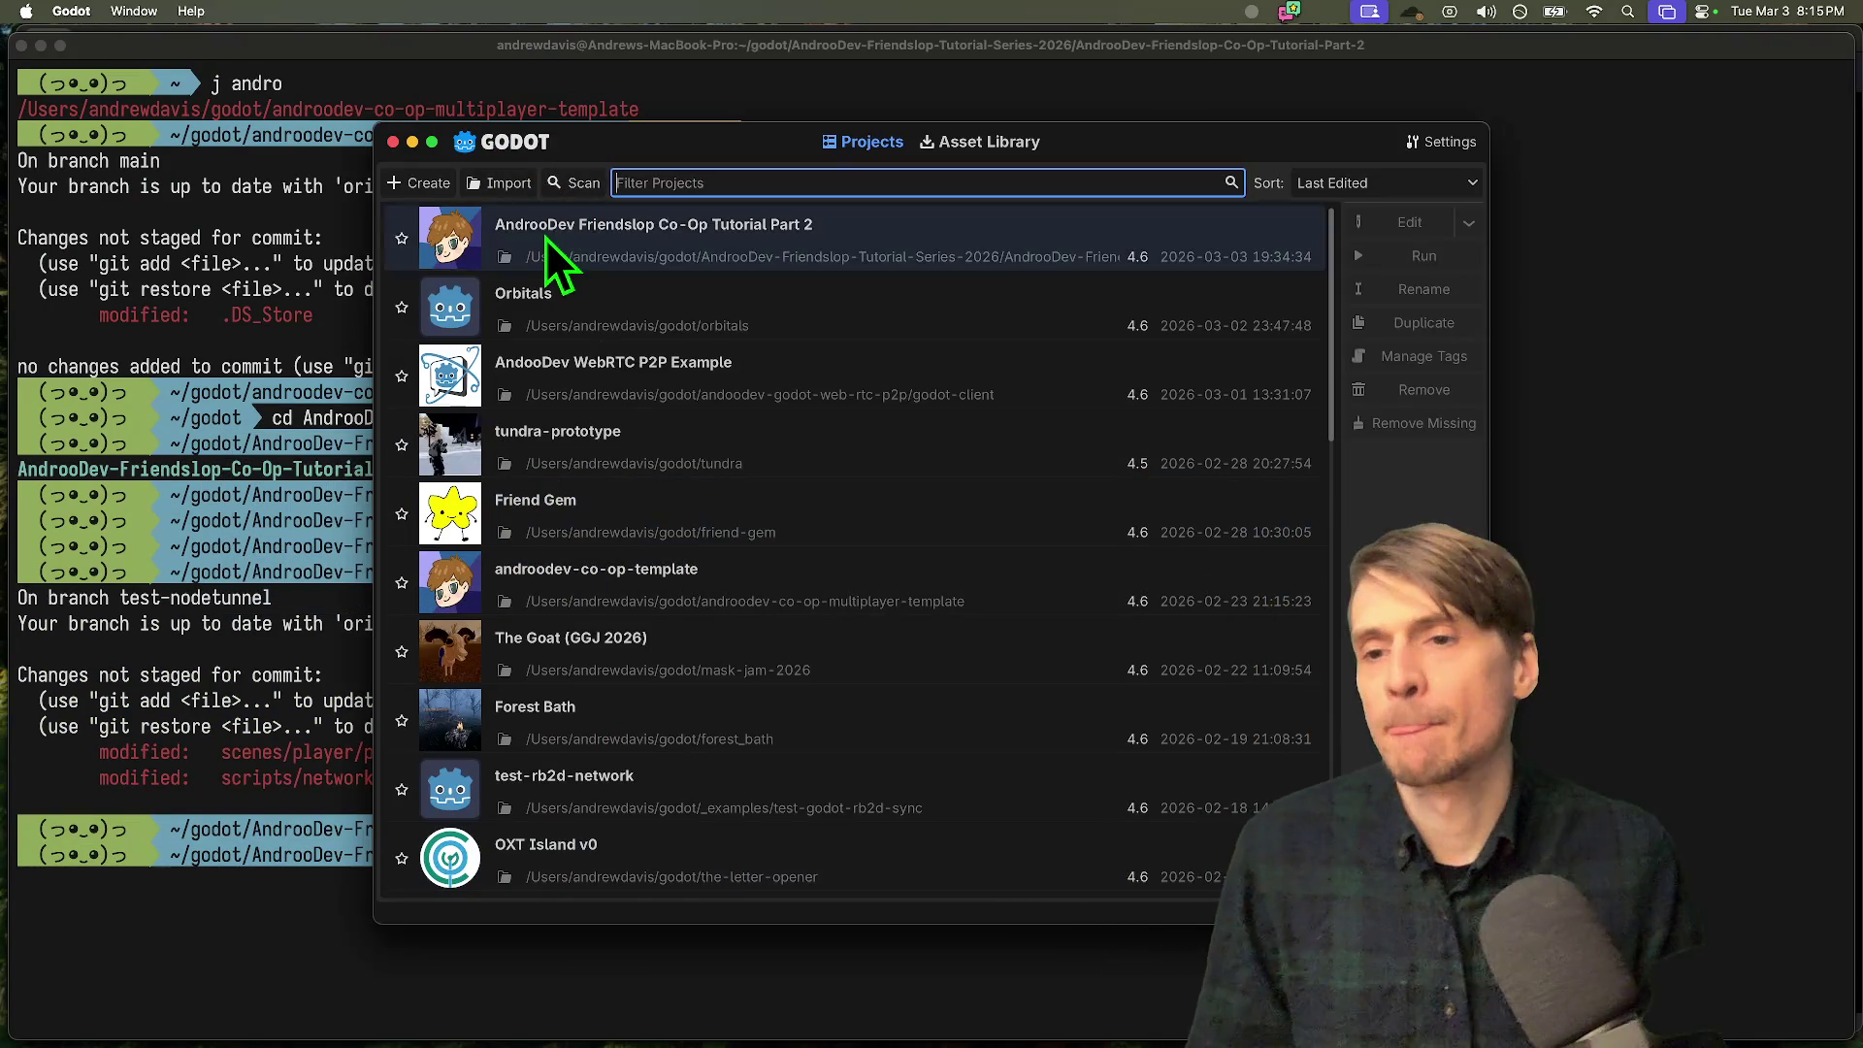
# Open the AndrooDev Friendslop Co-Op Tutorial Part 2 project to view player.gd's open_menu code.
pyautogui.doubleClick(545, 237)
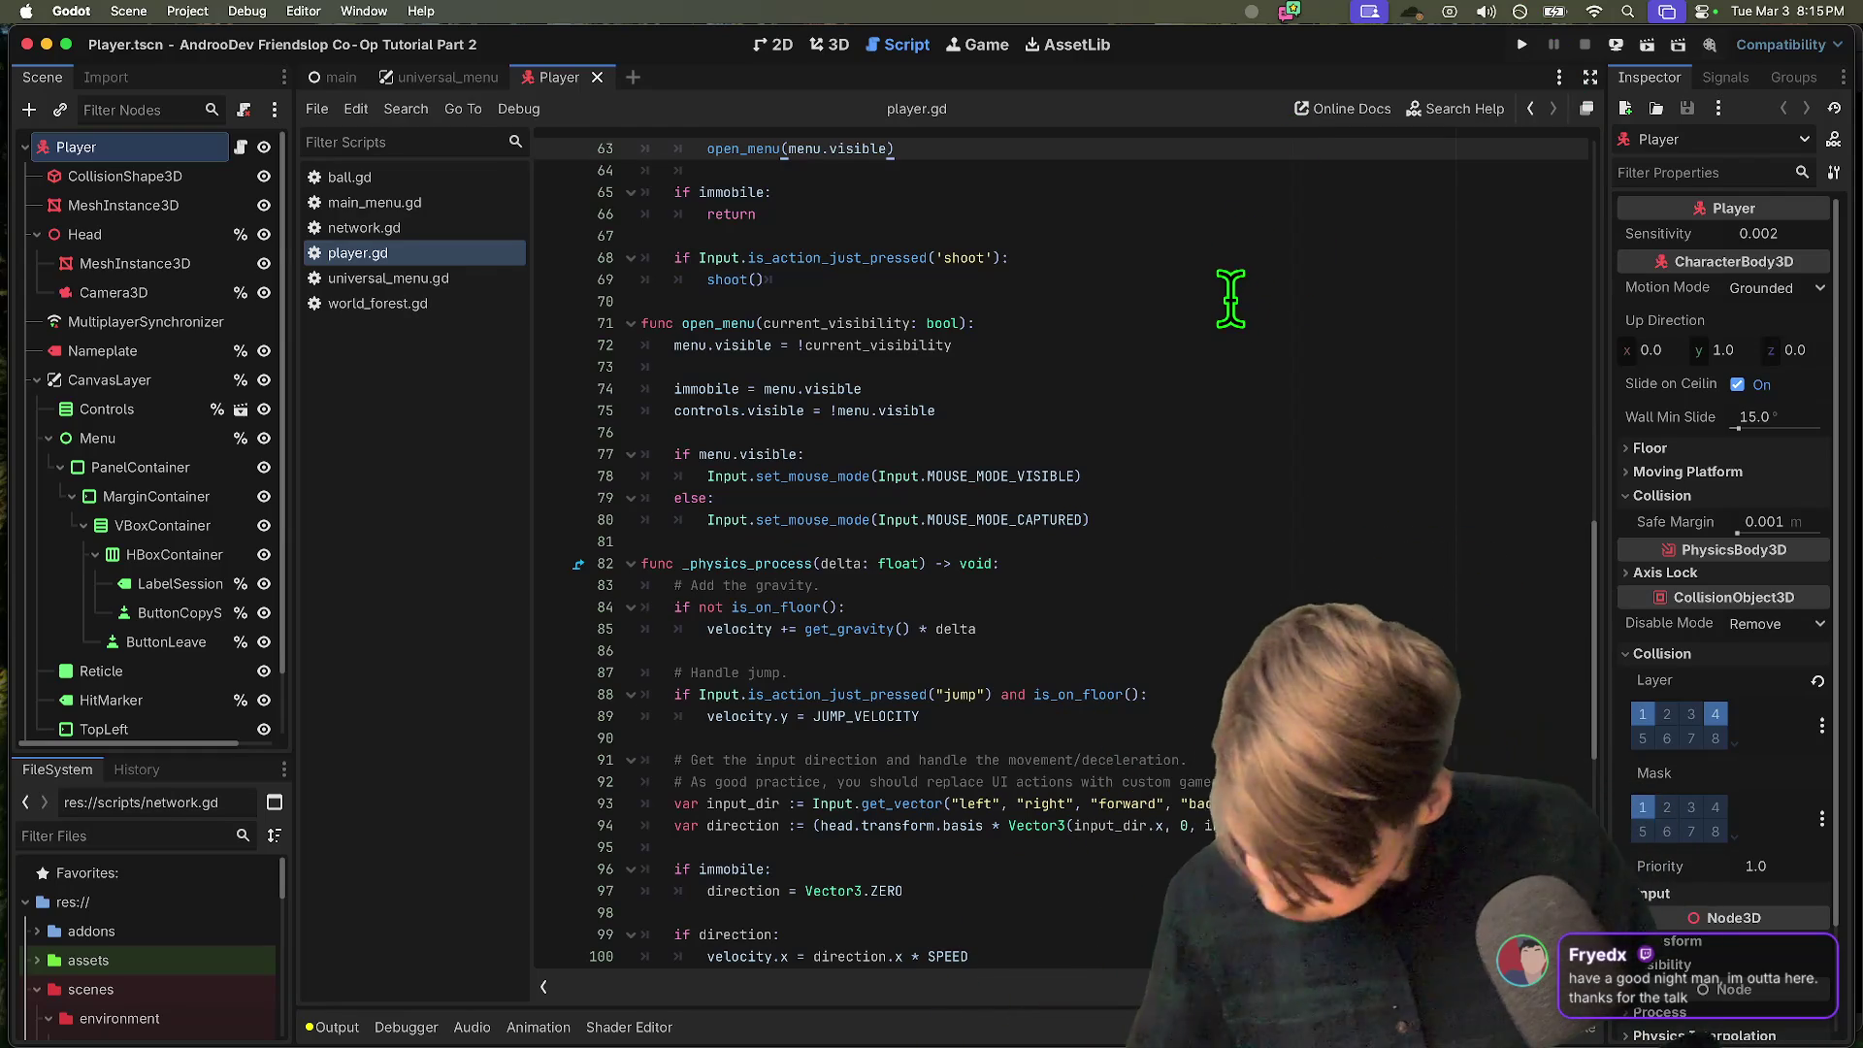
pyautogui.scroll(3, 1269, 310)
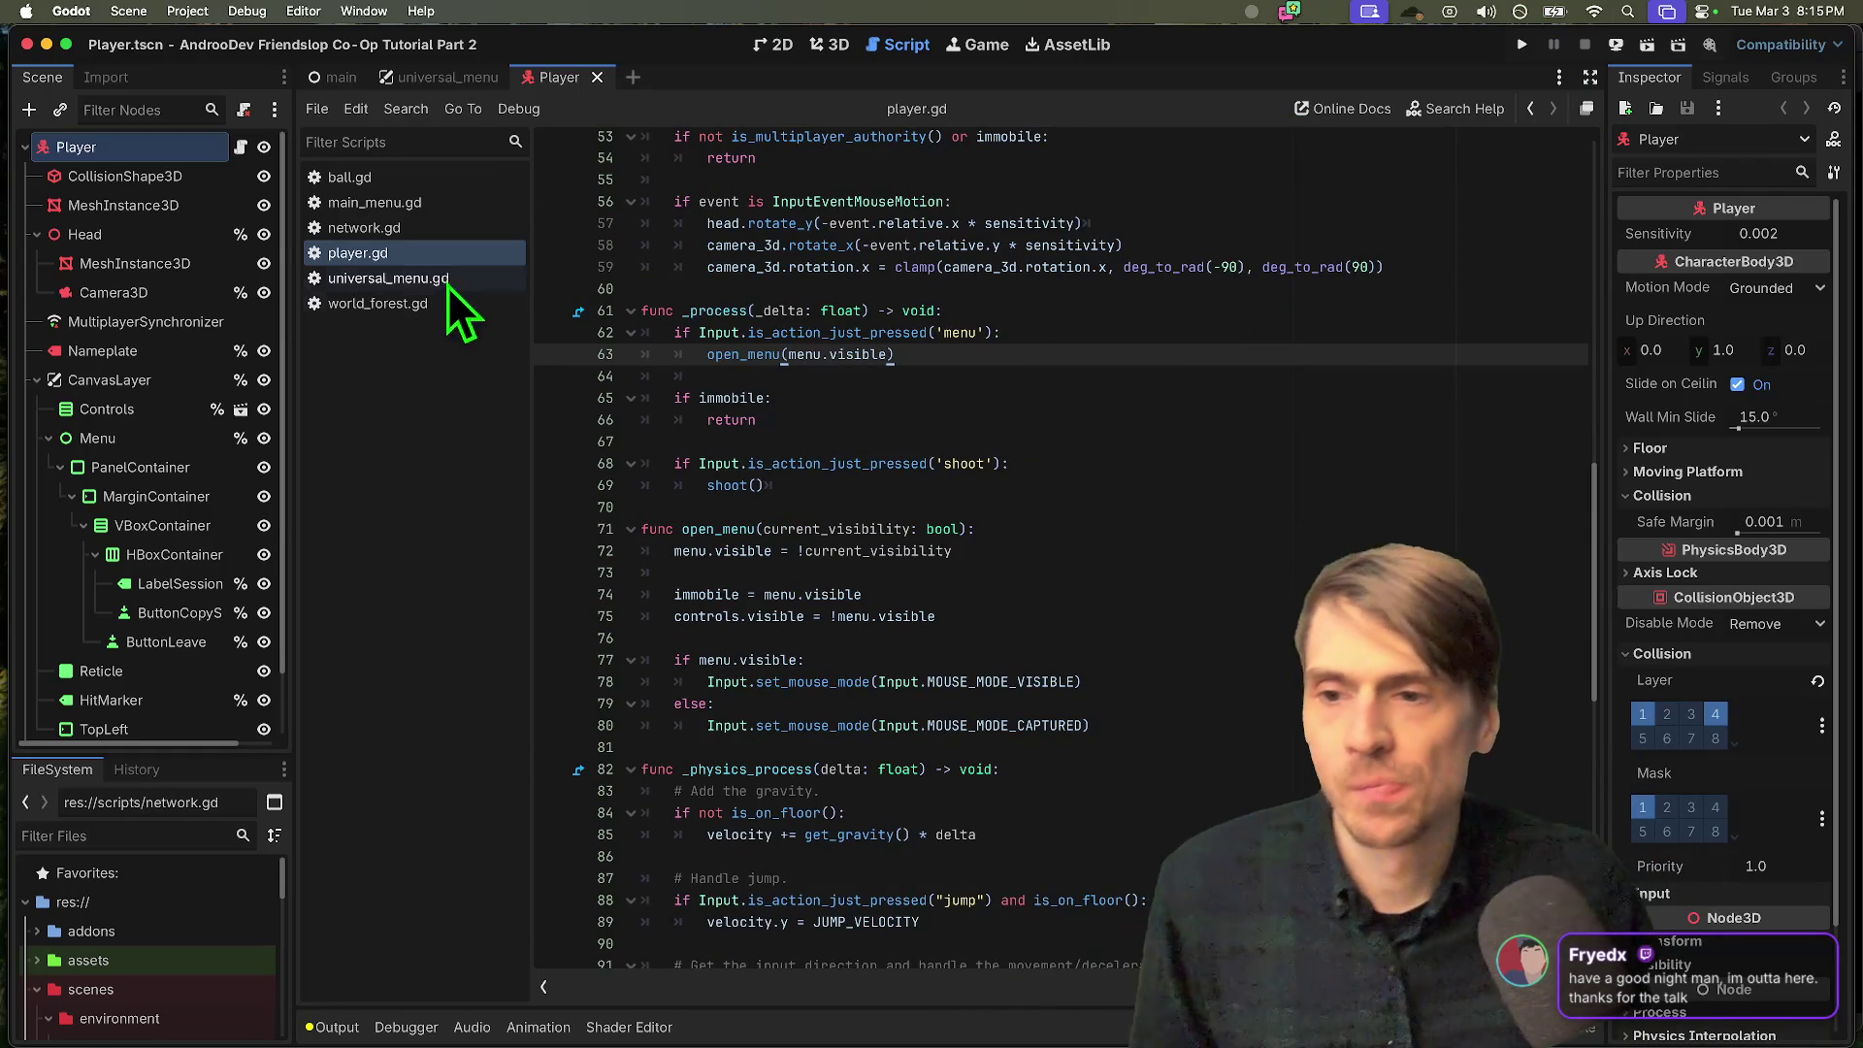
# Delete the extra blank lines after signal_error_raised in network.gd.
pyautogui.click(416, 229)
pyautogui.click(1086, 254)
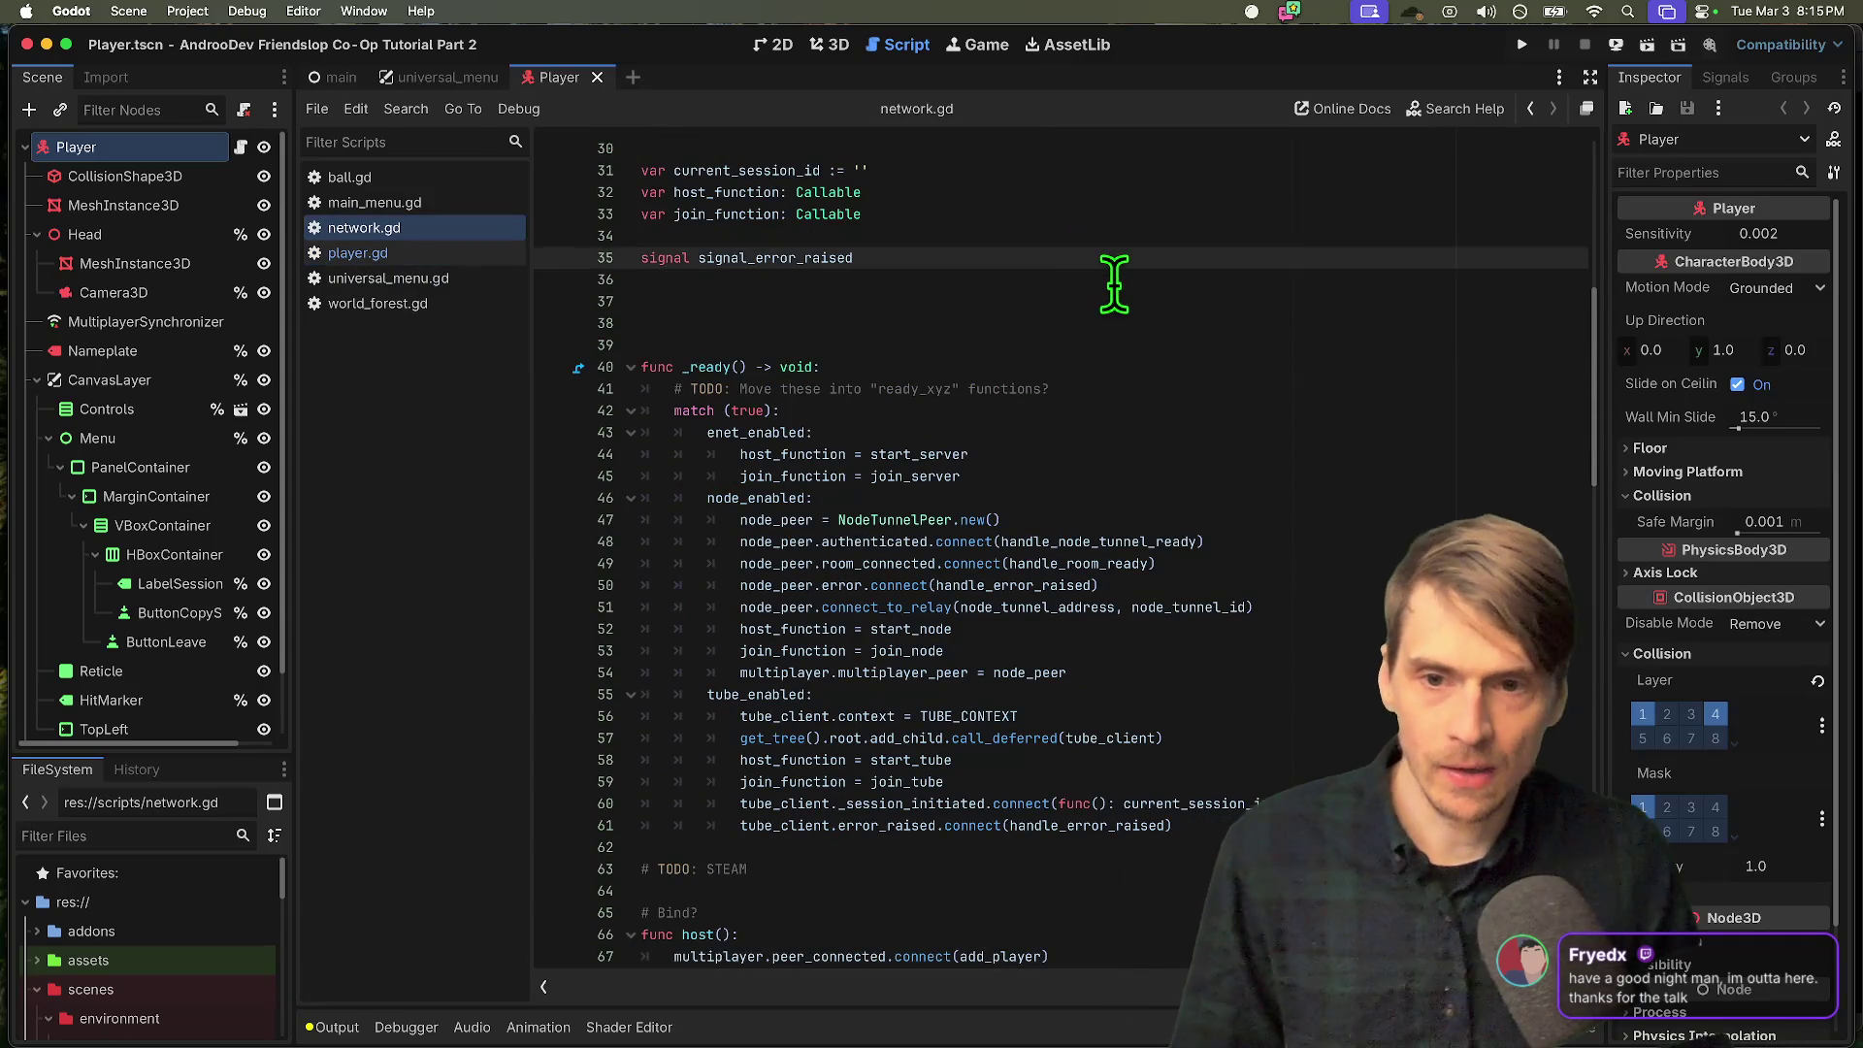
pyautogui.click(1115, 283)
pyautogui.press('Delete')
pyautogui.press('Delete')
pyautogui.scroll(1, 1126, 277)
pyautogui.scroll(2, 1126, 281)
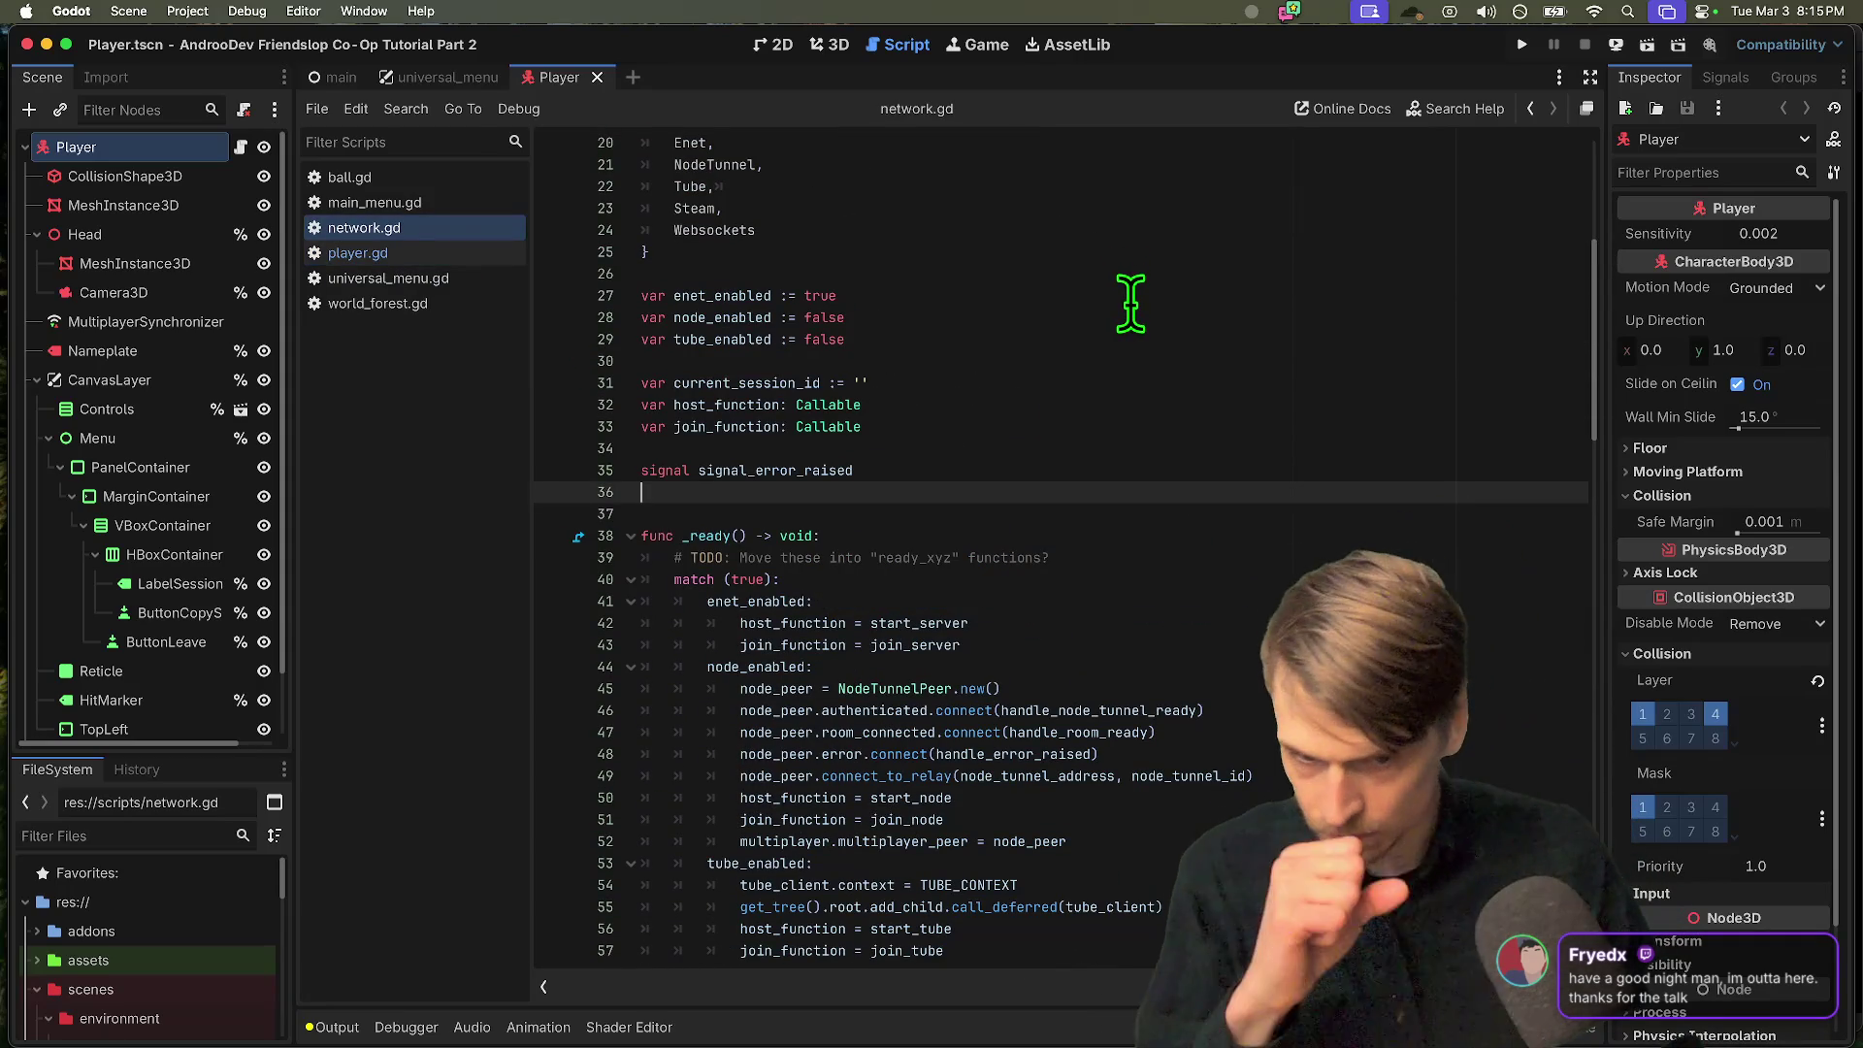
pyautogui.scroll(5, 1131, 369)
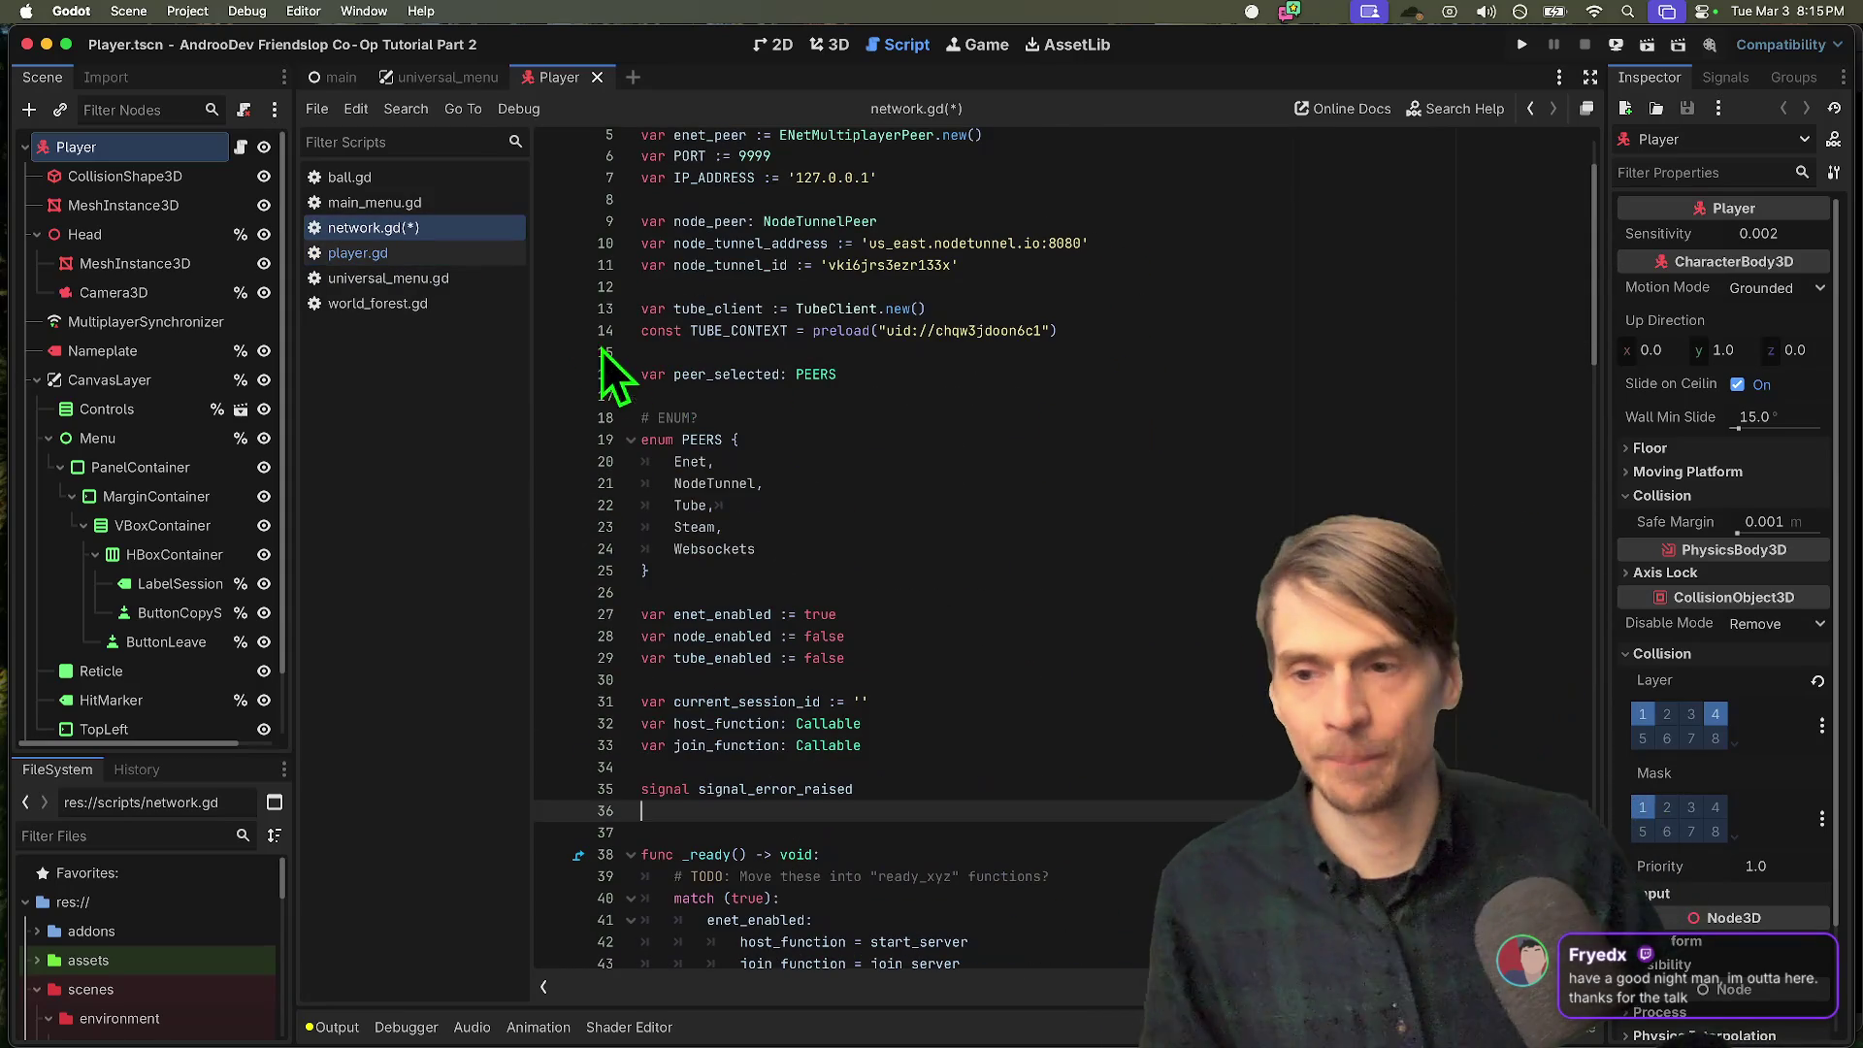
# Check main_menu.gd's commented-out on_join_tube line, then close main_menu.gd.
pyautogui.click(472, 204)
pyautogui.scroll(1, 1126, 419)
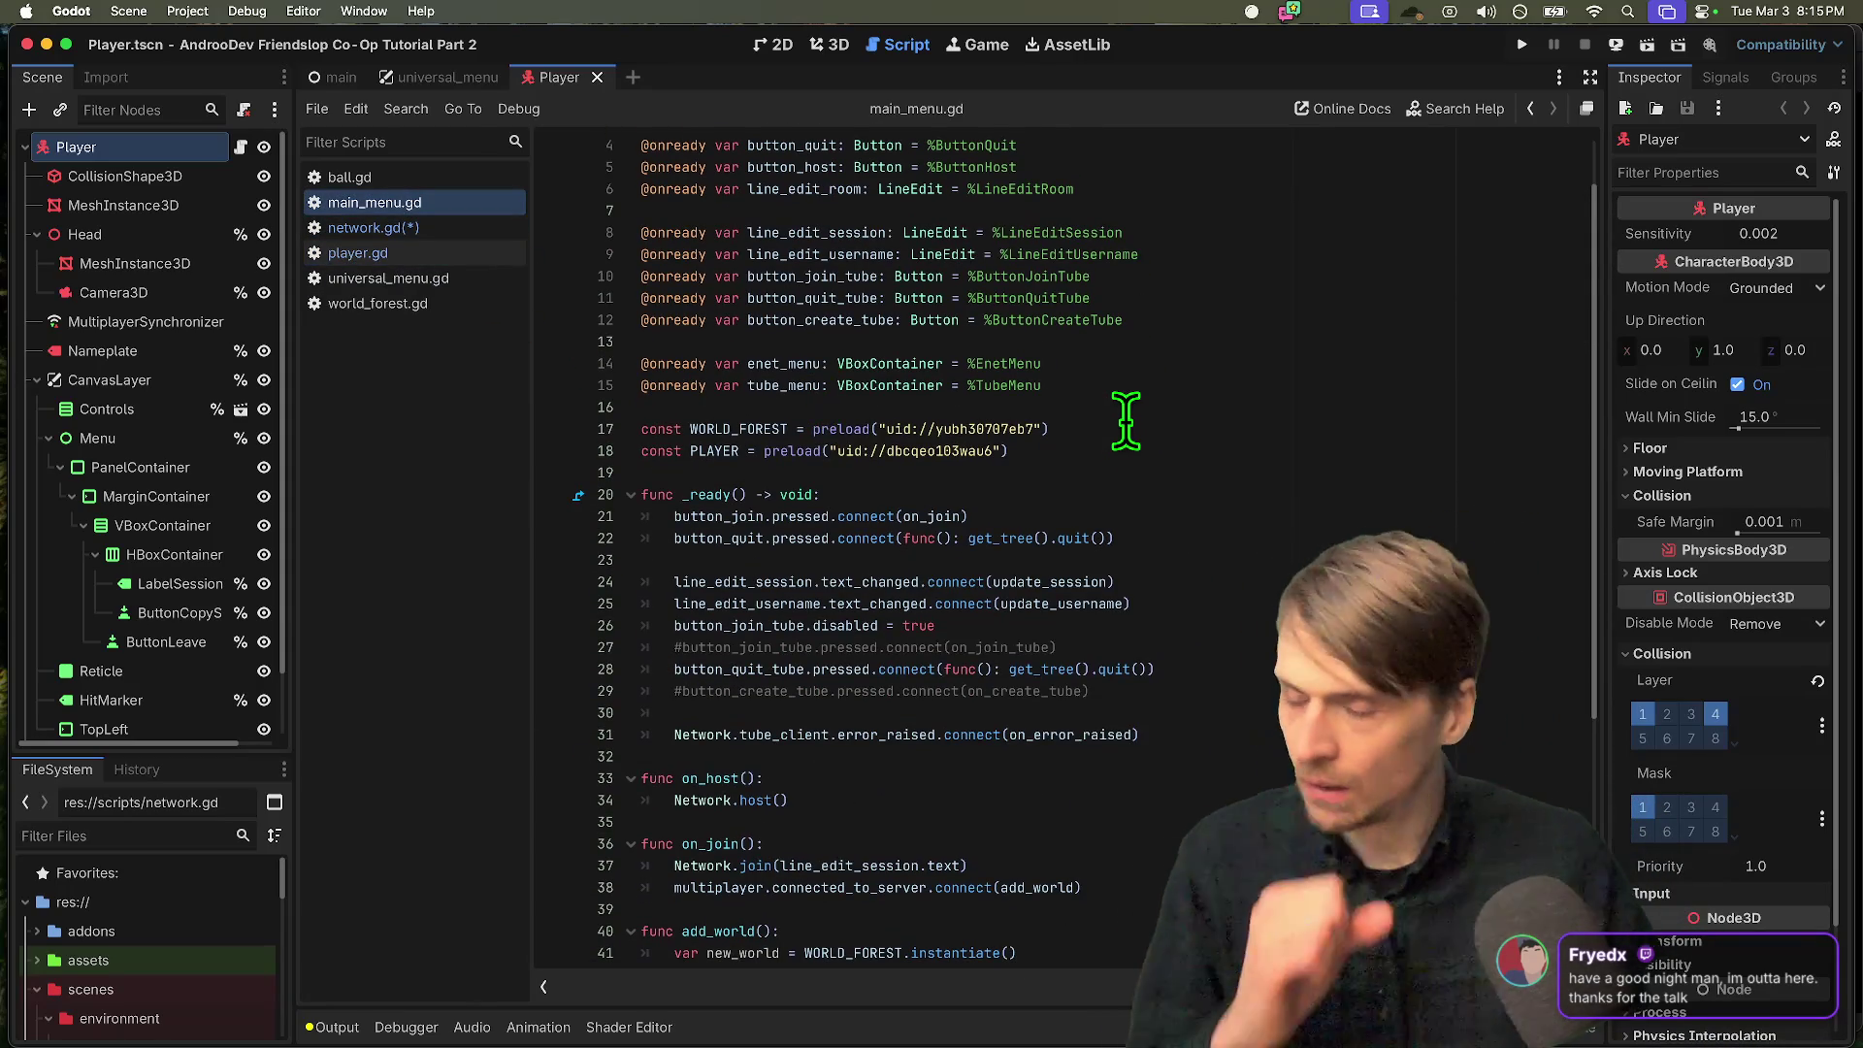
pyautogui.scroll(-1, 1179, 531)
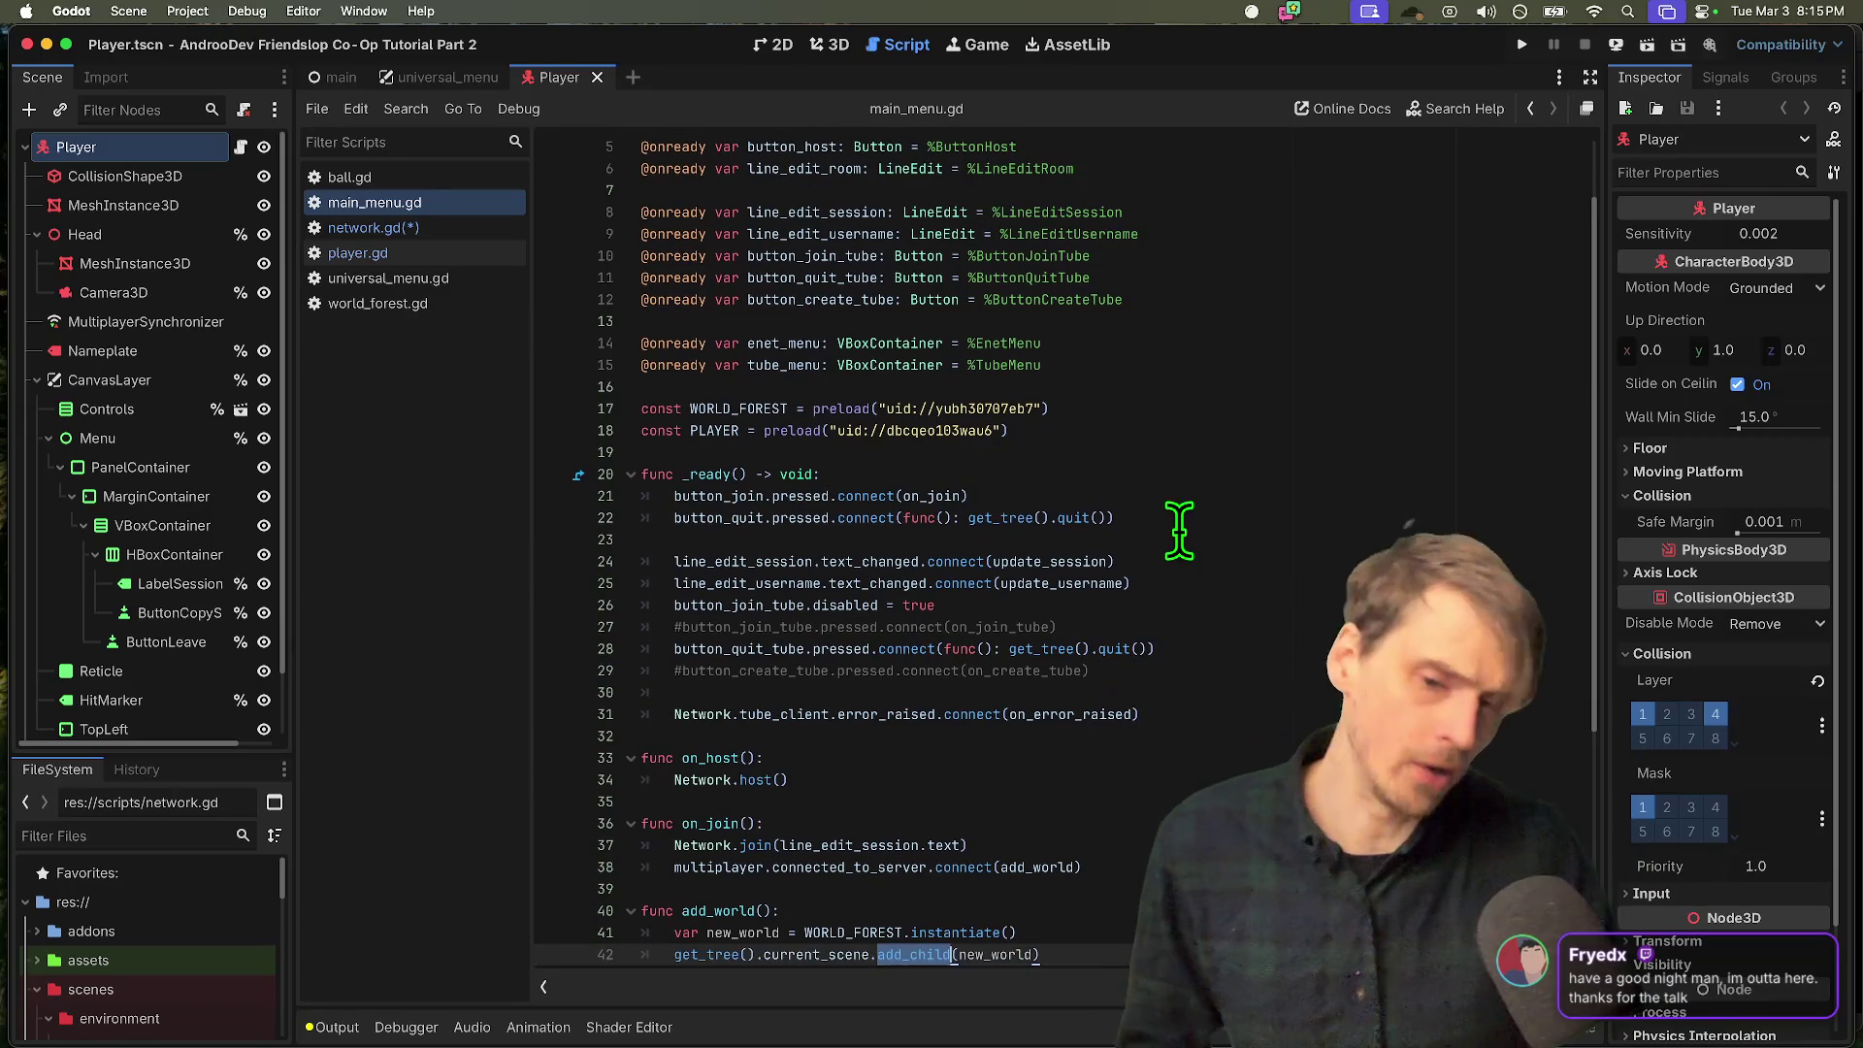
pyautogui.click(1220, 629)
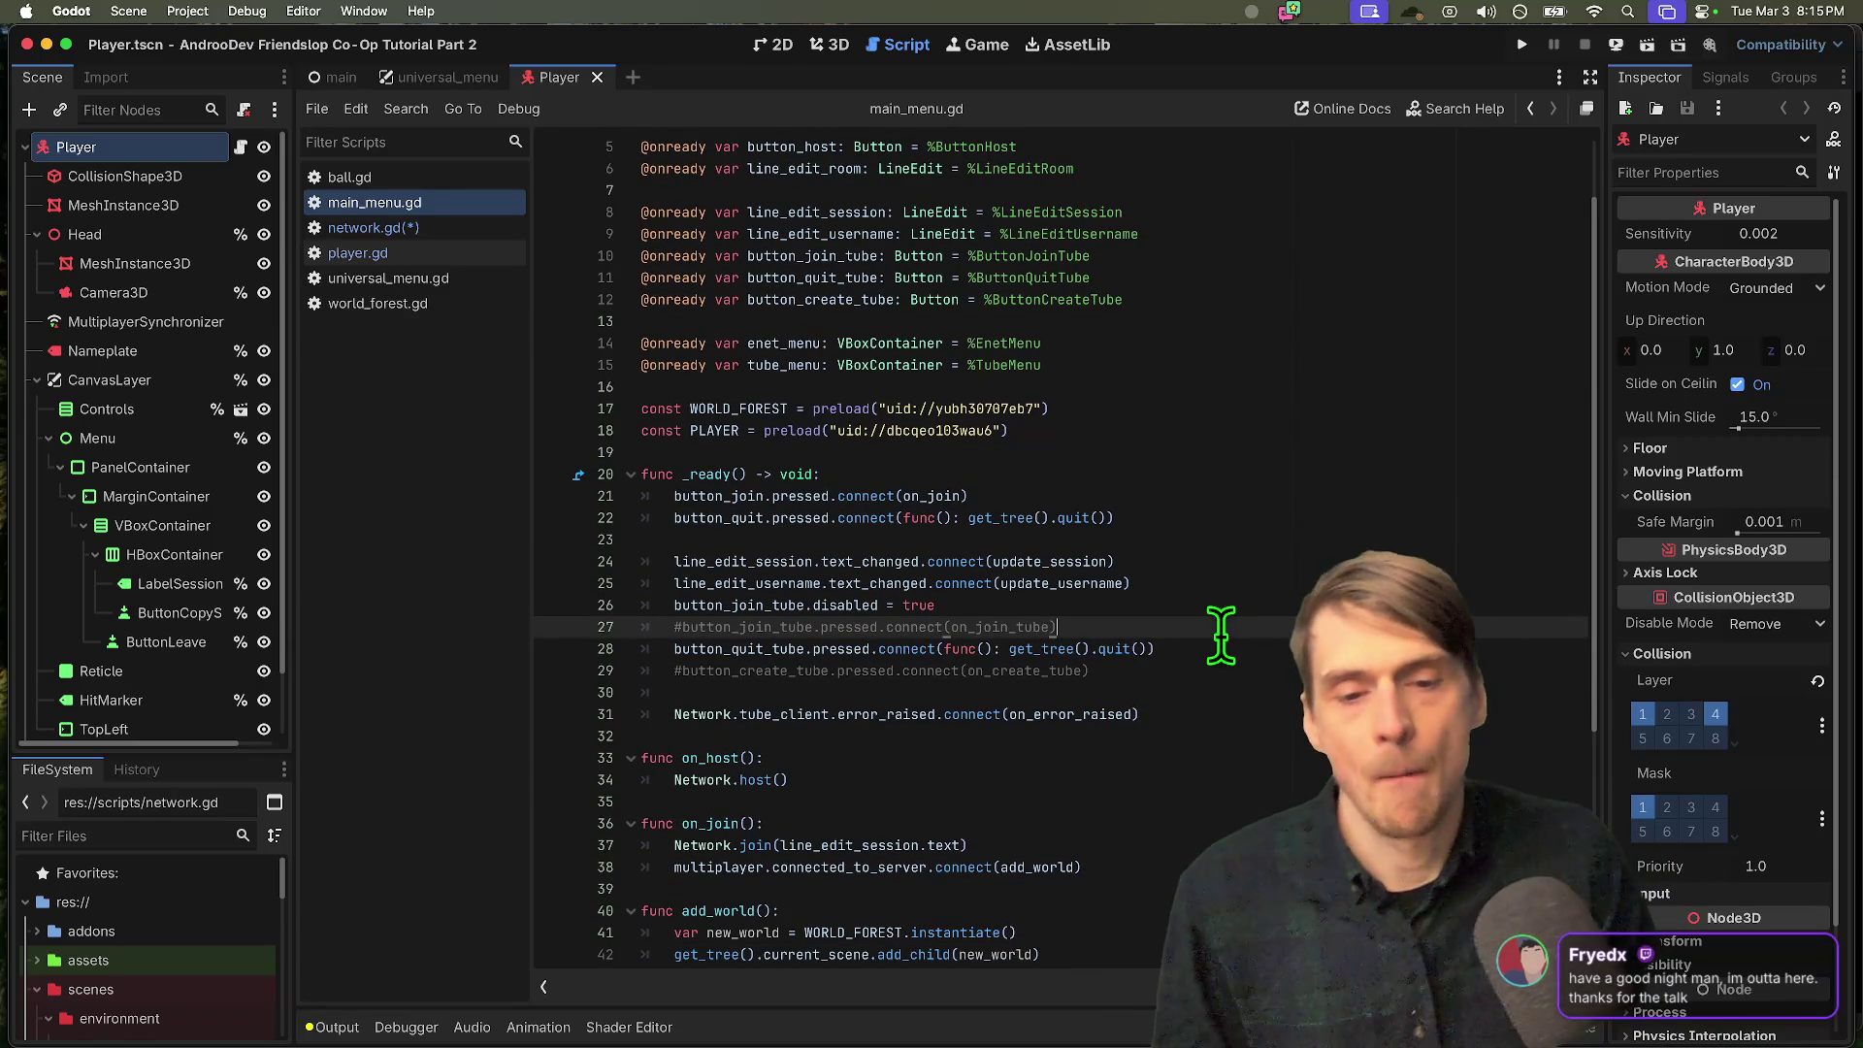
pyautogui.middleClick(462, 206)
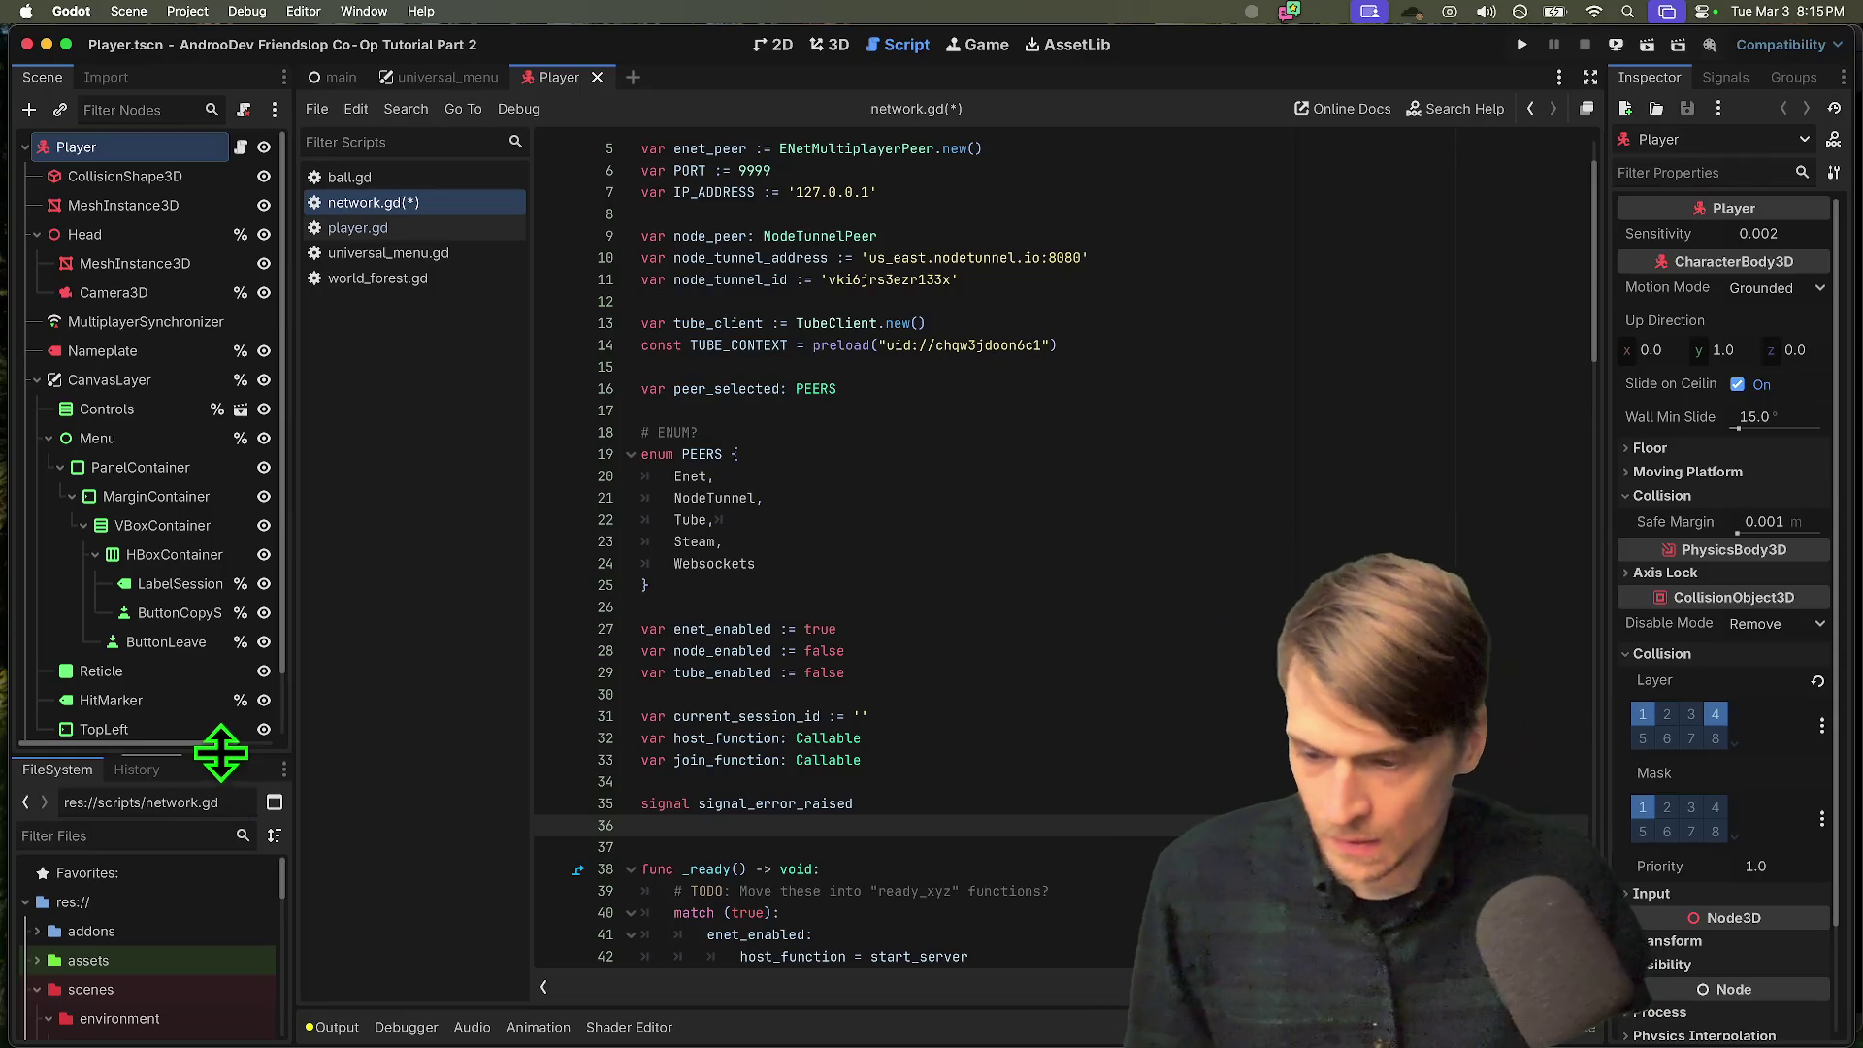
pyautogui.moveTo(222, 757); pyautogui.dragTo(249, 595)
pyautogui.scroll(-5, 194, 767)
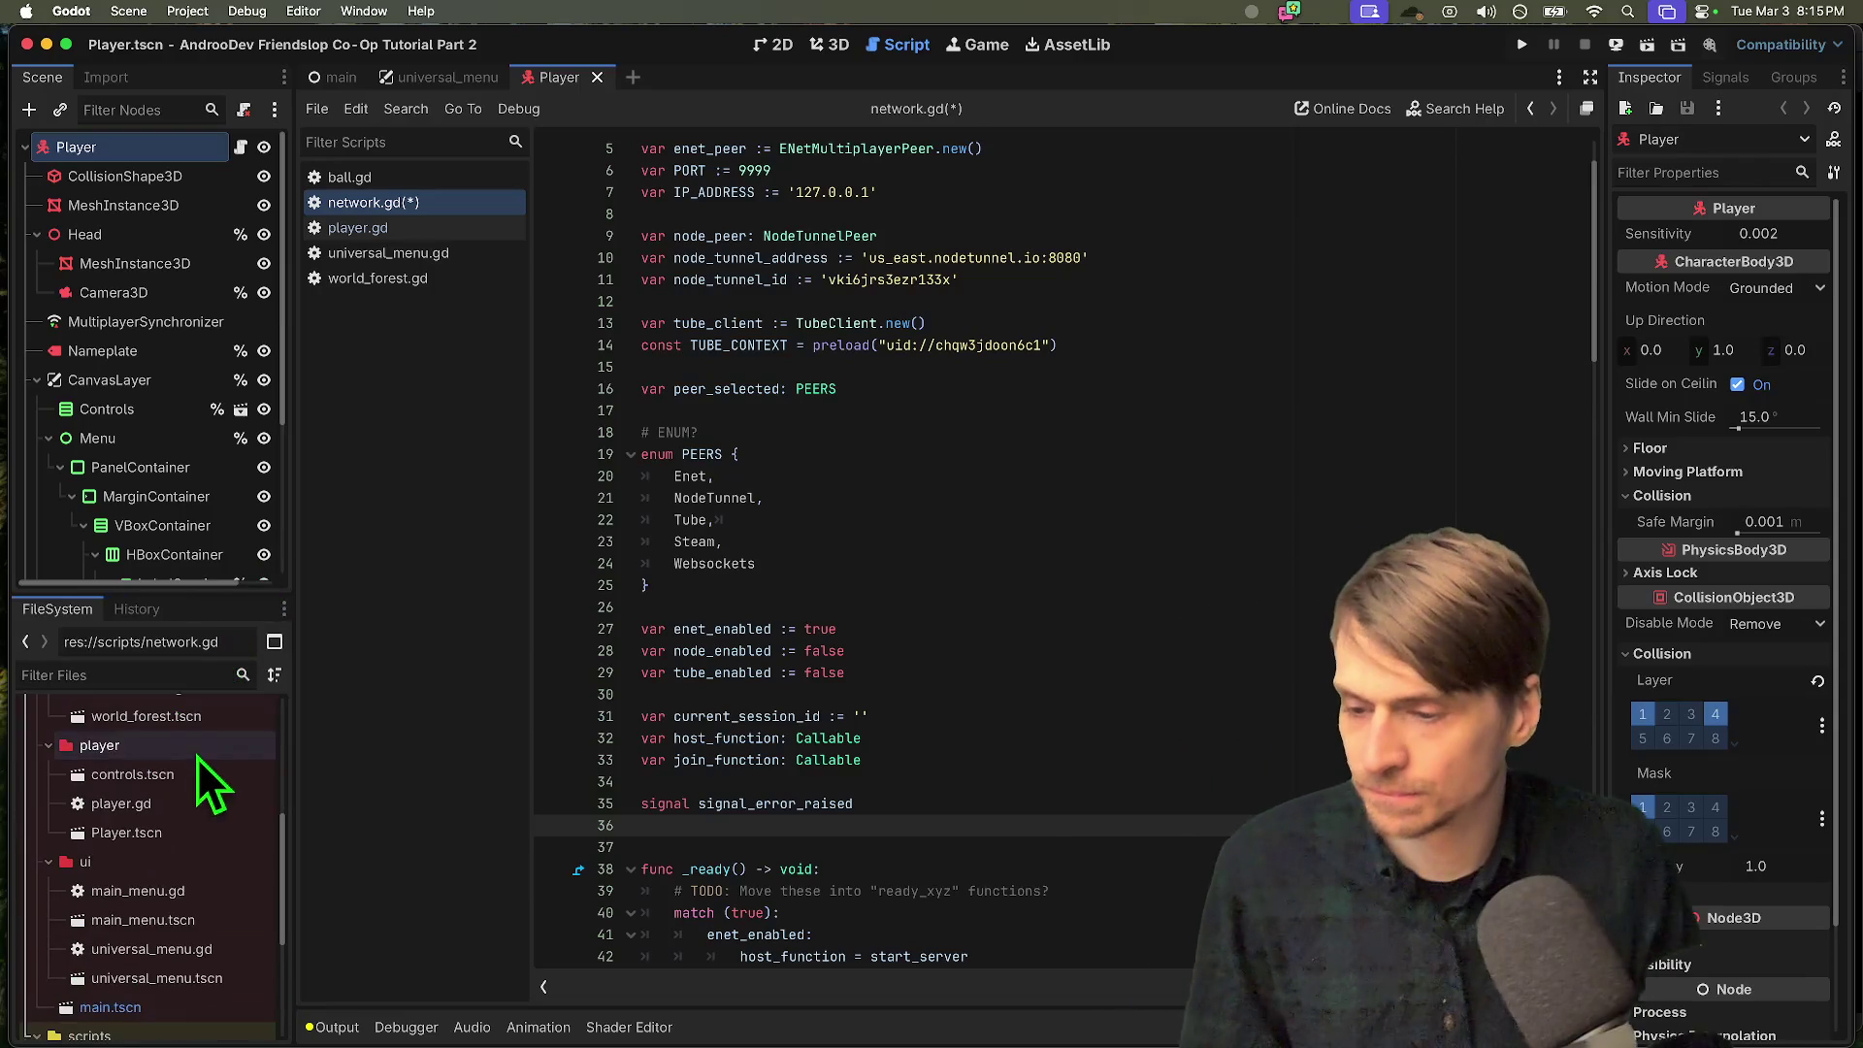
pyautogui.doubleClick(150, 978)
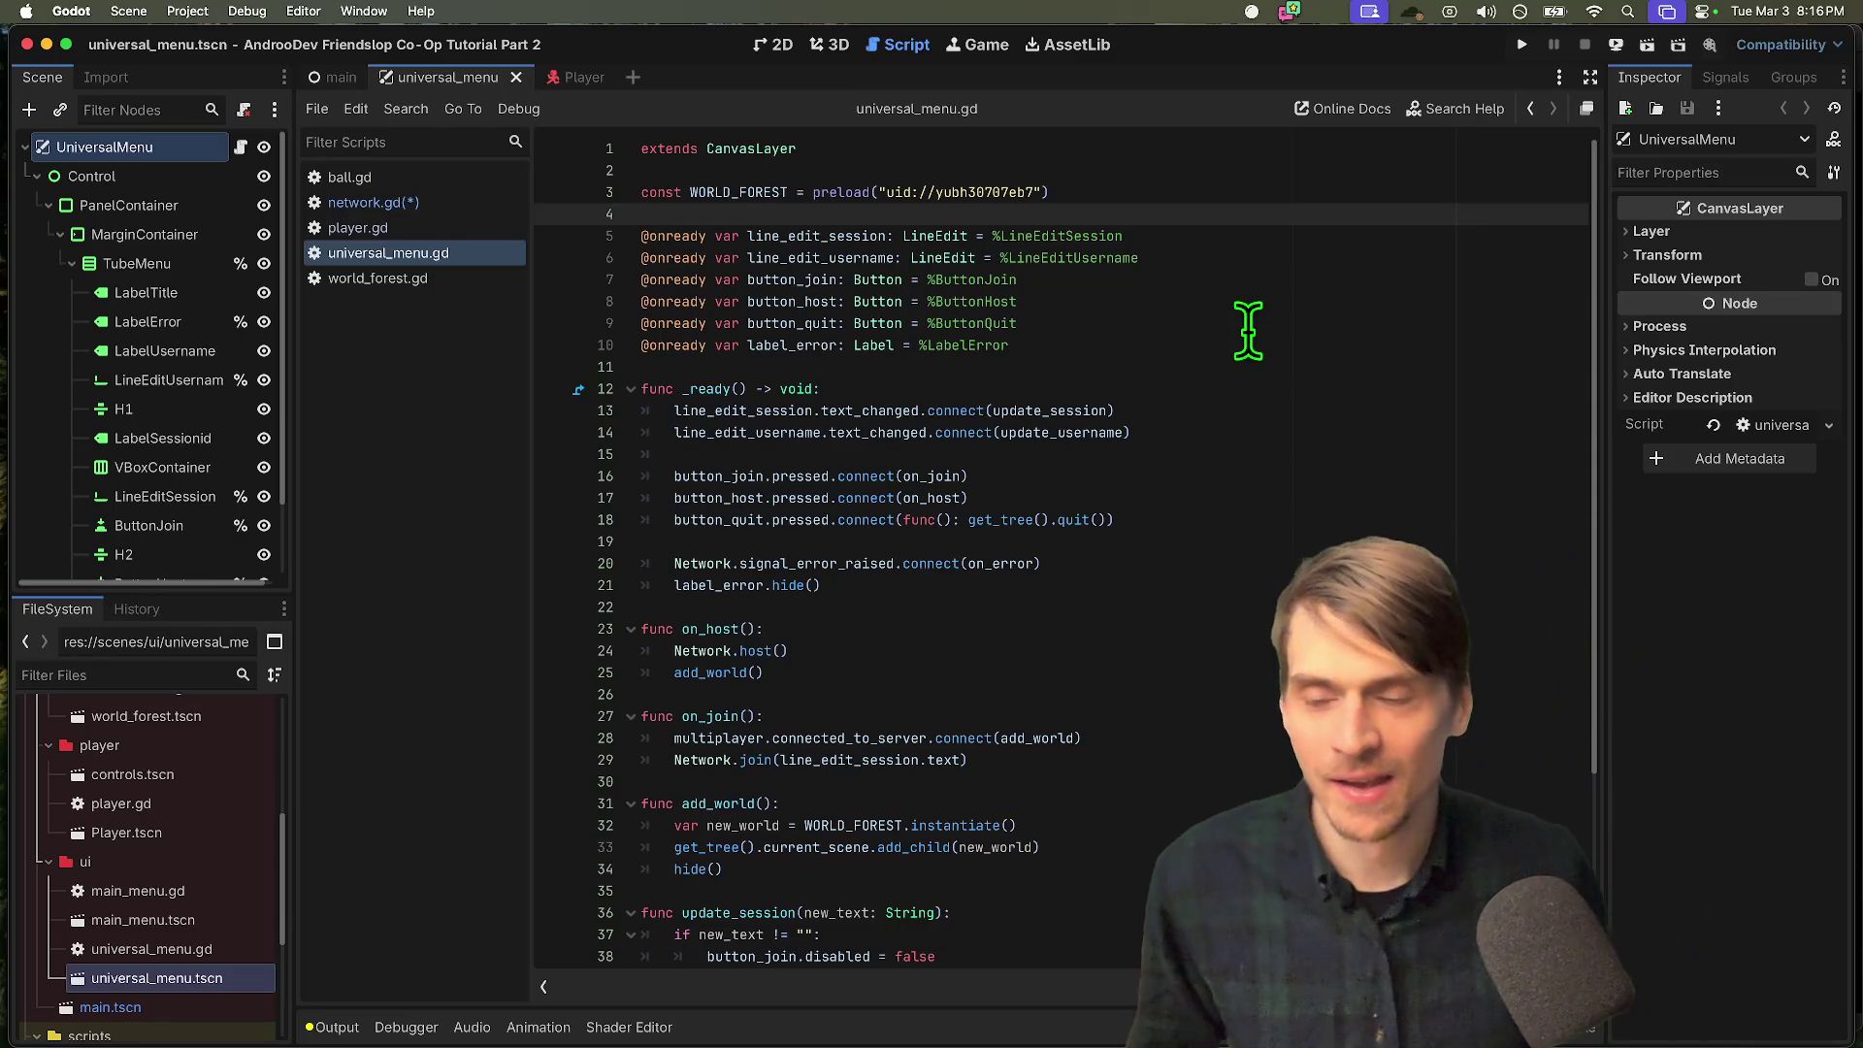
pyautogui.press('Down')
pyautogui.press('Down')
pyautogui.press('Down')
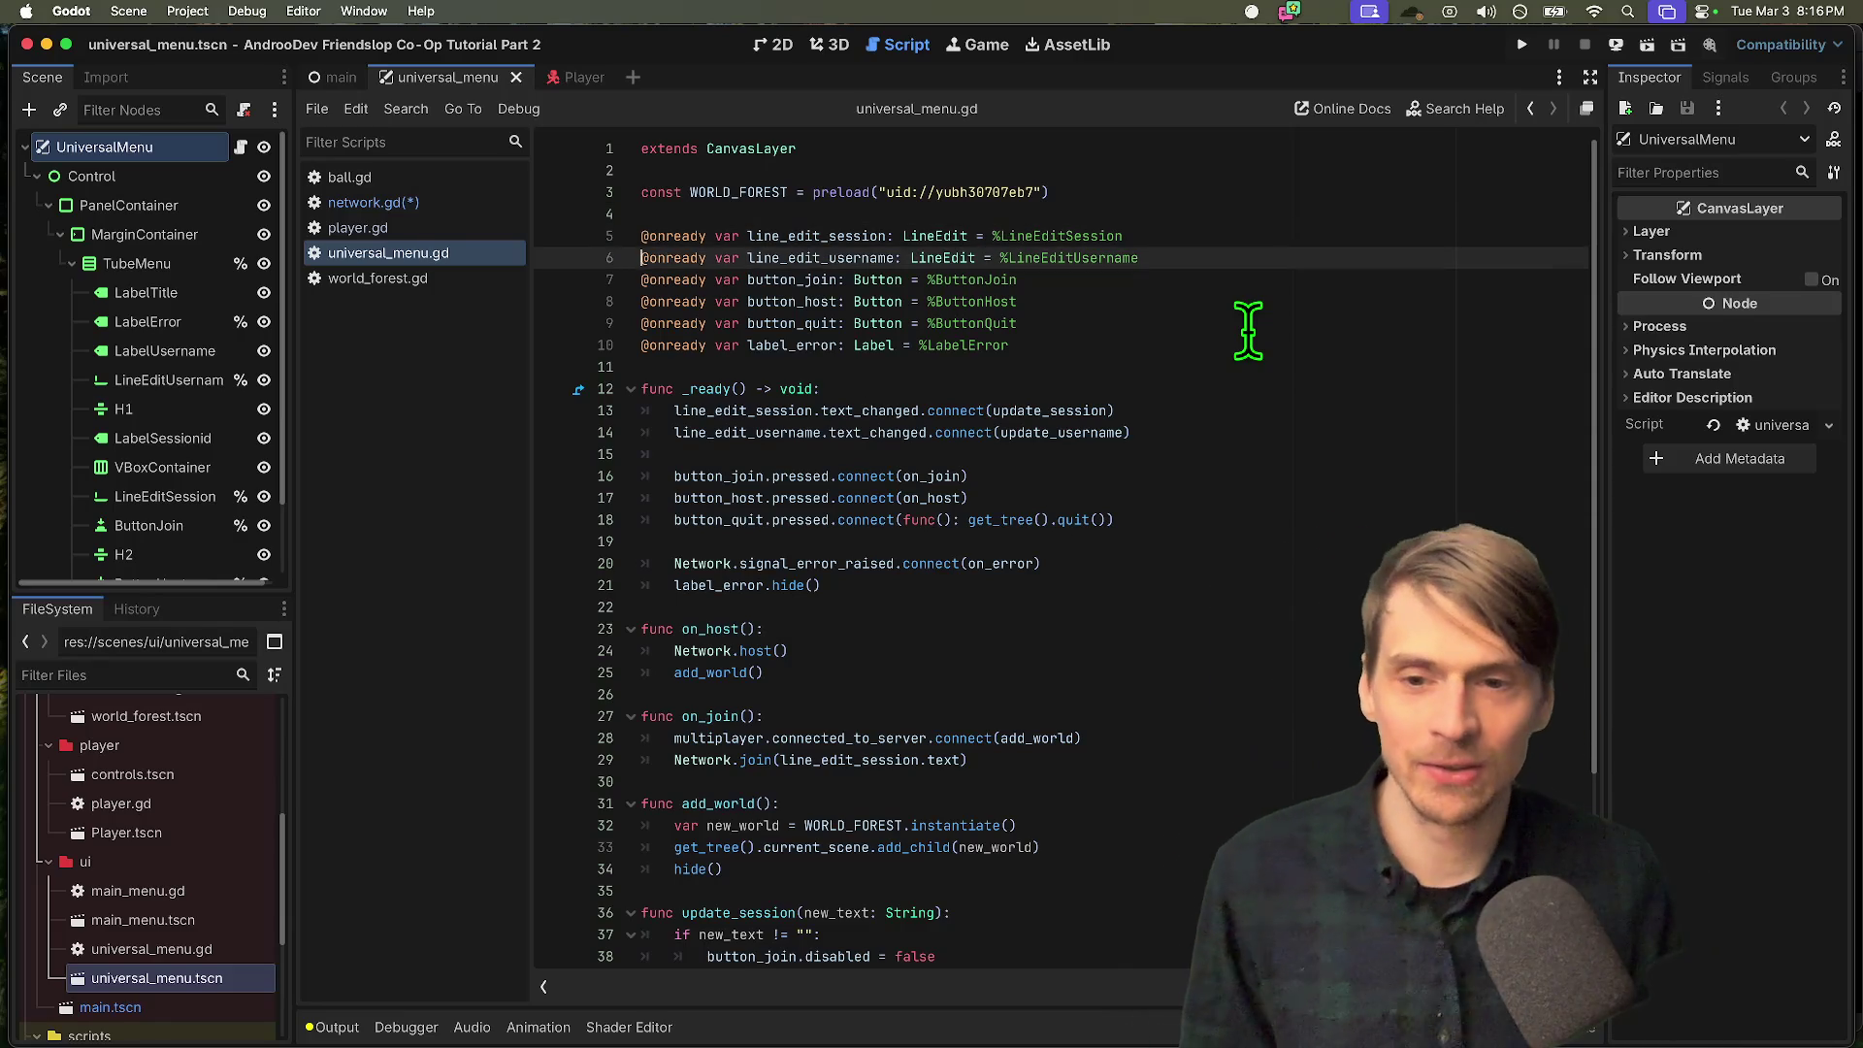
pyautogui.press('Up')
pyautogui.press('Up')
pyautogui.press('Up')
pyautogui.press('Up')
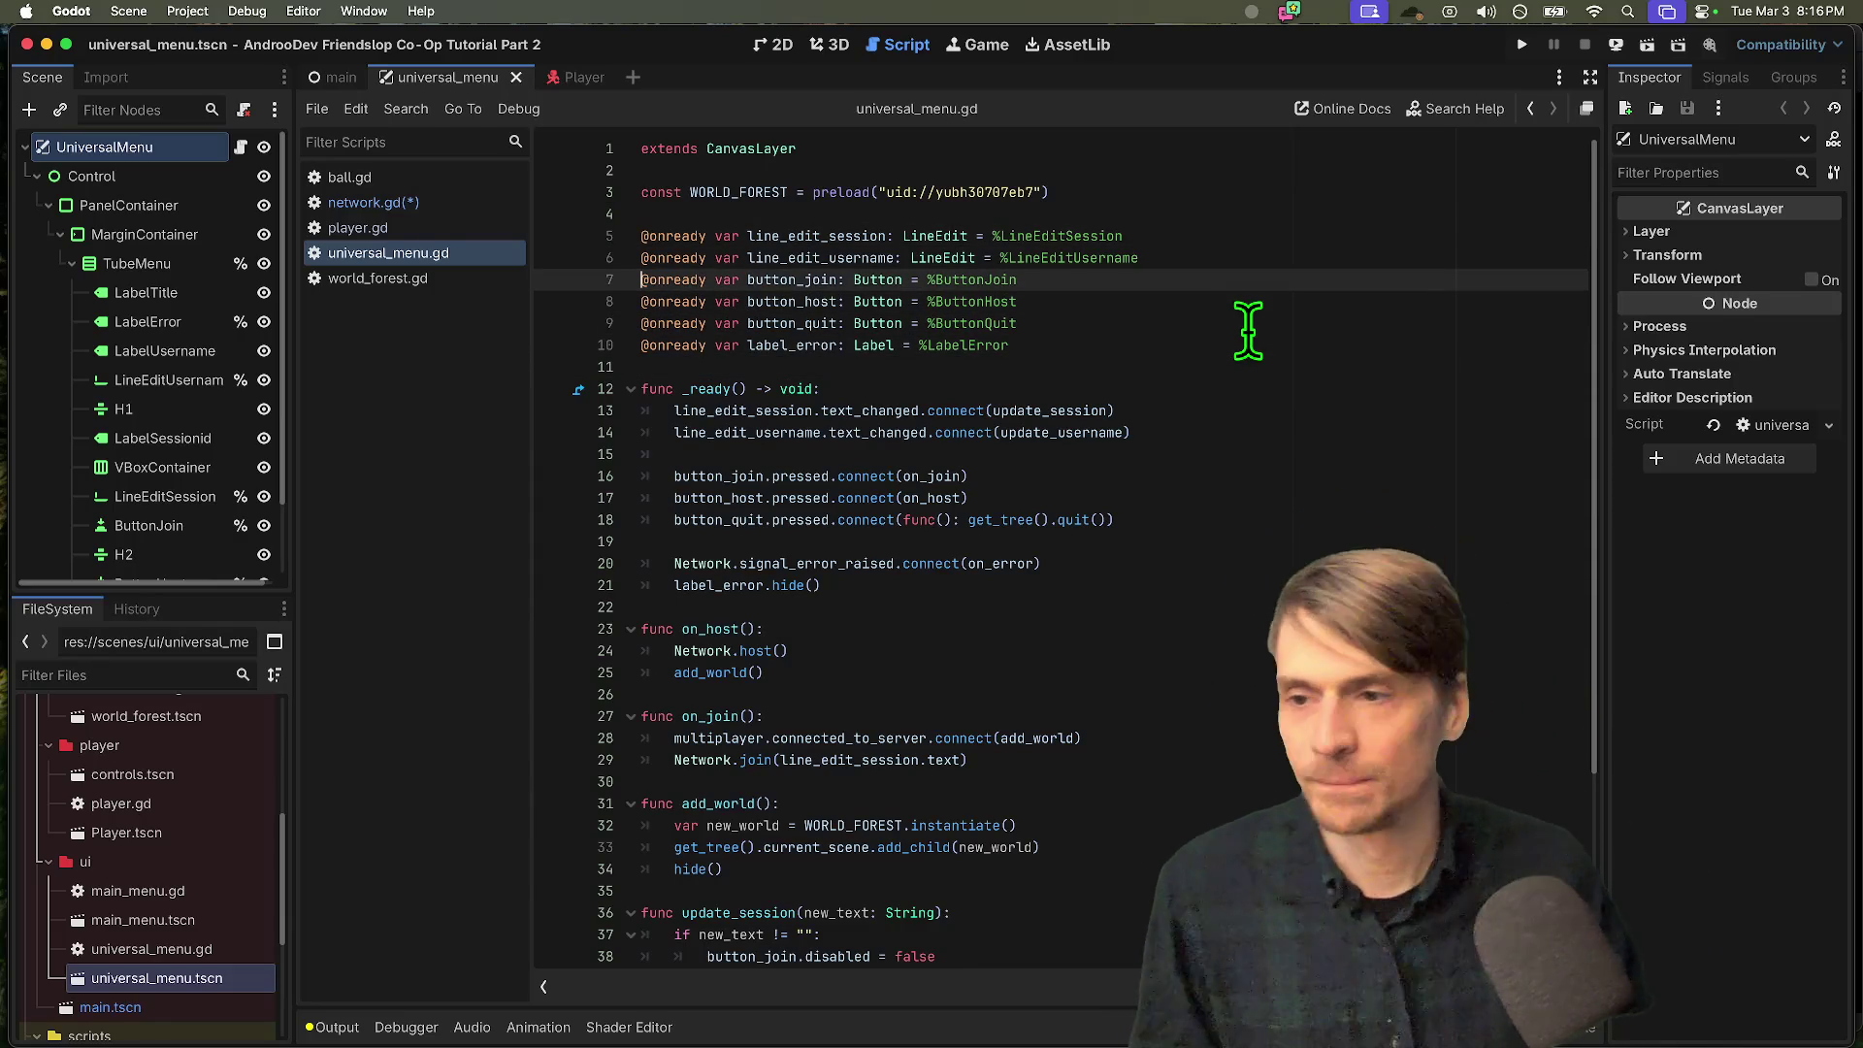
pyautogui.click(773, 45)
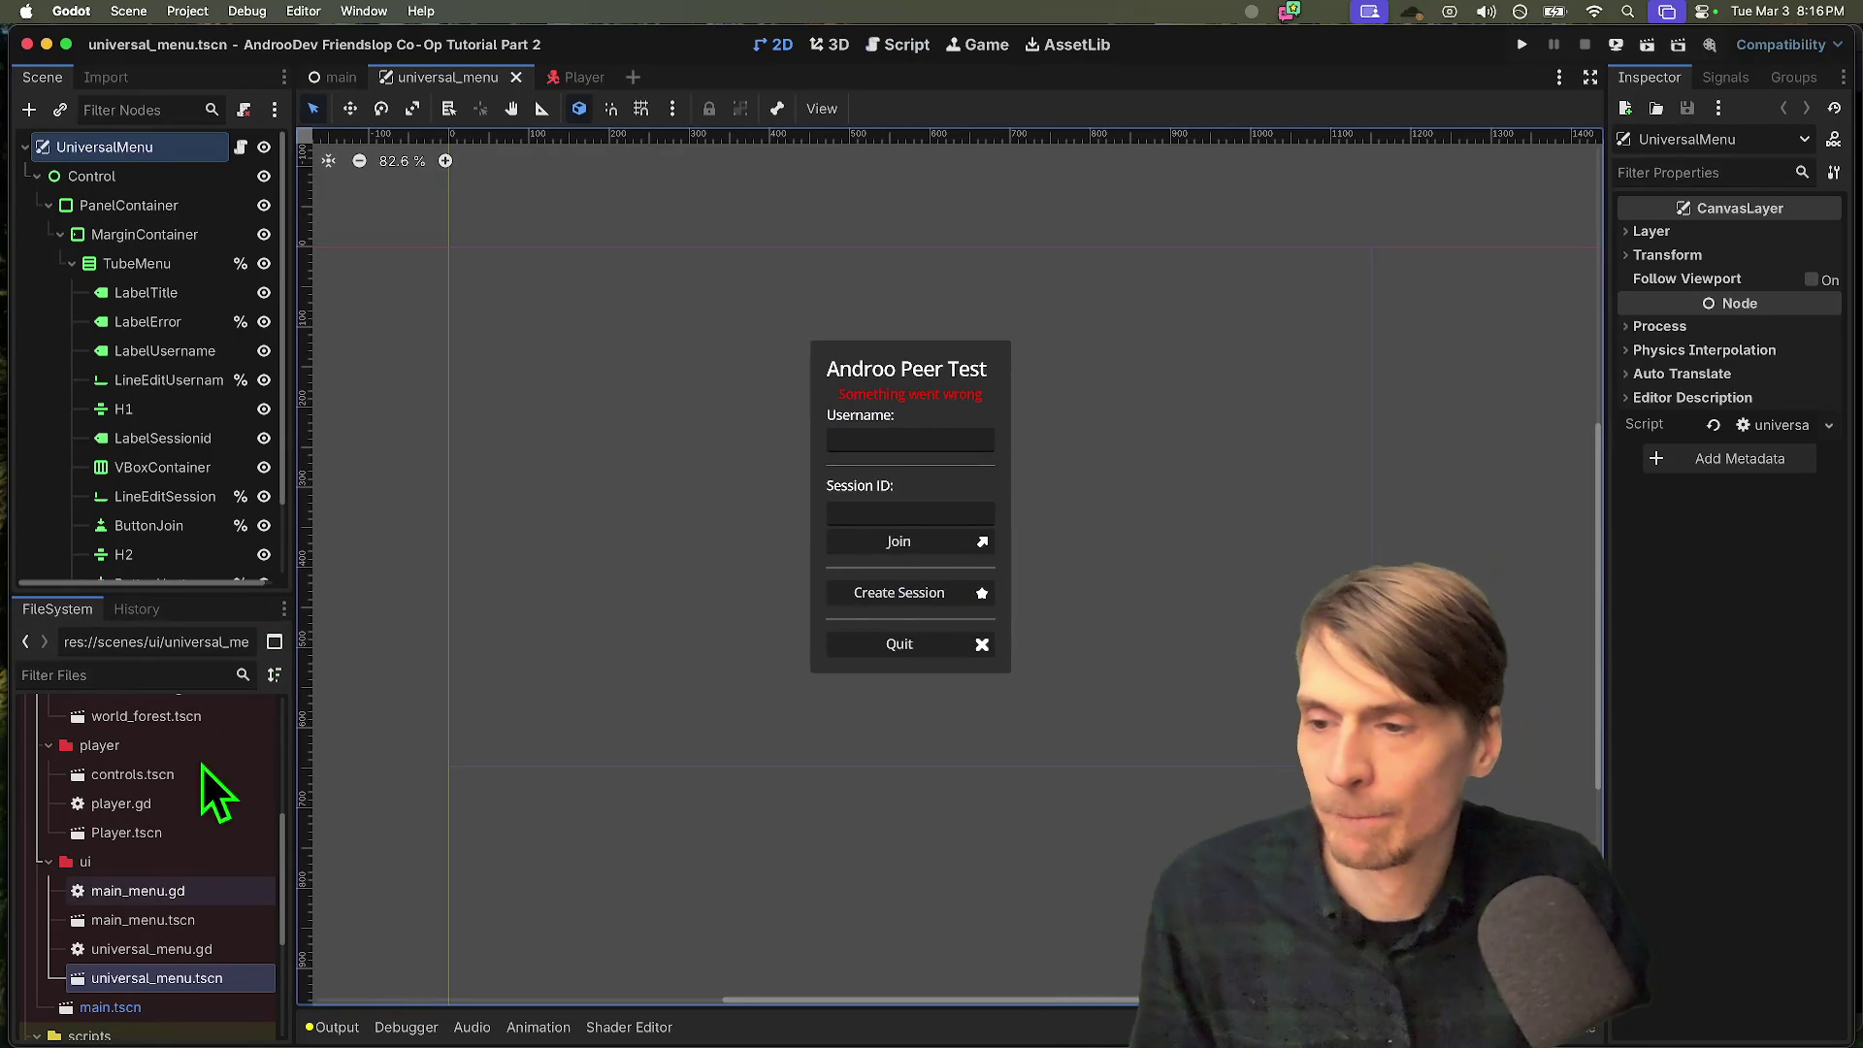
# Change LabelTitle's text to 'AndrooDev Peer Test' and save the scene.
pyautogui.moveTo(206, 595); pyautogui.dragTo(187, 874)
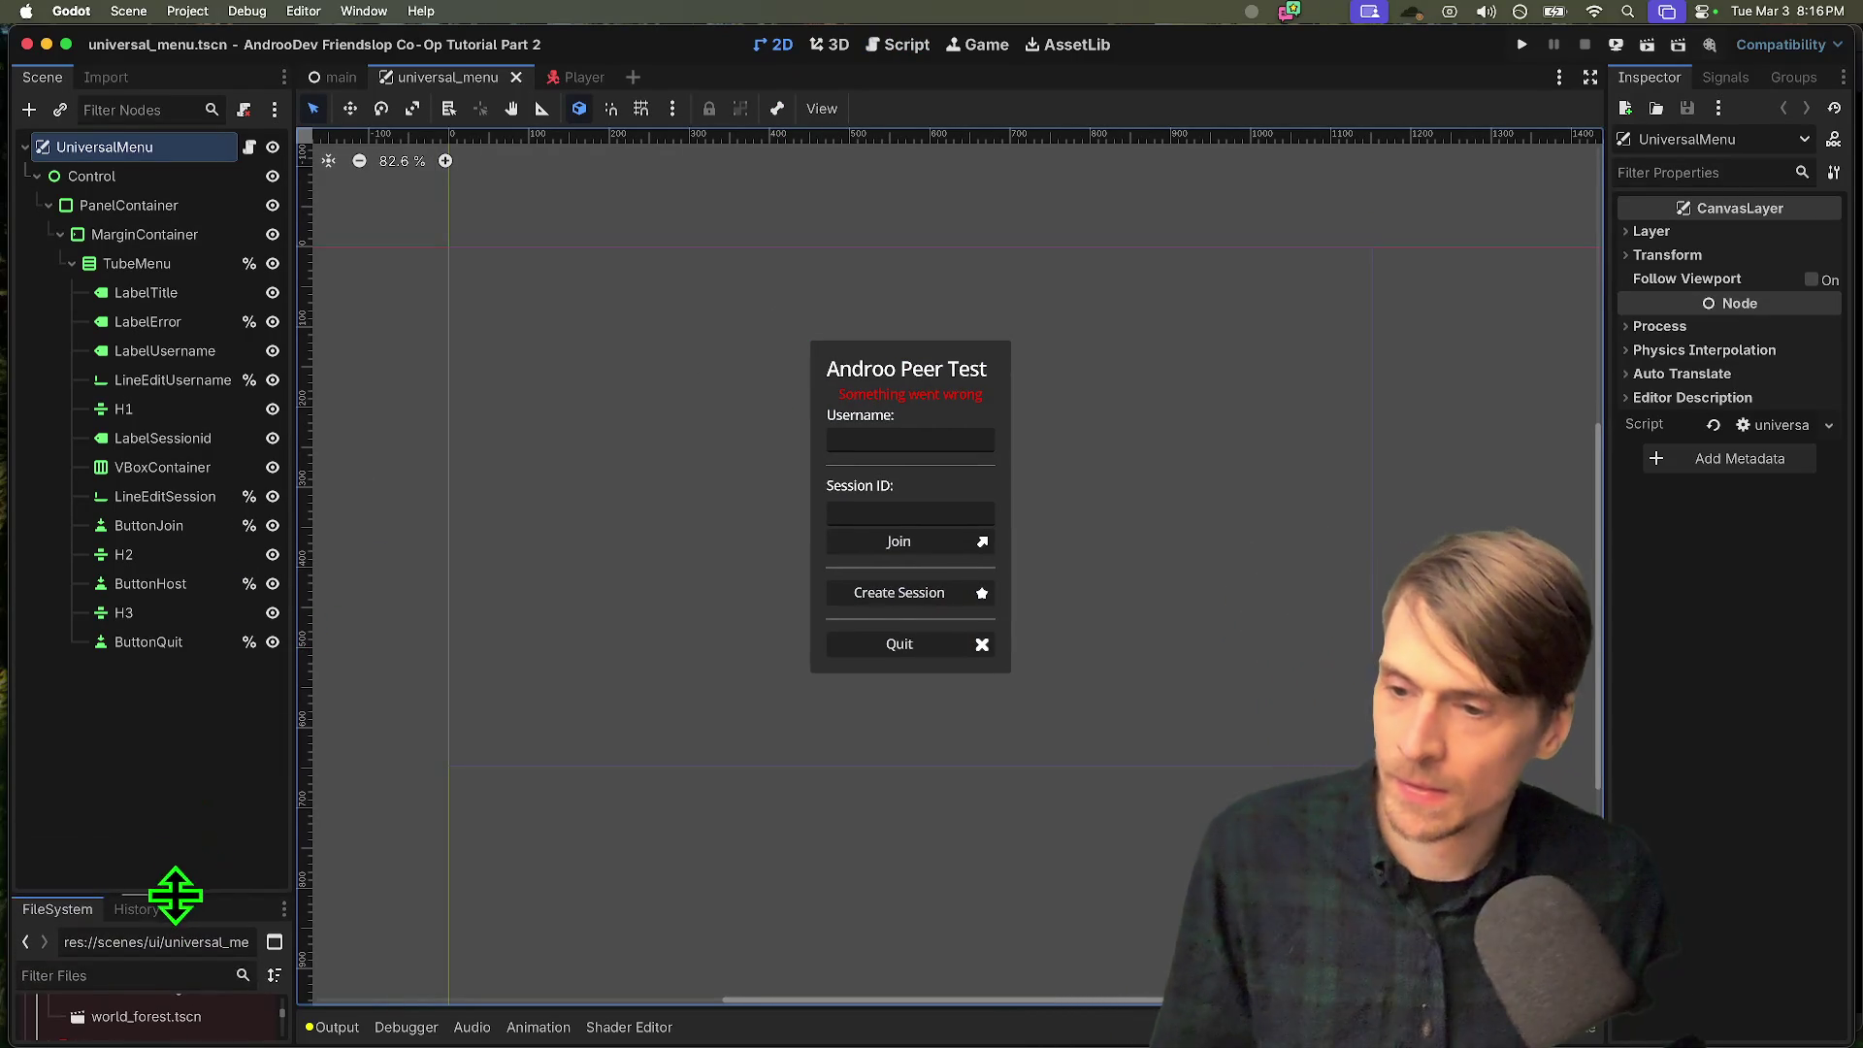
pyautogui.click(199, 738)
pyautogui.click(185, 264)
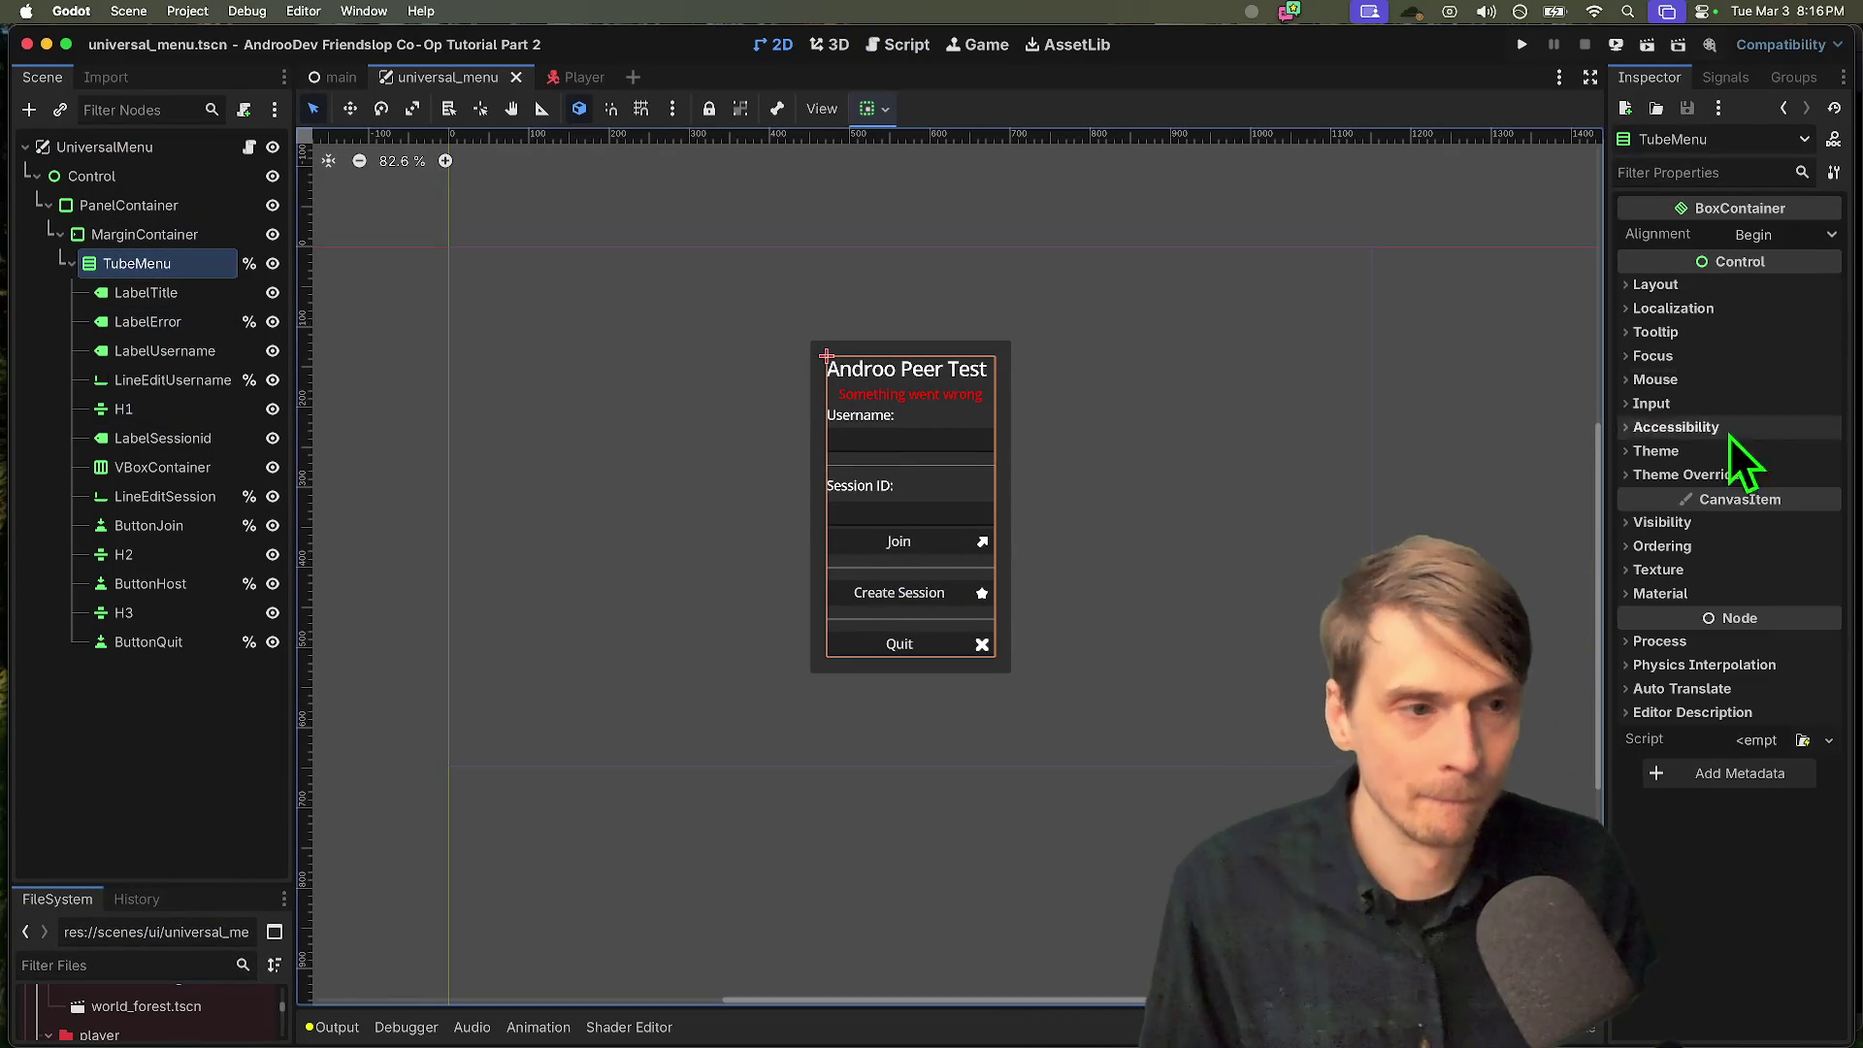
pyautogui.click(141, 296)
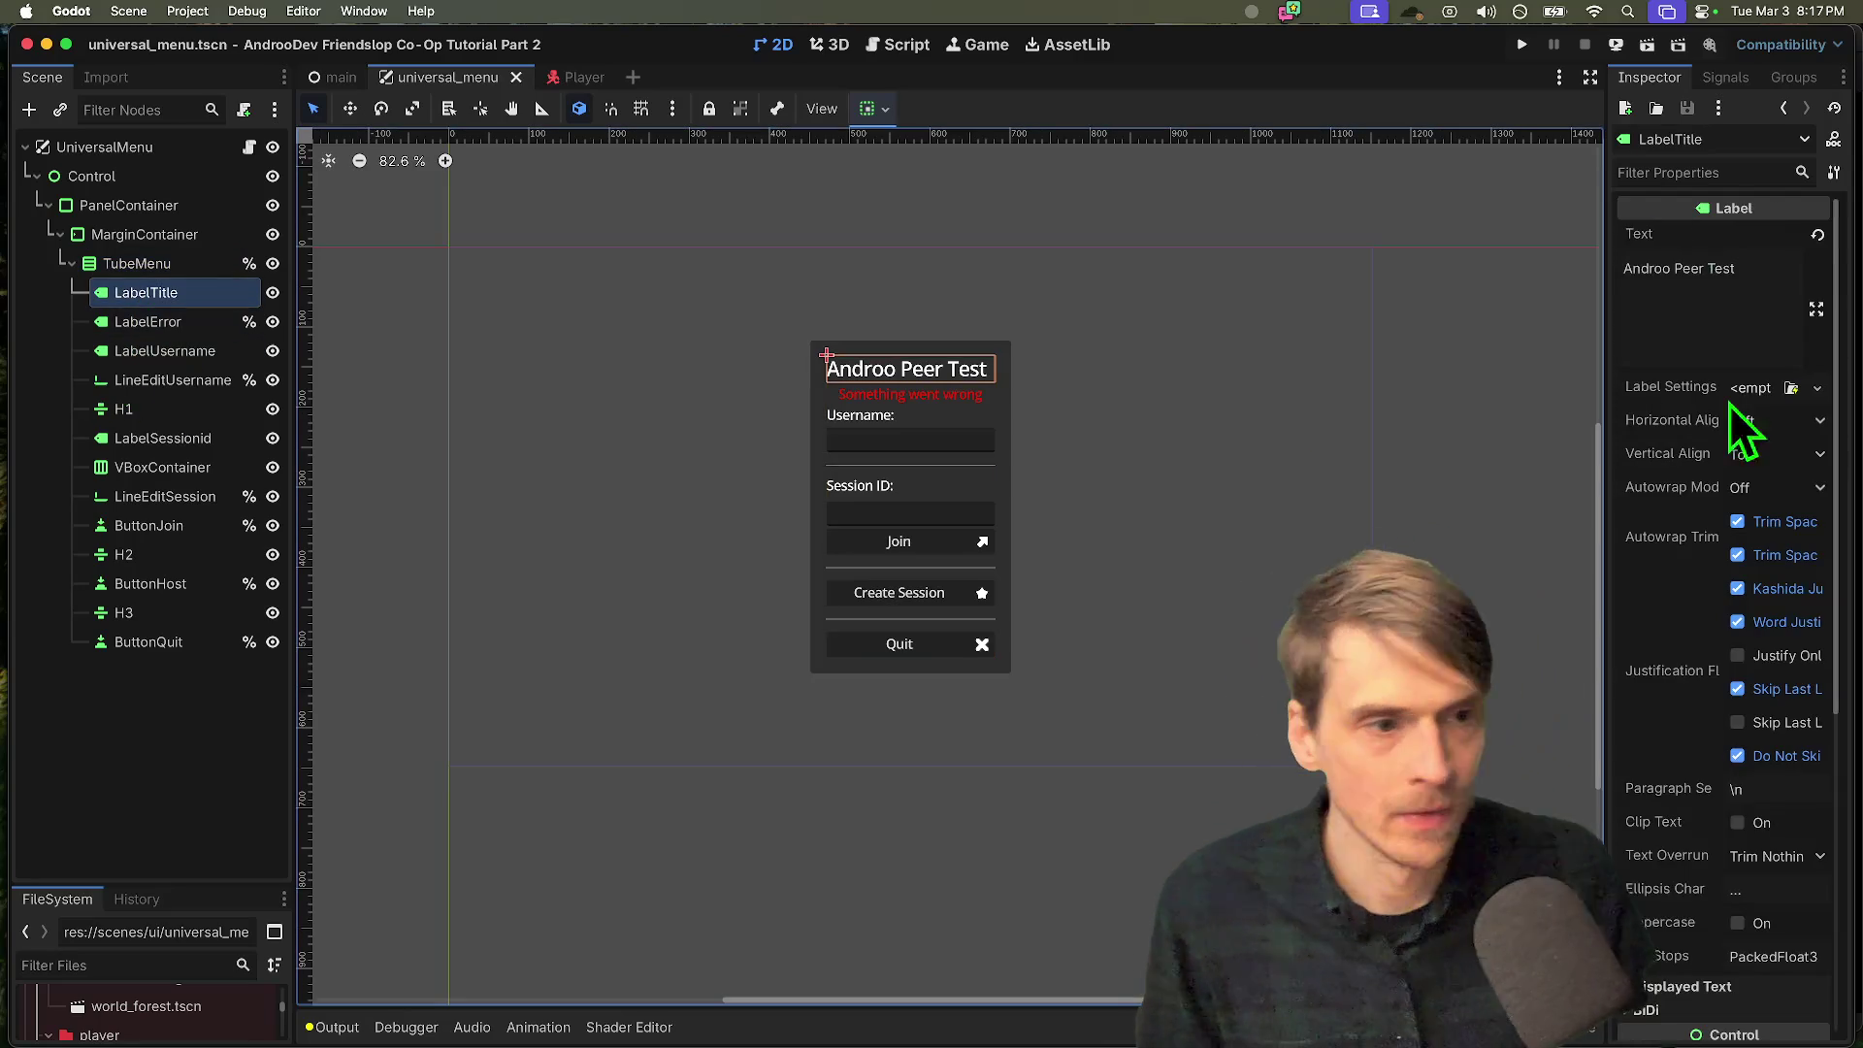
pyautogui.moveTo(1735, 269); pyautogui.dragTo(1670, 269)
pyautogui.write('Dev')
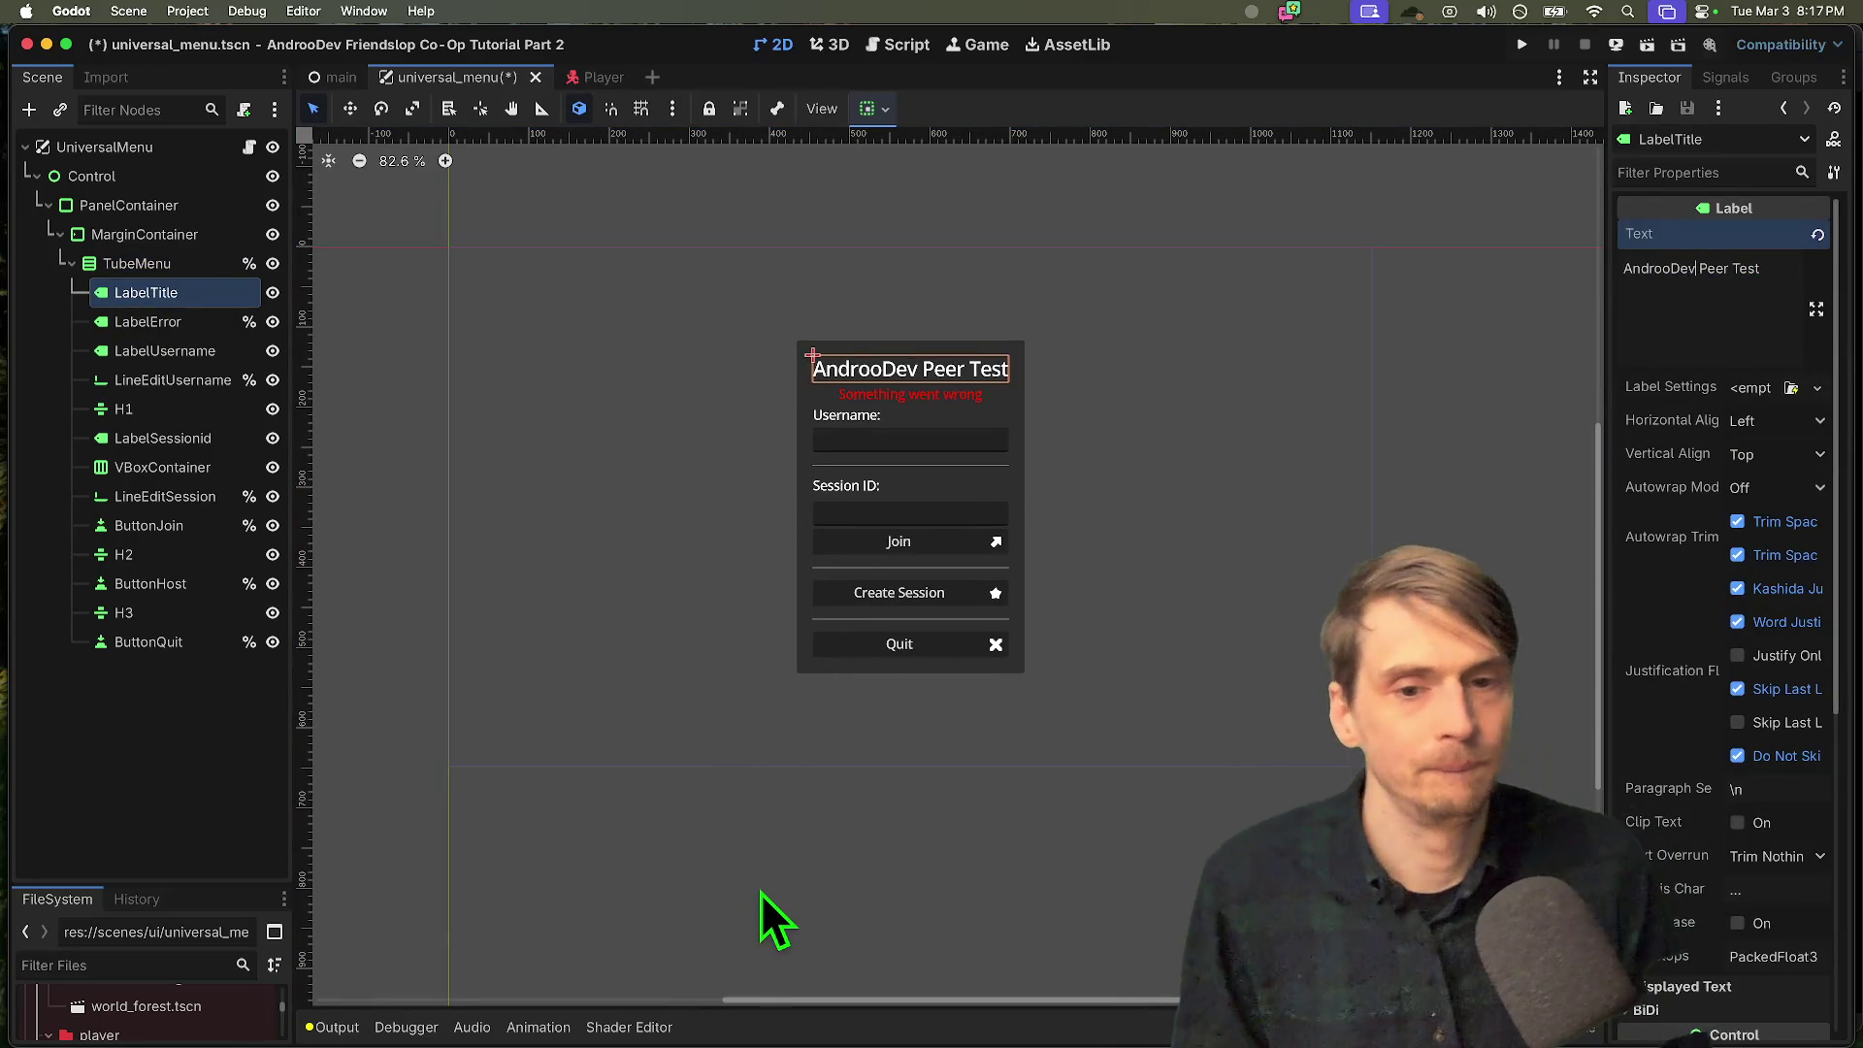
pyautogui.click(760, 893)
pyautogui.hotkey('ctrl', 's')
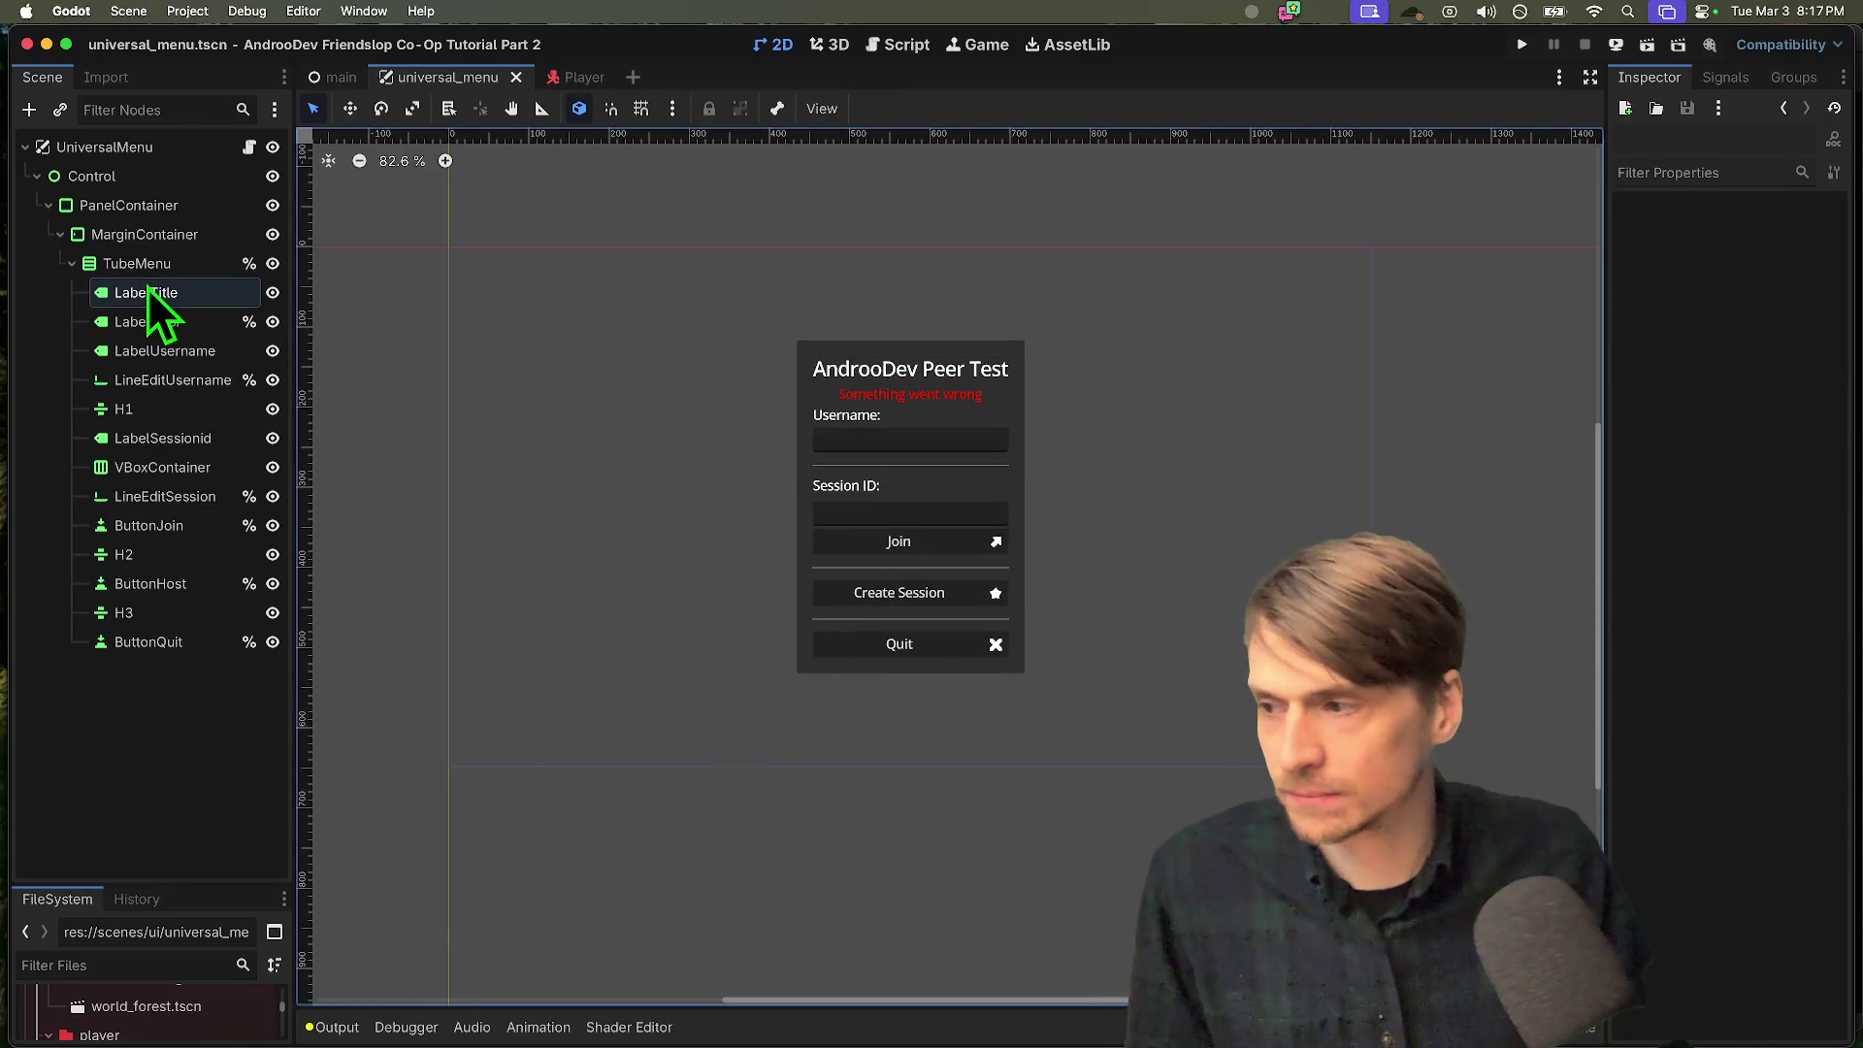
# Begin adding a new child node under TubeMenu.
pyautogui.click(148, 289)
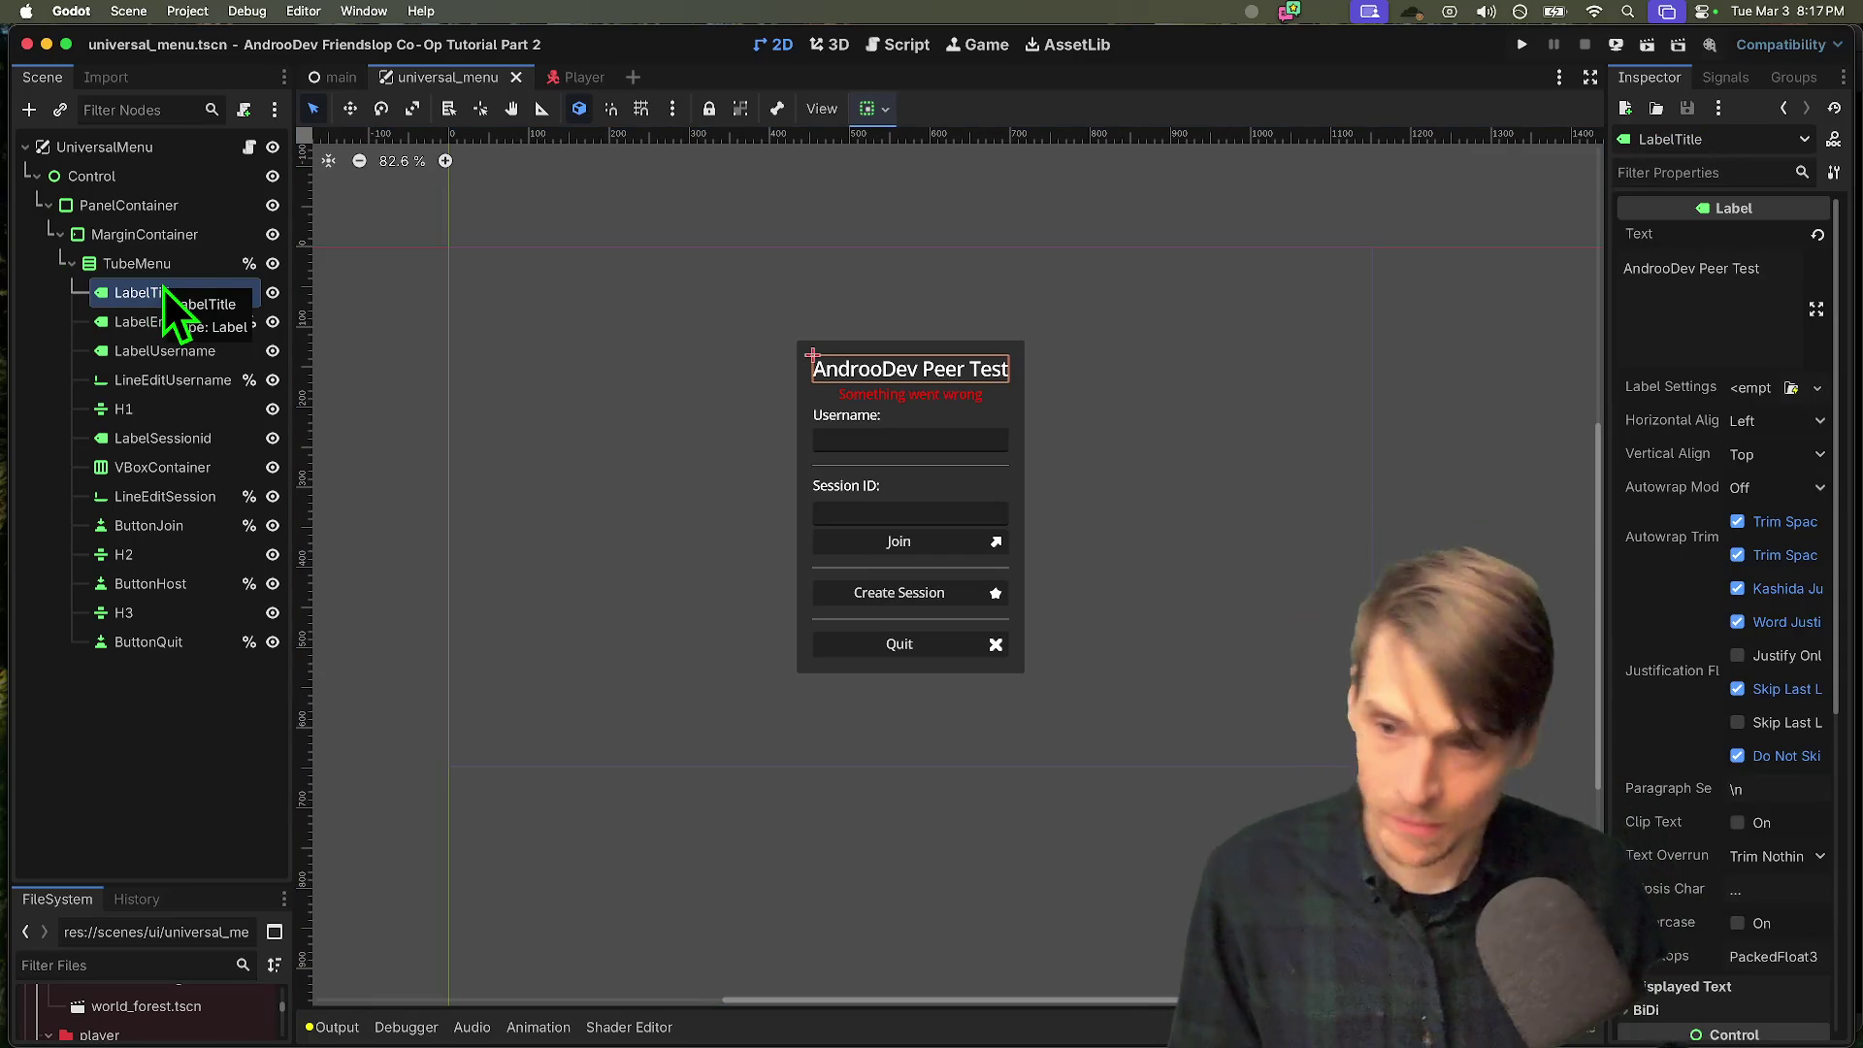
pyautogui.click(165, 275)
pyautogui.hotkey('ctrl', 'a')
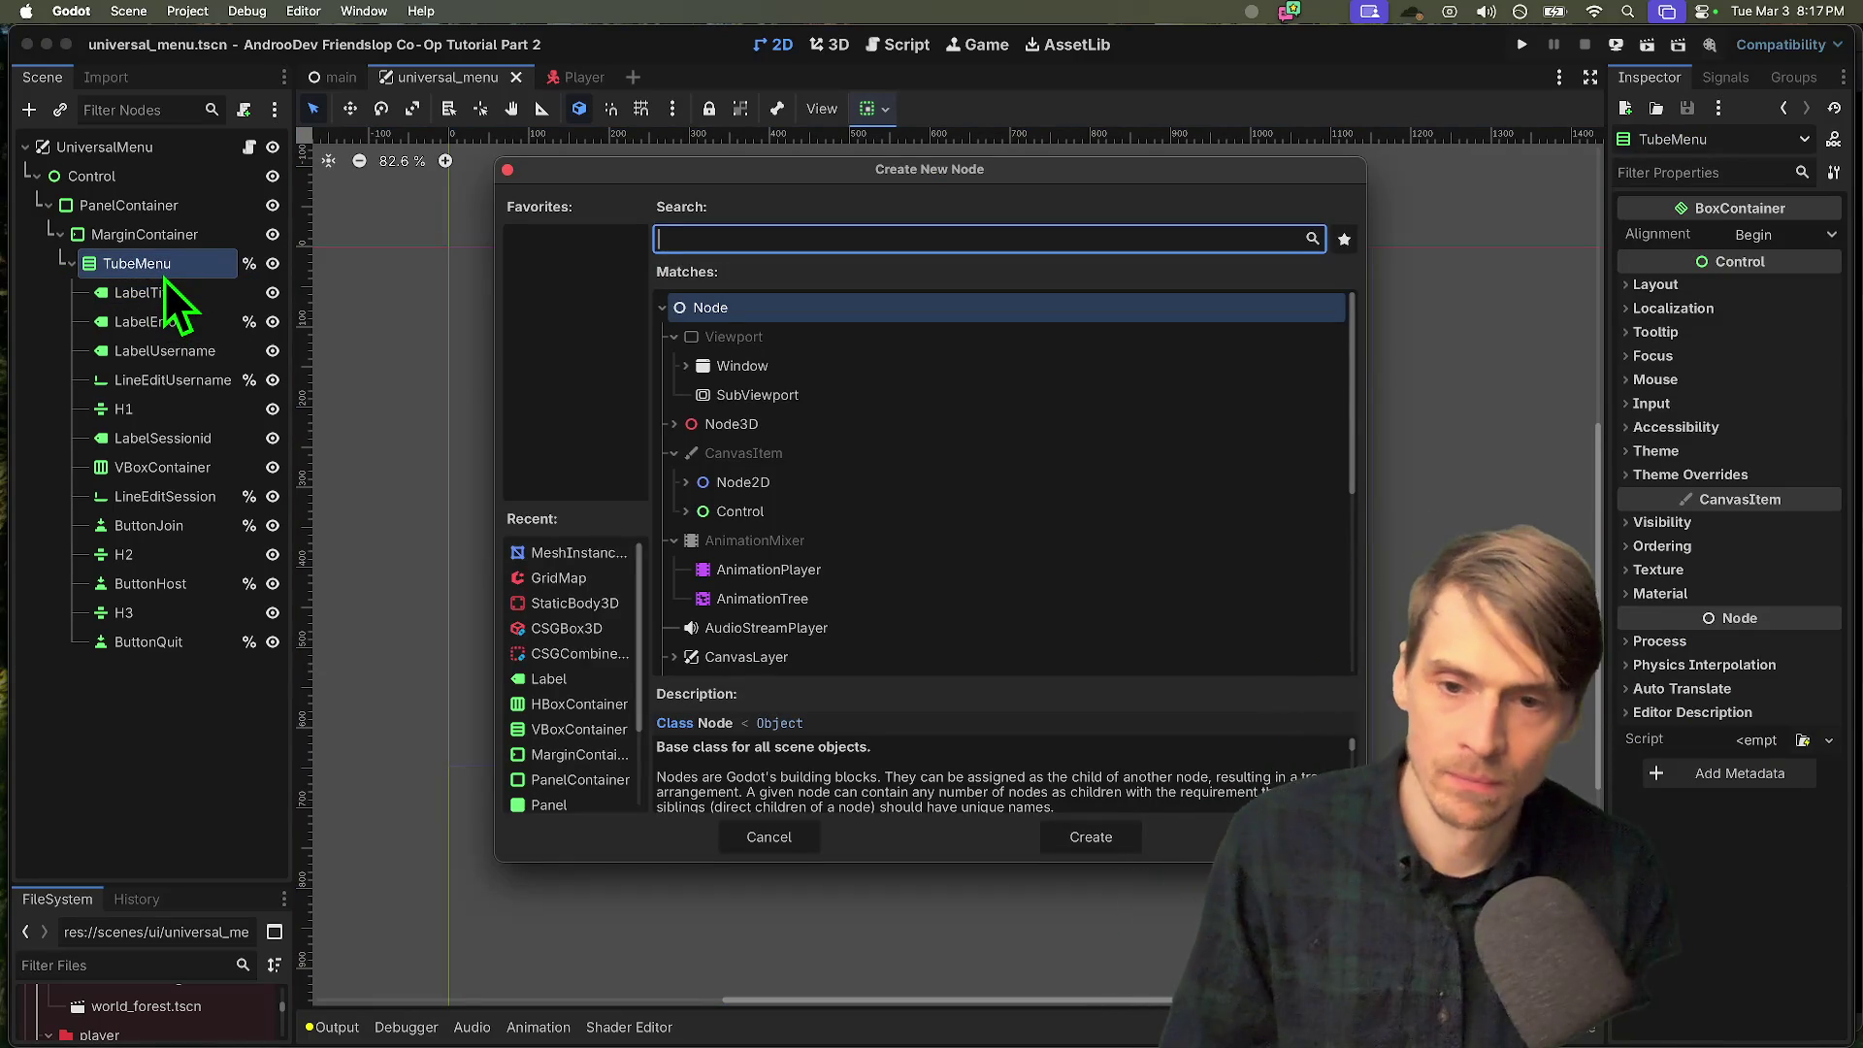
# Search the node list with 'drop', 'optio' and 'select', then create an OptionButton under TubeMenu.
pyautogui.write('drop')
pyautogui.press('Down')
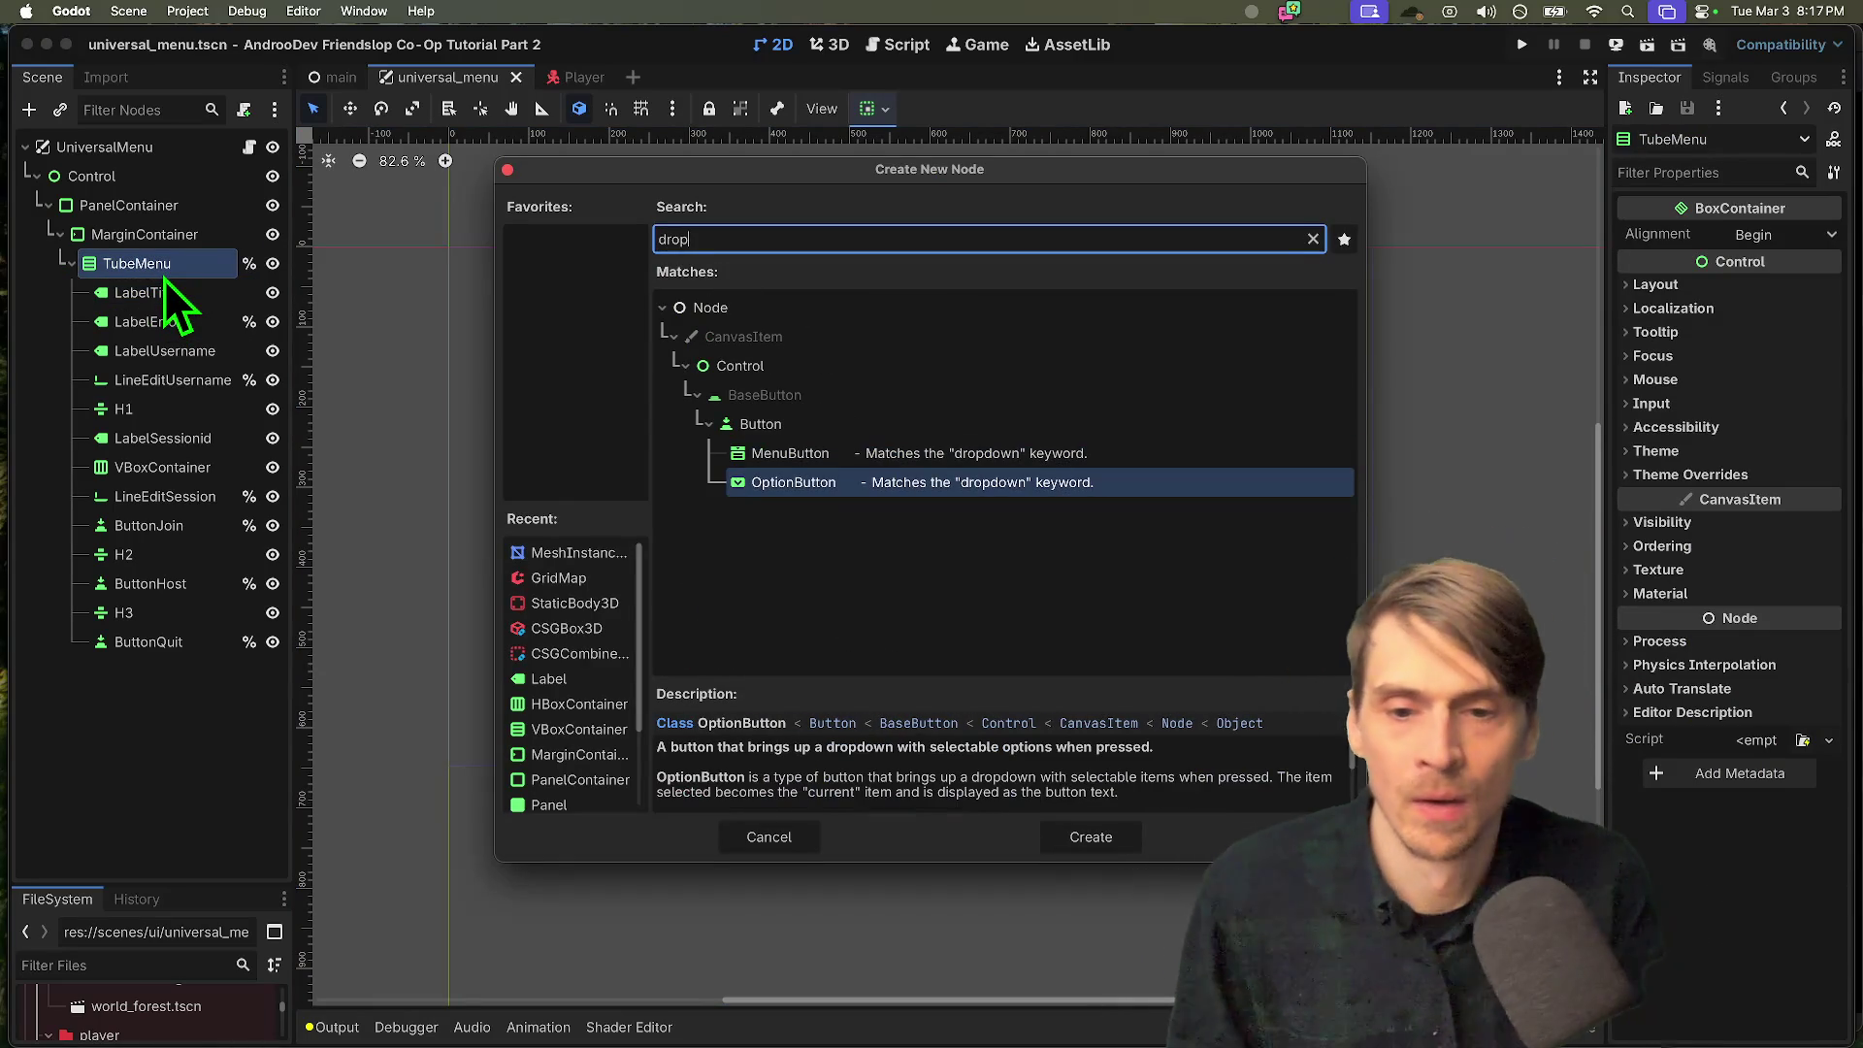
pyautogui.press('Up')
pyautogui.press('Down')
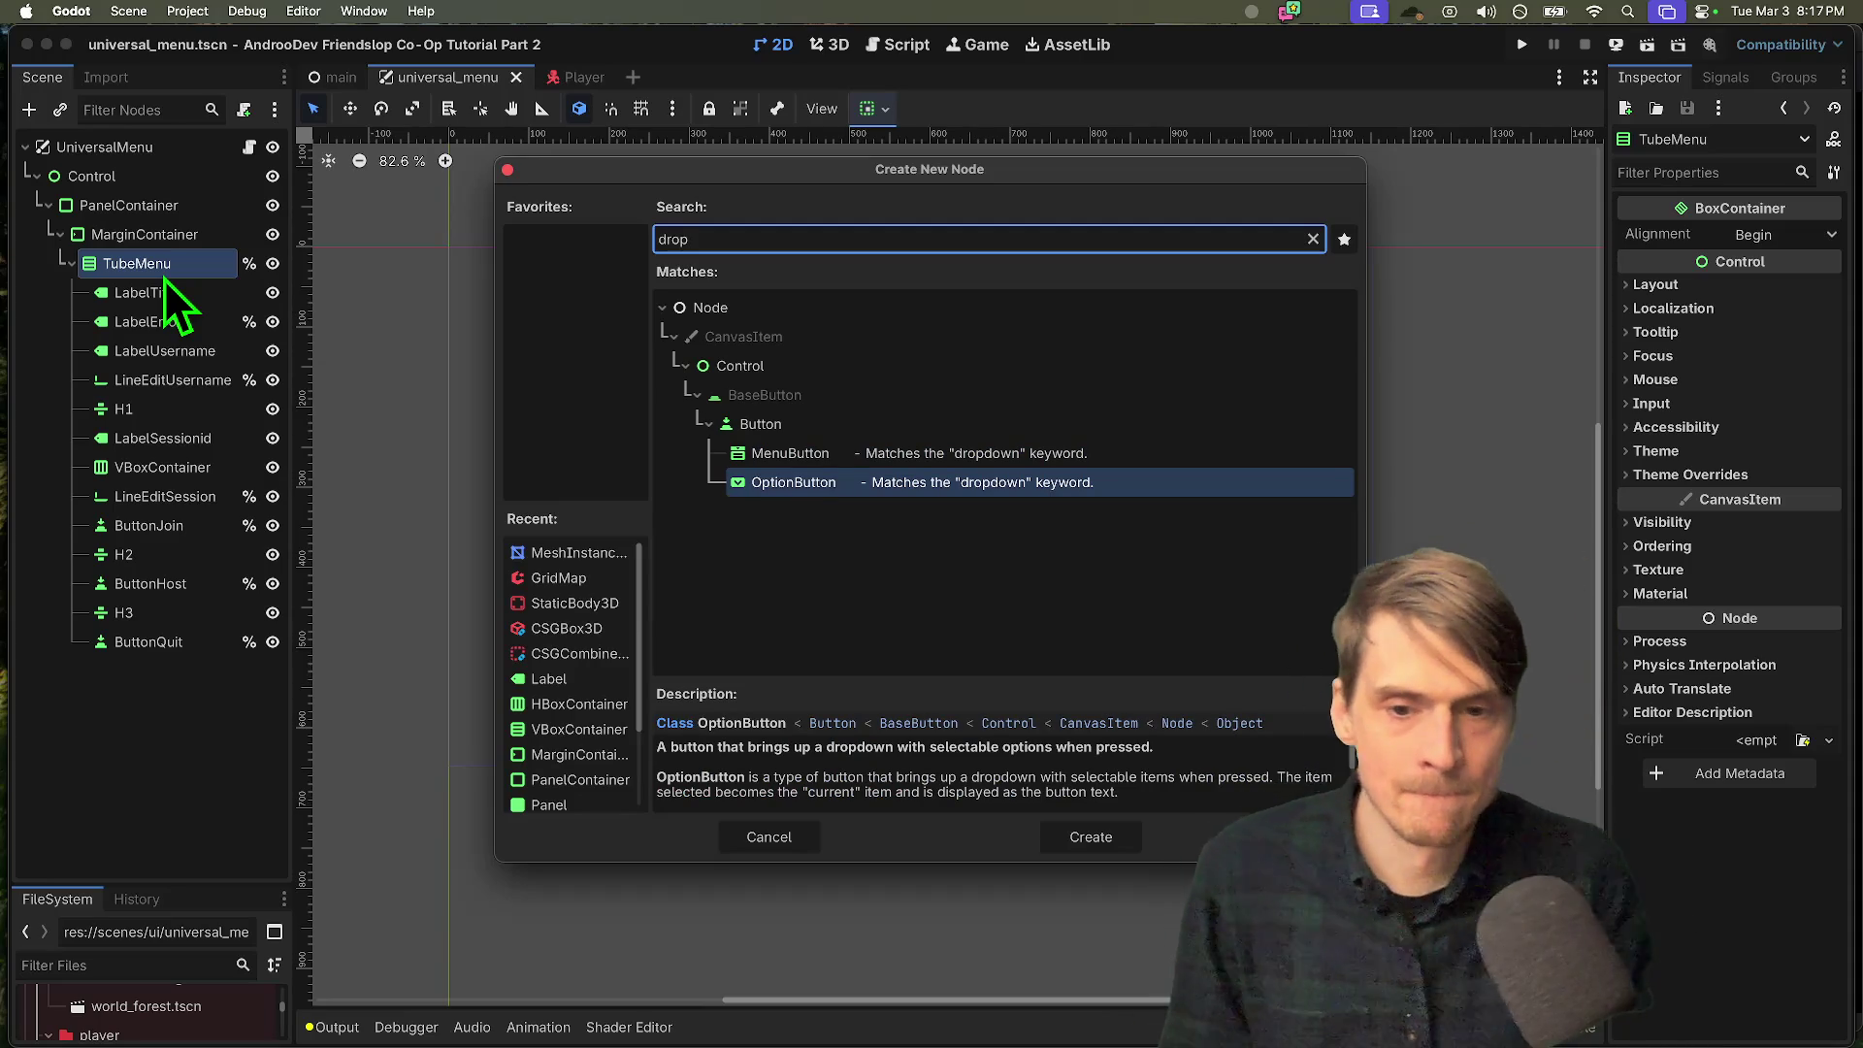
pyautogui.press('BackSpace')
pyautogui.press('BackSpace')
pyautogui.press('BackSpace')
pyautogui.write('optio')
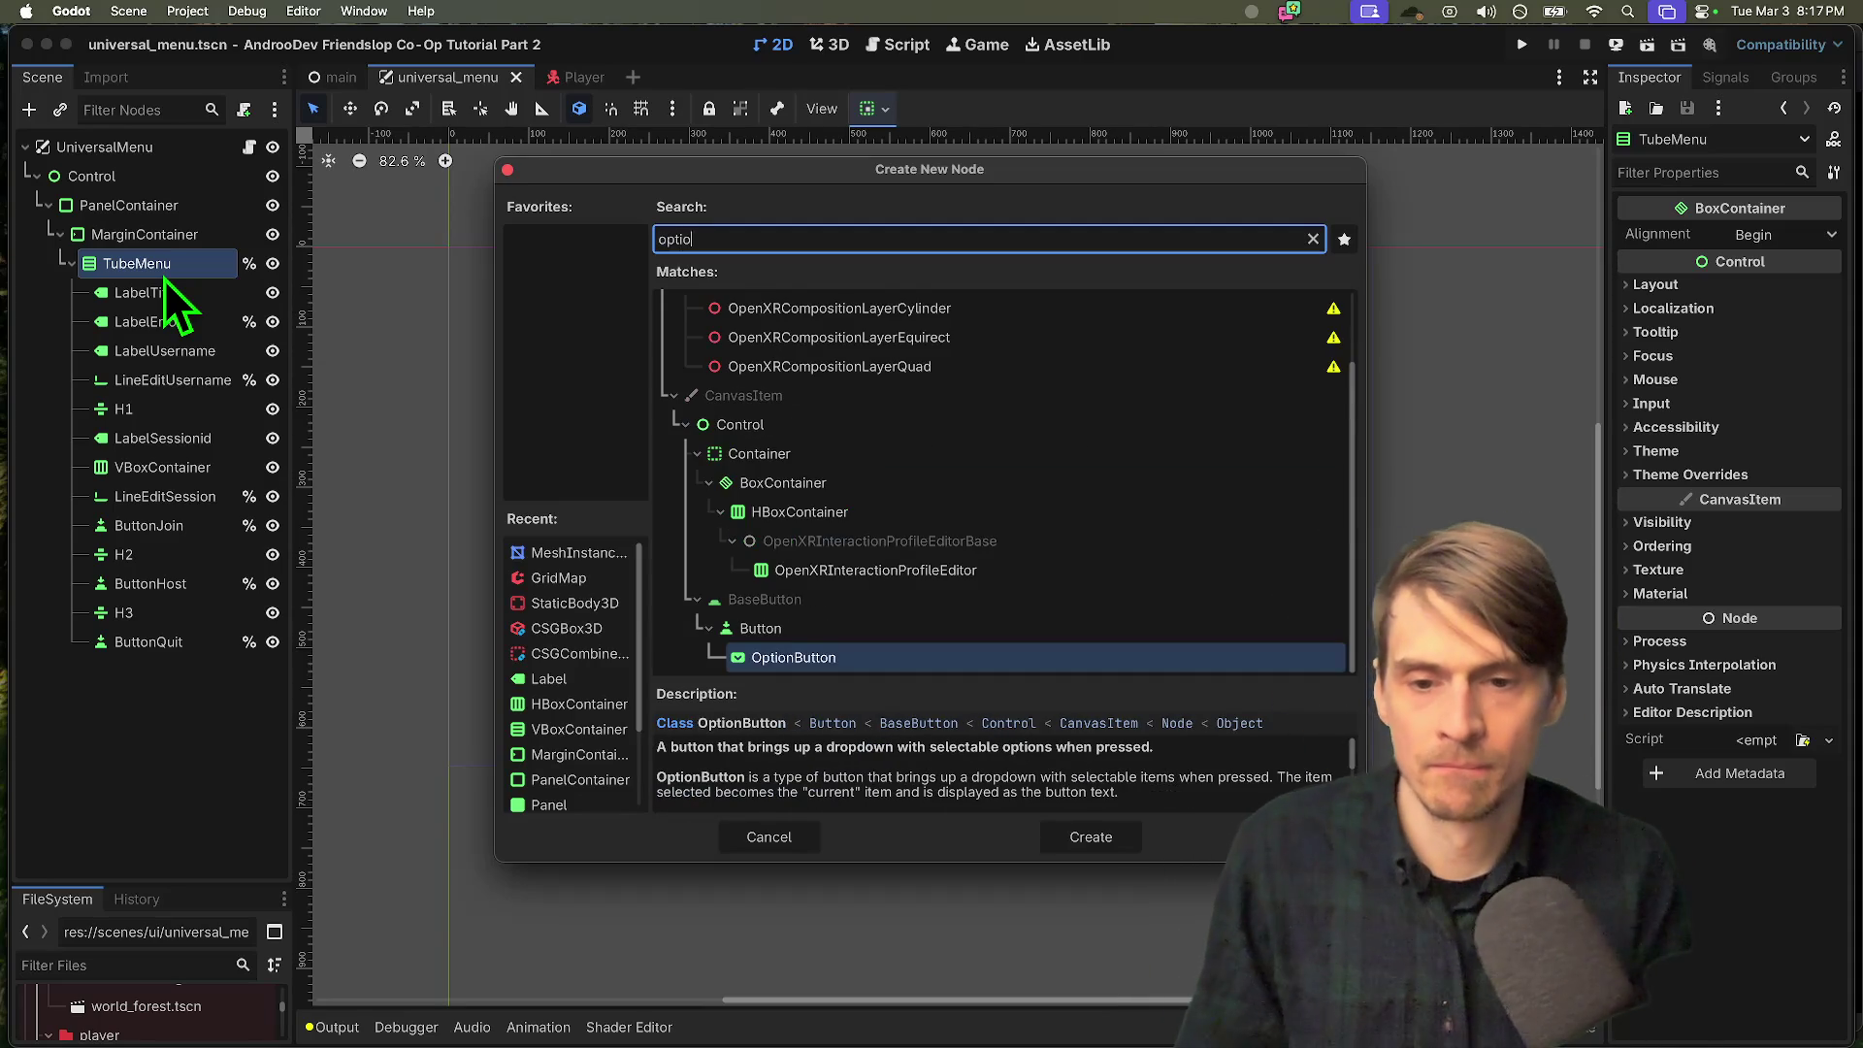
pyautogui.press('Up')
pyautogui.press('Up')
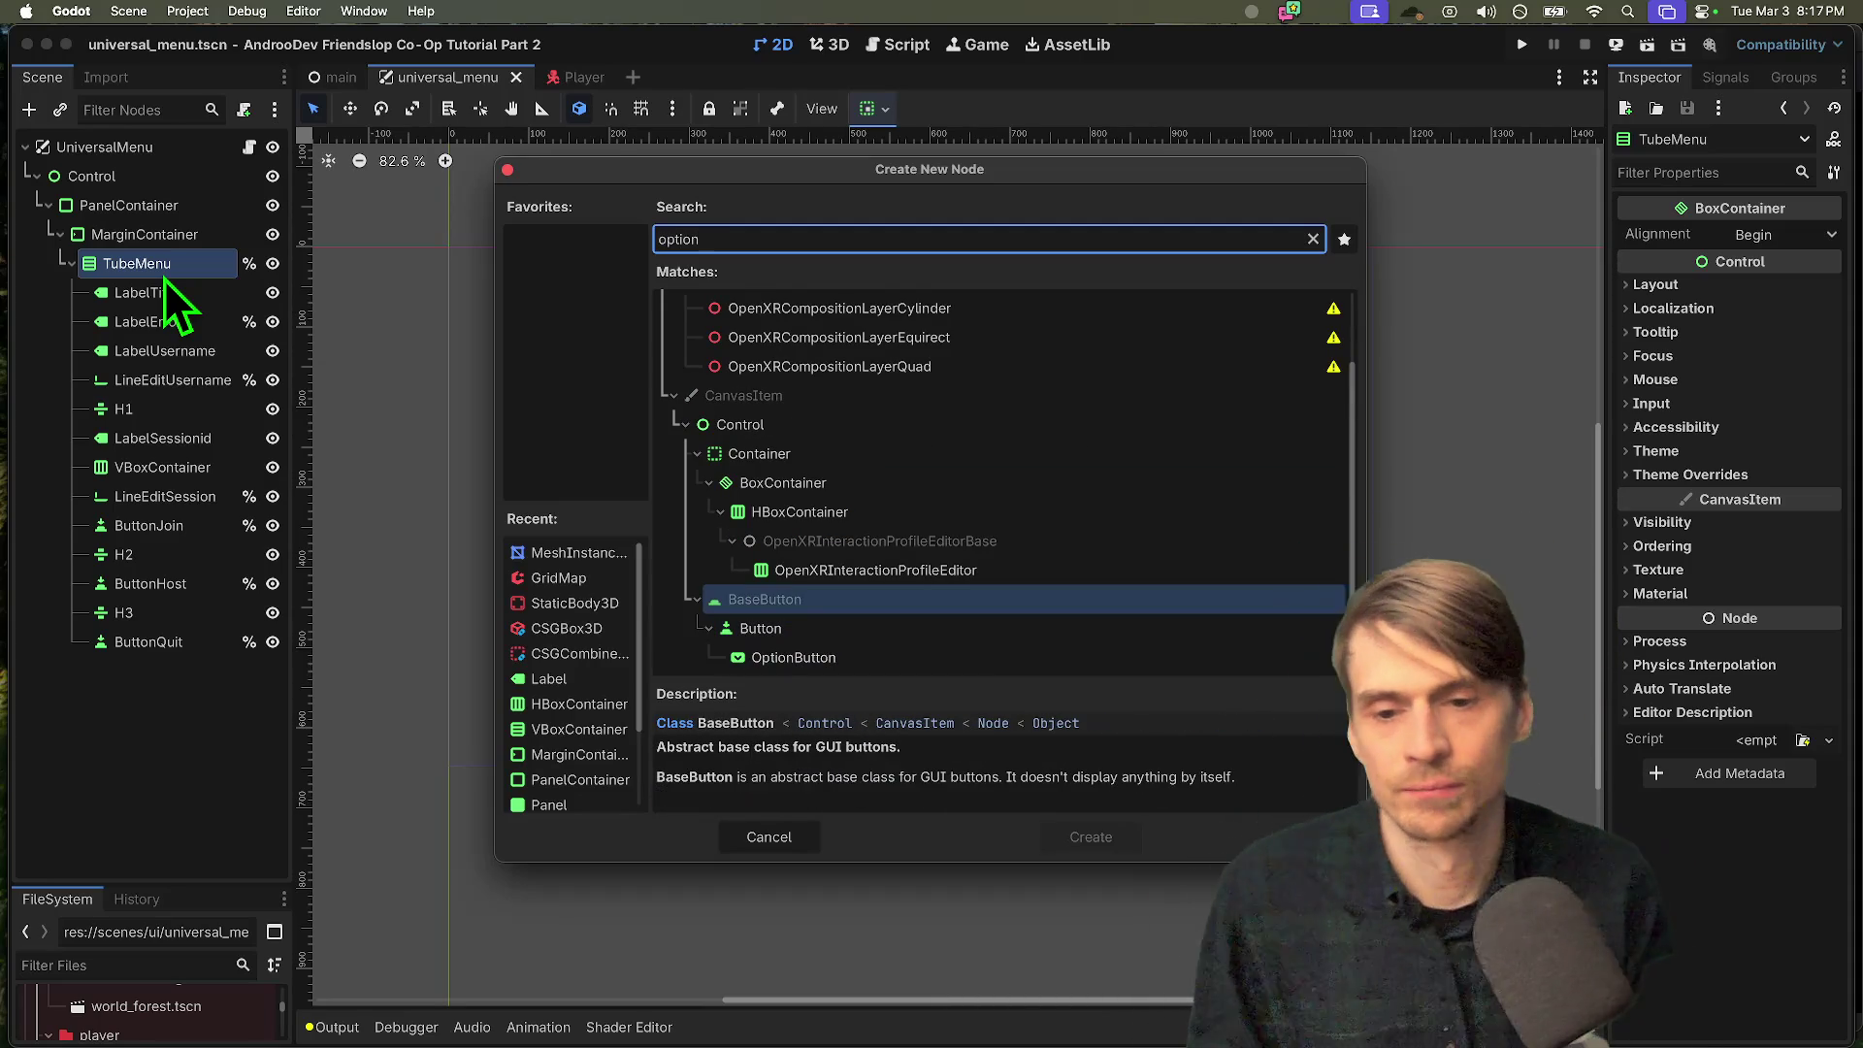
pyautogui.press('Down')
pyautogui.press('Down')
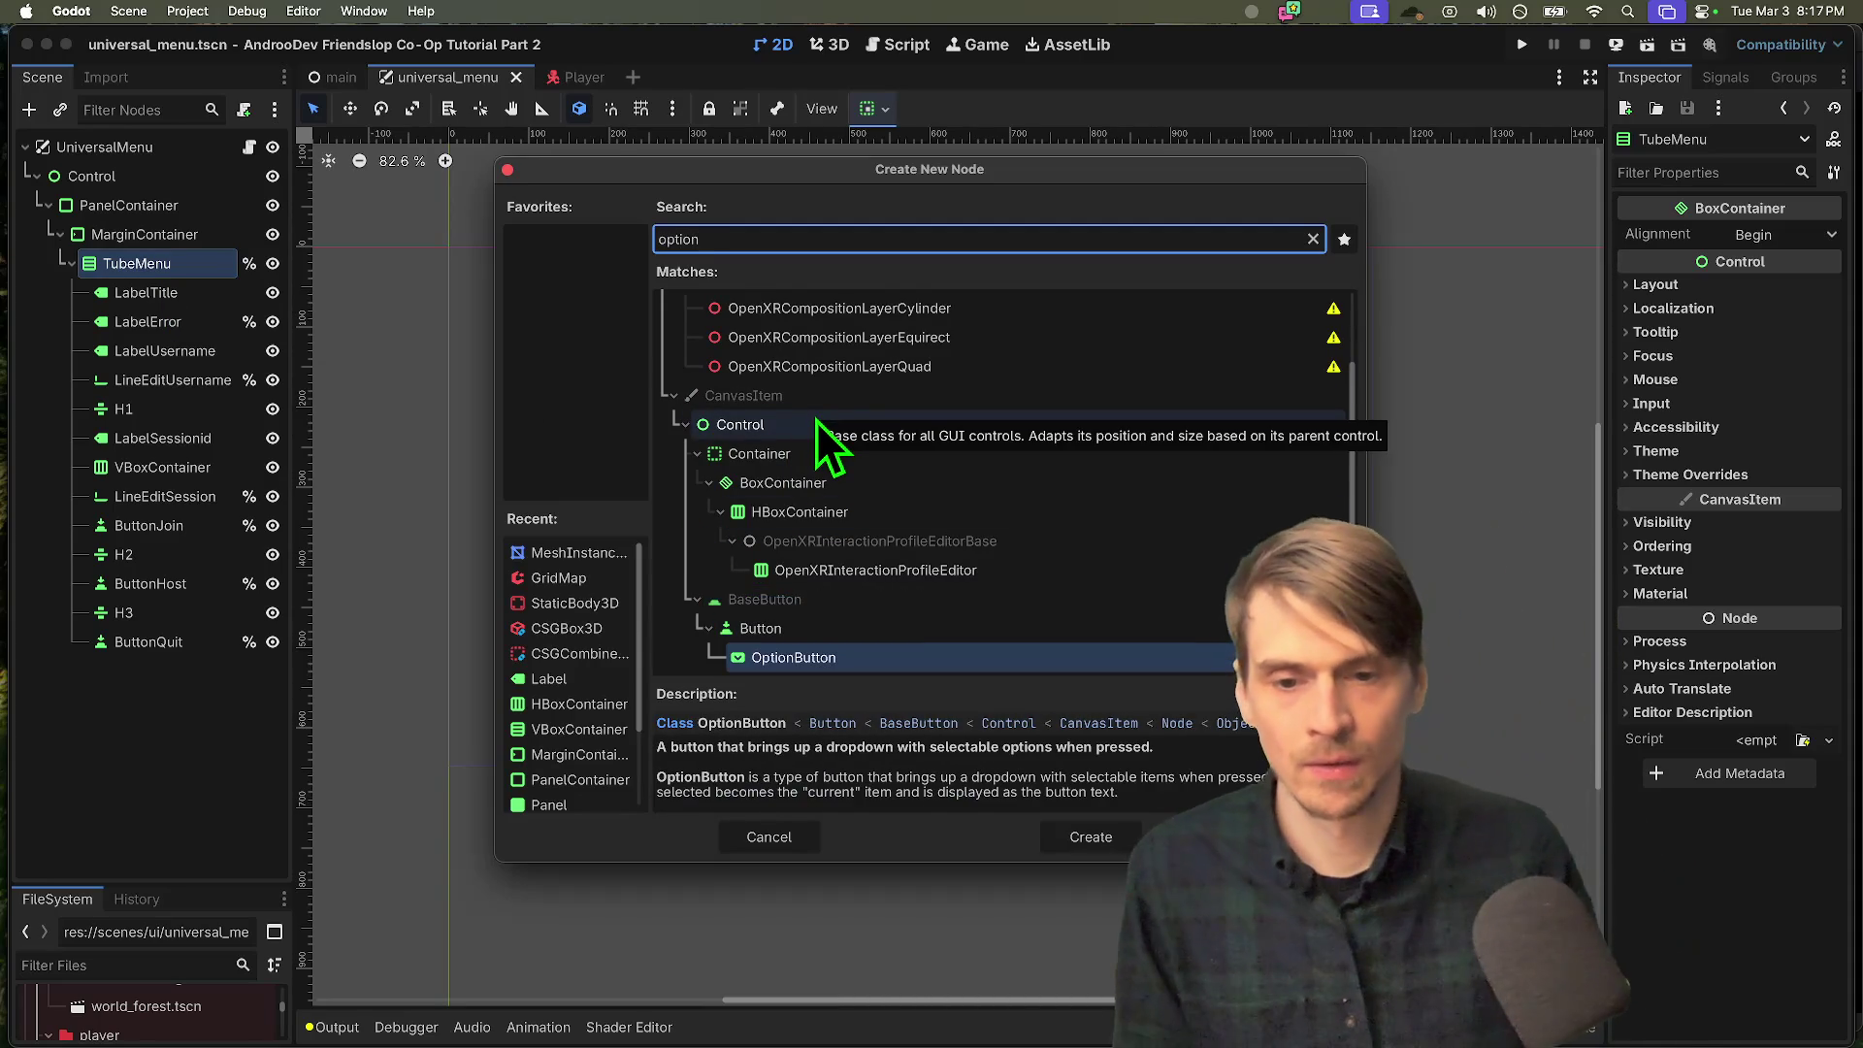
pyautogui.write('select')
pyautogui.press('Up')
pyautogui.press('Down')
pyautogui.press('Return')
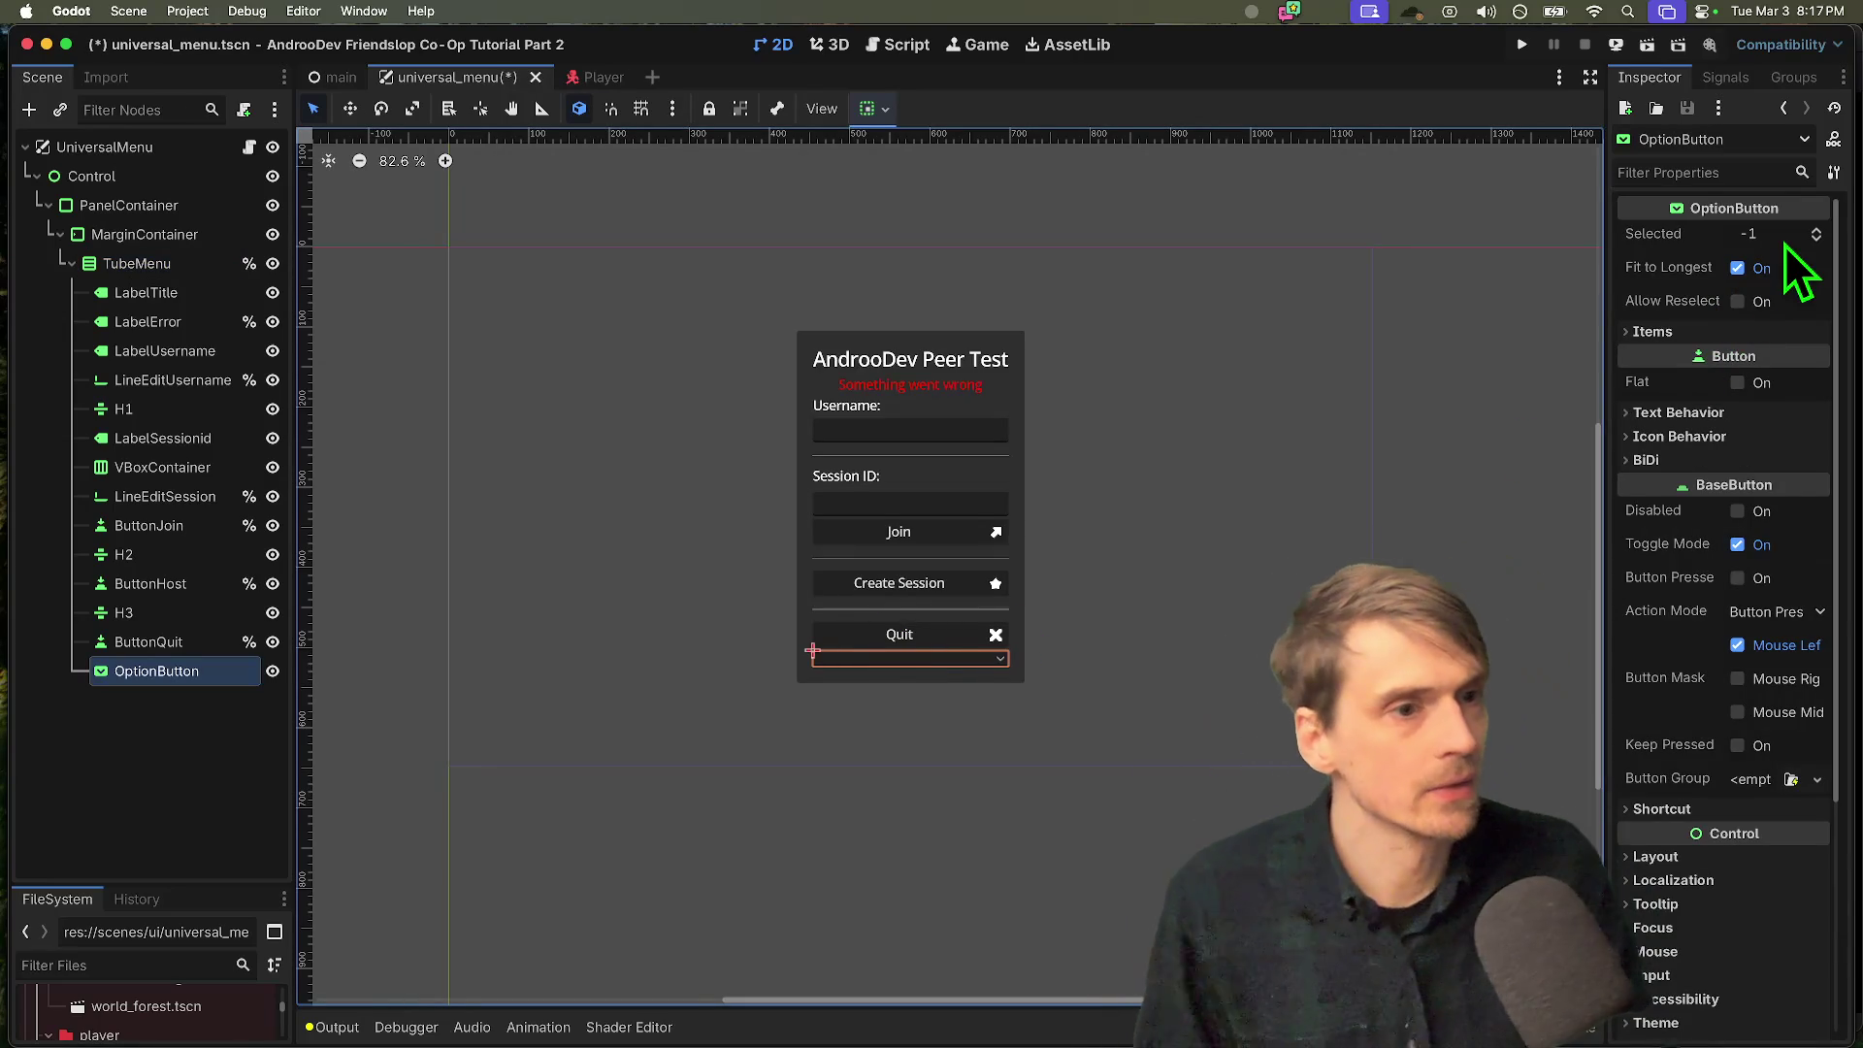
# Move the OptionButton below LabelError and drag the H1 separator onto it.
pyautogui.click(1708, 332)
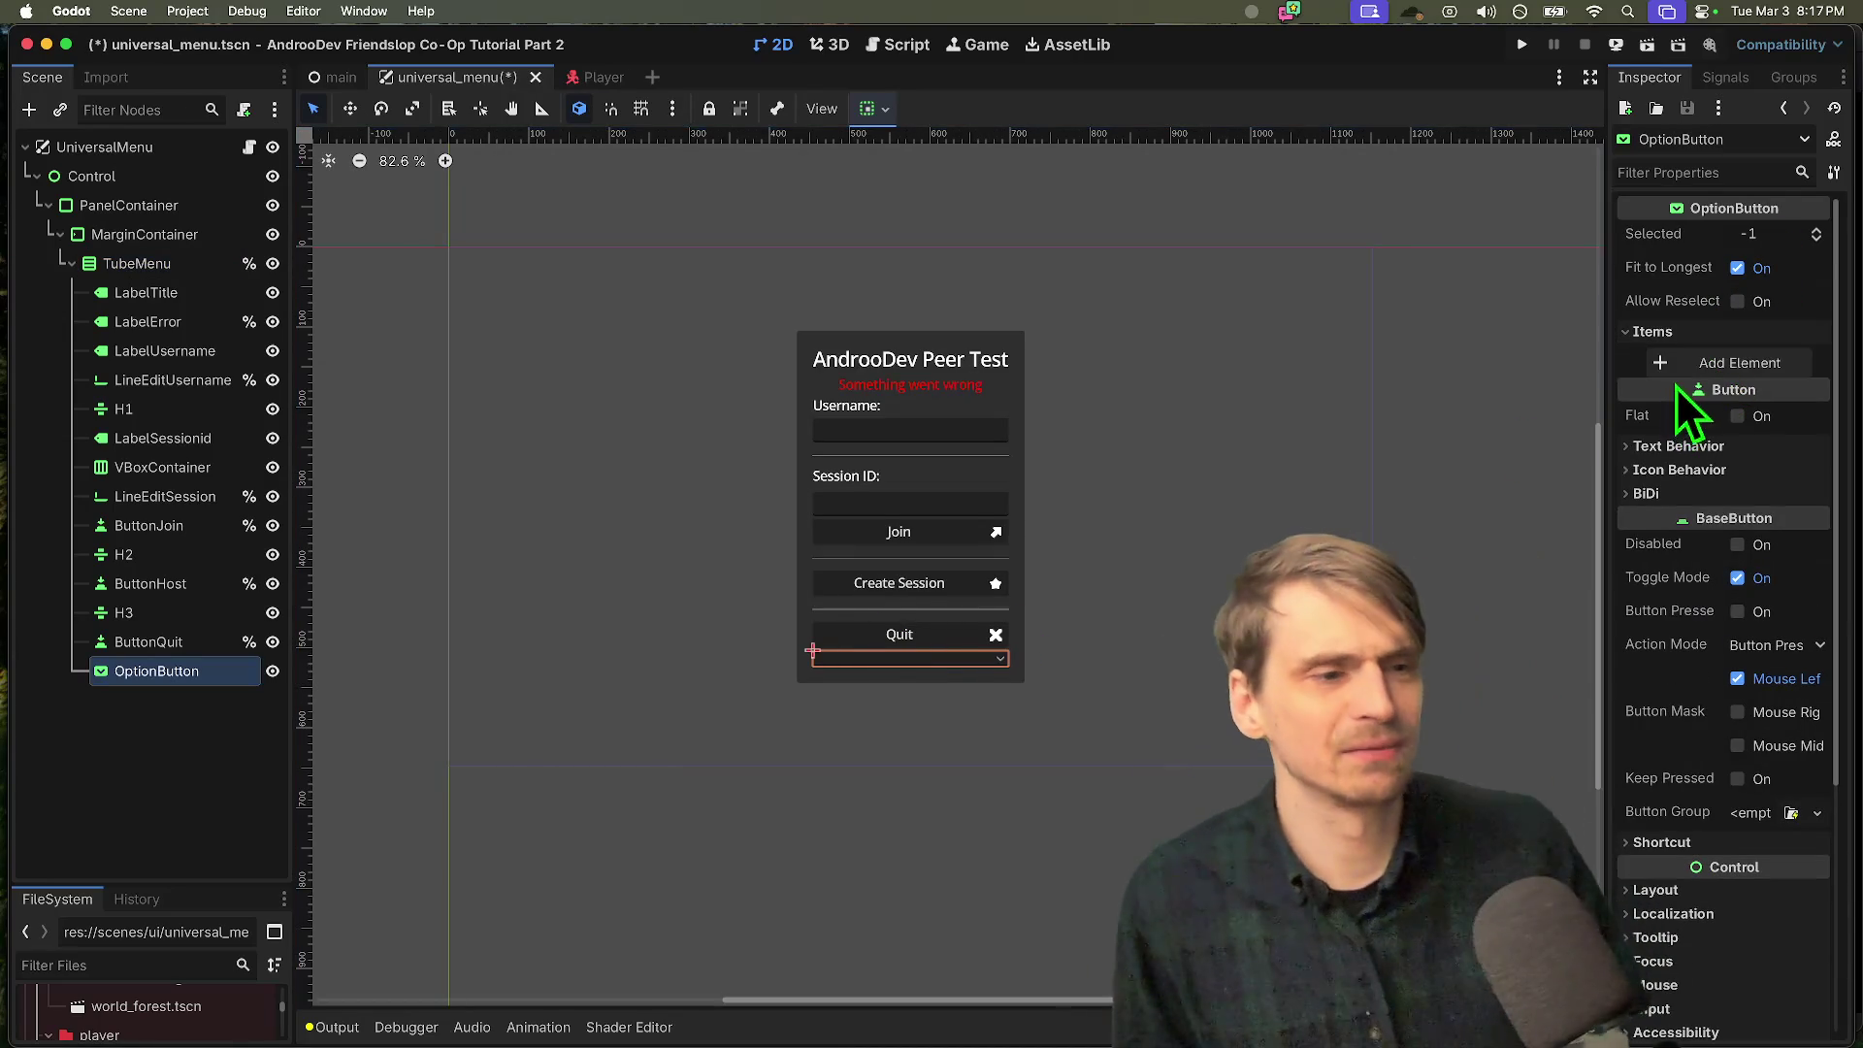
pyautogui.moveTo(217, 668)
pyautogui.mouseDown()
pyautogui.moveTo(242, 383)
pyautogui.moveTo(246, 409)
pyautogui.moveTo(229, 403)
pyautogui.moveTo(233, 339)
pyautogui.mouseUp()
pyautogui.click(191, 432)
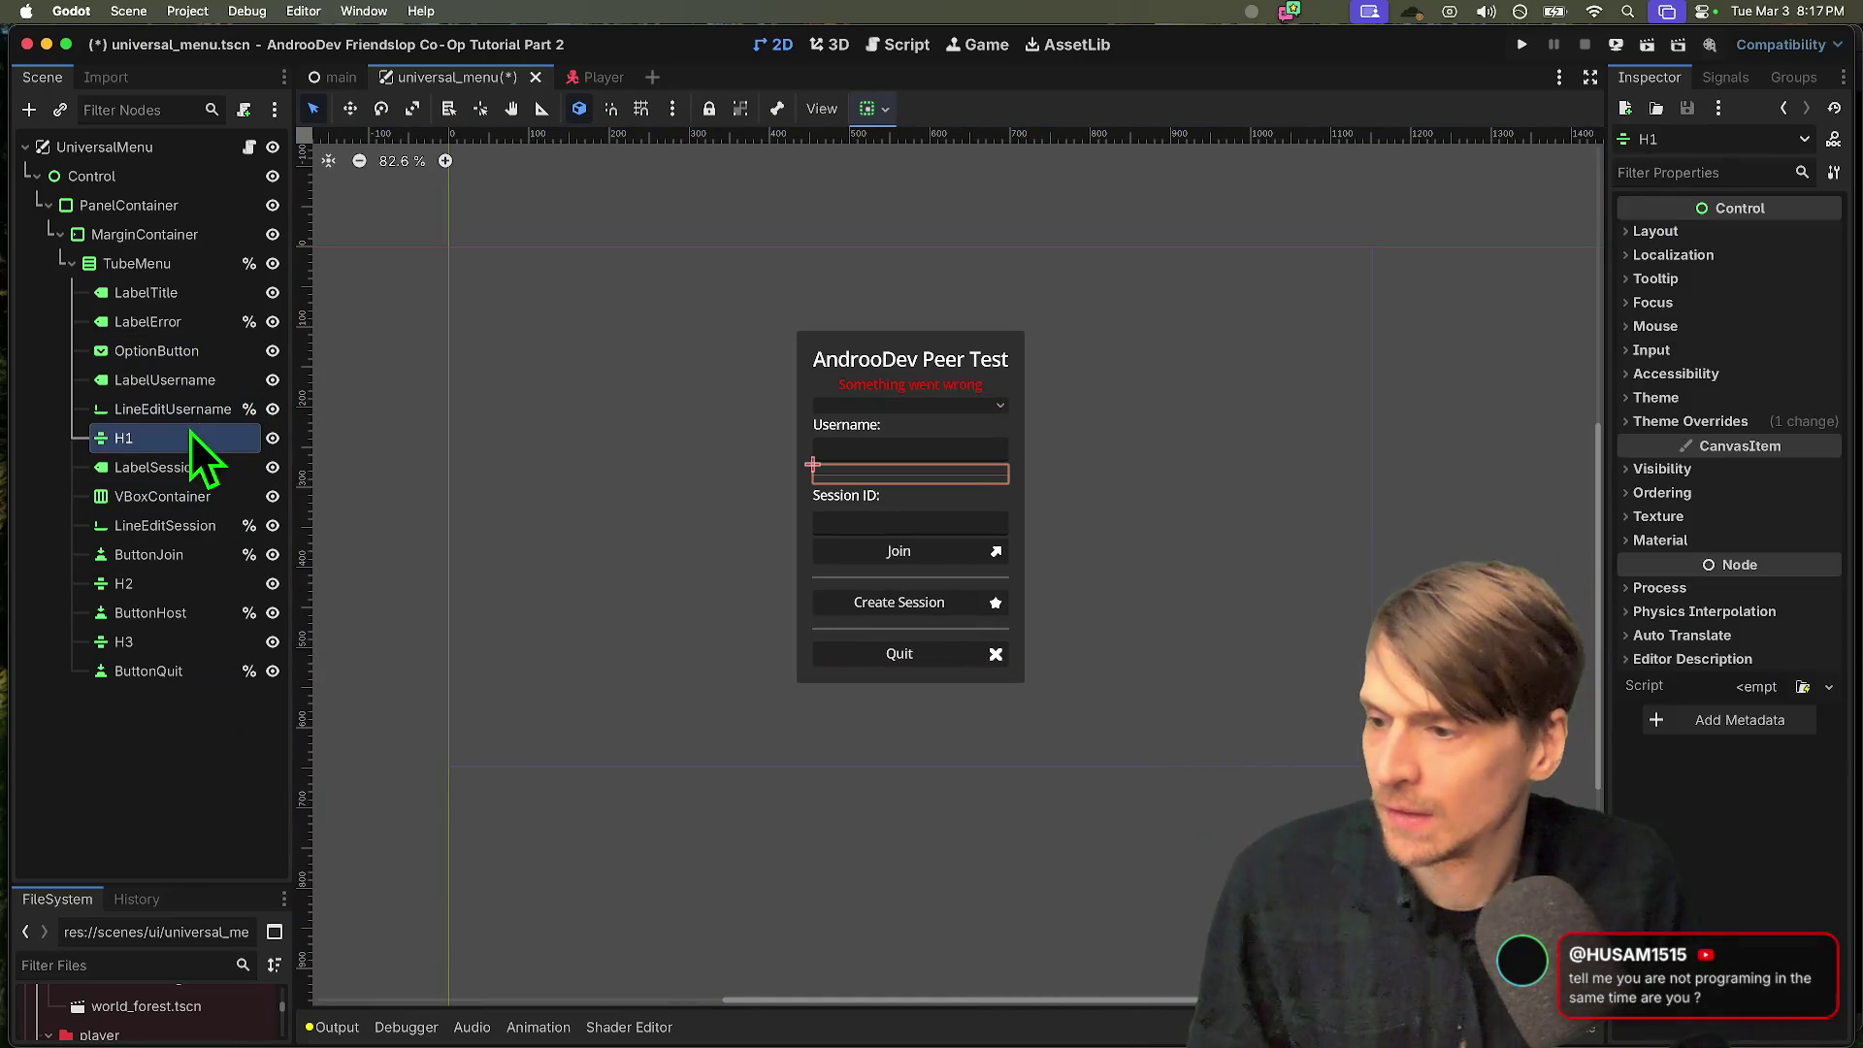
pyautogui.moveTo(190, 433); pyautogui.dragTo(169, 359)
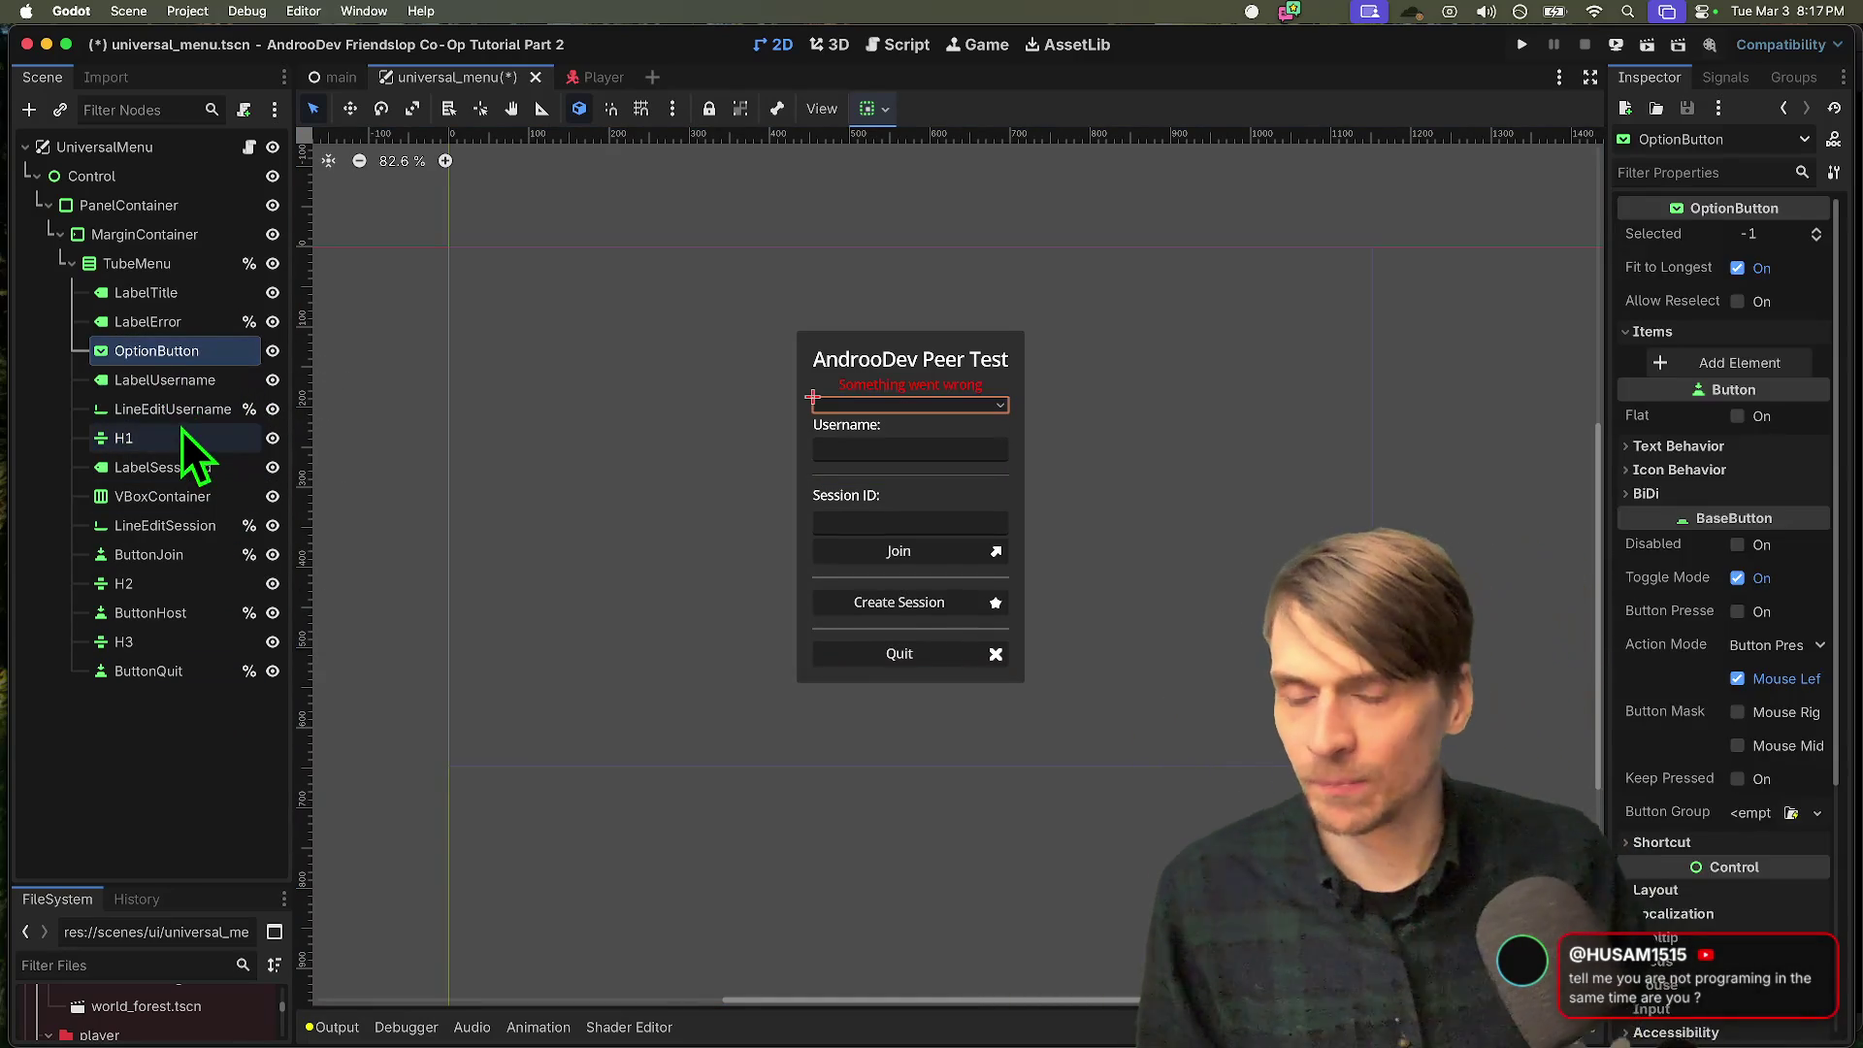
# Undo the misplaced moves, paste a new H4 separator, and place it directly under OptionButton.
pyautogui.press('super+z')
pyautogui.click(155, 294)
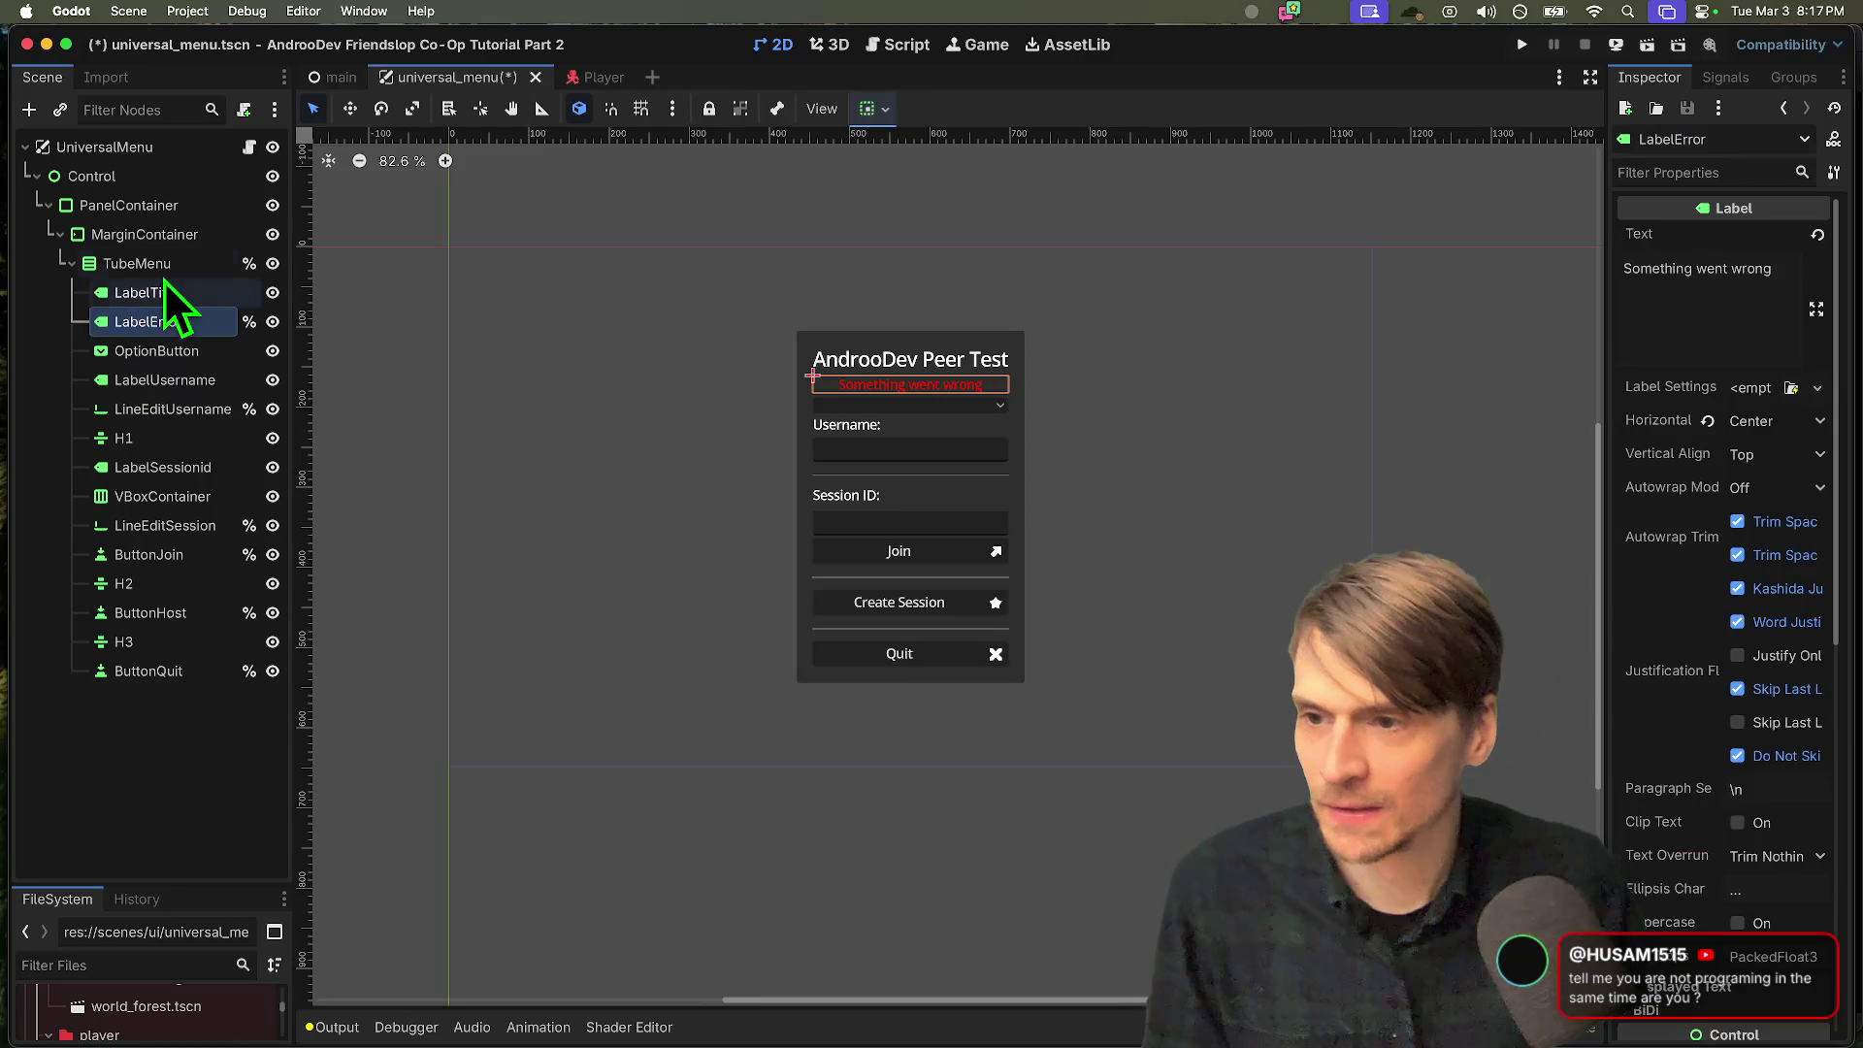
pyautogui.click(165, 273)
pyautogui.press('super+v')
pyautogui.moveTo(163, 670)
pyautogui.mouseDown()
pyautogui.moveTo(157, 685)
pyautogui.moveTo(158, 436)
pyautogui.moveTo(196, 342)
pyautogui.mouseUp()
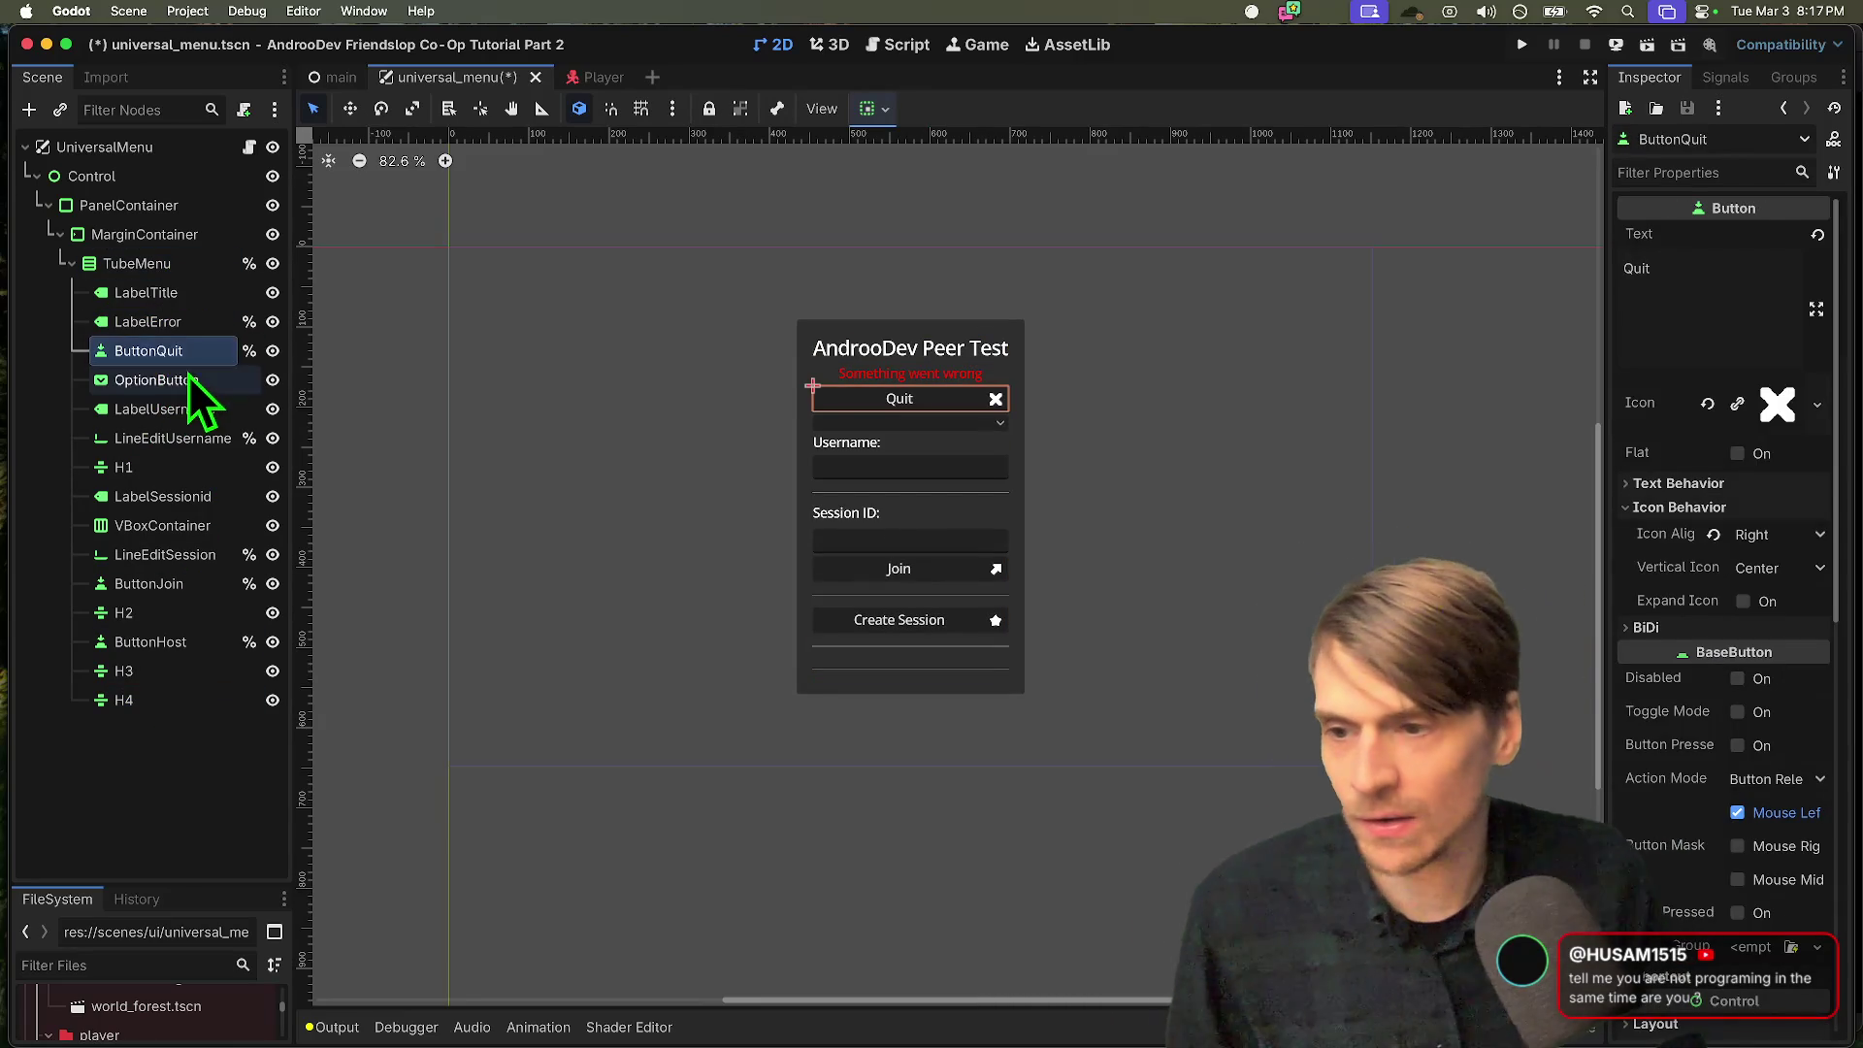
pyautogui.press('super+z')
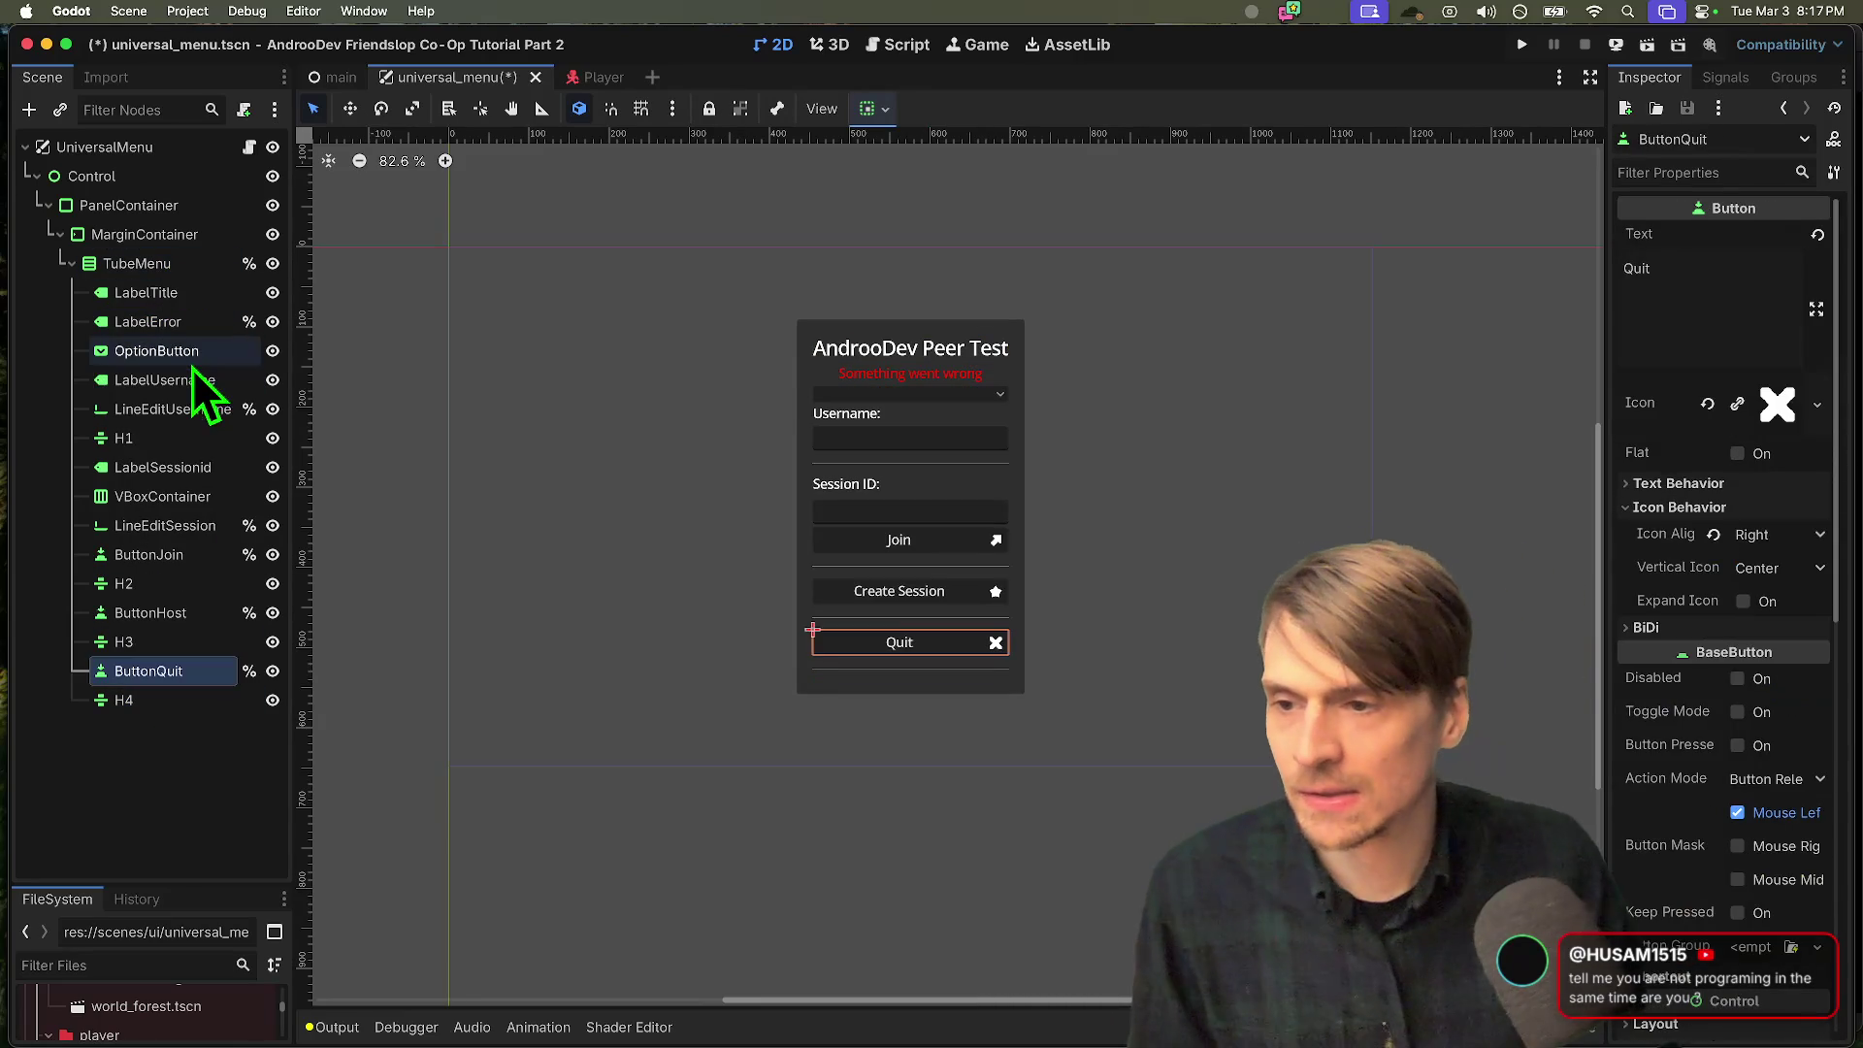
pyautogui.moveTo(149, 716)
pyautogui.mouseDown()
pyautogui.moveTo(174, 324)
pyautogui.moveTo(170, 377)
pyautogui.mouseUp()
pyautogui.click(1033, 415)
pyautogui.scroll(3, 1026, 417)
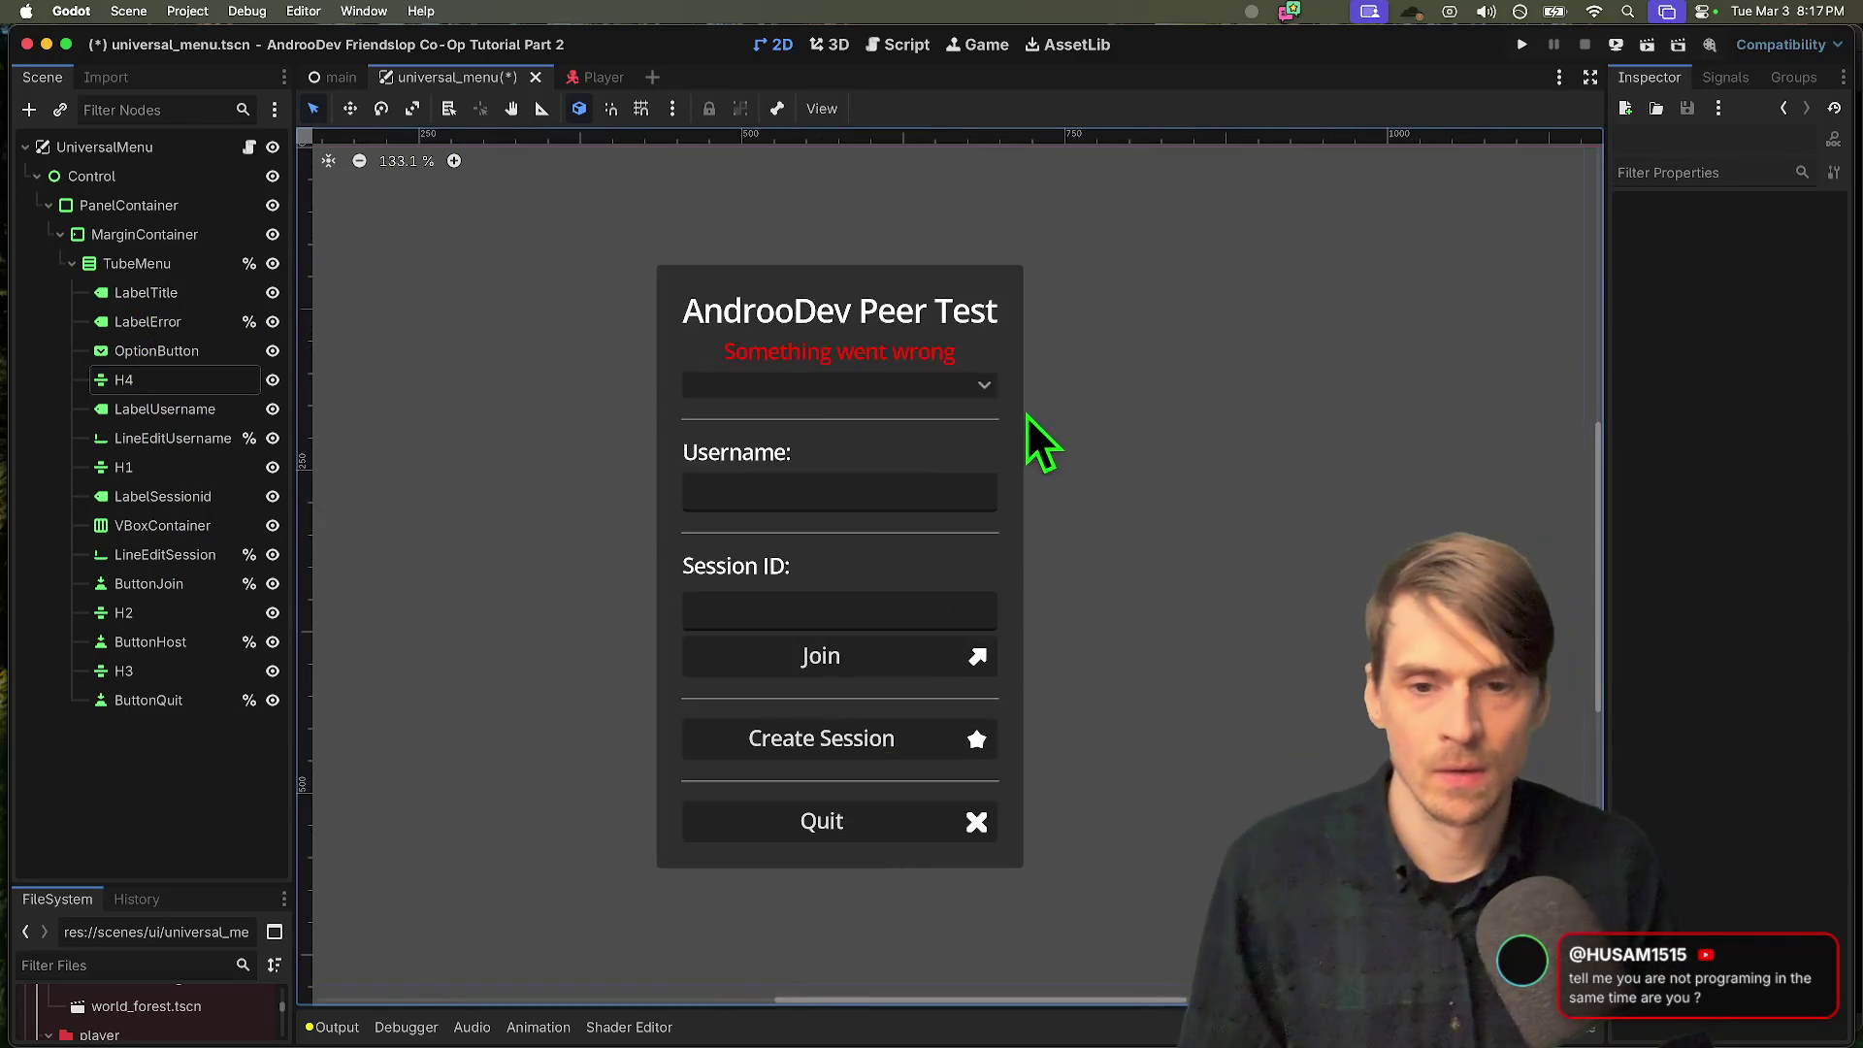
pyautogui.click(126, 409)
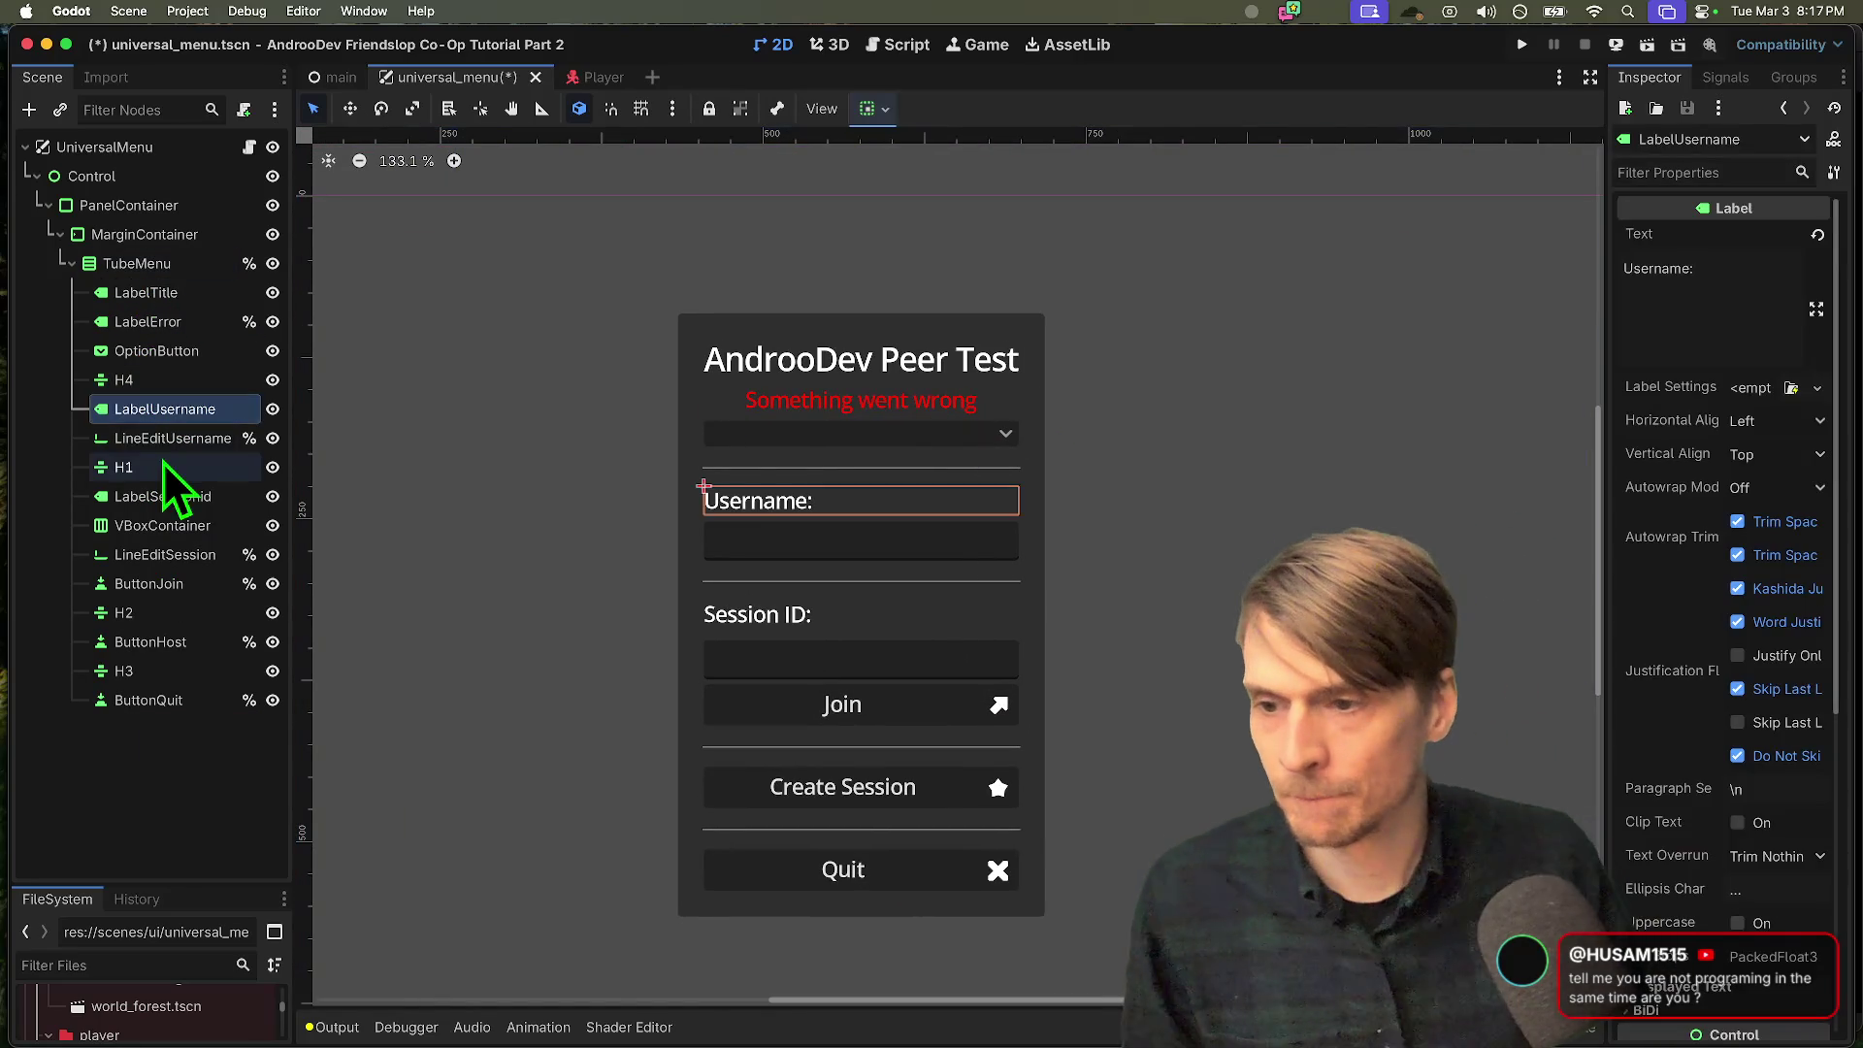
# Place a copy of LabelUsername above OptionButton and change its text to 'Select Peer:'.
pyautogui.moveTo(166, 450)
pyautogui.mouseDown()
pyautogui.moveTo(158, 275)
pyautogui.moveTo(172, 346)
pyautogui.mouseUp()
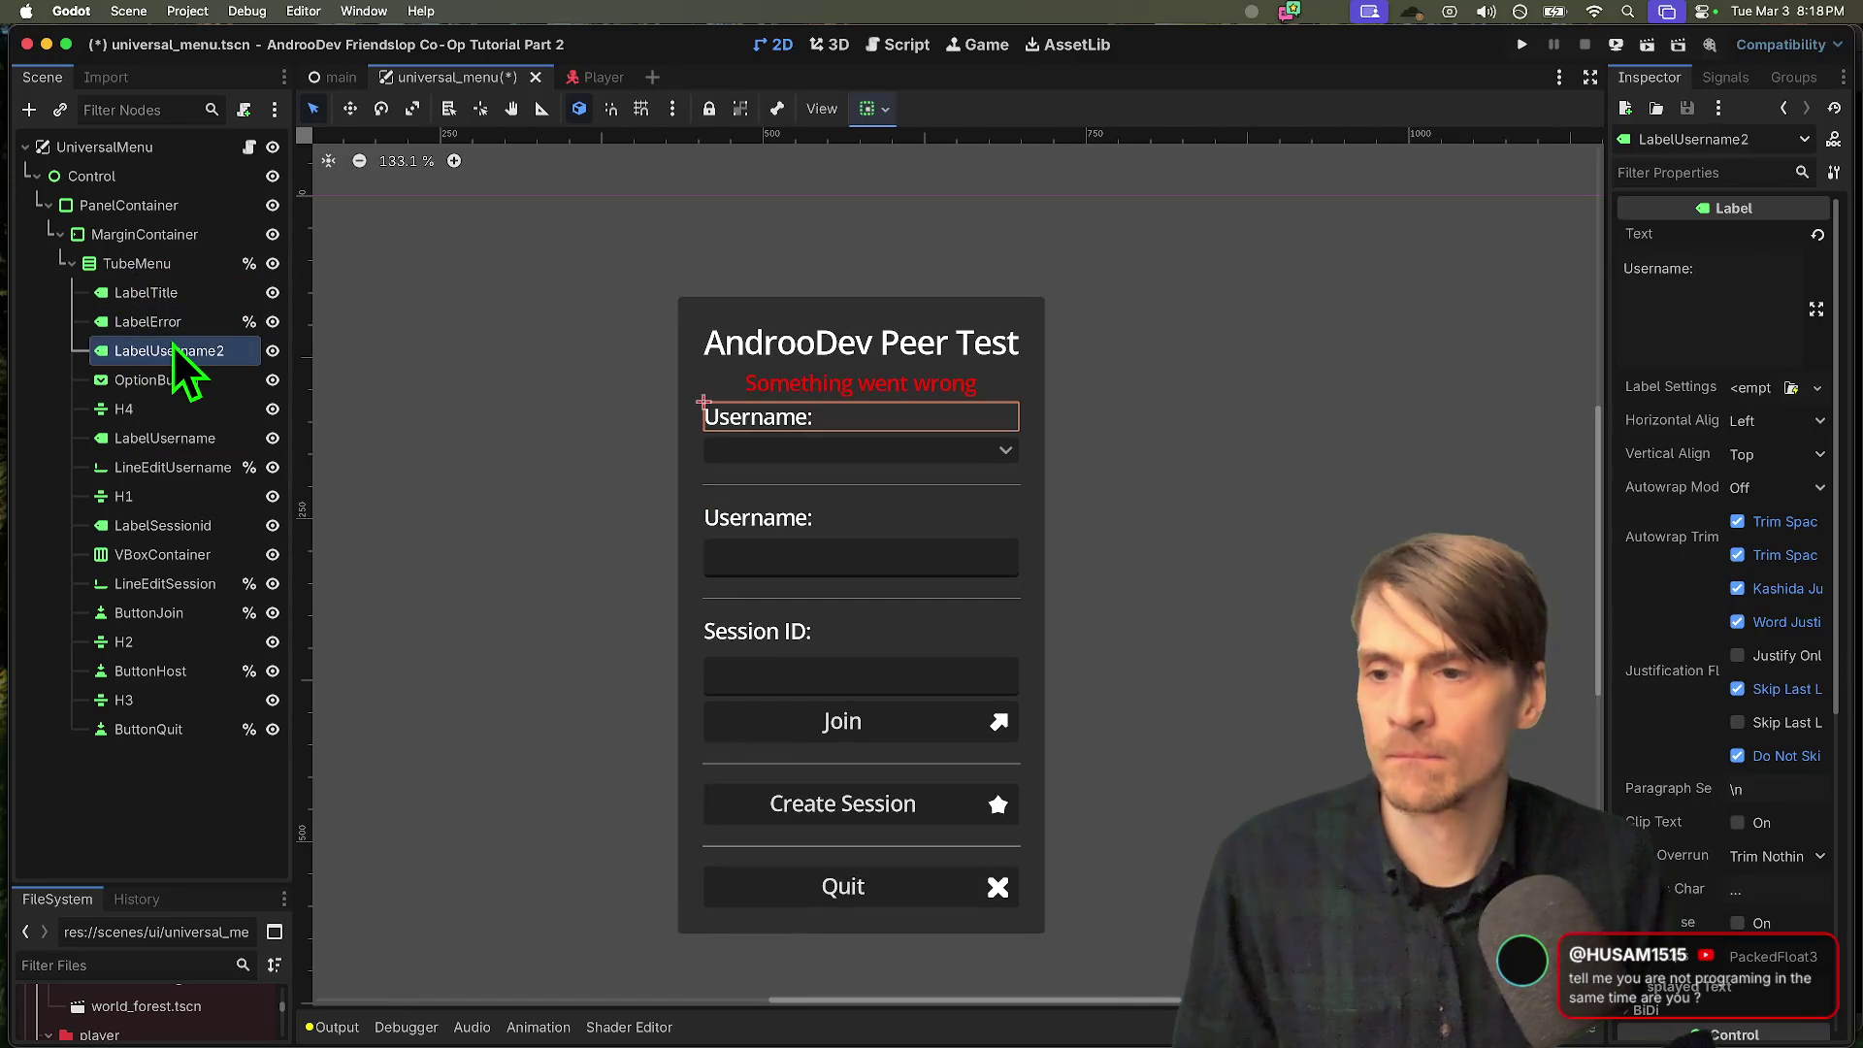
pyautogui.click(1767, 288)
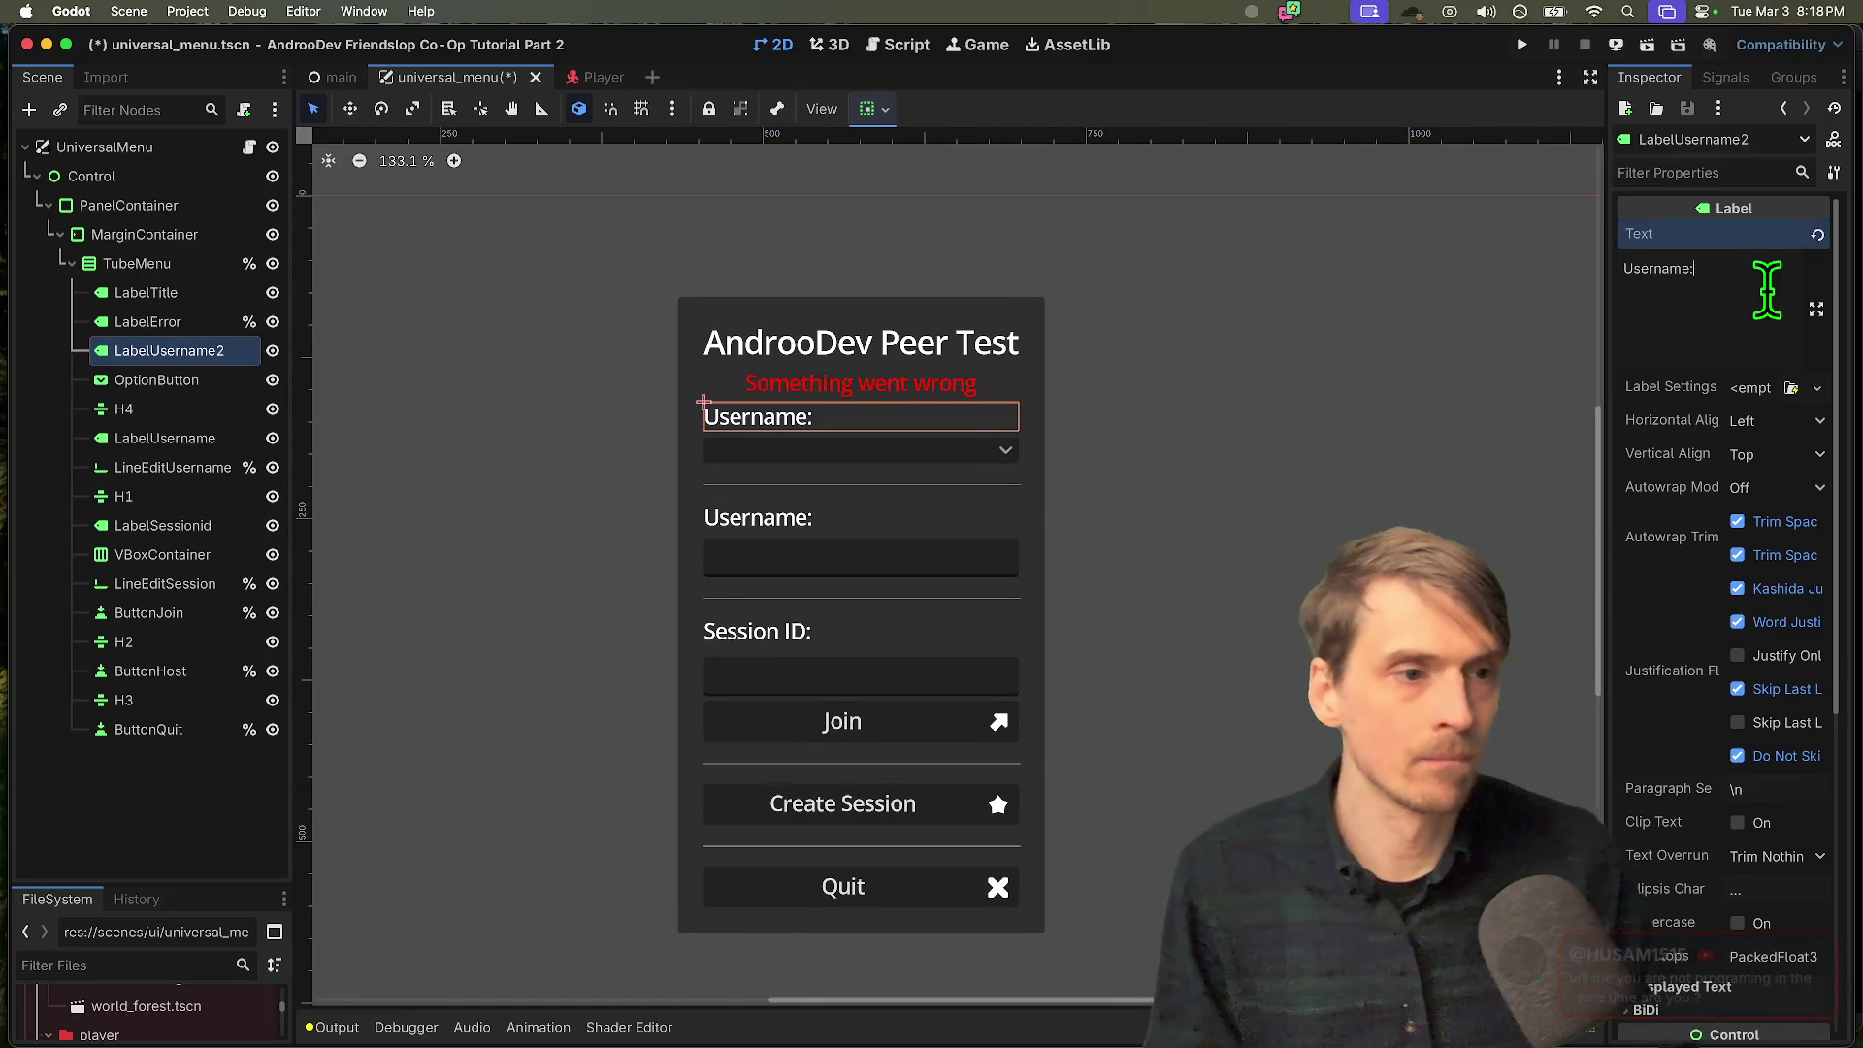
pyautogui.write('Select Peer:')
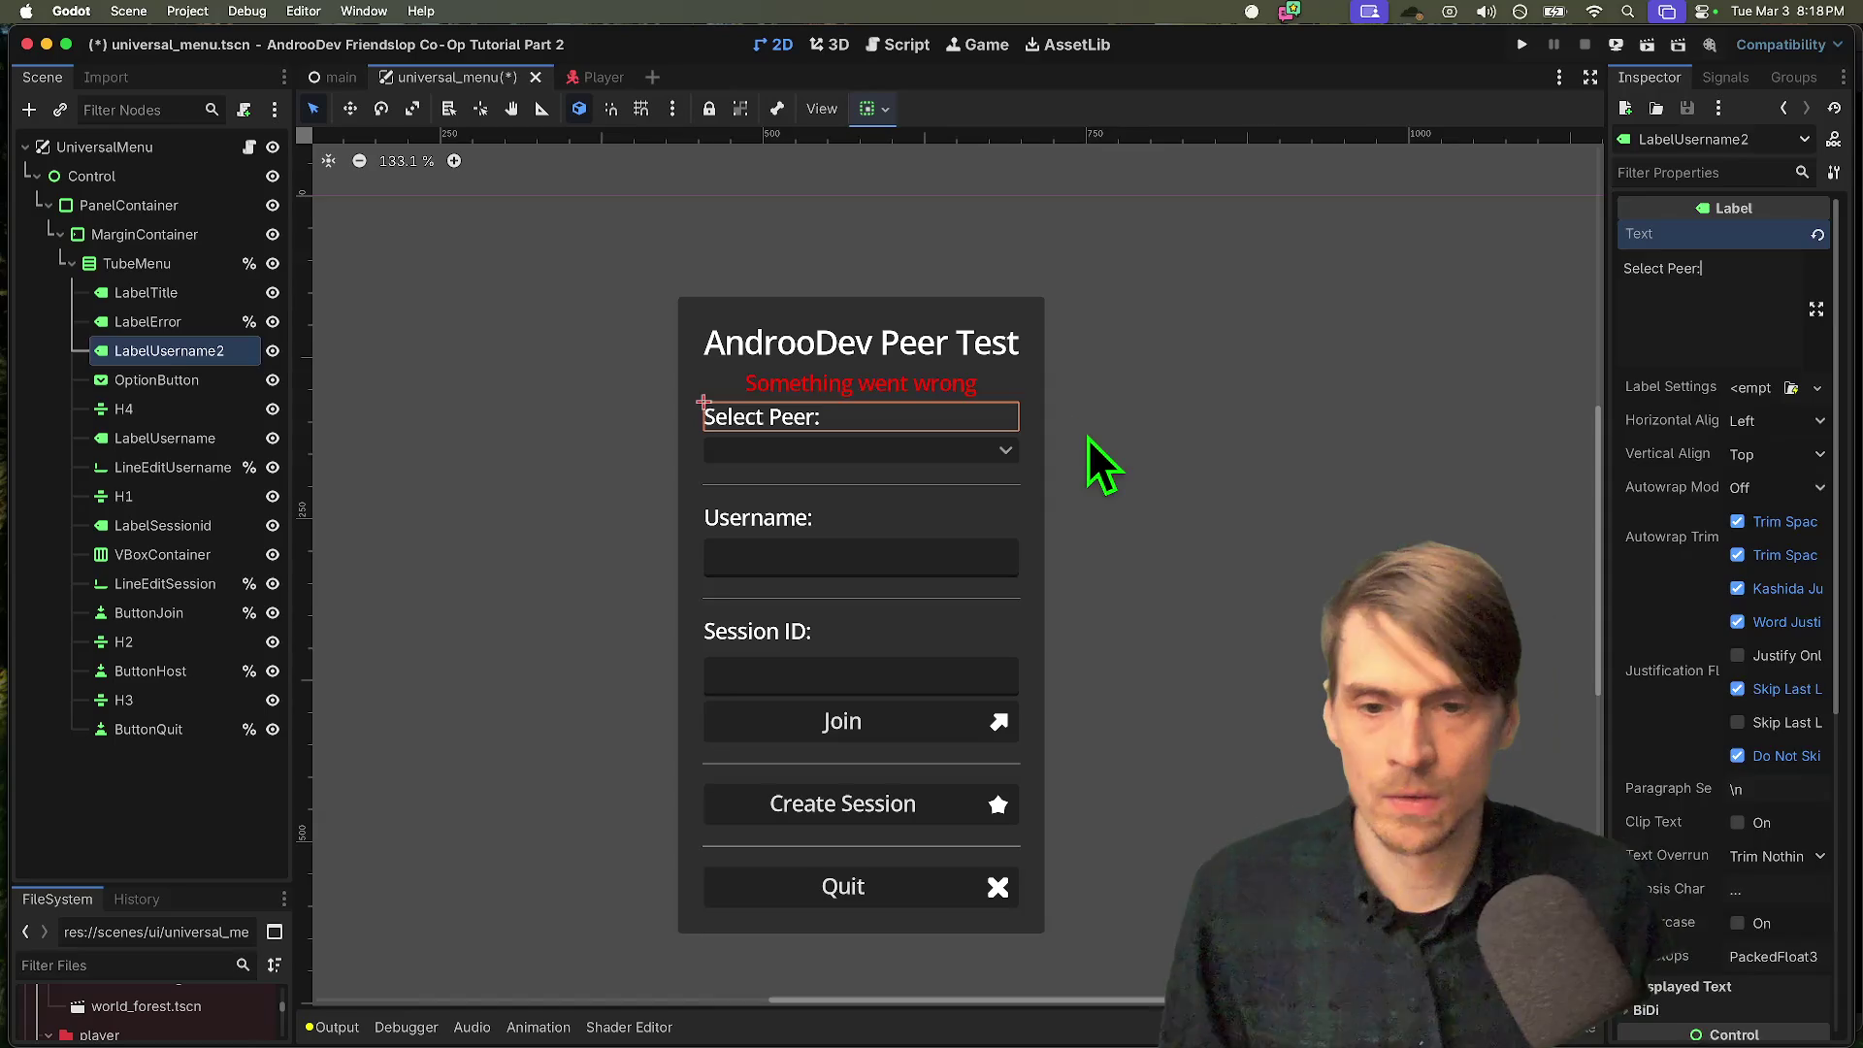
pyautogui.click(1077, 446)
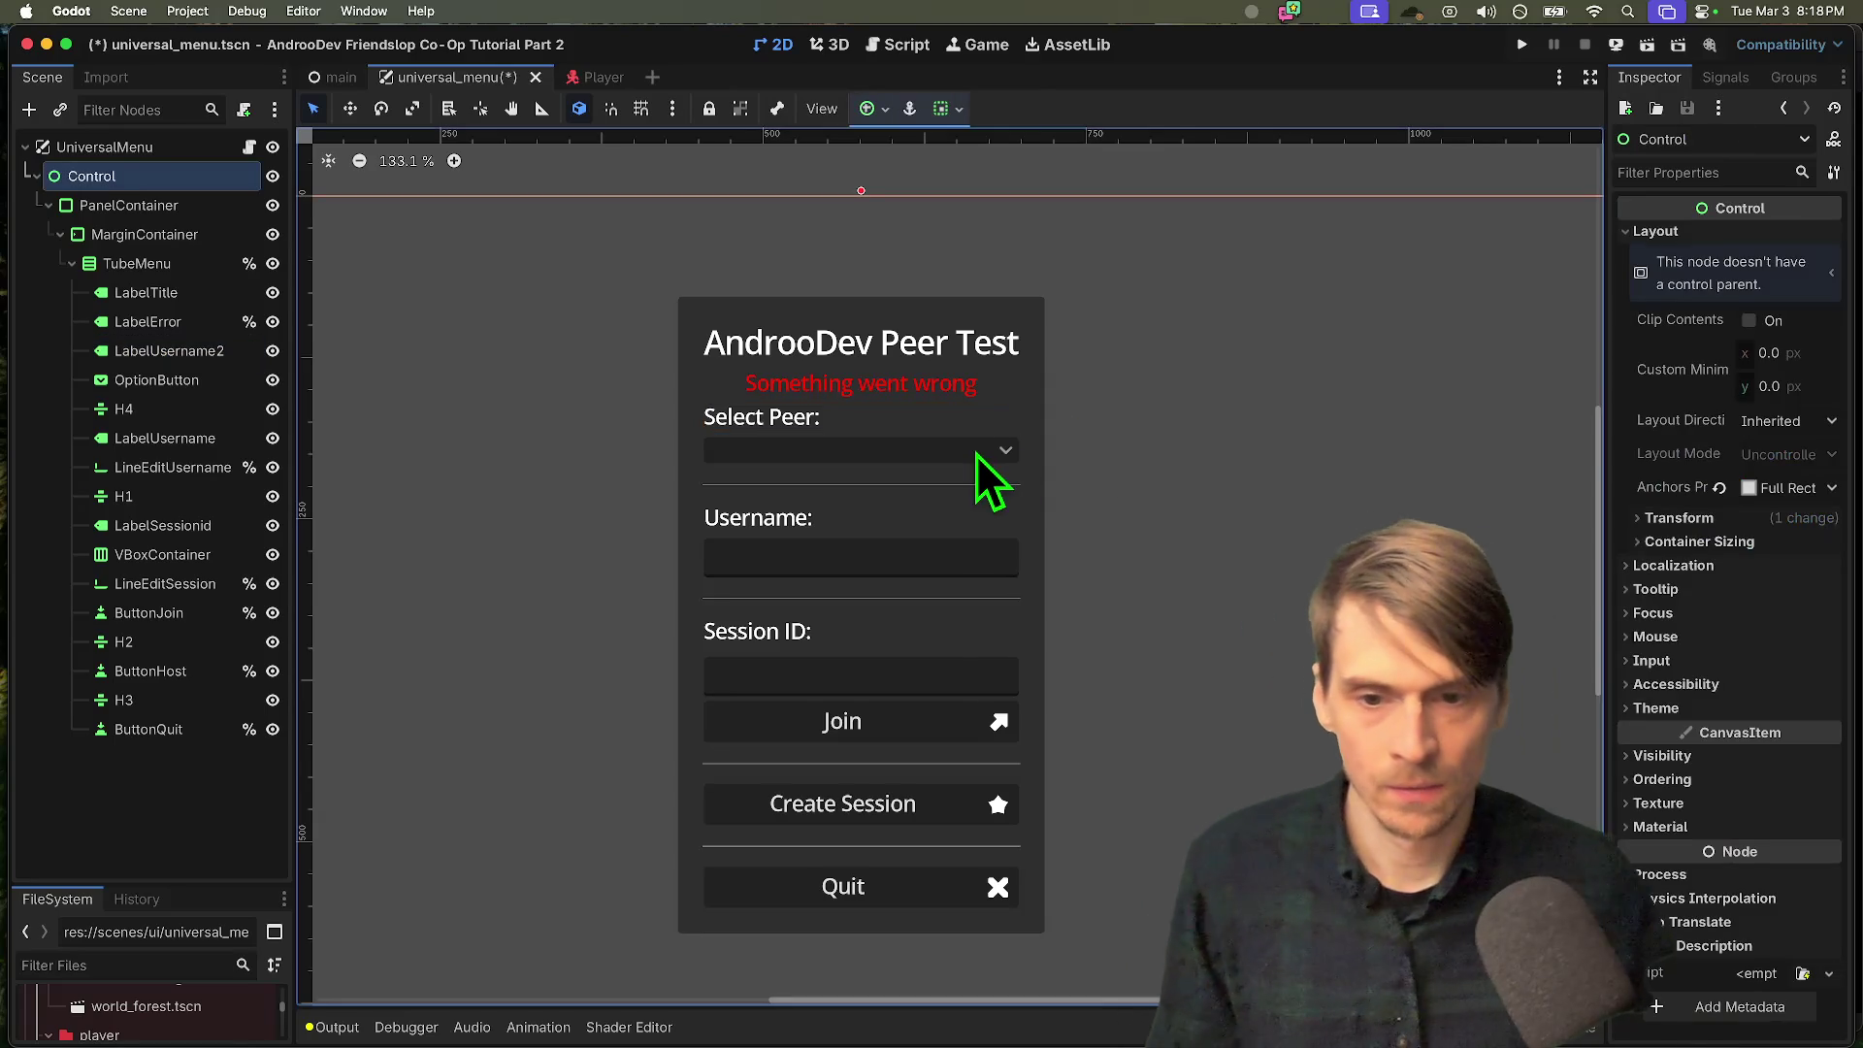
pyautogui.press('super+Tab')
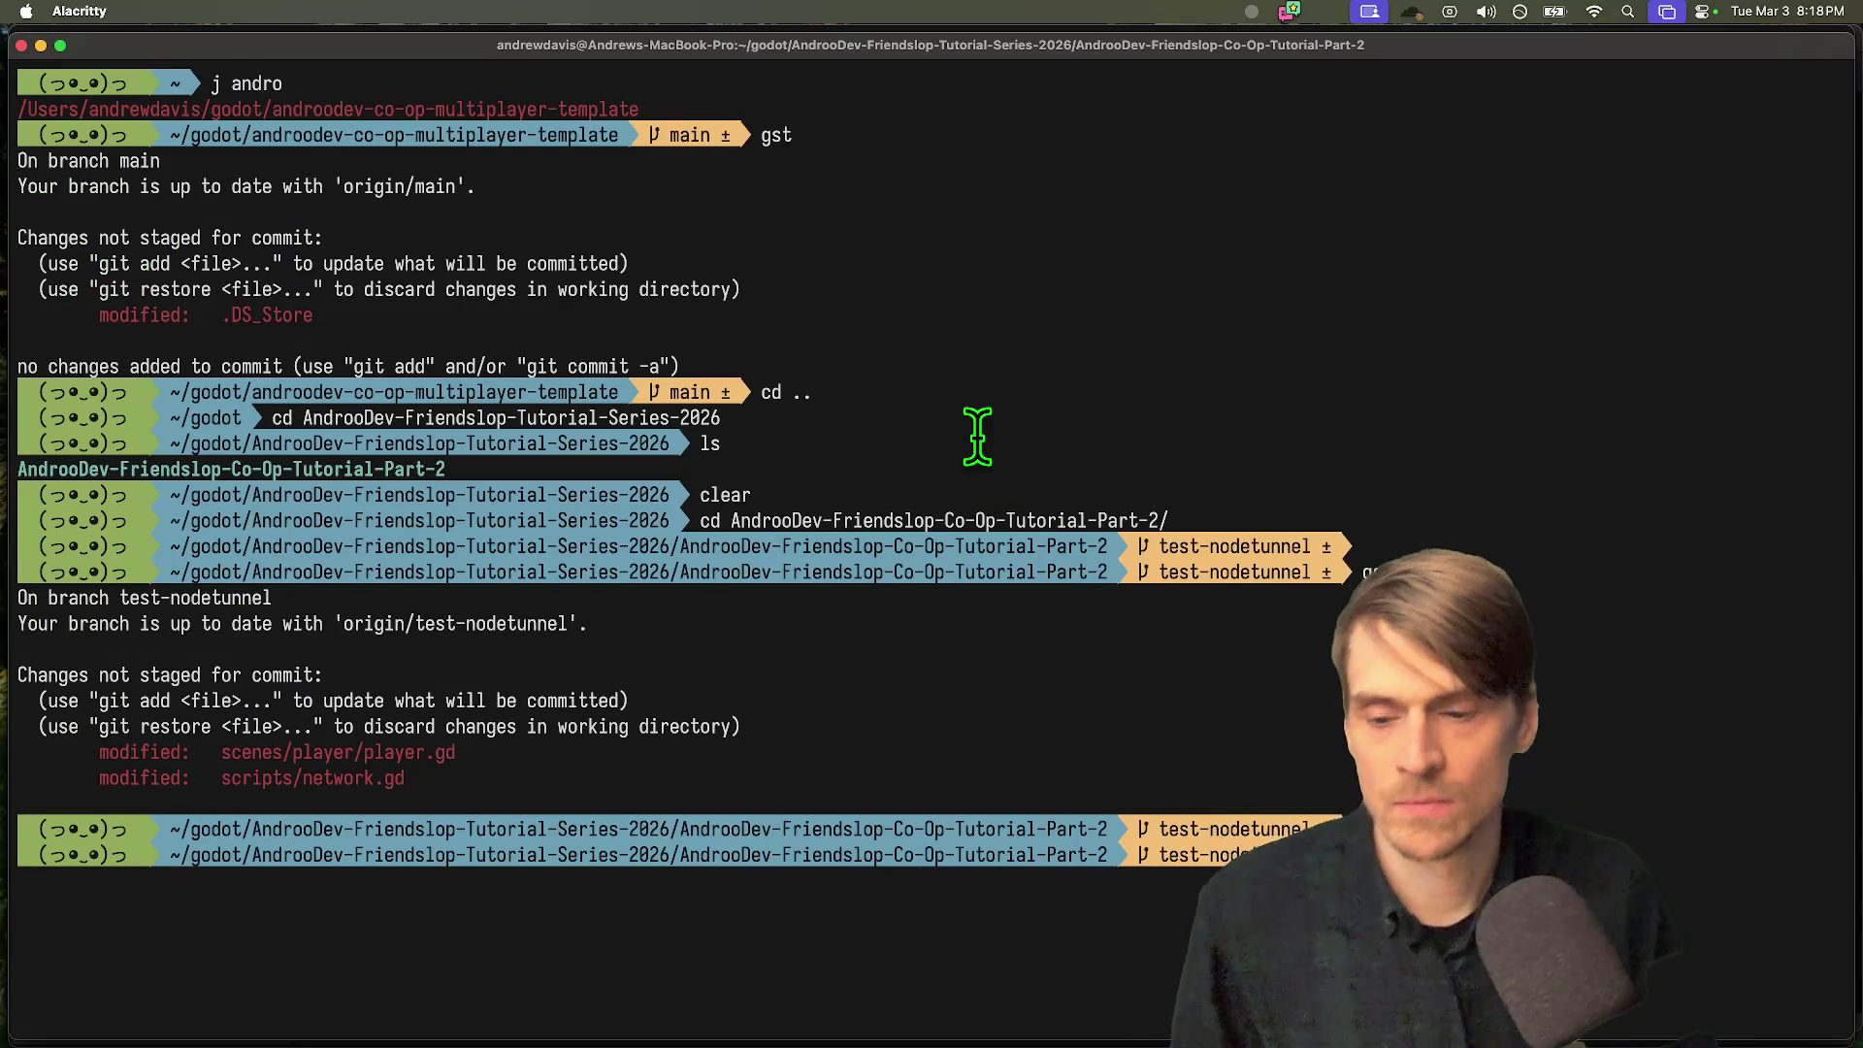
# Clear the terminal and run gst to see the uncommitted changes.
pyautogui.press('super+Tab')
pyautogui.press('super+Tab')
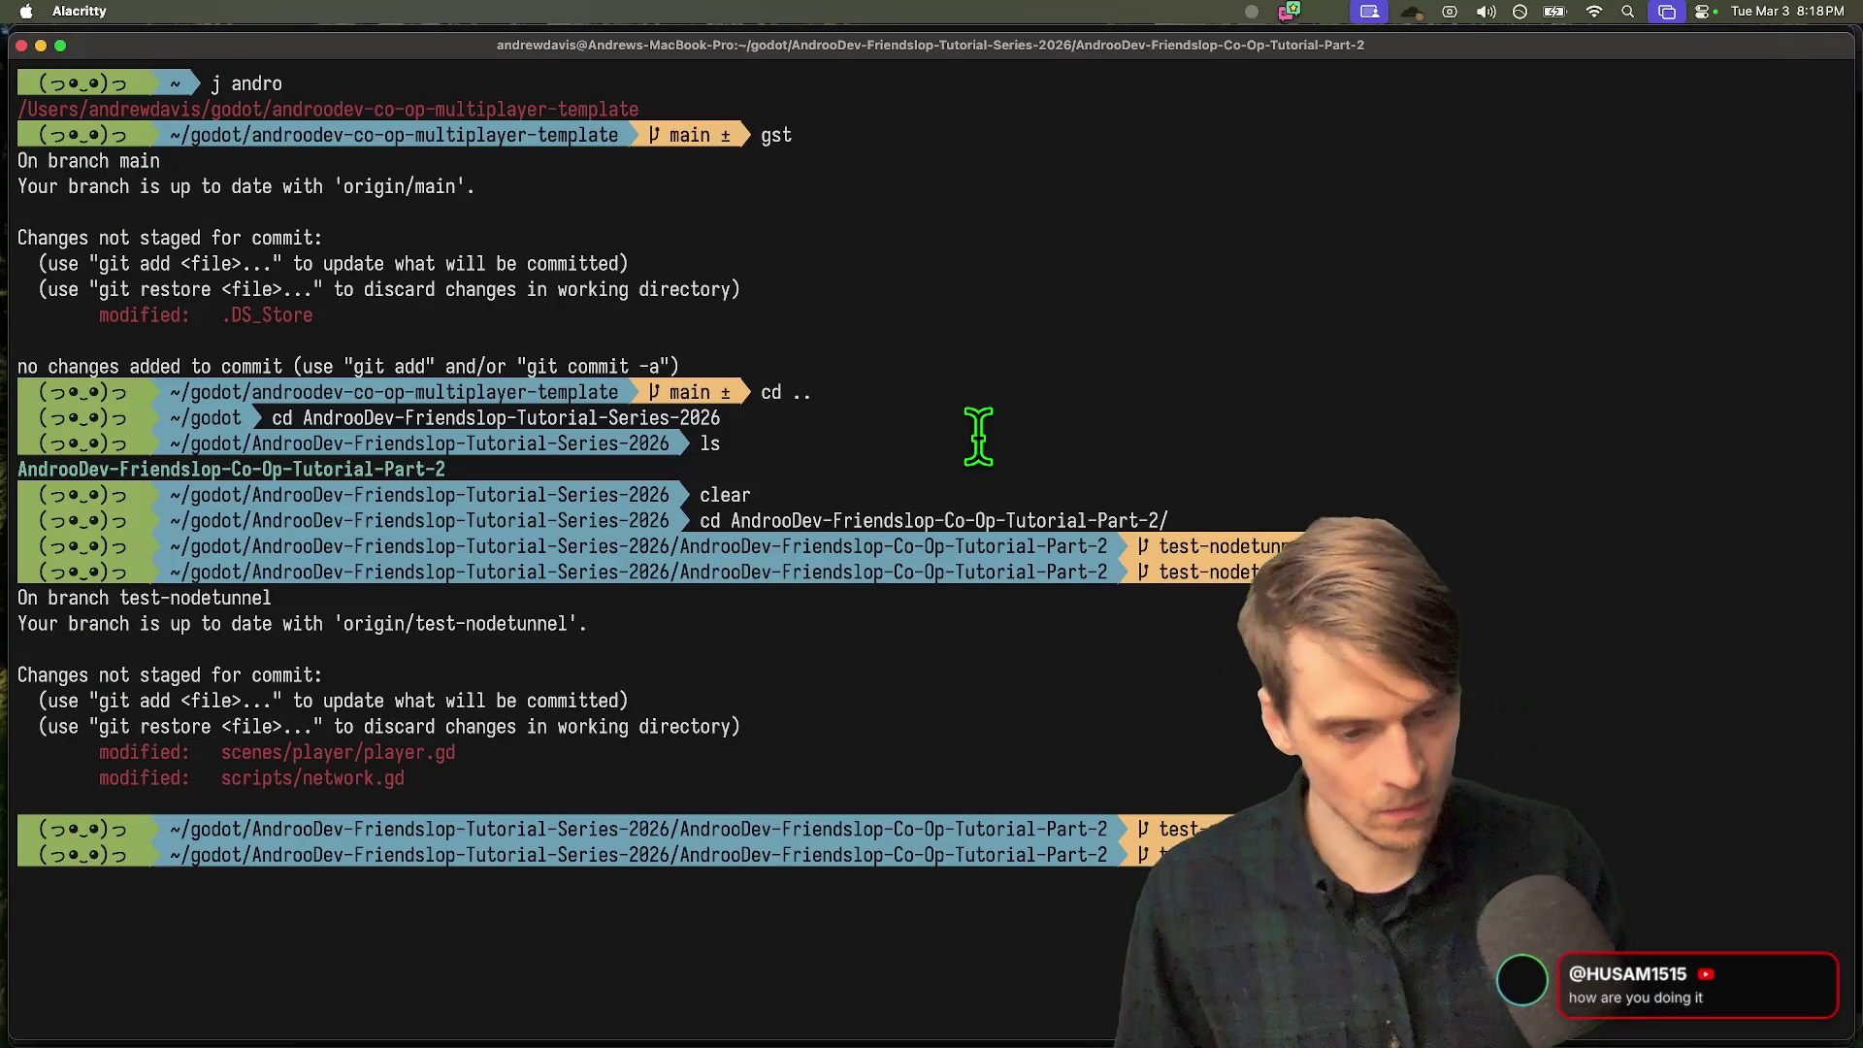
pyautogui.hotkey('ctrl', 'l')
pyautogui.write('gst')
pyautogui.press('Return')
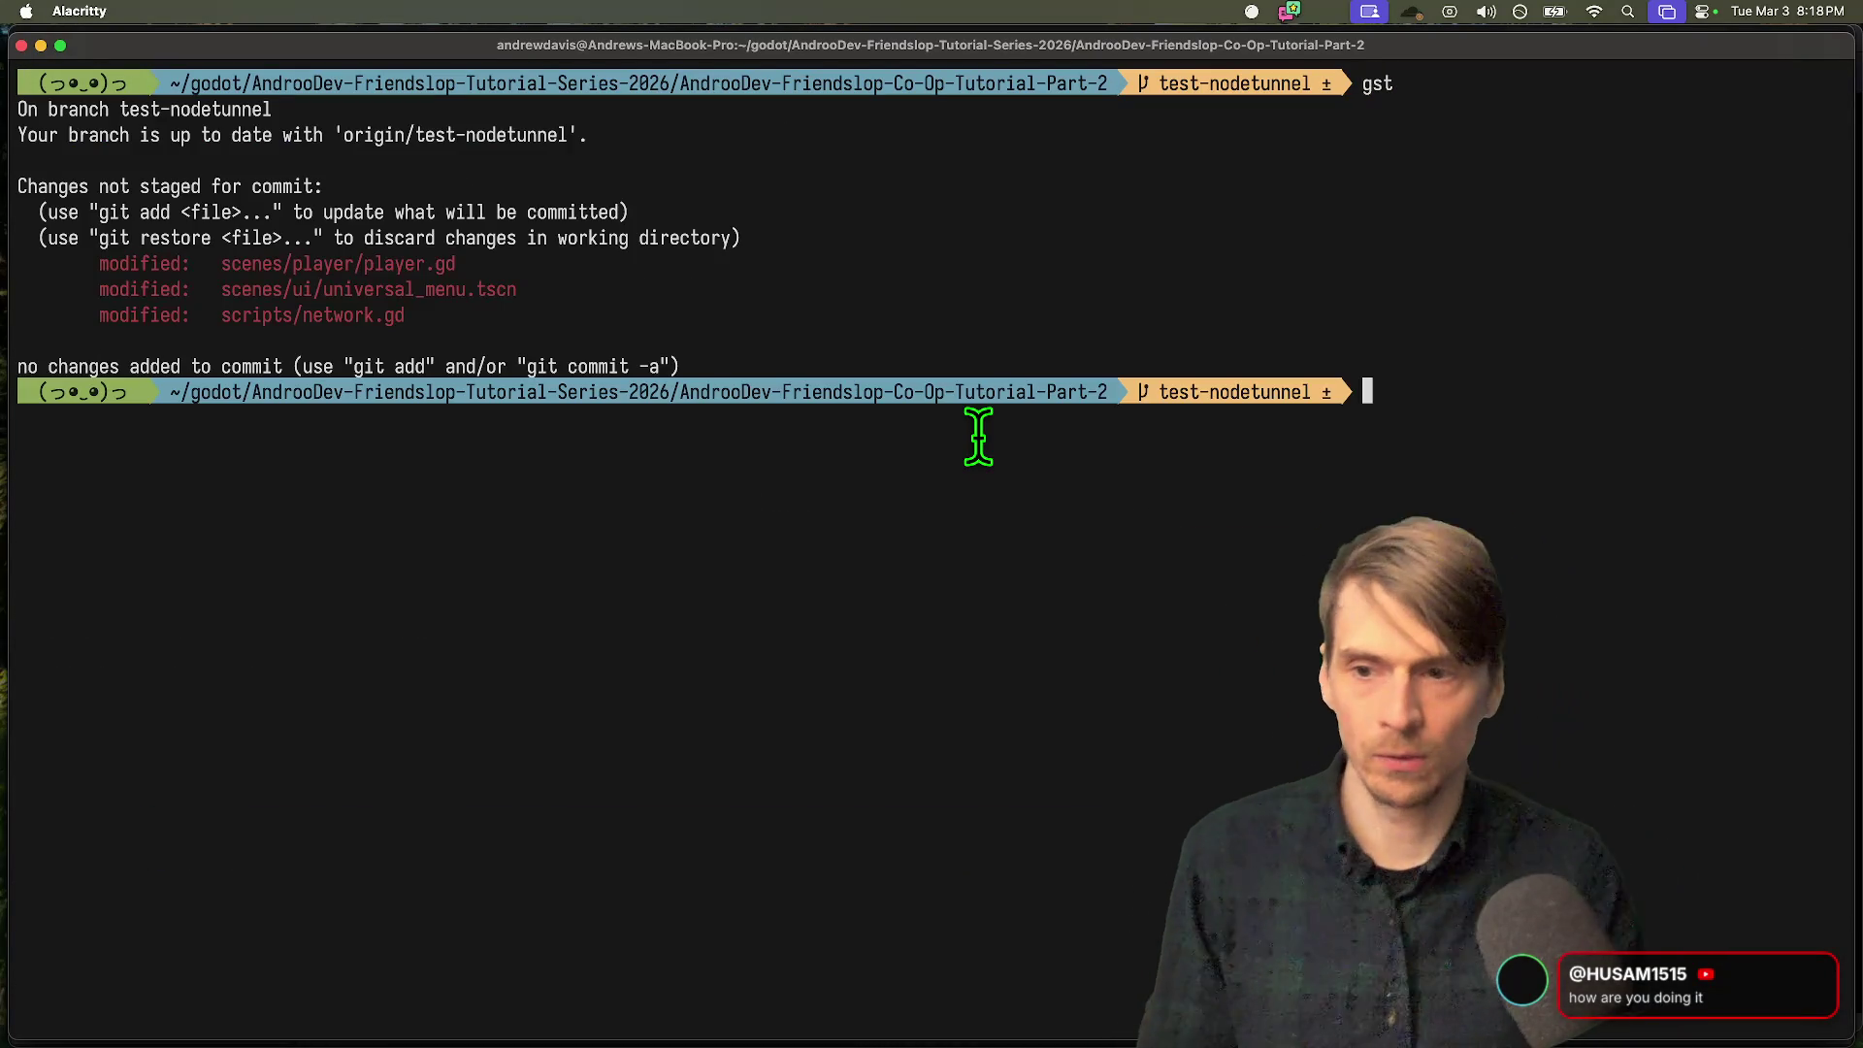
# Review the git commit history and the latest commit message.
pyautogui.write('it log')
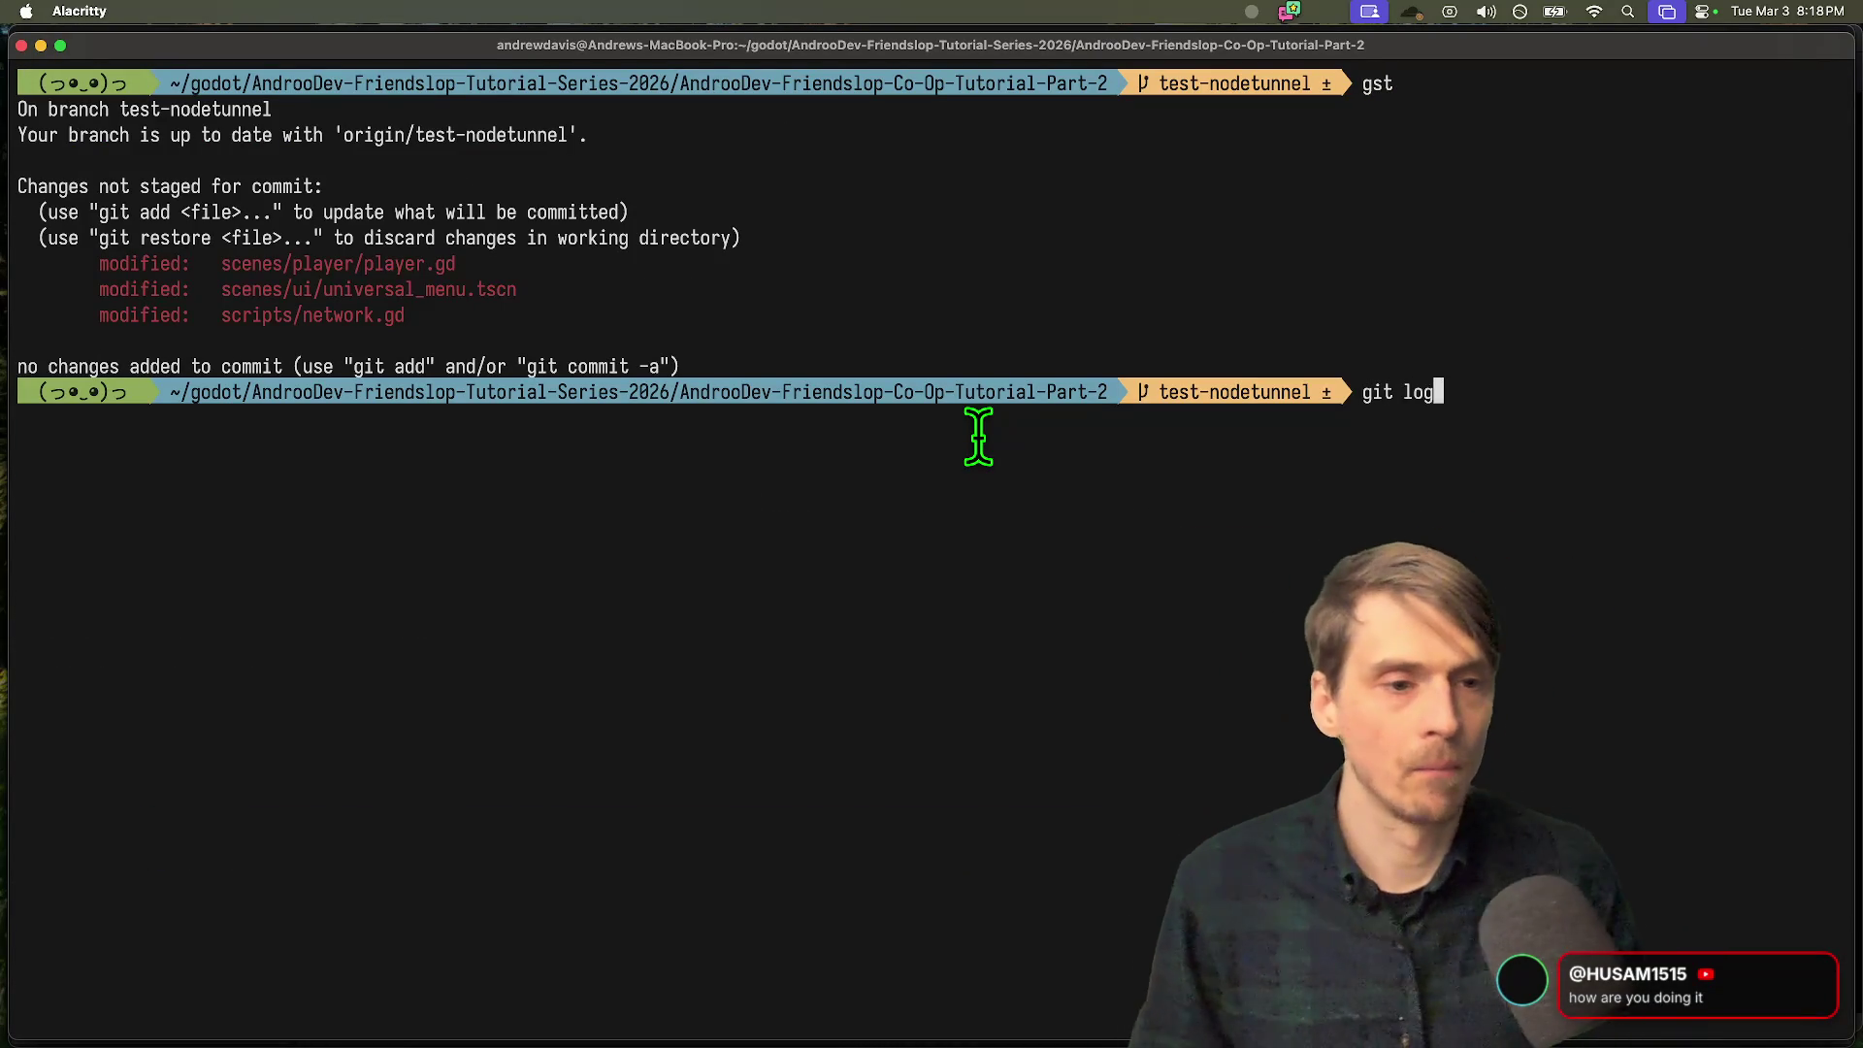
pyautogui.press('Return')
pyautogui.scroll(-10, 925, 430)
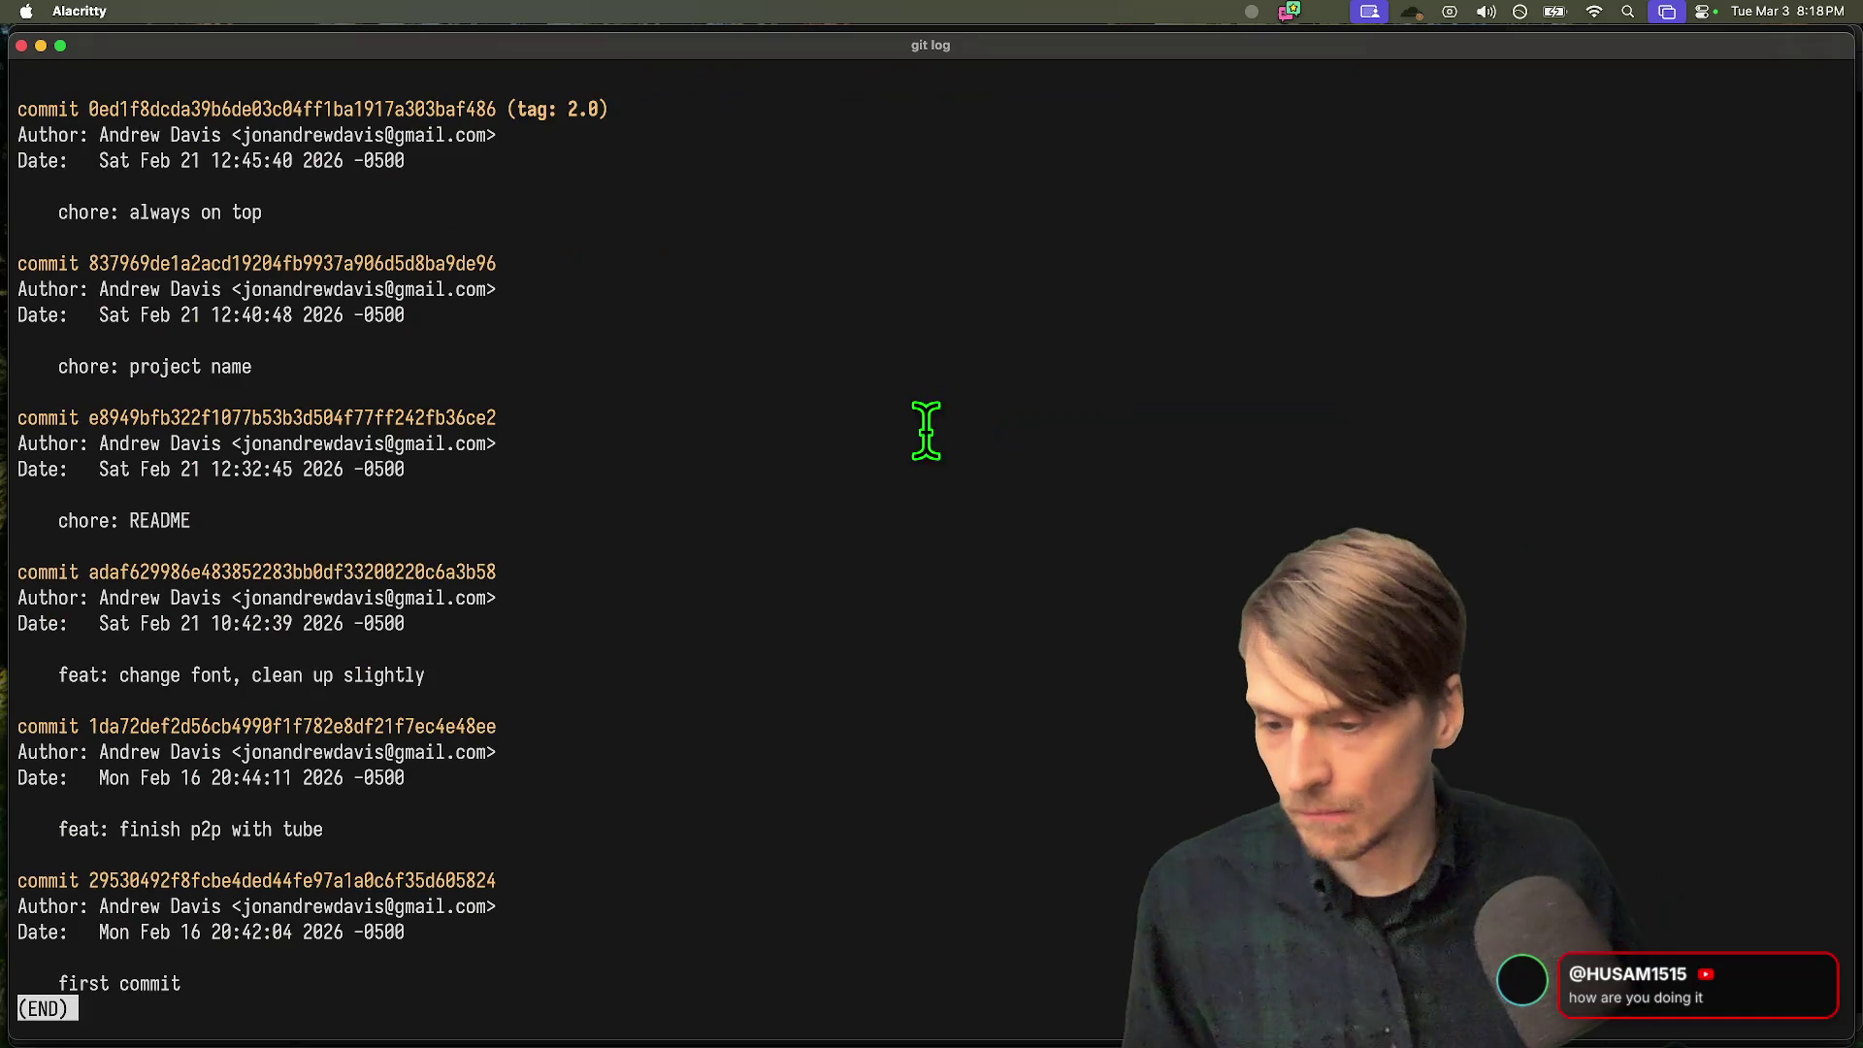
pyautogui.scroll(10, 859, 657)
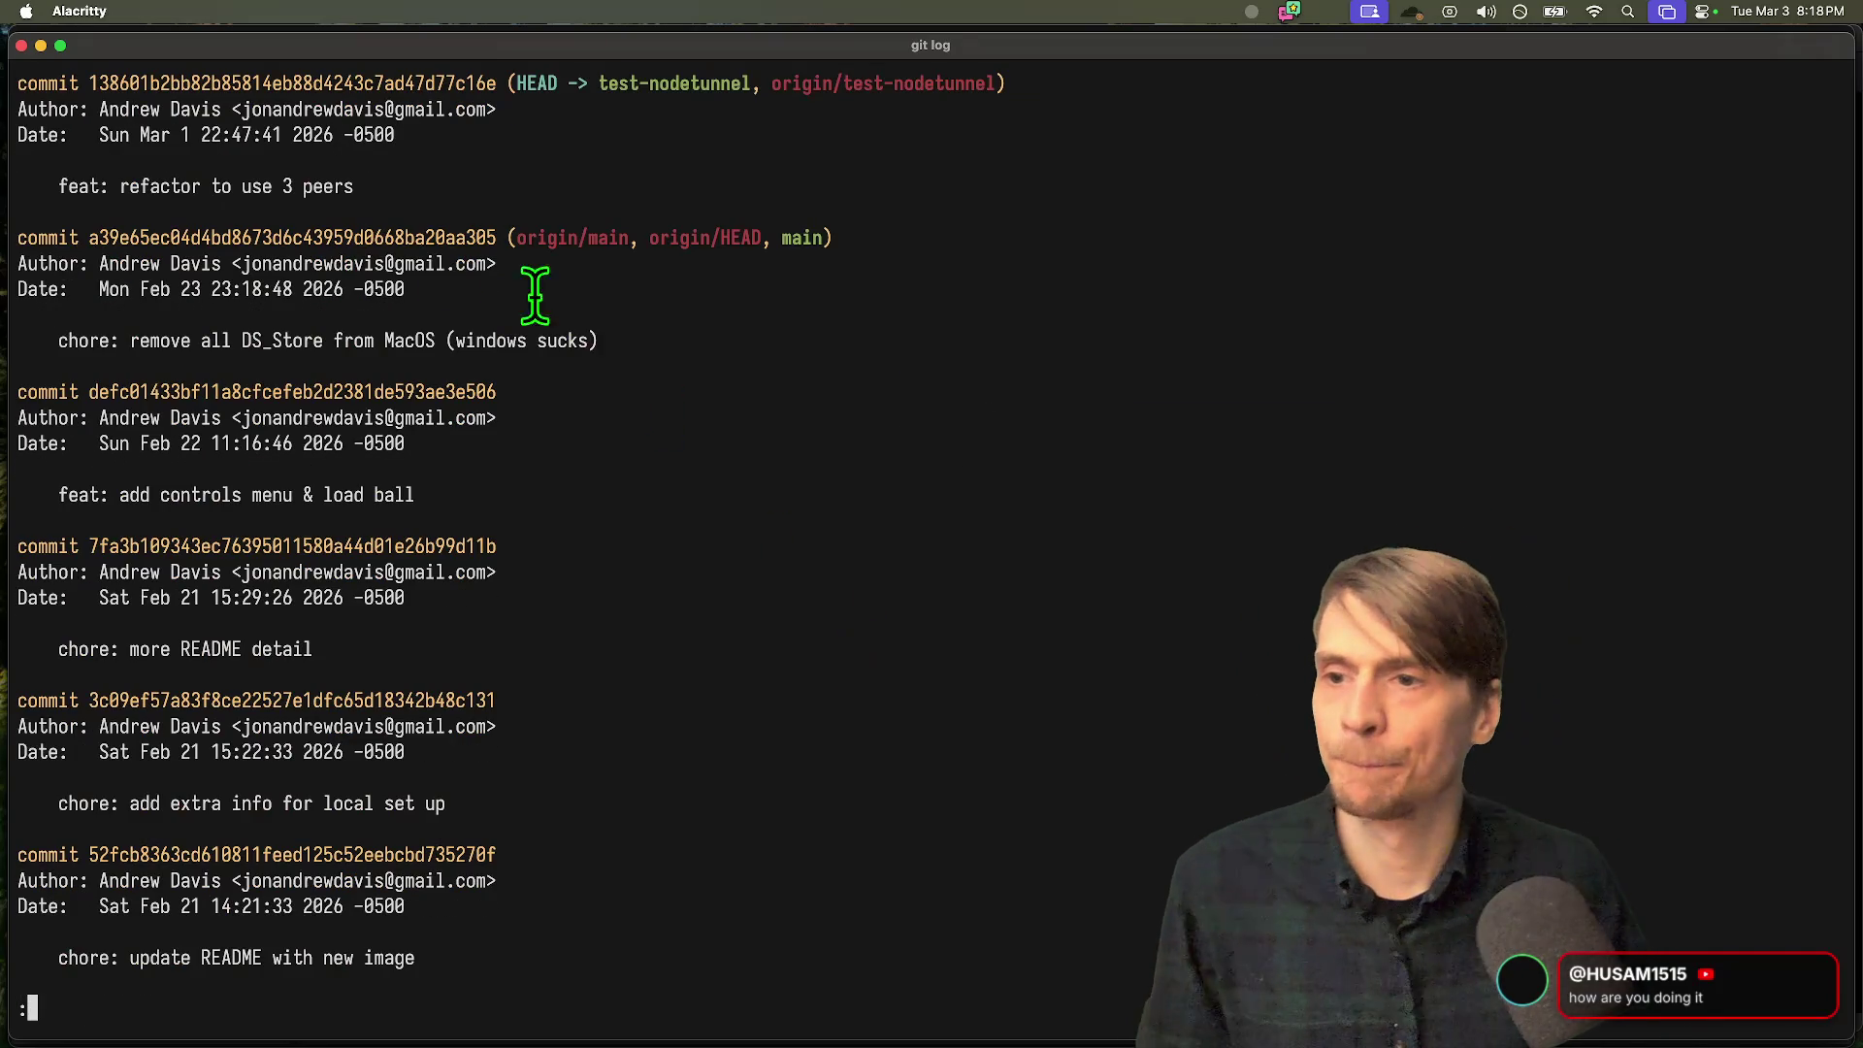
pyautogui.moveTo(408, 187); pyautogui.dragTo(50, 191)
pyautogui.press('q')
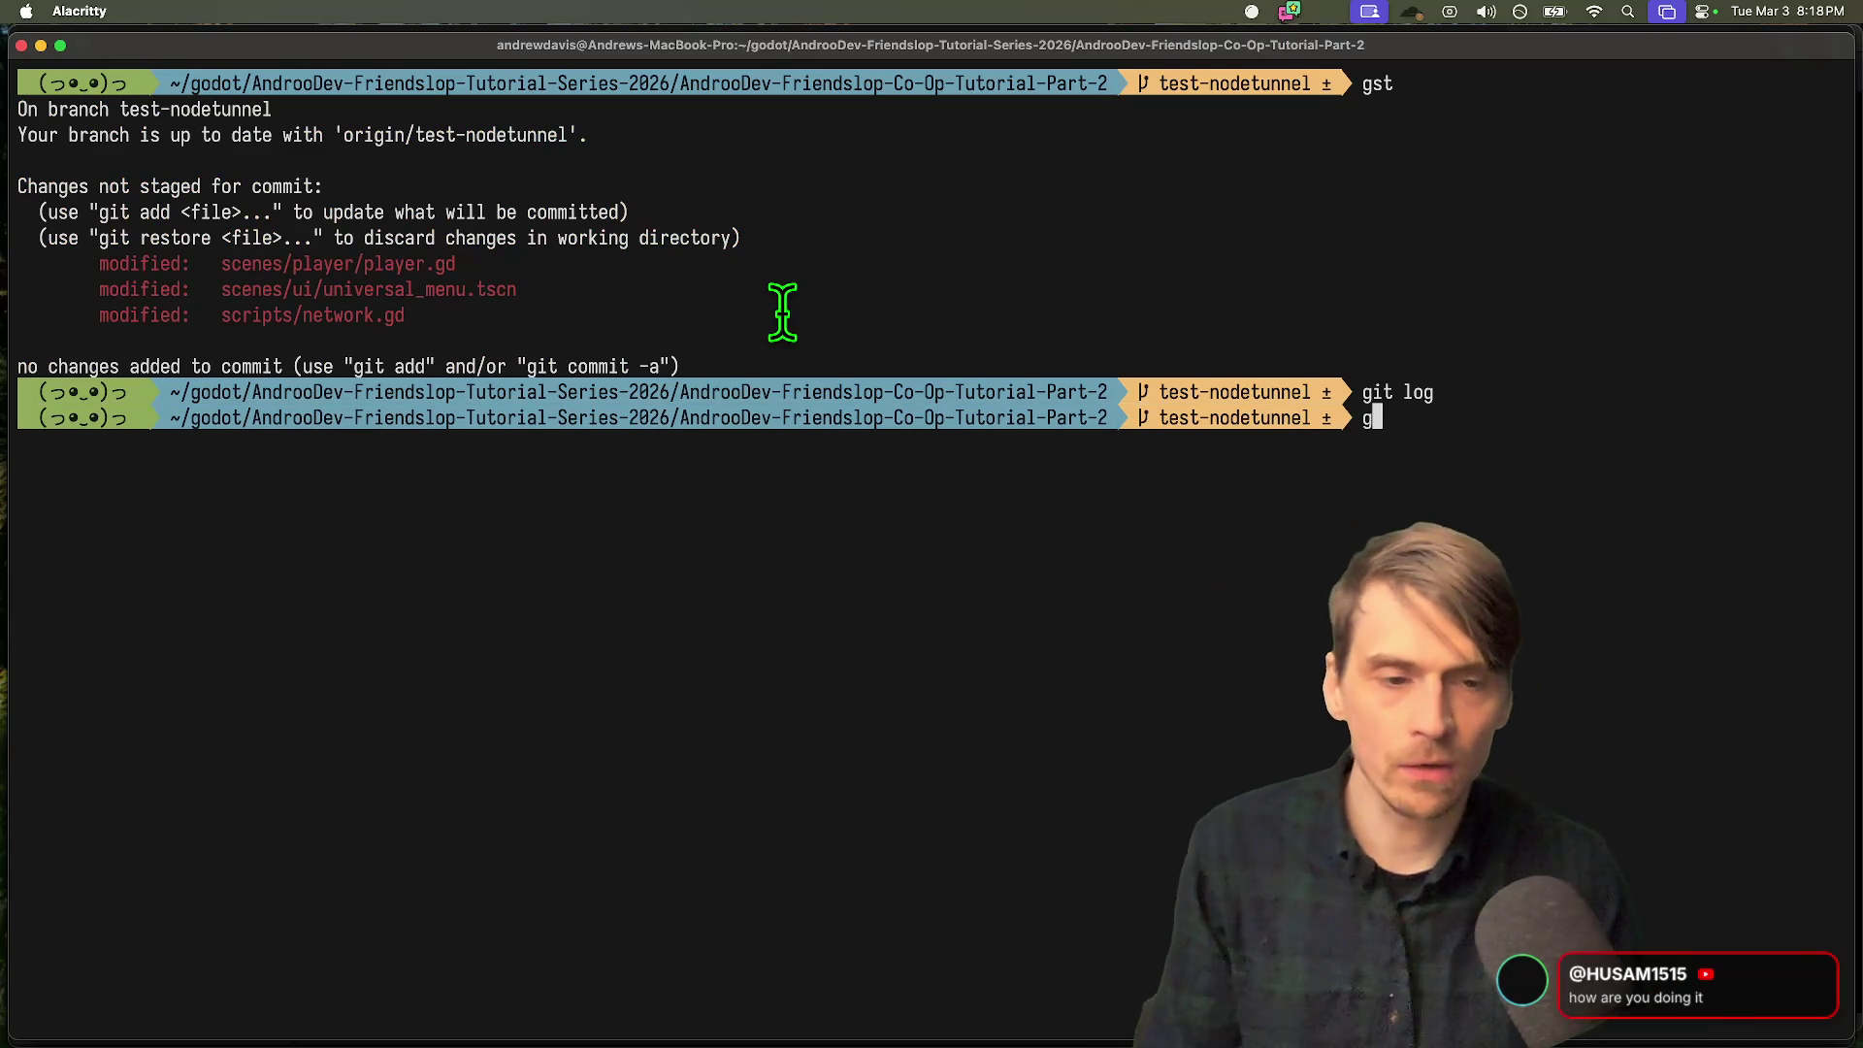
pyautogui.press('Return')
pyautogui.press('super+Tab')
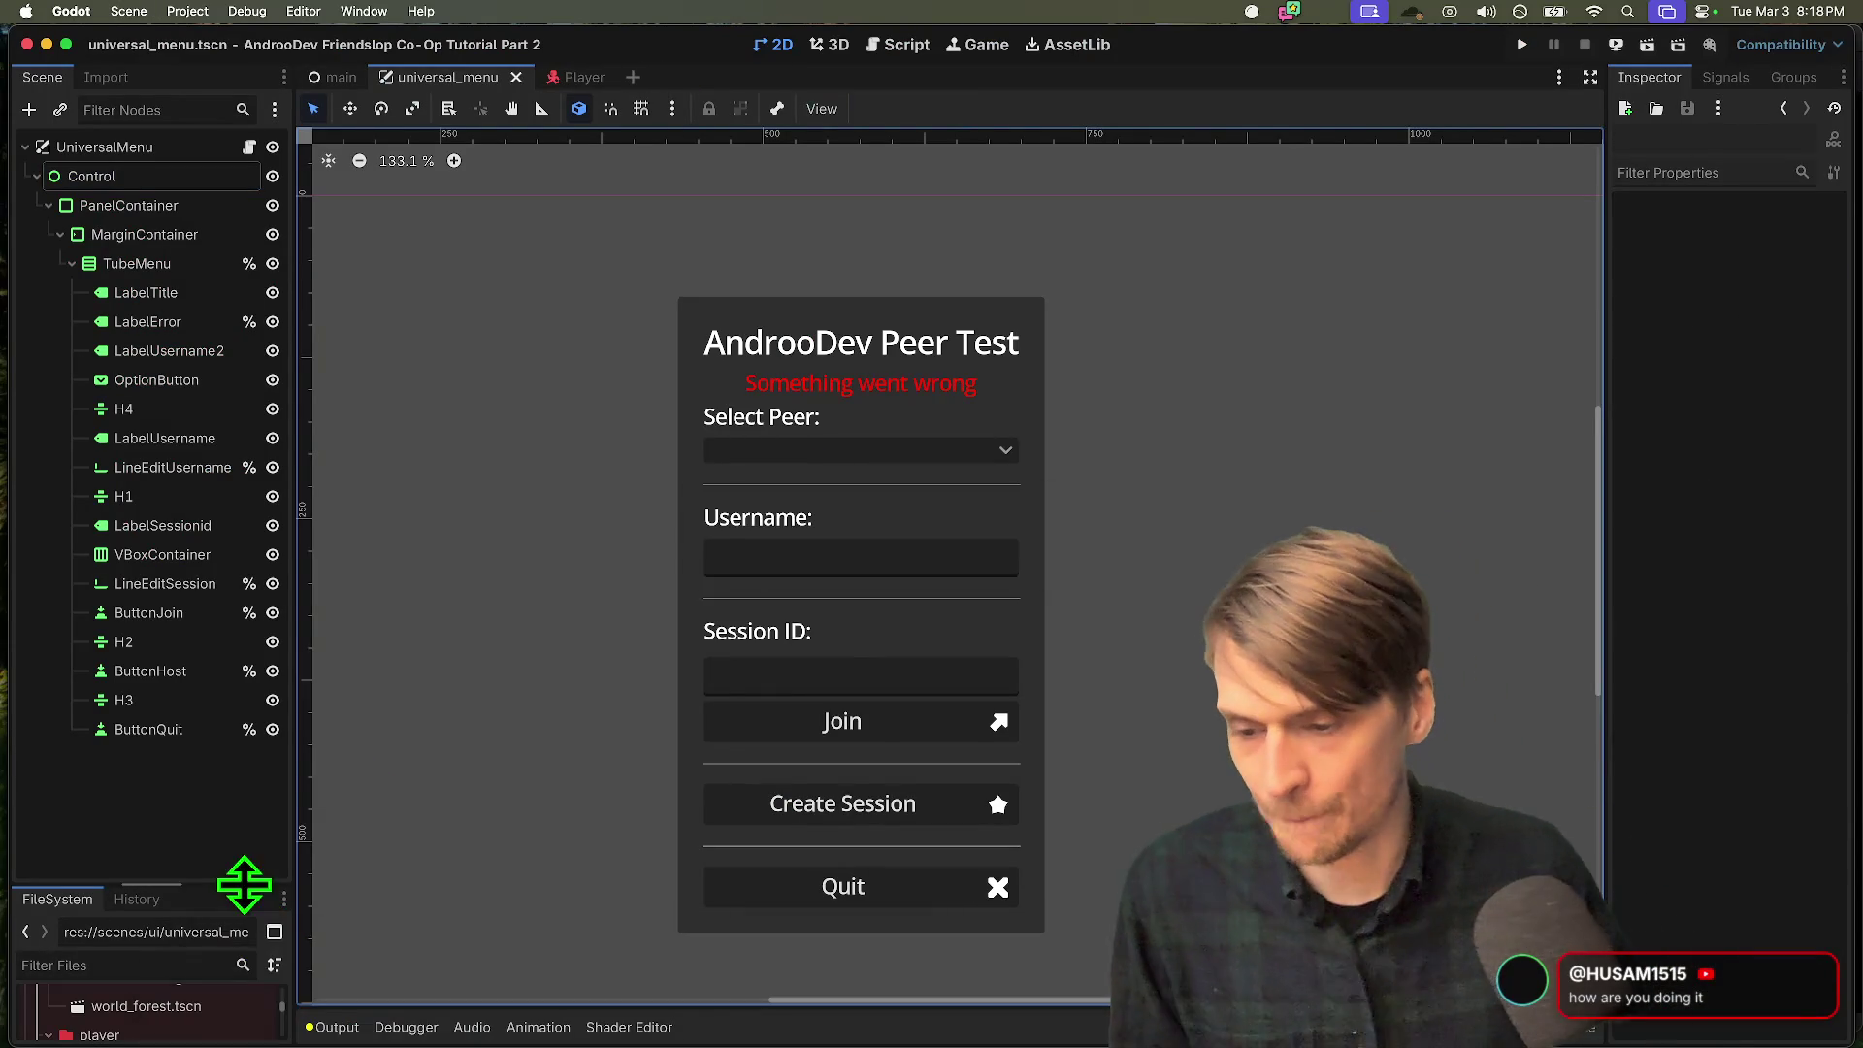
# Filter the FileSystem dock by 'menu' and delete main_menu.gd and main_menu.tscn.
pyautogui.moveTo(245, 884); pyautogui.dragTo(254, 393)
pyautogui.click(184, 479)
pyautogui.write('m')
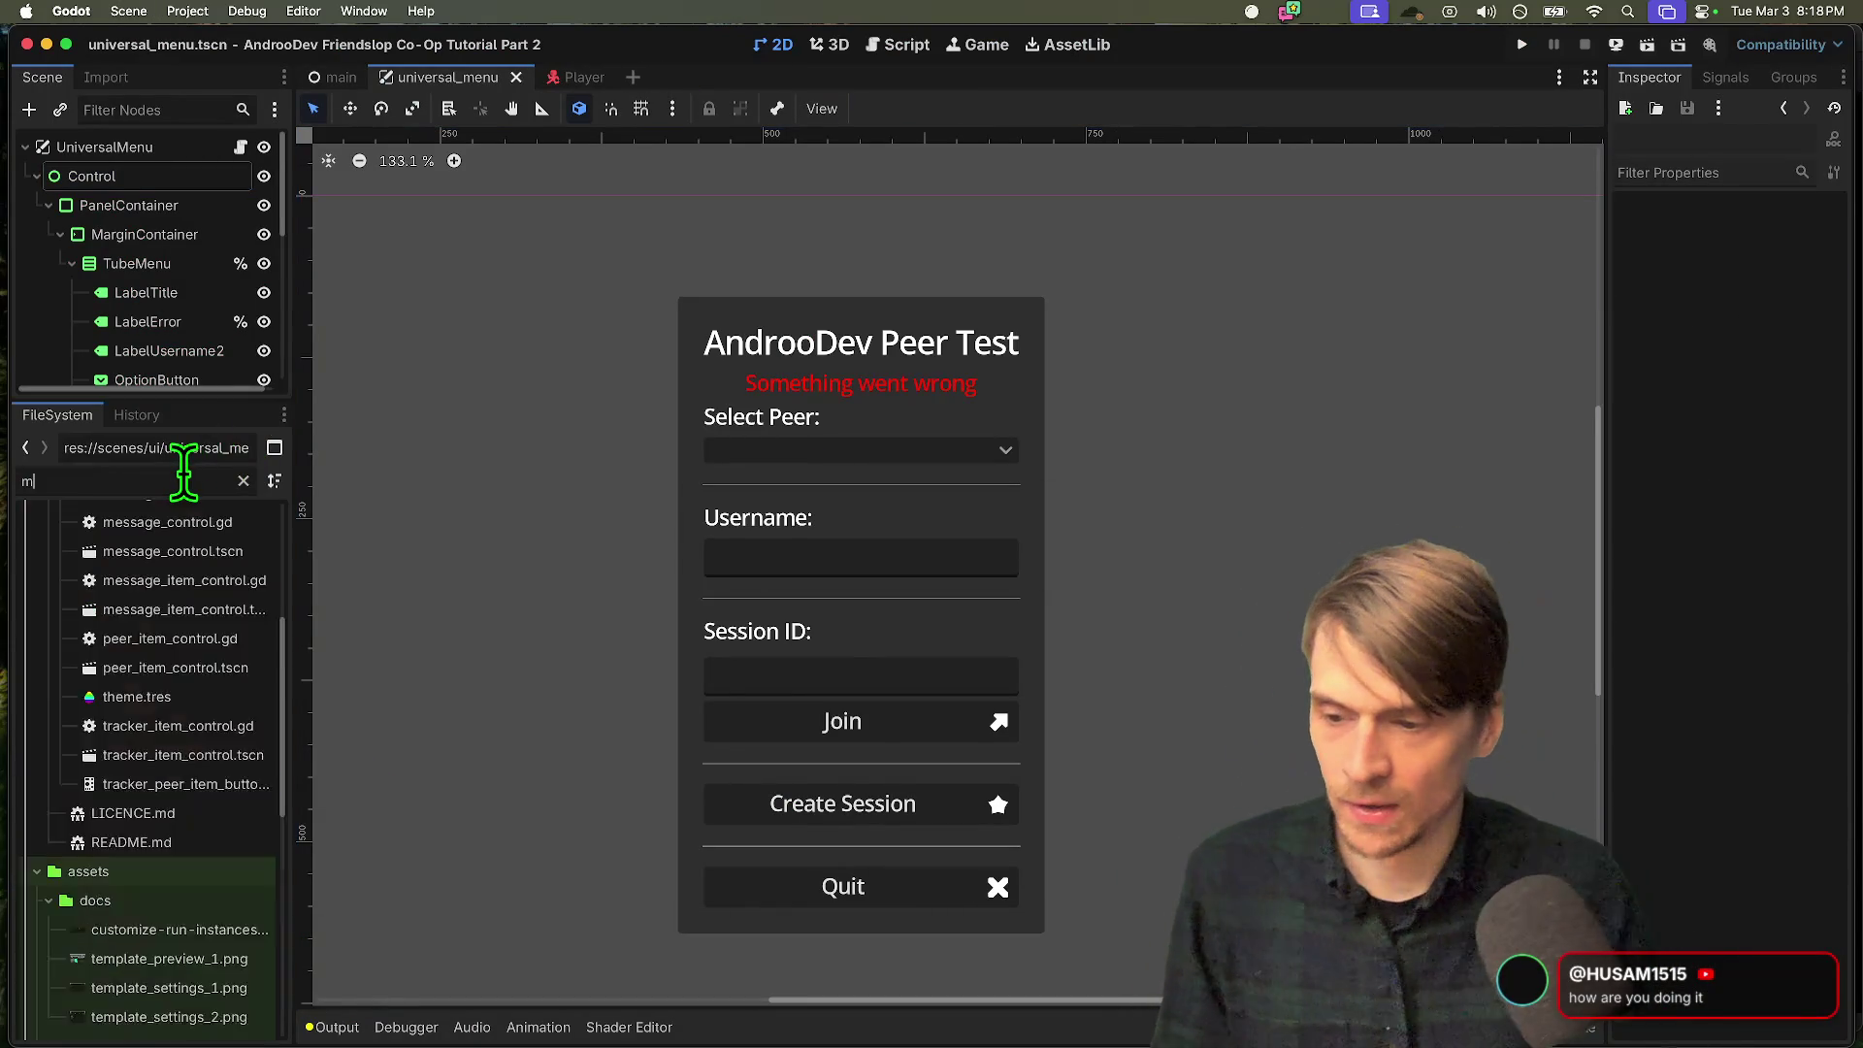
pyautogui.write('enu')
pyautogui.click(223, 664)
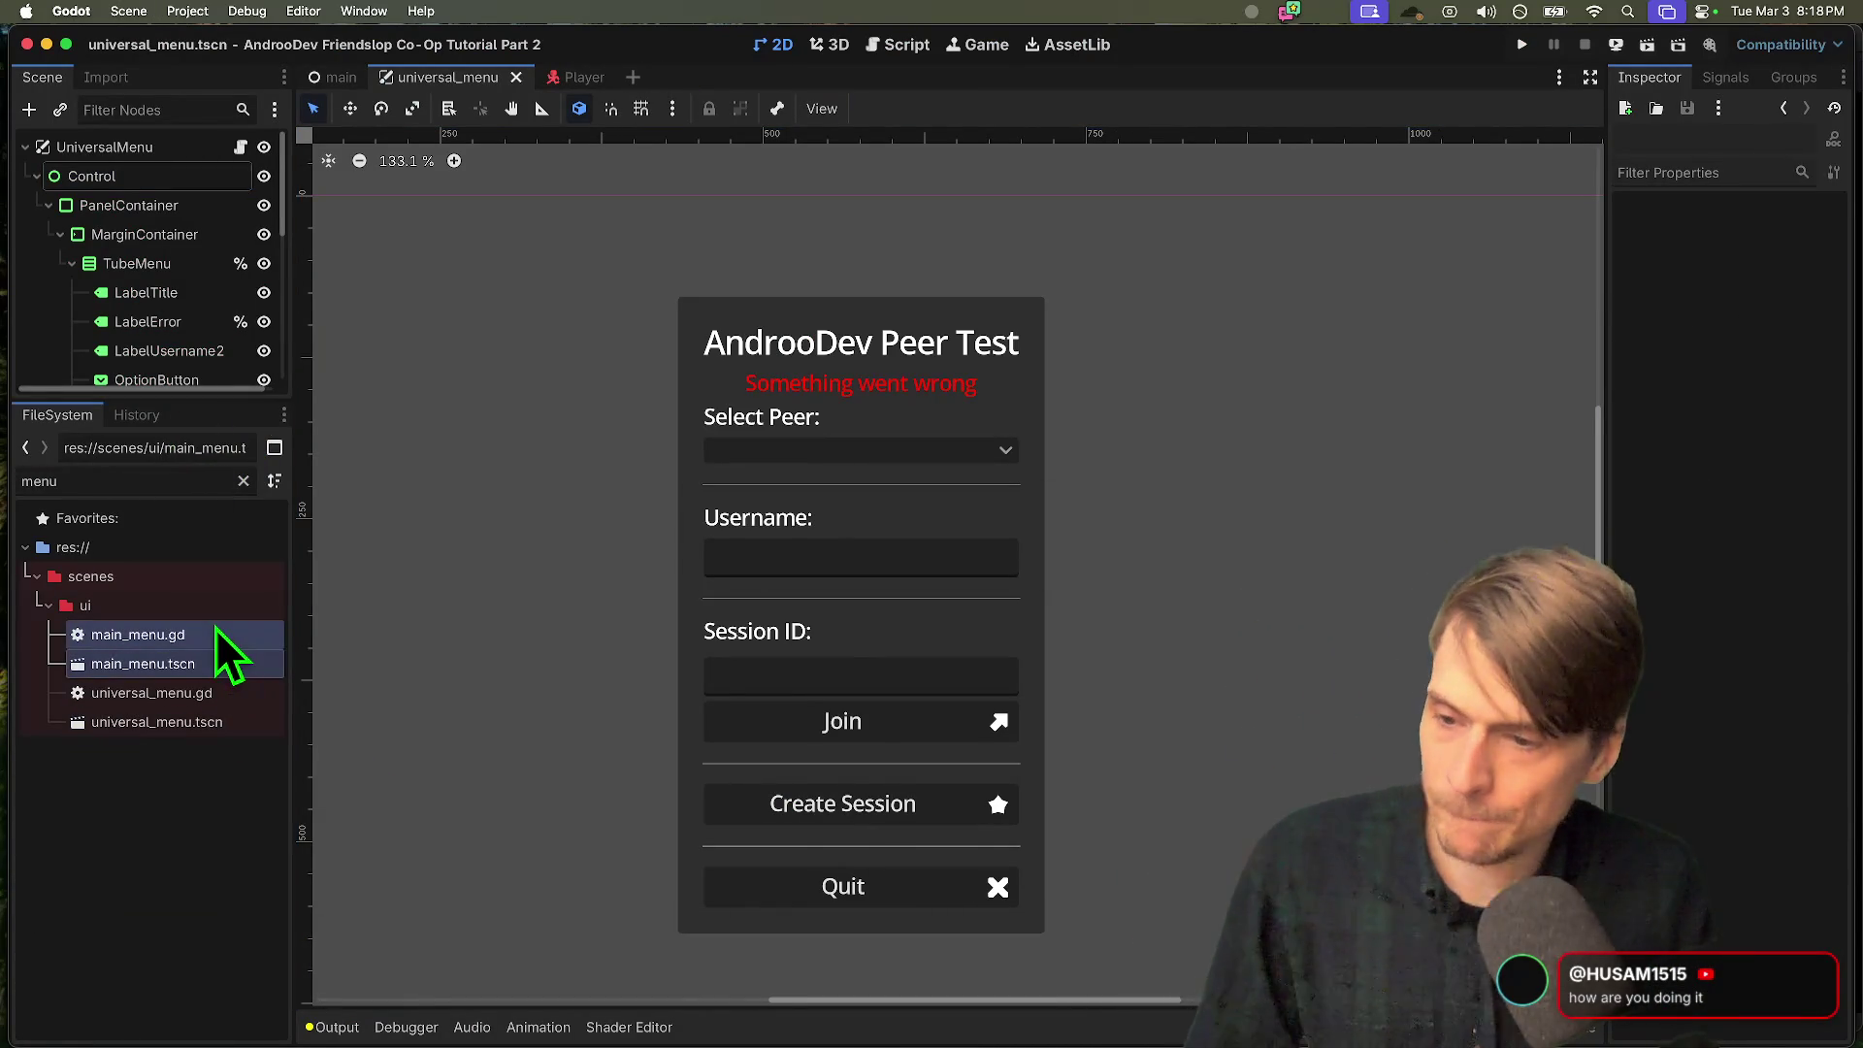
pyautogui.rightClick(225, 656)
pyautogui.click(254, 663)
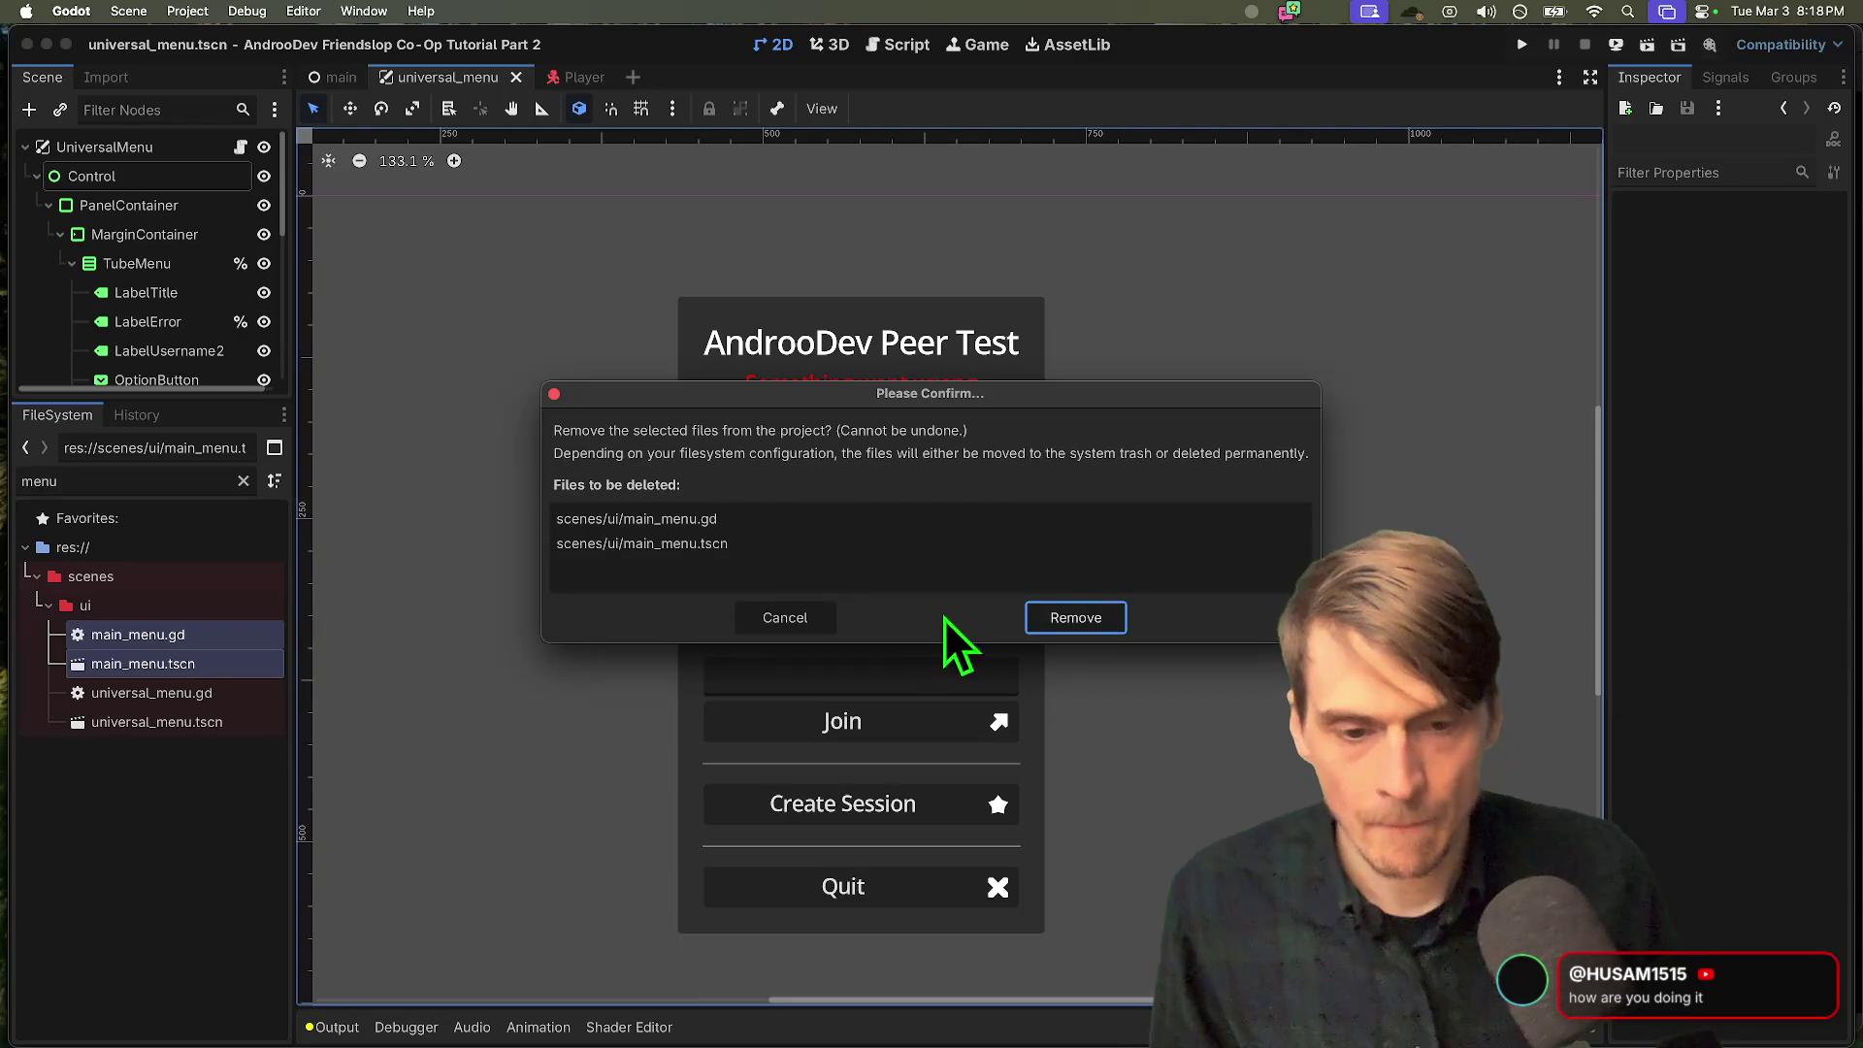
pyautogui.click(1091, 626)
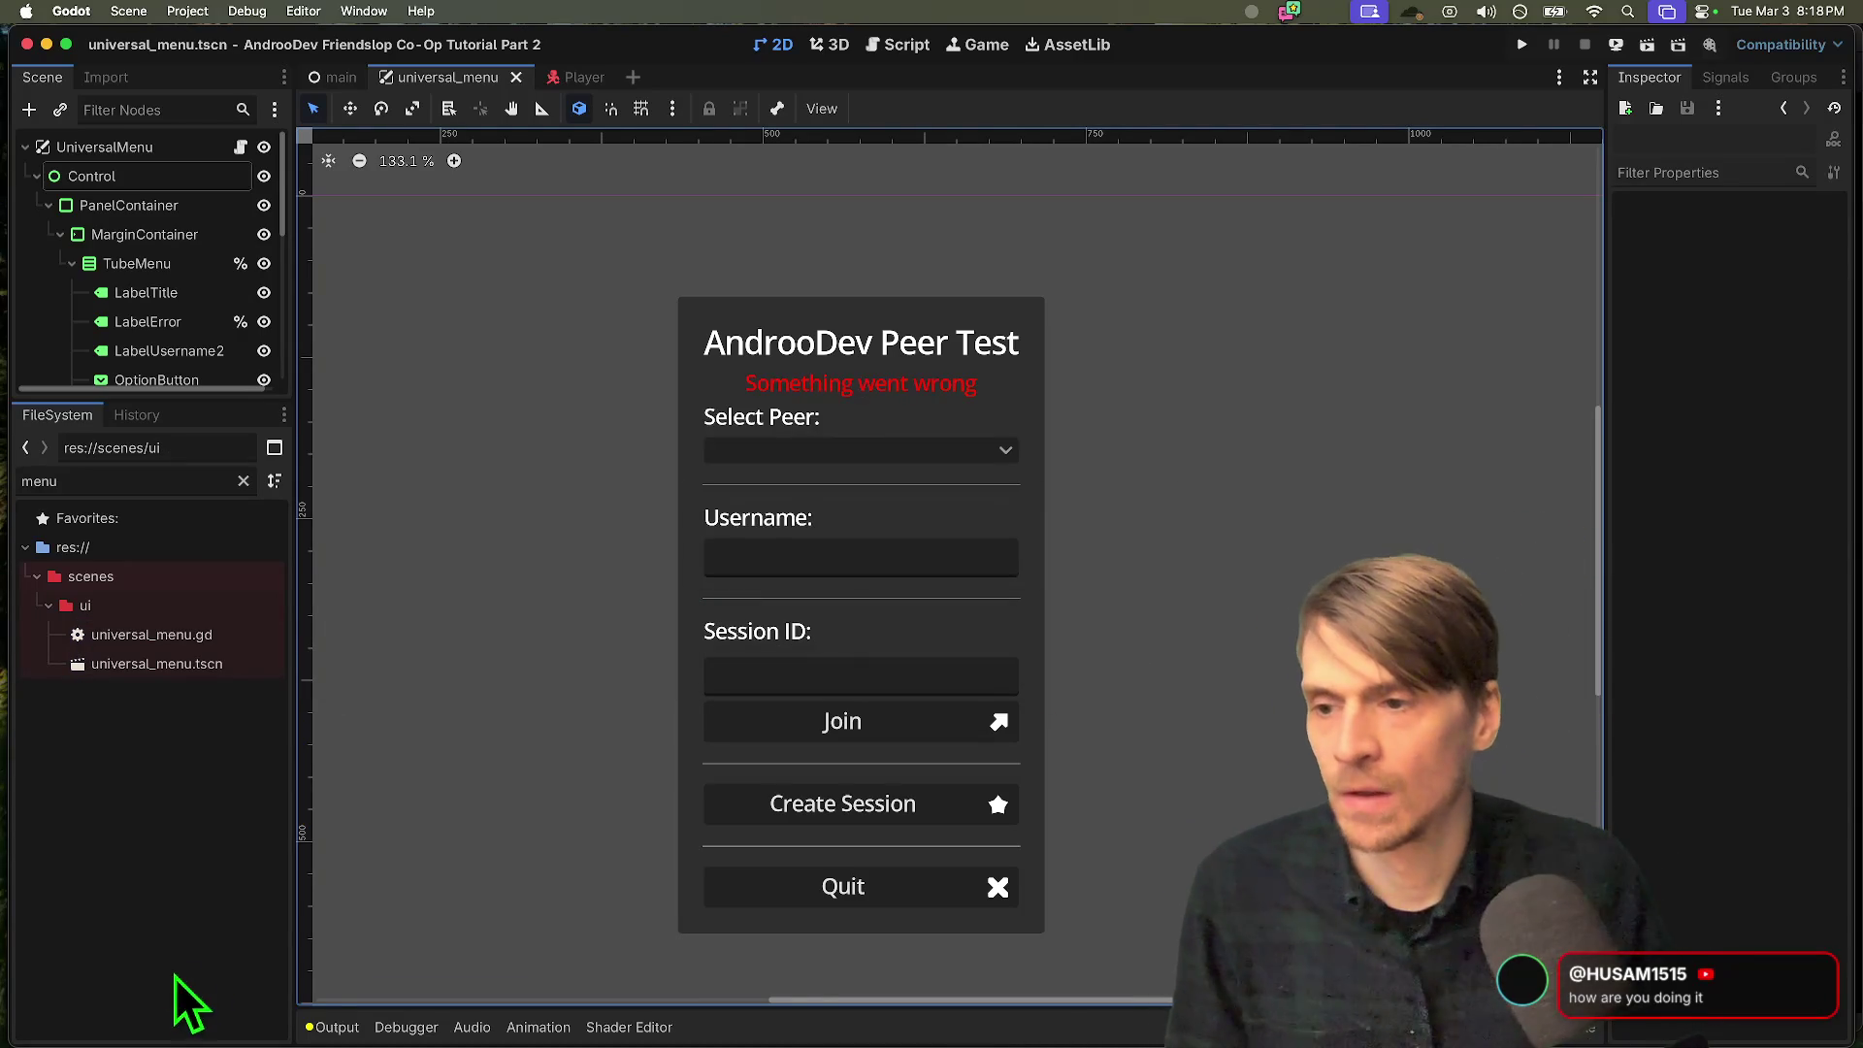
pyautogui.press('super+Tab')
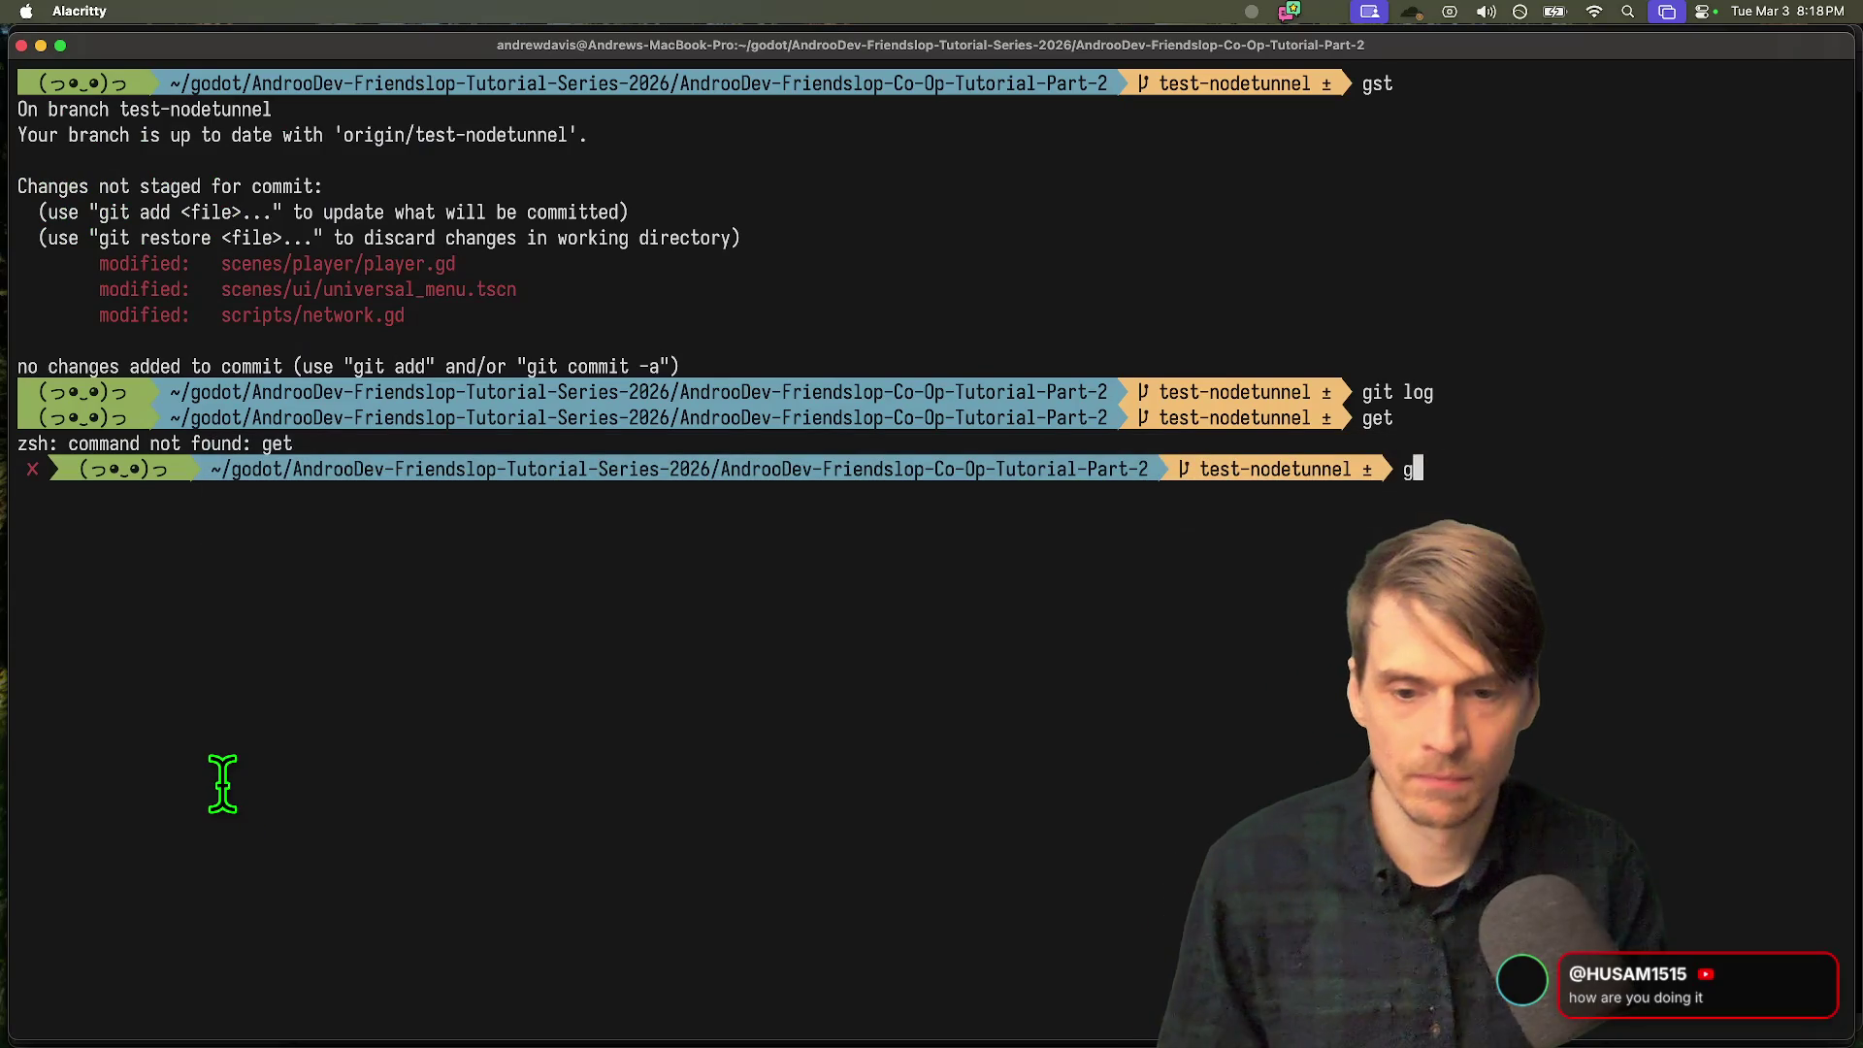
# Check git status, commit 'feat: remove old menu', and run git push.
pyautogui.write('gst')
pyautogui.press('Return')
pyautogui.write('celar')
pyautogui.press('Return')
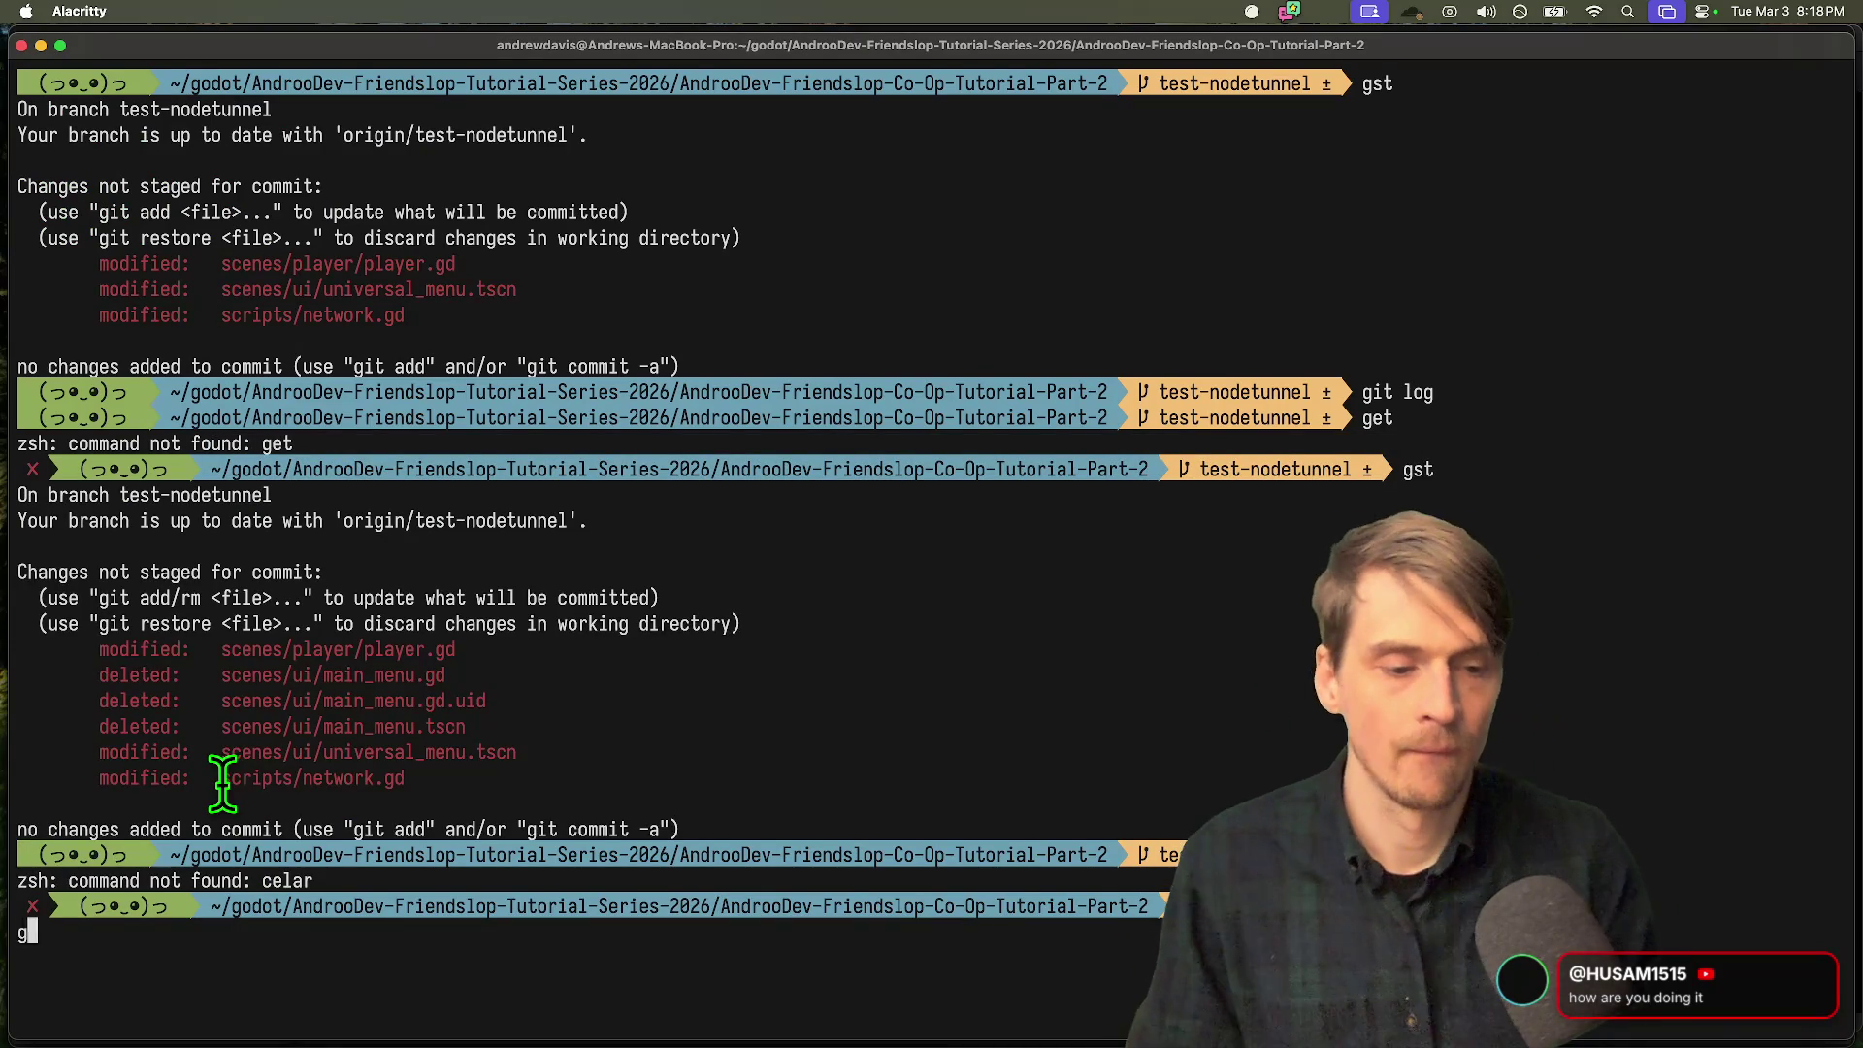
pyautogui.press('Return')
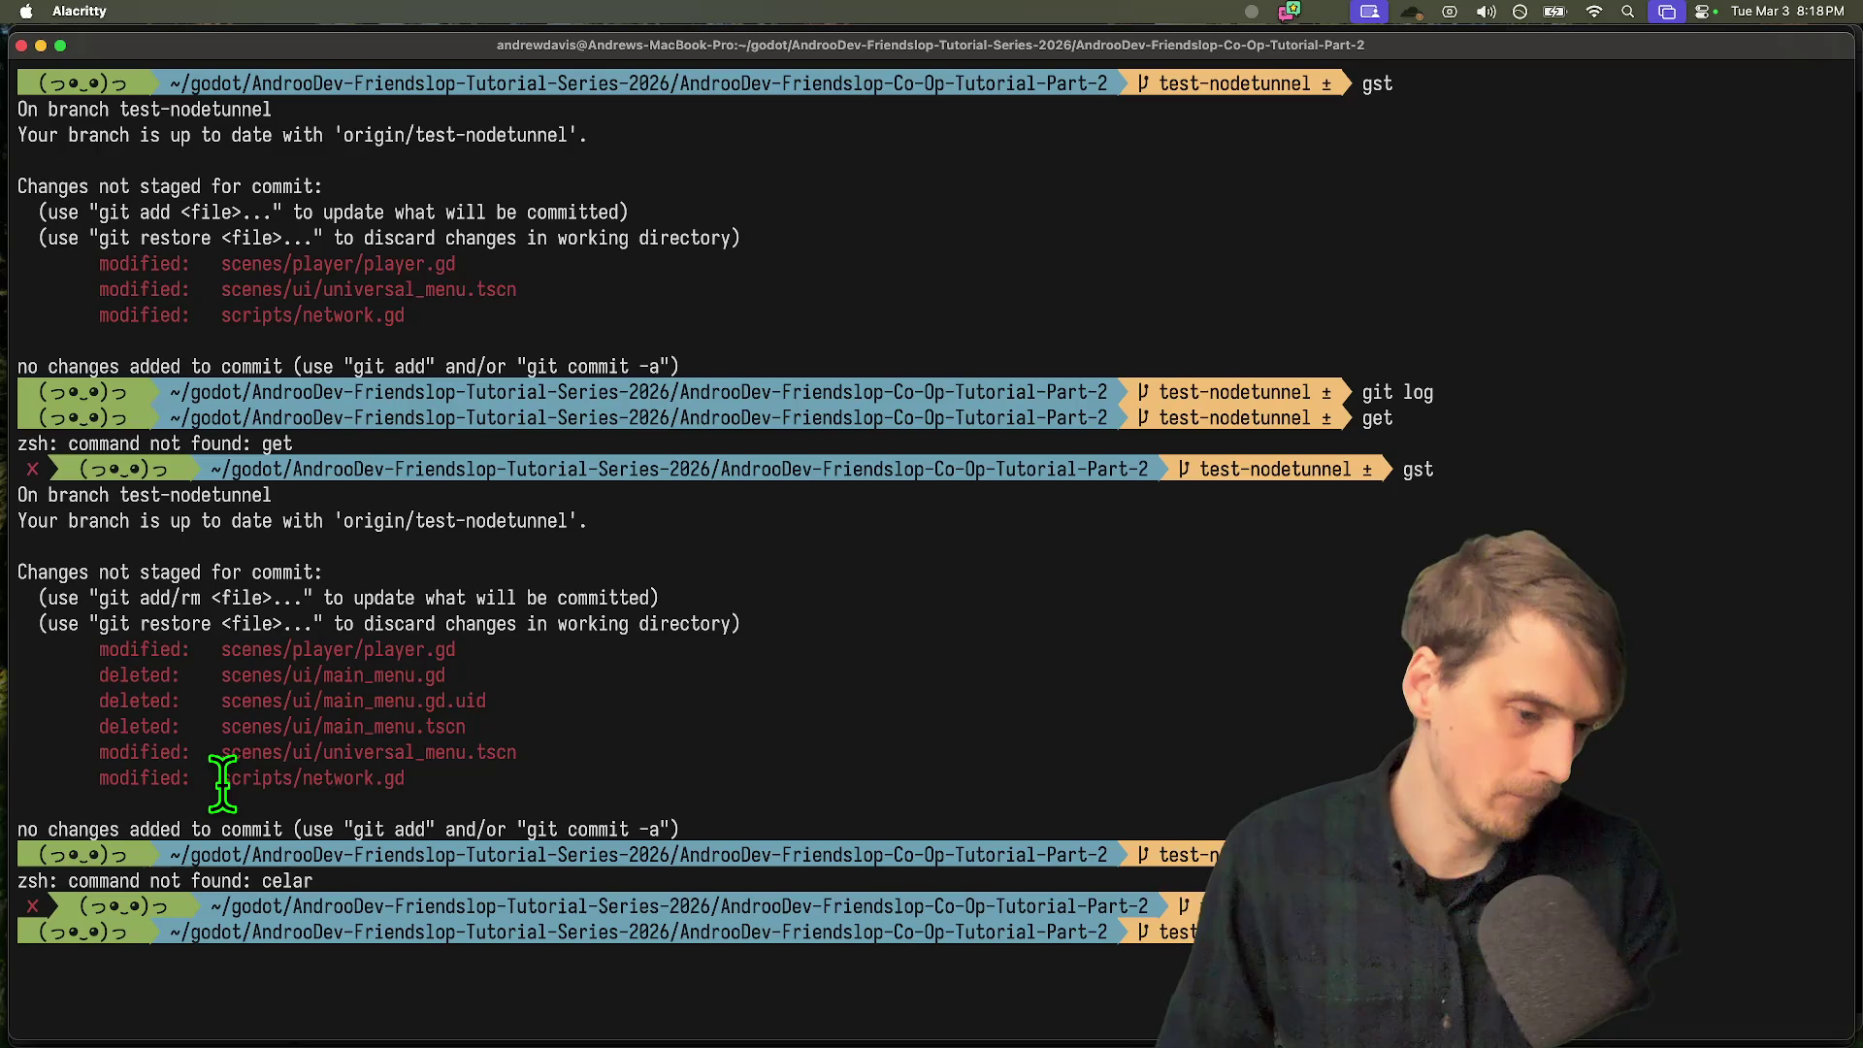
pyautogui.press('Return')
pyautogui.write('git push')
pyautogui.press('Return')
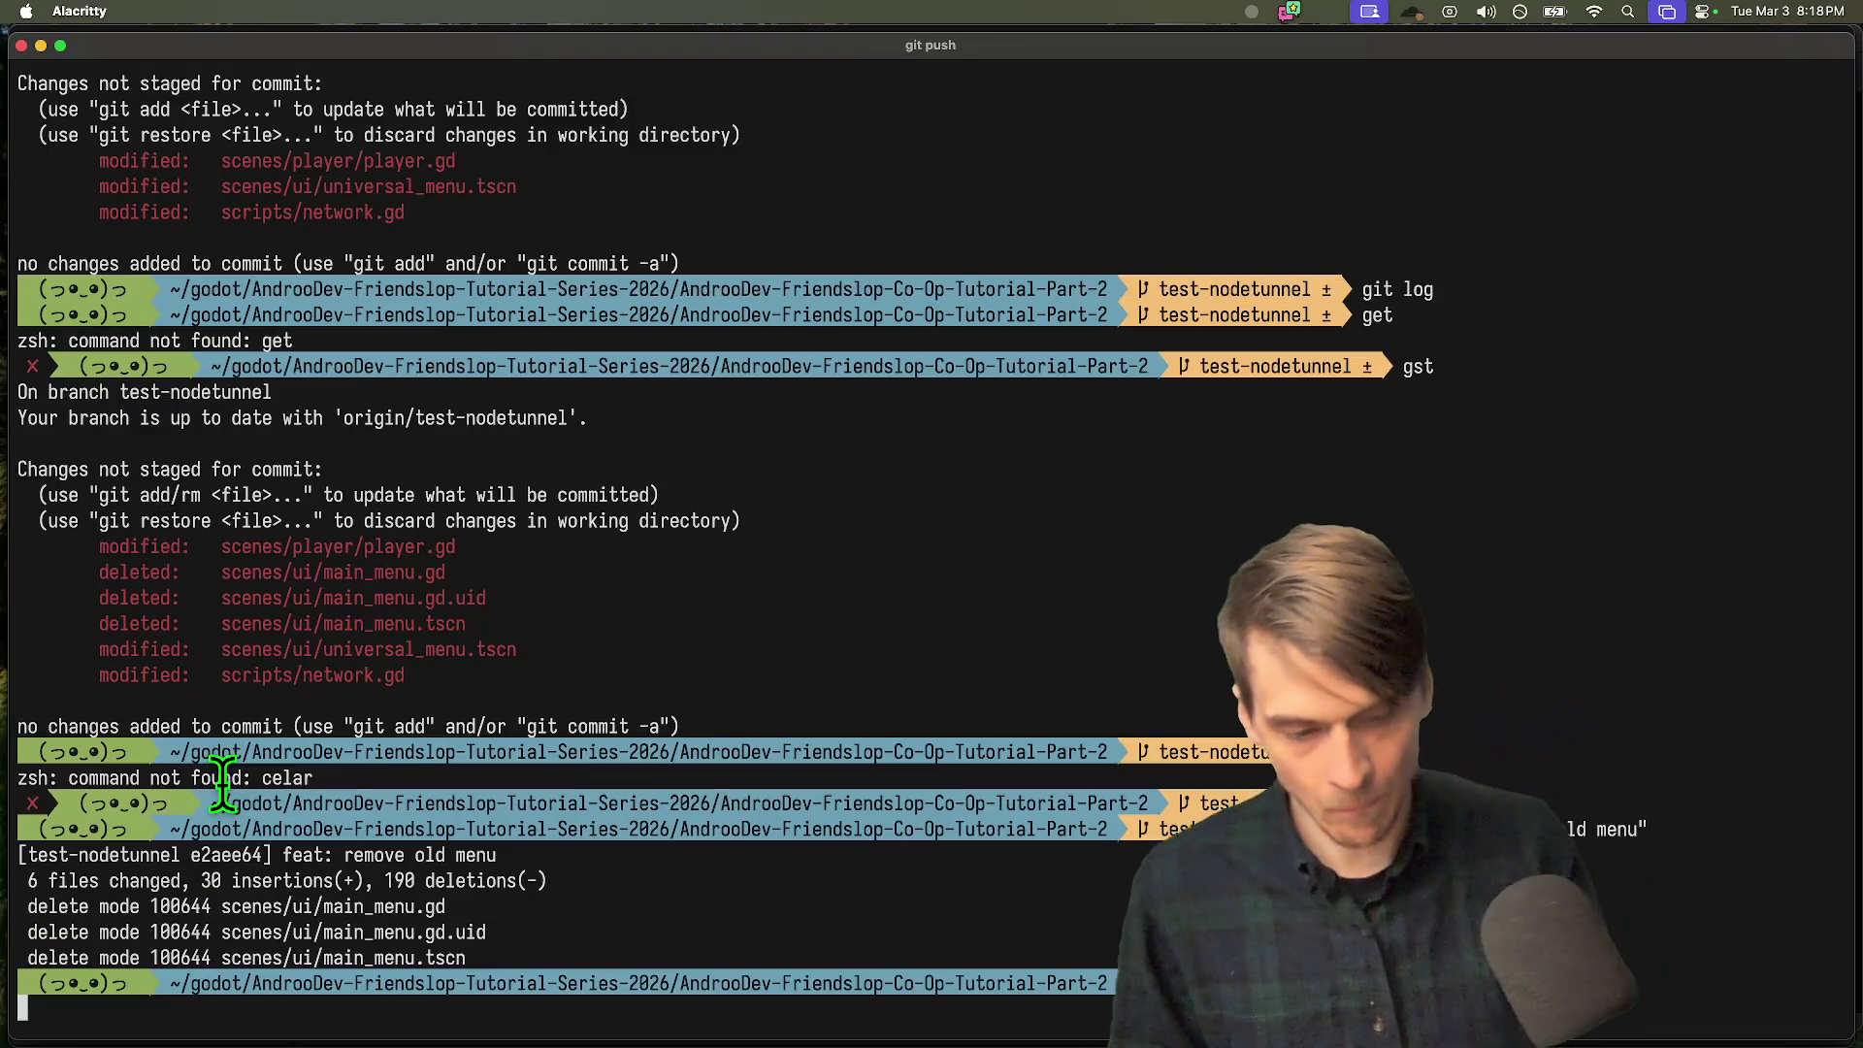
pyautogui.press('super+Tab')
pyautogui.press('super+Tab')
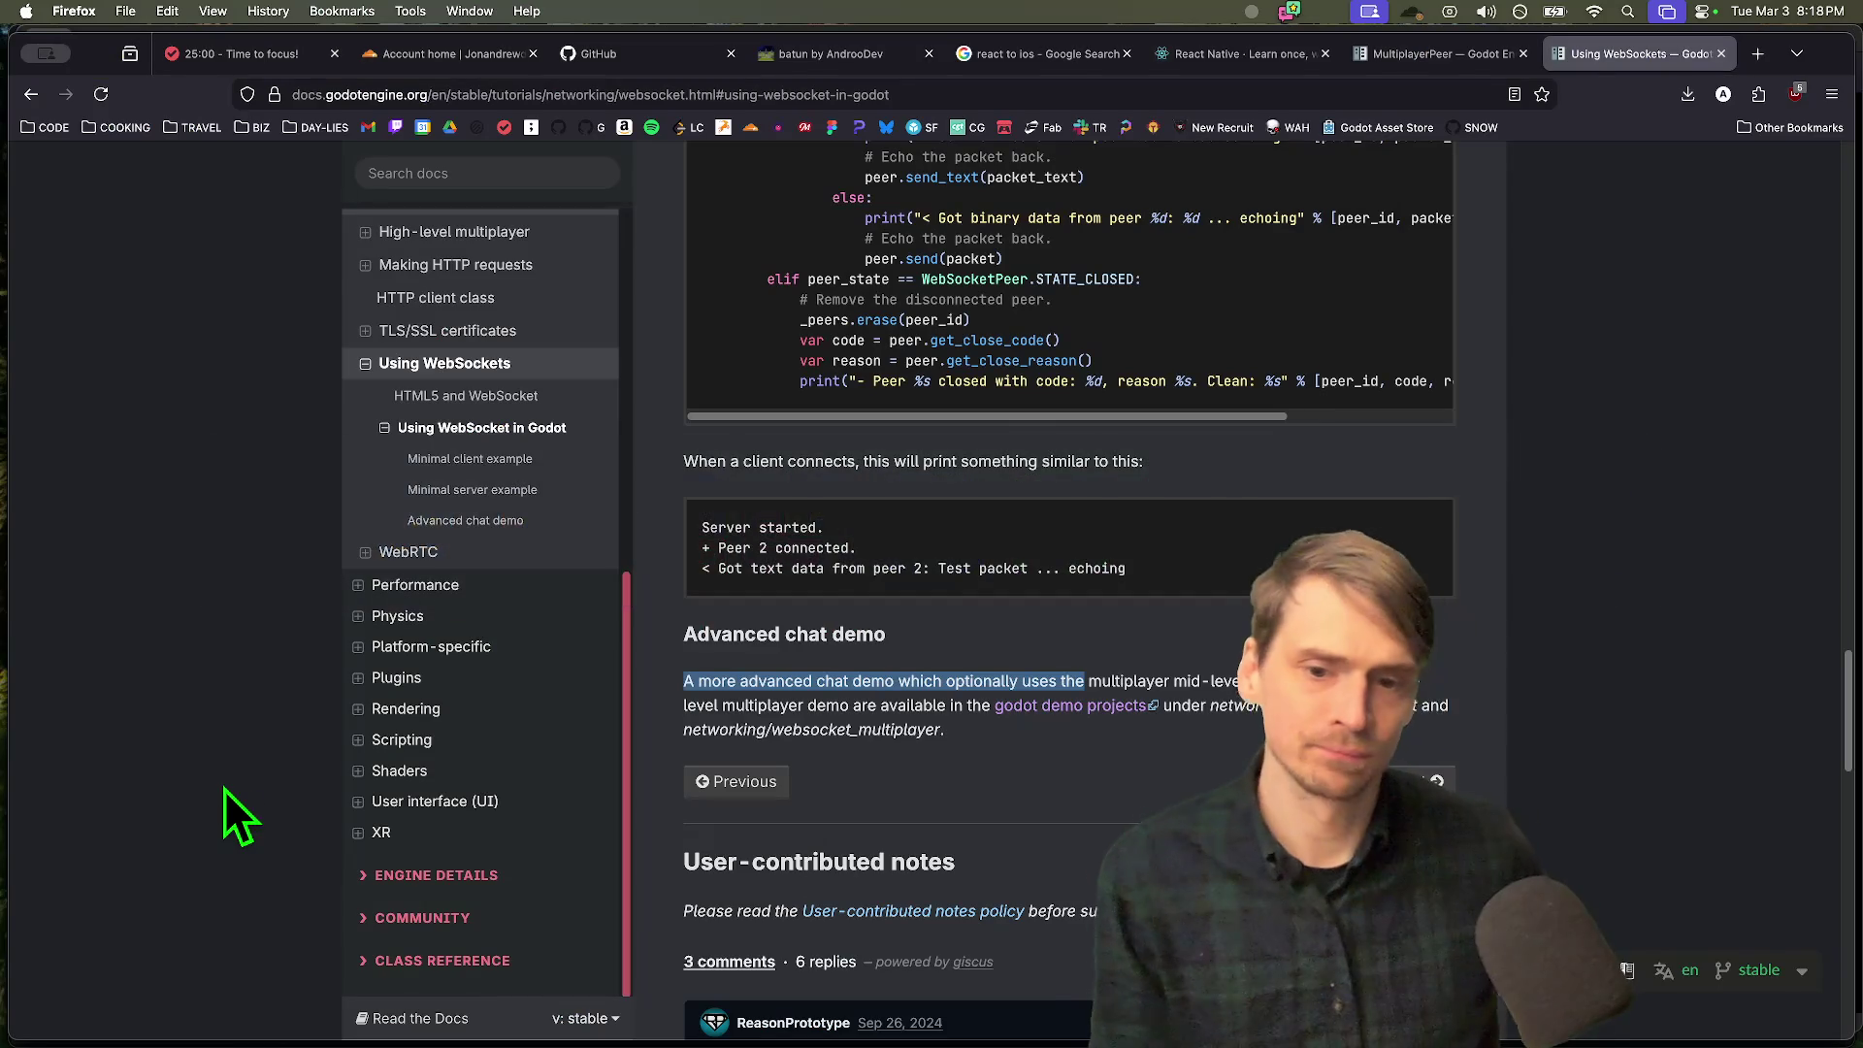
# Switch from the Firefox WebSockets docs back to the Godot editor.
pyautogui.press('super+Tab')
pyautogui.press('super+Tab')
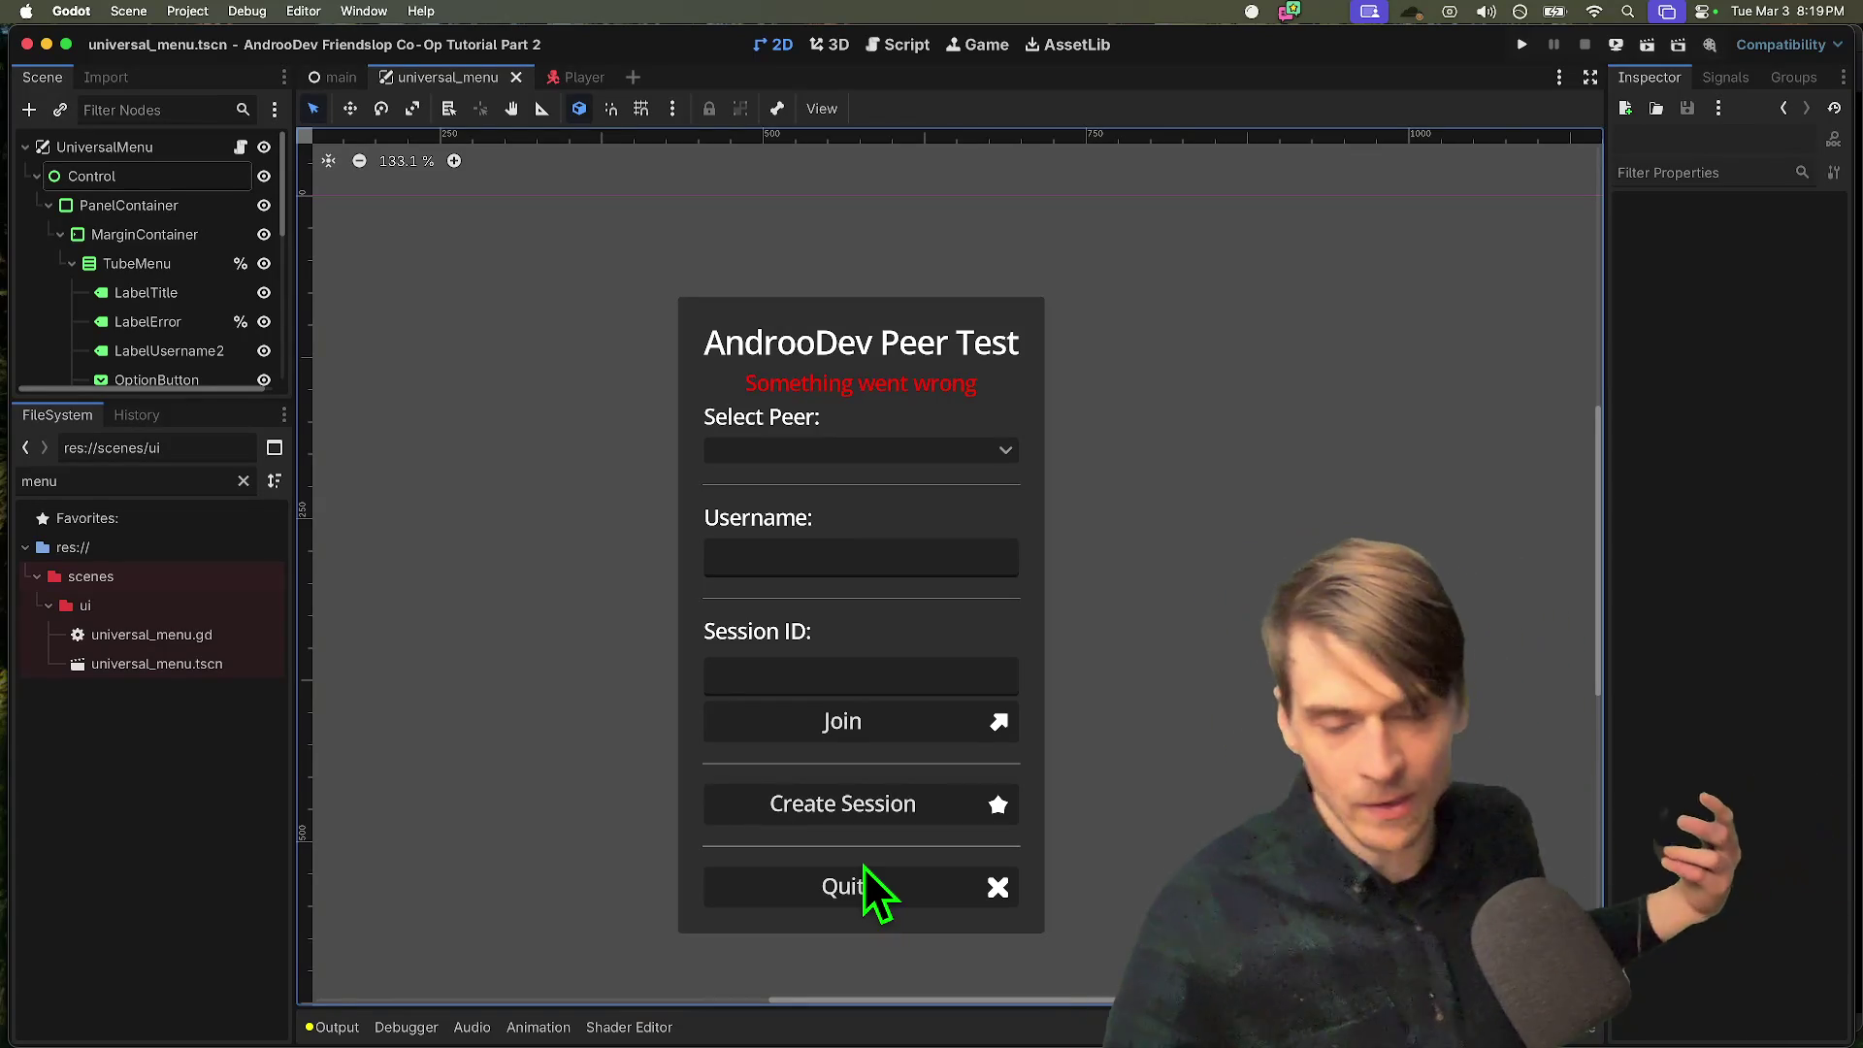
pyautogui.moveTo(808, 1028)
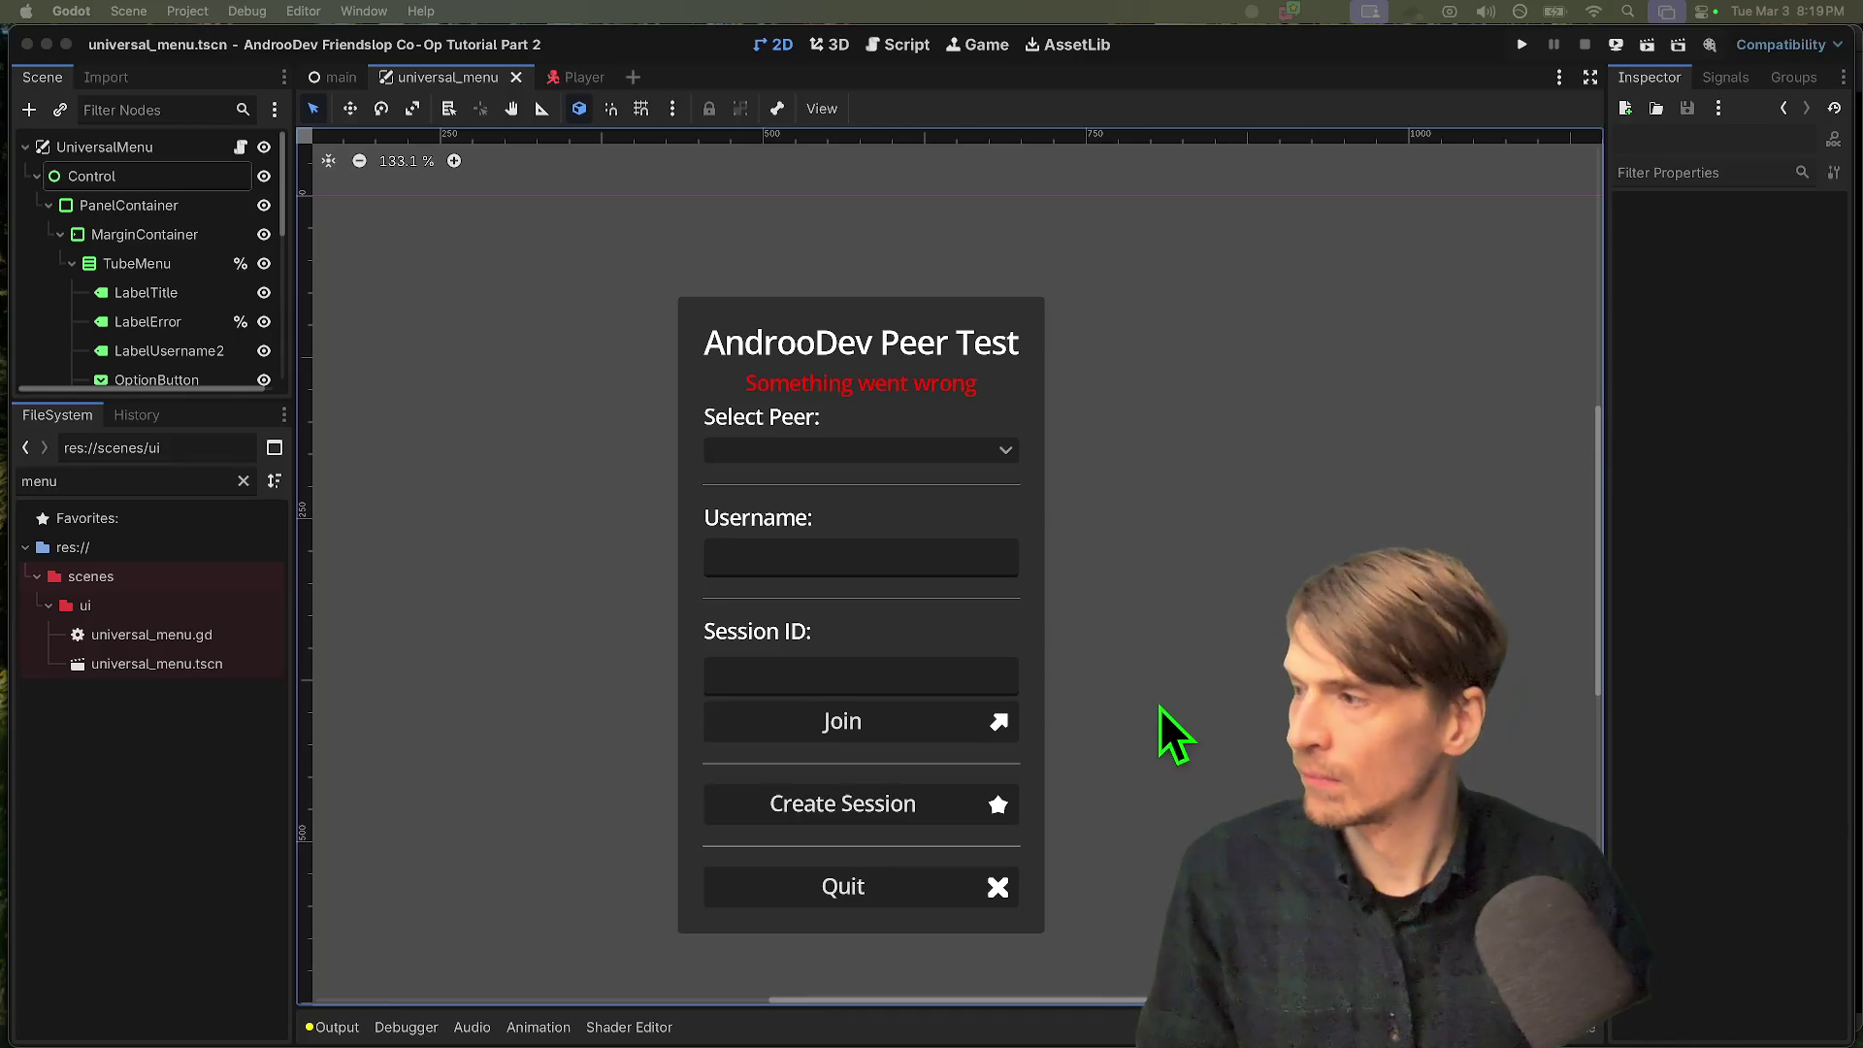
pyautogui.moveTo(564, 988)
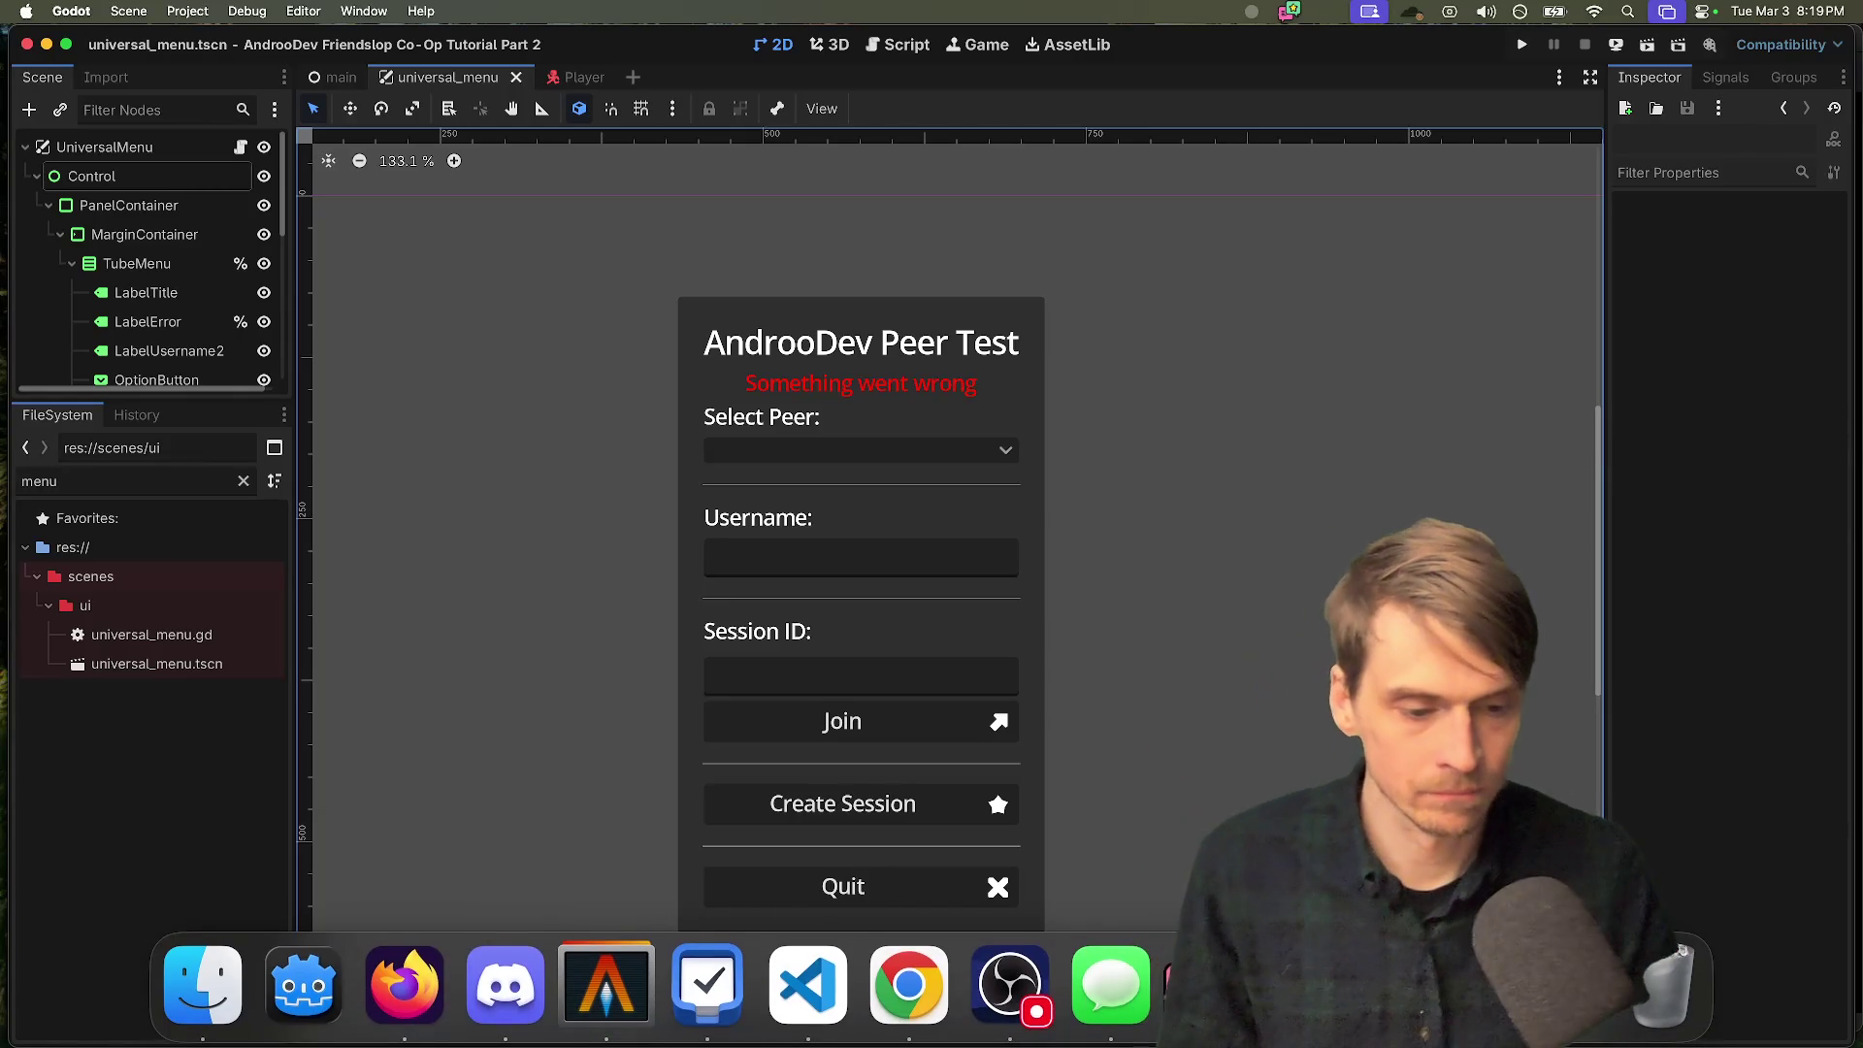
pyautogui.scroll(3, 848, 645)
pyautogui.click(144, 234)
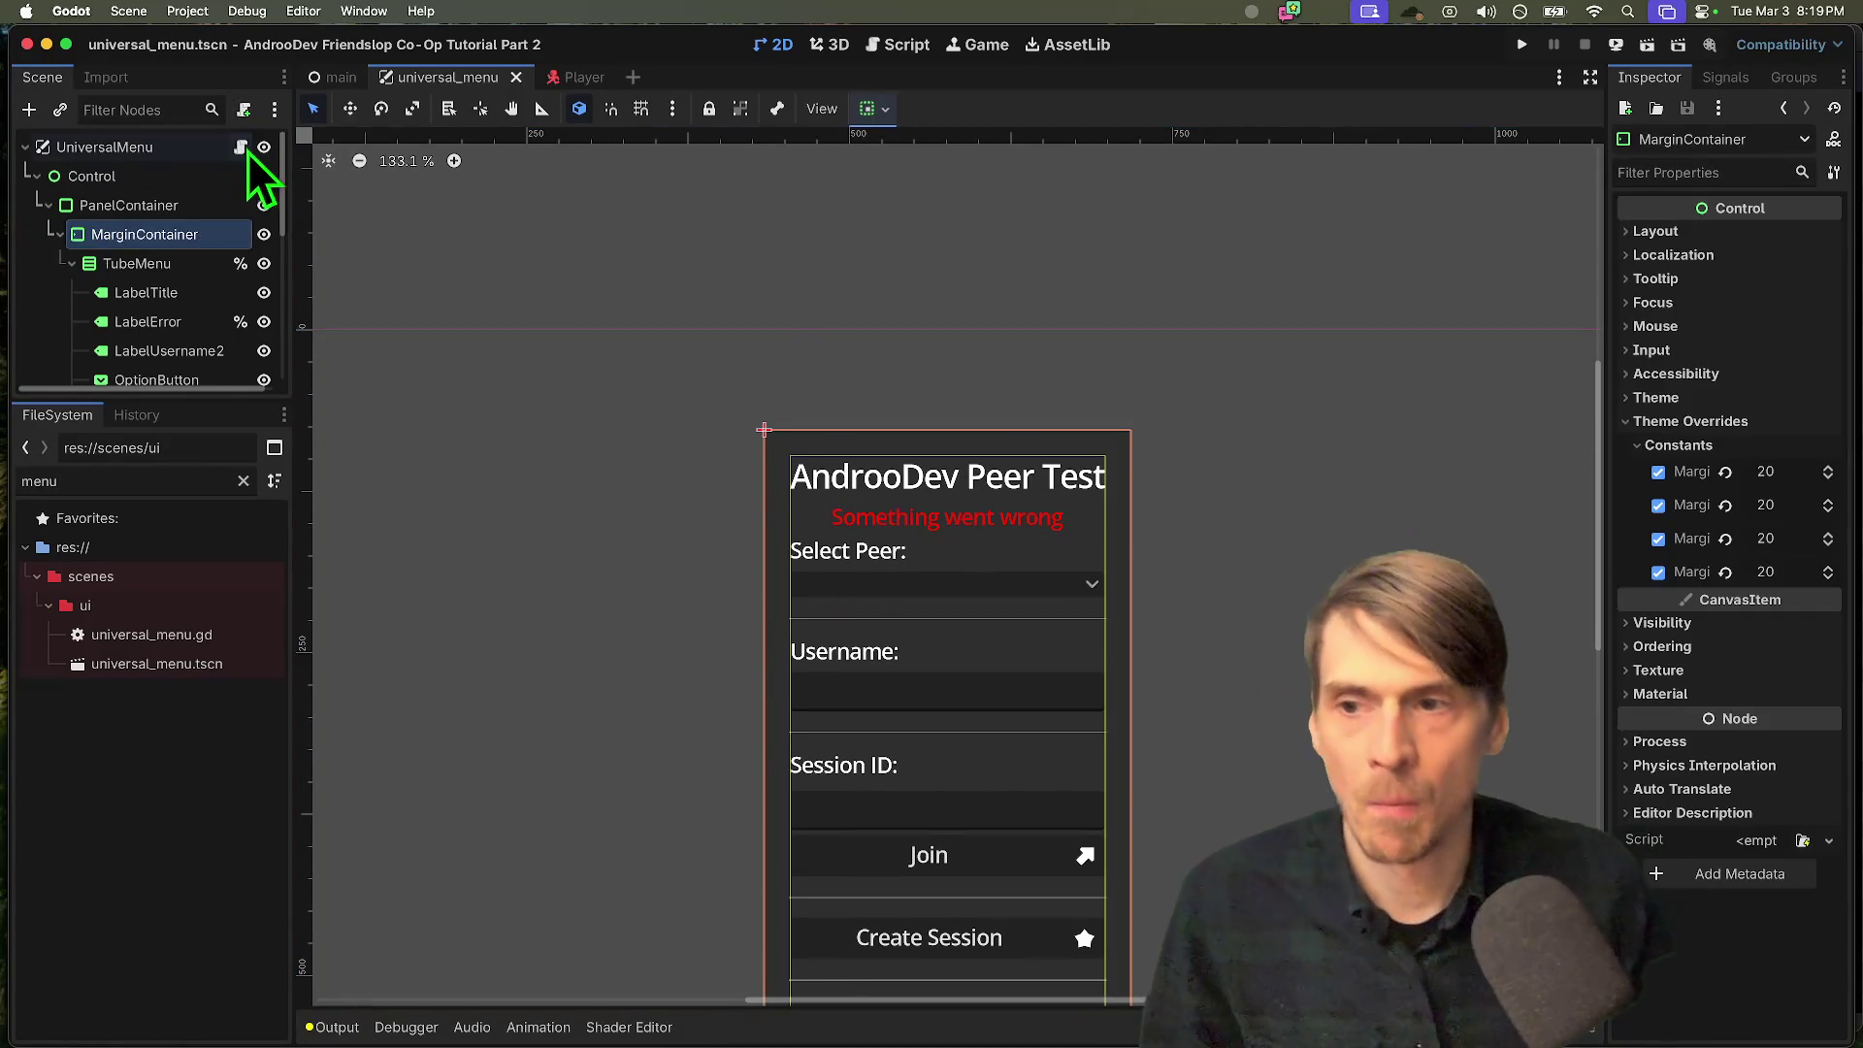
pyautogui.click(241, 146)
pyautogui.click(1312, 326)
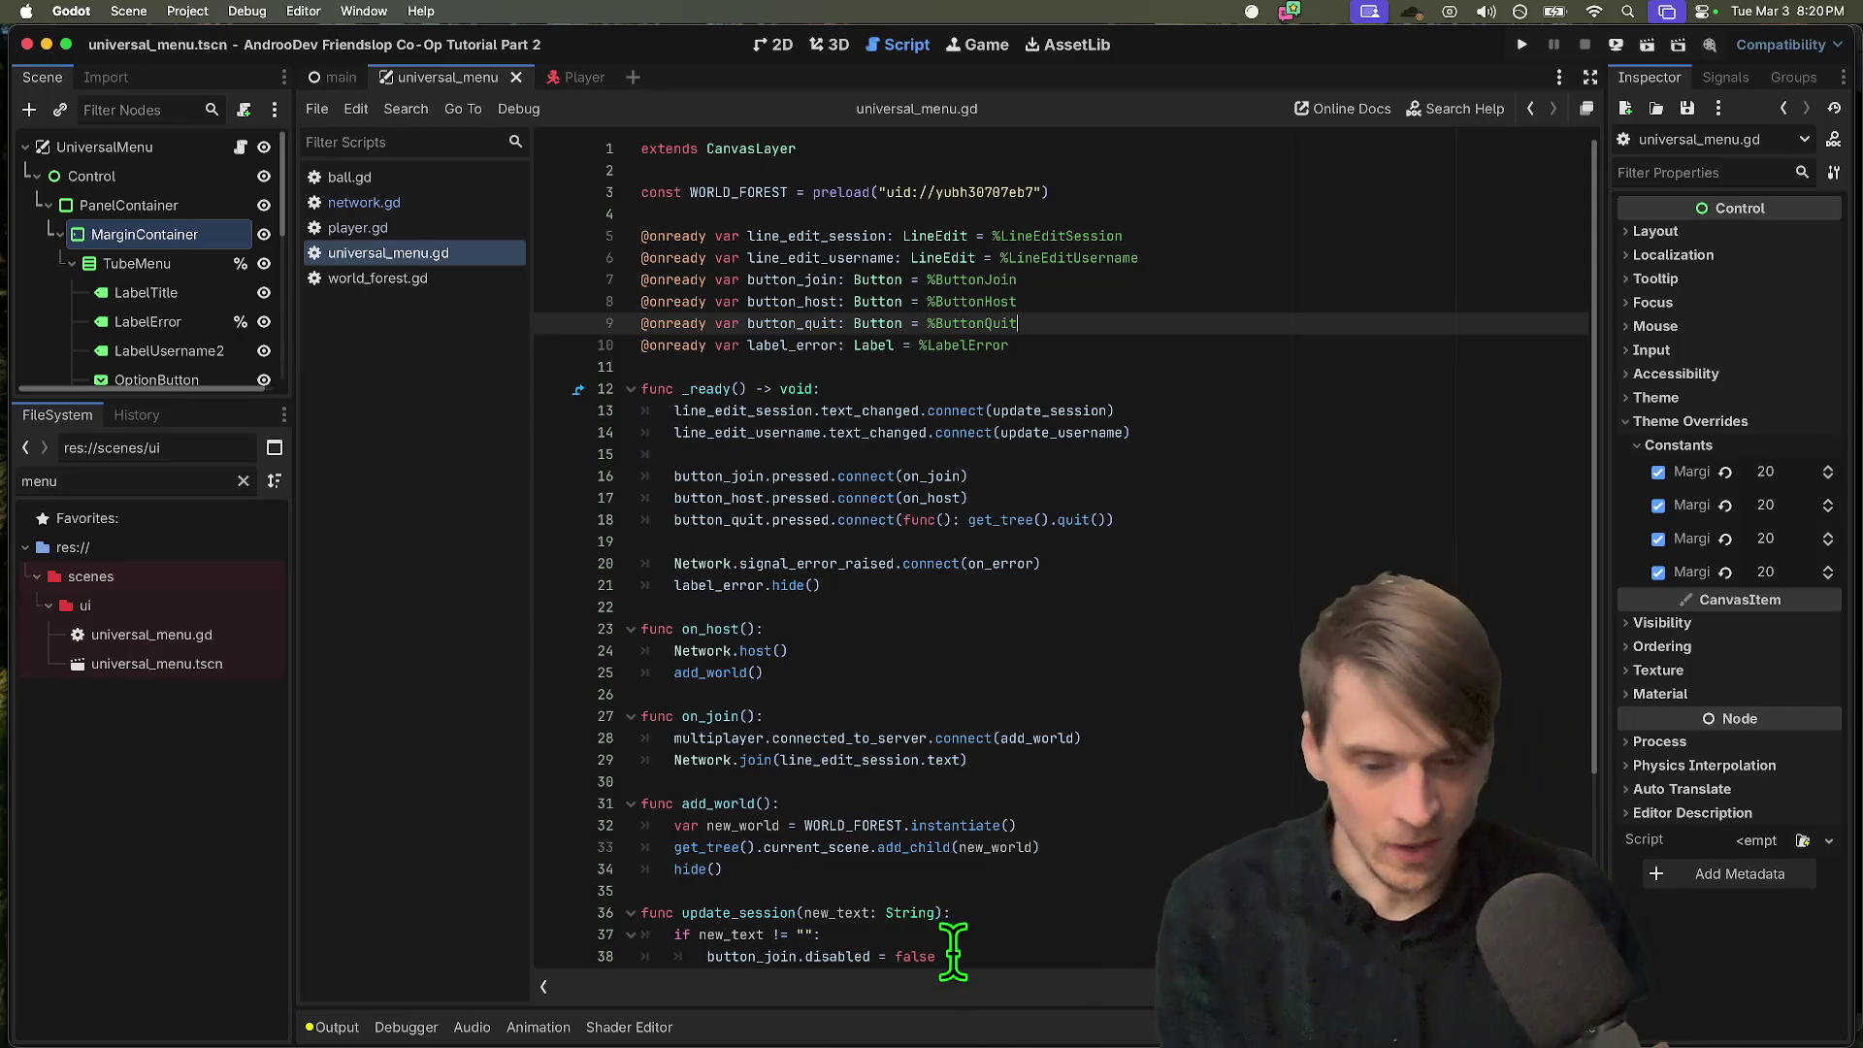
pyautogui.click(1018, 912)
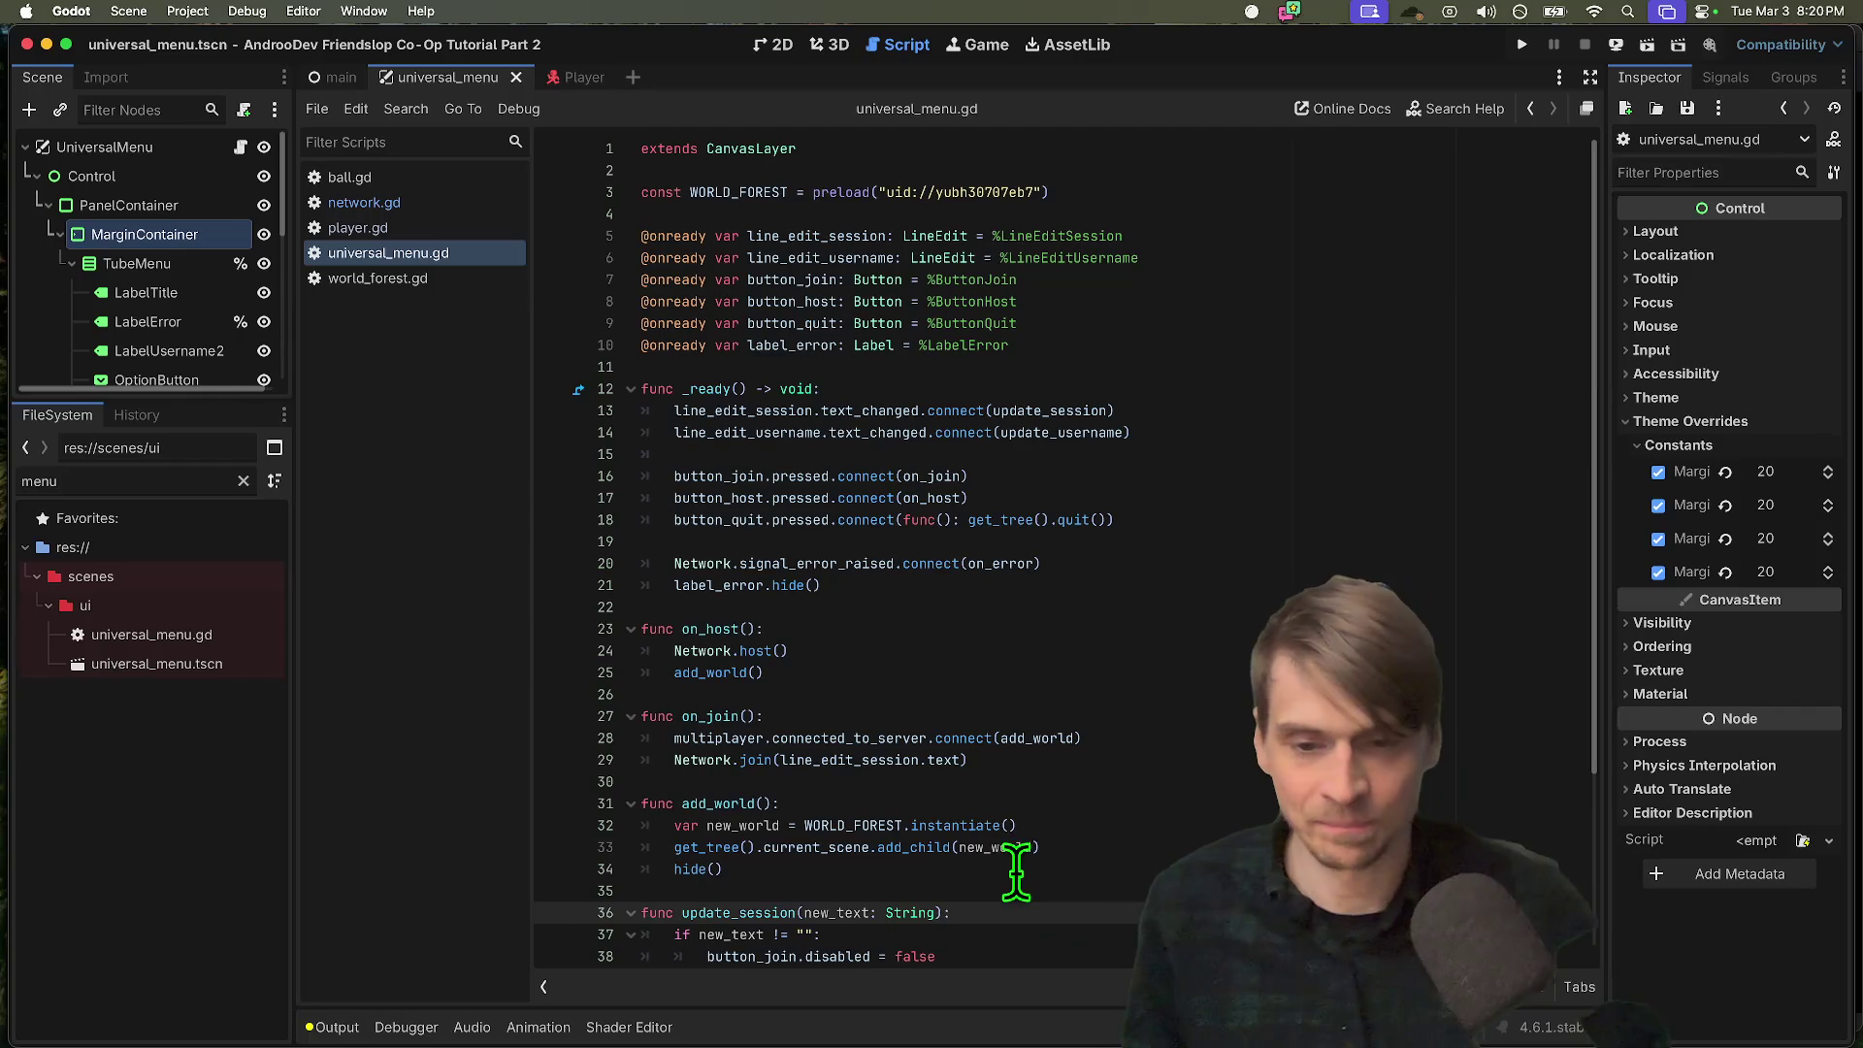
pyautogui.click(1051, 621)
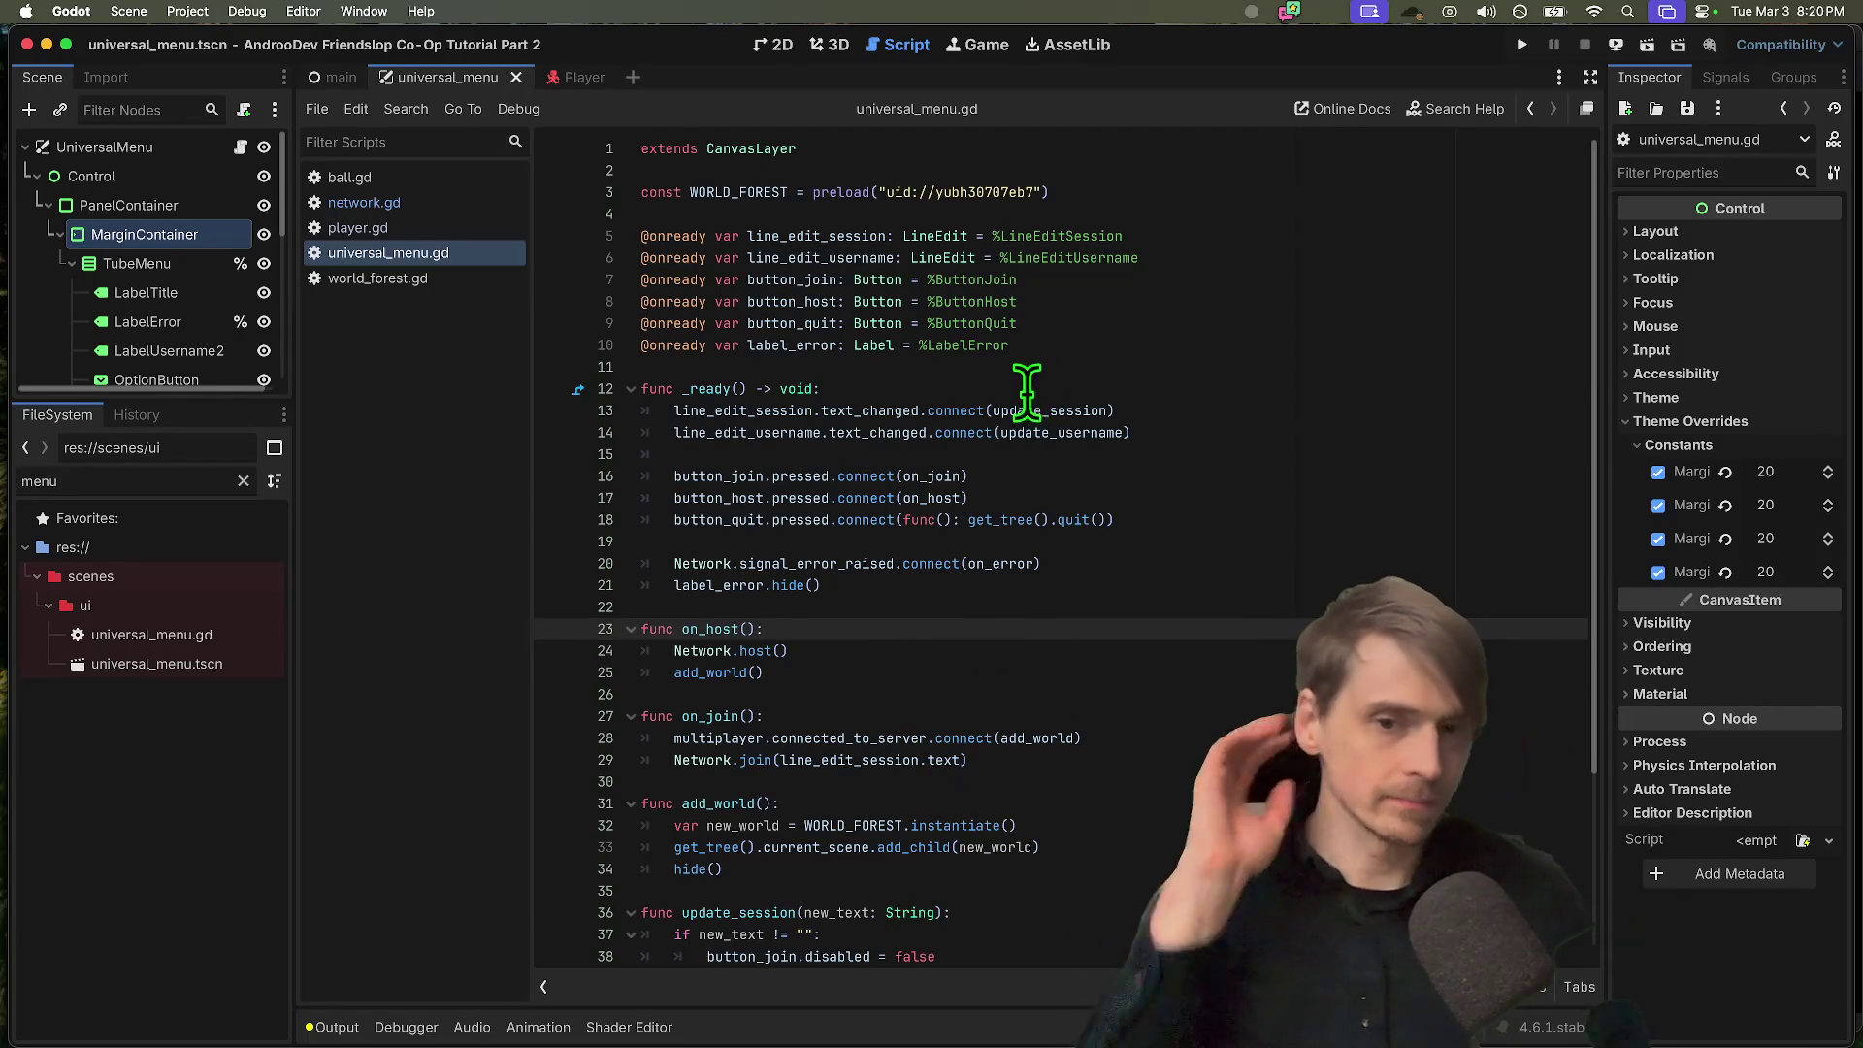
# Enlarge the Scene dock to show more nodes and select the LabelUsername2 label.
pyautogui.click(956, 235)
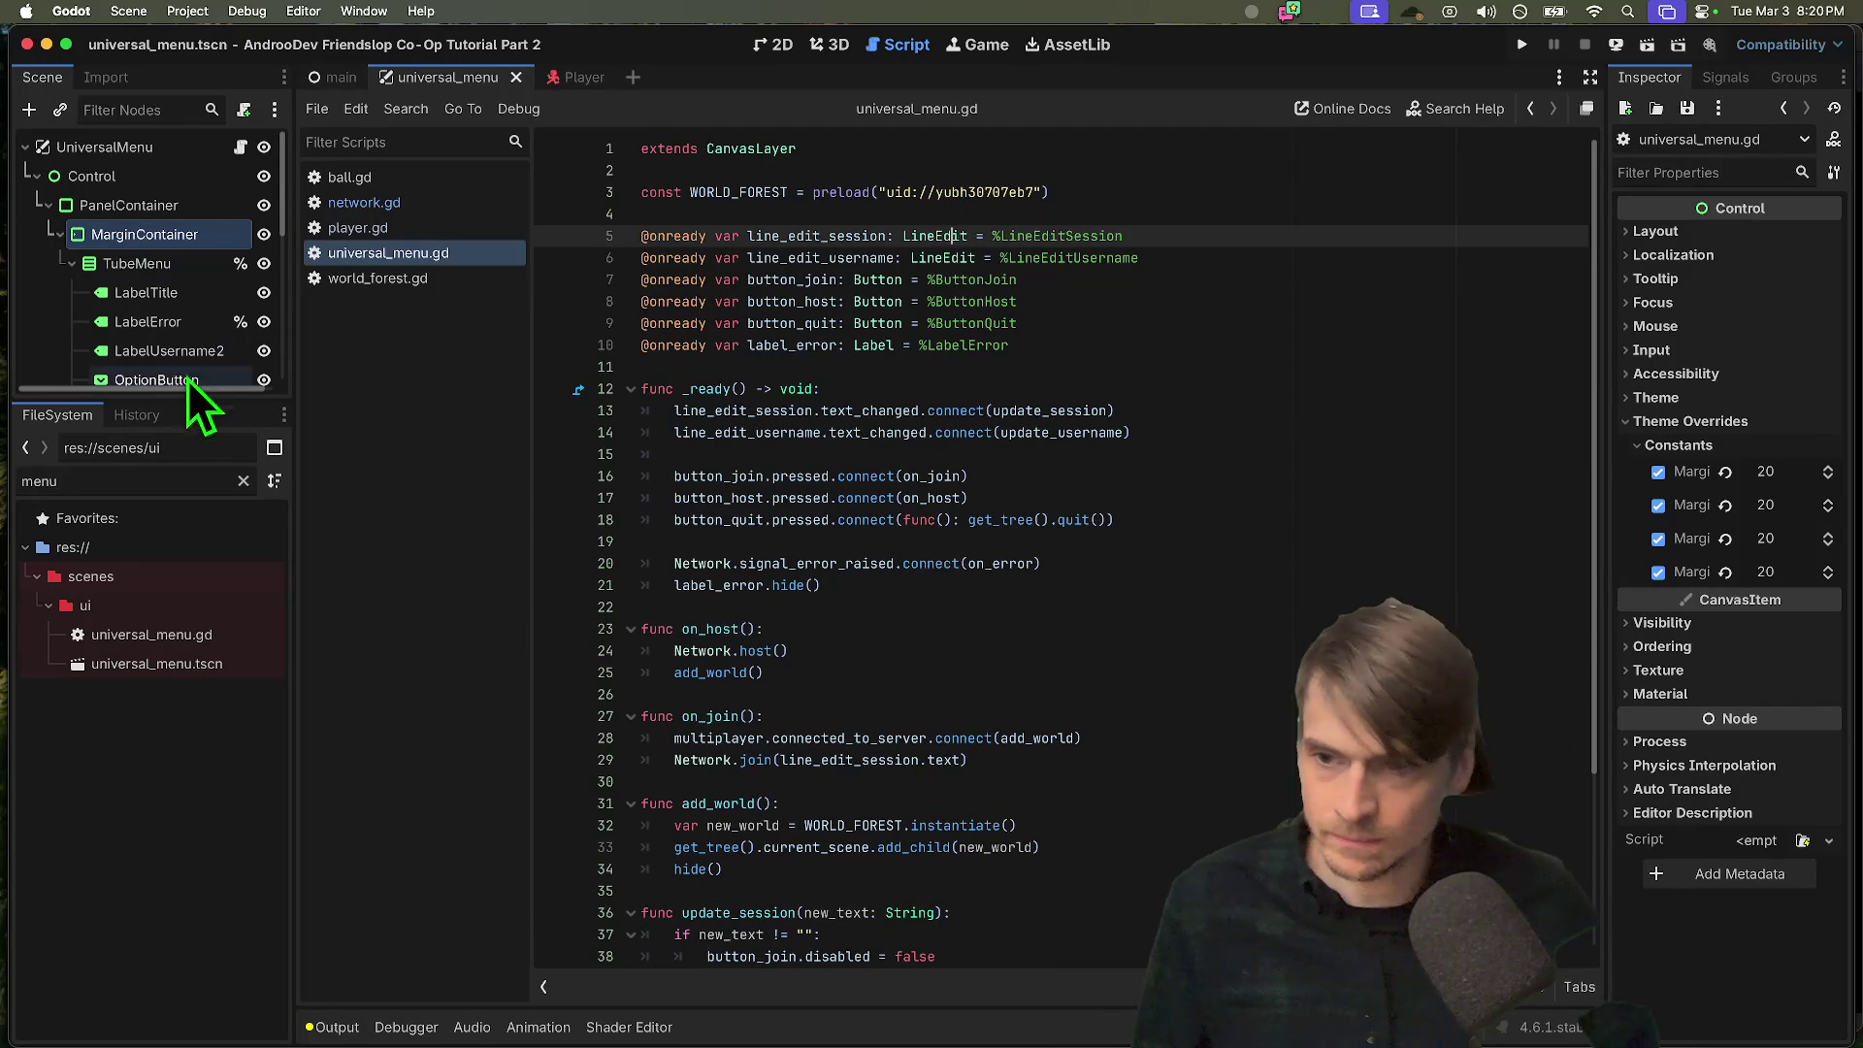
pyautogui.moveTo(187, 402); pyautogui.dragTo(186, 624)
pyautogui.click(211, 361)
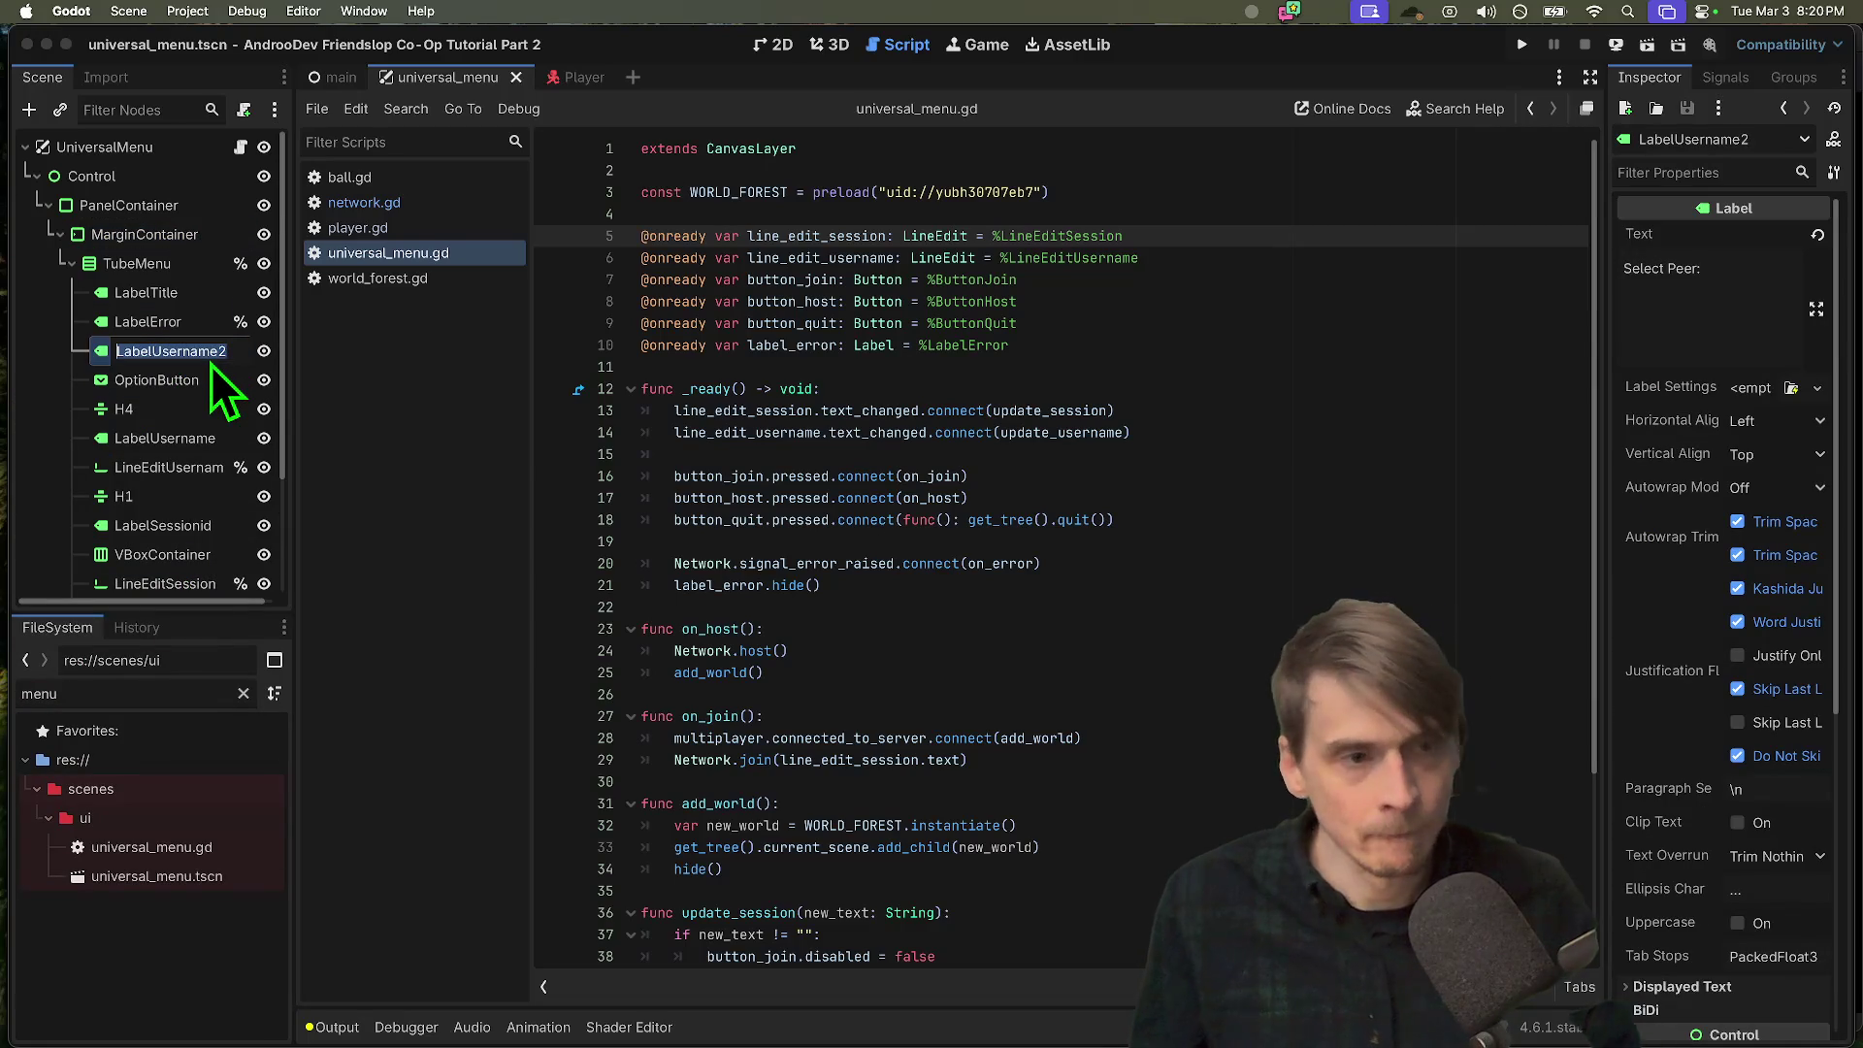
# Rename LabelUsername2 to LabelSelectPeer and OptionButton to OptionPeer.
pyautogui.click(211, 361)
pyautogui.write('LabelSelect')
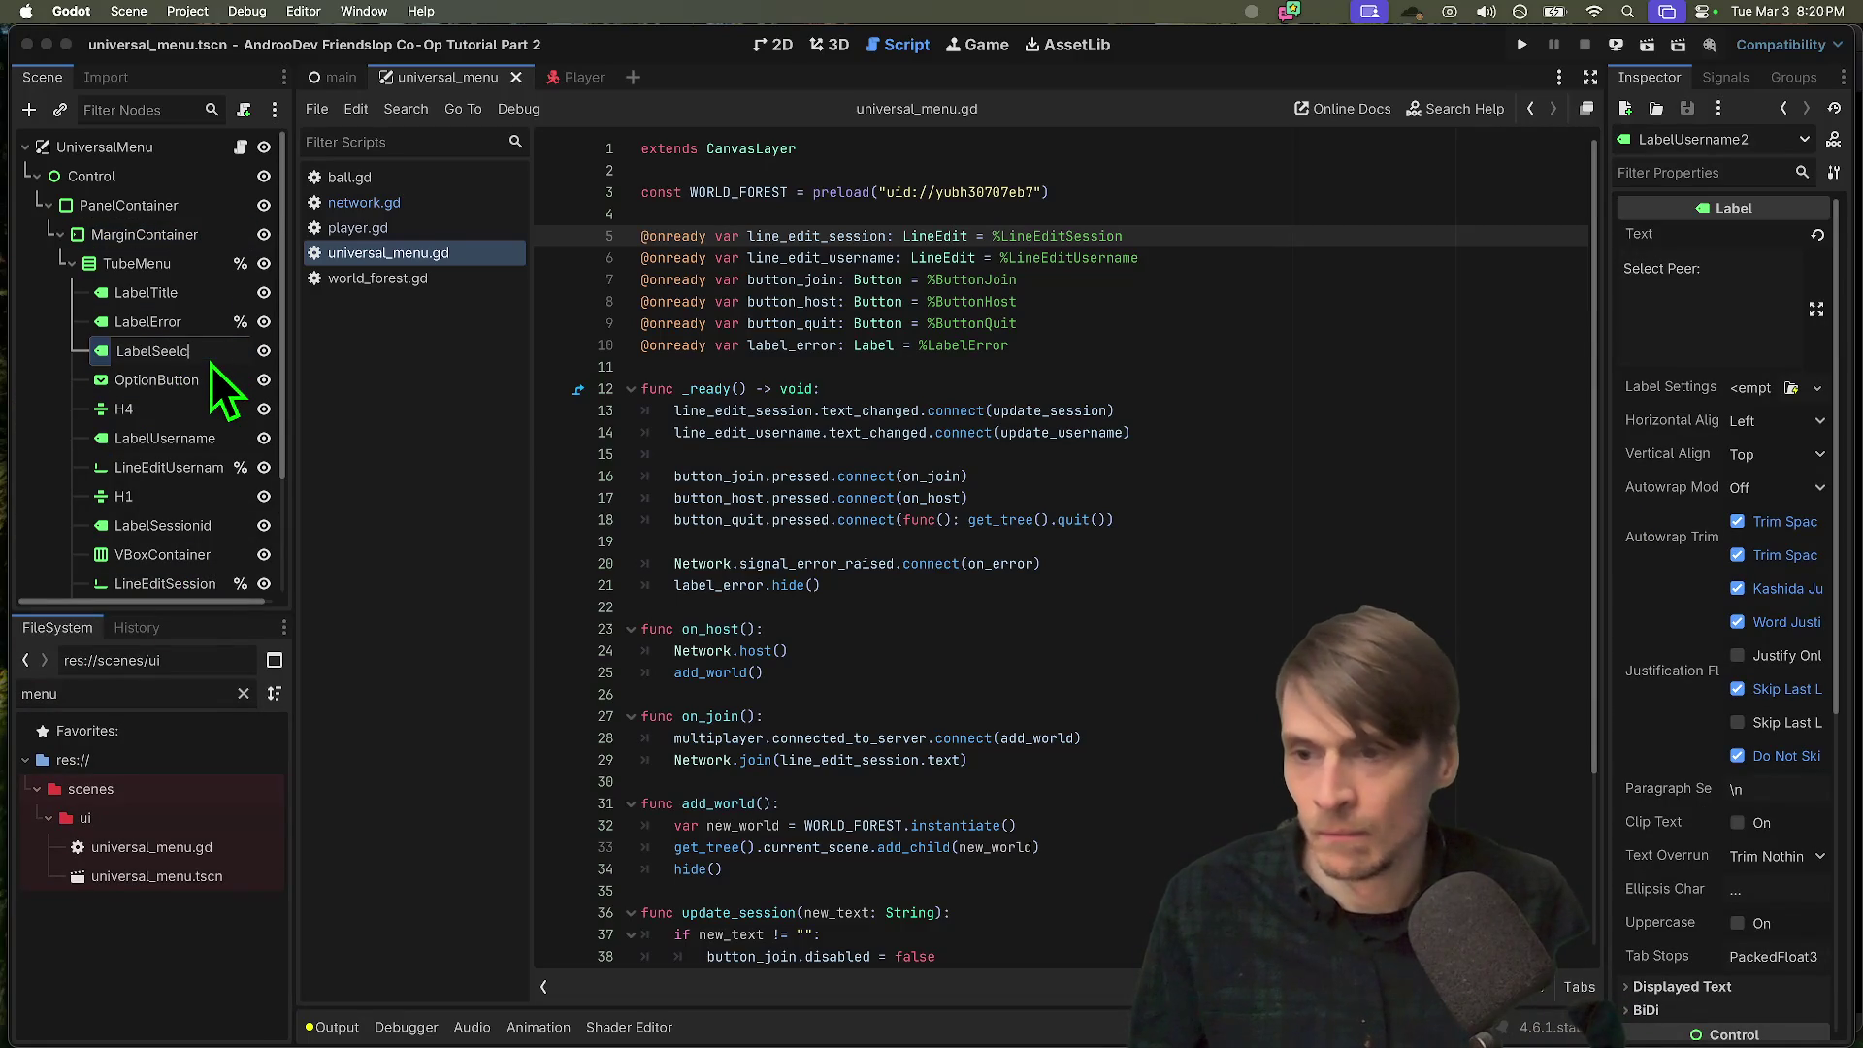
pyautogui.write('Peer')
pyautogui.click(212, 375)
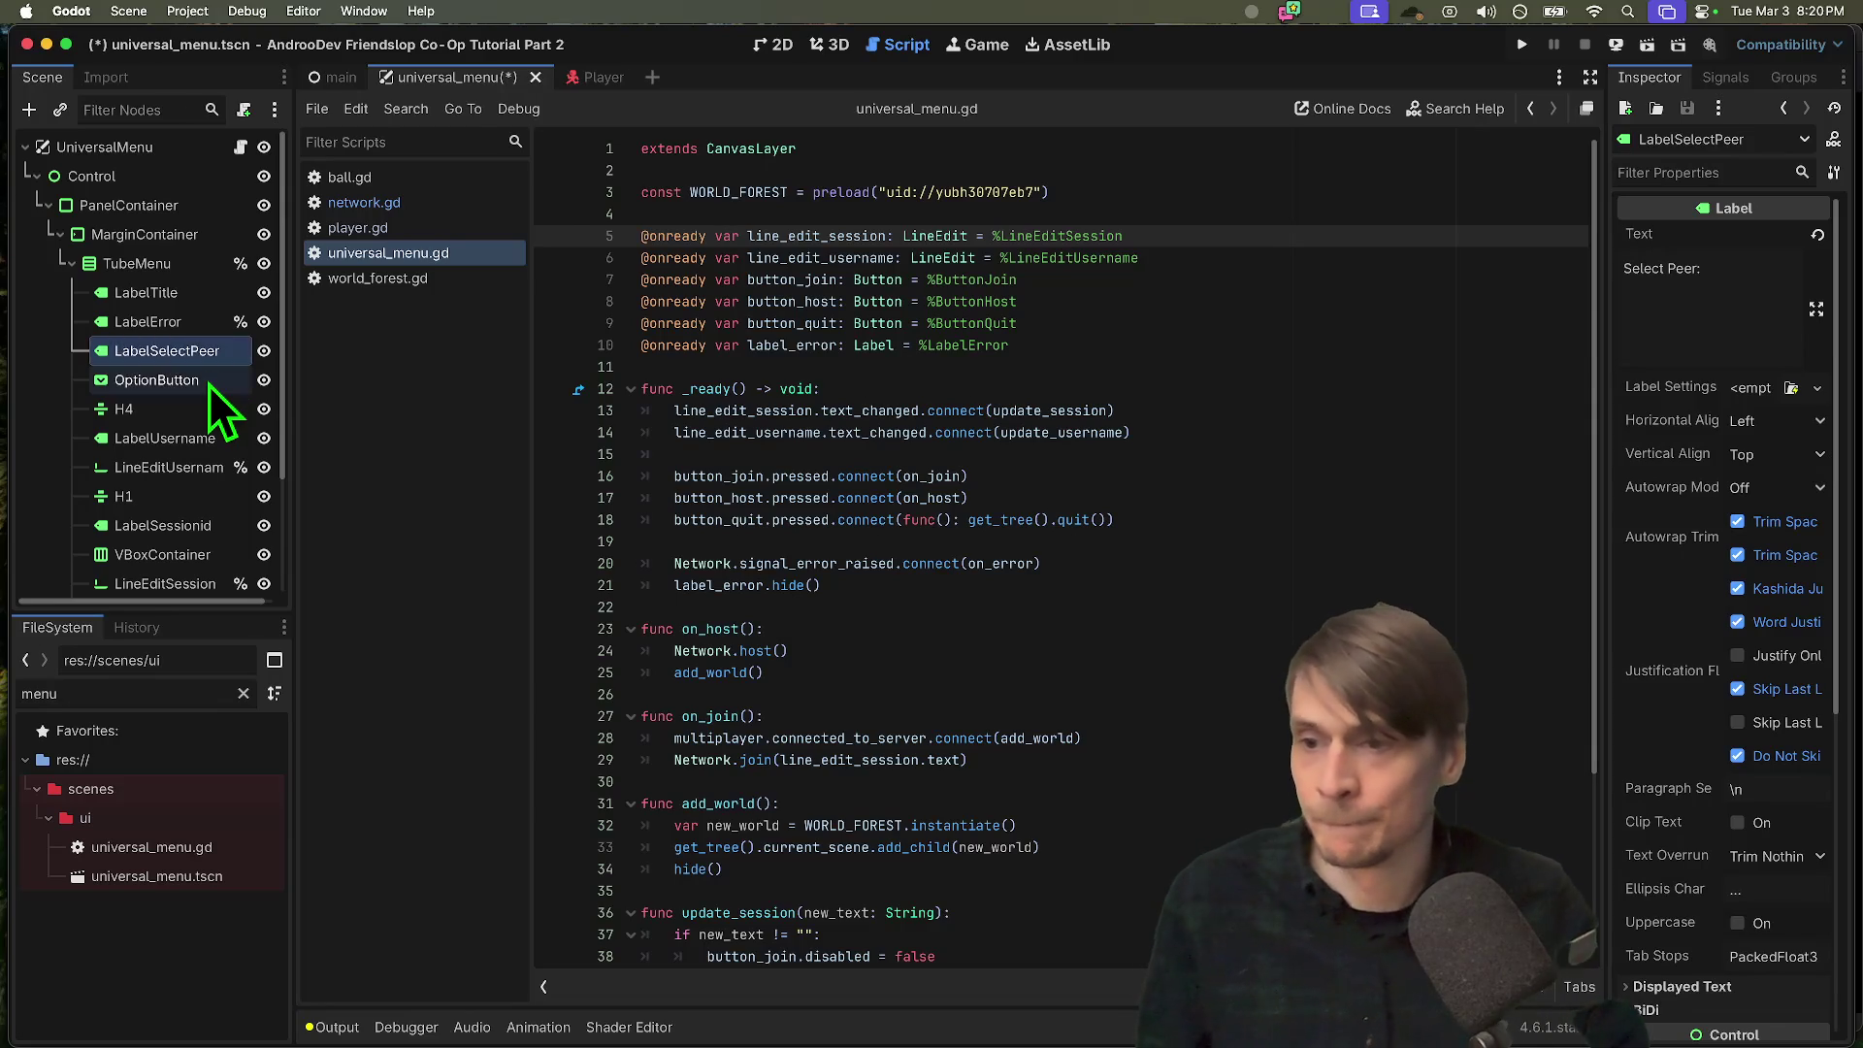
pyautogui.click(208, 383)
pyautogui.press('BackSpace')
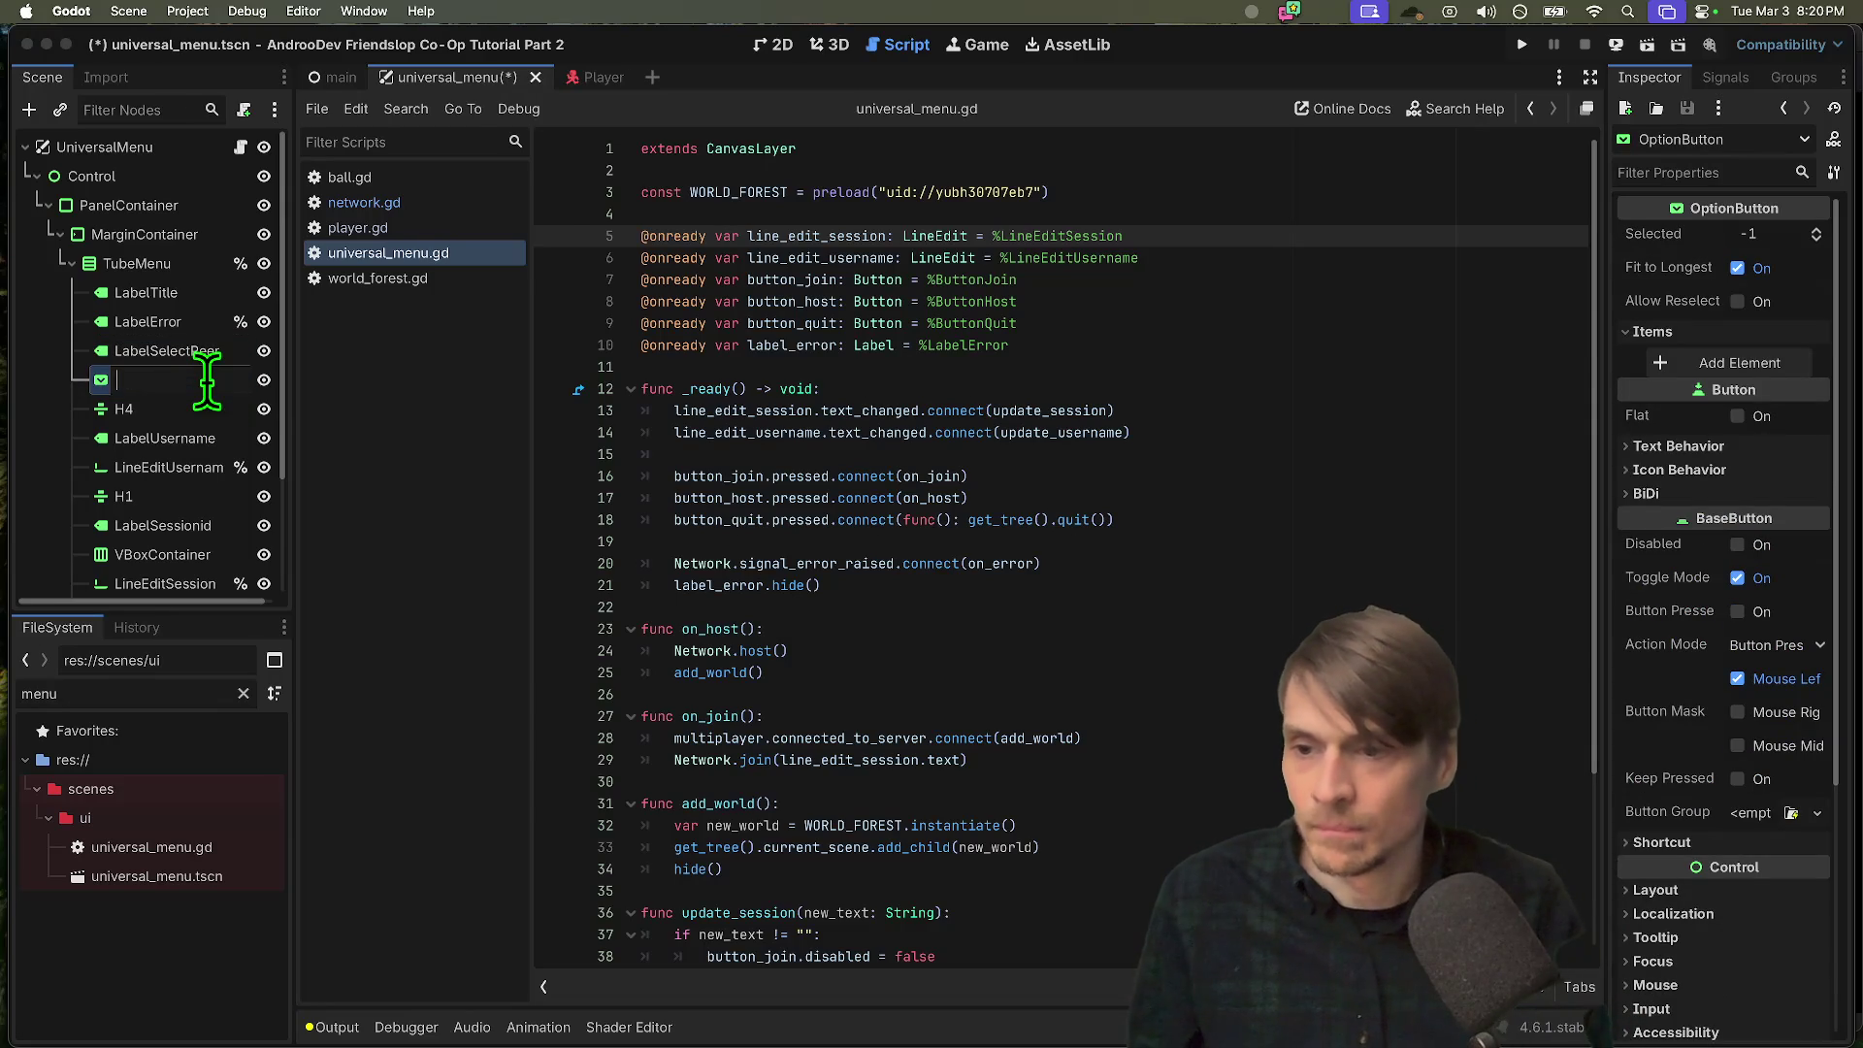
pyautogui.press('Return')
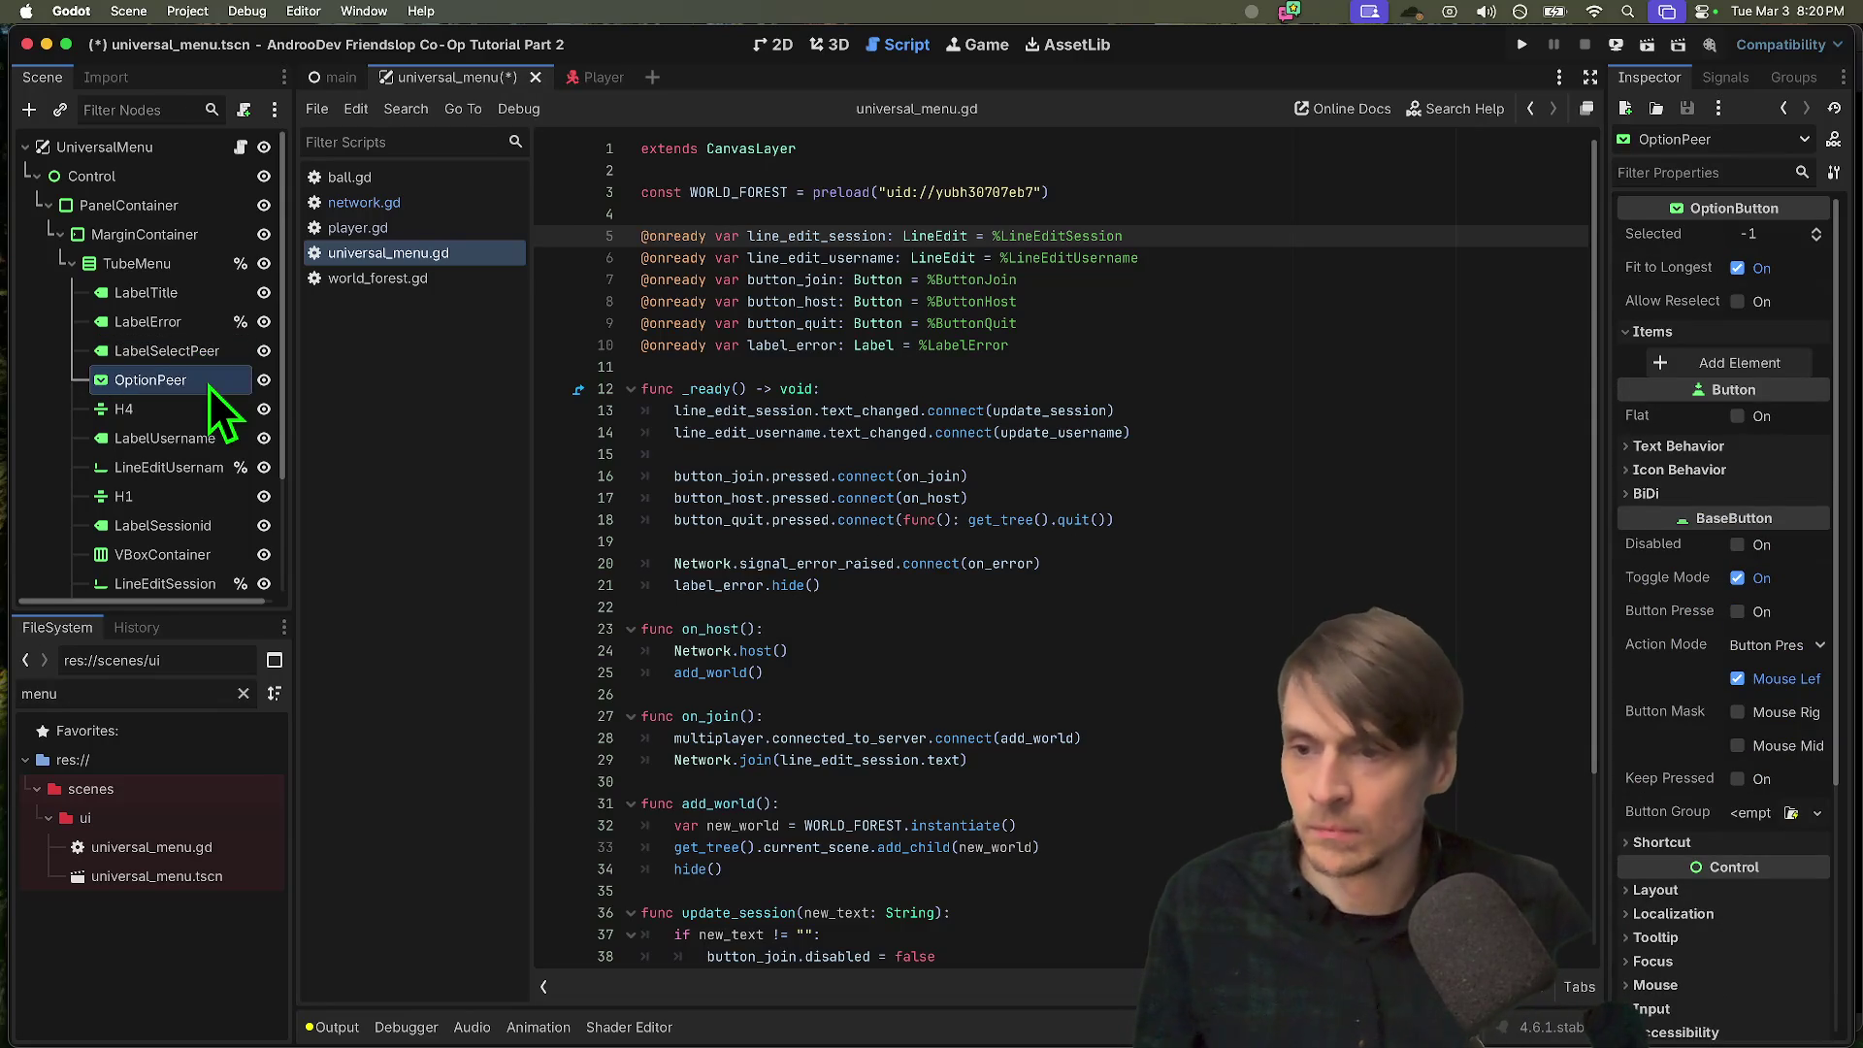
# Enable Access as Unique Name on OptionPeer, then move to line 5 of the script.
pyautogui.rightClick(209, 383)
pyautogui.click(379, 916)
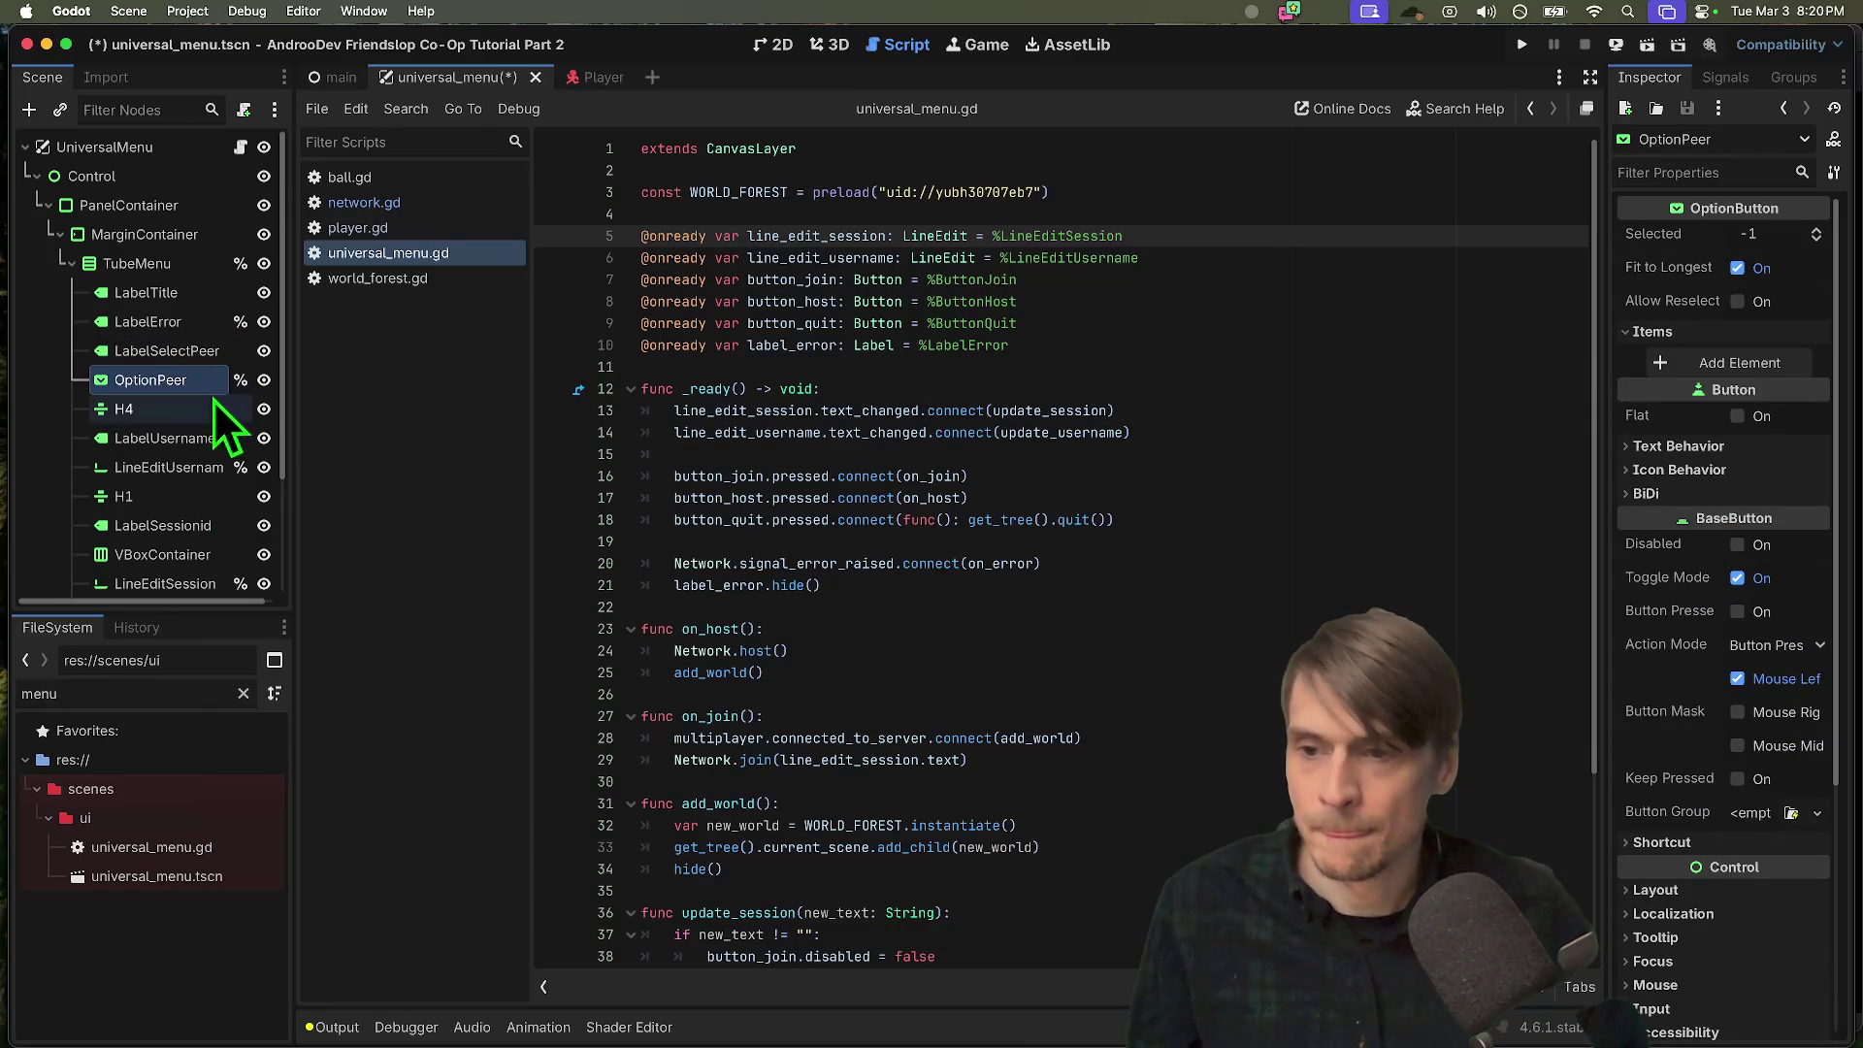
pyautogui.click(1201, 195)
pyautogui.press('Down')
pyautogui.press('Down')
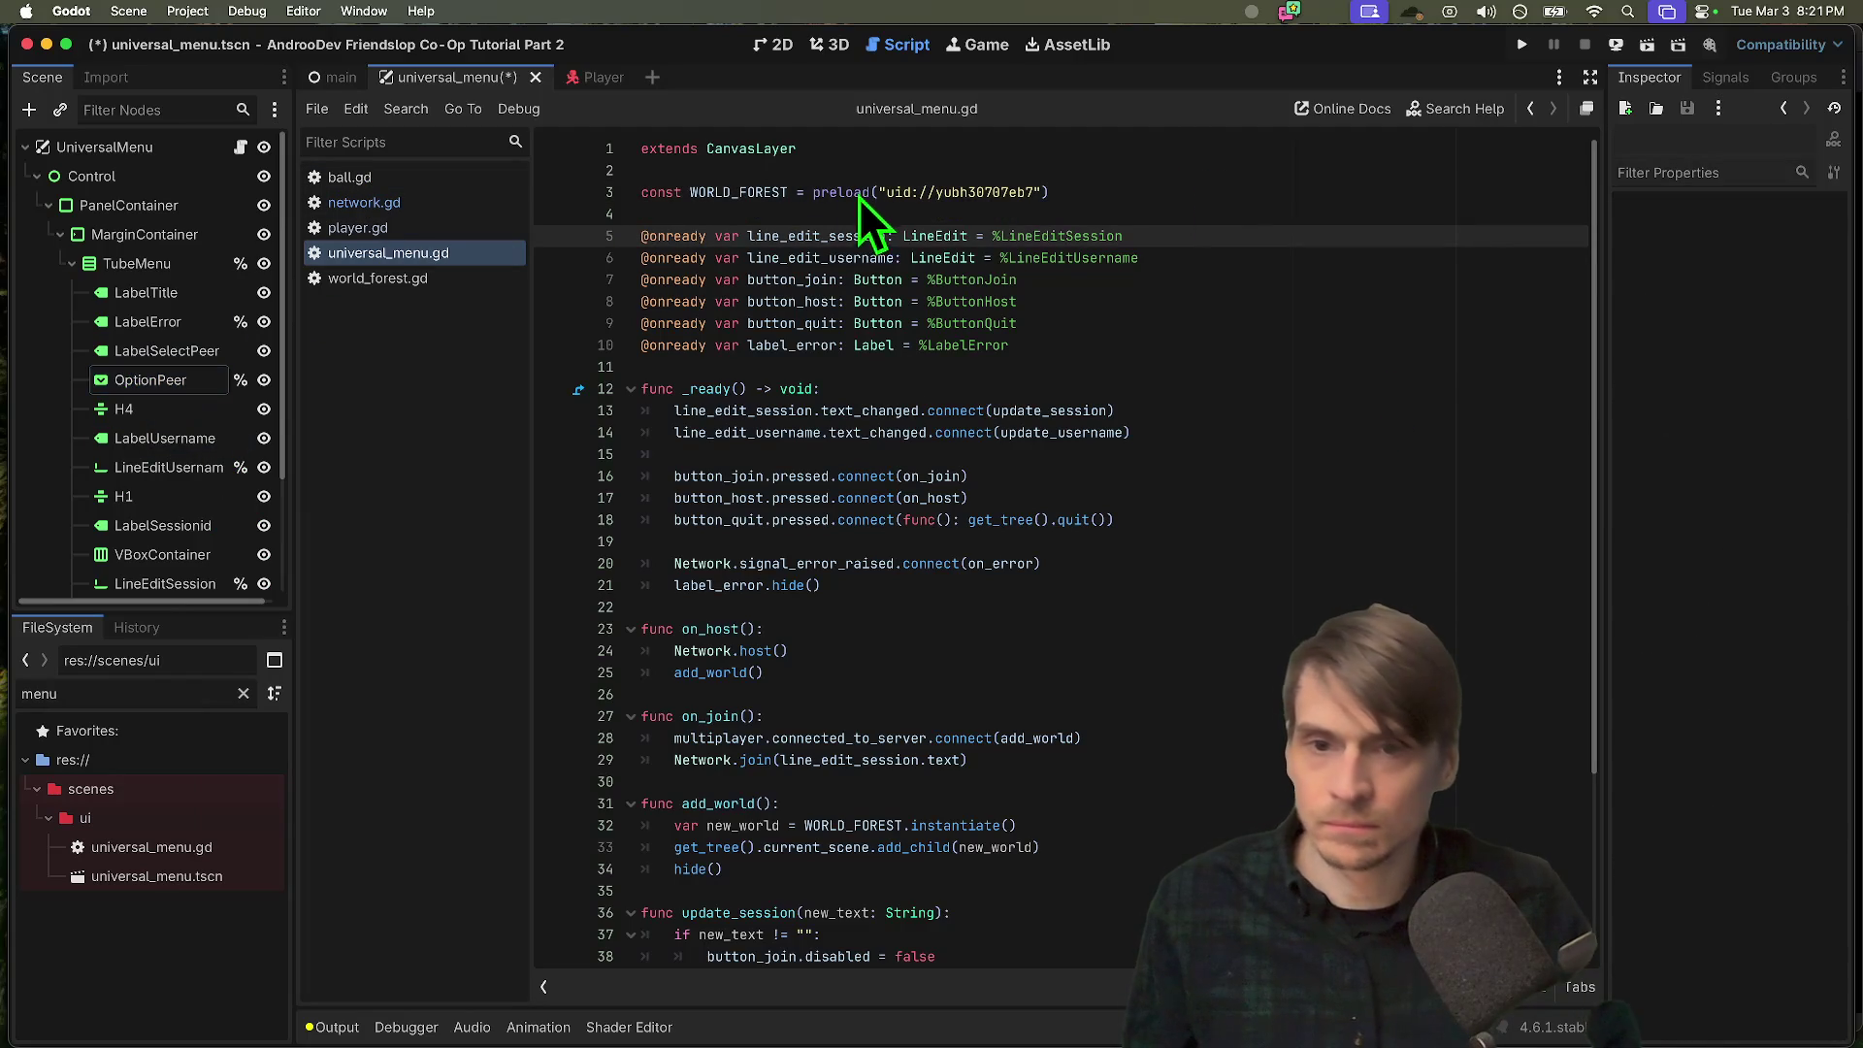
pyautogui.moveTo(174, 378)
pyautogui.mouseDown()
pyautogui.moveTo(912, 146)
pyautogui.moveTo(902, 214)
pyautogui.moveTo(932, 217)
pyautogui.mouseUp()
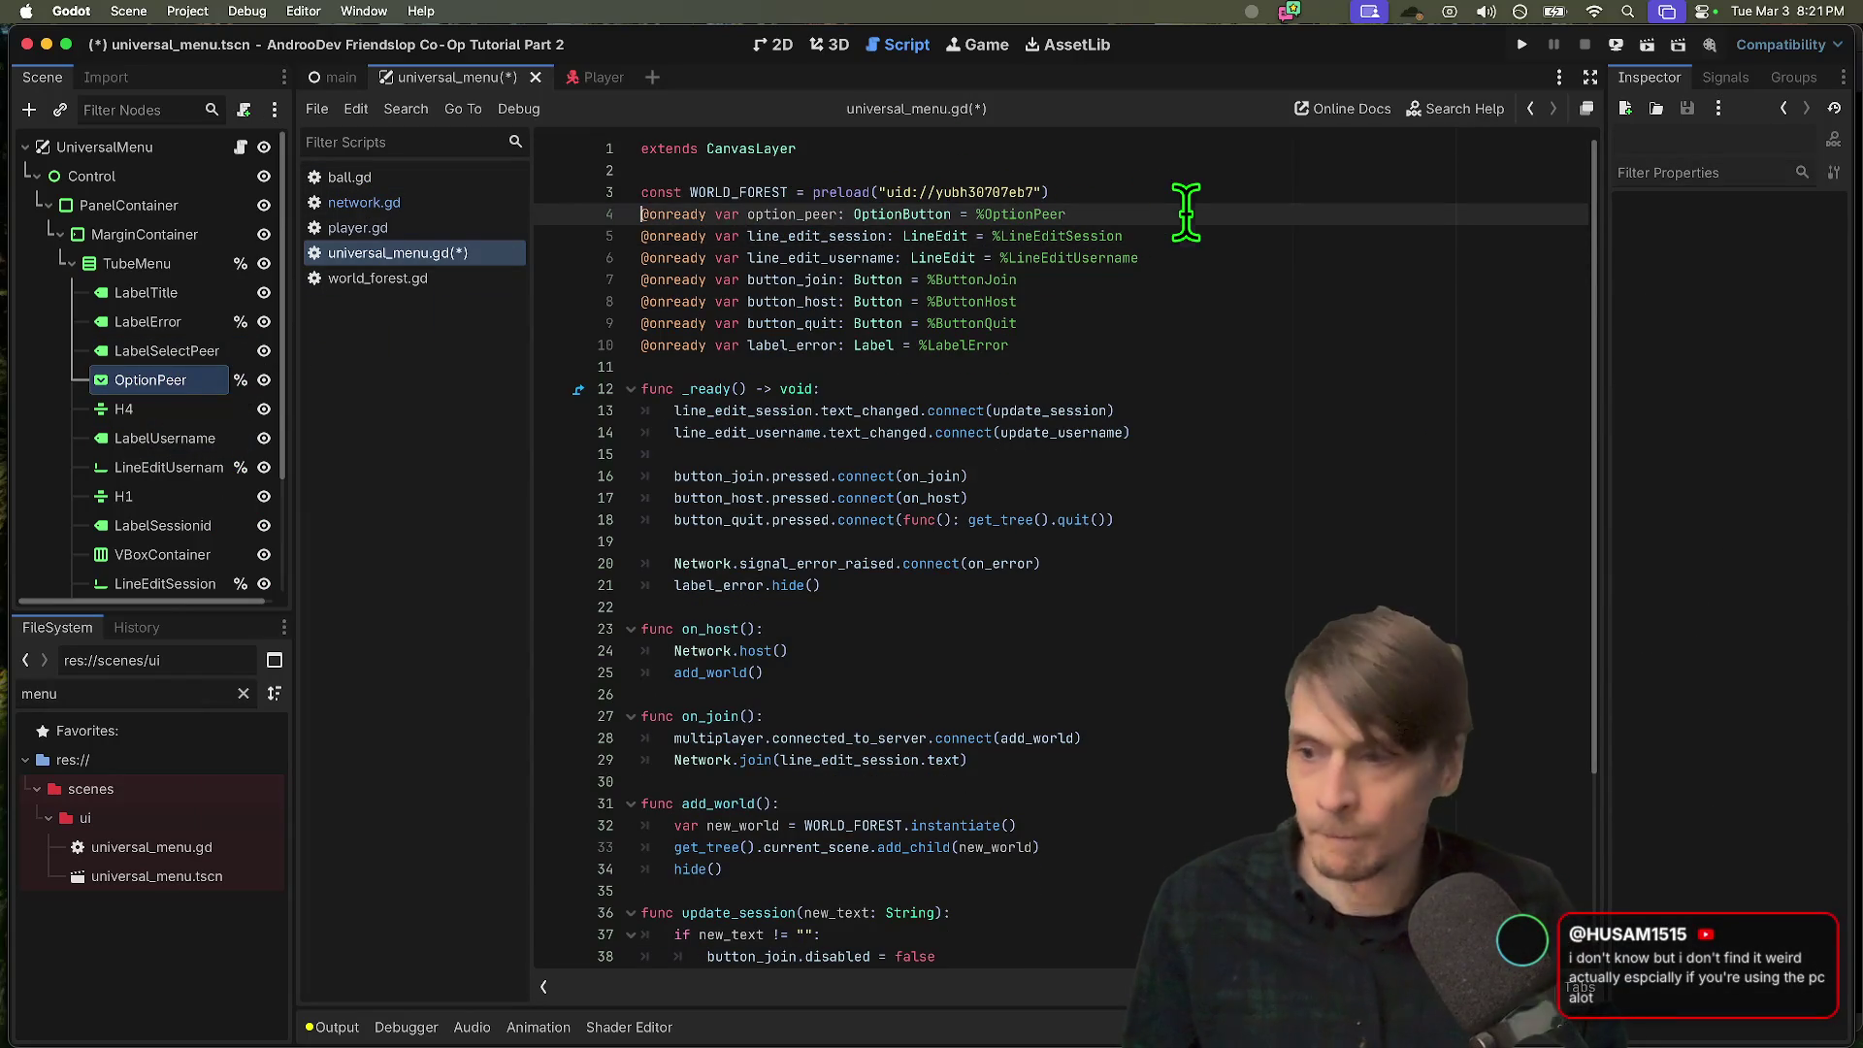
pyautogui.press('Return')
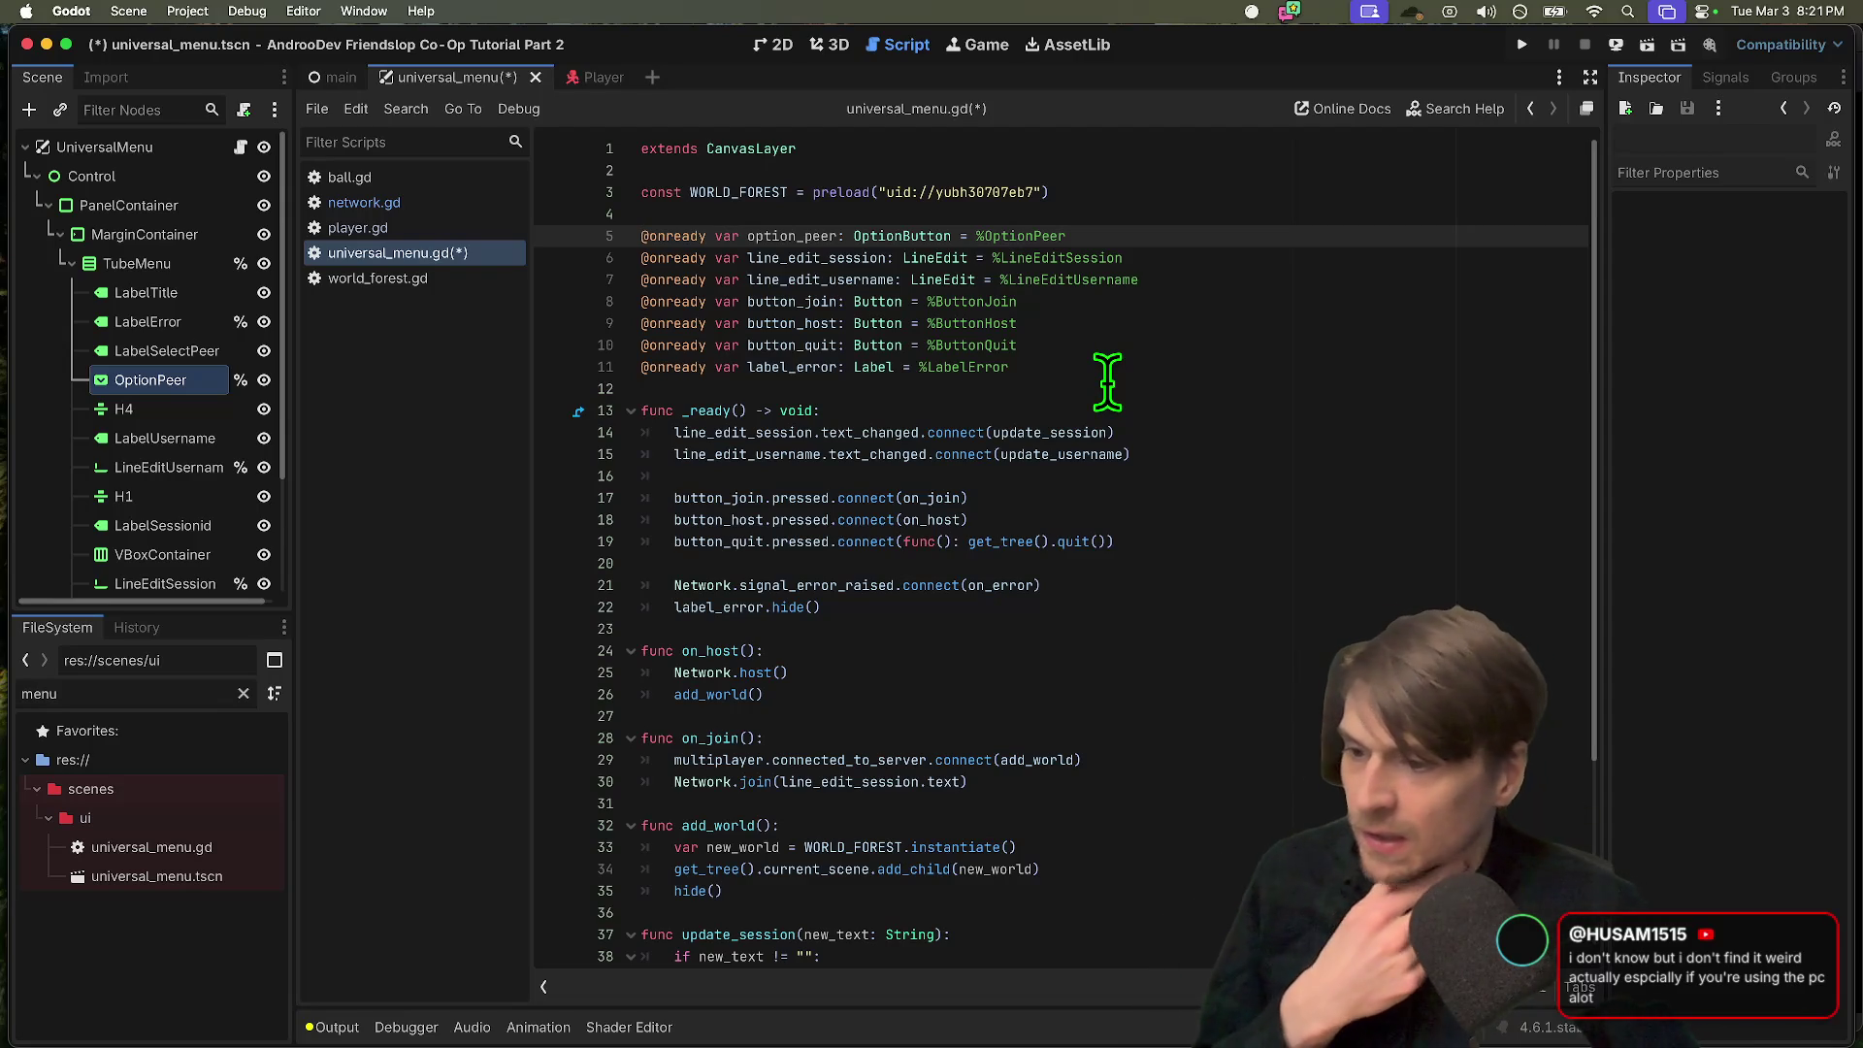
pyautogui.click(1084, 458)
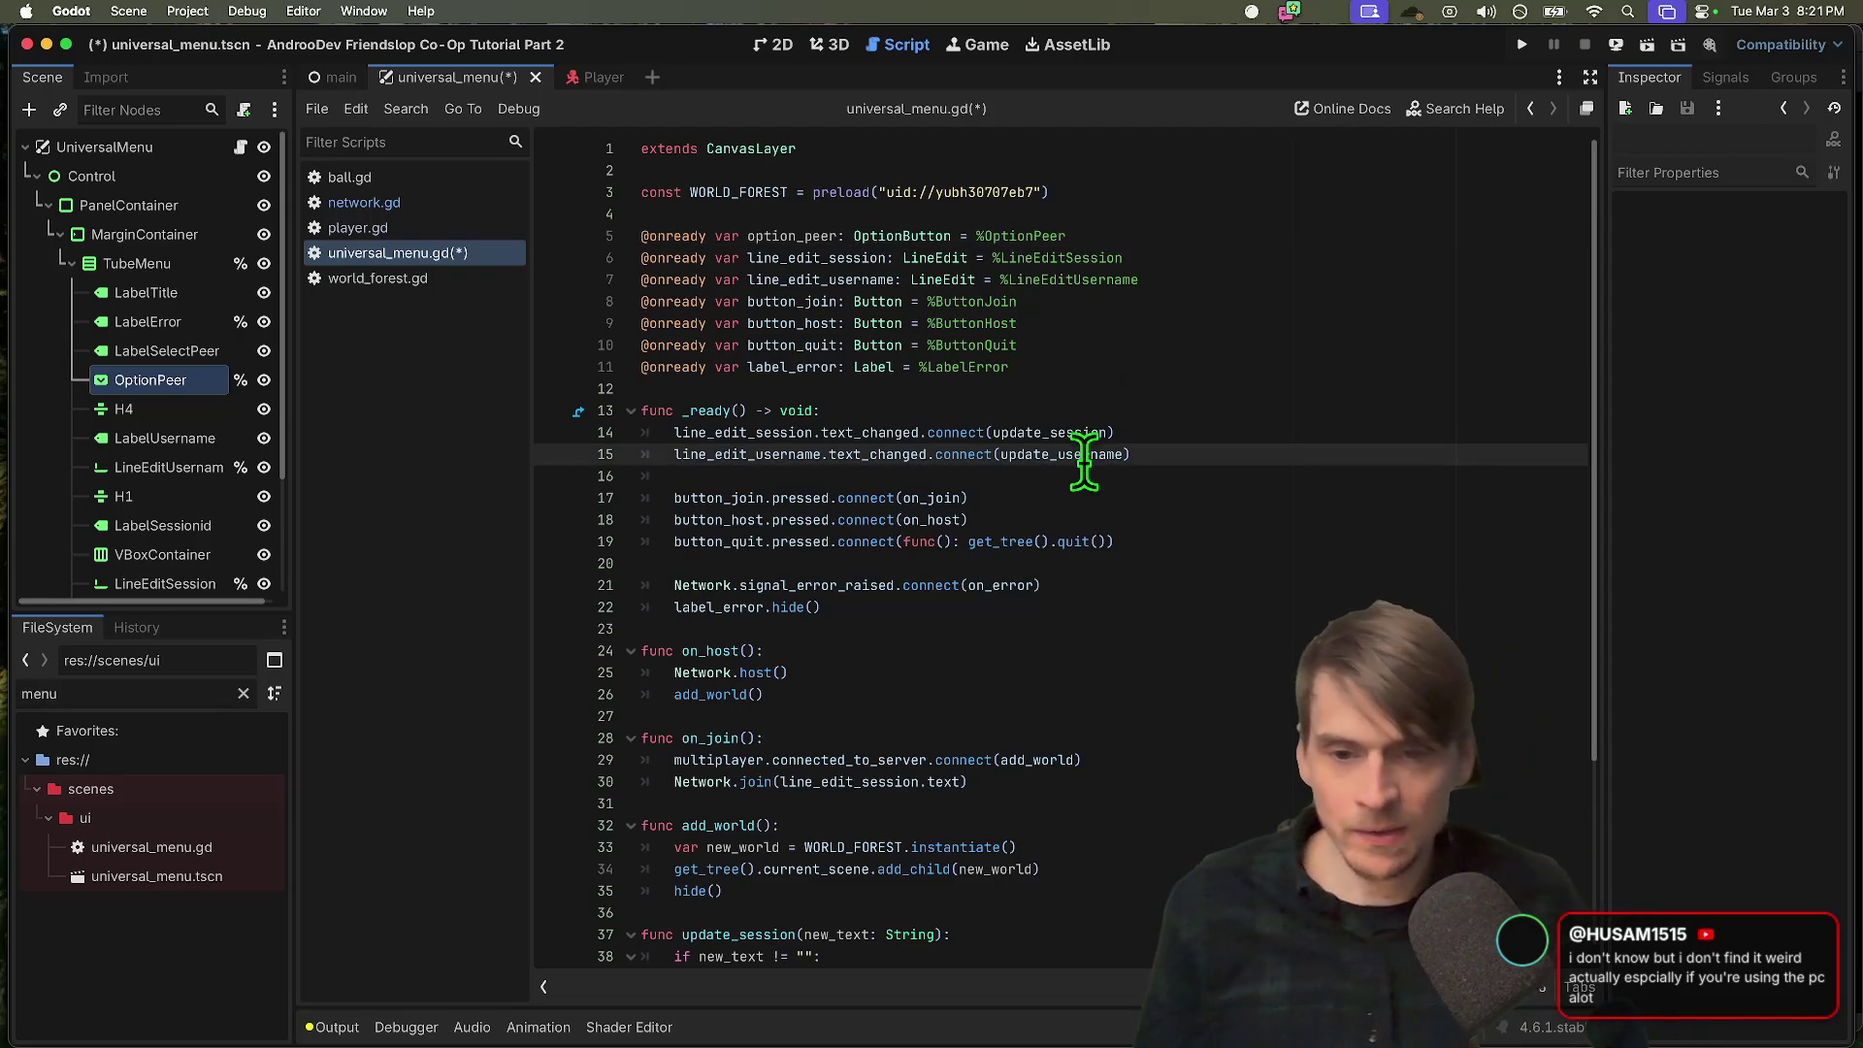
pyautogui.click(1167, 481)
pyautogui.press('Up')
pyautogui.press('Up')
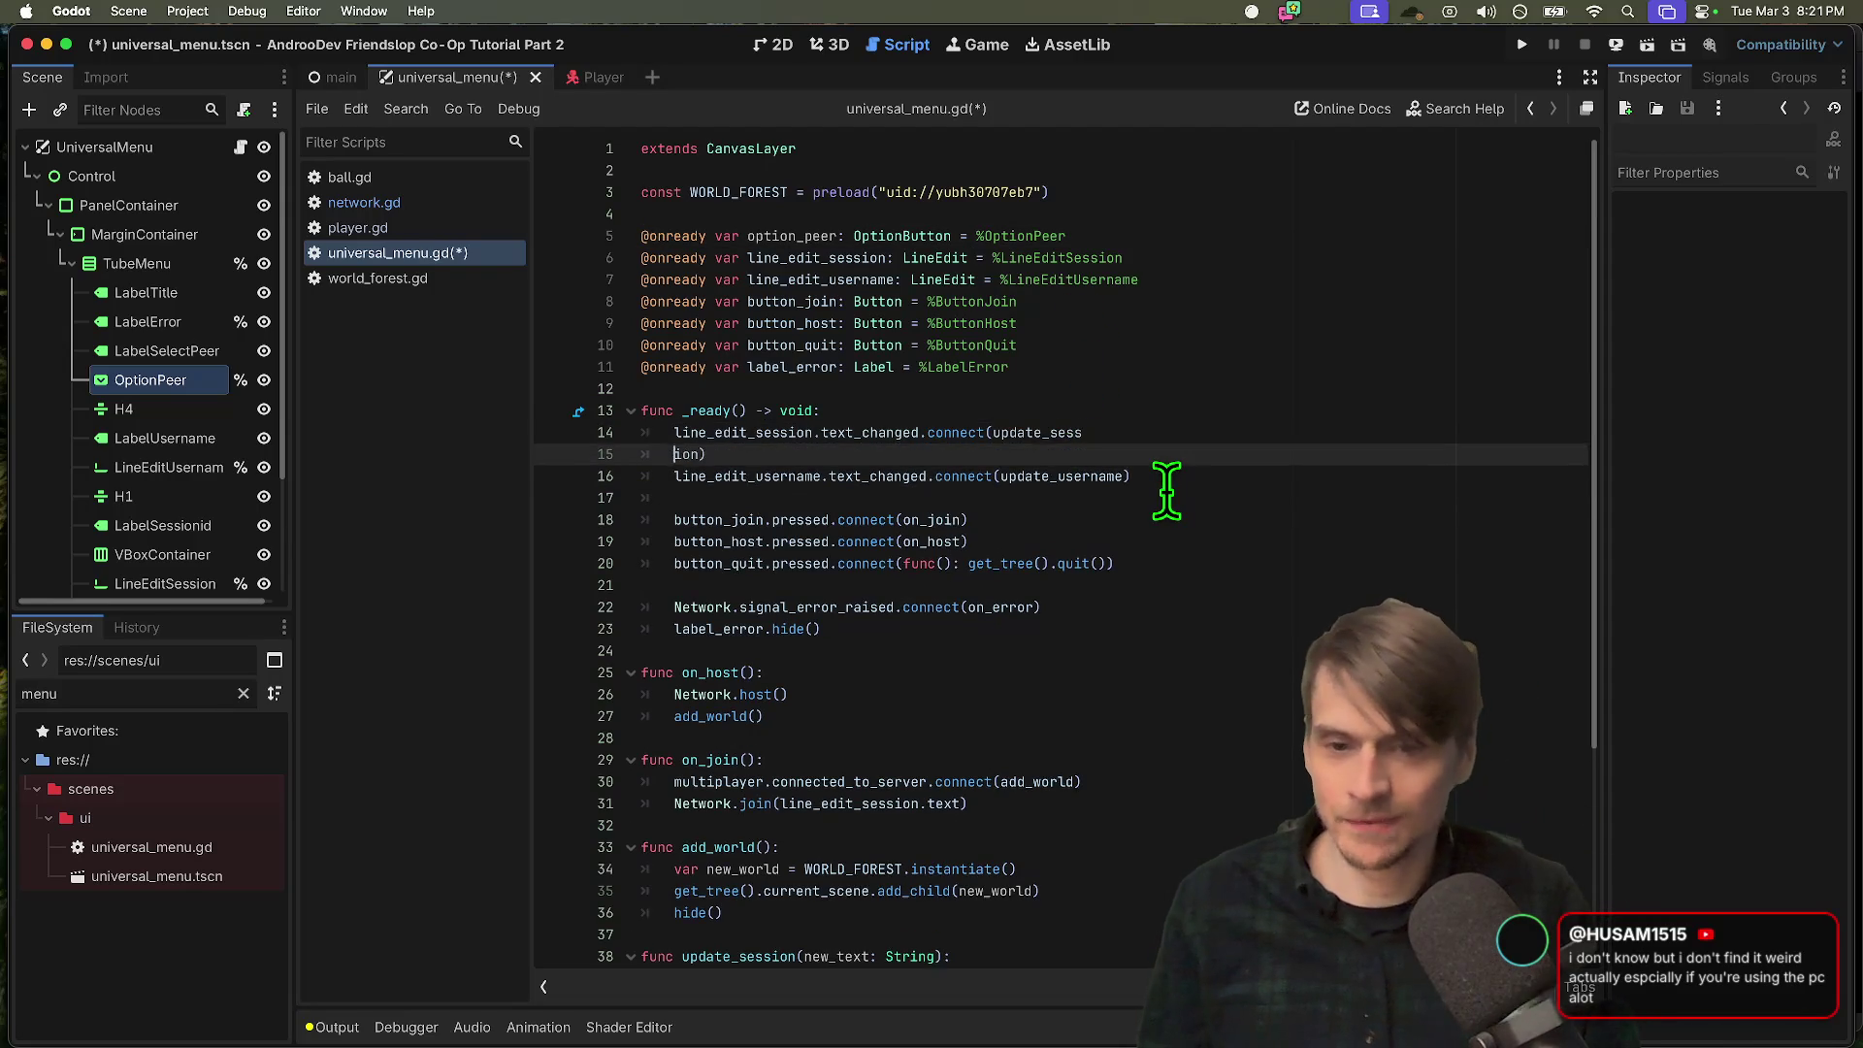
pyautogui.hotkey('ctrl', 'shift', 'Return')
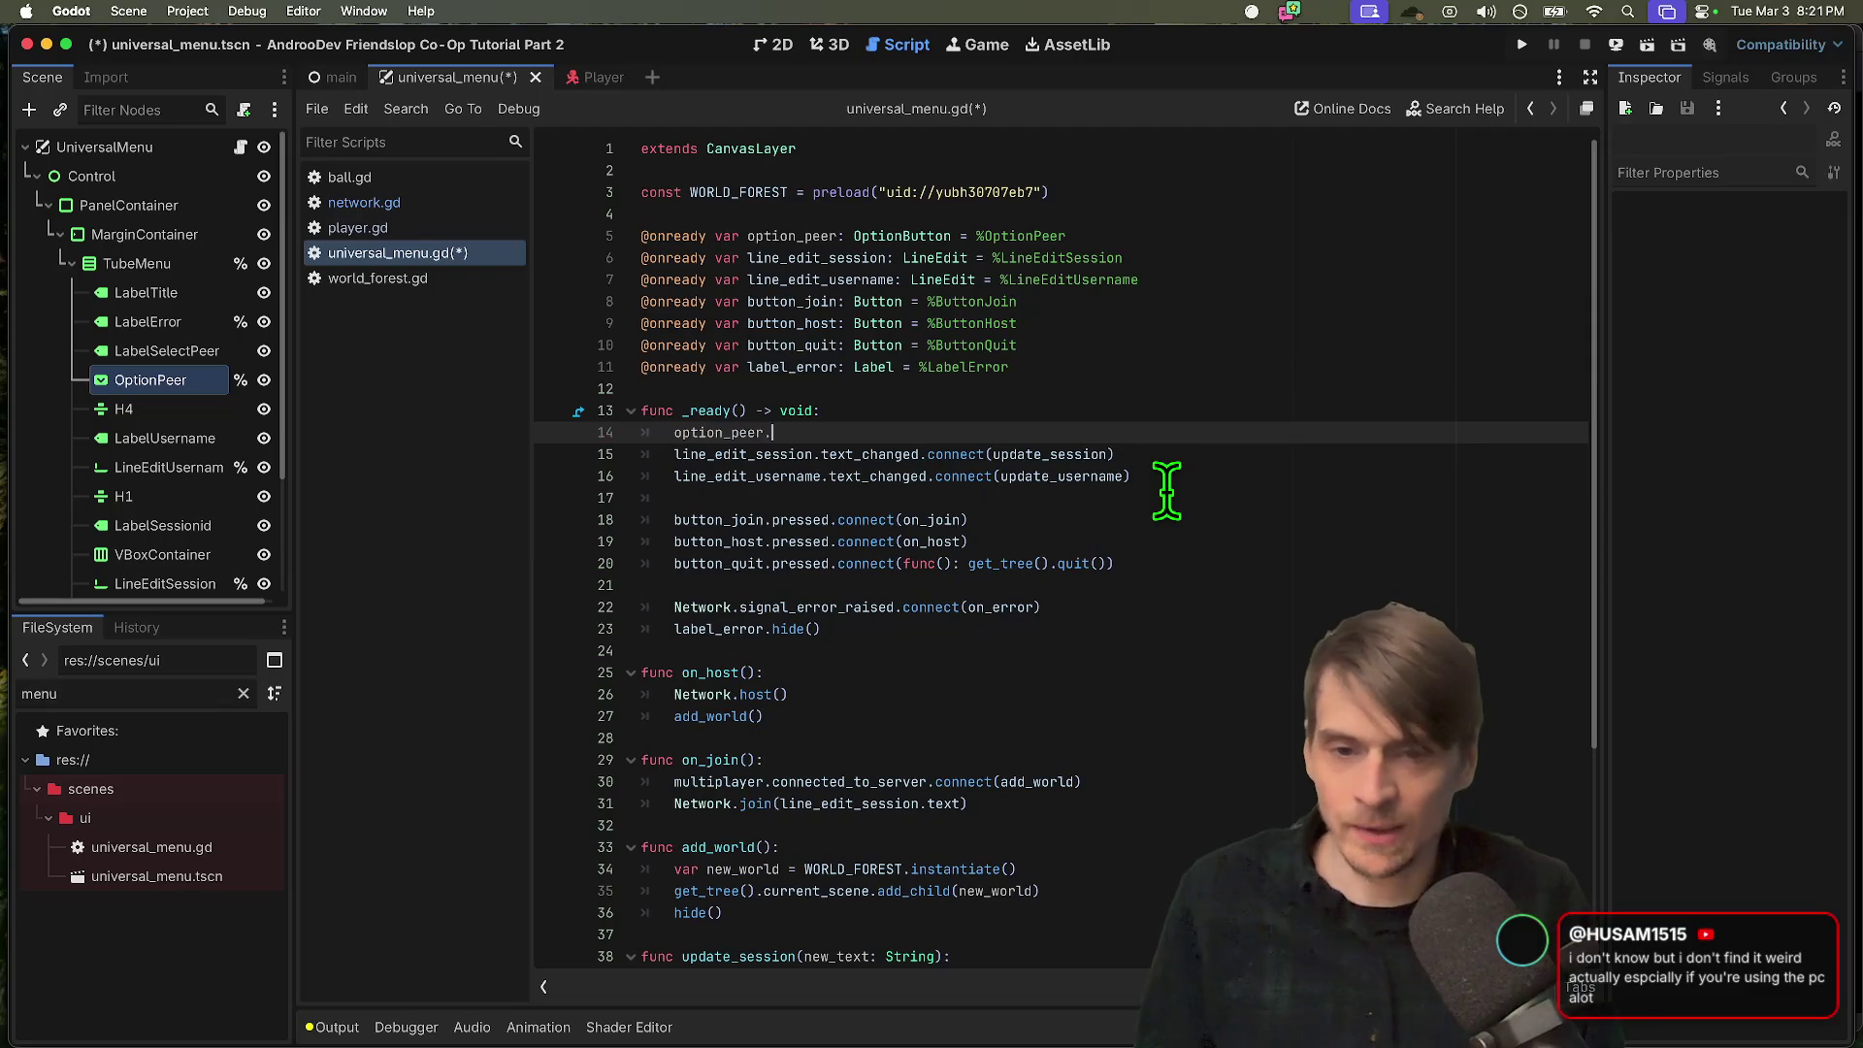
# Write option_peer.add_item() in _ready using autocomplete.
pyautogui.write('ite')
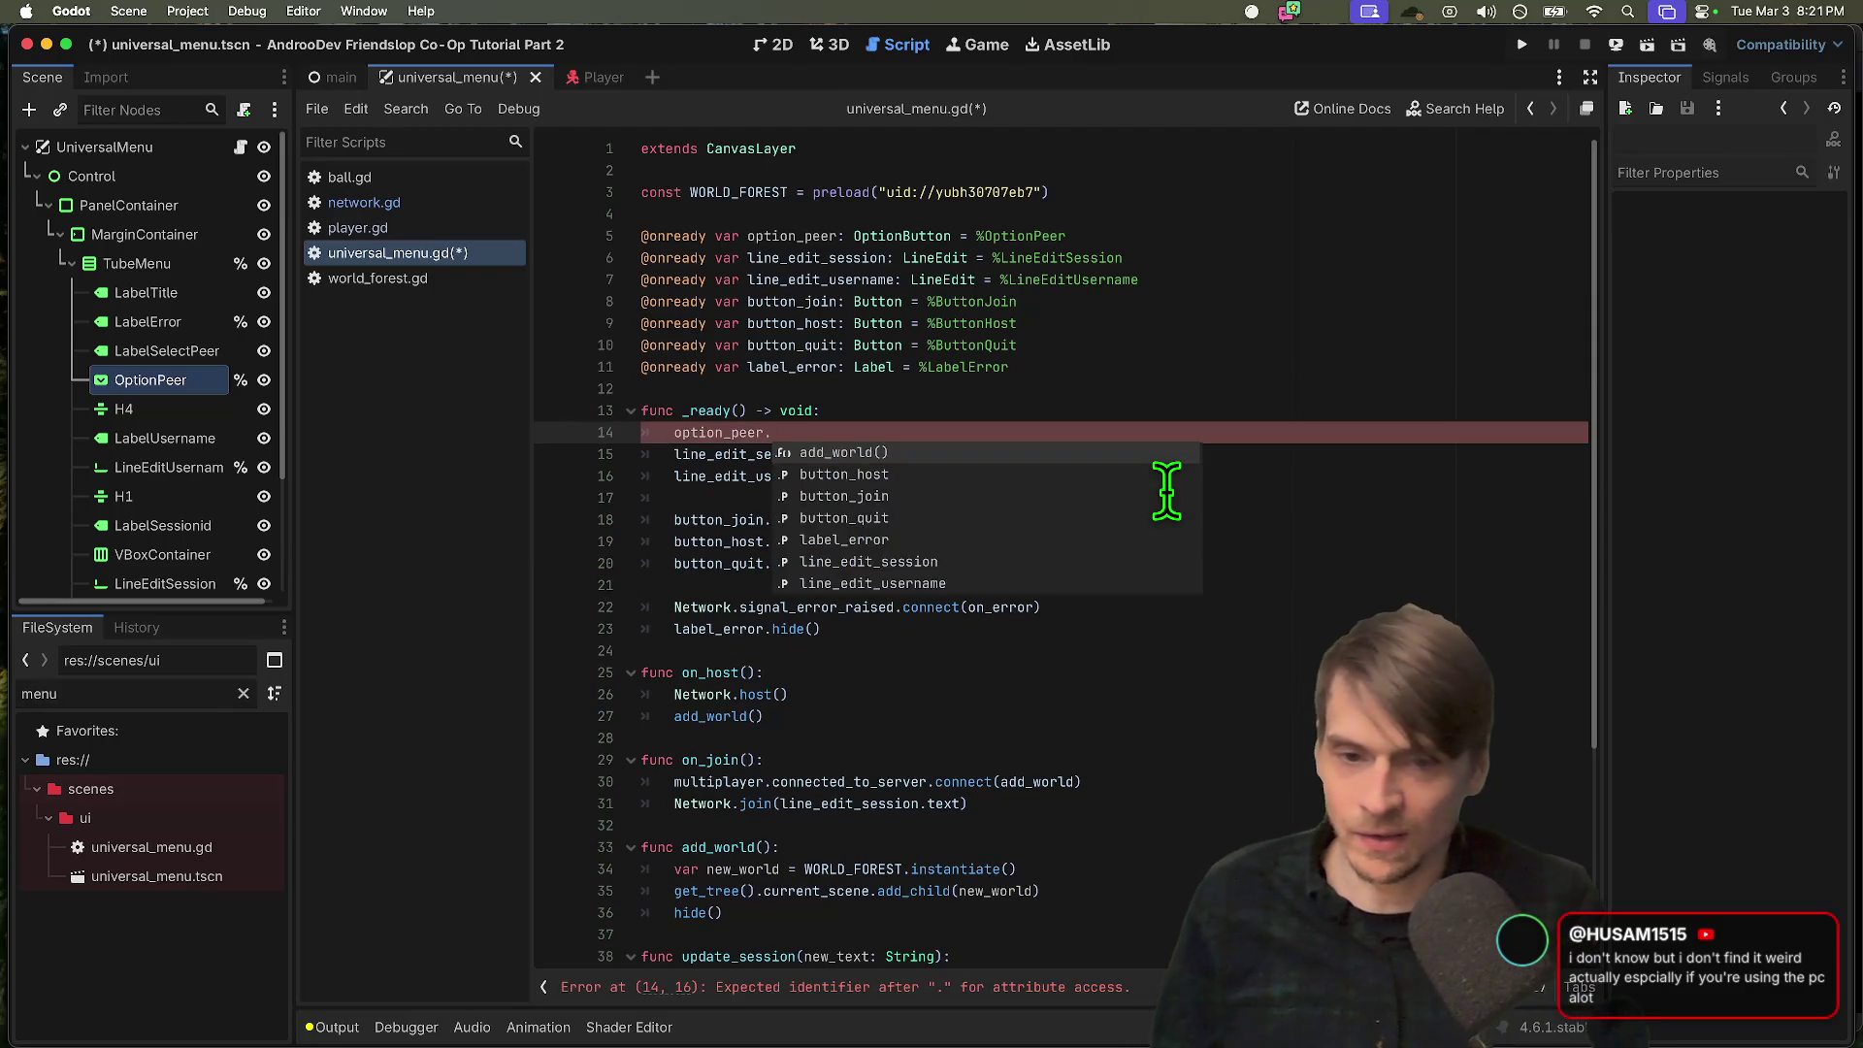
pyautogui.write('ms')
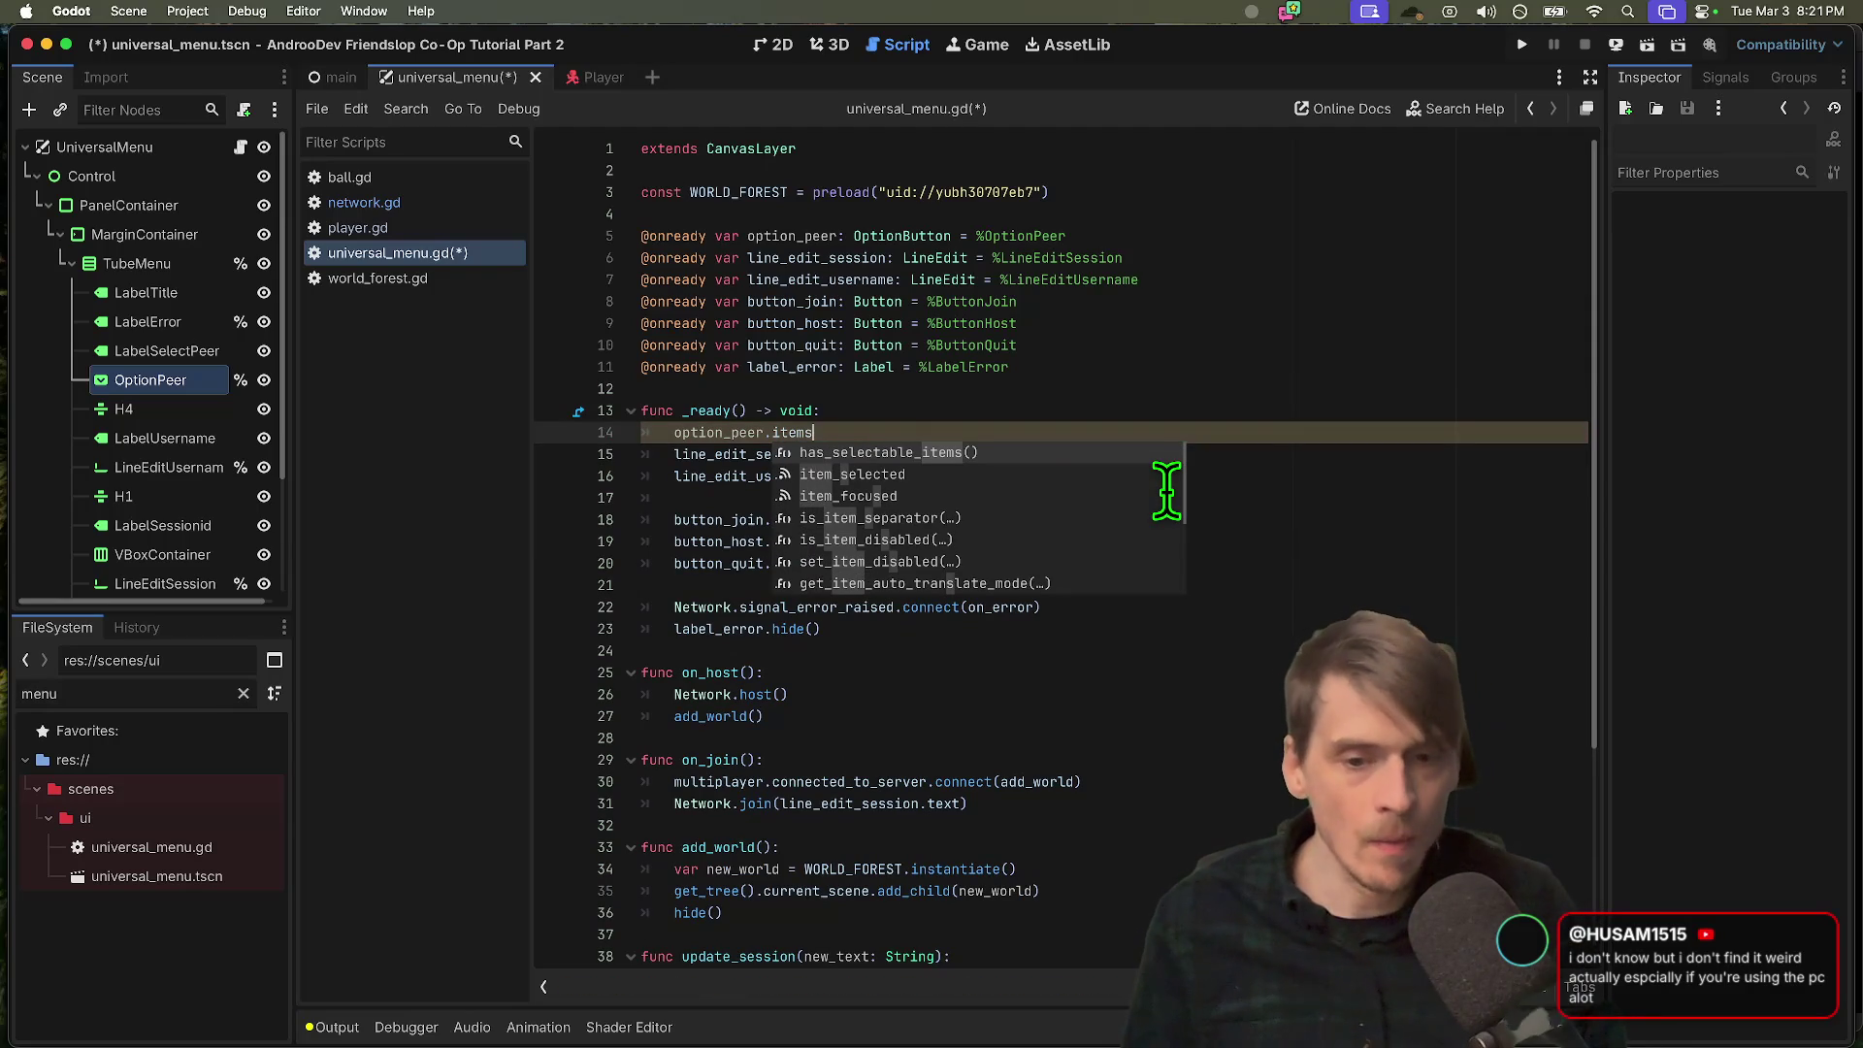
pyautogui.press('BackSpace')
pyautogui.press('BackSpace')
pyautogui.press('BackSpace')
pyautogui.write('ad')
pyautogui.press('Down')
pyautogui.press('Down')
pyautogui.press('Up')
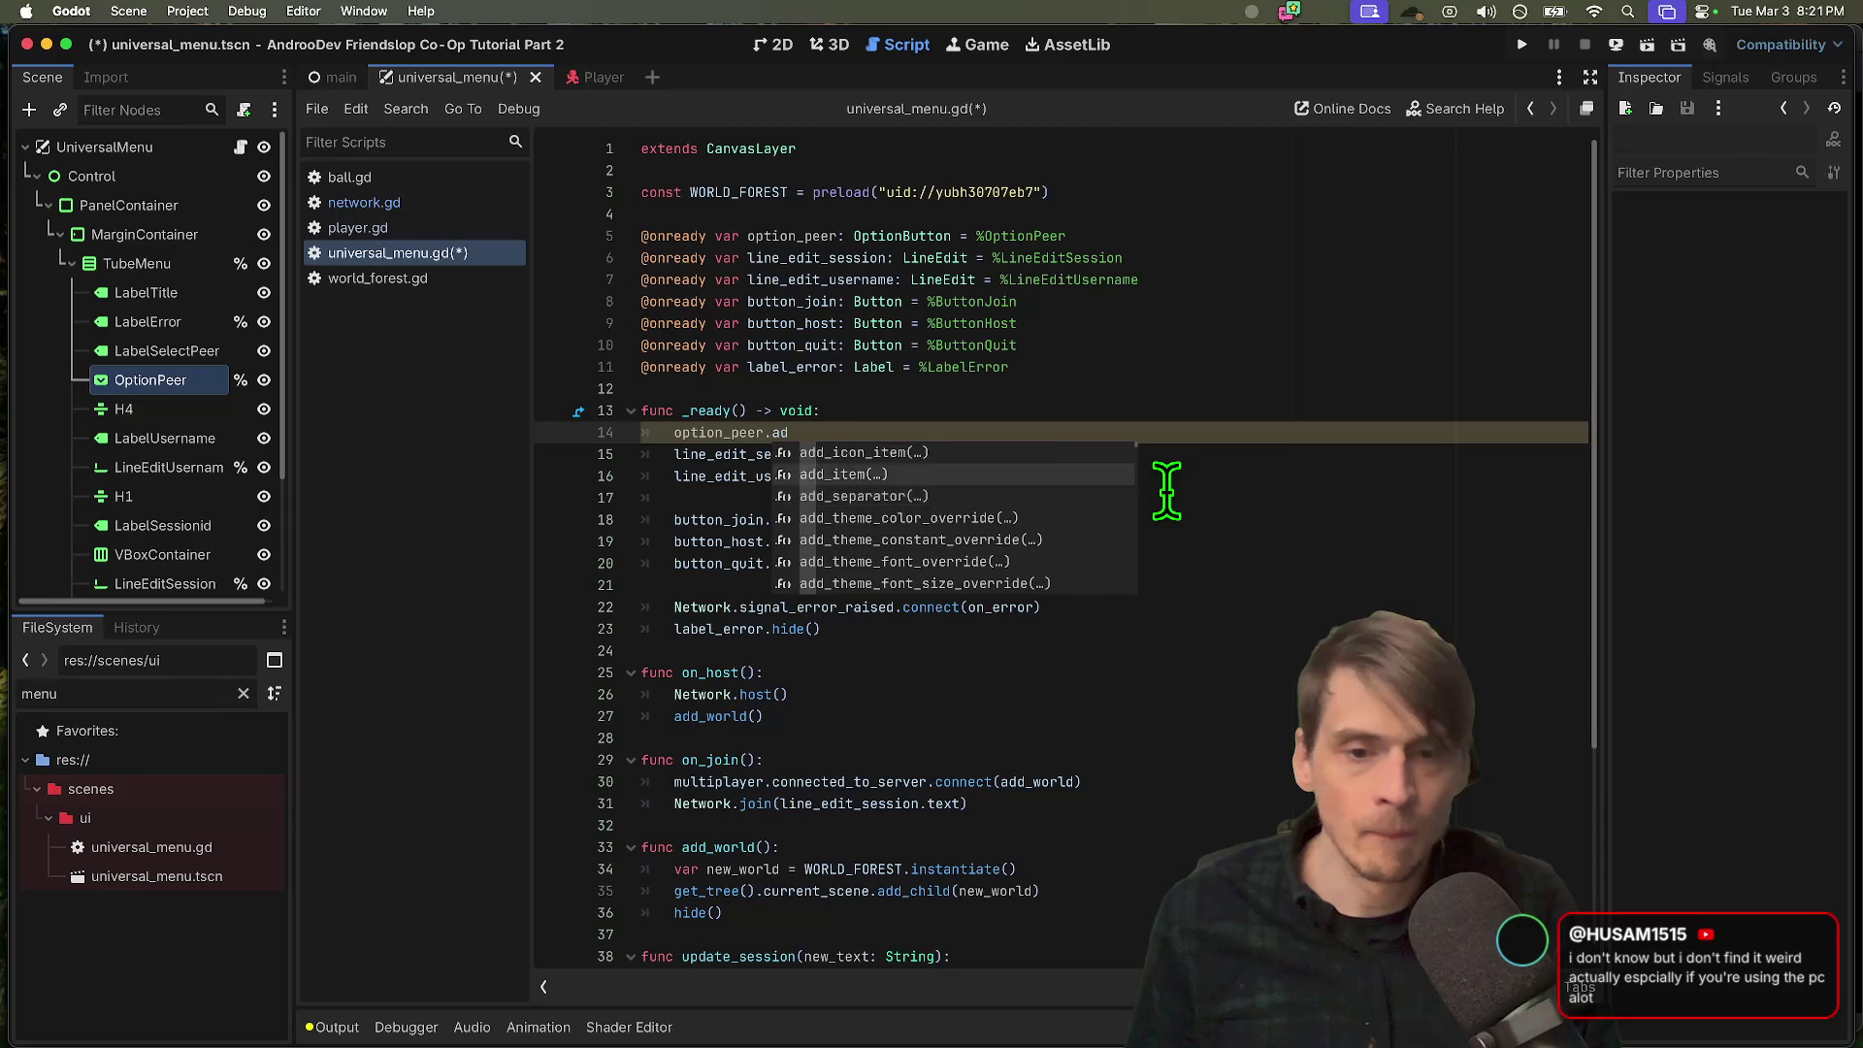
pyautogui.press('Return')
# Add the loop header 'for peer_option in Network.PEERS:' above the add_item call.
pyautogui.press('Up')
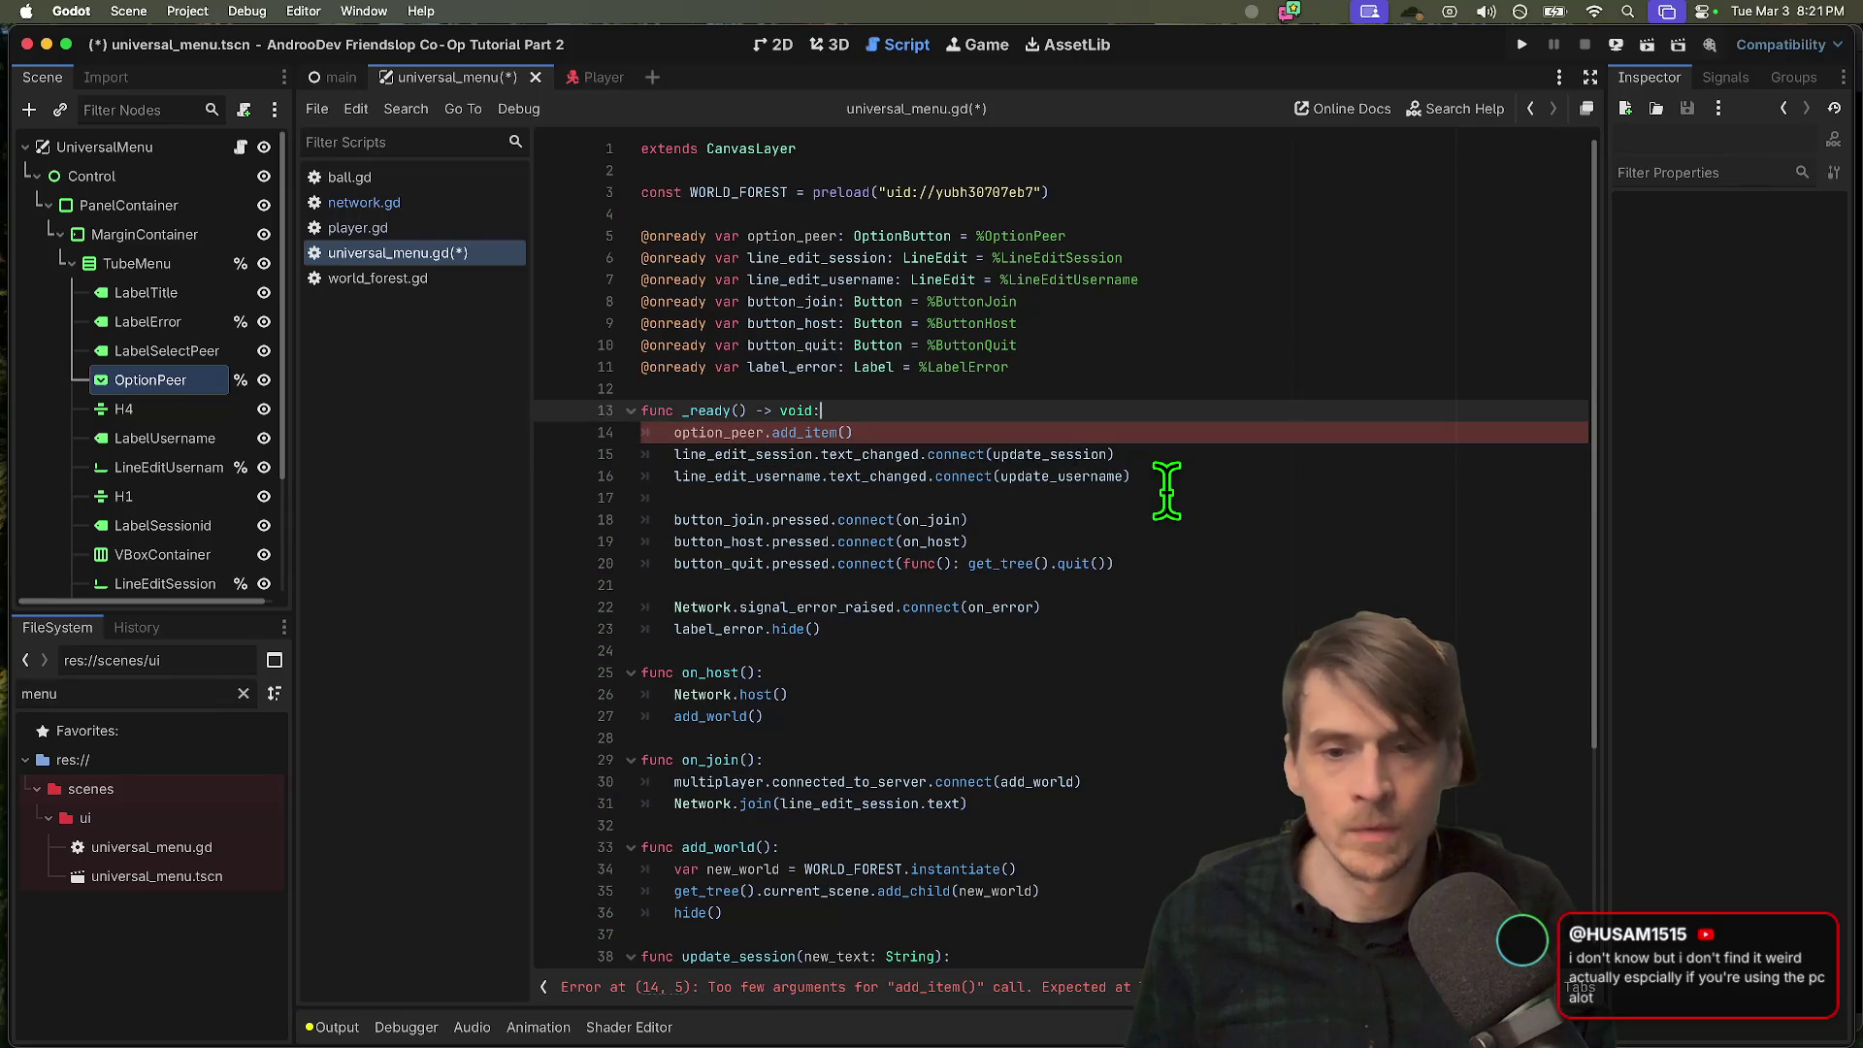
pyautogui.press('End')
pyautogui.press('Return')
pyautogui.write('fo')
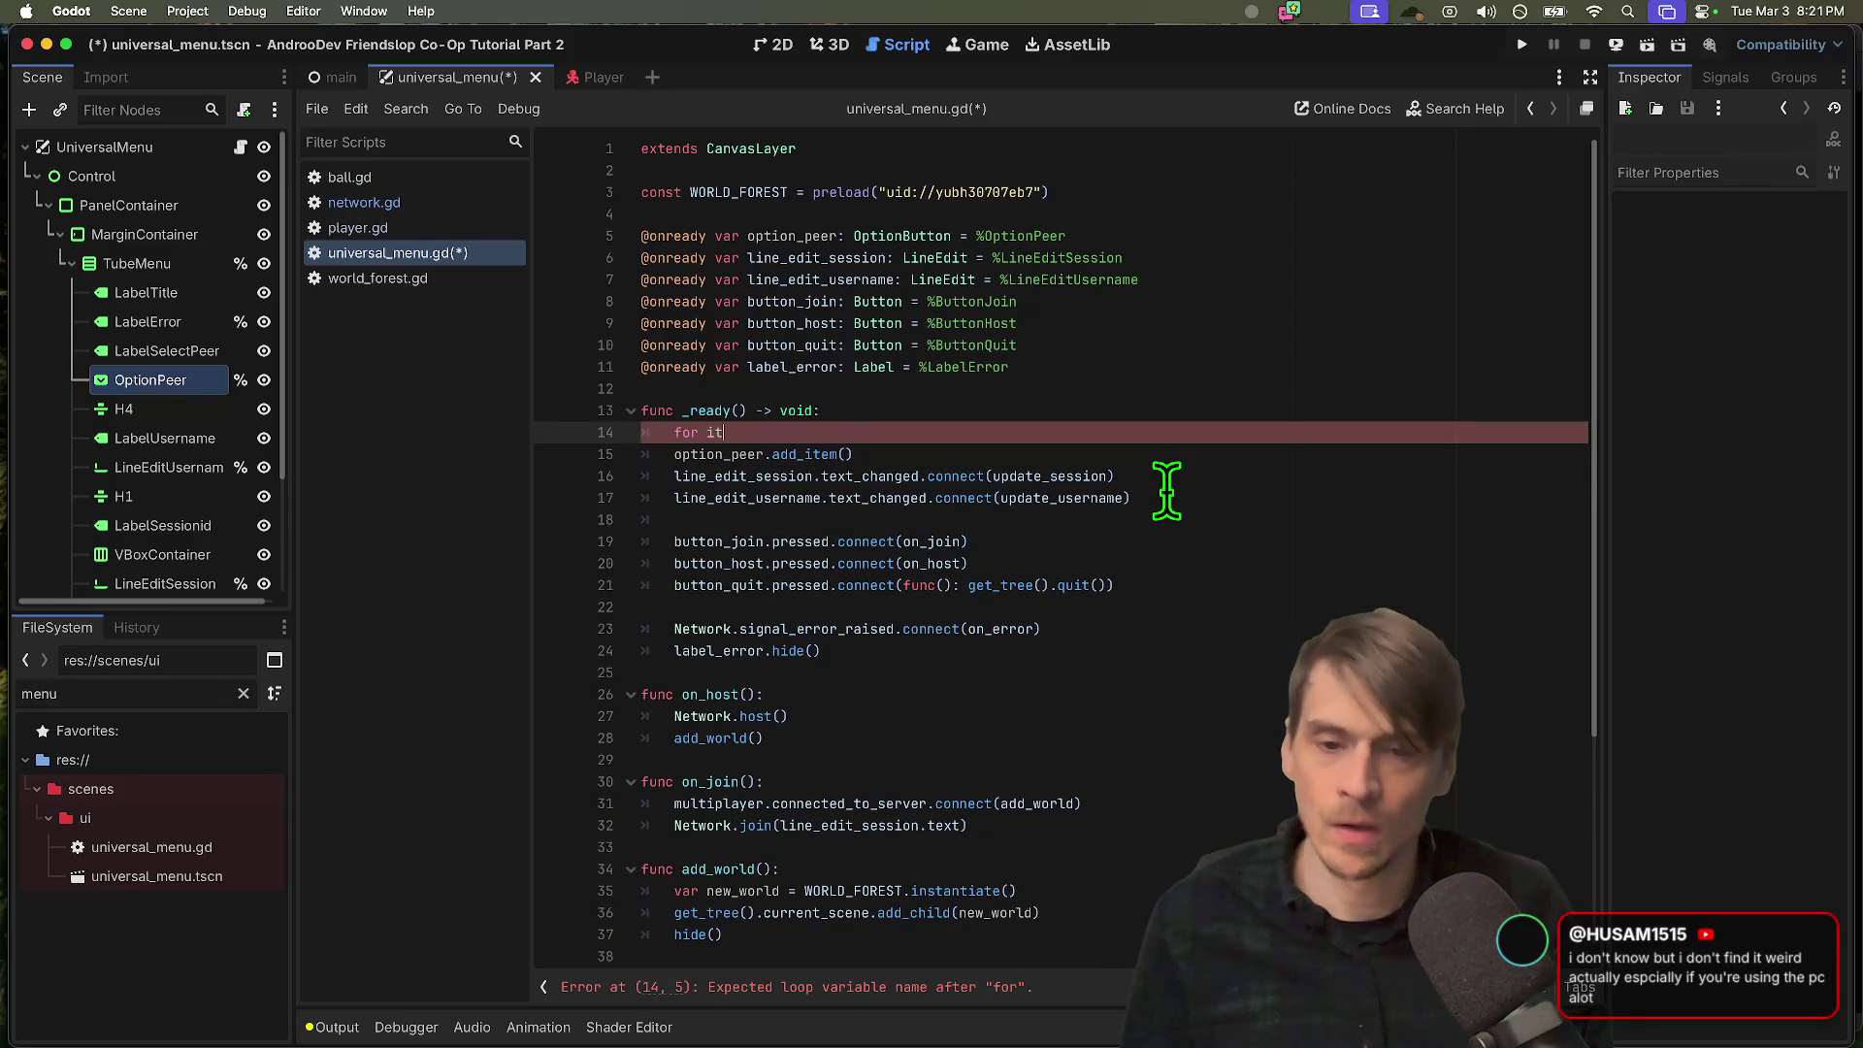
pyautogui.press('BackSpace')
pyautogui.press('BackSpace')
pyautogui.press('BackSpace')
pyautogui.write('peer_')
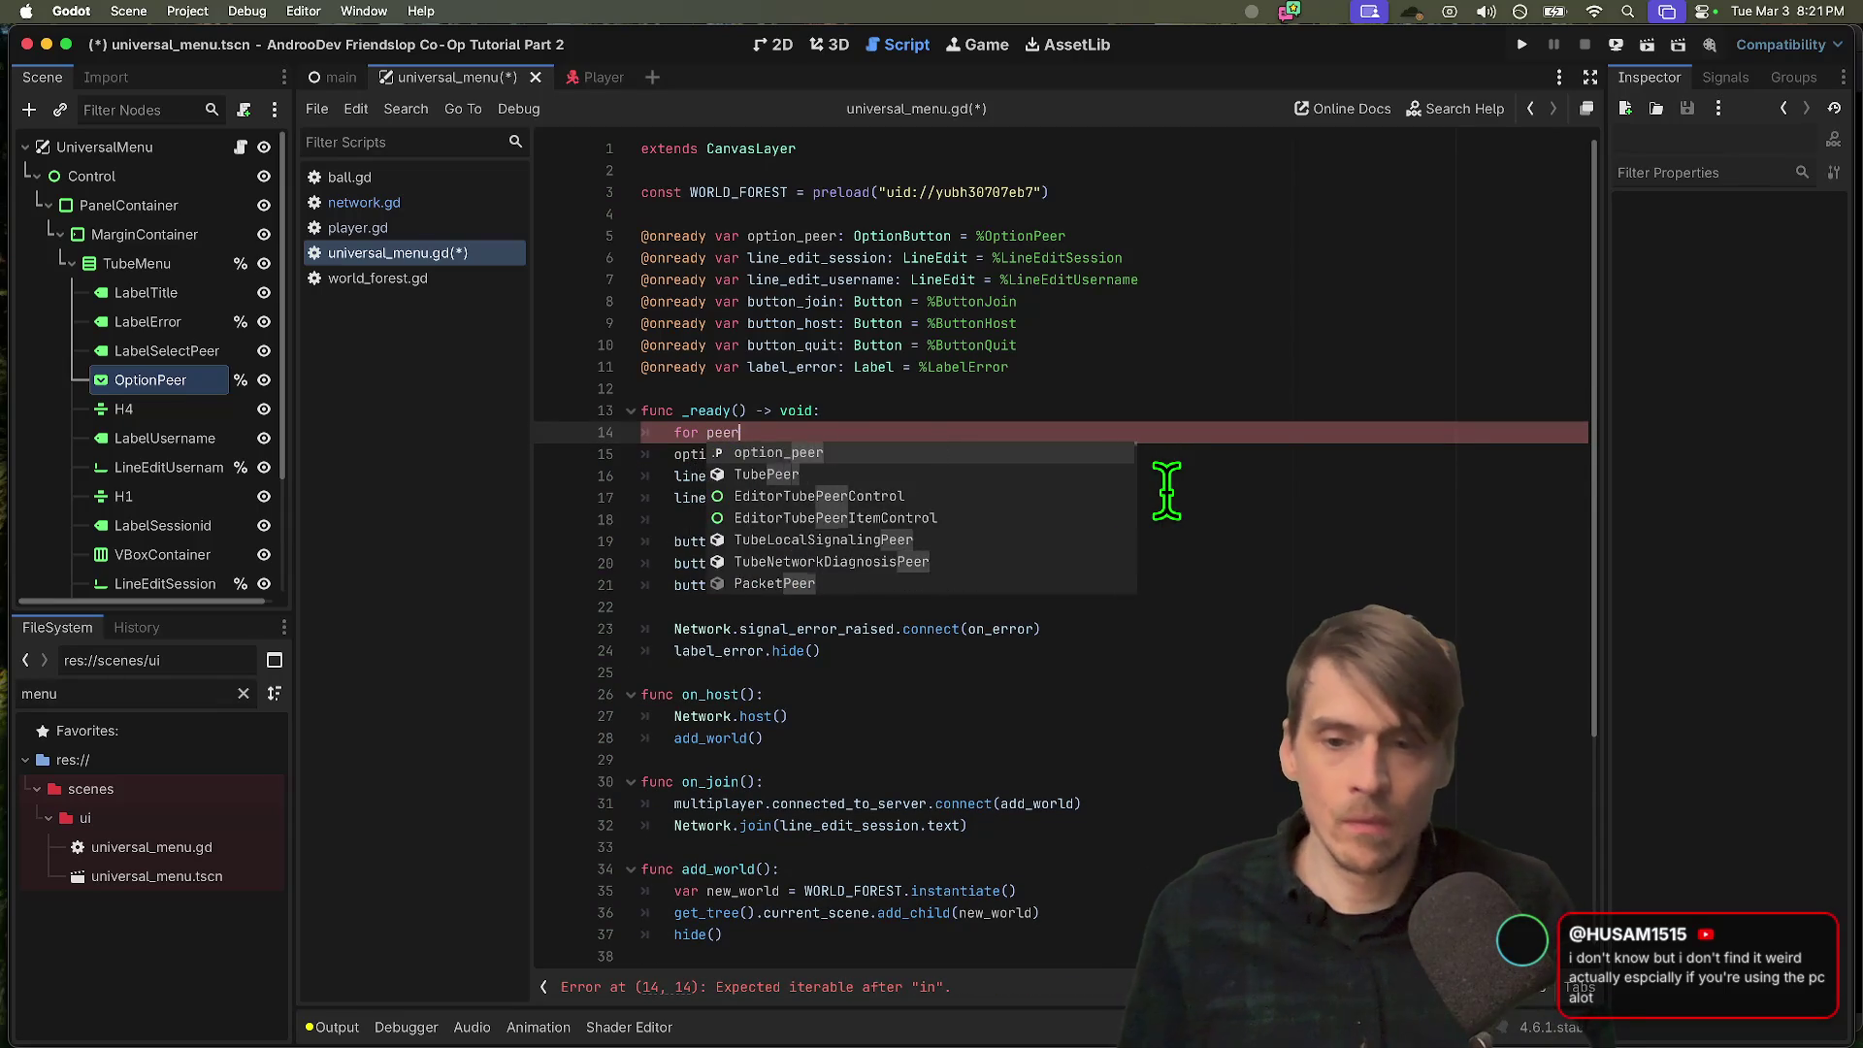
pyautogui.write('option in ')
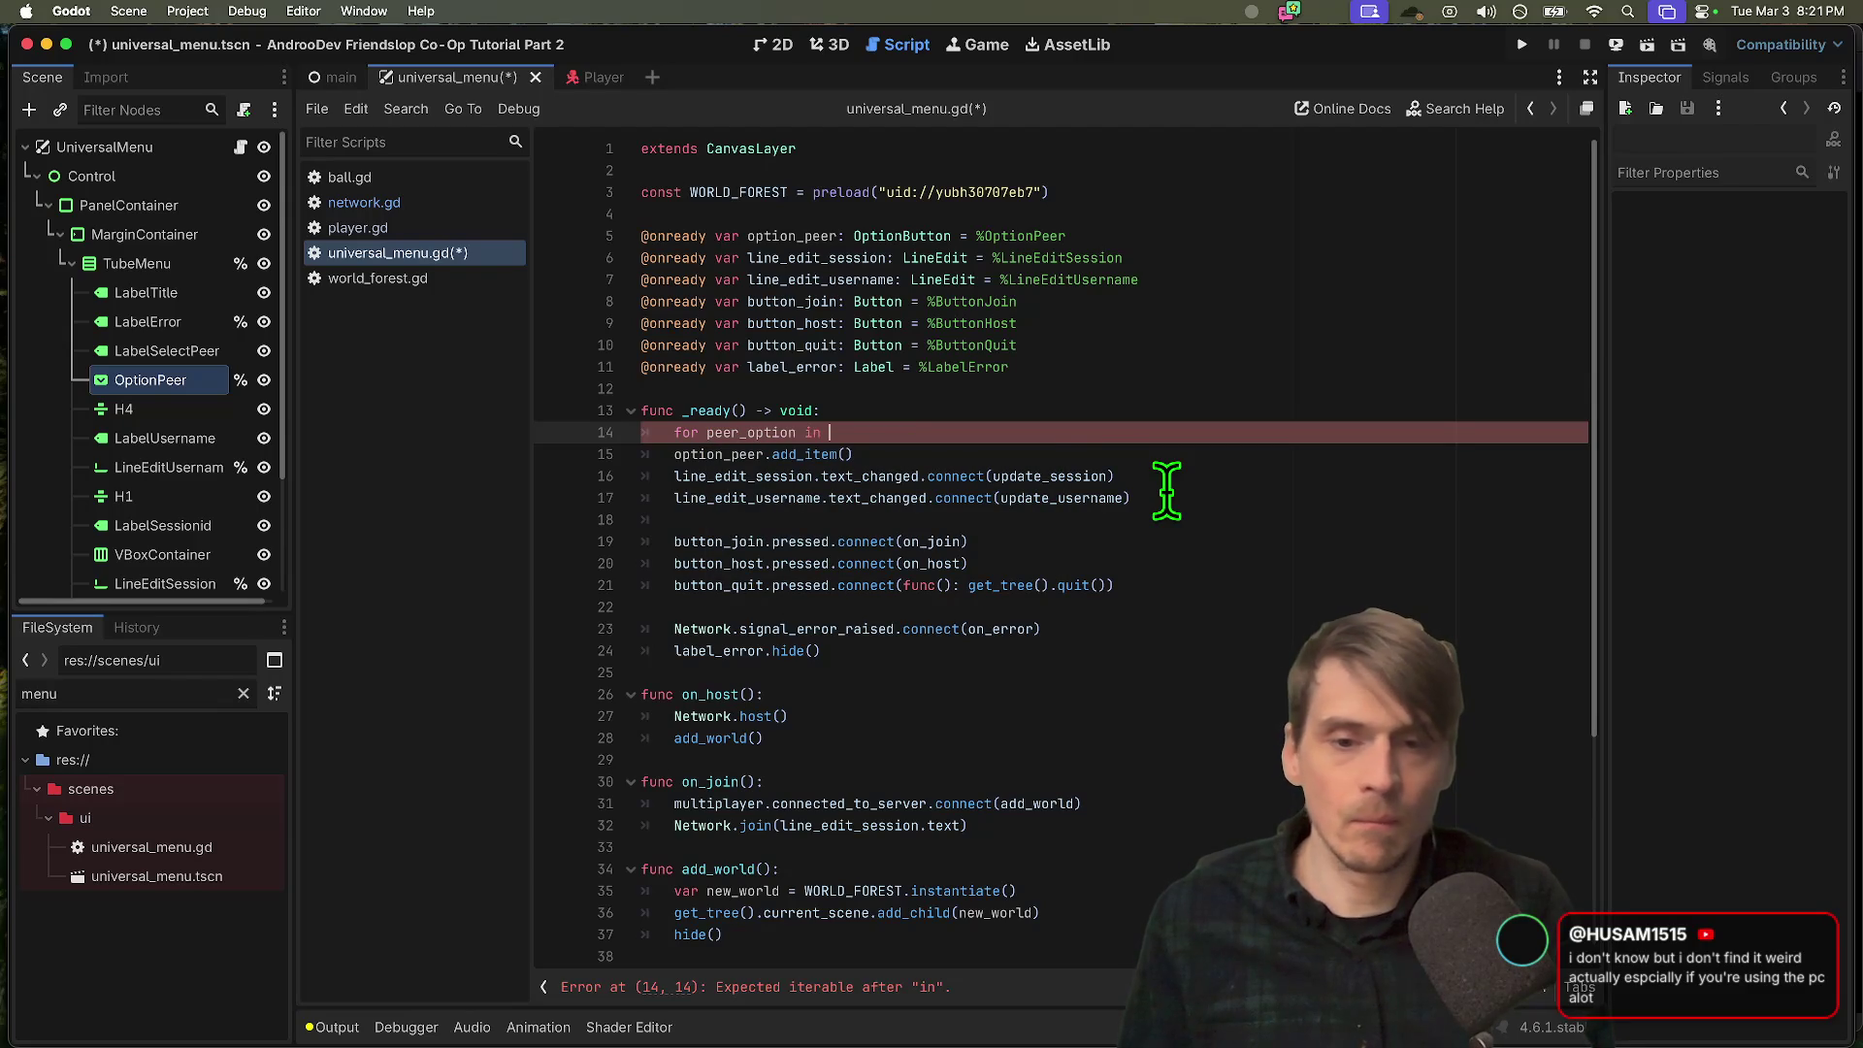
pyautogui.write('Network.')
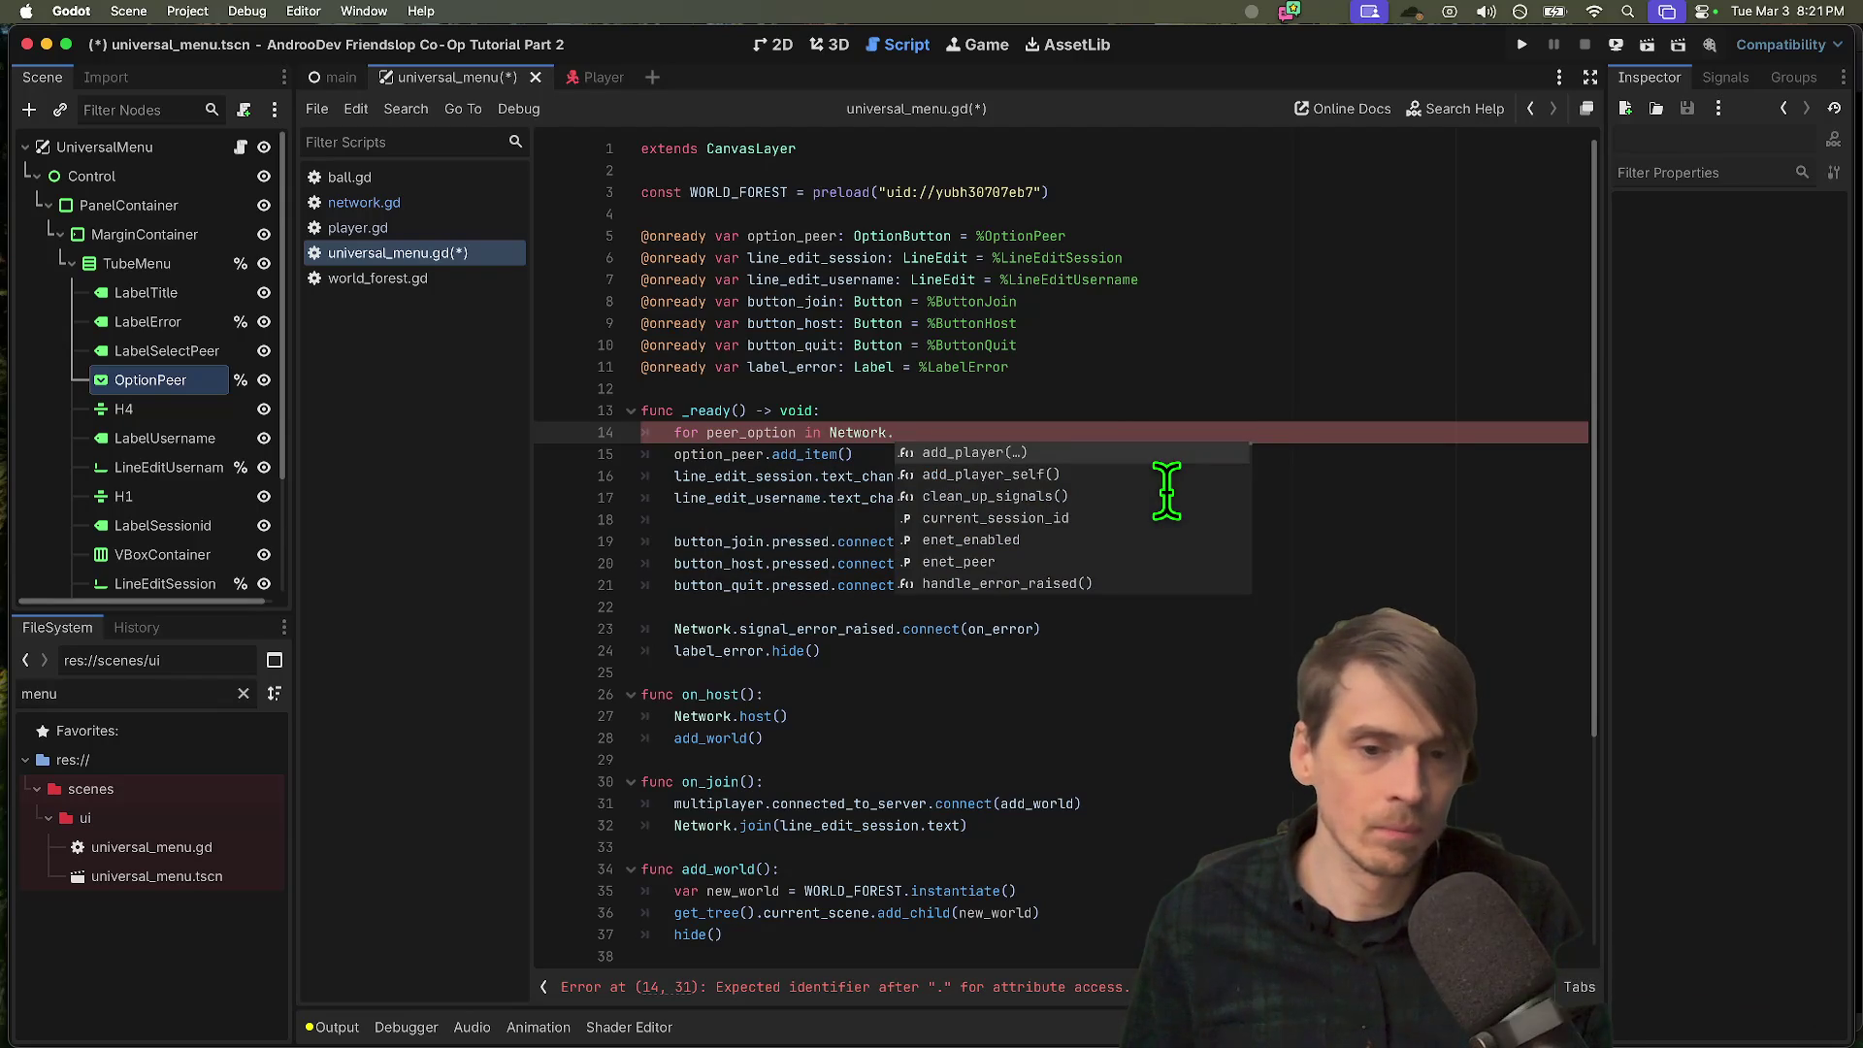
pyautogui.write('pees')
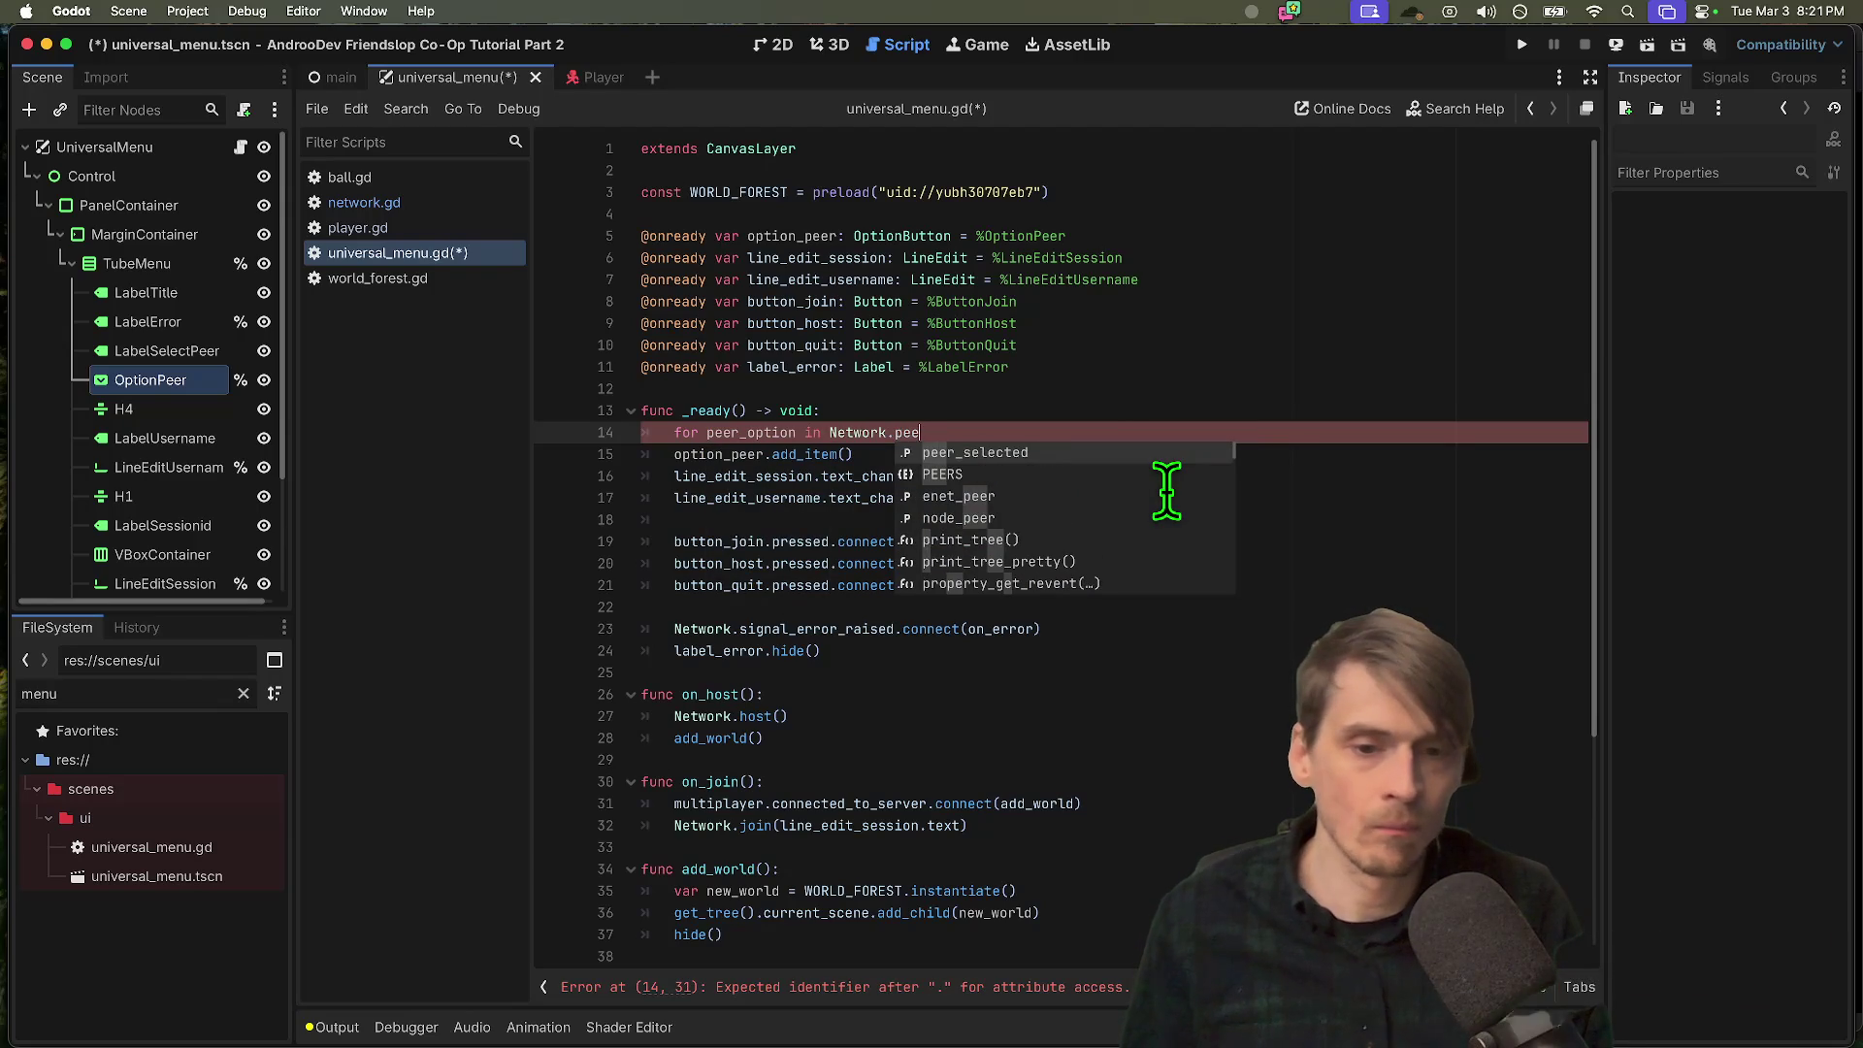
pyautogui.press('Down')
pyautogui.press('Return')
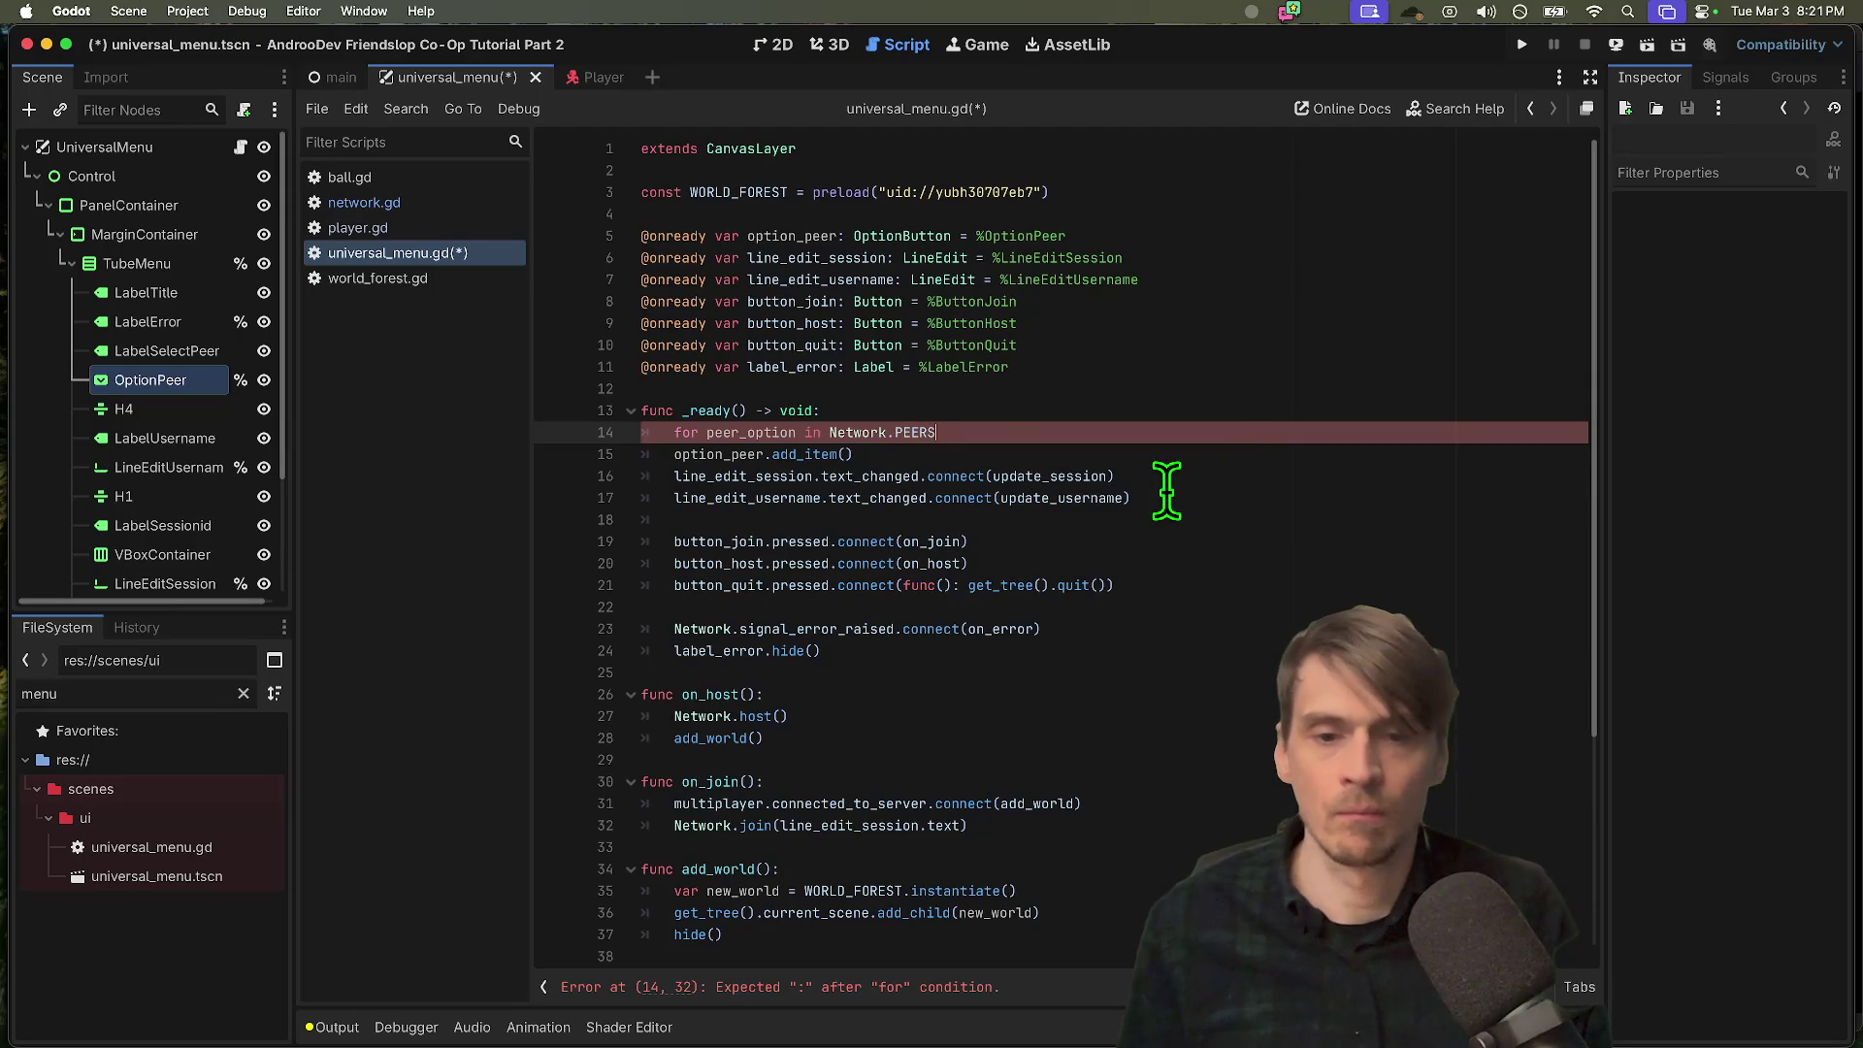
pyautogui.write(':')
# Indent add_item under the loop and look up add_item in the OptionButton documentation.
pyautogui.press('Down')
pyautogui.press('Home')
pyautogui.press('Tab')
pyautogui.press('End')
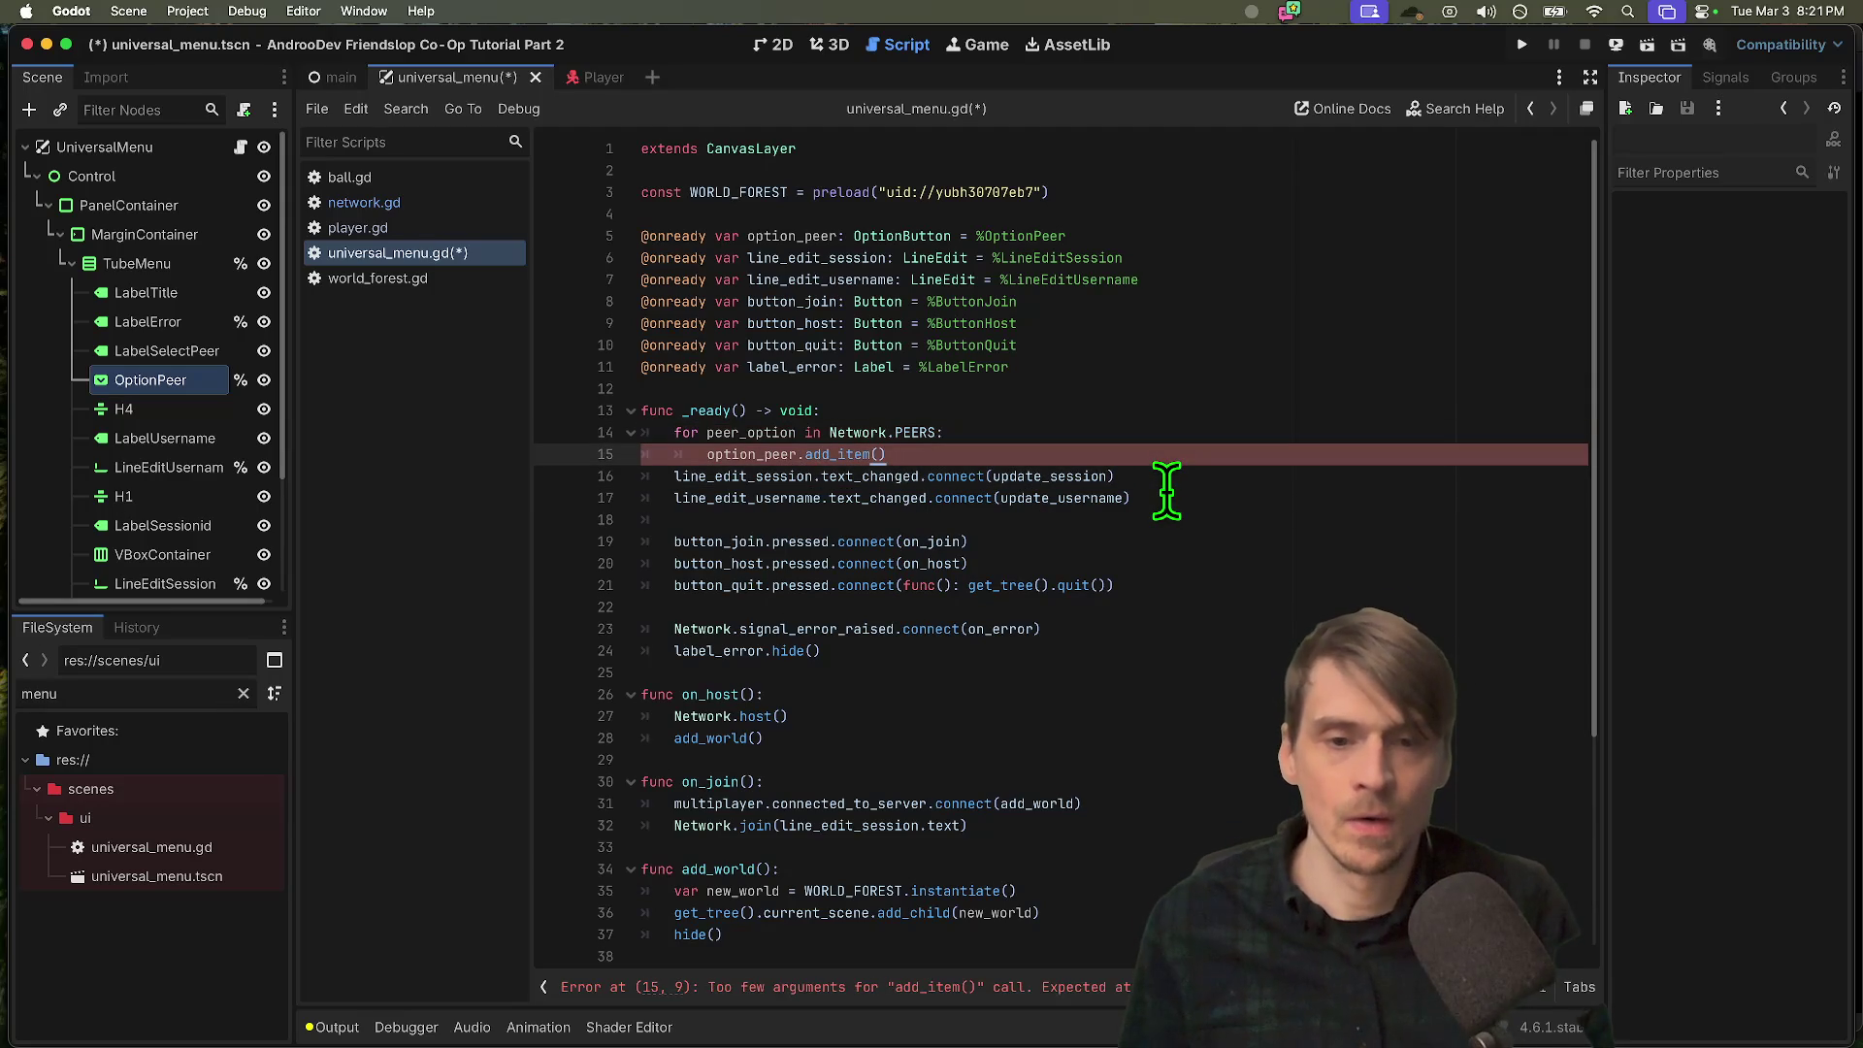
pyautogui.press('Up')
pyautogui.press('End')
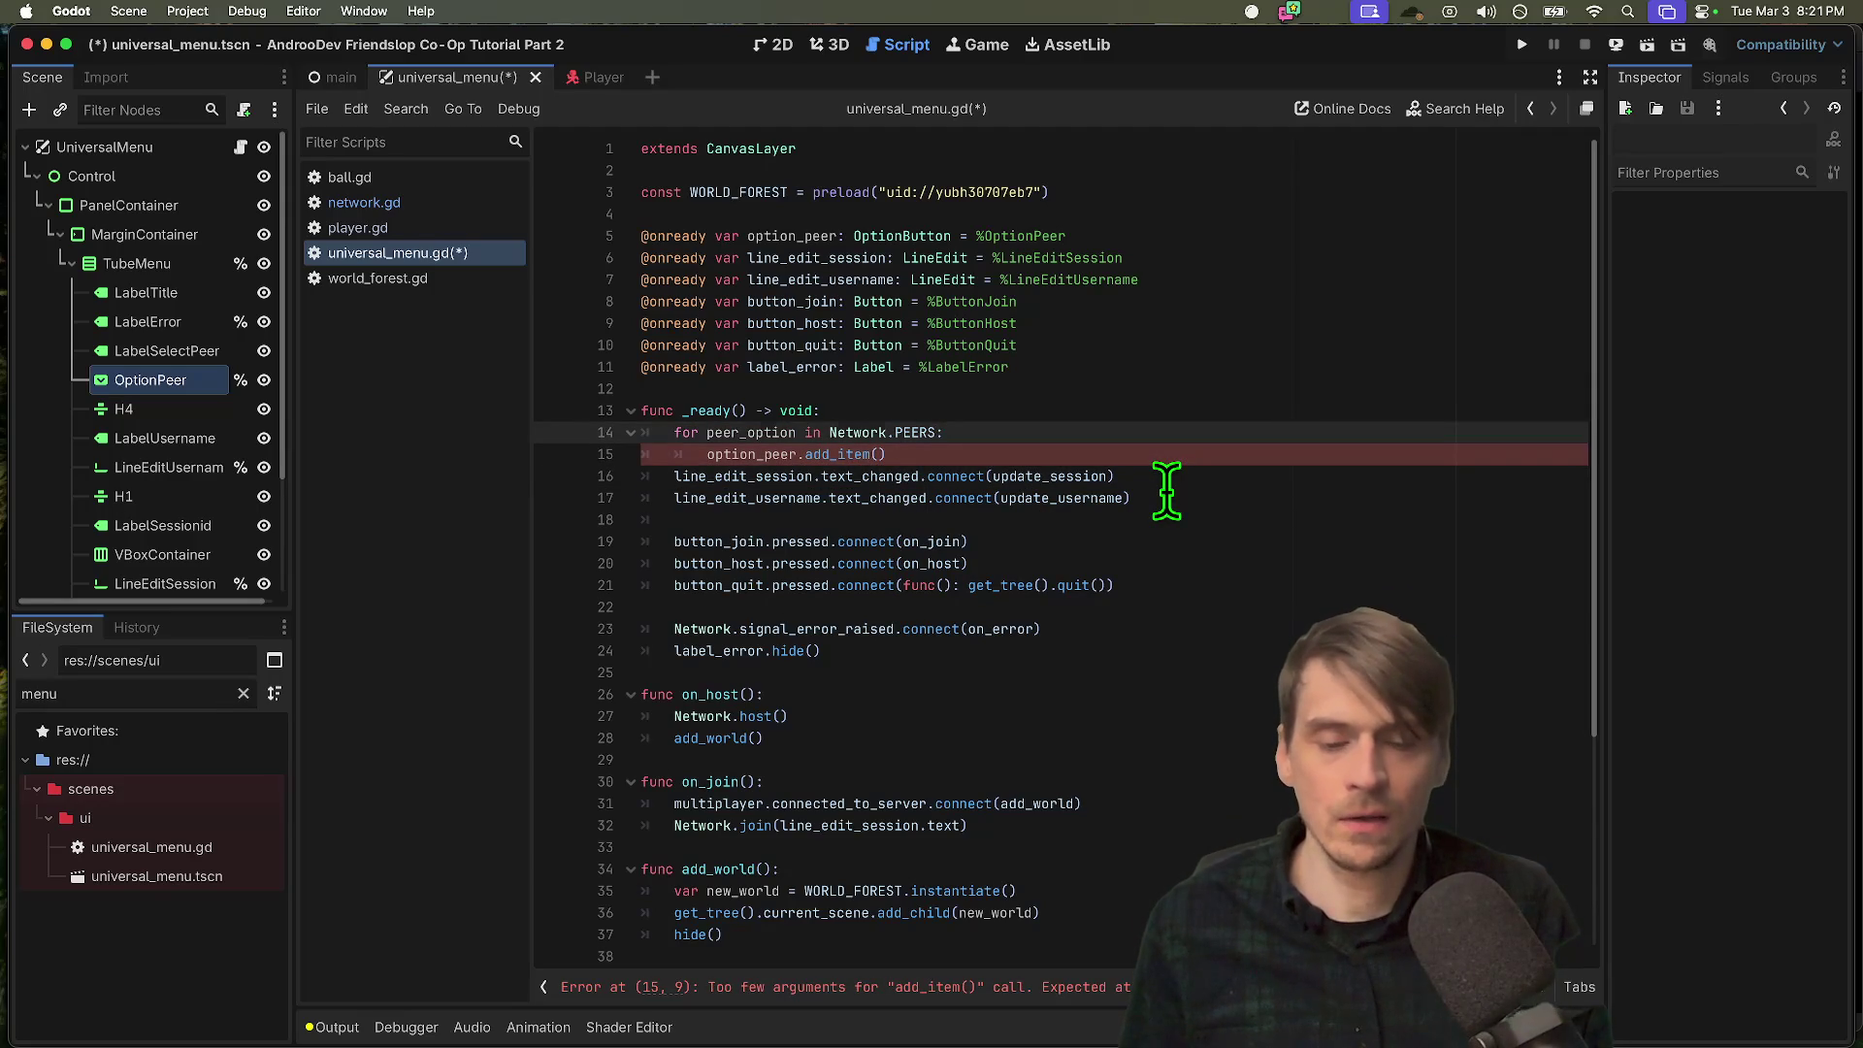
pyautogui.press('Down')
pyautogui.press('Left')
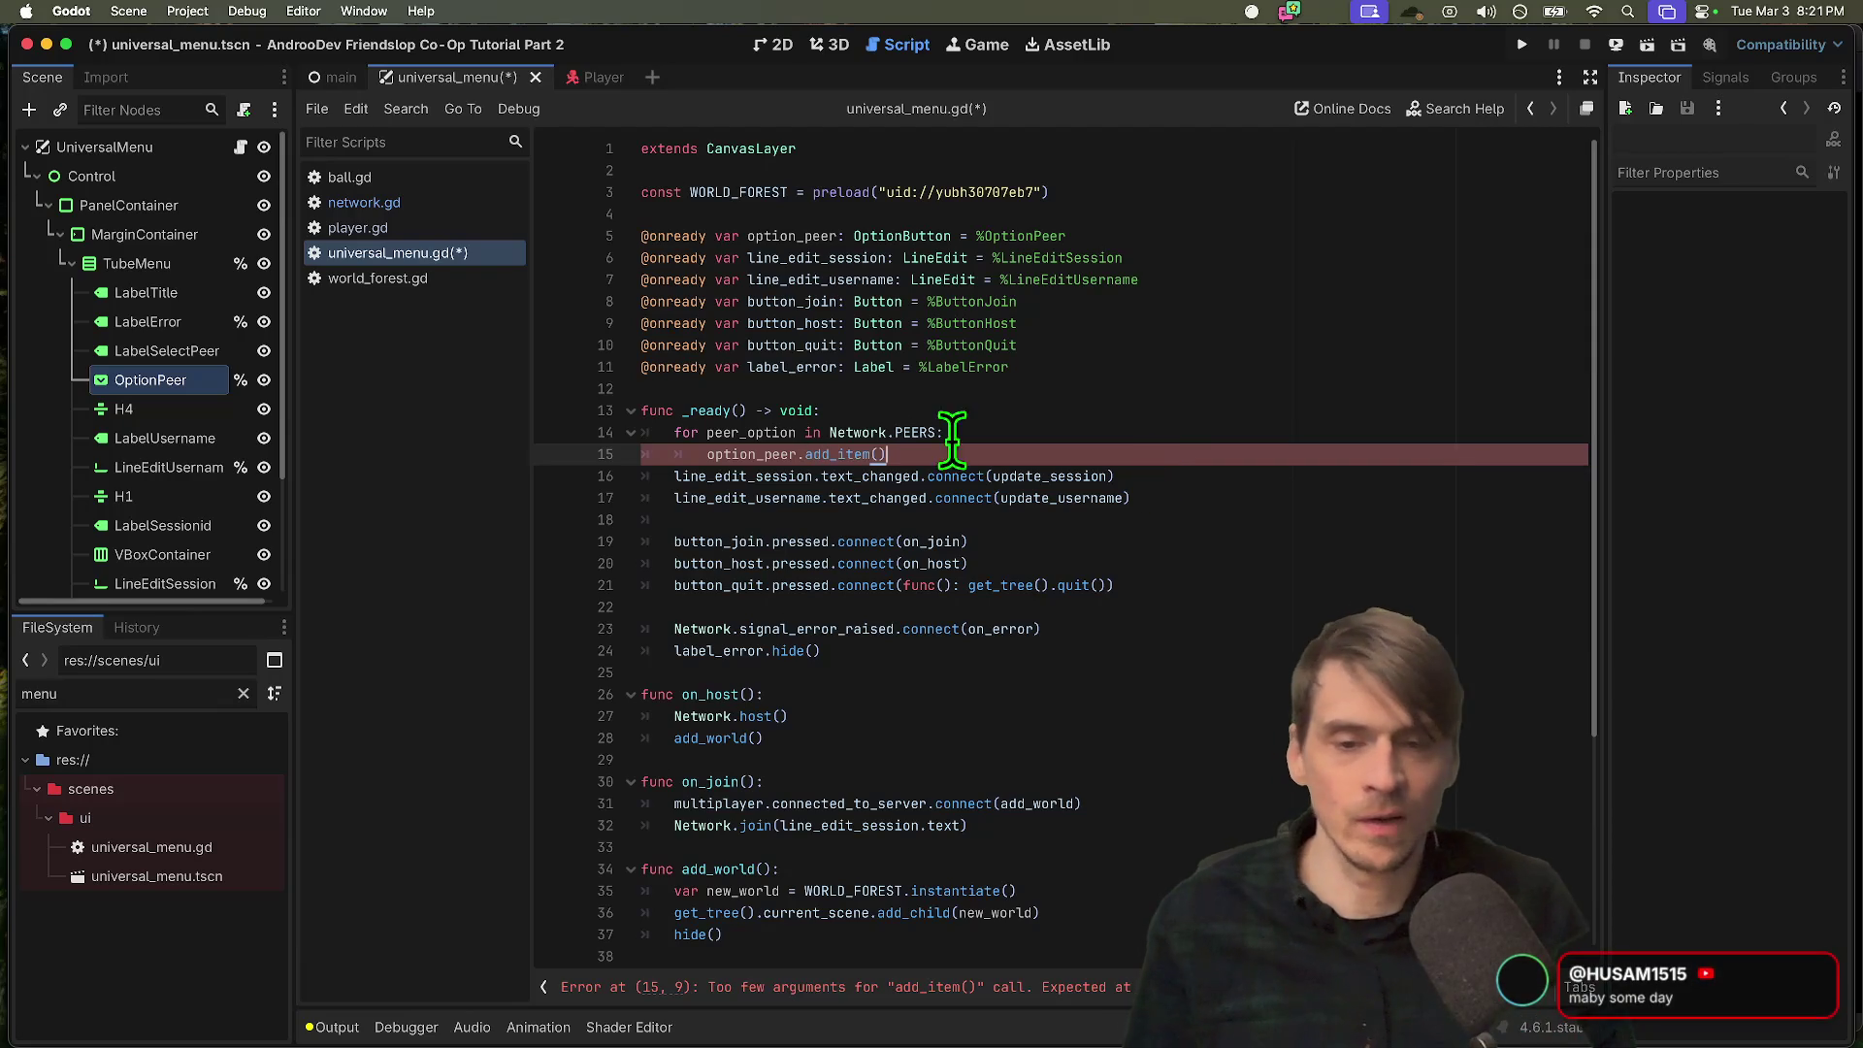
pyautogui.keyDown('super'); pyautogui.click(841, 454); pyautogui.keyUp('super')
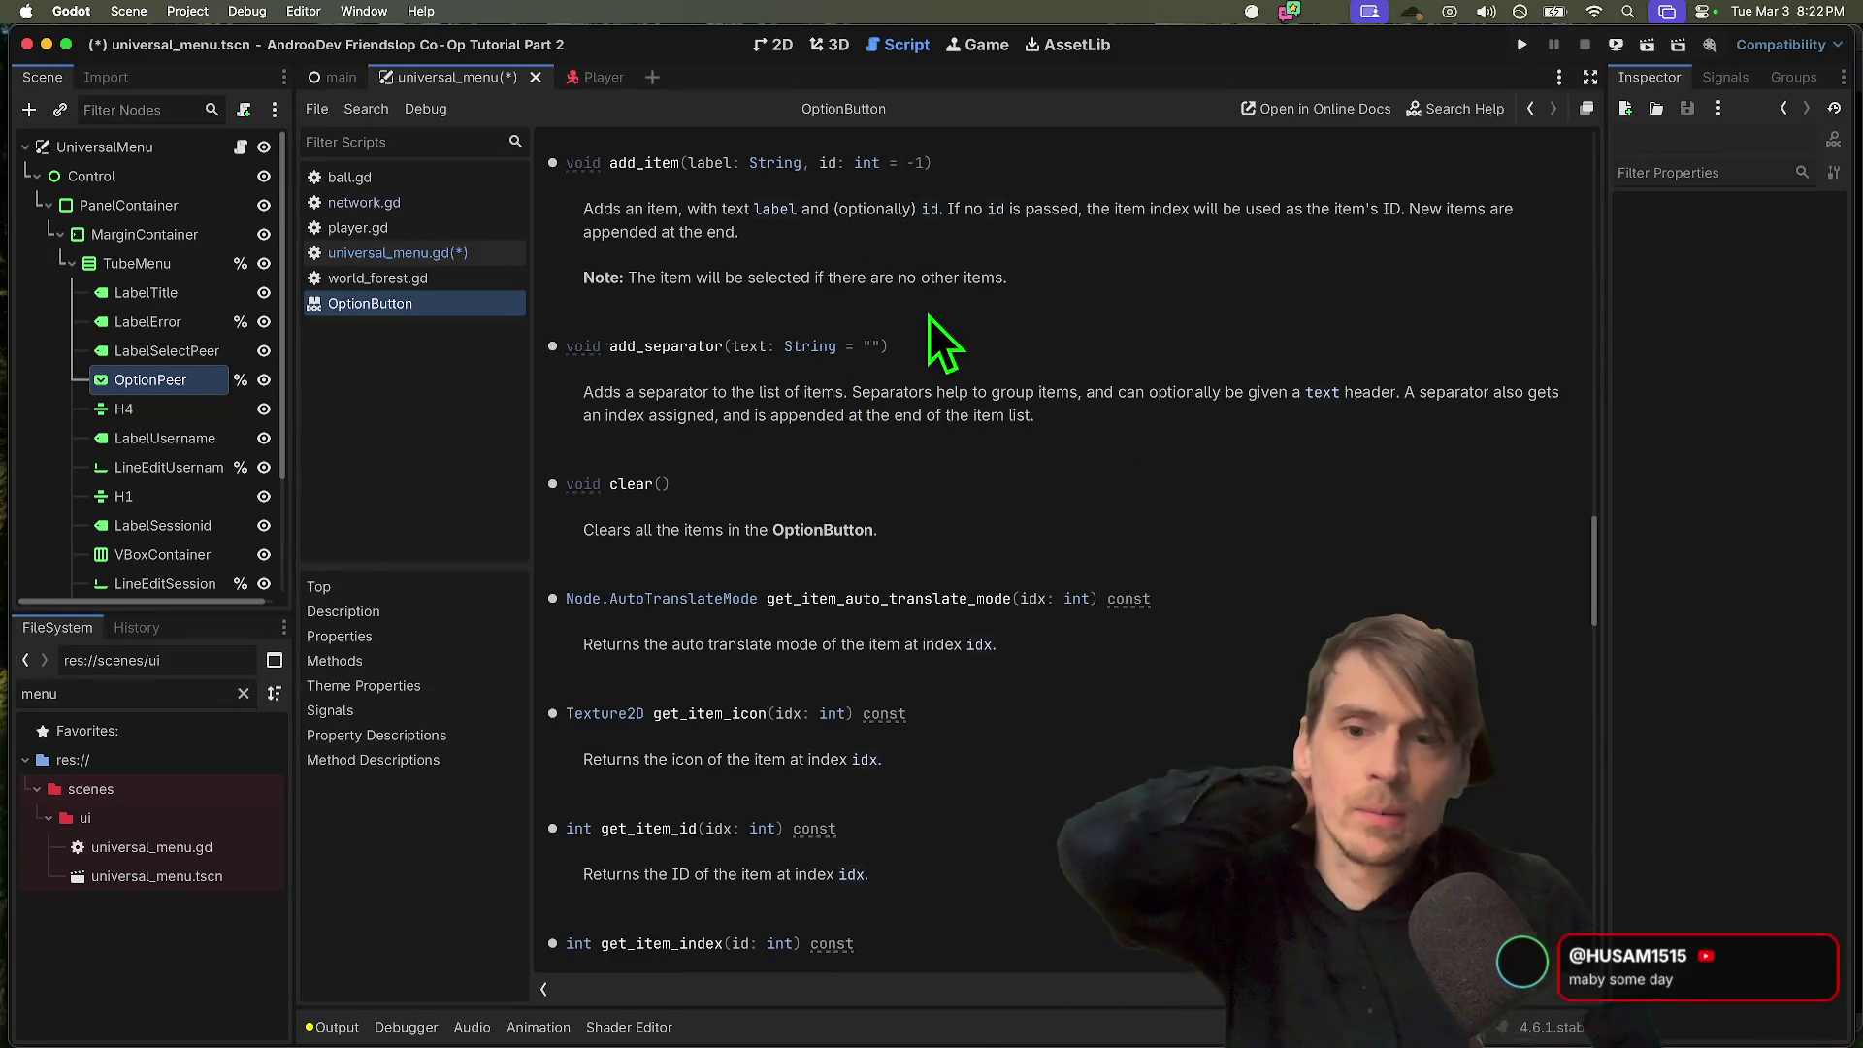
# Return from the docs to the script and type the peer_option argument into add_item.
pyautogui.hotkey('alt', 'Left')
pyautogui.hotkey('alt', 'Right')
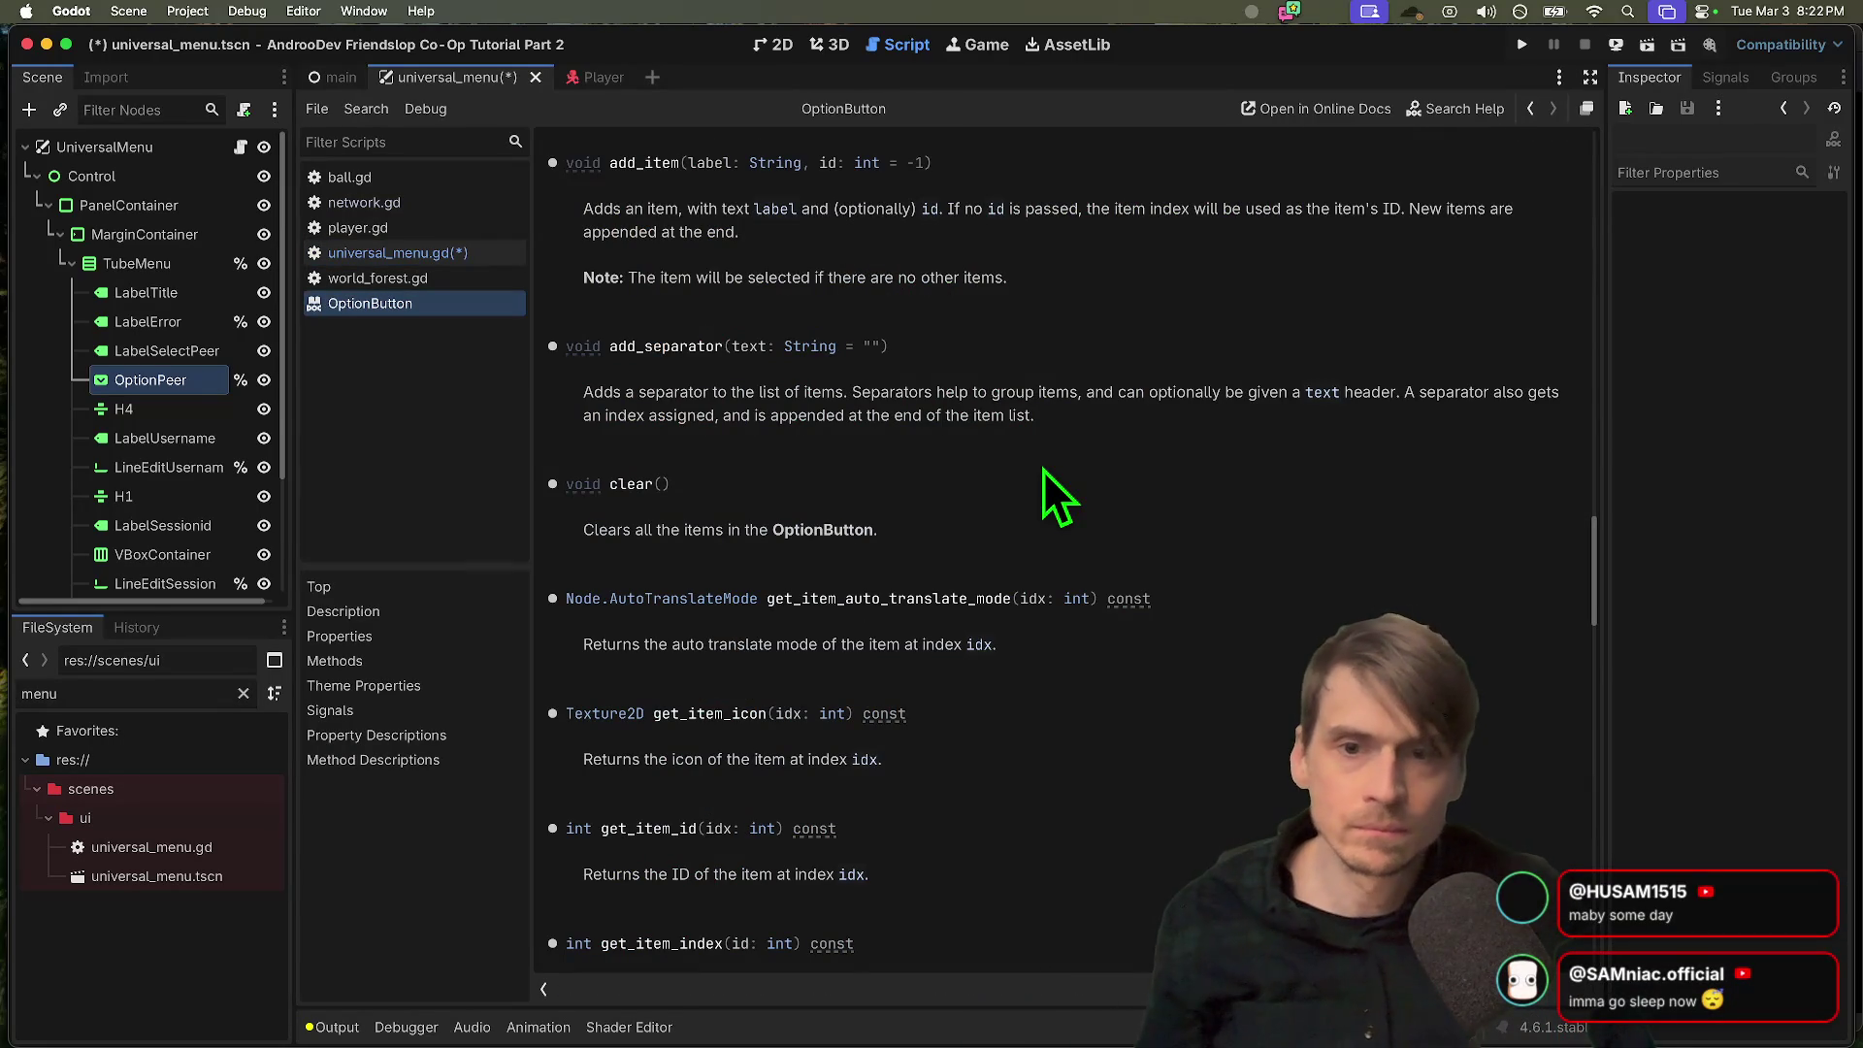
pyautogui.hotkey('alt', 'Left')
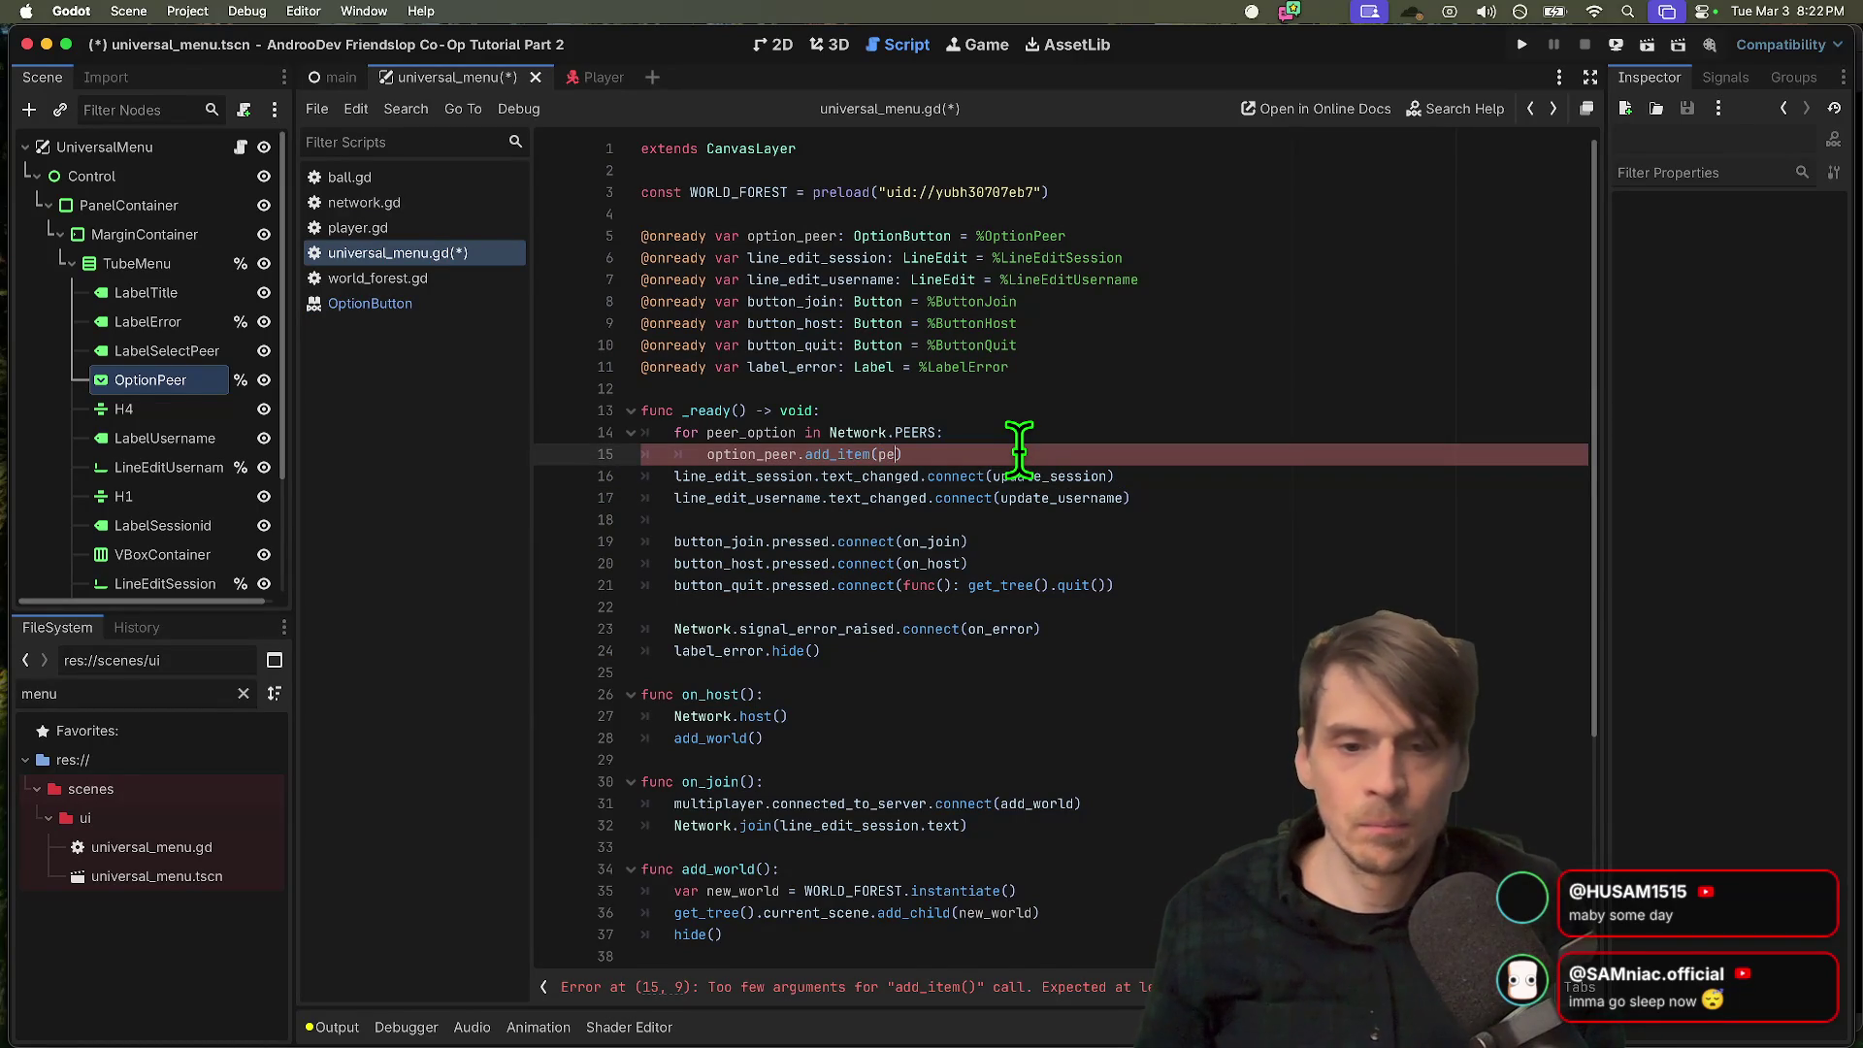
pyautogui.write('_option.')
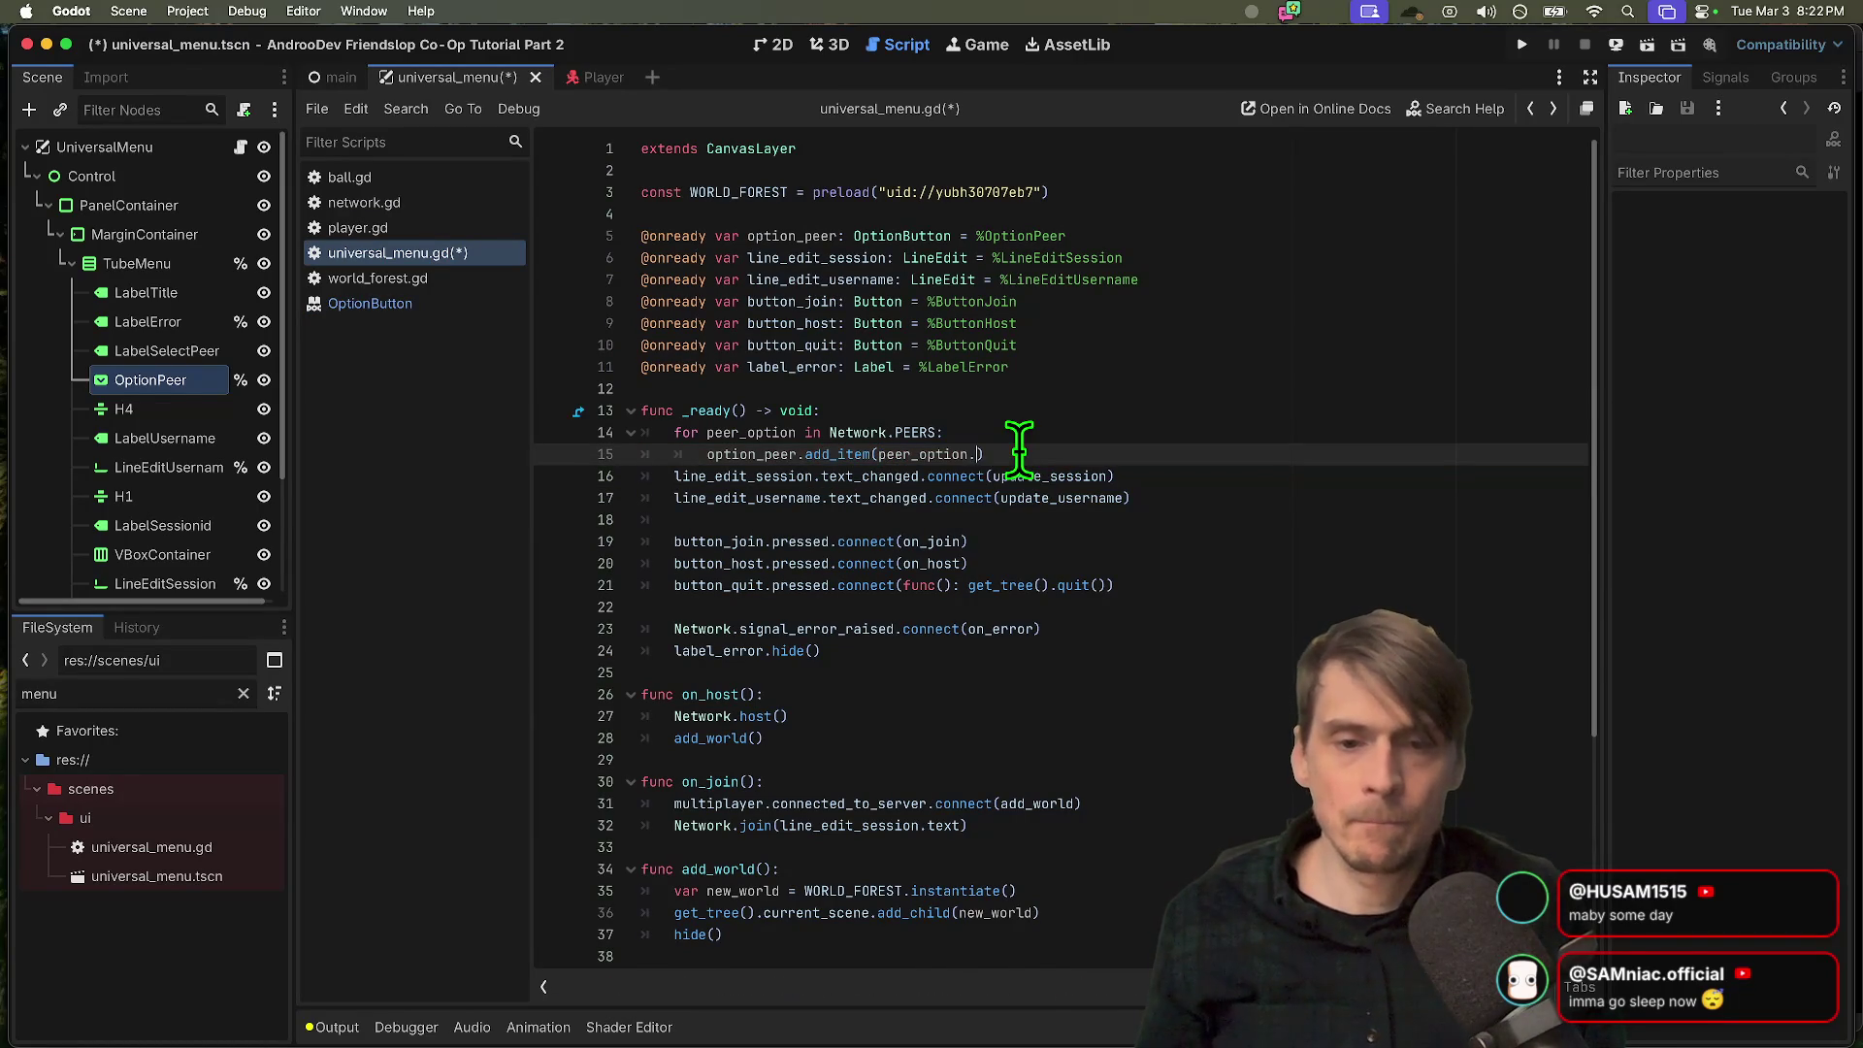
pyautogui.press('BackSpace')
# Change the argument to Network.PEERS.keys()[peer_option], then save and run the project.
pyautogui.doubleClick(906, 432)
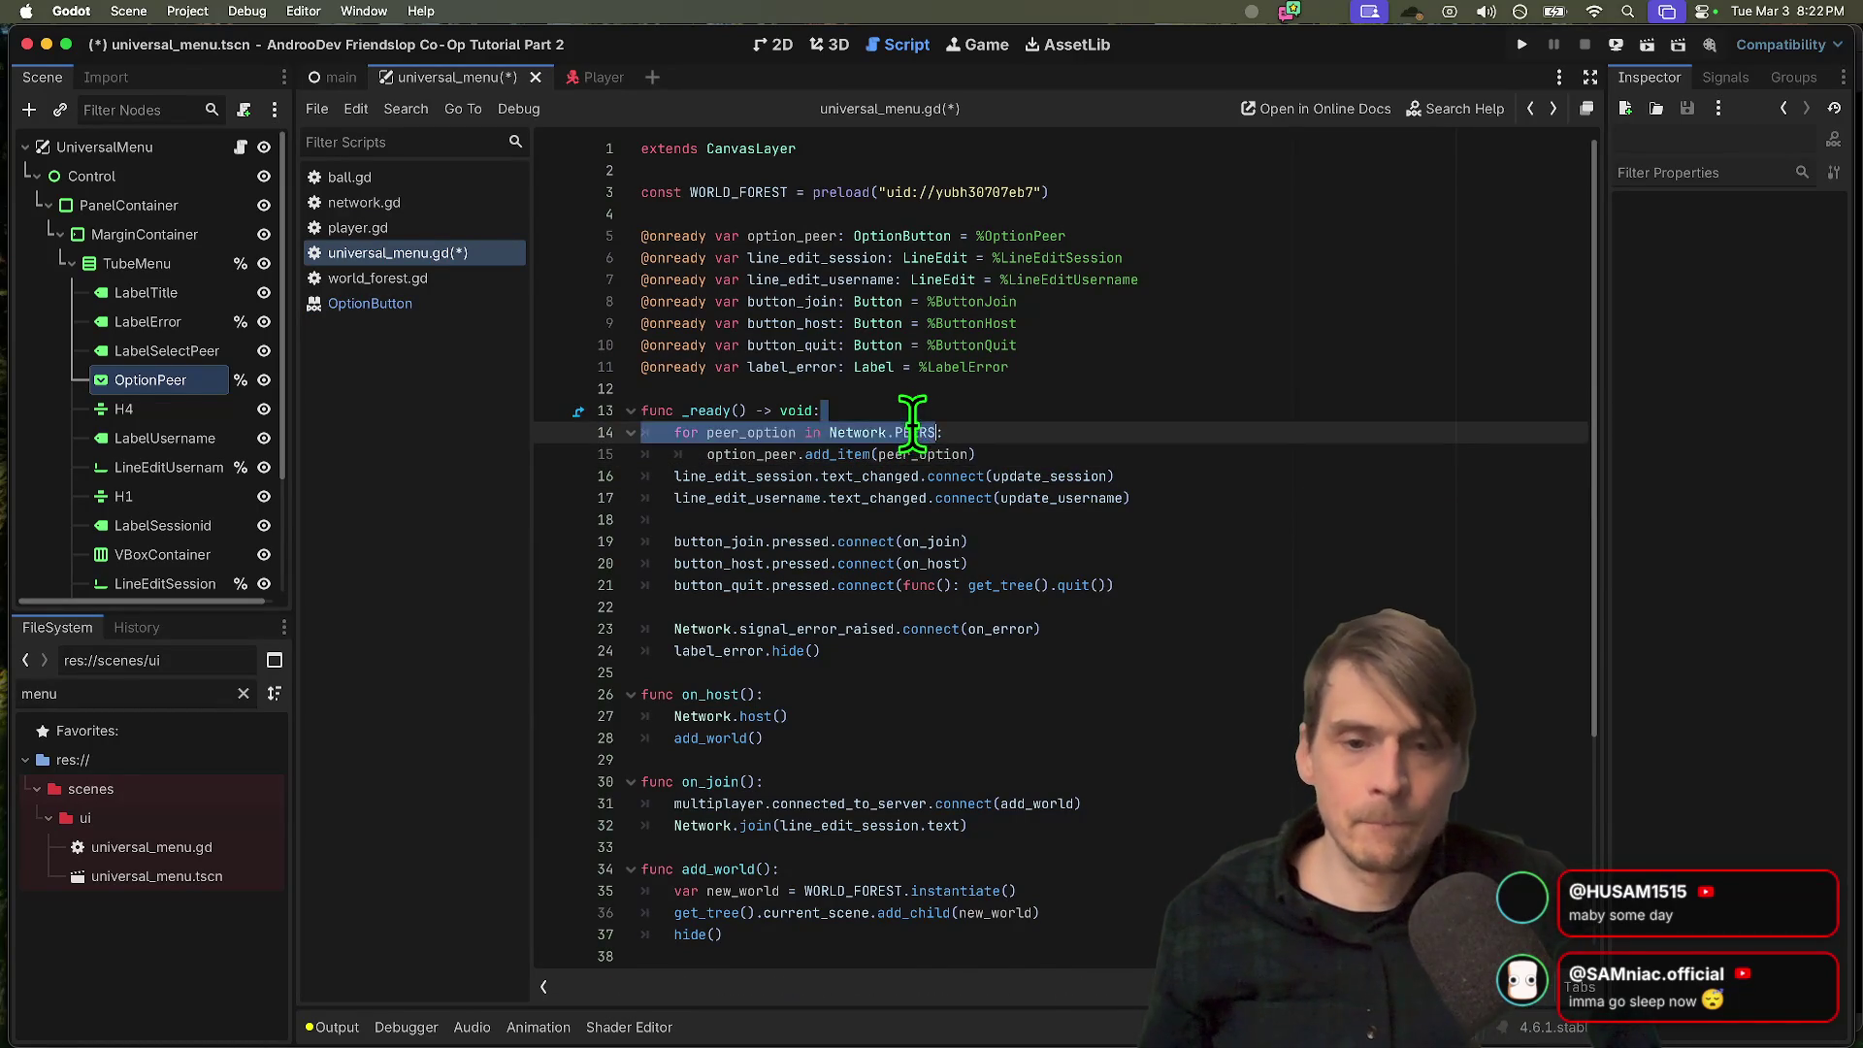
pyautogui.click(1000, 458)
pyautogui.write('.keys()')
pyautogui.press('BackSpace')
pyautogui.write('[')
pyautogui.press('End')
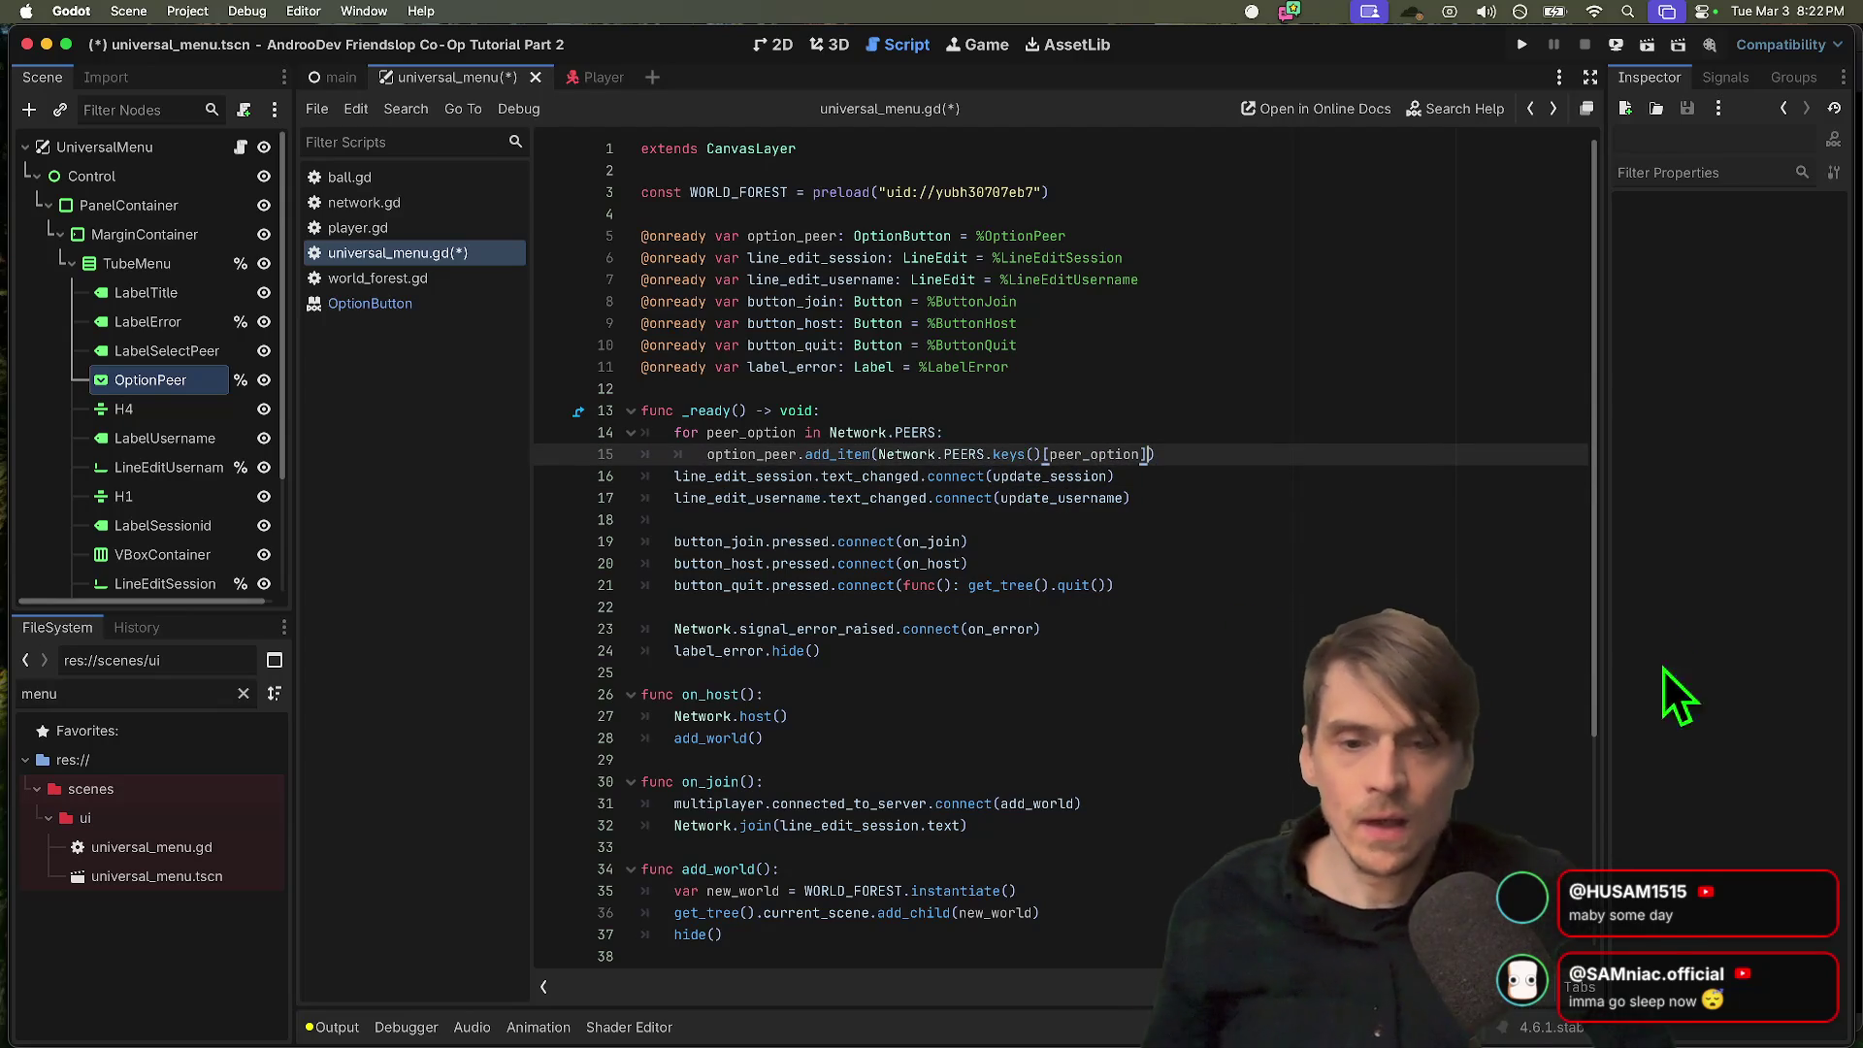
pyautogui.press('super+b')
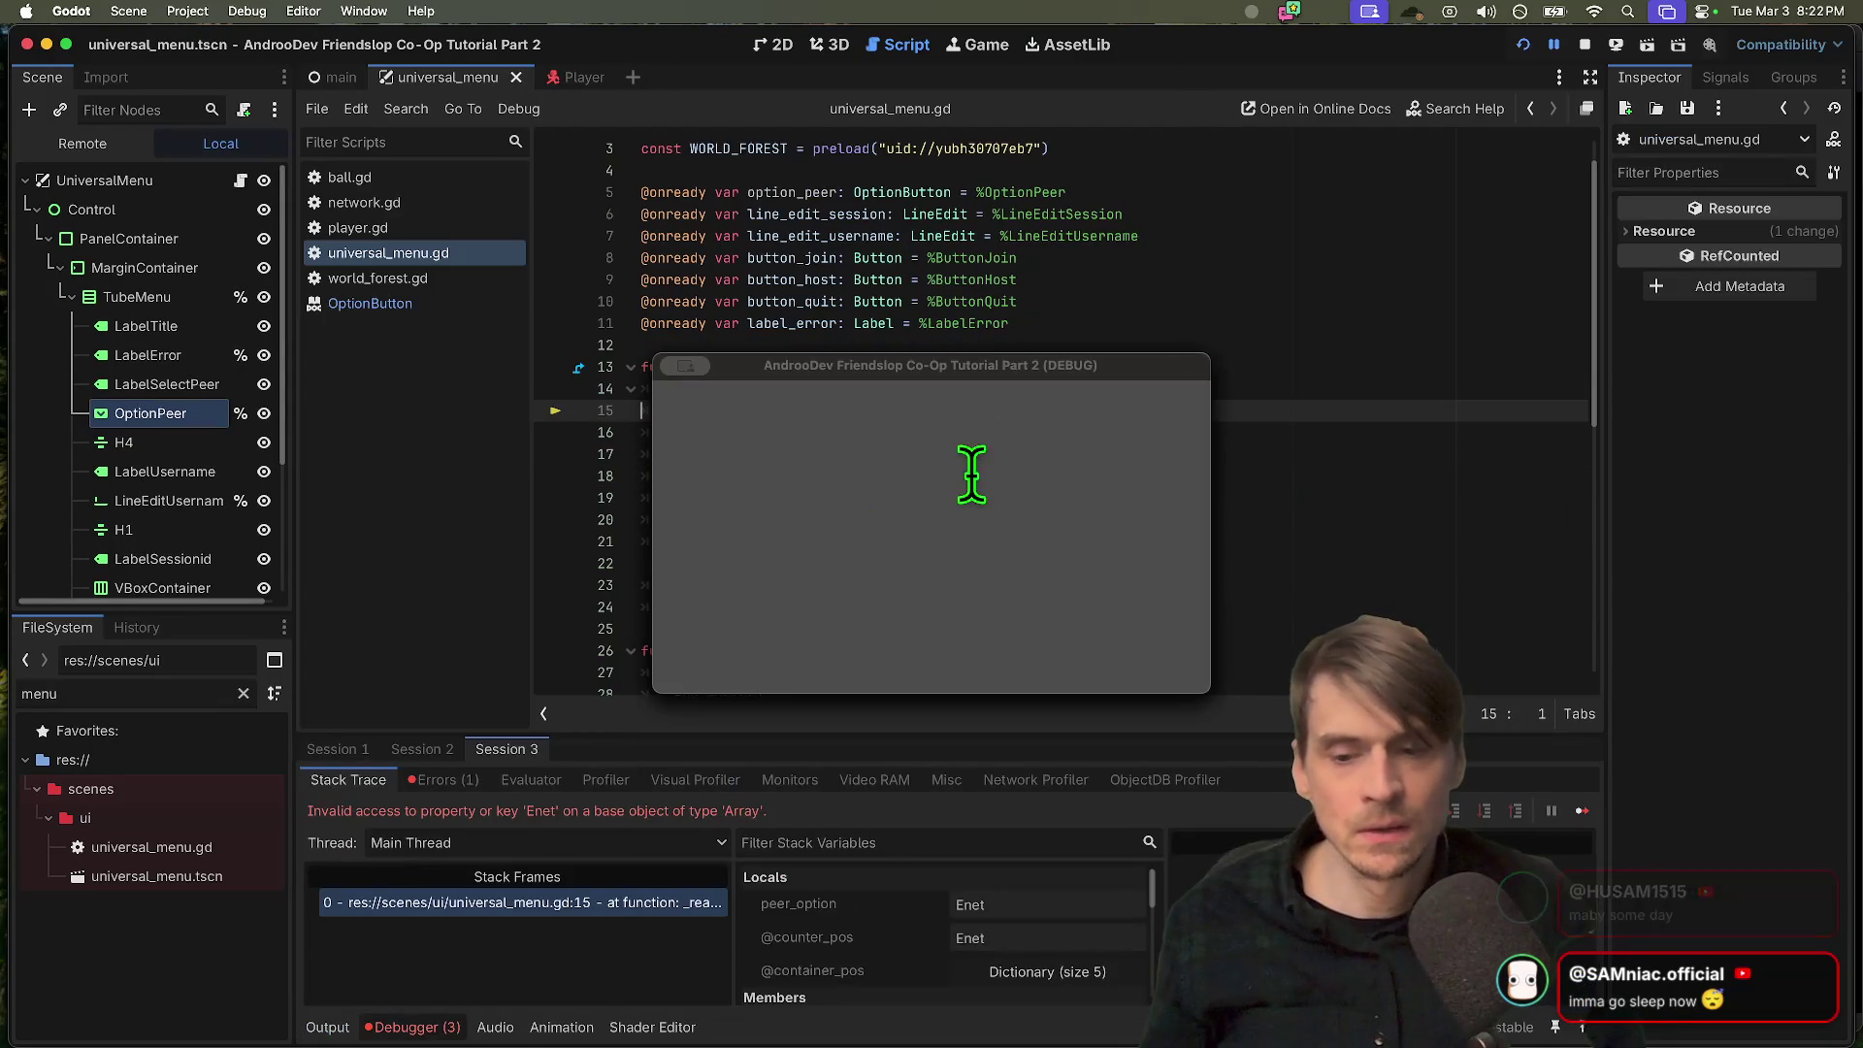
# Stop the crashed game and jump from the Errors list to the Enet array-access line.
pyautogui.click(1585, 45)
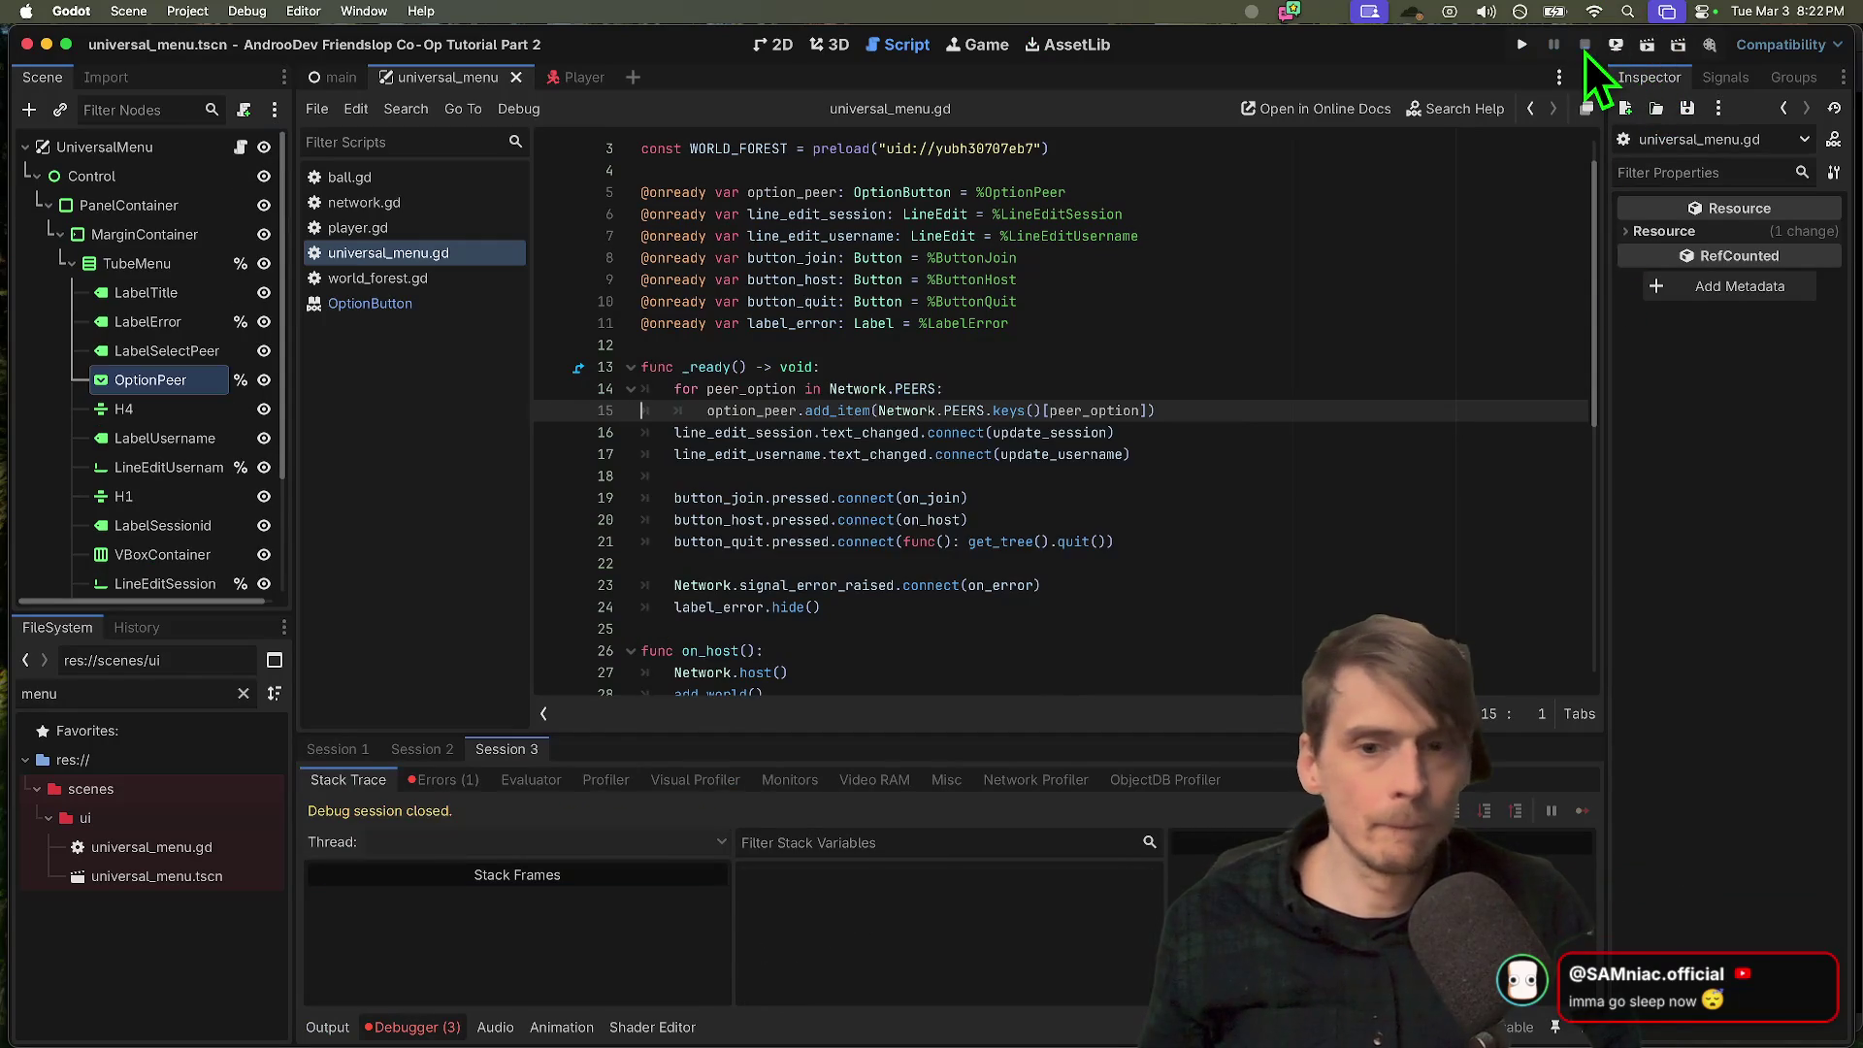
pyautogui.scroll(-2, 1281, 490)
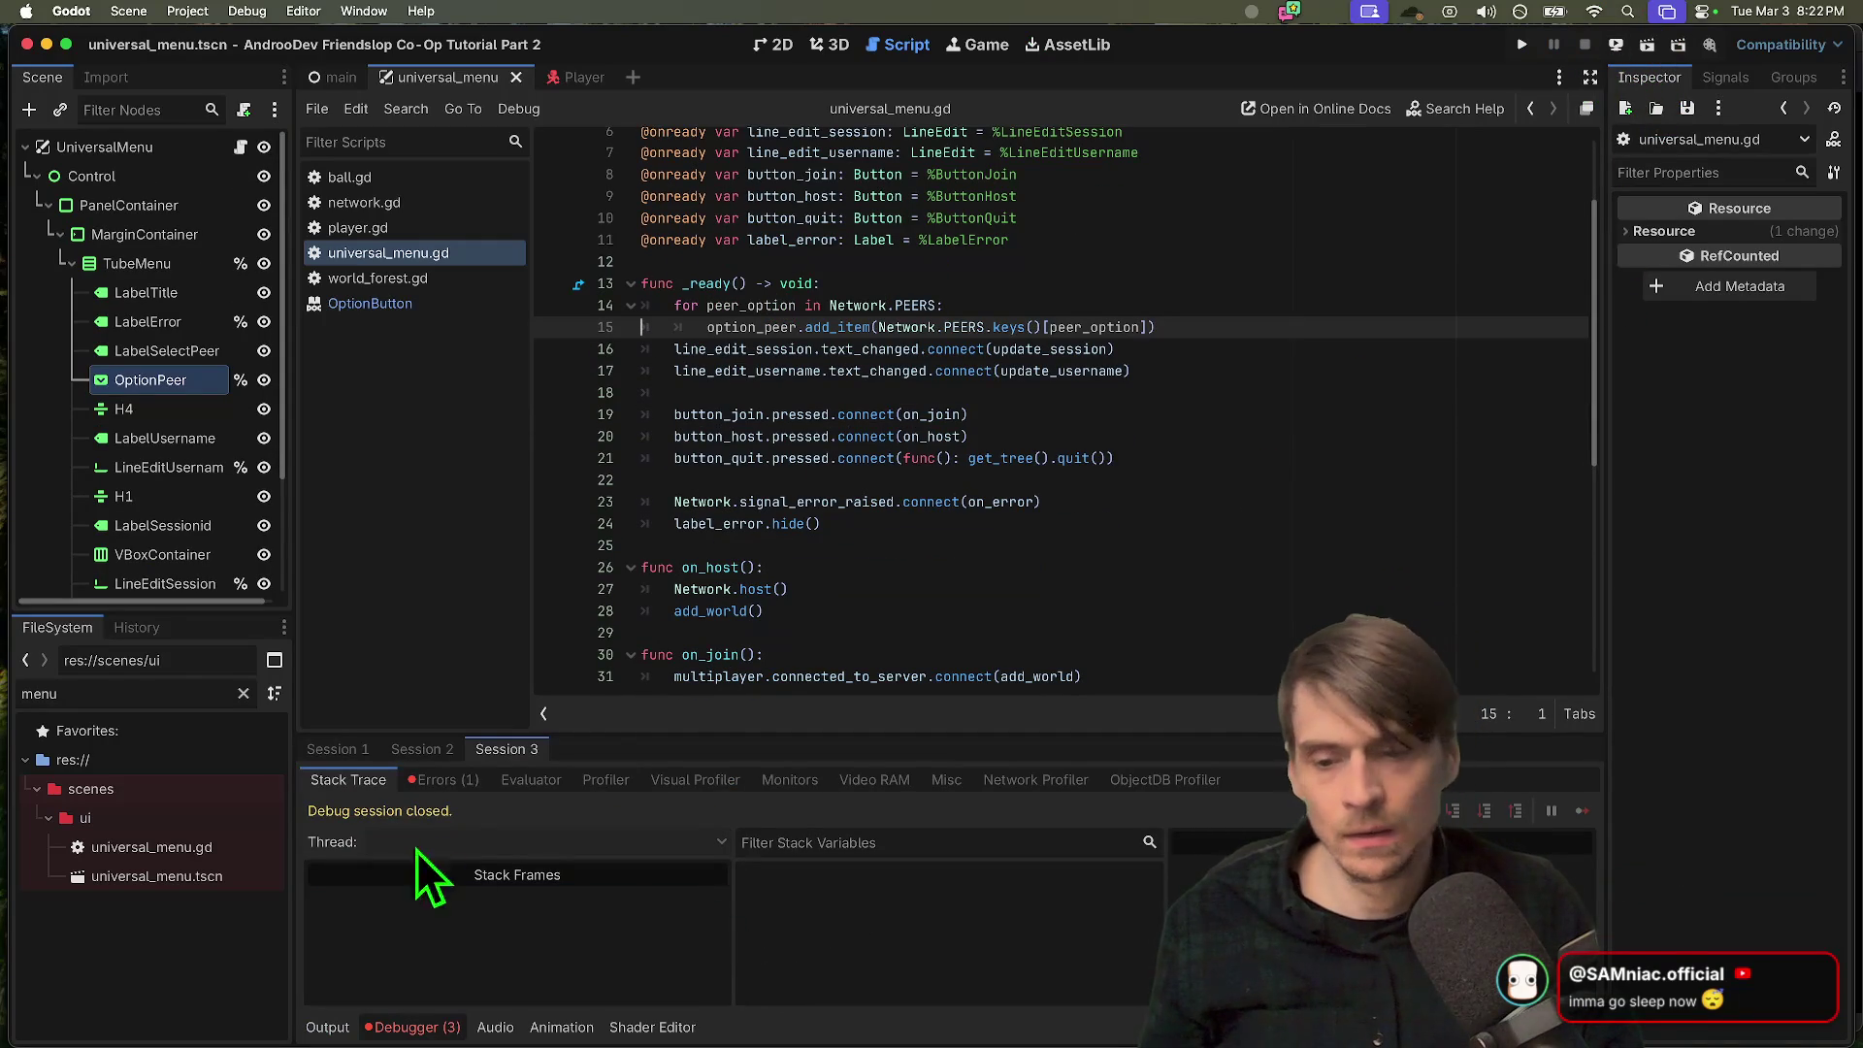
pyautogui.click(444, 782)
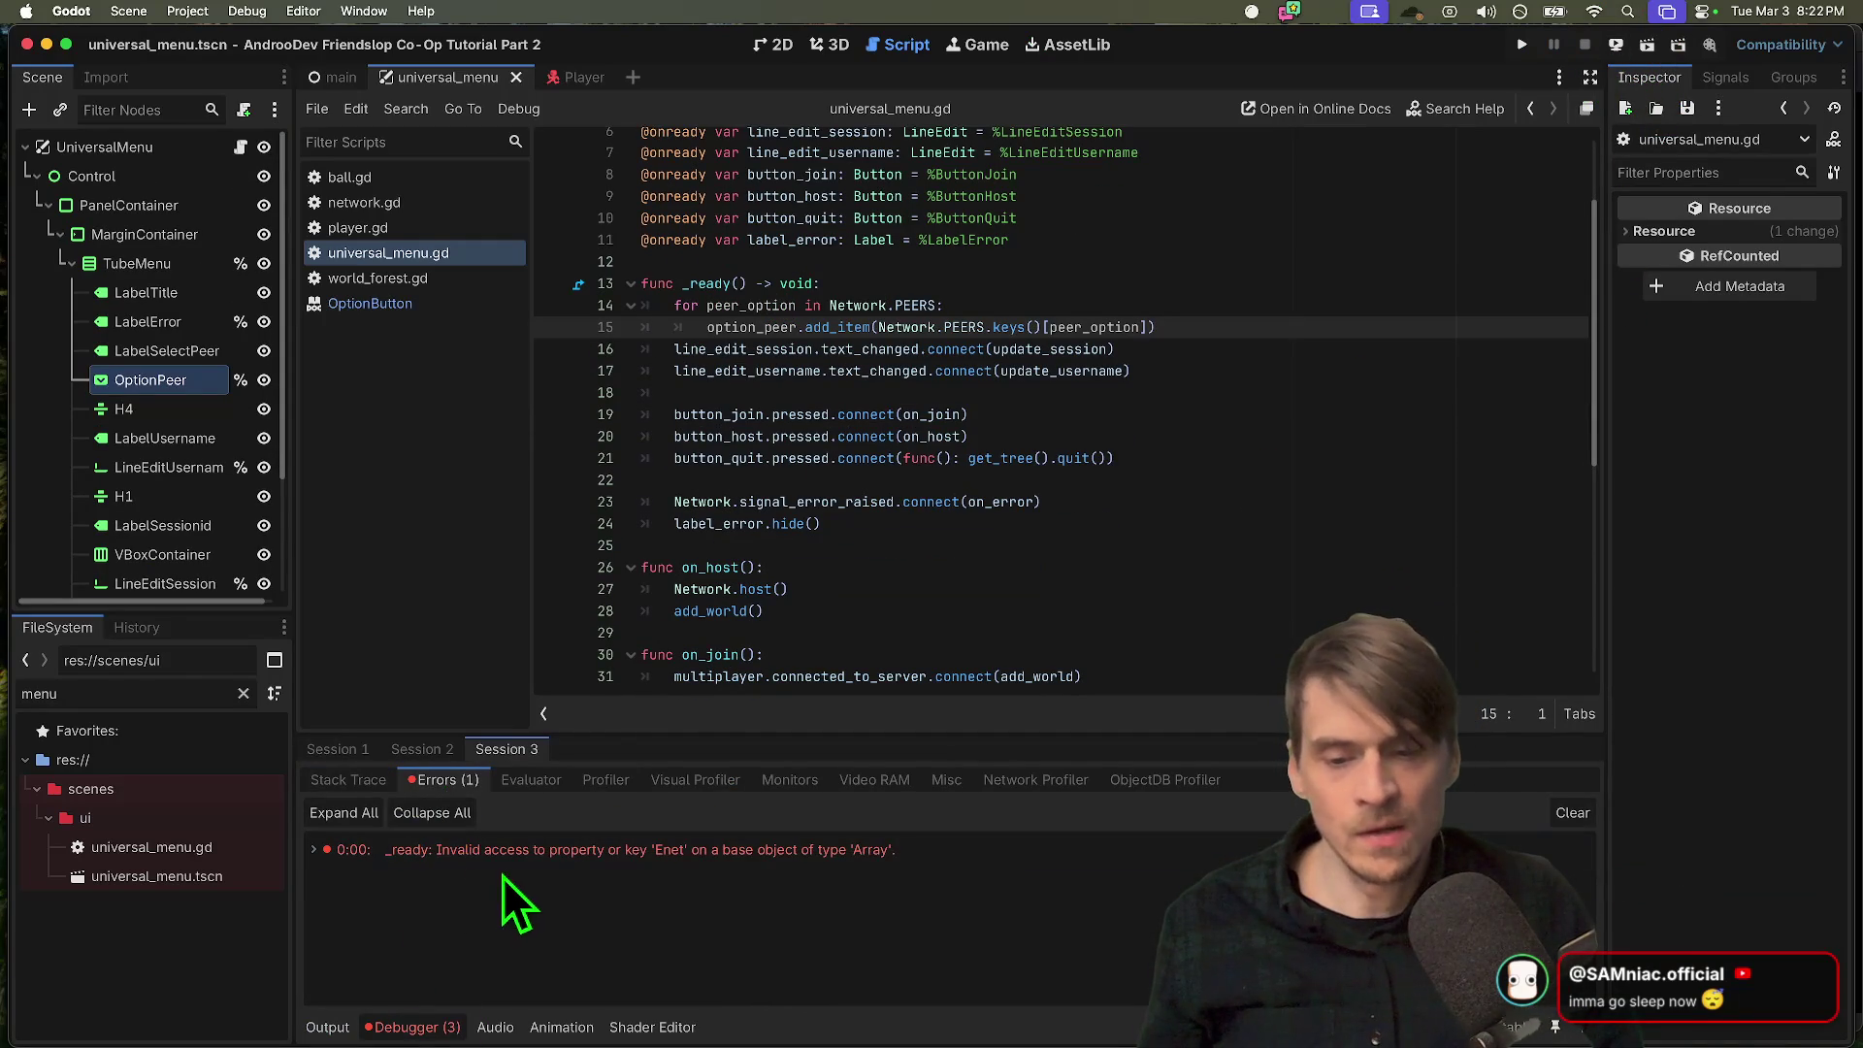
pyautogui.click(862, 864)
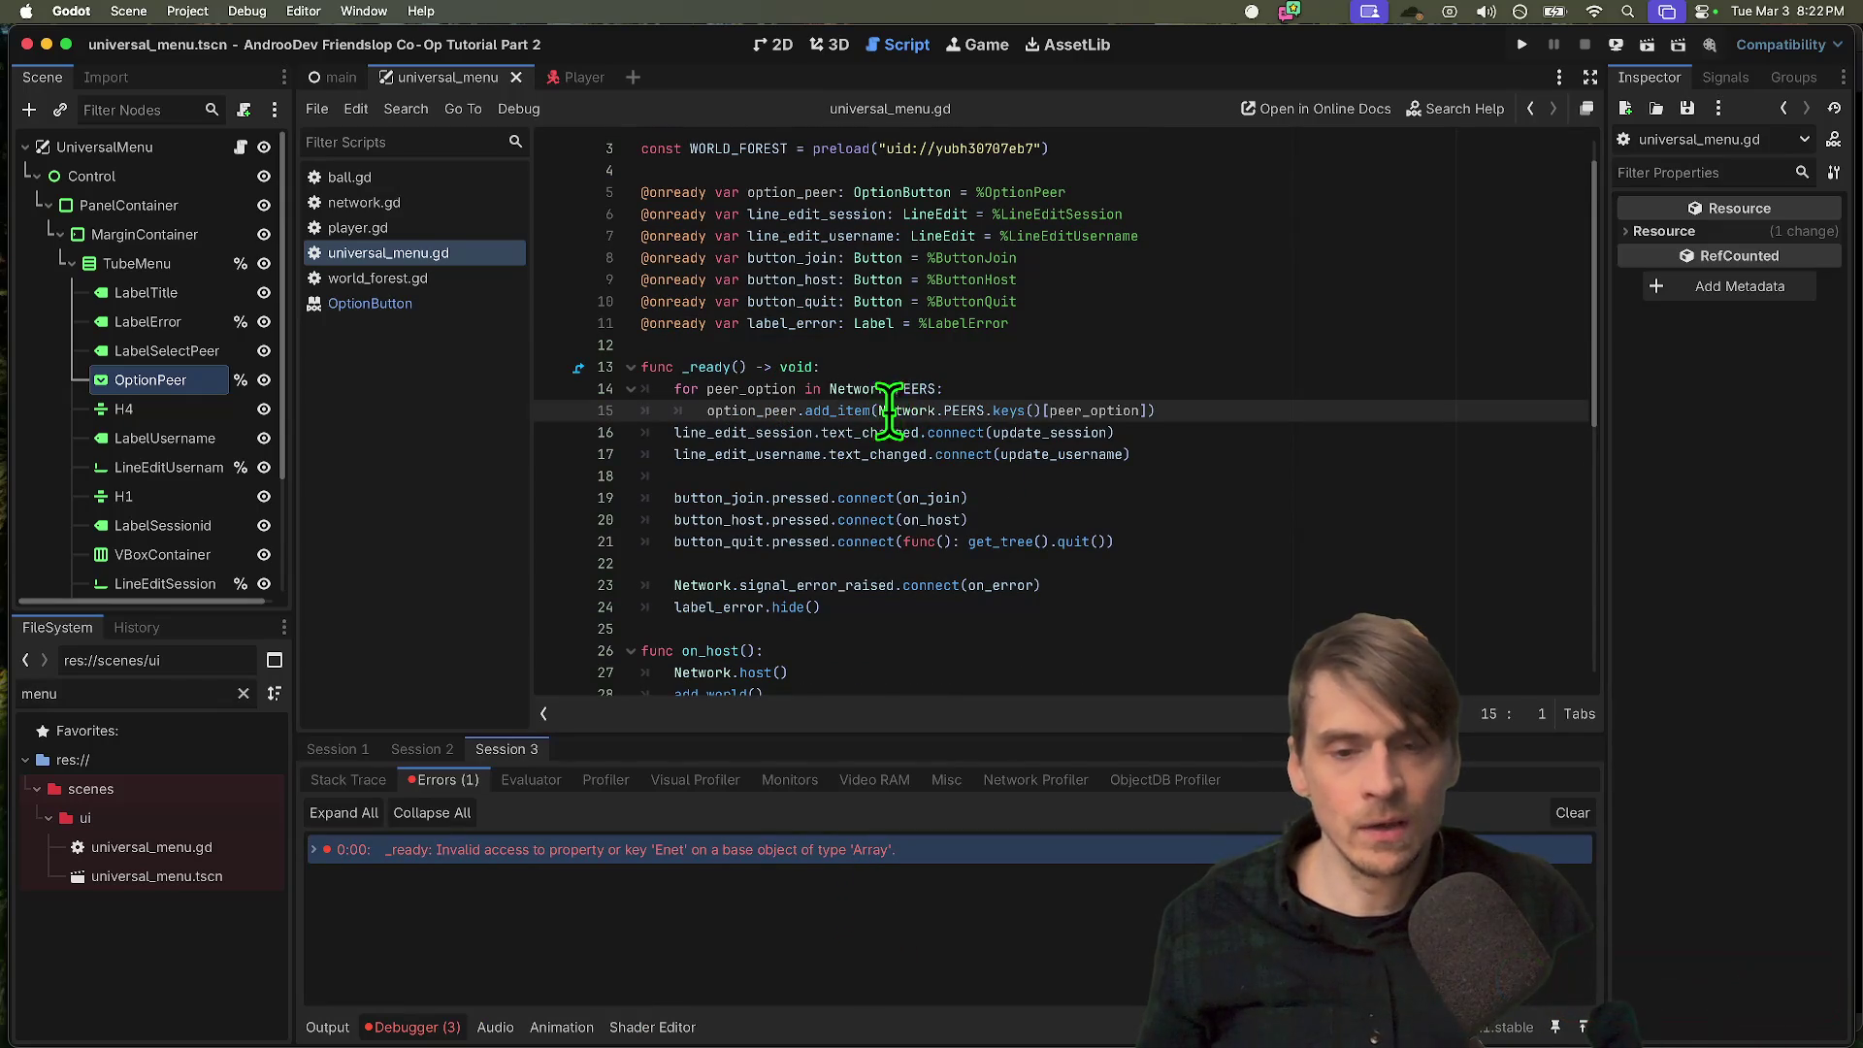
# Loop over Network.PEERS.keys() on line 14, pass peer_option to add_item, and rerun.
pyautogui.click(902, 388)
pyautogui.write('.ke')
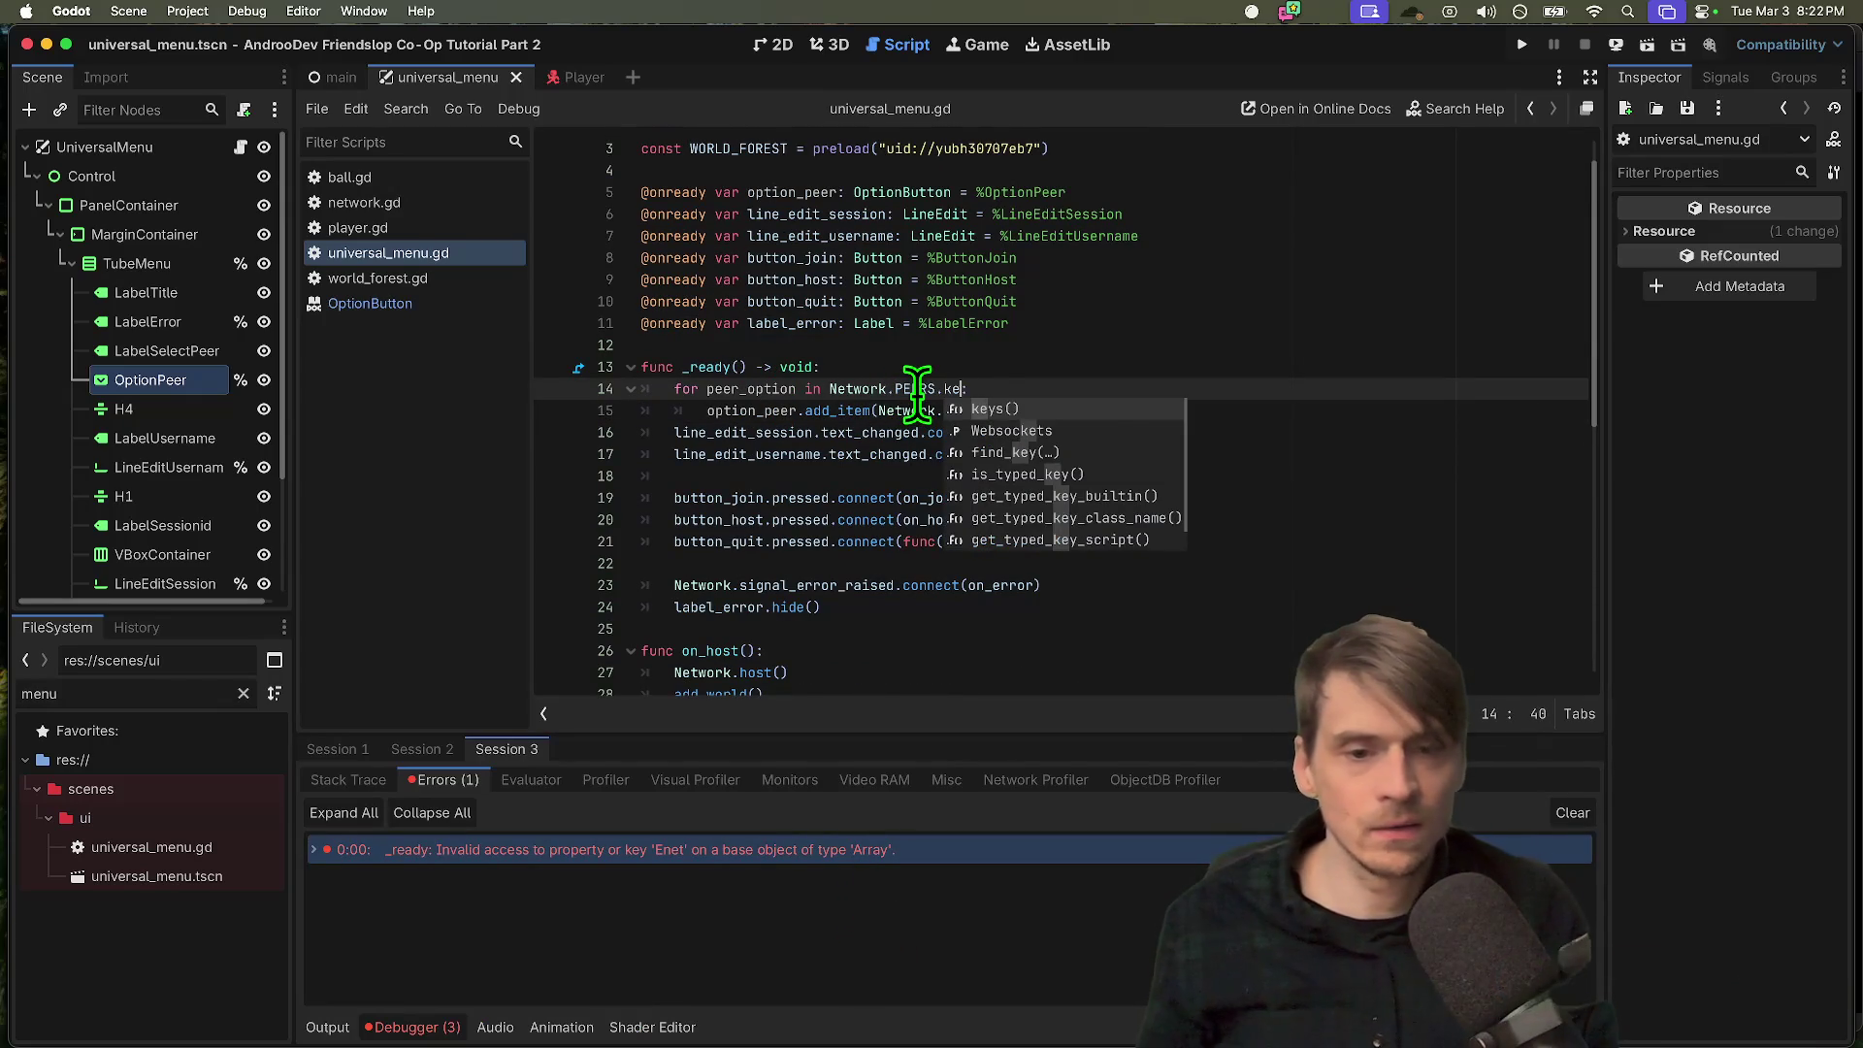
pyautogui.press('Return')
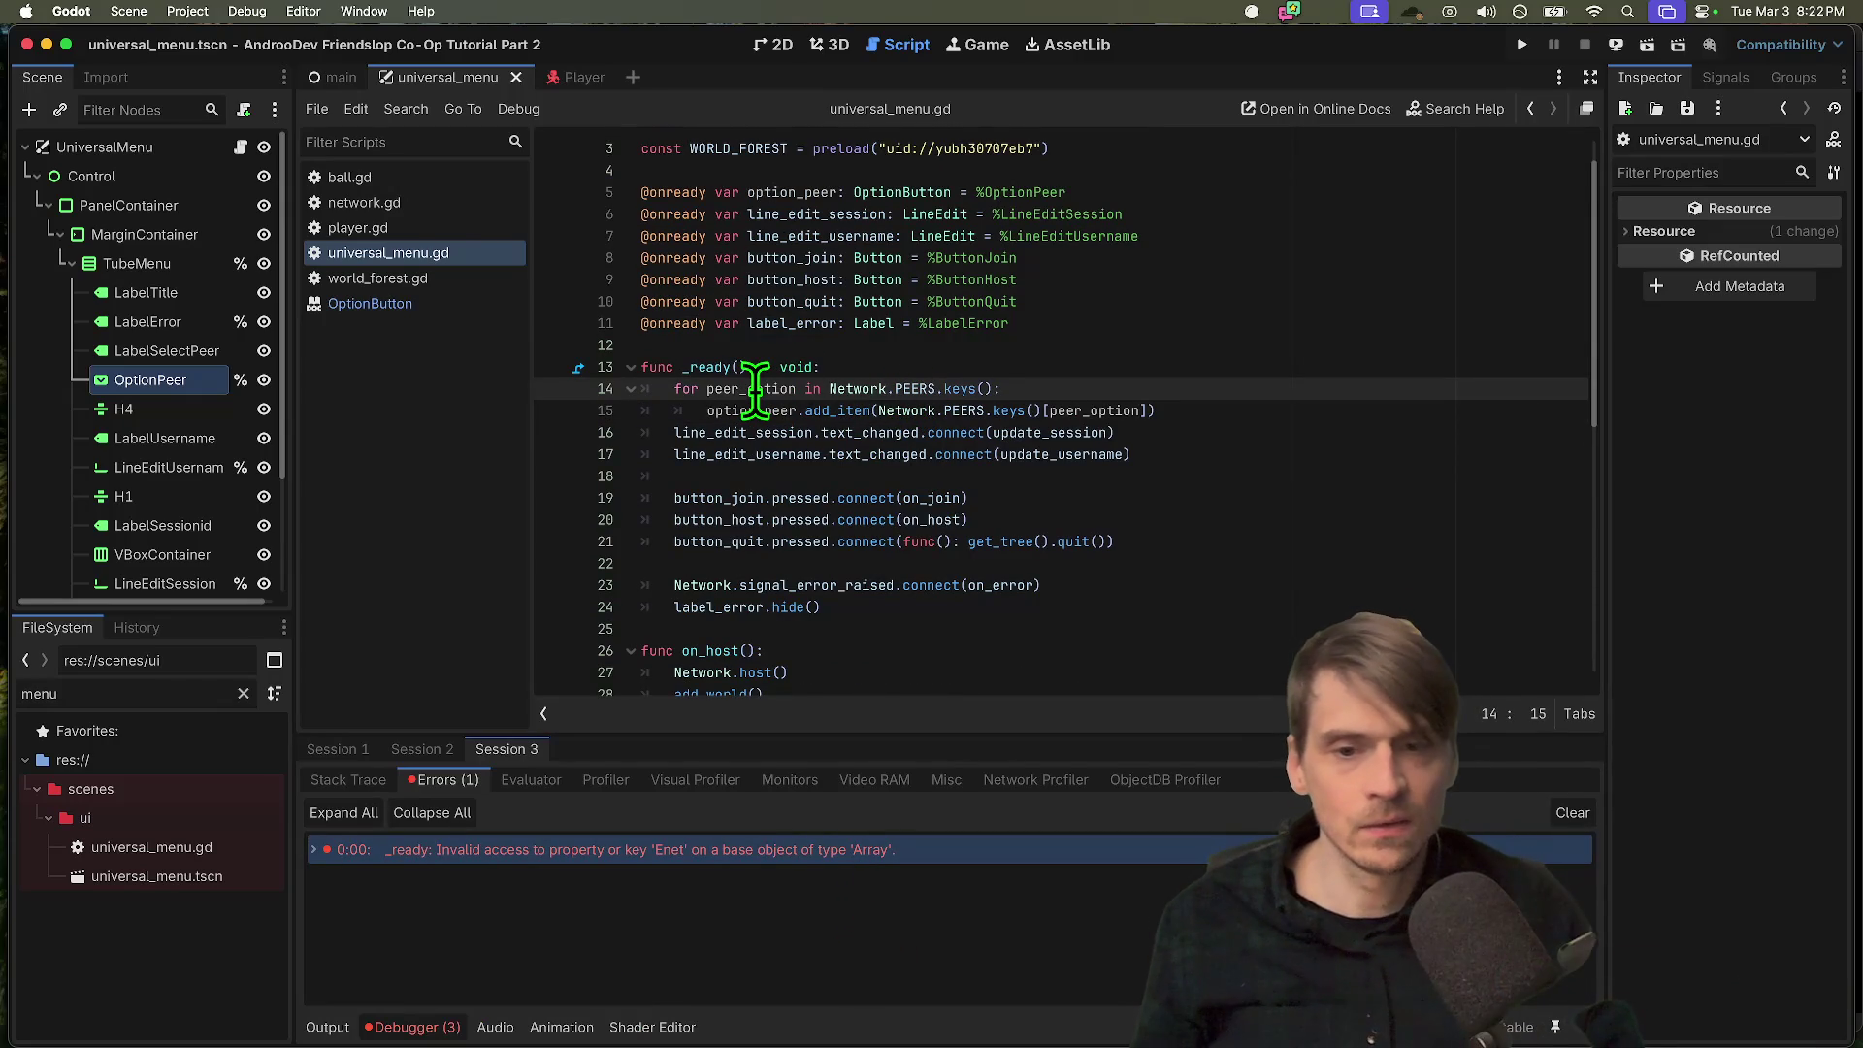
pyautogui.moveTo(878, 411)
pyautogui.mouseDown()
pyautogui.moveTo(1185, 428)
pyautogui.moveTo(1147, 411)
pyautogui.mouseUp()
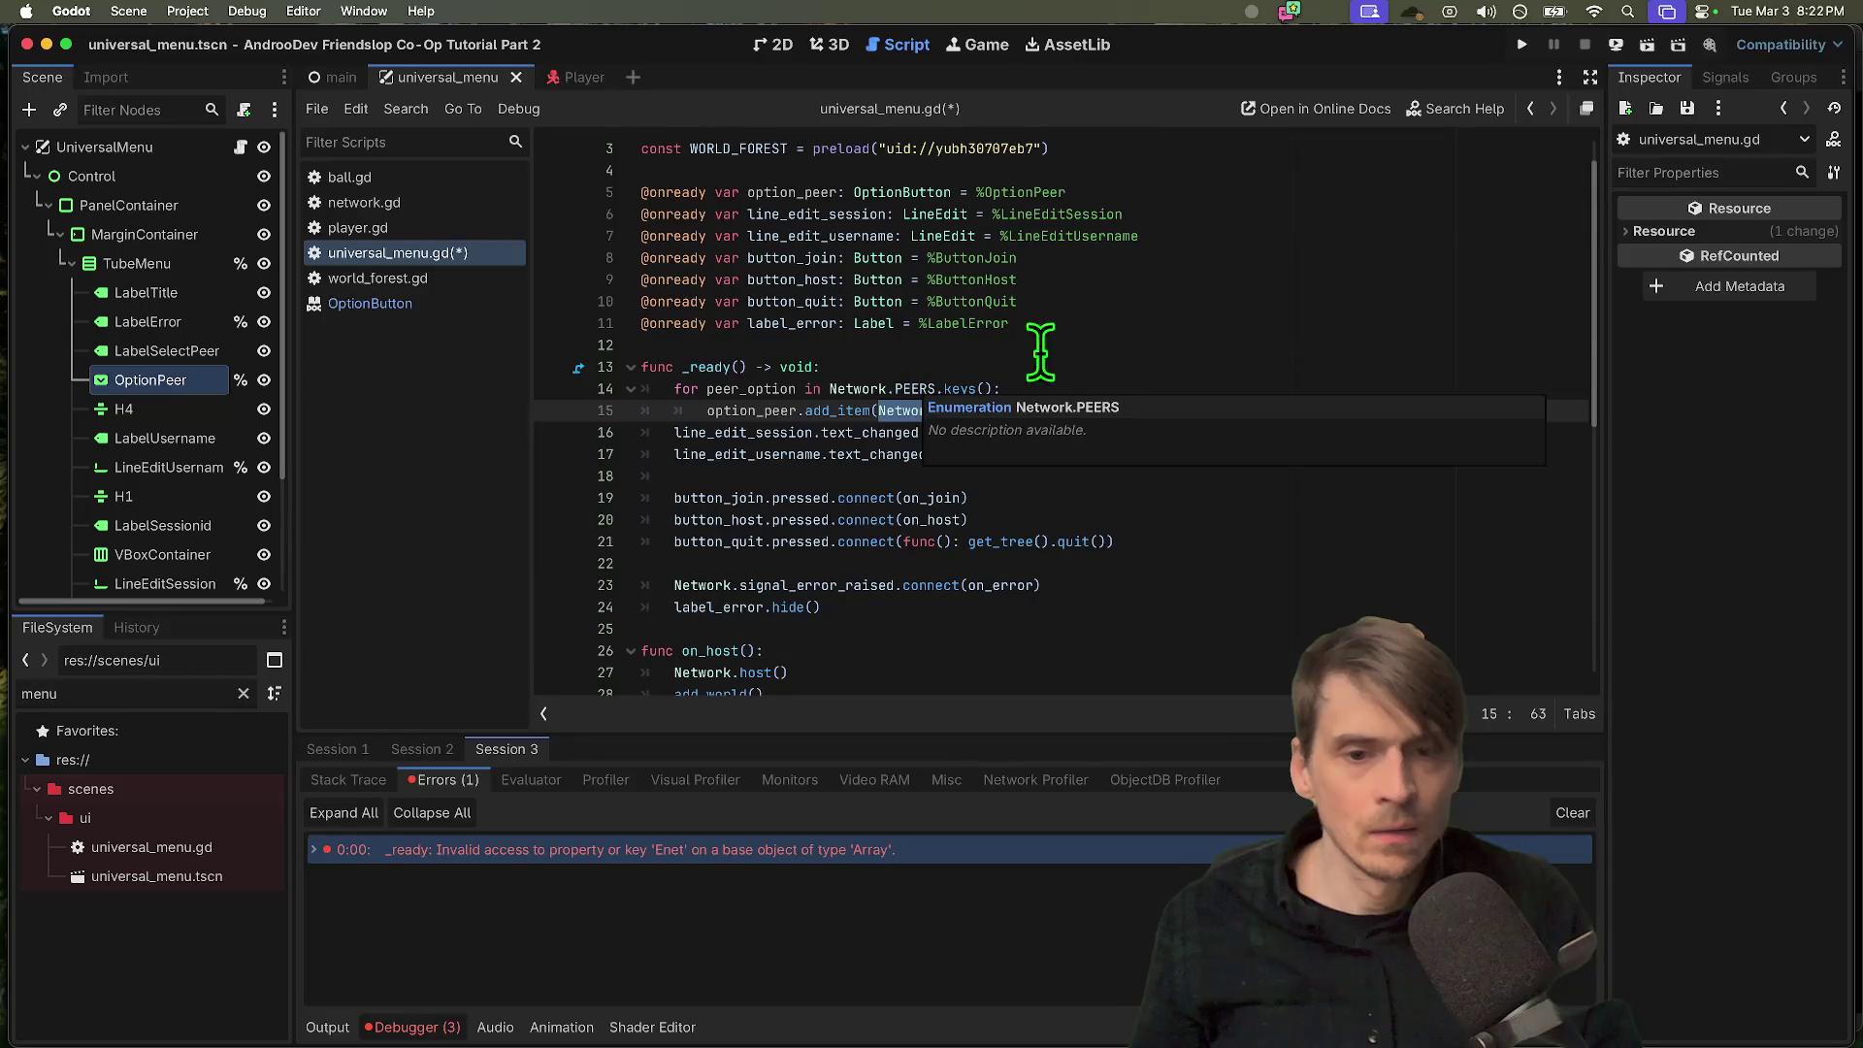
pyautogui.write('peer_option')
pyautogui.press('super+b')
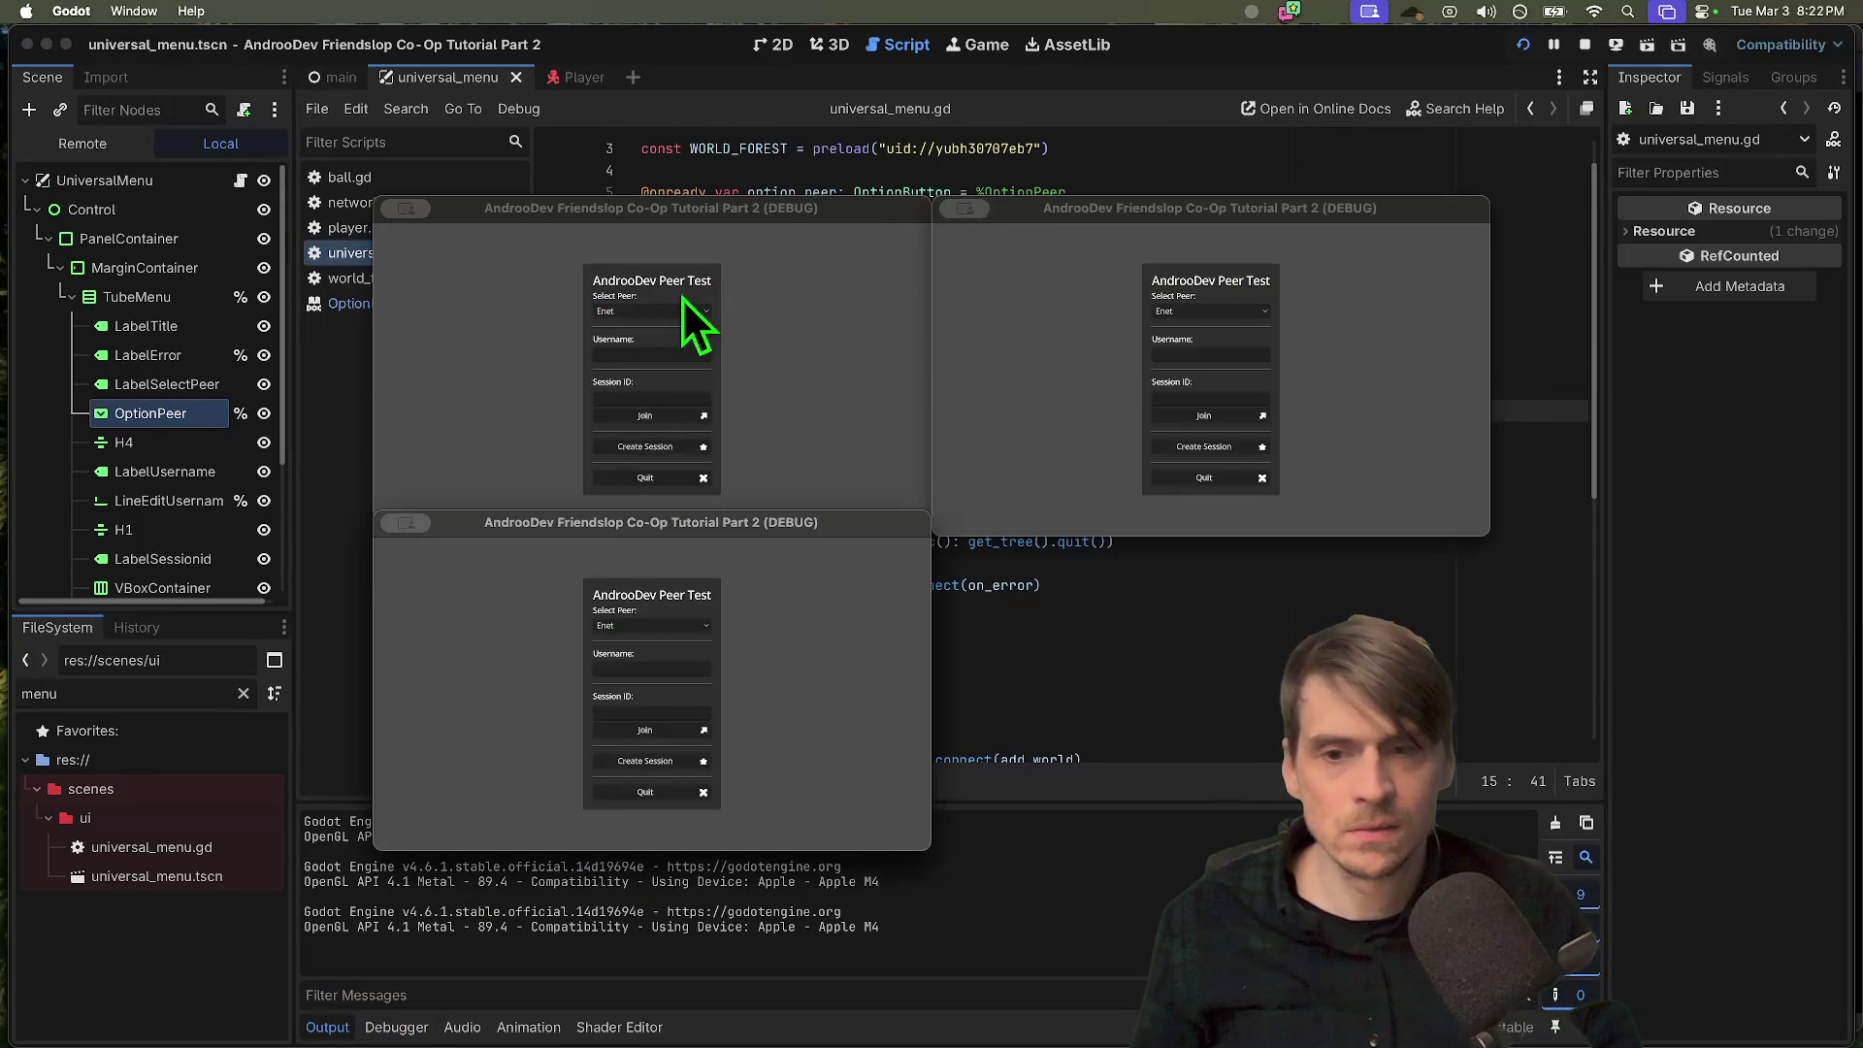
# Check the first game window's peer list and choose NodeTunnel.
pyautogui.click(682, 309)
pyautogui.click(679, 311)
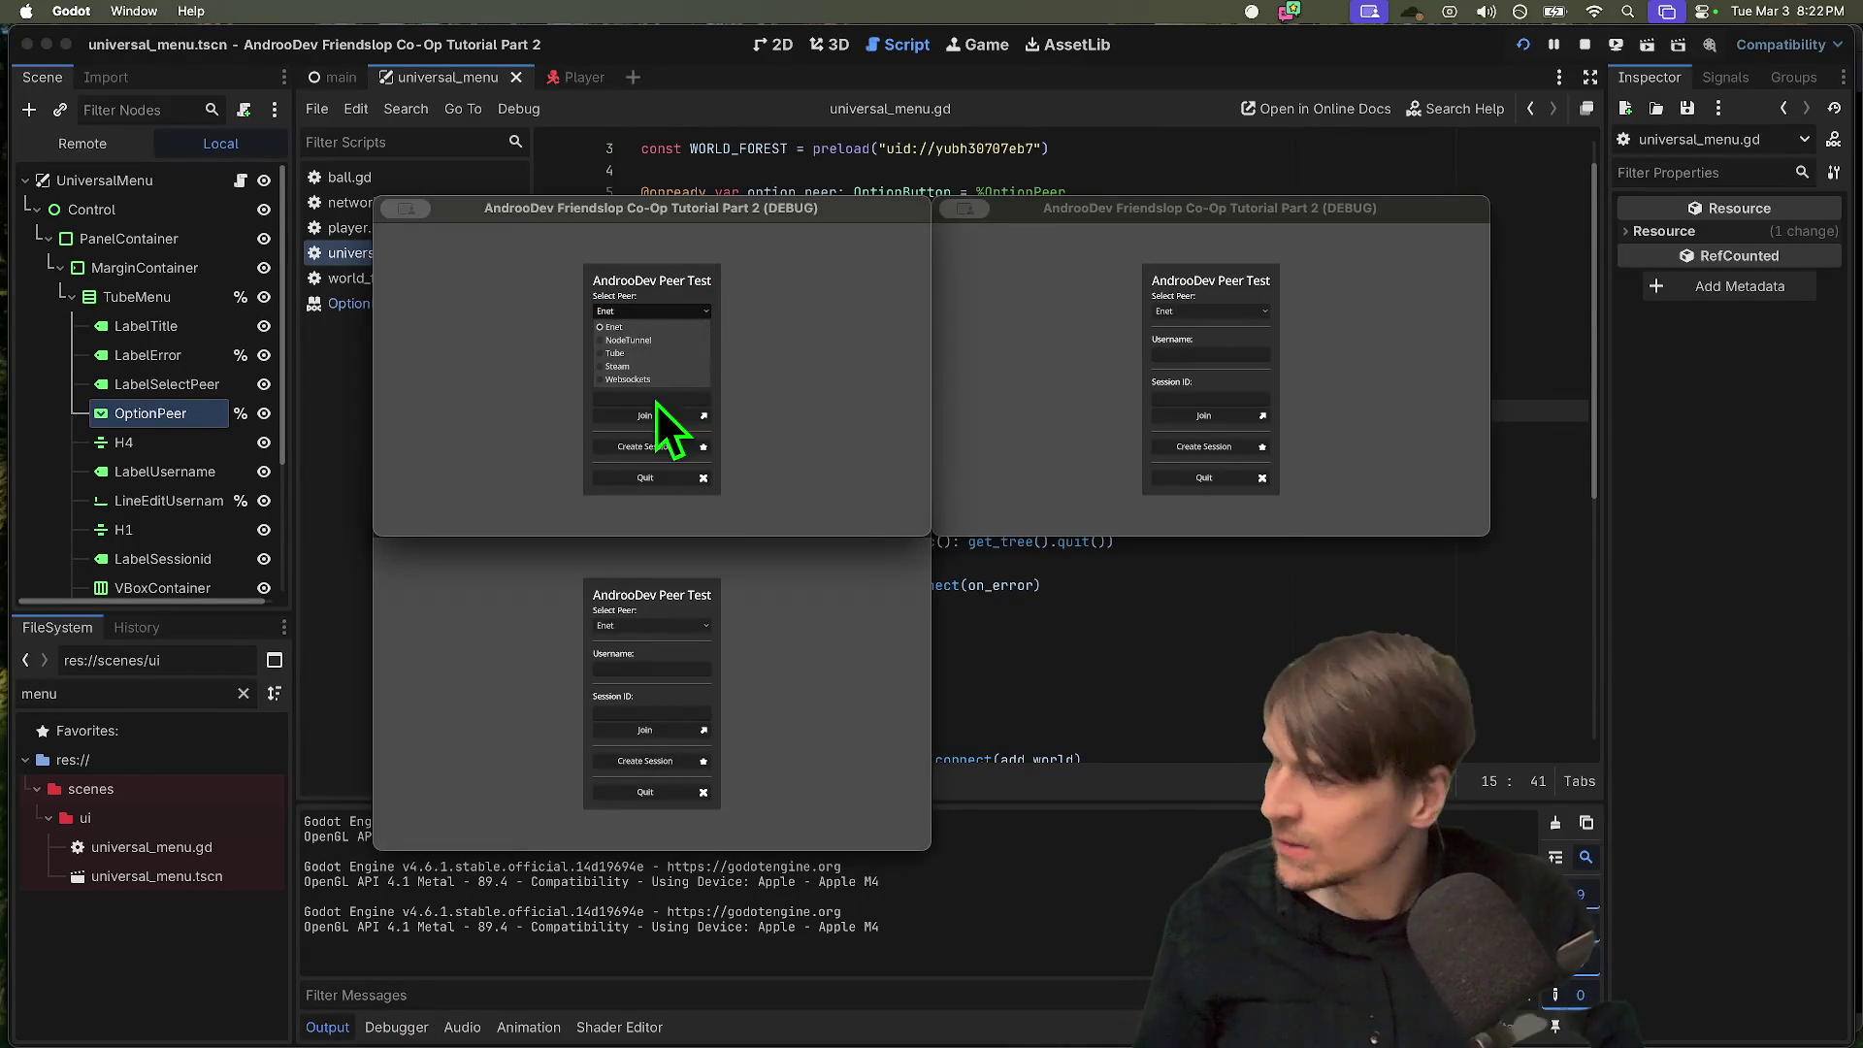
pyautogui.click(799, 351)
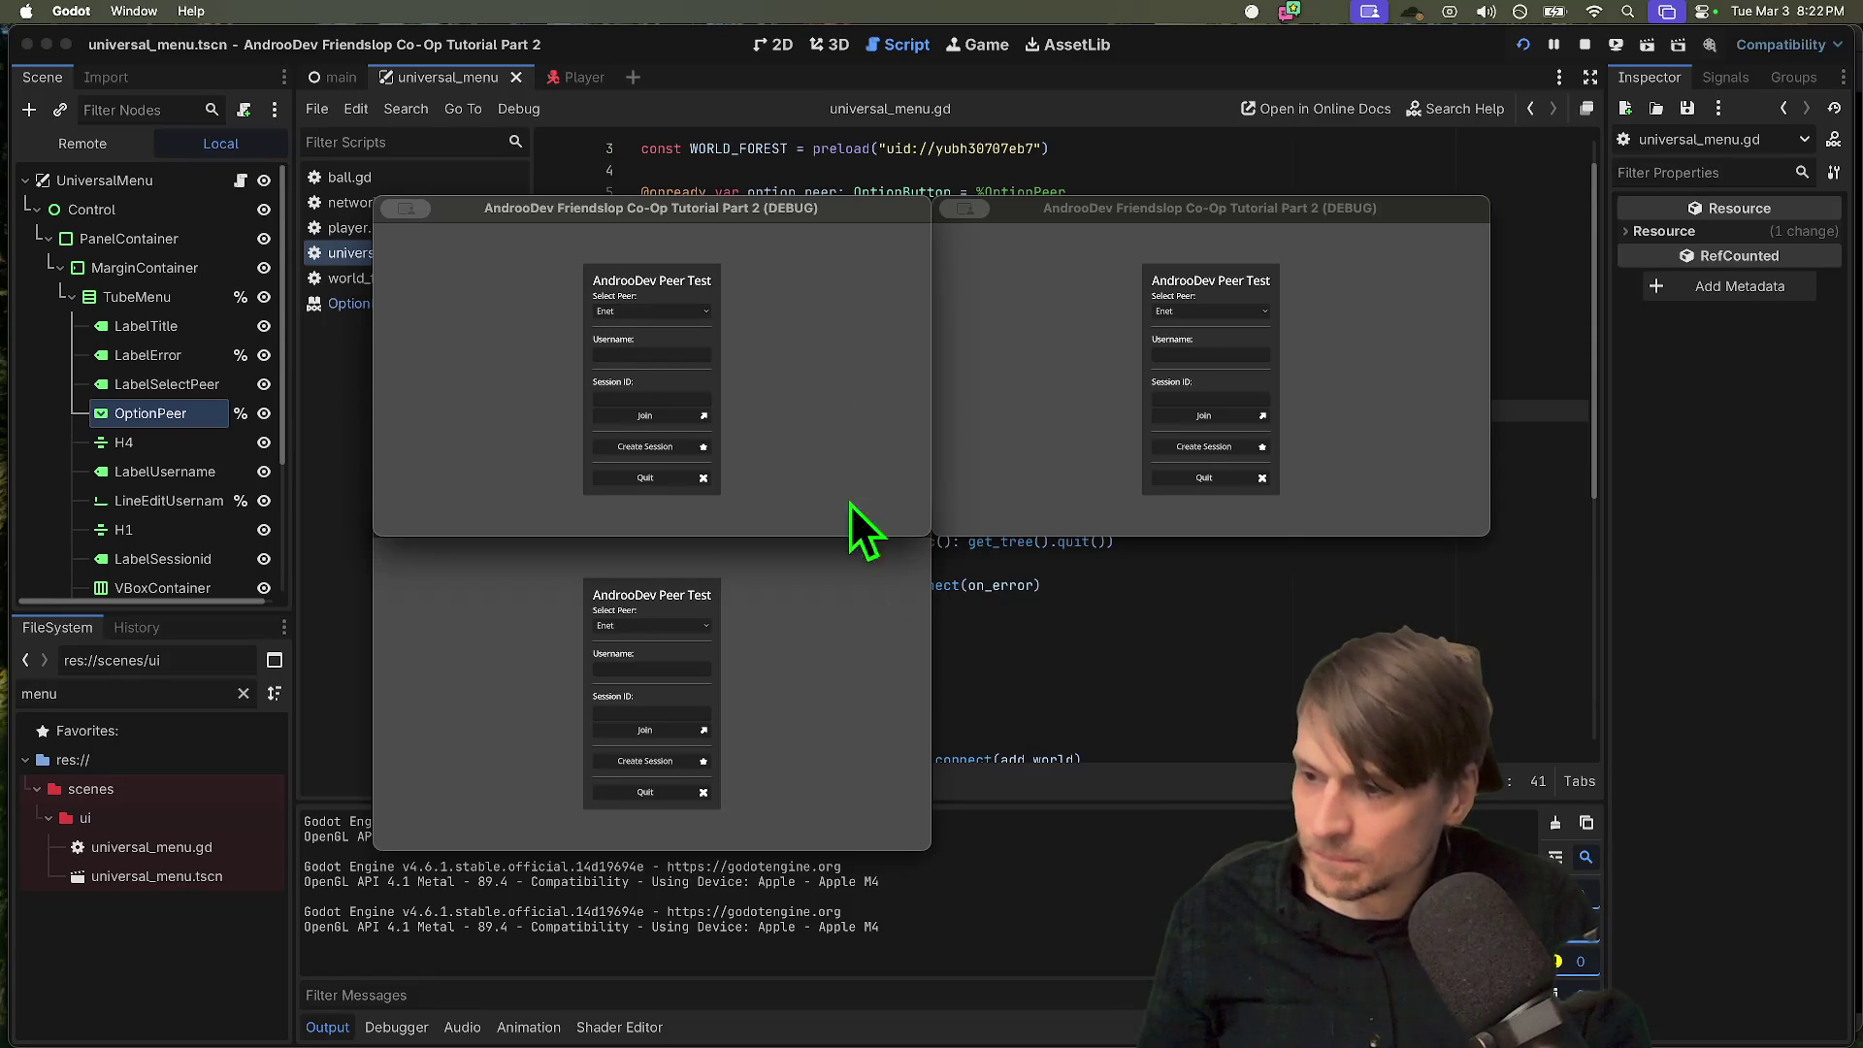
pyautogui.click(691, 312)
pyautogui.click(679, 341)
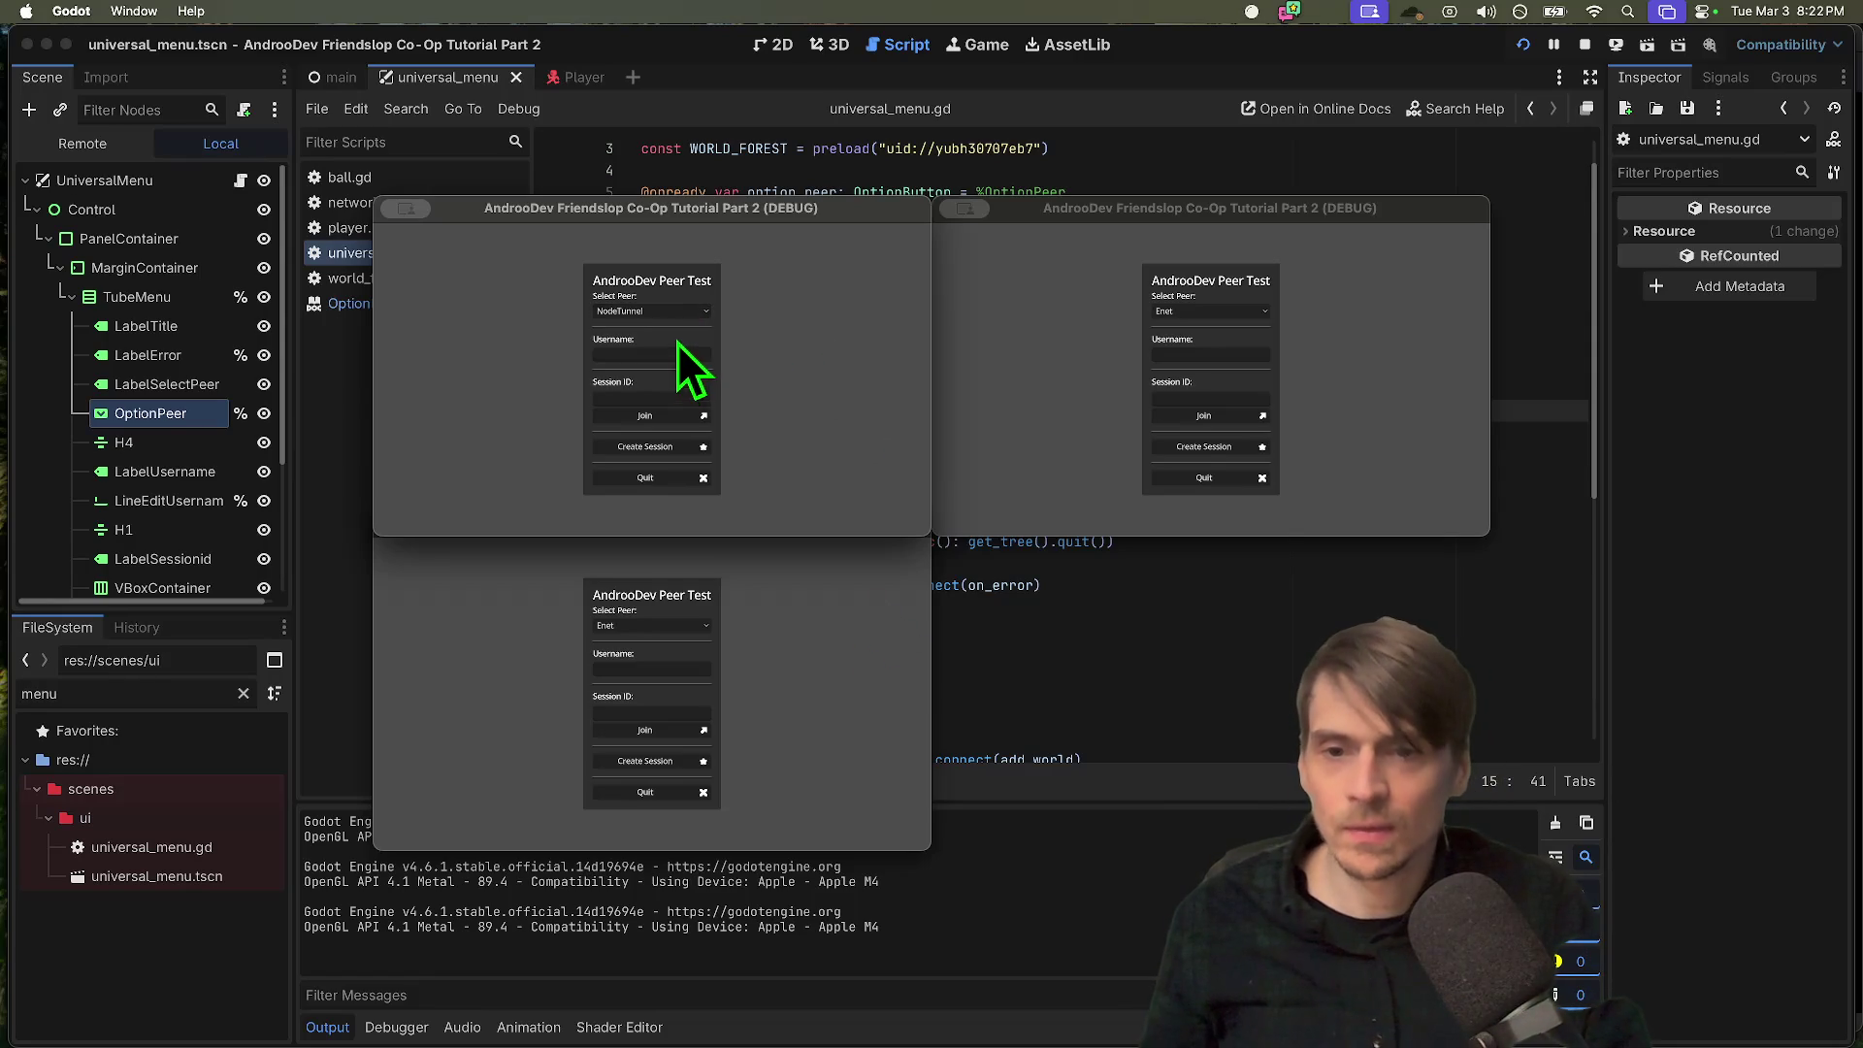
# Choose Tube in the second window, recheck the first window's list, and stop the game.
pyautogui.click(1009, 340)
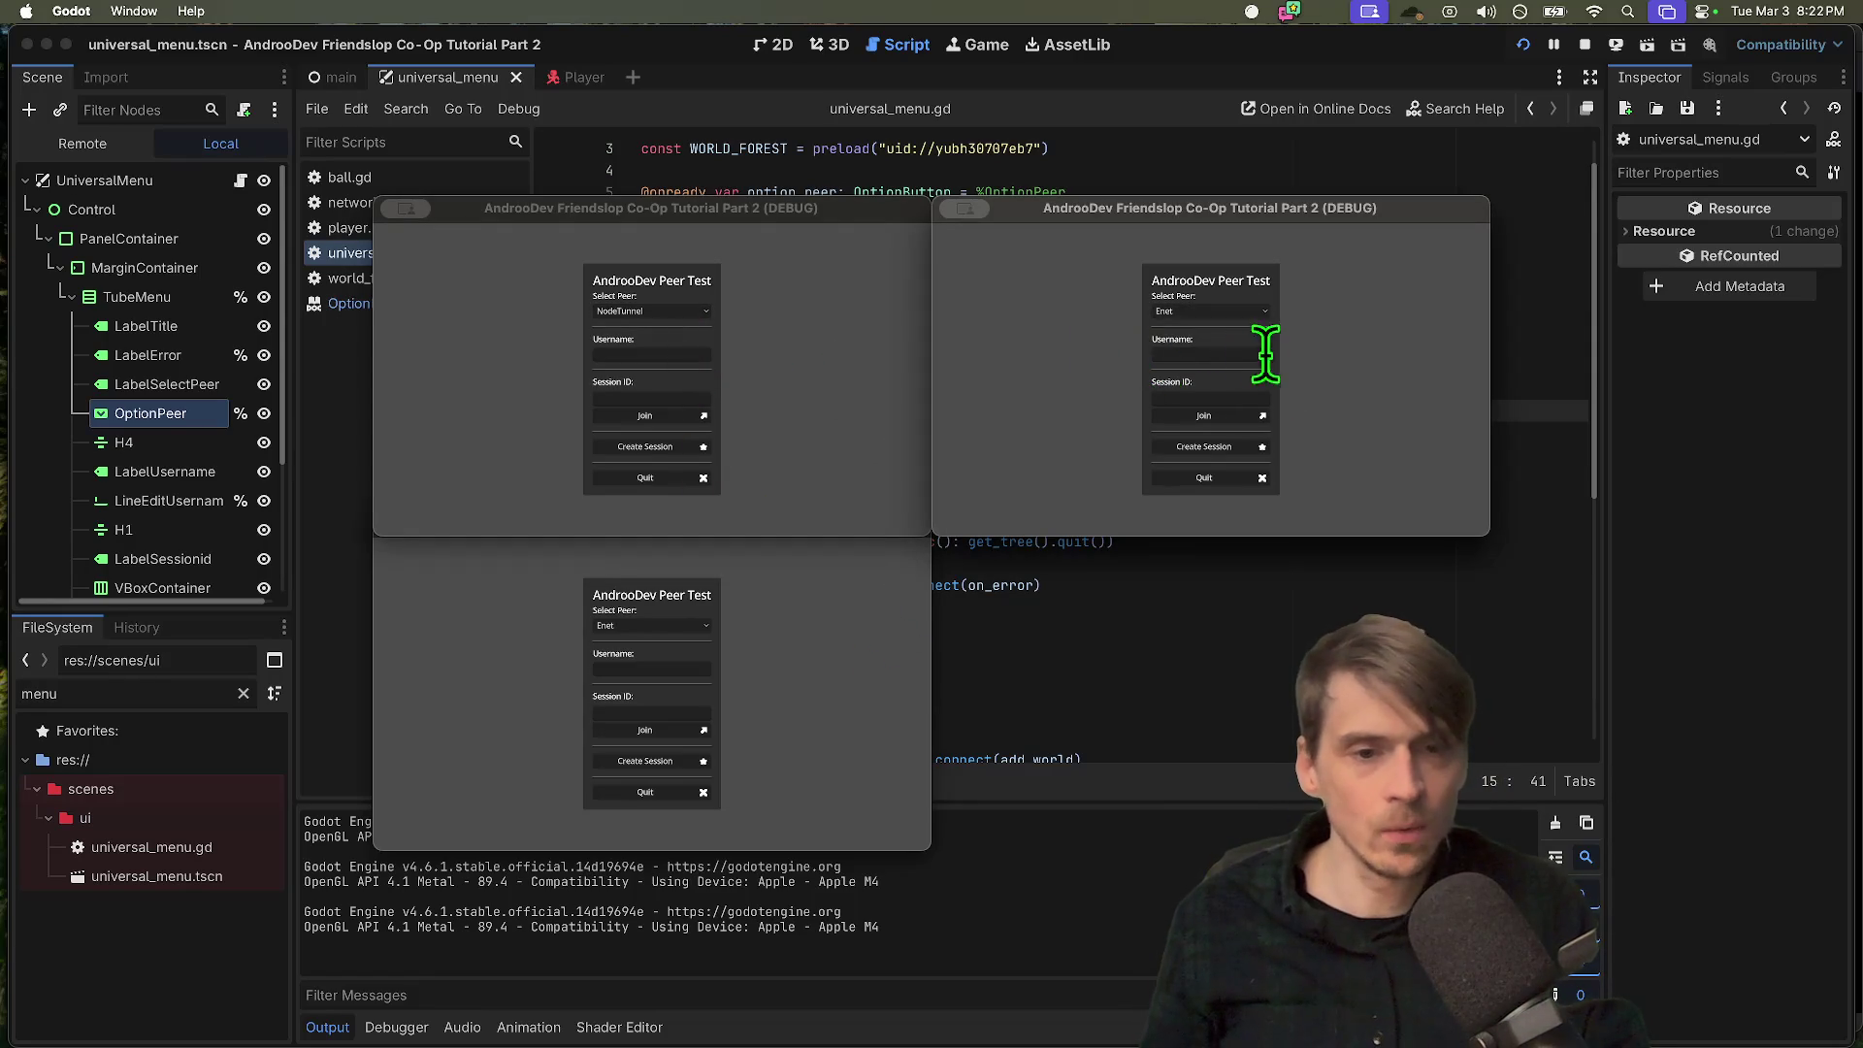
pyautogui.click(1225, 311)
pyautogui.click(1191, 355)
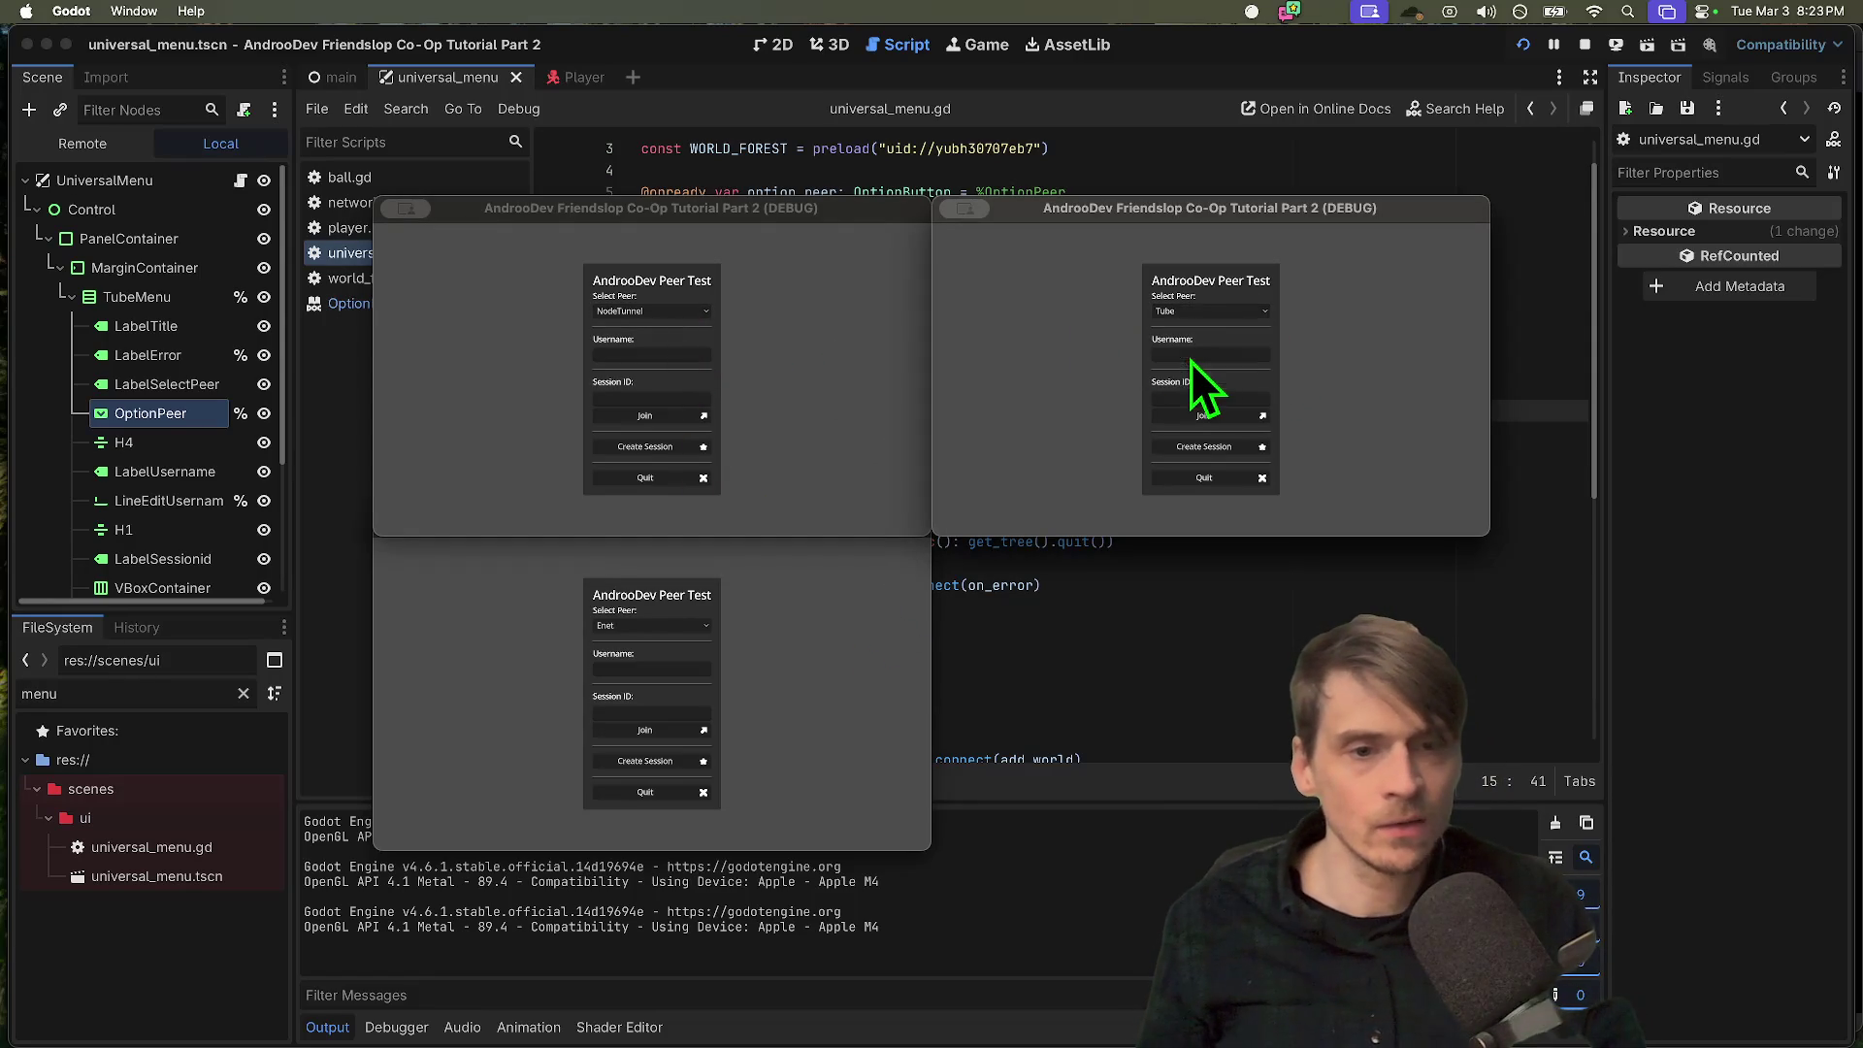
pyautogui.click(698, 403)
pyautogui.click(679, 313)
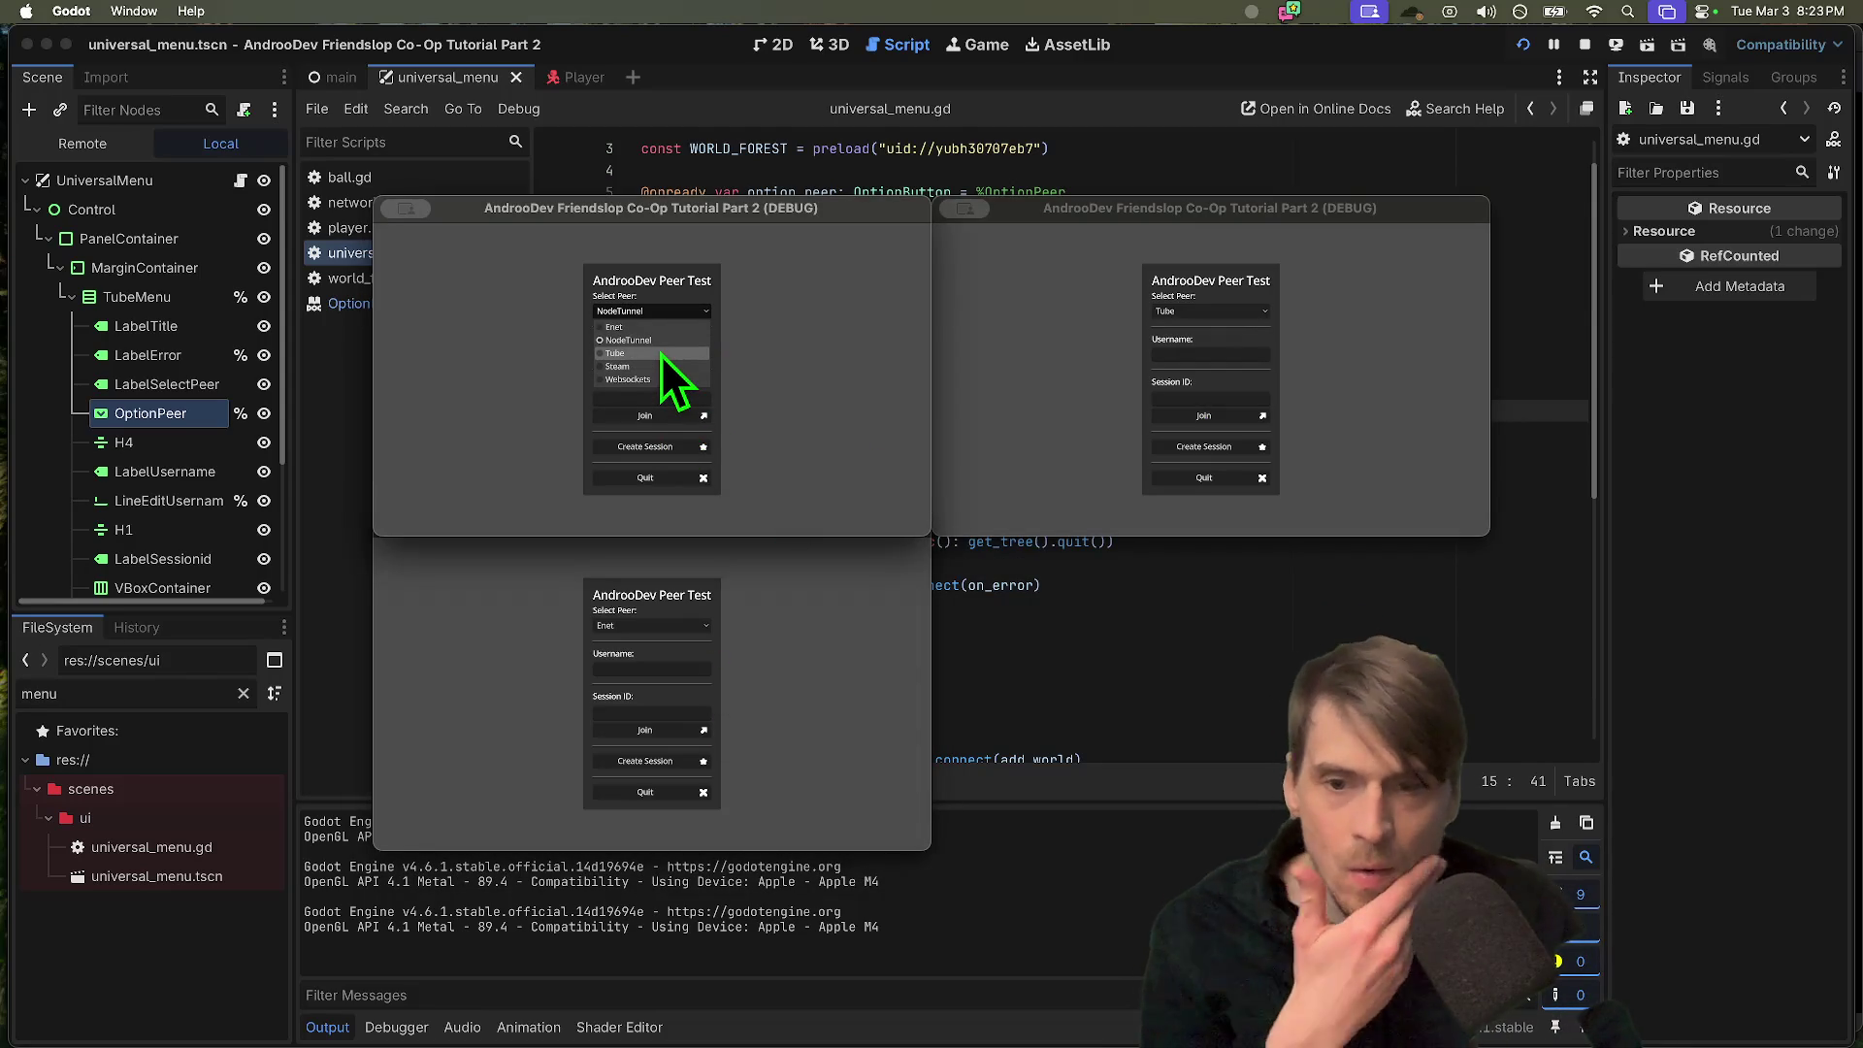
pyautogui.click(1378, 255)
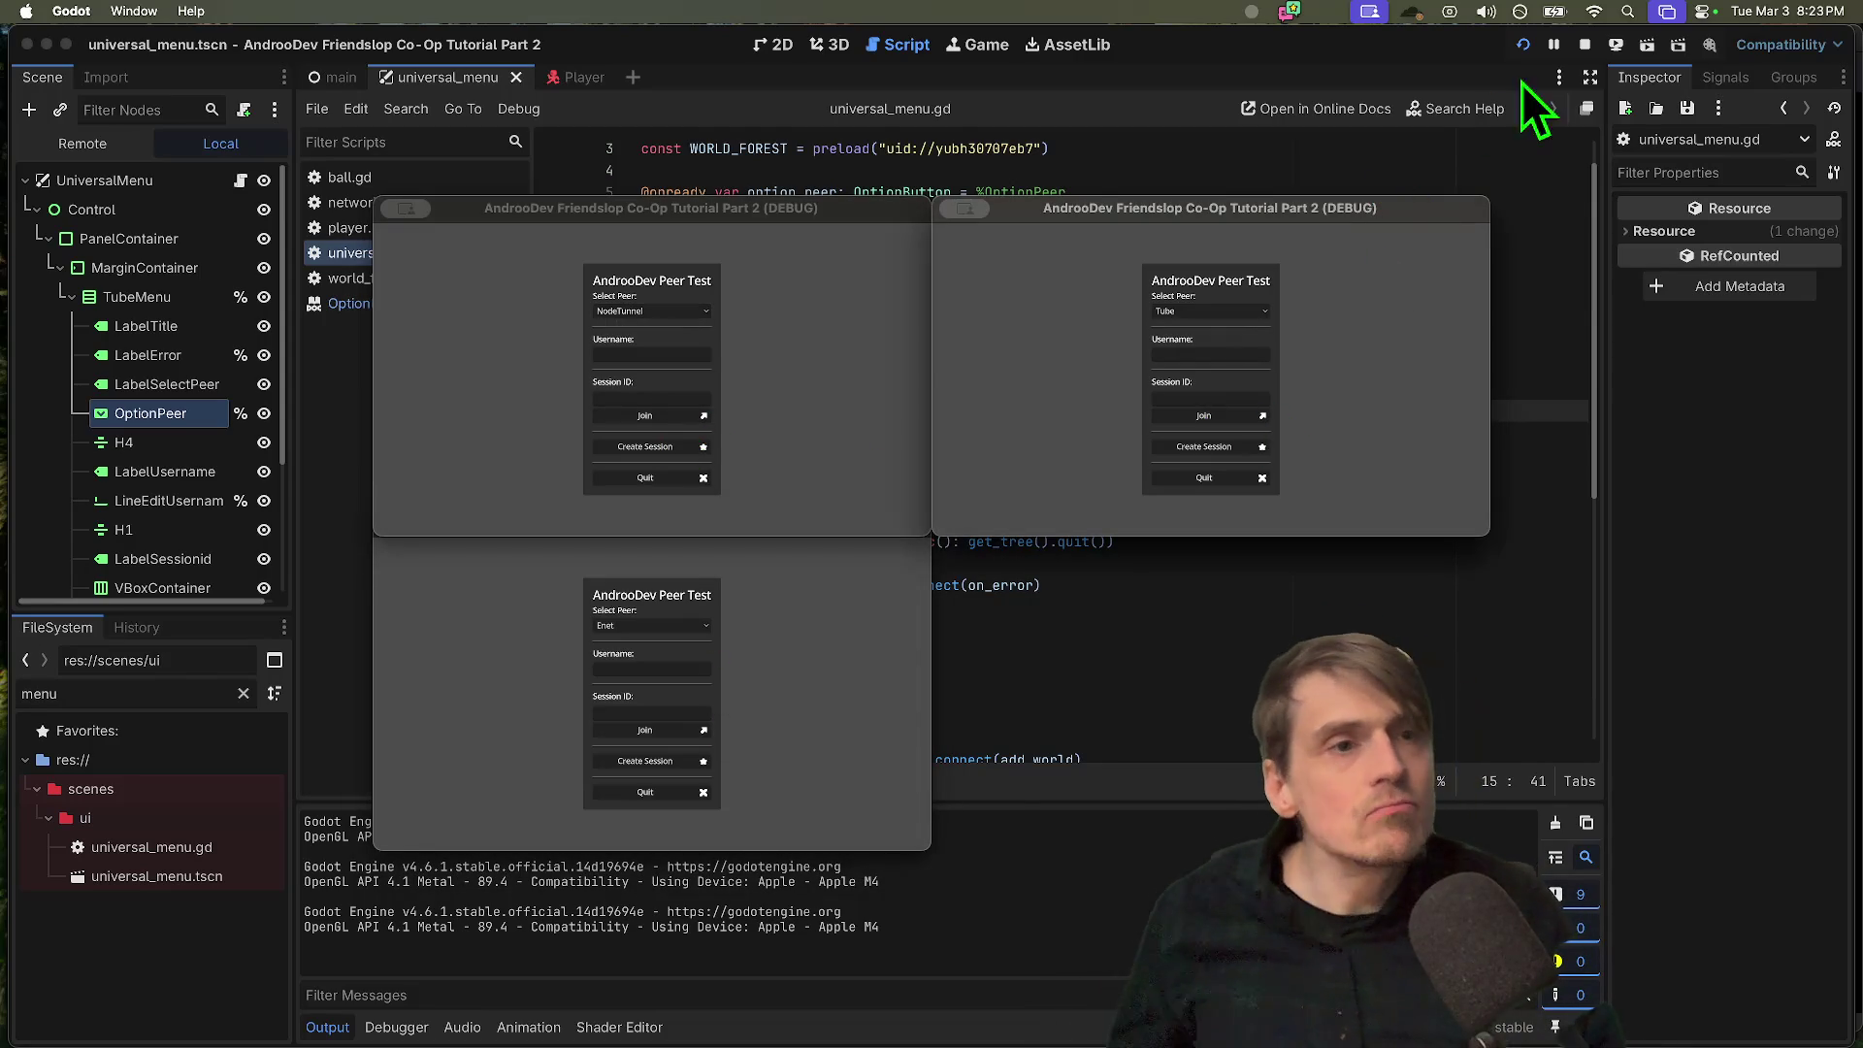
pyautogui.click(1583, 44)
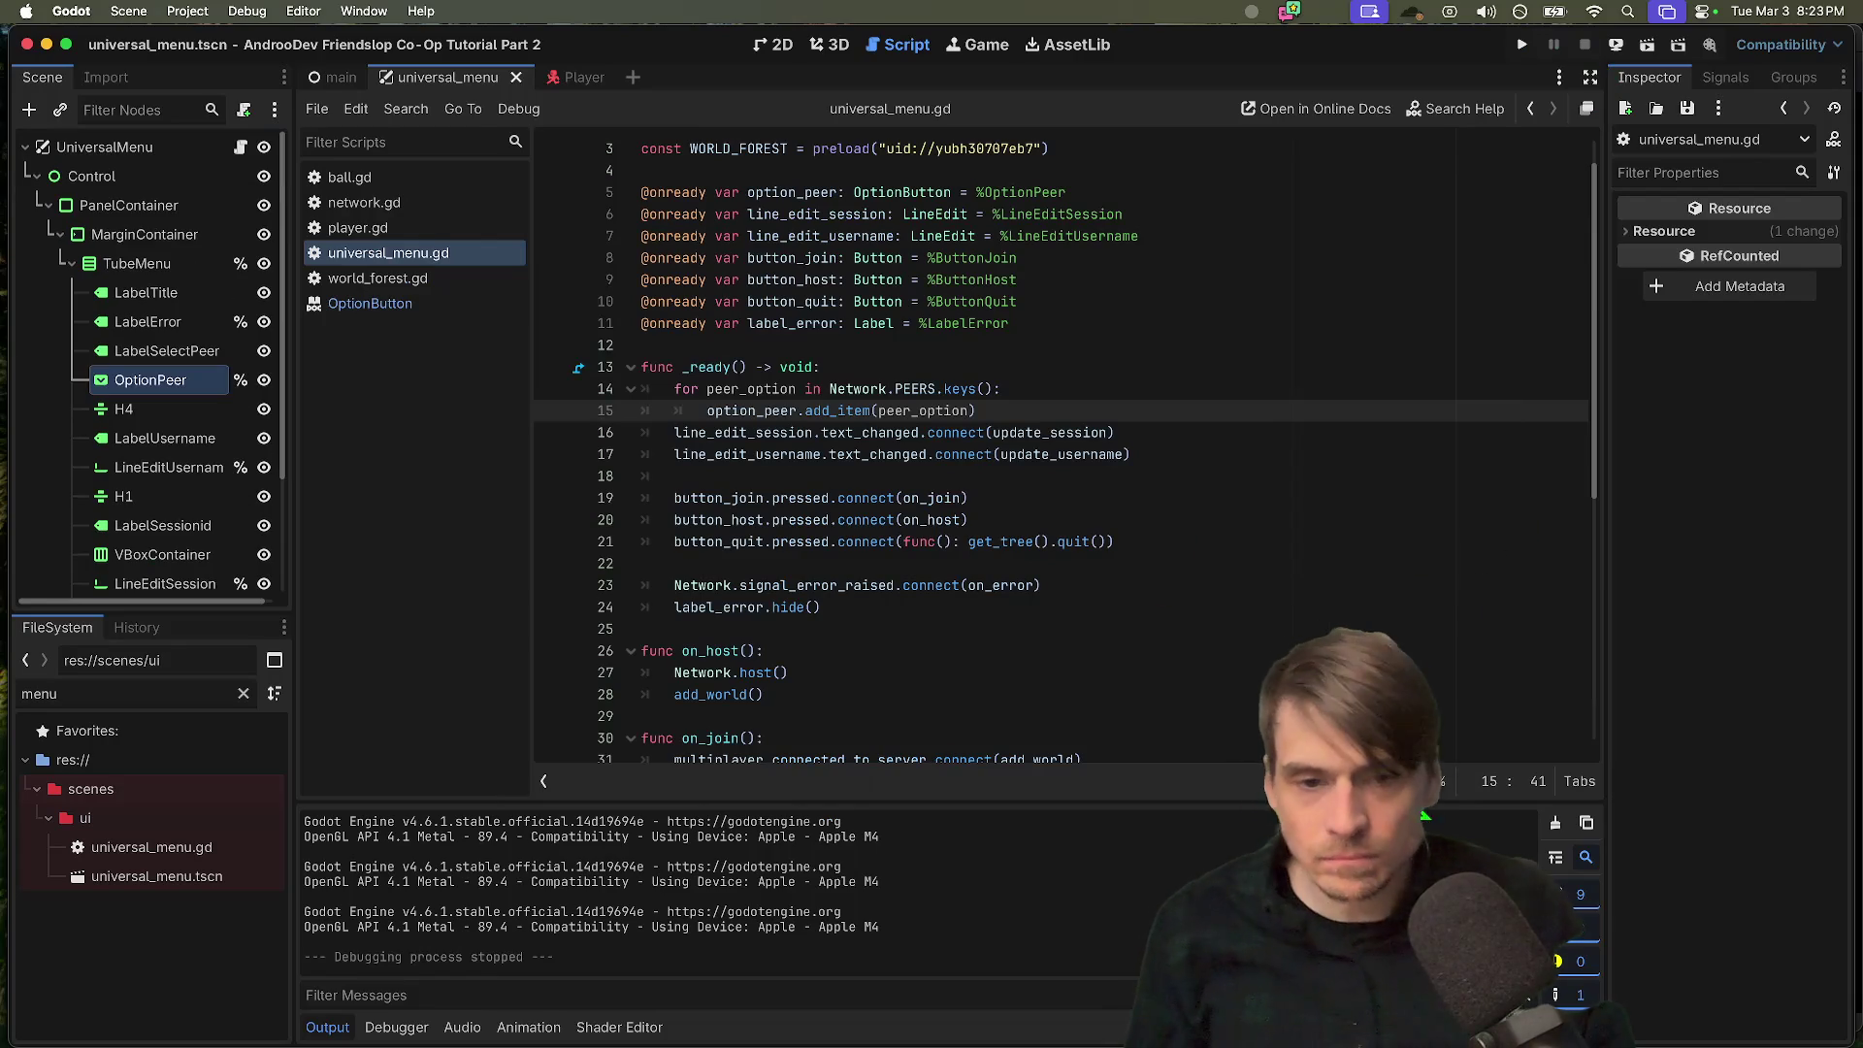
# Add a blank line after the peer loop, save the script, and relaunch the project.
pyautogui.press('Return')
pyautogui.press('BackSpace')
pyautogui.press('BackSpace')
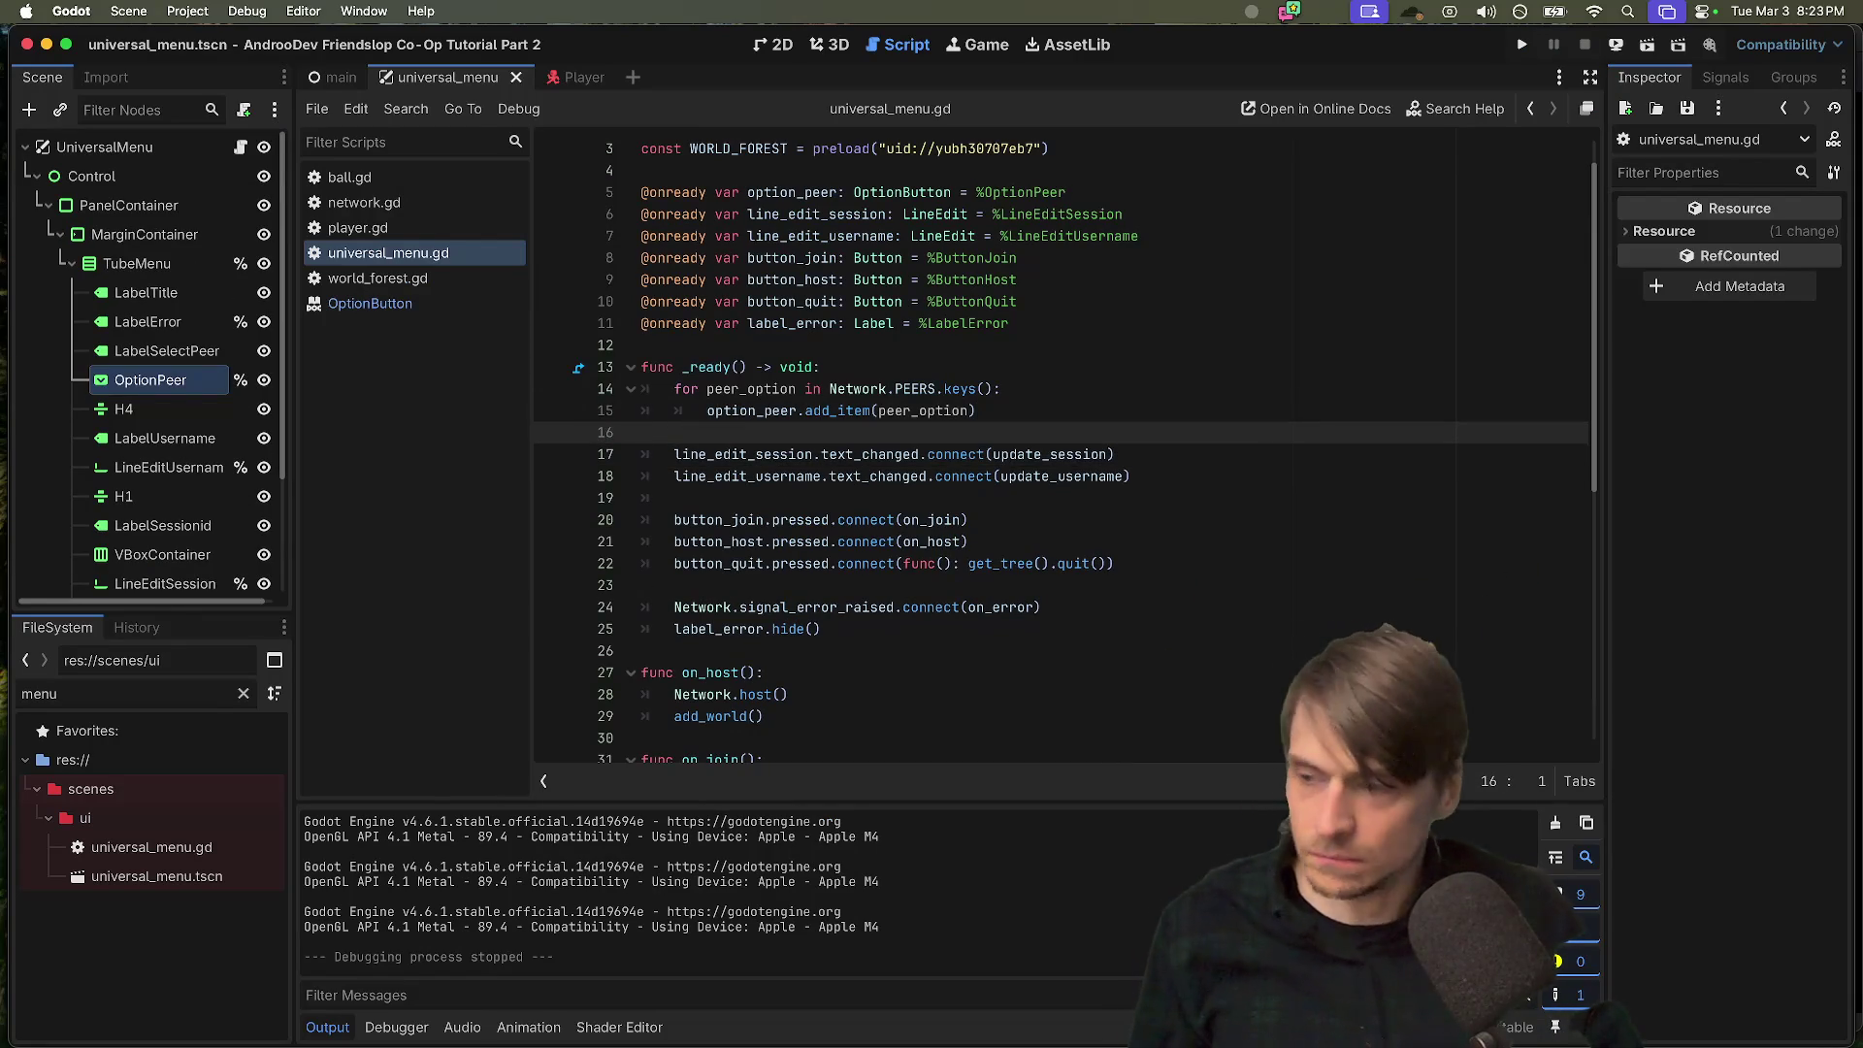
pyautogui.hotkey('ctrl', 's')
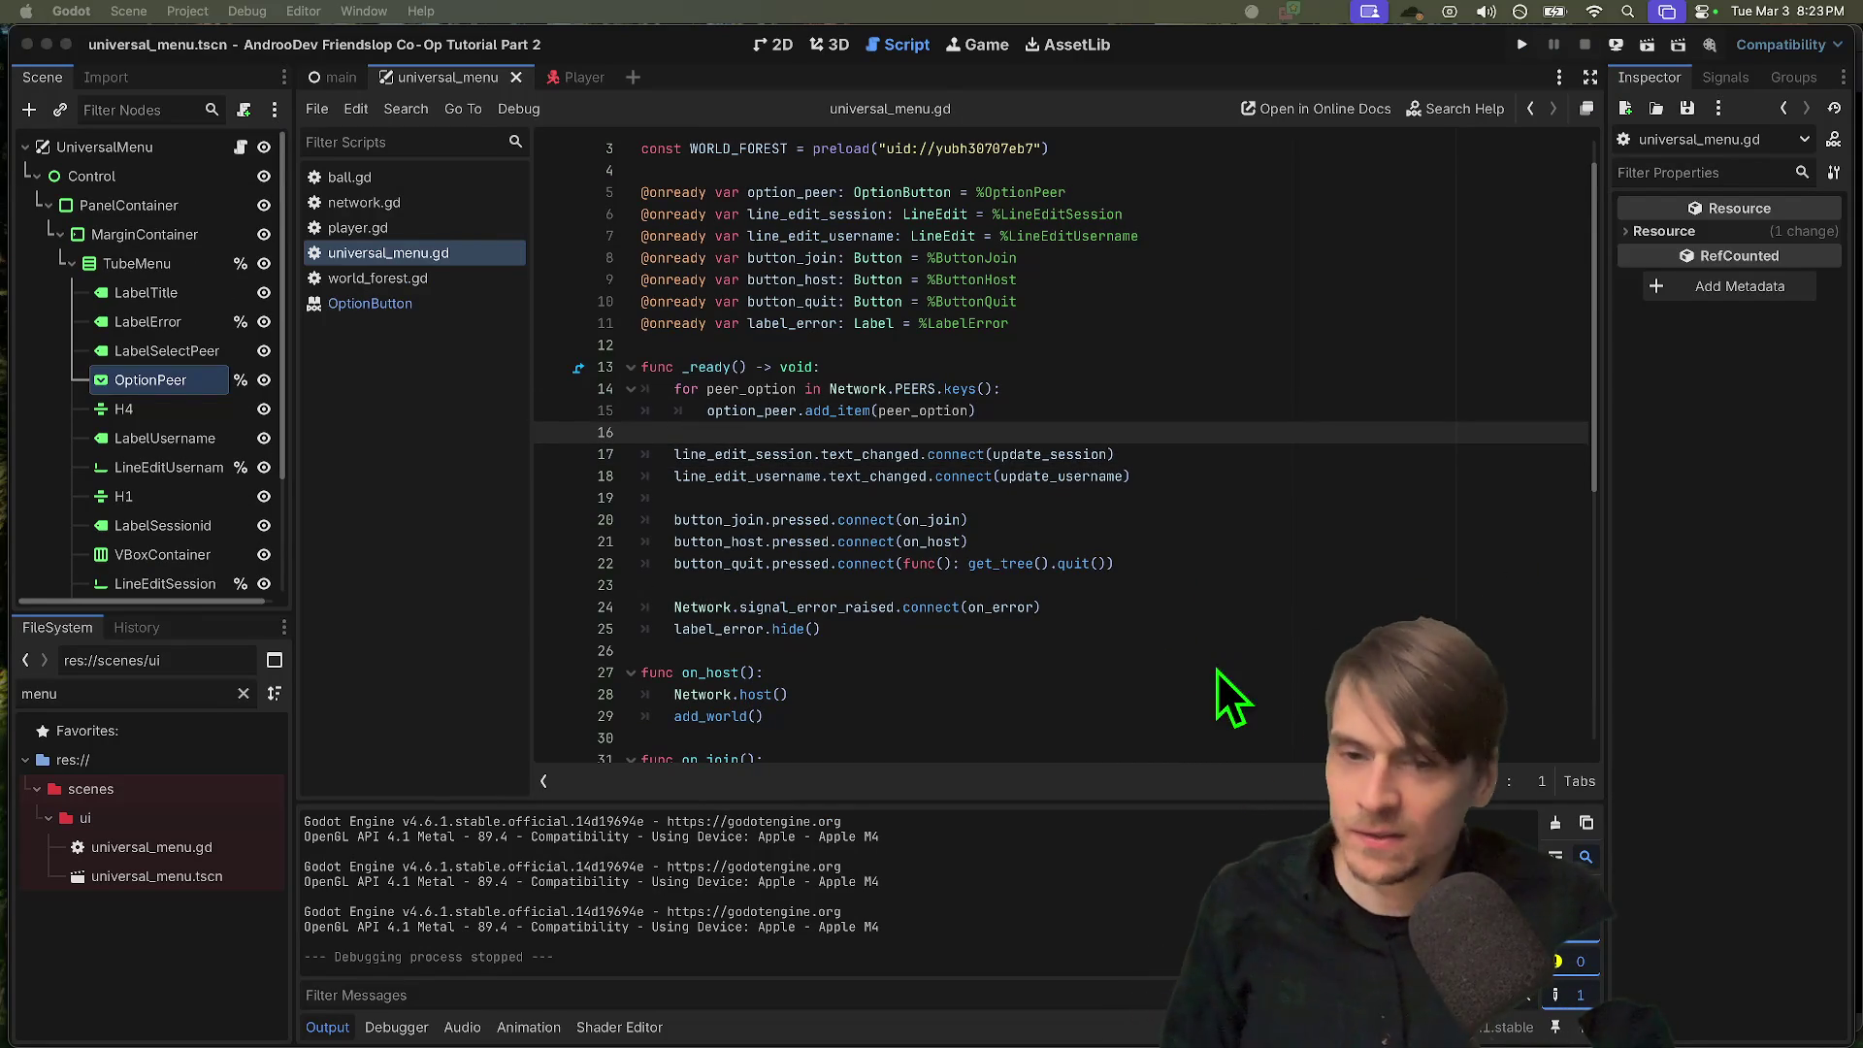
pyautogui.press('super+b')
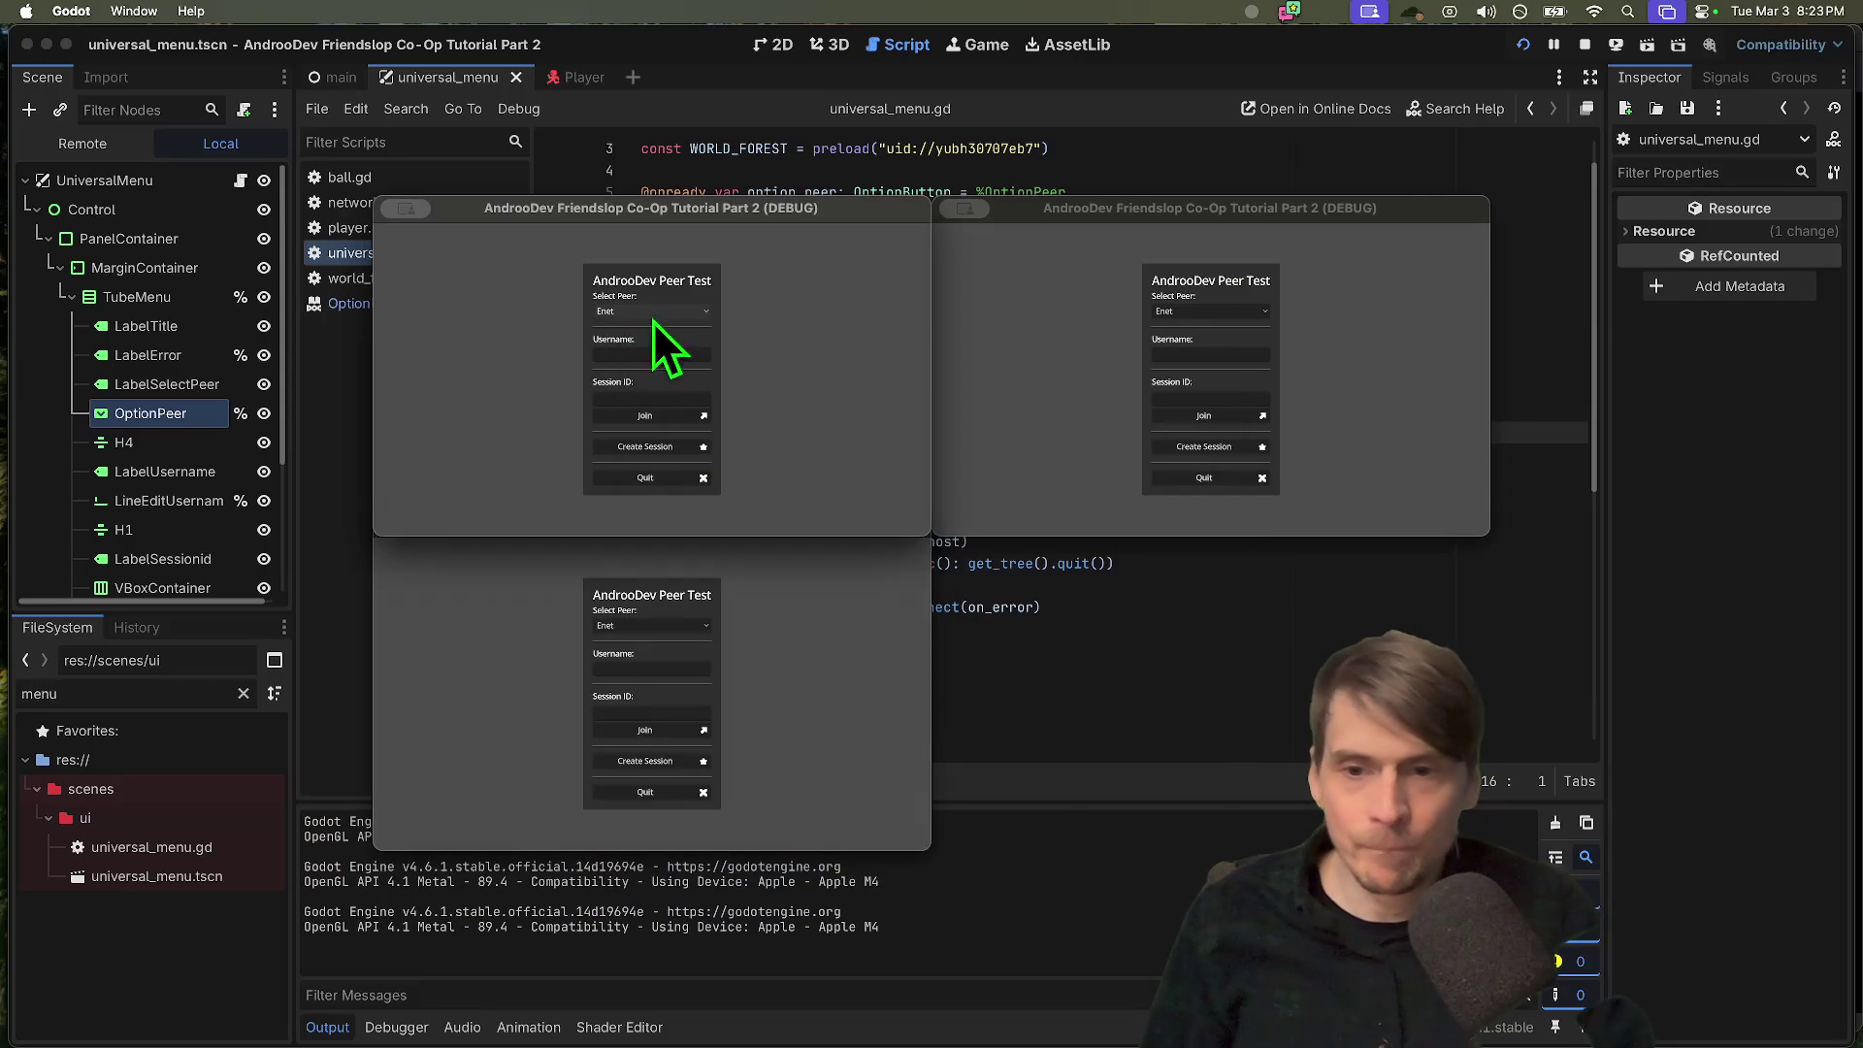
# Check the Select Peer dropdowns in the first and second game windows.
pyautogui.click(666, 310)
pyautogui.click(1337, 341)
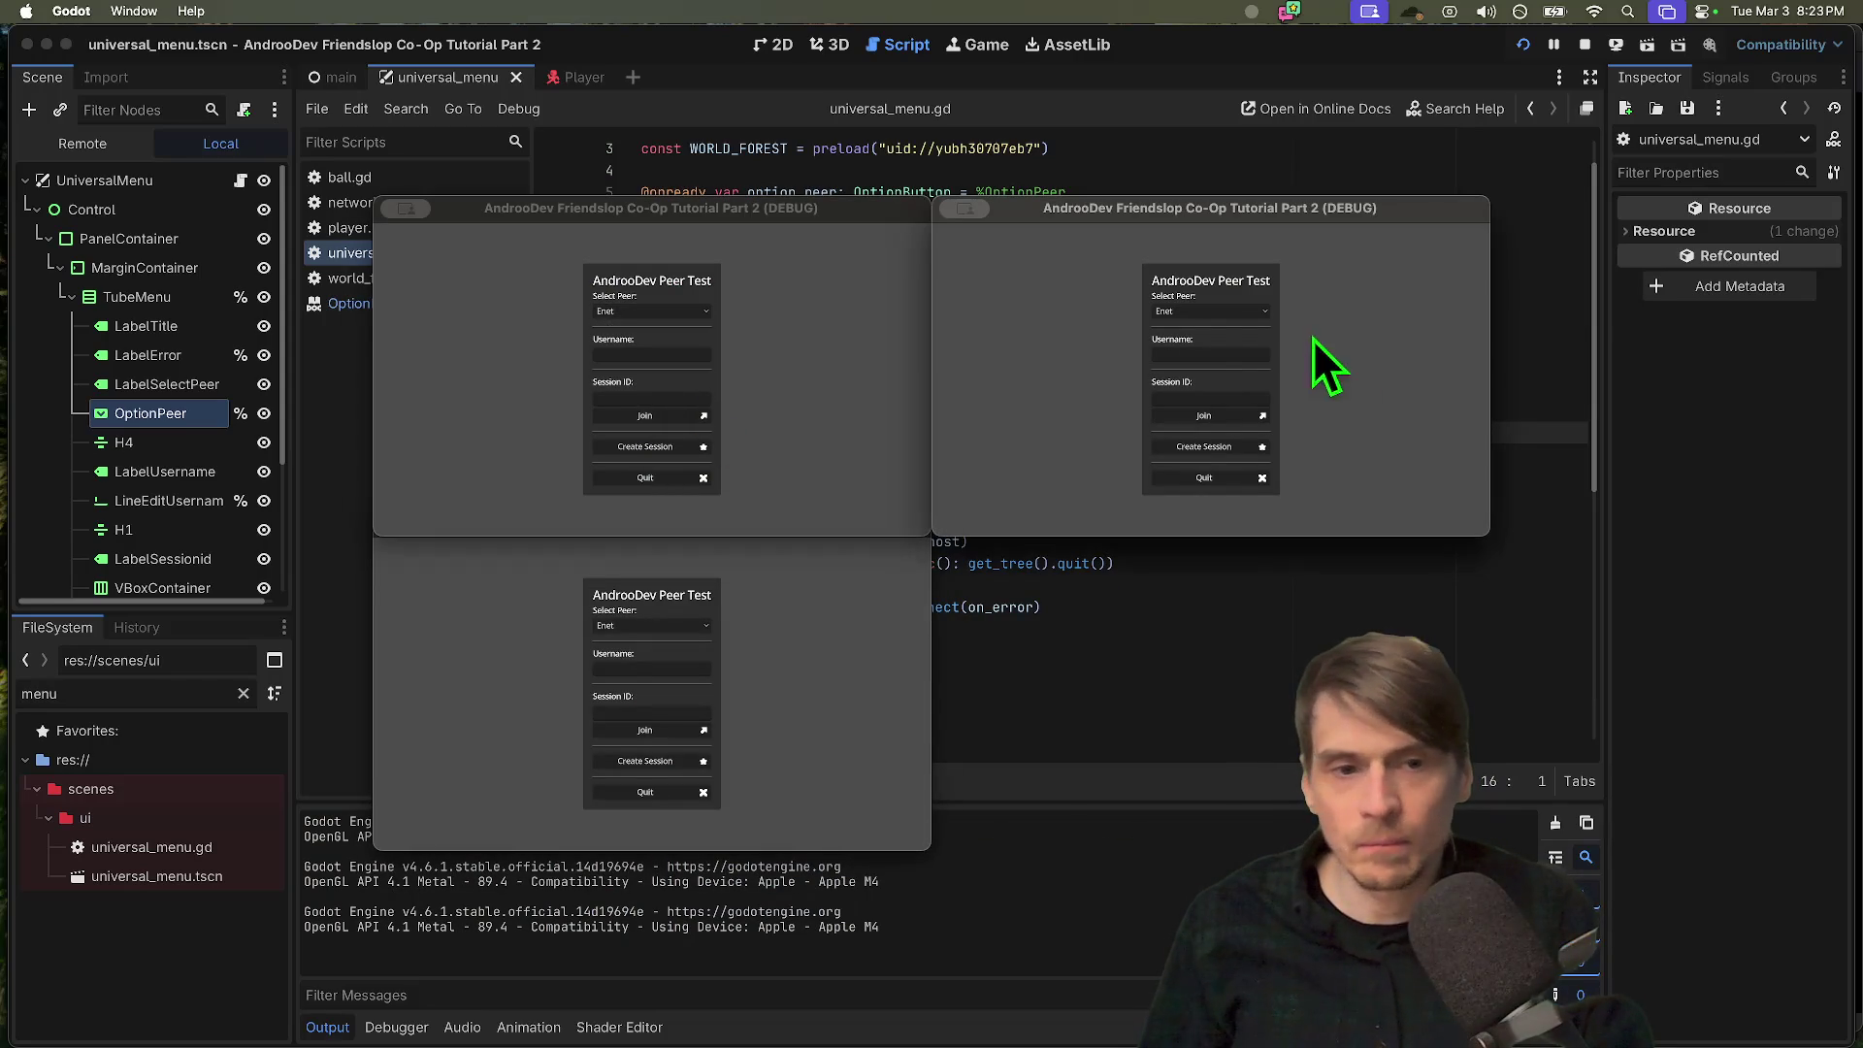
pyautogui.click(1178, 312)
pyautogui.click(585, 319)
pyautogui.click(633, 312)
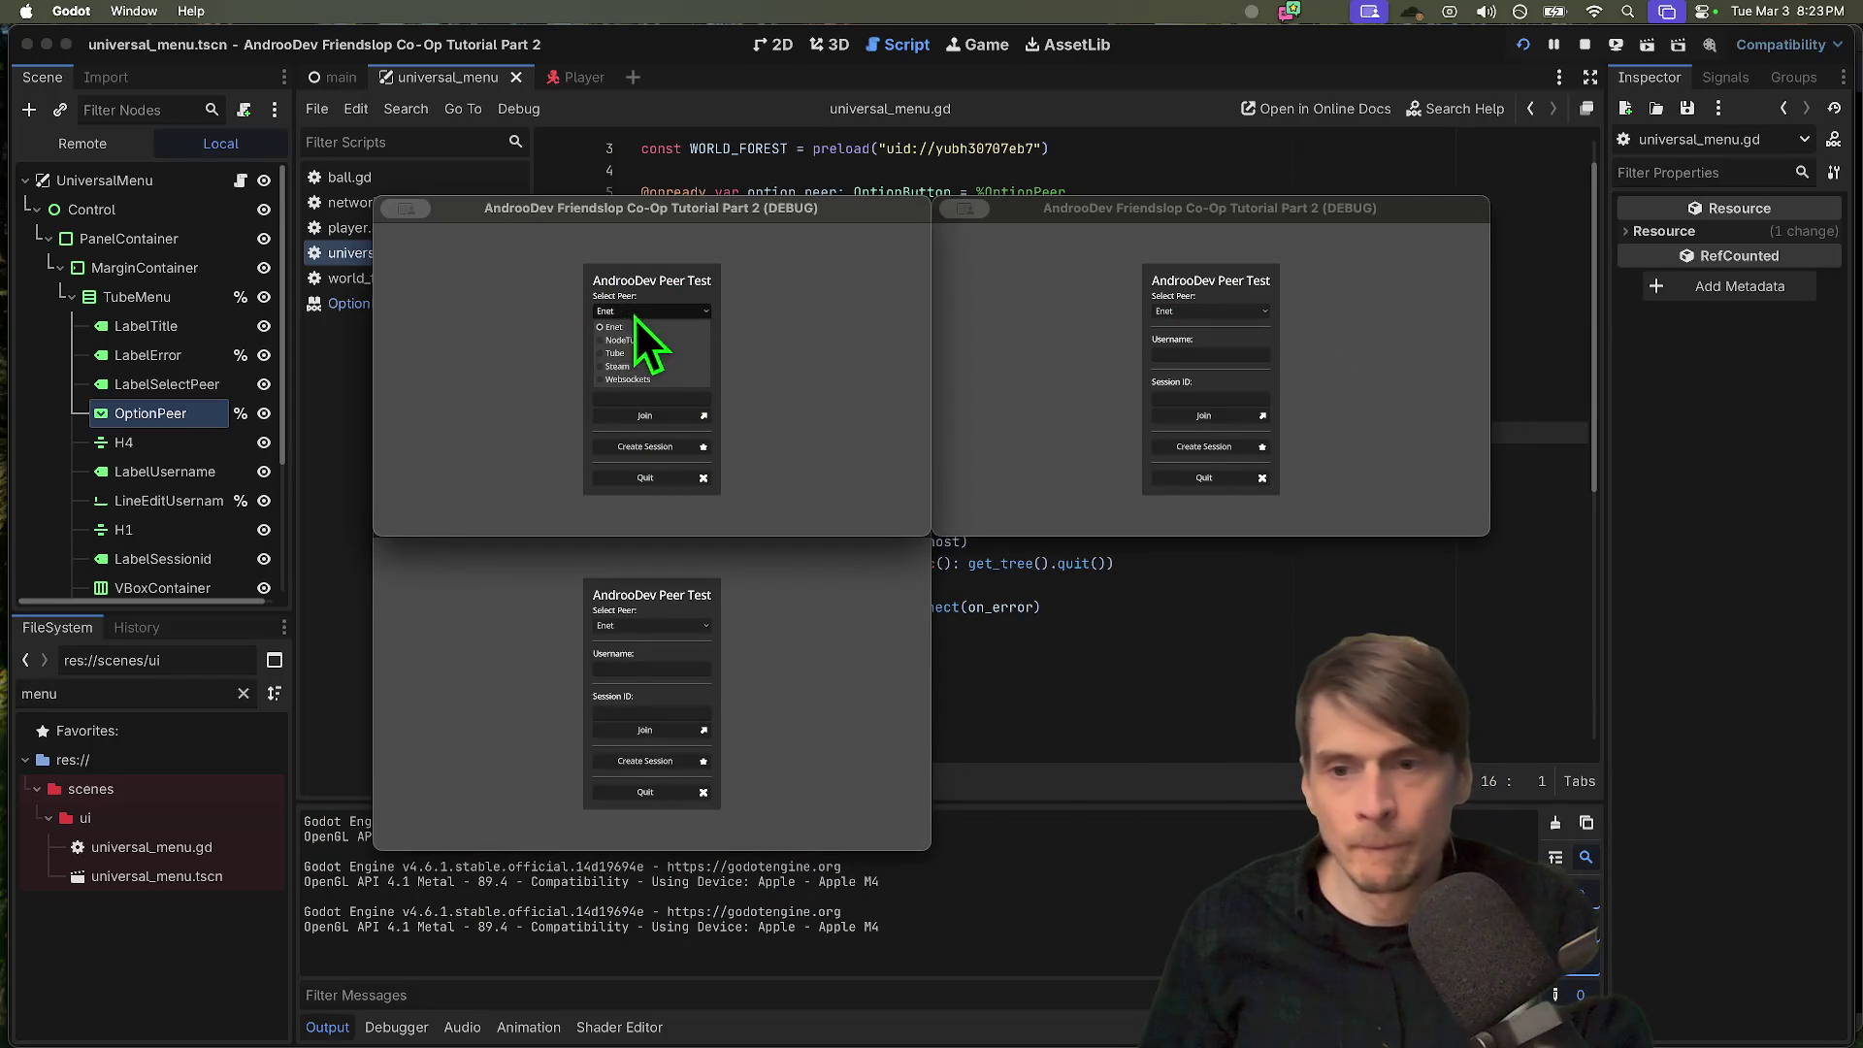
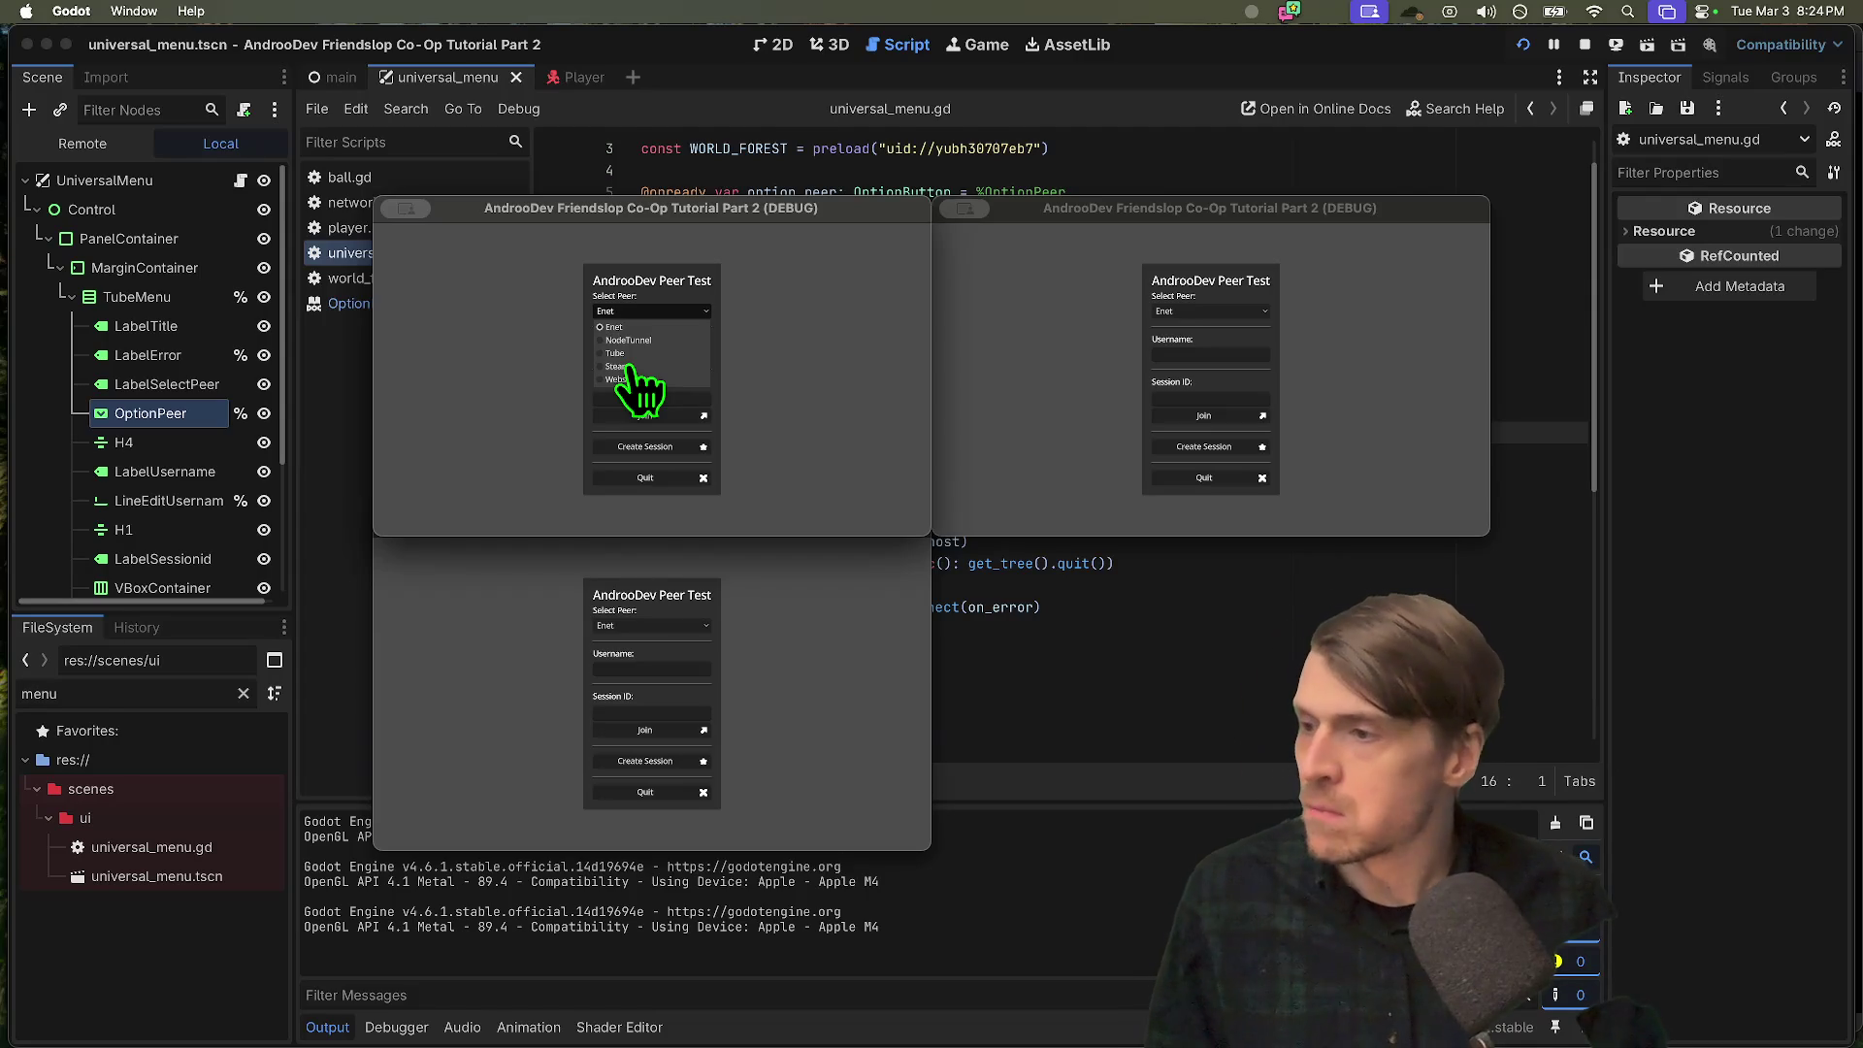
# Mute the microphone in the Discord voice call and return to Godot.
pyautogui.press('super+Tab')
pyautogui.scroll(-10, 199, 680)
pyautogui.click(207, 1005)
pyautogui.press('super+Tab')
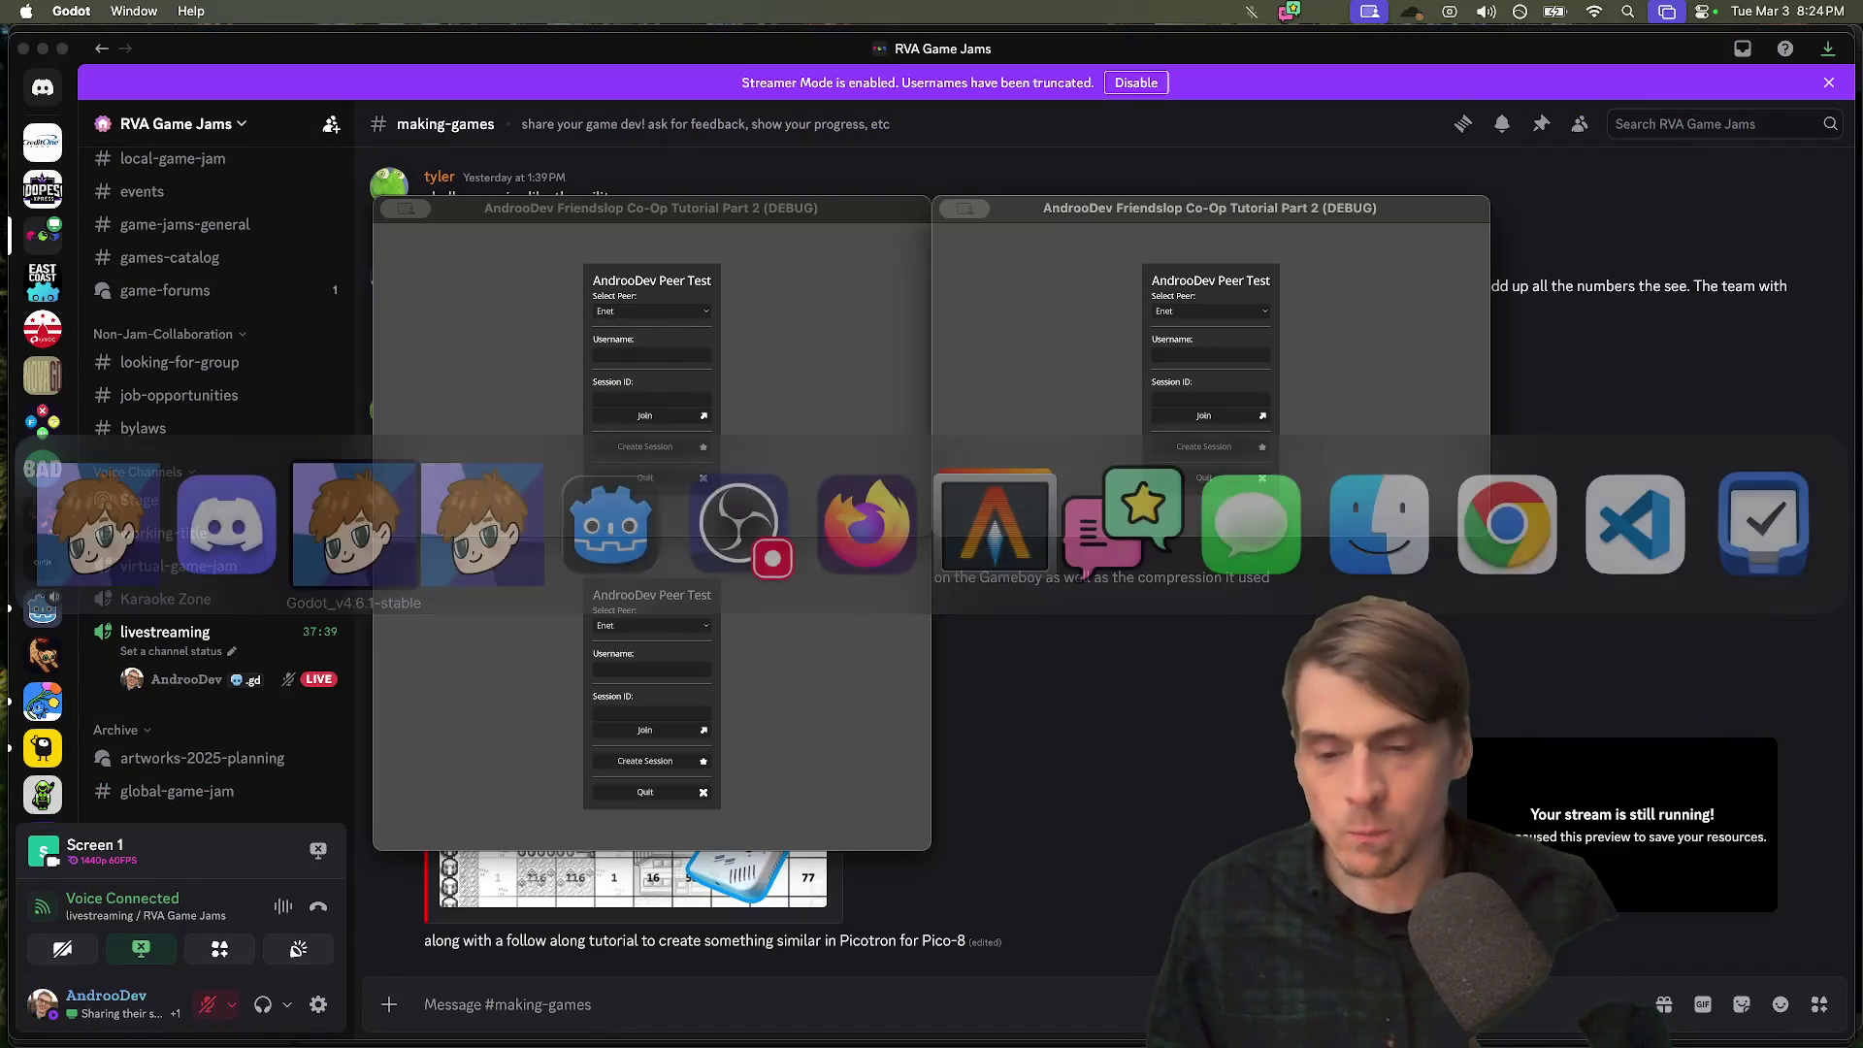
pyautogui.moveTo(867, 934)
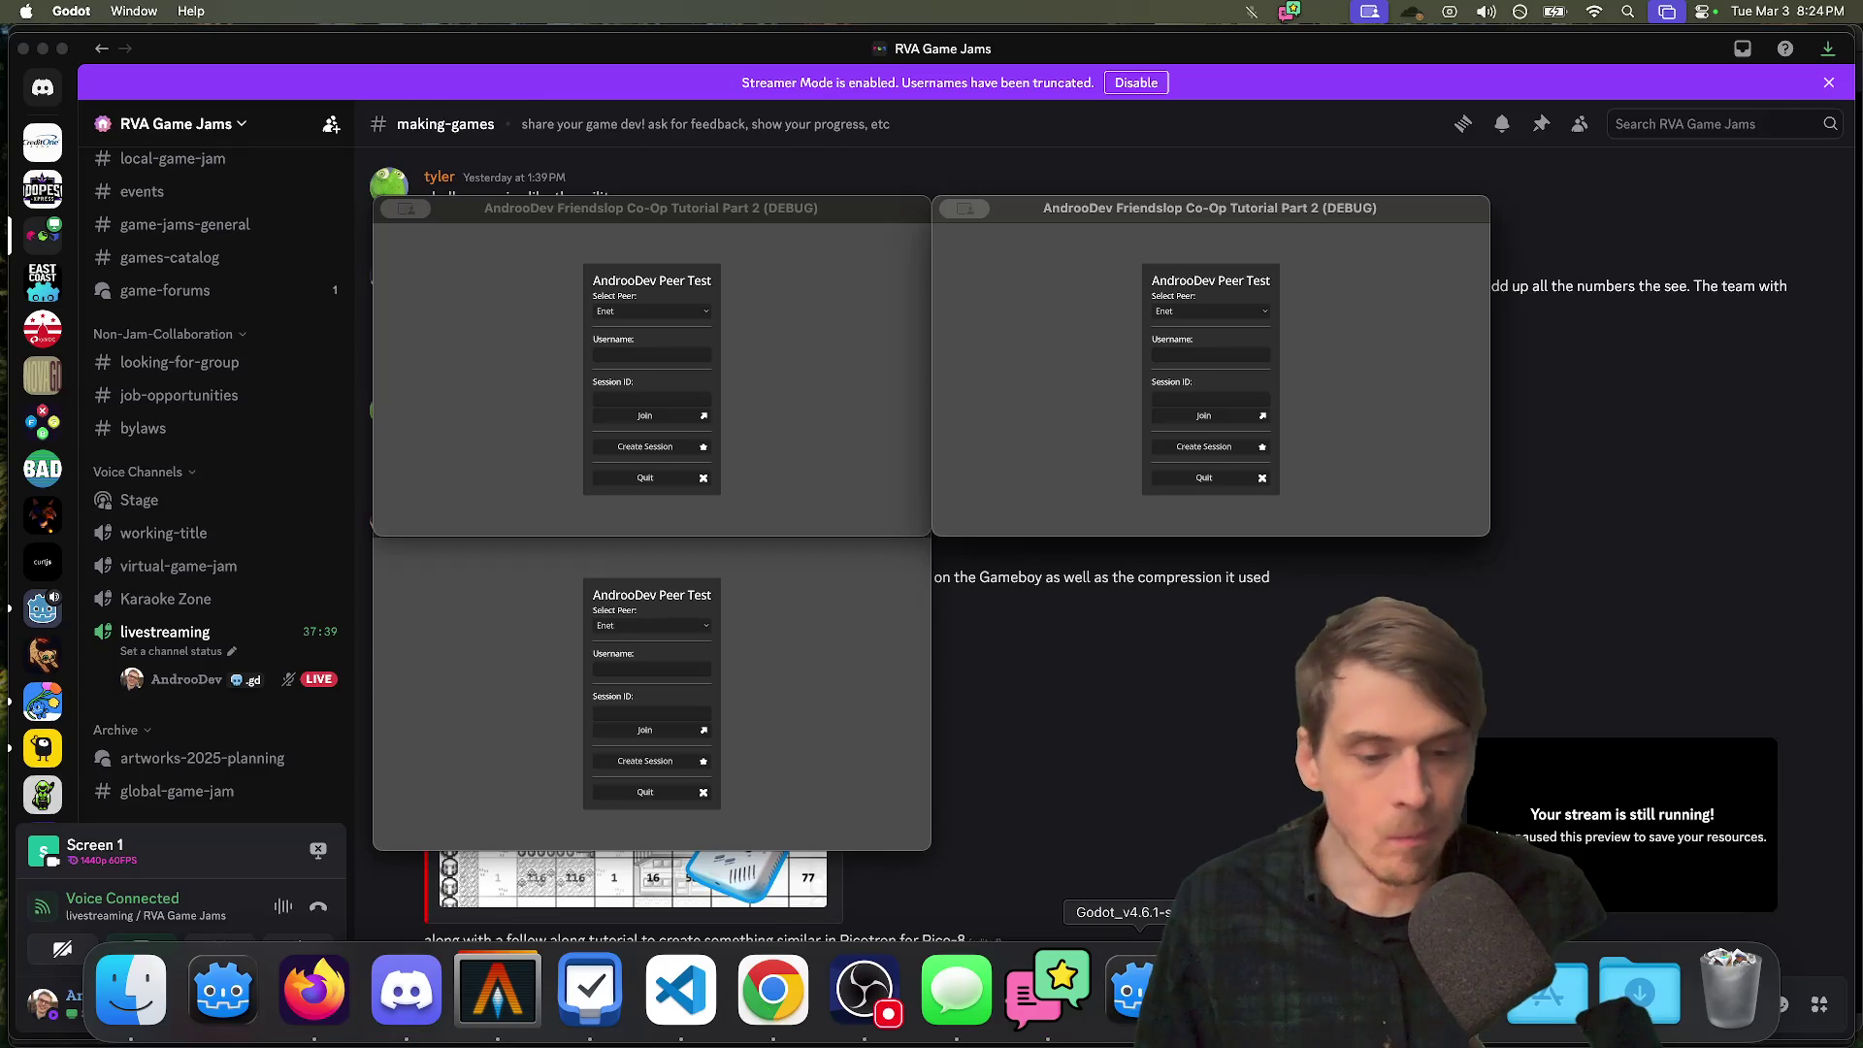
pyautogui.click(1131, 990)
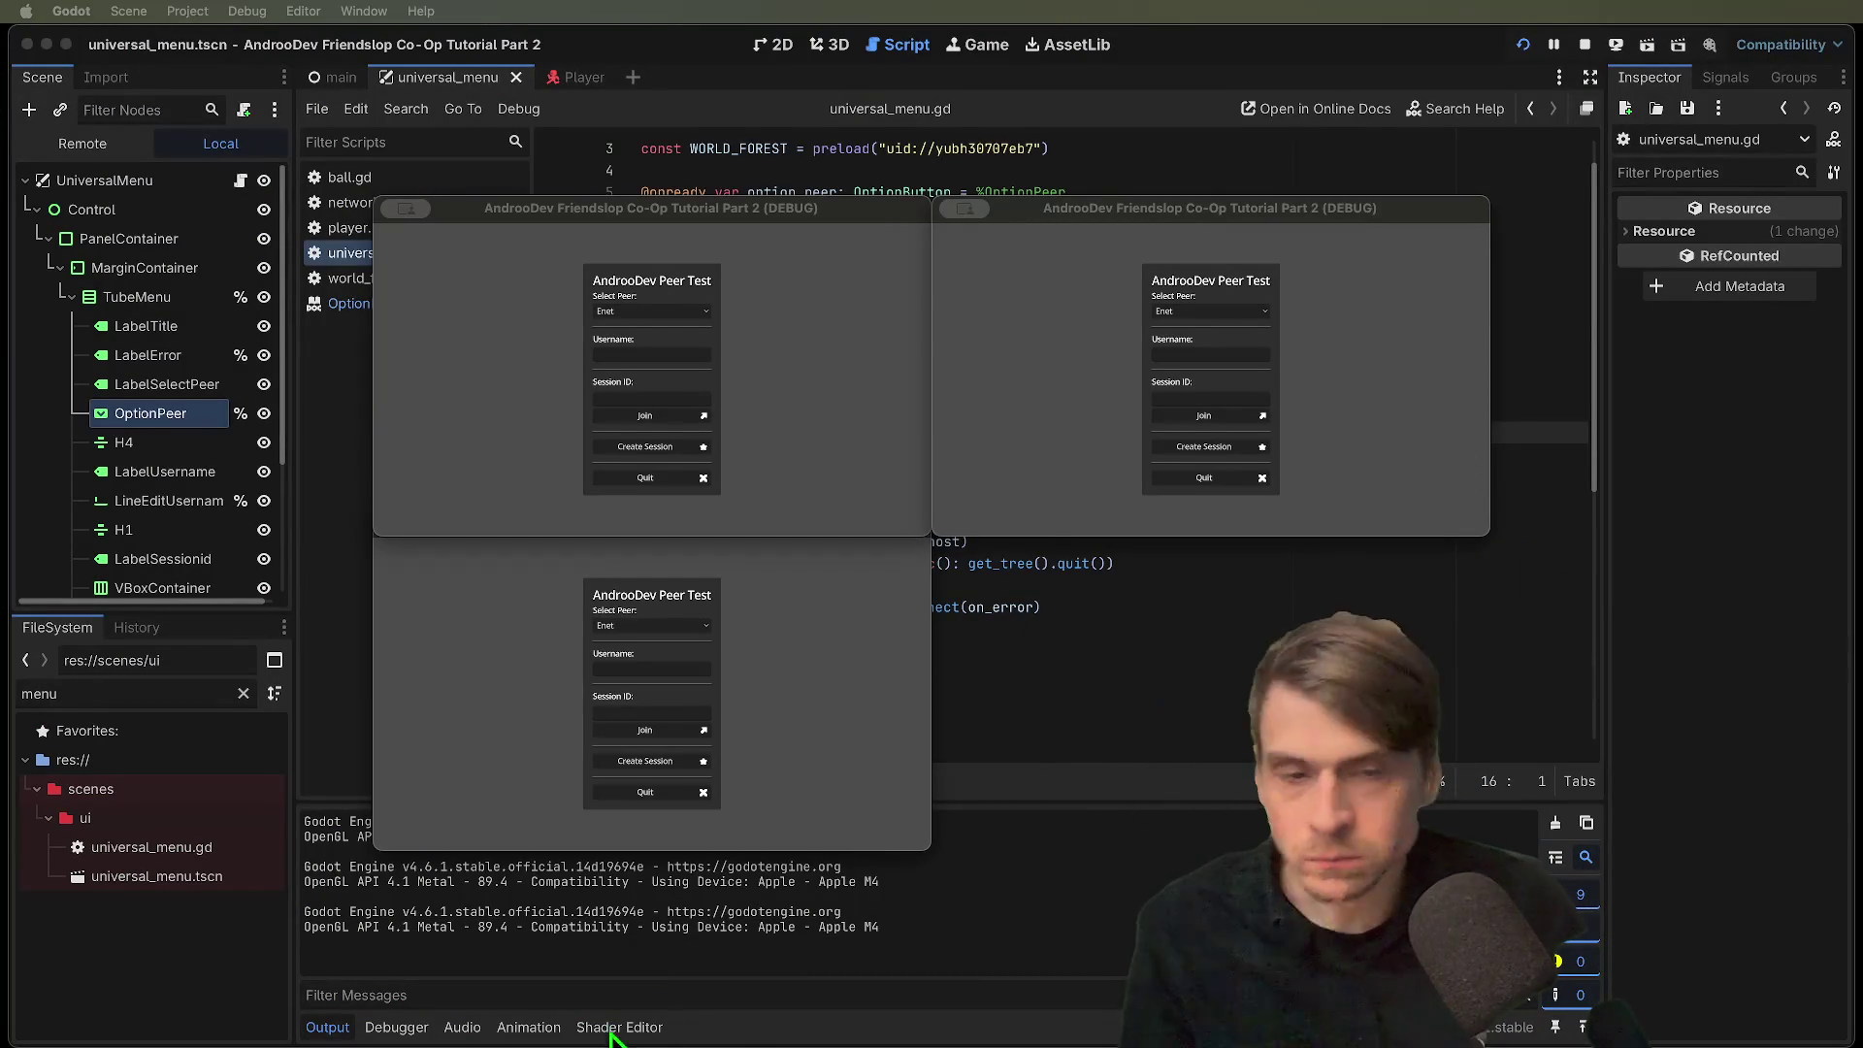
# Stop the running game and rename the OptionPeer node to SelectPeer.
pyautogui.click(1580, 44)
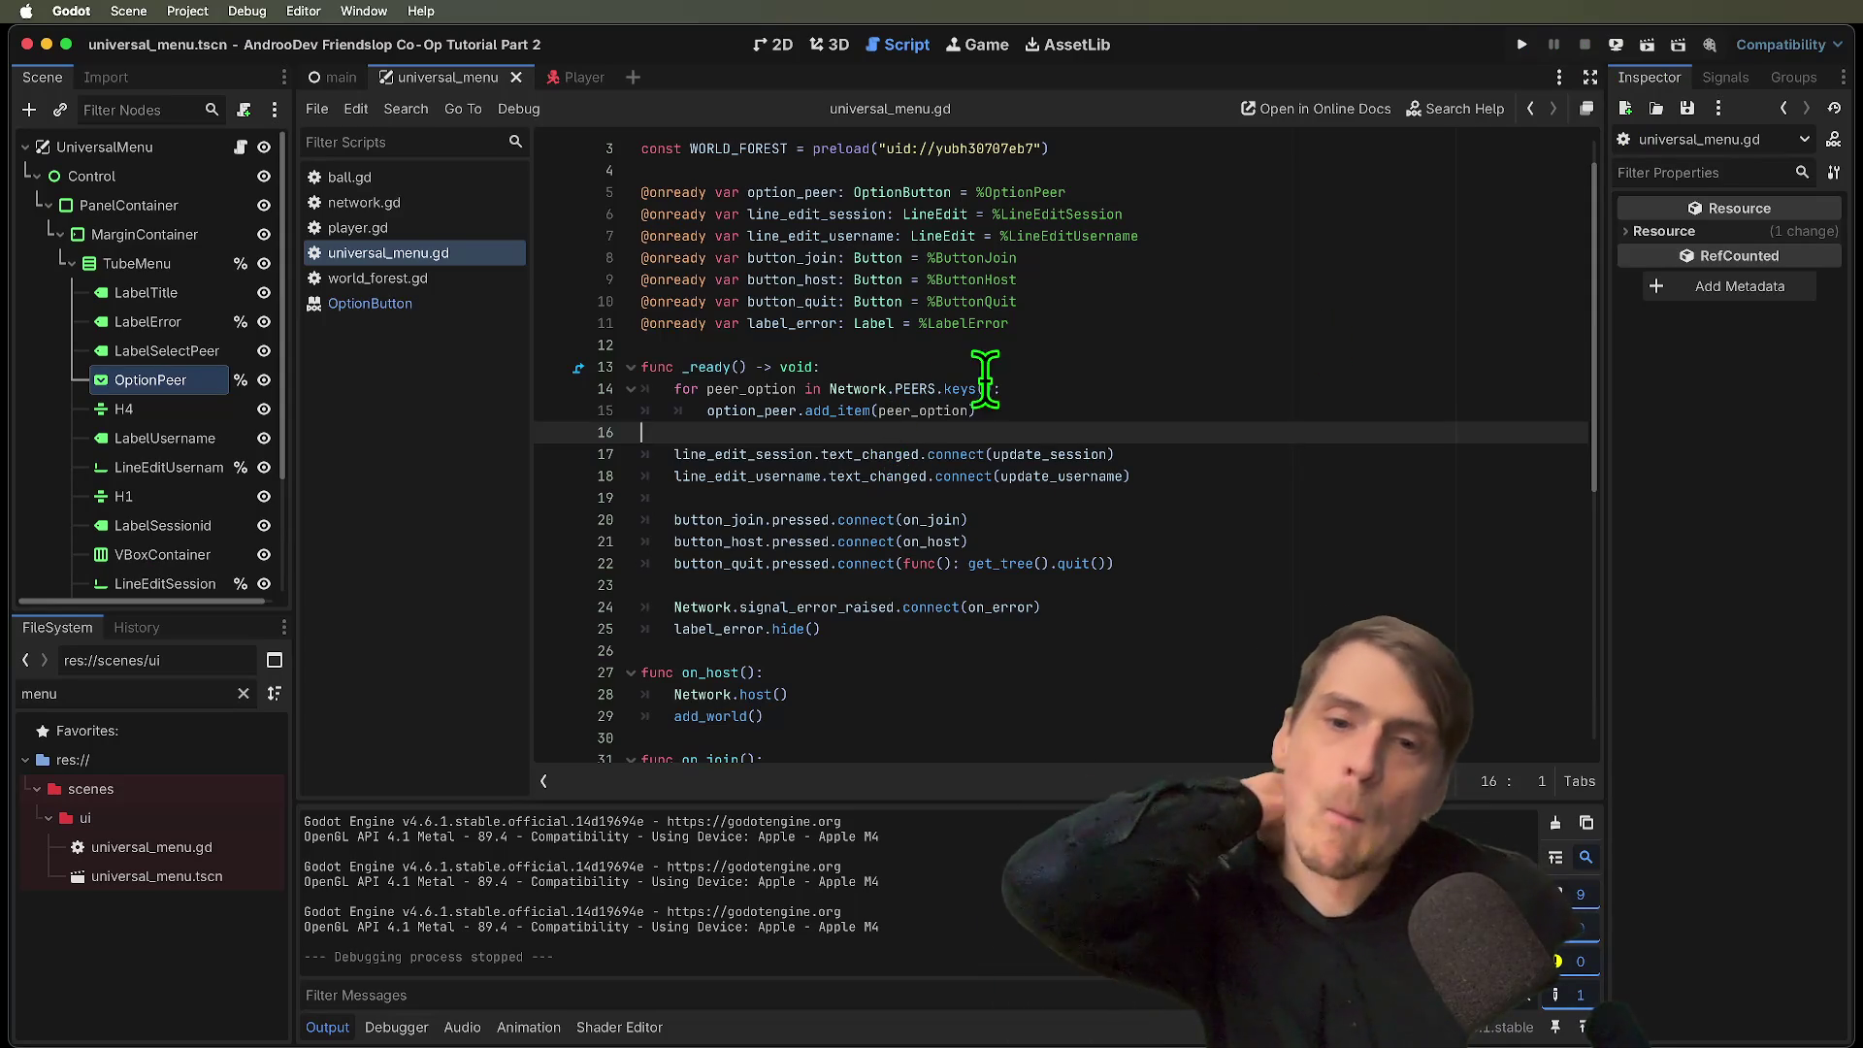
pyautogui.doubleClick(756, 389)
pyautogui.click(1007, 365)
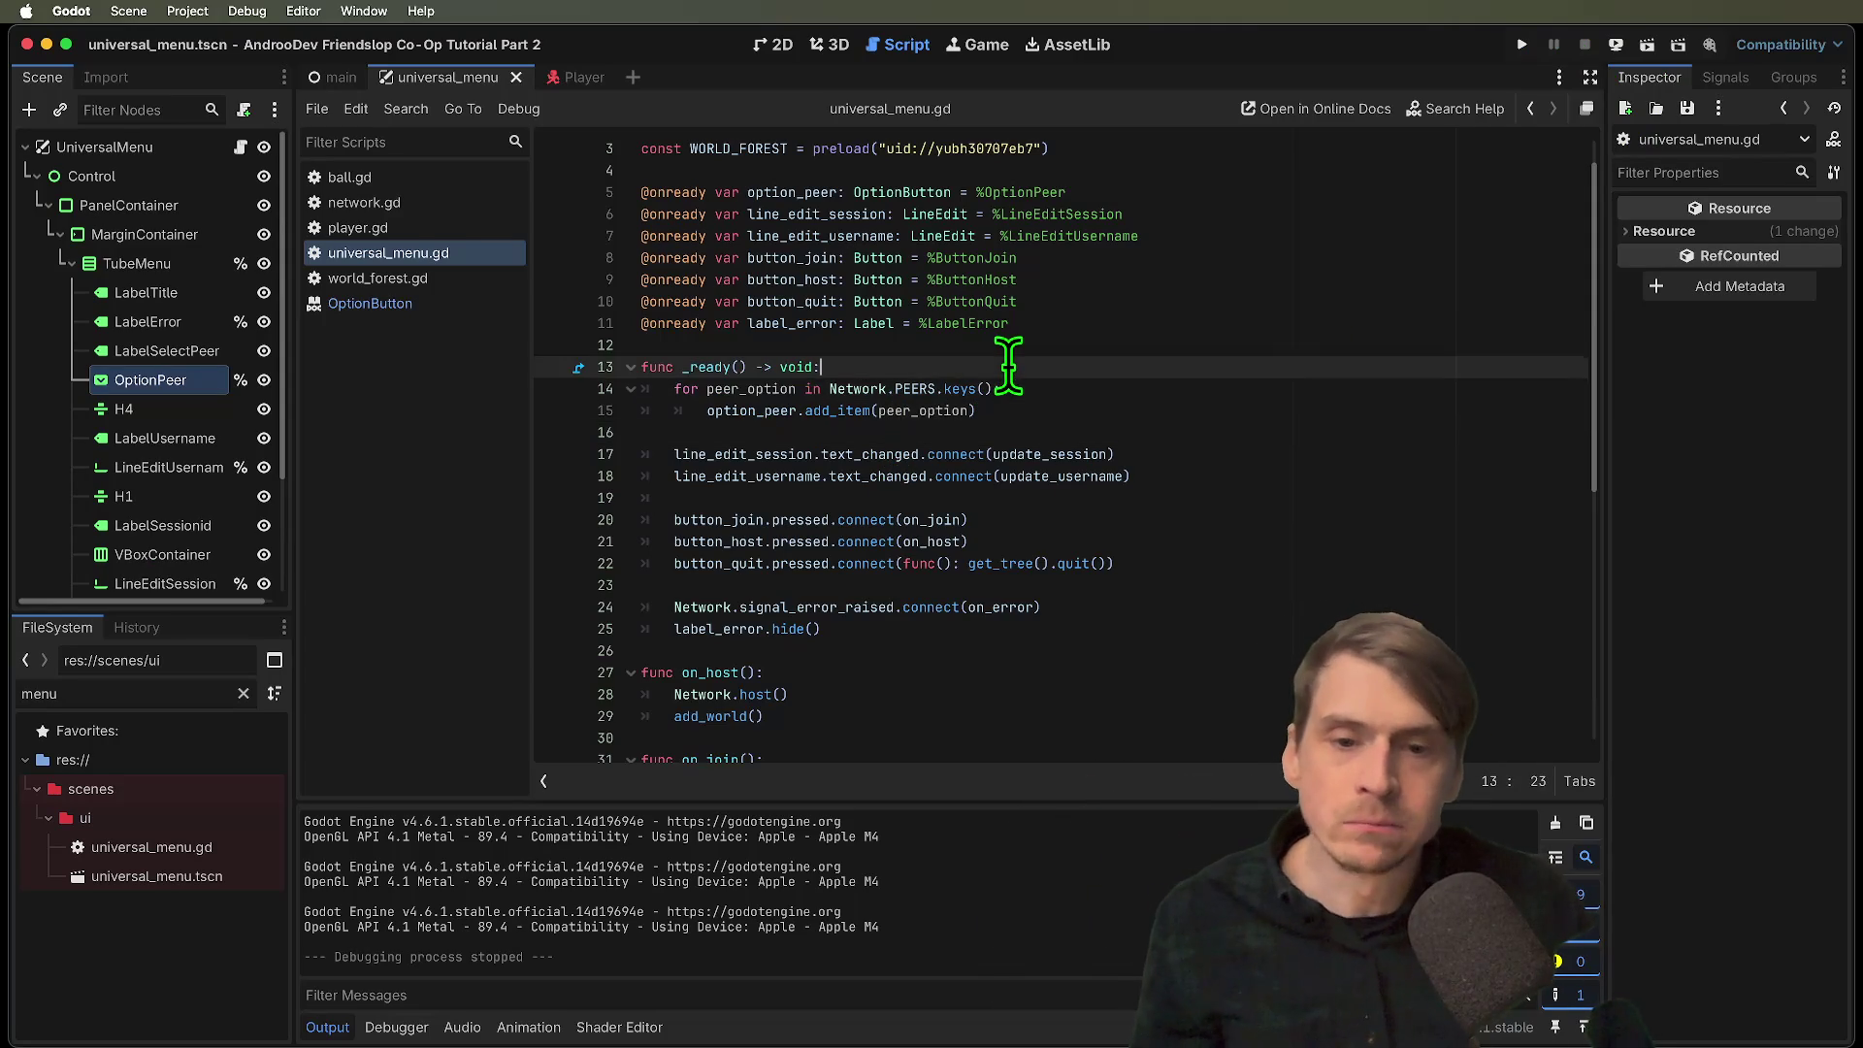
pyautogui.scroll(2, 971, 388)
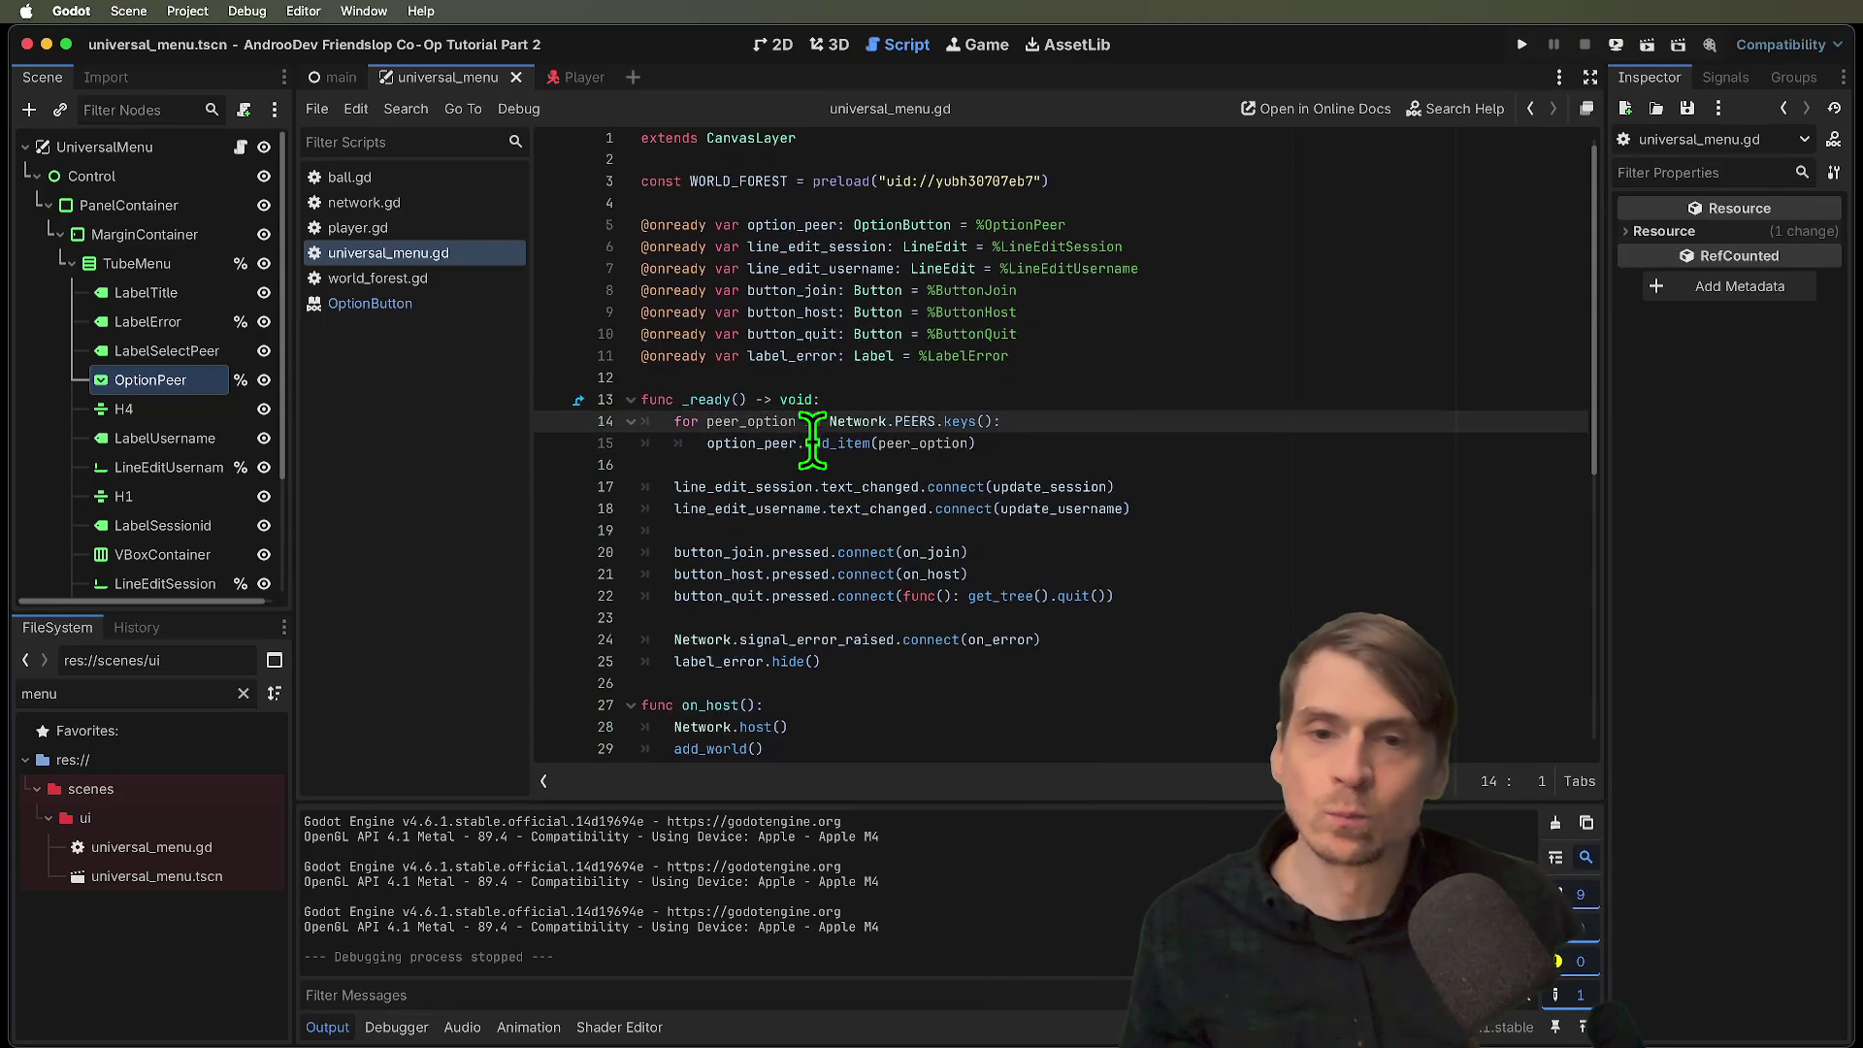
pyautogui.click(113, 383)
pyautogui.write('SelectPe')
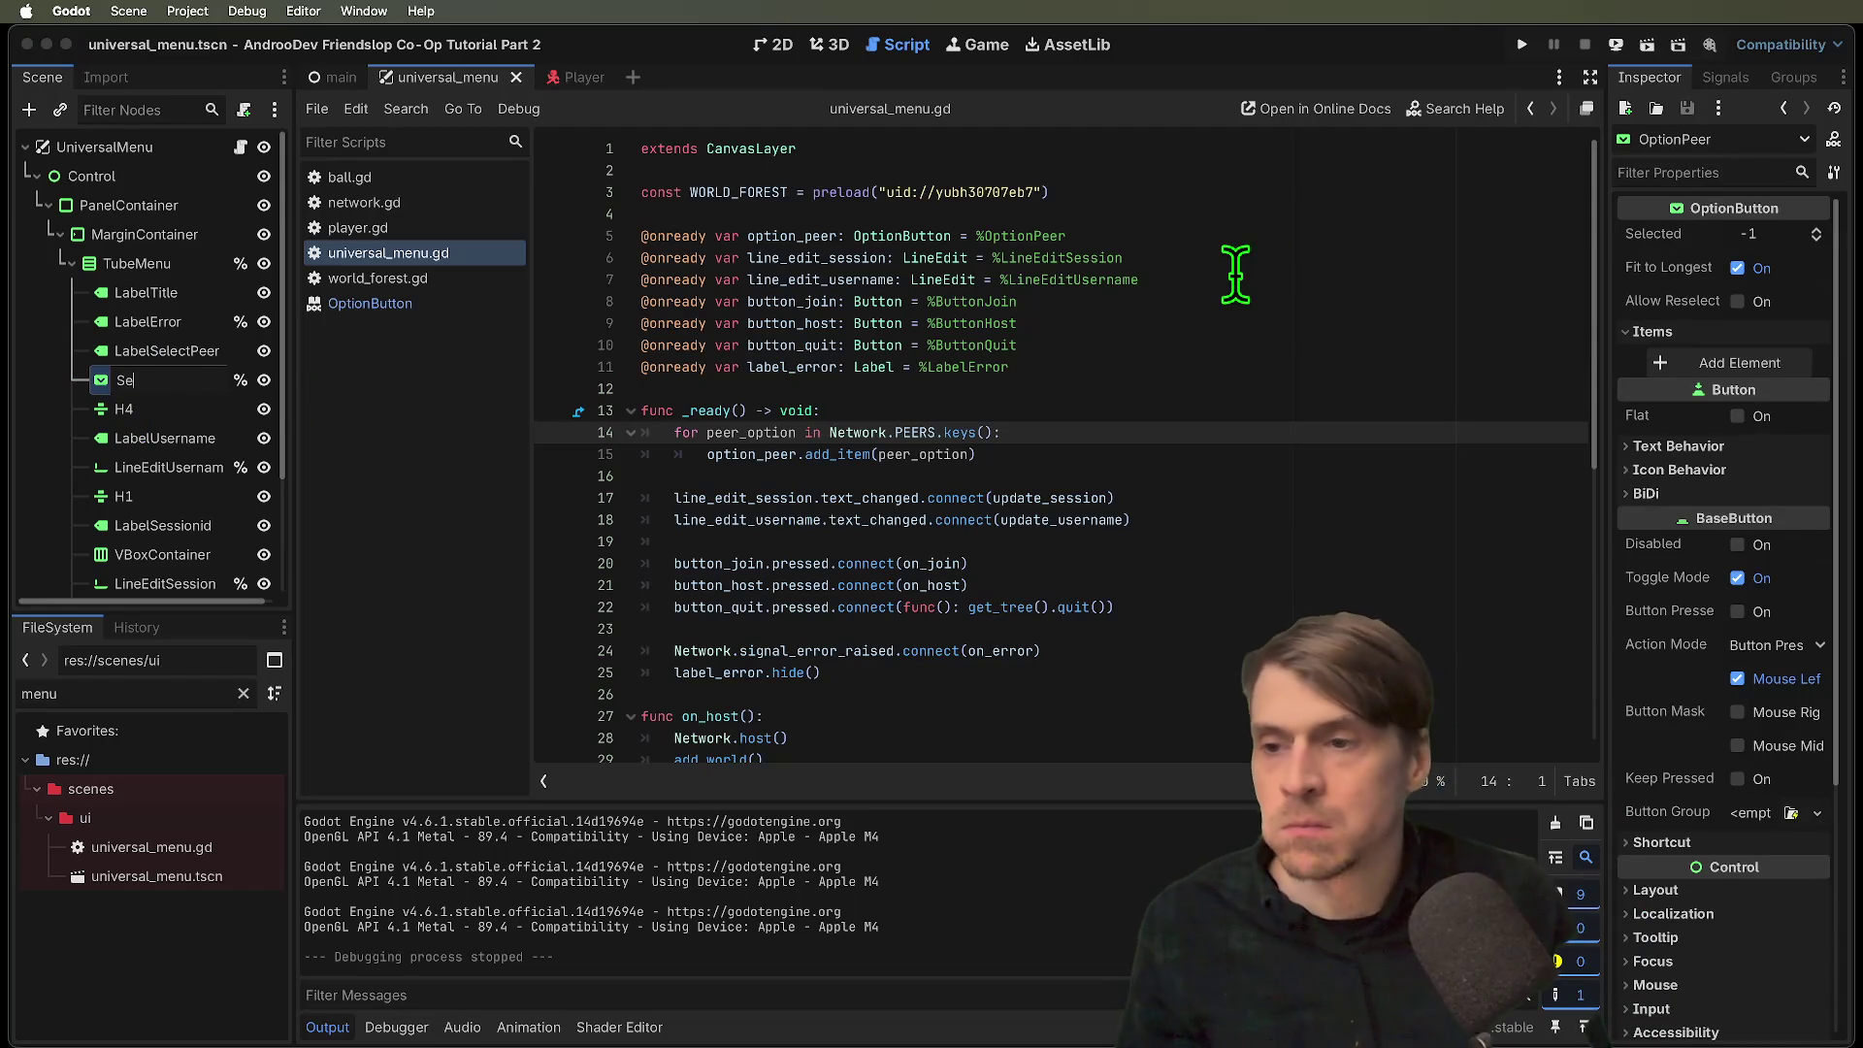
pyautogui.write('er')
pyautogui.press('Return')
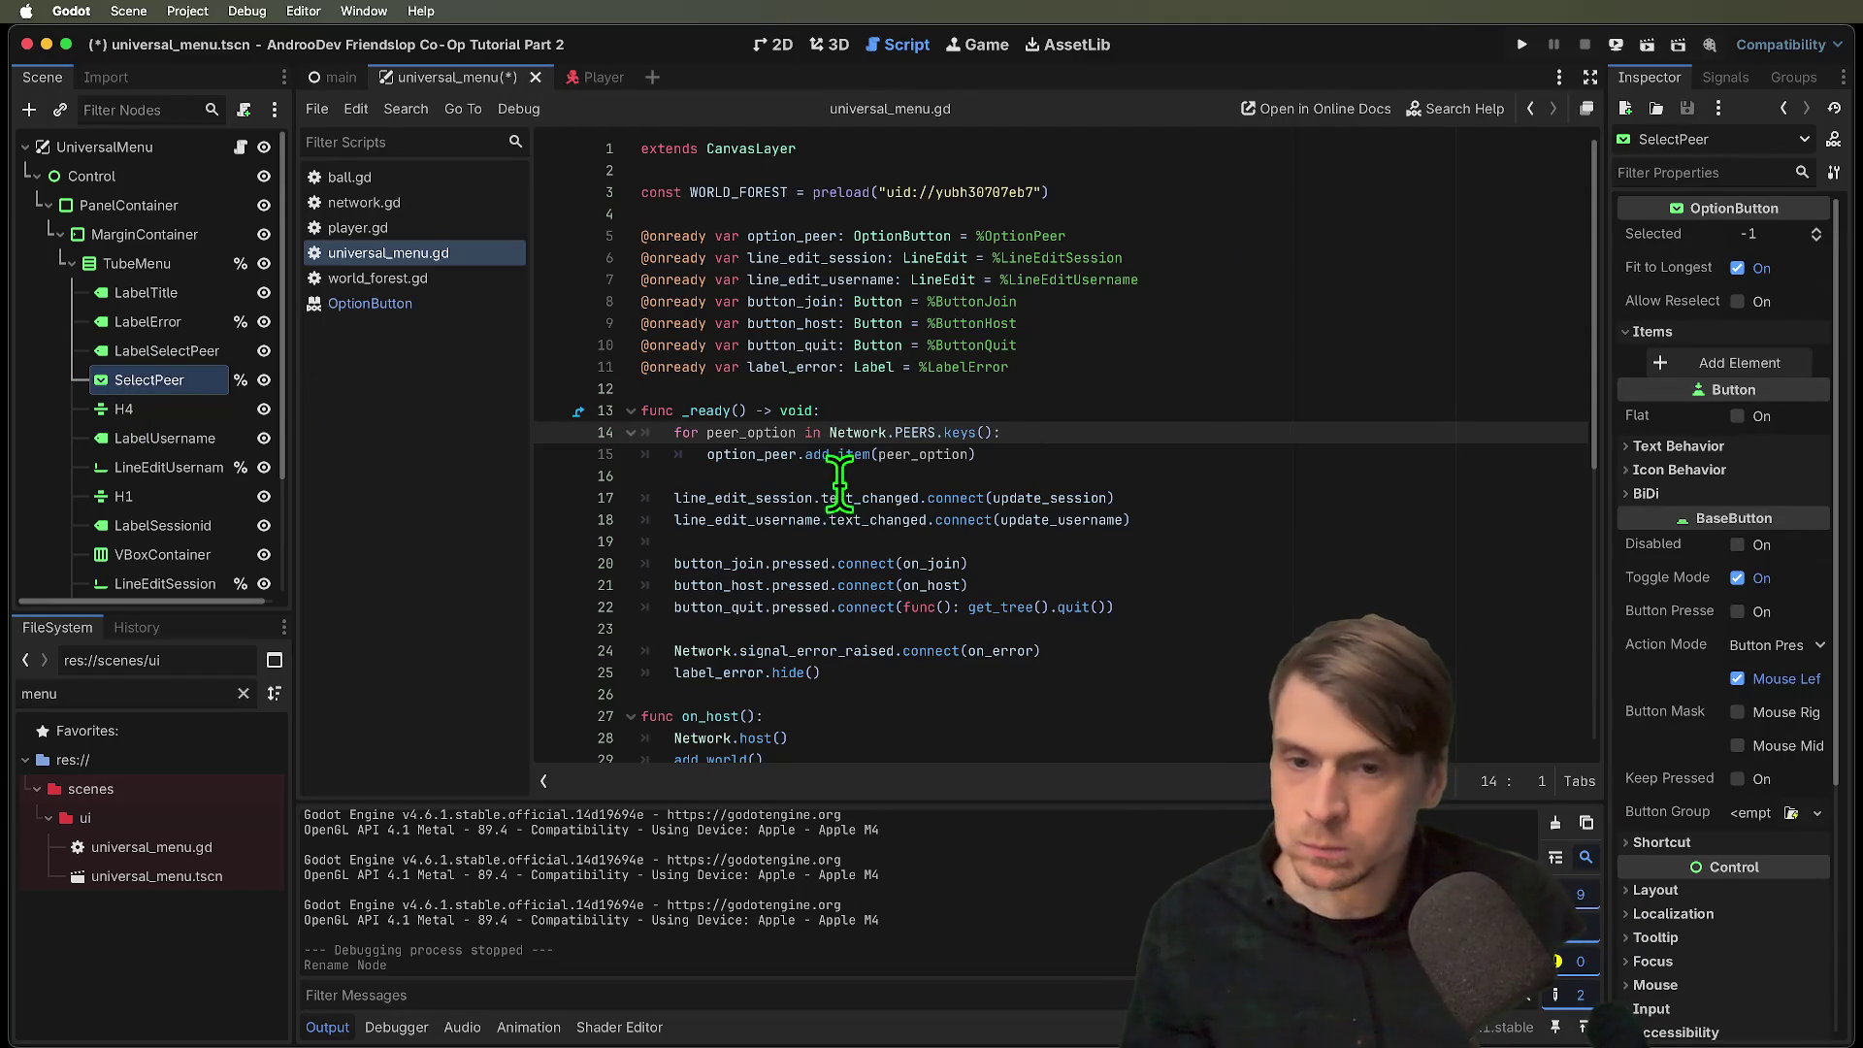
# Try renaming the peer_option loop variable, then undo back to its original name.
pyautogui.doubleClick(781, 433)
pyautogui.press('super+d')
pyautogui.press('BackSpace')
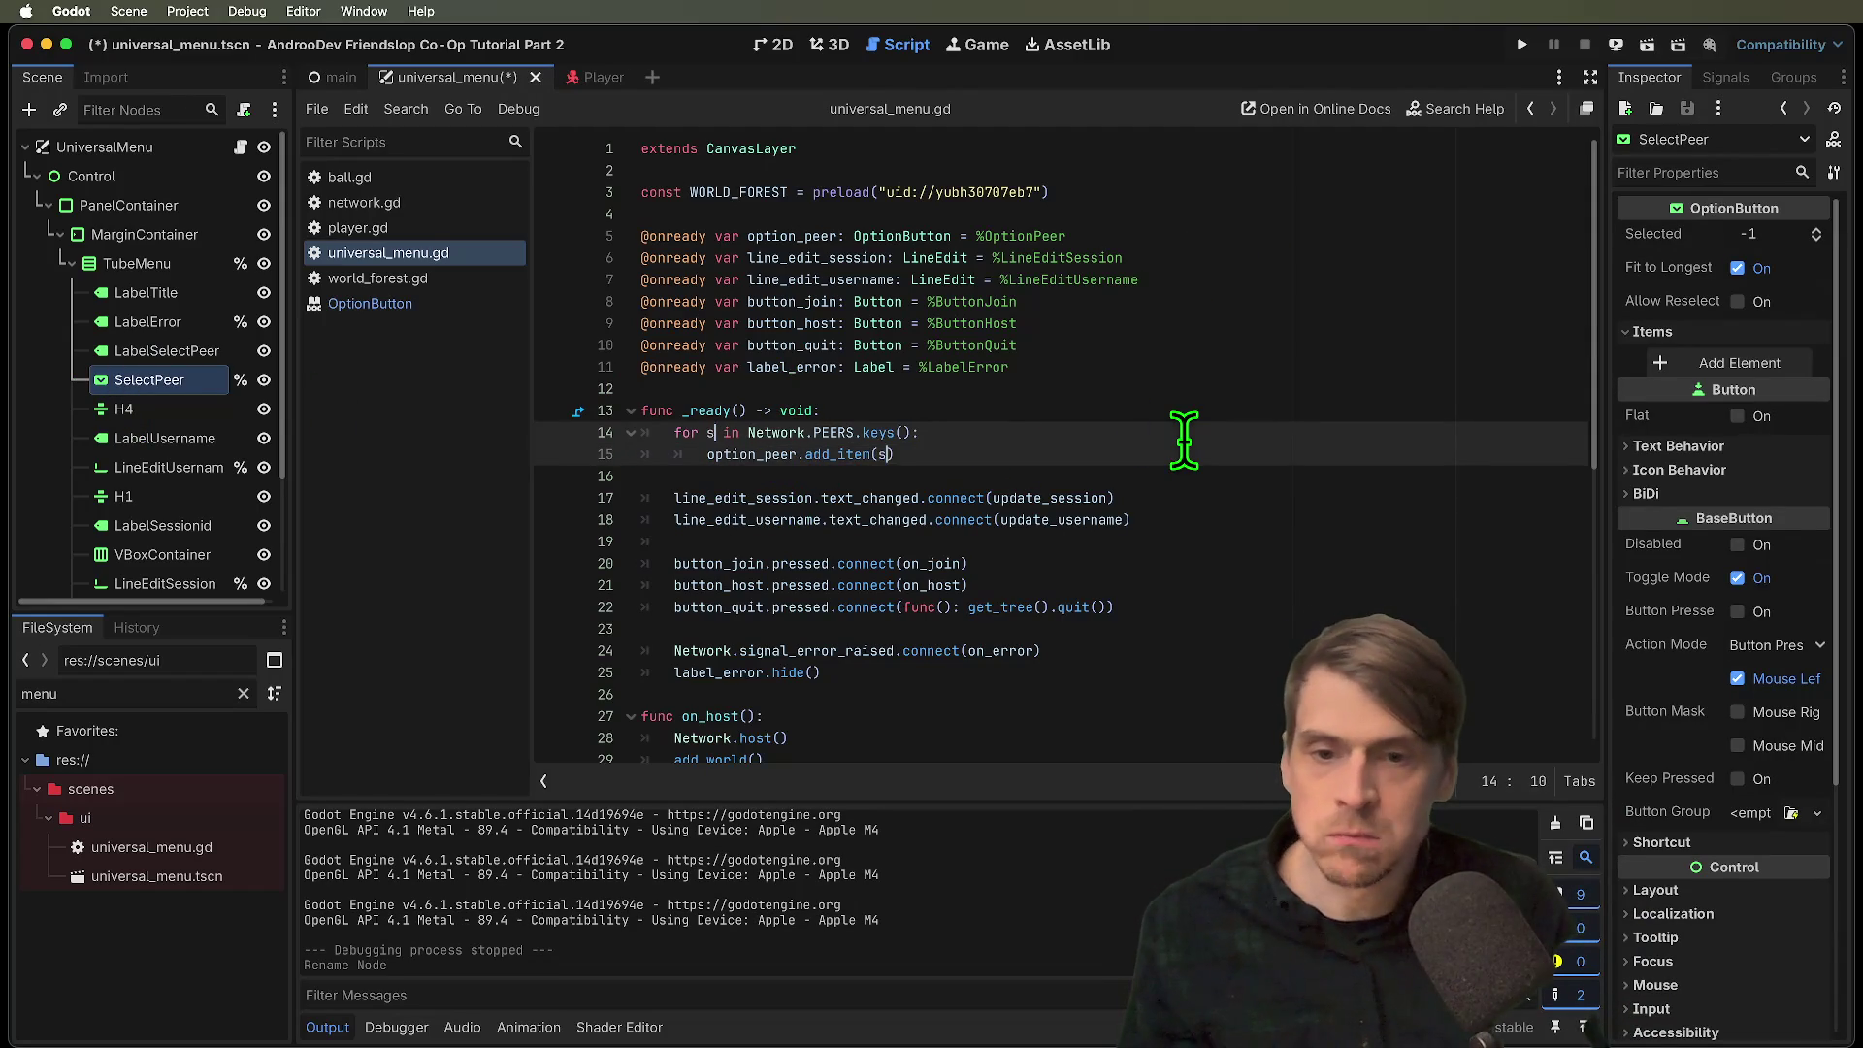
pyautogui.write('Sel')
pyautogui.press('BackSpace')
pyautogui.press('BackSpace')
pyautogui.press('BackSpace')
pyautogui.write('select')
pyautogui.press('BackSpace')
pyautogui.press('BackSpace')
pyautogui.press('BackSpace')
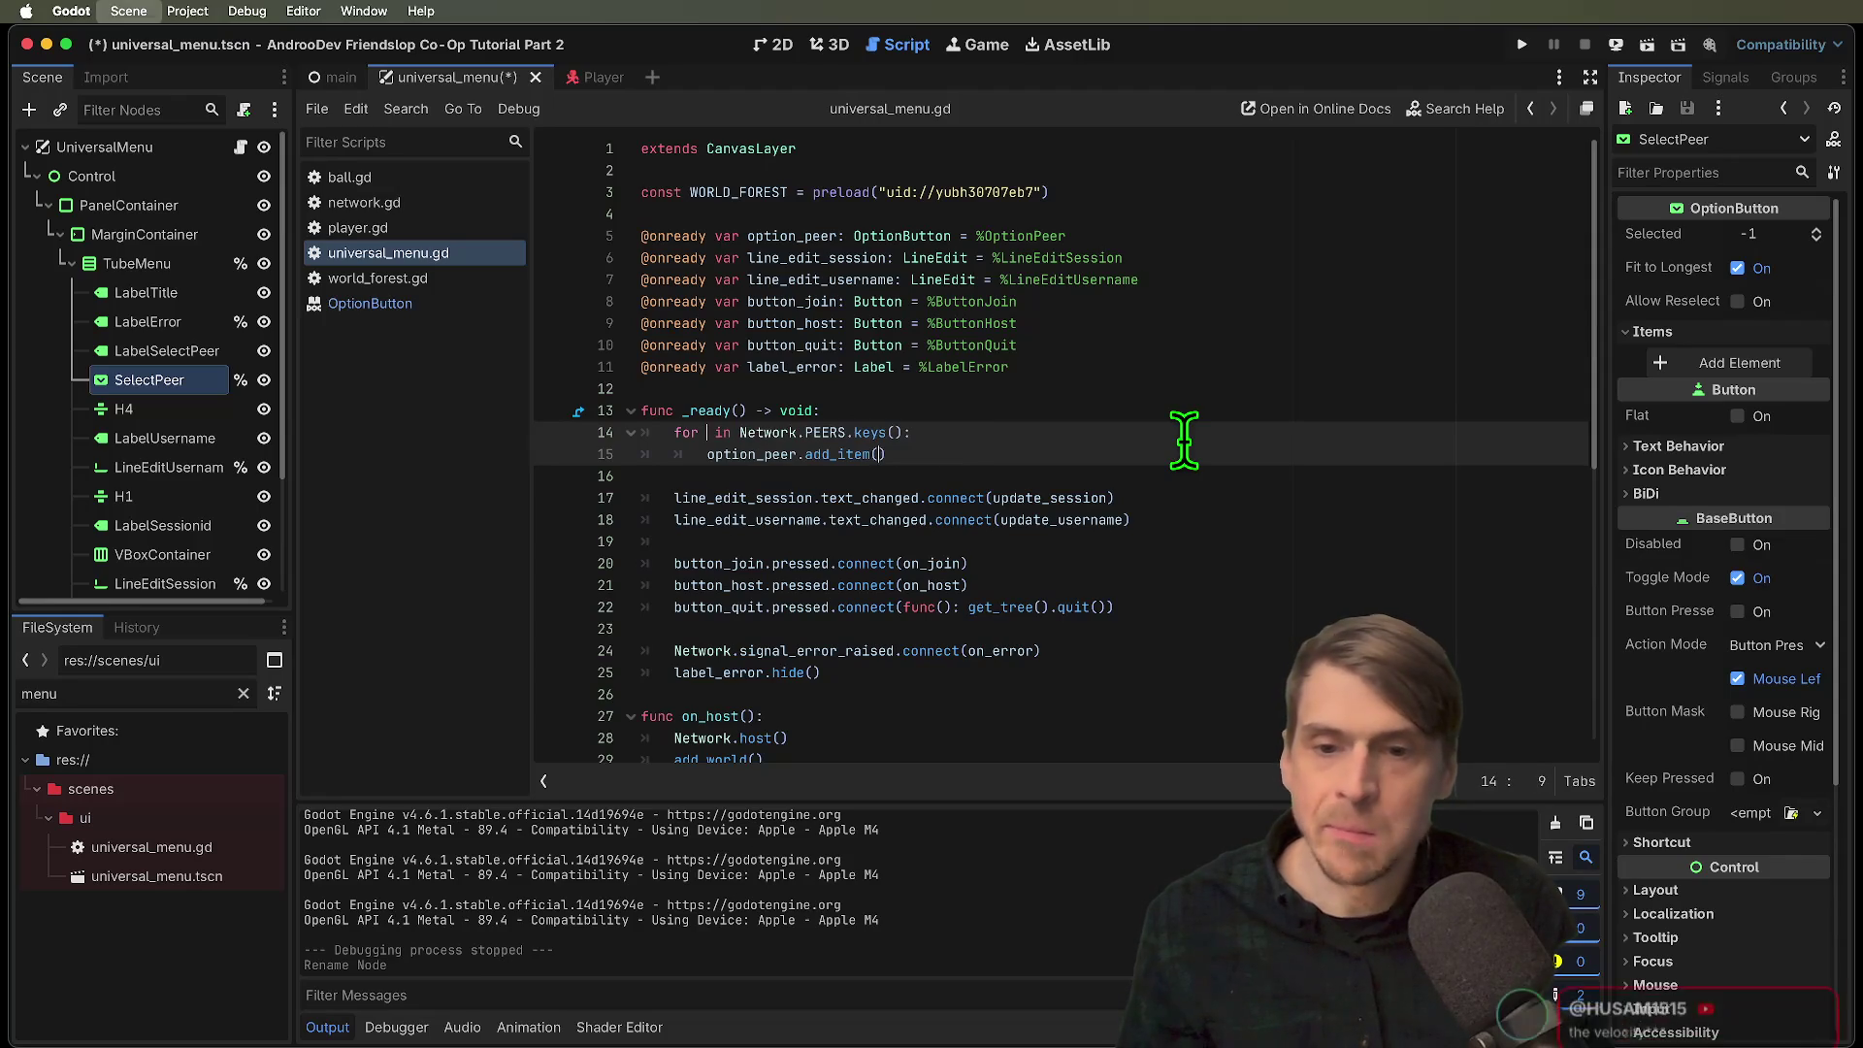
pyautogui.write('it')
pyautogui.press('super+z')
pyautogui.press('super+z')
pyautogui.press('super+z')
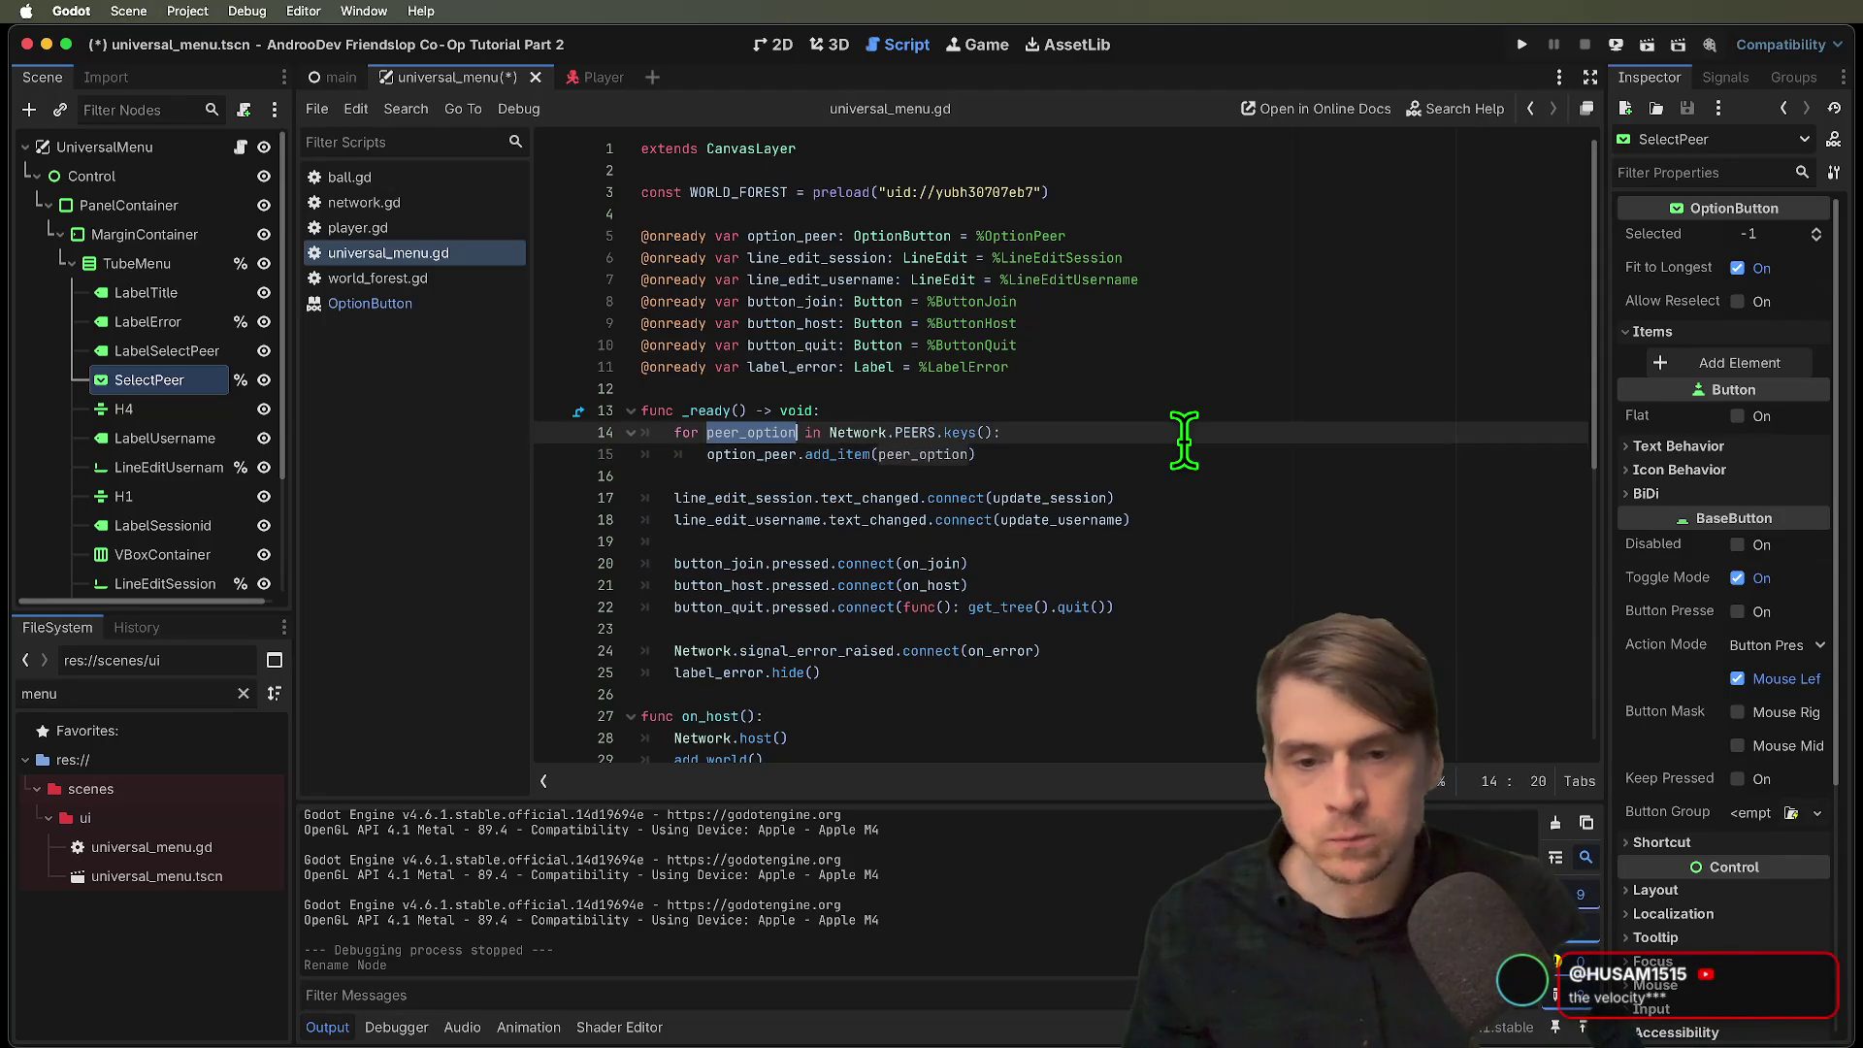
# Rename option_peer to select_peer on lines 15 and 5, pointing its node path at %SelectPeer.
pyautogui.doubleClick(751, 454)
pyautogui.write('select_p')
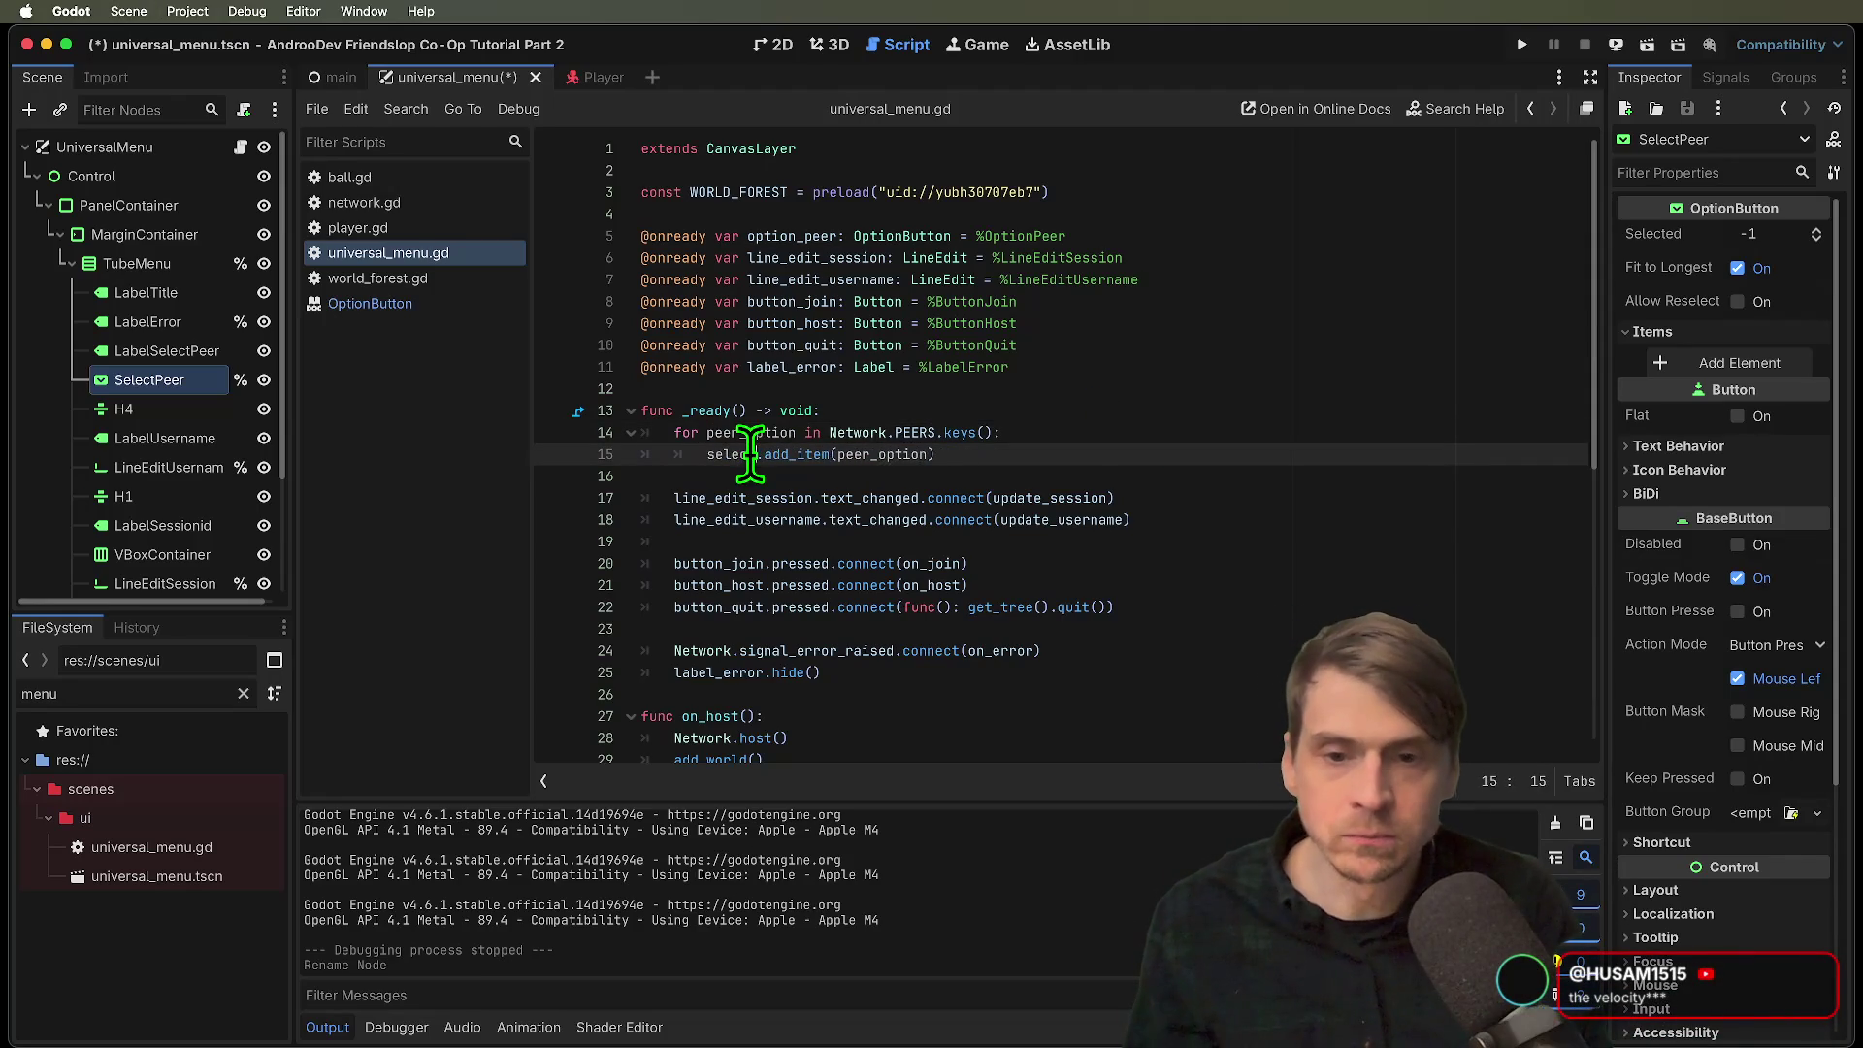
pyautogui.press('super+z')
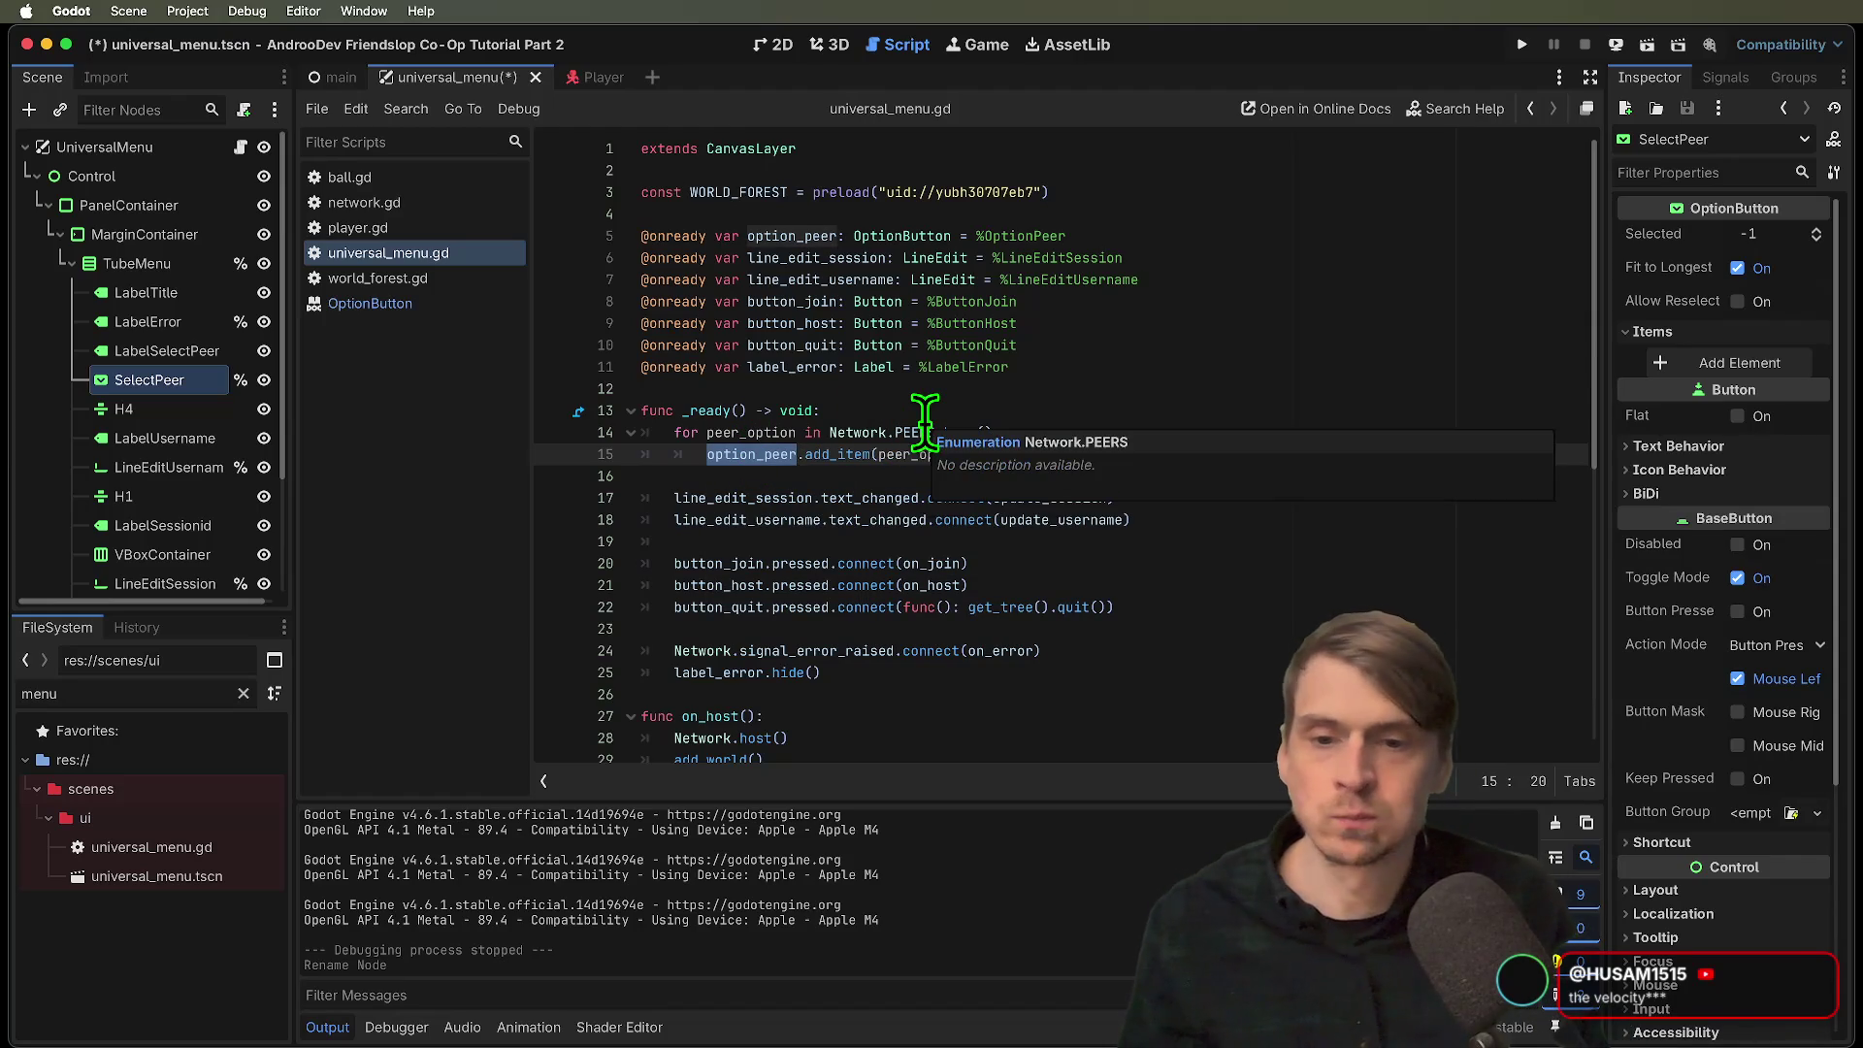
pyautogui.write('select_peer')
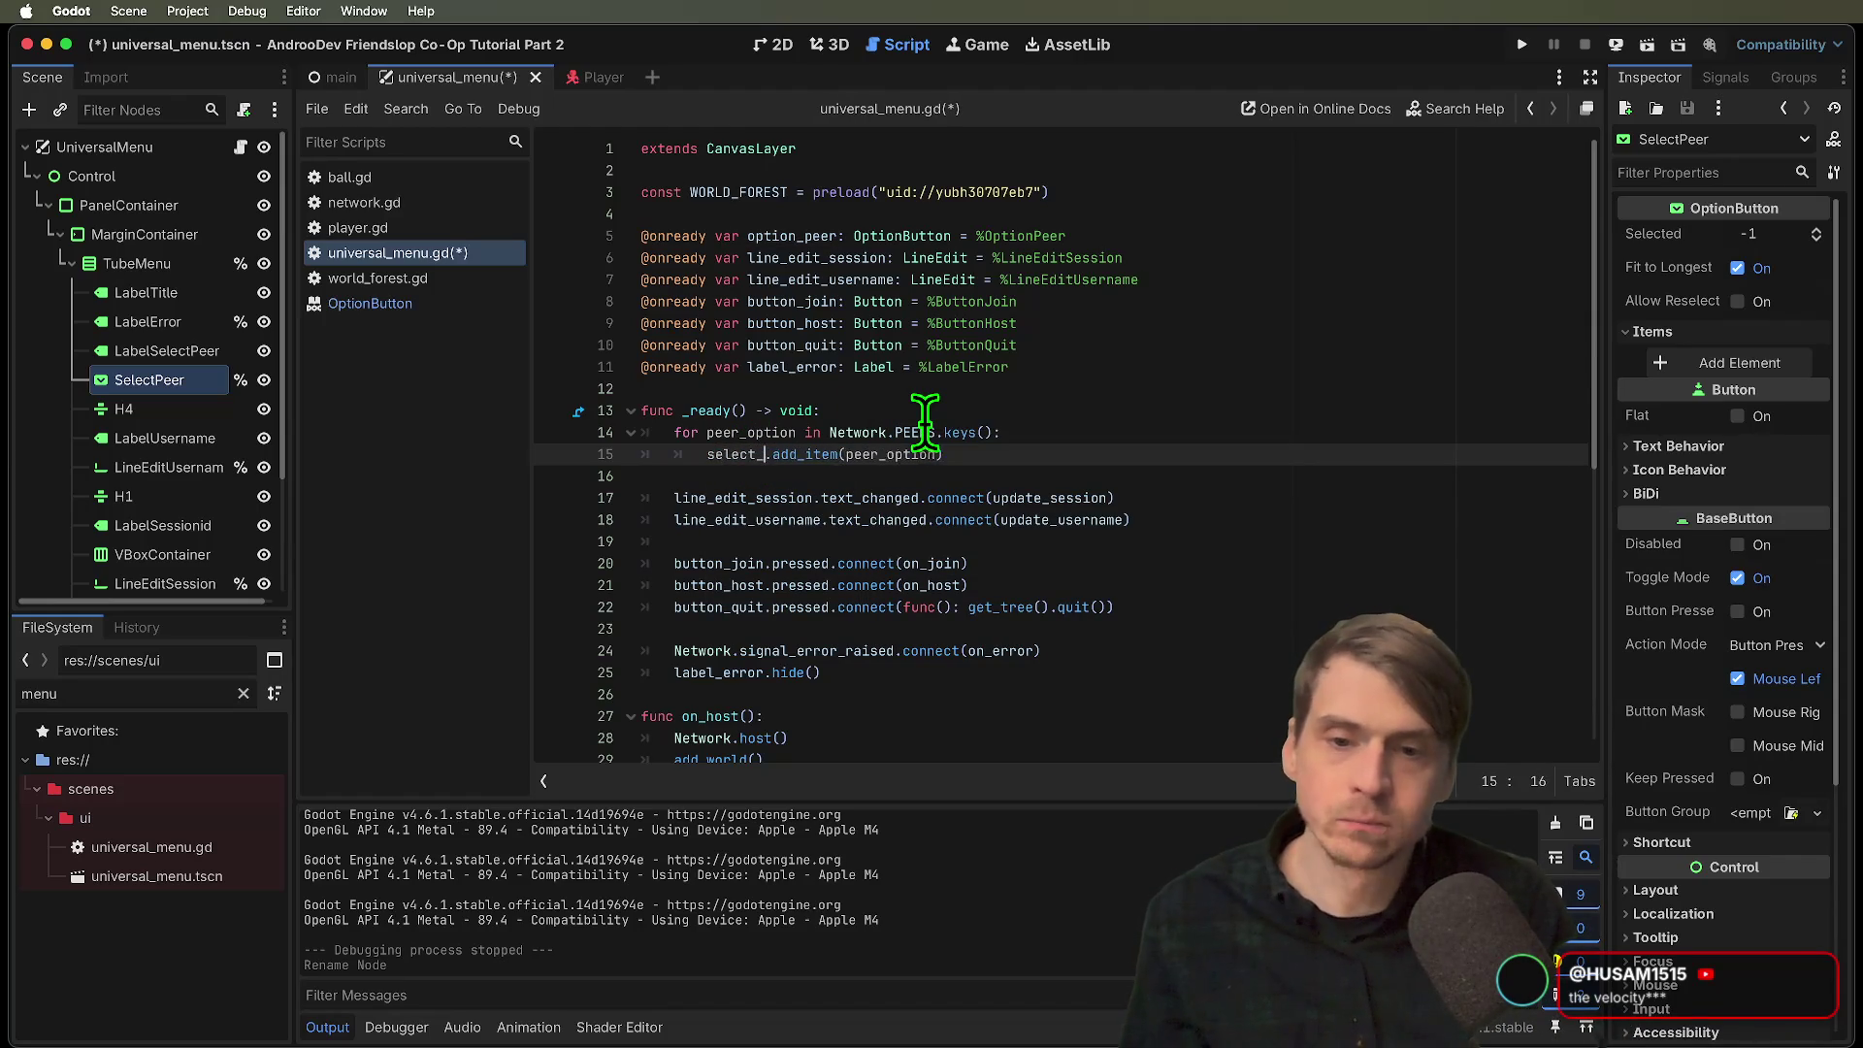
pyautogui.doubleClick(791, 235)
pyautogui.write('se')
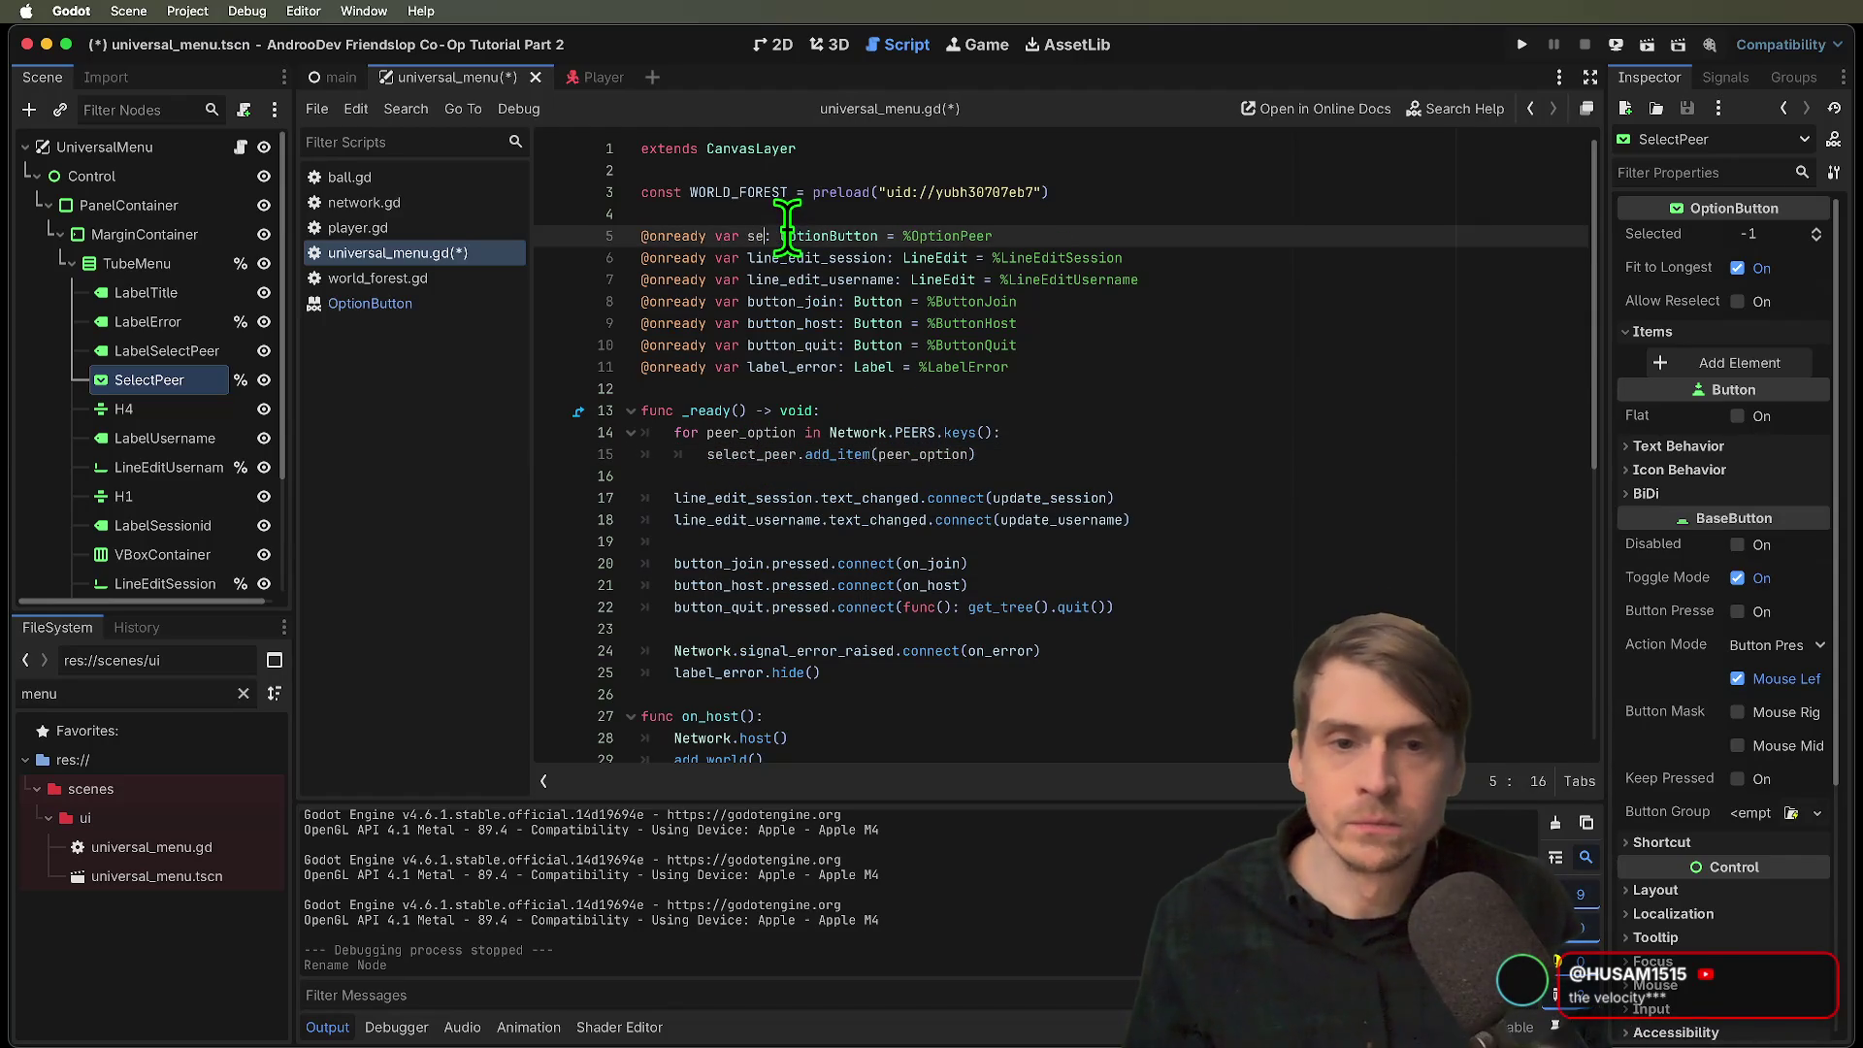
pyautogui.write('lect_peer')
pyautogui.doubleClick(997, 236)
pyautogui.write('Select')
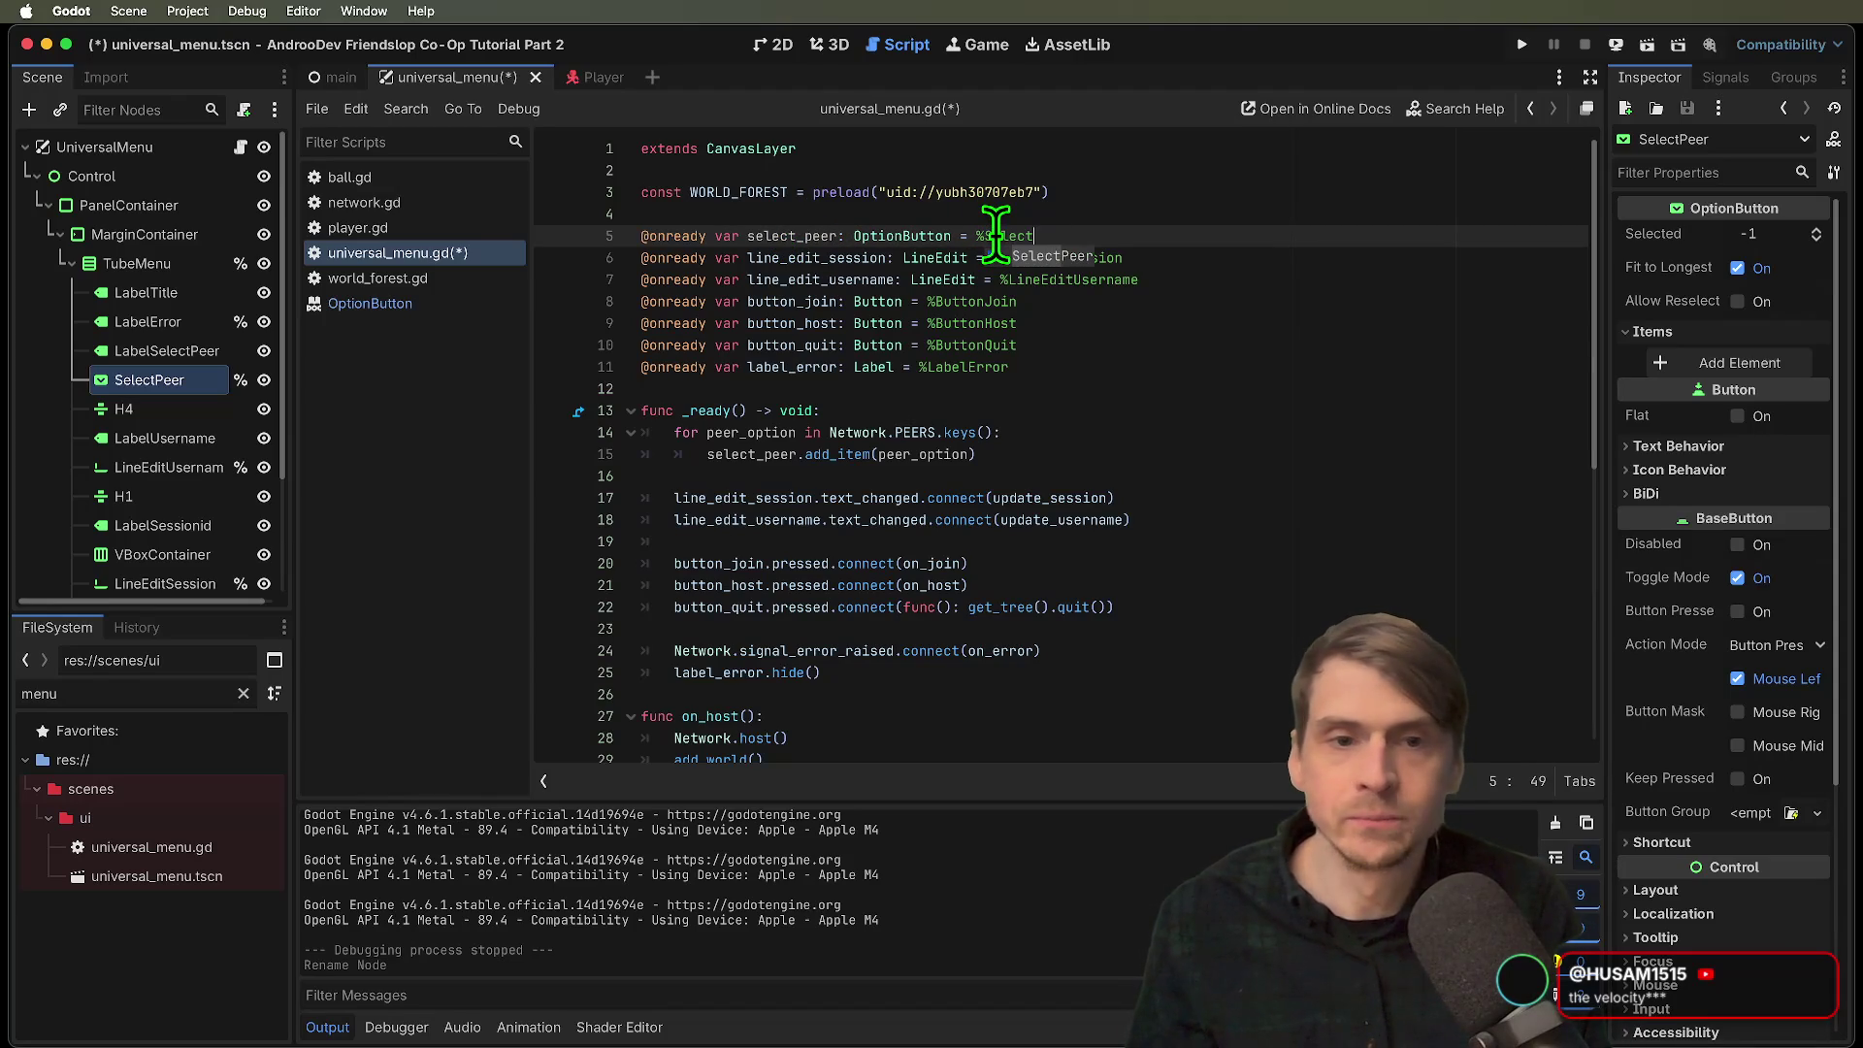
pyautogui.press('Return')
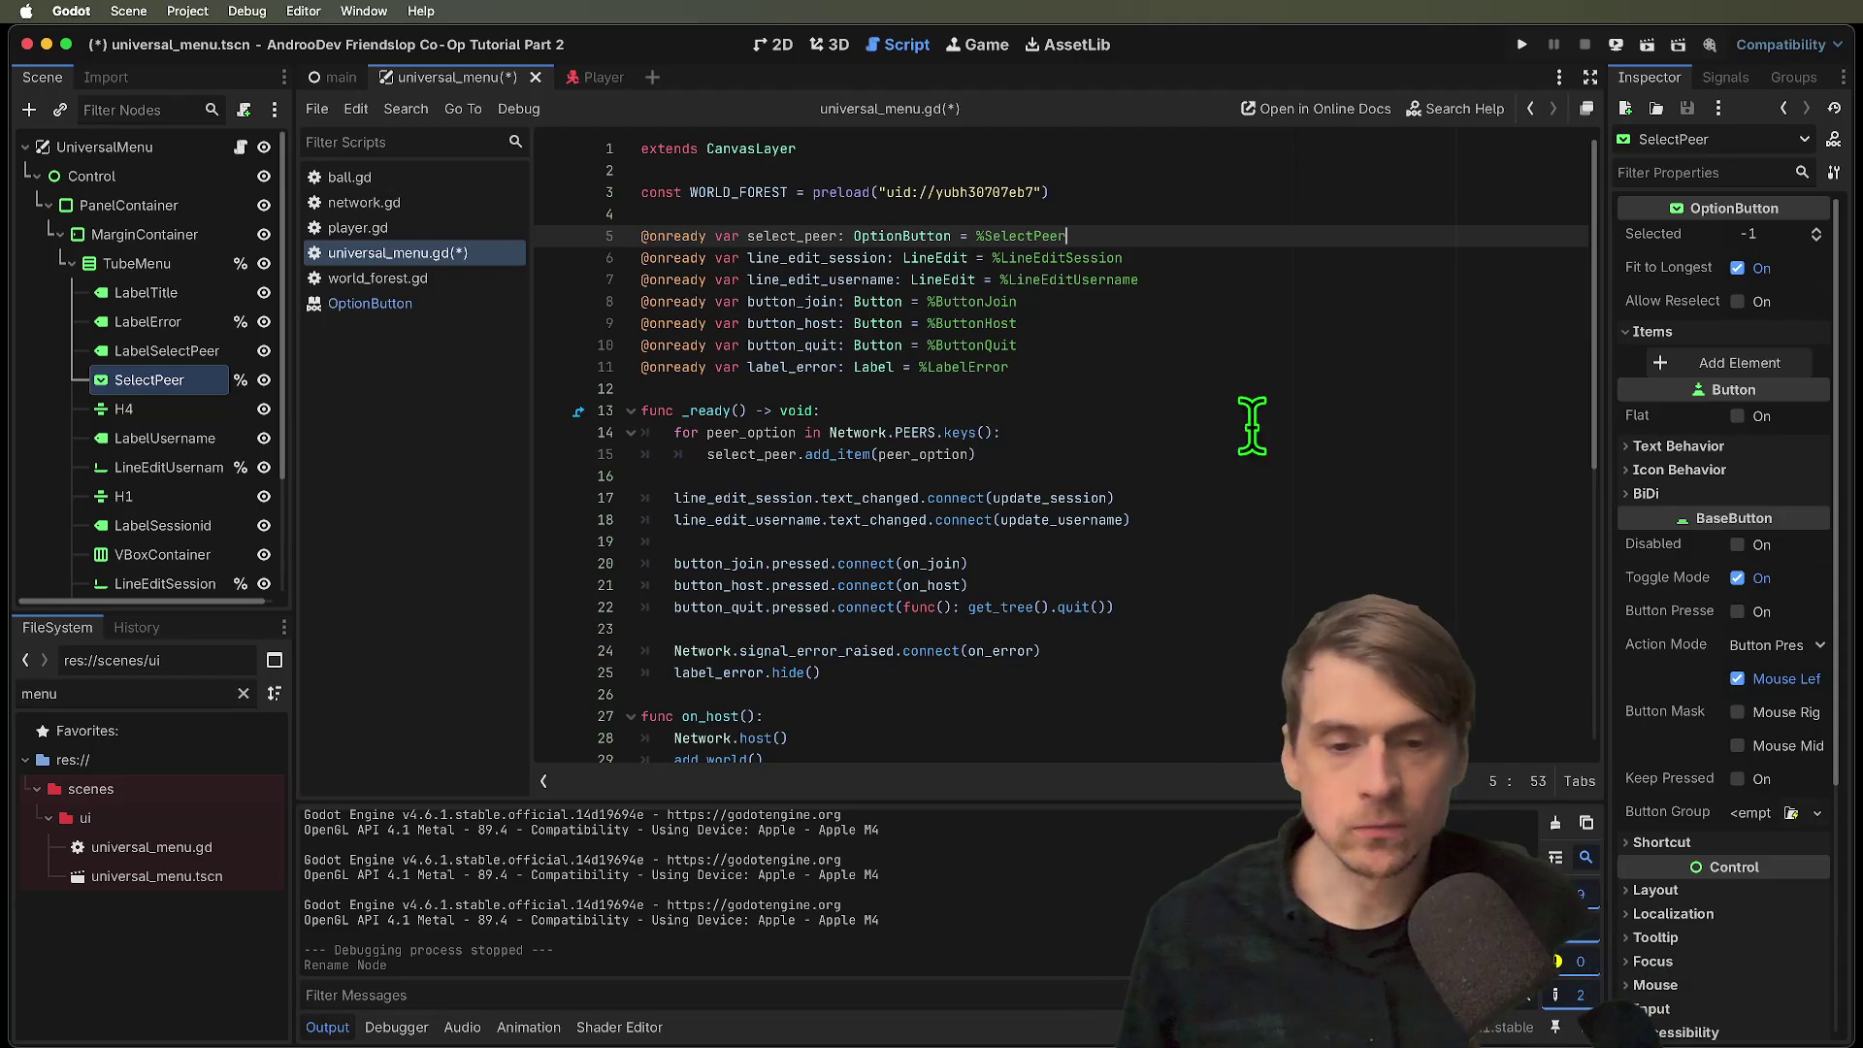
# Review universal_menu.gd and place the caret at the end of line 15.
pyautogui.scroll(-5, 1252, 418)
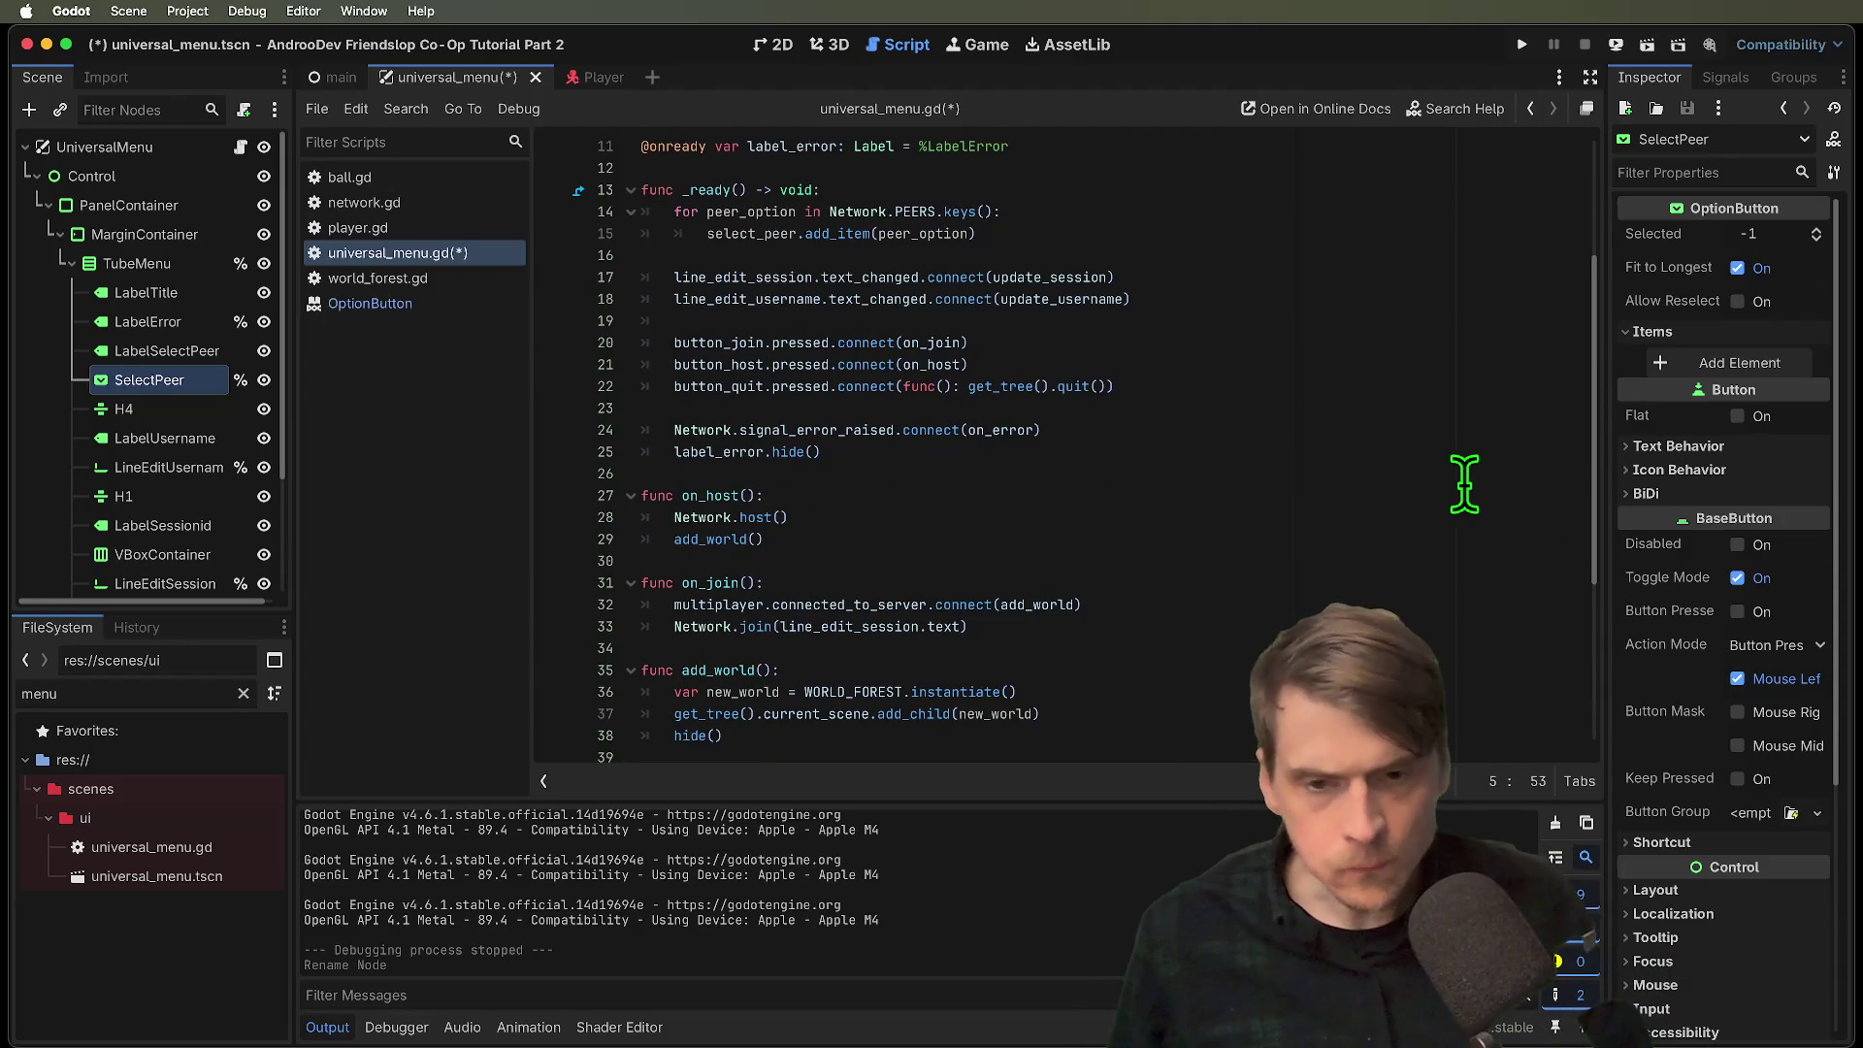
pyautogui.scroll(1, 1467, 495)
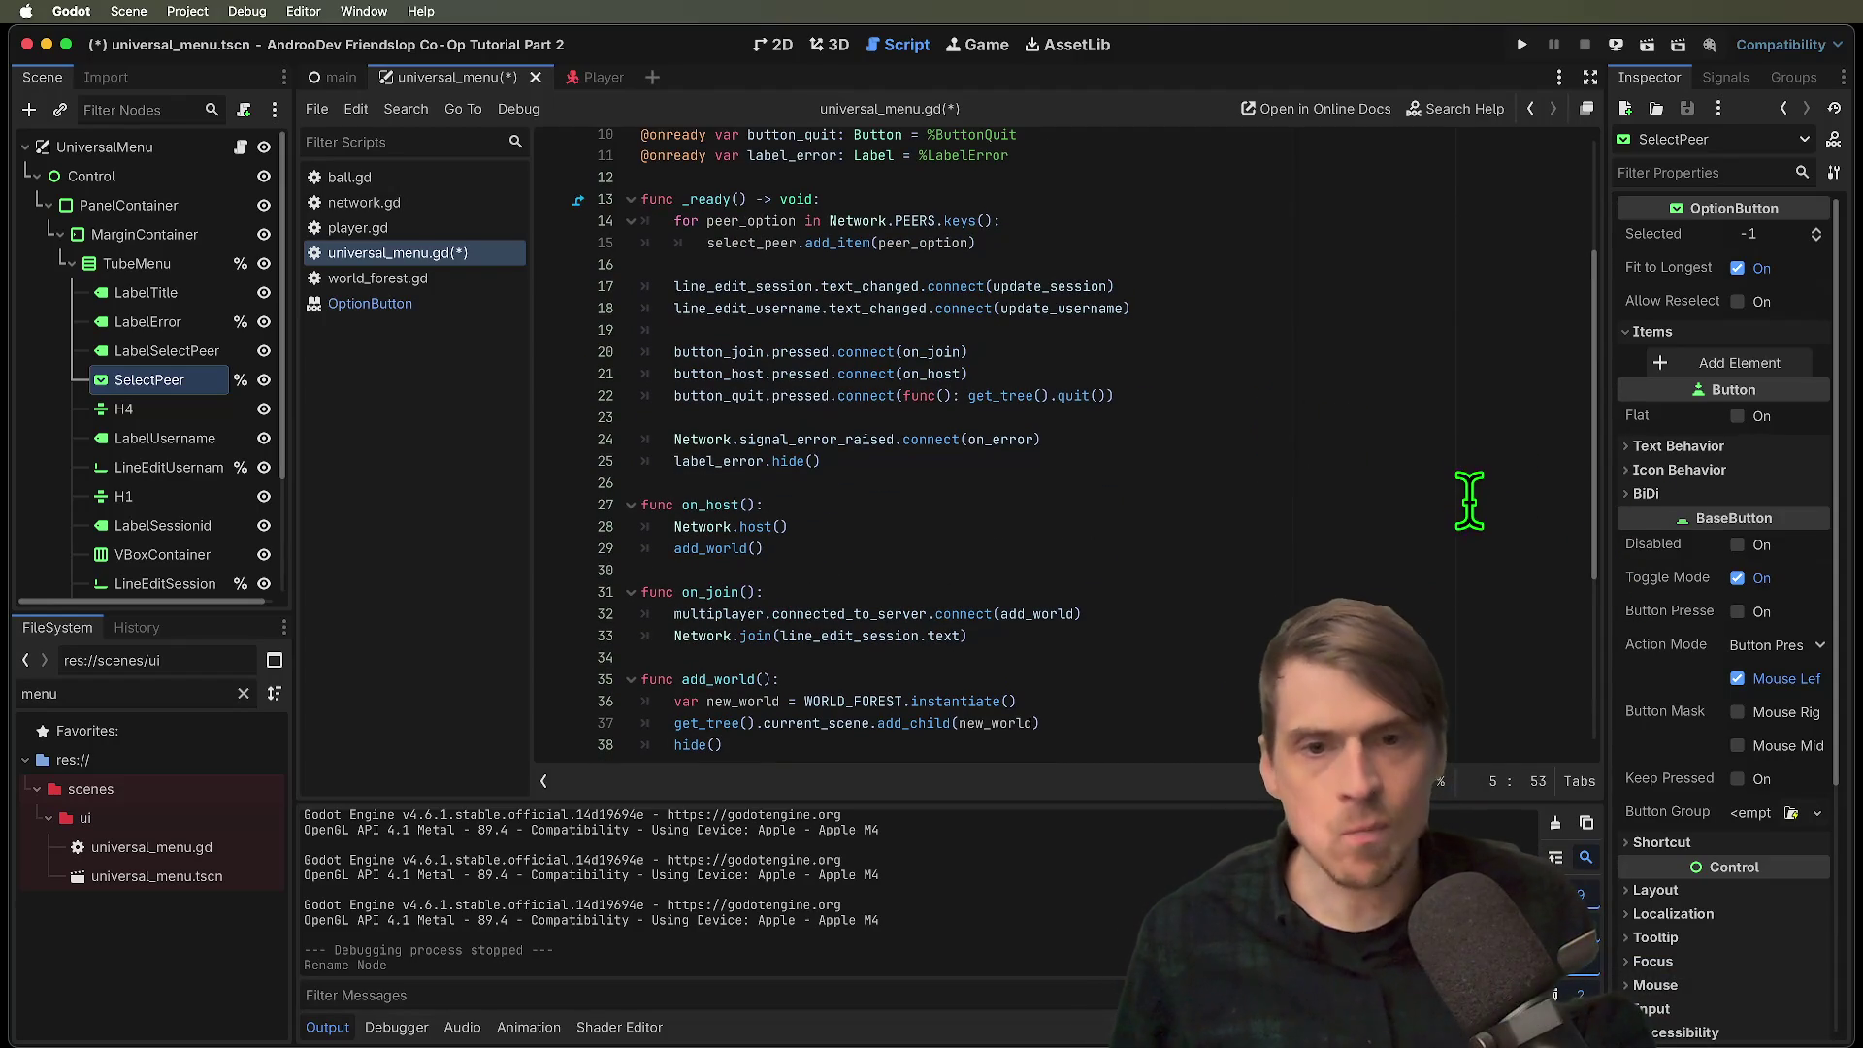
pyautogui.click(1373, 243)
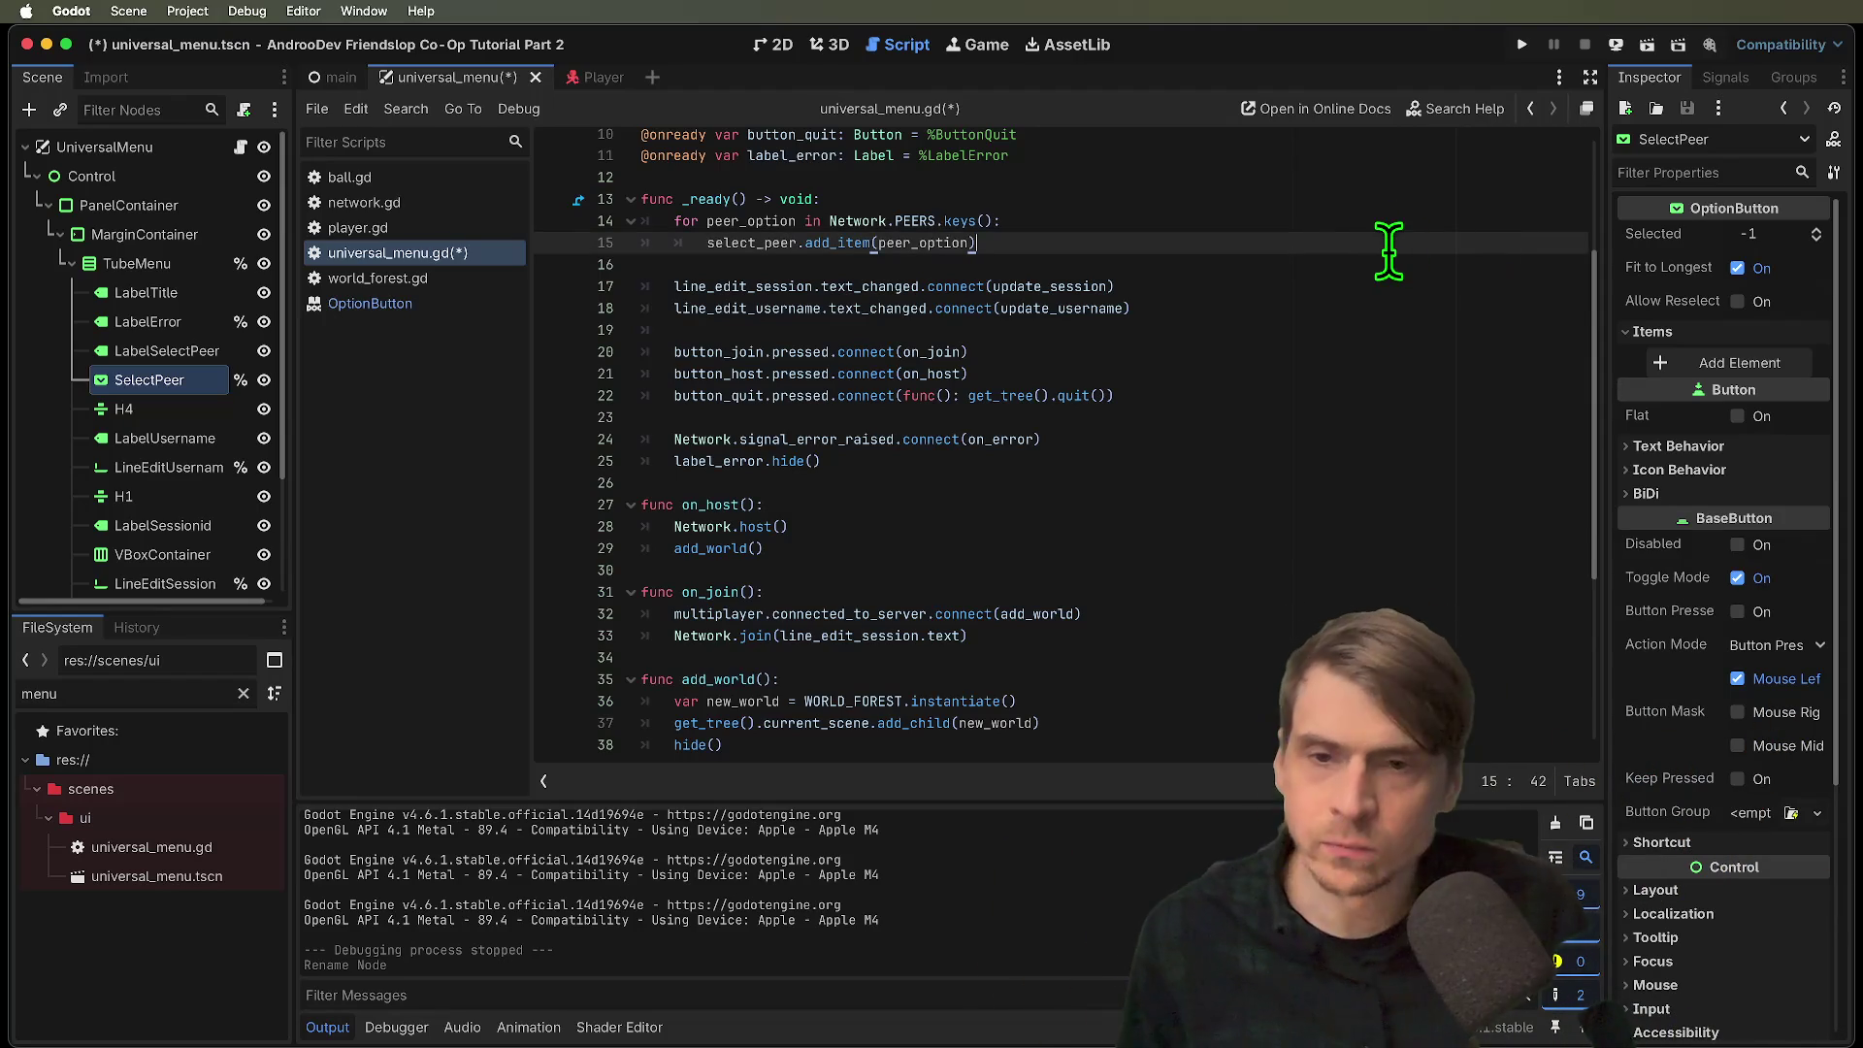
pyautogui.scroll(2, 1330, 179)
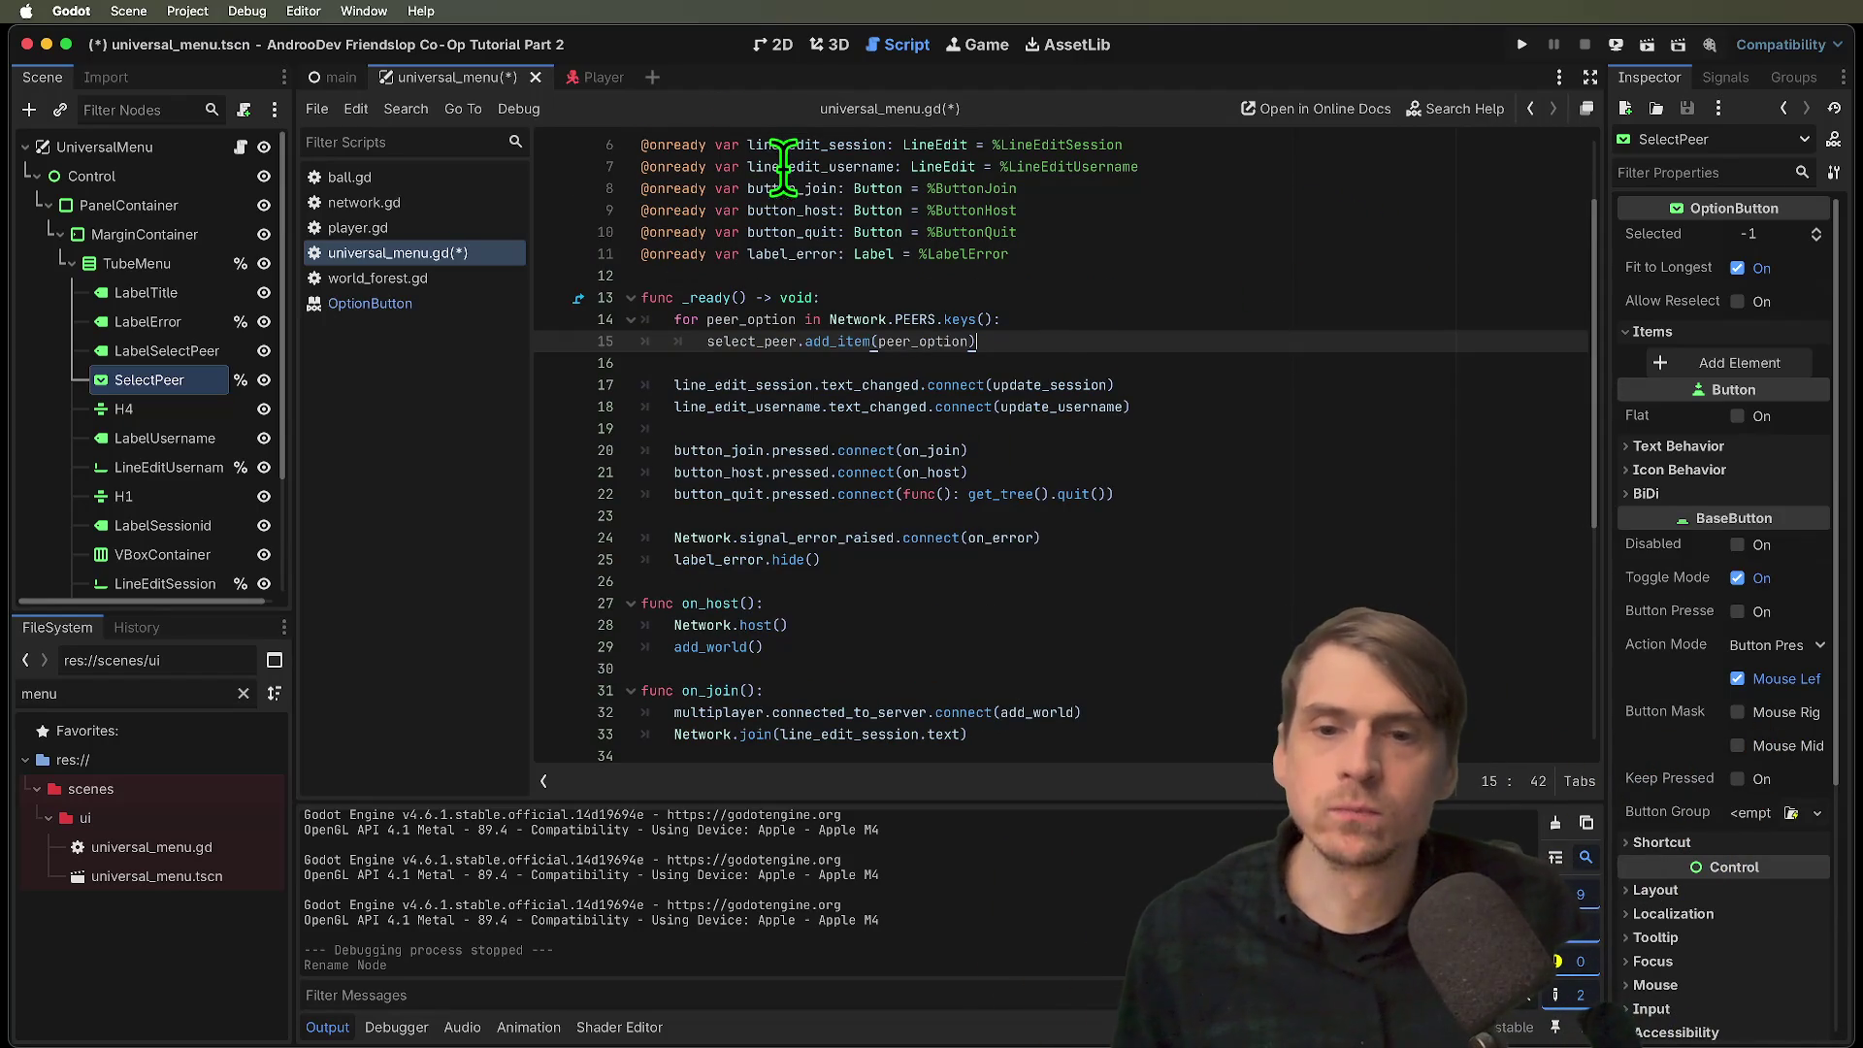
pyautogui.moveTo(873, 495)
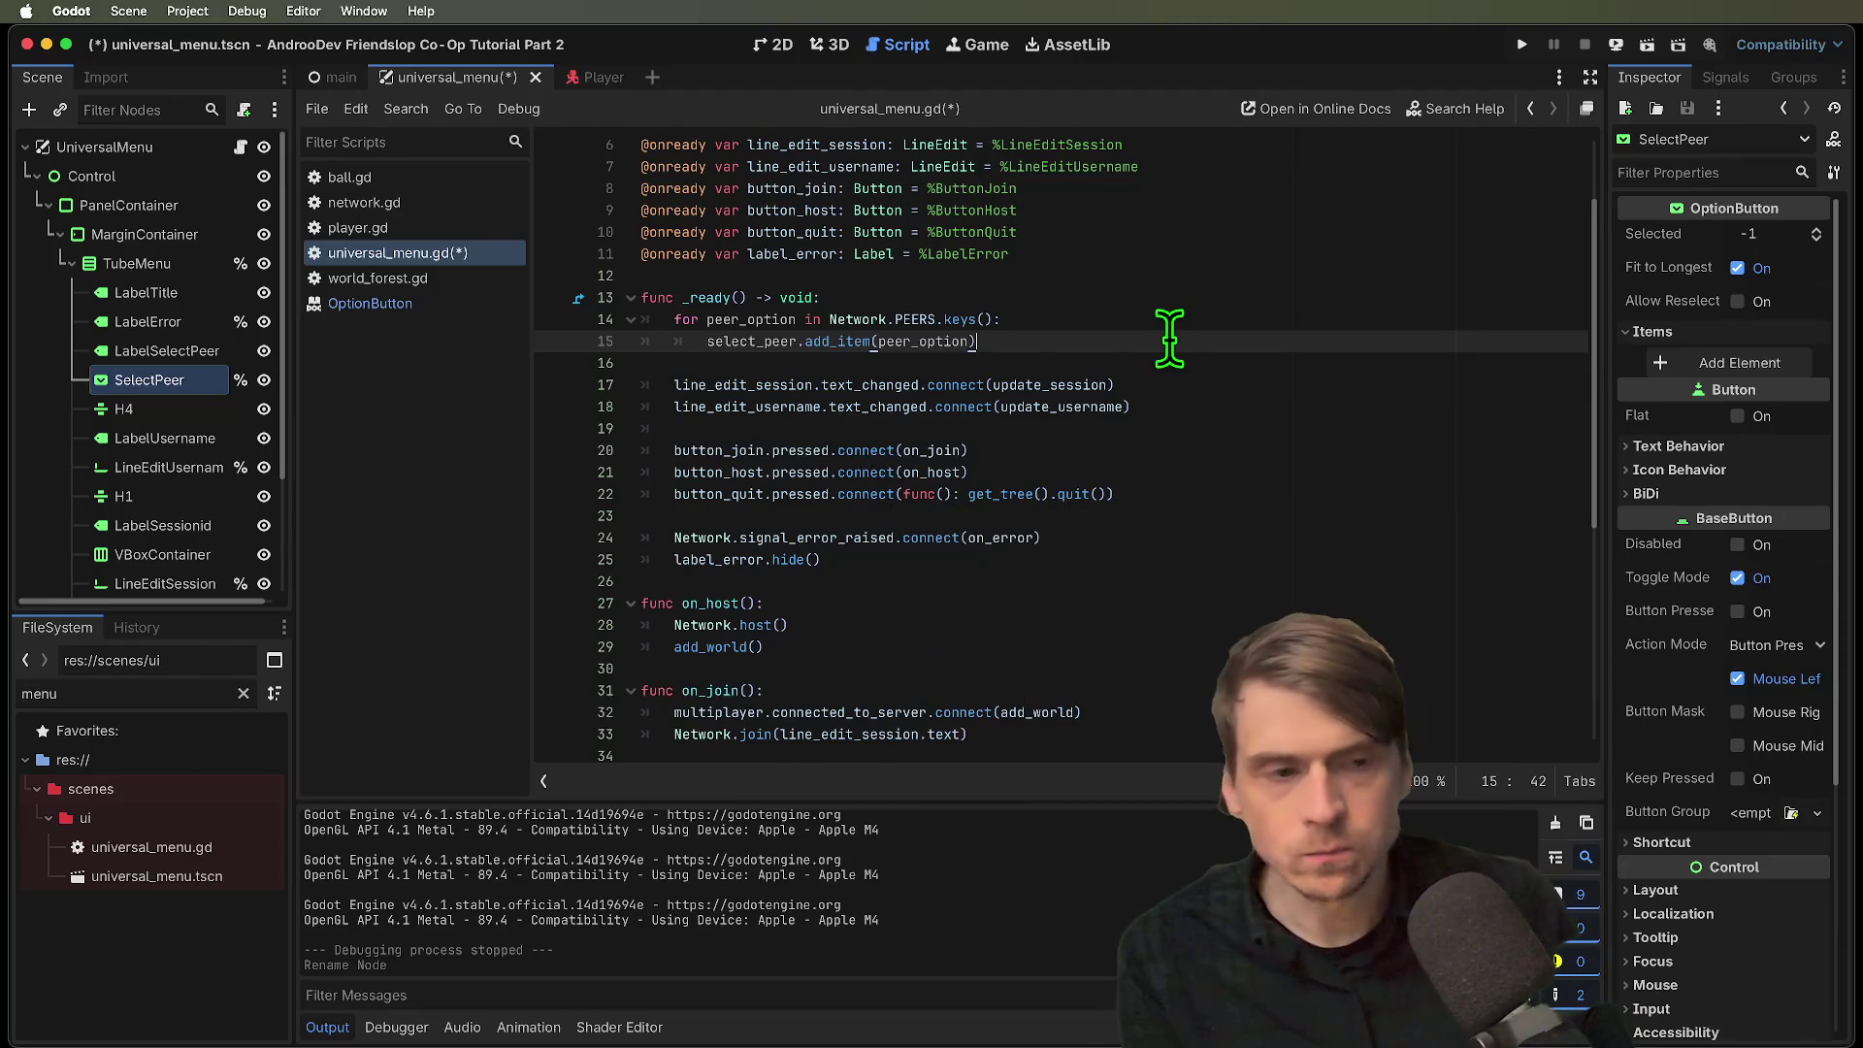
pyautogui.scroll(1, 1166, 355)
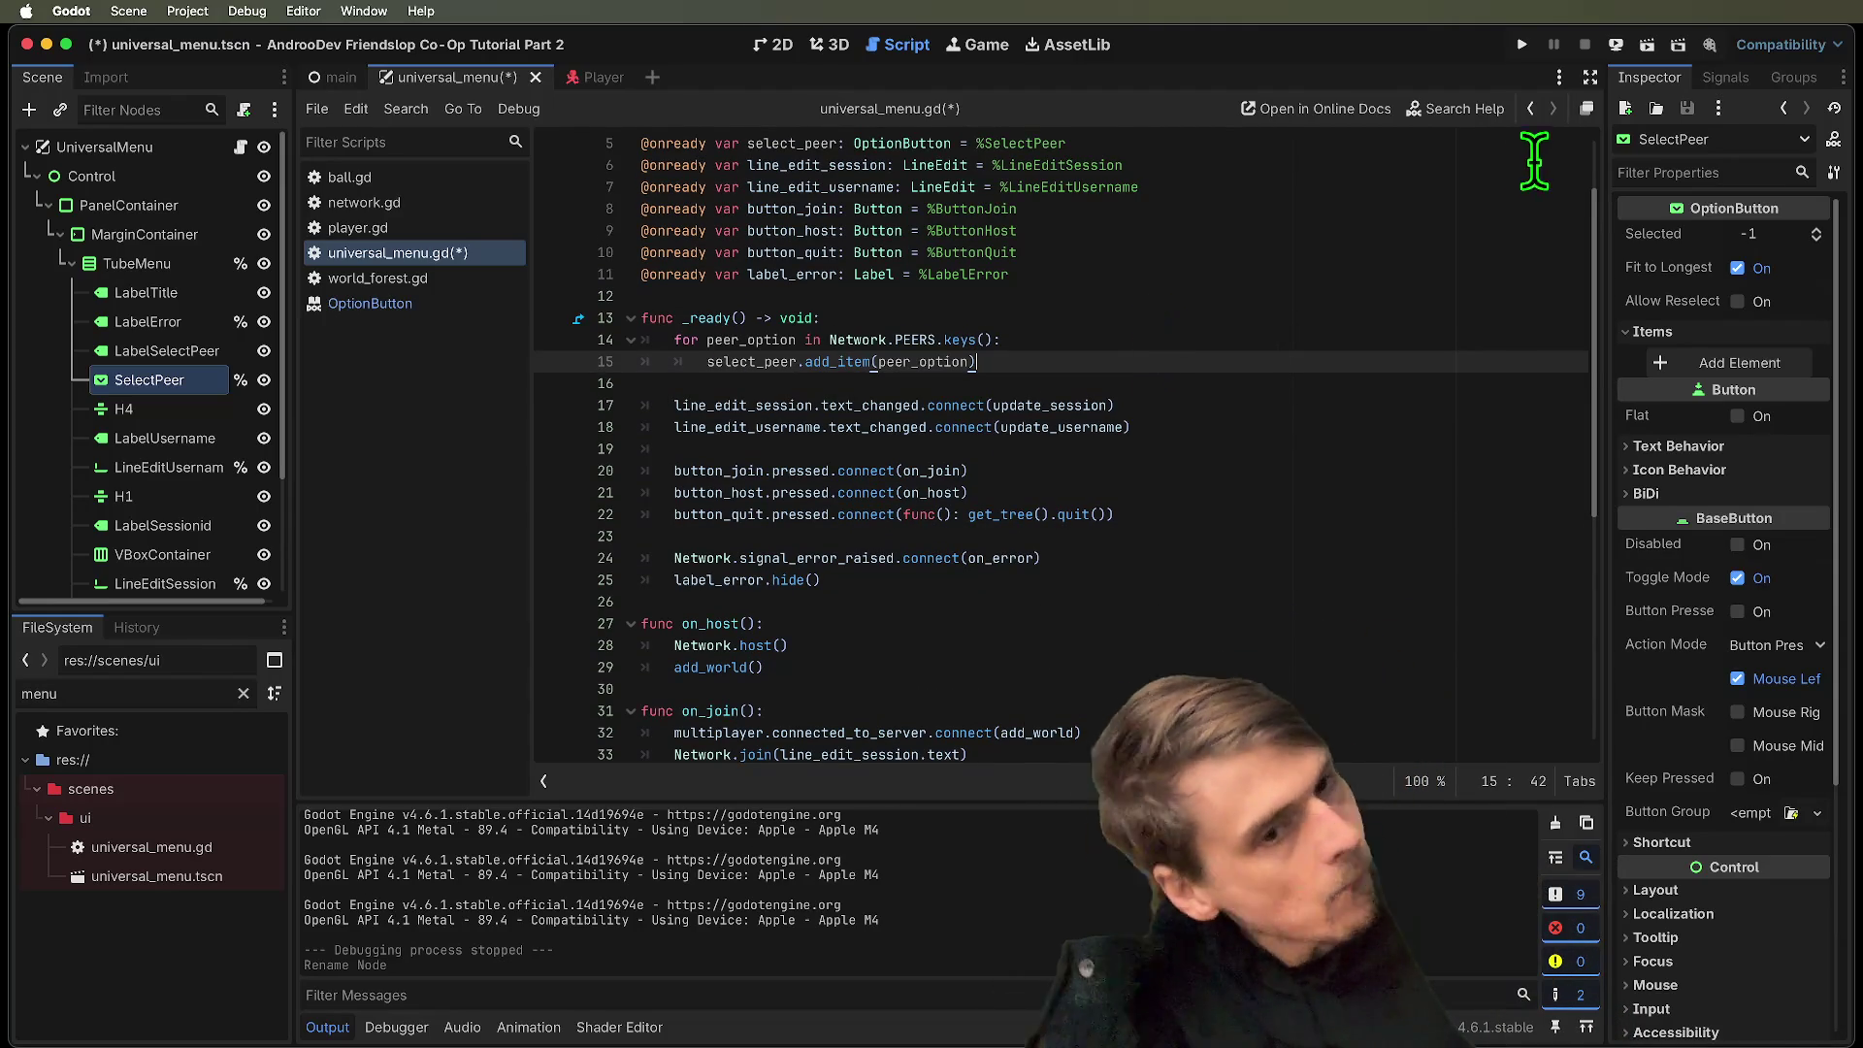
pyautogui.scroll(2, 1328, 332)
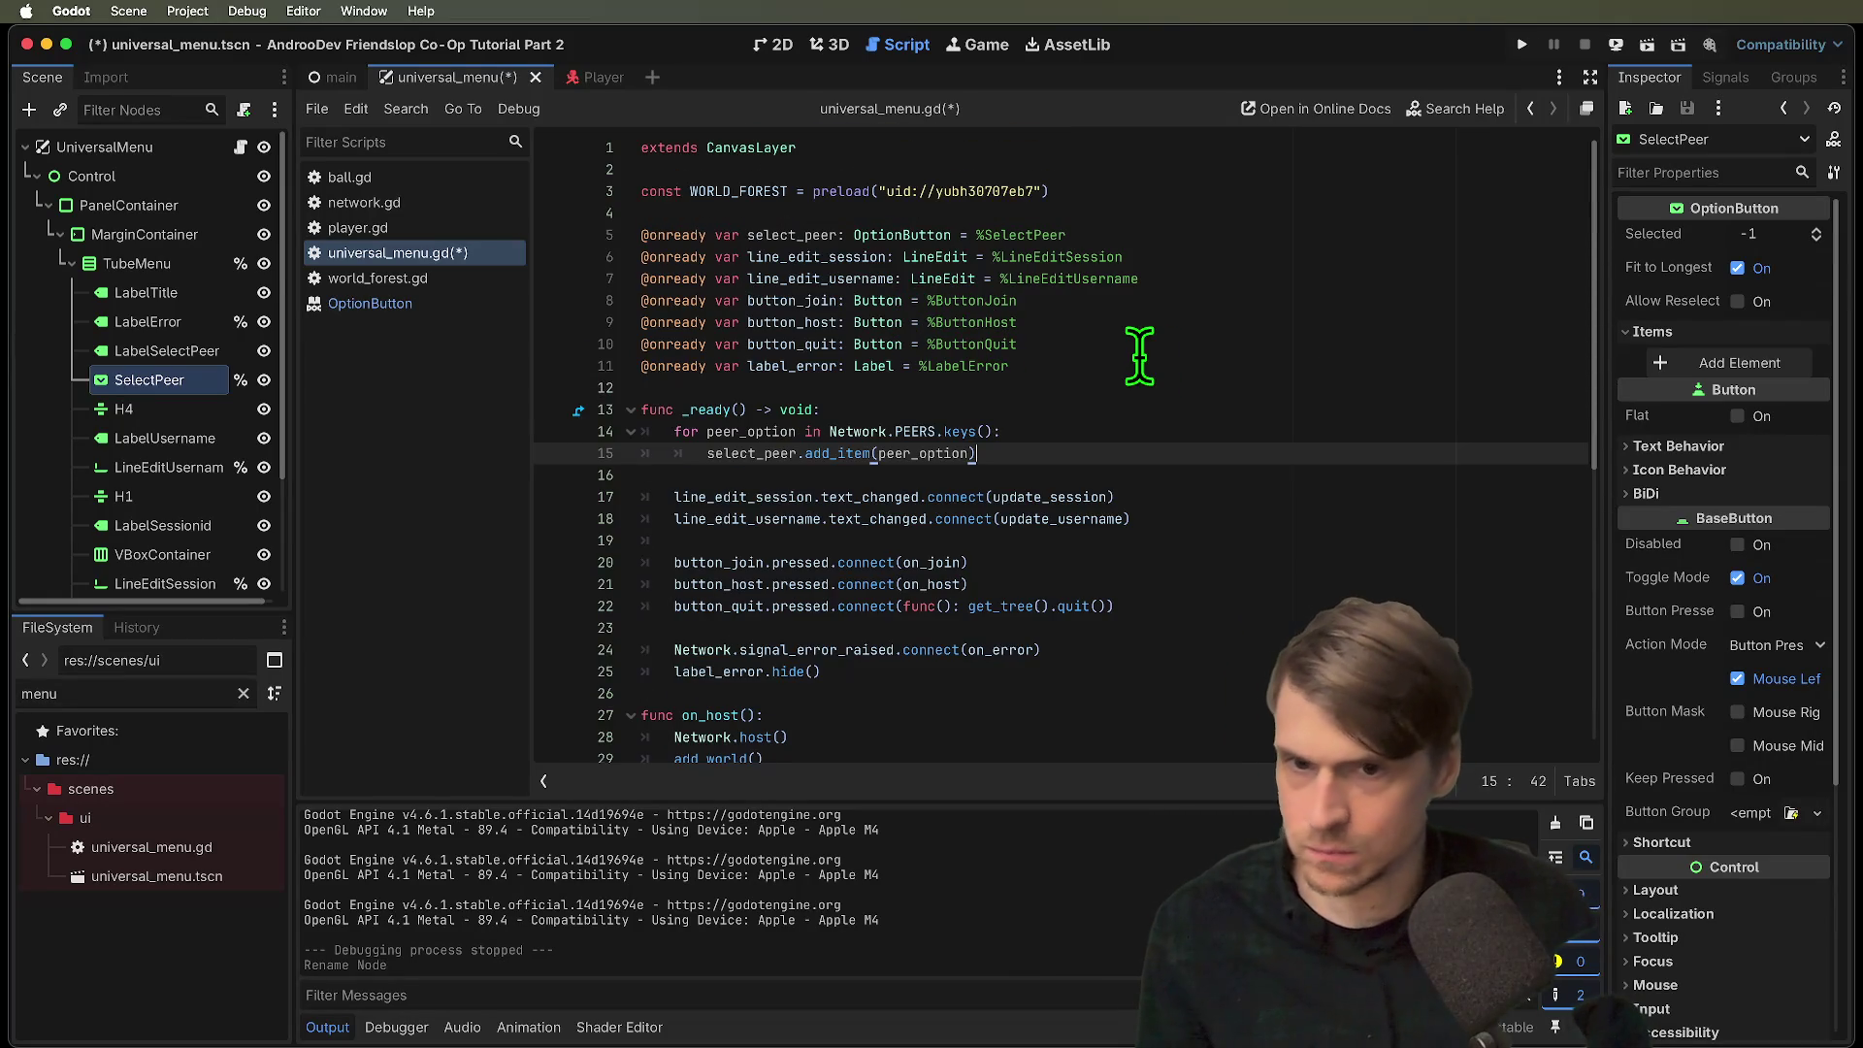
# Select UniversalMenu, widen the Inspector, save universal_menu.gd, and open network.gd.
pyautogui.click(97, 151)
pyautogui.moveTo(1606, 408); pyautogui.dragTo(1449, 405)
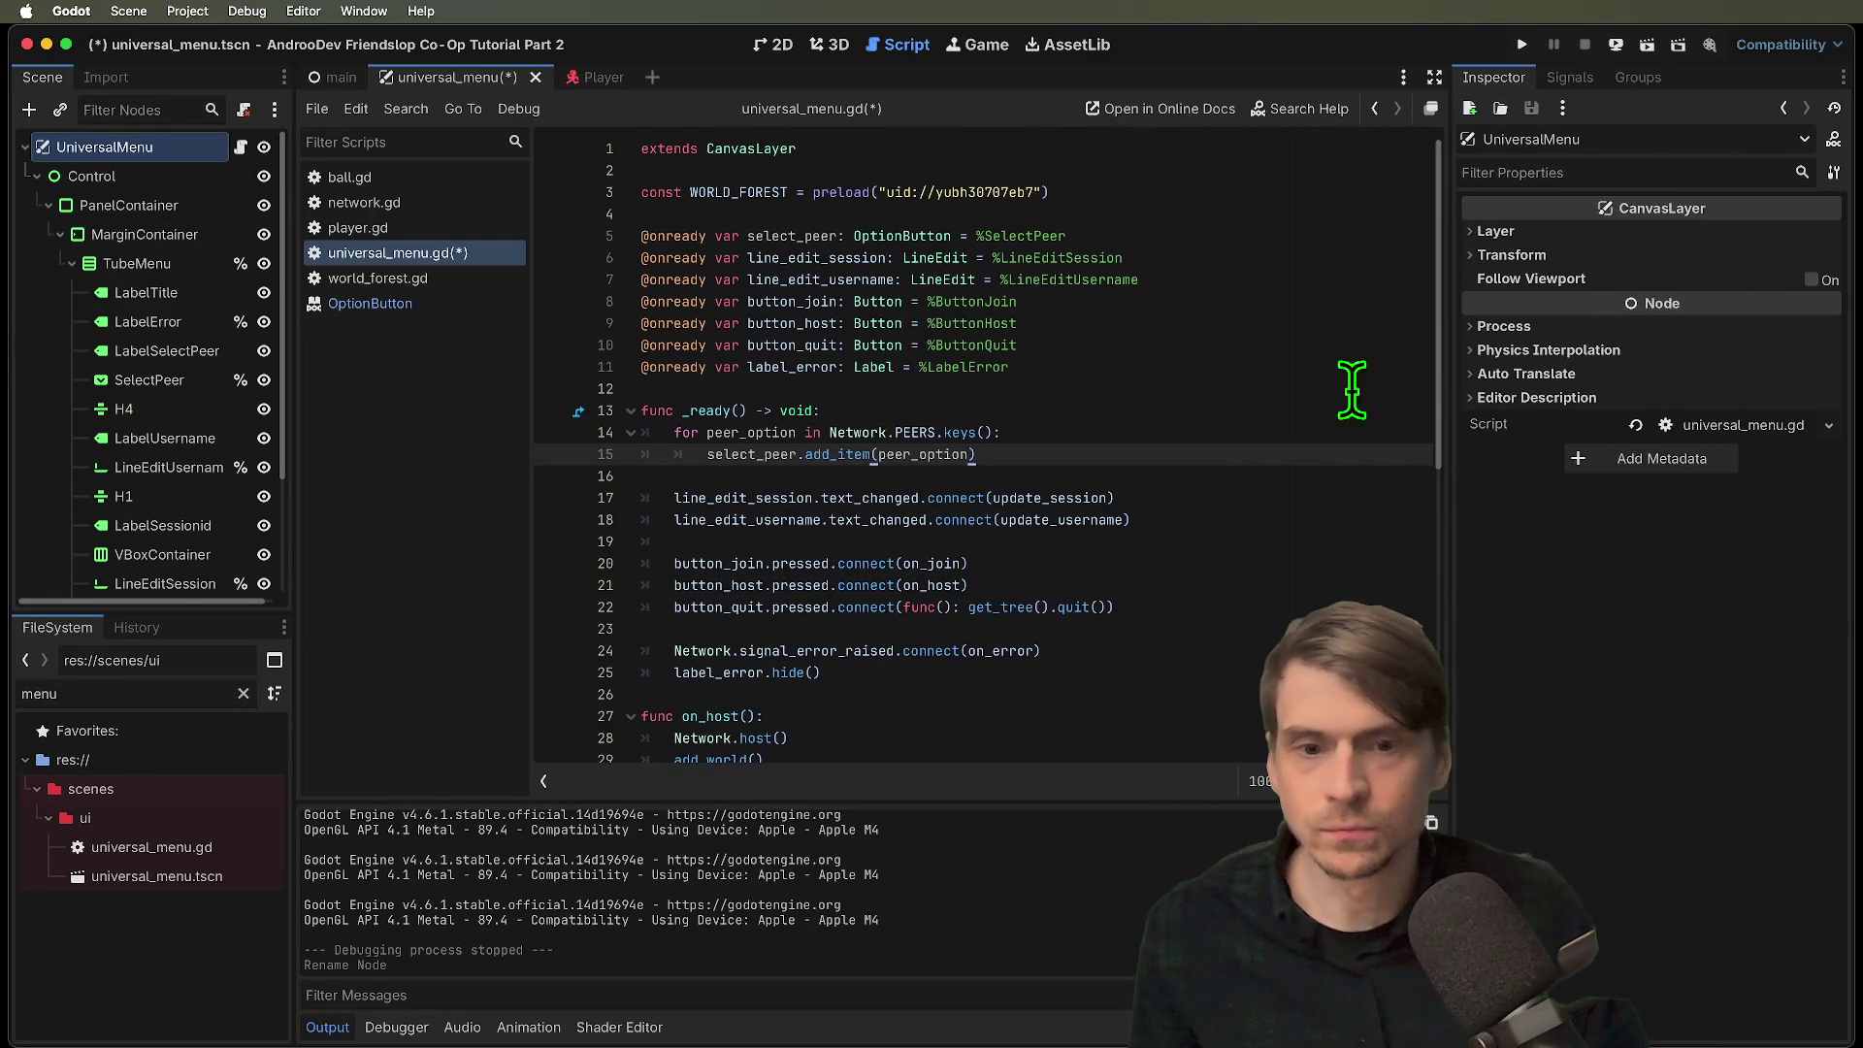
pyautogui.click(1234, 369)
pyautogui.hotkey('ctrl', 's')
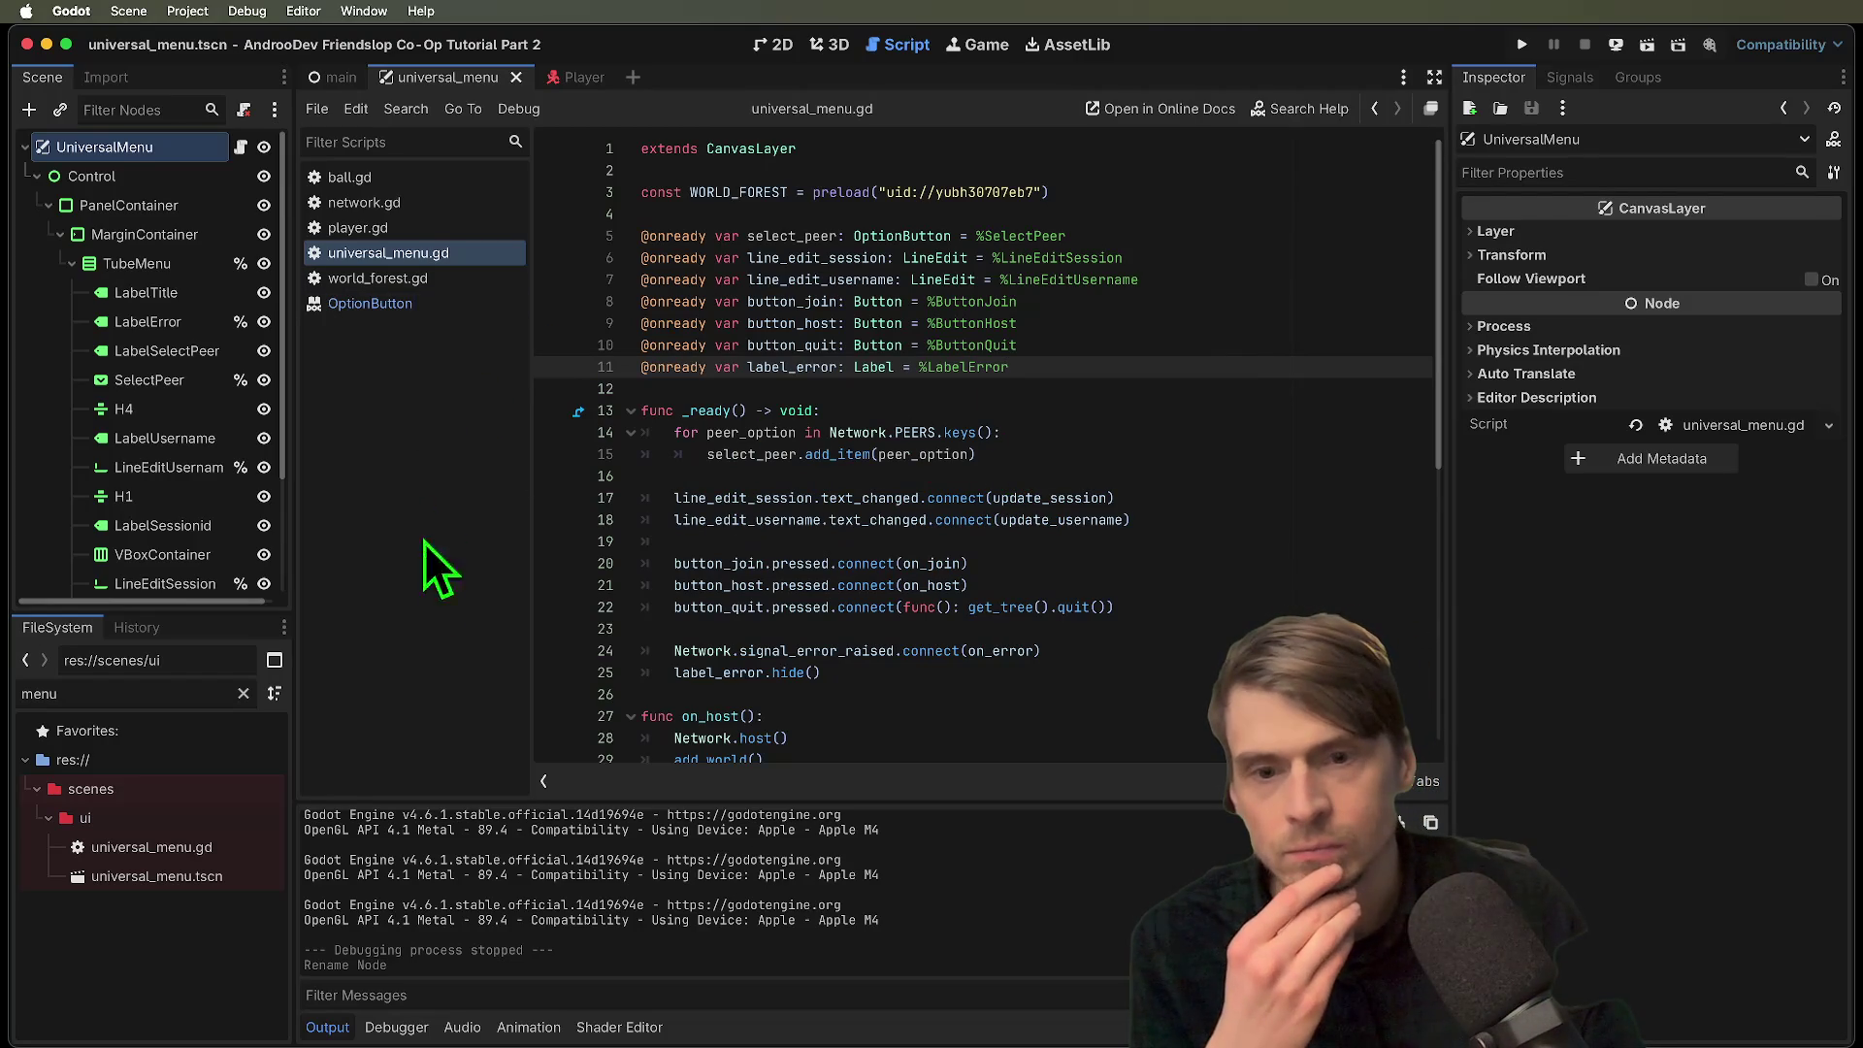
pyautogui.click(486, 204)
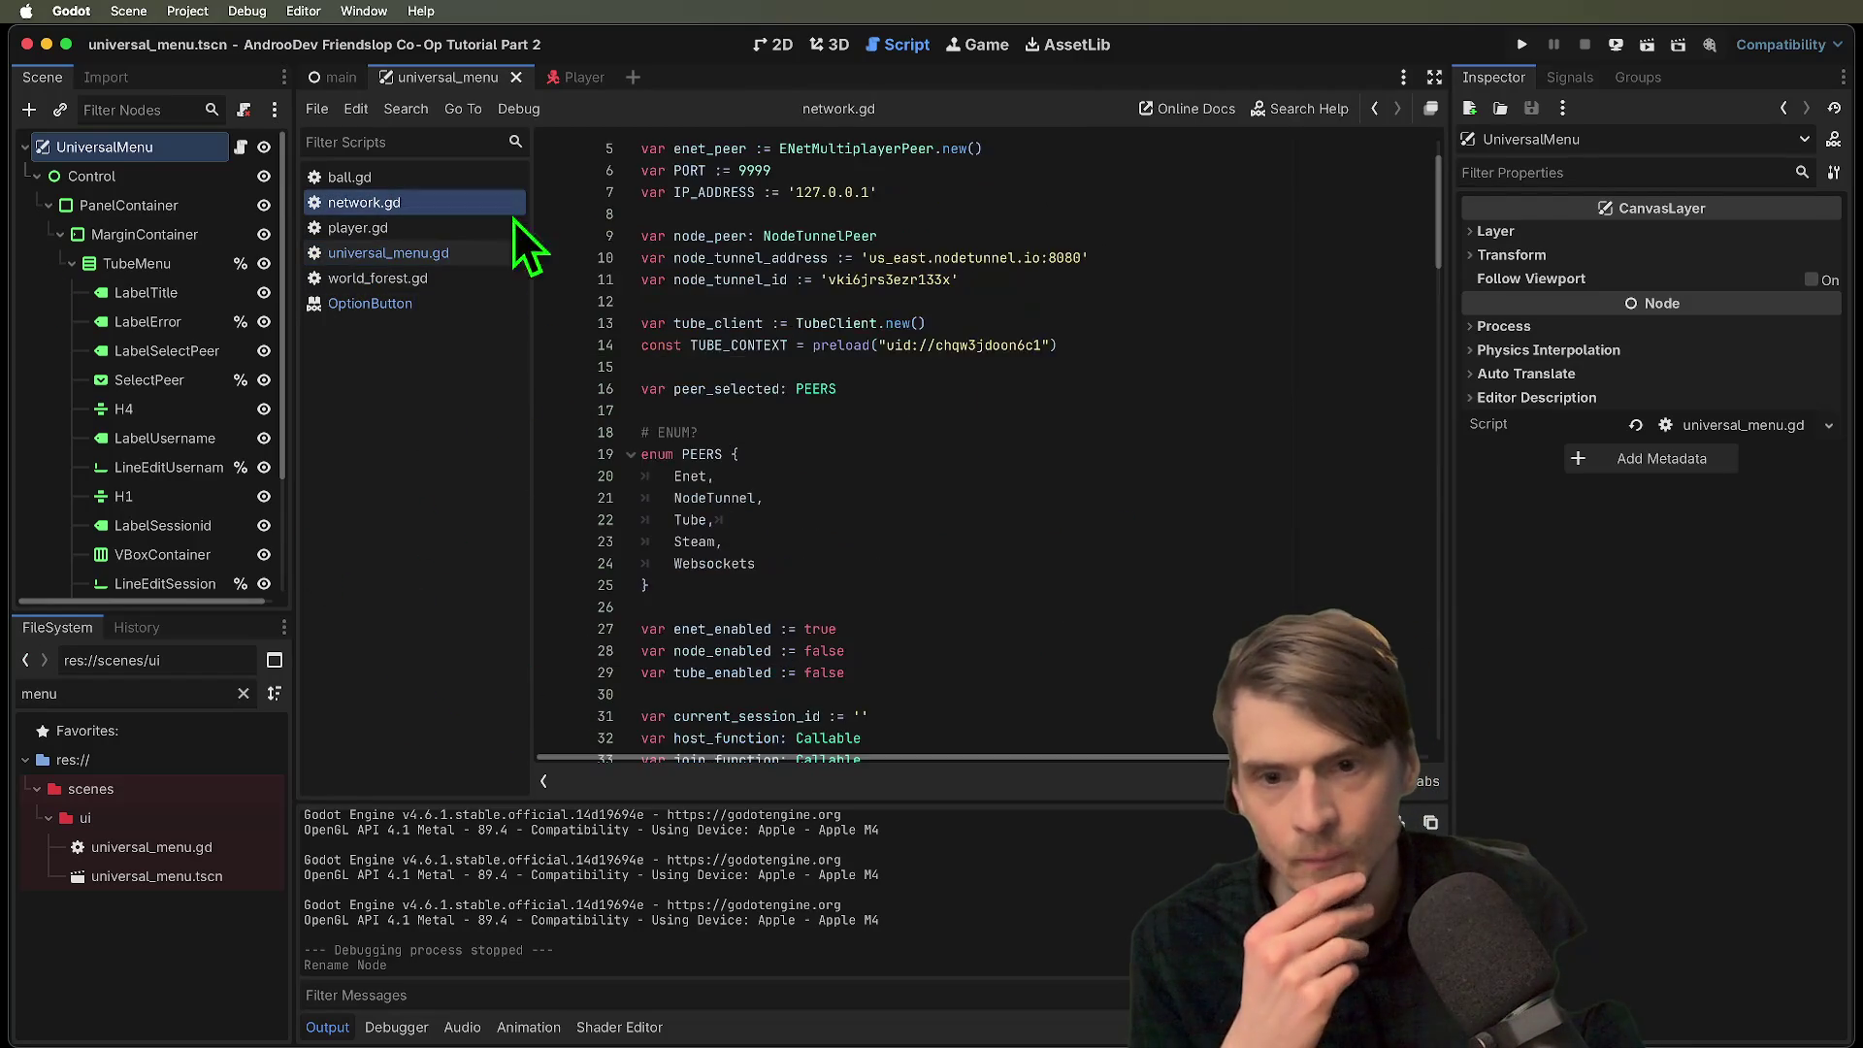
# Delete the blank line 36 after the signal declaration in network.gd.
pyautogui.scroll(-6, 1226, 354)
pyautogui.scroll(-3, 1226, 354)
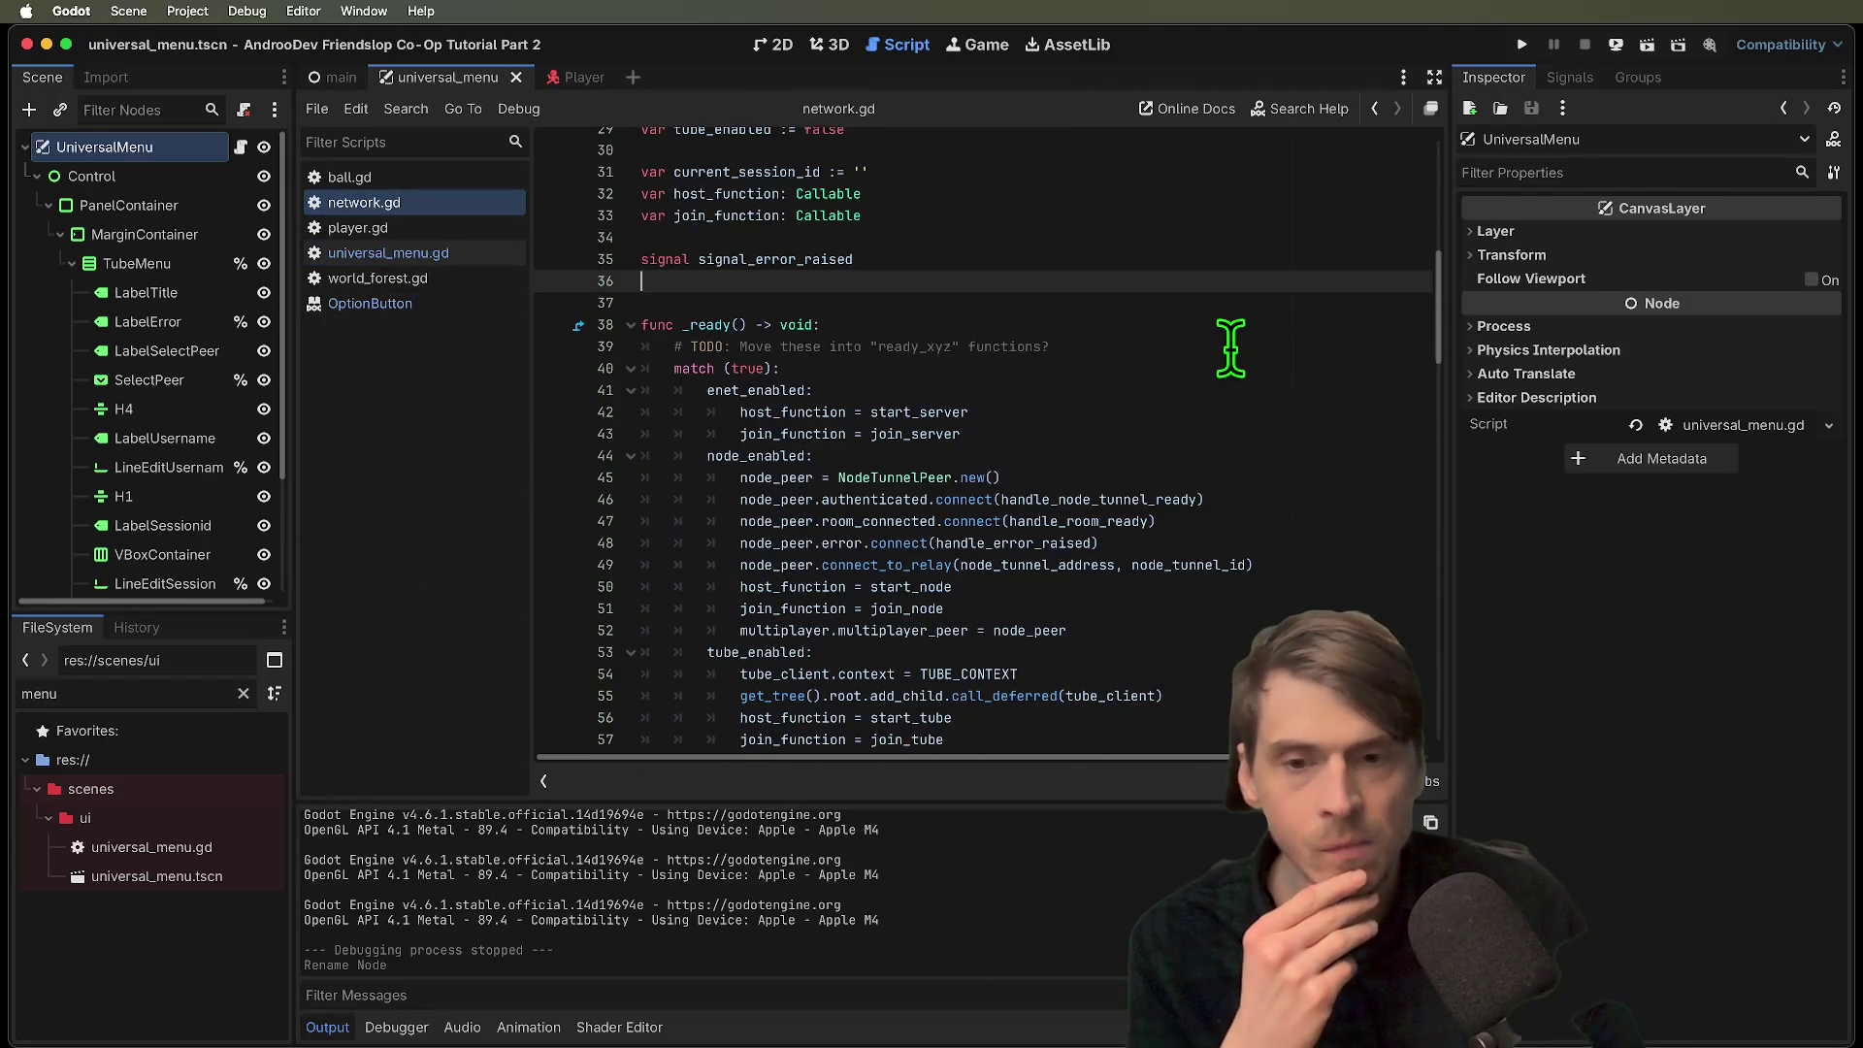
pyautogui.scroll(1, 1088, 325)
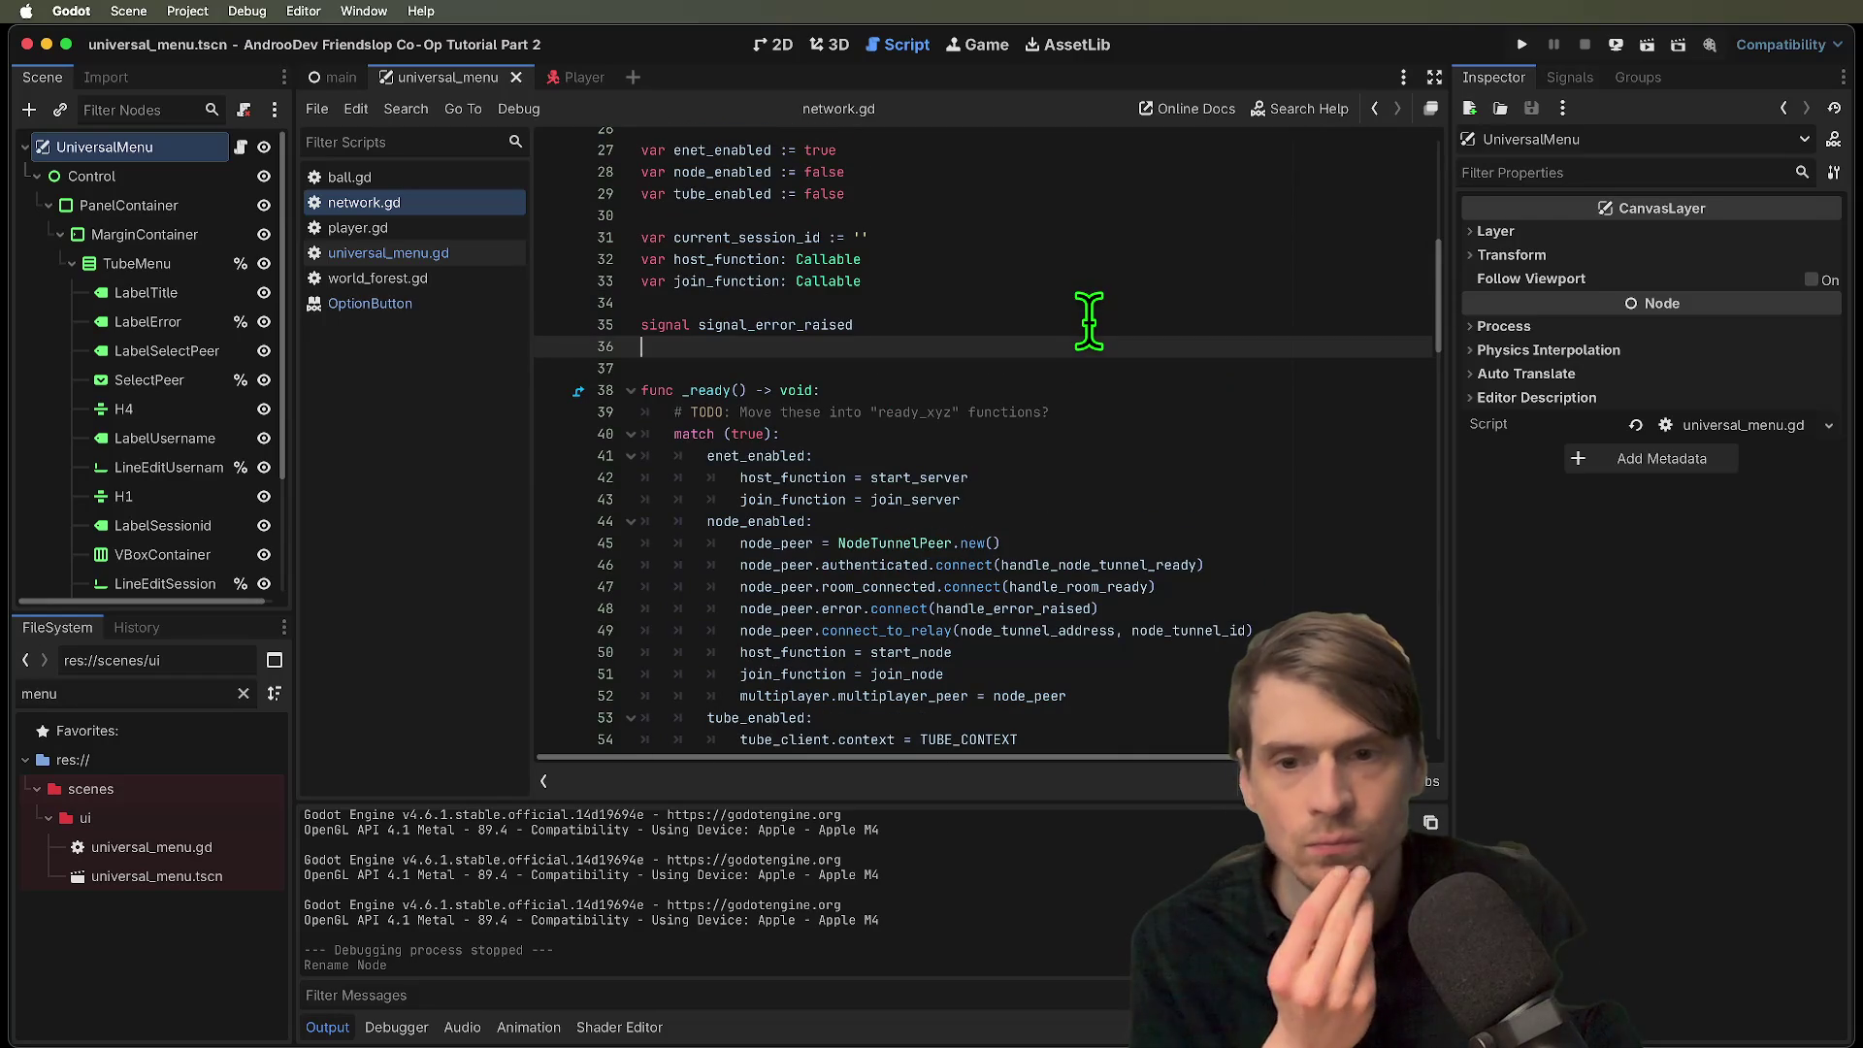
pyautogui.click(1088, 325)
pyautogui.press('Delete')
pyautogui.scroll(3, 999, 238)
pyautogui.scroll(-1, 900, 530)
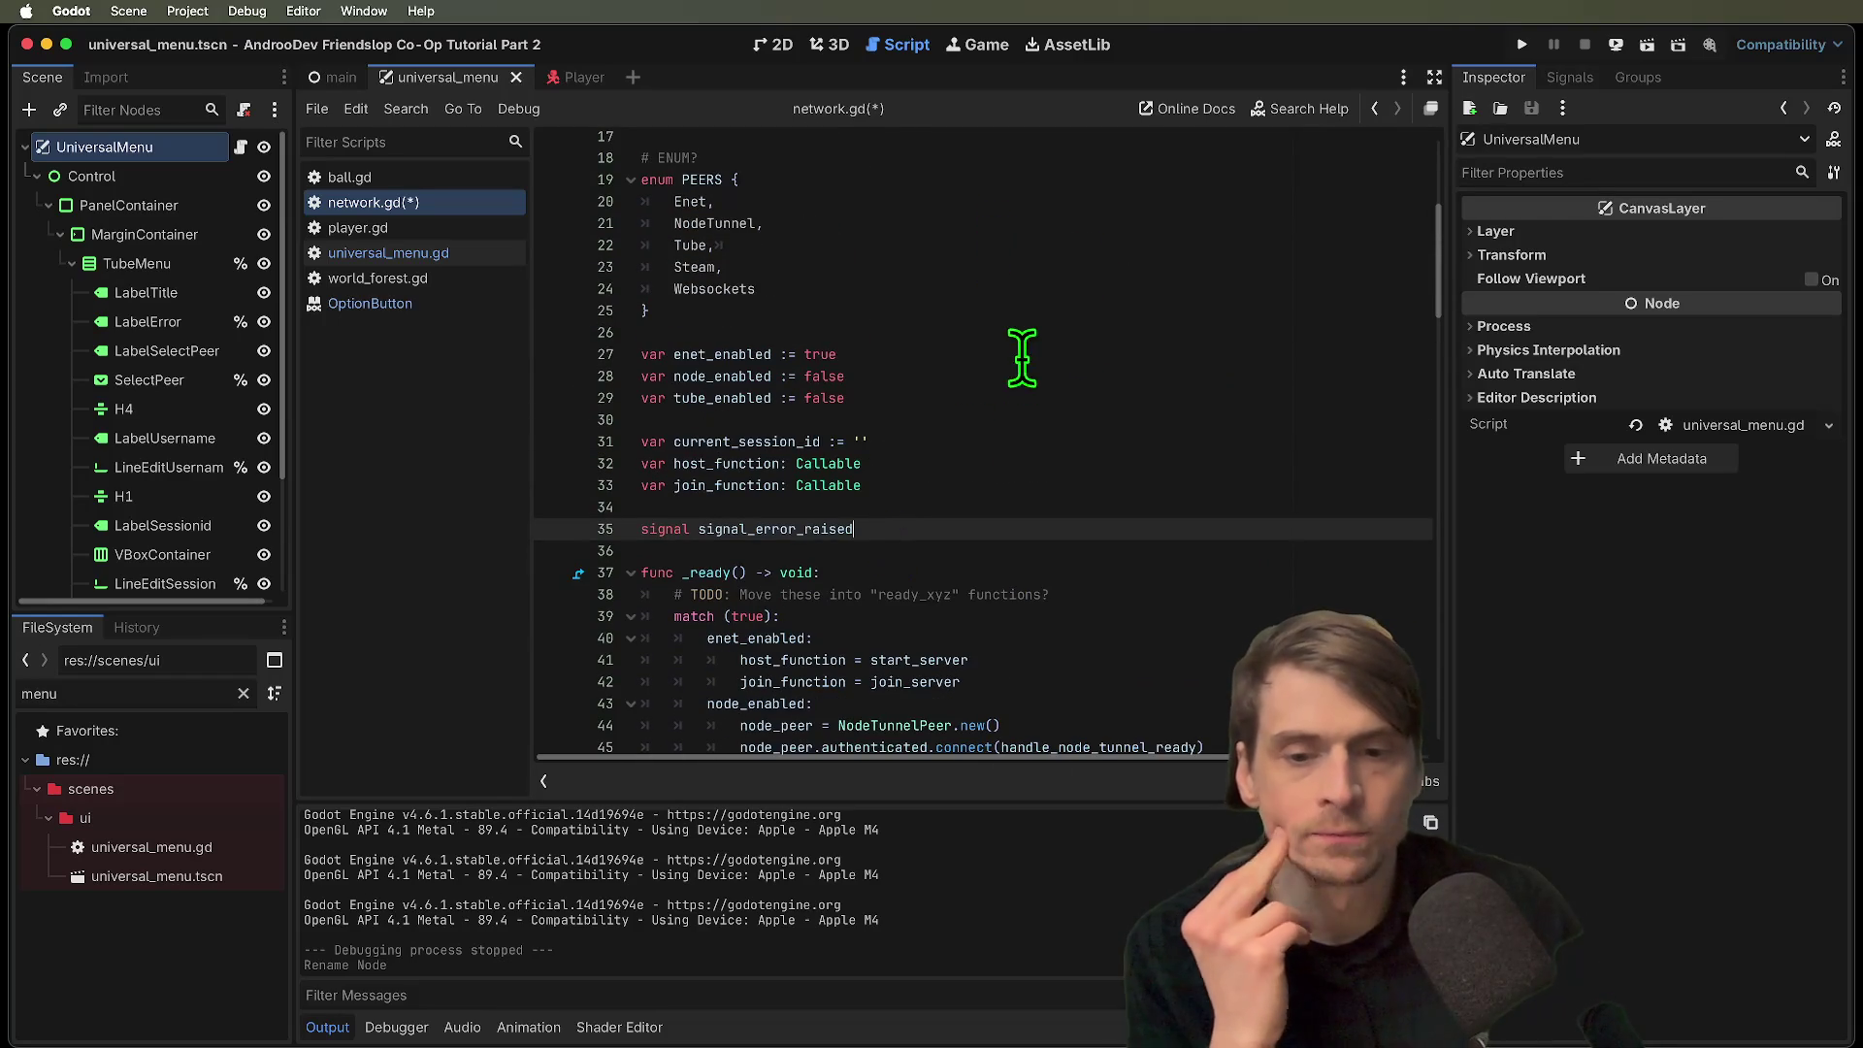
# Replace true in the match on line 39 with a pasted peer_selected.
pyautogui.doubleClick(748, 616)
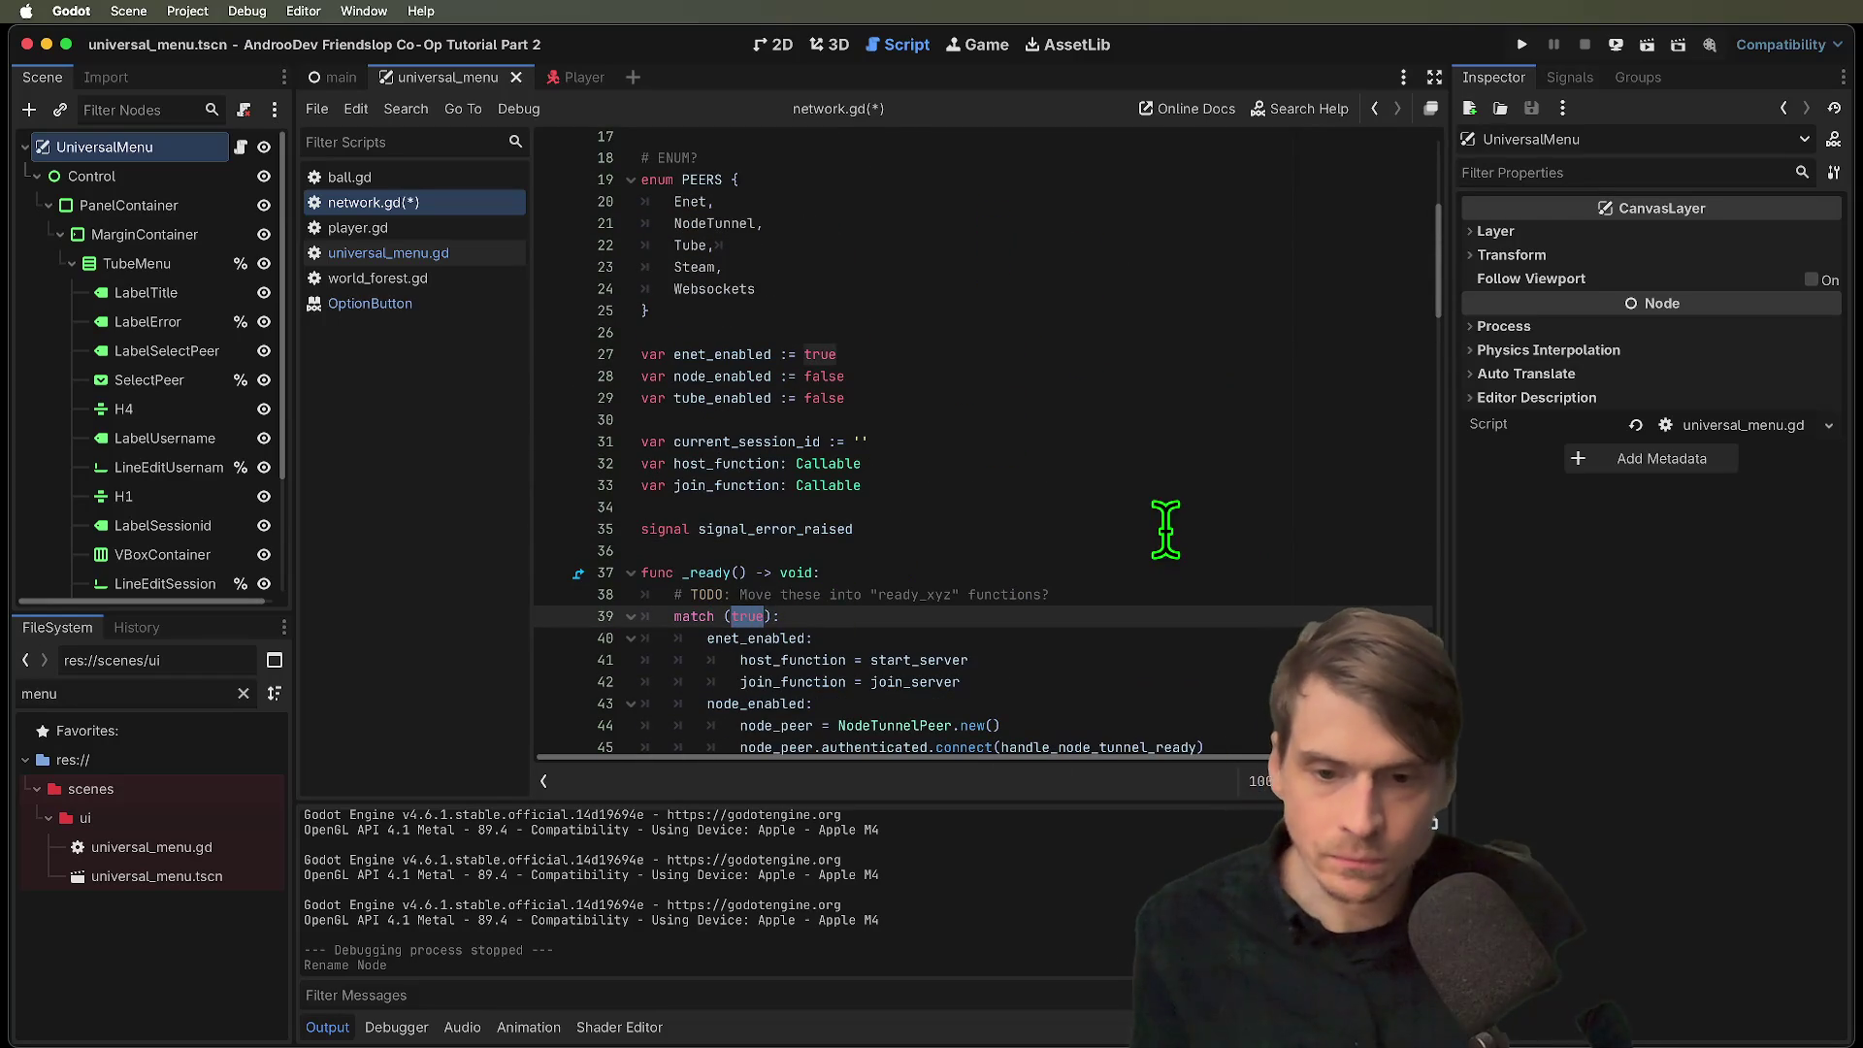
pyautogui.scroll(3, 1163, 541)
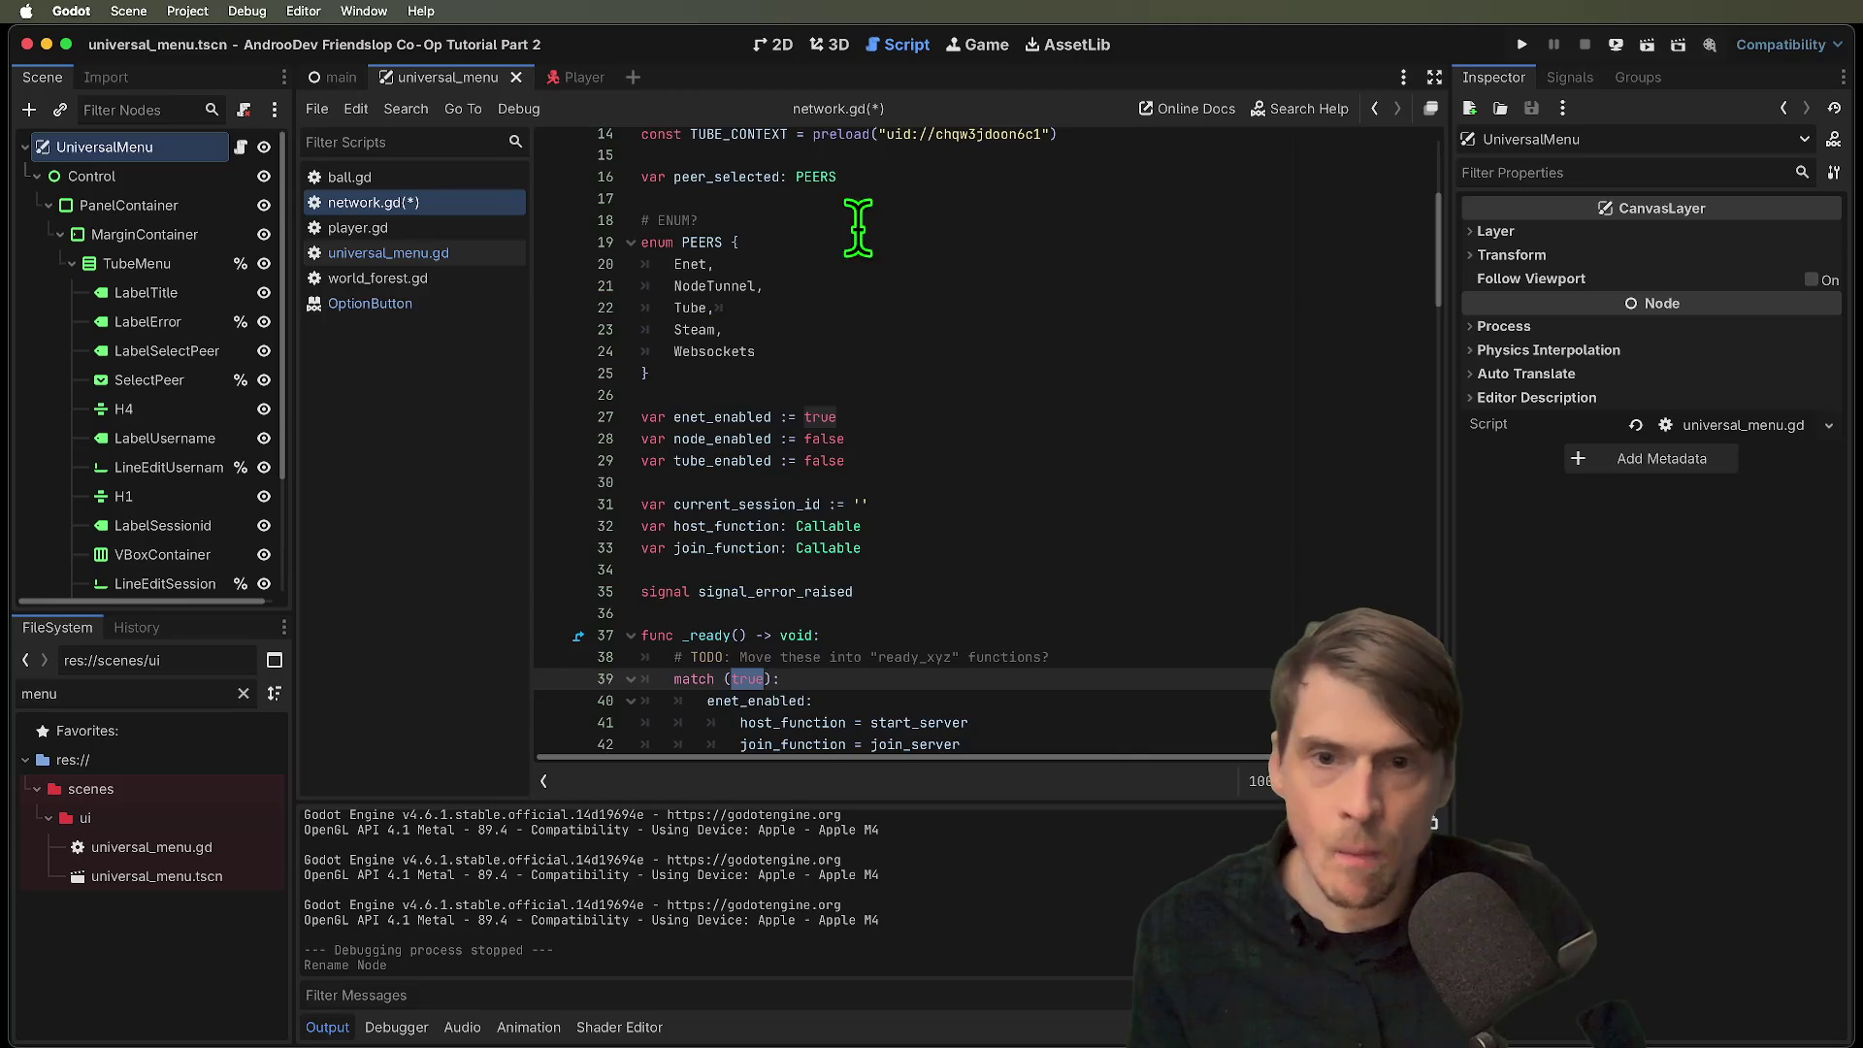
pyautogui.doubleClick(753, 176)
pyautogui.press('super+c')
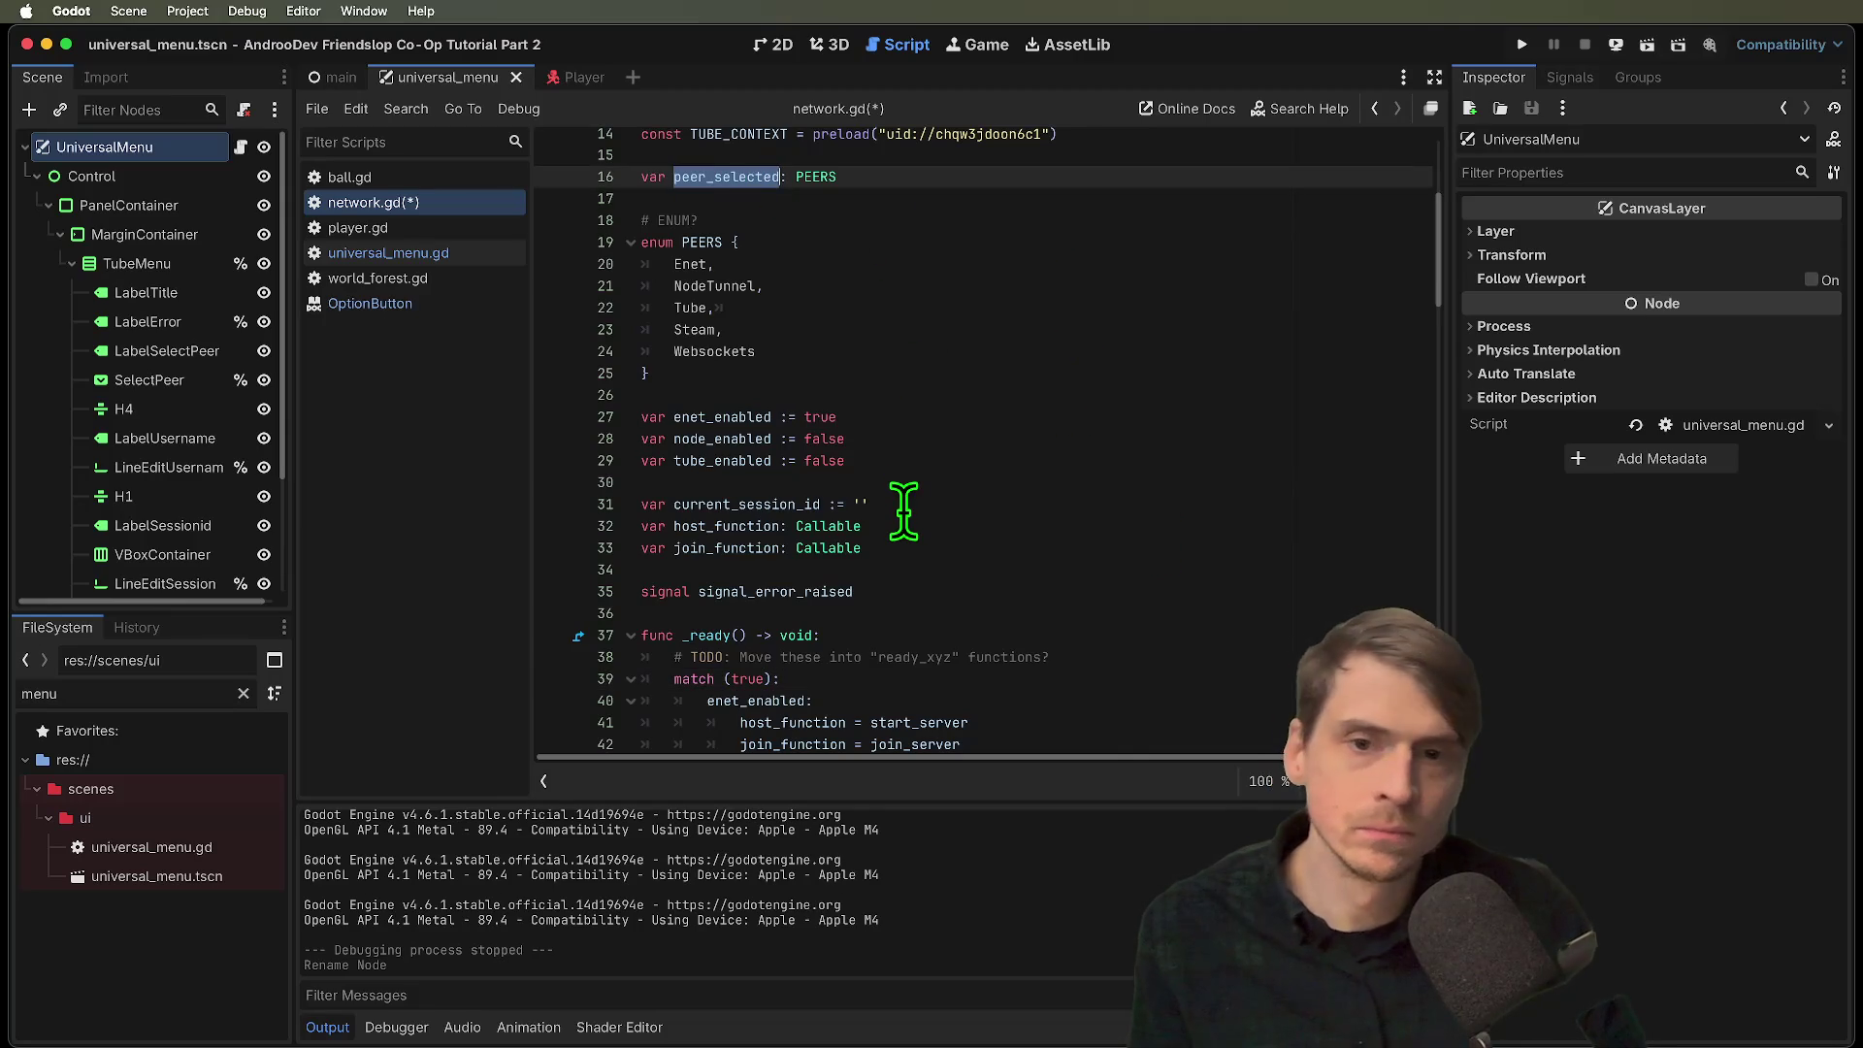
pyautogui.doubleClick(753, 678)
pyautogui.press('super+v')
# Look up the peer_selected declaration and the other uses of enet_enabled.
pyautogui.scroll(-5, 1301, 482)
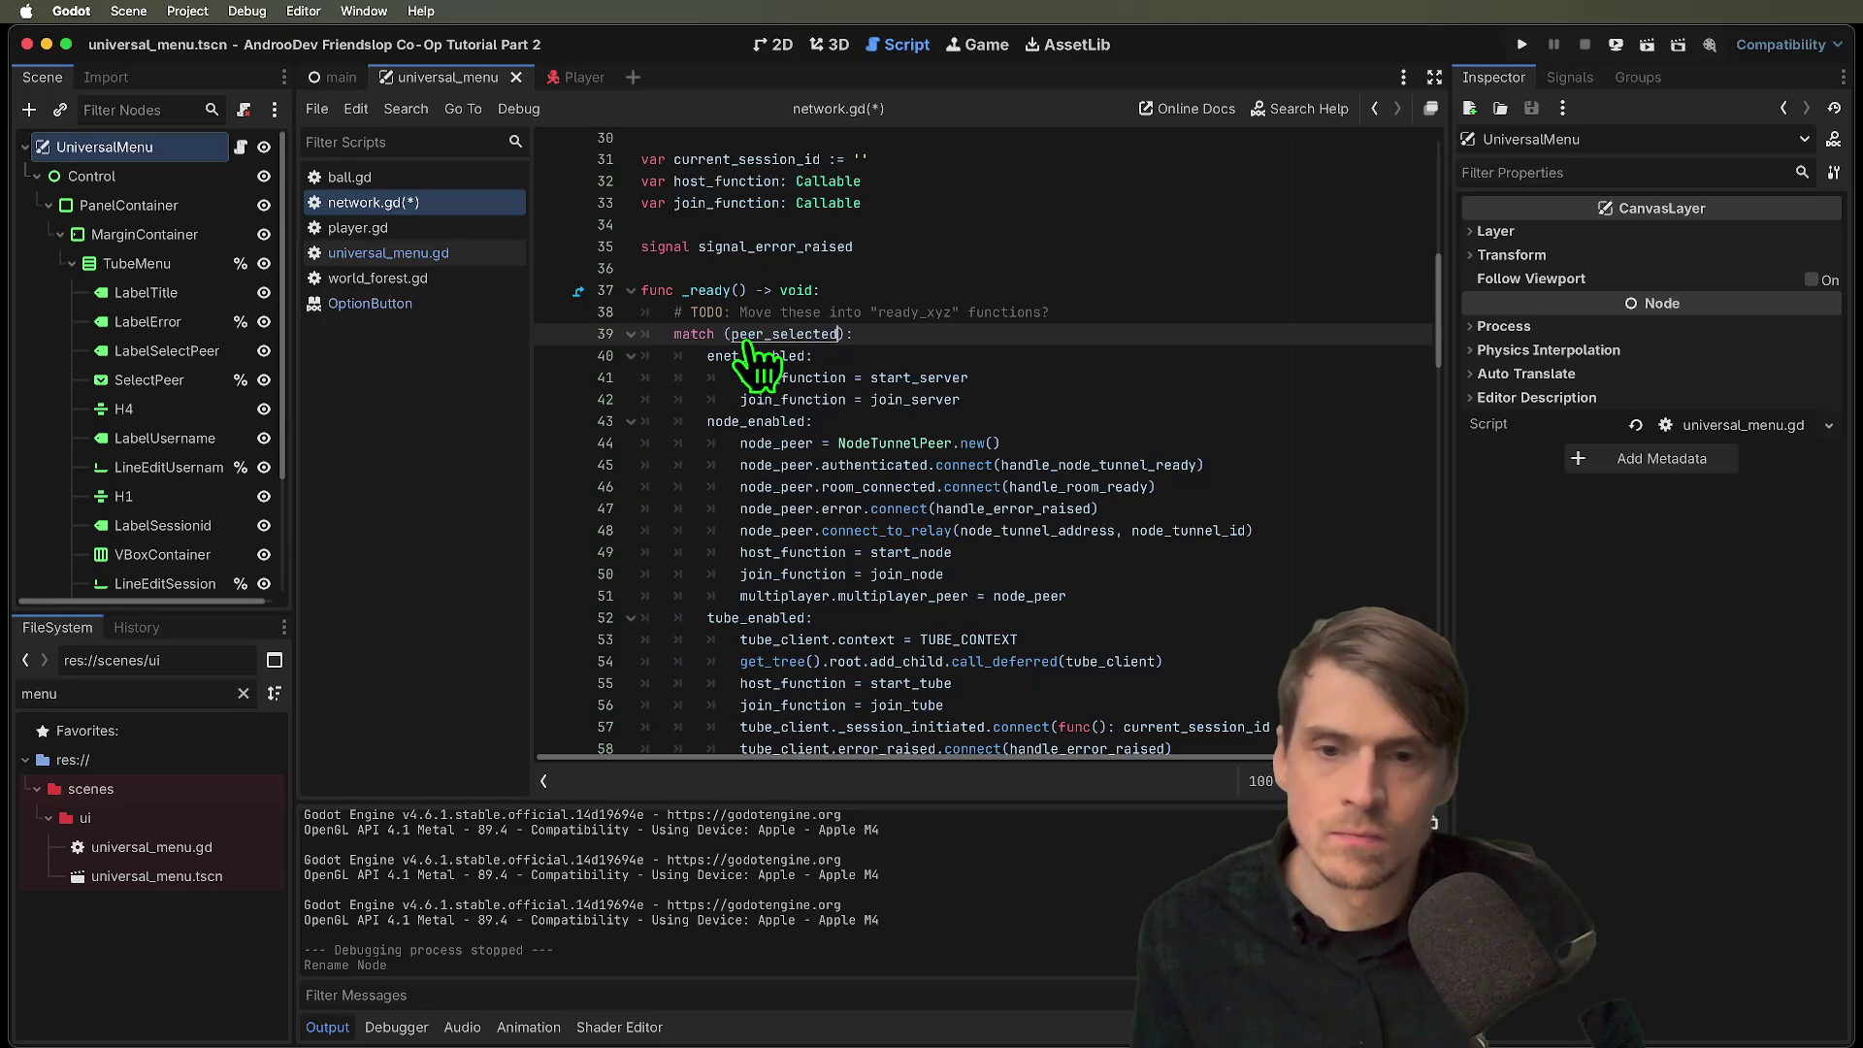
pyautogui.keyDown('super'); pyautogui.click(750, 341); pyautogui.keyUp('super')
pyautogui.hotkey('alt', 'Left')
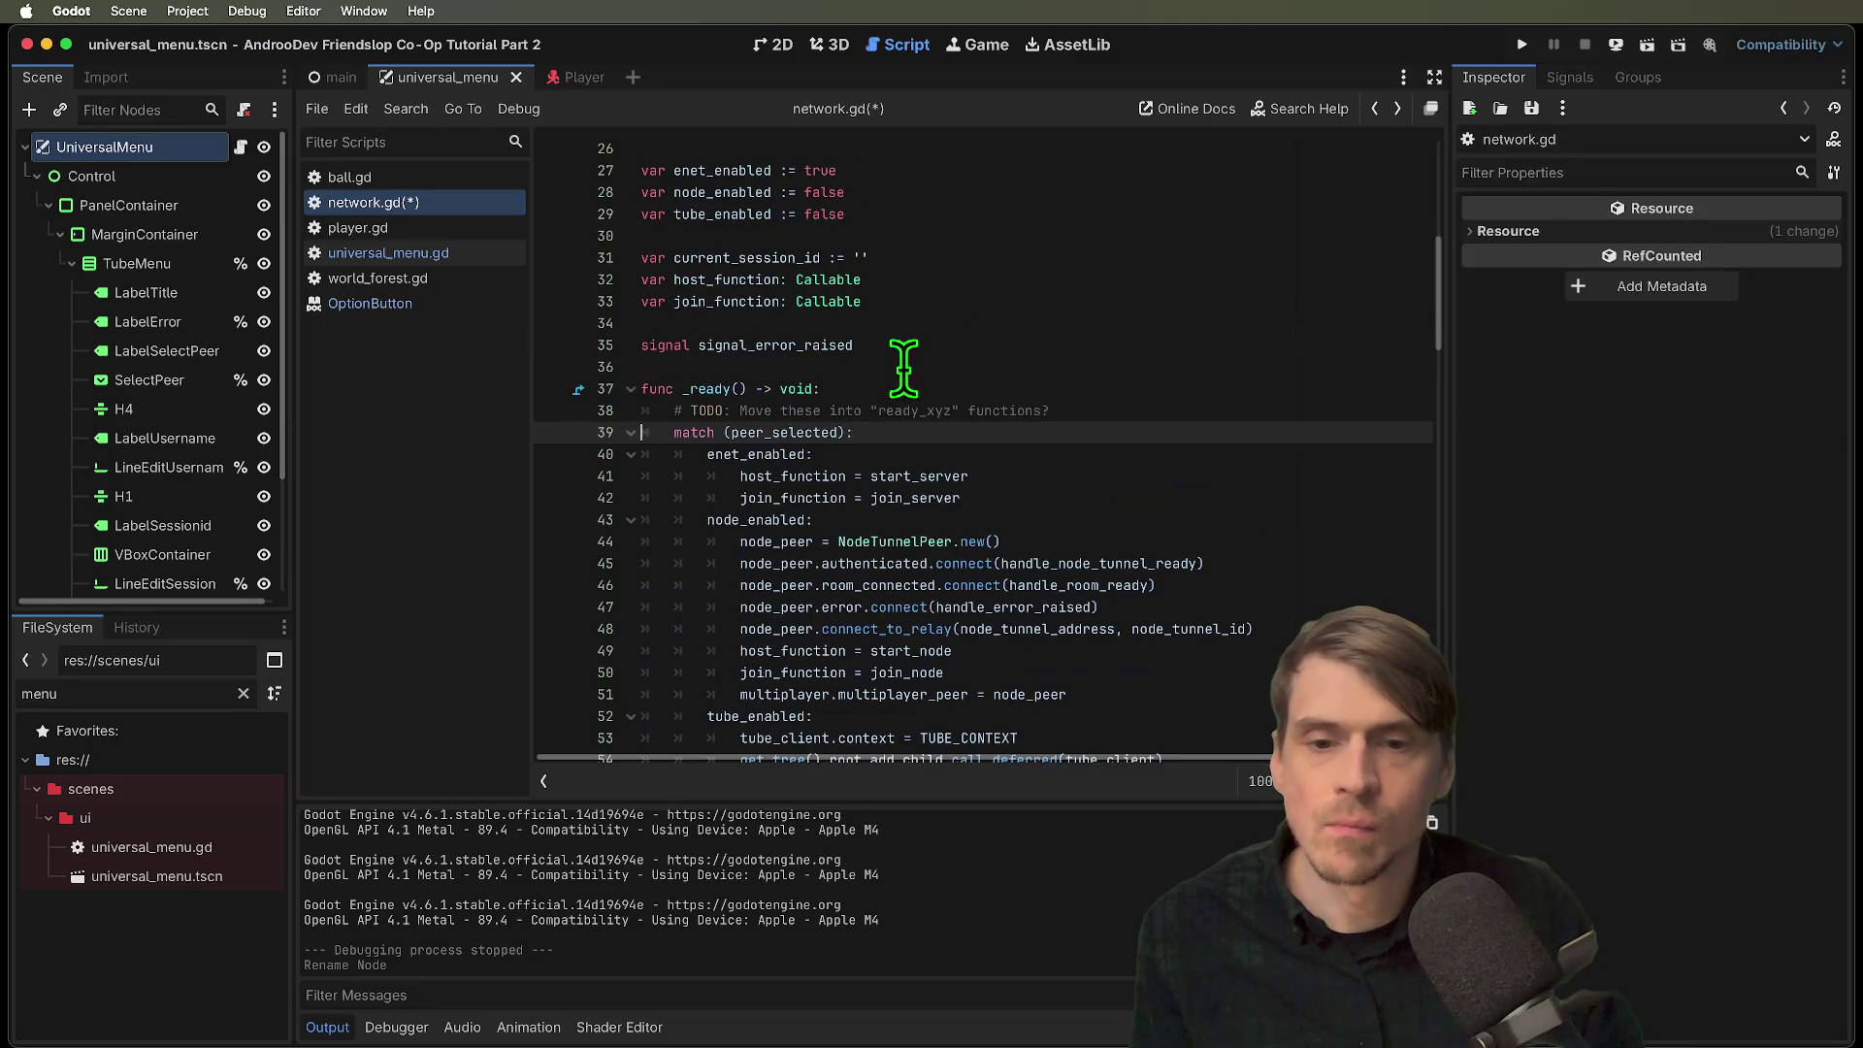
pyautogui.doubleClick(755, 454)
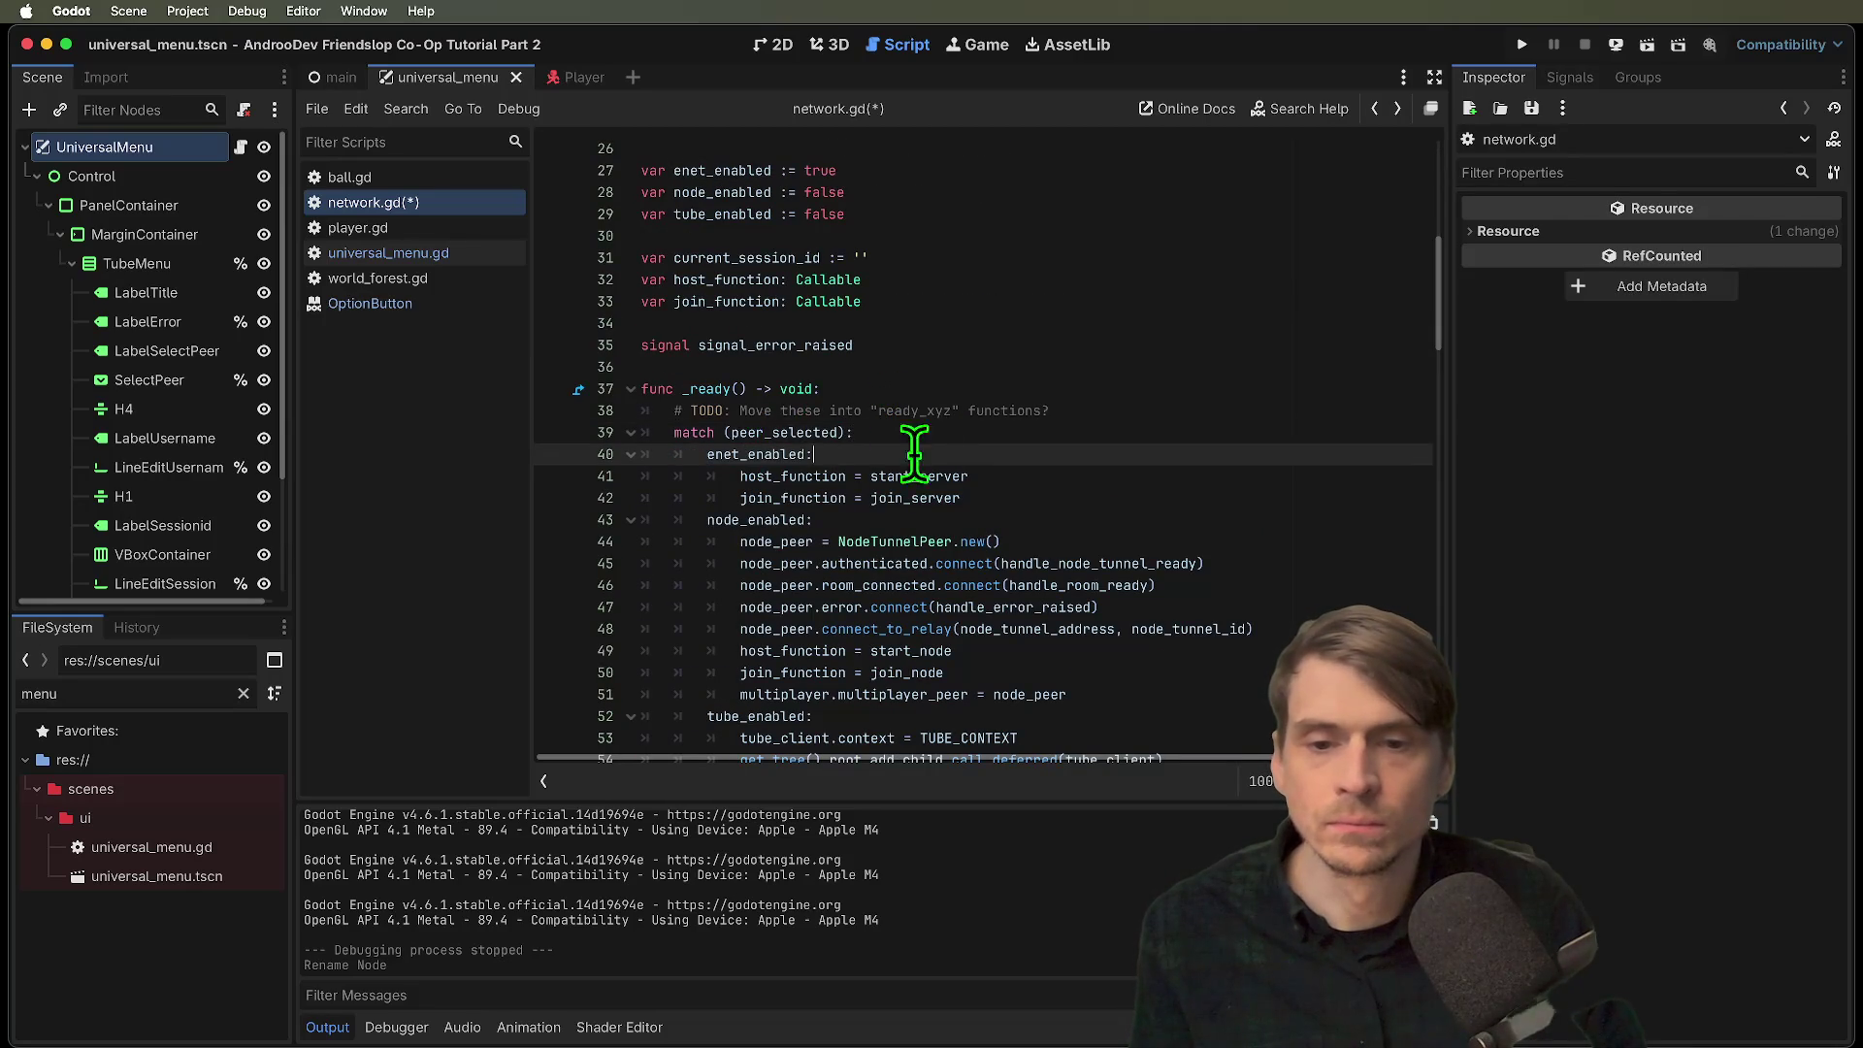
pyautogui.scroll(2, 934, 422)
# Fix line 39 to read 'match peer_selected:', dropping a stray PEERS and the parenthesis, and save.
pyautogui.click(903, 522)
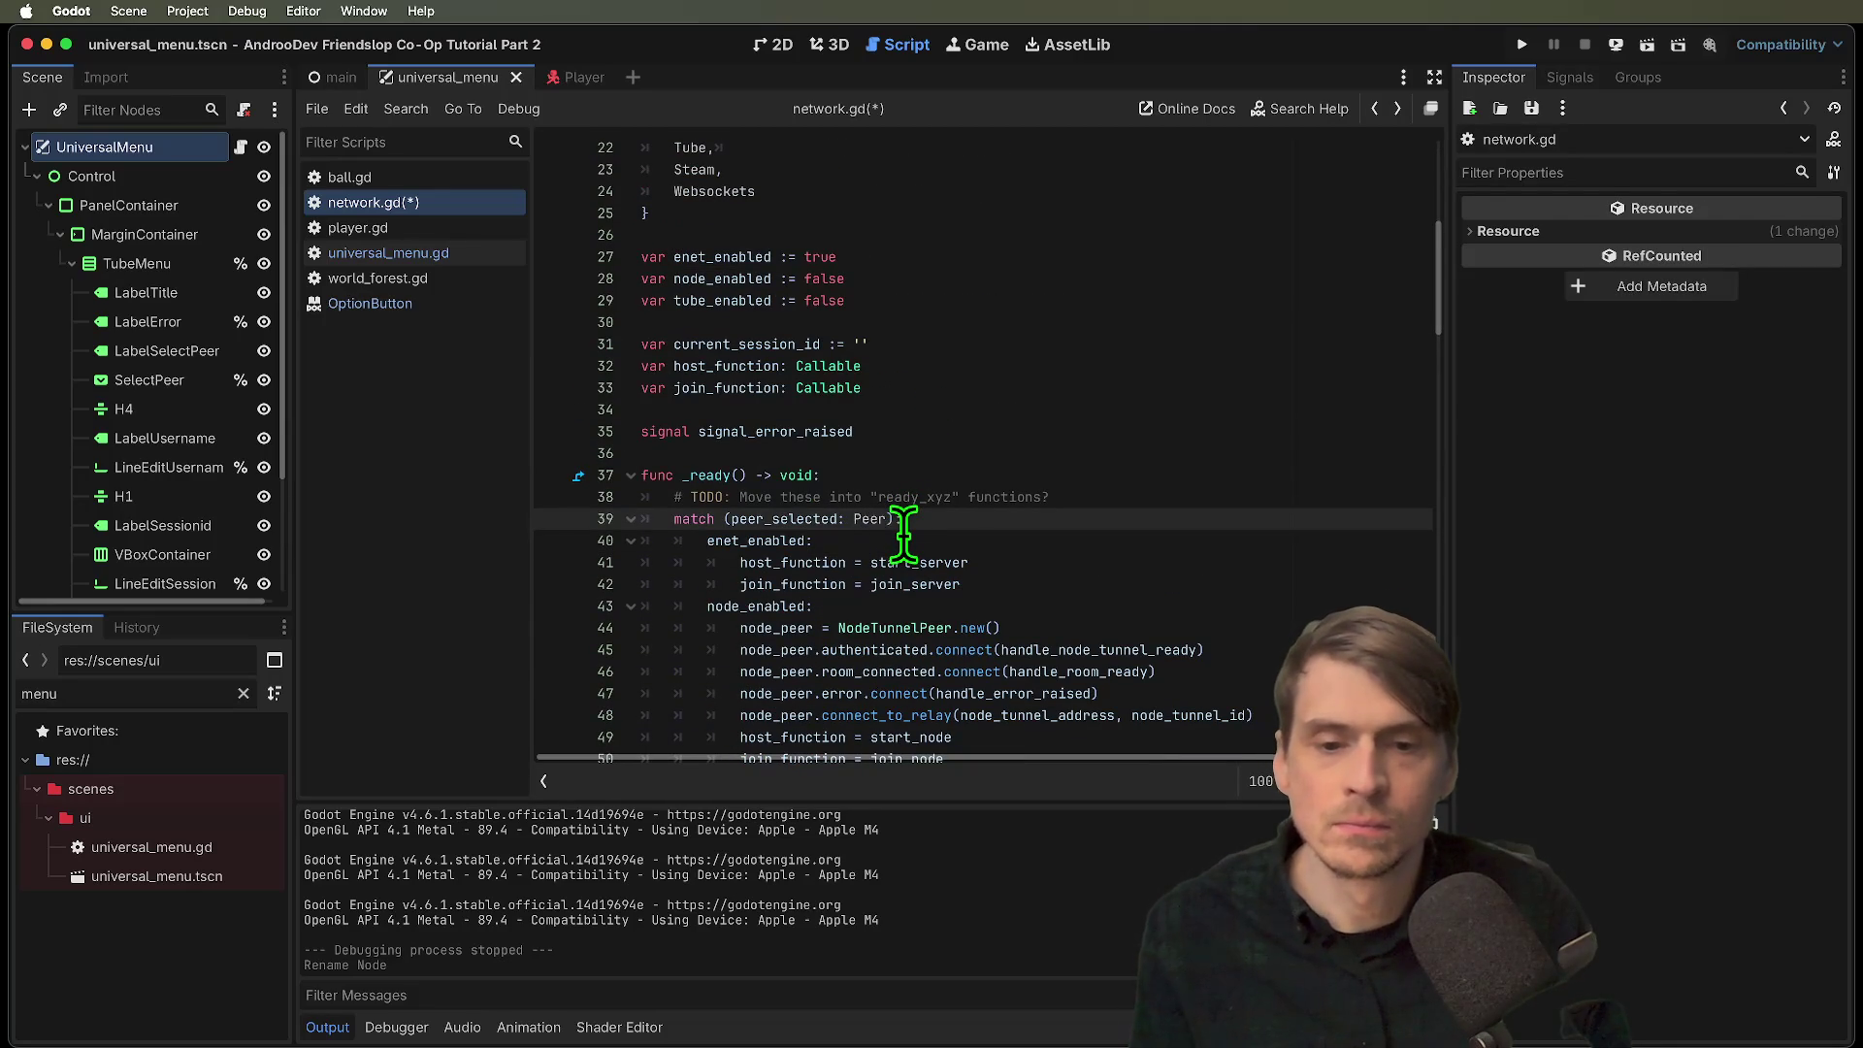
pyautogui.write('EERS')
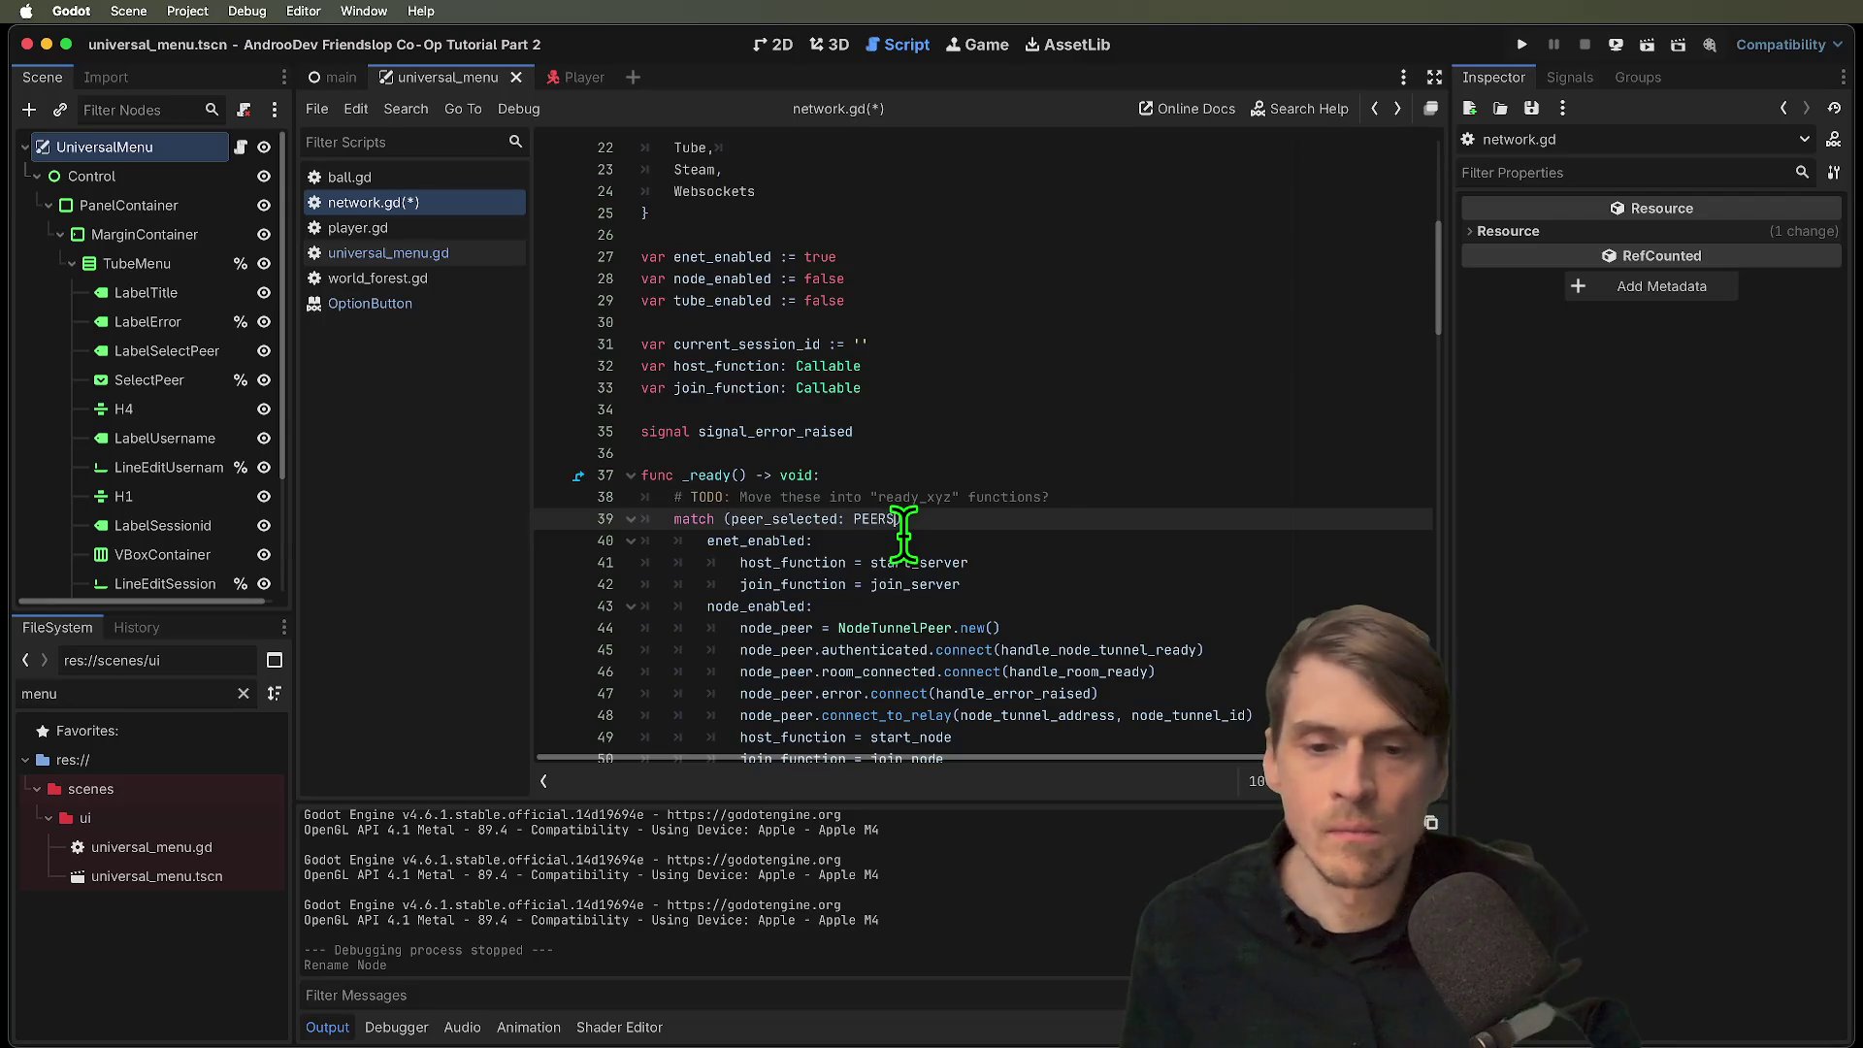
pyautogui.hotkey('ctrl', 's')
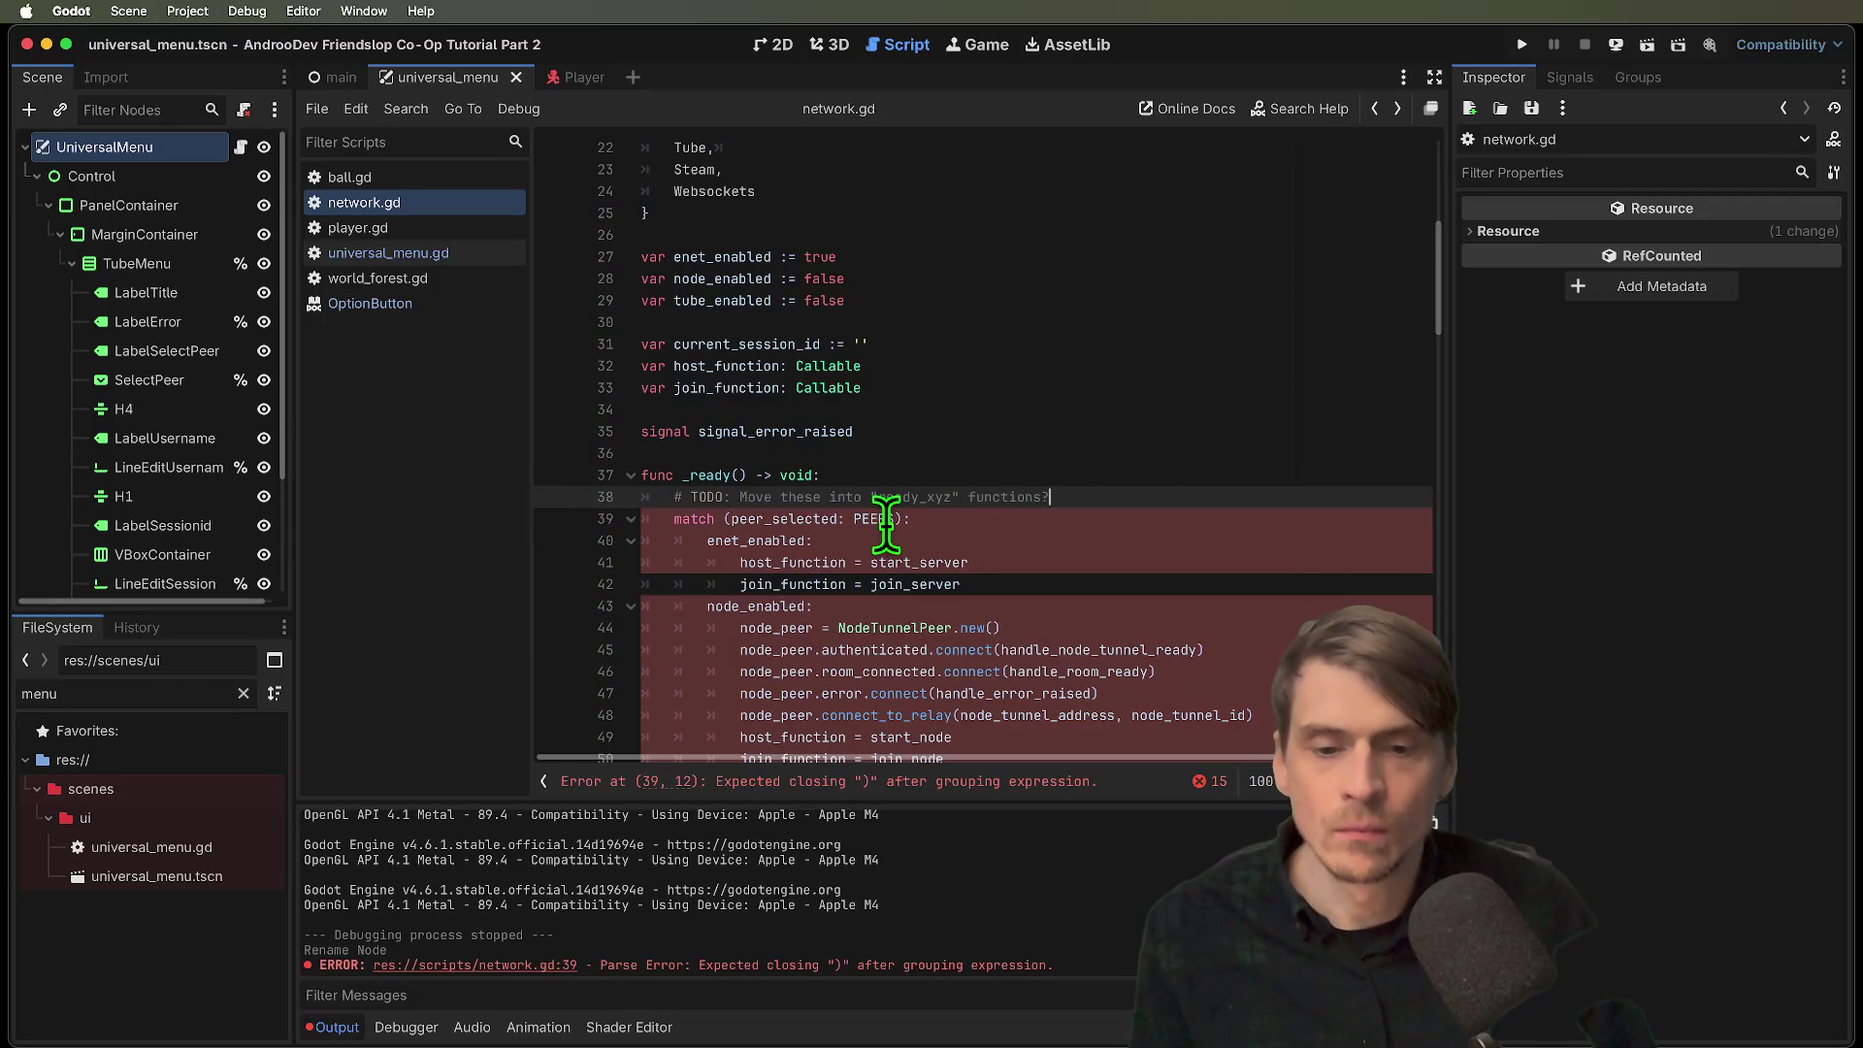
pyautogui.doubleClick(886, 520)
pyautogui.press('BackSpace')
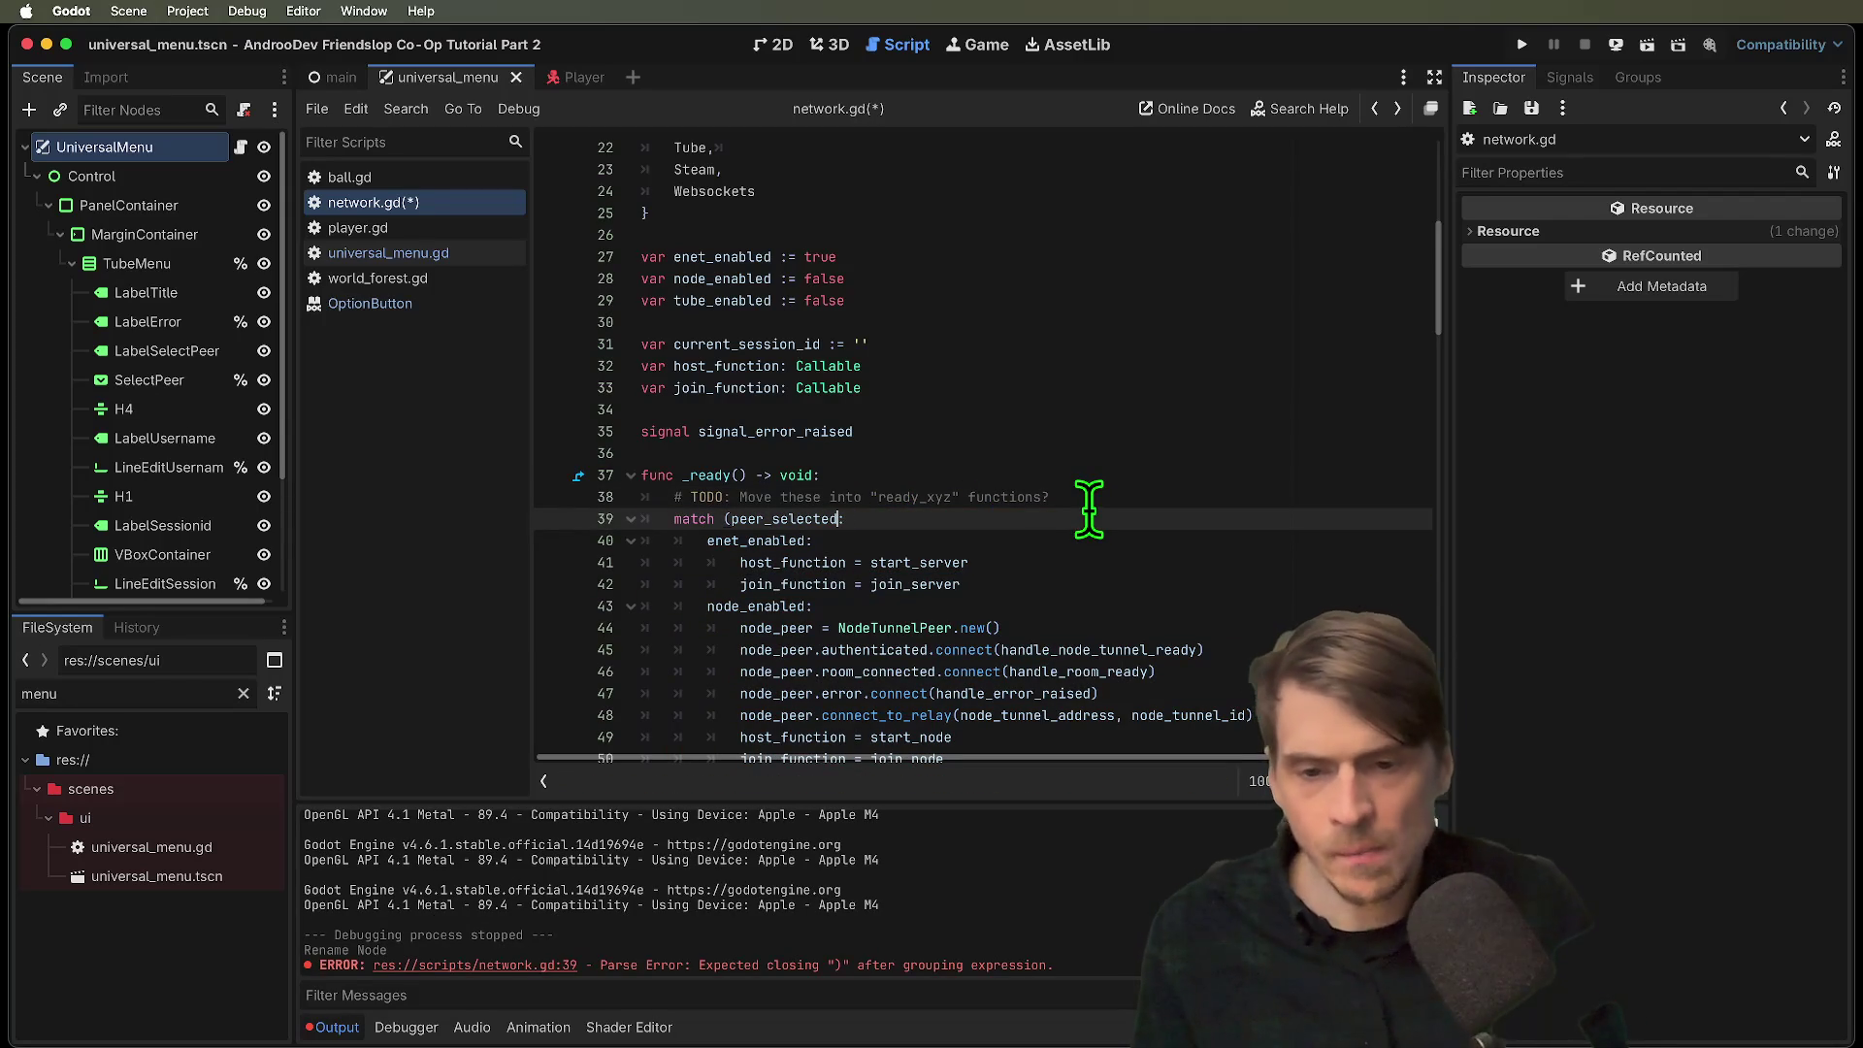
pyautogui.press('BackSpace')
pyautogui.press('Up')
pyautogui.press('super+s')
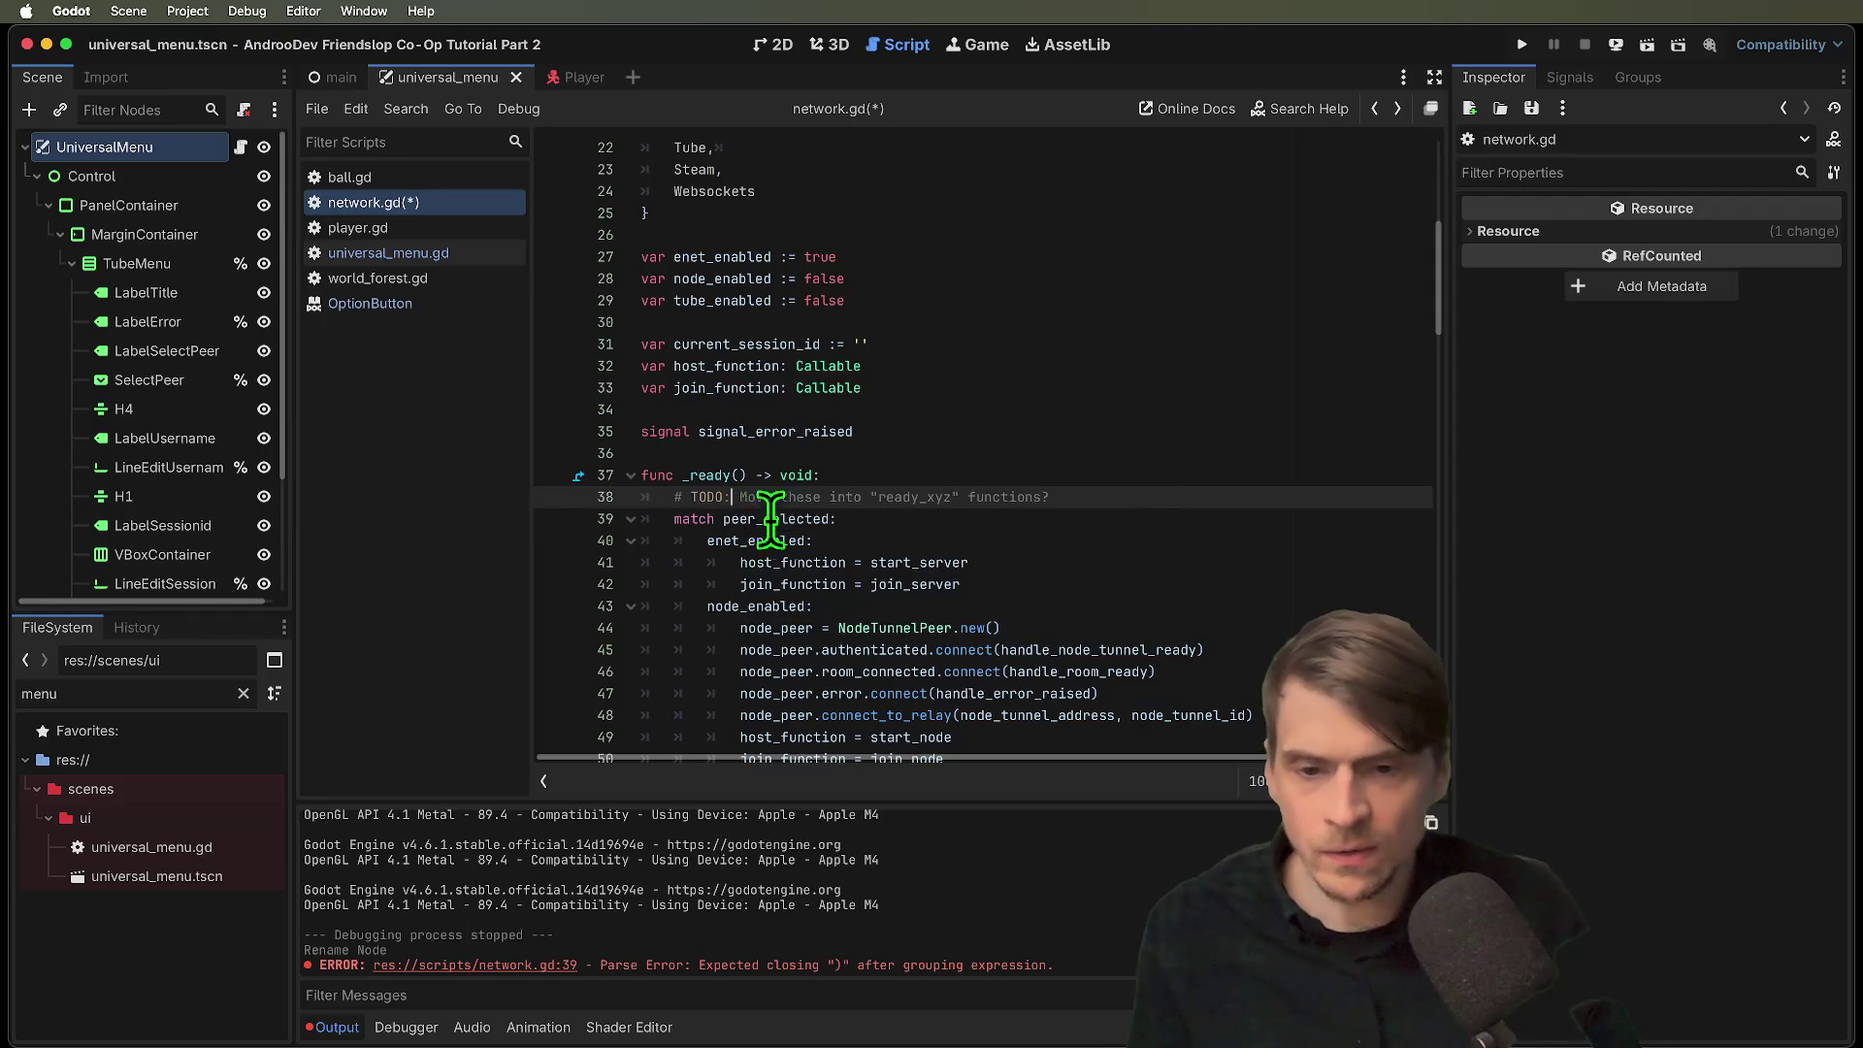
pyautogui.doubleClick(798, 517)
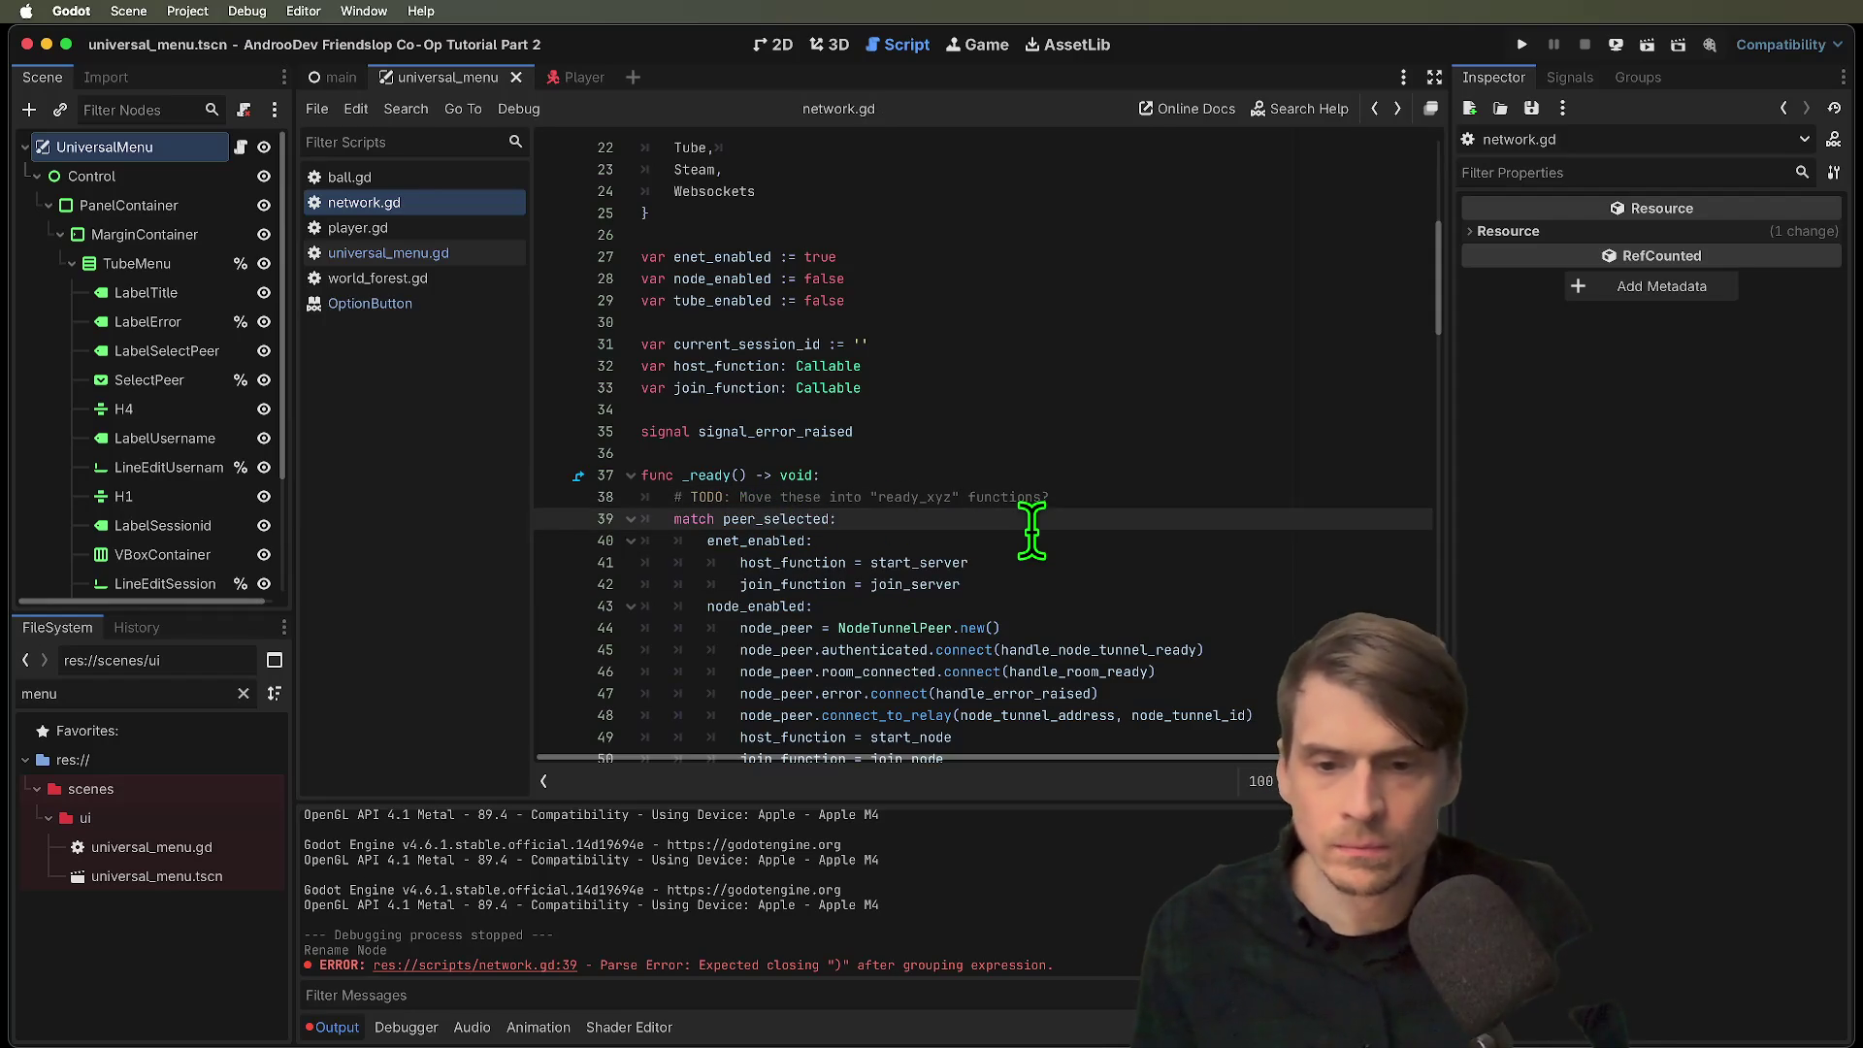
# Inspect the PEERS enum definition and highlight every use of peer_selected.
pyautogui.scroll(7, 993, 539)
pyautogui.keyDown('super'); pyautogui.click(815, 477); pyautogui.keyUp('super')
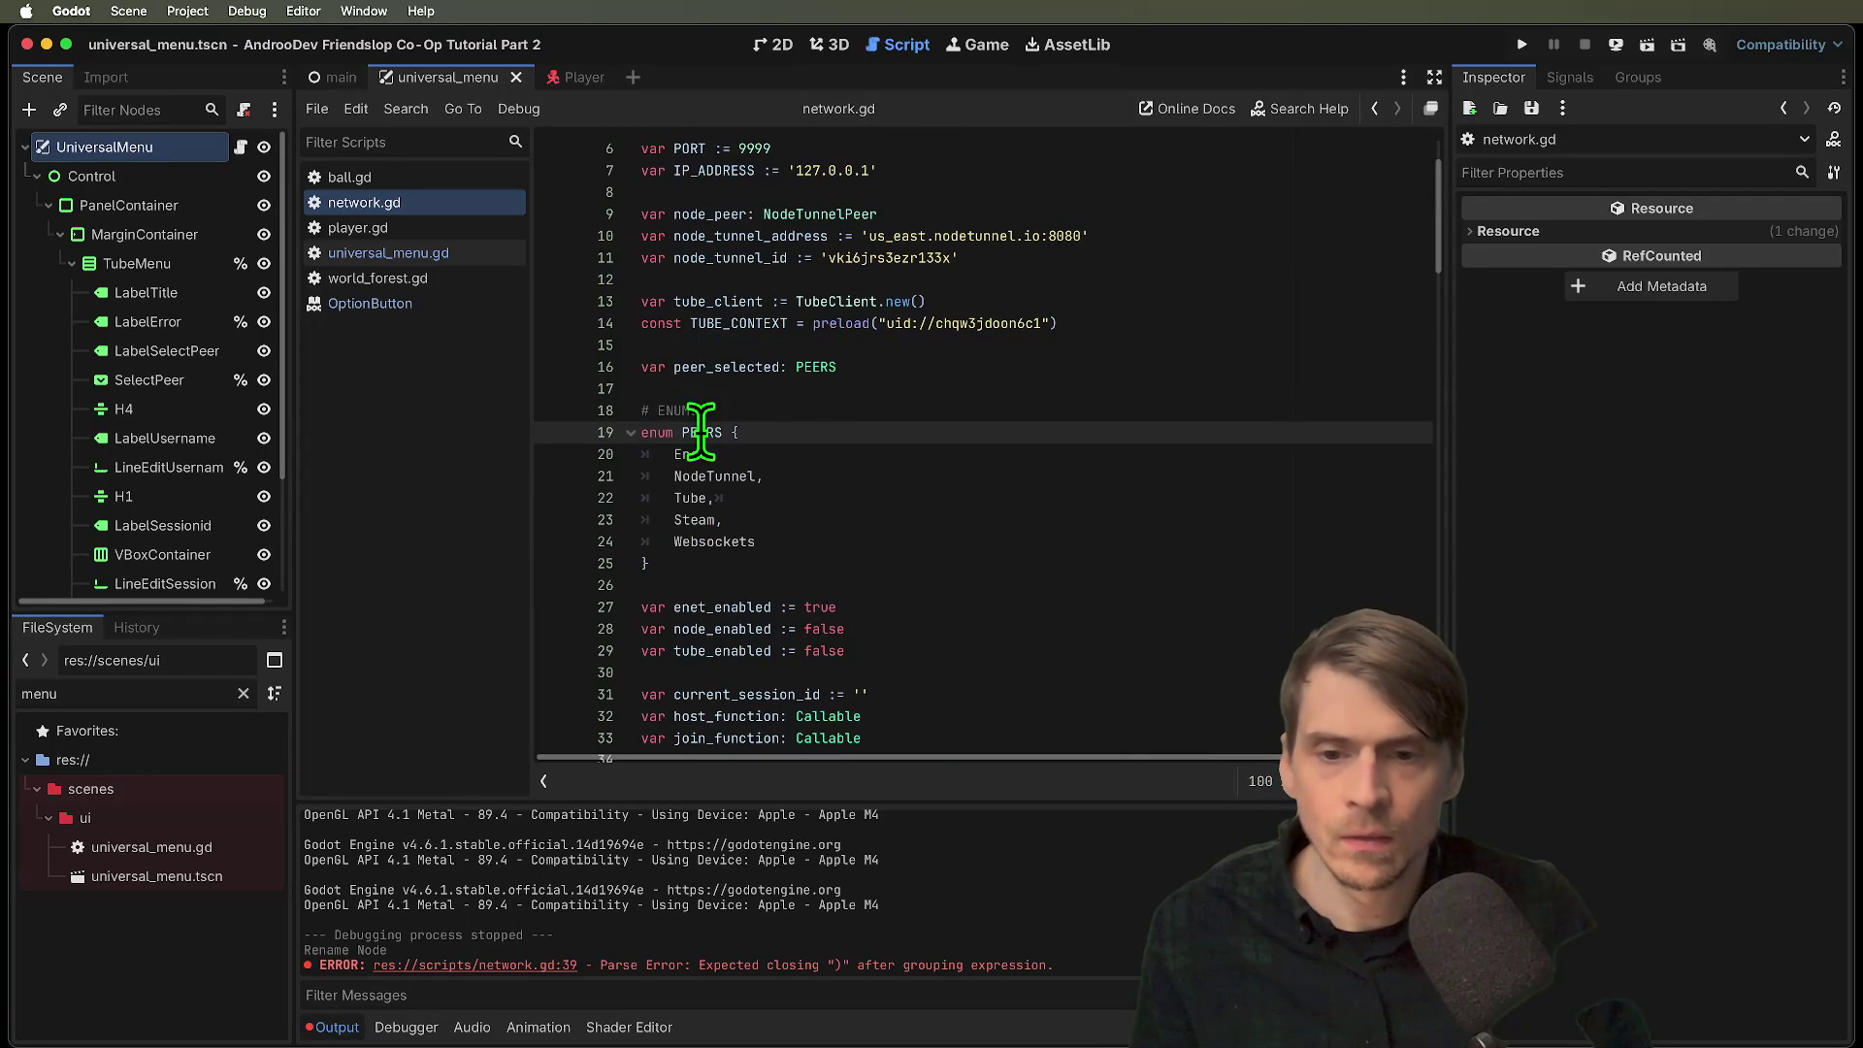
pyautogui.click(897, 366)
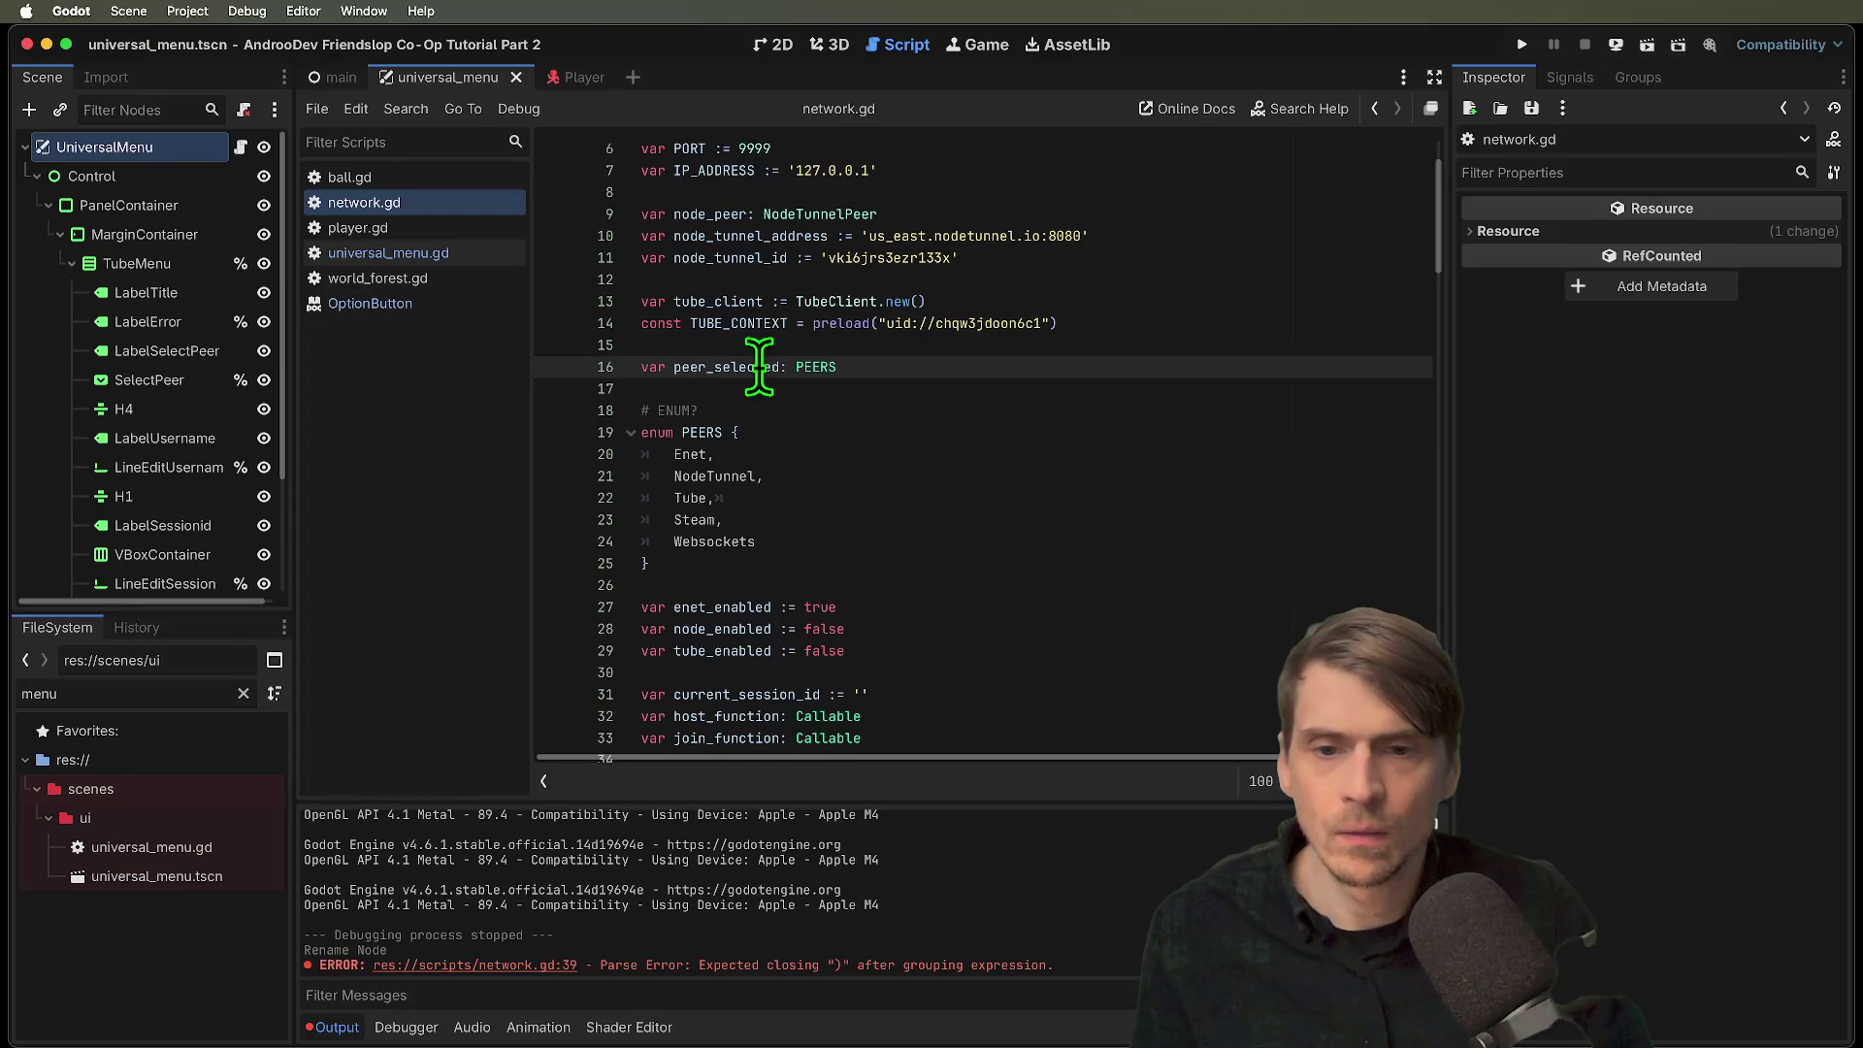
pyautogui.scroll(-1, 882, 375)
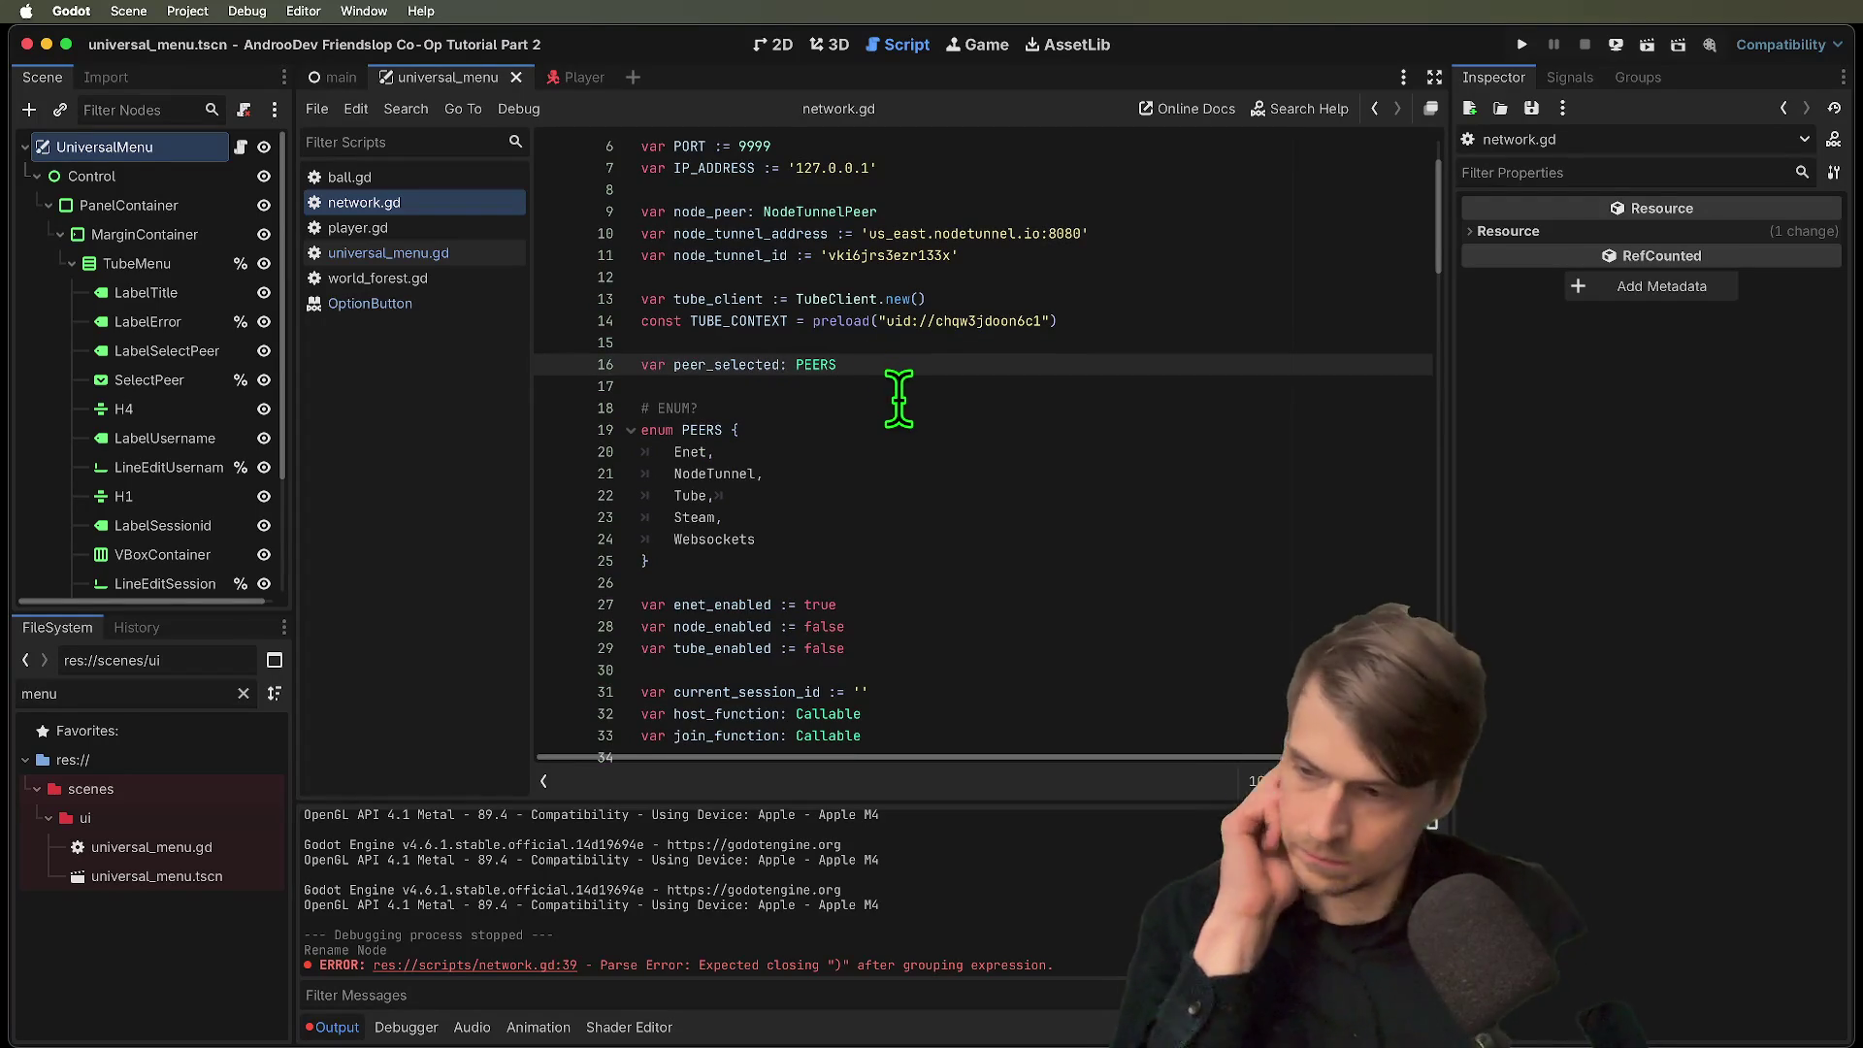
pyautogui.doubleClick(738, 365)
pyautogui.scroll(-2, 860, 372)
pyautogui.scroll(-3, 893, 485)
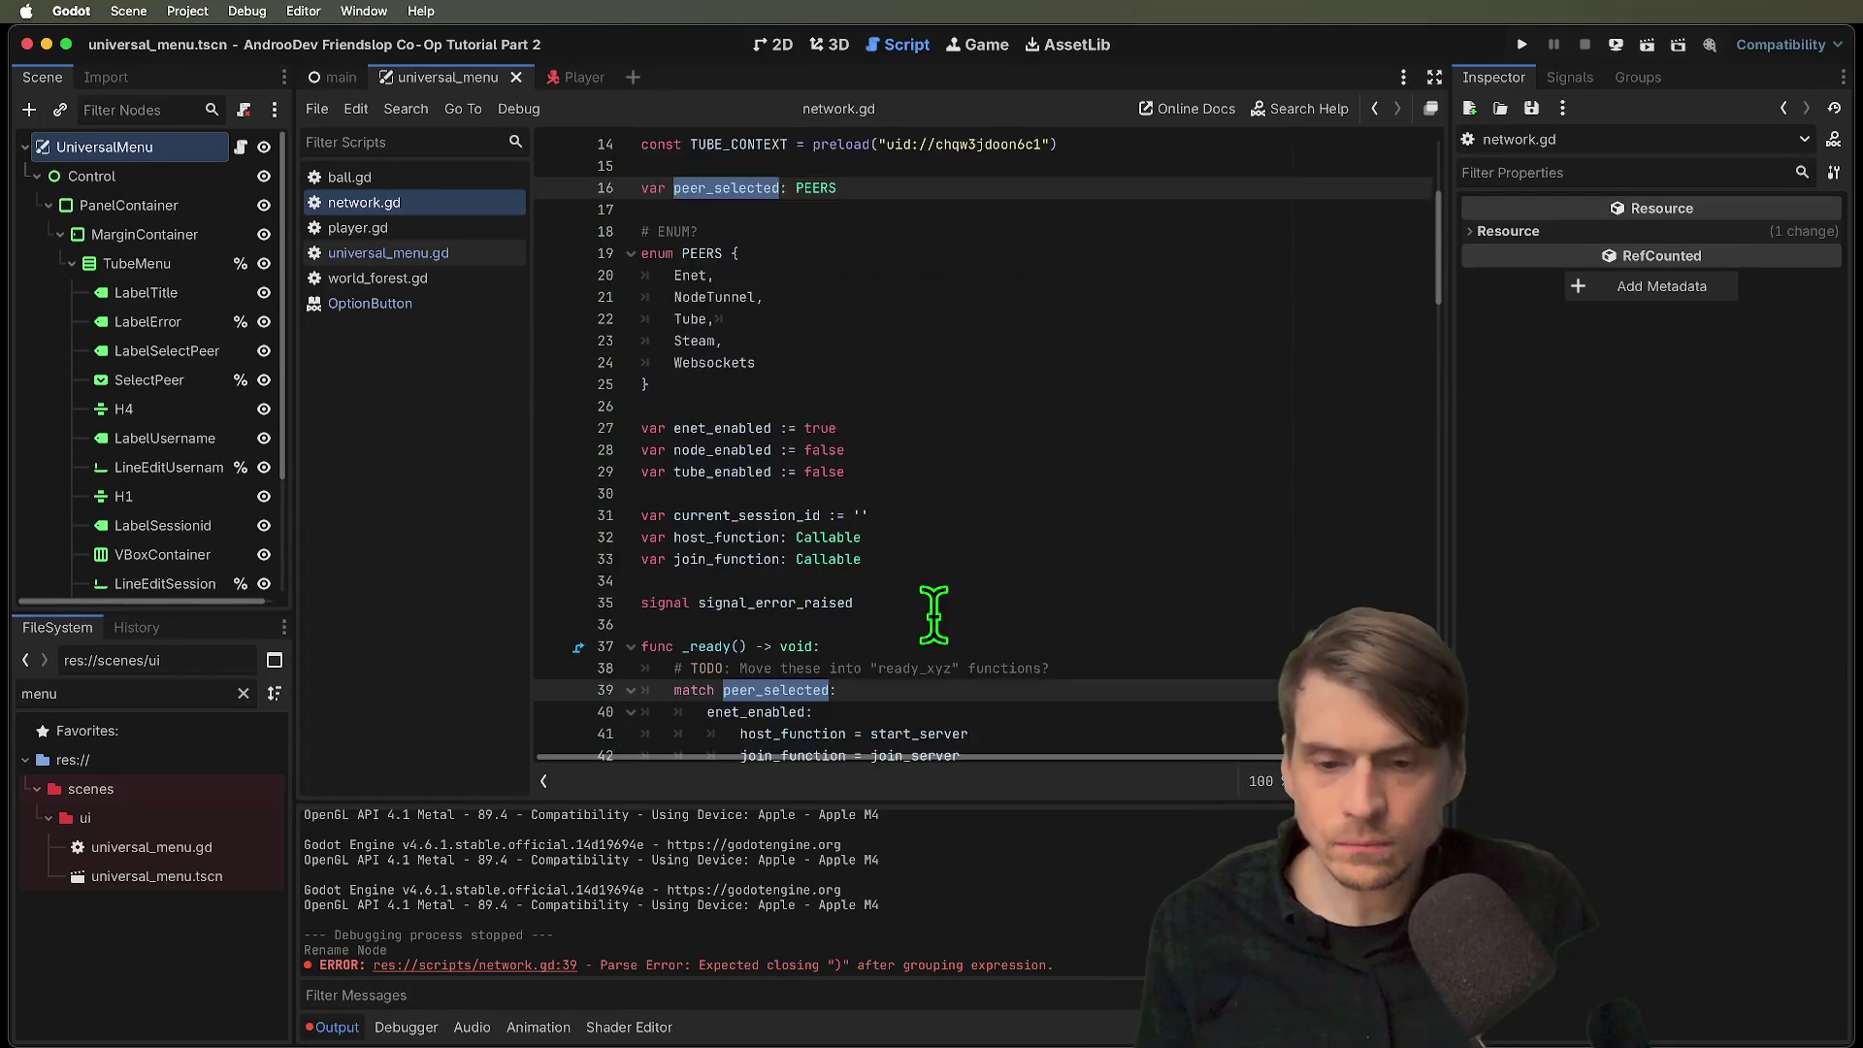
# Inspect the enet_enabled match case and the end of match line 39.
pyautogui.click(750, 618)
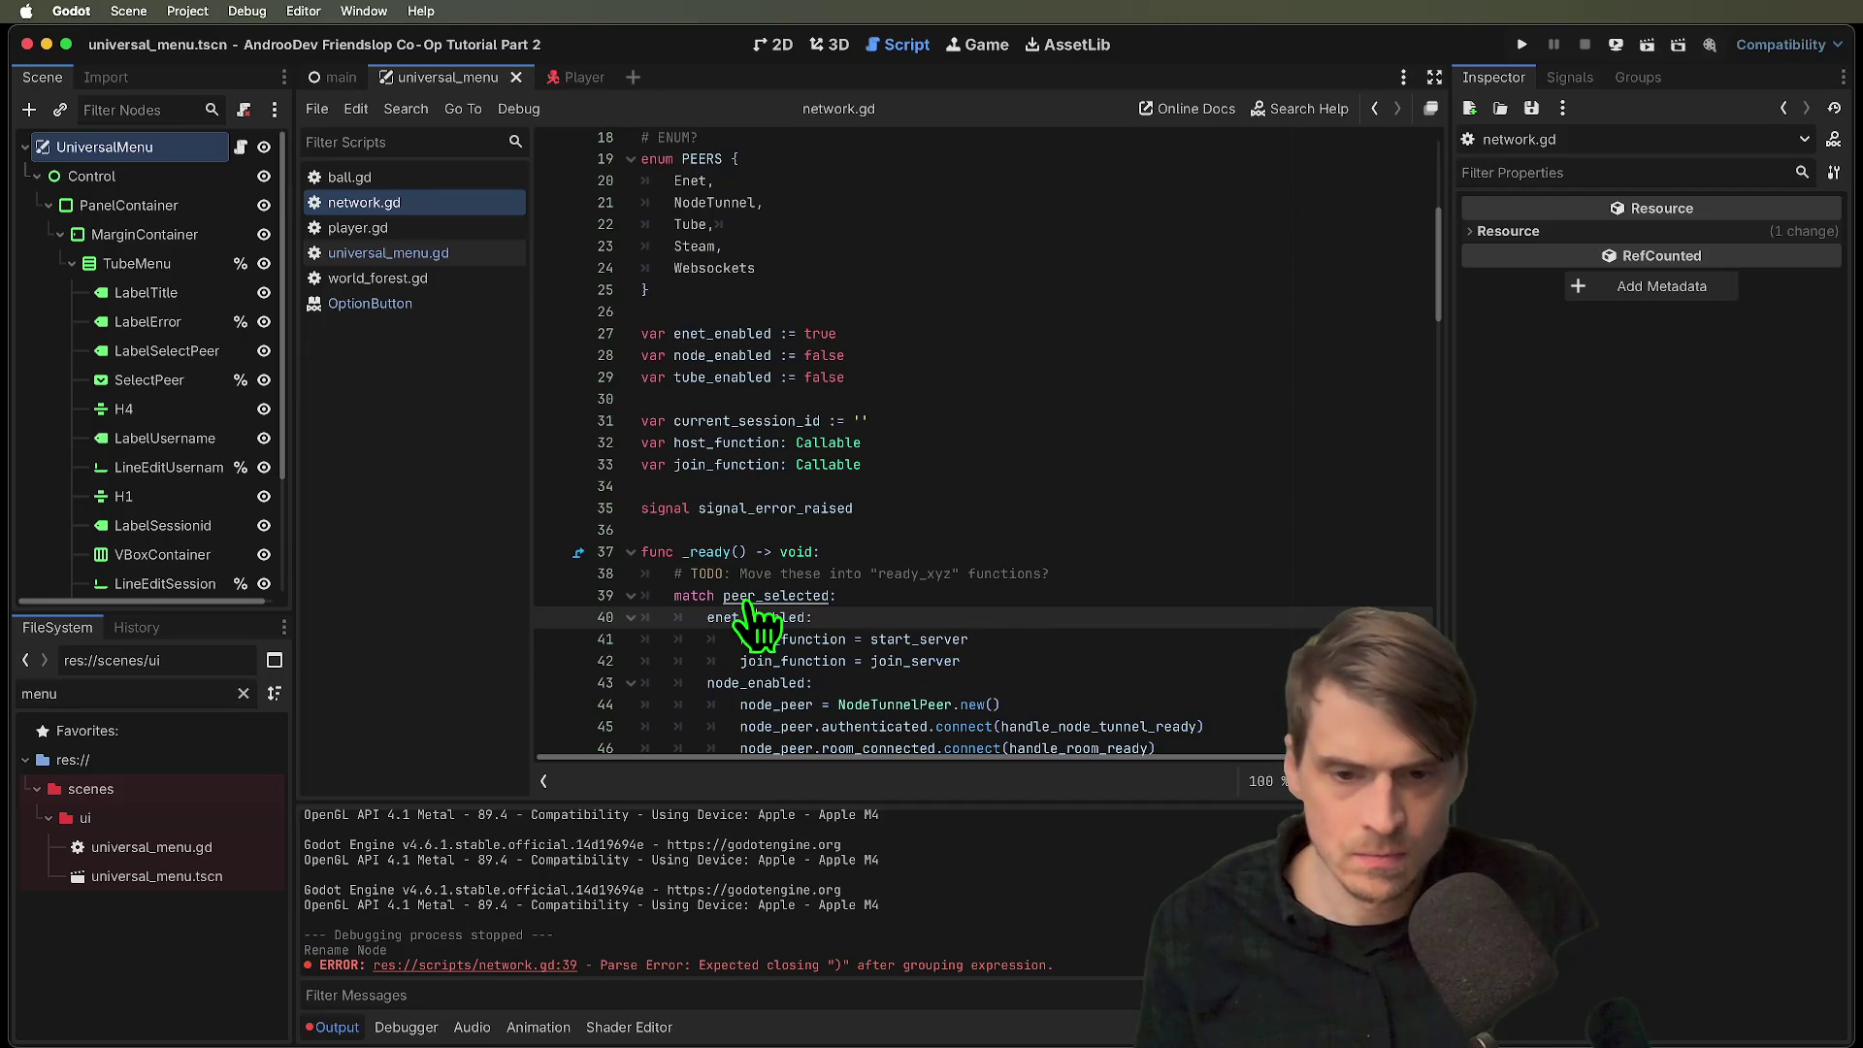
pyautogui.doubleClick(749, 618)
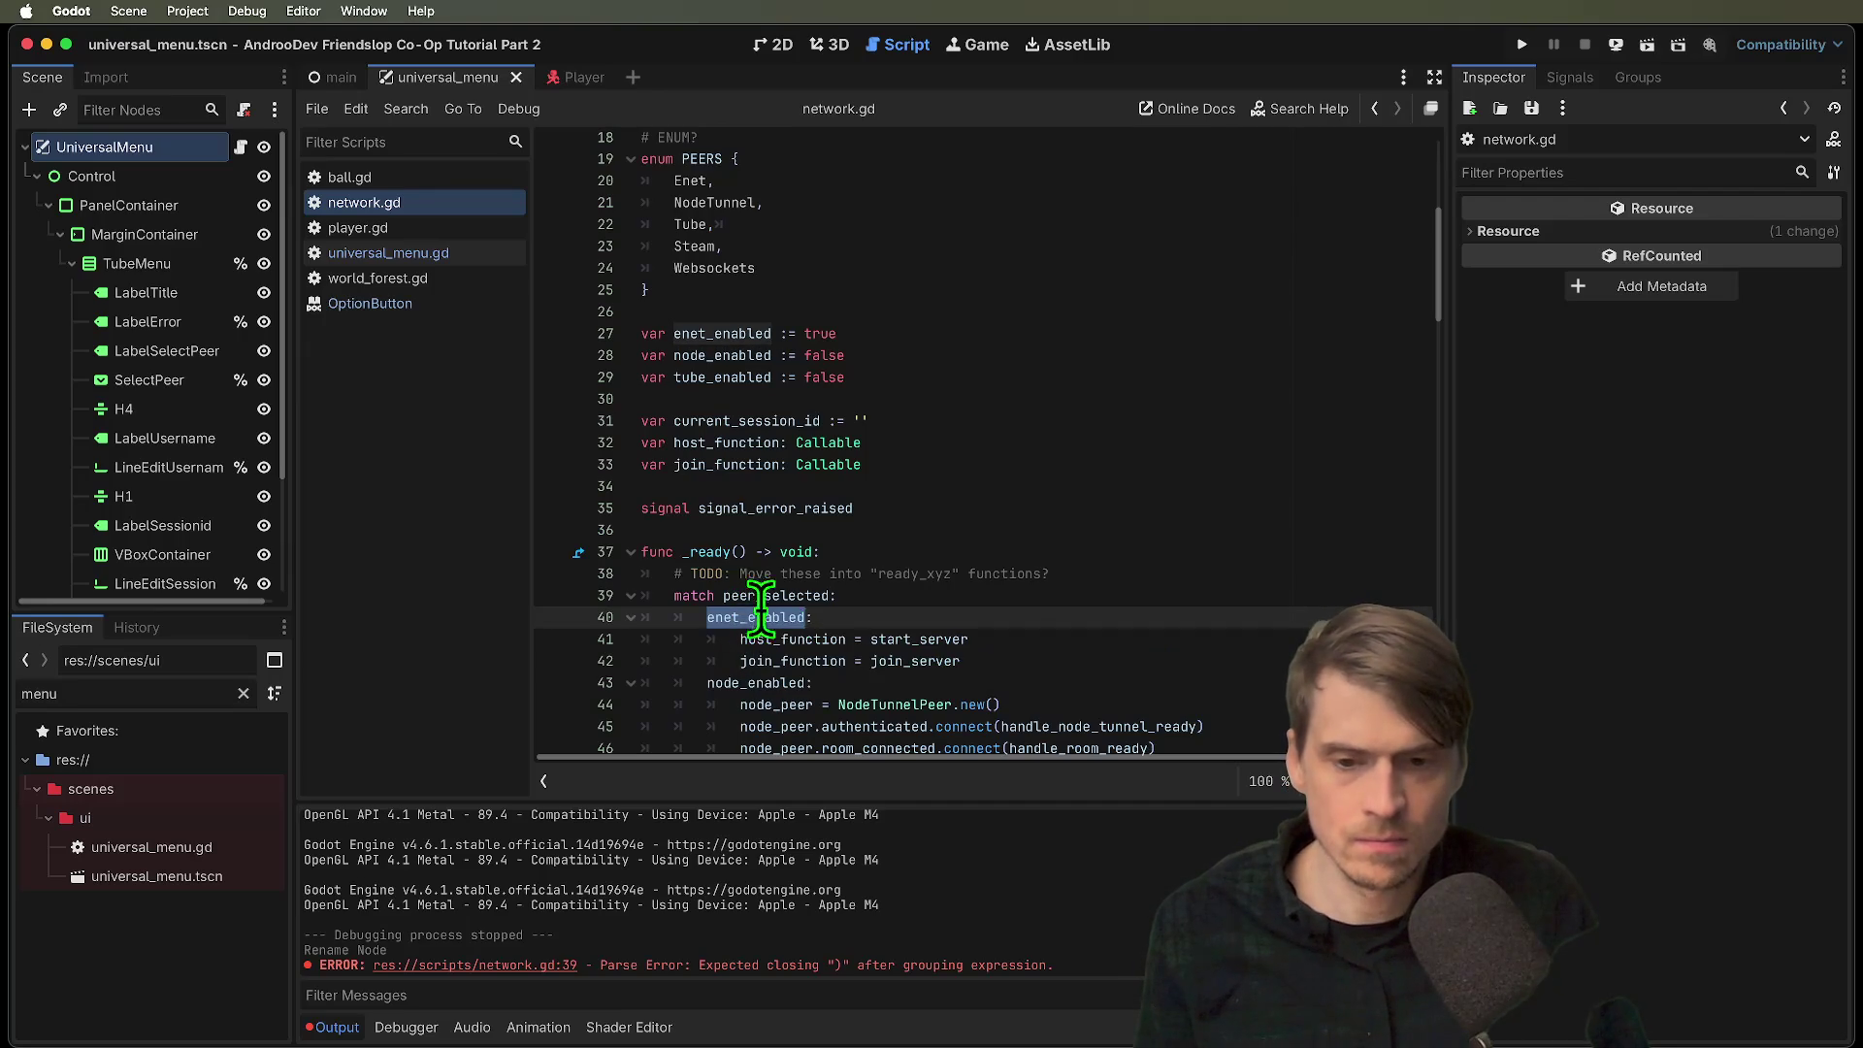
pyautogui.click(783, 595)
pyautogui.press('End')
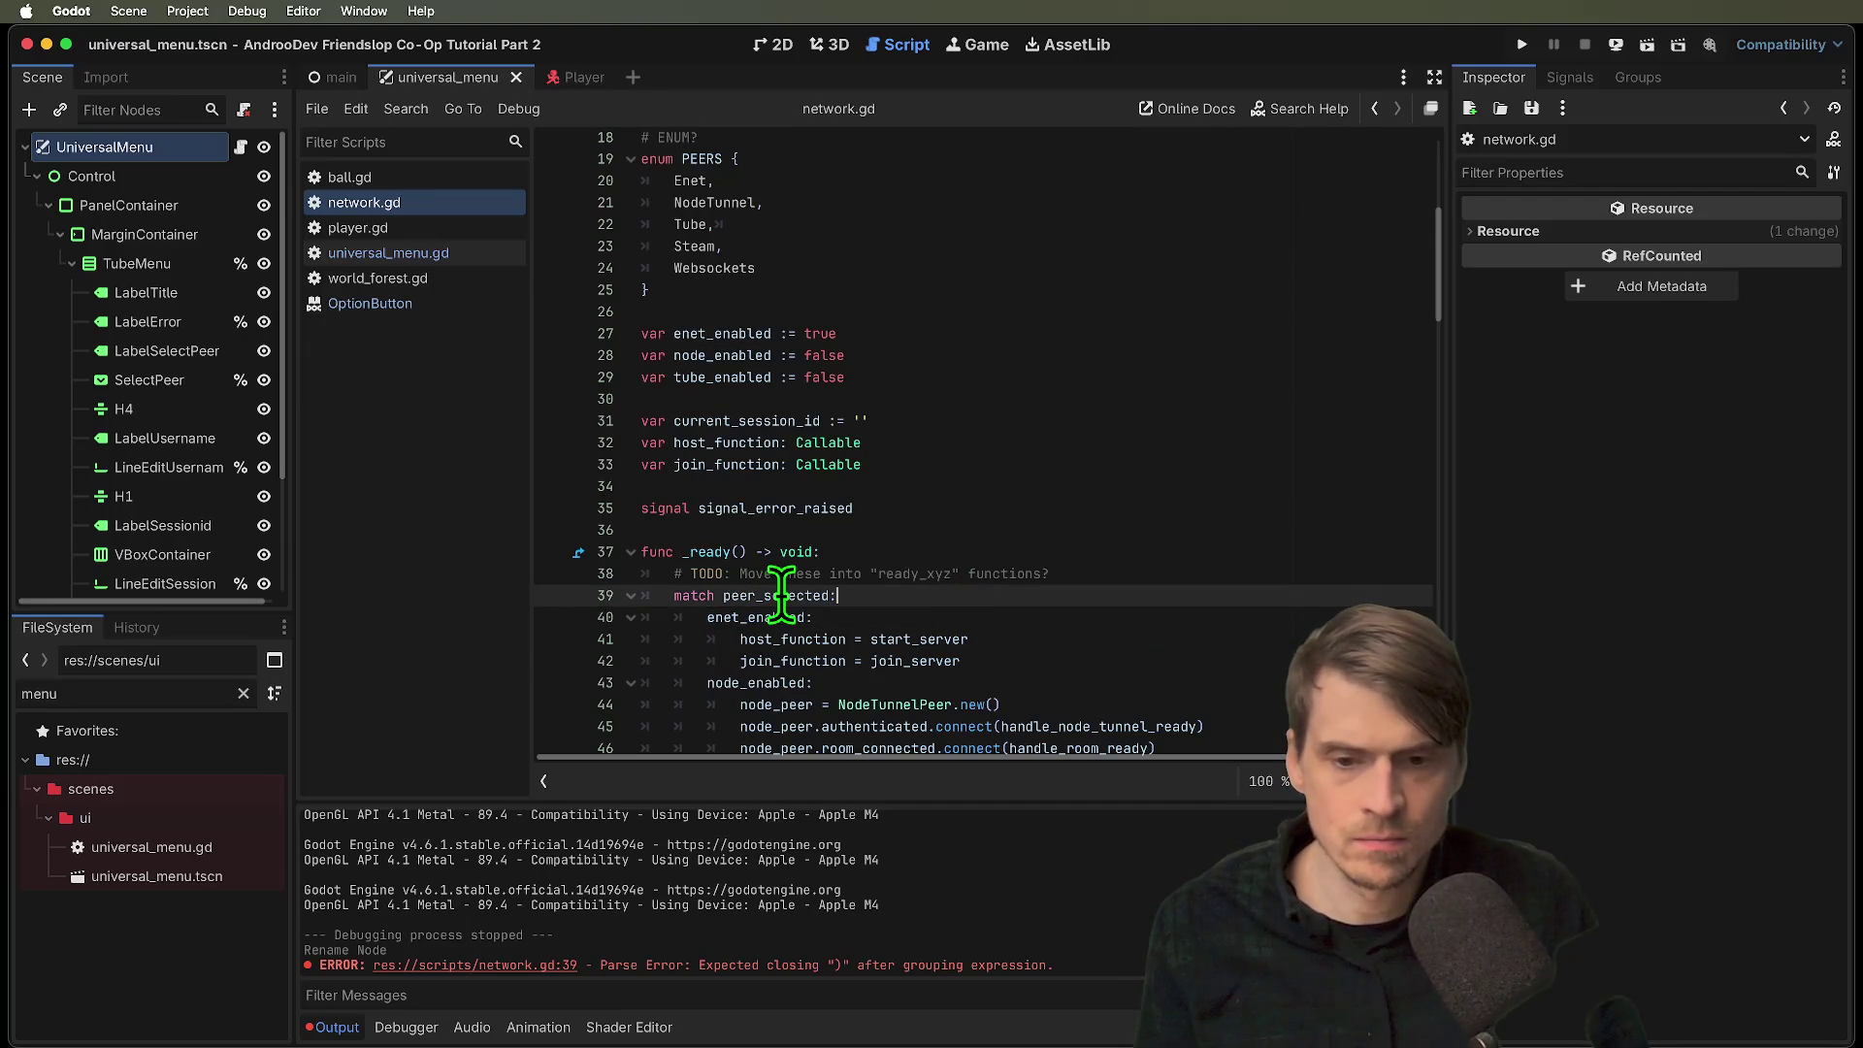
pyautogui.moveTo(783, 595)
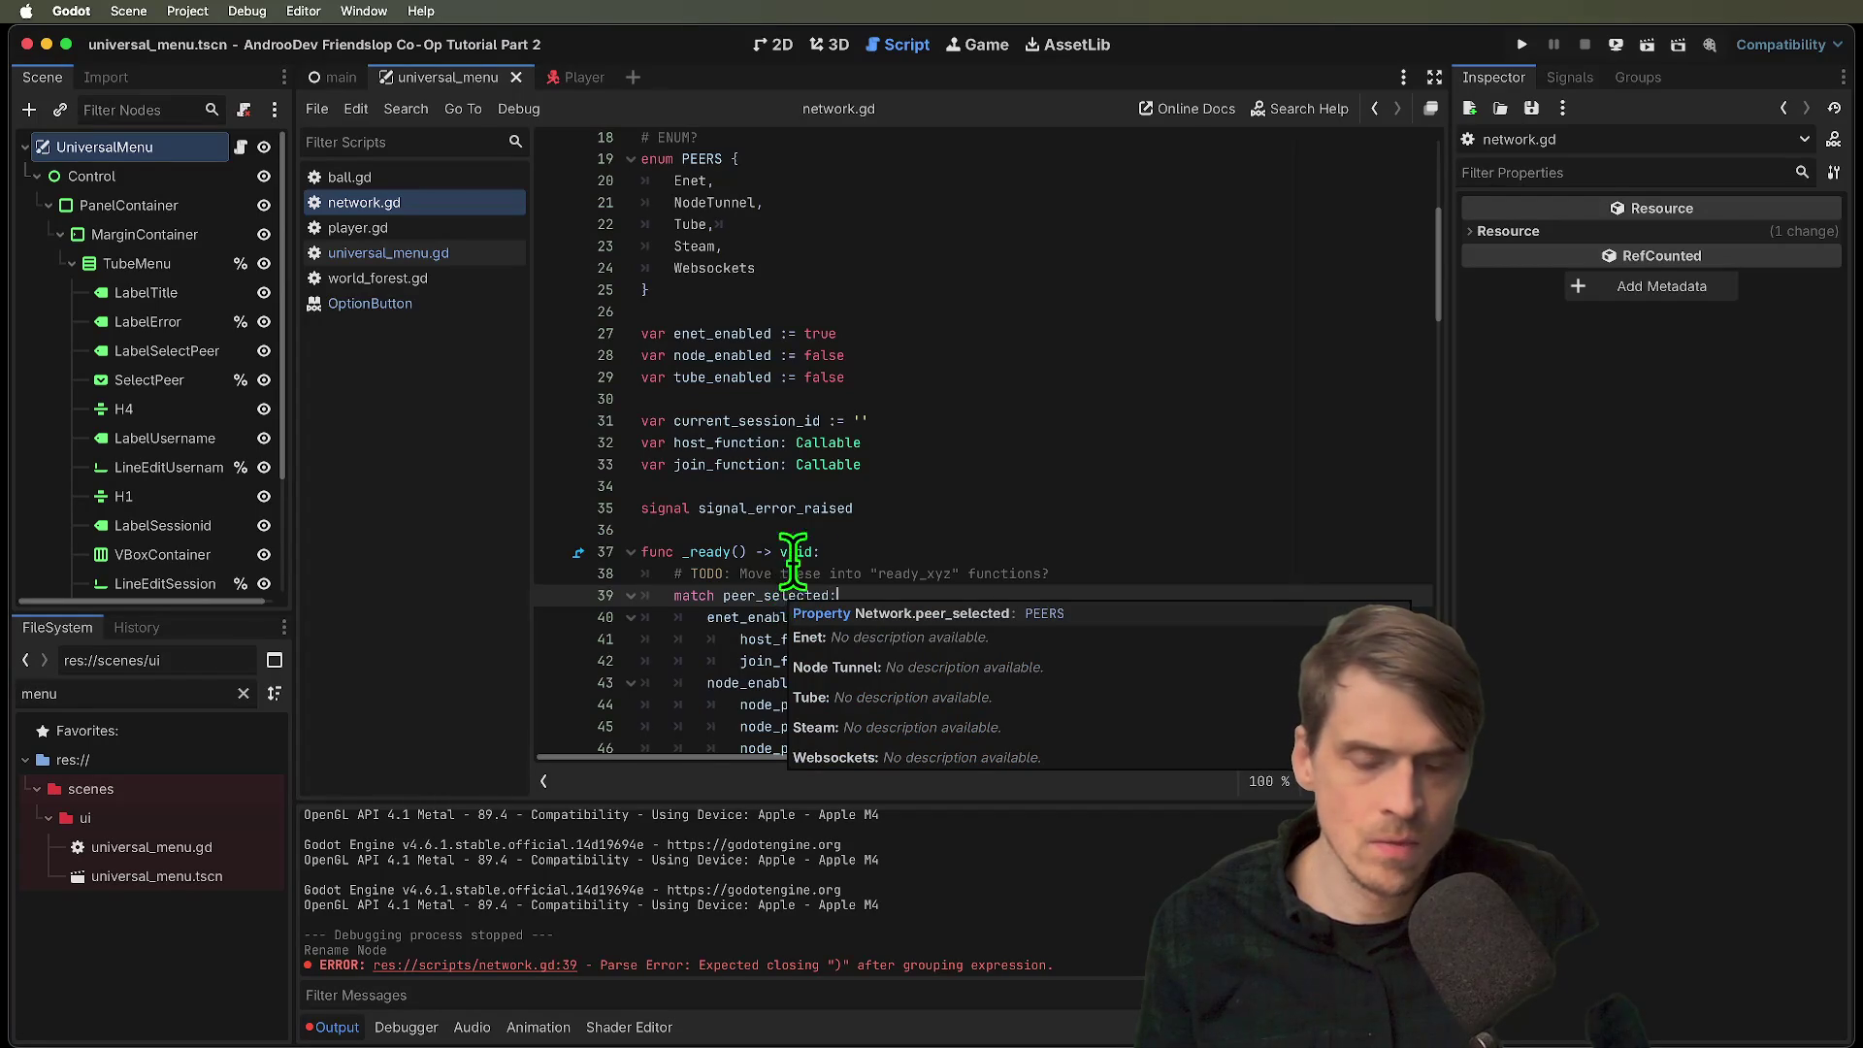
pyautogui.scroll(6, 784, 577)
# Declare peer_selected on line 16 with default PEERS.Enet and save network.gd.
pyautogui.click(749, 476)
pyautogui.doubleClick(749, 476)
pyautogui.click(885, 480)
pyautogui.write('.')
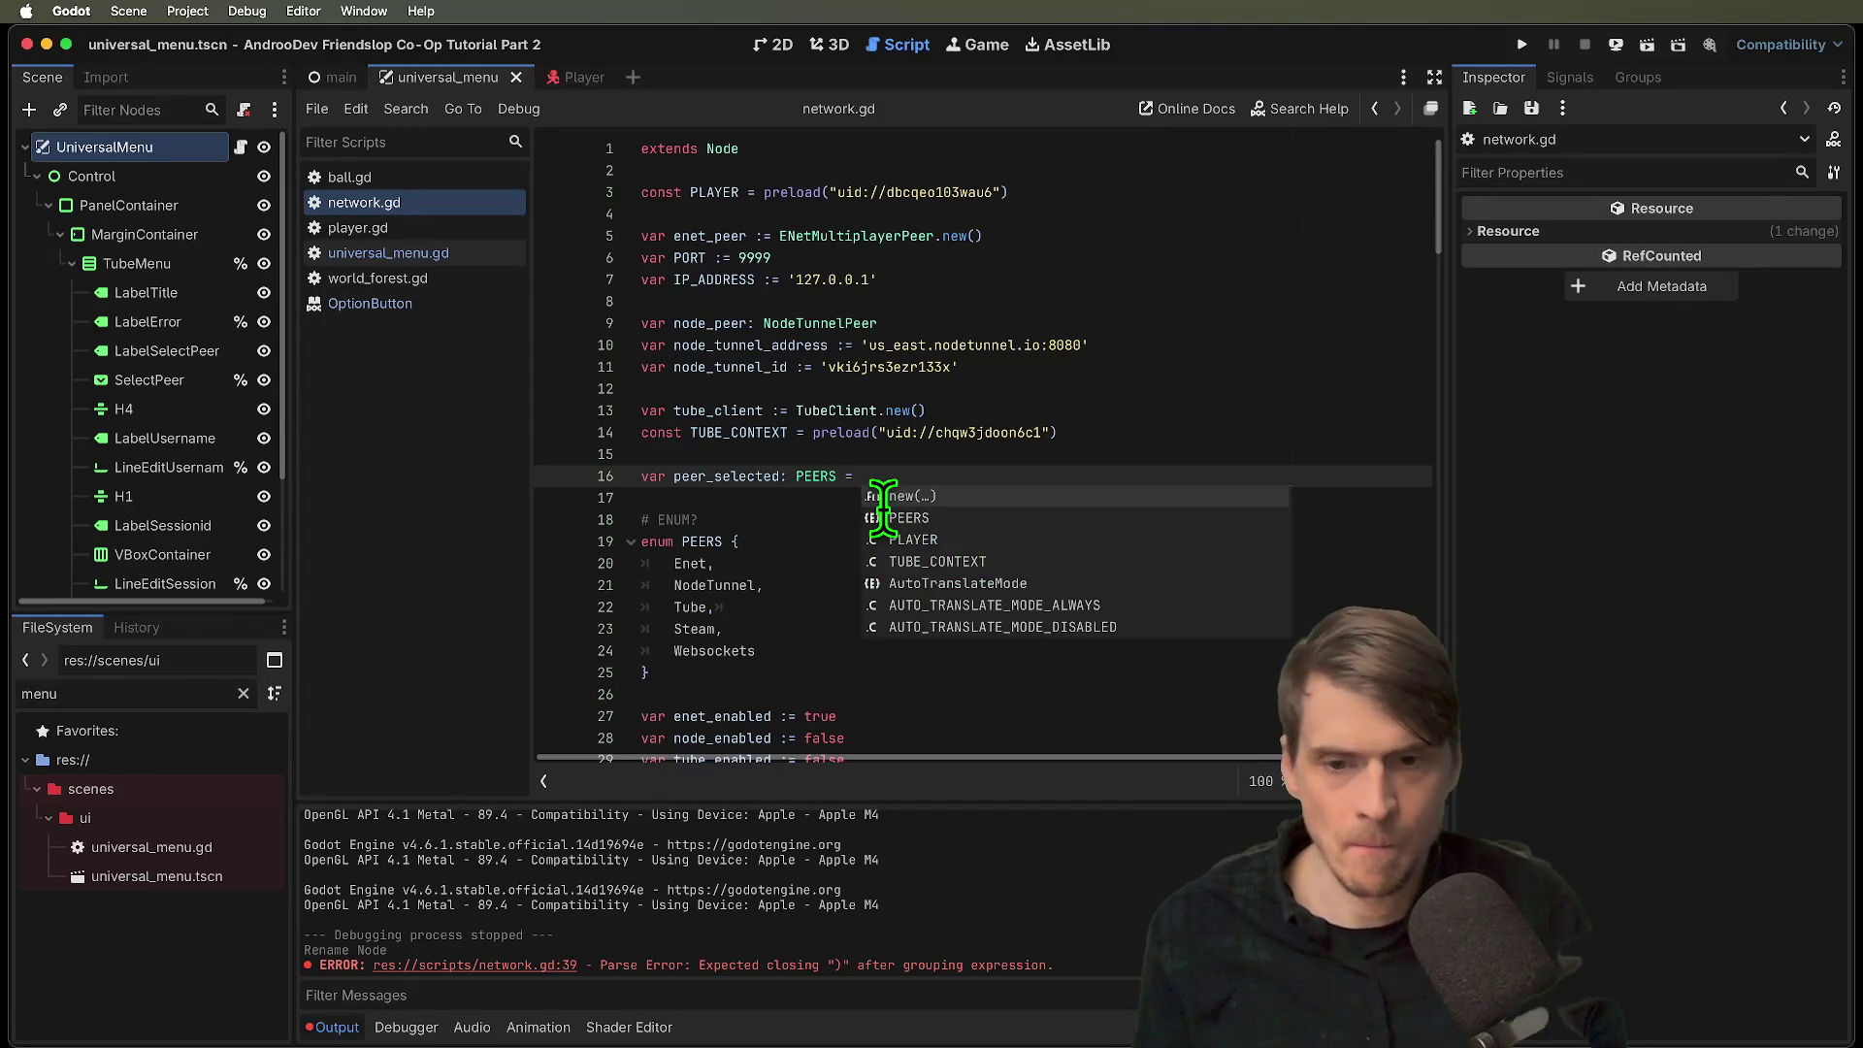
pyautogui.write(' PEERS.')
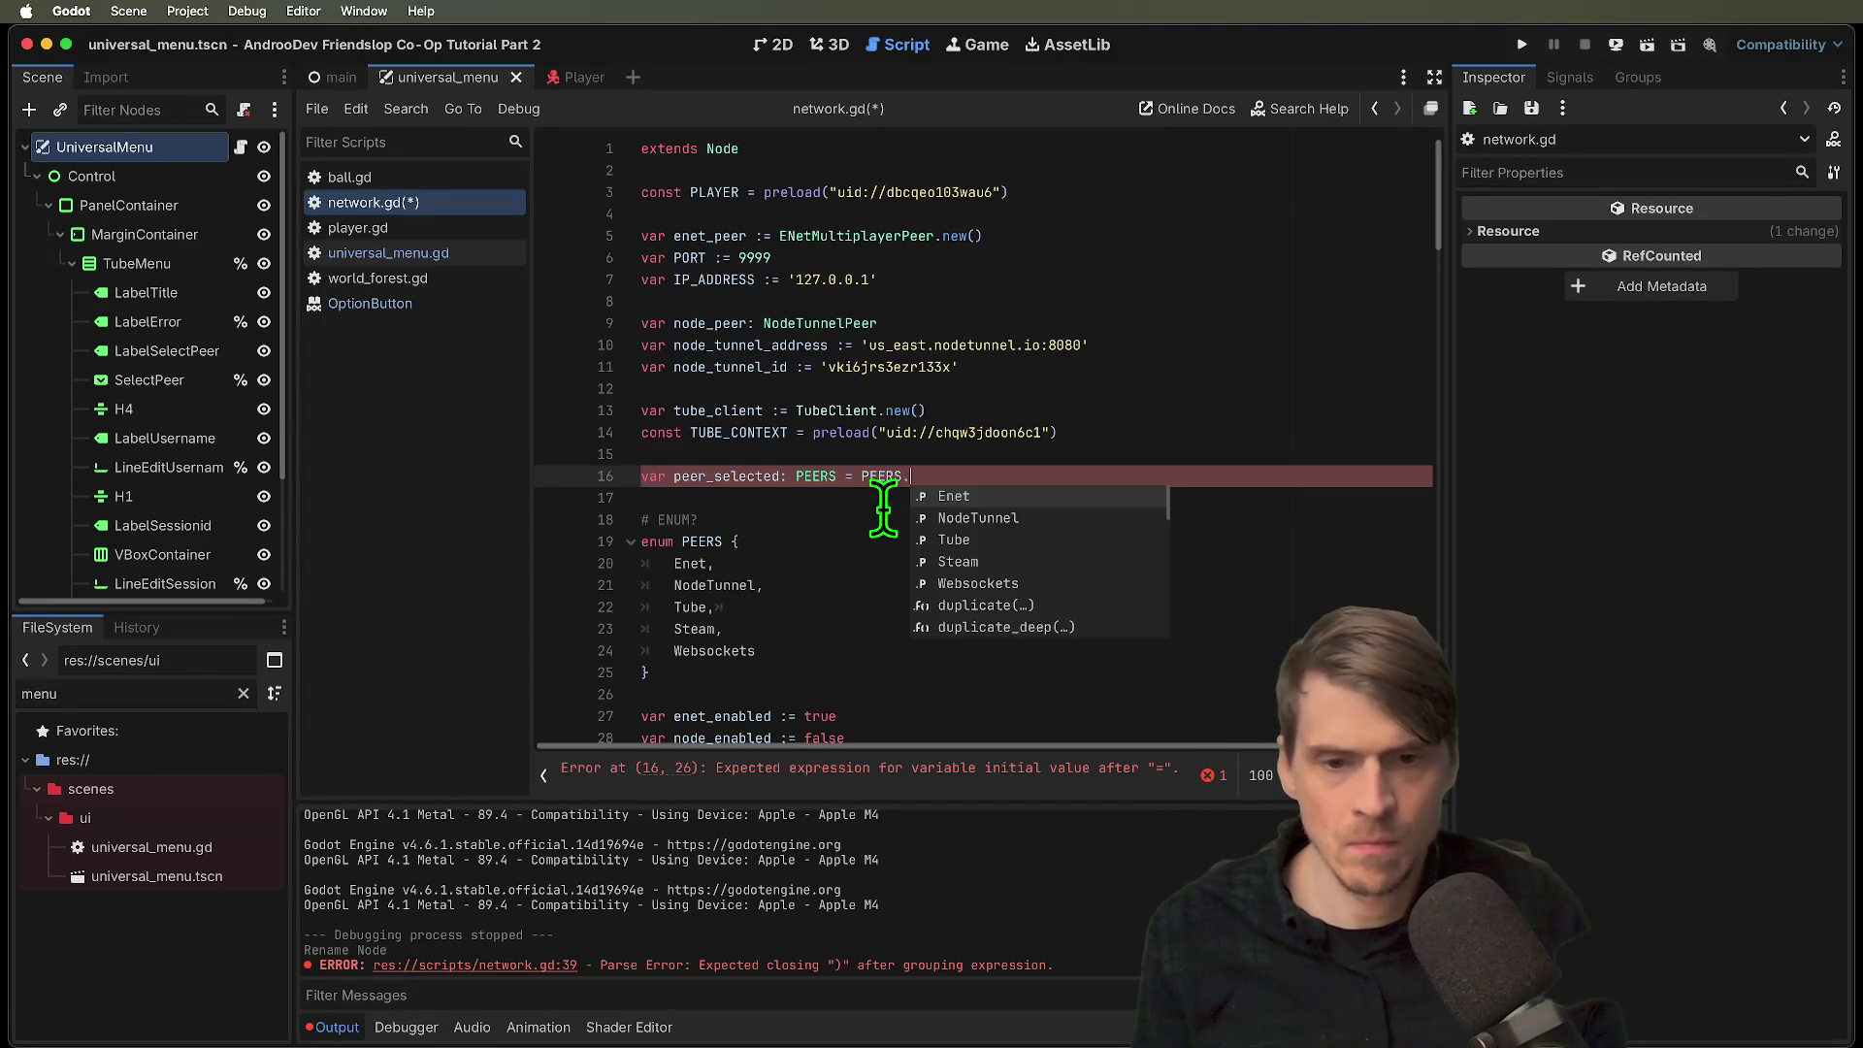
pyautogui.press('Return')
pyautogui.click(884, 505)
pyautogui.press('super+s')
pyautogui.scroll(-7, 807, 456)
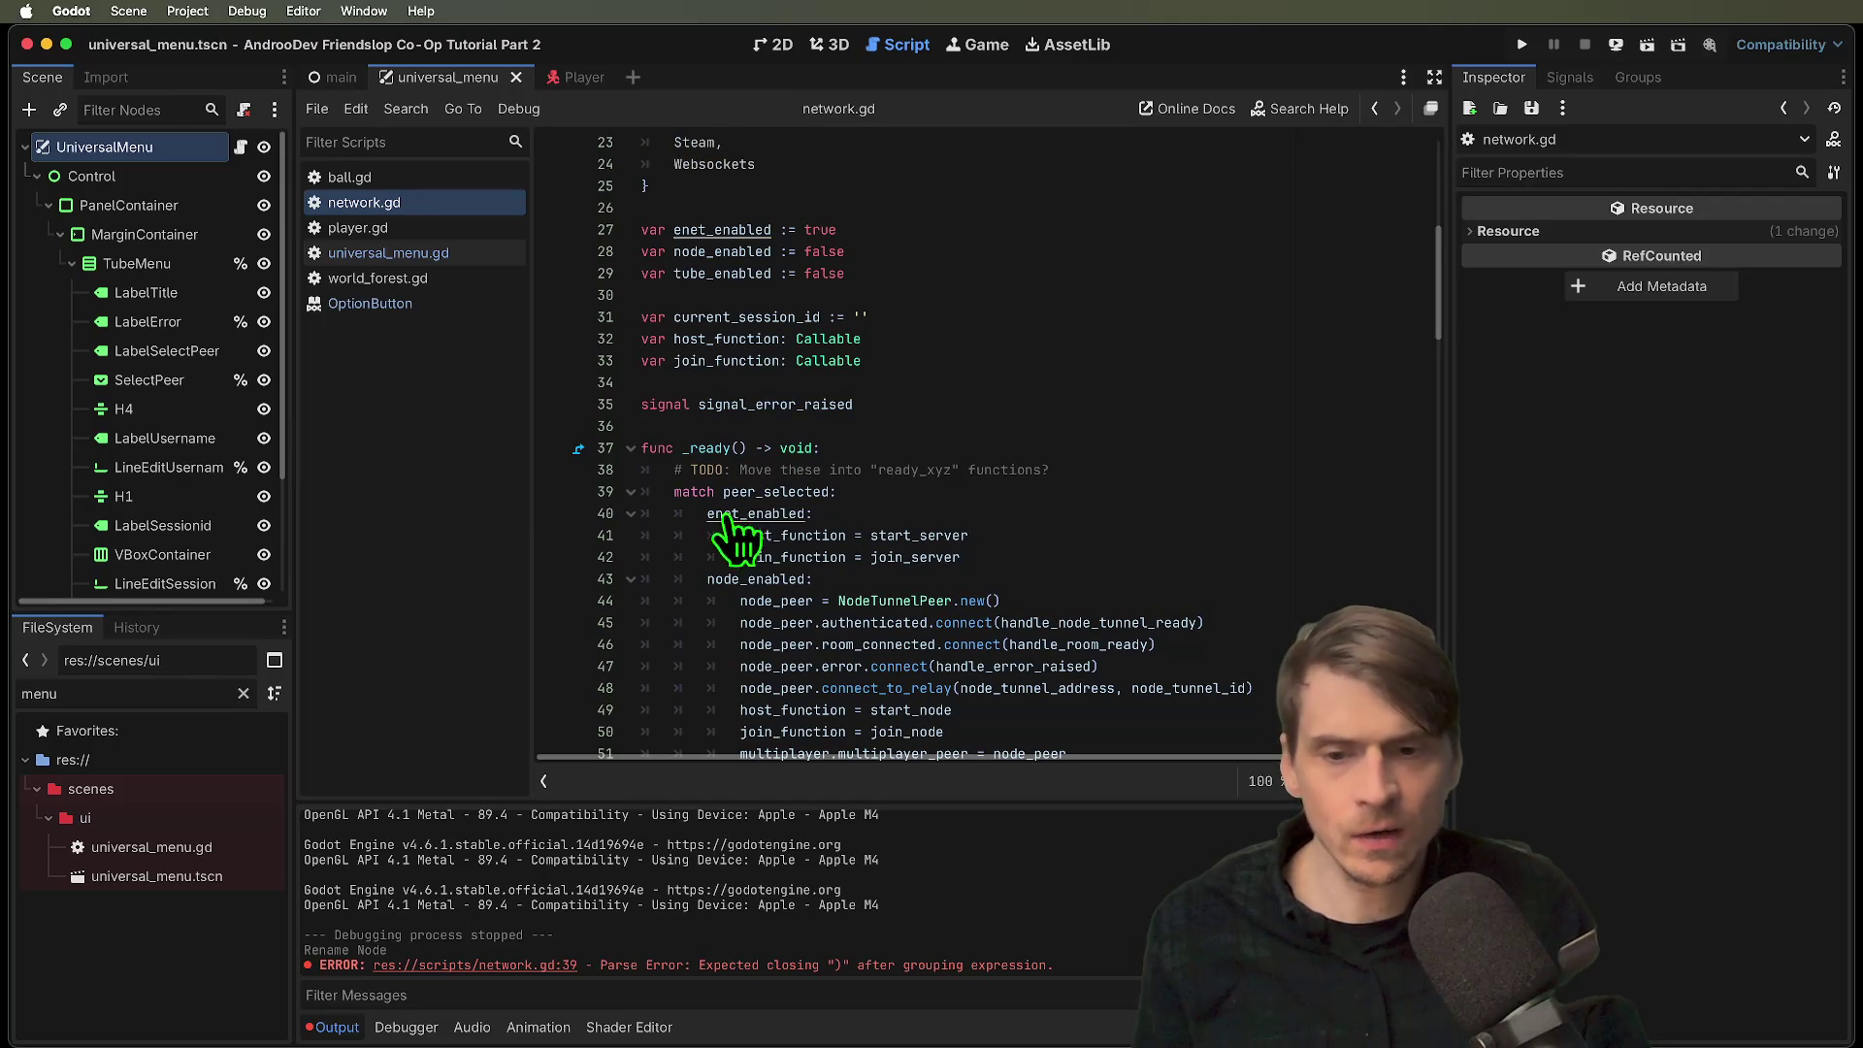
# Run the project, check the peer choice list in a game window, then stop it.
pyautogui.press('super+b')
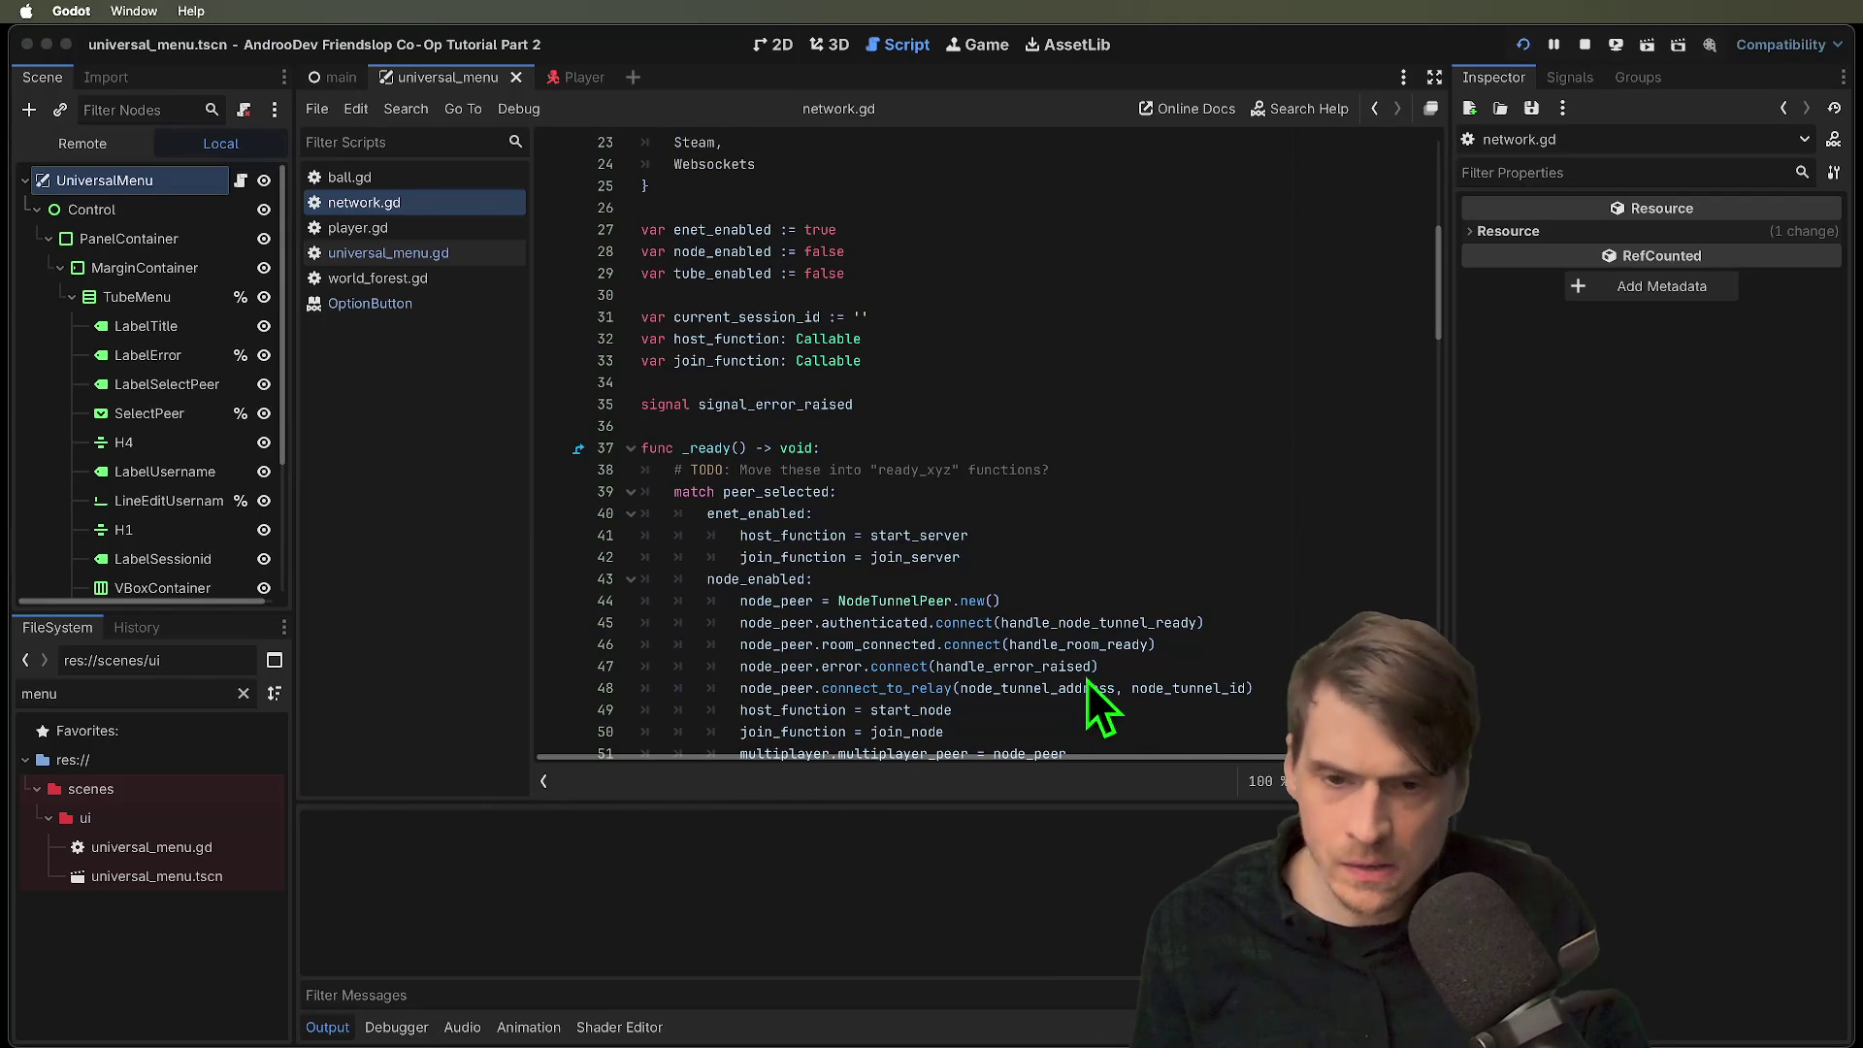
pyautogui.click(804, 417)
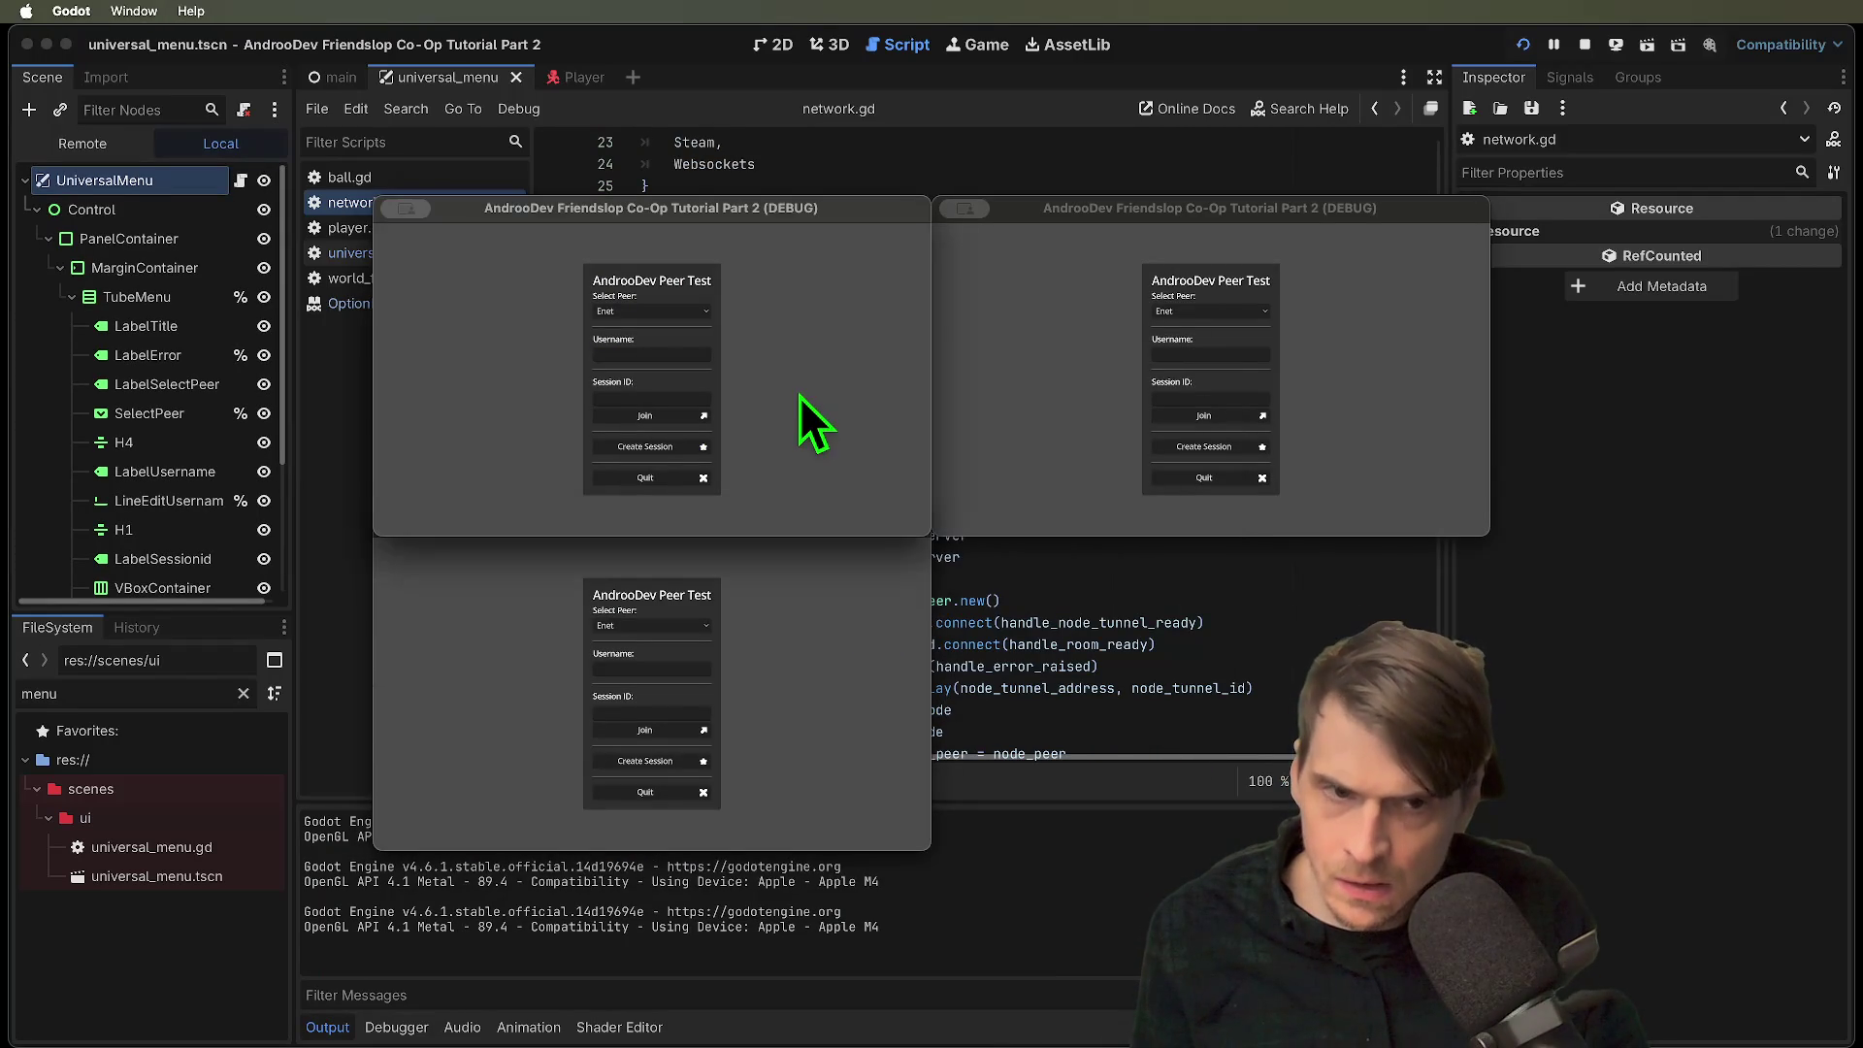
pyautogui.click(823, 626)
pyautogui.click(650, 628)
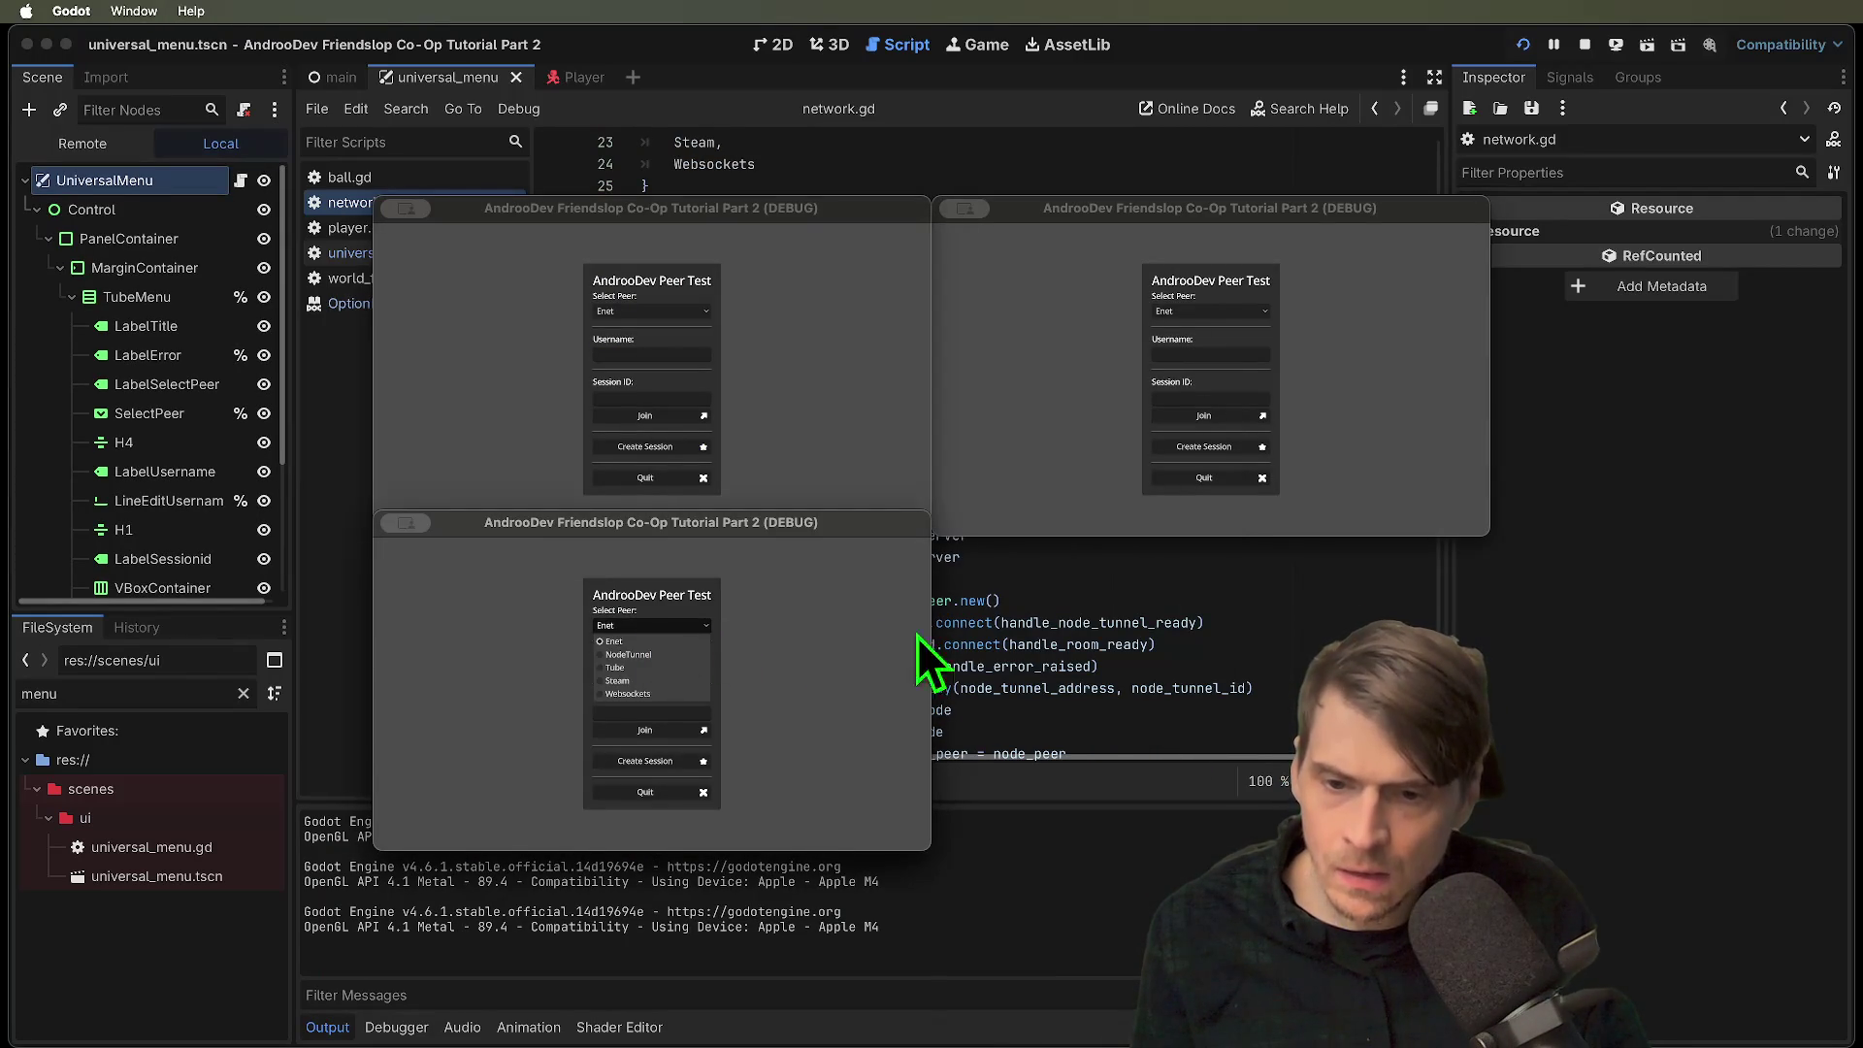
pyautogui.click(953, 666)
pyautogui.click(1581, 46)
# Trace peer_selected from the match statement to its definition and back.
pyautogui.scroll(1, 920, 282)
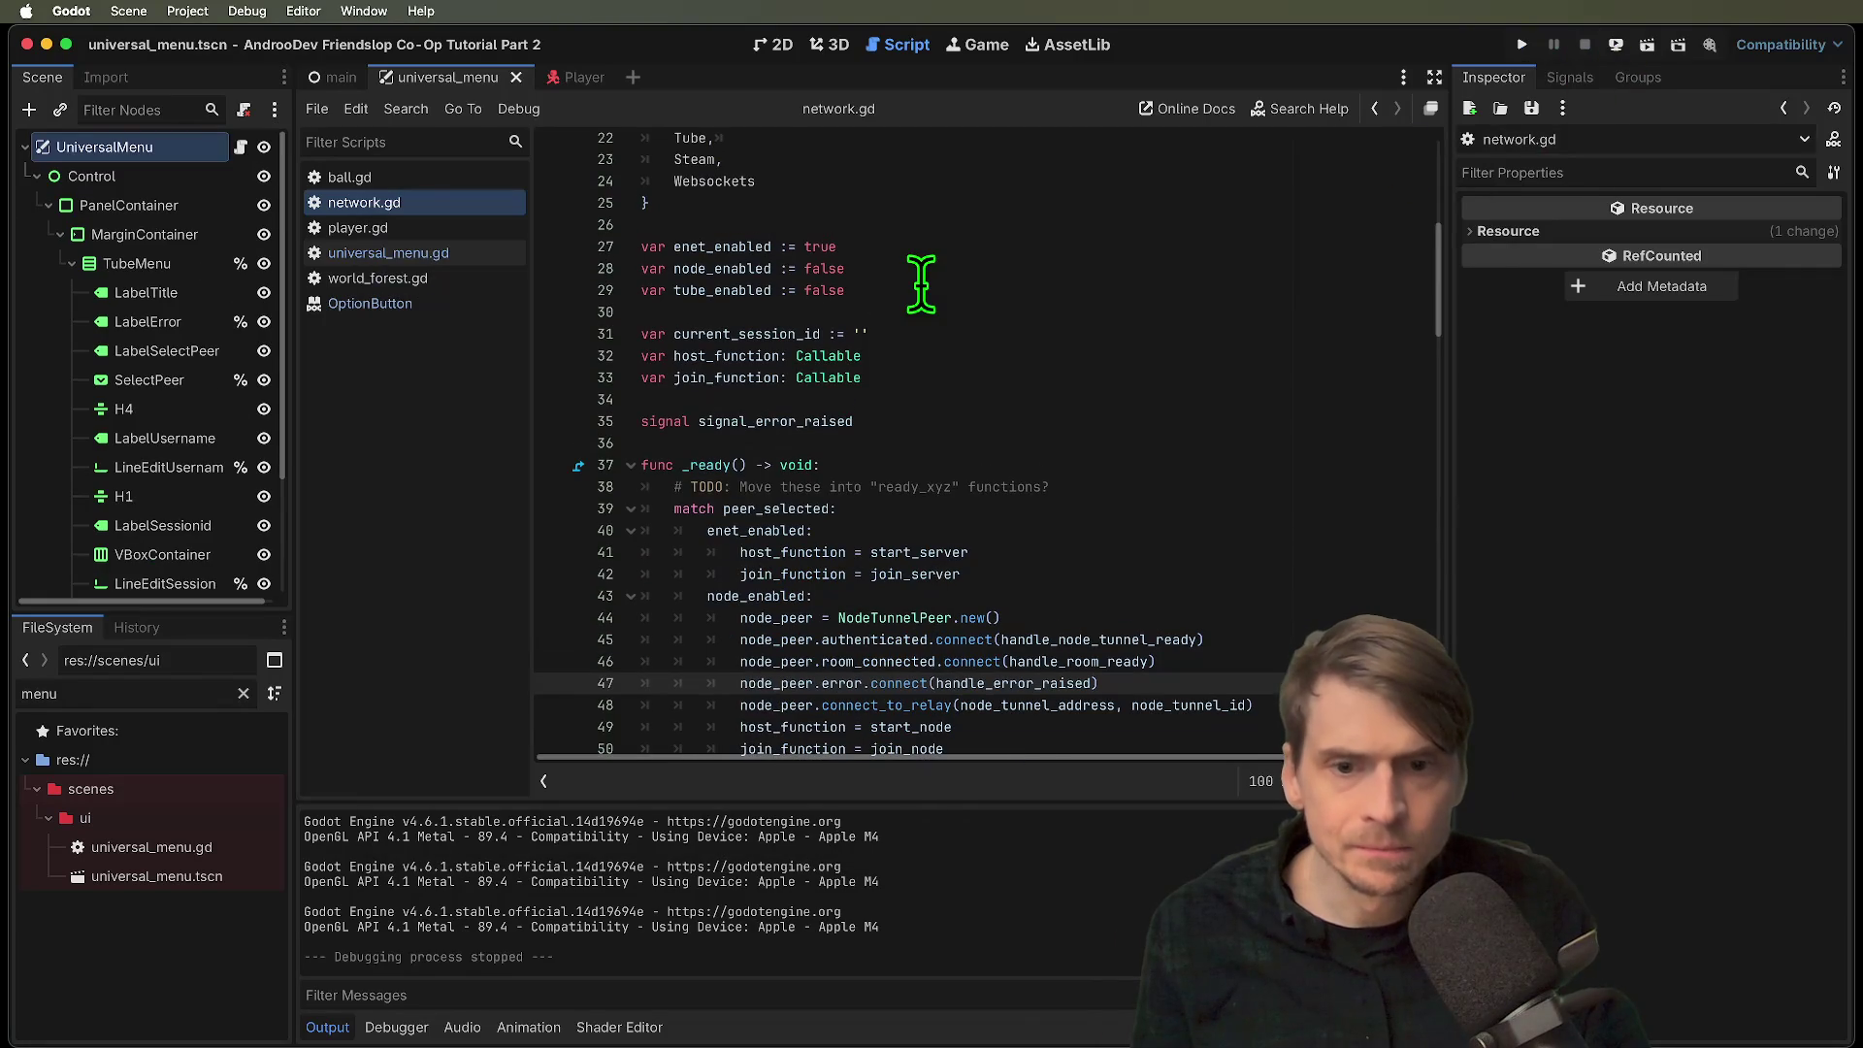
pyautogui.doubleClick(772, 530)
pyautogui.scroll(4, 1111, 457)
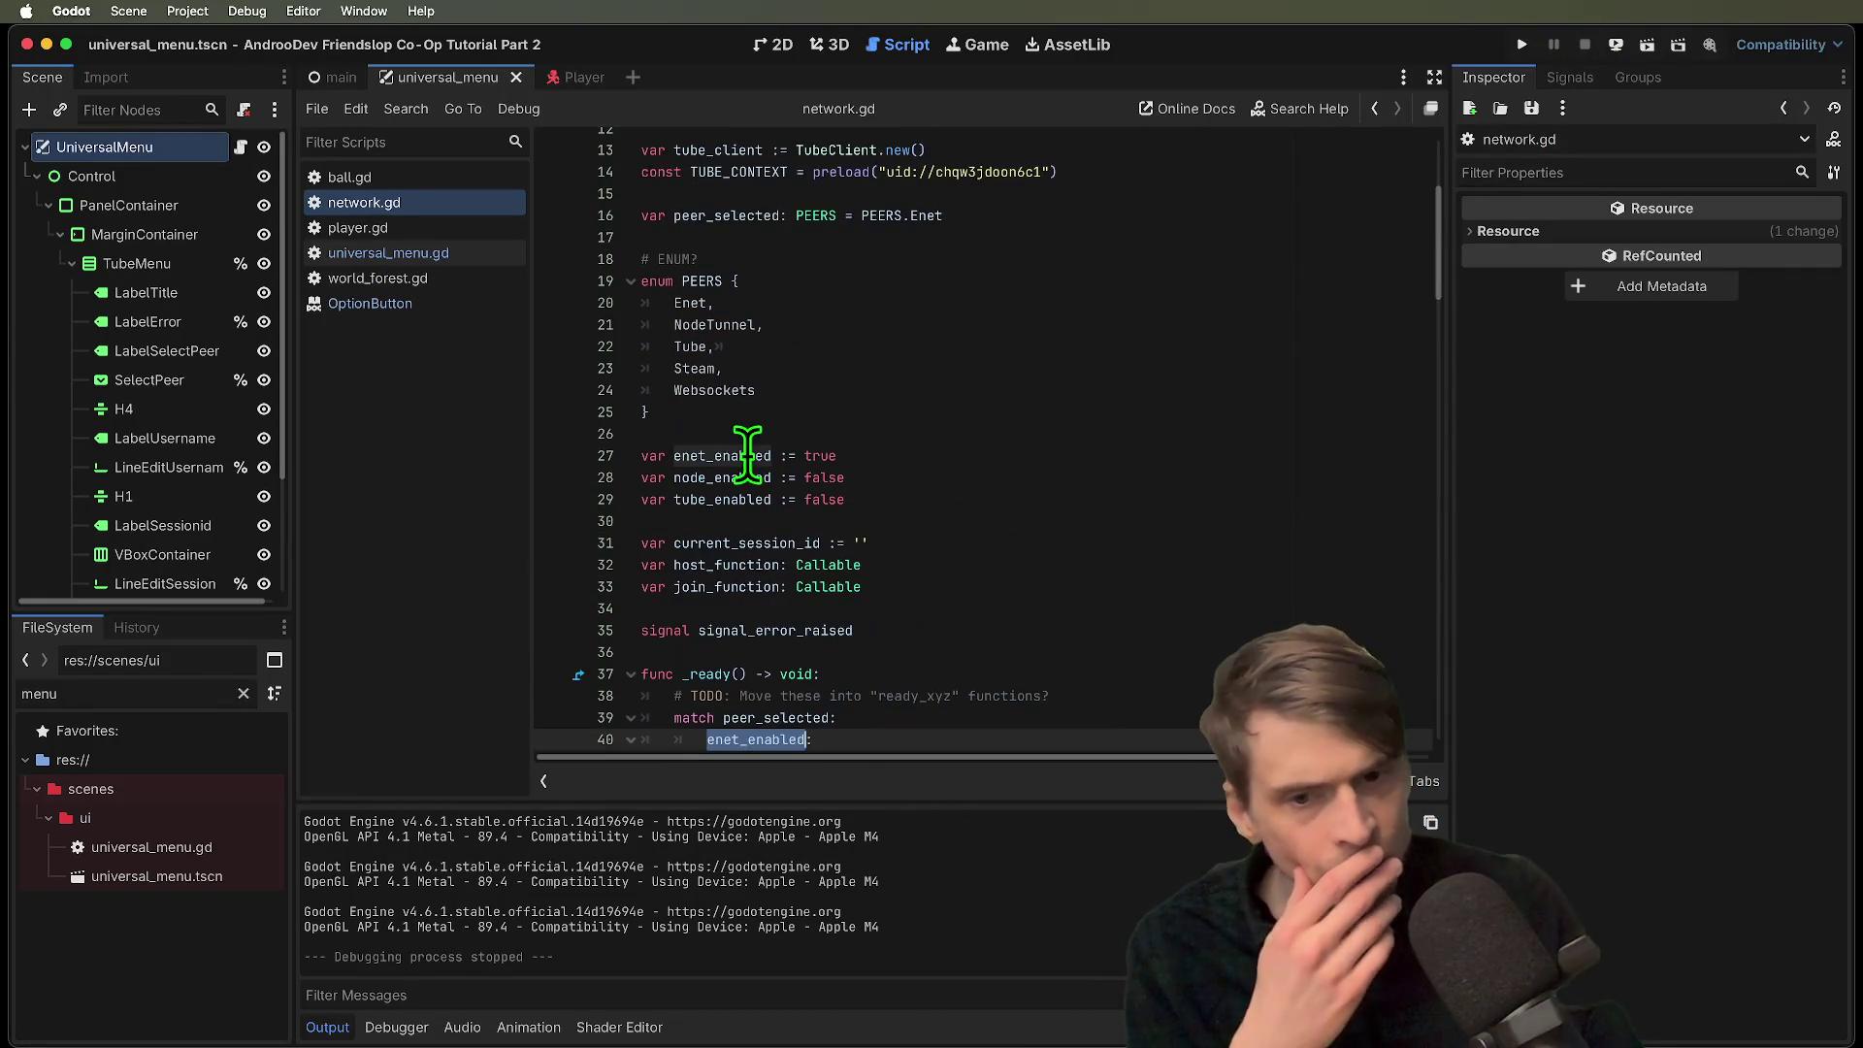
pyautogui.scroll(-4, 1011, 446)
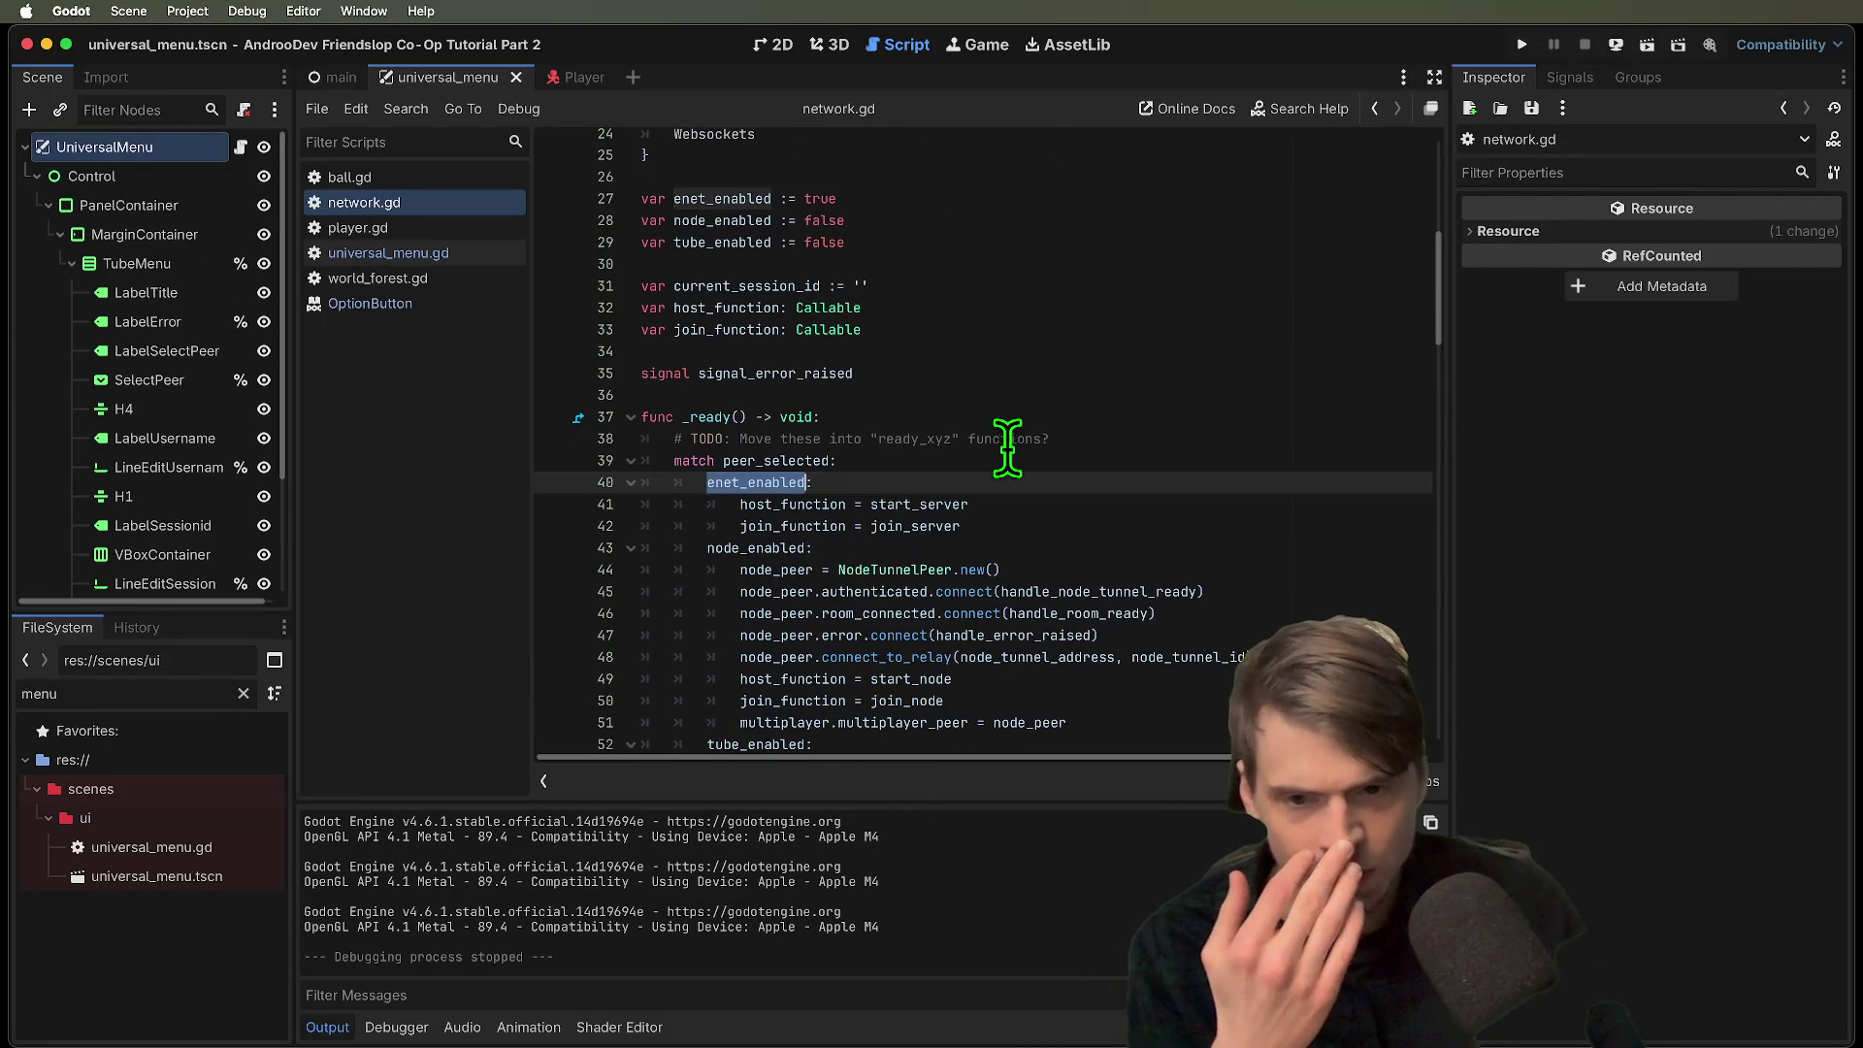
pyautogui.doubleClick(760, 463)
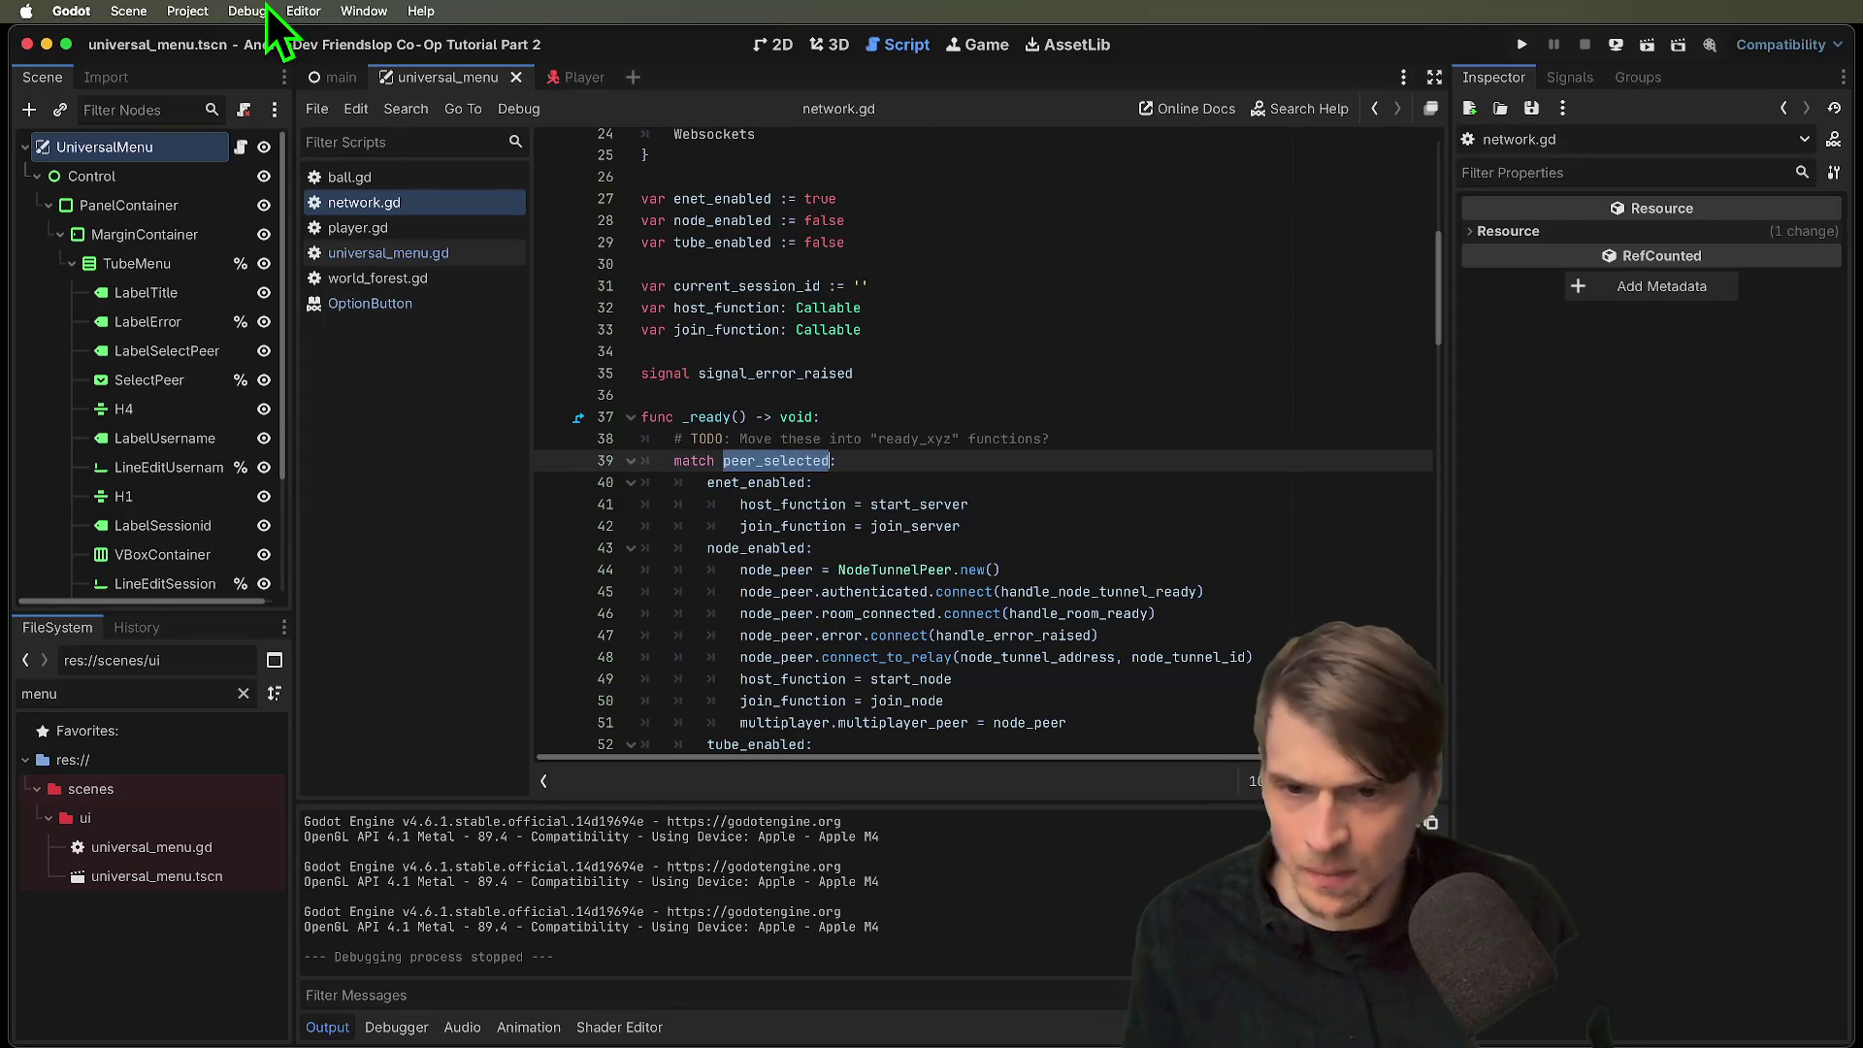
pyautogui.press('Right')
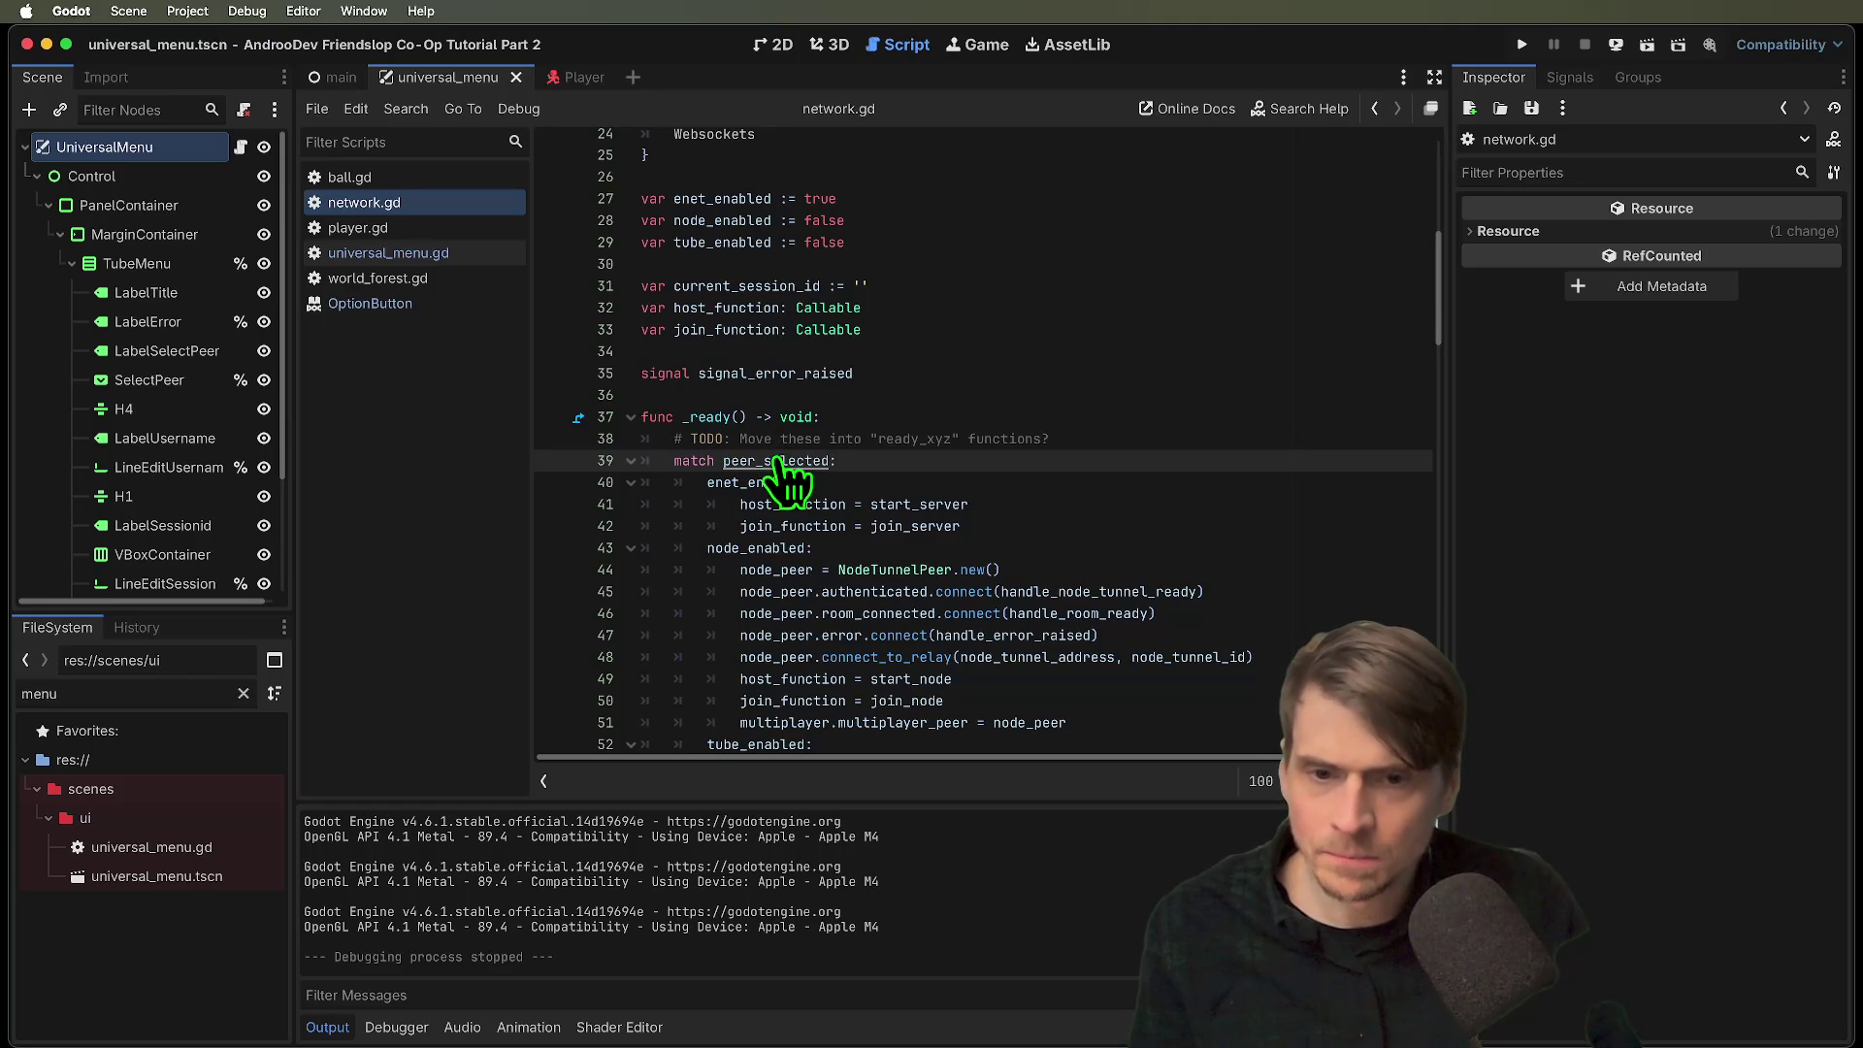
pyautogui.keyDown('ctrl'); pyautogui.click(780, 462); pyautogui.keyUp('ctrl')
pyautogui.hotkey('alt', 'Left')
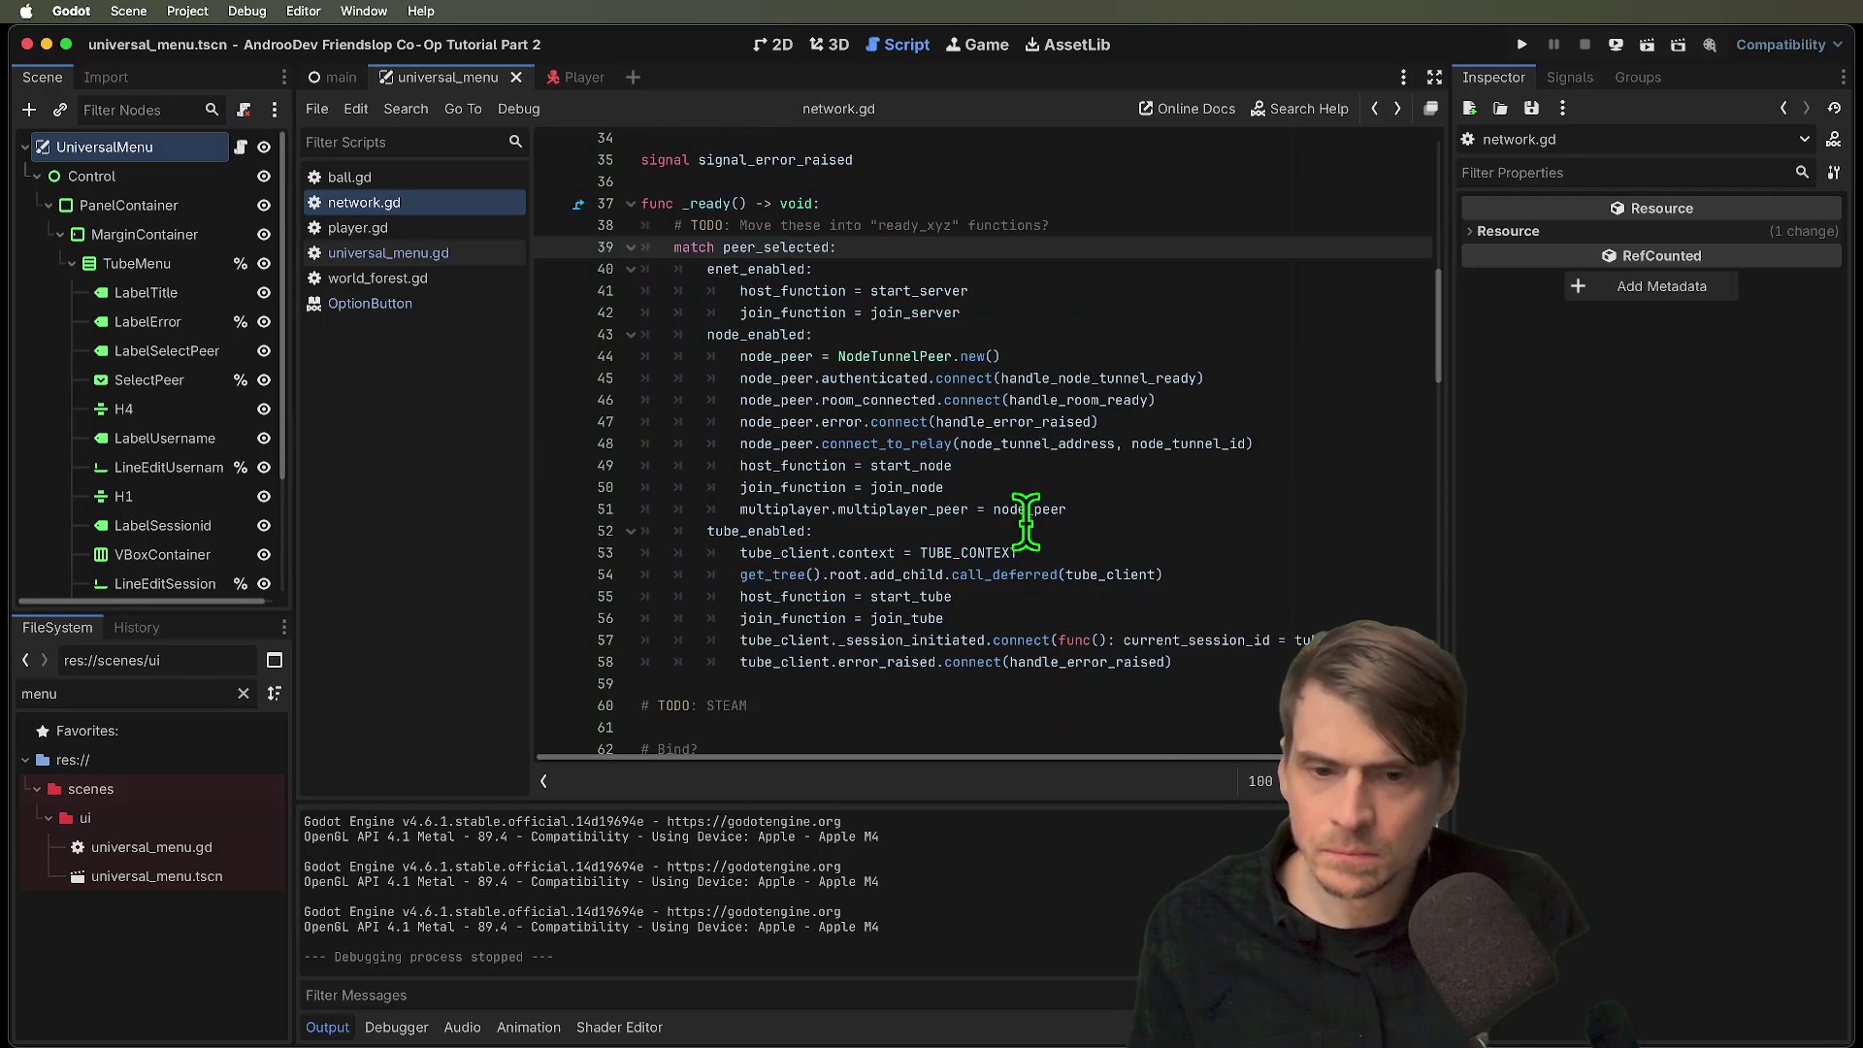
# Run again, try Create Session until it fails in host(), then close the game and stop.
pyautogui.press('super+b')
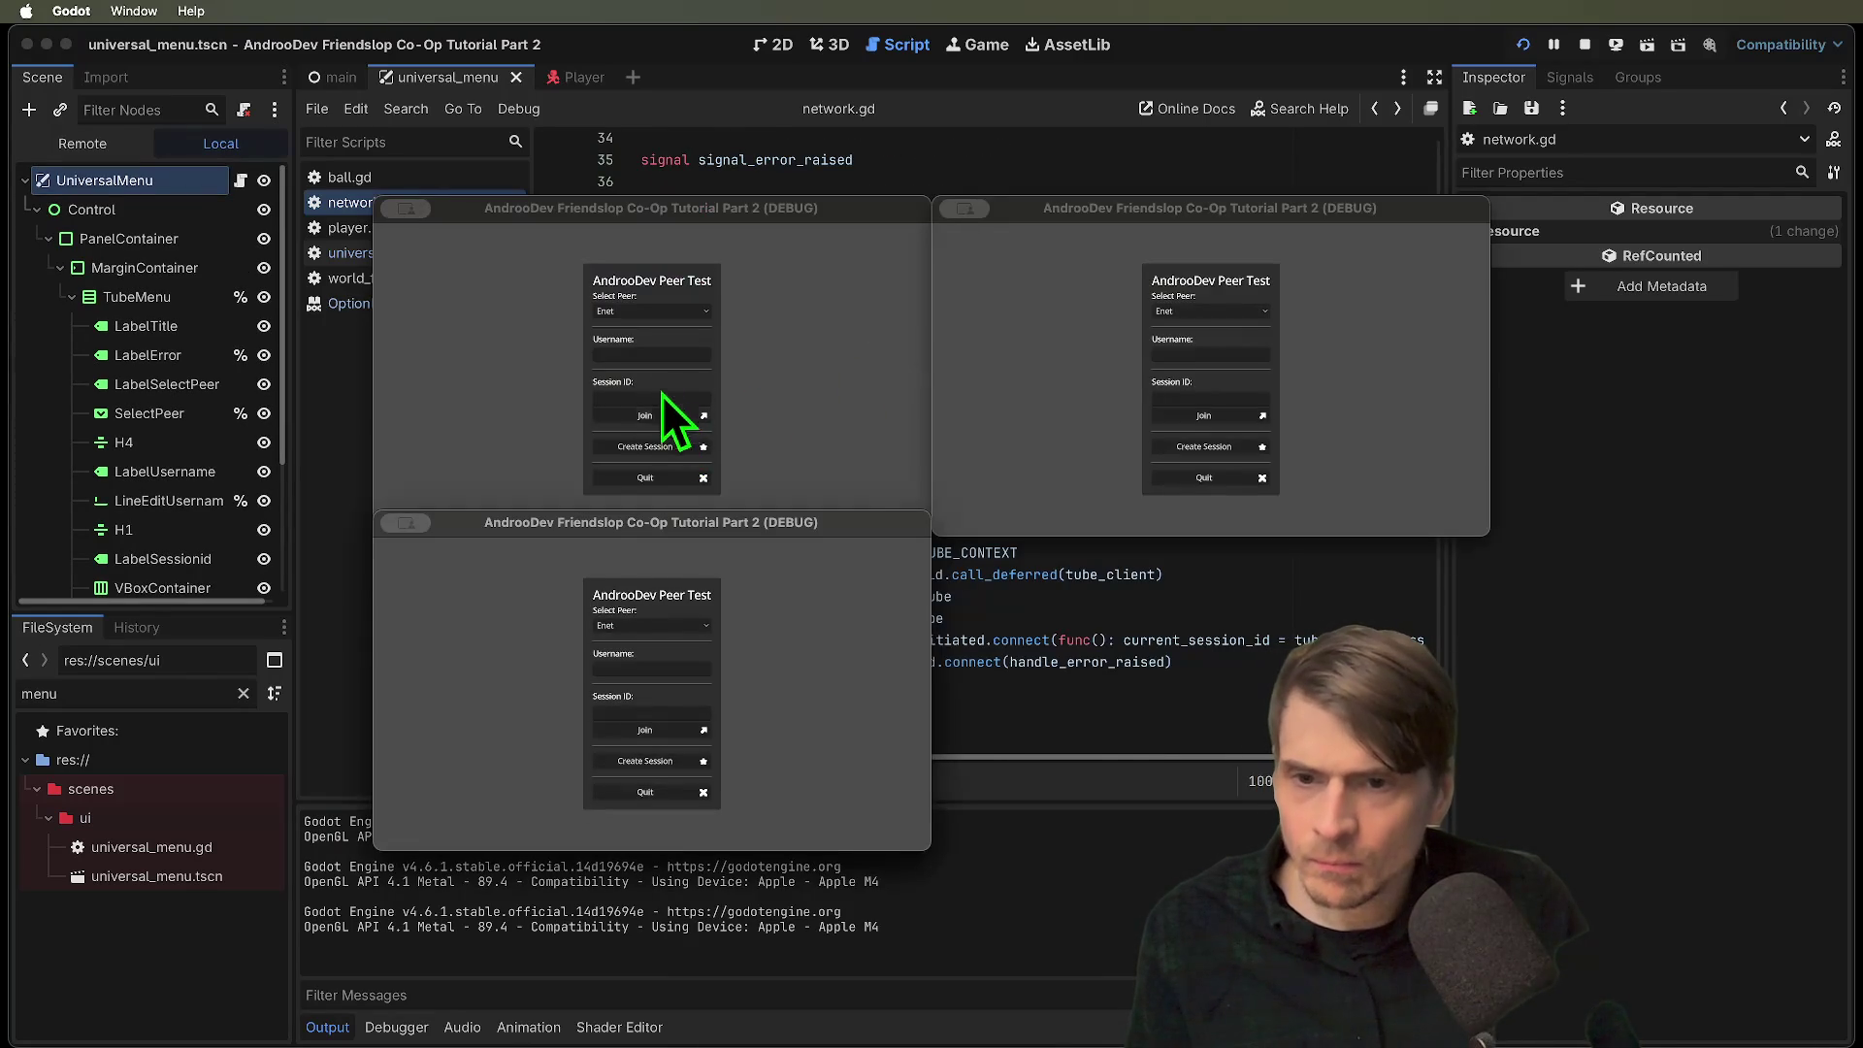
pyautogui.click(657, 447)
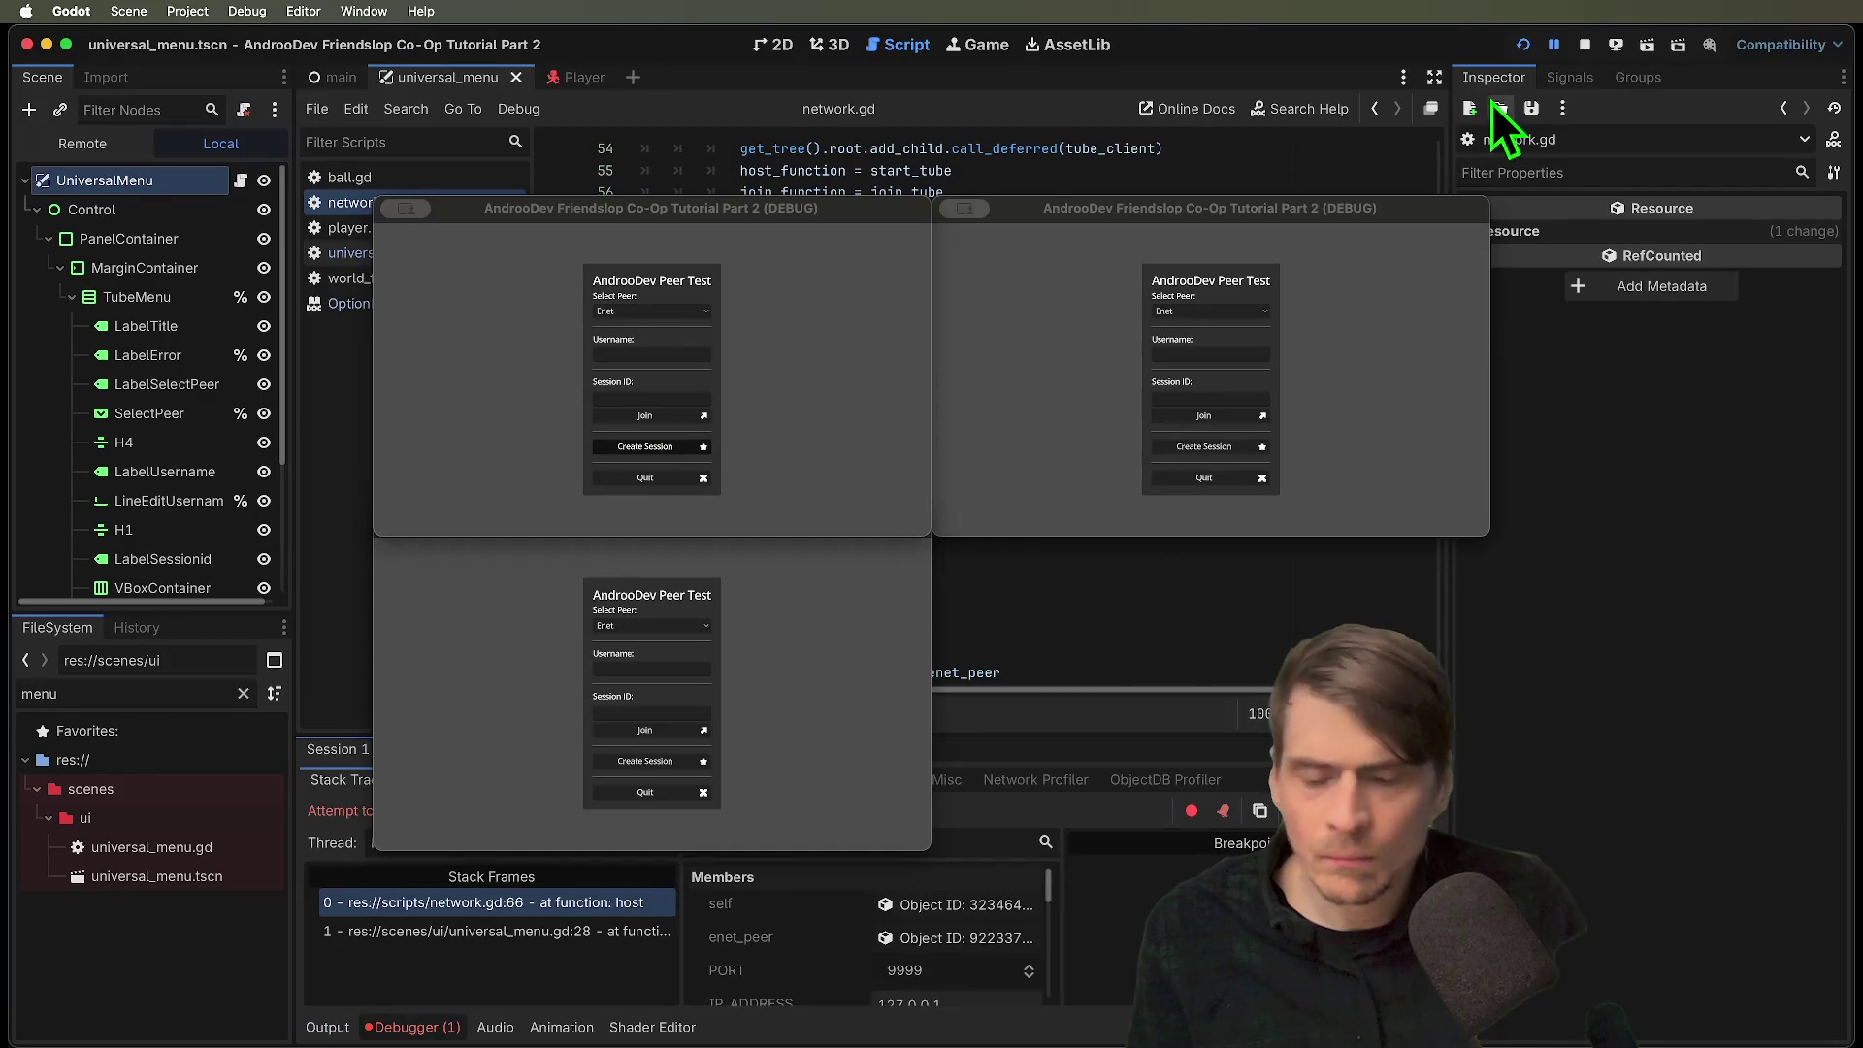
pyautogui.click(469, 718)
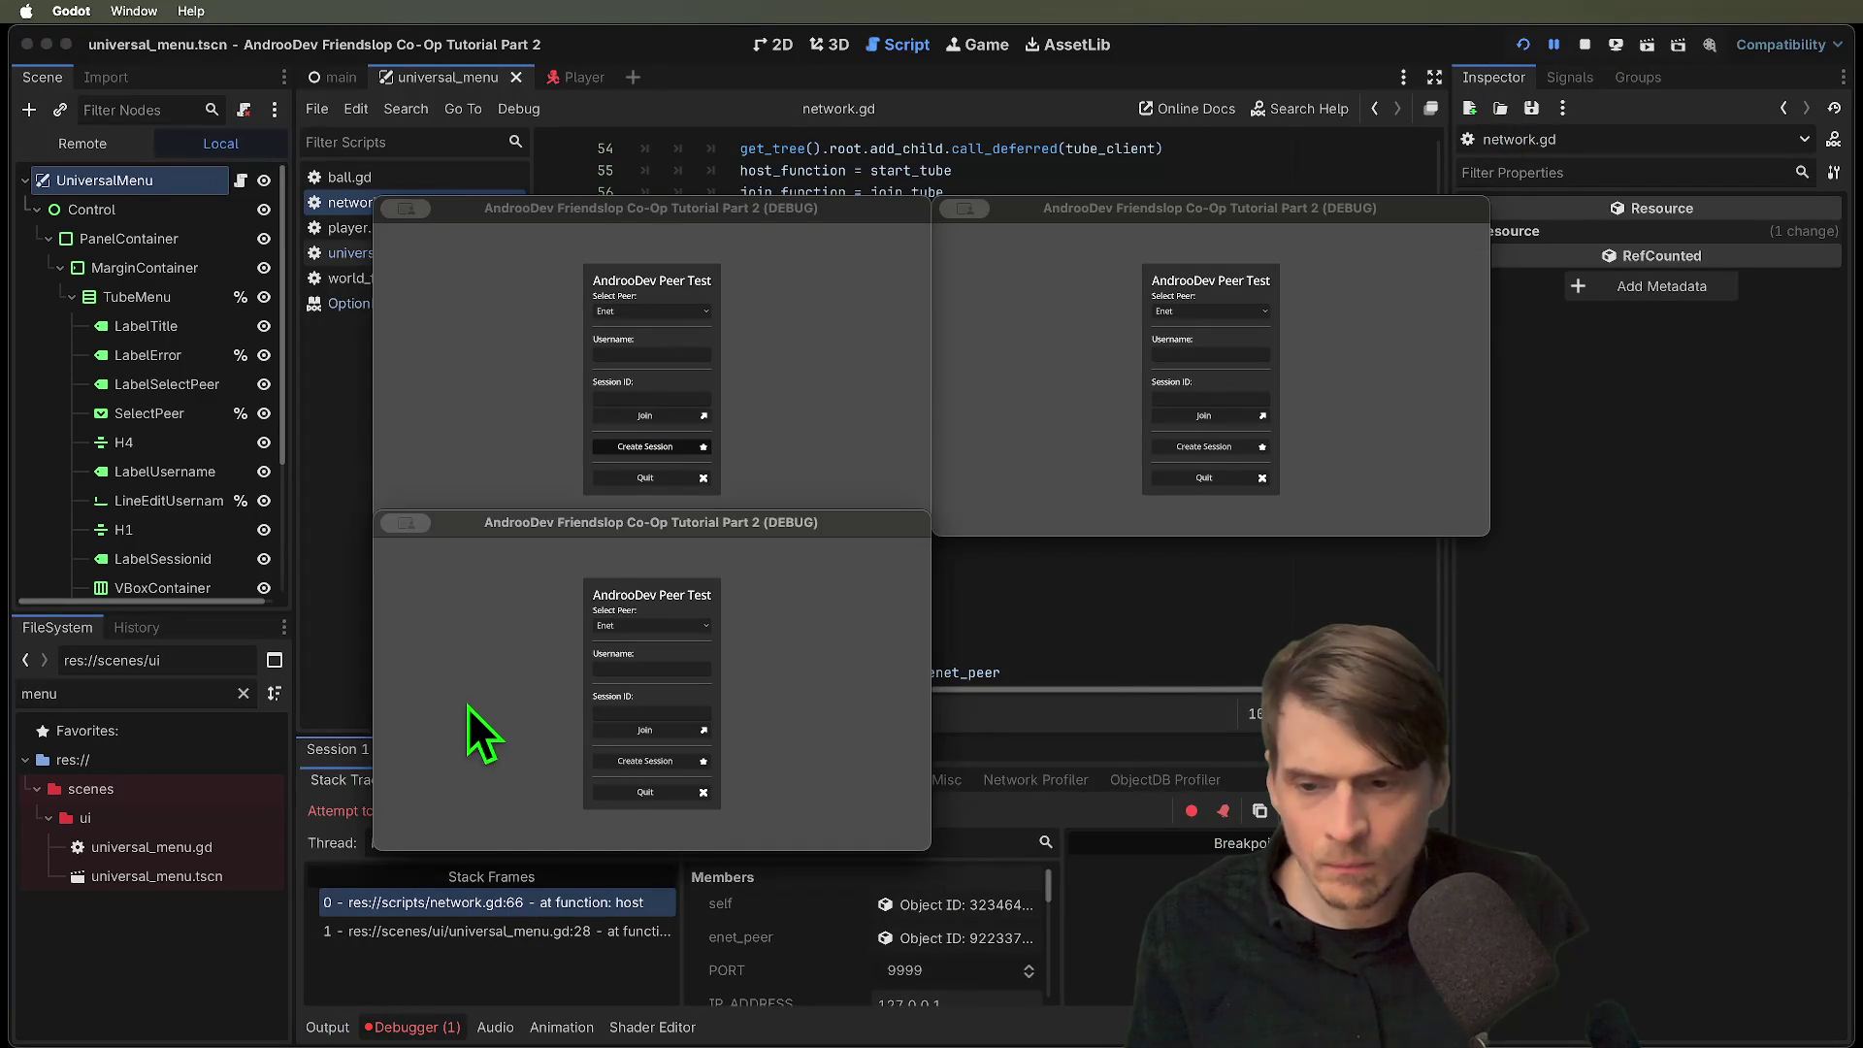
pyautogui.press('super+q')
pyautogui.click(1585, 49)
pyautogui.scroll(7, 1153, 418)
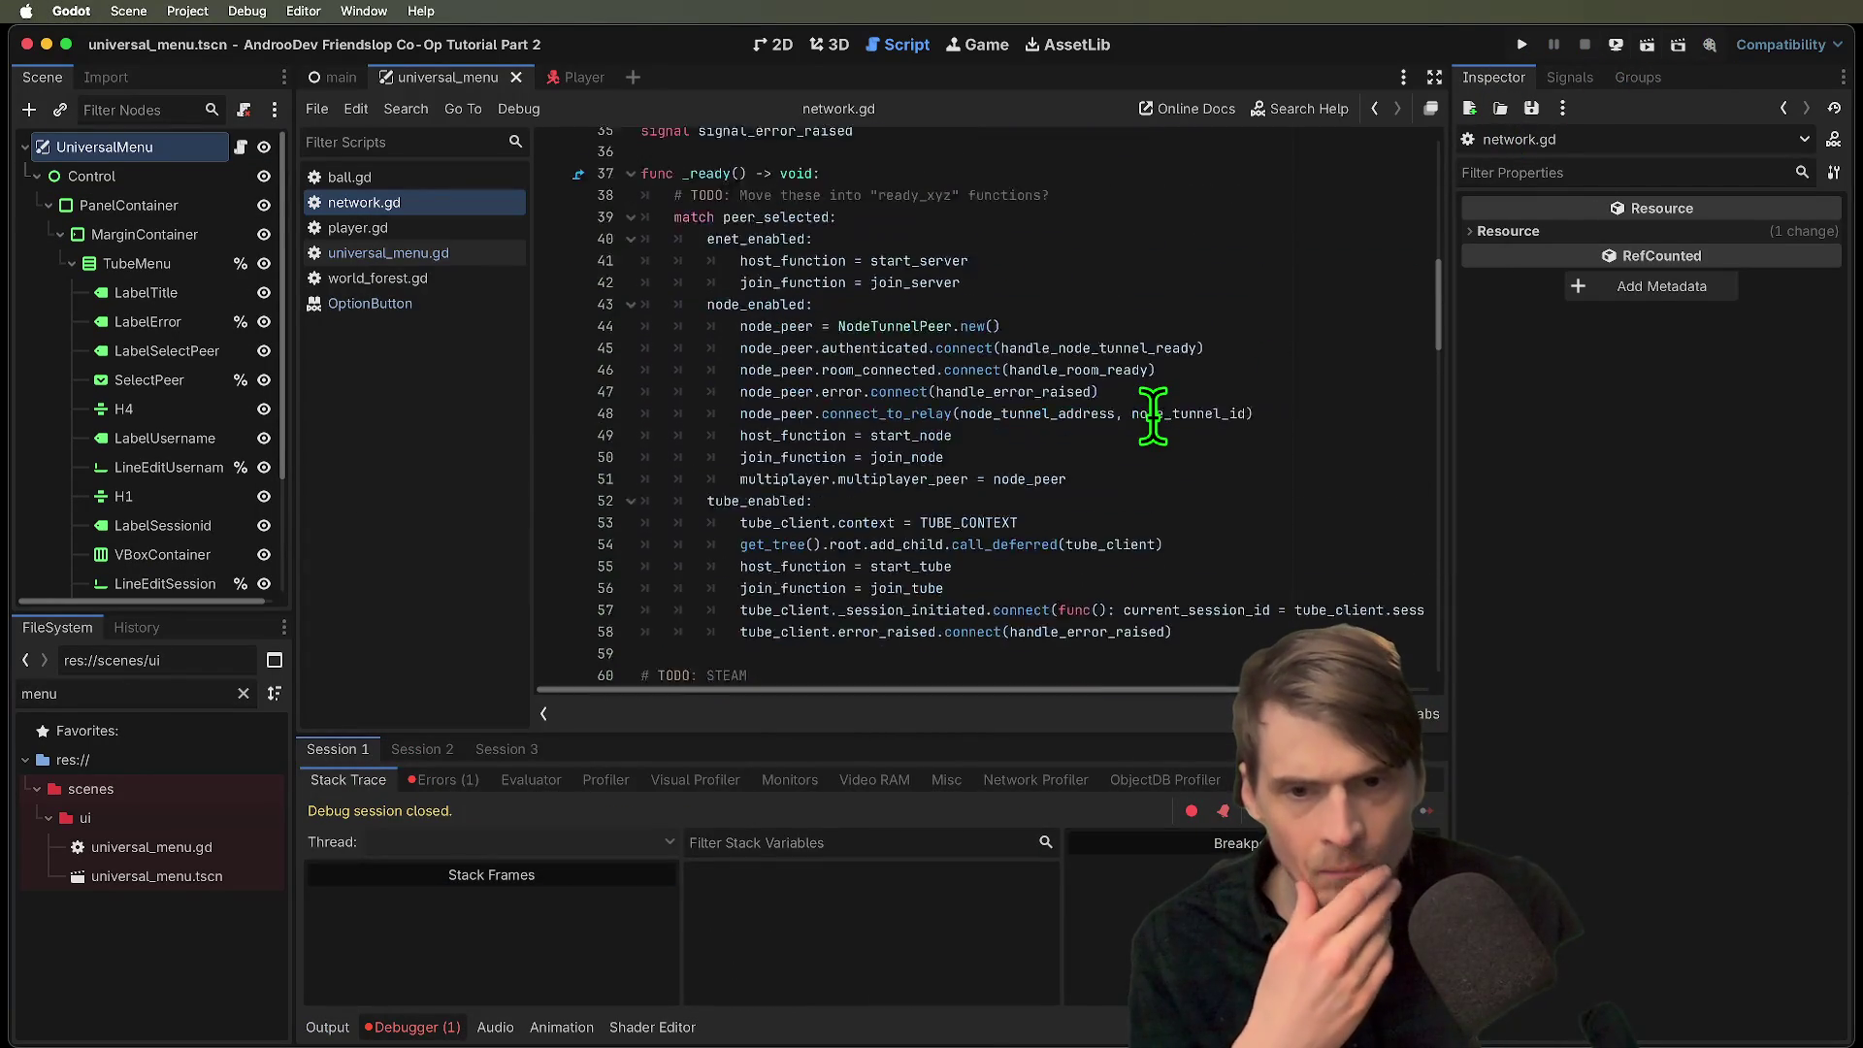
pyautogui.click(757, 476)
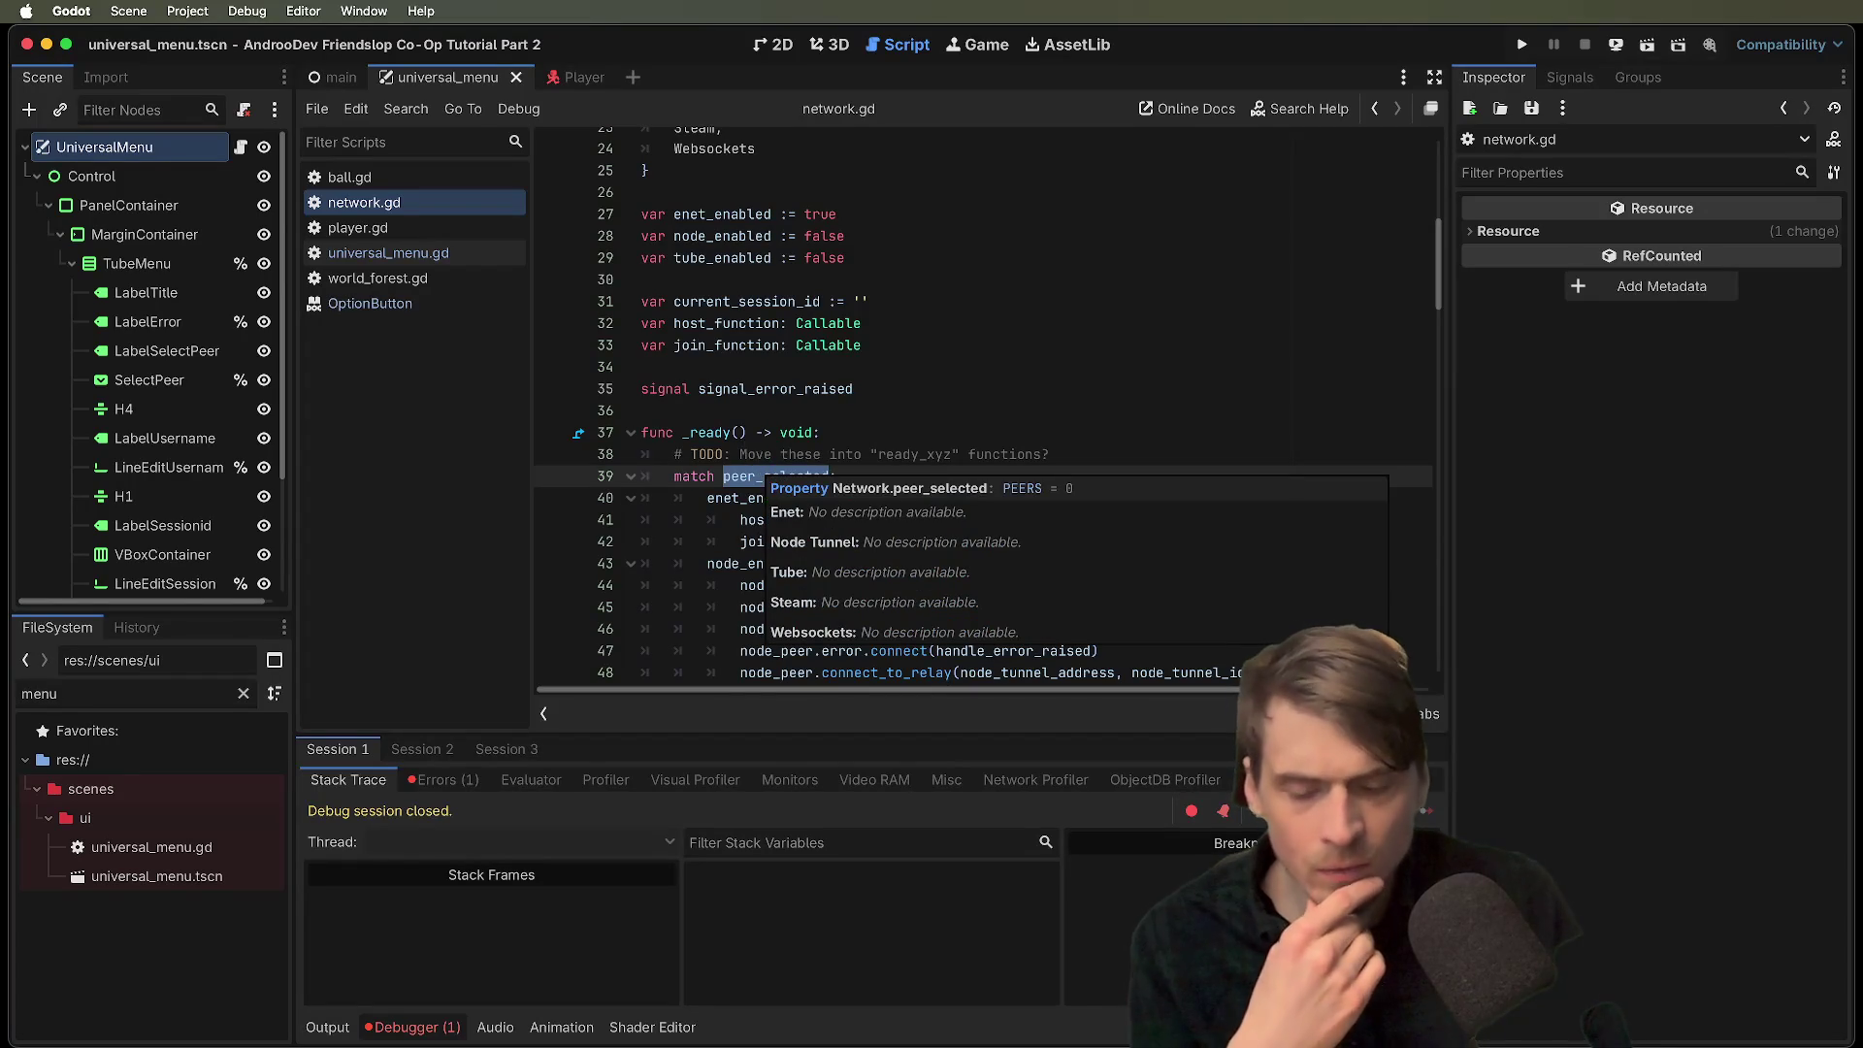
pyautogui.scroll(-6, 666, 603)
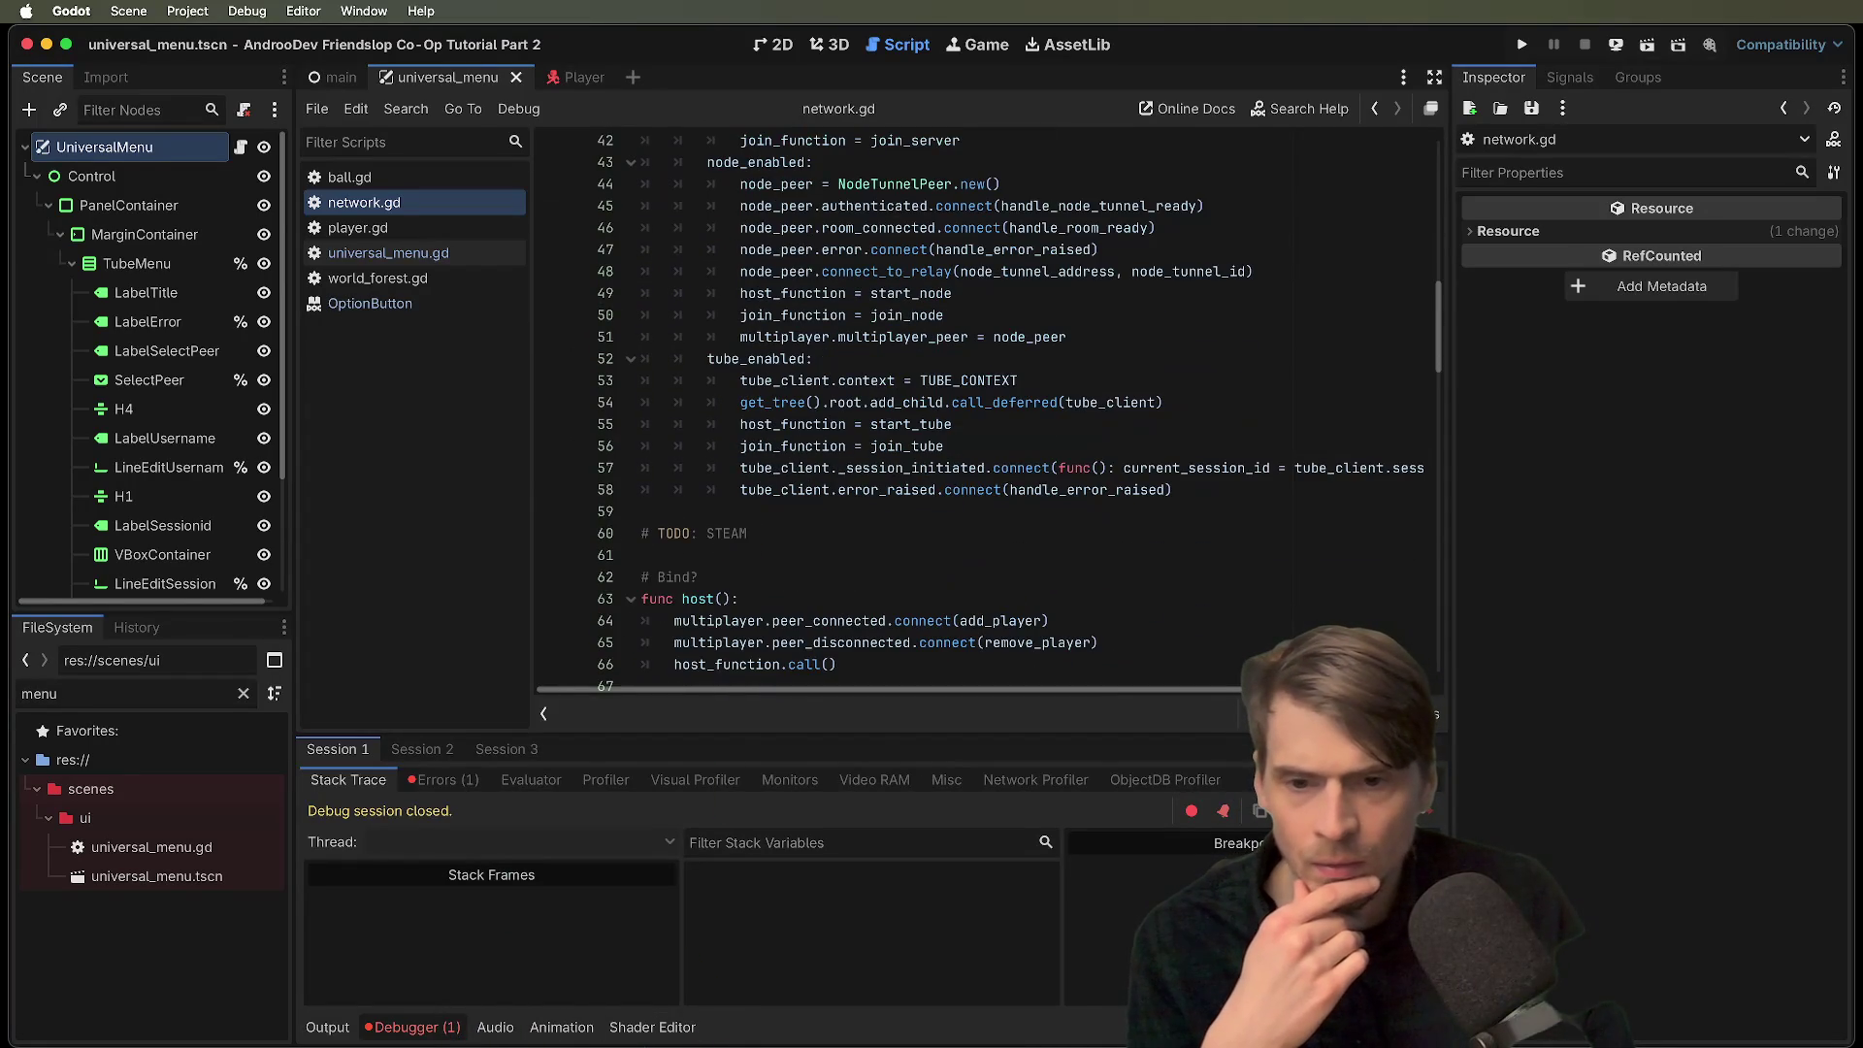
pyautogui.scroll(2, 832, 541)
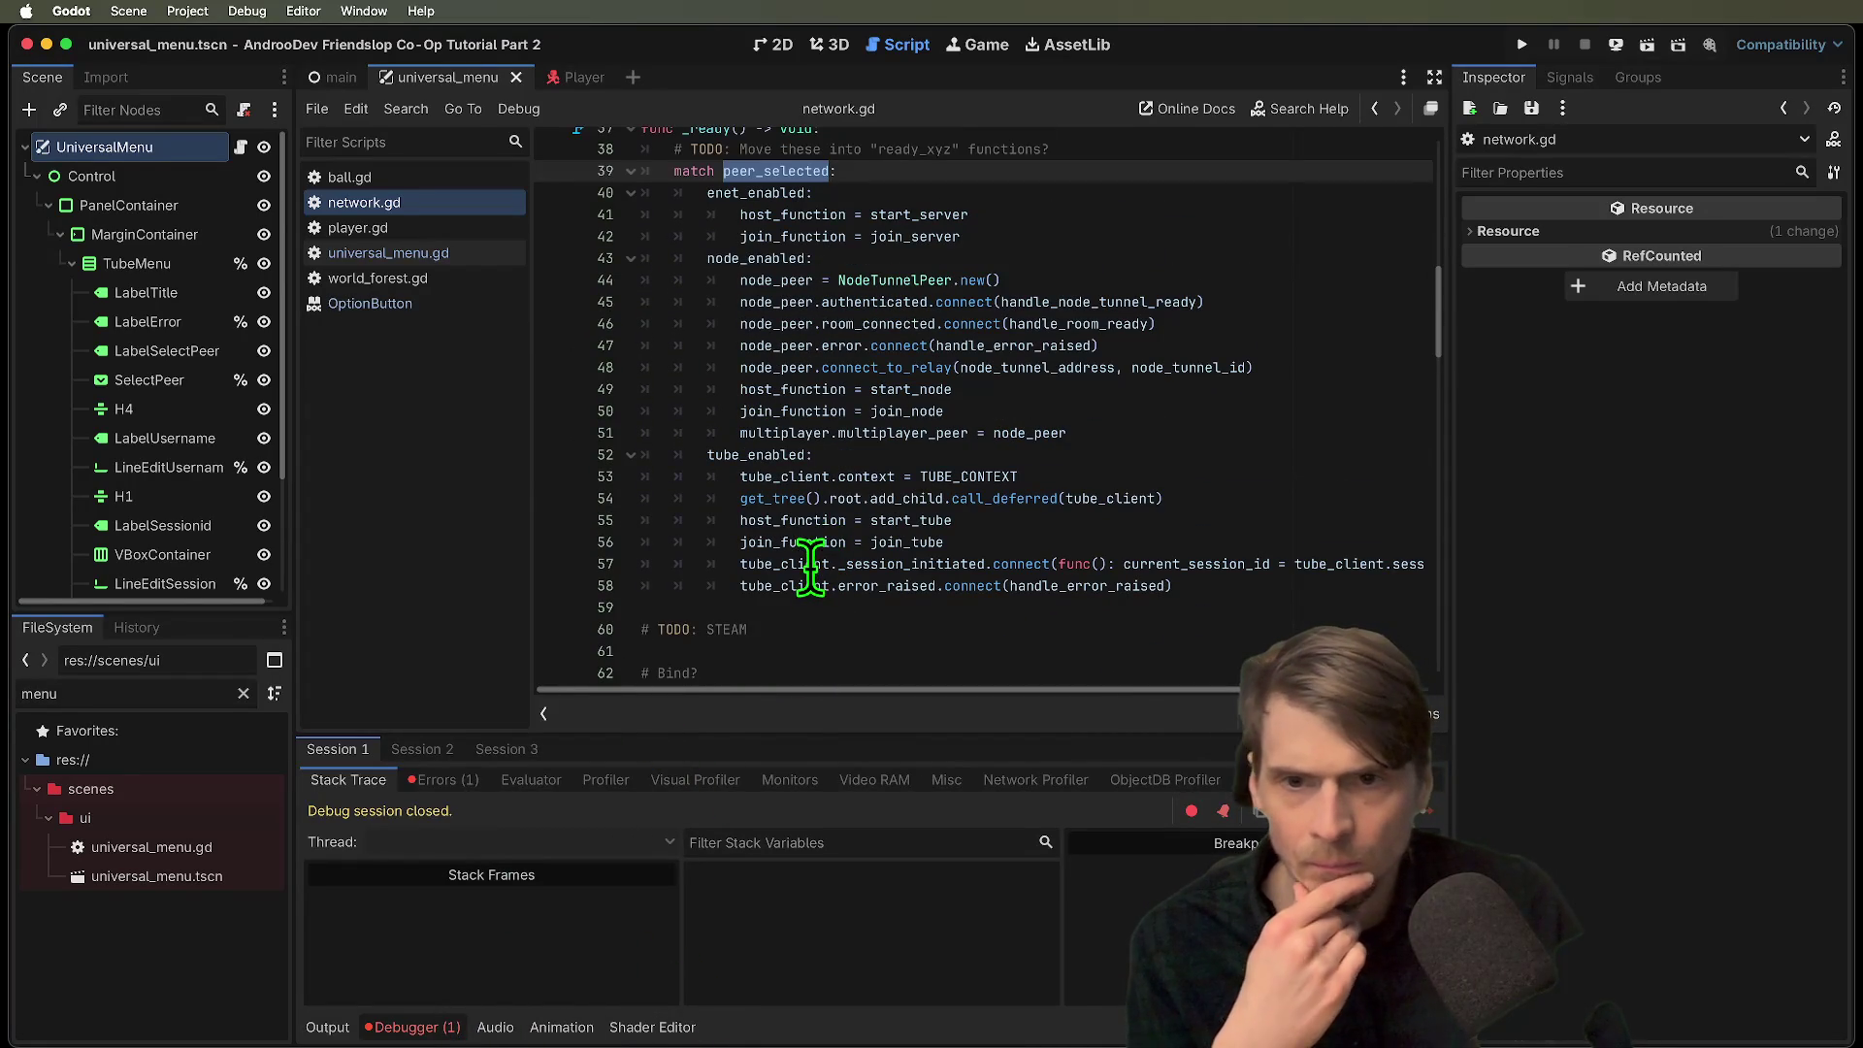
pyautogui.doubleClick(756, 193)
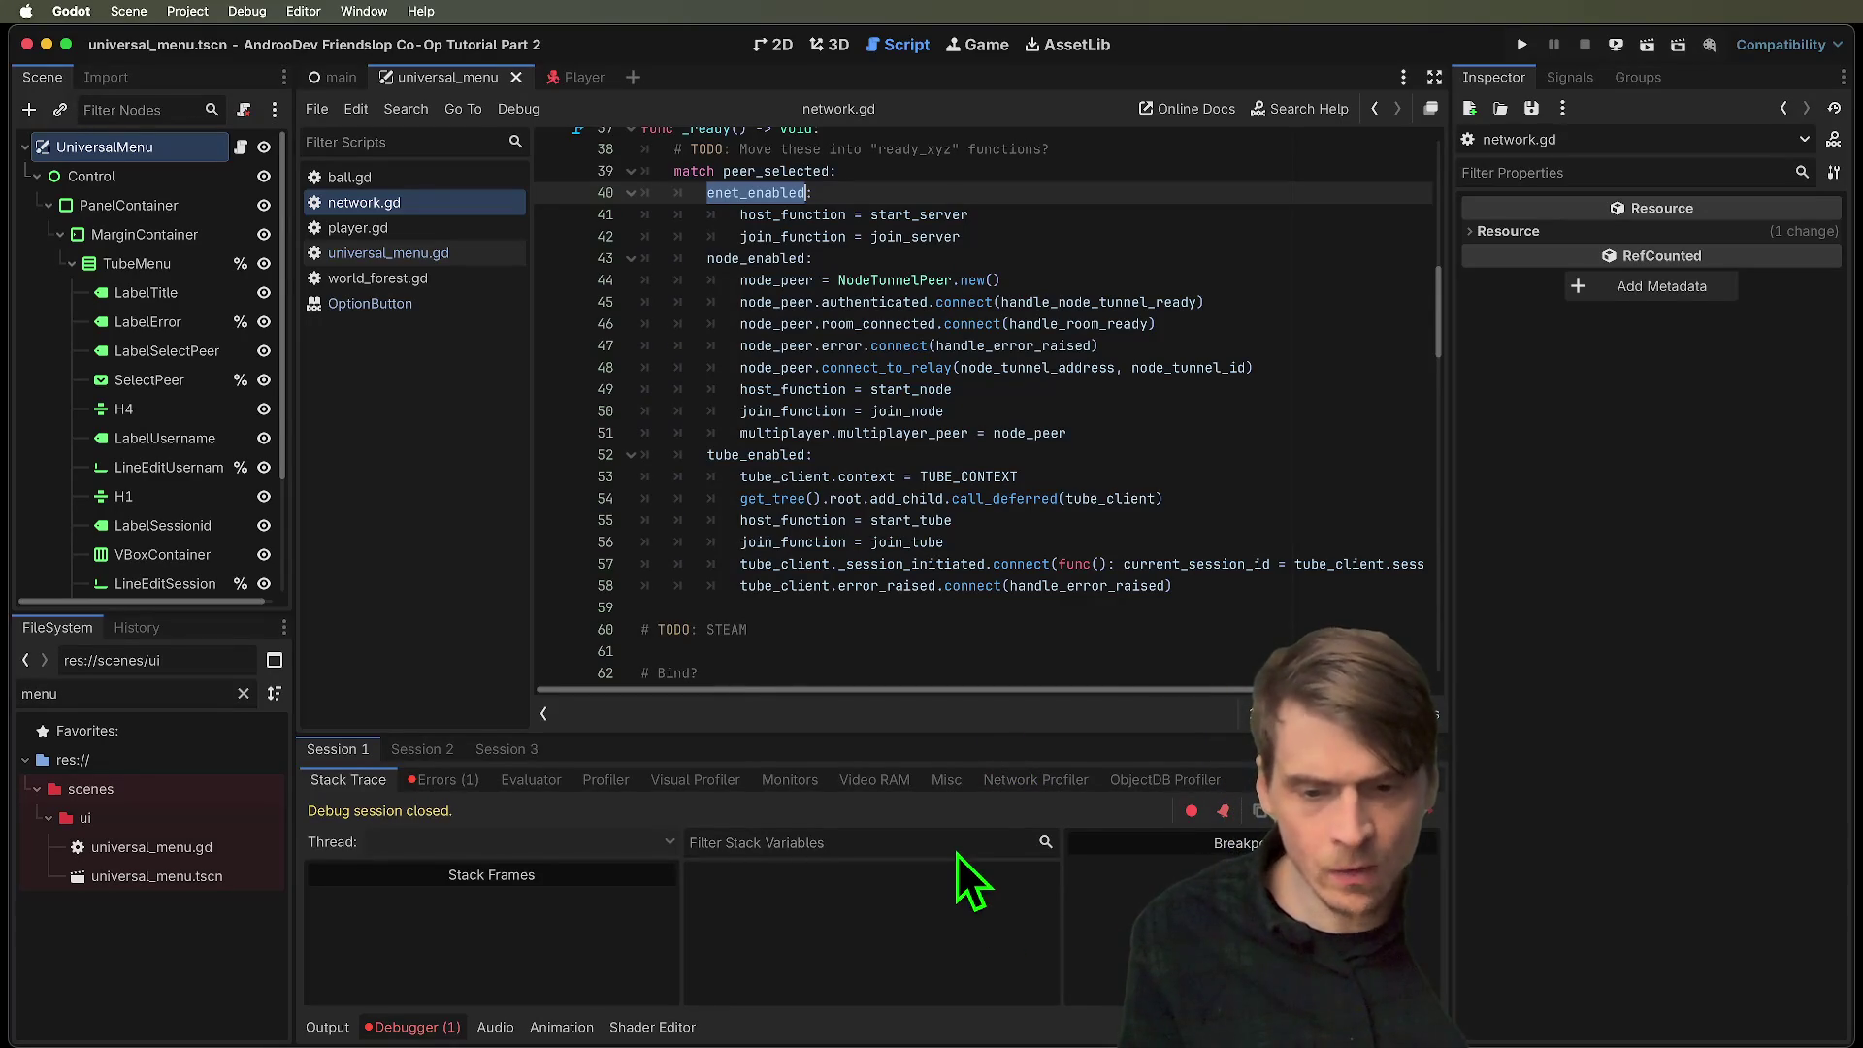
pyautogui.click(854, 594)
pyautogui.scroll(2, 805, 465)
pyautogui.click(797, 289)
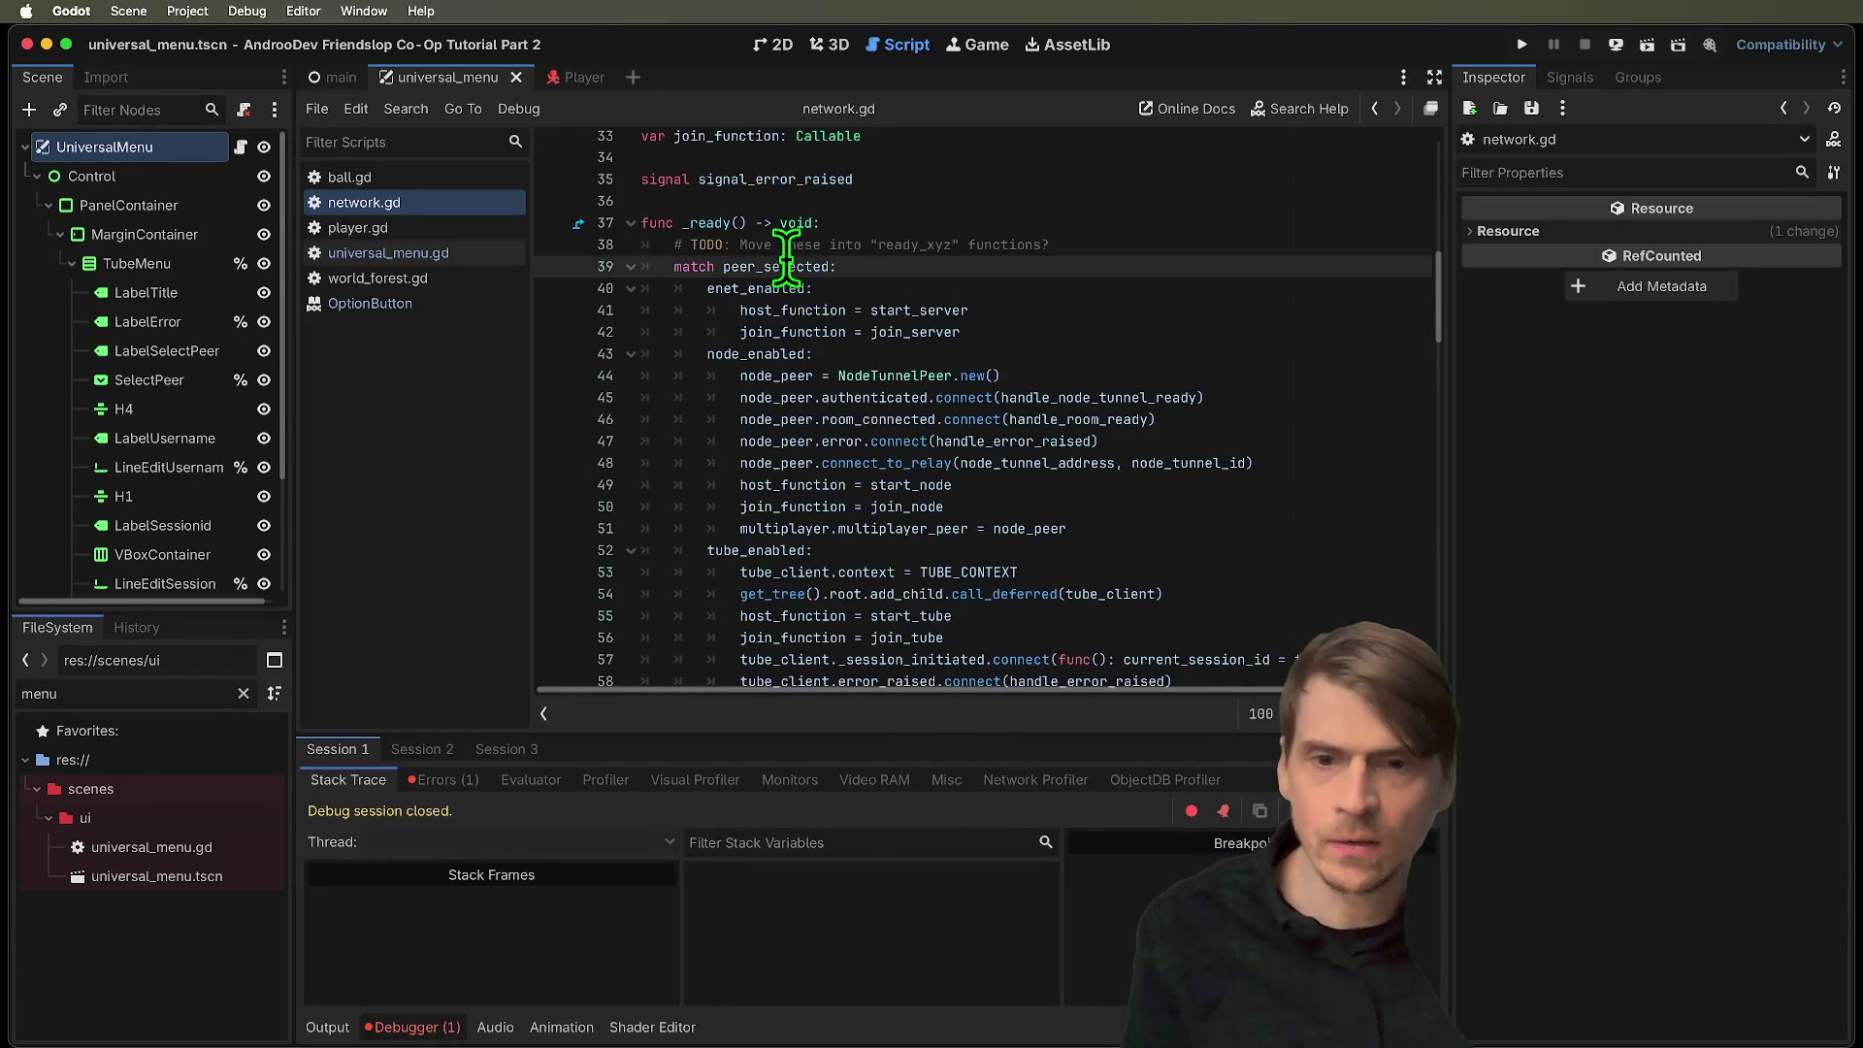
pyautogui.scroll(10, 800, 310)
pyautogui.scroll(-5, 801, 315)
# Delete the three *_enabled flags and make the first match case PEERS.Enet.
pyautogui.moveTo(969, 320)
pyautogui.mouseDown()
pyautogui.moveTo(415, 228)
pyautogui.moveTo(429, 257)
pyautogui.mouseUp()
pyautogui.press('Delete')
pyautogui.press('Delete')
pyautogui.press('Delete')
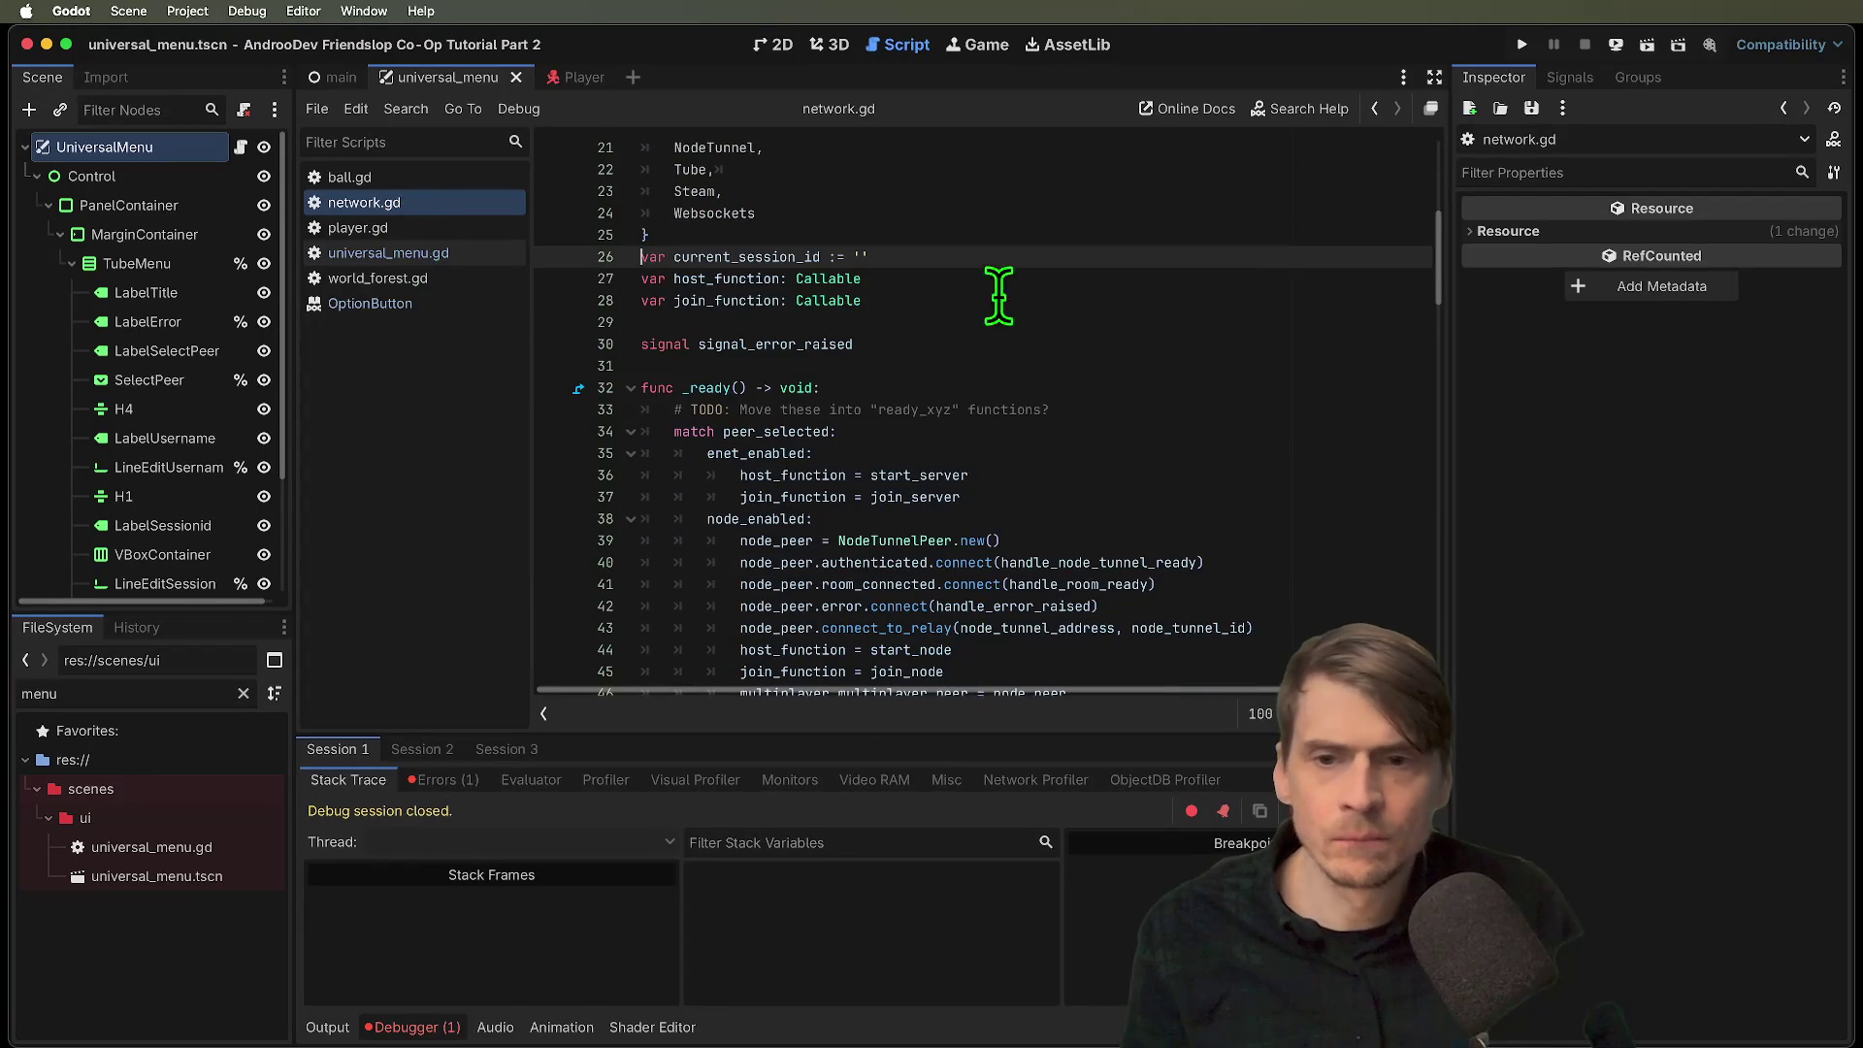
pyautogui.click(771, 454)
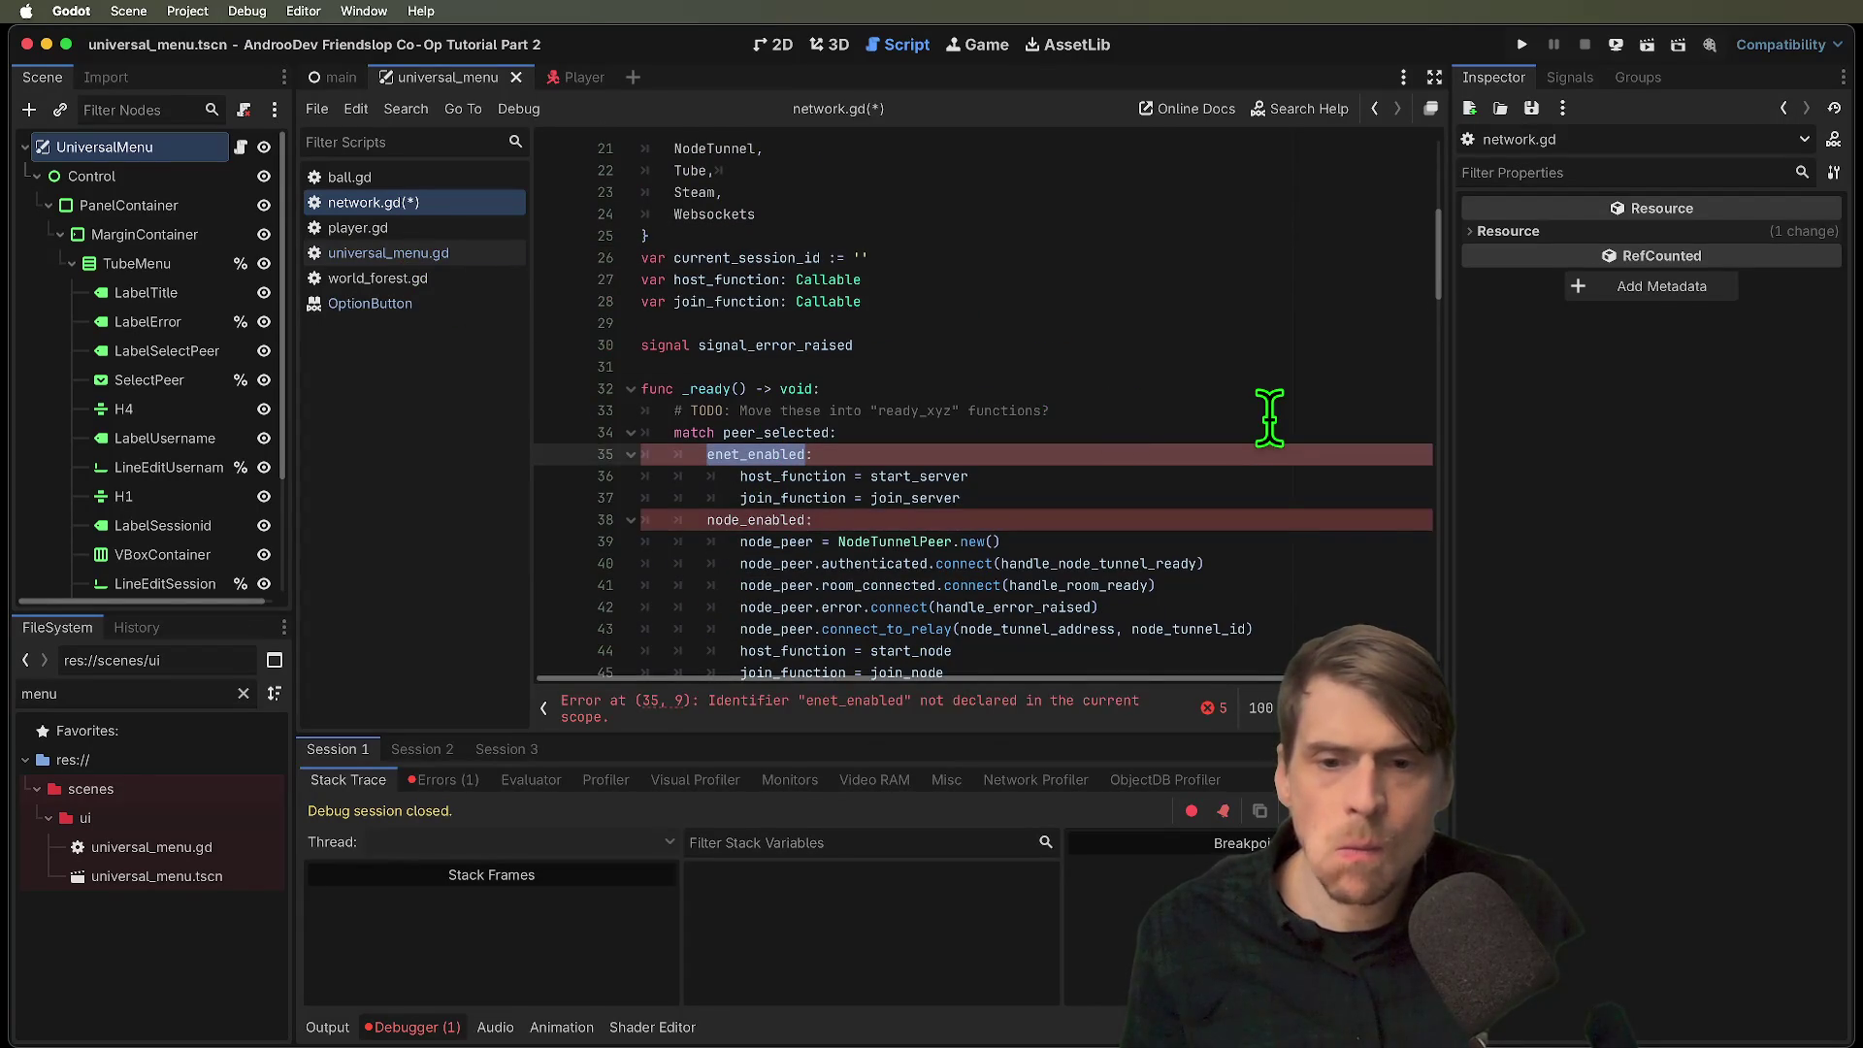
pyautogui.write('Pe:')
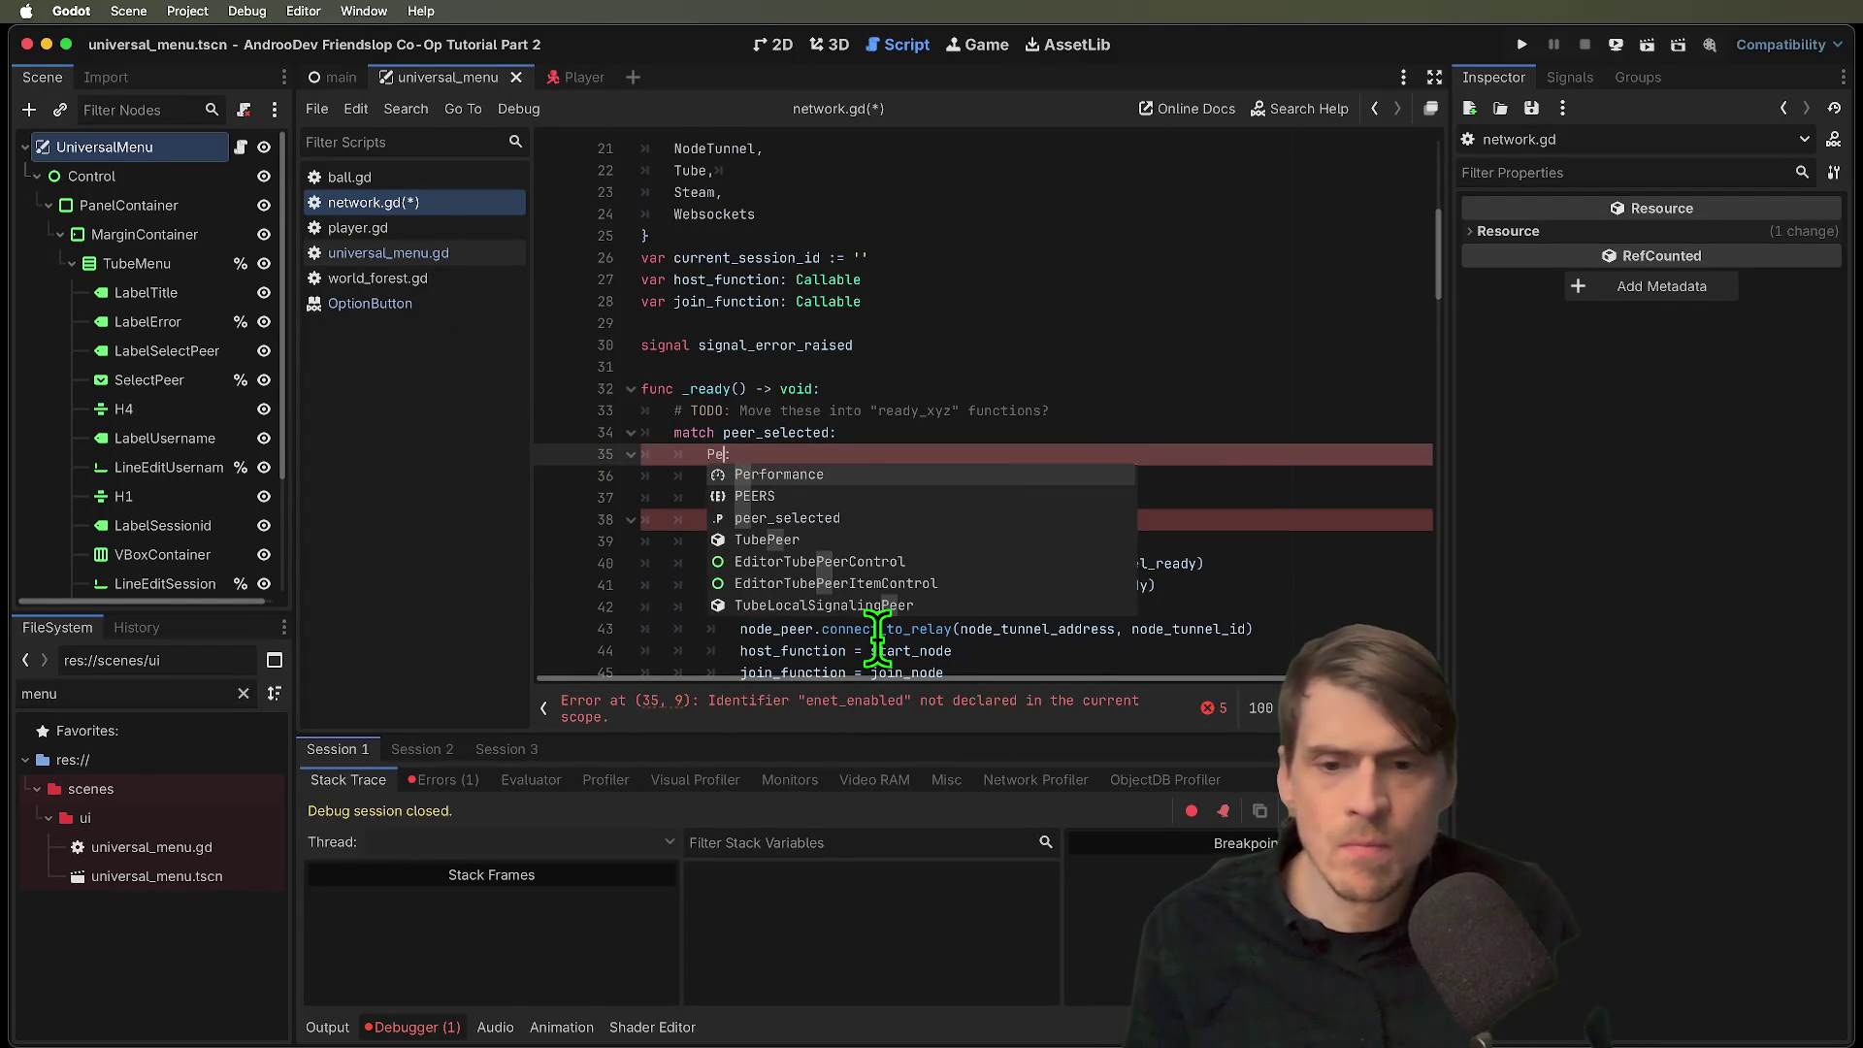
pyautogui.press('Down')
pyautogui.press('Return')
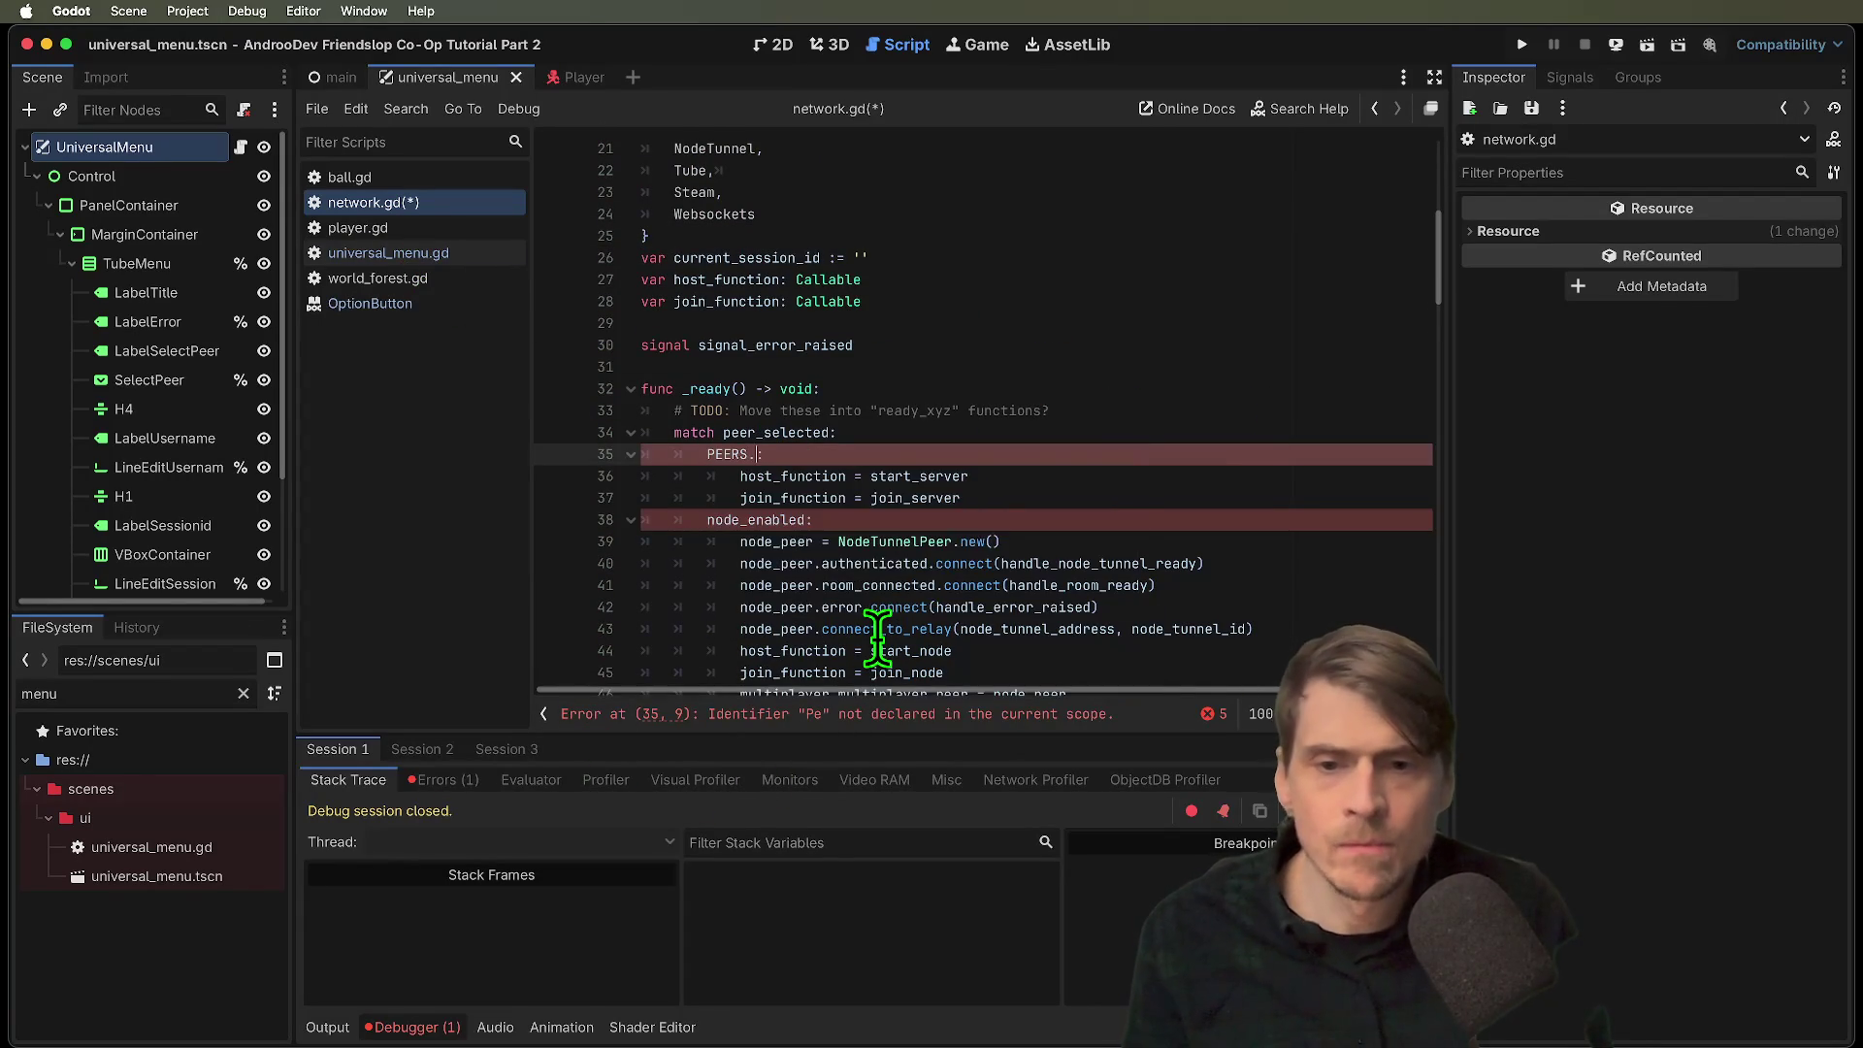
pyautogui.write('.')
pyautogui.press('Return')
# Change the remaining match cases to PEERS.NodeTunnel and PEERS.Tube.
pyautogui.doubleClick(747, 519)
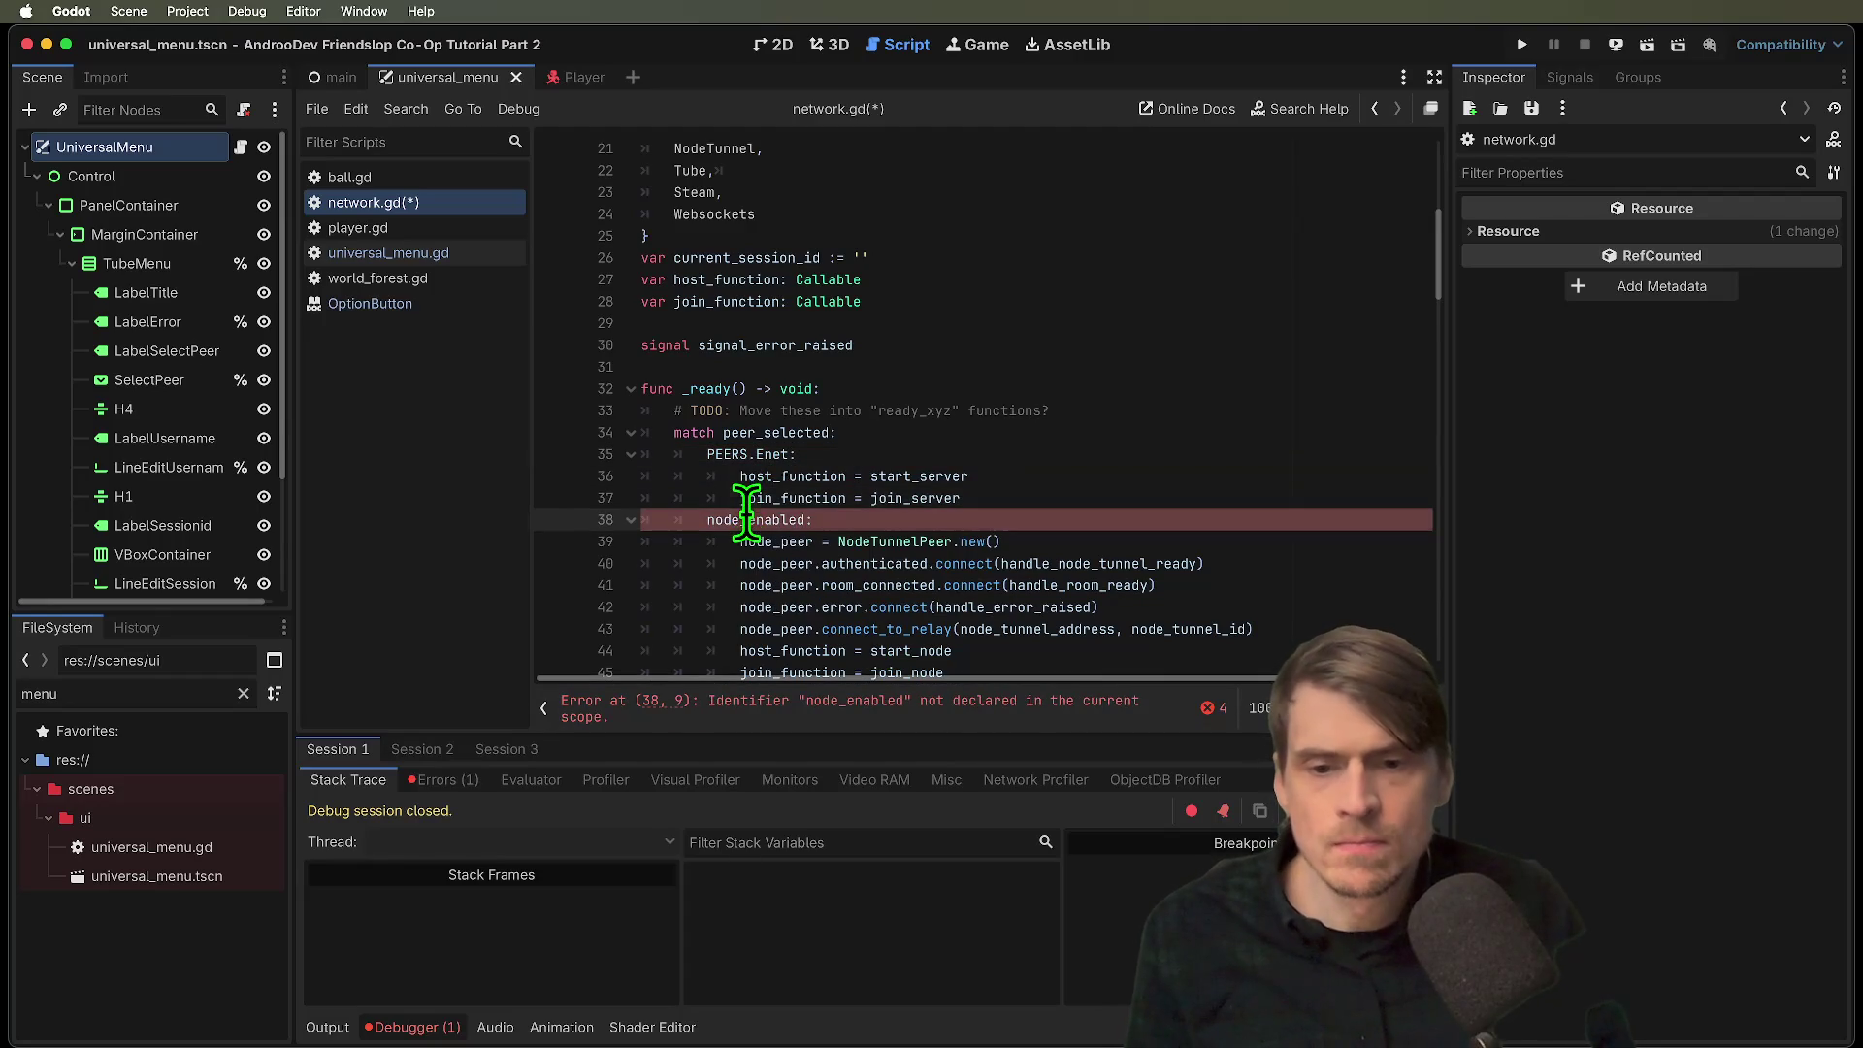
pyautogui.write('P:')
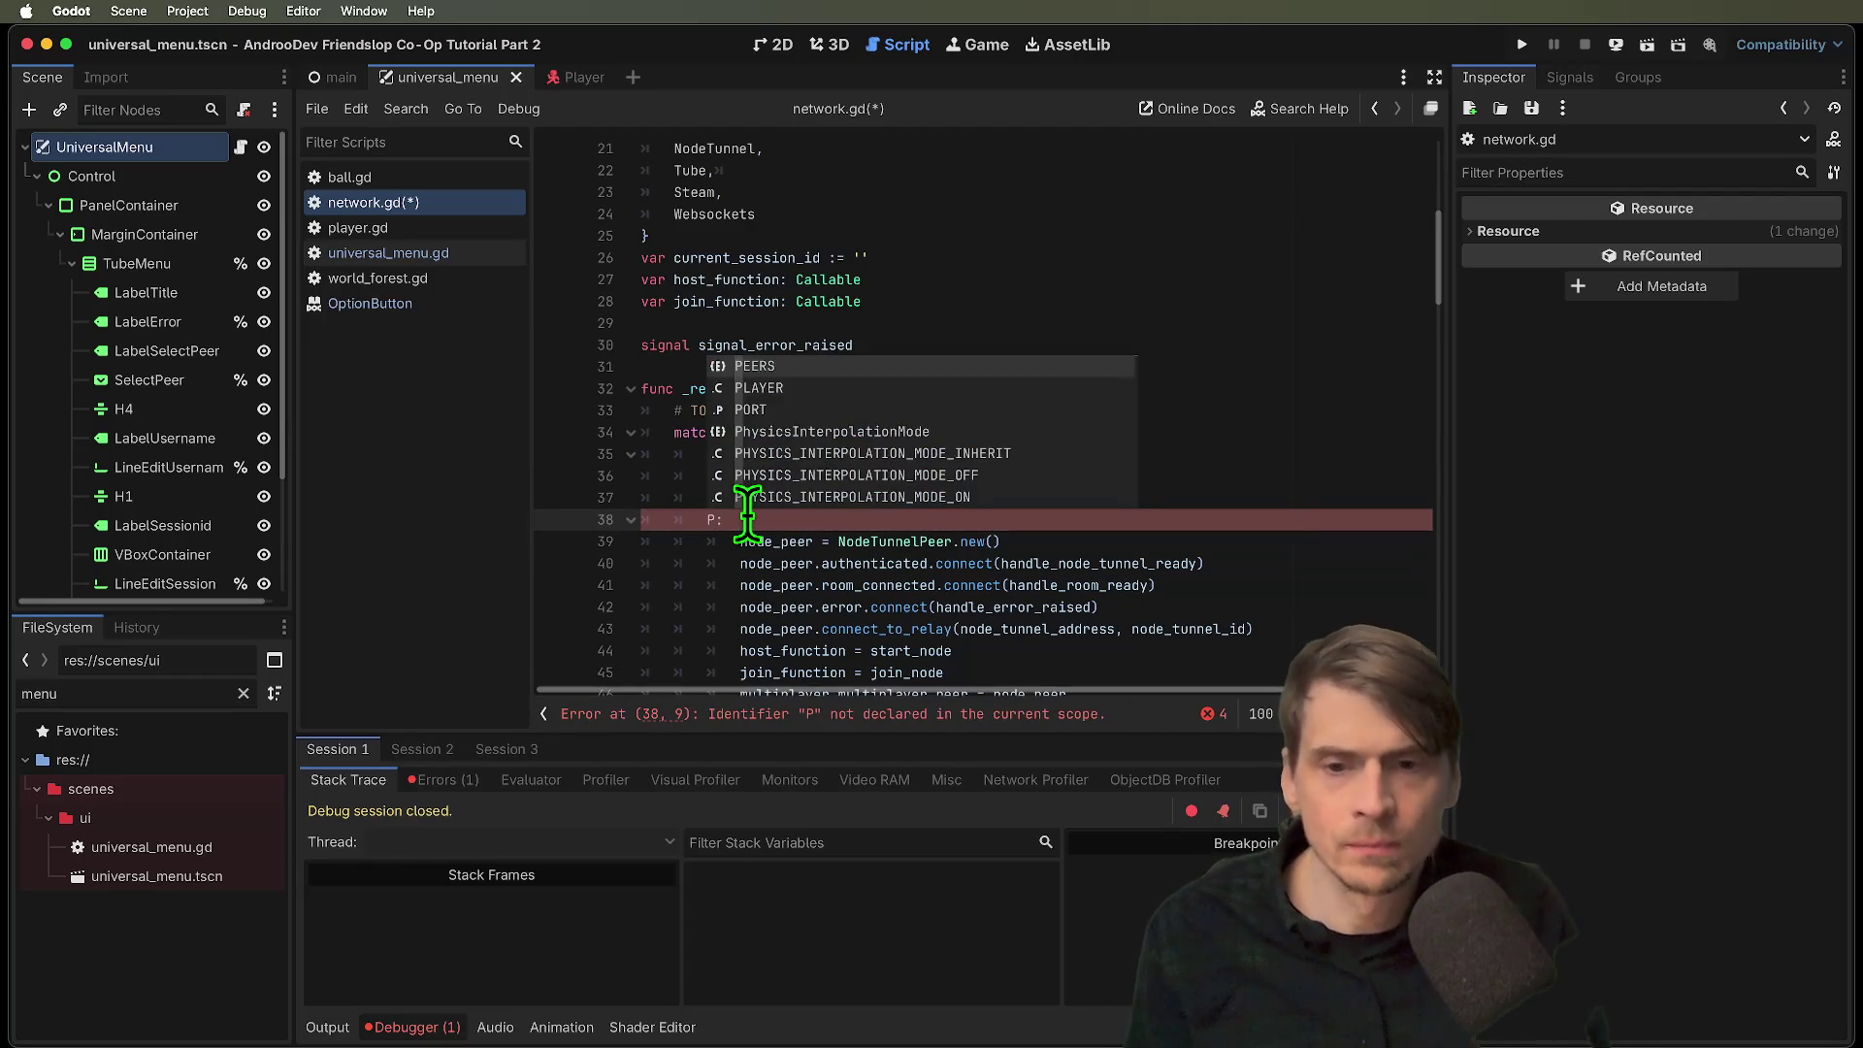
pyautogui.press('Return')
pyautogui.write('.')
pyautogui.press('Down')
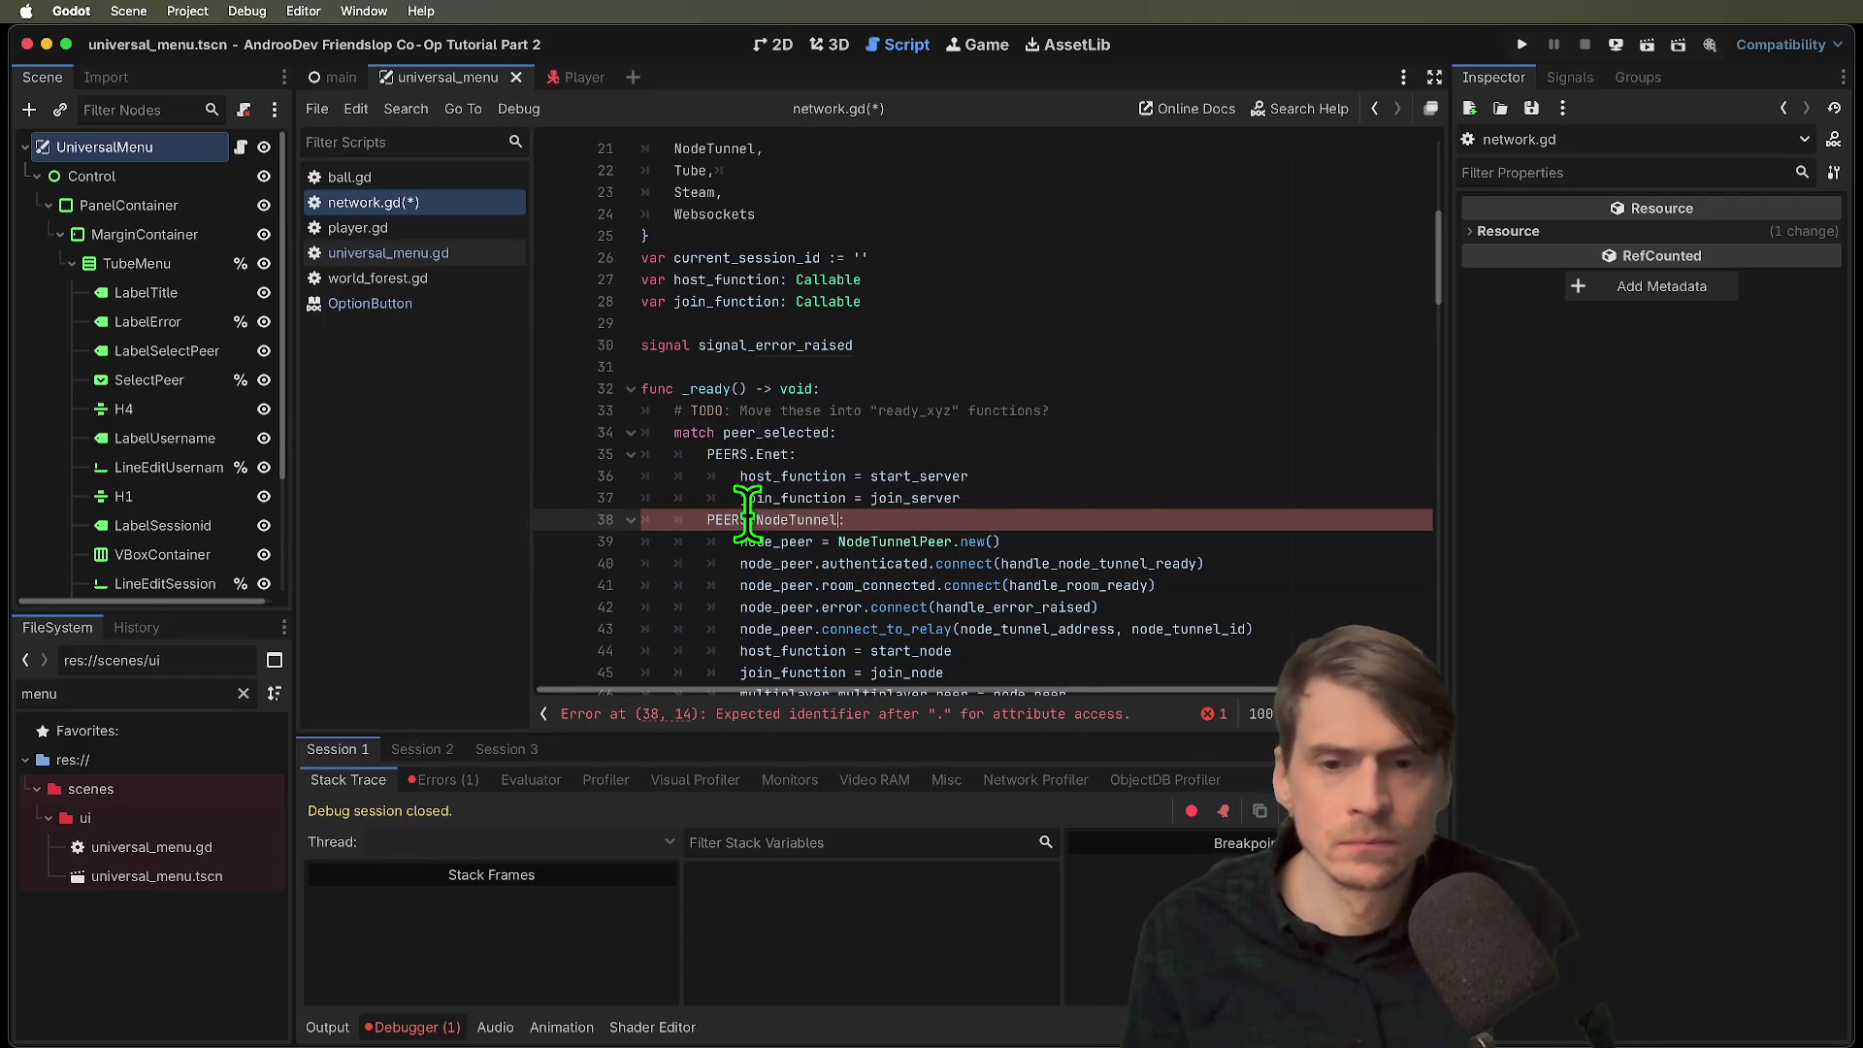
pyautogui.press('Return')
pyautogui.scroll(-2, 796, 582)
pyautogui.write('P')
pyautogui.press('Return')
pyautogui.write('.:')
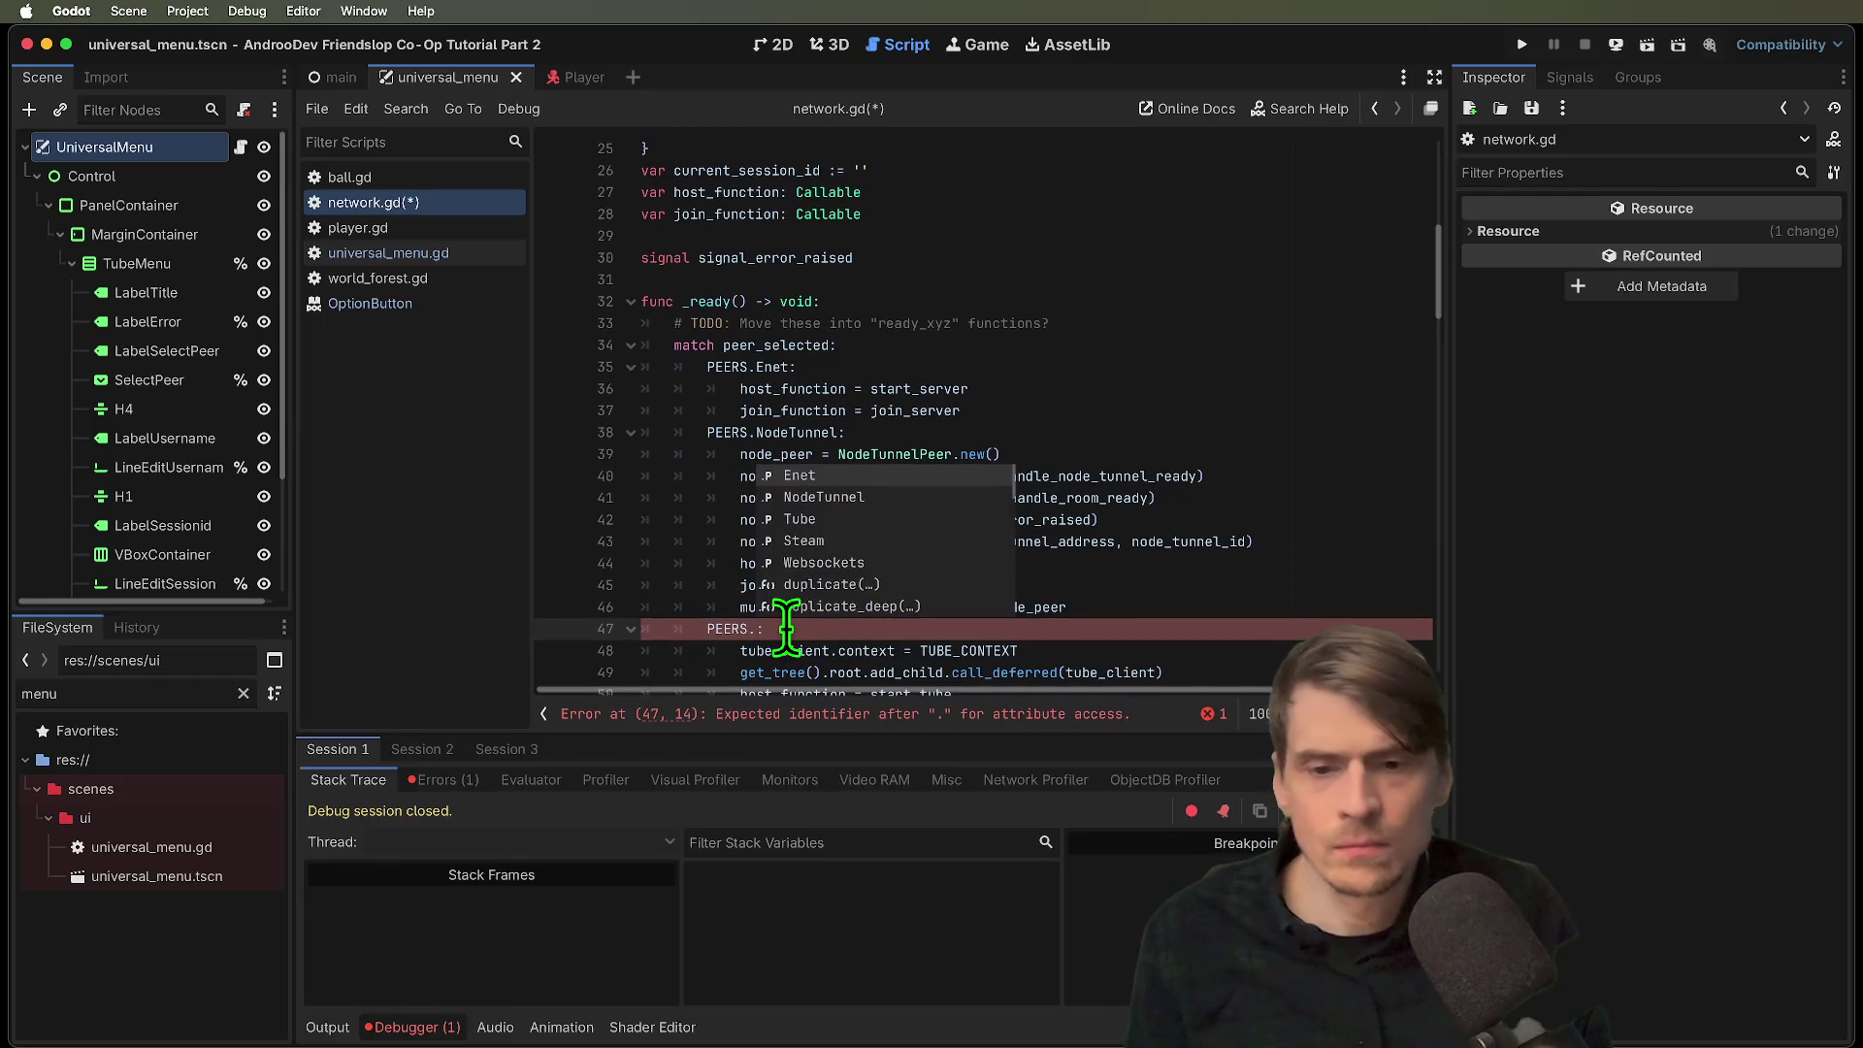
pyautogui.press('Down')
pyautogui.press('Down')
pyautogui.press('Return')
# Rewrite leave_server's if condition to compare peer_selected against PEERS instead of tube_enabled.
pyautogui.scroll(-5, 825, 601)
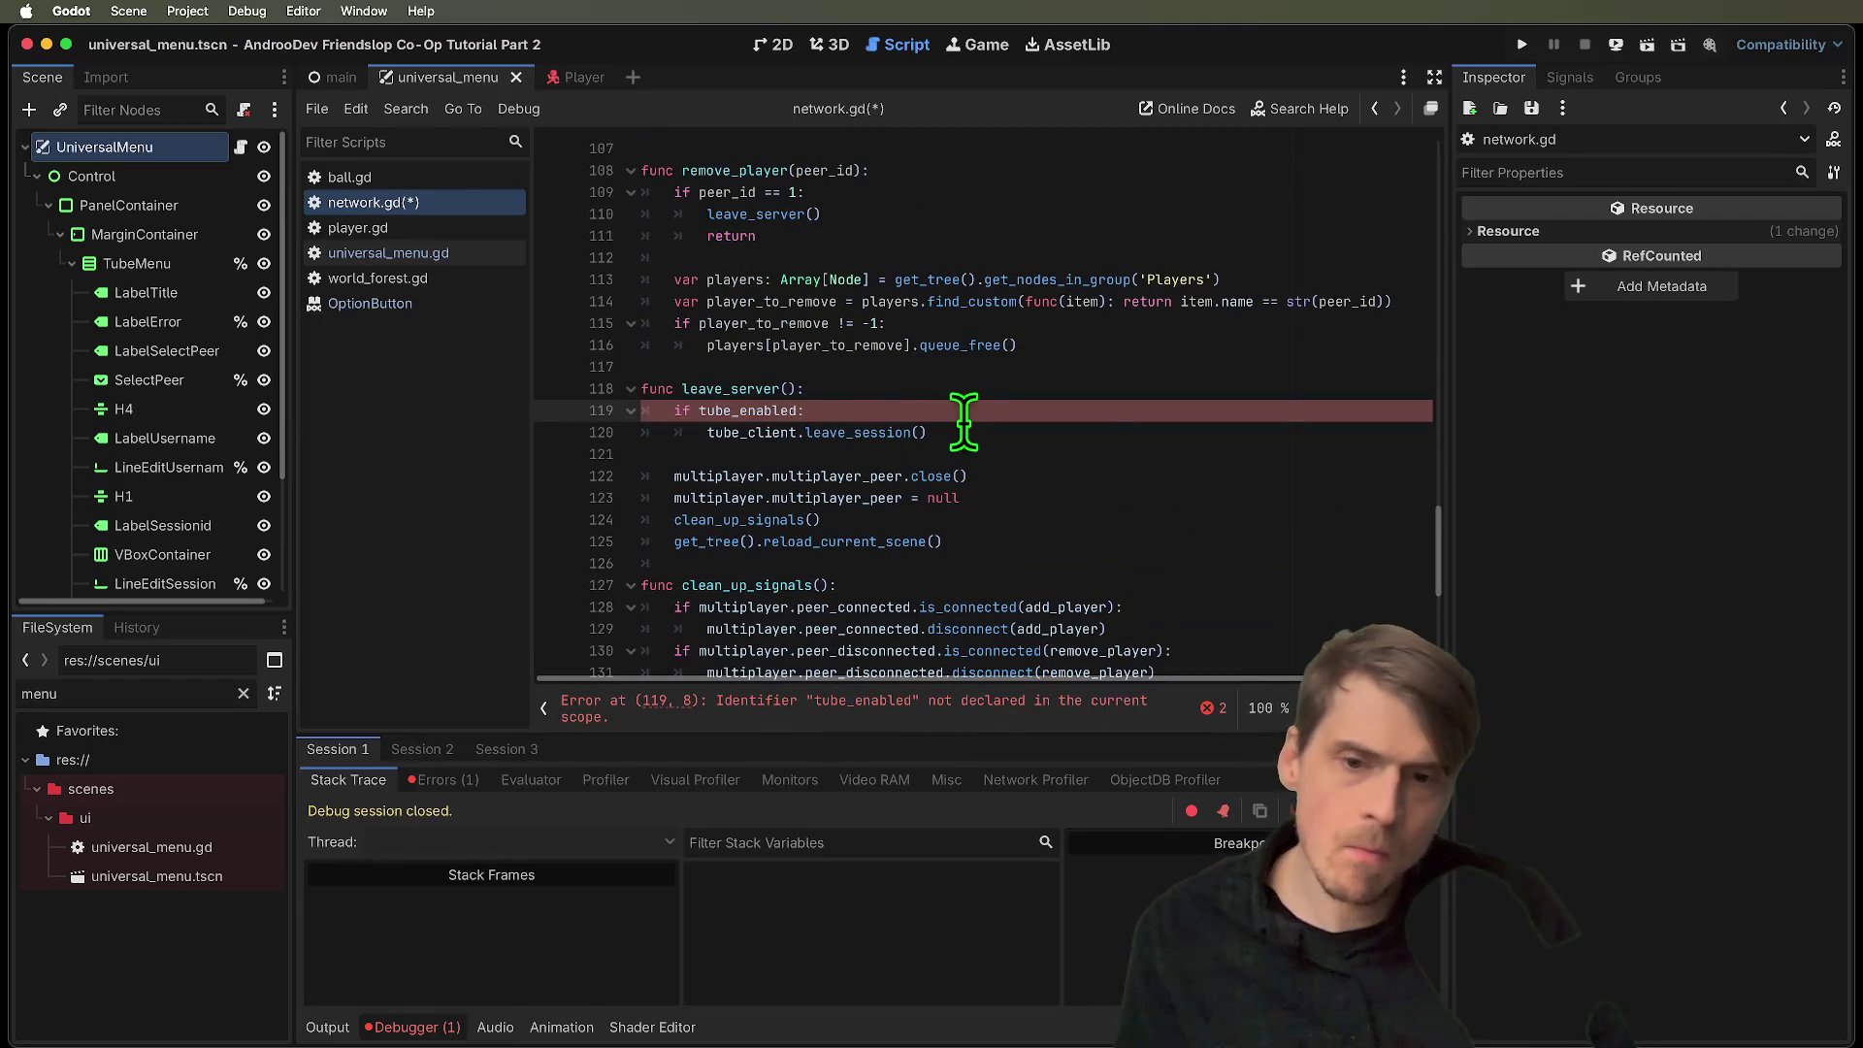
pyautogui.doubleClick(767, 410)
pyautogui.write('P:')
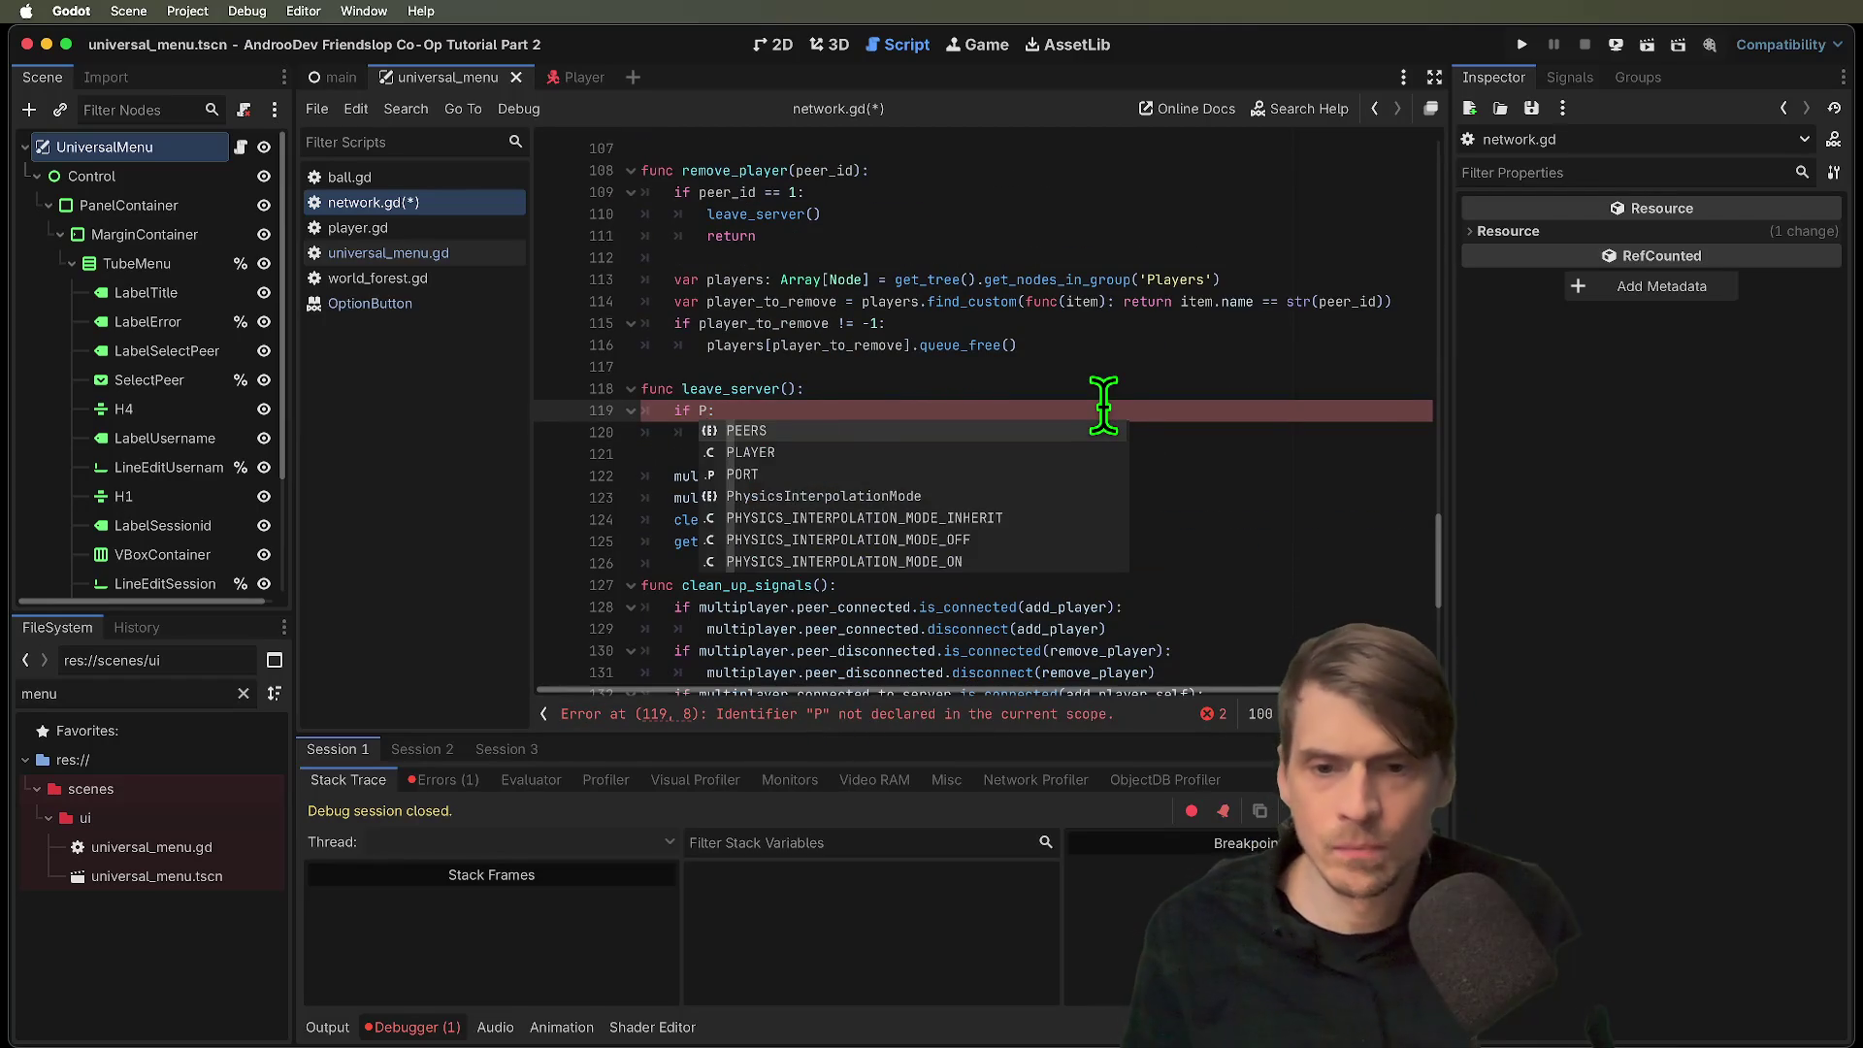
pyautogui.press('BackSpace')
pyautogui.write('cu')
pyautogui.press('BackSpace')
pyautogui.press('BackSpace')
pyautogui.write('peer')
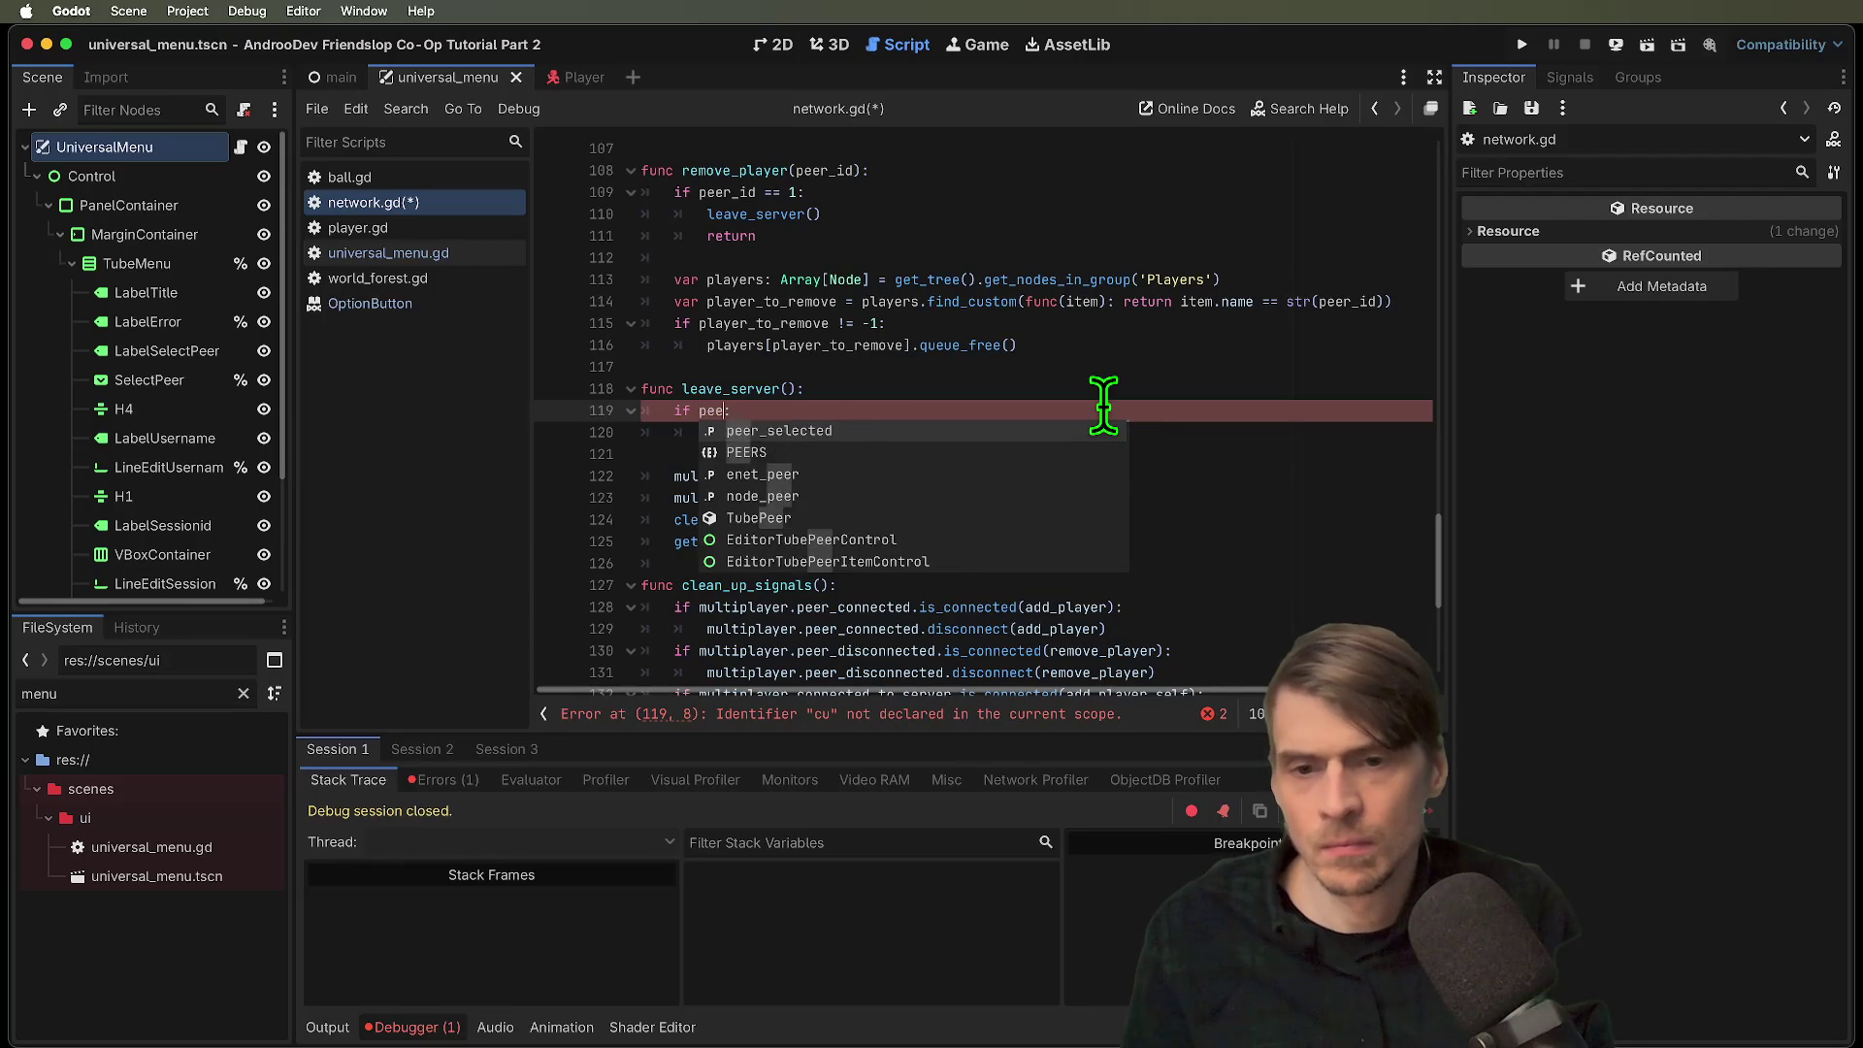
pyautogui.press('Return')
pyautogui.write('PE')
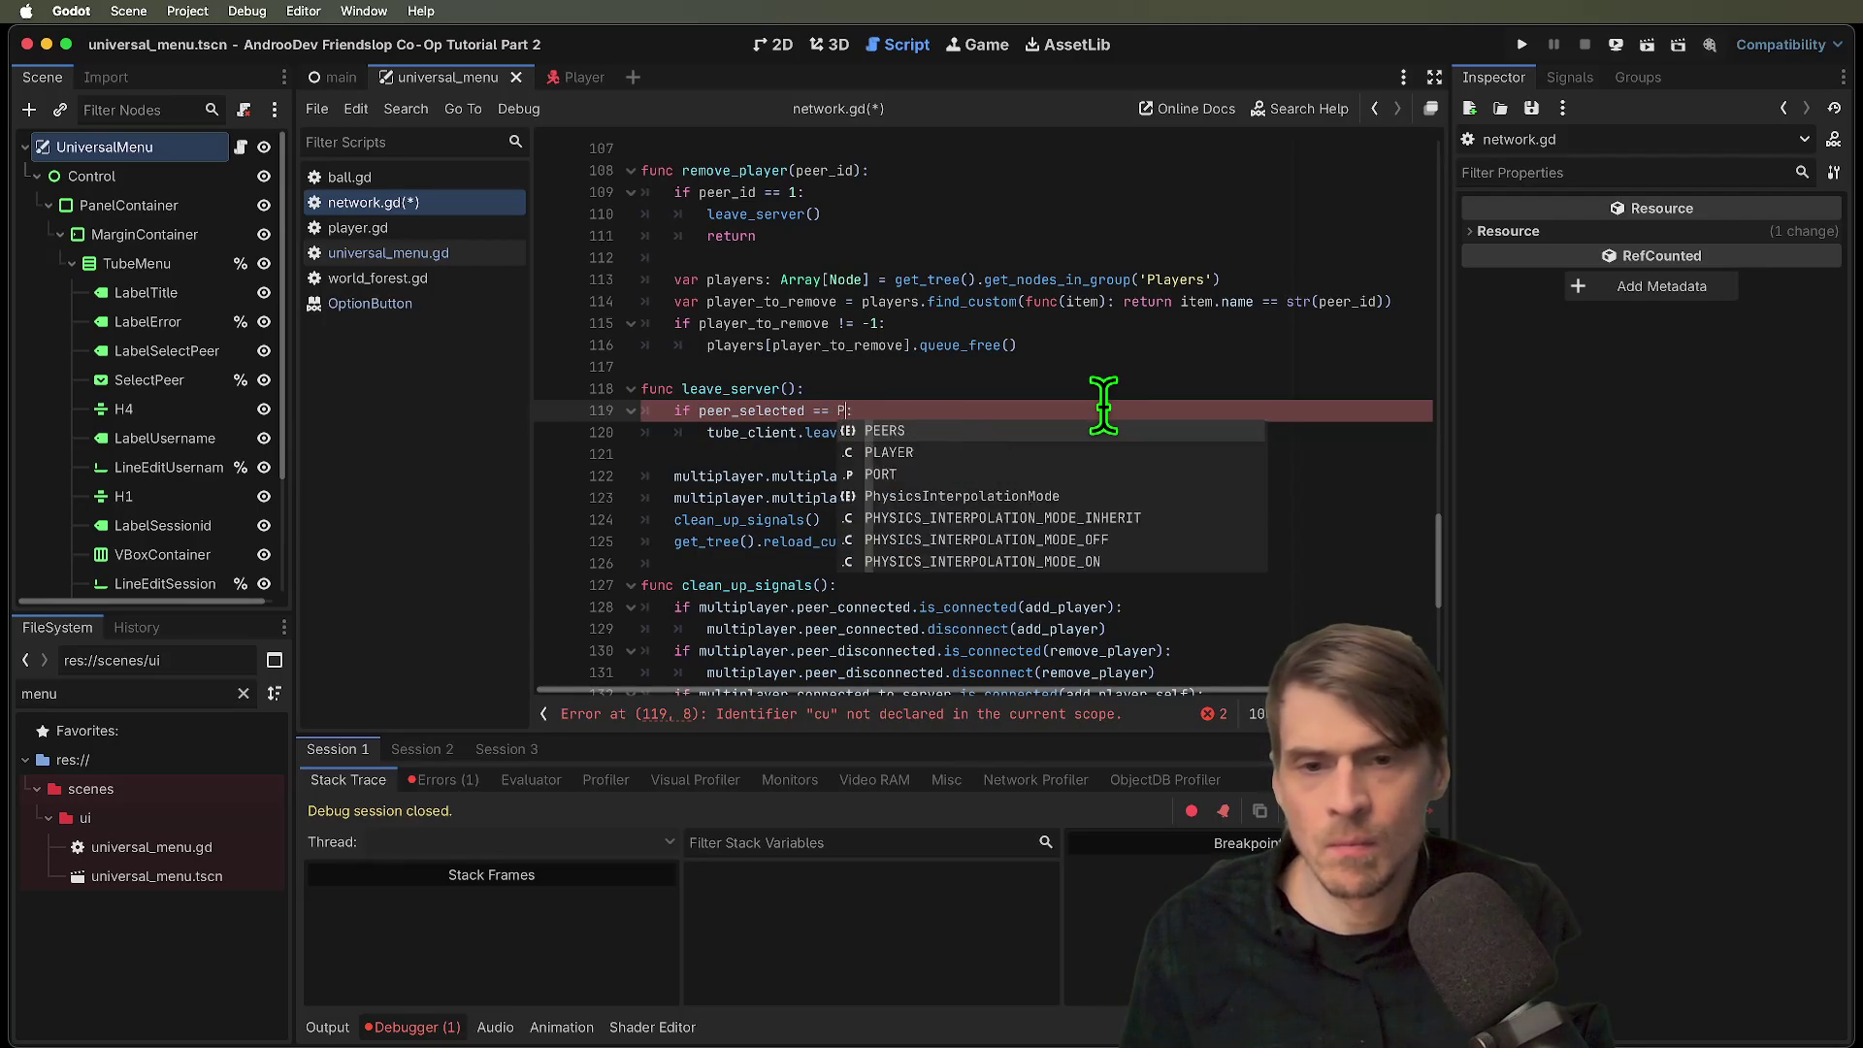
pyautogui.press('Return')
# Finish the leave_server check with PEERS.Tube and replace tube_enabled in _exit_tree with PEERS.Tube.
pyautogui.write('.T')
pyautogui.press('Return')
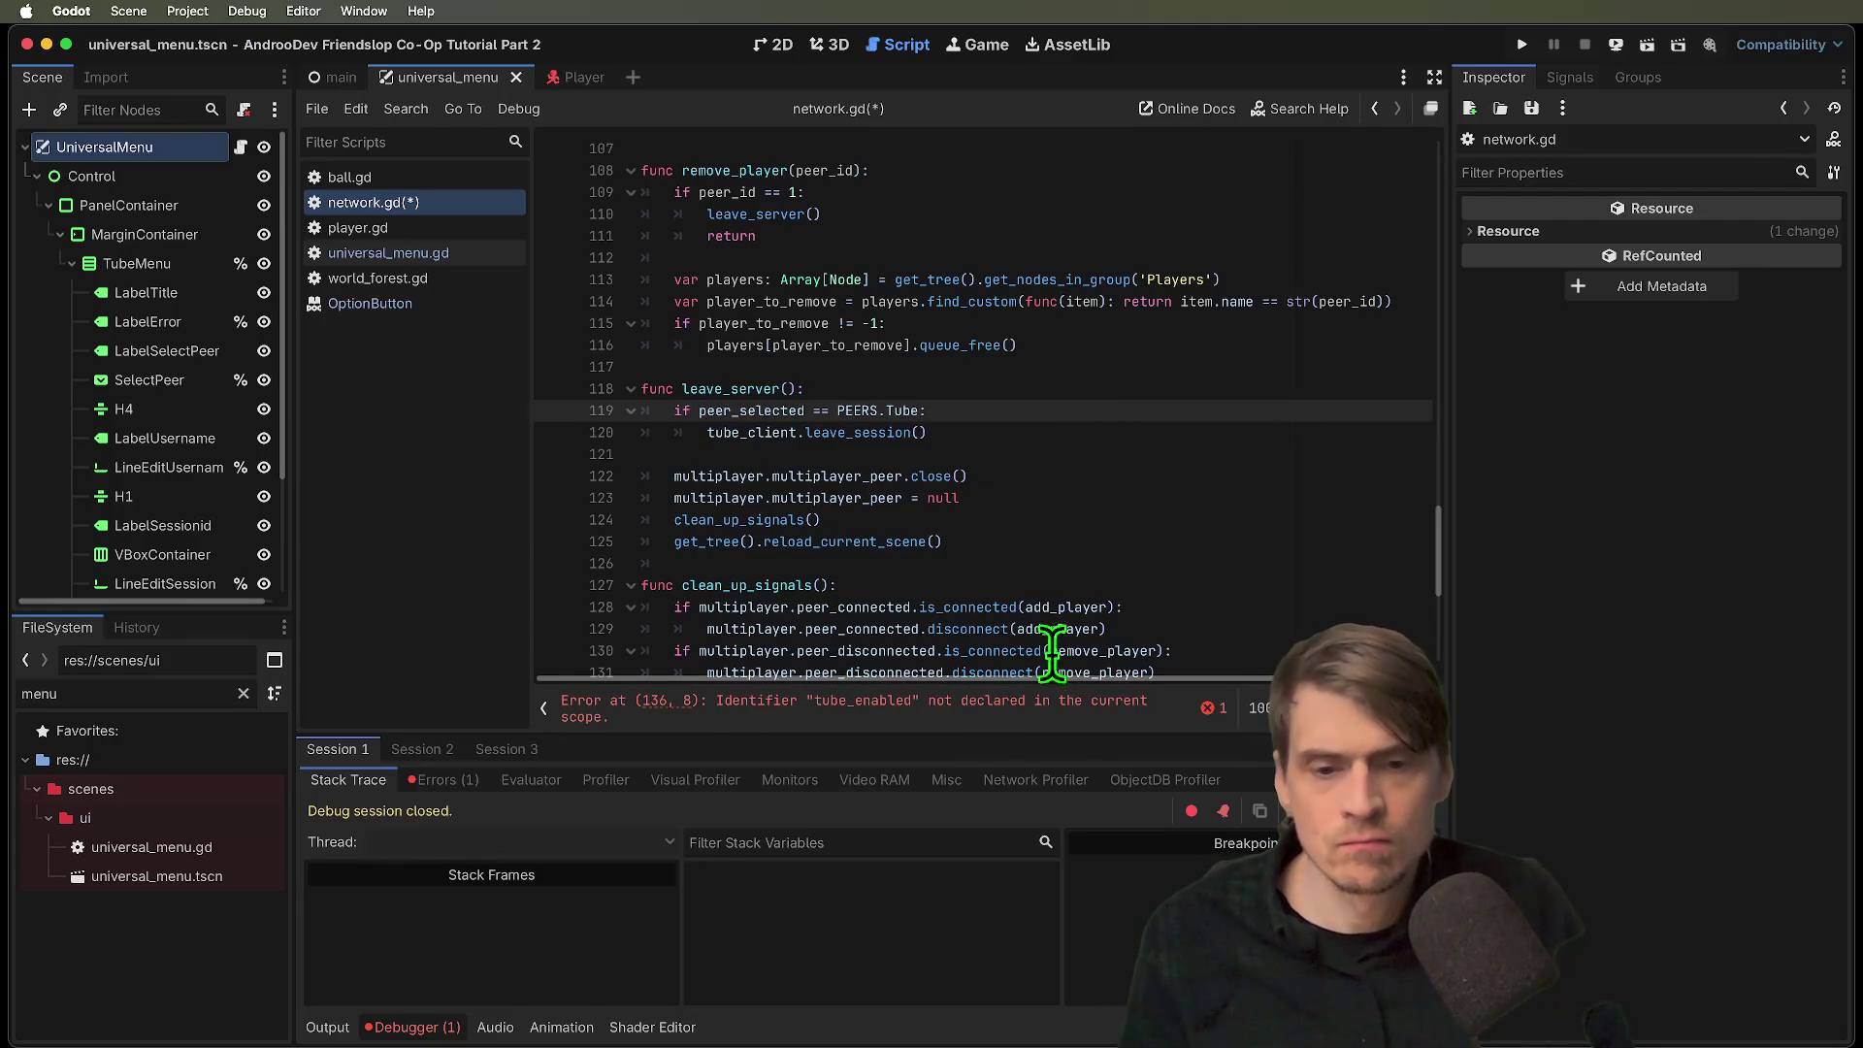
pyautogui.click(1048, 708)
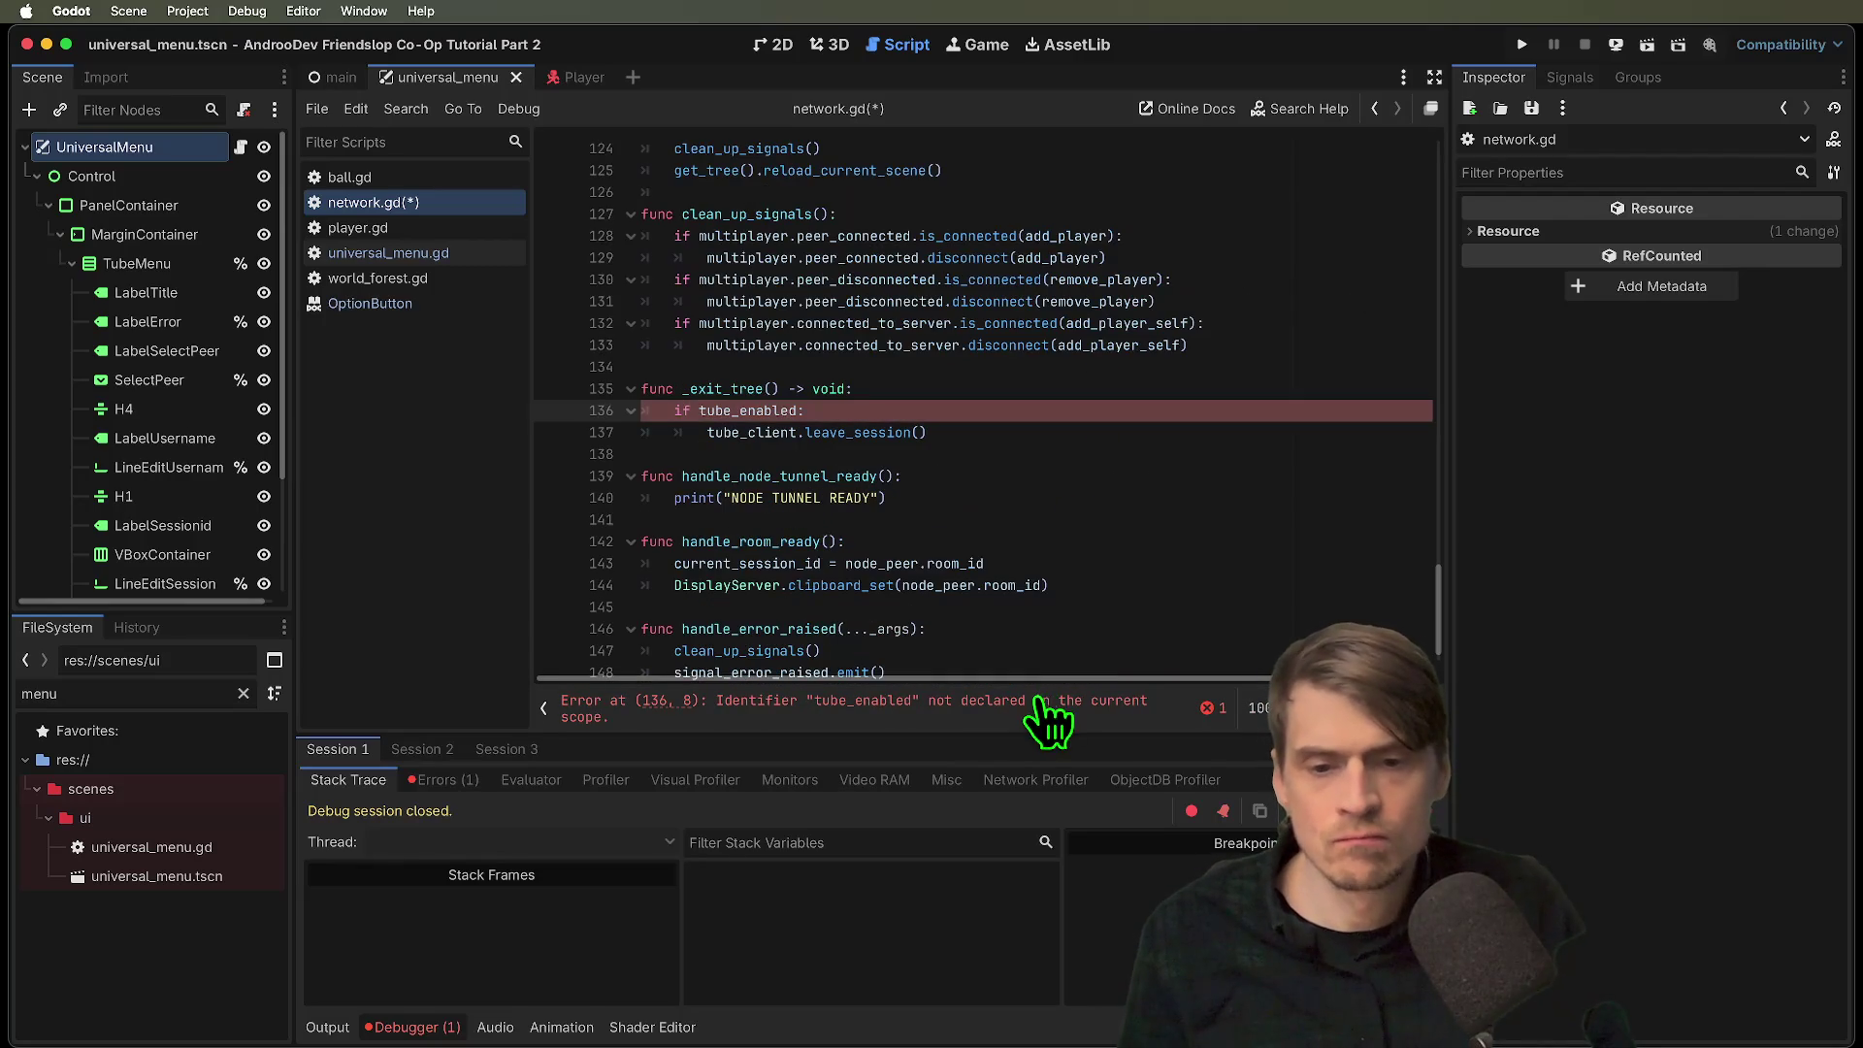
pyautogui.doubleClick(750, 412)
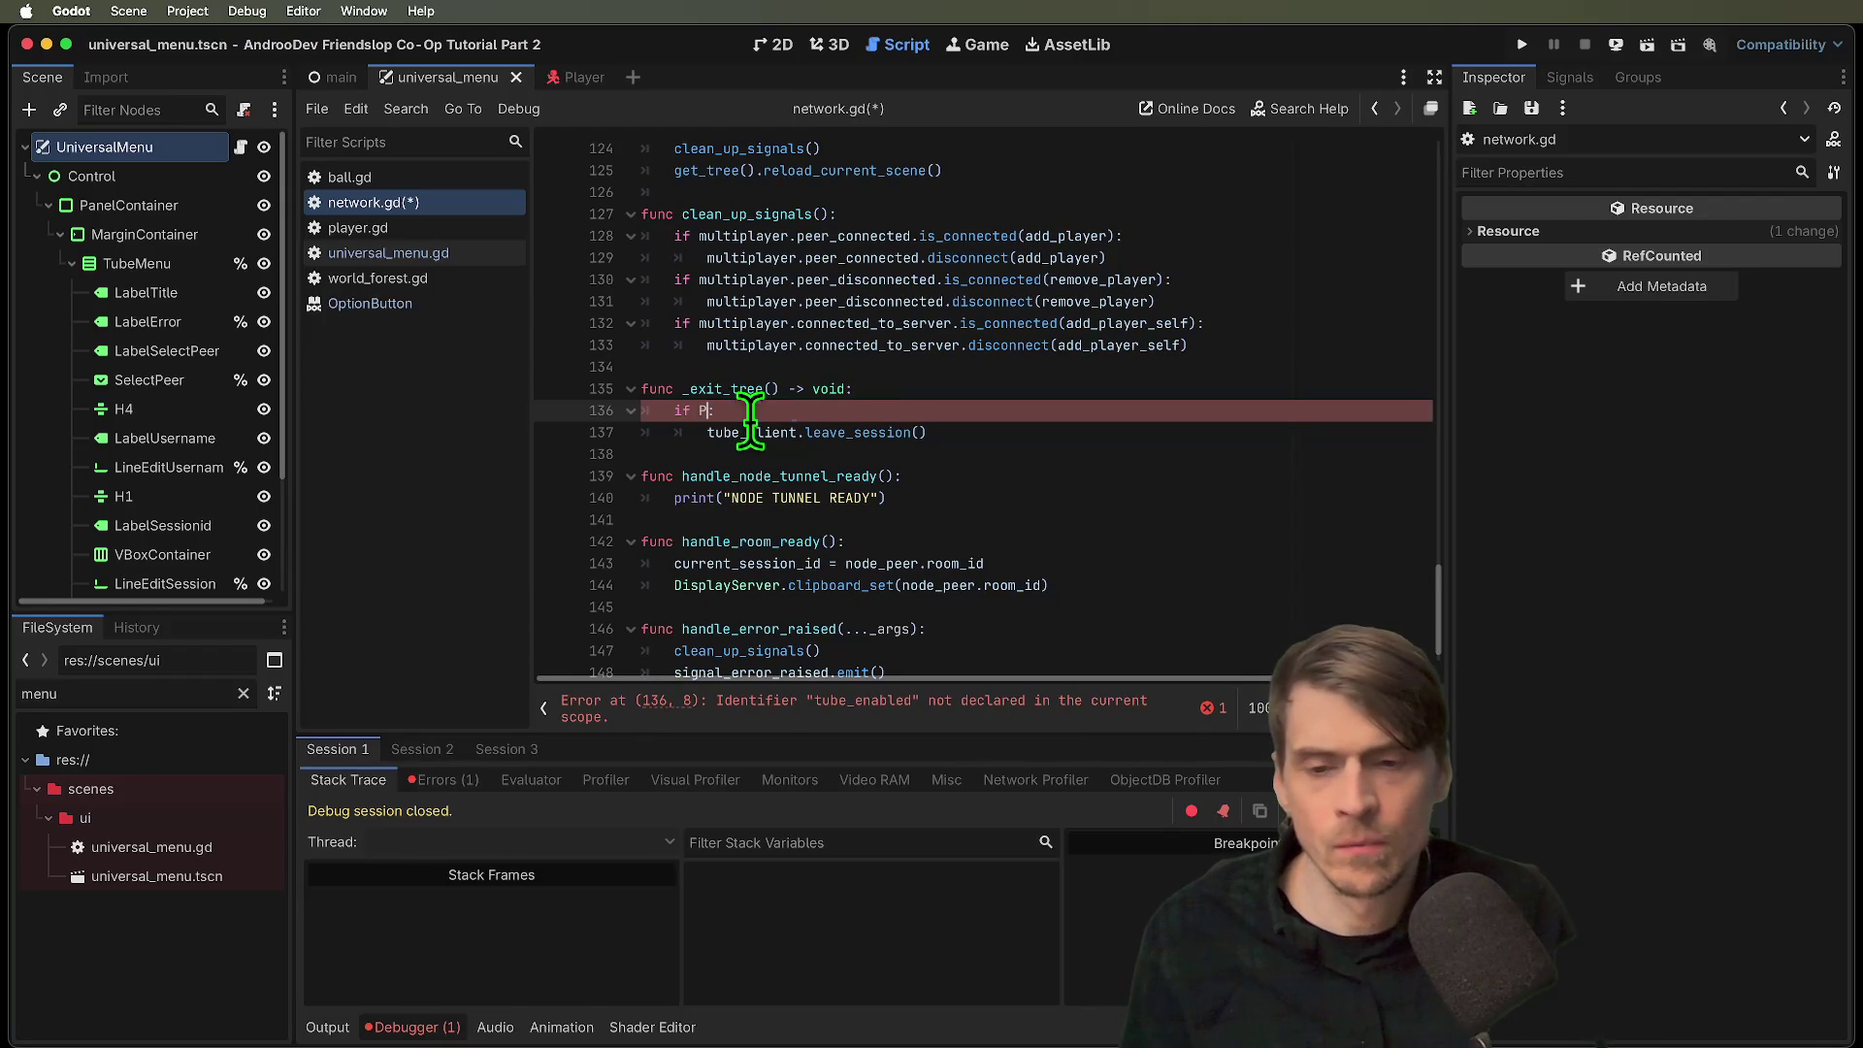
pyautogui.write('P')
pyautogui.press('Return')
pyautogui.write('.Tu')
pyautogui.press('Return')
# Prefix the _exit_tree condition with peer_selected, put false on line 136, and save.
pyautogui.press('Home')
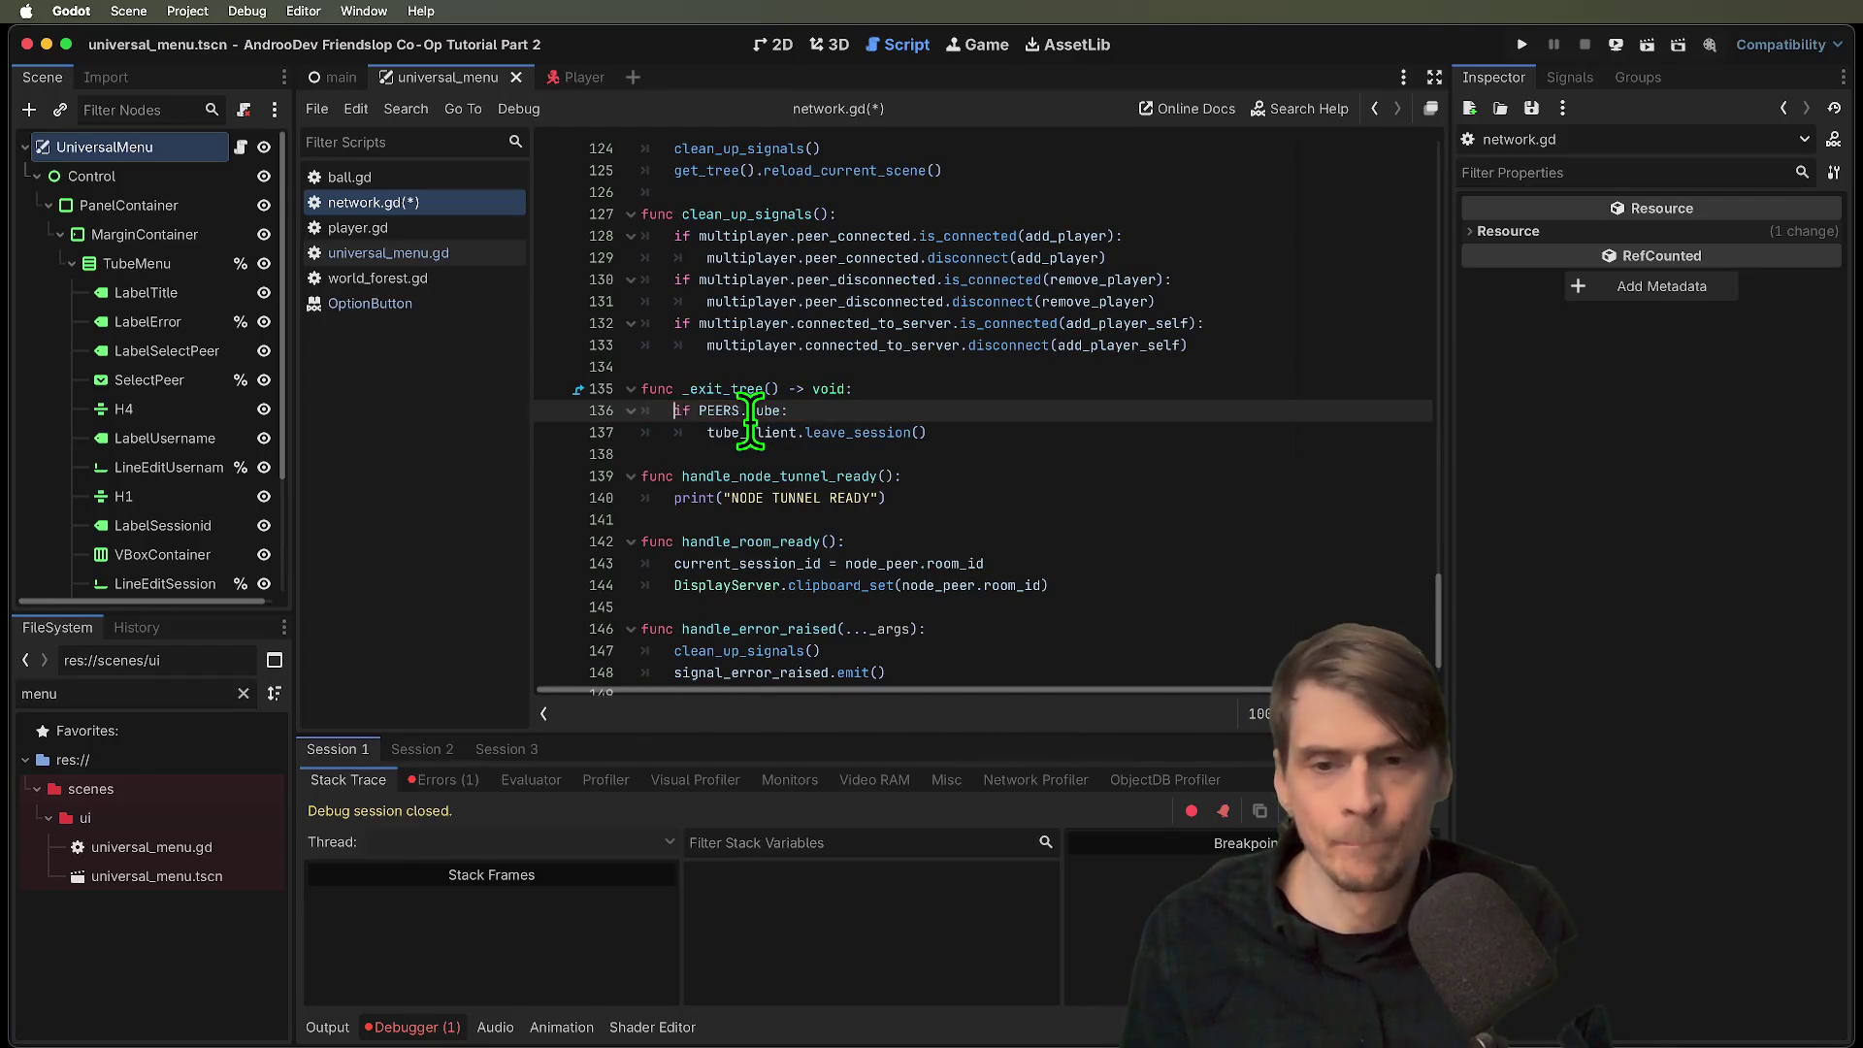
pyautogui.write('peer')
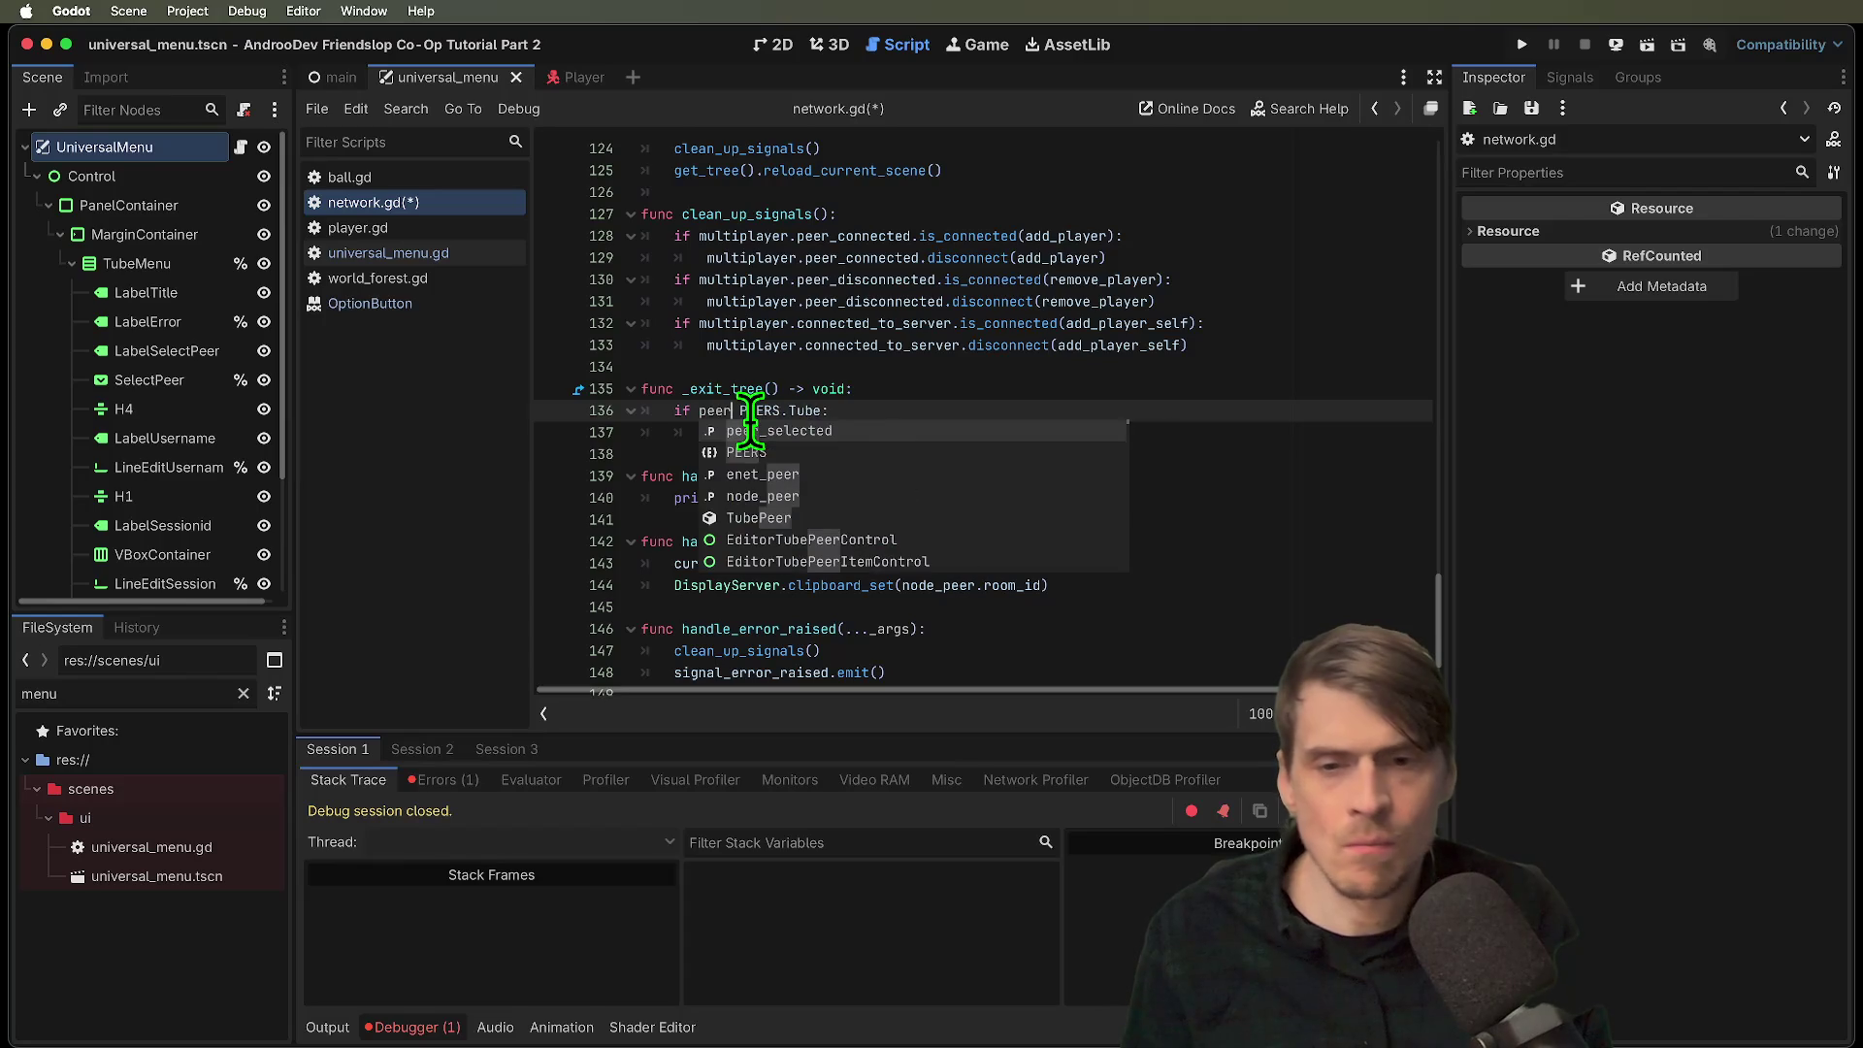
pyautogui.press('Return')
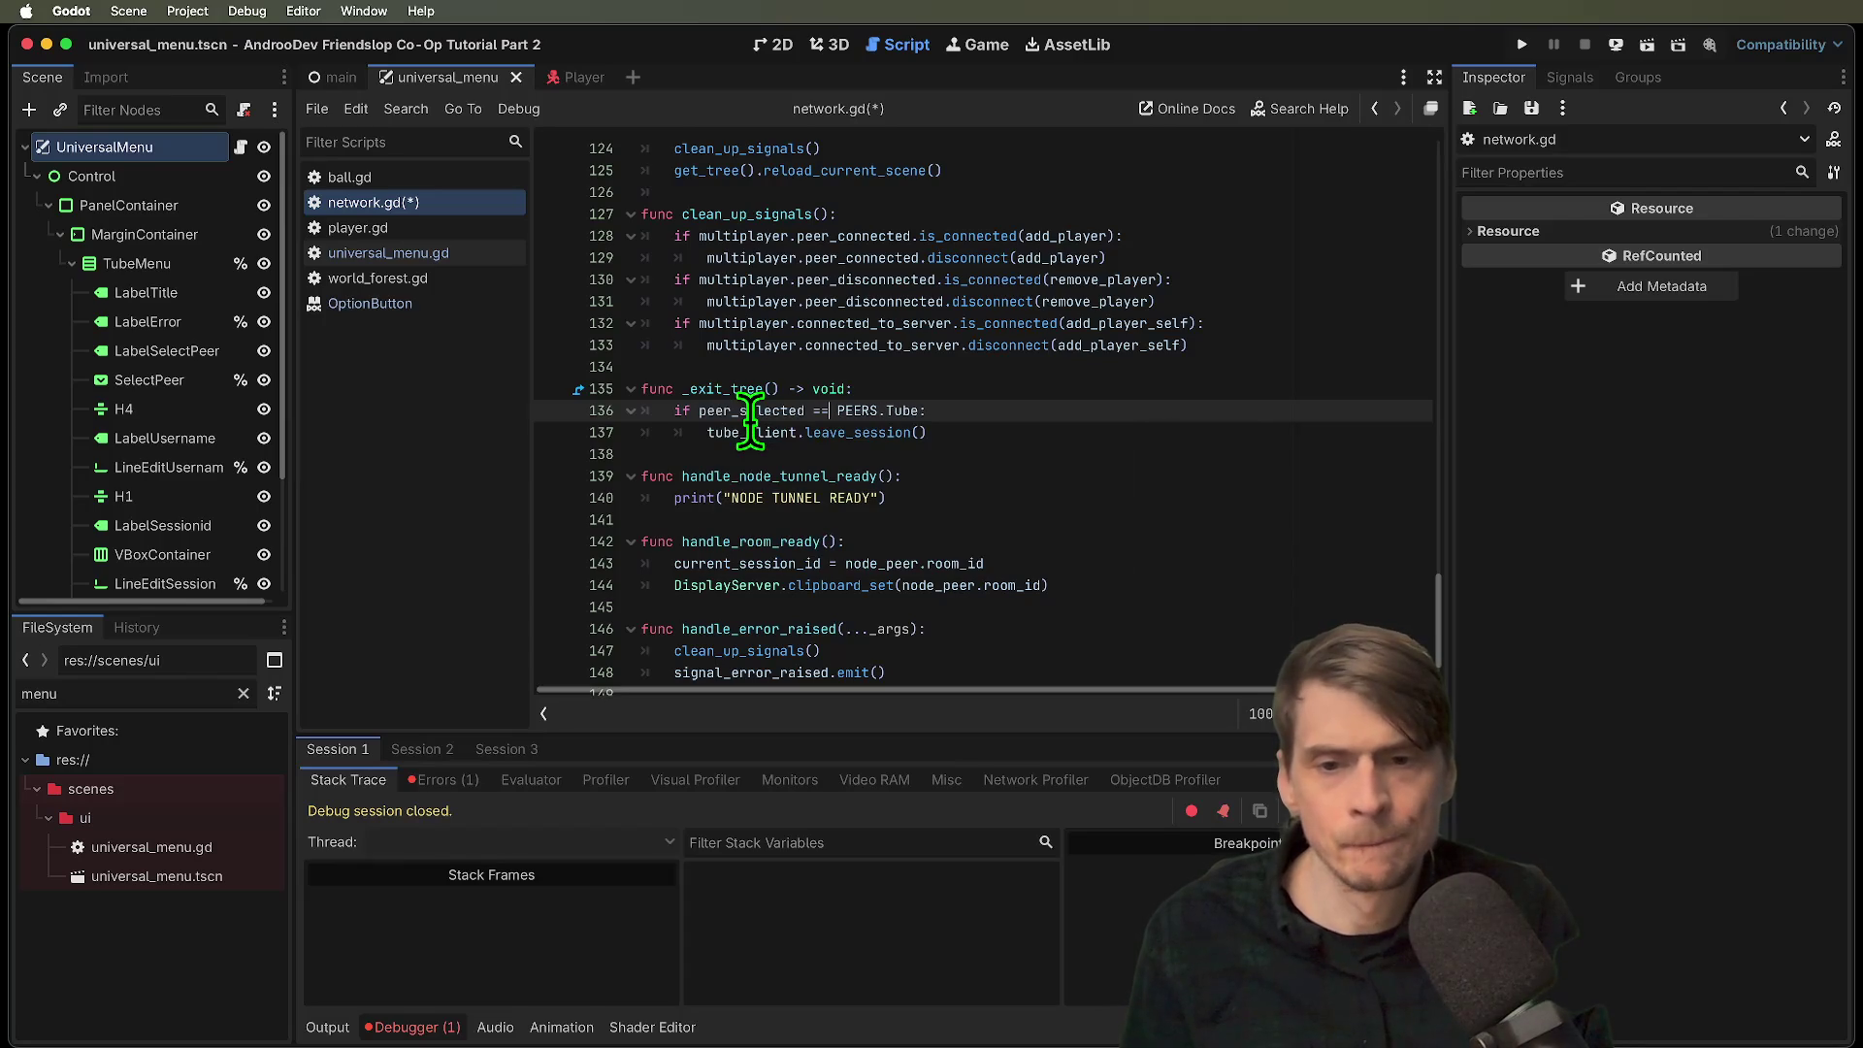
pyautogui.moveTo(835, 409); pyautogui.dragTo(920, 408)
pyautogui.write('falsl')
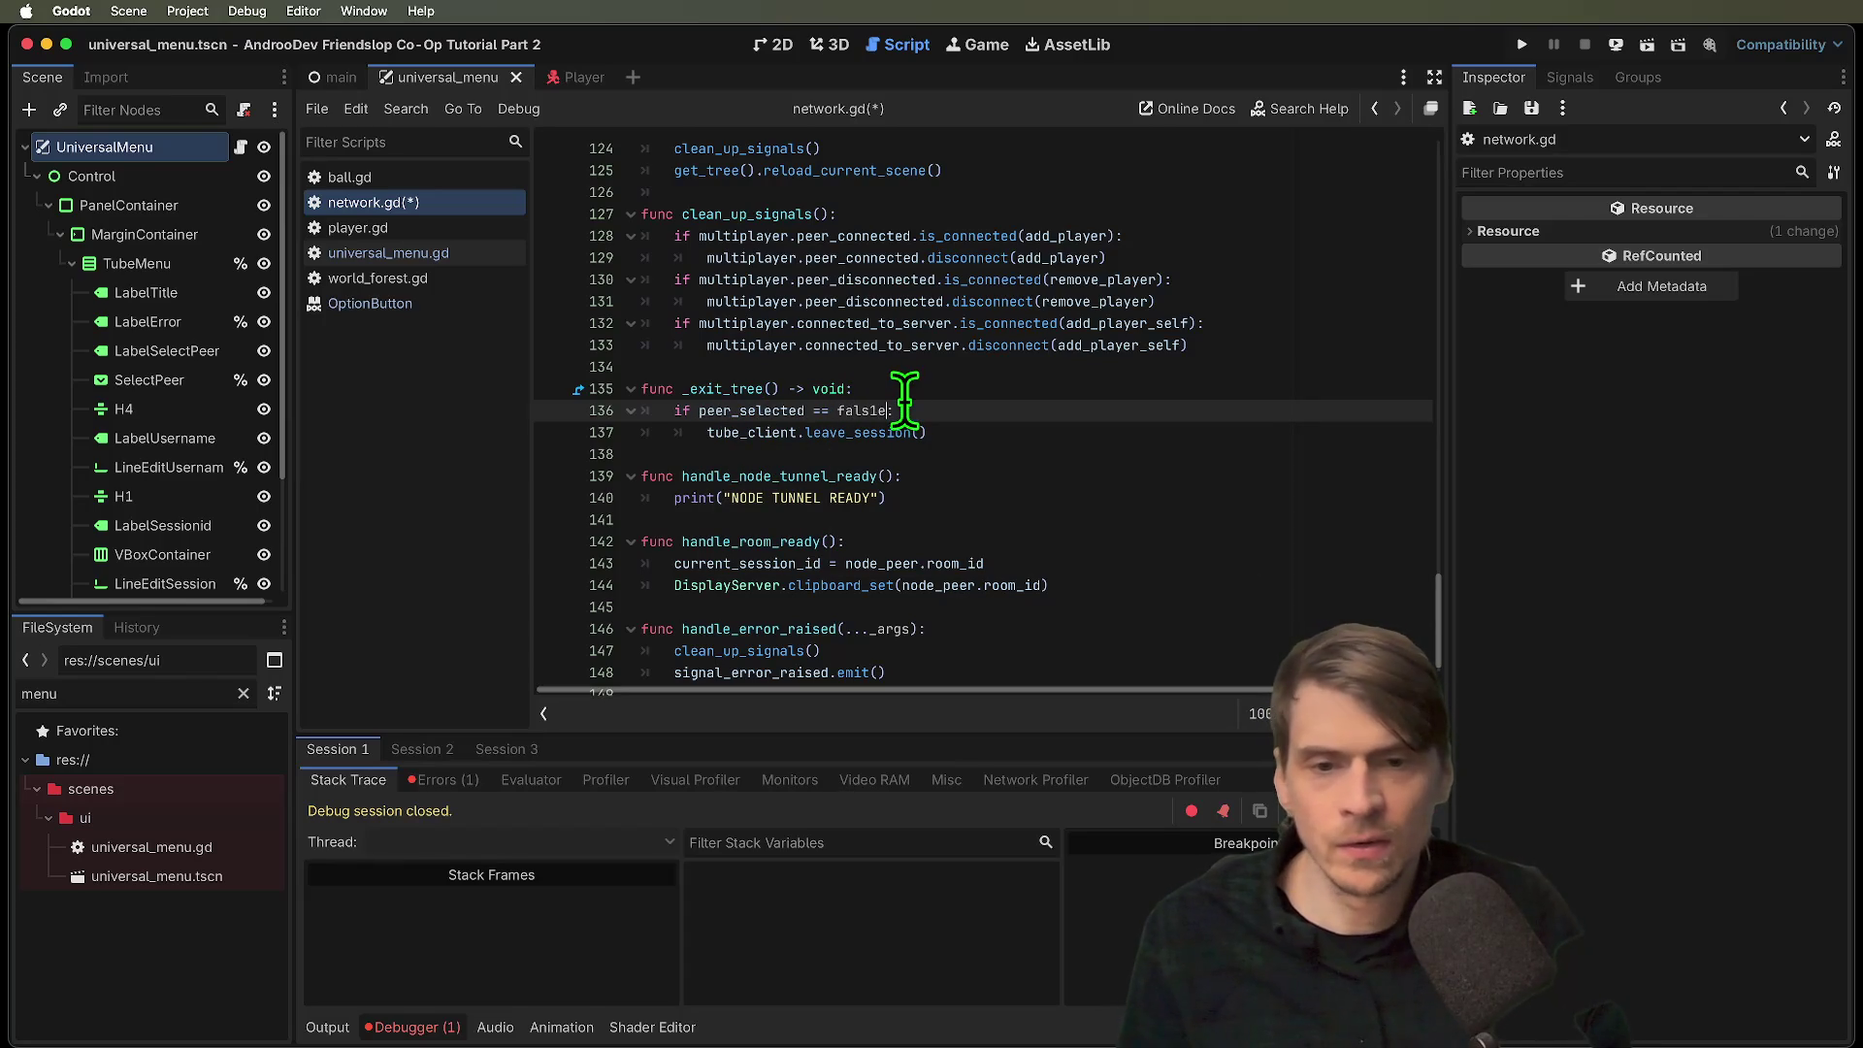
pyautogui.hotkey('ctrl', 's')
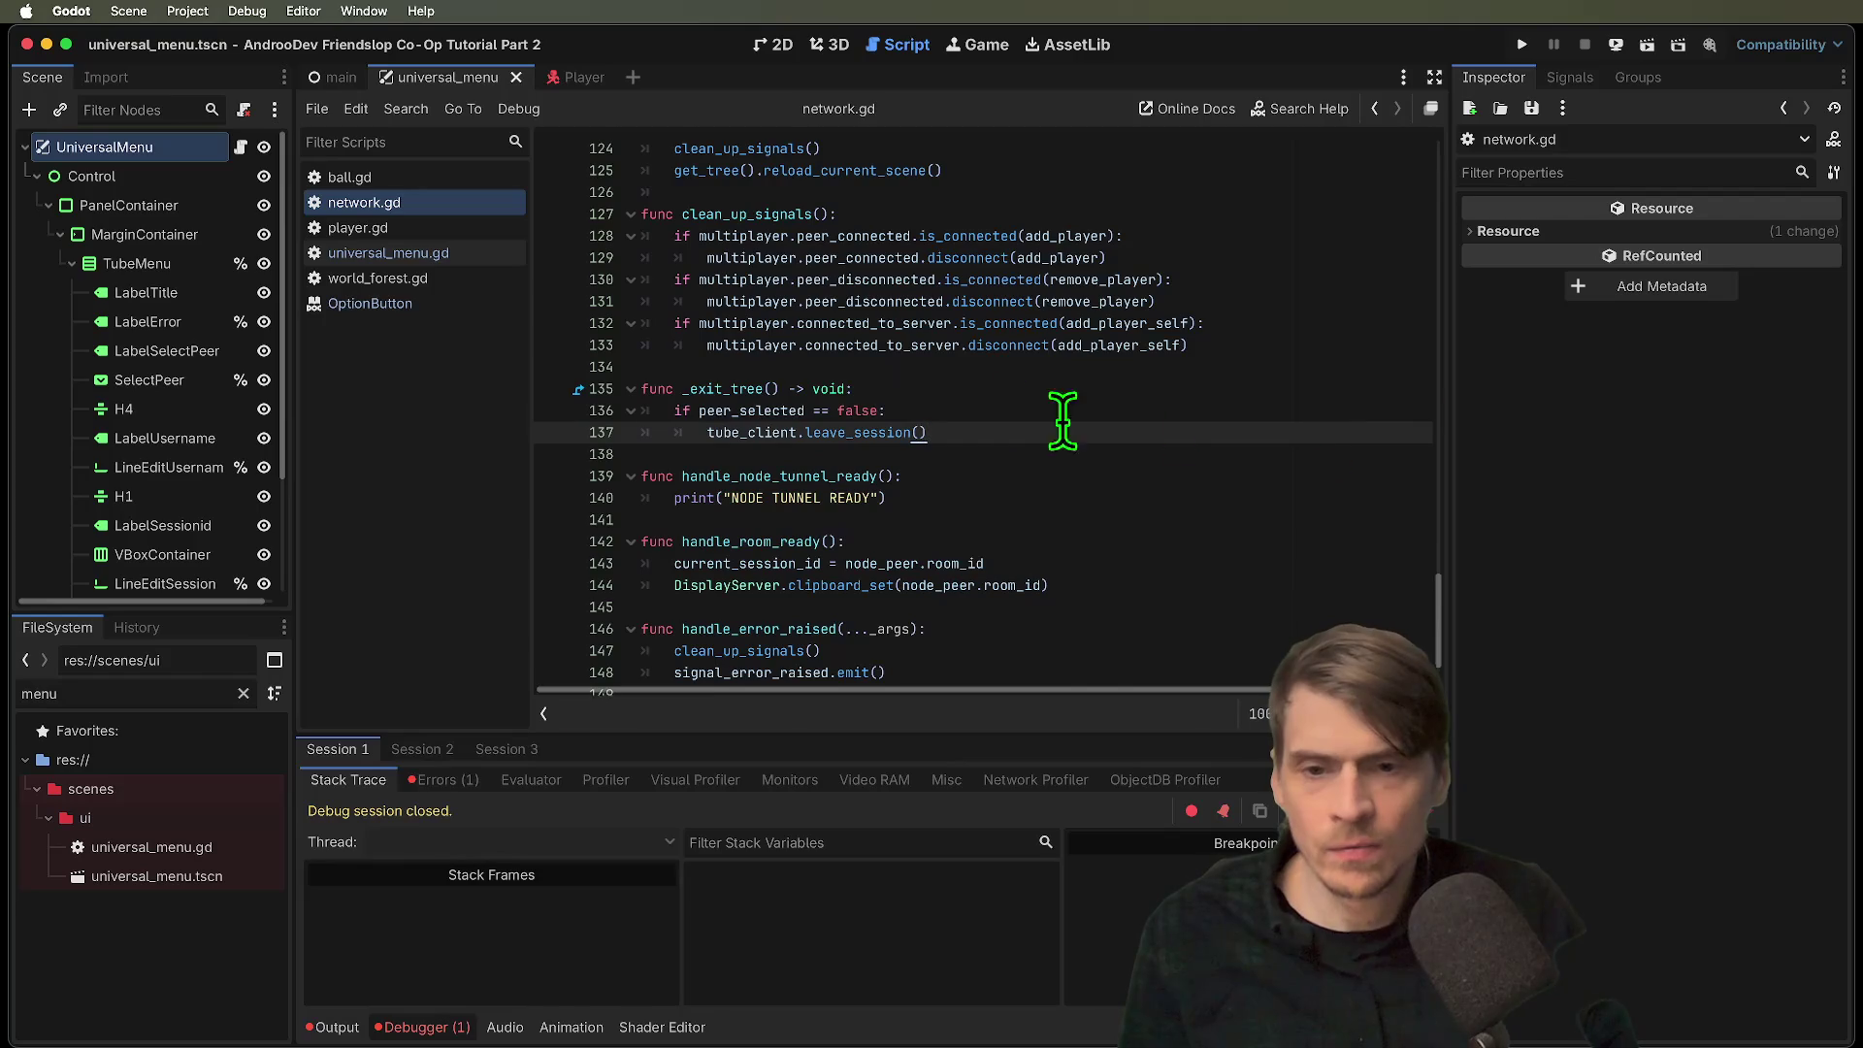
# Replace false on line 136 with PEERS.Tube and save network.gd.
pyautogui.click(1181, 432)
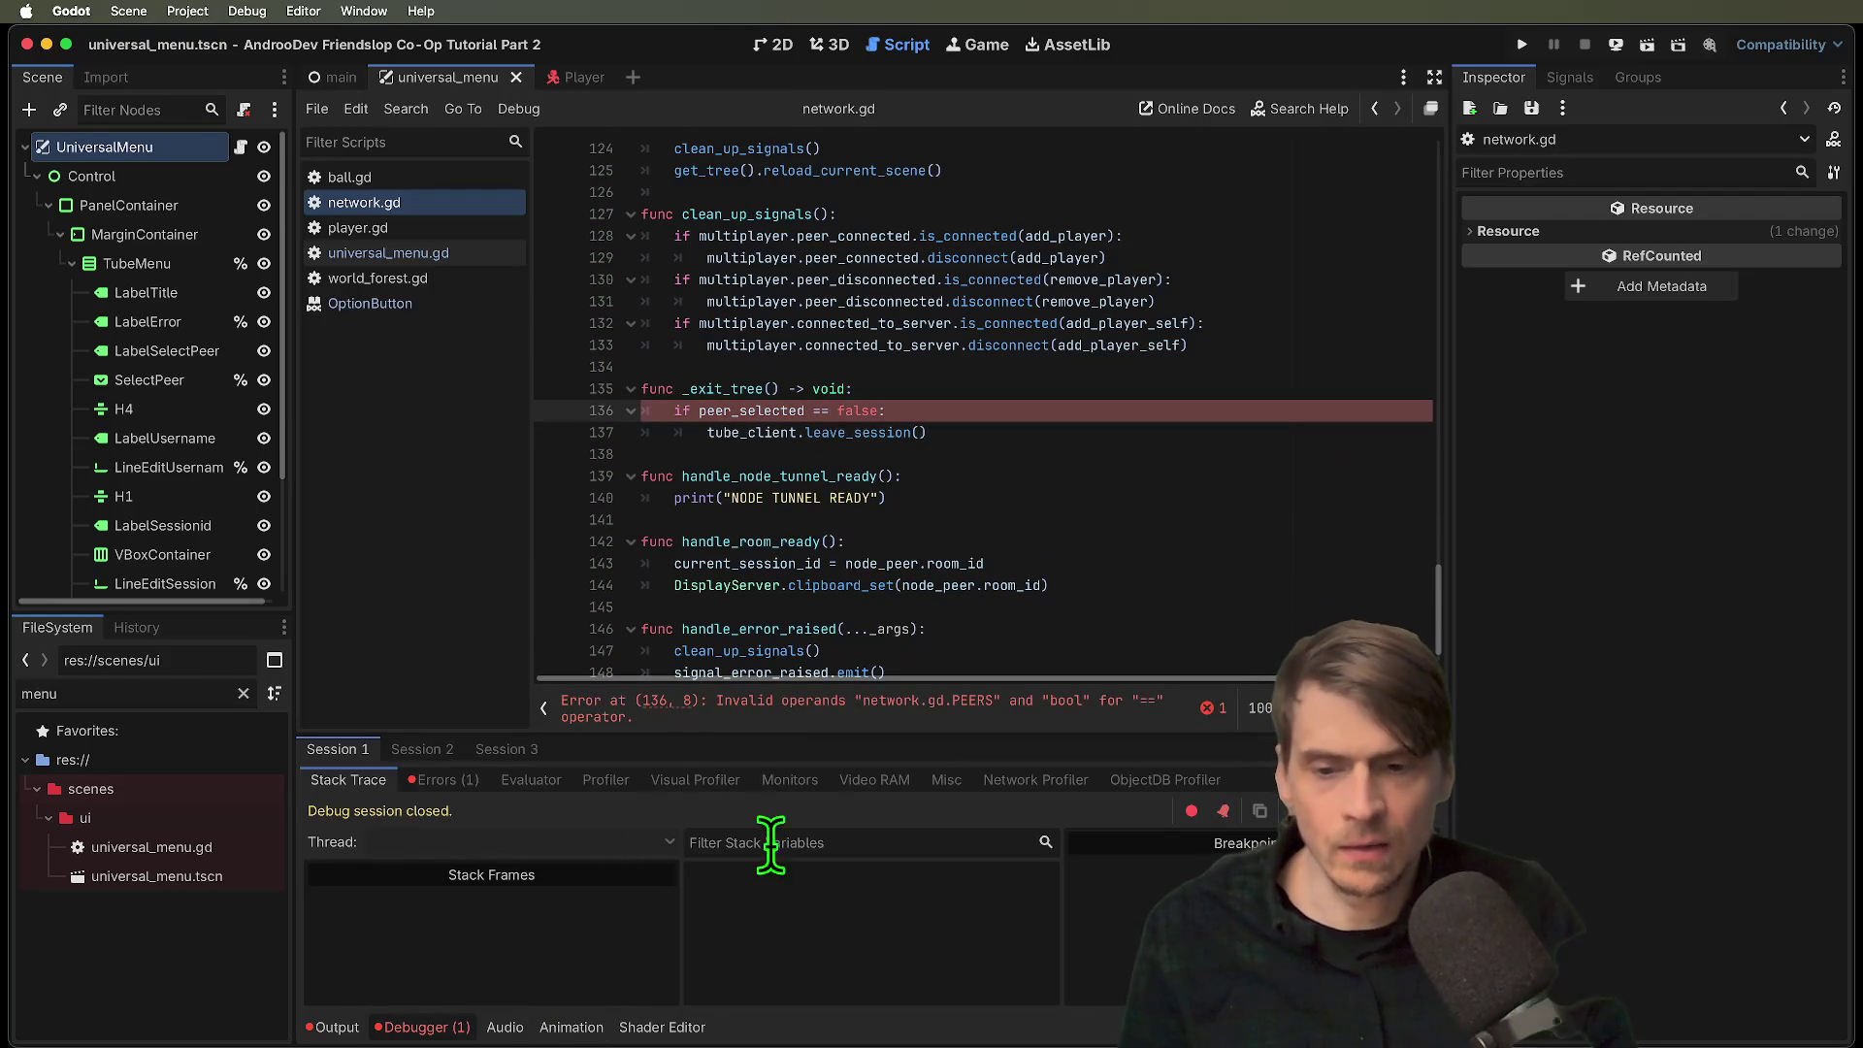
pyautogui.moveTo(837, 410); pyautogui.dragTo(878, 411)
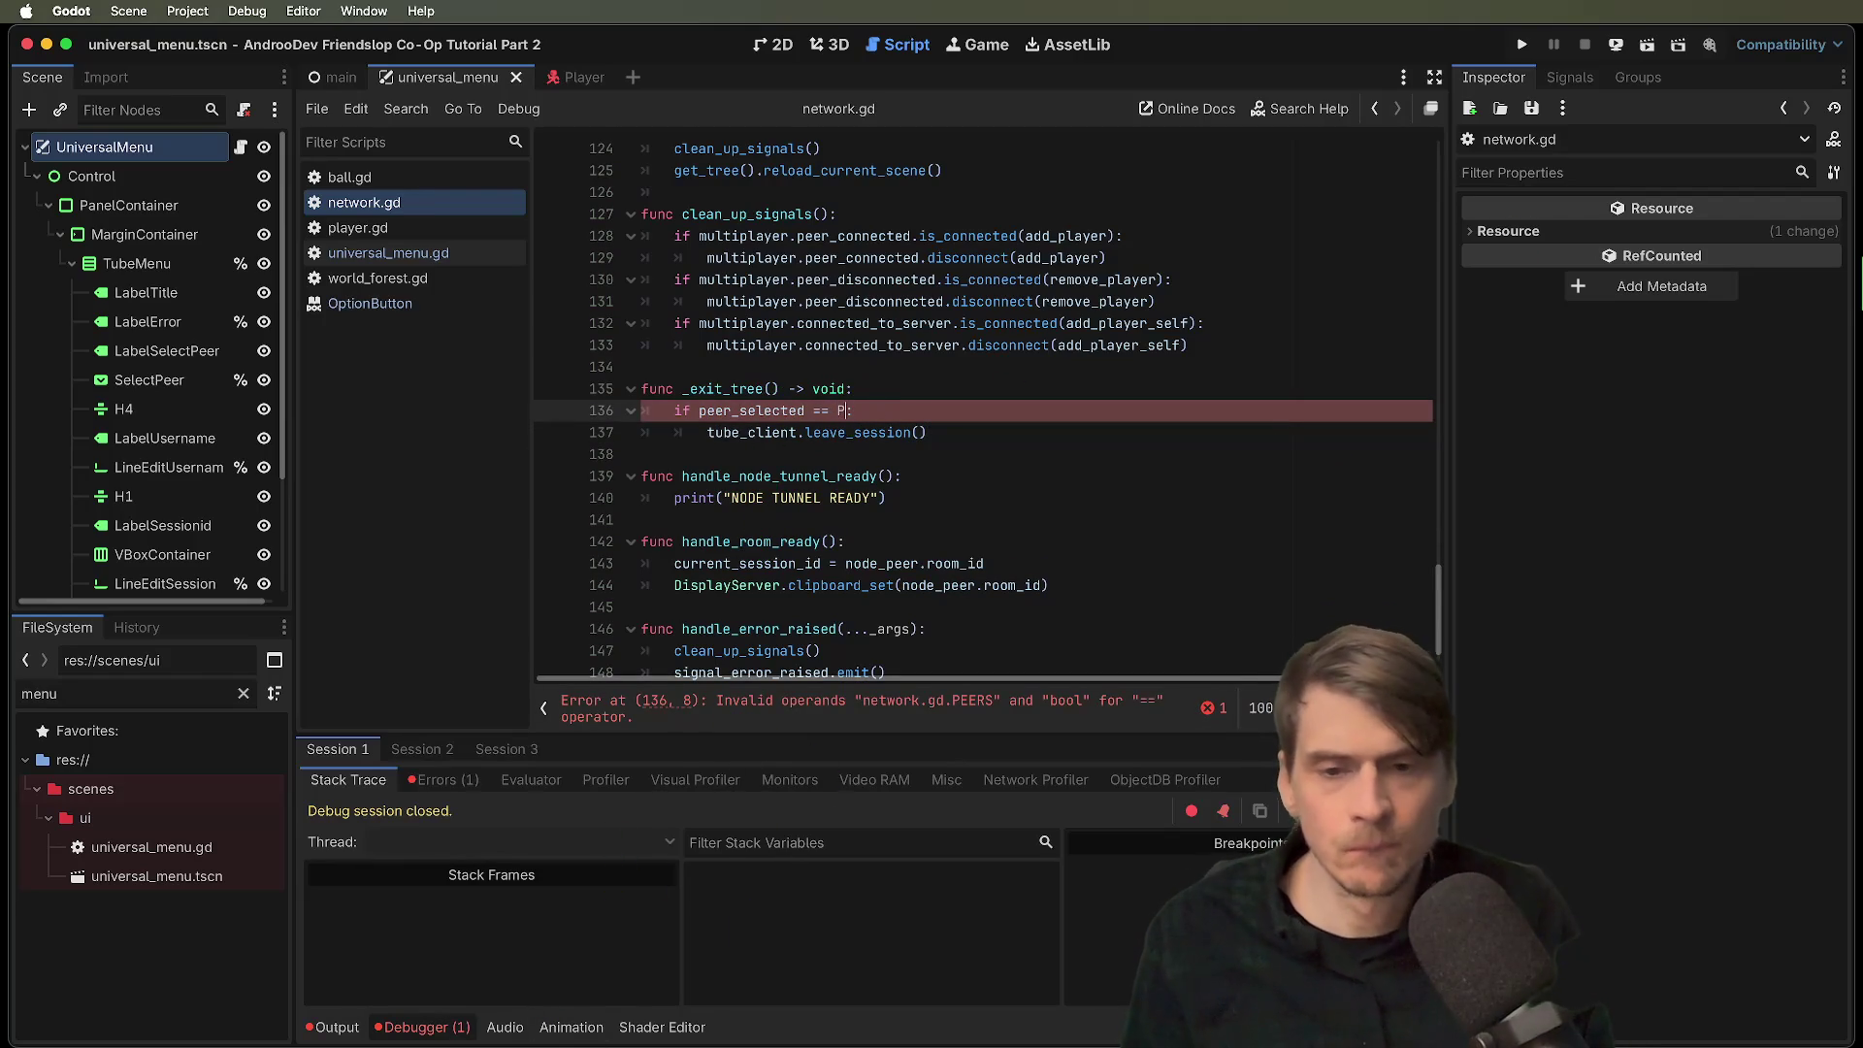
pyautogui.write('EERS.')
pyautogui.press('Down')
pyautogui.press('Down')
pyautogui.press('Return')
pyautogui.press('super+s')
# Delete the TODO comment in _ready and cut the peer_selected match block out of it.
pyautogui.scroll(15, 1000, 432)
pyautogui.scroll(8, 1014, 440)
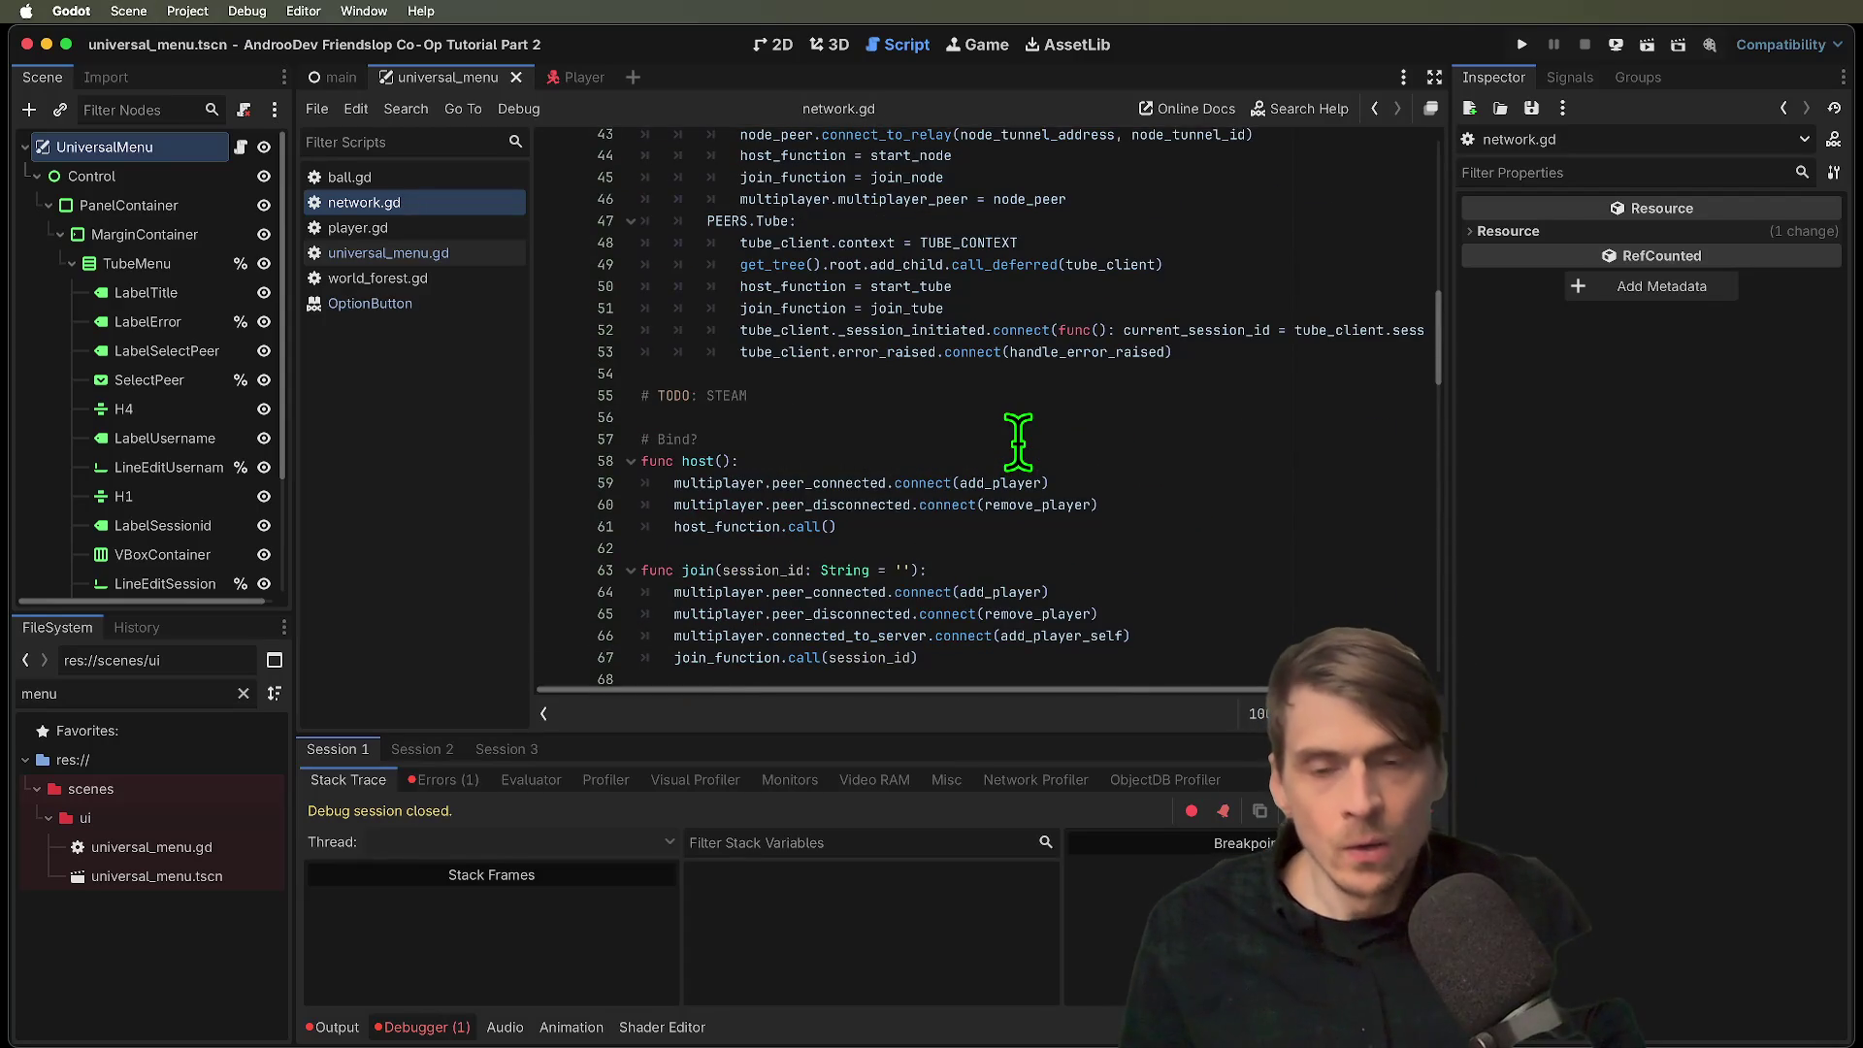
pyautogui.scroll(8, 1017, 442)
pyautogui.tripleClick(1081, 519)
pyautogui.press('BackSpace')
pyautogui.press('Return')
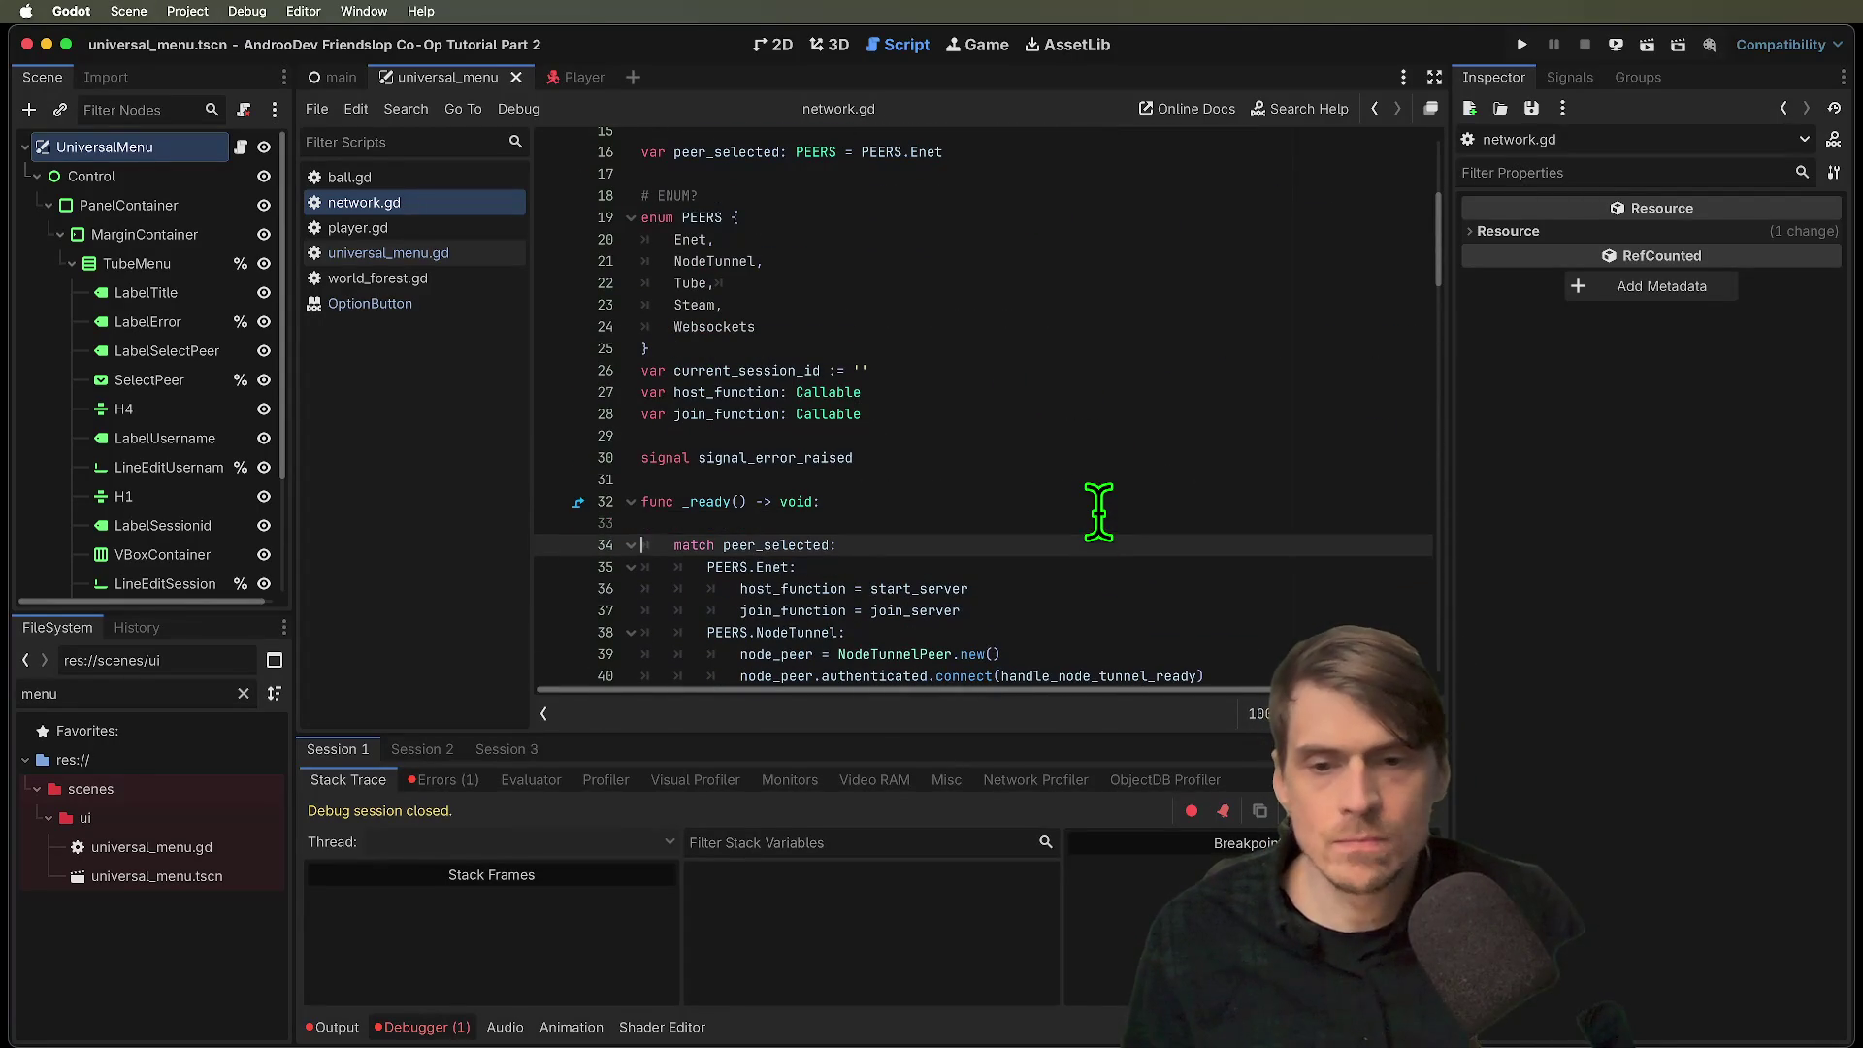
pyautogui.scroll(-3, 1103, 514)
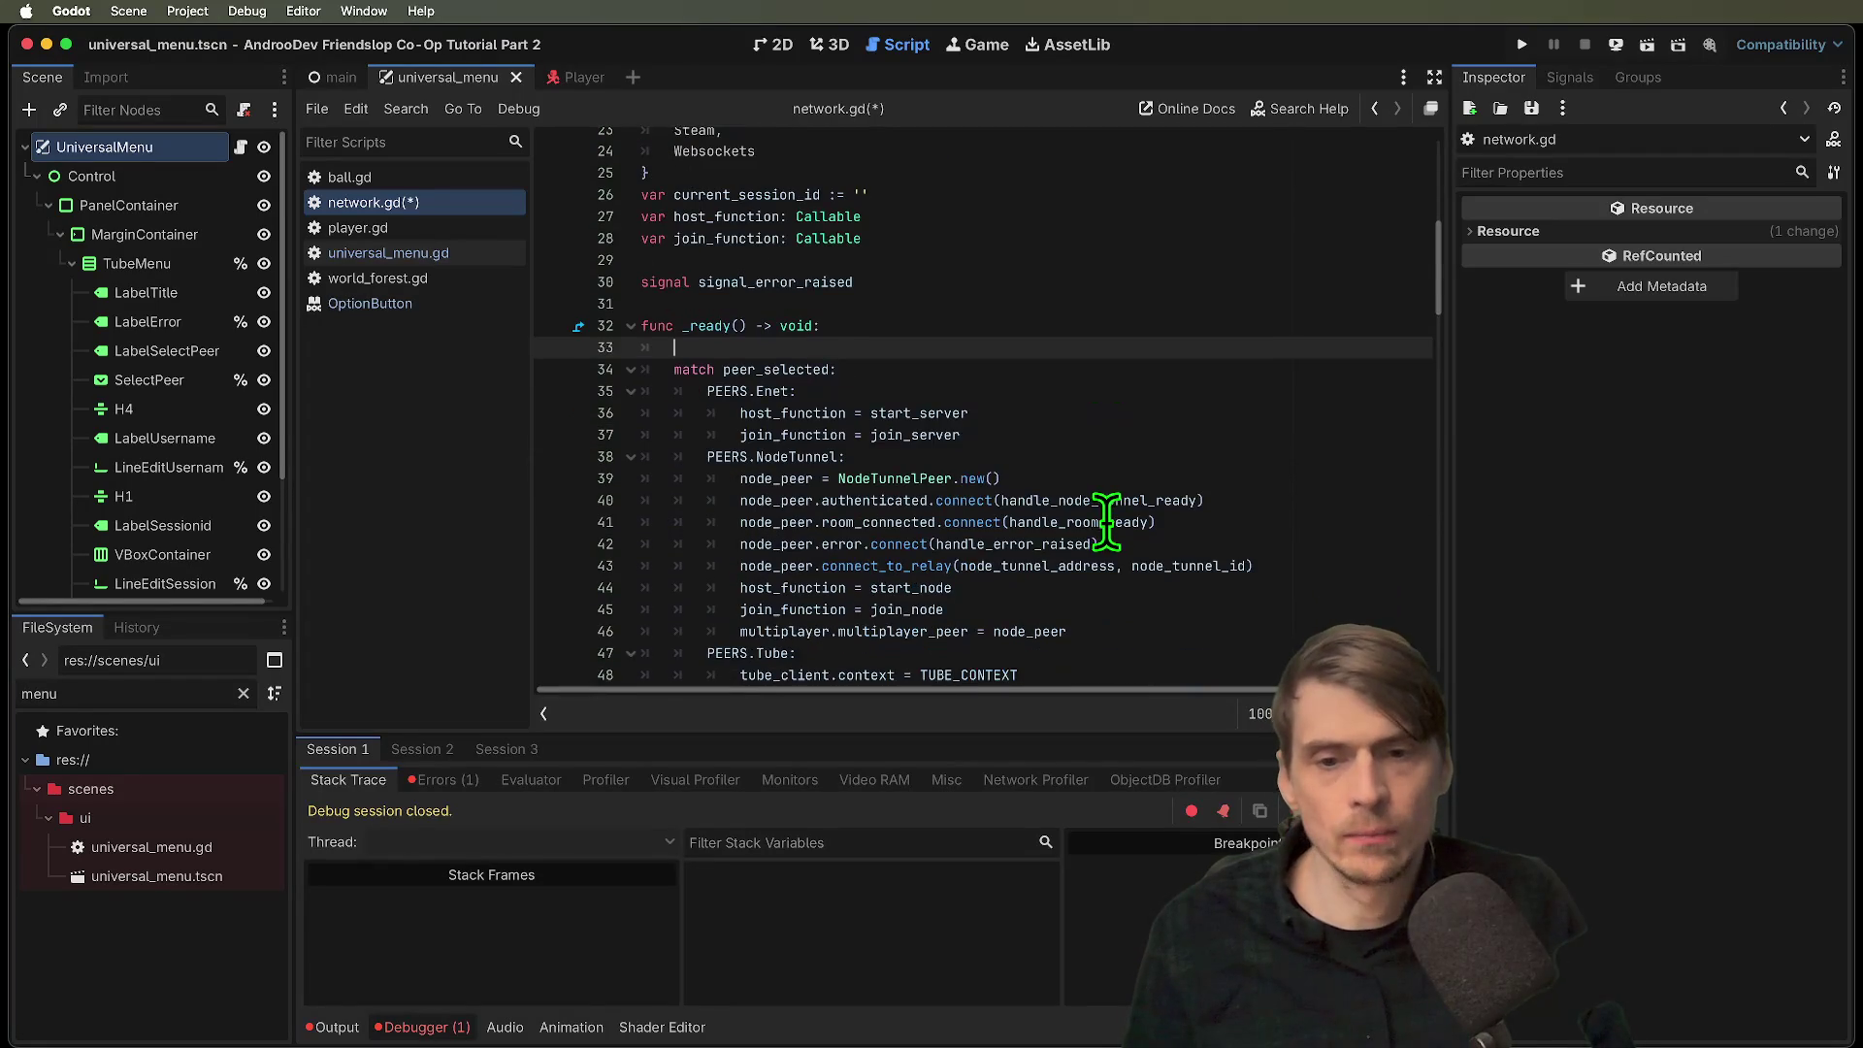
pyautogui.scroll(-3, 1107, 521)
pyautogui.moveTo(1232, 603)
pyautogui.mouseDown()
pyautogui.moveTo(640, 361)
pyautogui.moveTo(693, 371)
pyautogui.mouseUp()
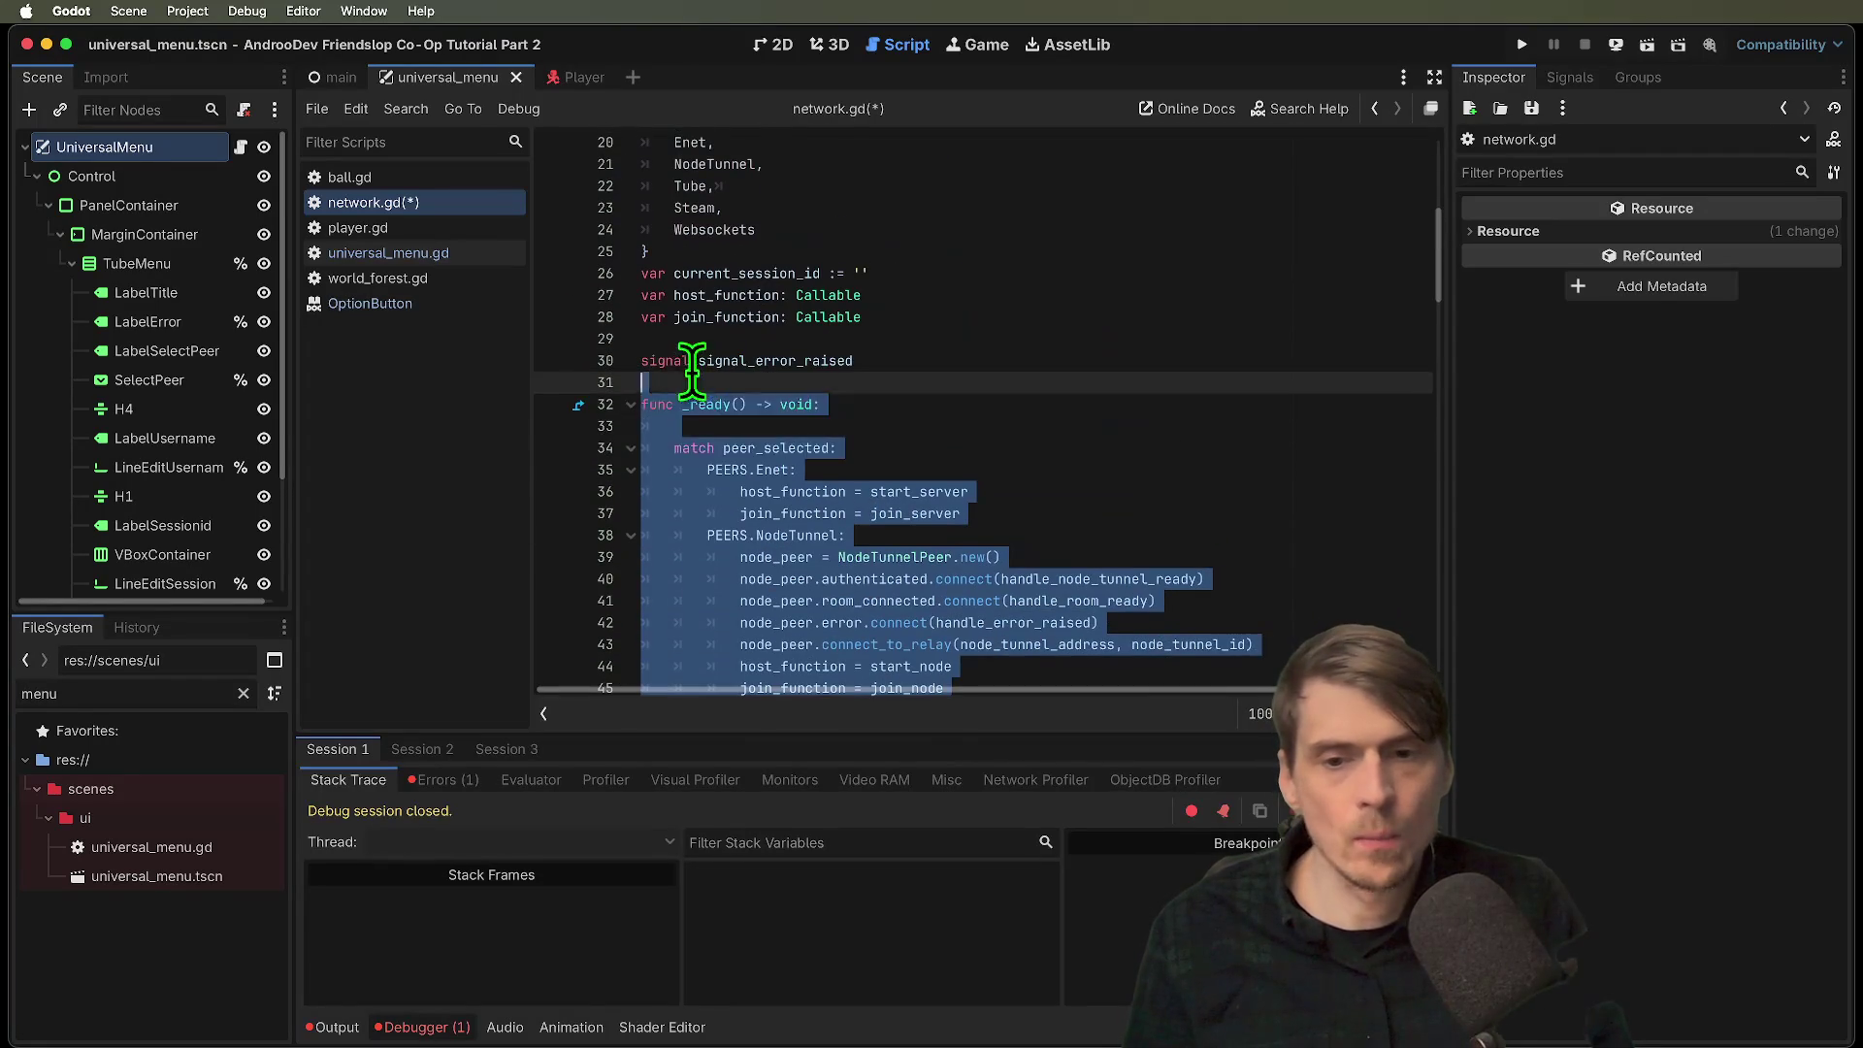
pyautogui.press('BackSpace')
# Add func set_peer(): below the TODO: STEAM comment and paste the match block inside it.
pyautogui.scroll(-3, 644, 478)
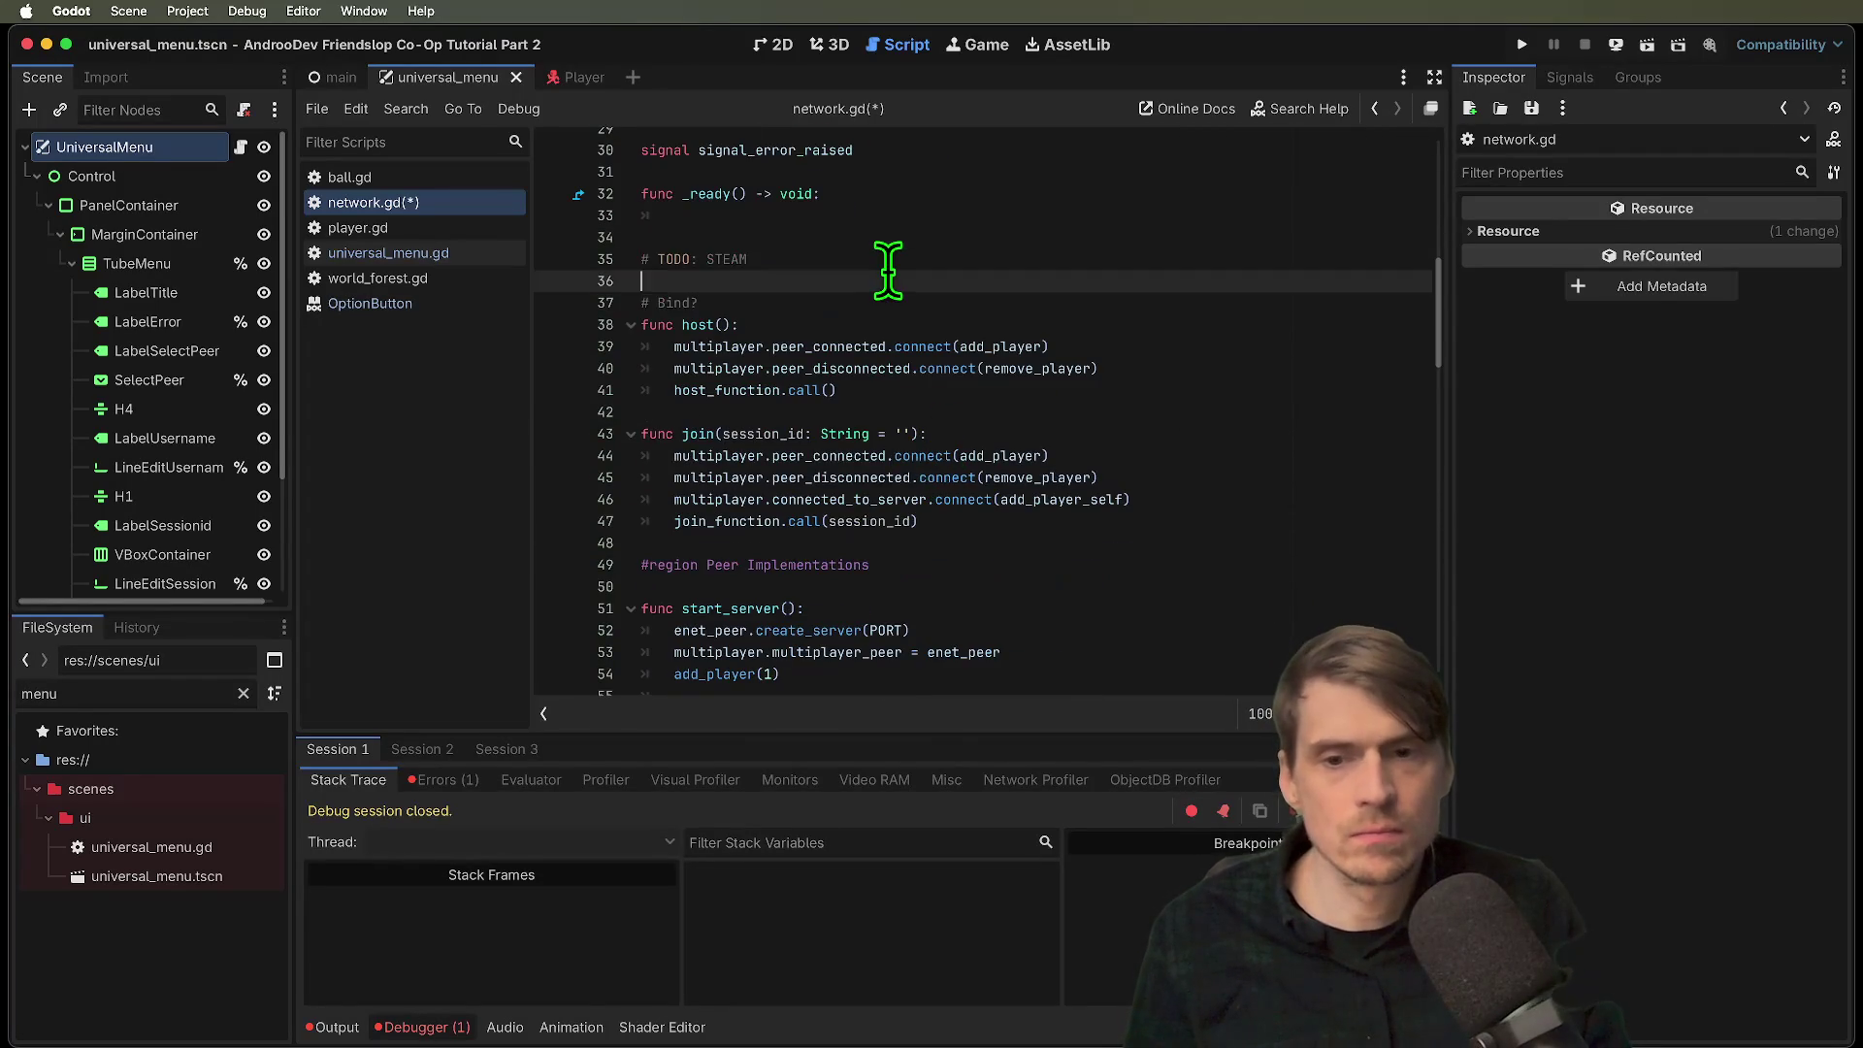
pyautogui.press('Return')
pyautogui.press('Return')
pyautogui.press('Return')
pyautogui.press('Up')
pyautogui.press('Up')
pyautogui.scroll(-2, 888, 270)
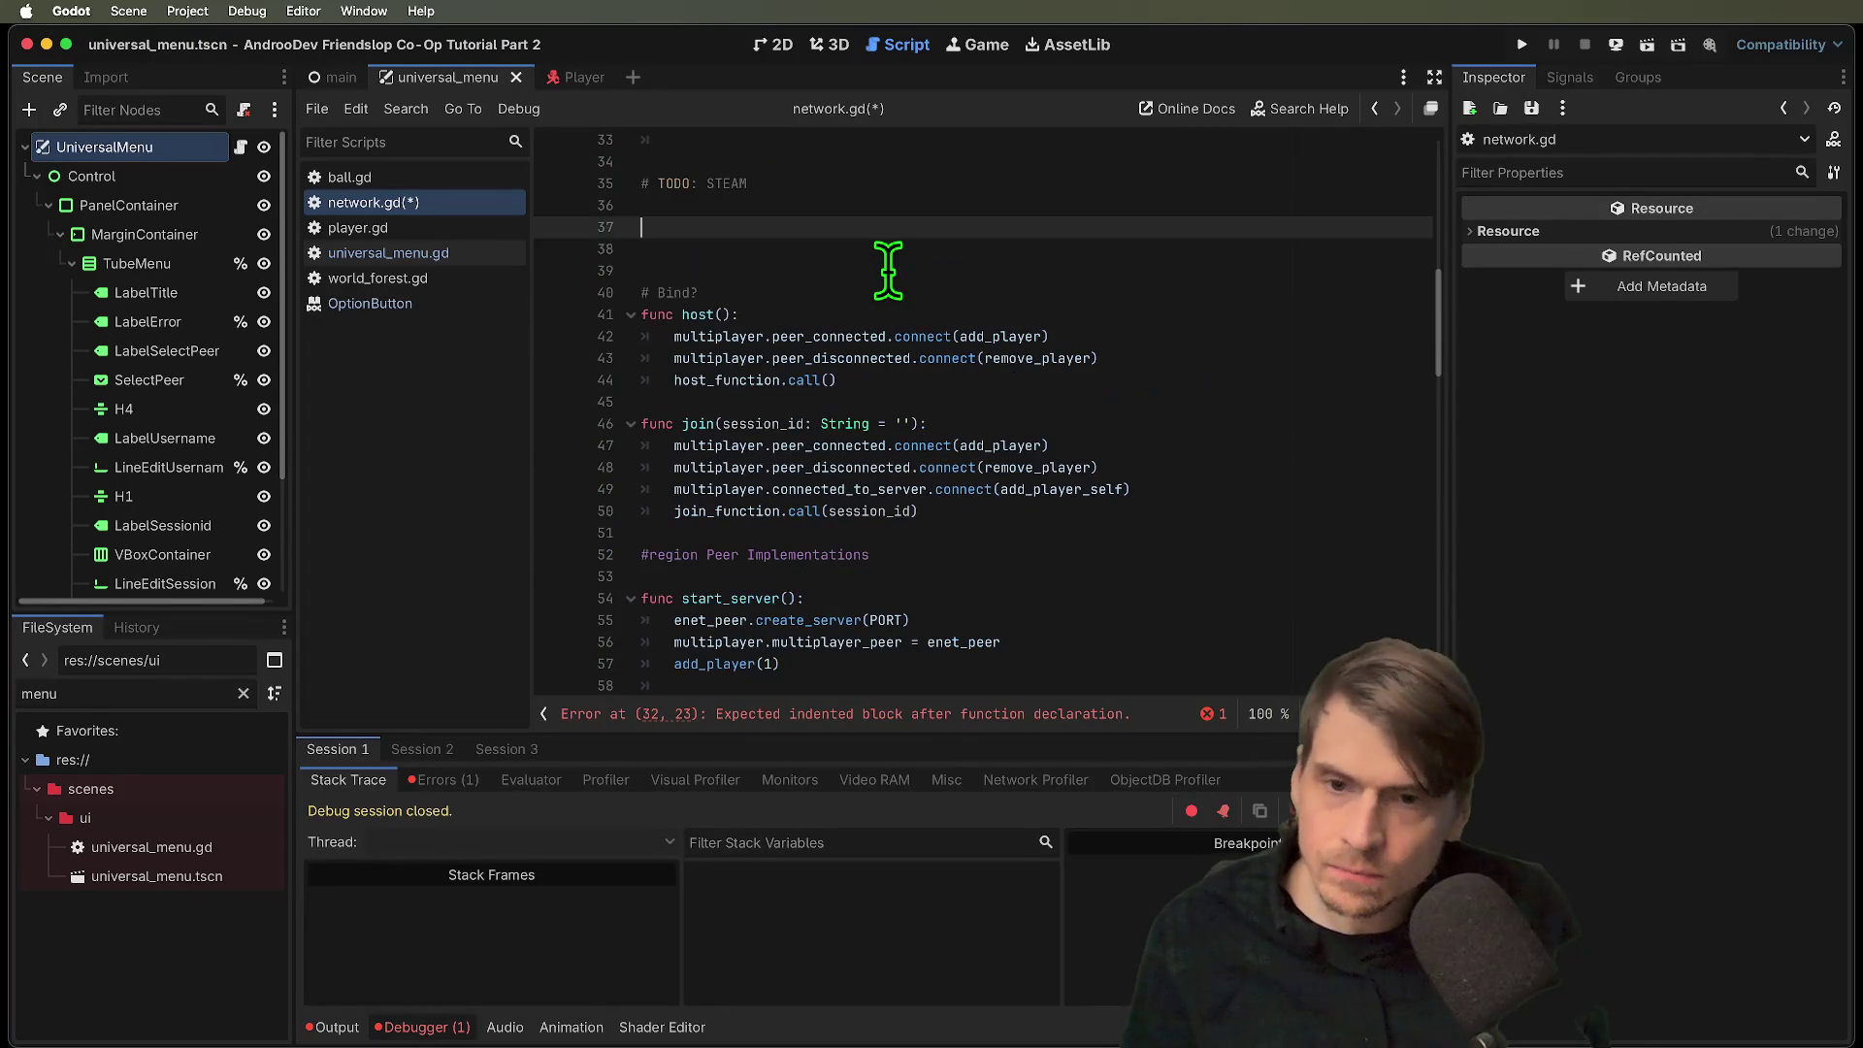
pyautogui.write('t_peer')
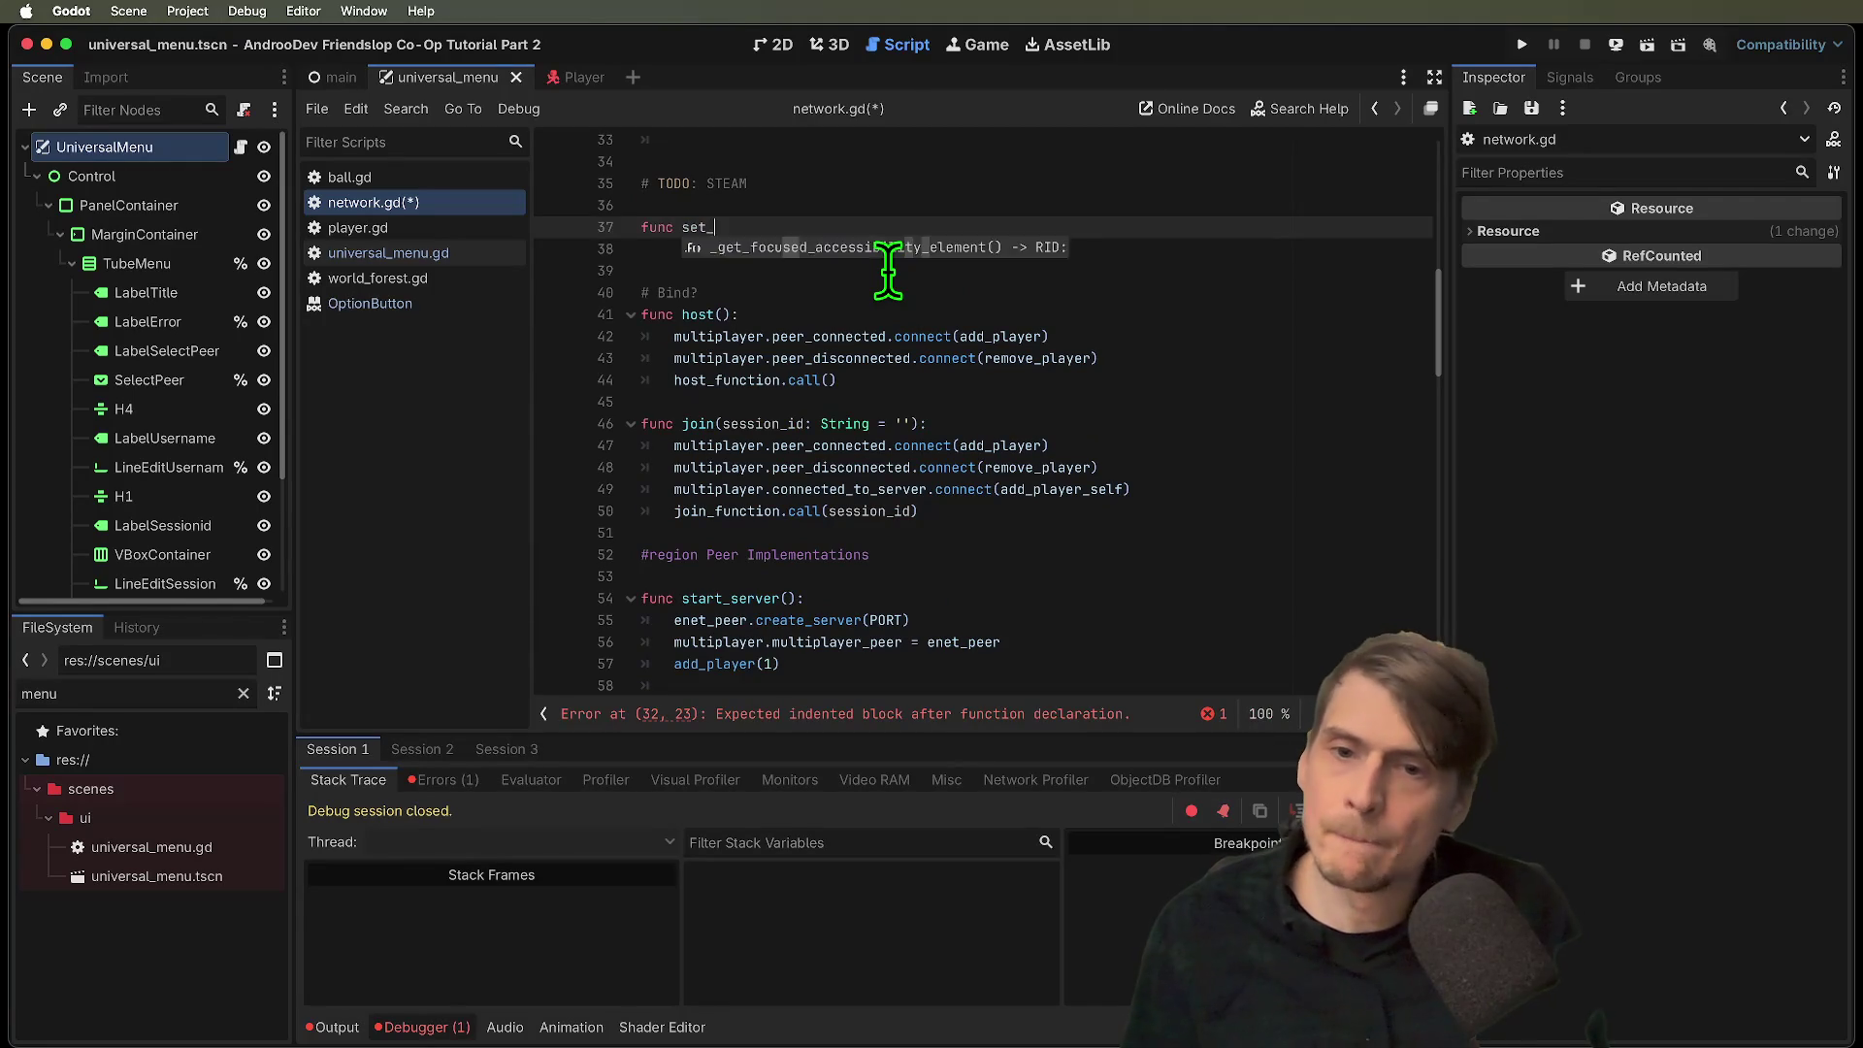
pyautogui.write('():')
pyautogui.press('Return')
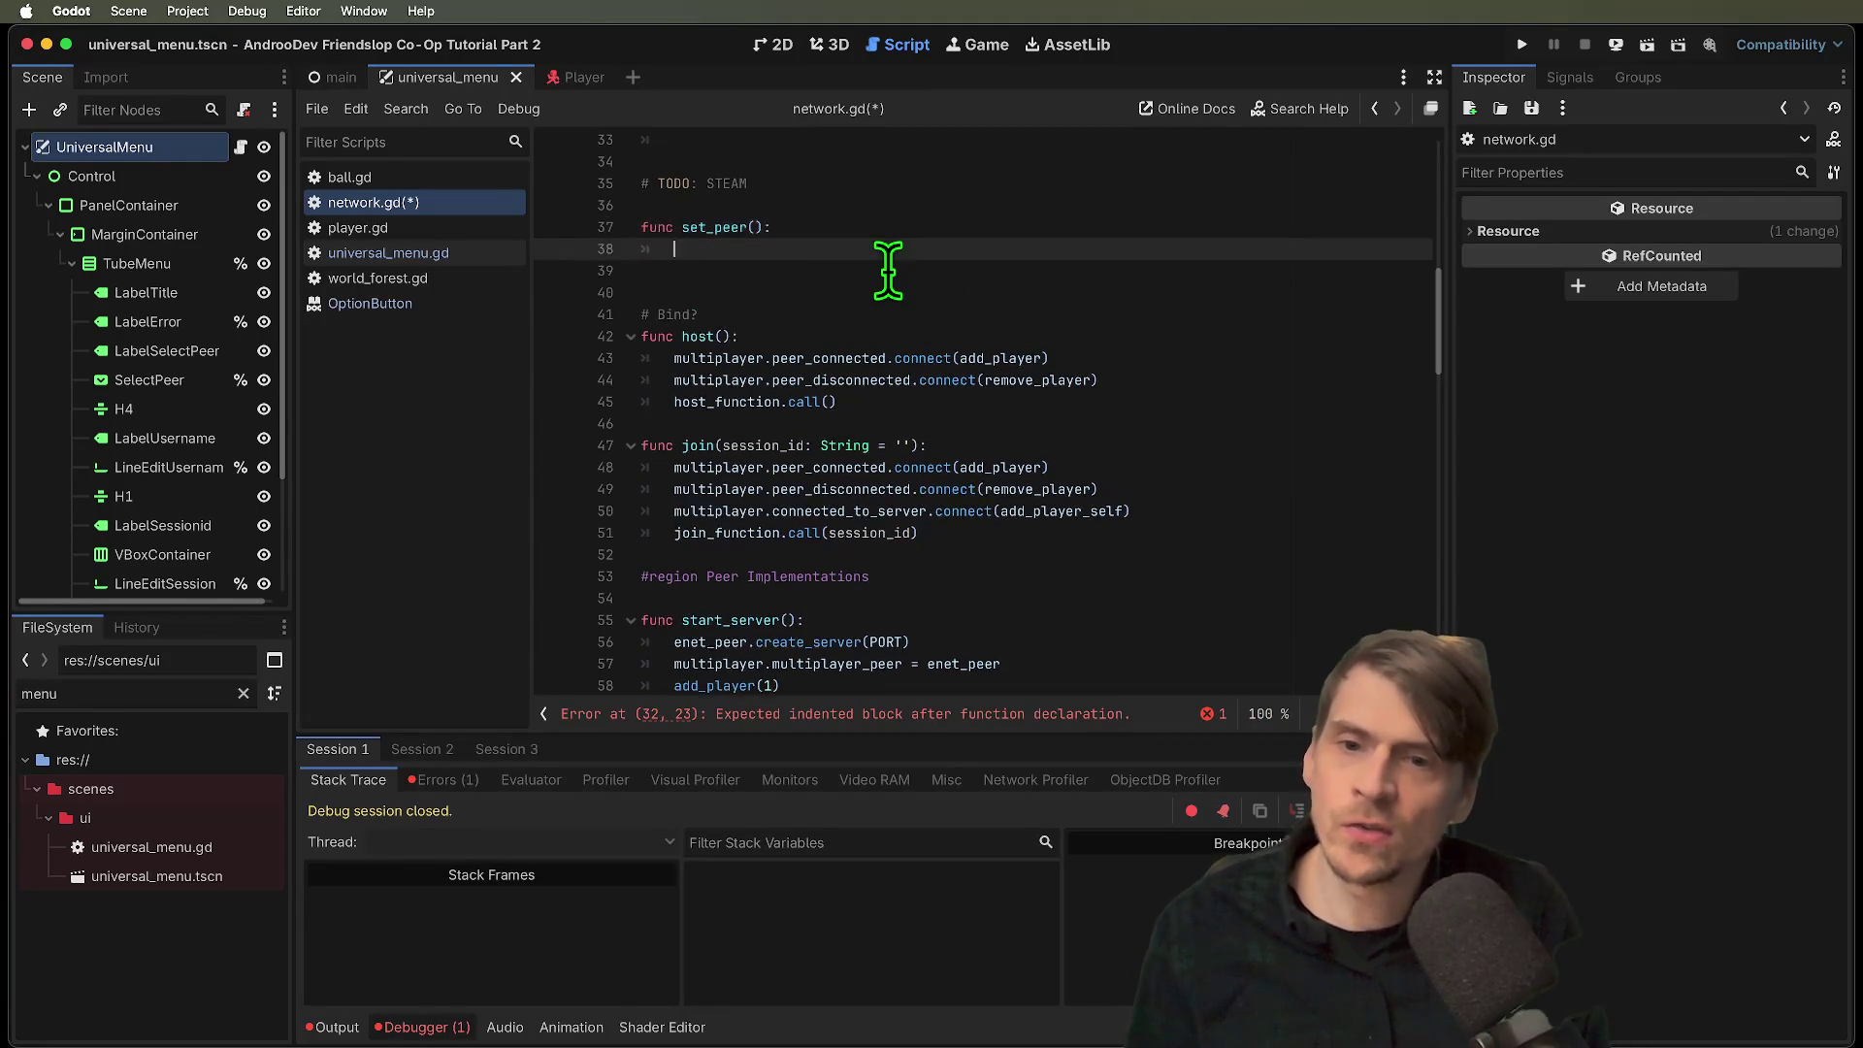
pyautogui.hotkey('ctrl', 'v')
pyautogui.scroll(-2, 1031, 591)
pyautogui.click(1032, 591)
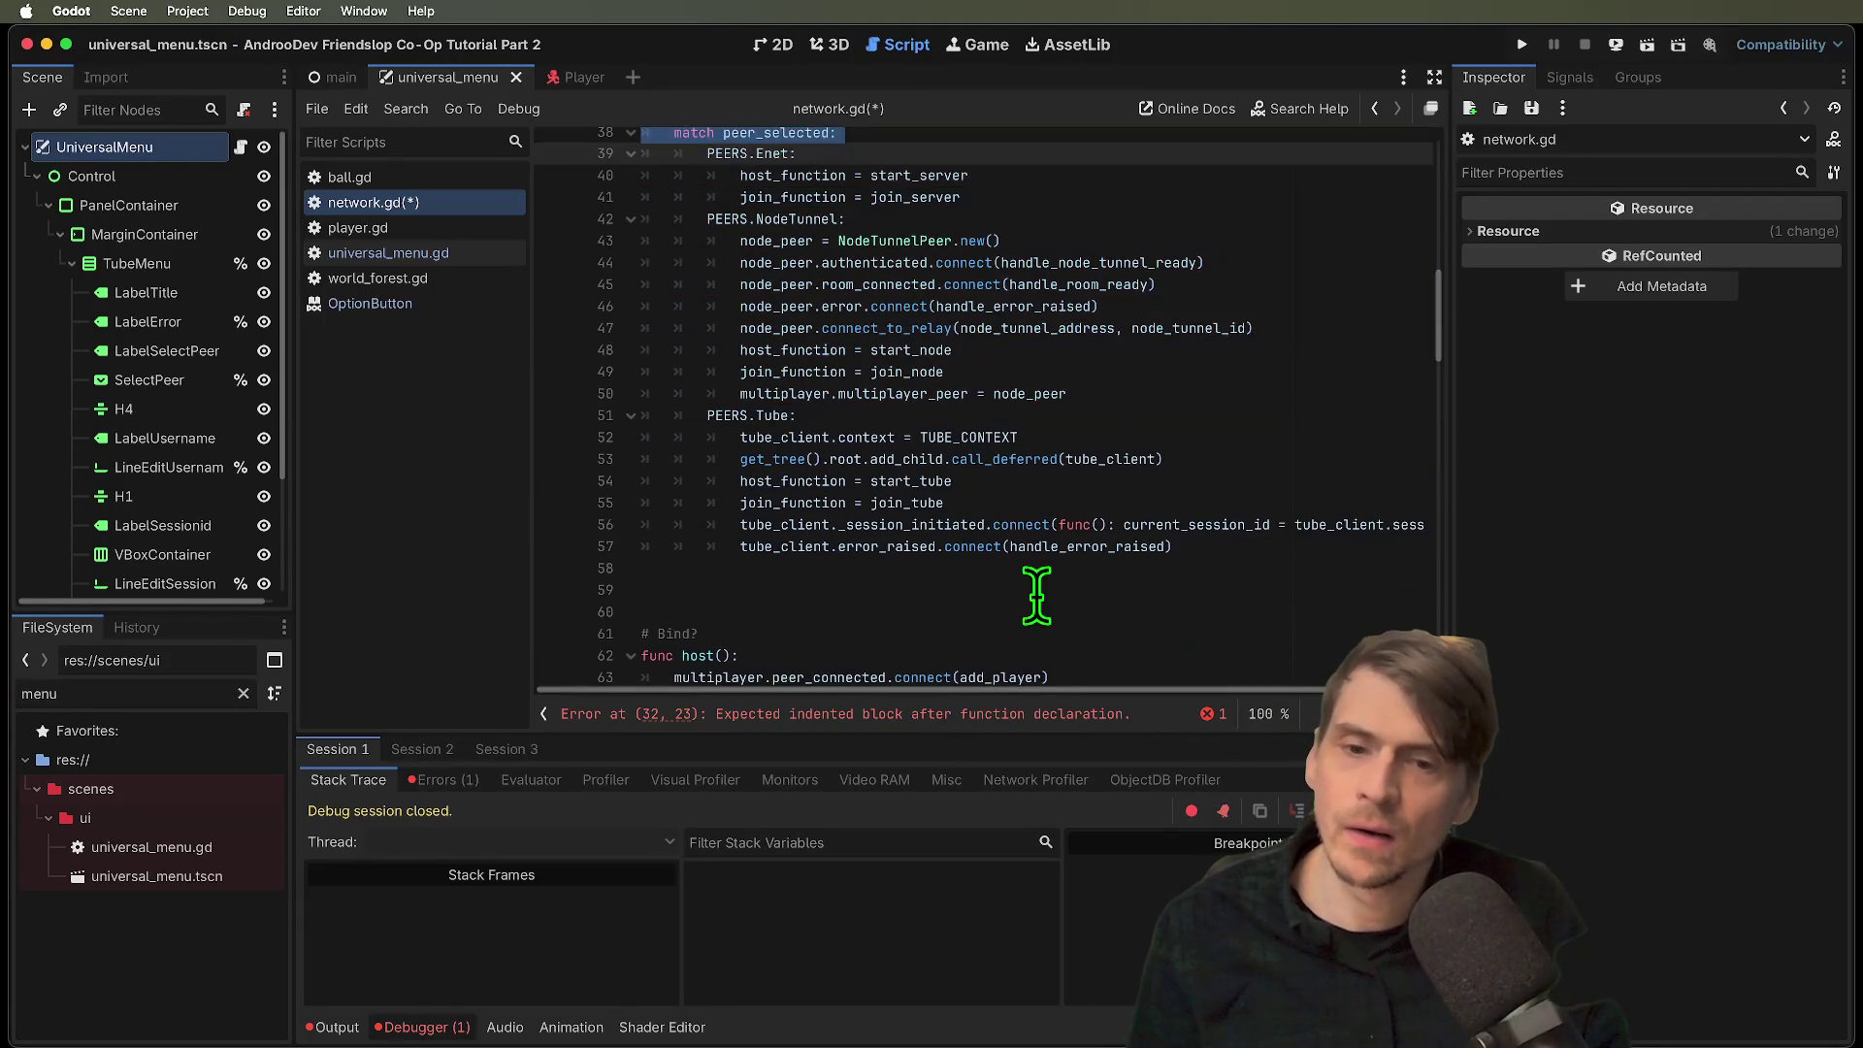
pyautogui.scroll(4, 1087, 558)
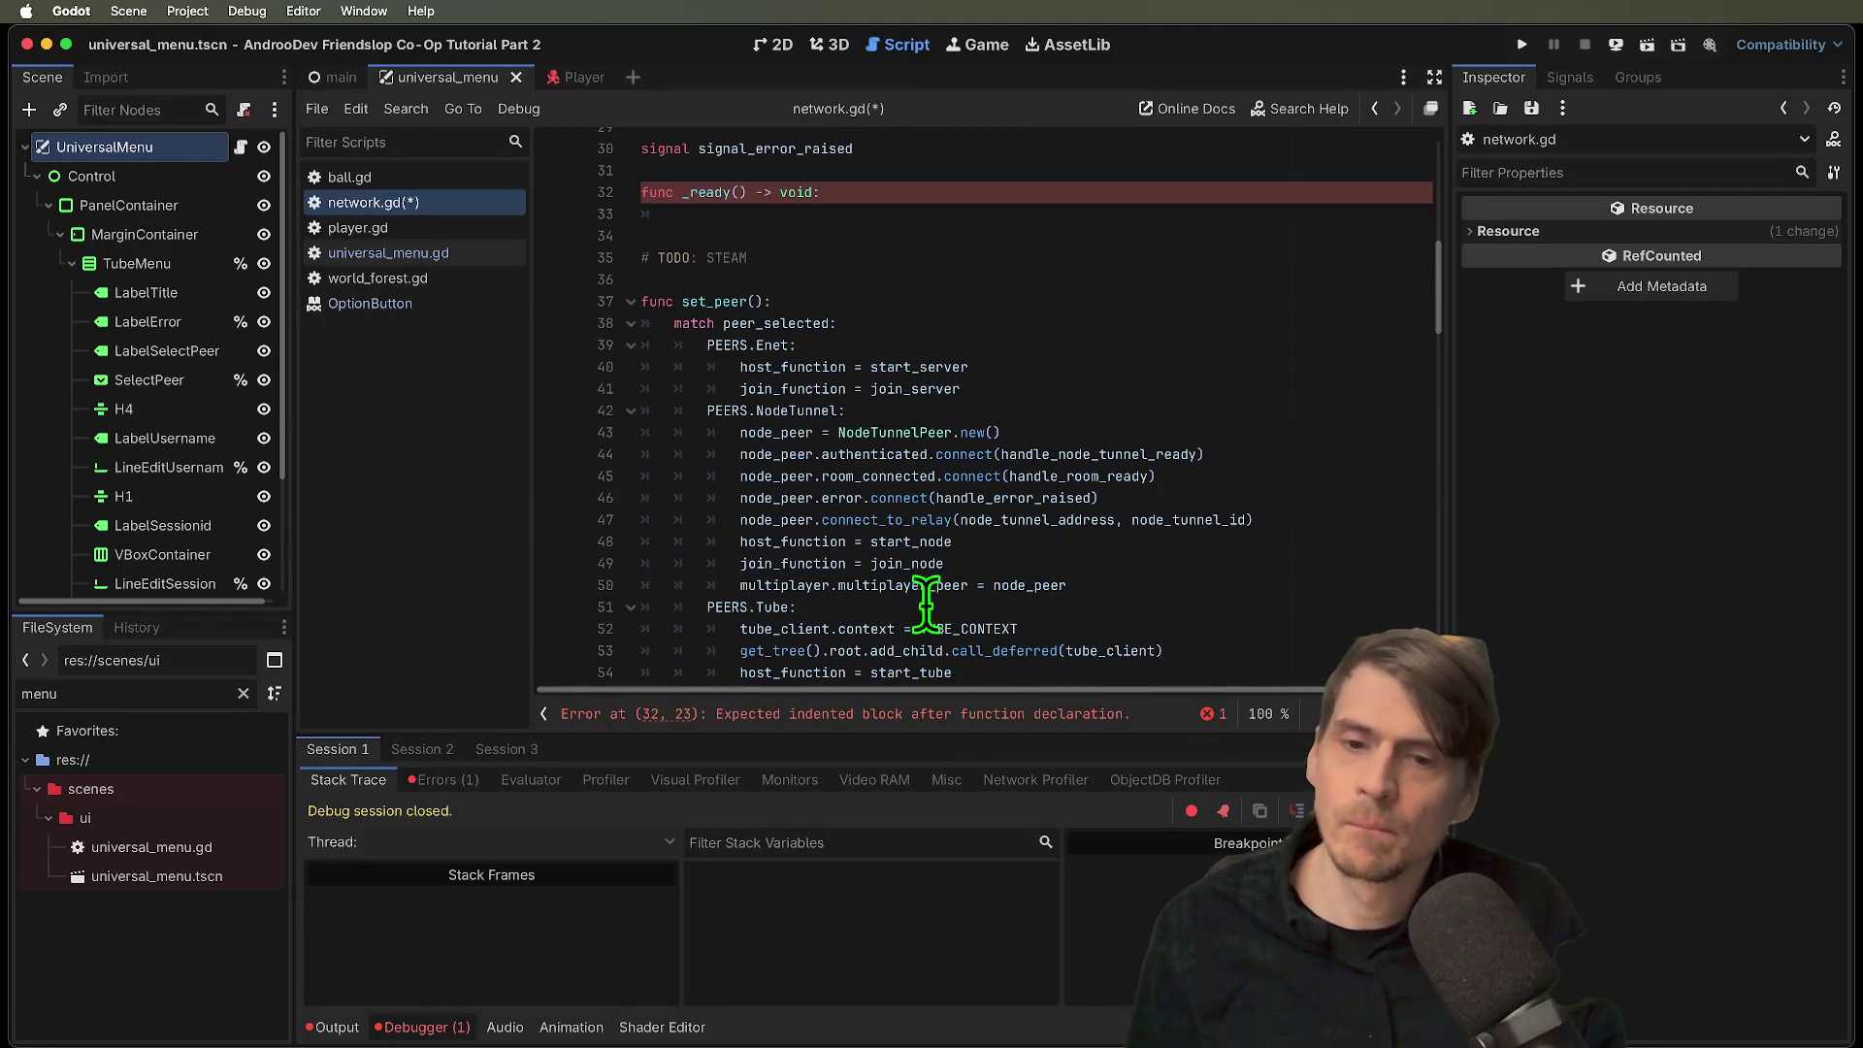
pyautogui.doubleClick(738, 302)
pyautogui.scroll(12, 974, 320)
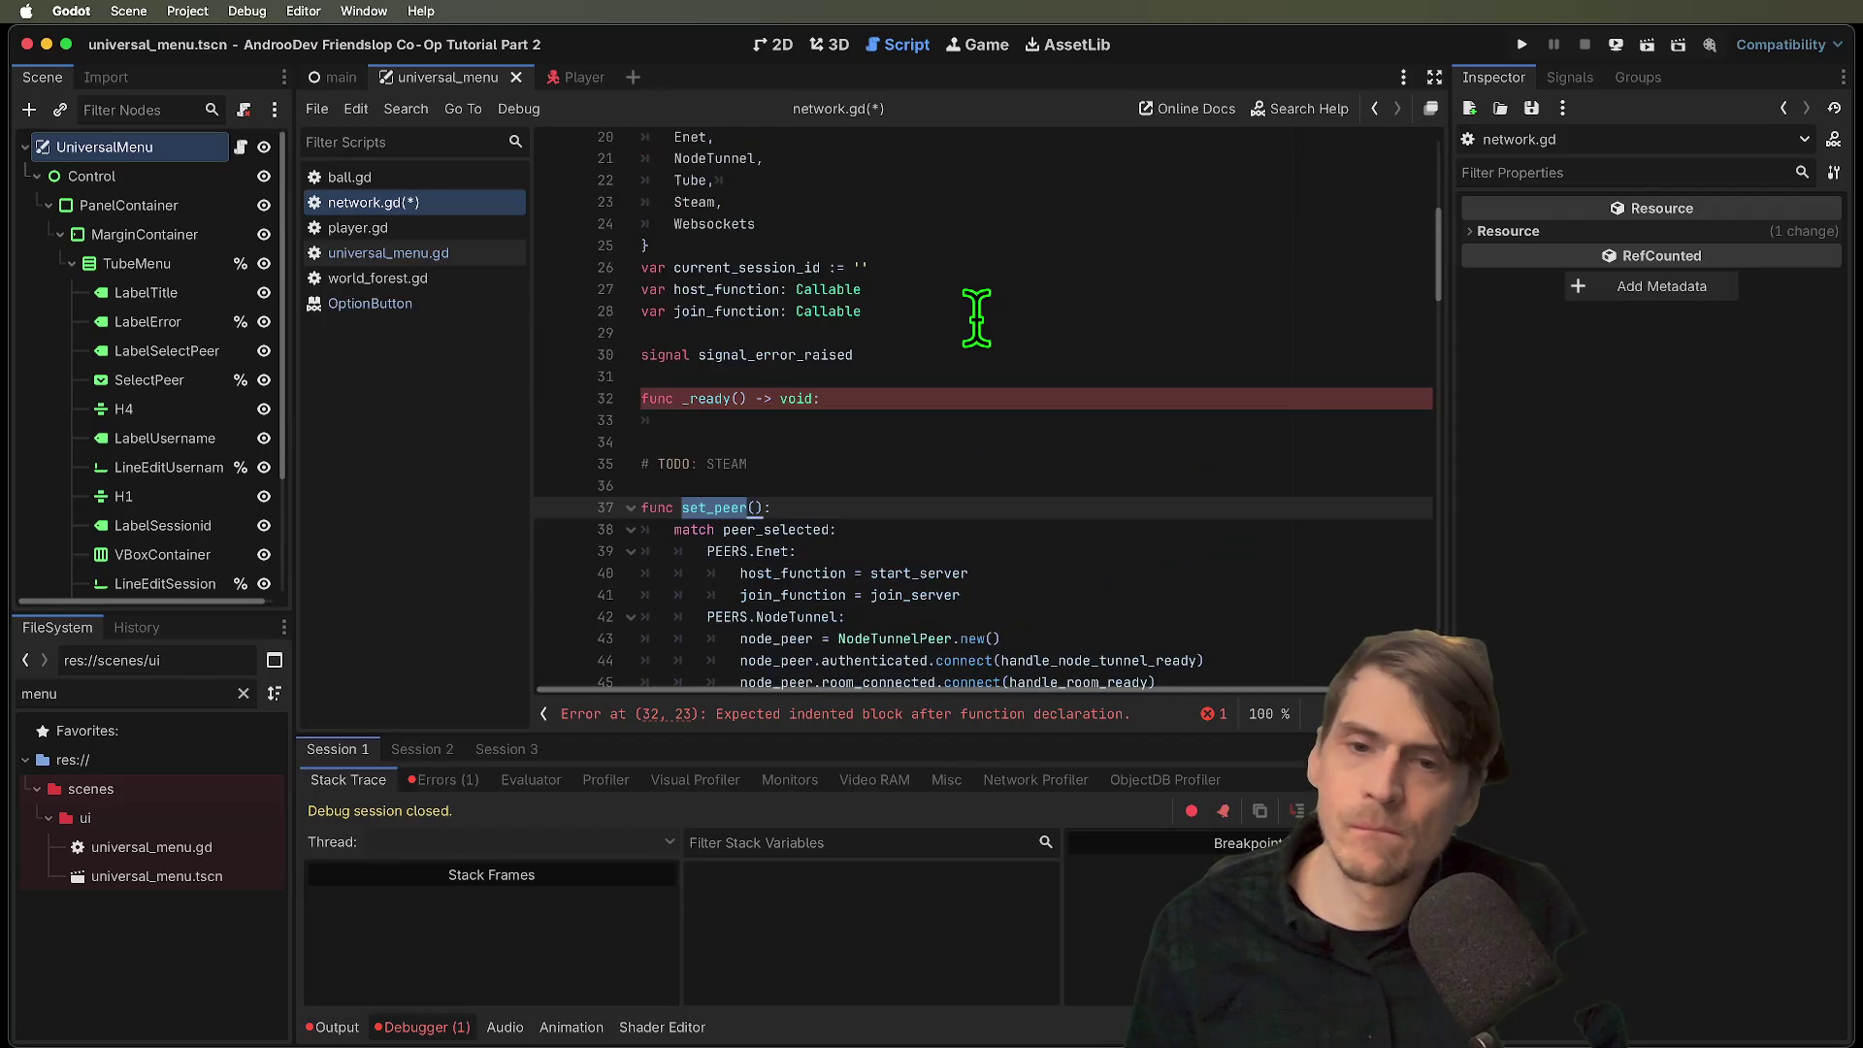
pyautogui.click(1101, 485)
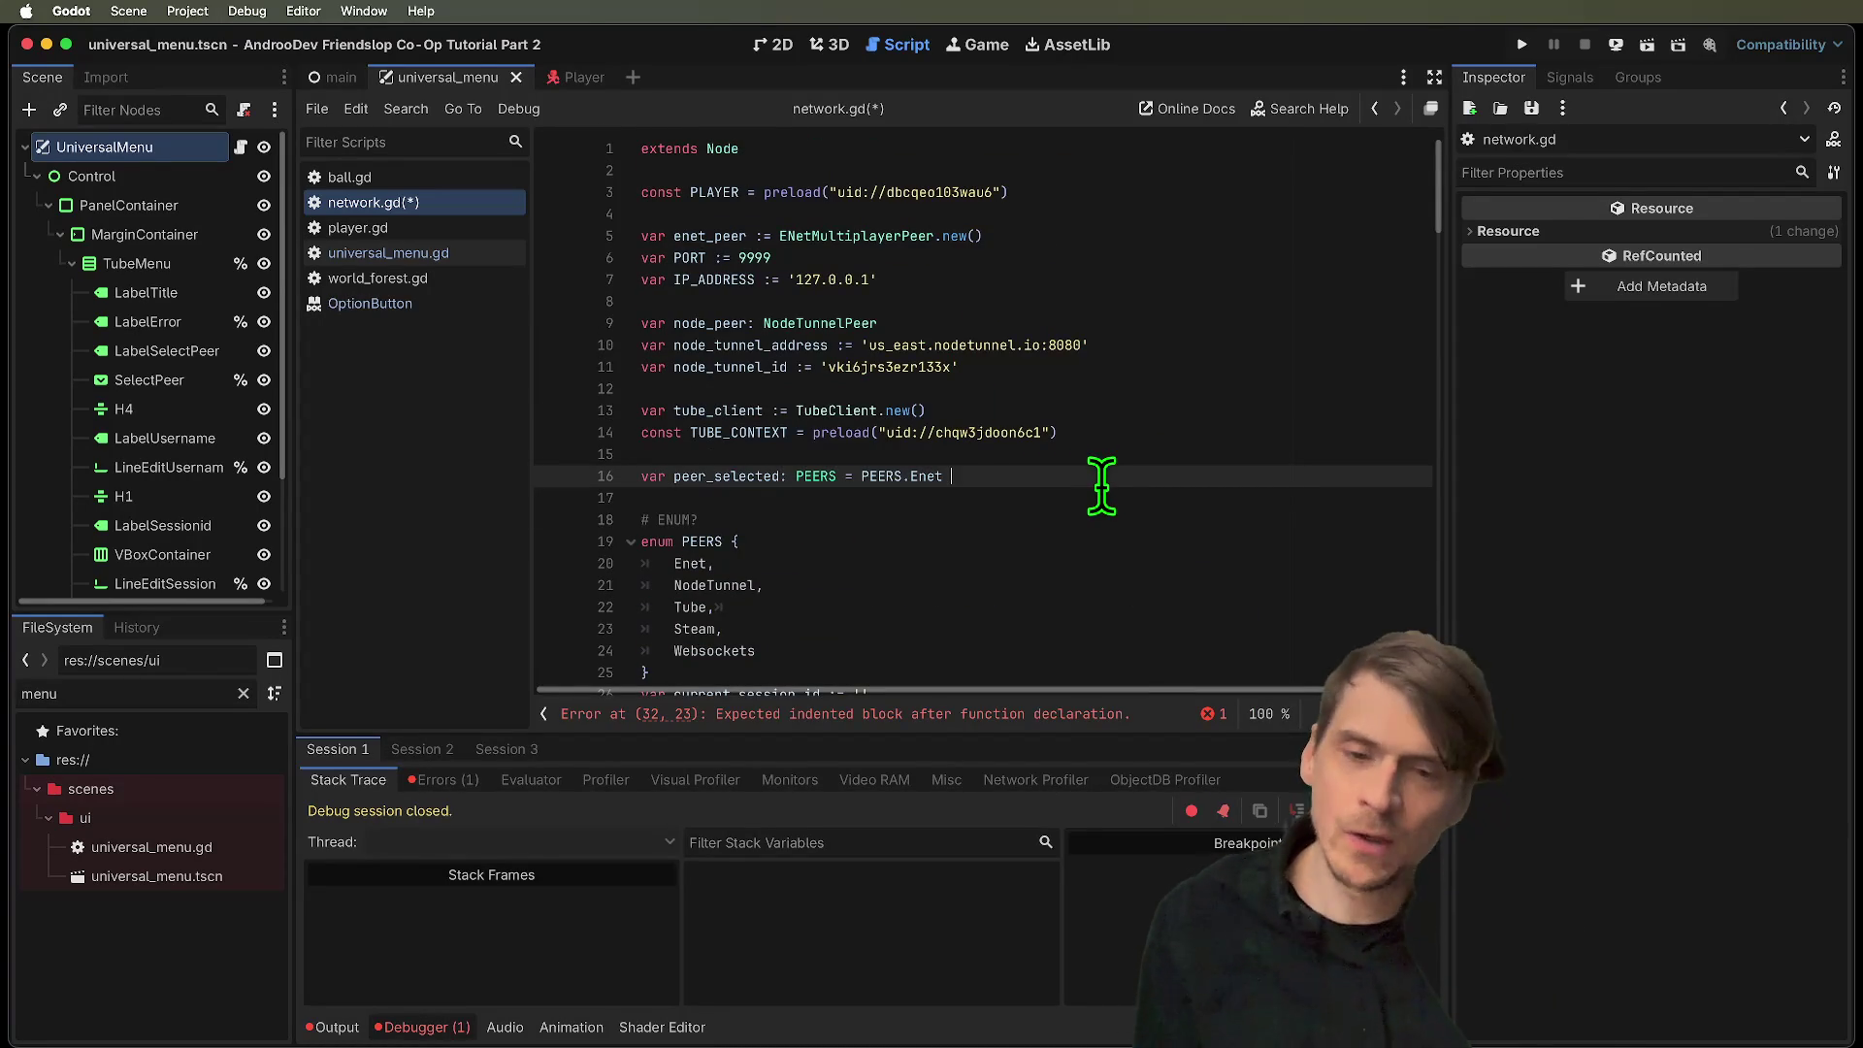
# Type the set set_peer setter and add a colon after PEERS.Enet on line 16.
pyautogui.write('set set_peer')
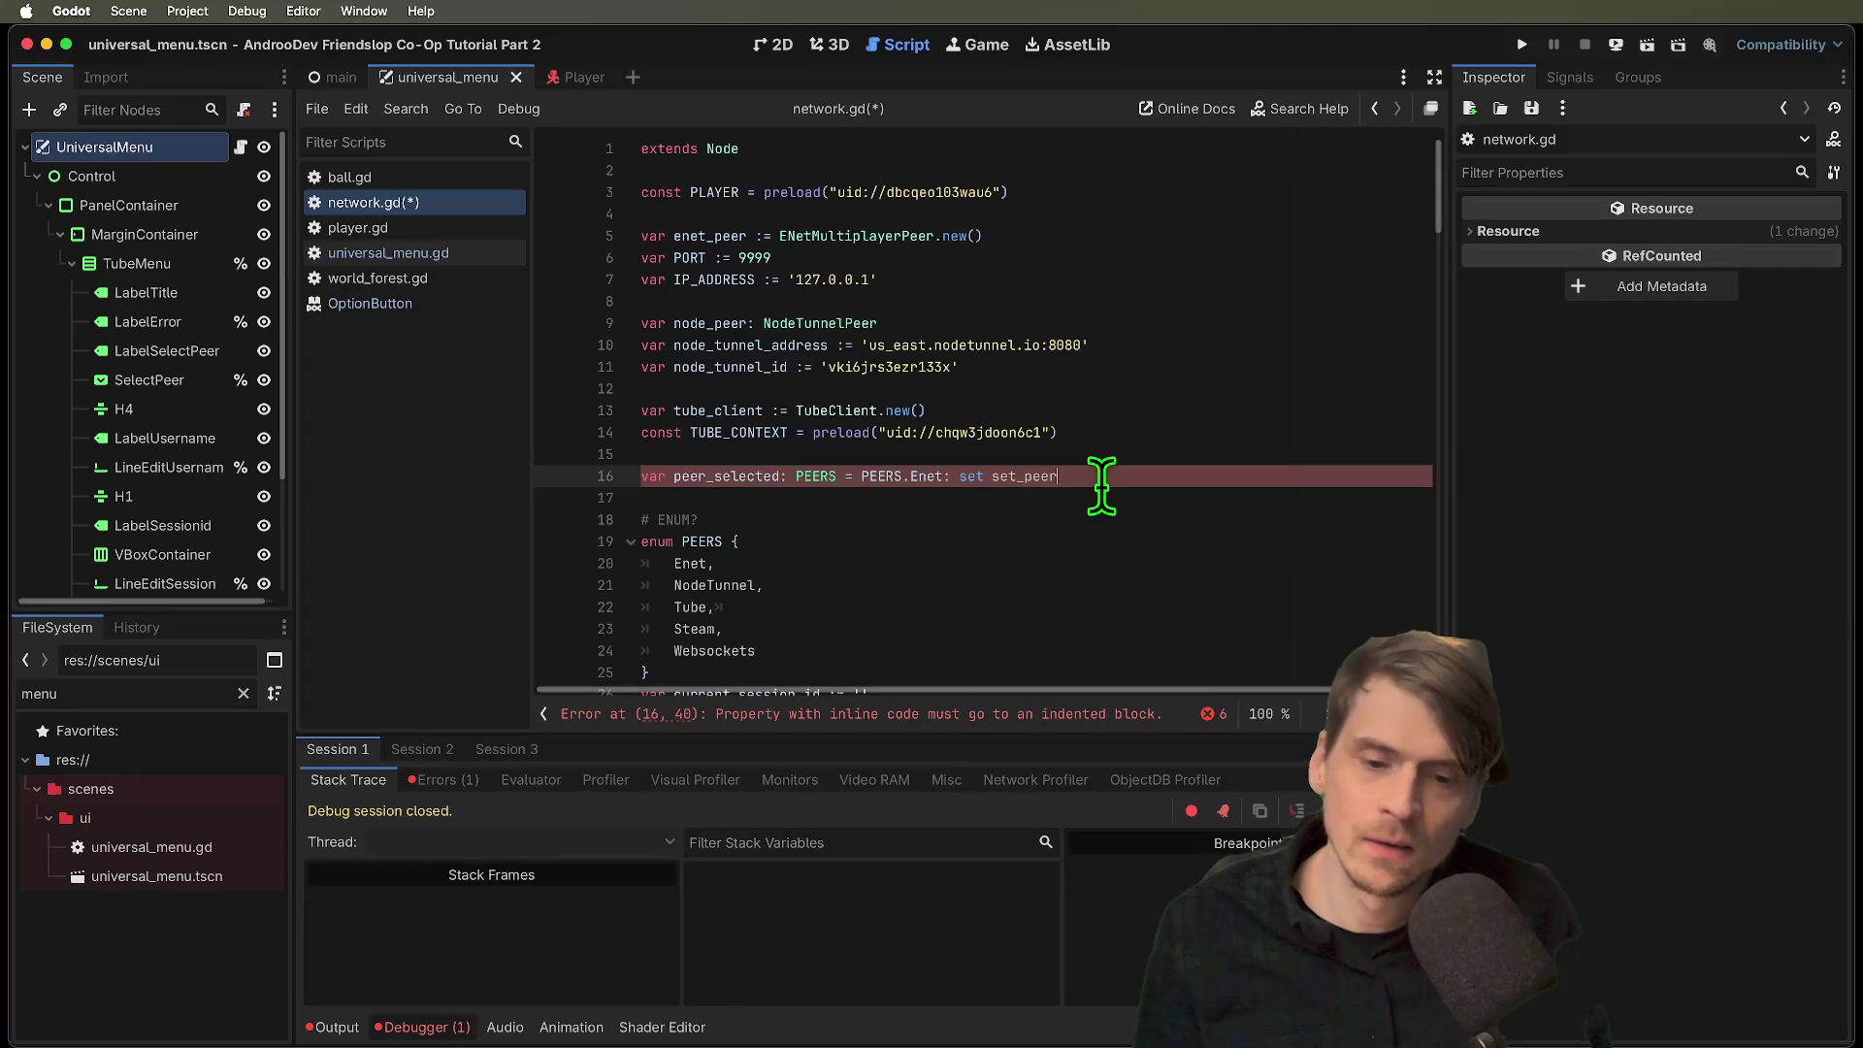
pyautogui.press('Down')
pyautogui.press('Down')
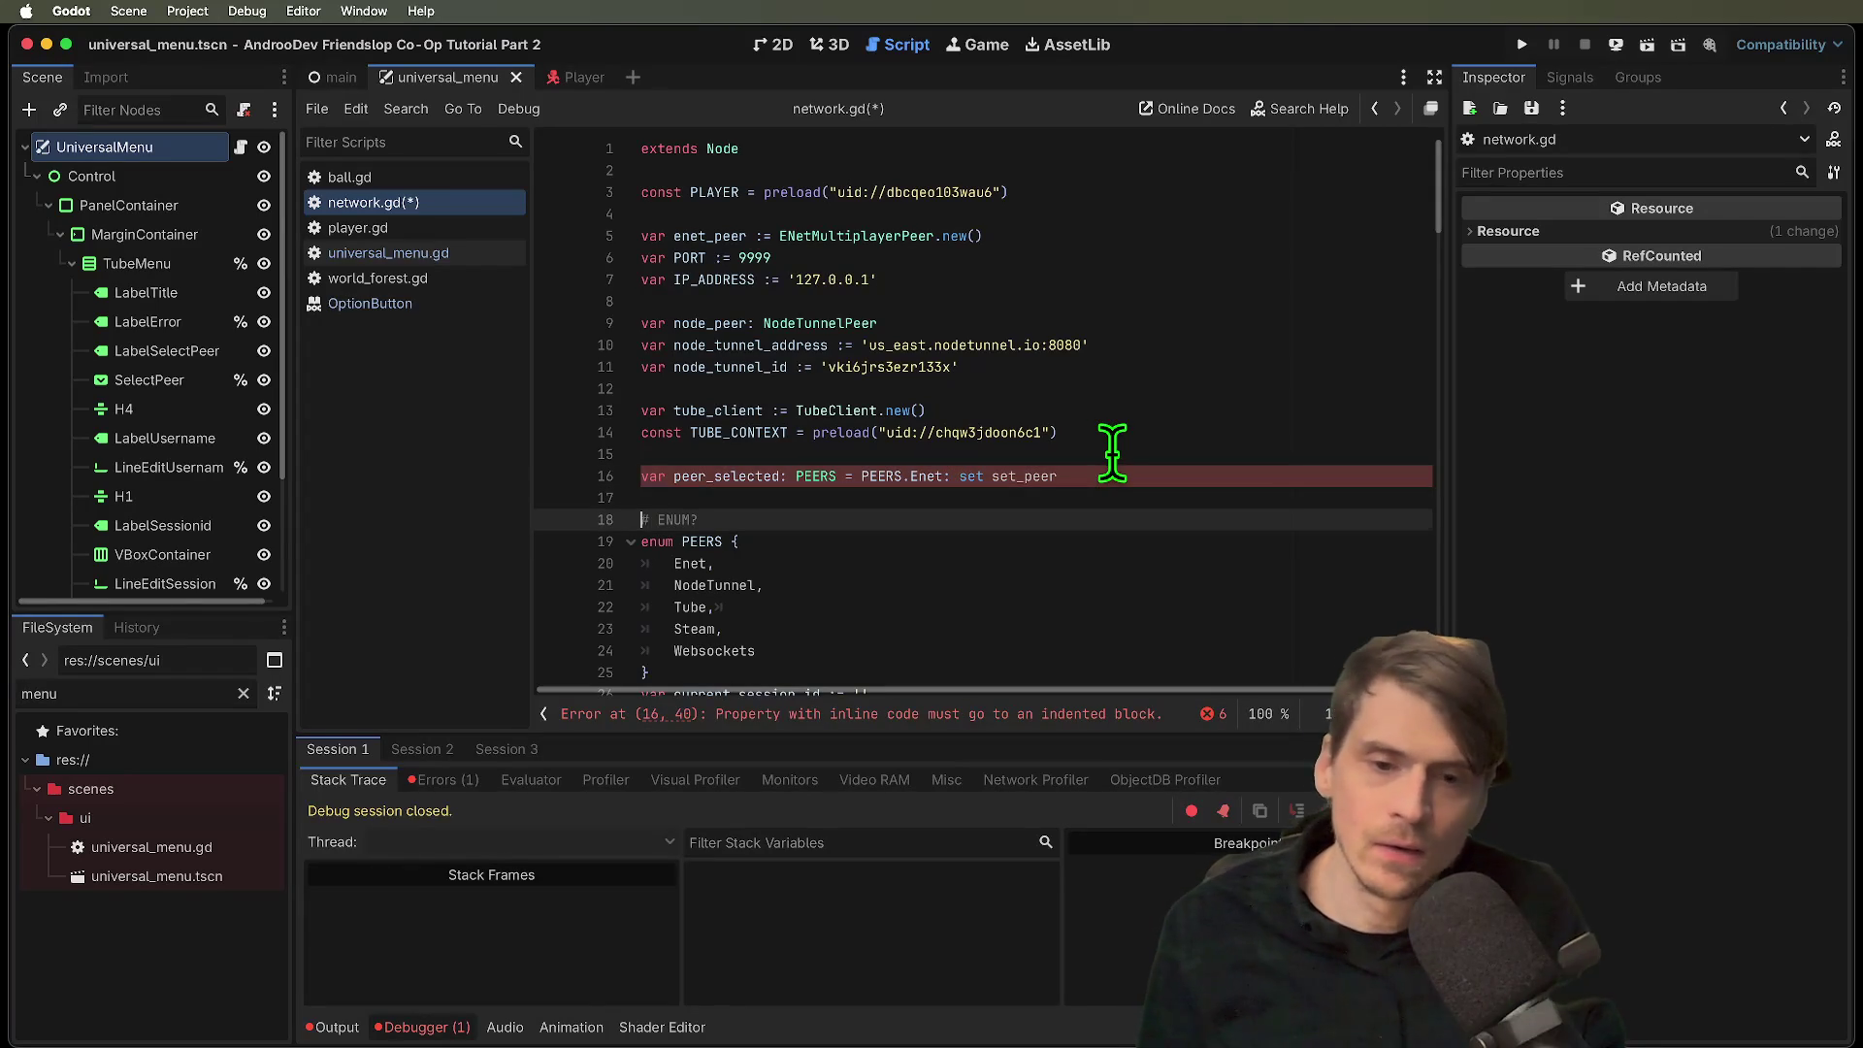
pyautogui.click(951, 476)
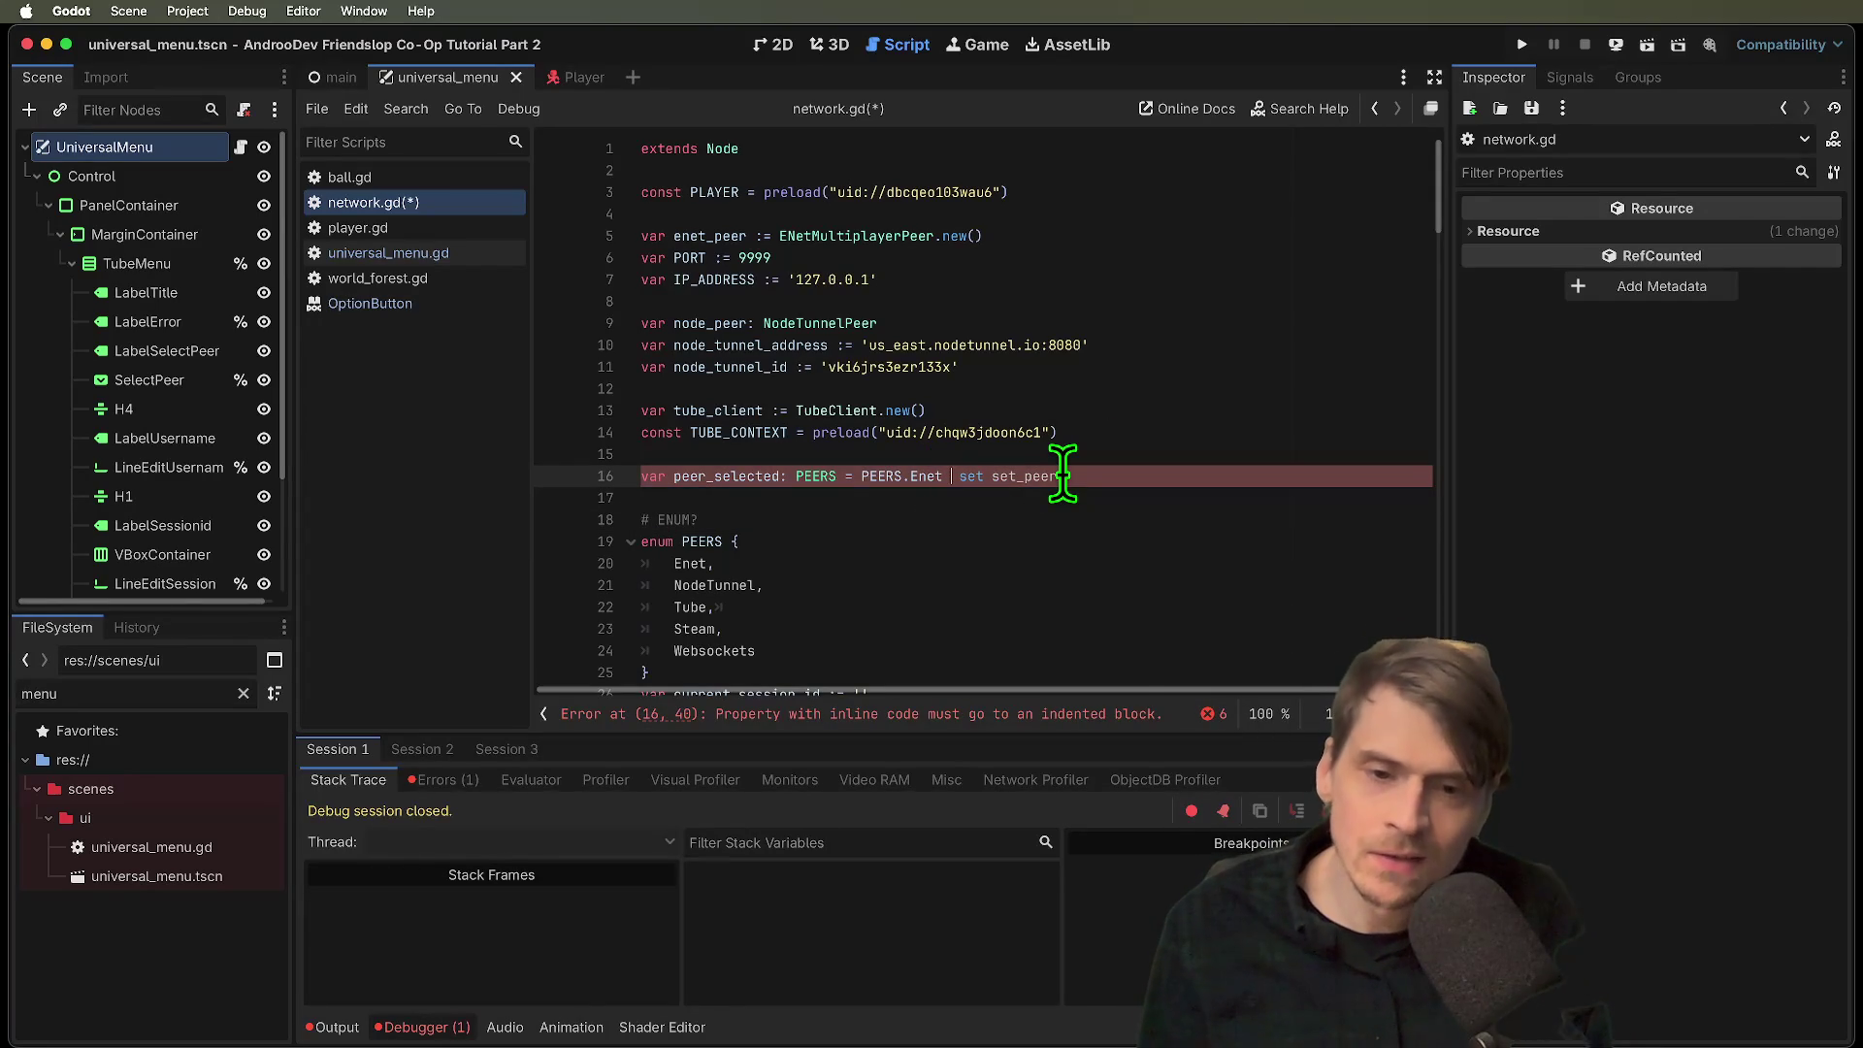
pyautogui.write('=')
pyautogui.press('Escape')
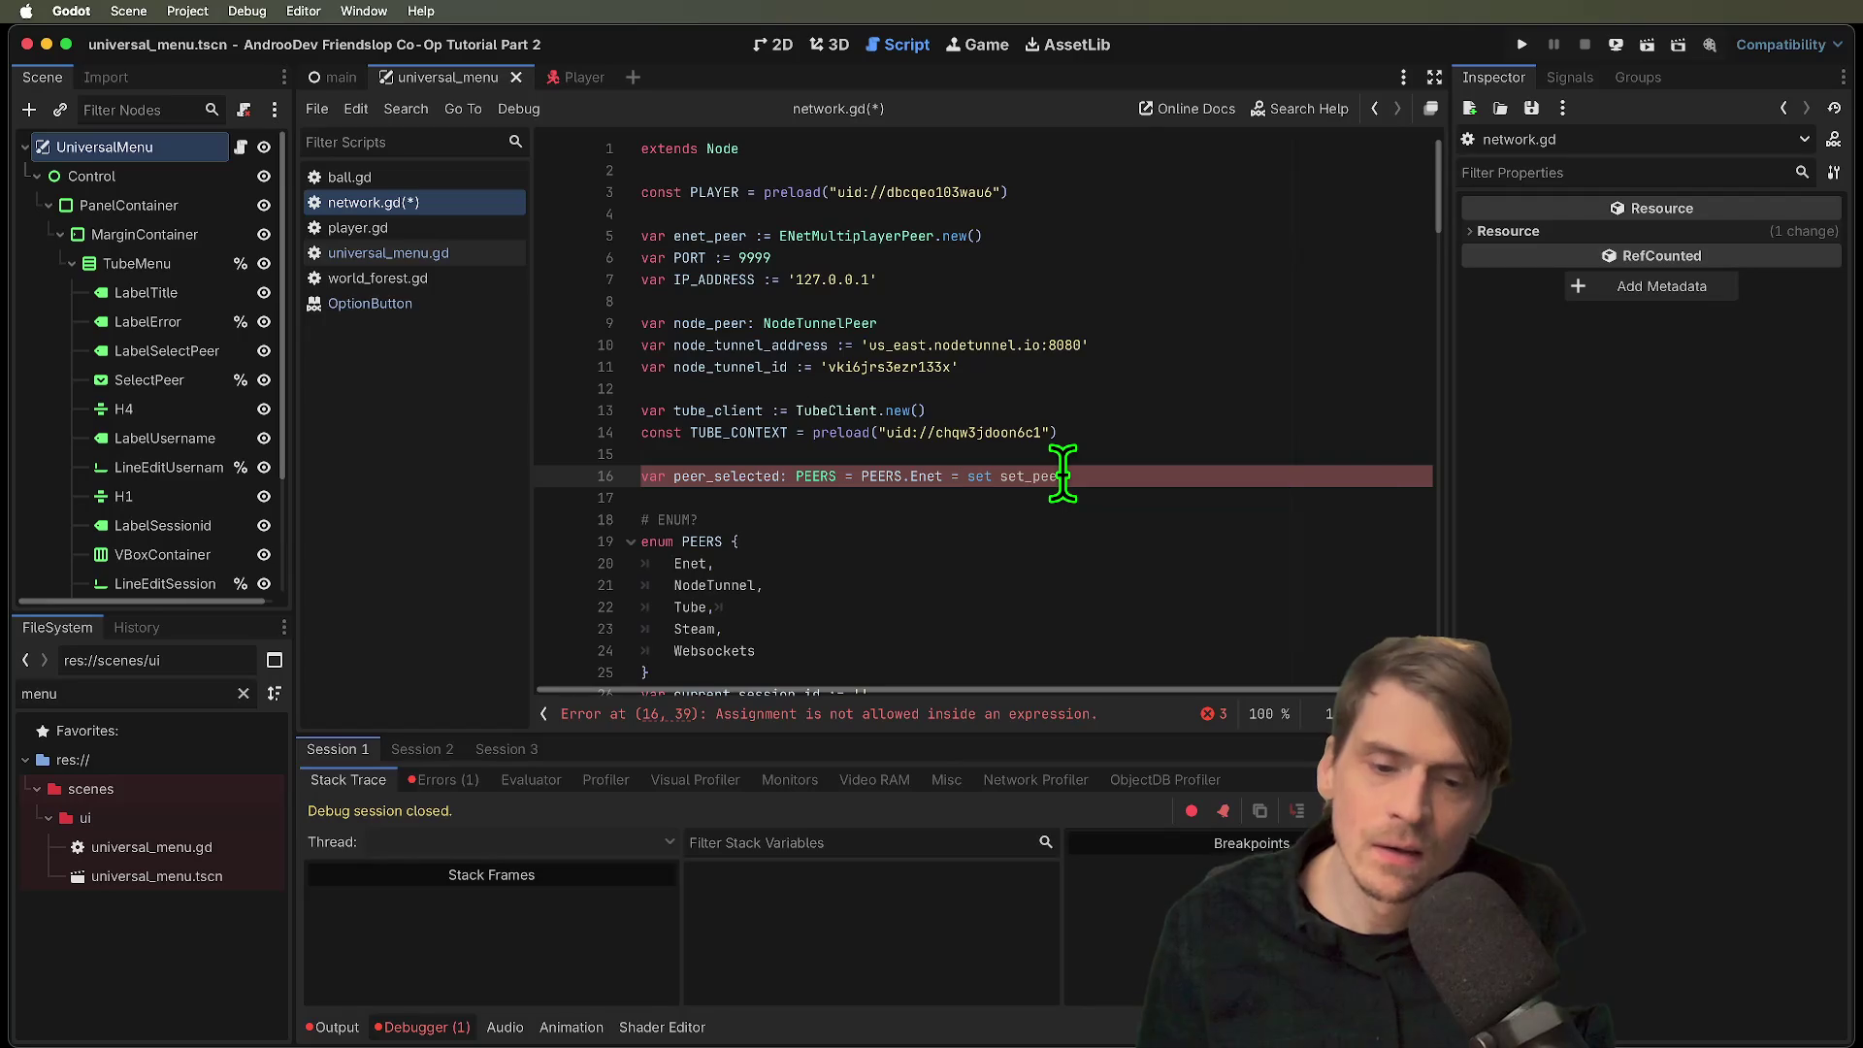
pyautogui.write(':')
pyautogui.press('Right')
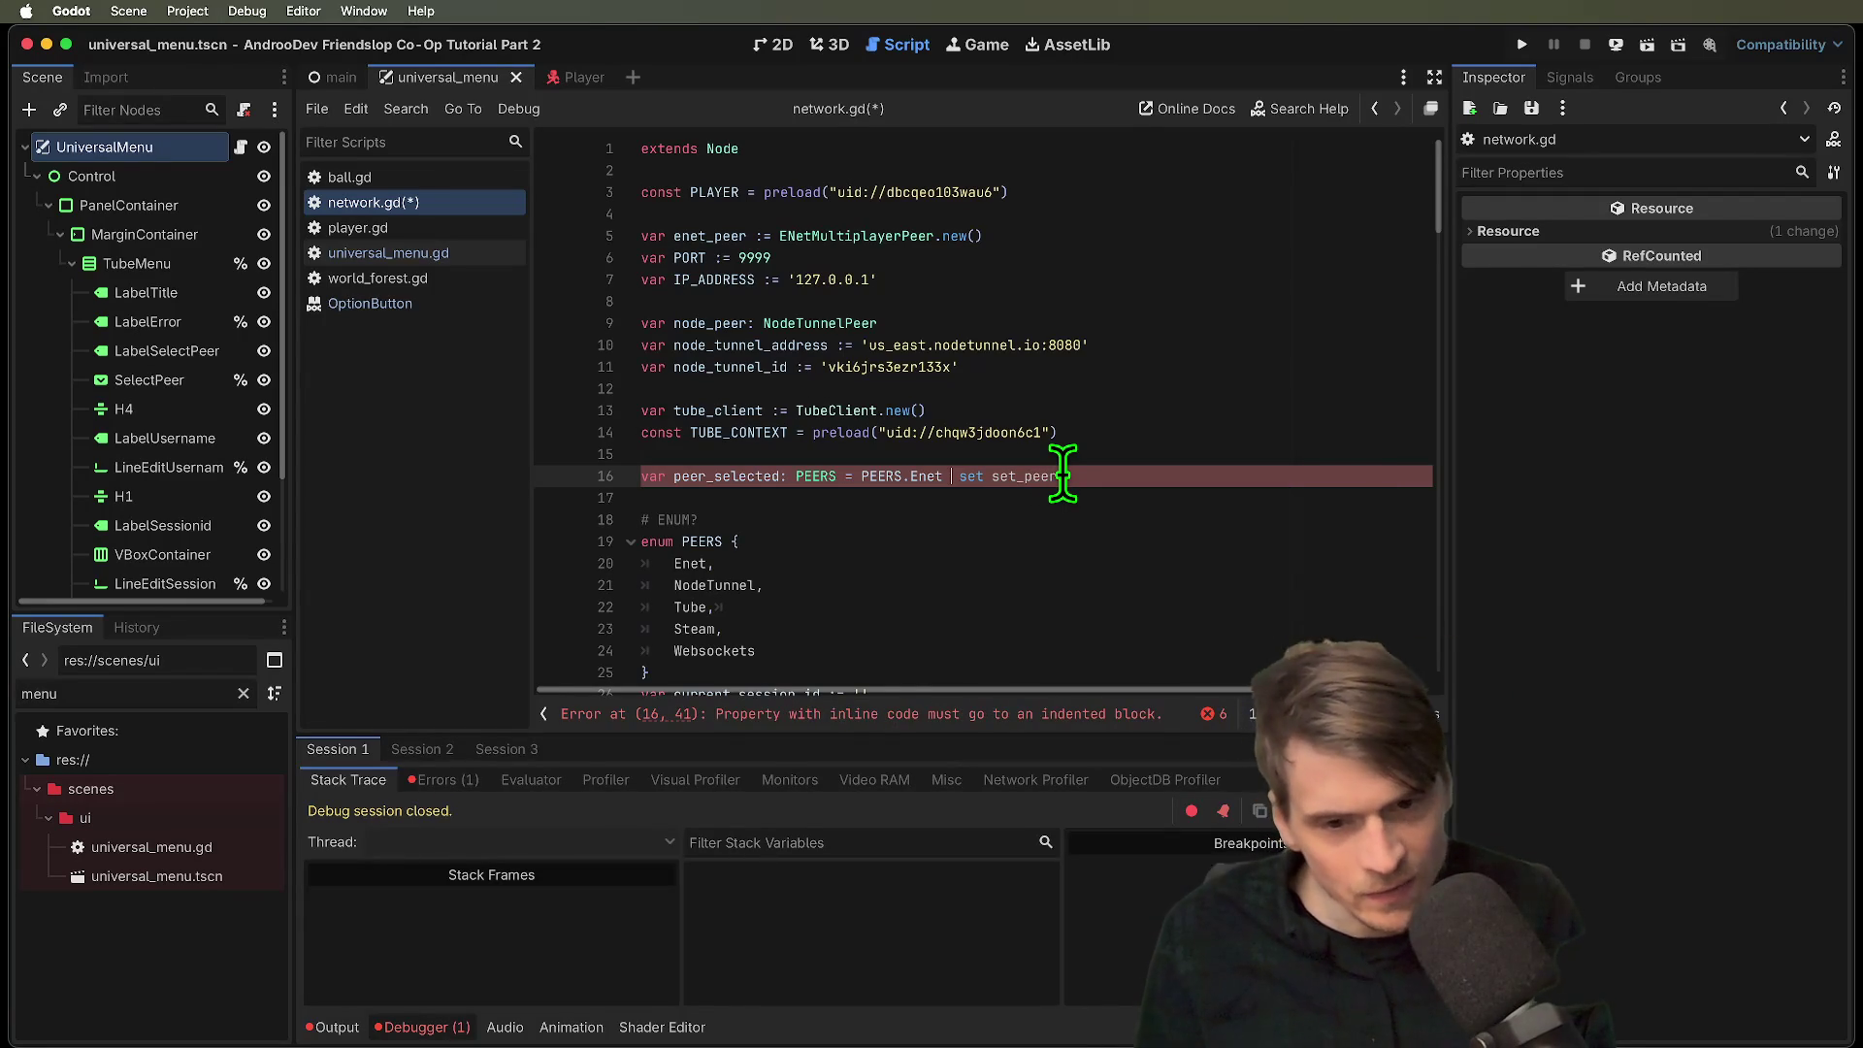
pyautogui.write(':')
# Move the set set_peer setter onto its own indented line under the peer_selected declaration.
pyautogui.scroll(-3, 1087, 723)
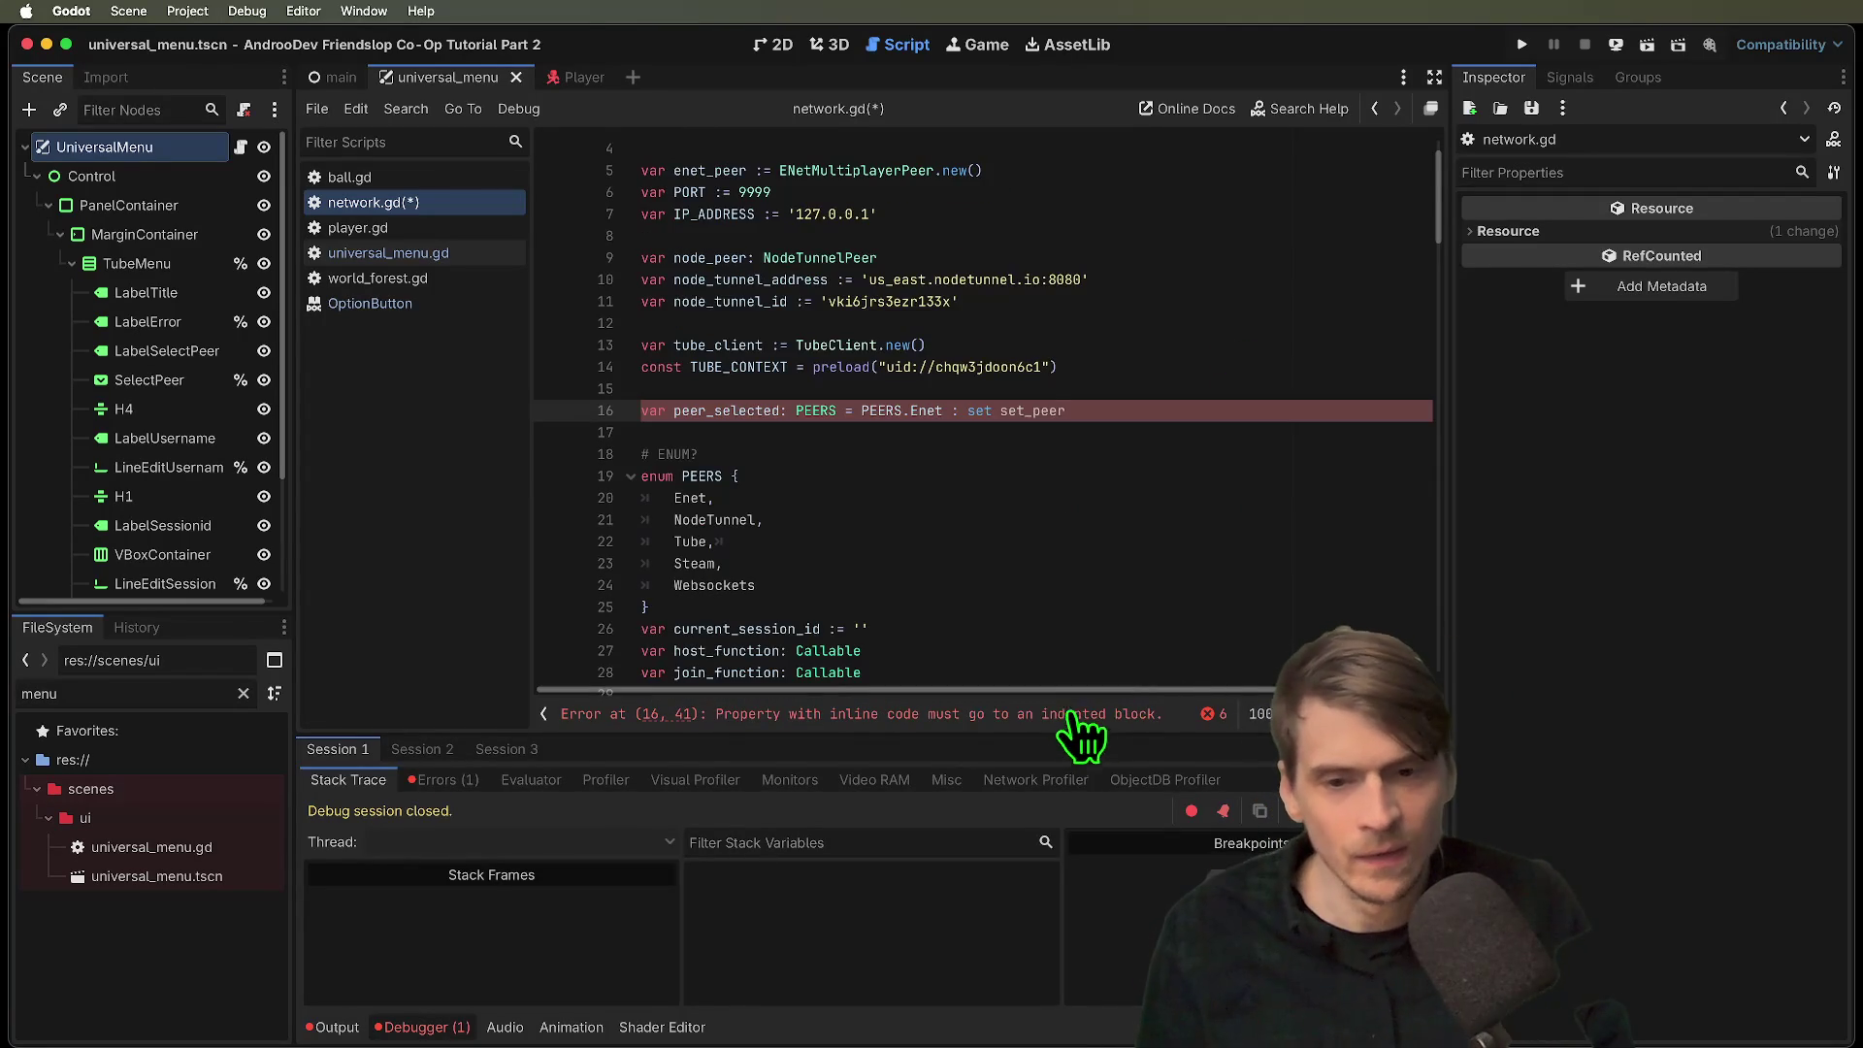
pyautogui.moveTo(1001, 410); pyautogui.dragTo(1068, 411)
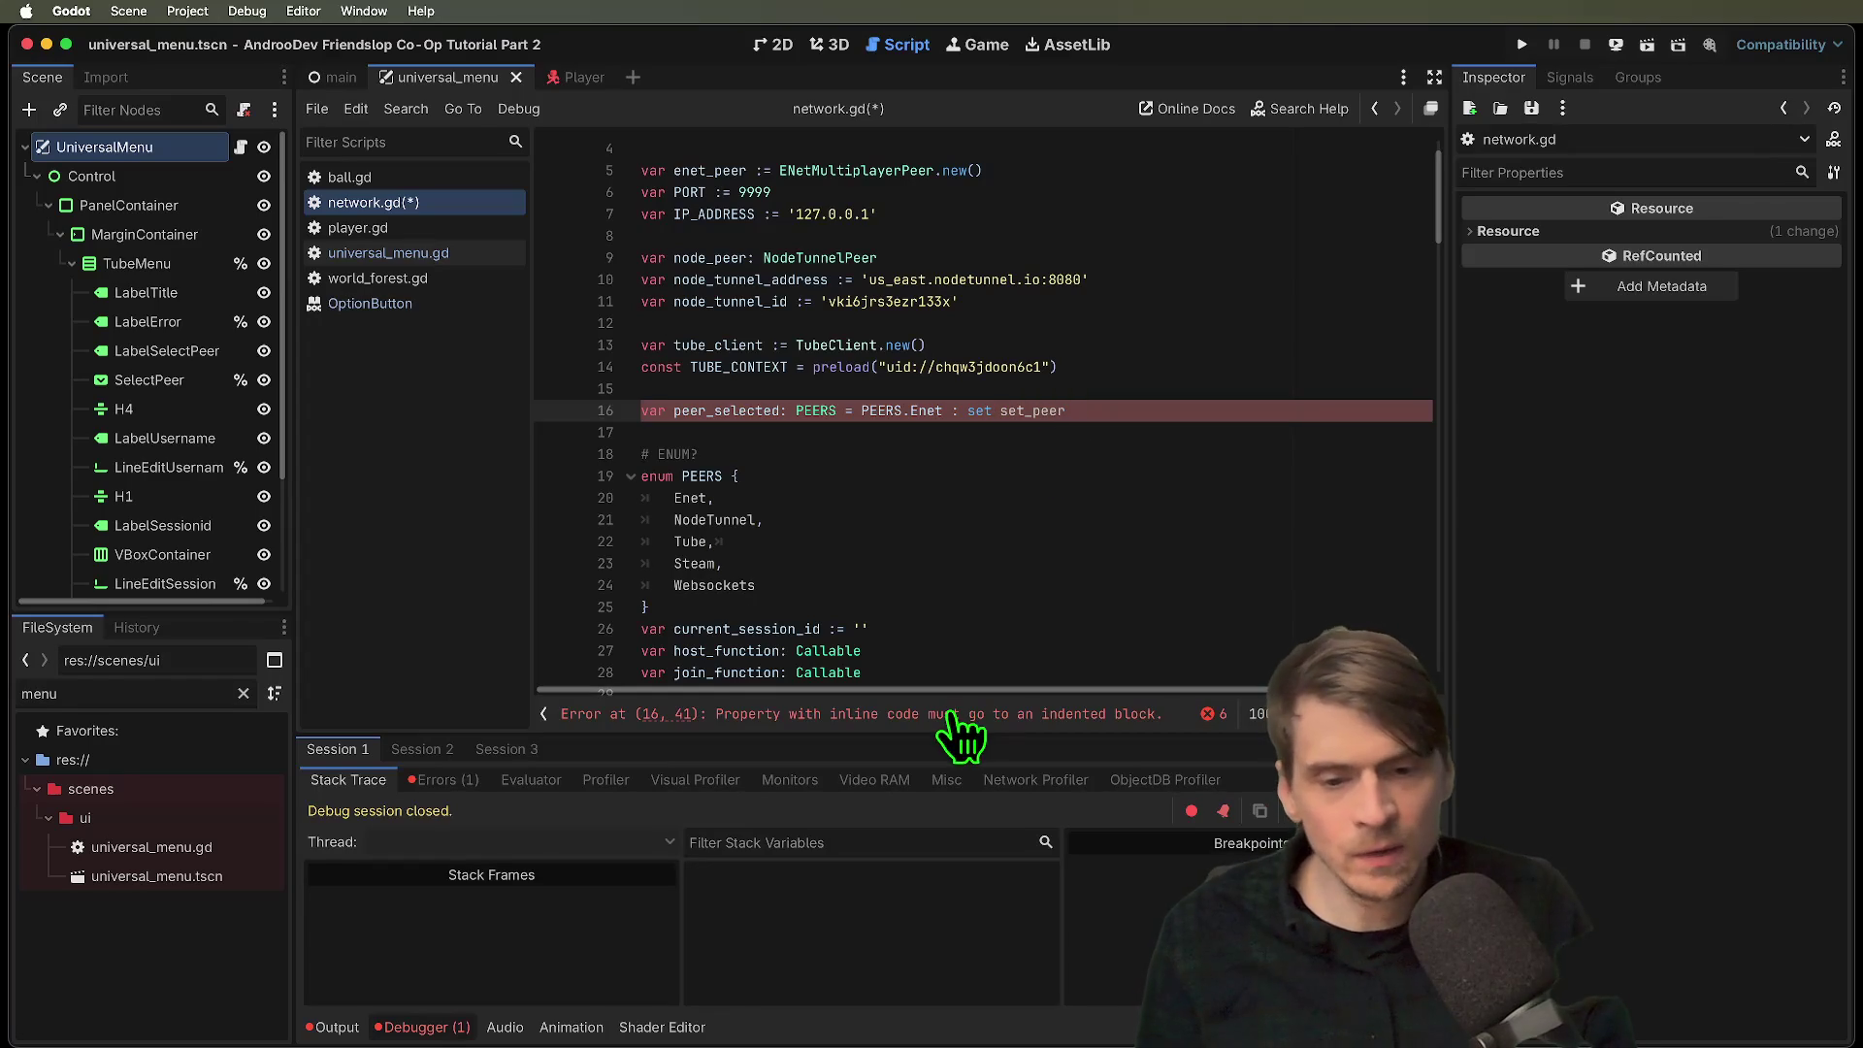
pyautogui.click(958, 411)
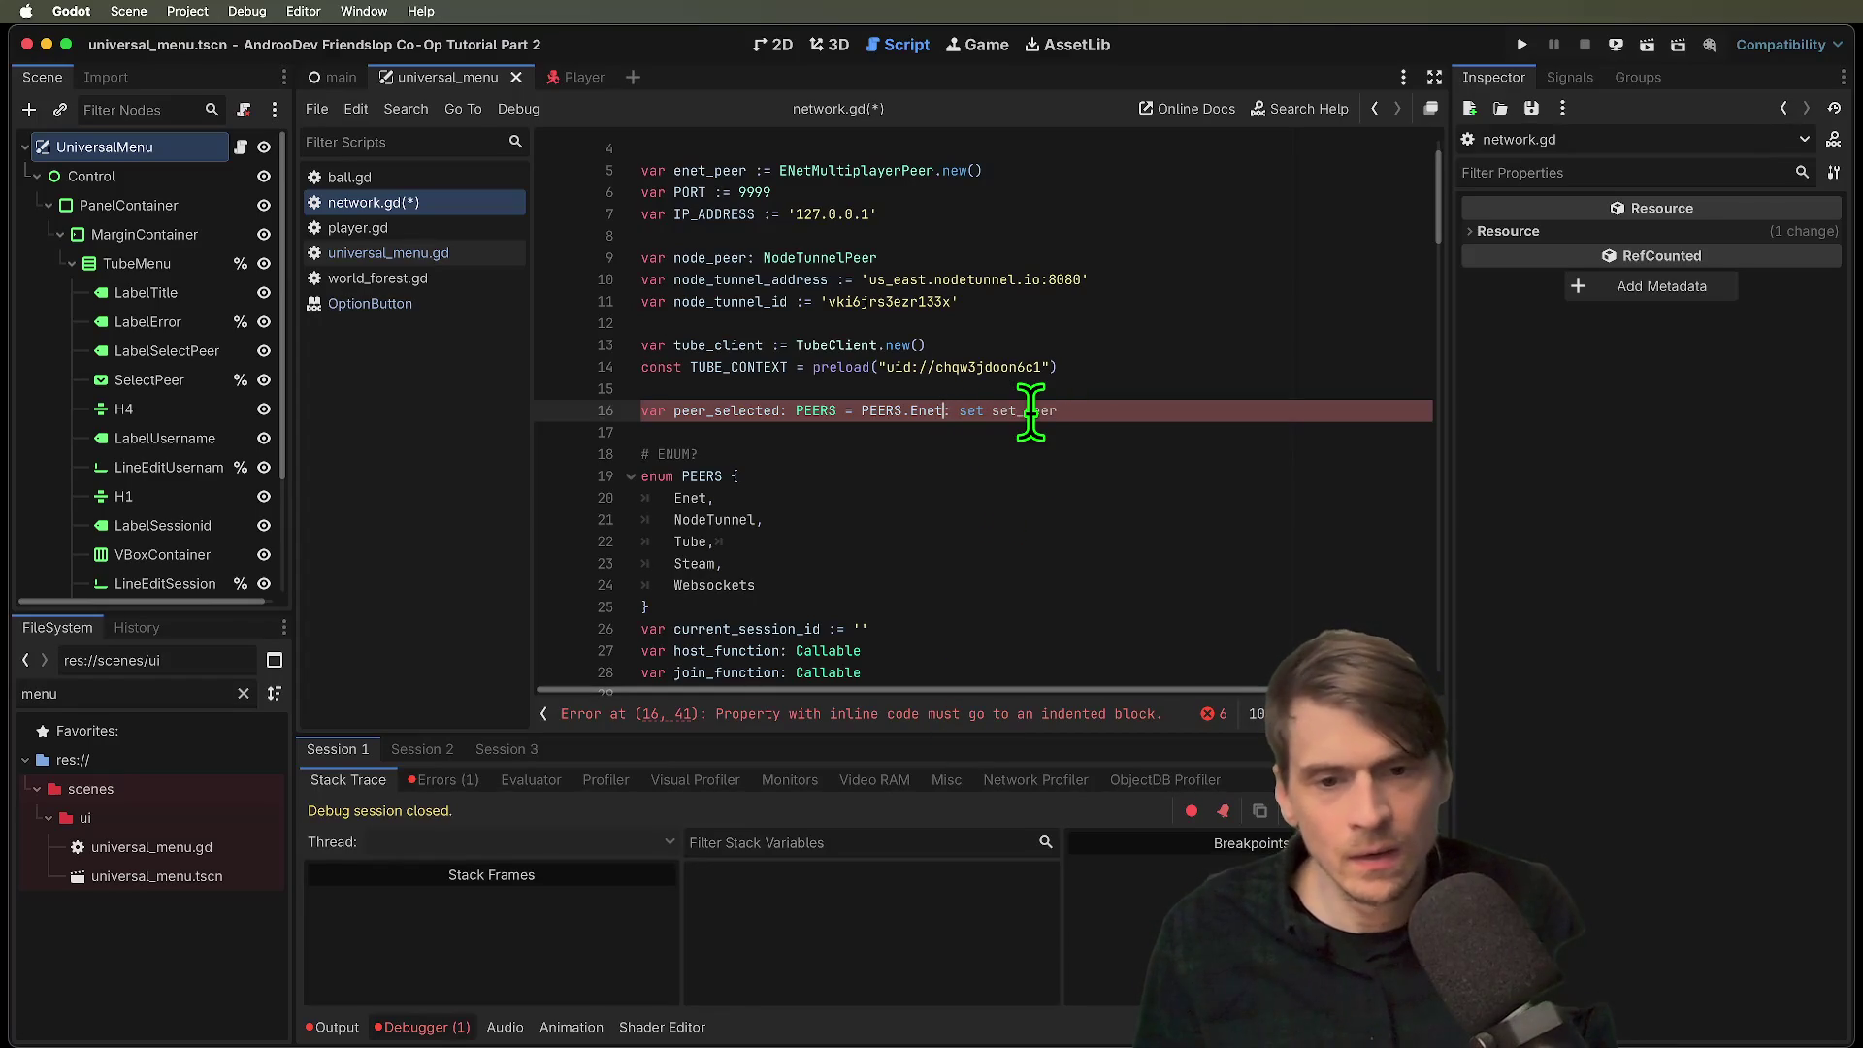
pyautogui.press('Return')
pyautogui.press('Tab')
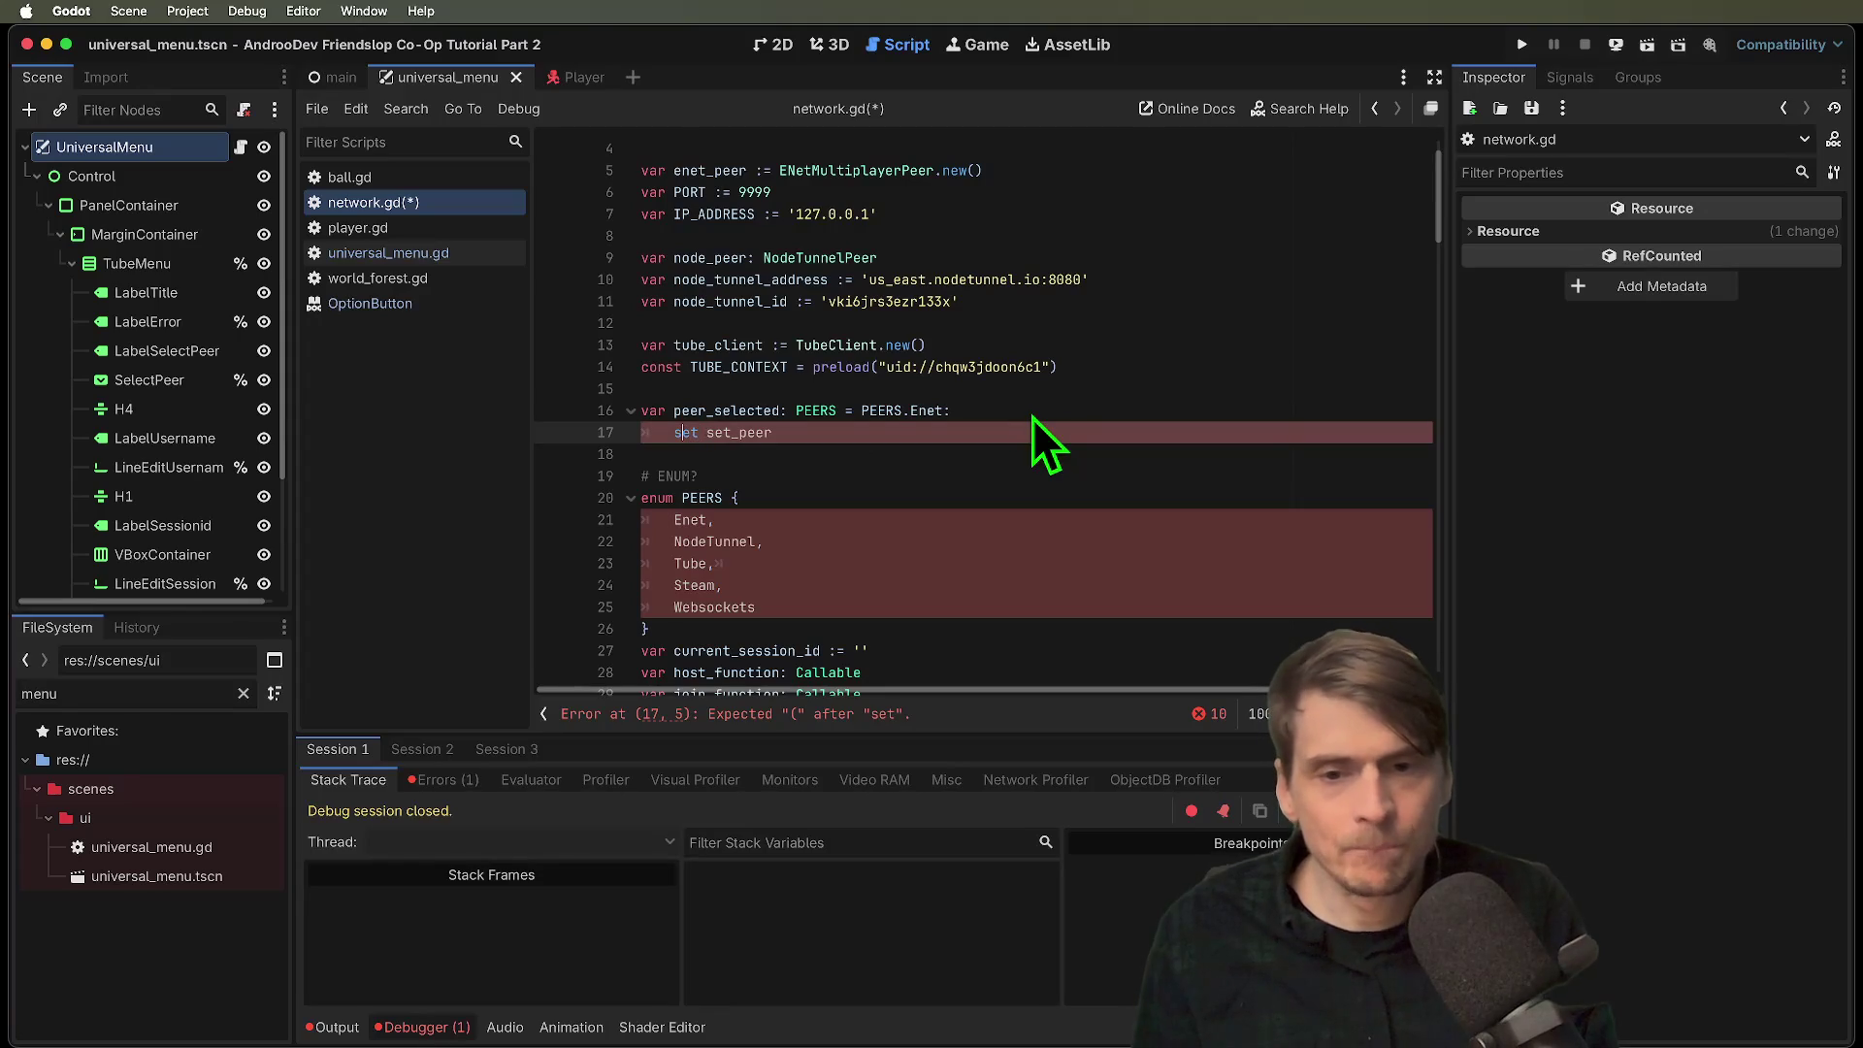
pyautogui.click(1032, 417)
pyautogui.press('BackSpace')
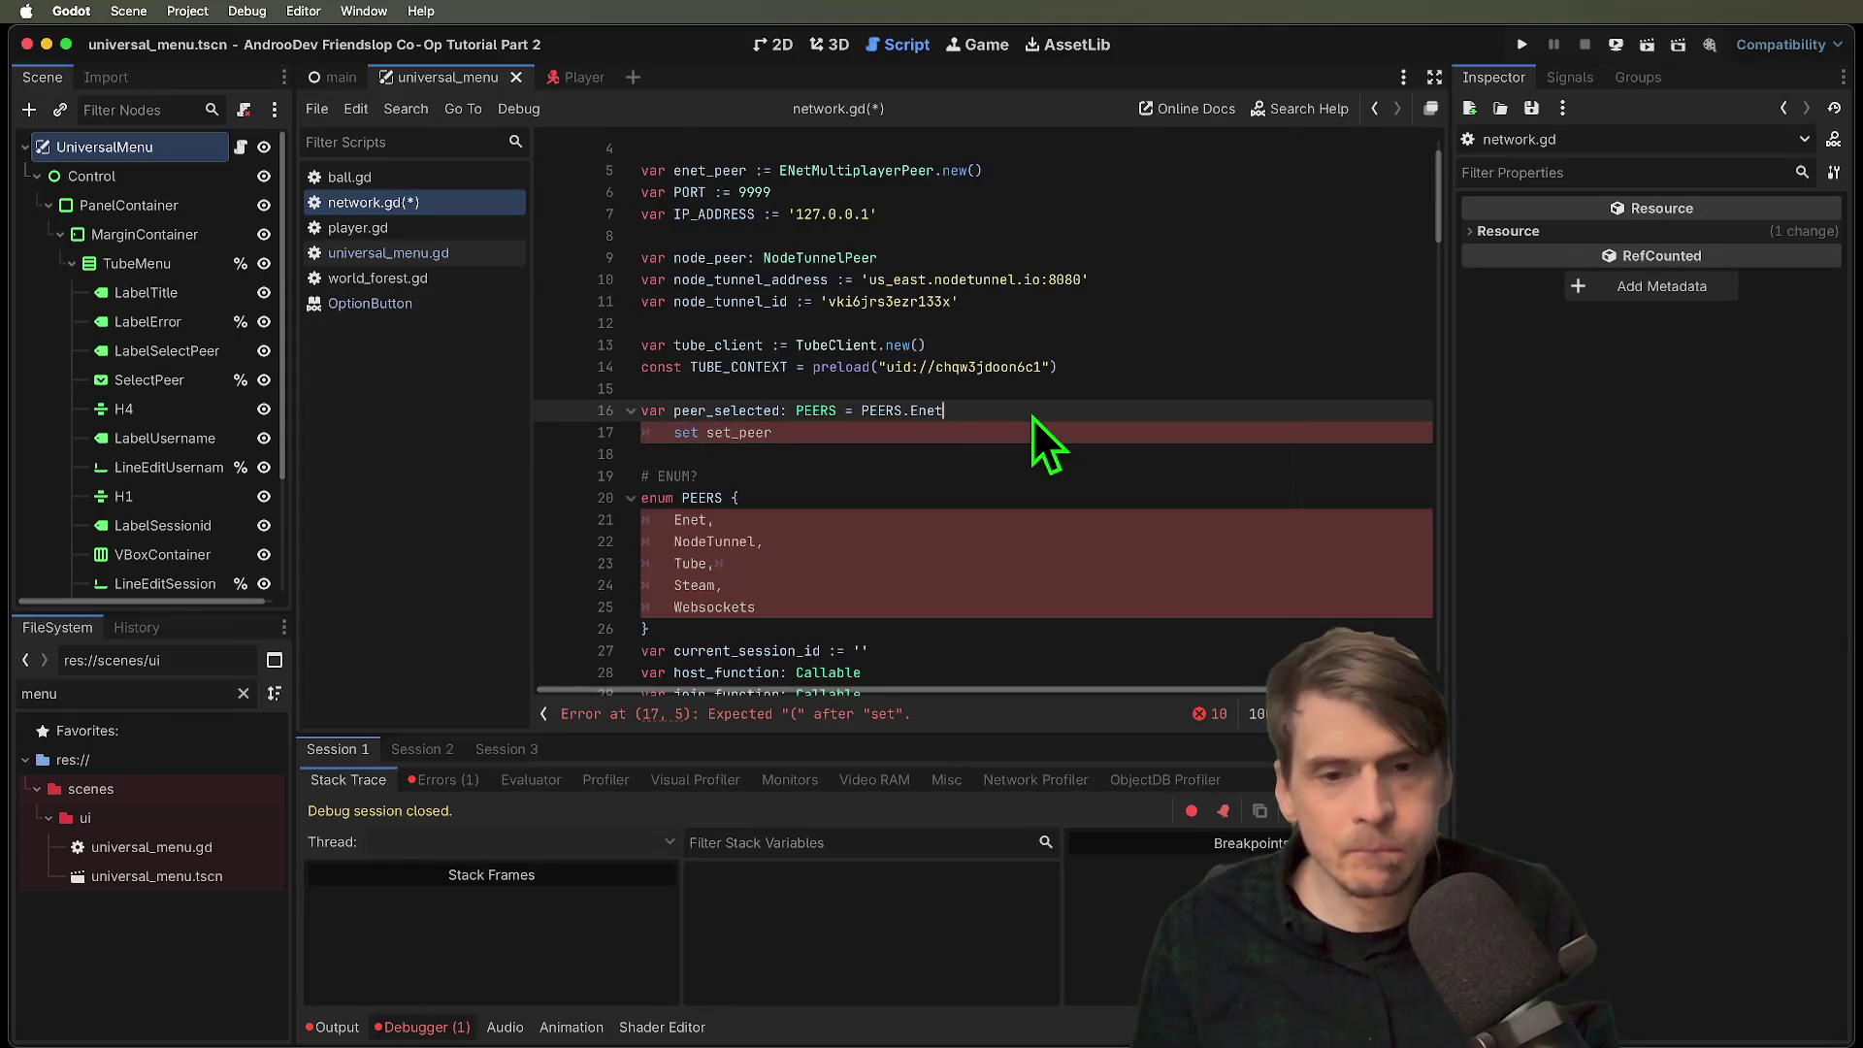
pyautogui.write(':')
pyautogui.press('Down')
pyautogui.press('Home')
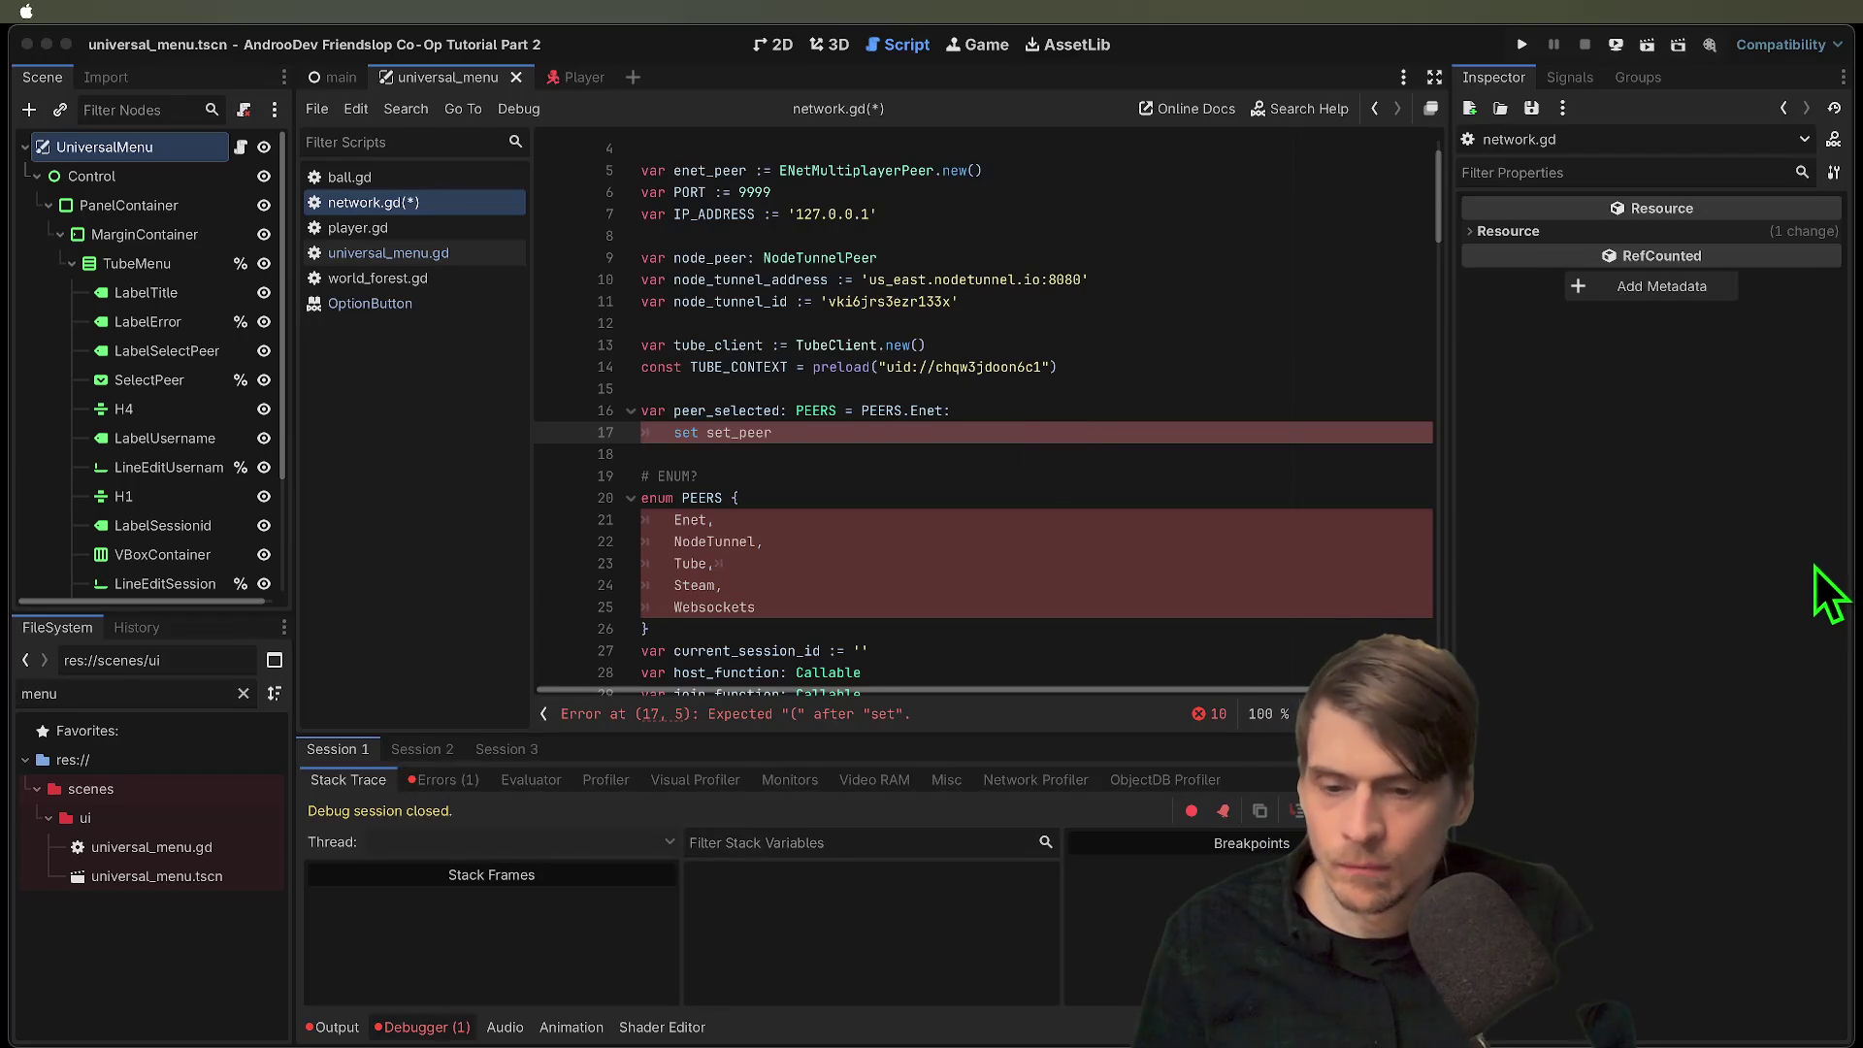
pyautogui.click(859, 627)
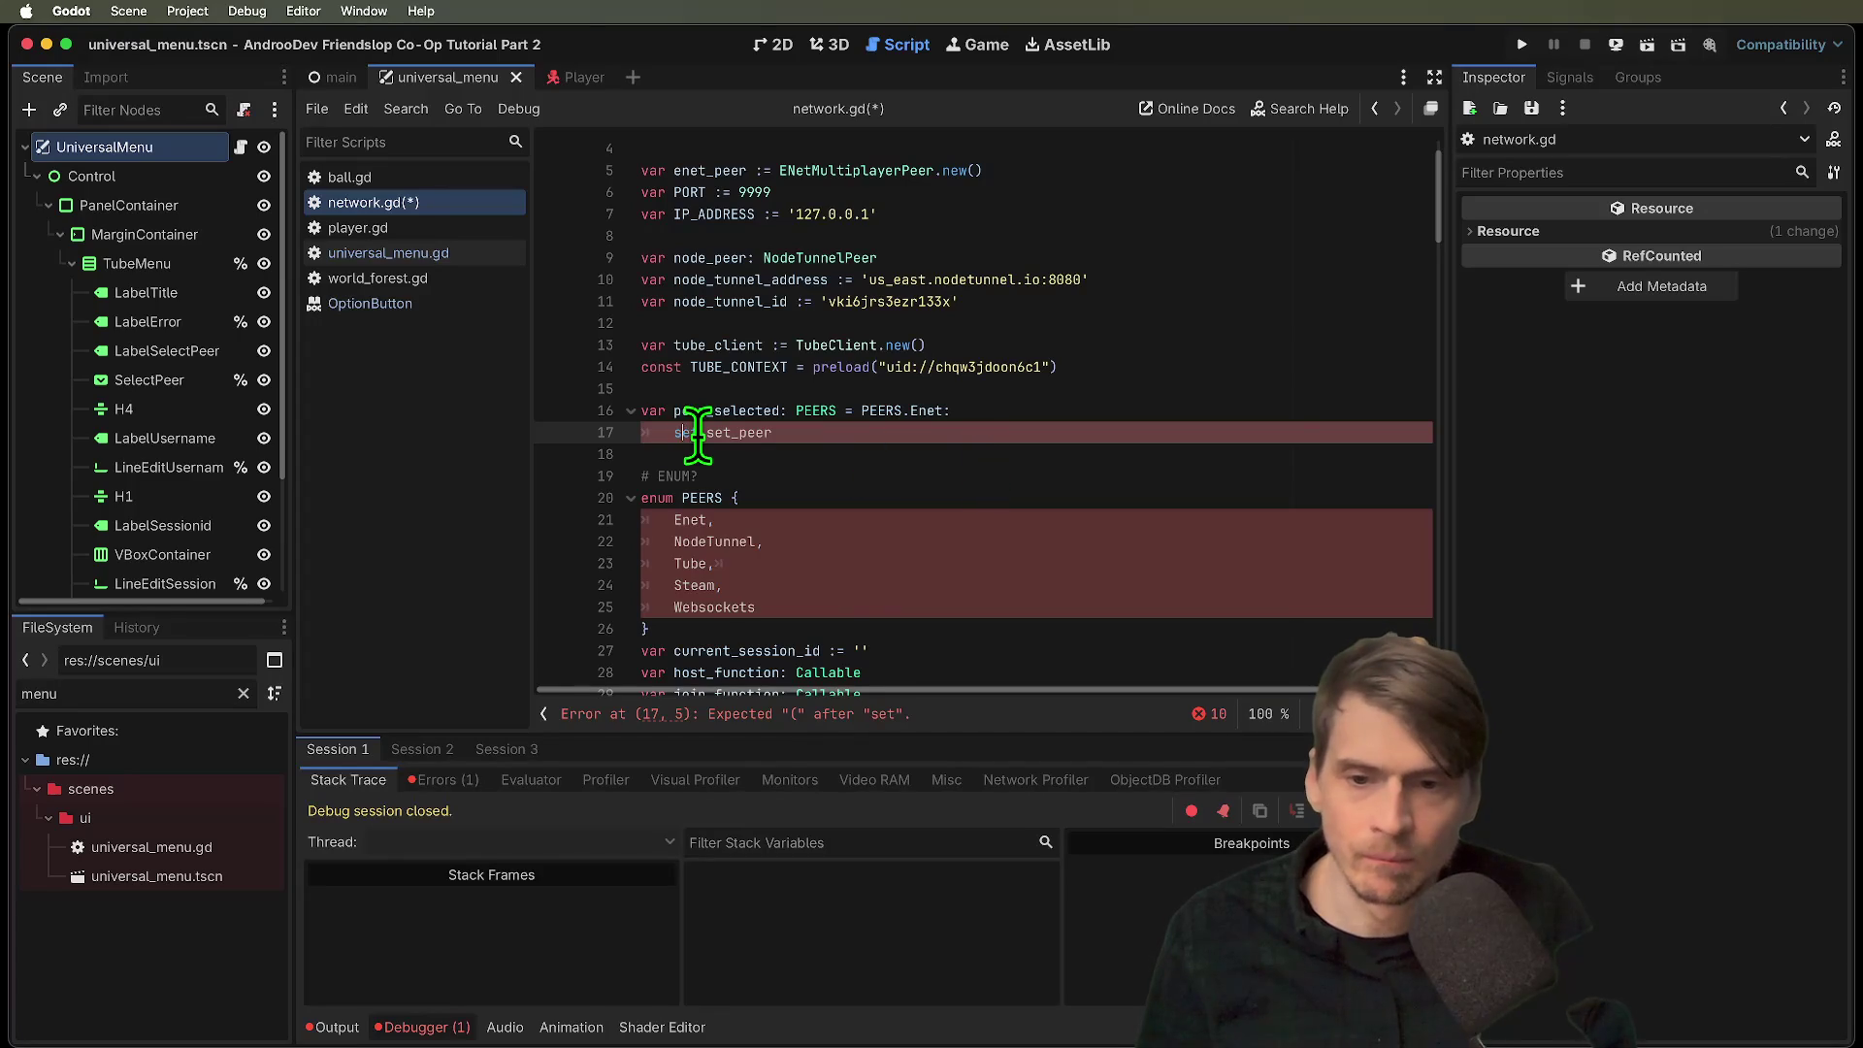
# Join the setter back onto line 16 as set = set_peer.
pyautogui.write('=')
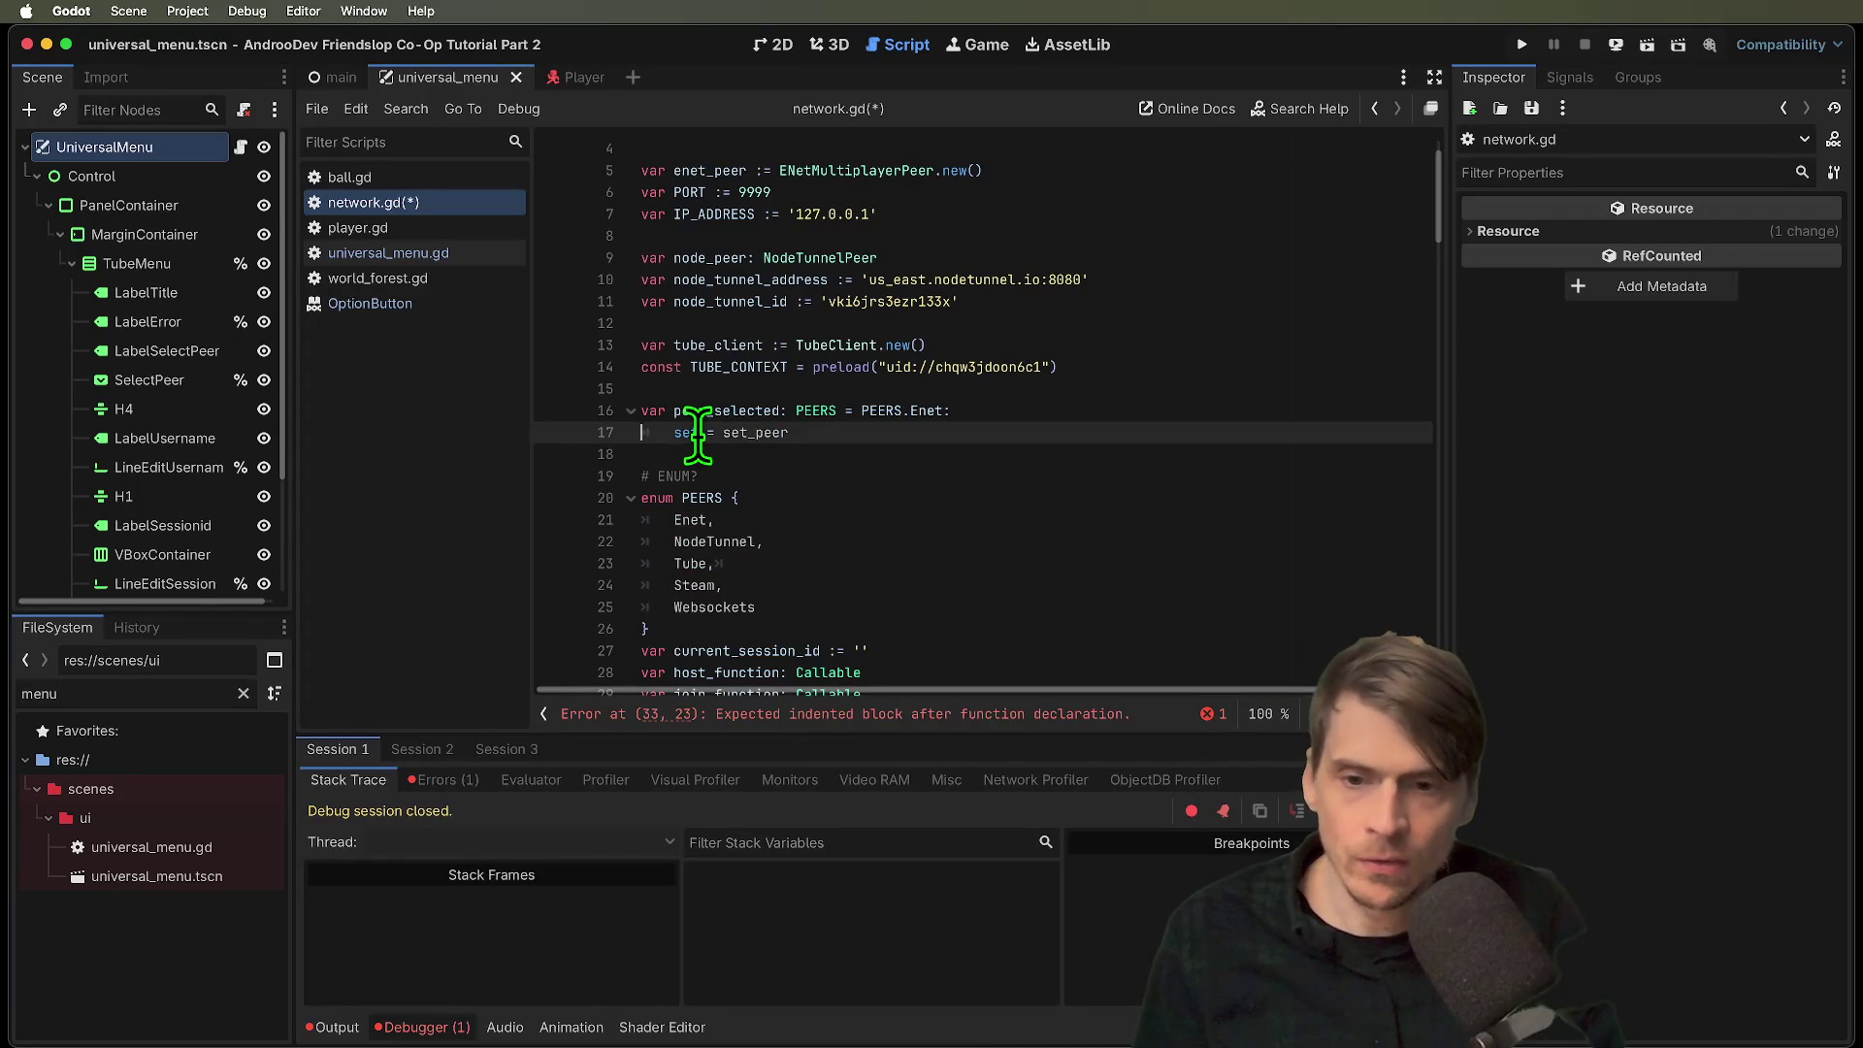
pyautogui.press('BackSpace')
pyautogui.press('BackSpace')
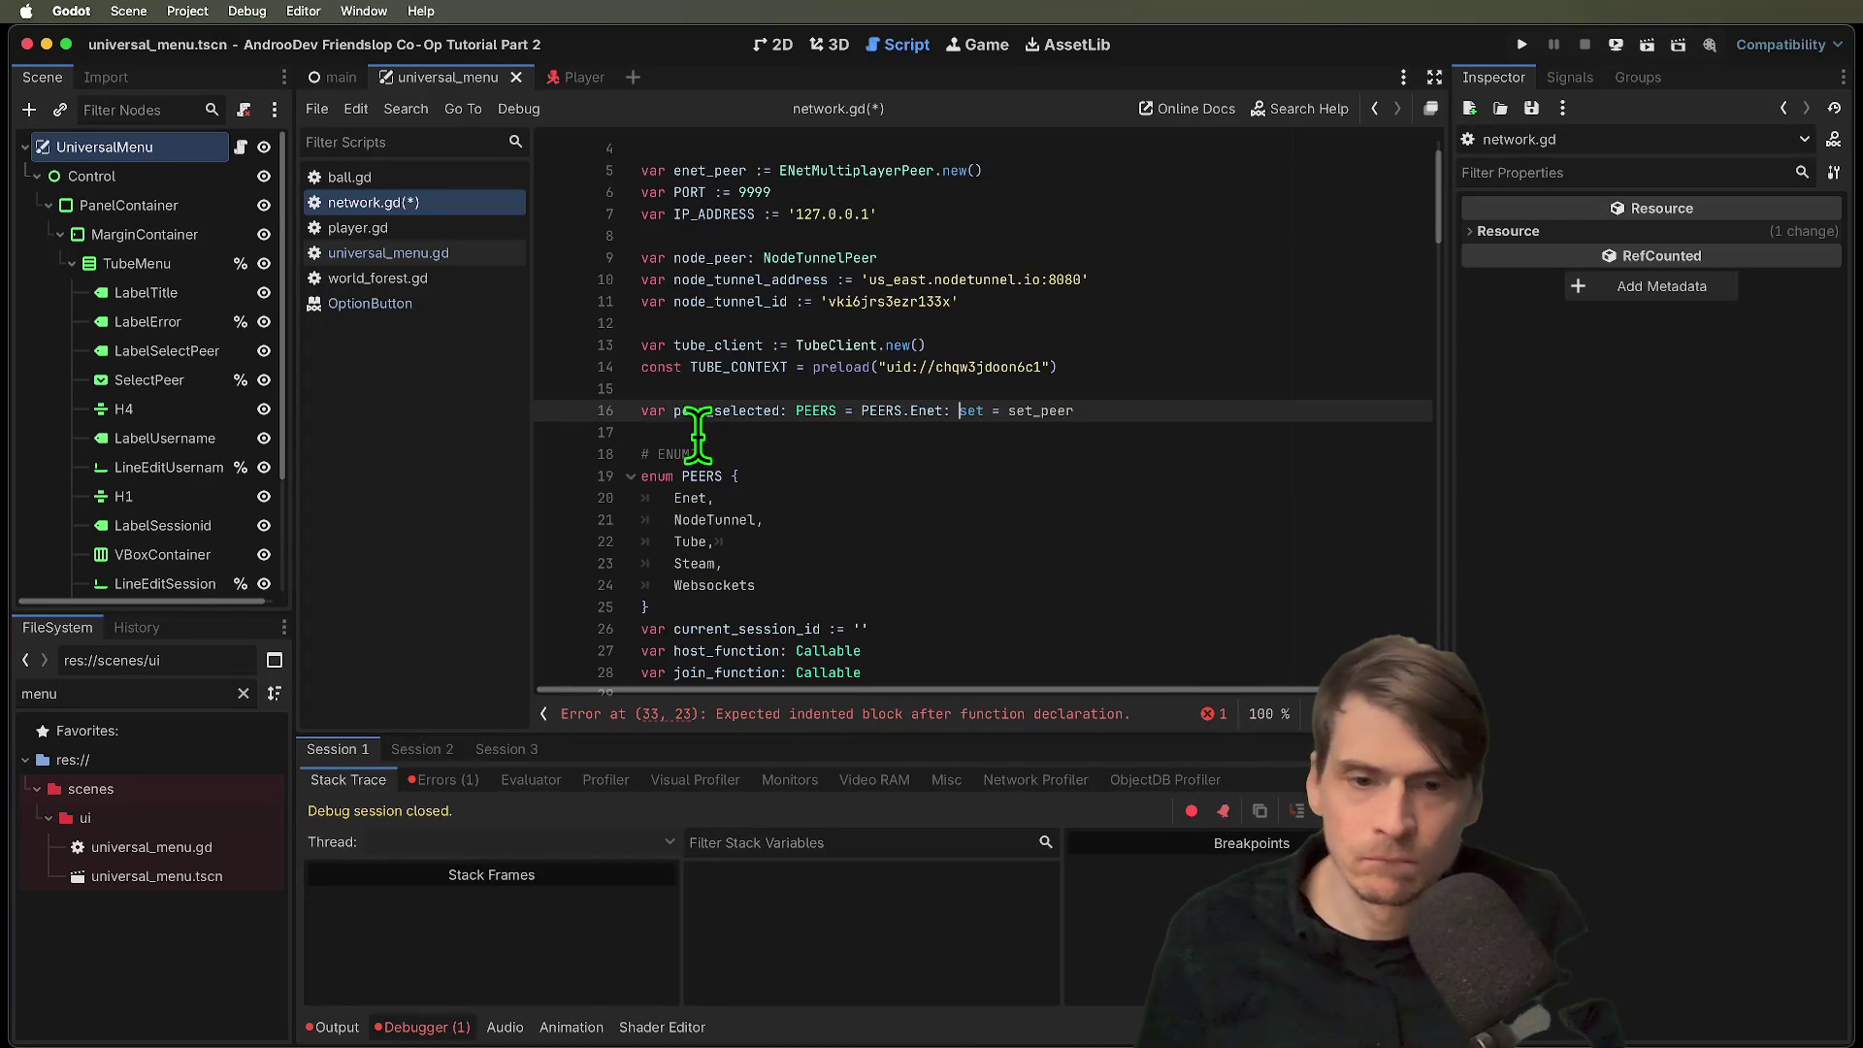
pyautogui.click(1209, 388)
pyautogui.press('super+s')
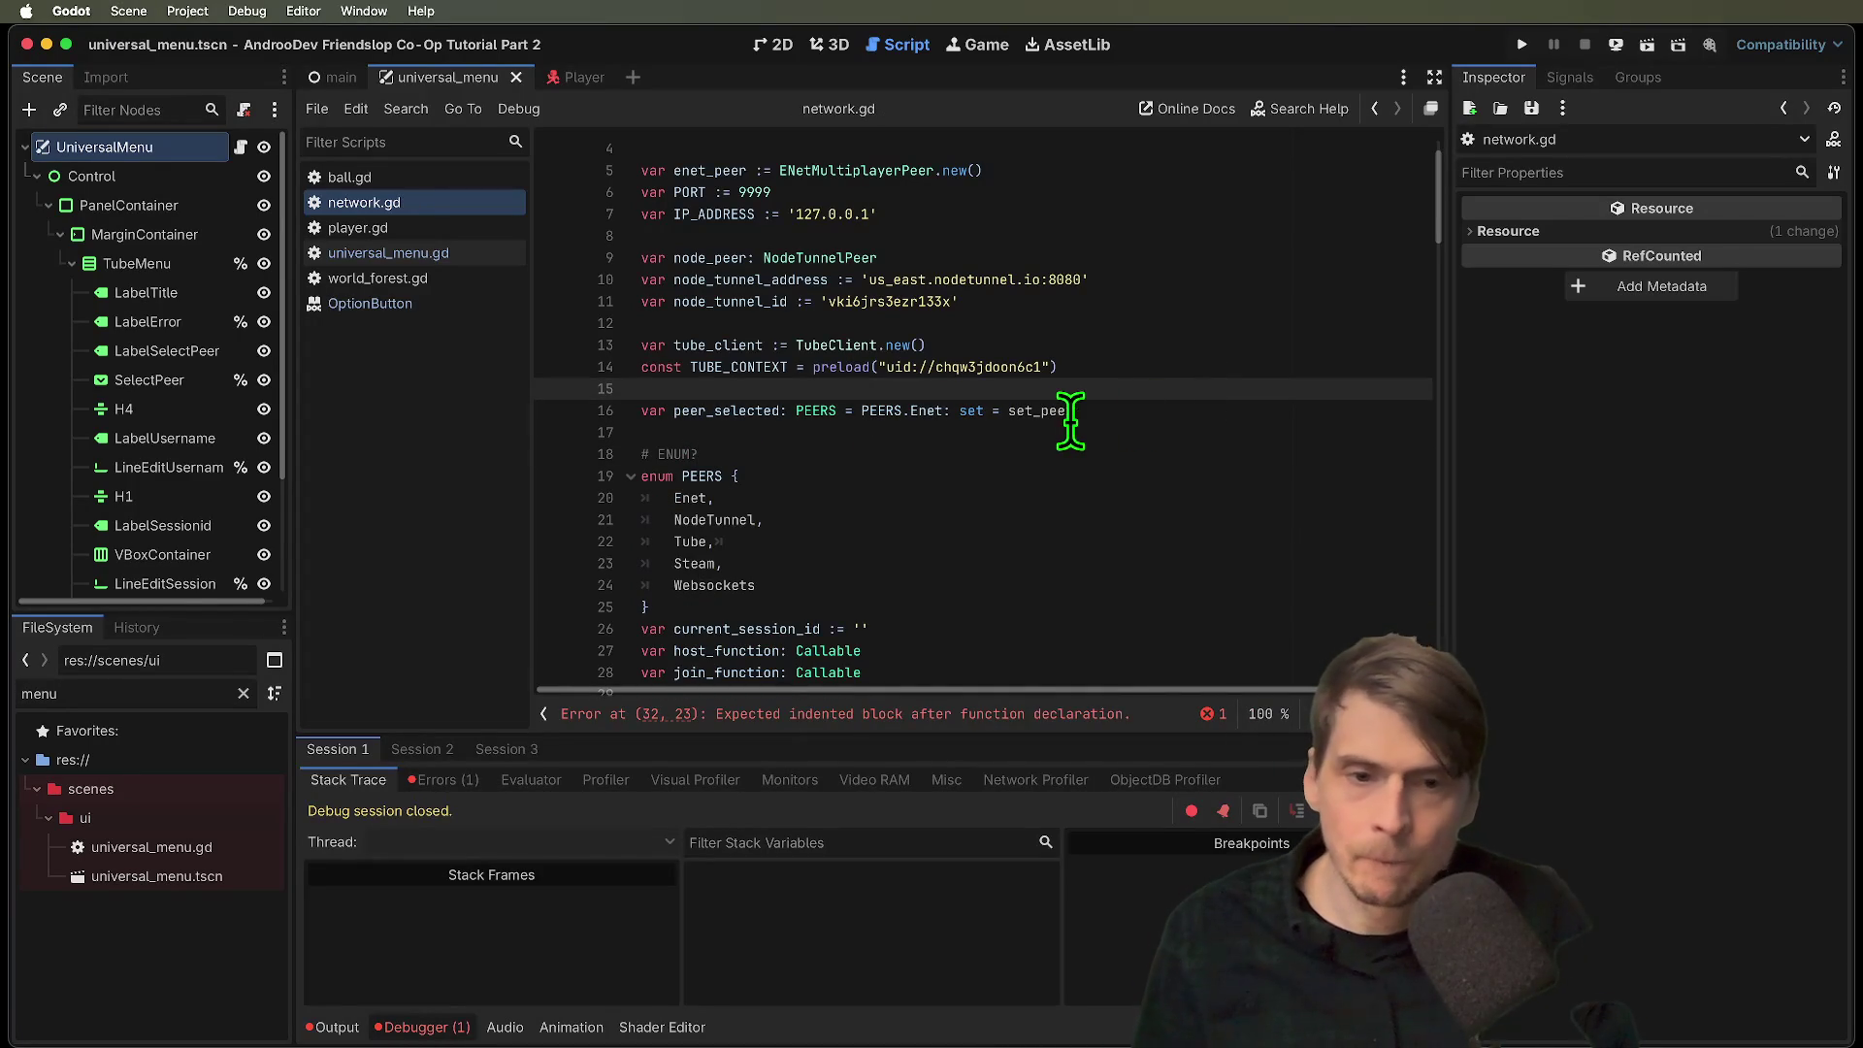
# Jump to the set_peer definition and type its parameter as PEERS.
pyautogui.doubleClick(1067, 411)
pyautogui.keyDown('super'); pyautogui.click(1068, 410); pyautogui.keyUp('super')
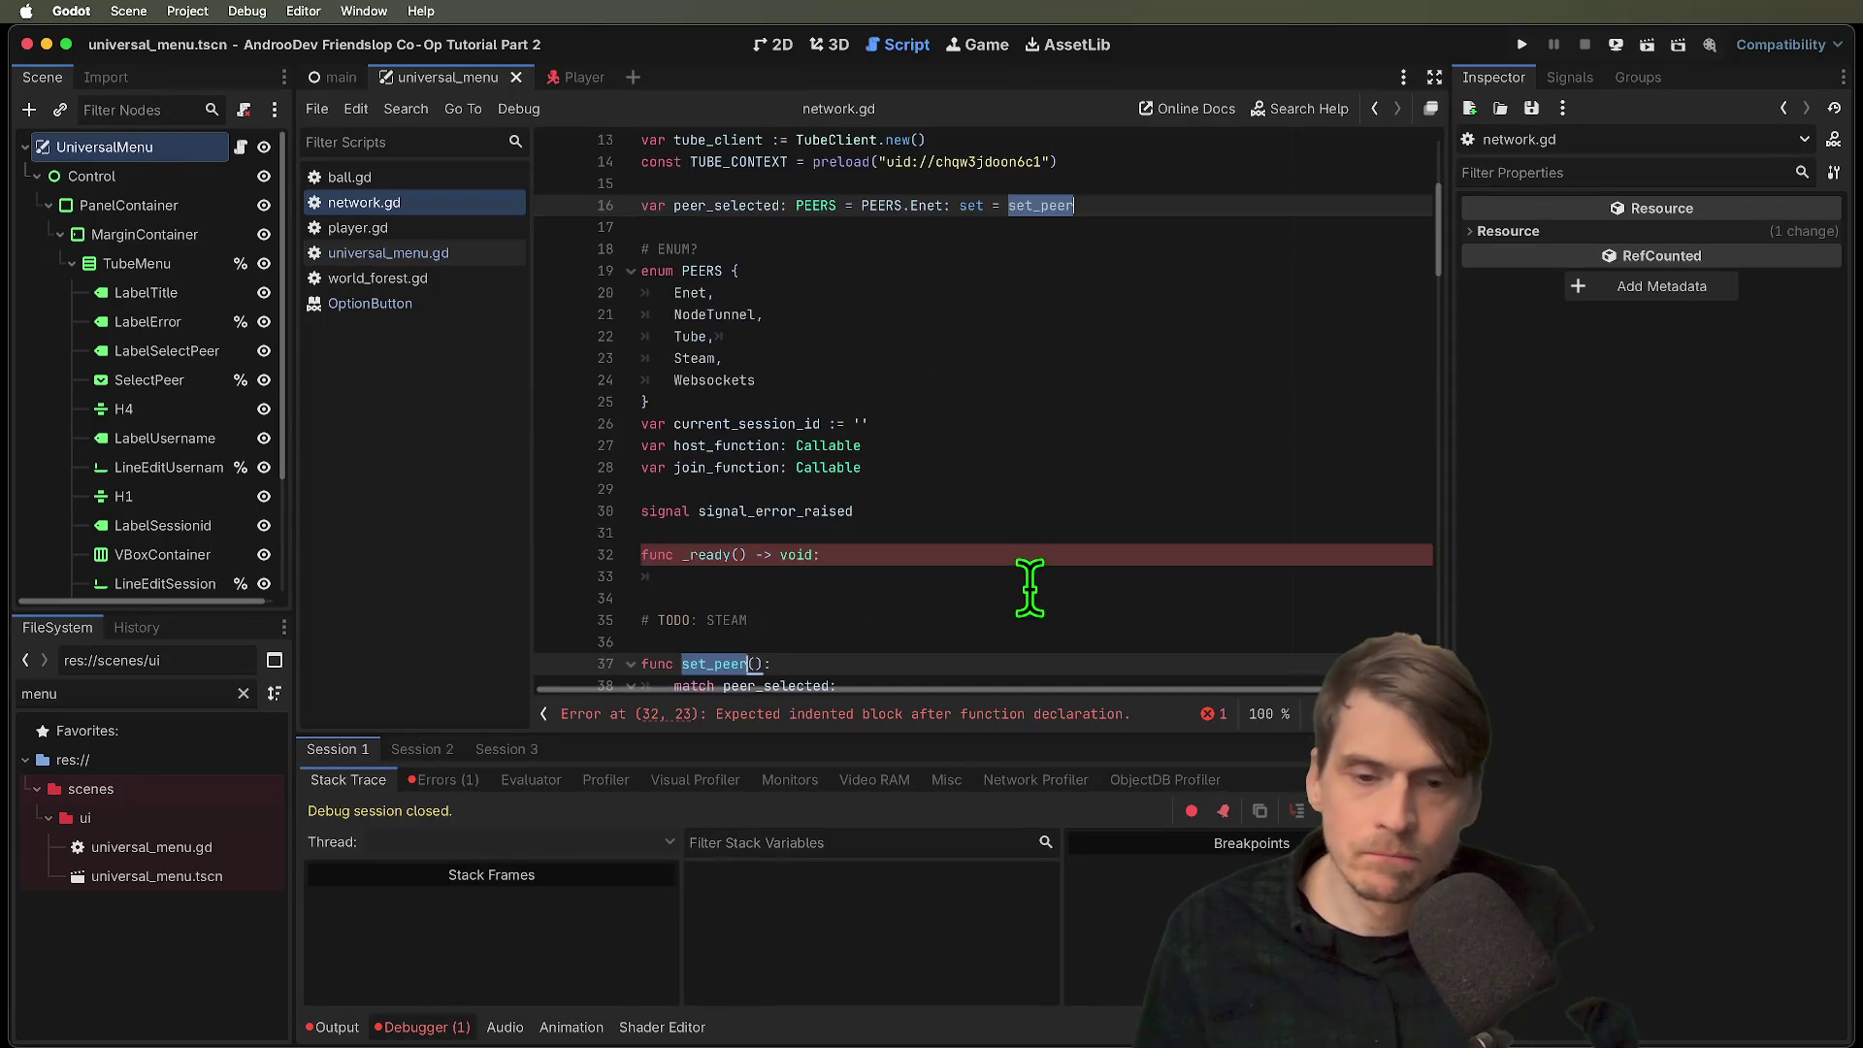
pyautogui.scroll(-3, 1029, 563)
pyautogui.click(980, 468)
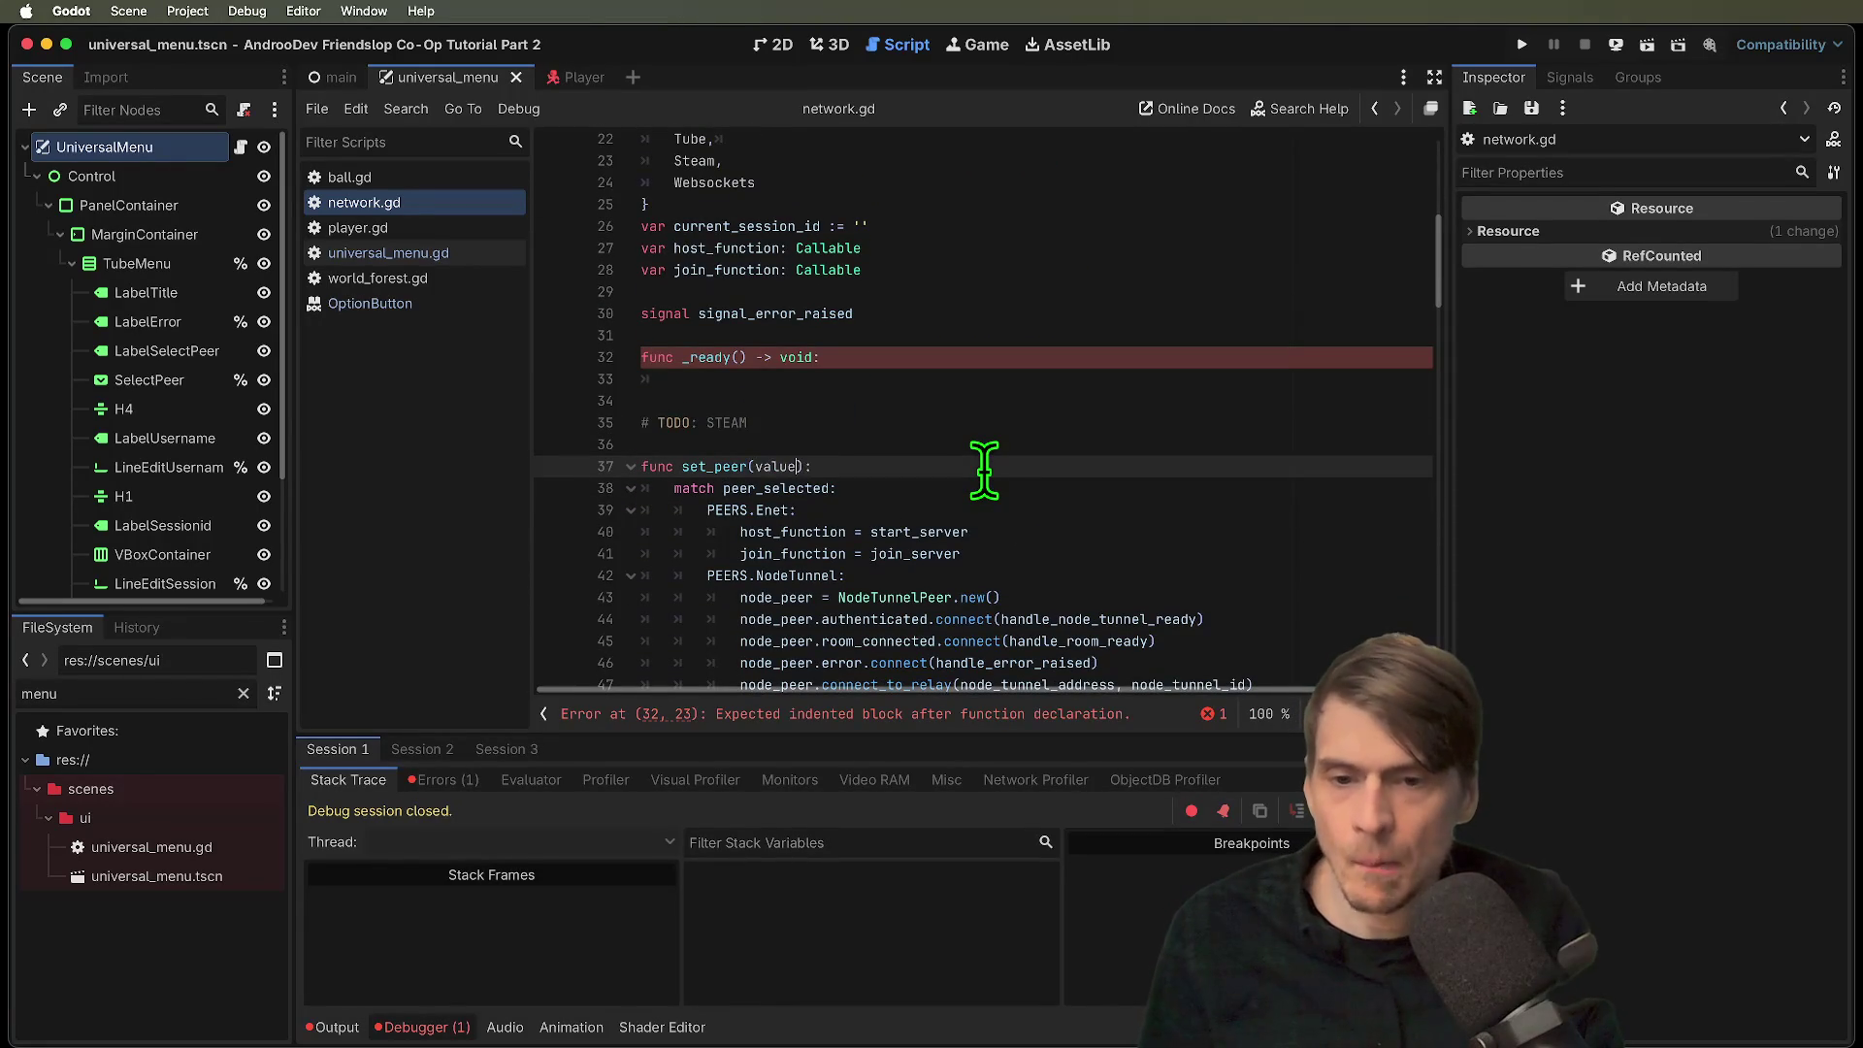
pyautogui.write('P')
pyautogui.press('Return')
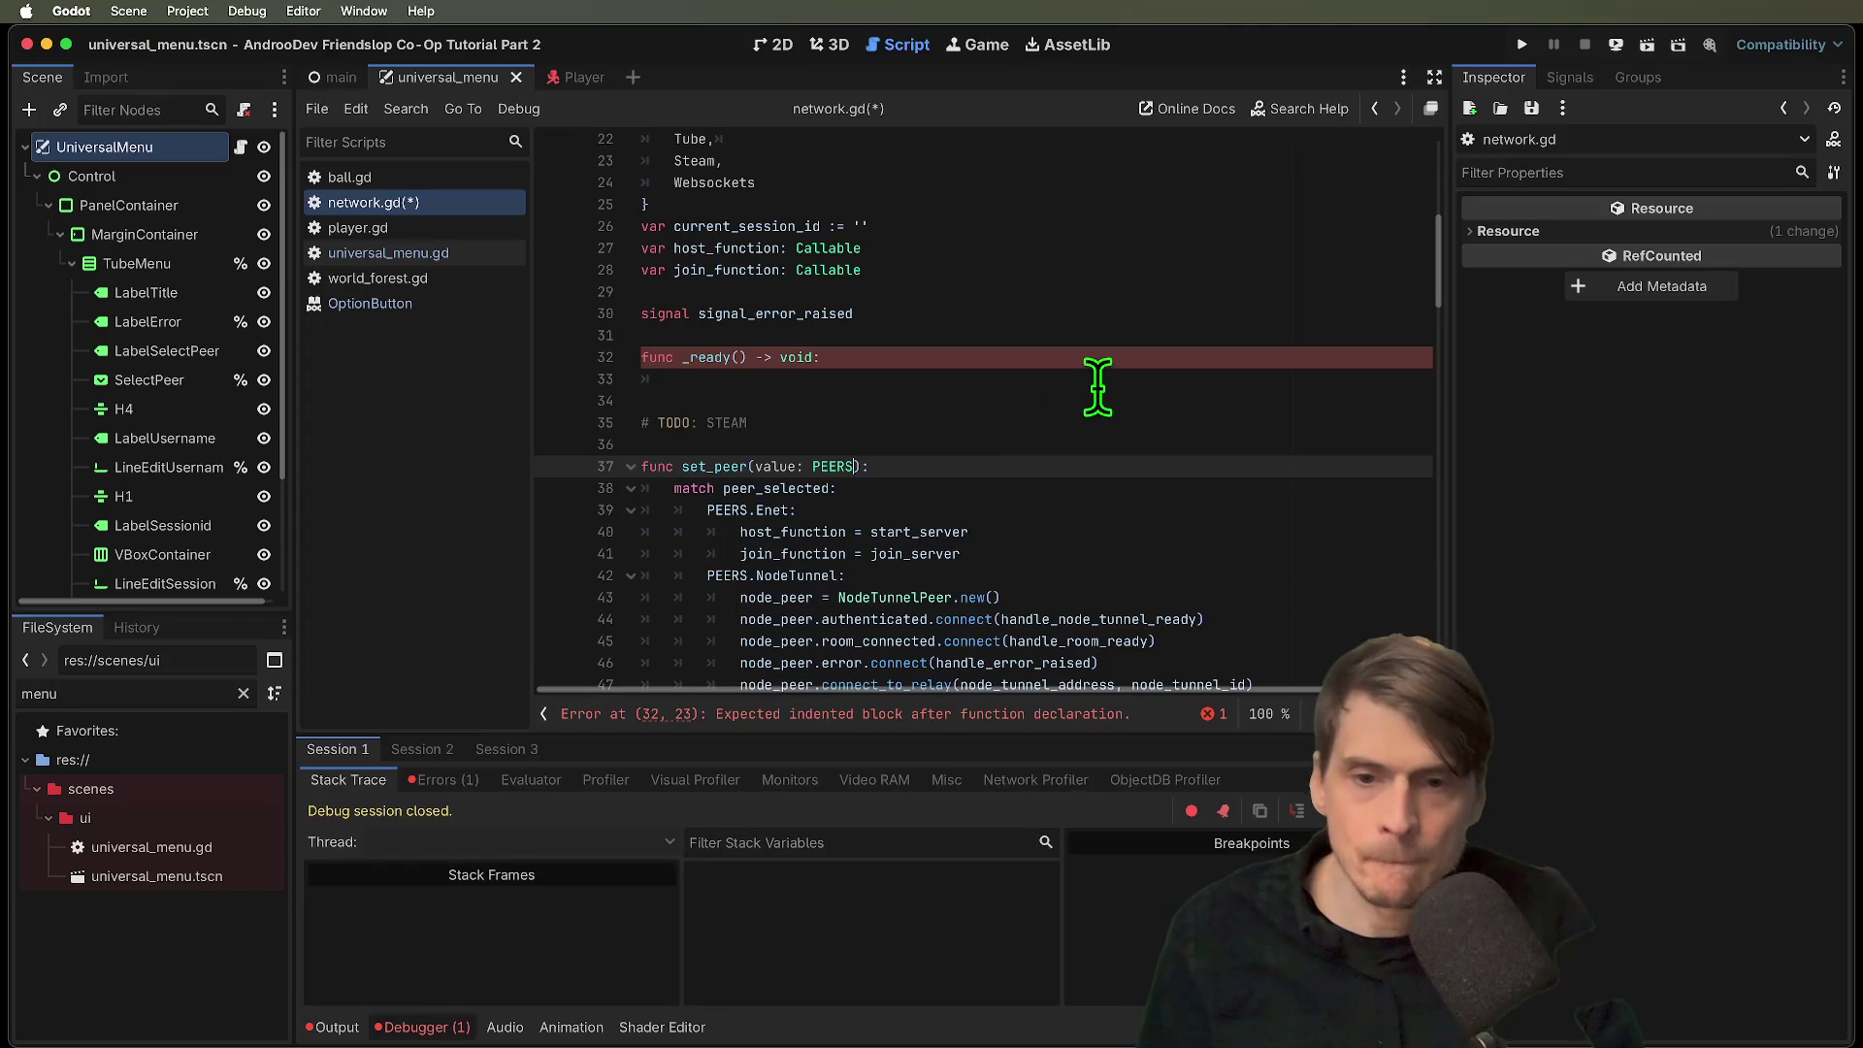
# Delete the empty _ready function along with the TODO: STEAM comment and blank line.
pyautogui.click(1097, 383)
pyautogui.scroll(-5, 1098, 387)
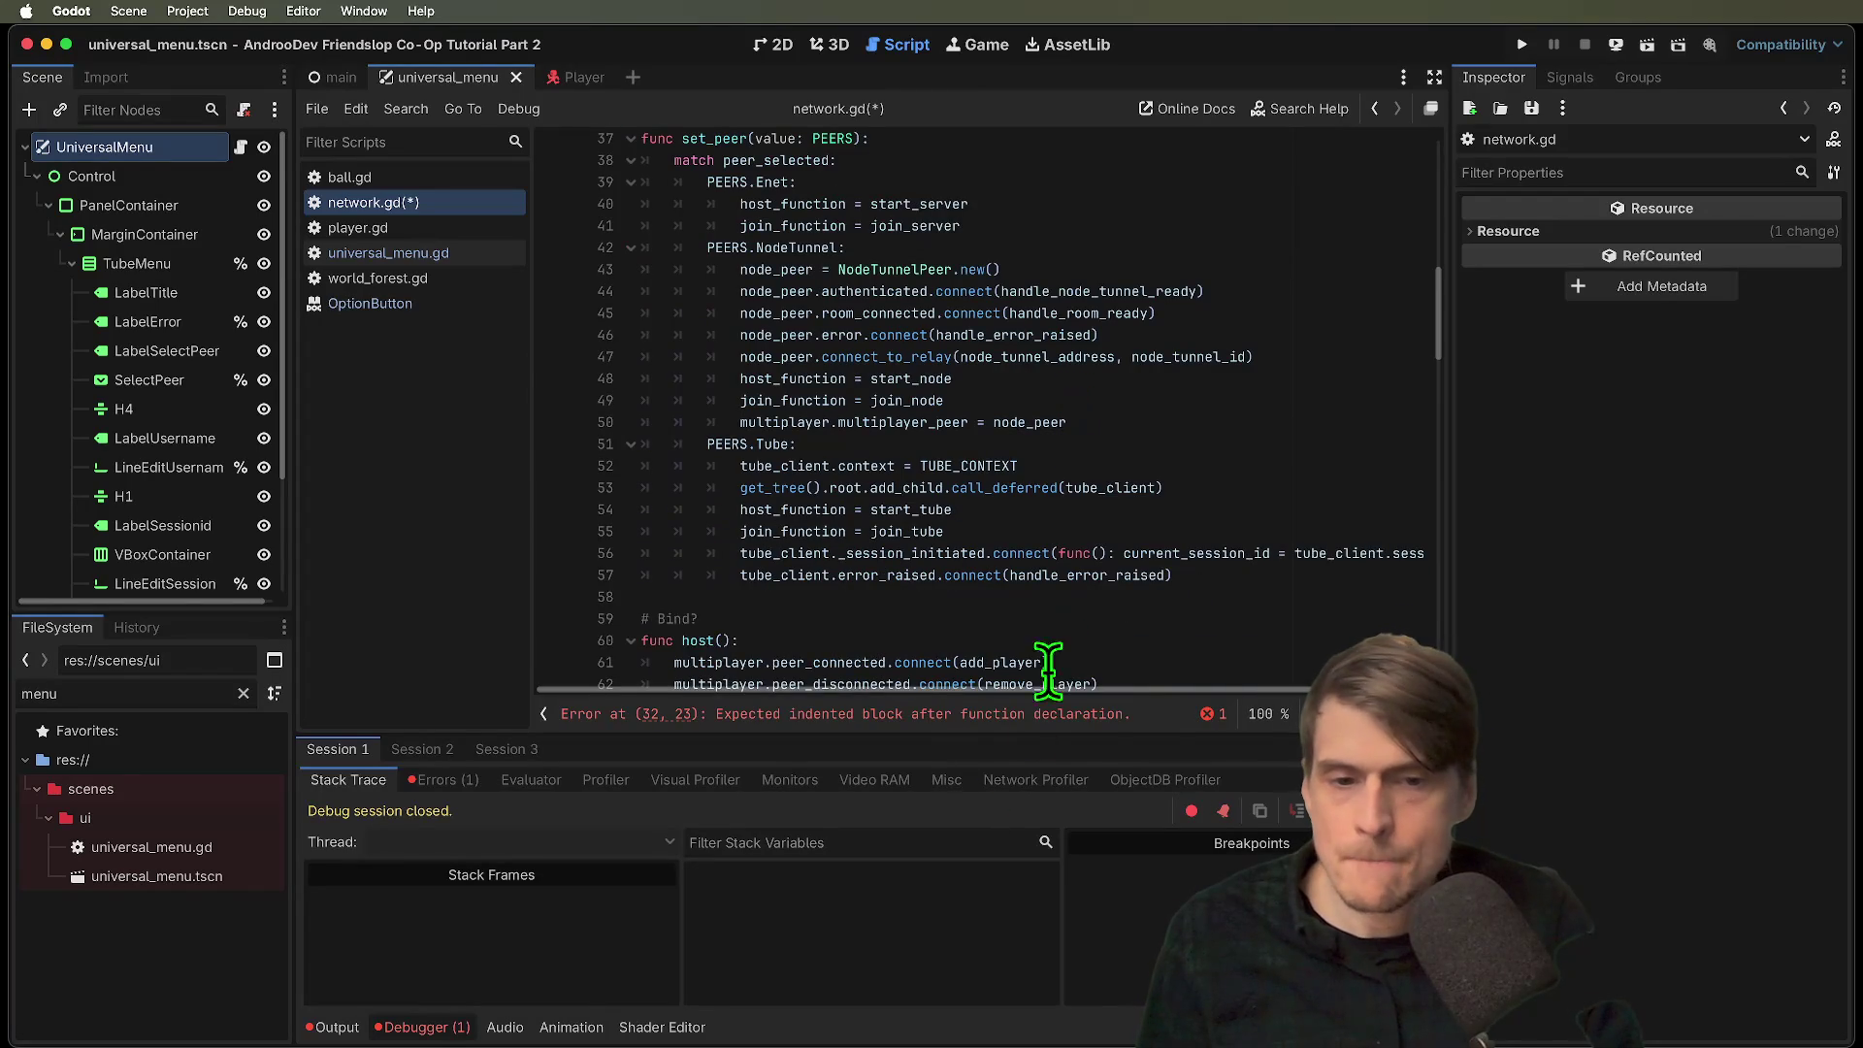
pyautogui.scroll(2, 1123, 602)
pyautogui.scroll(2, 926, 474)
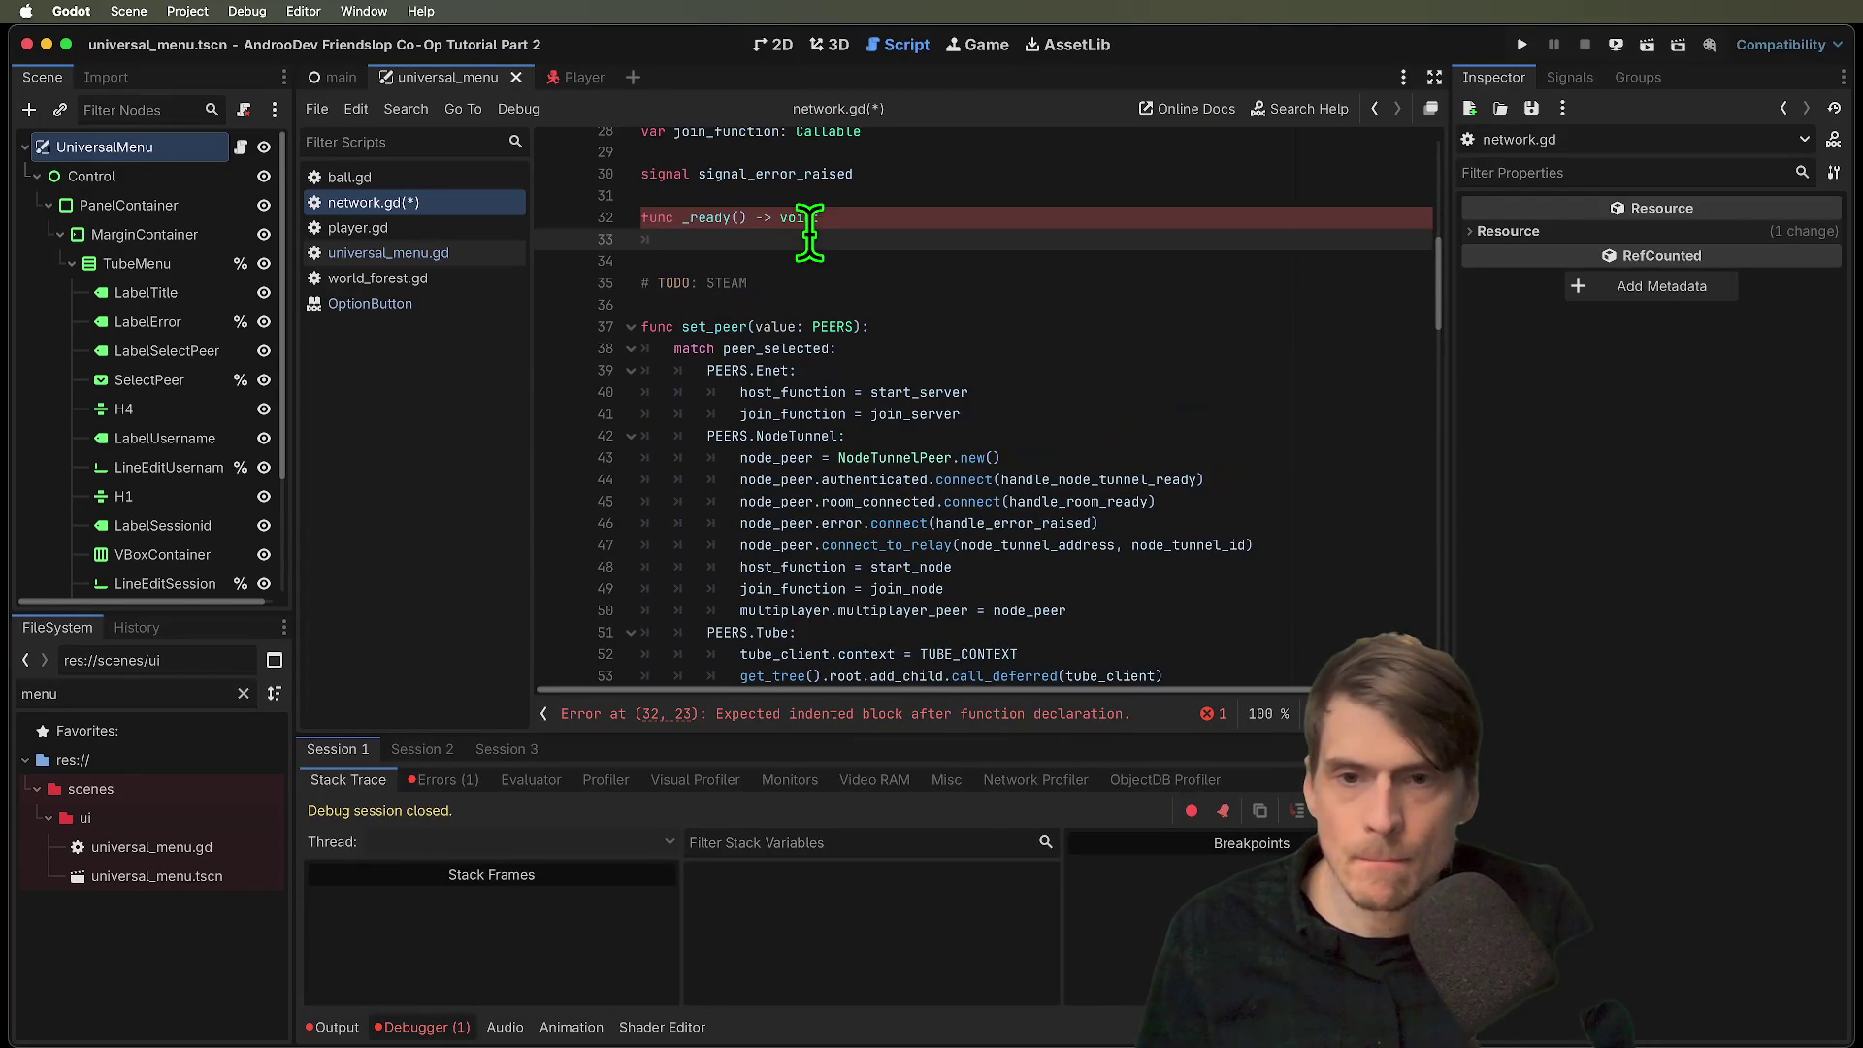
pyautogui.write('set_')
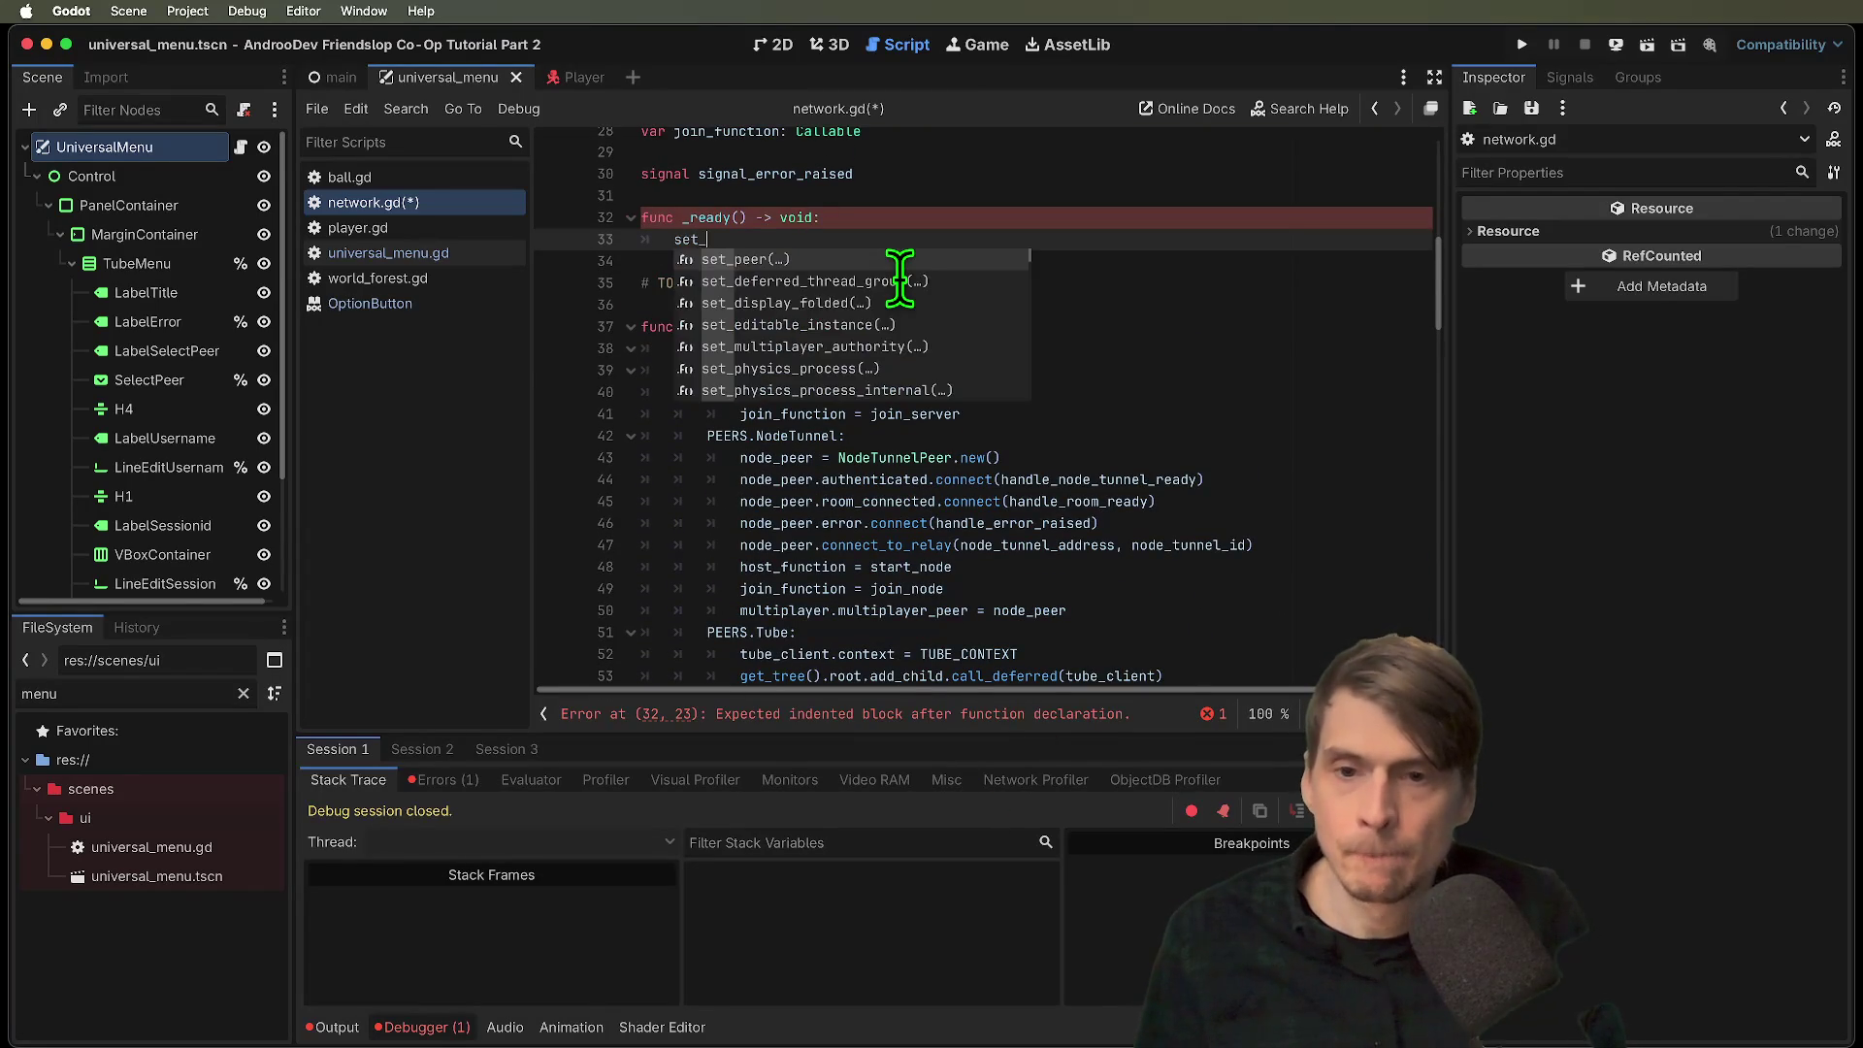
pyautogui.press('Return')
pyautogui.hotkey('ctrl', 'x')
pyautogui.press('Tab')
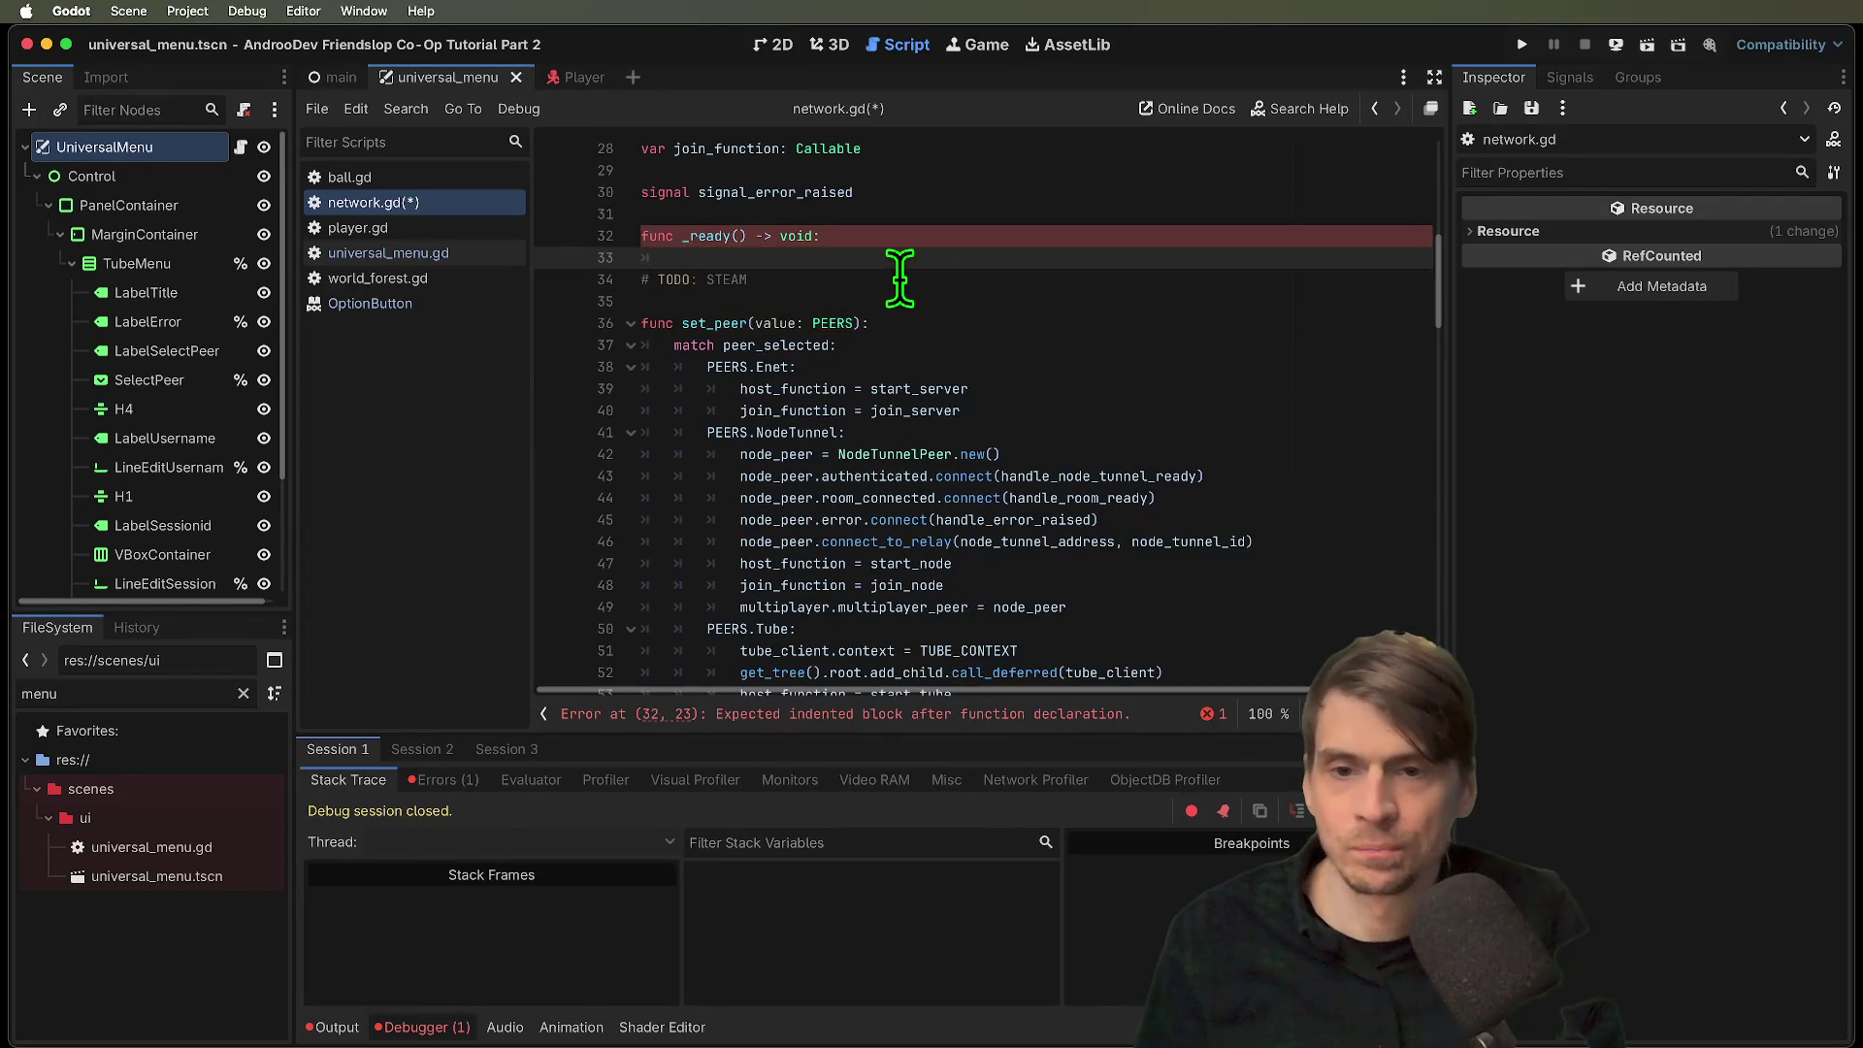
pyautogui.write('pass')
pyautogui.press('Down')
pyautogui.hotkey('ctrl', 'x')
pyautogui.hotkey('ctrl', 'x')
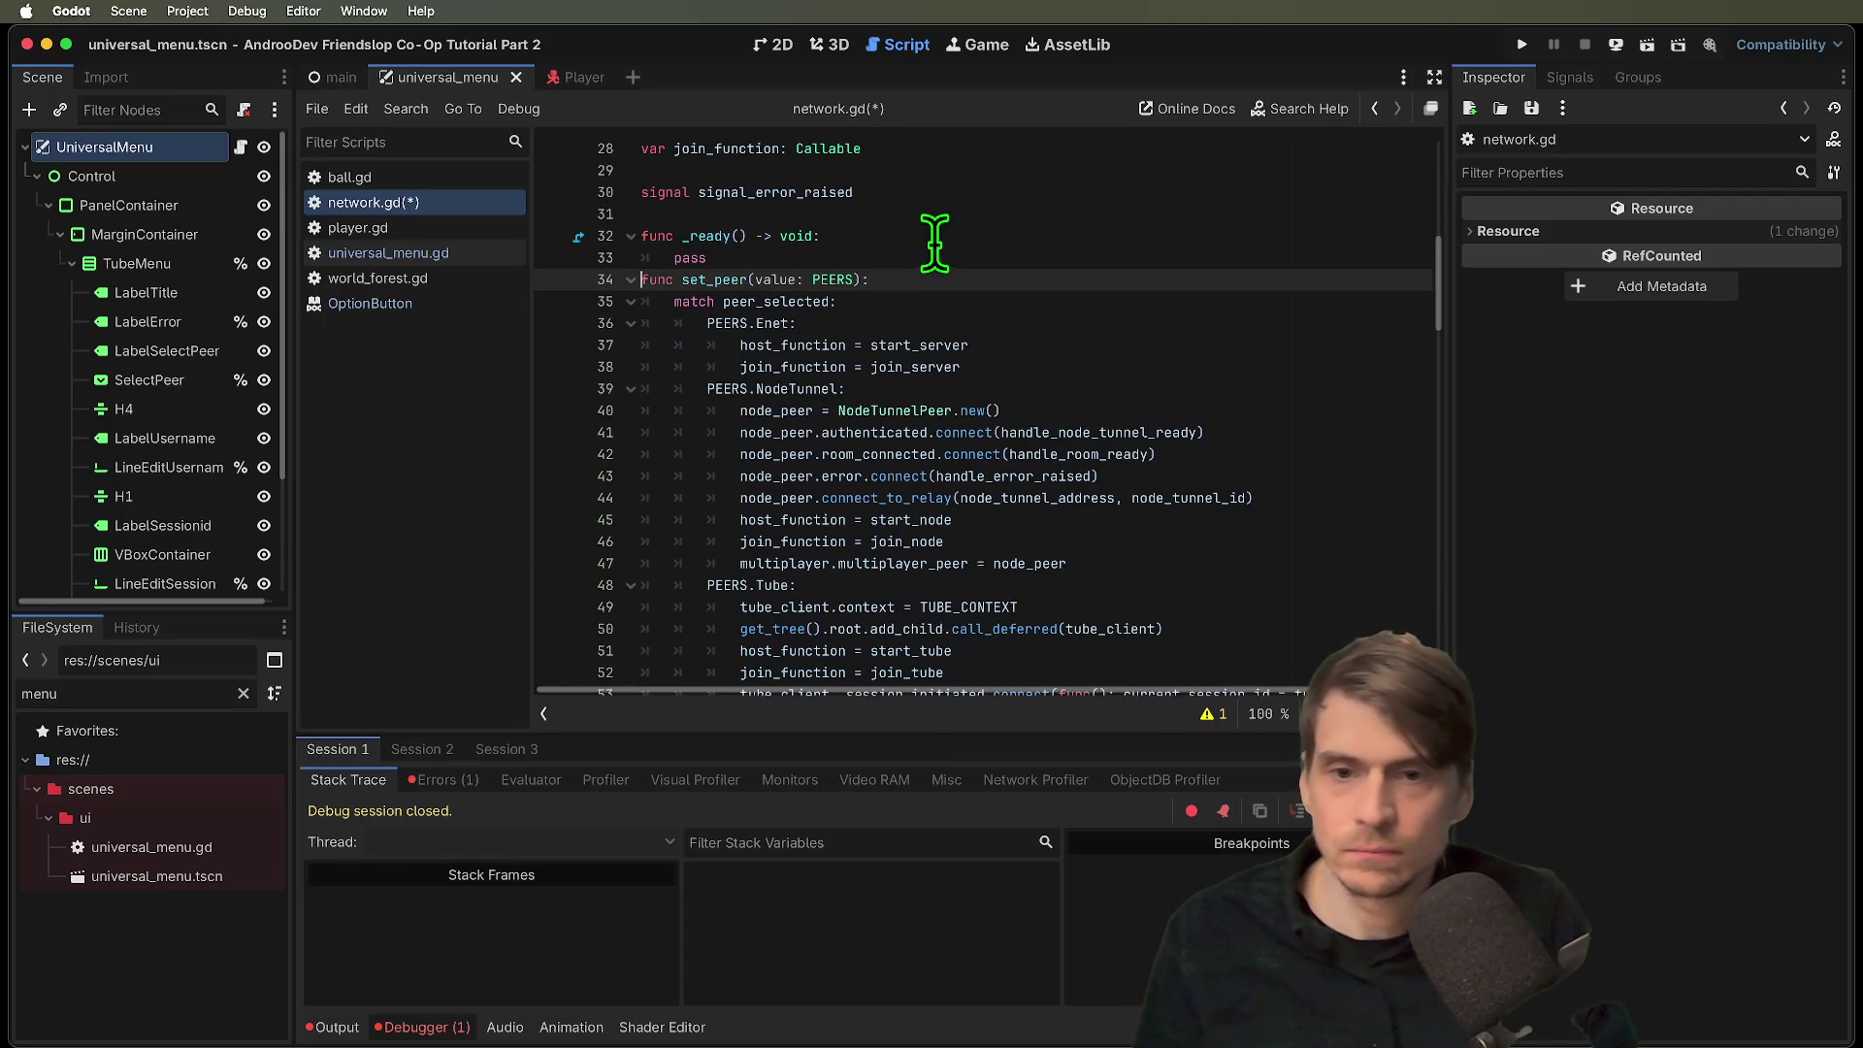
pyautogui.hotkey('shift', 'Up')
pyautogui.hotkey('shift', 'Up')
pyautogui.hotkey('ctrl', 'x')
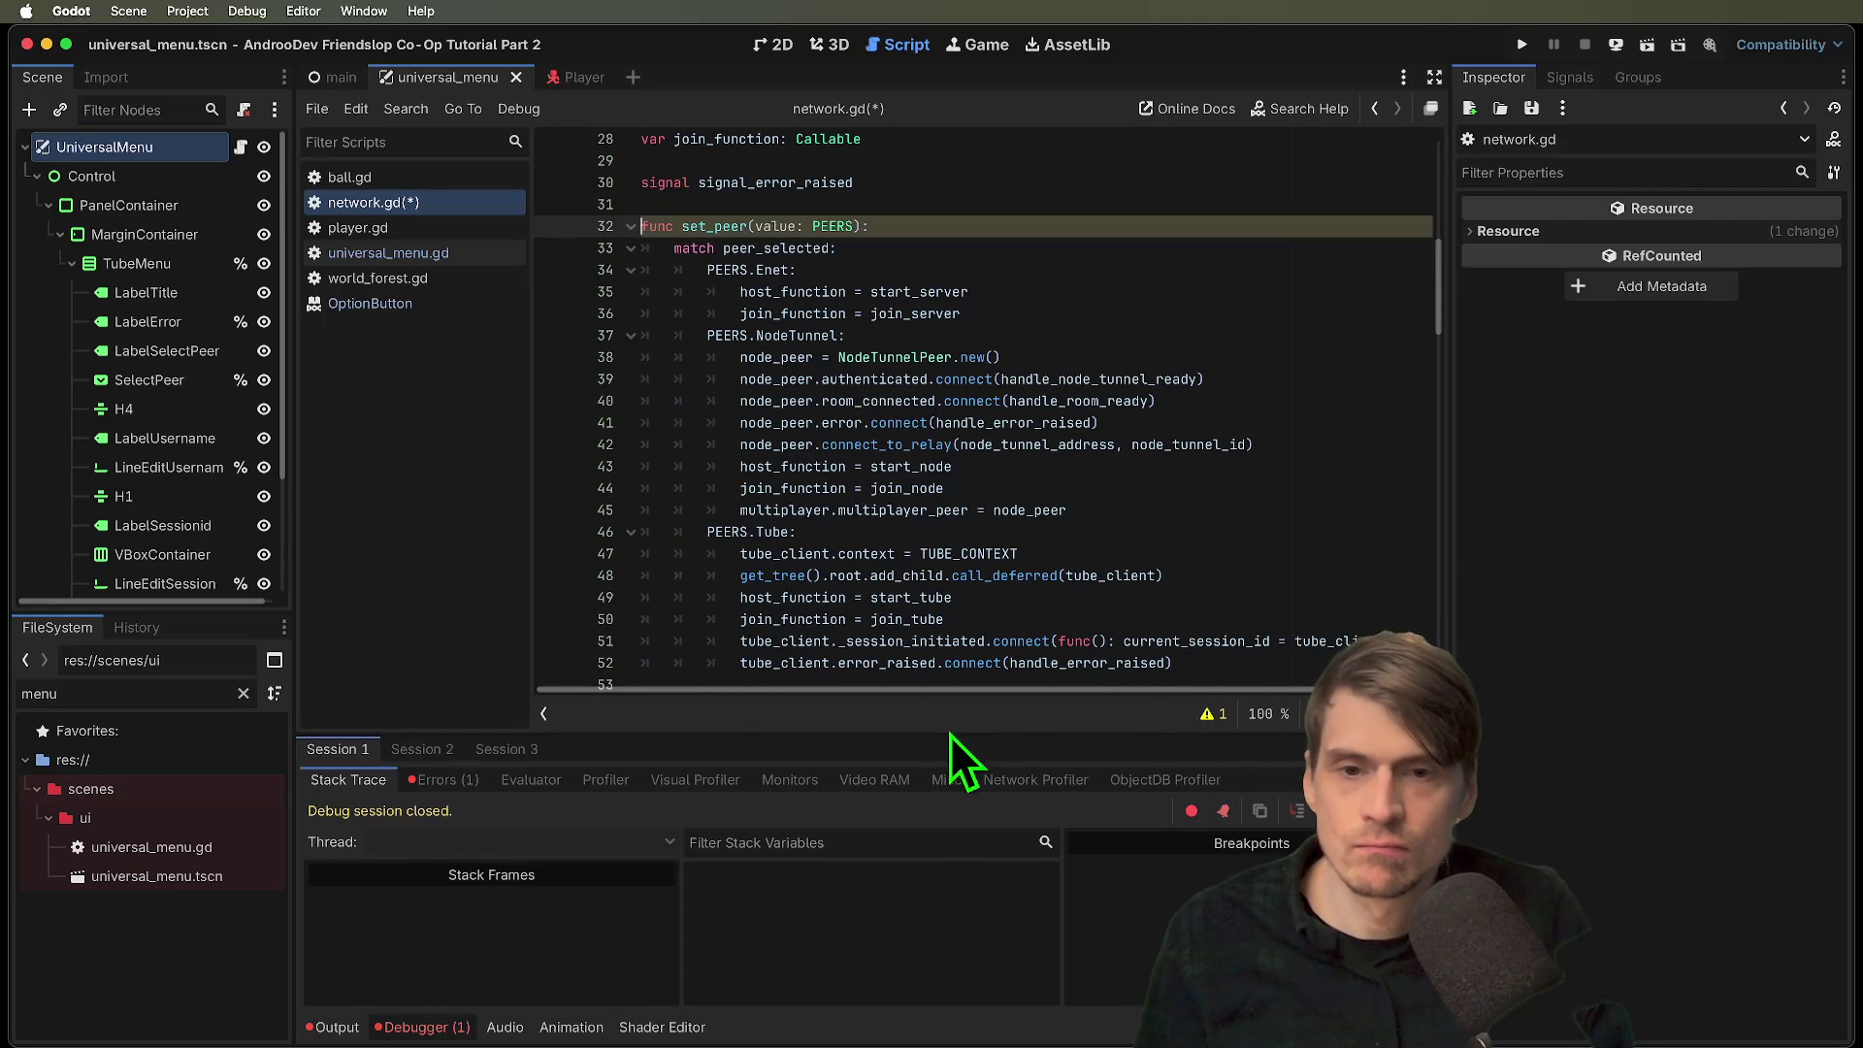
pyautogui.scroll(-3, 961, 604)
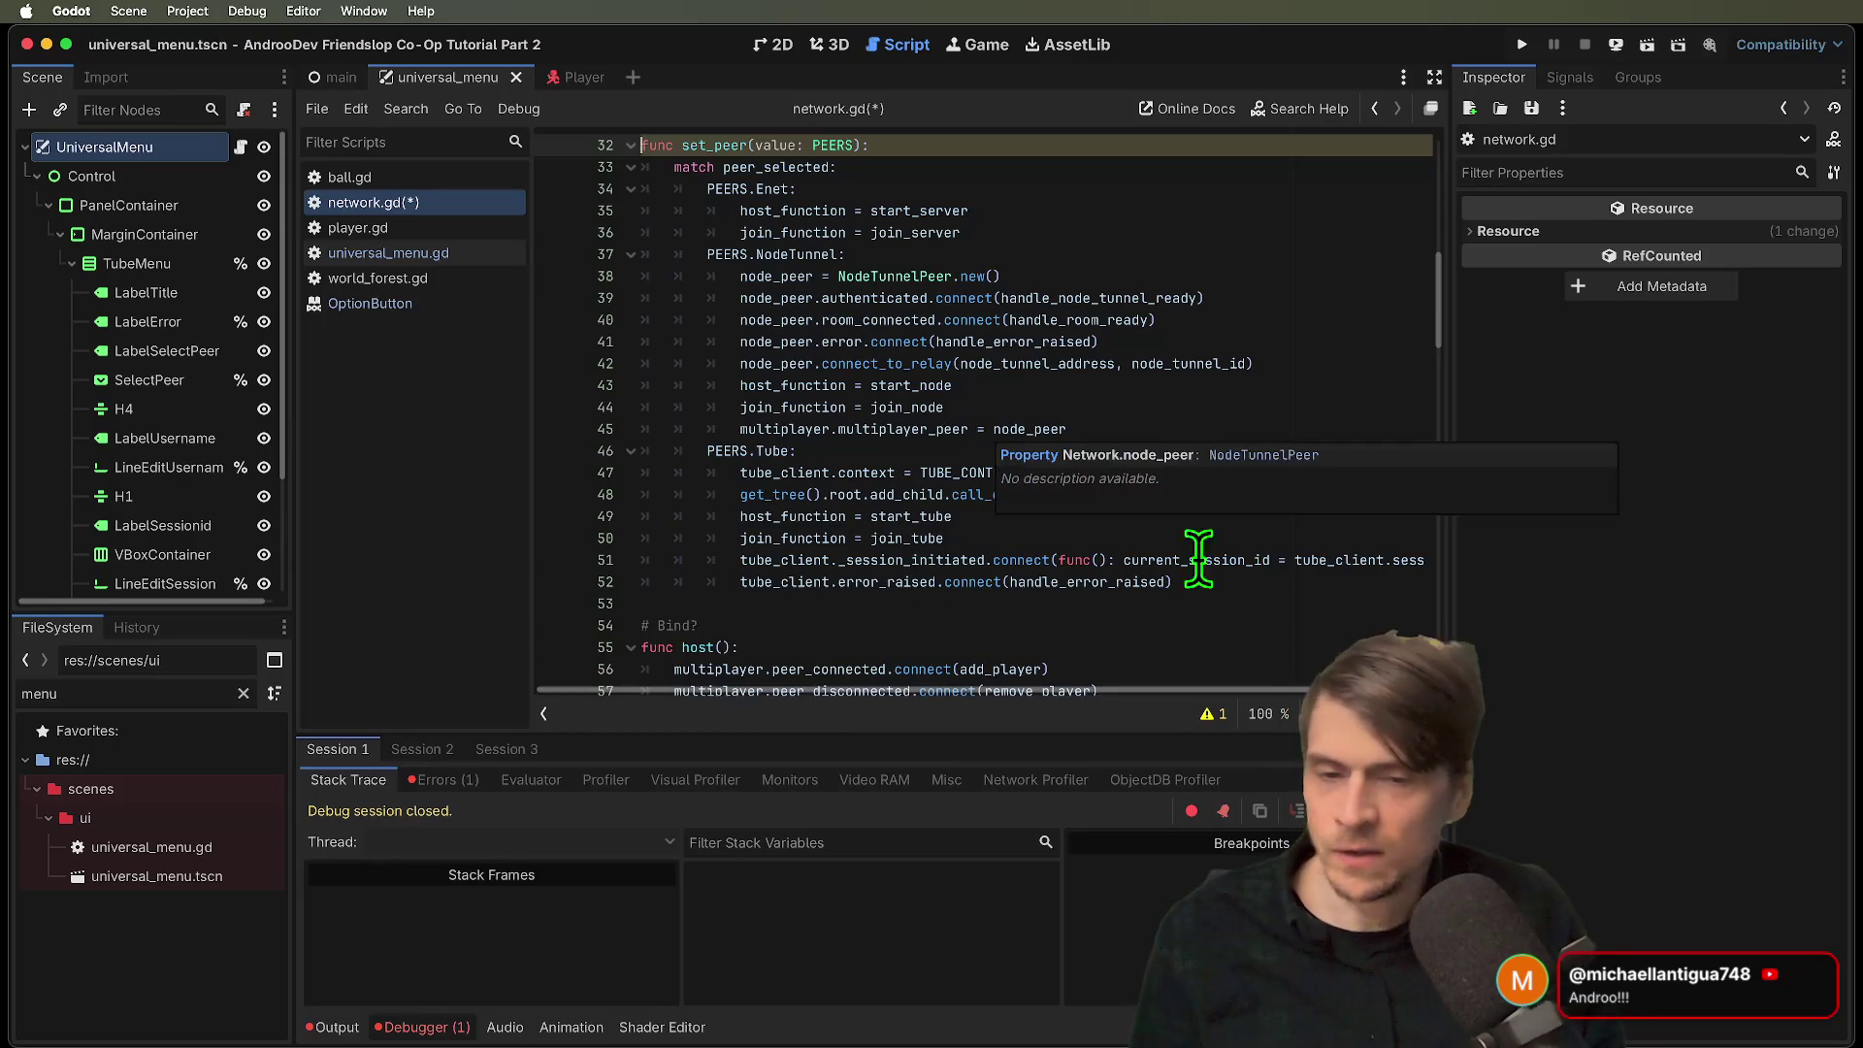
# Drag the splitter right to widen the code area, narrowing the Inspector.
pyautogui.scroll(-1, 1191, 691)
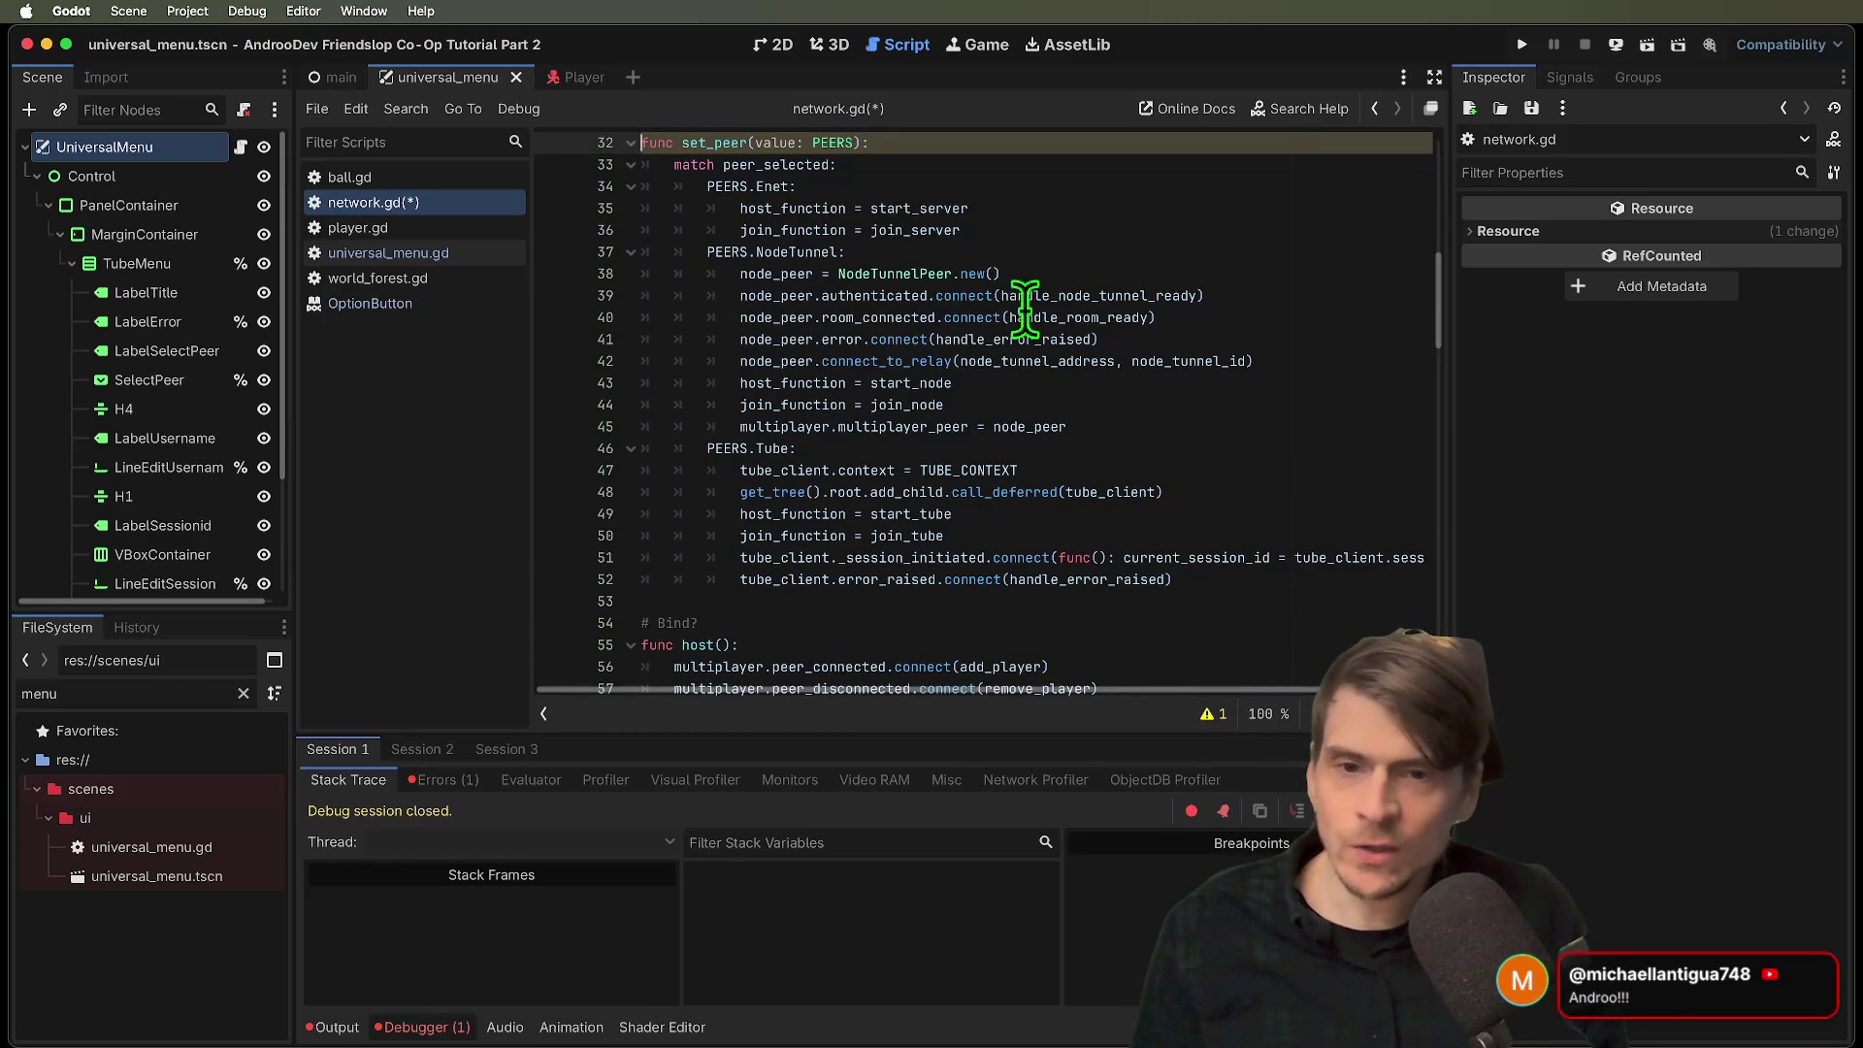
pyautogui.moveTo(709, 274); pyautogui.dragTo(1219, 424)
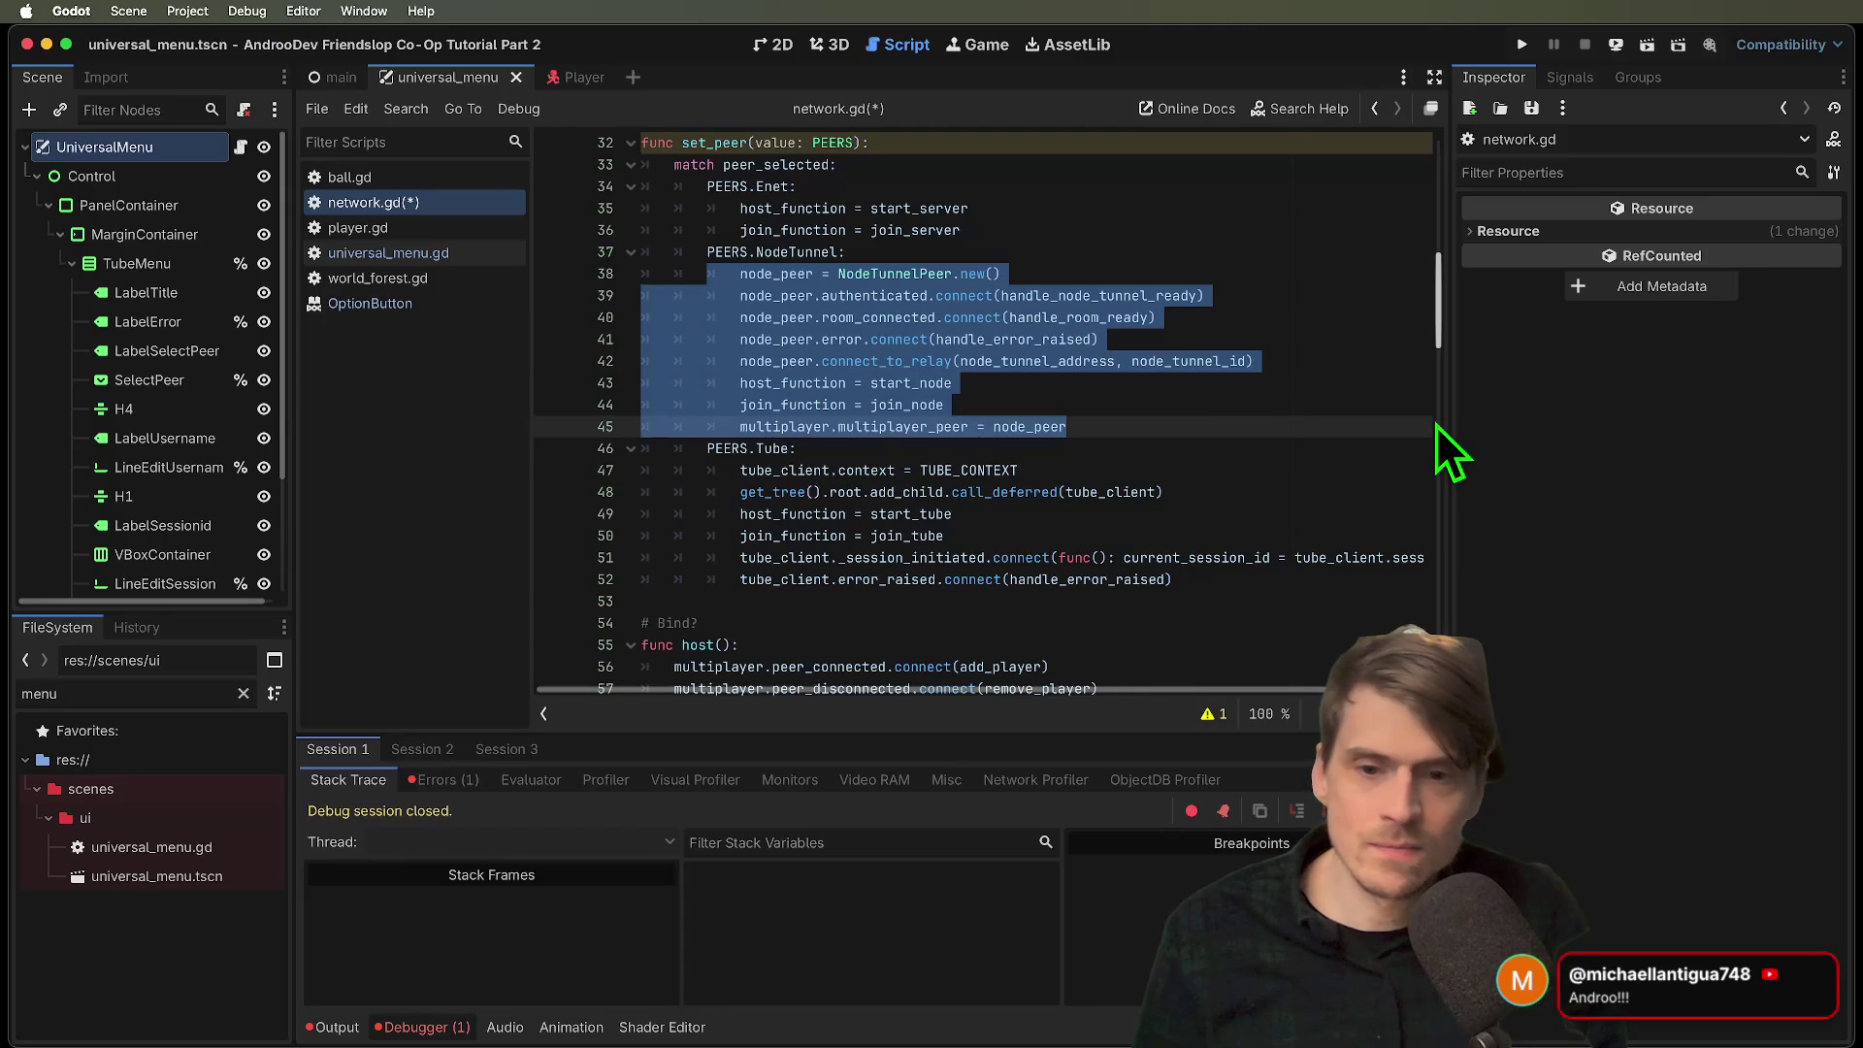
pyautogui.moveTo(1447, 395); pyautogui.dragTo(1563, 395)
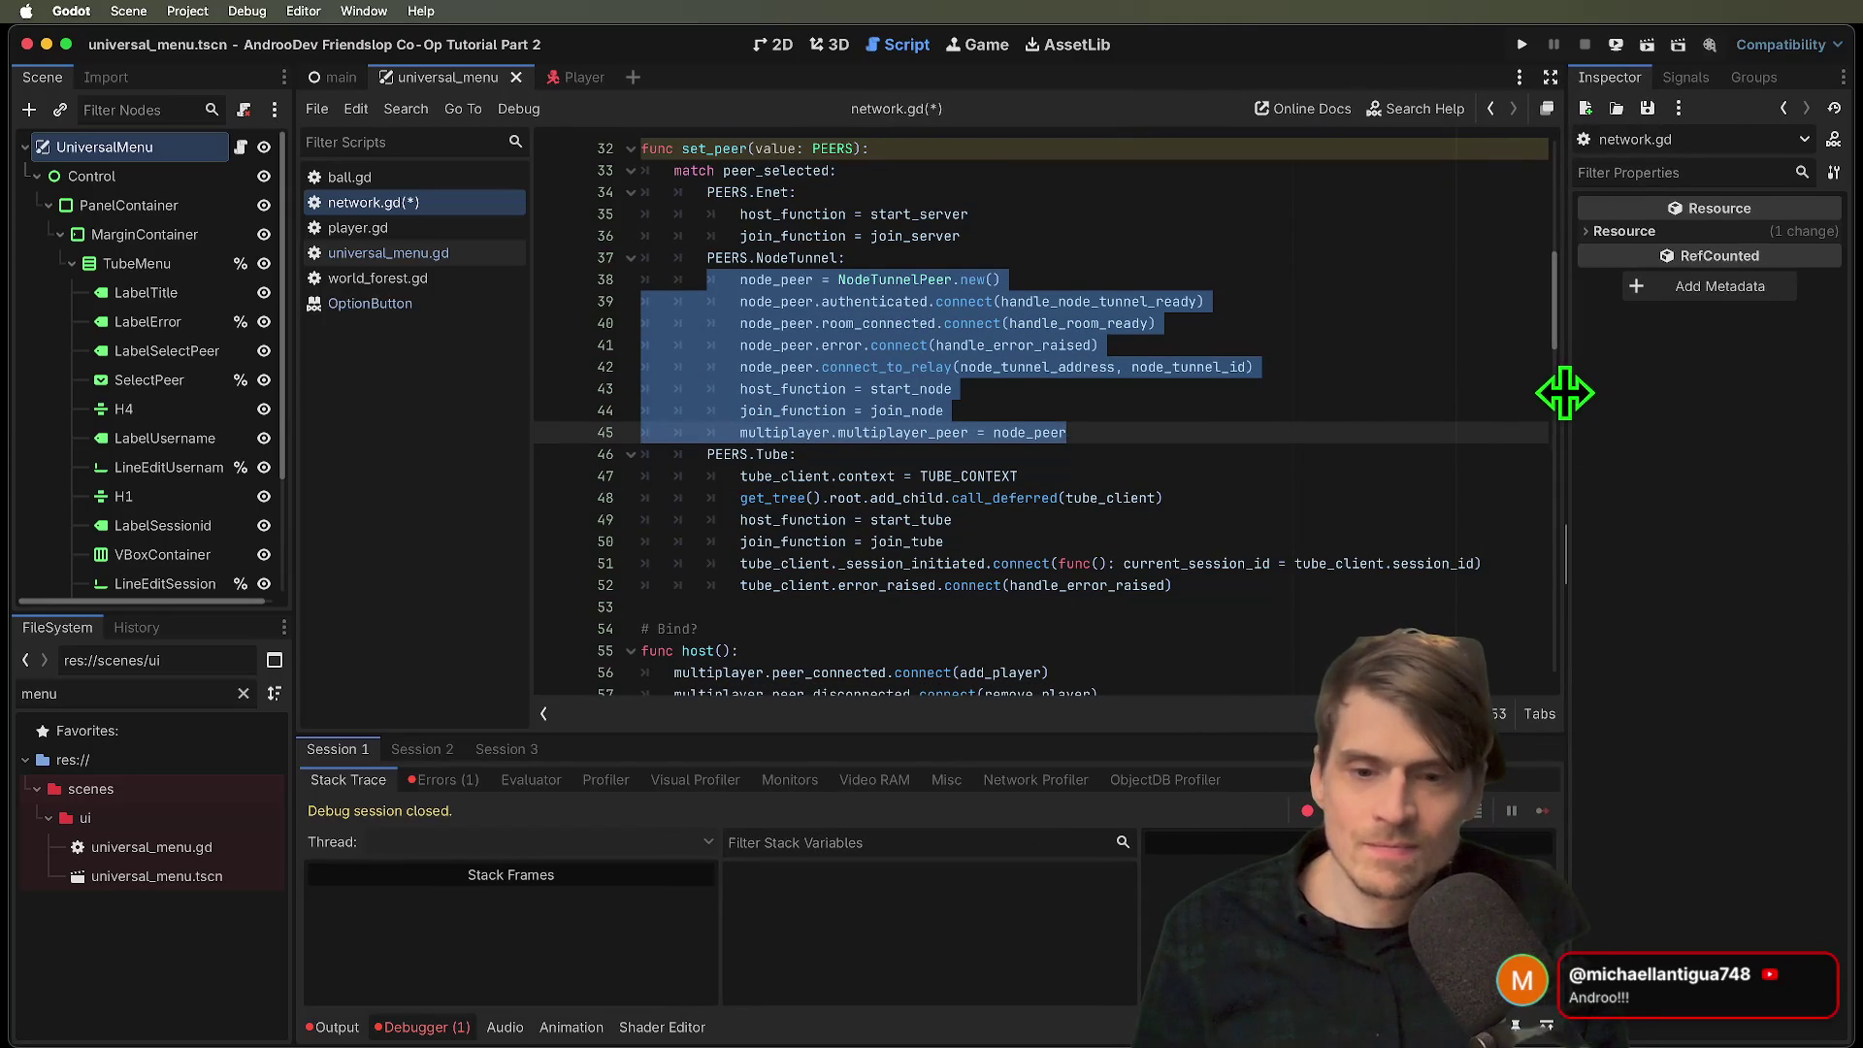
pyautogui.scroll(-2, 1514, 486)
pyautogui.click(1473, 514)
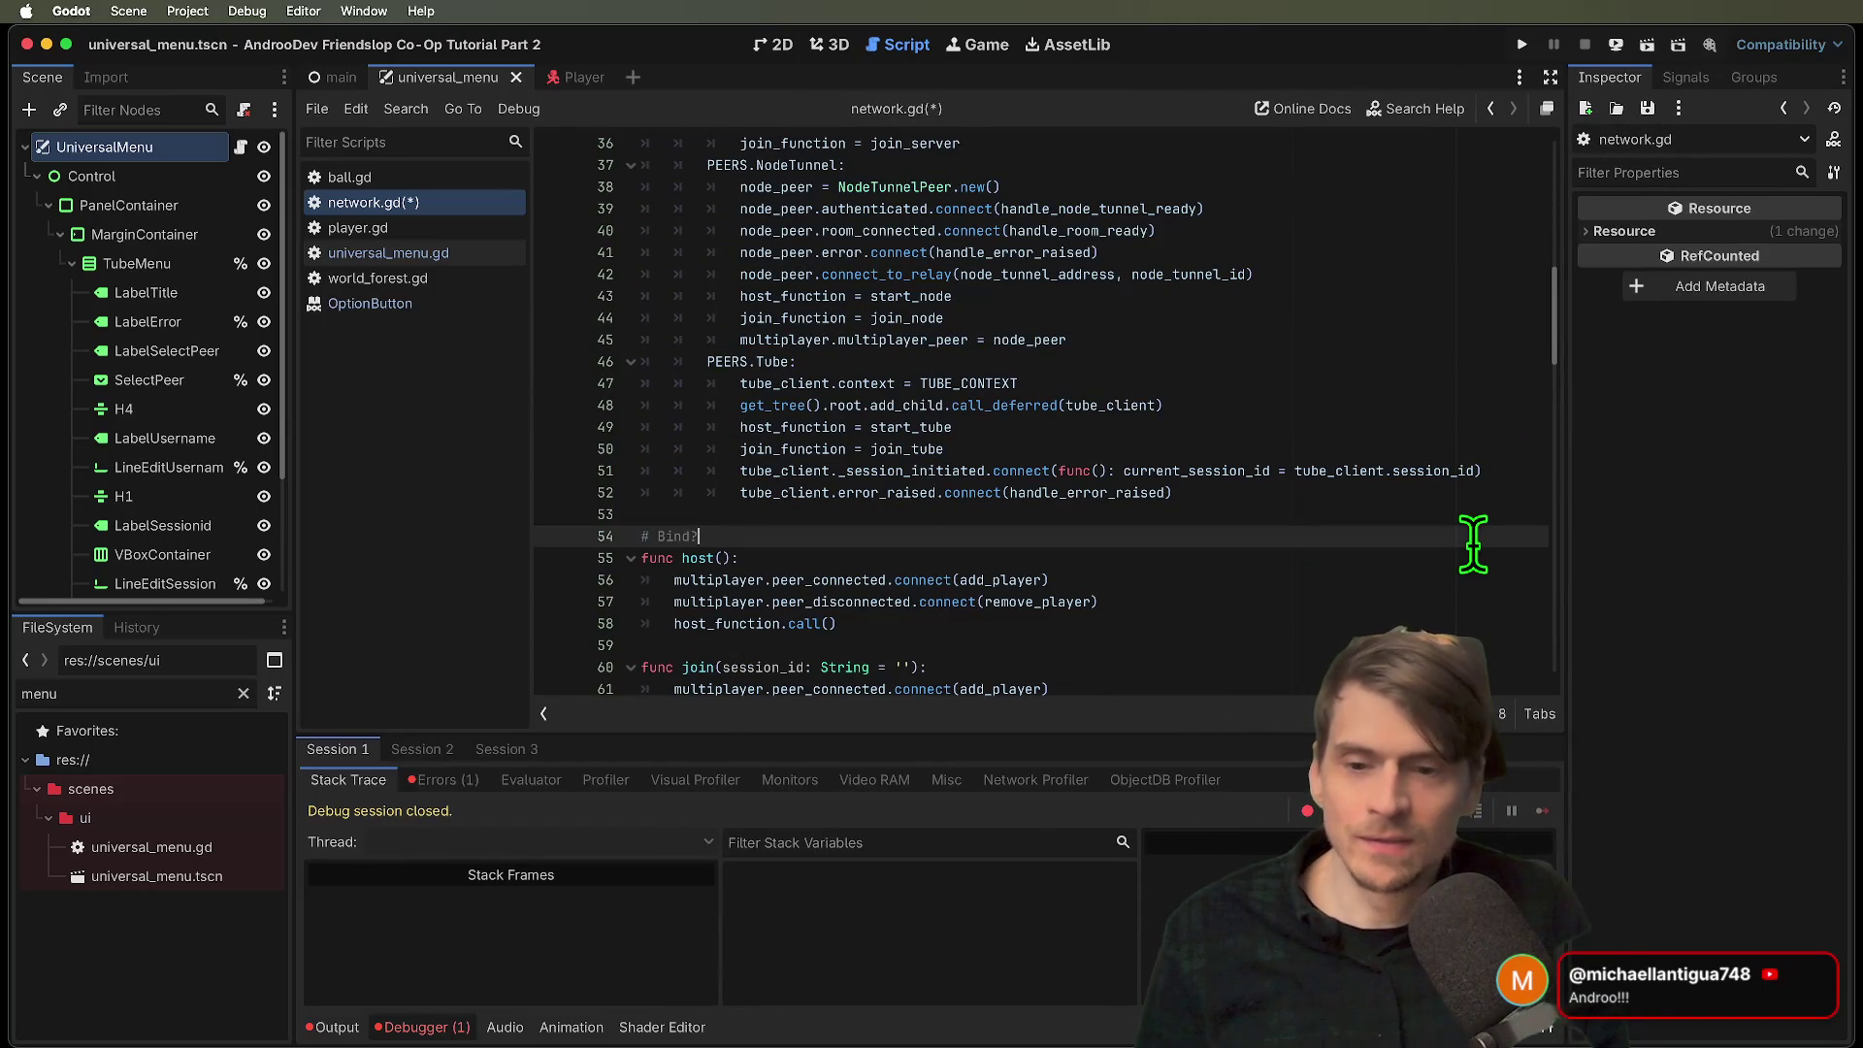
# Review the now fully visible tube_client add_child line 48 and node_peer on line 38.
pyautogui.scroll(12, 1471, 529)
pyautogui.scroll(-10, 1471, 538)
pyautogui.scroll(5, 1472, 539)
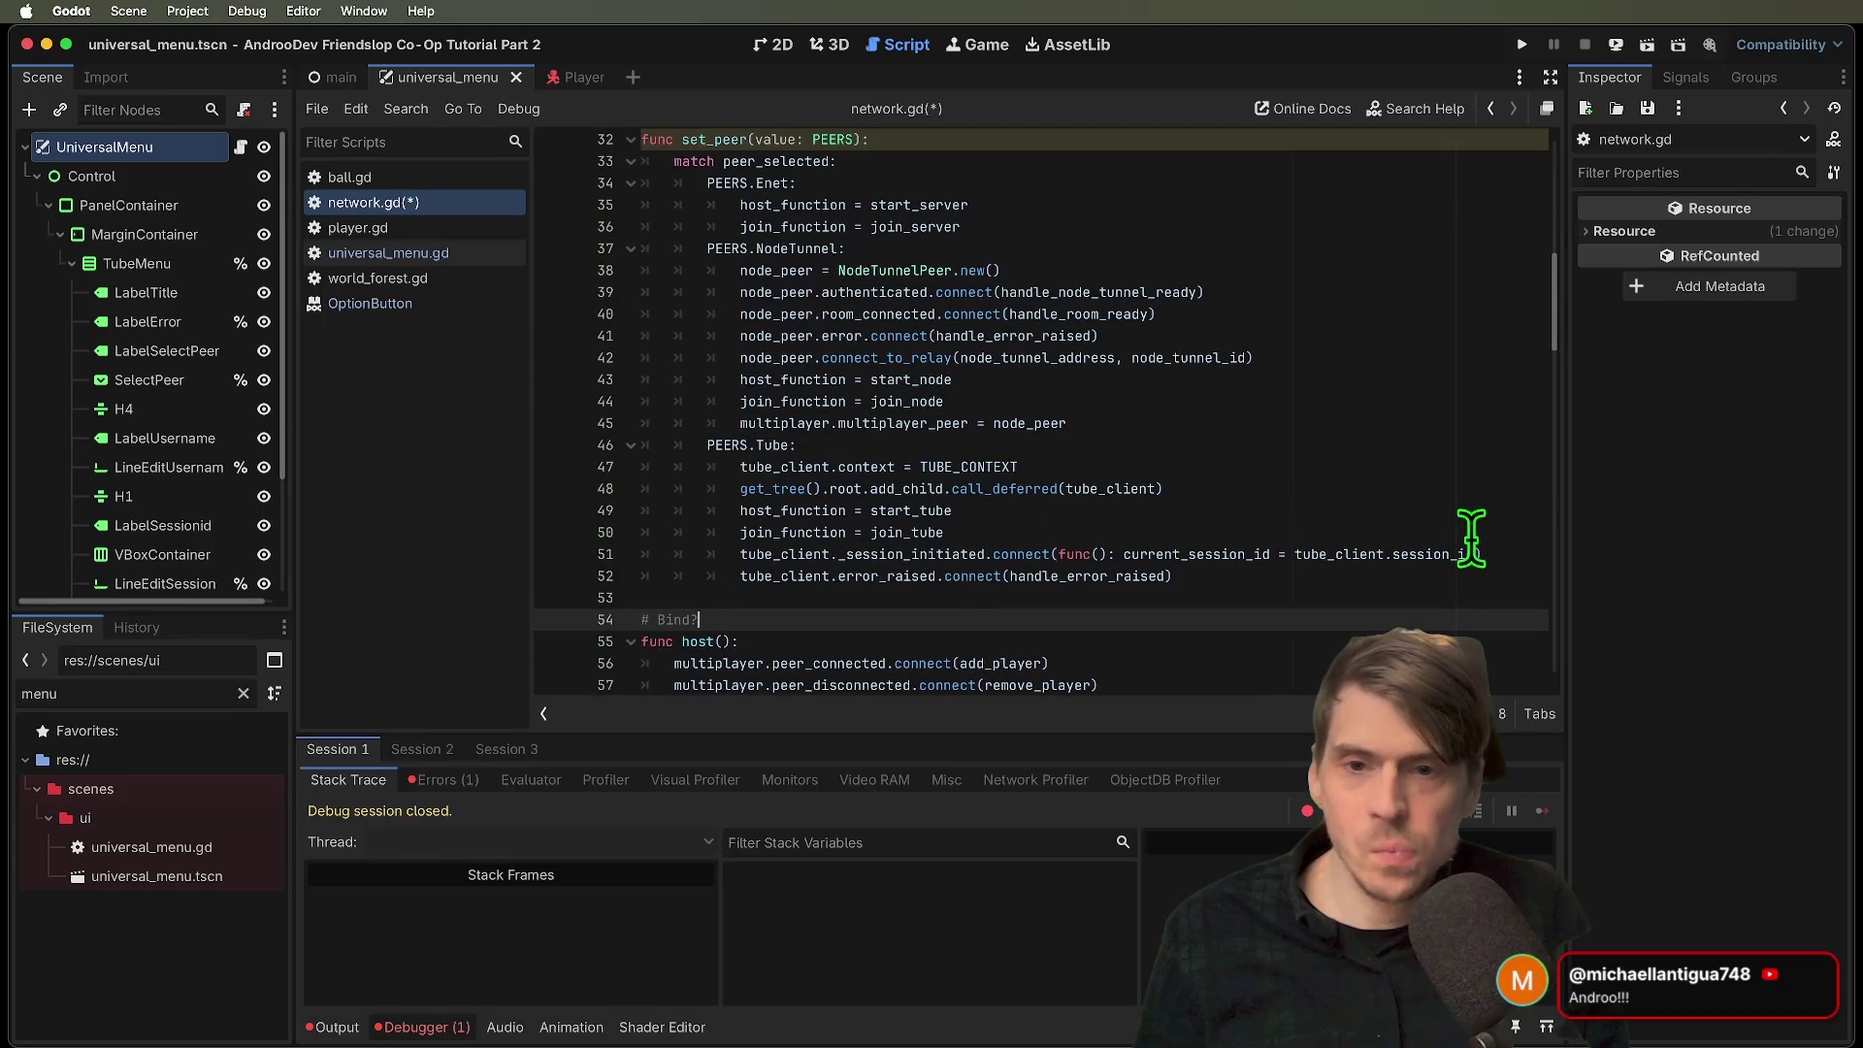
pyautogui.scroll(-3, 1204, 545)
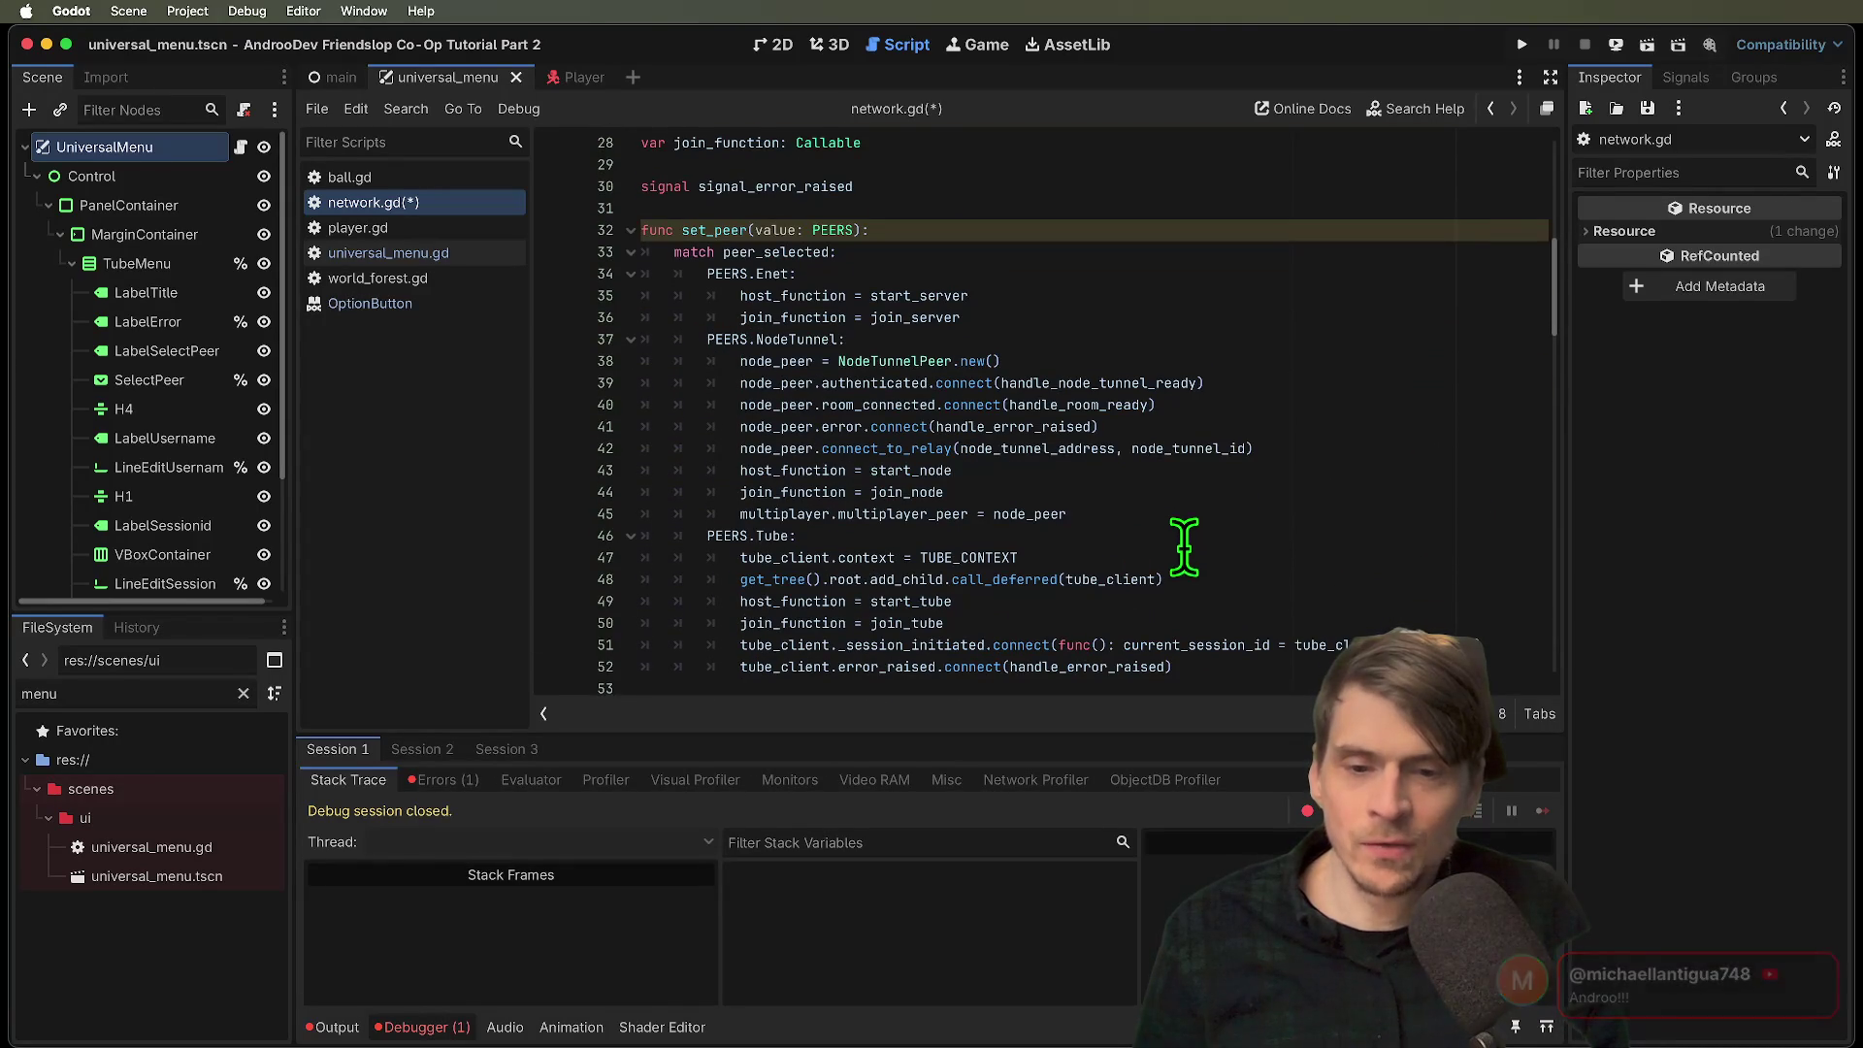
pyautogui.moveTo(737, 580); pyautogui.dragTo(1352, 575)
pyautogui.click(803, 579)
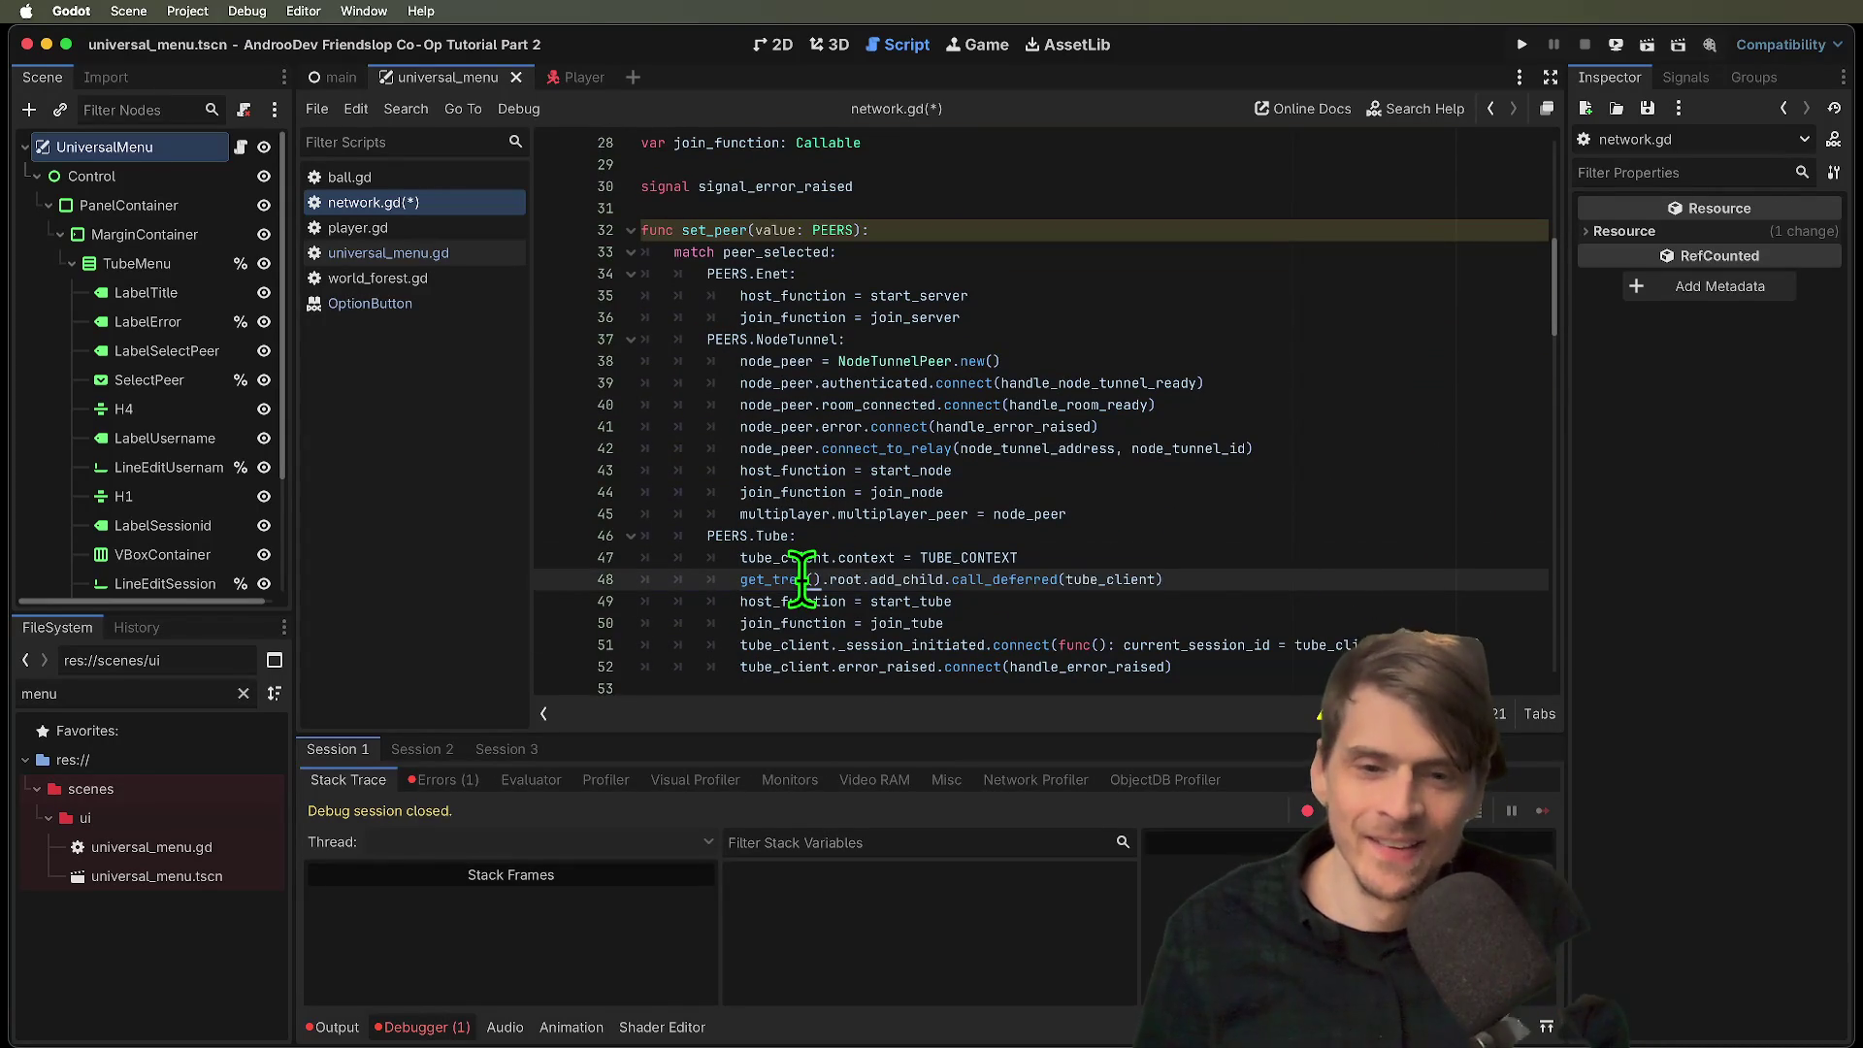
pyautogui.doubleClick(845, 580)
pyautogui.doubleClick(773, 361)
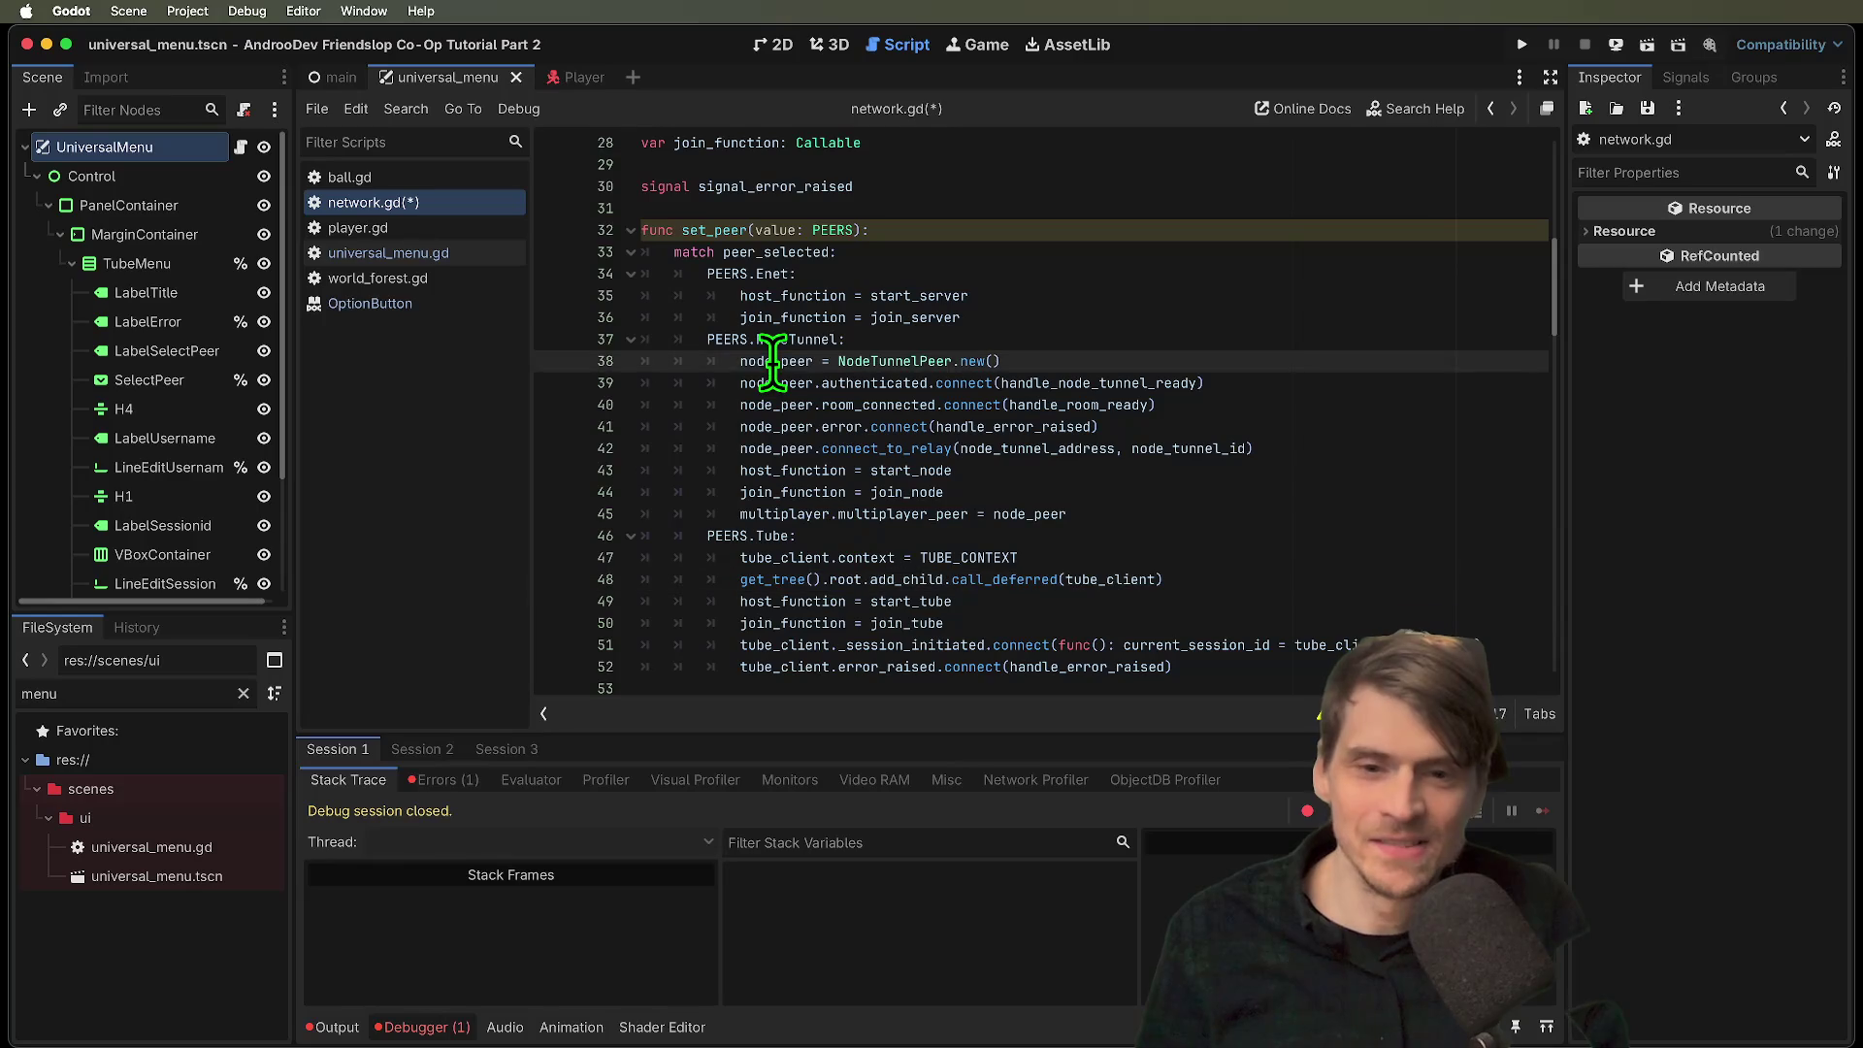
pyautogui.scroll(-2, 697, 449)
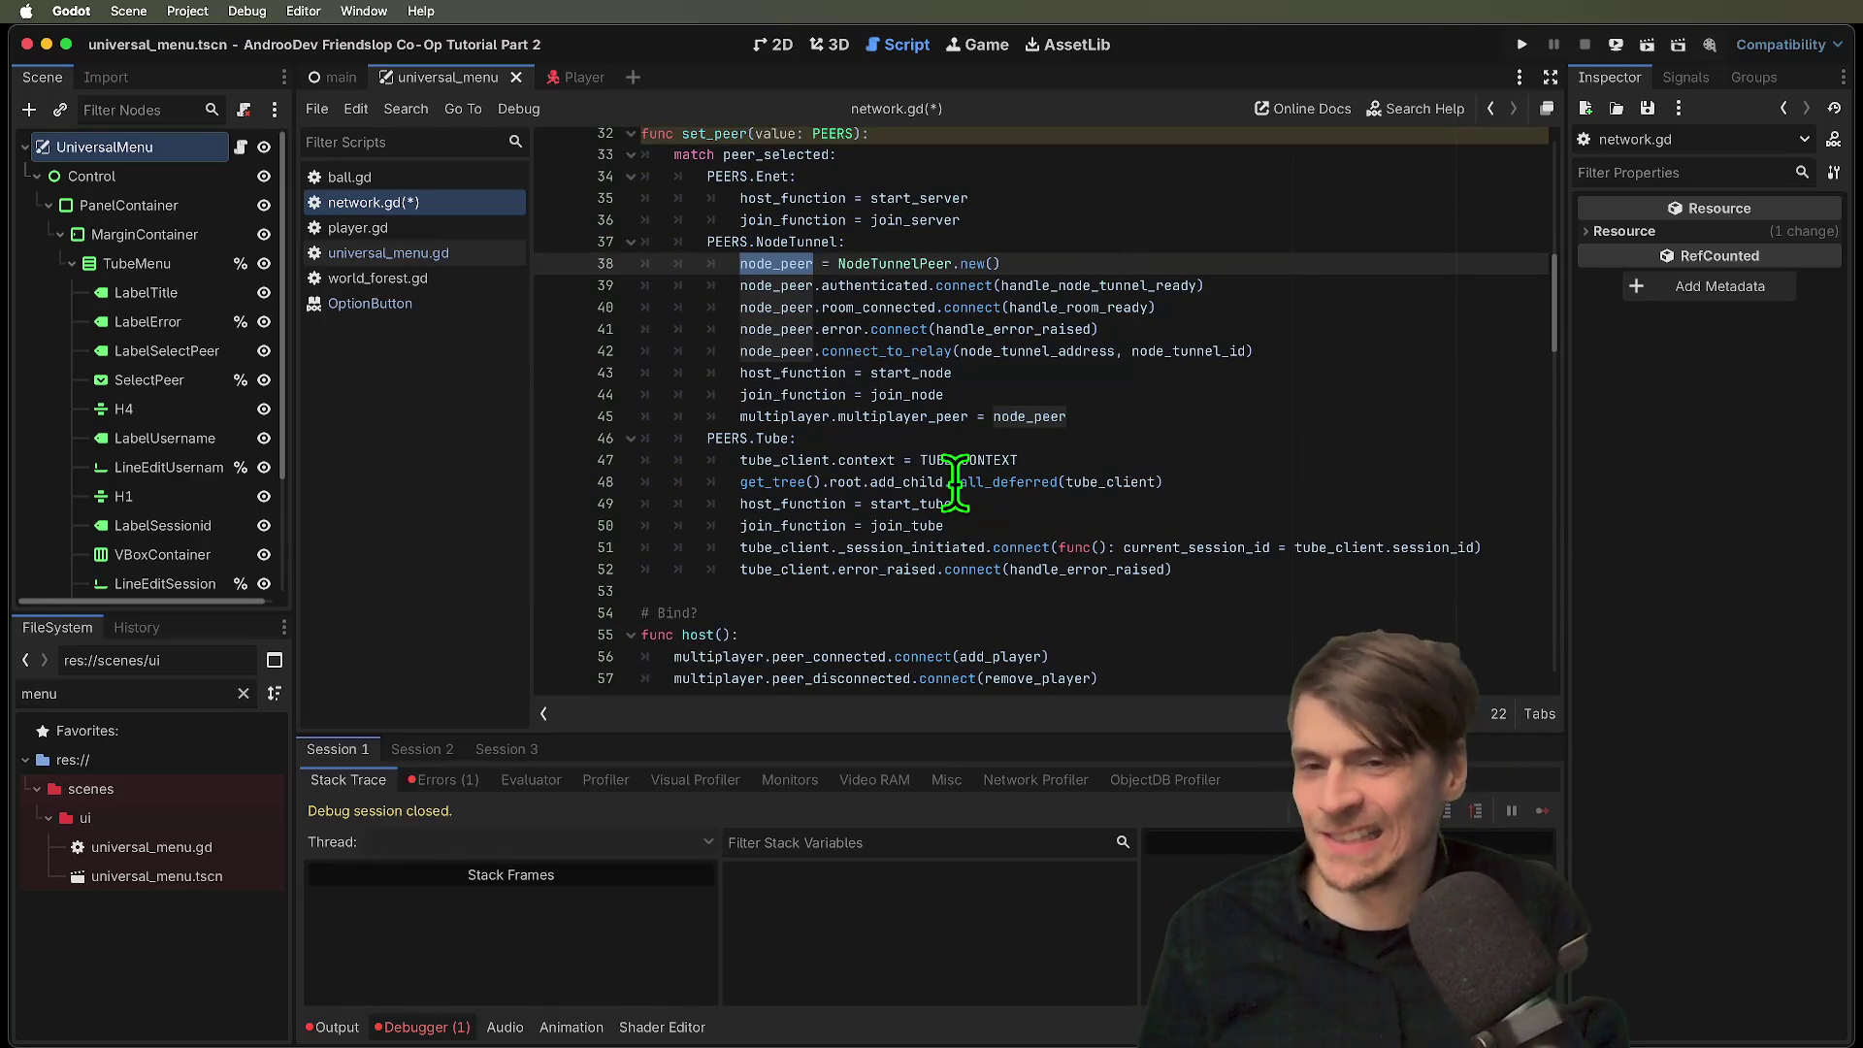
pyautogui.scroll(2, 956, 475)
pyautogui.scroll(5, 956, 456)
# Replace peer_selected in set_peer's match line with the parameter name value.
pyautogui.scroll(-3, 873, 524)
pyautogui.scroll(3, 840, 533)
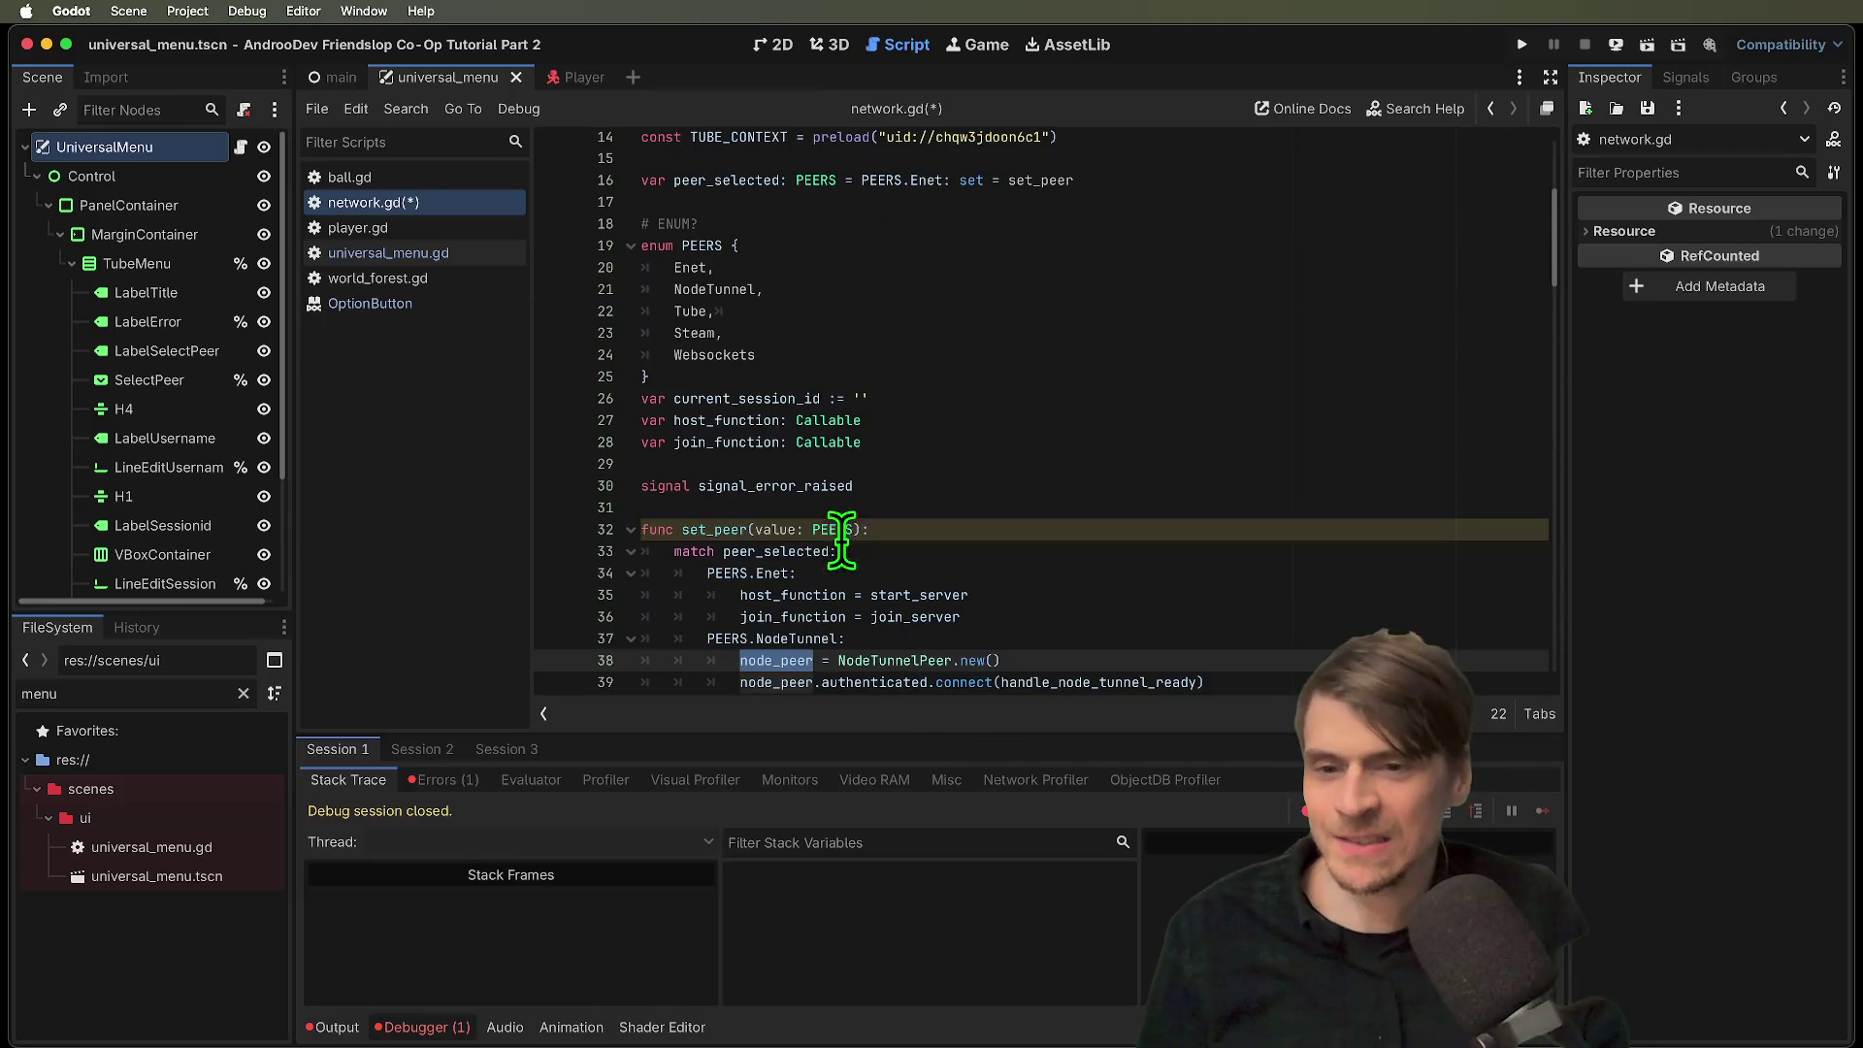
pyautogui.doubleClick(771, 529)
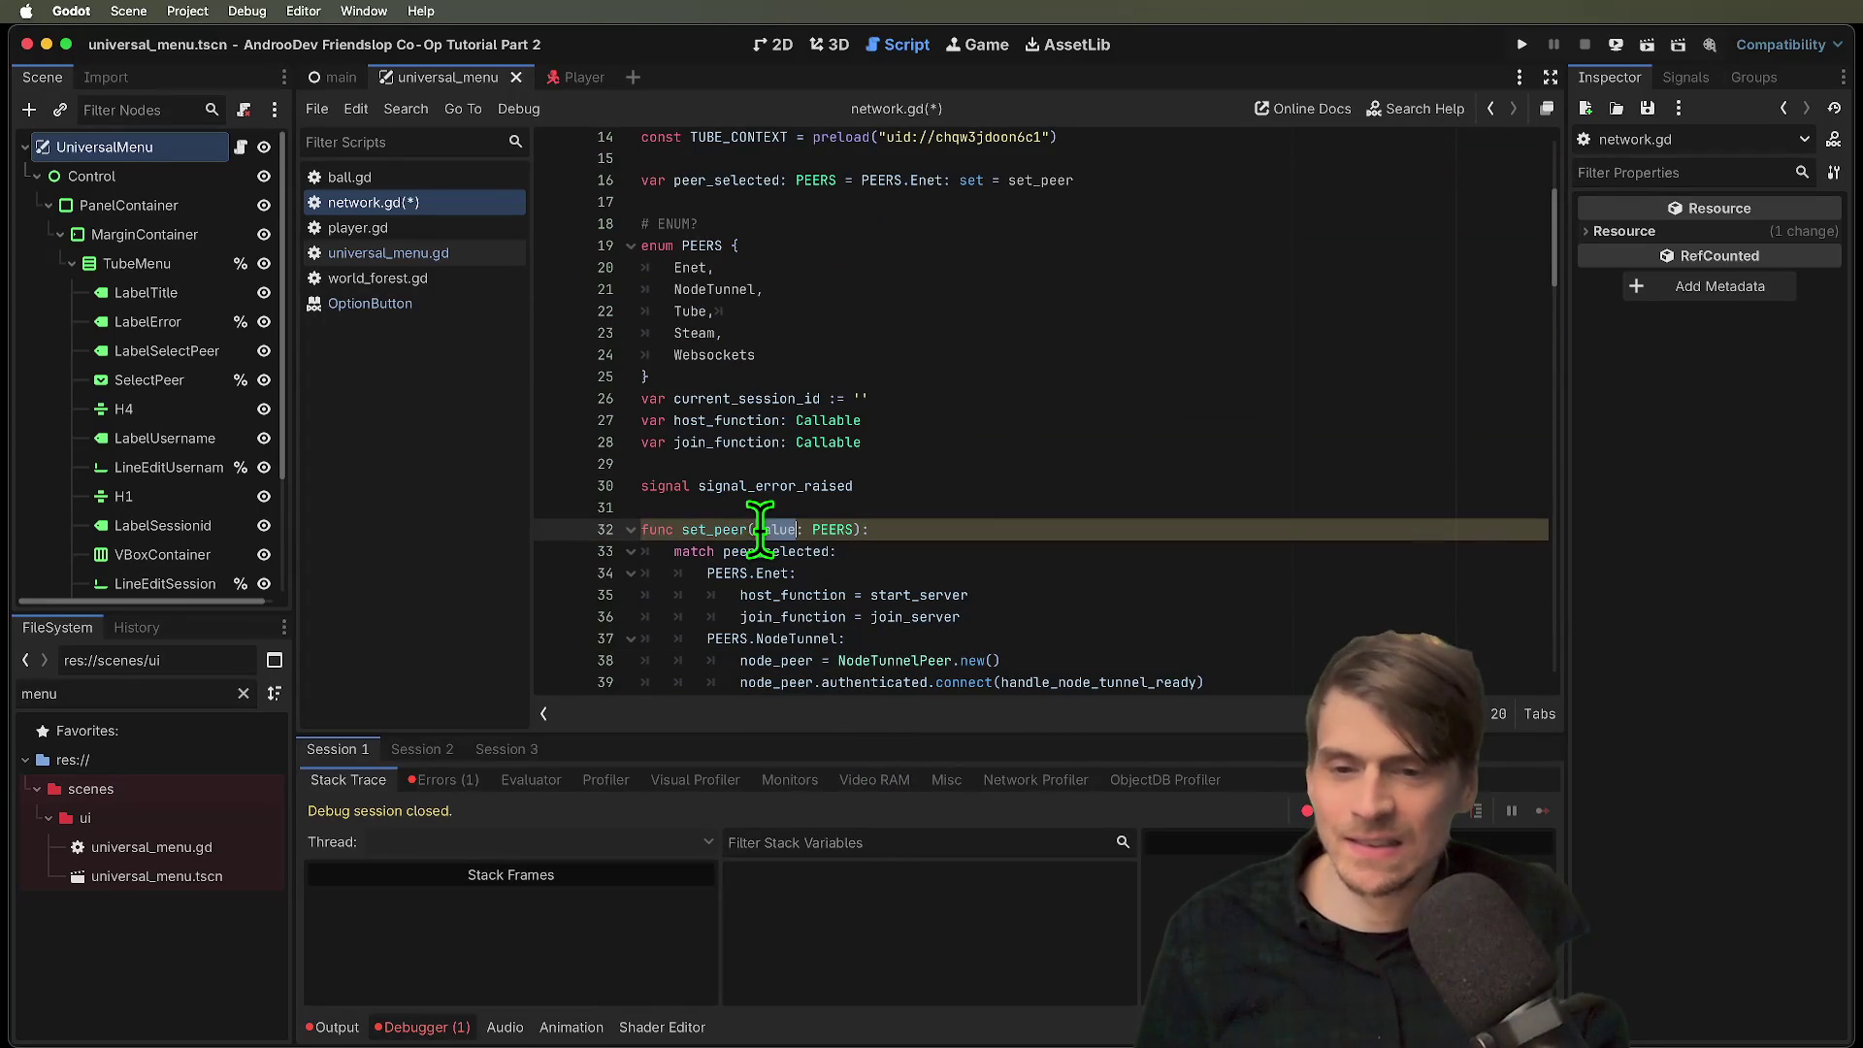
pyautogui.hotkey('ctrl', 'c')
pyautogui.doubleClick(793, 551)
pyautogui.hotkey('ctrl', 'v')
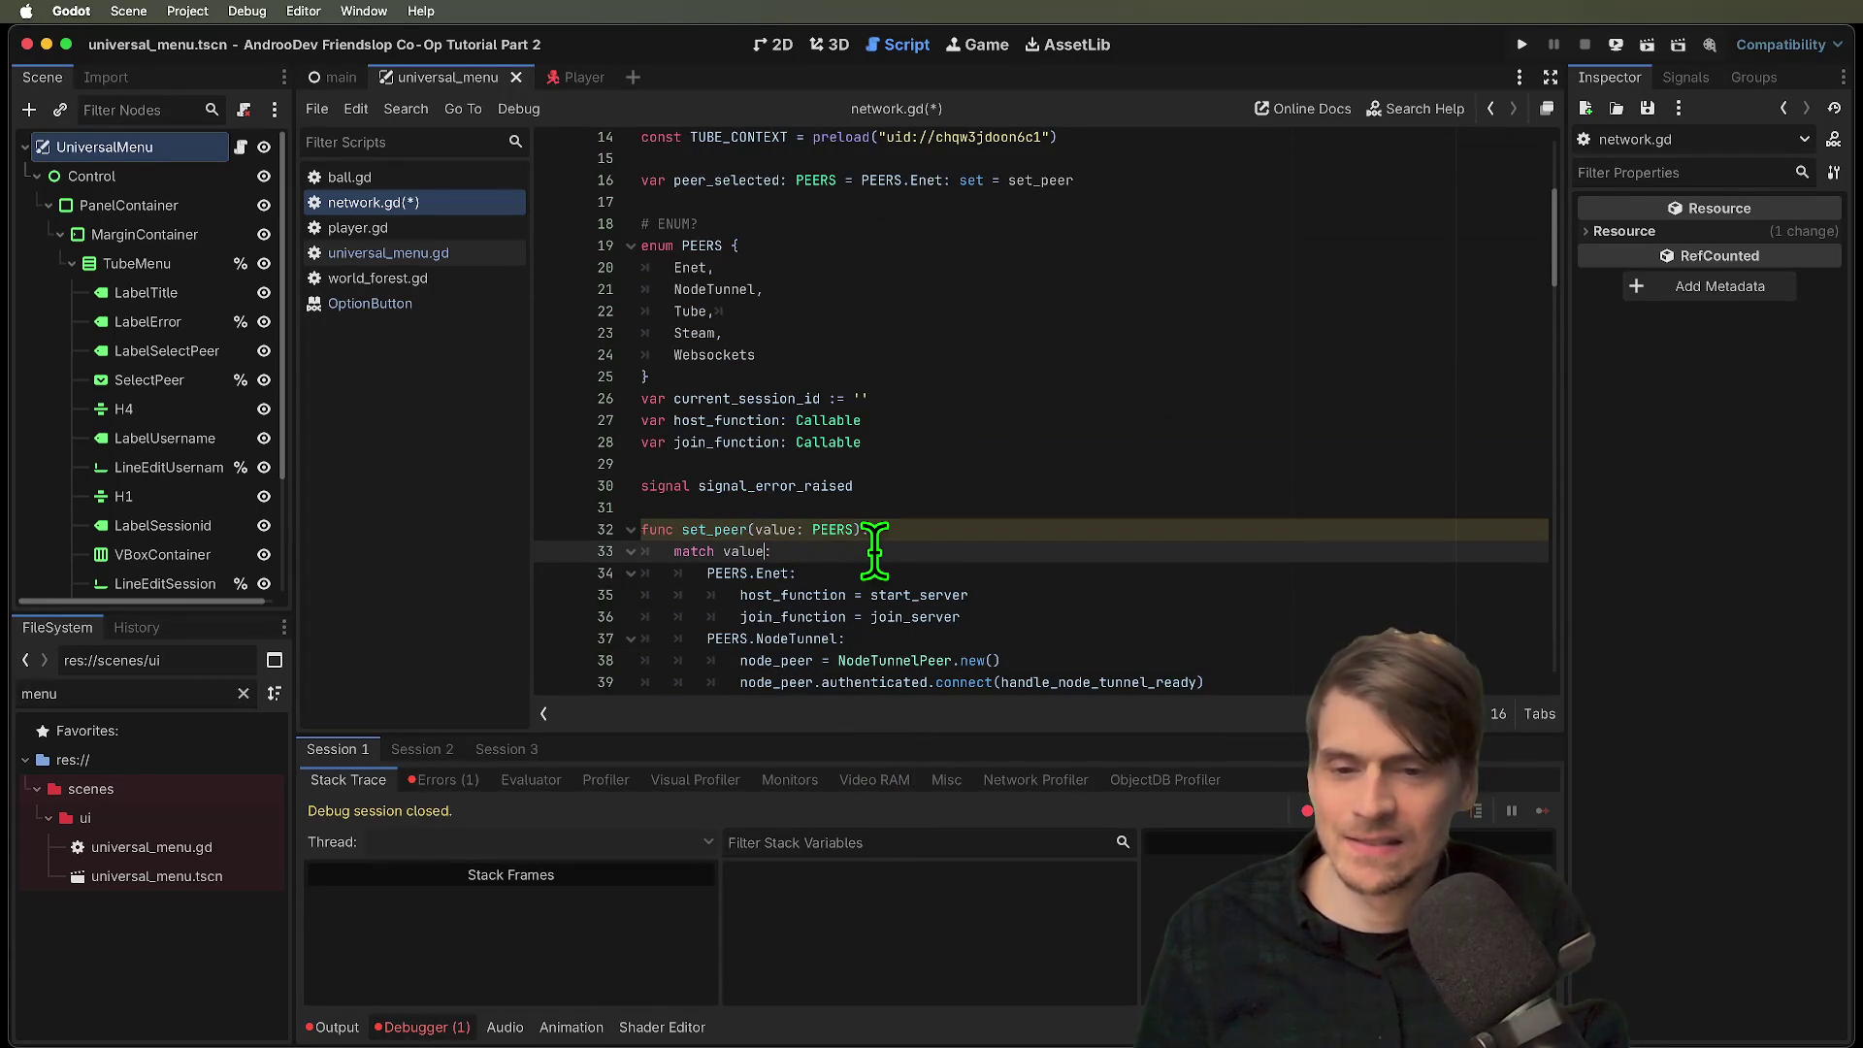
# Rename both occurrences of value to new_value and save network.gd.
pyautogui.scroll(-5, 888, 582)
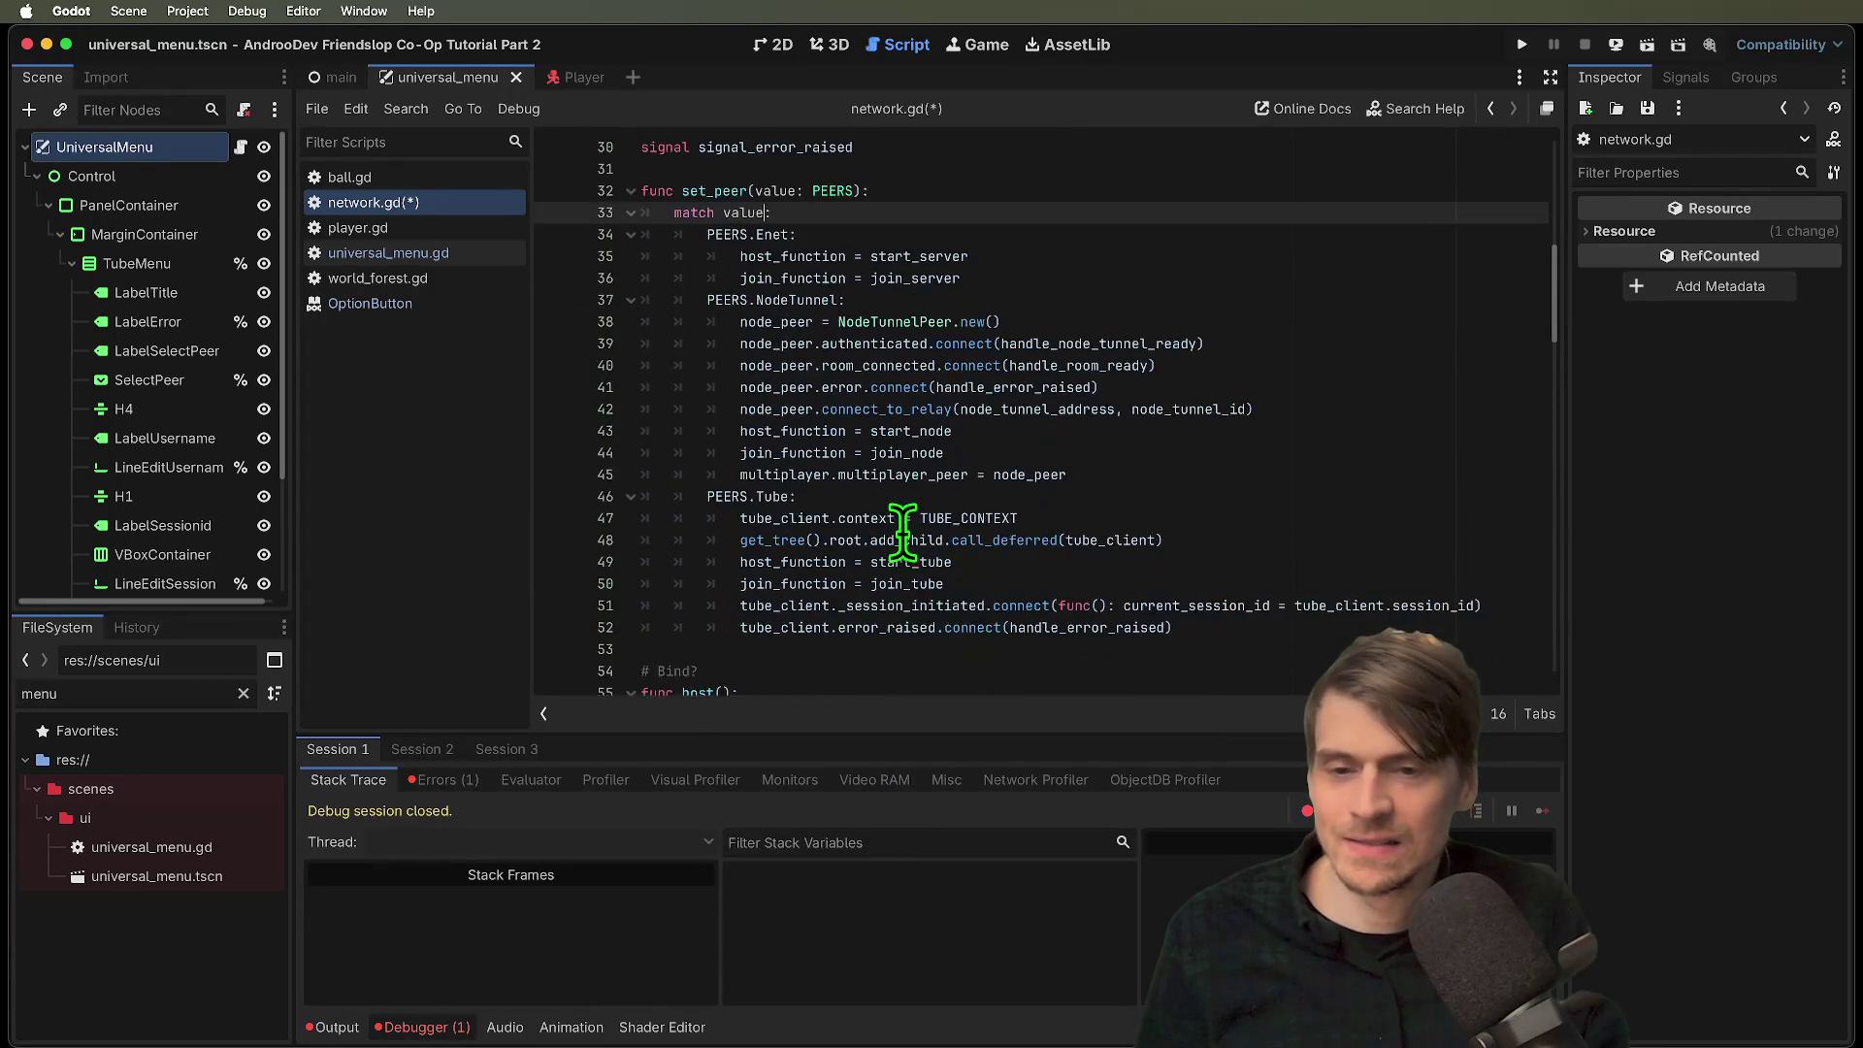
pyautogui.scroll(3, 809, 507)
pyautogui.doubleClick(776, 400)
pyautogui.hotkey('ctrl', 'd')
pyautogui.write('new_')
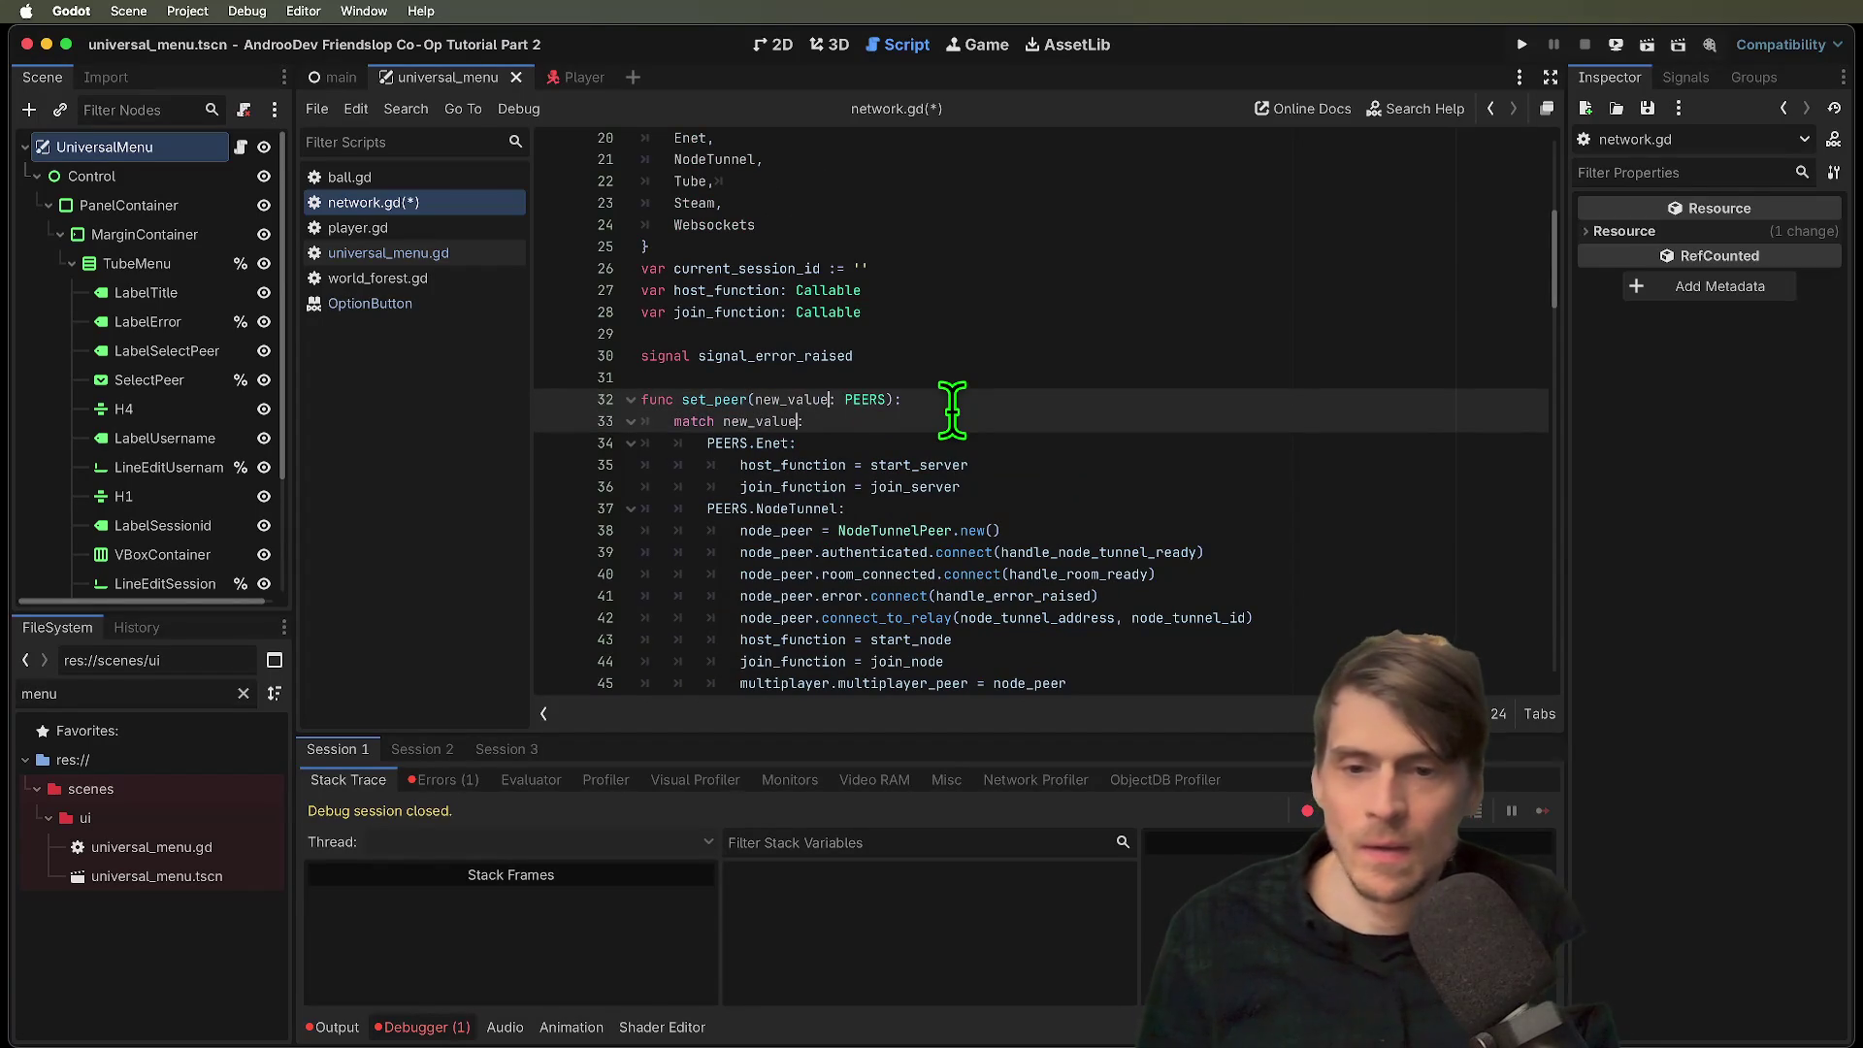
pyautogui.press('Escape')
pyautogui.scroll(-1, 946, 429)
pyautogui.scroll(-5, 1019, 582)
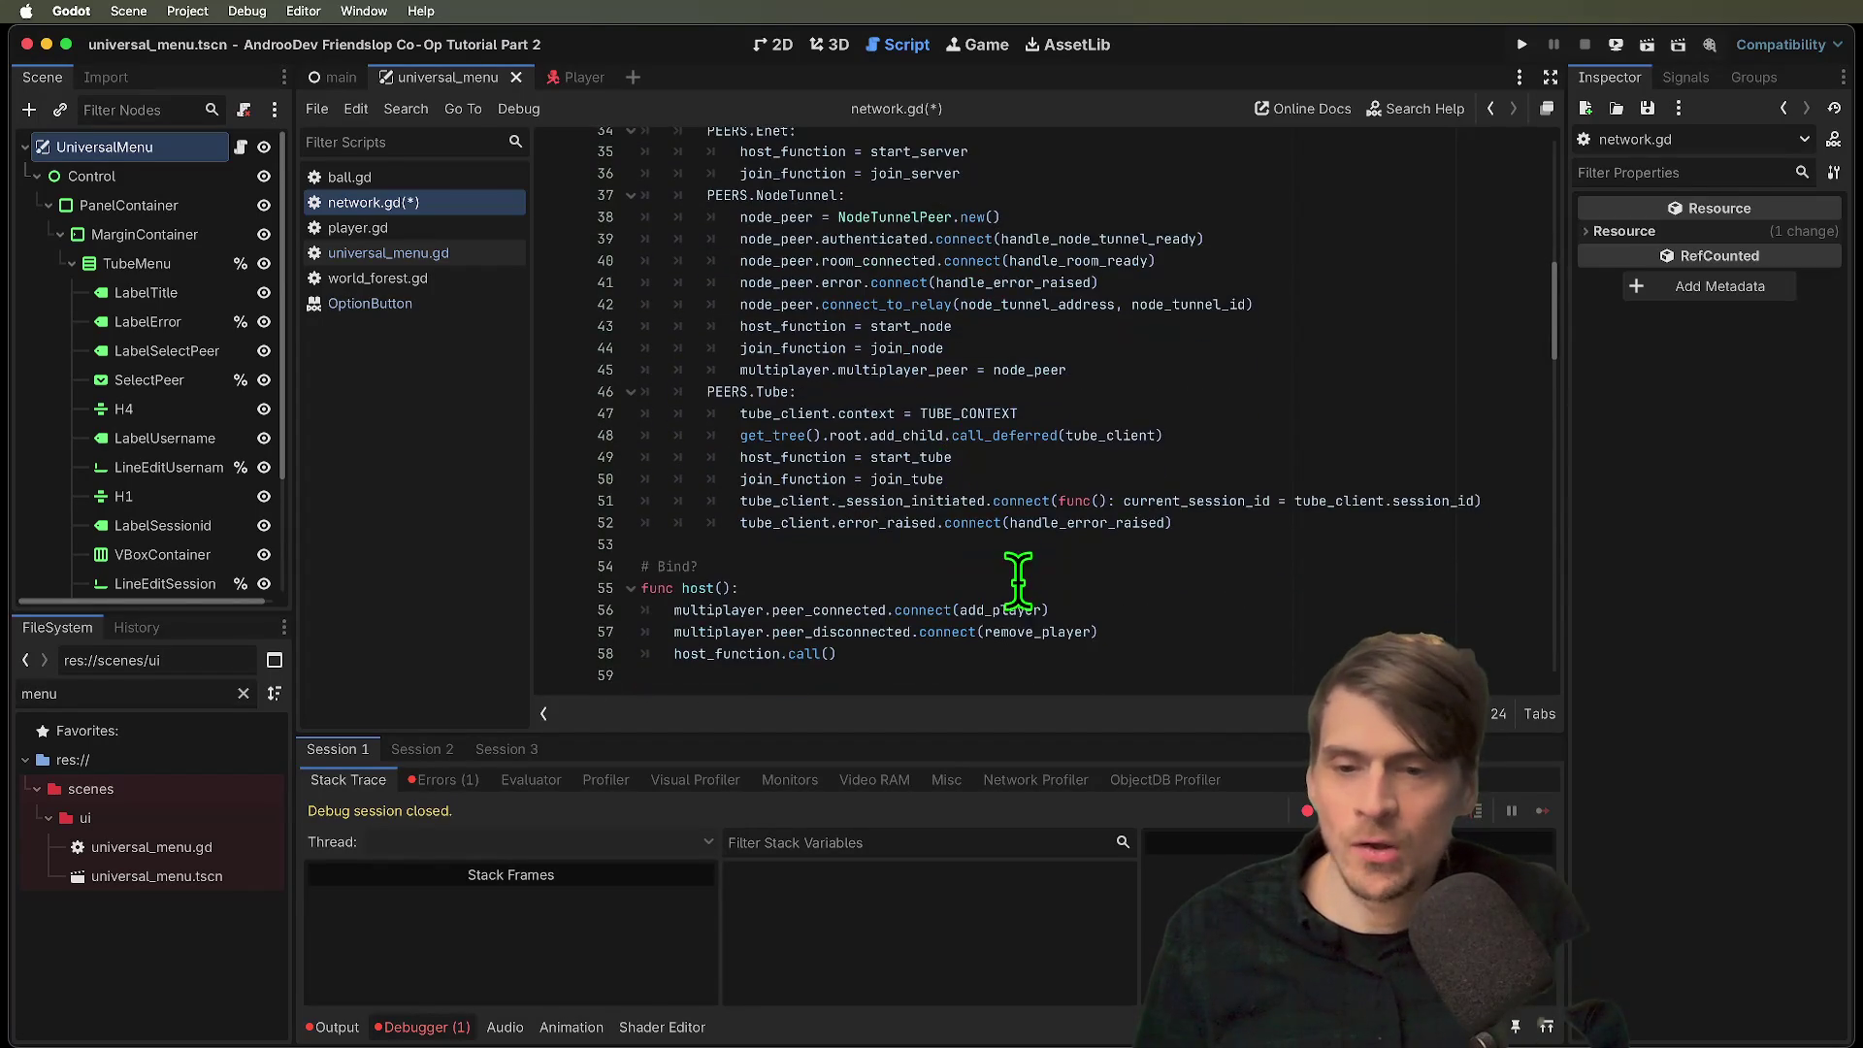
pyautogui.scroll(9, 1014, 578)
pyautogui.scroll(1, 1014, 576)
pyautogui.click(1028, 476)
pyautogui.hotkey('ctrl', 's')
pyautogui.scroll(-3, 573, 470)
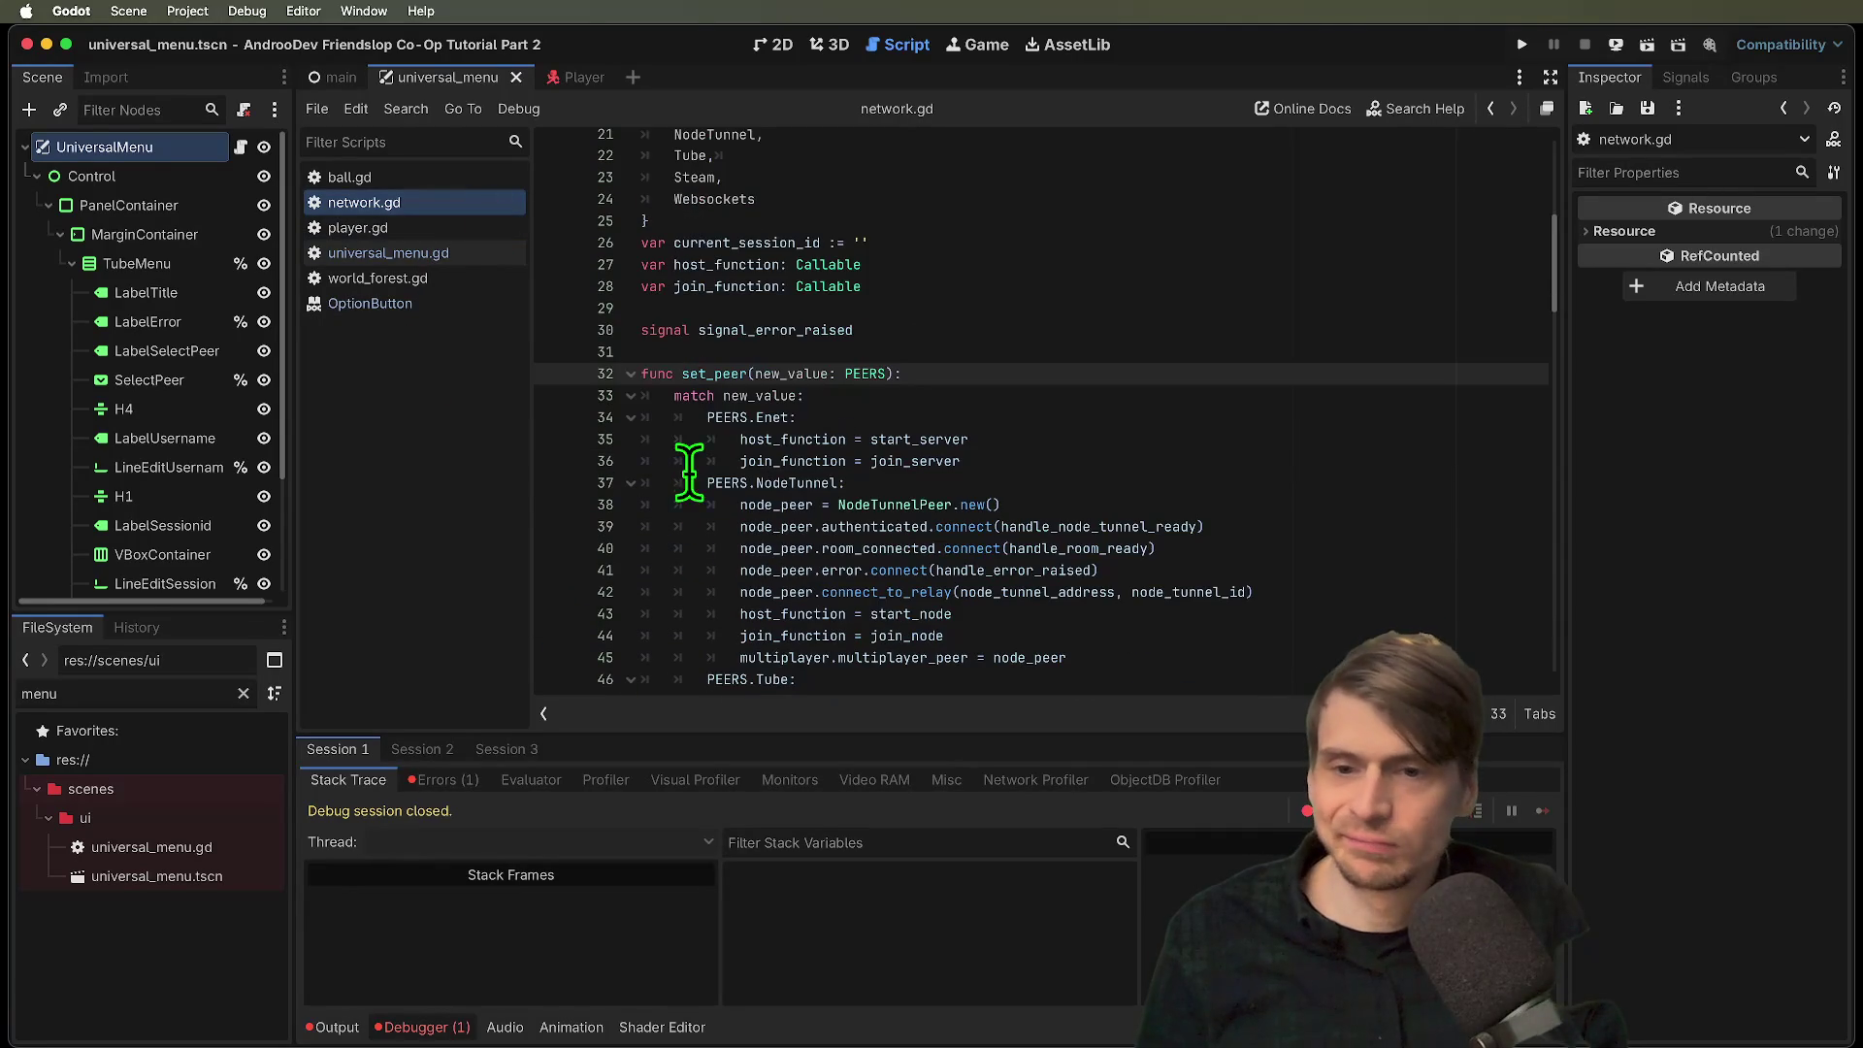
pyautogui.scroll(5, 1140, 441)
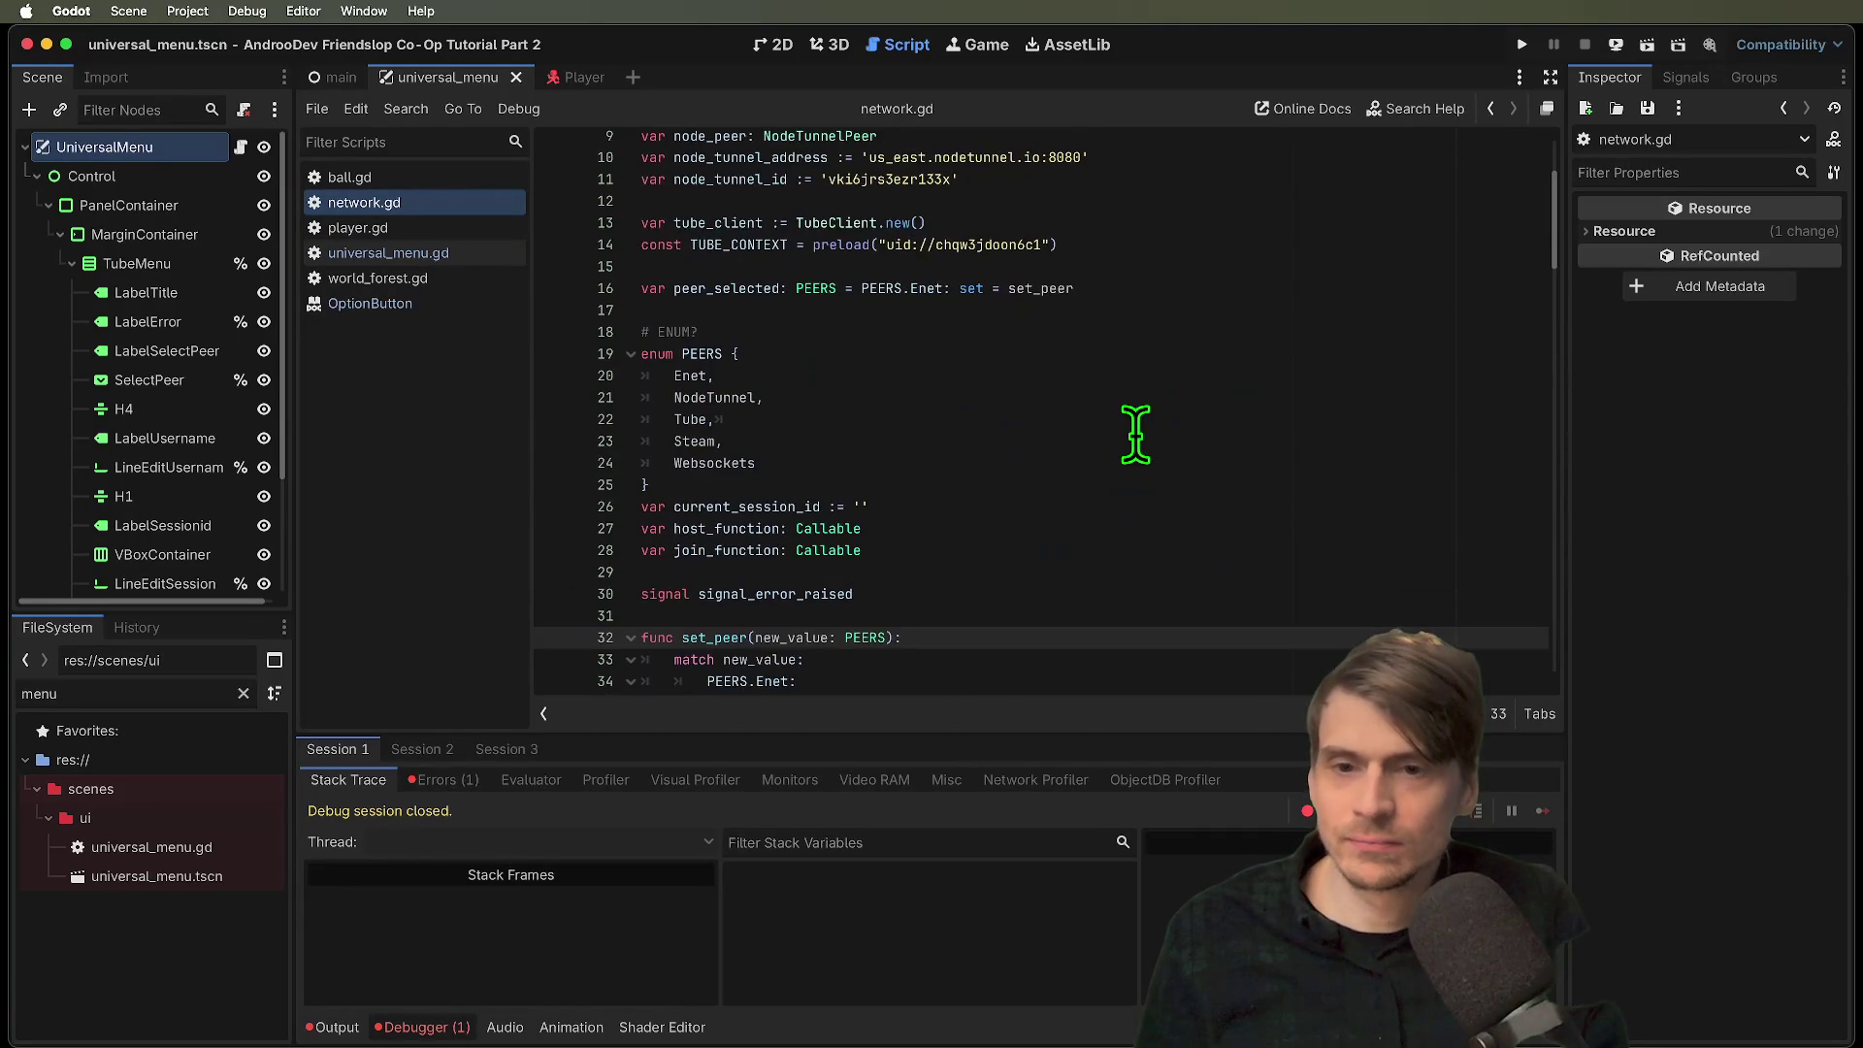
pyautogui.click(727, 288)
# Select peer_selected on line 16, then switch to the Part 2: Peer to Peer video in Firefox.
pyautogui.doubleClick(727, 288)
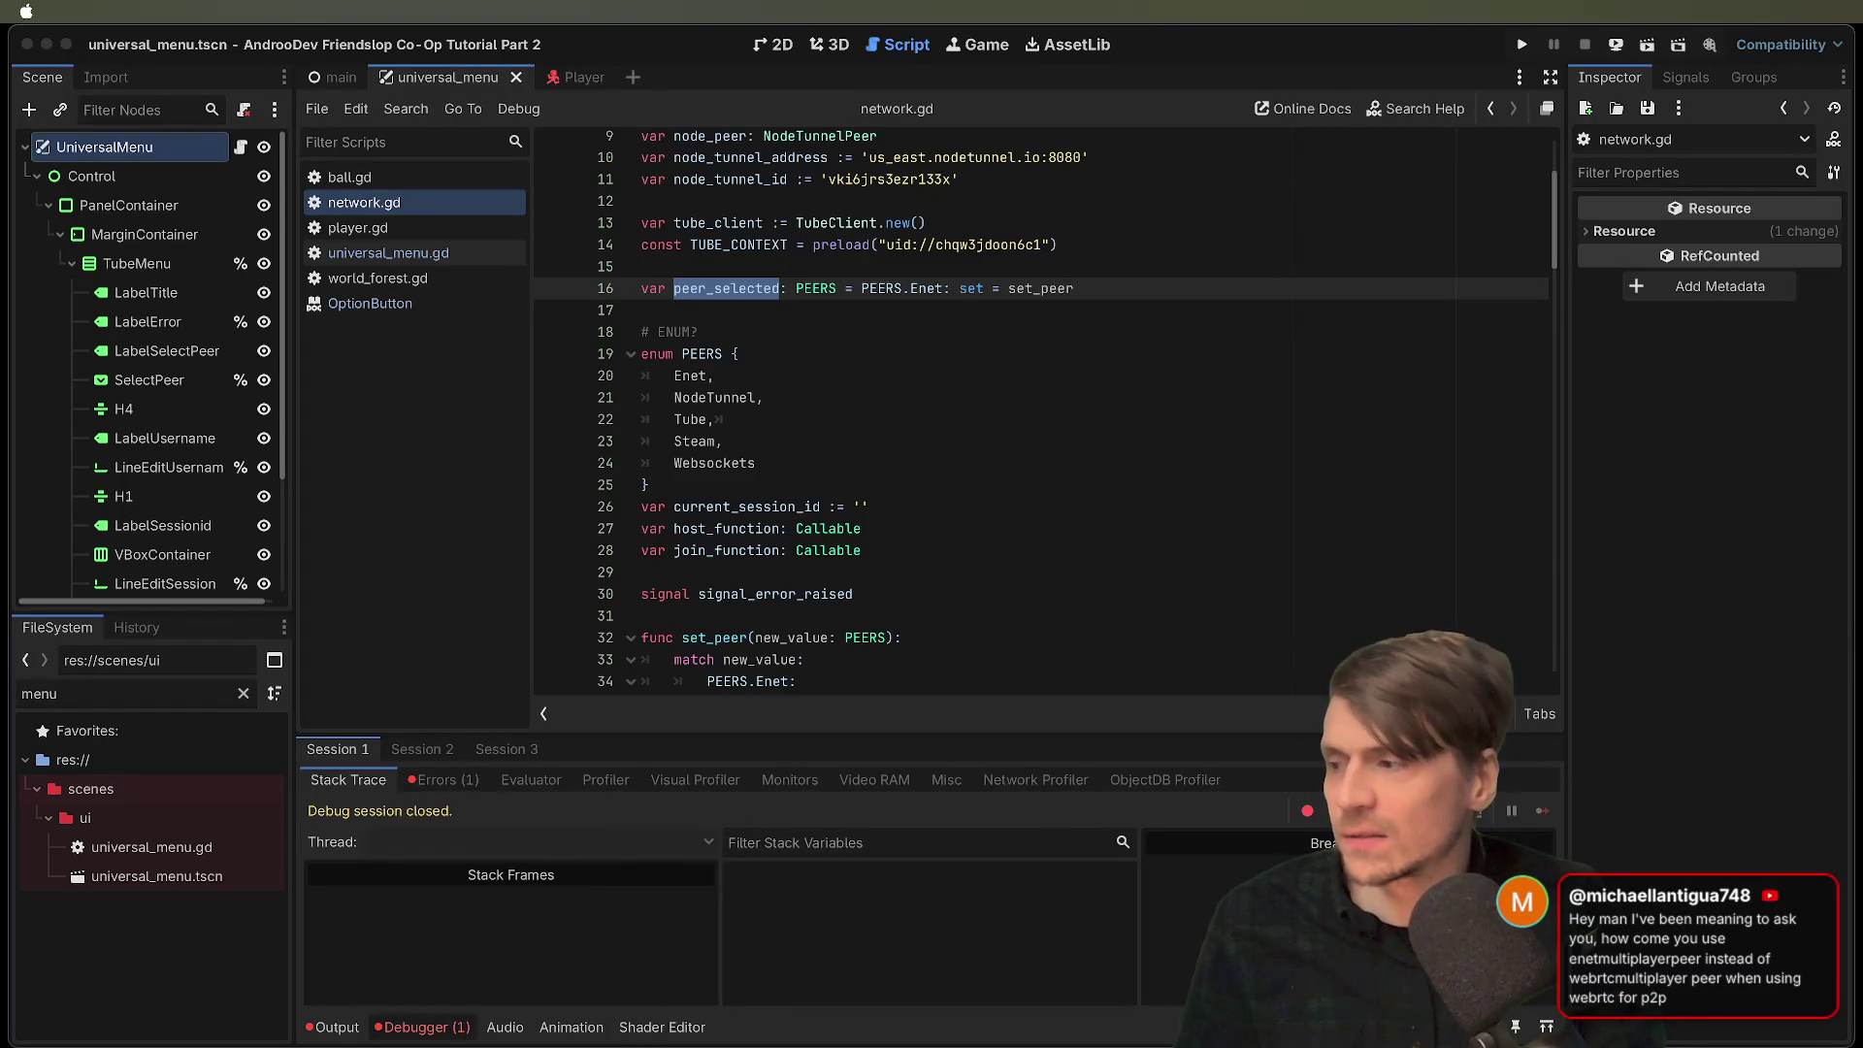
pyautogui.press('super+Tab')
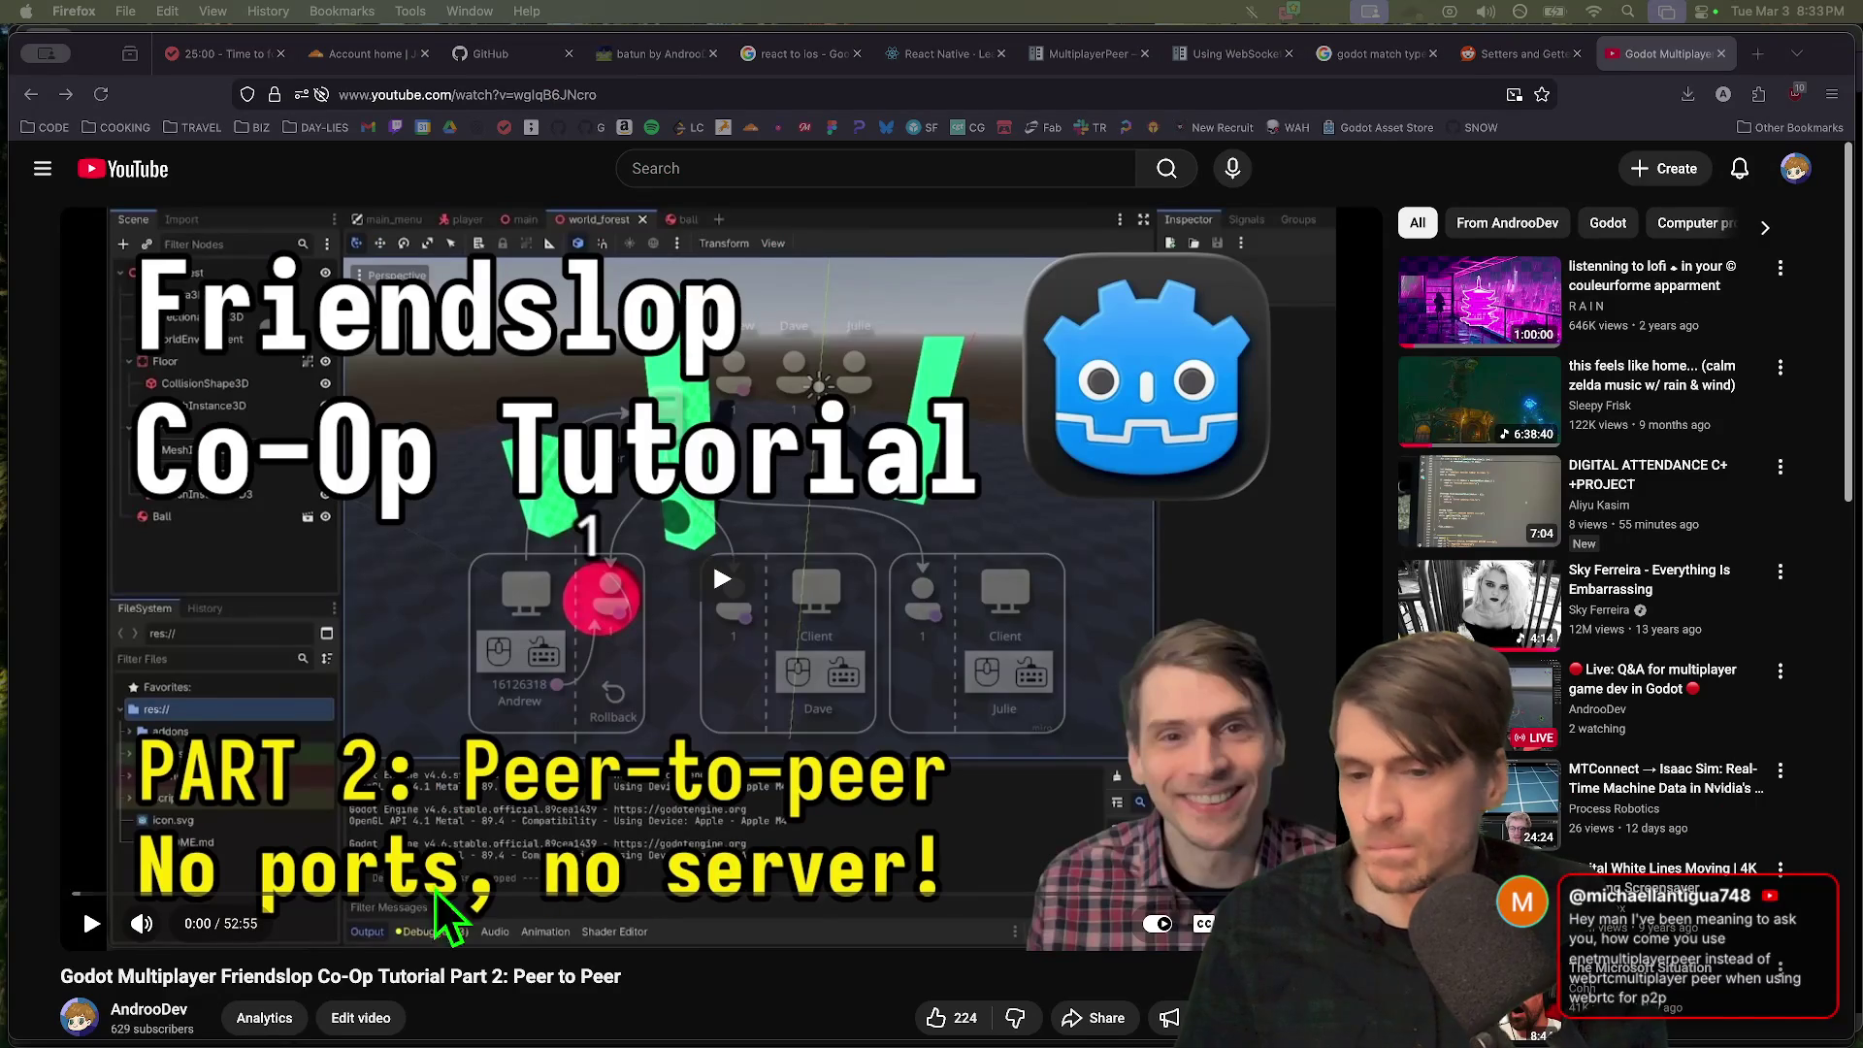
# Expand and read the Part 2 video's YouTube description, then return to network.gd in Godot.
pyautogui.scroll(-5, 631, 860)
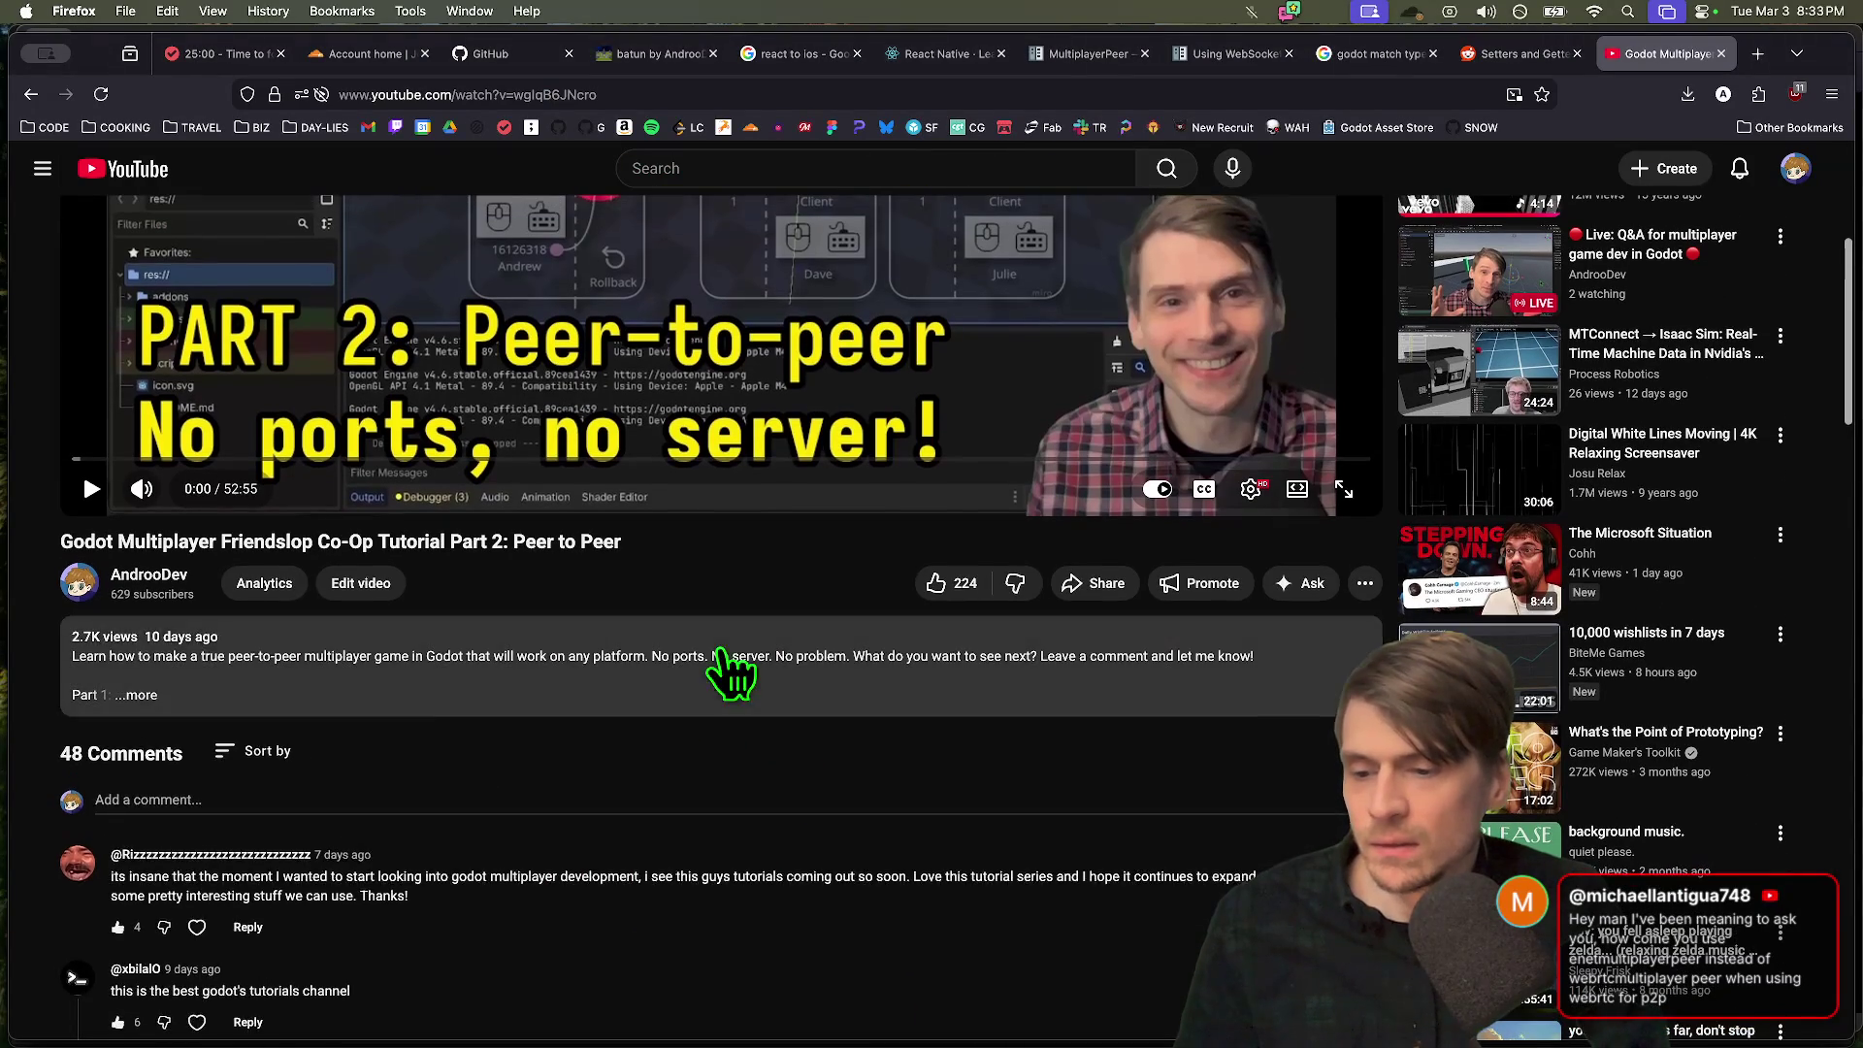
pyautogui.click(723, 651)
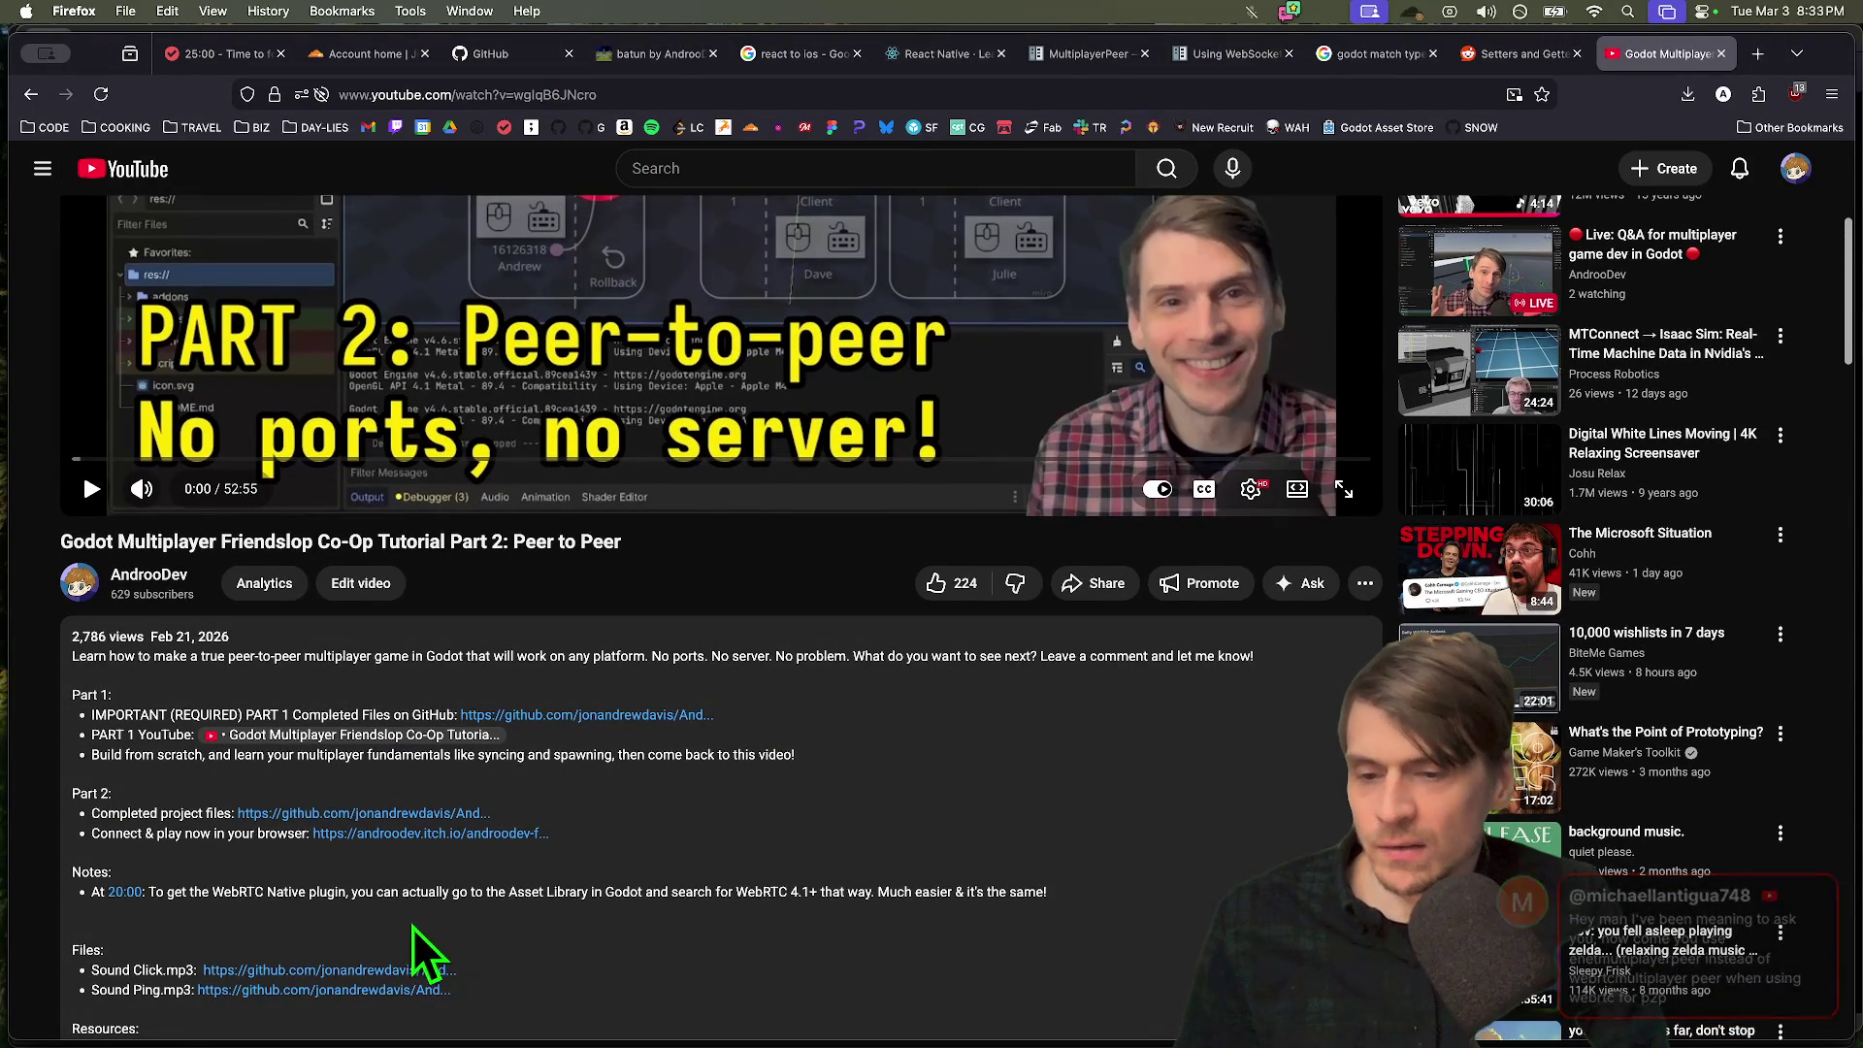
pyautogui.scroll(2, 882, 888)
pyautogui.scroll(1, 883, 894)
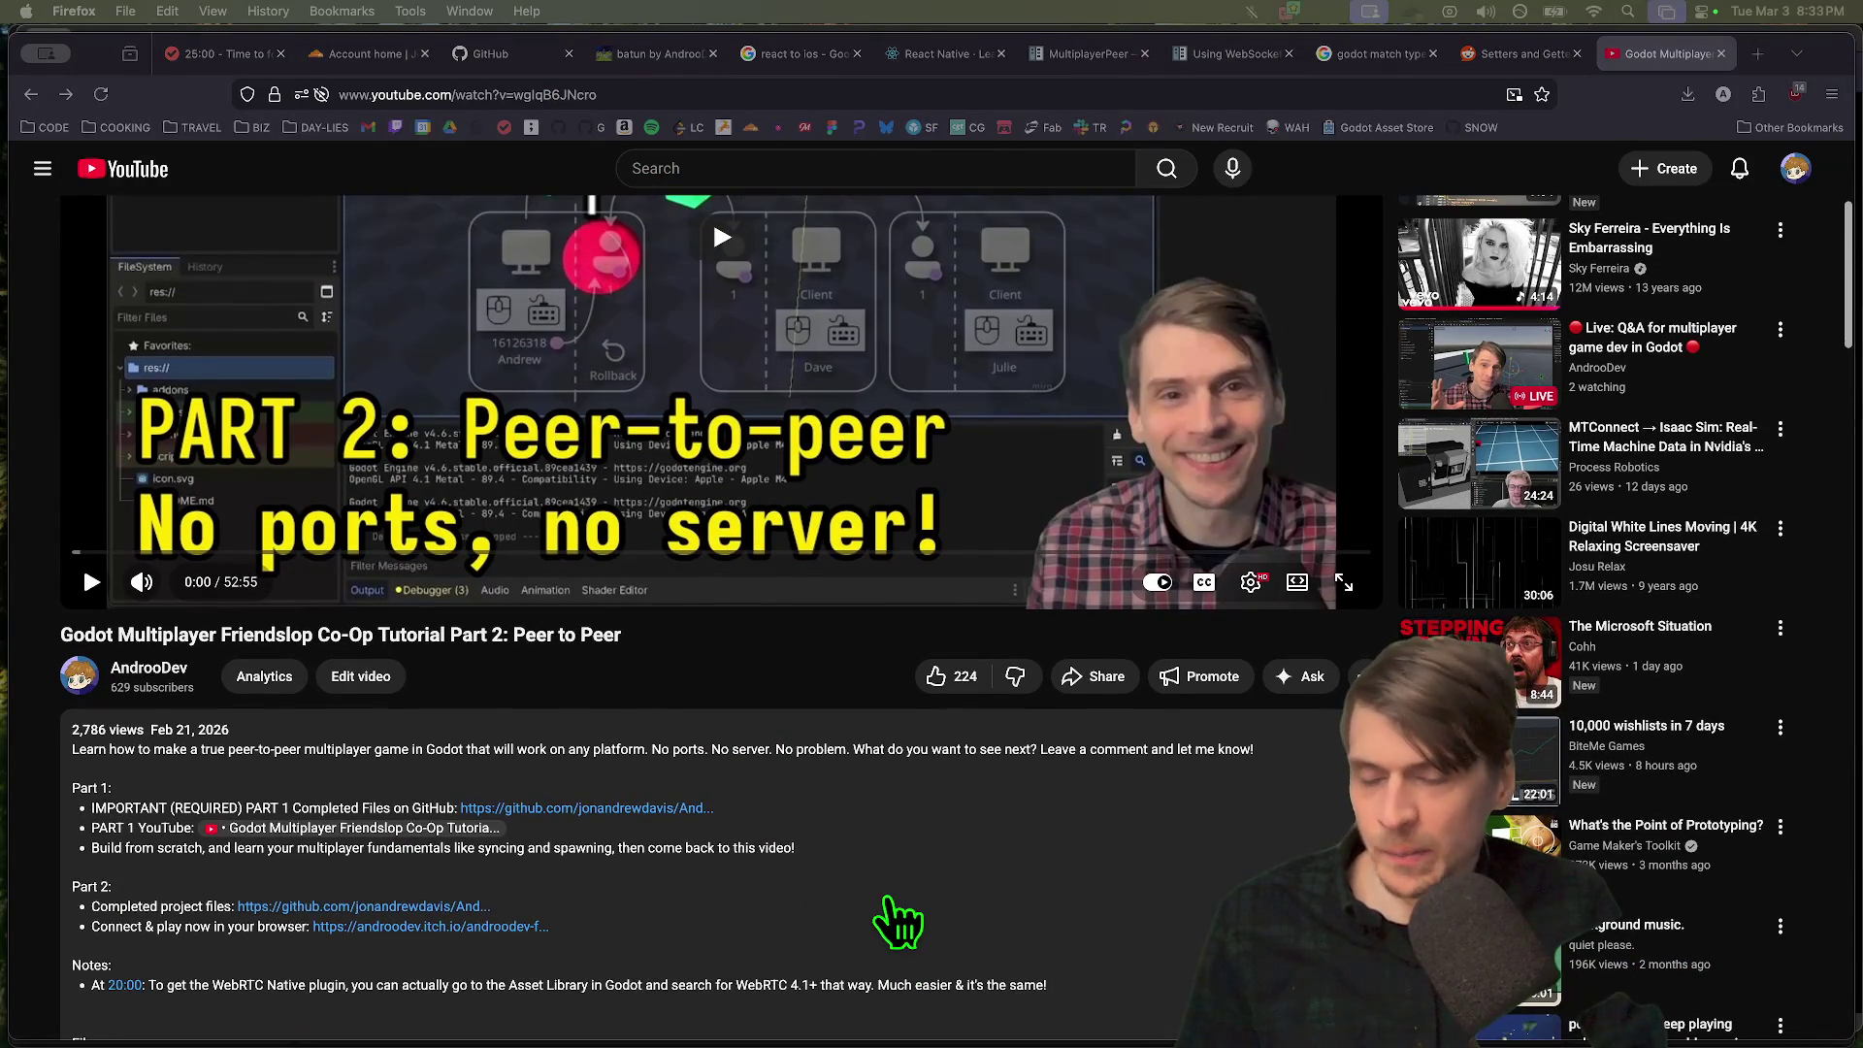
pyautogui.press('super+Tab')
pyautogui.scroll(3, 818, 354)
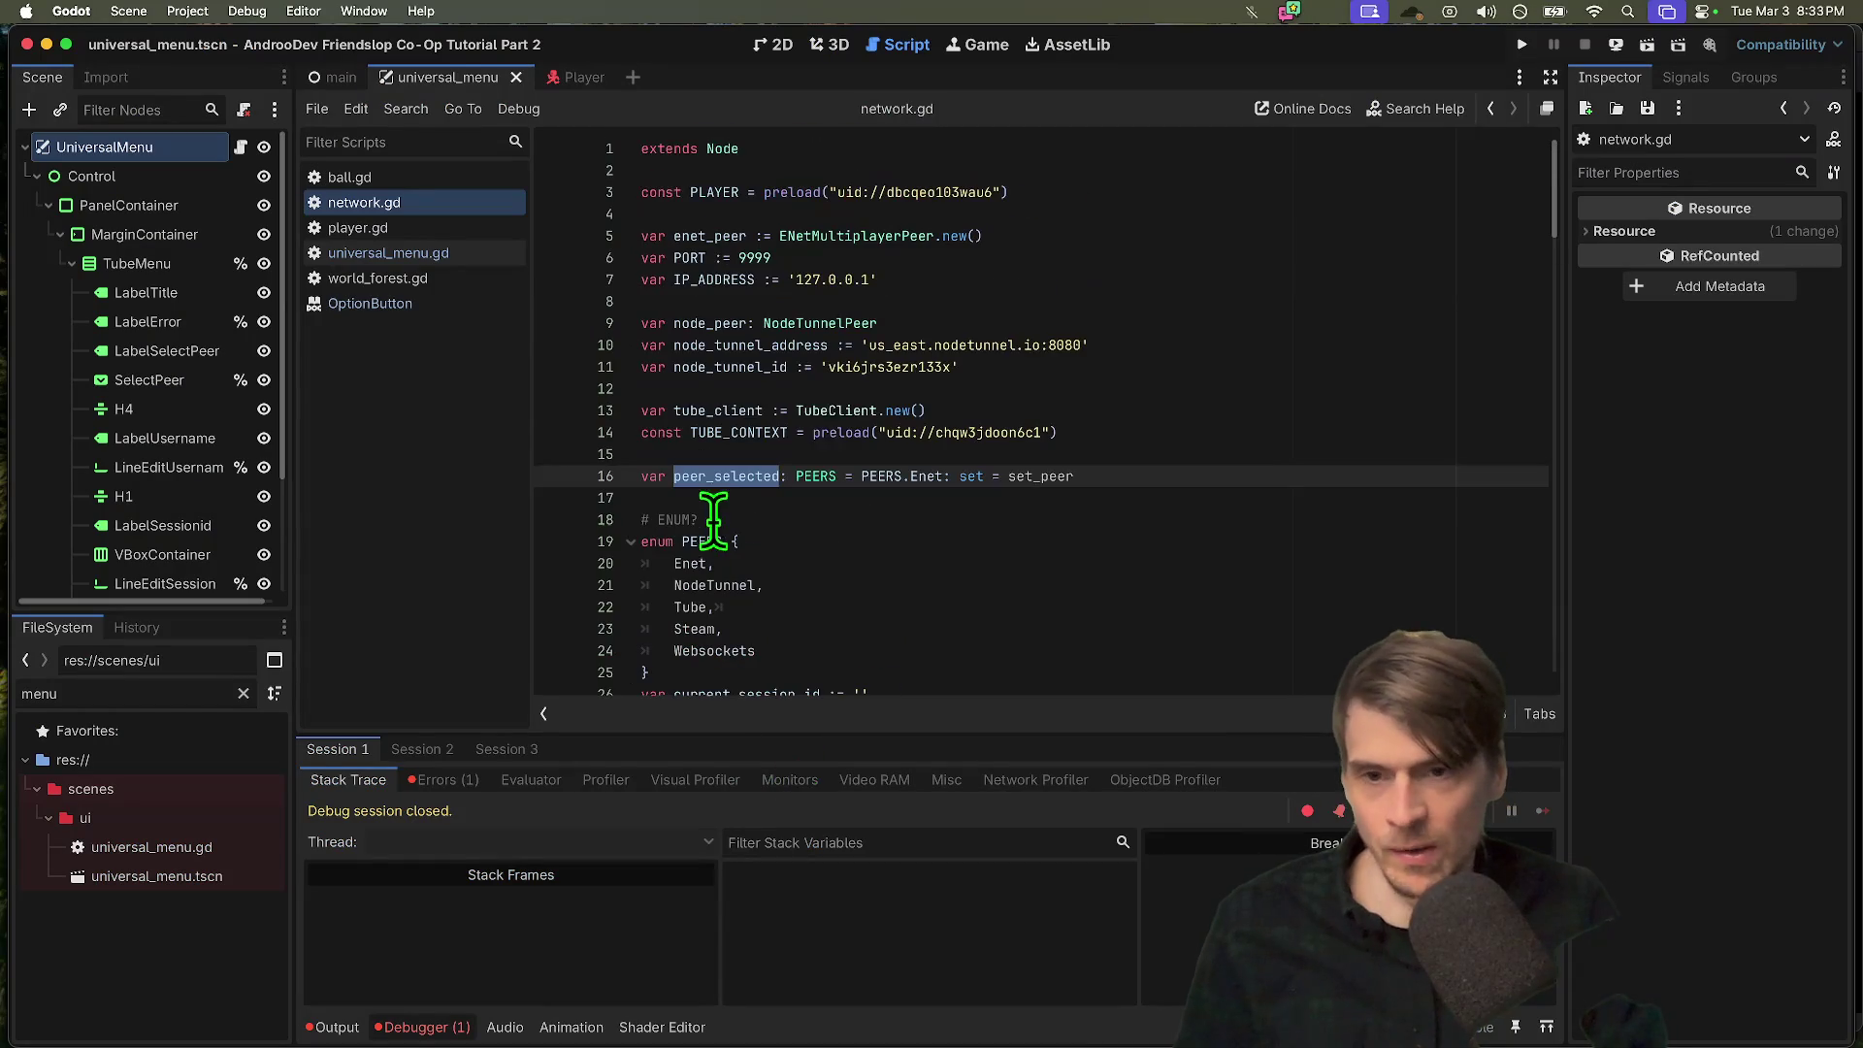
pyautogui.doubleClick(892, 235)
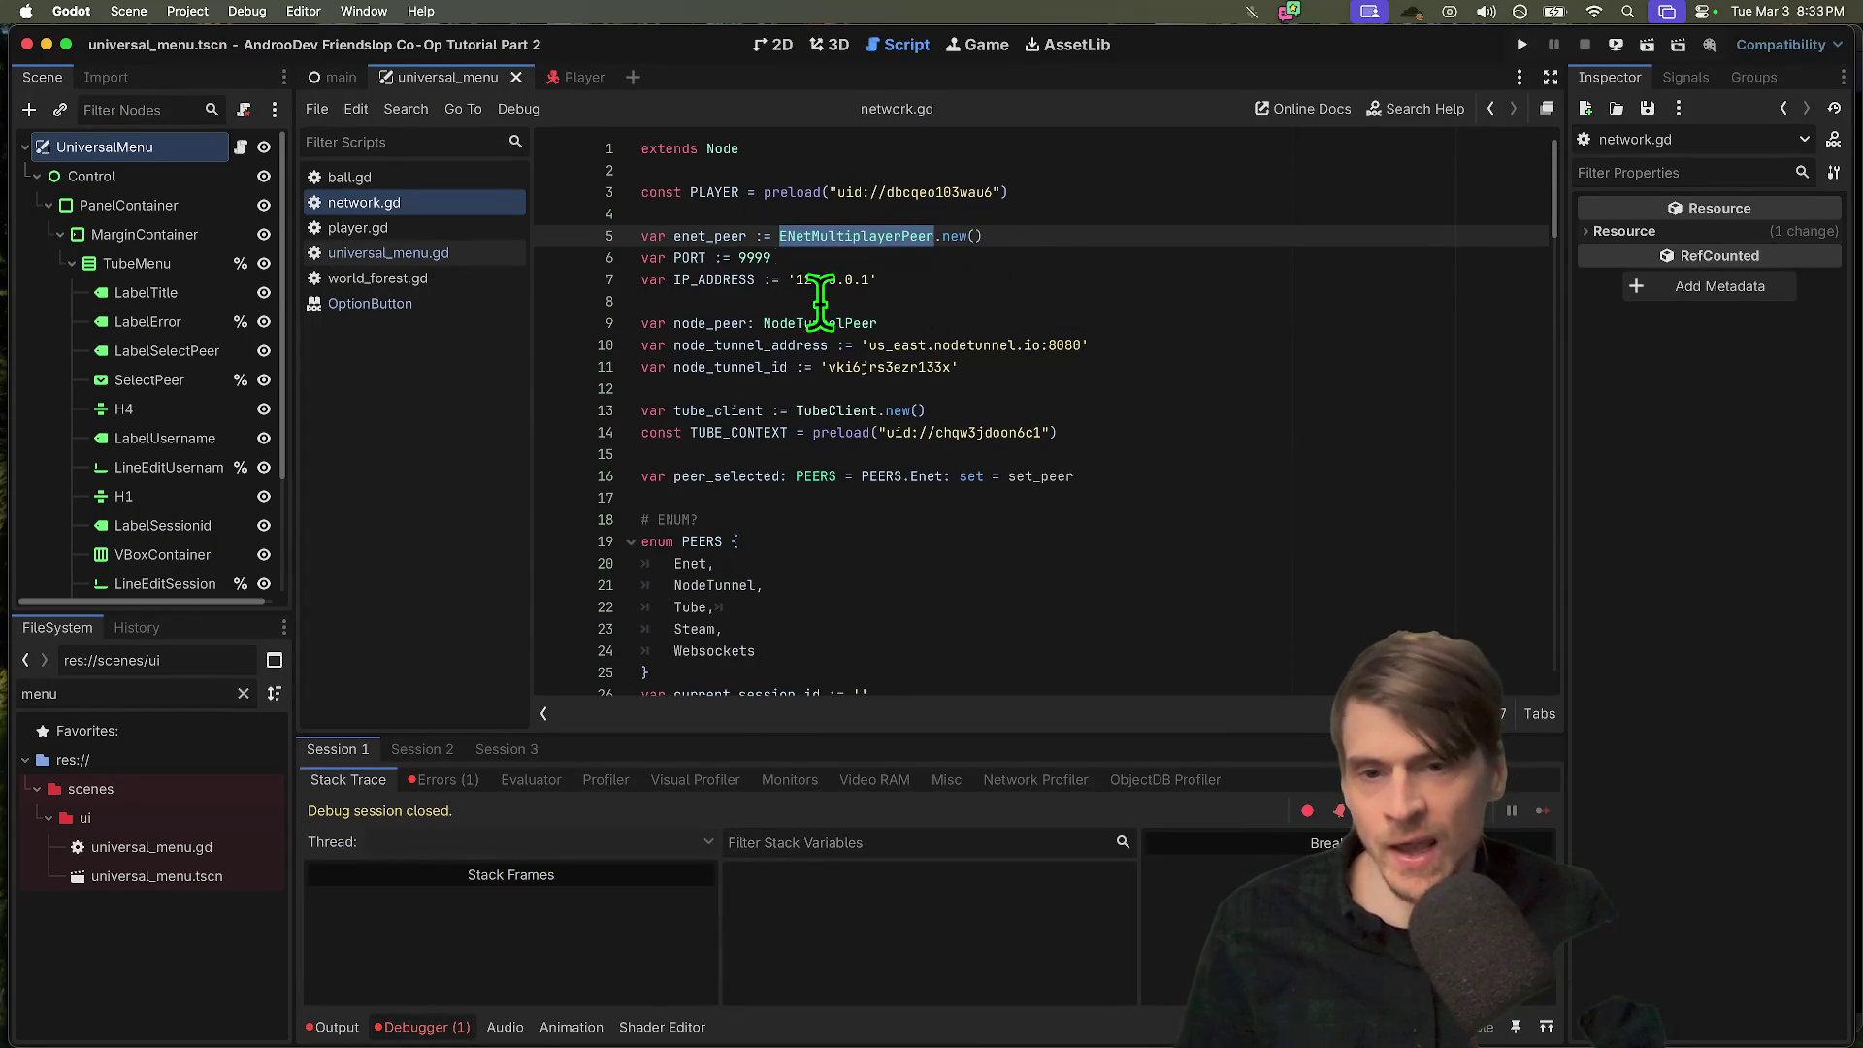
pyautogui.moveTo(1060, 433); pyautogui.dragTo(624, 429)
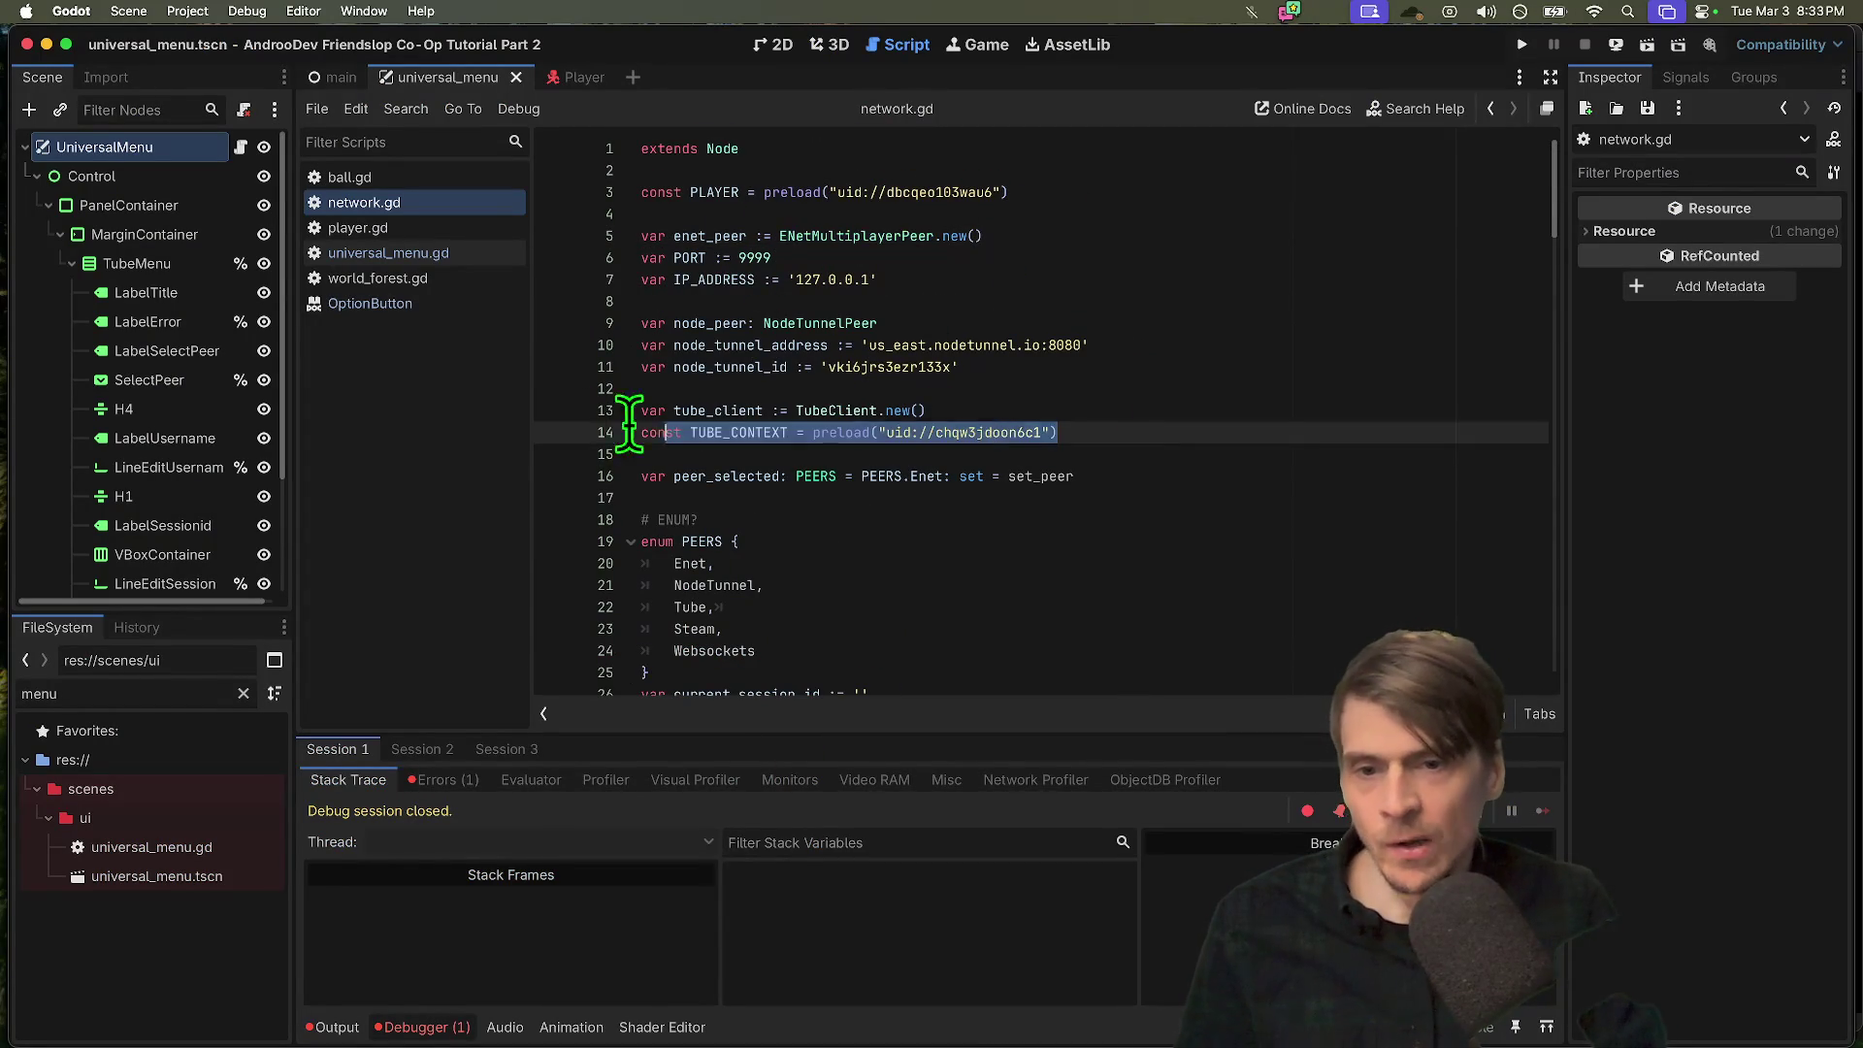
pyautogui.doubleClick(837, 411)
pyautogui.keyDown('super'); pyautogui.click(796, 424); pyautogui.keyUp('super')
pyautogui.click(1391, 397)
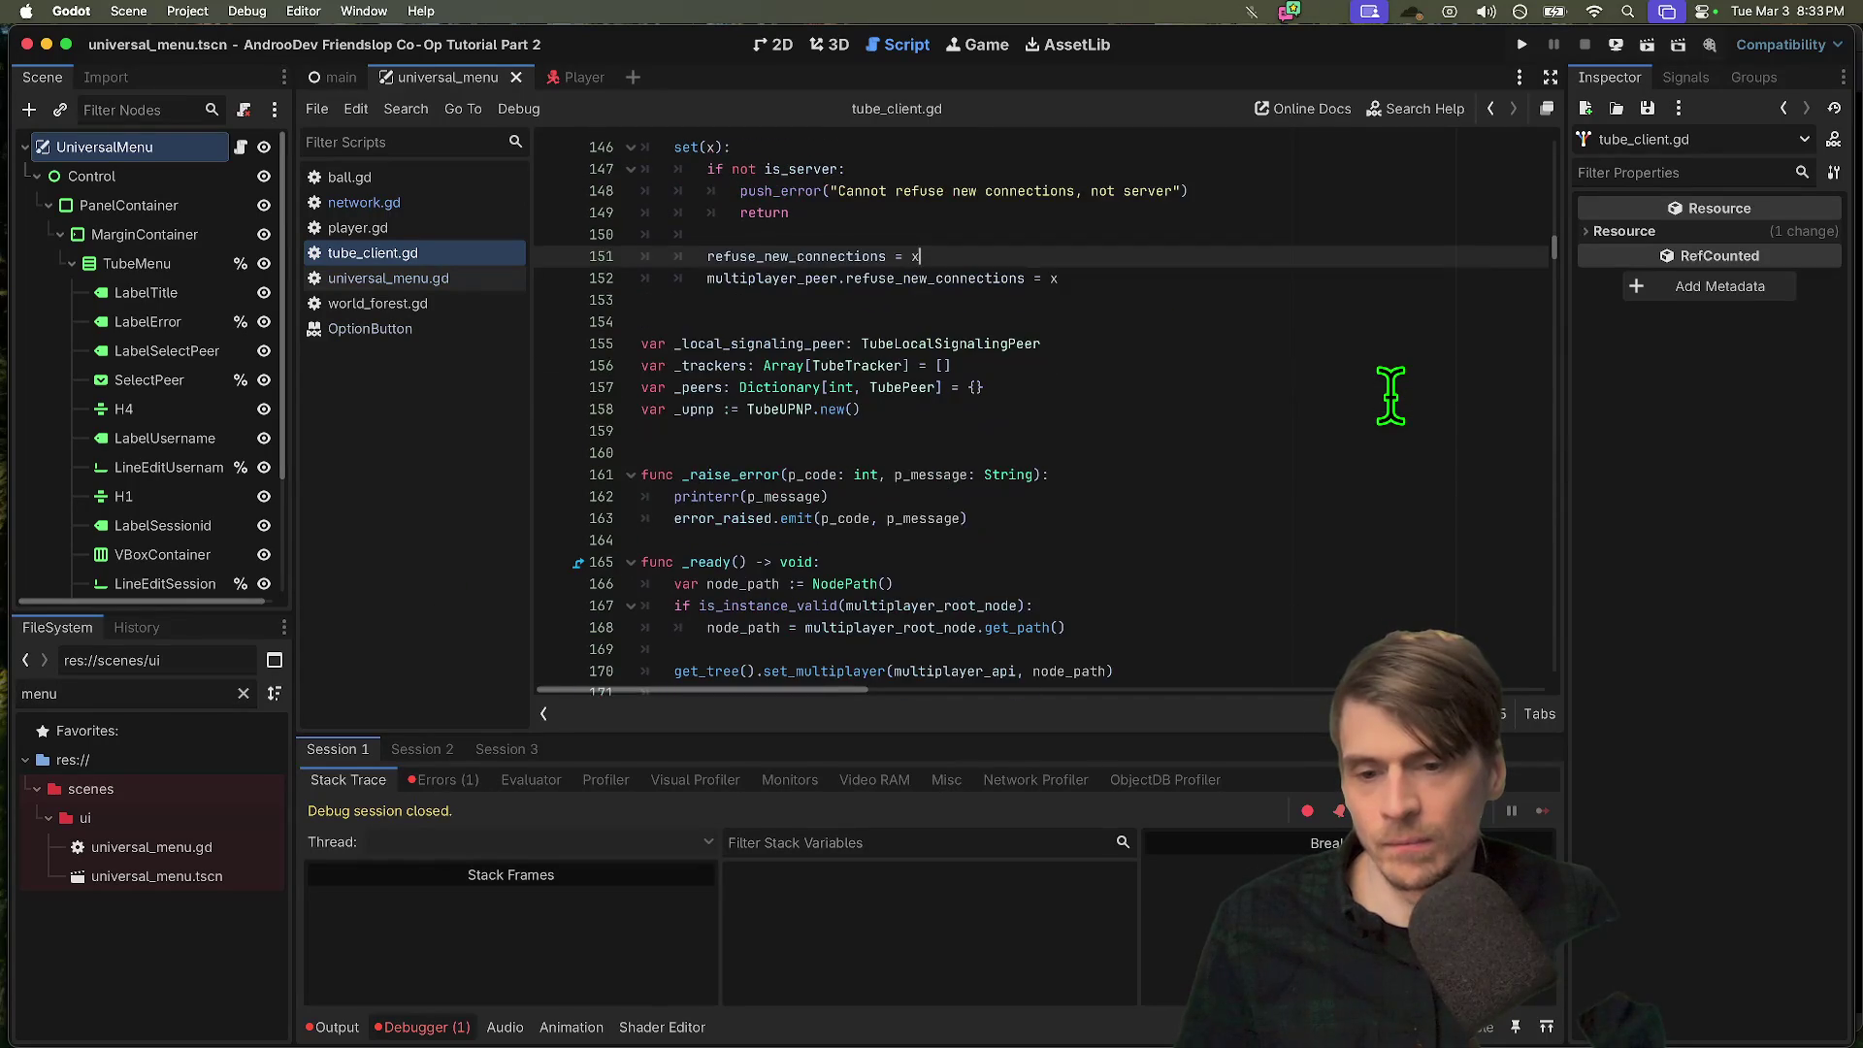
pyautogui.scroll(5, 1391, 397)
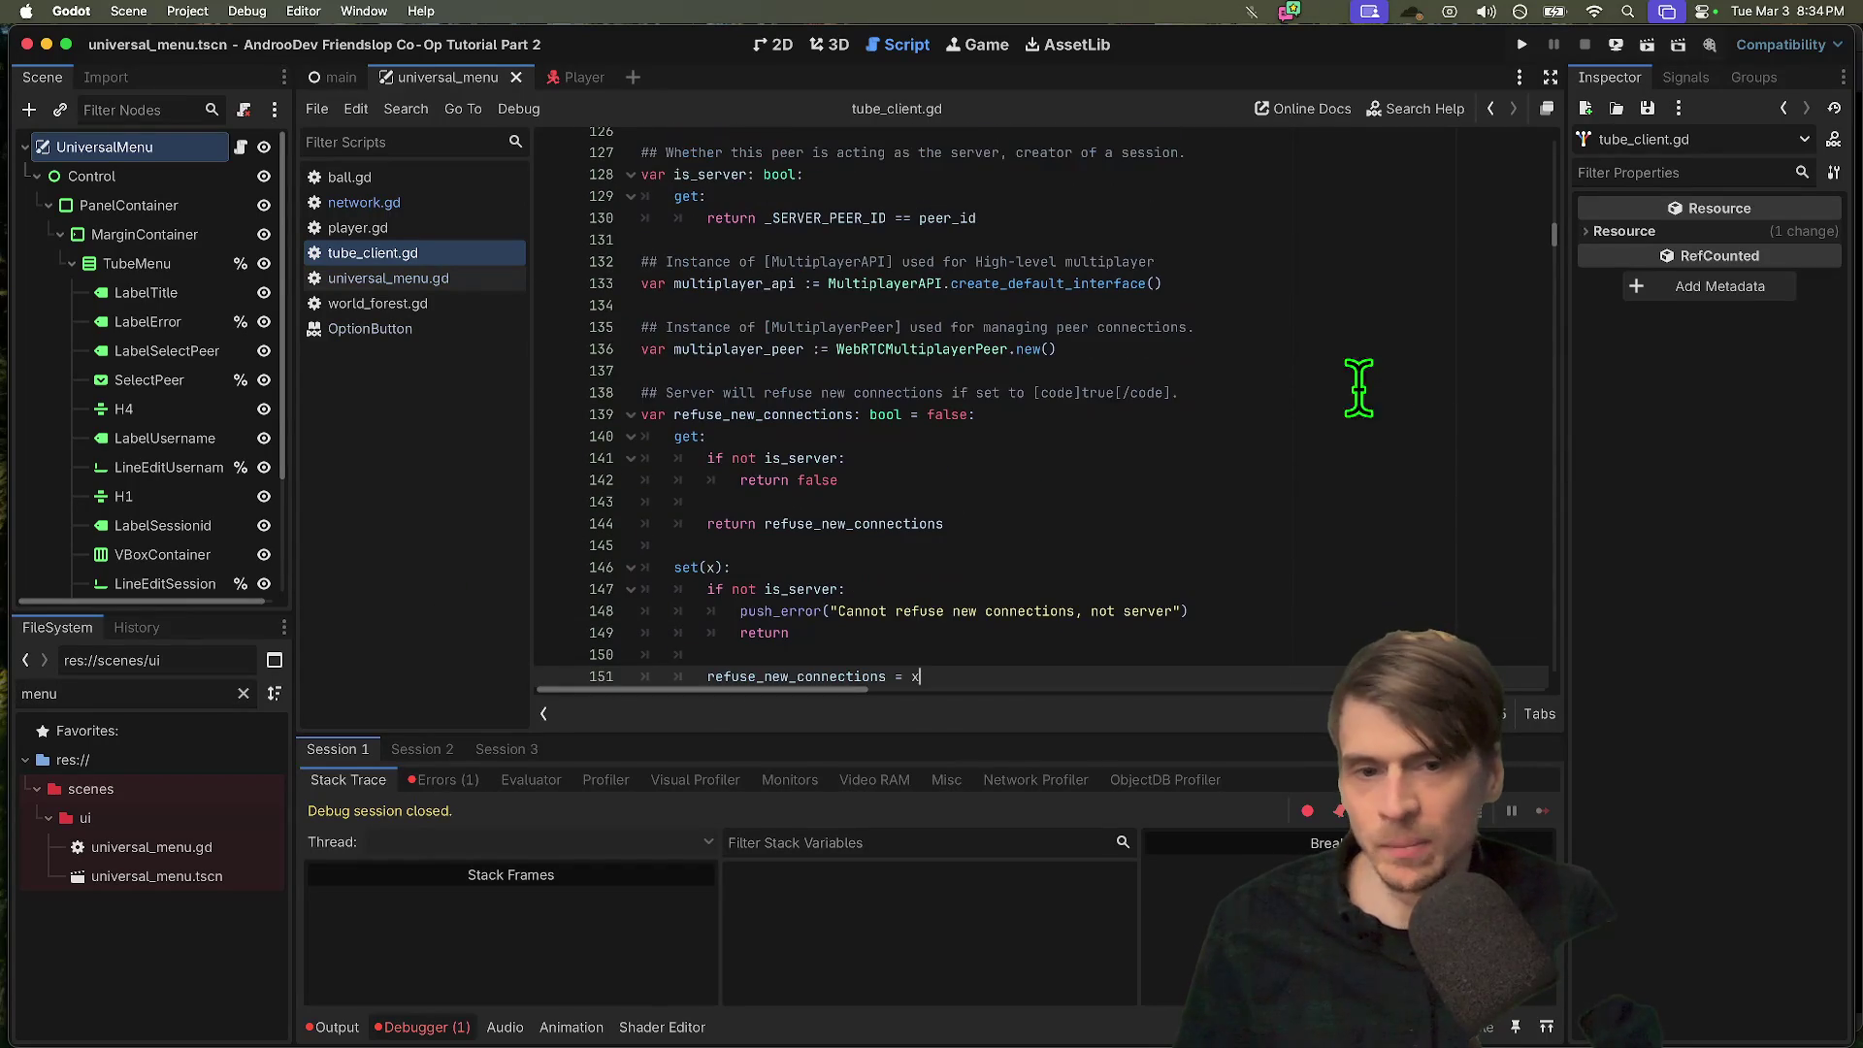
pyautogui.doubleClick(742, 349)
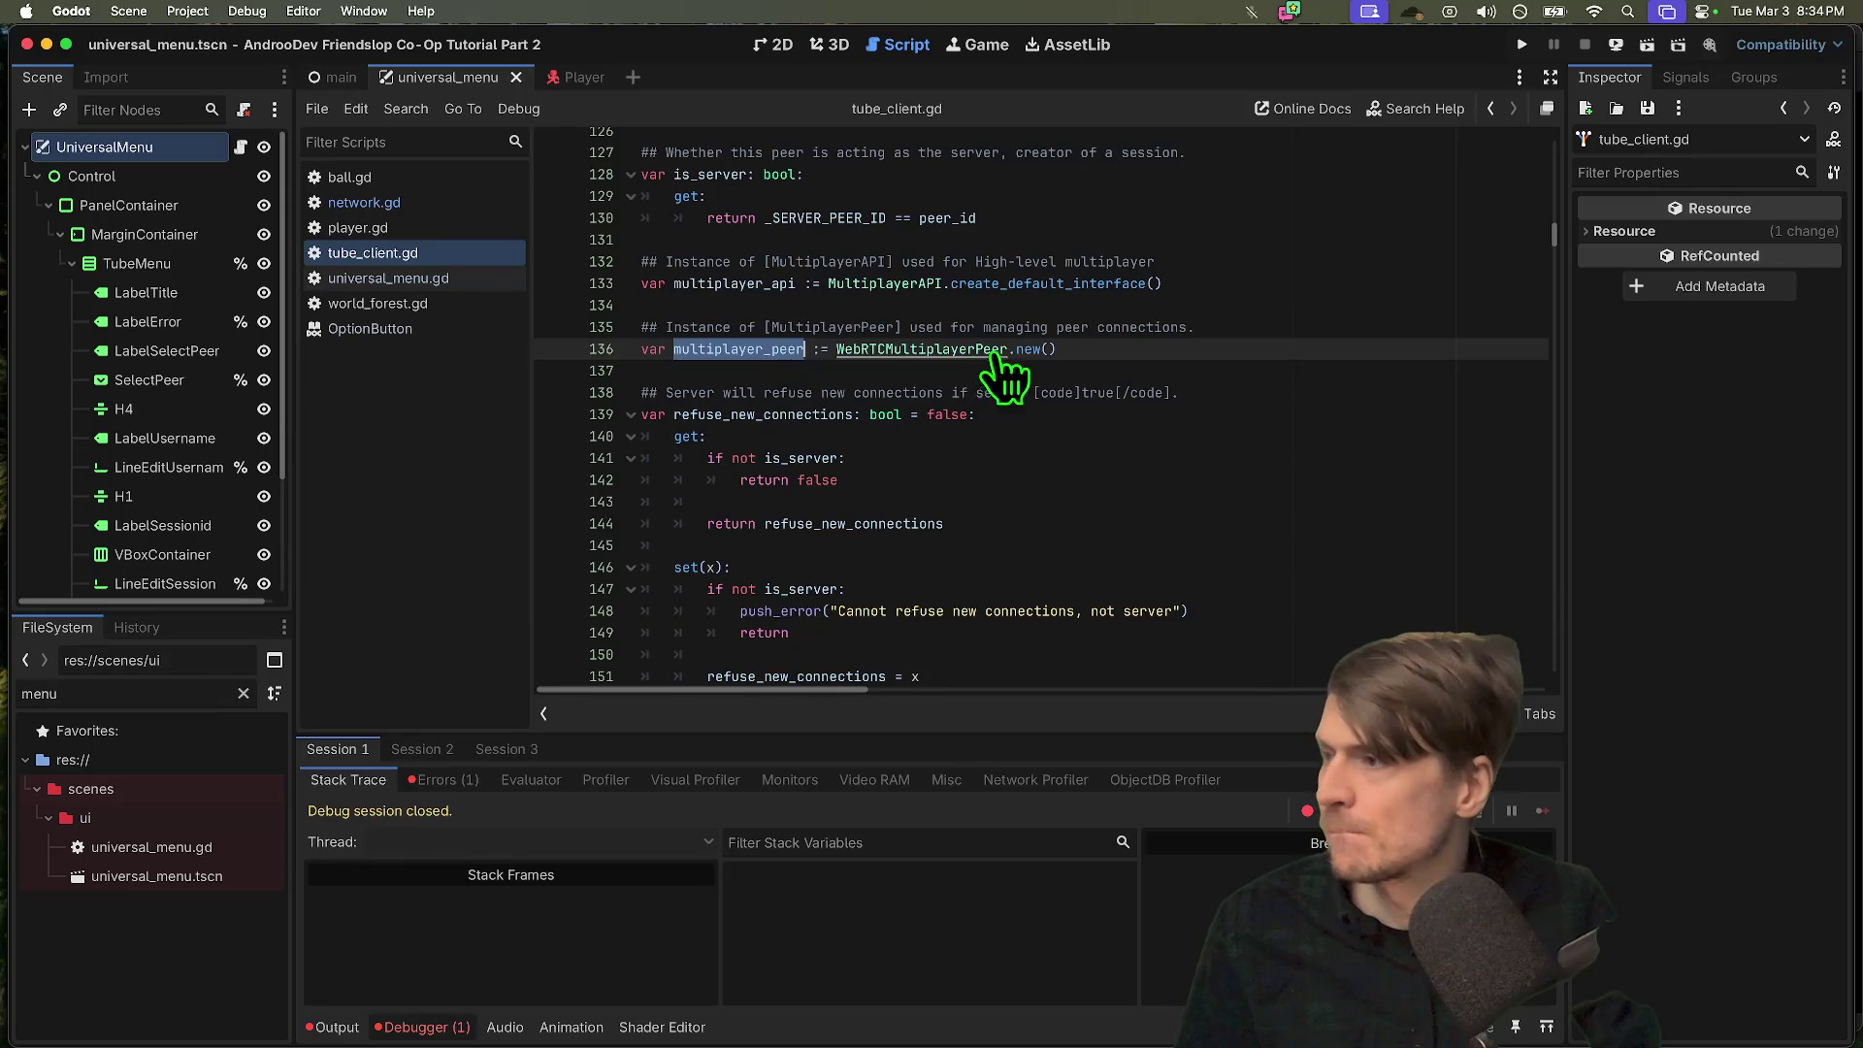
pyautogui.click(1201, 279)
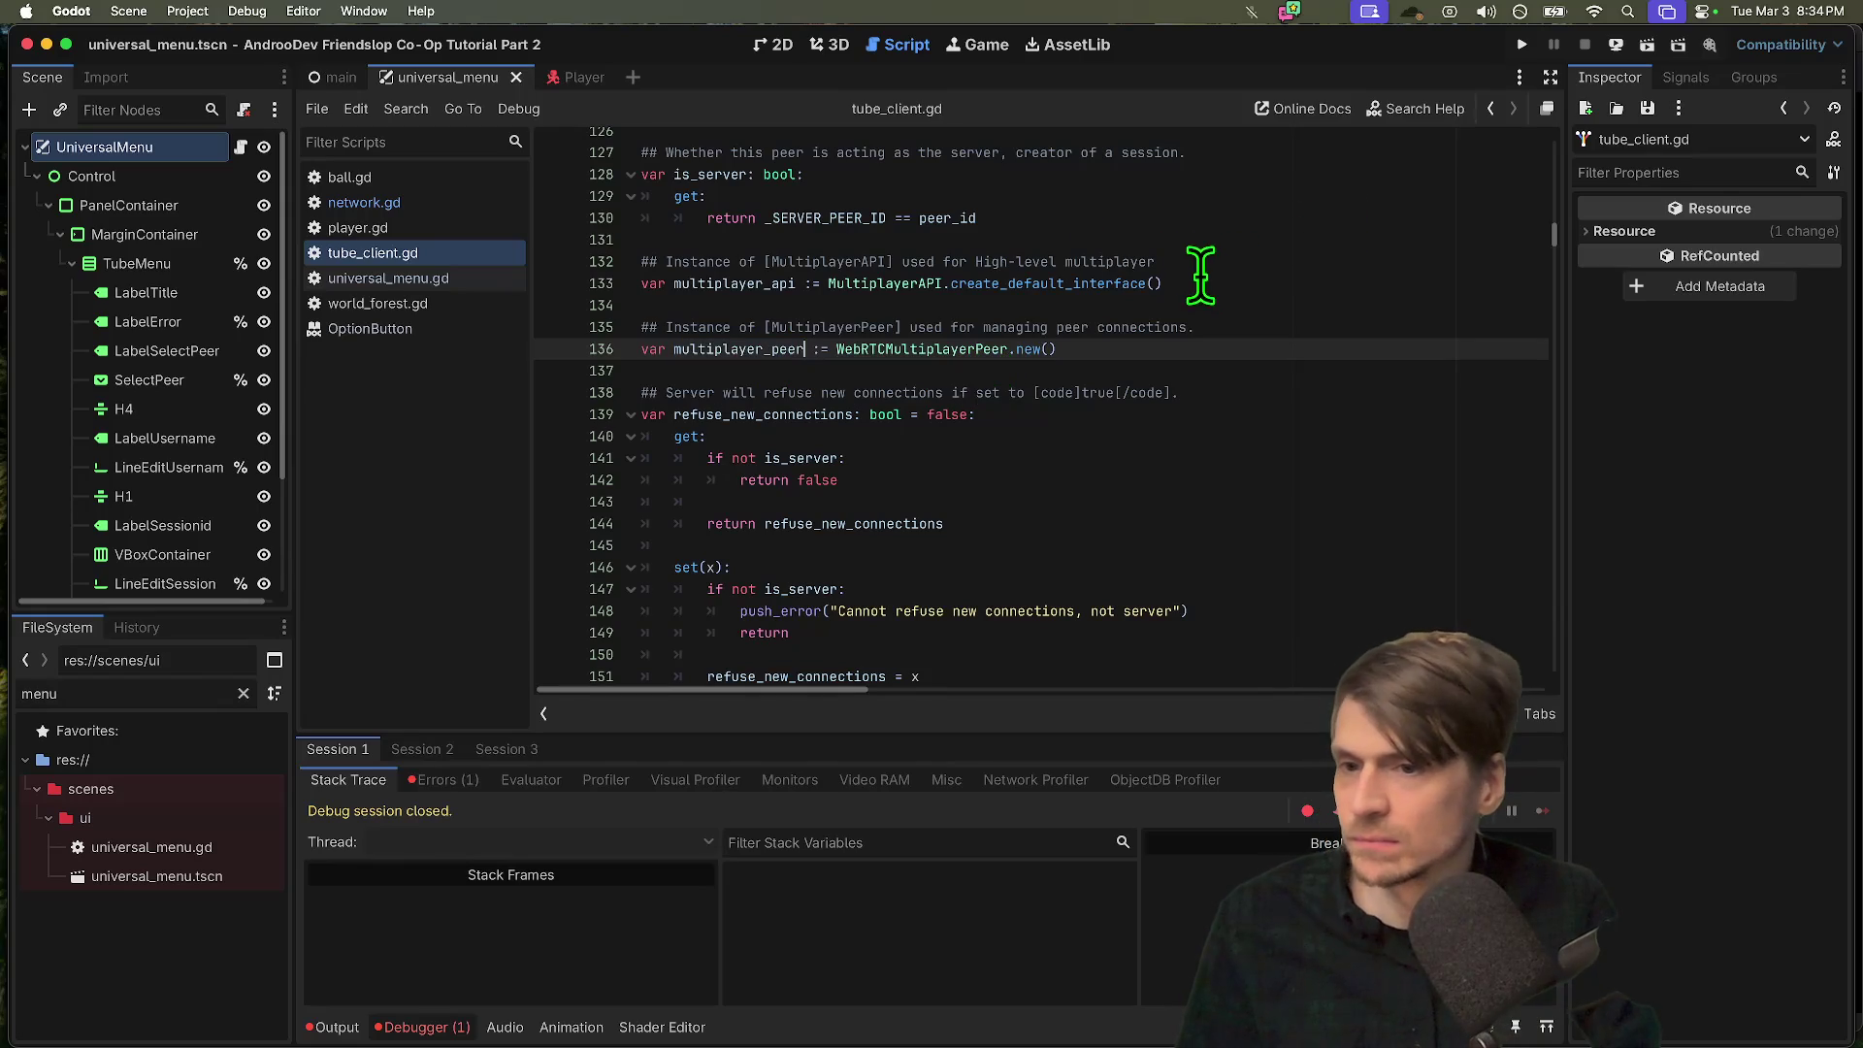
pyautogui.doubleClick(733, 350)
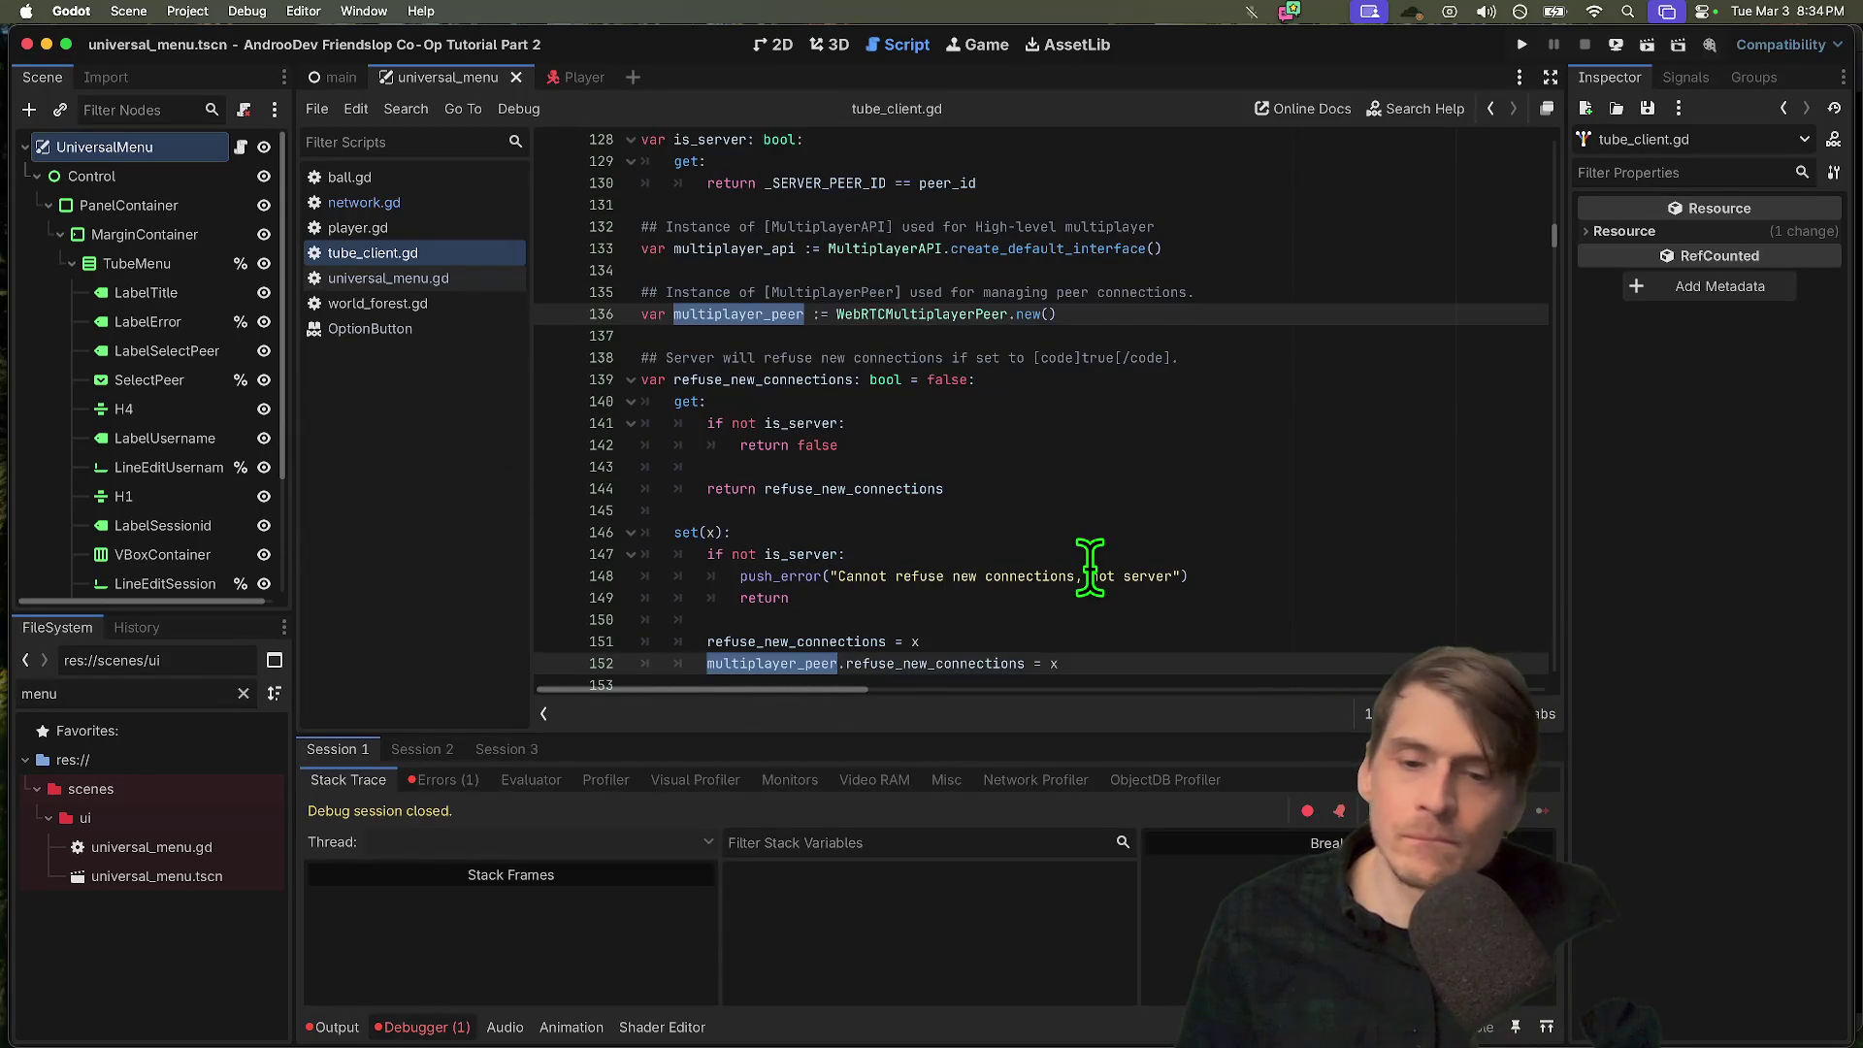
pyautogui.press('super+g')
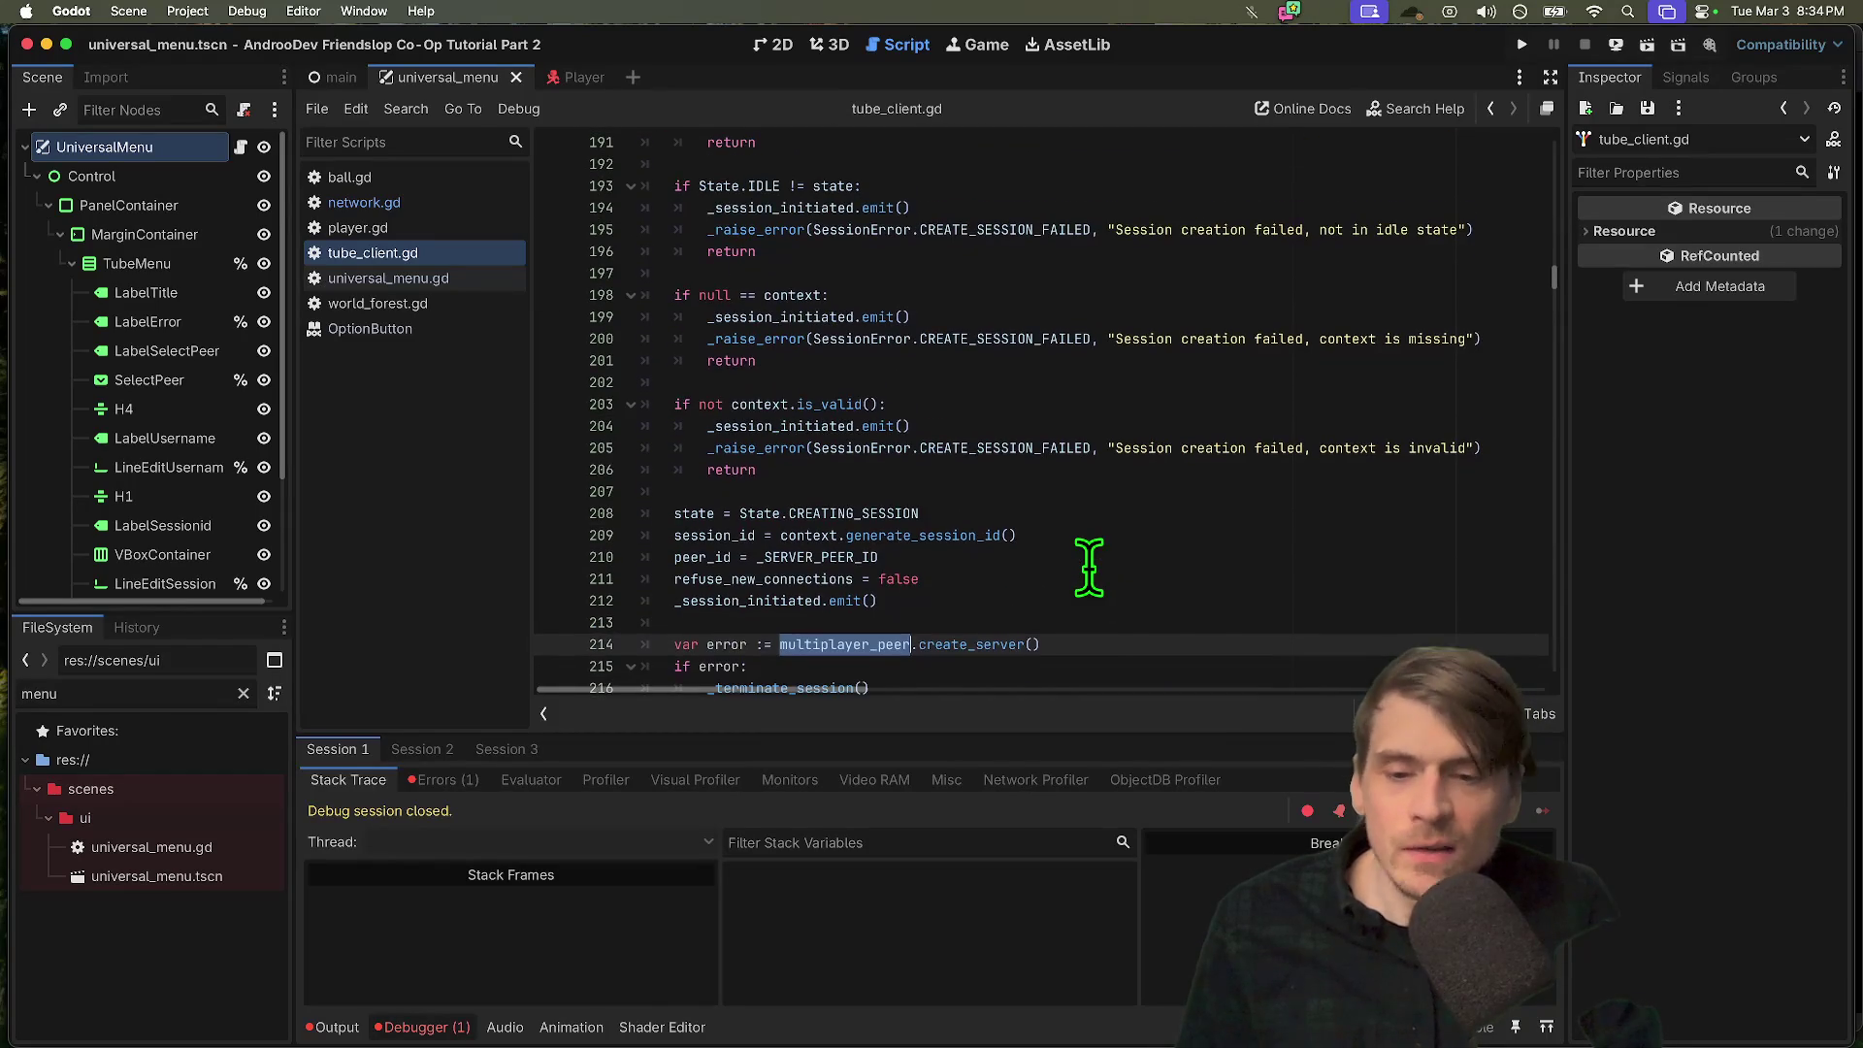
pyautogui.press('super+g')
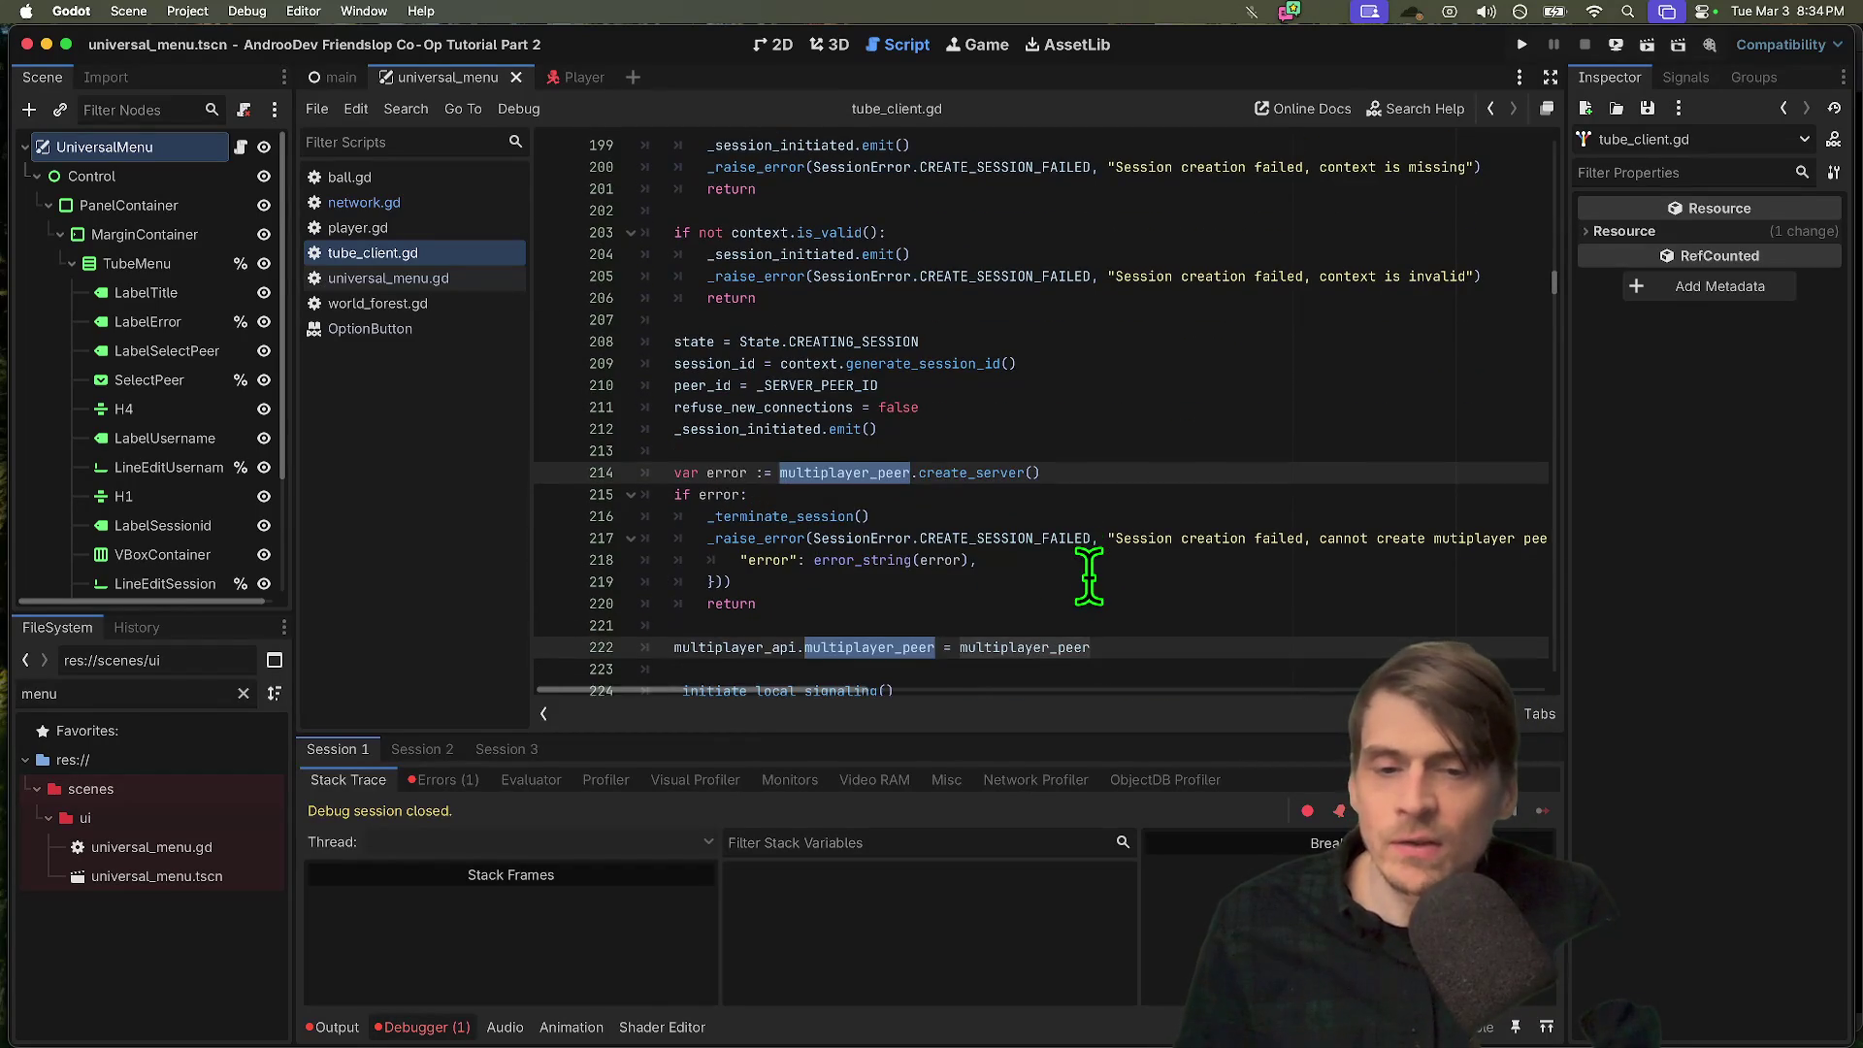
pyautogui.doubleClick(709, 605)
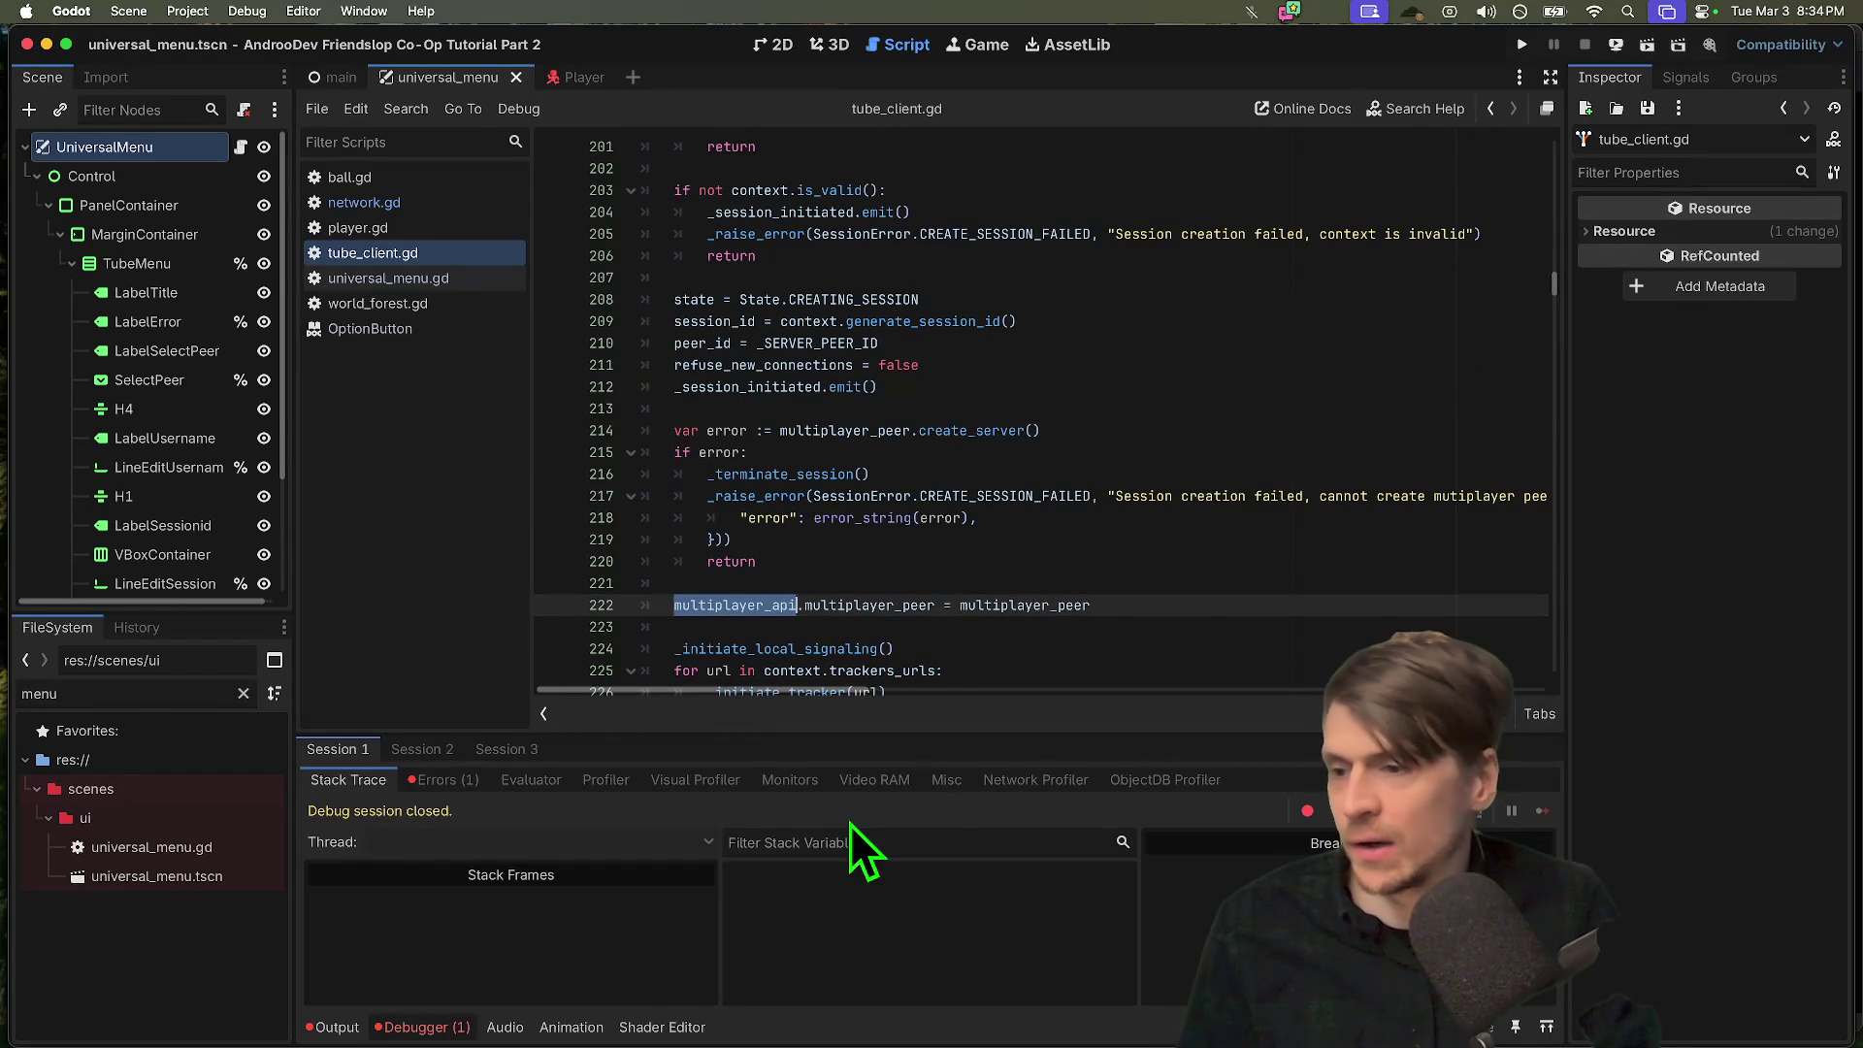
pyautogui.keyDown('super'); pyautogui.click(1038, 587); pyautogui.keyUp('super')
pyautogui.scroll(-5, 1039, 587)
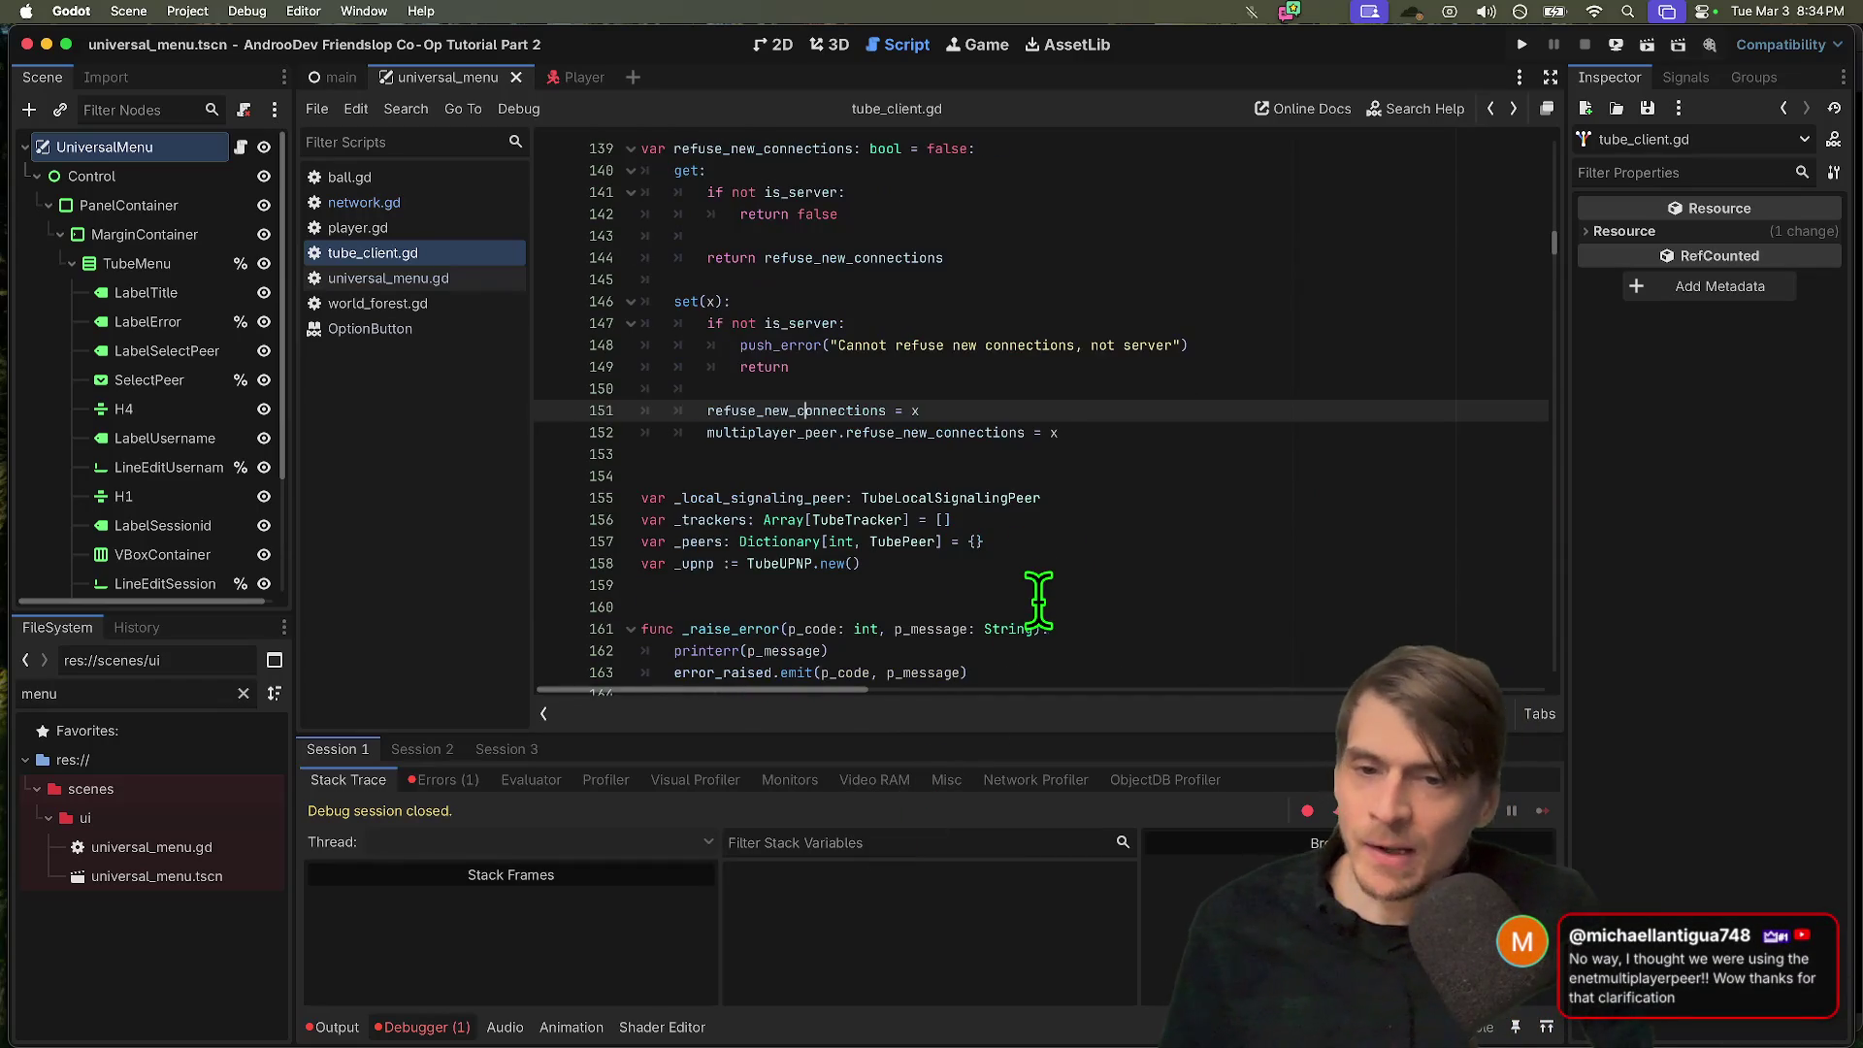
pyautogui.press('super+Up')
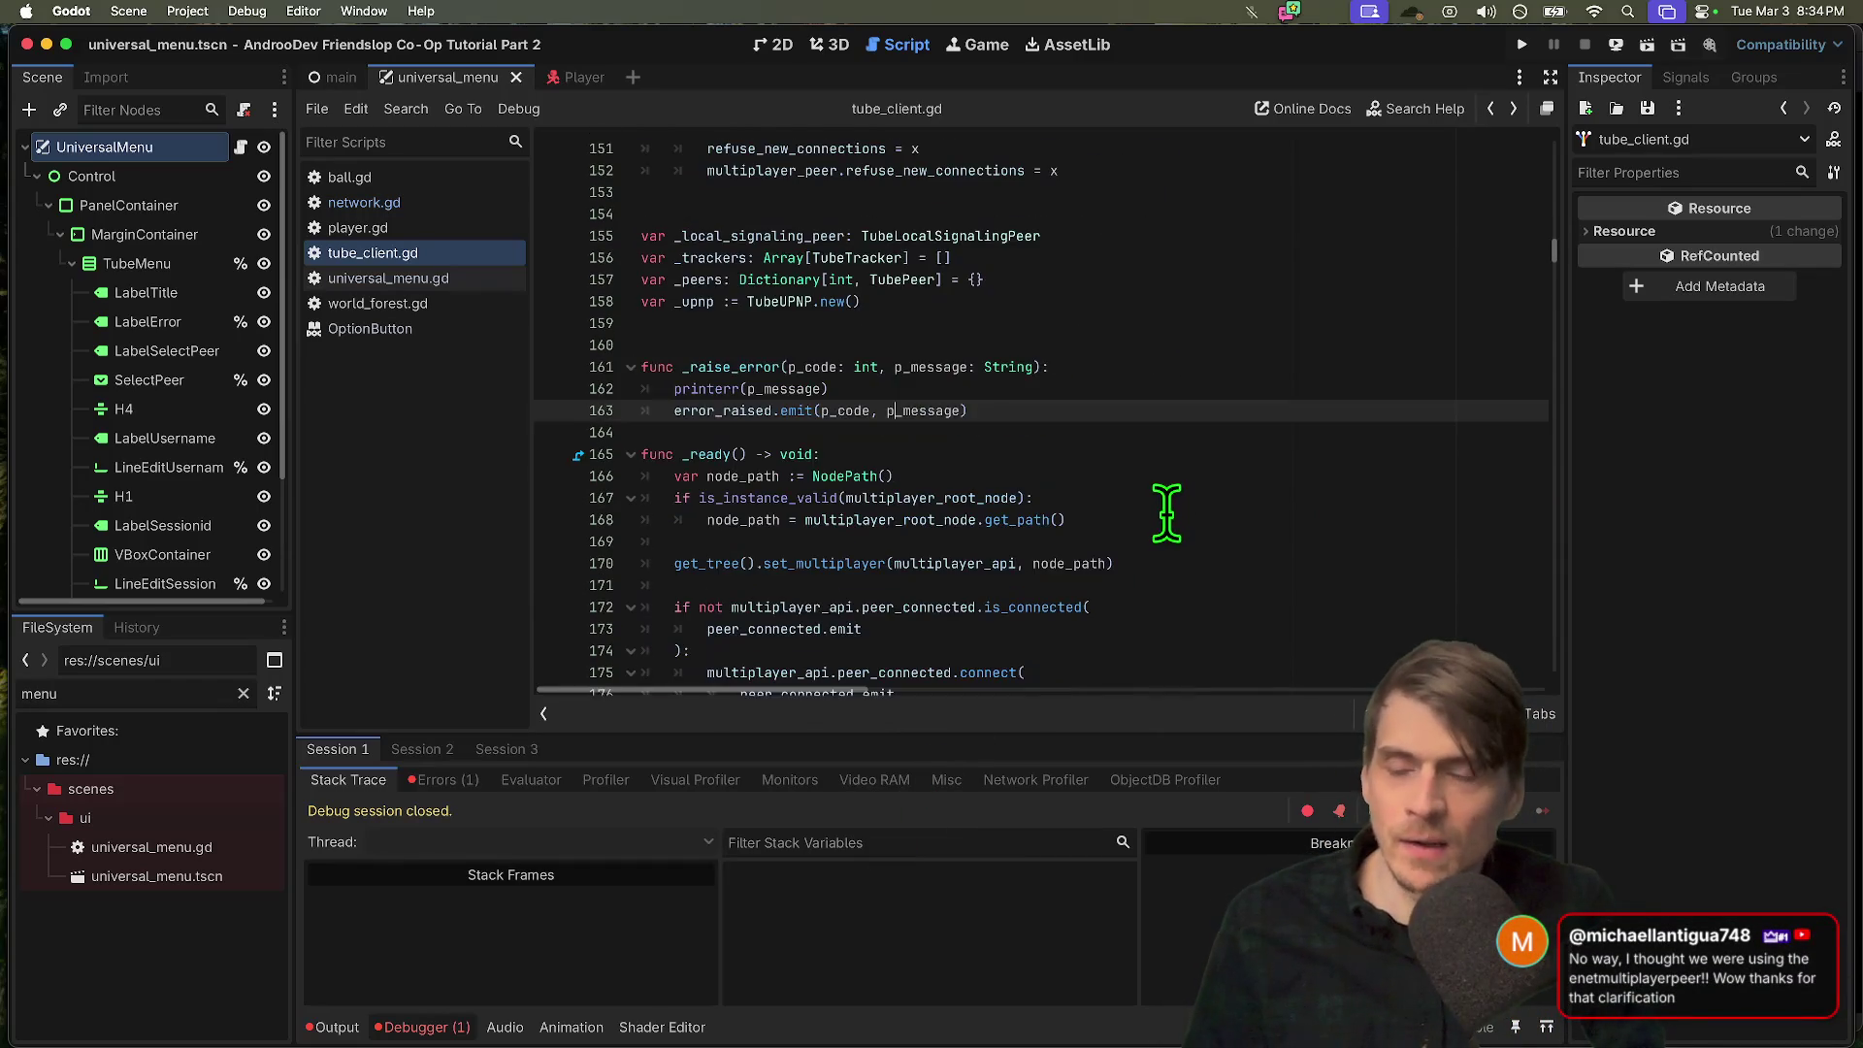
pyautogui.click(387, 208)
pyautogui.click(1315, 455)
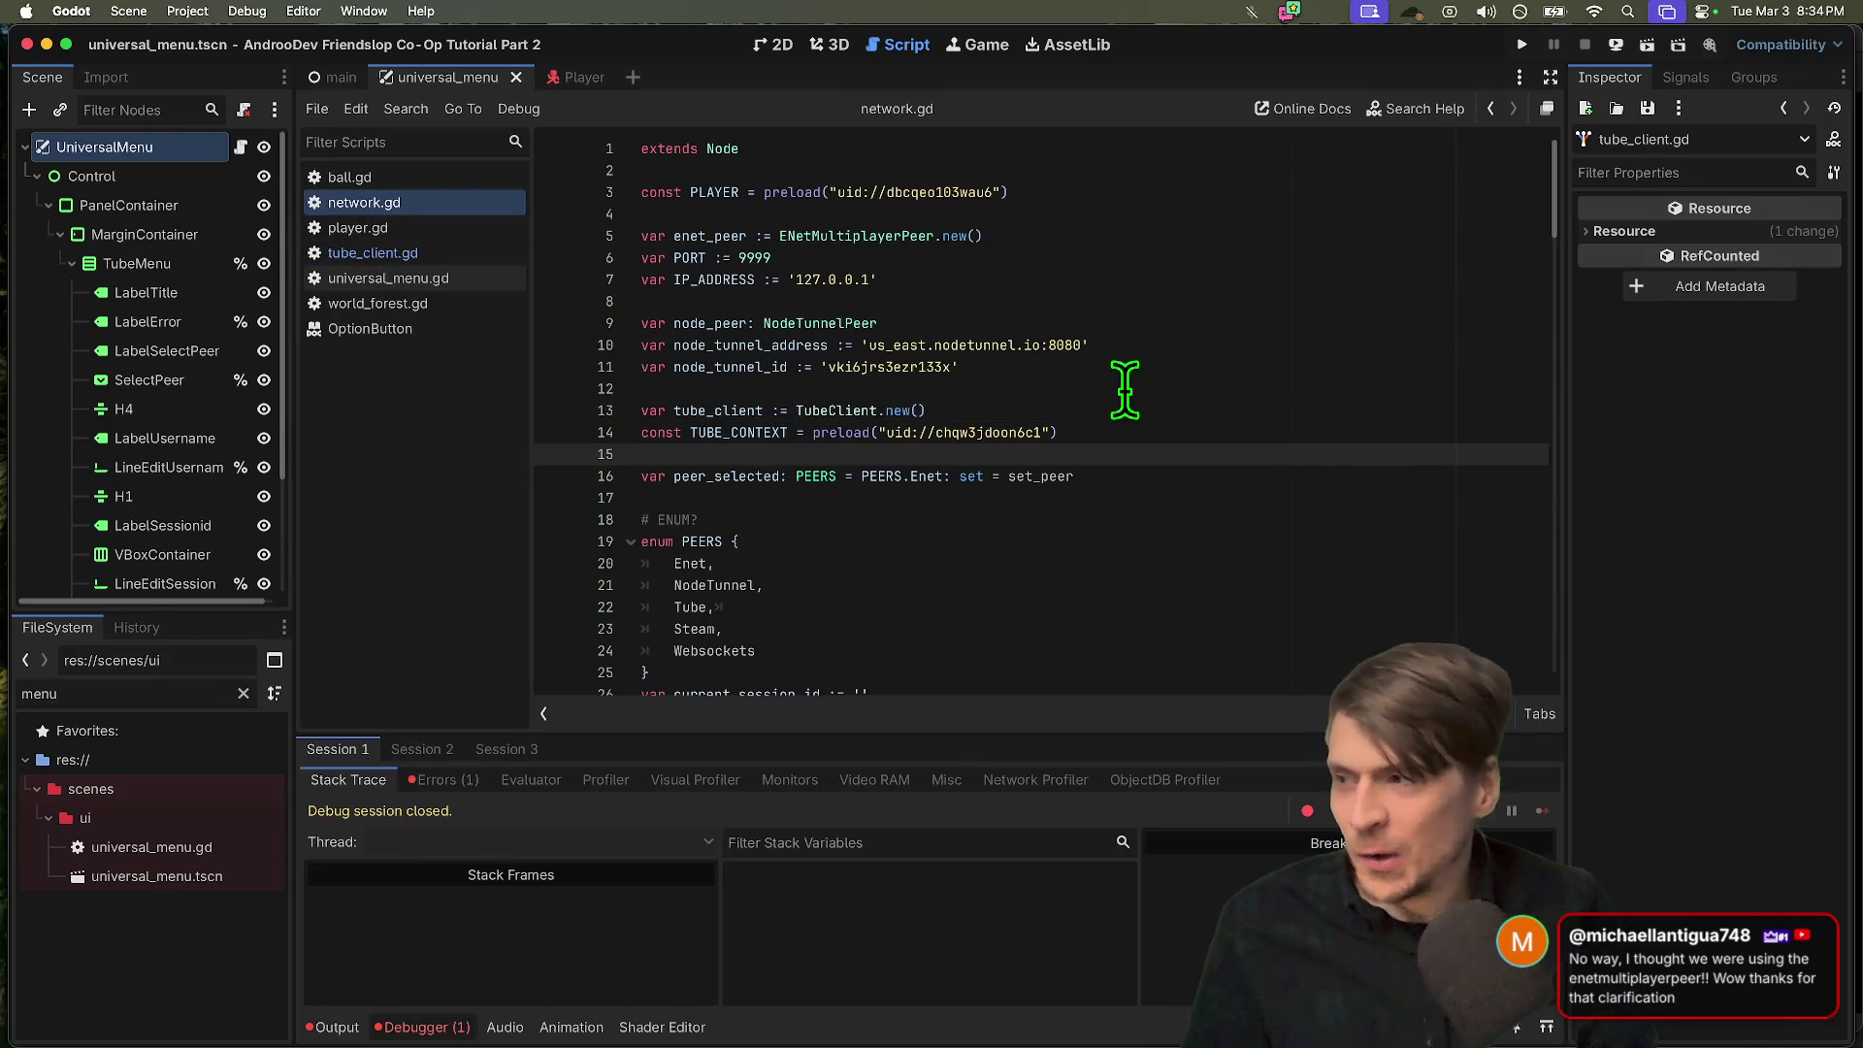
pyautogui.moveTo(1161, 288)
pyautogui.mouseDown()
pyautogui.moveTo(578, 207)
pyautogui.moveTo(569, 226)
pyautogui.mouseUp()
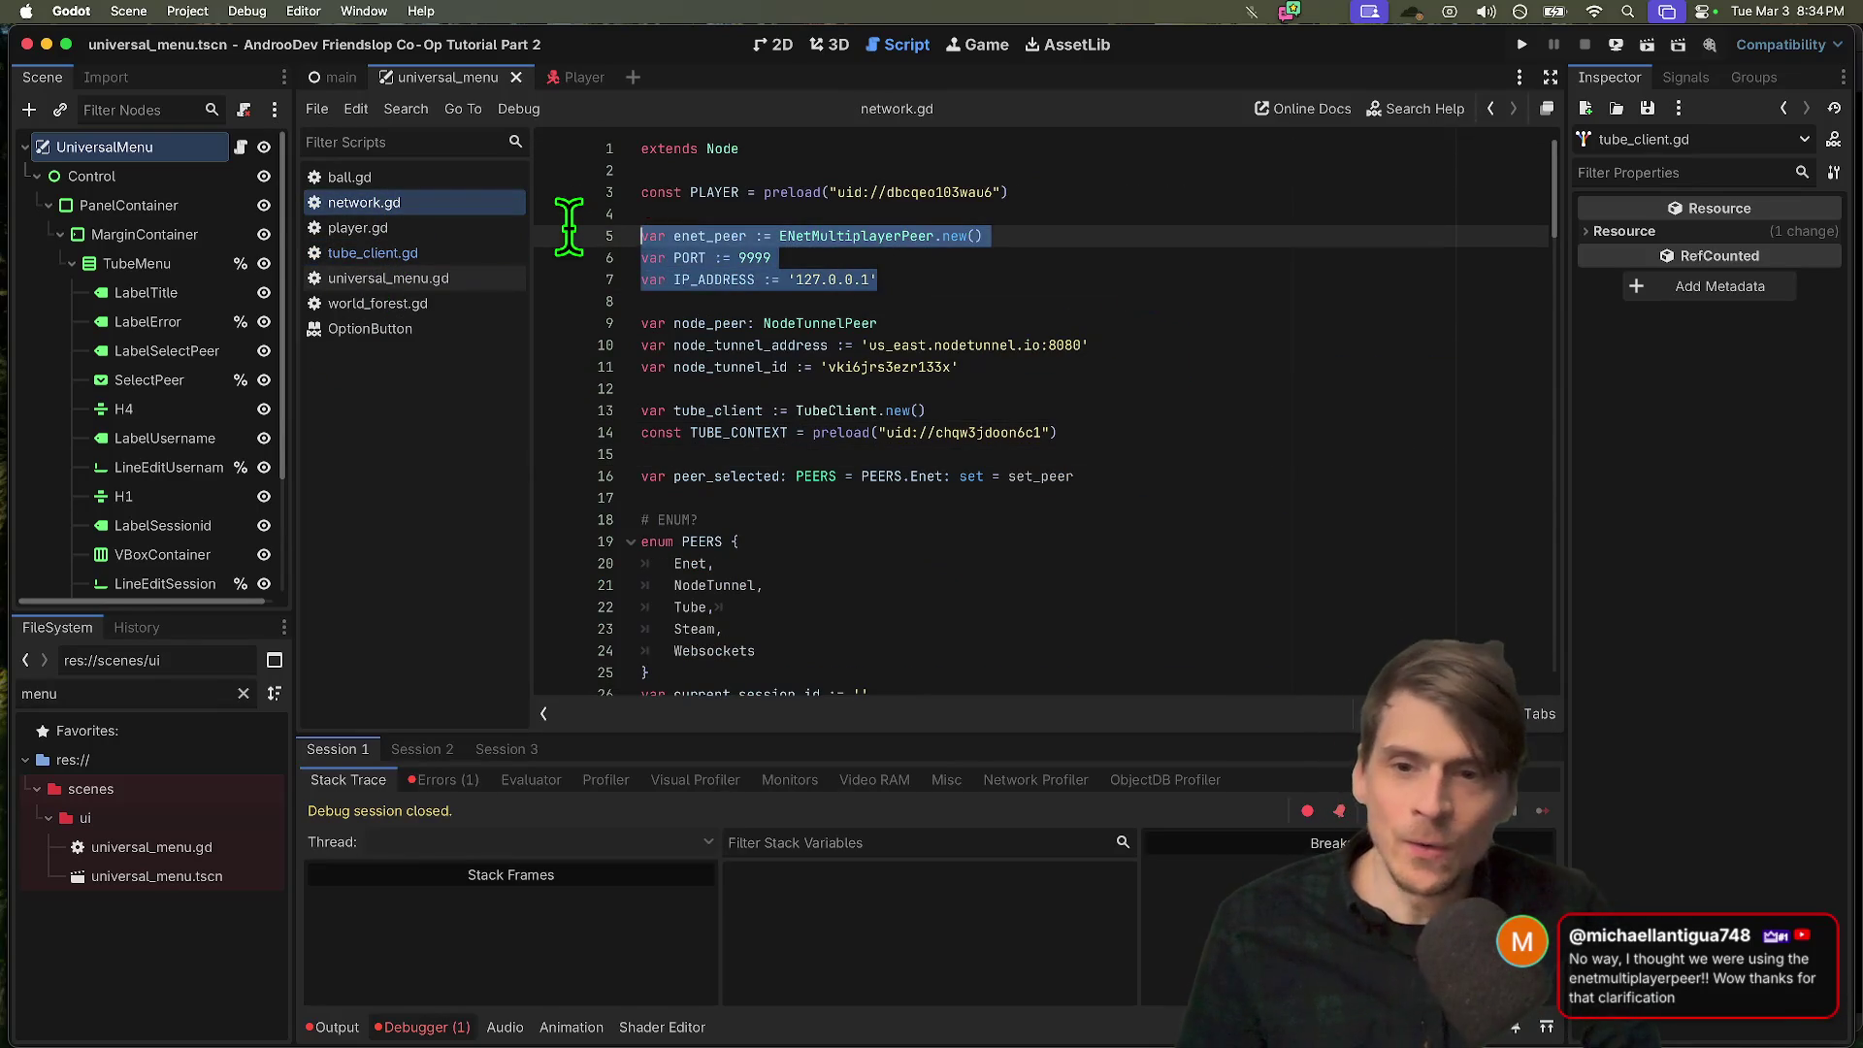
pyautogui.click(1019, 323)
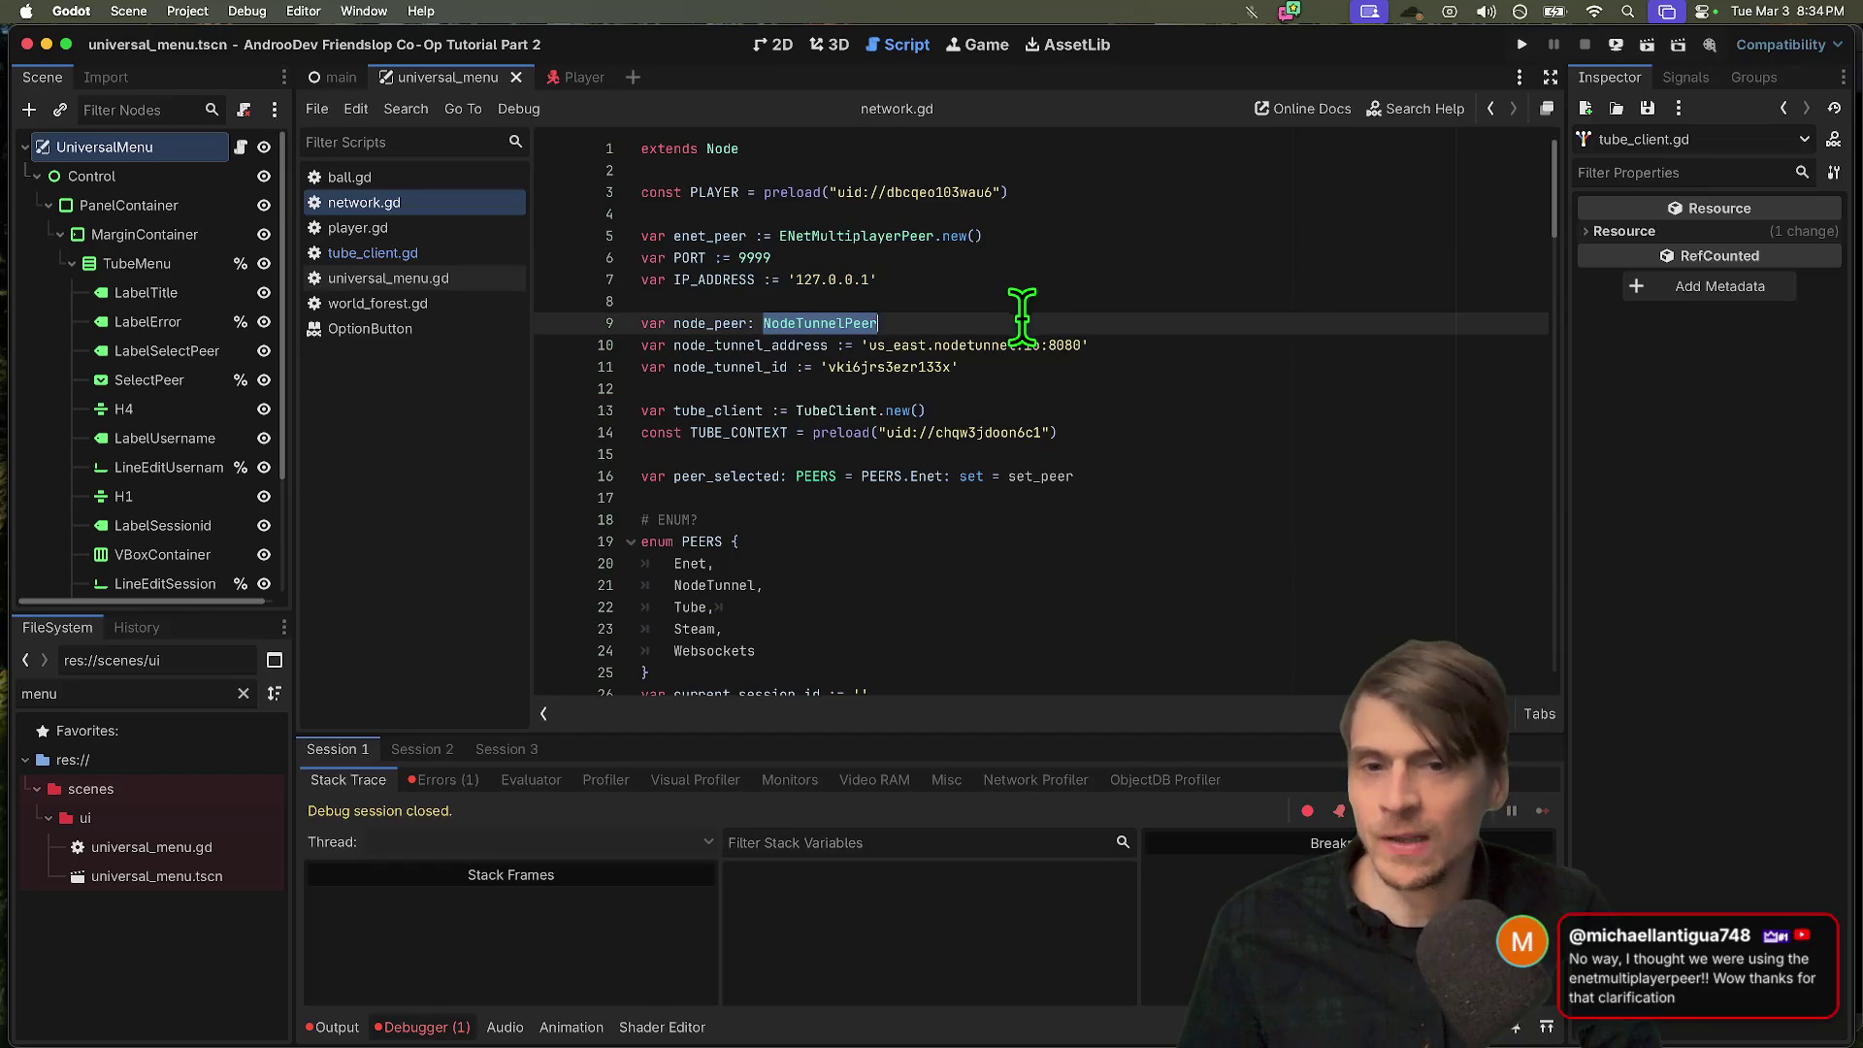
# Insert blank lines after line 15 and declare var steam_peer and var websockets_peer.
pyautogui.moveTo(1019, 323); pyautogui.dragTo(1166, 375)
pyautogui.click(1164, 379)
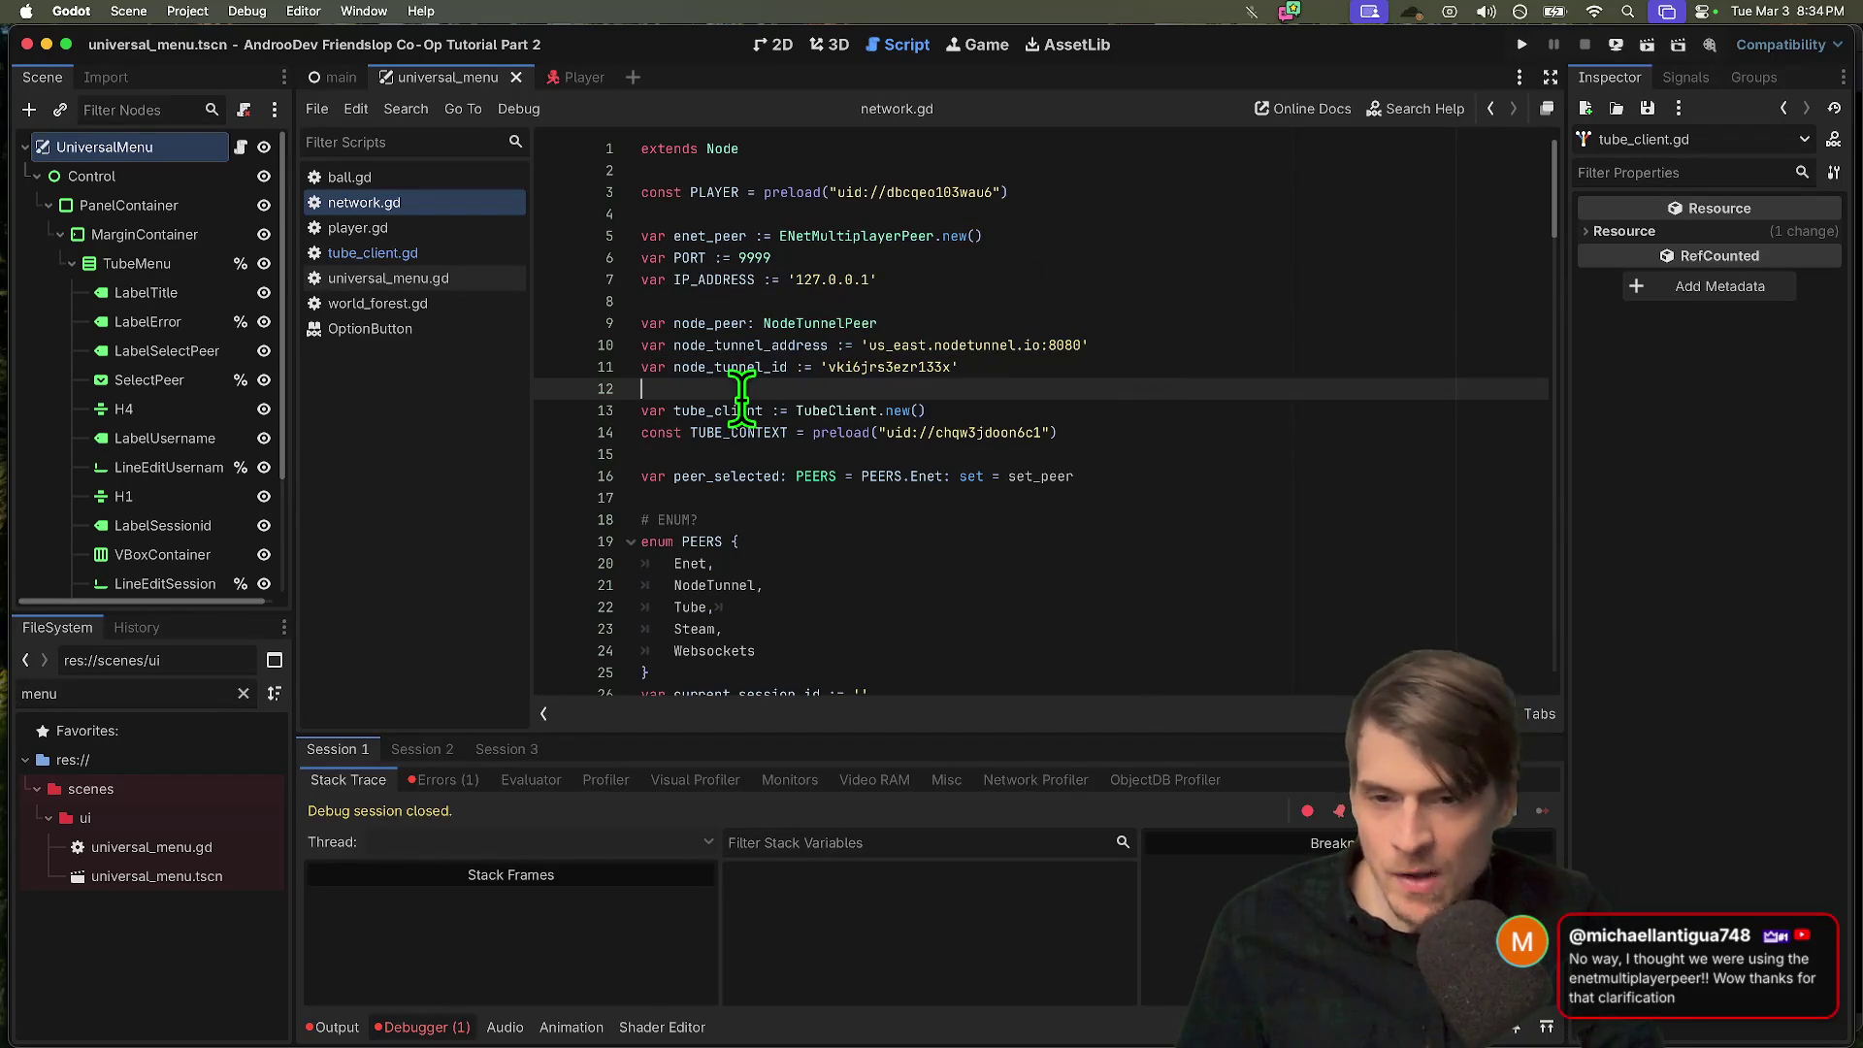
pyautogui.doubleClick(697, 411)
pyautogui.click(1243, 447)
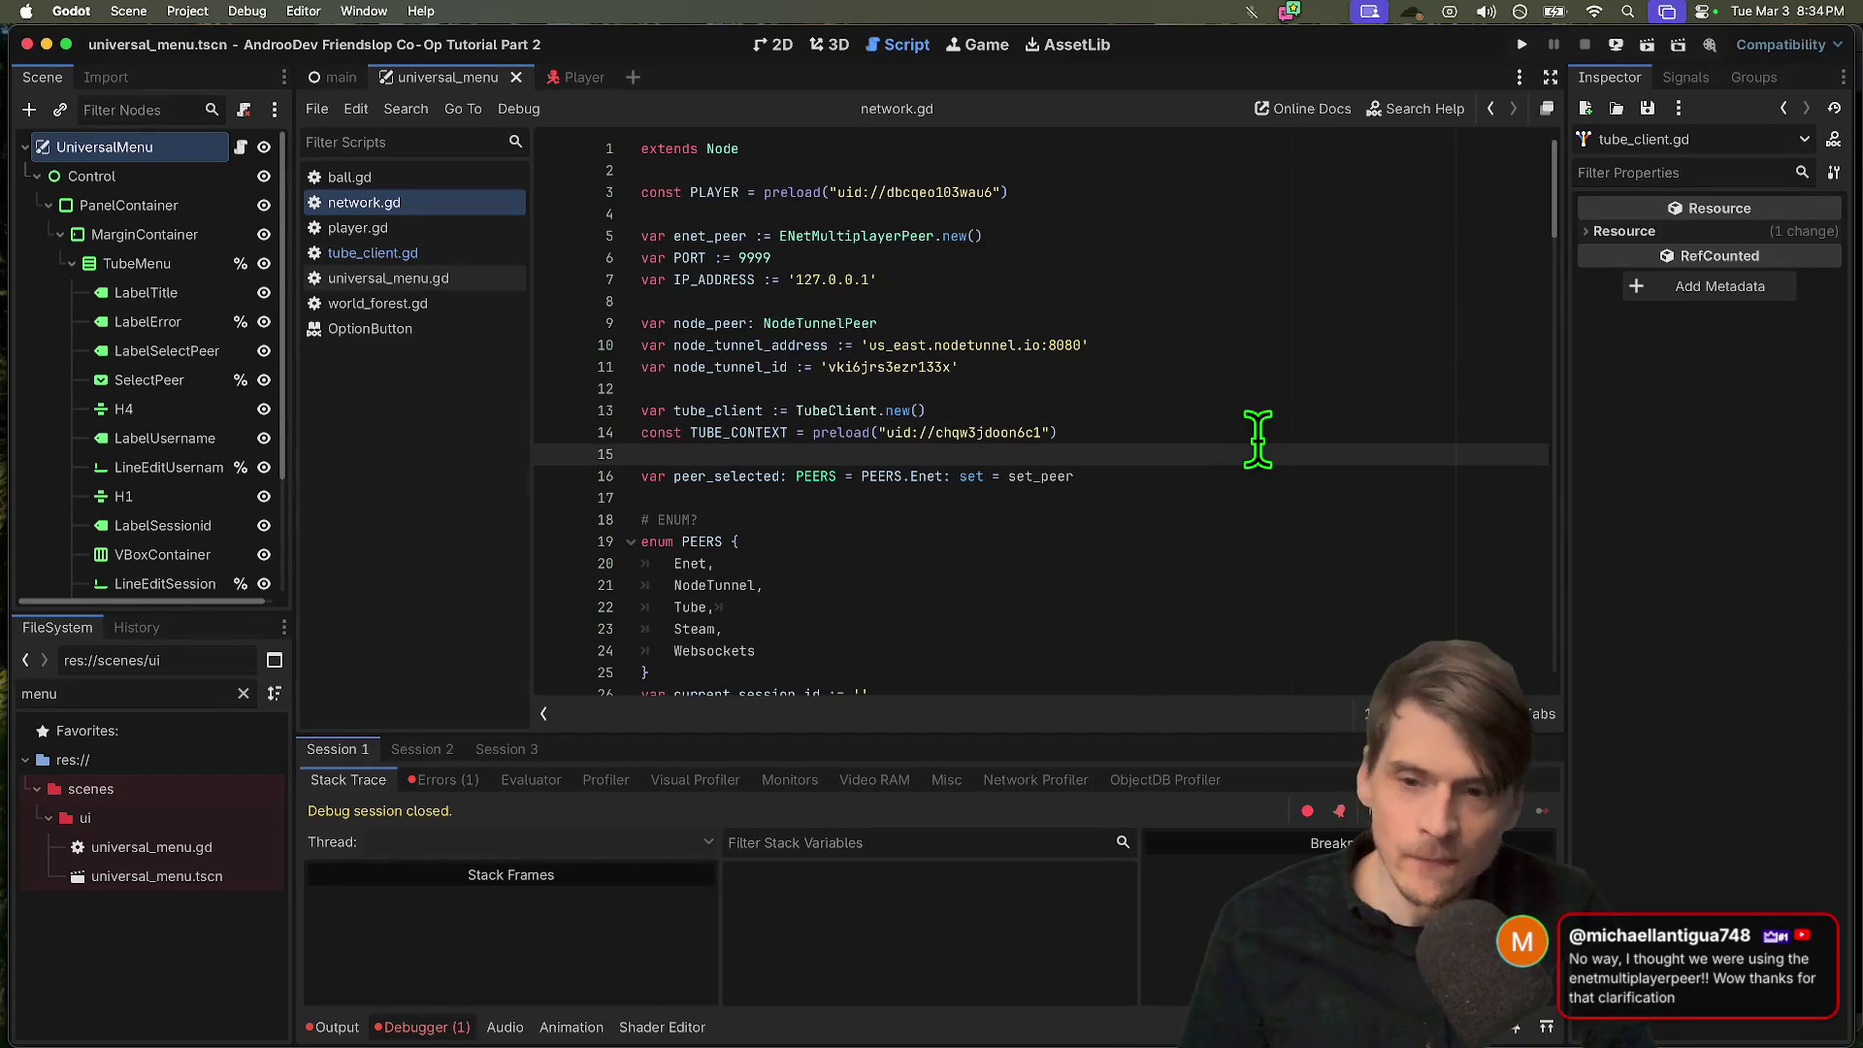
pyautogui.press('Return')
pyautogui.press('Return')
pyautogui.press('Up')
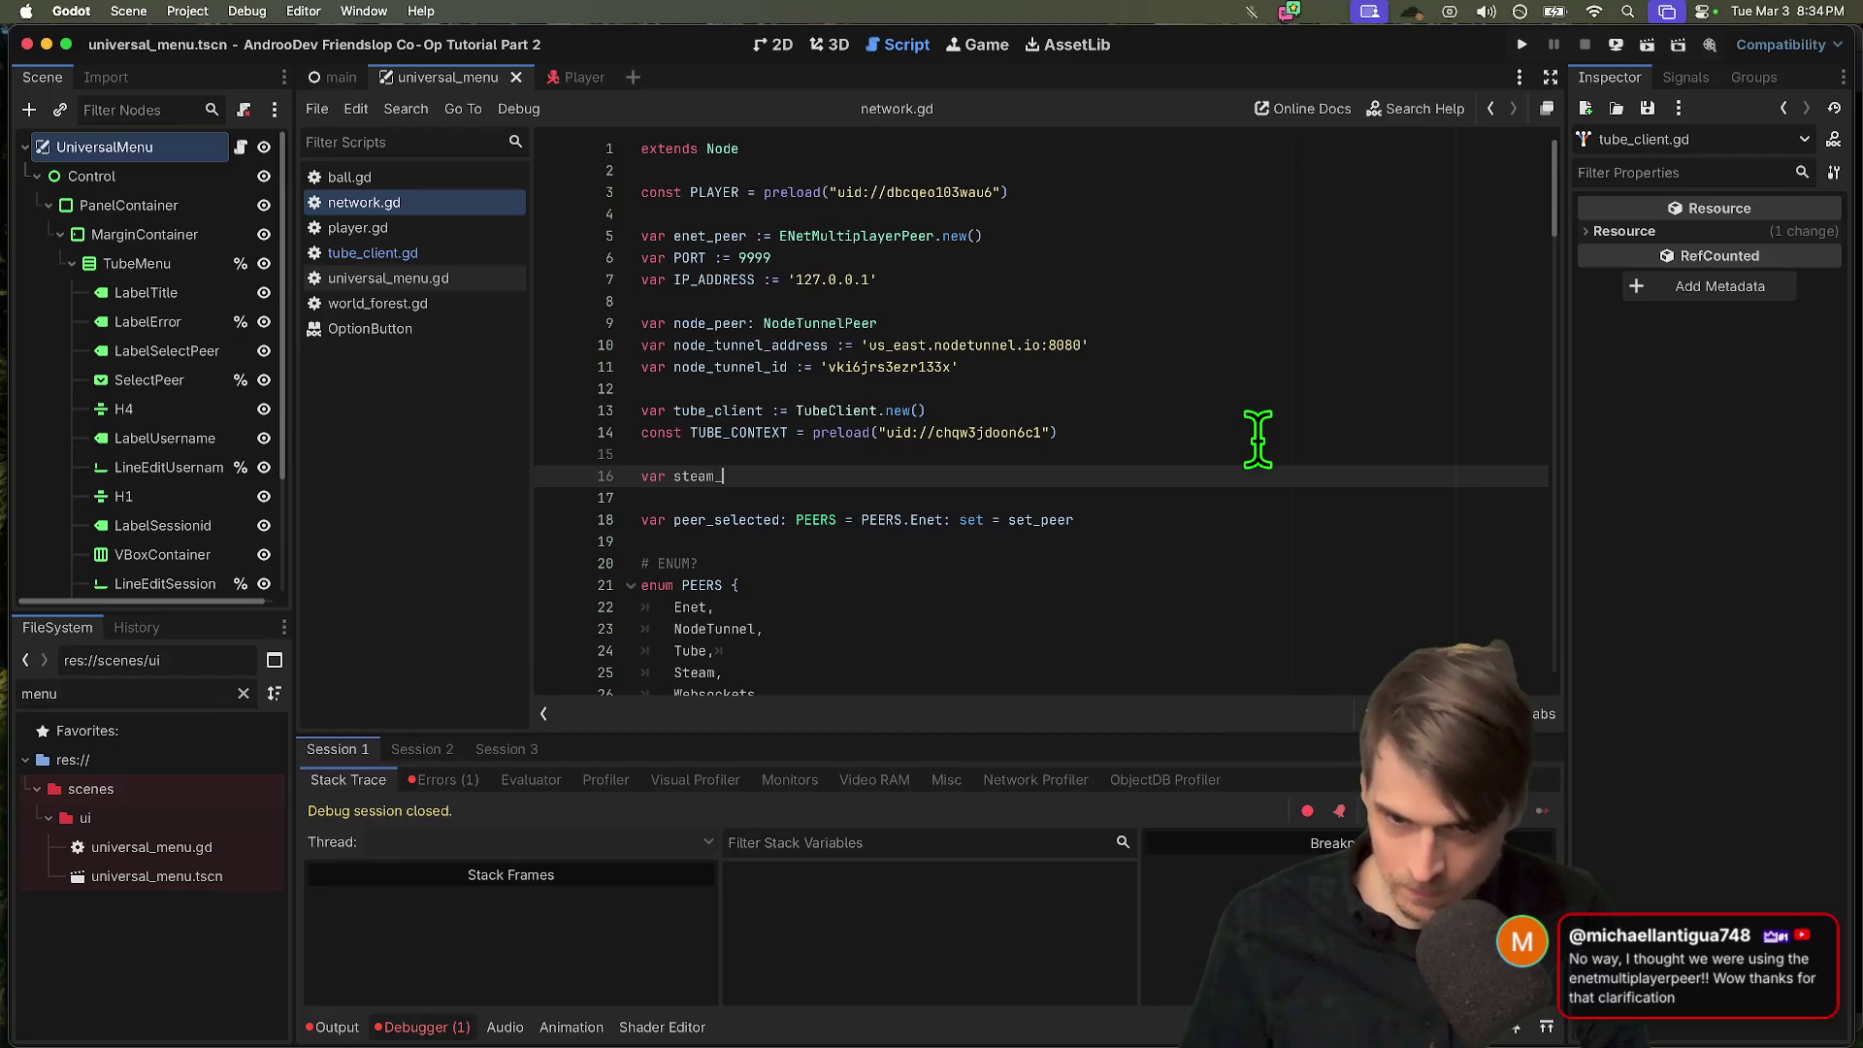
pyautogui.press('Return')
pyautogui.press('Return')
pyautogui.write('var websoc')
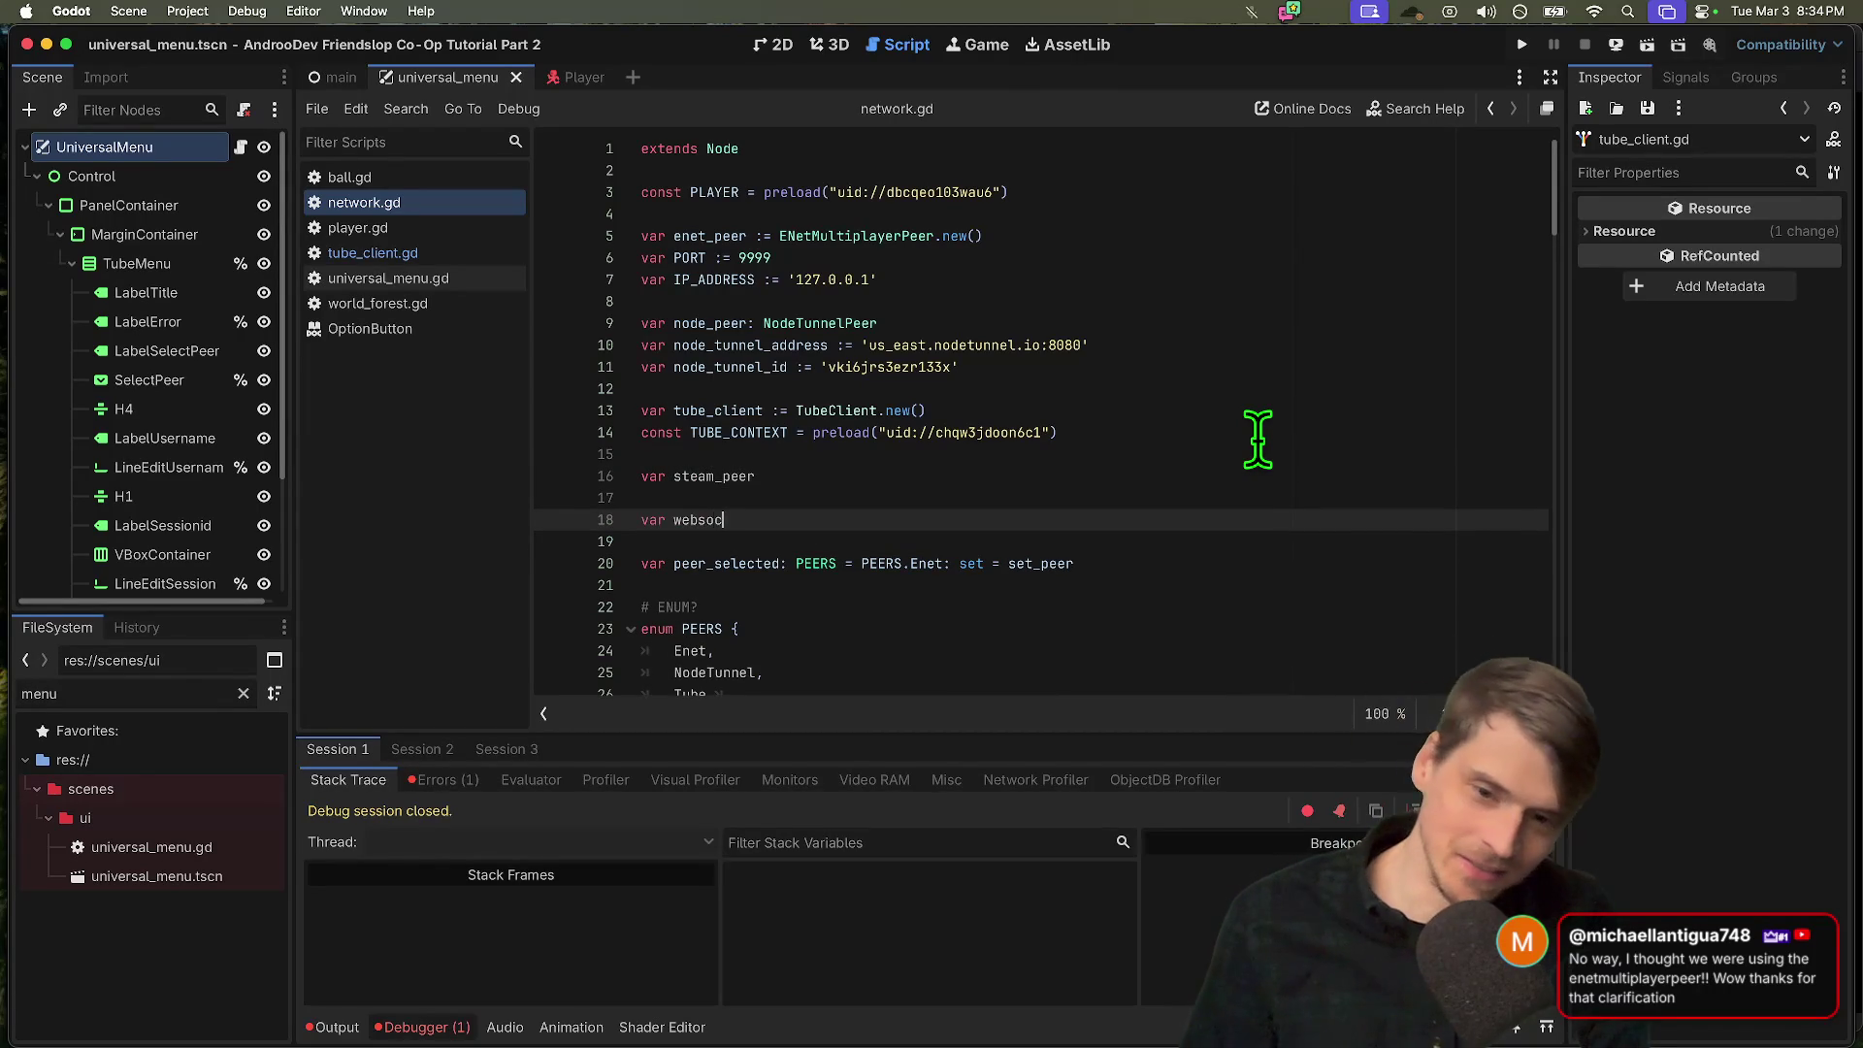
pyautogui.write('kets_peer')
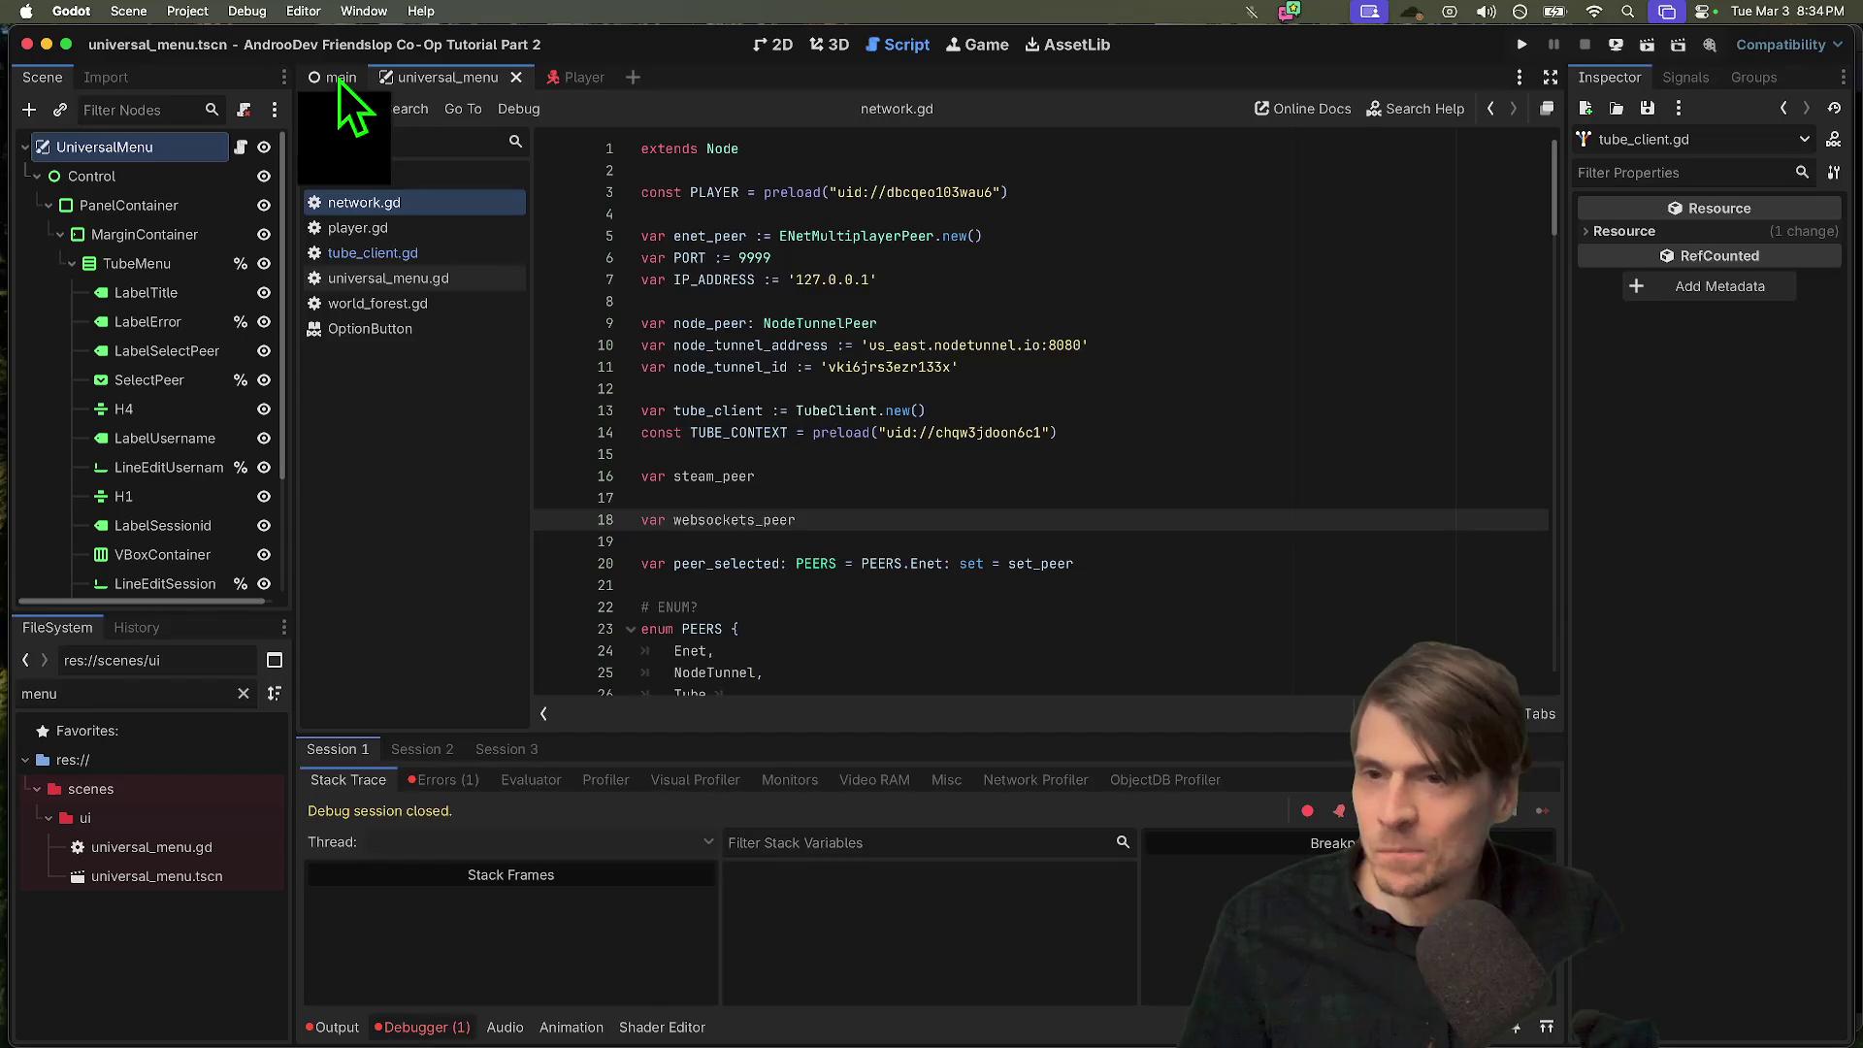
# Run the project and test the universal menu's Select Peer list, leaving Enet chosen.
pyautogui.click(772, 46)
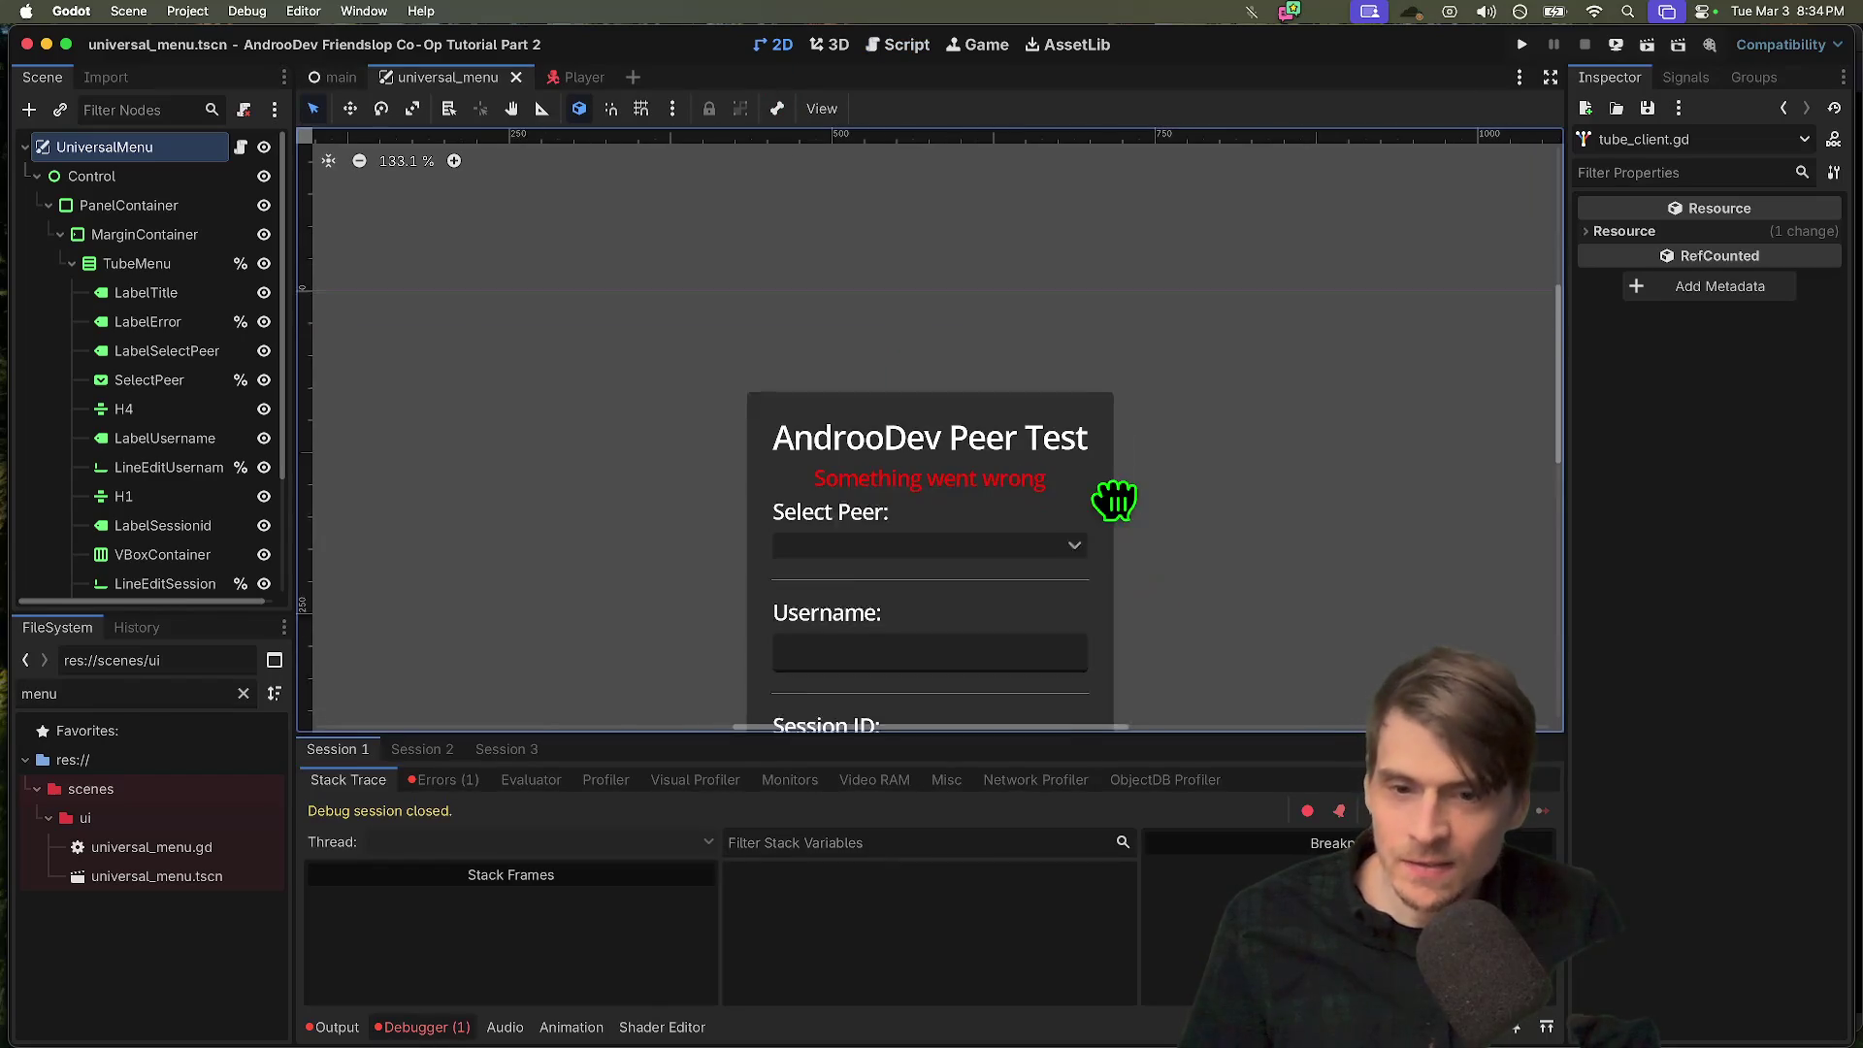
pyautogui.click(904, 353)
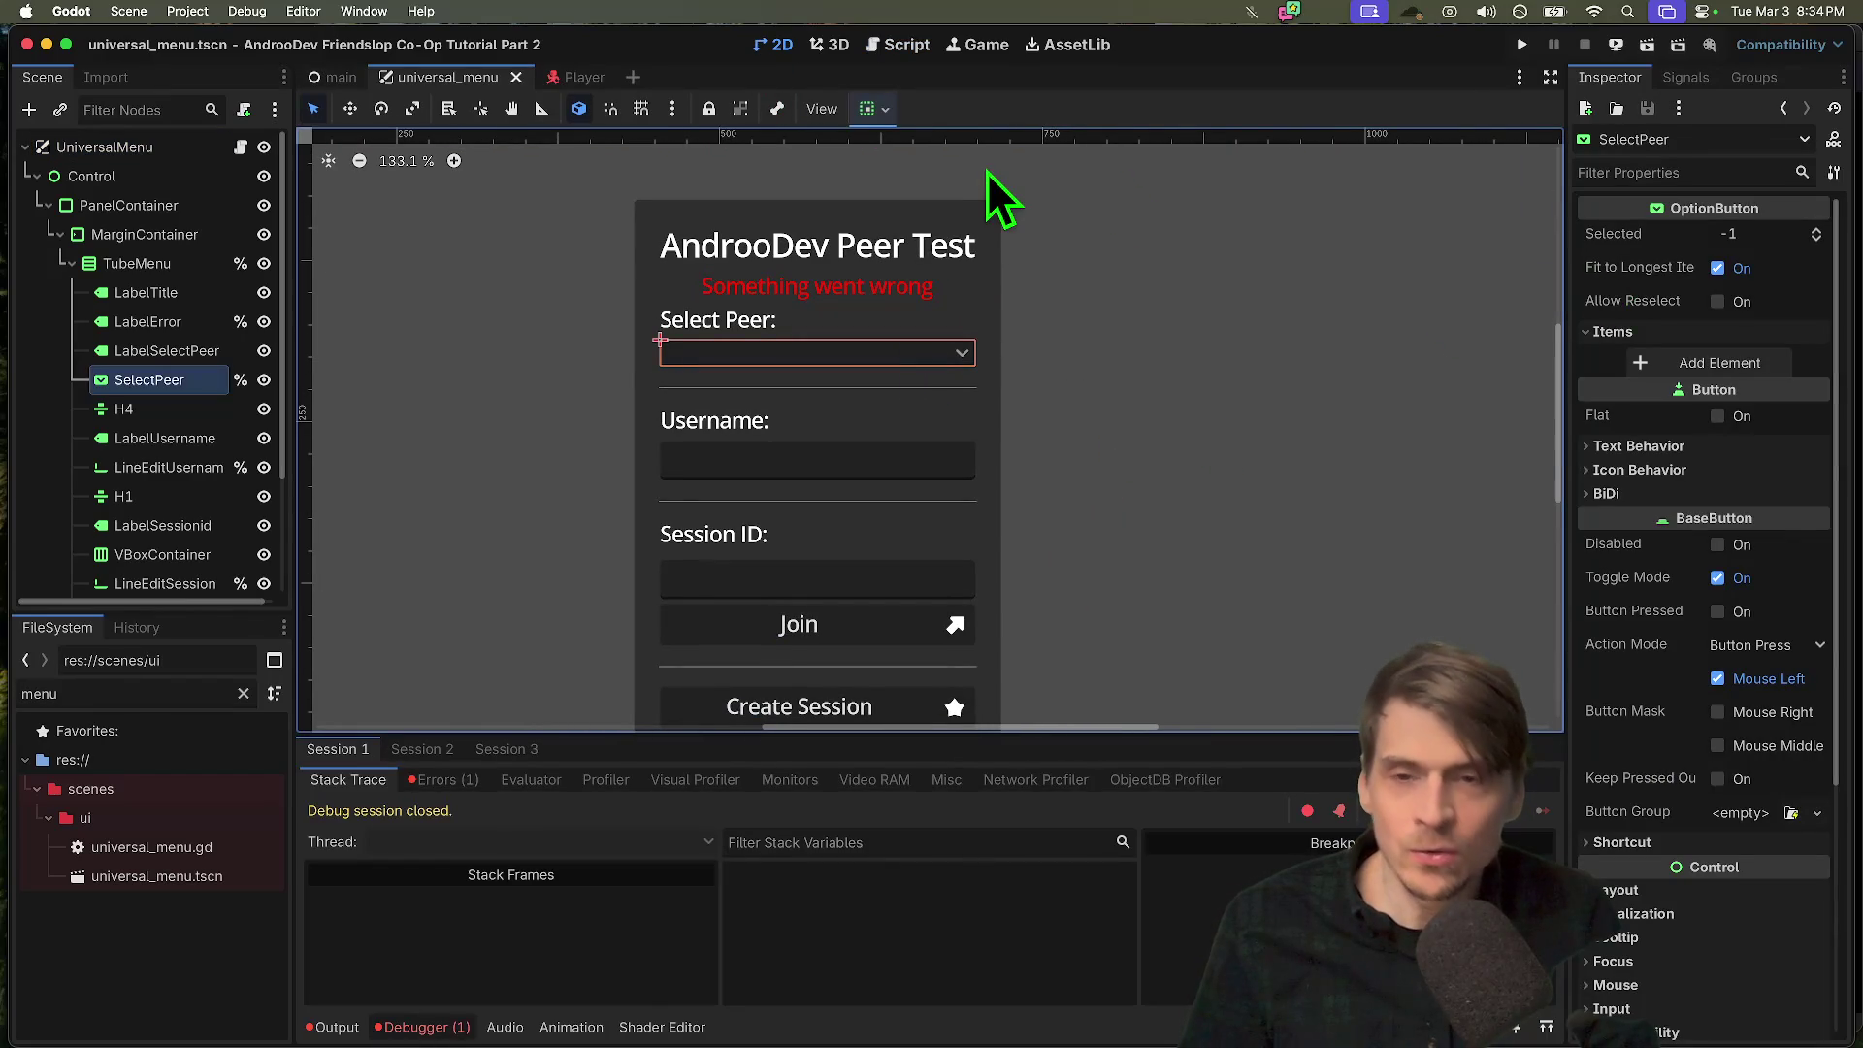
pyautogui.press('cmd+b')
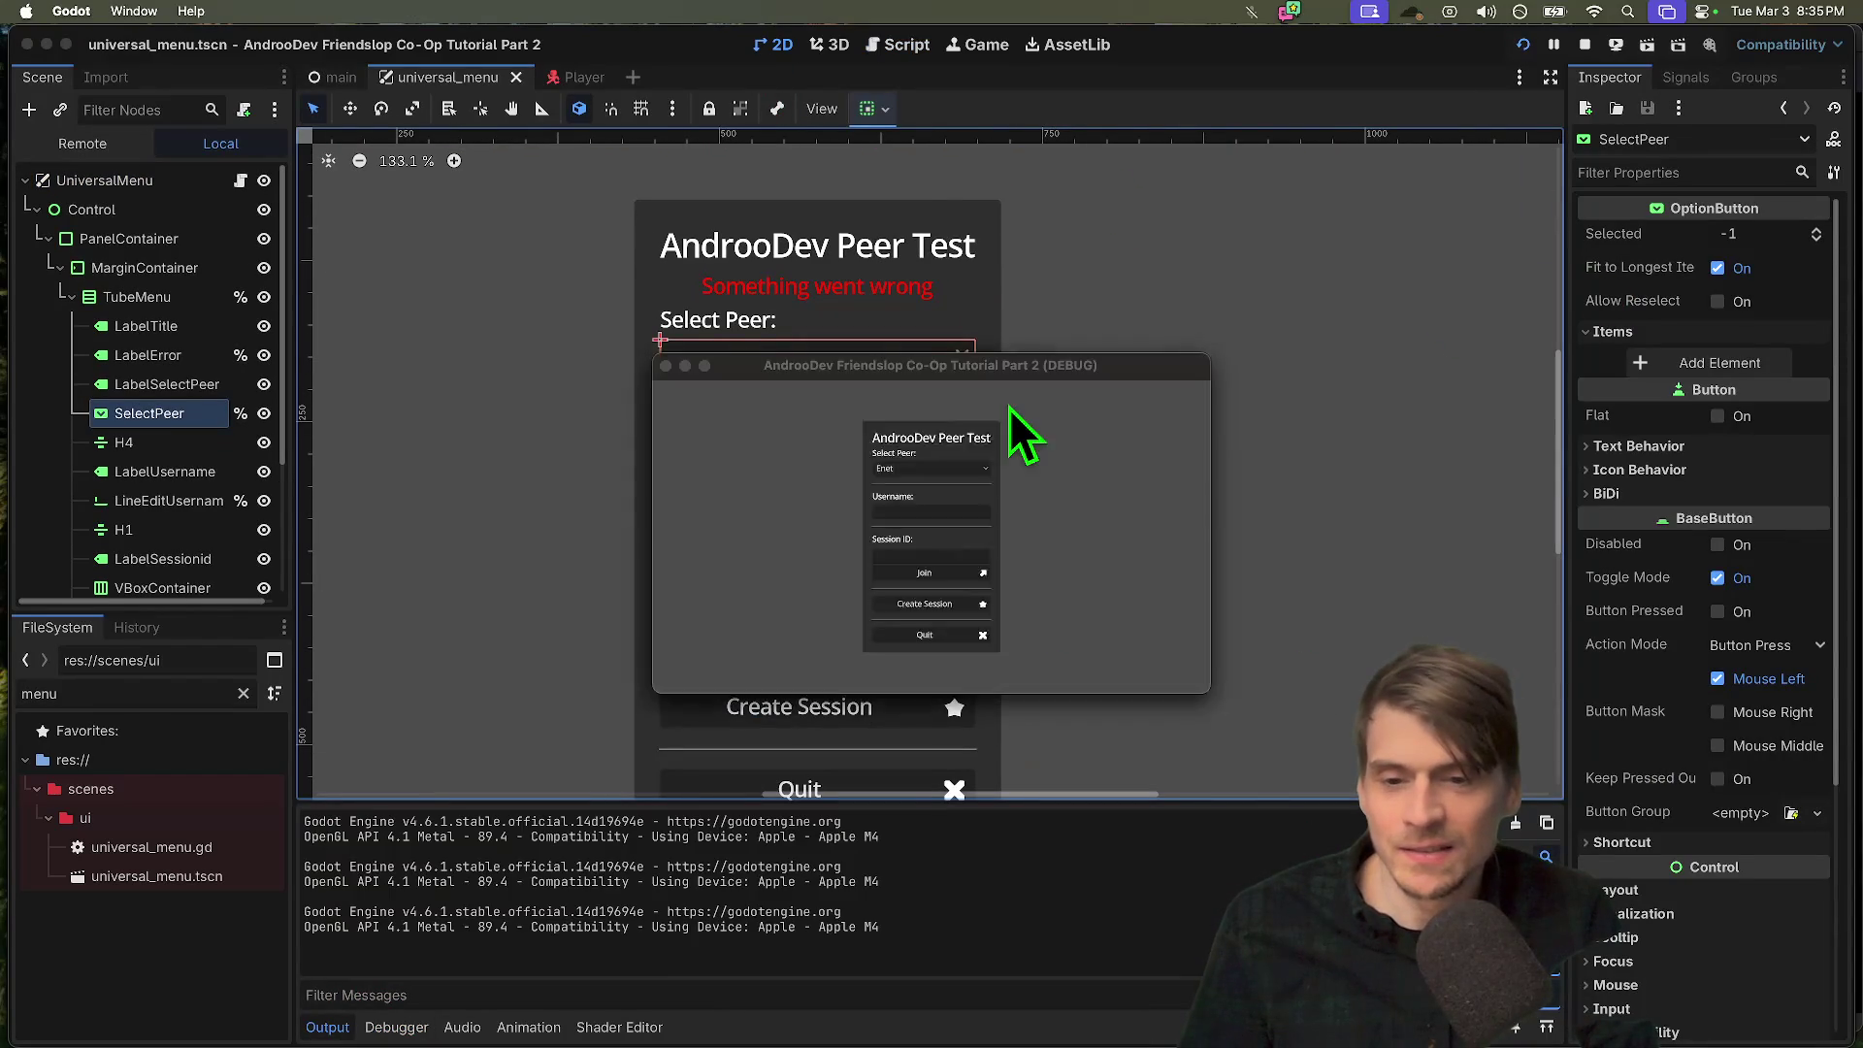
pyautogui.click(695, 313)
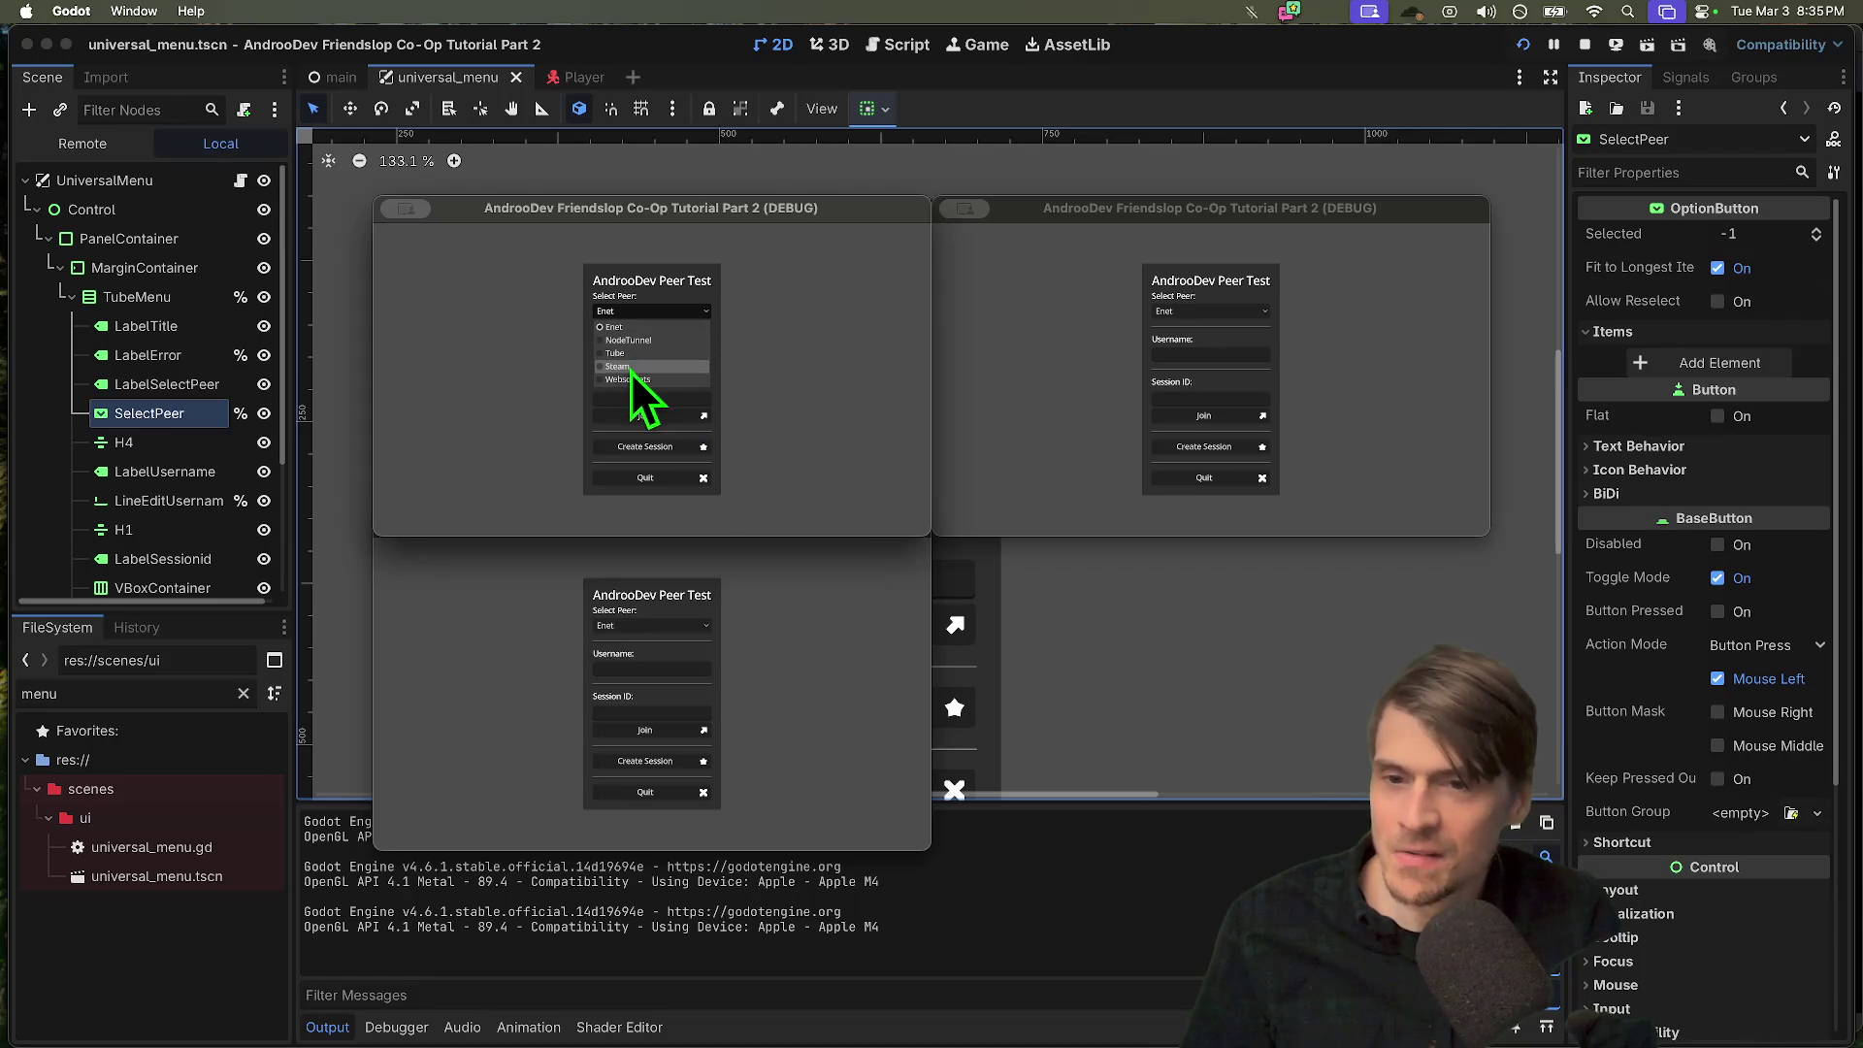
pyautogui.click(864, 500)
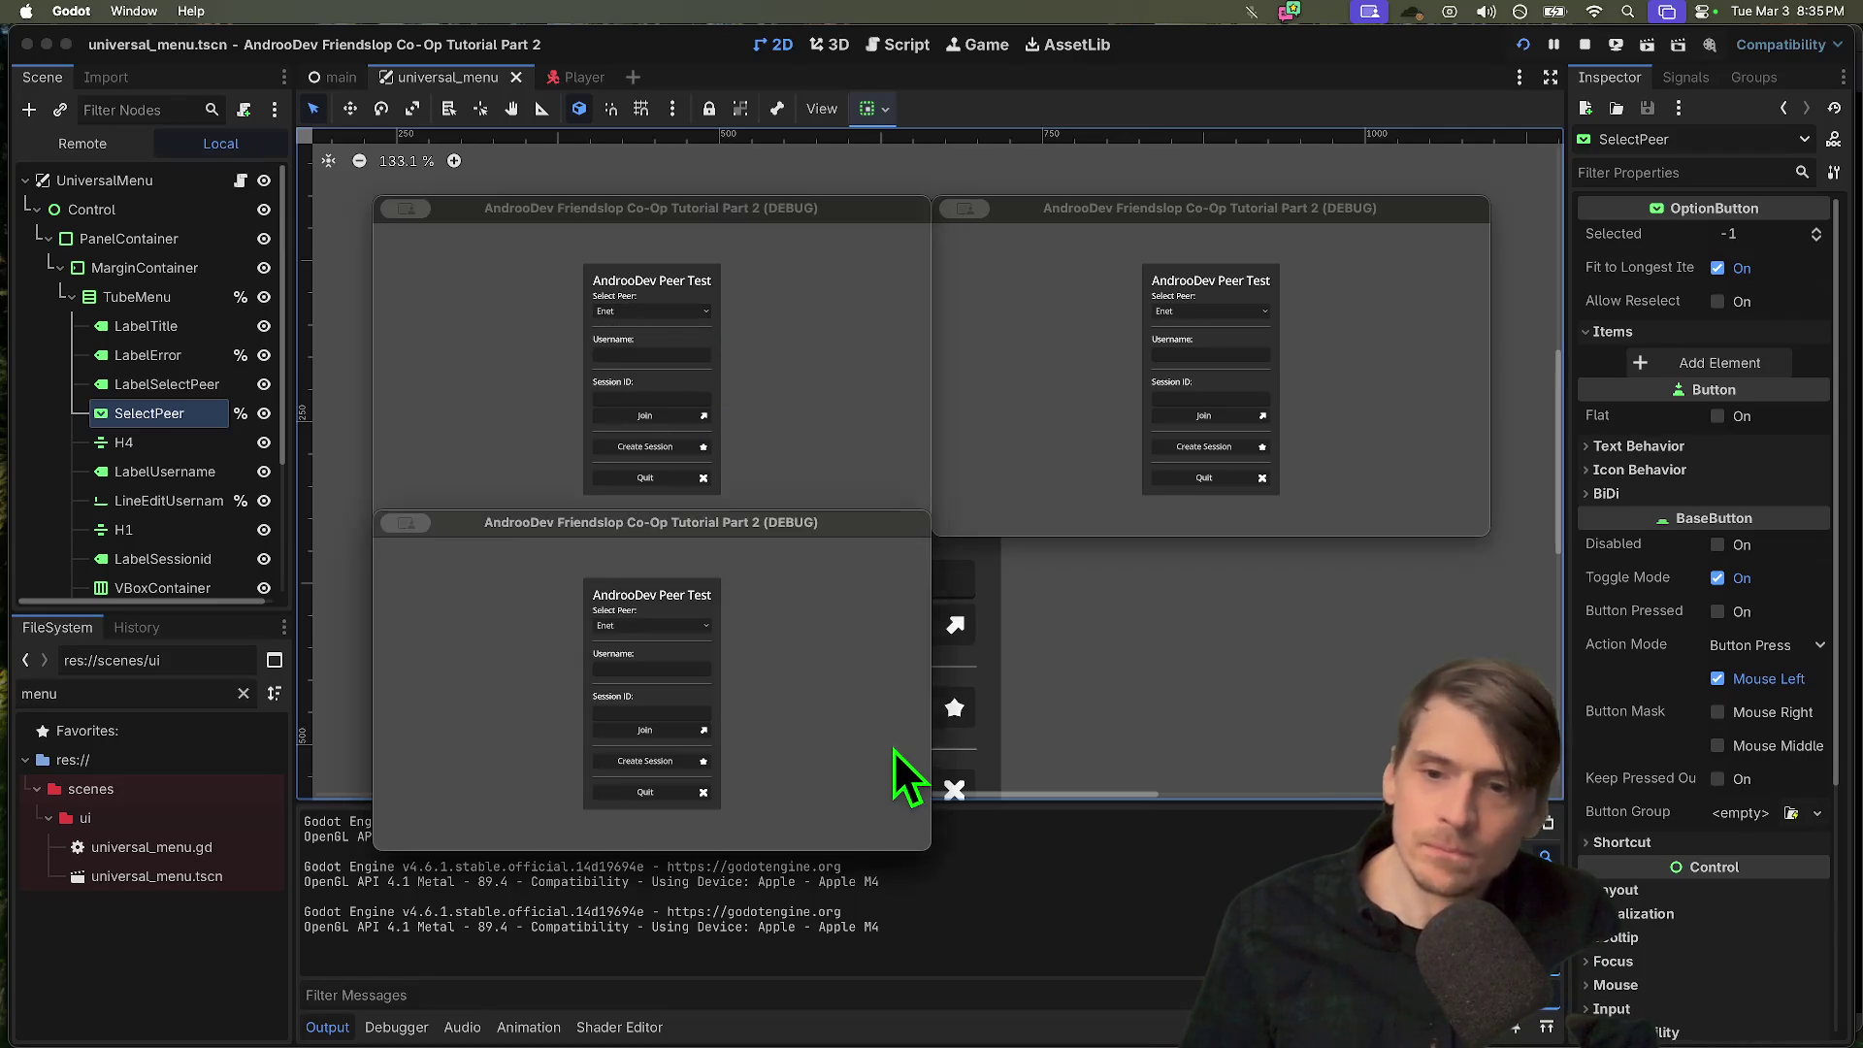
pyautogui.press('super+q')
pyautogui.press('super+q')
pyautogui.press('super+q')
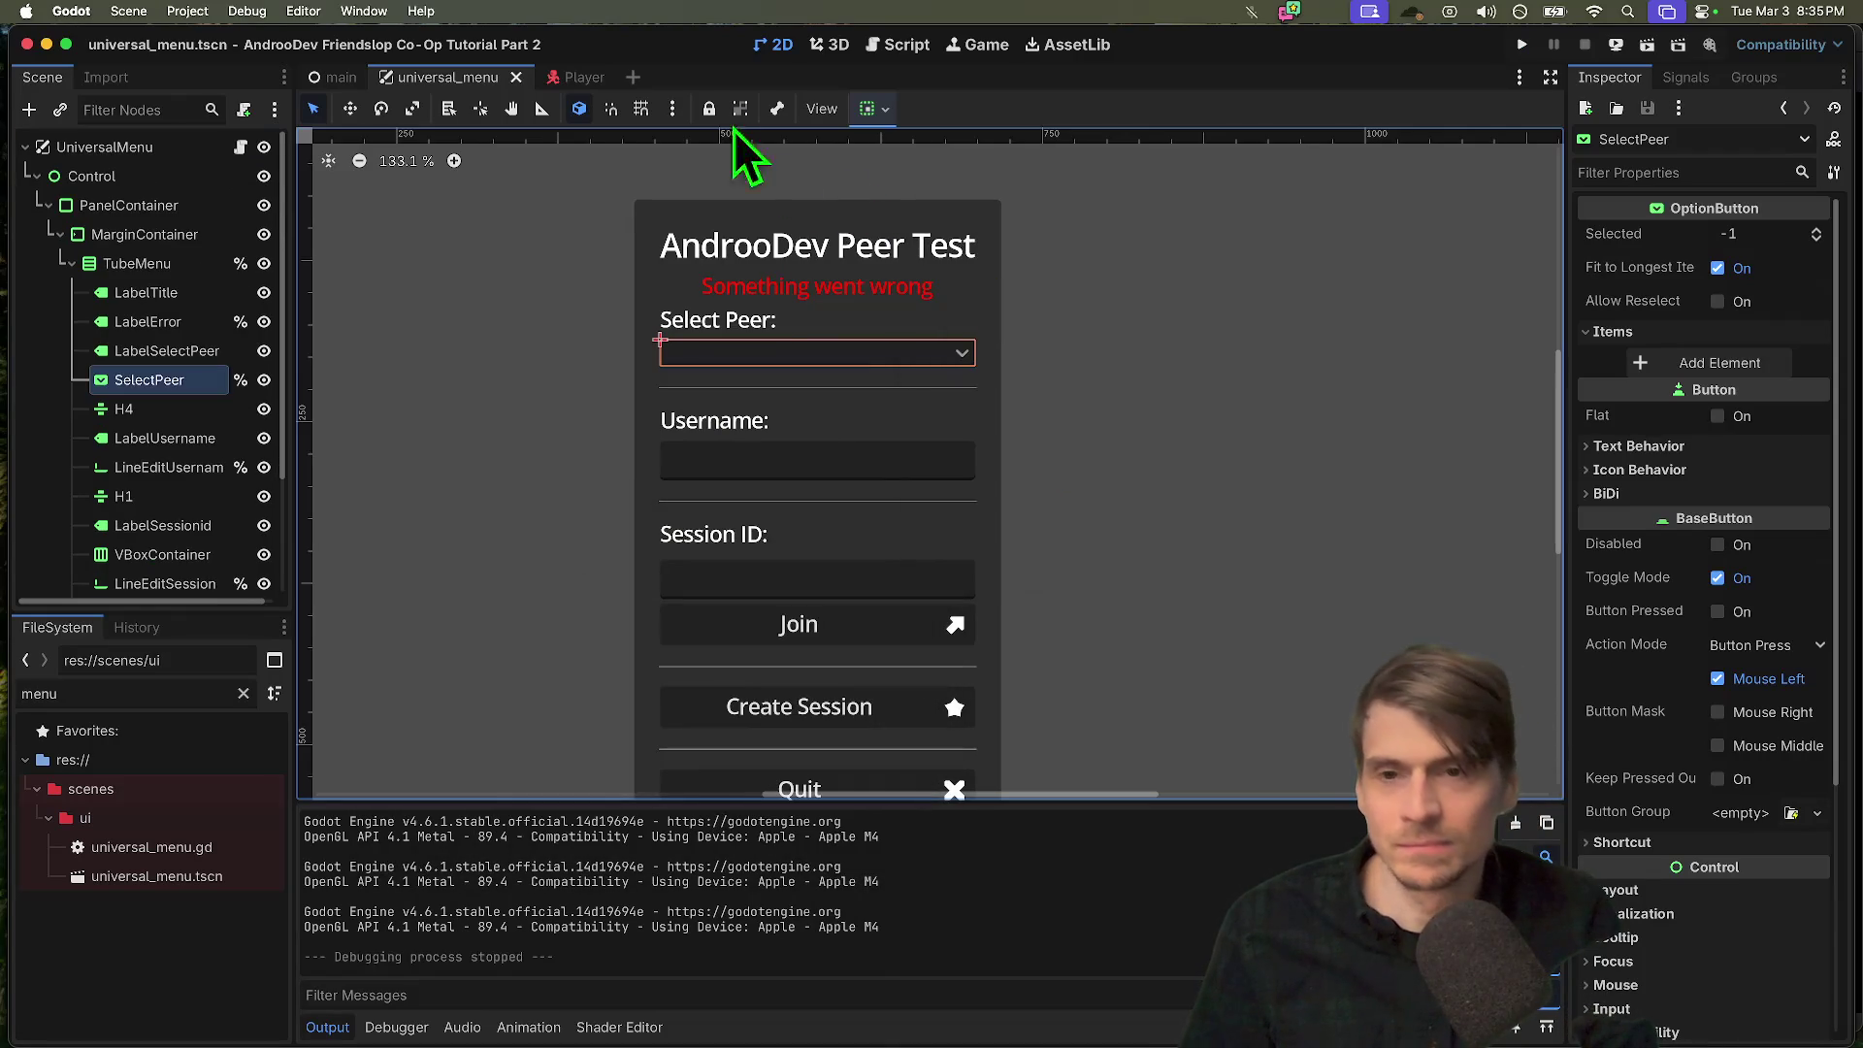
# Return to network.gd with the caret just after the PEERS enum.
pyautogui.click(908, 45)
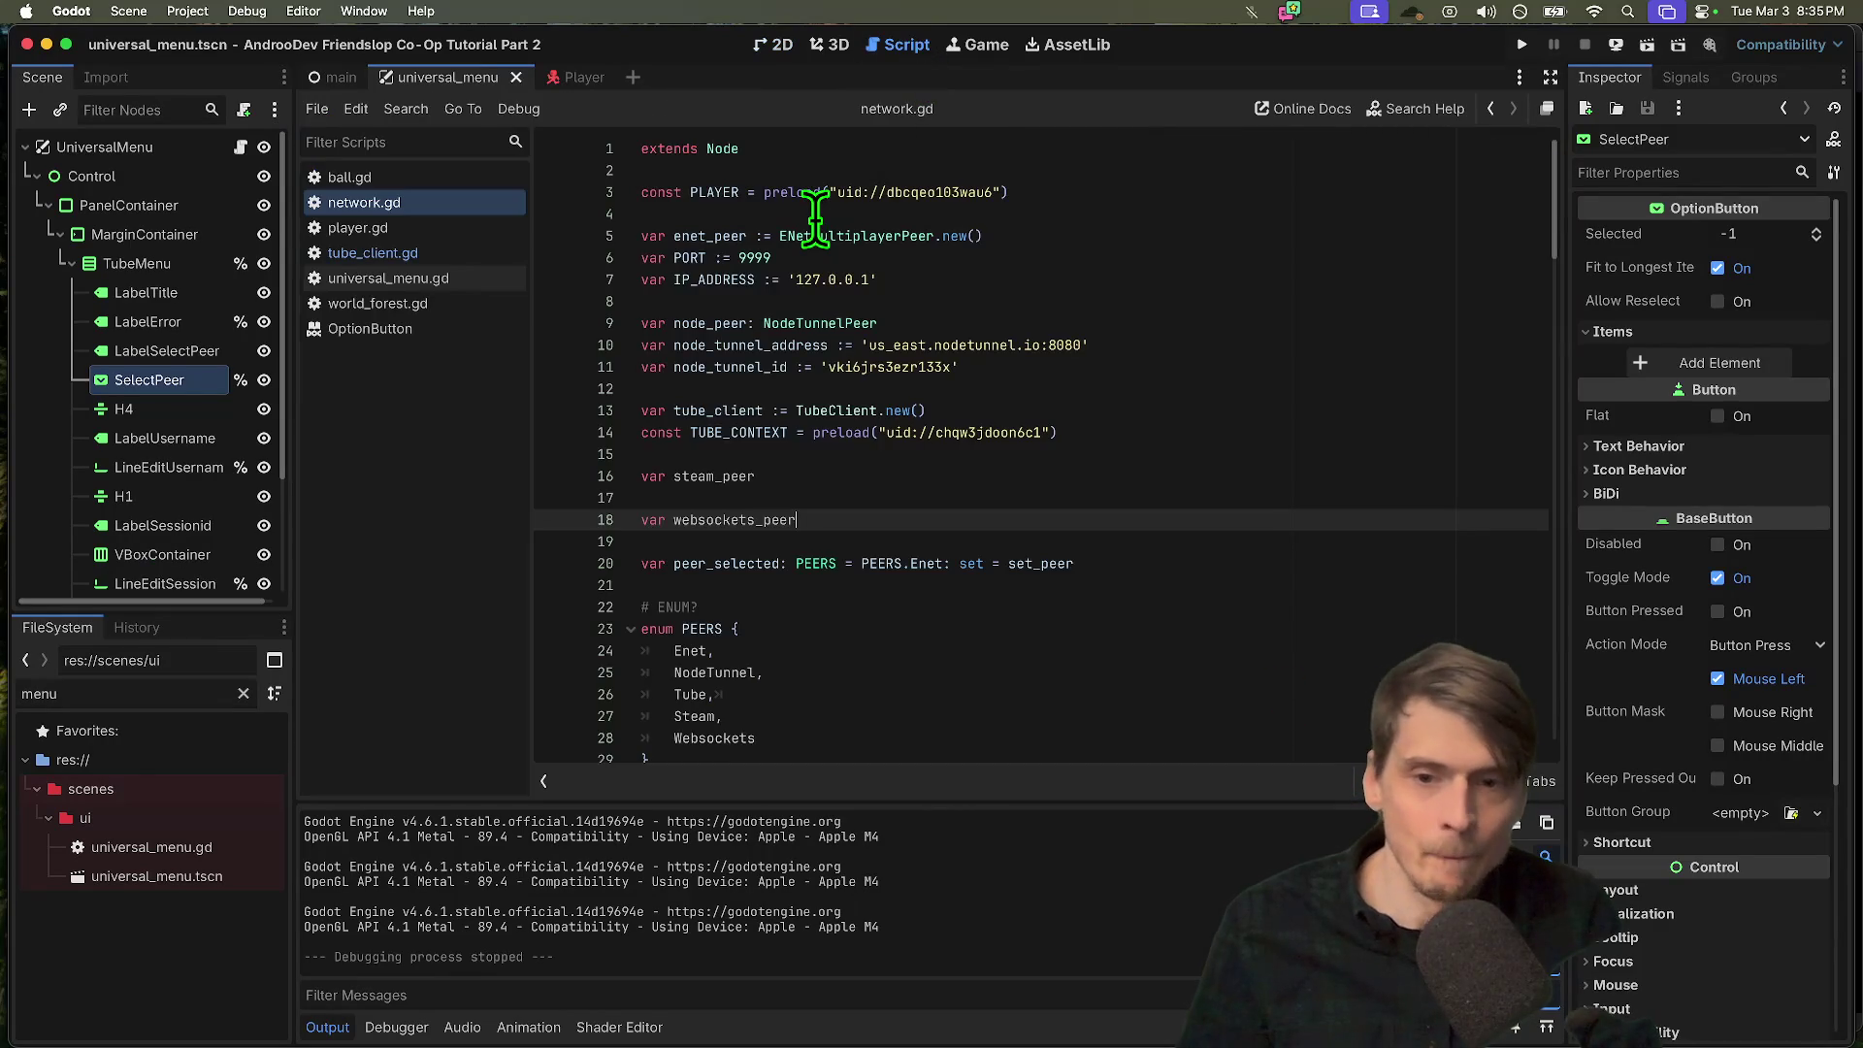
pyautogui.scroll(-3, 812, 218)
pyautogui.click(919, 563)
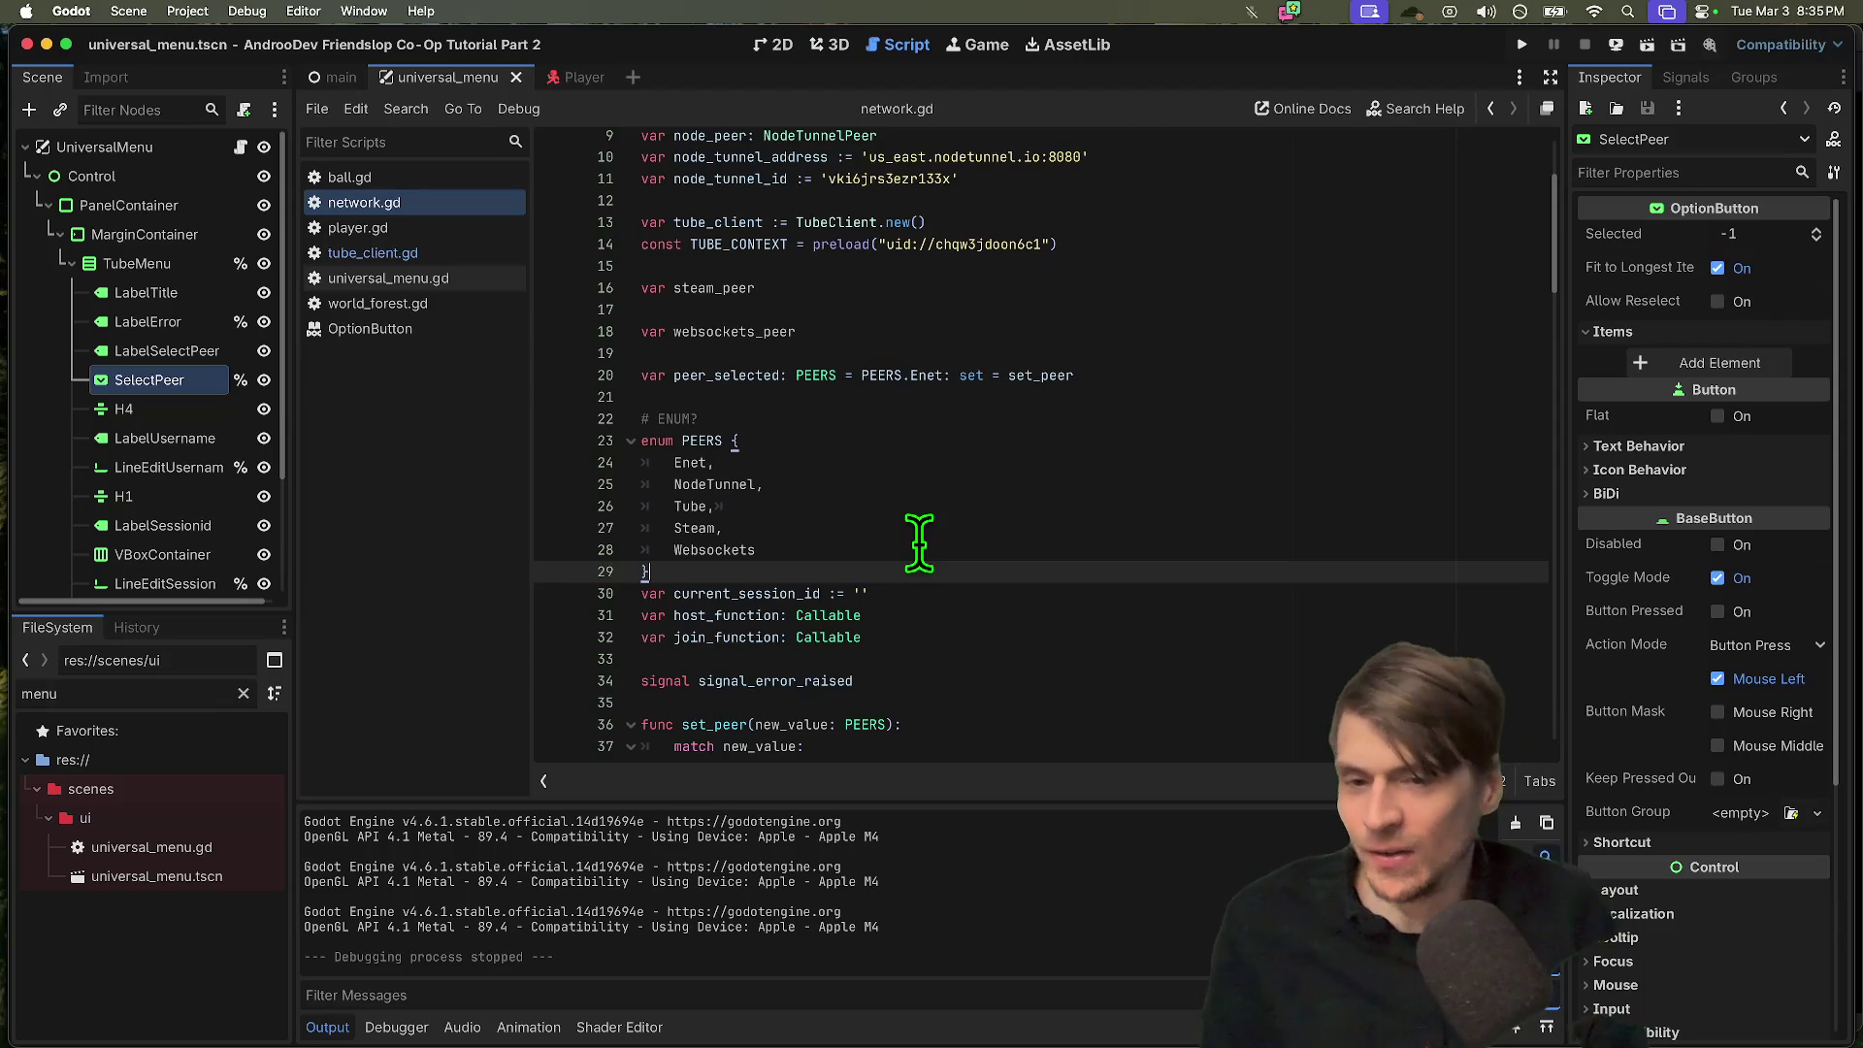
# Select the UniversalMenu root, widen the Inspector and open universal_menu.gd.
pyautogui.click(92, 150)
pyautogui.moveTo(1563, 282)
pyautogui.mouseDown()
pyautogui.moveTo(1417, 280)
pyautogui.moveTo(1434, 277)
pyautogui.mouseUp()
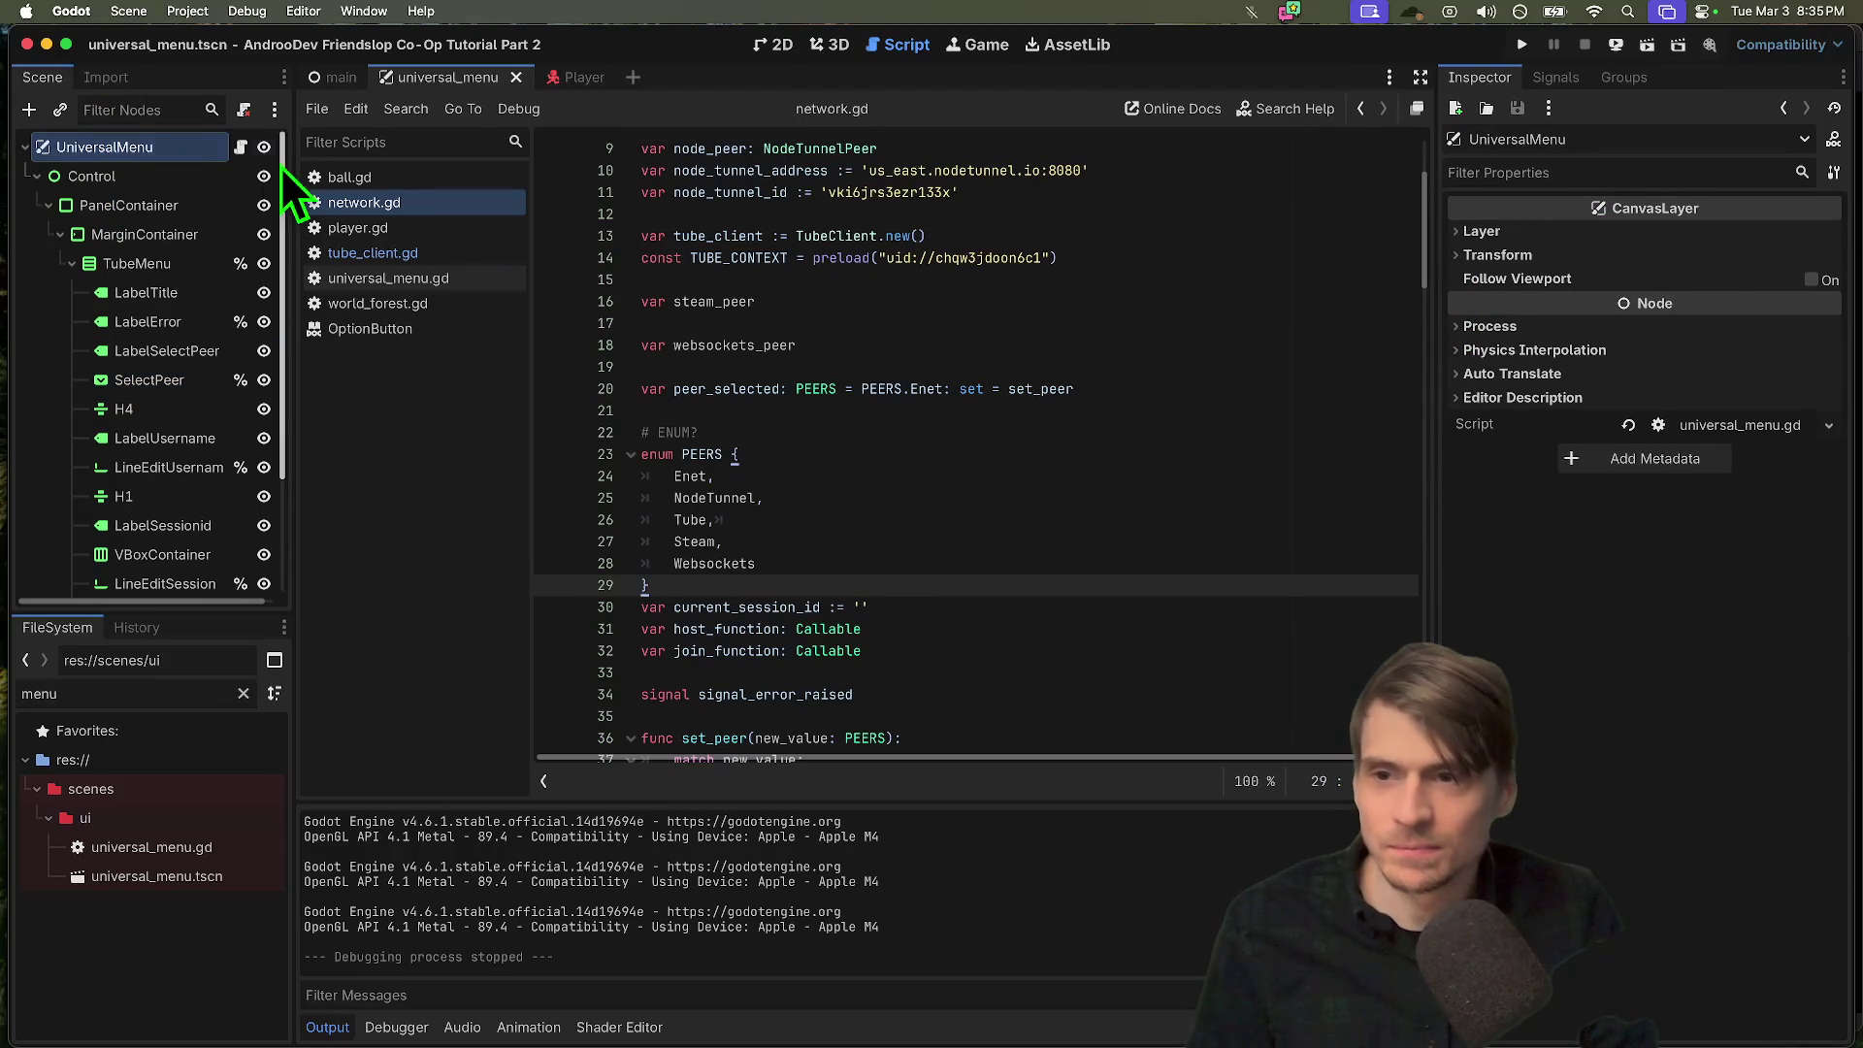
pyautogui.click(388, 278)
pyautogui.click(1160, 254)
pyautogui.press('Up')
pyautogui.press('Home')
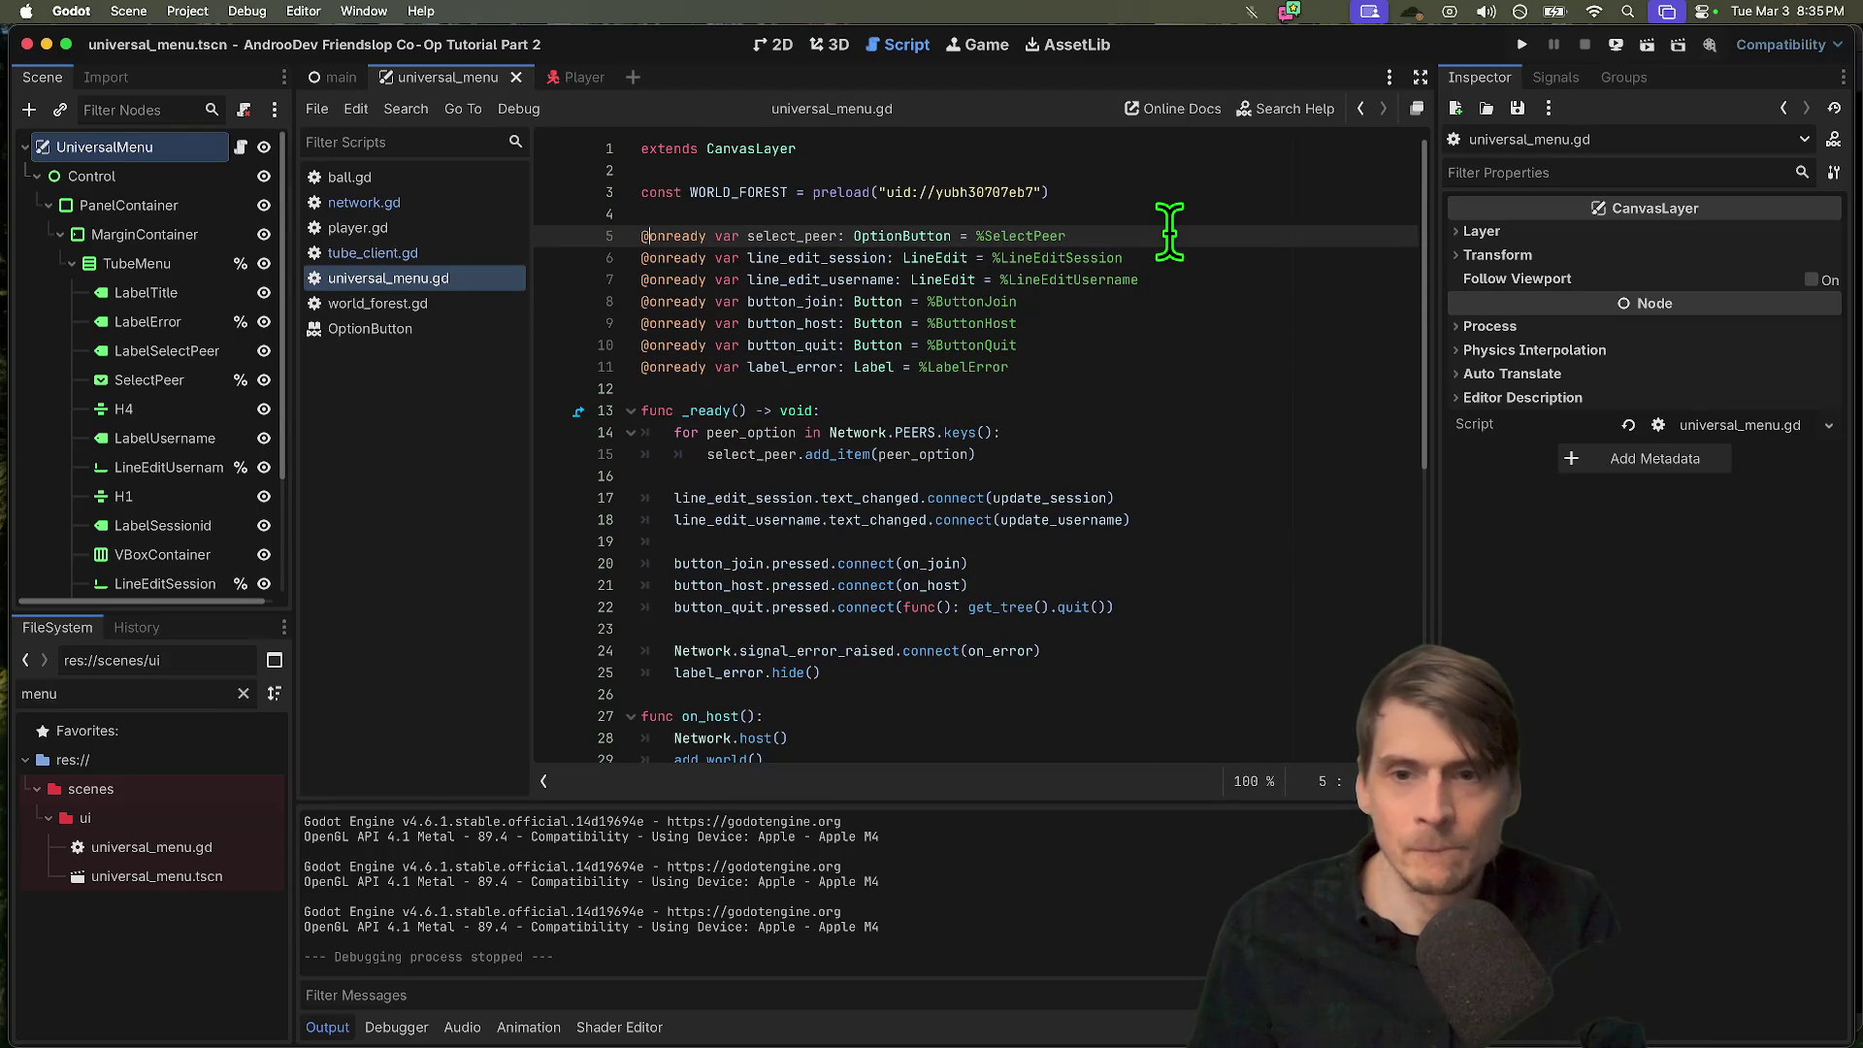
pyautogui.press('Right')
pyautogui.press('Right')
pyautogui.press('BackSpace')
pyautogui.press('BackSpace')
pyautogui.press('BackSpace')
pyautogui.write('export')
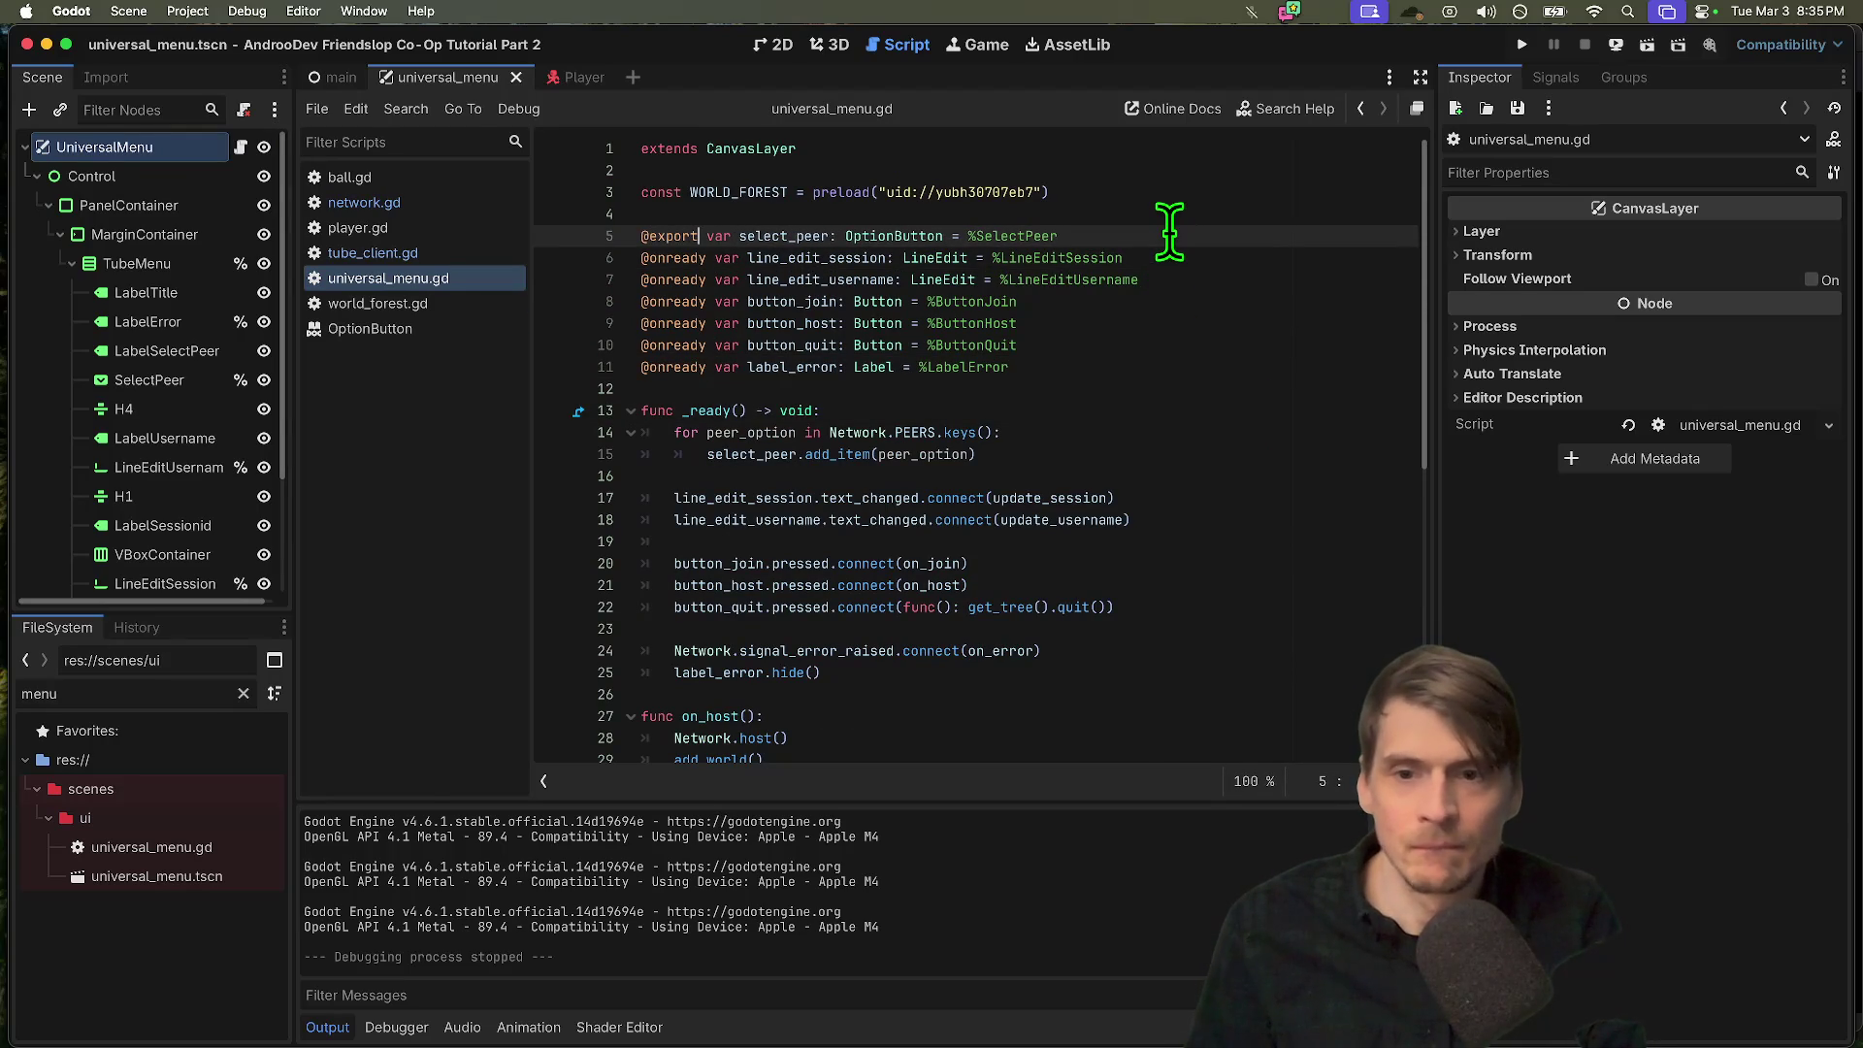
pyautogui.press('Up')
pyautogui.press('Down')
pyautogui.press('Down')
pyautogui.press('Down')
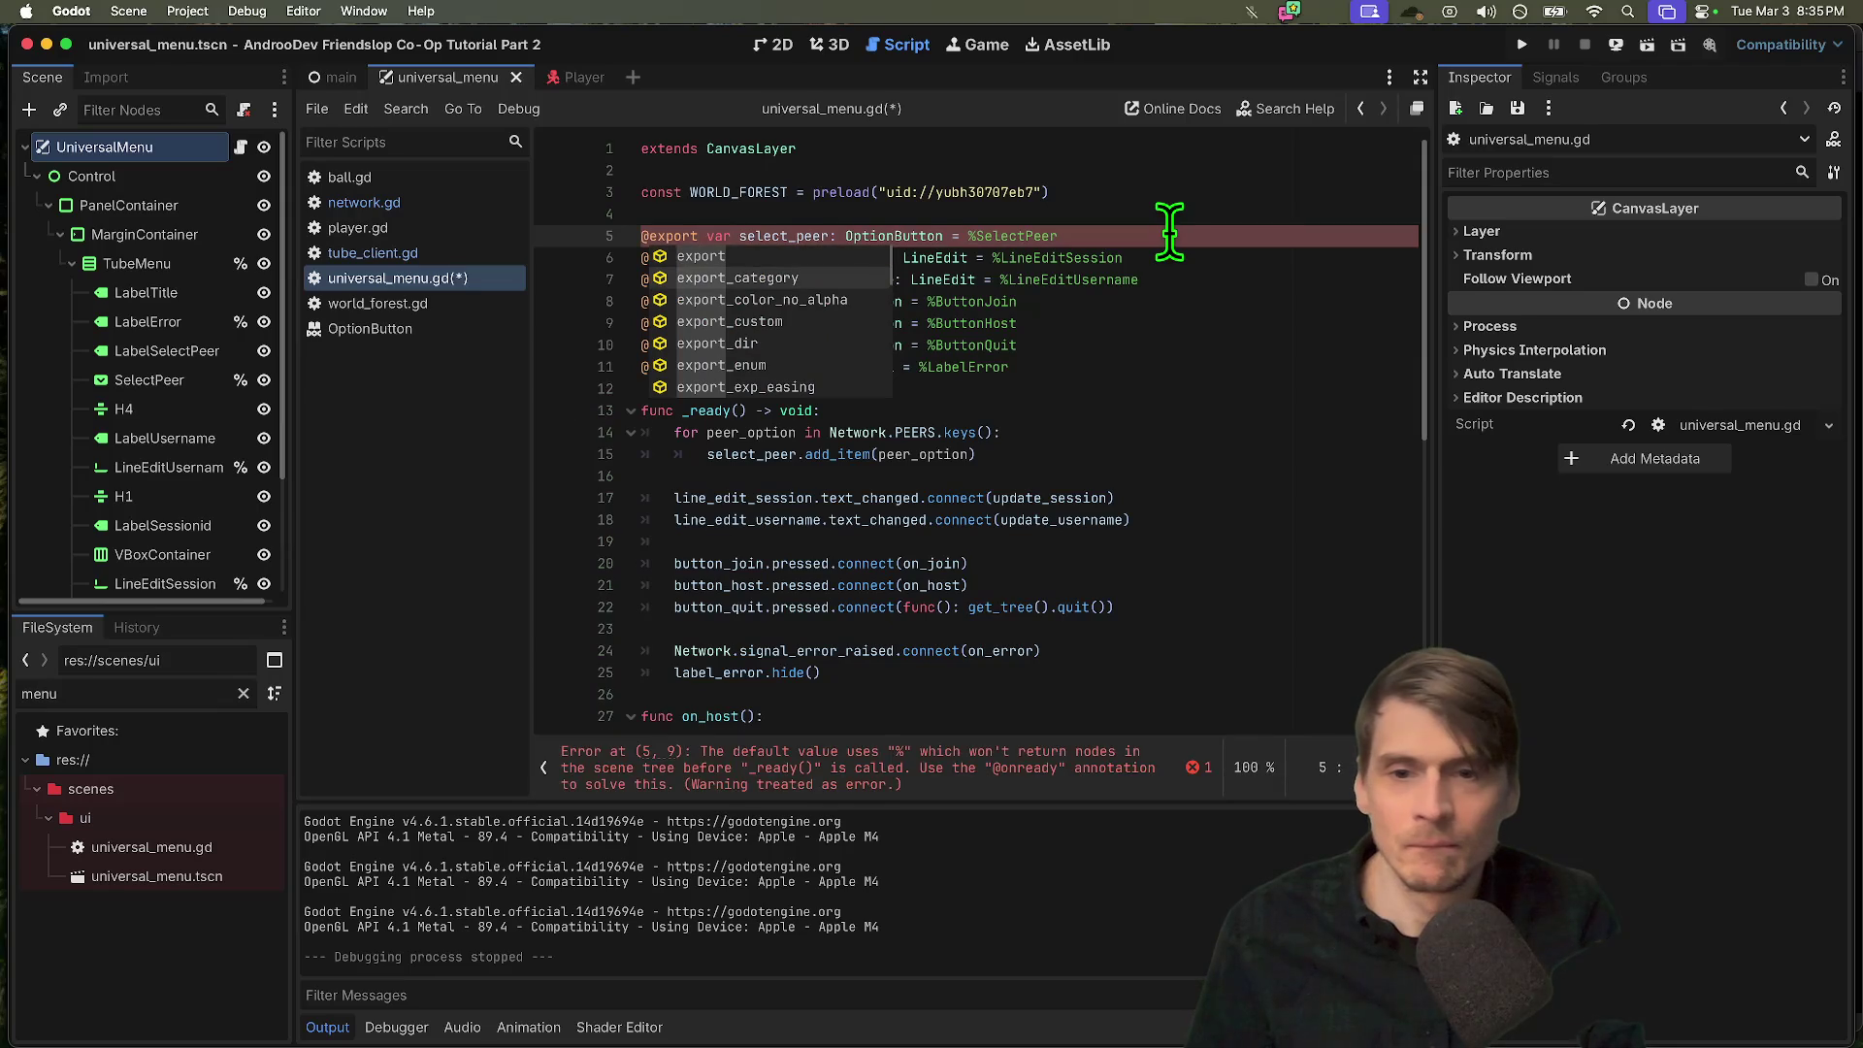
pyautogui.press('Down')
pyautogui.press('Down')
pyautogui.press('Down')
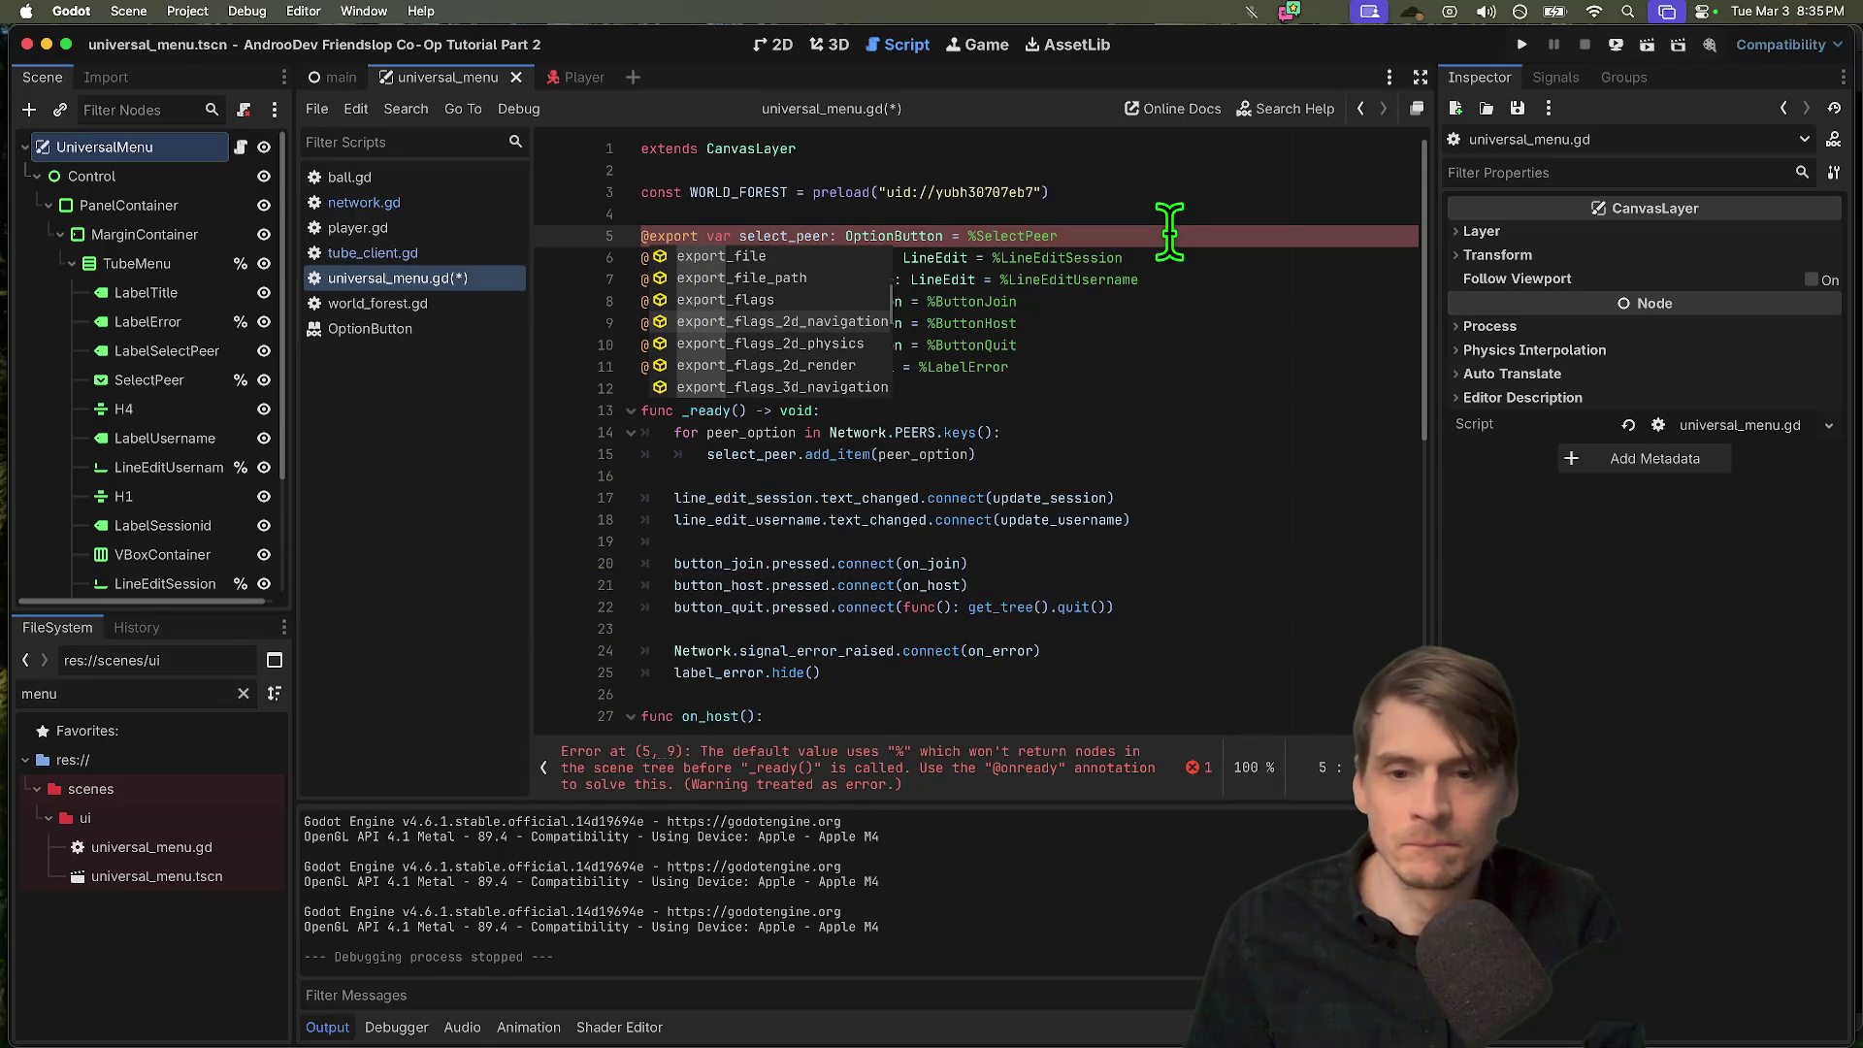
pyautogui.press('Up')
pyautogui.press('Up')
pyautogui.press('Up')
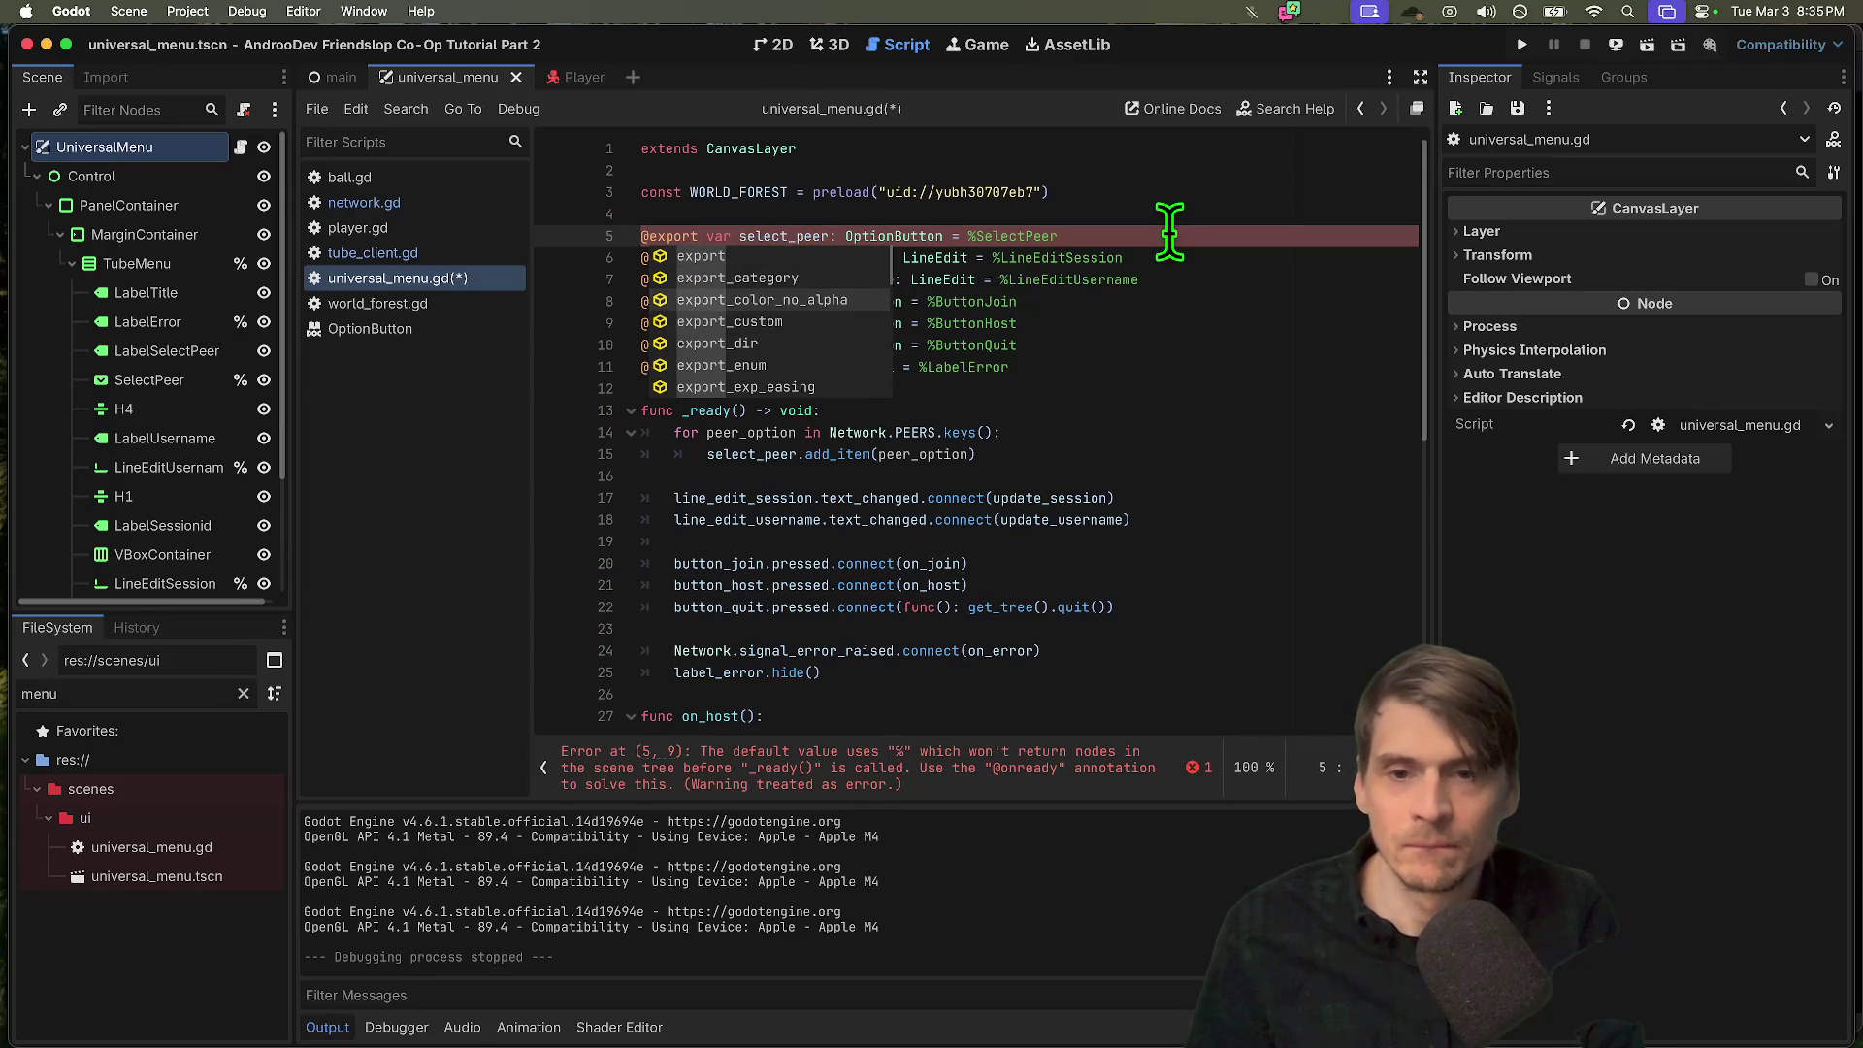
pyautogui.press('Escape')
pyautogui.press('Return')
pyautogui.write('@expor')
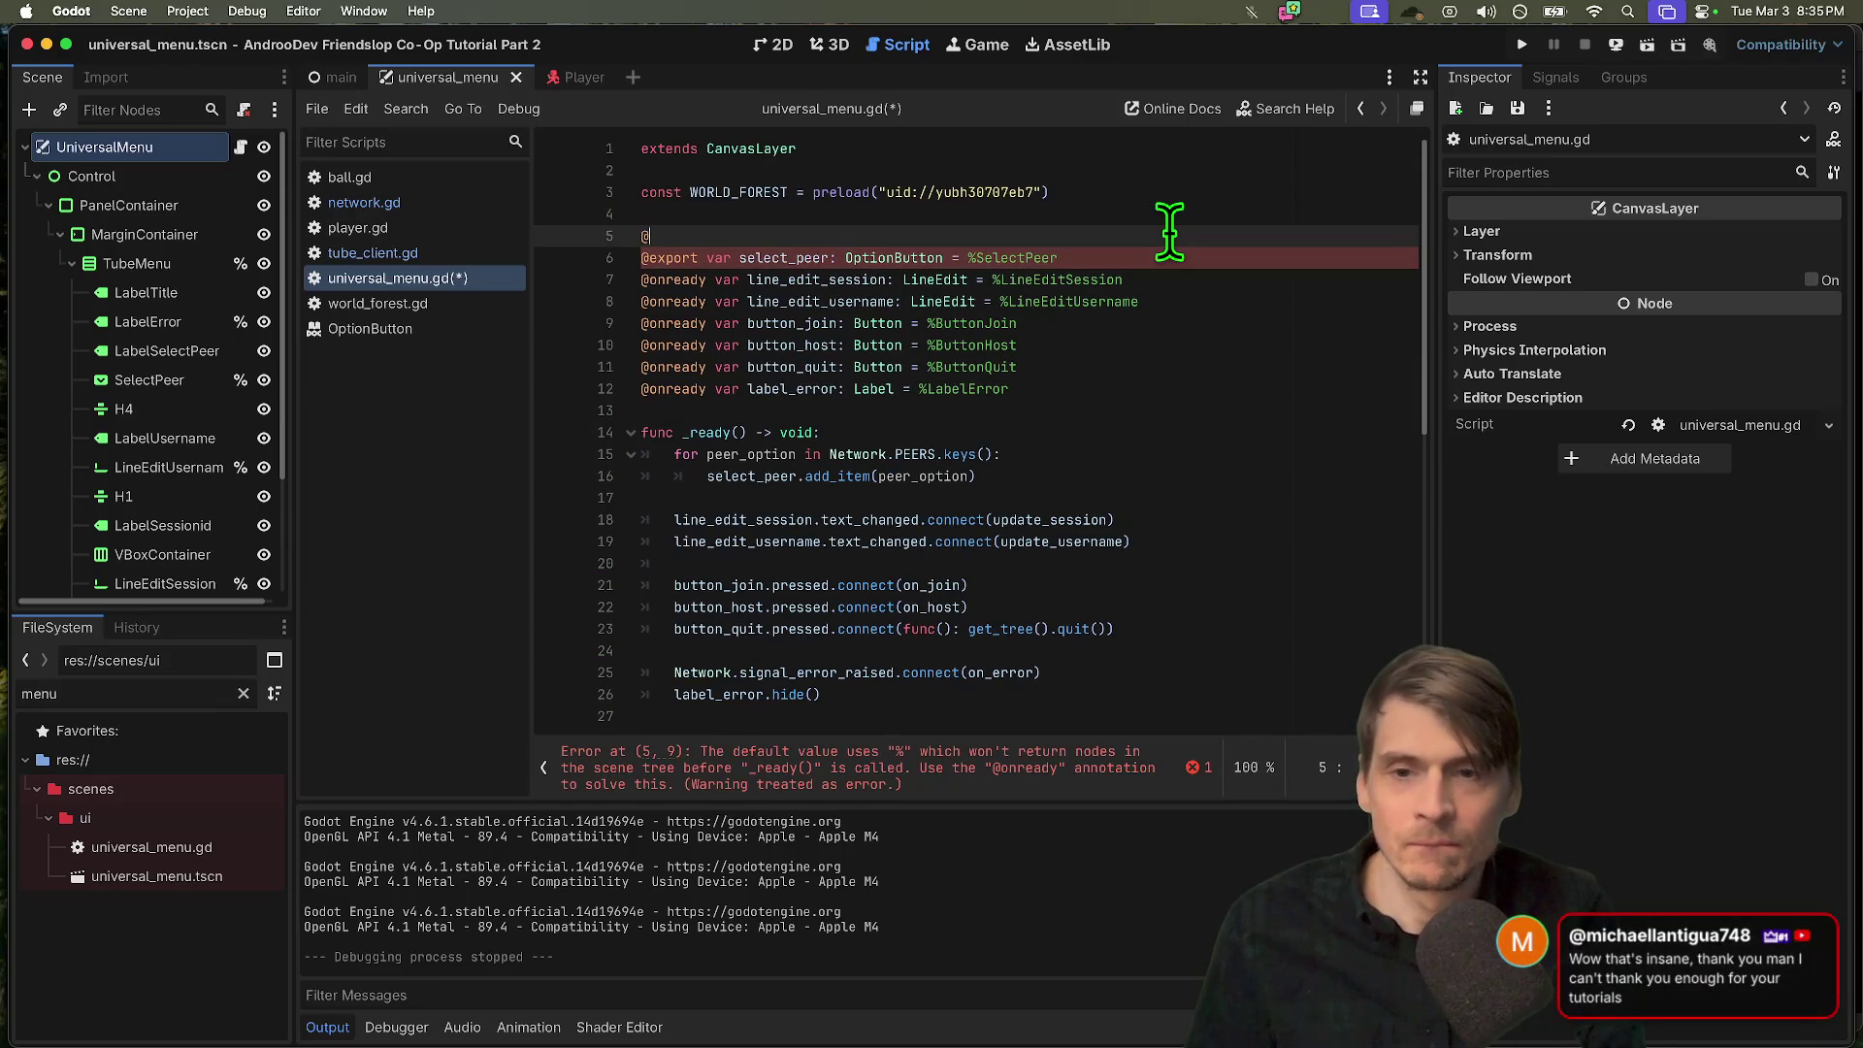
pyautogui.press('Down')
pyautogui.press('Return')
pyautogui.write('"Multiplayer Peers")')
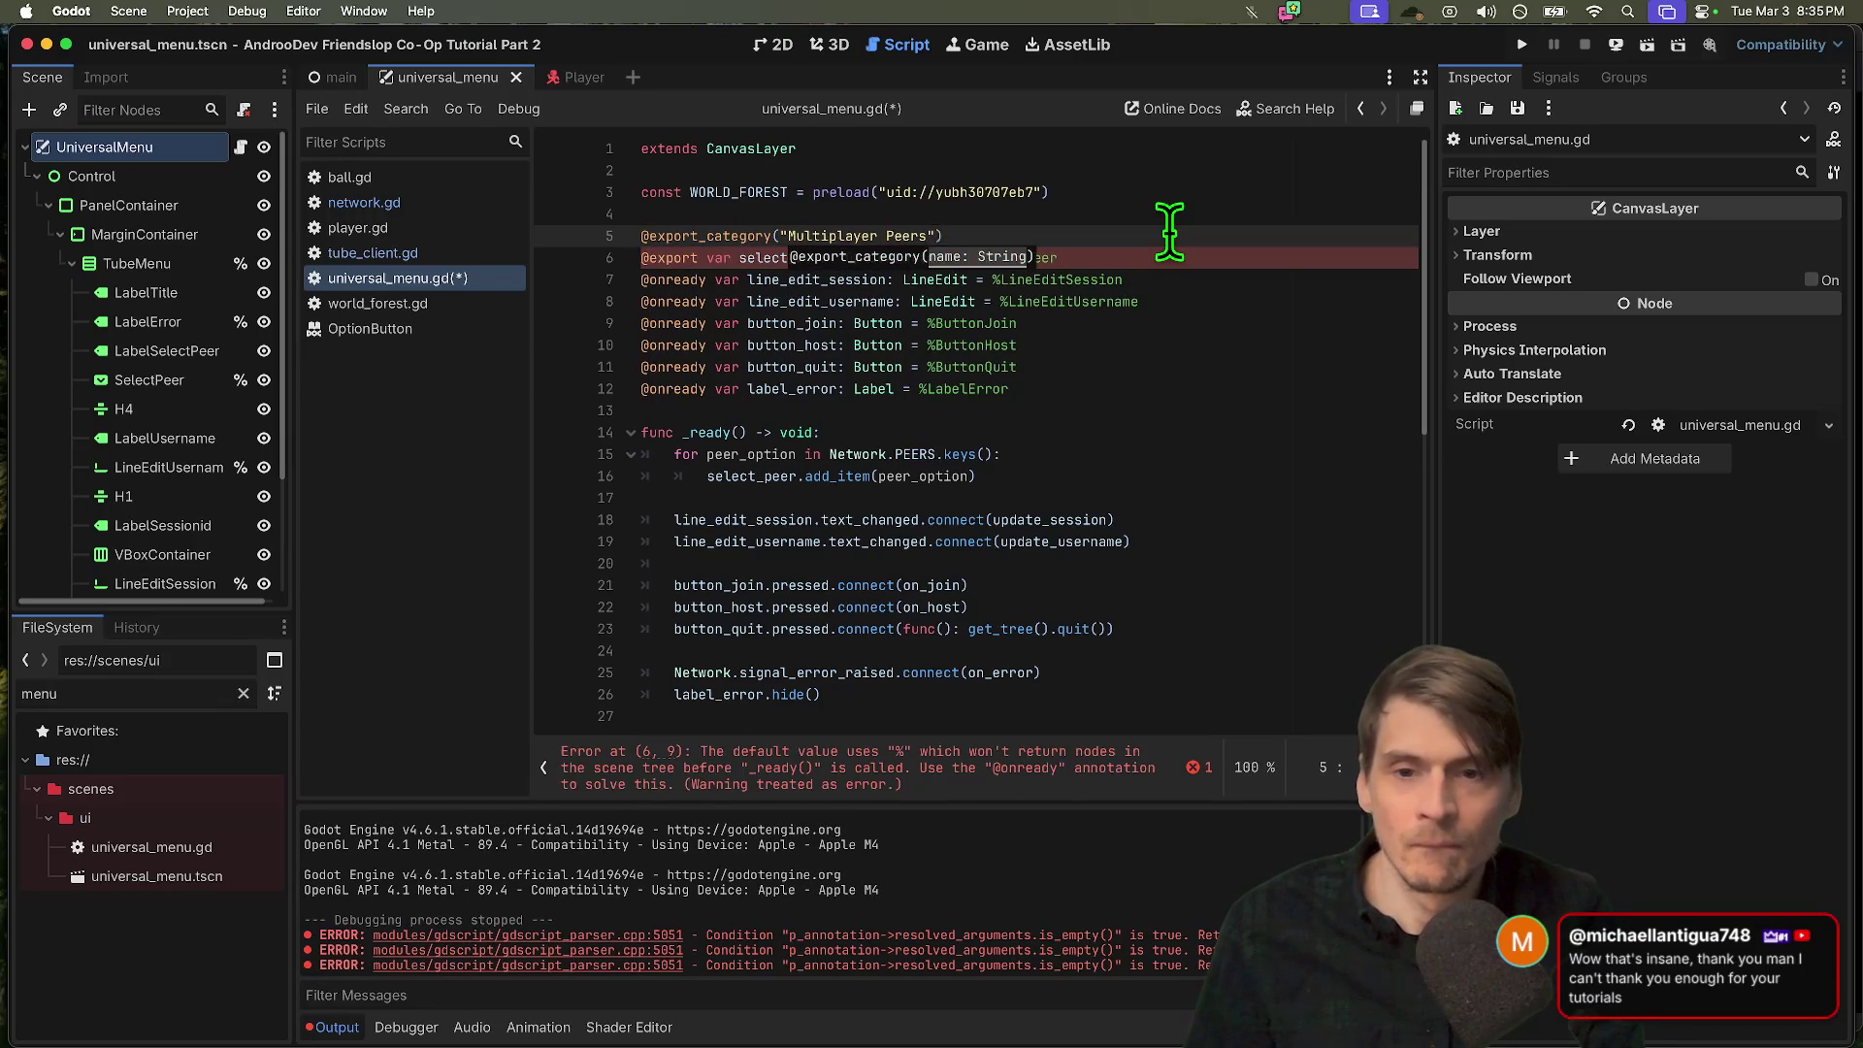
pyautogui.press('Down')
pyautogui.press('End')
pyautogui.press('Return')
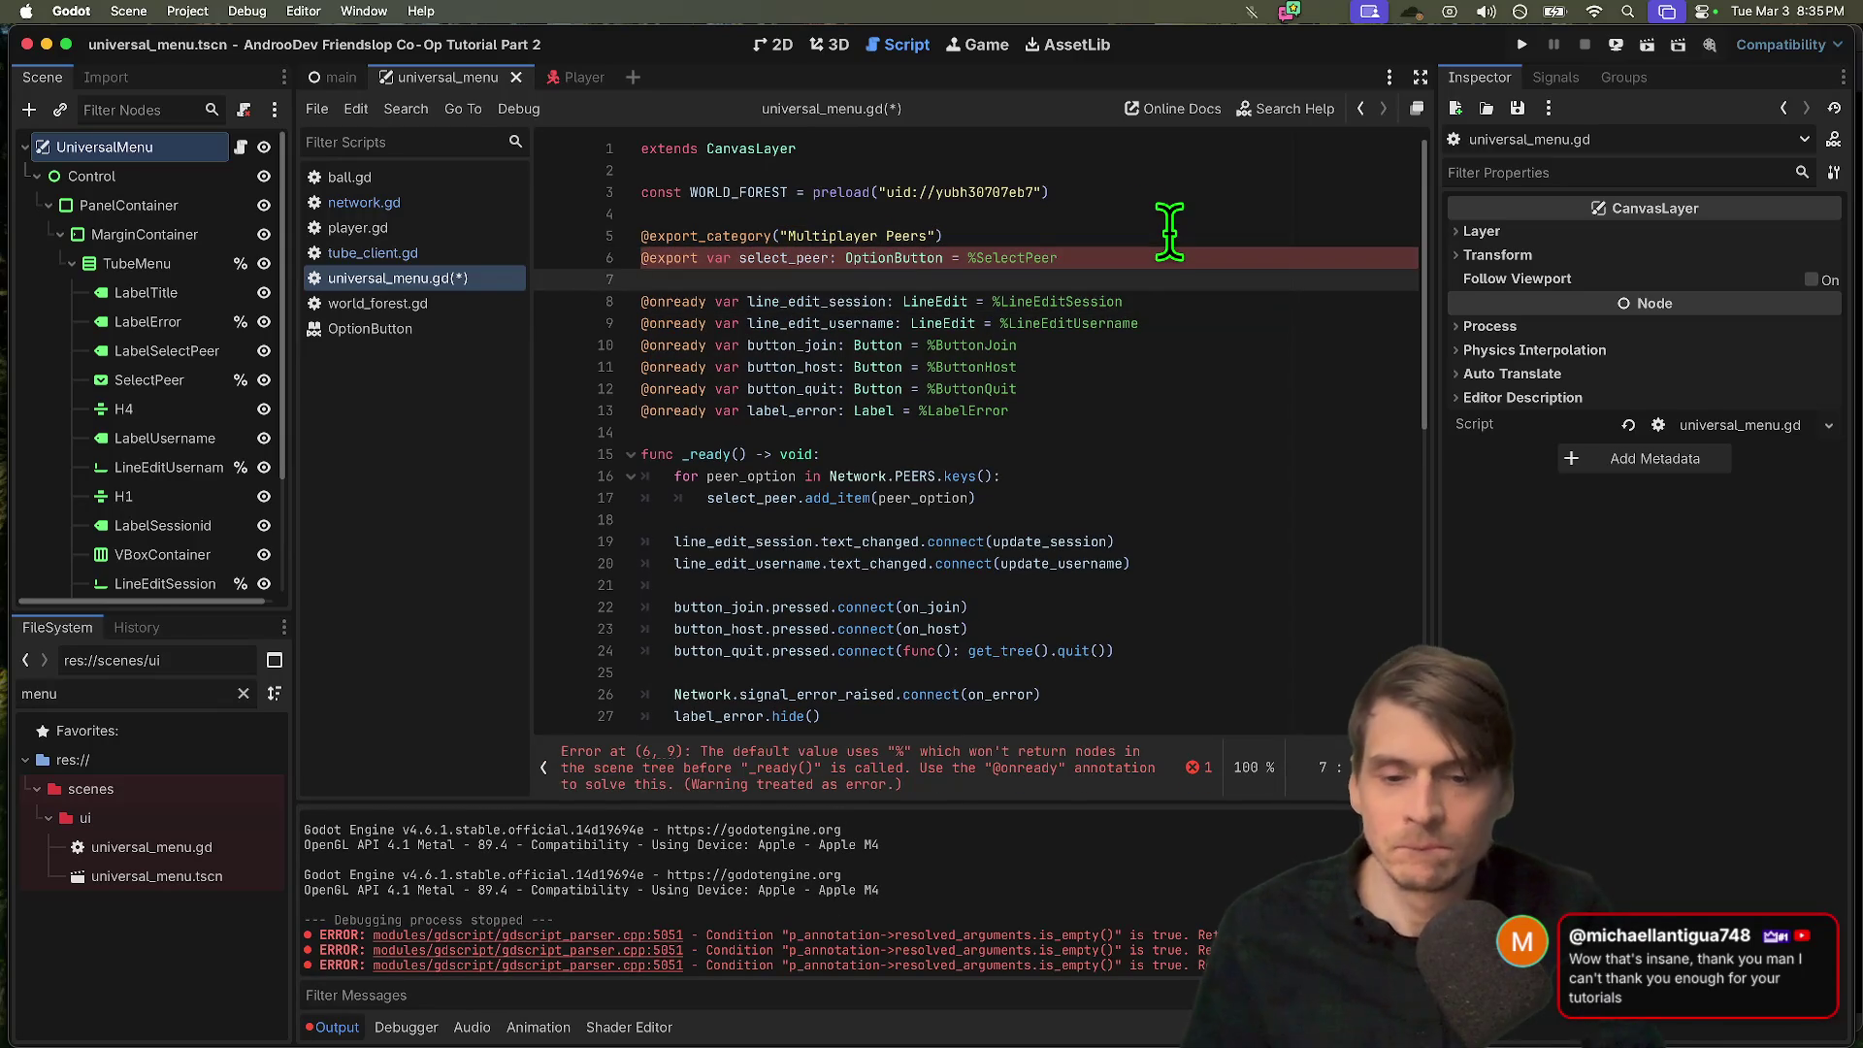
# Test select_peer without its %SelectPeer default in the Inspector, then restore the default.
pyautogui.click(997, 768)
pyautogui.doubleClick(1001, 257)
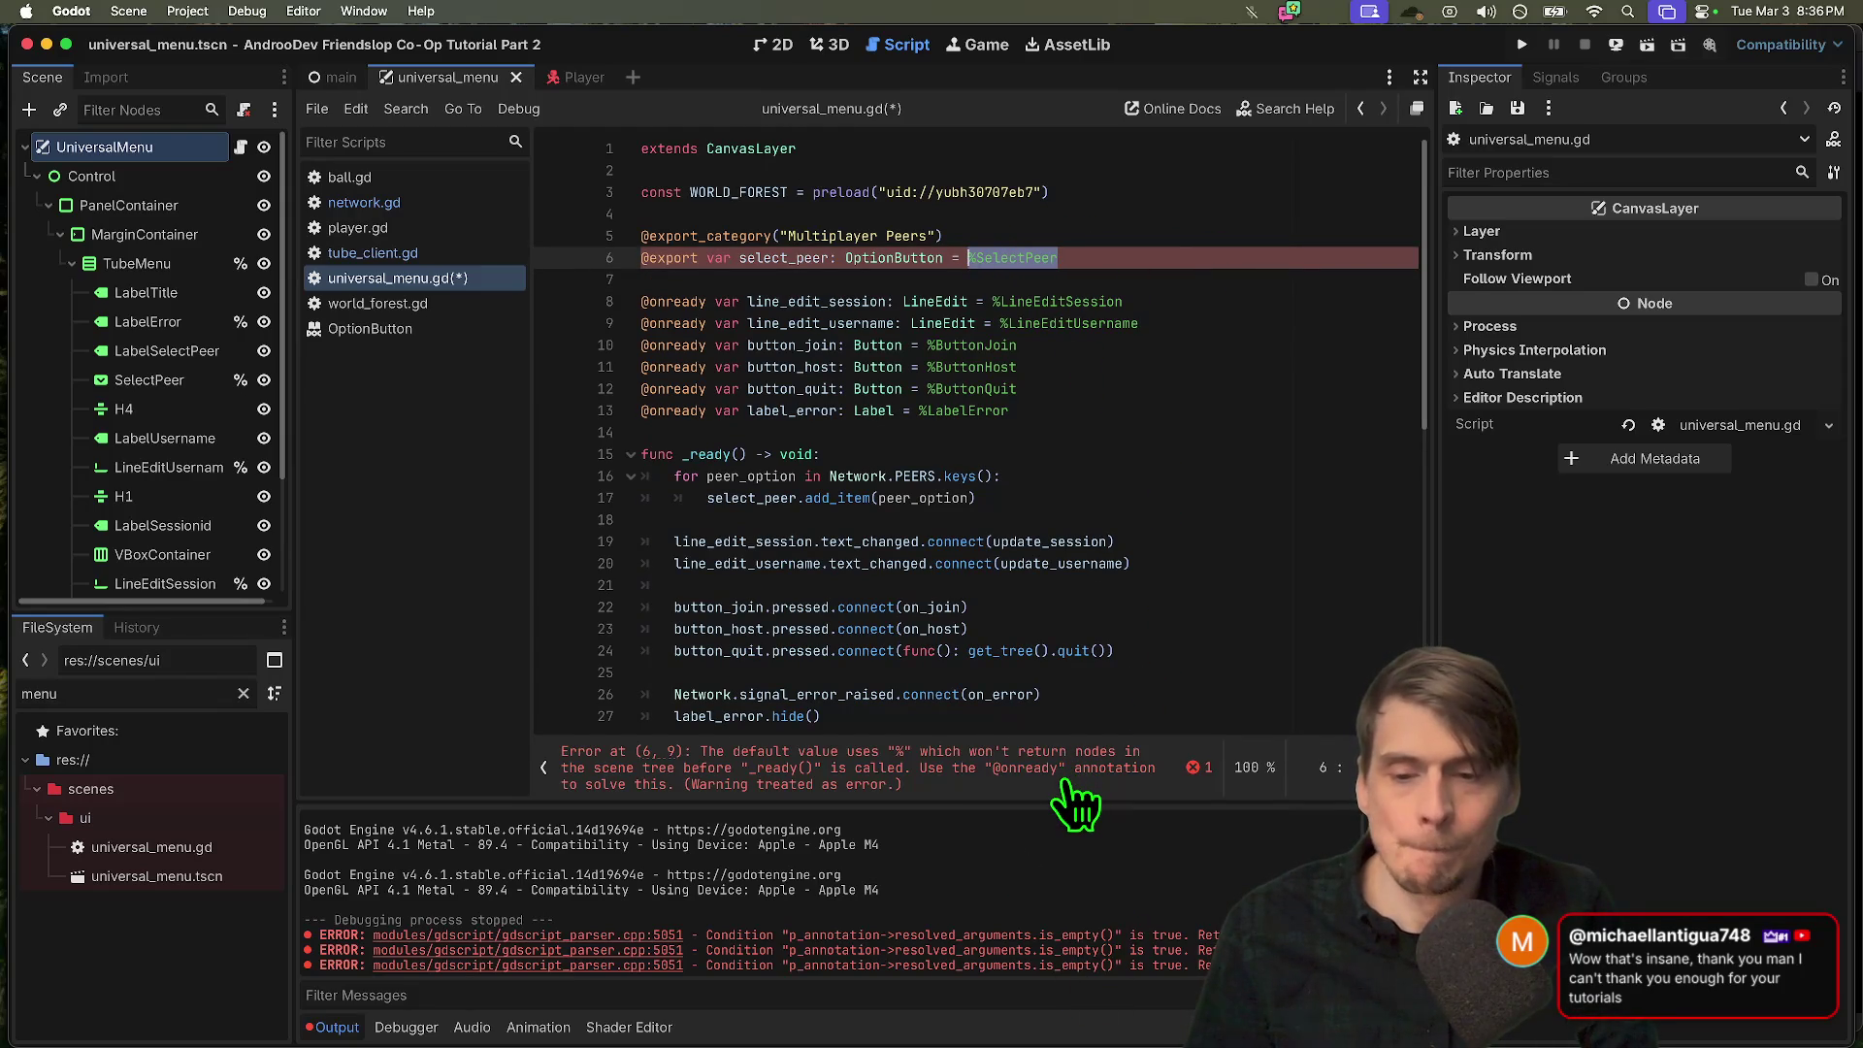
pyautogui.press('BackSpace')
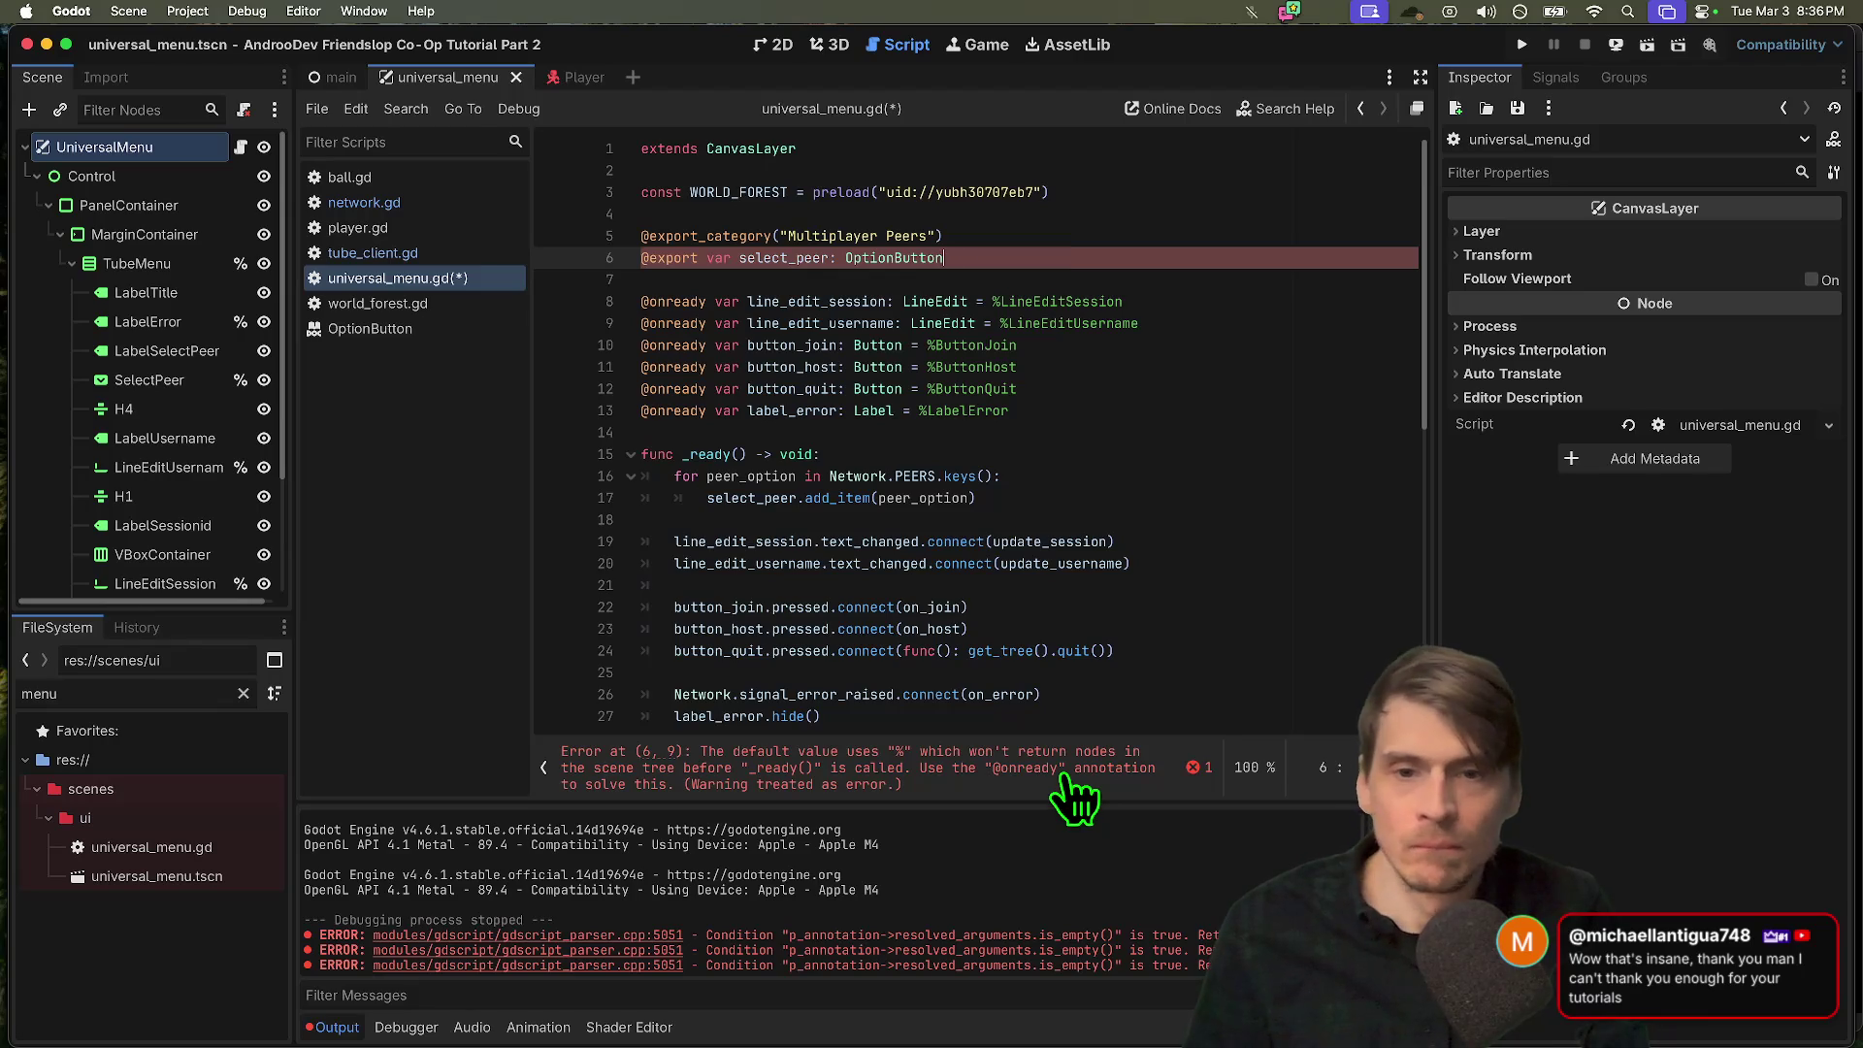
pyautogui.press('super+s')
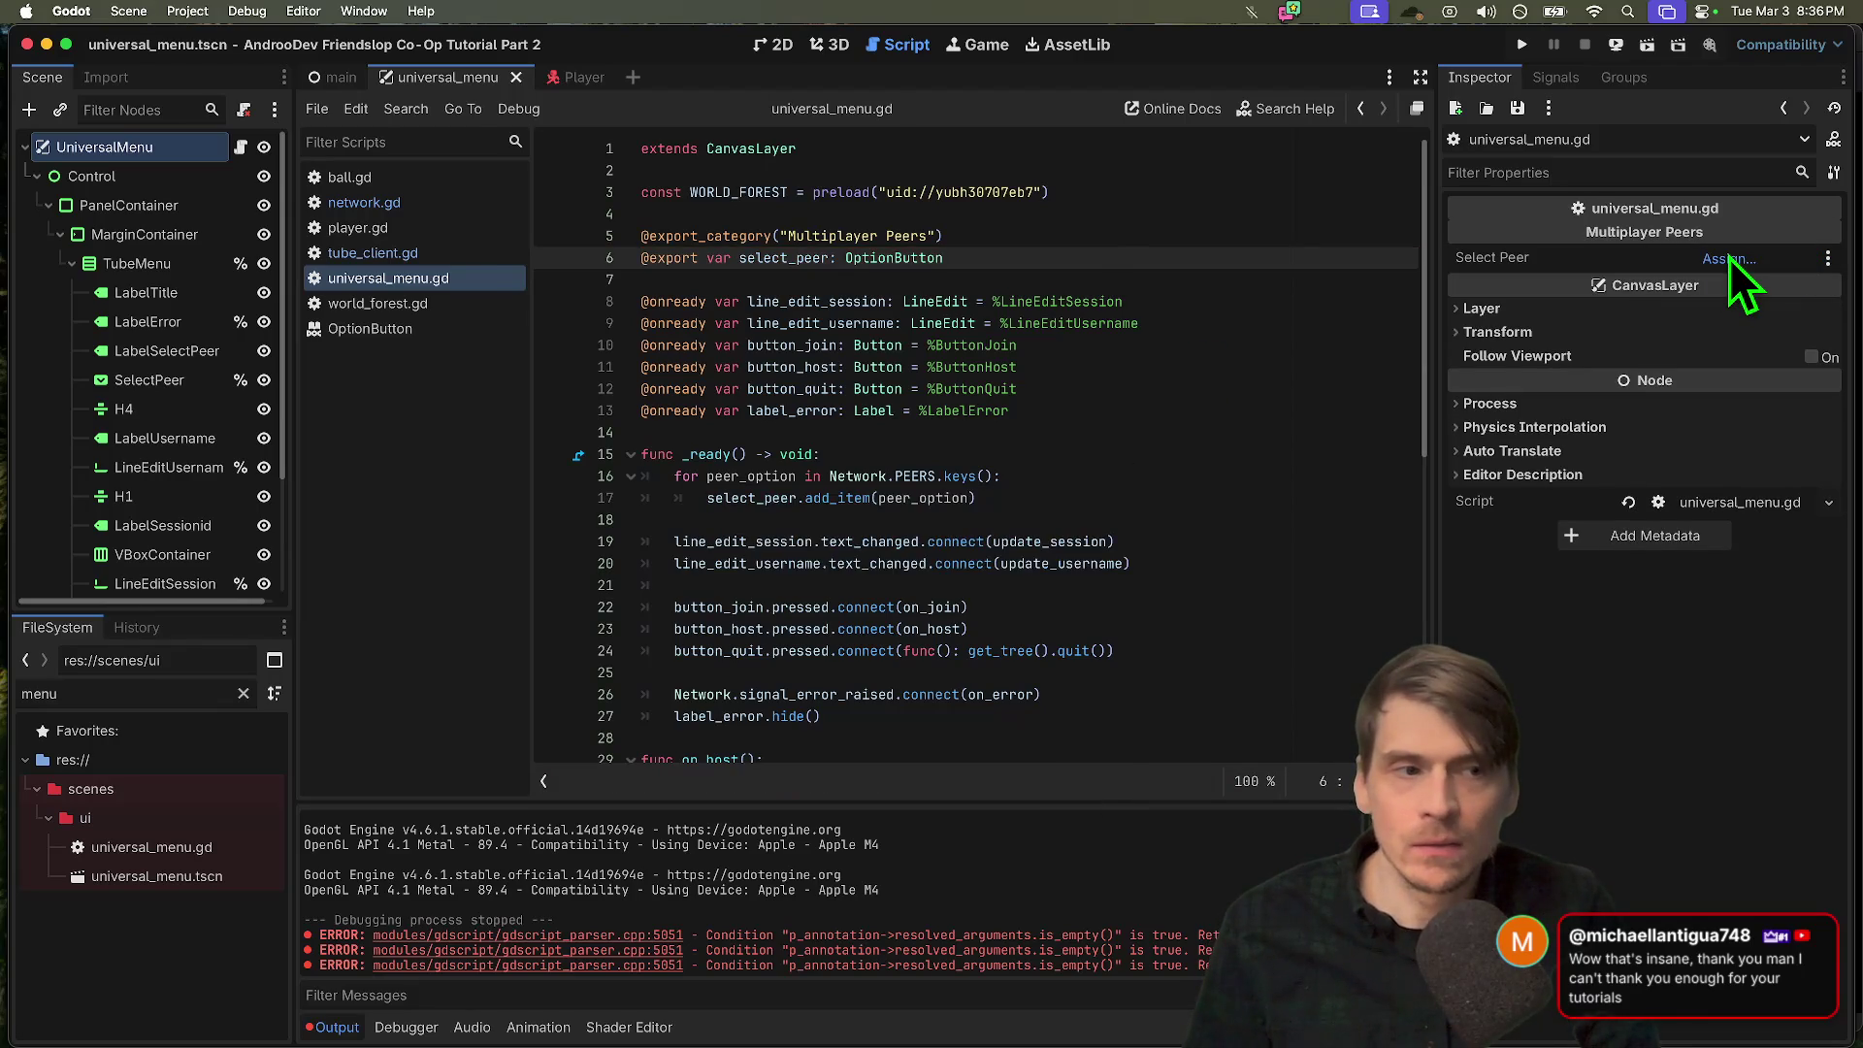
pyautogui.click(1729, 258)
pyautogui.press('Escape')
pyautogui.press('super+z')
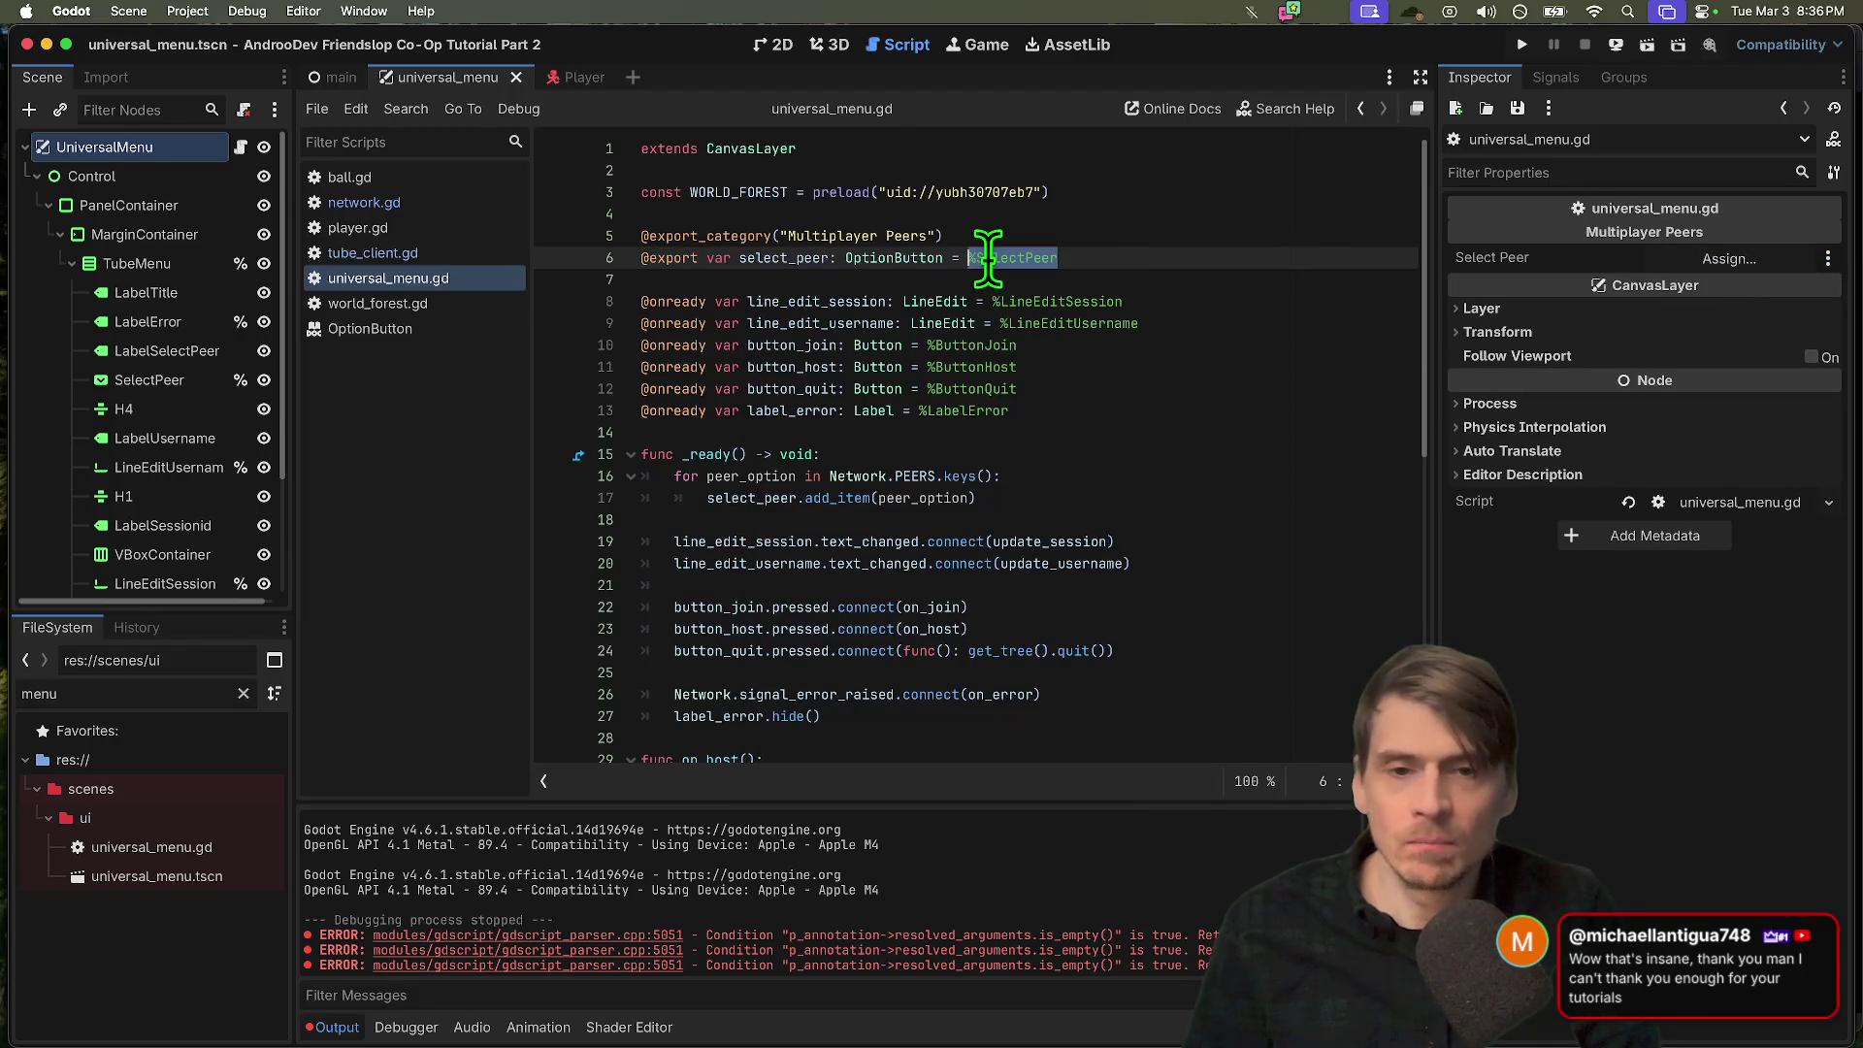
pyautogui.press('Down')
pyautogui.press('Delete')
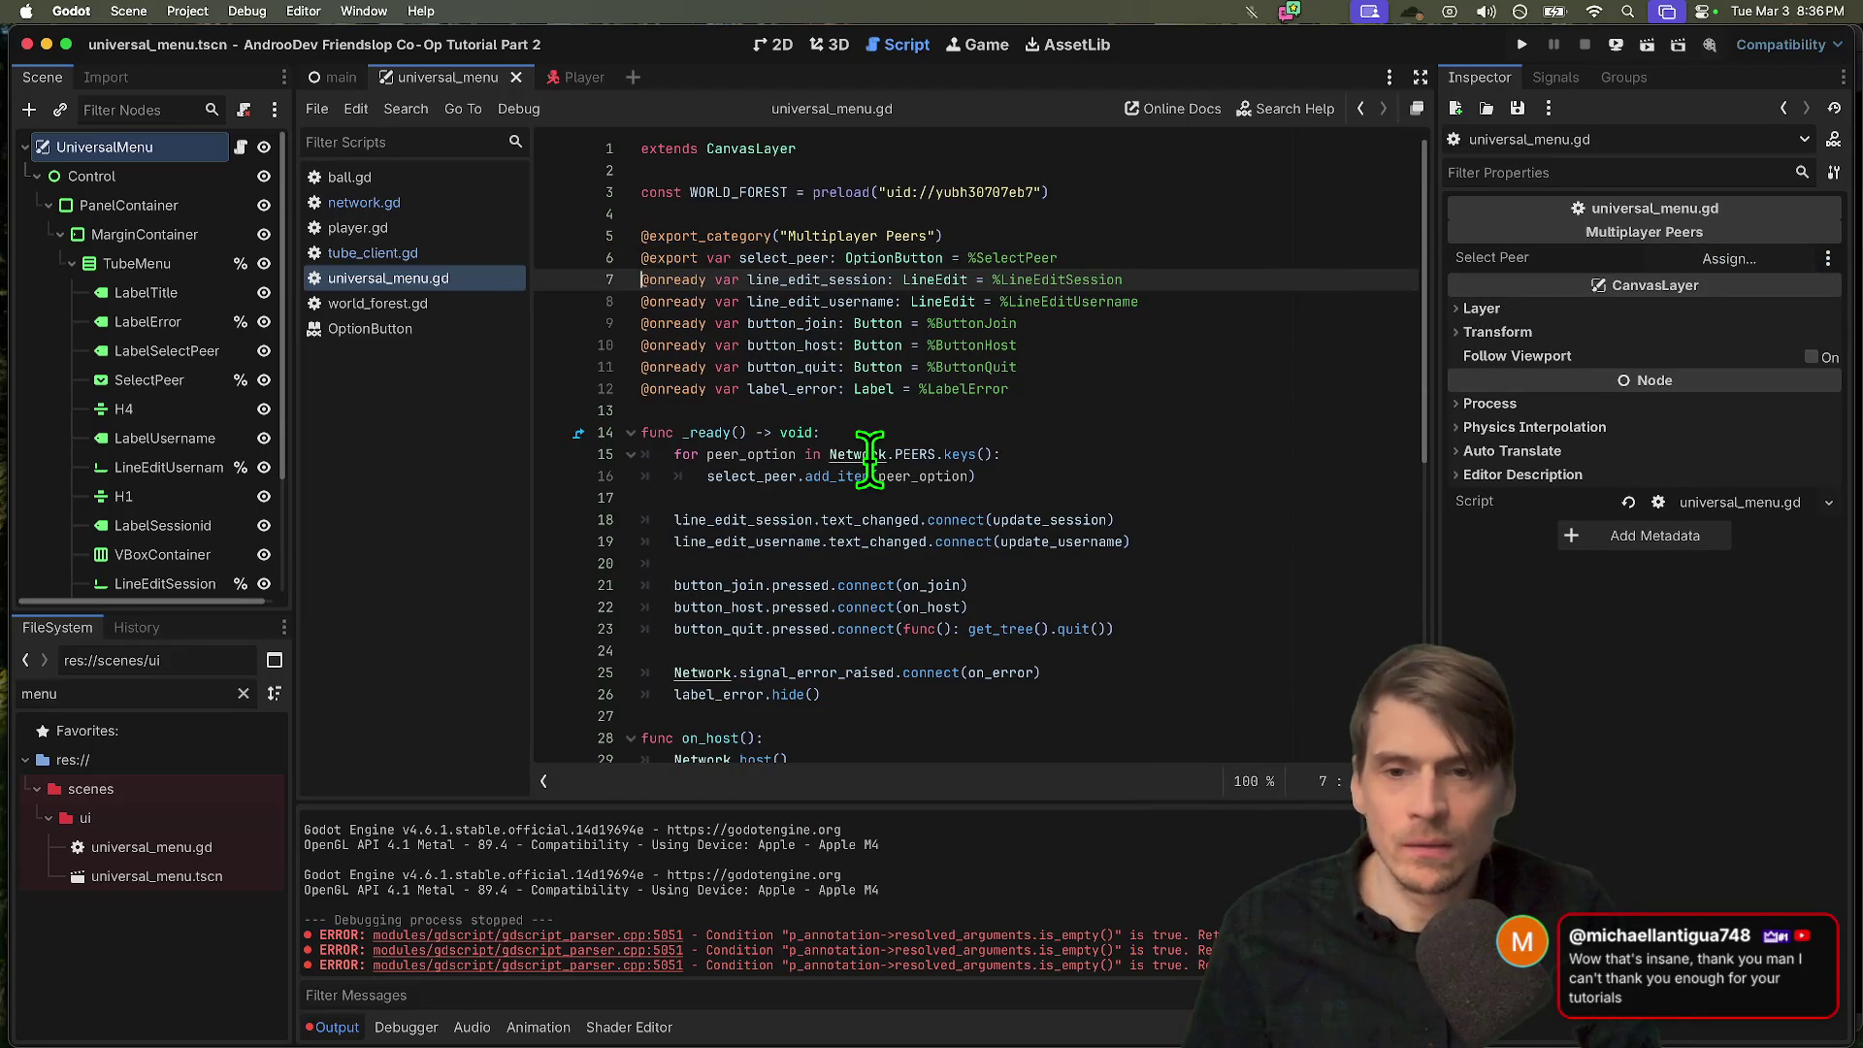
pyautogui.press('Up')
pyautogui.press('Return')
pyautogui.press('Up')
pyautogui.write('@')
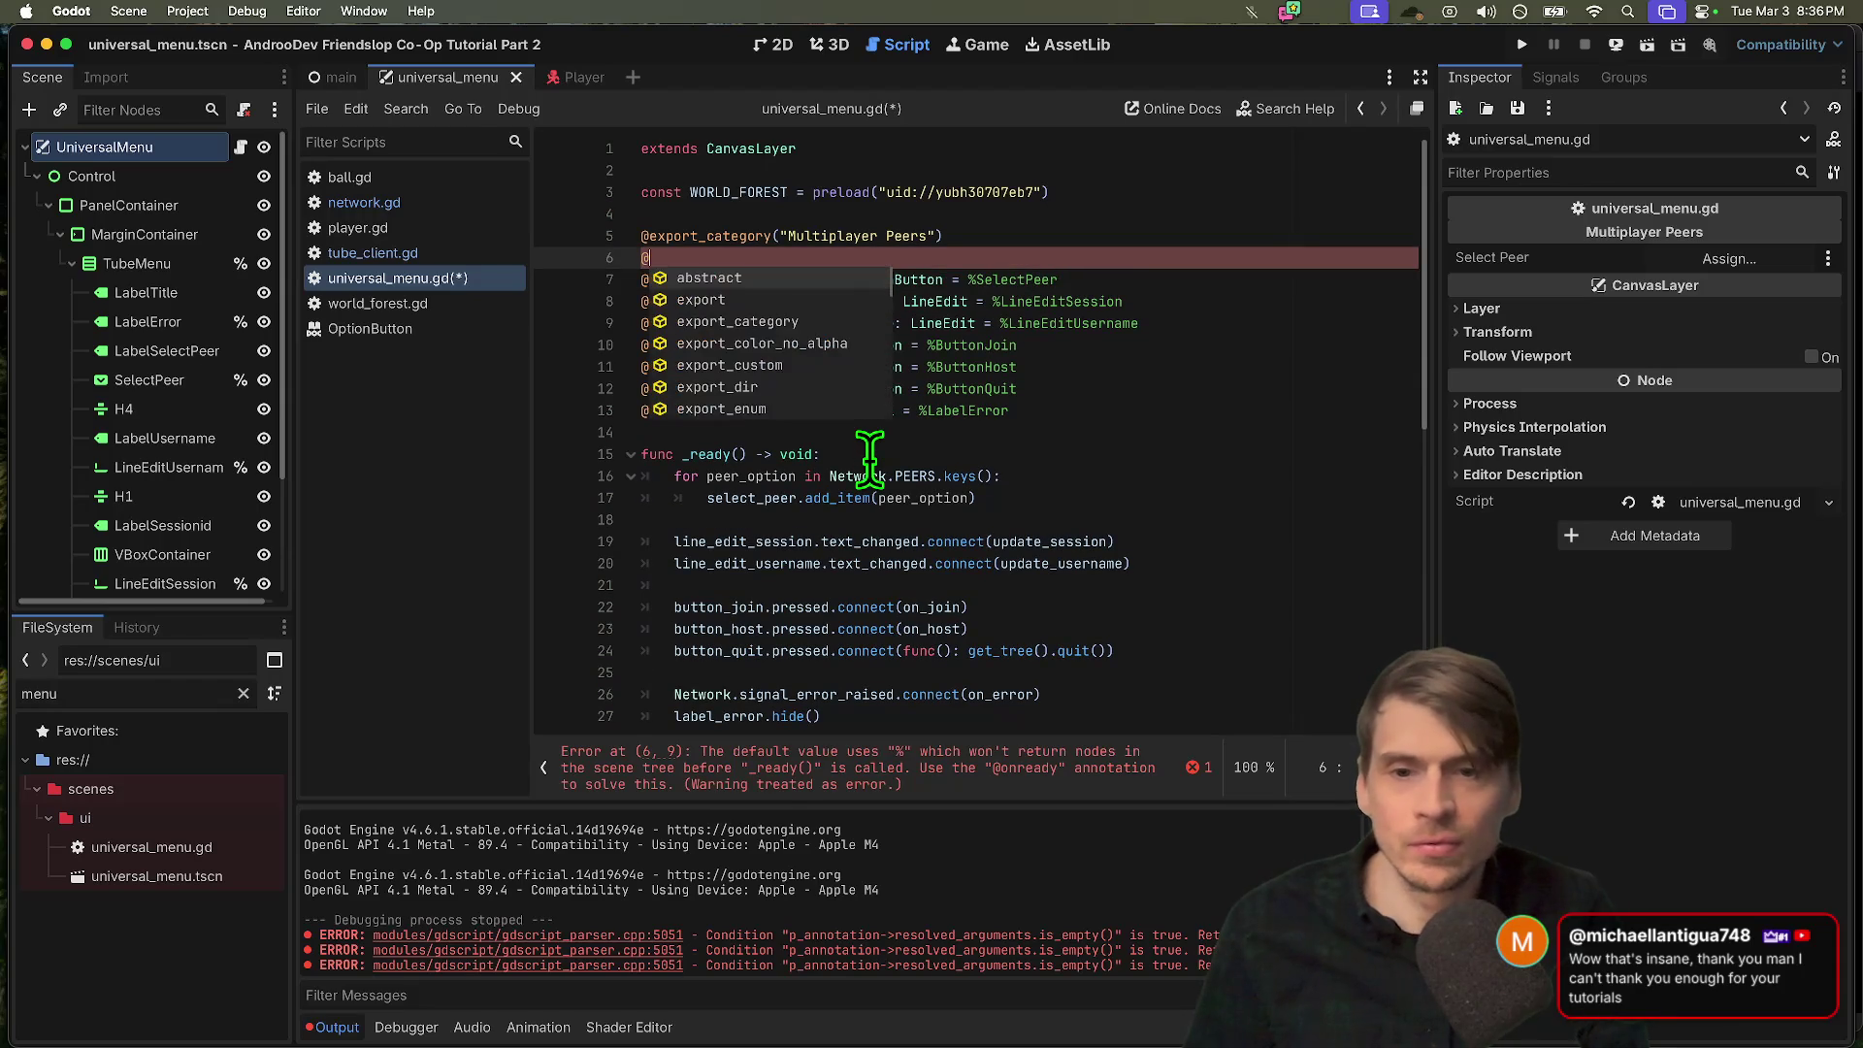
pyautogui.press('Escape')
pyautogui.press('Down')
pyautogui.press('Right')
pyautogui.press('Right')
pyautogui.press('Right')
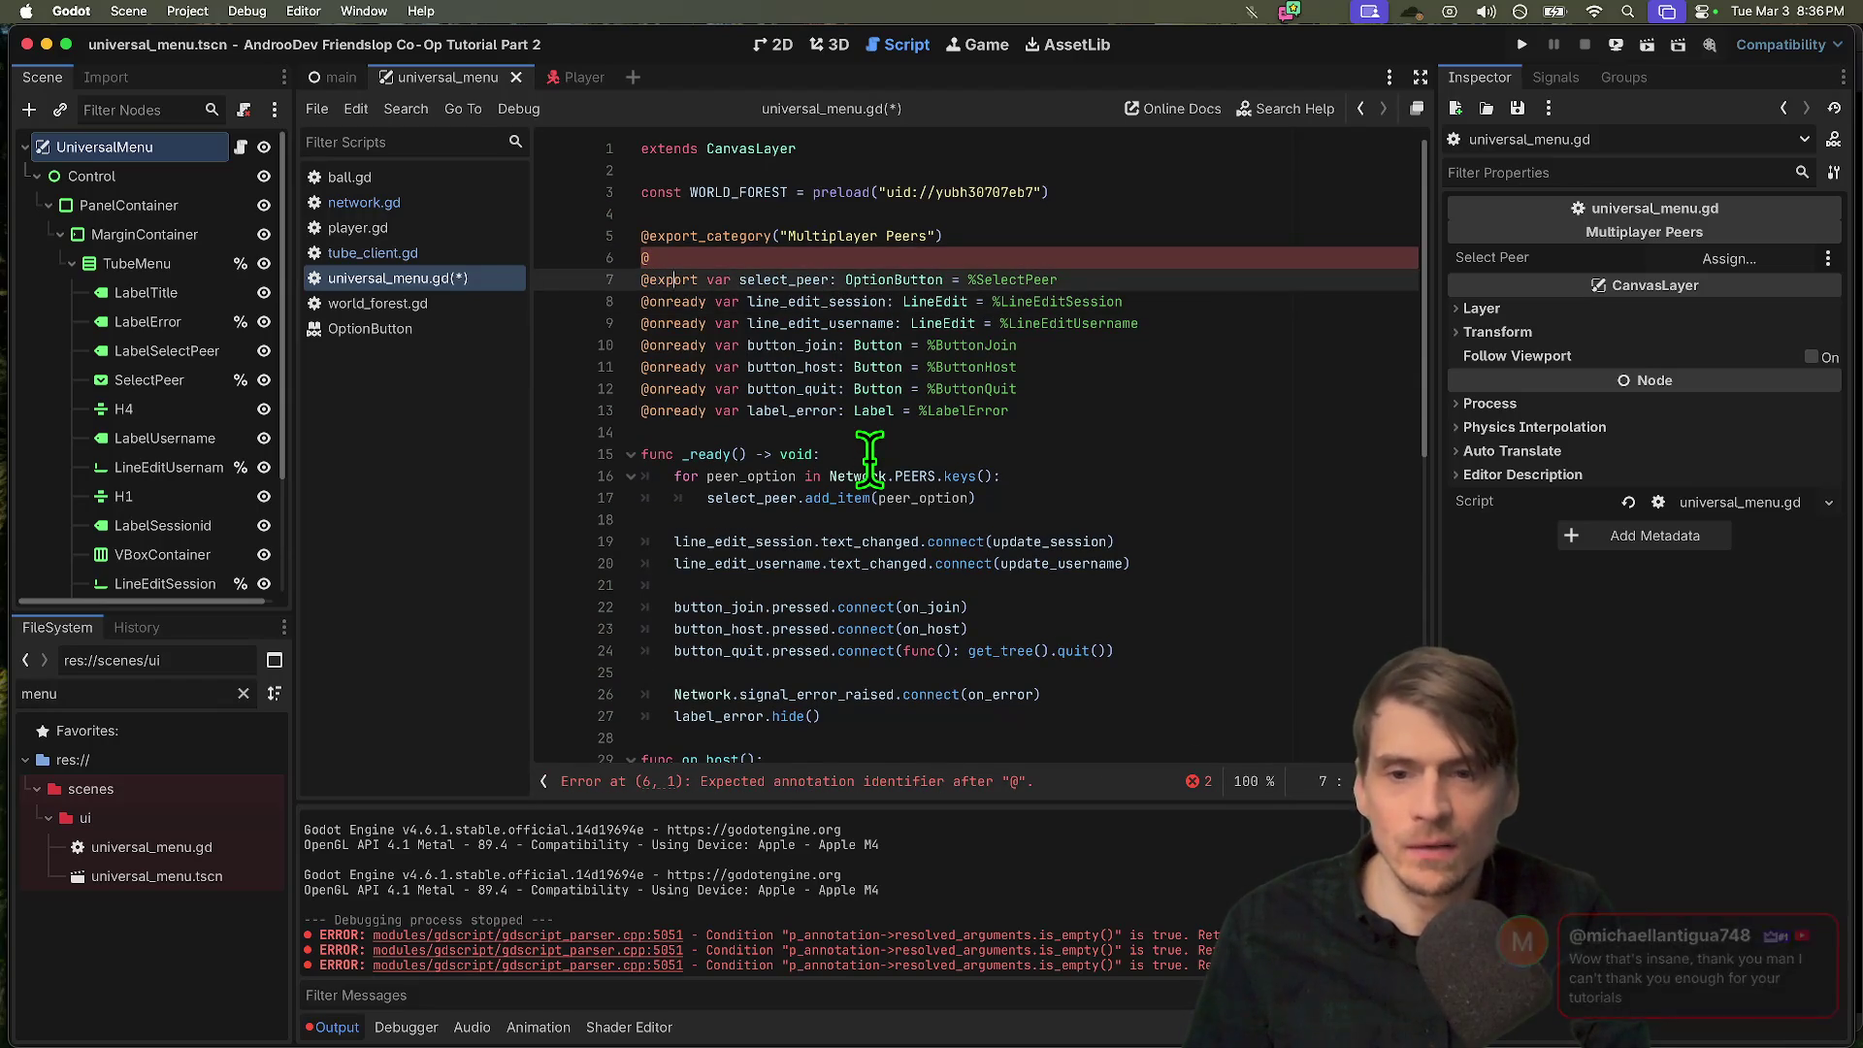
pyautogui.press('BackSpace')
pyautogui.press('BackSpace')
pyautogui.press('BackSpace')
pyautogui.press('Delete')
pyautogui.press('Delete')
pyautogui.press('Delete')
pyautogui.write('onready')
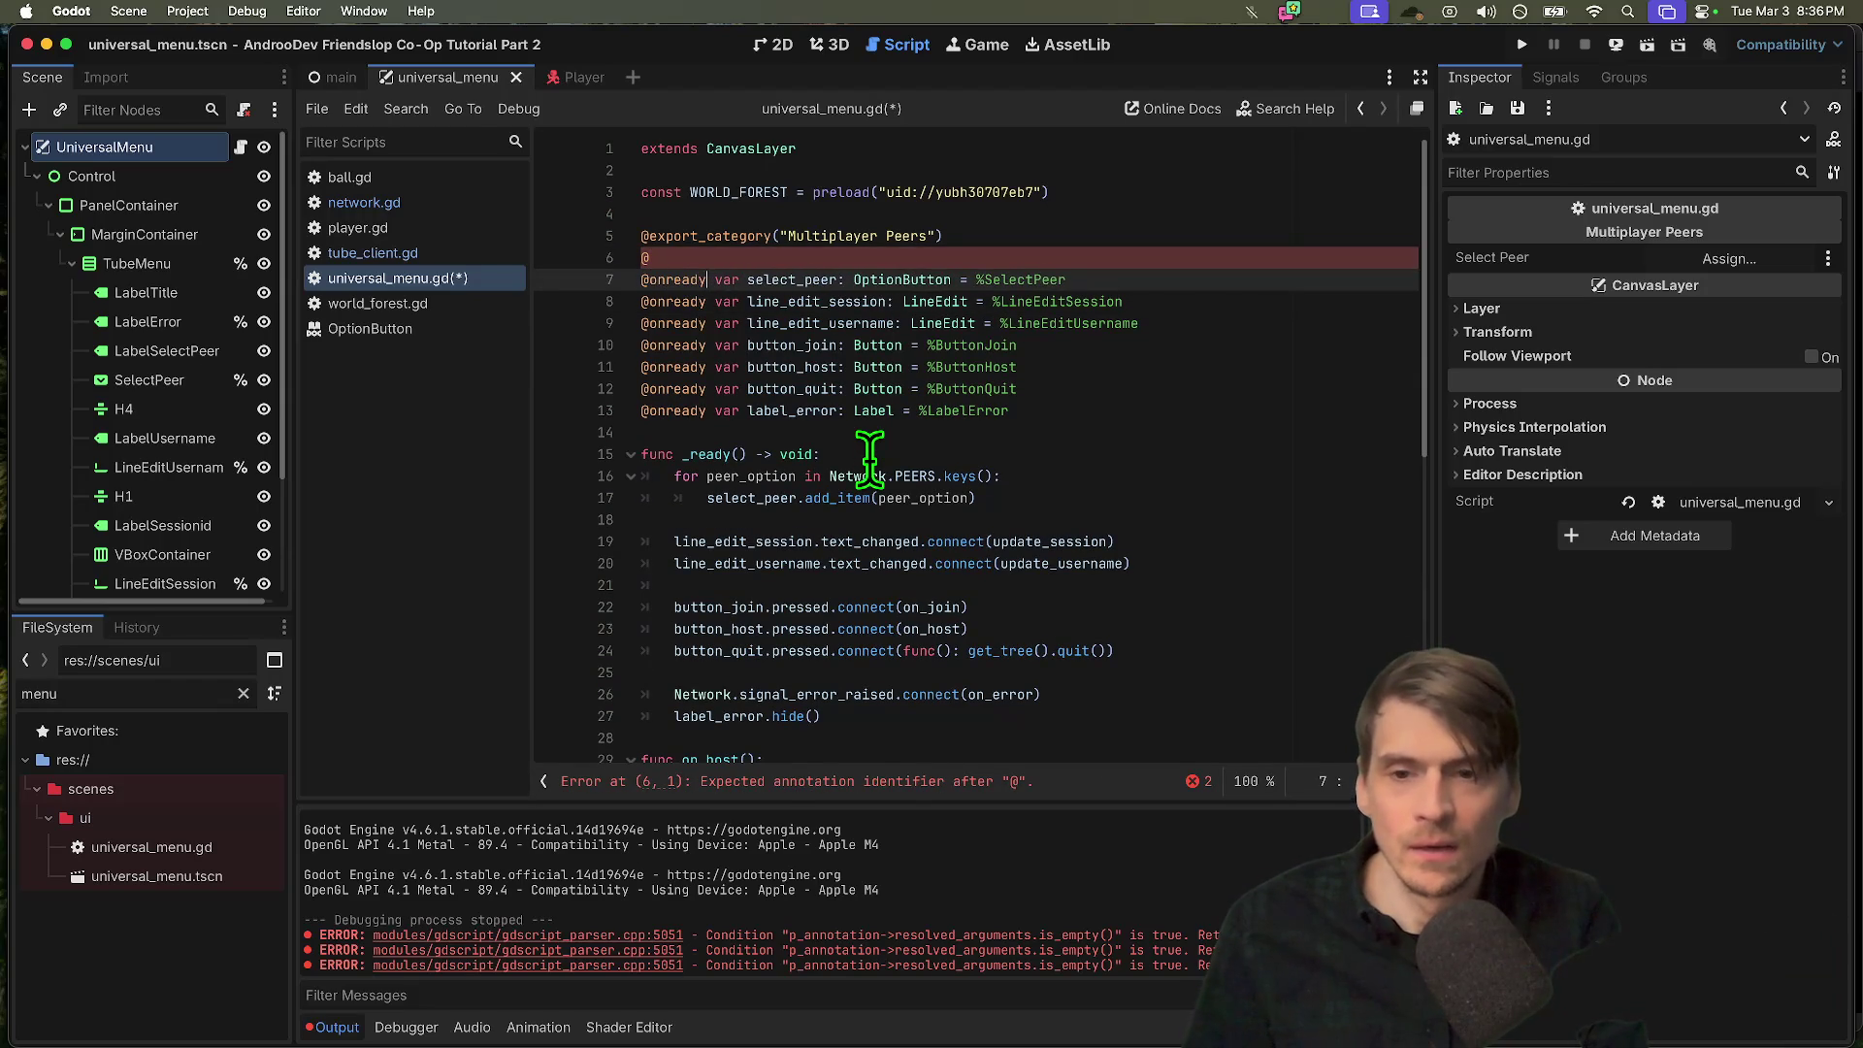
pyautogui.press('Up')
pyautogui.press('BackSpace')
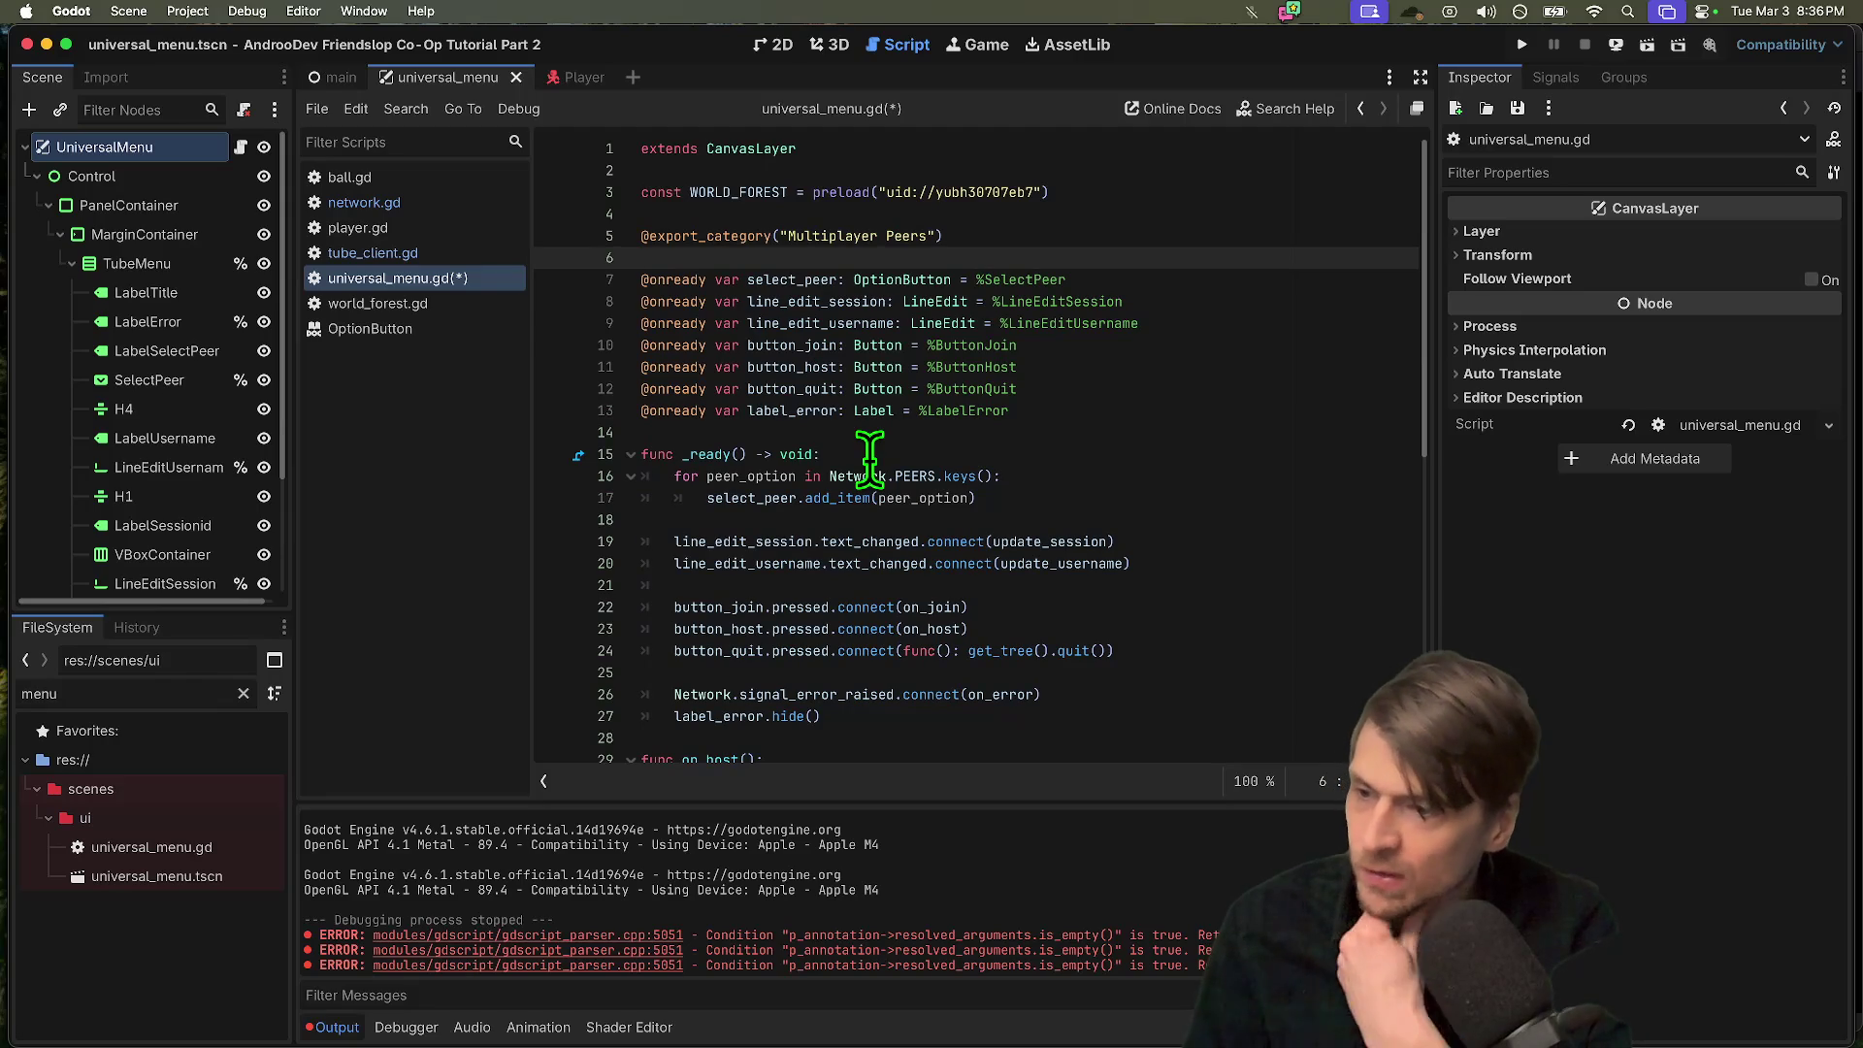
# Insert a blank line at the top of _ready().
pyautogui.scroll(-2, 926, 530)
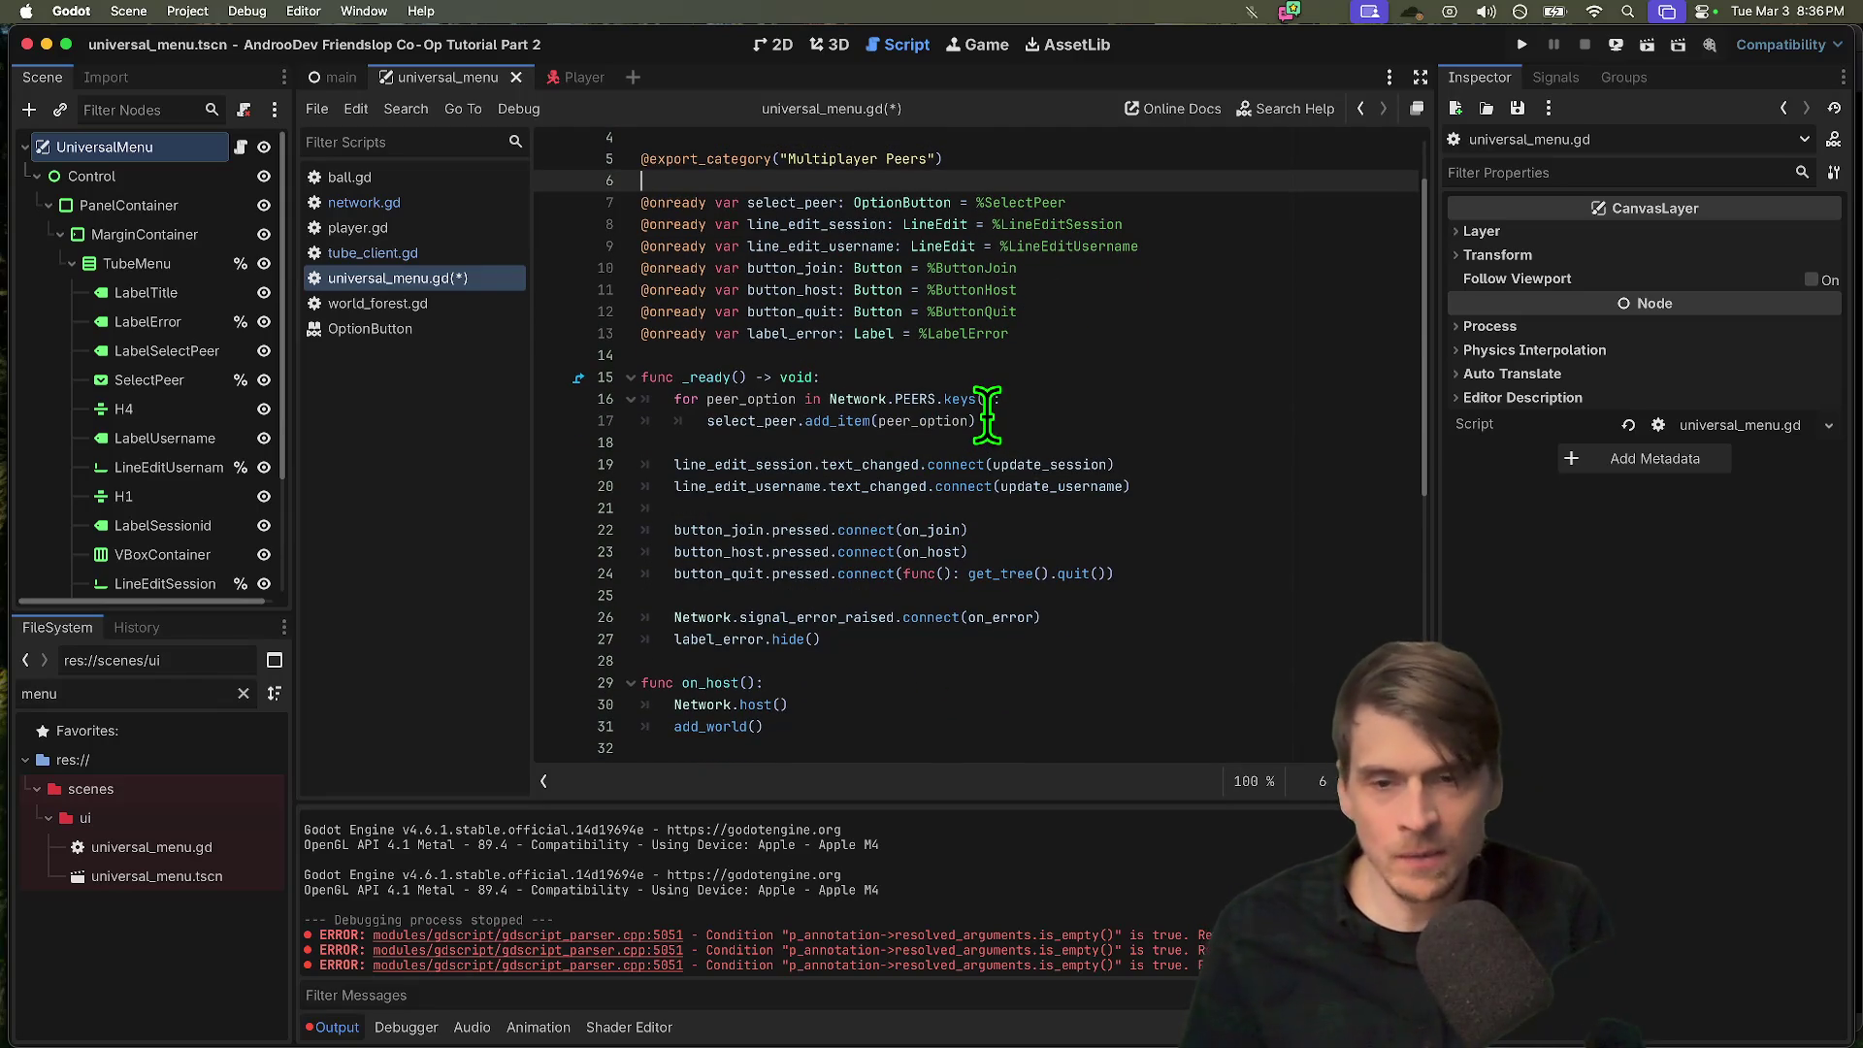
pyautogui.scroll(-3, 987, 413)
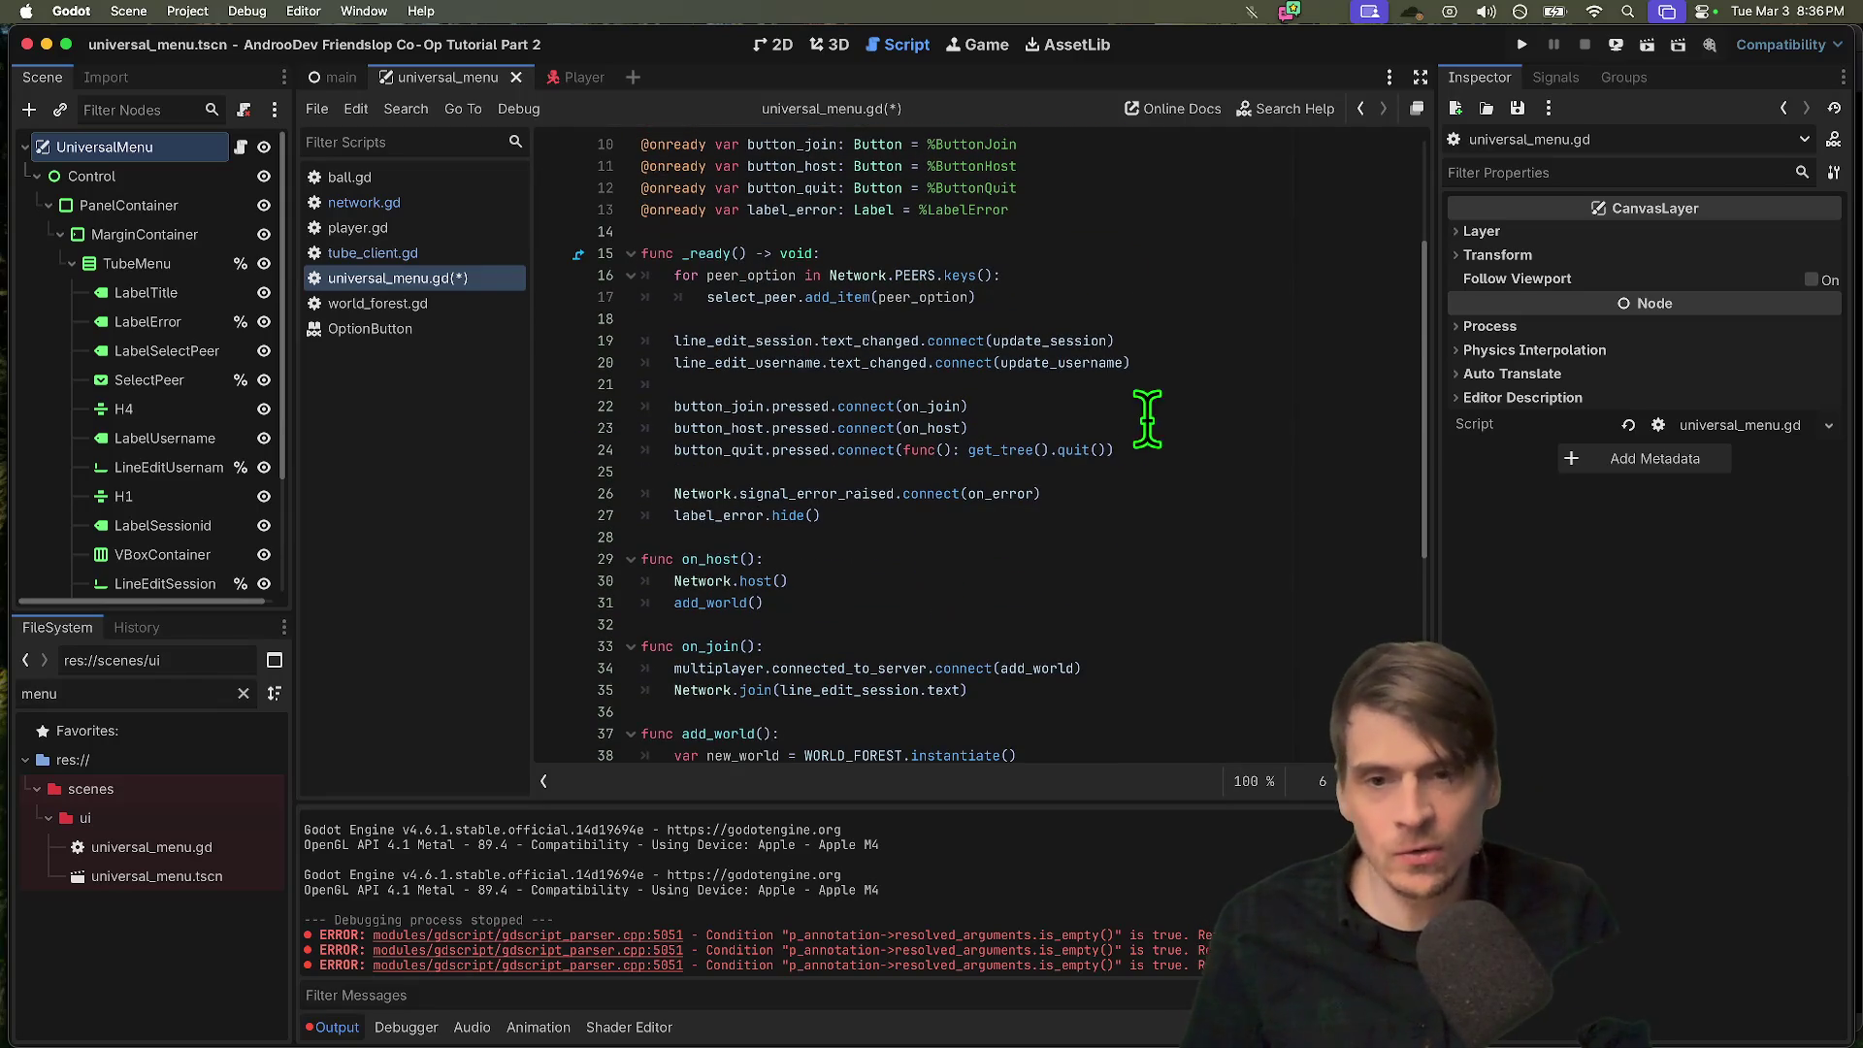
pyautogui.click(1149, 233)
pyautogui.press('Return')
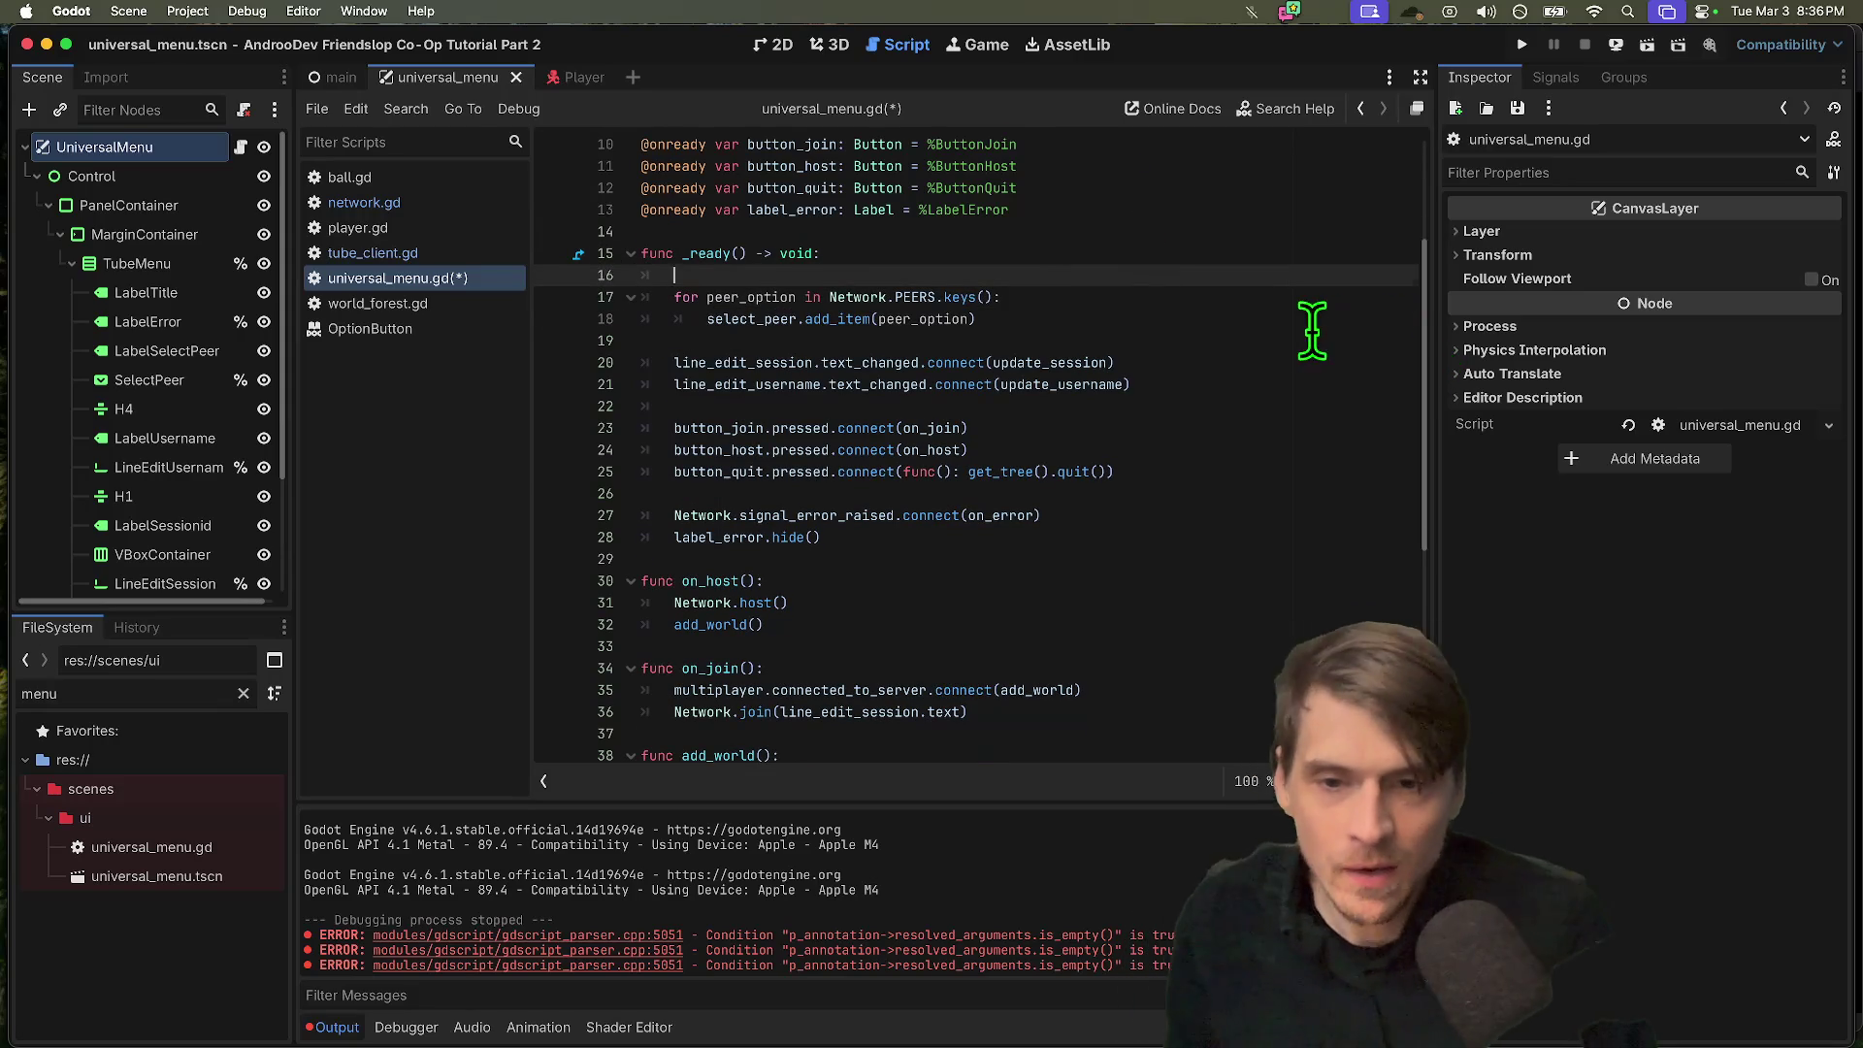
pyautogui.scroll(3, 1305, 339)
# Start an exported current_peer declaration under the Multiplayer Peers category.
pyautogui.click(1264, 205)
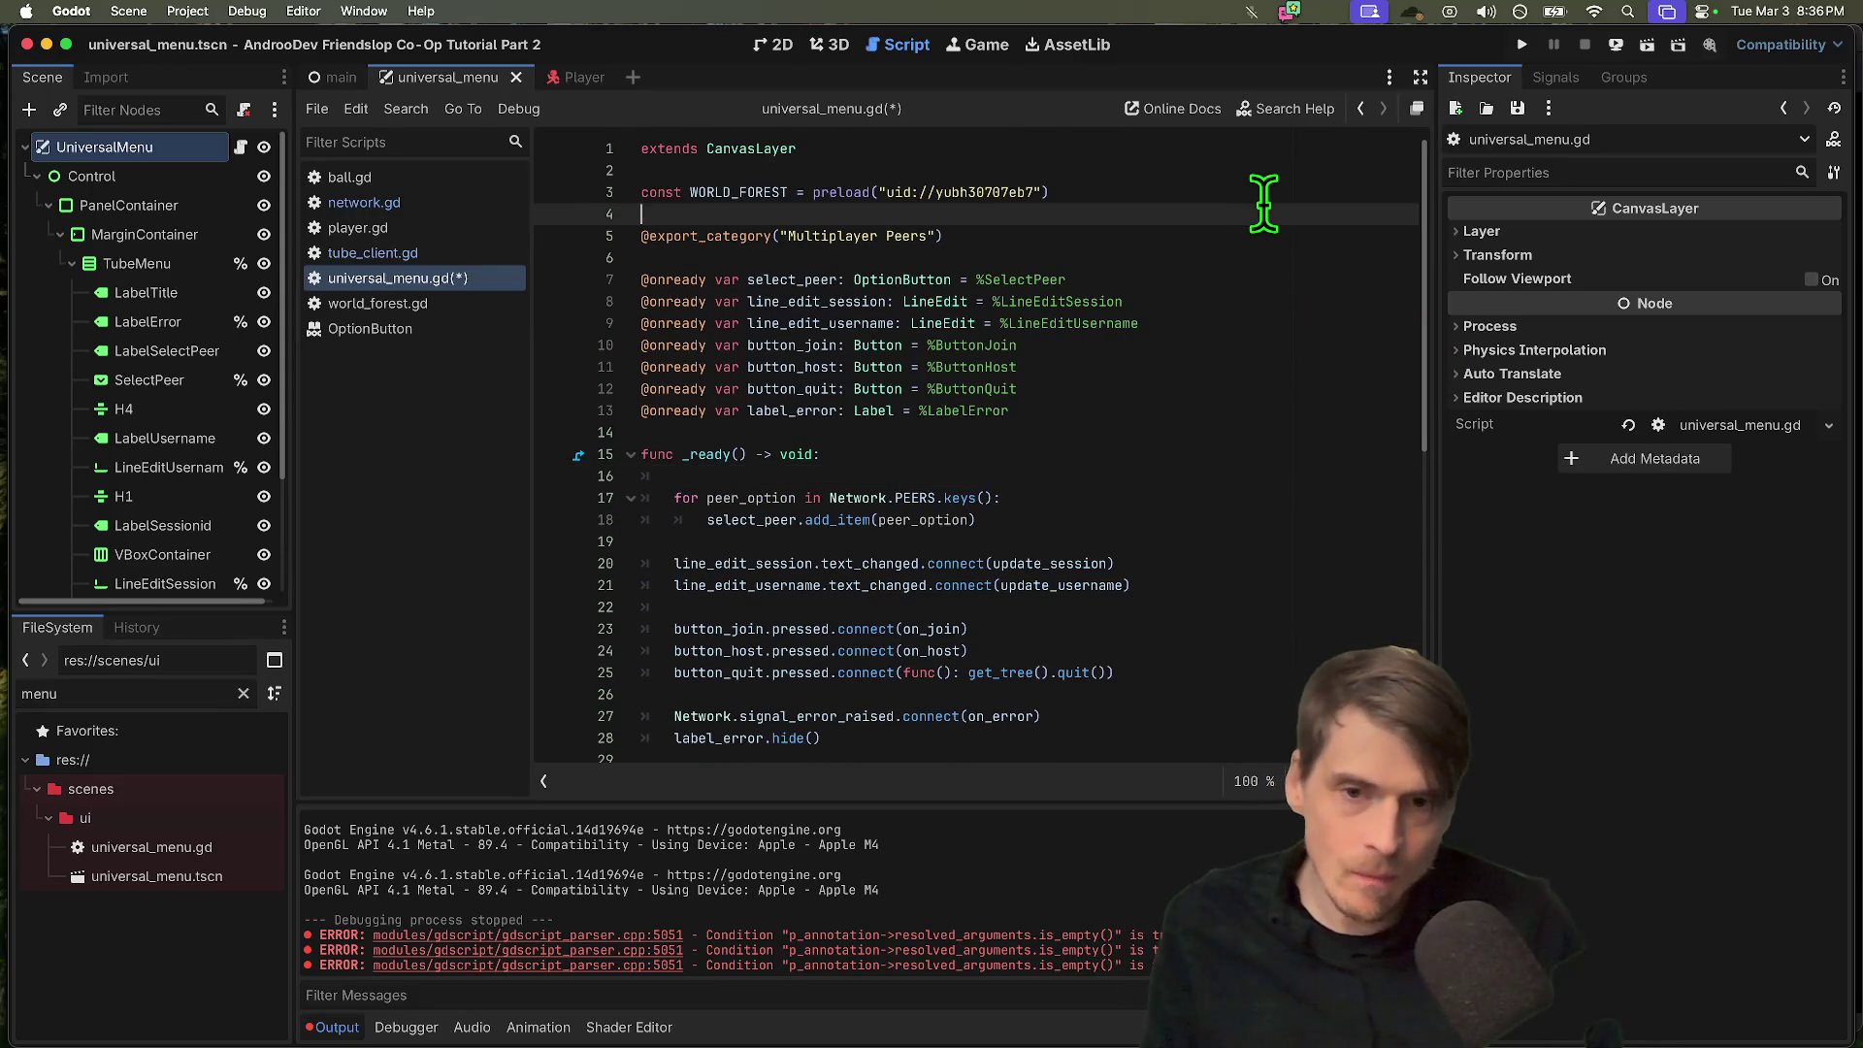
pyautogui.press('Return')
pyautogui.press('Return')
pyautogui.press('Up')
pyautogui.write('var')
pyautogui.press('BackSpace')
pyautogui.press('BackSpace')
pyautogui.press('BackSpace')
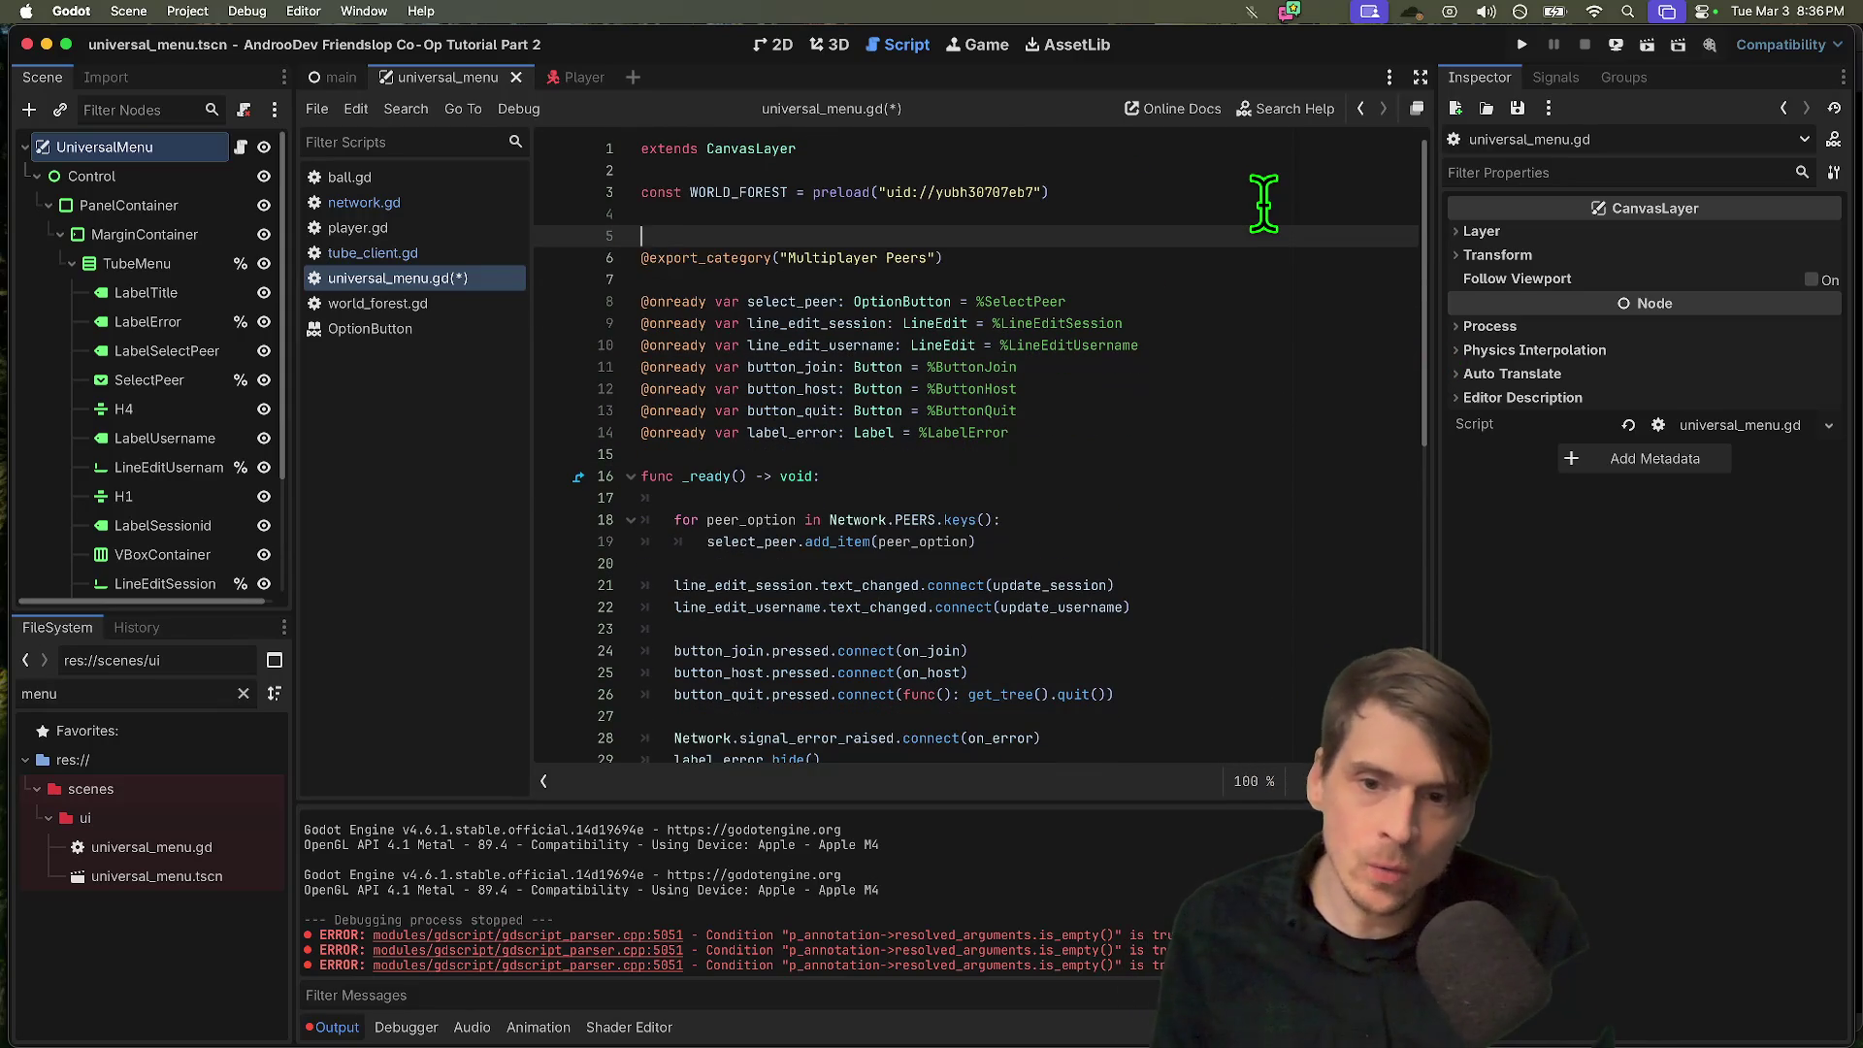
pyautogui.press('Down')
pyautogui.press('Down')
pyautogui.press('End')
pyautogui.press('Return')
pyautogui.write('rt ')
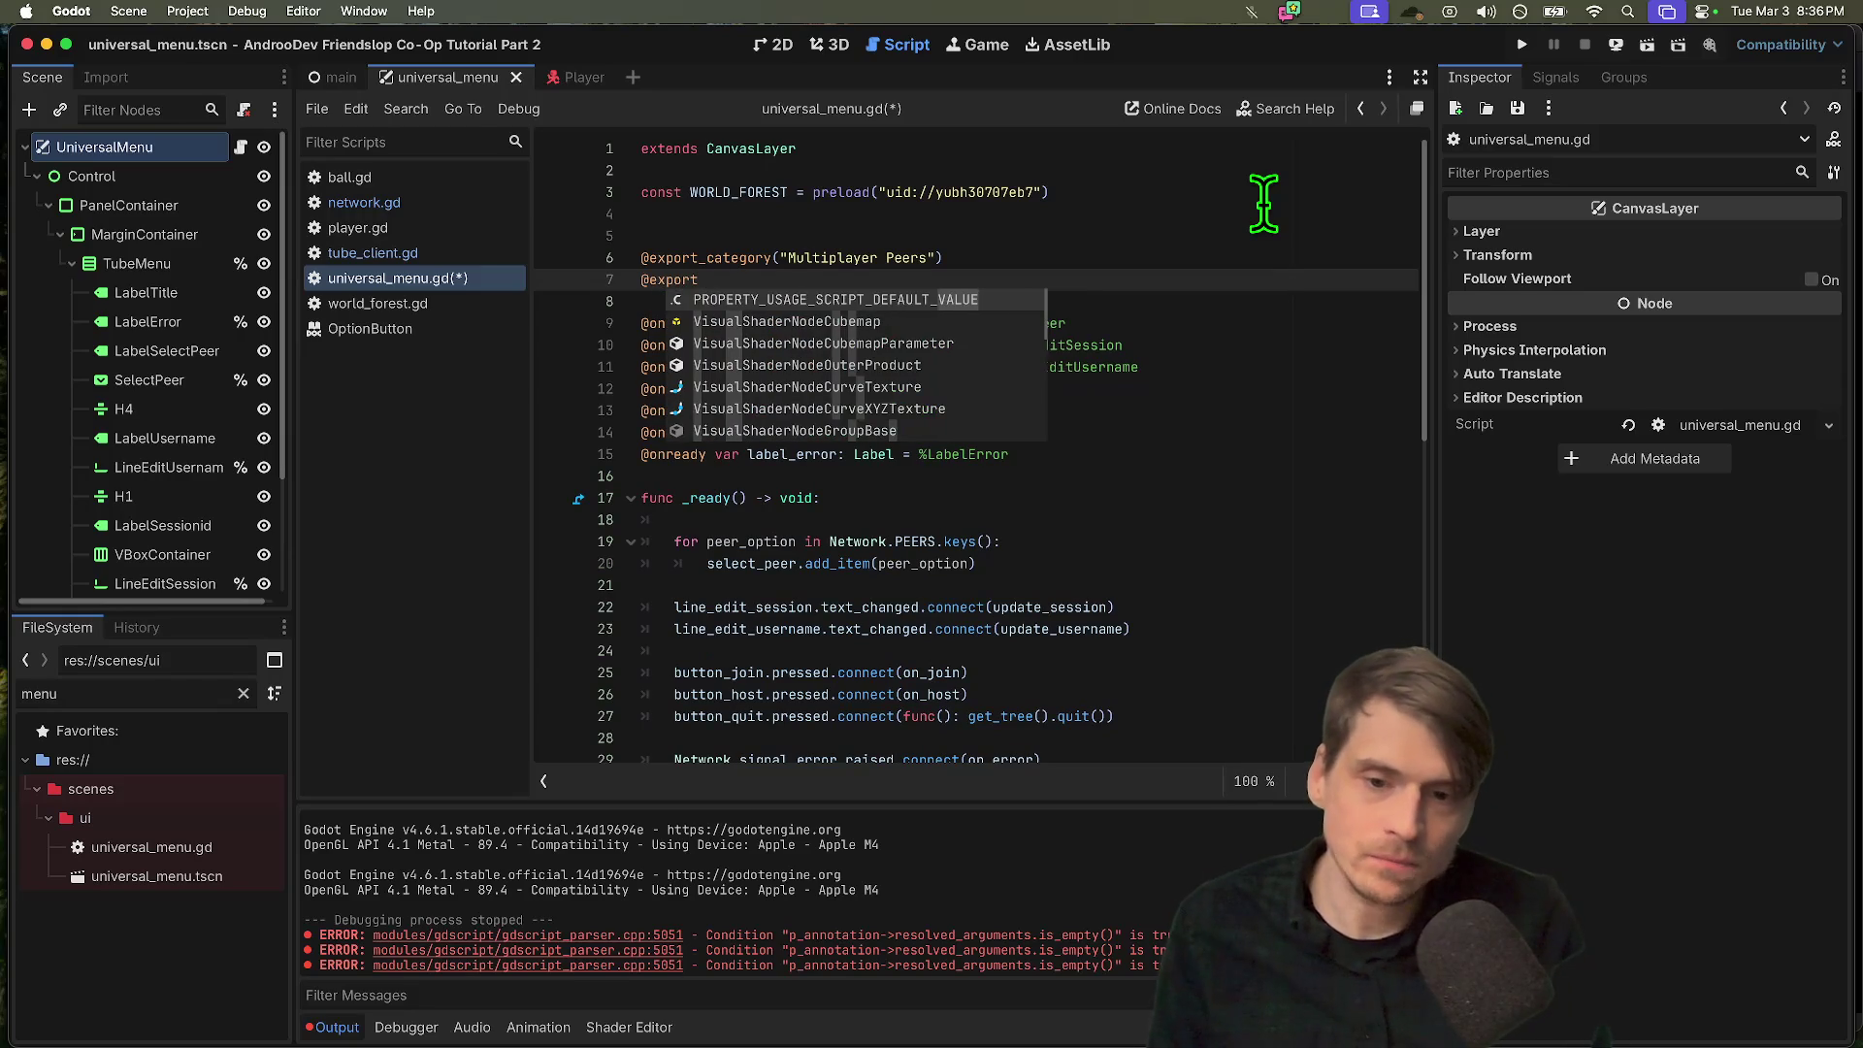
pyautogui.write(' curre')
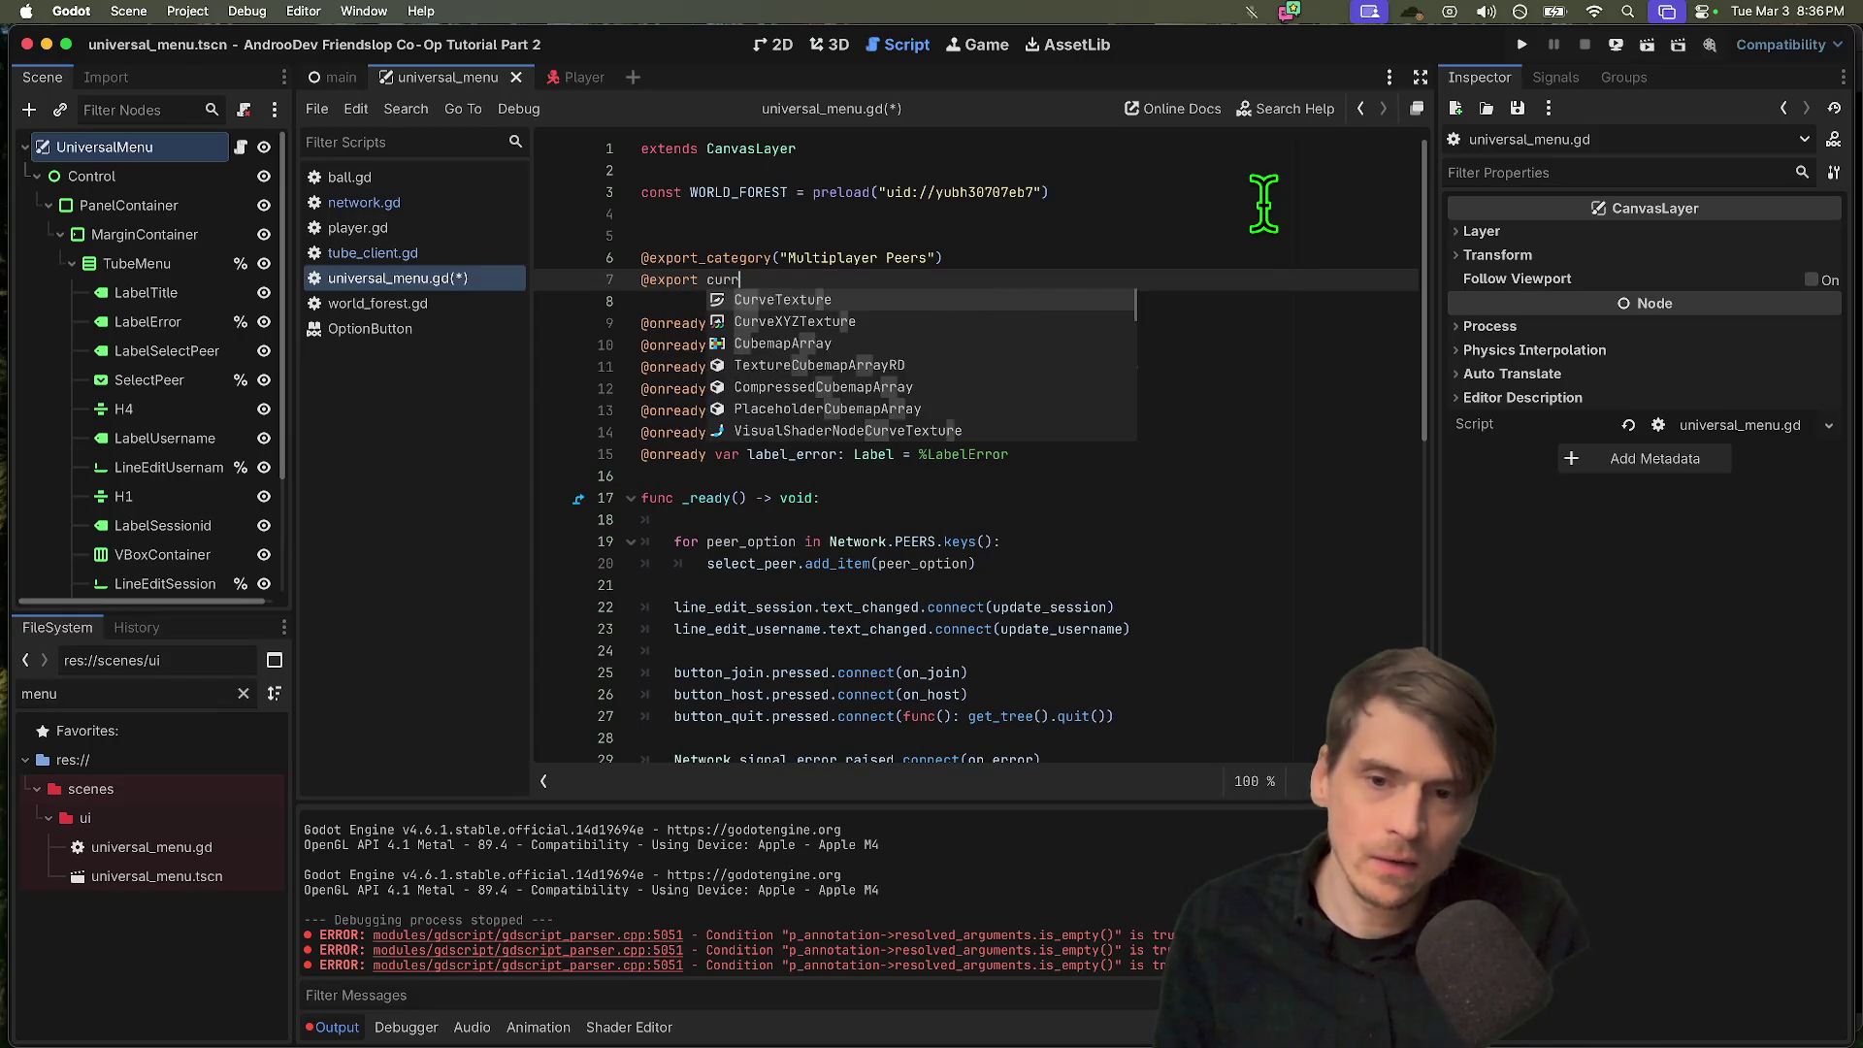
pyautogui.write('nt_peer:')
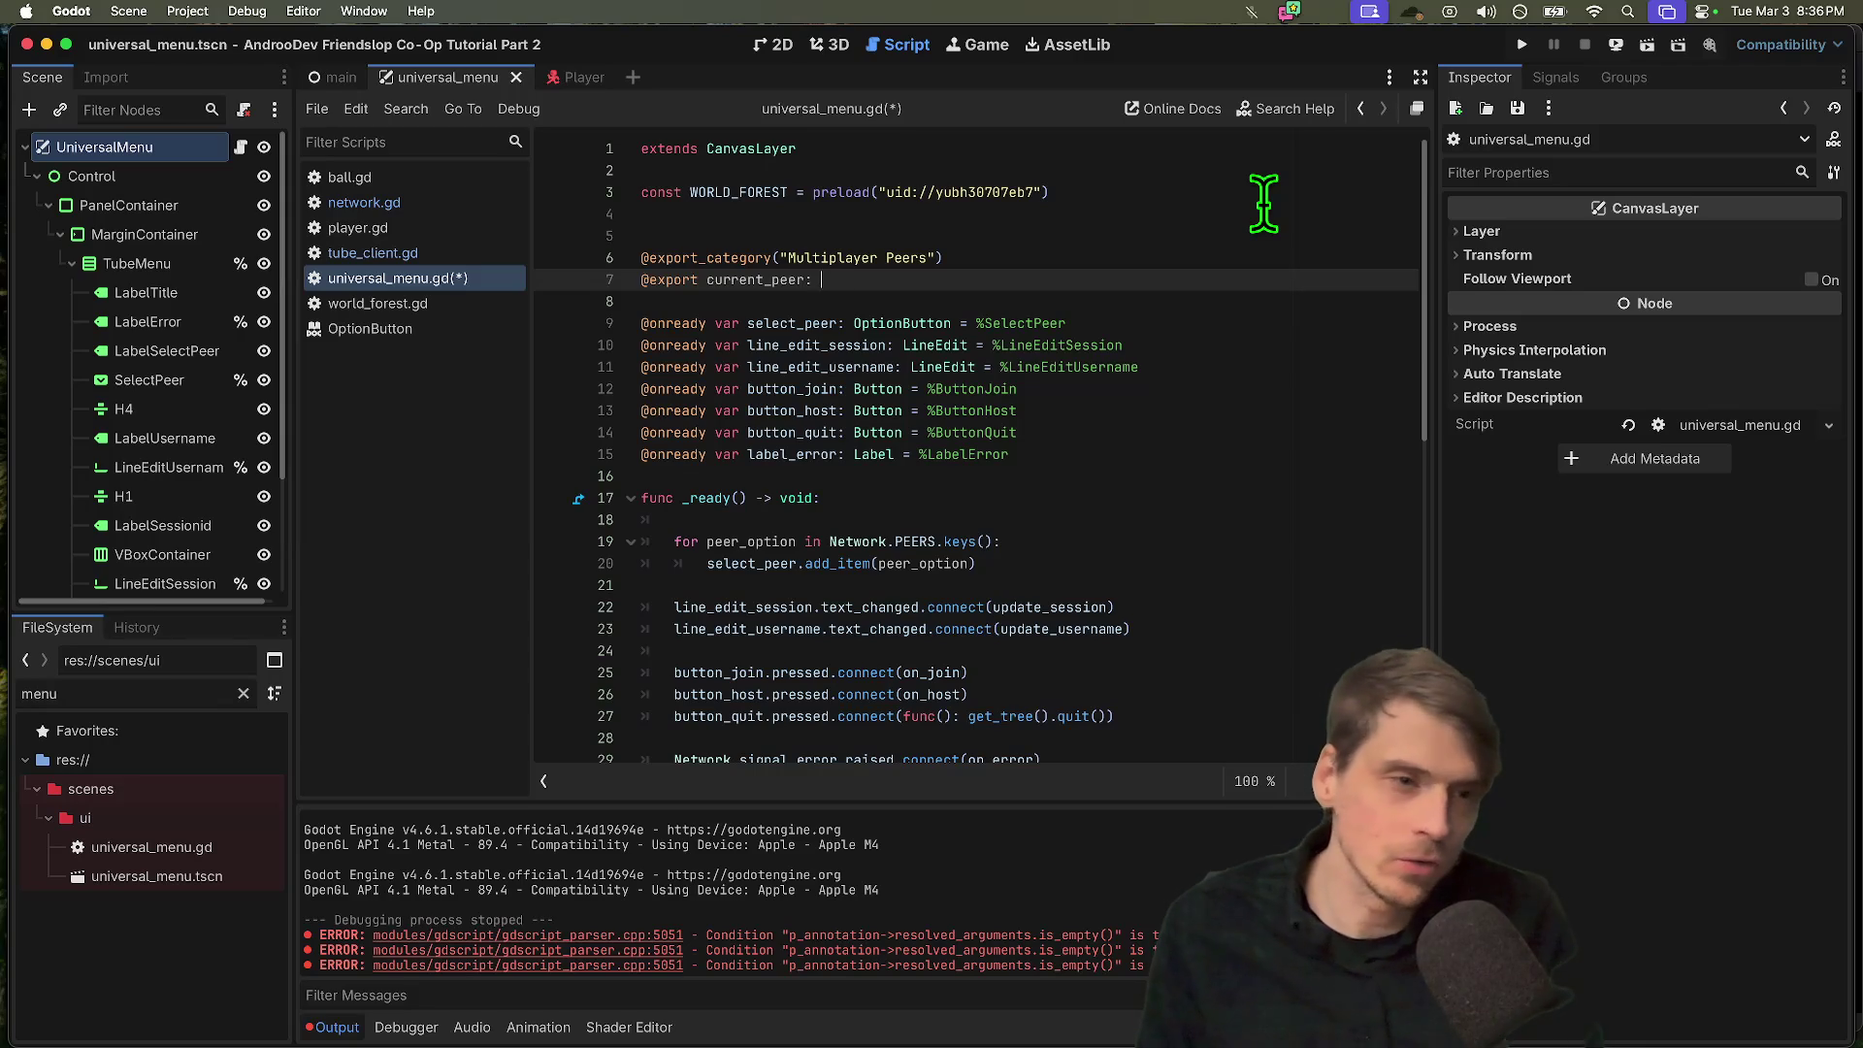
pyautogui.write('S')
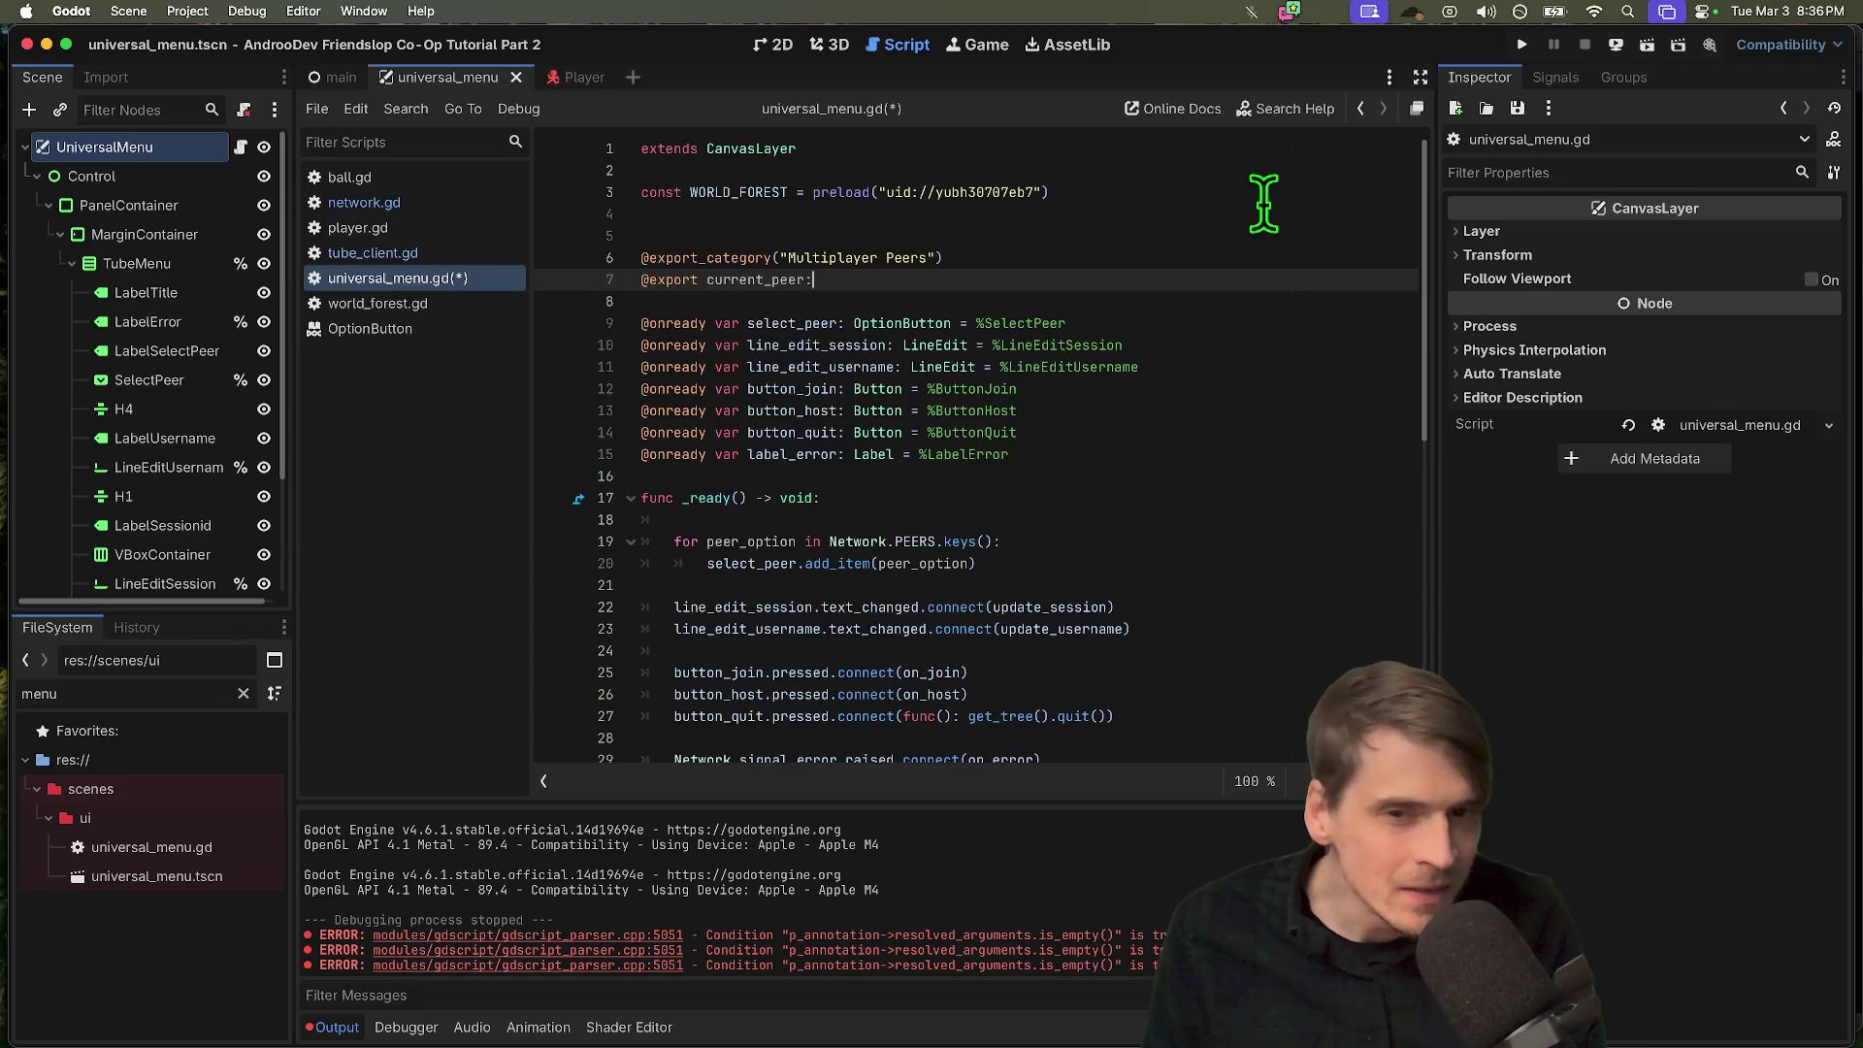
pyautogui.write('er')
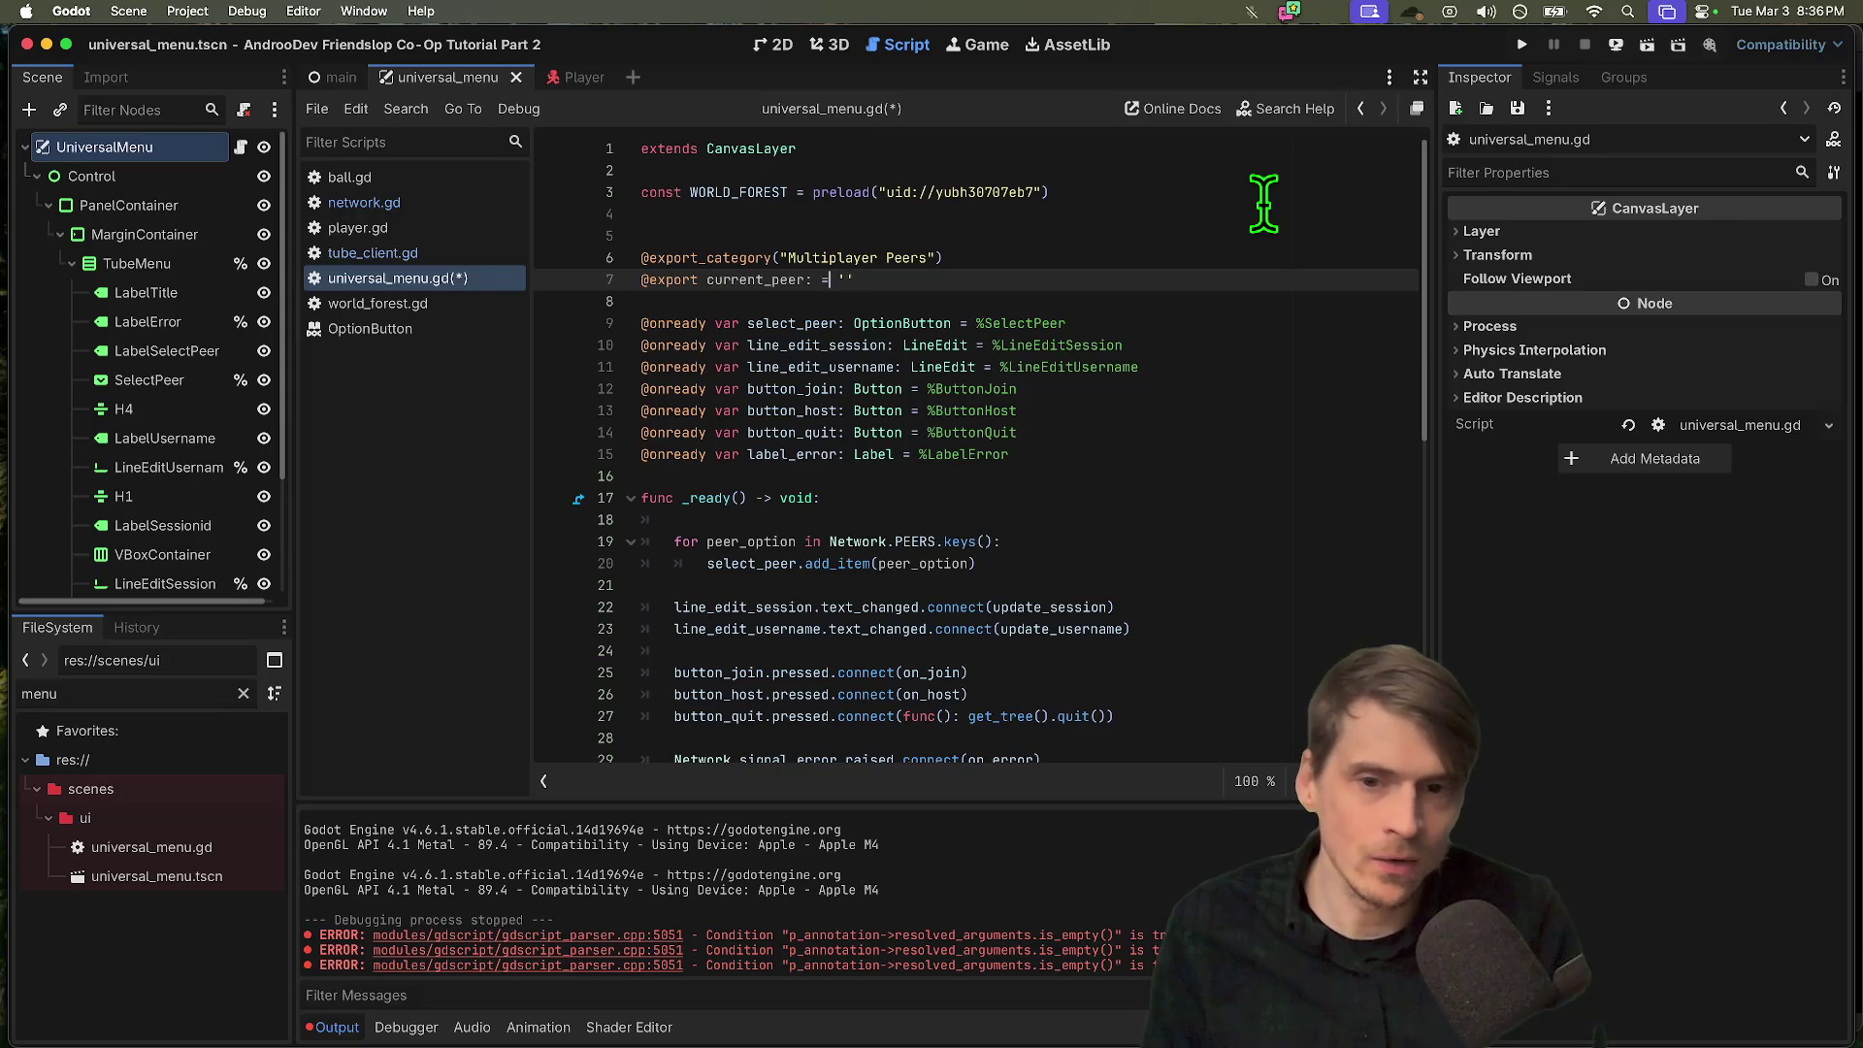
# Give current_peer the Network.PEERS type on line 7.
pyautogui.press('Left')
pyautogui.press('Left')
pyautogui.press('Left')
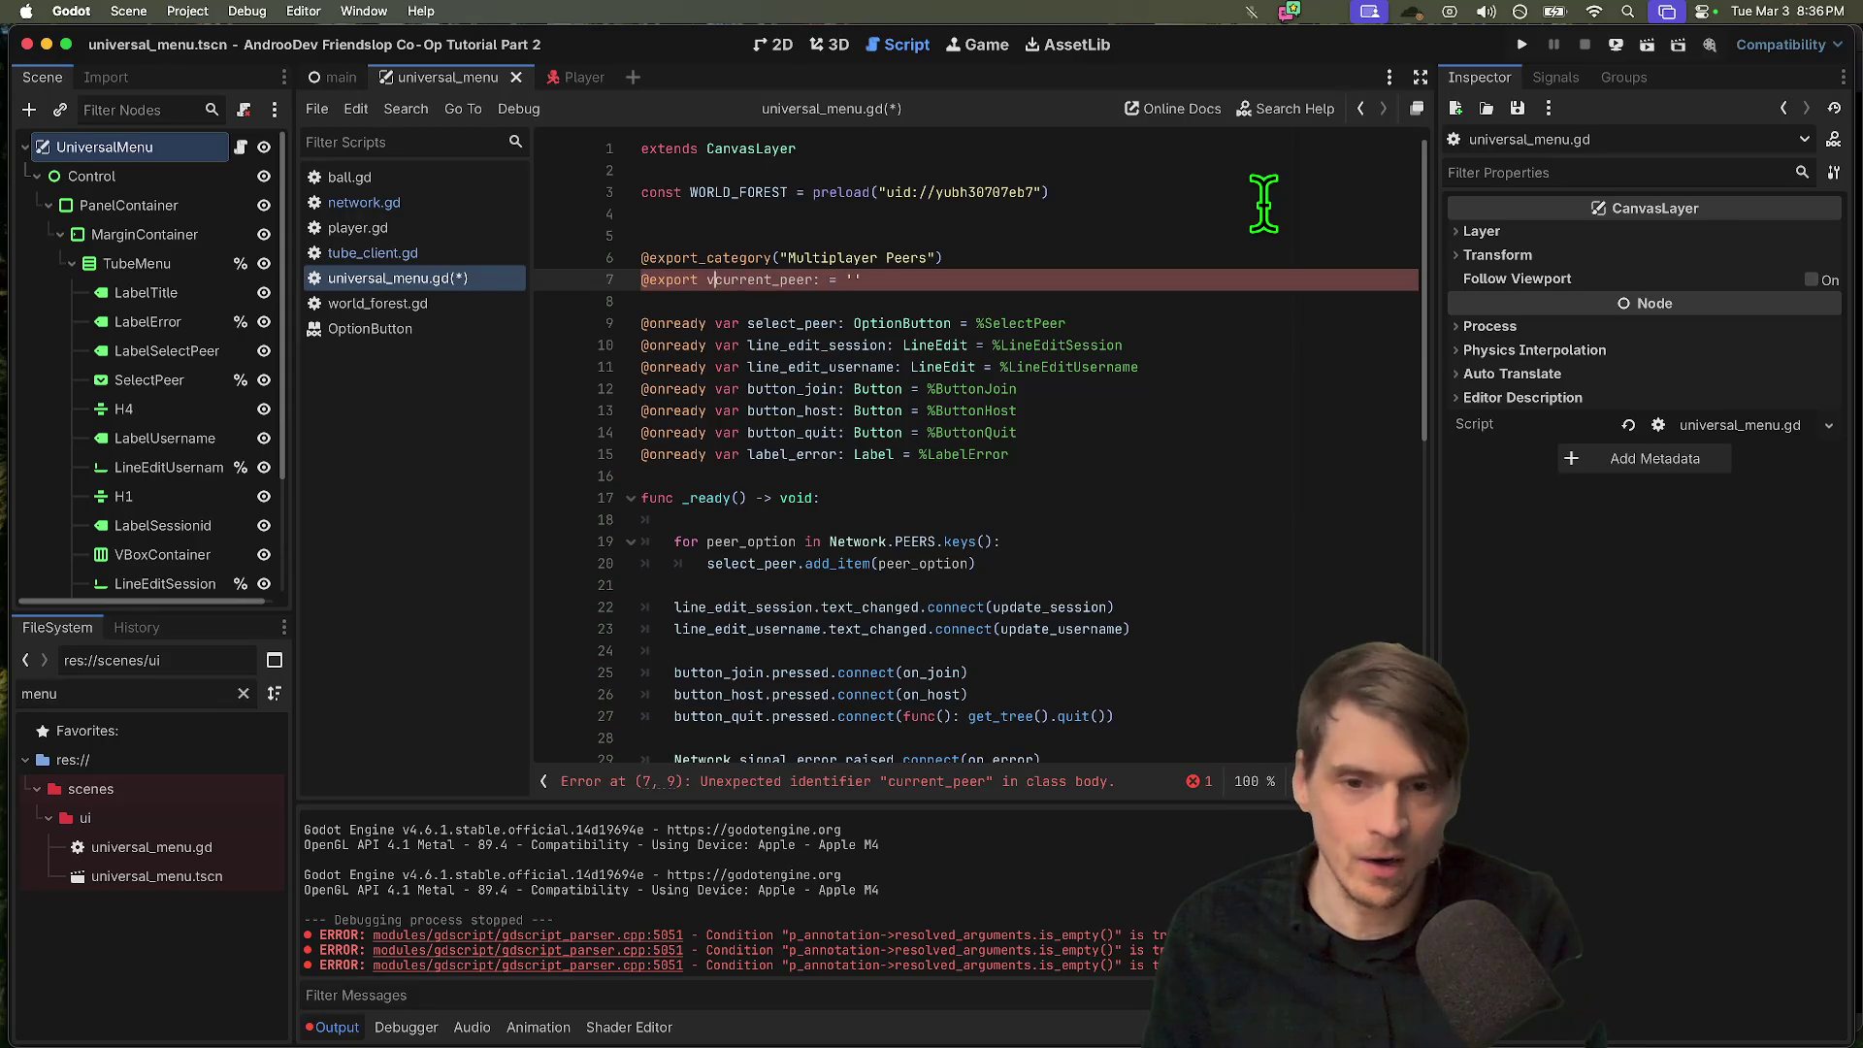
pyautogui.press('Right')
pyautogui.press('Right')
pyautogui.press('Right')
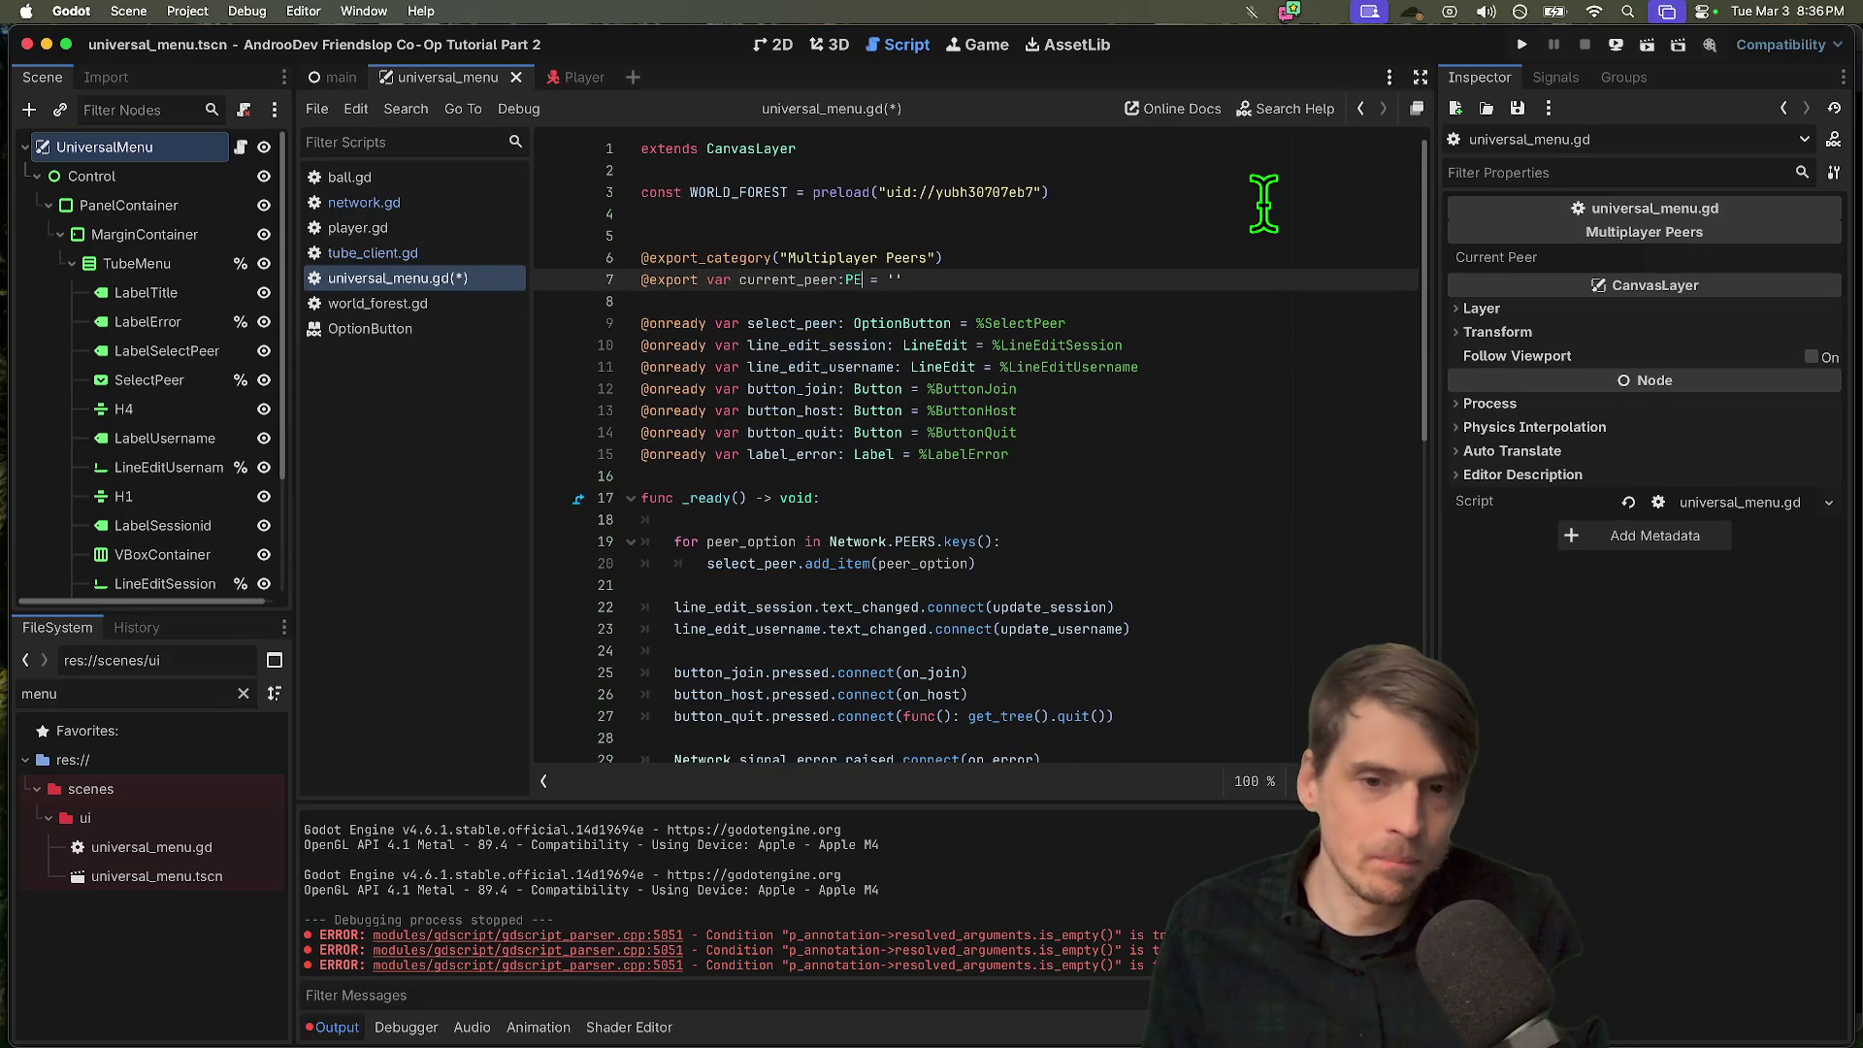
pyautogui.press('BackSpace')
pyautogui.press('BackSpace')
pyautogui.write('twork.PEERS')
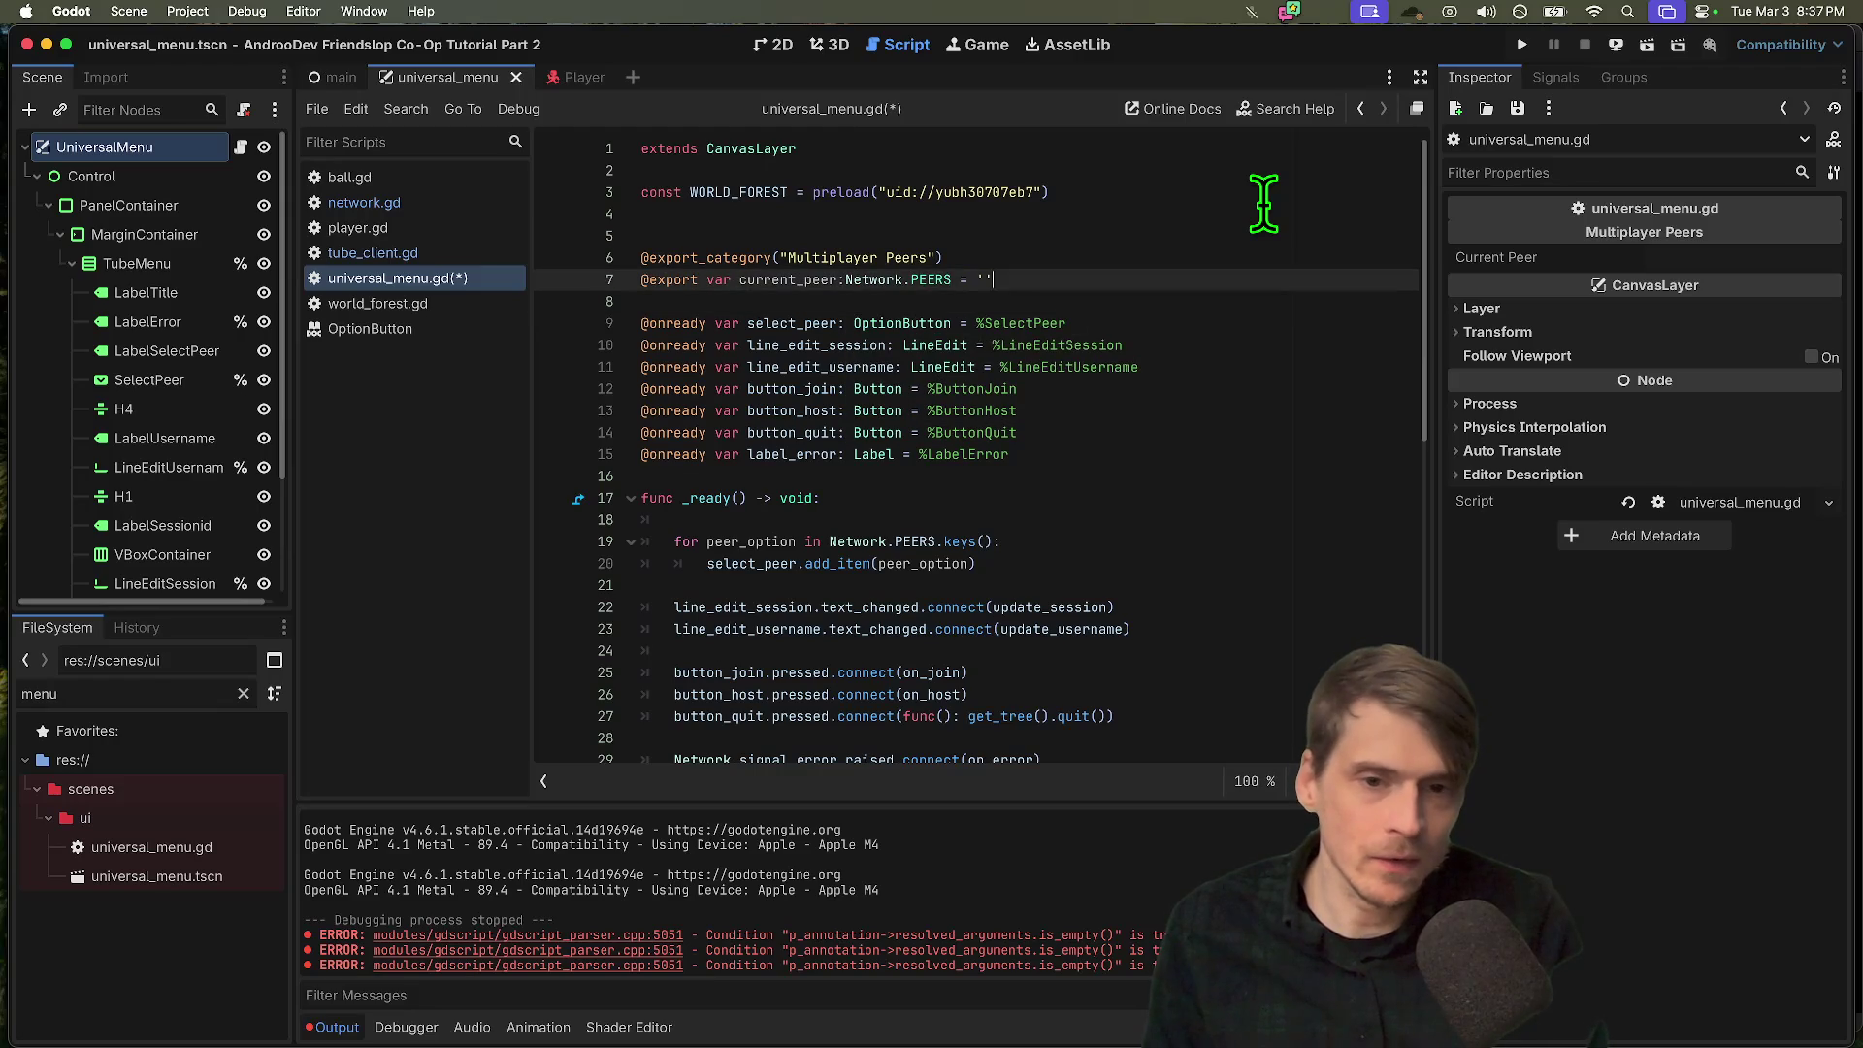
pyautogui.write('PEERS =')
pyautogui.press('Delete')
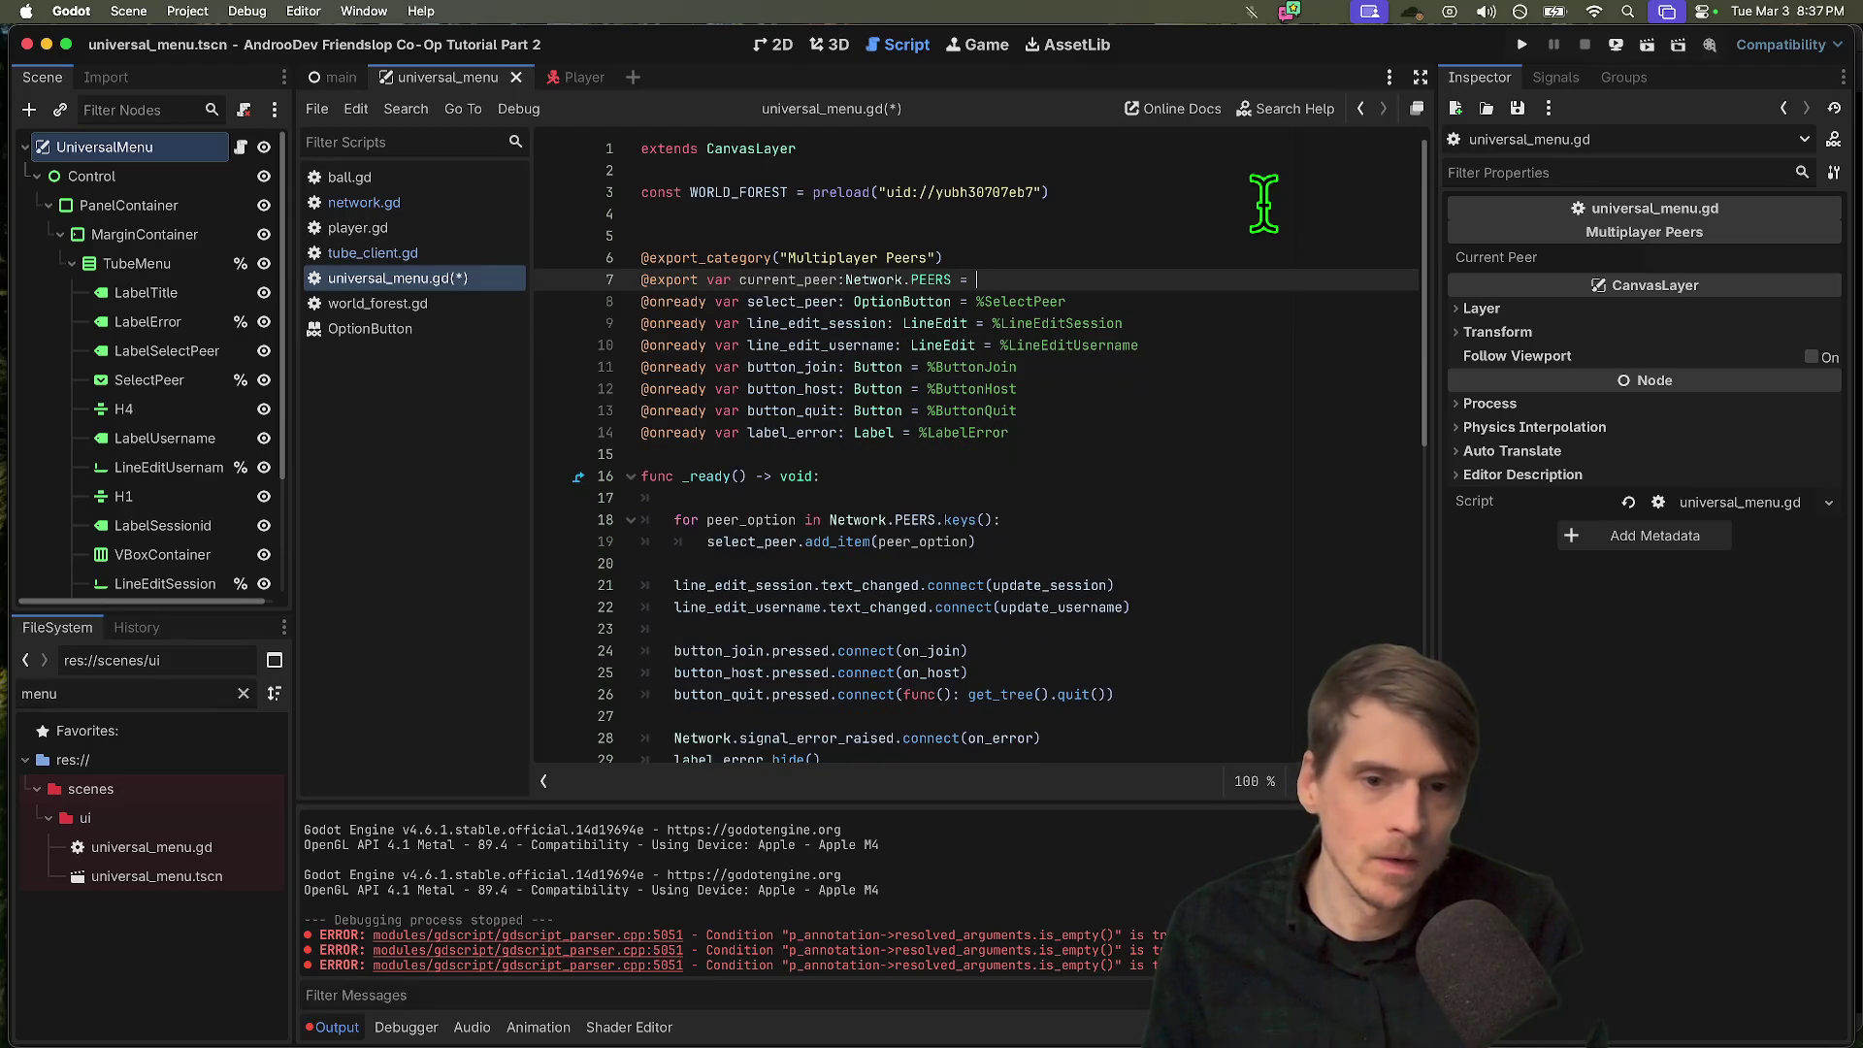
pyautogui.press('super+z')
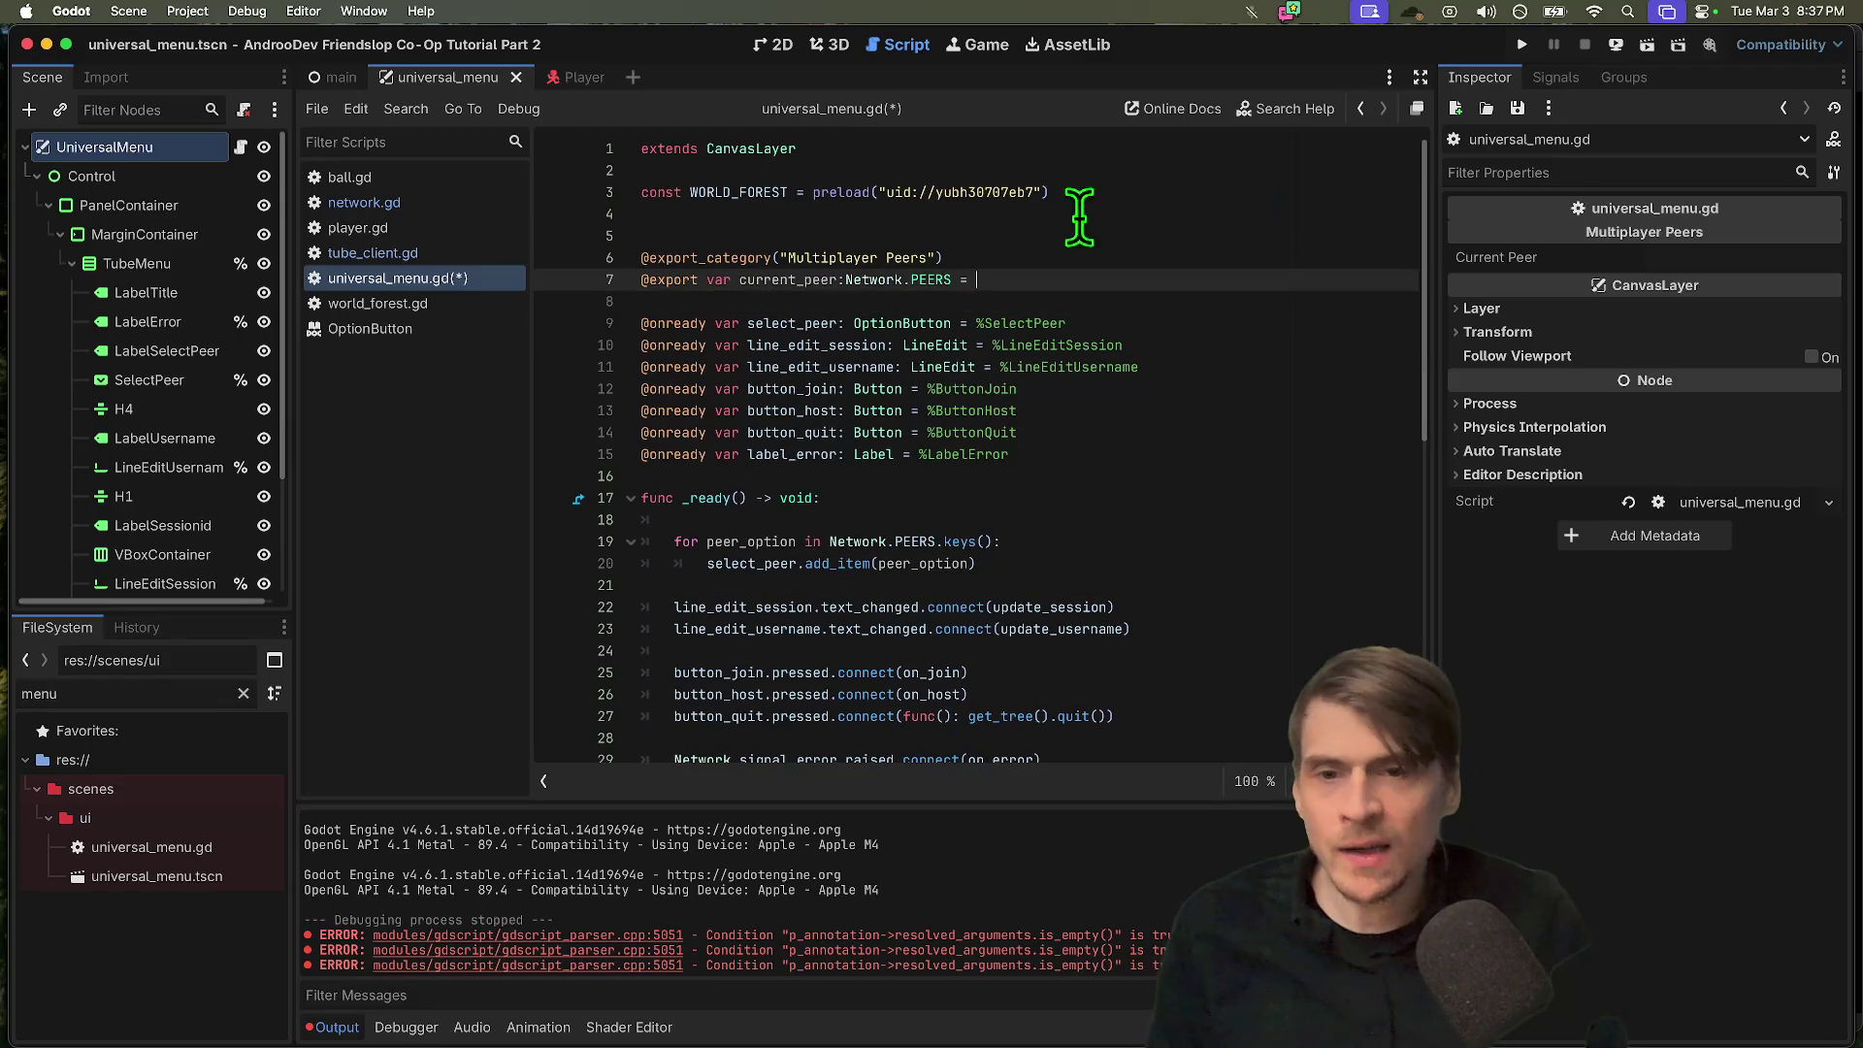
pyautogui.click(695, 280)
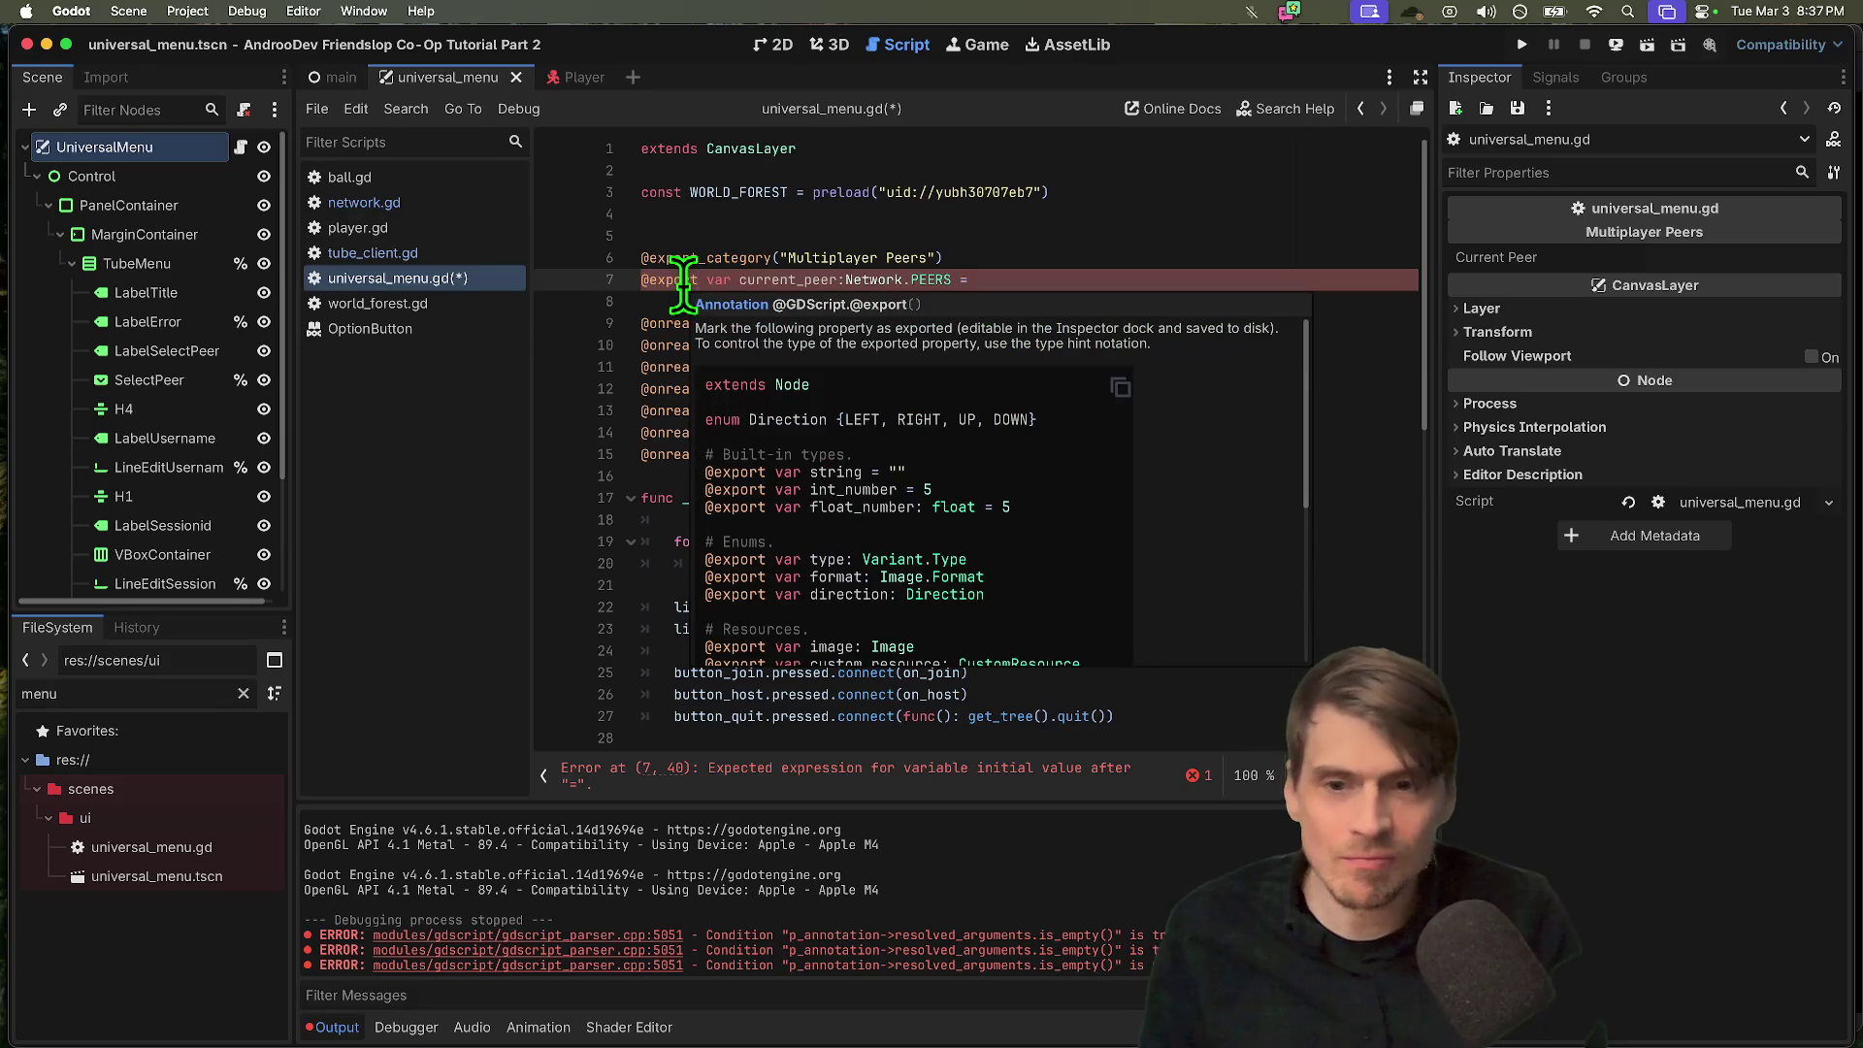
pyautogui.write('_e')
pyautogui.press('Return')
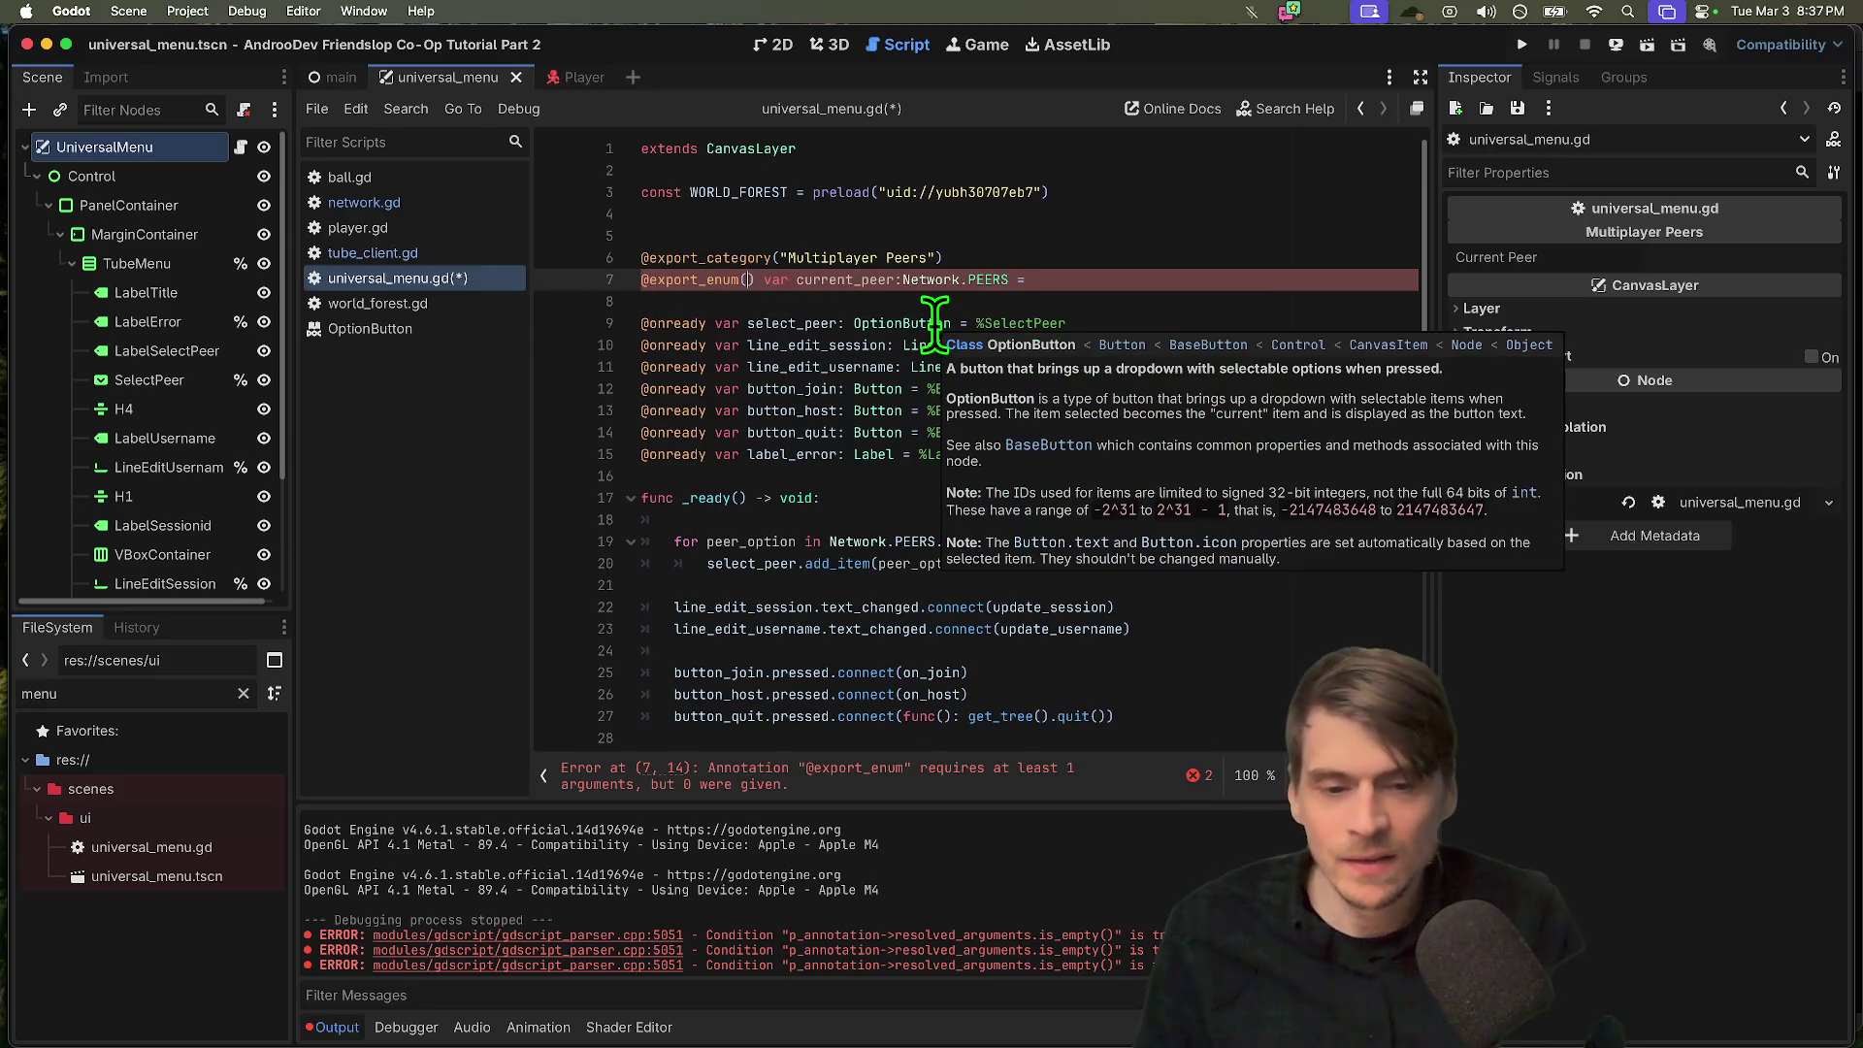
pyautogui.moveTo(752, 280); pyautogui.dragTo(1028, 279)
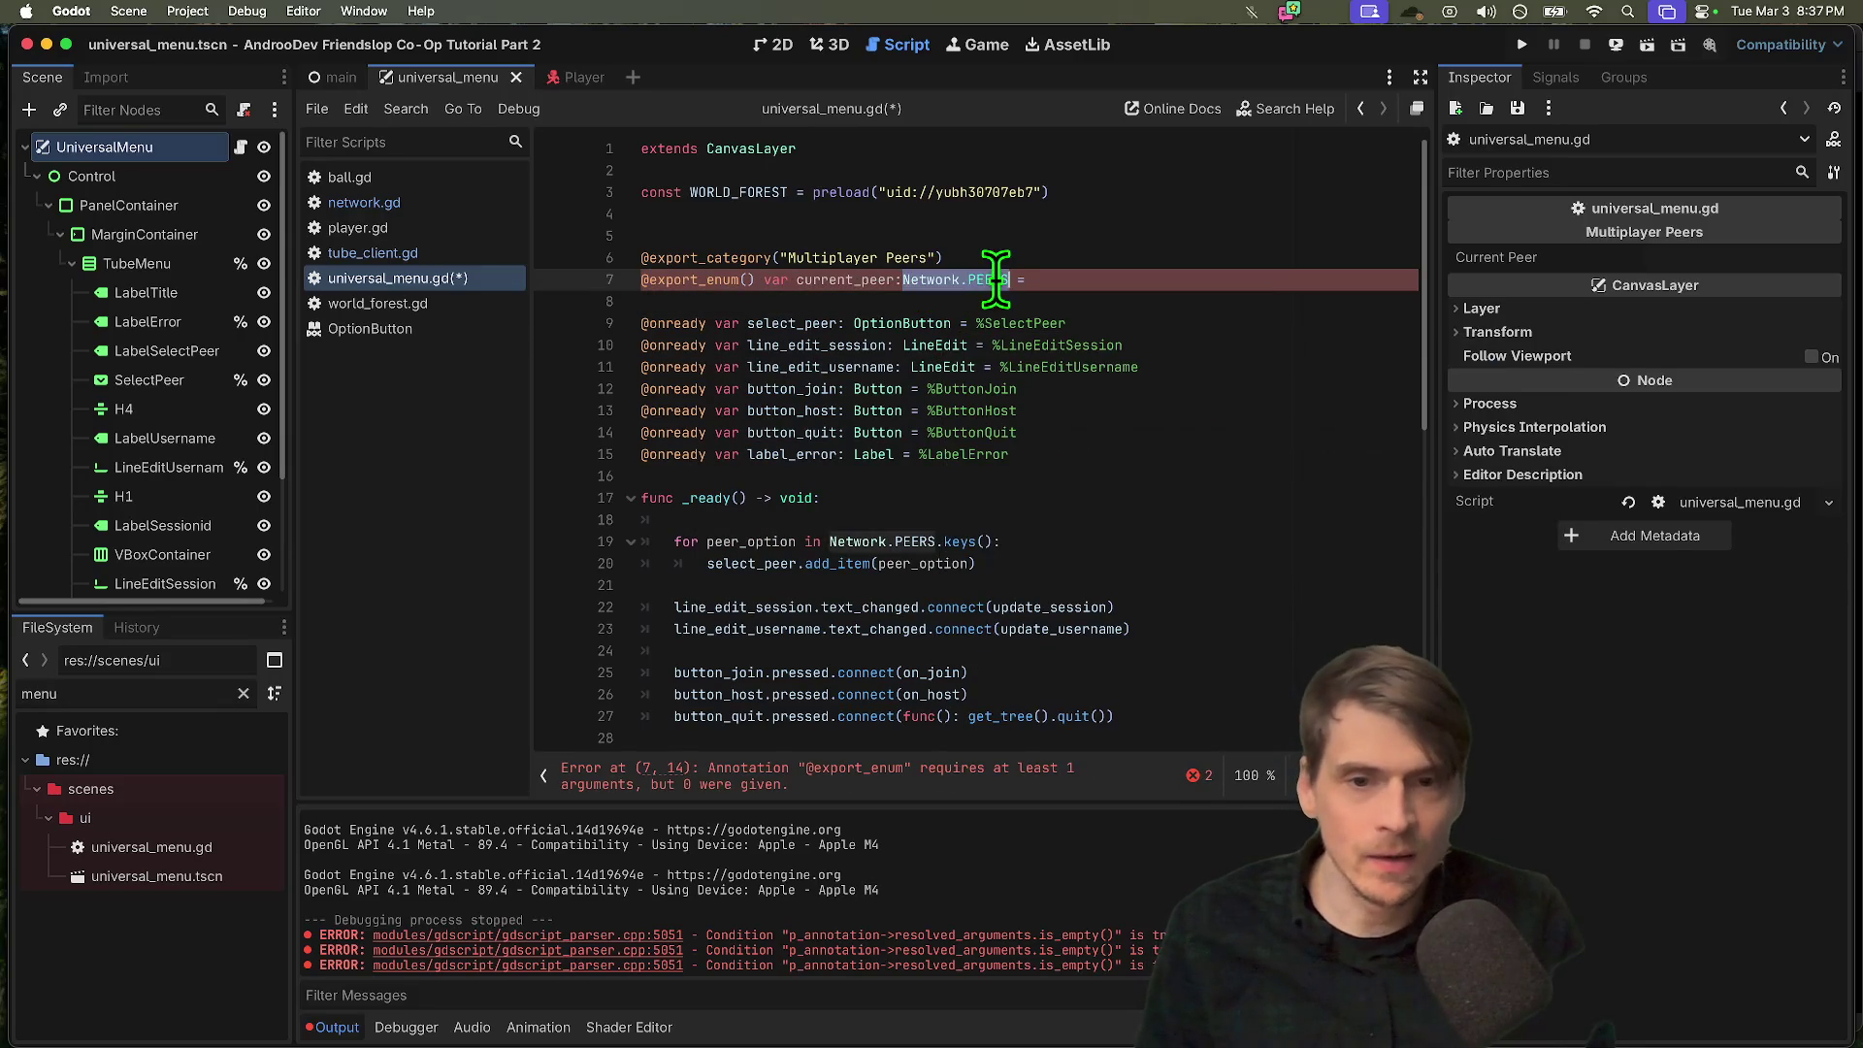
pyautogui.write('Network.PEERS)')
pyautogui.keyDown('super'); pyautogui.click(718, 282); pyautogui.keyUp('super')
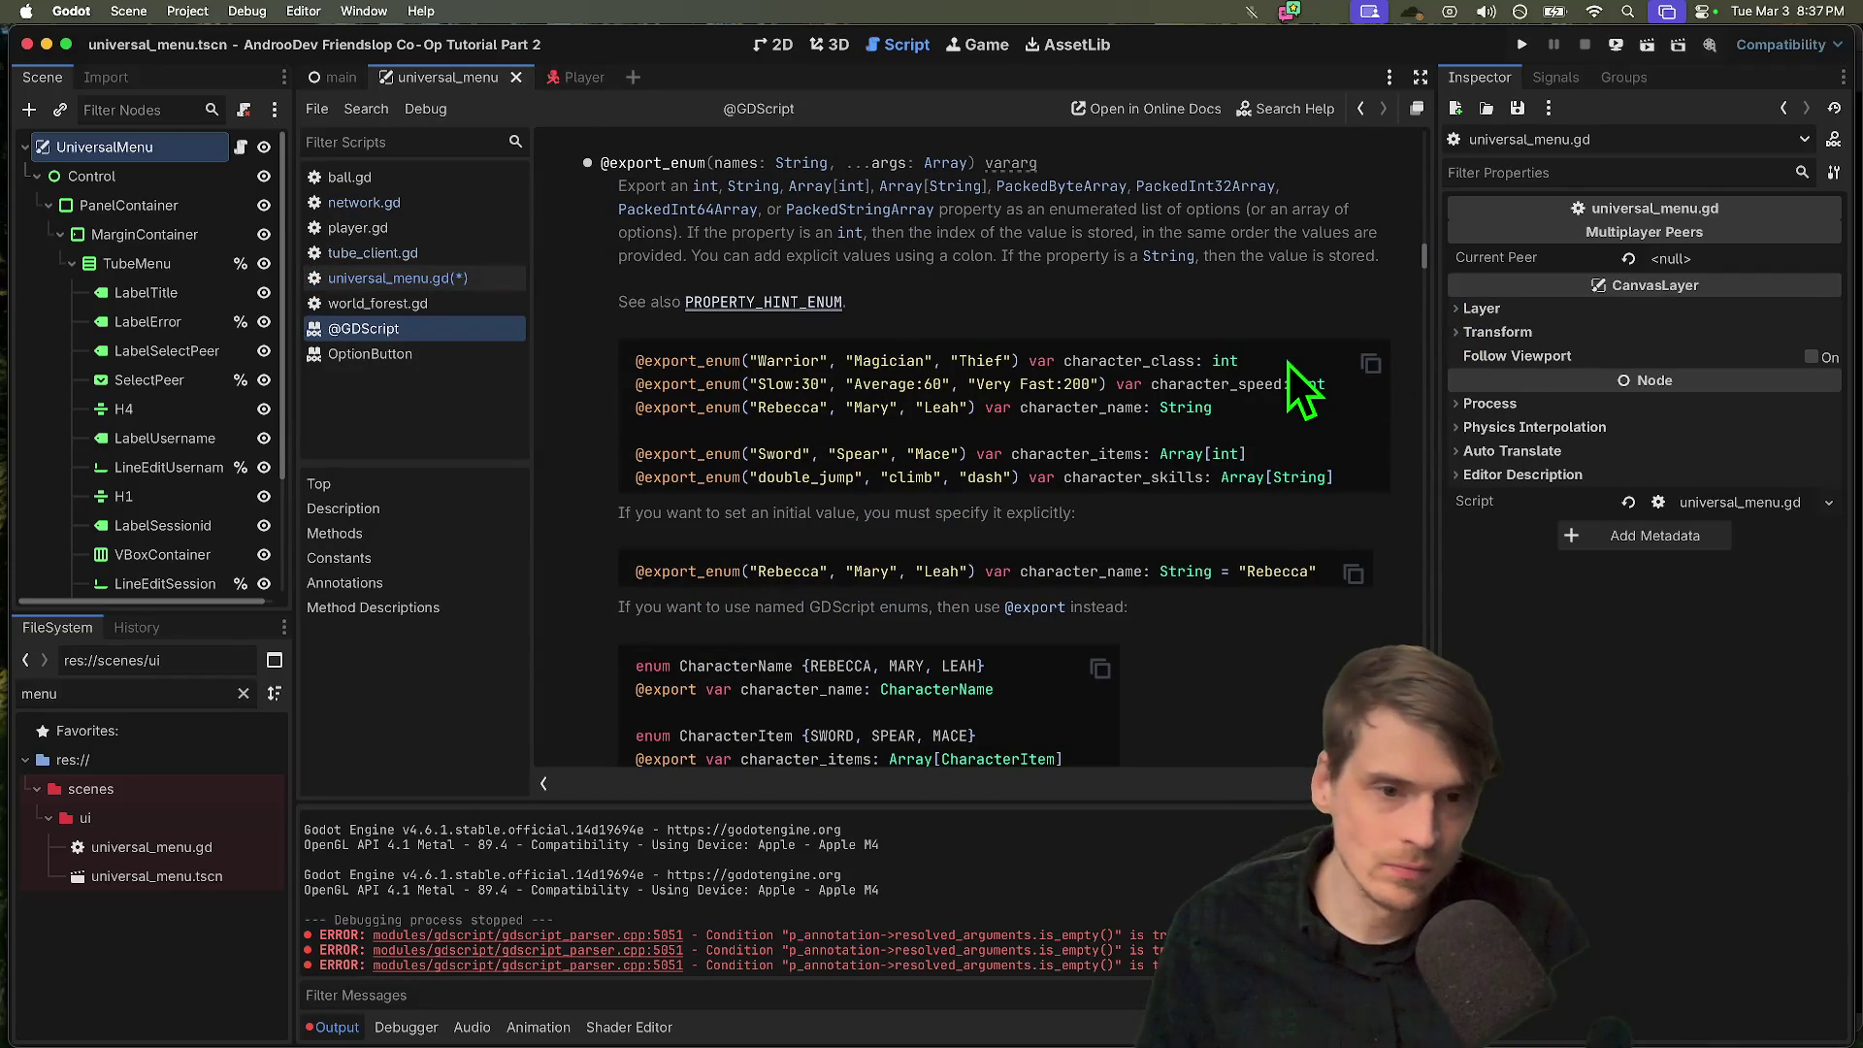
# Copy the docs' CharacterName enum export example and paste it over line 7.
pyautogui.moveTo(1289, 363); pyautogui.dragTo(718, 365)
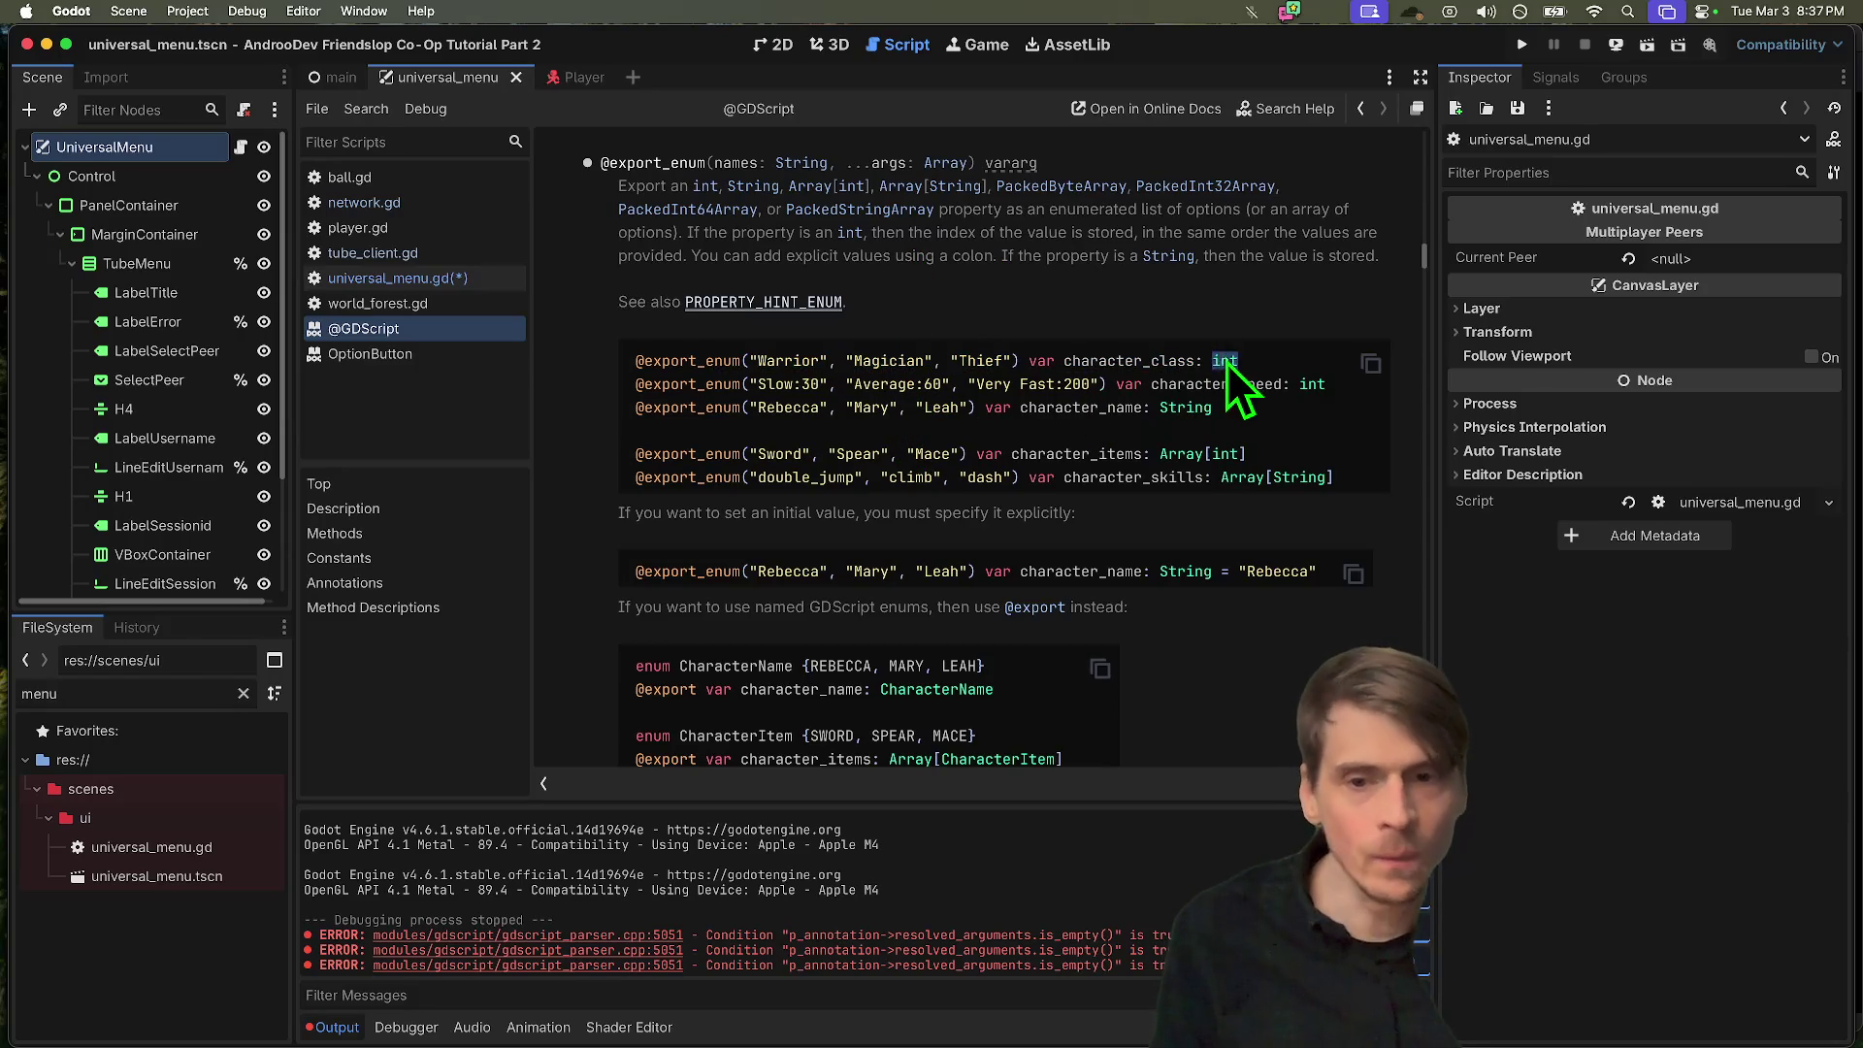
pyautogui.moveTo(749, 361); pyautogui.dragTo(1239, 363)
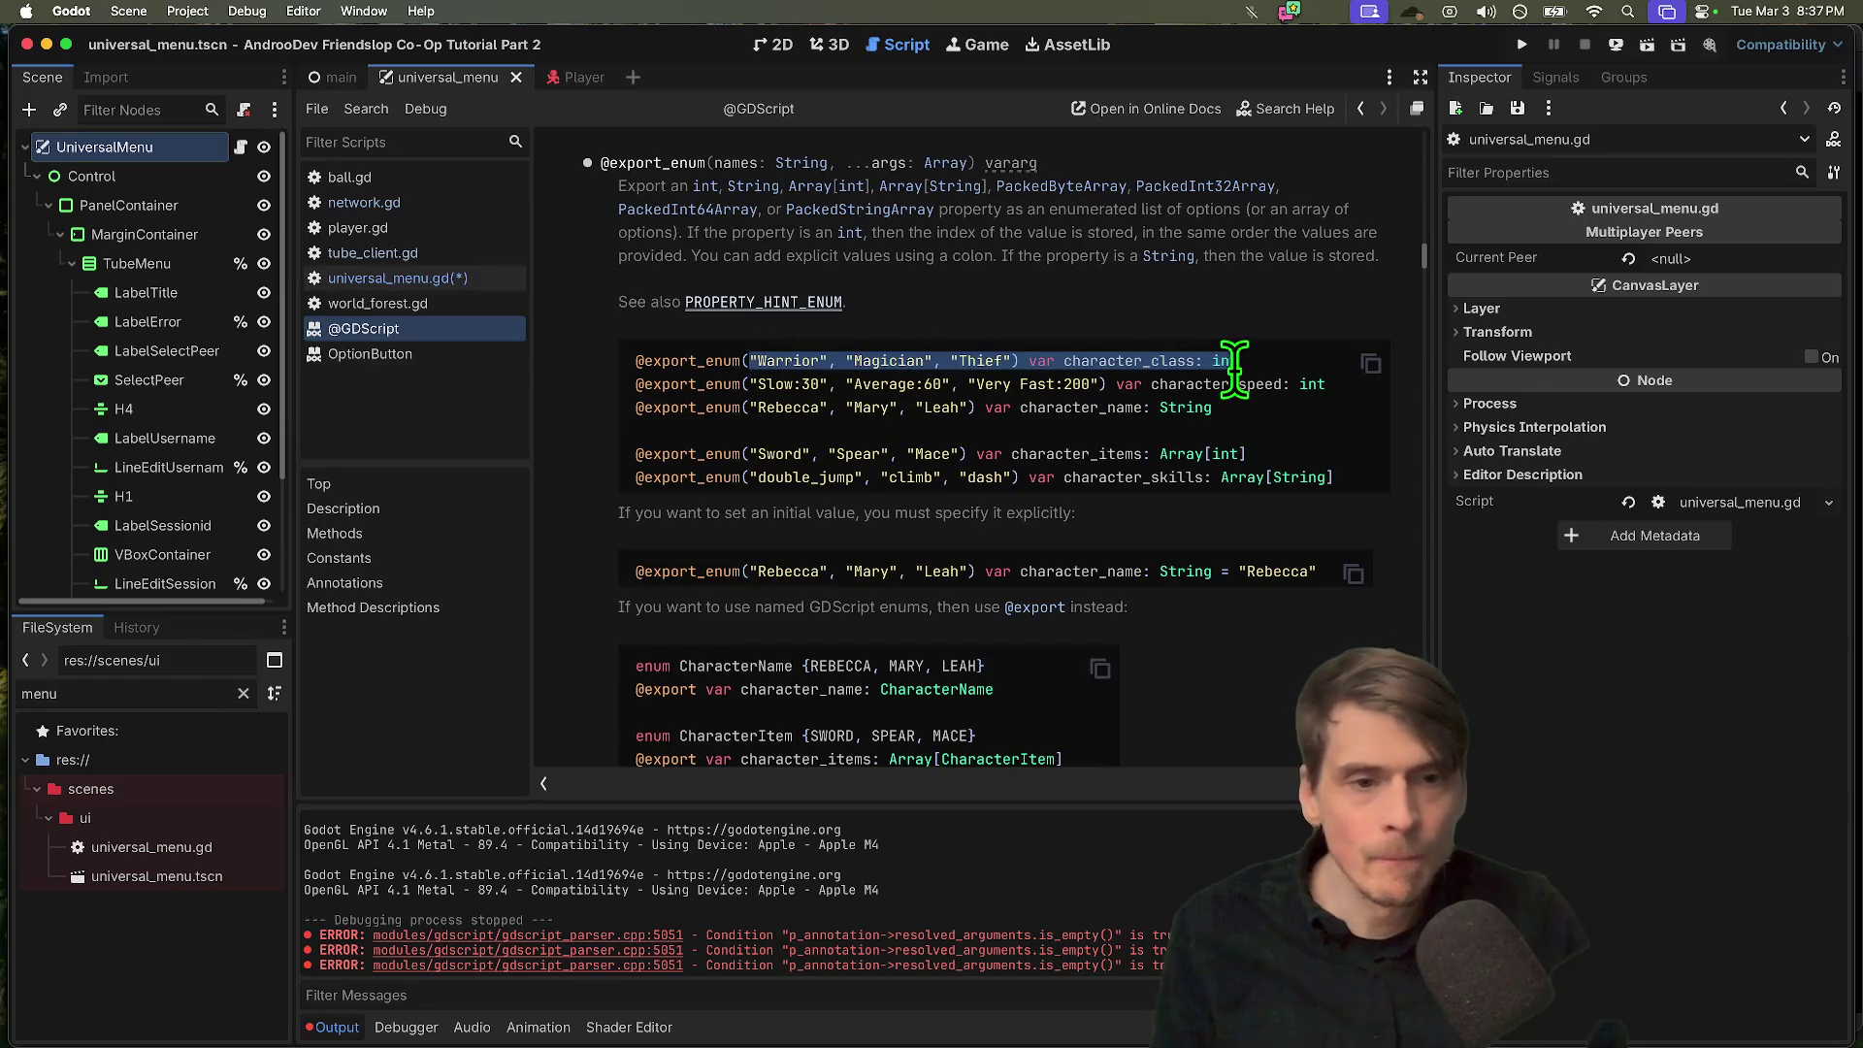
pyautogui.scroll(-2, 1249, 452)
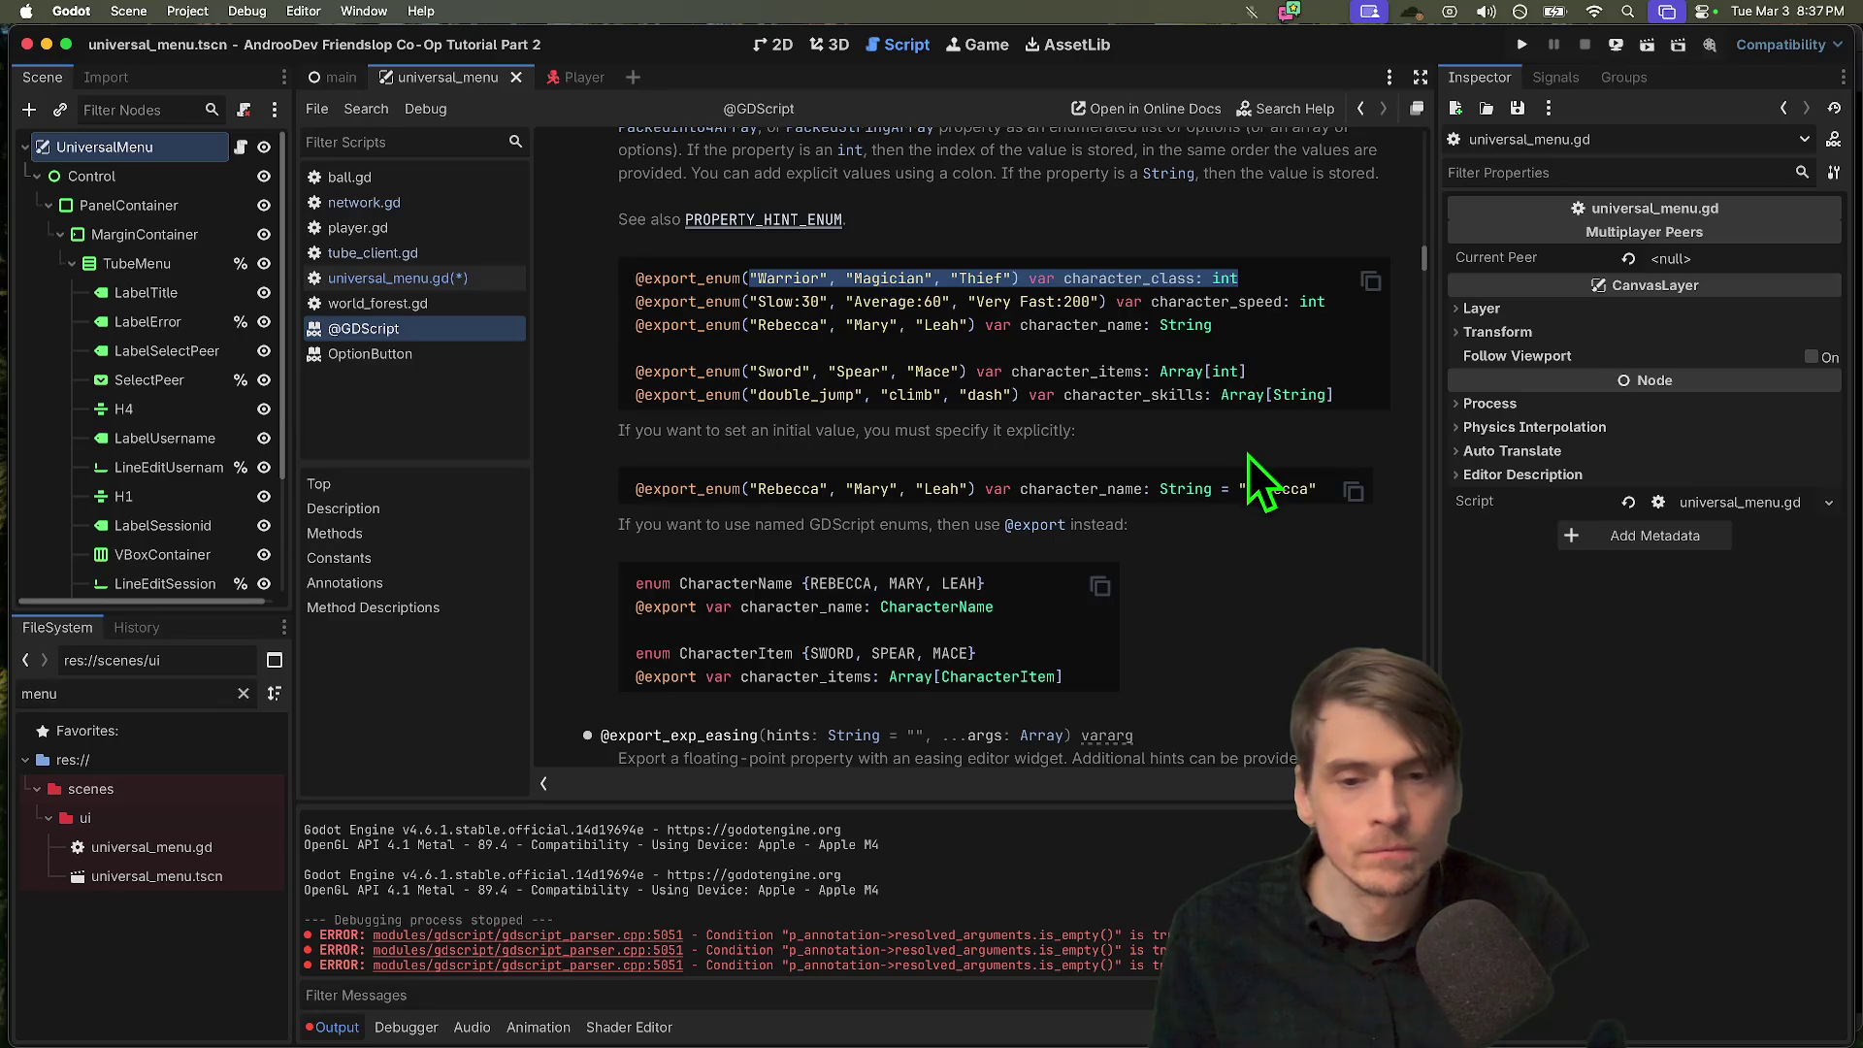
pyautogui.moveTo(663, 607)
pyautogui.mouseDown()
pyautogui.moveTo(959, 606)
pyautogui.moveTo(576, 572)
pyautogui.mouseUp()
pyautogui.press('super+c')
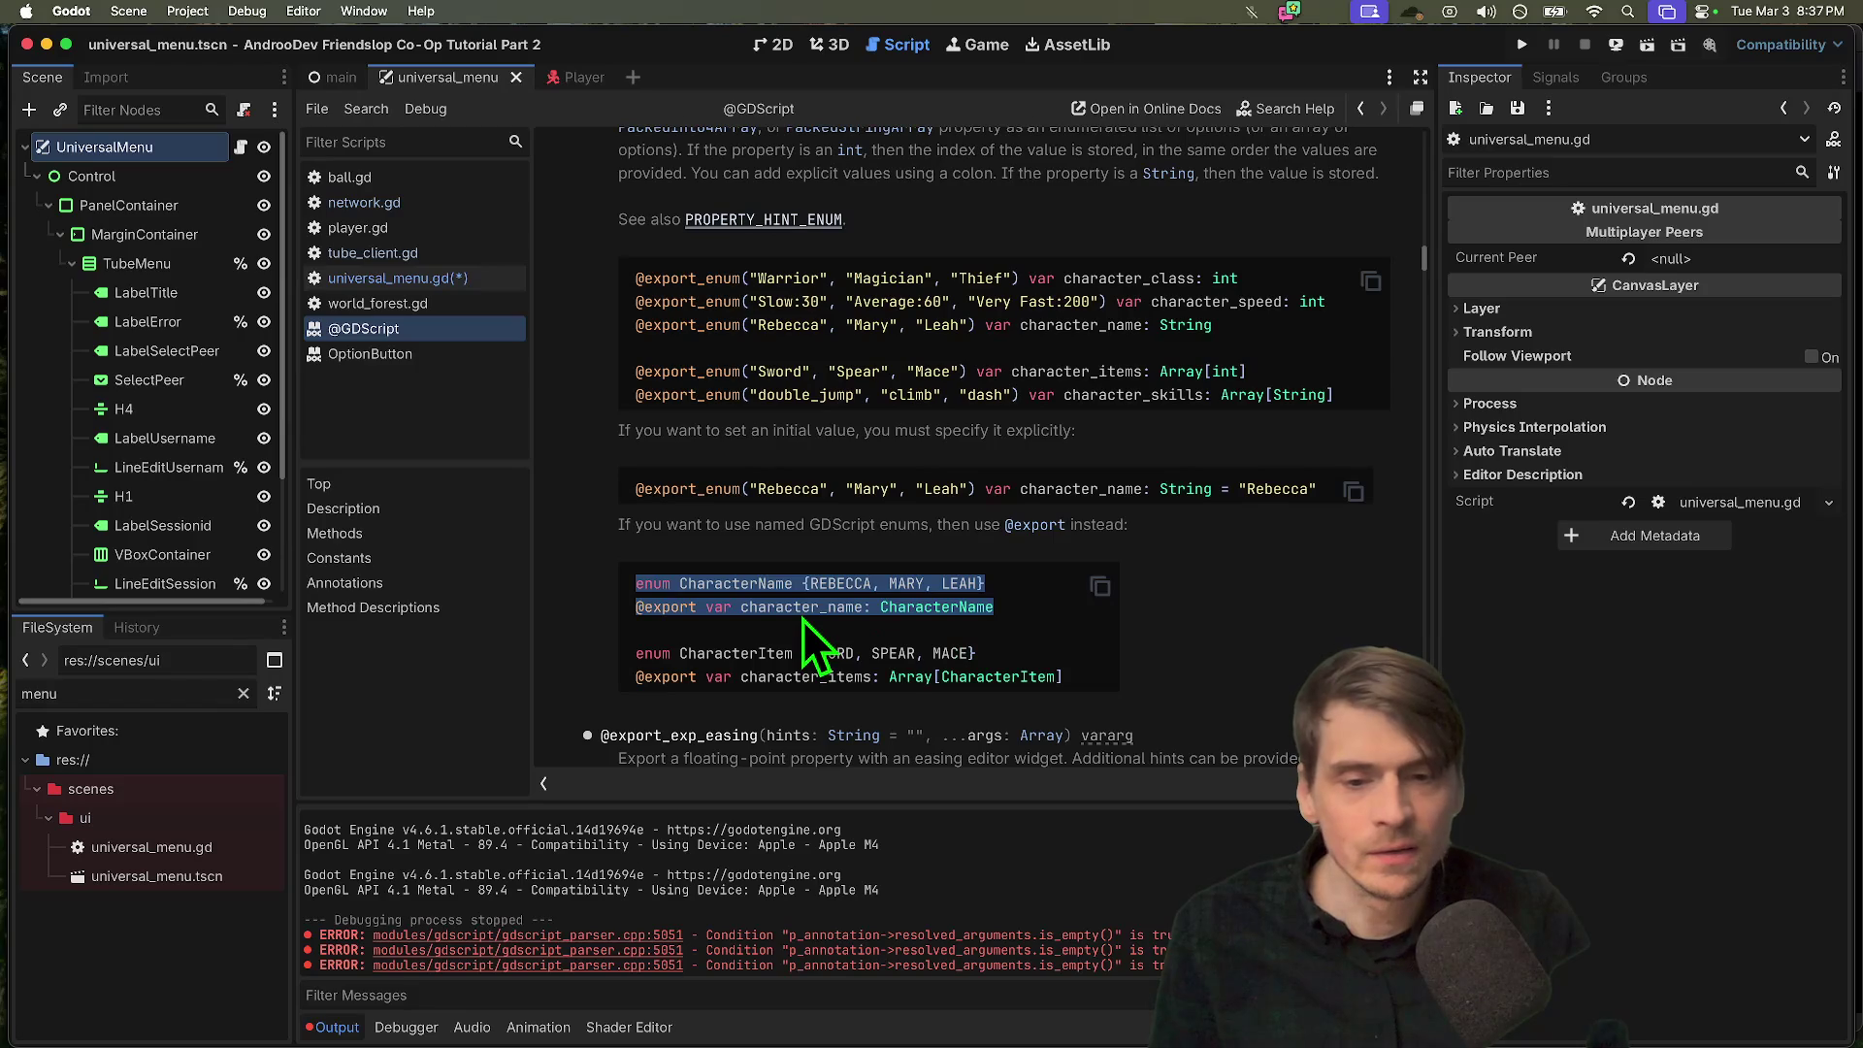
pyautogui.hotkey('alt', 'Left')
pyautogui.hotkey('alt', 'Right')
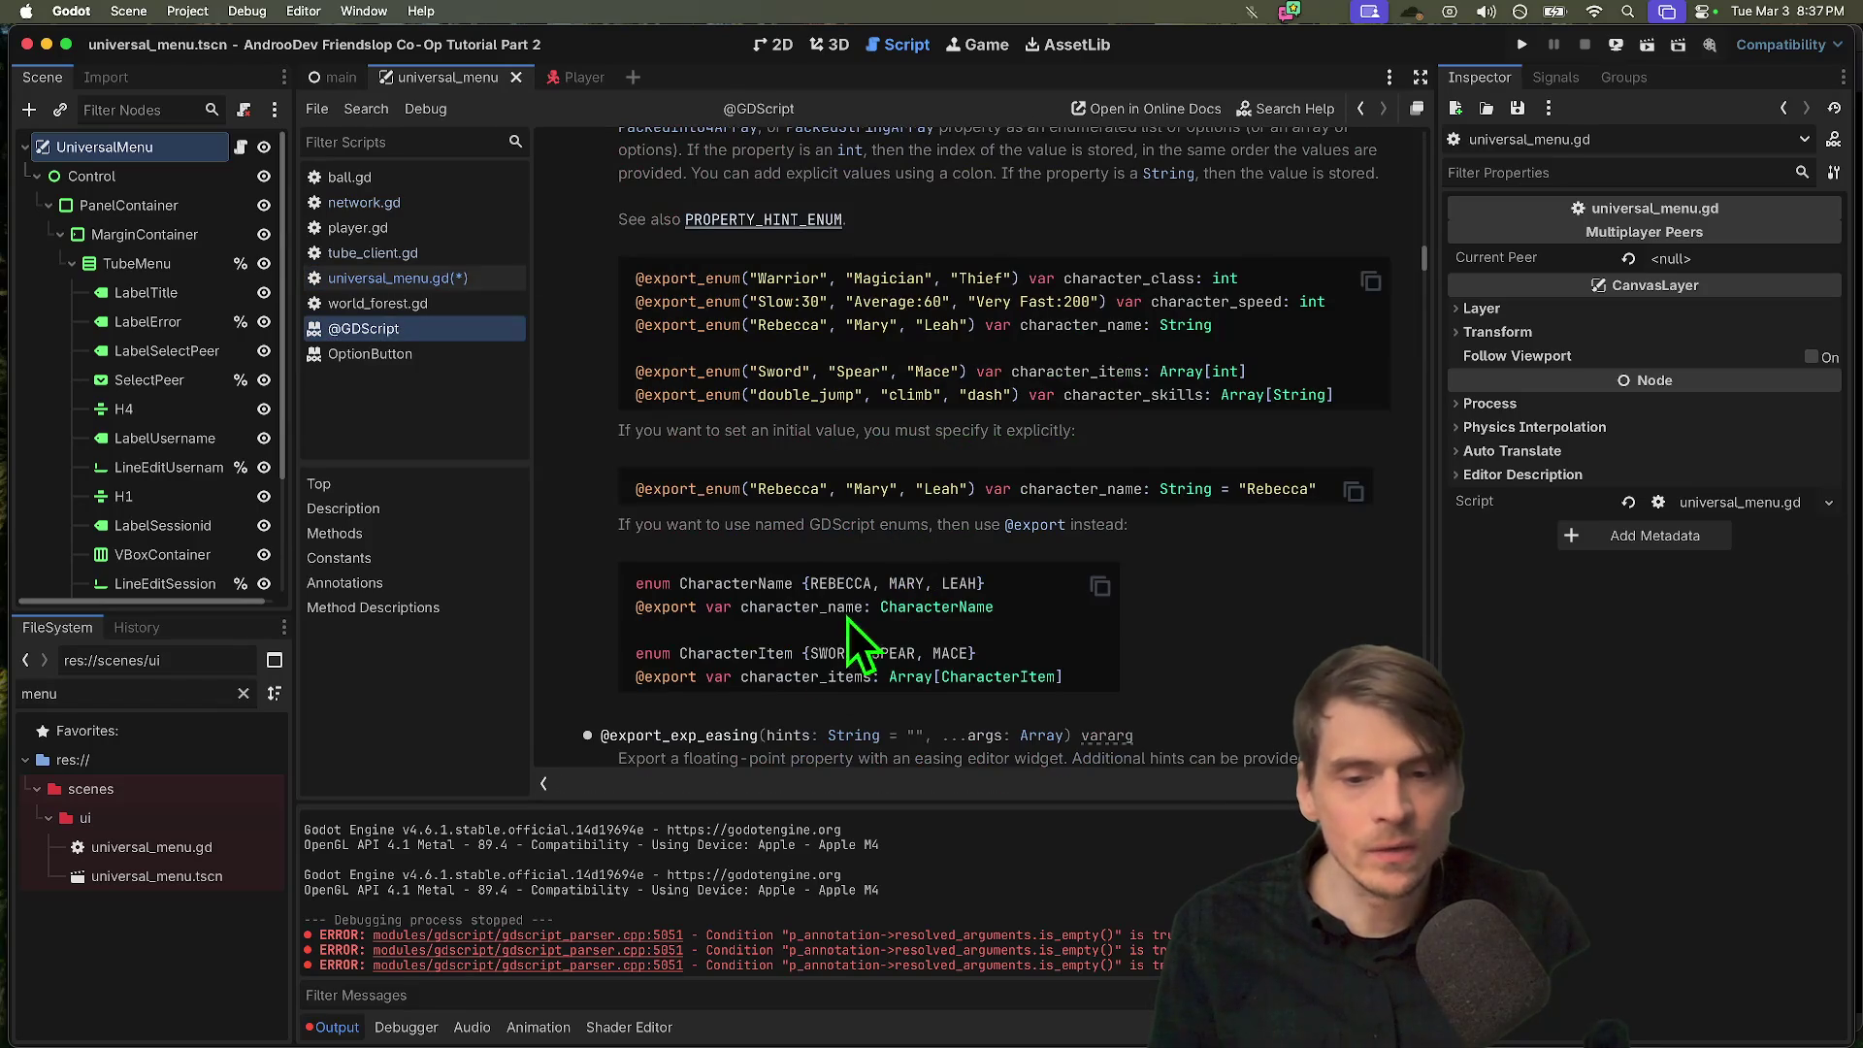
pyautogui.hotkey('alt', 'Left')
pyautogui.hotkey('shift', 'Down')
pyautogui.press('super+v')
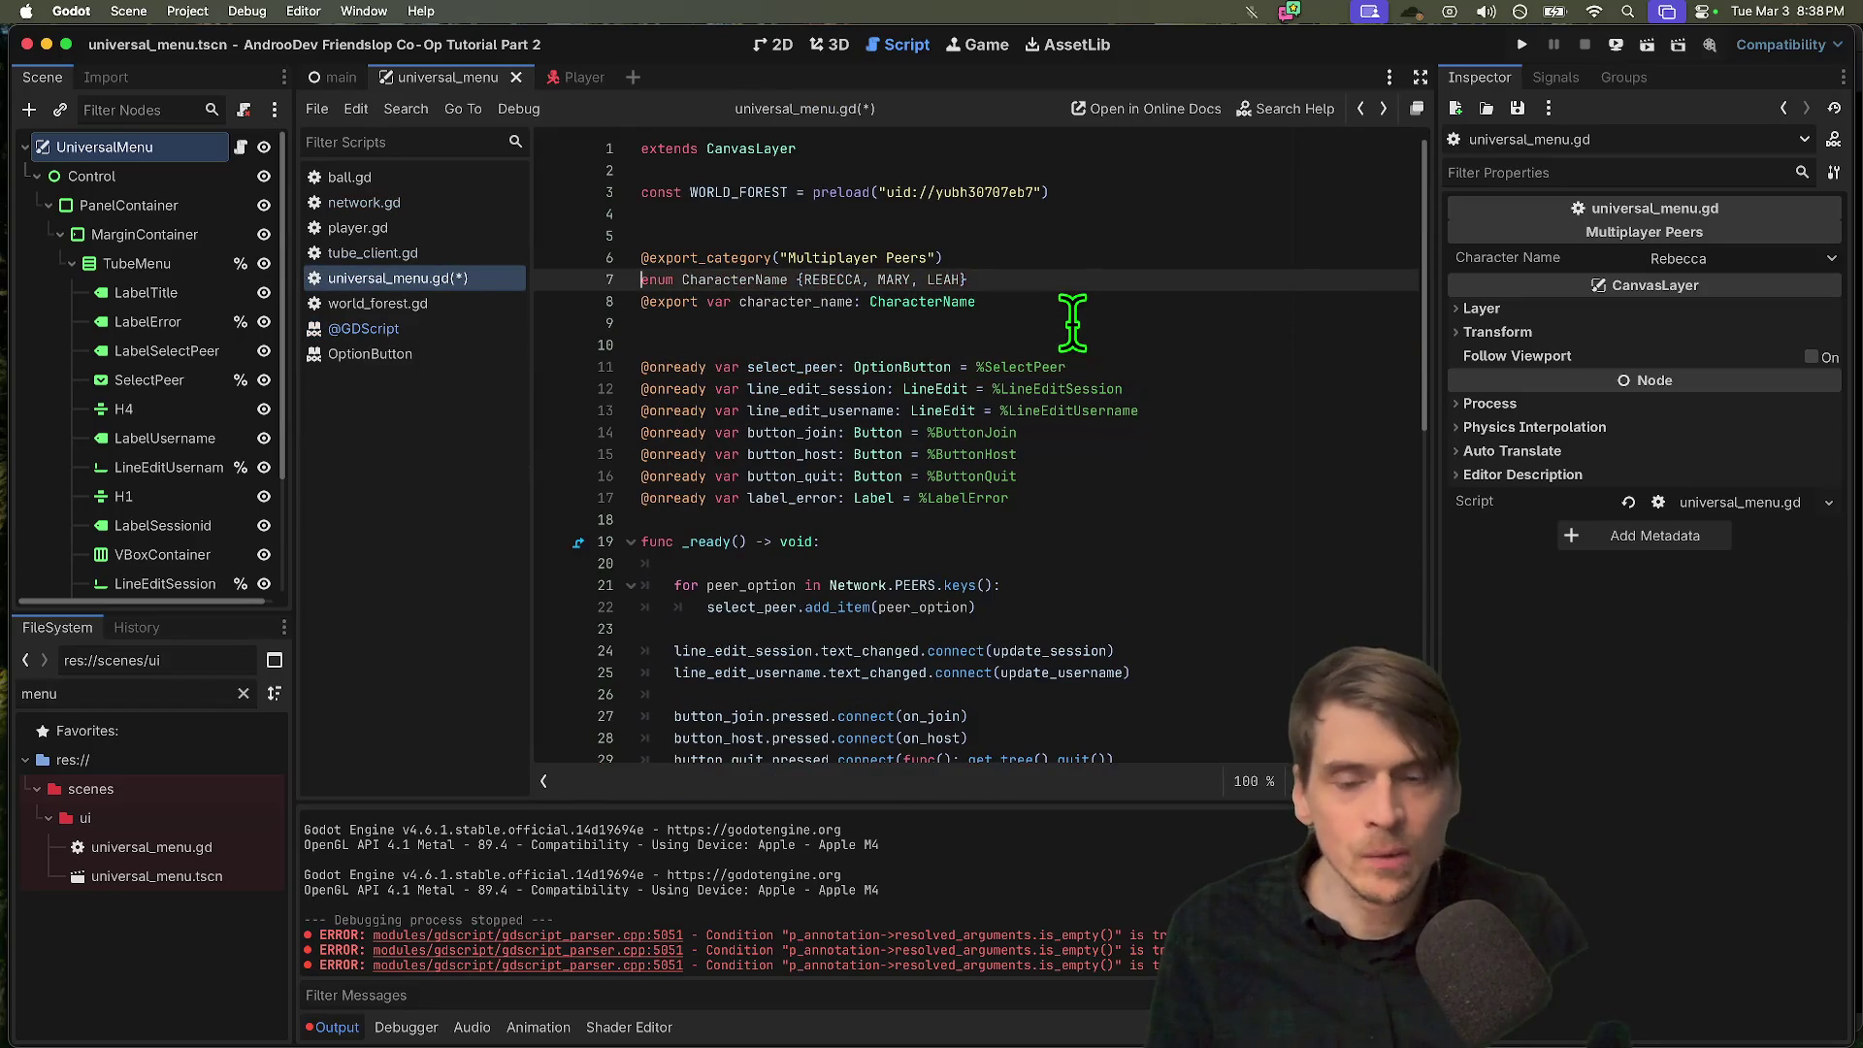
pyautogui.press('super+shift+k')
pyautogui.press('super+Right')
pyautogui.hotkey('alt', 'BackSpace')
pyautogui.hotkey('alt', 'BackSpace')
pyautogui.hotkey('alt', 'BackSpace')
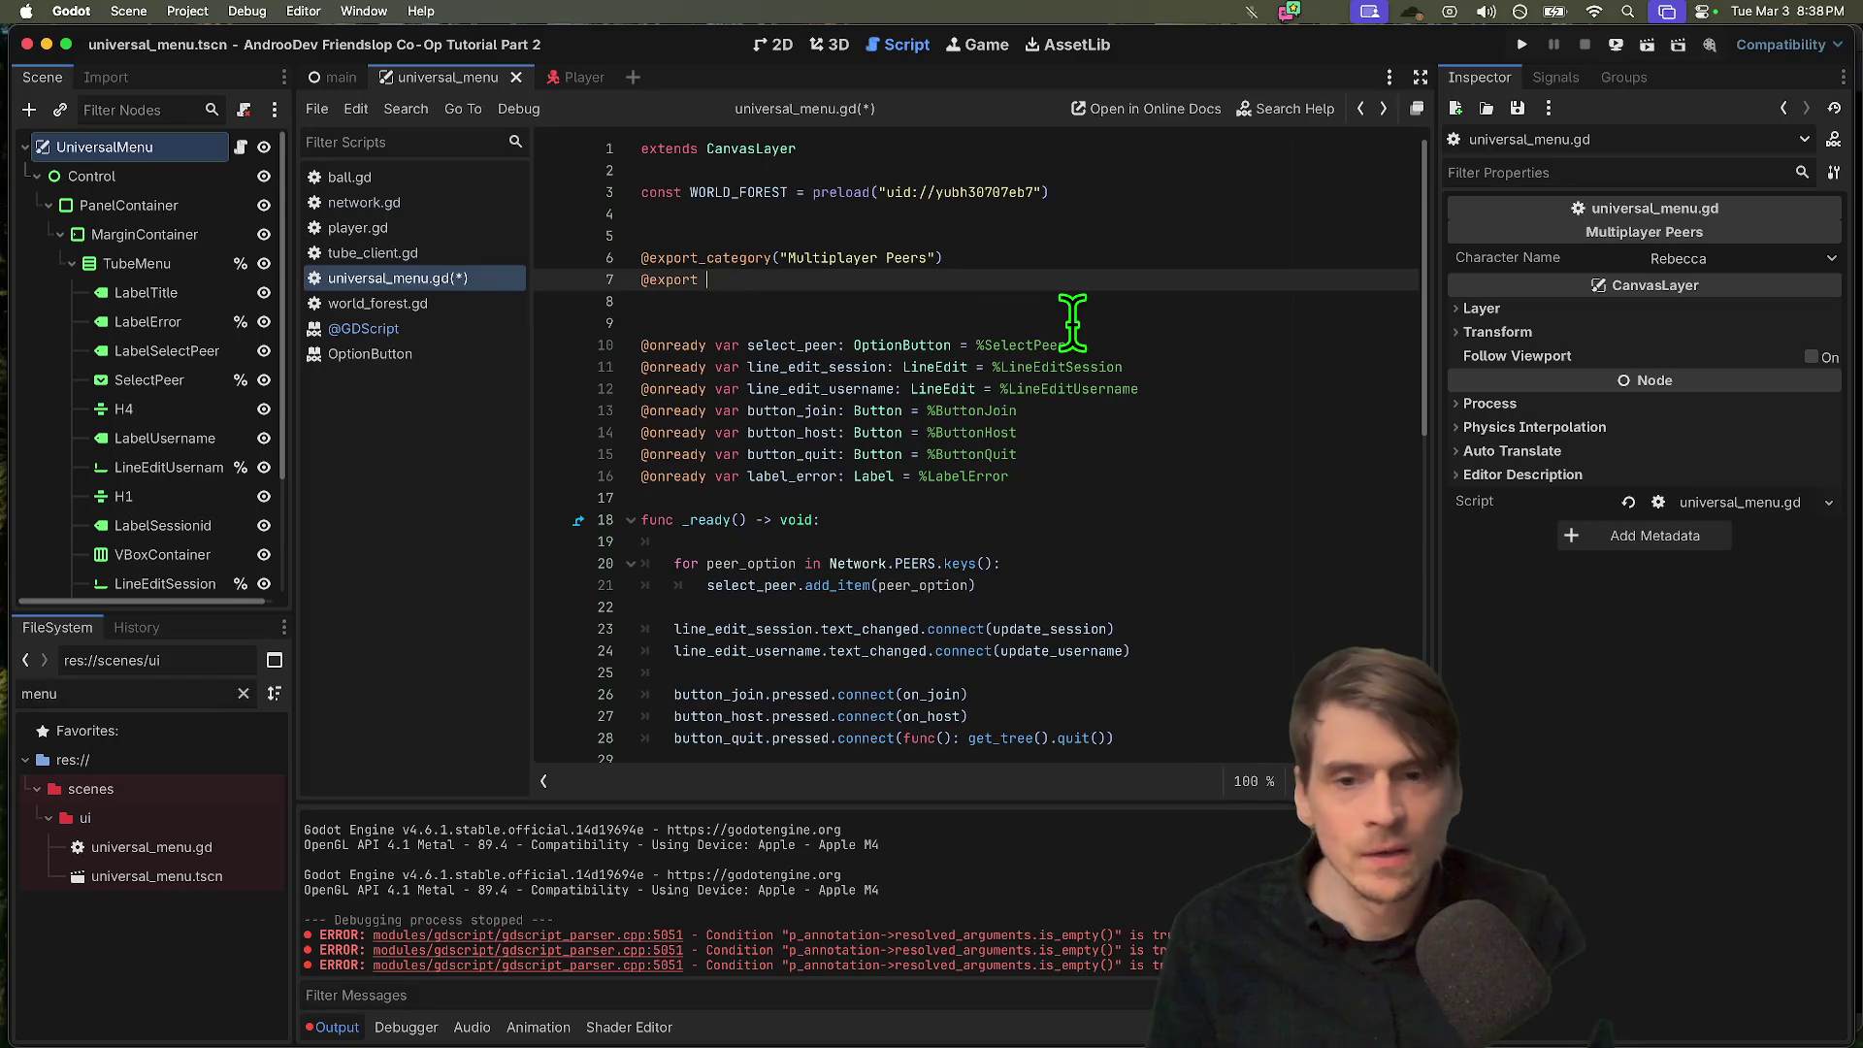
pyautogui.press('super+z')
pyautogui.press('super+shift+z')
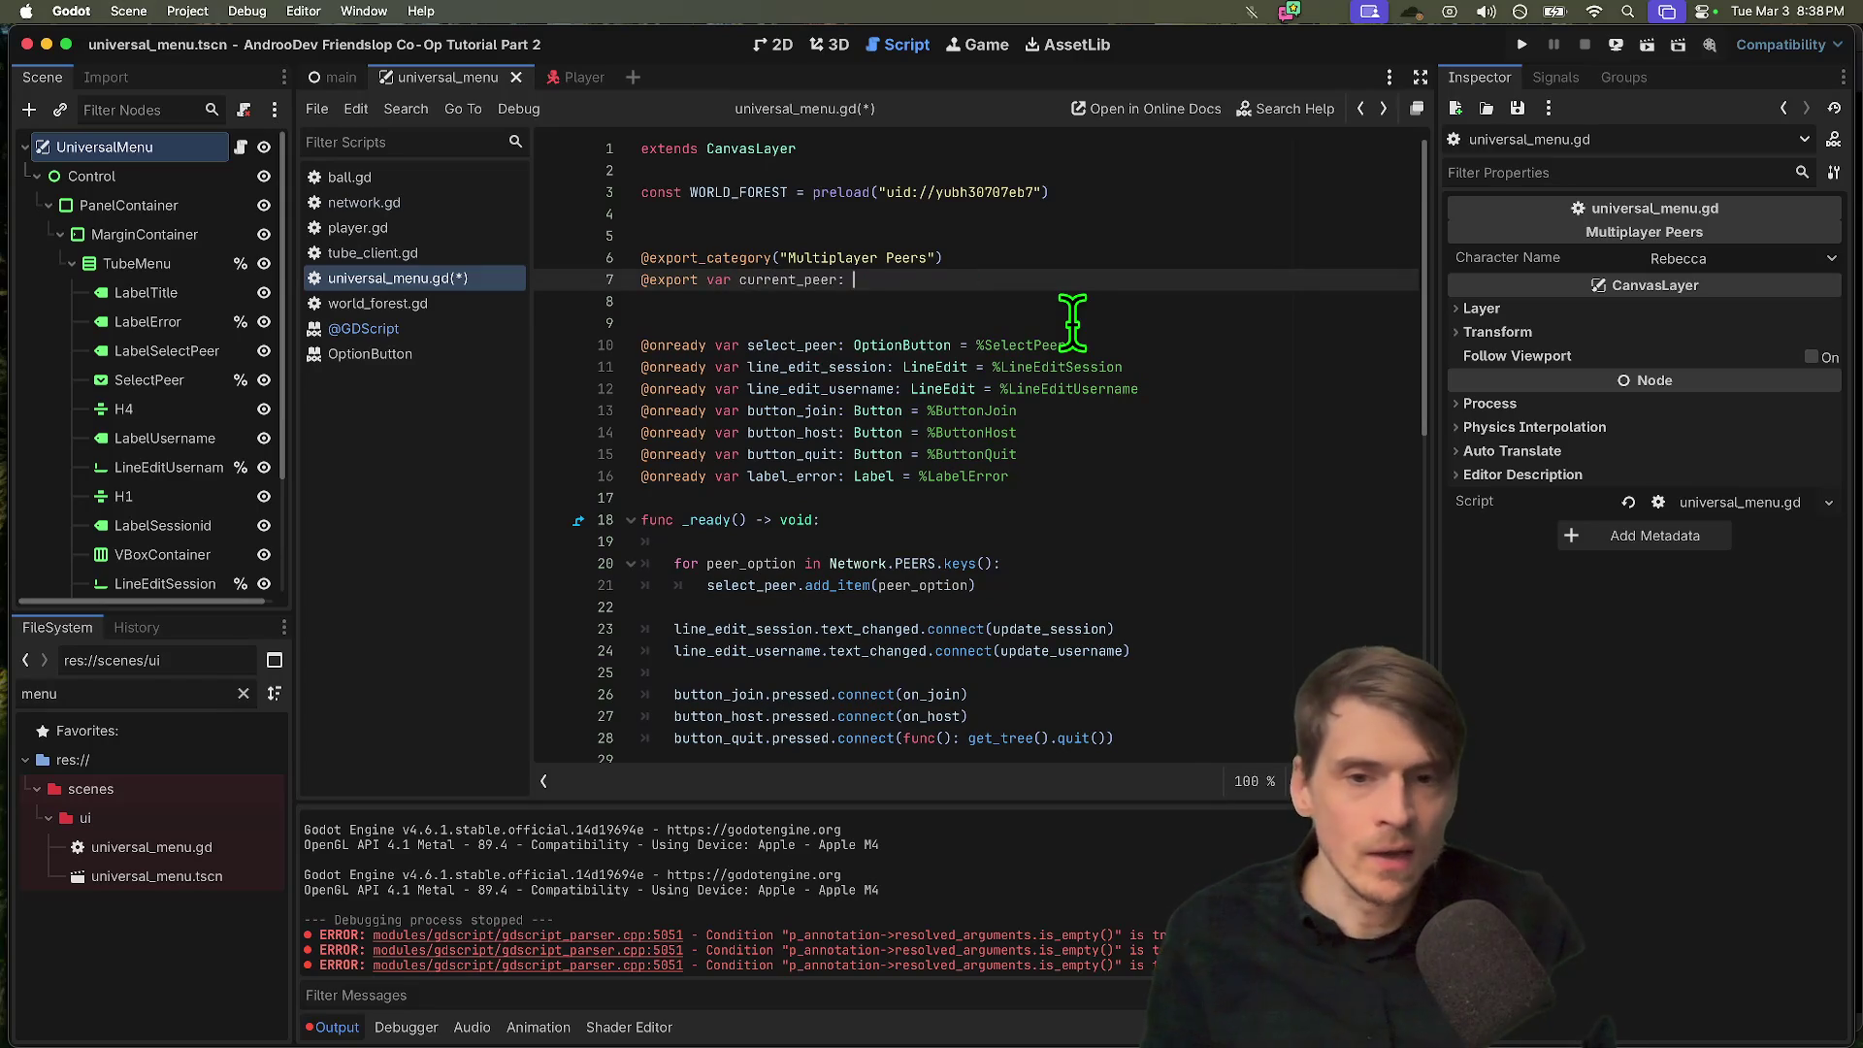
pyautogui.press('Return')
pyautogui.write('.P')
pyautogui.press('Return')
pyautogui.press('Down')
pyautogui.press('Delete')
pyautogui.press('super+s')
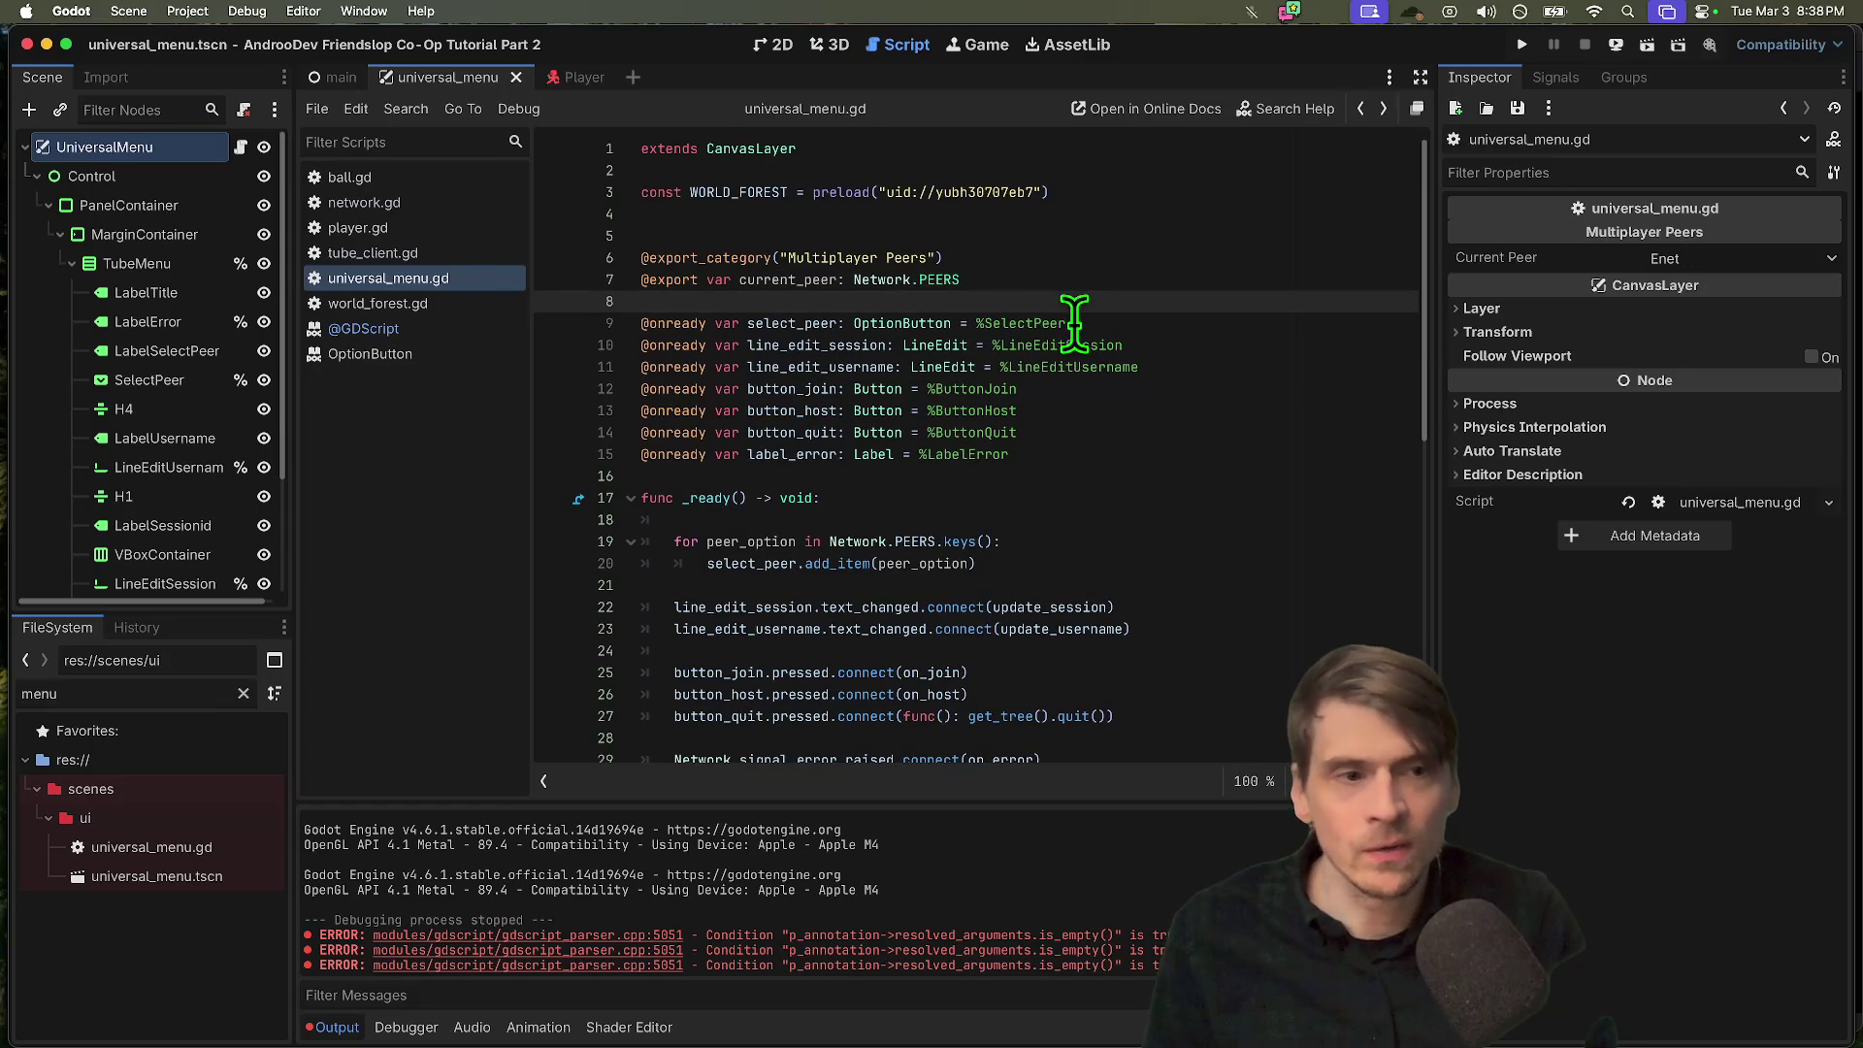
# Check the Inspector's Current Peer dropdown lists the peer types, leaving Enet selected.
pyautogui.click(1665, 258)
pyautogui.click(1027, 275)
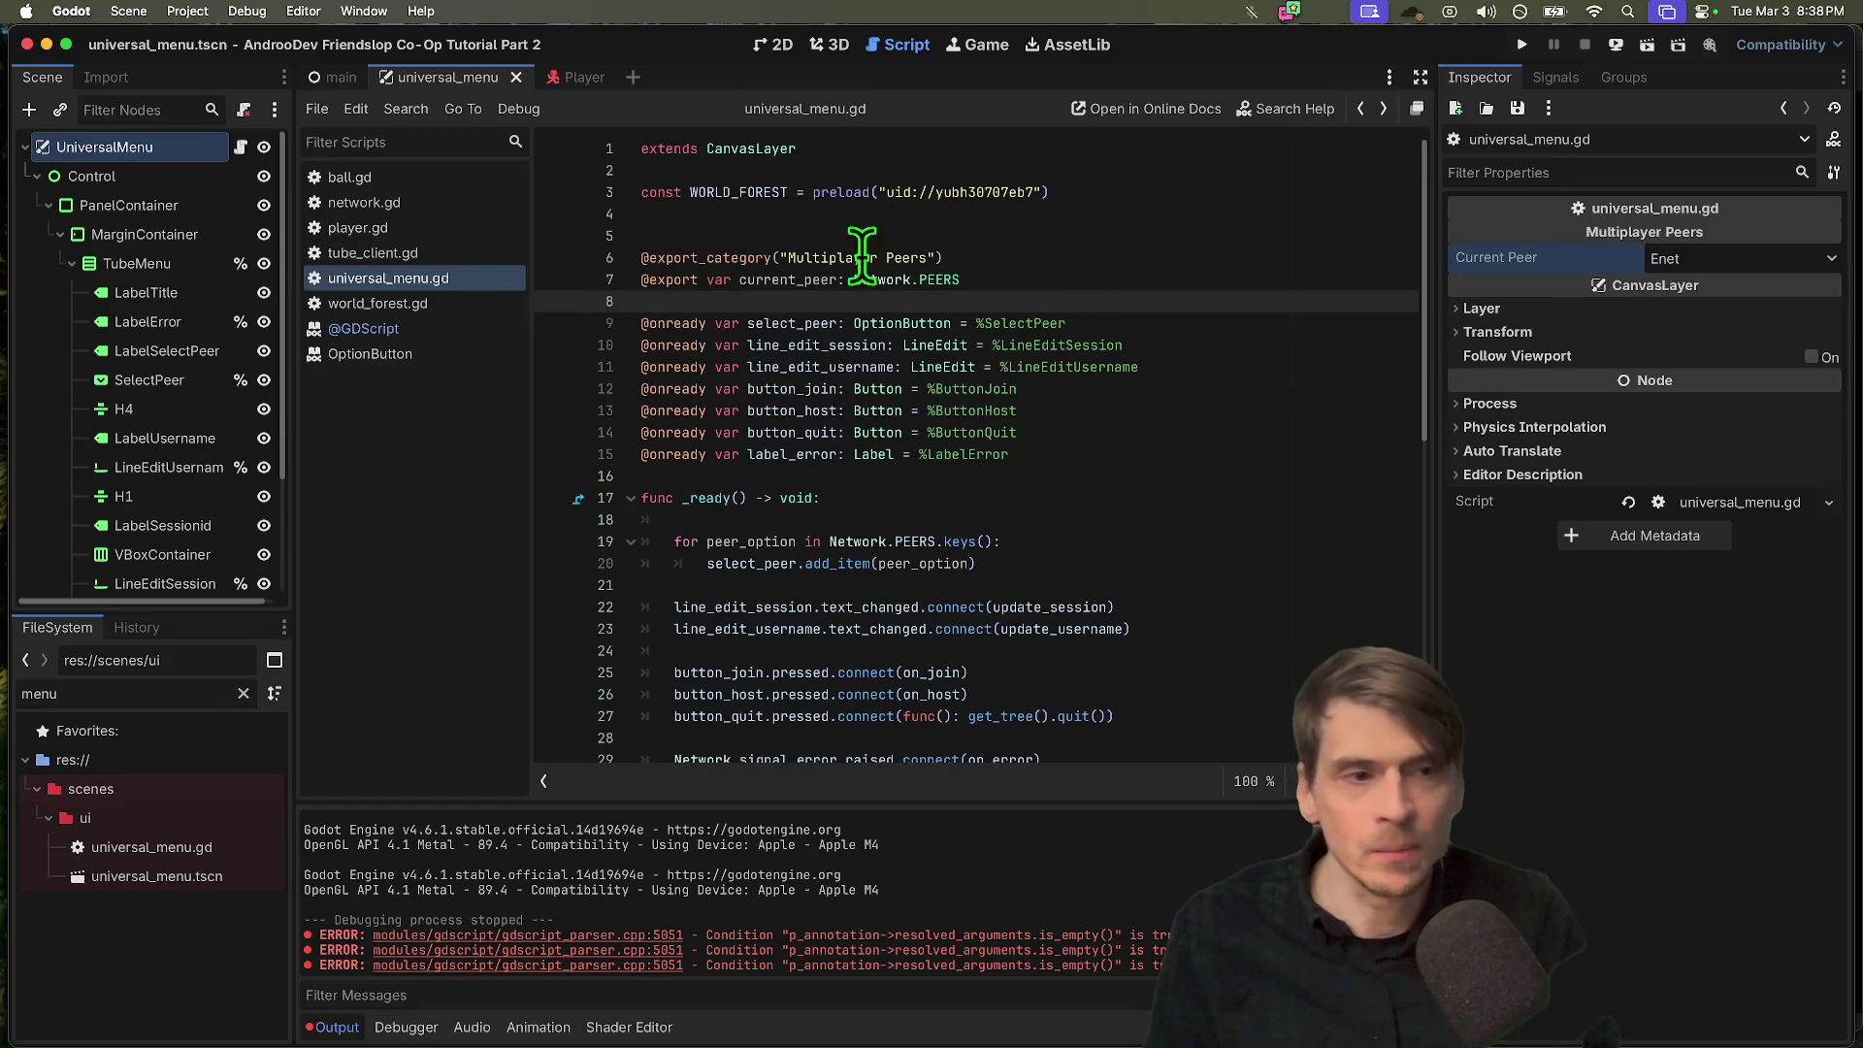
pyautogui.click(833, 257)
pyautogui.click(50, 205)
pyautogui.doubleClick(90, 145)
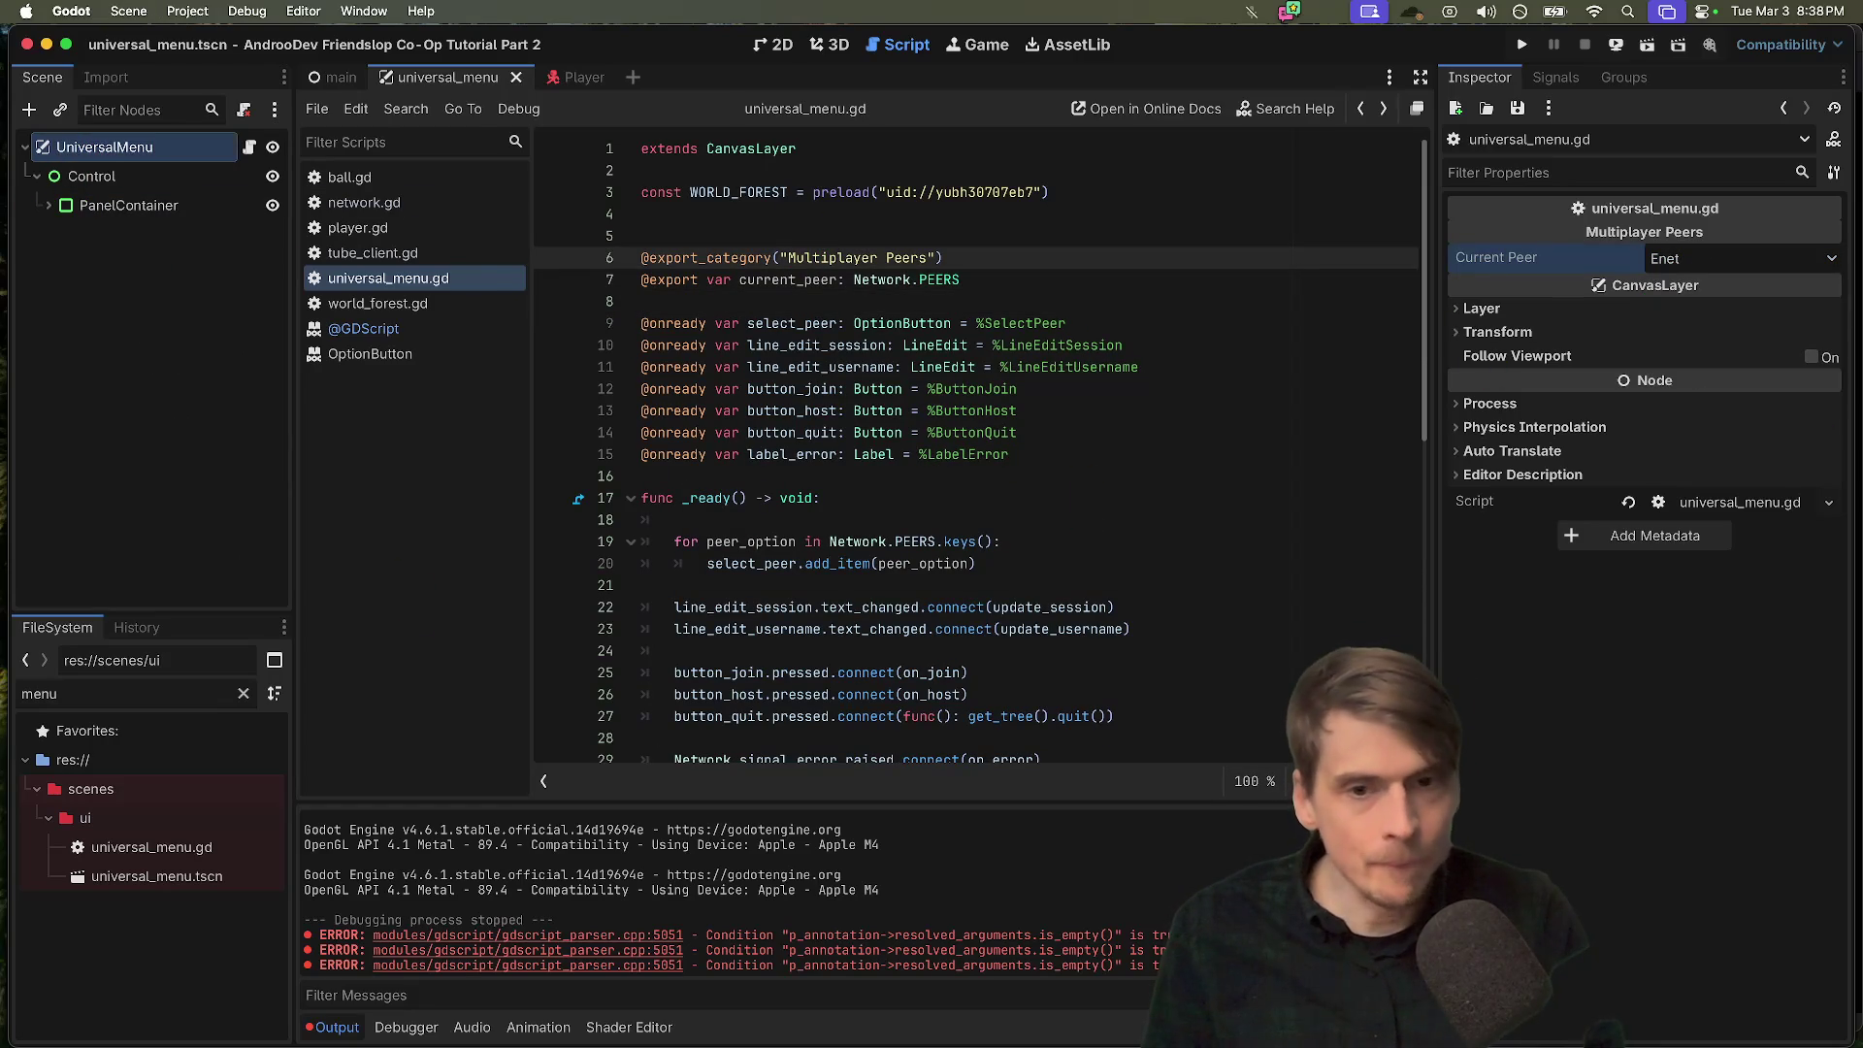
pyautogui.click(1225, 301)
pyautogui.click(1745, 266)
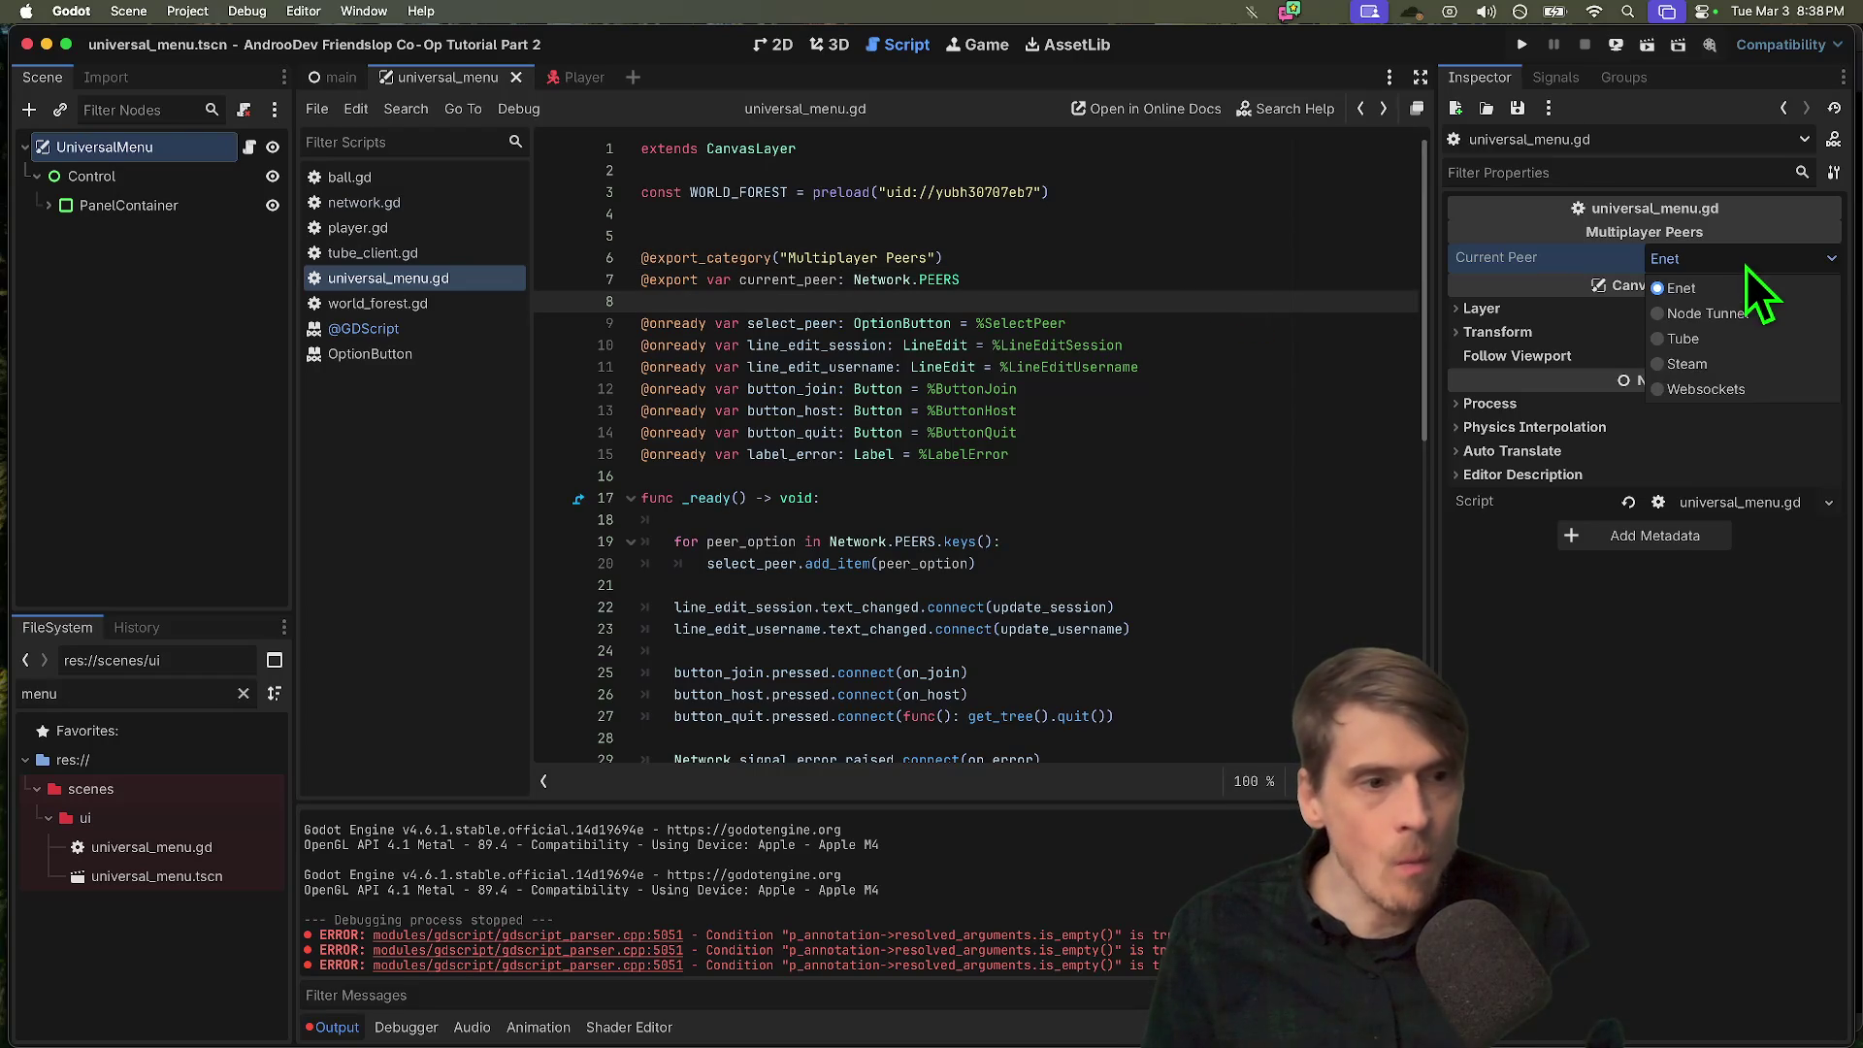
pyautogui.click(1735, 556)
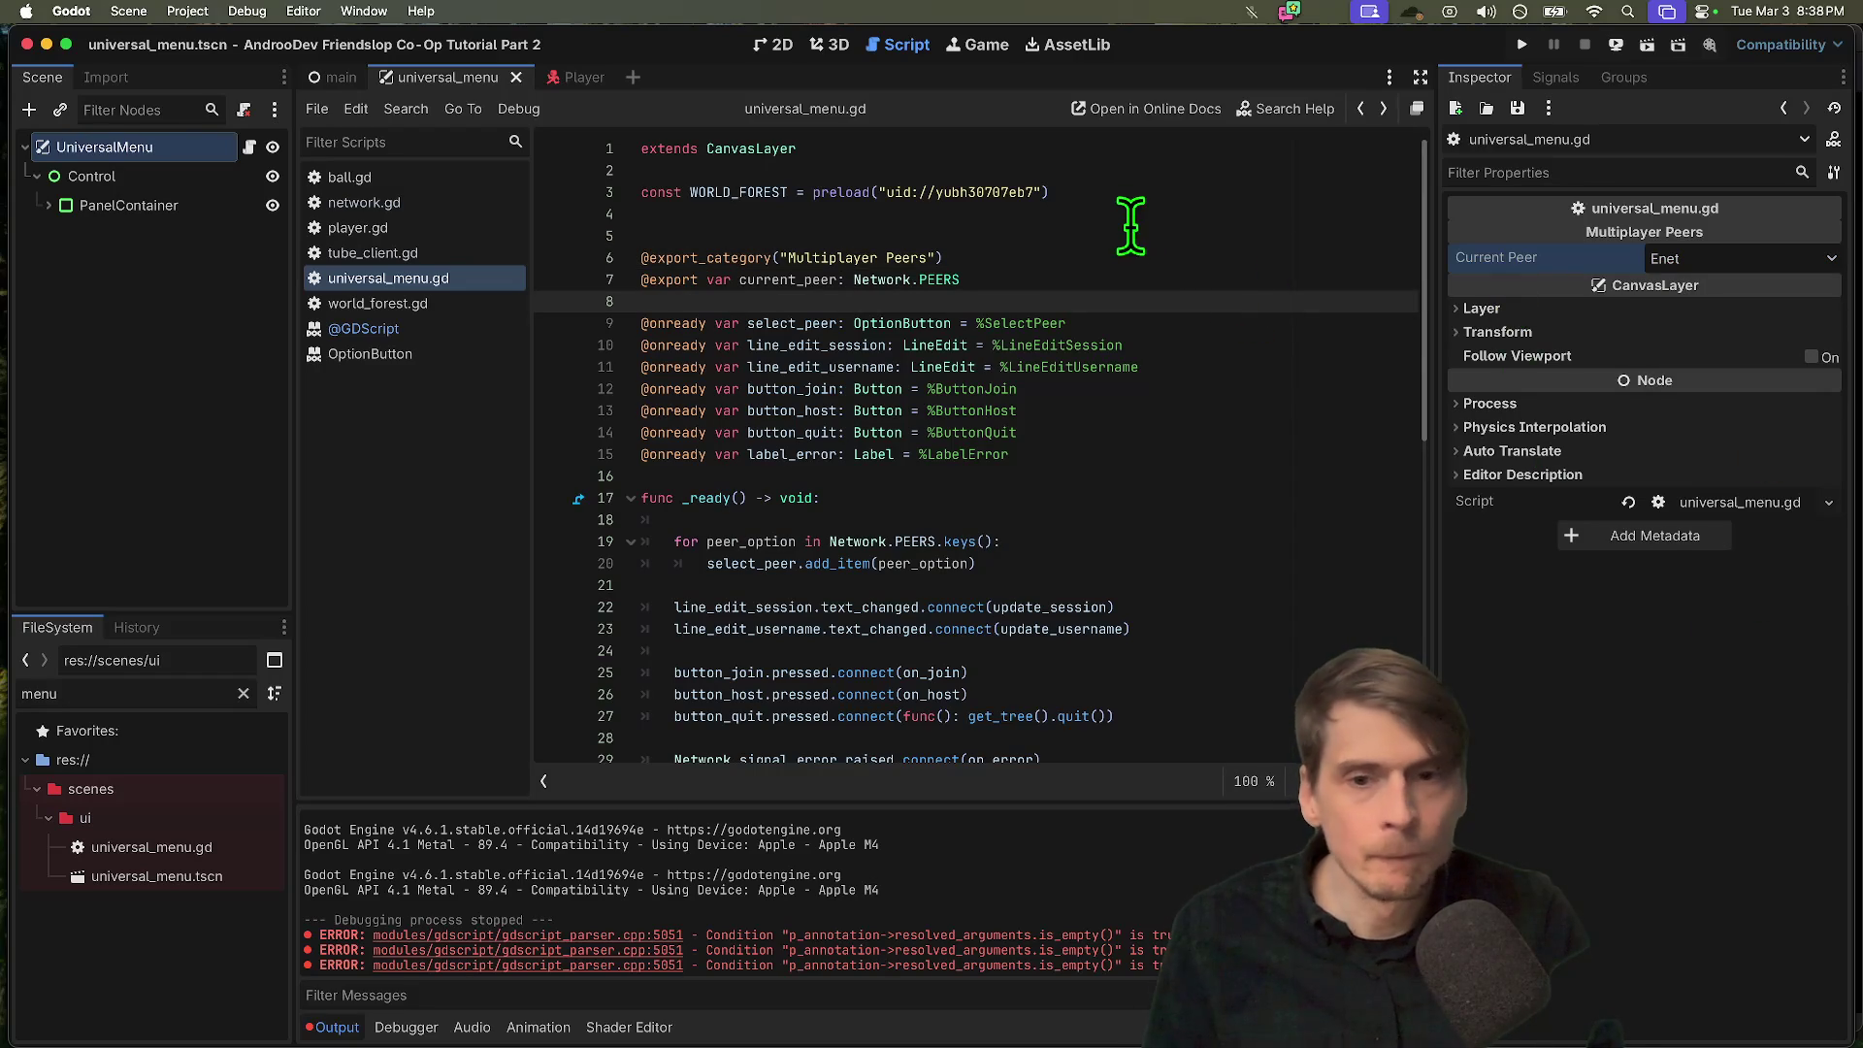
# Reselect the UniversalMenu root, confirm Current Peer defaults to Enet, and save the scene.
pyautogui.click(1127, 257)
pyautogui.click(1146, 301)
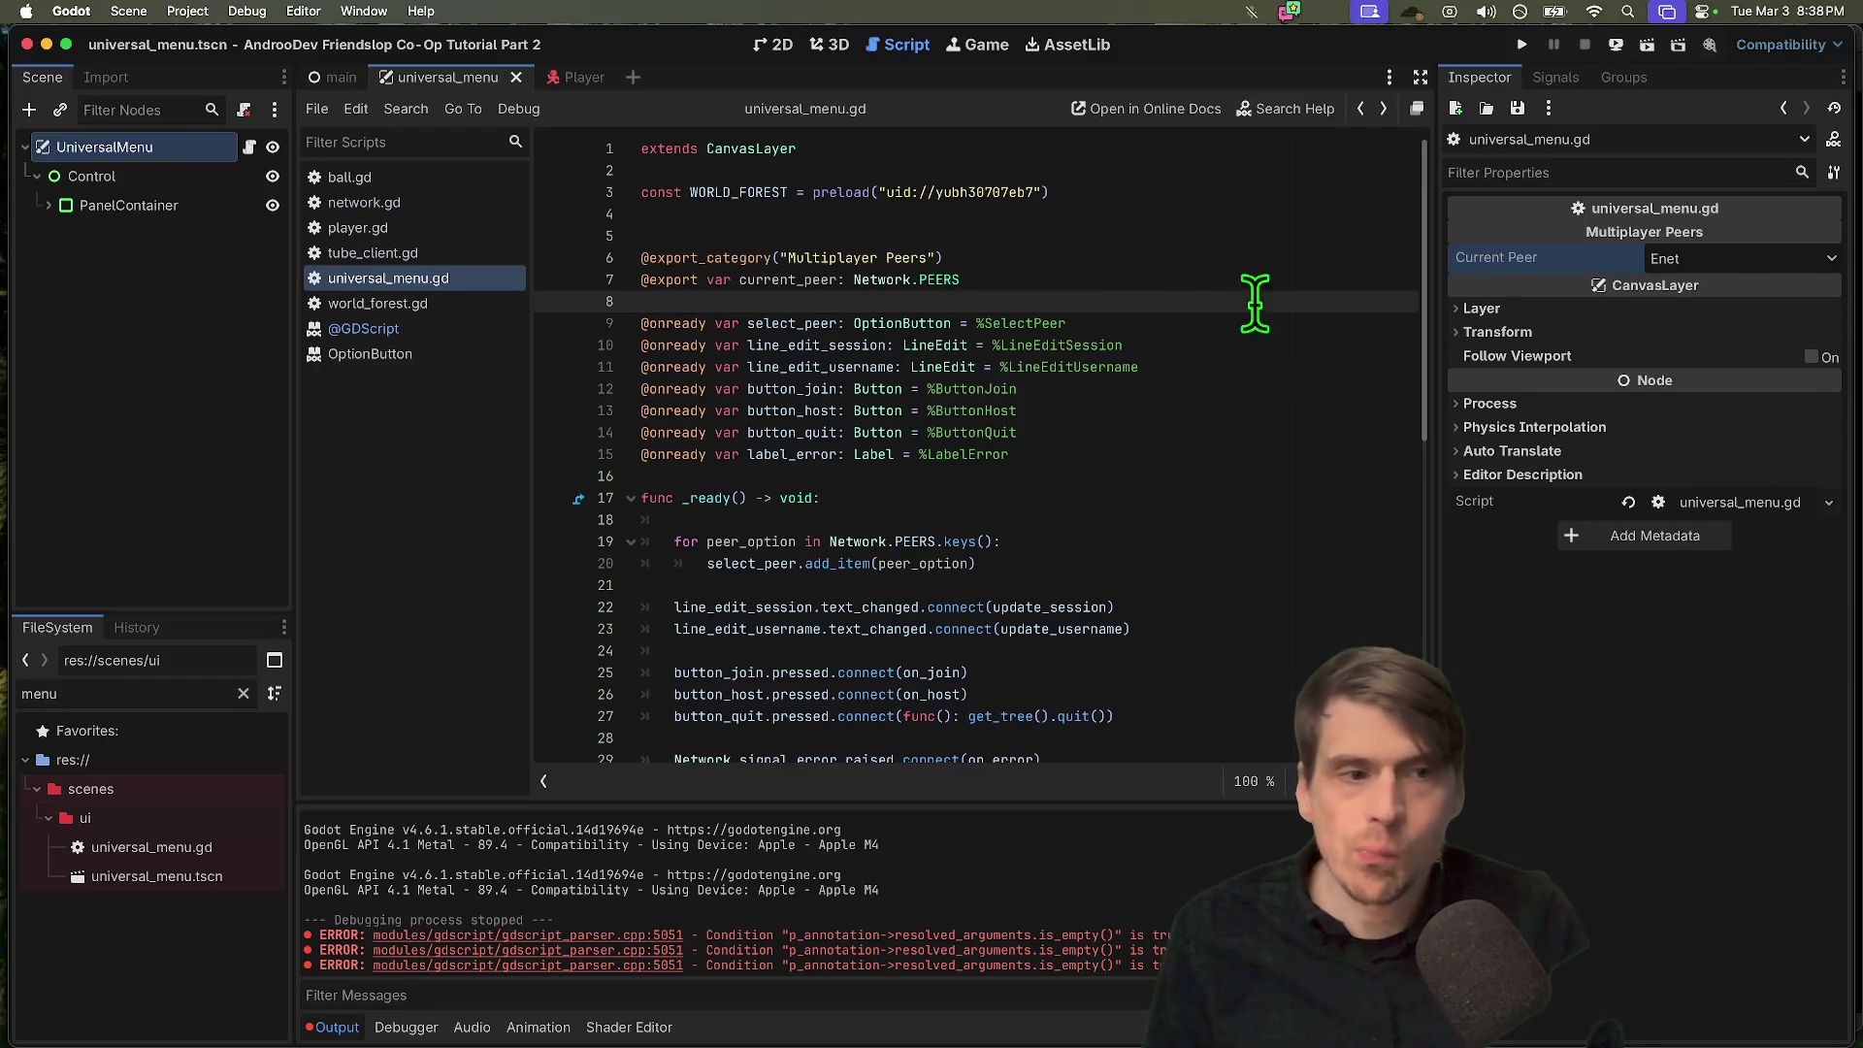
pyautogui.click(1818, 269)
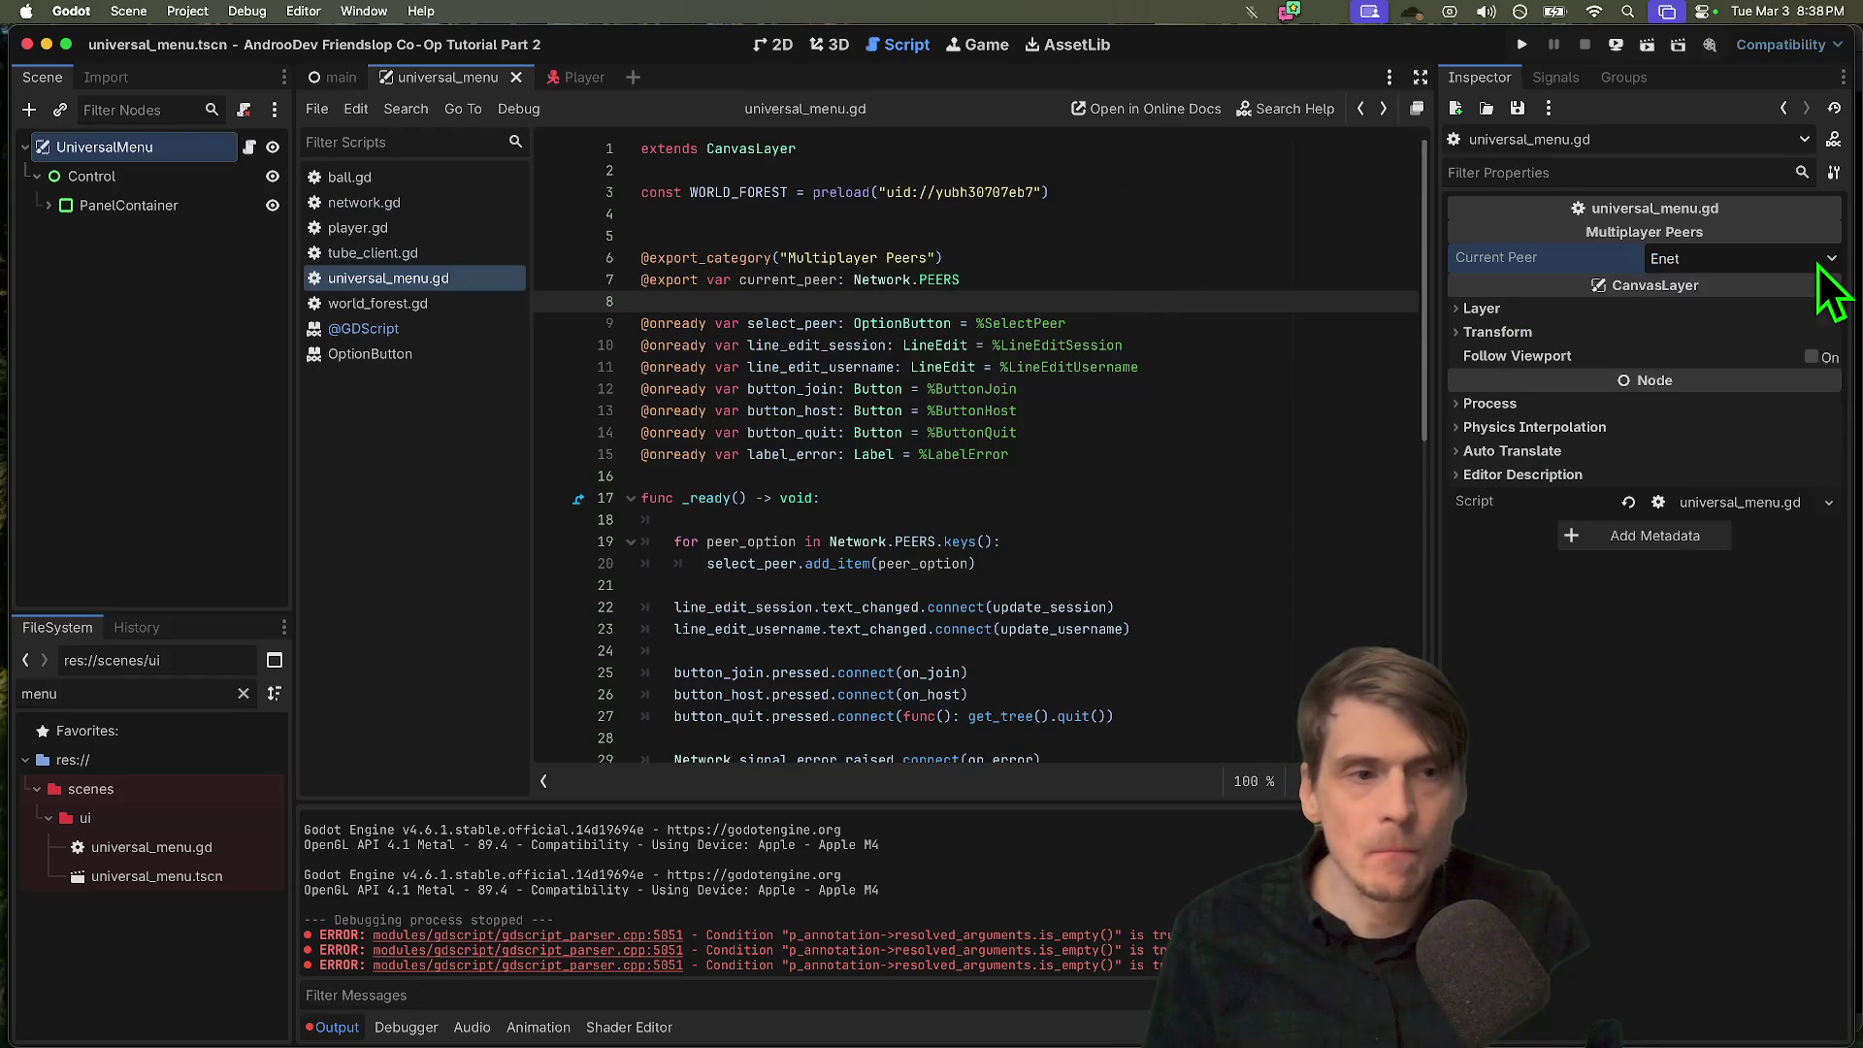
pyautogui.click(1818, 269)
pyautogui.click(1254, 234)
pyautogui.press('Down')
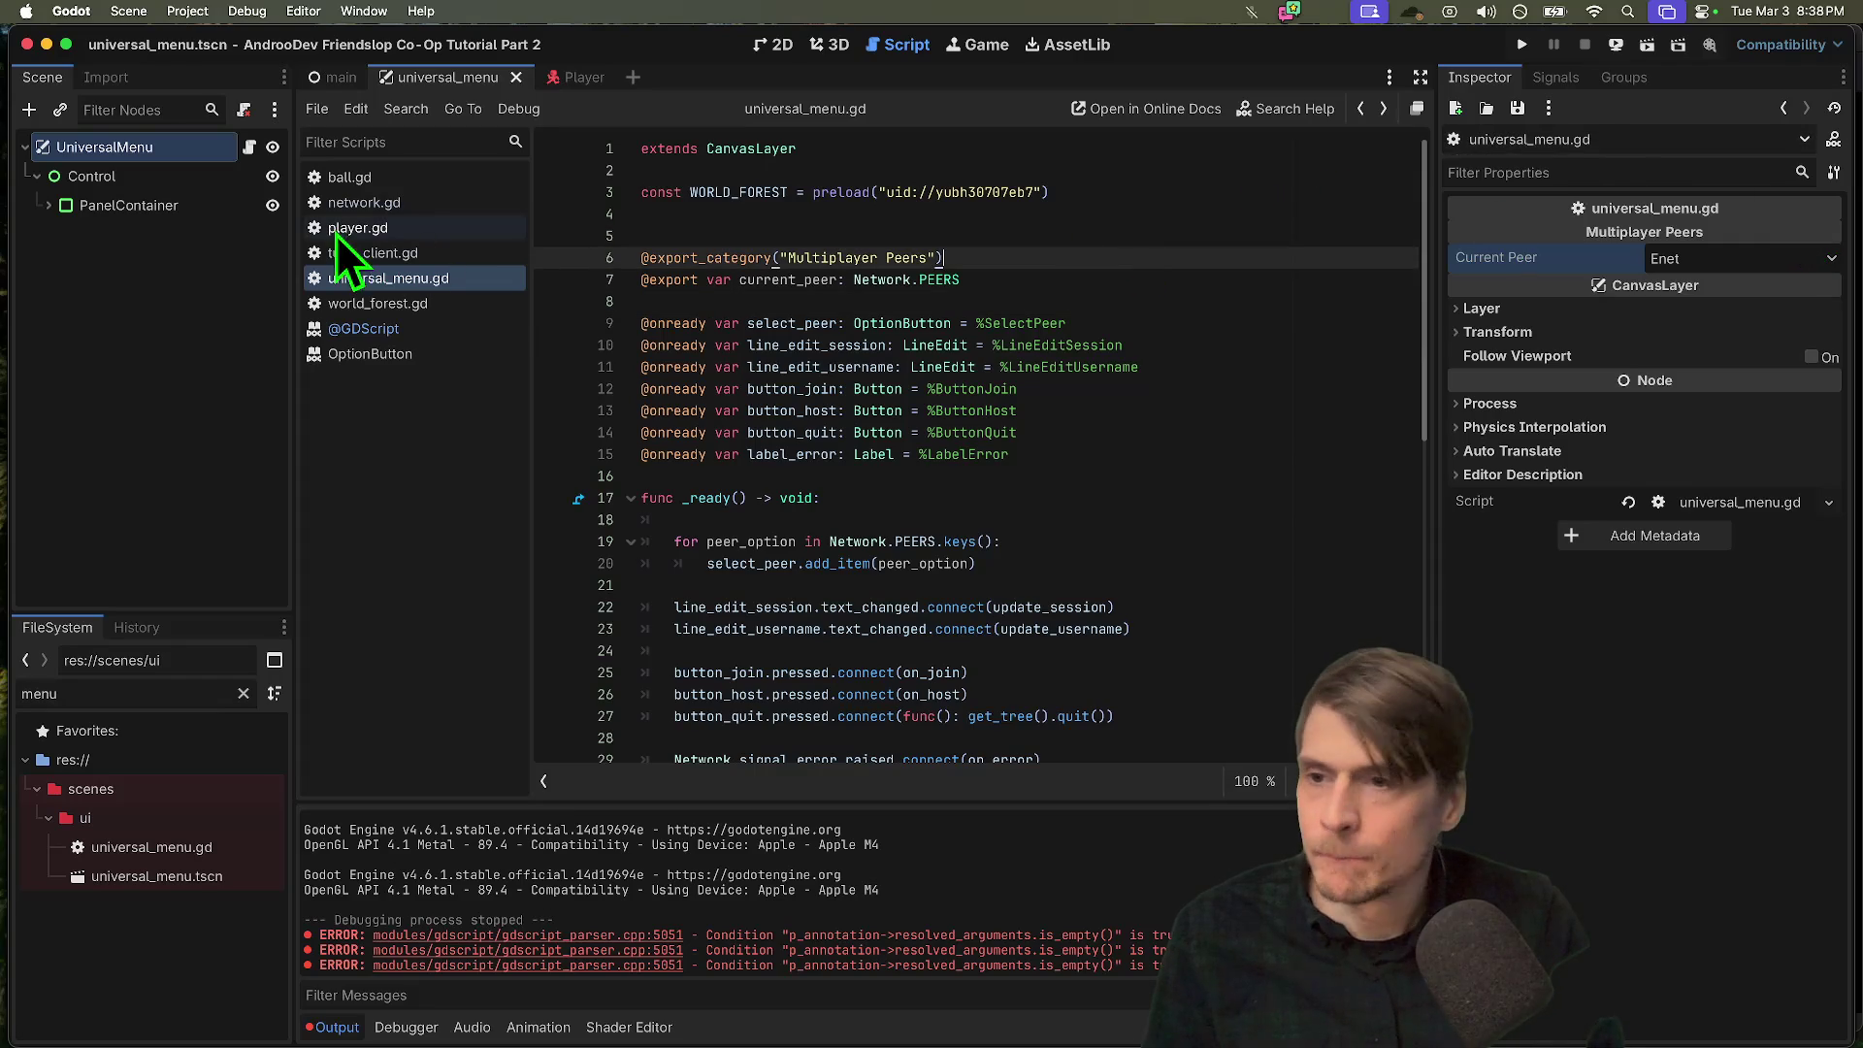
pyautogui.click(113, 183)
pyautogui.click(121, 152)
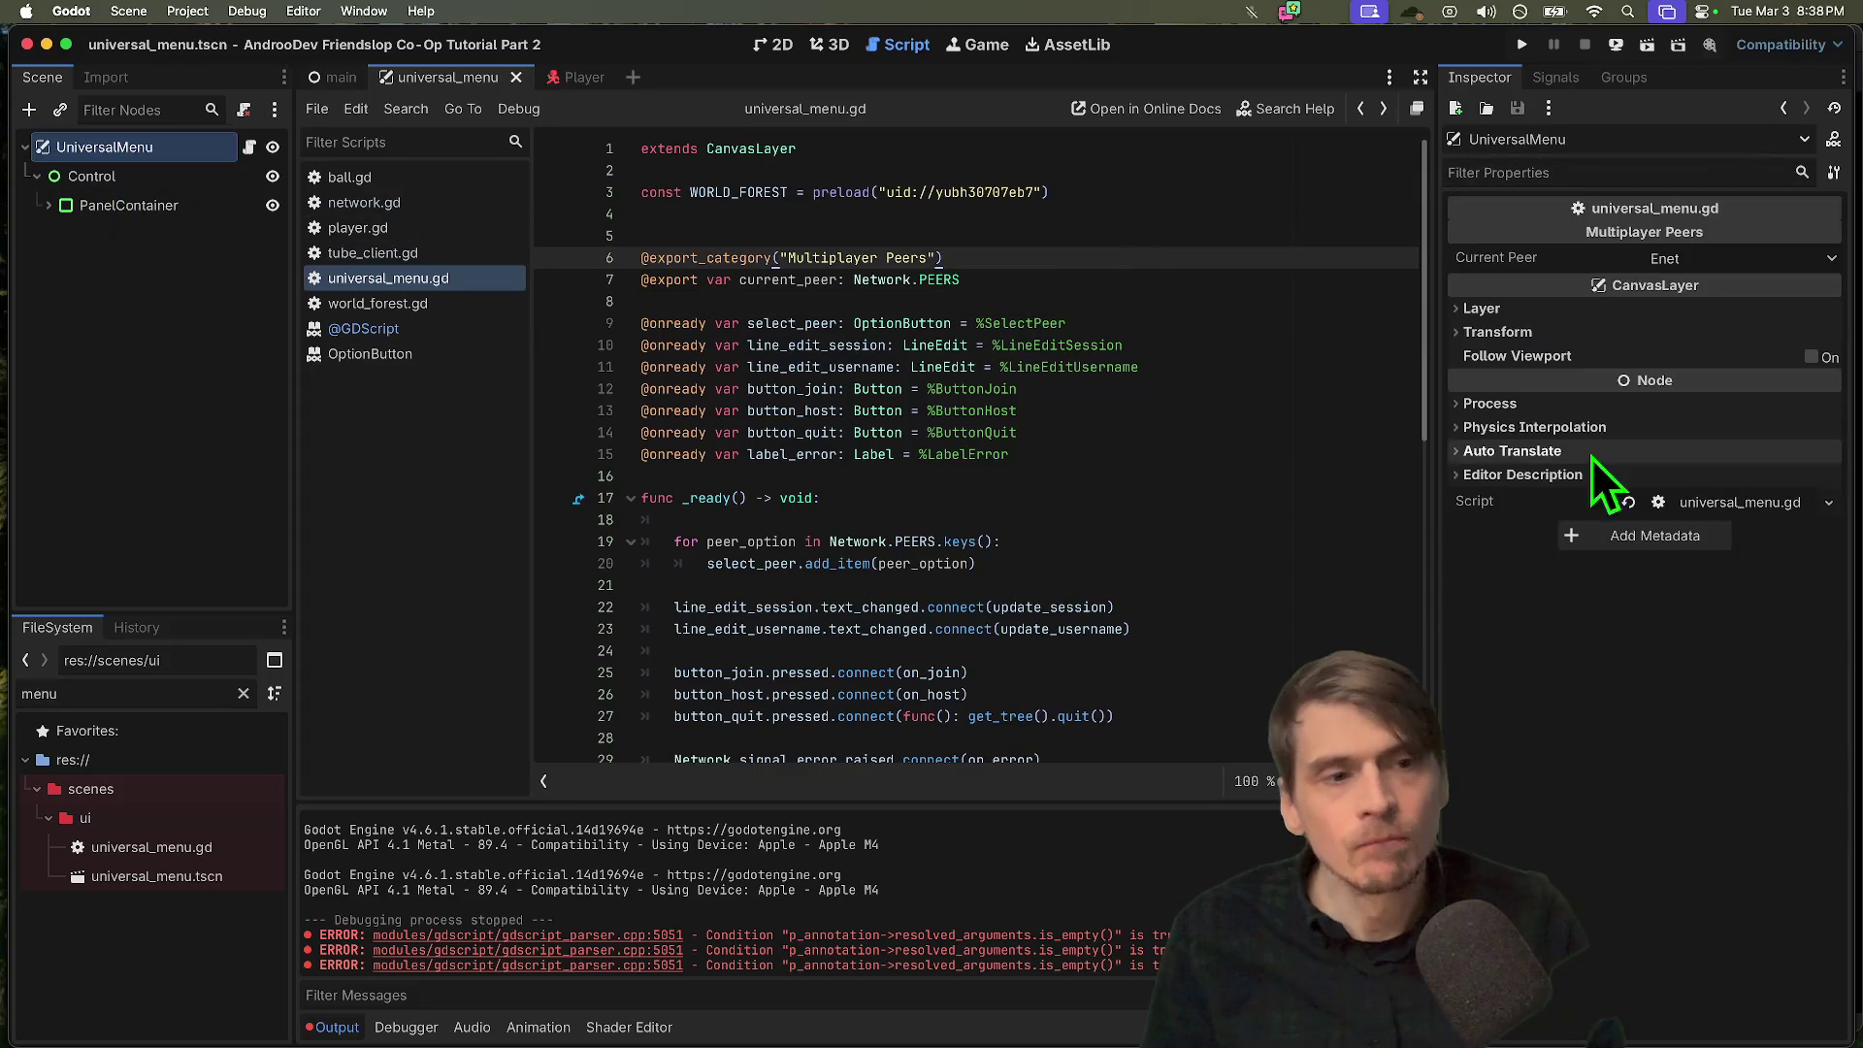
pyautogui.click(1681, 266)
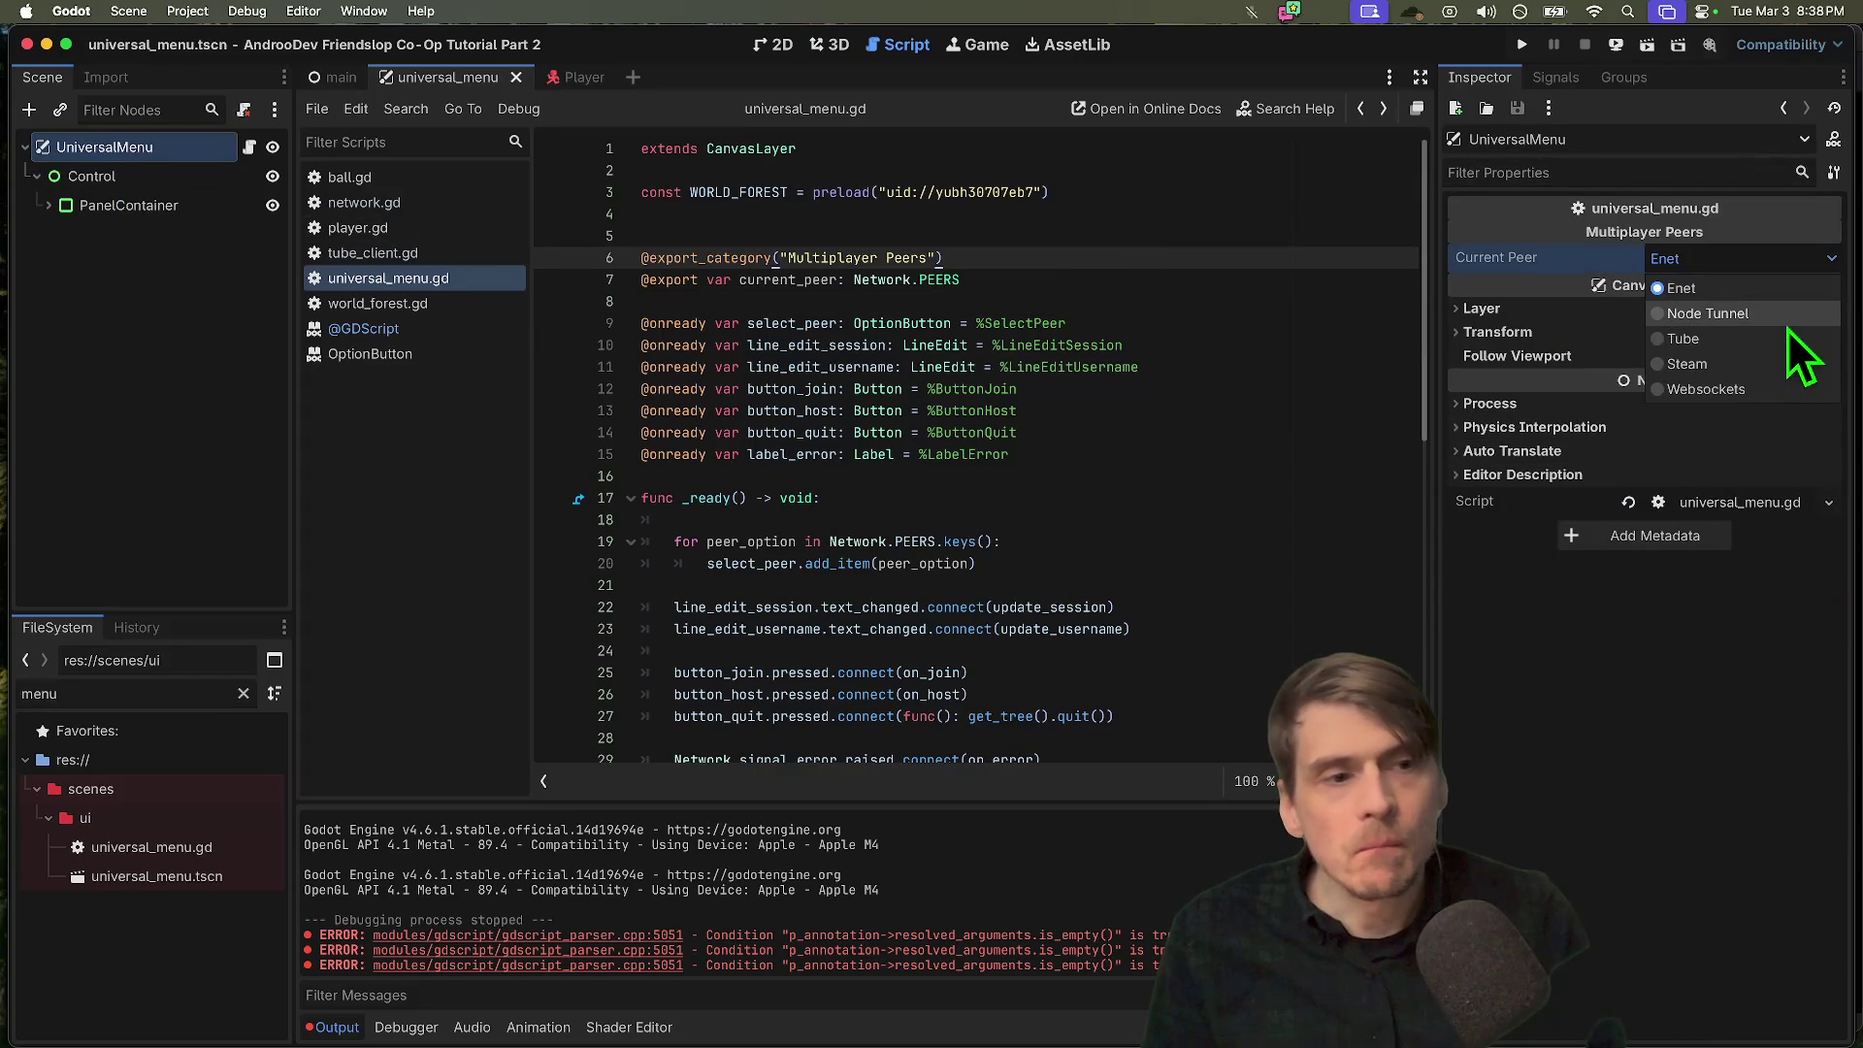
pyautogui.click(1253, 189)
pyautogui.scroll(-3, 1141, 602)
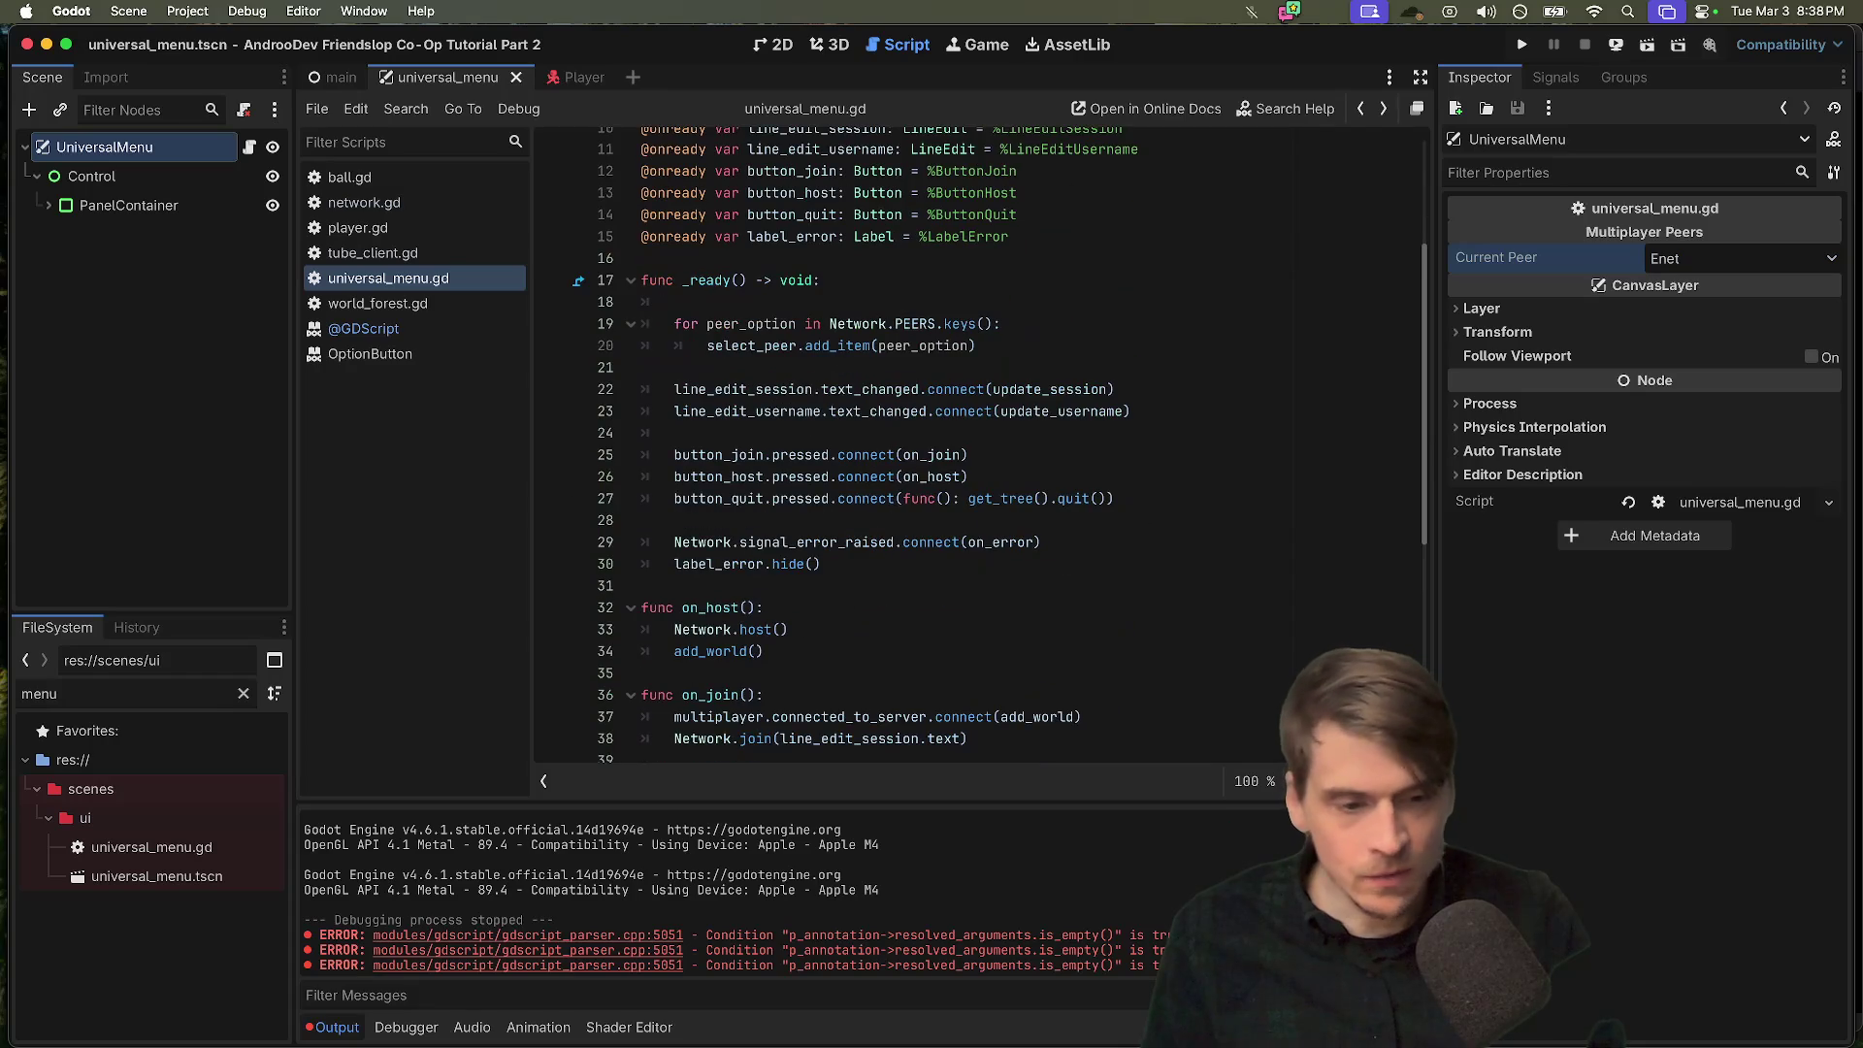
pyautogui.click(1061, 427)
pyautogui.press('super+s')
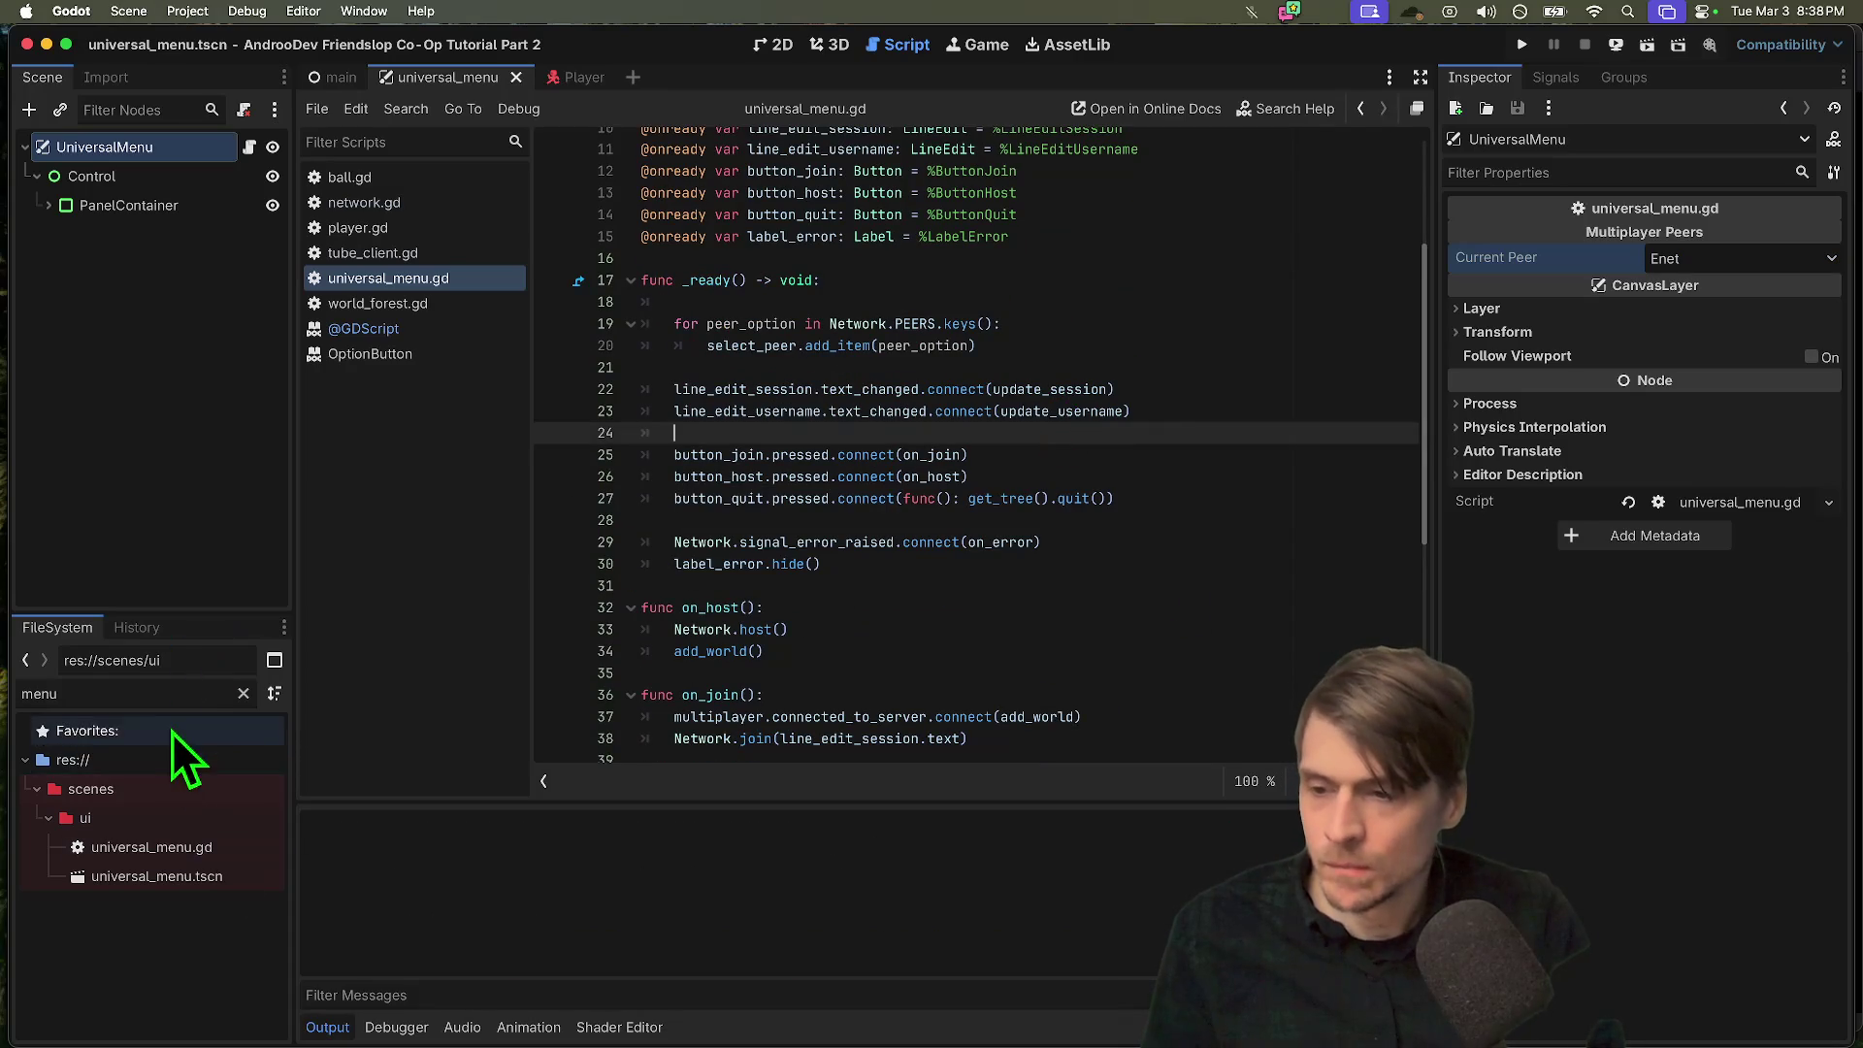
# Open the main scene, inspect the UniversalMenu node, and return to universal_menu.gd.
pyautogui.doubleClick(187, 693)
pyautogui.write('main')
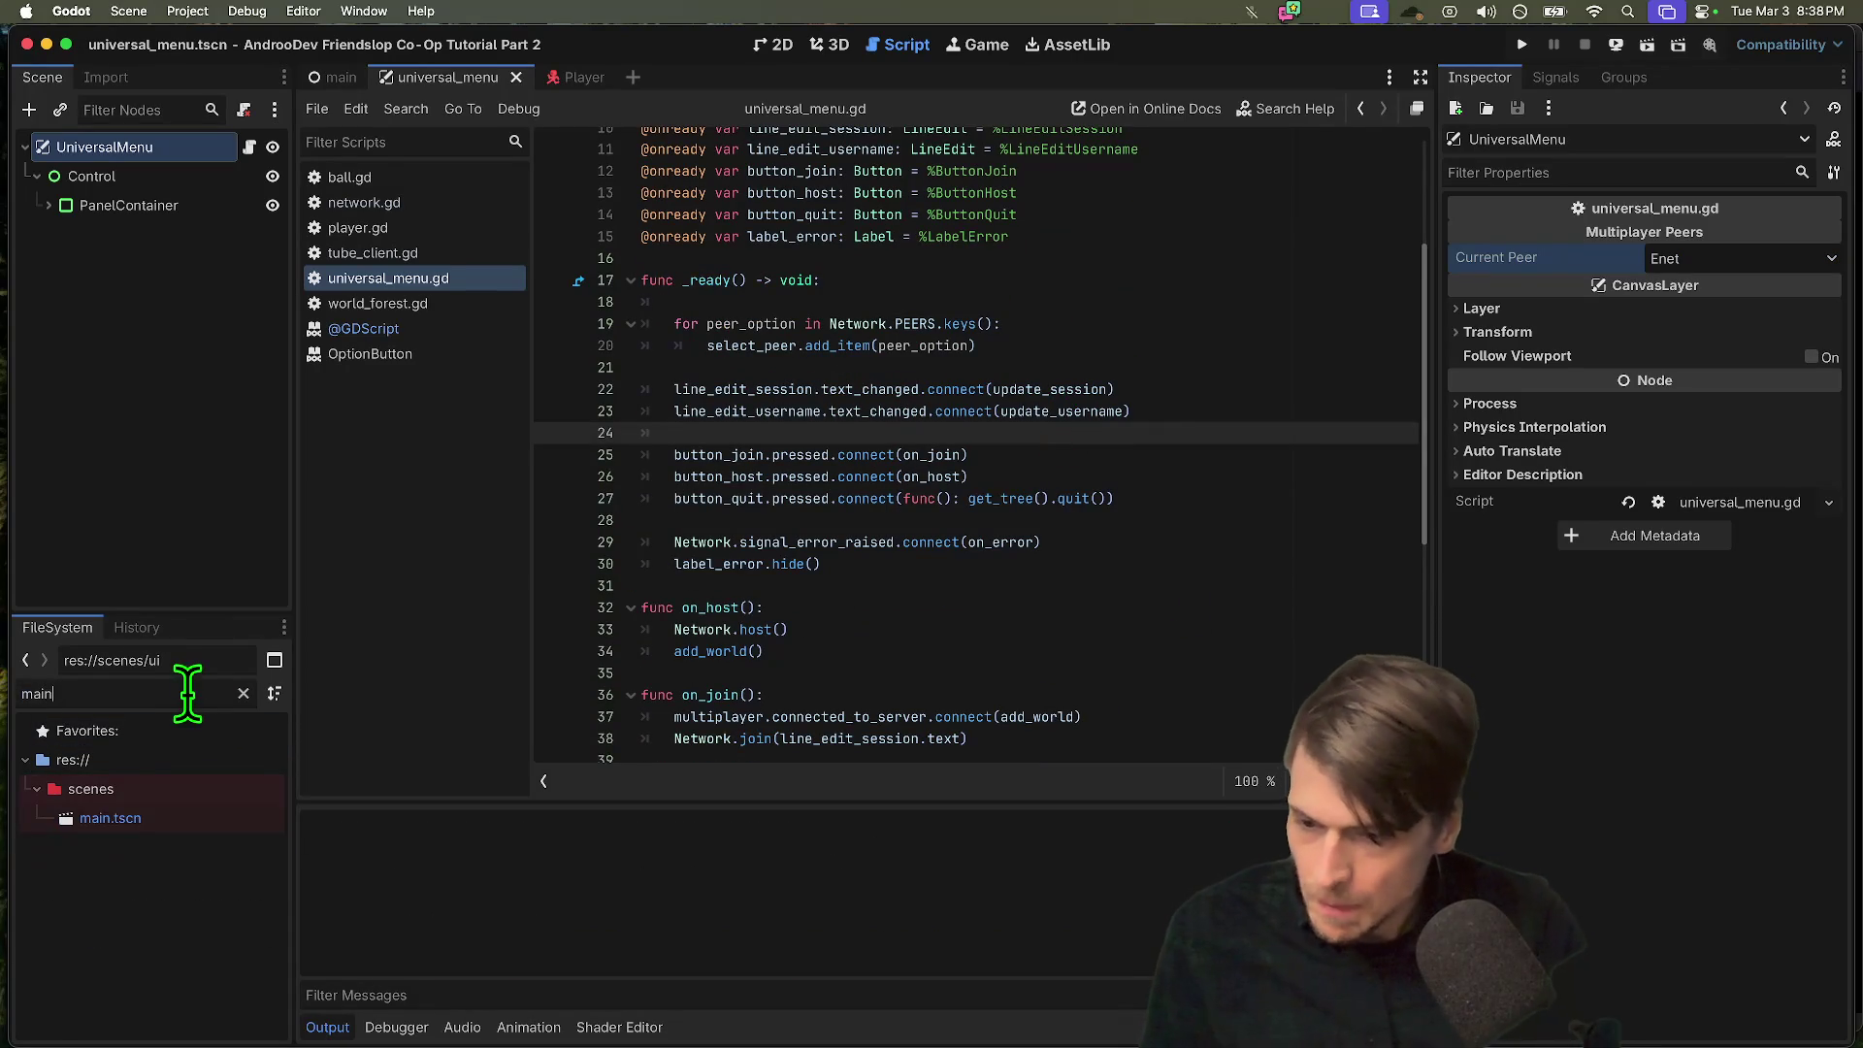
pyautogui.doubleClick(152, 823)
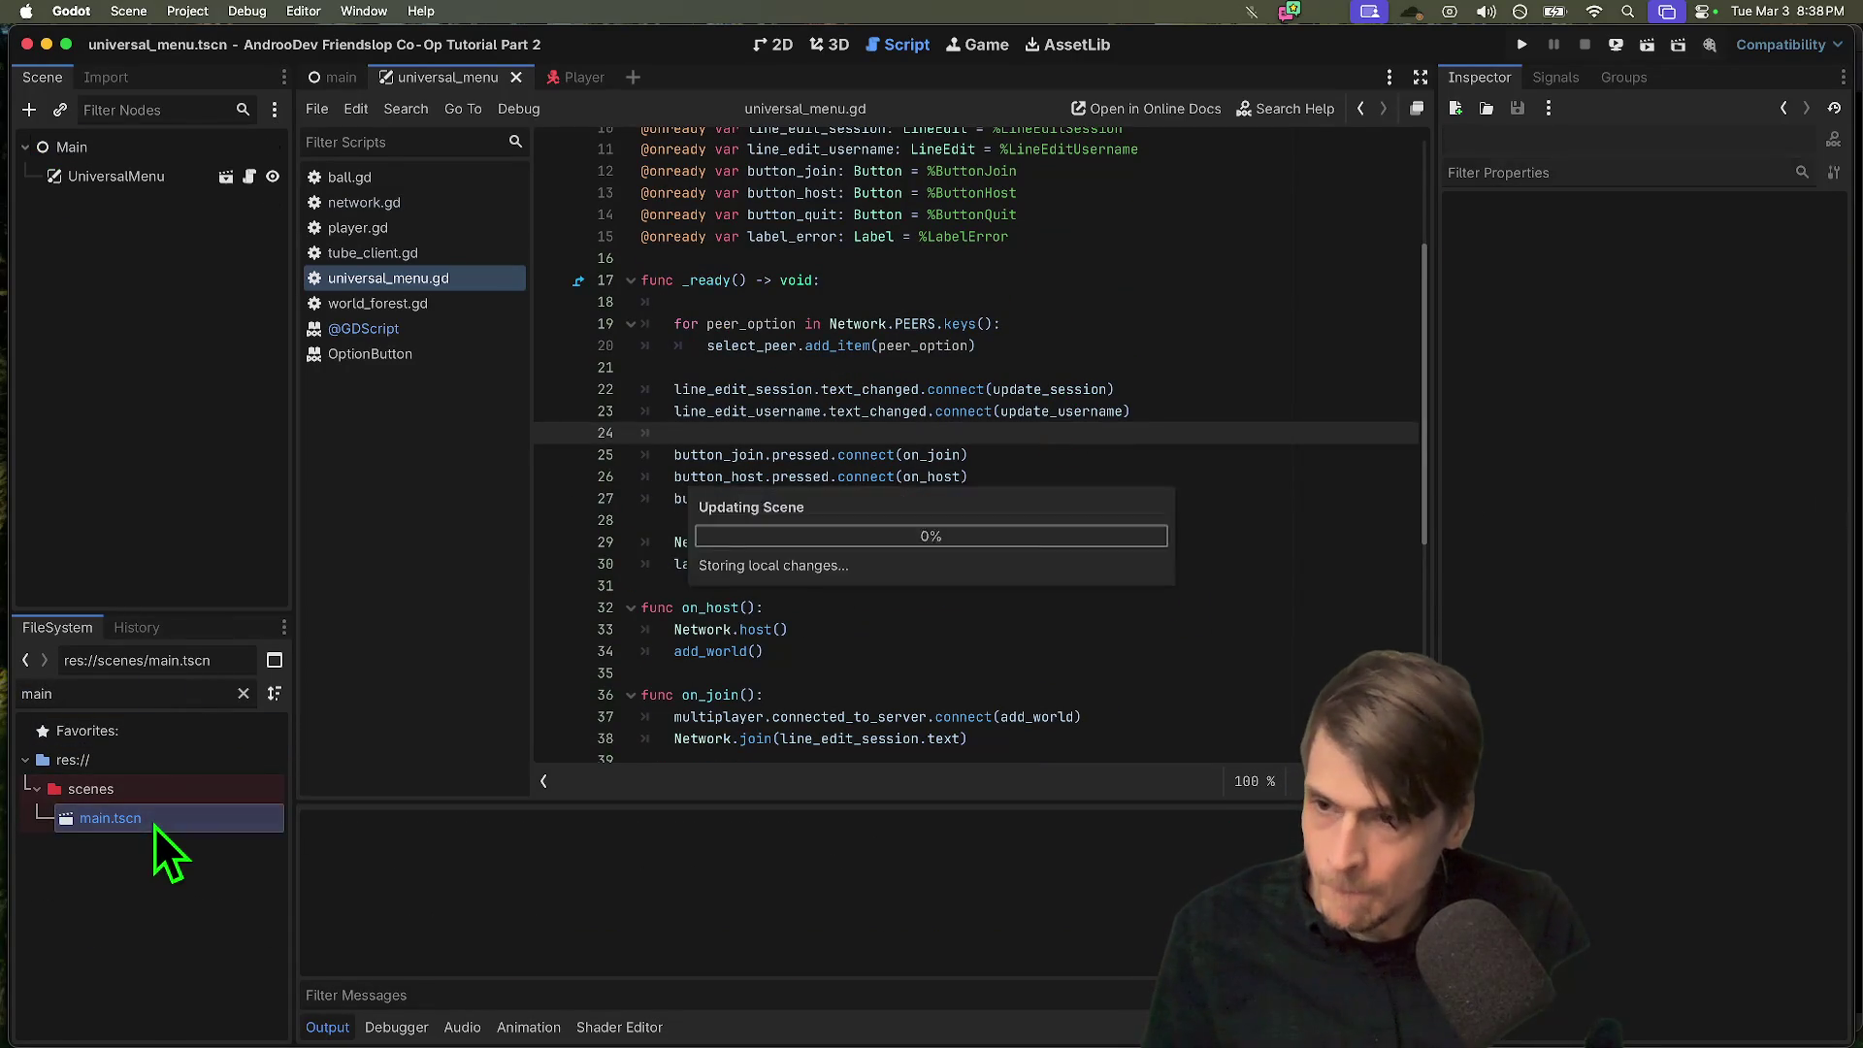
pyautogui.click(135, 175)
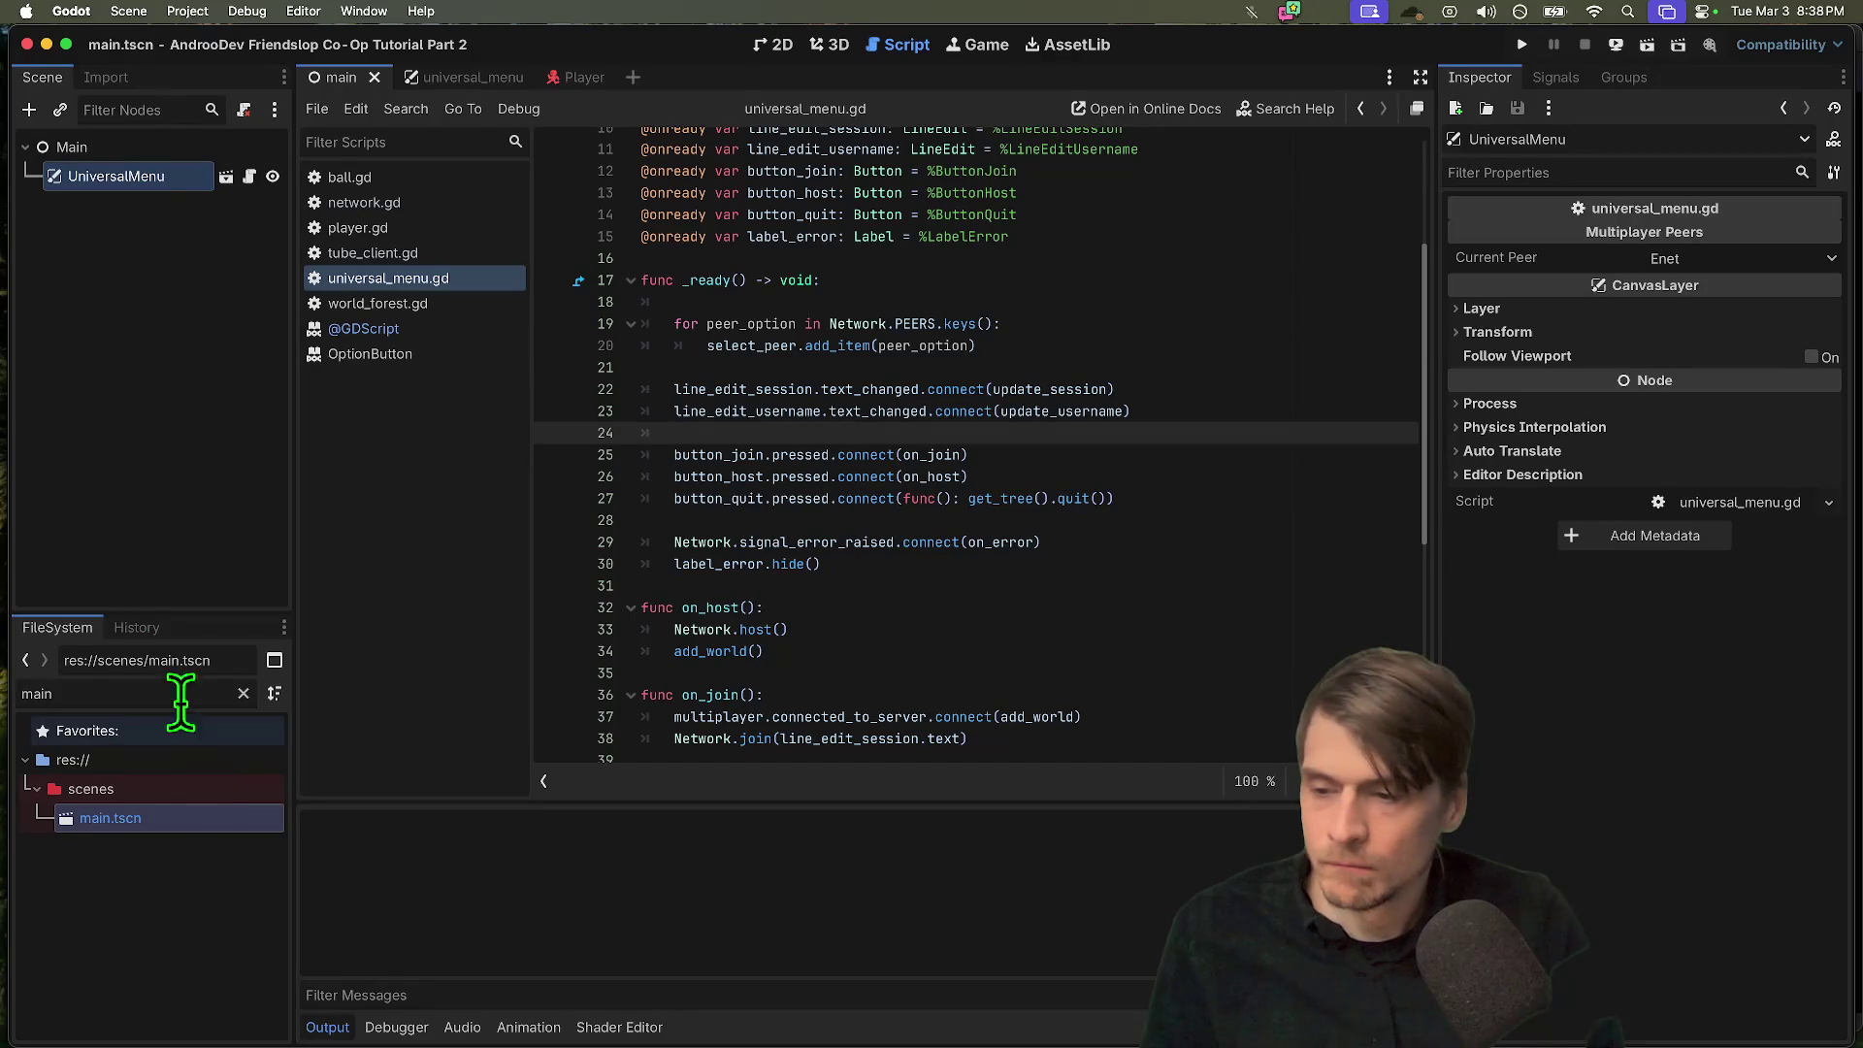
pyautogui.scroll(3, 861, 416)
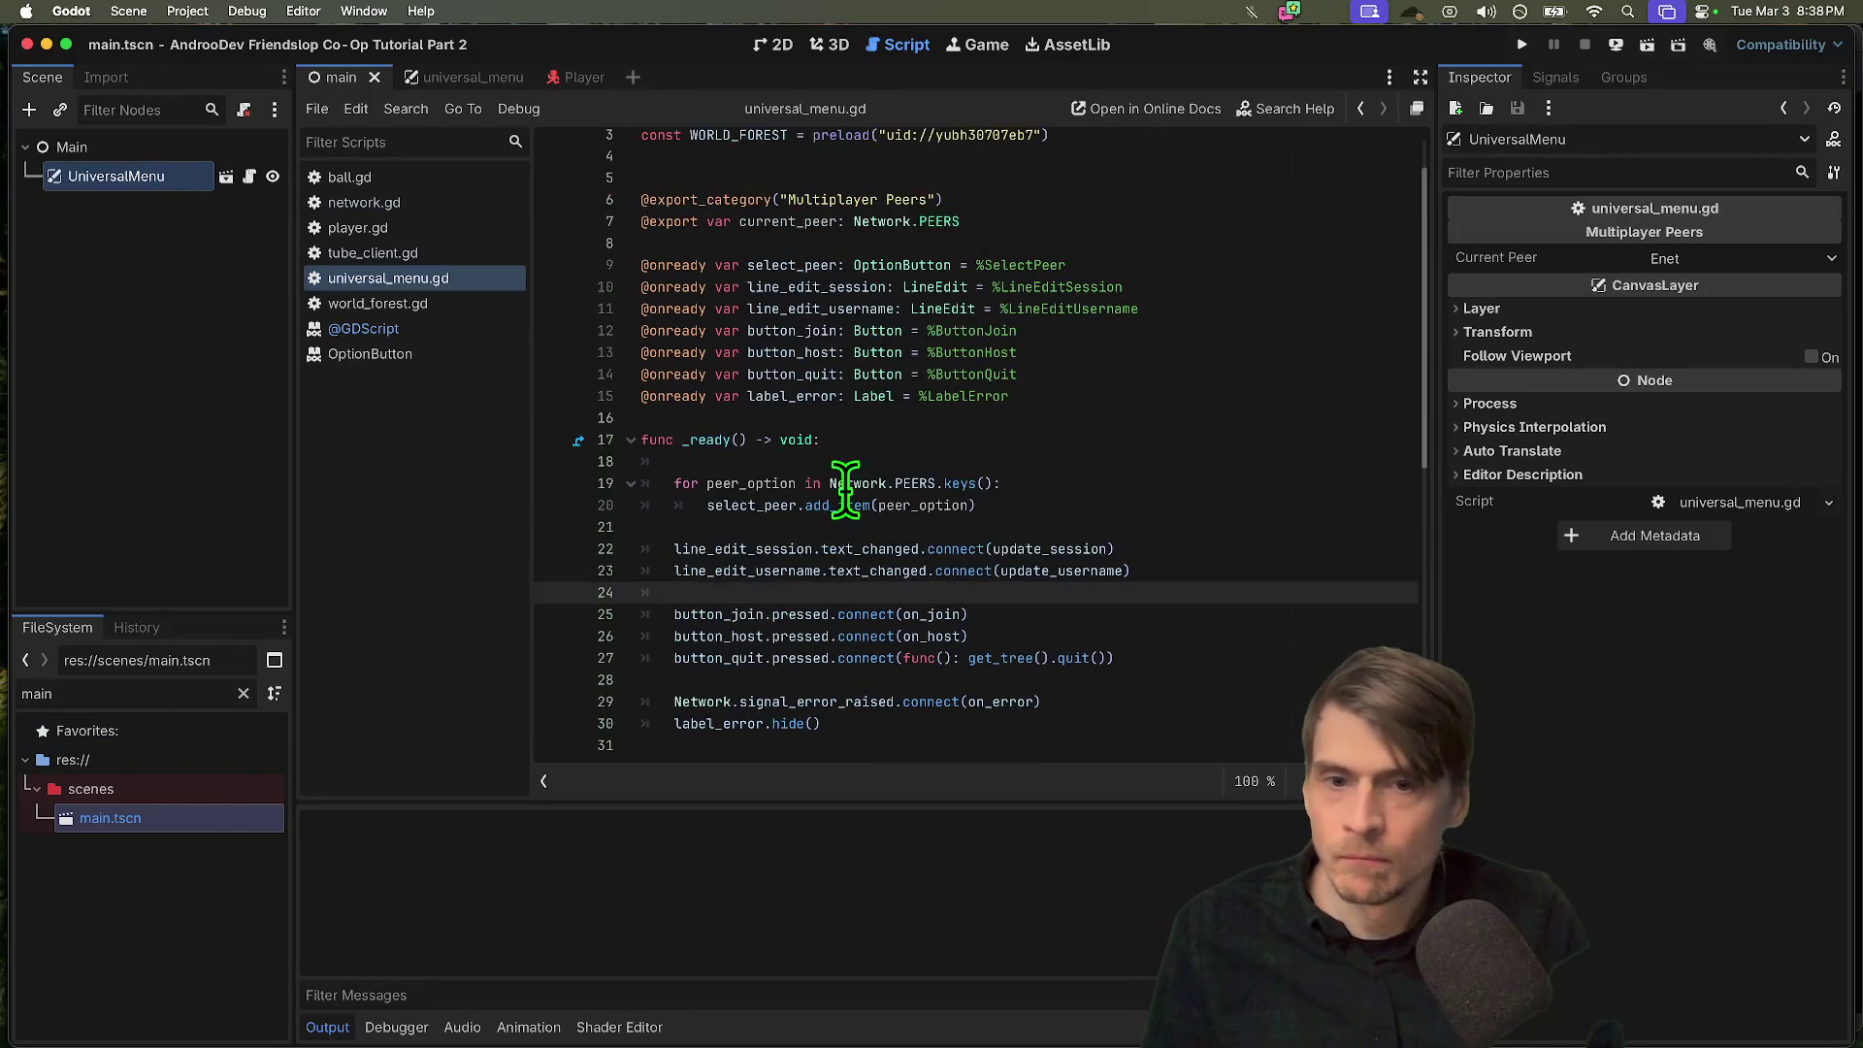
pyautogui.click(456, 200)
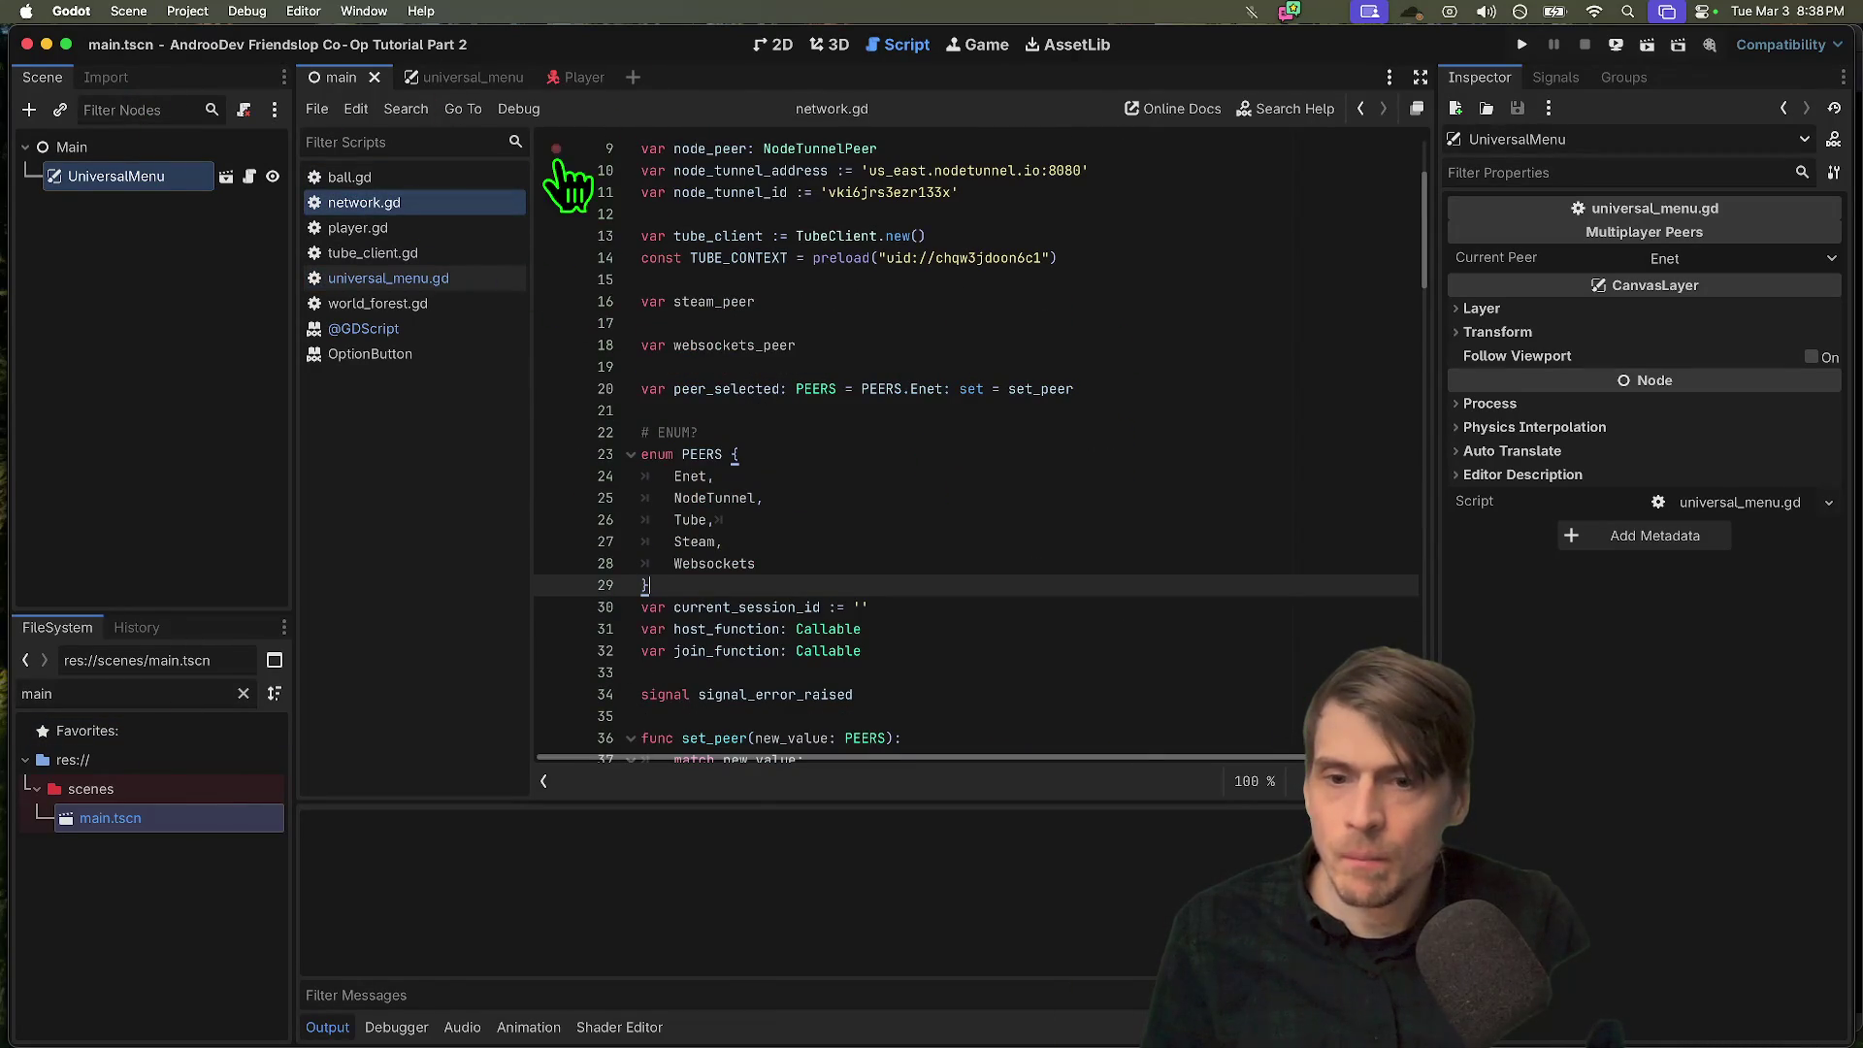
pyautogui.click(390, 279)
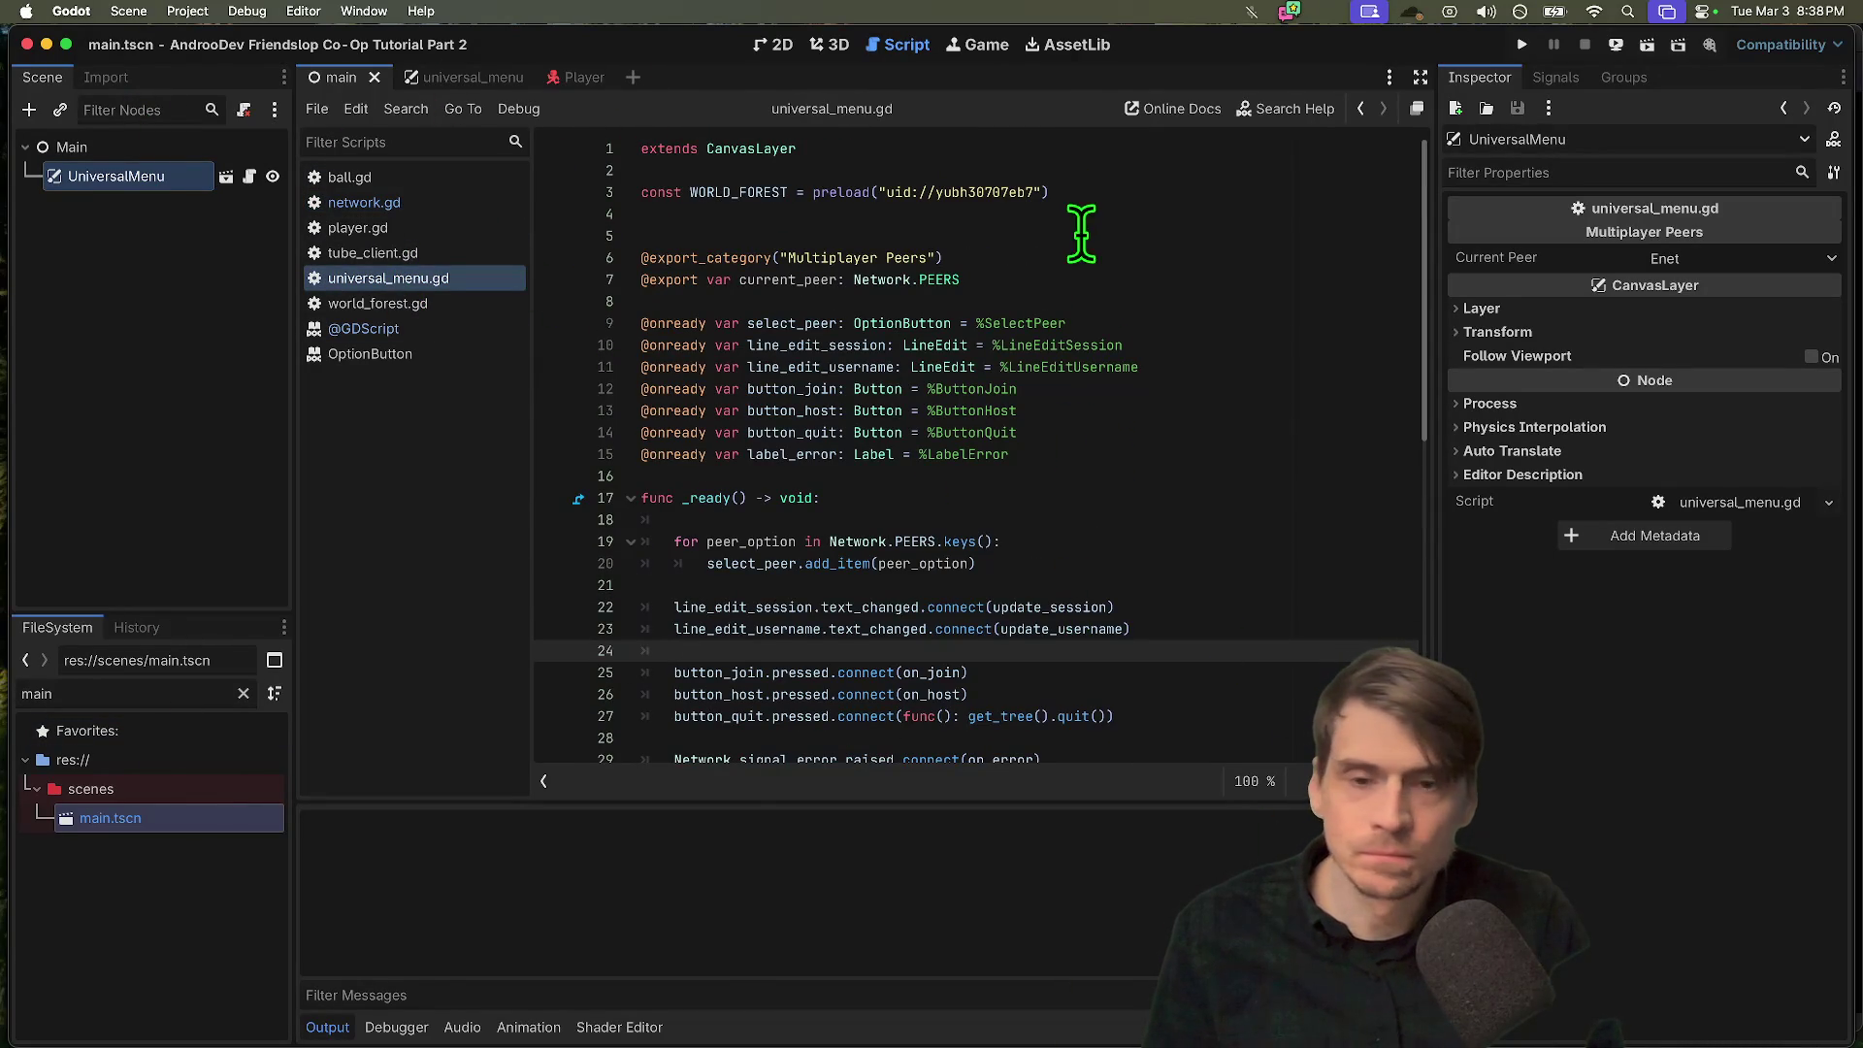
# Set current_peer's default to -1 and confirm Current Peer shows -1.
pyautogui.doubleClick(789, 279)
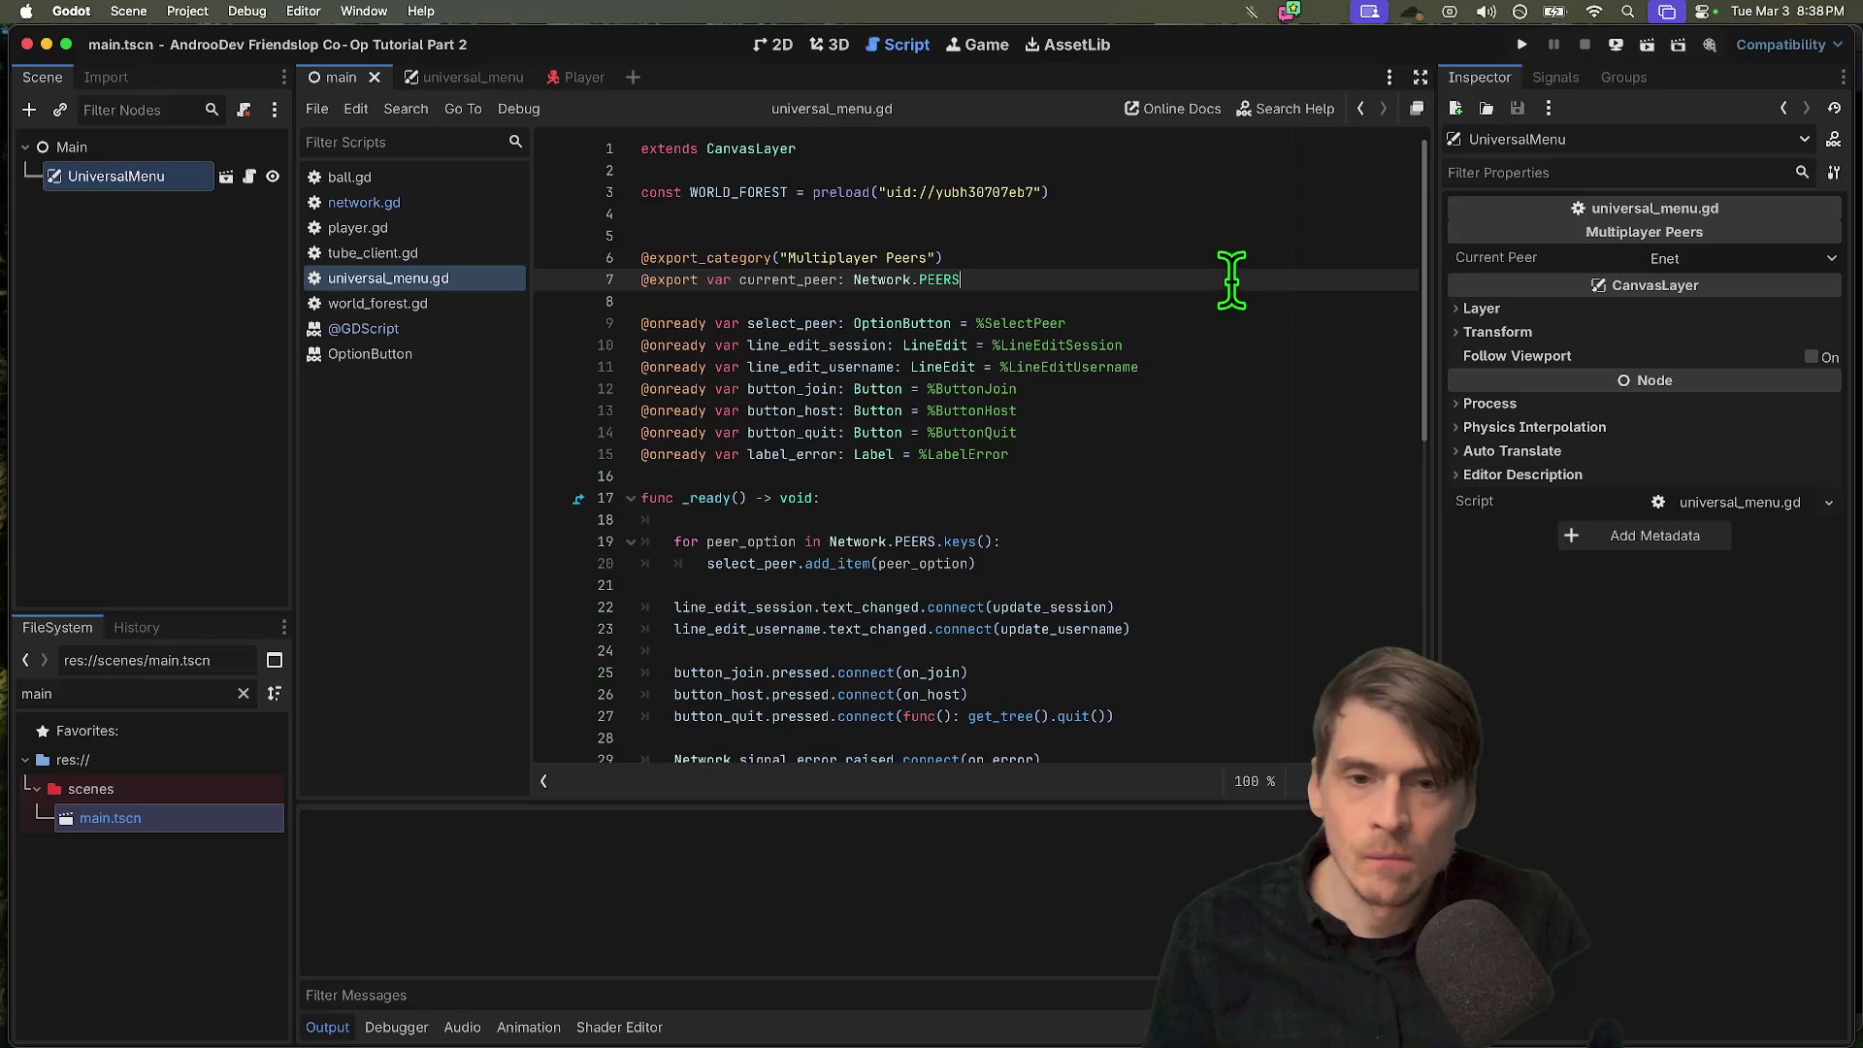
pyautogui.click(1057, 274)
pyautogui.write('= 0')
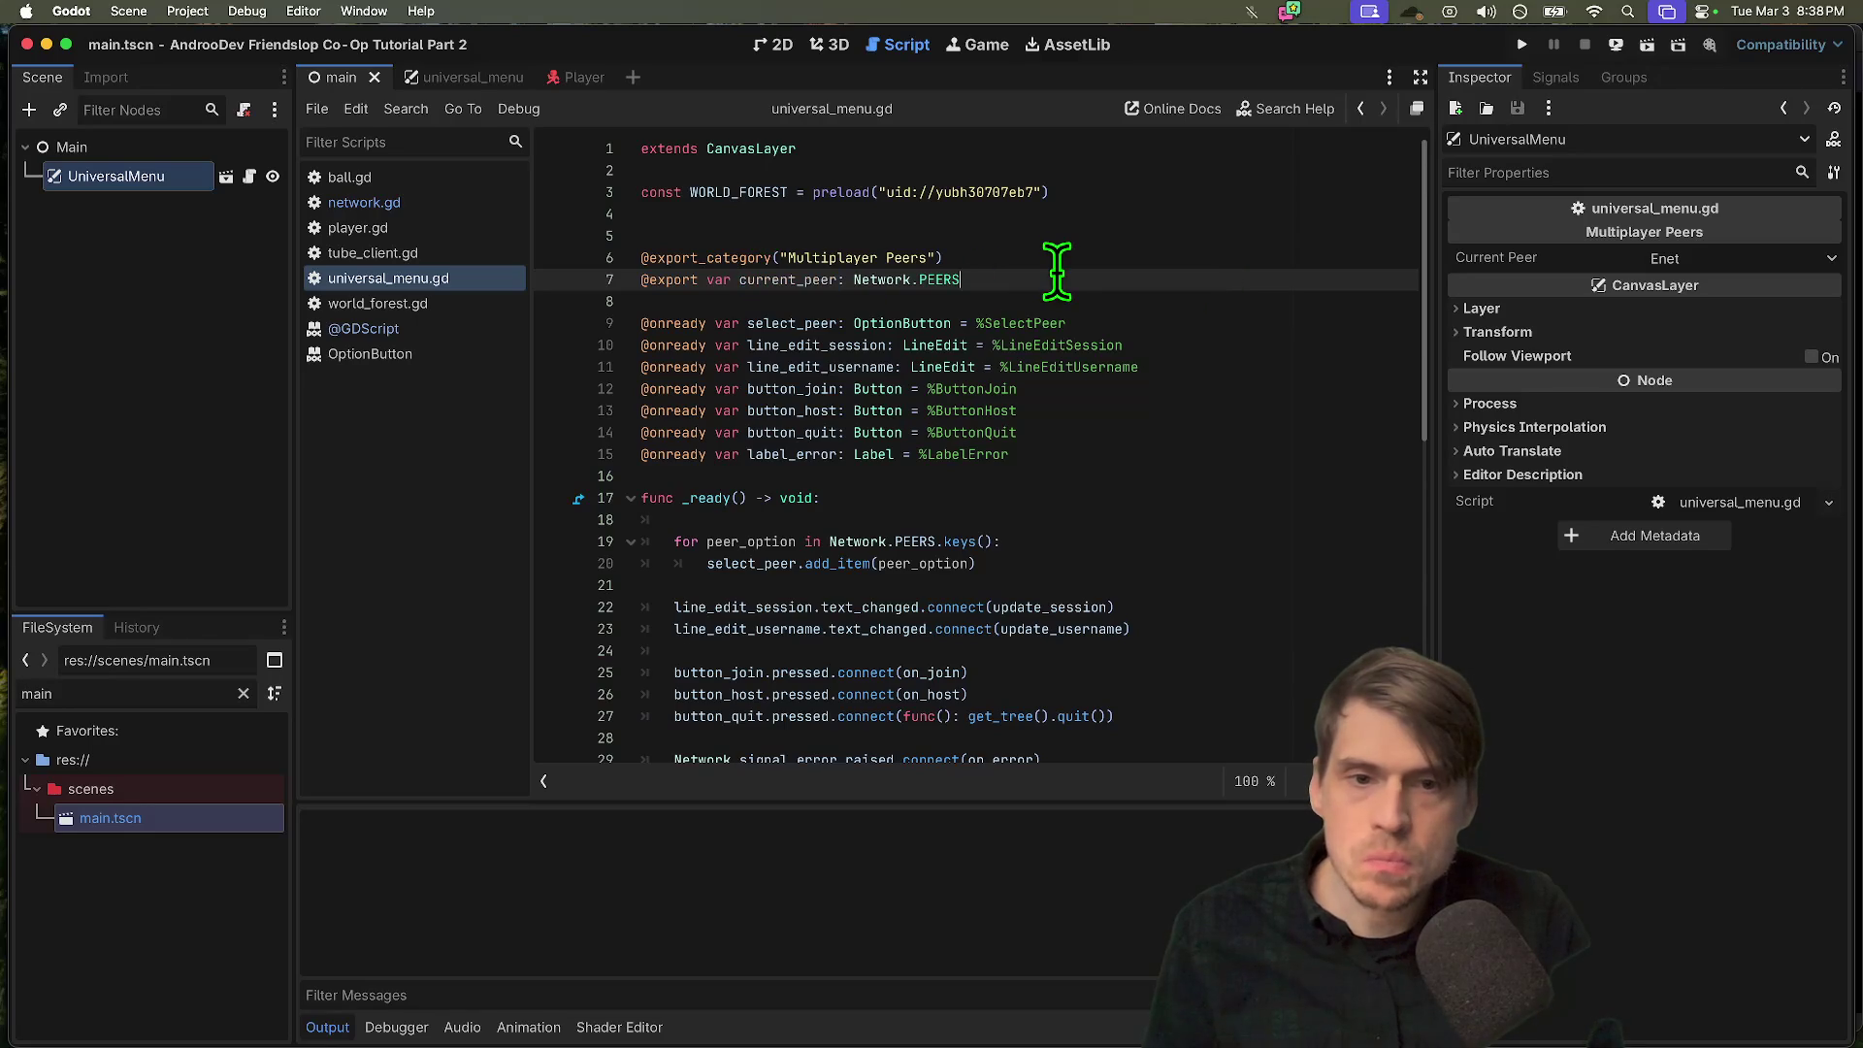
pyautogui.write('null')
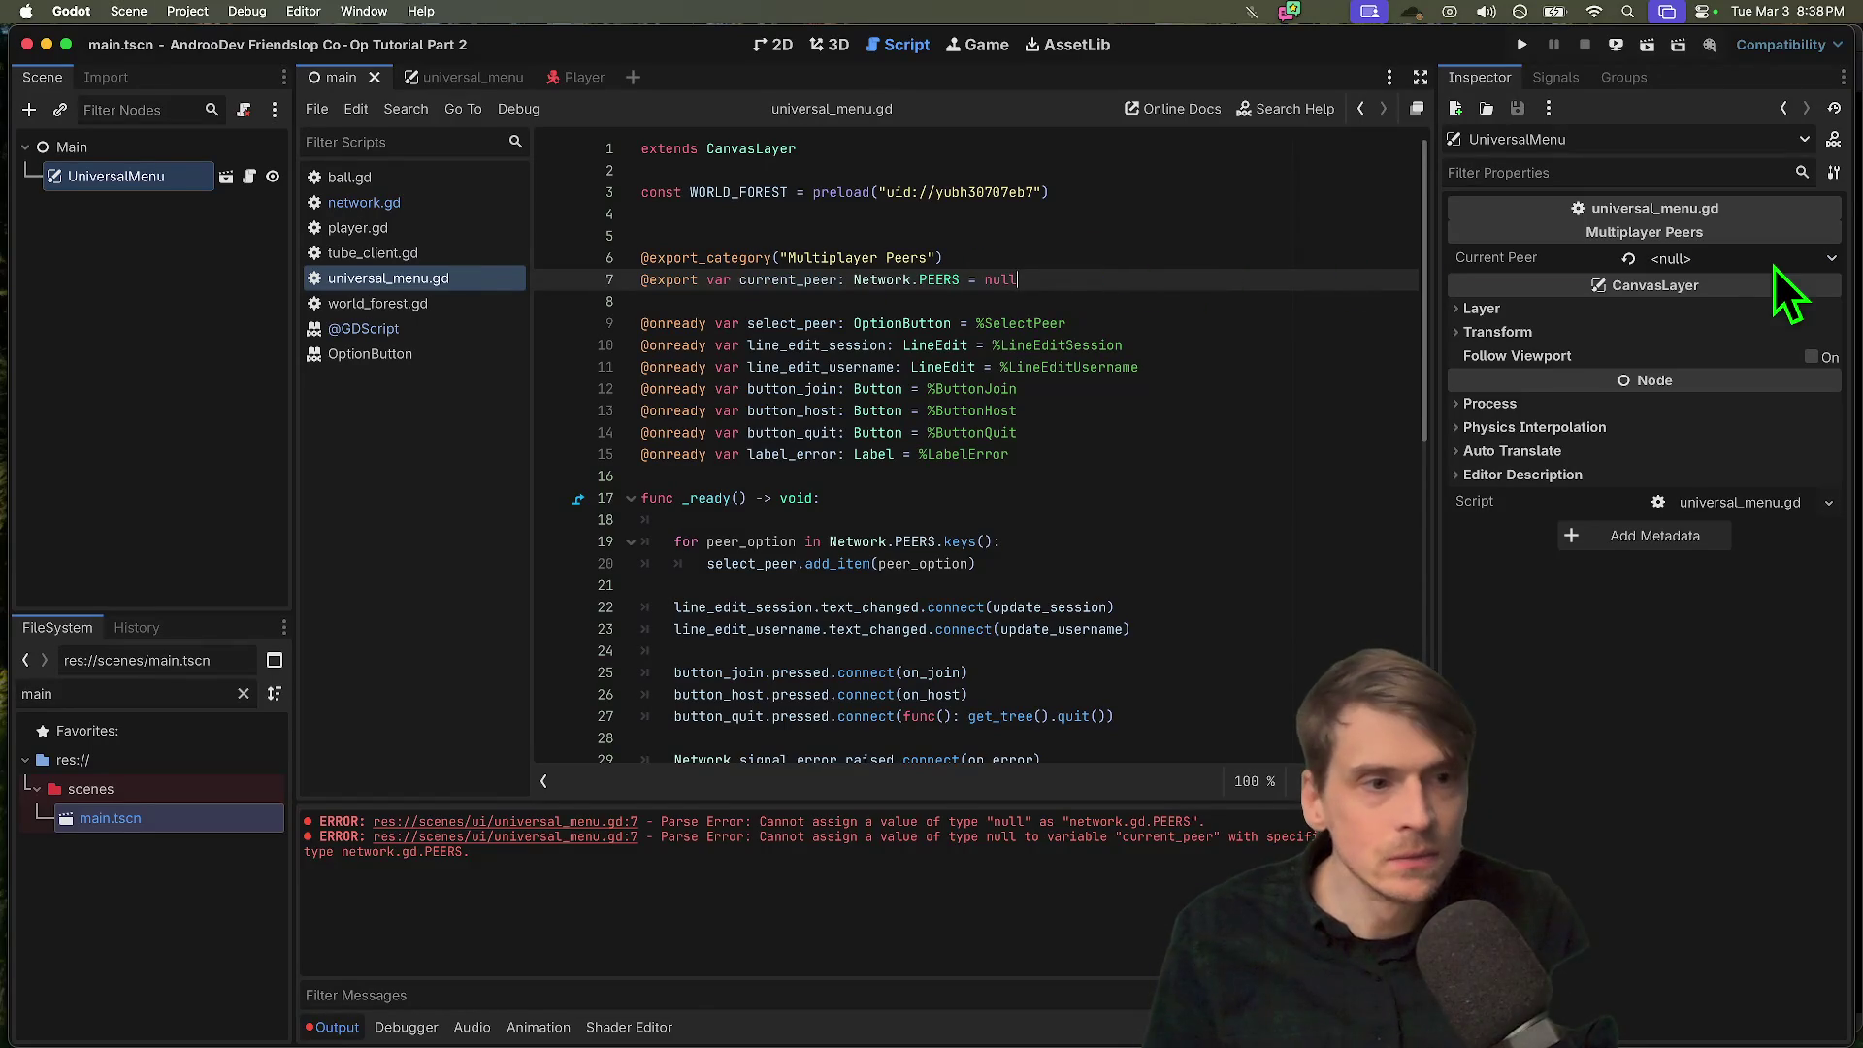
pyautogui.click(1774, 266)
pyautogui.click(1034, 274)
pyautogui.press('BackSpace')
pyautogui.press('BackSpace')
pyautogui.press('BackSpace')
pyautogui.press('BackSpace')
pyautogui.write('-1')
pyautogui.click(1726, 256)
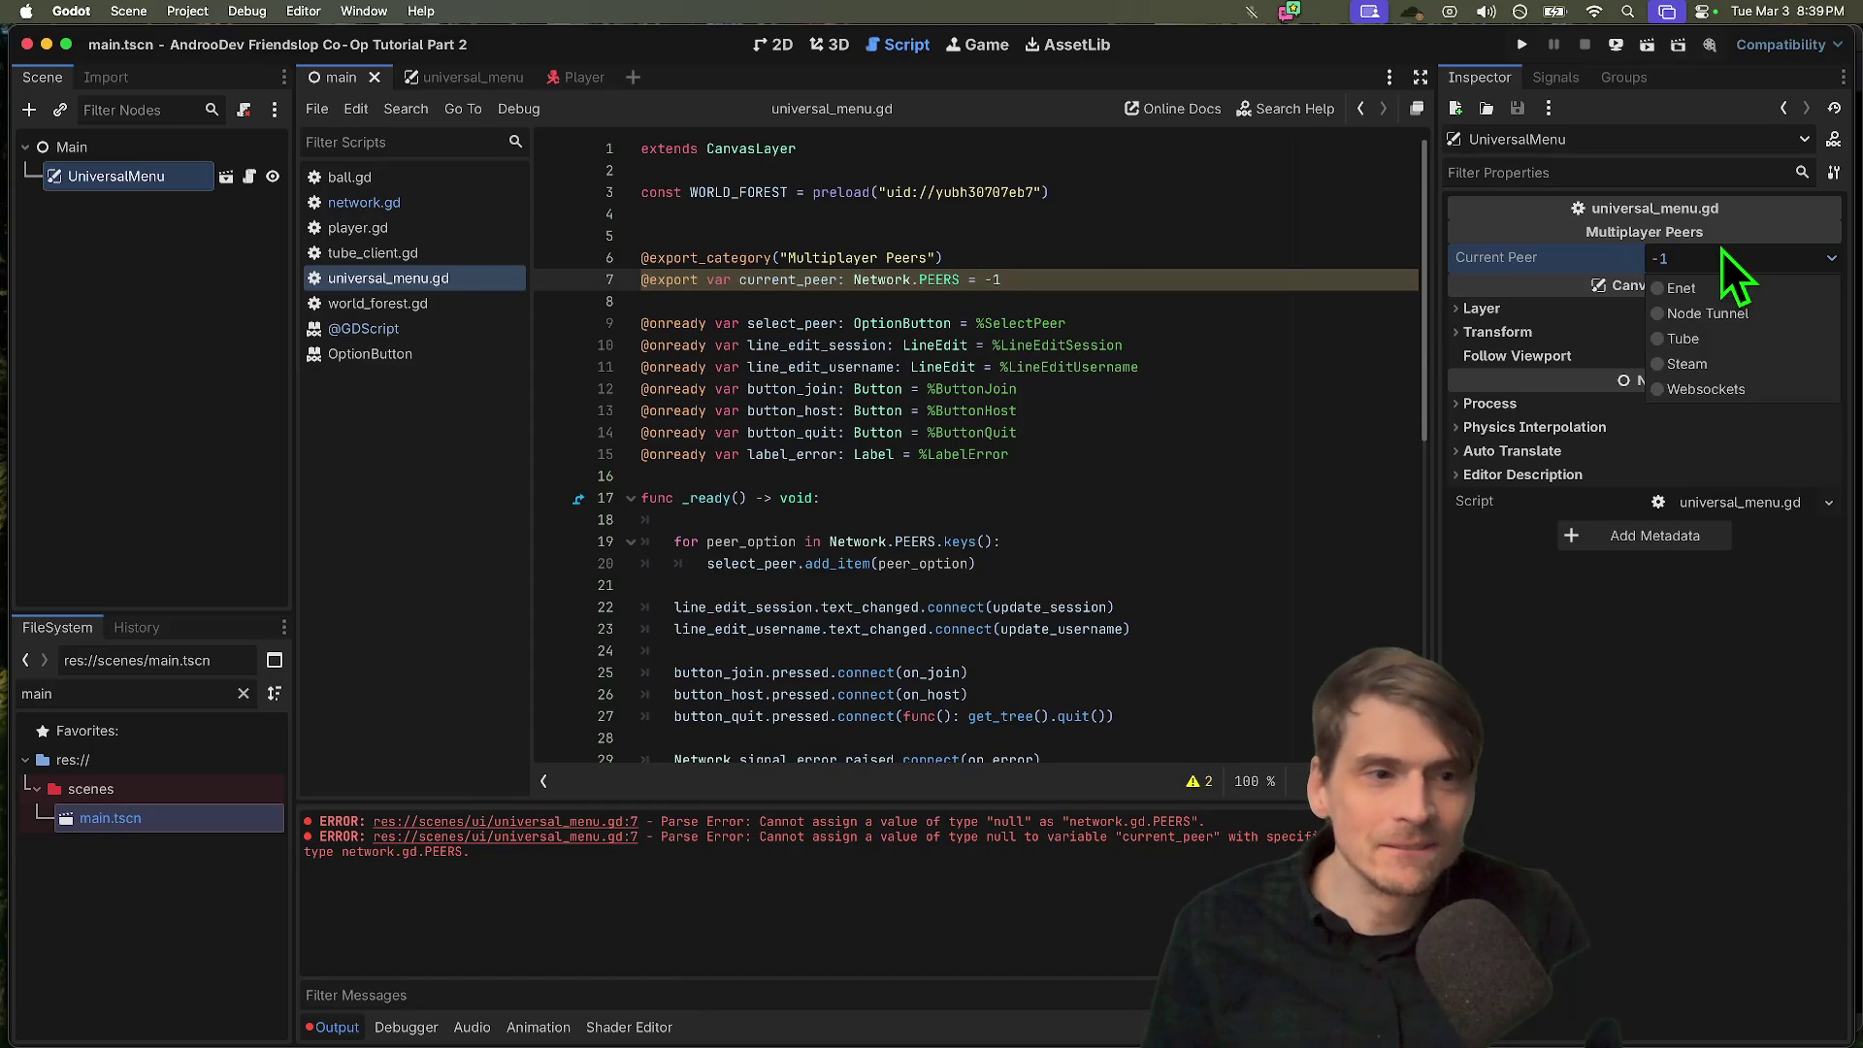
pyautogui.click(1720, 249)
# Look up the Network.PEERS enumeration from the current_peer line.
pyautogui.click(1191, 236)
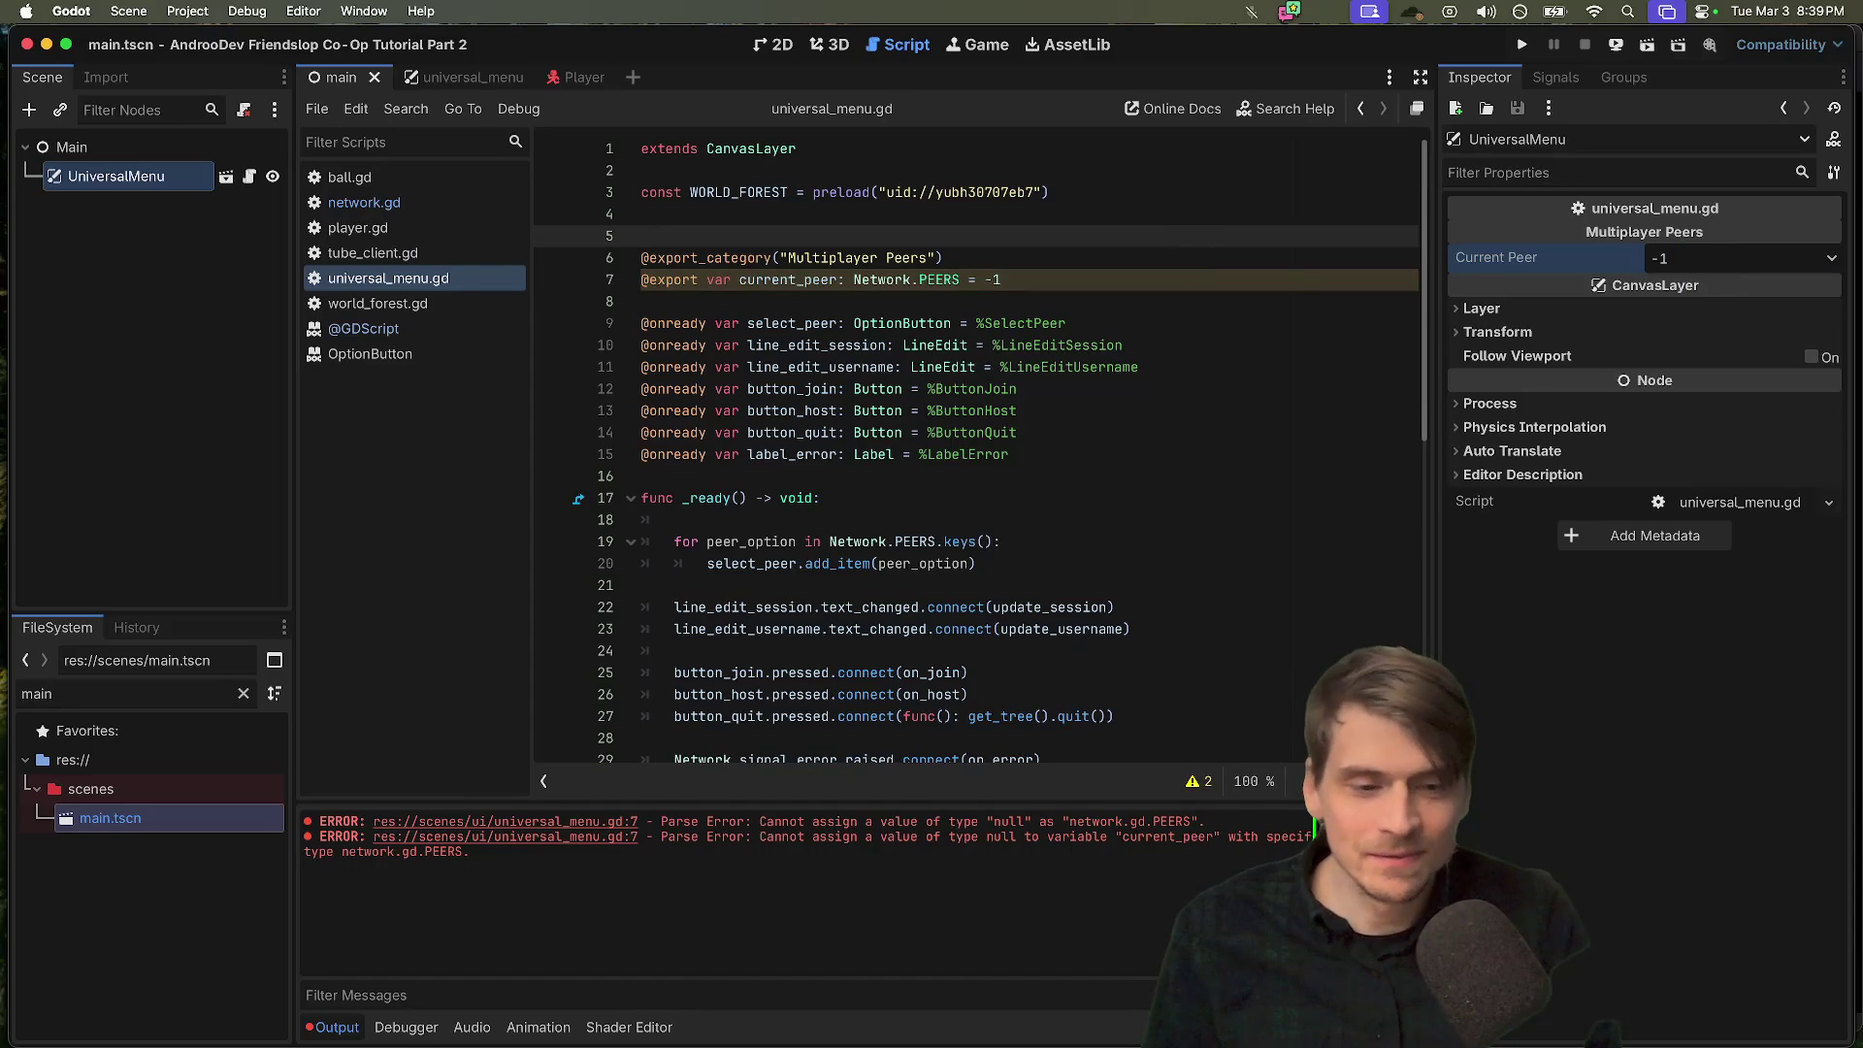
pyautogui.click(1141, 286)
pyautogui.doubleClick(902, 279)
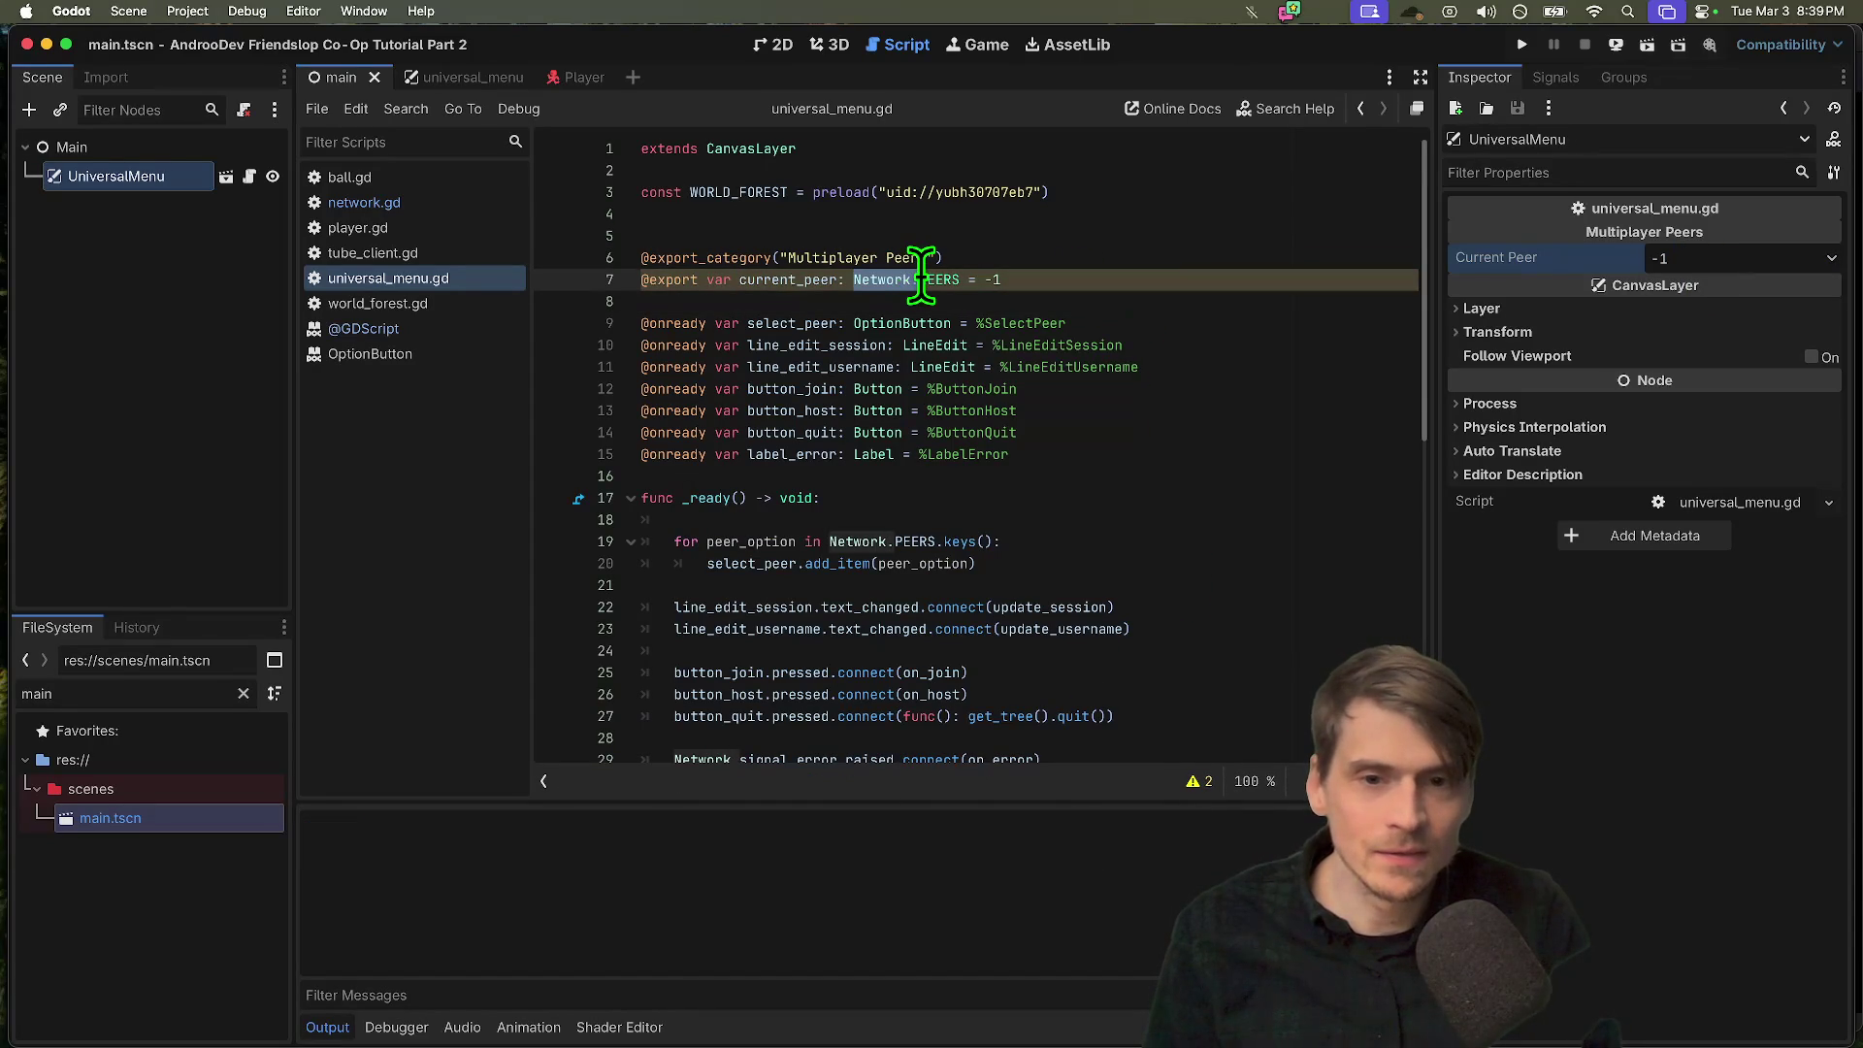
pyautogui.hotkey('alt', 'Right')
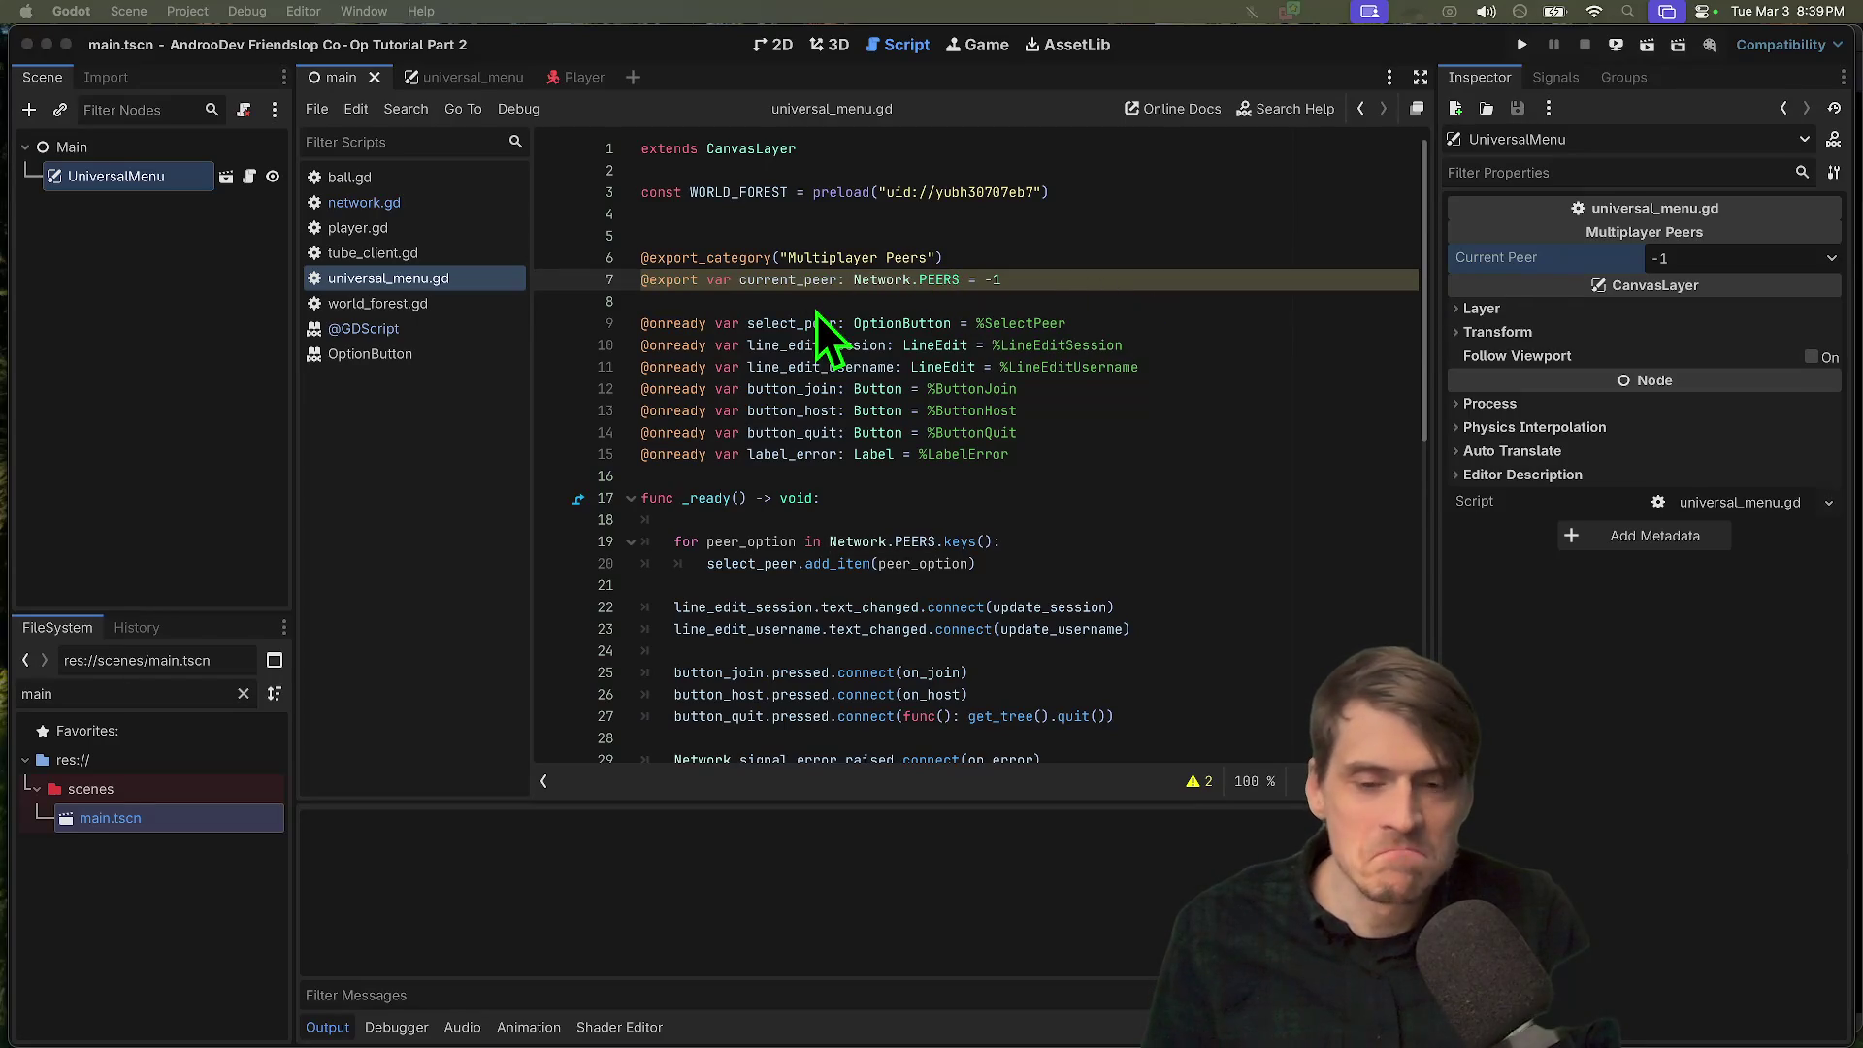
# Add a None entry at the start of the PEERS enum in network.gd.
pyautogui.click(1005, 282)
pyautogui.press('BackSpace')
pyautogui.press('BackSpace')
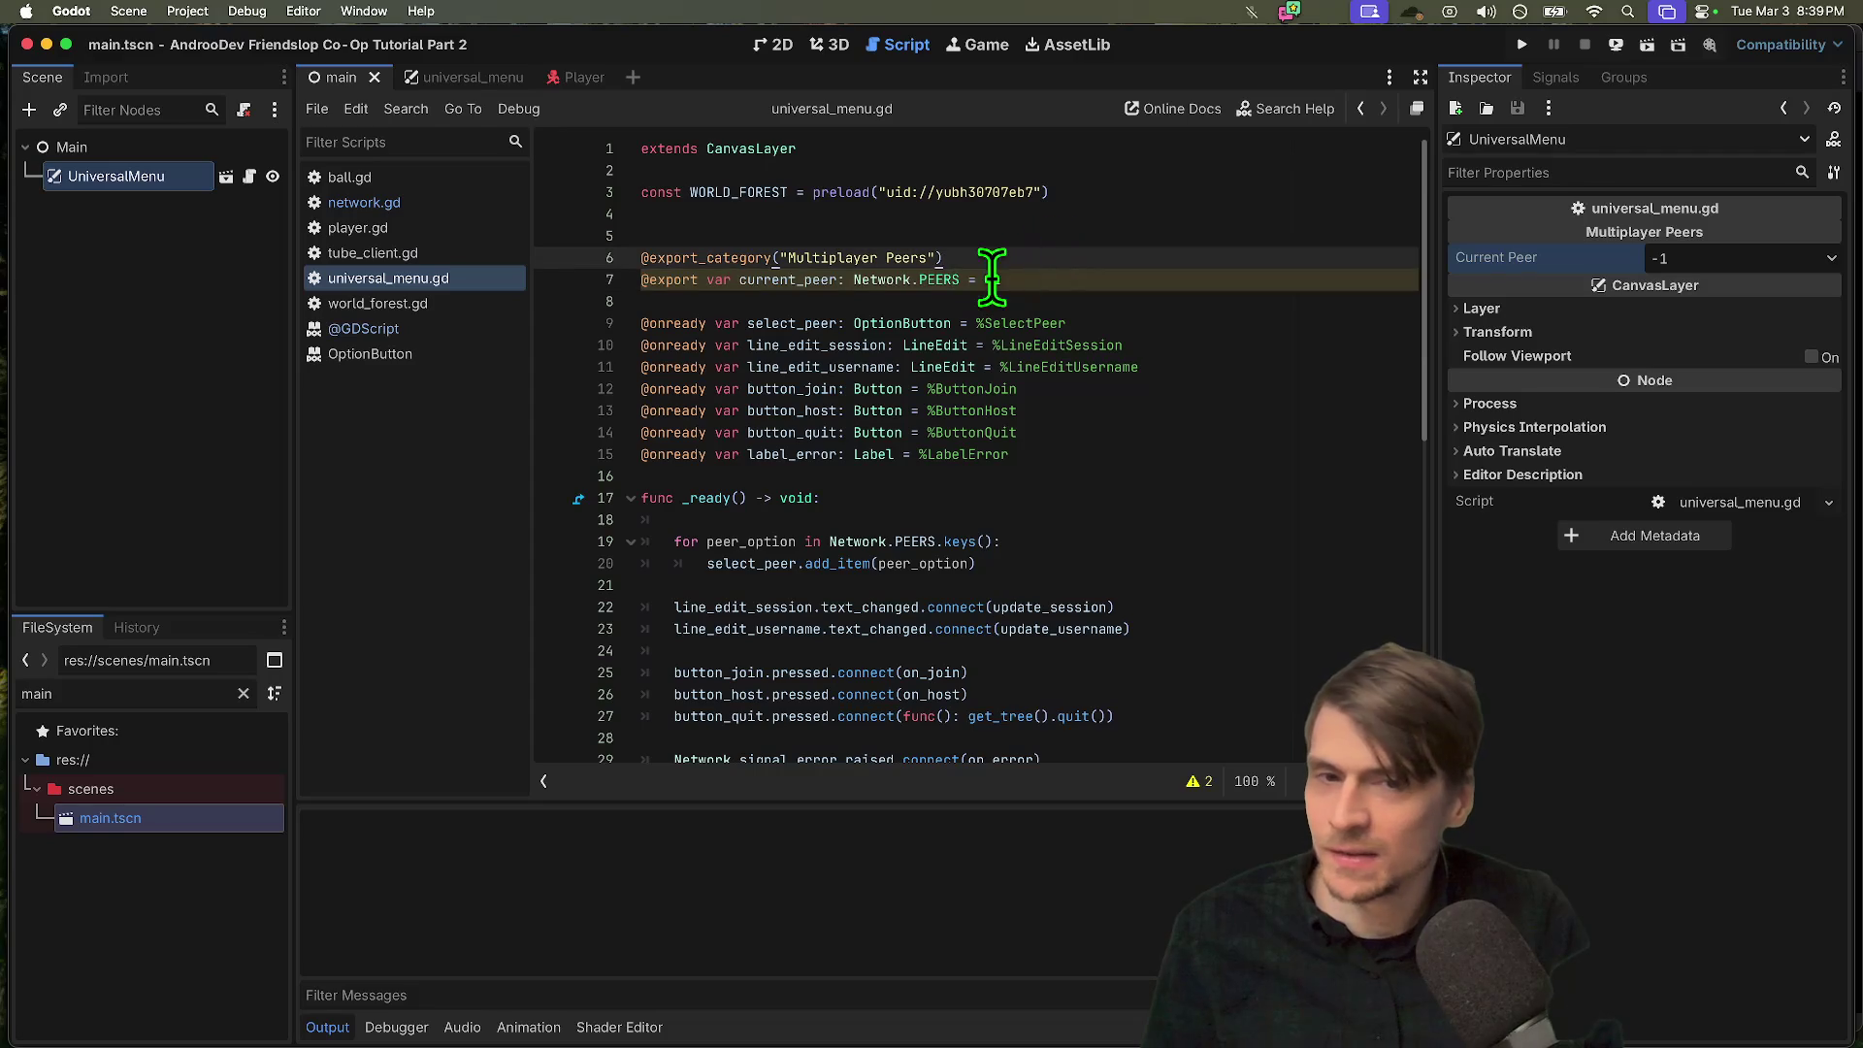
pyautogui.write('-1')
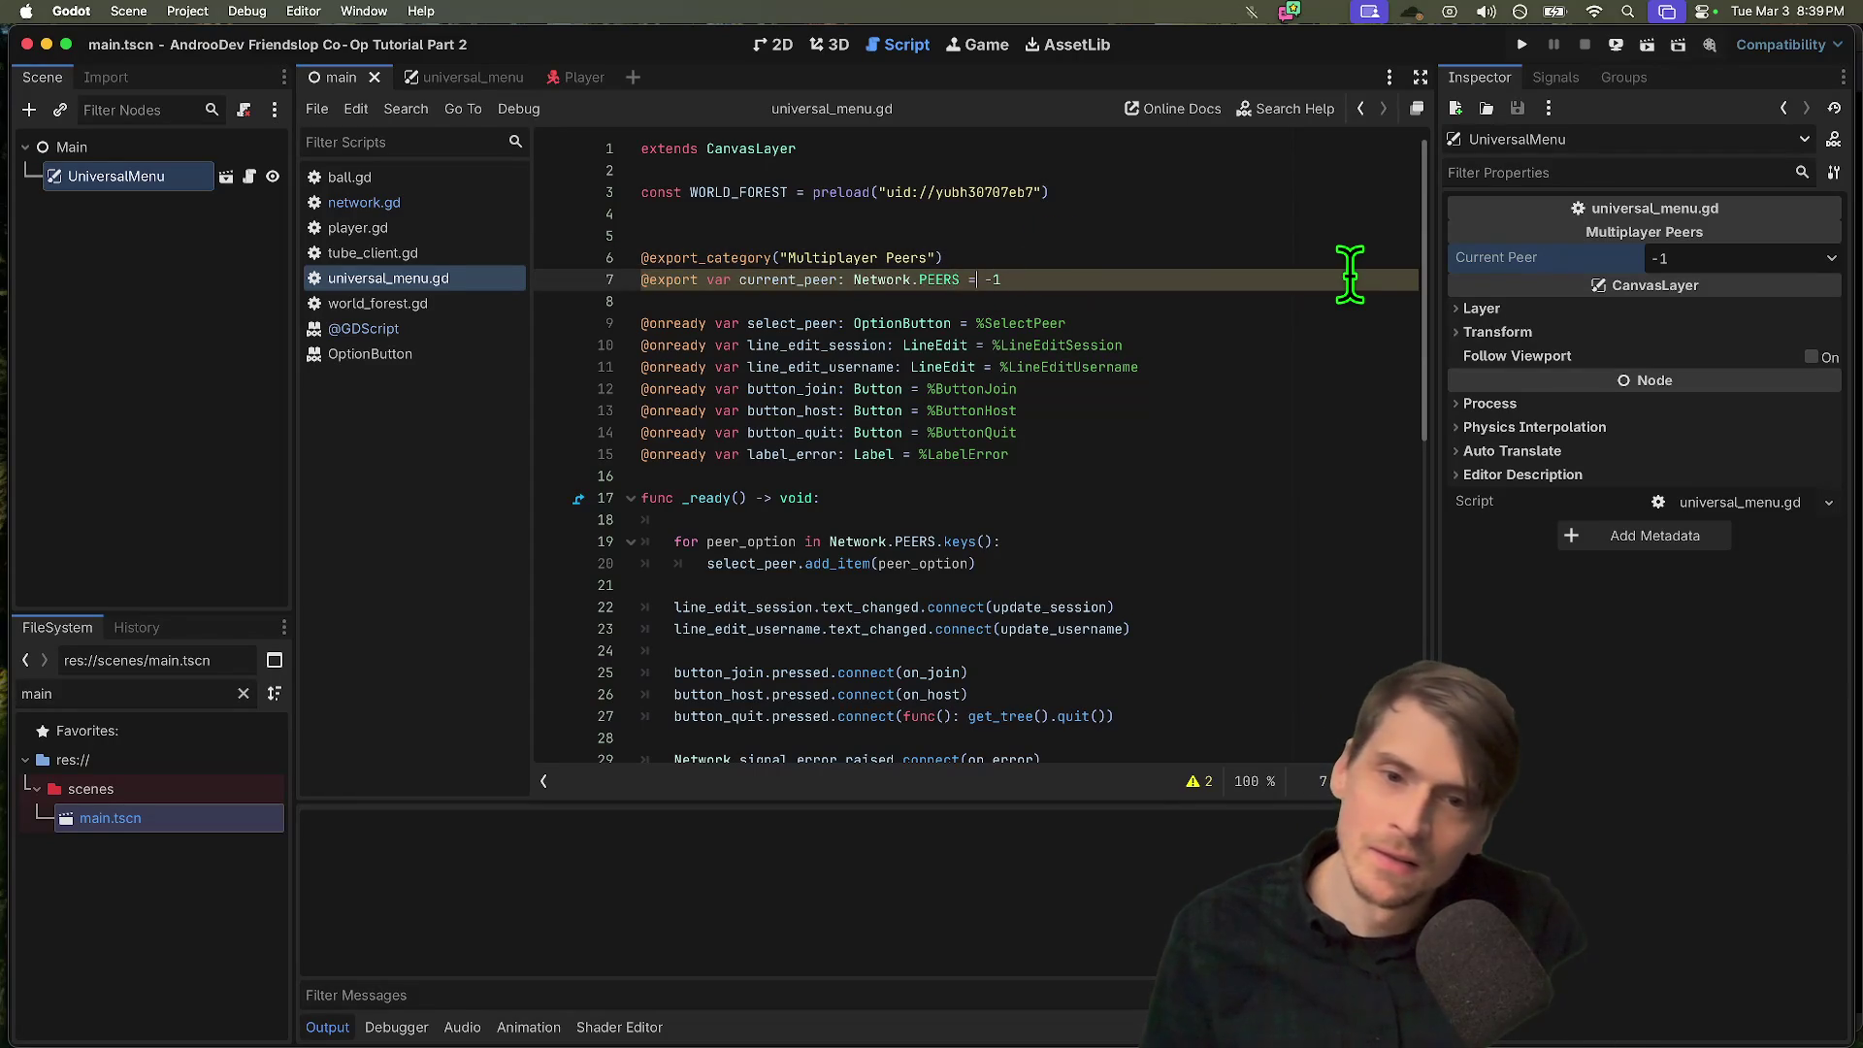
pyautogui.keyDown('super'); pyautogui.click(939, 280); pyautogui.keyUp('super')
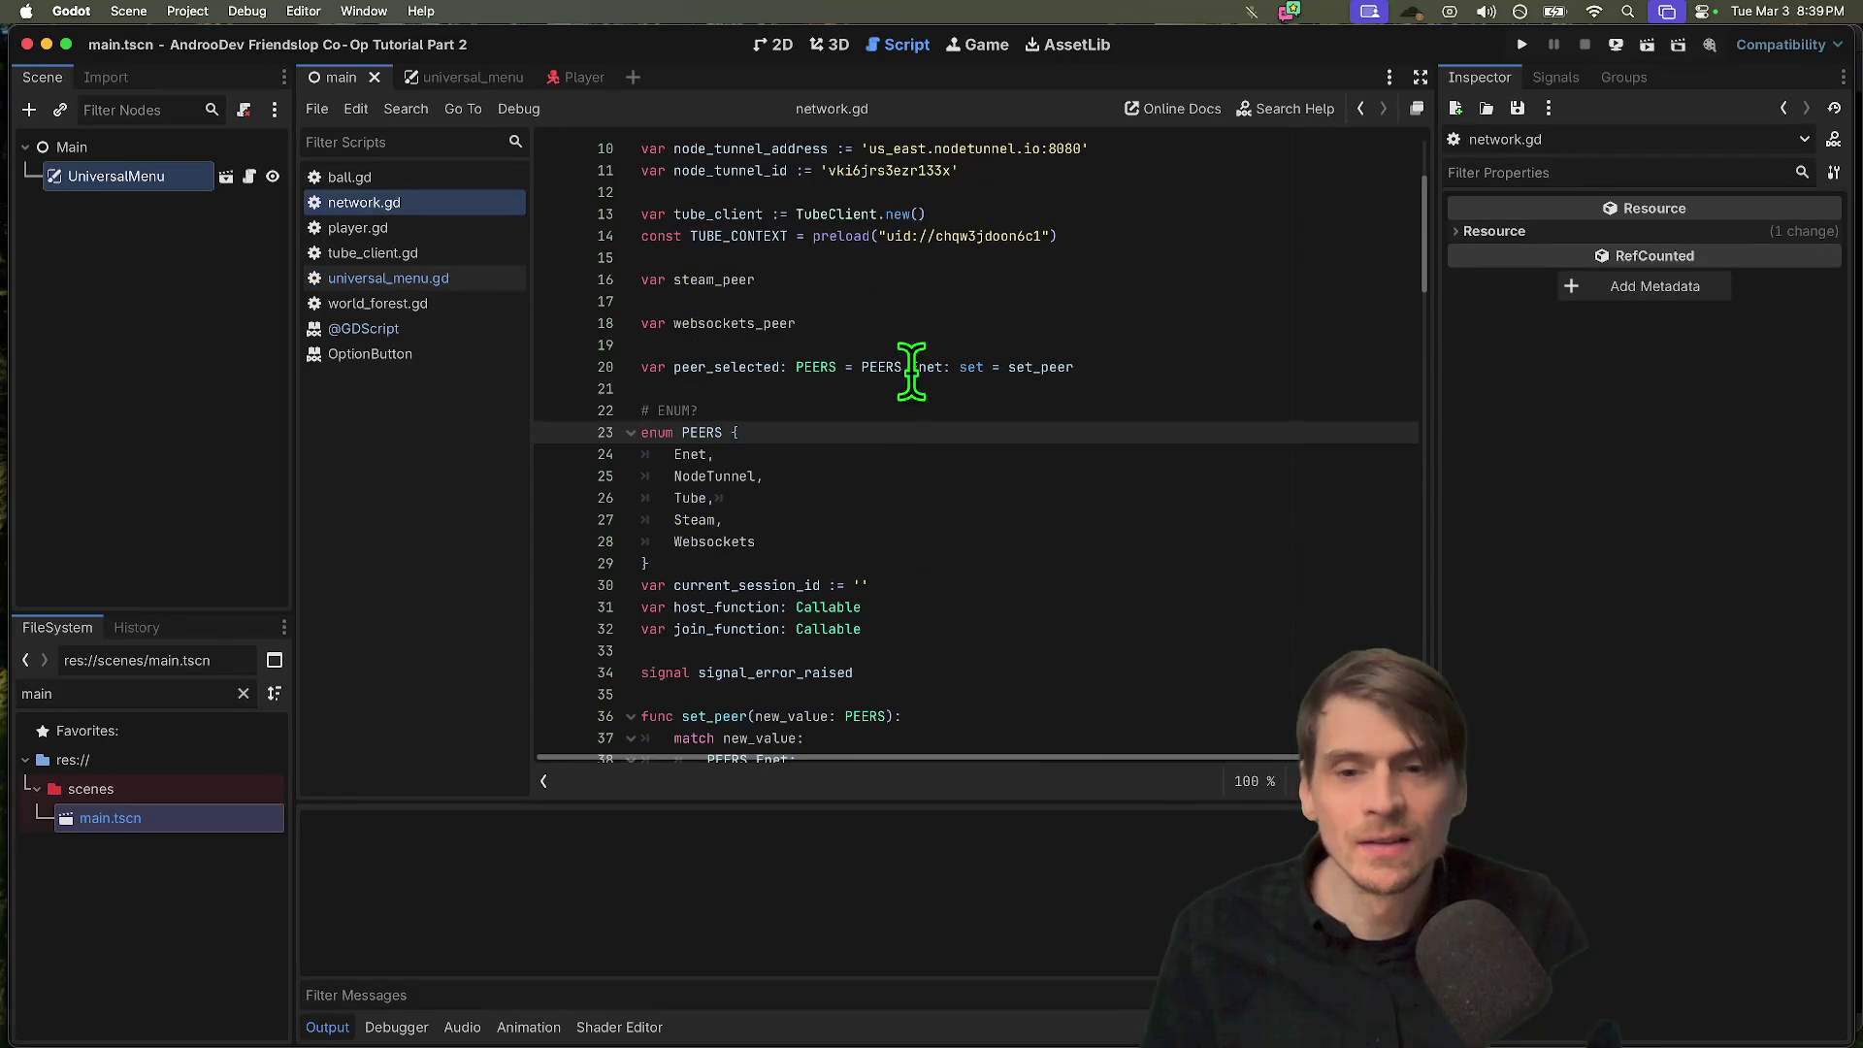
pyautogui.press('Return')
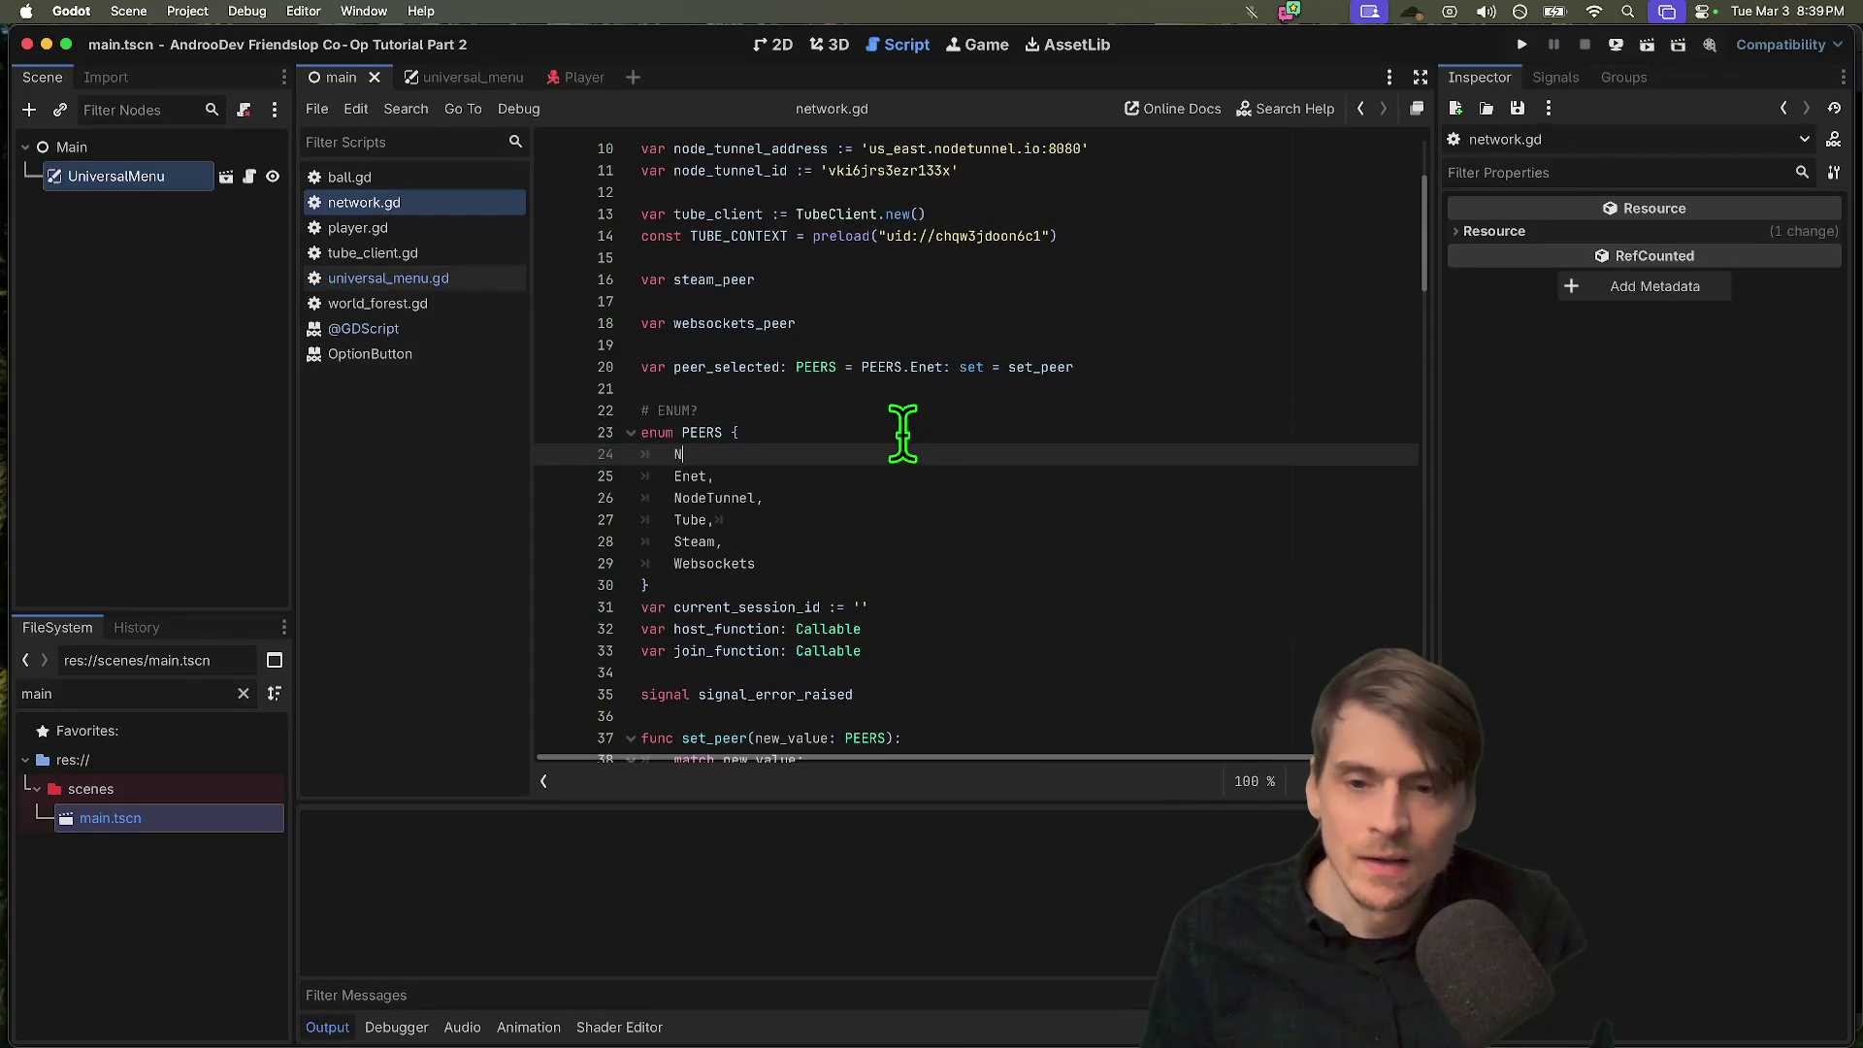
pyautogui.scroll(-3, 902, 434)
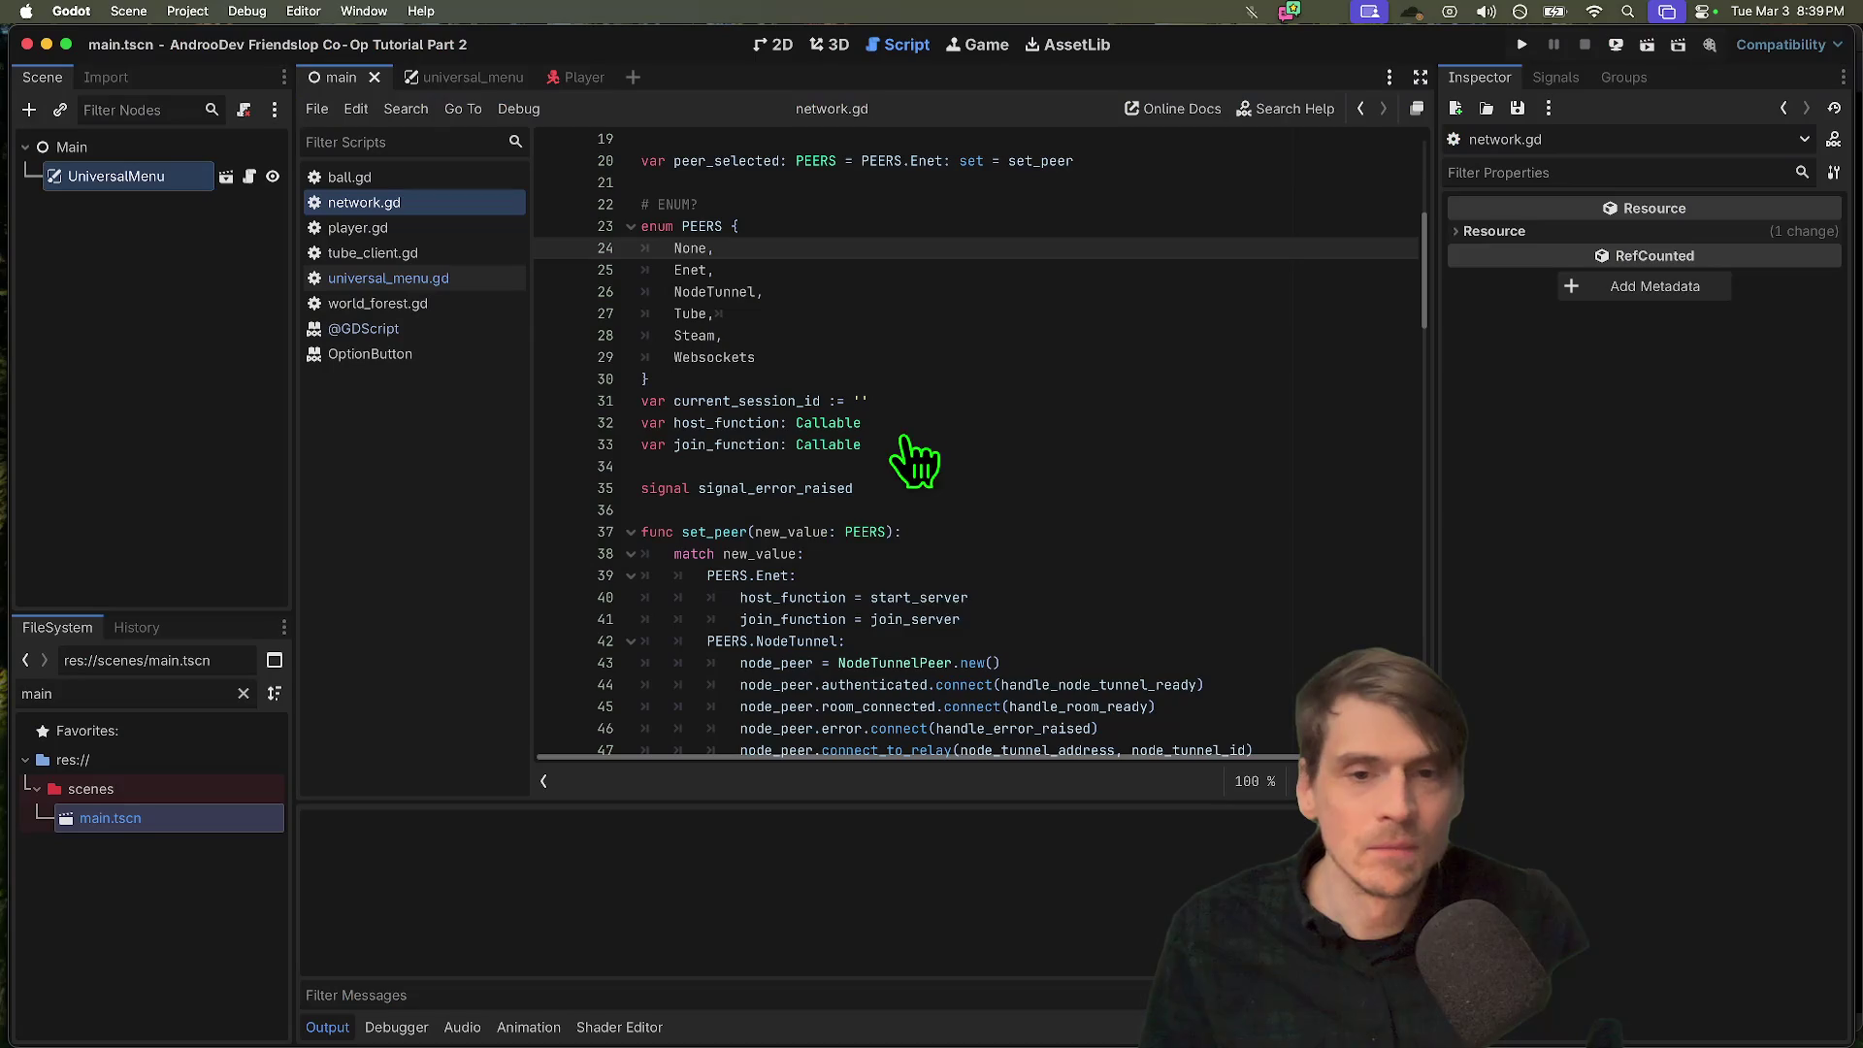
pyautogui.press('Down')
pyautogui.press('Down')
pyautogui.press('Down')
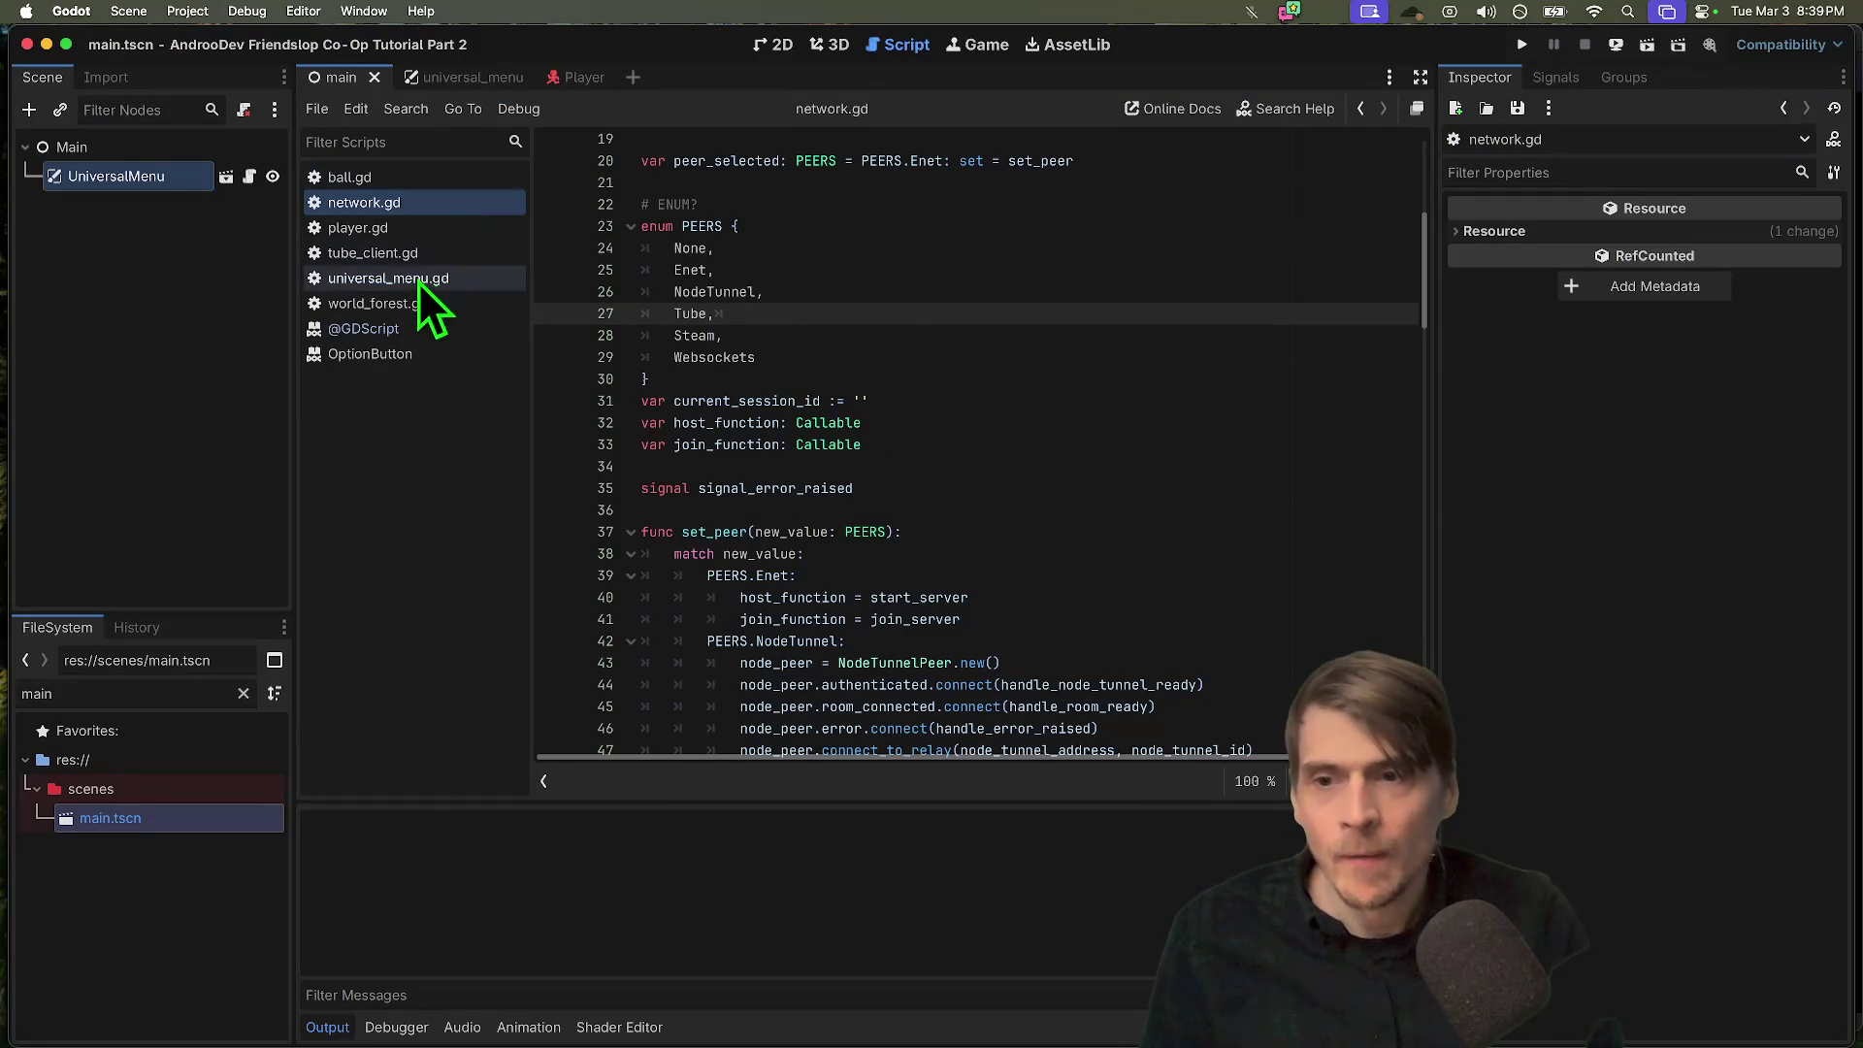
# Remove current_peer's -1 default in universal_menu.gd and confirm Current Peer shows None.
pyautogui.click(388, 278)
pyautogui.click(1069, 283)
pyautogui.press('BackSpace')
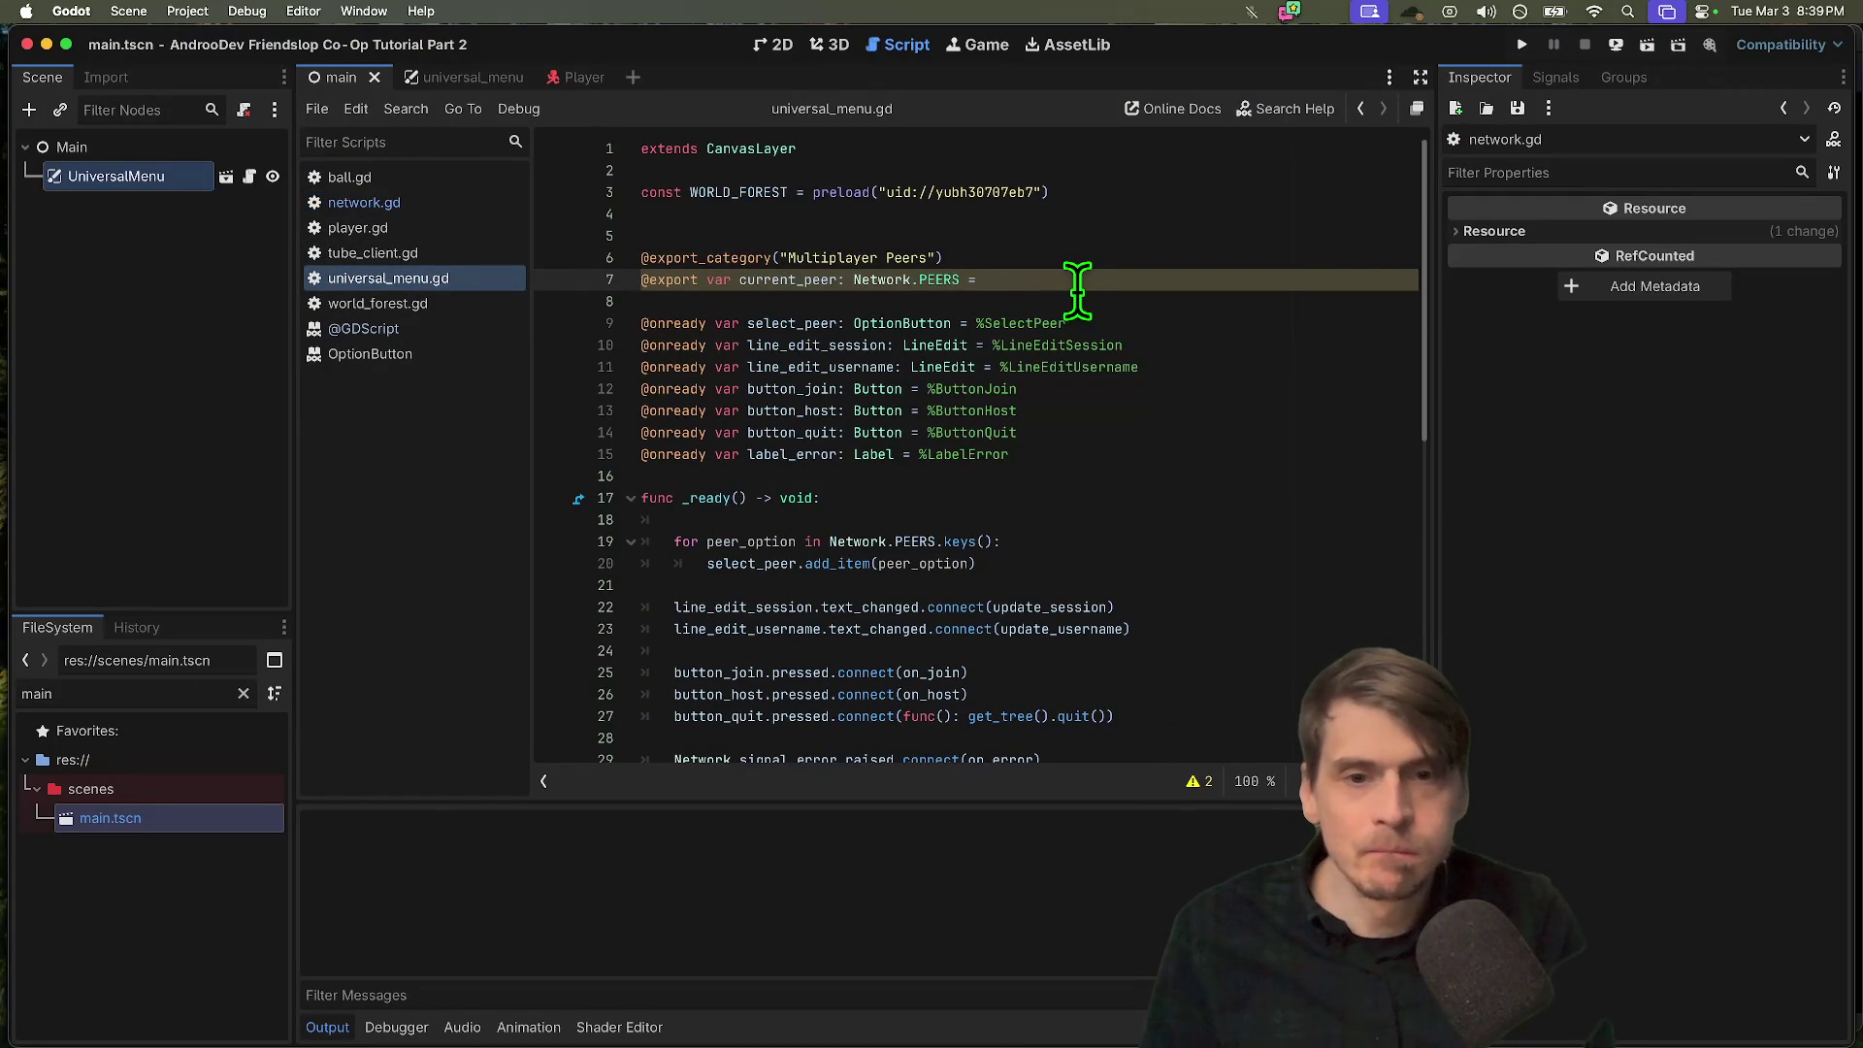
pyautogui.click(655, 302)
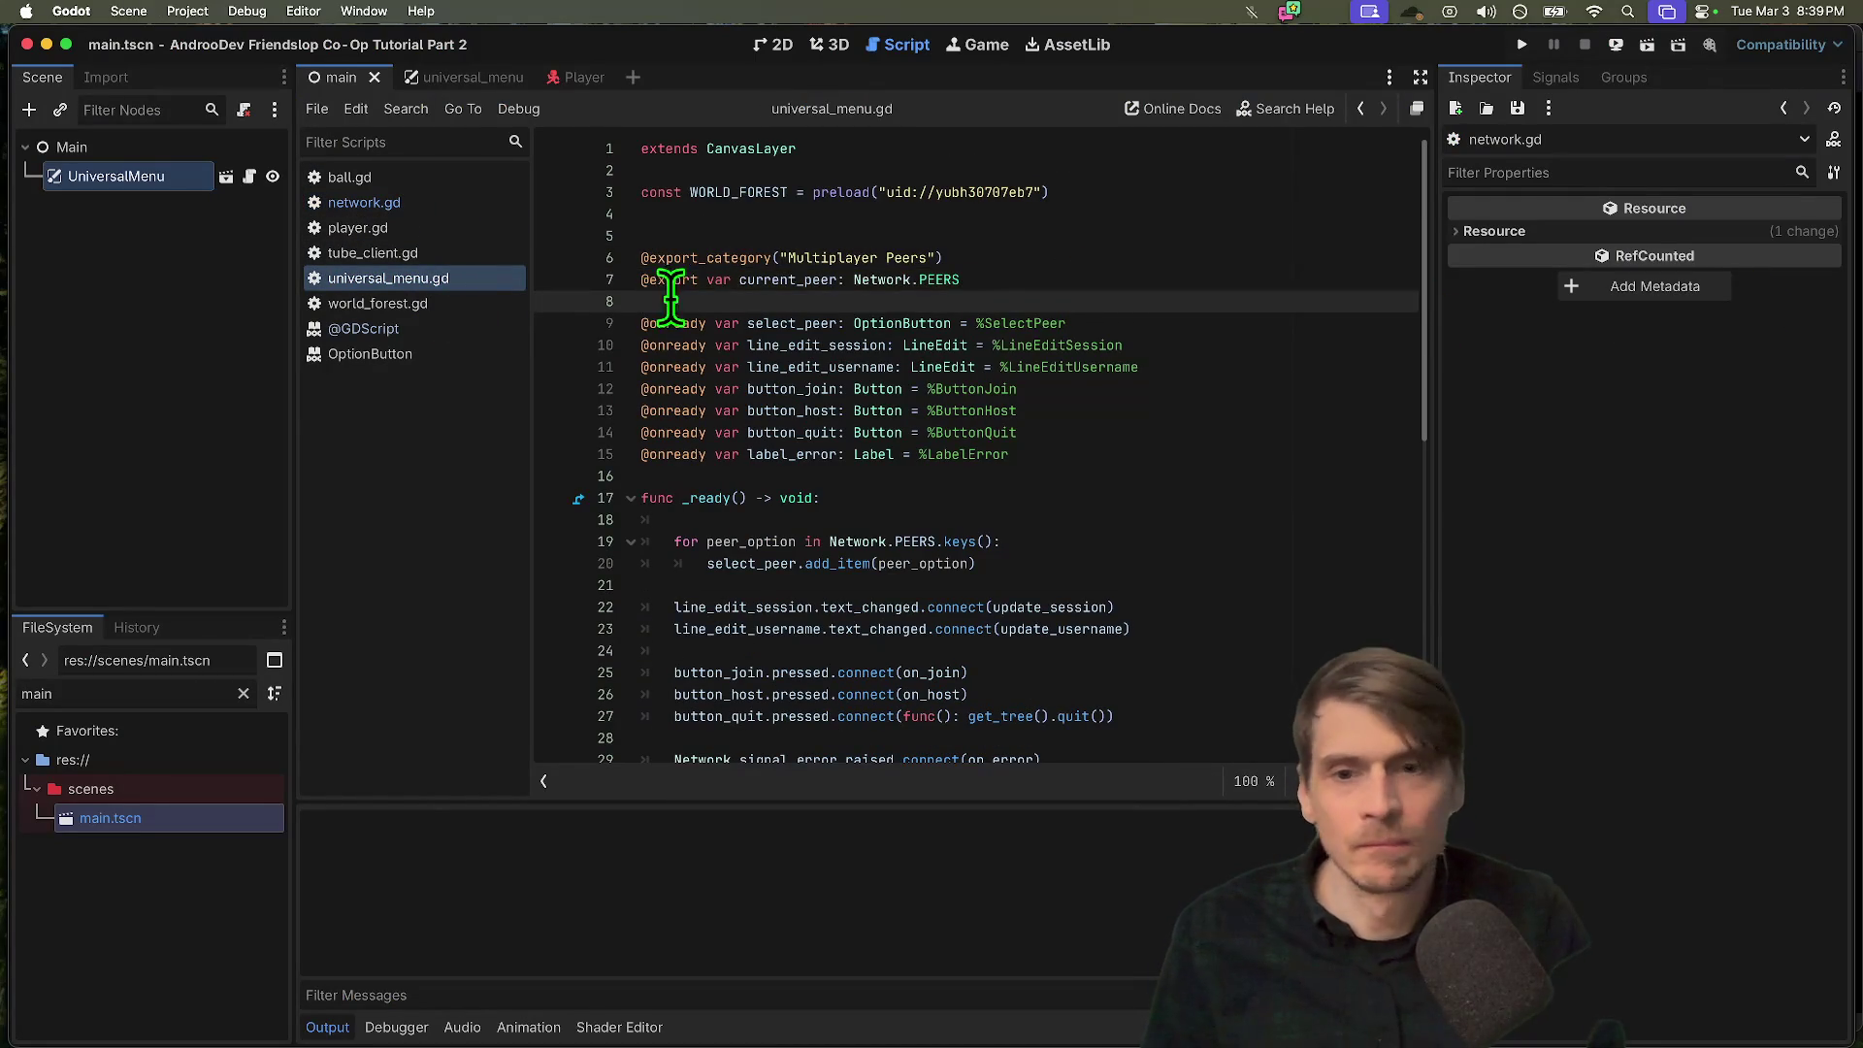
pyautogui.click(417, 204)
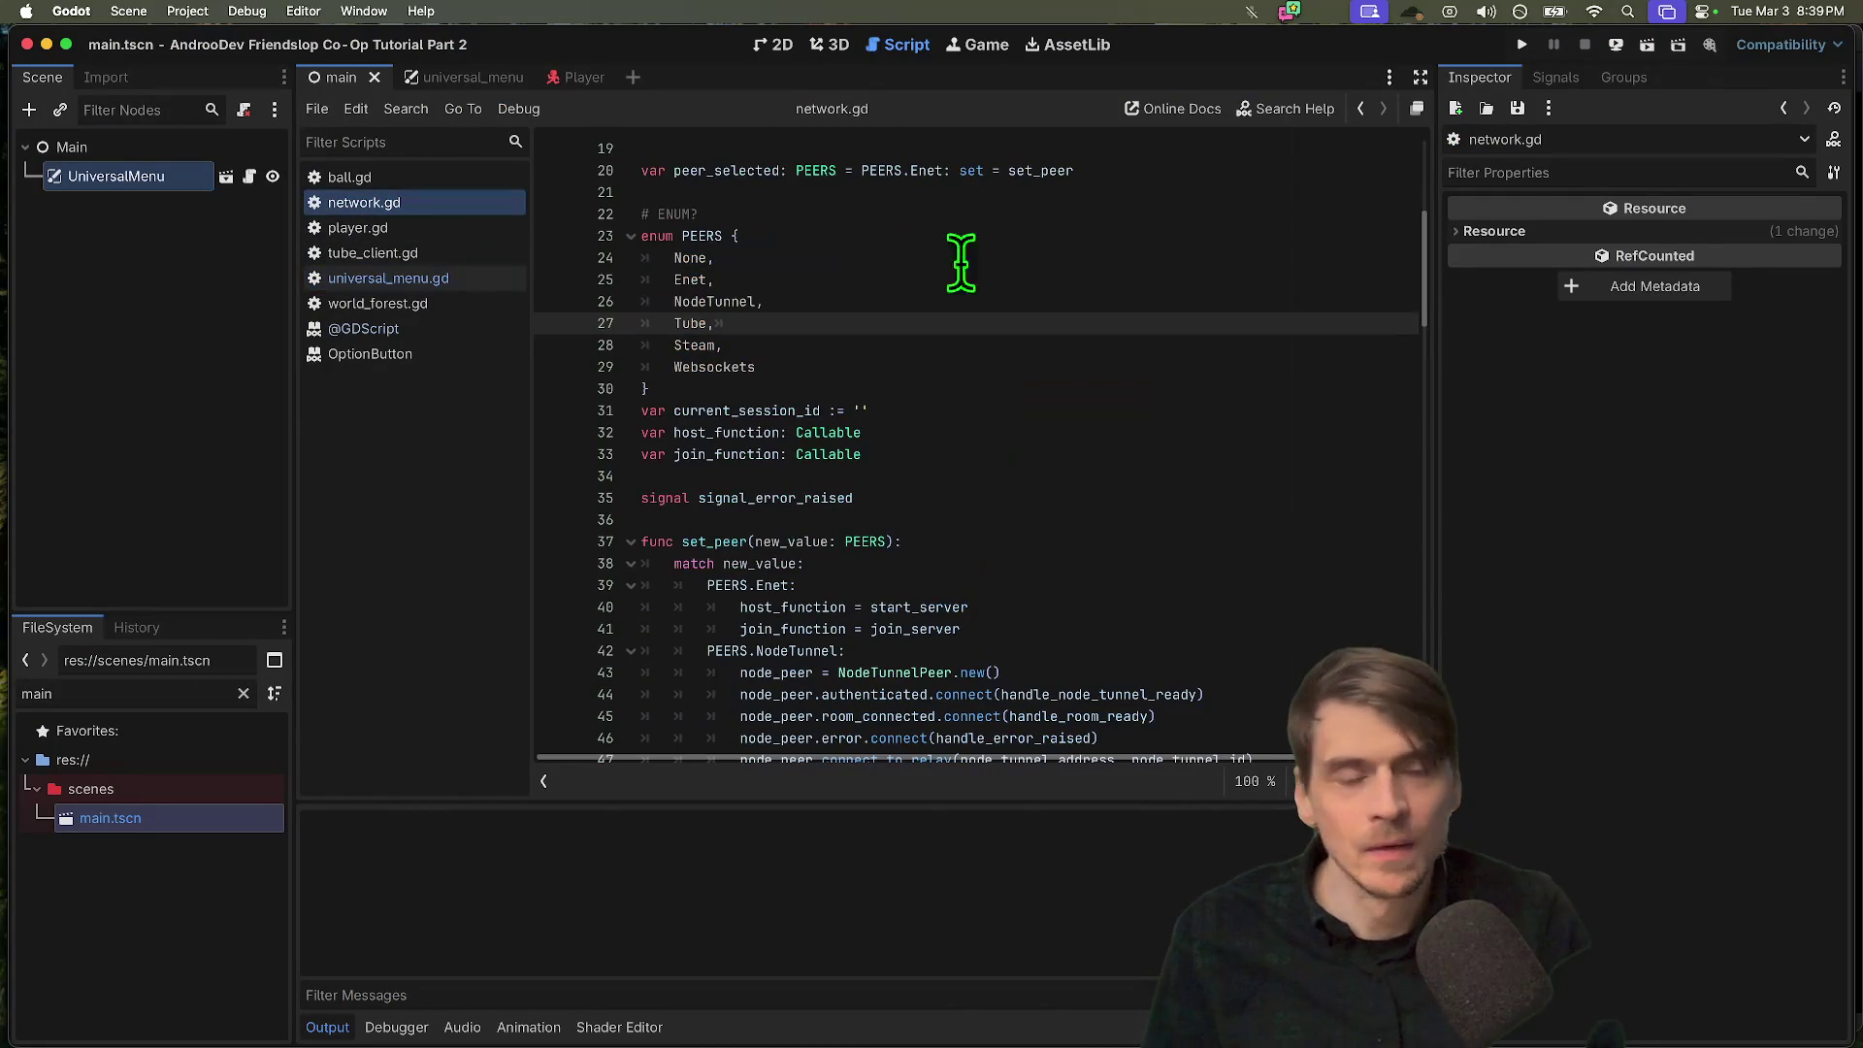
pyautogui.click(835, 388)
pyautogui.click(132, 175)
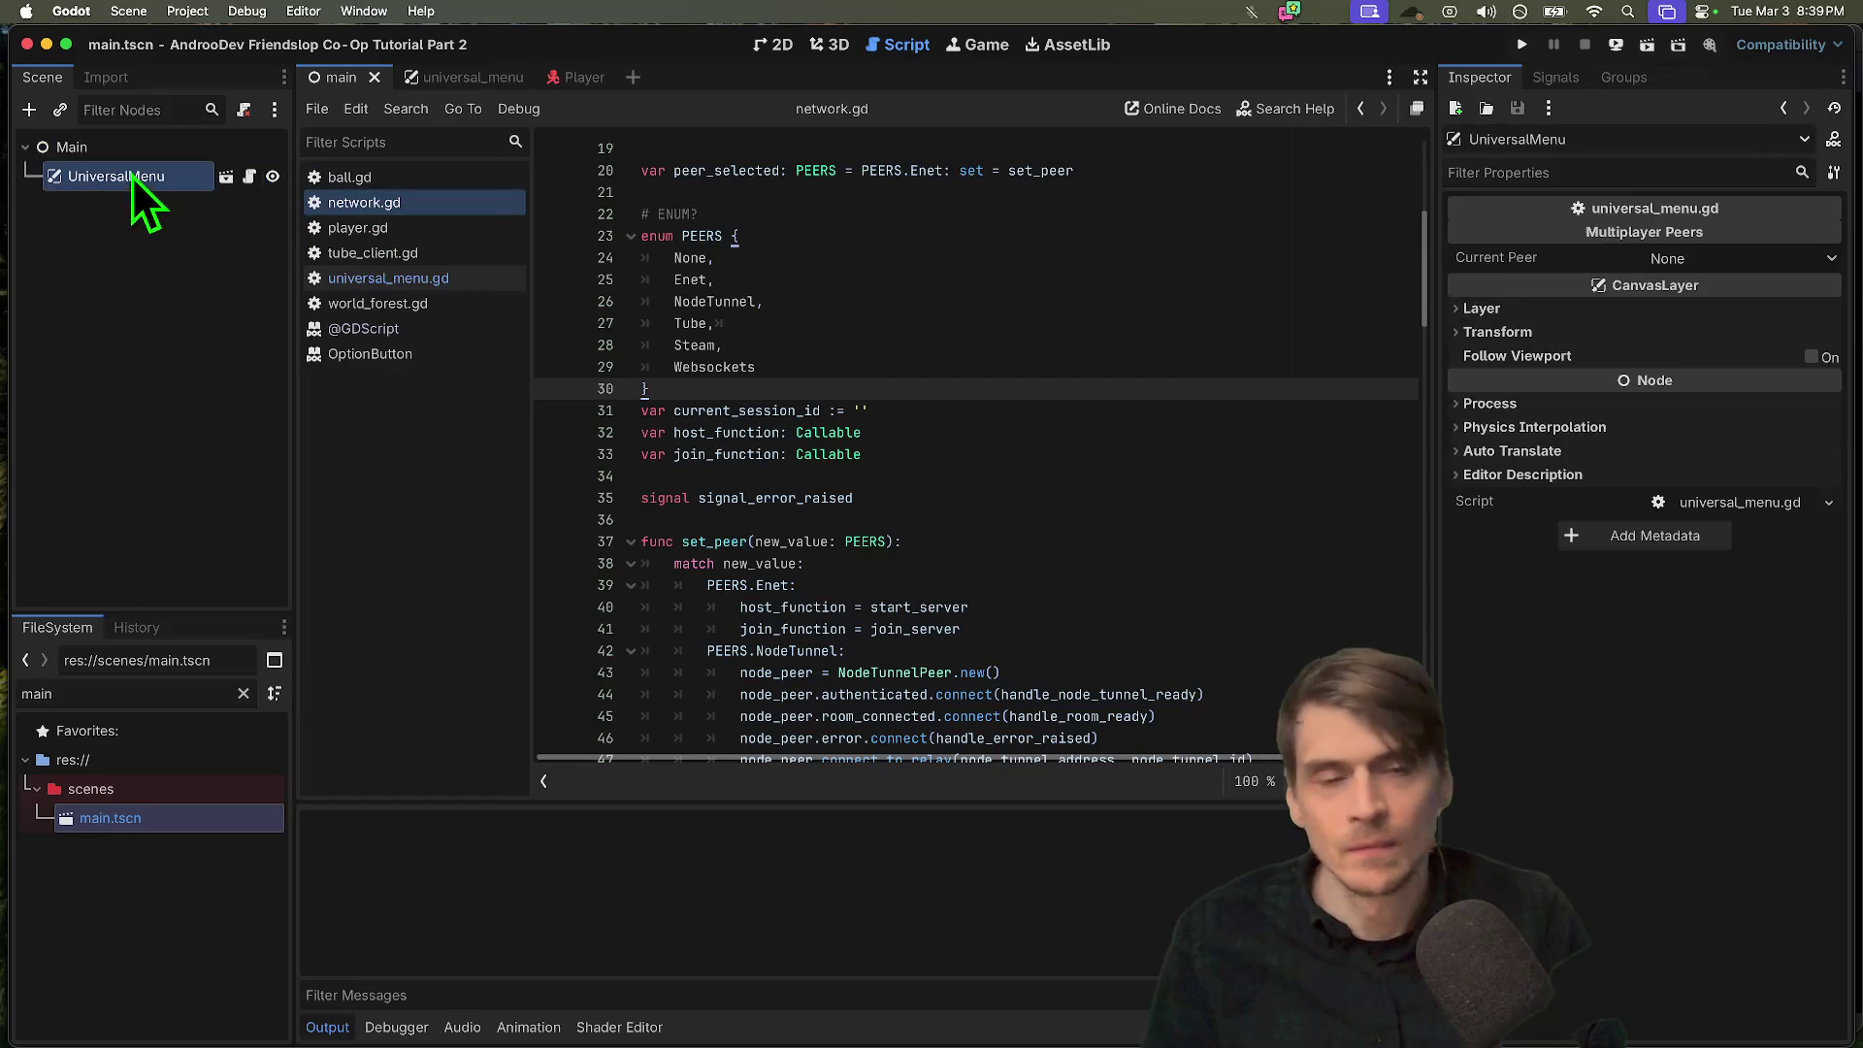
# Show the universal_menu scene in the 2D editor with the SelectPeer dropdown selected.
pyautogui.click(463, 80)
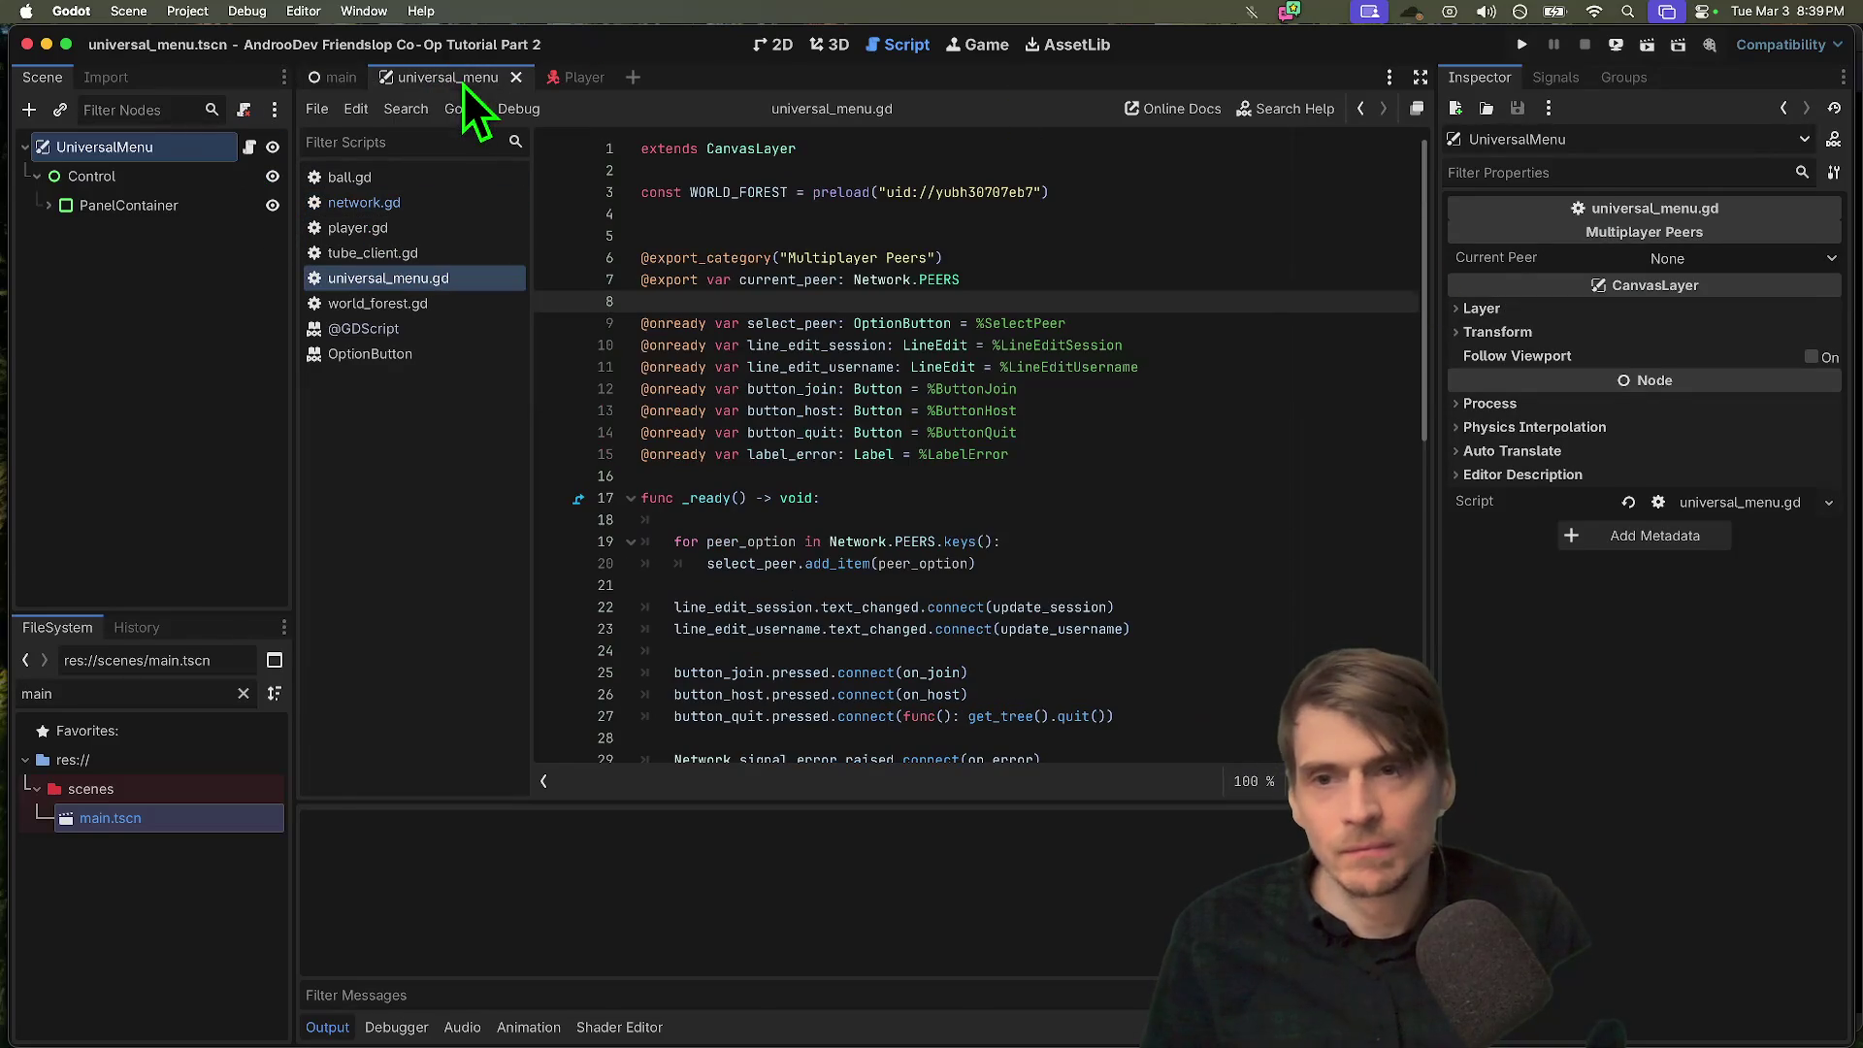
pyautogui.click(468, 213)
pyautogui.click(775, 46)
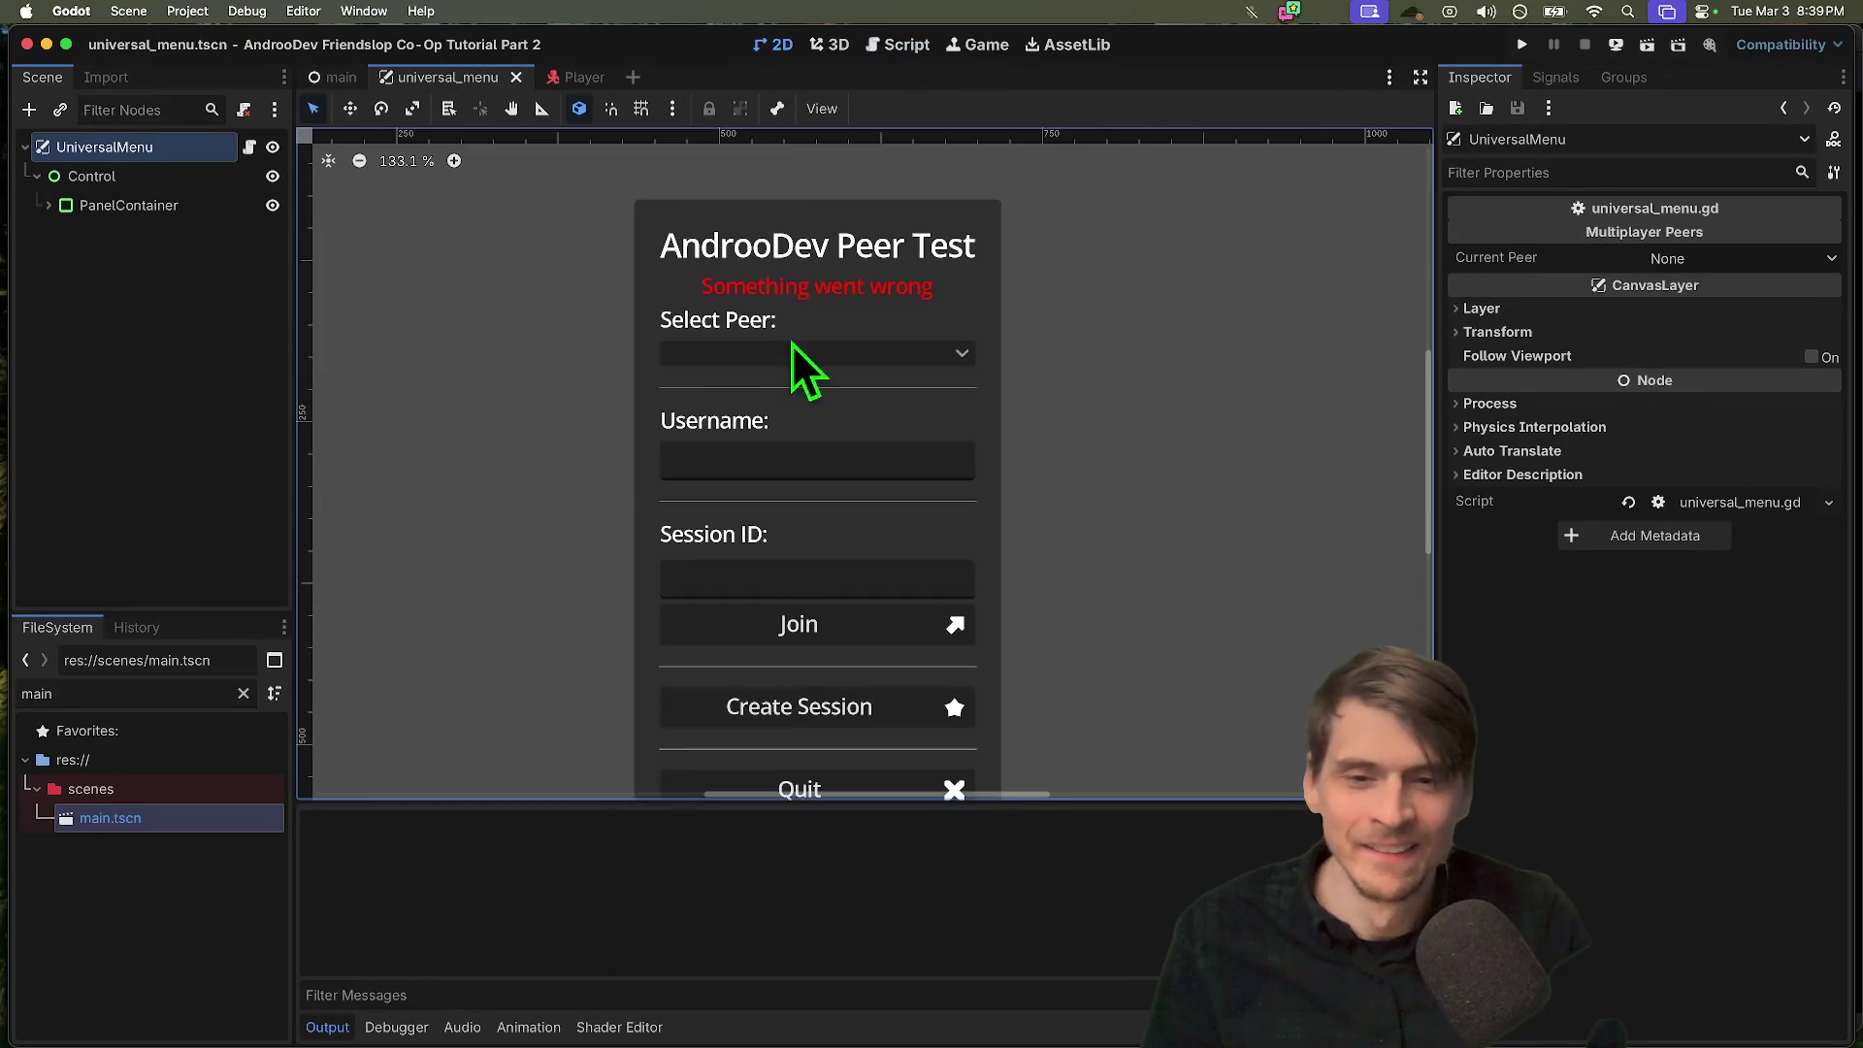
pyautogui.click(811, 370)
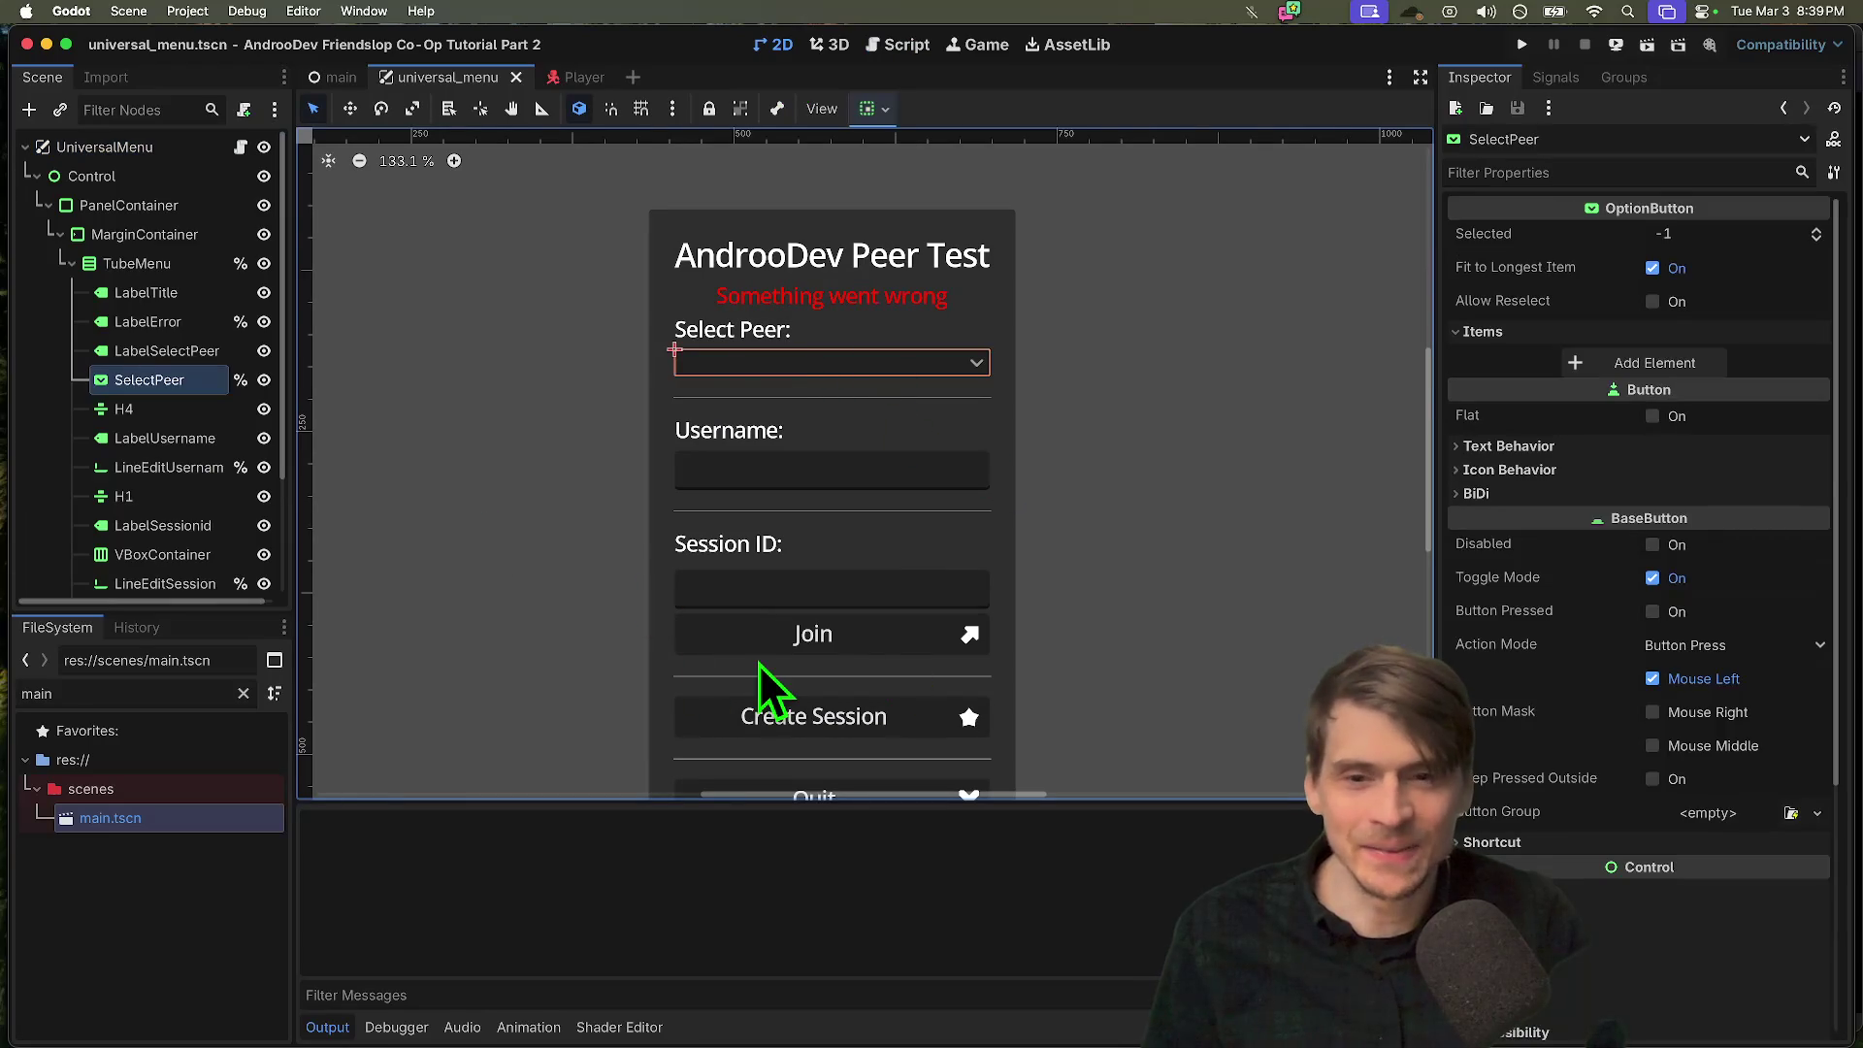
pyautogui.scroll(-2, 759, 649)
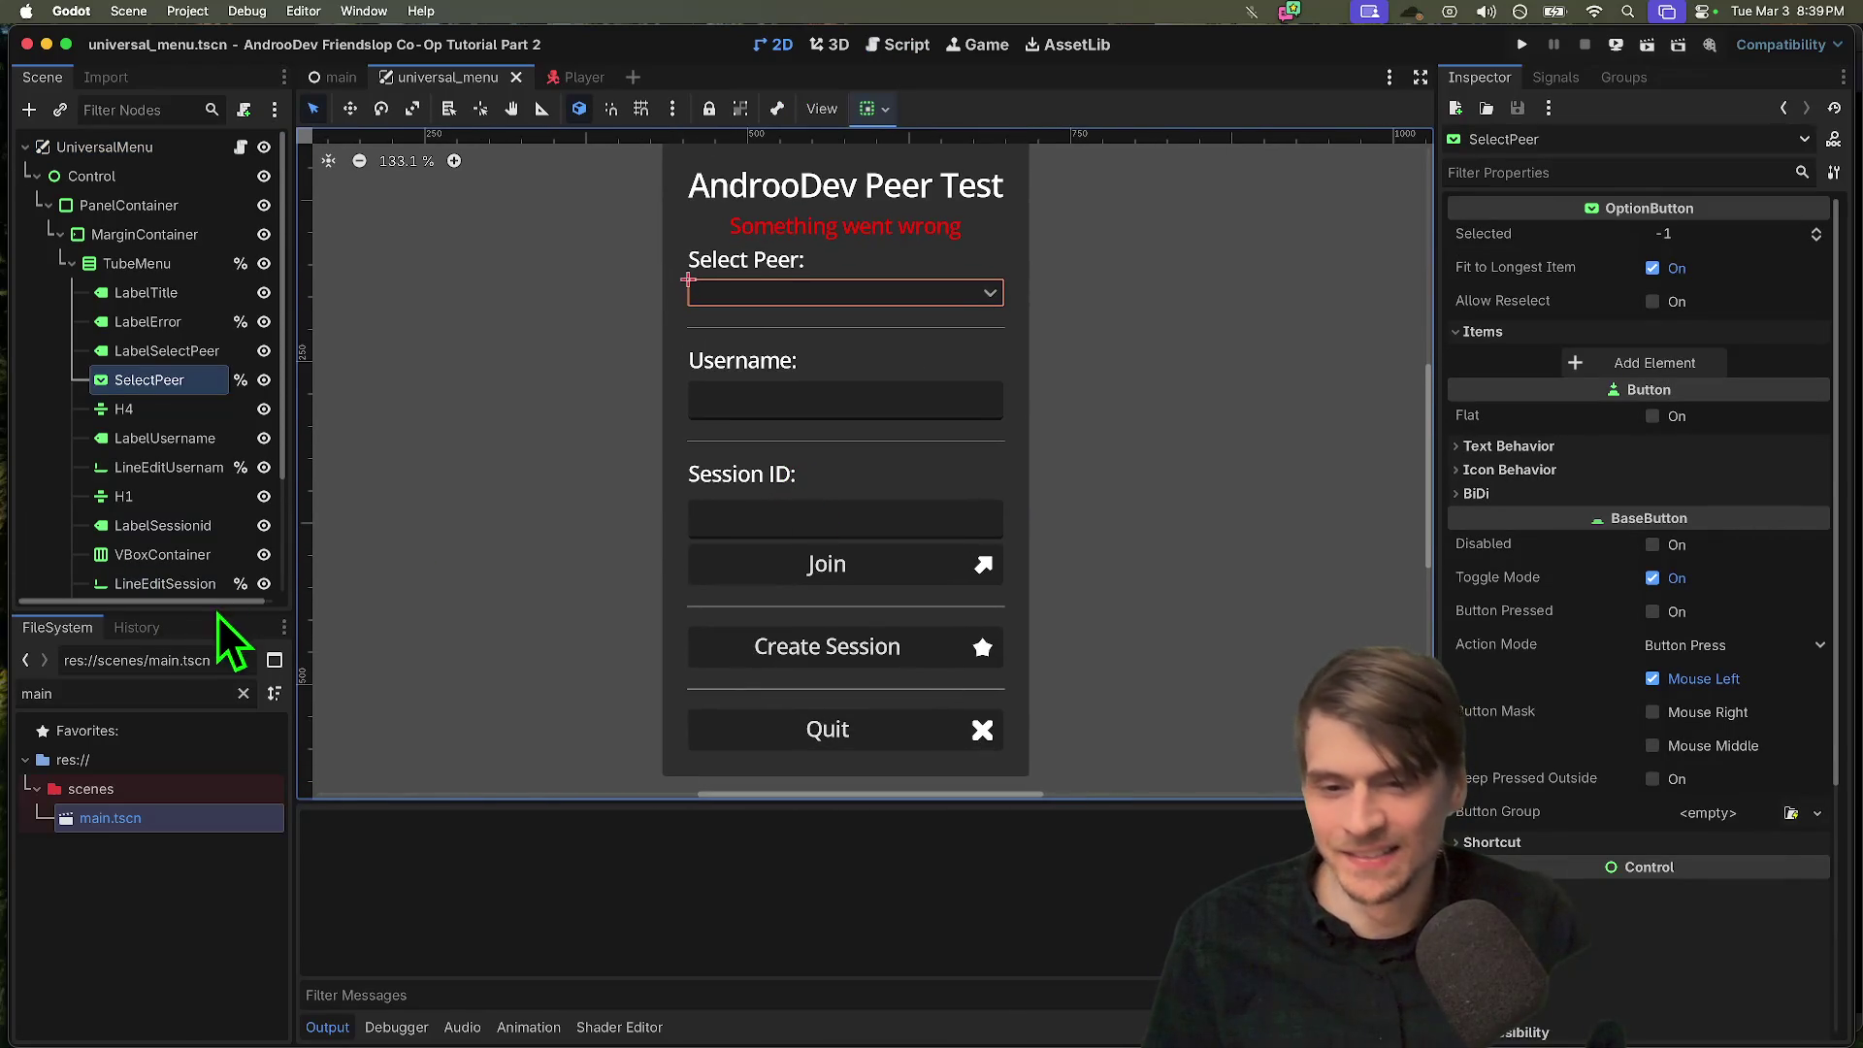
pyautogui.moveTo(208, 612)
pyautogui.mouseDown()
pyautogui.moveTo(208, 678)
pyautogui.moveTo(153, 831)
pyautogui.mouseUp()
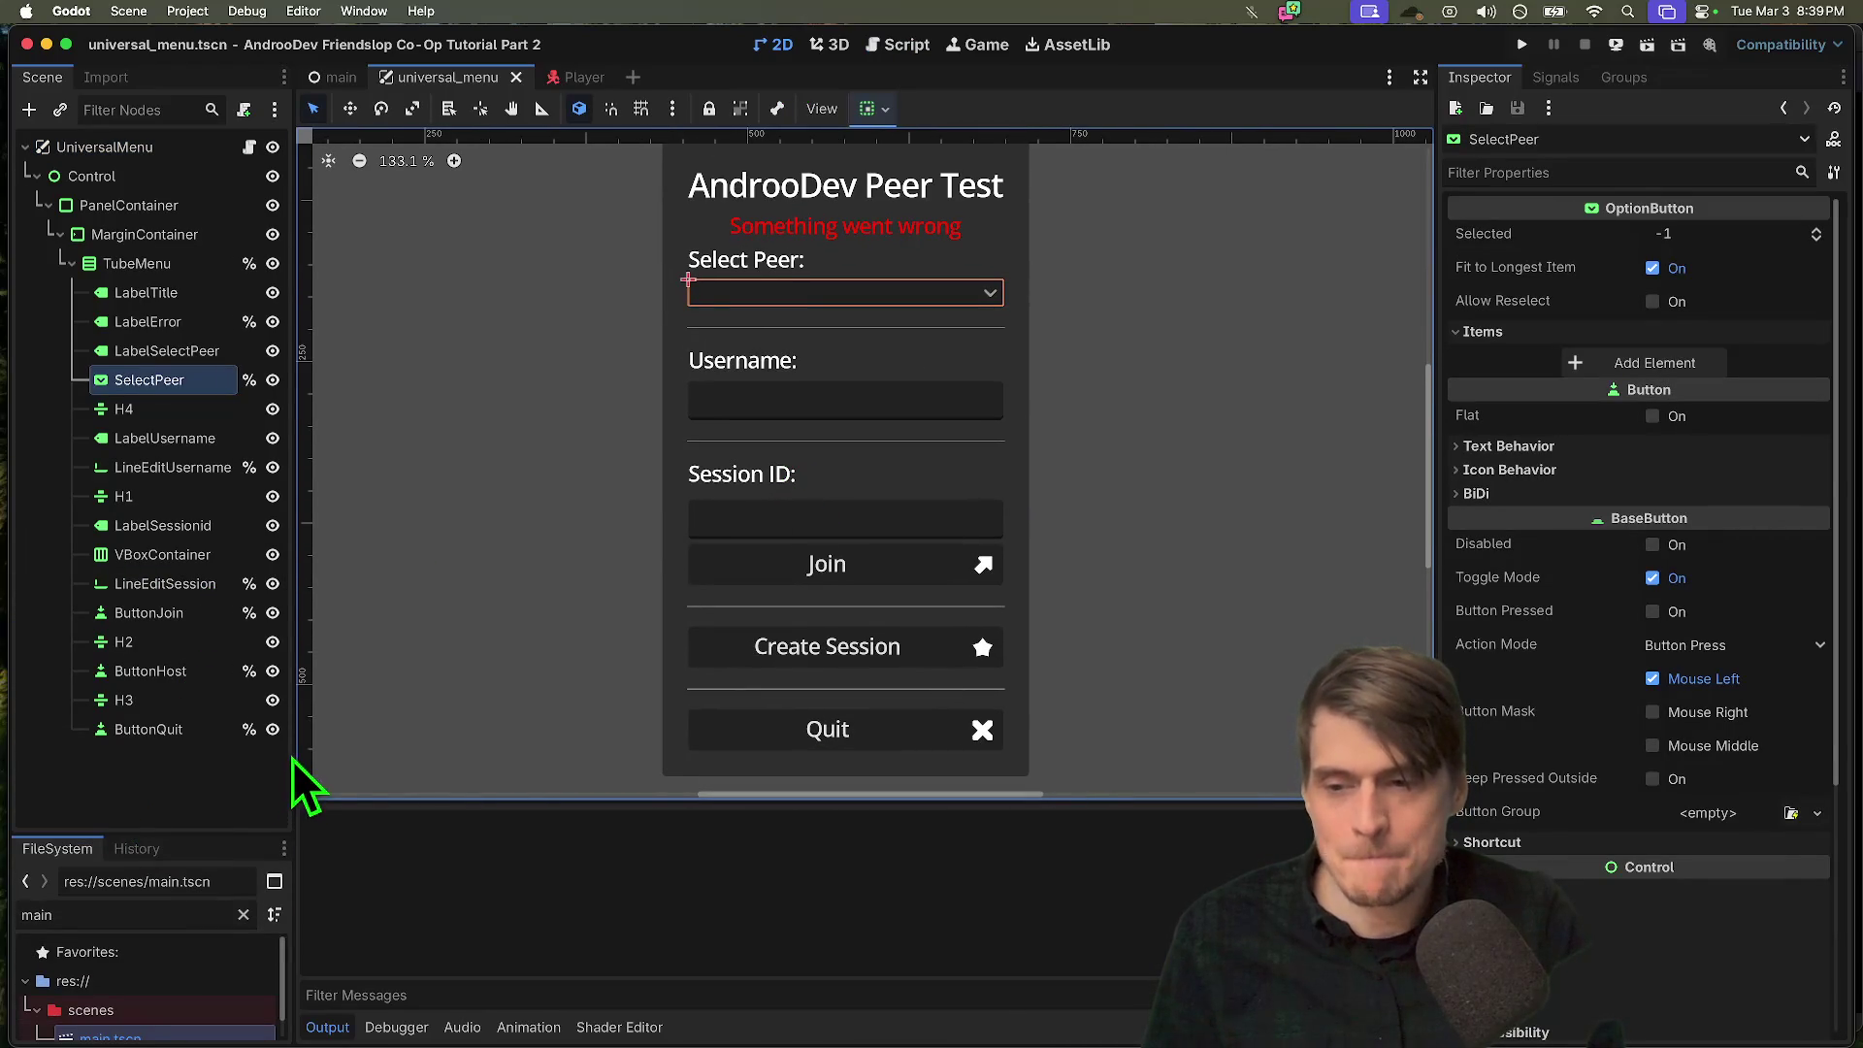
# Resize the scene tree panel beside the canvas, keeping the SelectPeer node name intact.
pyautogui.moveTo(299, 755)
pyautogui.mouseDown()
pyautogui.moveTo(755, 749)
pyautogui.moveTo(297, 710)
pyautogui.mouseUp()
pyautogui.press('super+z')
pyautogui.press('super+shift+o')
pyautogui.press('Escape')
pyautogui.press('super+shift+z')
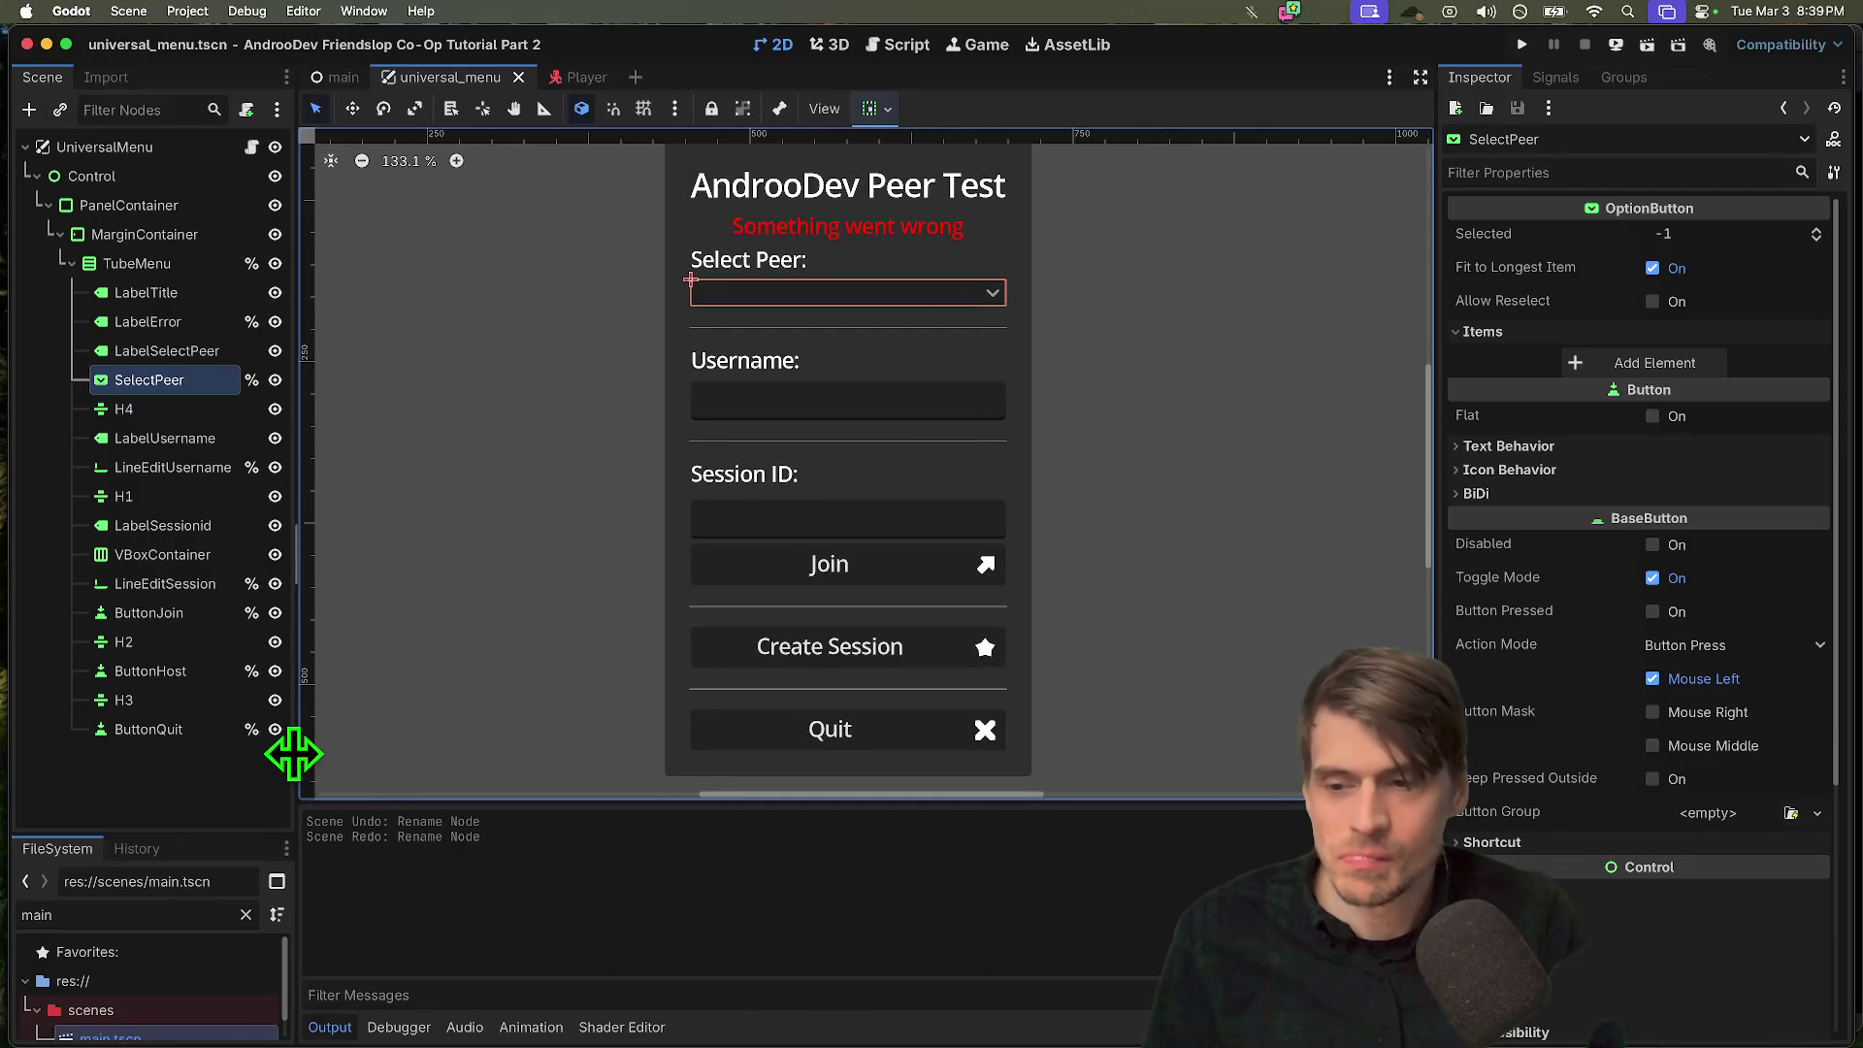
pyautogui.moveTo(292, 752); pyautogui.dragTo(556, 766)
pyautogui.click(266, 773)
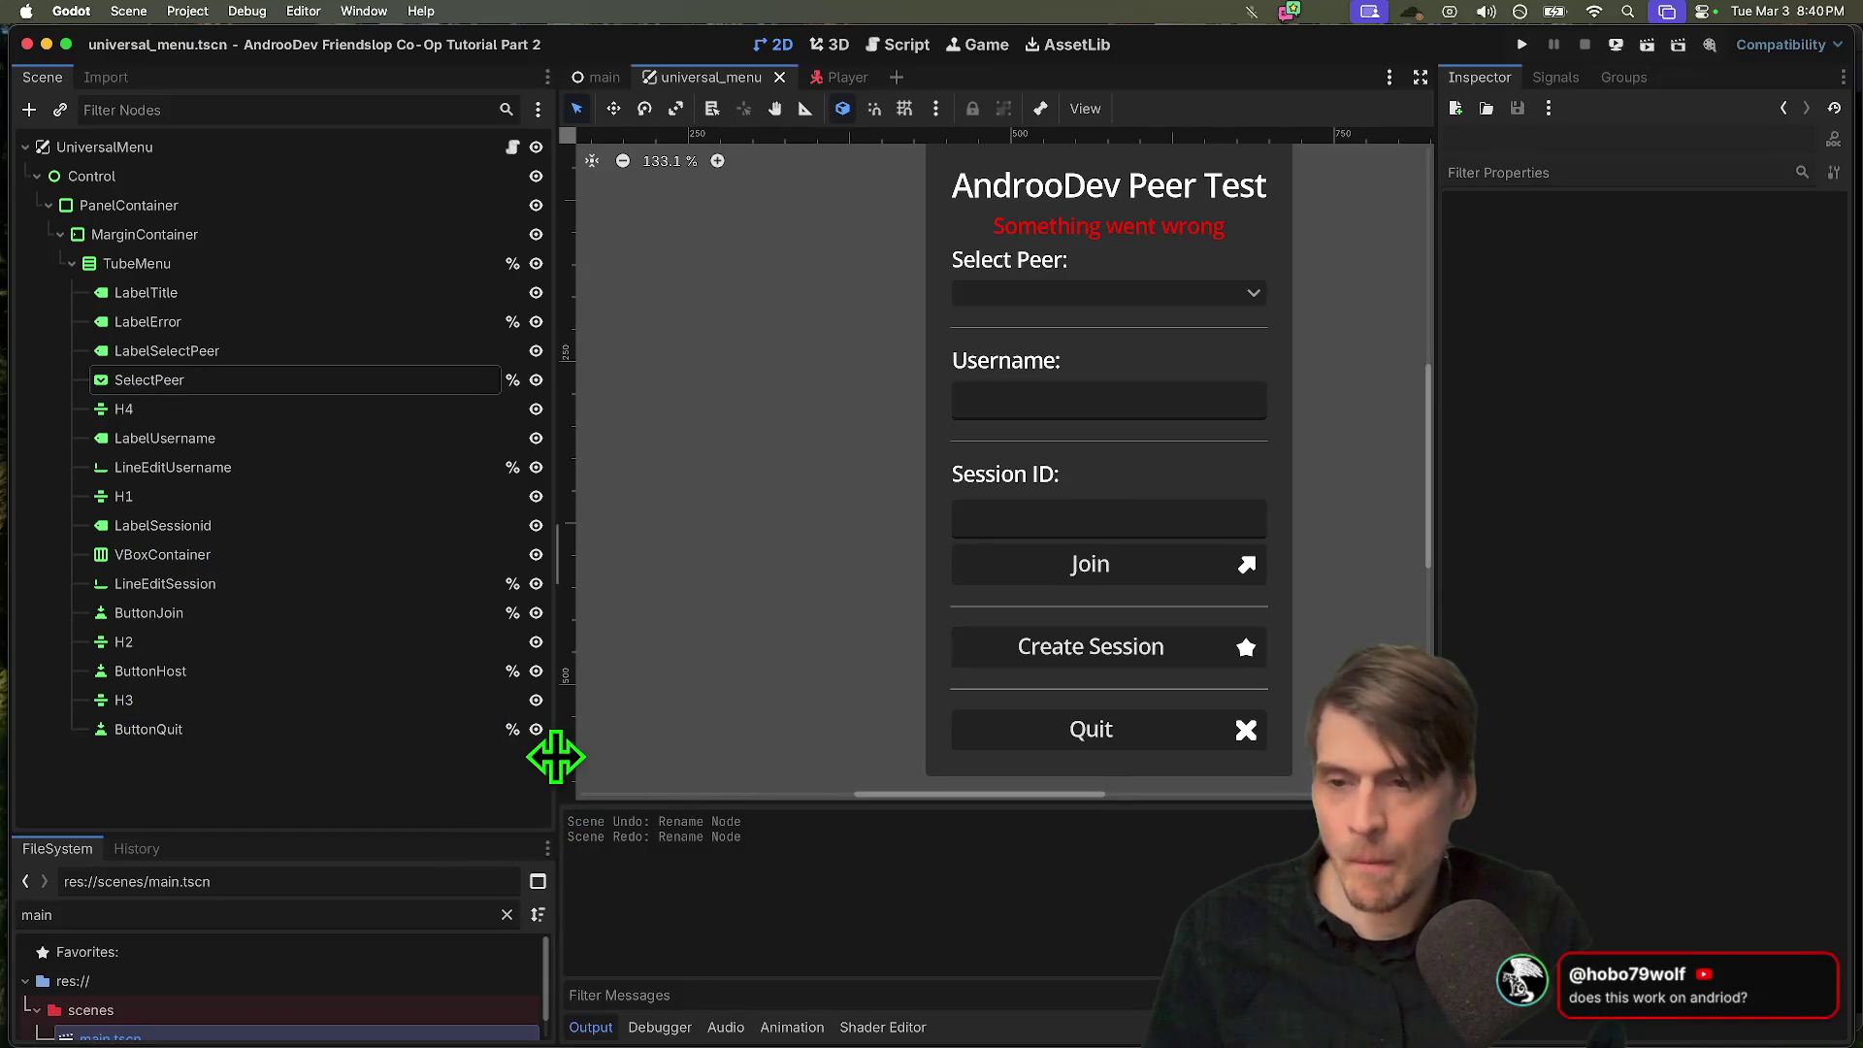
pyautogui.moveTo(554, 757); pyautogui.dragTo(416, 770)
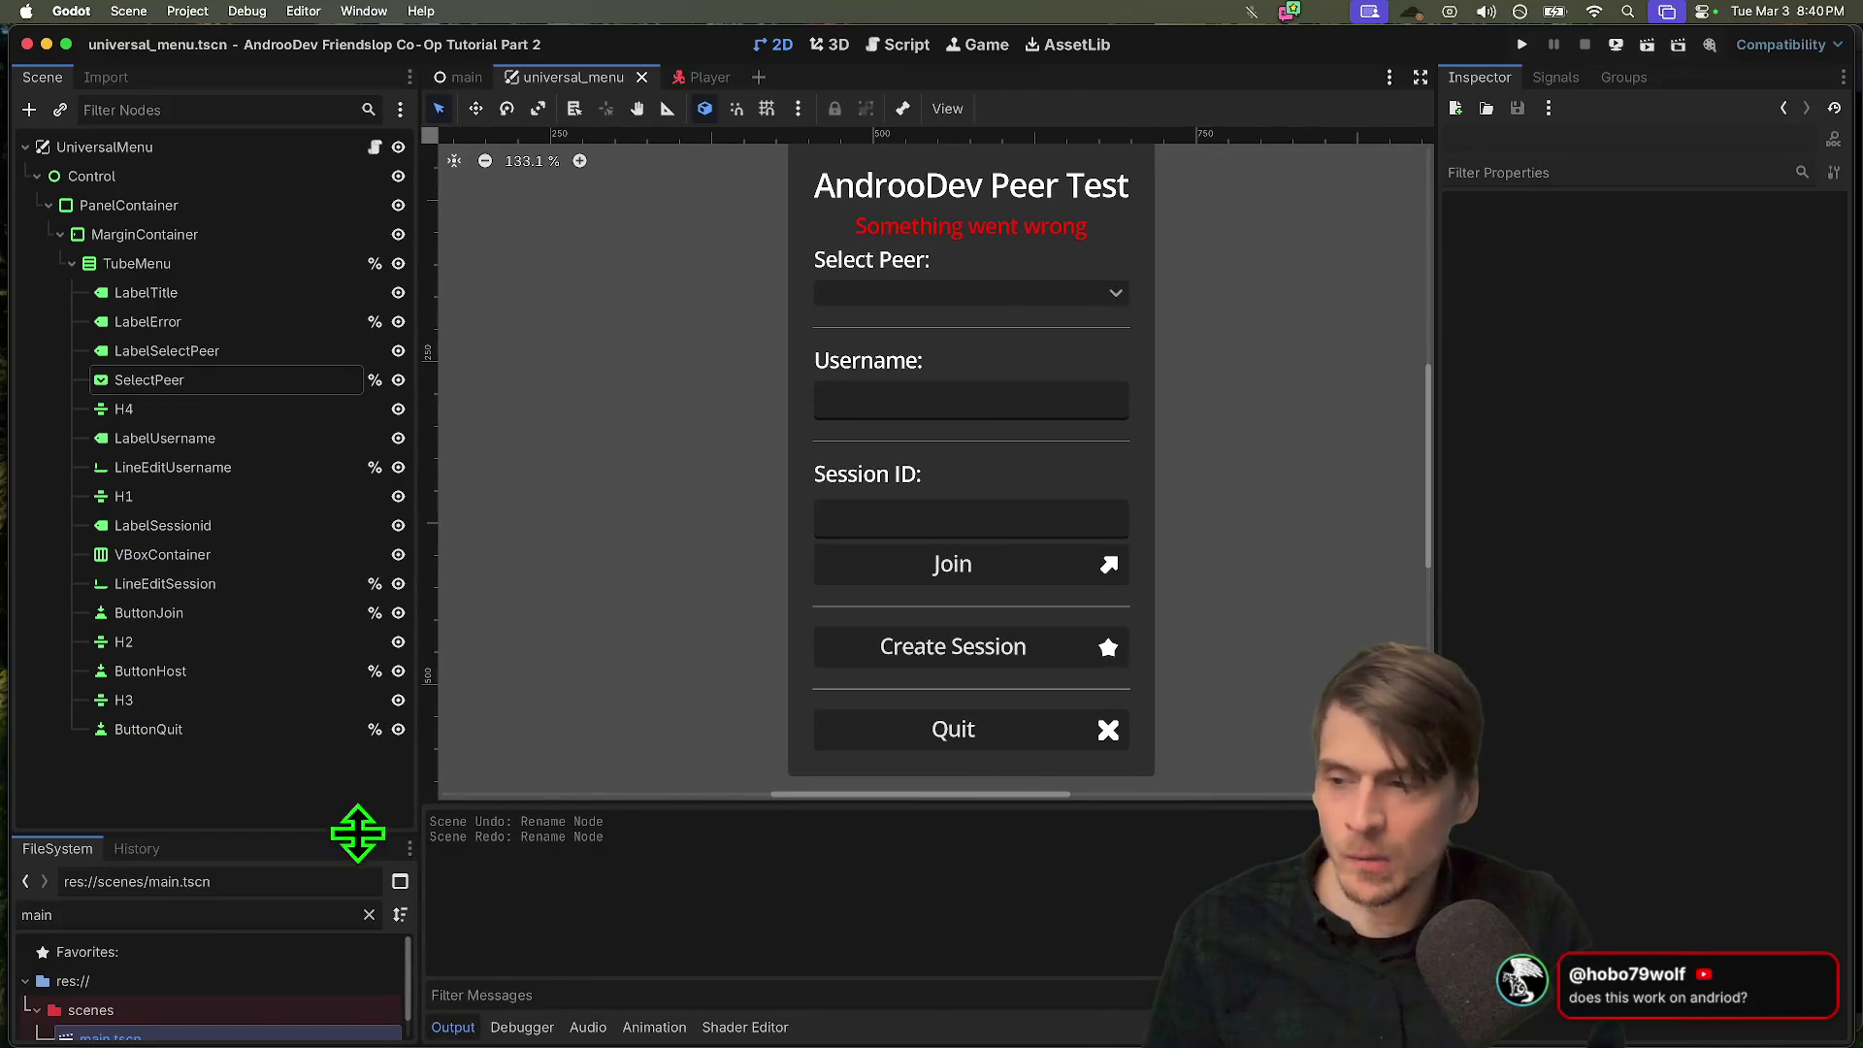
pyautogui.moveTo(506, 990)
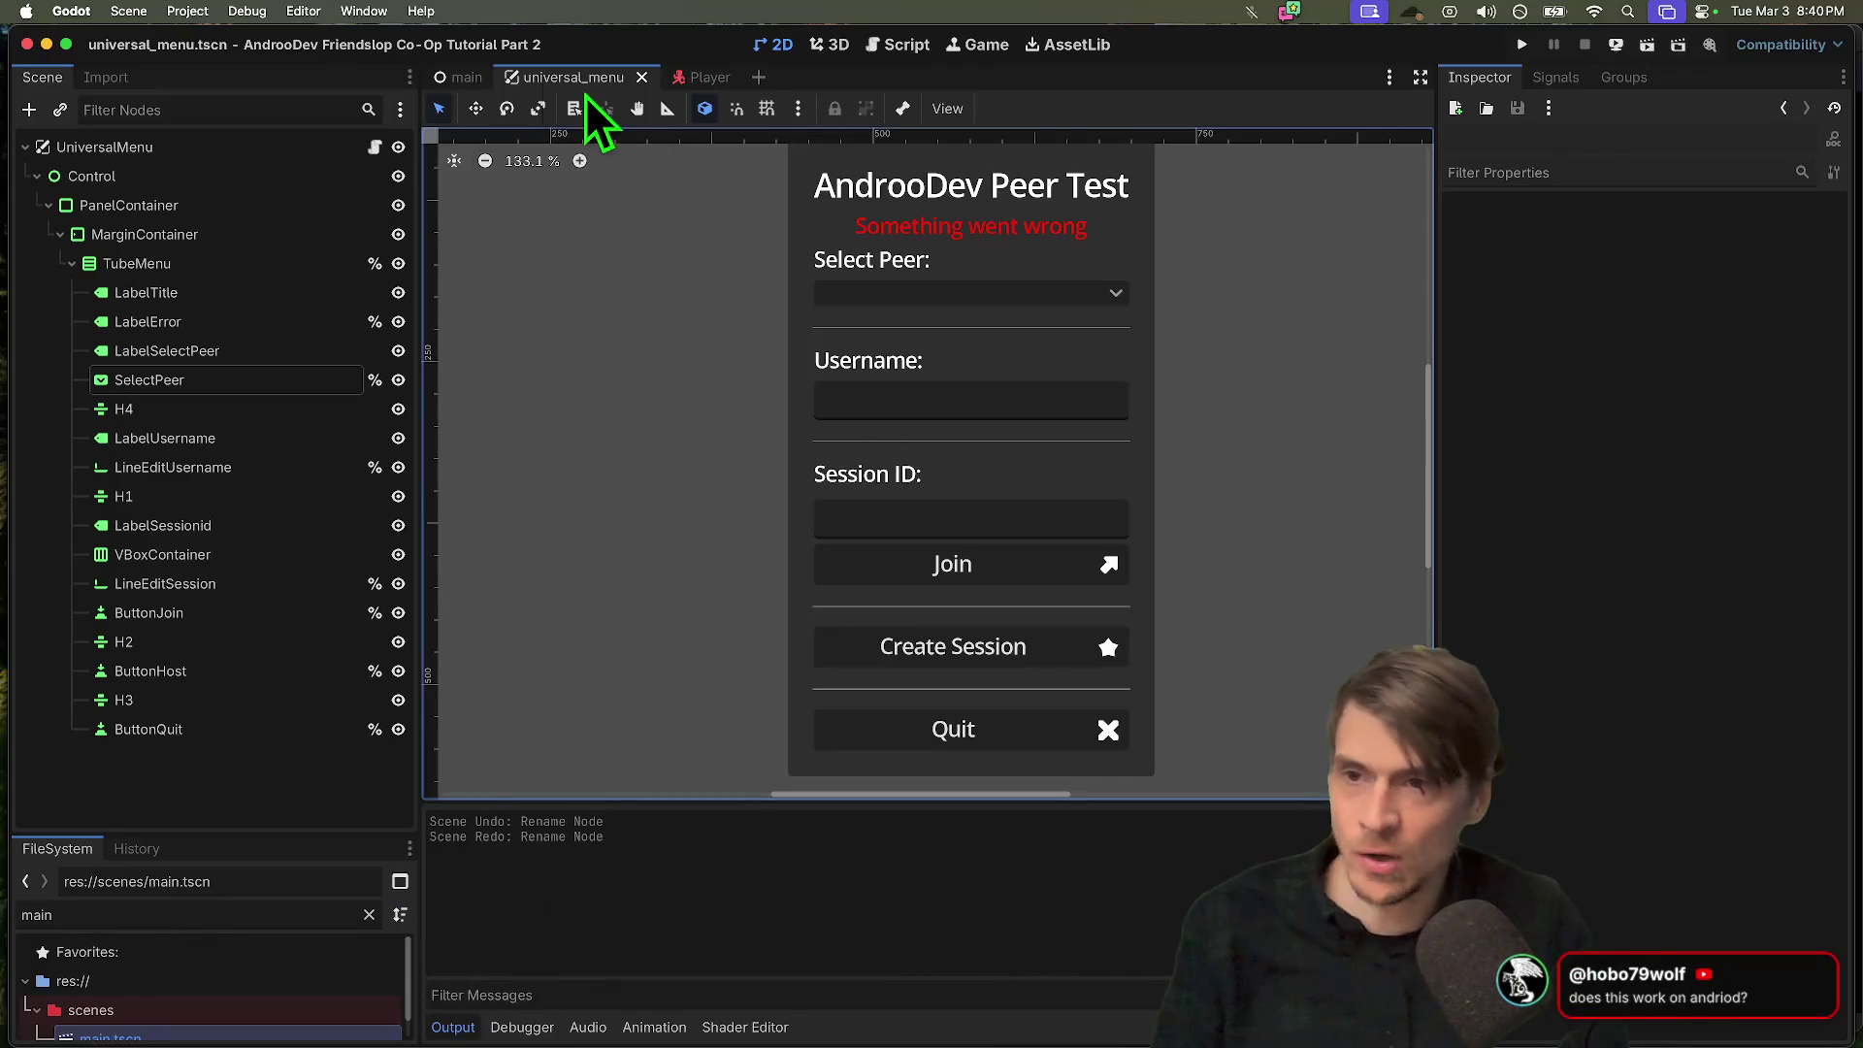
pyautogui.click(187, 10)
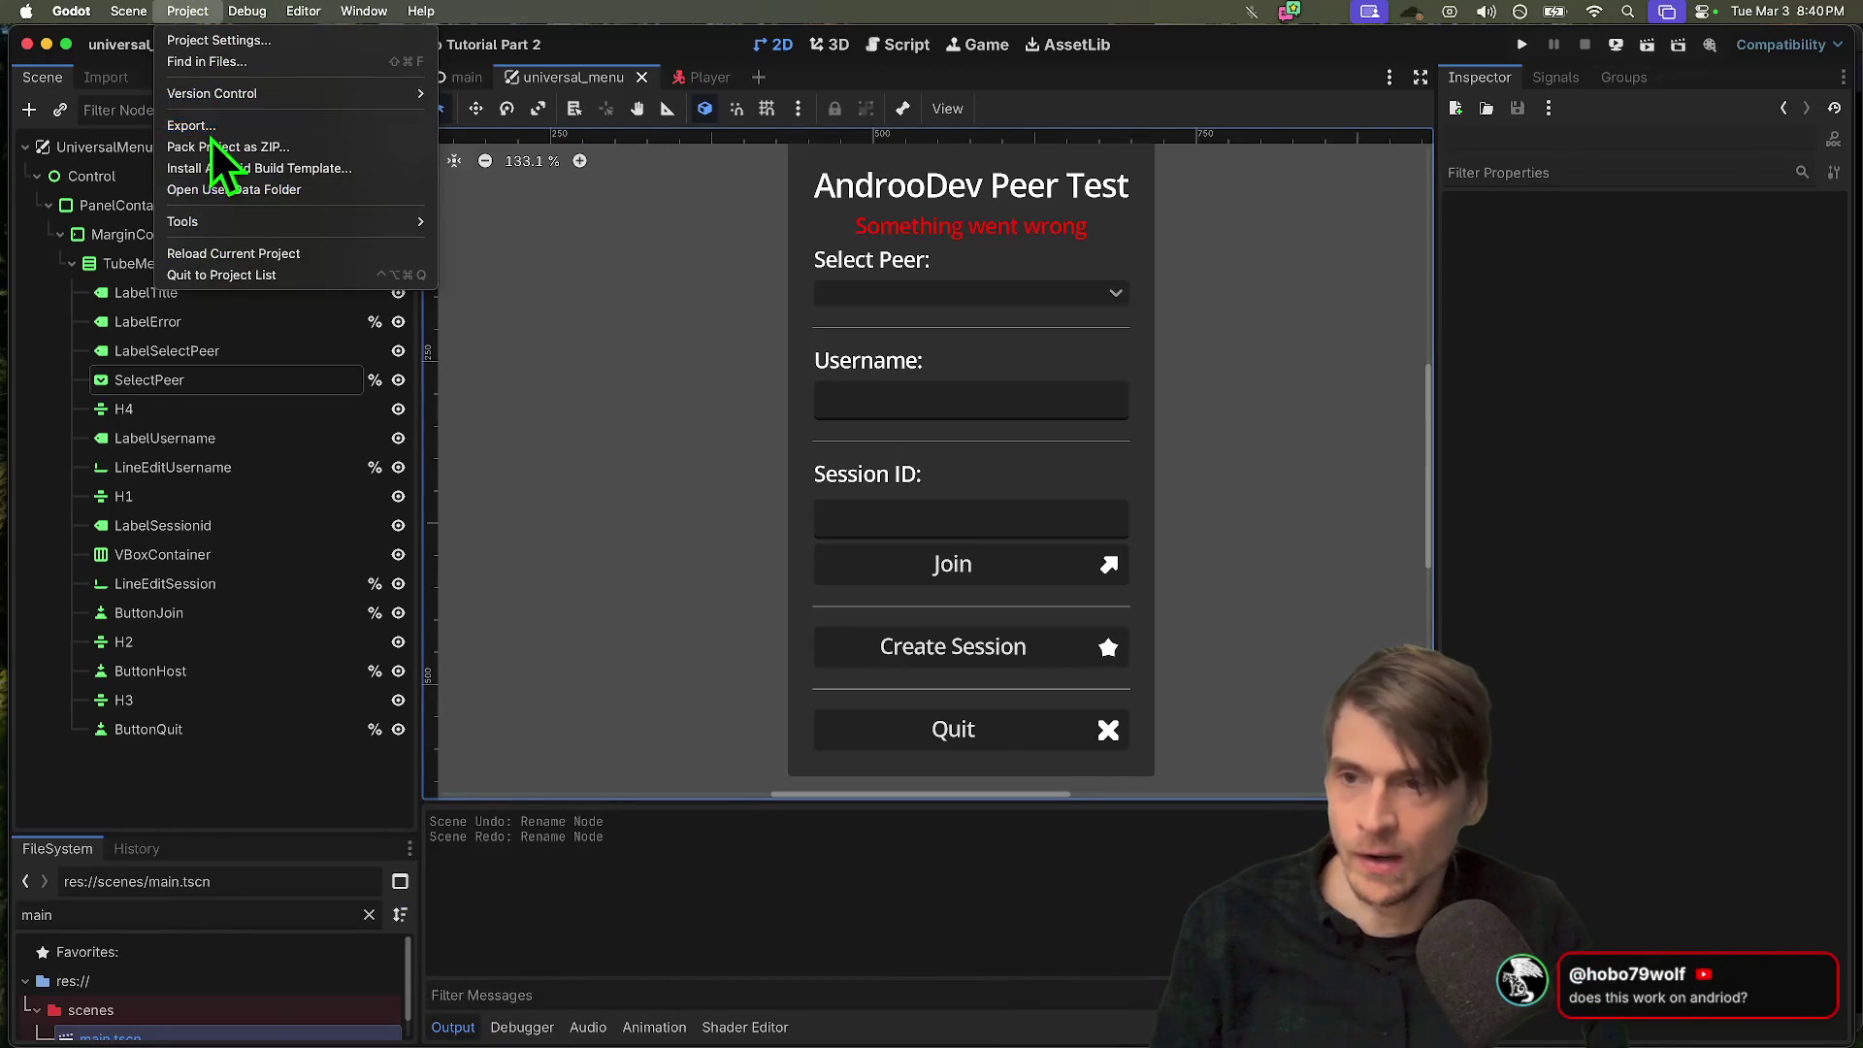
pyautogui.click(208, 126)
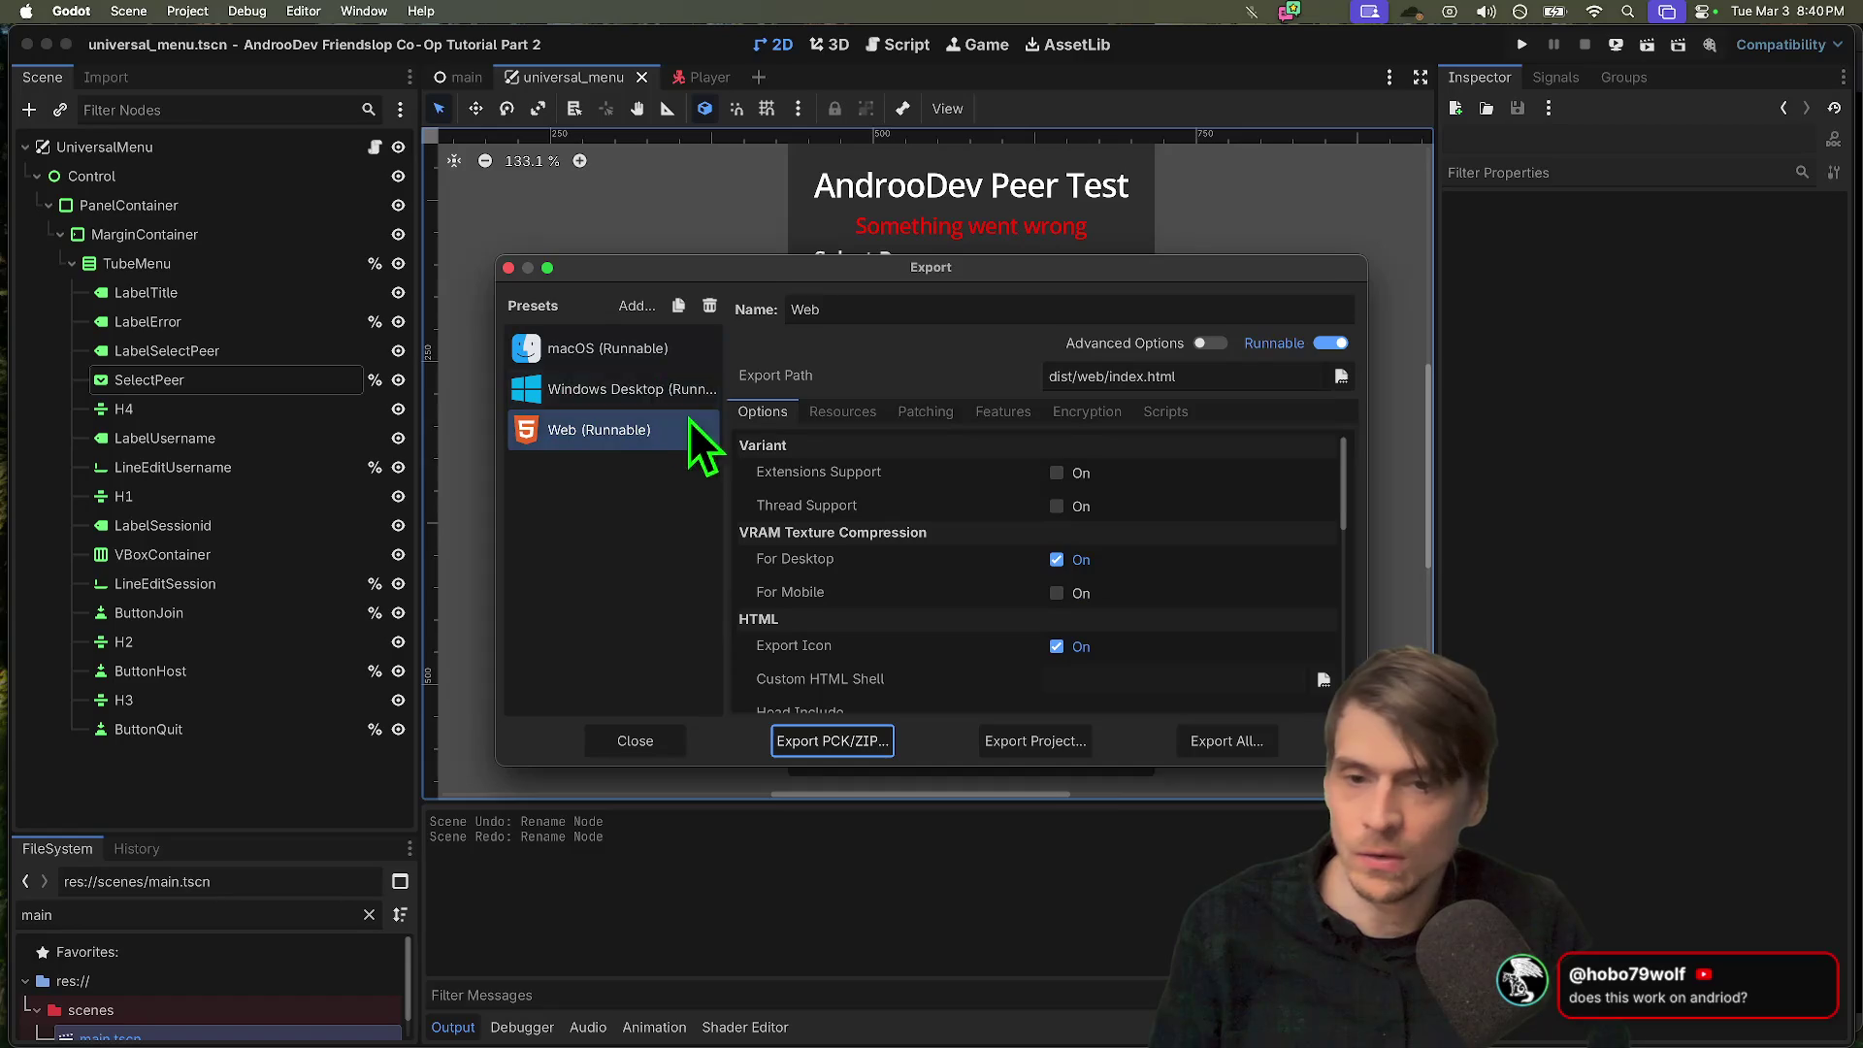
pyautogui.click(632, 306)
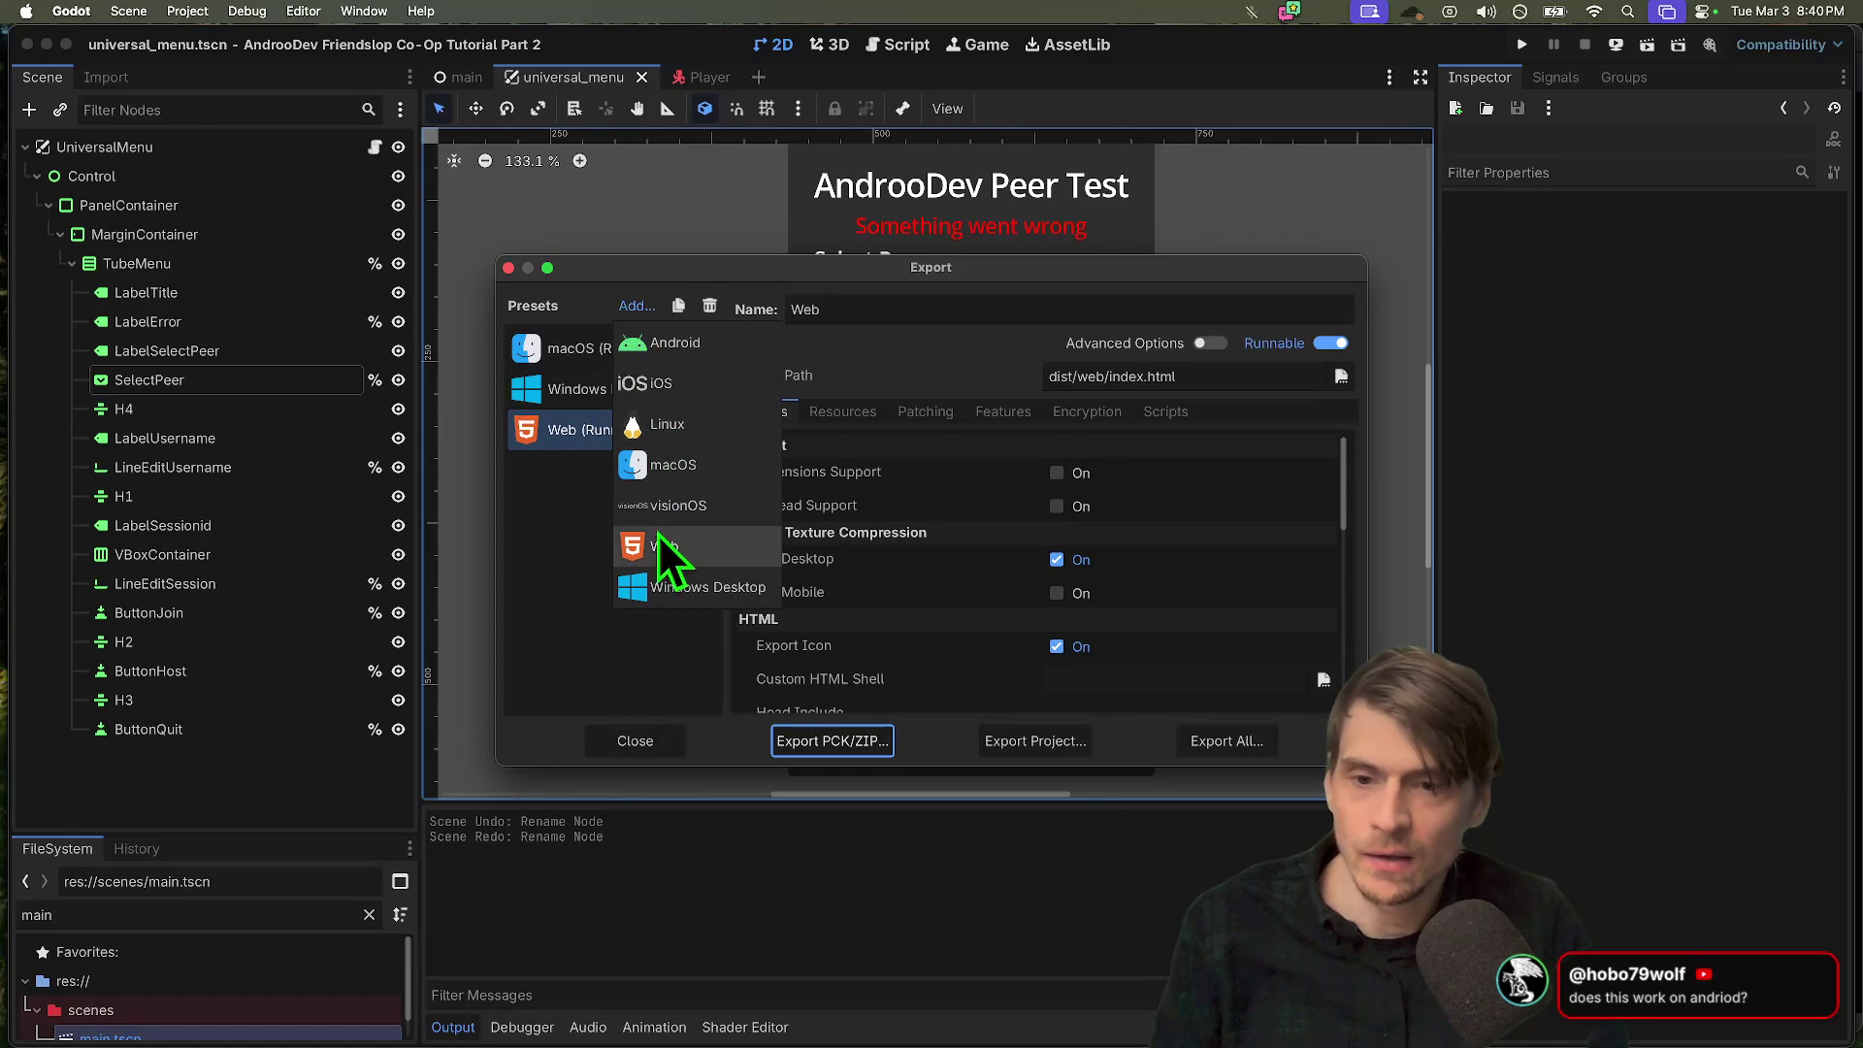
pyautogui.click(679, 348)
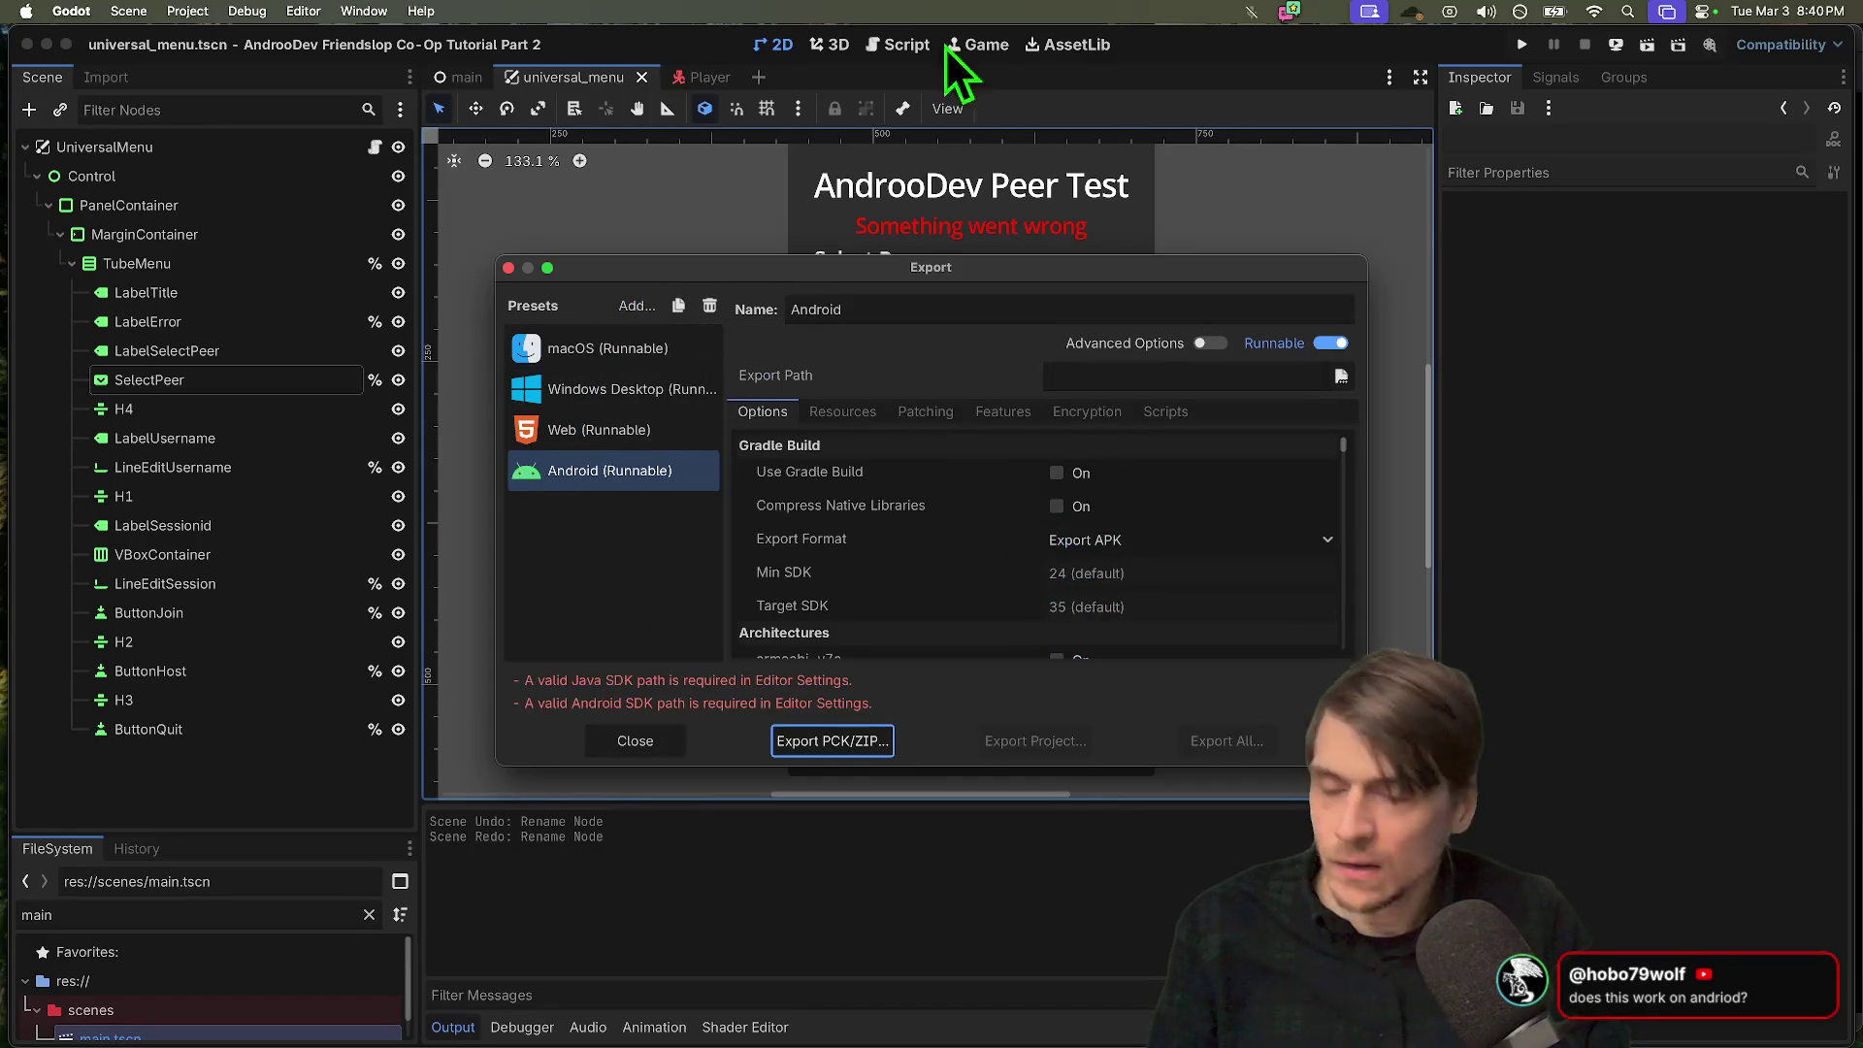
pyautogui.click(610, 558)
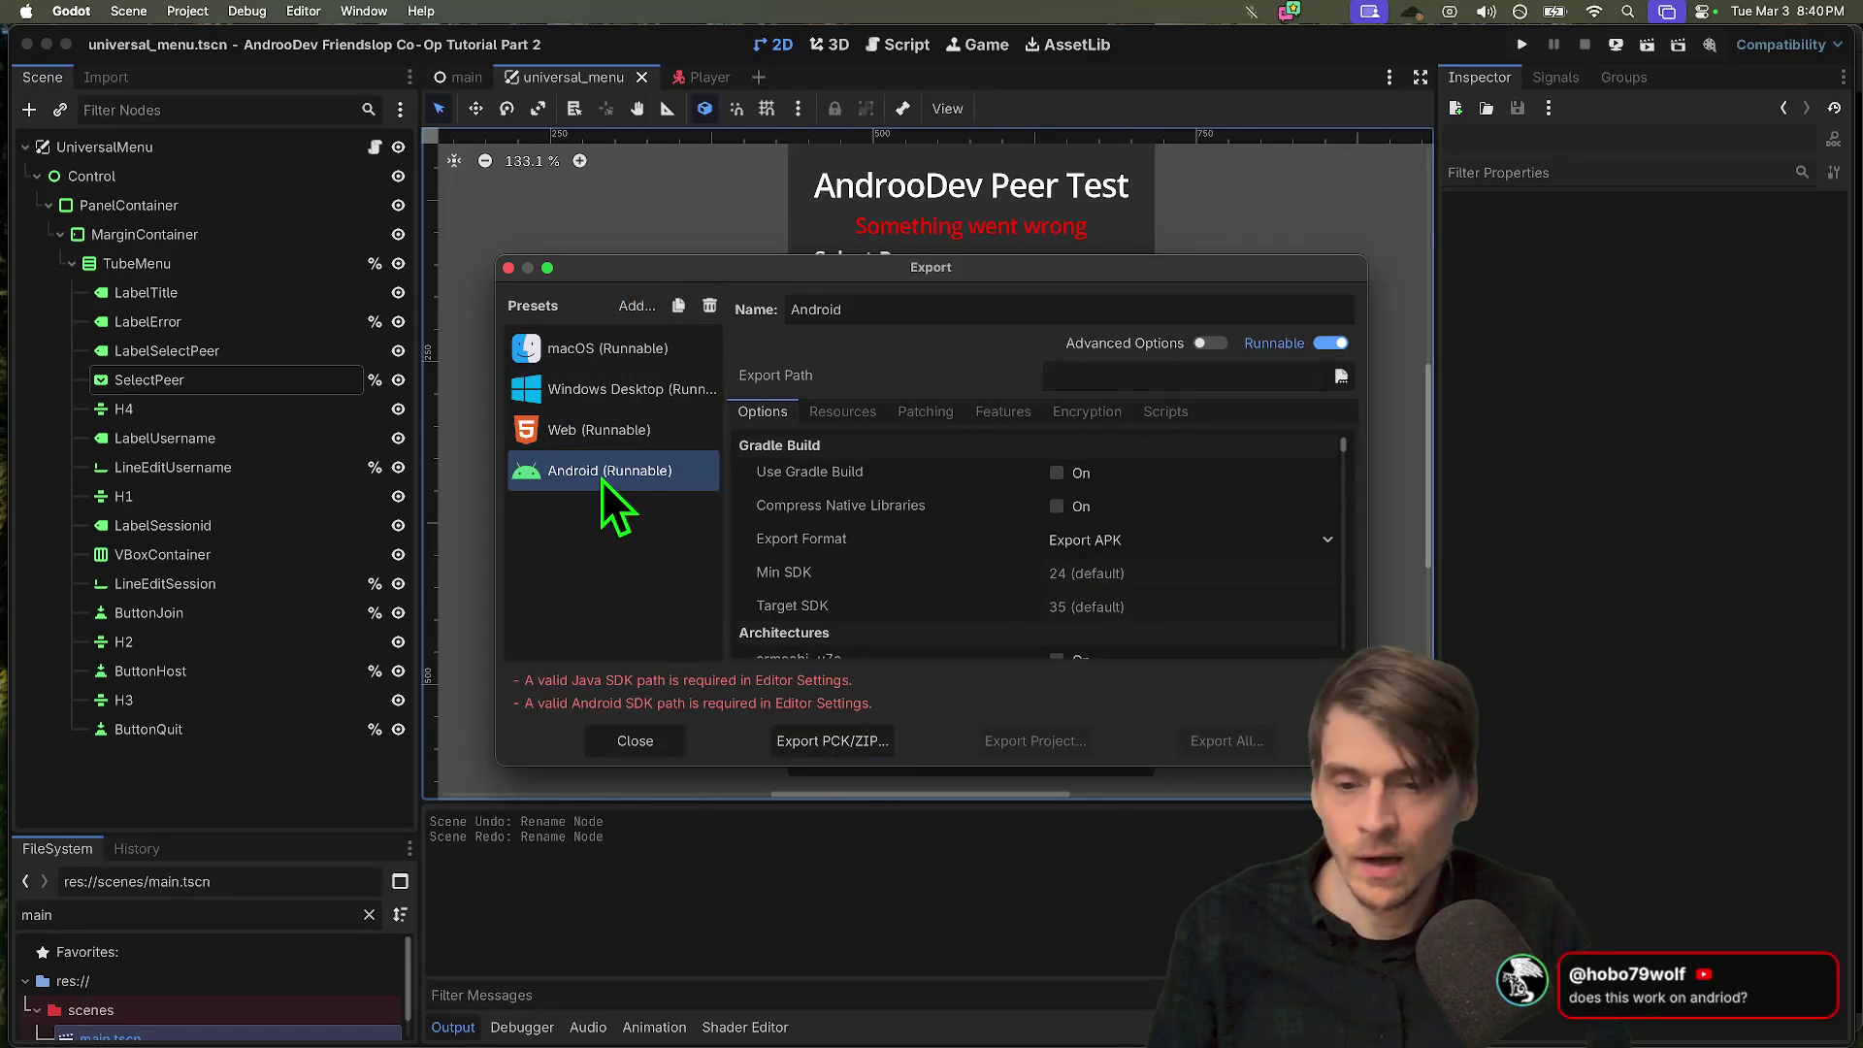
pyautogui.click(710, 305)
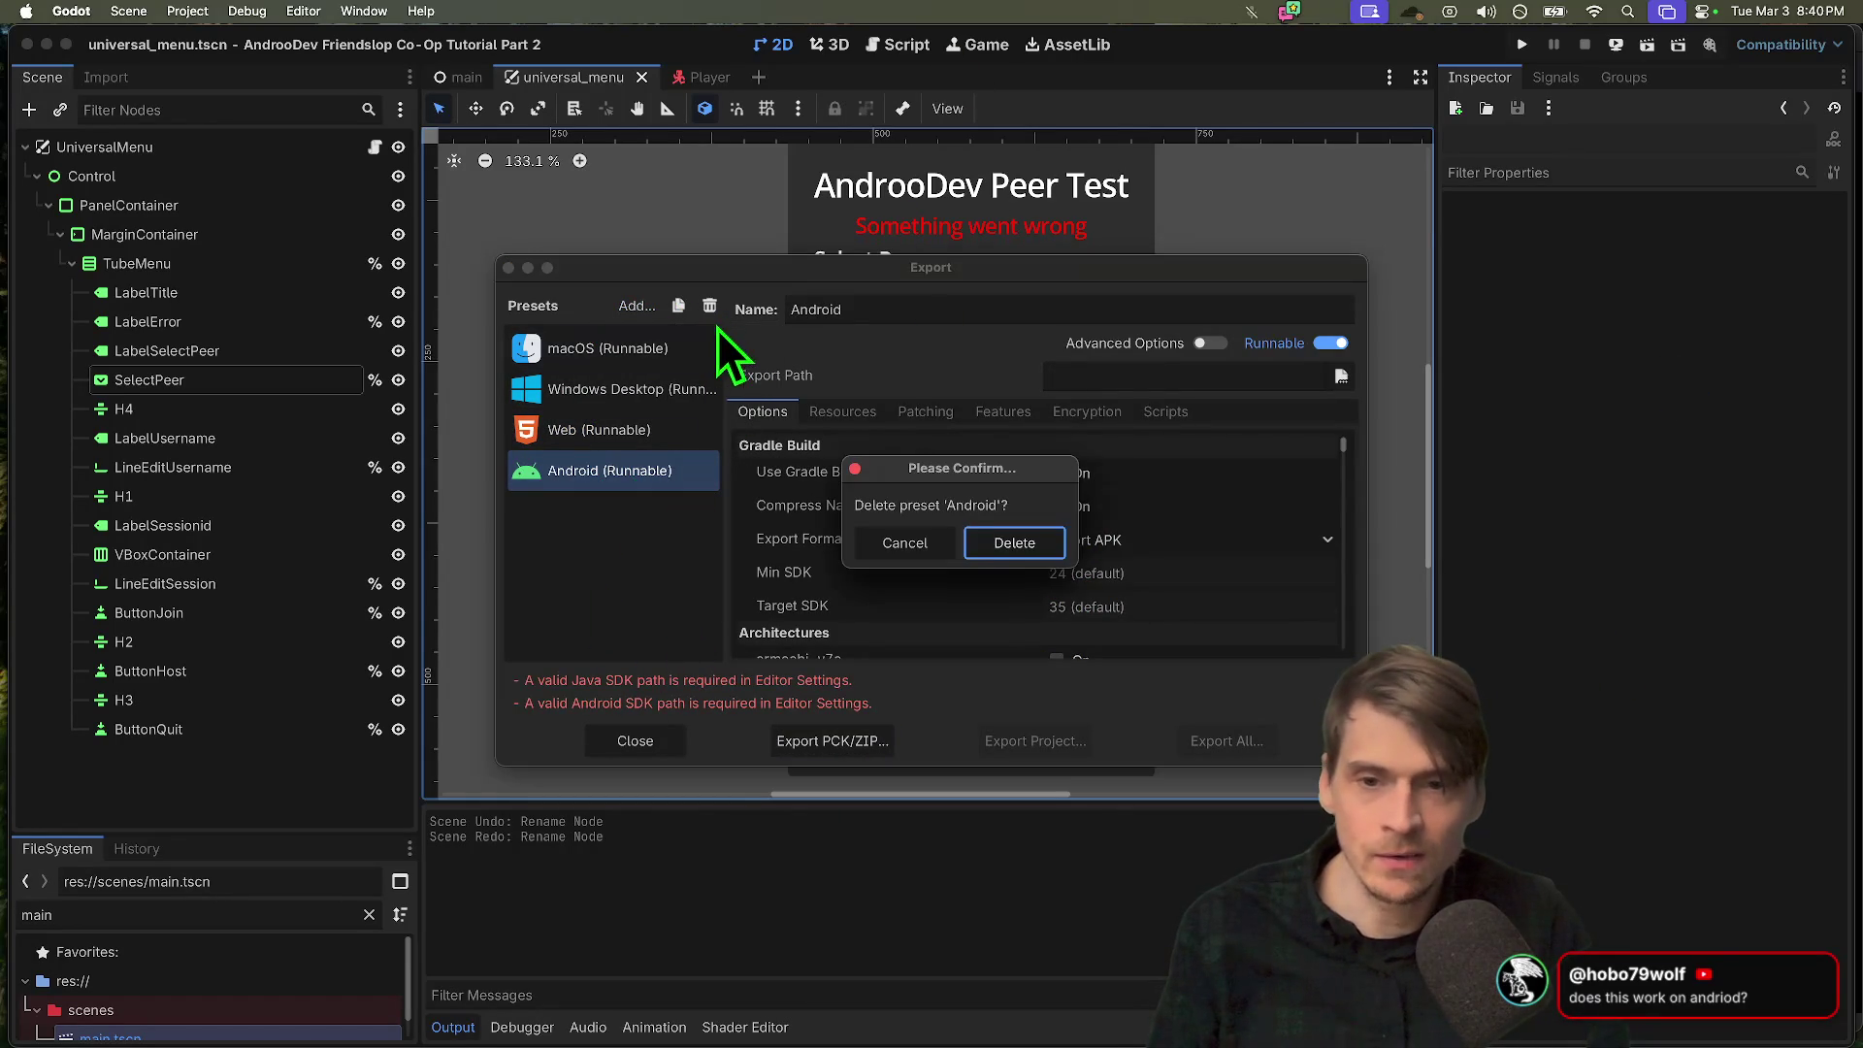
pyautogui.click(1009, 543)
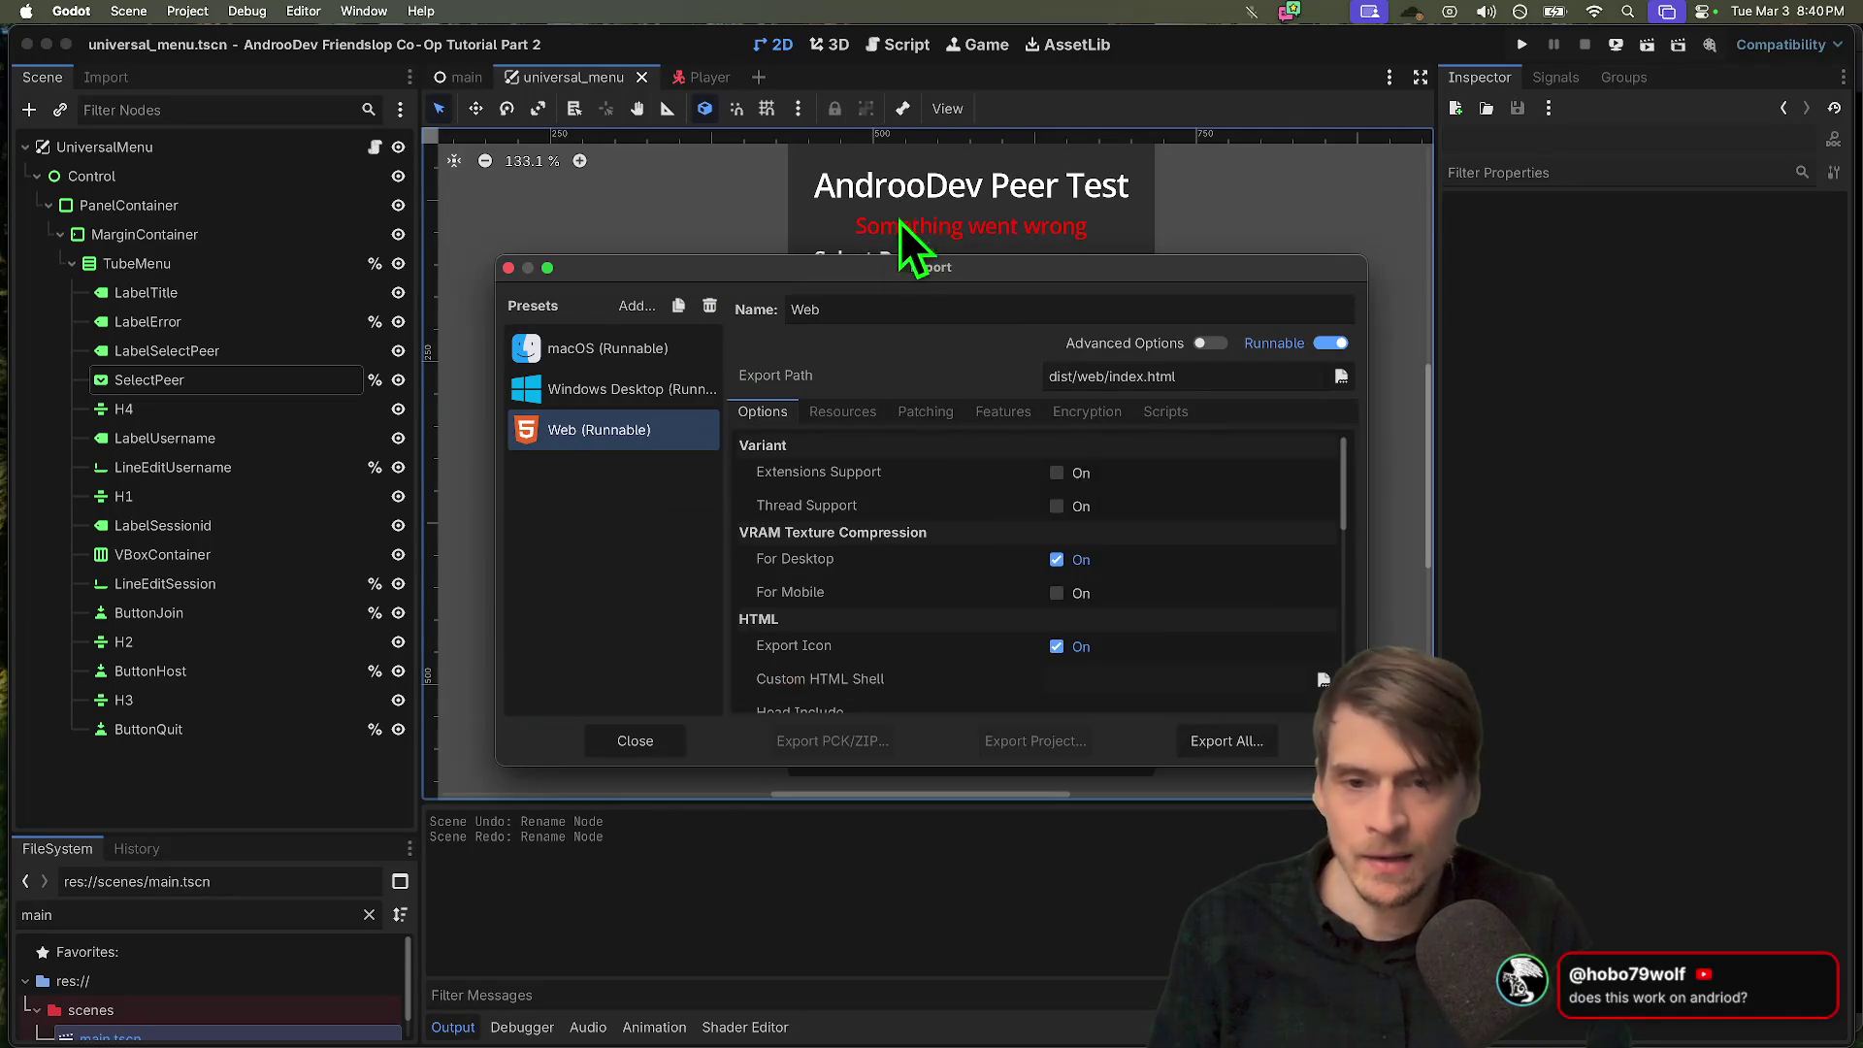
pyautogui.click(508, 268)
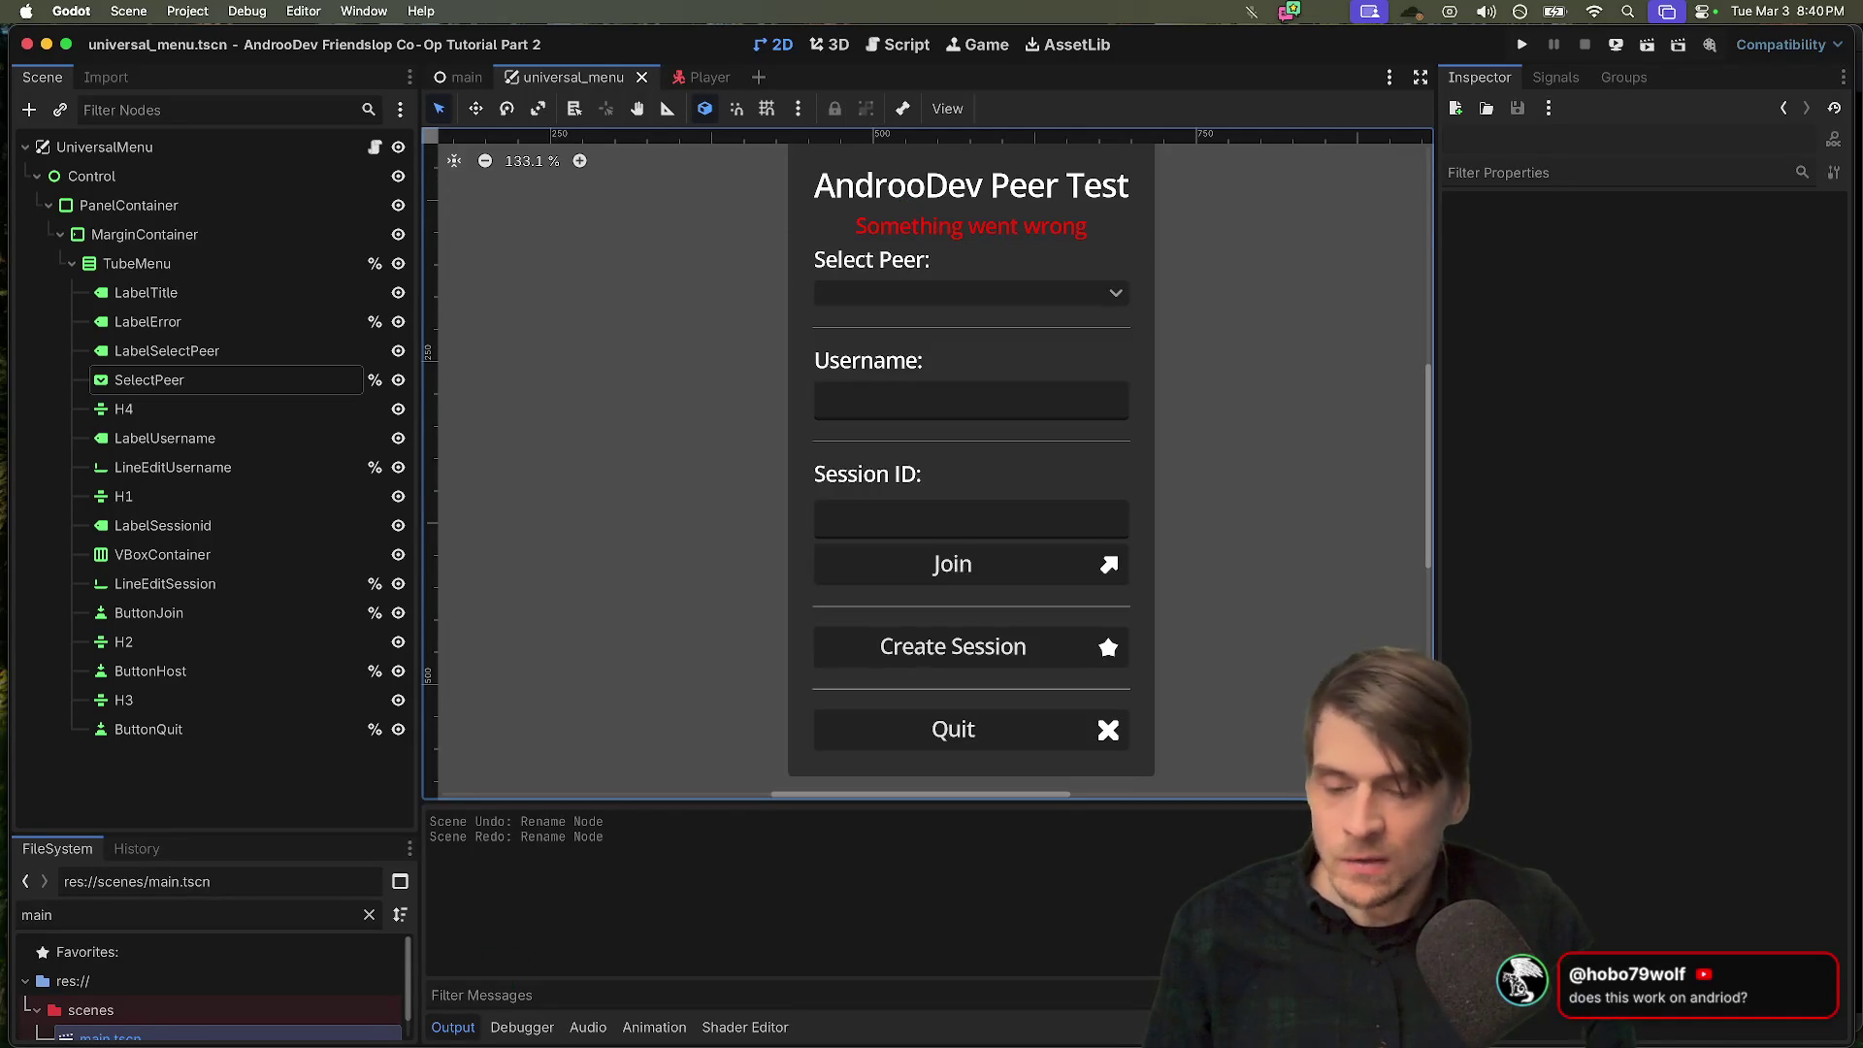
# Load itch.io in a new Firefox tab.
pyautogui.moveTo(407, 1038)
pyautogui.click(406, 986)
pyautogui.press('super+t')
pyautogui.write('itch.io/')
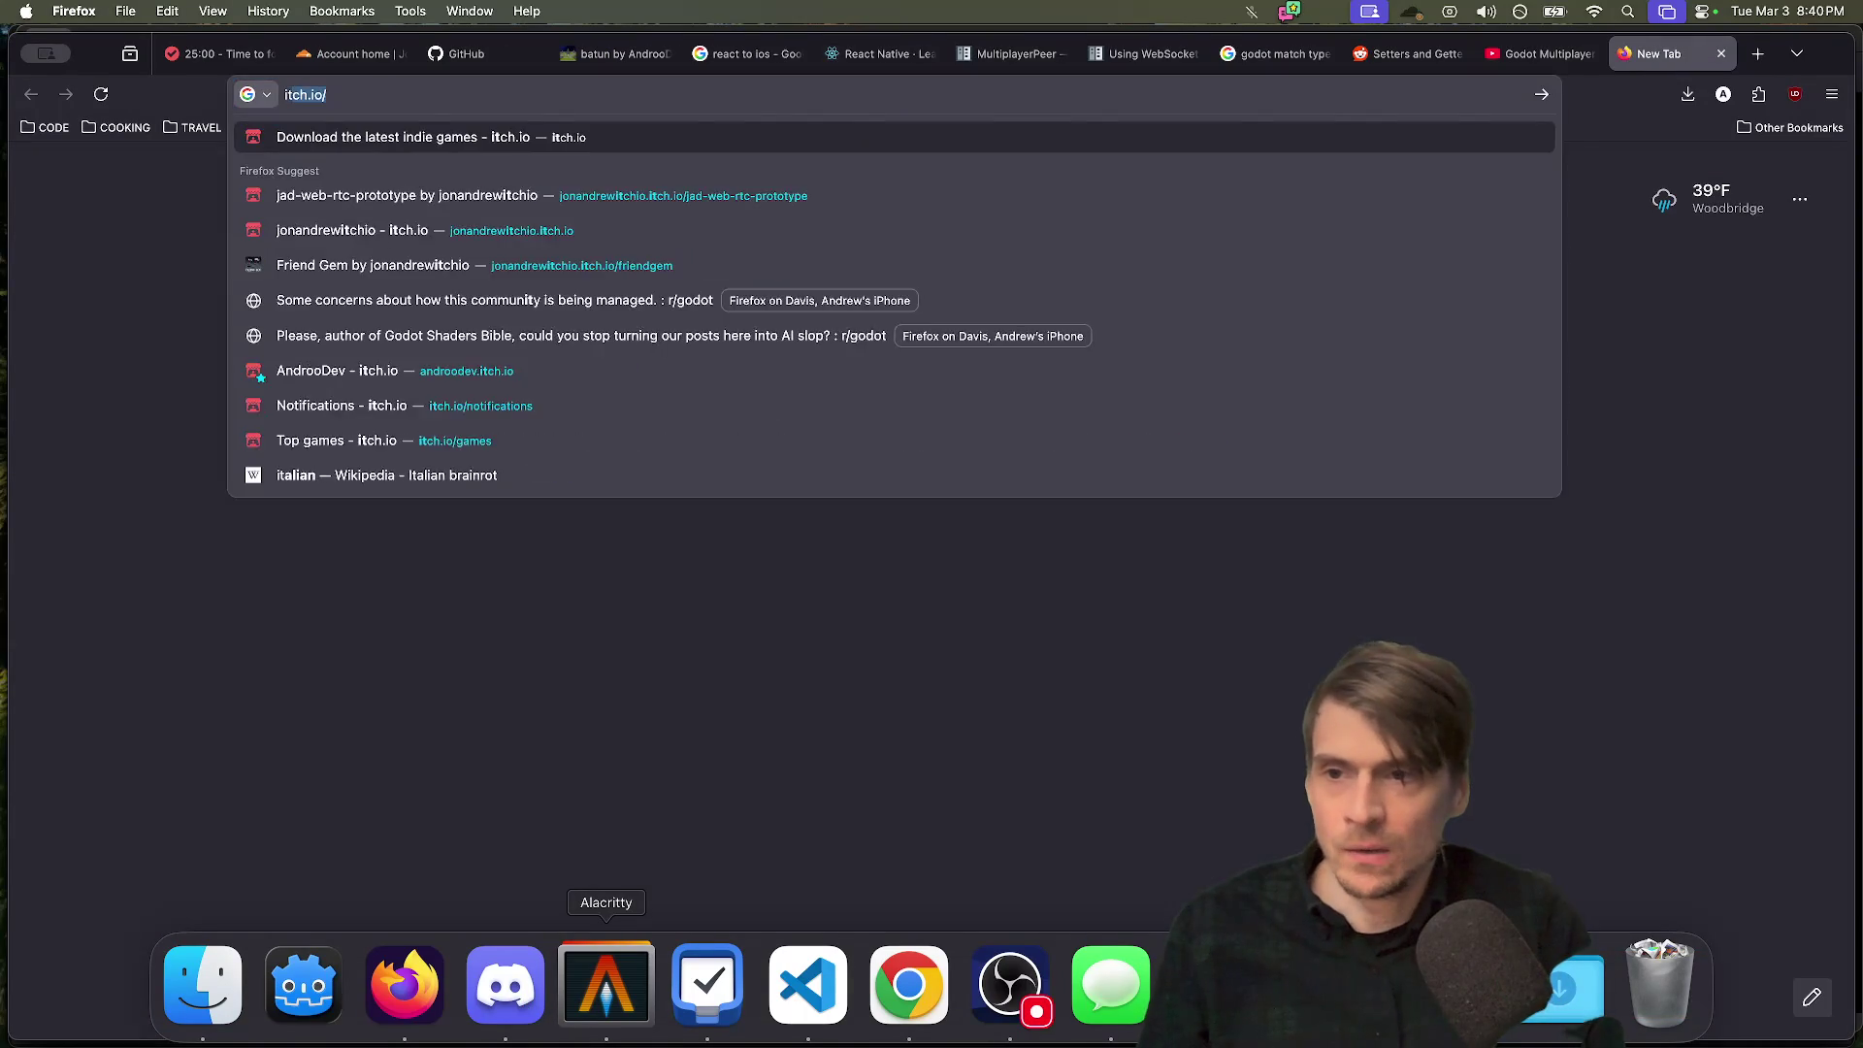
pyautogui.press('Return')
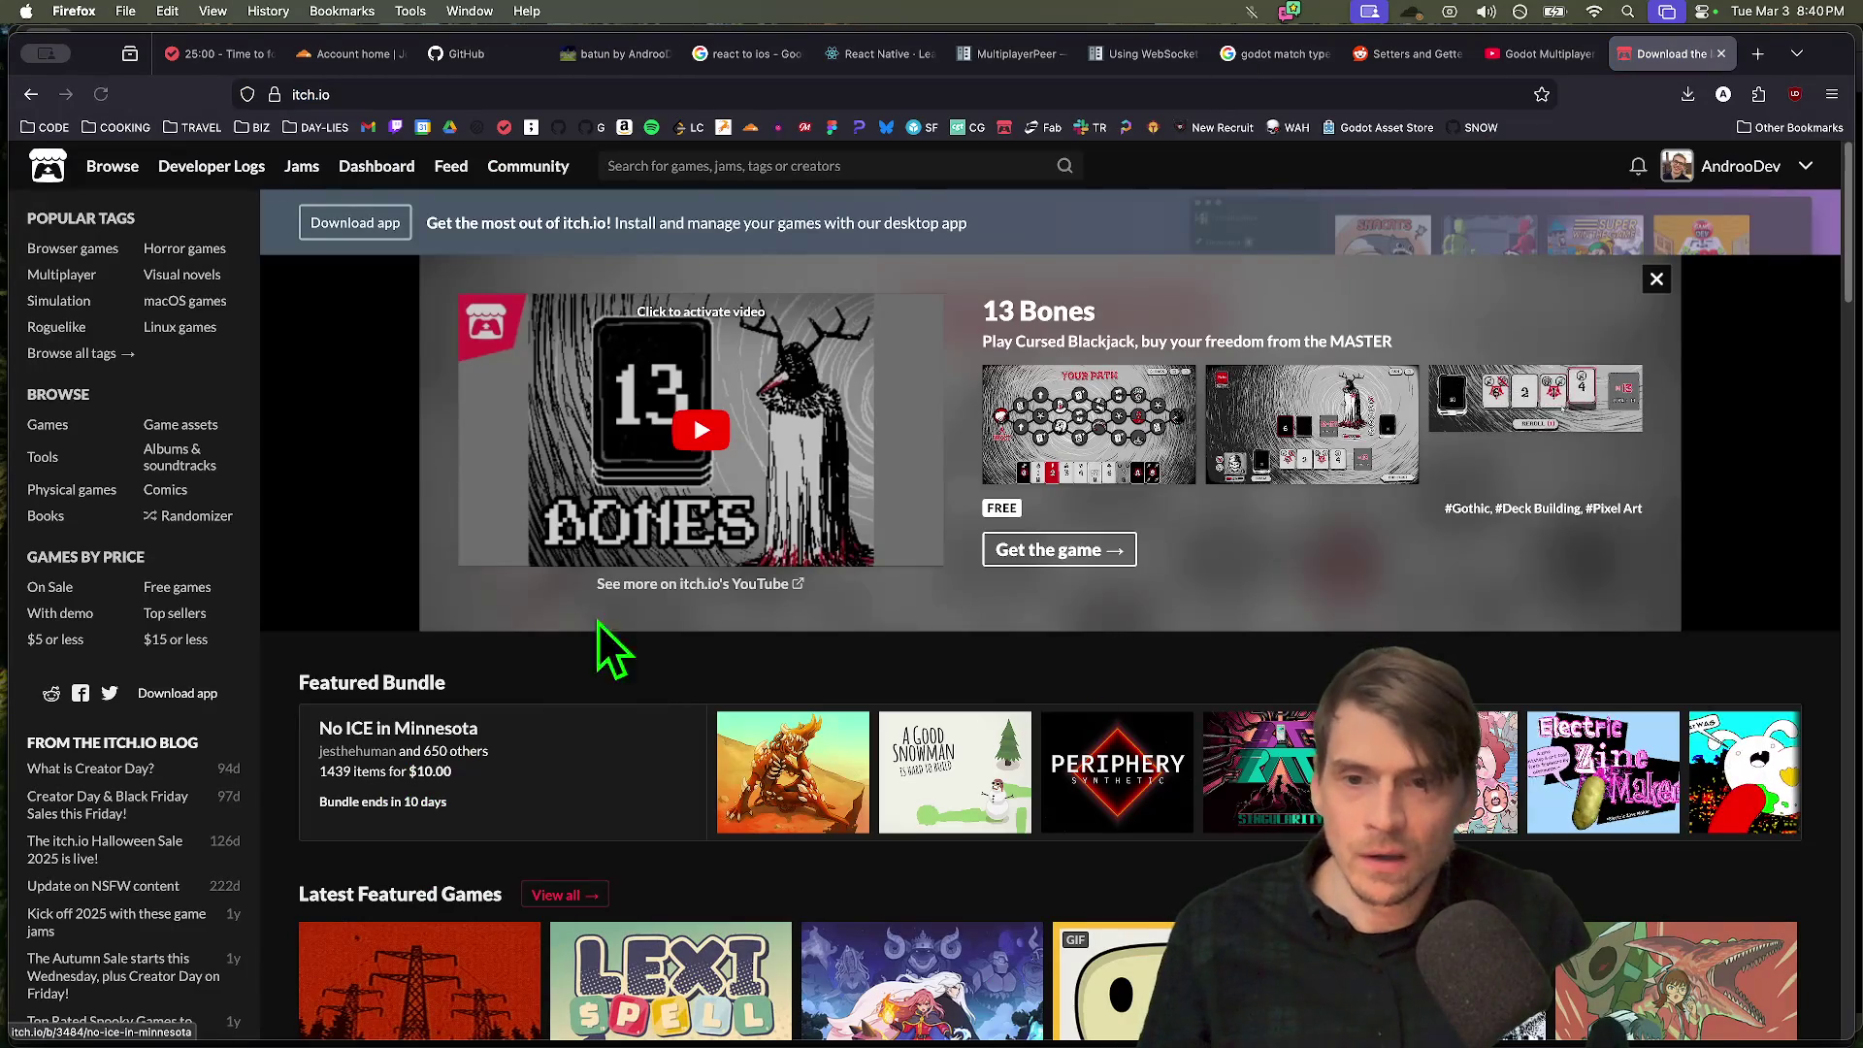
# Open the Friendslop Co-Op Sample page from the developer's profile and focus the web game.
pyautogui.click(136, 172)
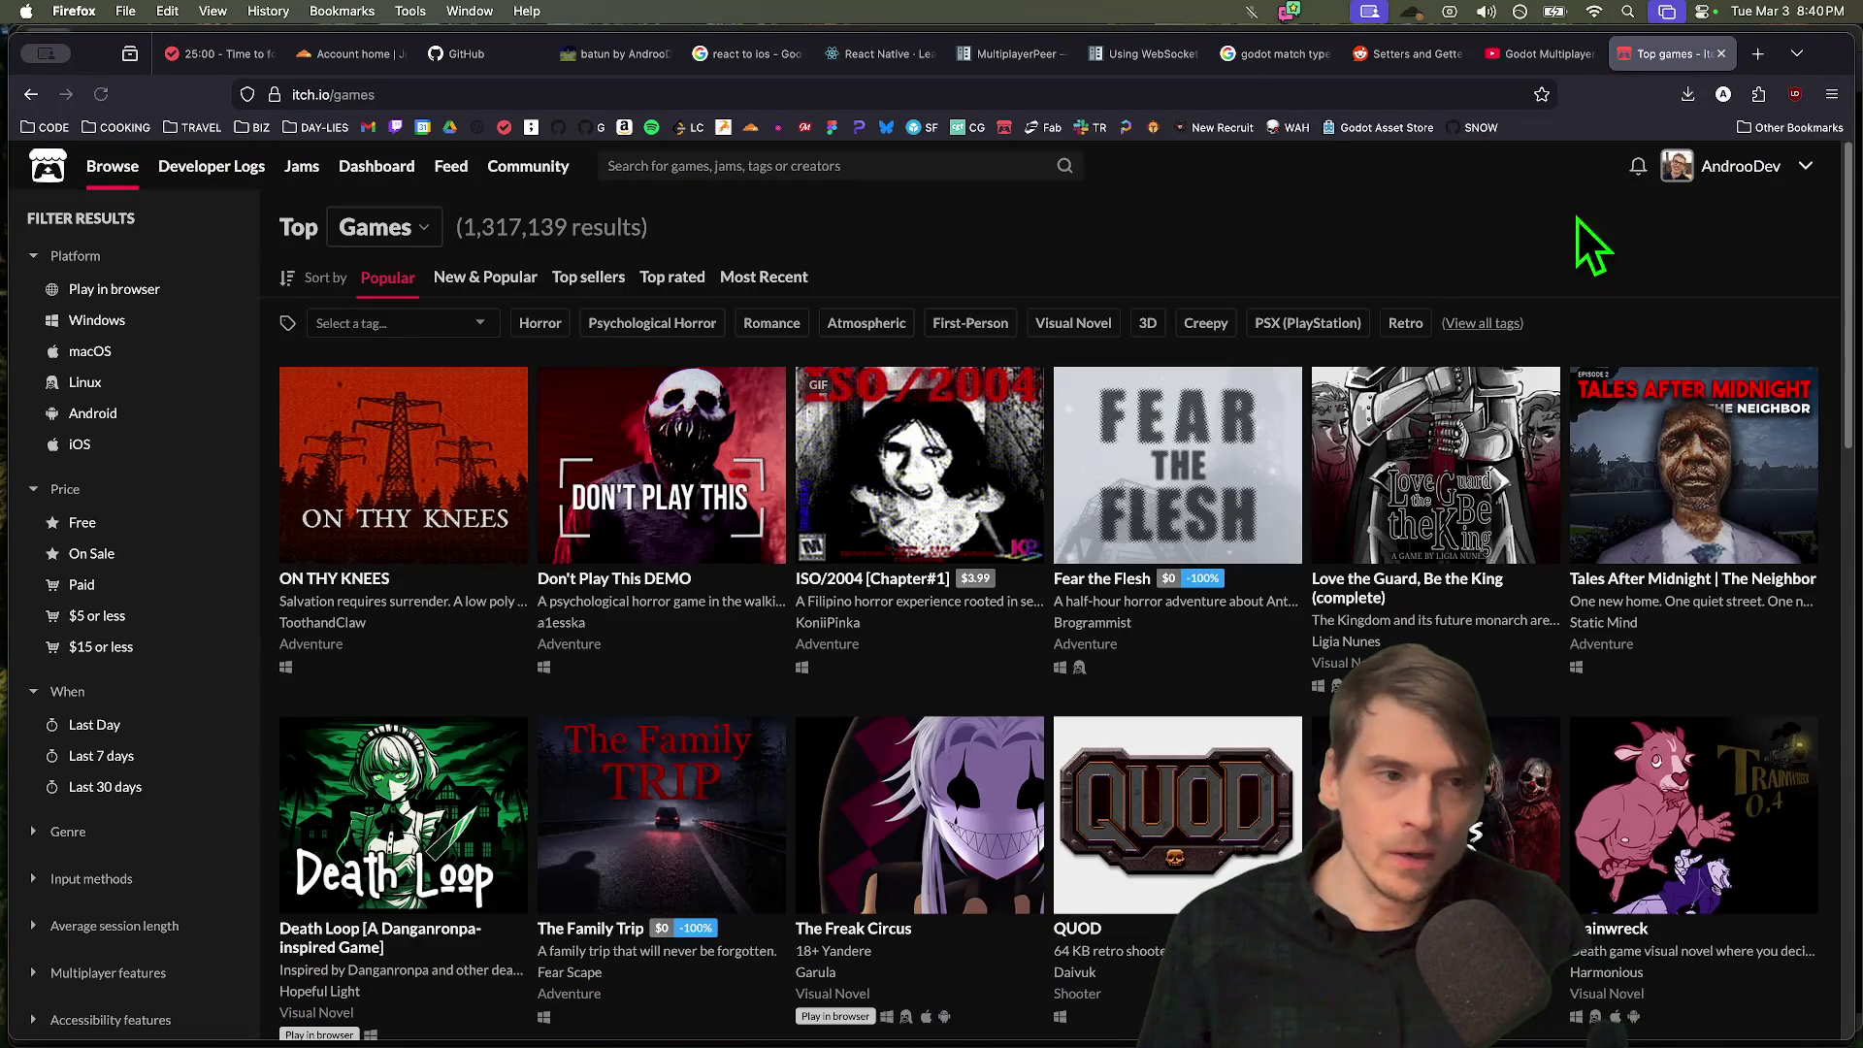
pyautogui.click(1747, 173)
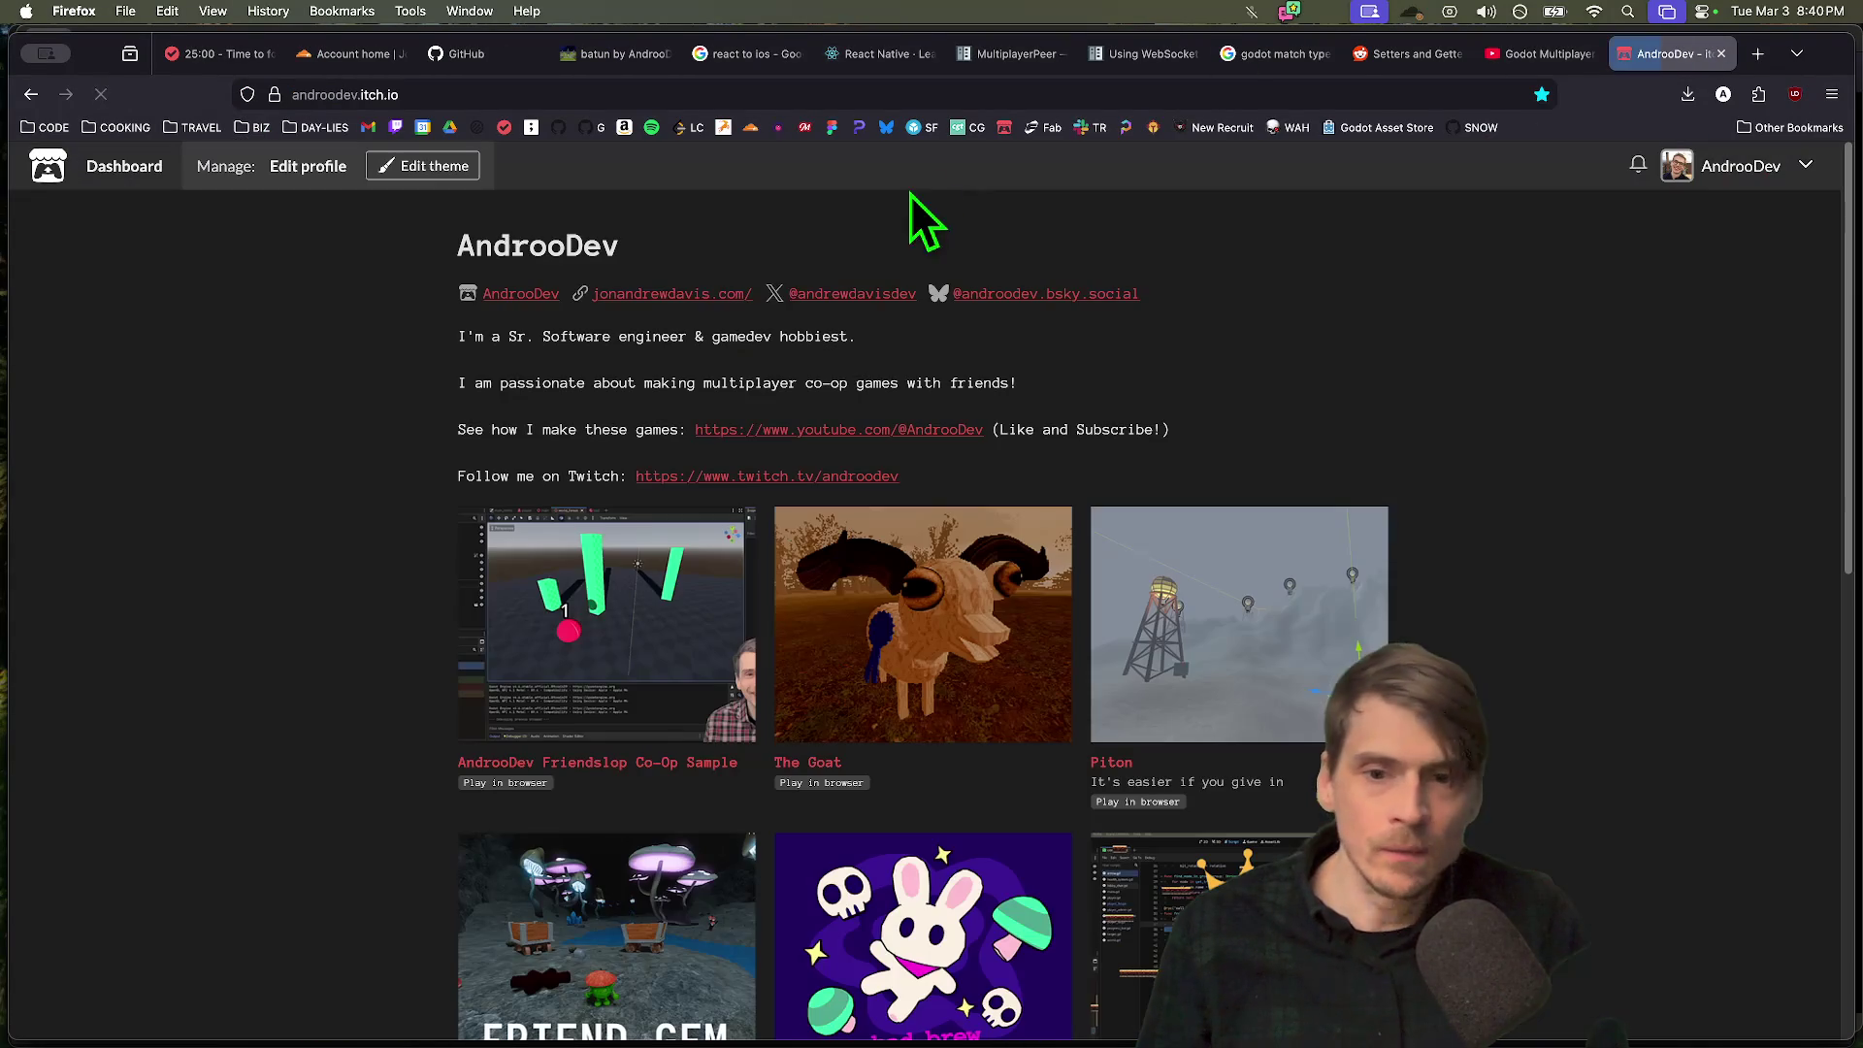
pyautogui.click(615, 602)
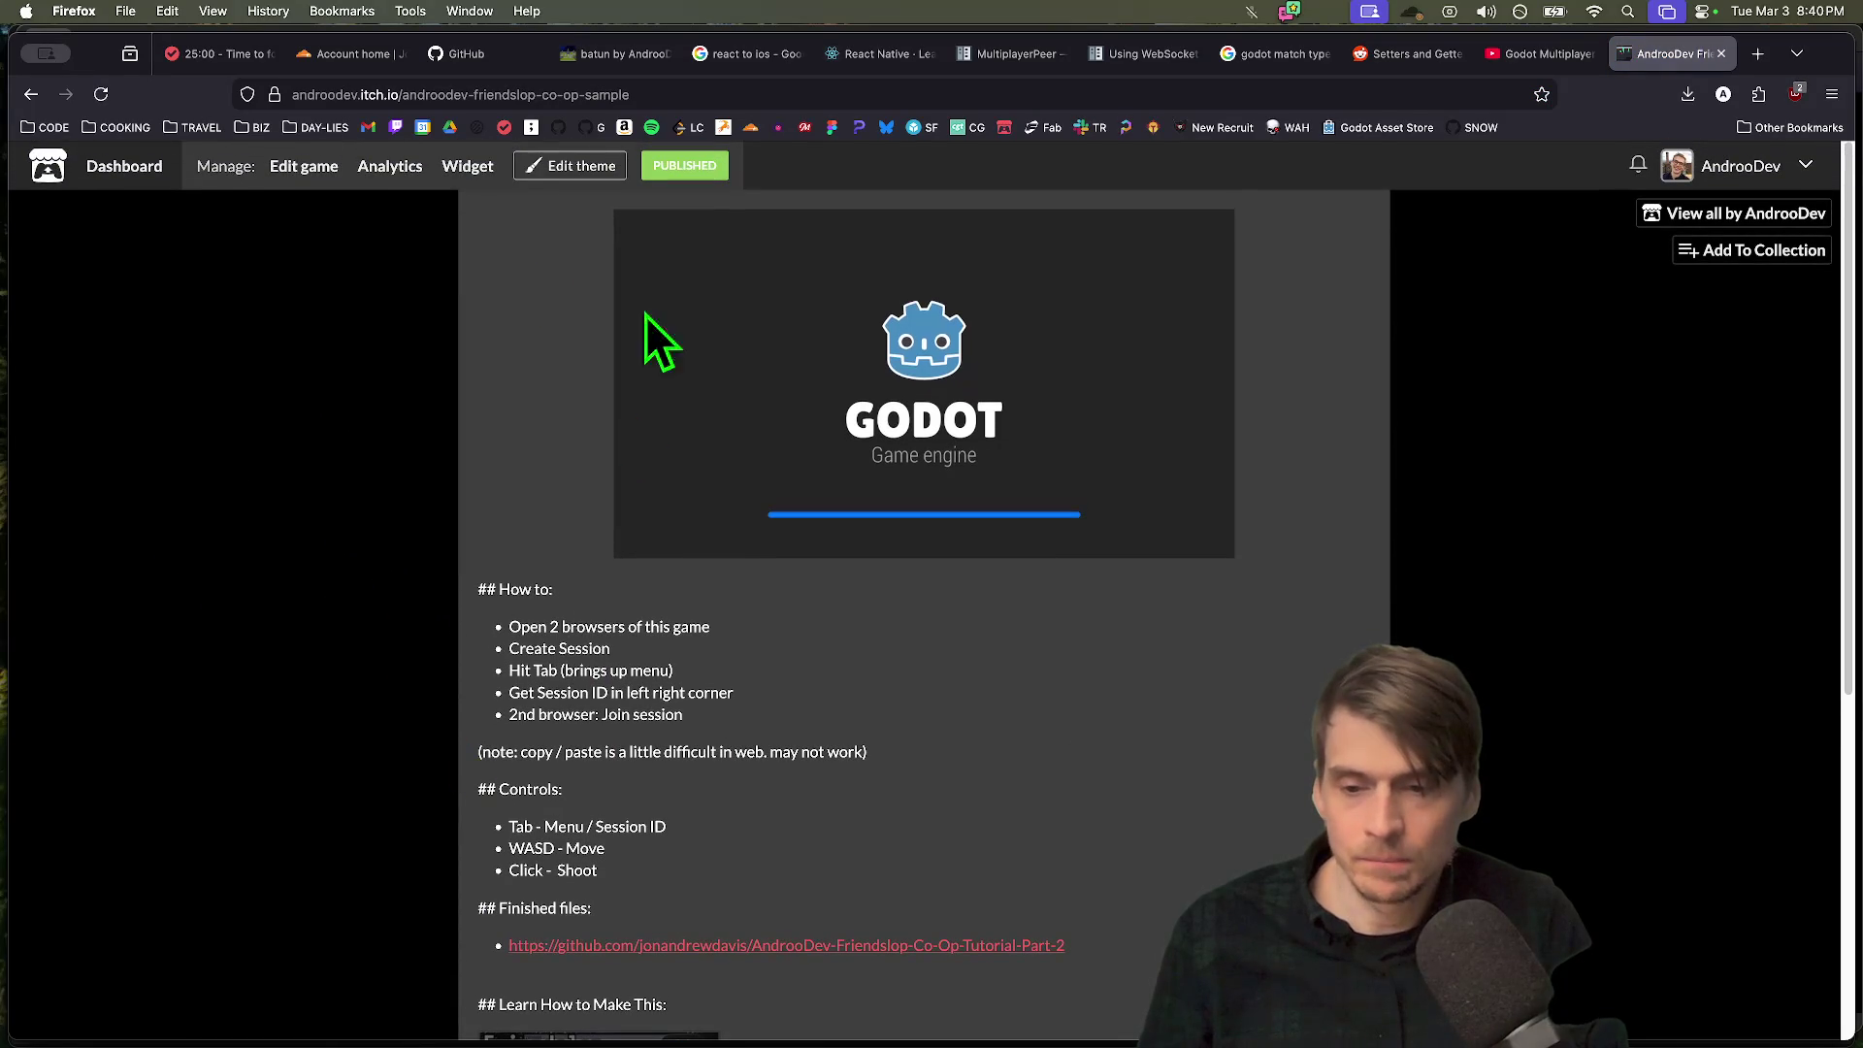
pyautogui.click(924, 346)
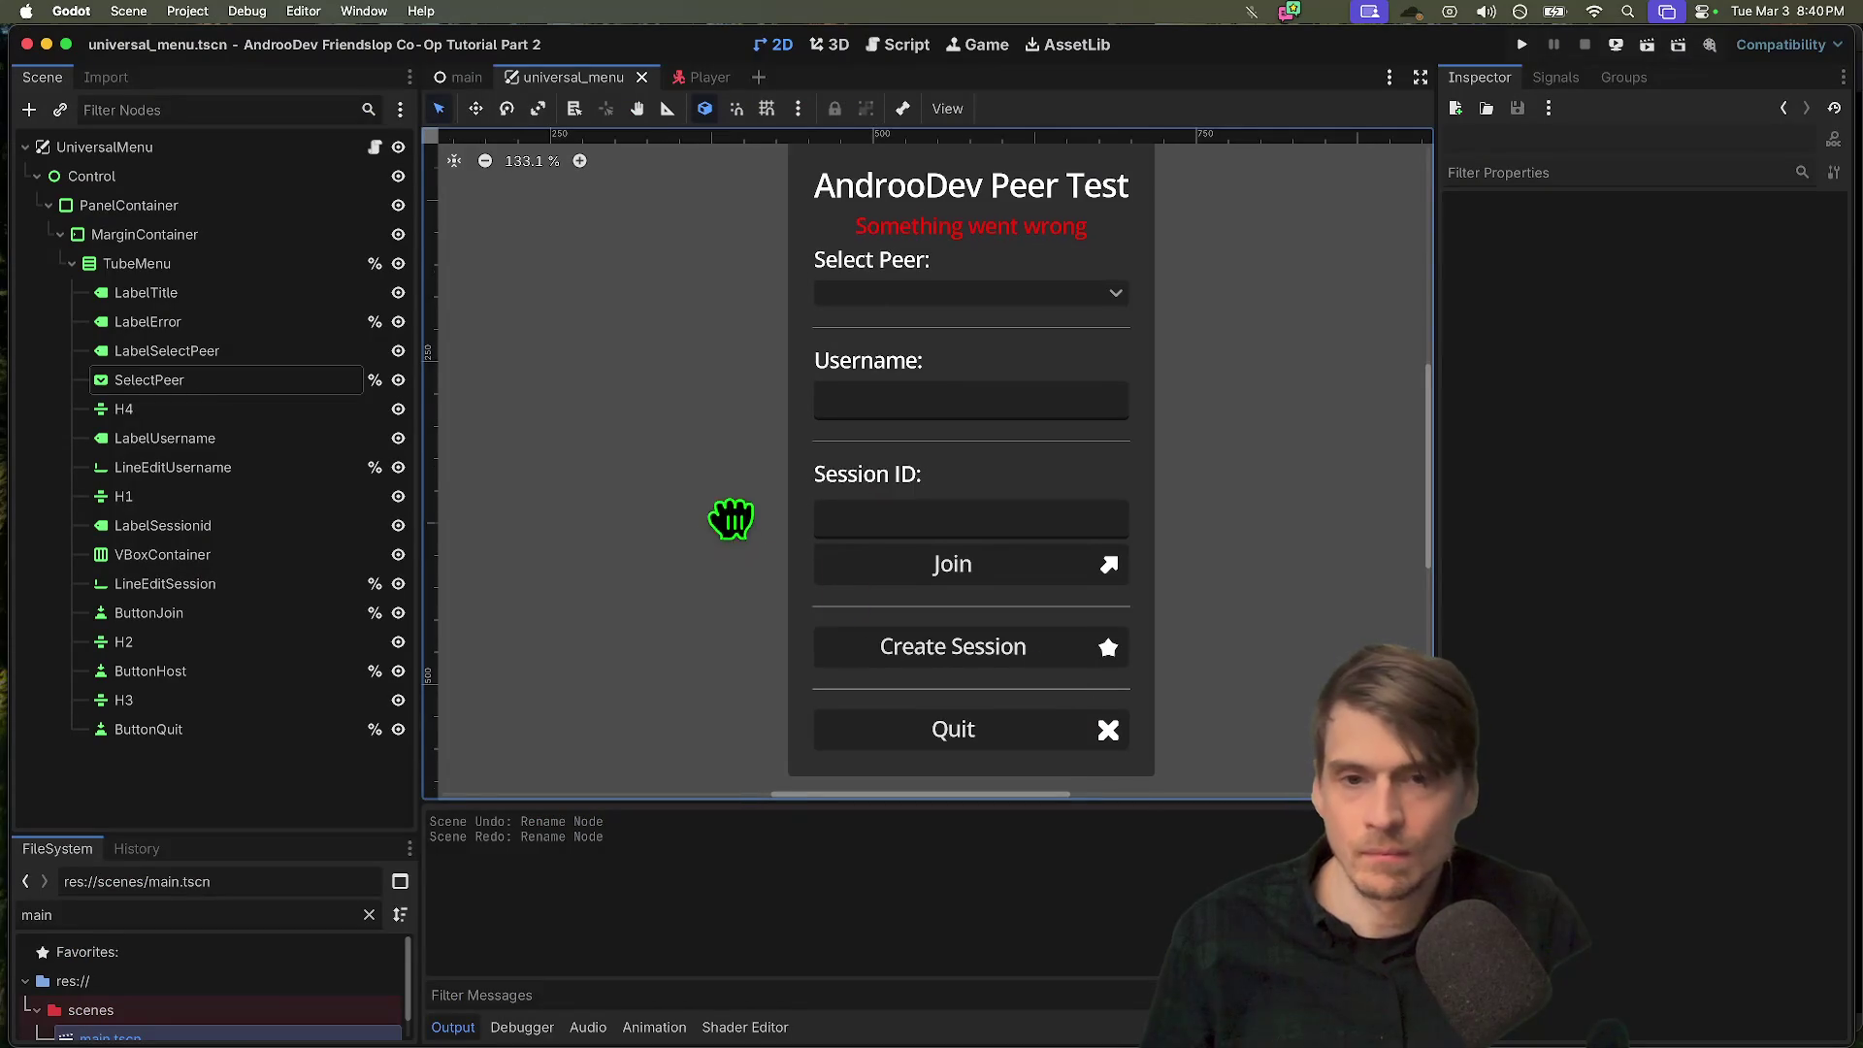
pyautogui.scroll(-2, 727, 520)
pyautogui.click(175, 379)
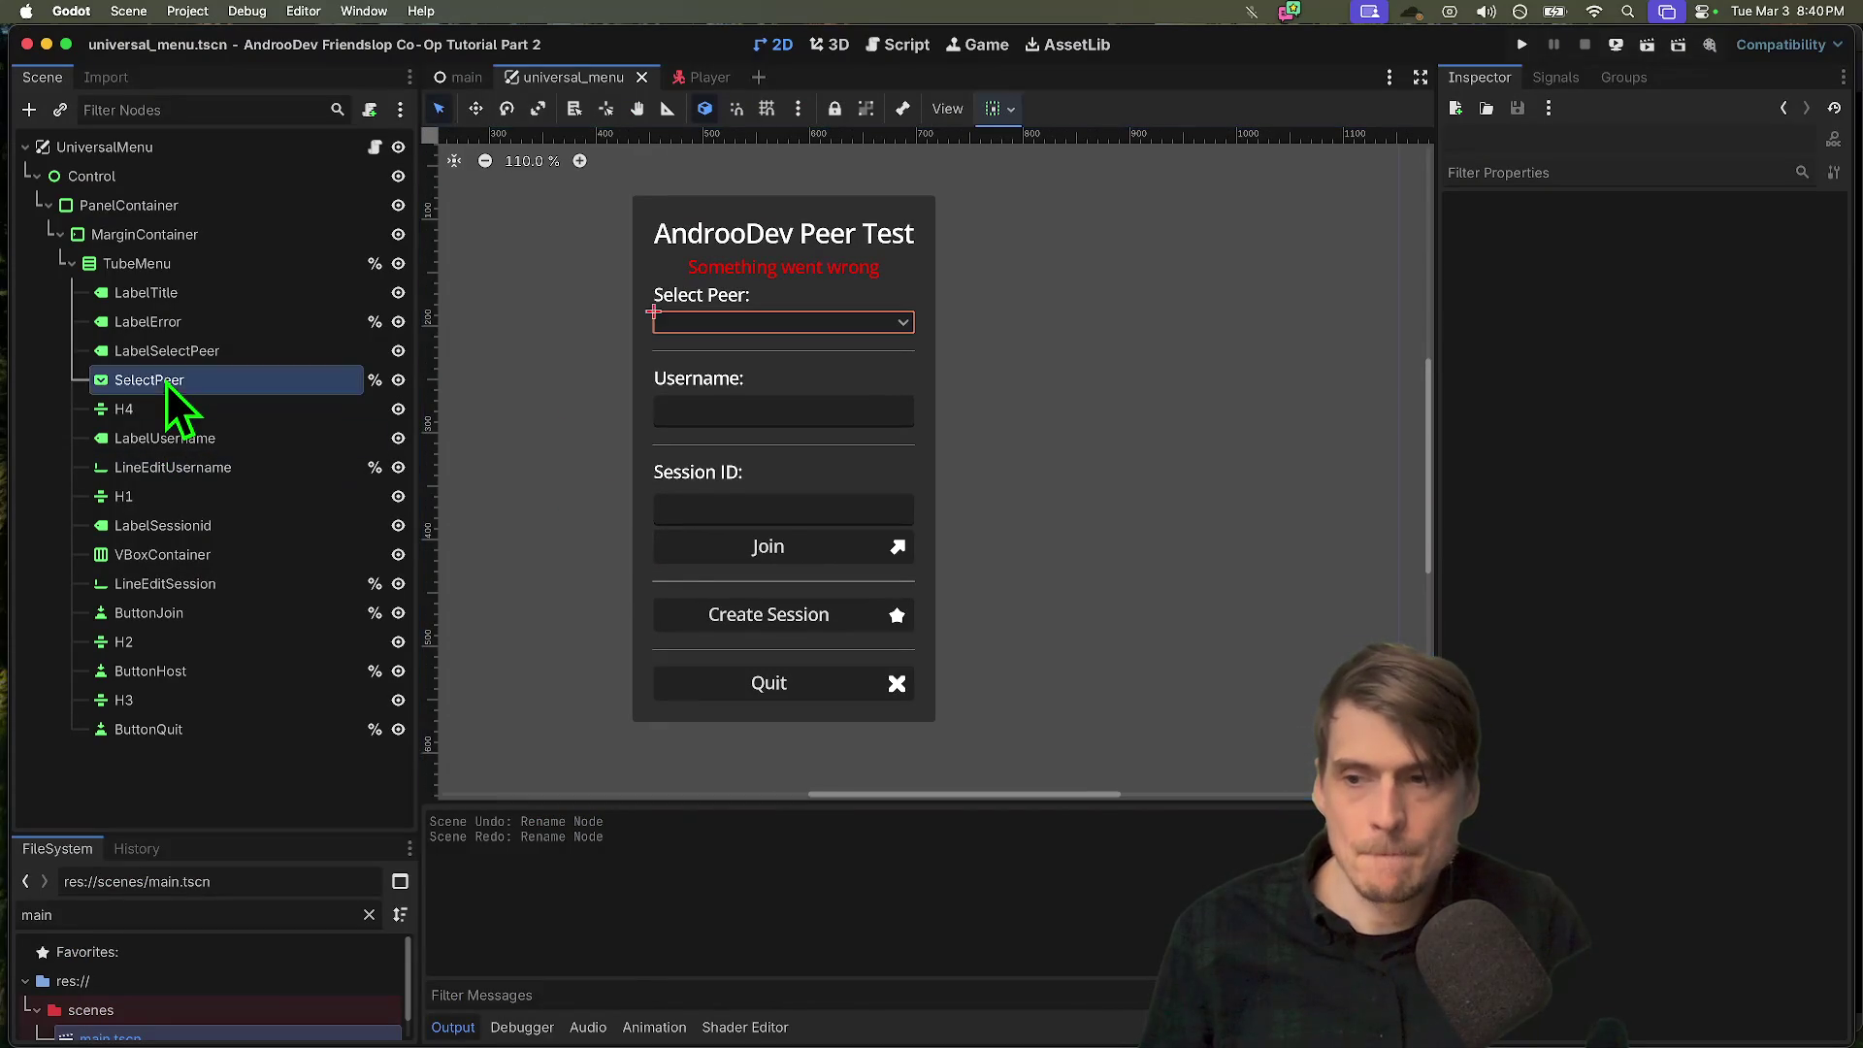
pyautogui.click(174, 351)
pyautogui.click(173, 321)
pyautogui.click(178, 352)
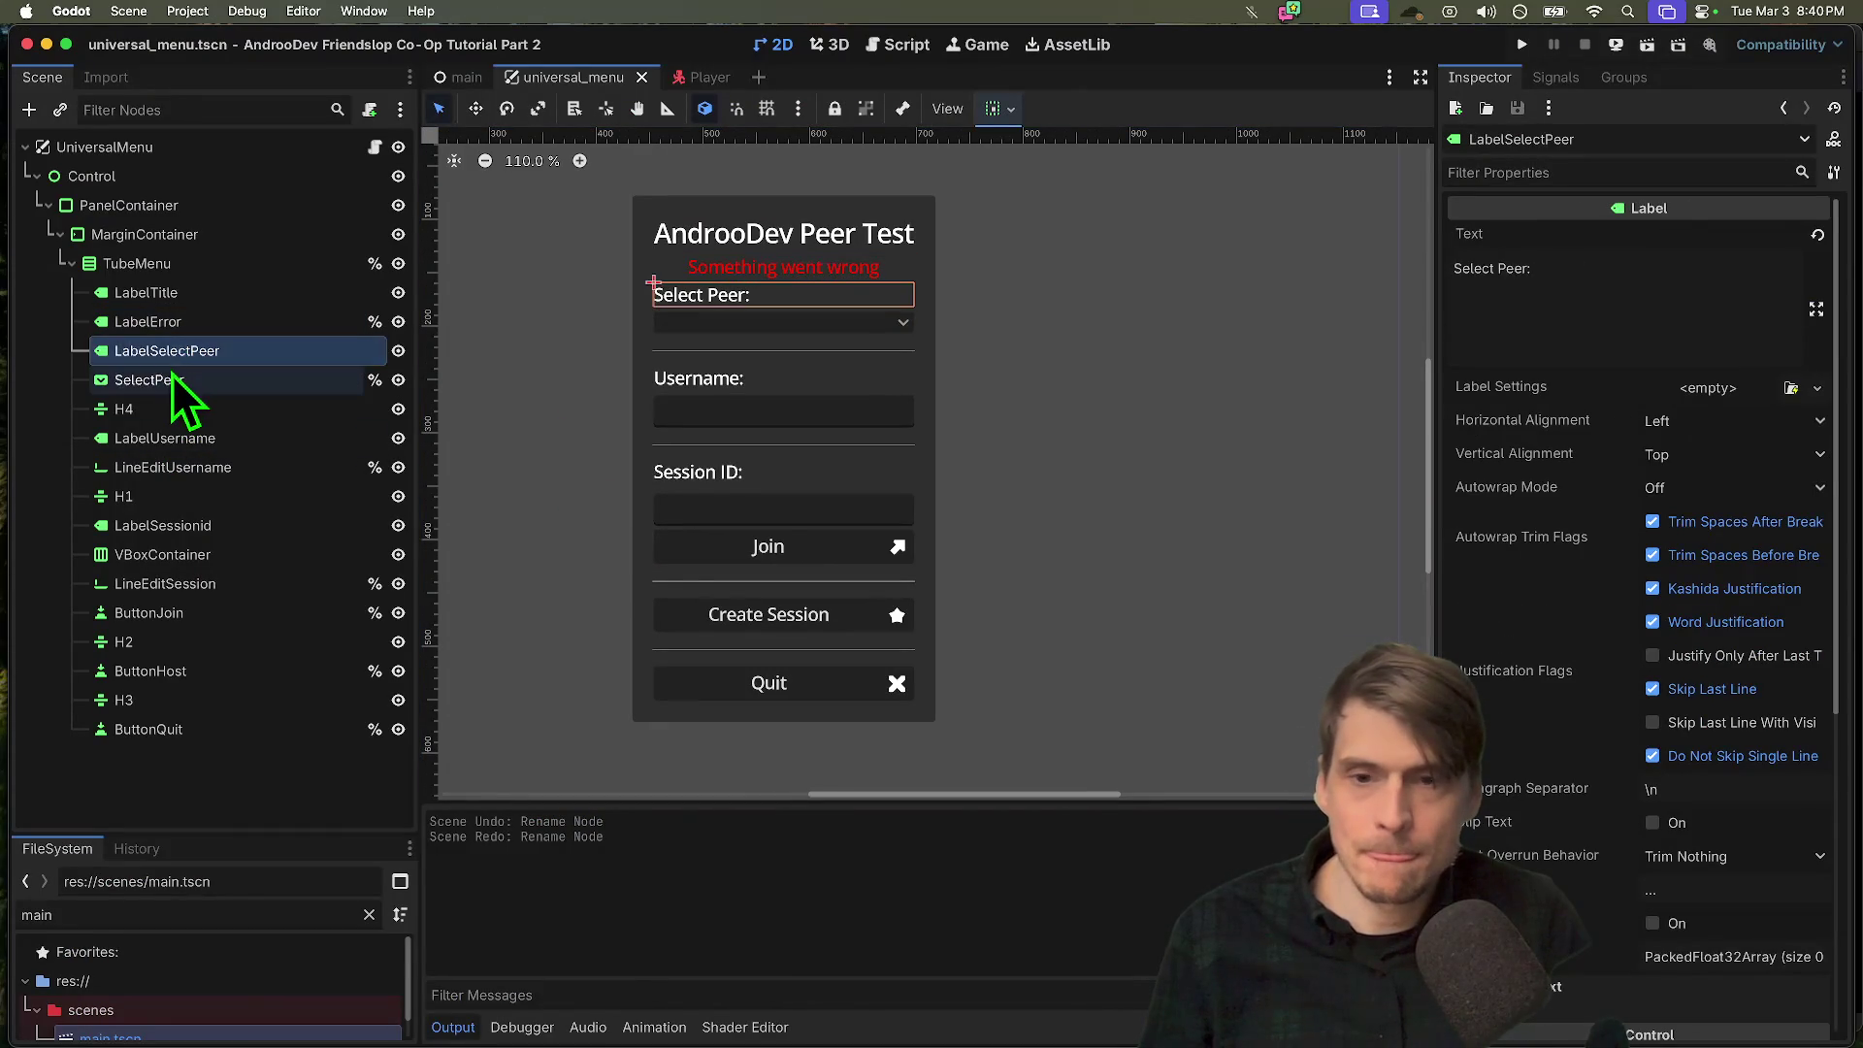
pyautogui.click(174, 380)
pyautogui.click(175, 438)
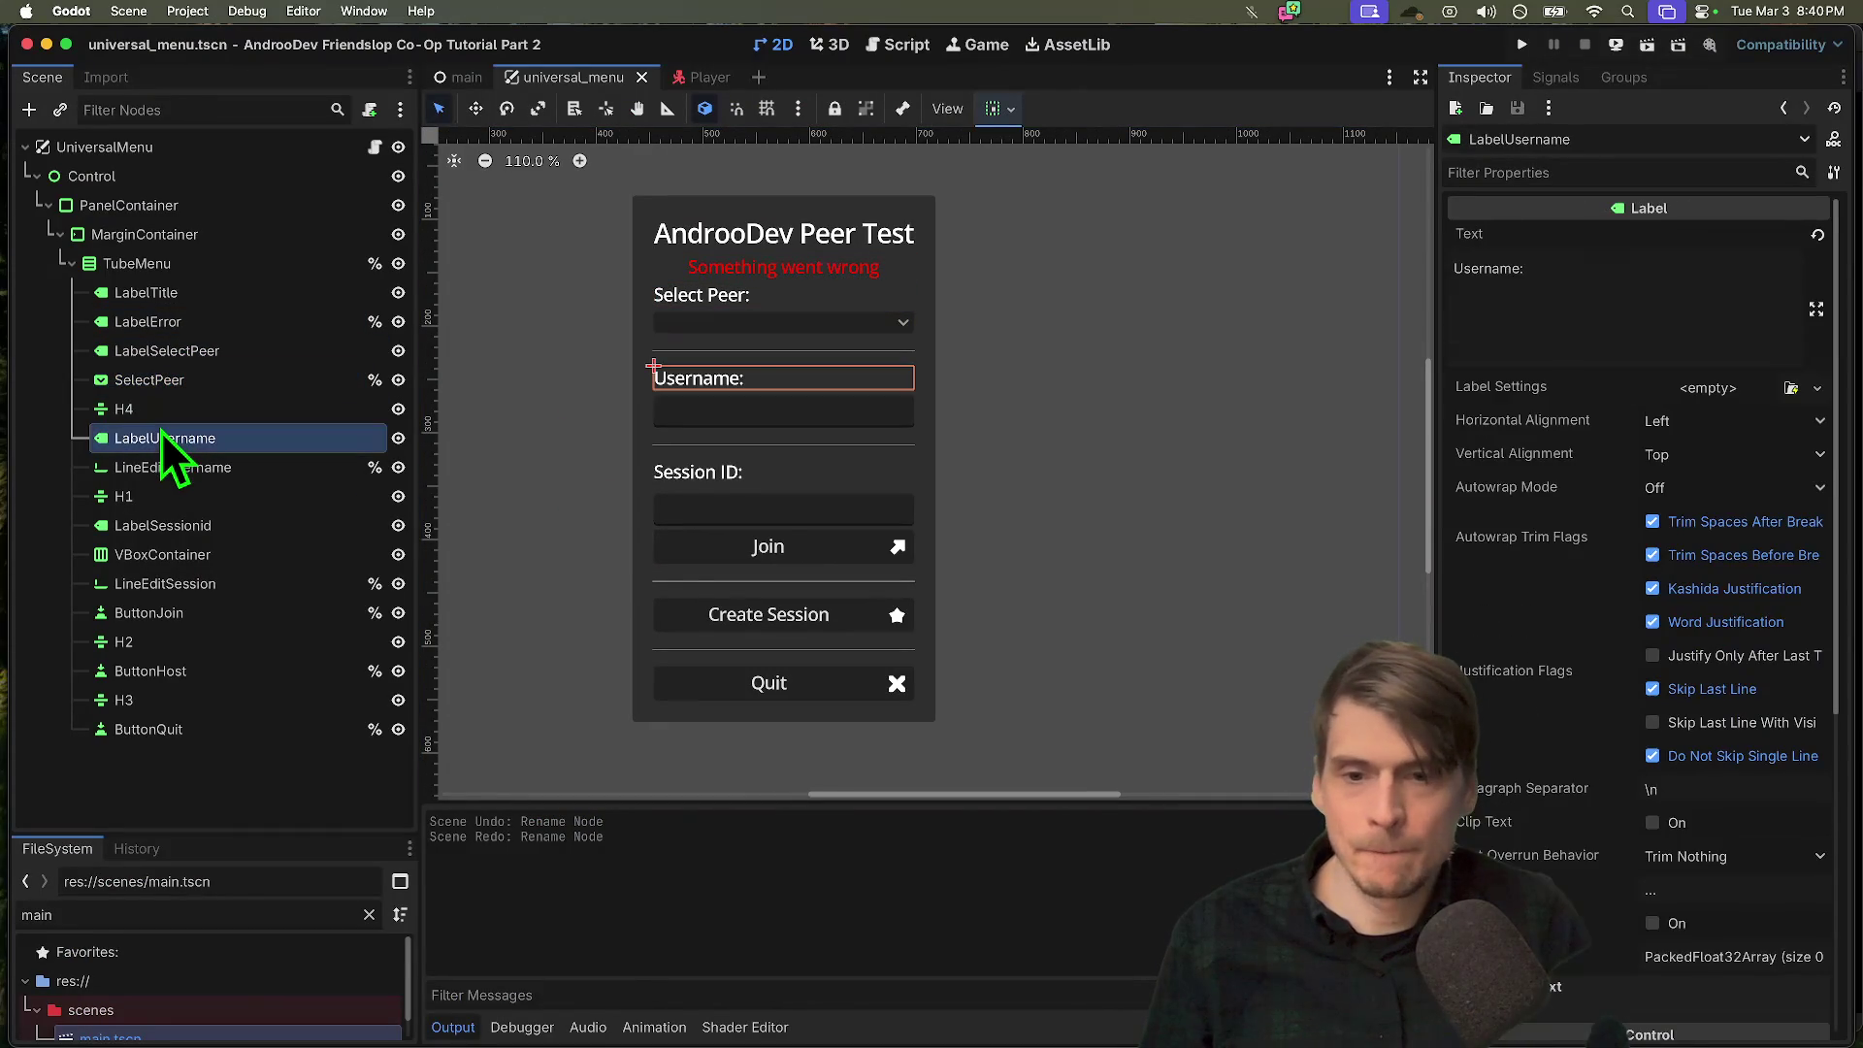
pyautogui.click(175, 468)
pyautogui.click(184, 497)
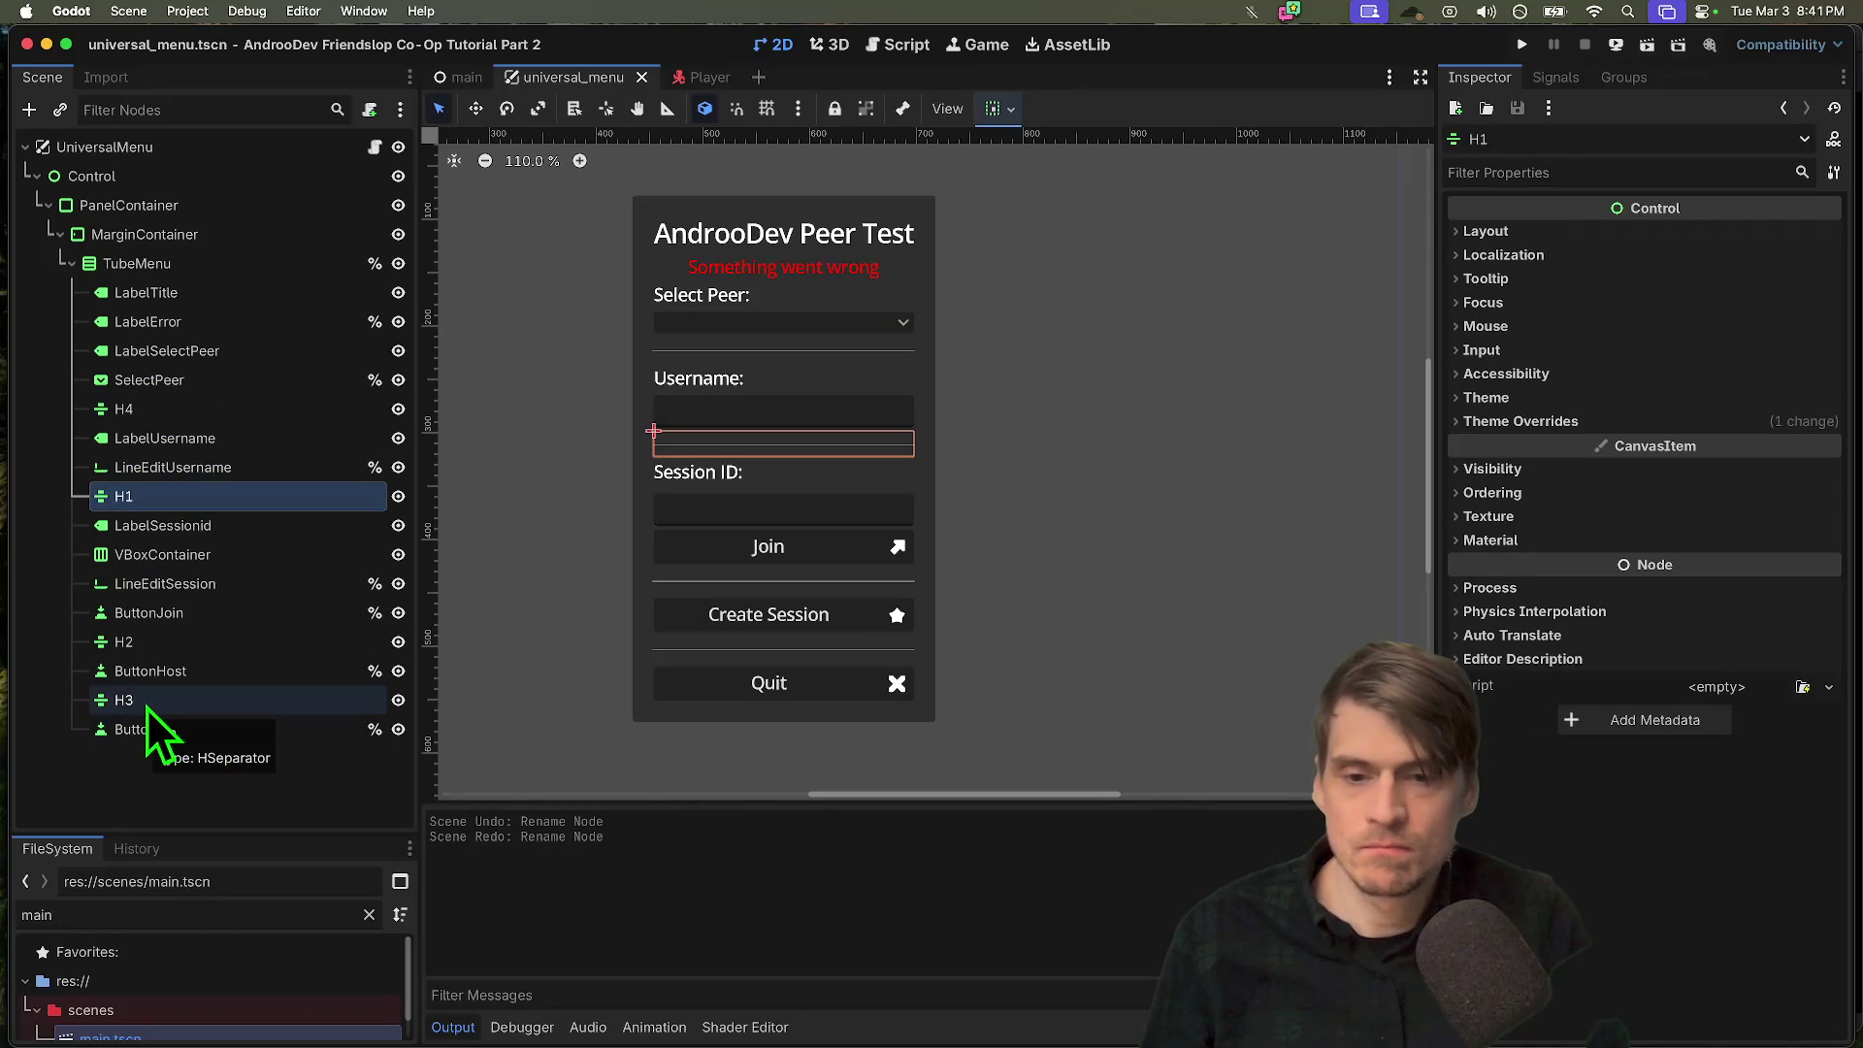
pyautogui.click(864, 617)
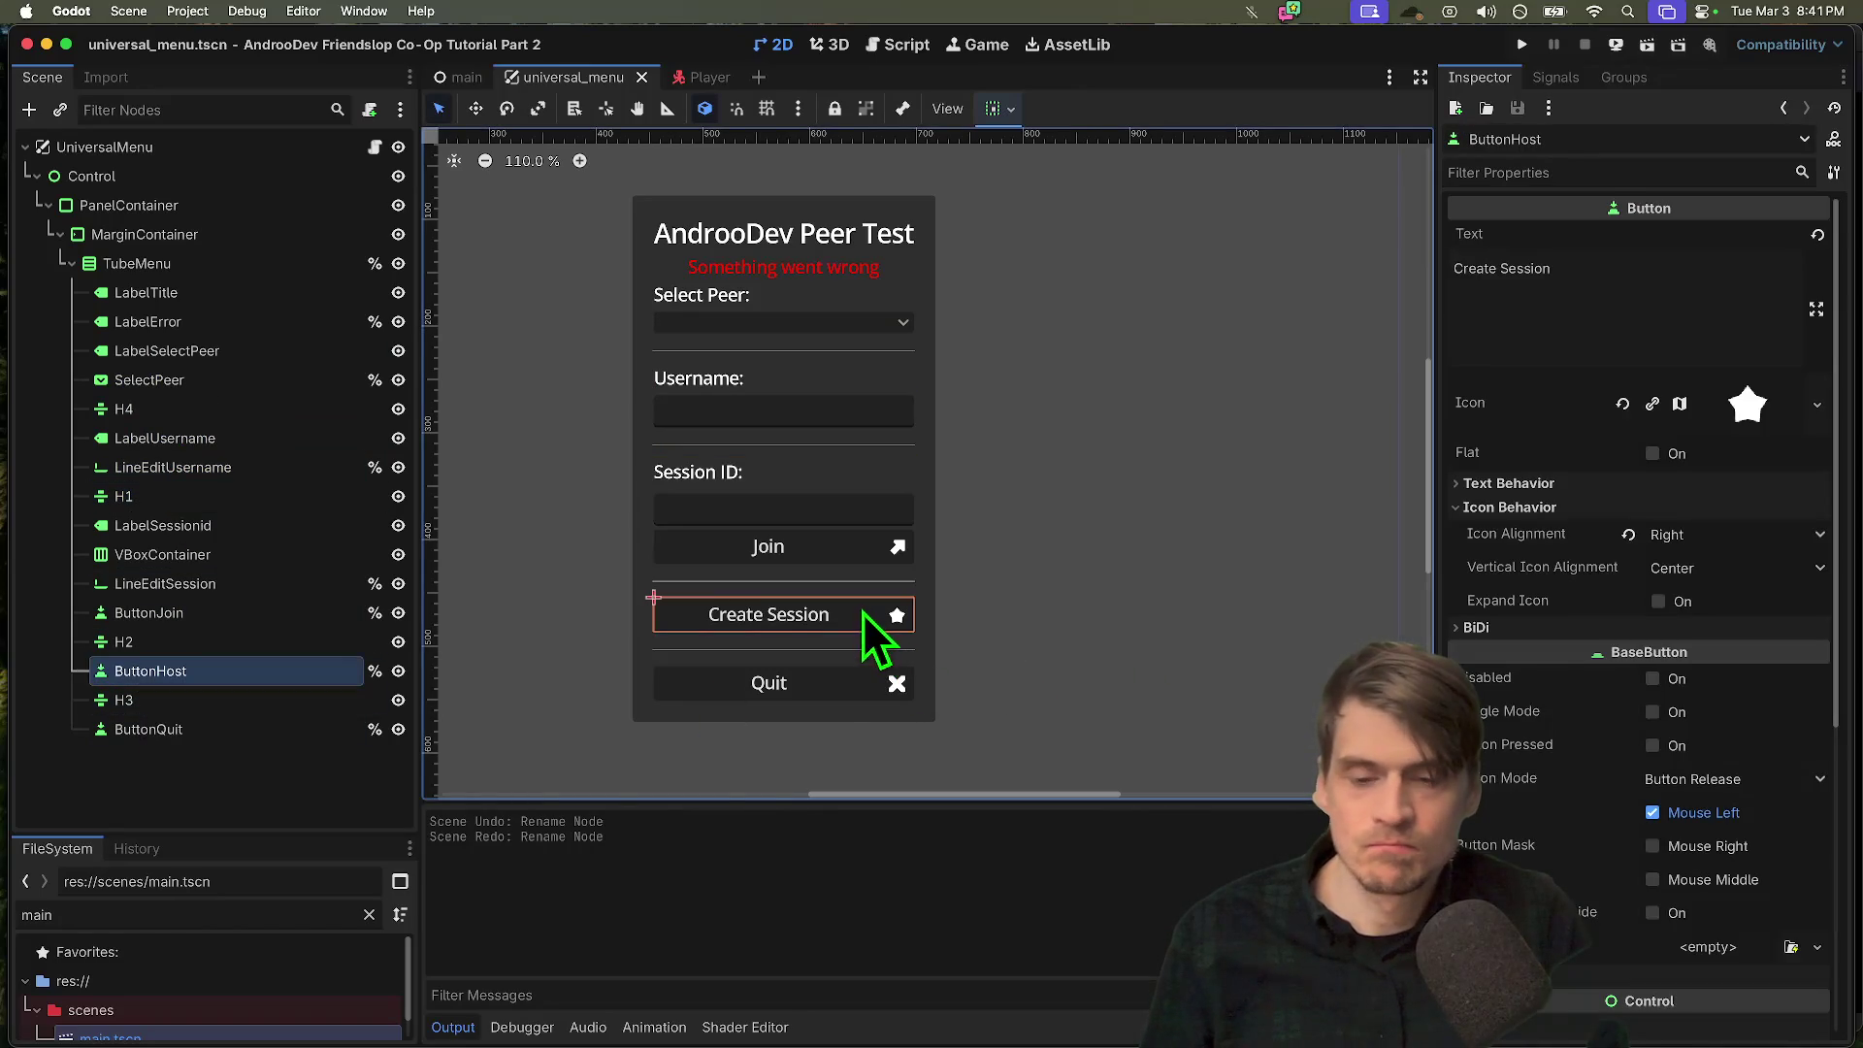
pyautogui.hscroll(-3, 999, 582)
pyautogui.scroll(-2, 631, 670)
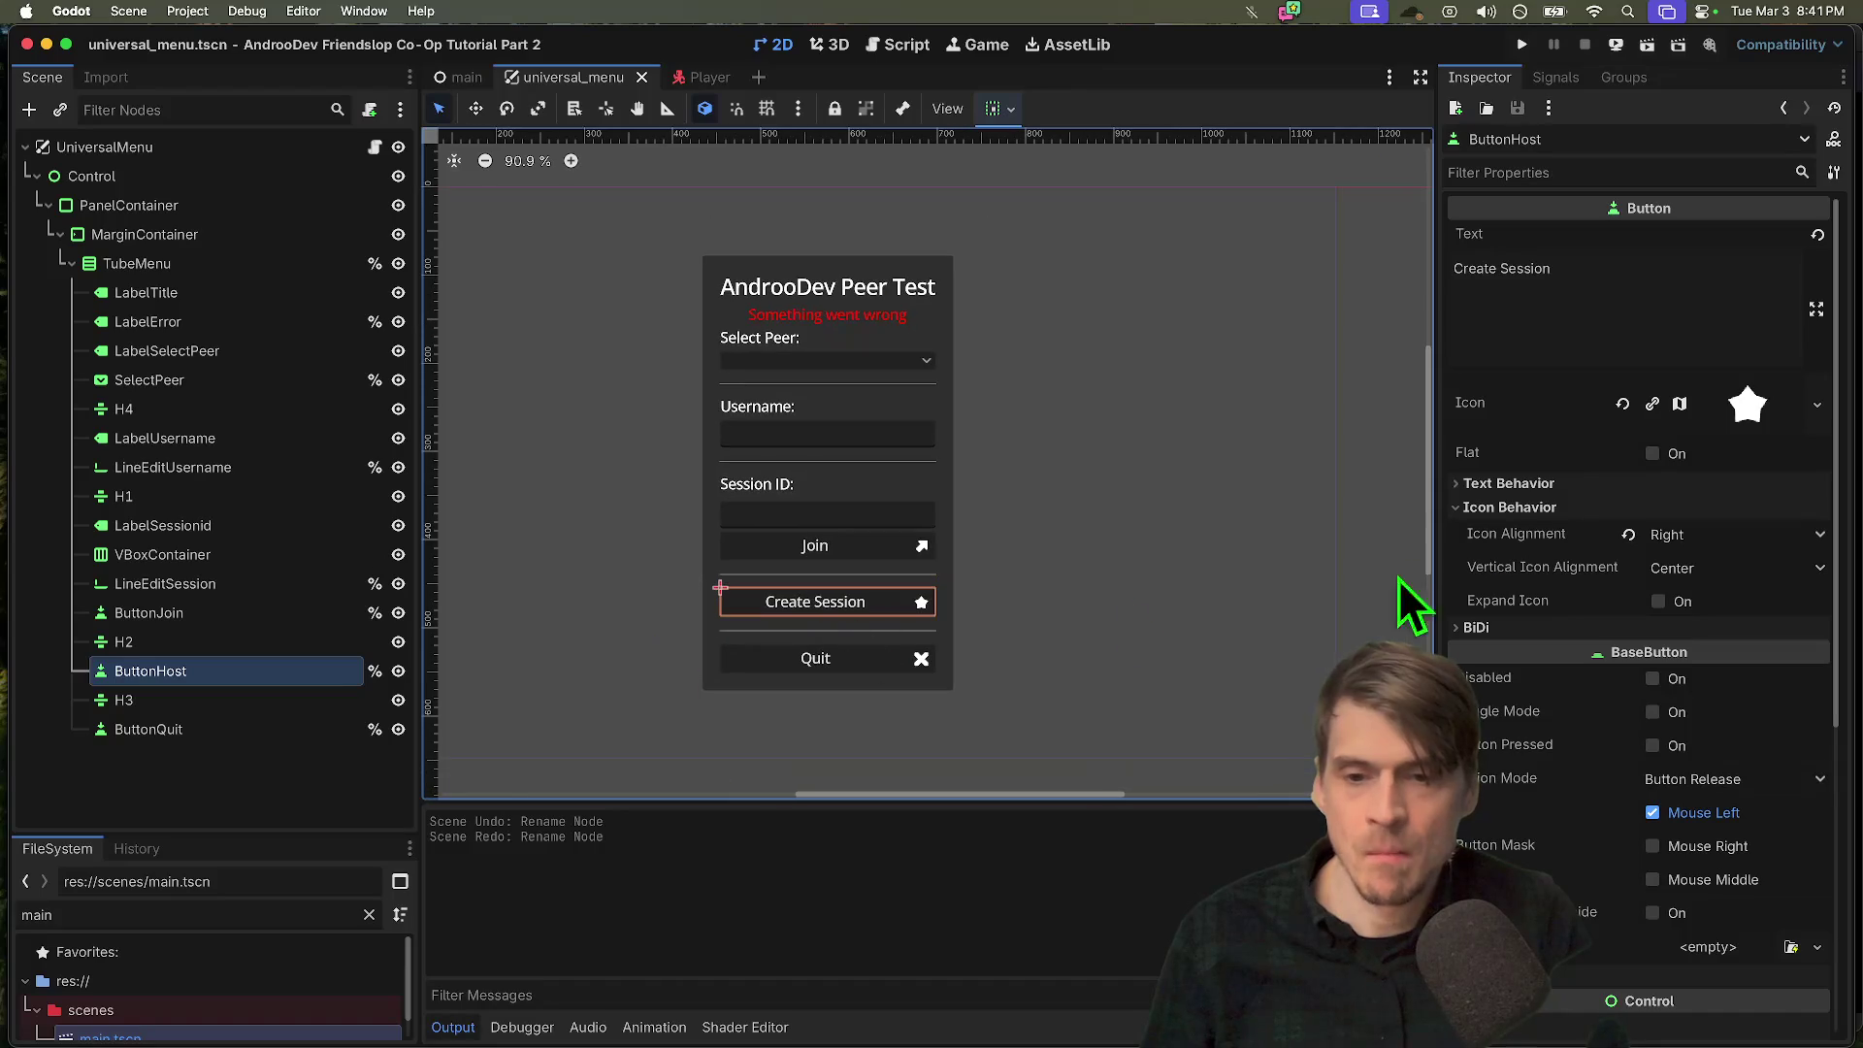
pyautogui.click(1073, 554)
pyautogui.scroll(-3, 1074, 553)
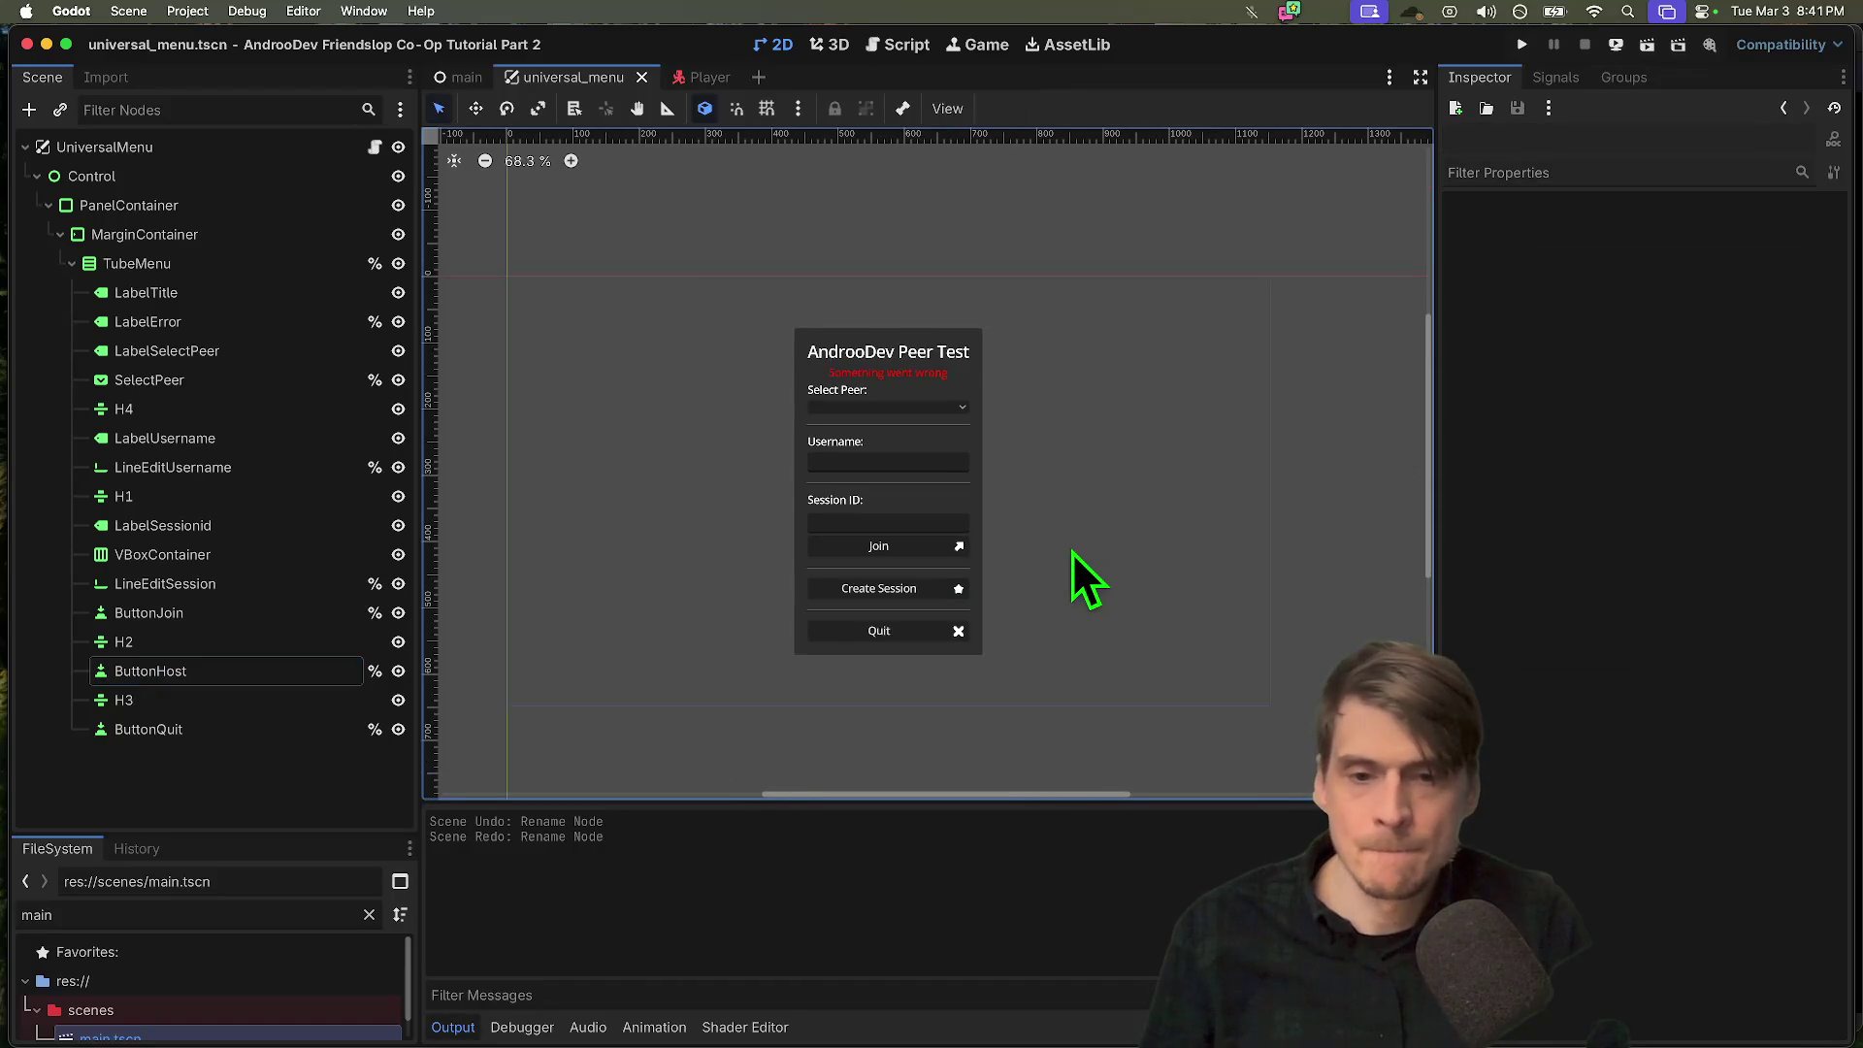
pyautogui.scroll(3, 1073, 573)
pyautogui.moveTo(1073, 583)
pyautogui.mouseDown()
pyautogui.moveTo(1040, 533)
pyautogui.moveTo(975, 530)
pyautogui.mouseUp()
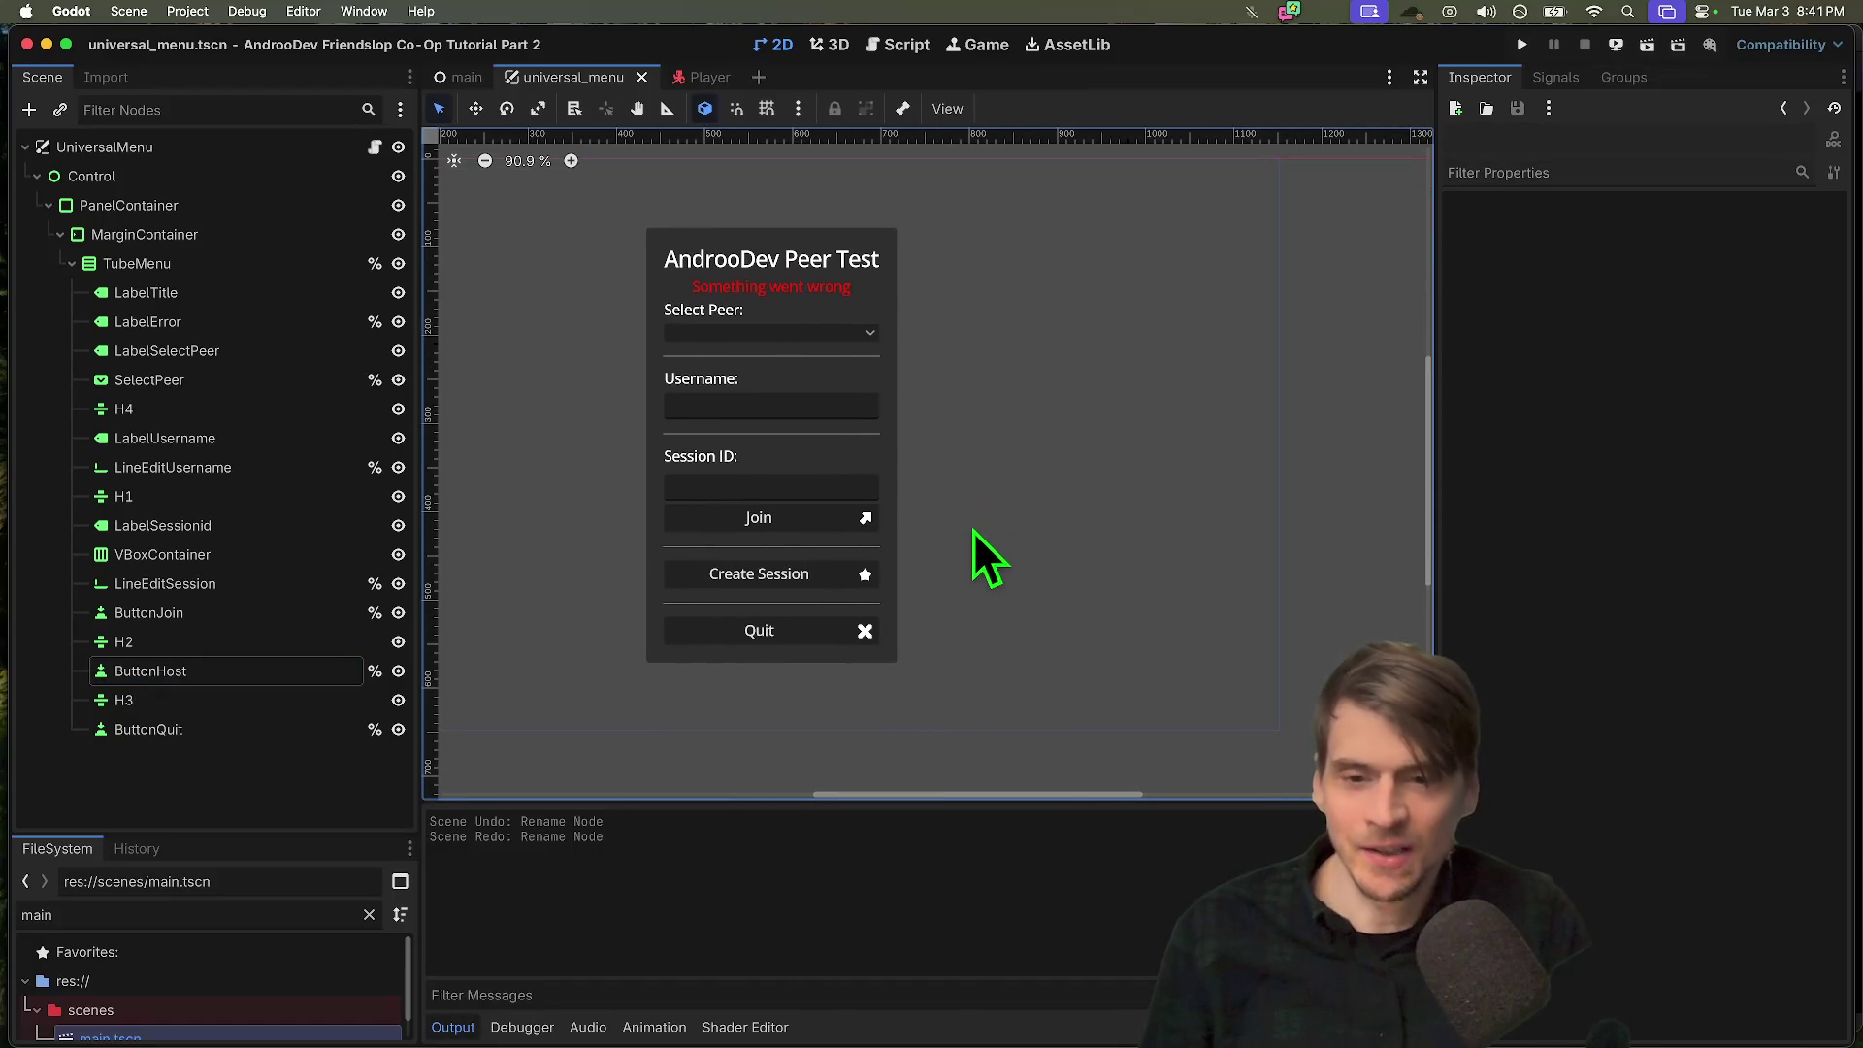
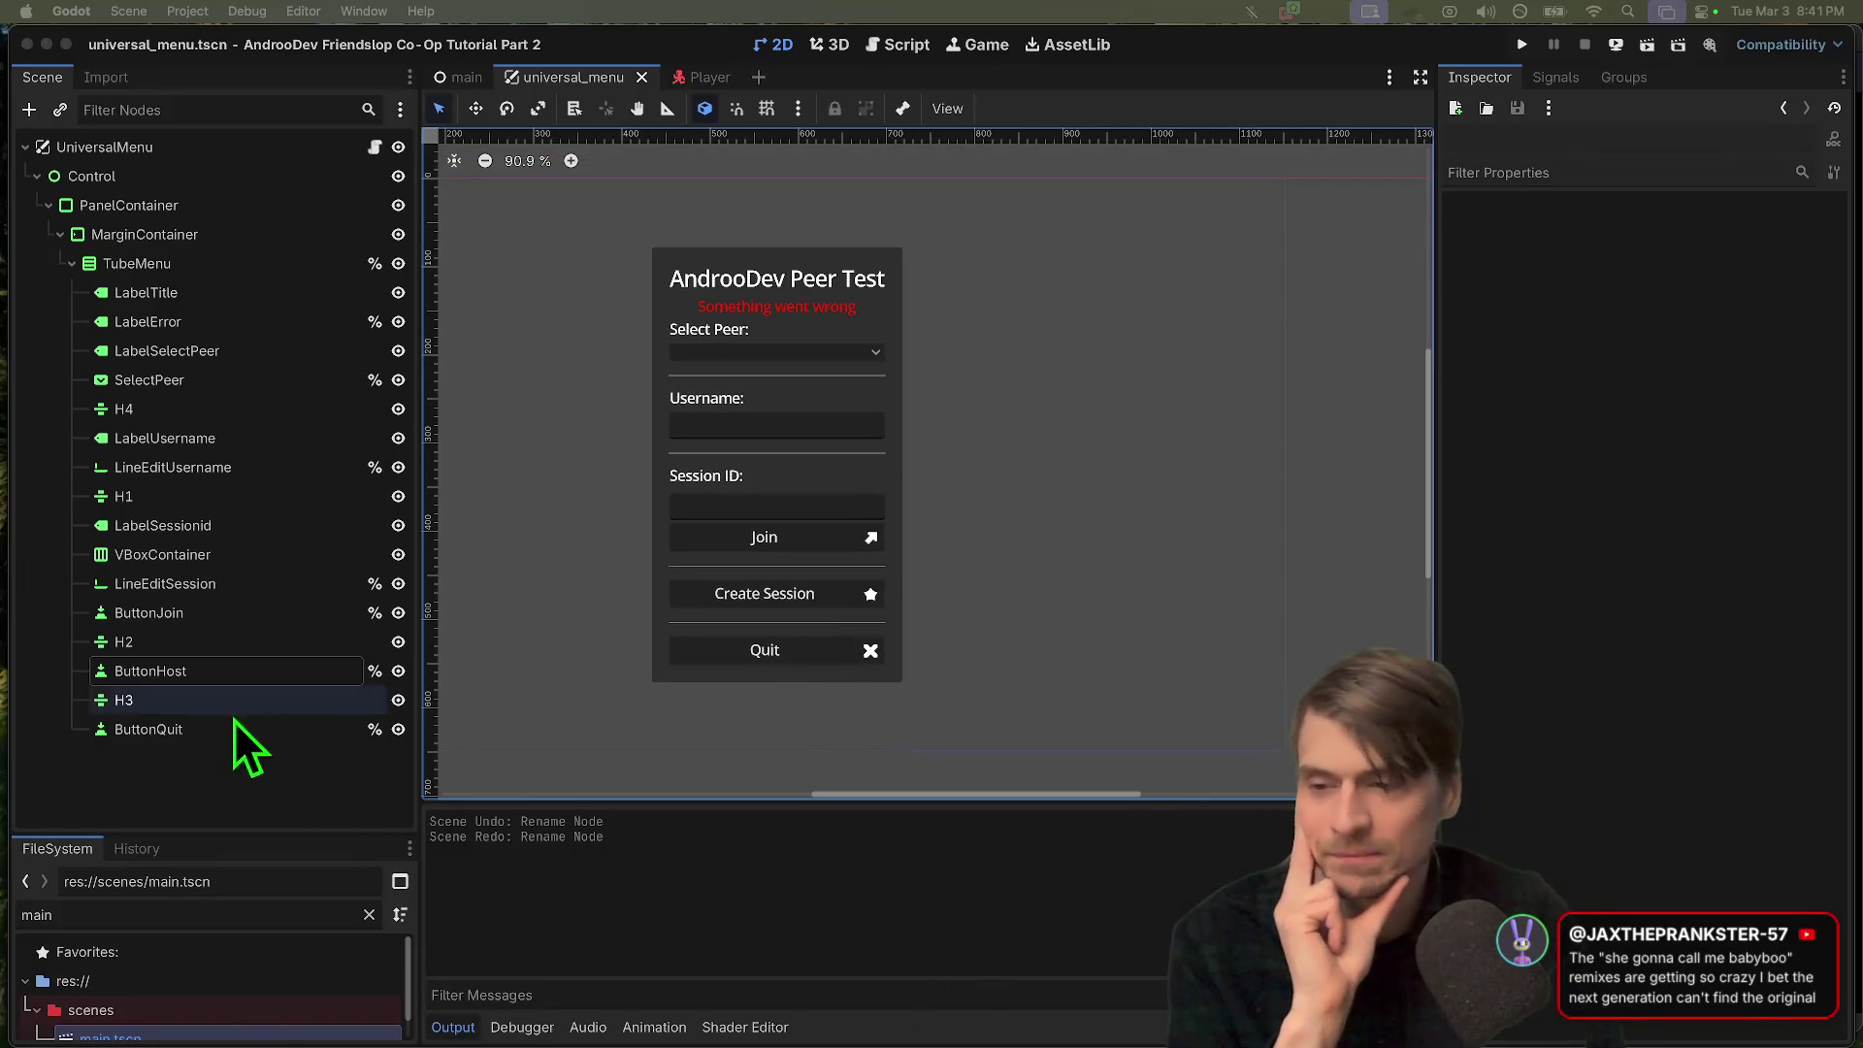
# Inspect the ButtonQuit and SelectPeer nodes, then open universal_menu.gd in the Script editor.
pyautogui.click(209, 730)
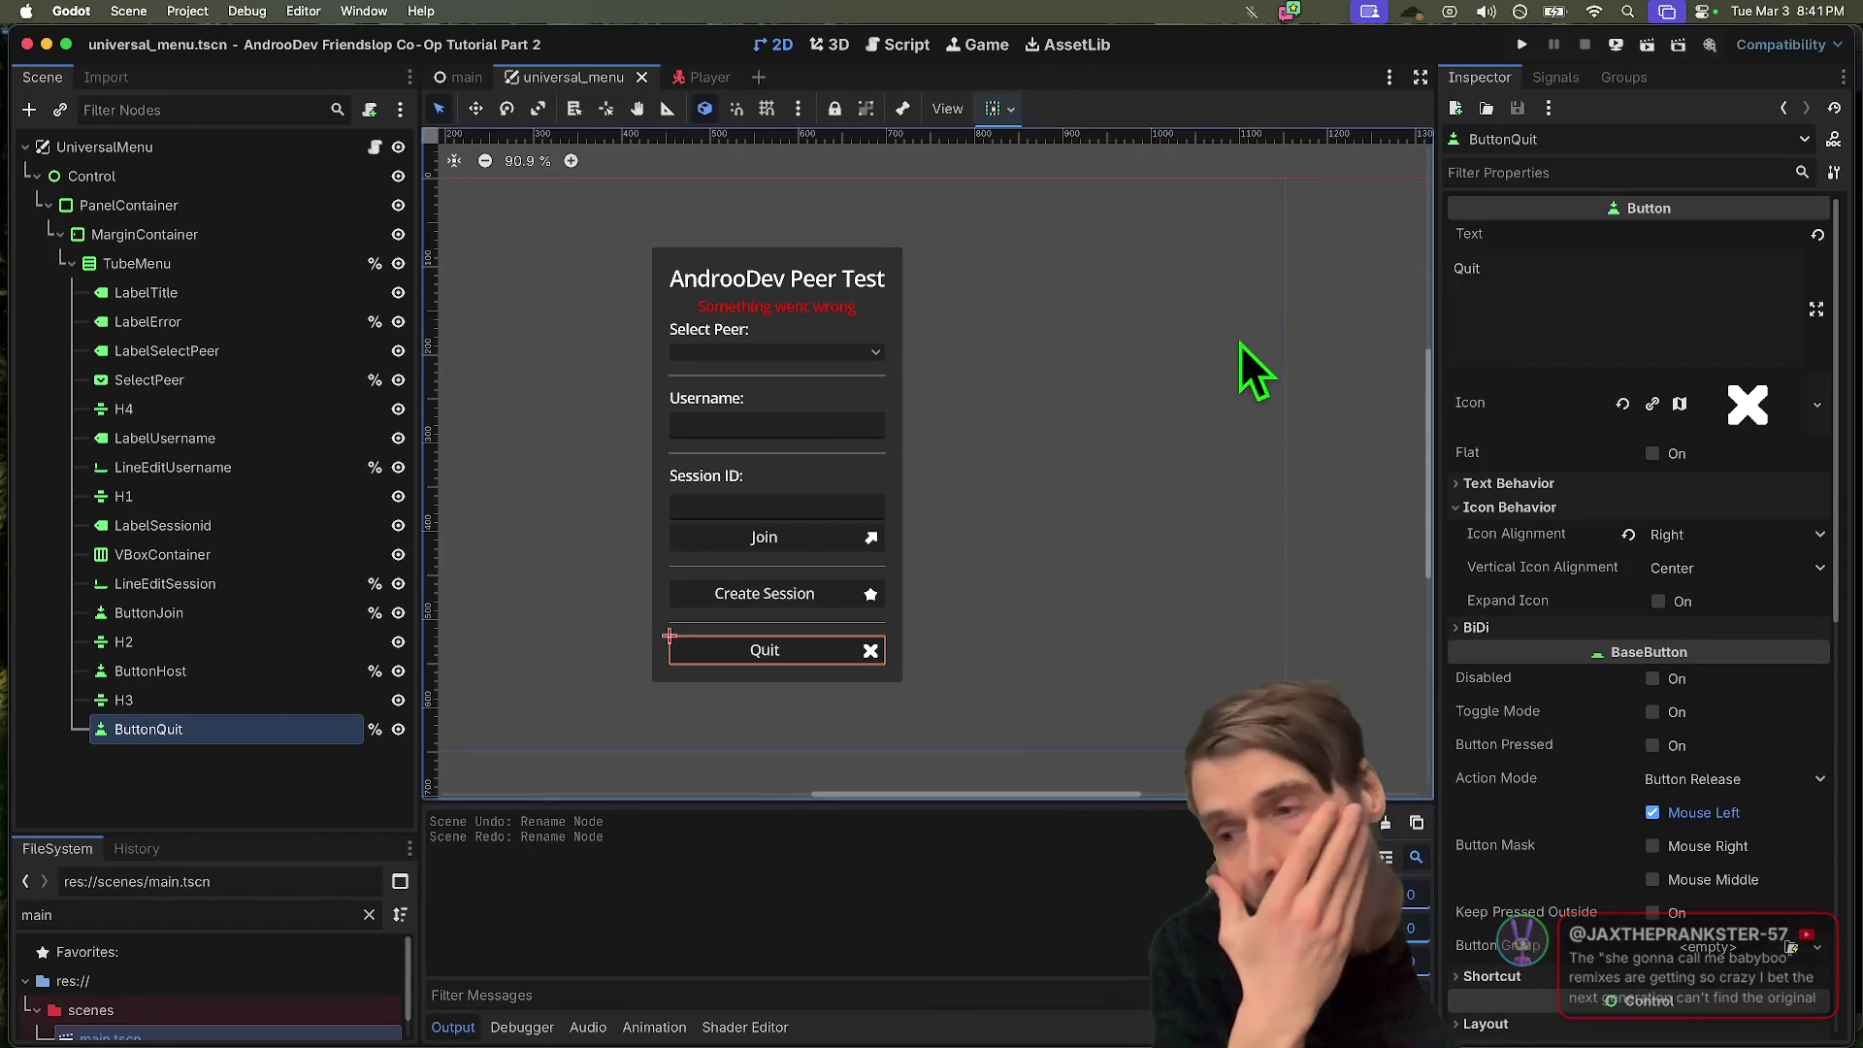
pyautogui.scroll(-2, 594, 541)
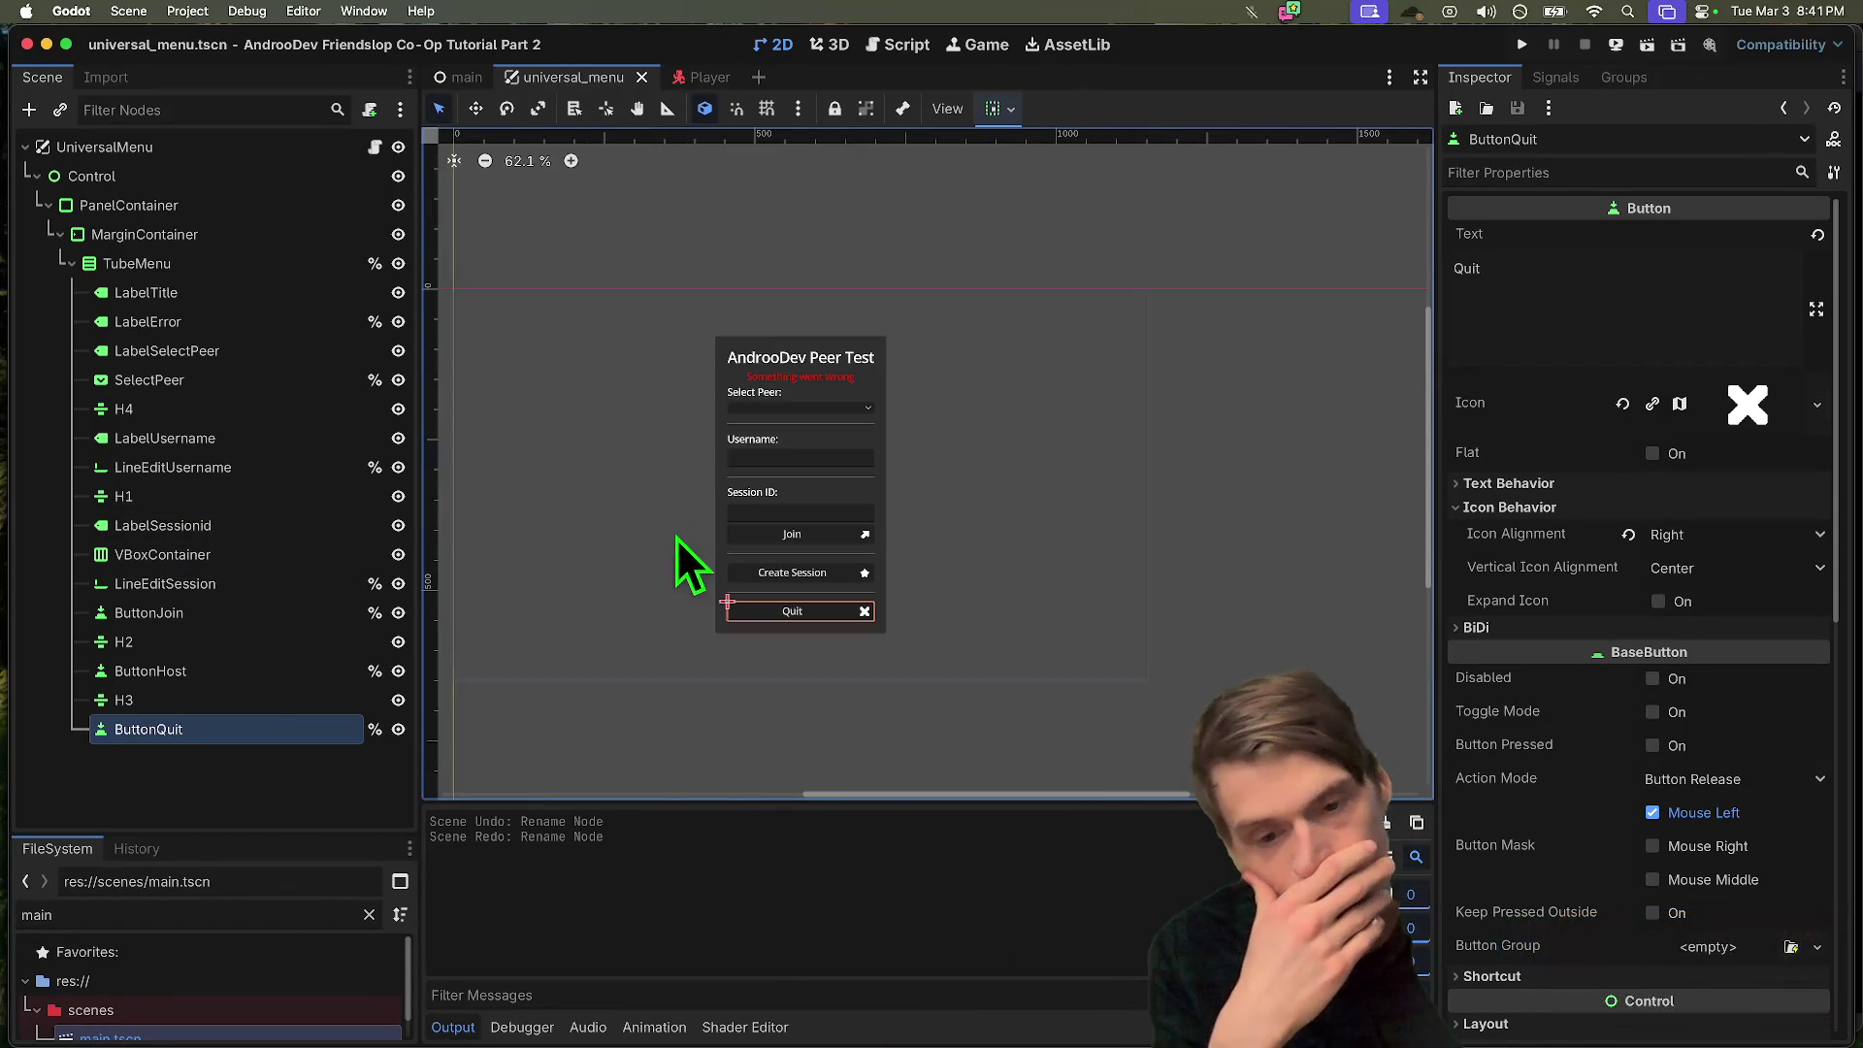
pyautogui.click(689, 723)
pyautogui.scroll(2, 699, 741)
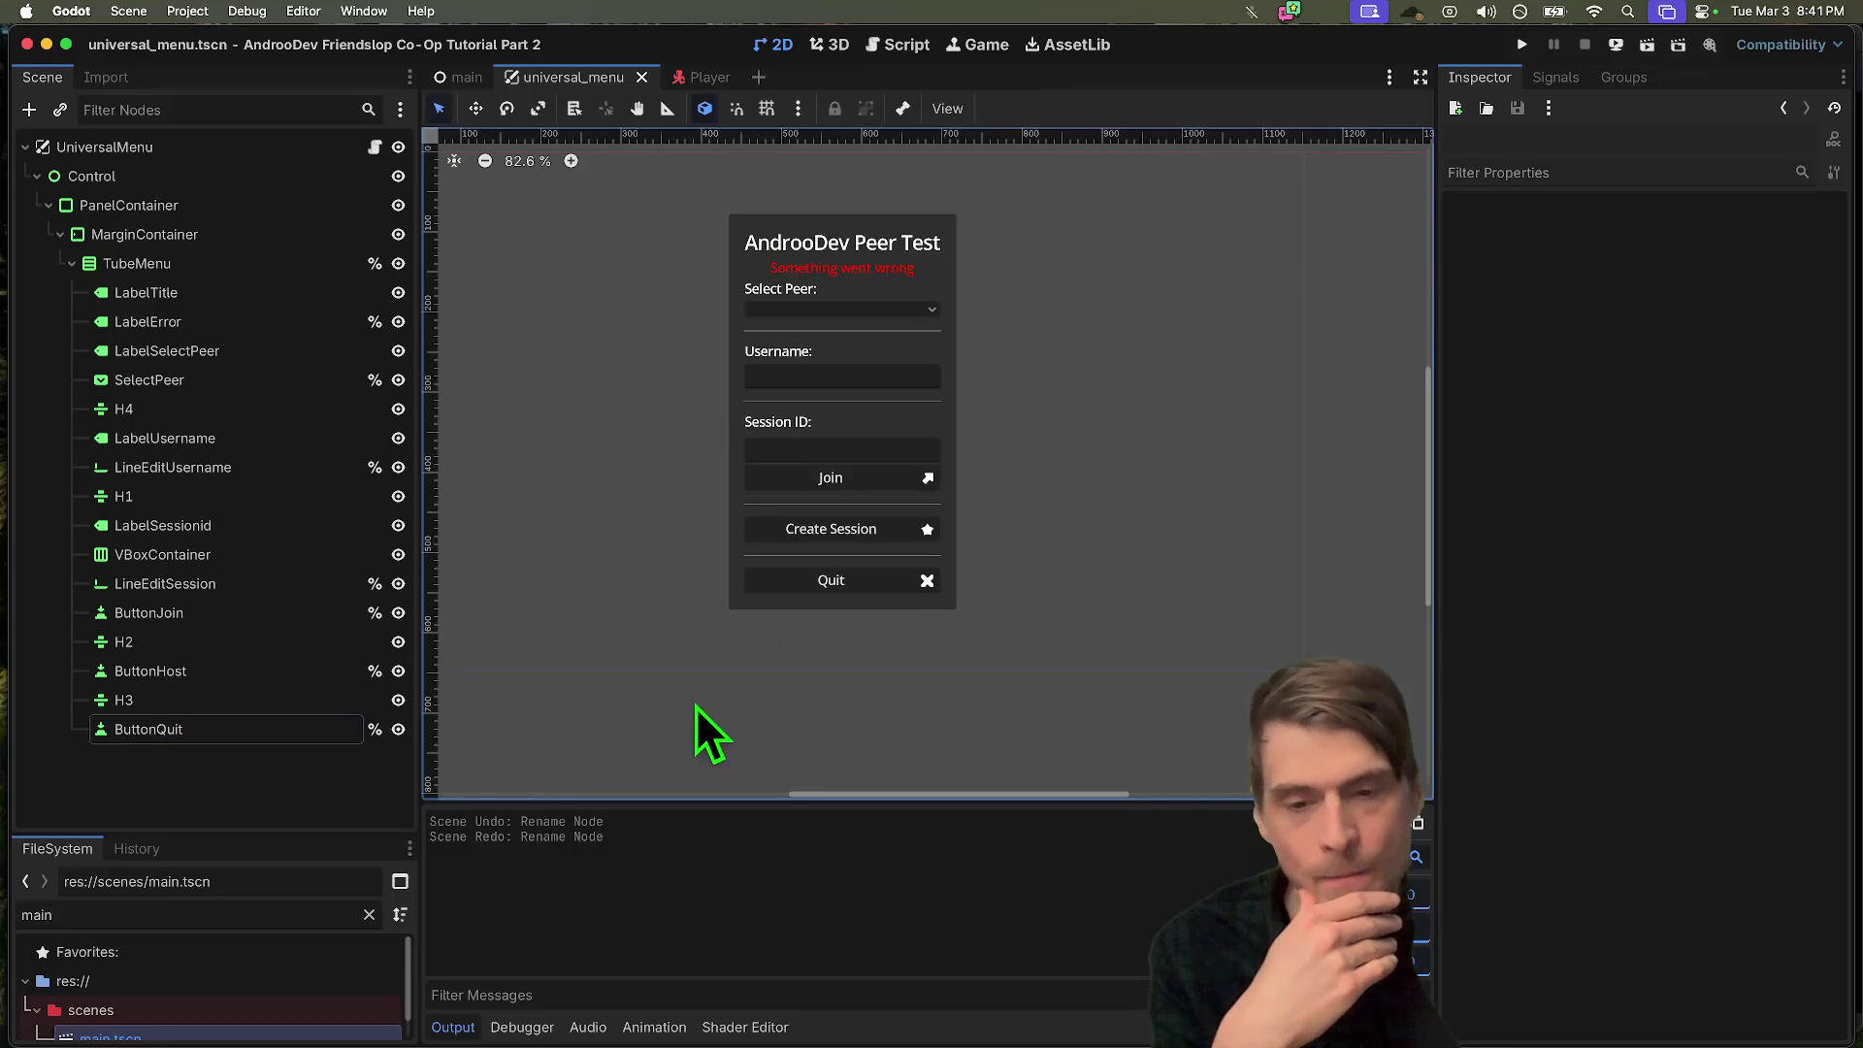
pyautogui.click(918, 381)
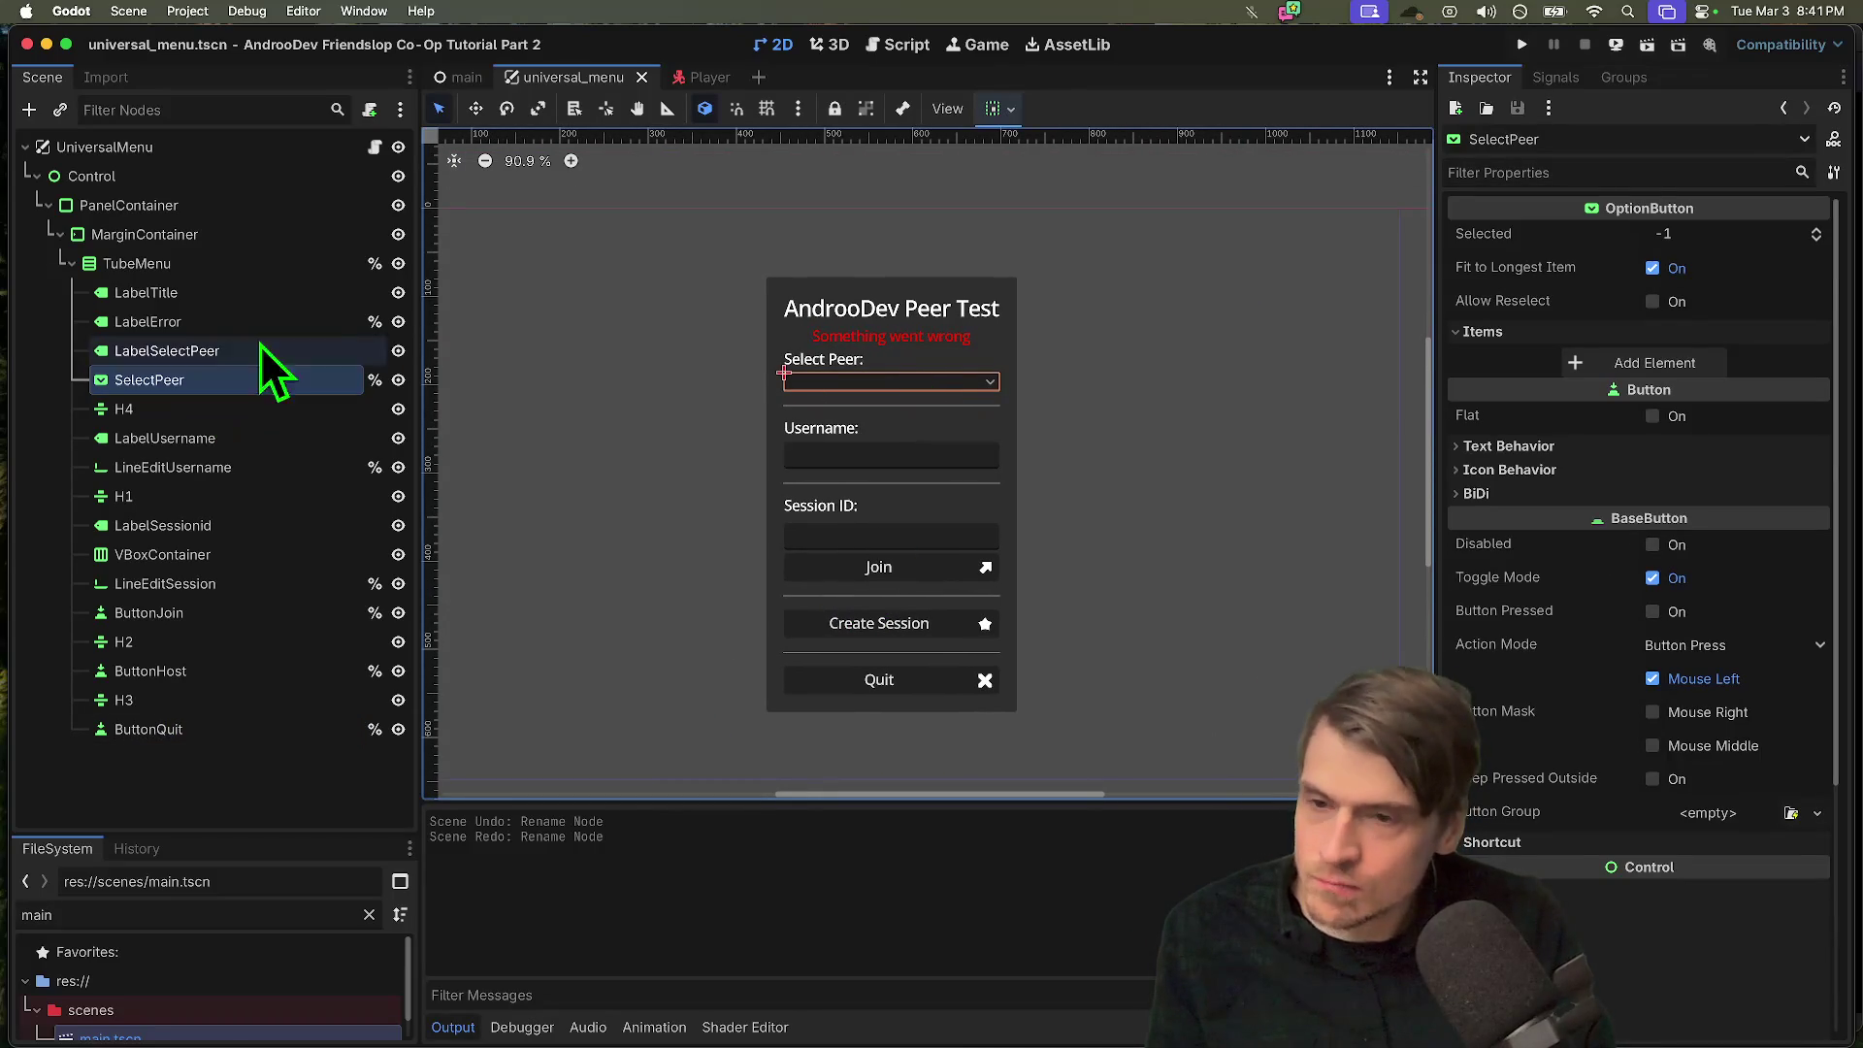
pyautogui.click(373, 151)
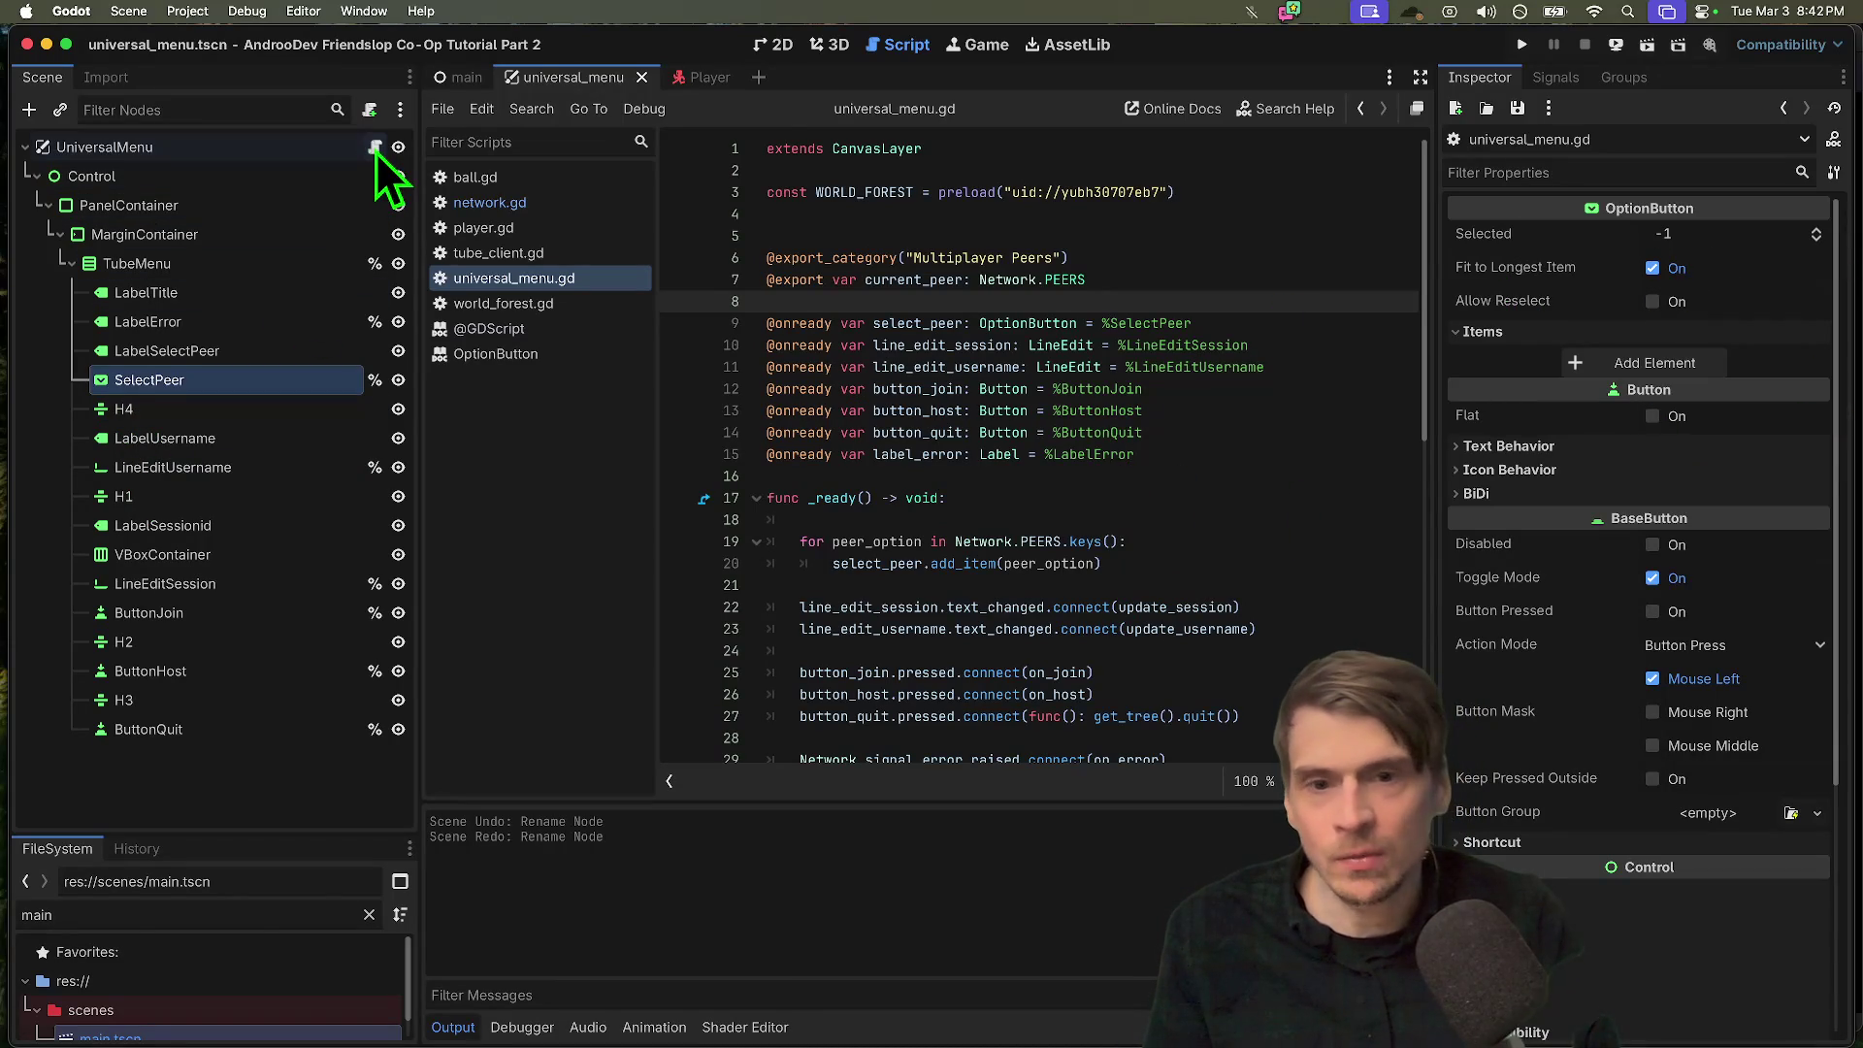
pyautogui.doubleClick(910, 281)
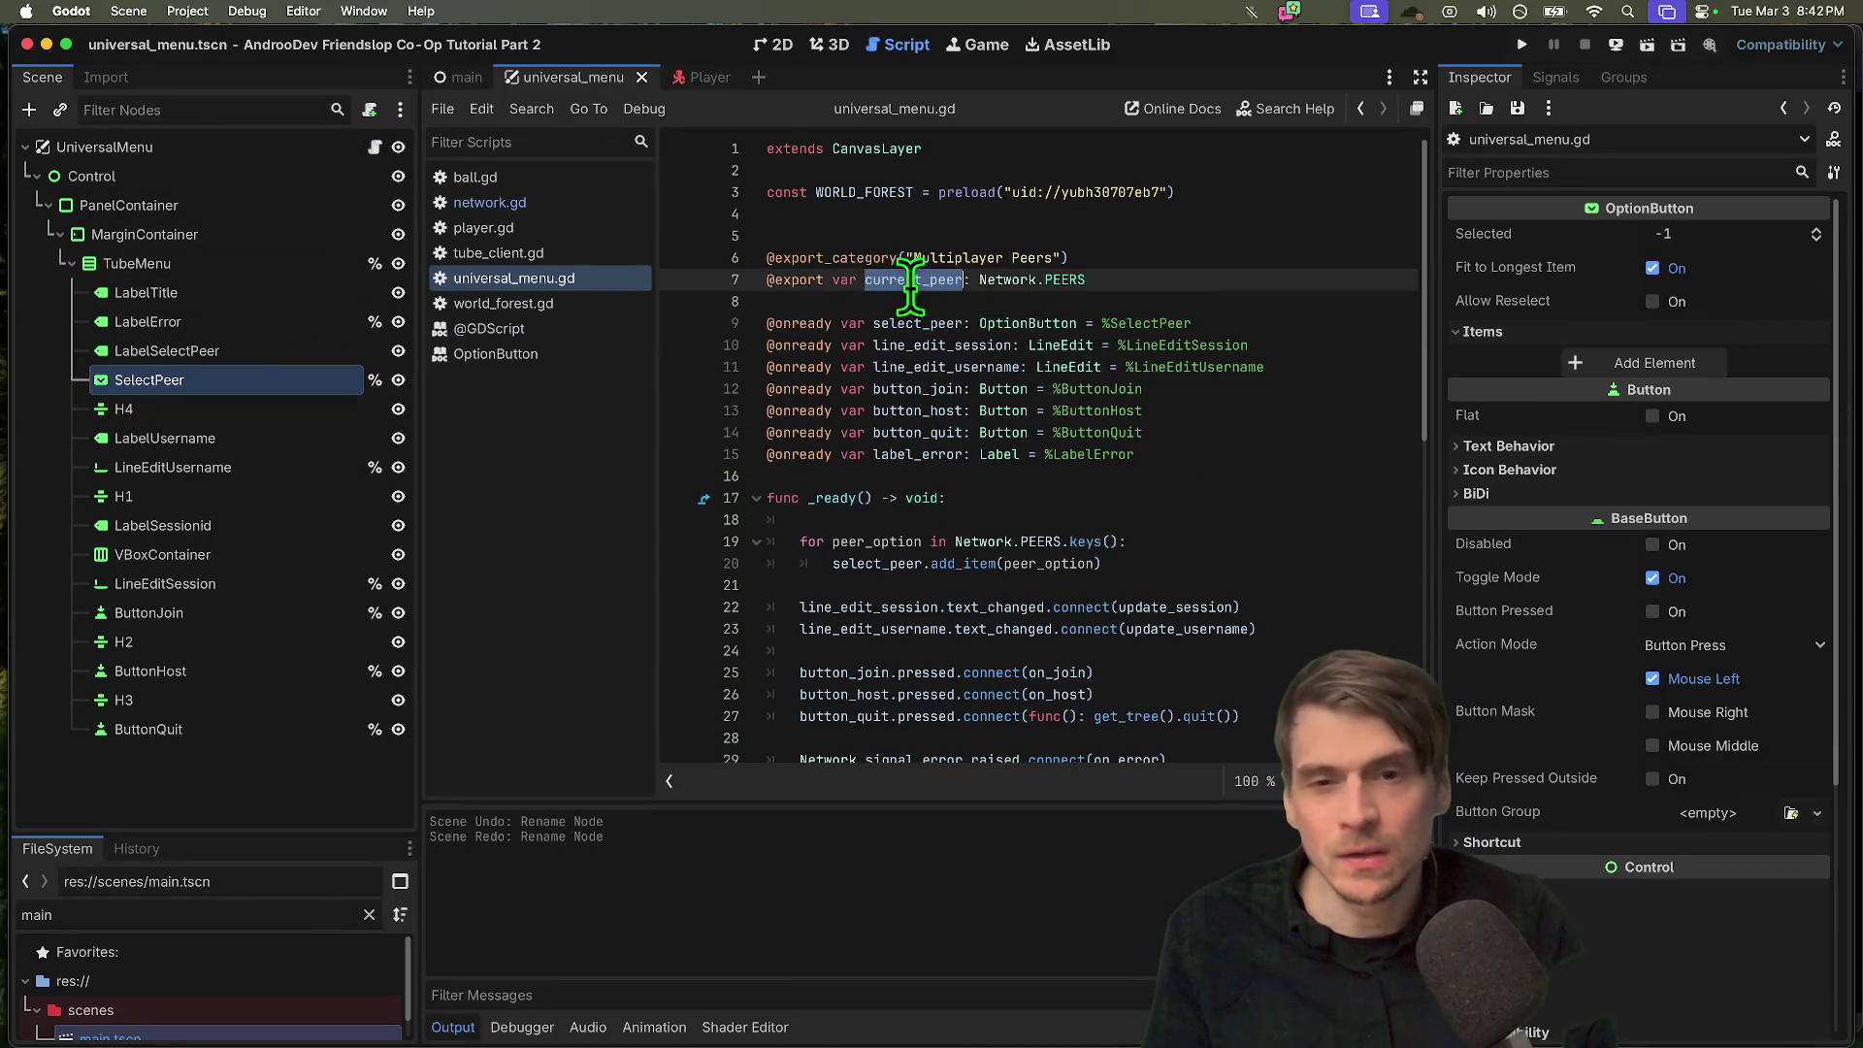
pyautogui.click(191, 353)
pyautogui.click(172, 379)
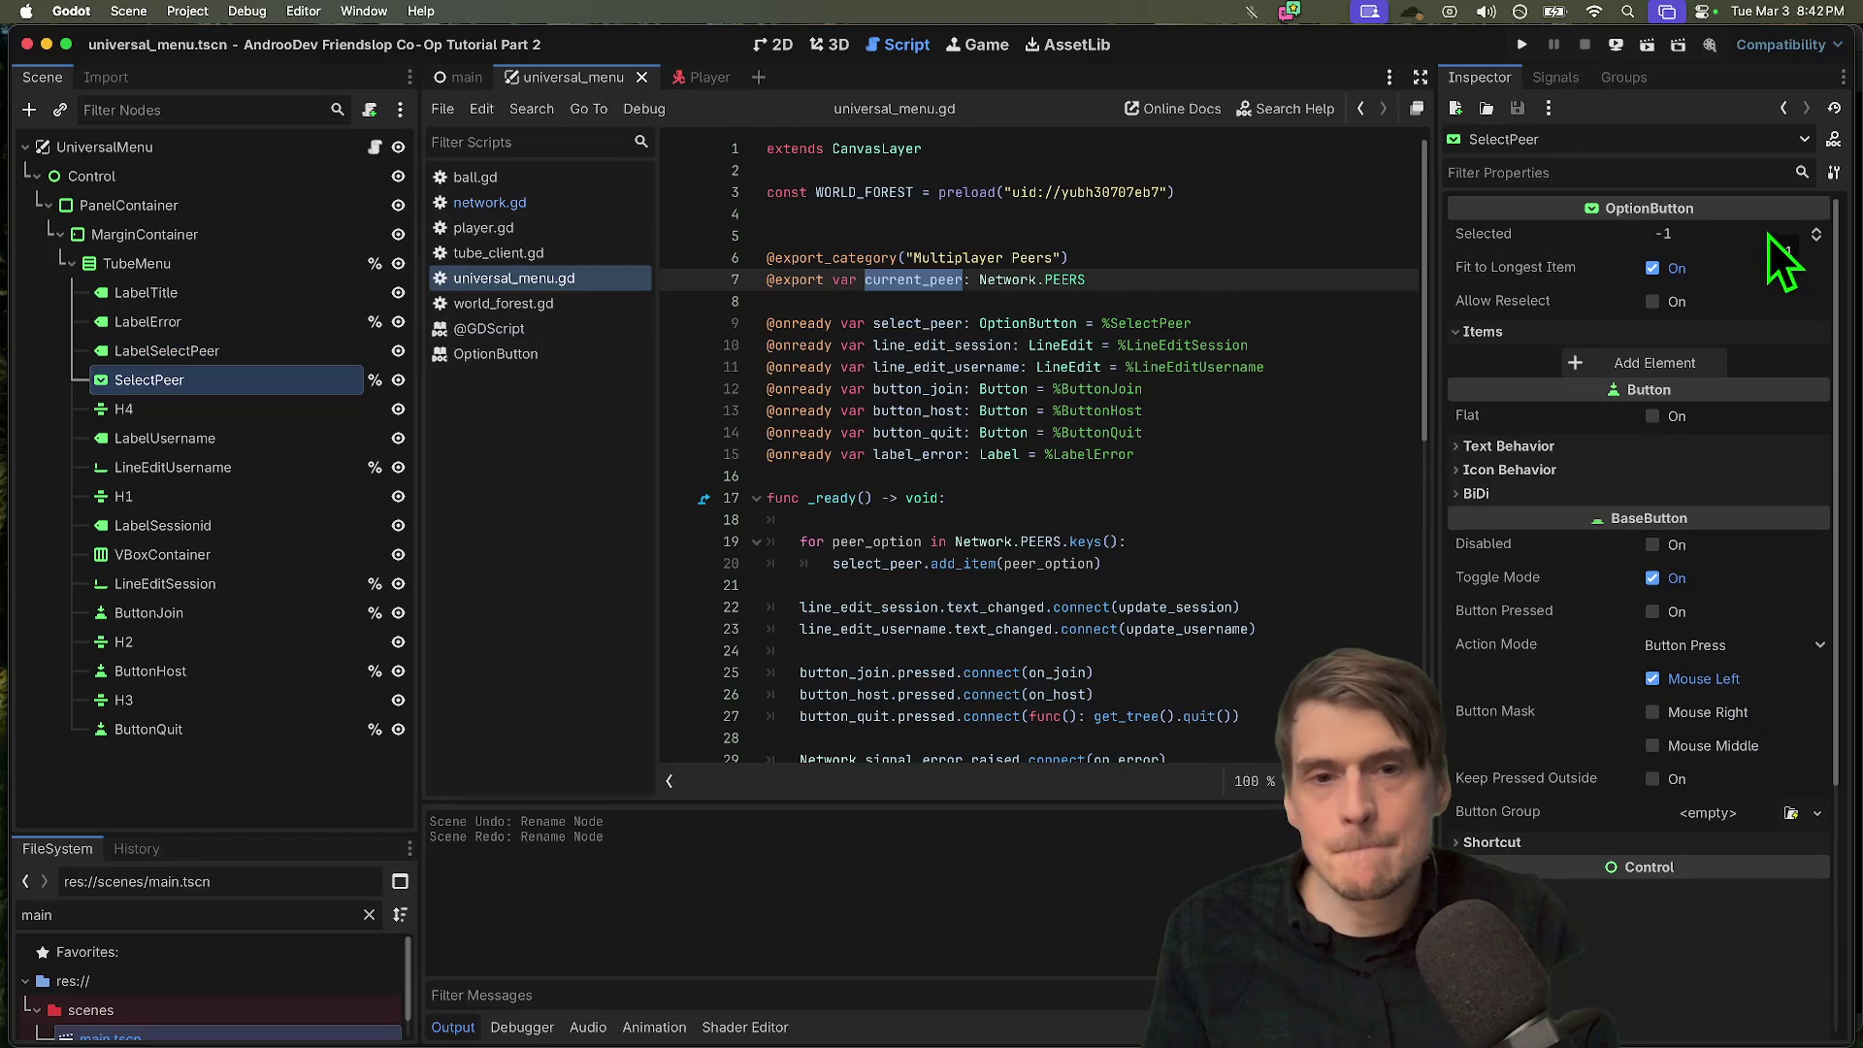
pyautogui.click(194, 148)
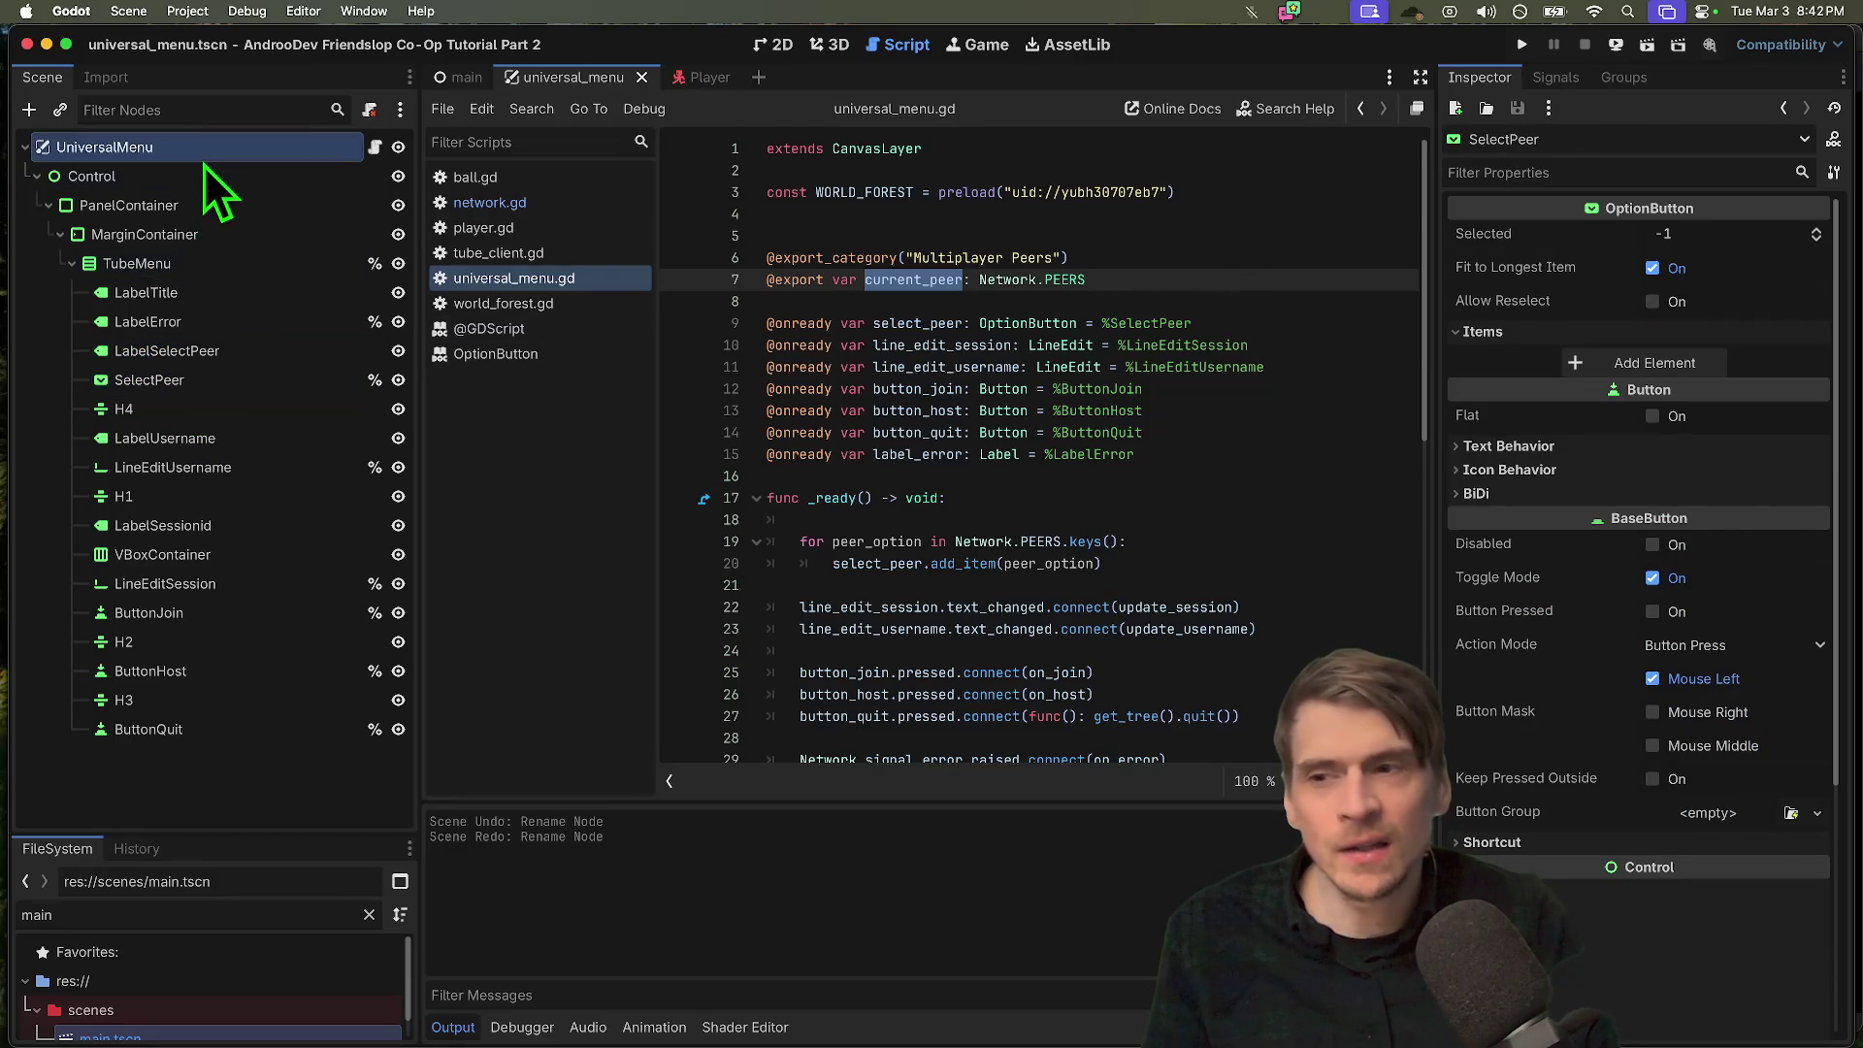
pyautogui.click(1830, 260)
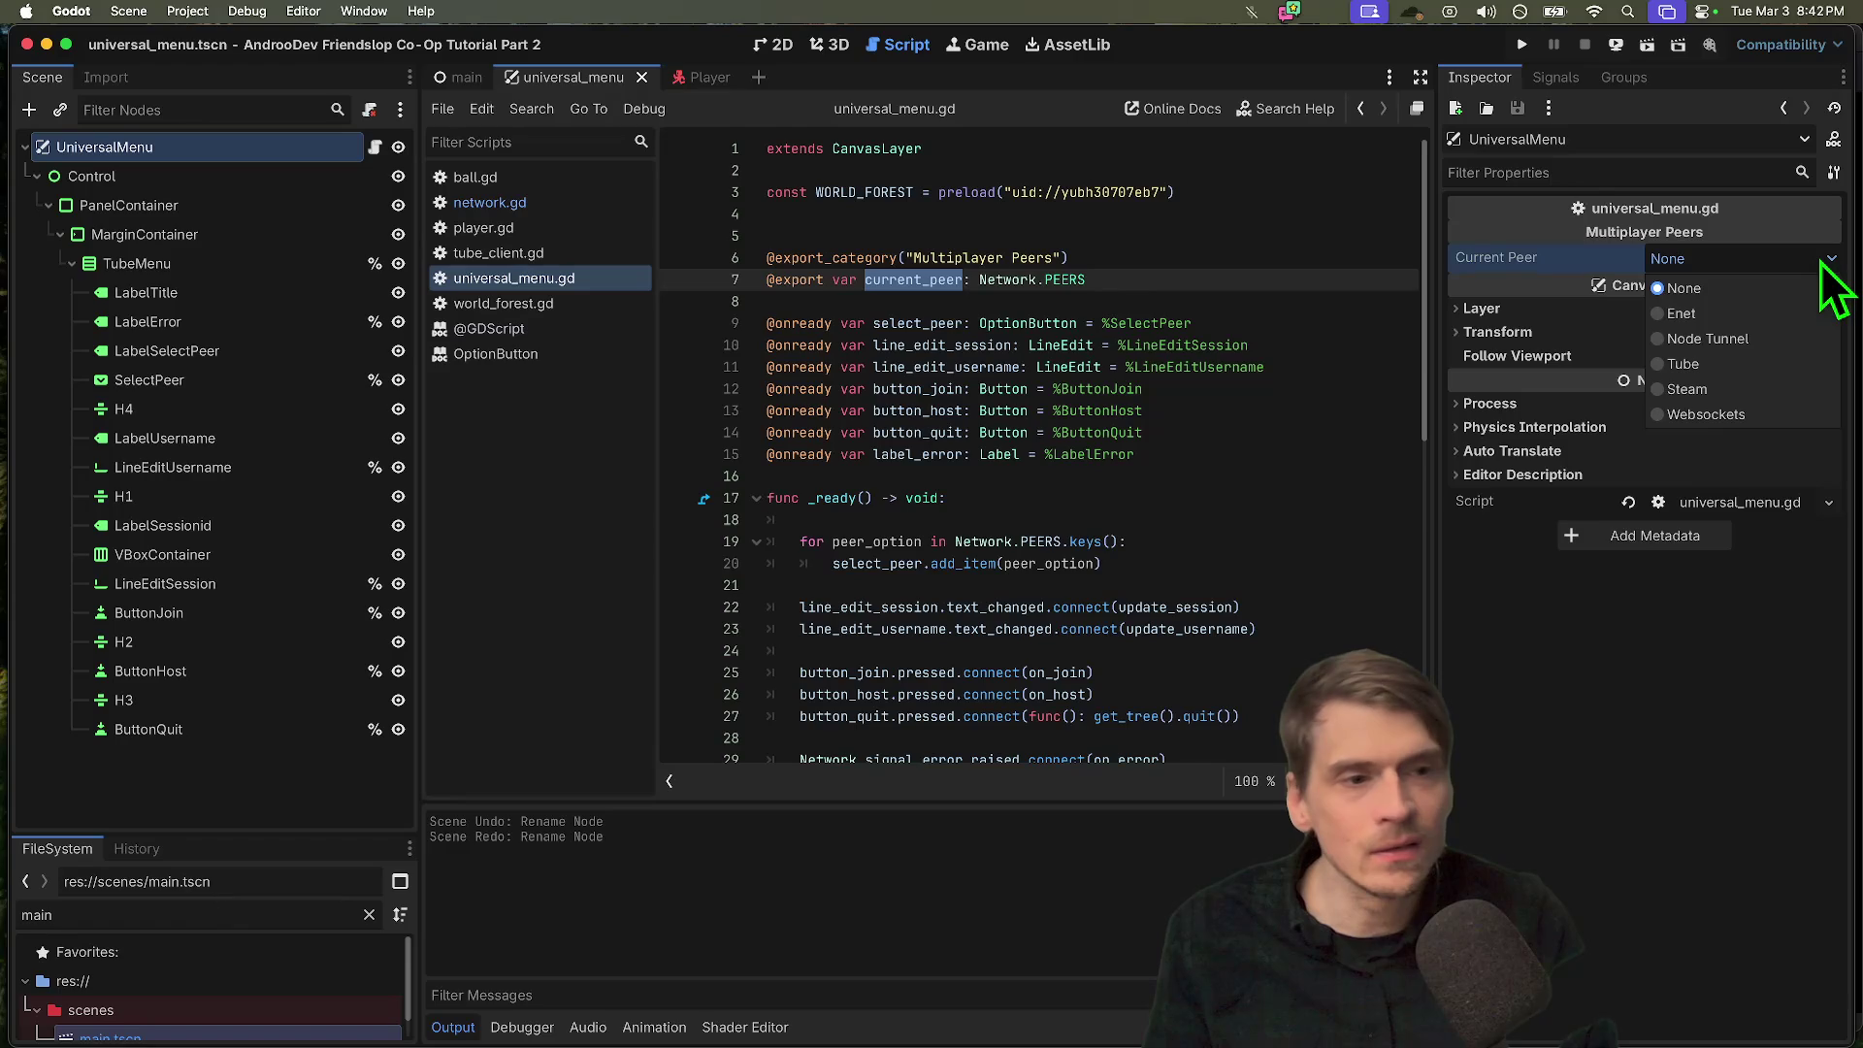
pyautogui.click(980, 267)
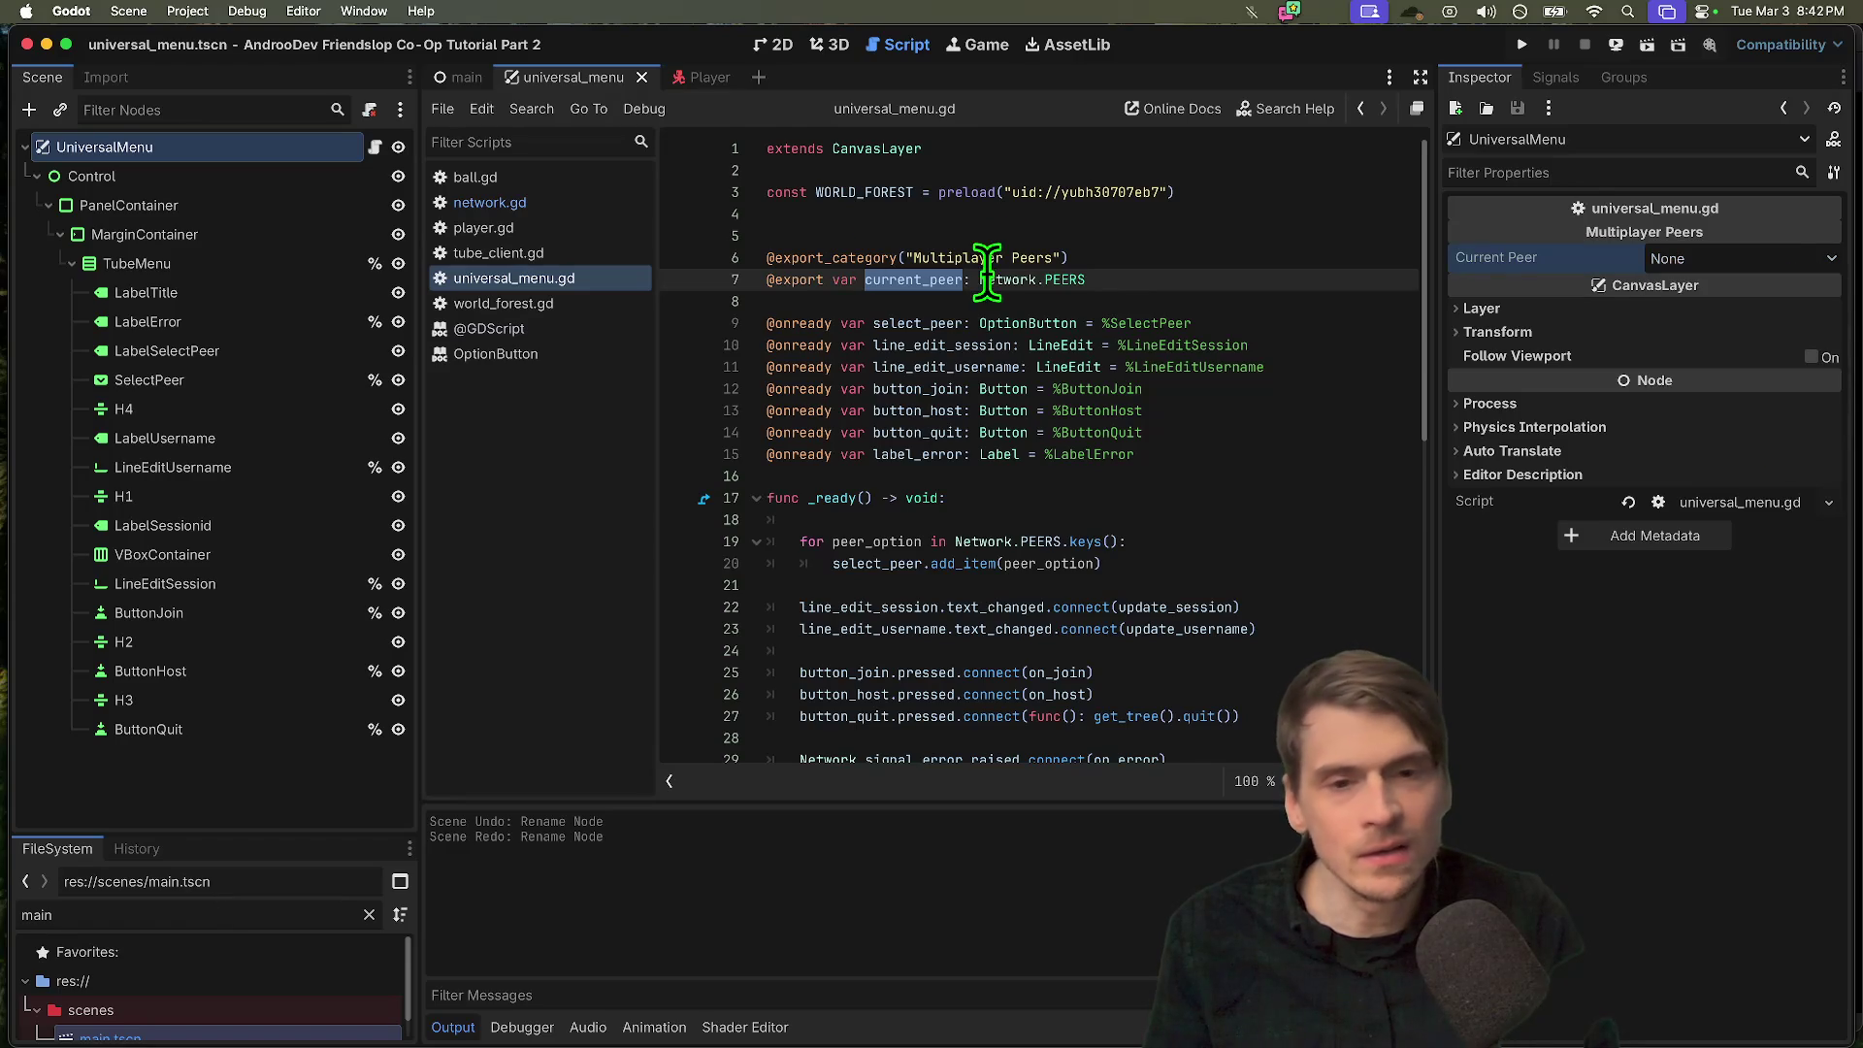
pyautogui.click(1112, 282)
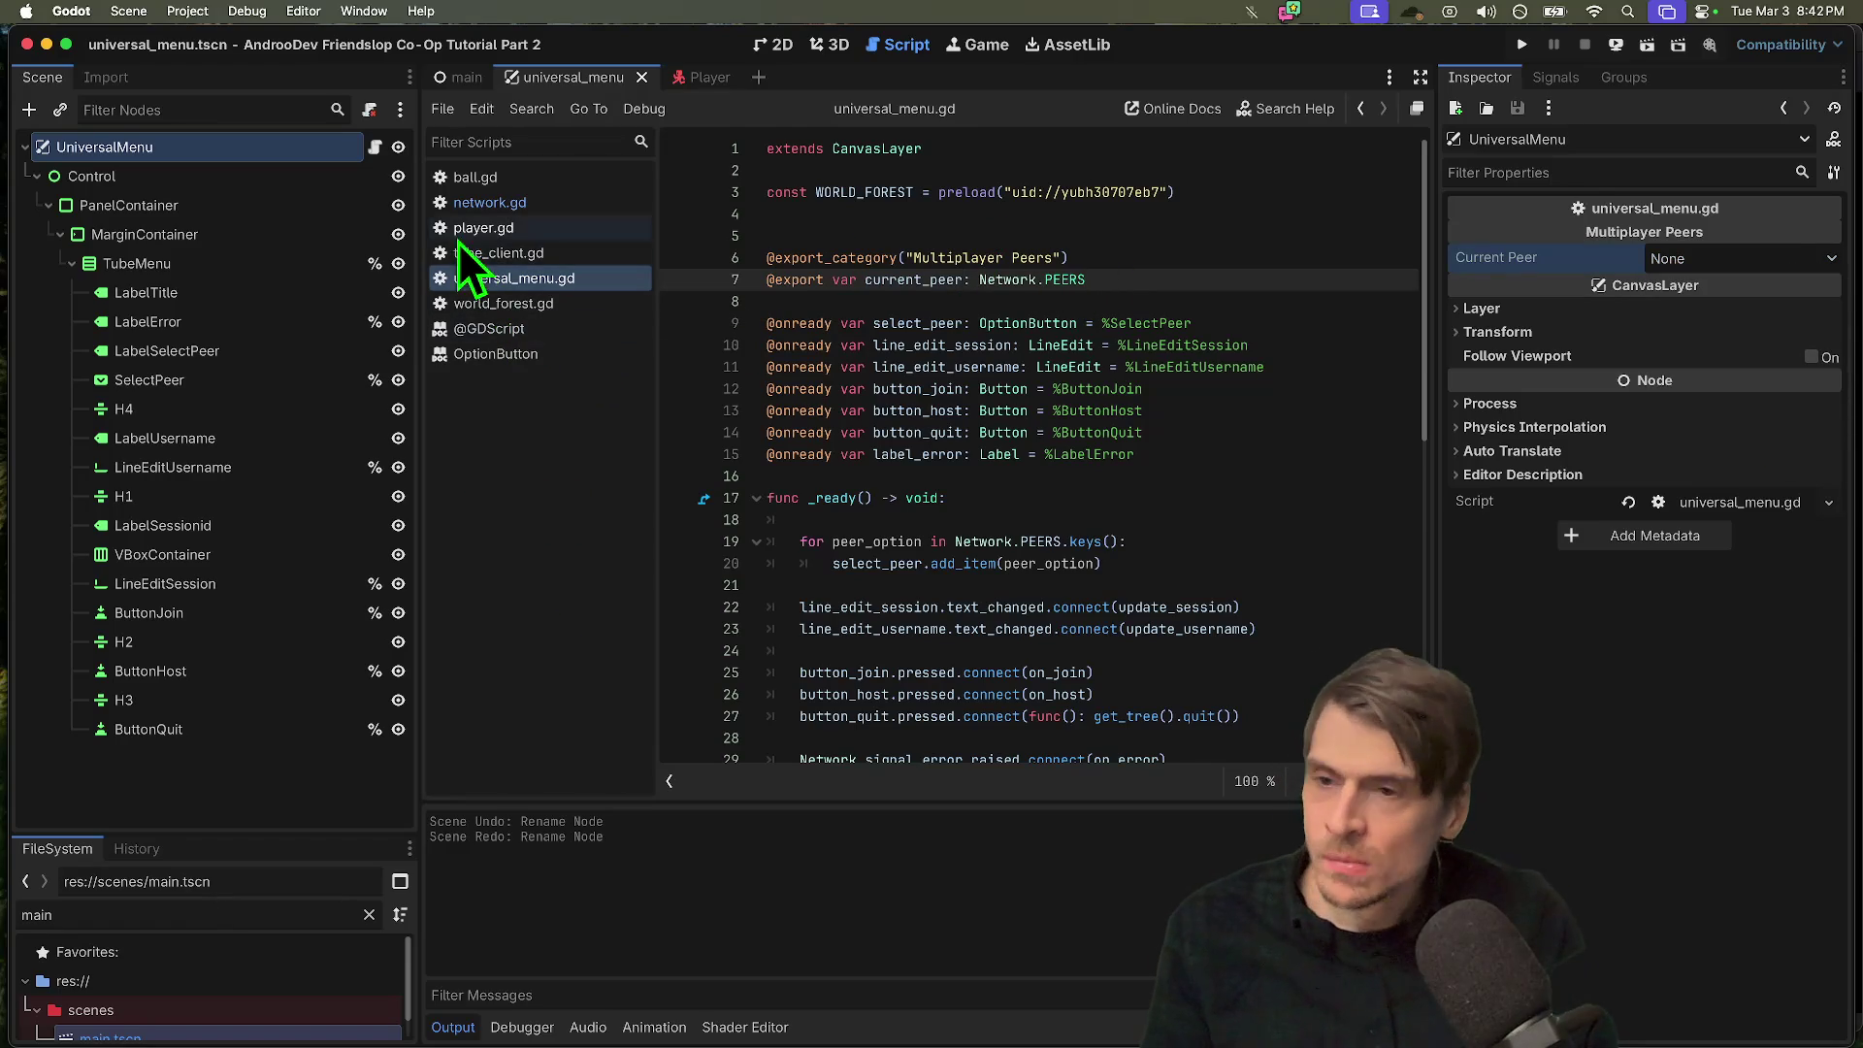
pyautogui.click(490, 201)
pyautogui.click(514, 277)
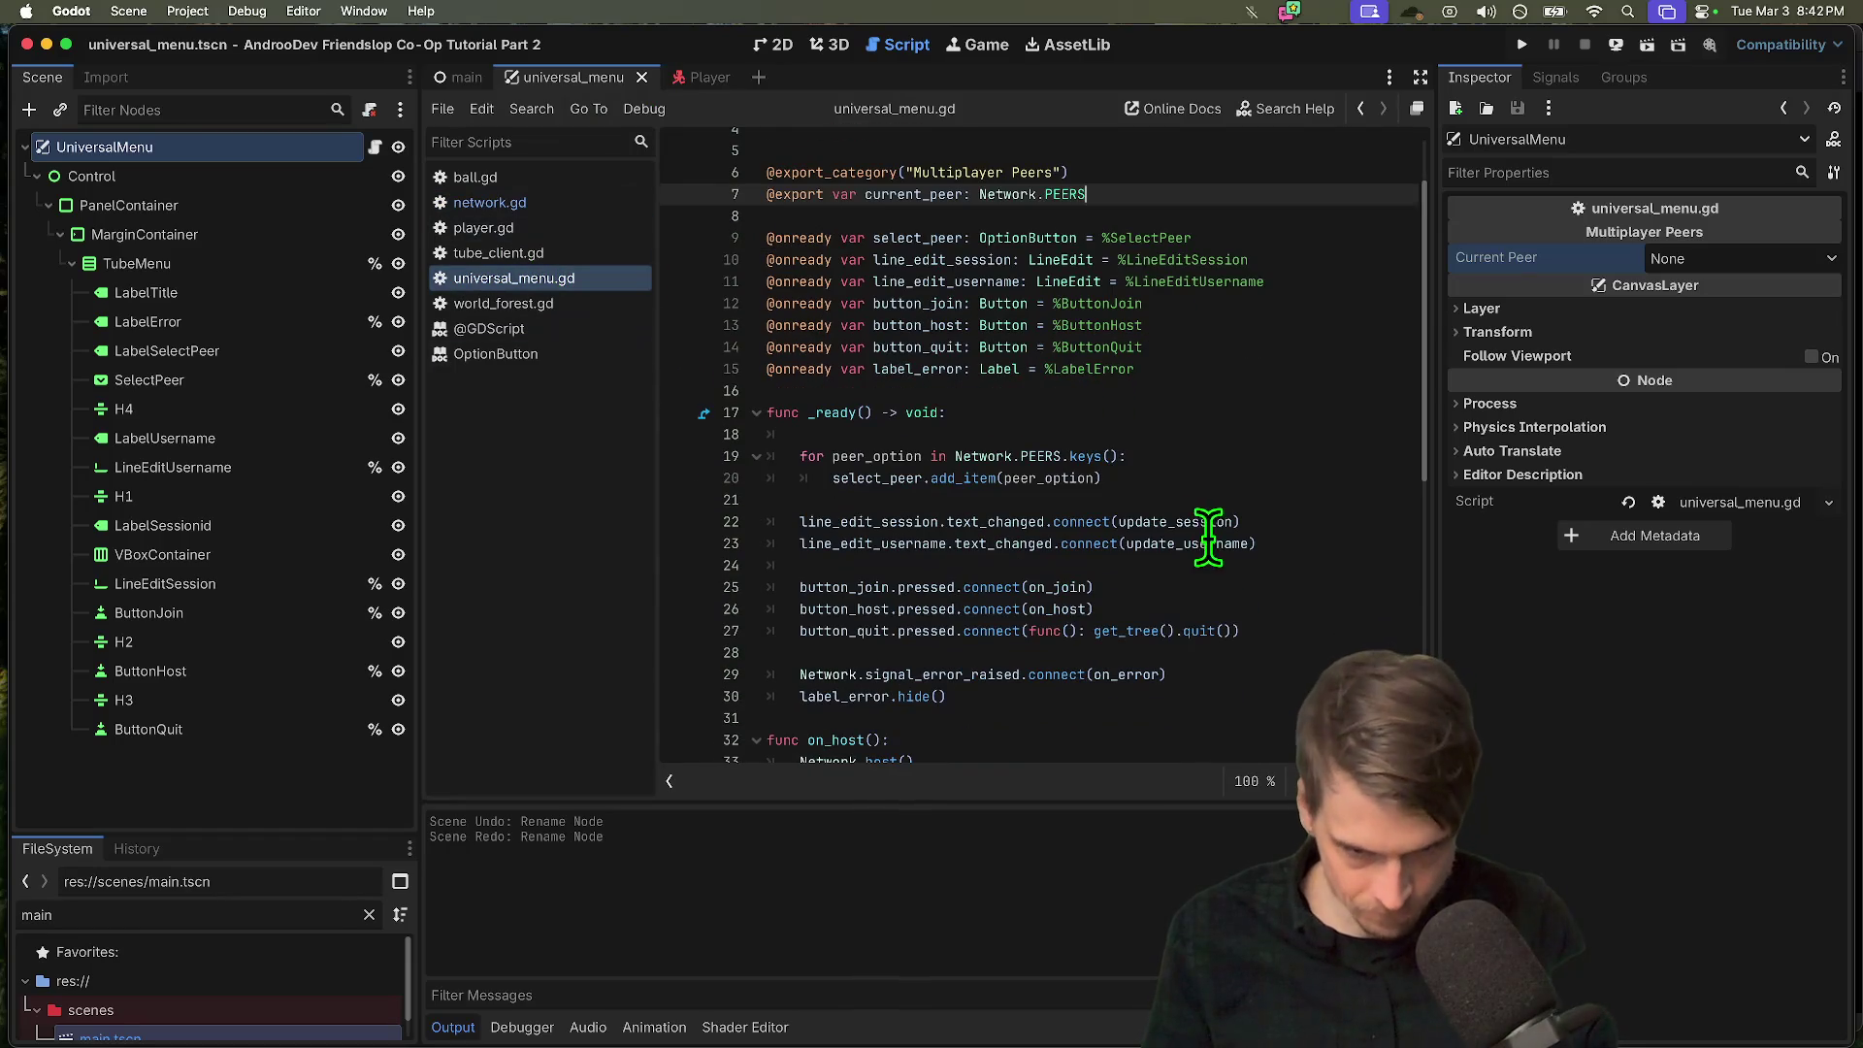
pyautogui.click(1247, 458)
# Add the condition 'if peer_option != Network.PEERS.None:' below the for-loop.
pyautogui.press('Return')
pyautogui.write('if p')
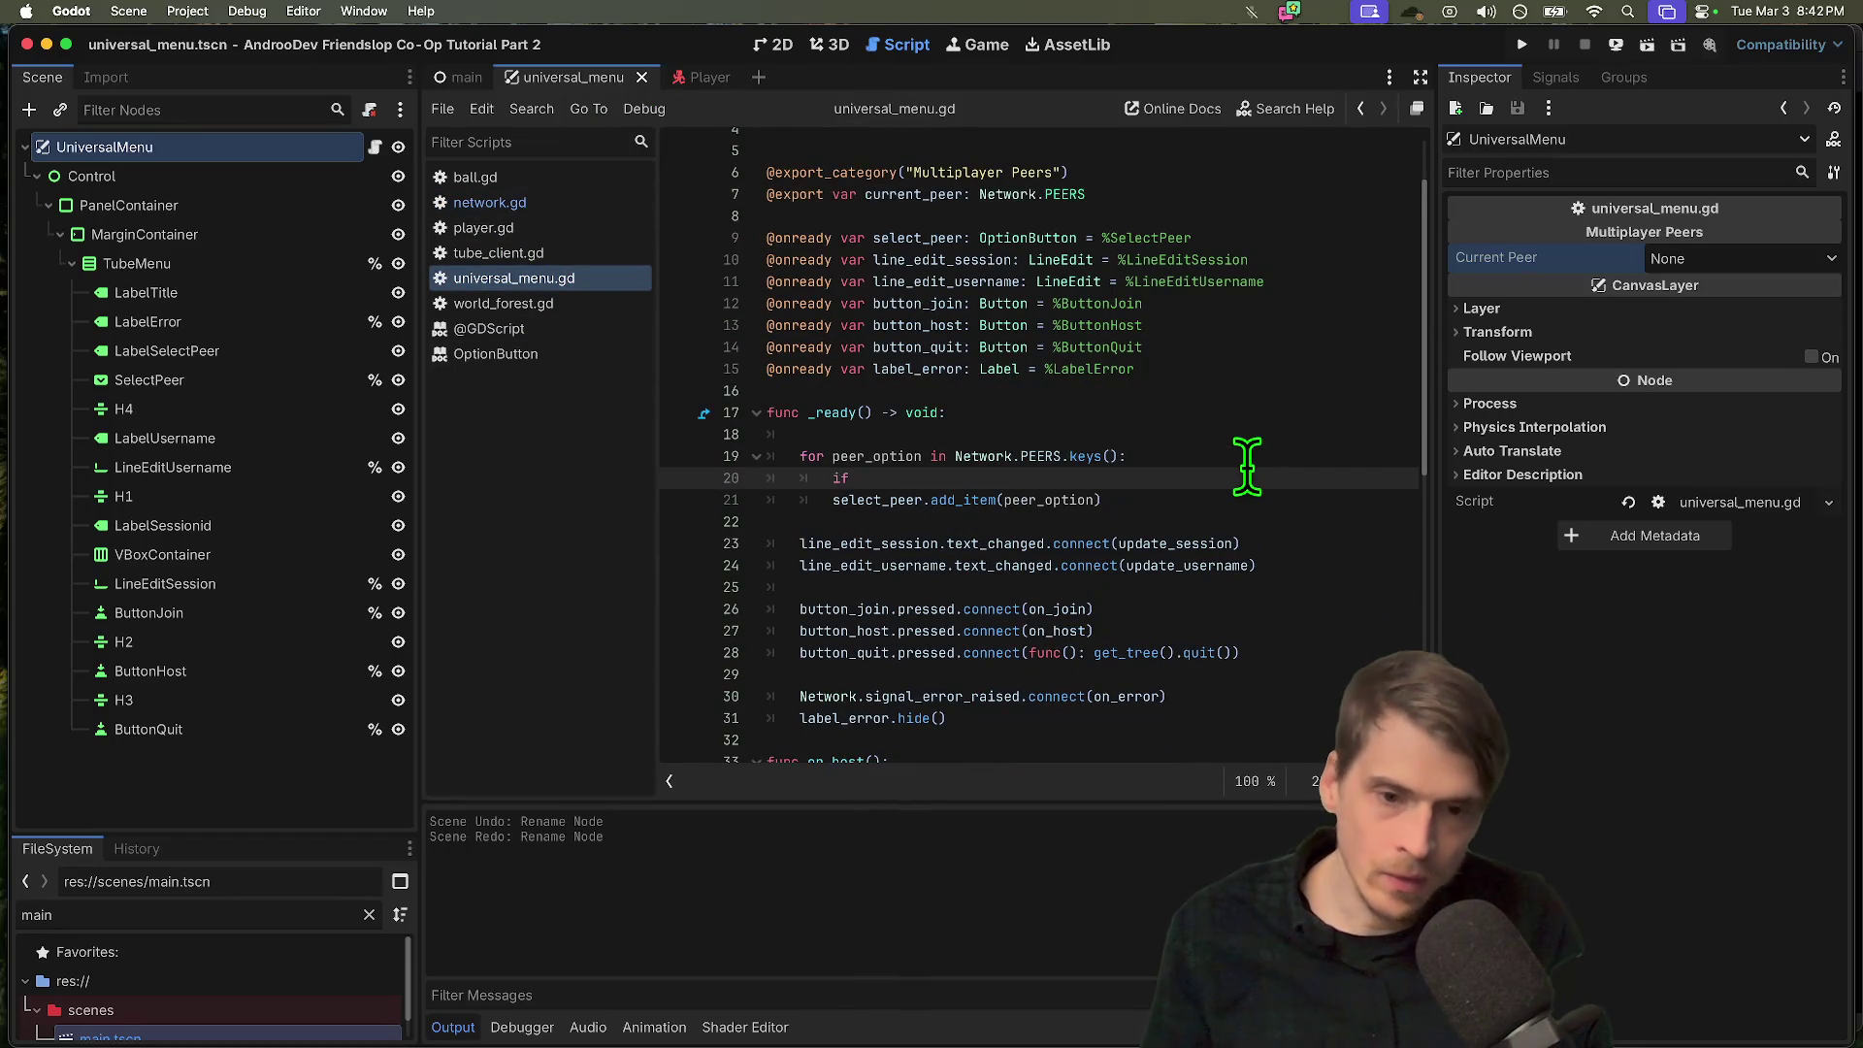
pyautogui.write('eer_option != ')
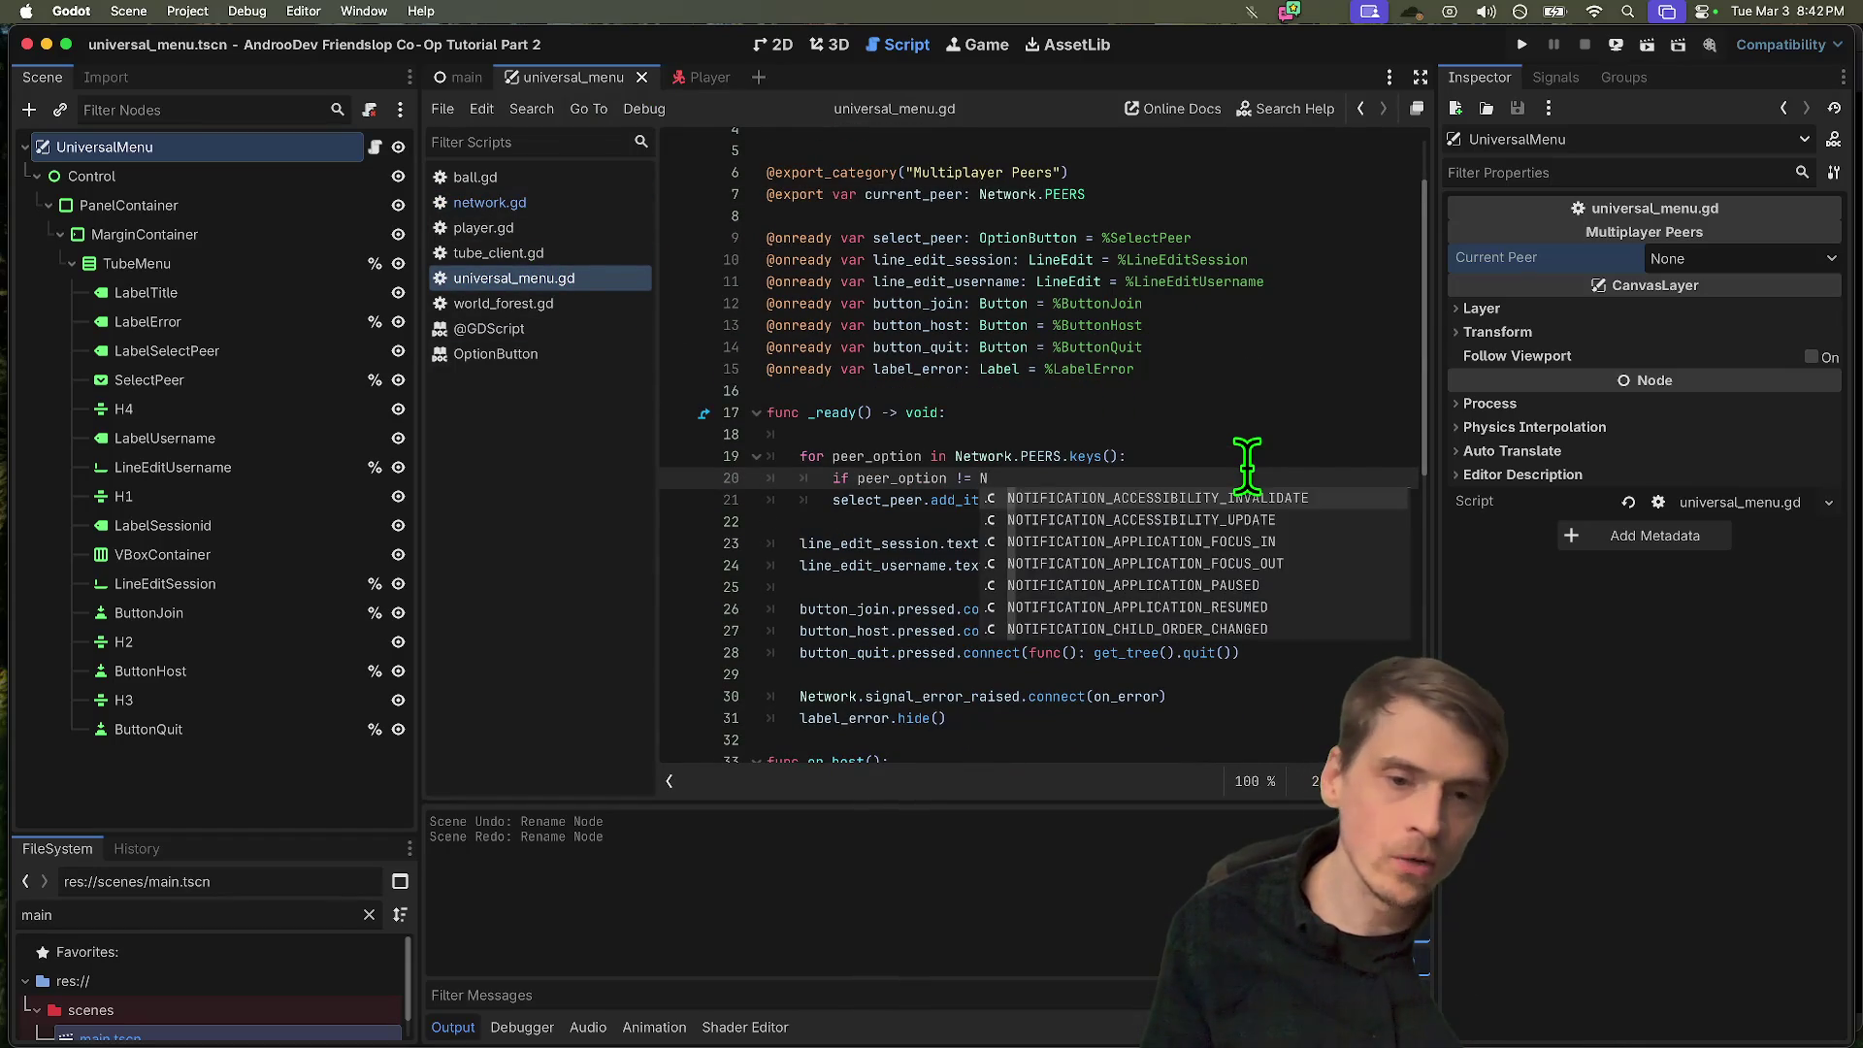
pyautogui.write('Network.')
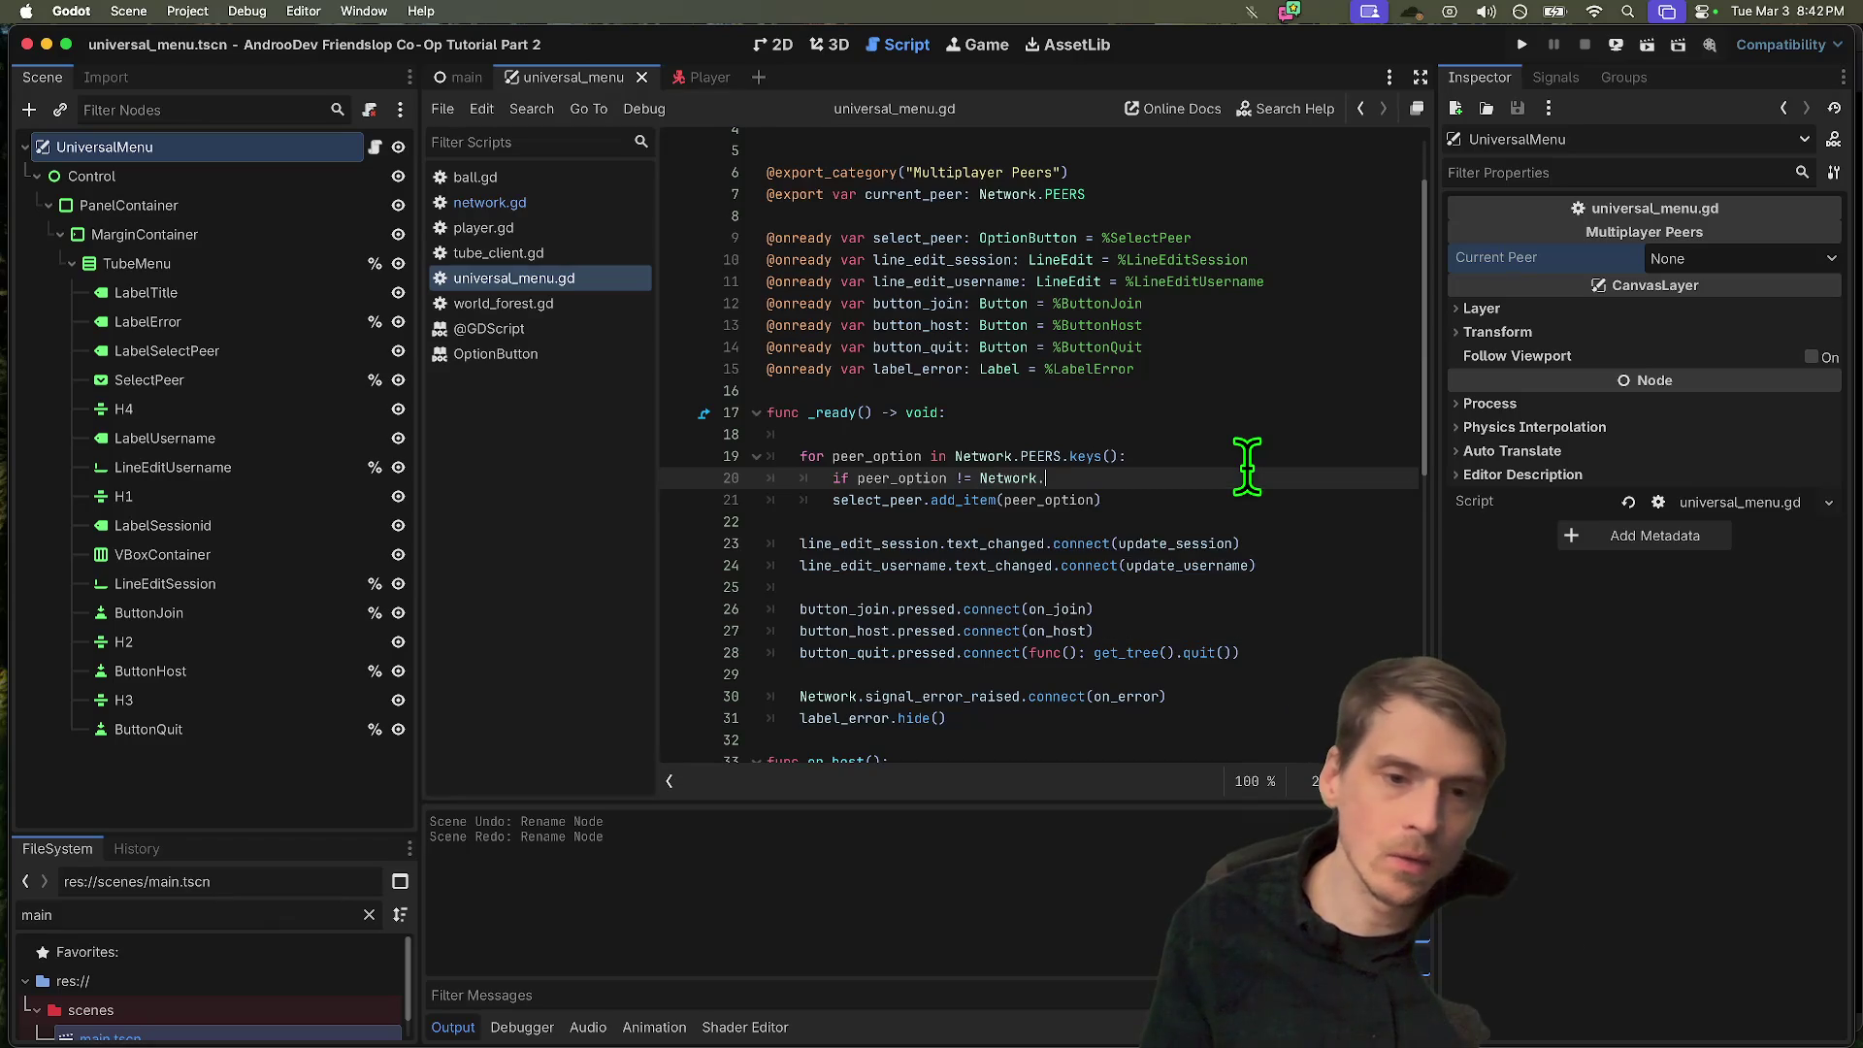
pyautogui.press('BackSpace')
pyautogui.press('BackSpace')
pyautogui.press('BackSpace')
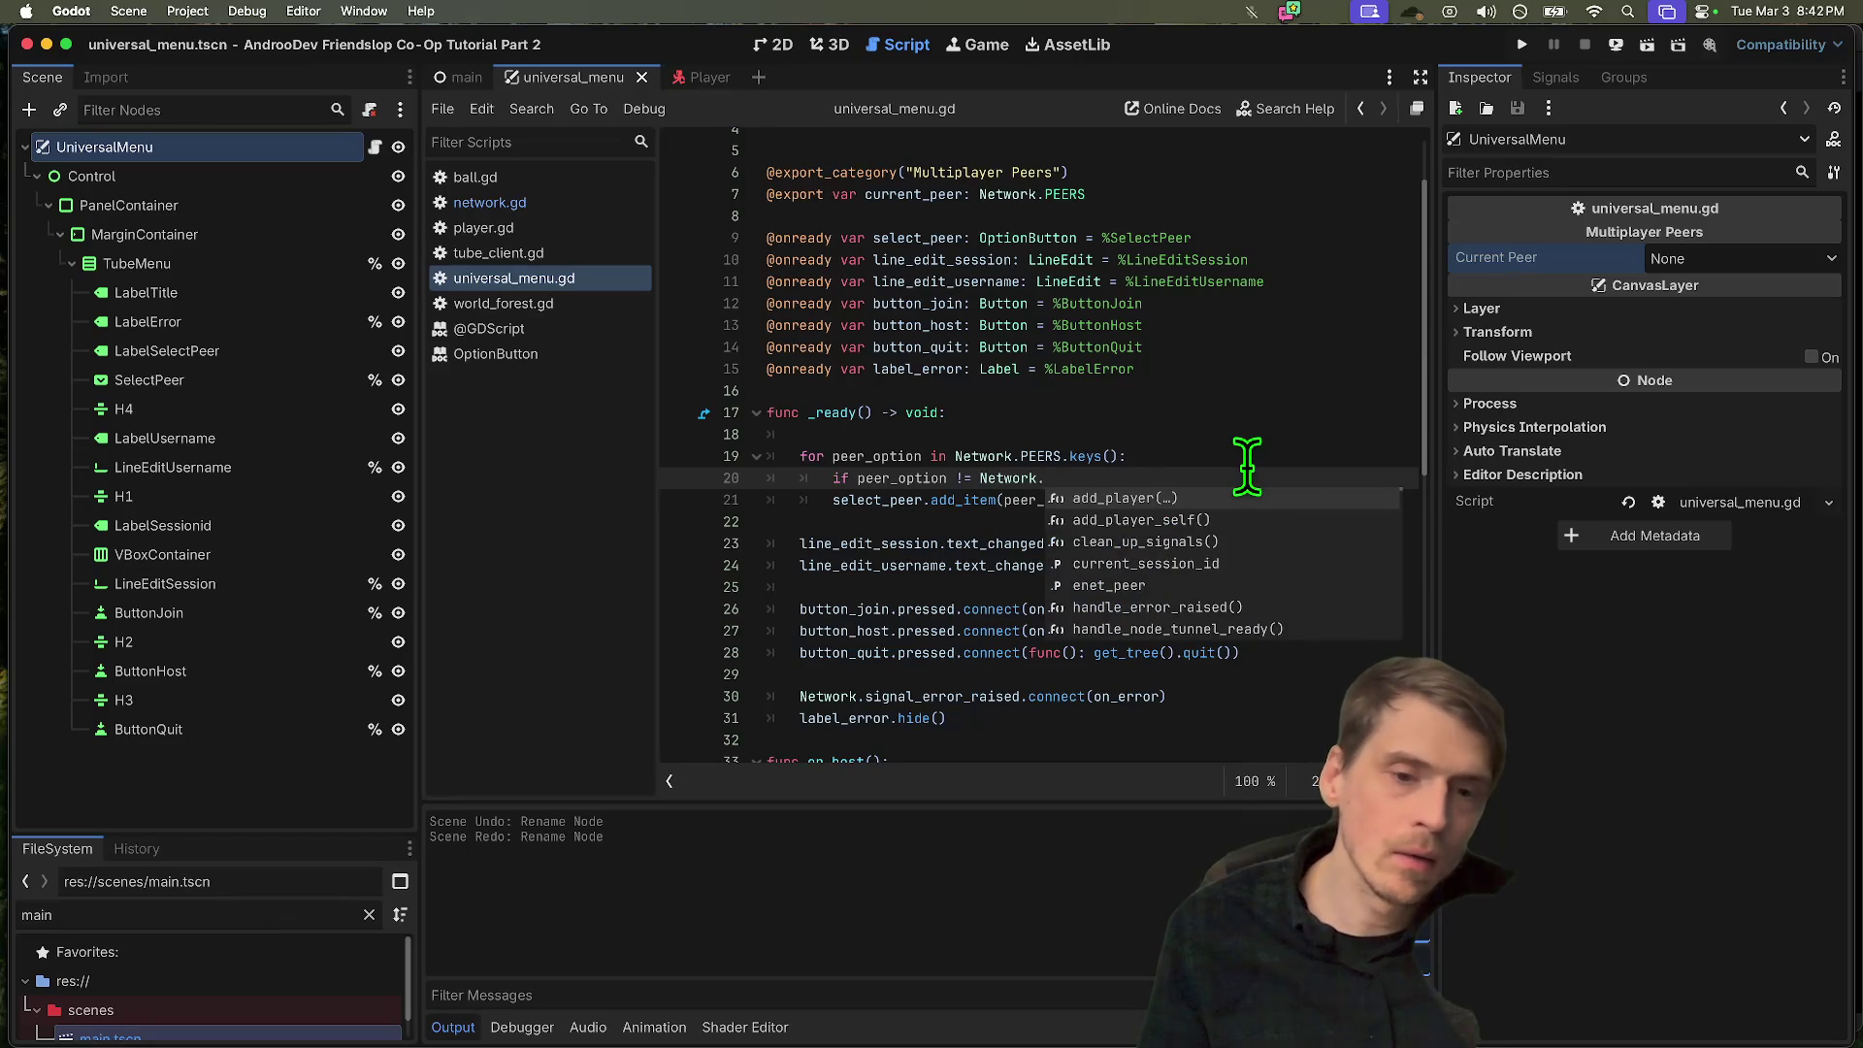
pyautogui.write('Netw')
pyautogui.press('Return')
pyautogui.write('.PEERS.n')
pyautogui.press('Return')
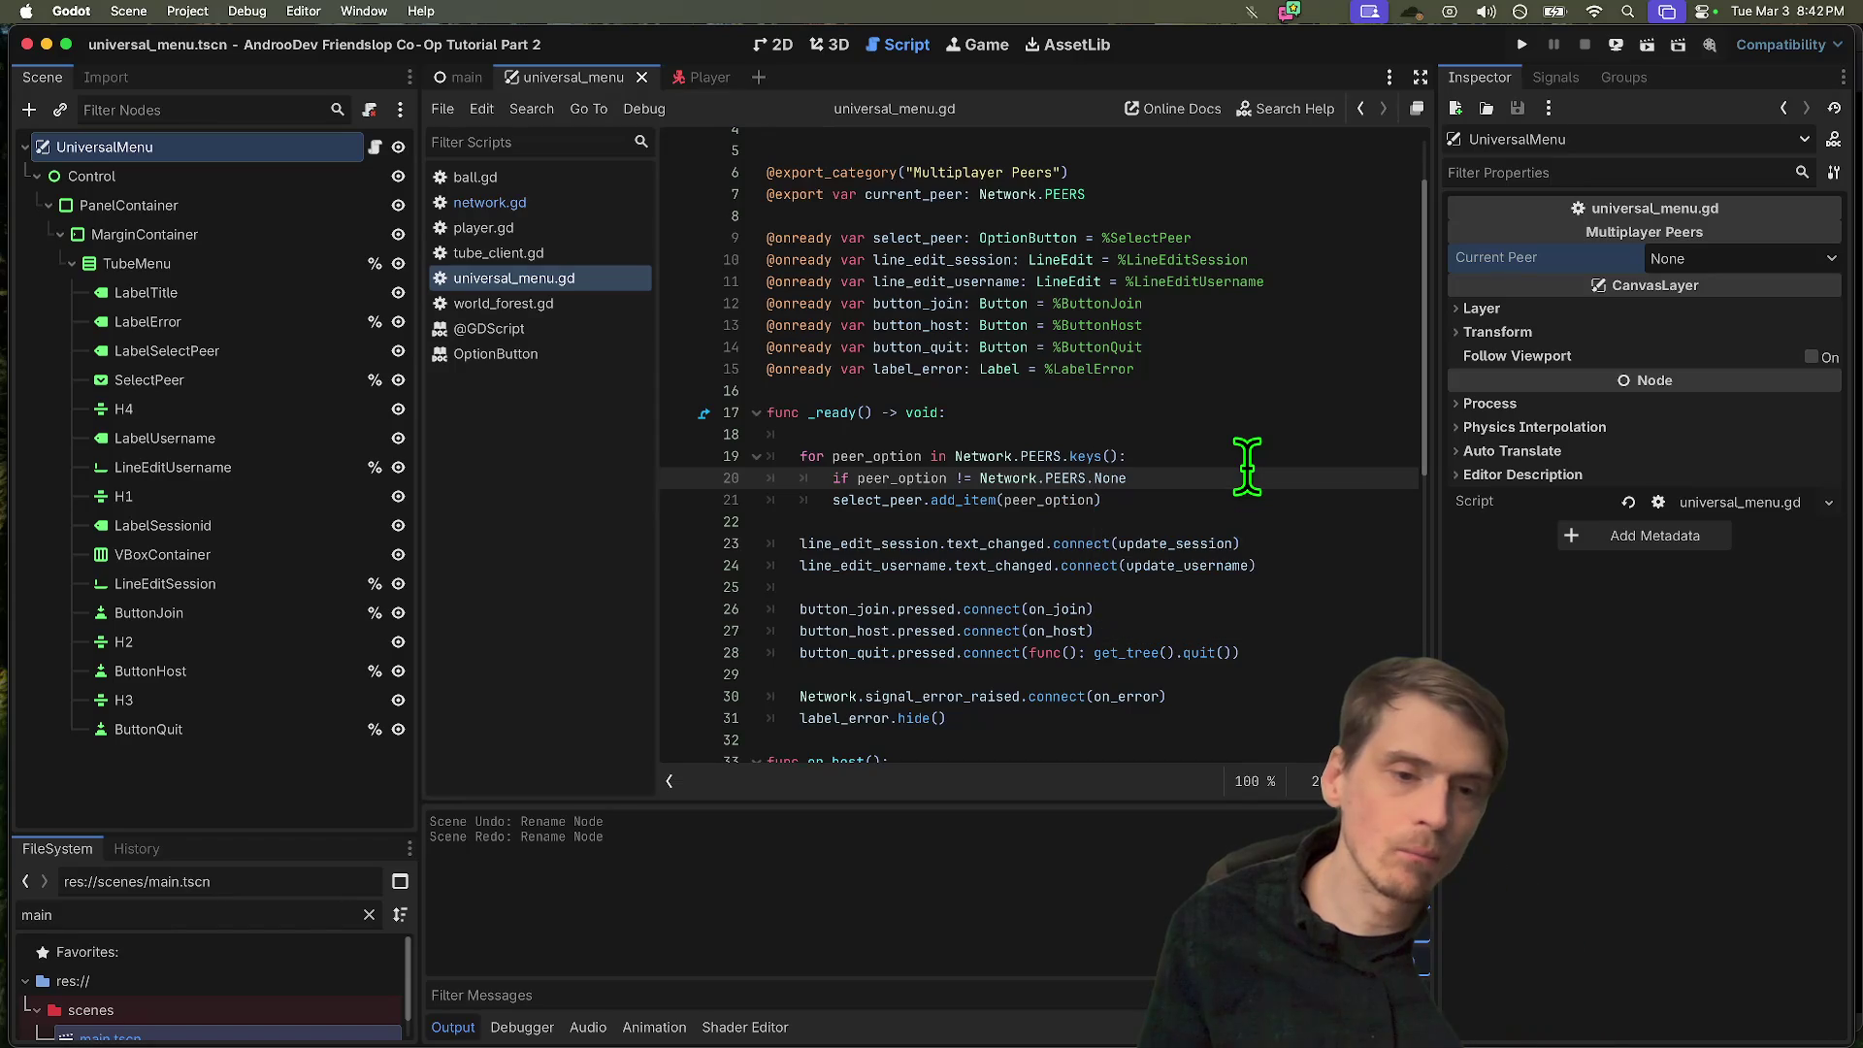
# Indent the add_item call under the new condition, then save and run the project.
pyautogui.press('Down')
pyautogui.press('Home')
pyautogui.press('Tab')
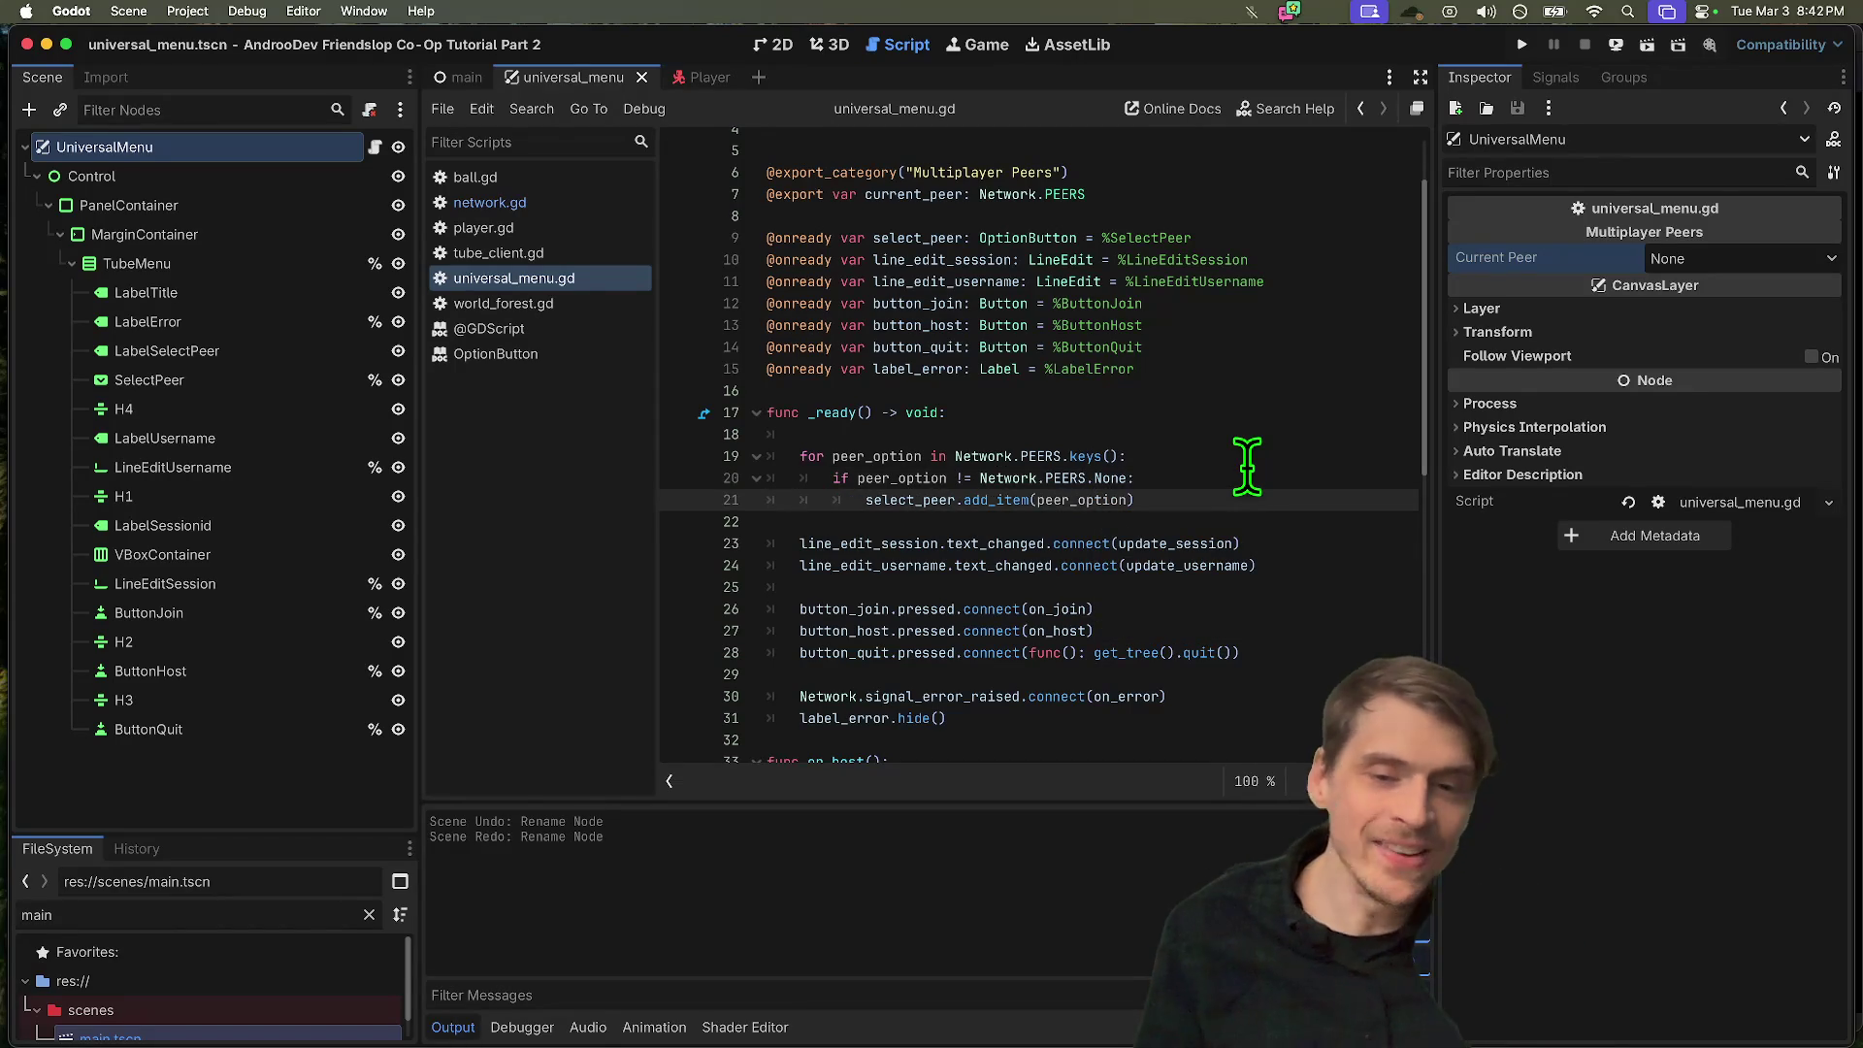
pyautogui.press('Down')
pyautogui.press('super+b')
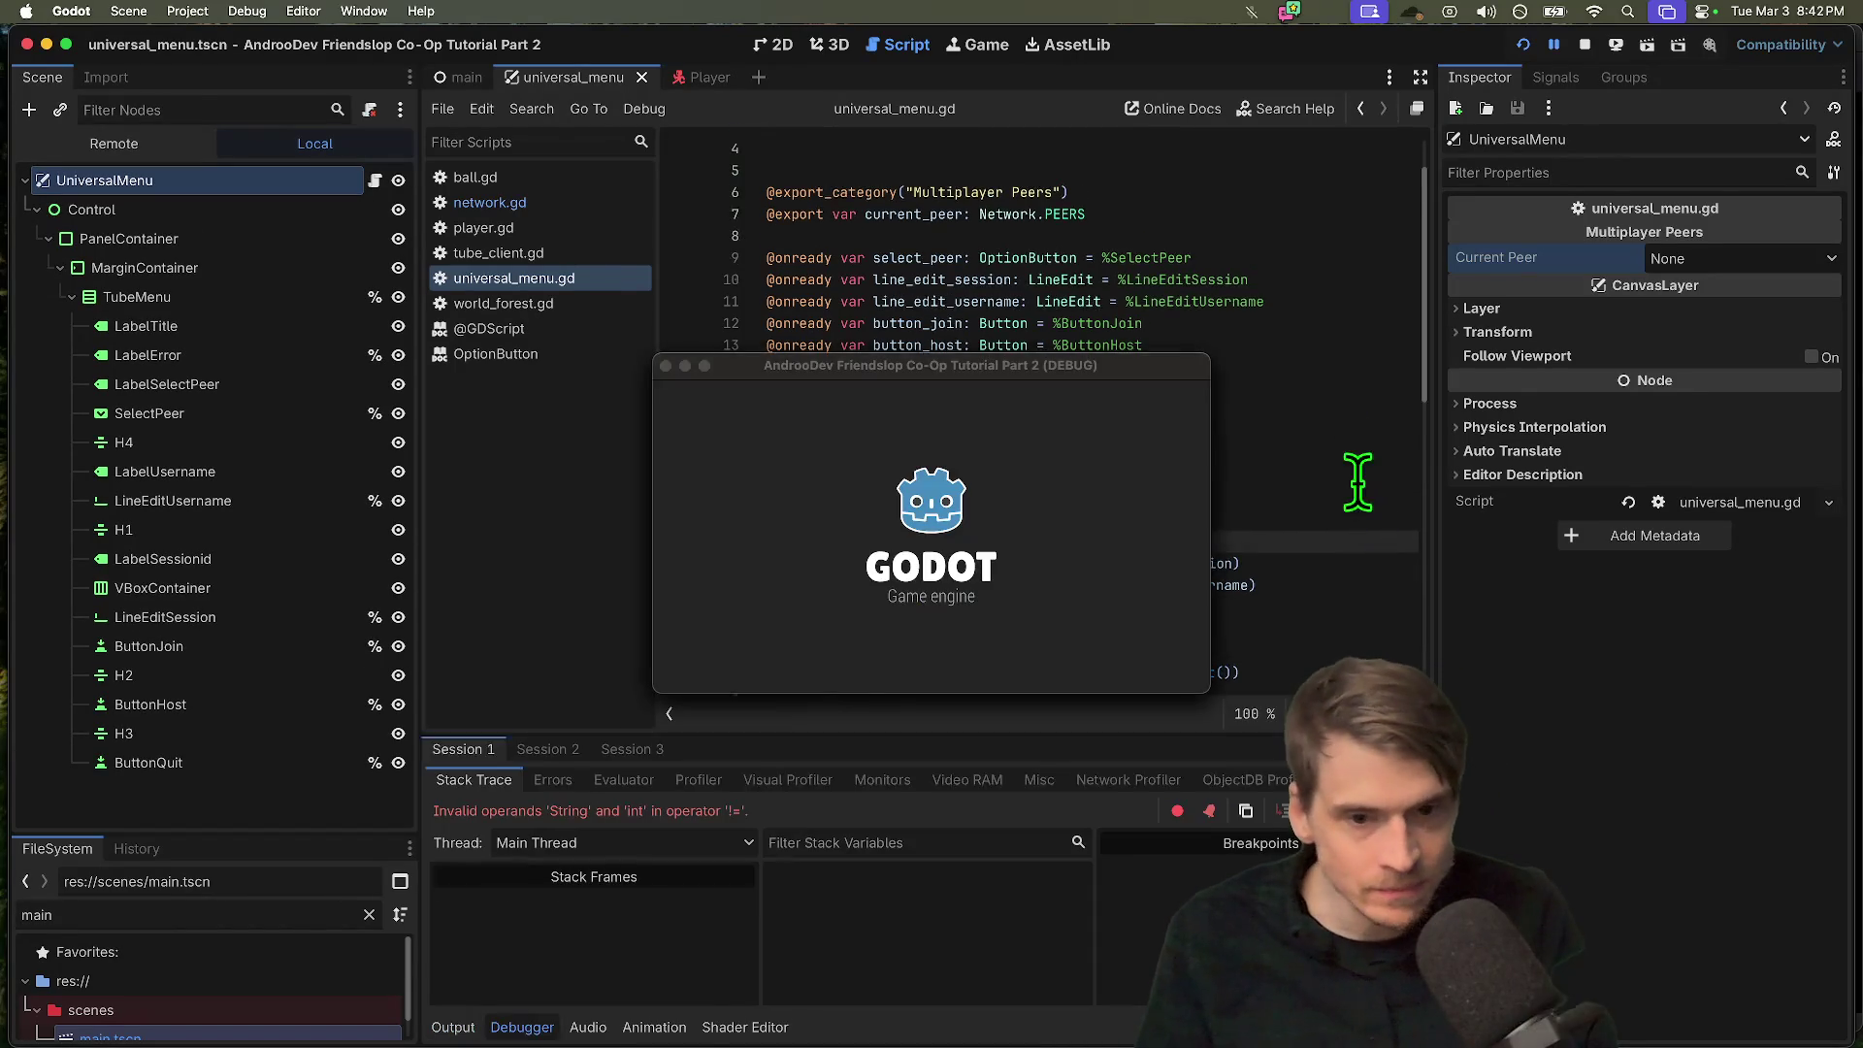
# Stop the game, review the 'Invalid operands String and int' error on line 20, and rerun to confirm it.
pyautogui.click(1583, 47)
pyautogui.click(562, 780)
pyautogui.doubleClick(613, 846)
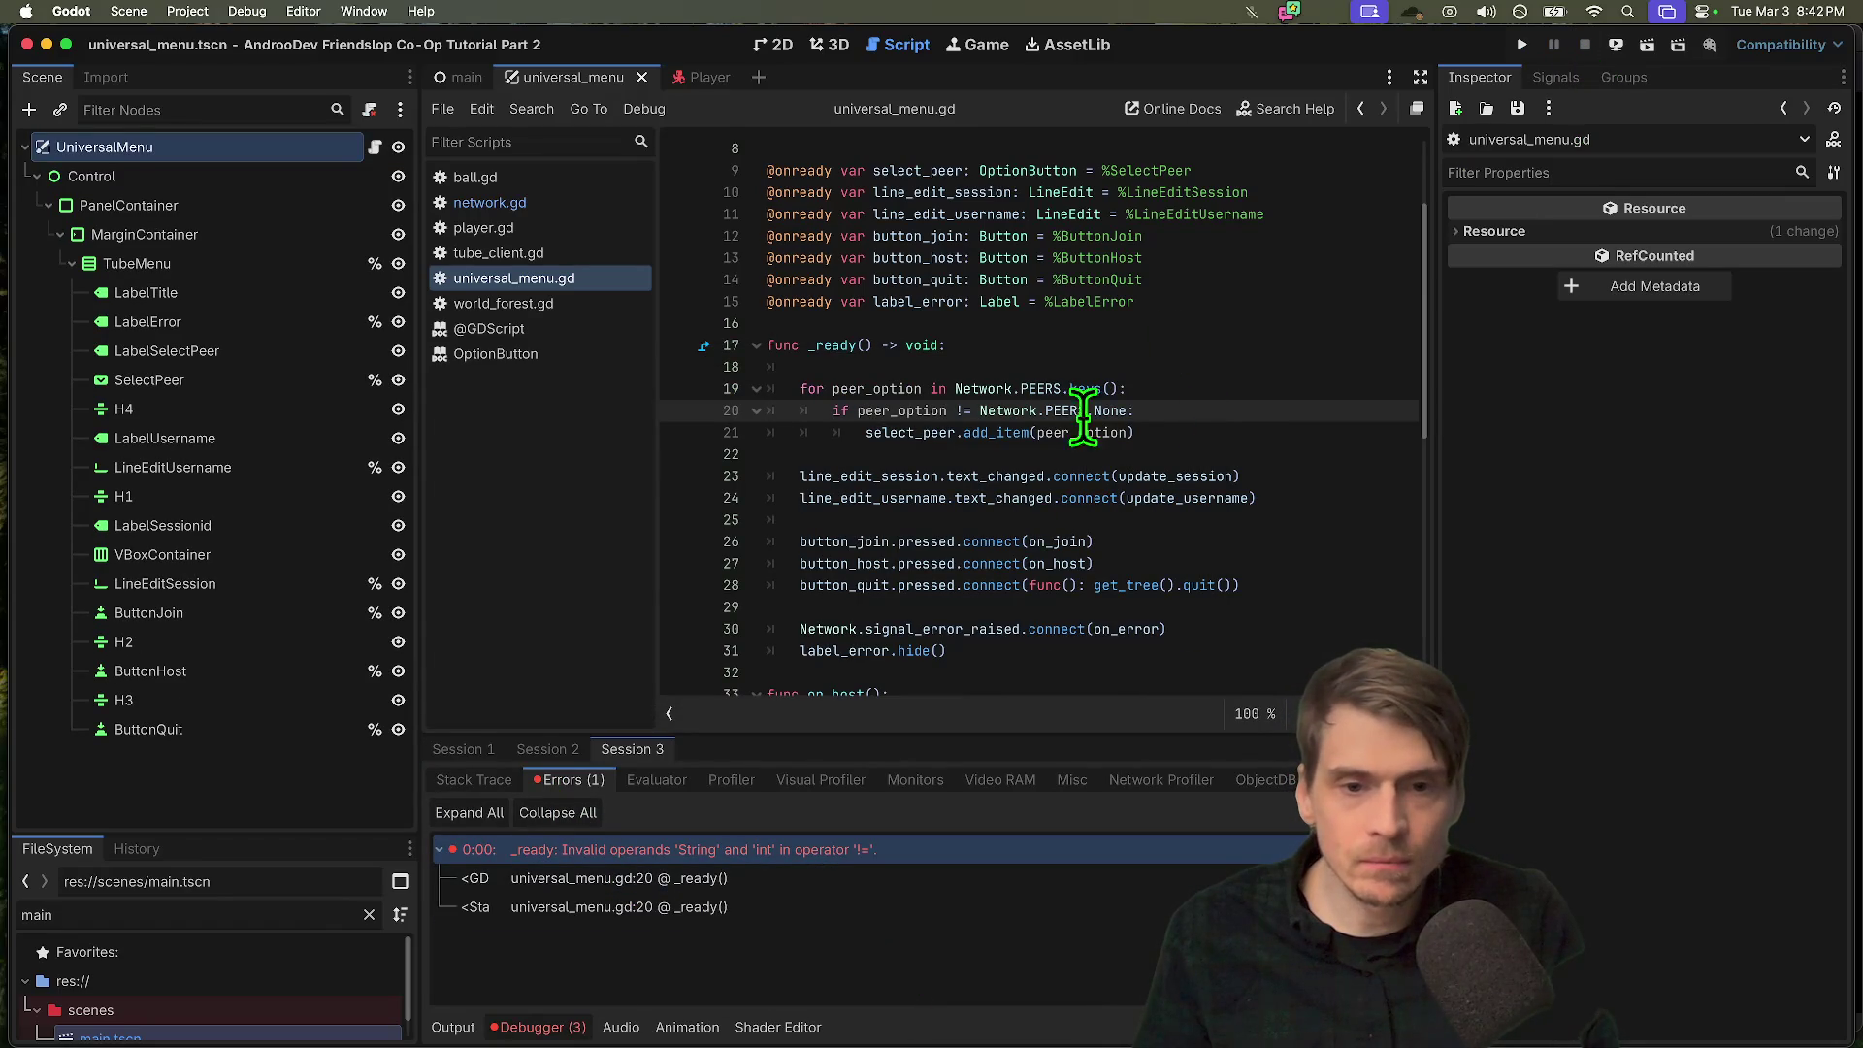
pyautogui.doubleClick(894, 413)
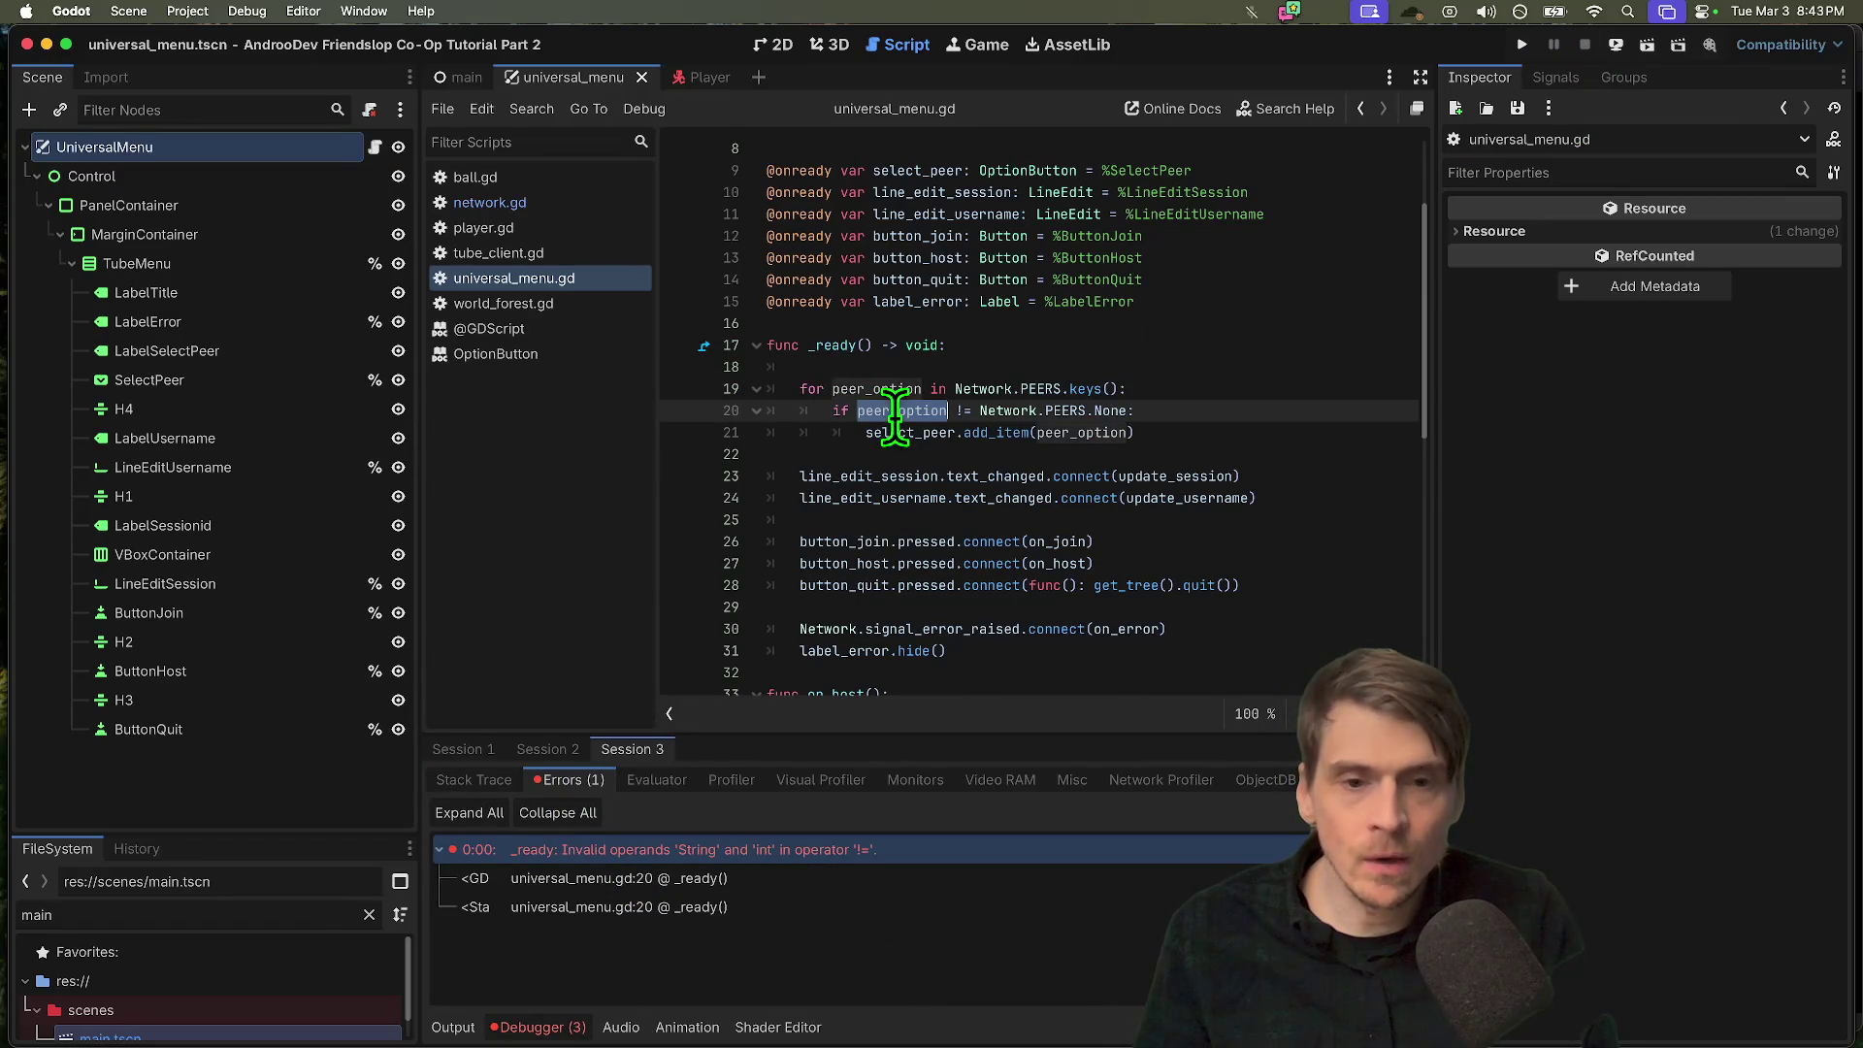
pyautogui.doubleClick(1063, 411)
pyautogui.click(1184, 416)
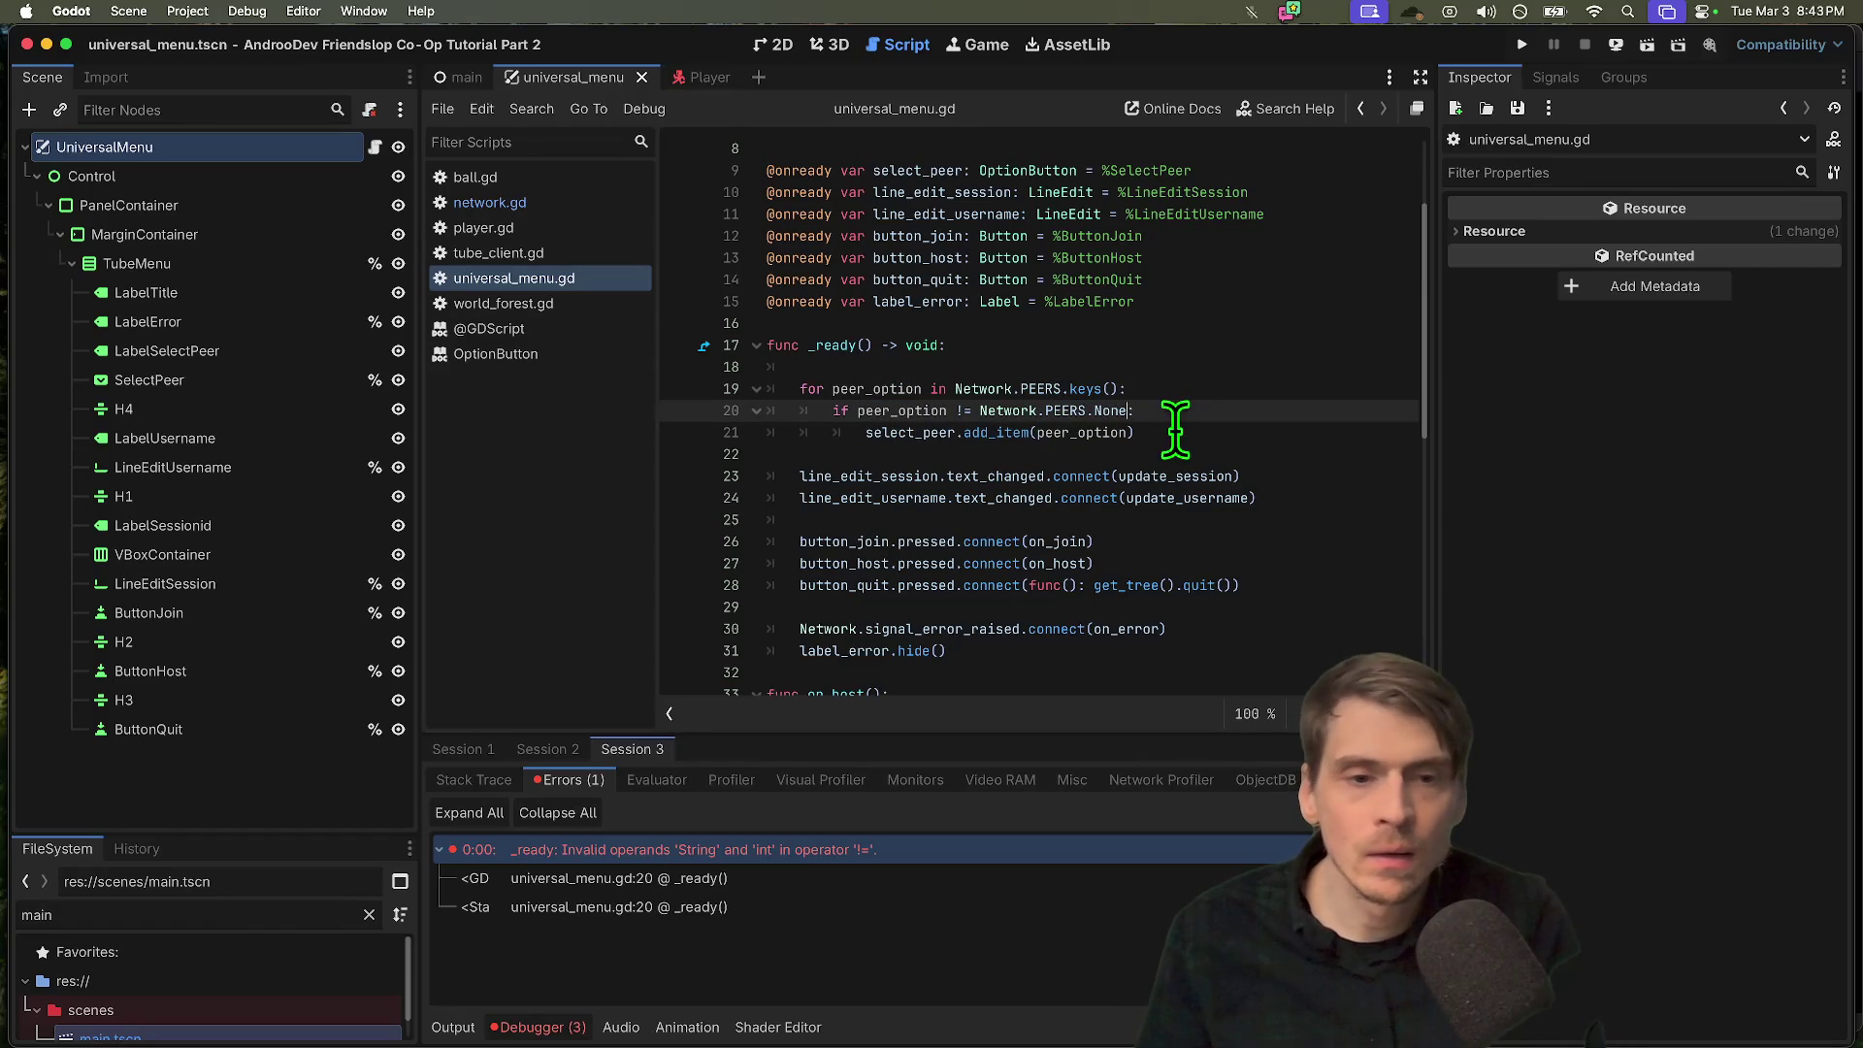
pyautogui.press('super+s')
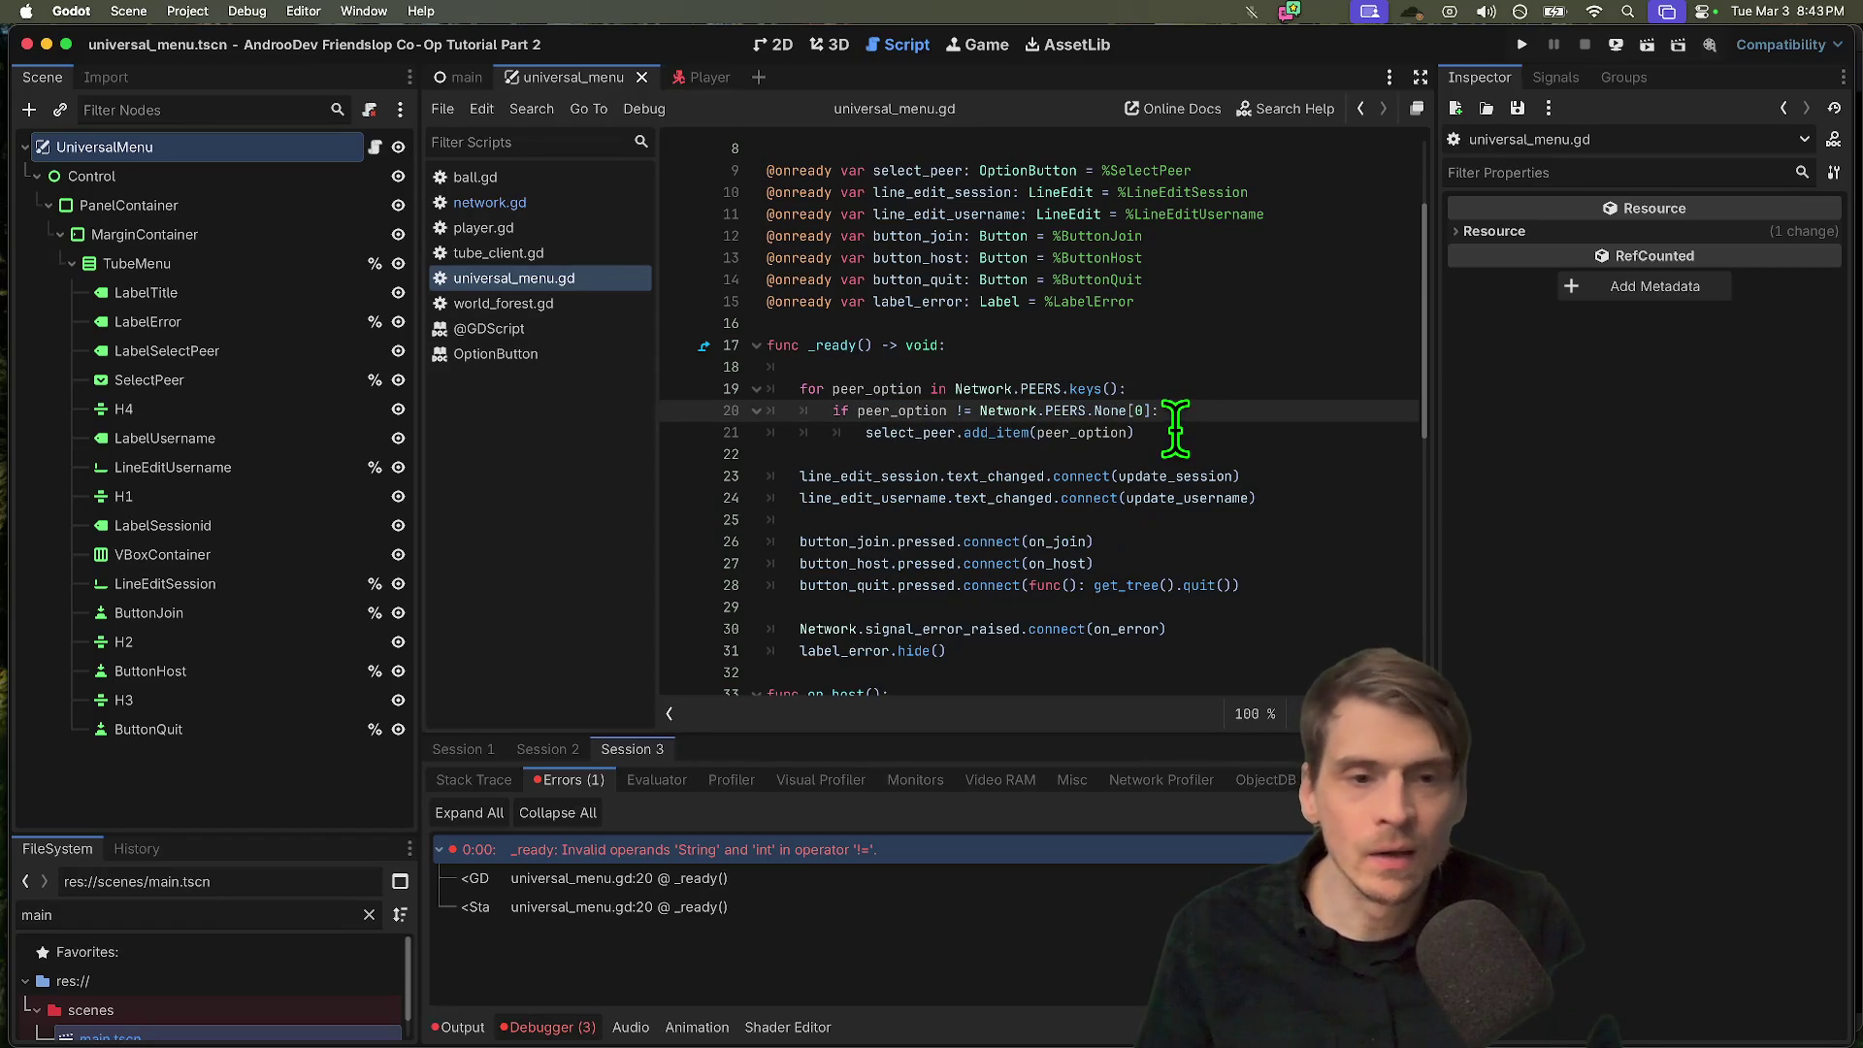
pyautogui.press('super+b')
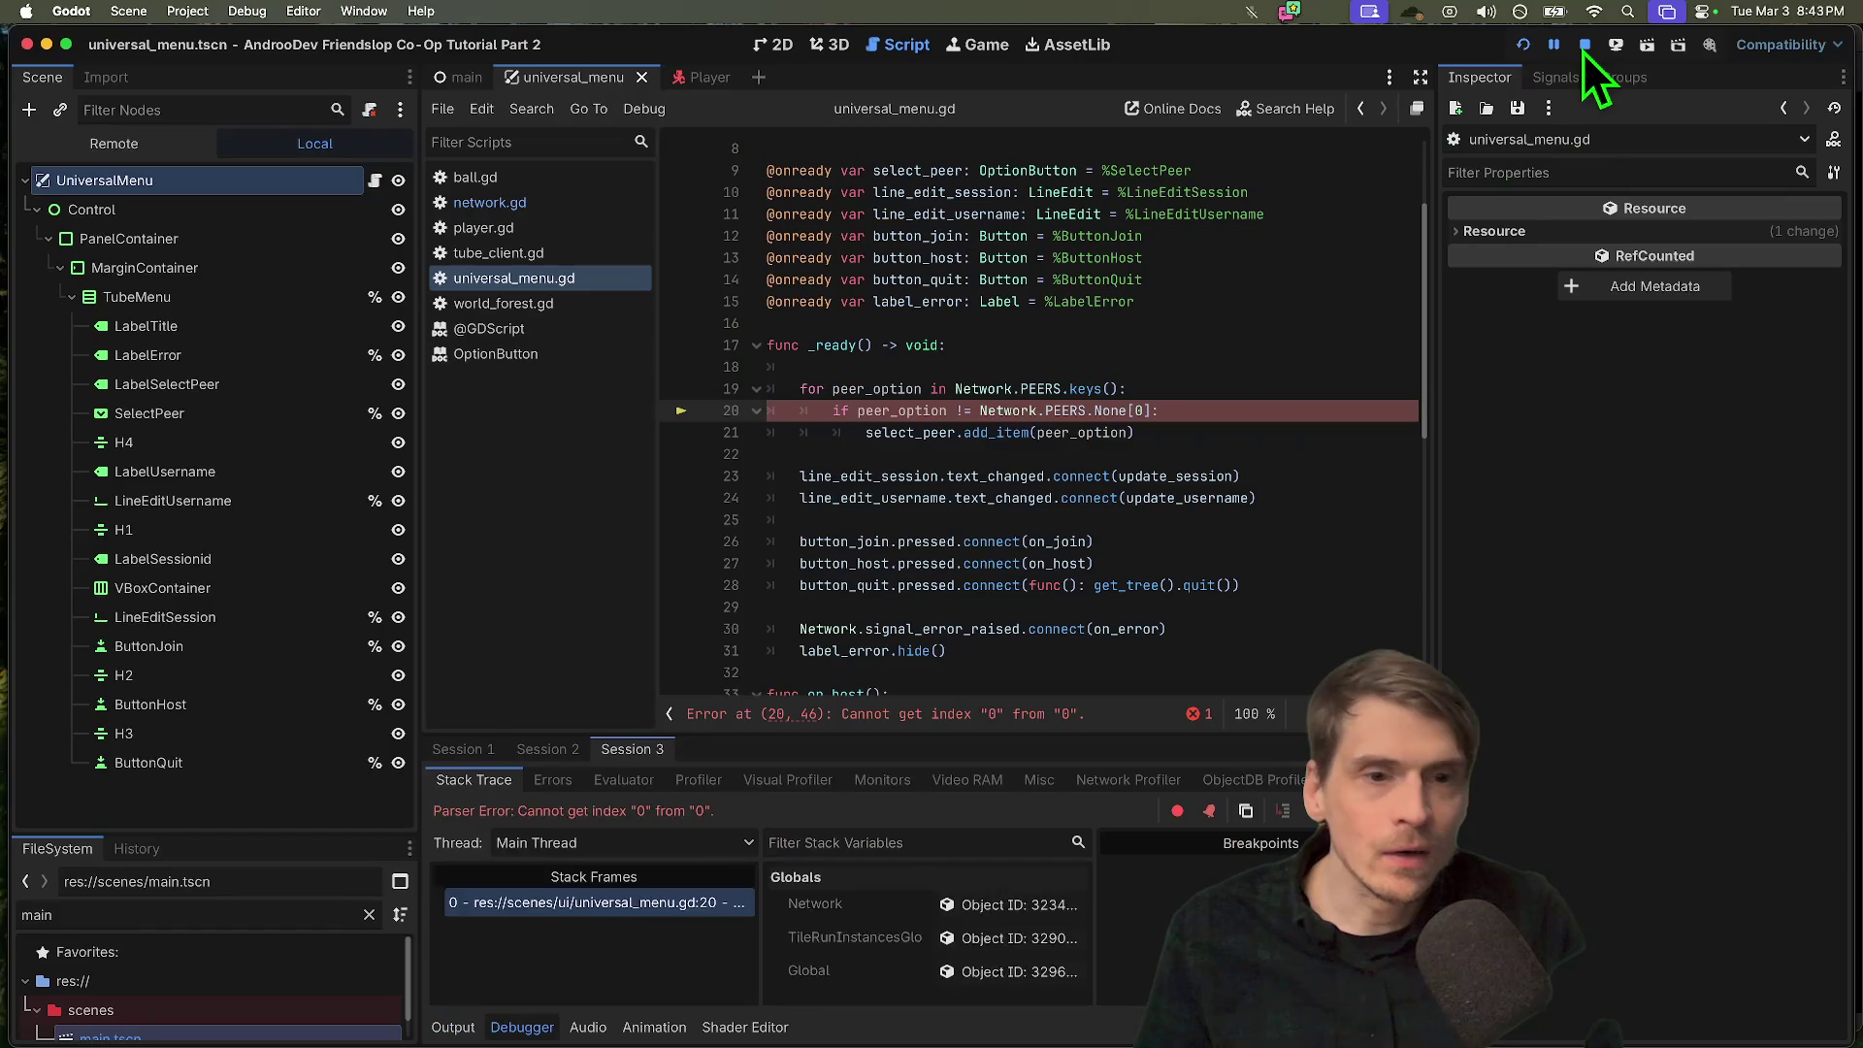
pyautogui.click(1585, 46)
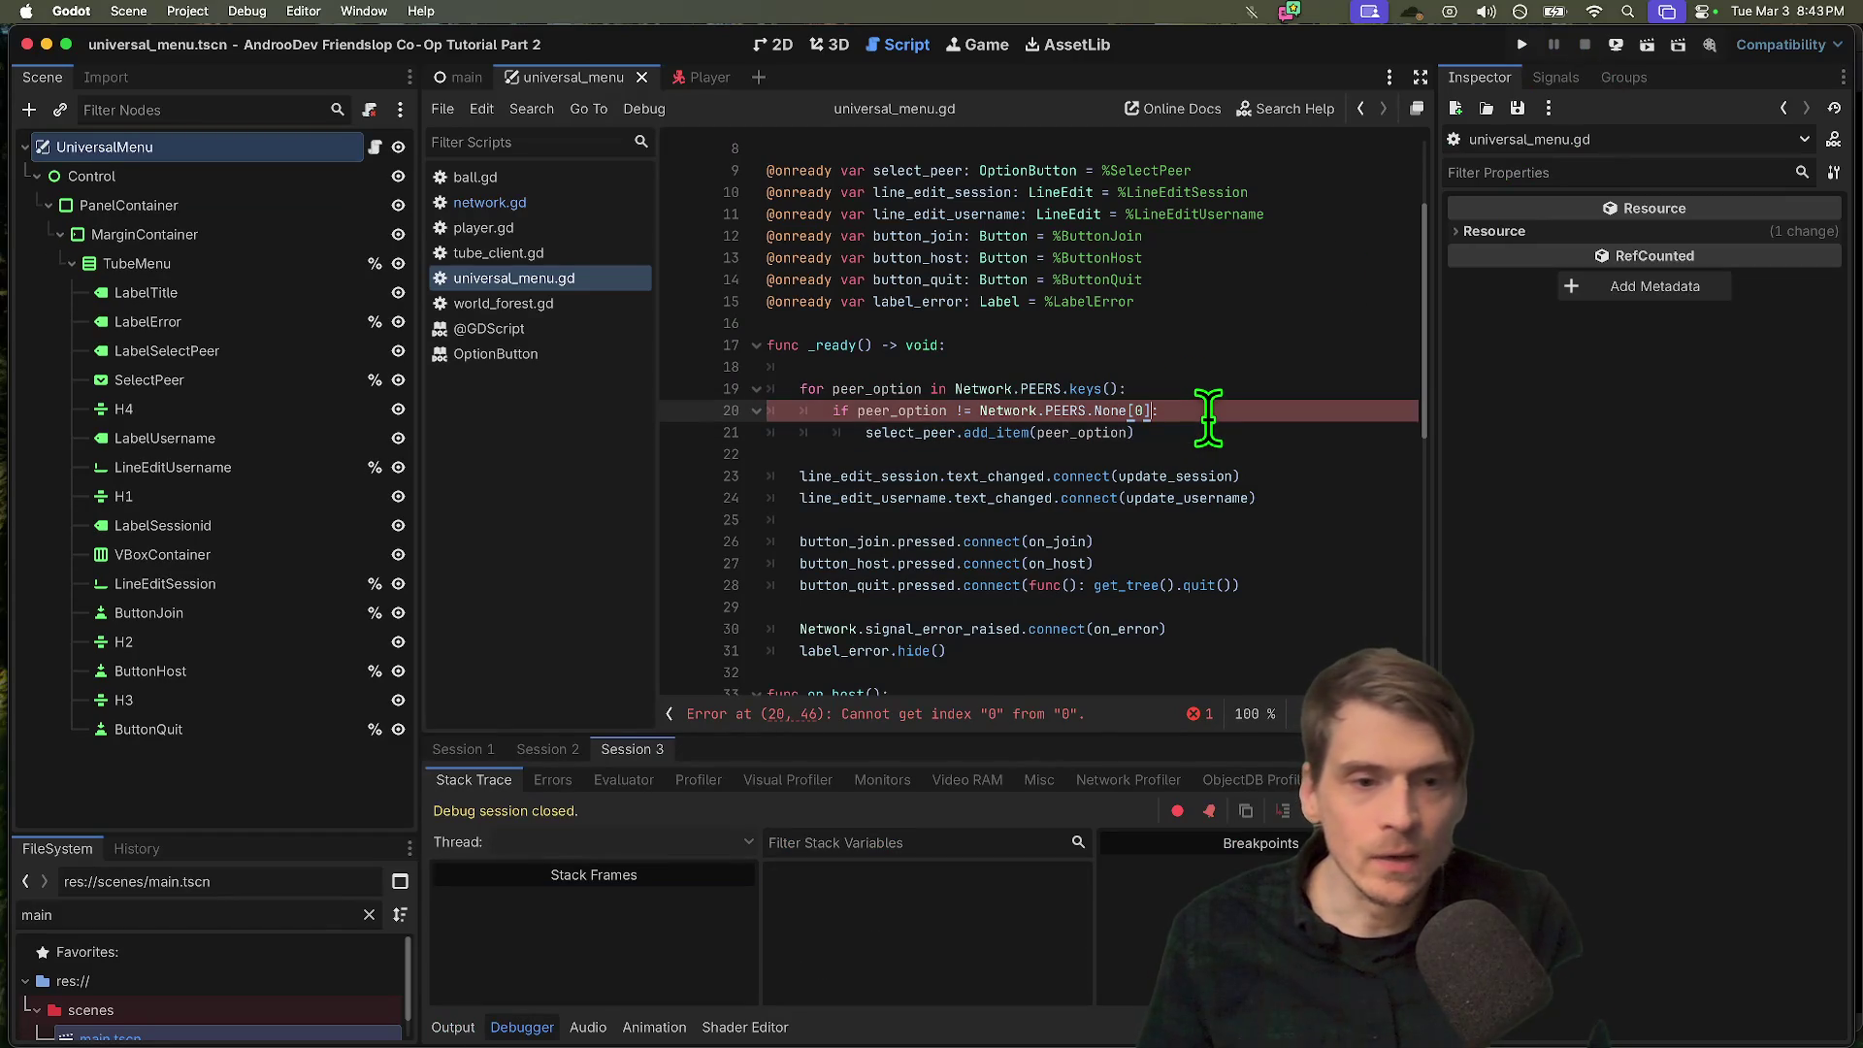
# Change line 20's check to compare against Network.PEERS.keys()[0].
pyautogui.doubleClick(1059, 411)
pyautogui.press('Right')
pyautogui.write('.')
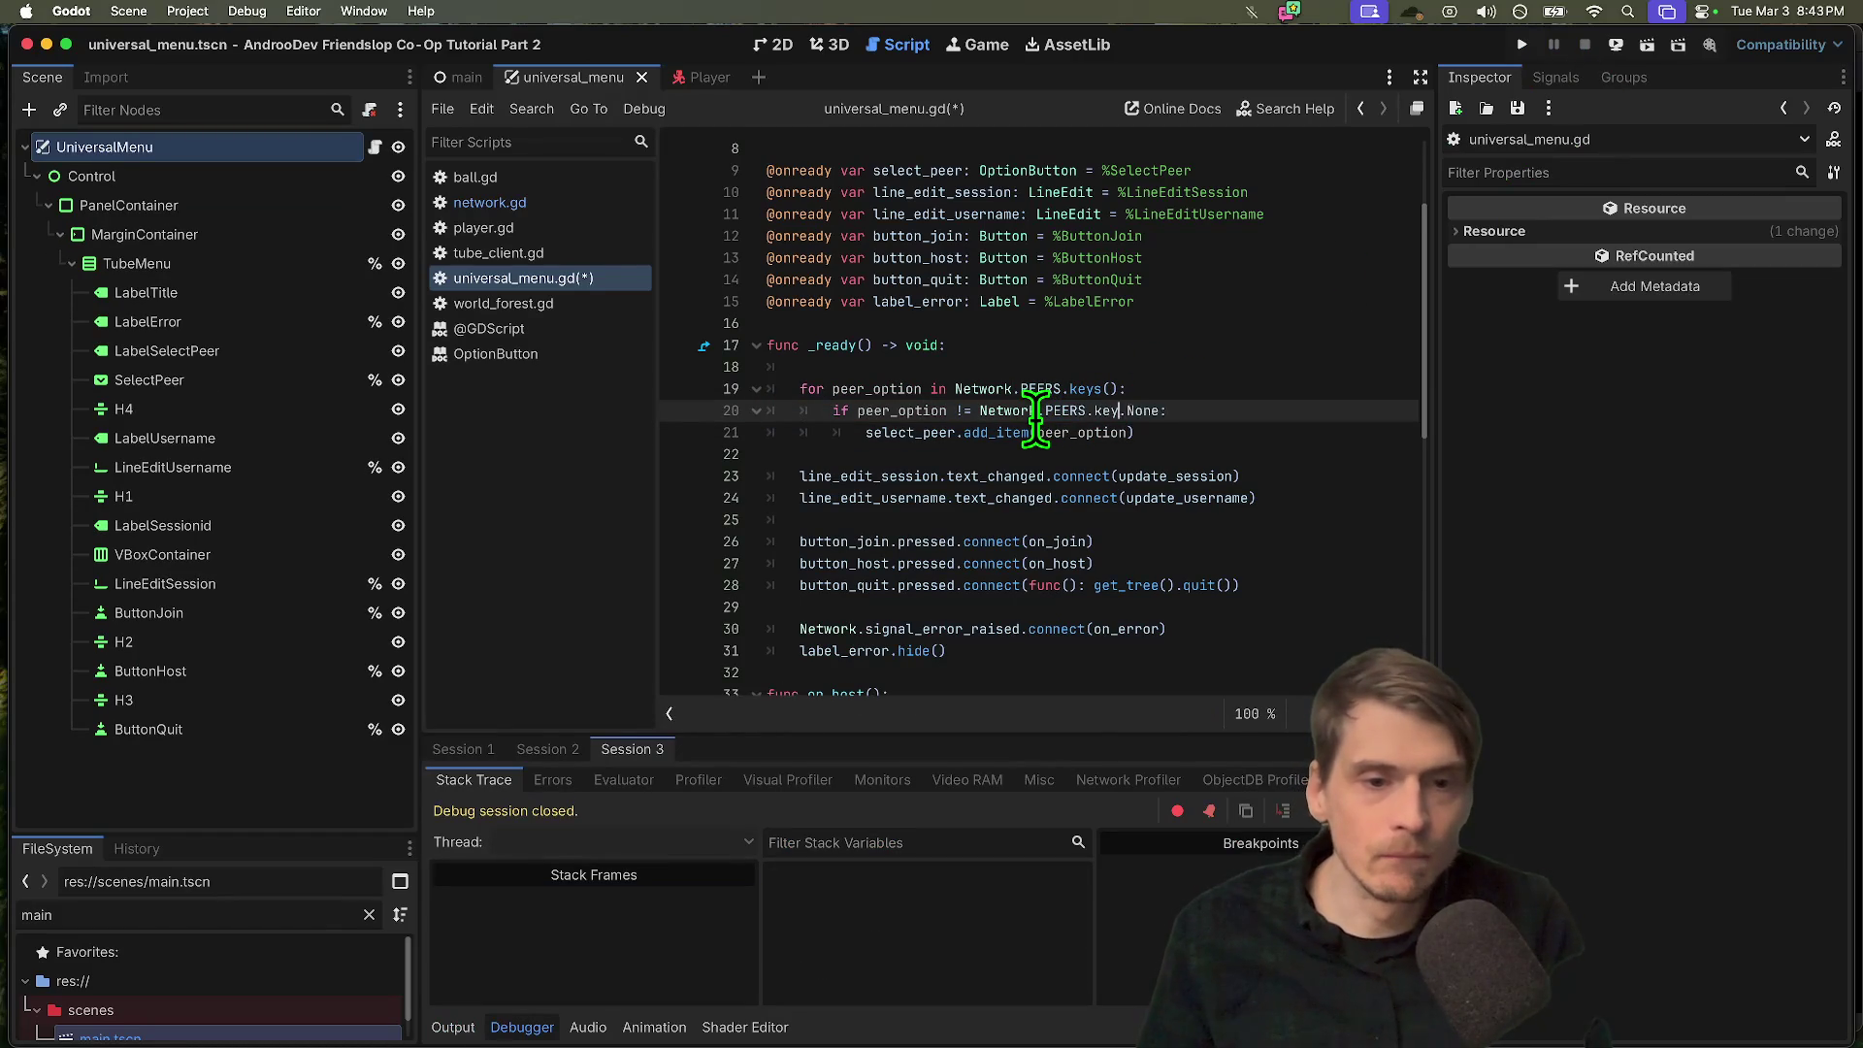
pyautogui.press('BackSpace')
pyautogui.write('()[')
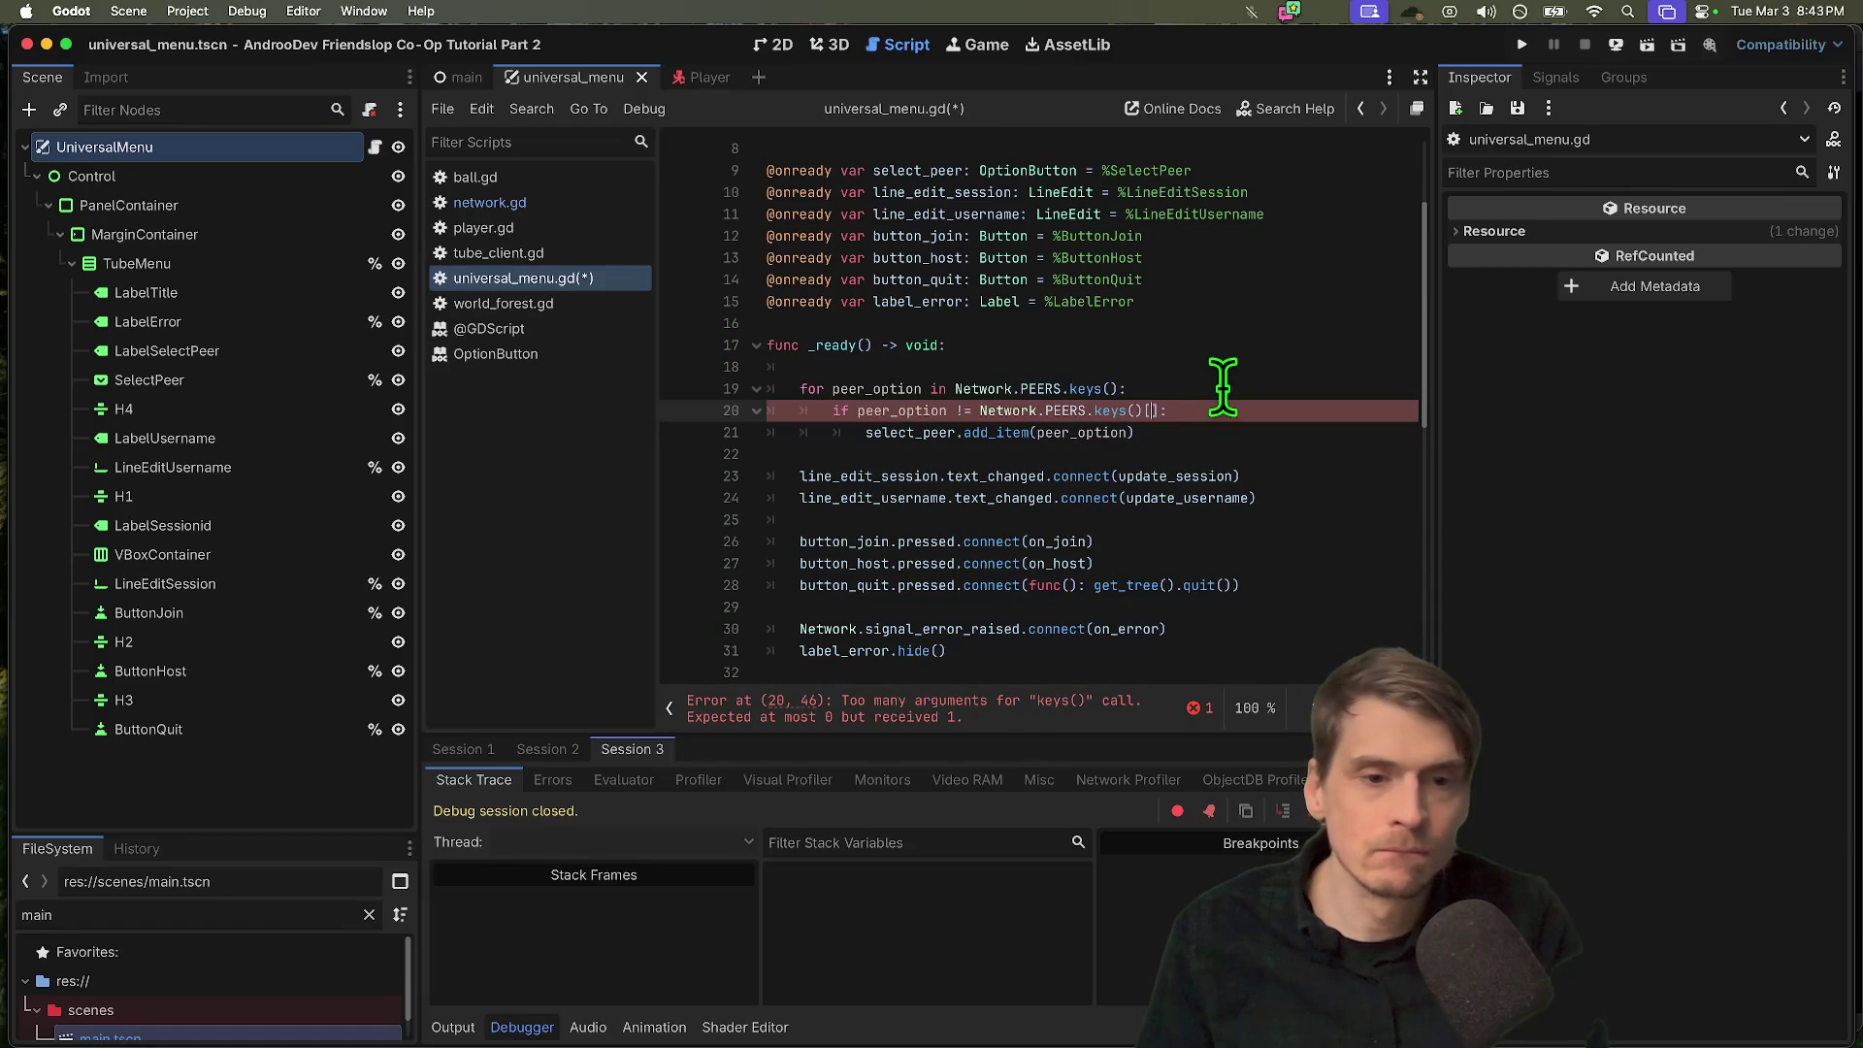
pyautogui.click(1227, 473)
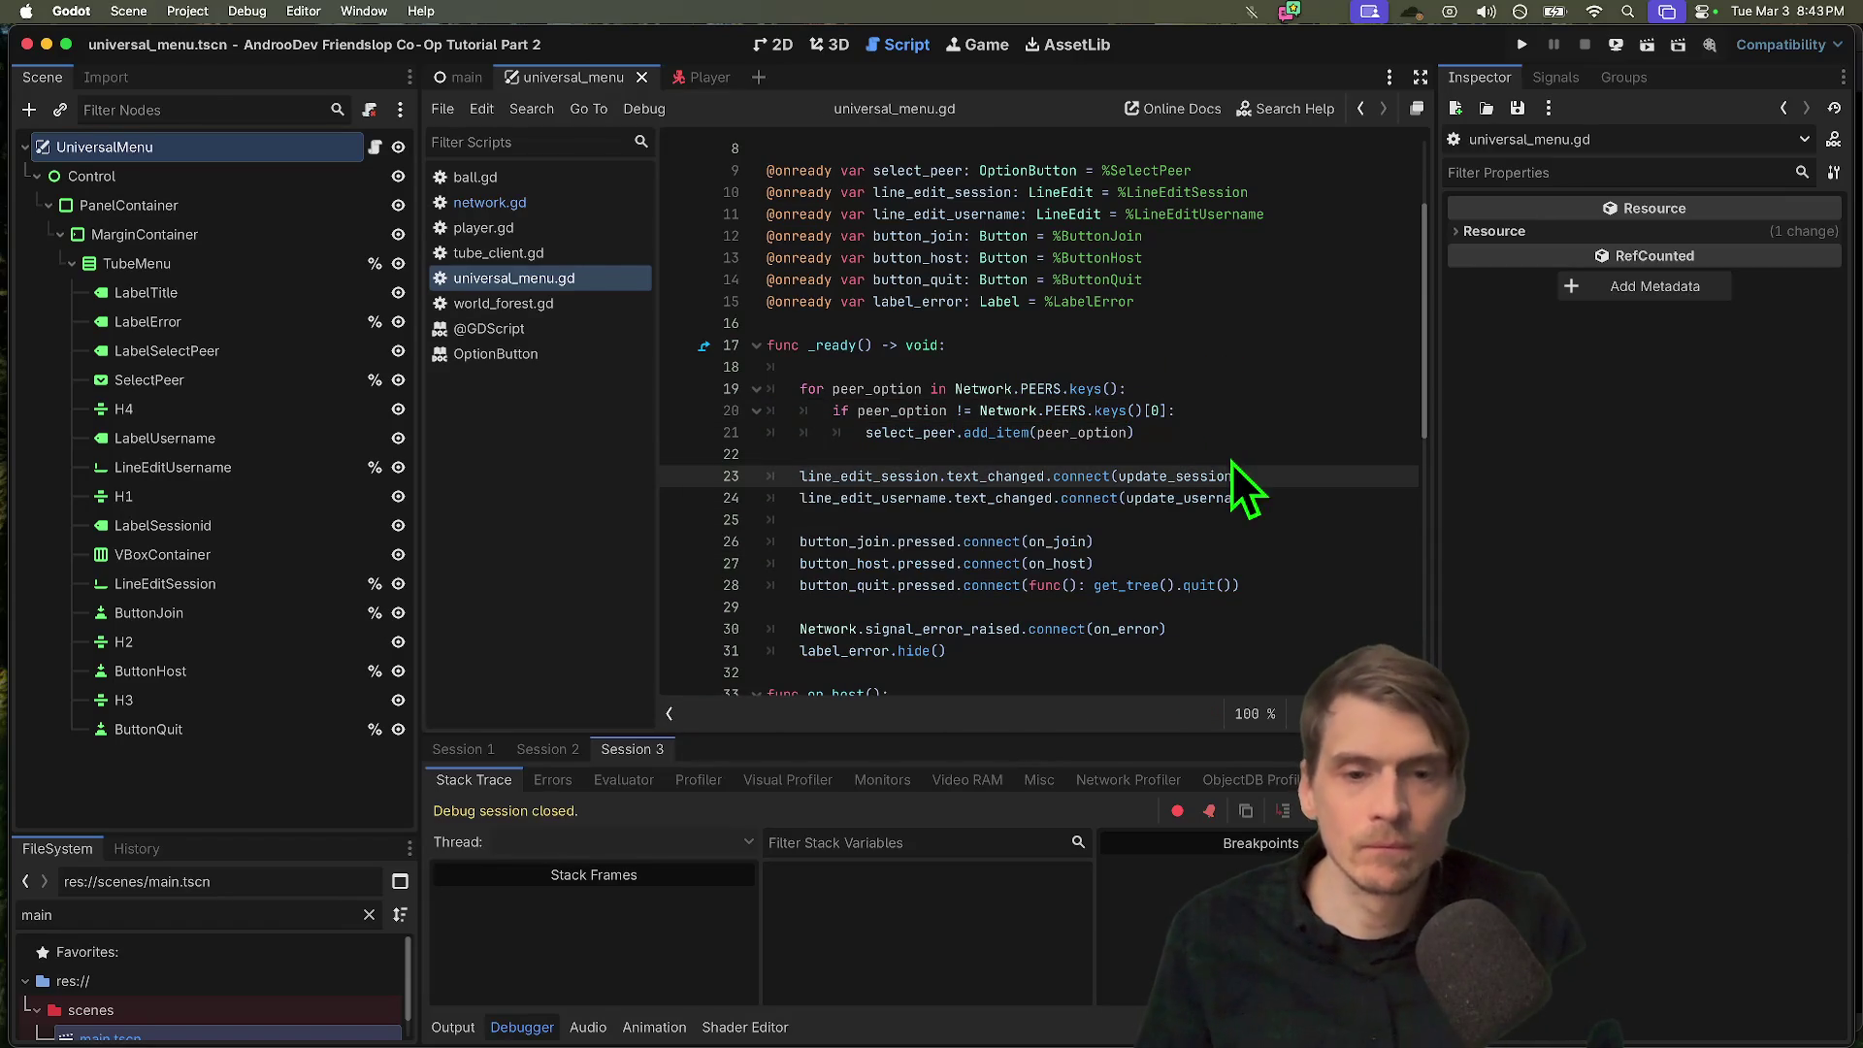
# Run the project, check the Select Peer dropdown choices, then stop the debug run.
pyautogui.press('super+b')
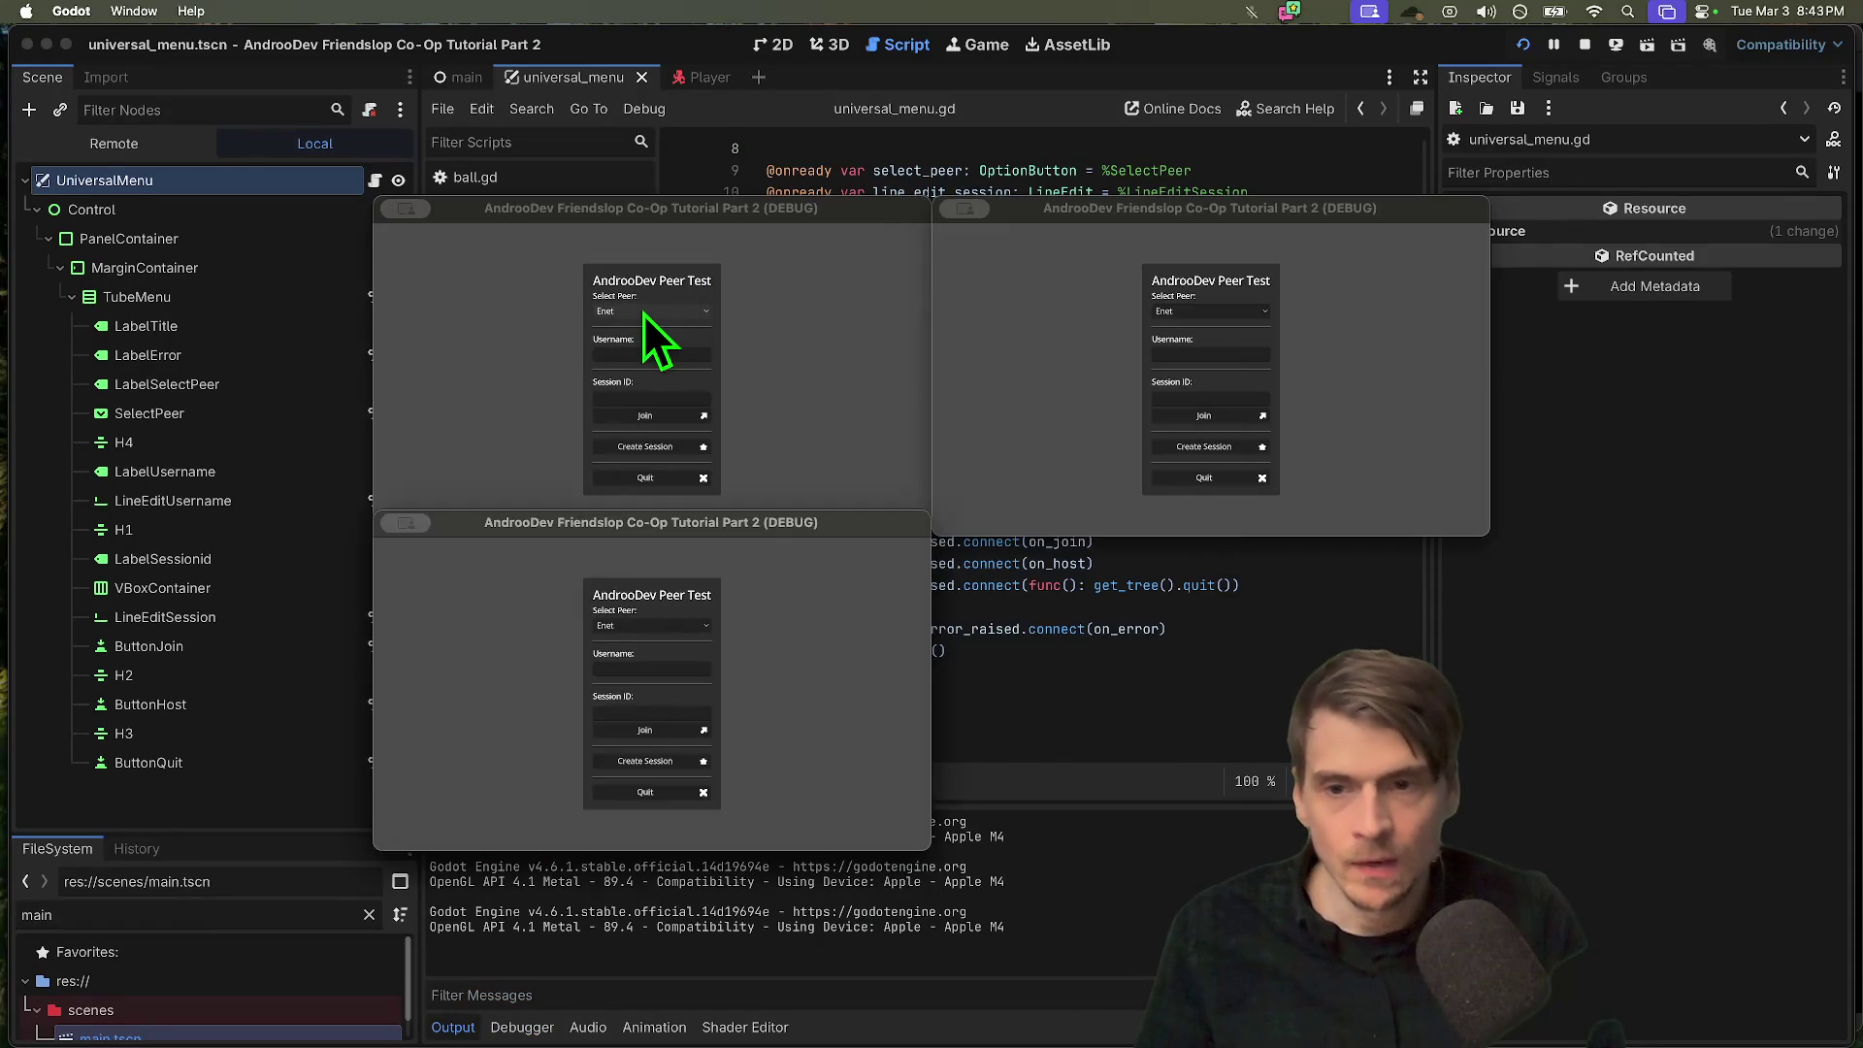
pyautogui.click(643, 311)
pyautogui.click(788, 291)
pyautogui.click(673, 318)
pyautogui.click(674, 321)
pyautogui.click(812, 614)
pyautogui.press('super+q')
pyautogui.press('super+q')
pyautogui.press('super+q')
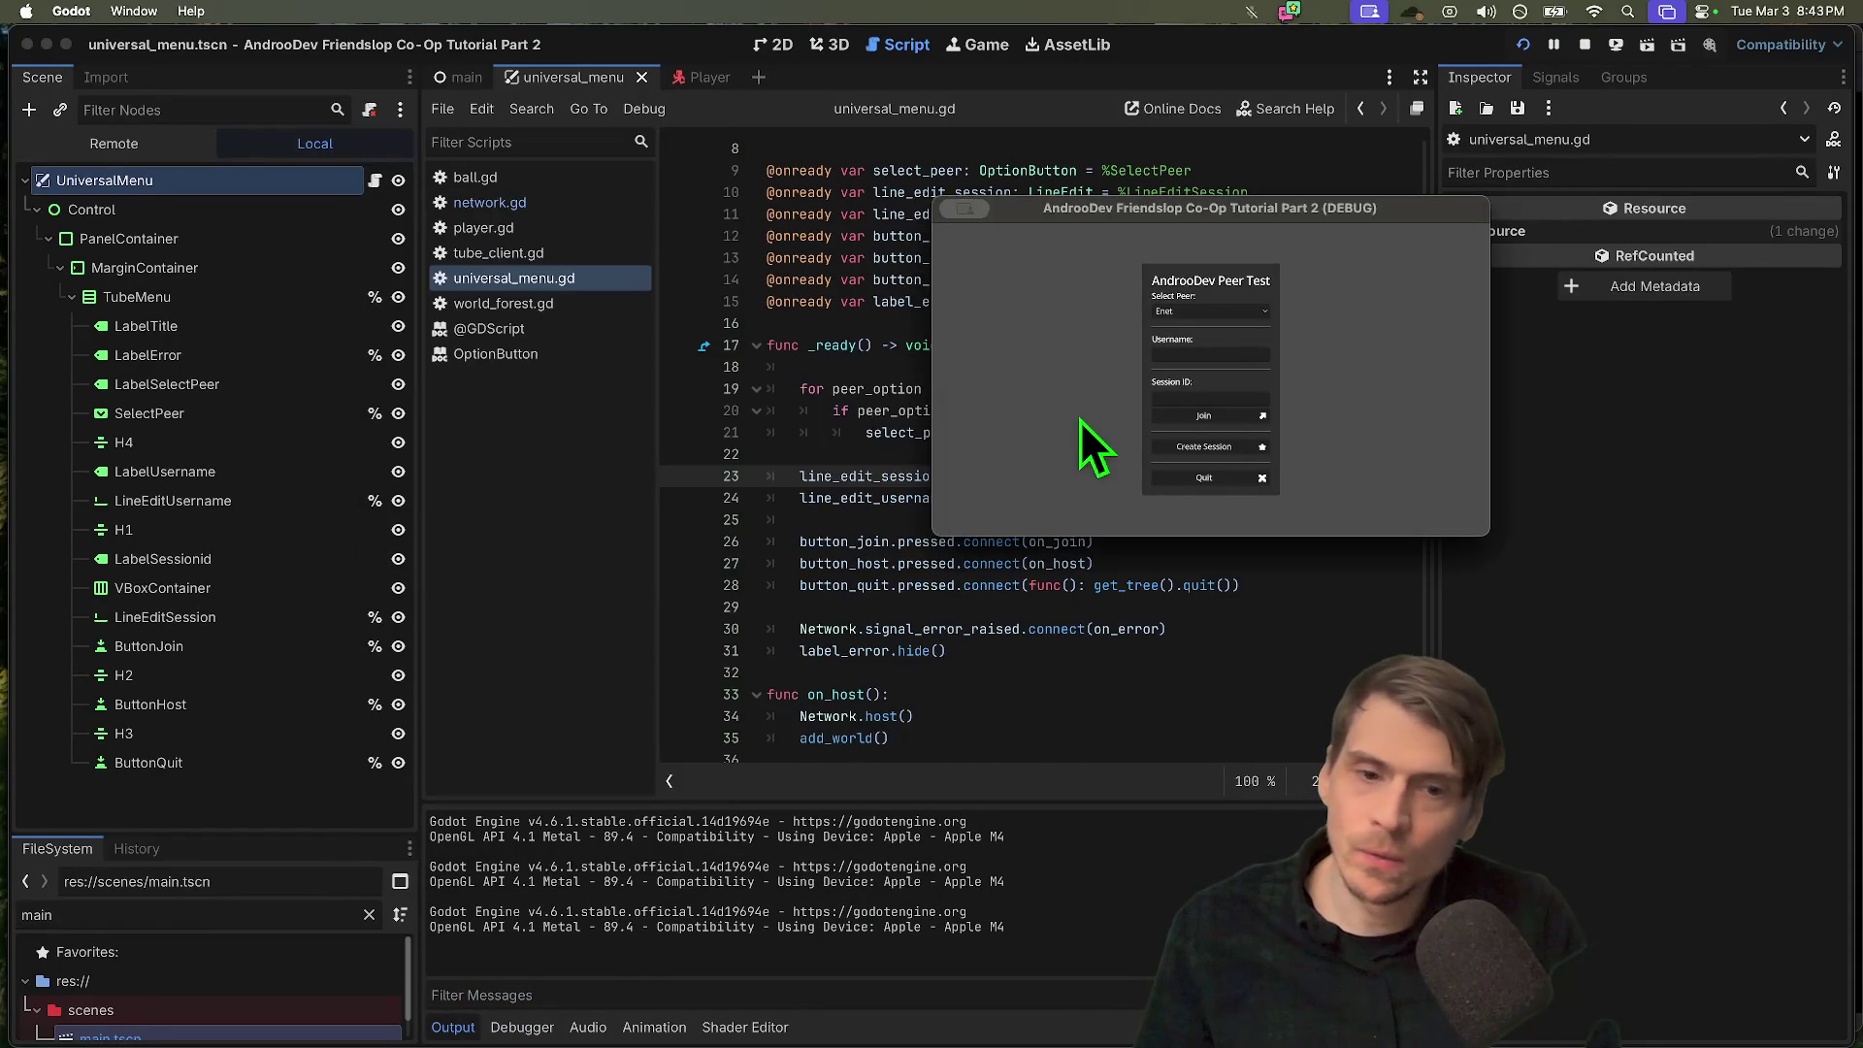
# Inspect the Control, UniversalMenu and SelectPeer nodes' properties.
pyautogui.click(1193, 428)
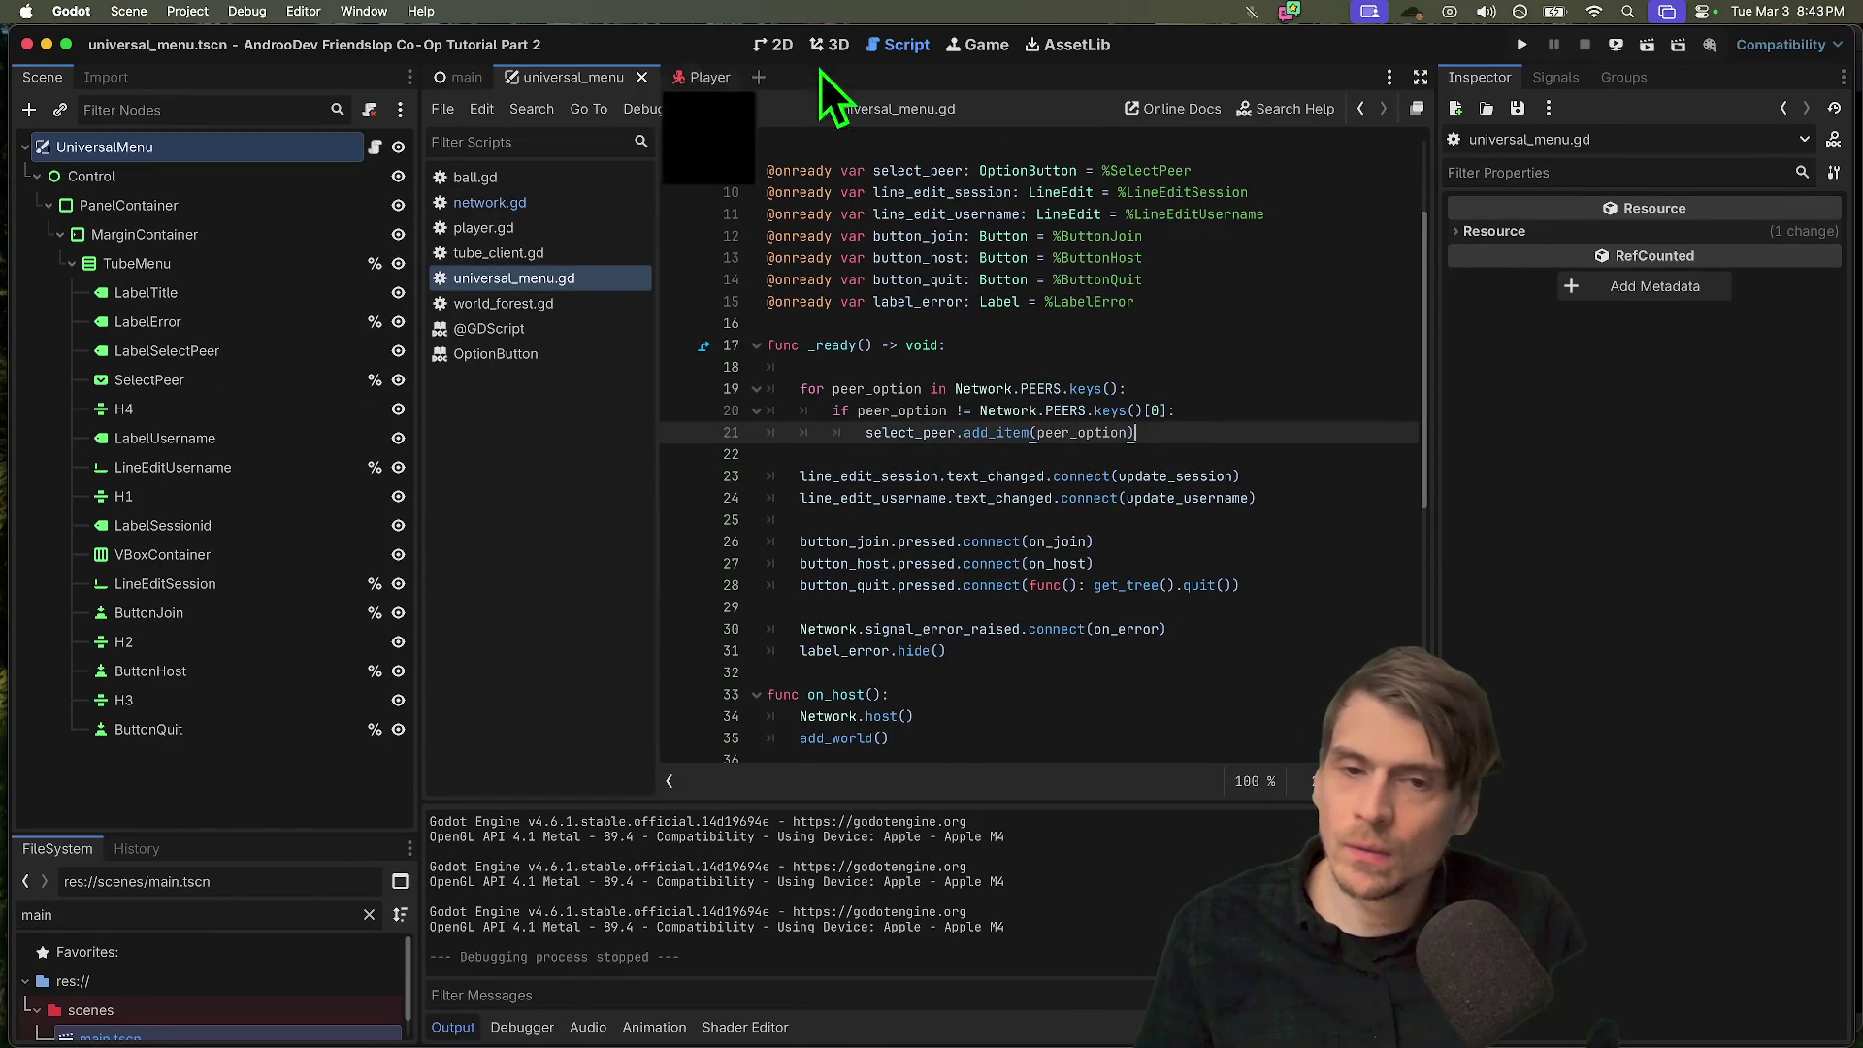
pyautogui.scroll(3, 1123, 383)
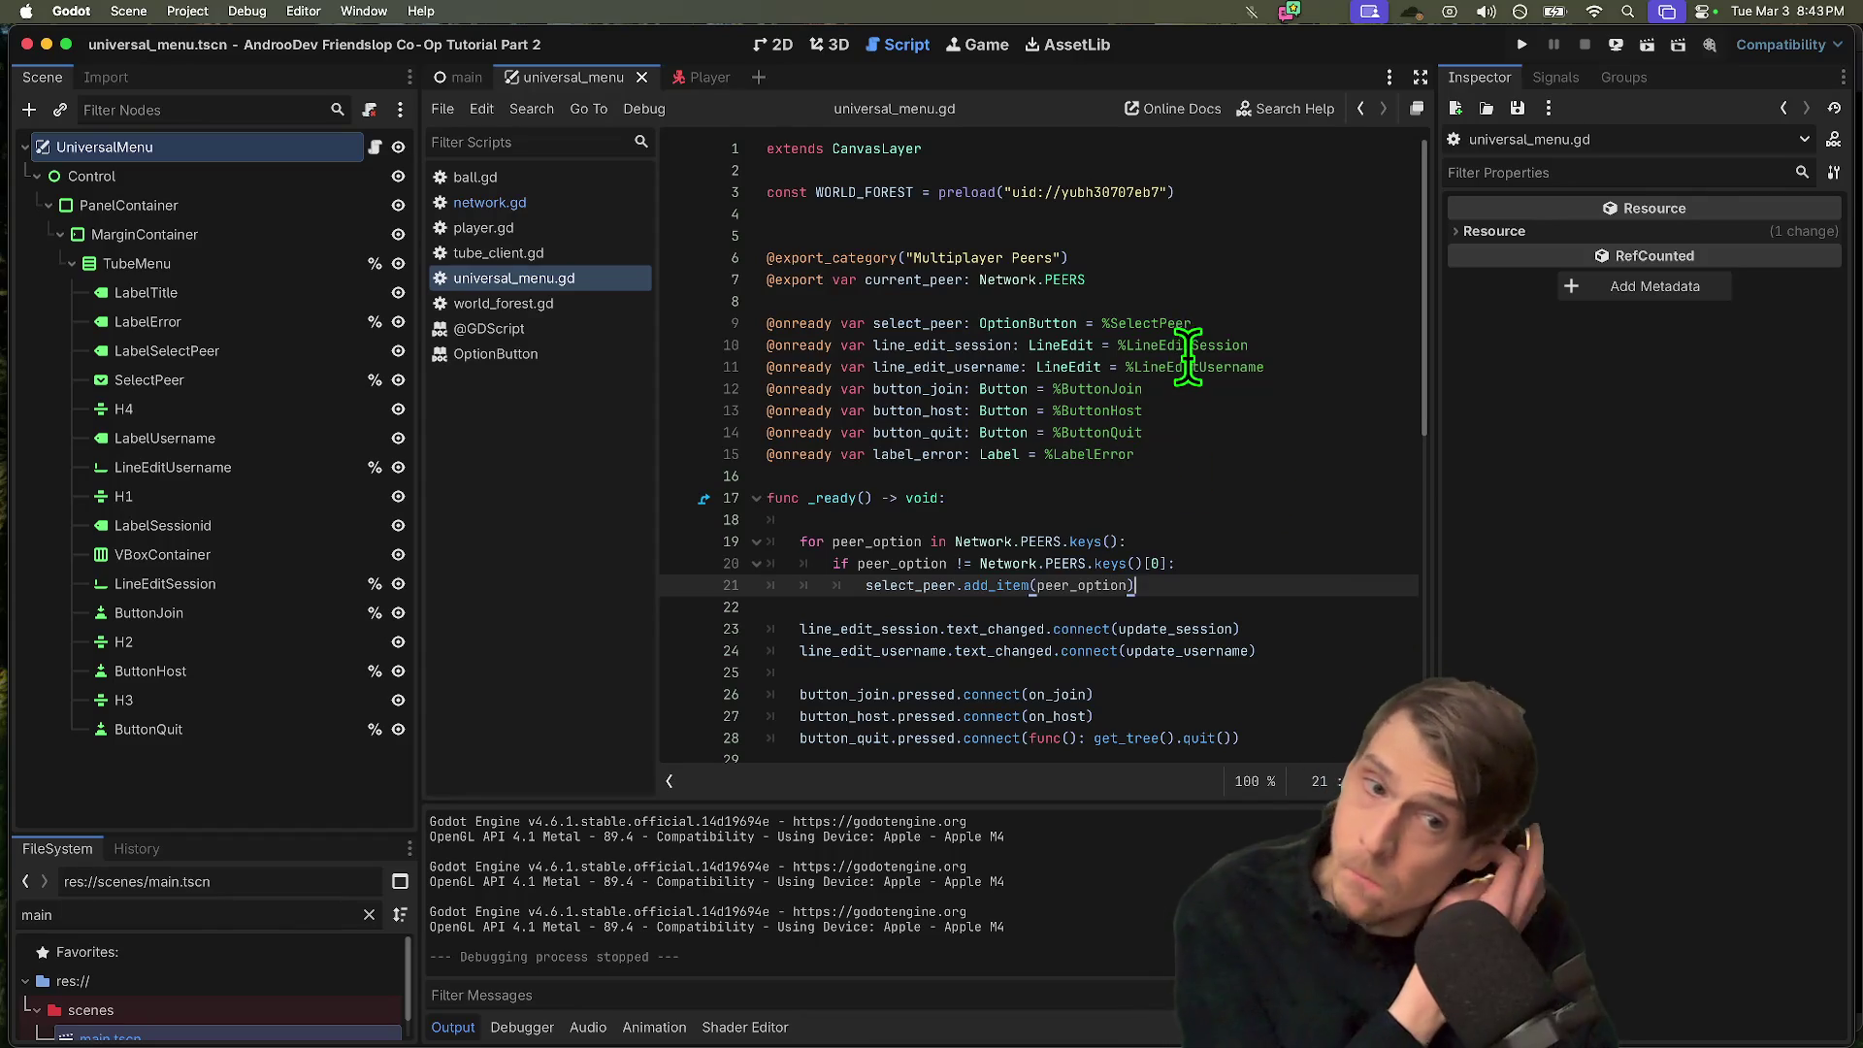
pyautogui.click(1204, 279)
pyautogui.click(170, 177)
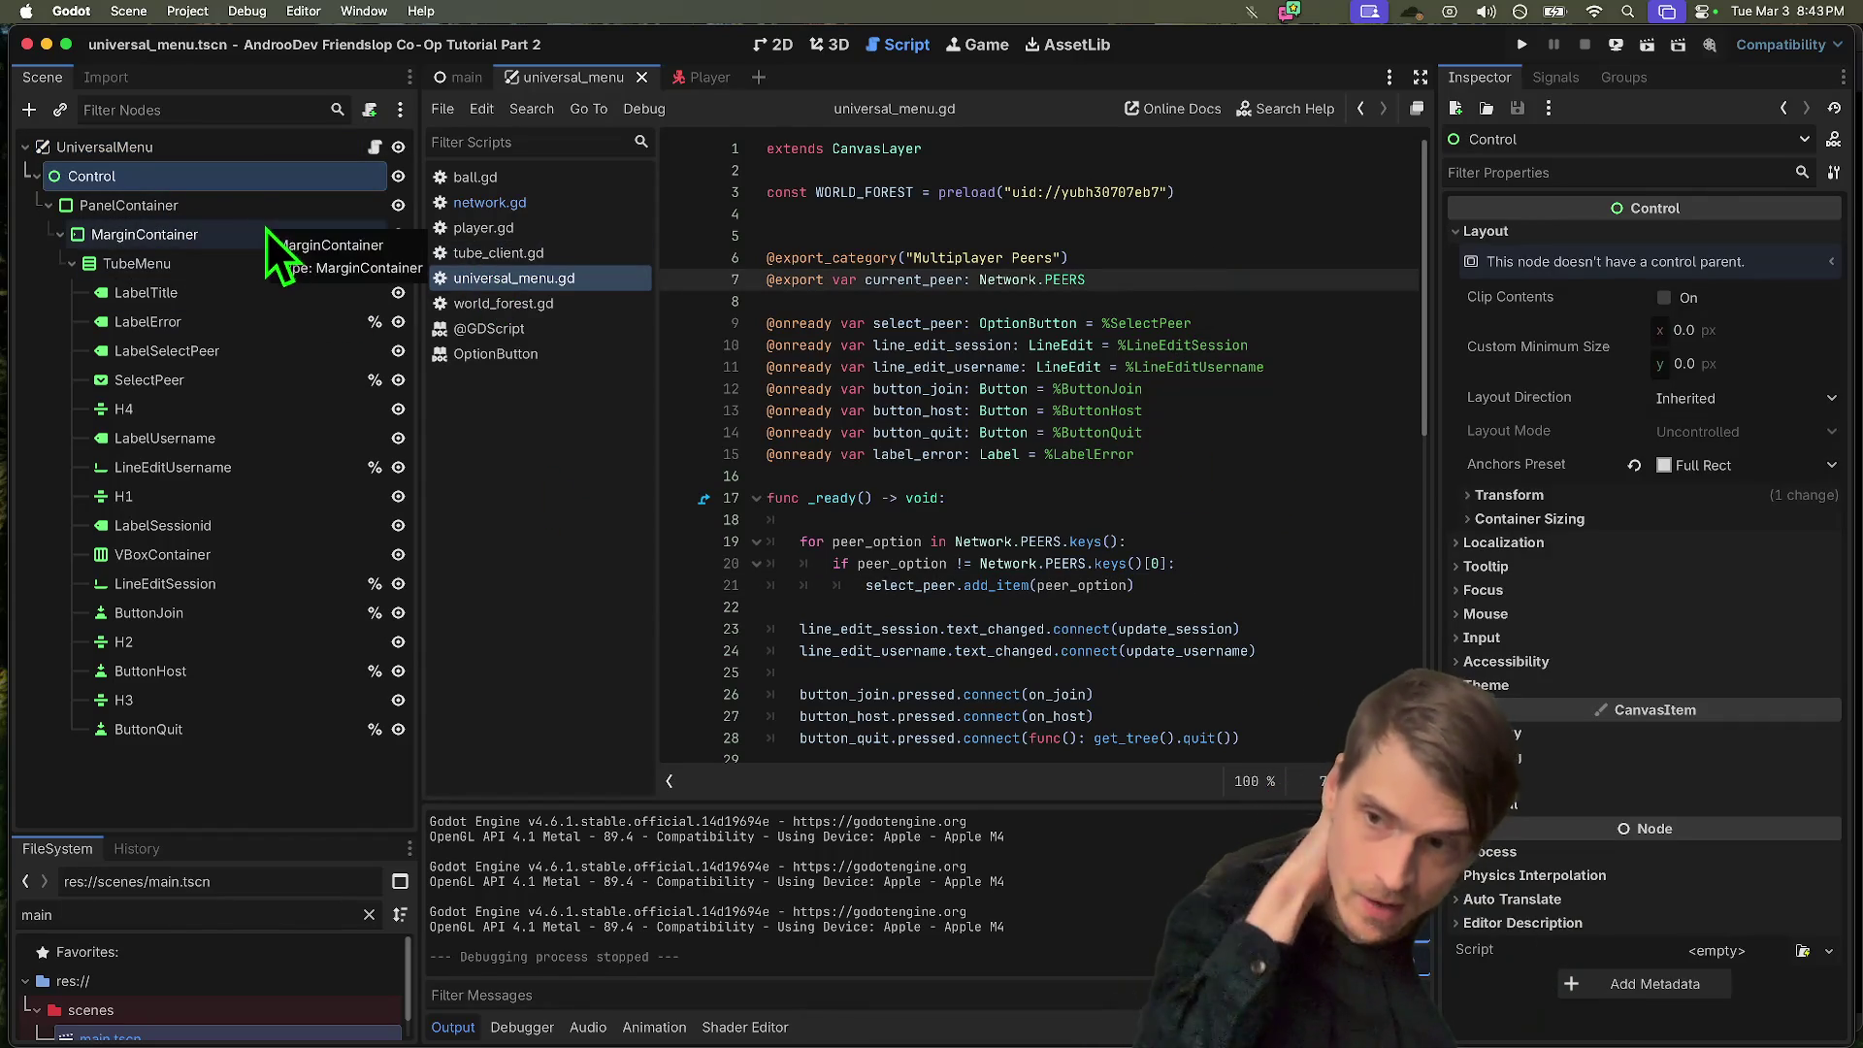
pyautogui.click(237, 150)
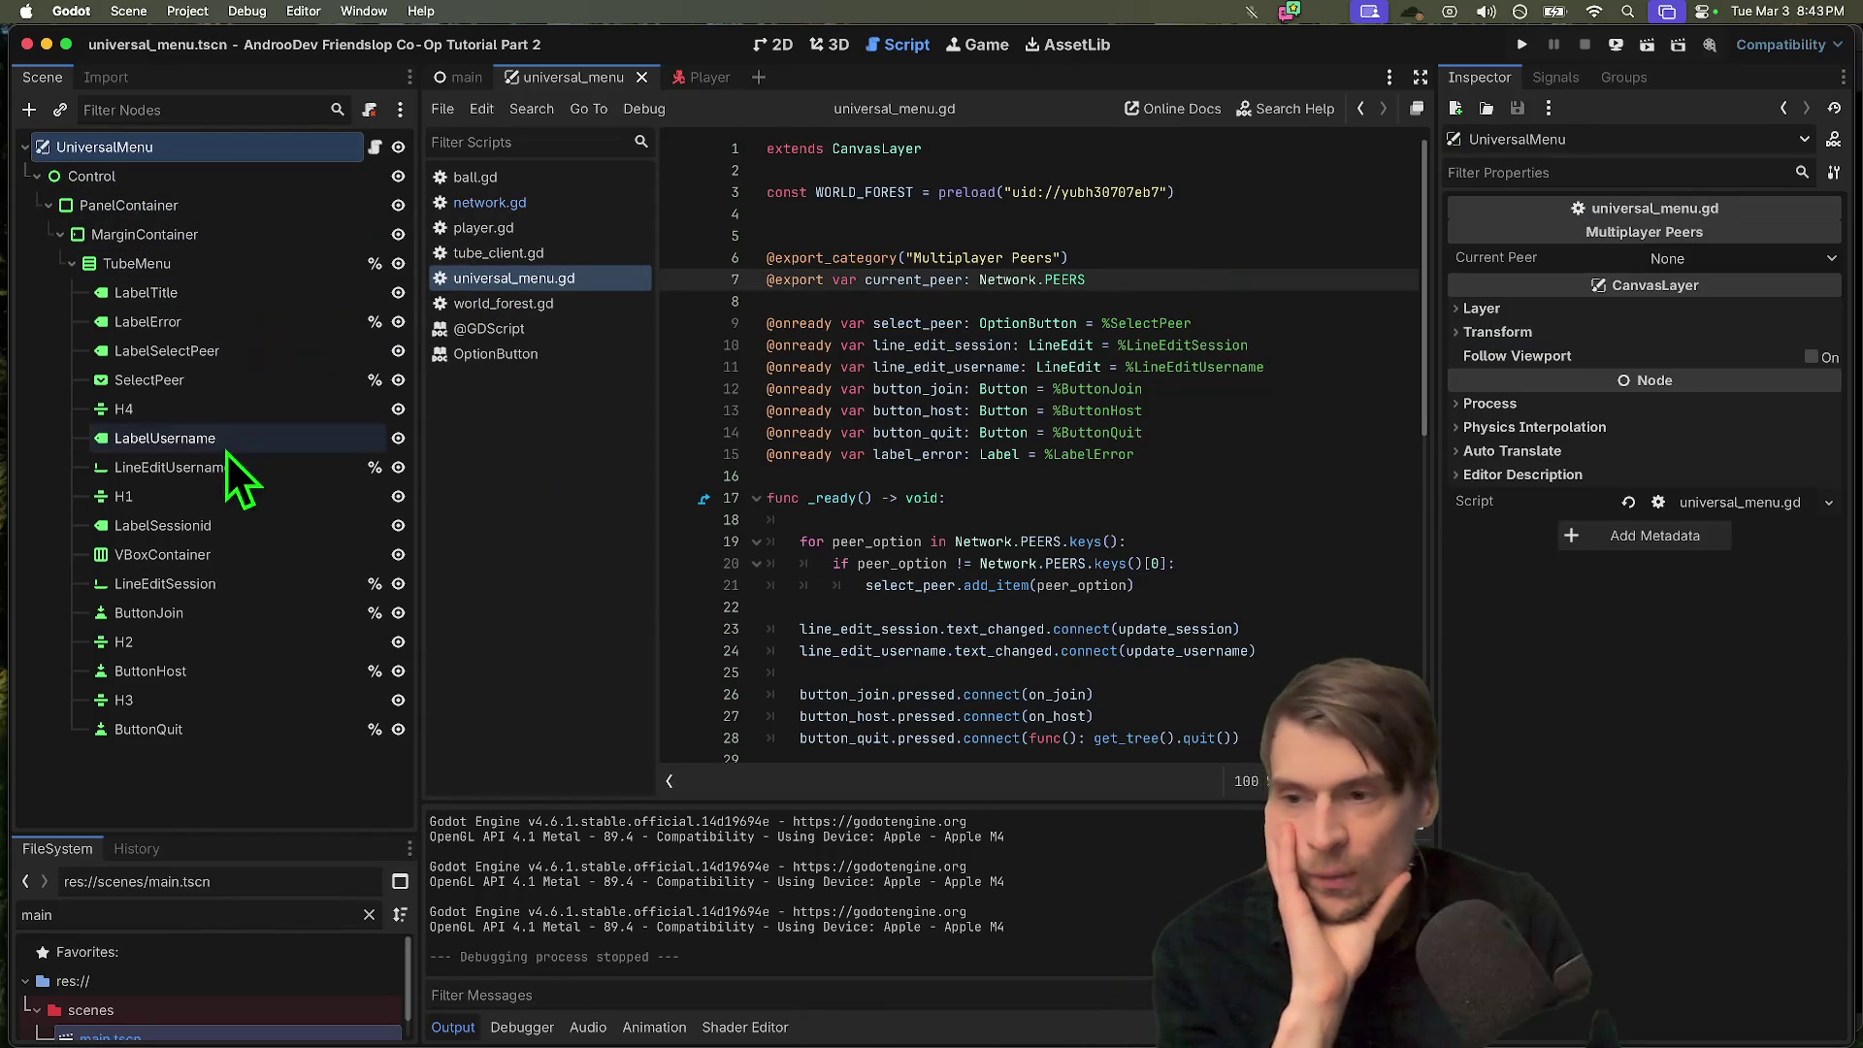
pyautogui.click(216, 380)
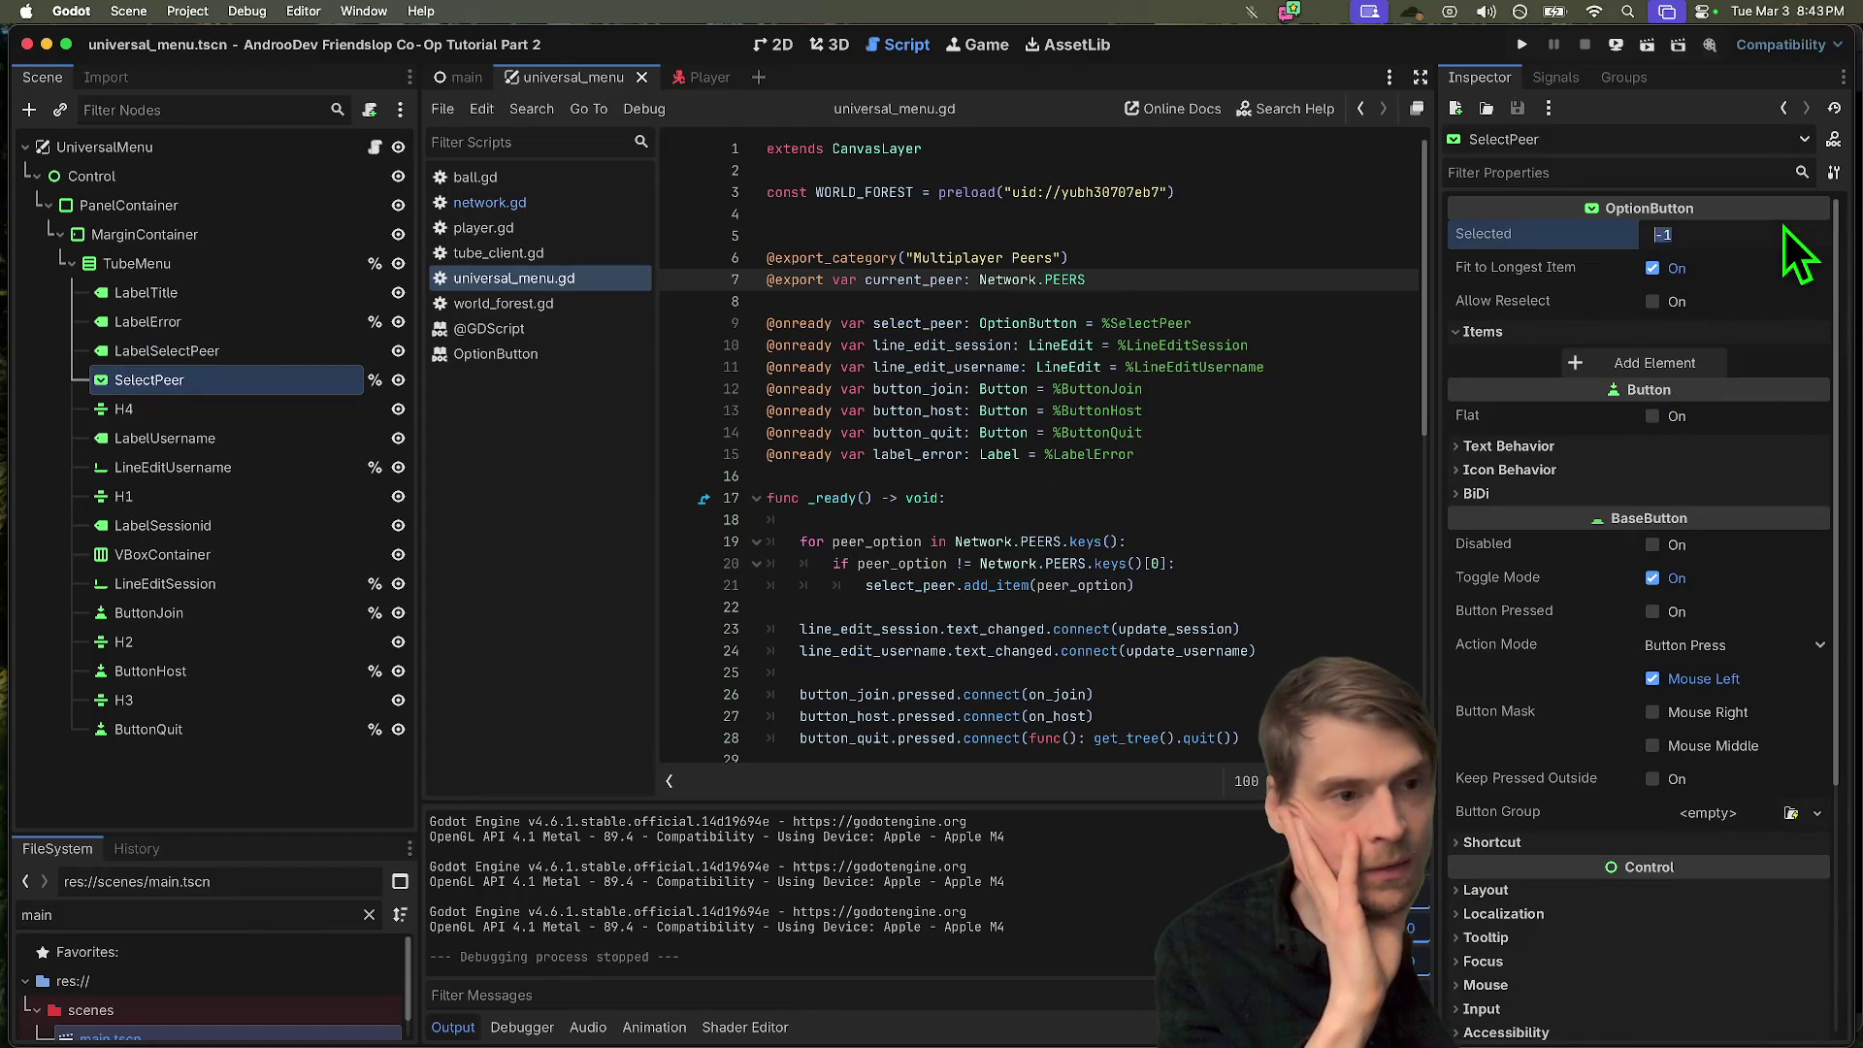
pyautogui.click(1235, 585)
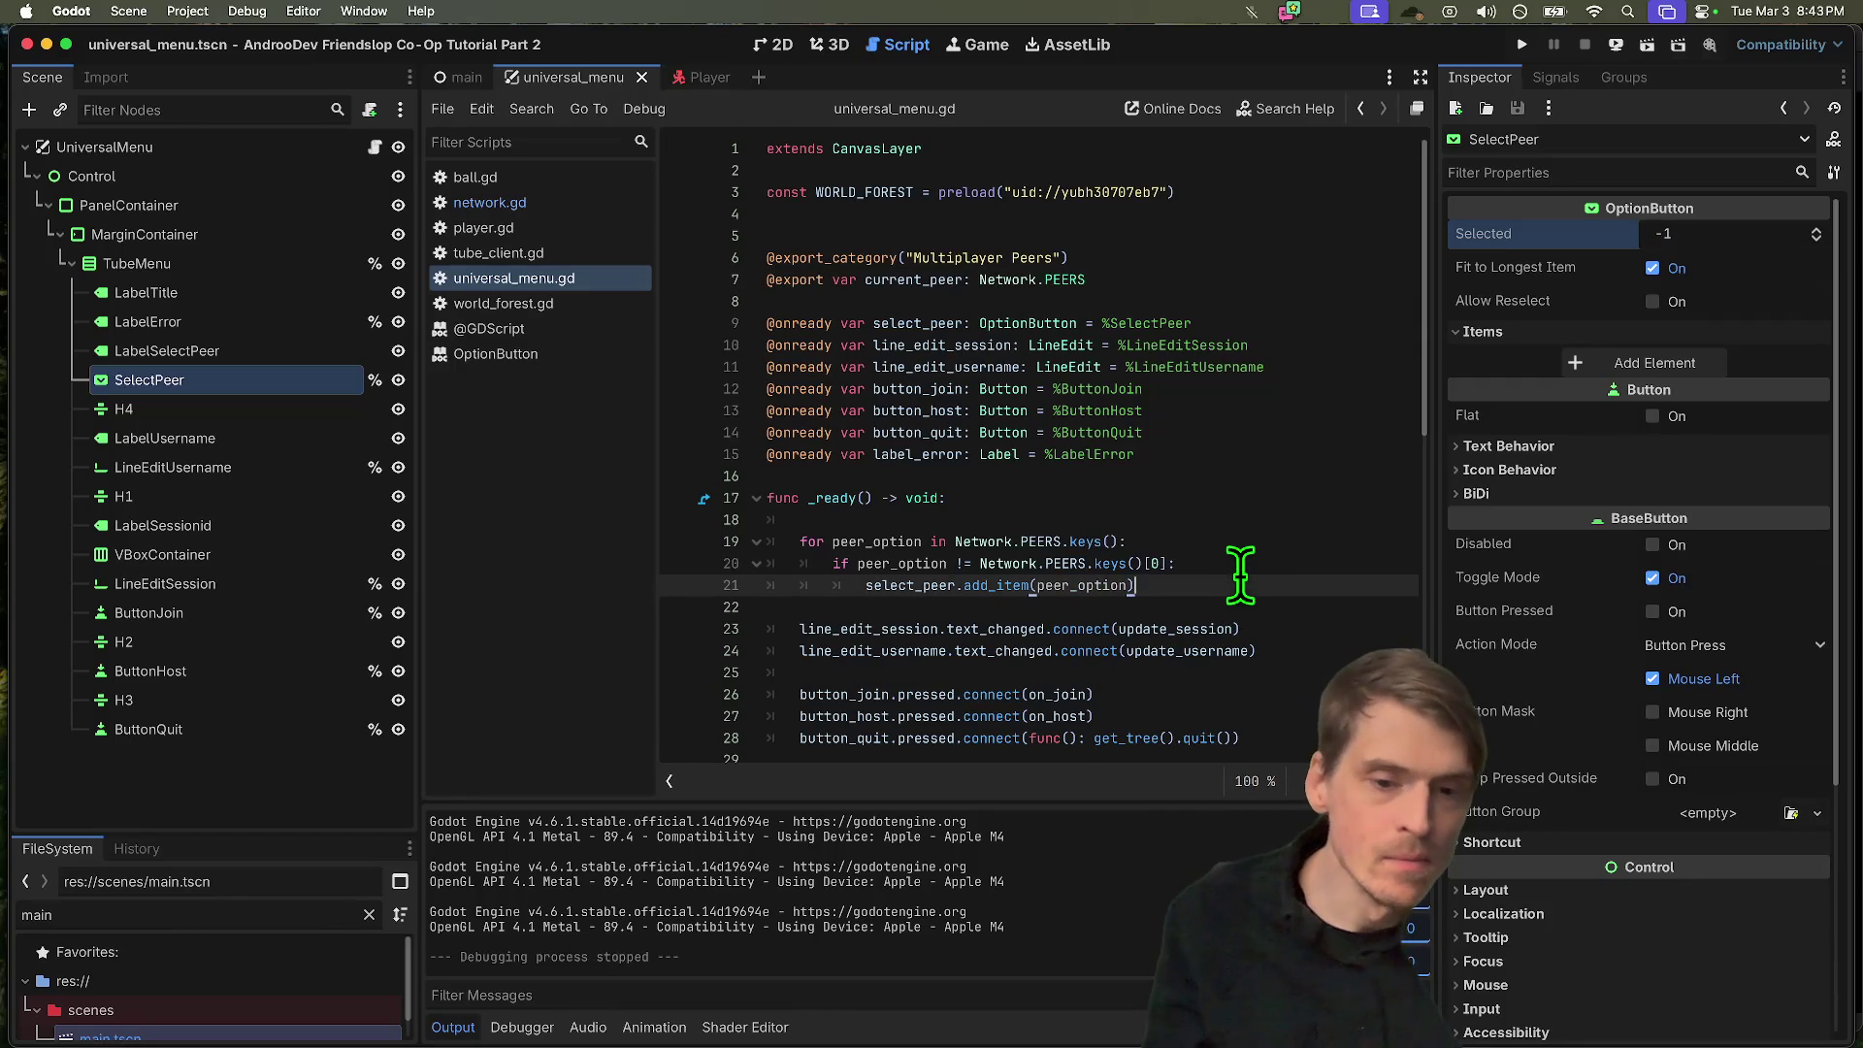
# Delete the 'if peer_option != Network.PEERS.keys()[0]:' line and dedent the add_item call.
pyautogui.tripleClick(1239, 586)
pyautogui.moveTo(1239, 585); pyautogui.dragTo(1260, 549)
pyautogui.press('BackSpace')
pyautogui.press('super+z')
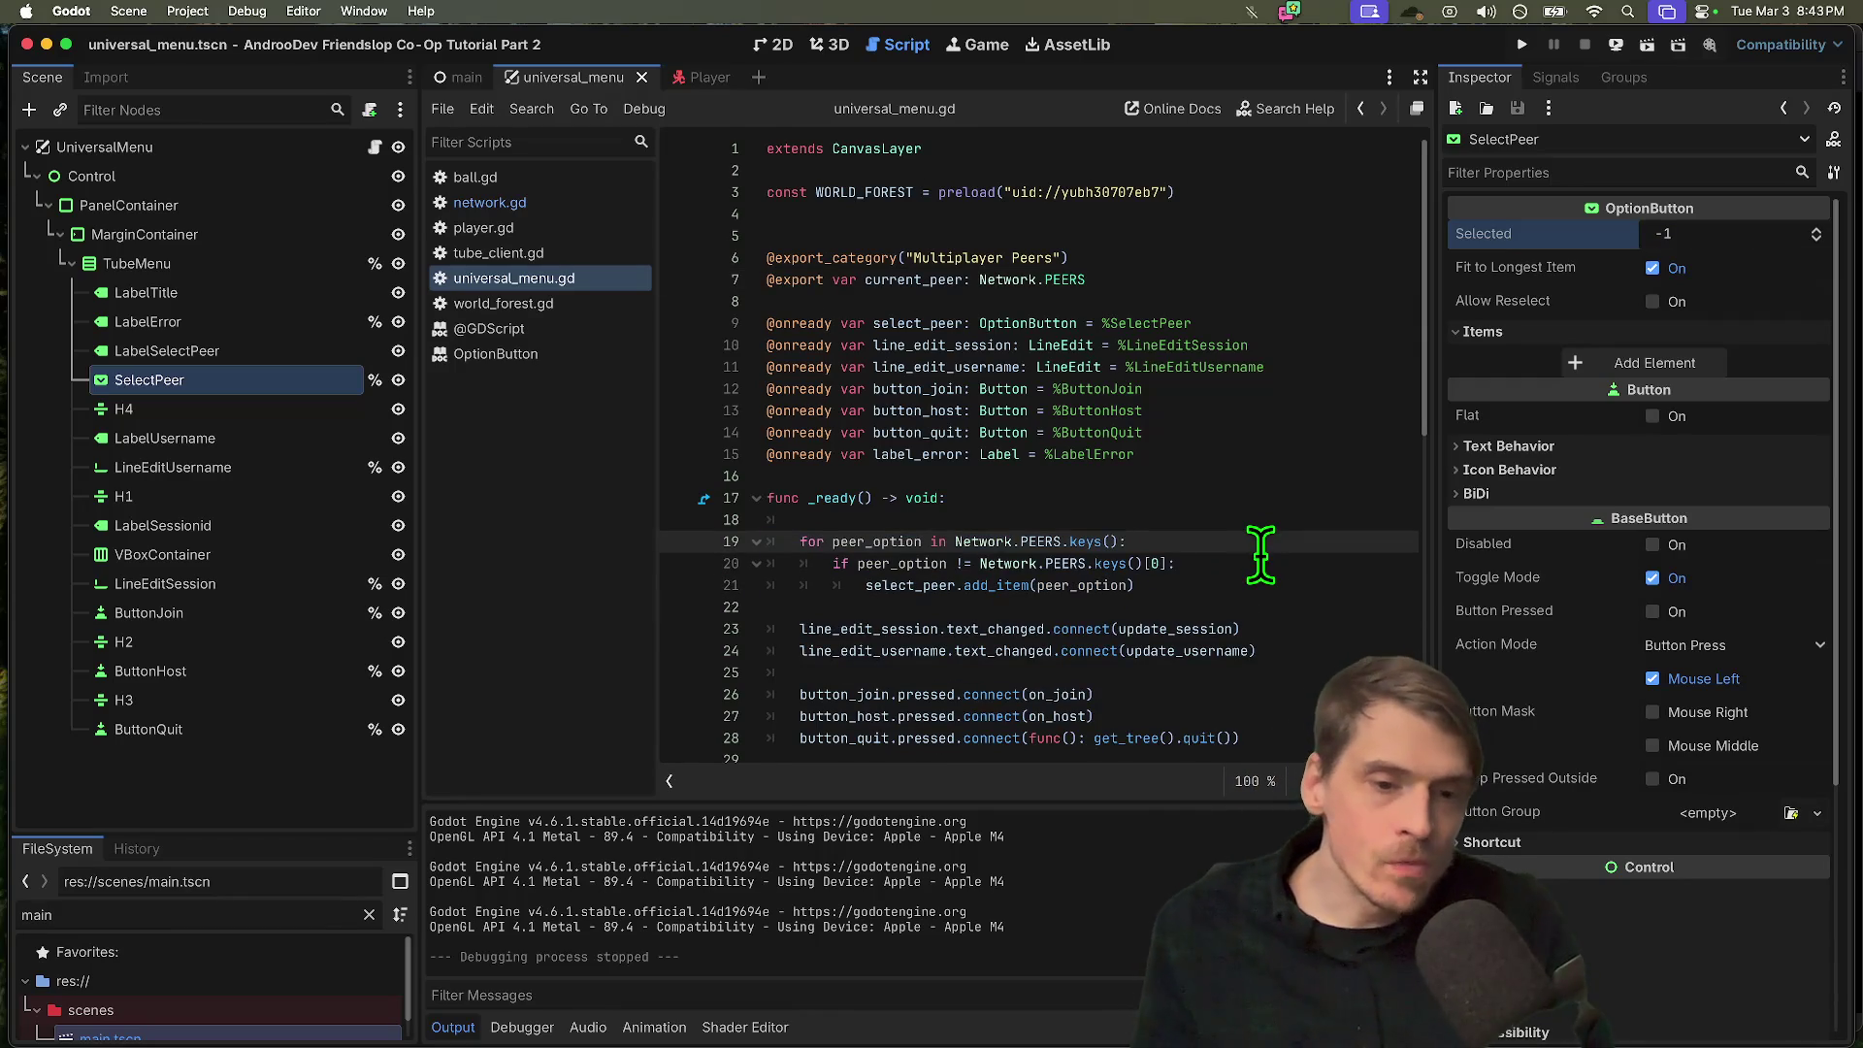
pyautogui.hotkey('shift', 'Down')
pyautogui.press('BackSpace')
pyautogui.press('super+z')
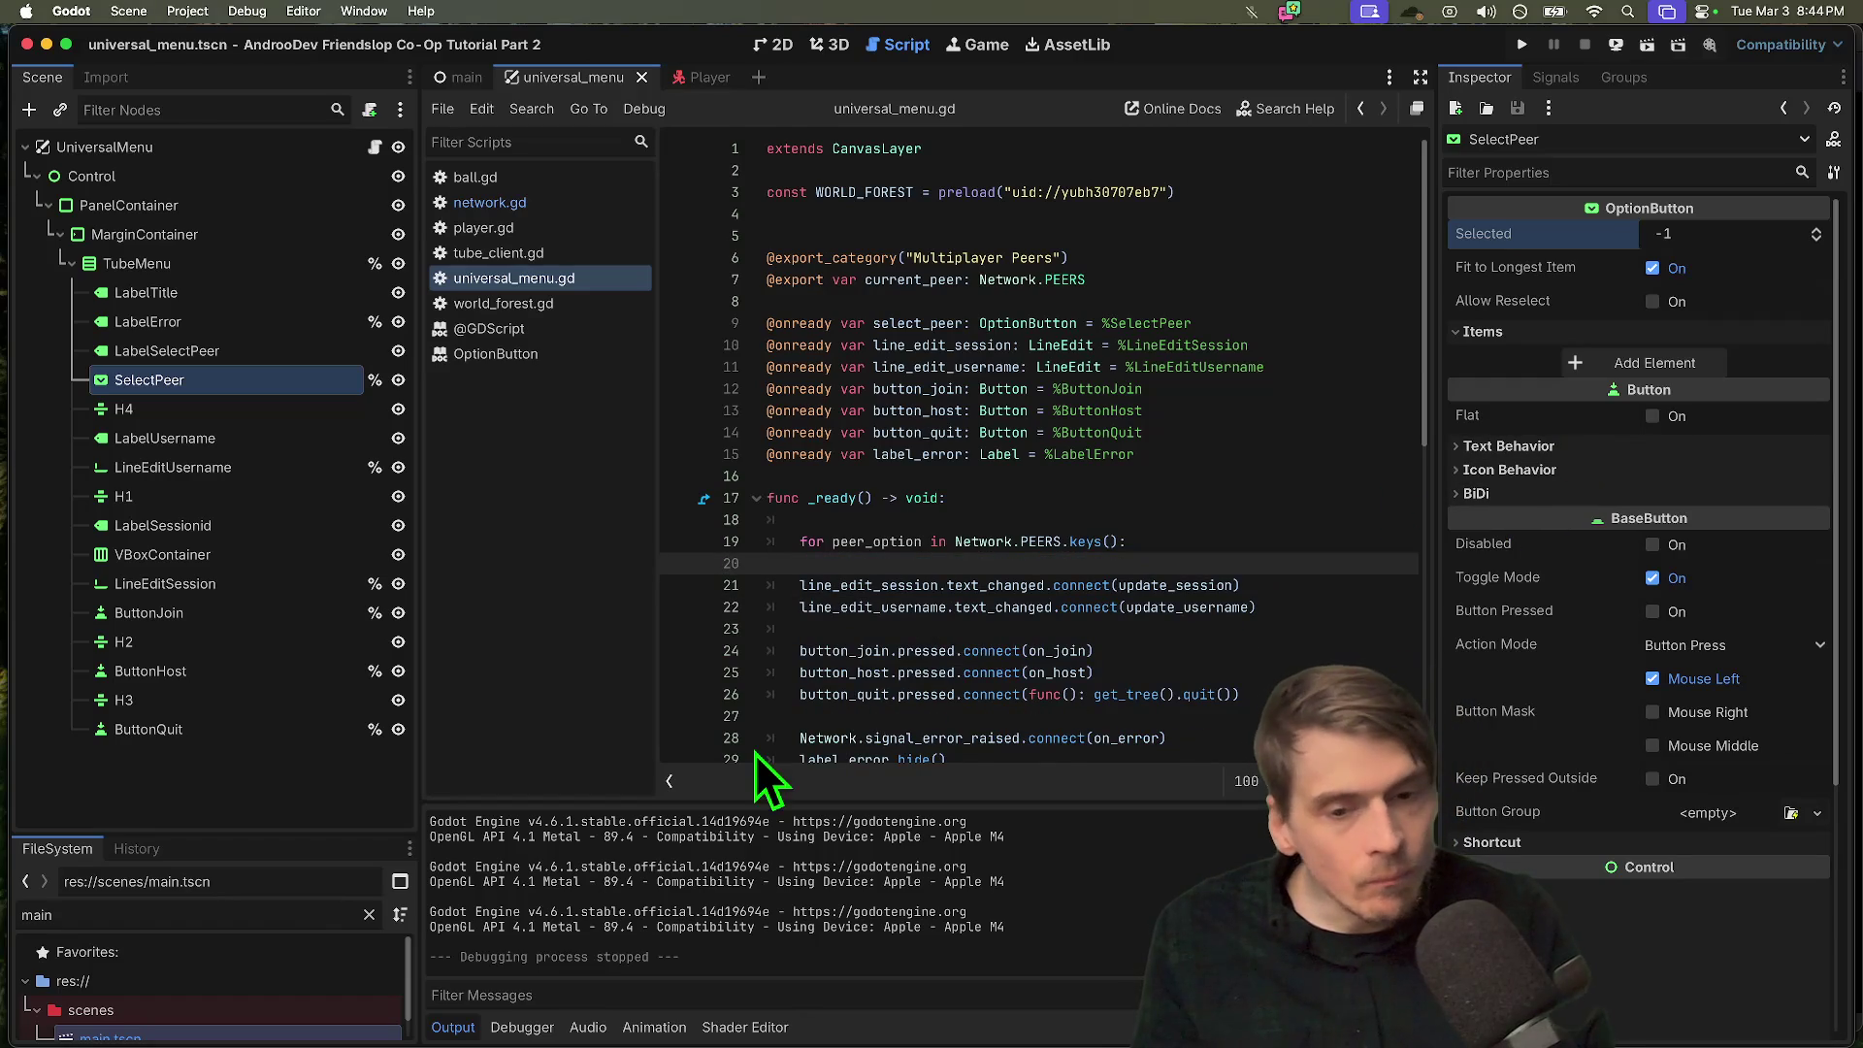
pyautogui.click(1143, 563)
pyautogui.press('super+shift+k')
pyautogui.hotkey('shift', 'Tab')
# Rerun the project to confirm the Select Peer dropdown lists every peer, then stop it.
pyautogui.press('super+b')
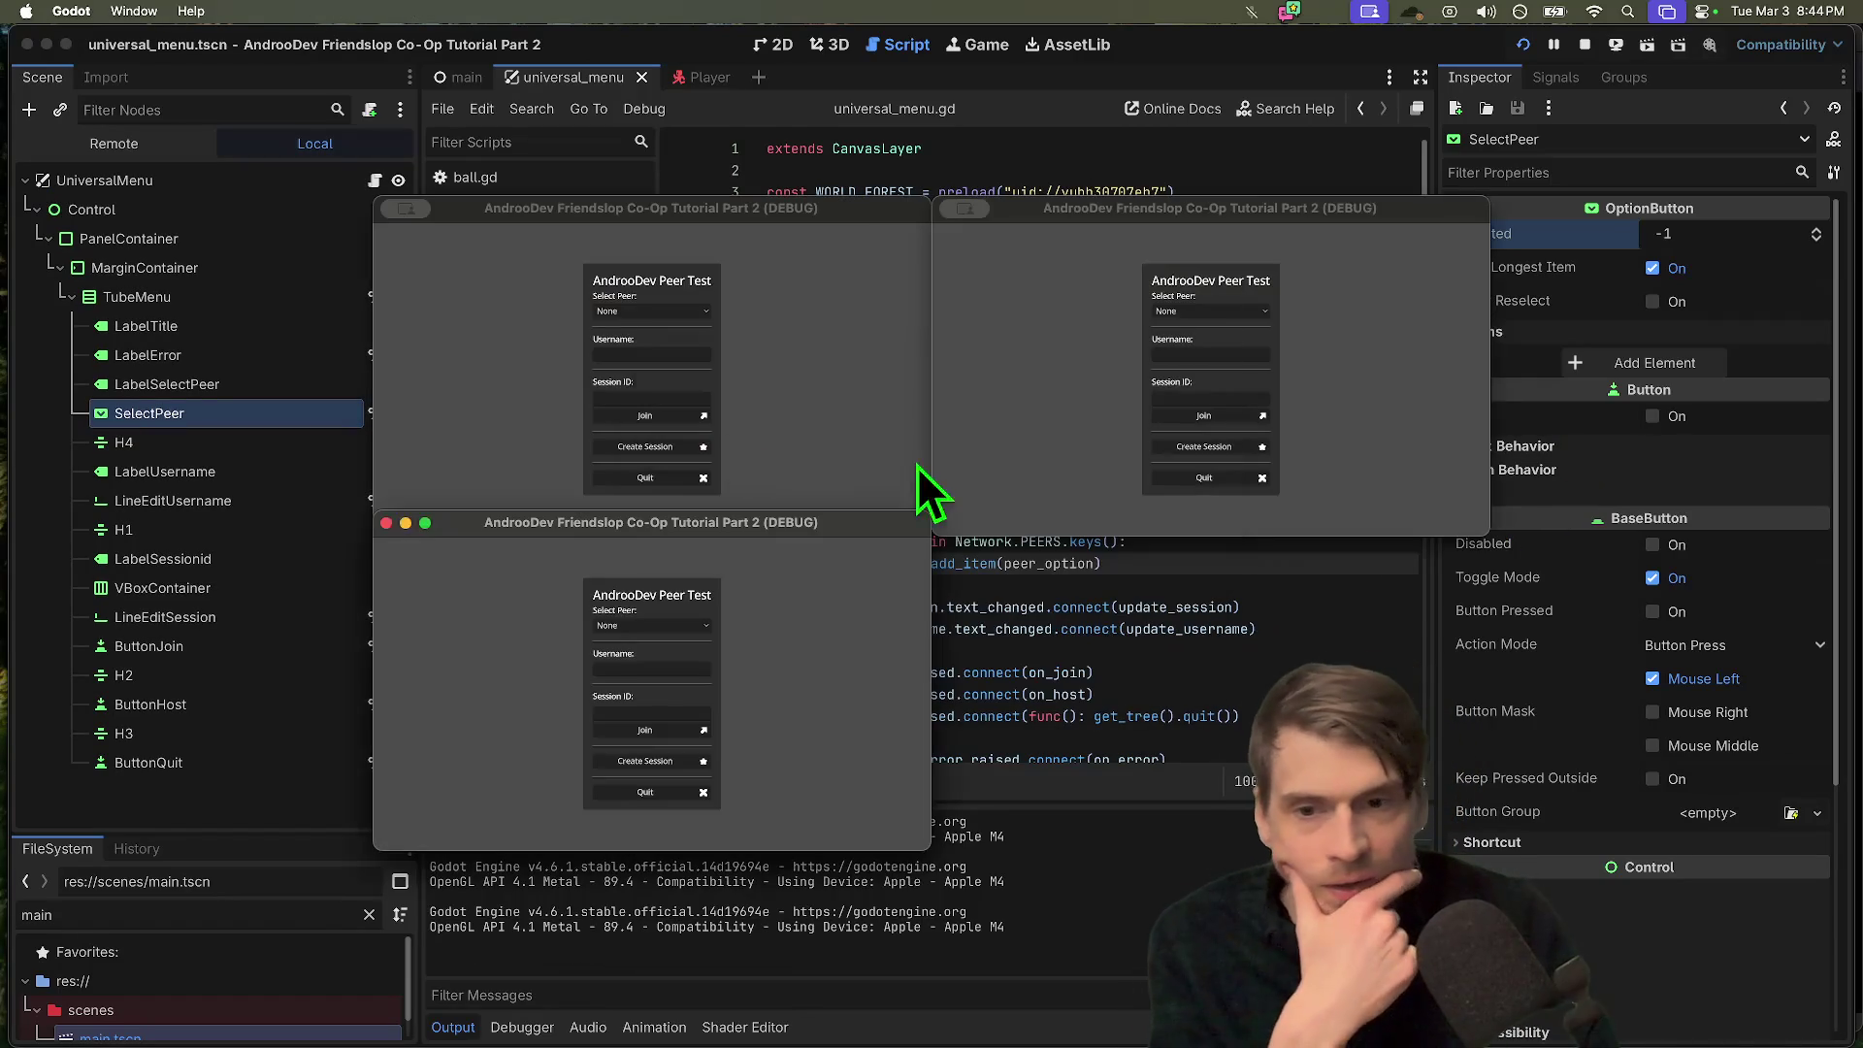
pyautogui.click(635, 310)
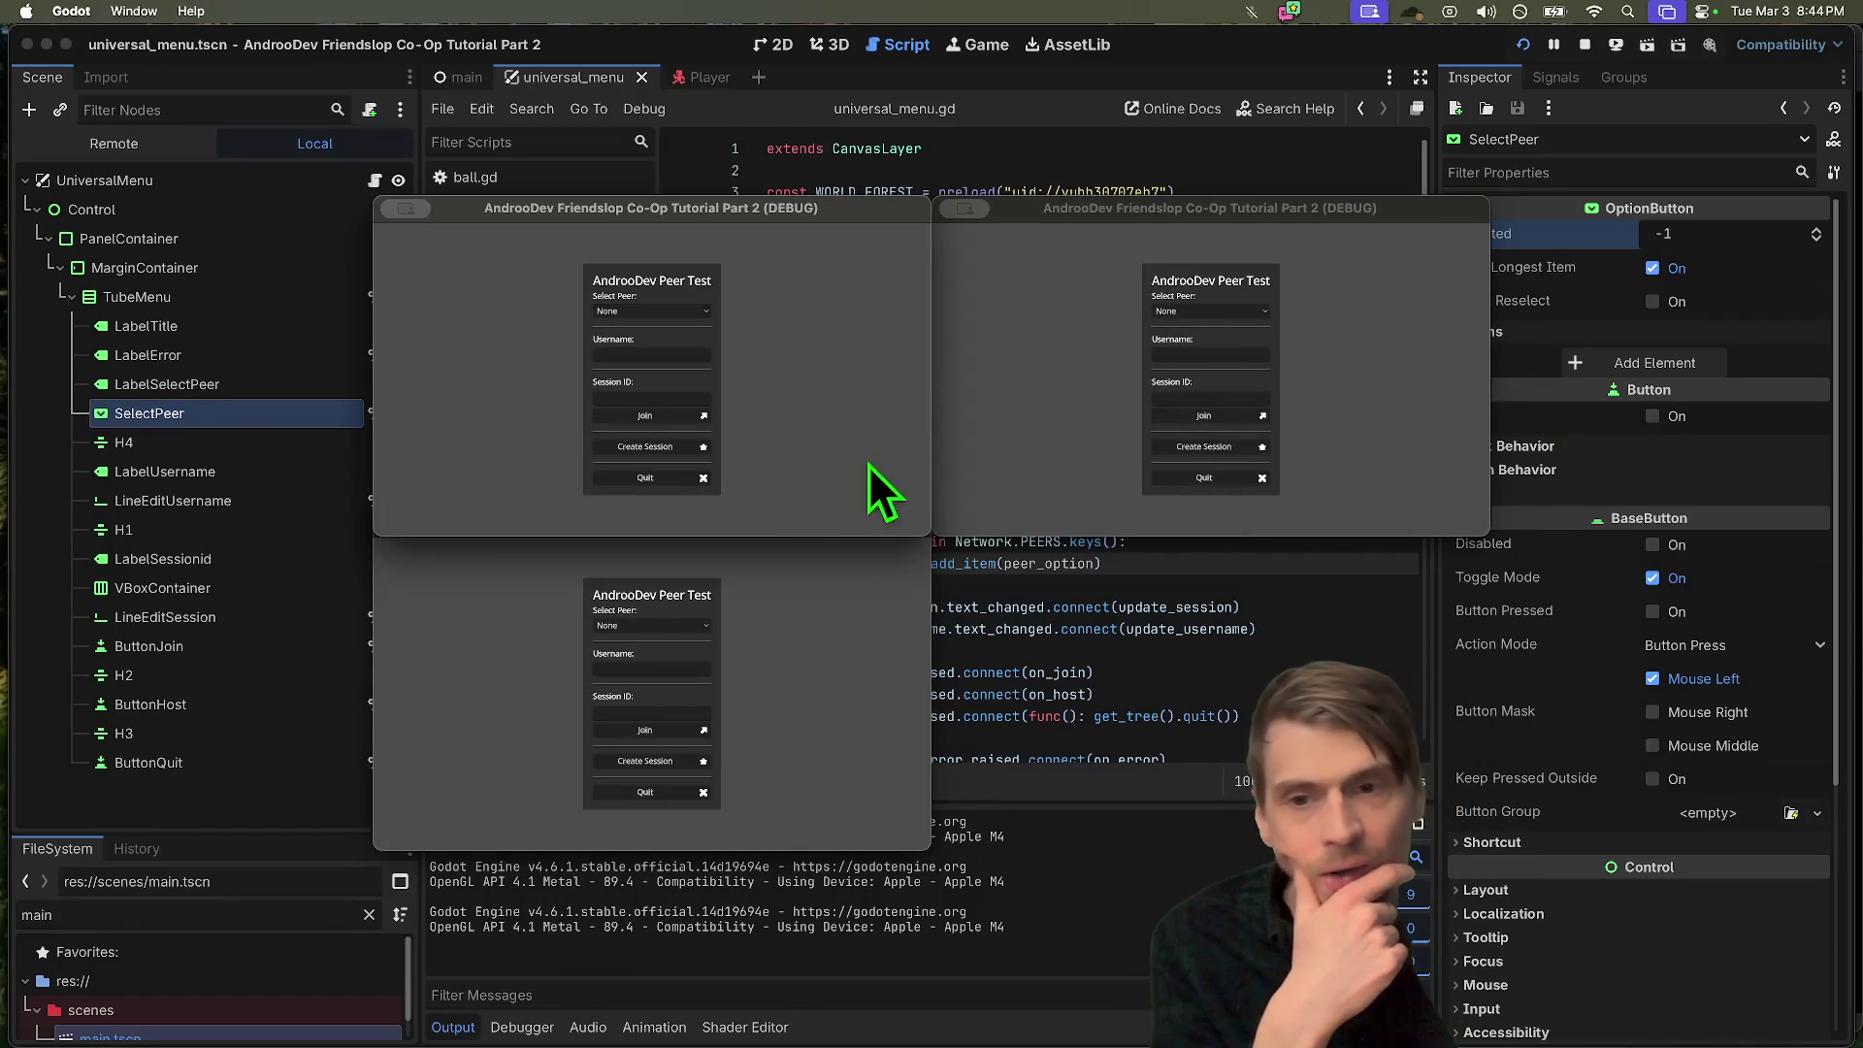
pyautogui.click(713, 312)
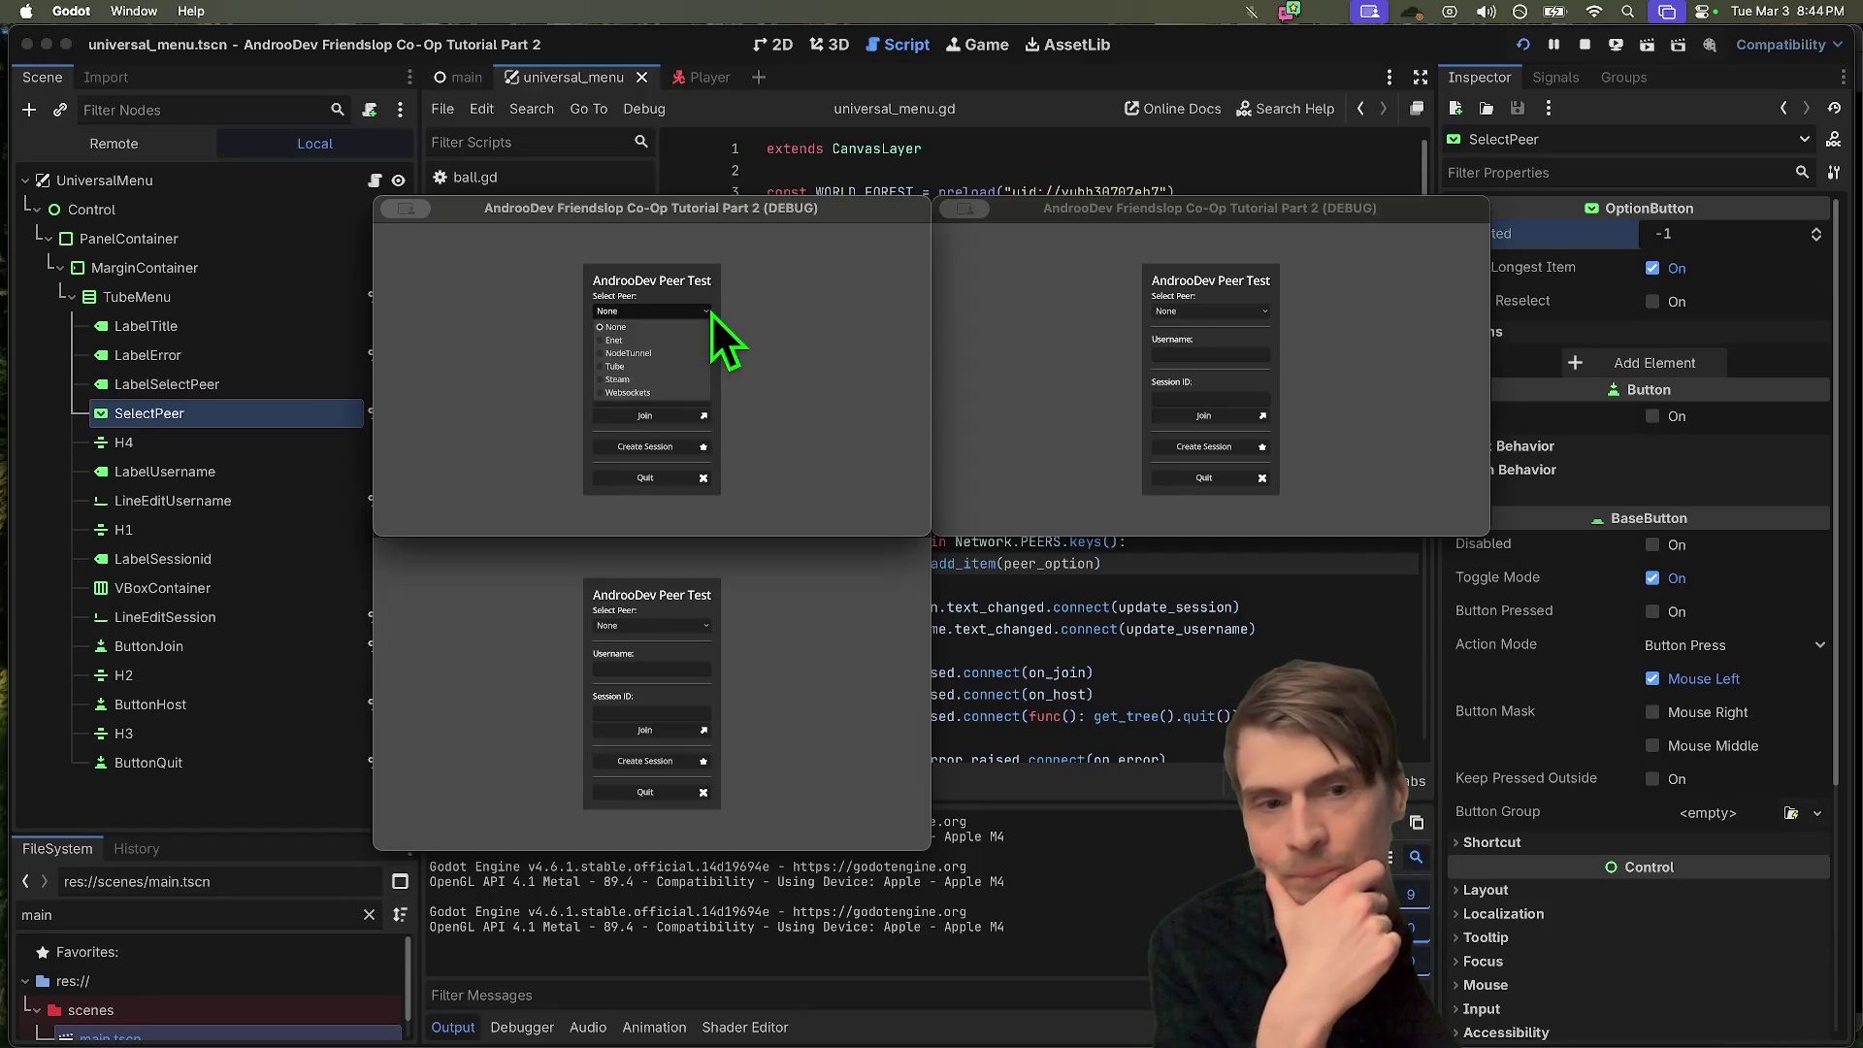
pyautogui.click(847, 479)
pyautogui.click(1581, 44)
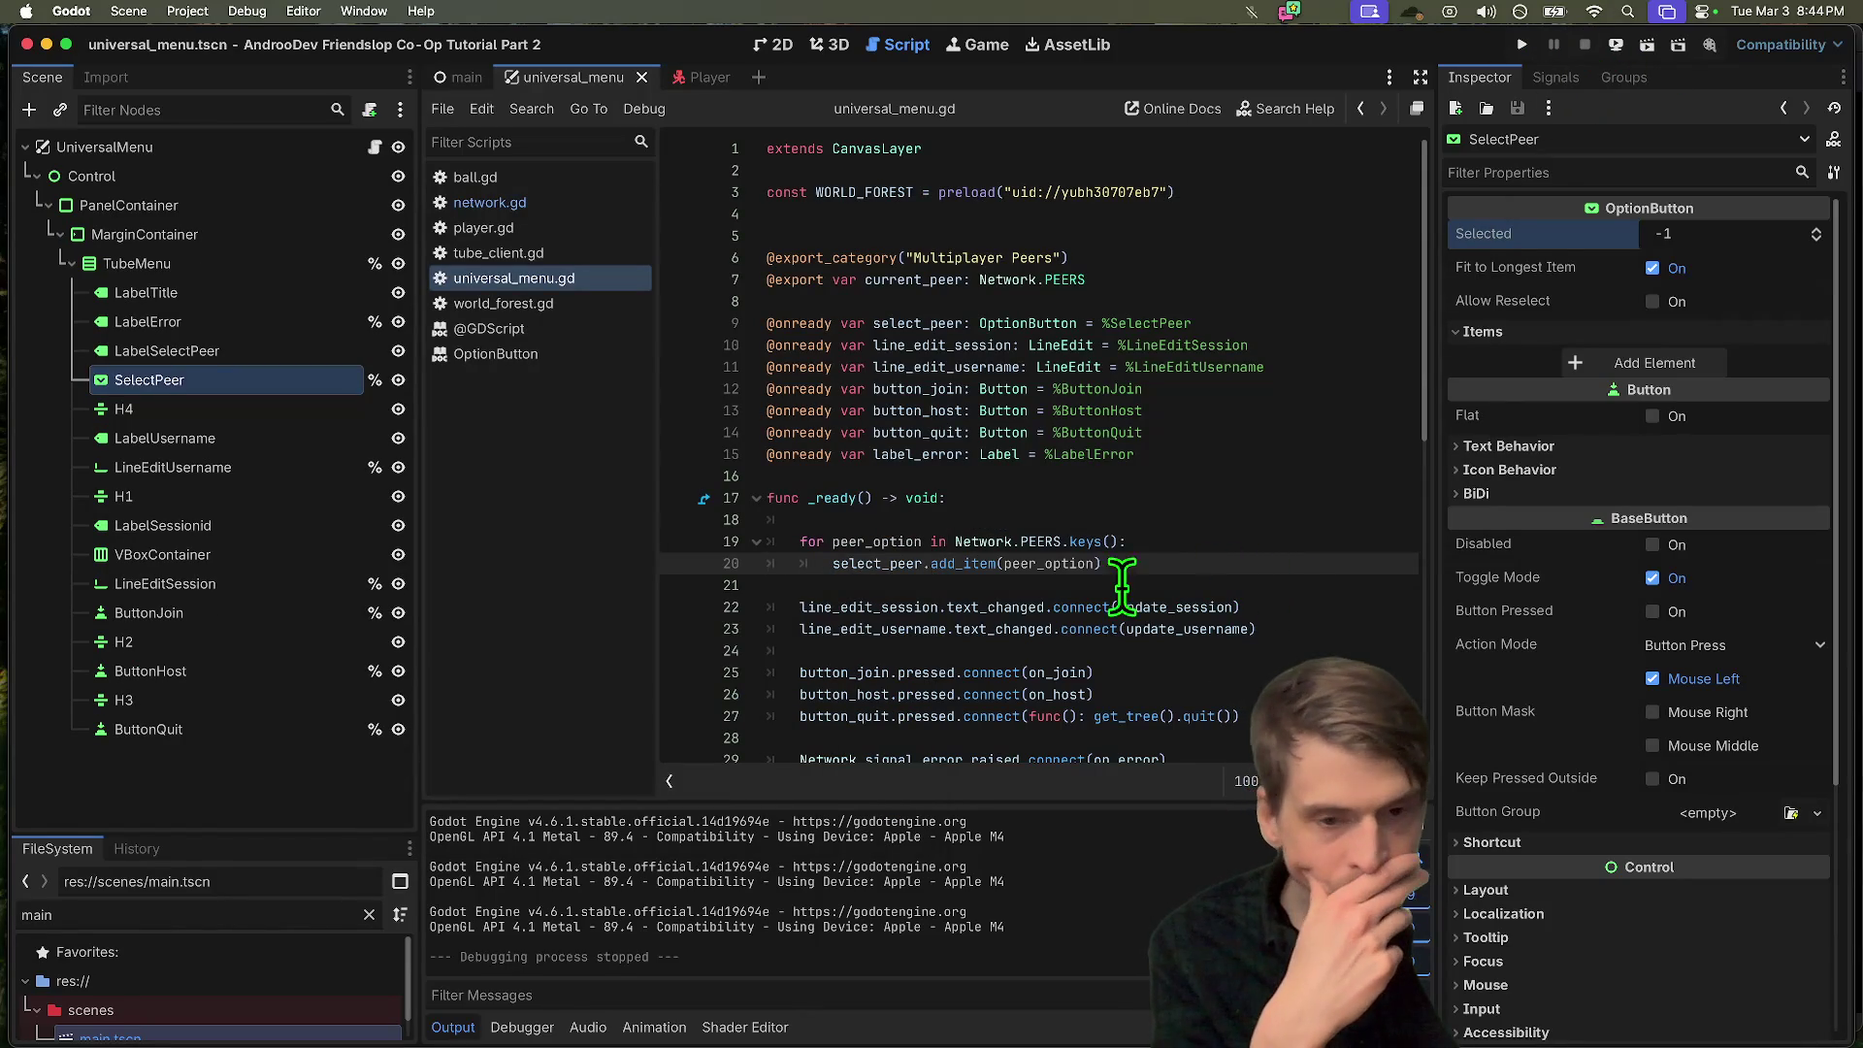
# Replace the blank line 18 with a fresh line above the peer for-loop.
pyautogui.doubleClick(1049, 563)
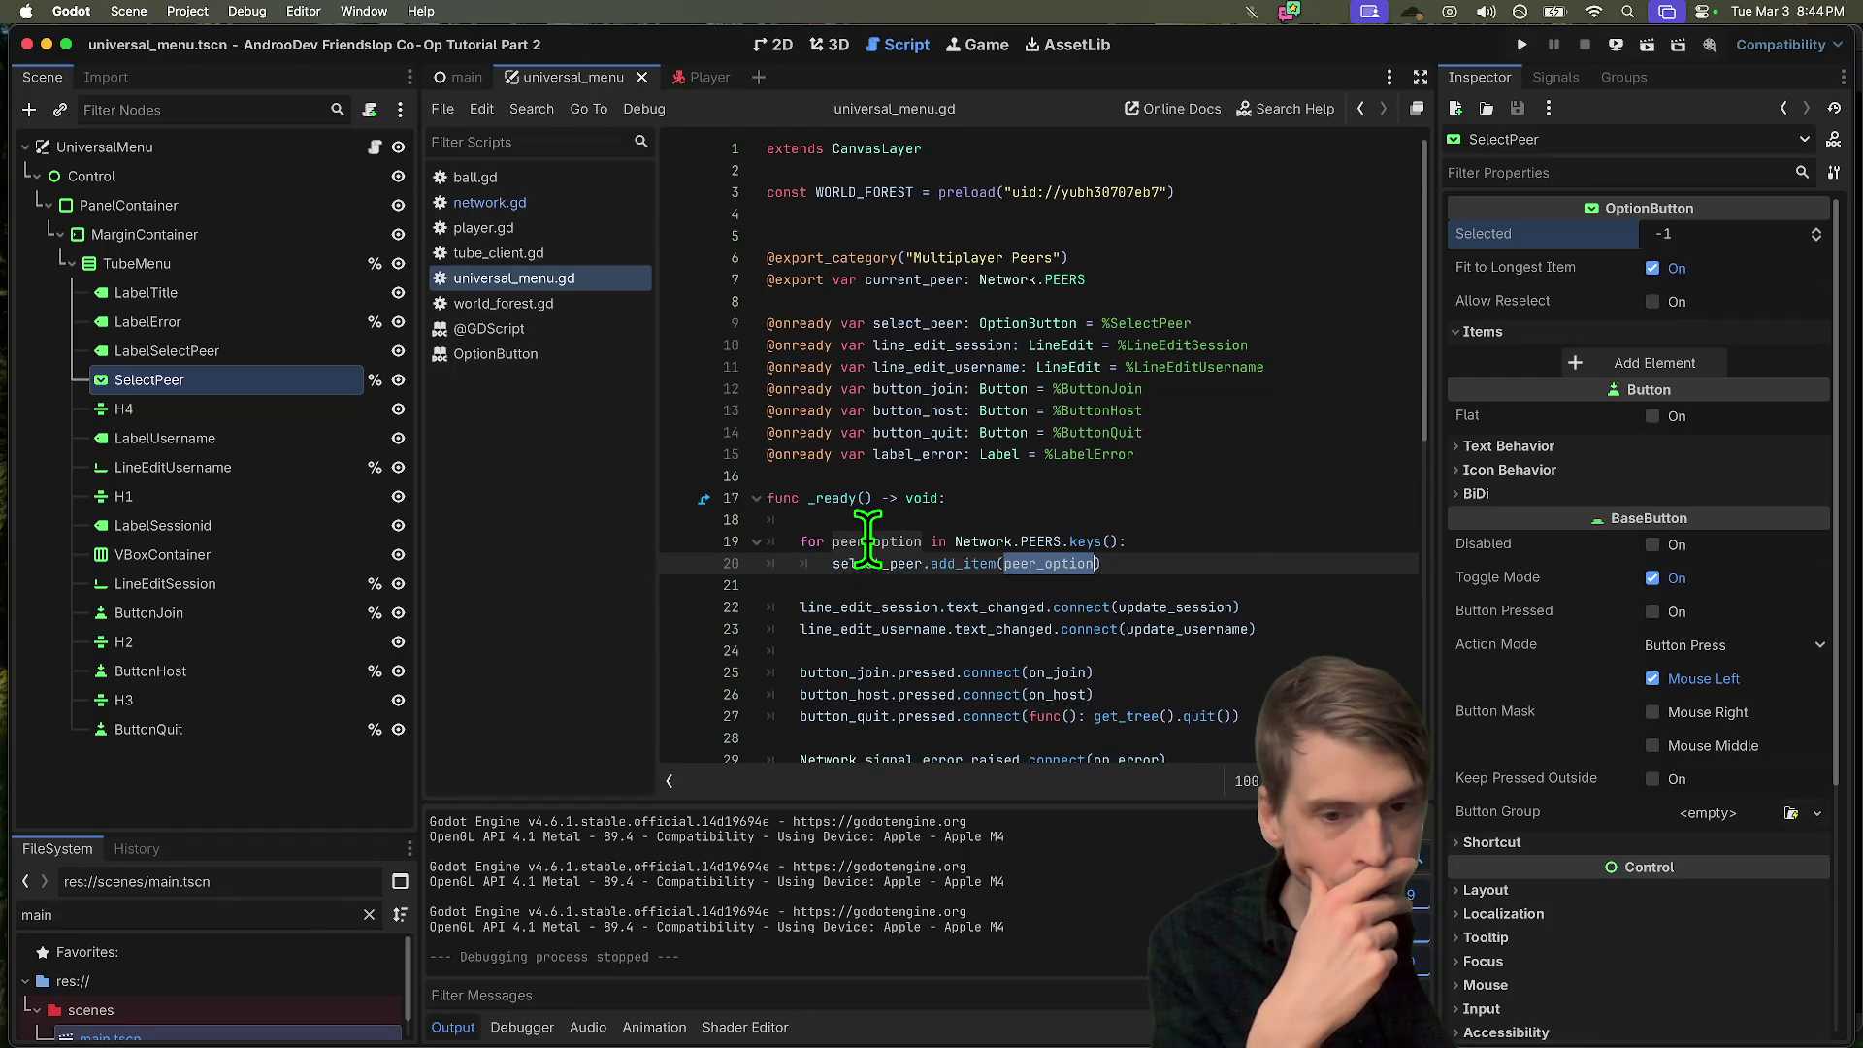
pyautogui.click(1298, 566)
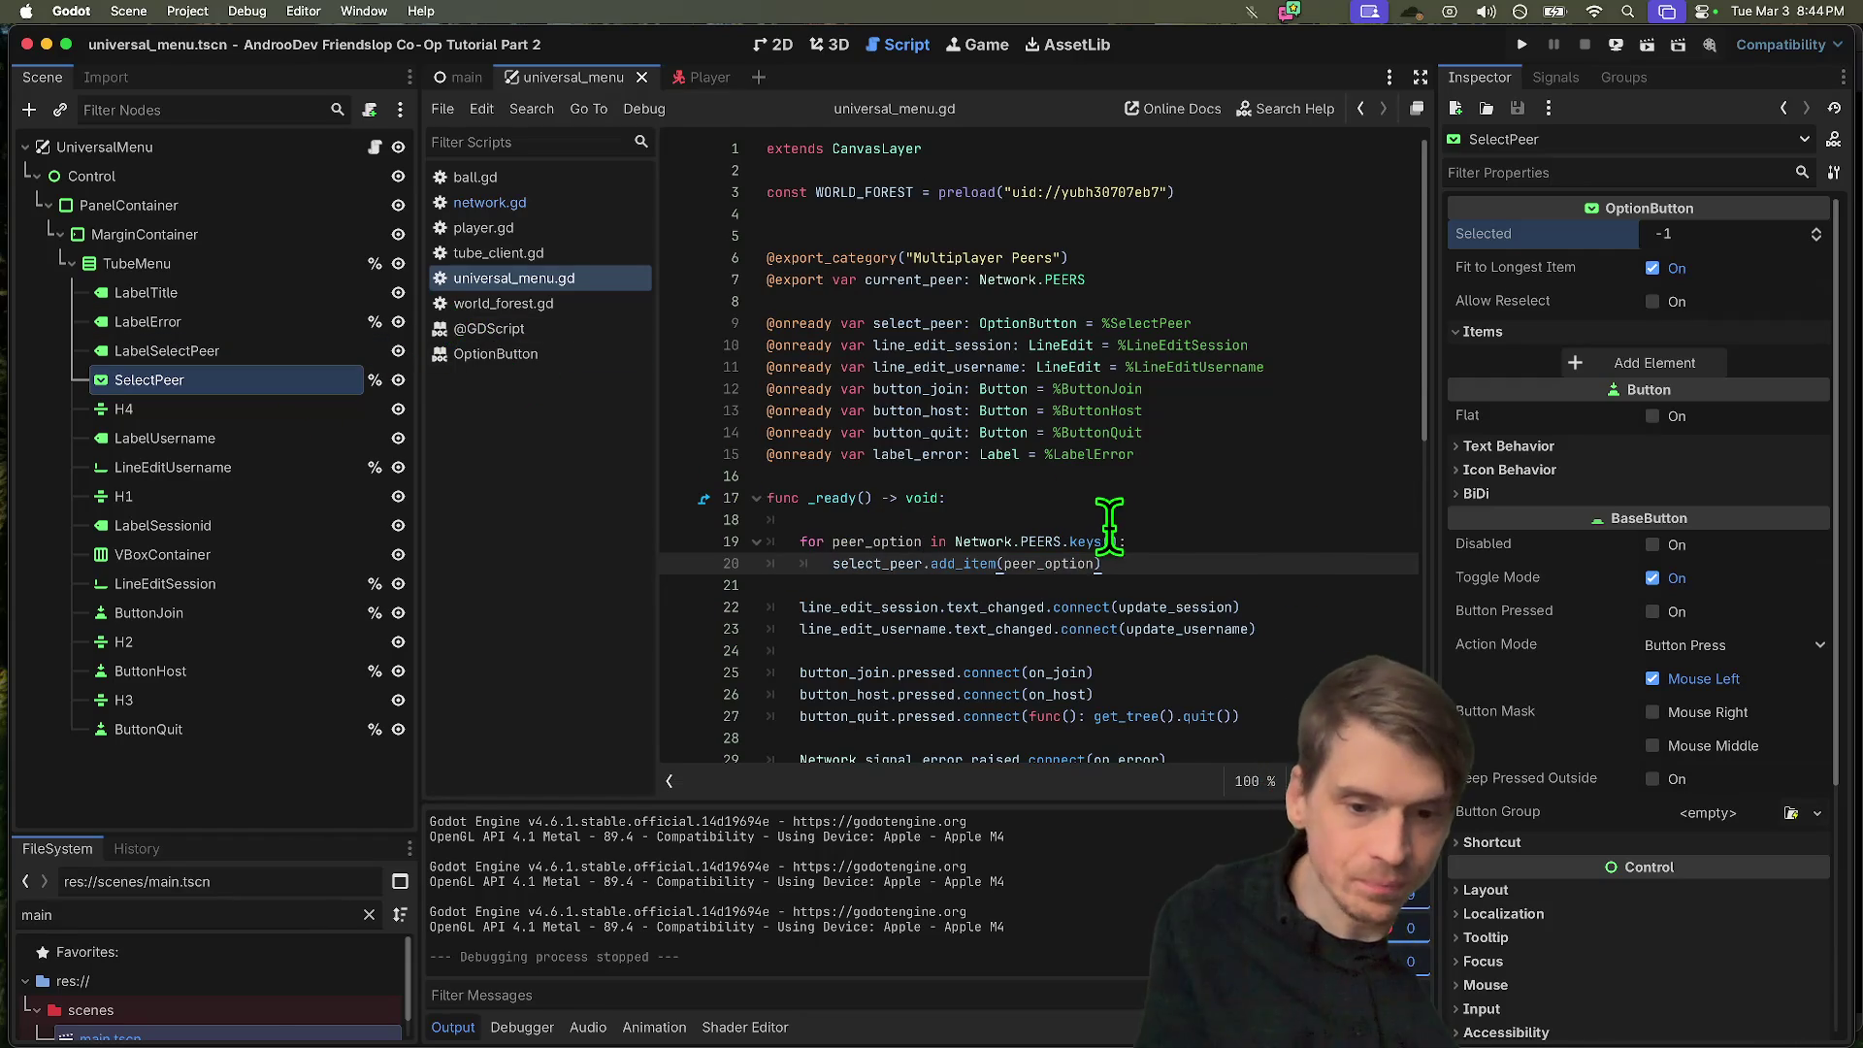
pyautogui.click(1155, 520)
pyautogui.hotkey('ctrl', 'x')
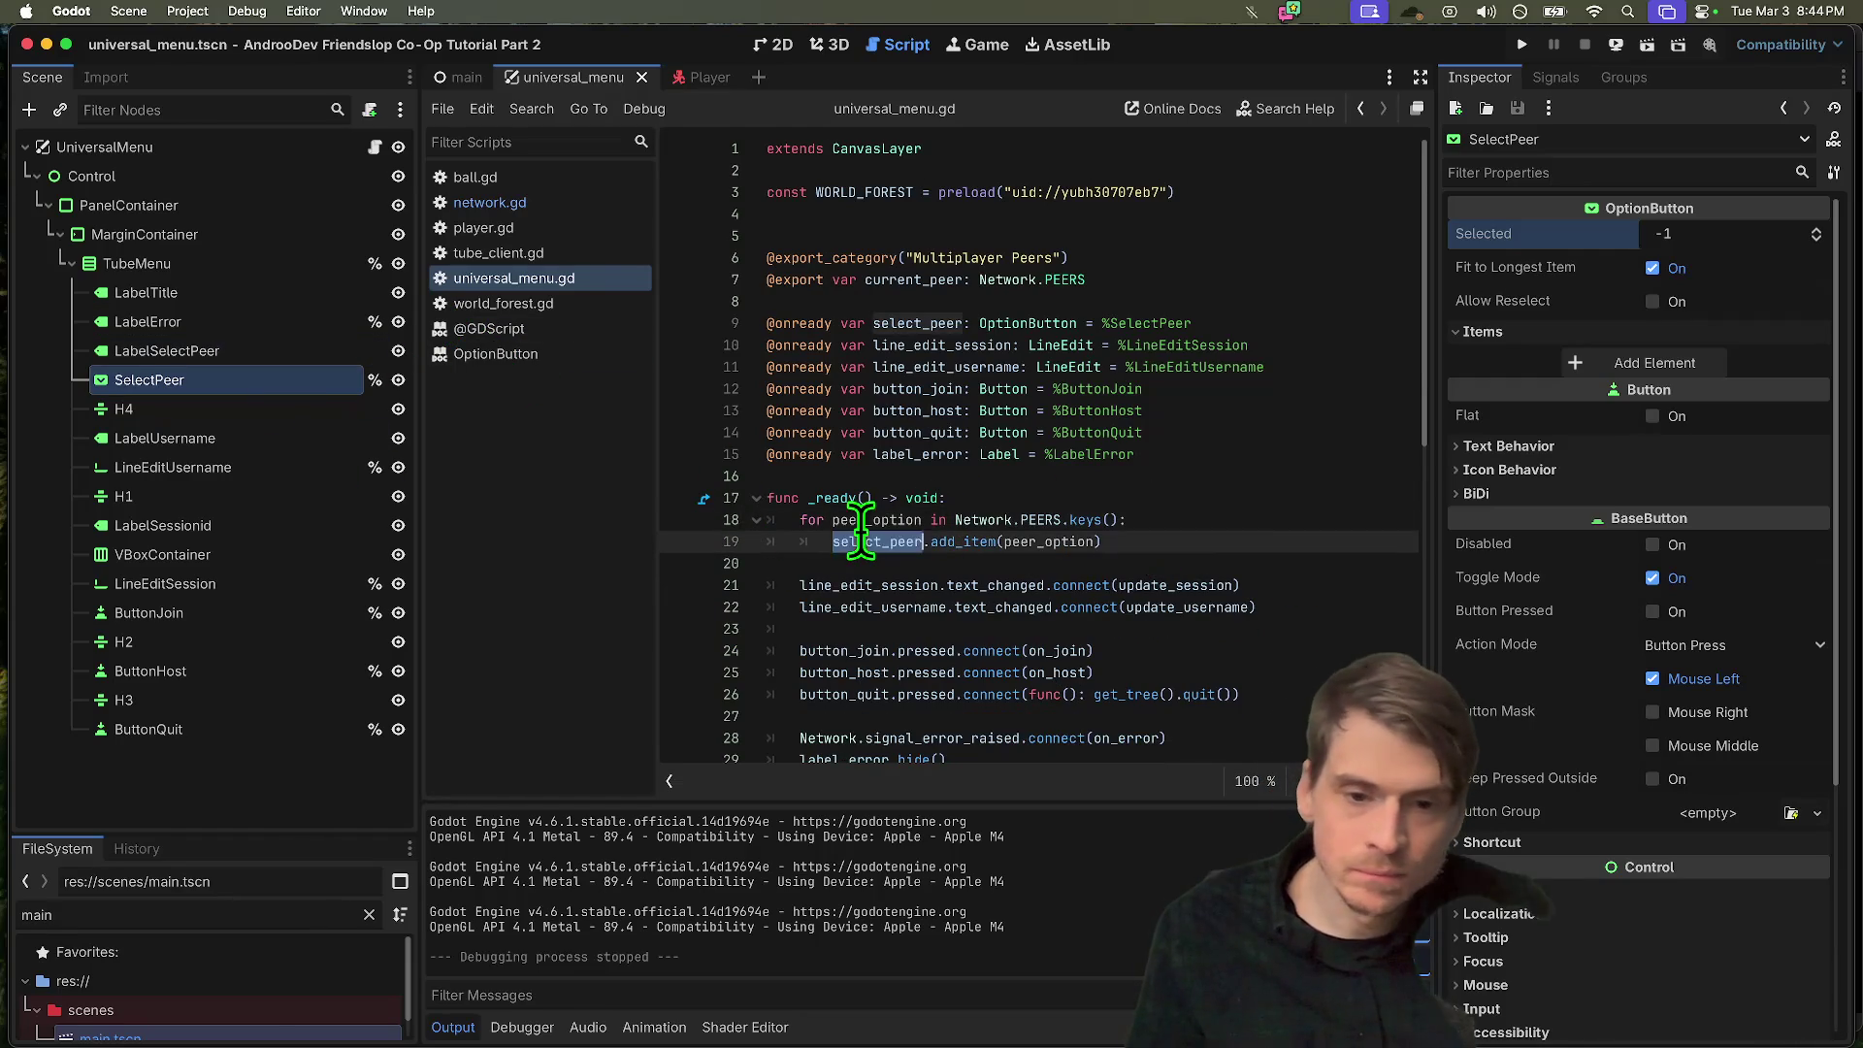
pyautogui.press('Return')
pyautogui.press('Up')
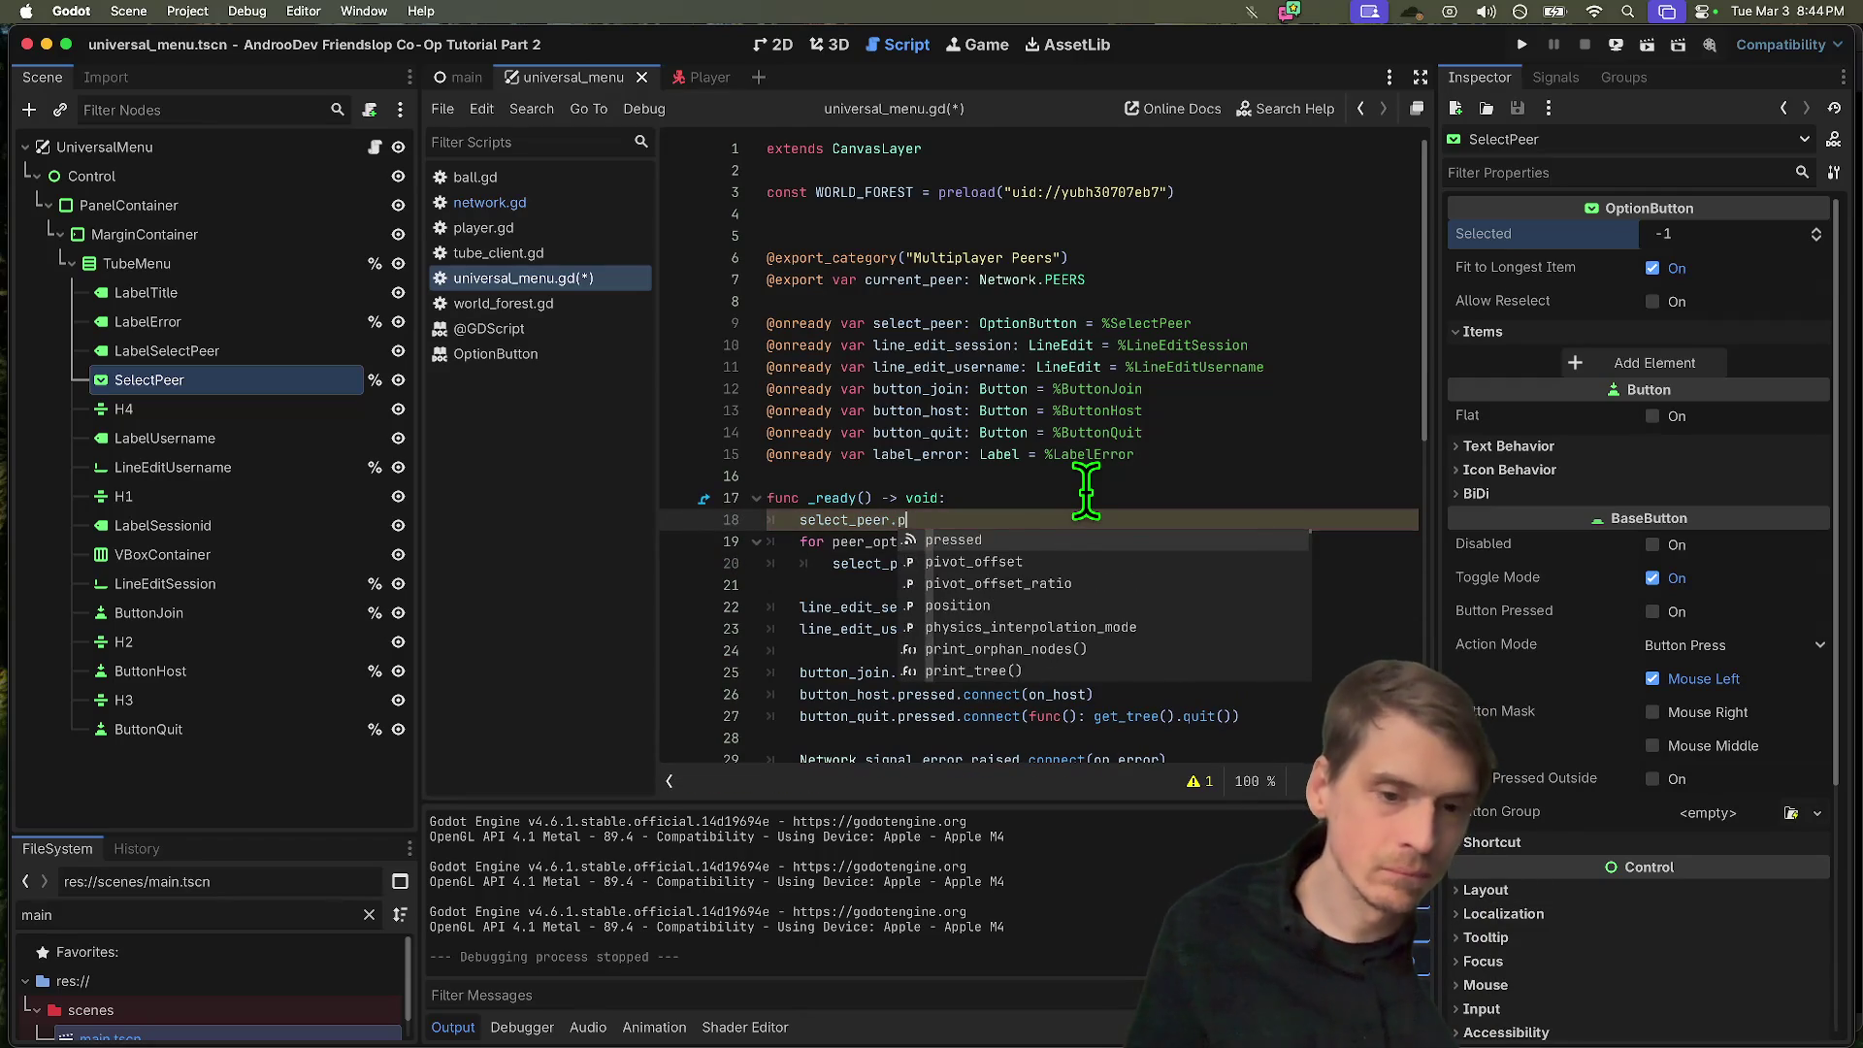
# Begin a select_peer.item_selected.connect call on line 18.
pyautogui.write('se')
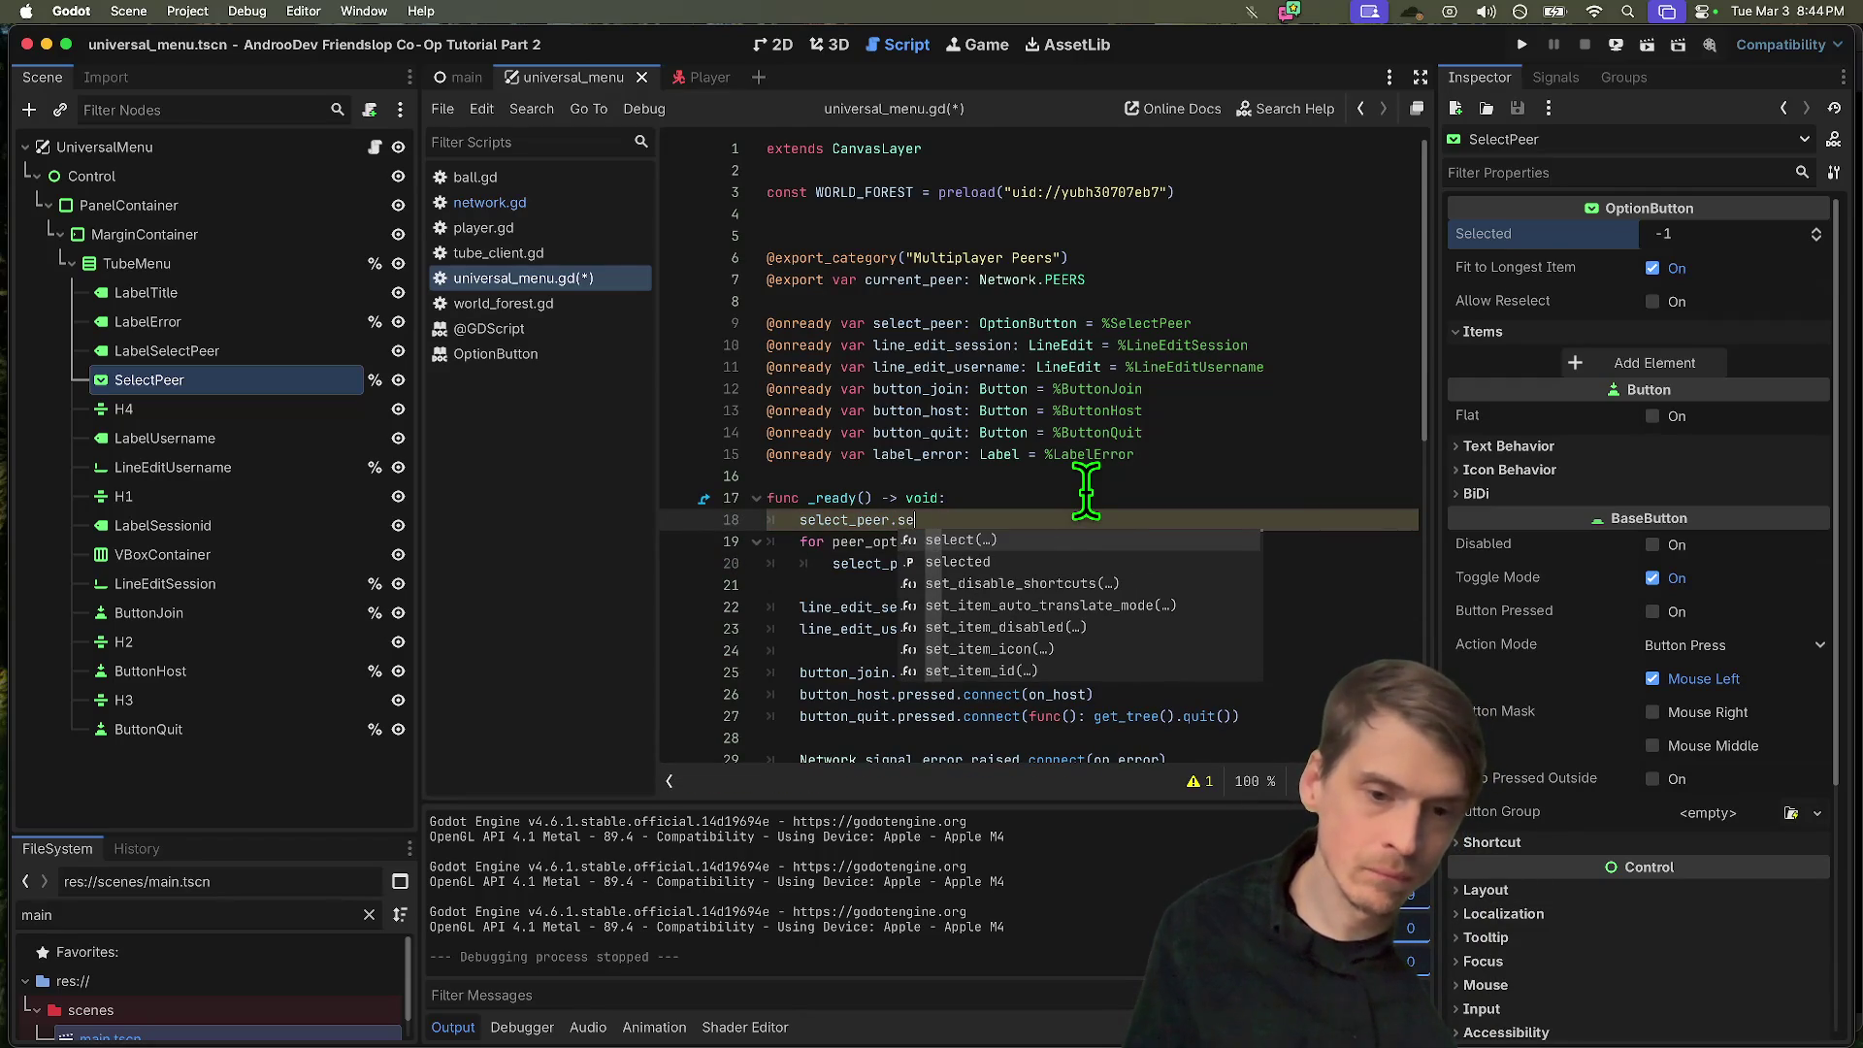
pyautogui.press('Down')
pyautogui.press('Down')
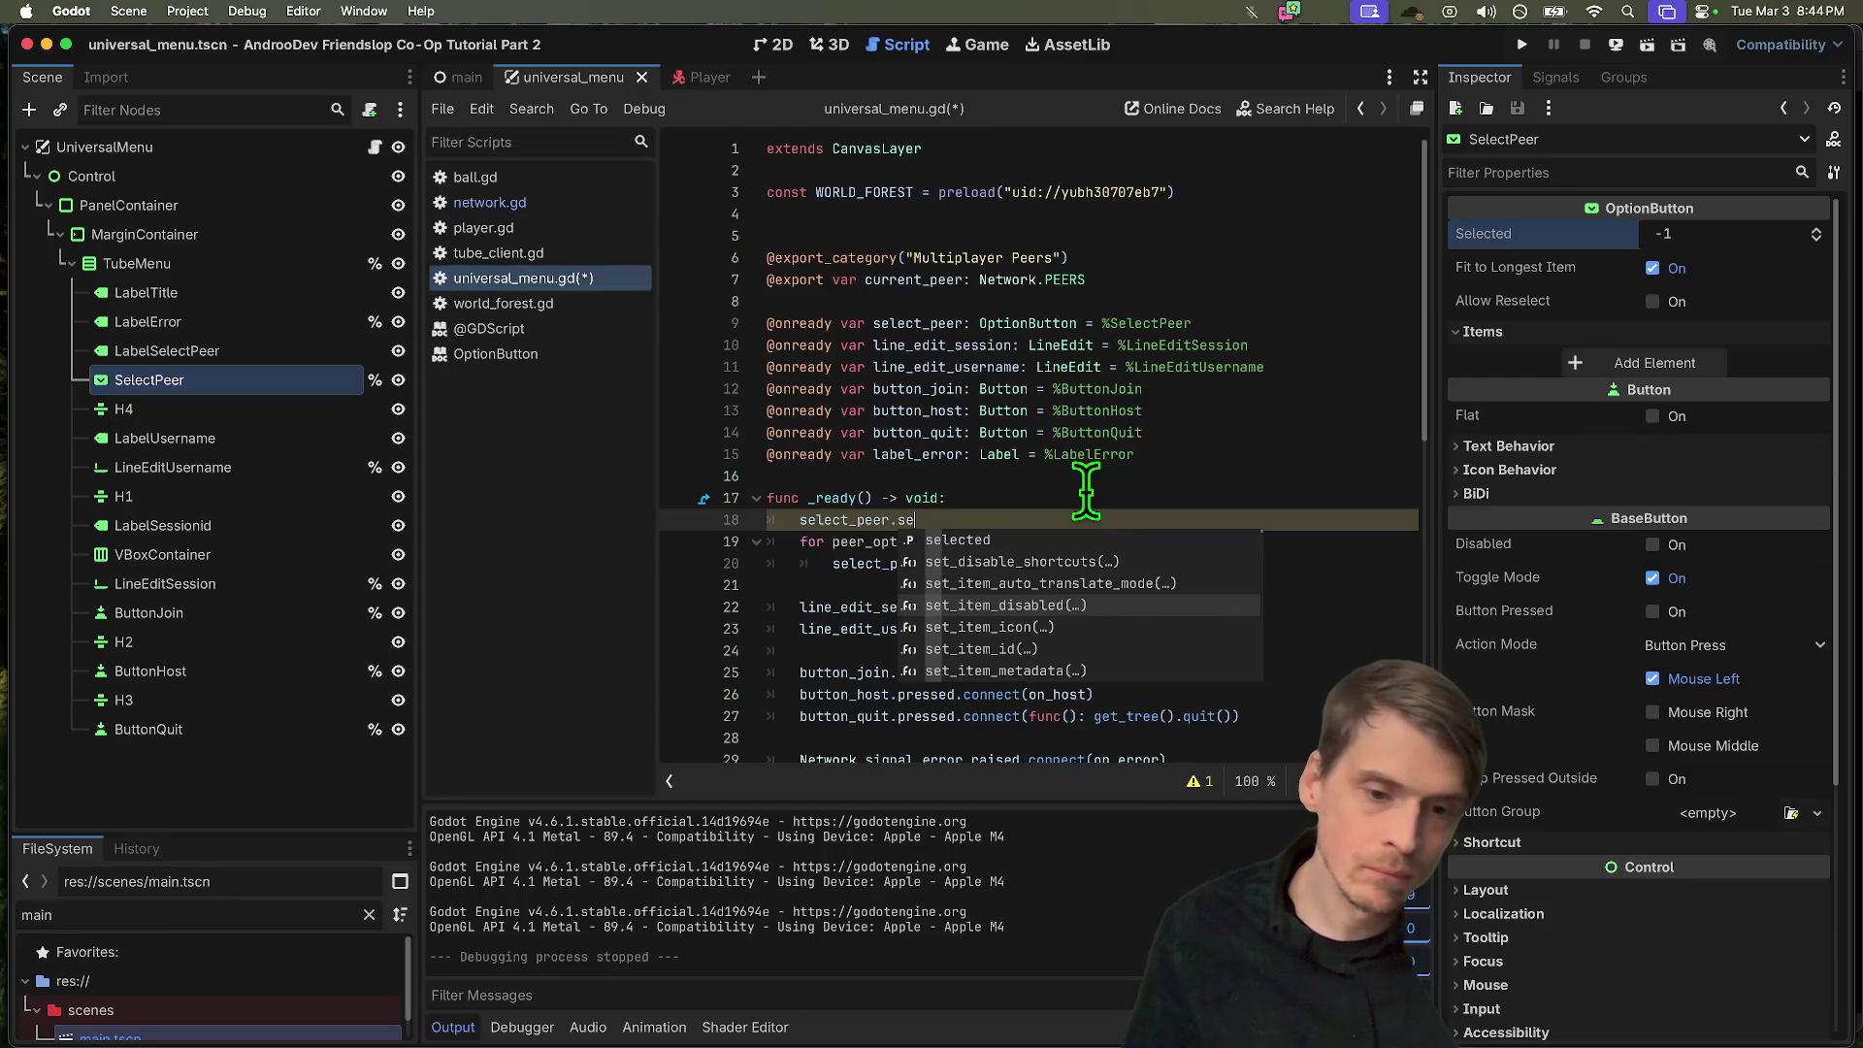
pyautogui.press('BackSpace')
pyautogui.press('BackSpace')
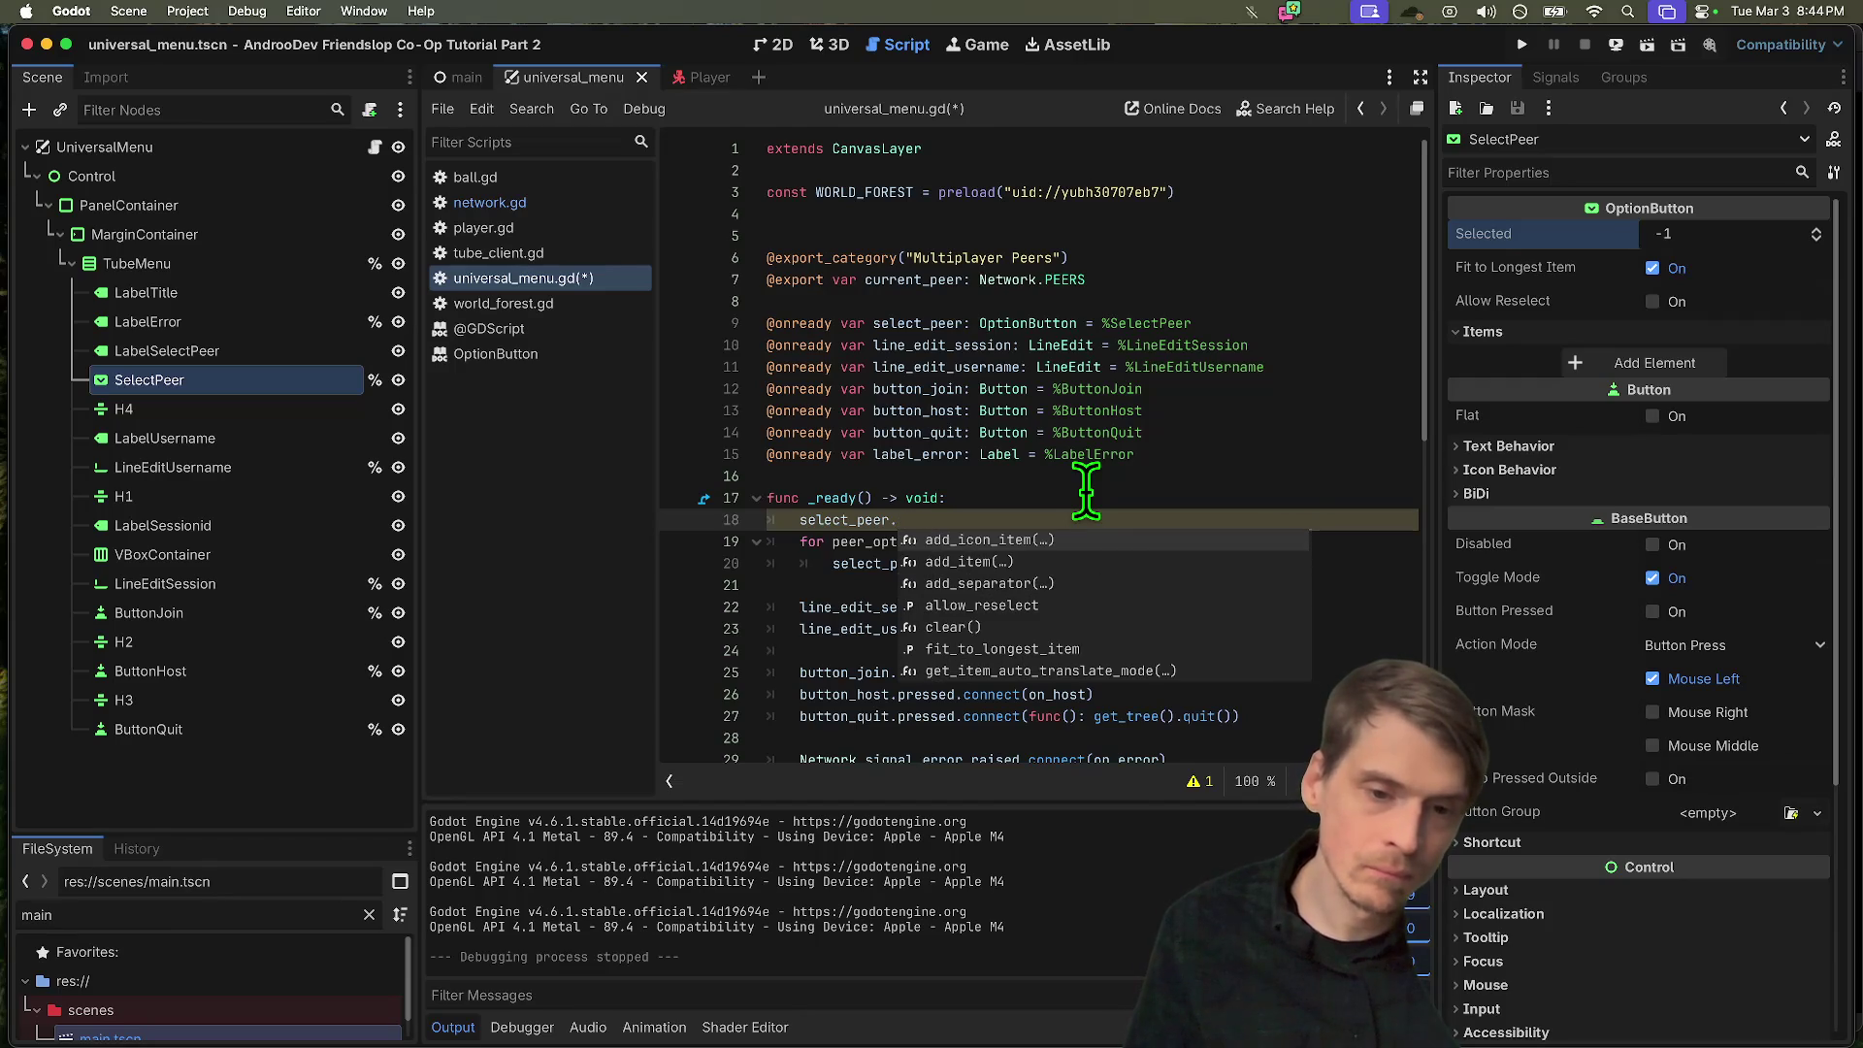
pyautogui.write('value')
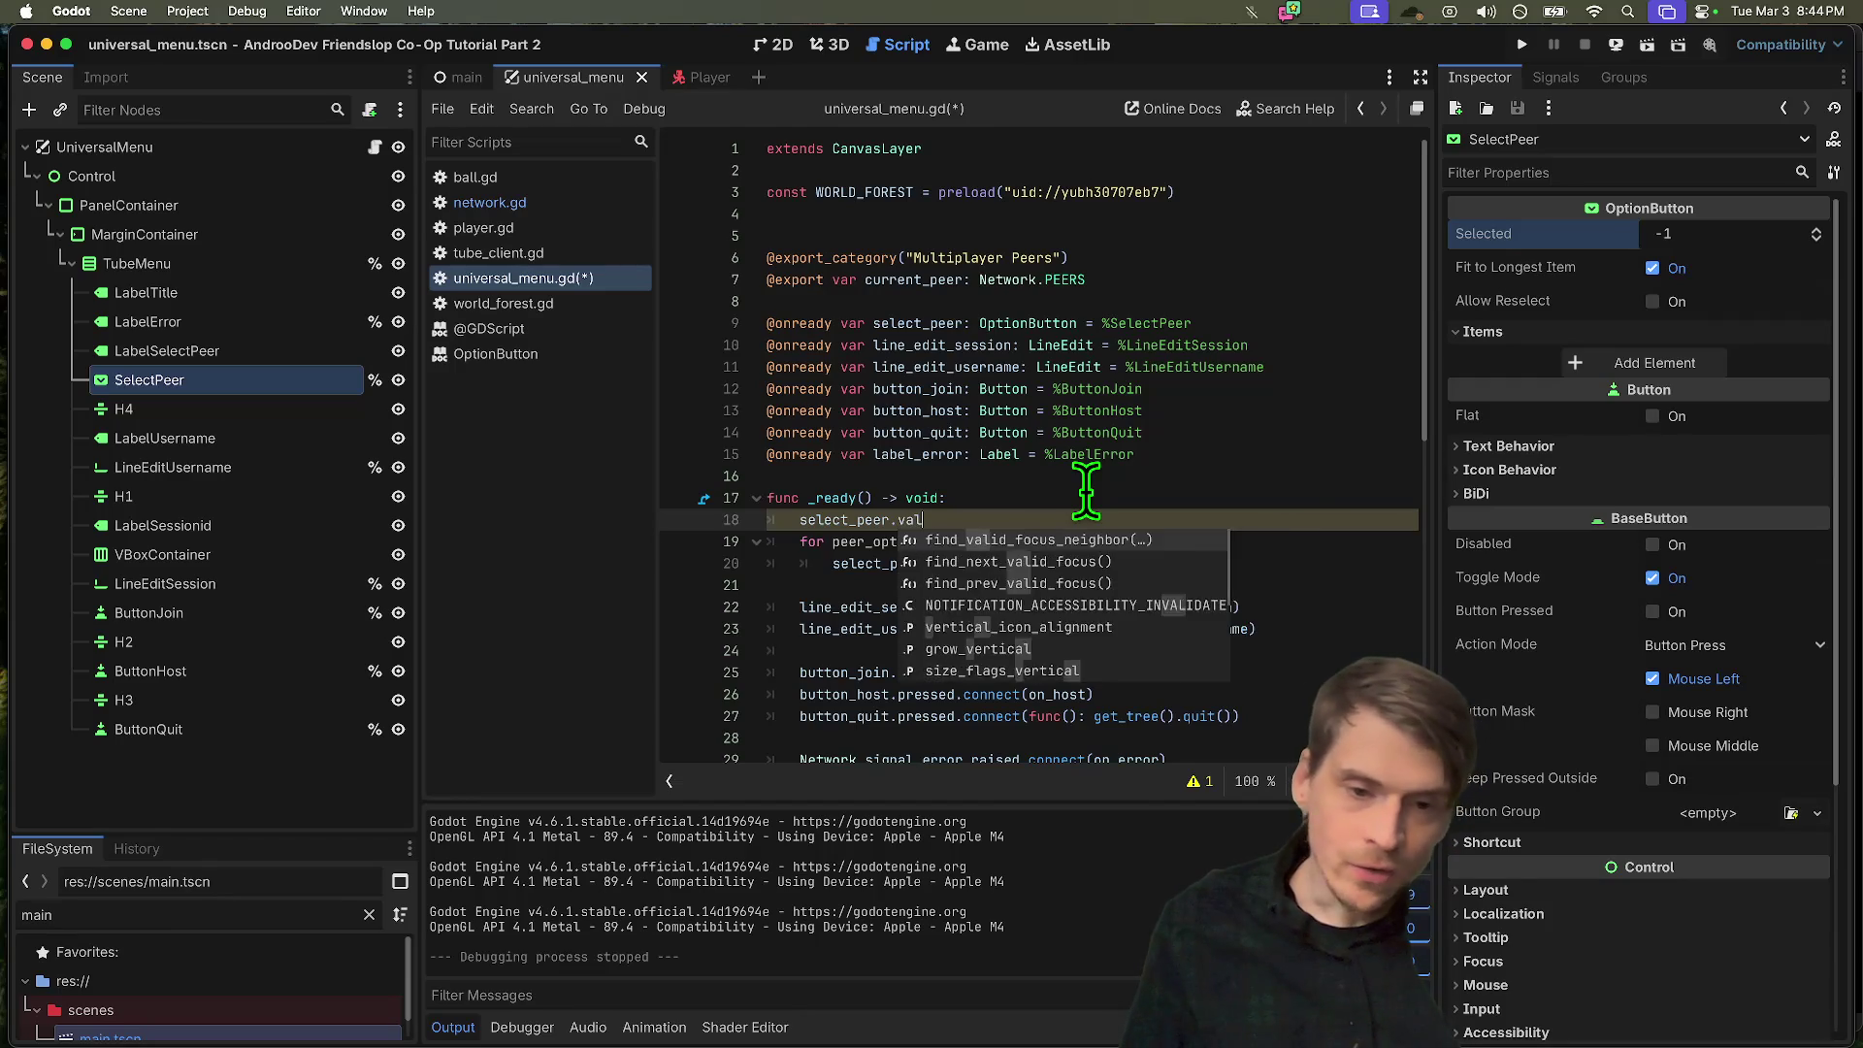
pyautogui.press('BackSpace')
pyautogui.press('BackSpace')
pyautogui.press('BackSpace')
pyautogui.write('select')
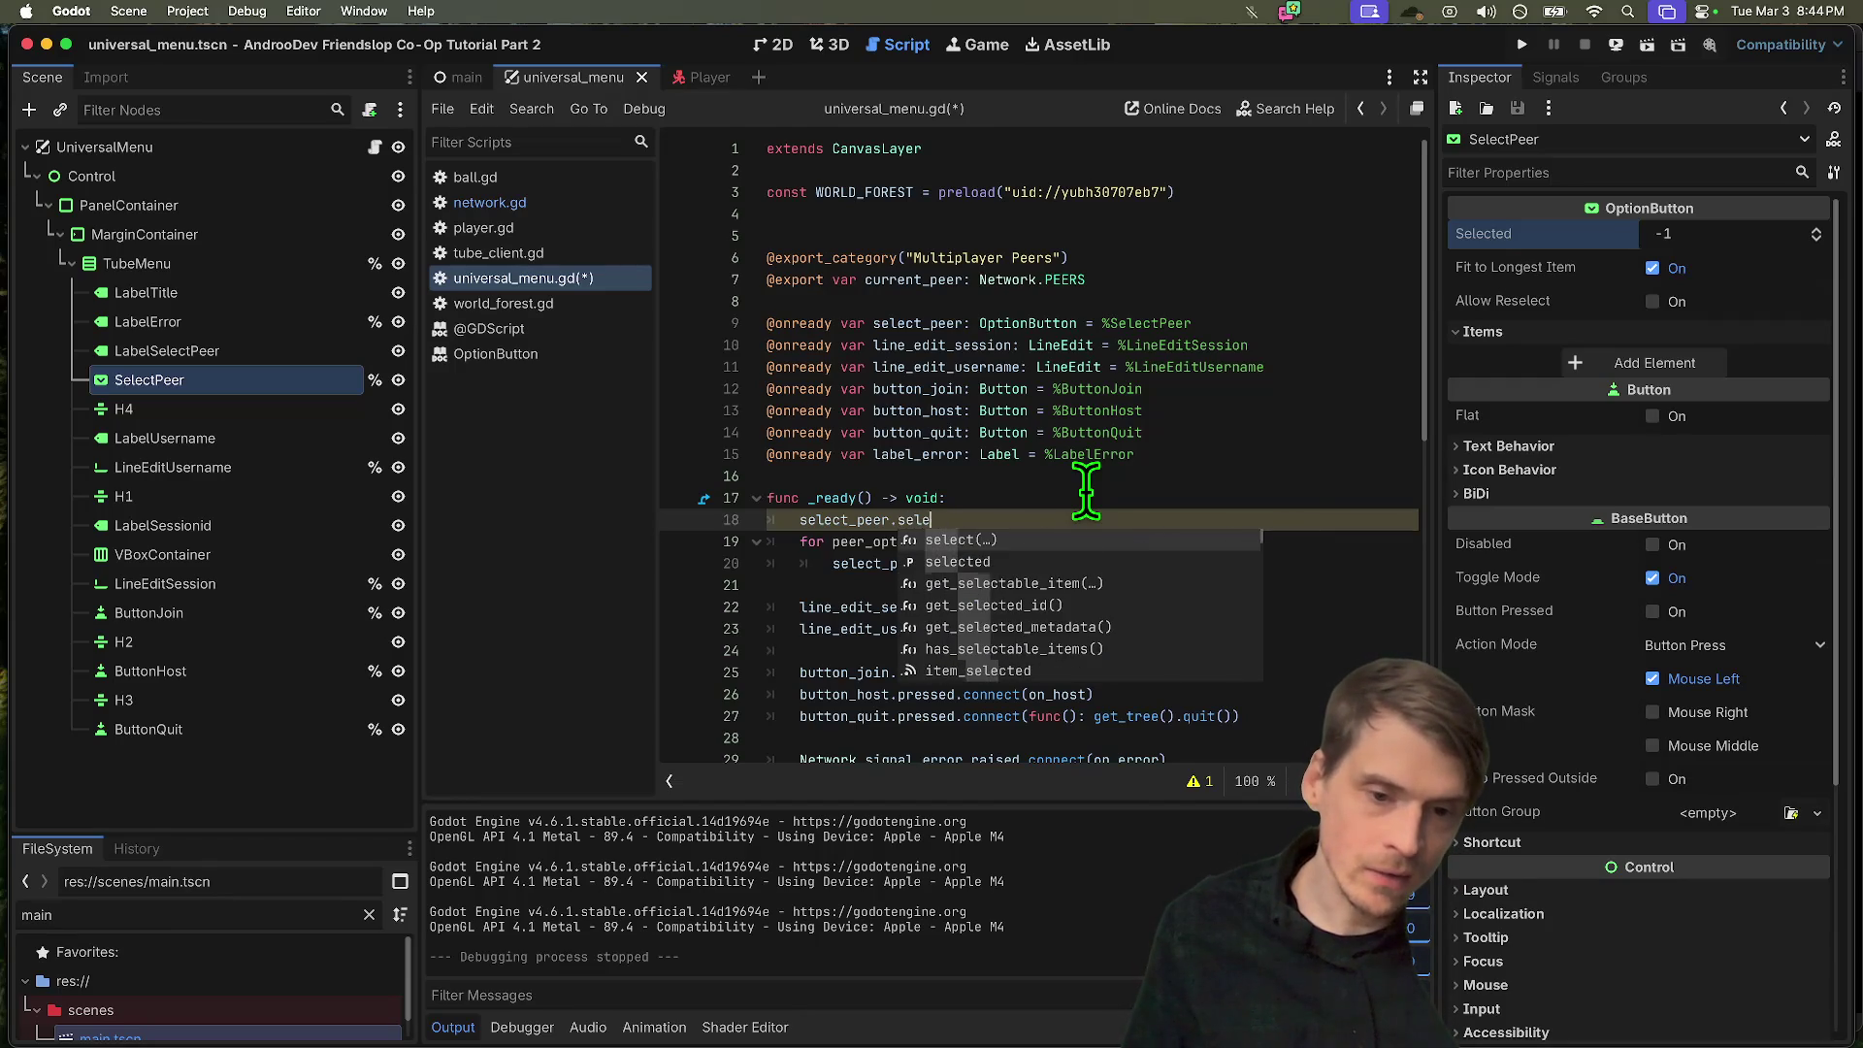
pyautogui.press('Down')
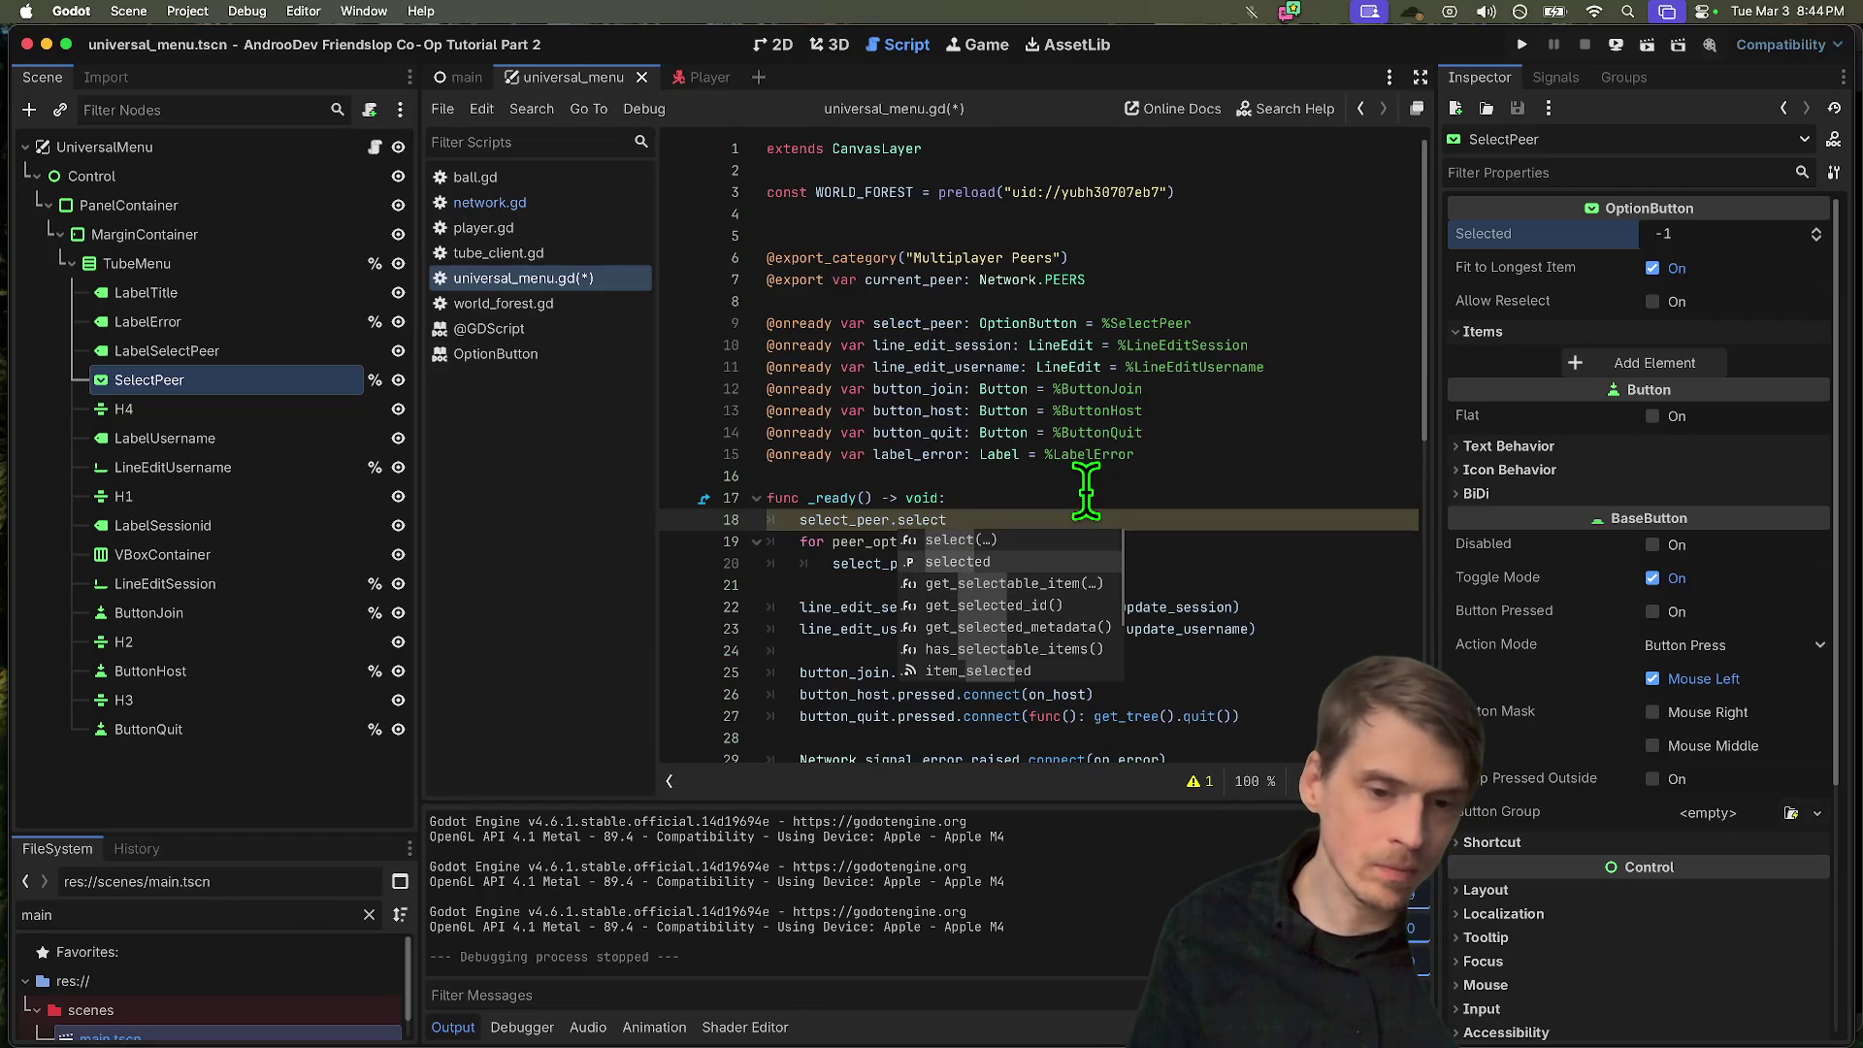
pyautogui.press('Return')
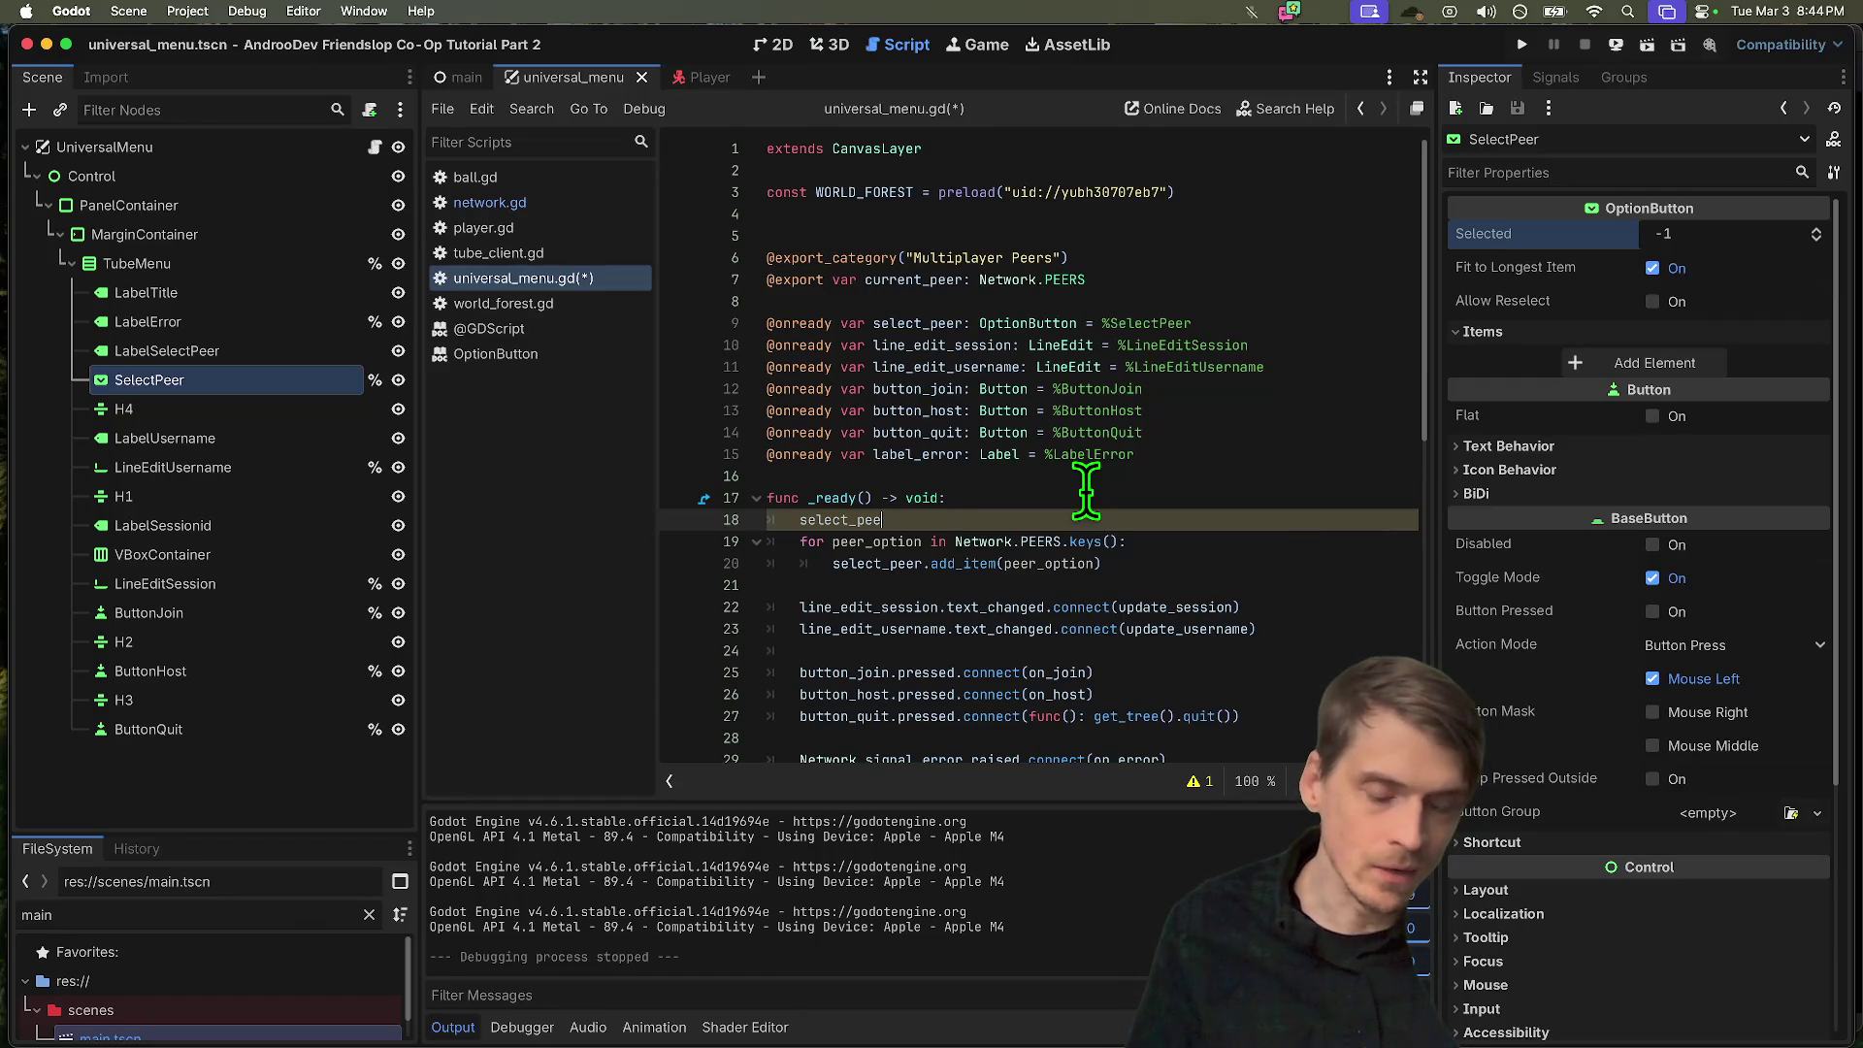
pyautogui.hotkey('ctrl', 'space')
pyautogui.write('selecte')
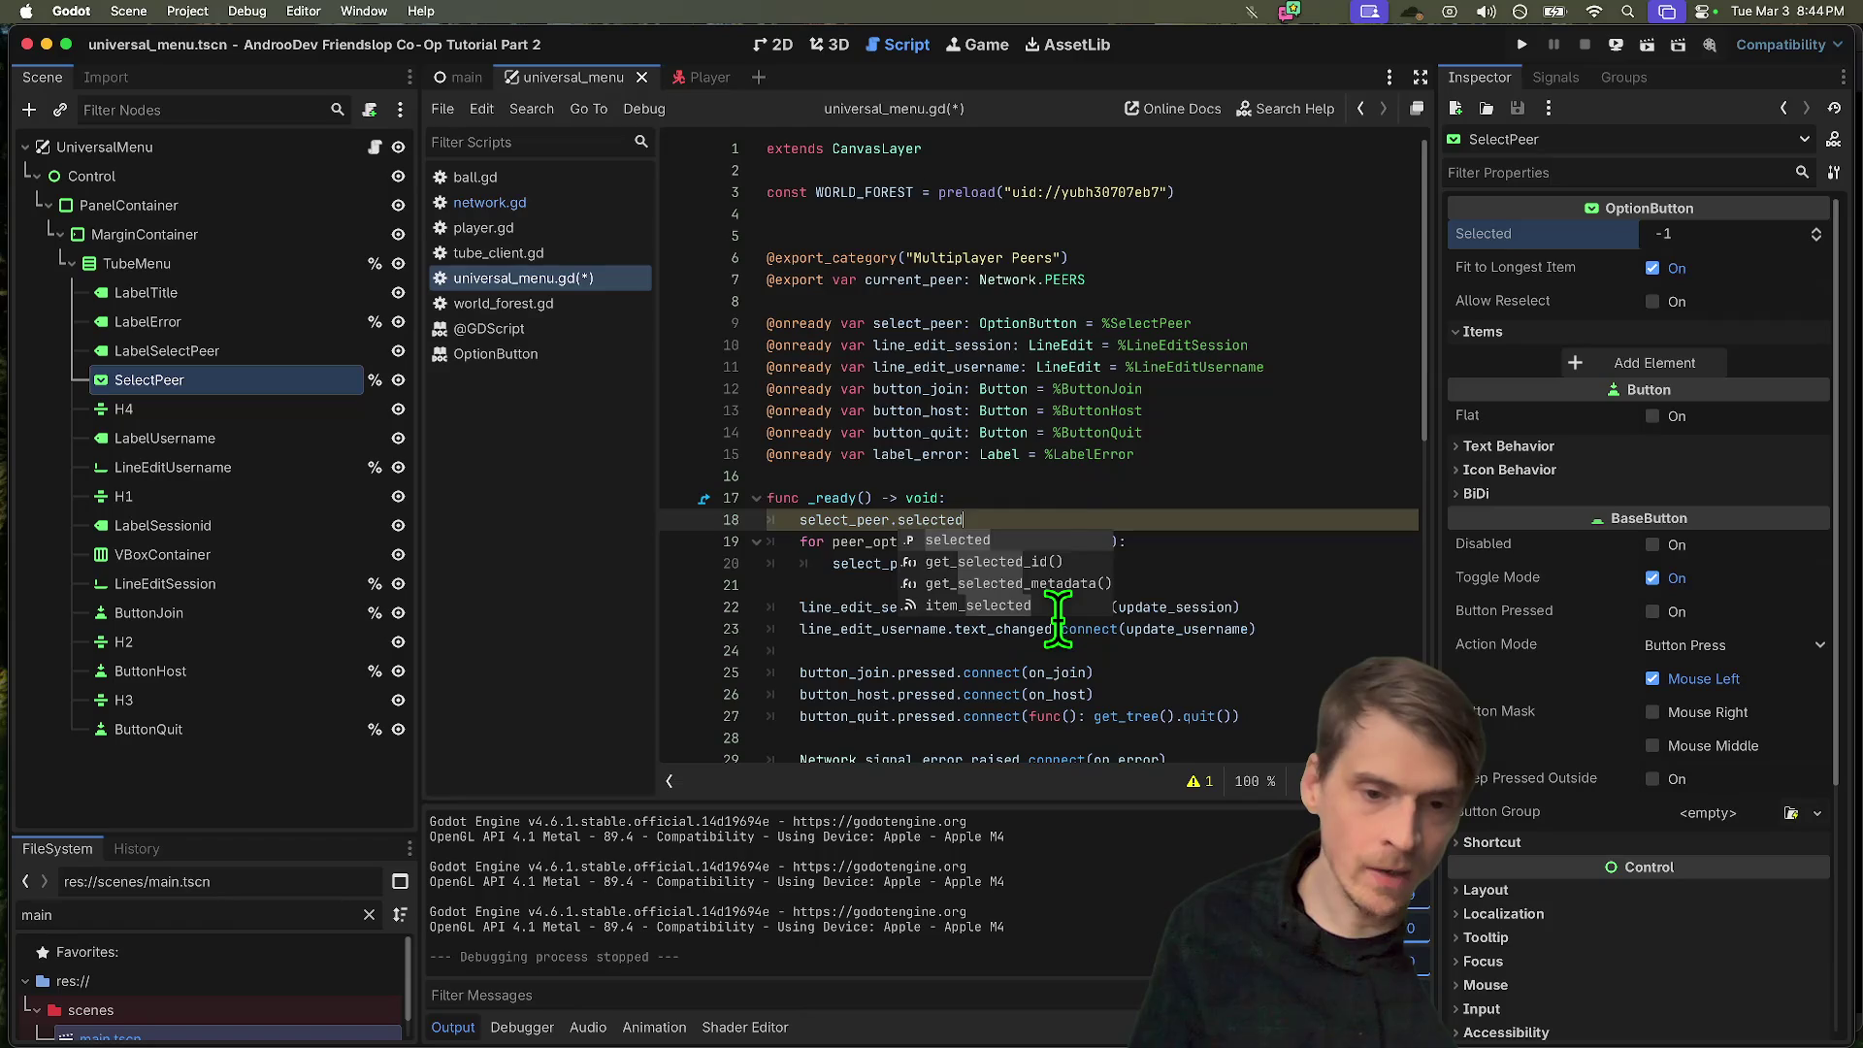
pyautogui.doubleClick(1060, 605)
pyautogui.write('.')
pyautogui.press('Return')
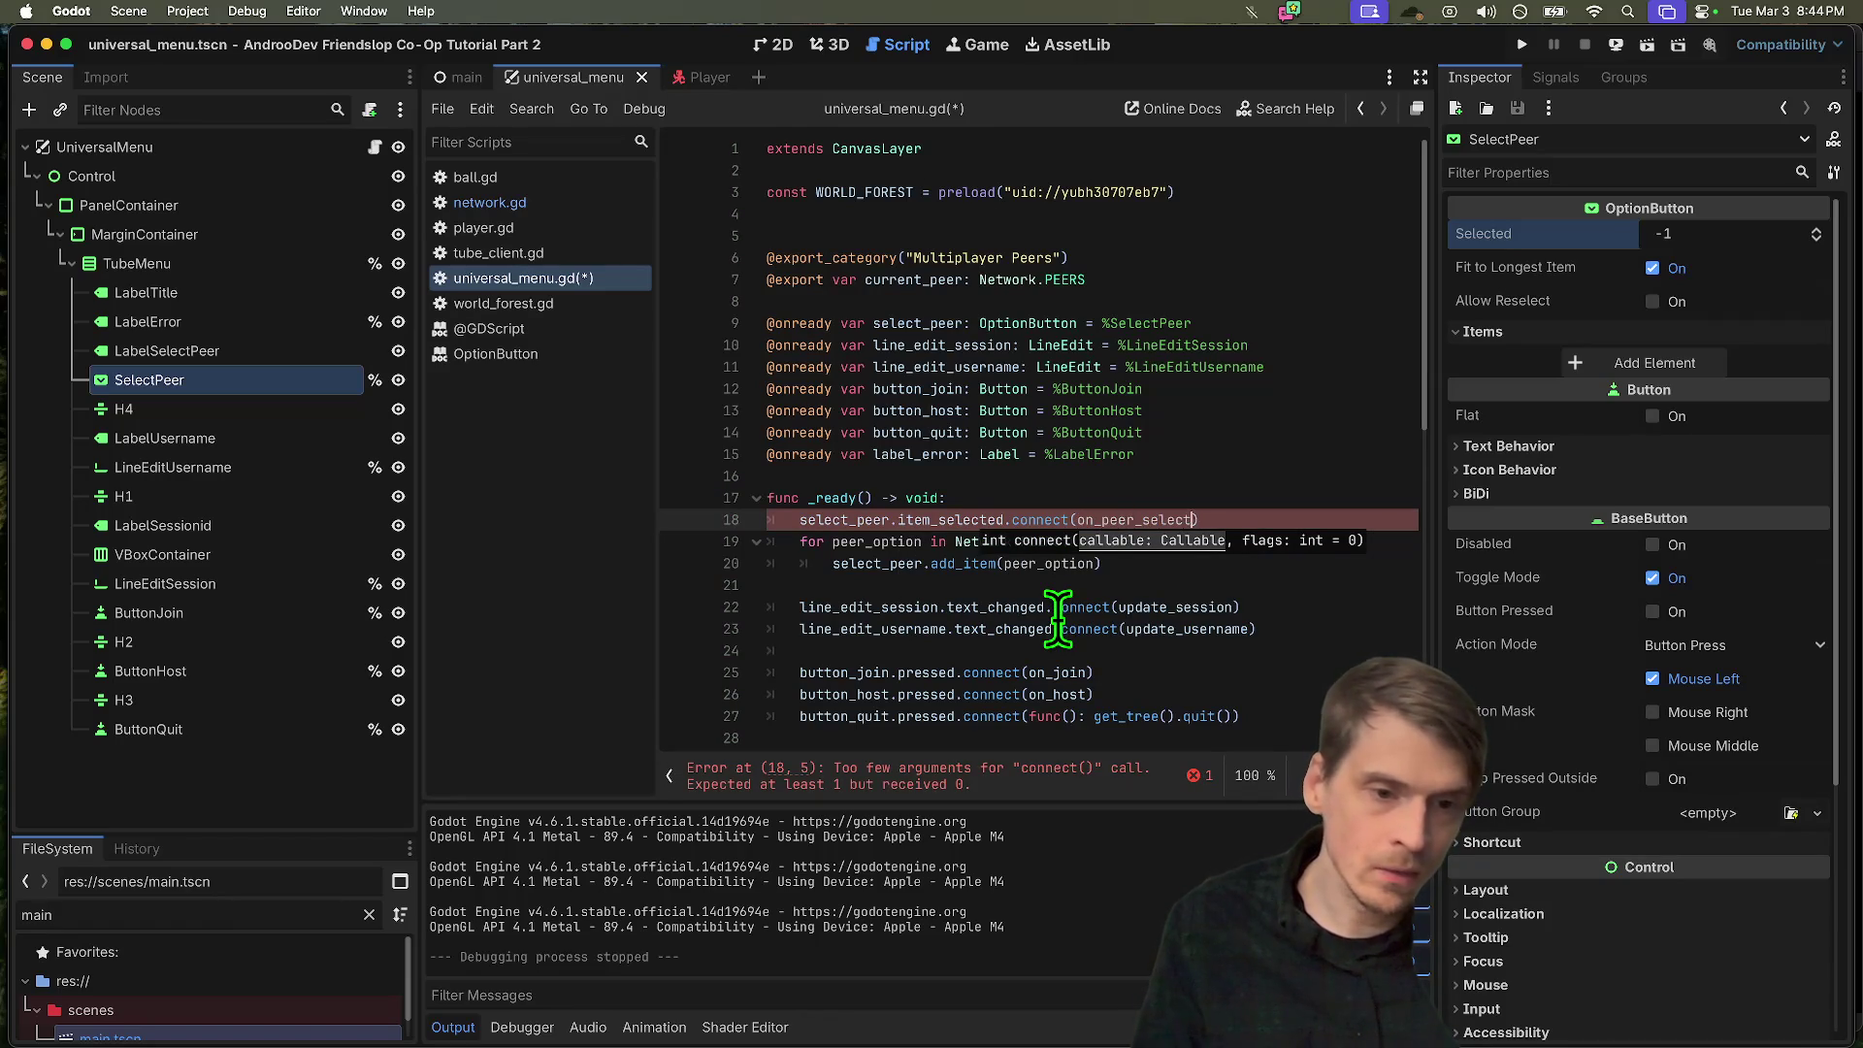
# Write the connect callback with an index parameter so it calls Network.set_peer.
pyautogui.press('BackSpace')
pyautogui.press('BackSpace')
pyautogui.press('BackSpace')
pyautogui.press('Return')
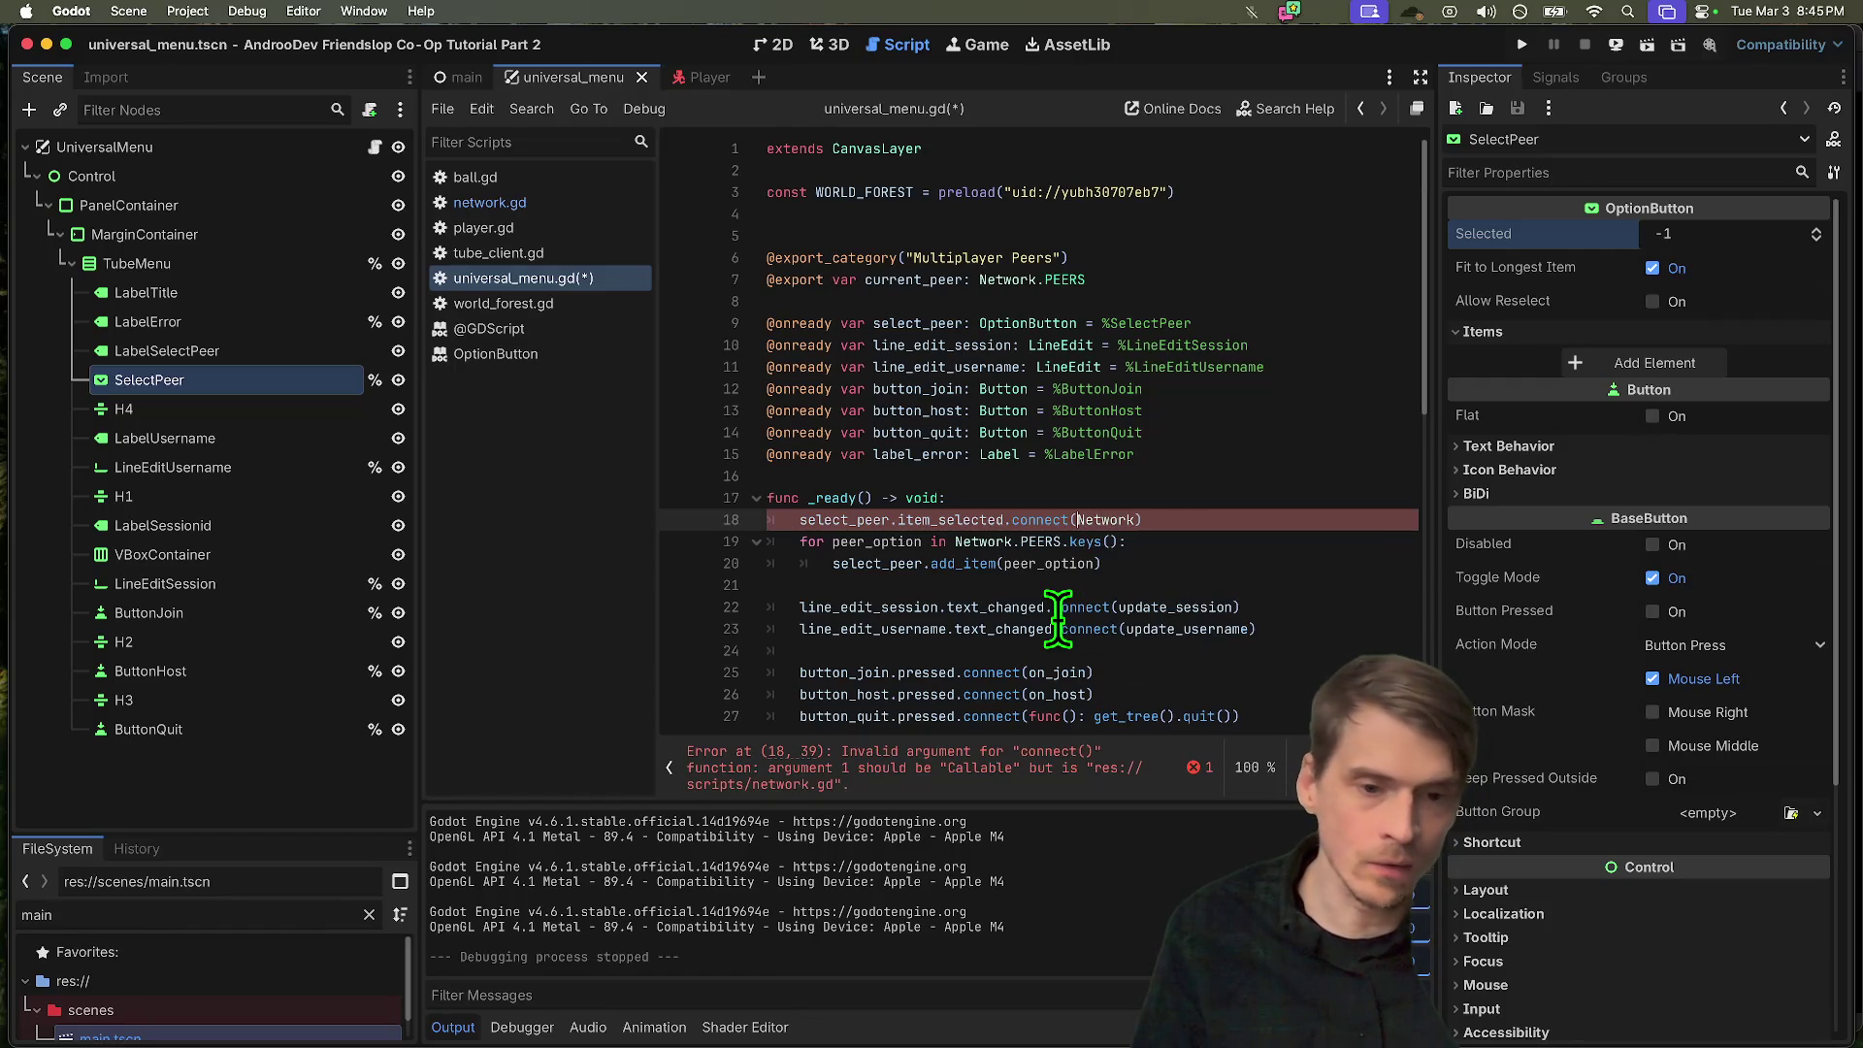
pyautogui.write(')')
pyautogui.press('Left')
pyautogui.press('Left')
pyautogui.press('Down')
pyautogui.press('Down')
pyautogui.press('Up')
pyautogui.press('Up')
pyautogui.press('Up')
pyautogui.press('Down')
pyautogui.click(1168, 520)
pyautogui.write('in')
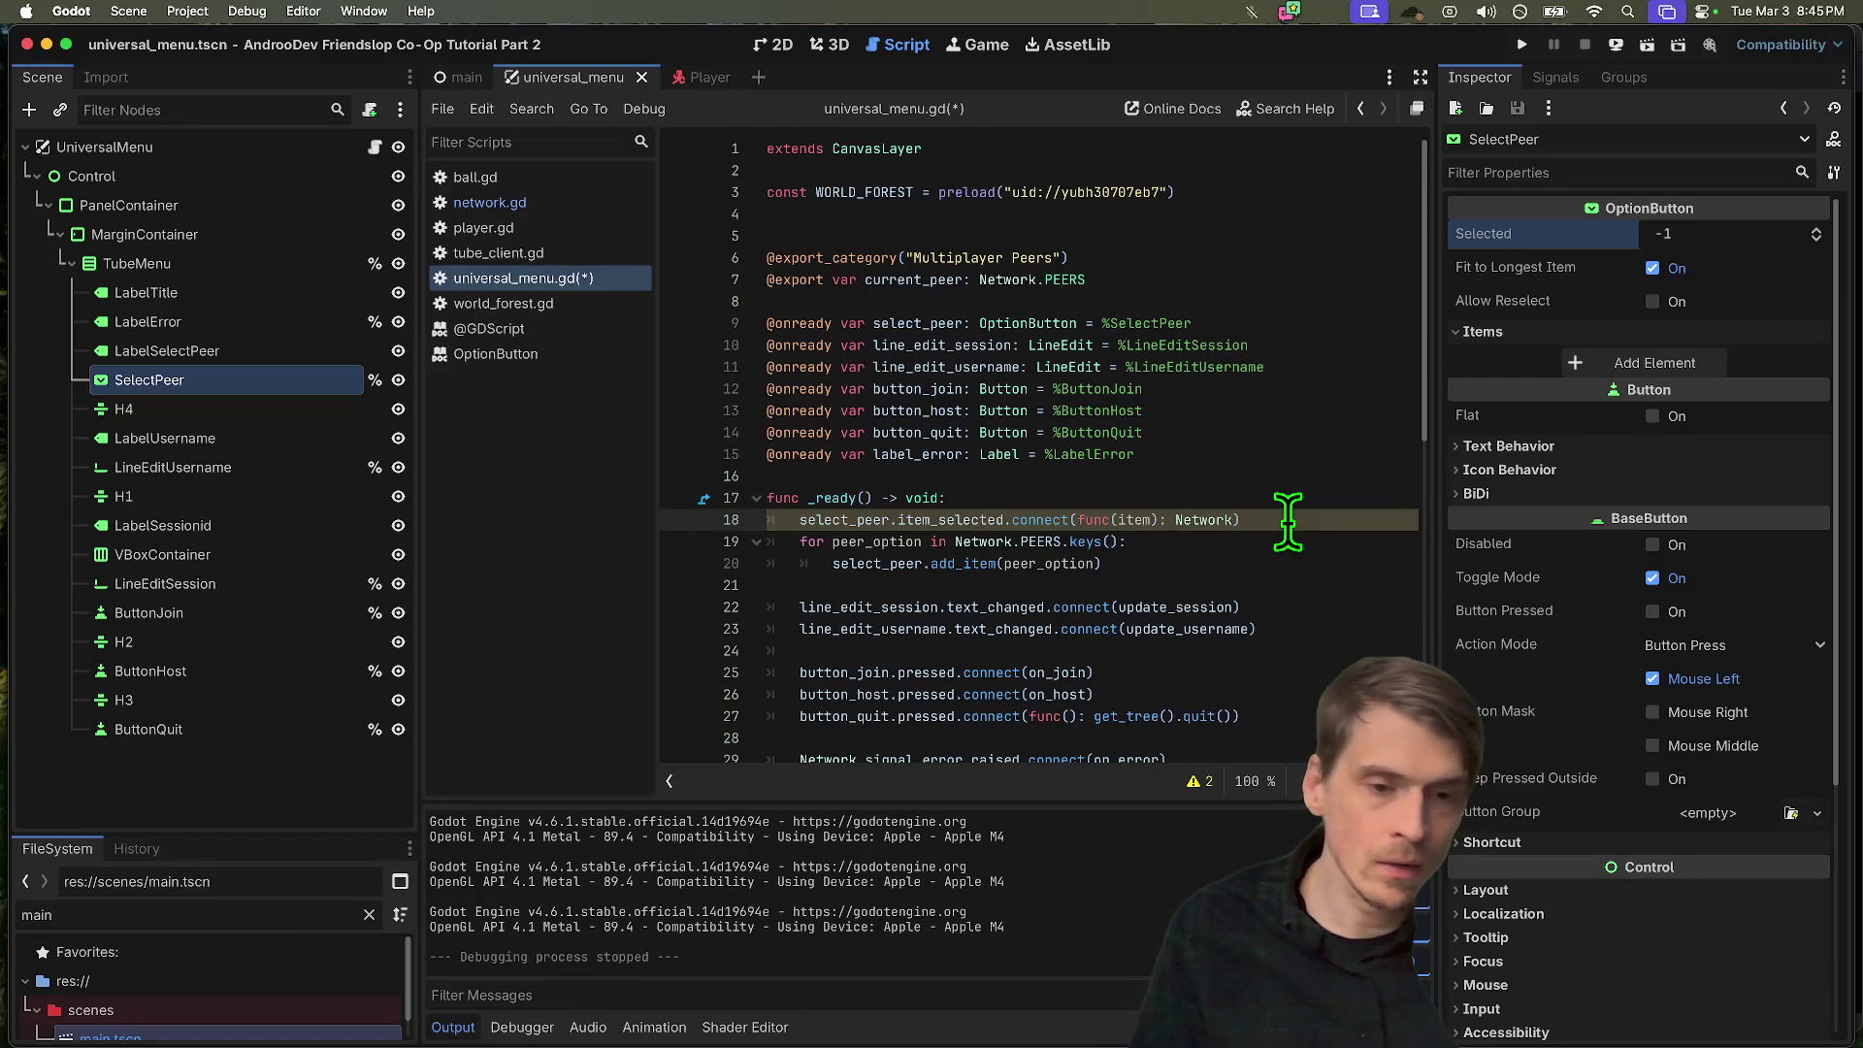
pyautogui.write('dex')
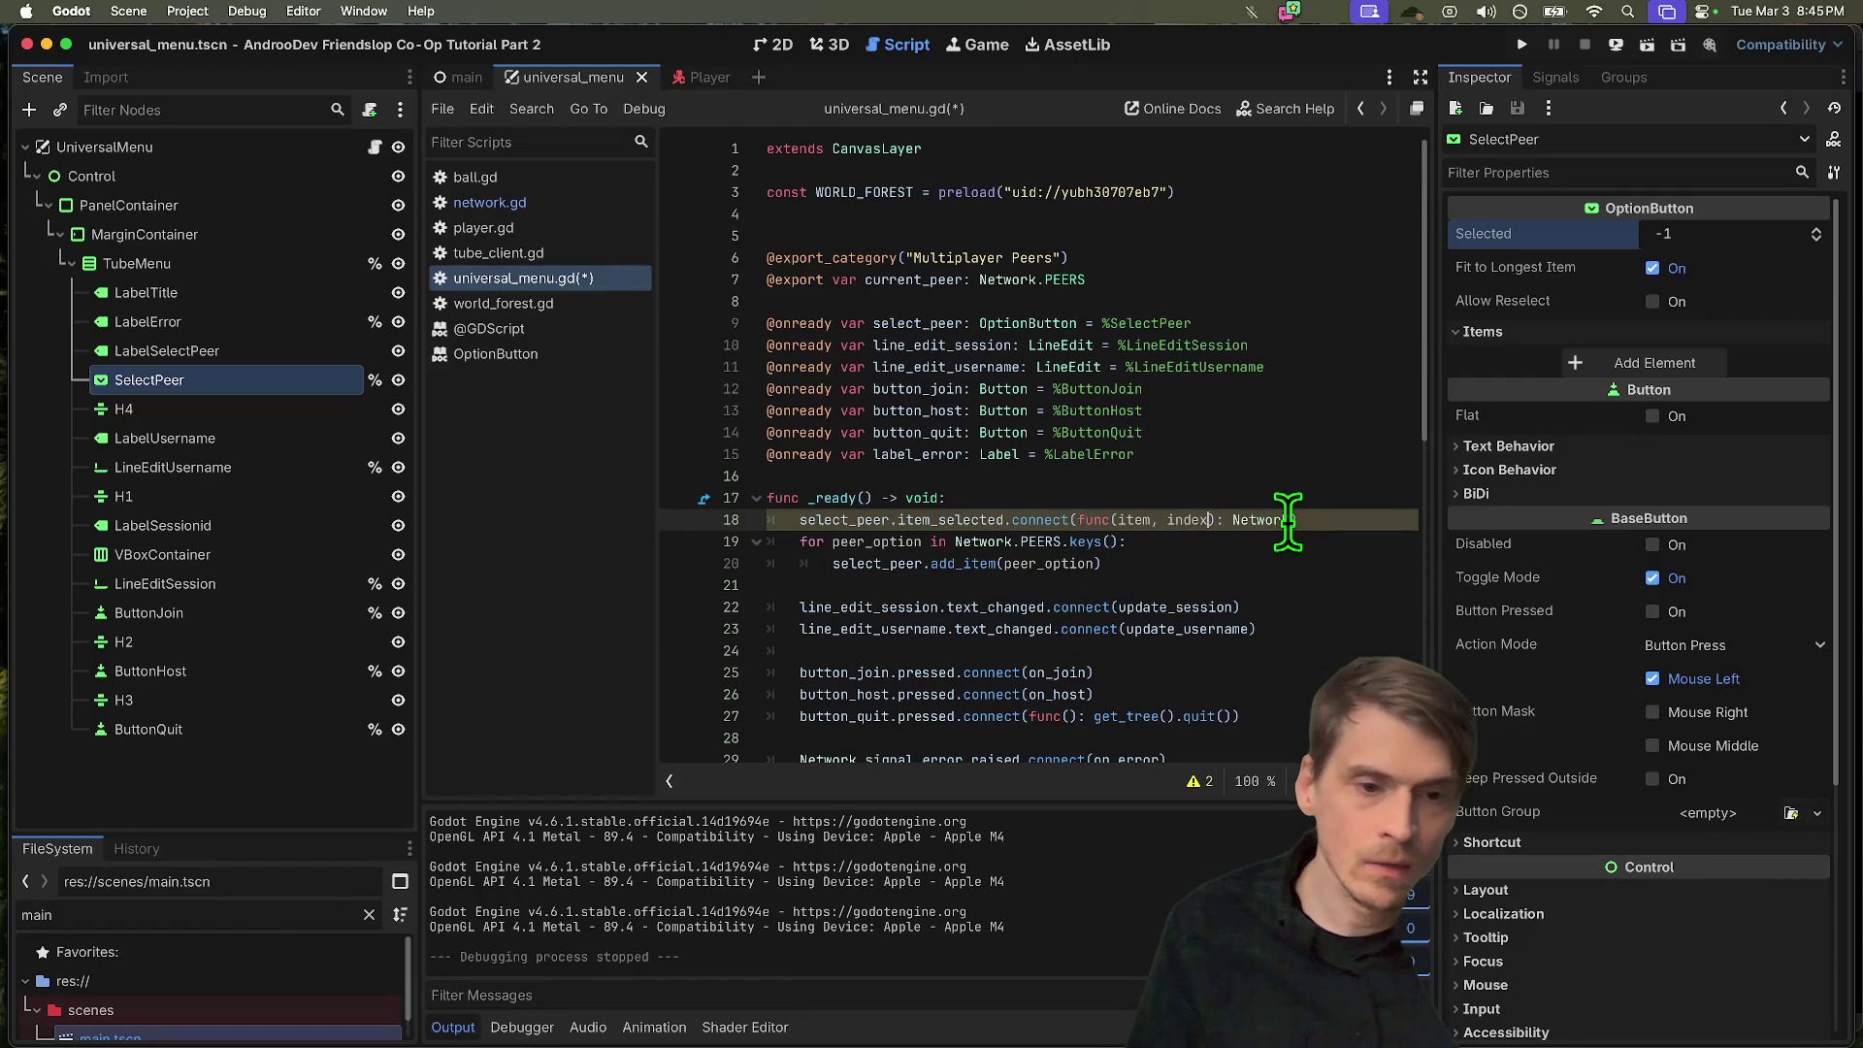
pyautogui.click(1288, 520)
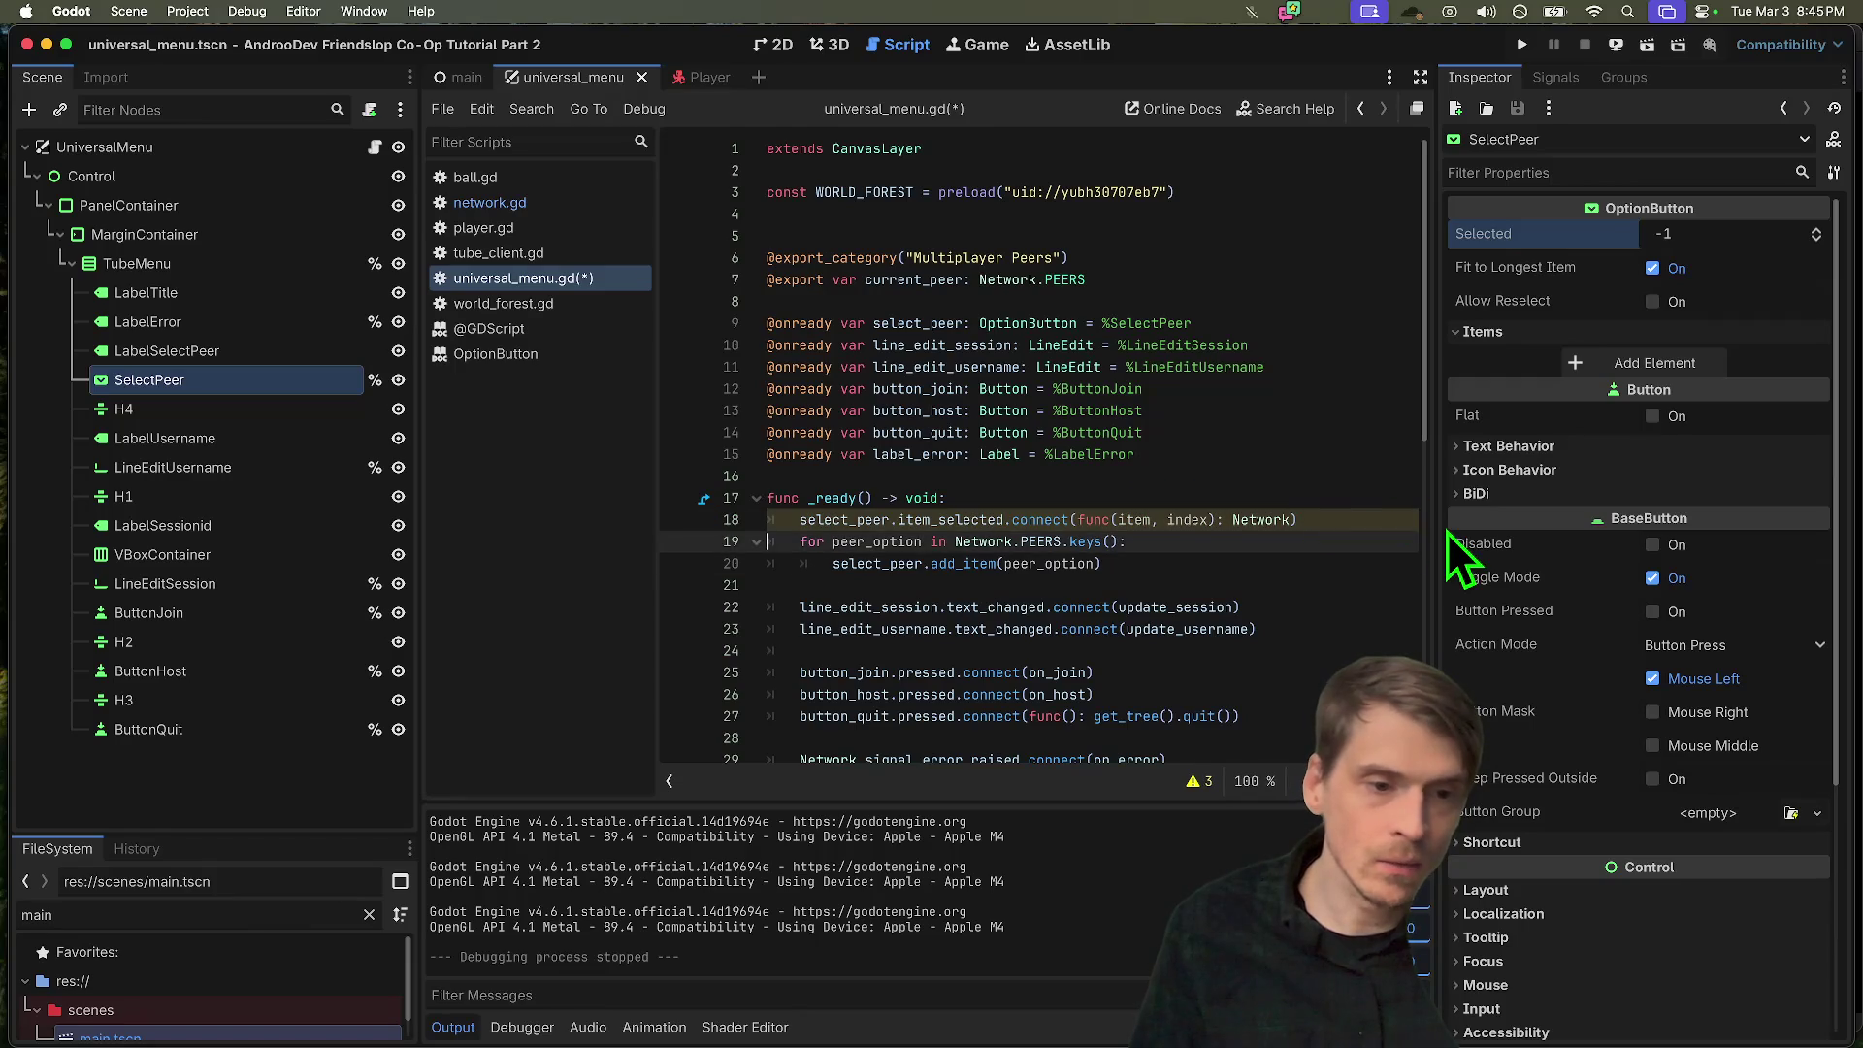
pyautogui.write('.')
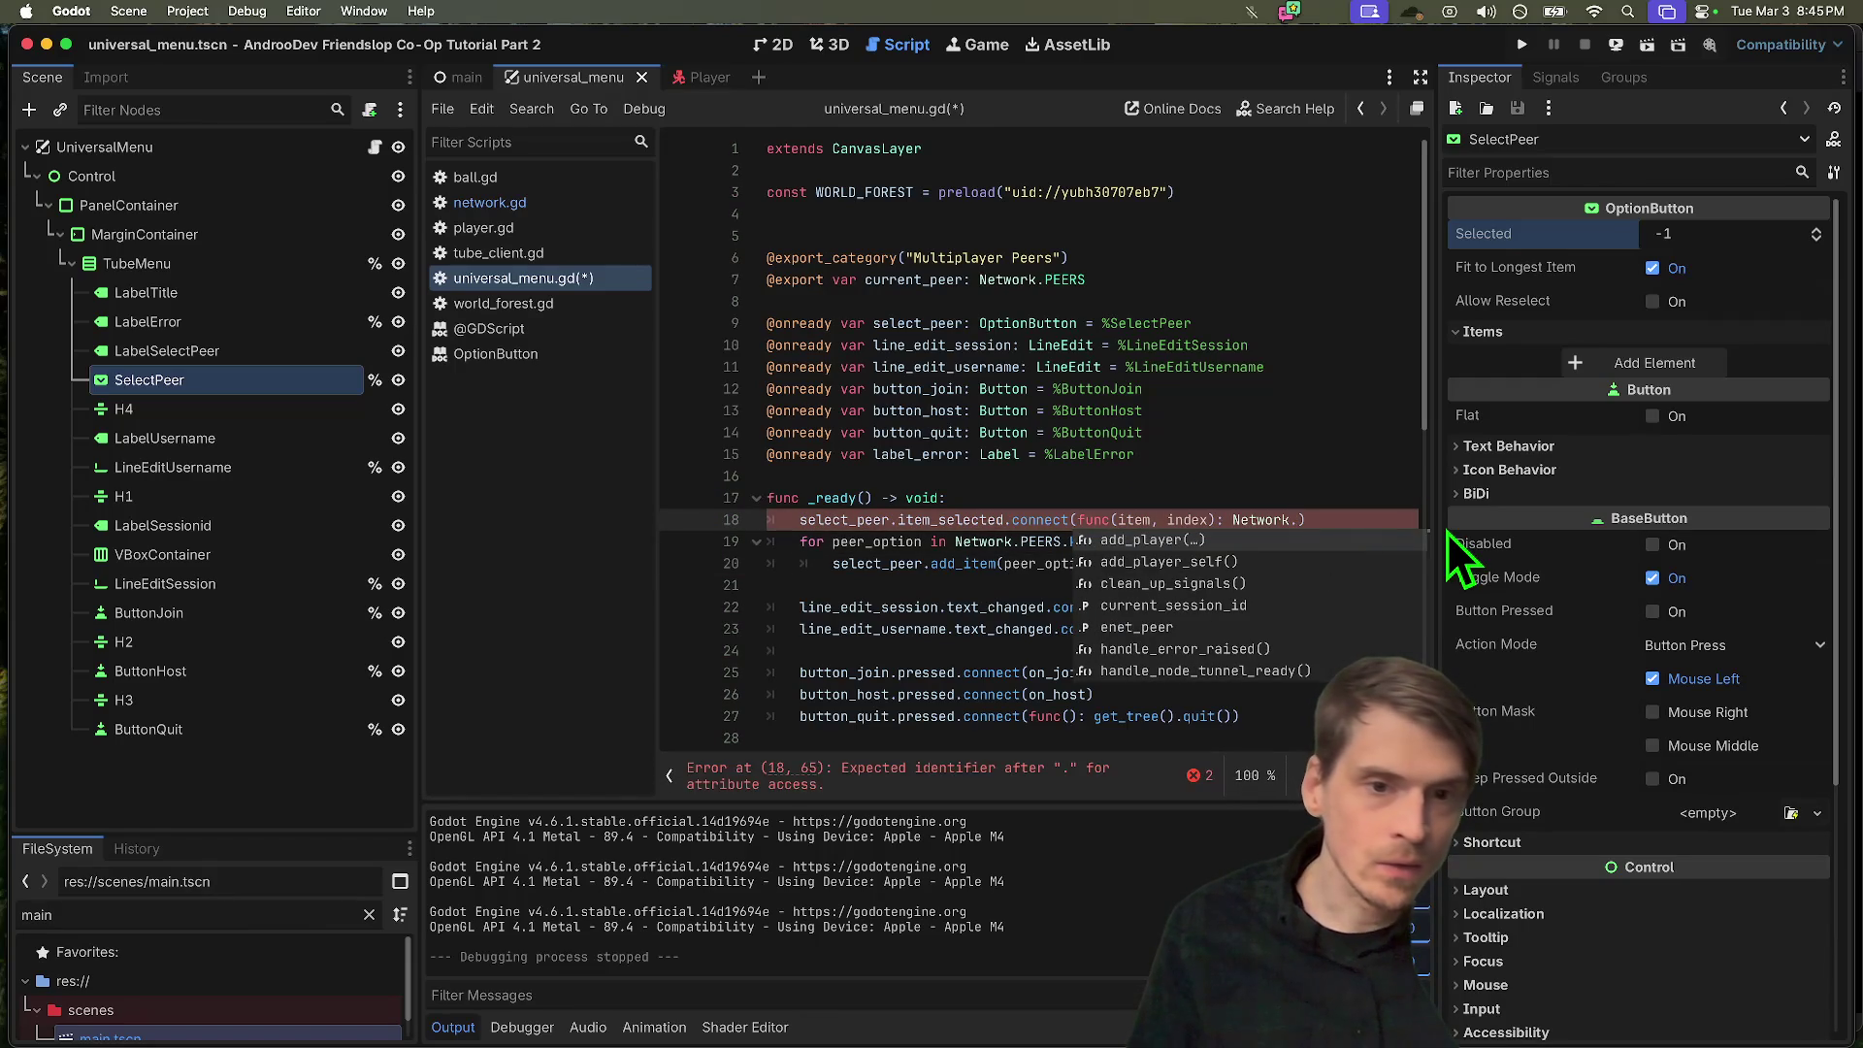
pyautogui.write('s')
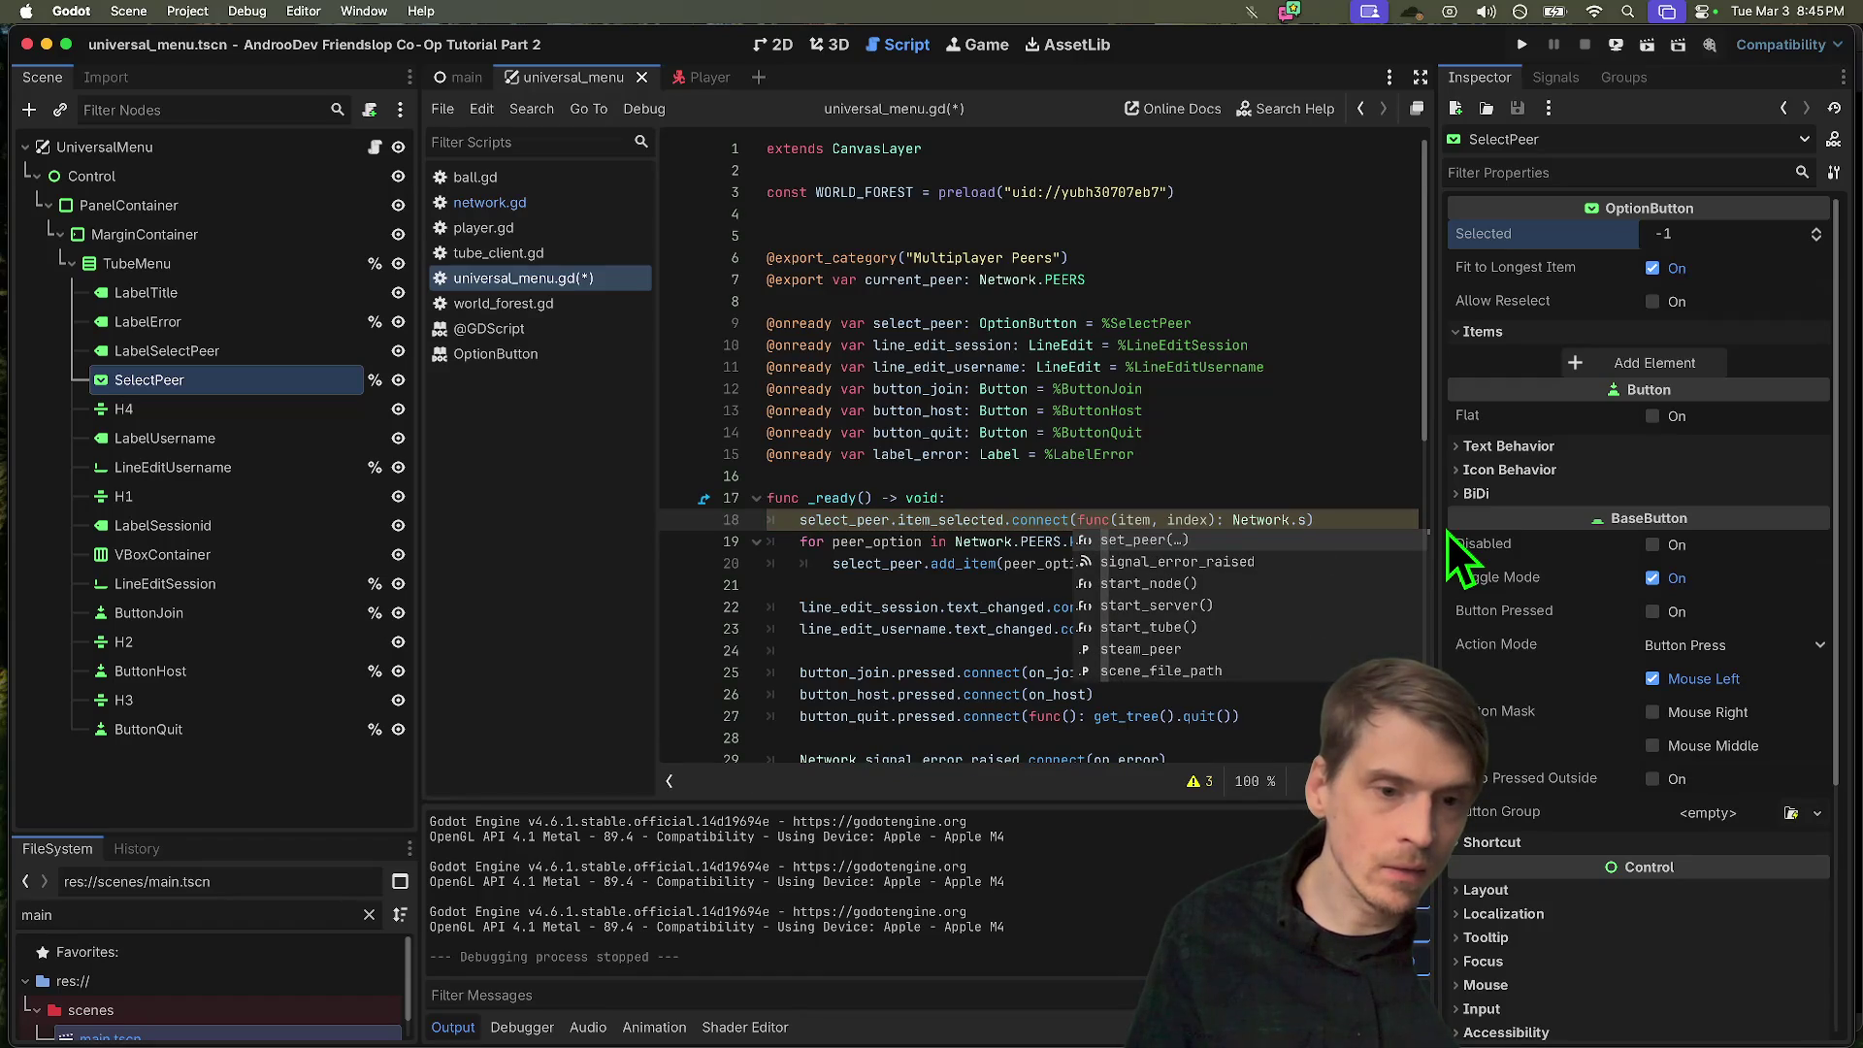
pyautogui.press('Return')
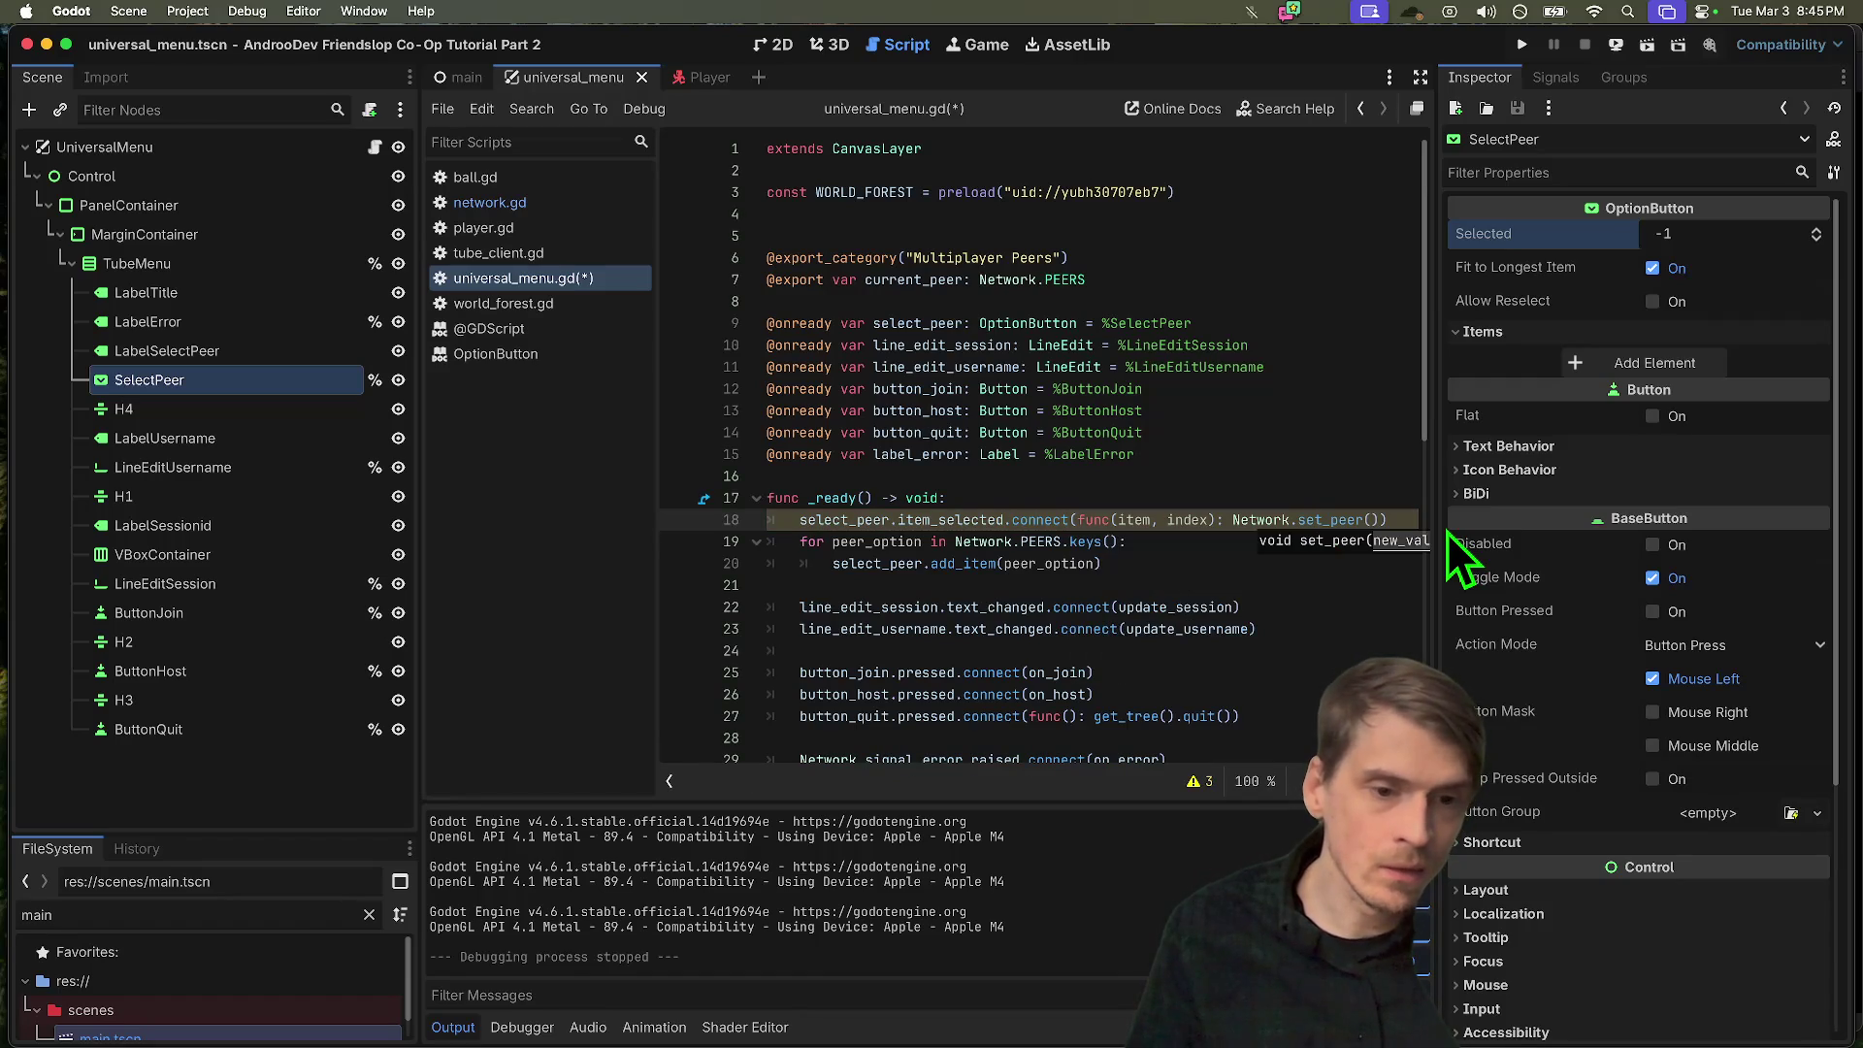
# Pass index as the set_peer argument and save the script.
pyautogui.write('Network.')
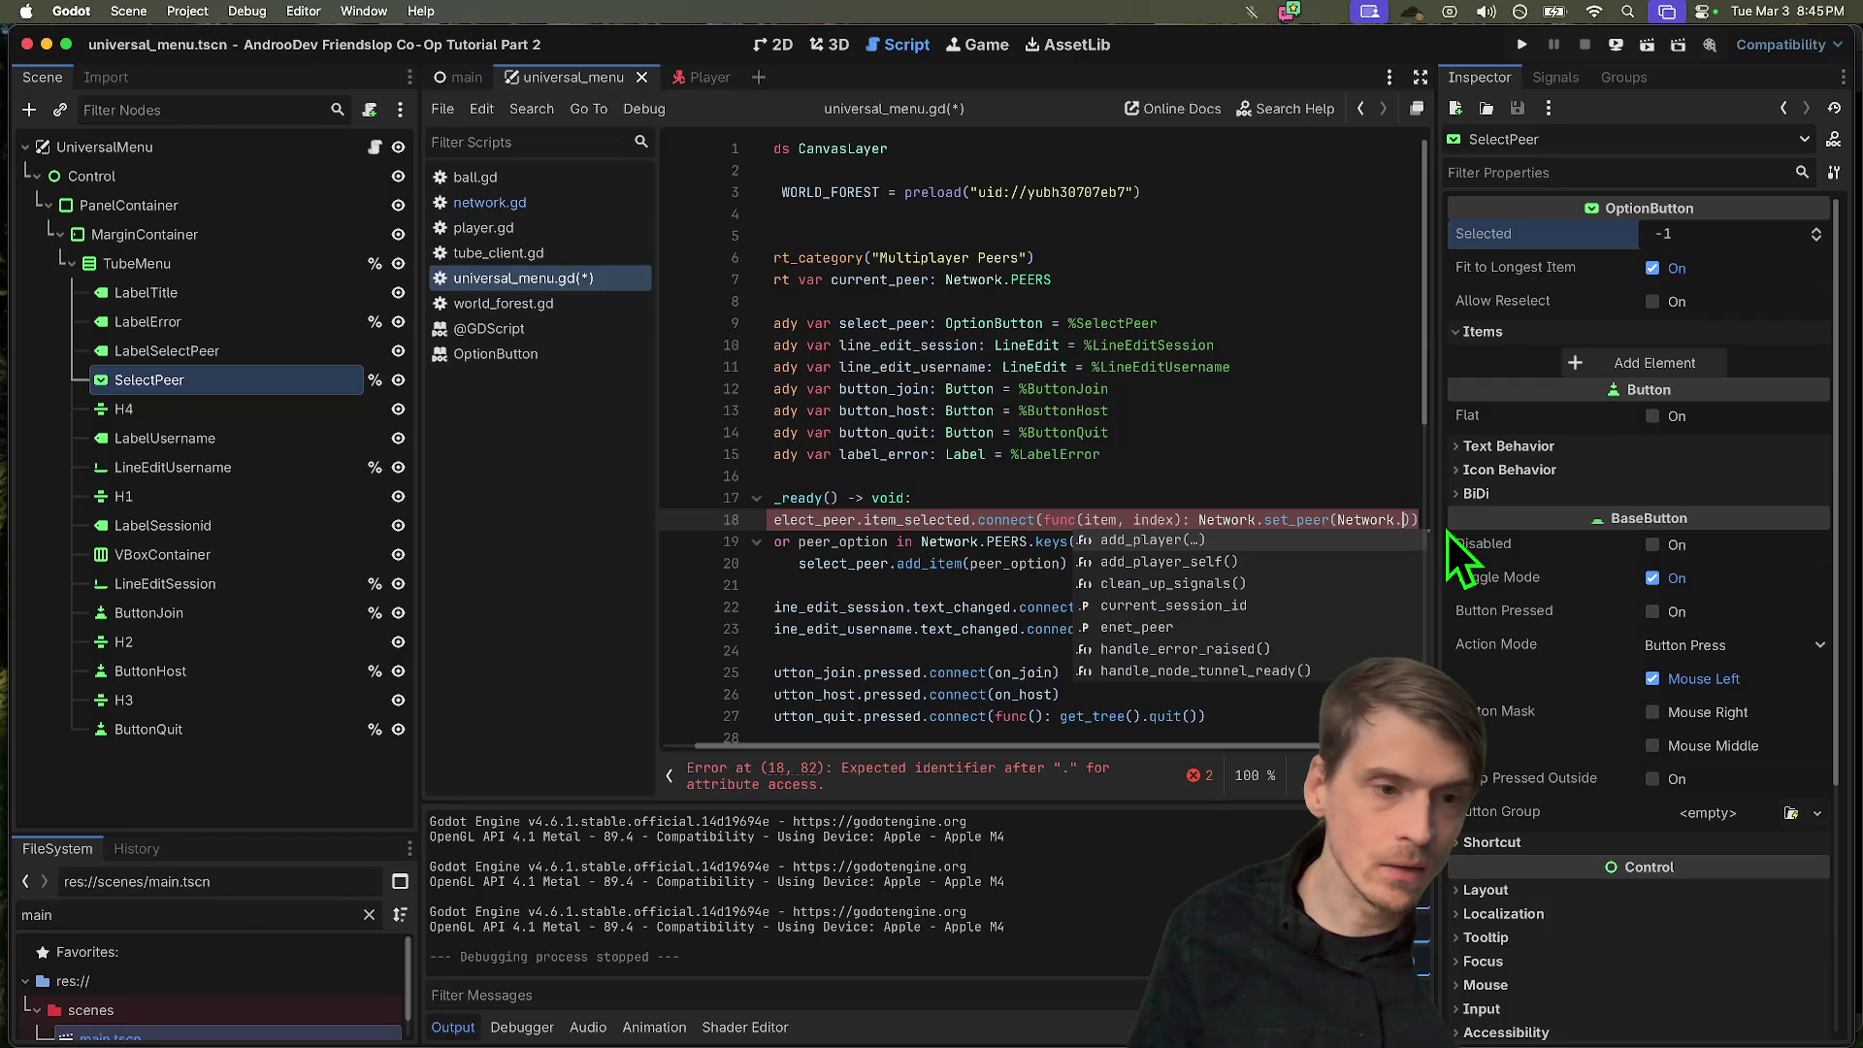
pyautogui.press('super+z')
pyautogui.write('select_peer')
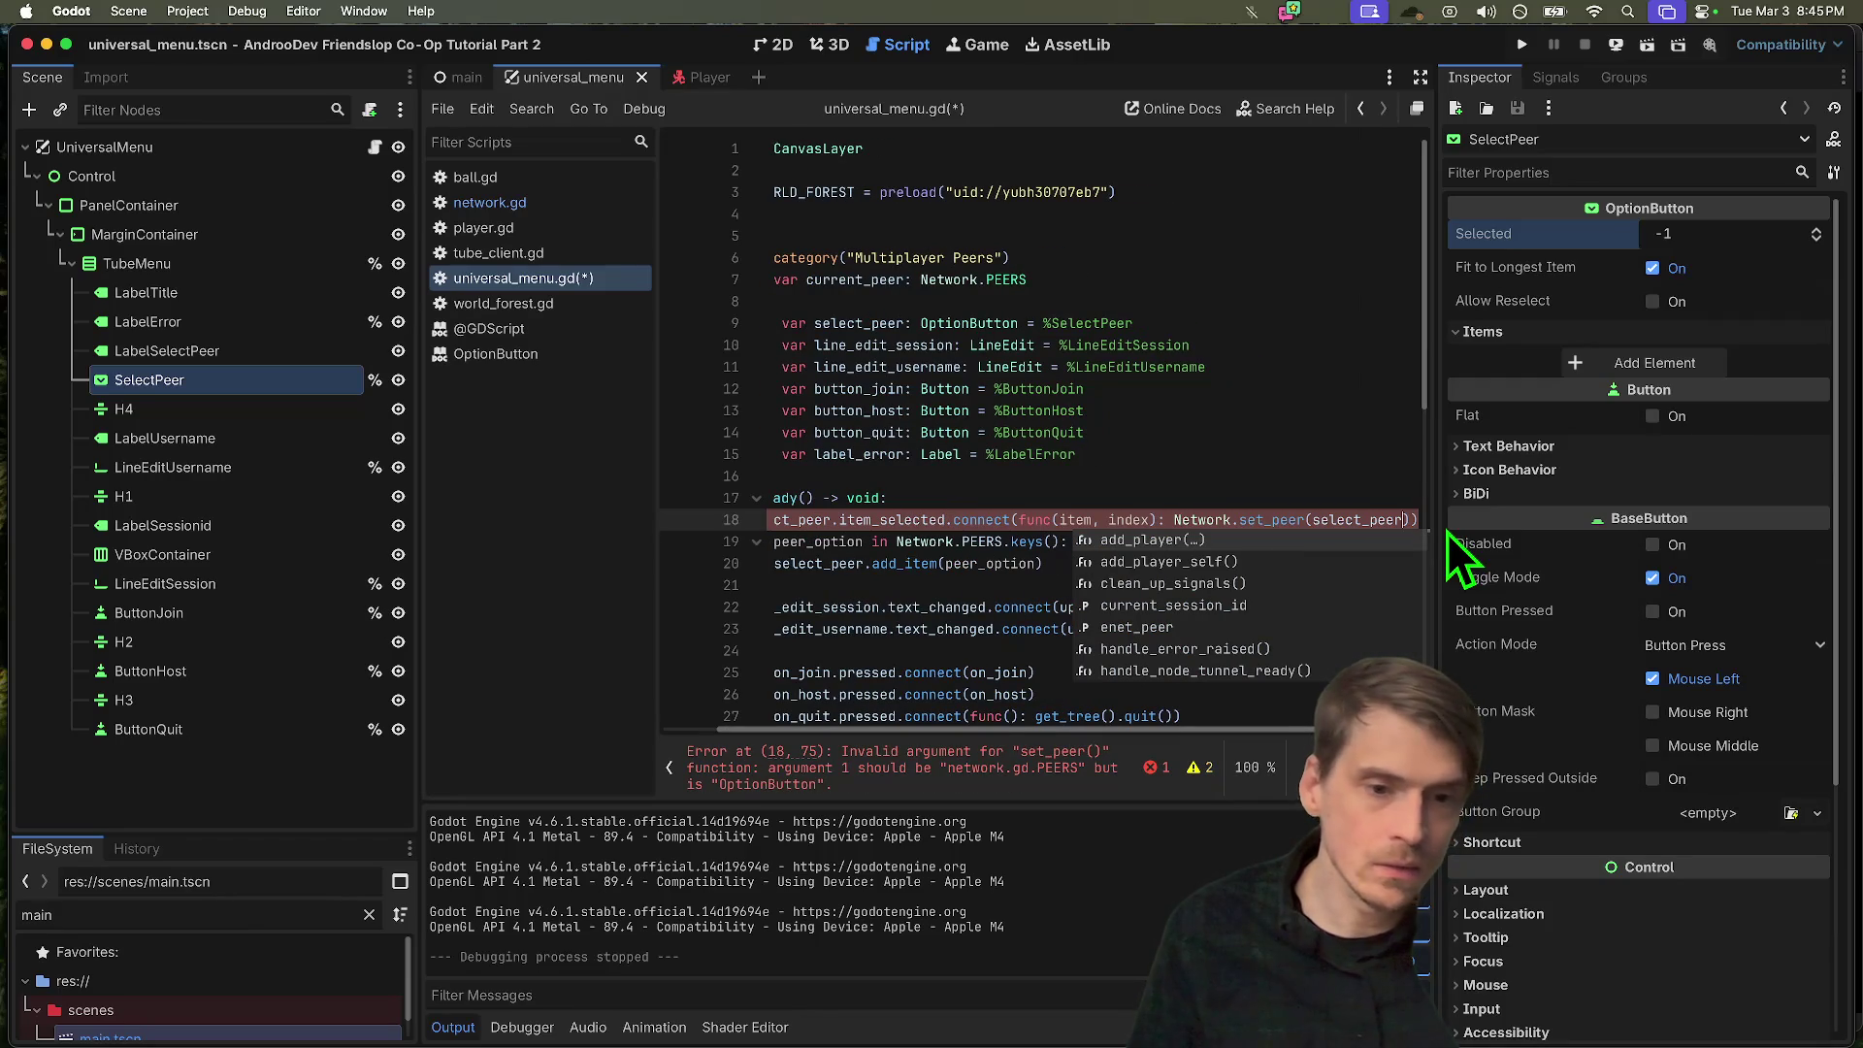
pyautogui.press('super+z')
pyautogui.write('index')
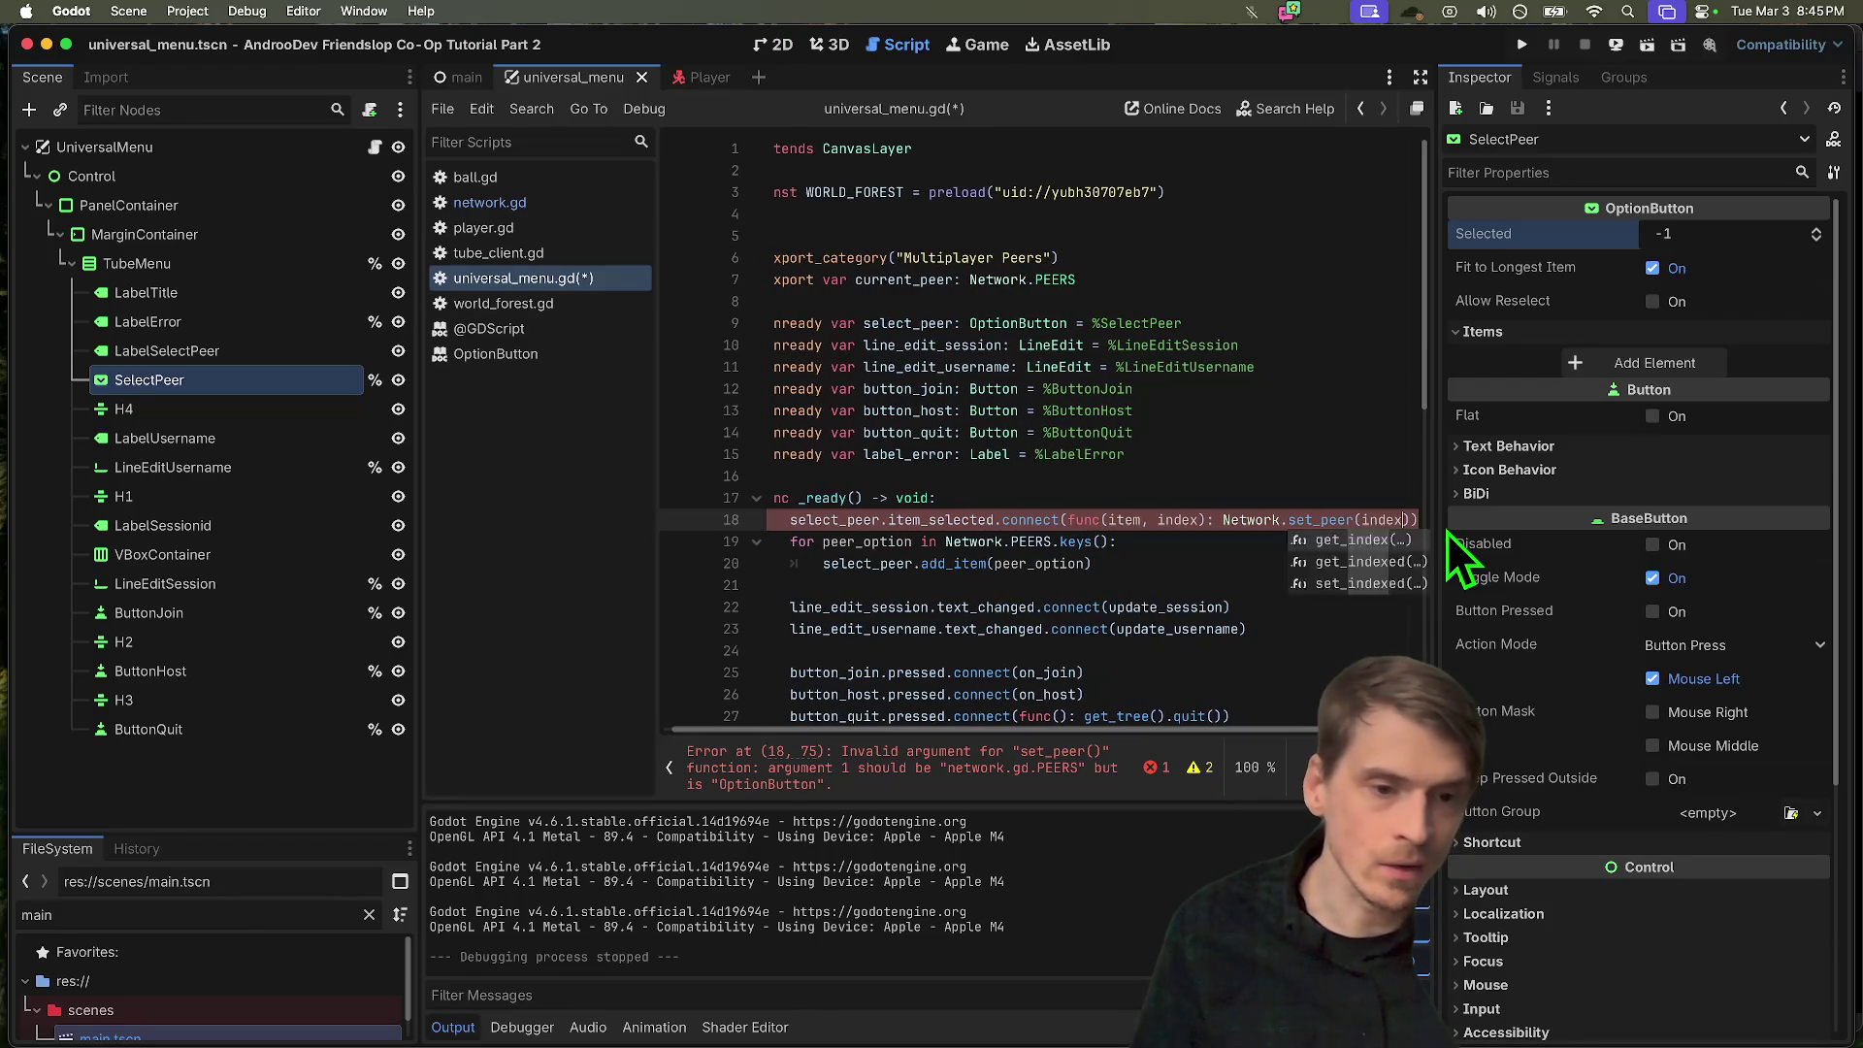
pyautogui.press('super+s')
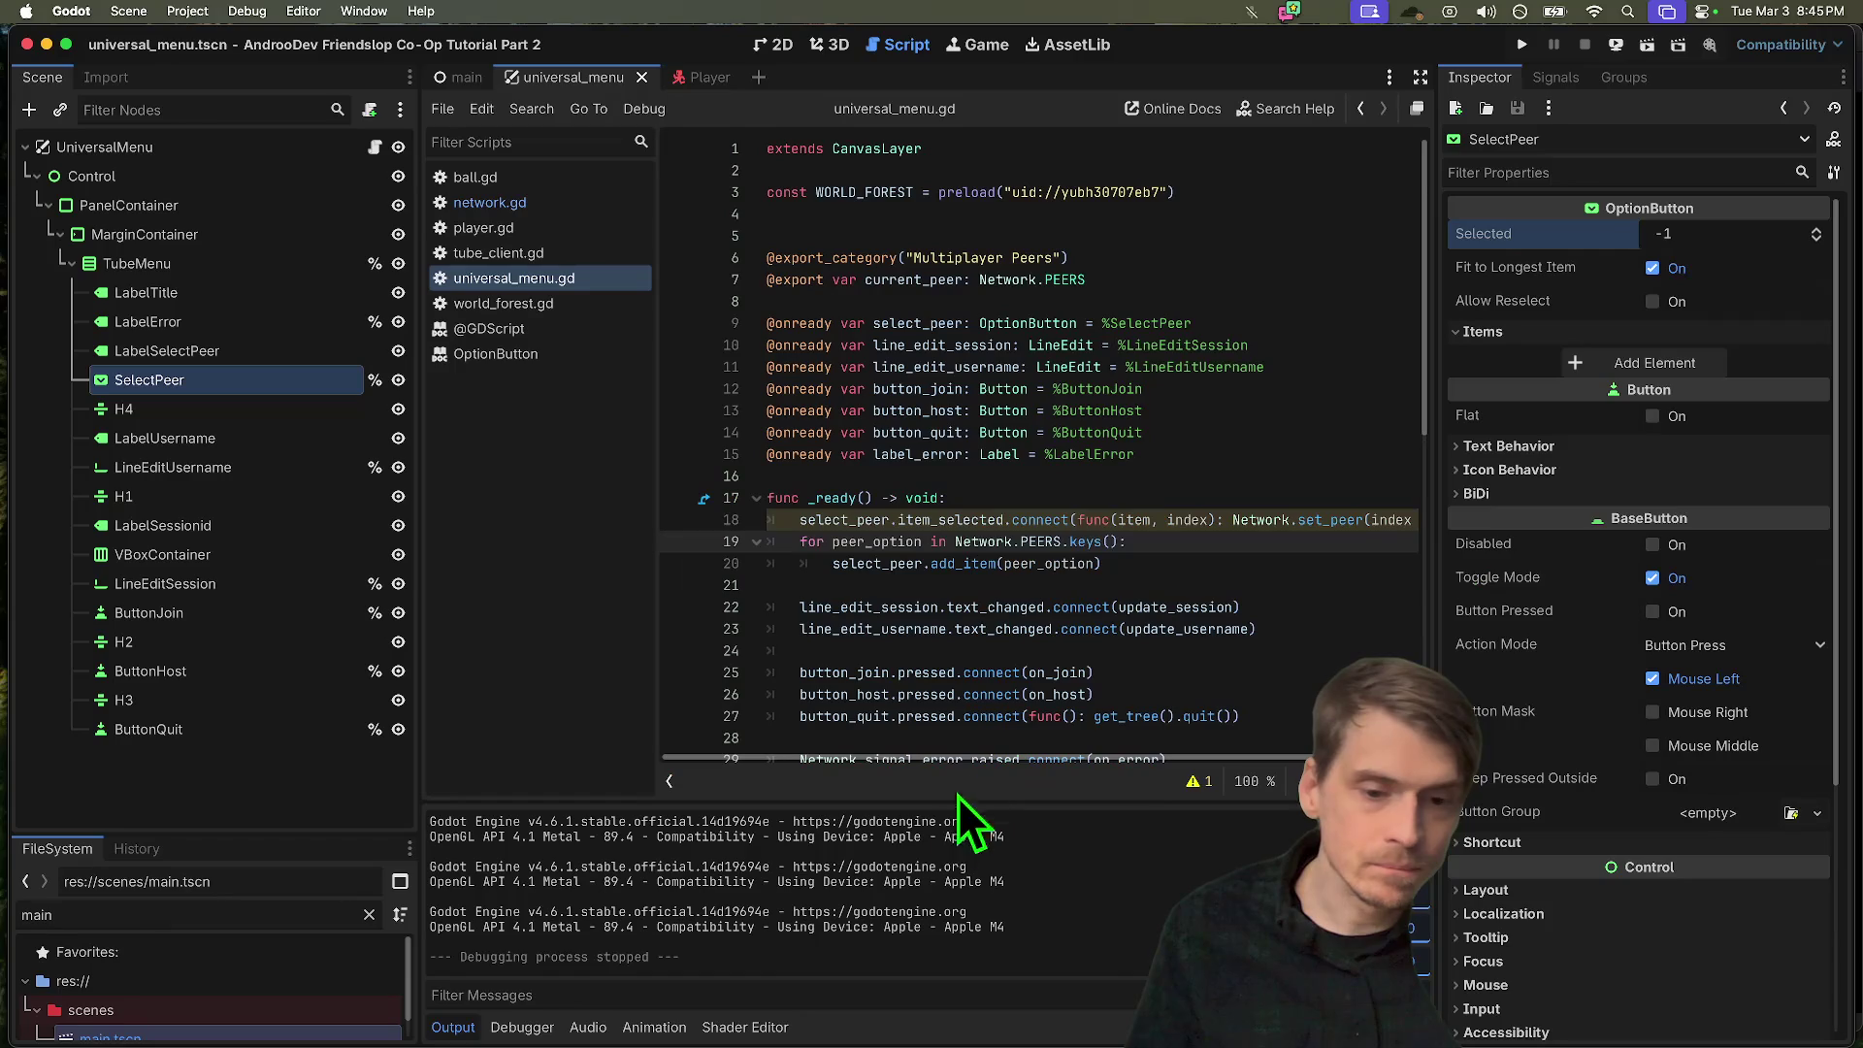
# Rename the unused item parameter to _item to clear the warning, and save the script and scene.
pyautogui.click(1199, 779)
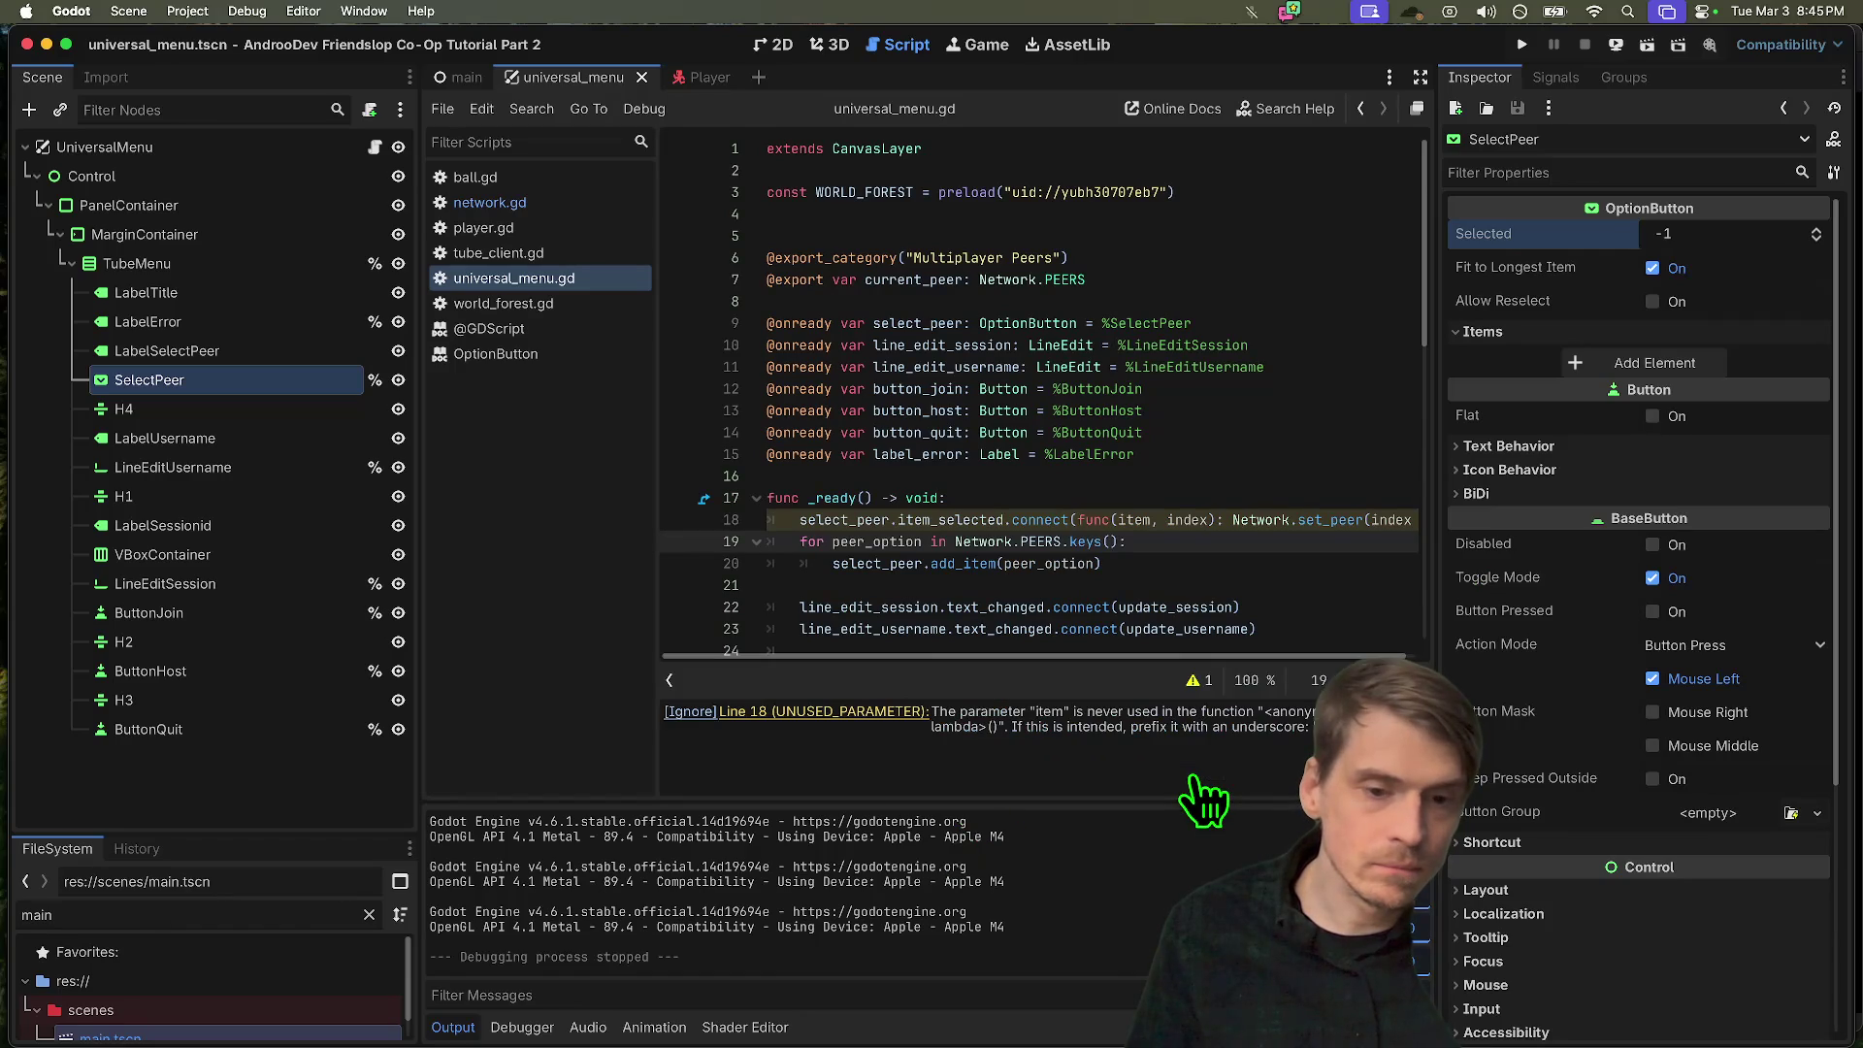
pyautogui.moveTo(1431, 624); pyautogui.dragTo(1591, 626)
pyautogui.click(1117, 520)
pyautogui.write('_')
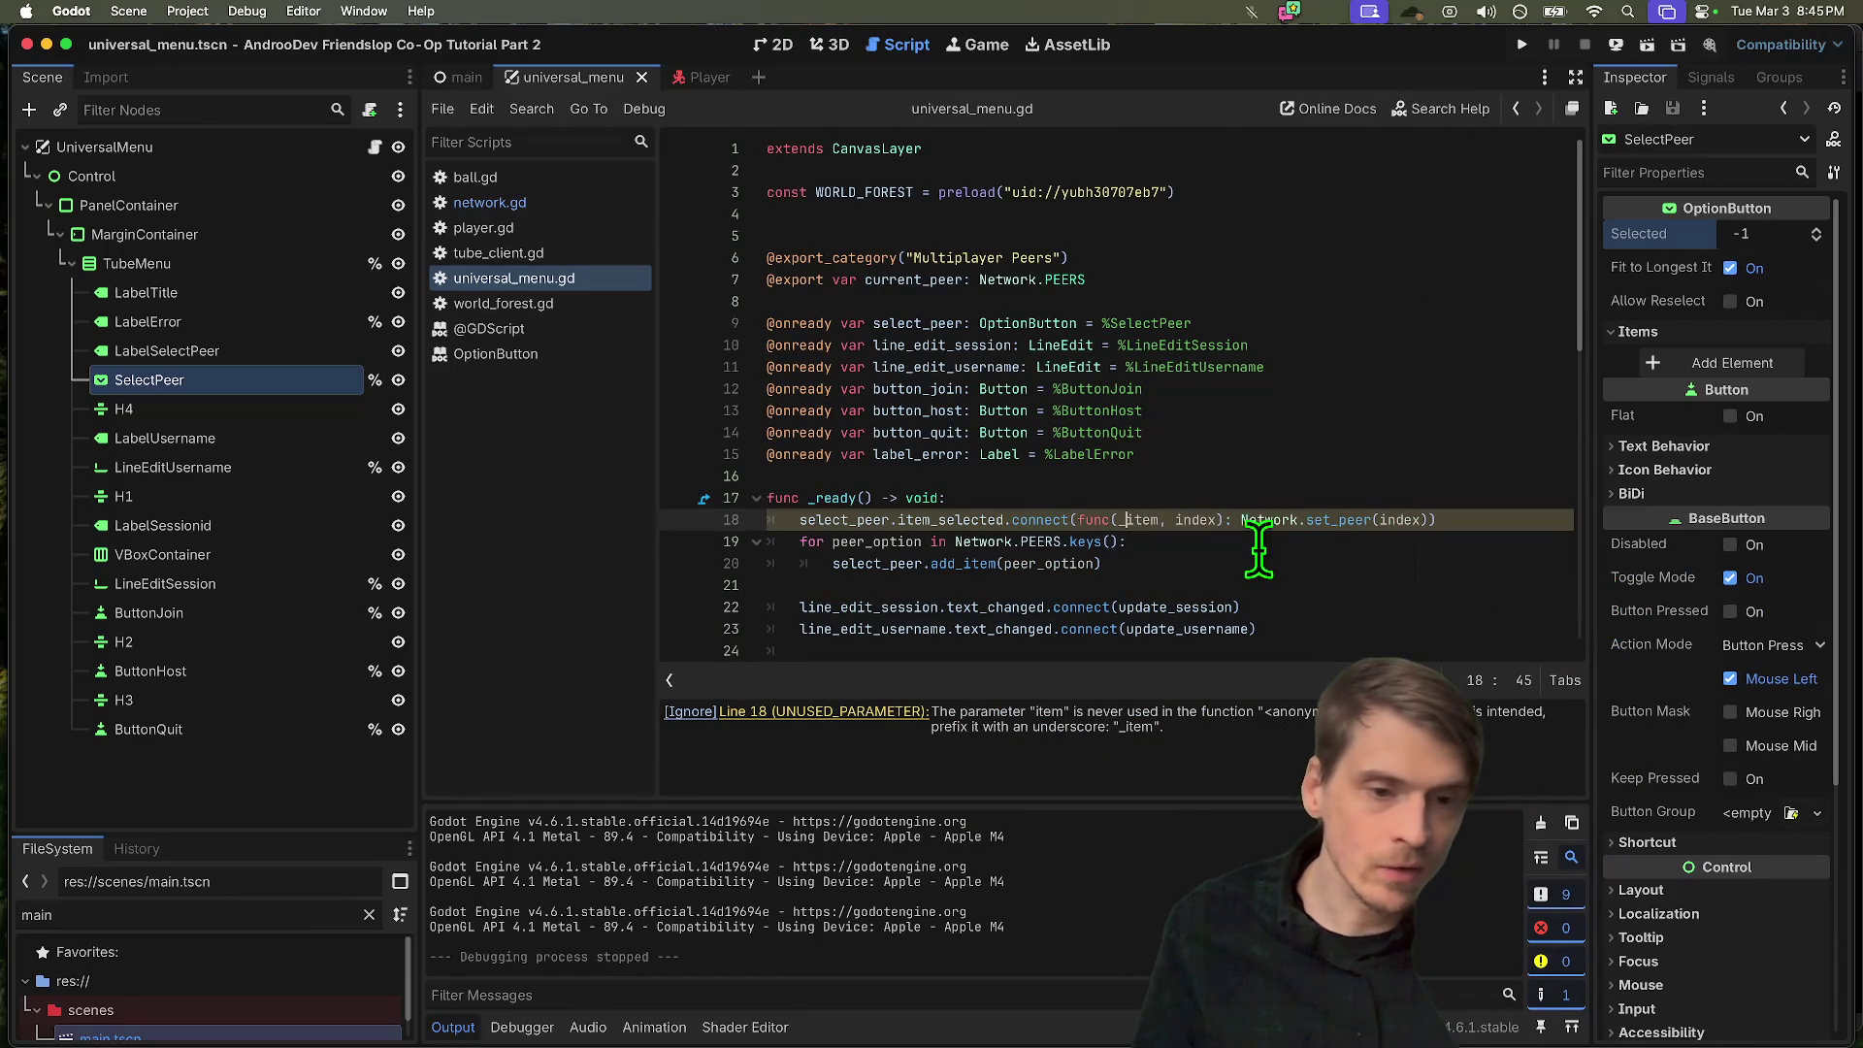
pyautogui.press('super+s')
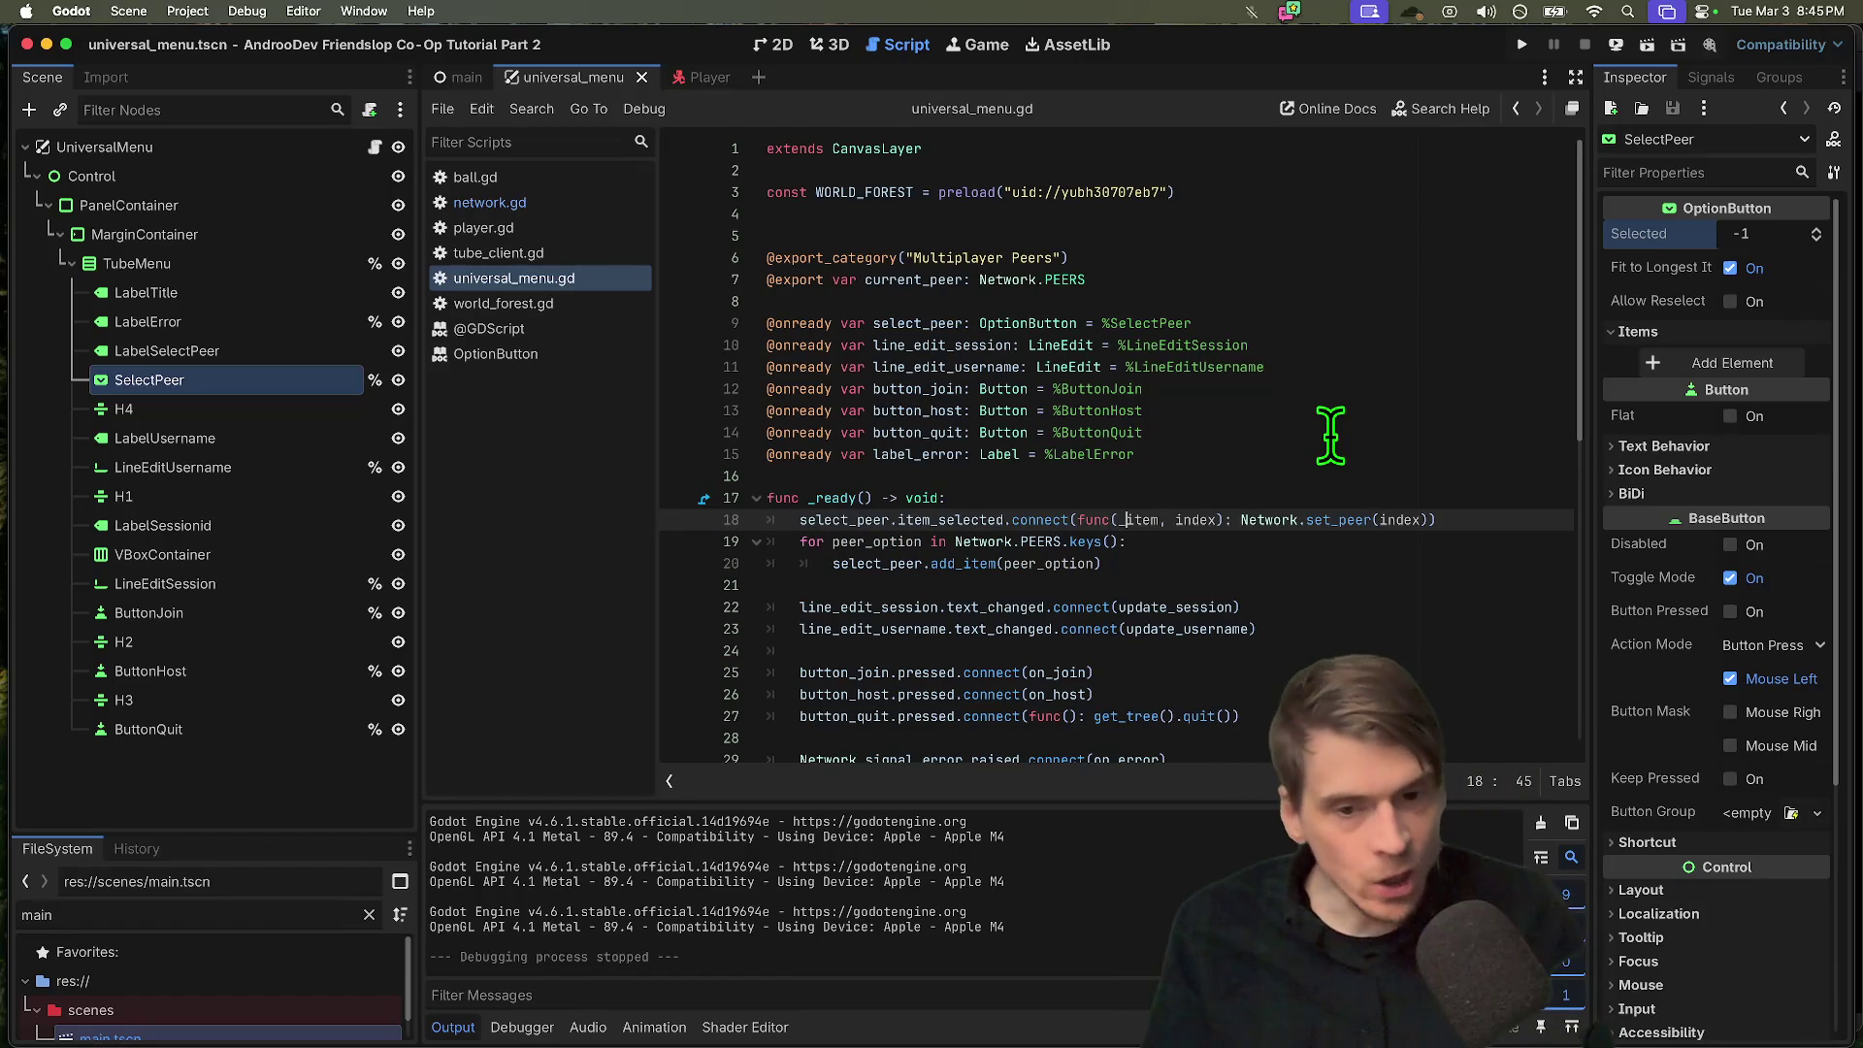
pyautogui.press('super+s')
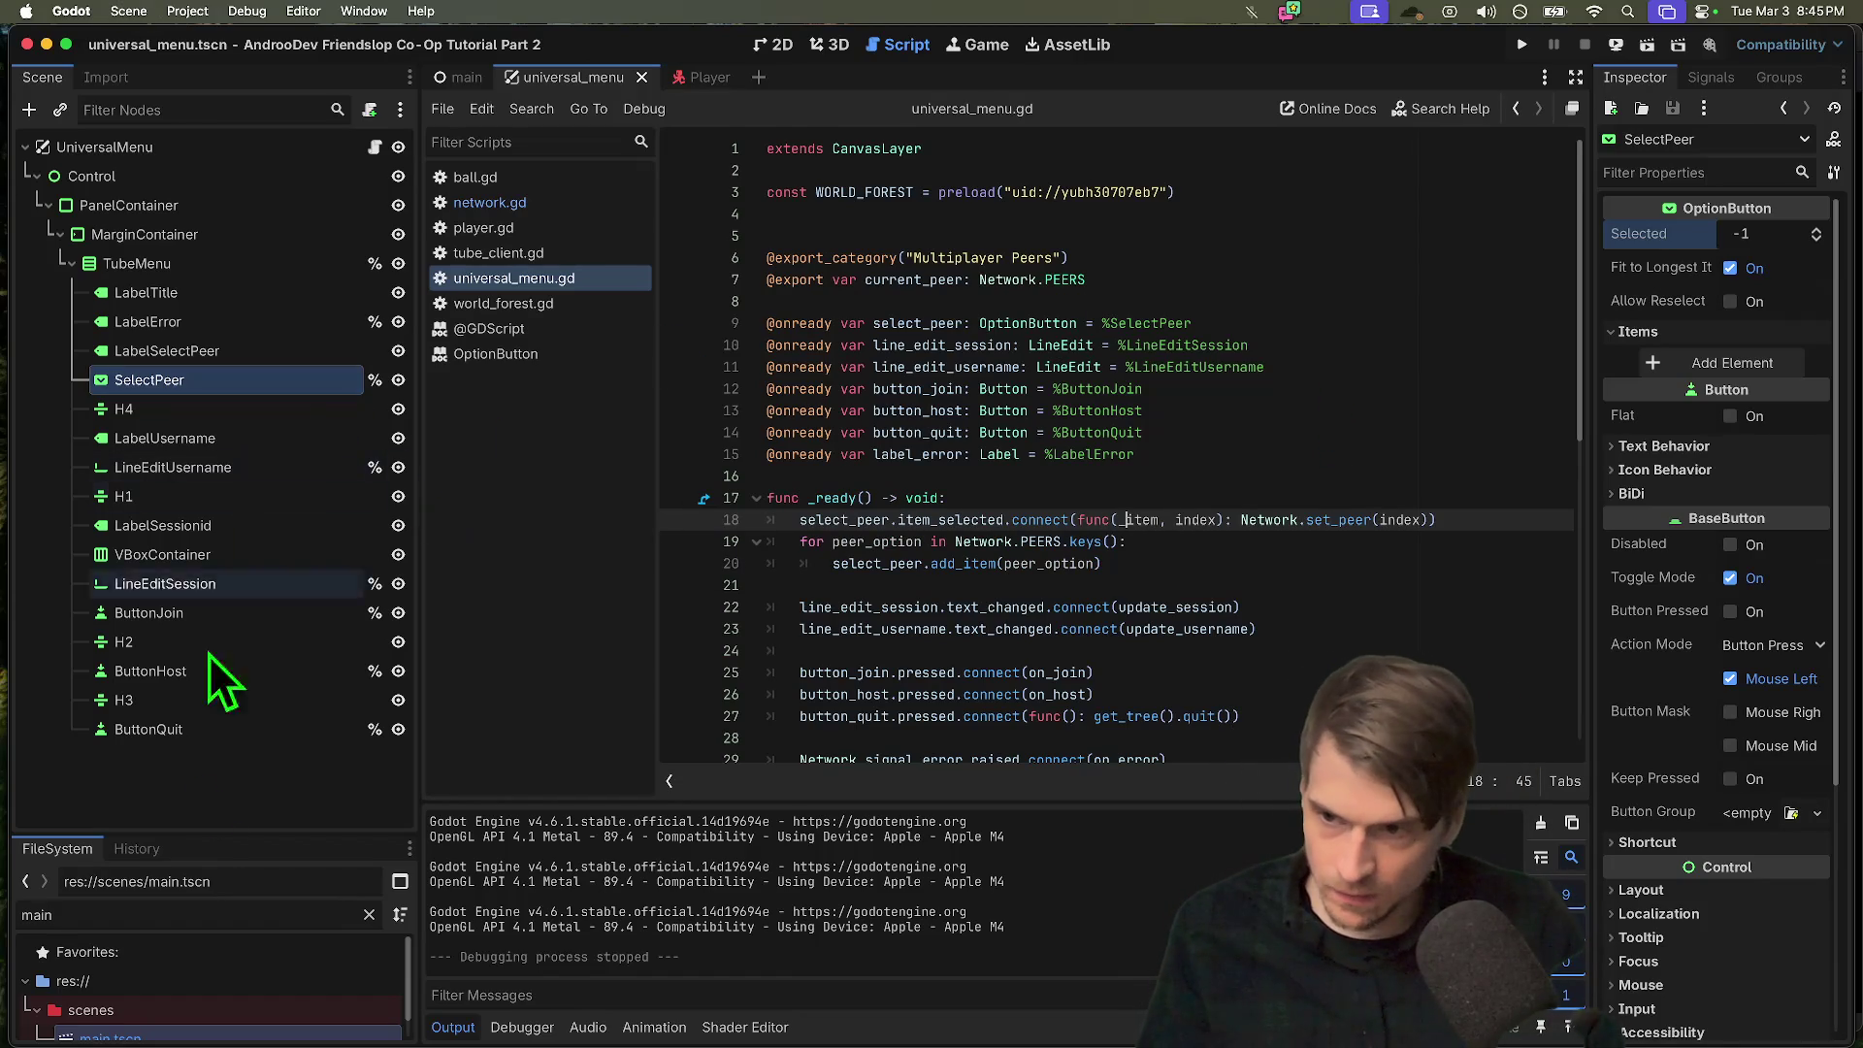
pyautogui.click(201, 802)
pyautogui.press('super+a')
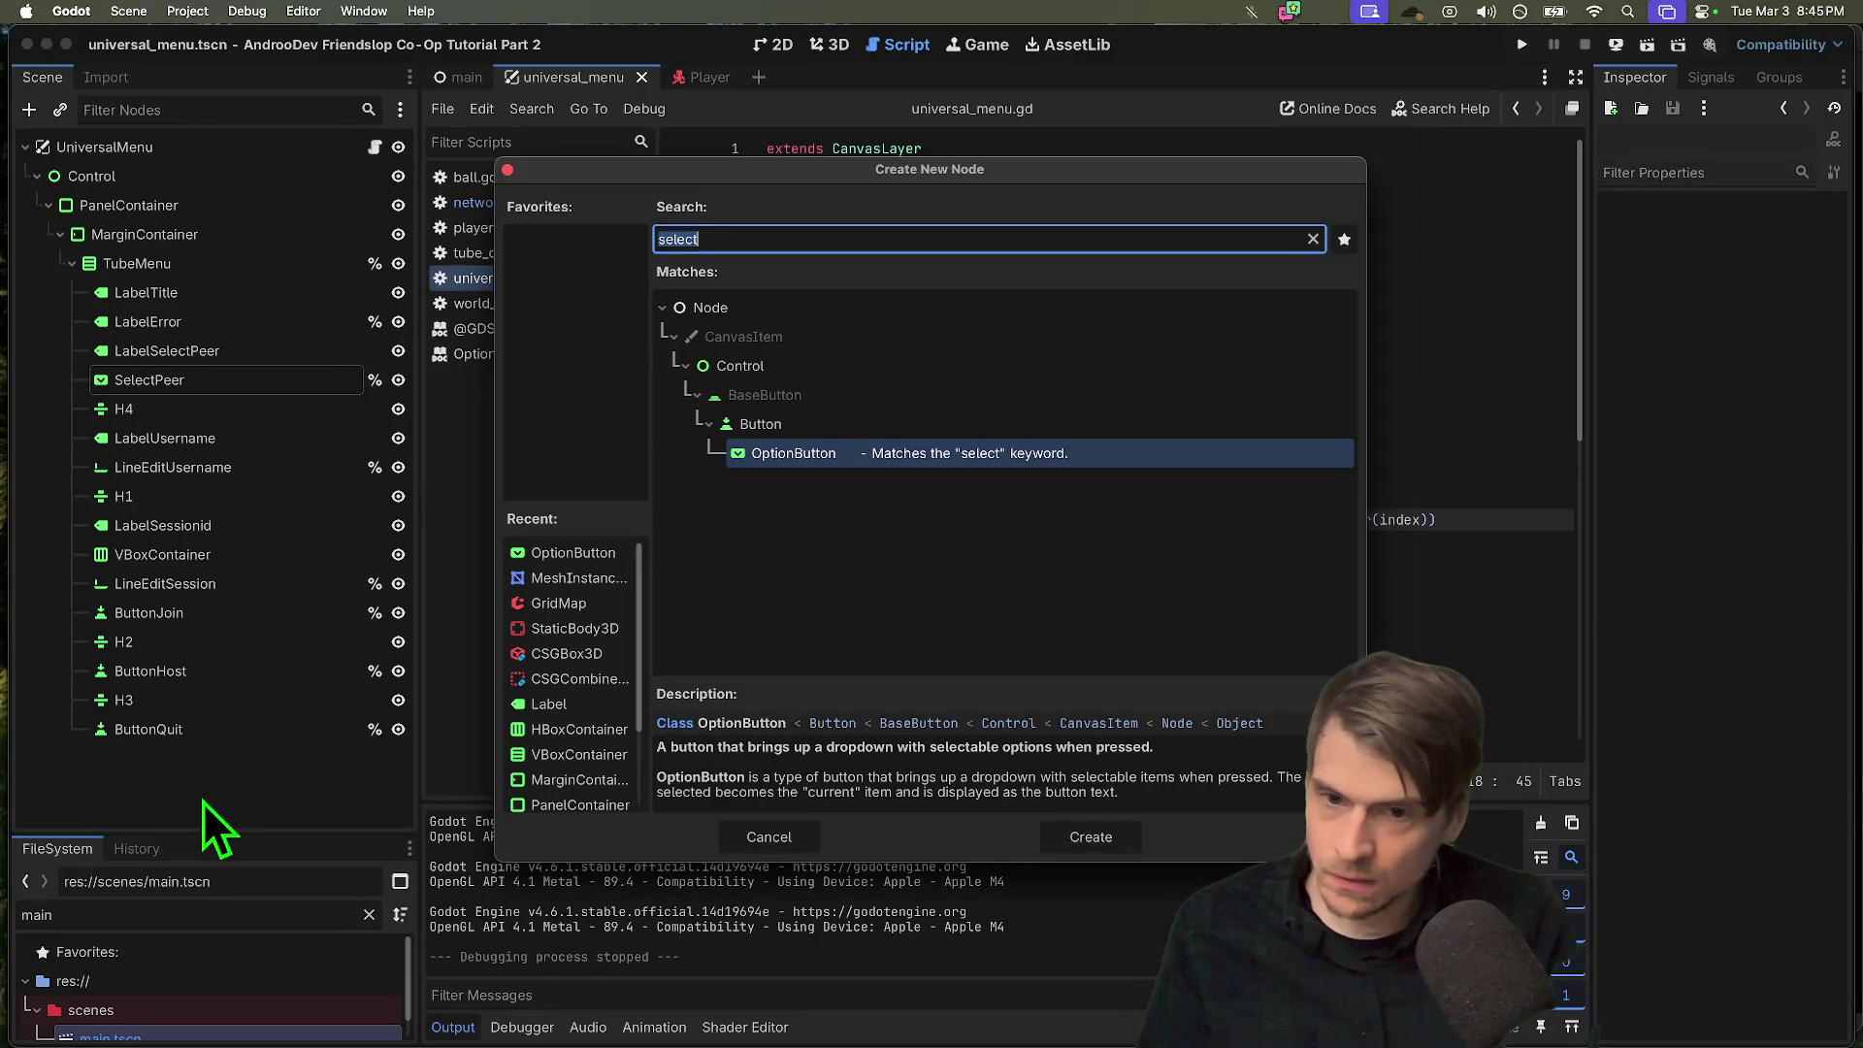
# Add a VBoxContainer and move it just above H4 under TubeMenu.
pyautogui.write('control')
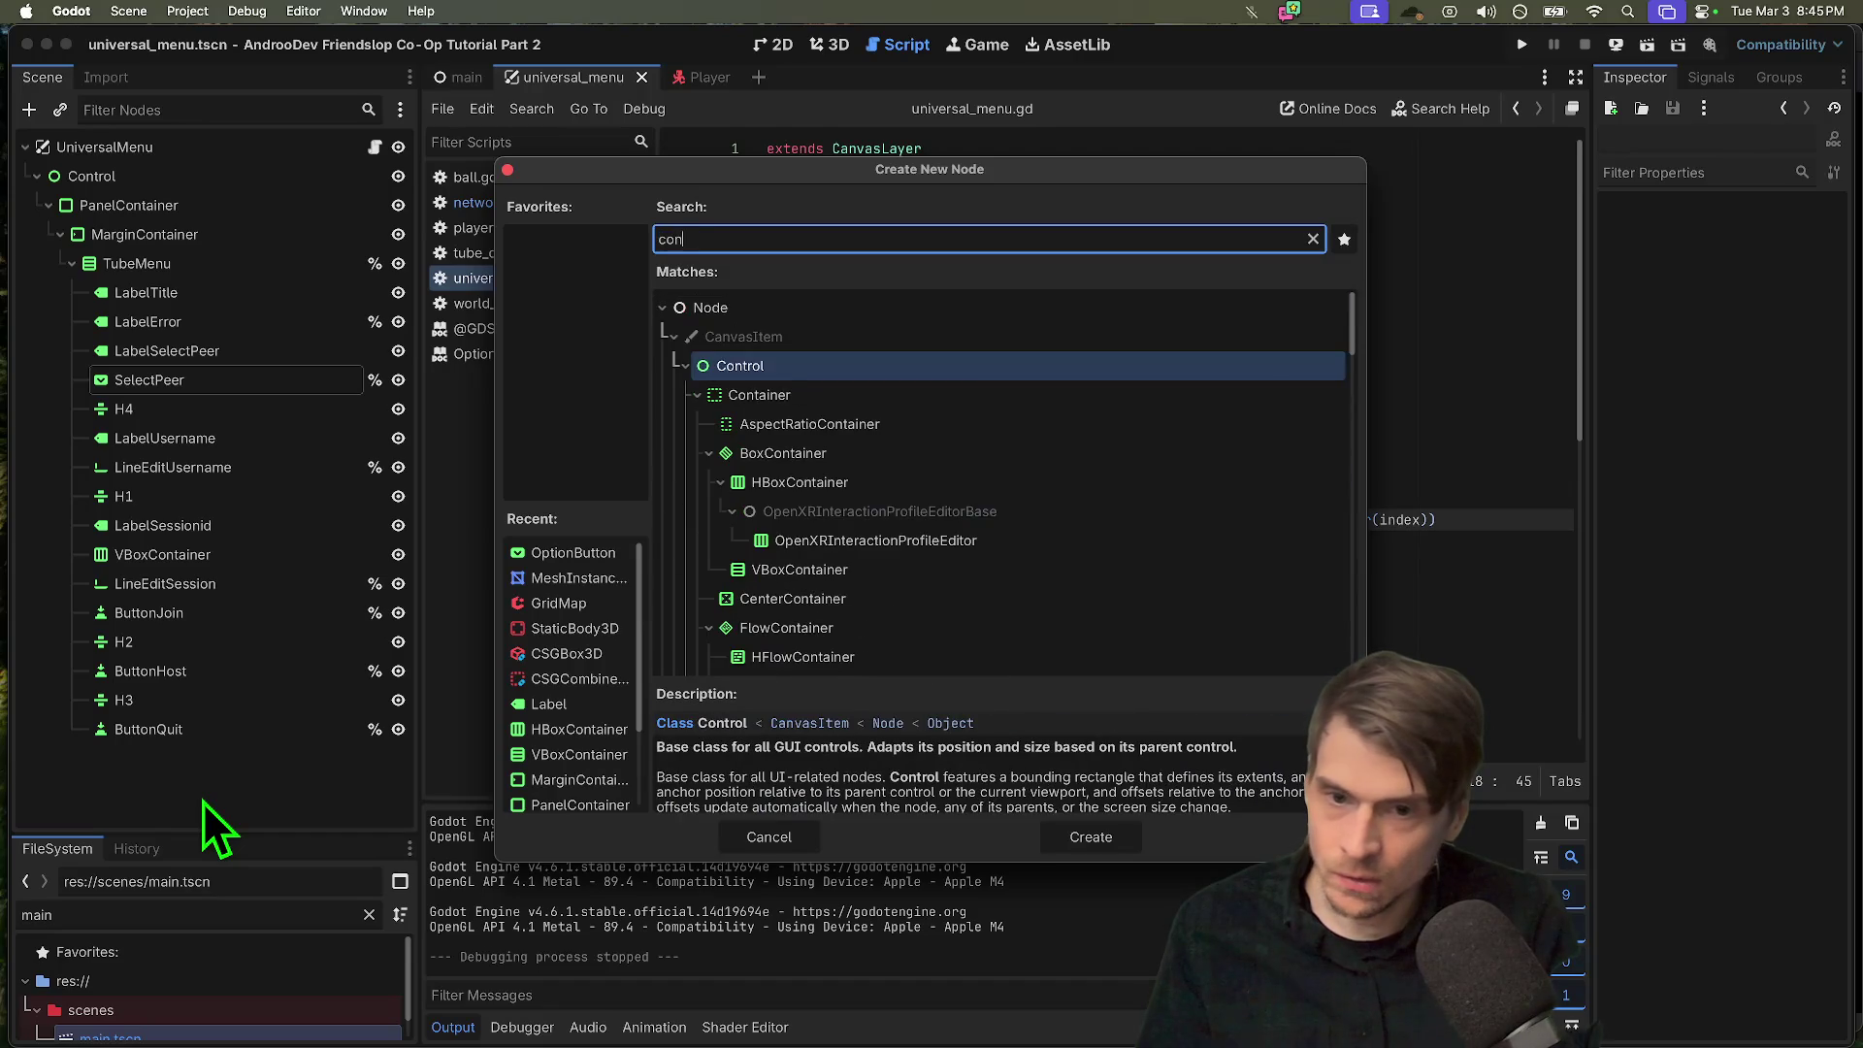
pyautogui.press('Return')
pyautogui.press('super+z')
pyautogui.press('super+a')
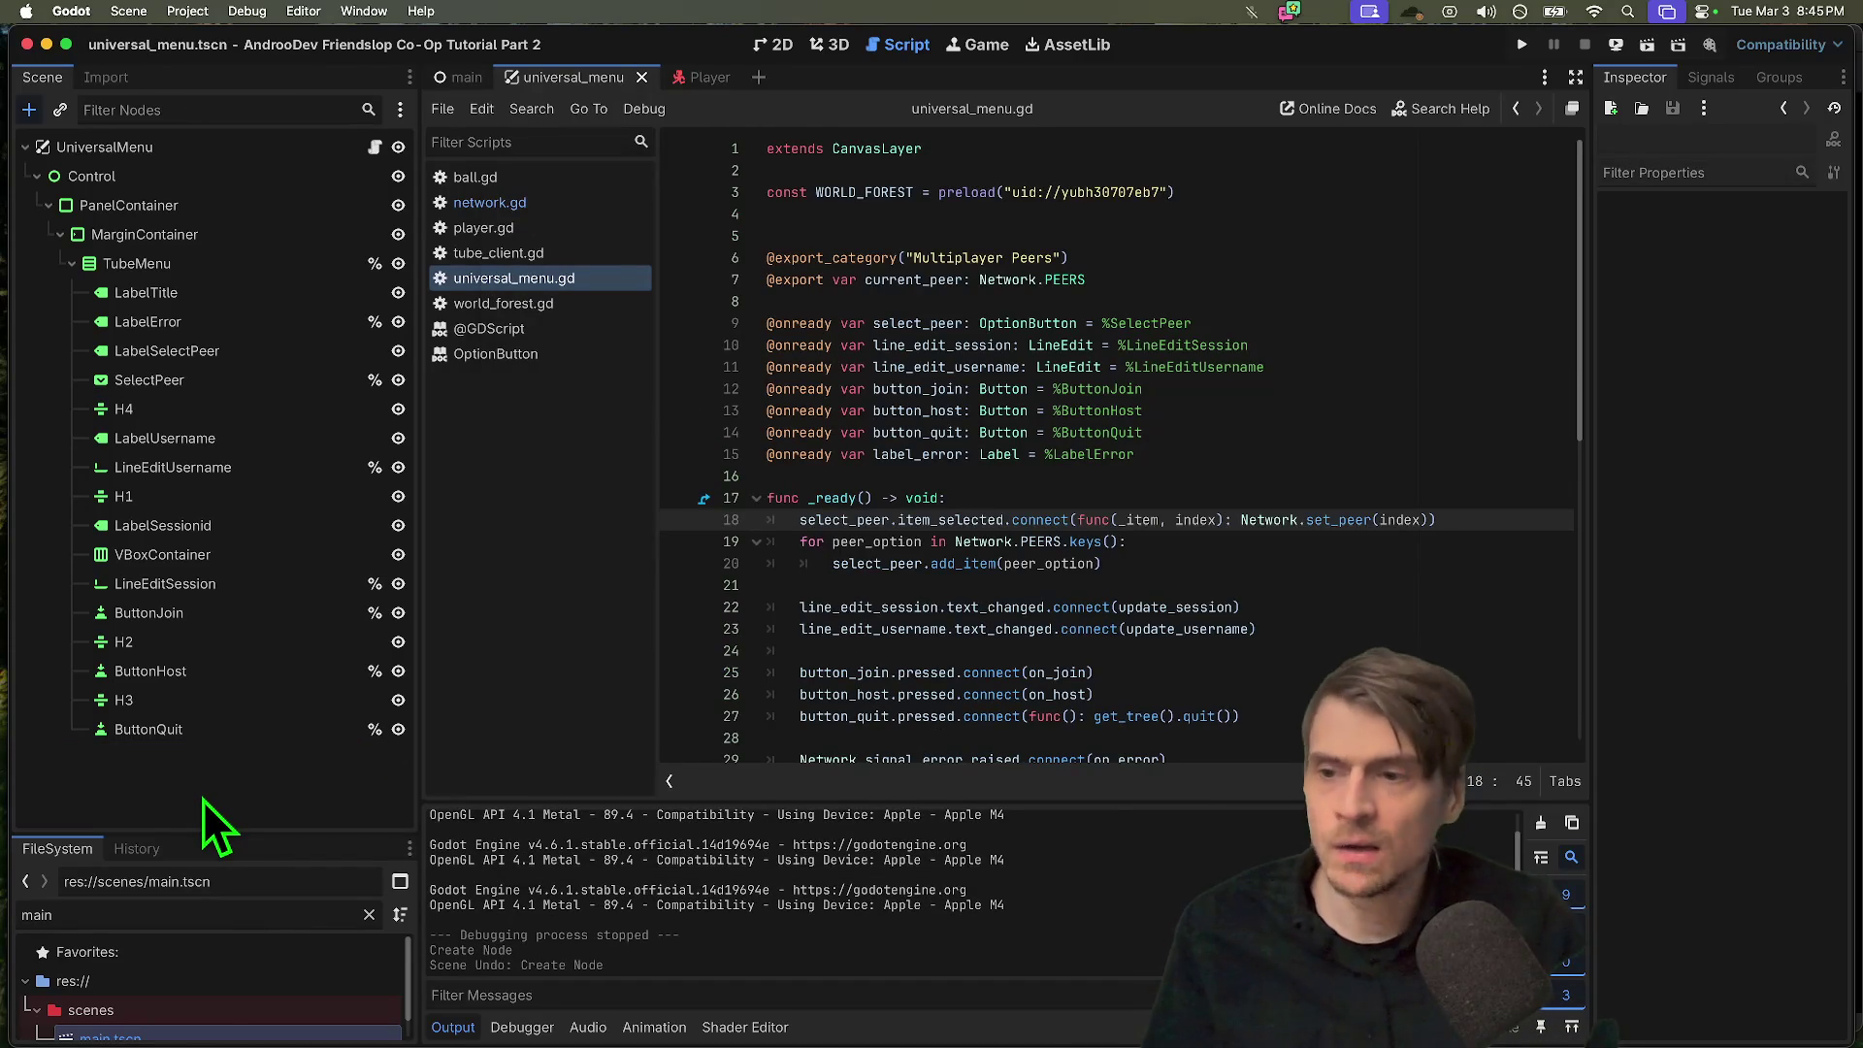
pyautogui.write('vh')
pyautogui.press('BackSpace')
pyautogui.write('box')
pyautogui.press('Return')
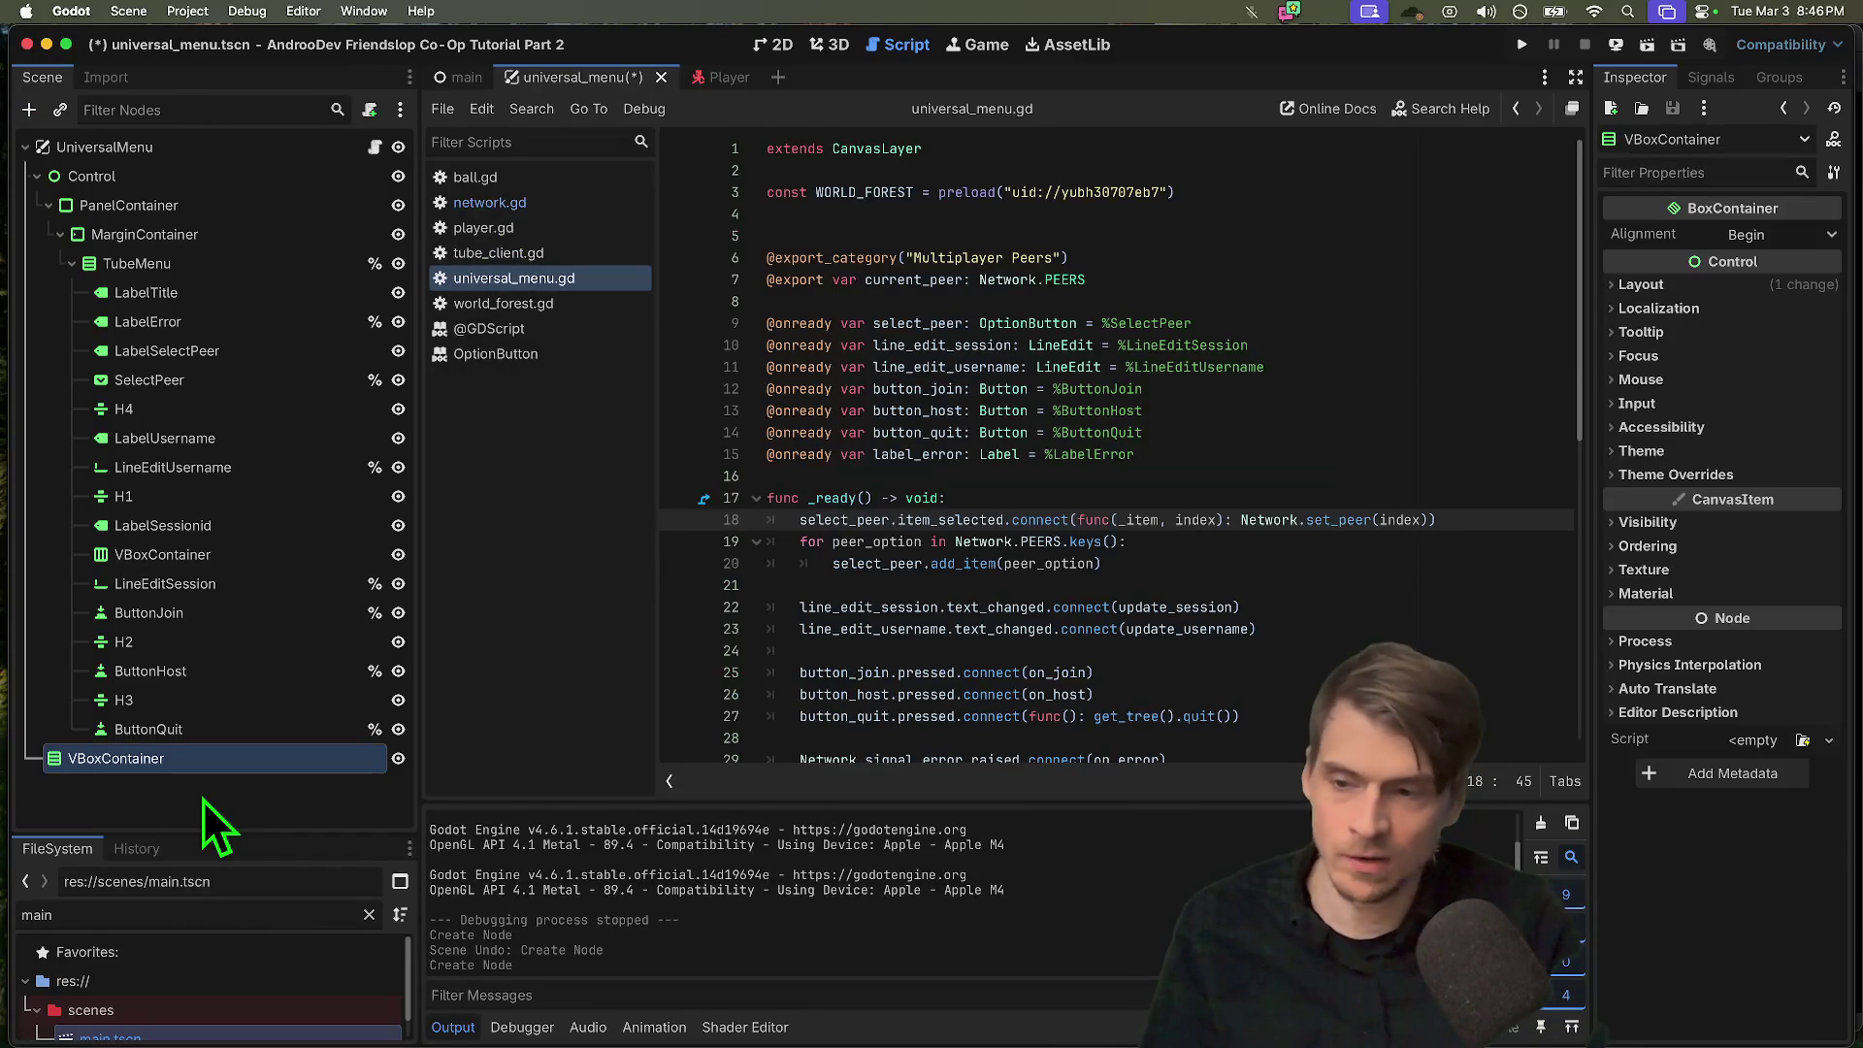
pyautogui.moveTo(209, 766)
pyautogui.mouseDown()
pyautogui.moveTo(292, 417)
pyautogui.moveTo(277, 390)
pyautogui.moveTo(266, 427)
pyautogui.mouseUp()
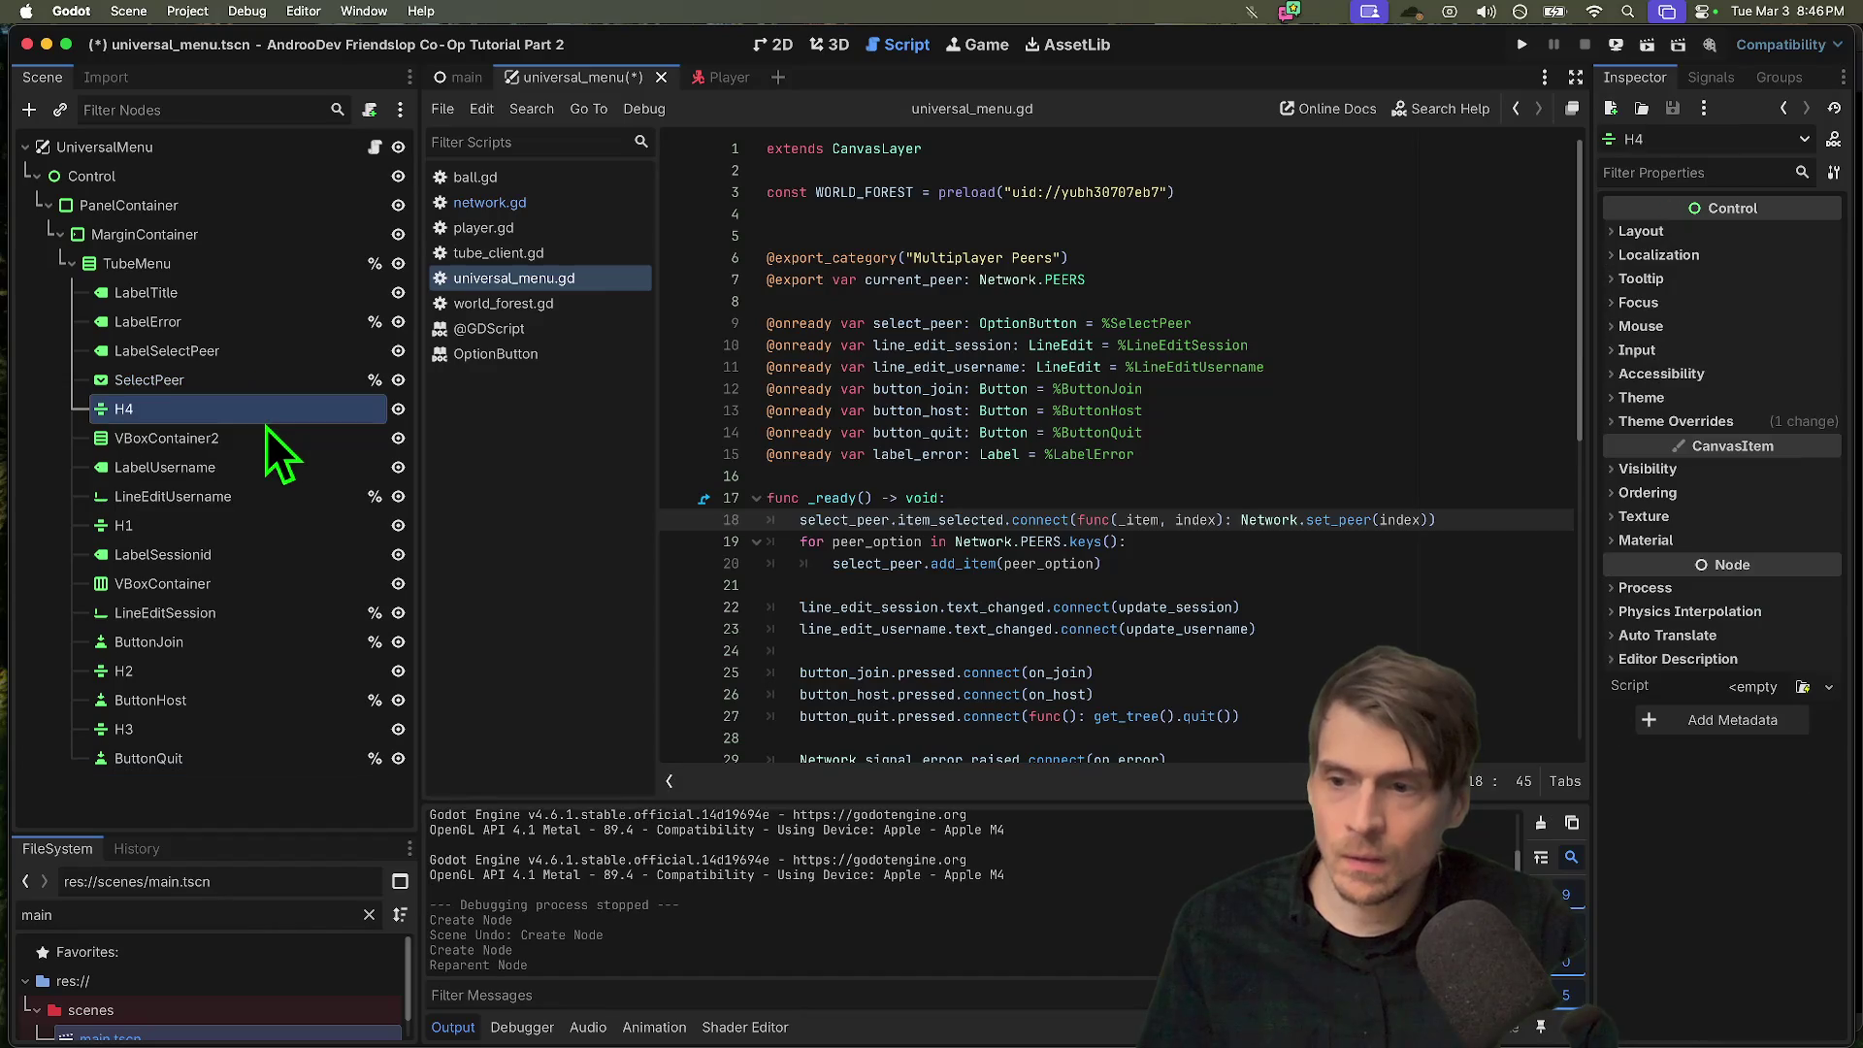
pyautogui.hotkey('ctrl', 'z')
pyautogui.moveTo(165, 767)
pyautogui.mouseDown()
pyautogui.moveTo(242, 582)
pyautogui.moveTo(252, 407)
pyautogui.mouseUp()
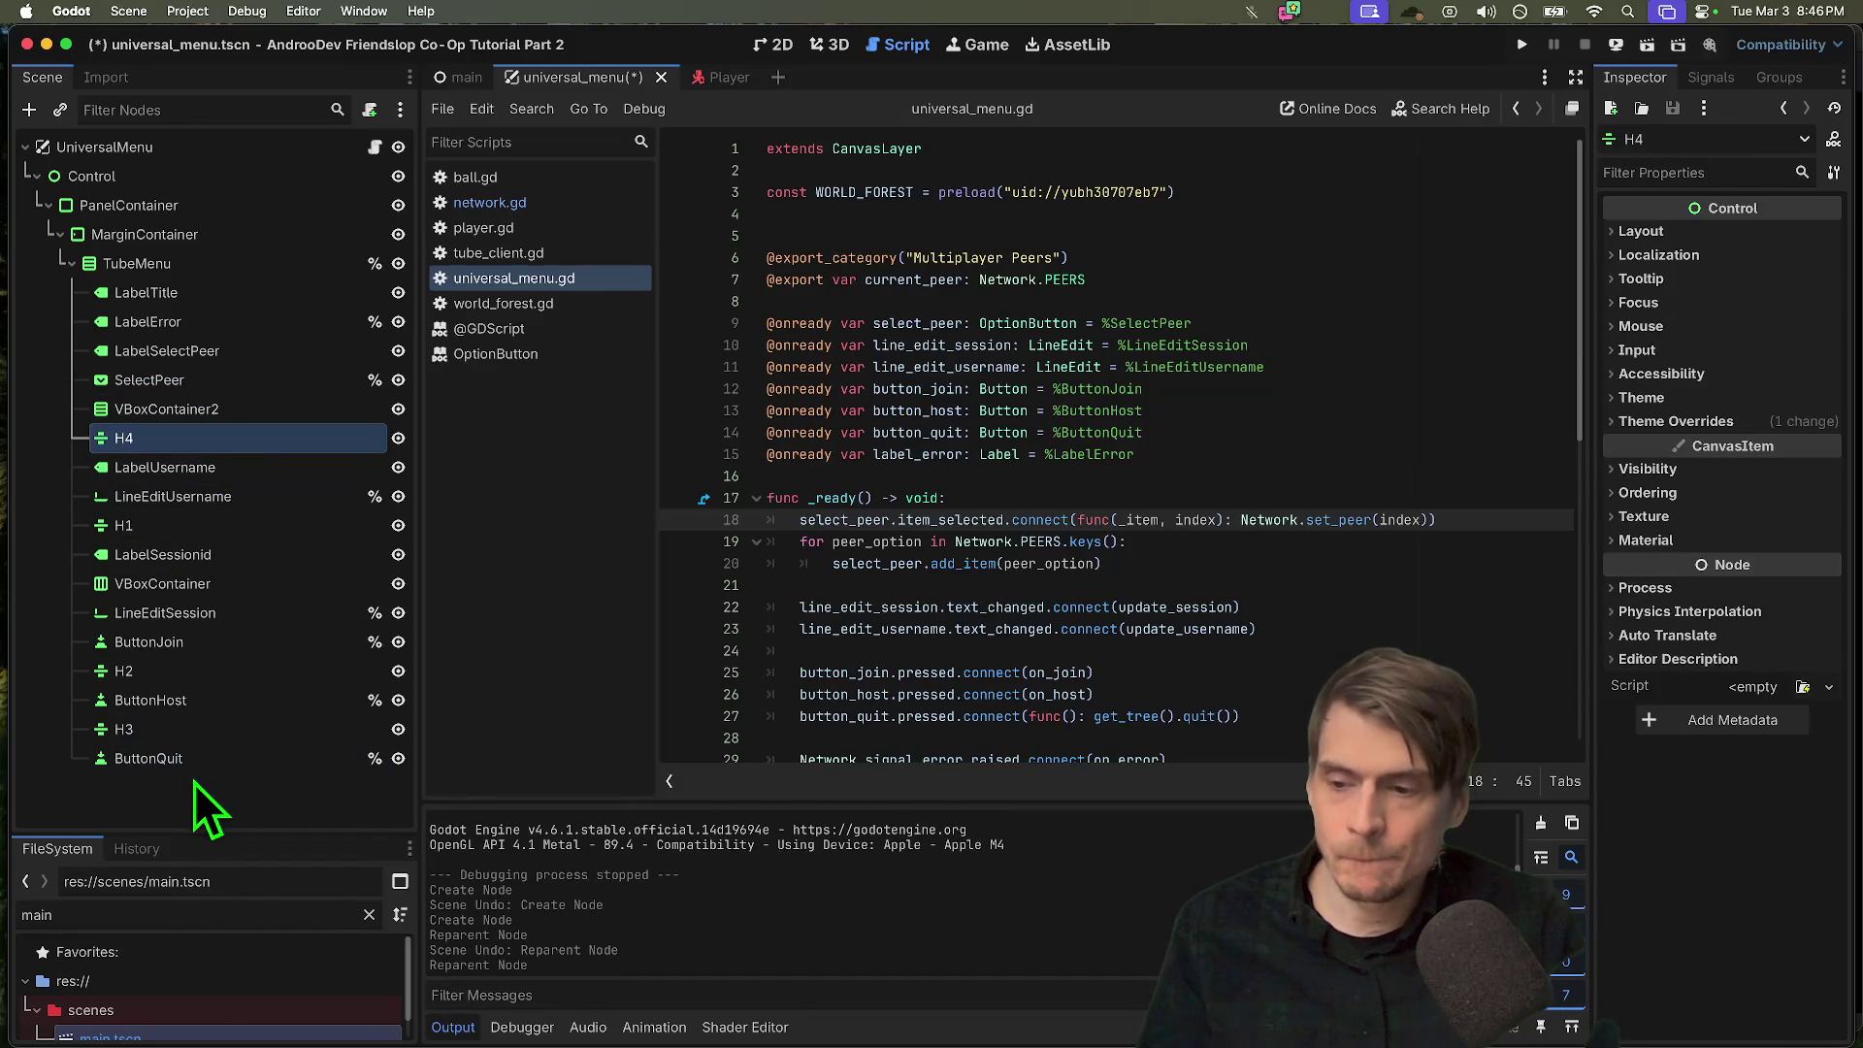
# Reparent the nodes from H4 down to H3 into VBoxContainer2.
pyautogui.keyDown('shift'); pyautogui.click(200, 733); pyautogui.keyUp('shift')
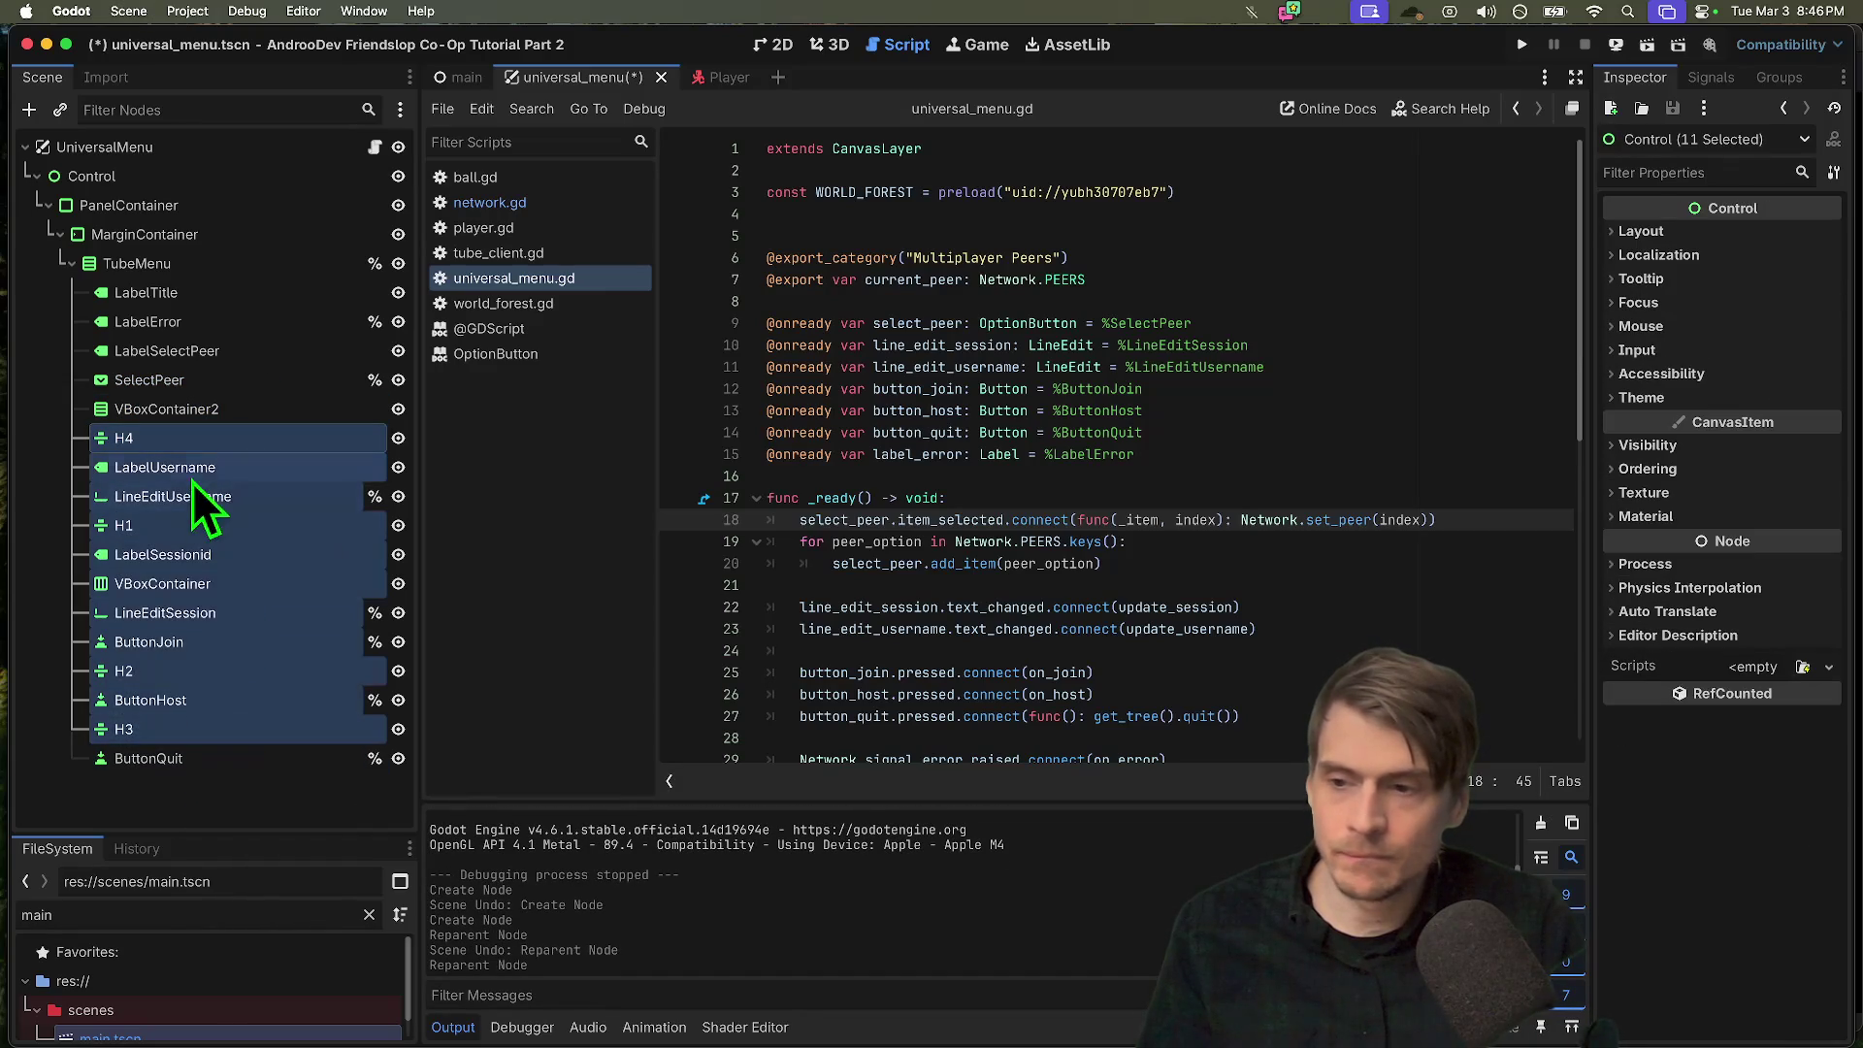
pyautogui.moveTo(190, 450); pyautogui.dragTo(207, 417)
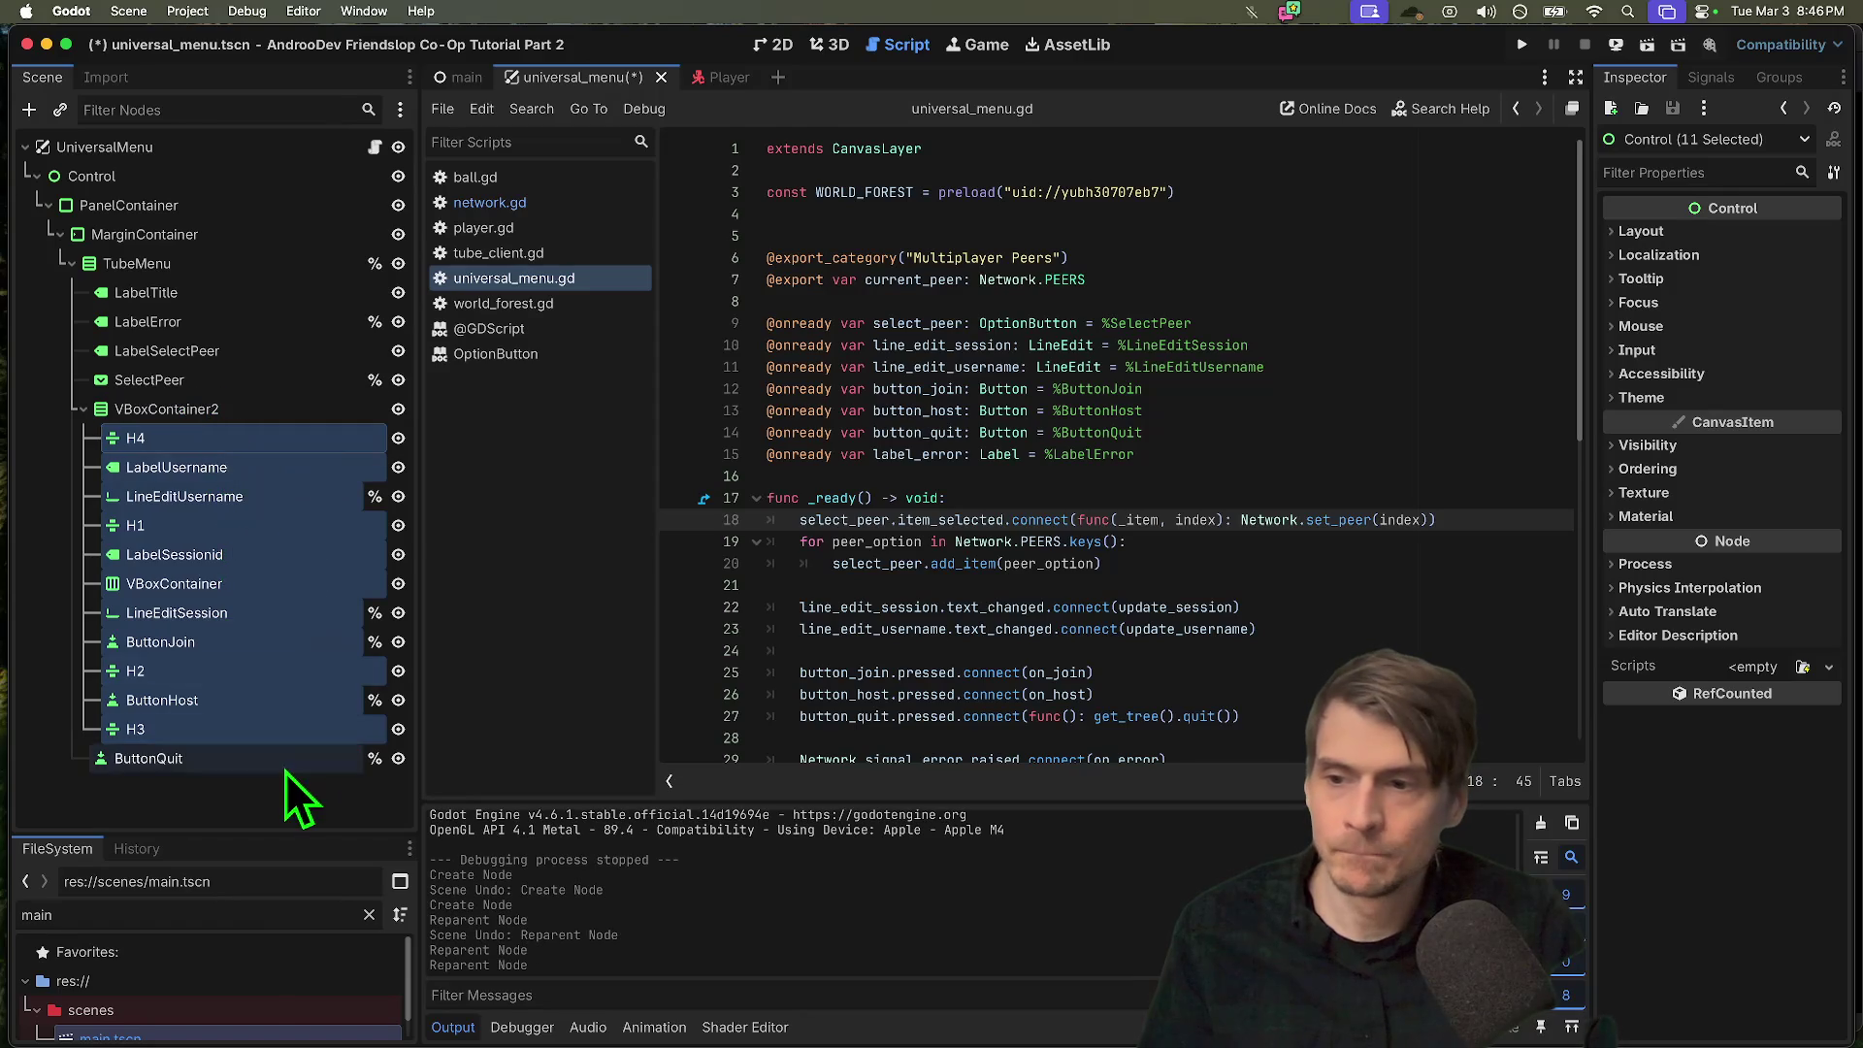
pyautogui.click(285, 766)
pyautogui.click(392, 407)
pyautogui.click(392, 408)
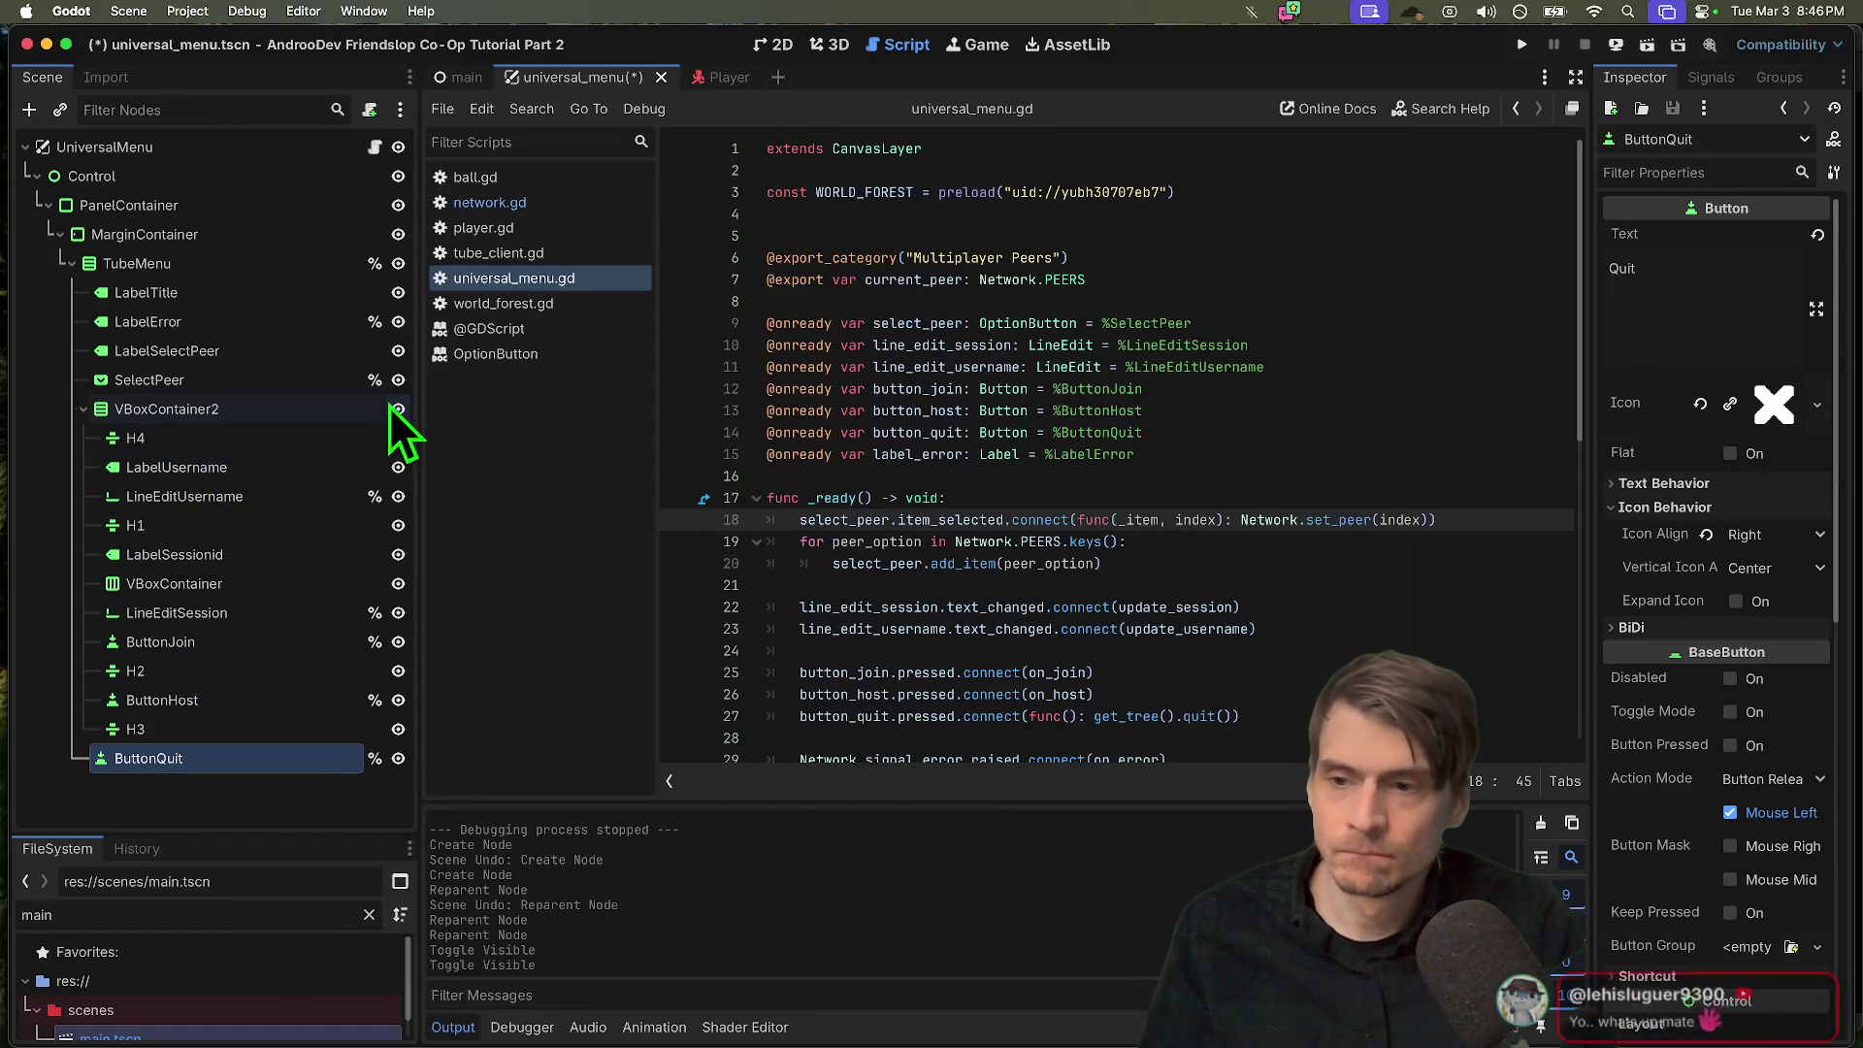
# Rename VBoxContainer2 to AllPeers and make it accessible by unique name.
pyautogui.click(202, 413)
pyautogui.click(202, 413)
pyautogui.press('BackSpace')
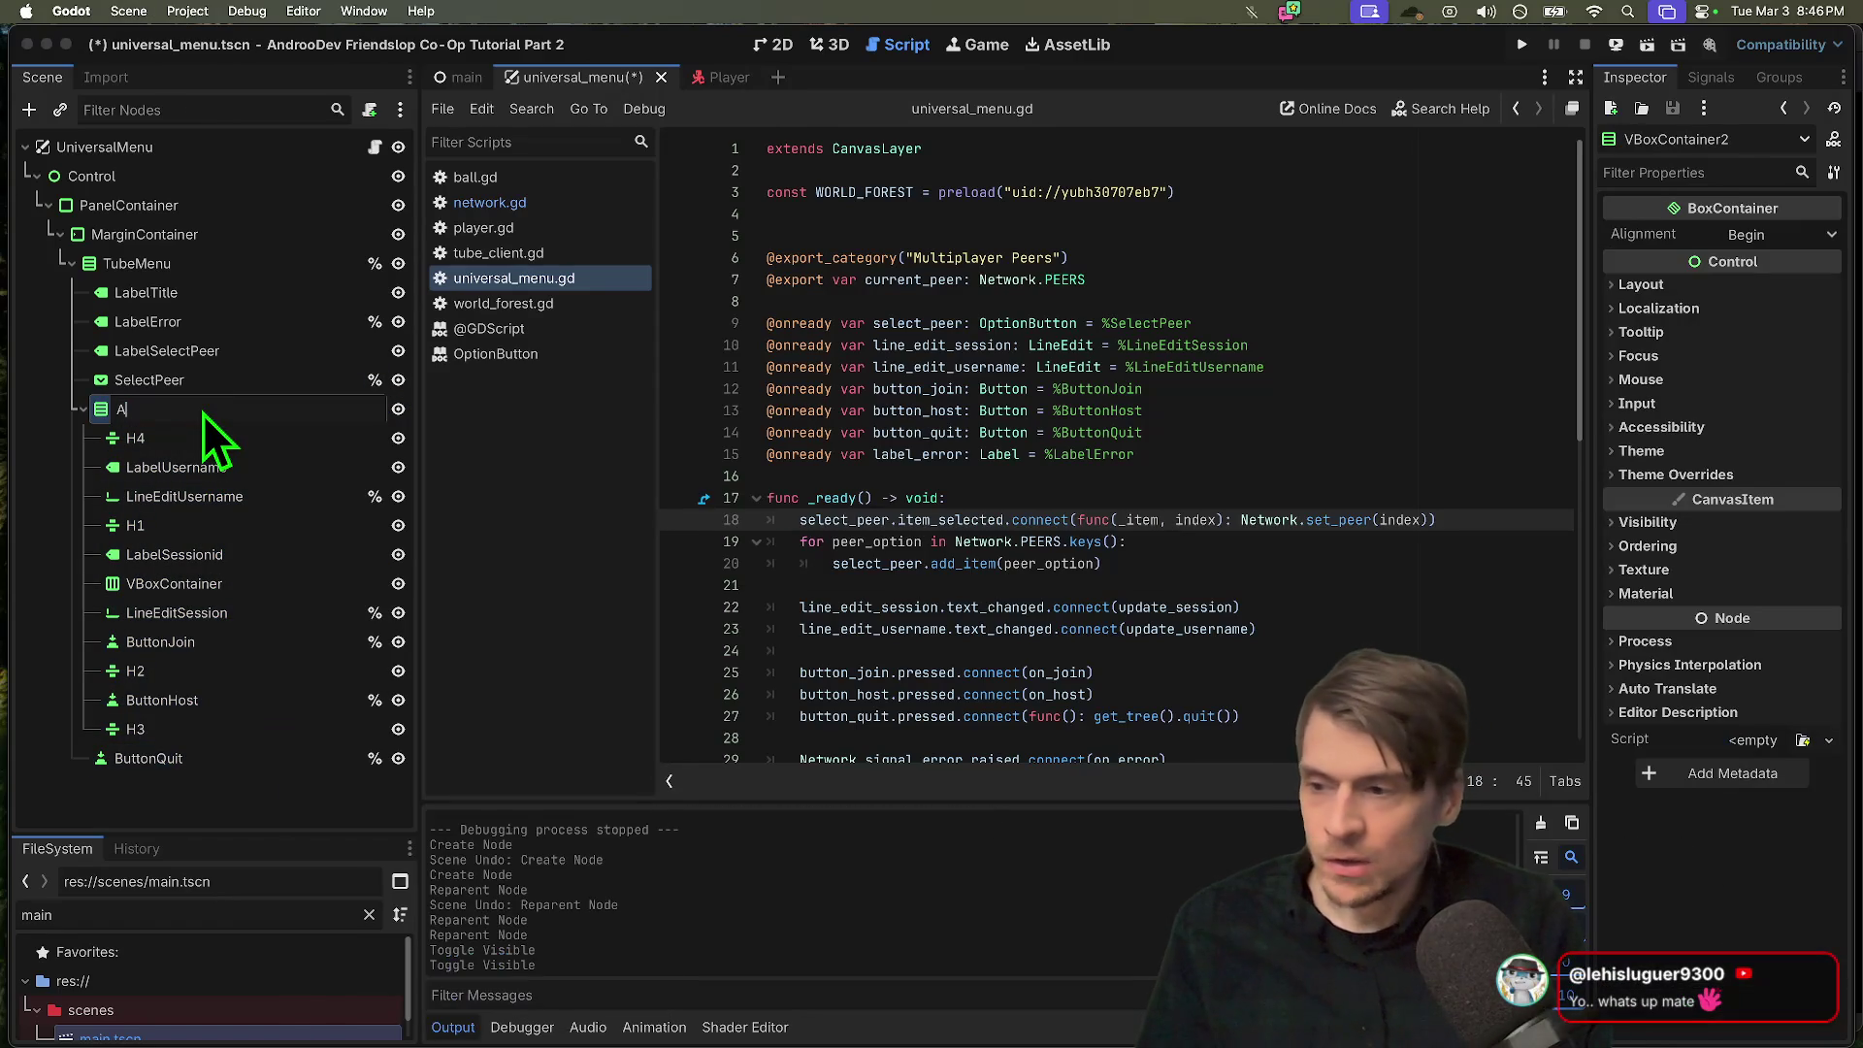
pyautogui.write('AllP')
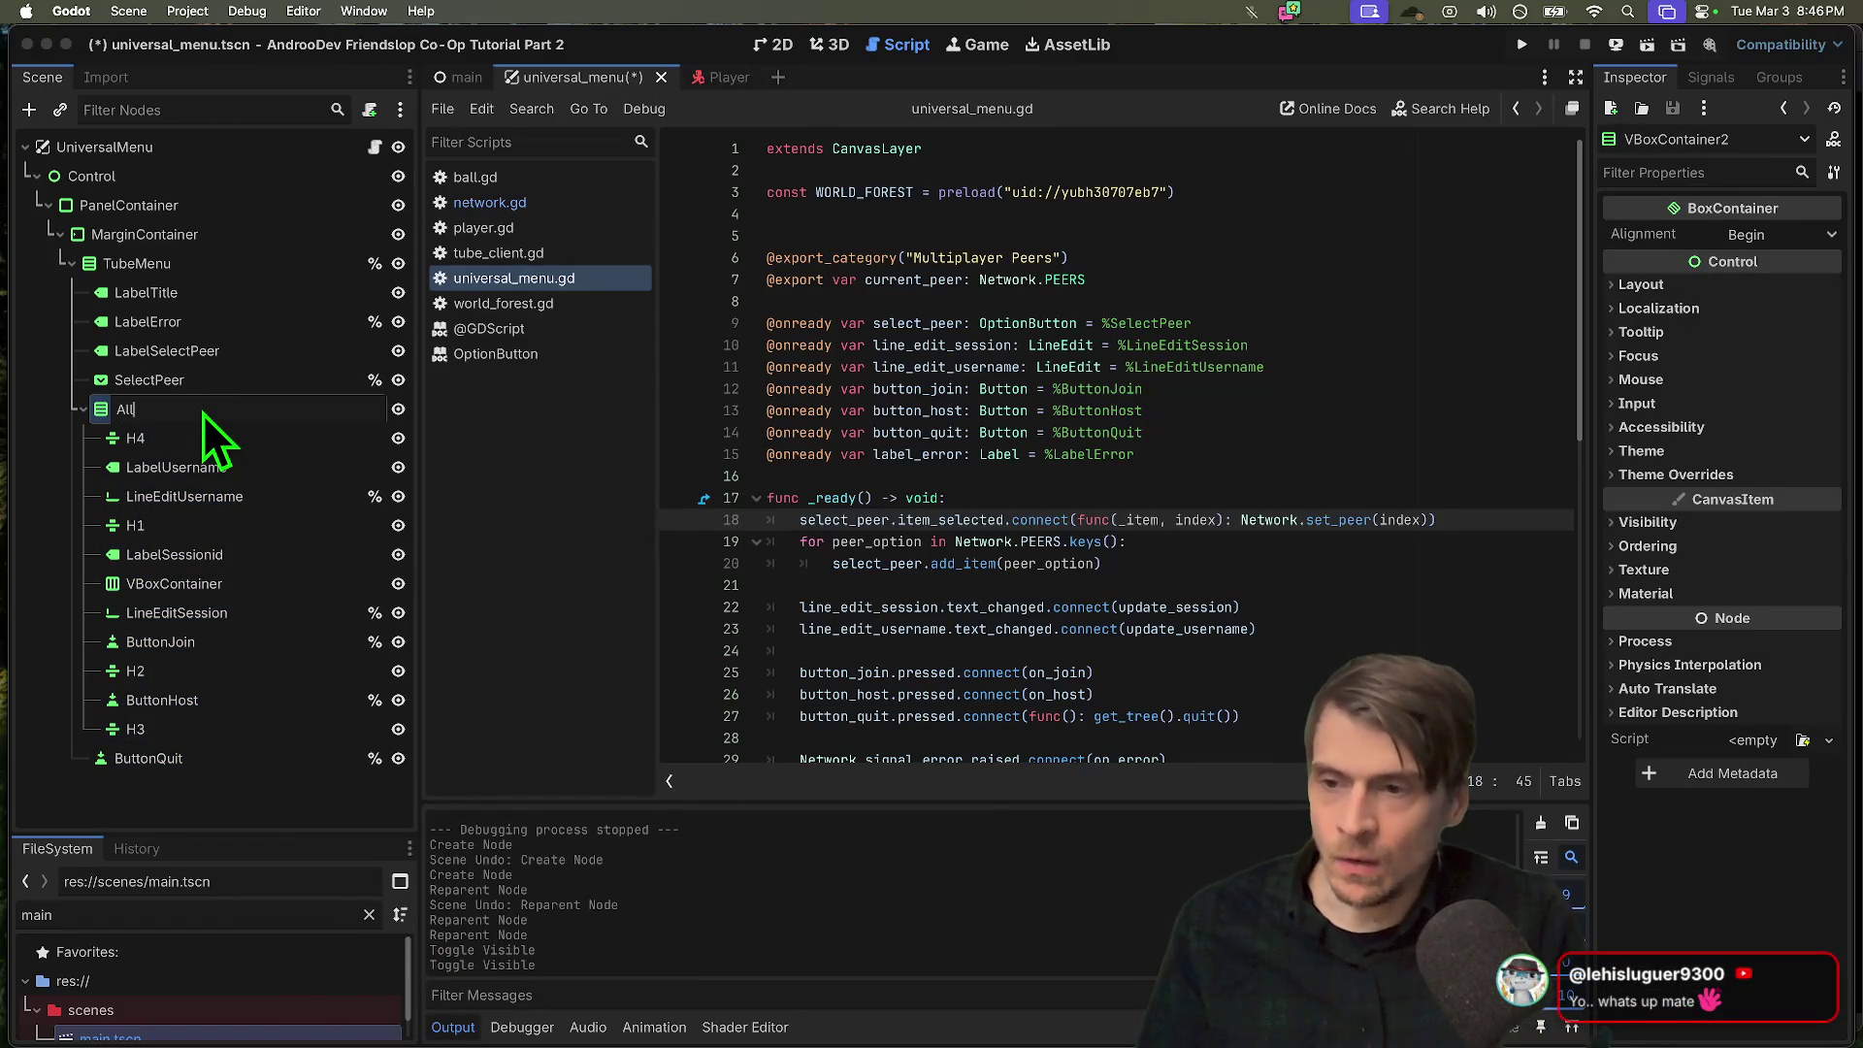
pyautogui.write('eers')
pyautogui.press('Return')
pyautogui.rightClick(198, 411)
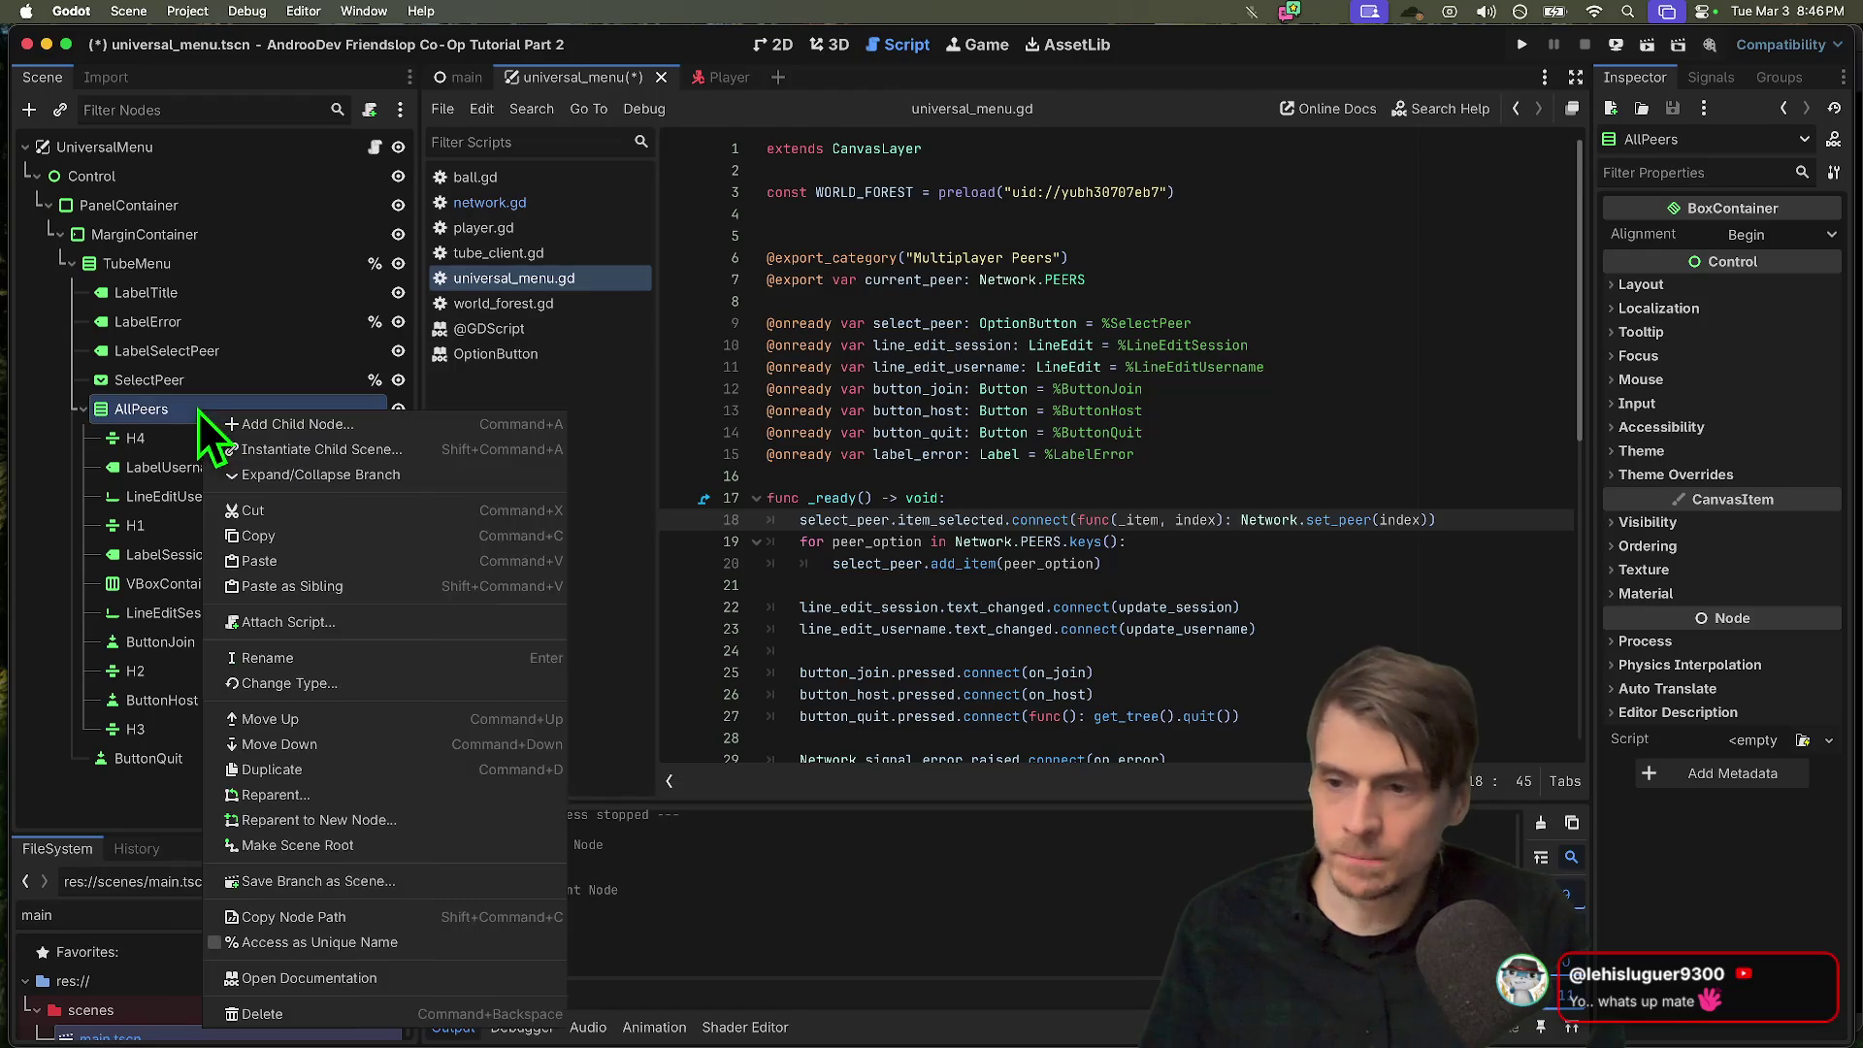
pyautogui.click(375, 942)
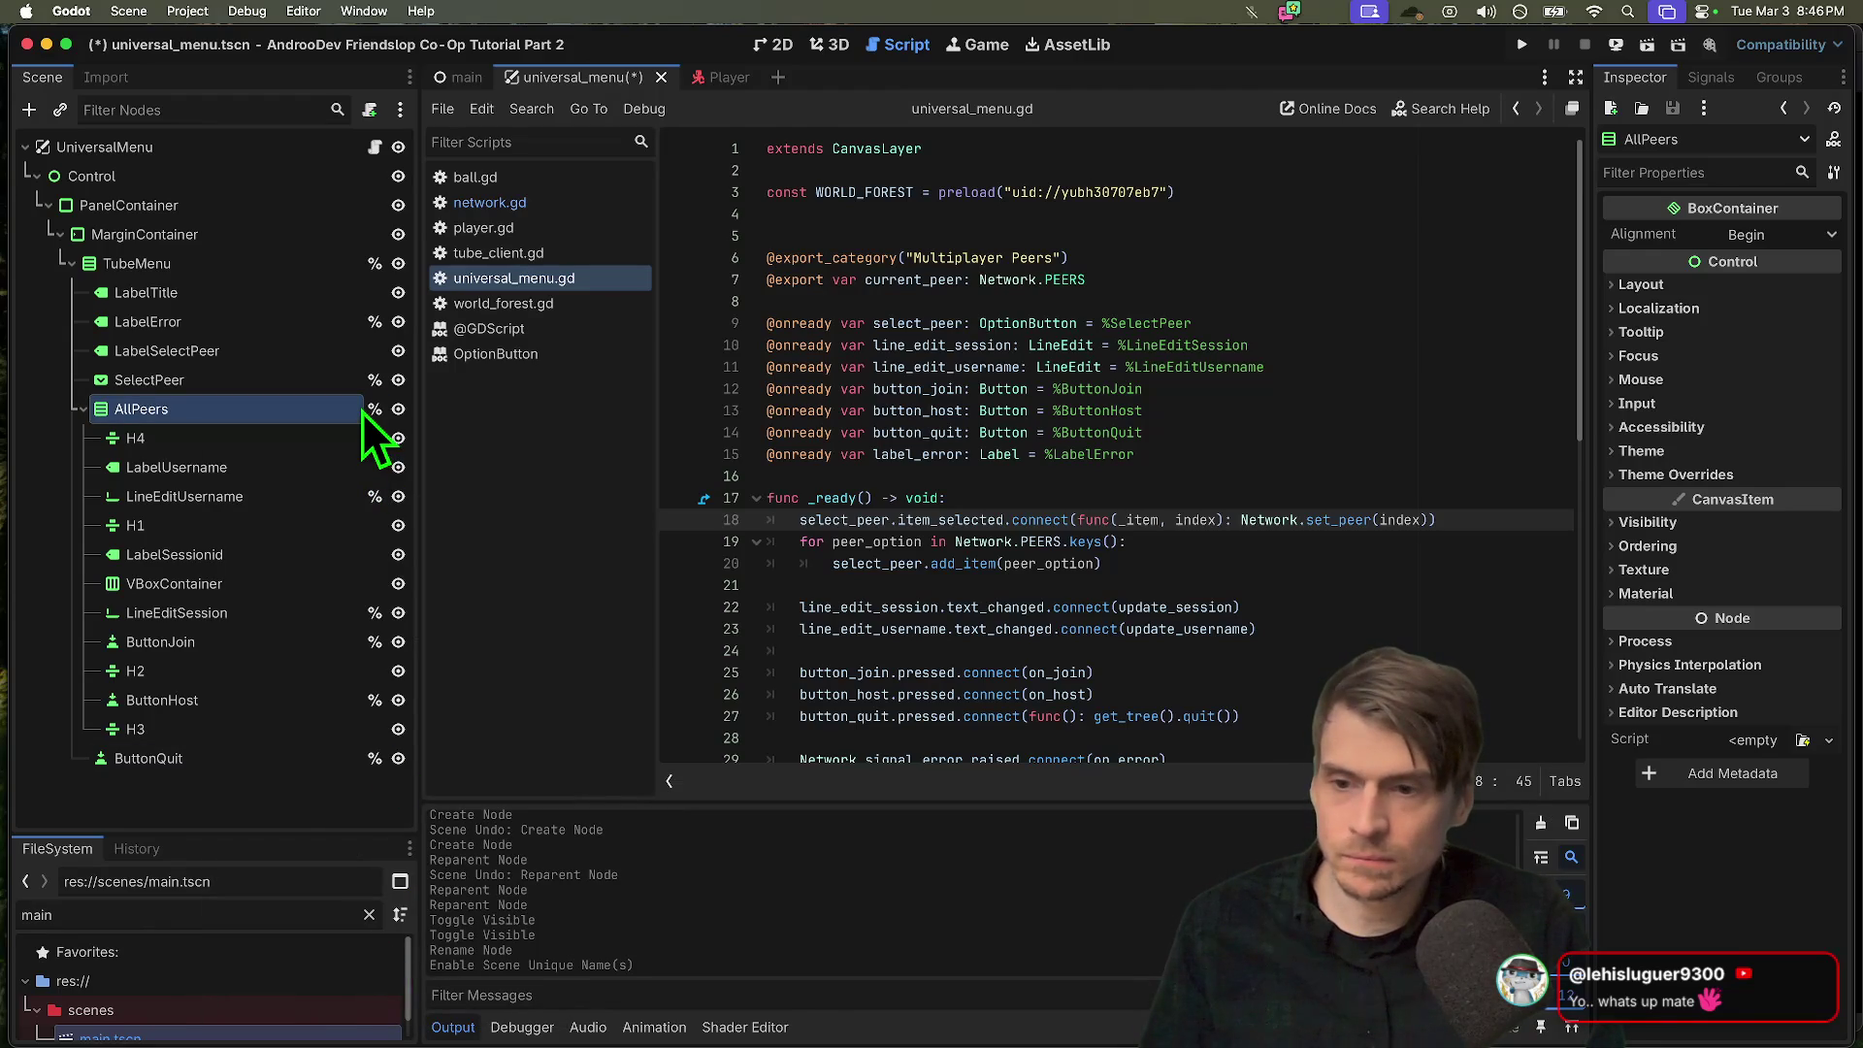
pyautogui.click(977, 411)
pyautogui.click(1133, 498)
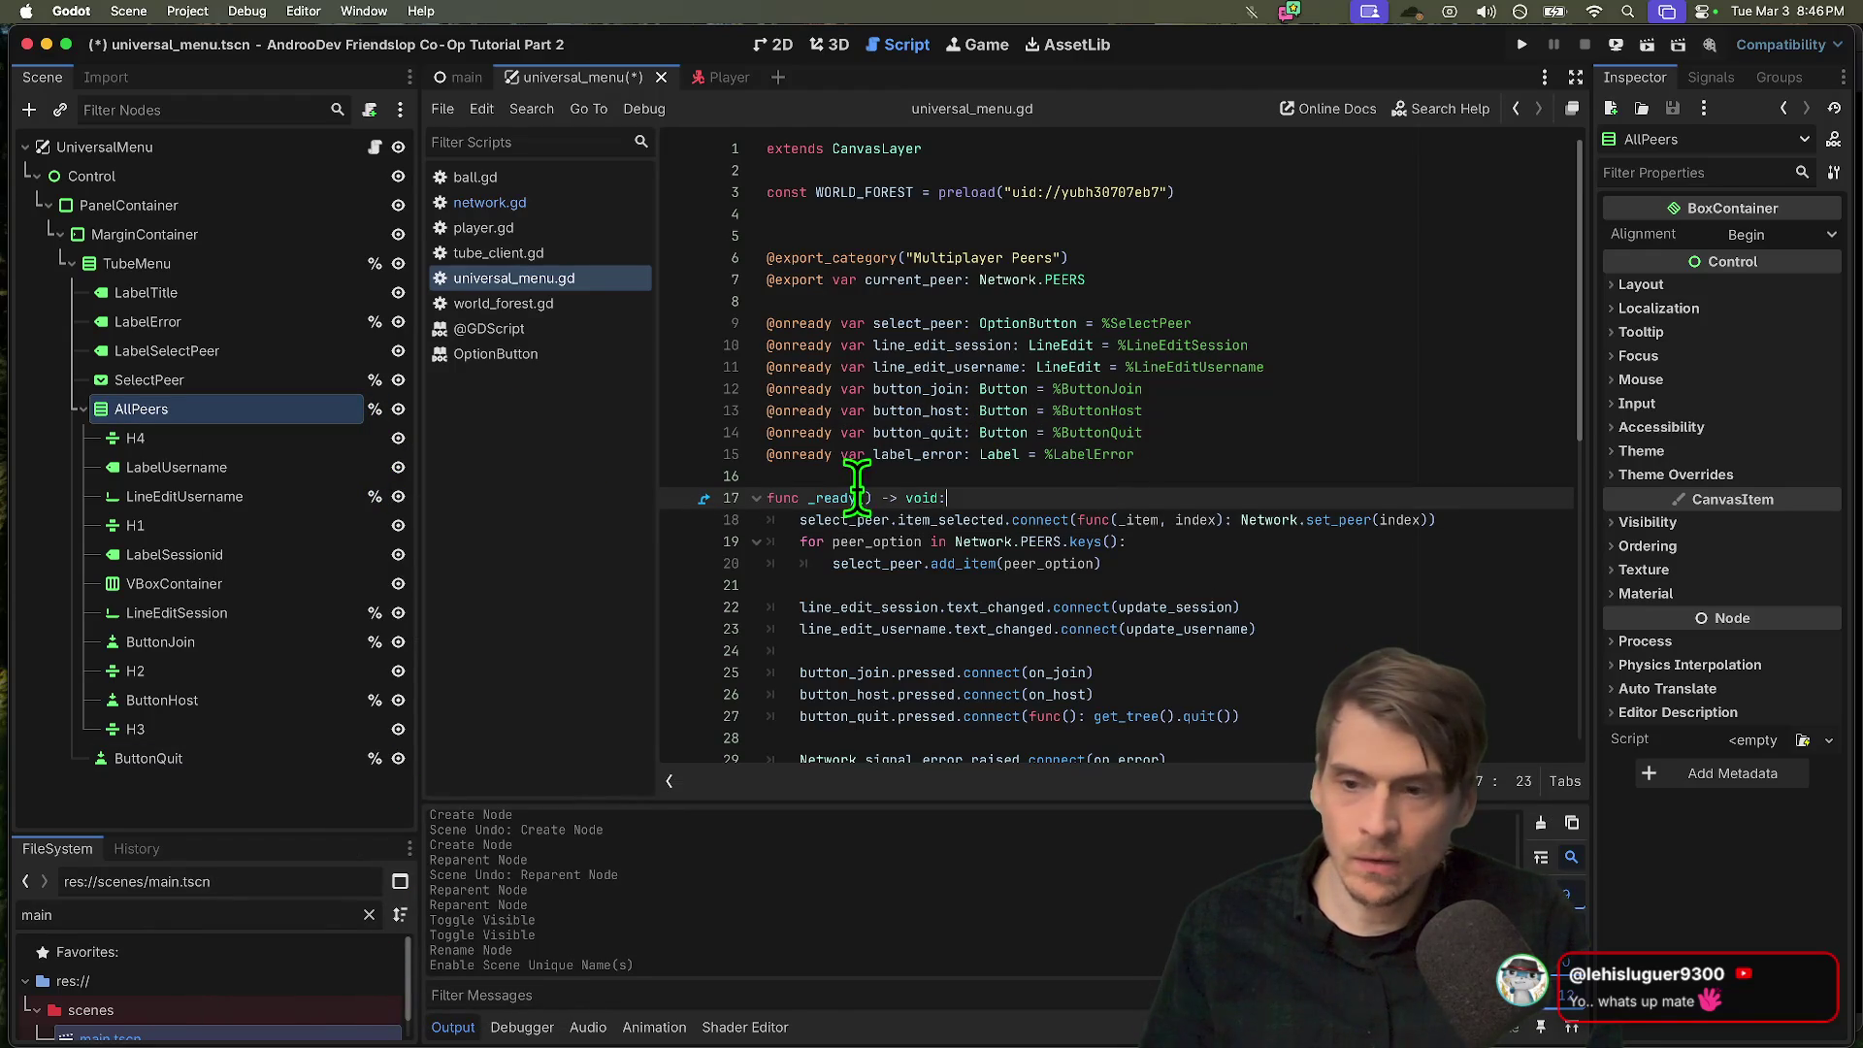
# Declare an all_peers reference to AllPeers and hide it at the start of _ready.
pyautogui.click(1362, 408)
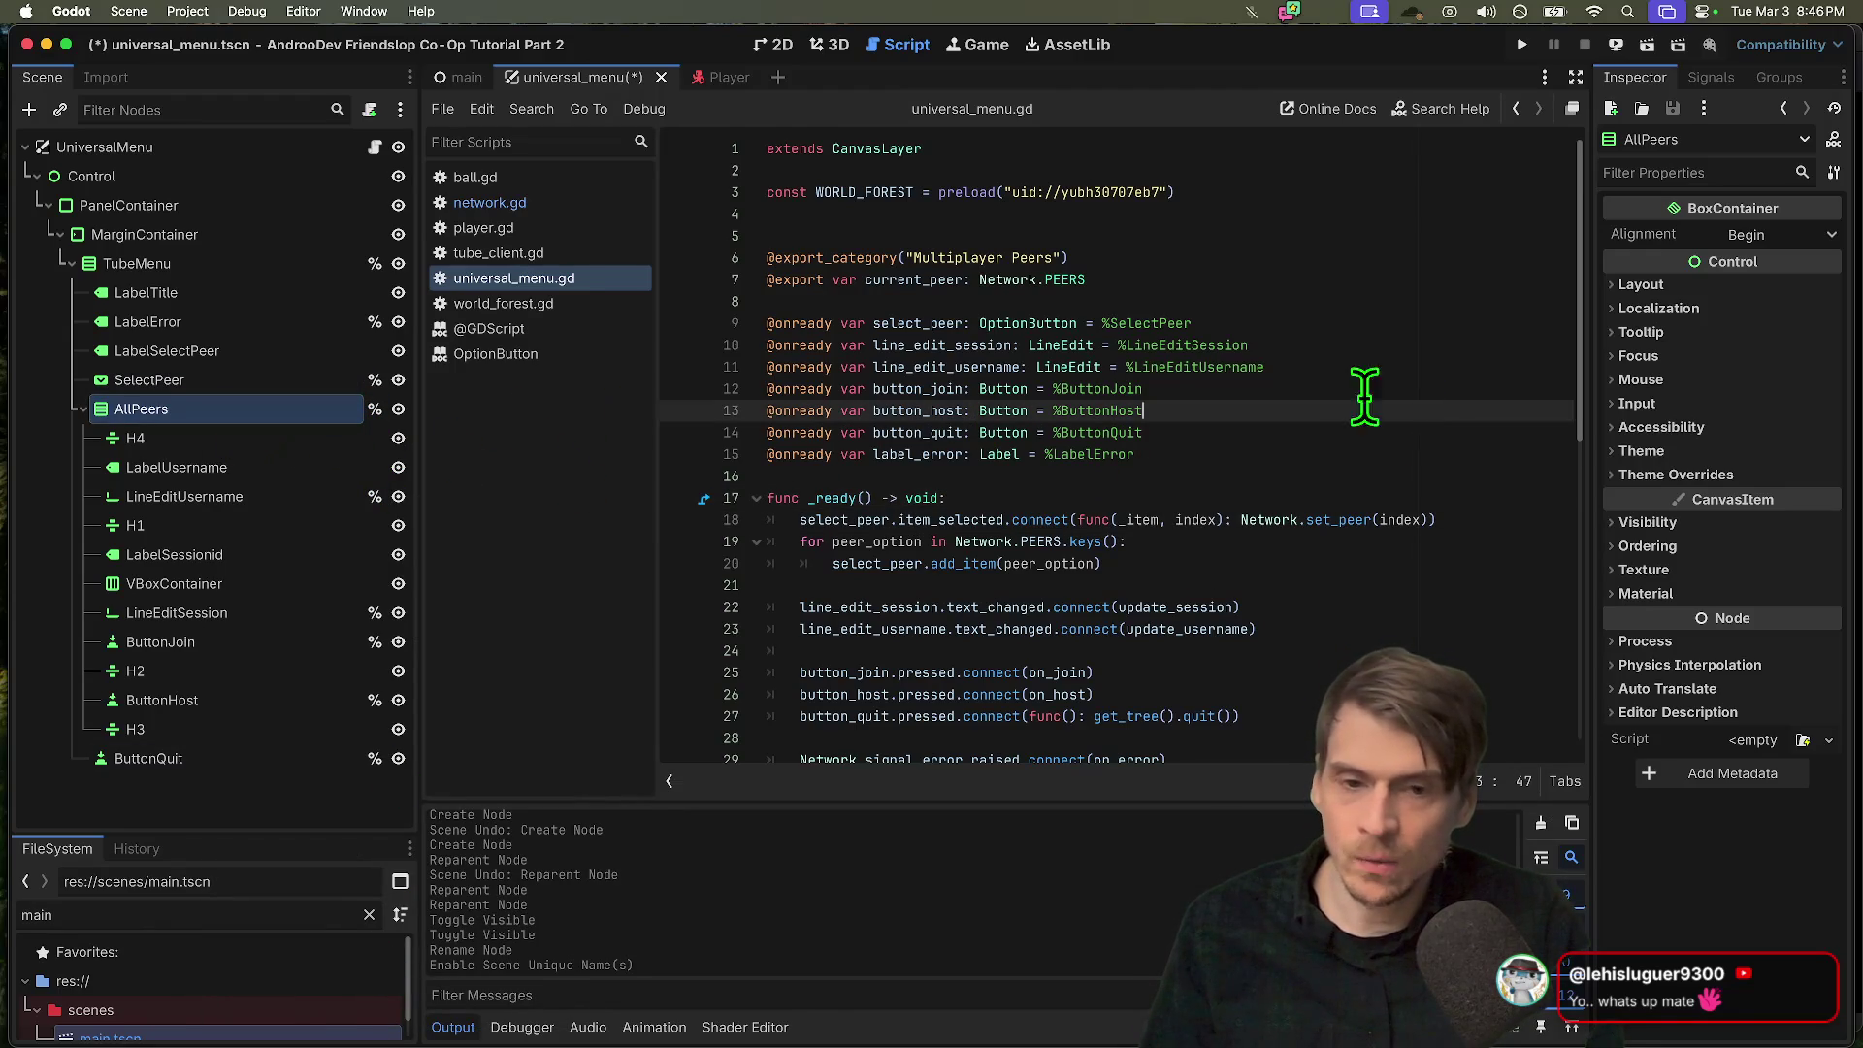
pyautogui.click(924, 476)
pyautogui.moveTo(130, 415)
pyautogui.mouseDown()
pyautogui.moveTo(1314, 499)
pyautogui.moveTo(1317, 478)
pyautogui.moveTo(889, 468)
pyautogui.moveTo(1116, 510)
pyautogui.mouseUp()
pyautogui.press('Return')
pyautogui.write('all_peers.')
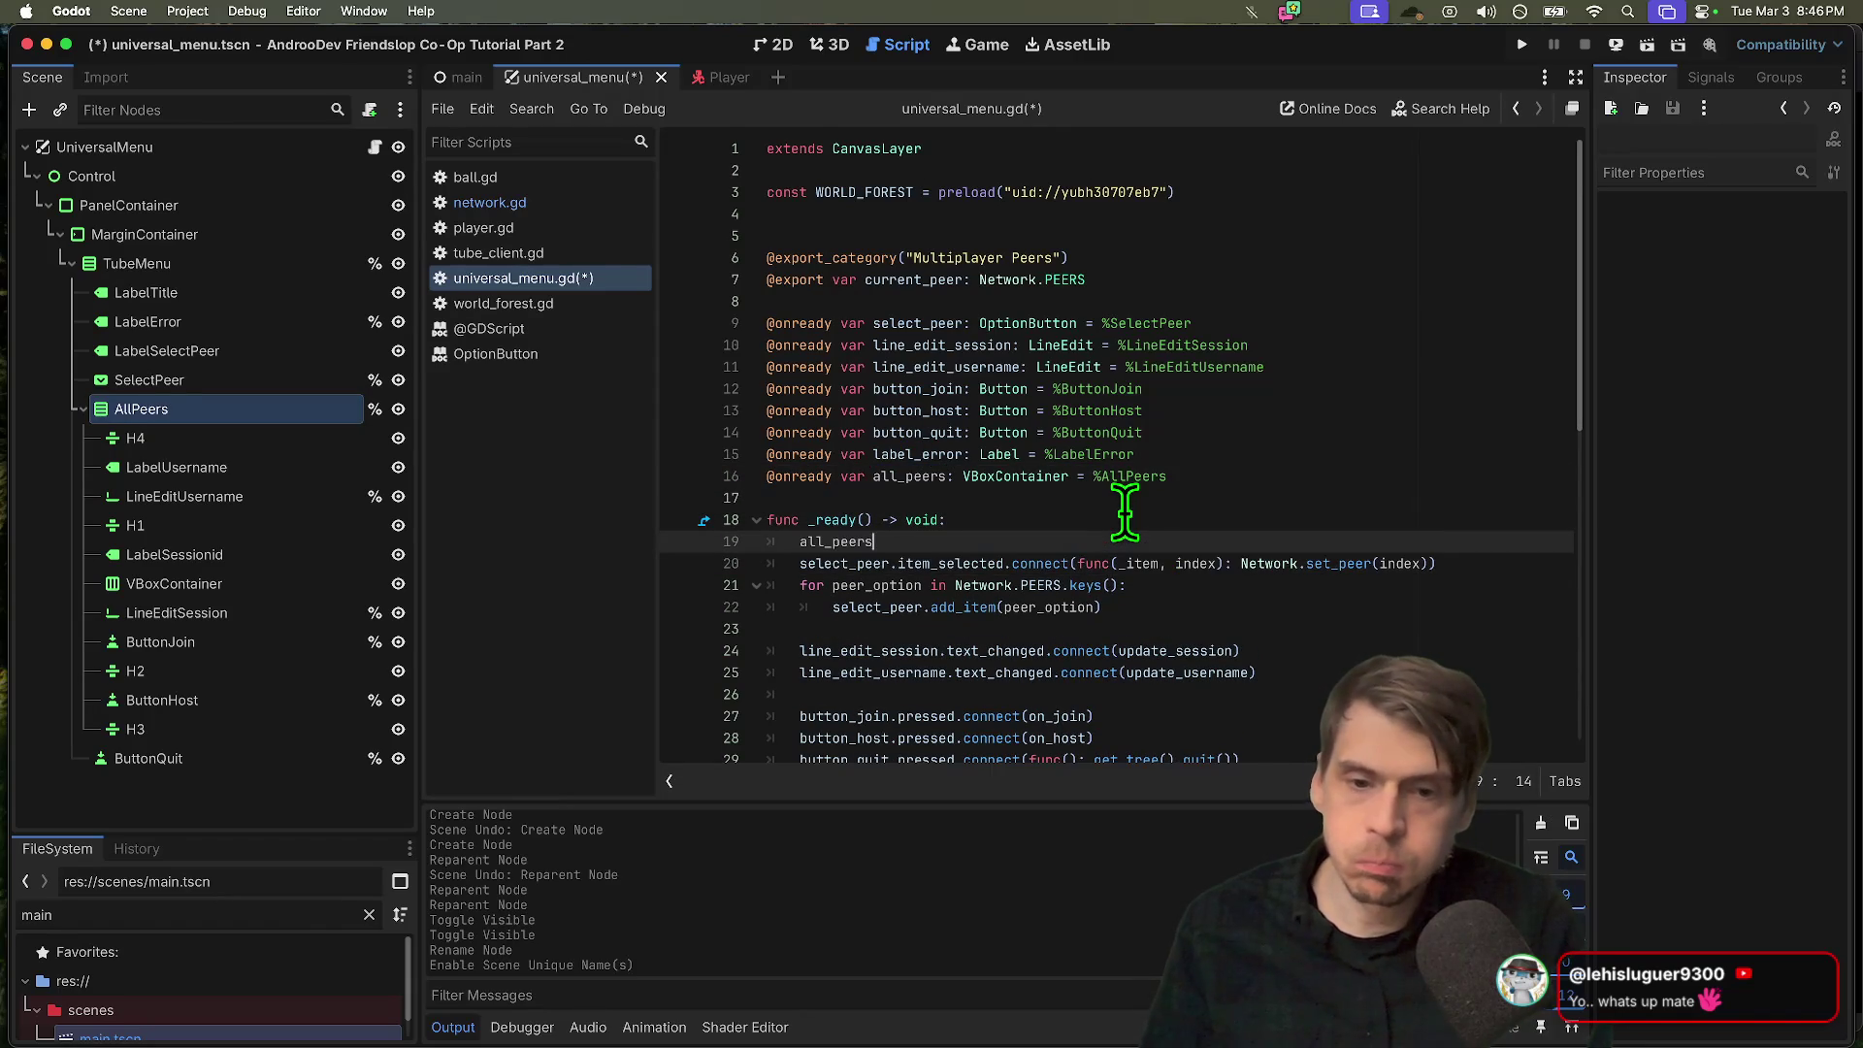
pyautogui.write('hide(')
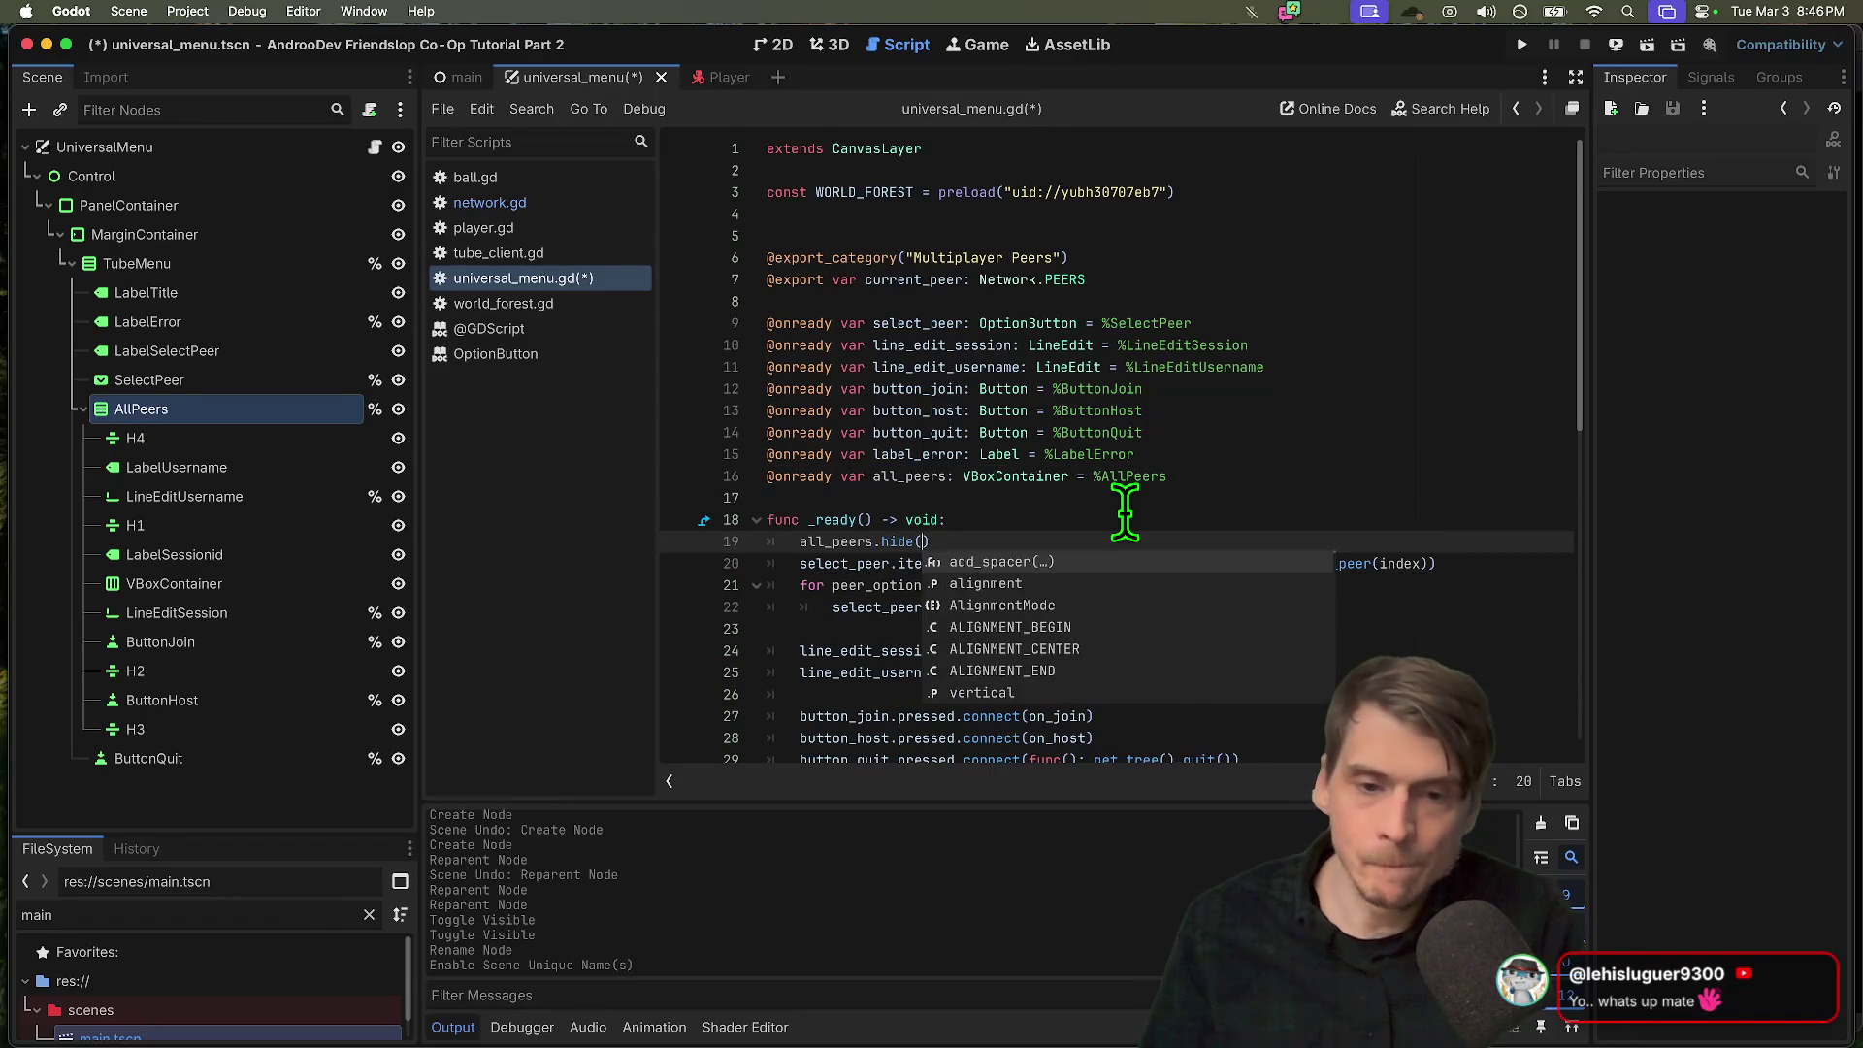
pyautogui.press('Down')
pyautogui.doubleClick(1395, 563)
# Replace the inline set_peer lambda with the on_peer_selected handler as the peer-selection callback.
pyautogui.click(1260, 561)
pyautogui.moveTo(1260, 561)
pyautogui.mouseDown()
pyautogui.moveTo(1447, 561)
pyautogui.moveTo(1428, 563)
pyautogui.mouseUp()
pyautogui.hotkey('ctrl', 'x')
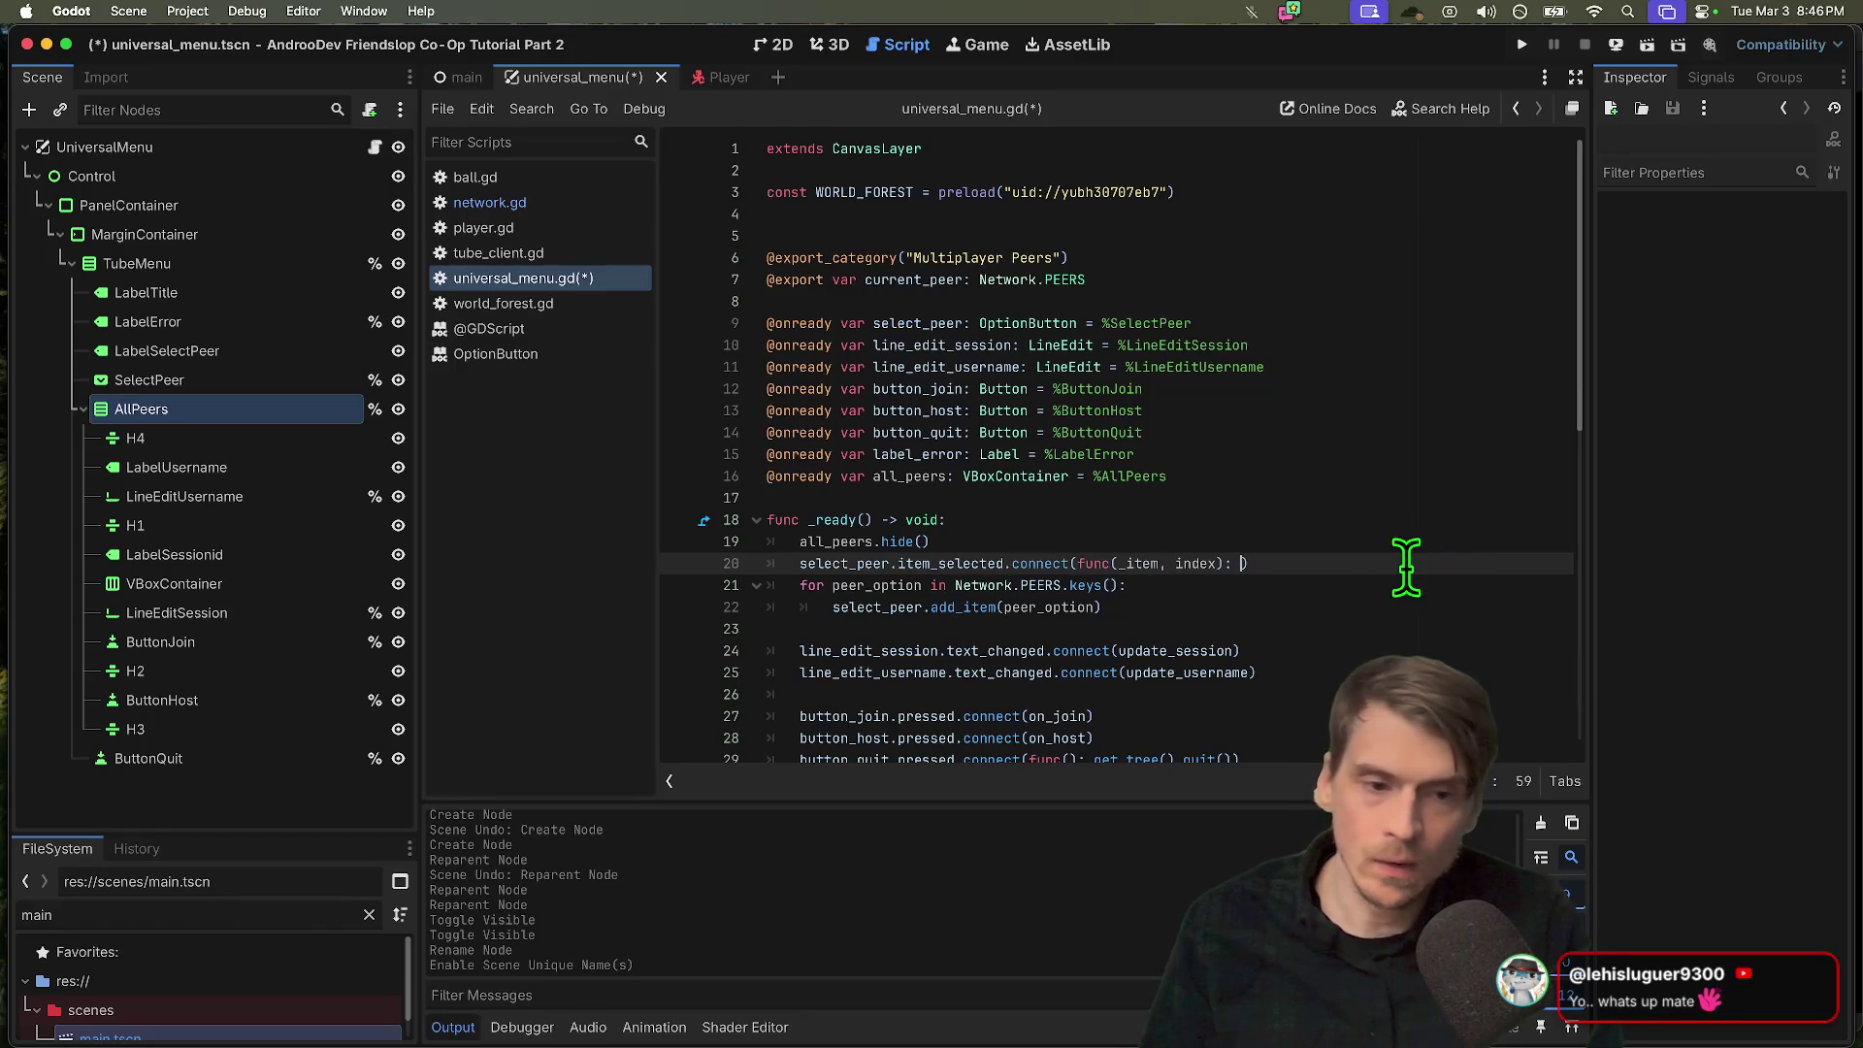
pyautogui.press('BackSpace')
pyautogui.press('BackSpace')
pyautogui.press('BackSpace')
pyautogui.write('on_peer_se')
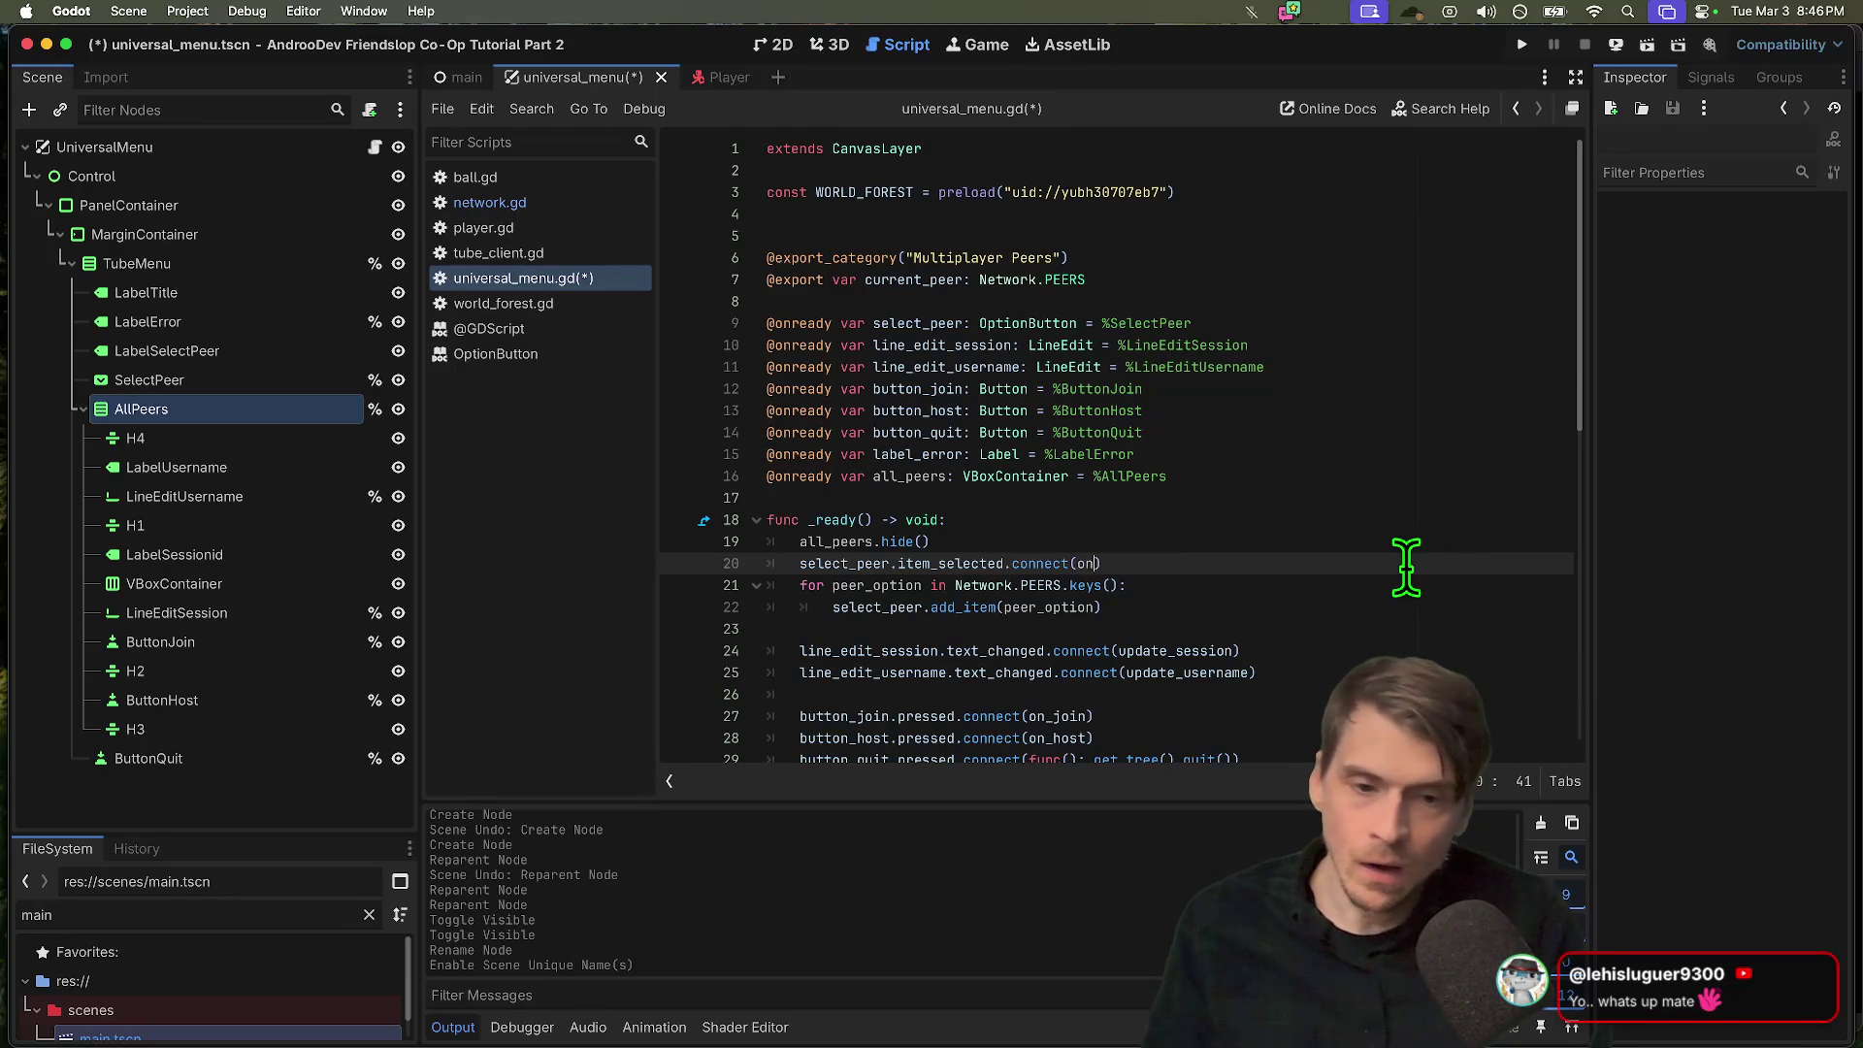
pyautogui.press('BackSpace')
pyautogui.press('BackSpace')
pyautogui.press('BackSpace')
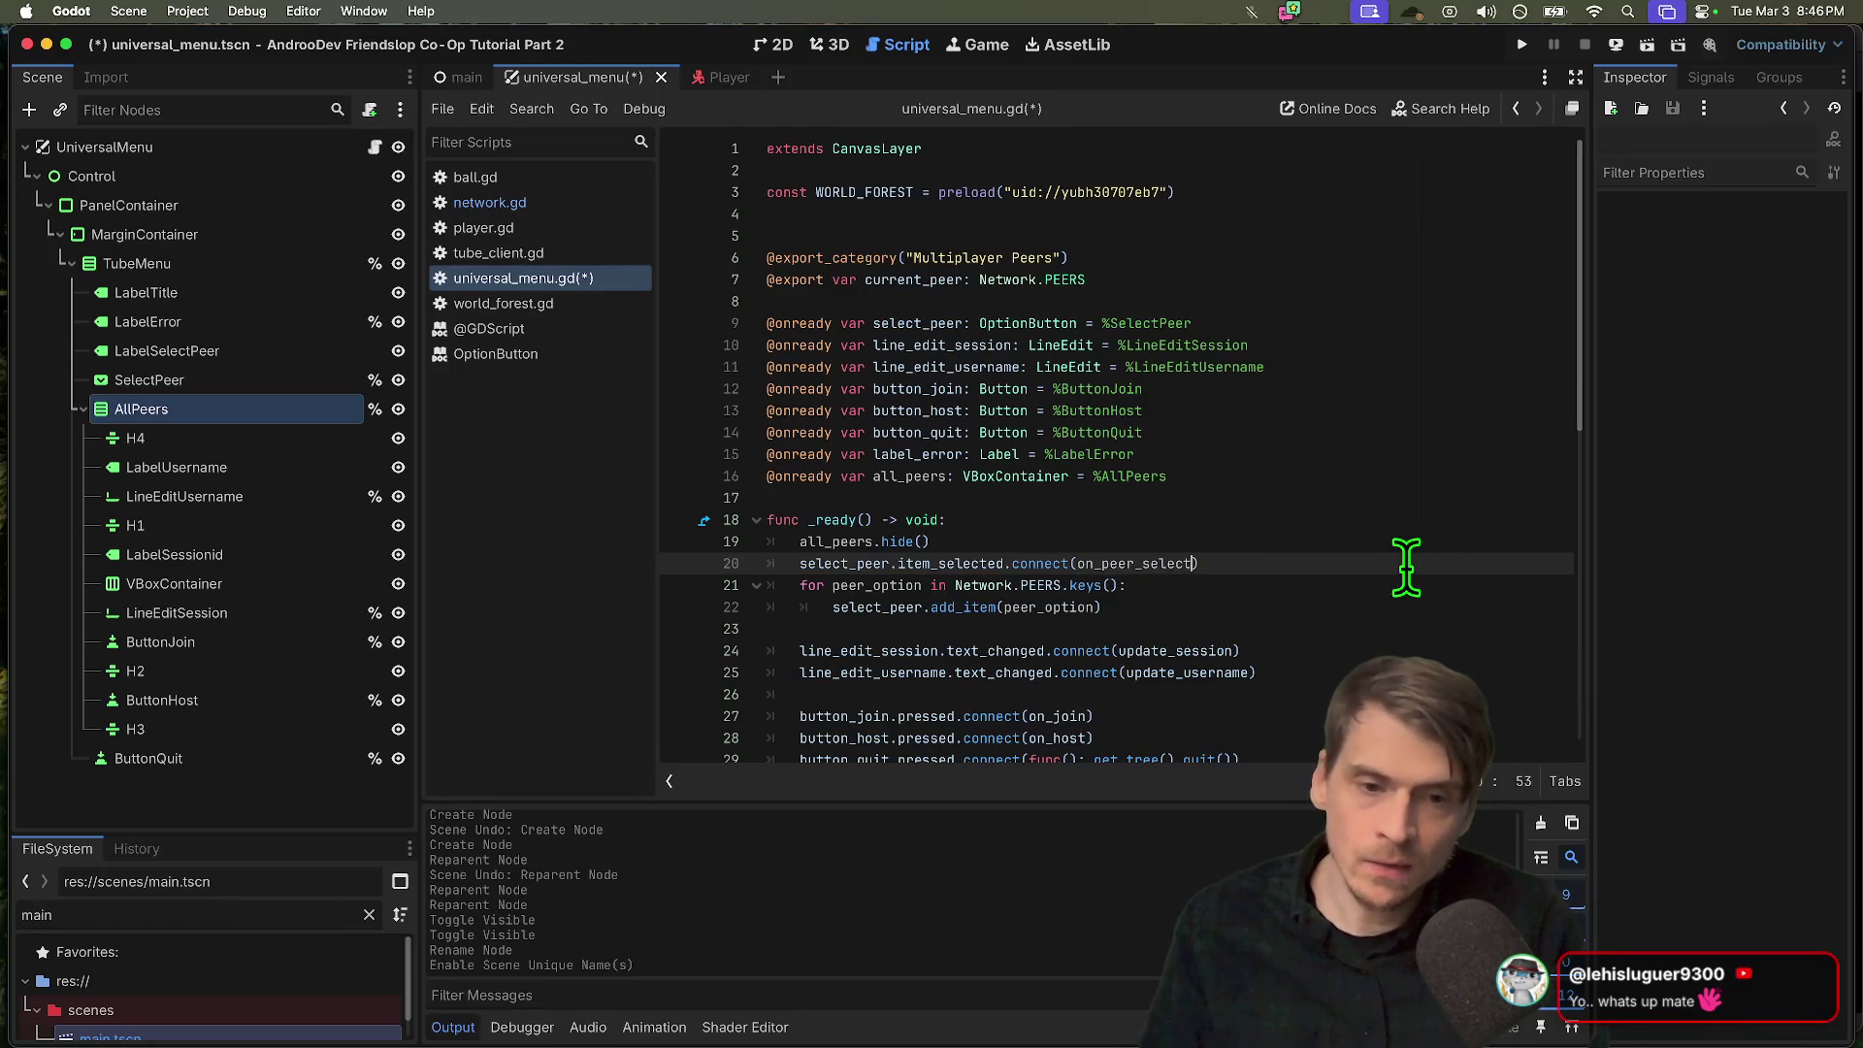
pyautogui.write('er_')
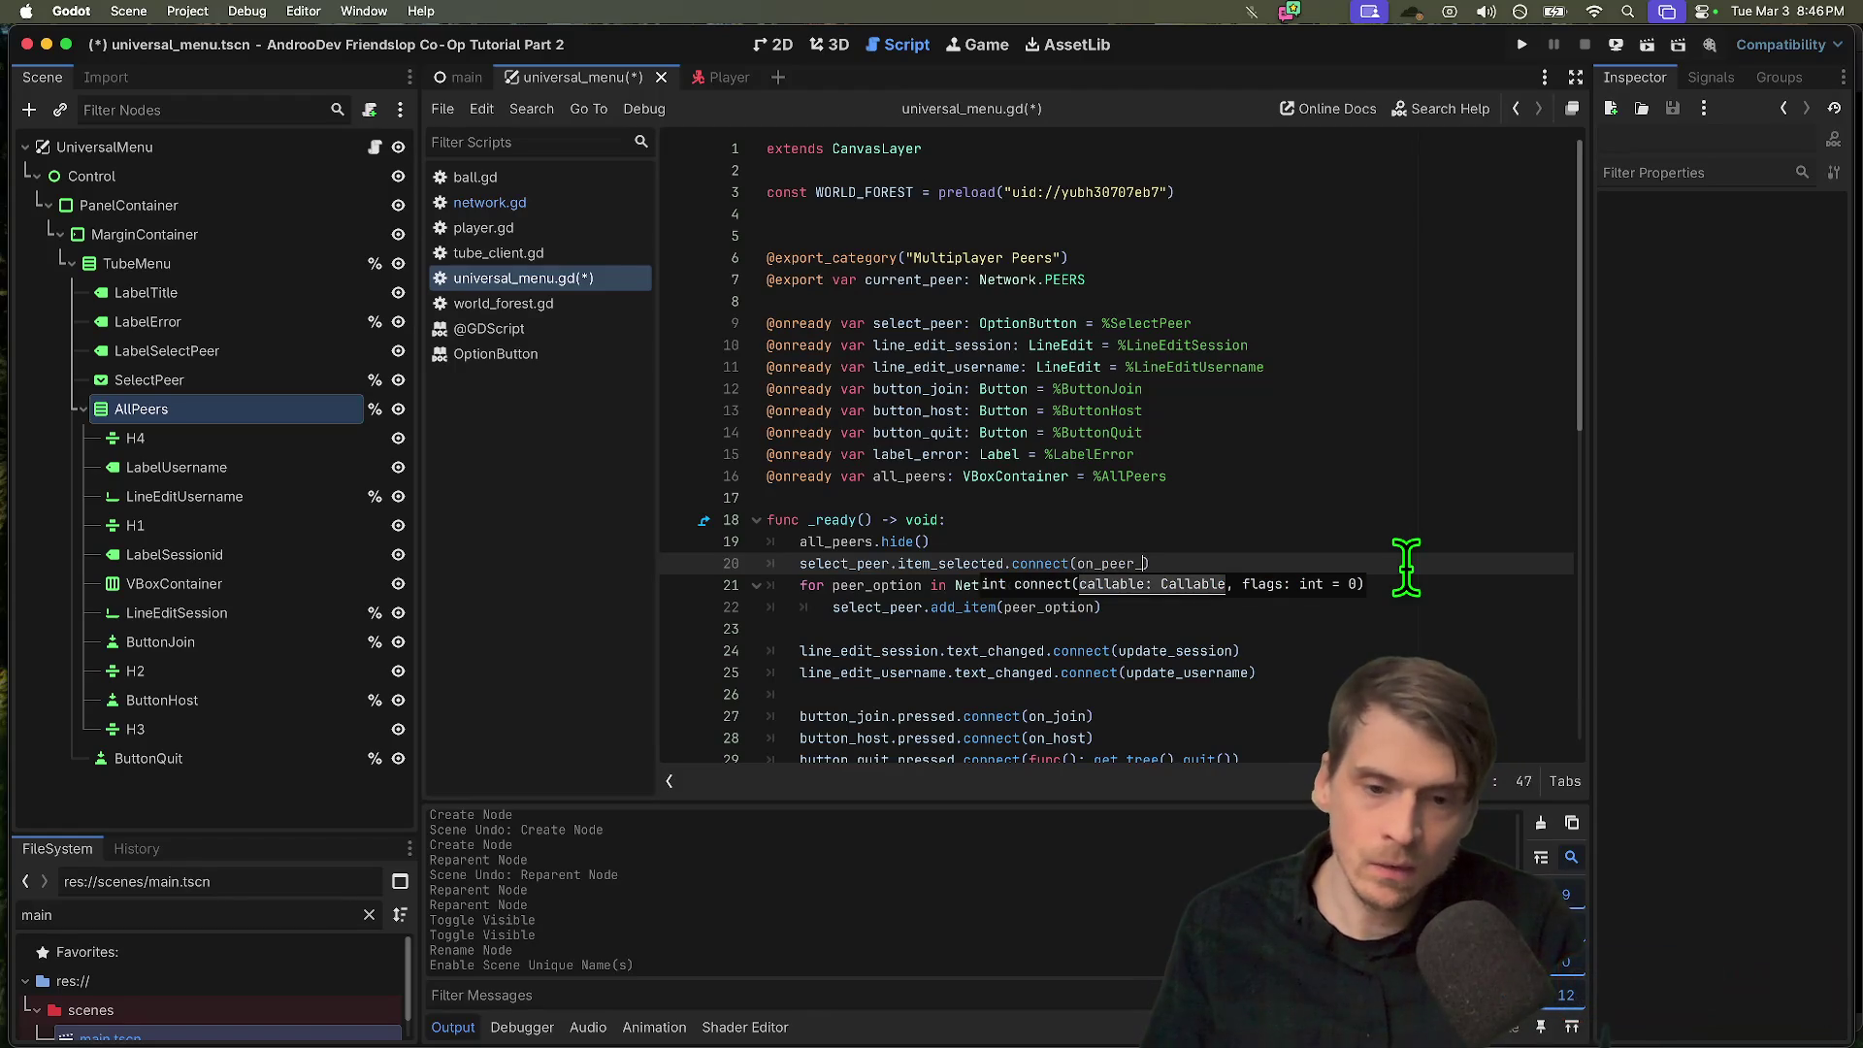
pyautogui.write('cted')
pyautogui.press('super+Down')
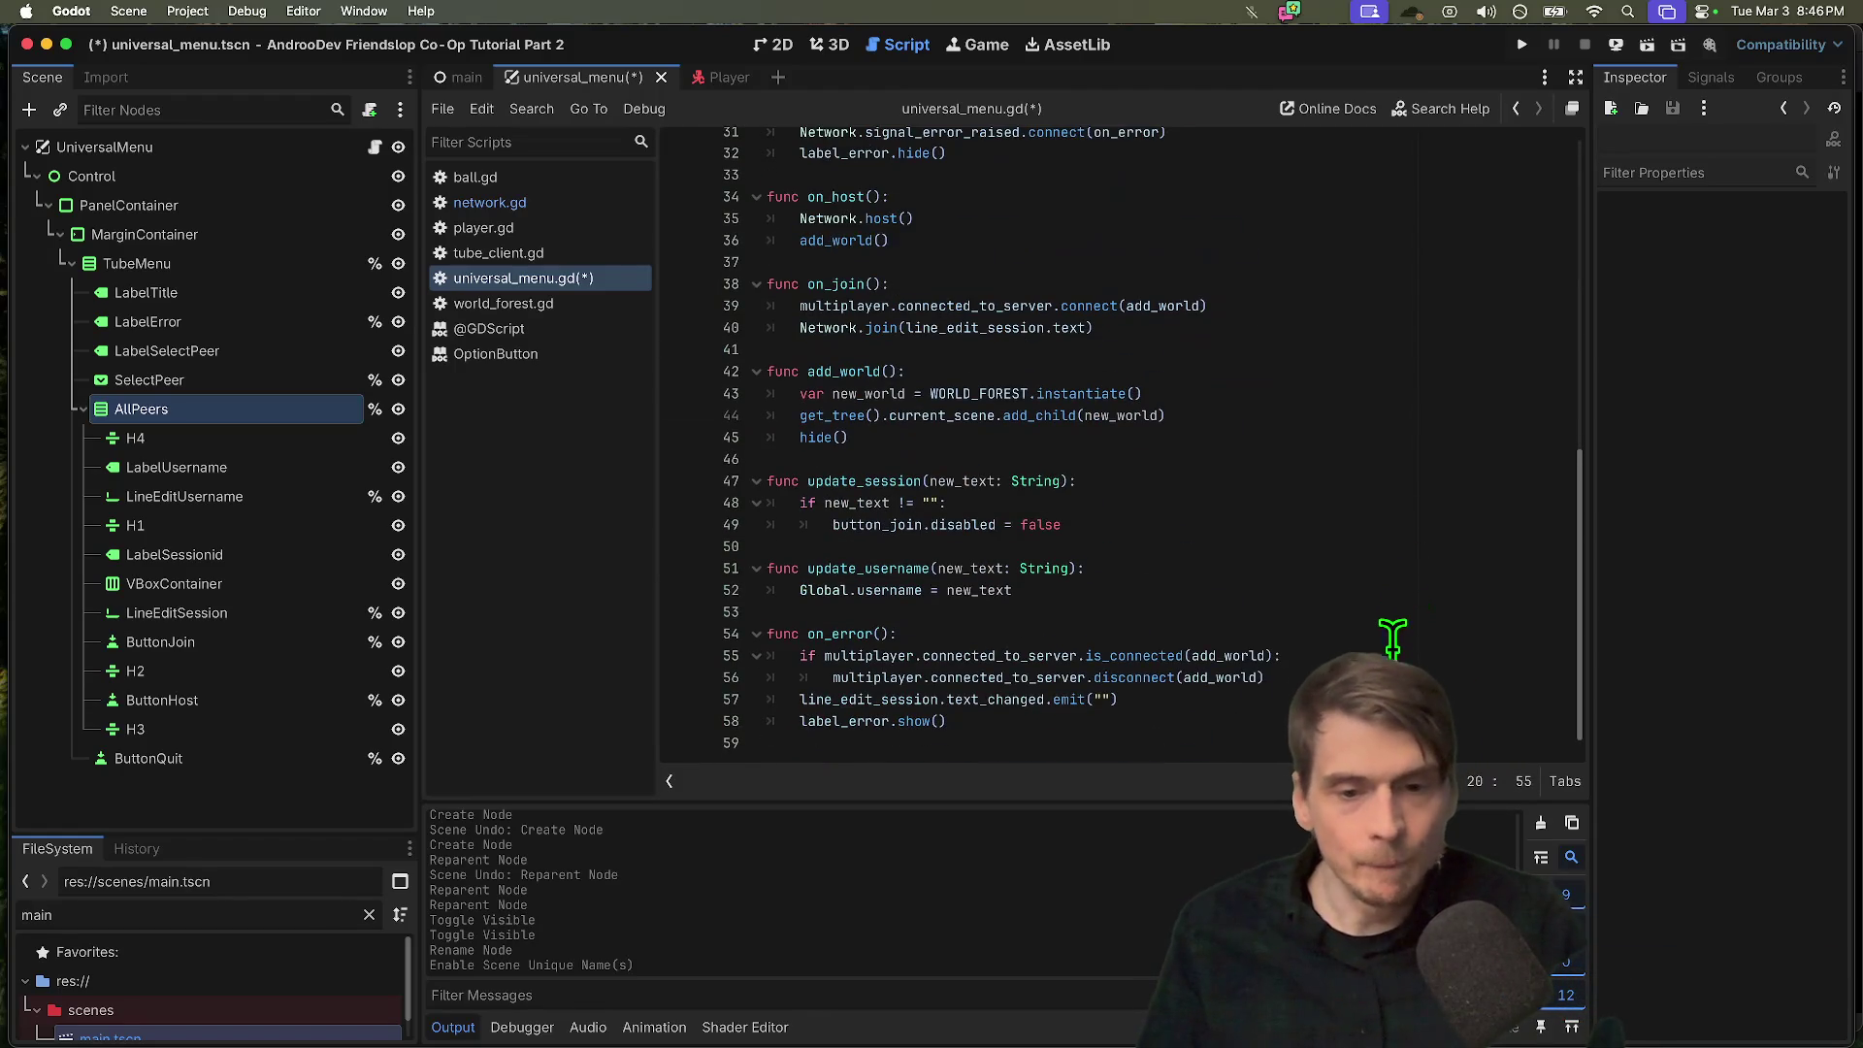
# Add an on_peer_selected handler at the end of the script that calls Network.set_peer(index).
pyautogui.press('Return')
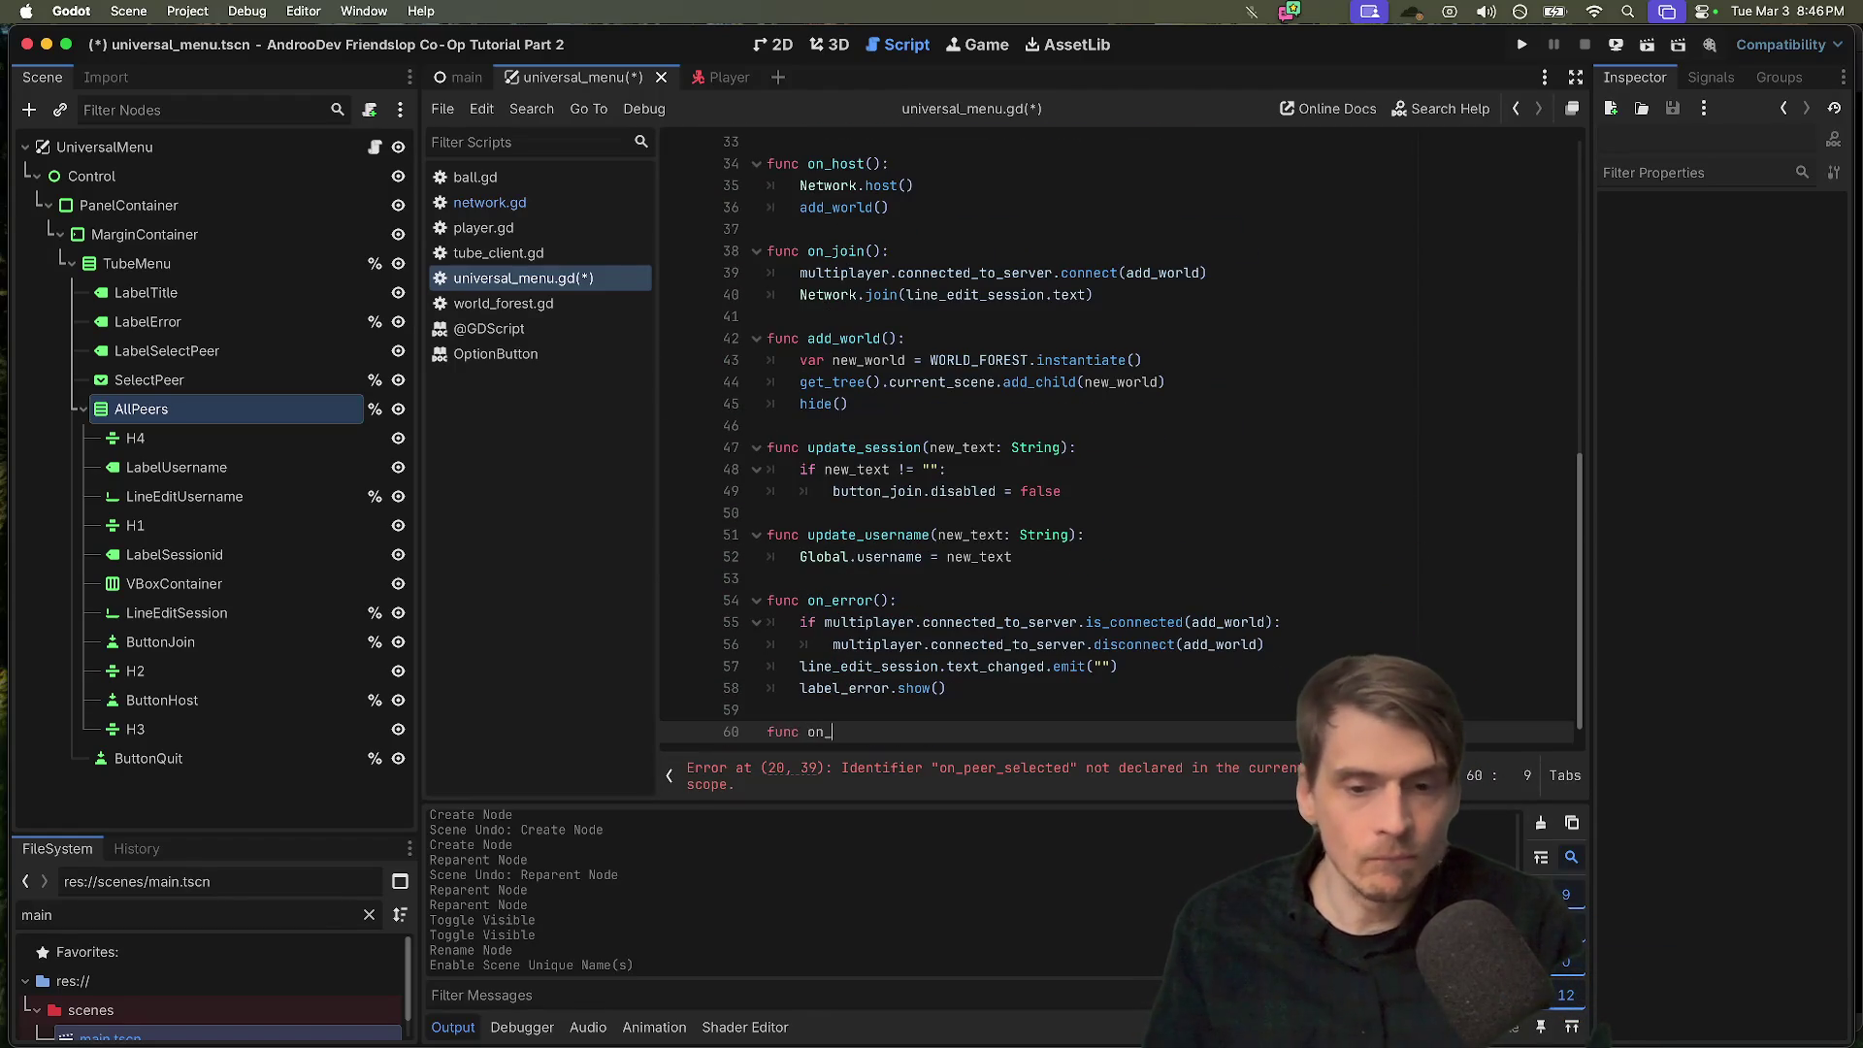
pyautogui.write('lected(_item,')
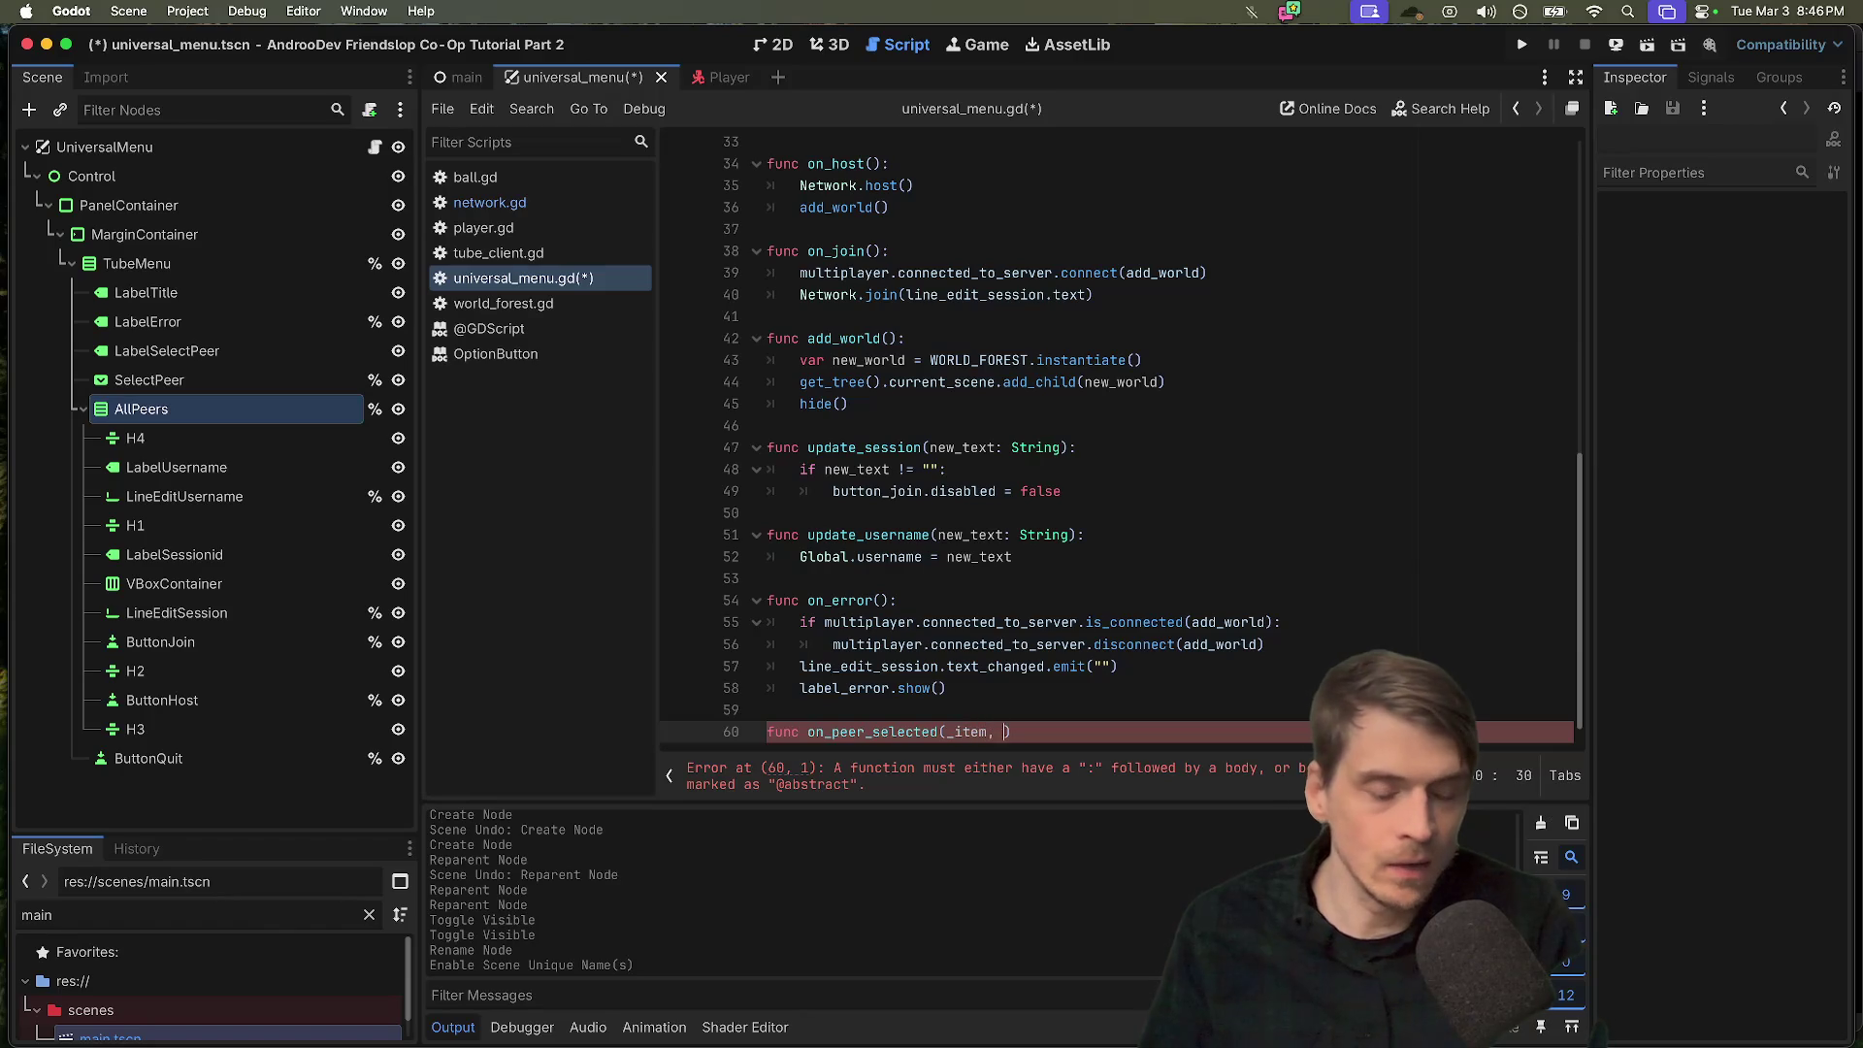
pyautogui.write('tem_inde')
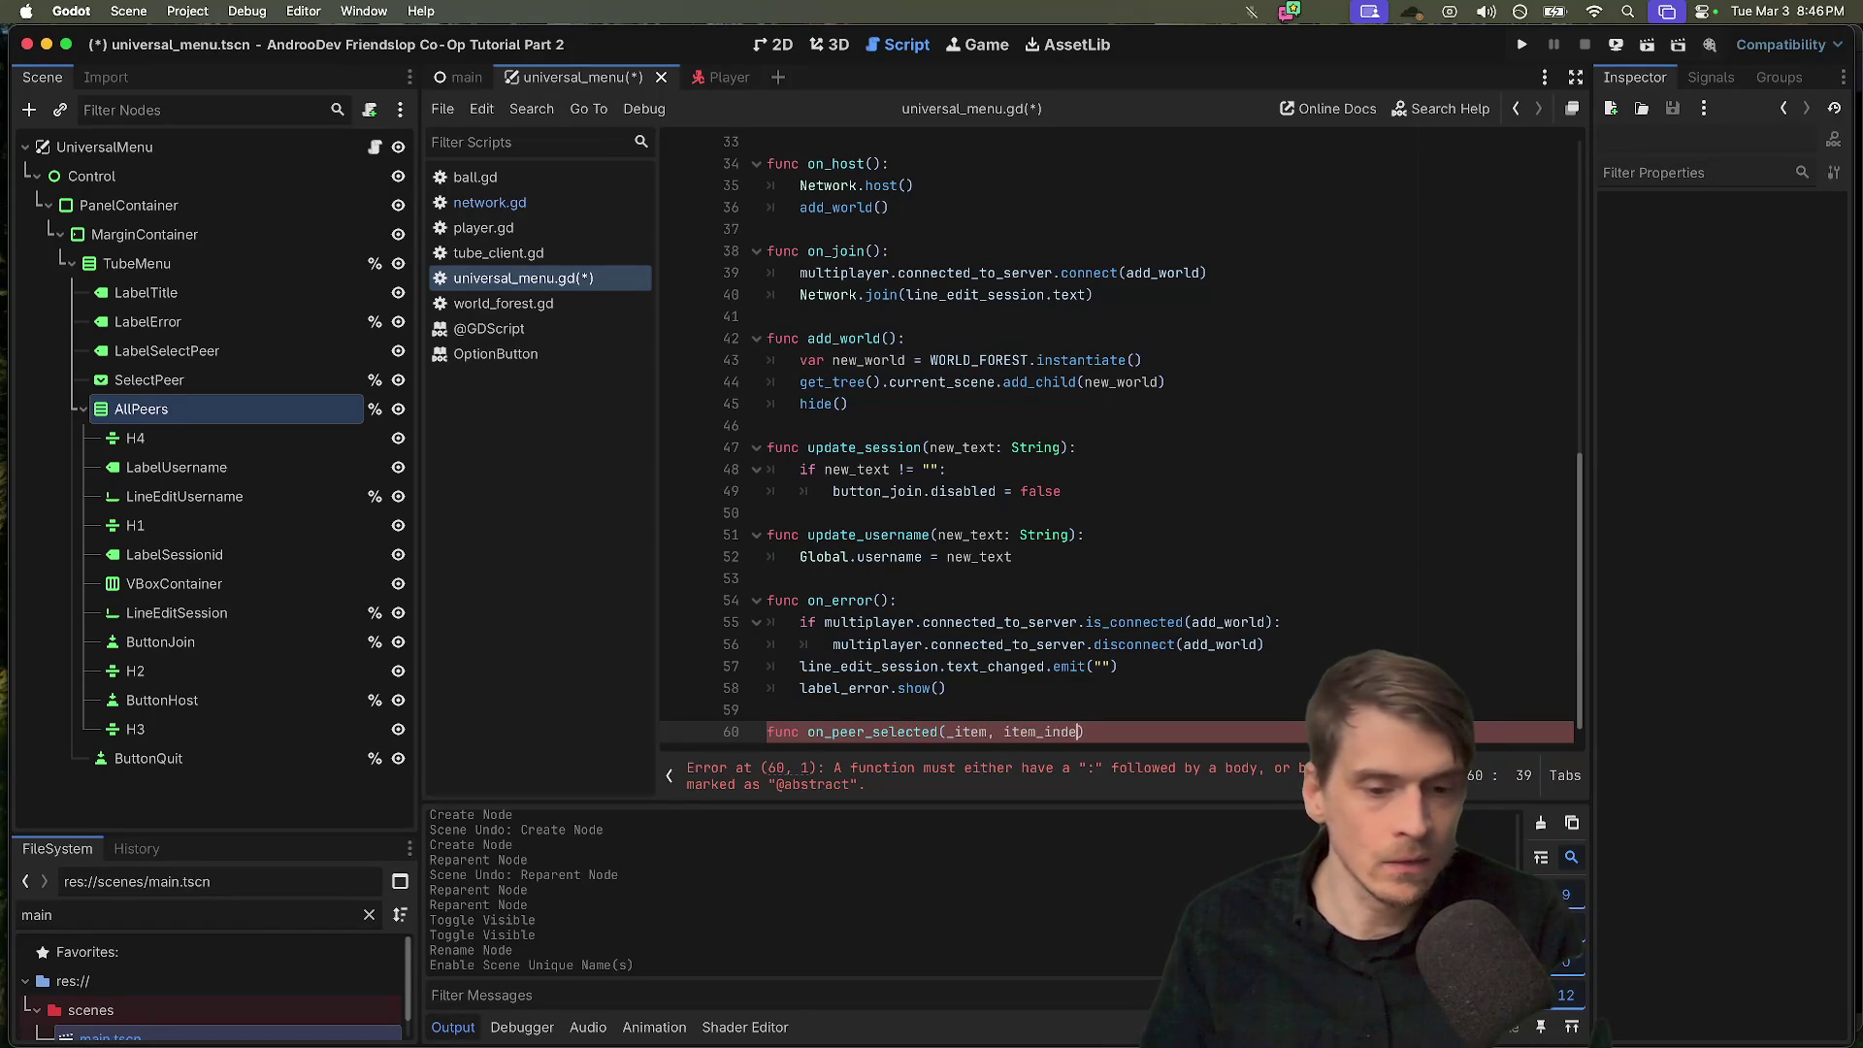
pyautogui.write(':')
pyautogui.press('Return')
pyautogui.write('Network.set_peer(index)')
# Make the handler call all_peers.show() and pass item_index to set_peer, then save and run.
pyautogui.click(768, 721)
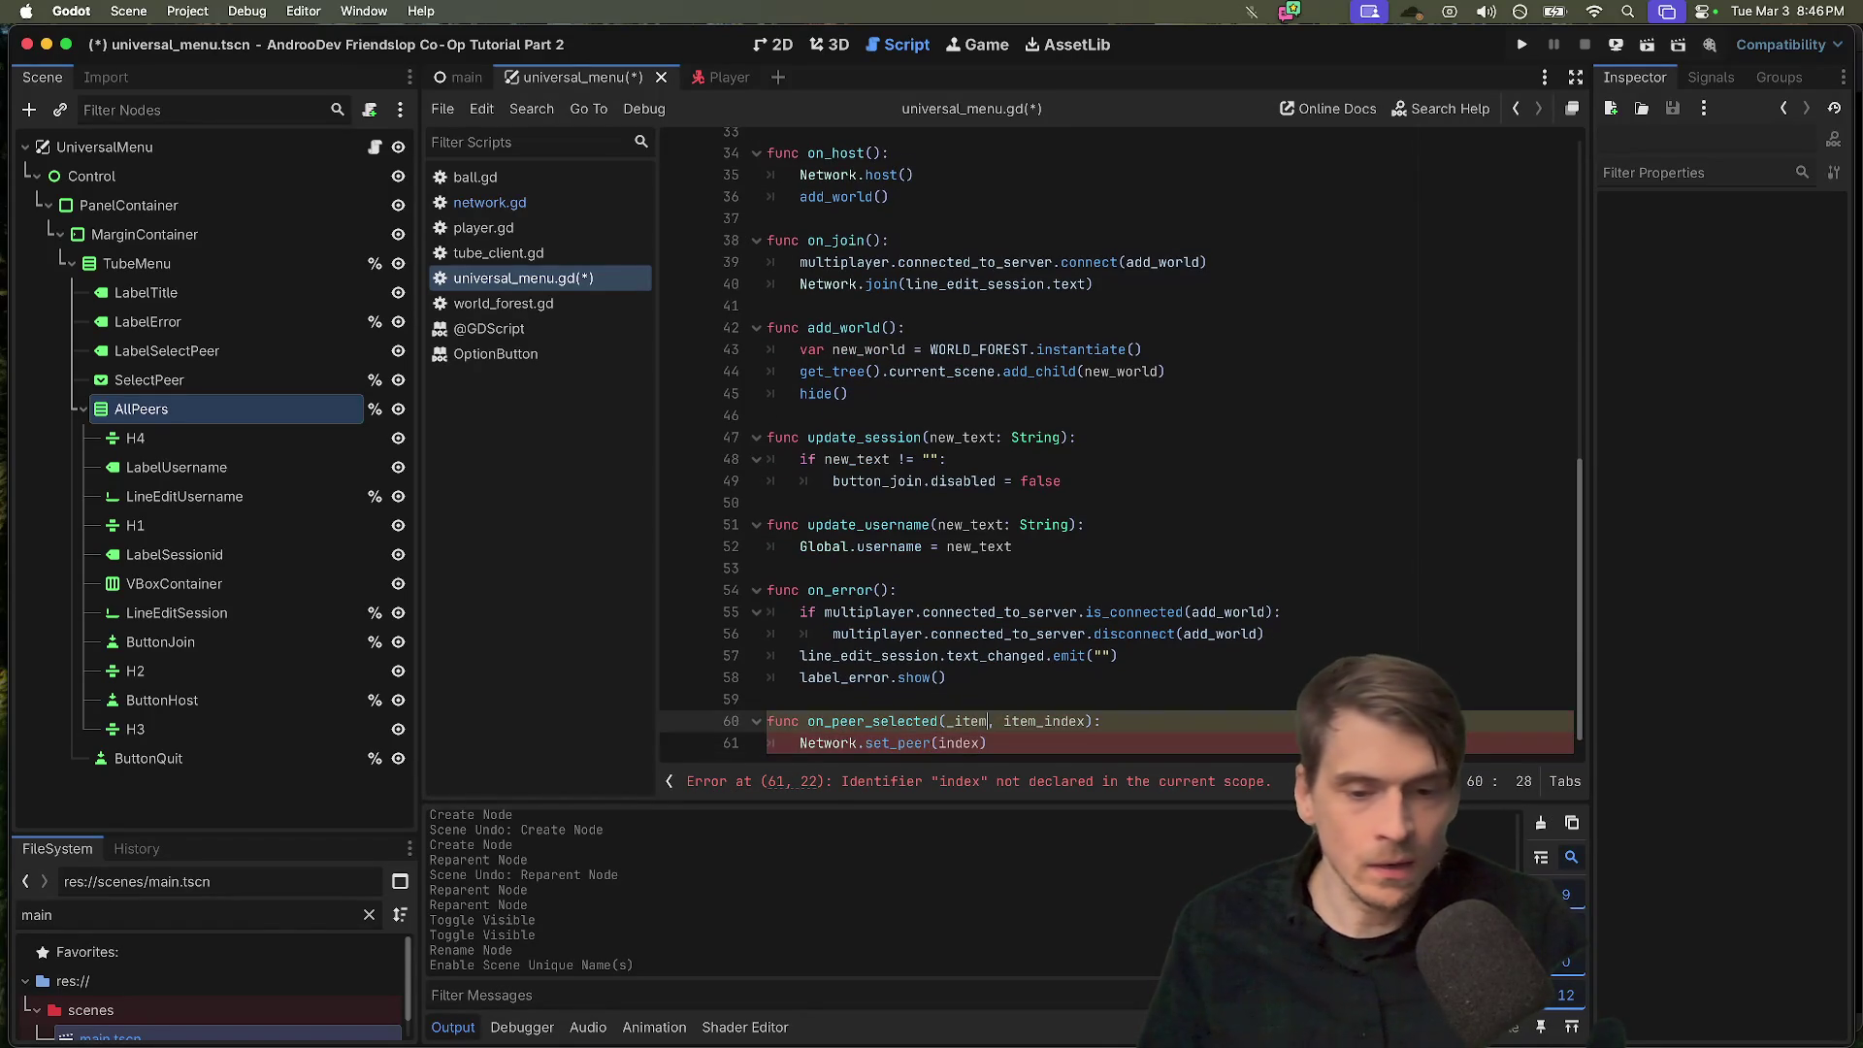
pyautogui.press('End')
pyautogui.press('Return')
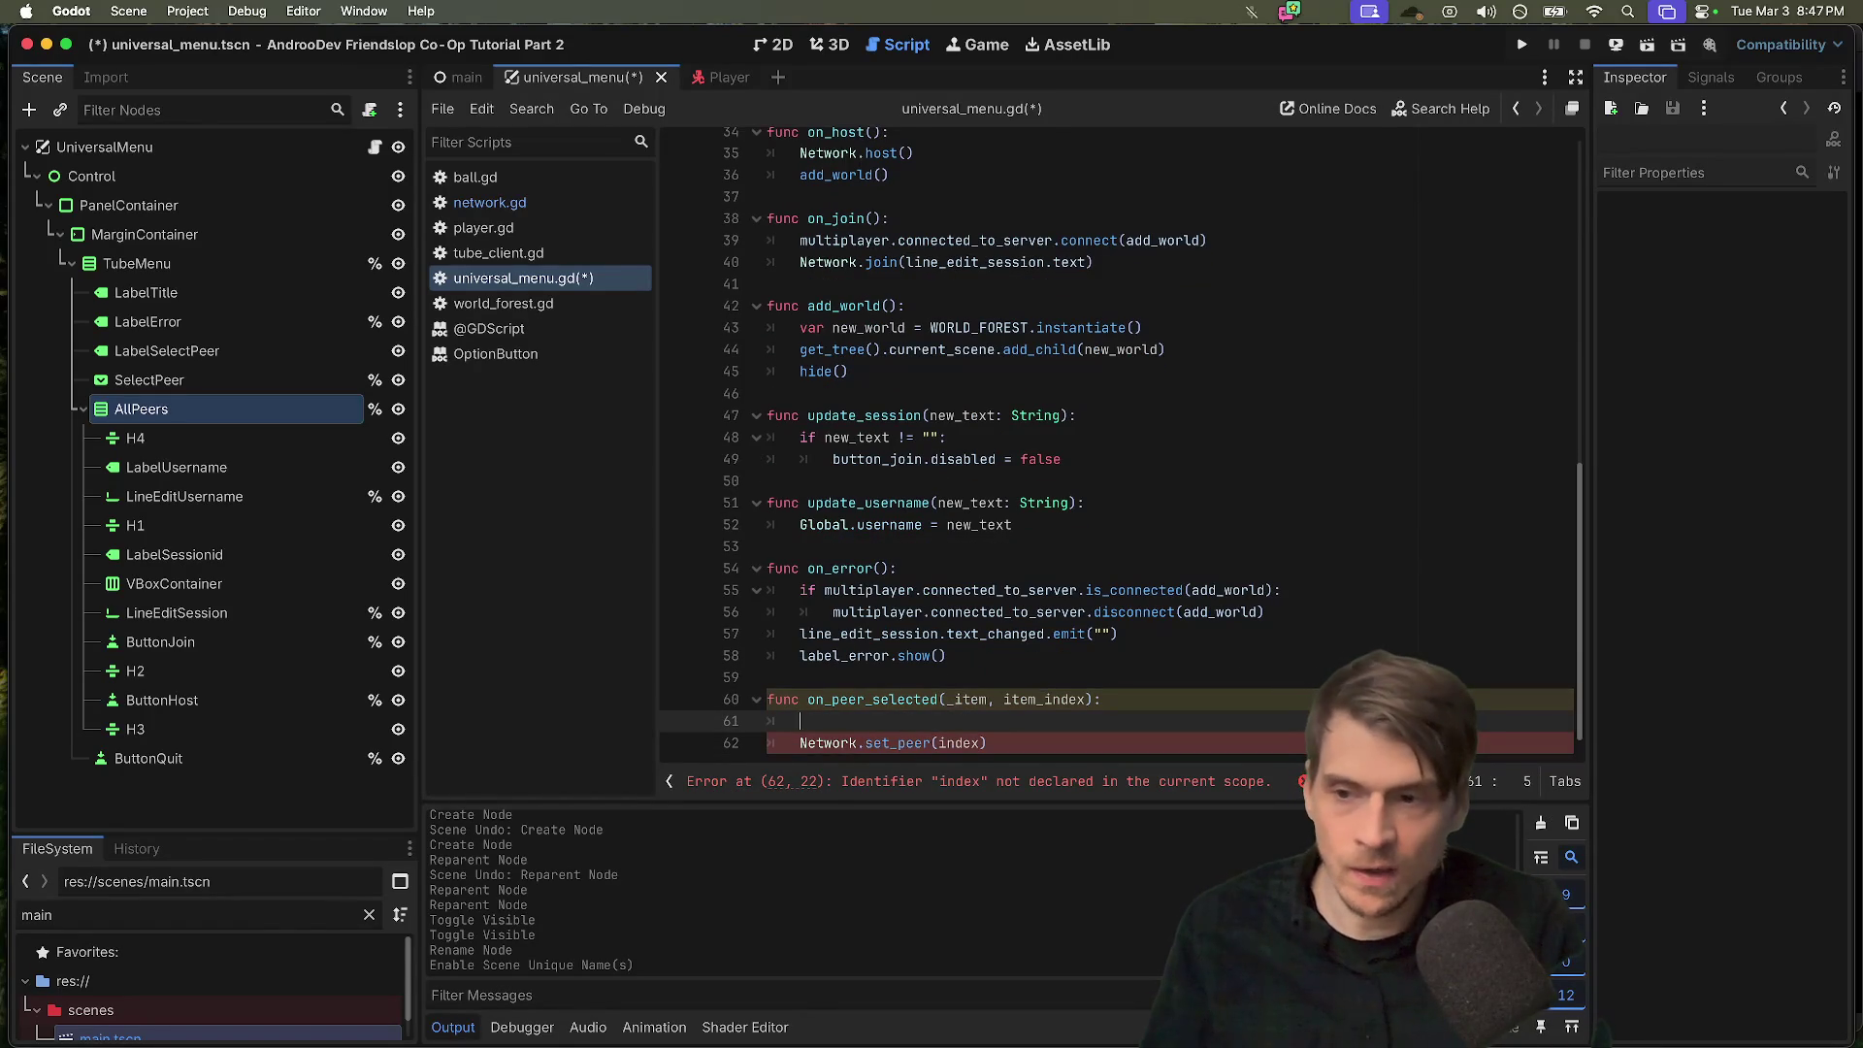
pyautogui.write('all_peers.')
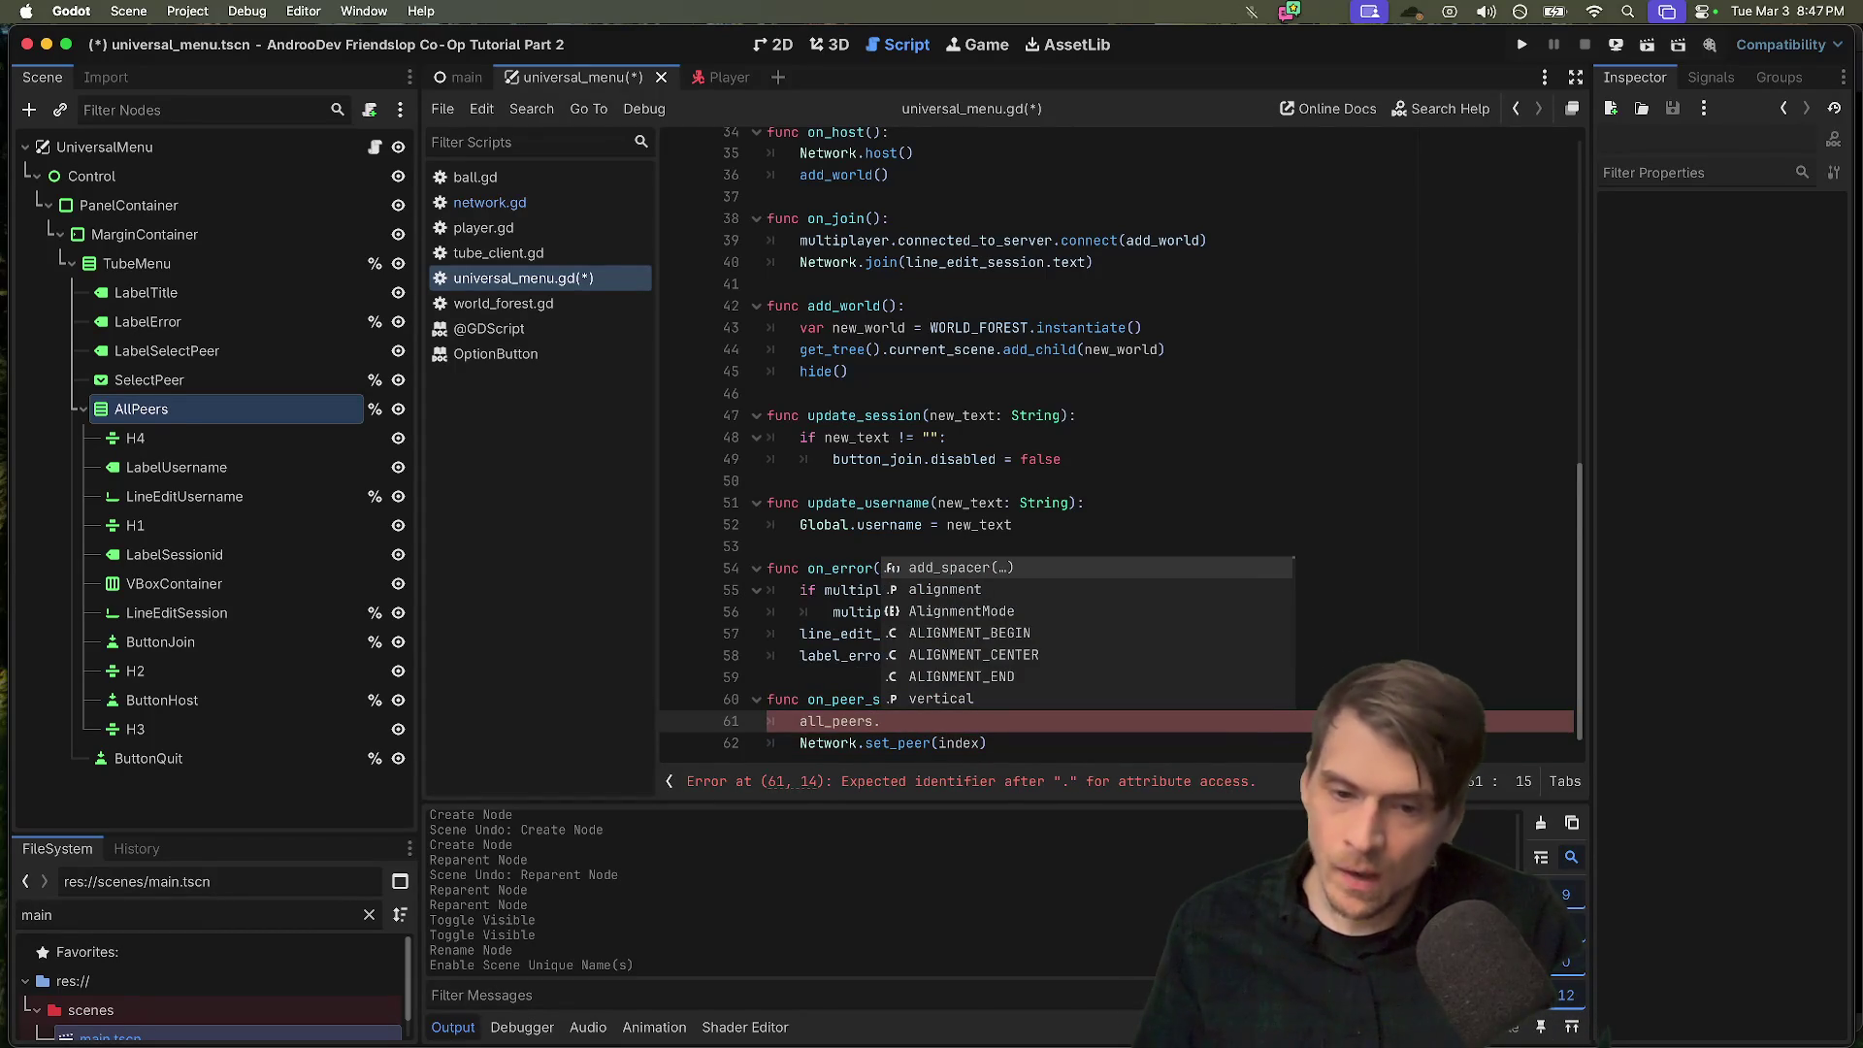
pyautogui.write('show(')
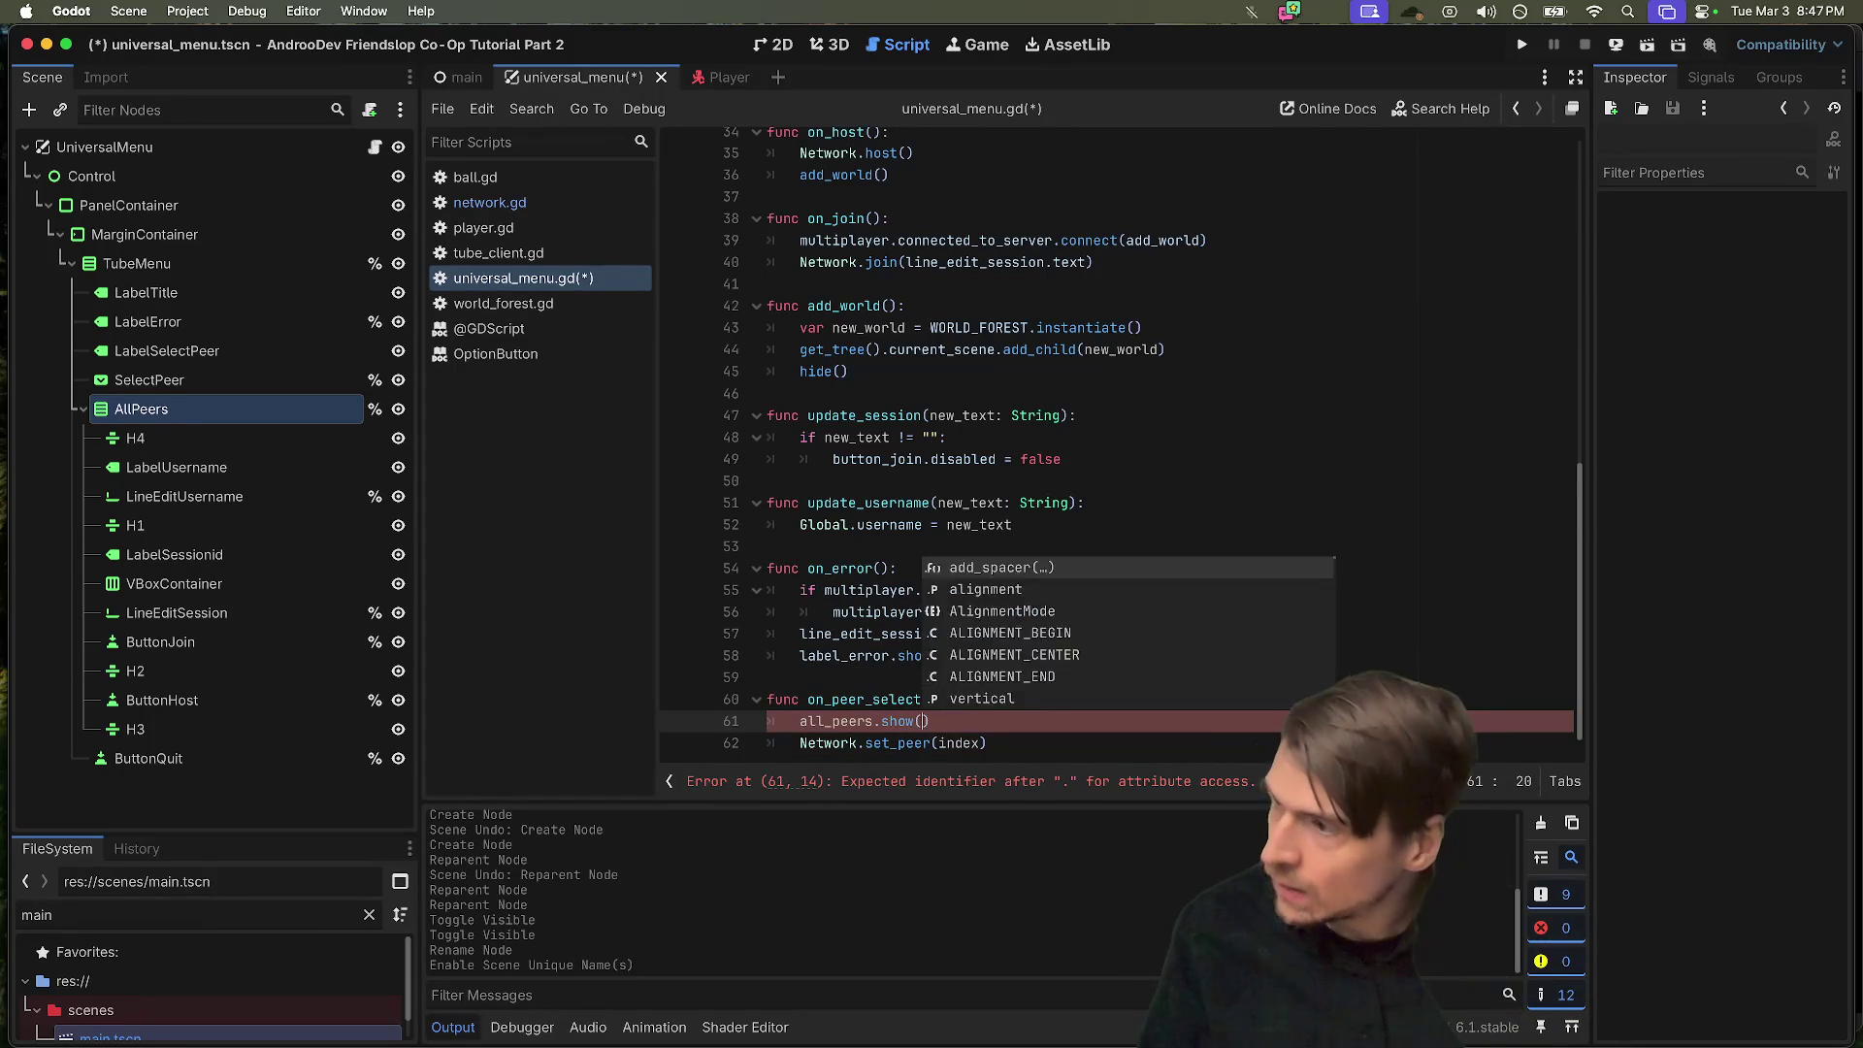
pyautogui.write(')')
pyautogui.press('Down')
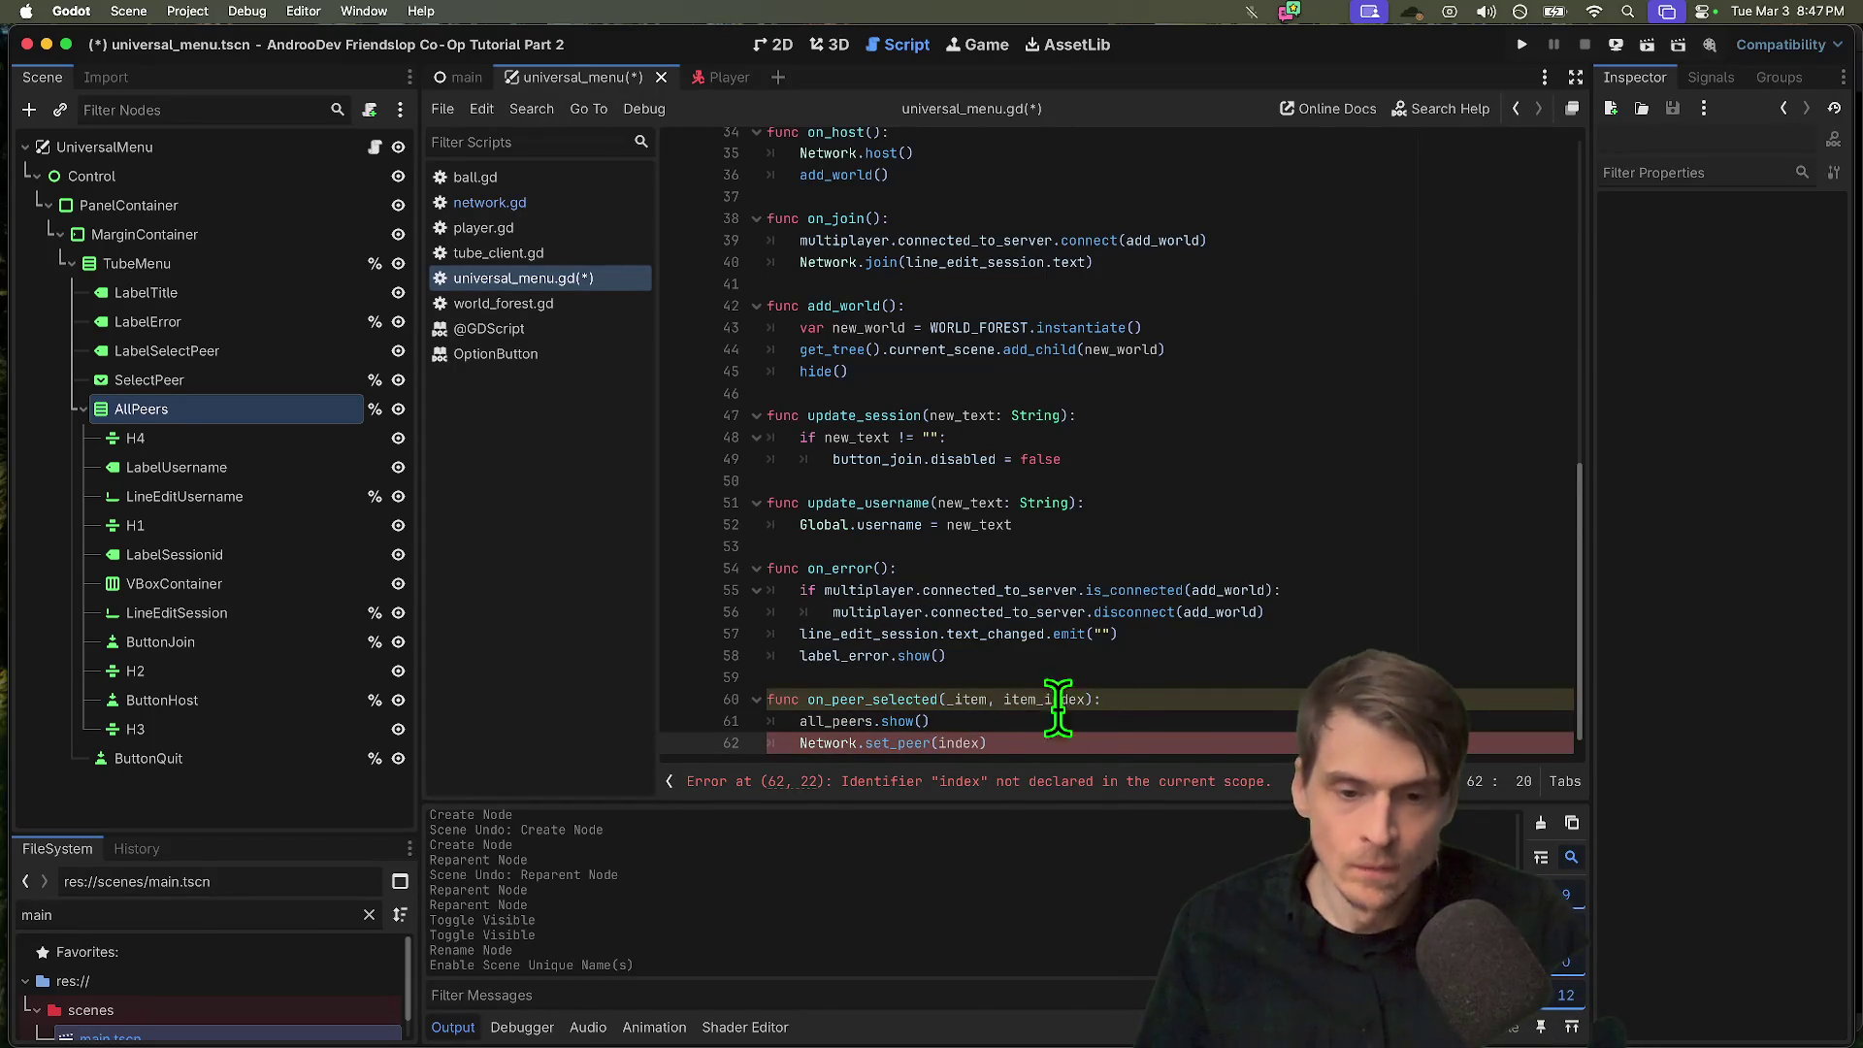
pyautogui.doubleClick(1024, 700)
pyautogui.doubleClick(959, 743)
pyautogui.write('item_index')
pyautogui.press('cmd+s')
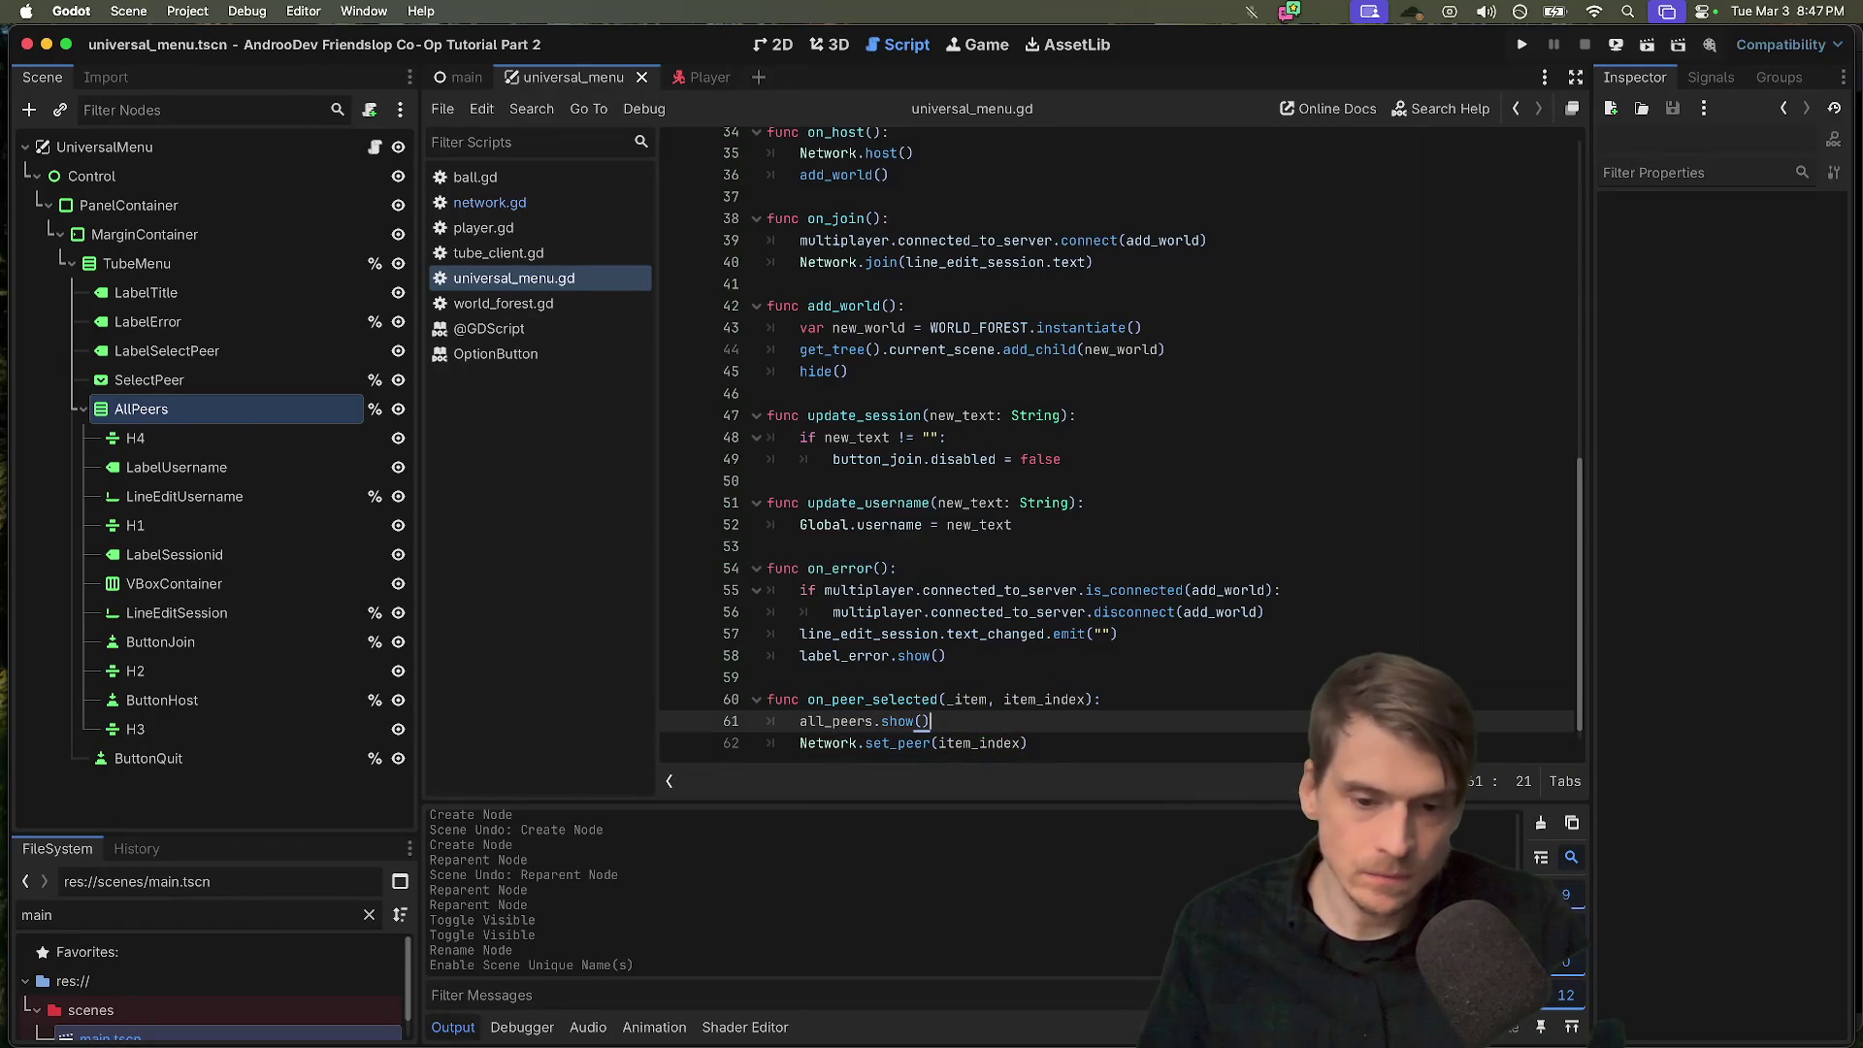
pyautogui.press('cmd+b')
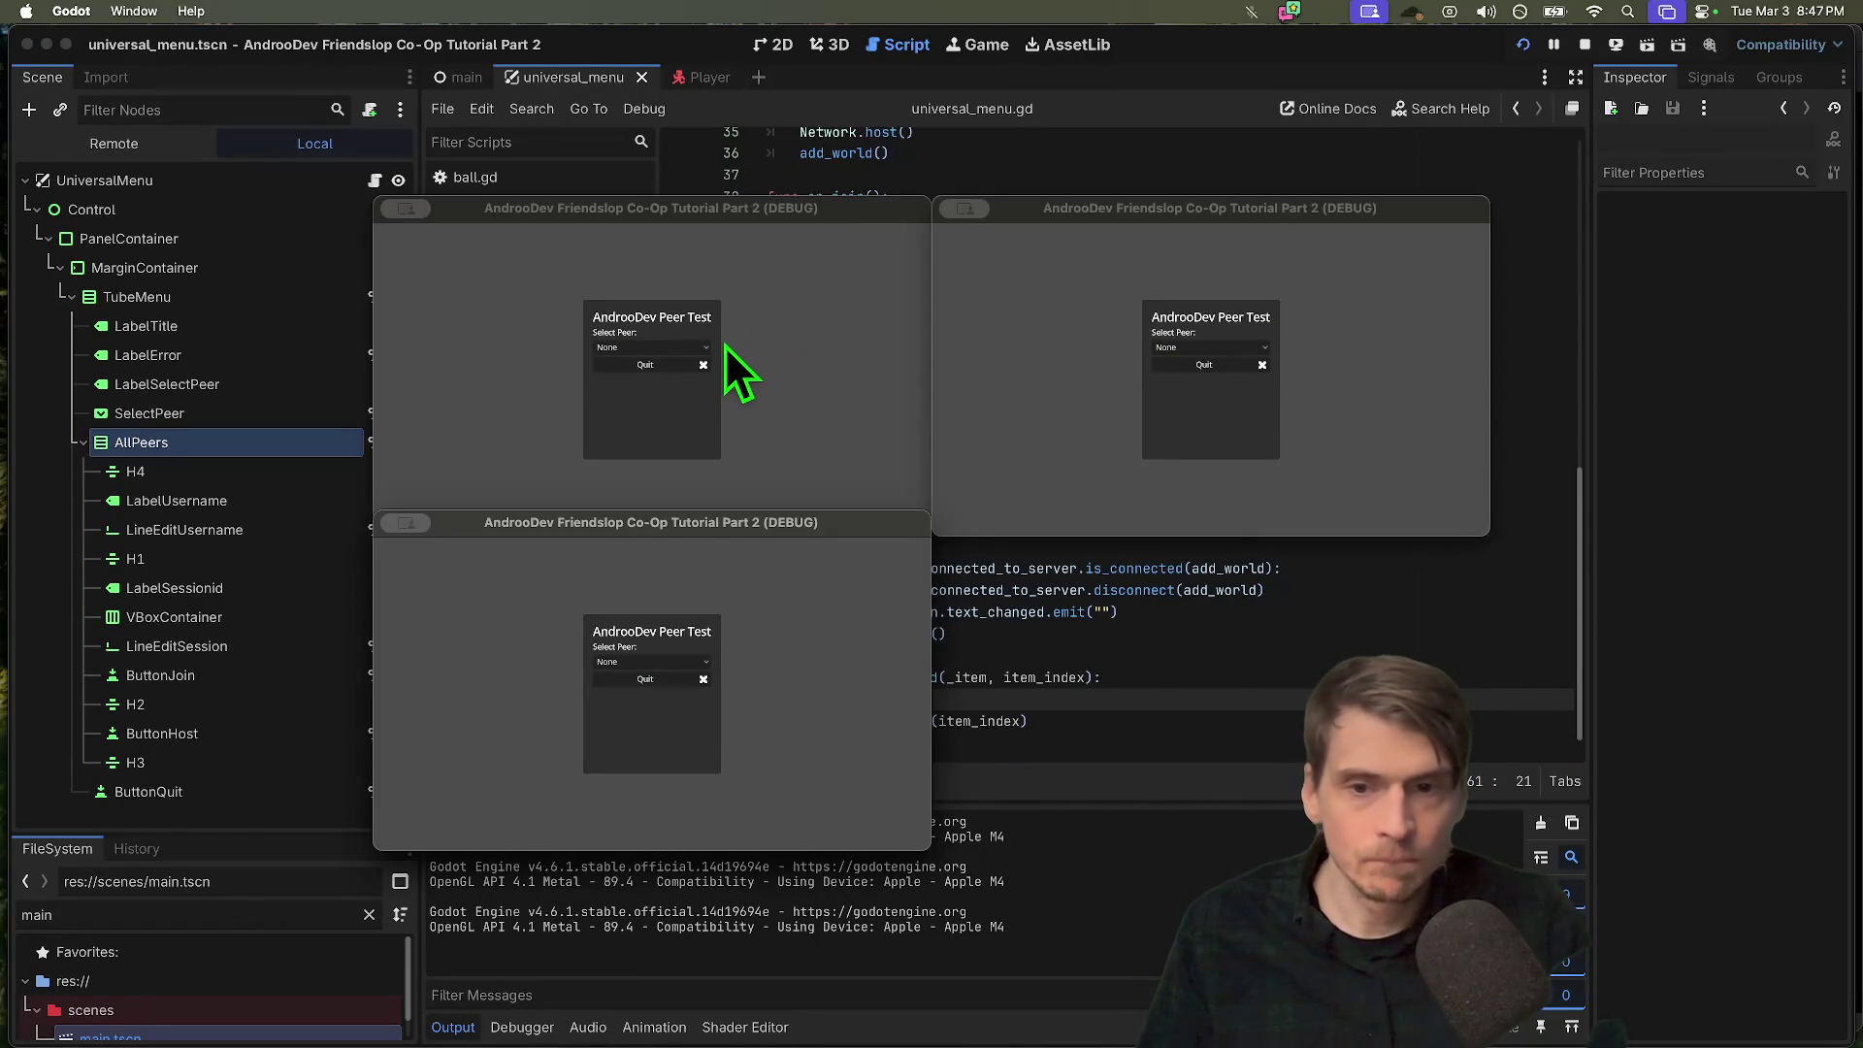
# Pick Enet in the first game window, stop the run, and inspect the emit_signalp error.
pyautogui.click(707, 347)
pyautogui.click(666, 380)
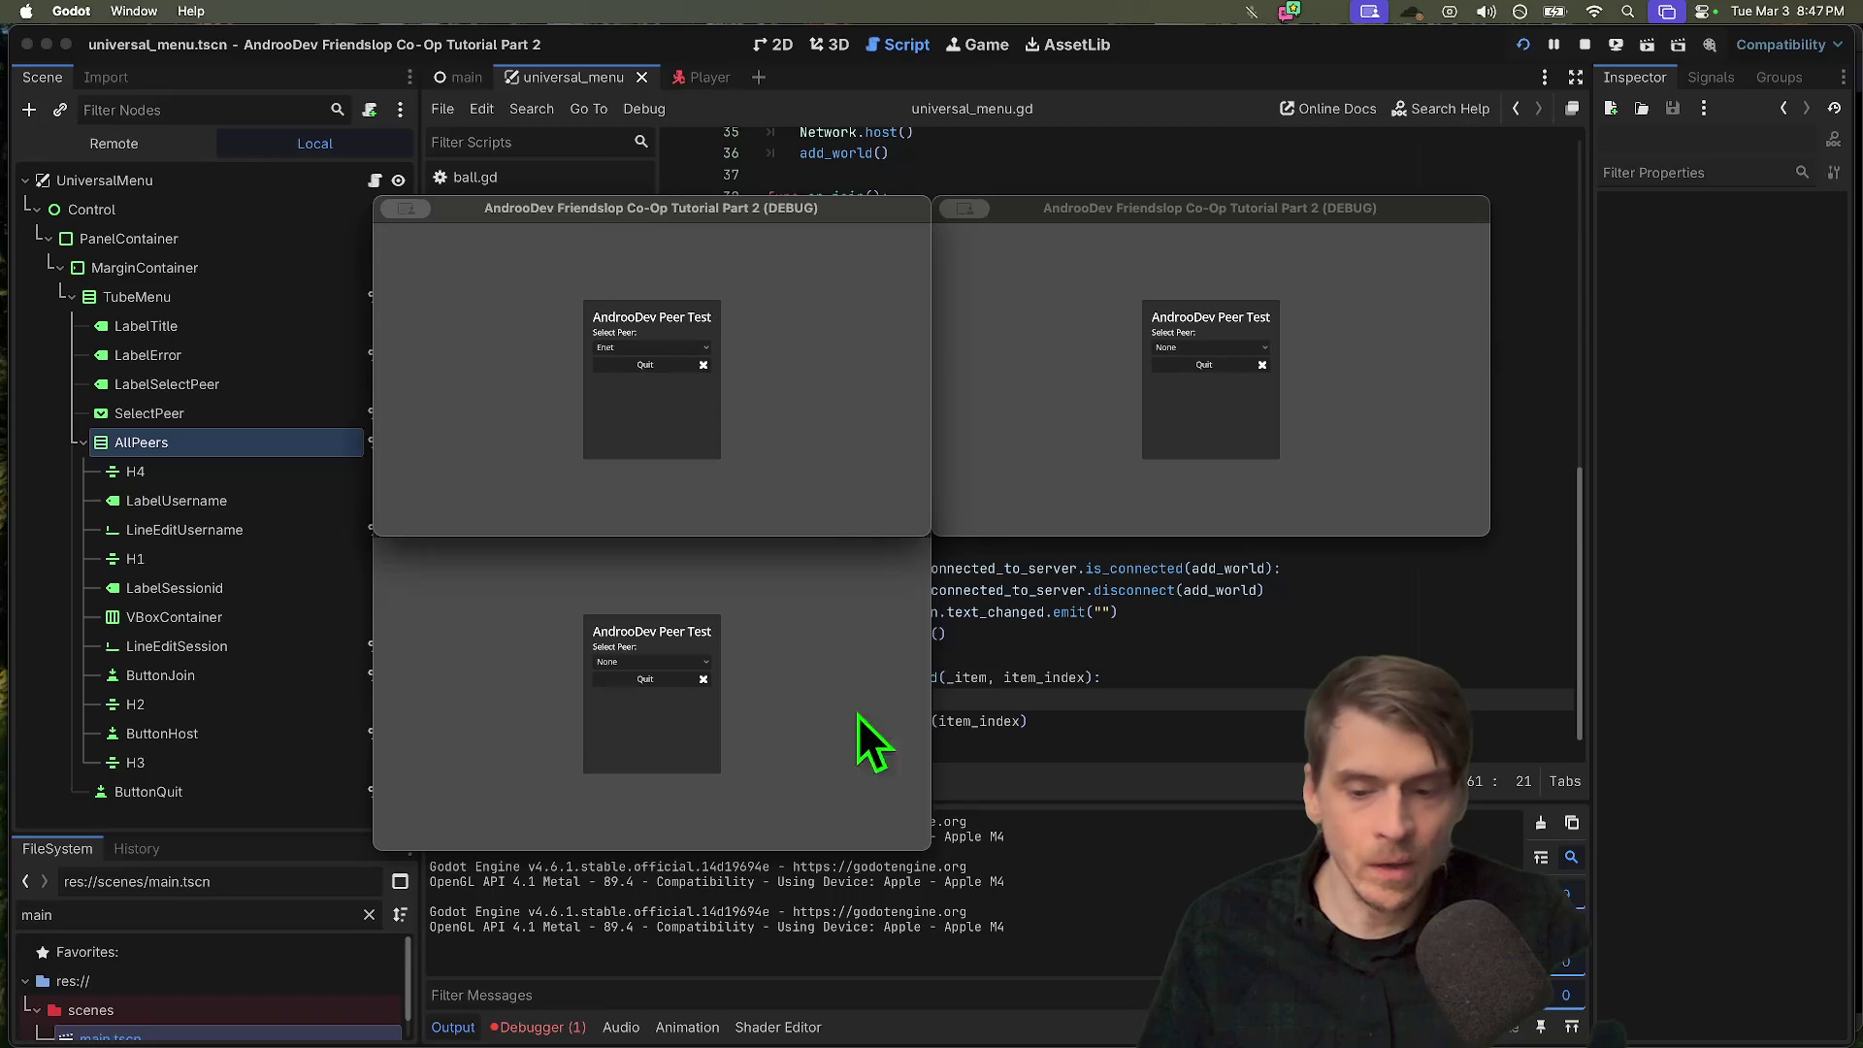
pyautogui.click(539, 1026)
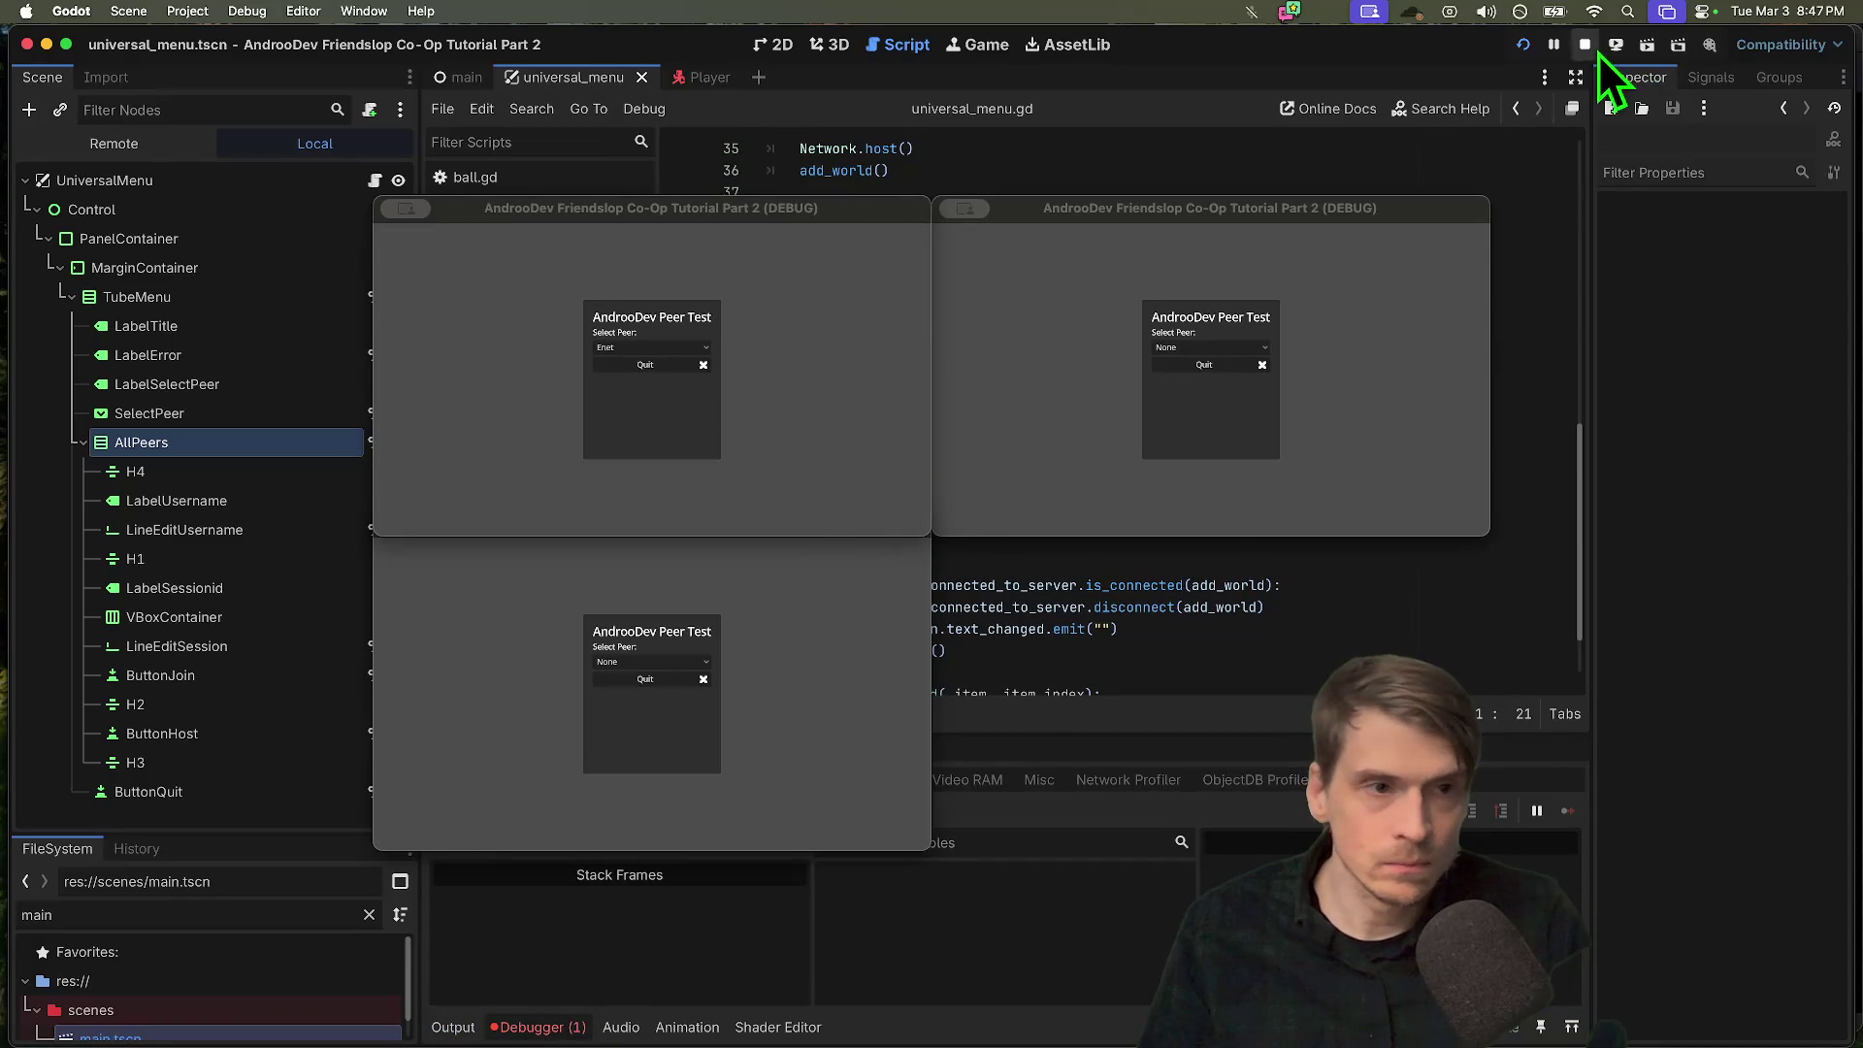
pyautogui.click(1589, 47)
pyautogui.click(543, 755)
pyautogui.click(464, 749)
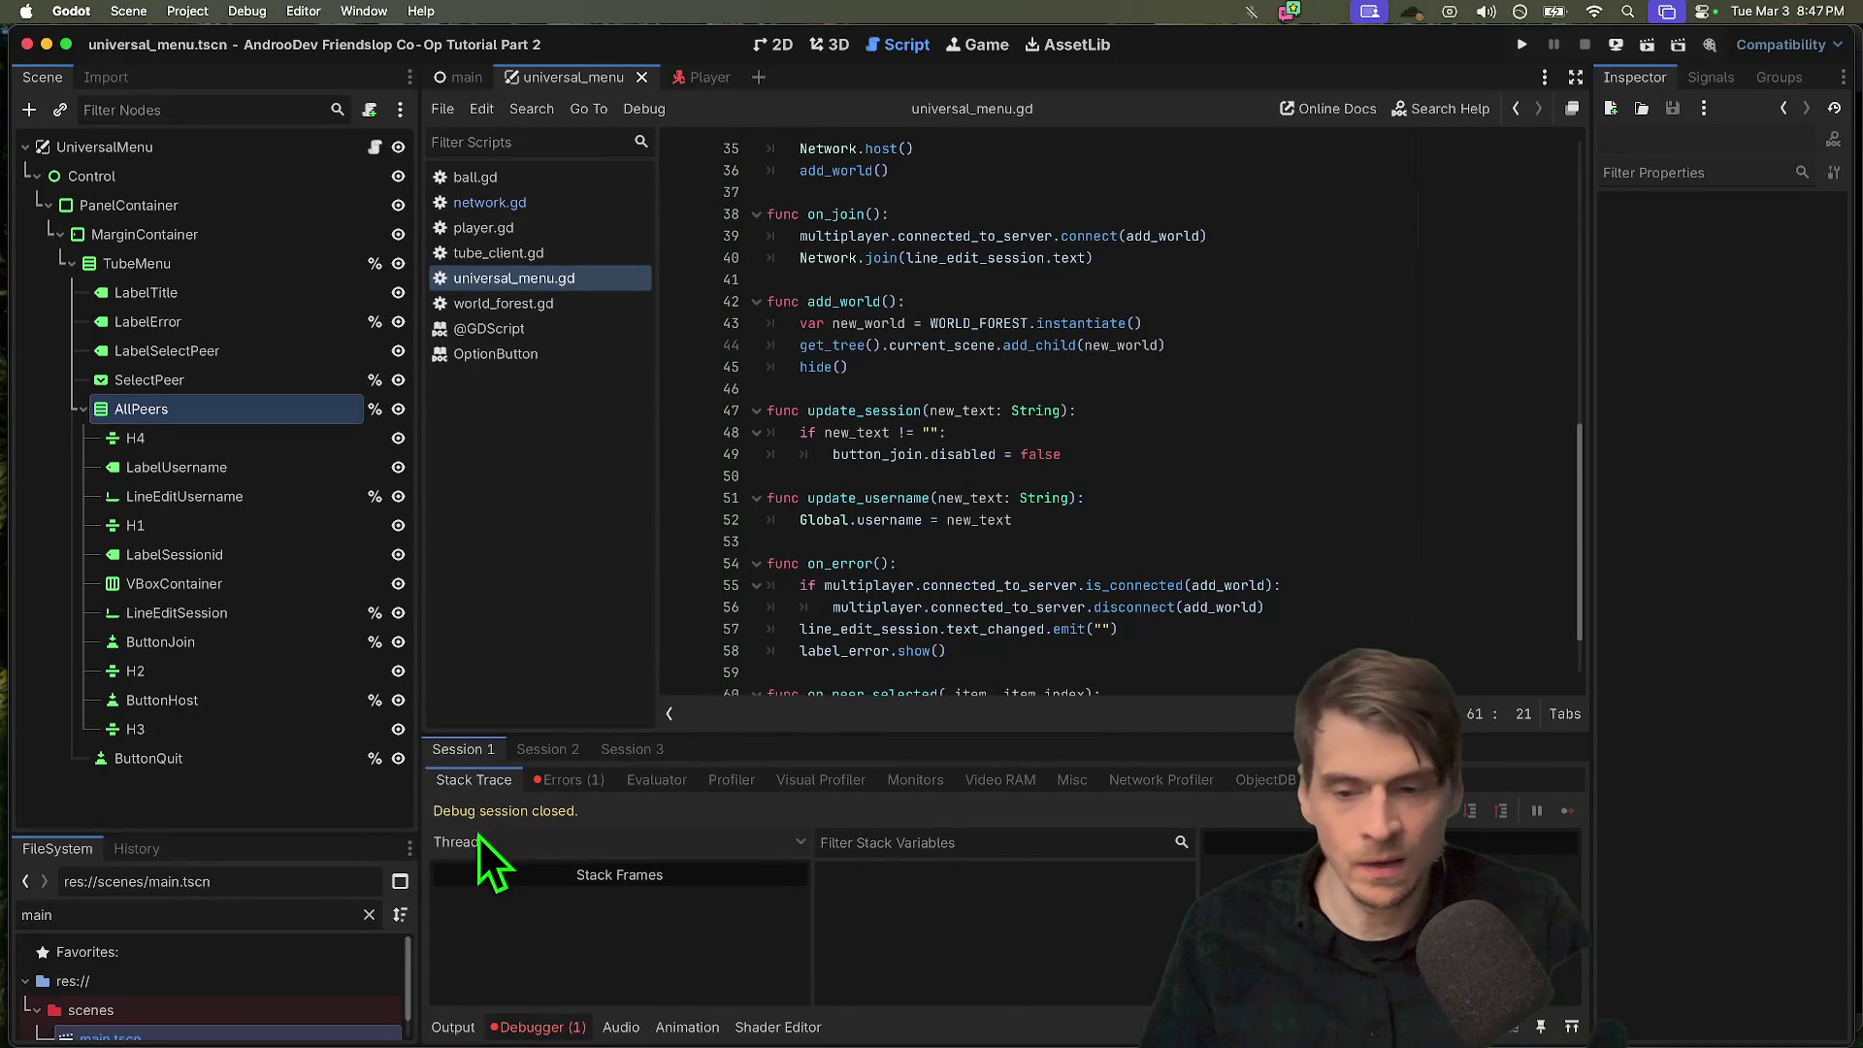
pyautogui.click(569, 780)
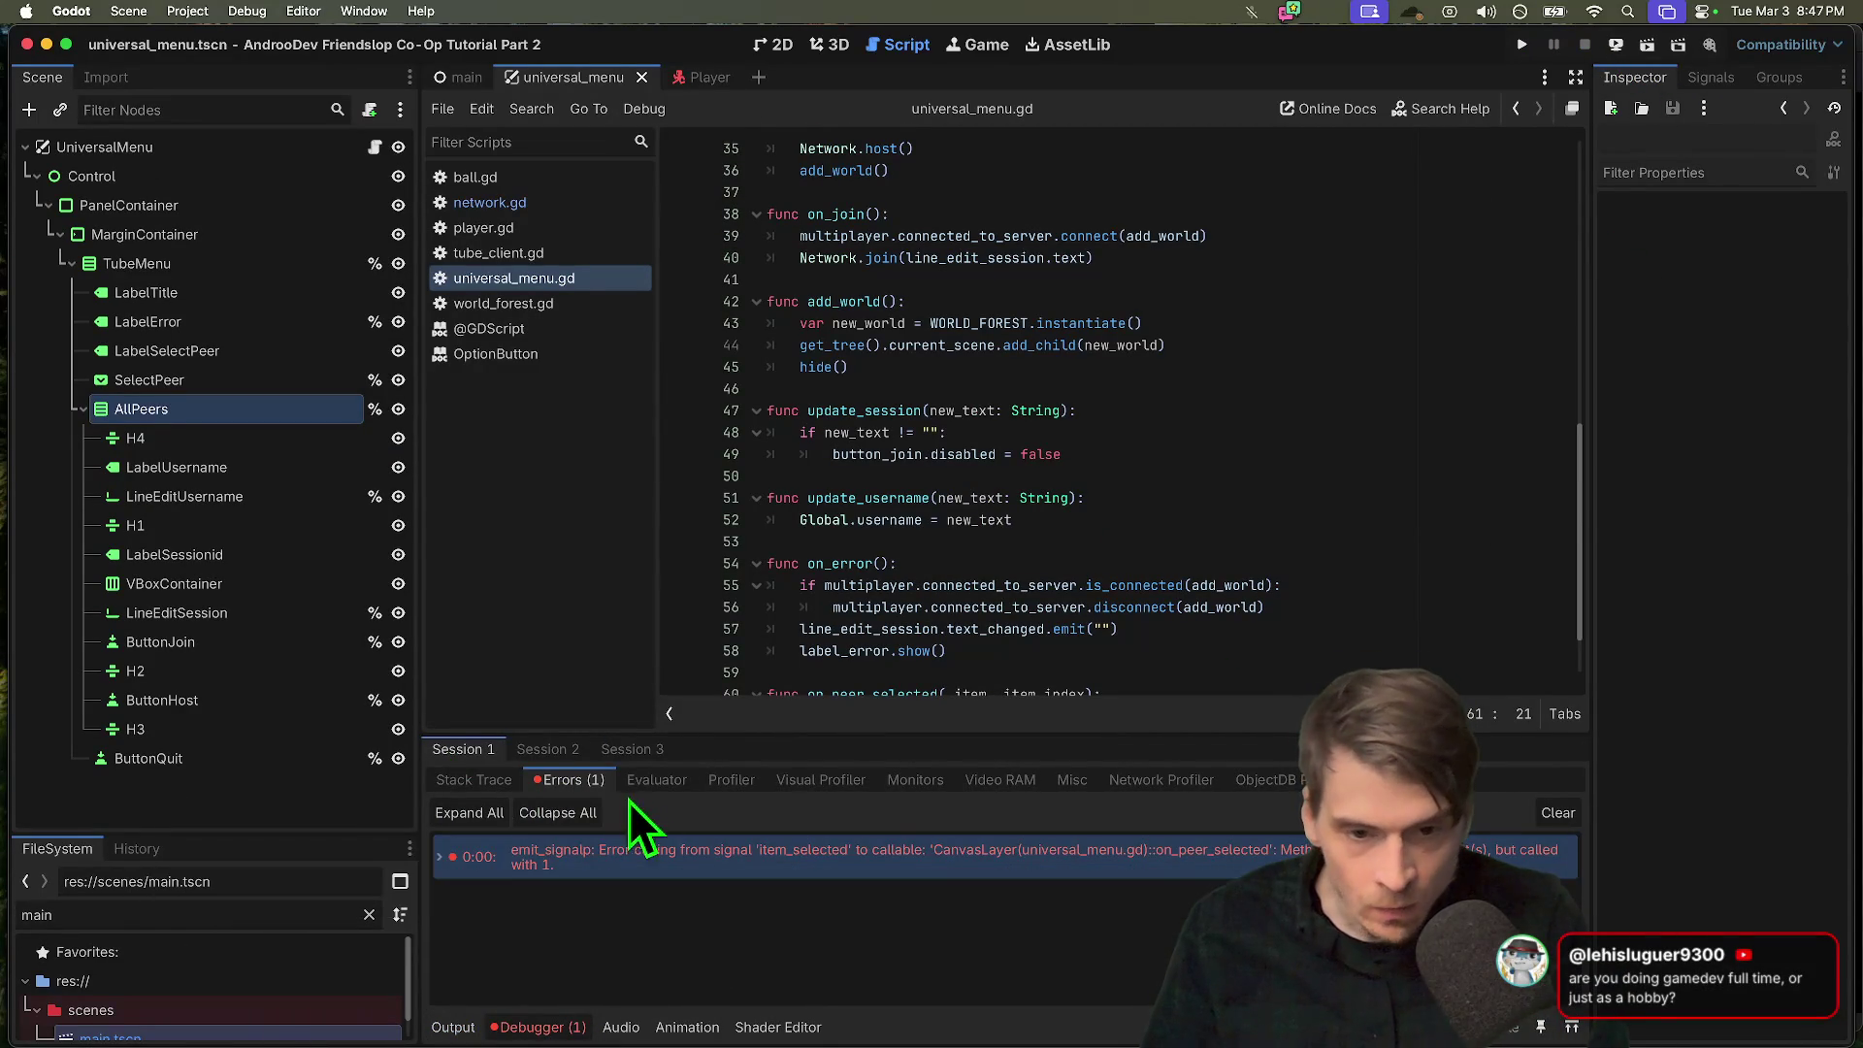
pyautogui.scroll(1, 1091, 388)
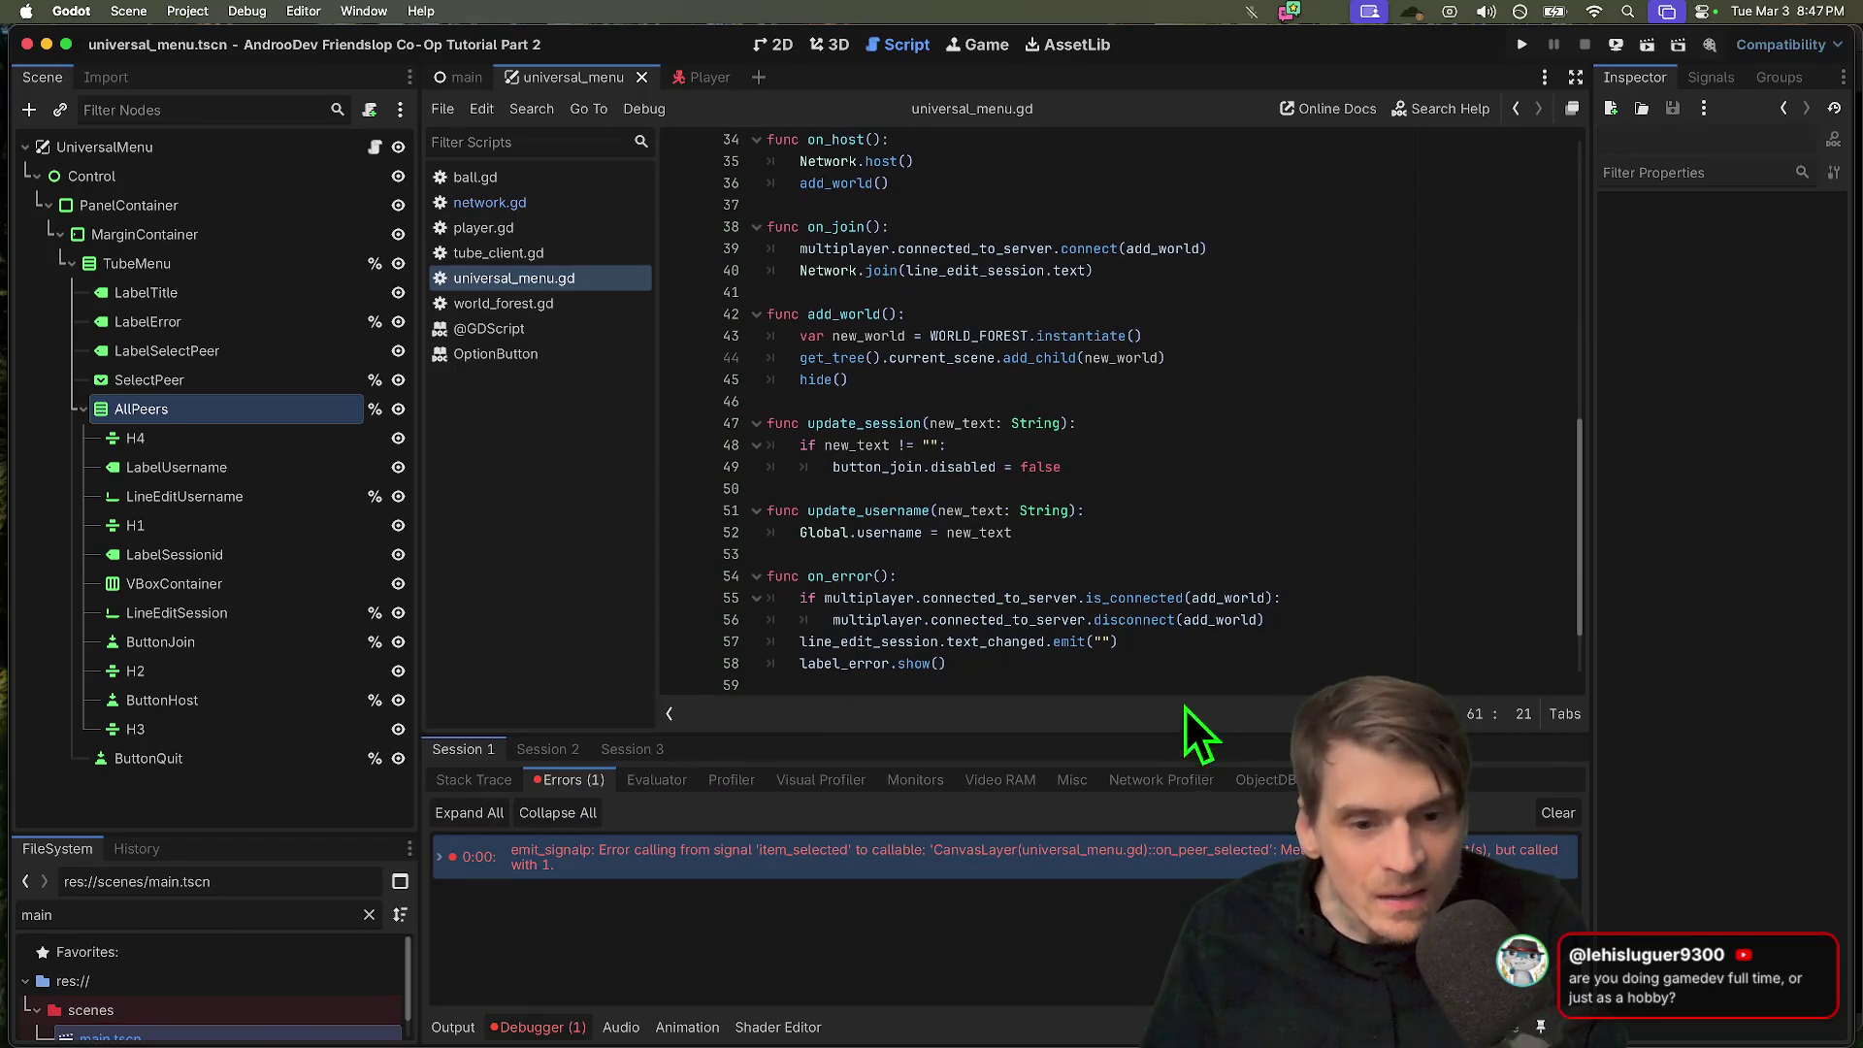
pyautogui.scroll(-3, 1193, 644)
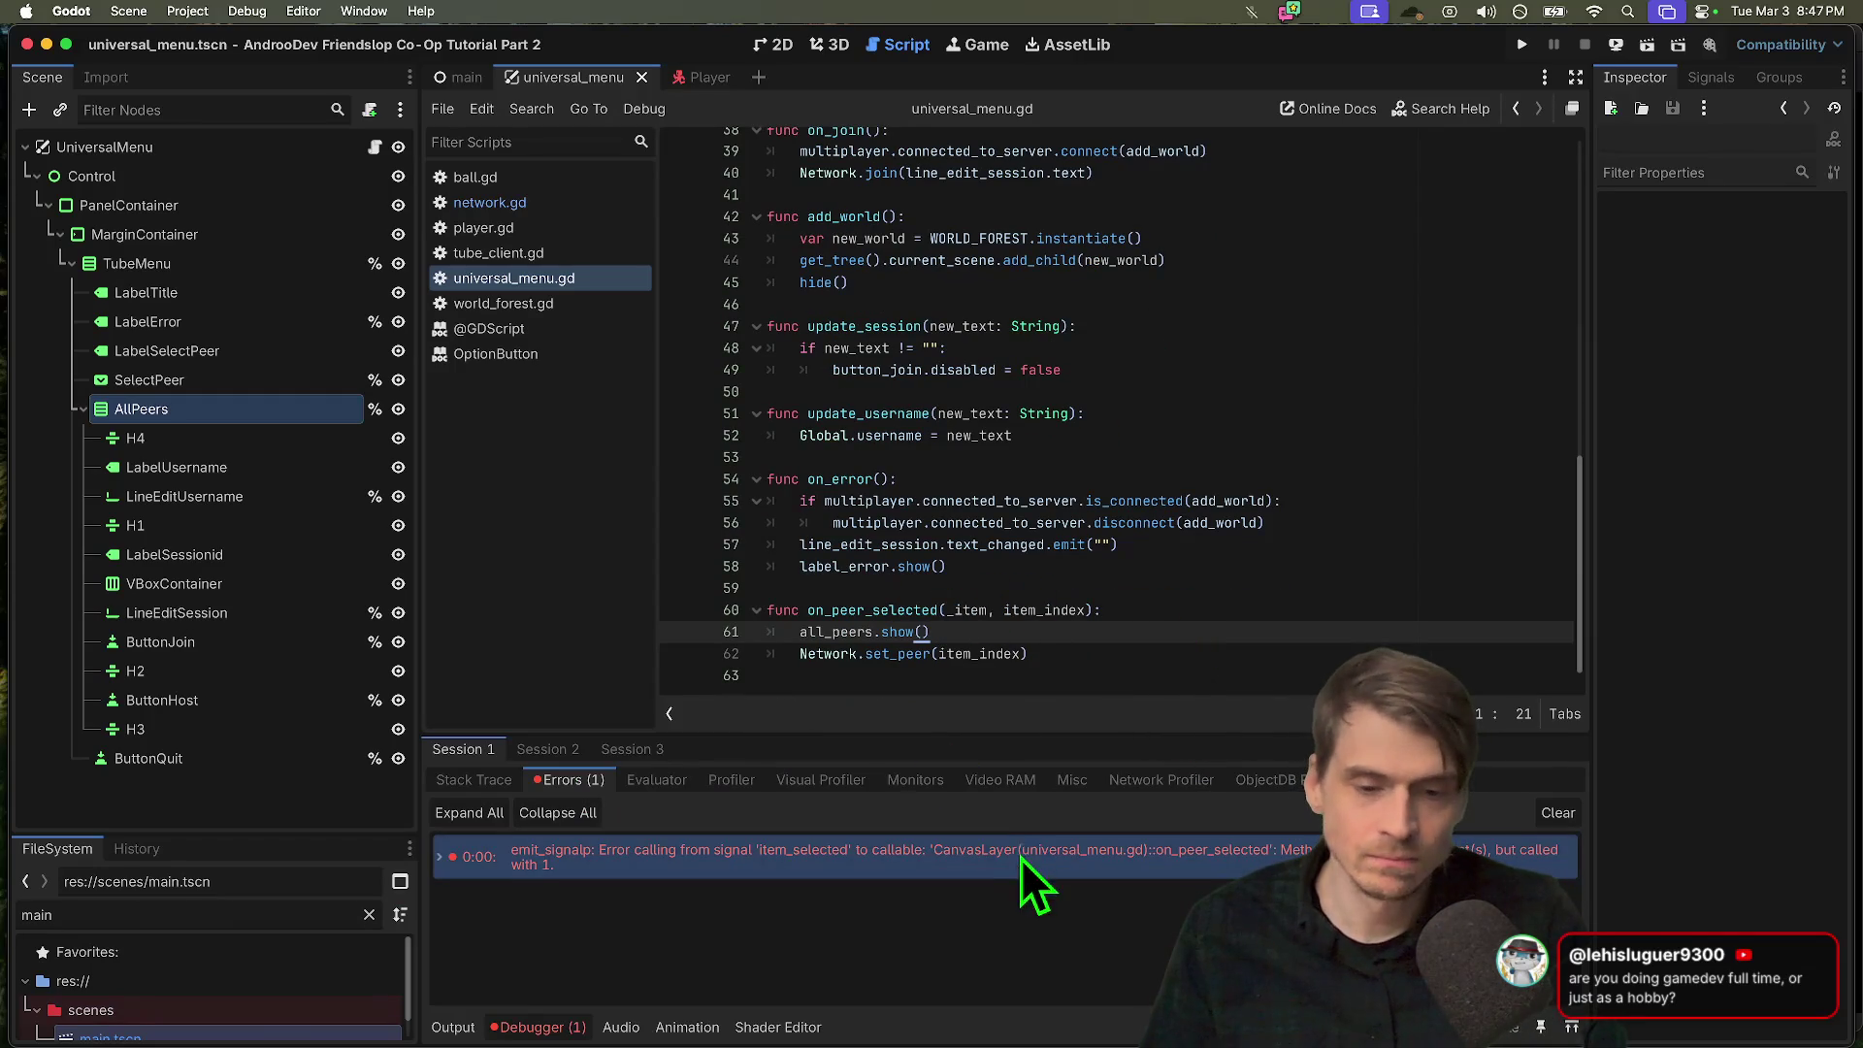
# Trim on_peer_selected to a single item_index parameter and run the project again.
pyautogui.doubleClick(1031, 610)
pyautogui.doubleClick(969, 610)
pyautogui.doubleClick(1021, 610)
pyautogui.press('BackSpace')
pyautogui.press('BackSpace')
pyautogui.press('BackSpace')
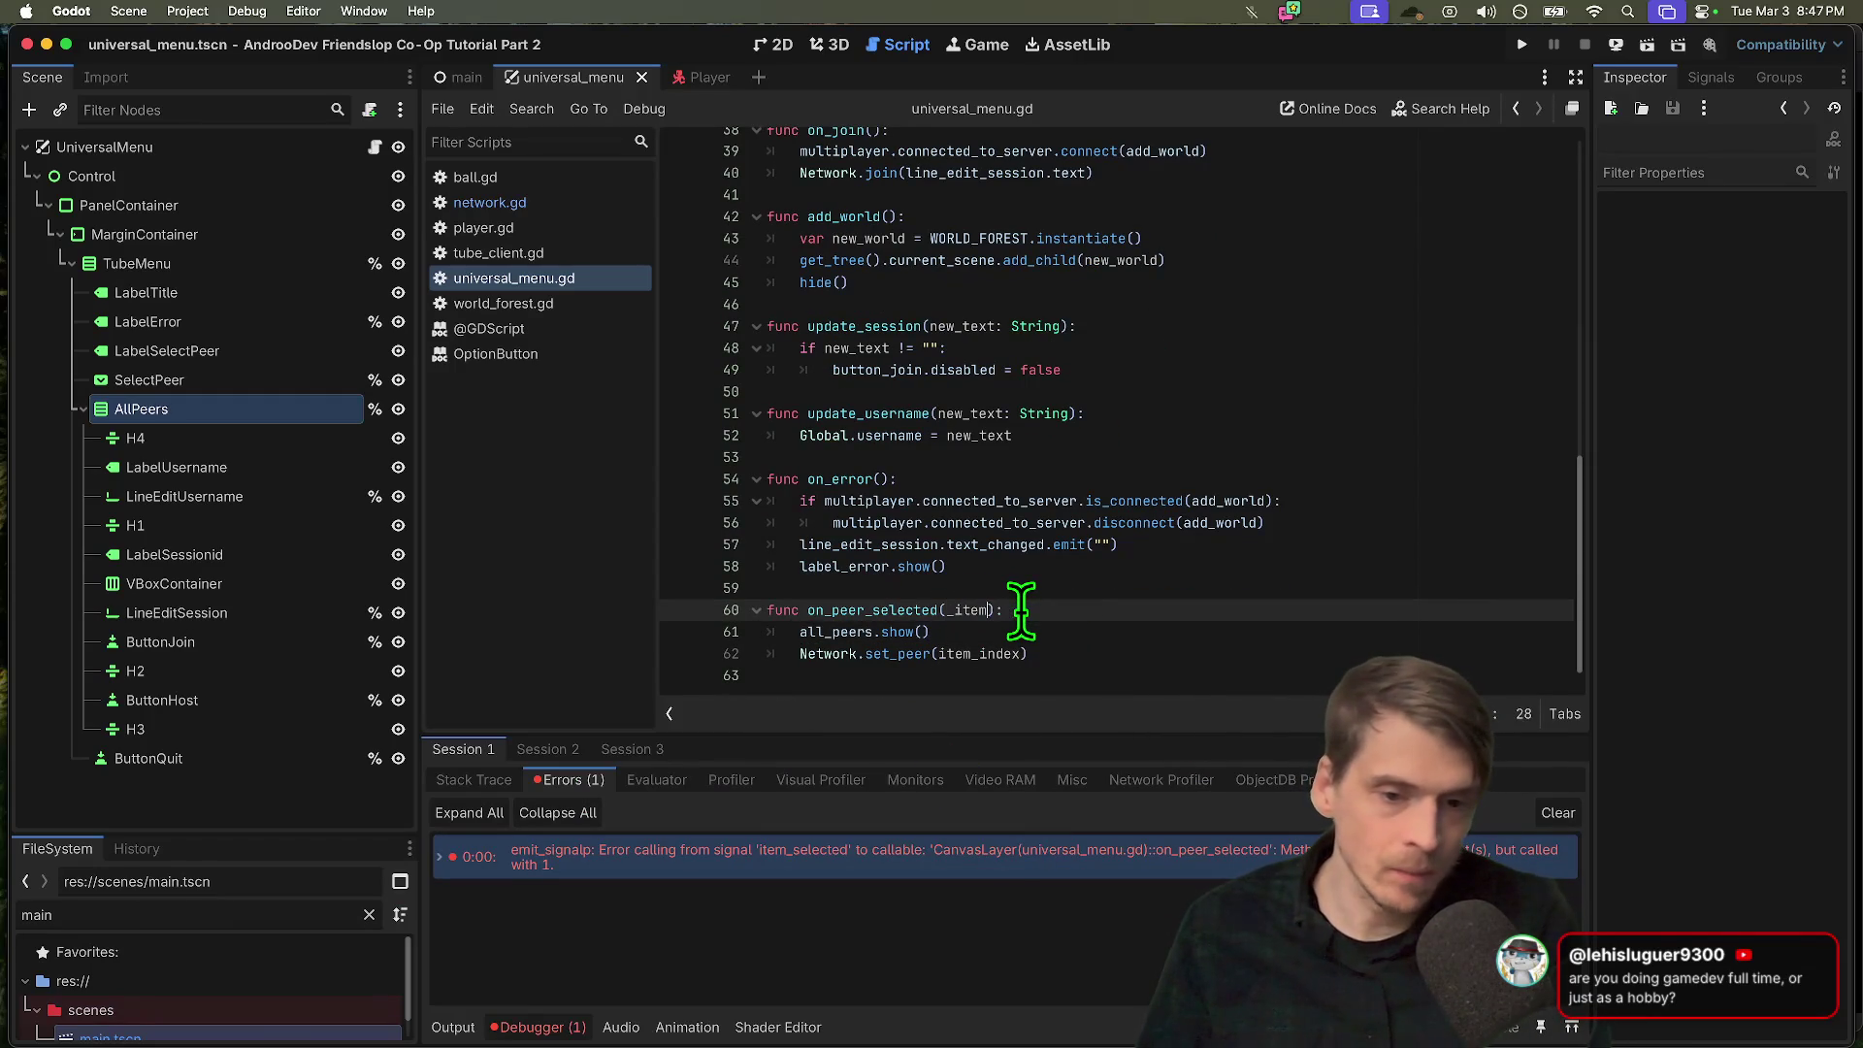
pyautogui.press('BackSpace')
pyautogui.press('BackSpace')
pyautogui.press('BackSpace')
pyautogui.write('it')
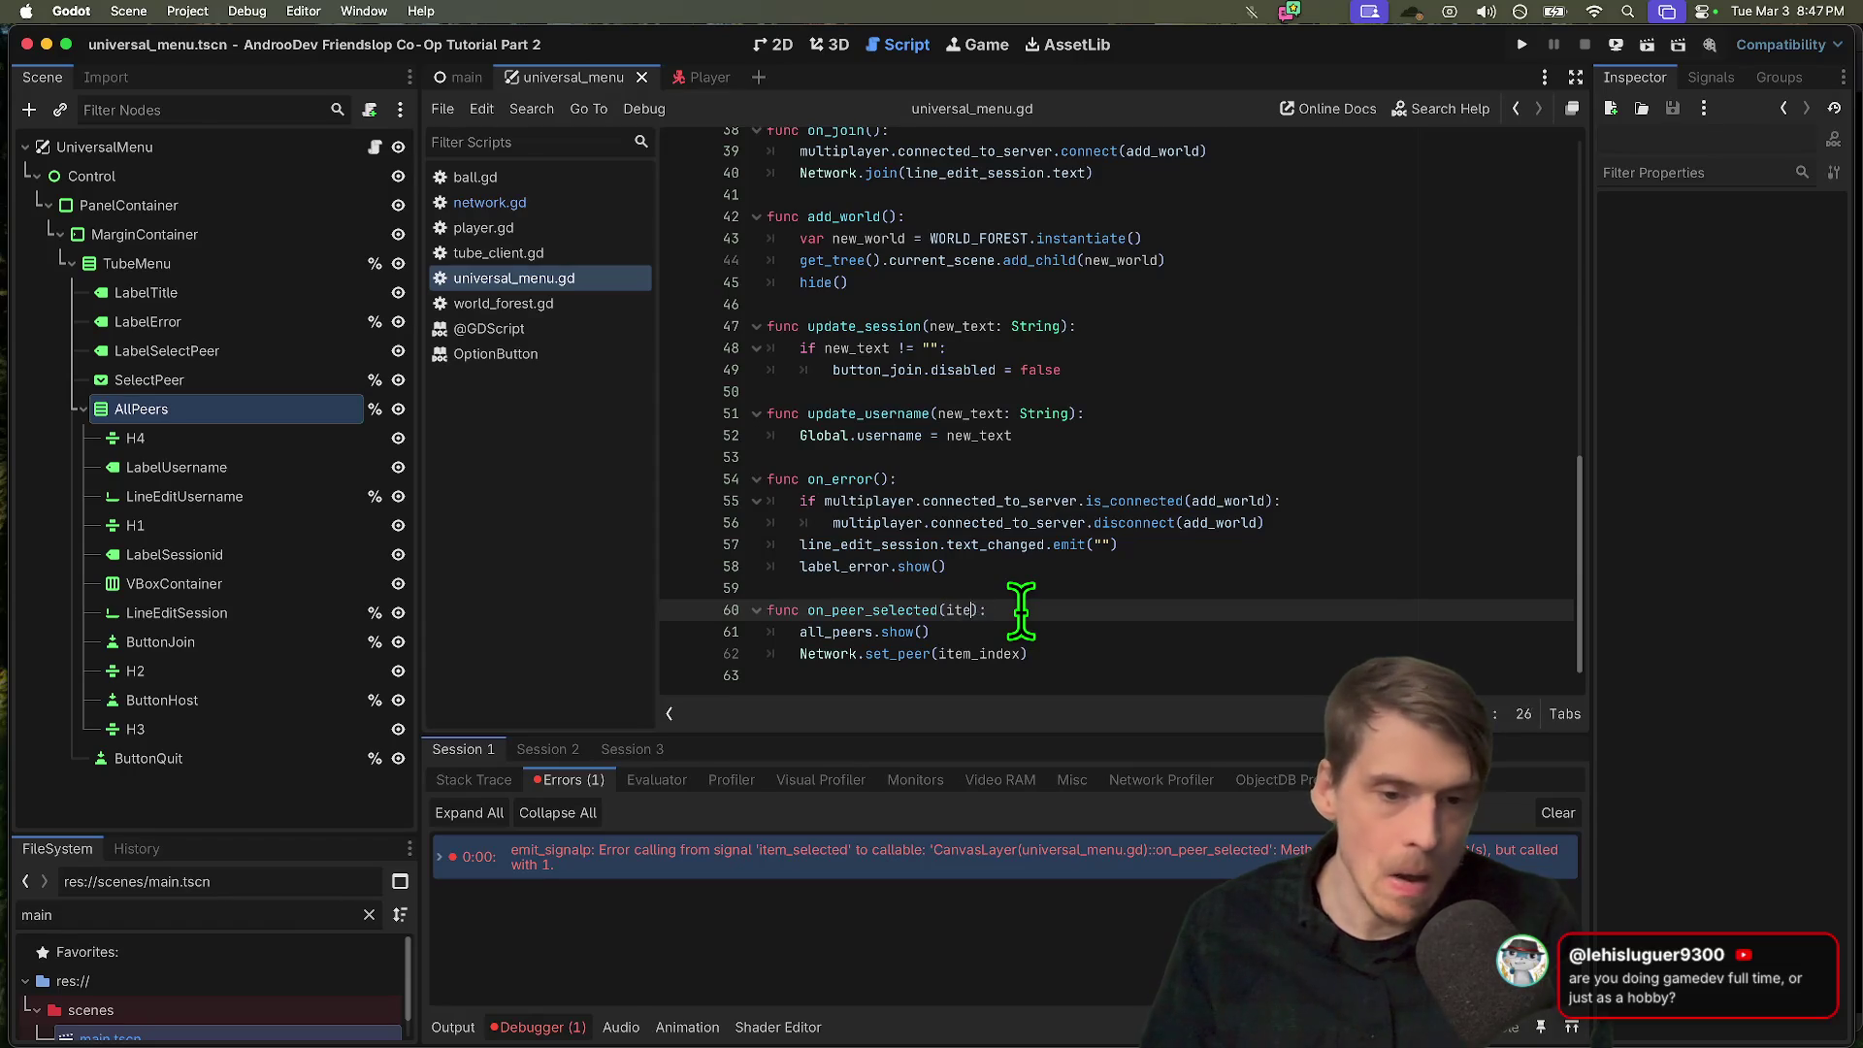
pyautogui.write('x')
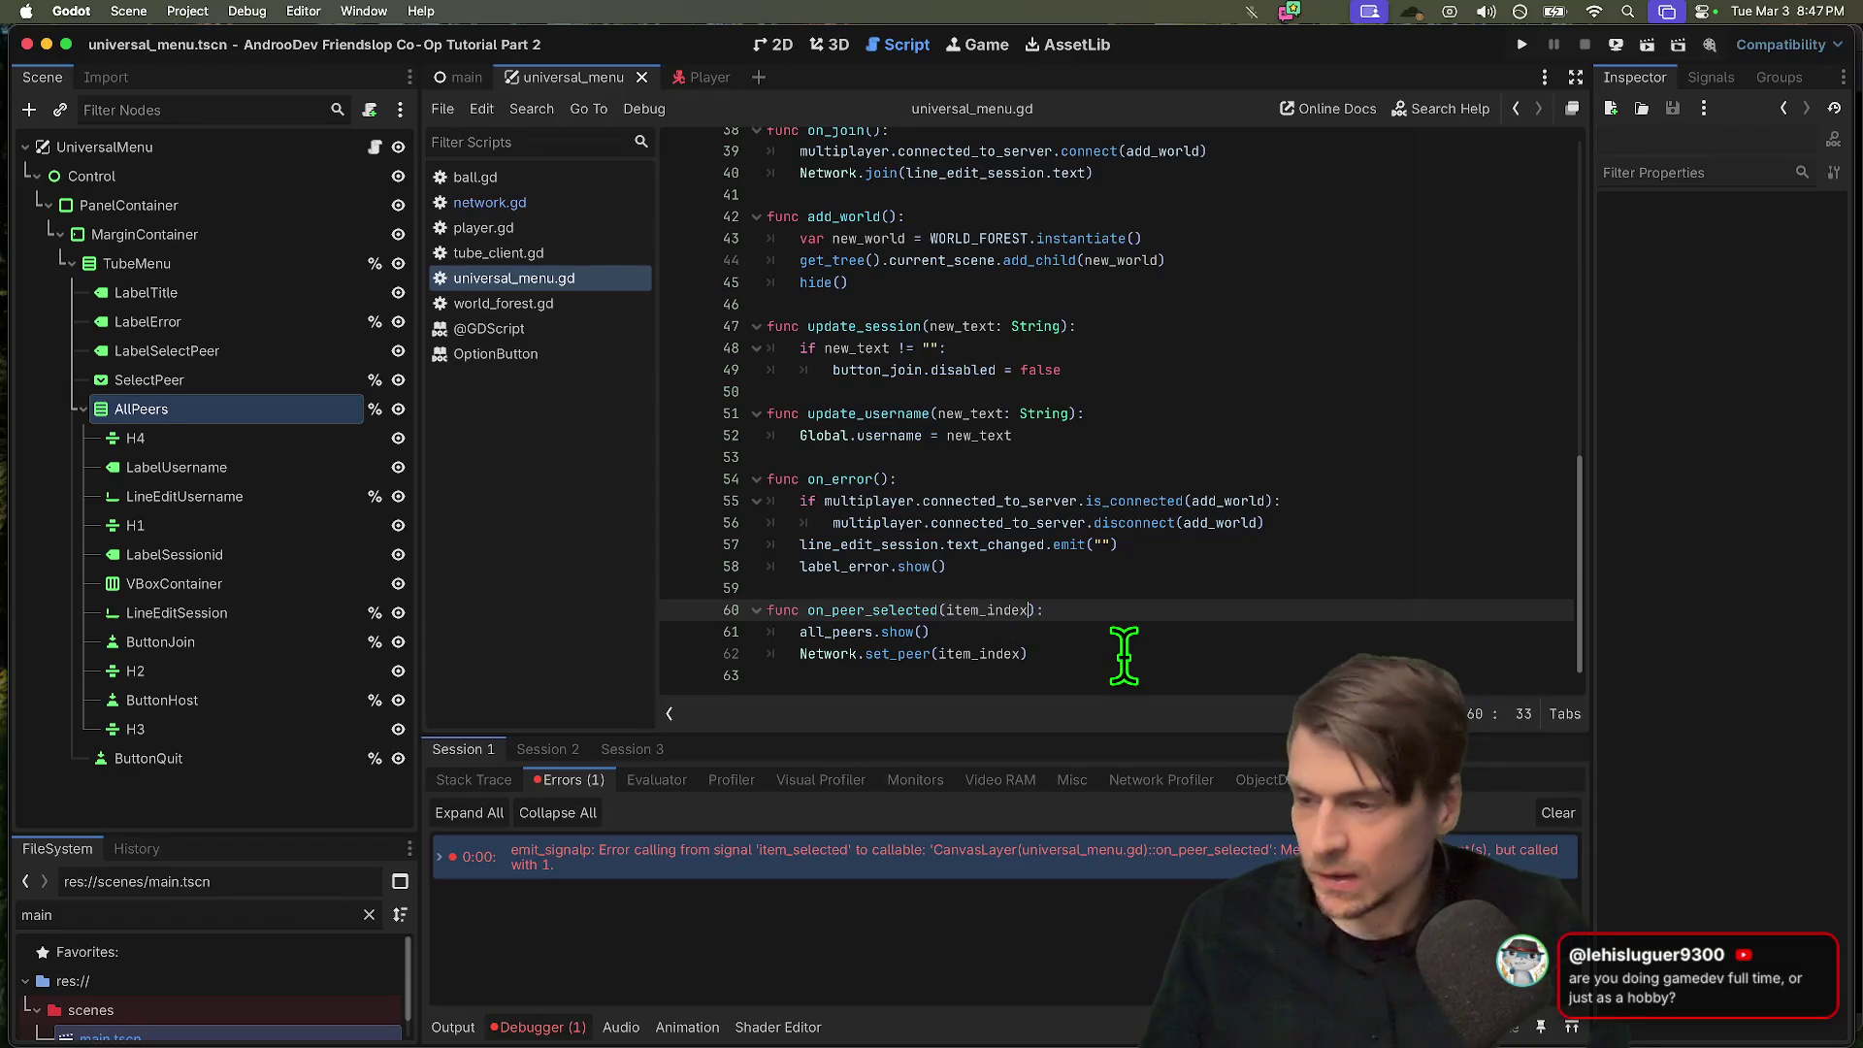
pyautogui.press('super+b')
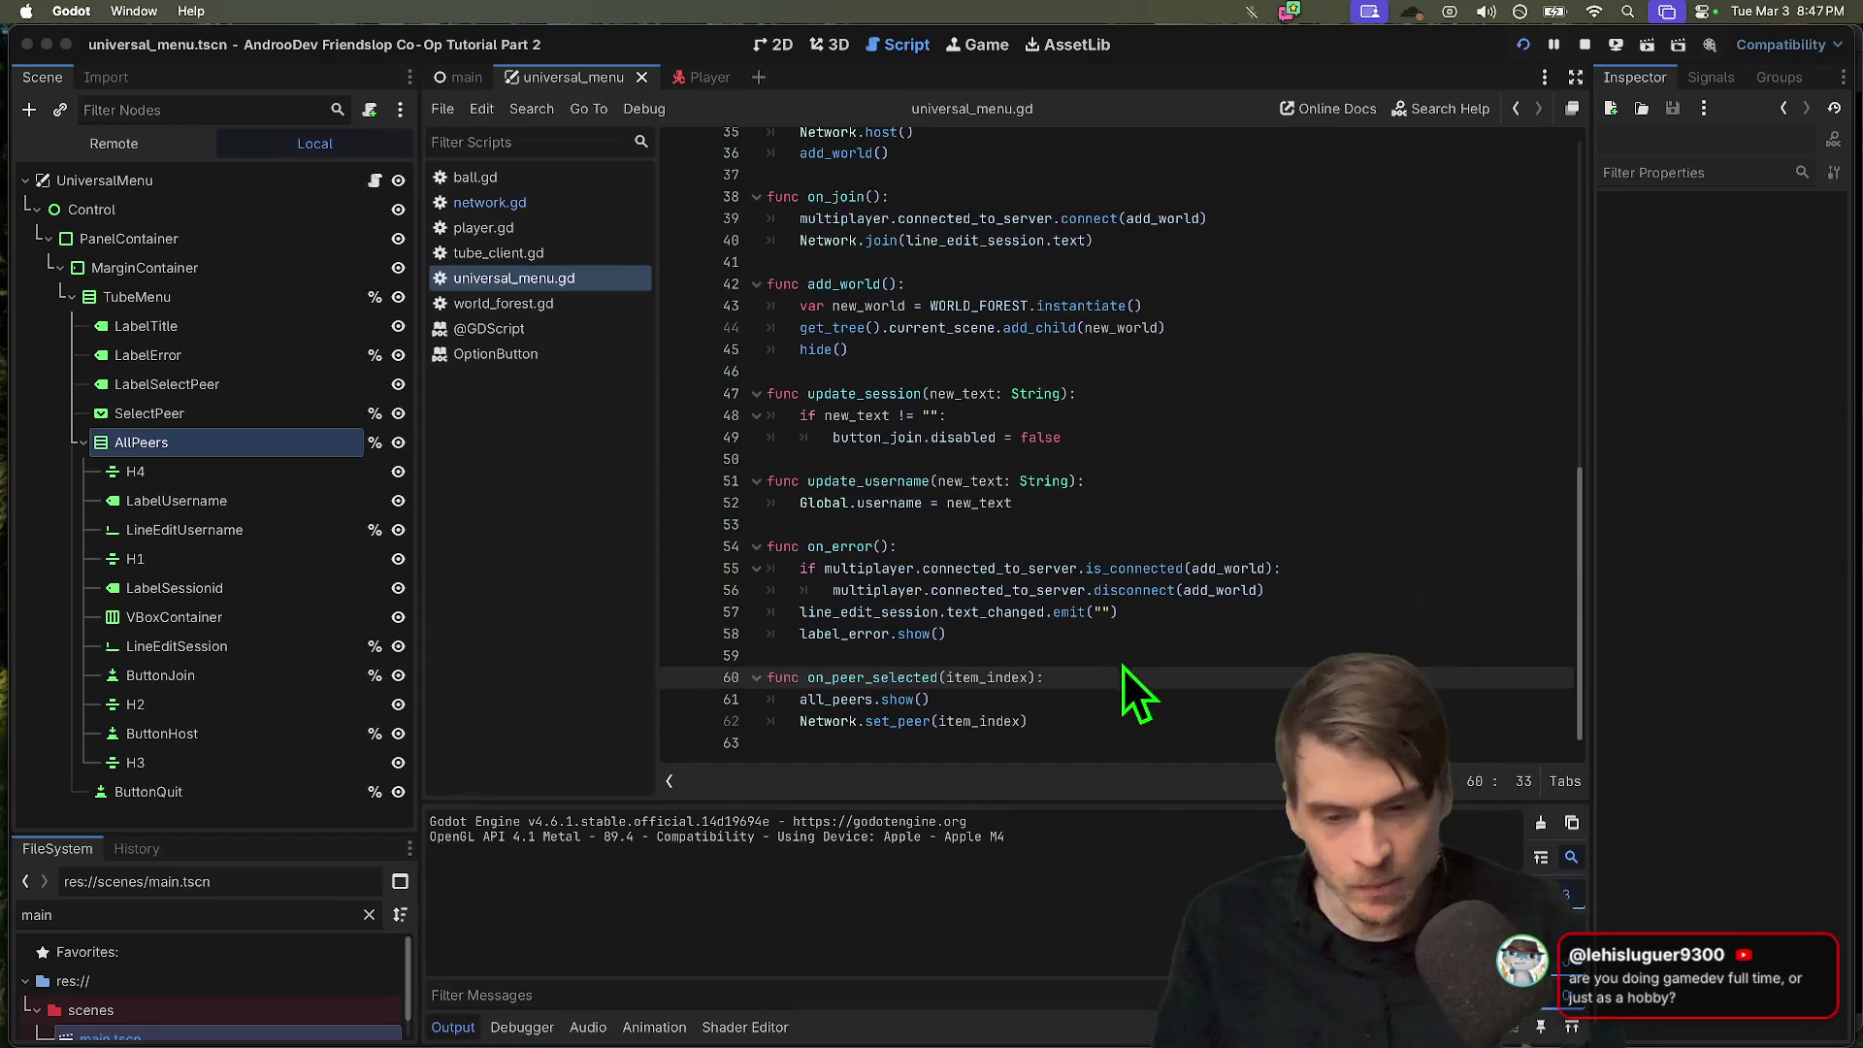
# Pick Enet in the first window, NodeTunnel then Steam in the second, then stop and save.
pyautogui.click(654, 358)
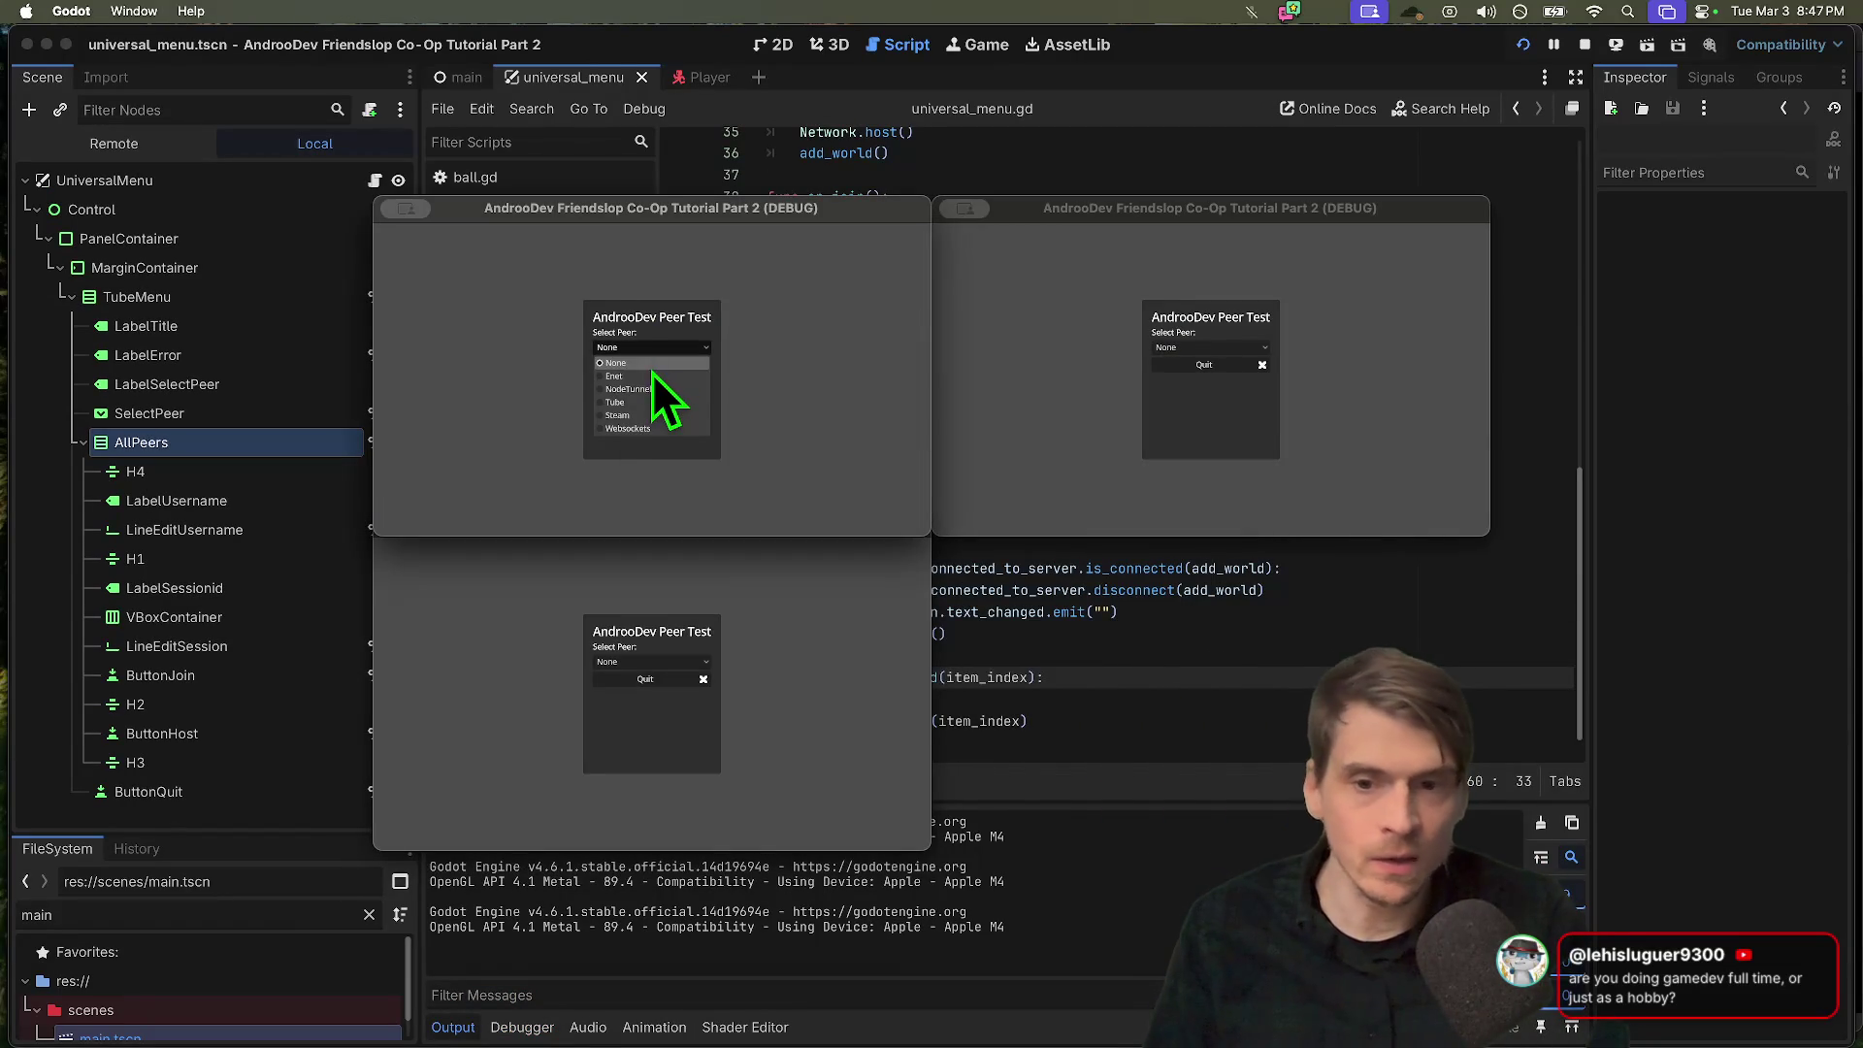
pyautogui.click(651, 377)
pyautogui.click(1190, 347)
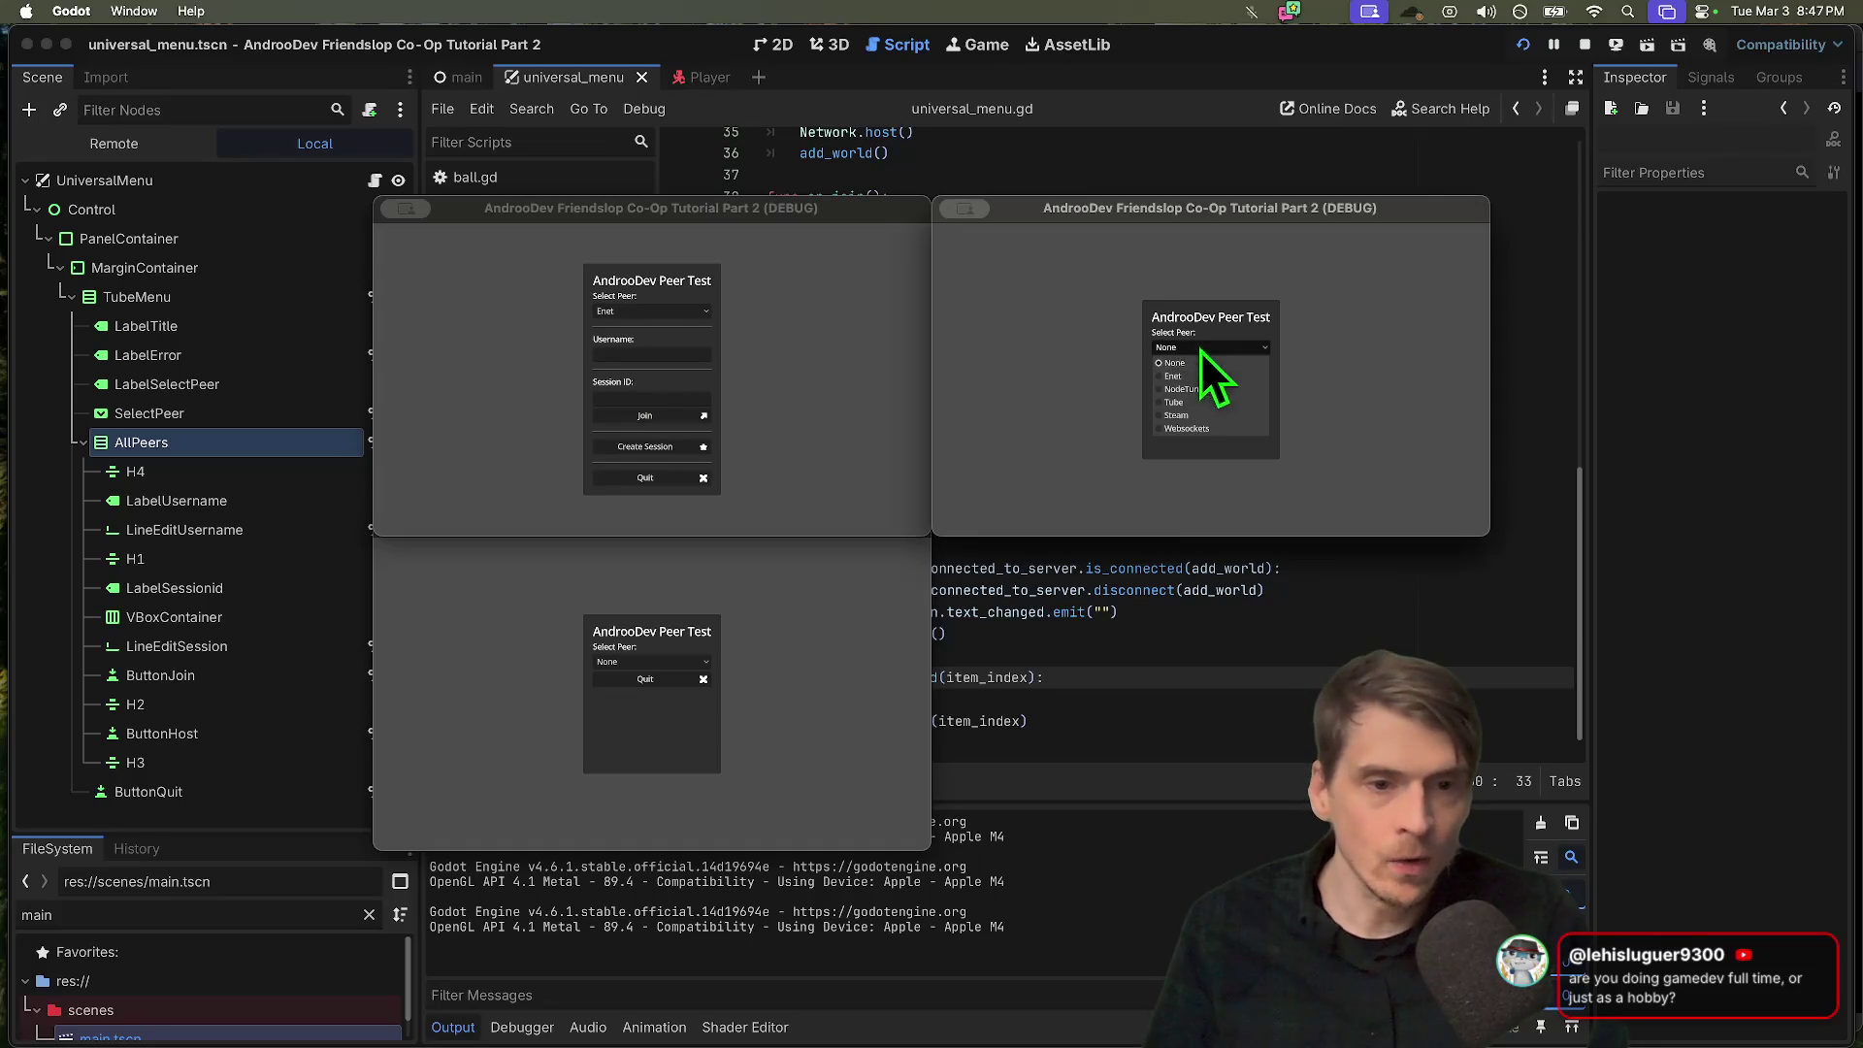
pyautogui.click(1235, 390)
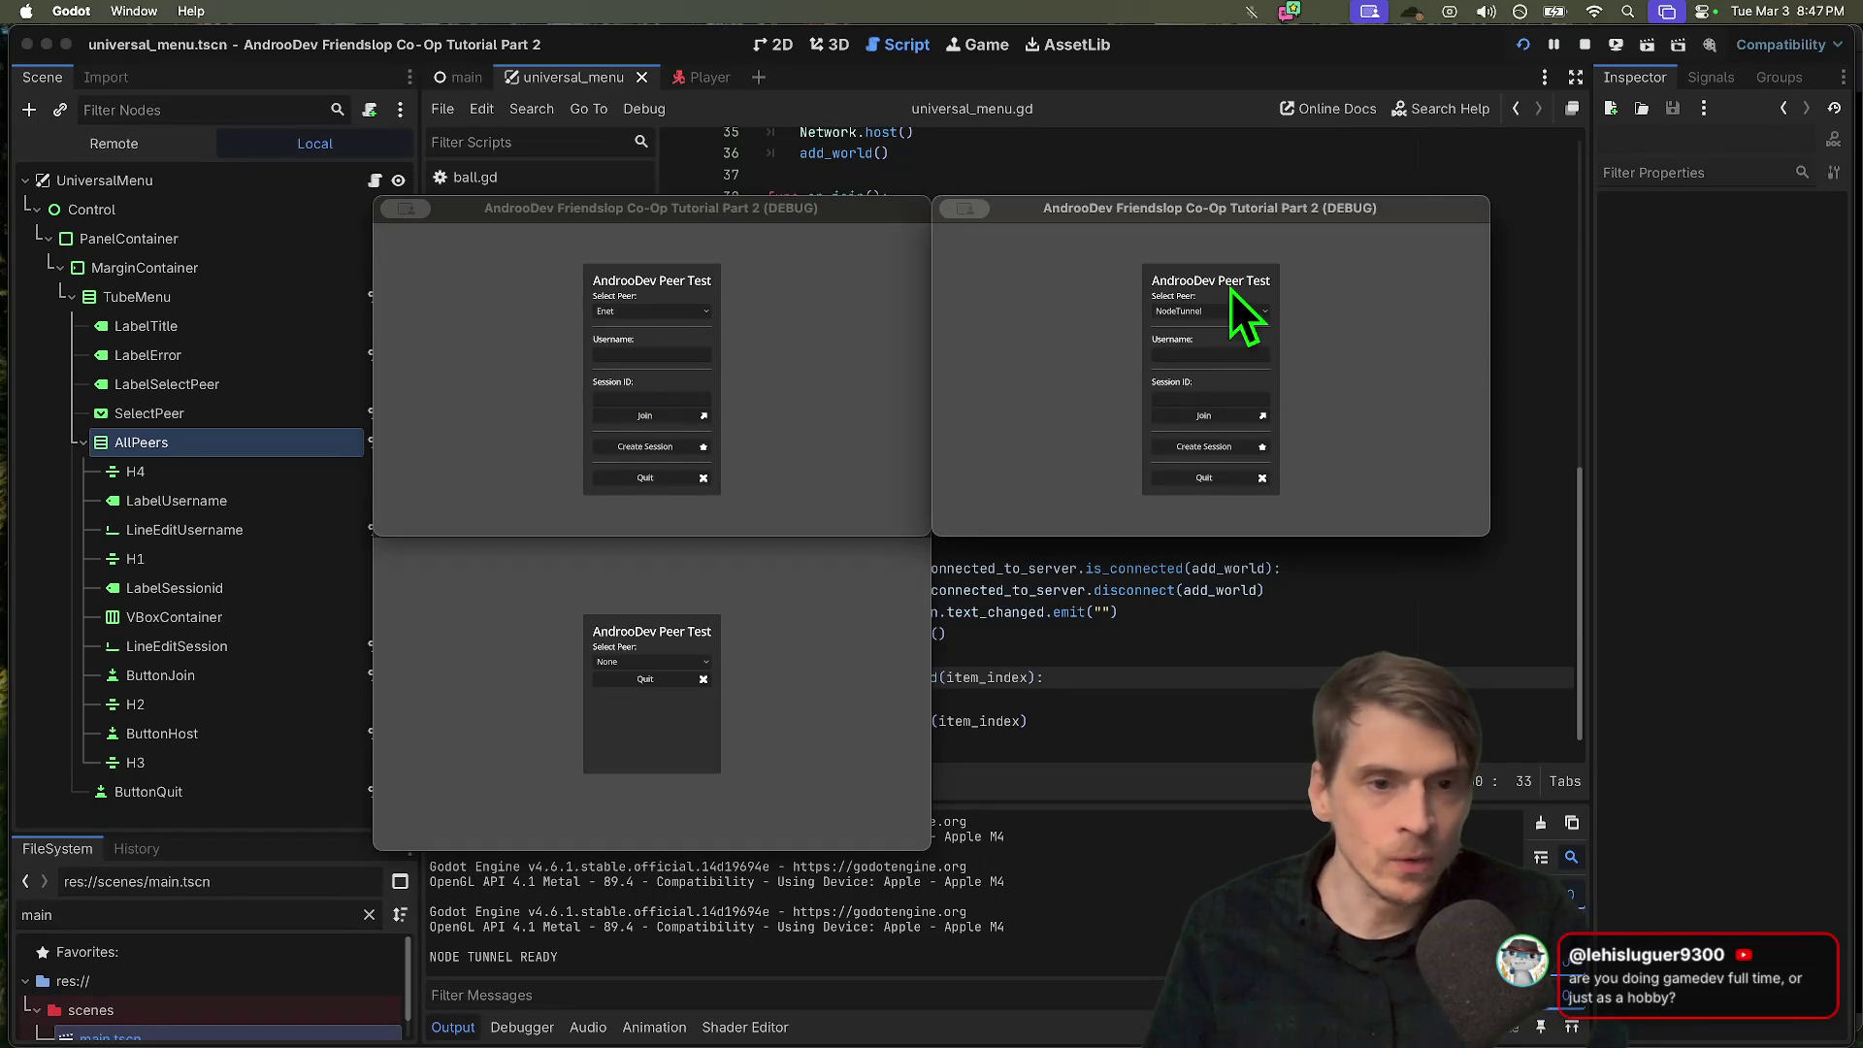
pyautogui.click(1225, 317)
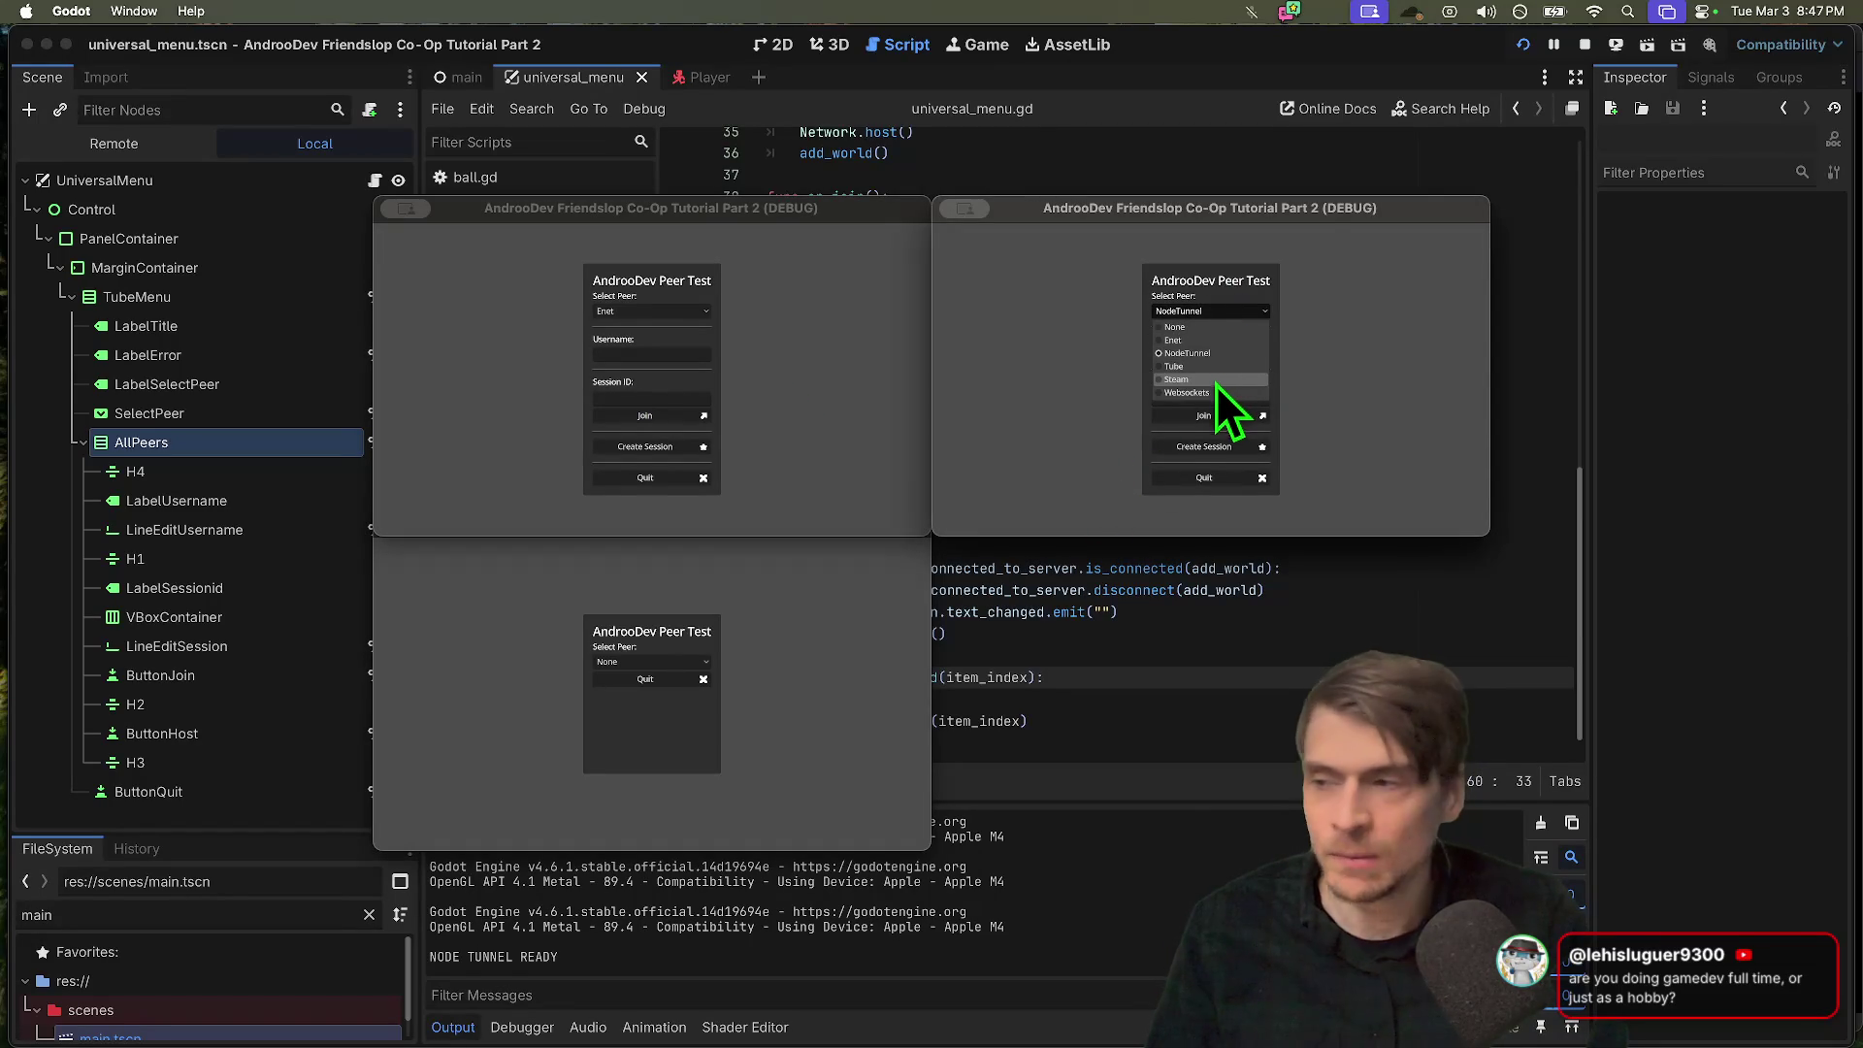
pyautogui.click(1252, 382)
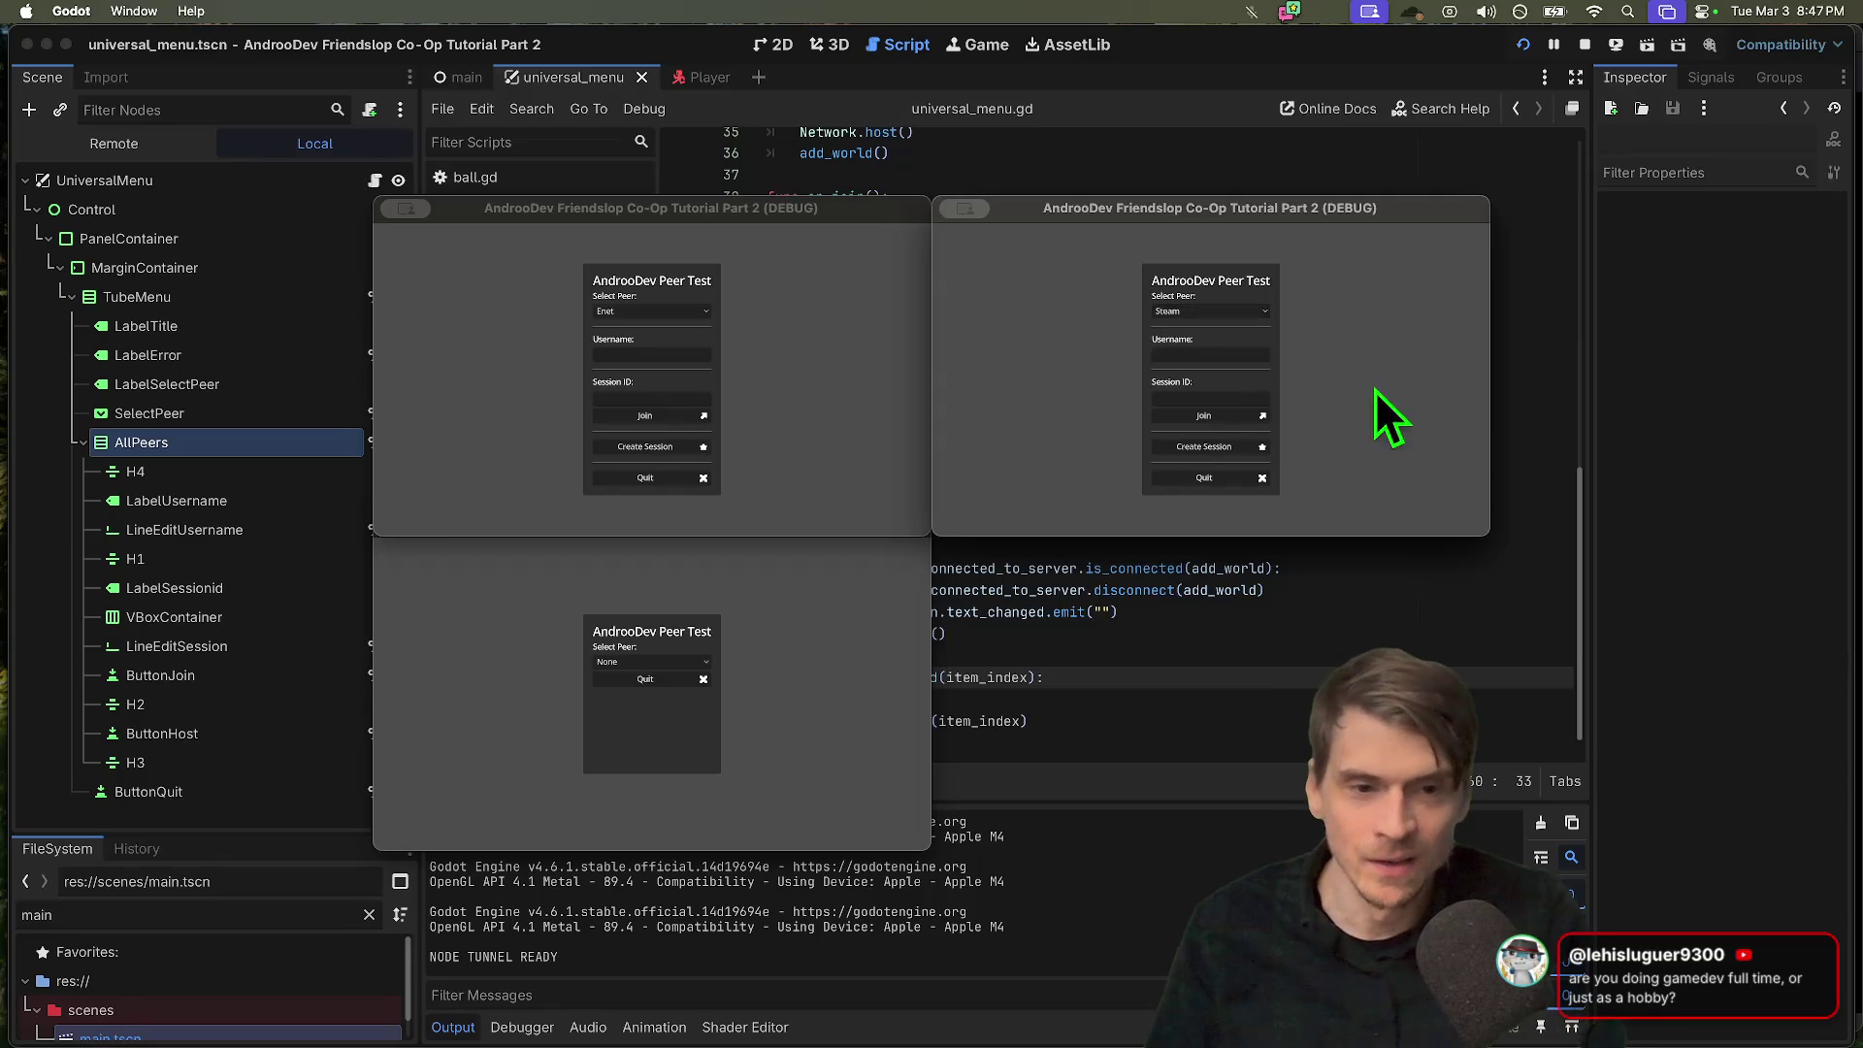
pyautogui.press('super+q')
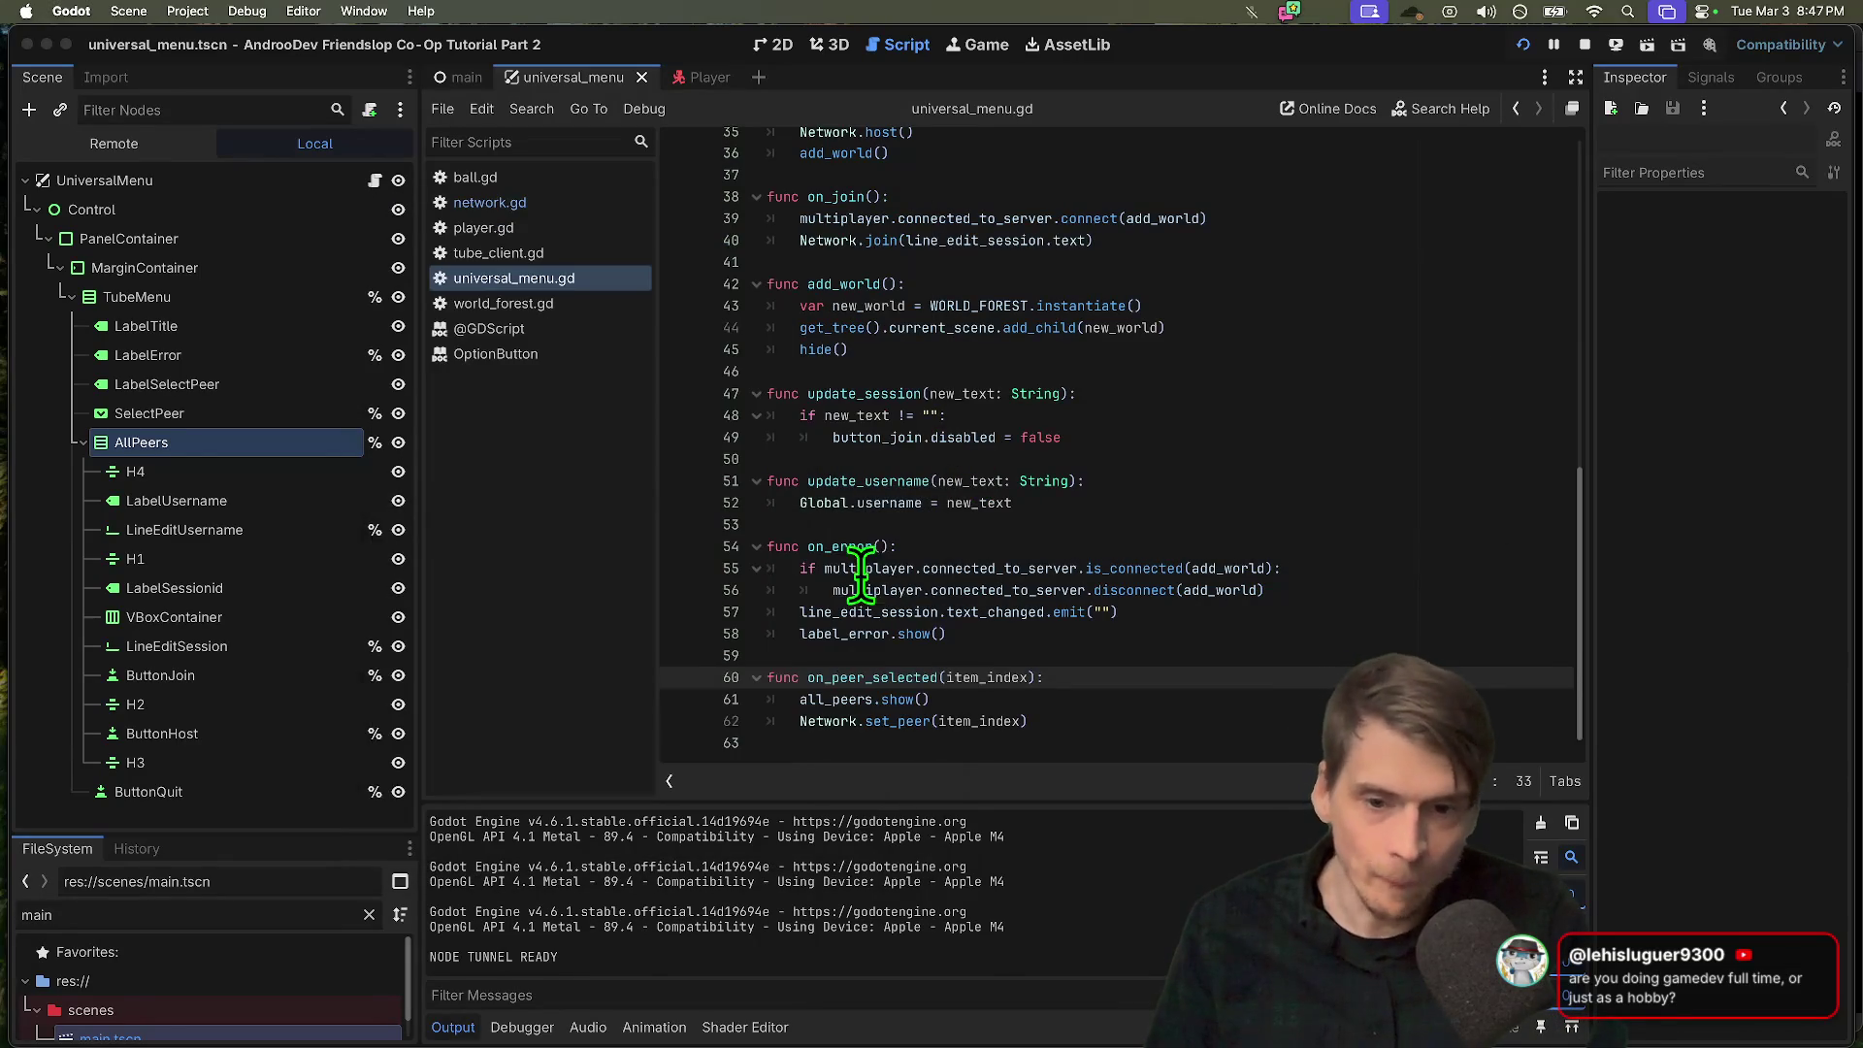
pyautogui.click(1144, 718)
pyautogui.hotkey('ctrl', 's')
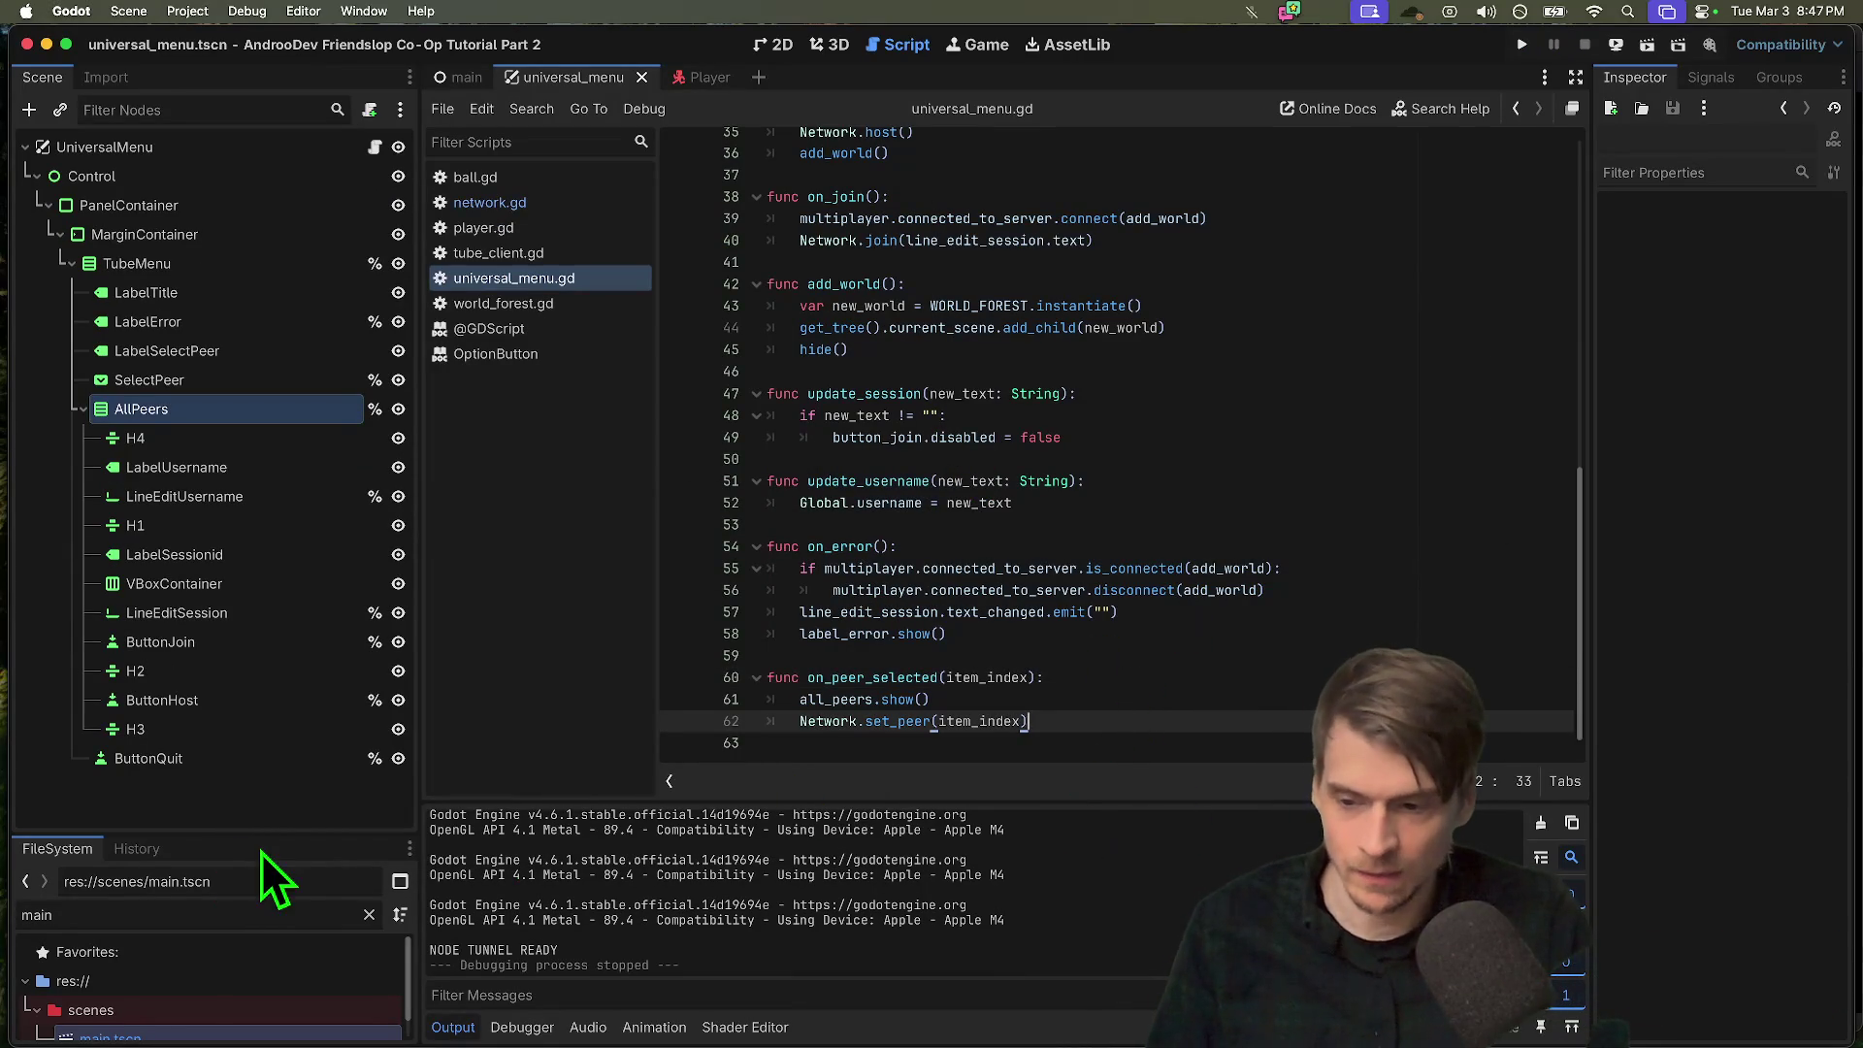
# Raise the Scene/FileSystem splitter and drag the left dock edge left to widen the code area.
pyautogui.moveTo(262, 832); pyautogui.dragTo(277, 656)
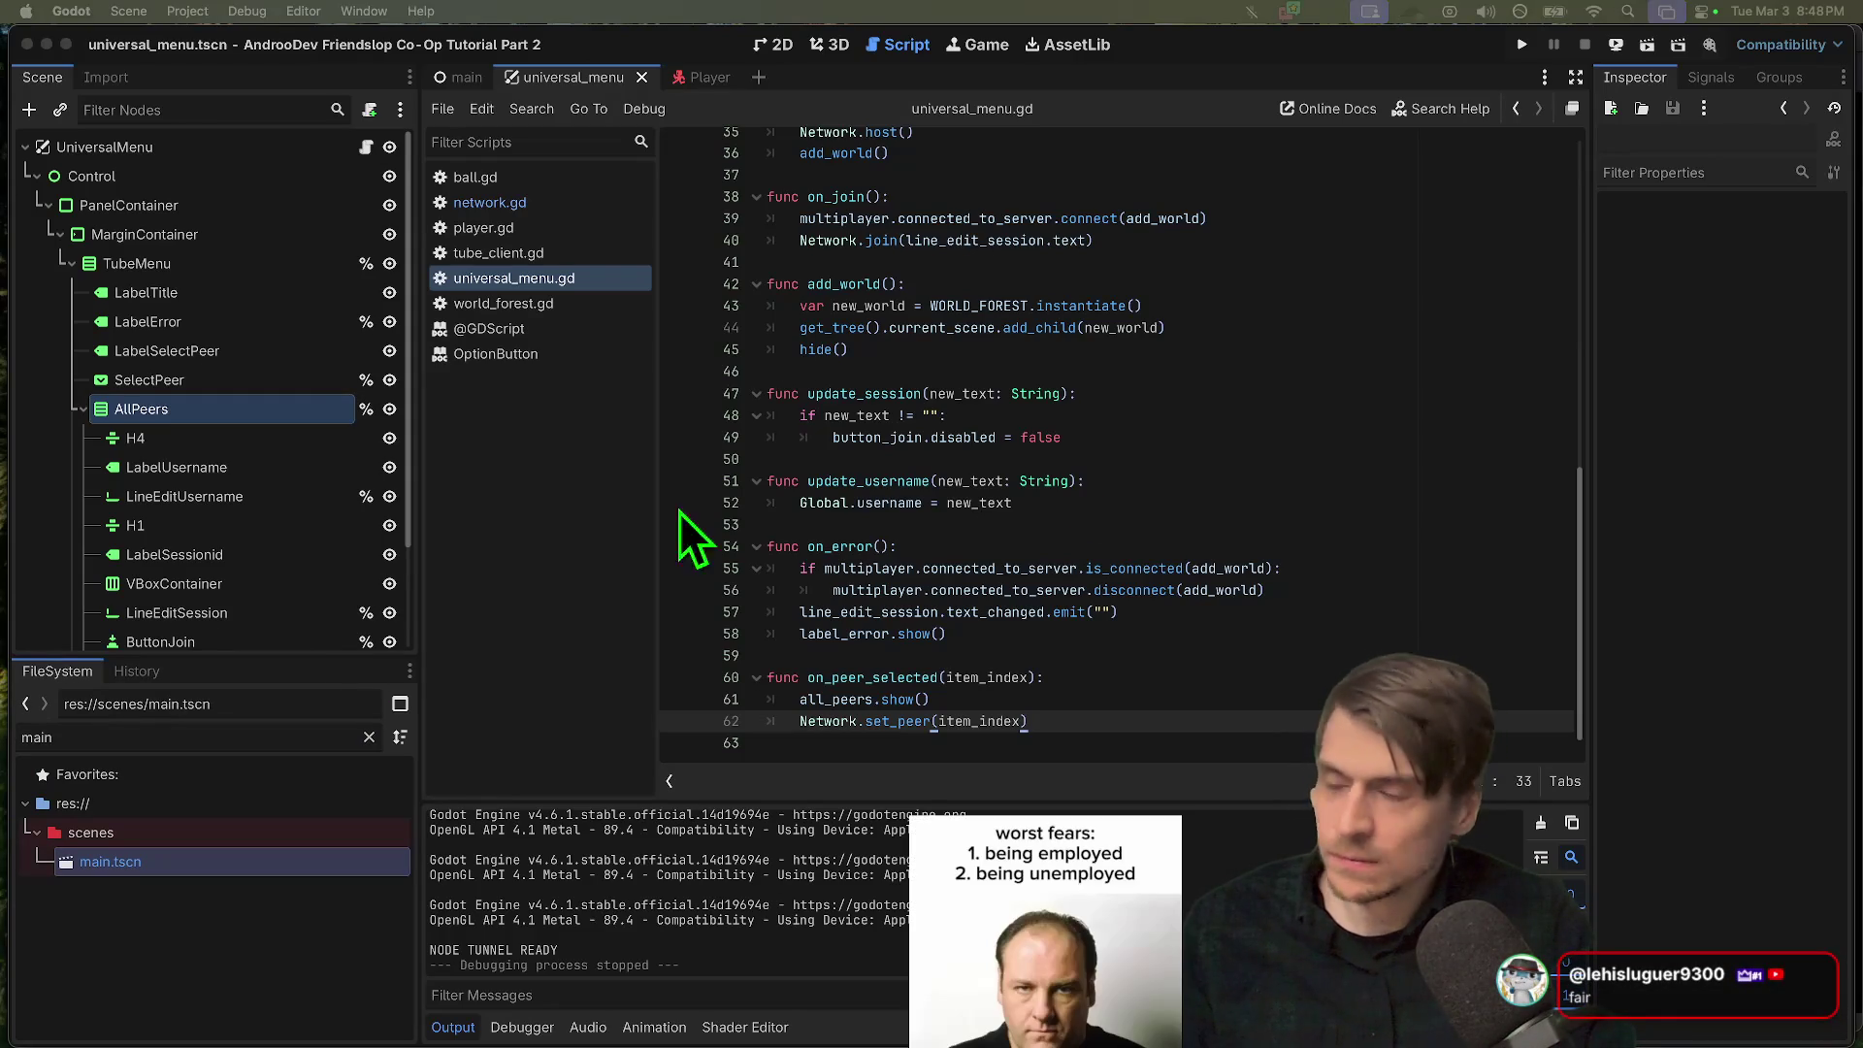
pyautogui.click(1356, 500)
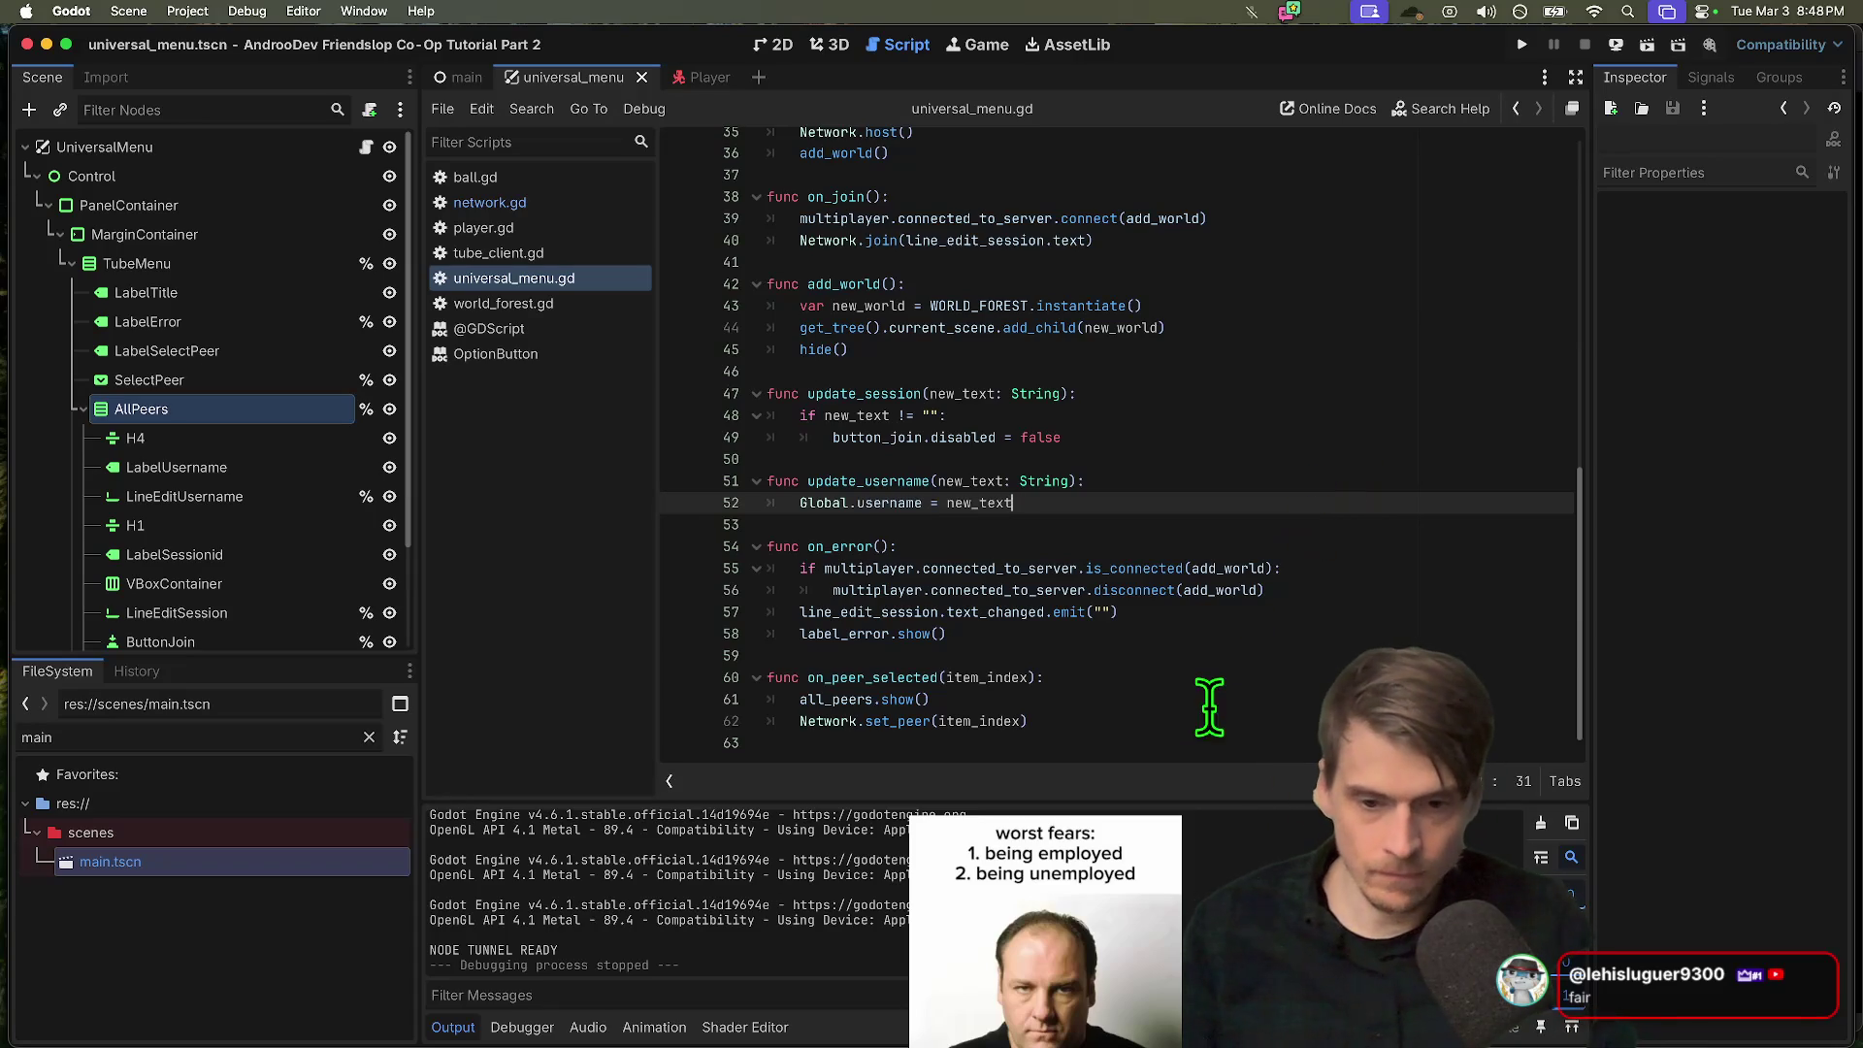
pyautogui.click(1204, 741)
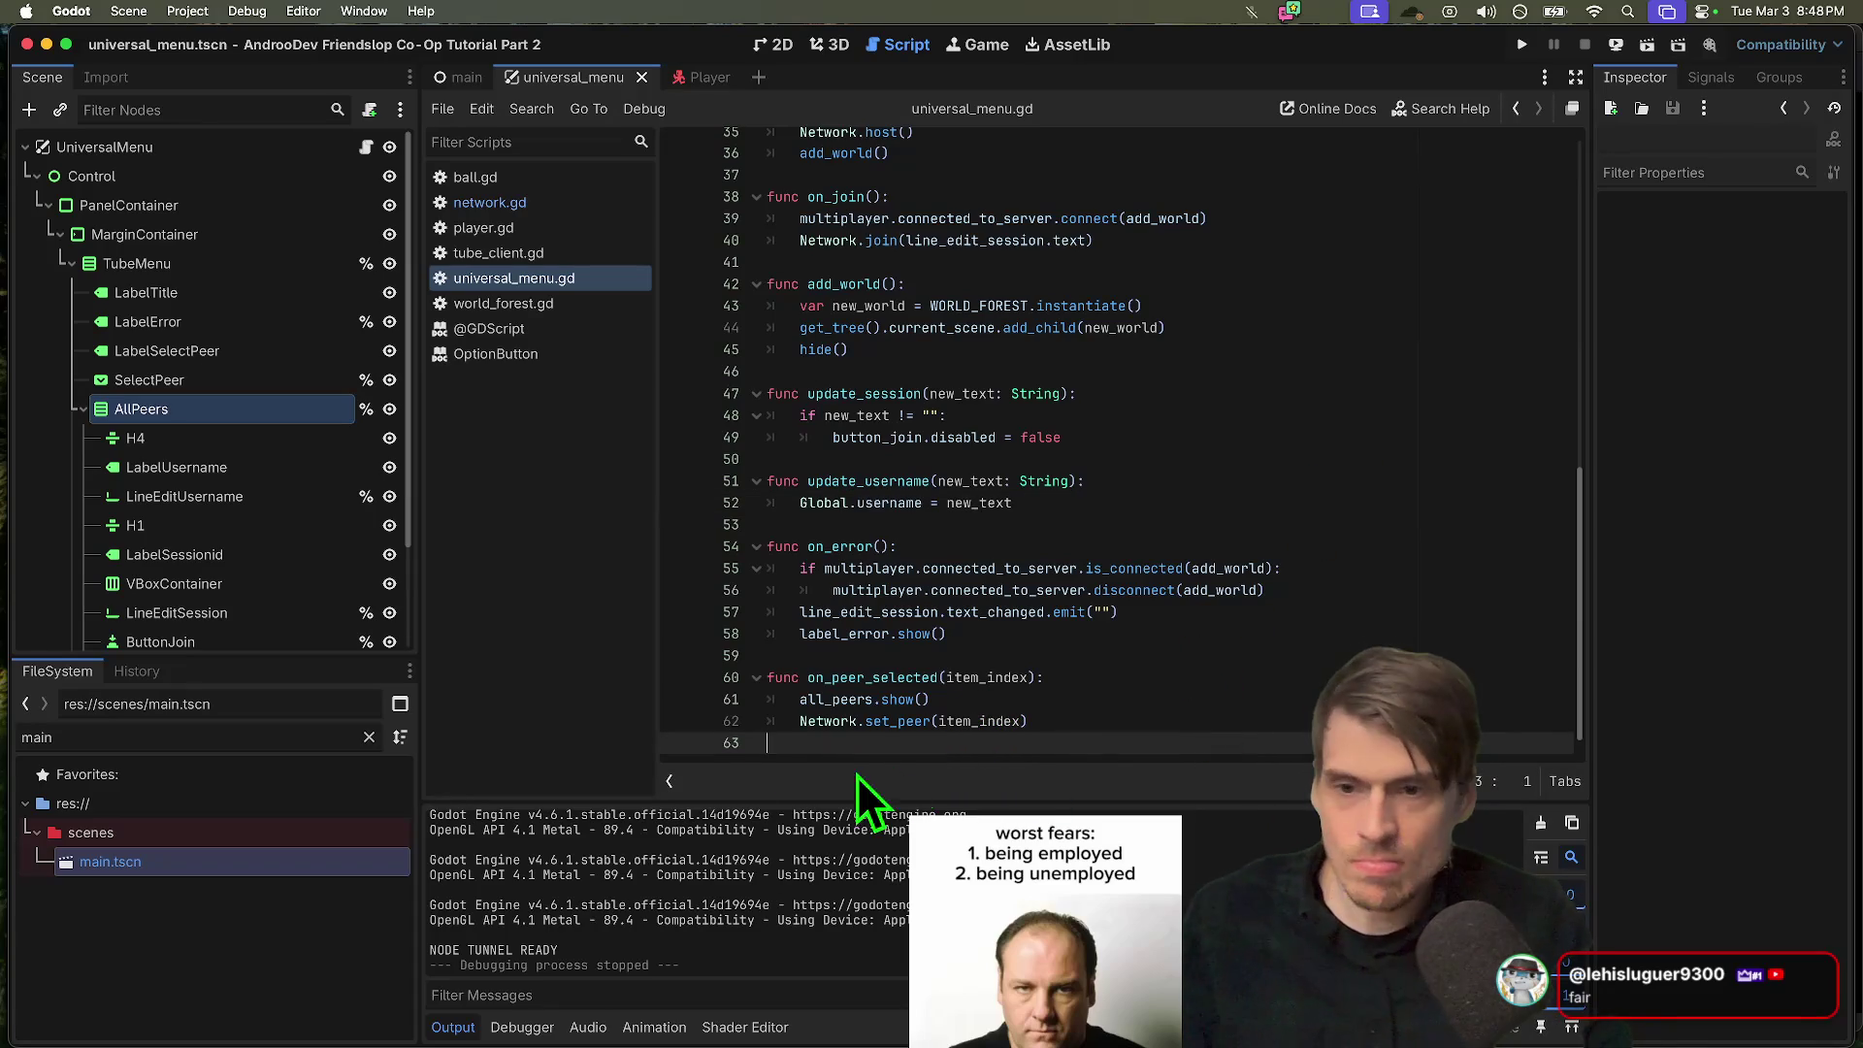
pyautogui.moveTo(417, 643); pyautogui.dragTo(345, 637)
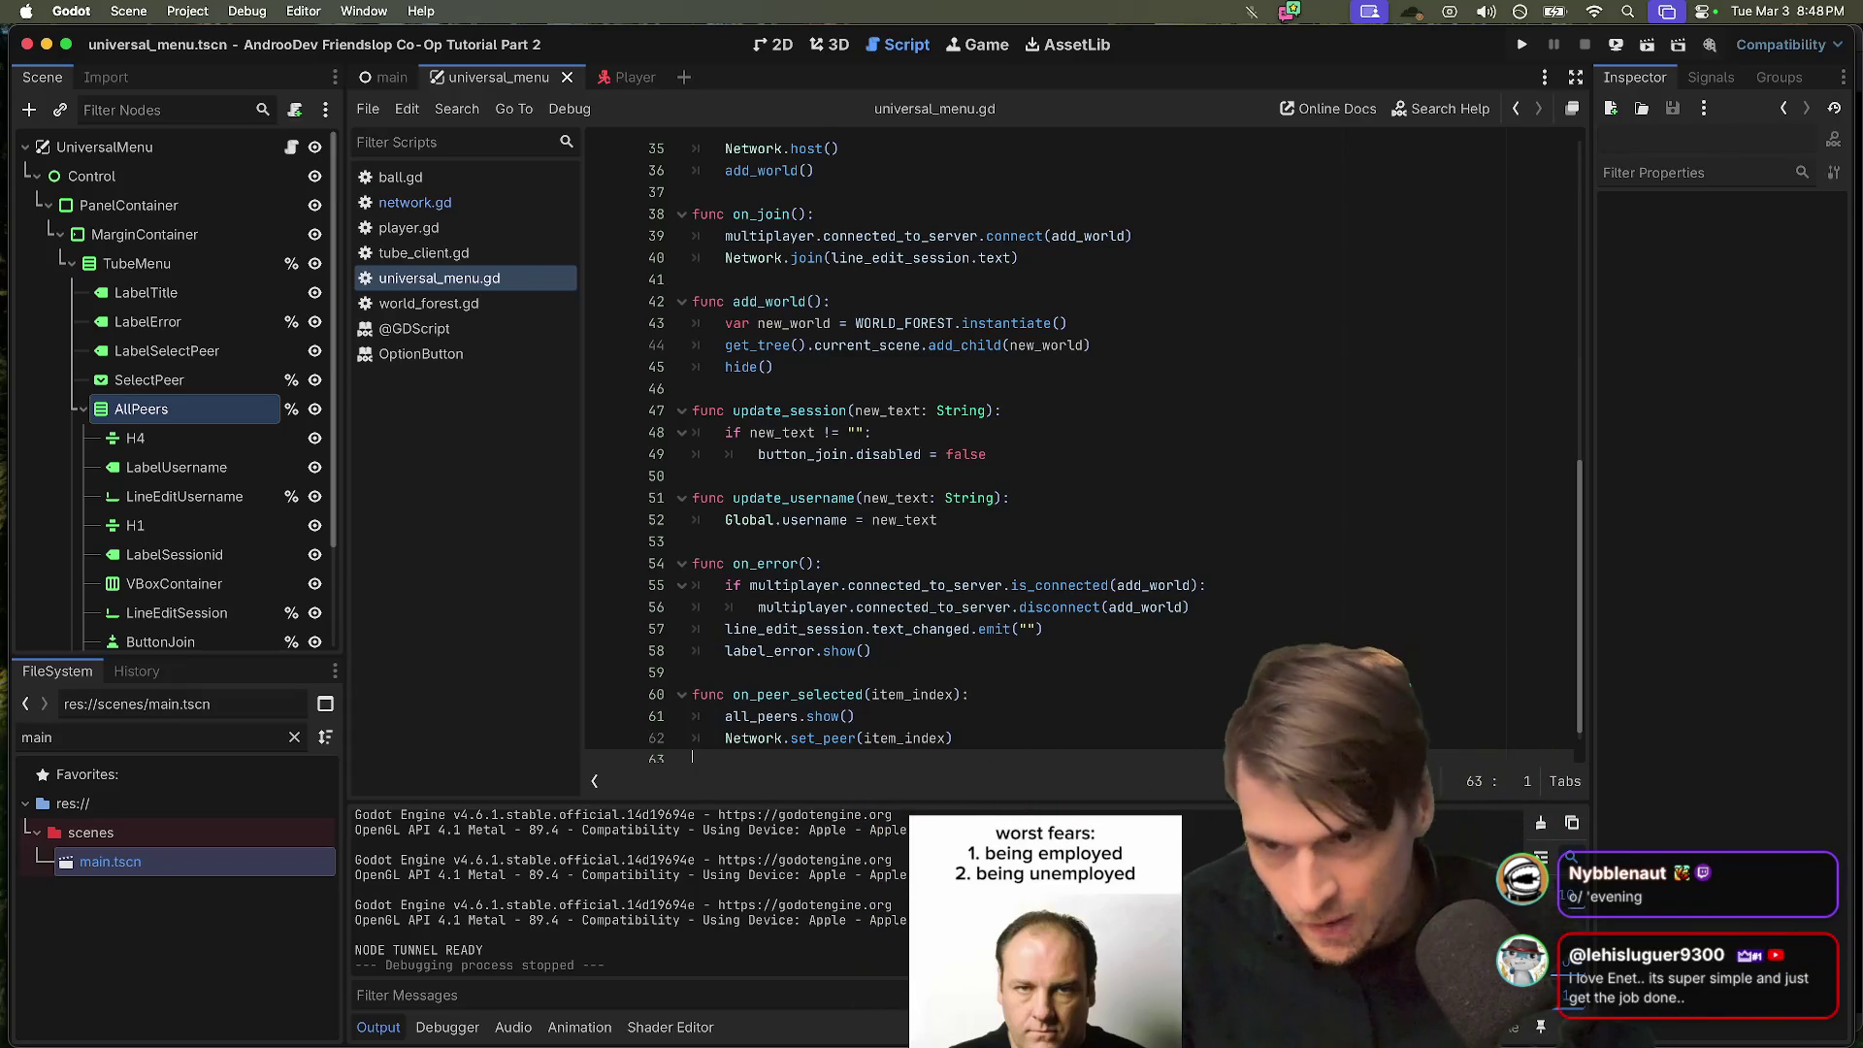
pyautogui.scroll(10, 791, 582)
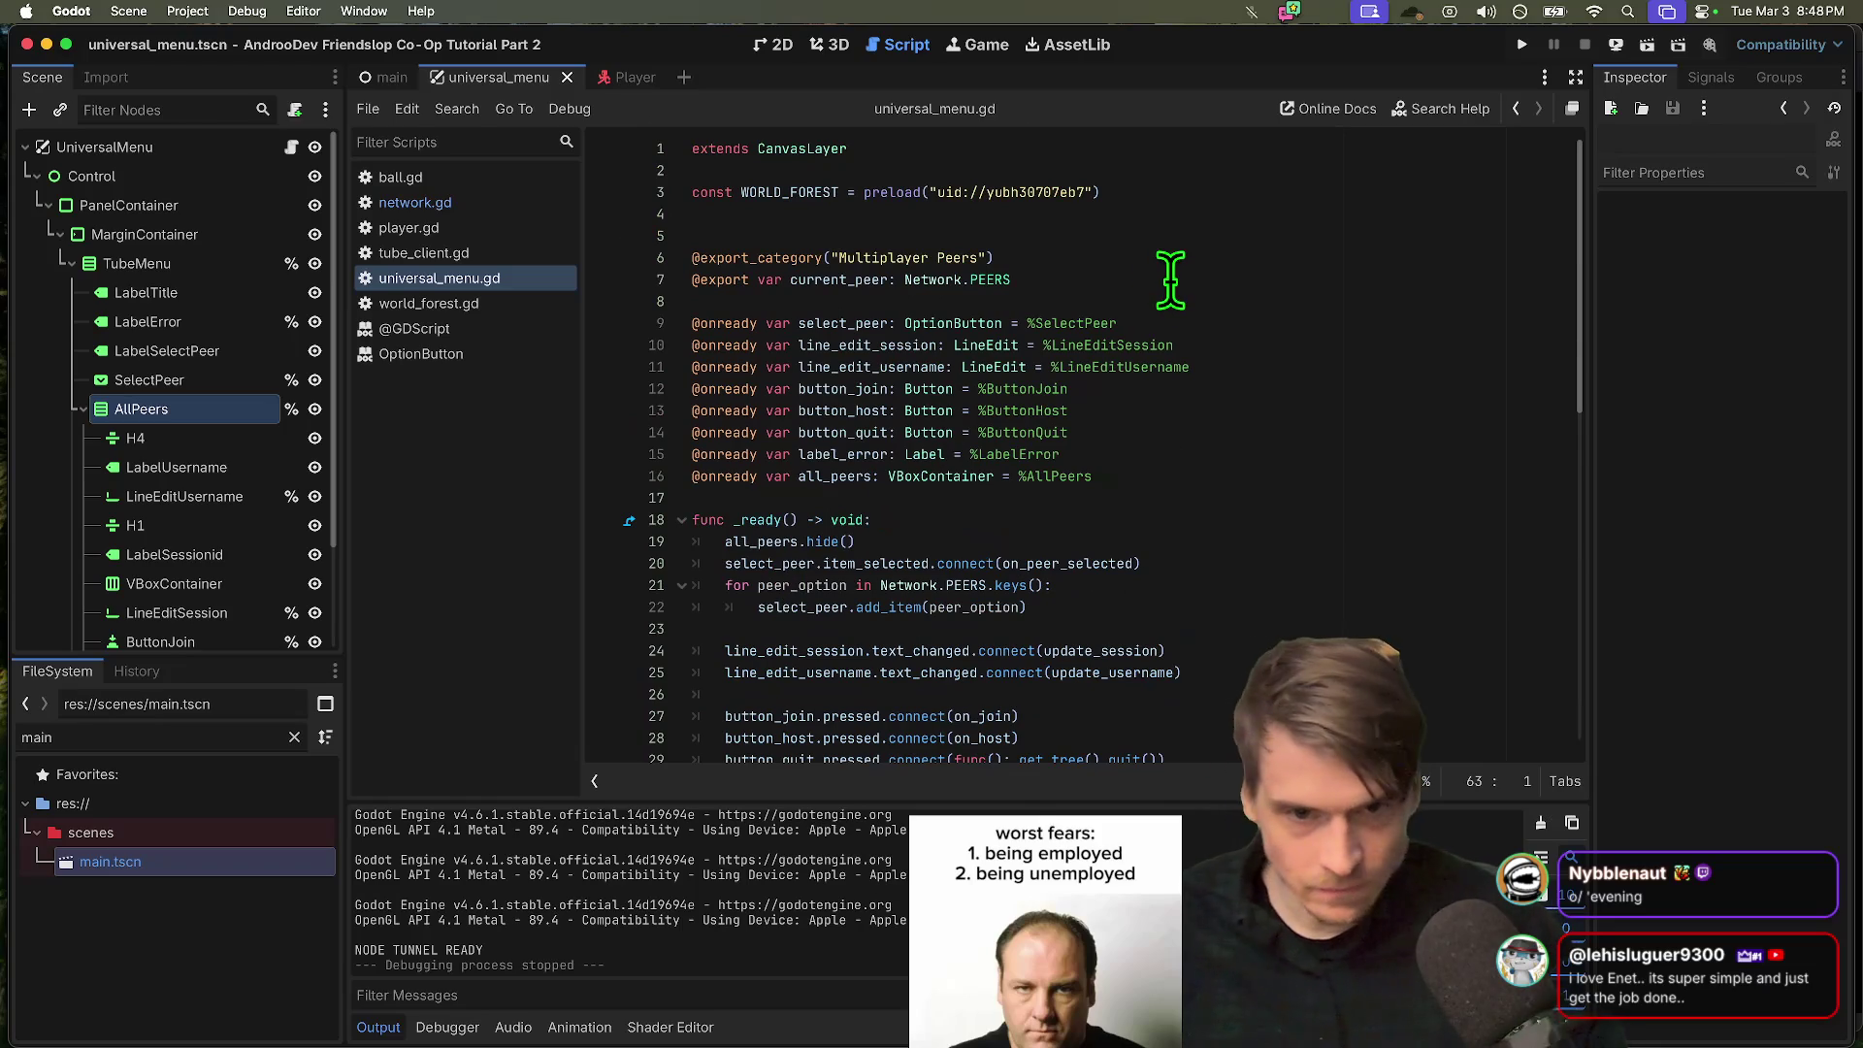
# Remove the blank line above the exports in universal_menu.gd and launch the three-window test.
pyautogui.click(1160, 294)
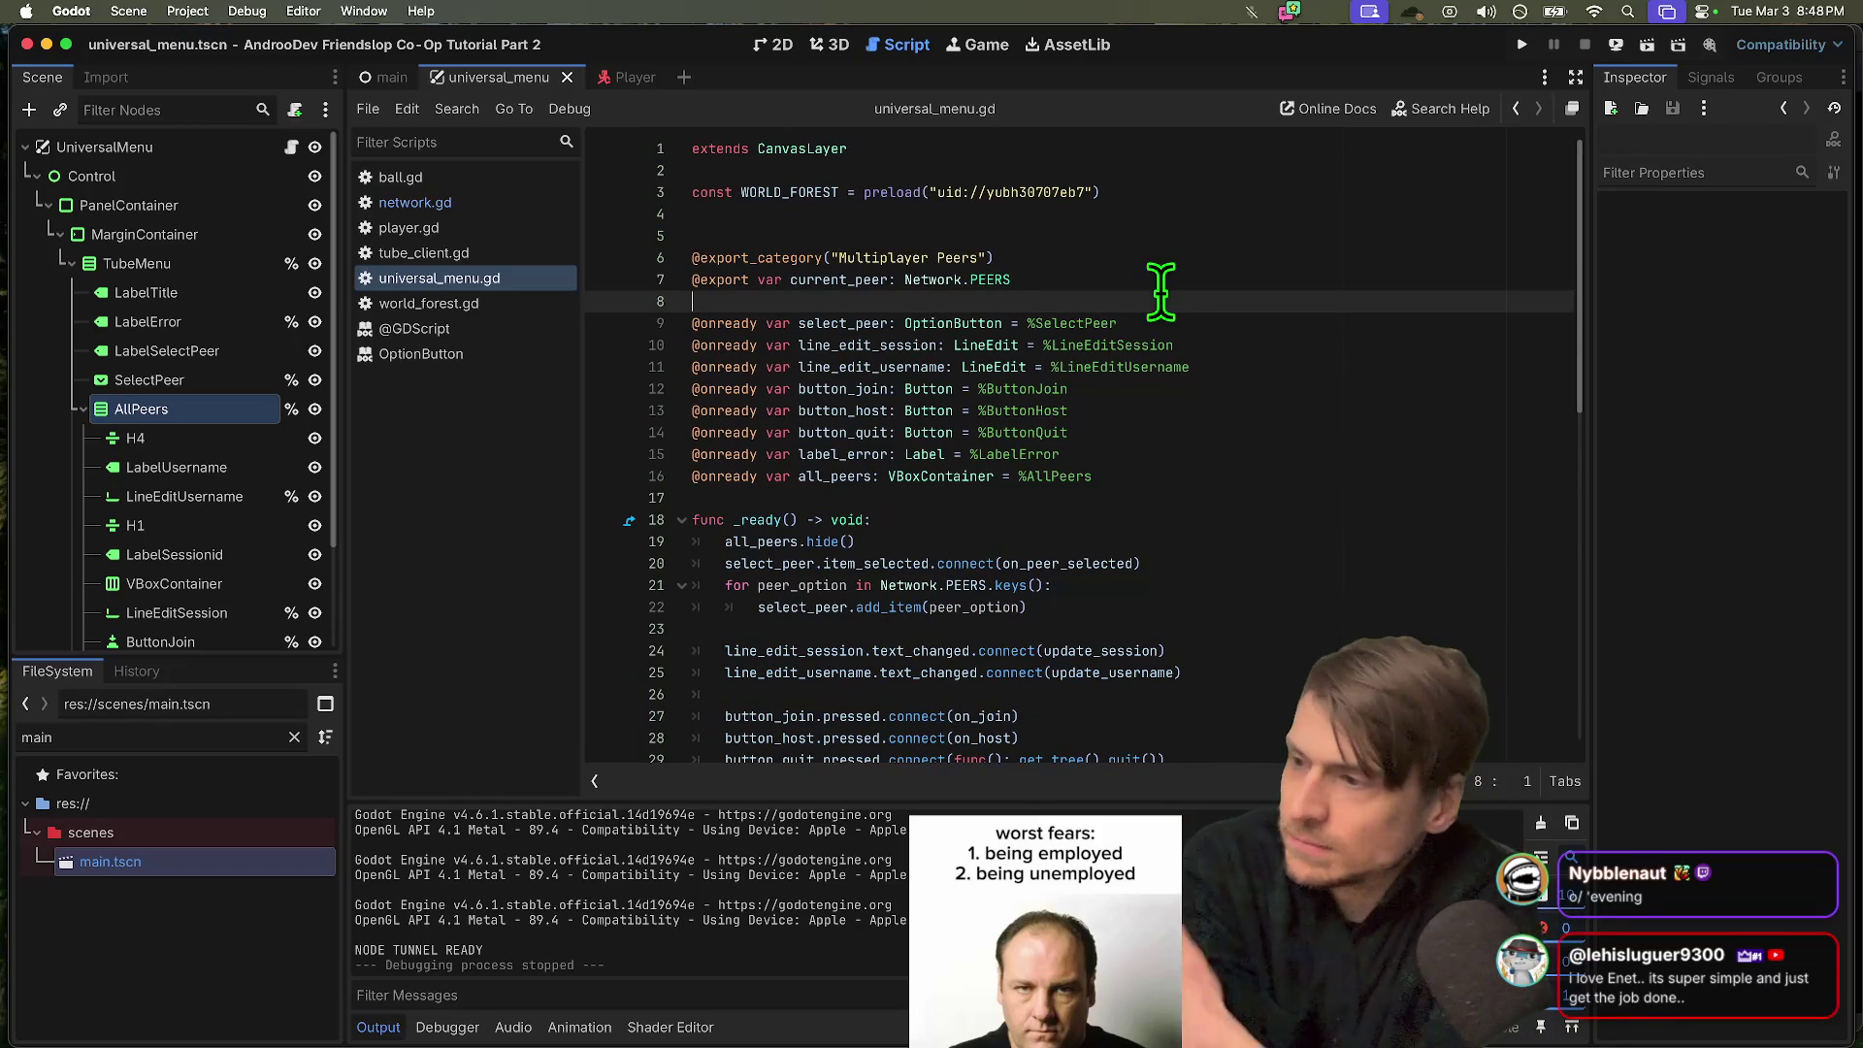
pyautogui.click(1353, 283)
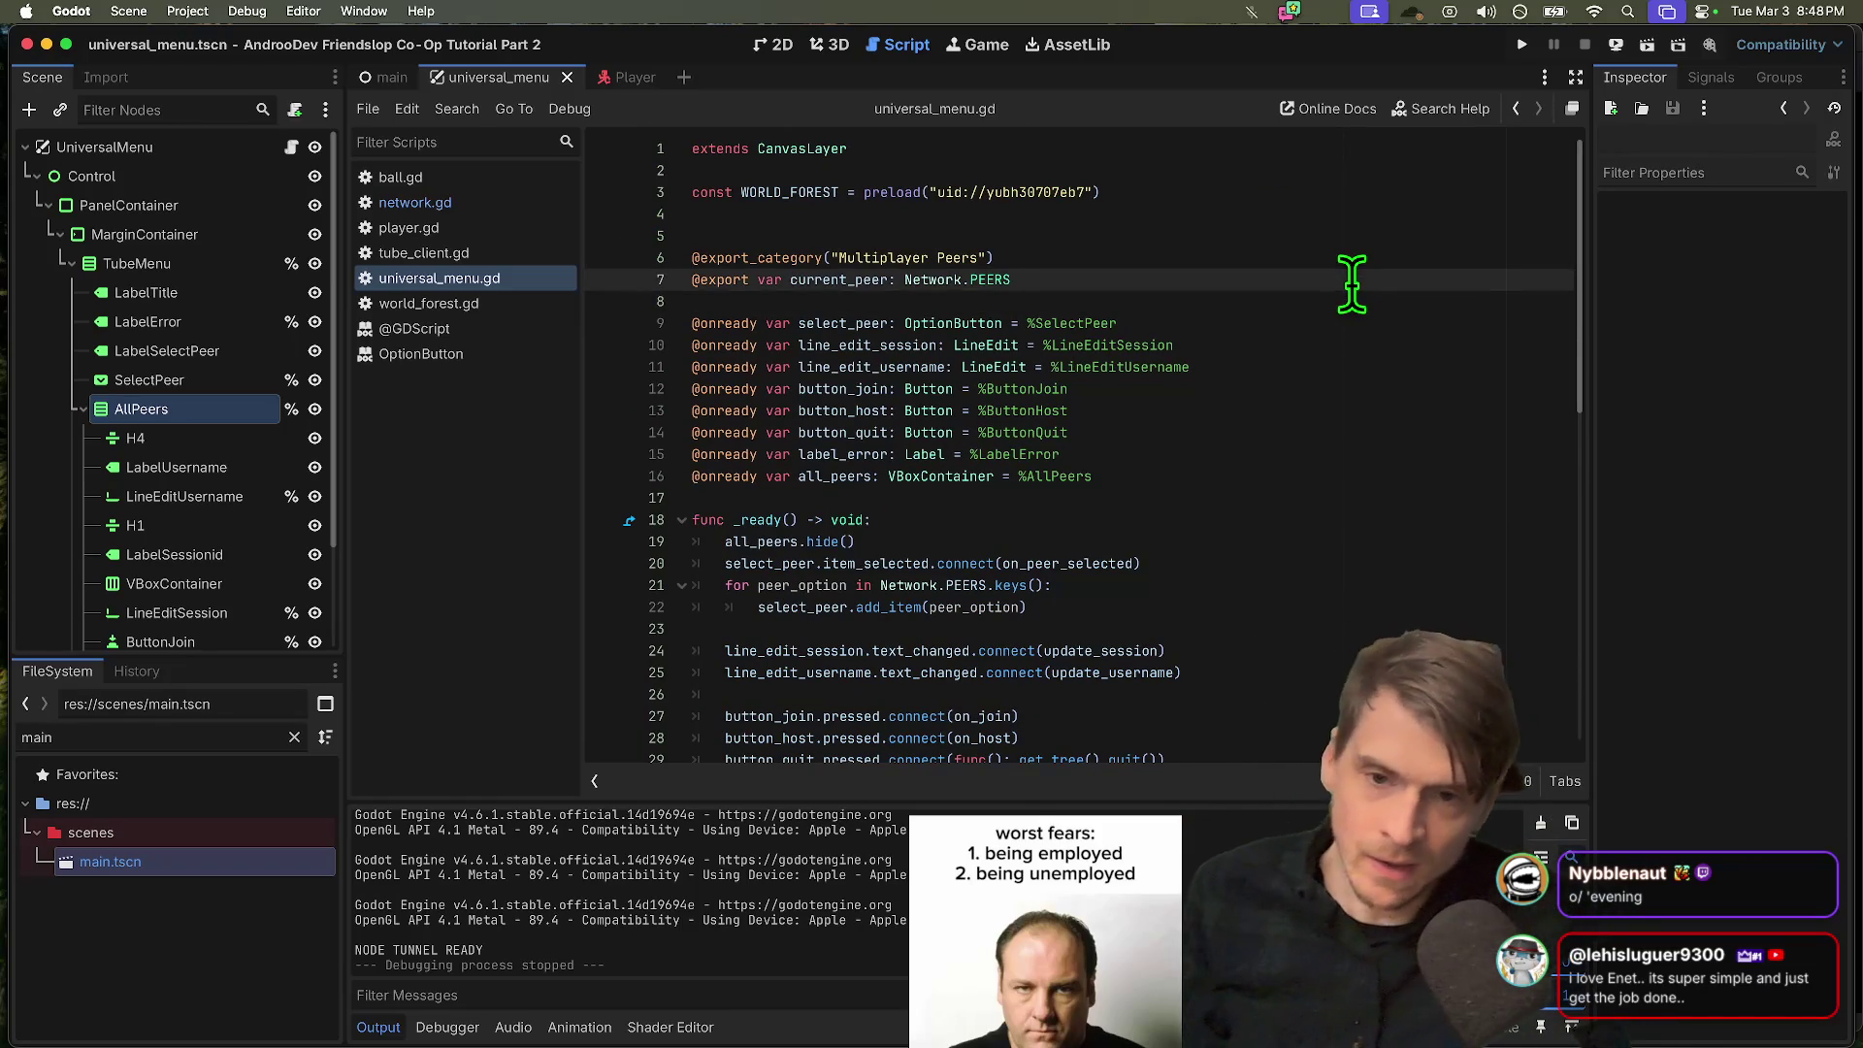
pyautogui.press('Up')
pyautogui.press('Up')
pyautogui.press('BackSpace')
pyautogui.press('Down')
pyautogui.press('Down')
pyautogui.press('Down')
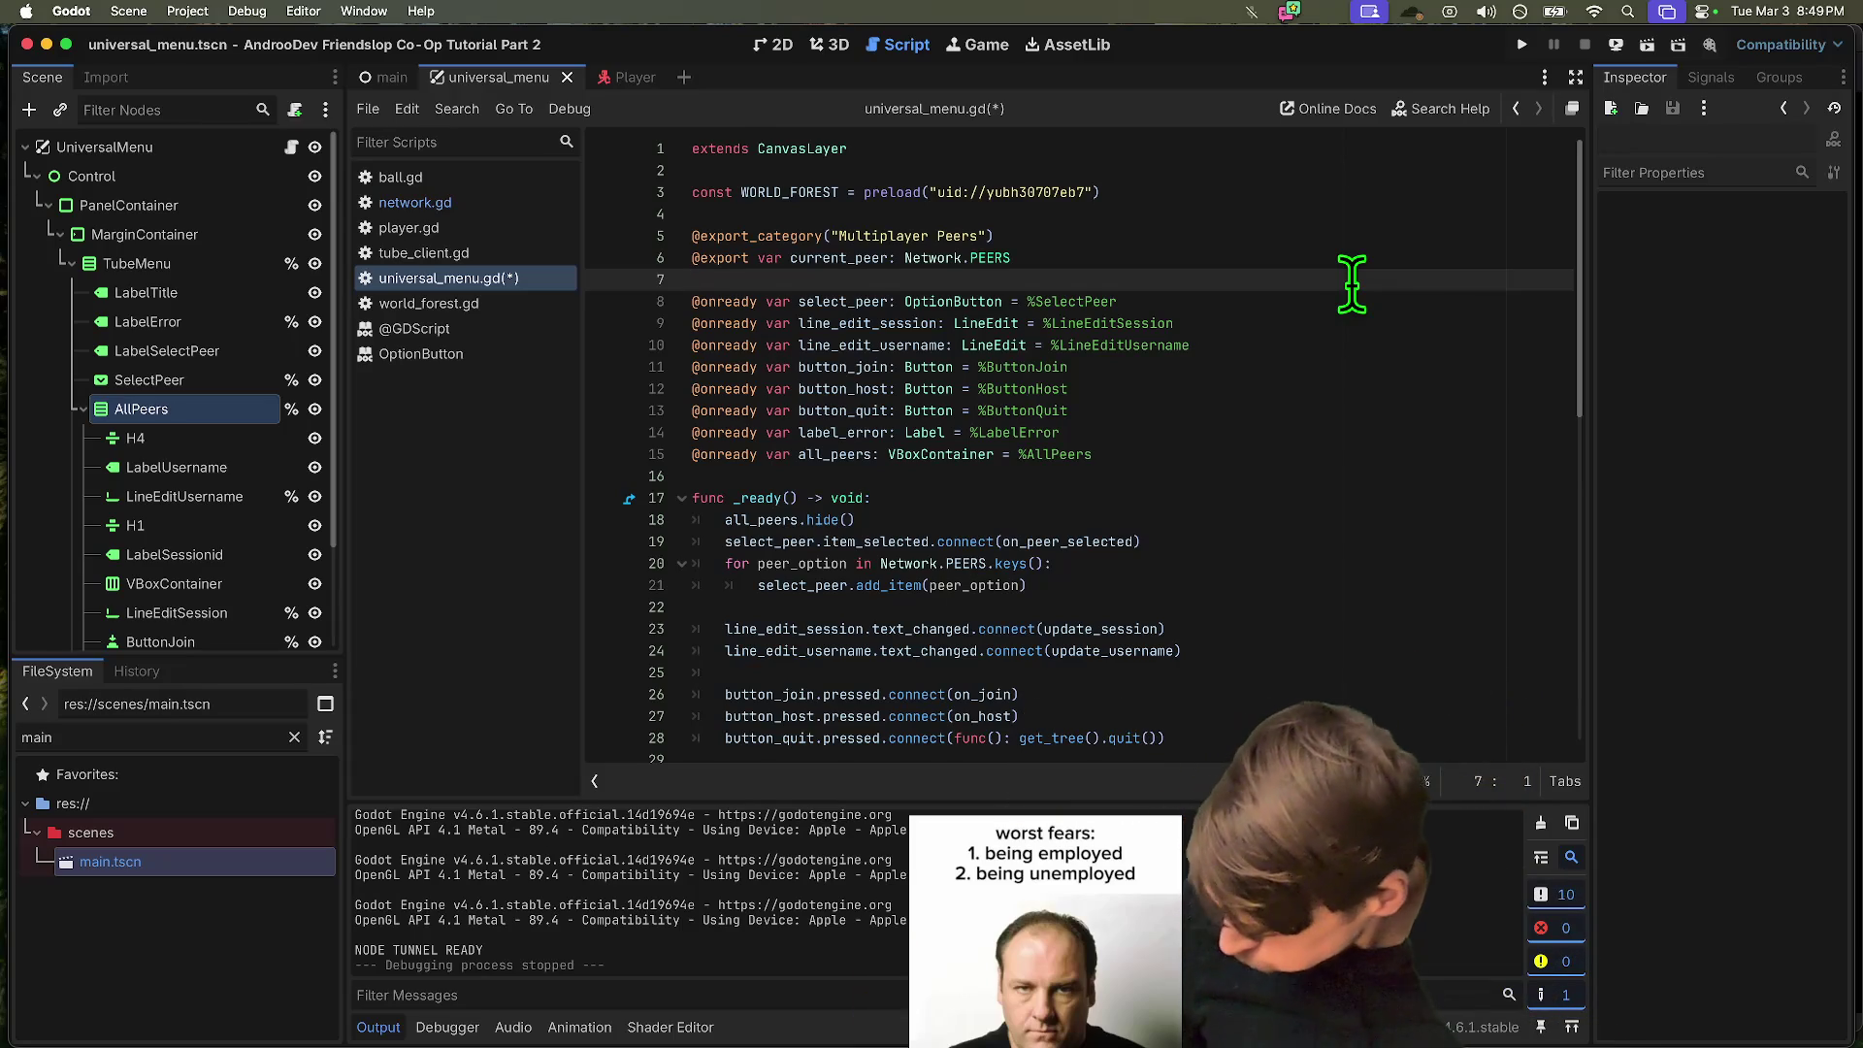
pyautogui.scroll(-10, 1181, 200)
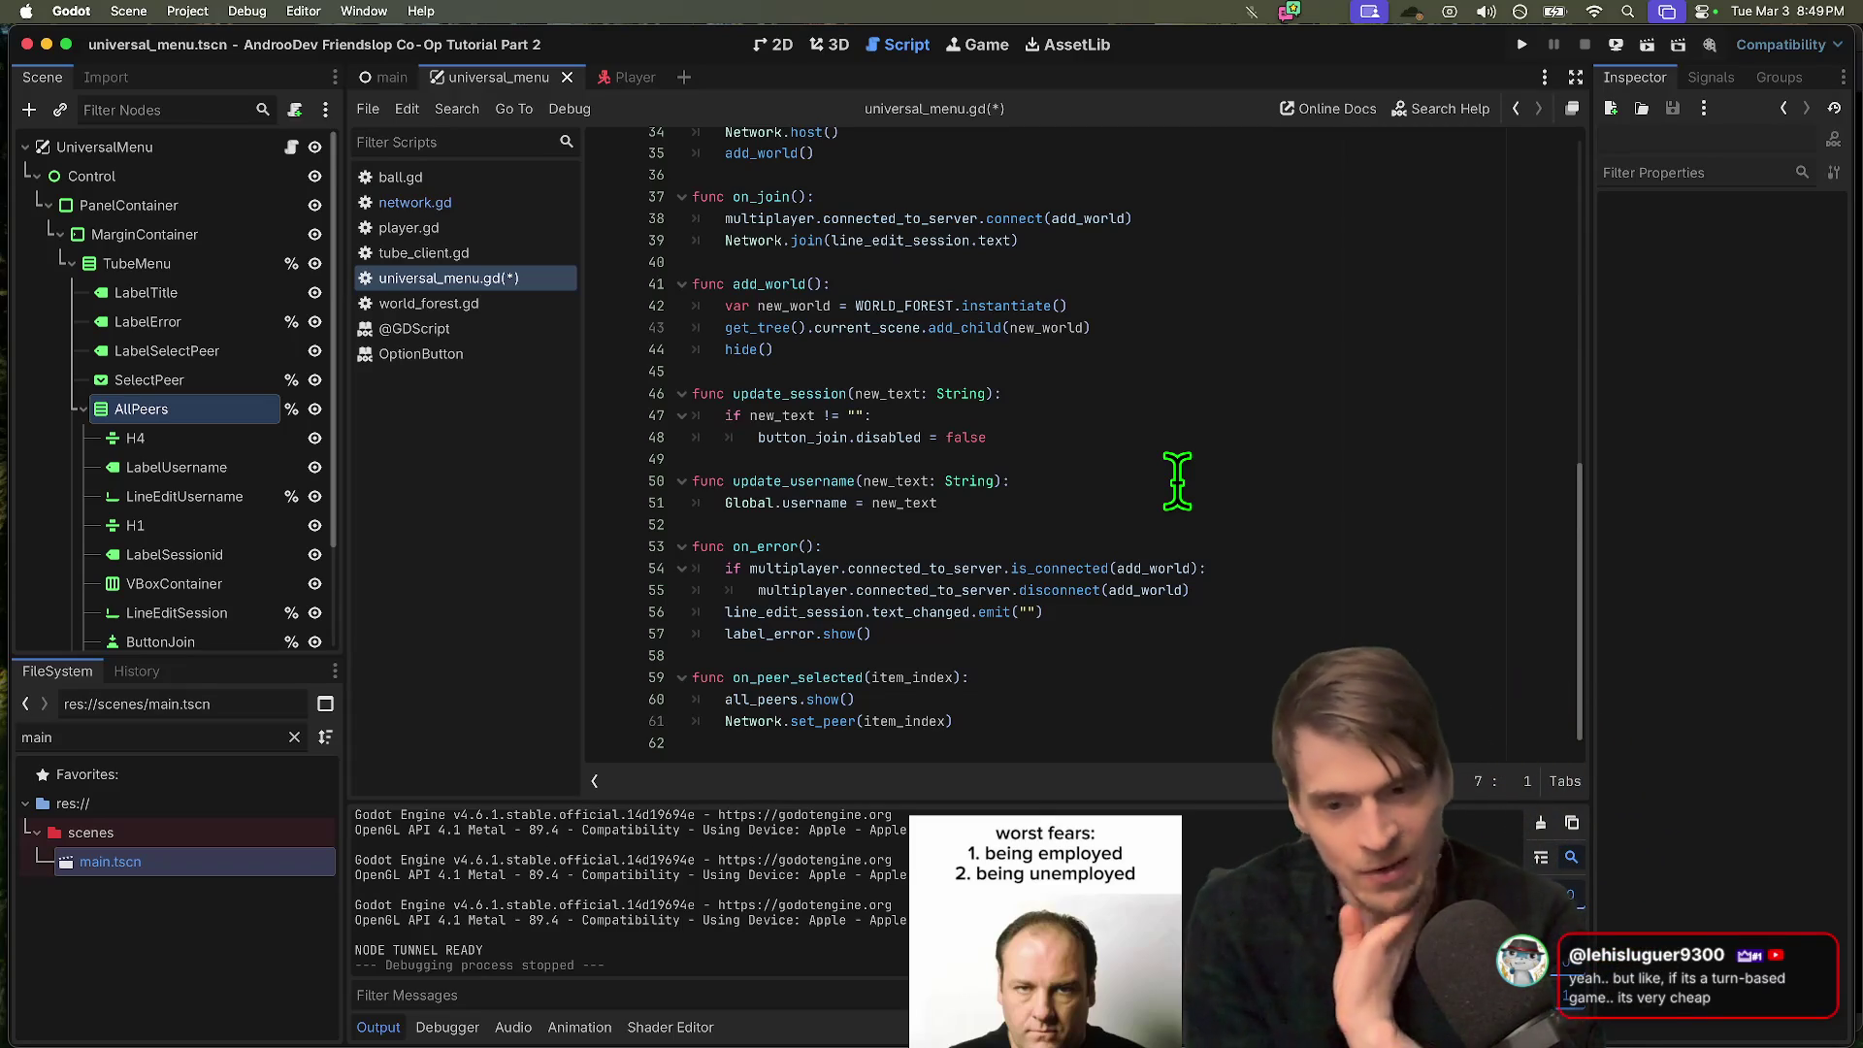
pyautogui.press('super+b')
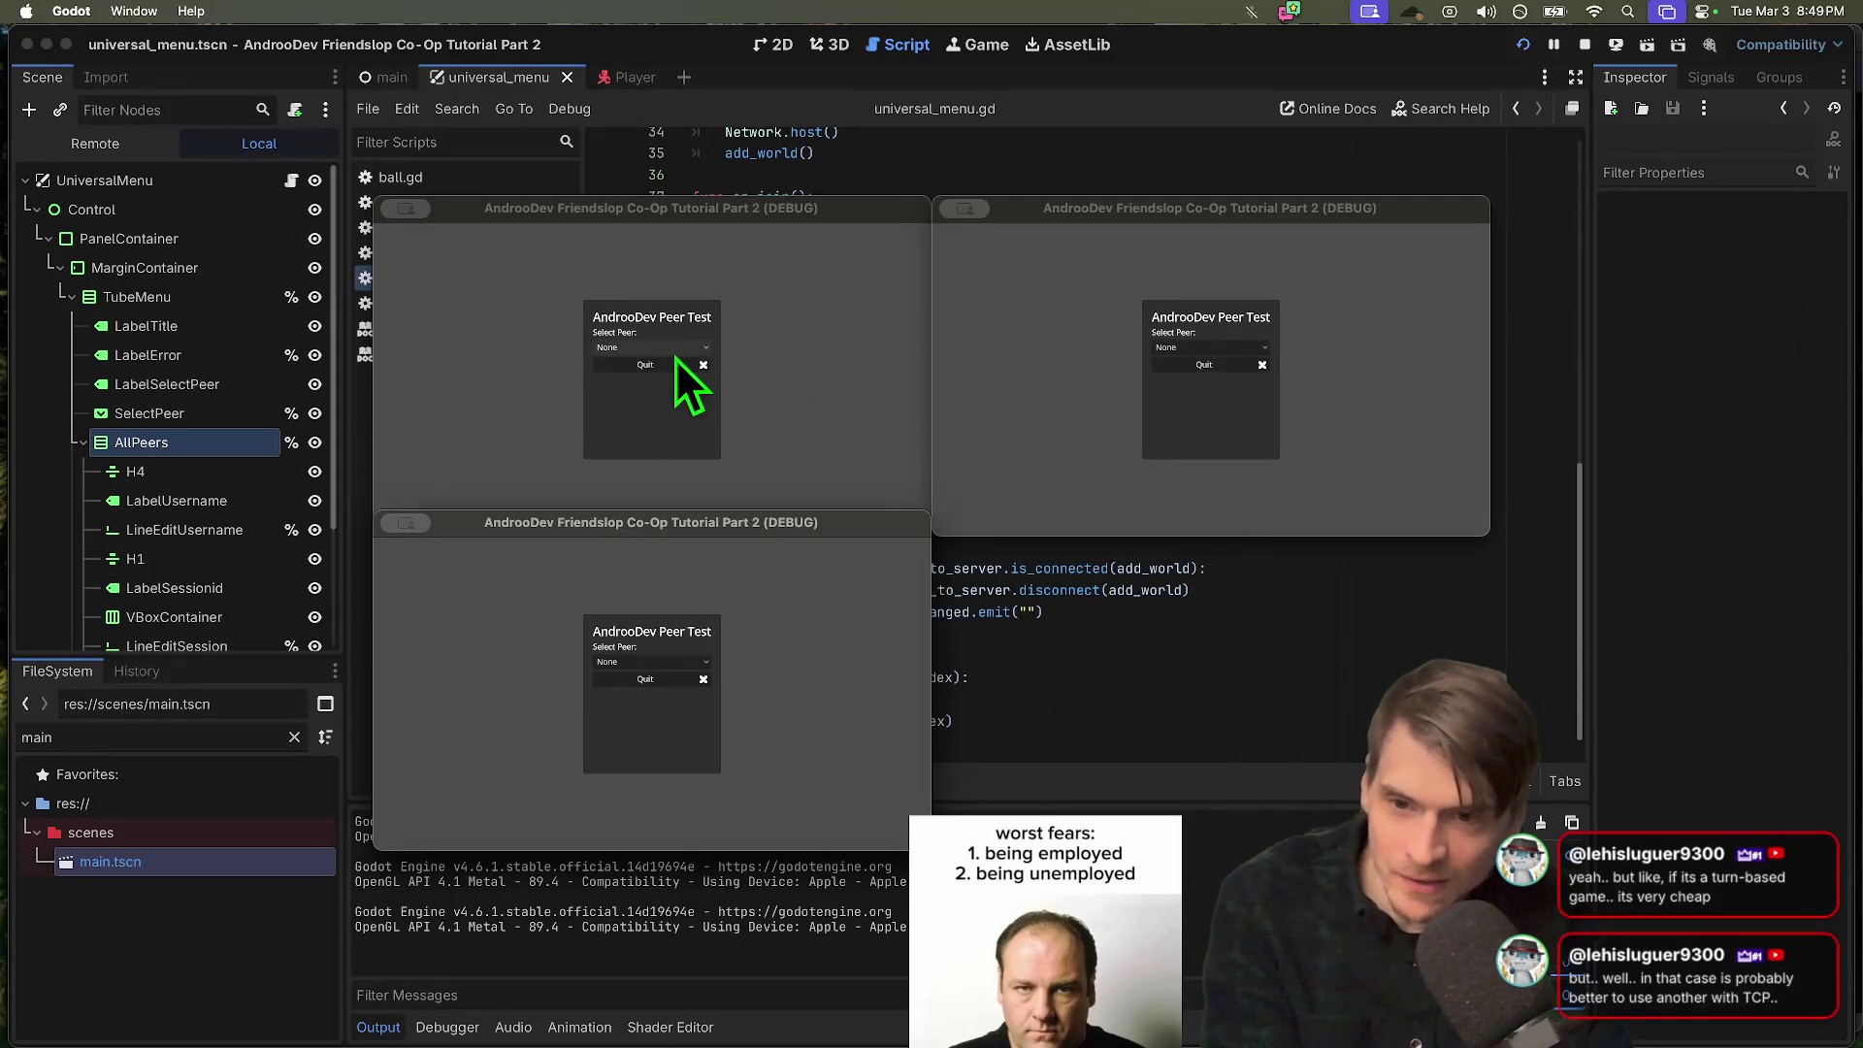
# Open the first window's Select Peer list showing None, Enet, NodeTunnel, Tube, Steam and Websockets.
pyautogui.click(675, 353)
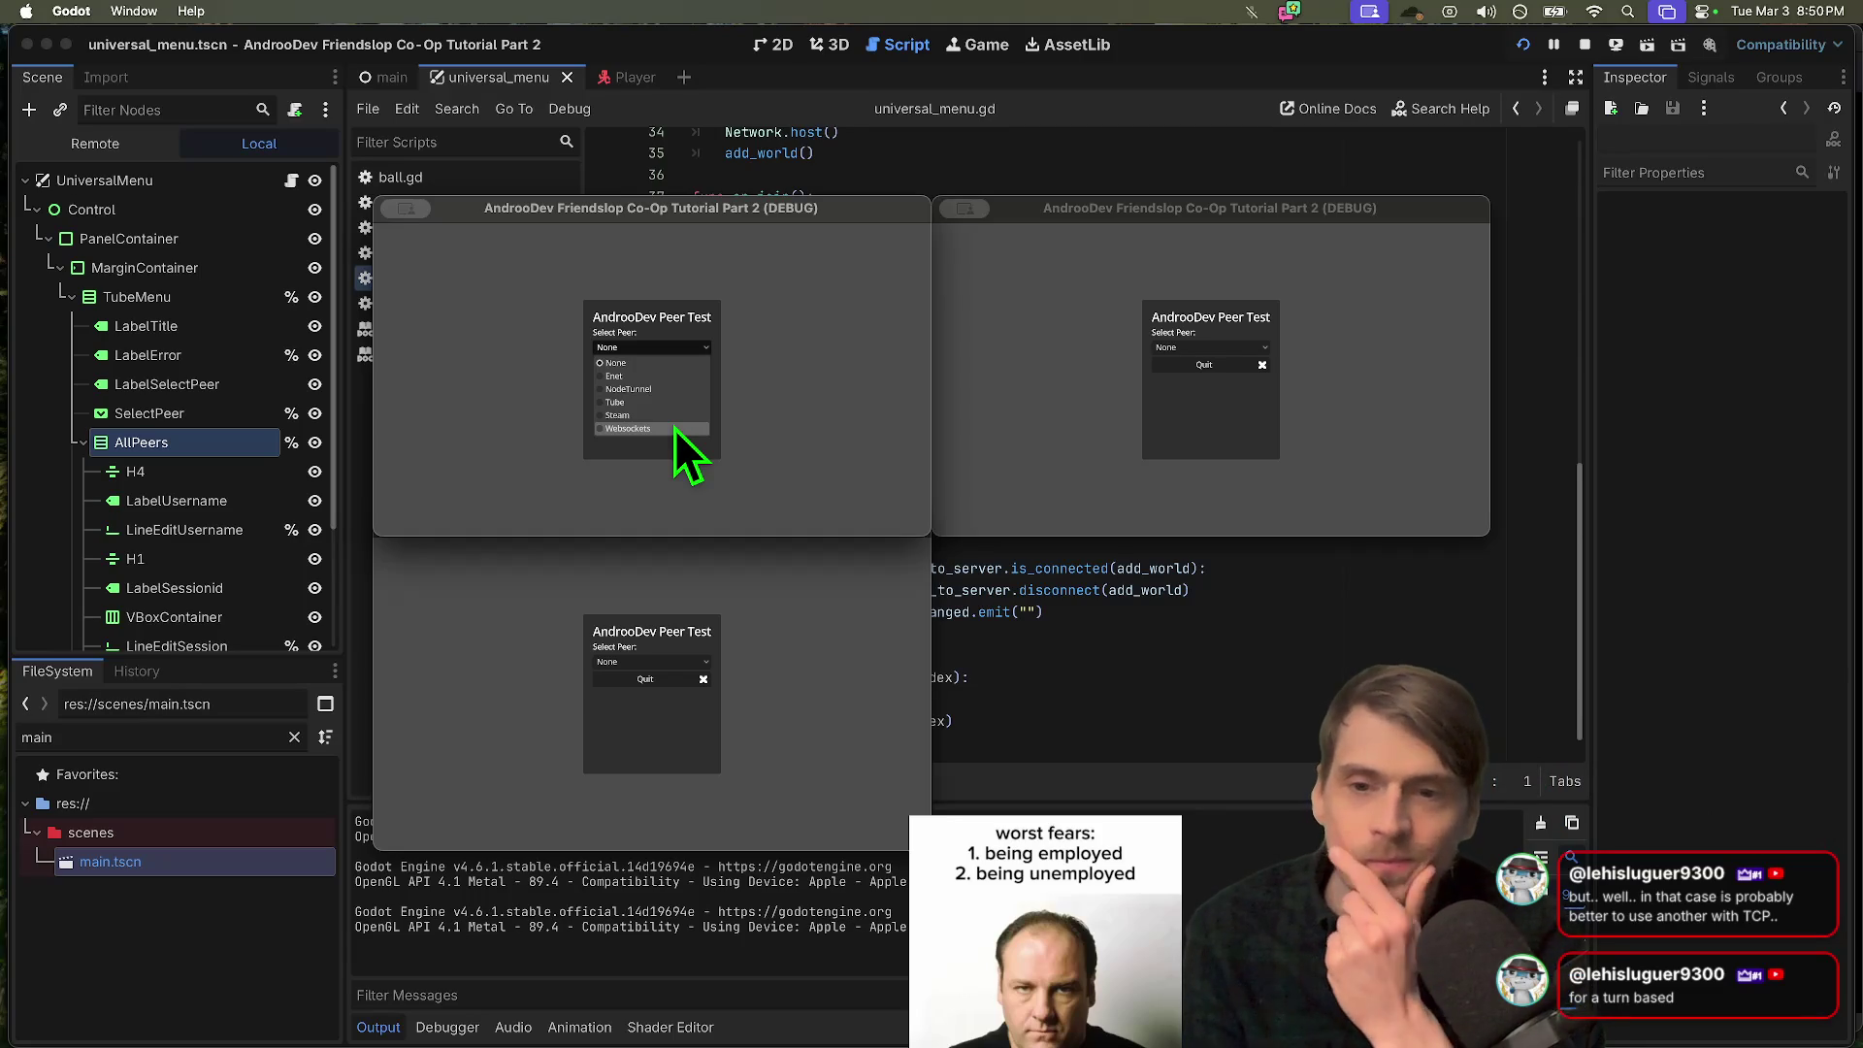
pyautogui.press('super+Tab')
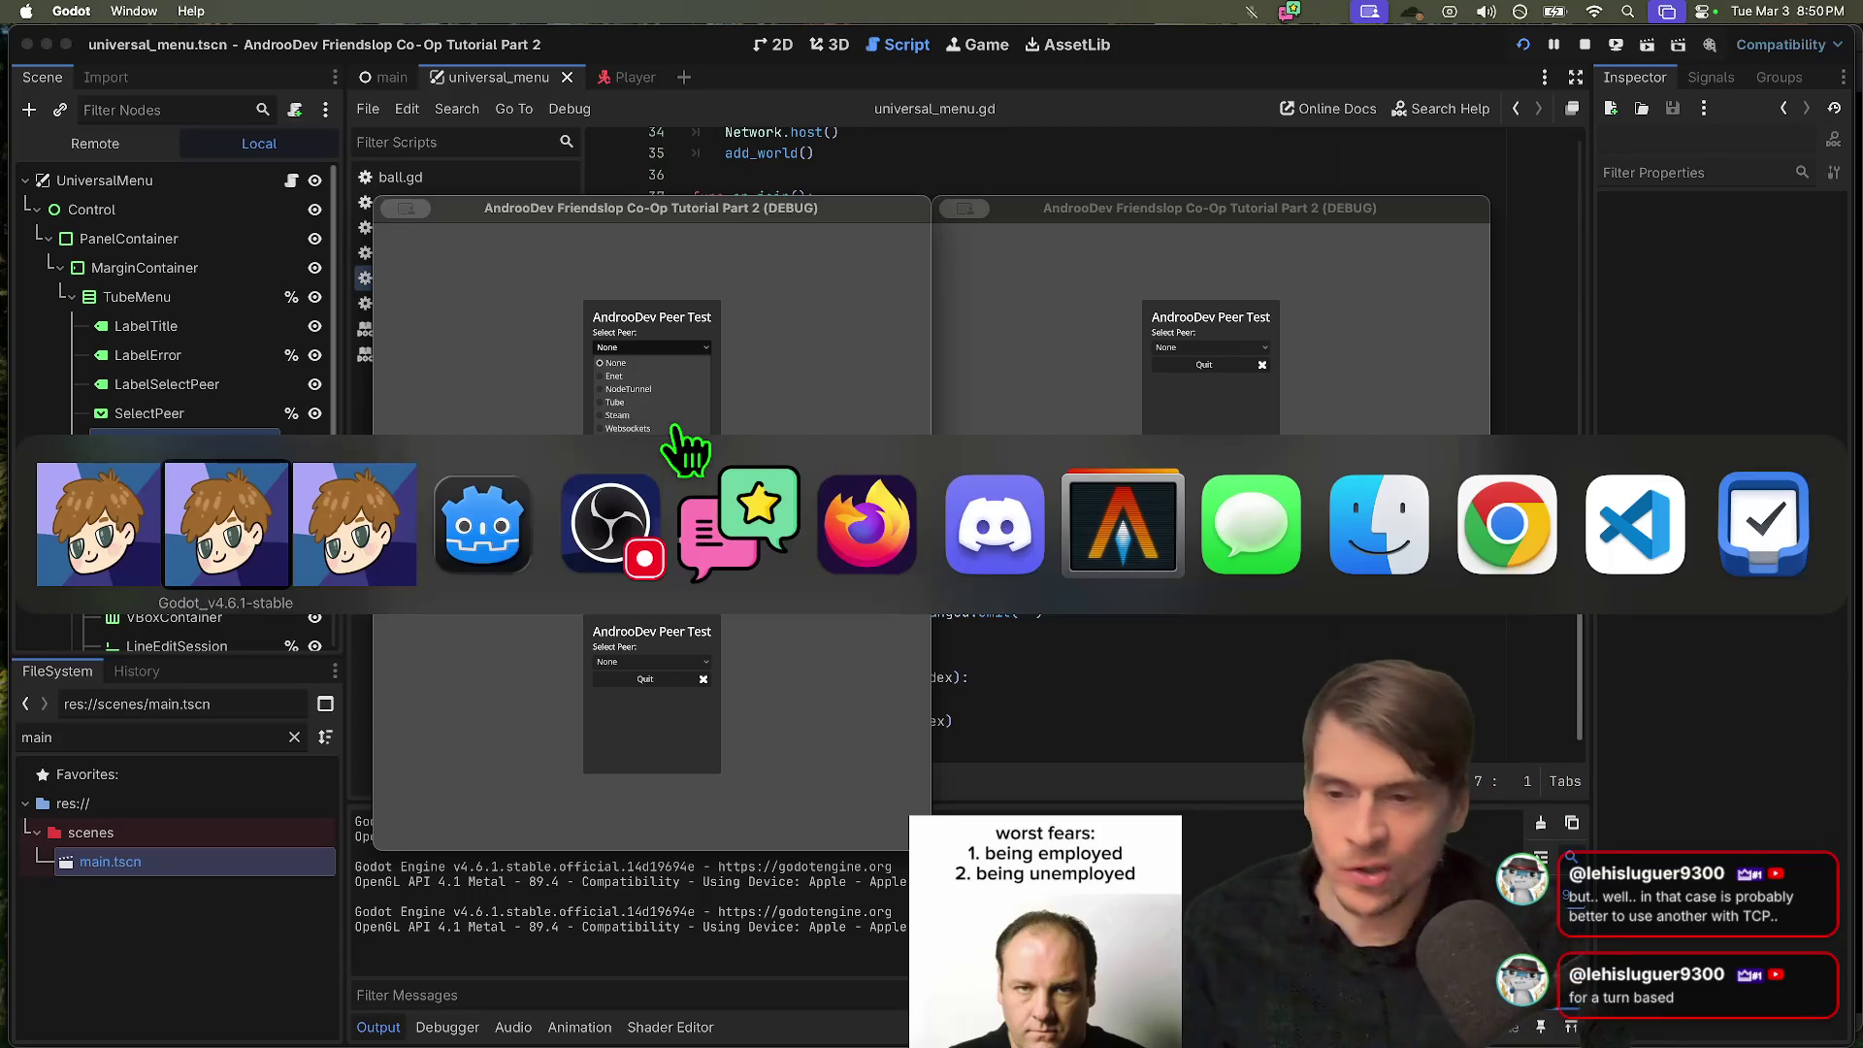
# Stop the debug game windows and go to Discord's Godot networking-and-multiplayer channel.
pyautogui.press('super+Tab')
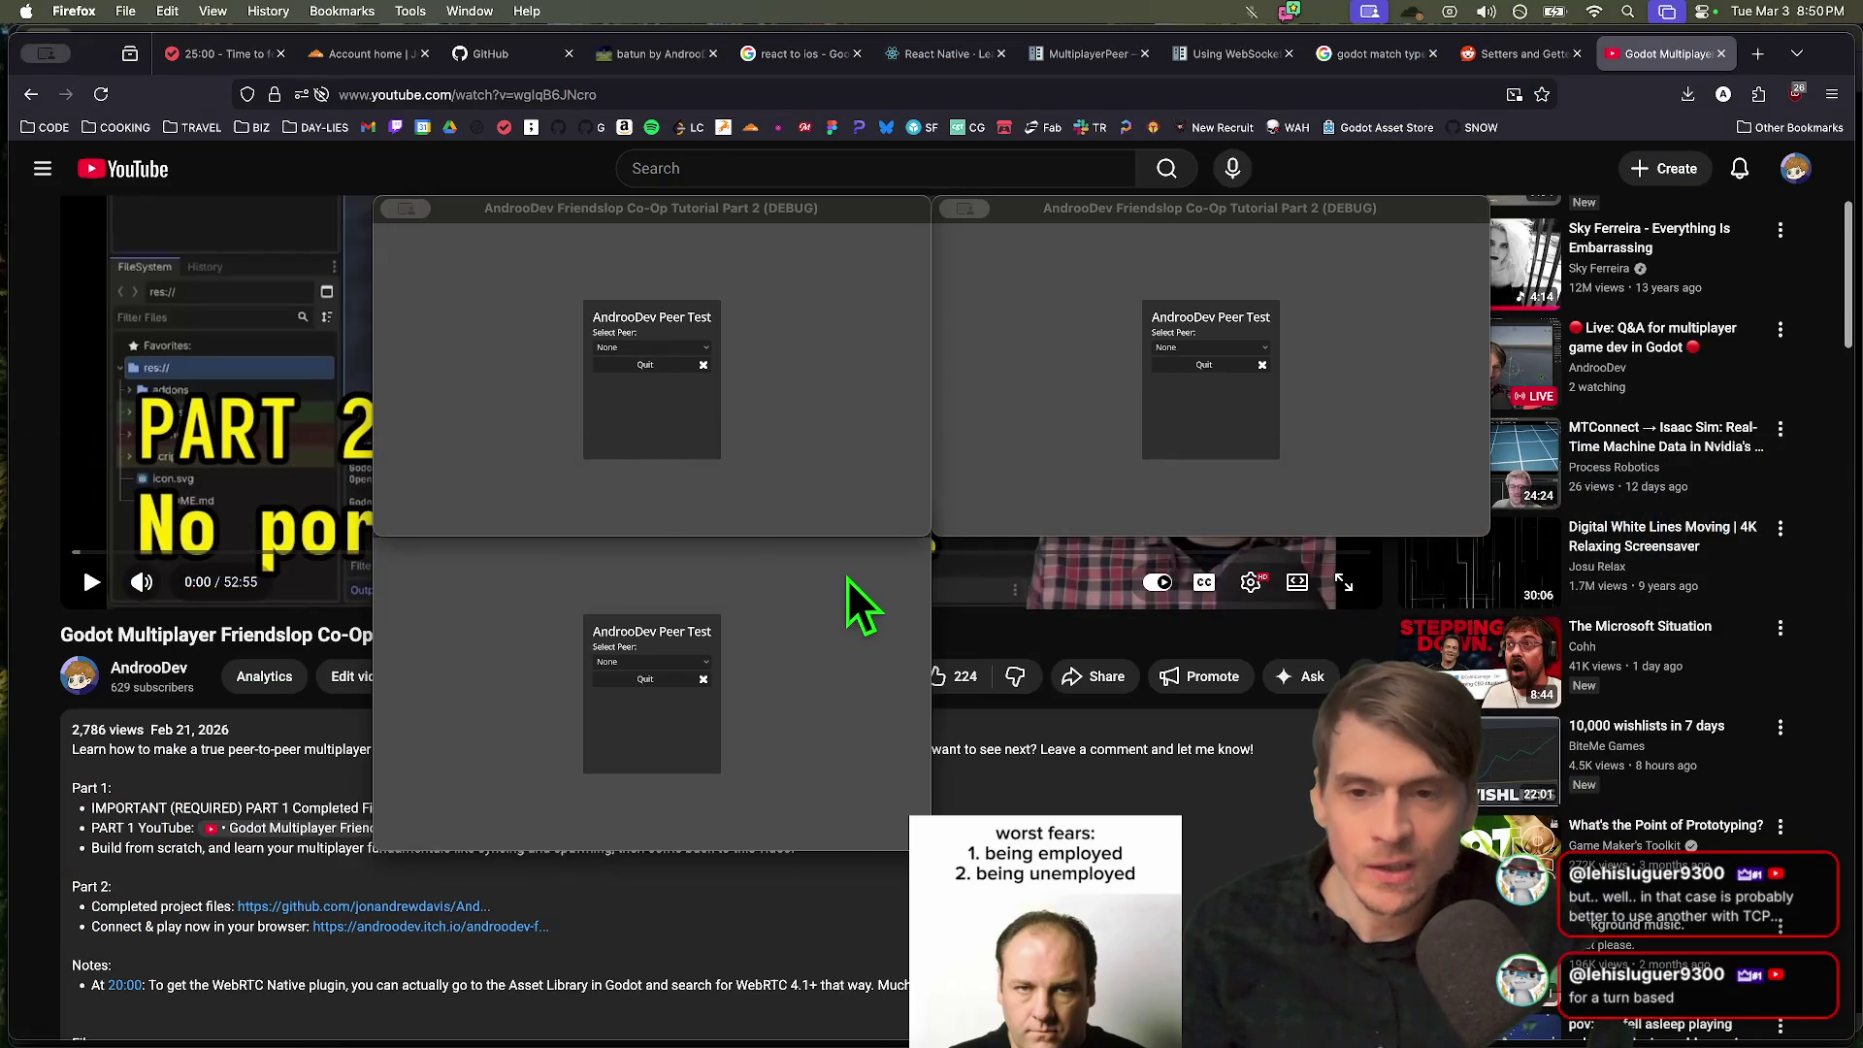
pyautogui.press('super+Tab')
pyautogui.press('super+Tab')
pyautogui.press('super+Tab')
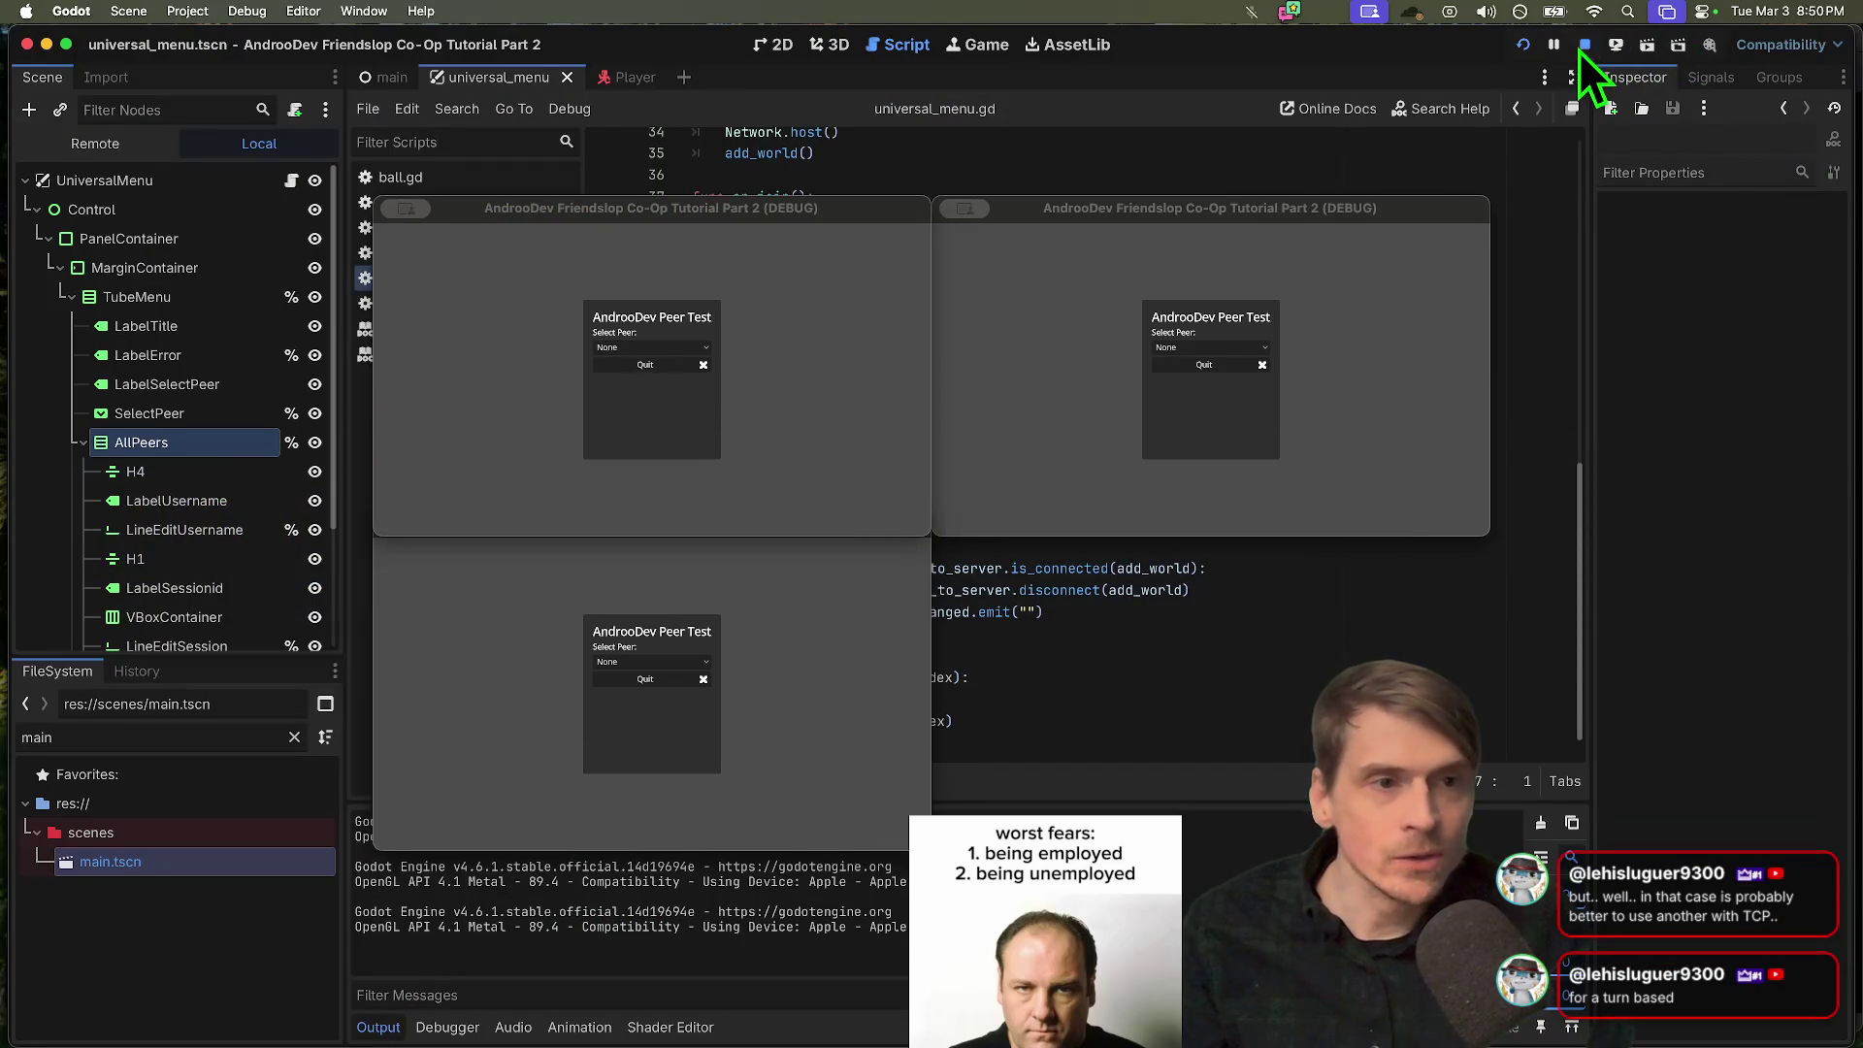
pyautogui.click(1584, 47)
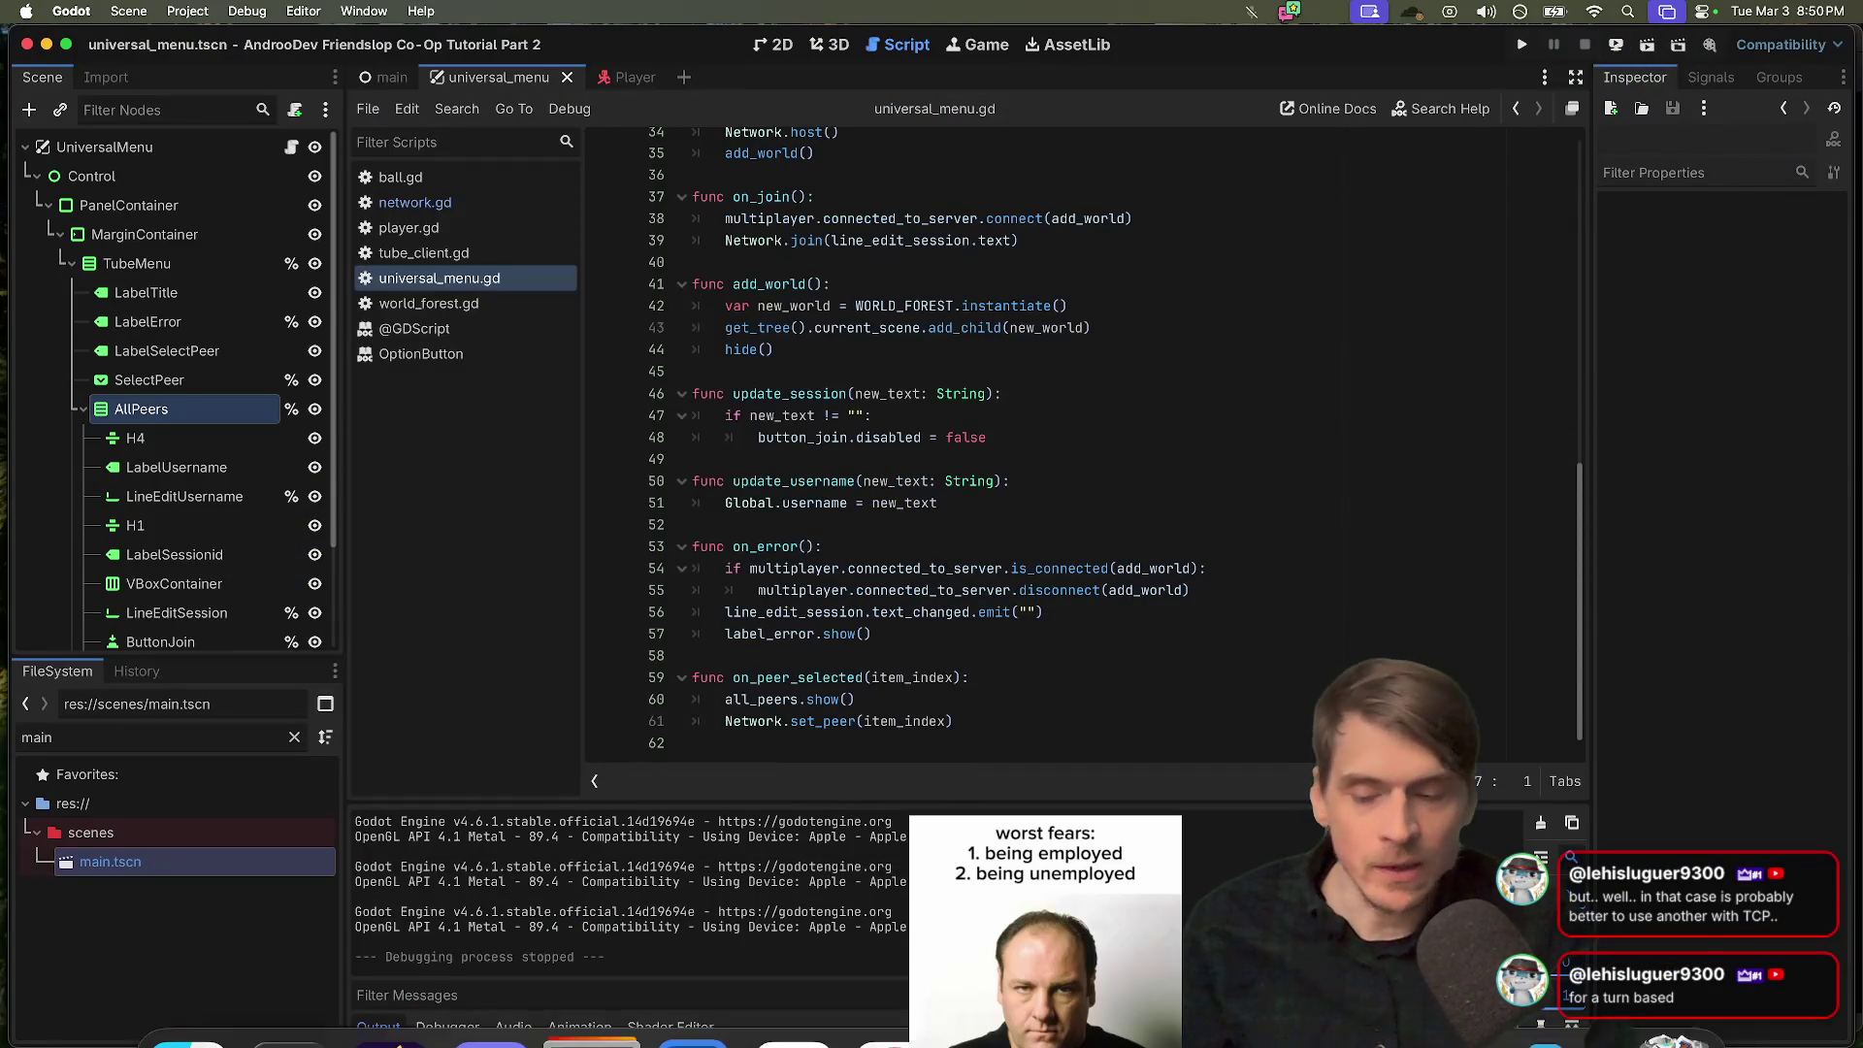
pyautogui.click(481, 982)
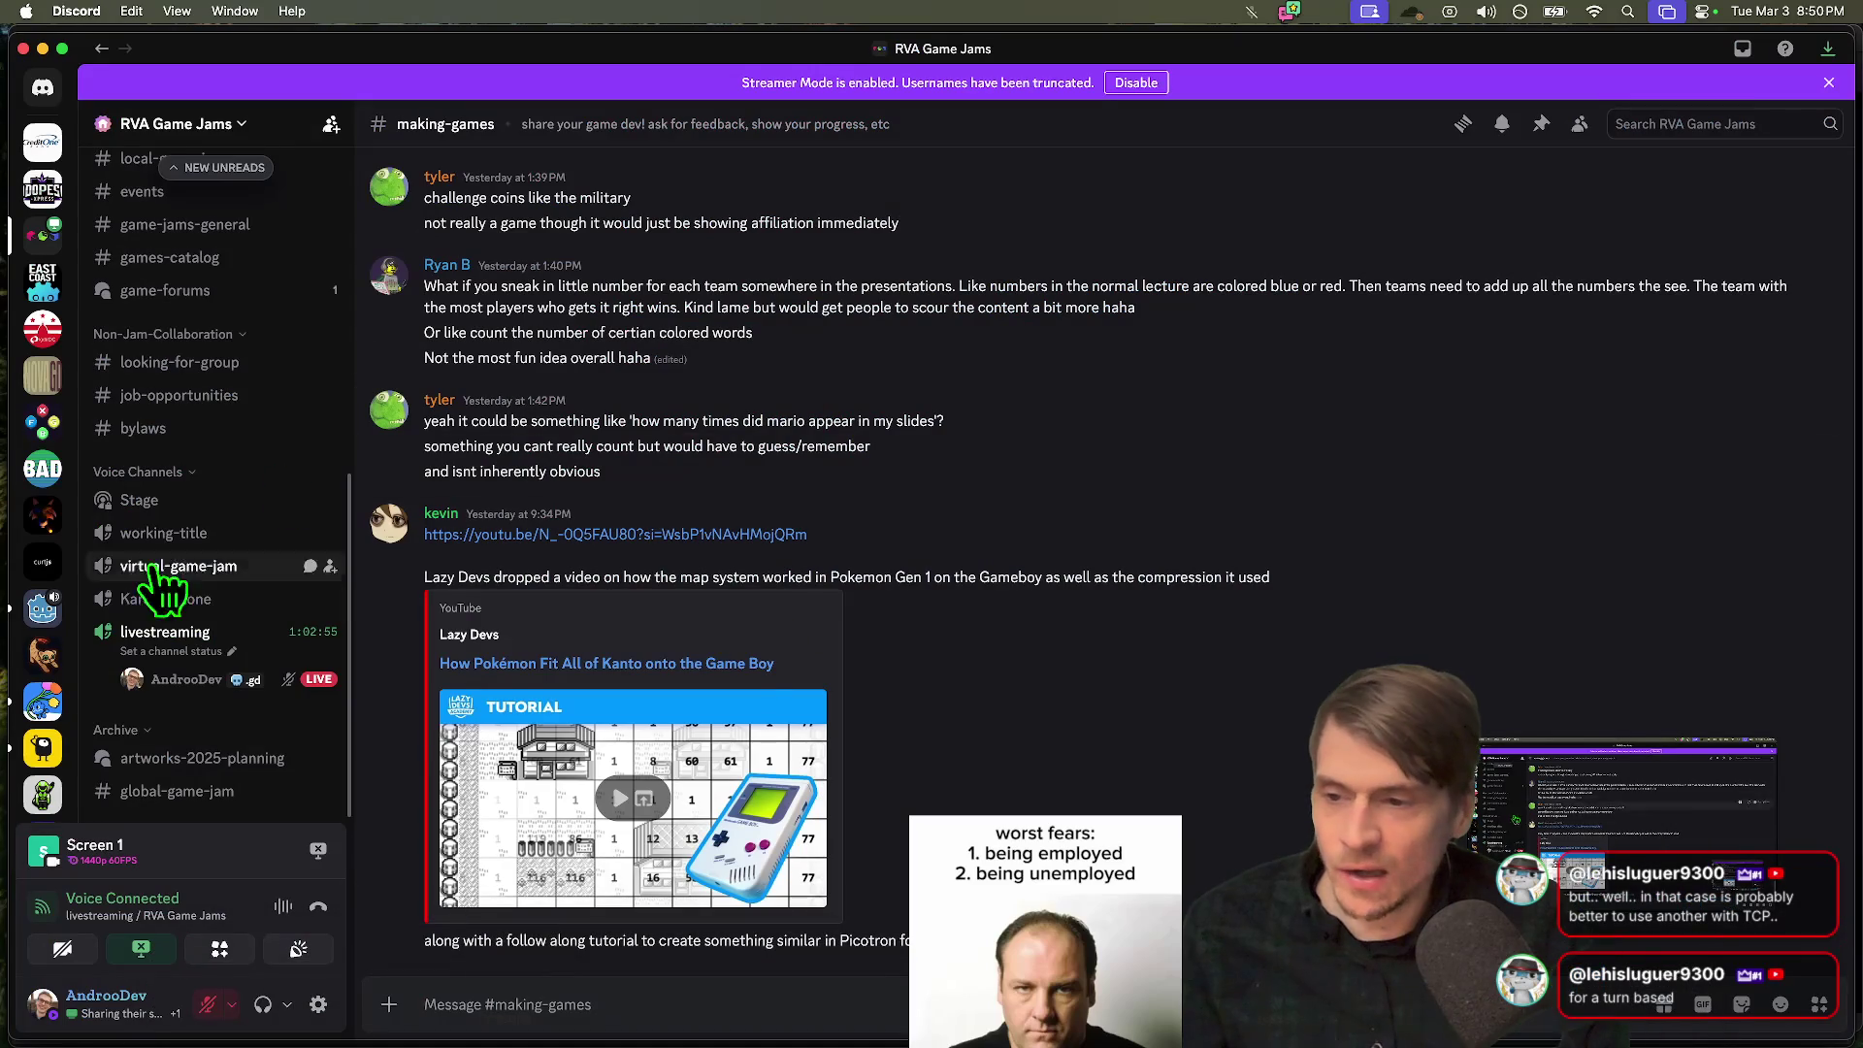
pyautogui.click(47, 565)
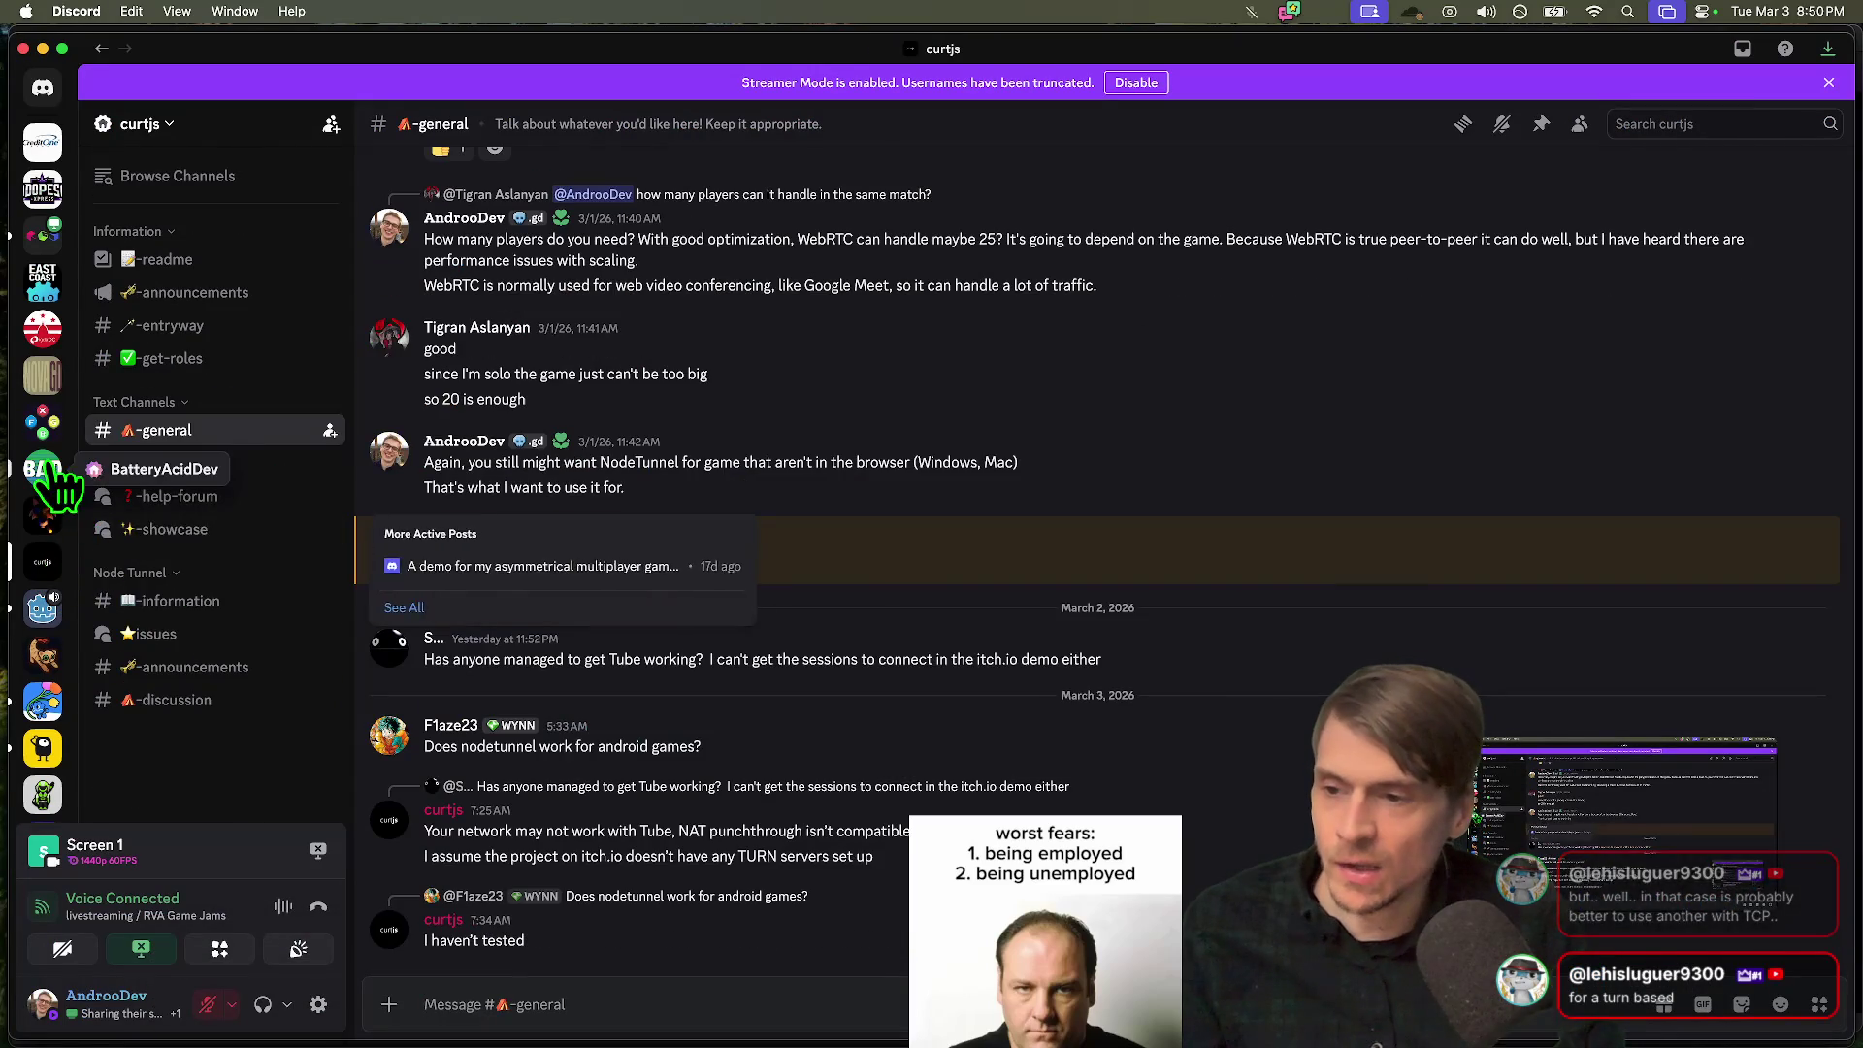
pyautogui.click(43, 470)
pyautogui.click(42, 516)
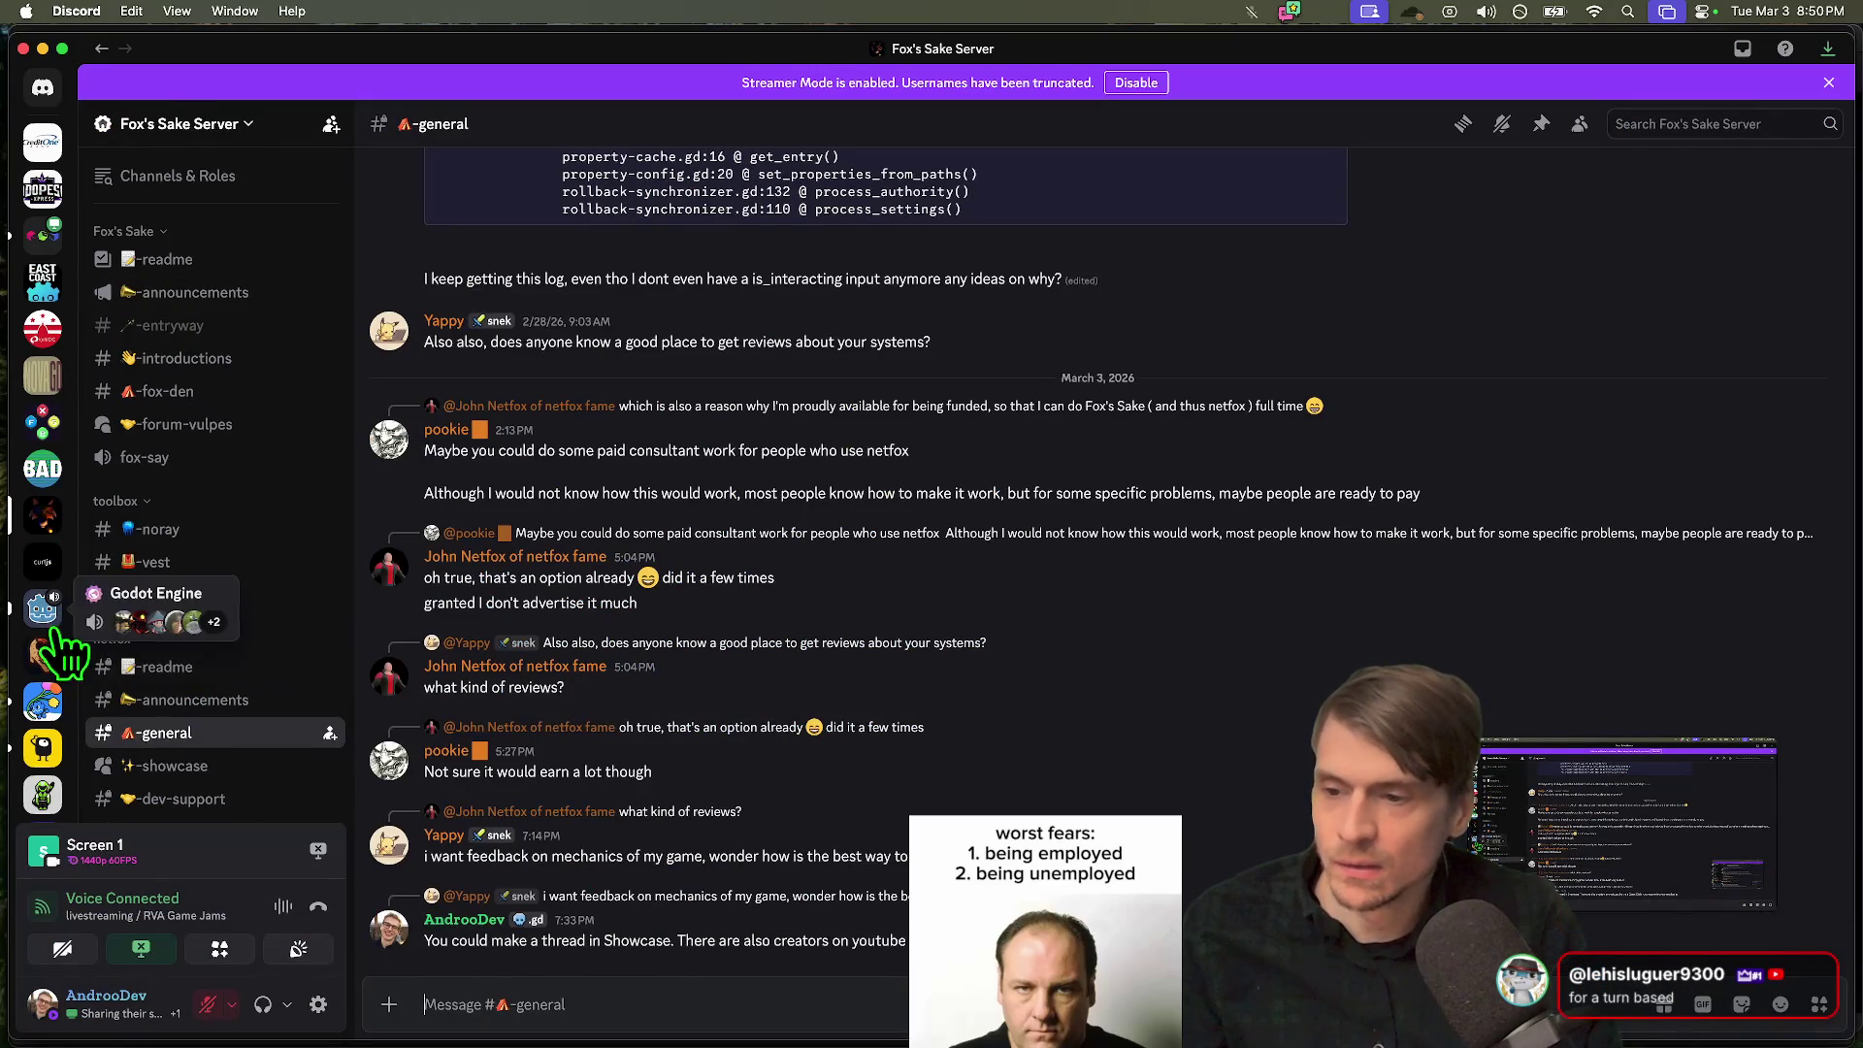
pyautogui.click(42, 608)
# Find the shared FreeMP link in the channel and open it in Firefox.
pyautogui.scroll(20, 1036, 801)
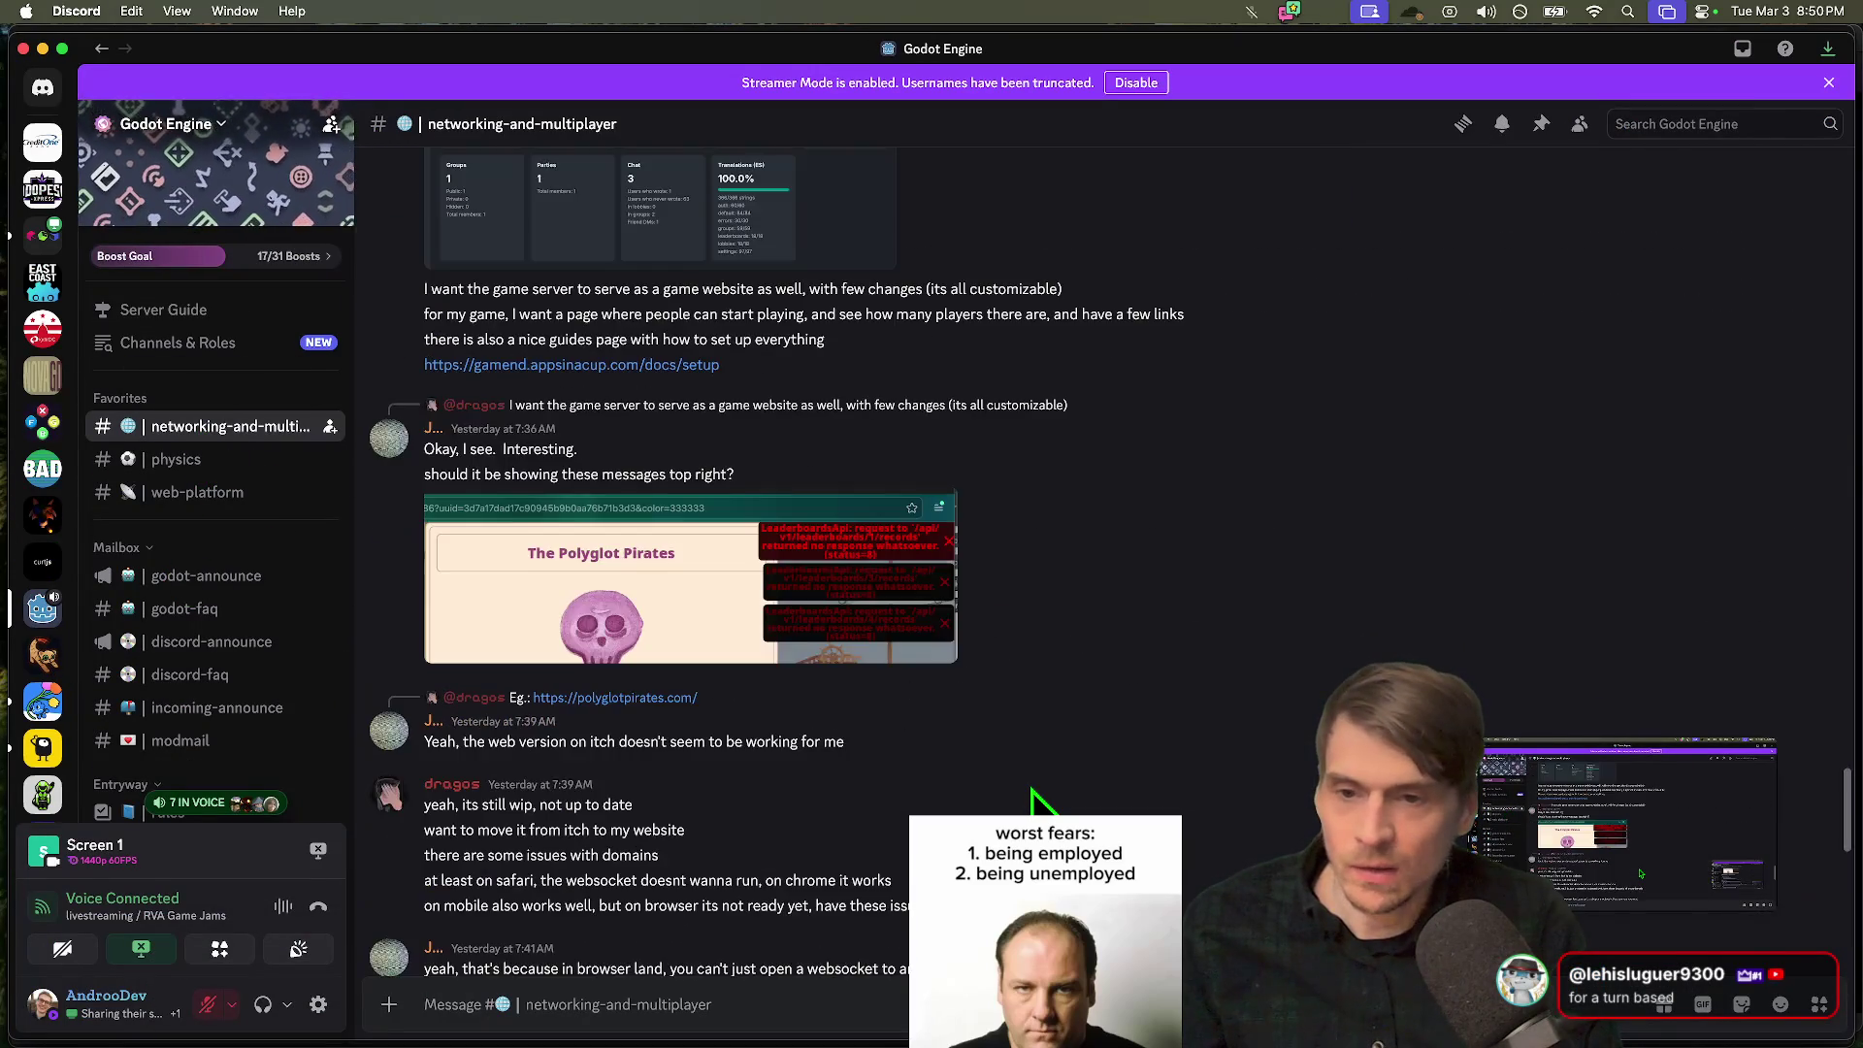
pyautogui.scroll(-6, 1036, 801)
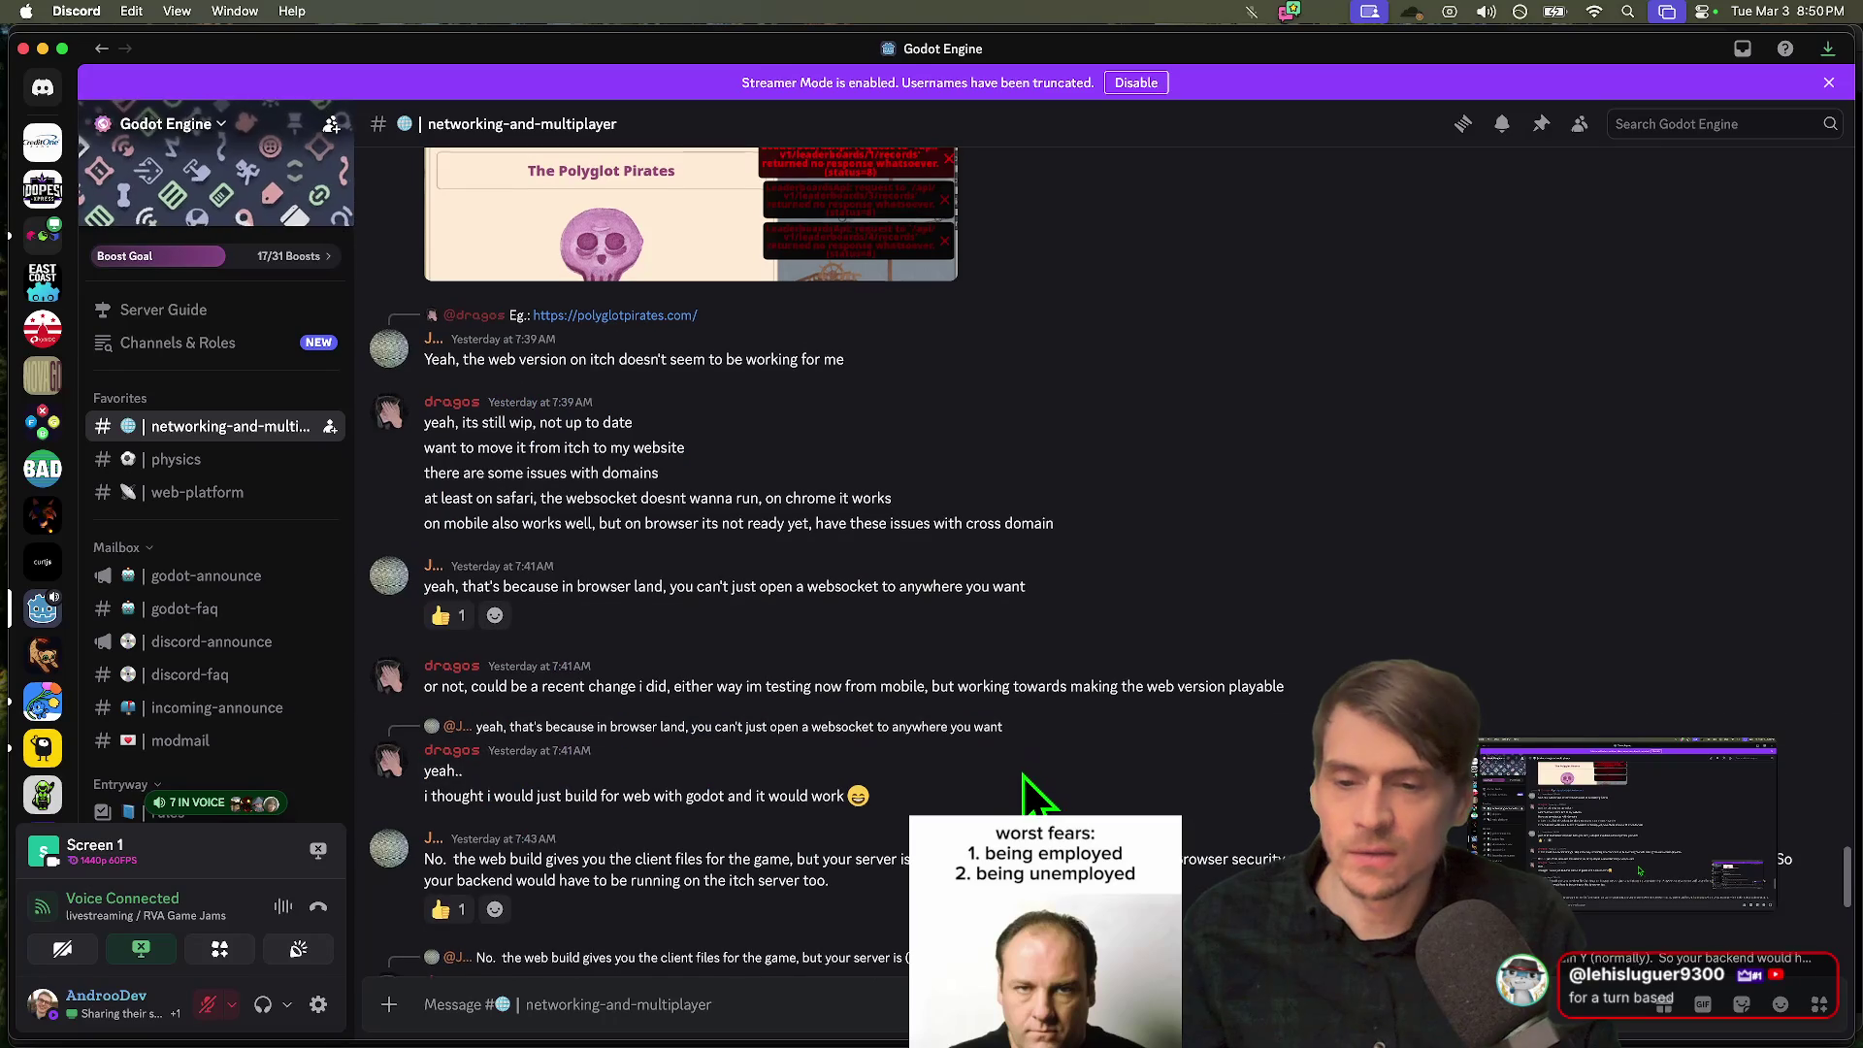
pyautogui.scroll(-20, 685, 534)
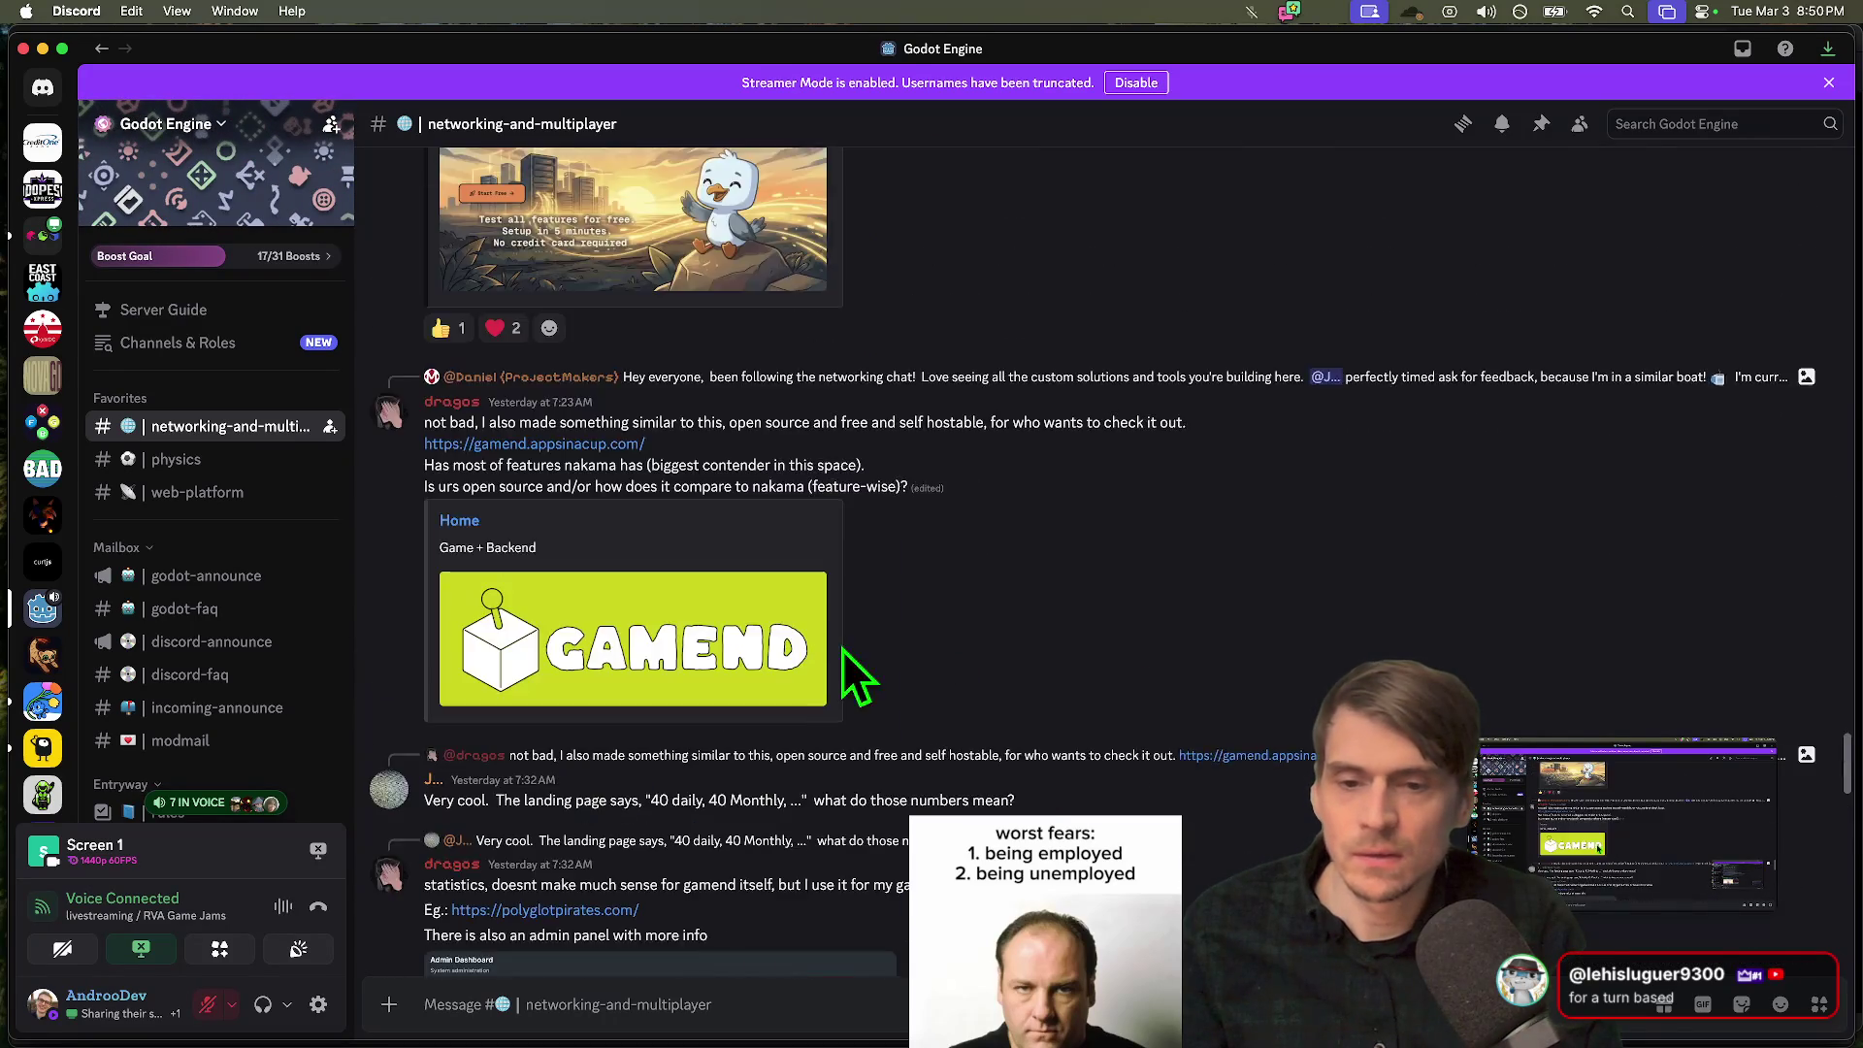
pyautogui.scroll(2, 1211, 718)
pyautogui.scroll(-9, 1209, 714)
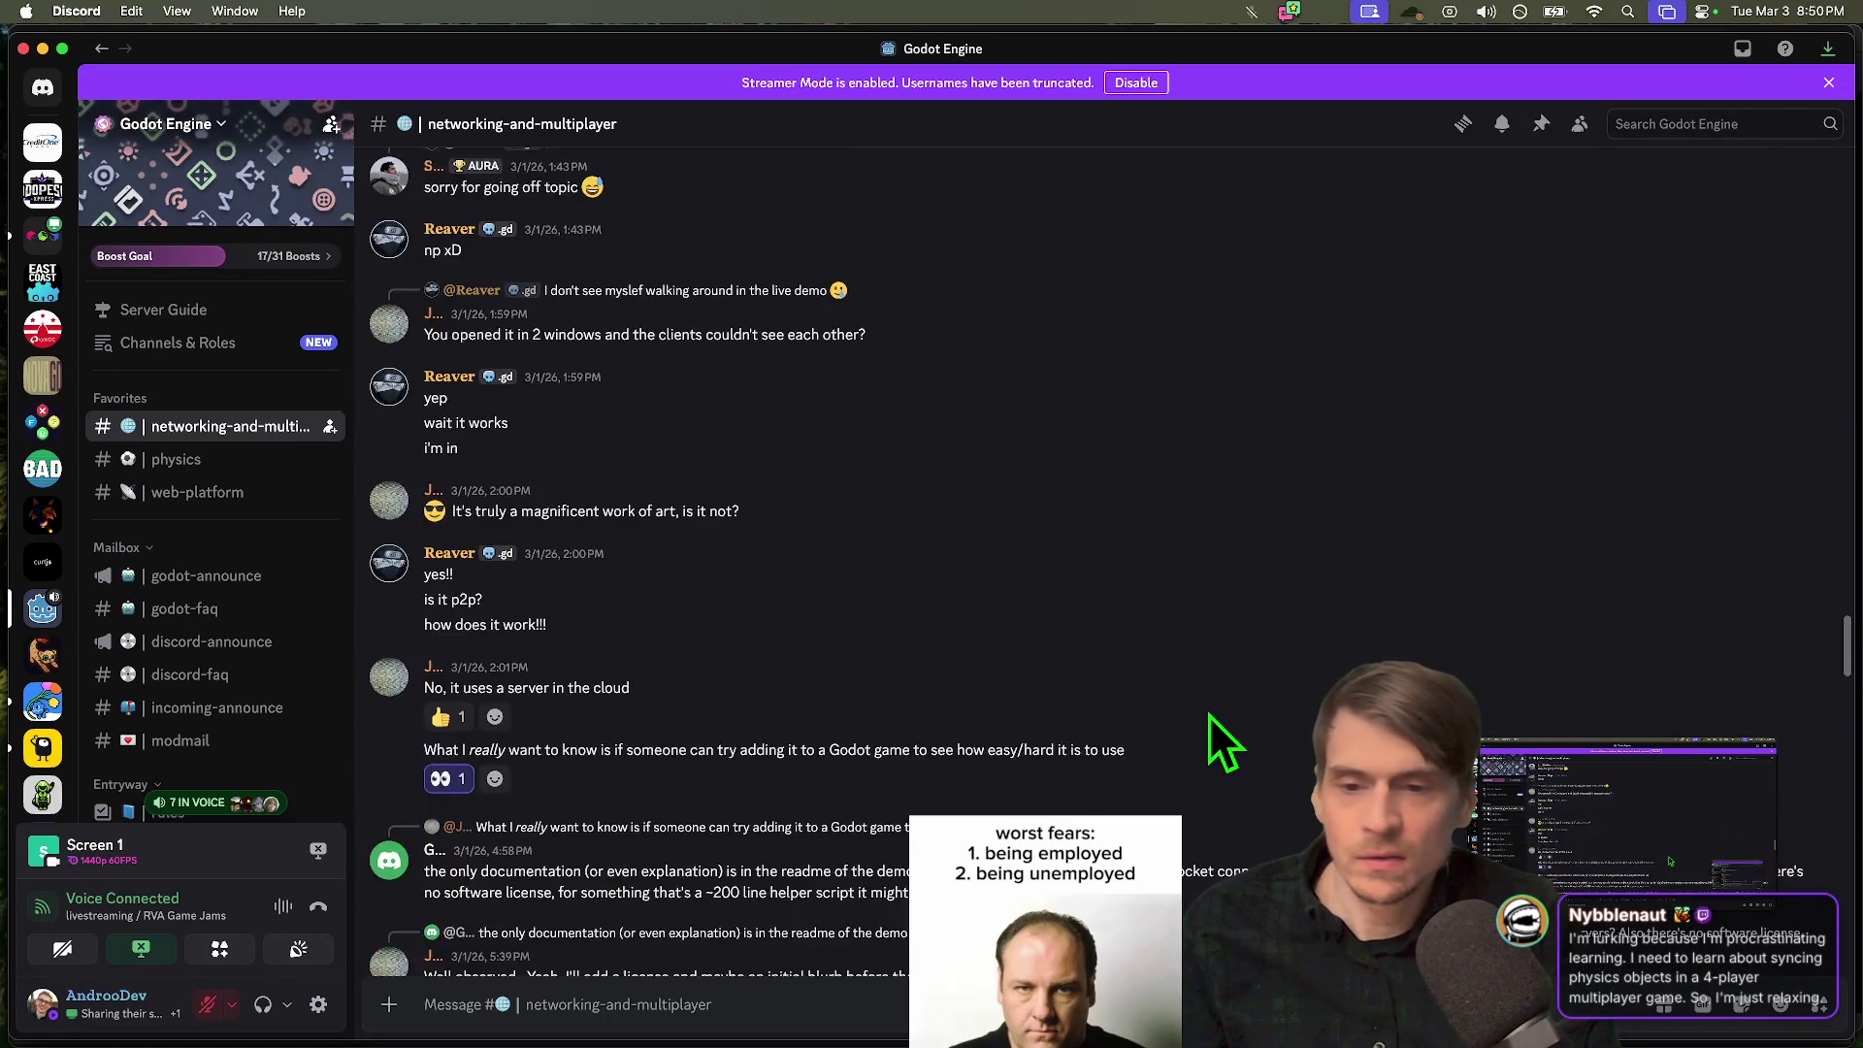
pyautogui.scroll(13, 980, 601)
pyautogui.scroll(3, 980, 602)
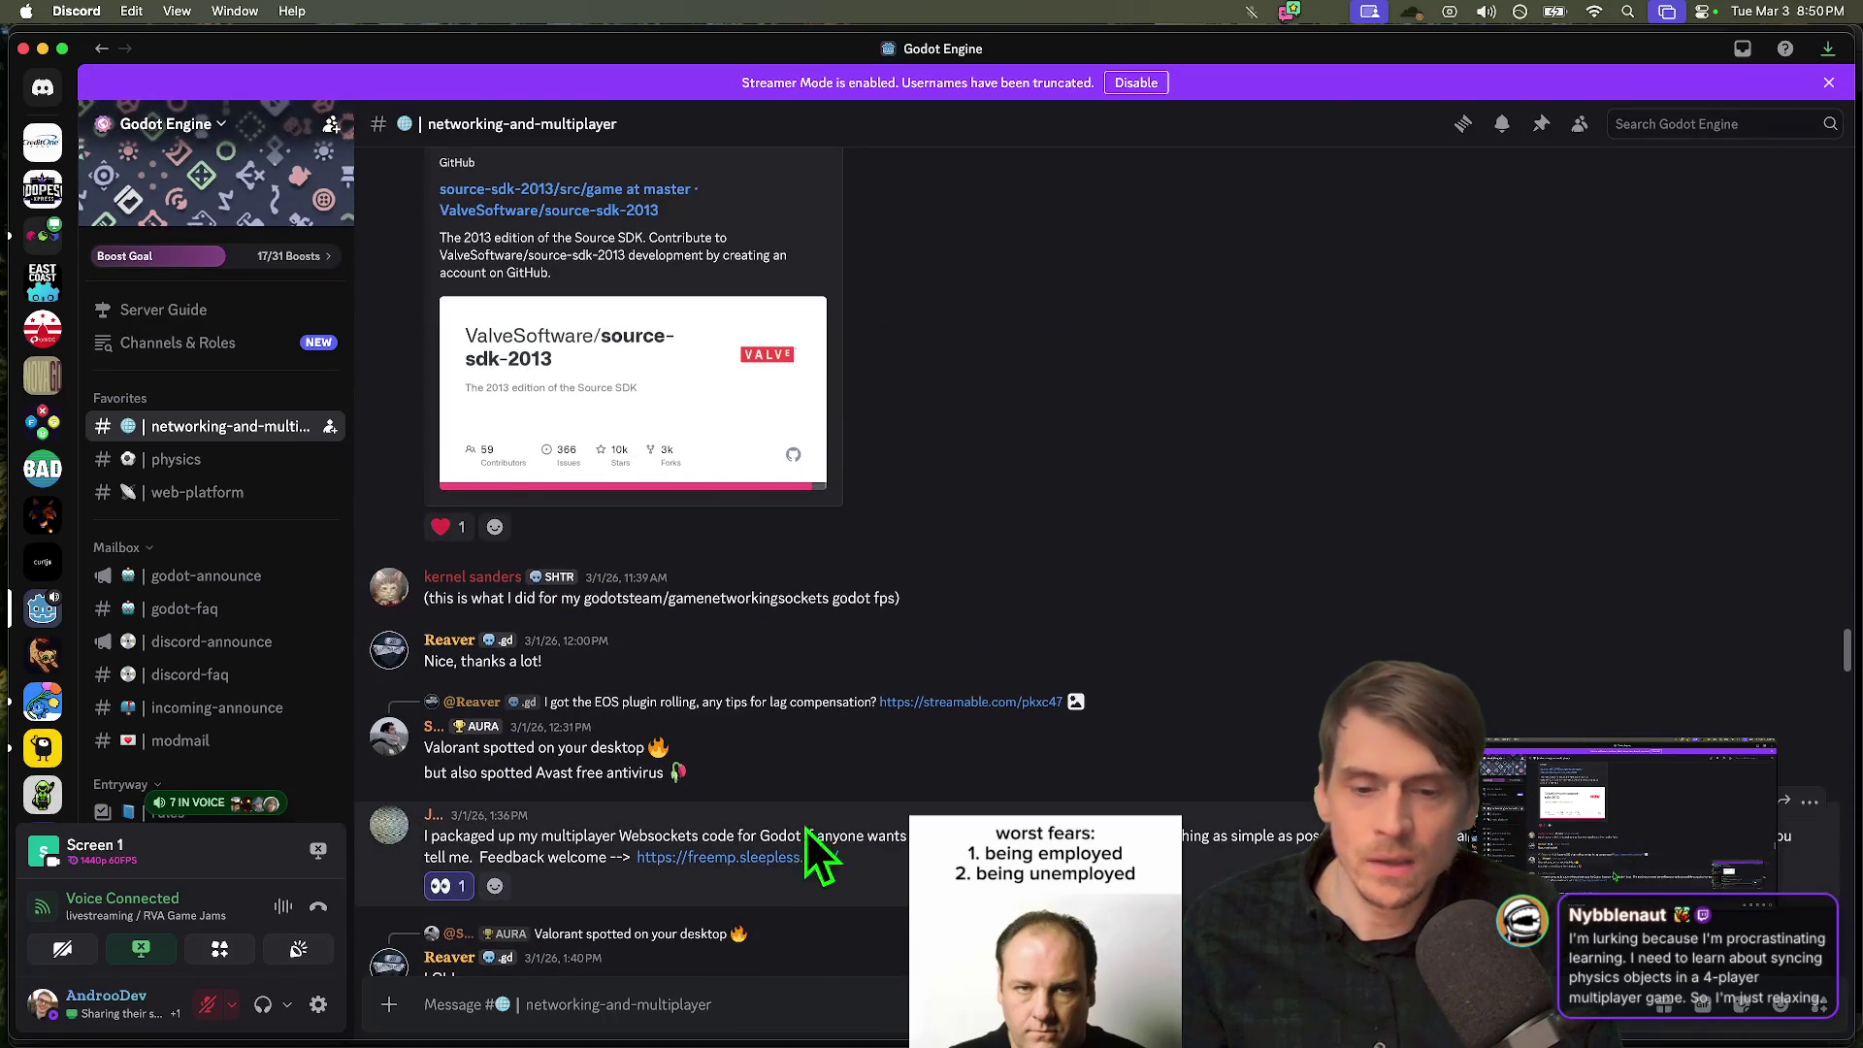
pyautogui.click(747, 858)
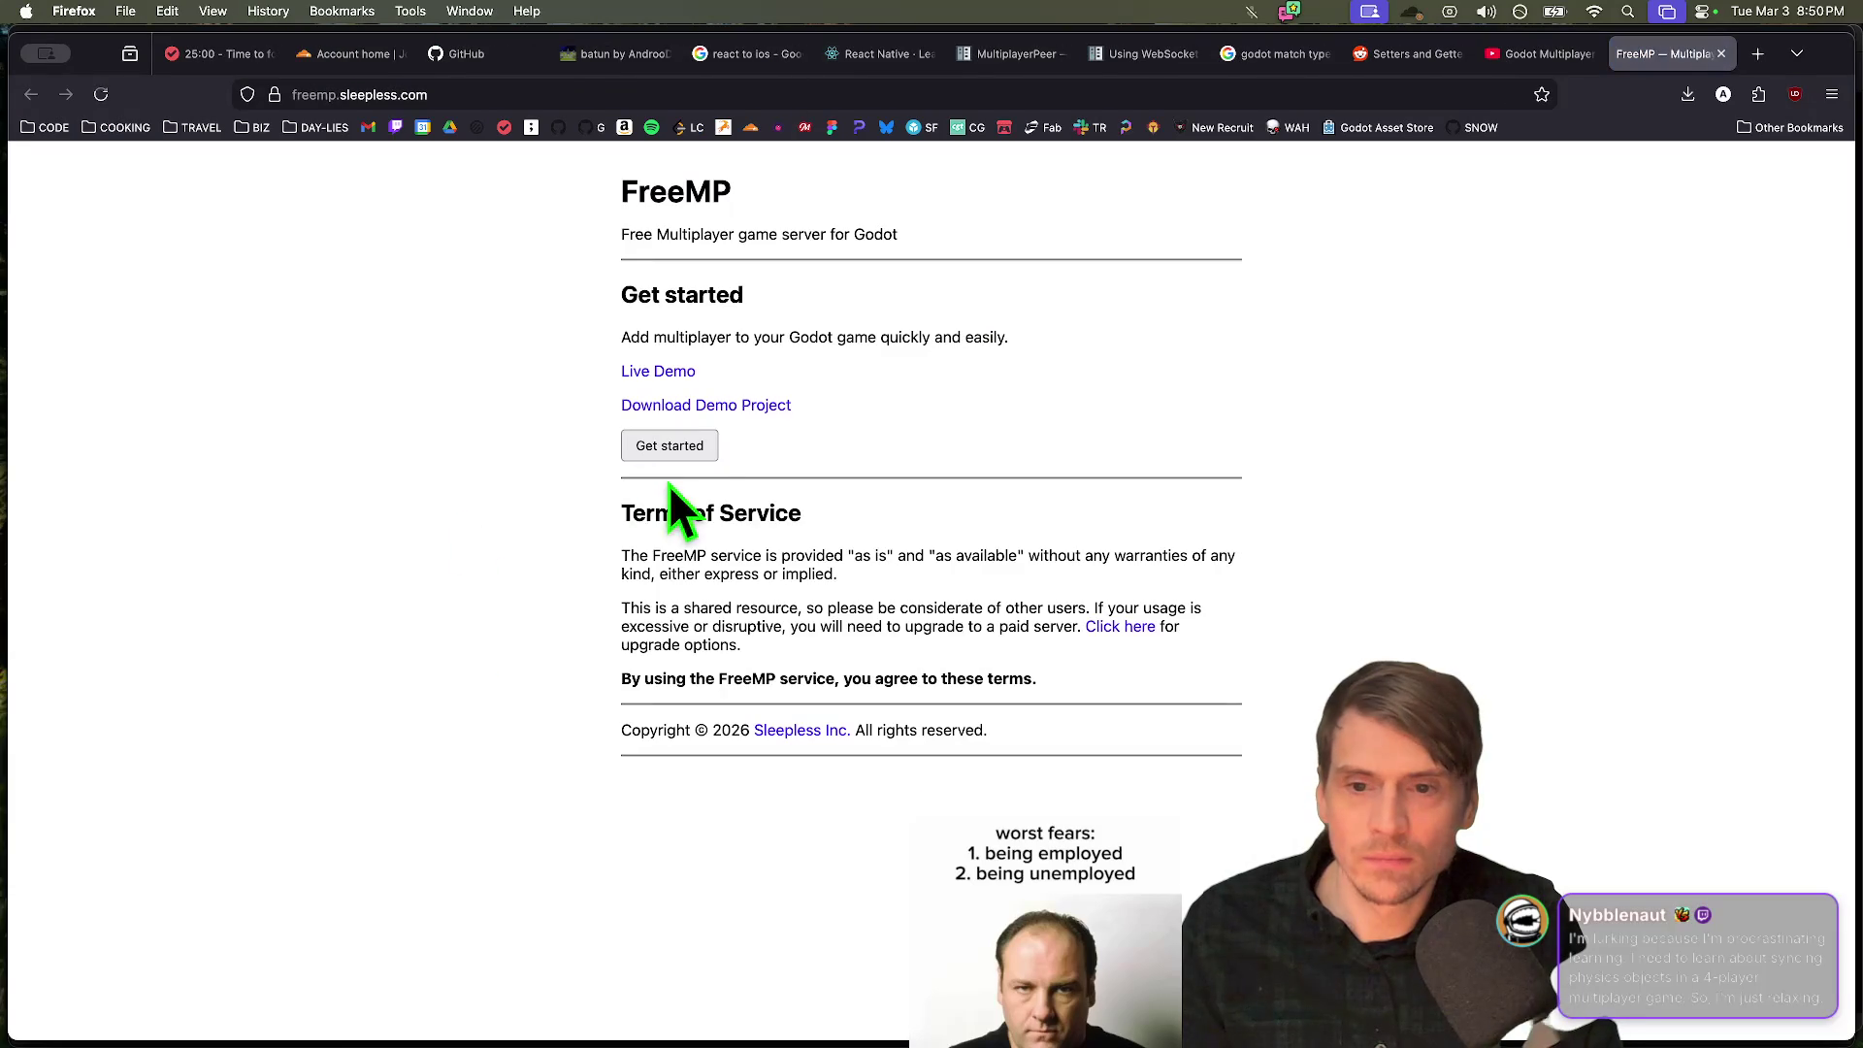
# Launch the FreeMP live demo and paste its address into a new Chrome tab.
pyautogui.click(666, 377)
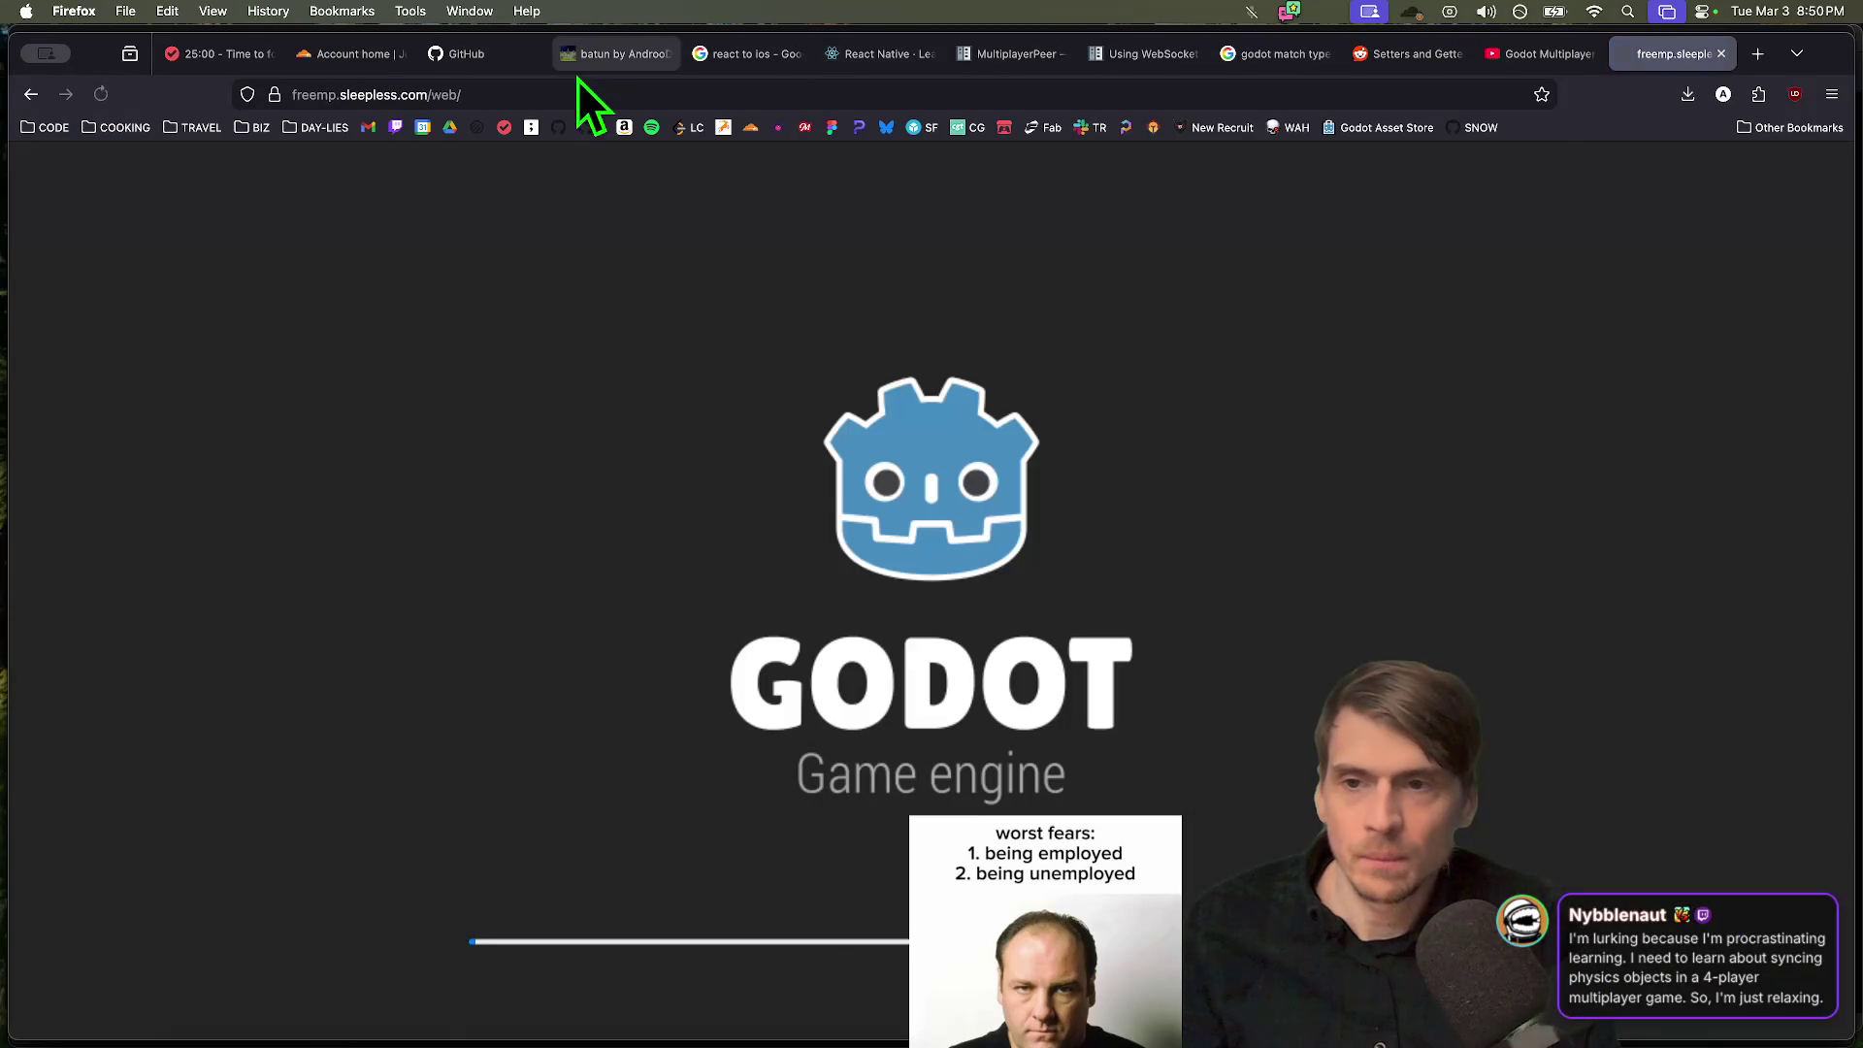
pyautogui.click(555, 92)
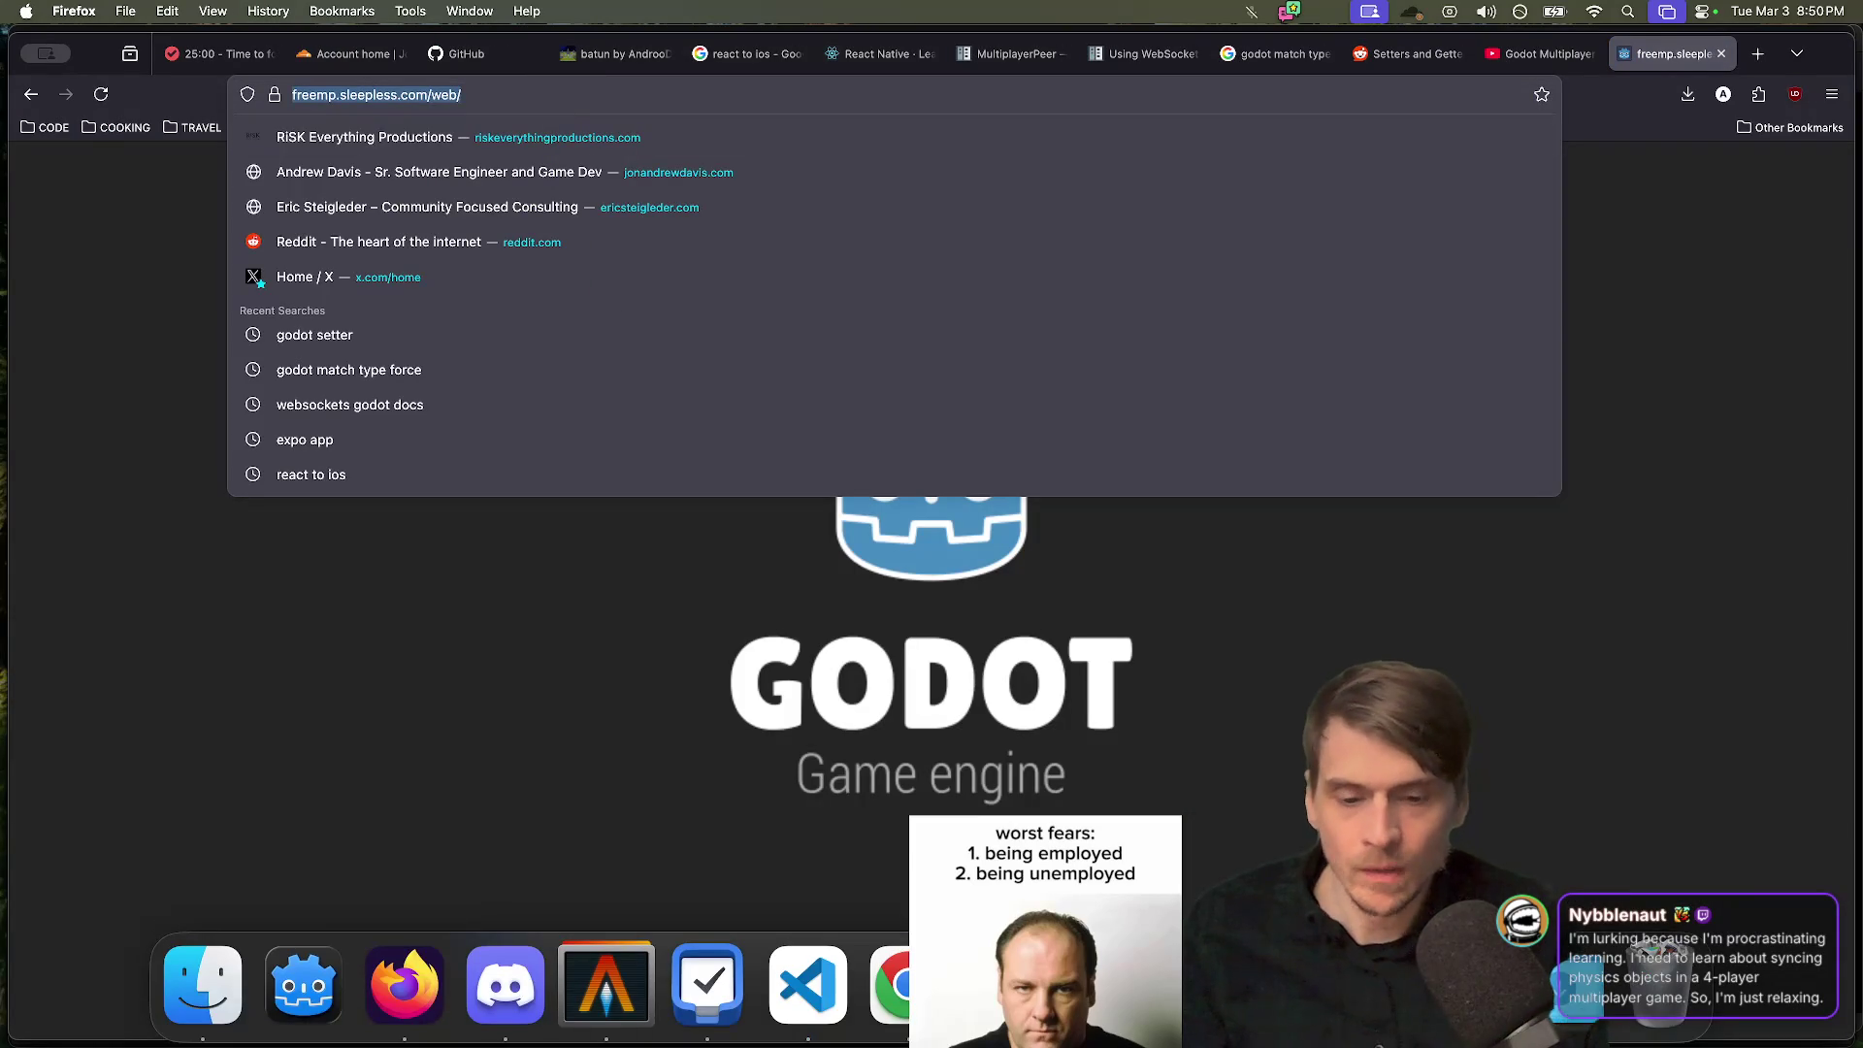
pyautogui.press('Escape')
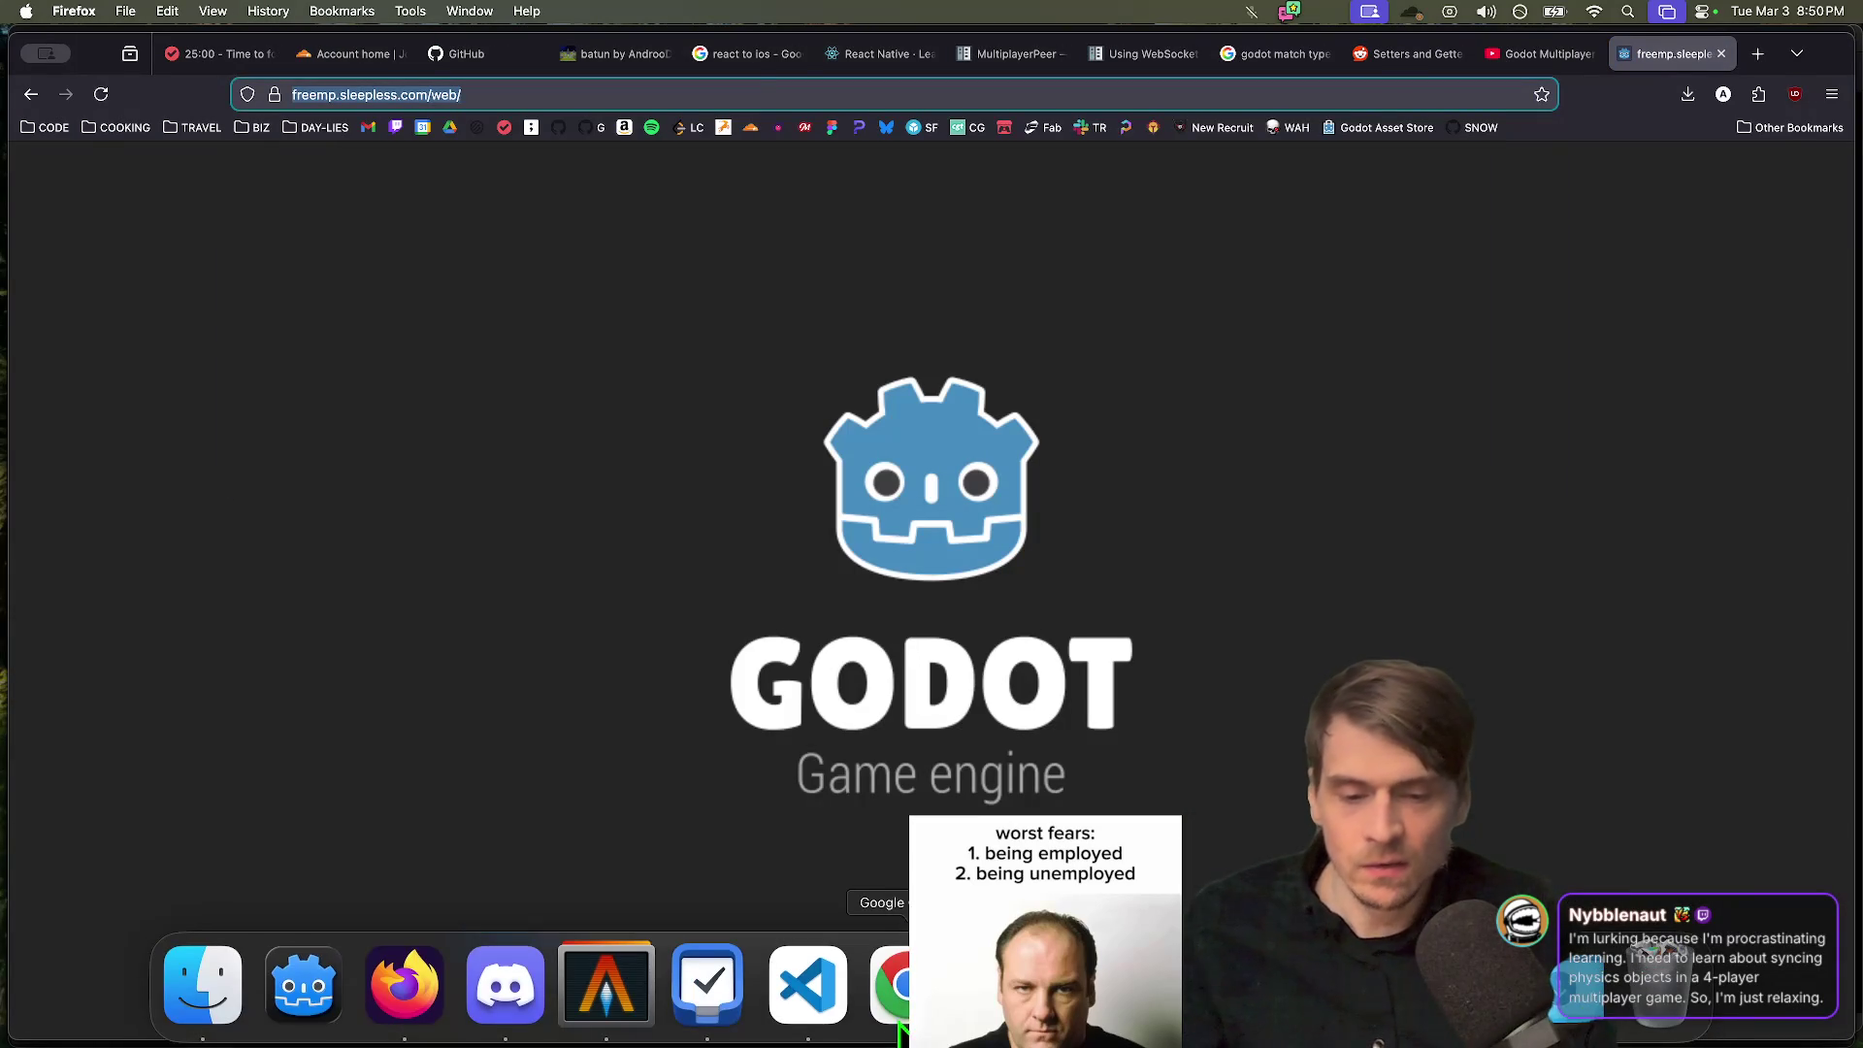
pyautogui.click(898, 1019)
pyautogui.write('https://freemp.sleepless.com/web/')
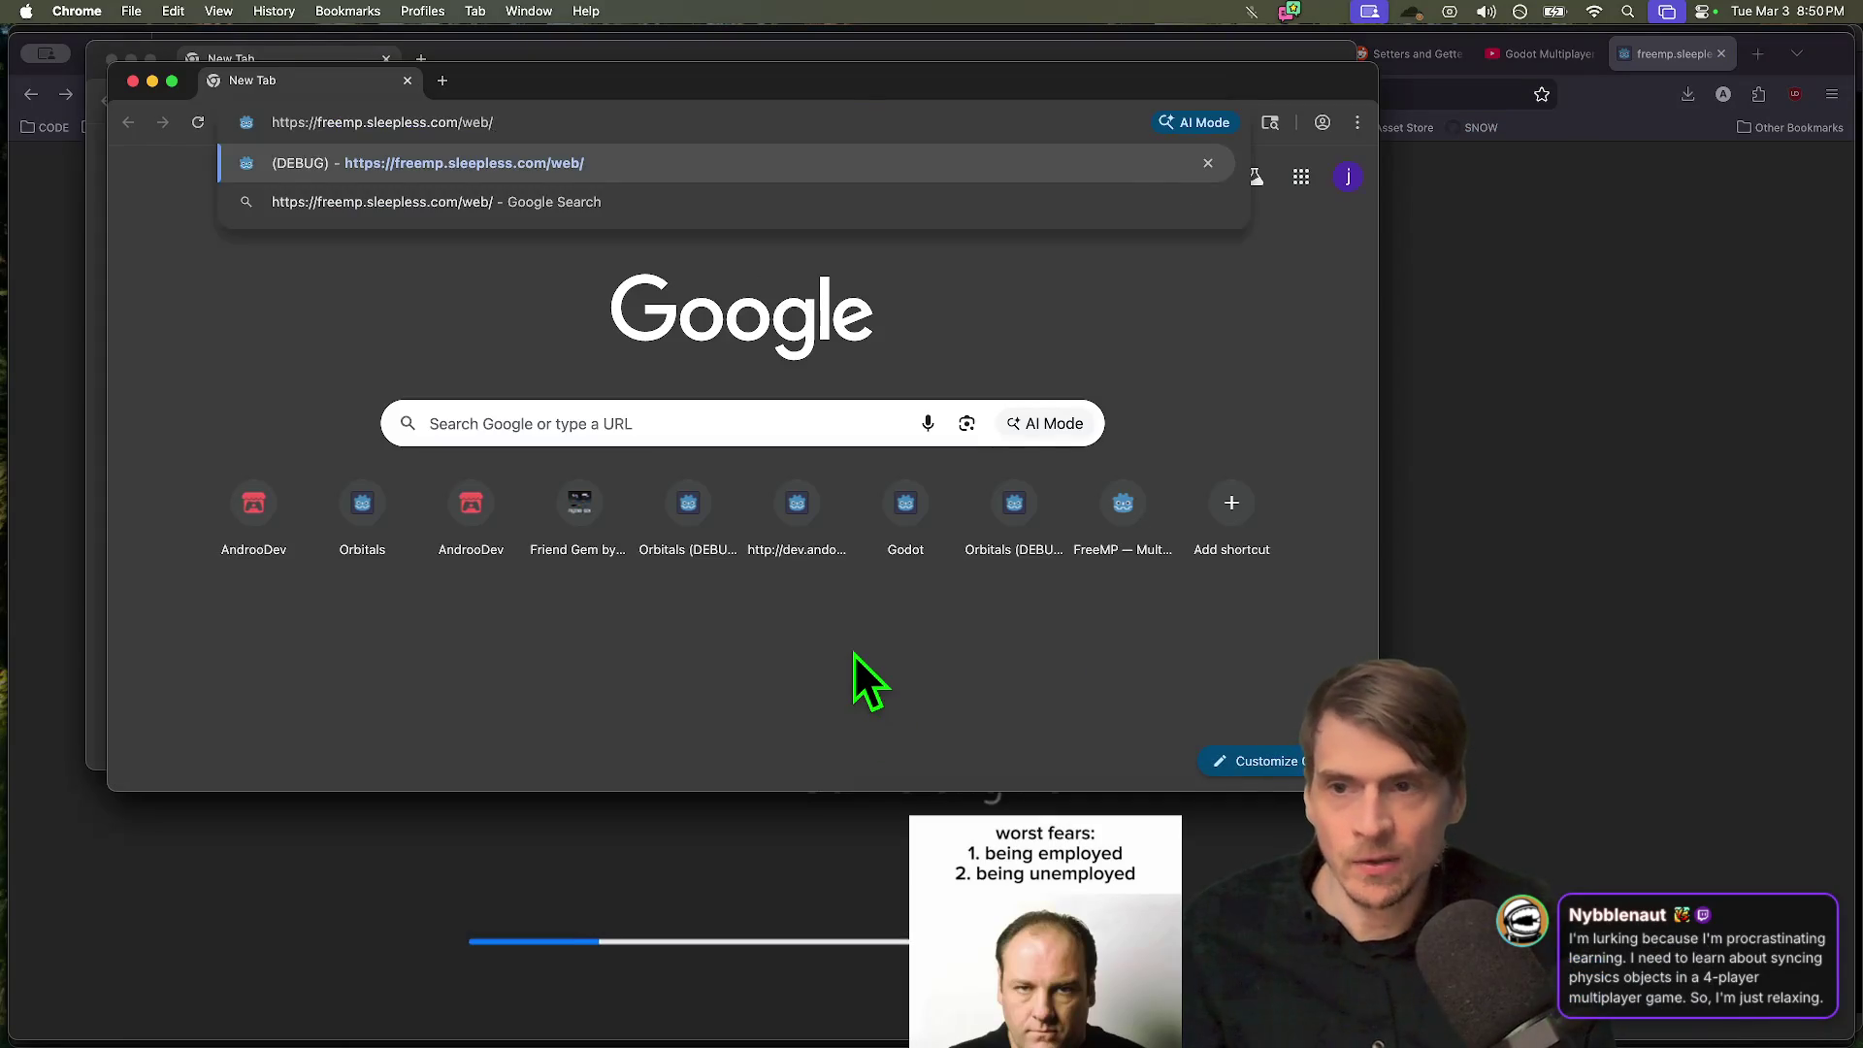
# Load the FreeMP demo in two Chrome windows placed side by side.
pyautogui.press('Return')
pyautogui.moveTo(652, 73); pyautogui.dragTo(1112, 143)
pyautogui.click(320, 101)
pyautogui.write('https://freemp.sleepless.com/web/')
pyautogui.press('Return')
# Join the test session from both demo windows.
pyautogui.click(1506, 604)
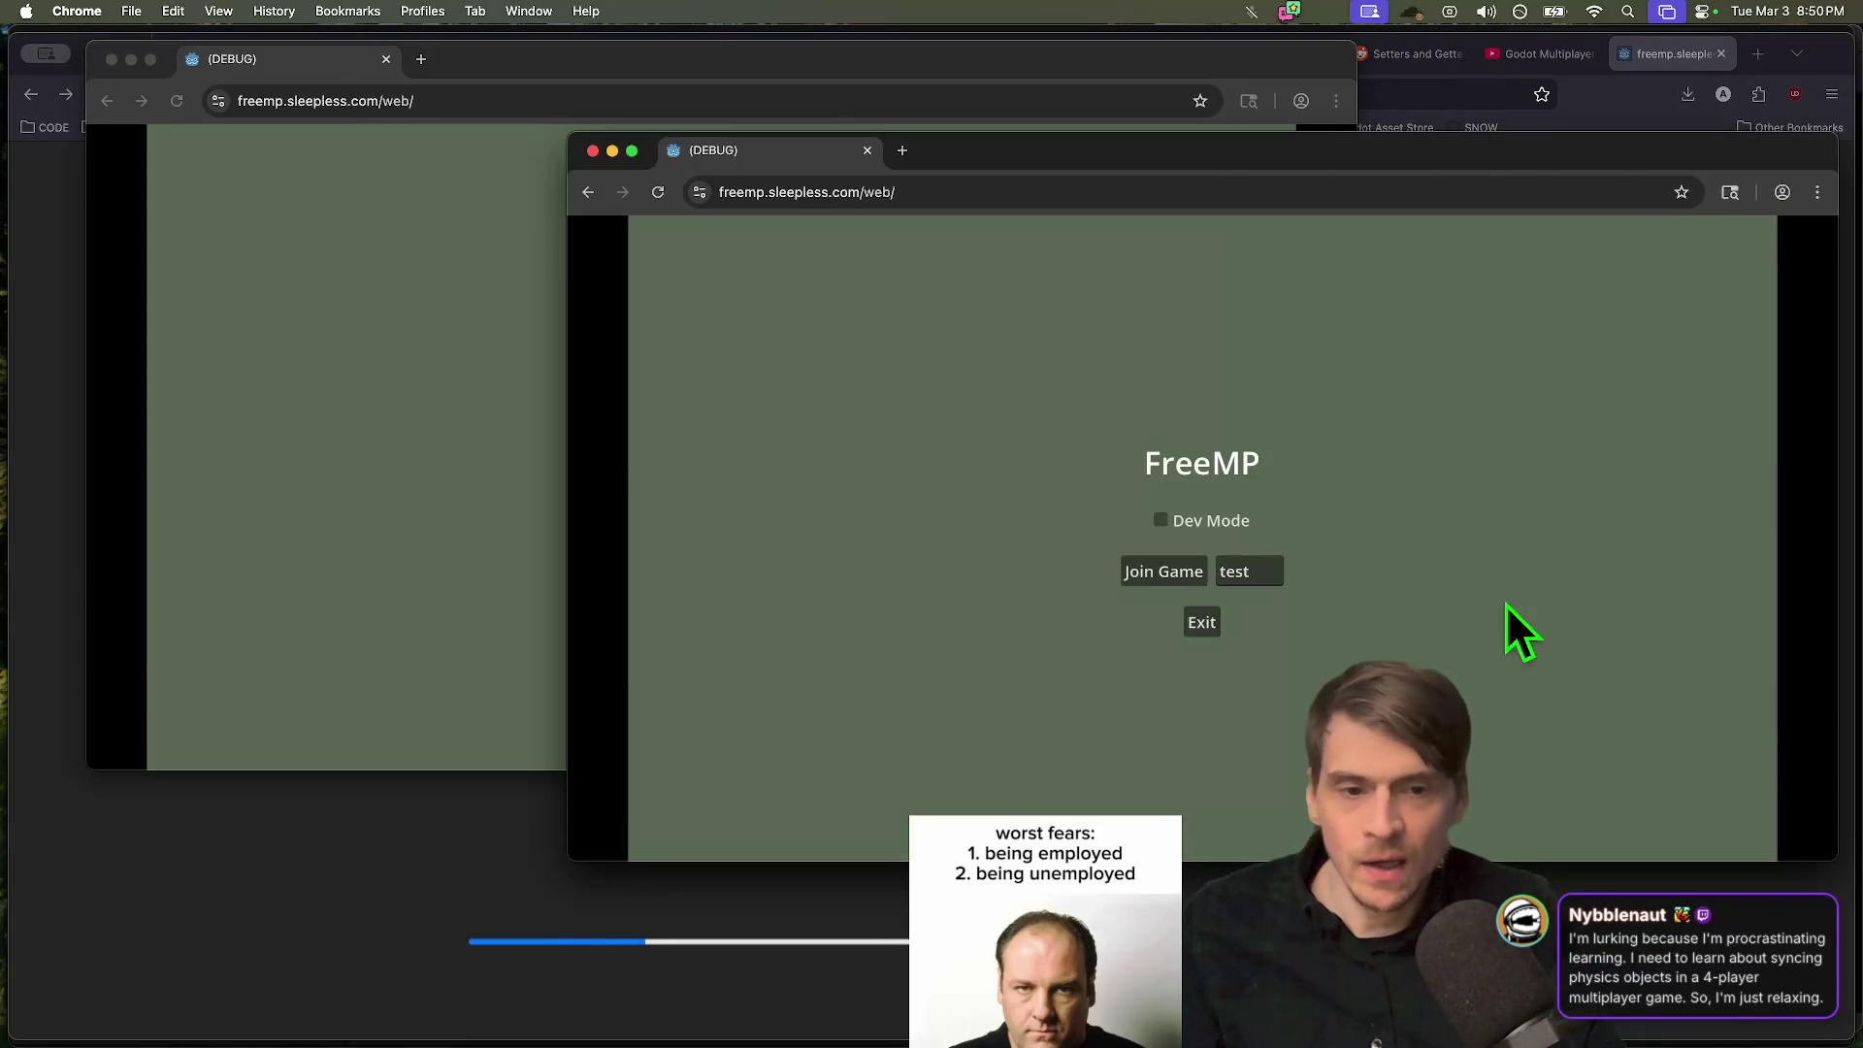
pyautogui.click(1167, 563)
pyautogui.click(374, 512)
pyautogui.click(1621, 424)
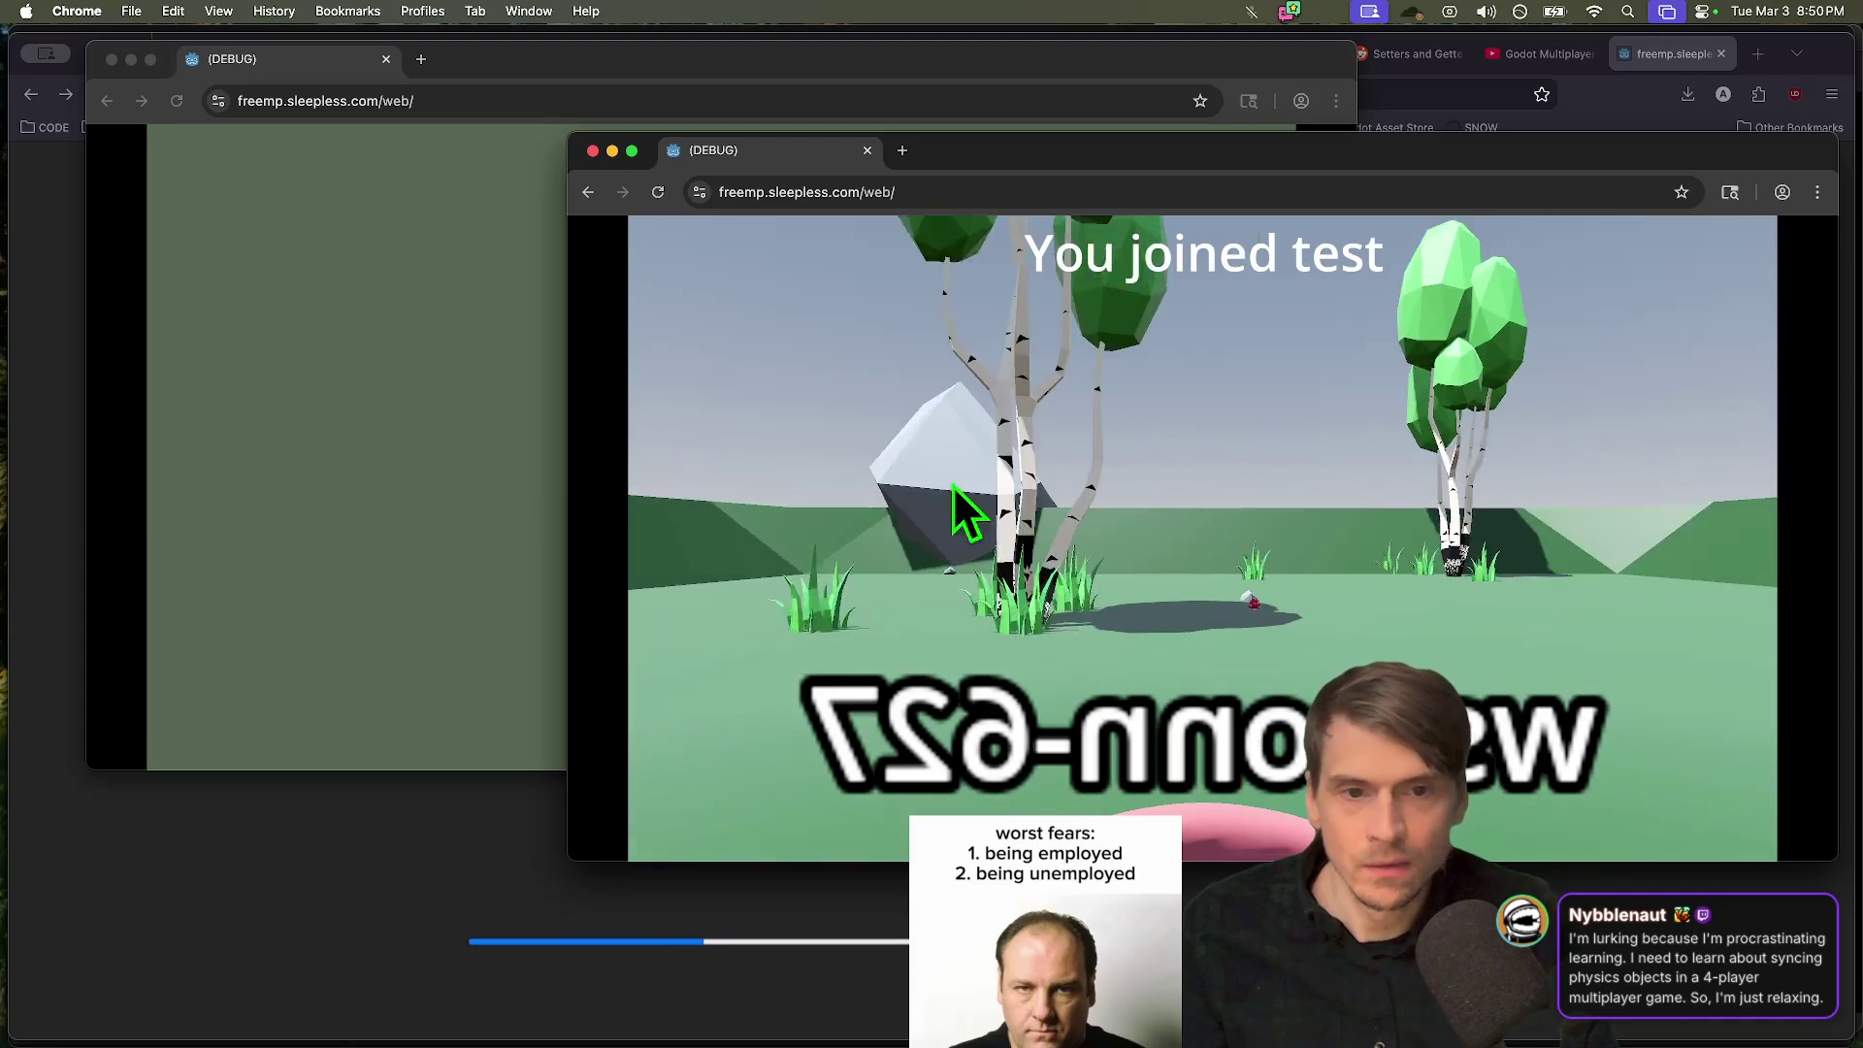
pyautogui.click(540, 444)
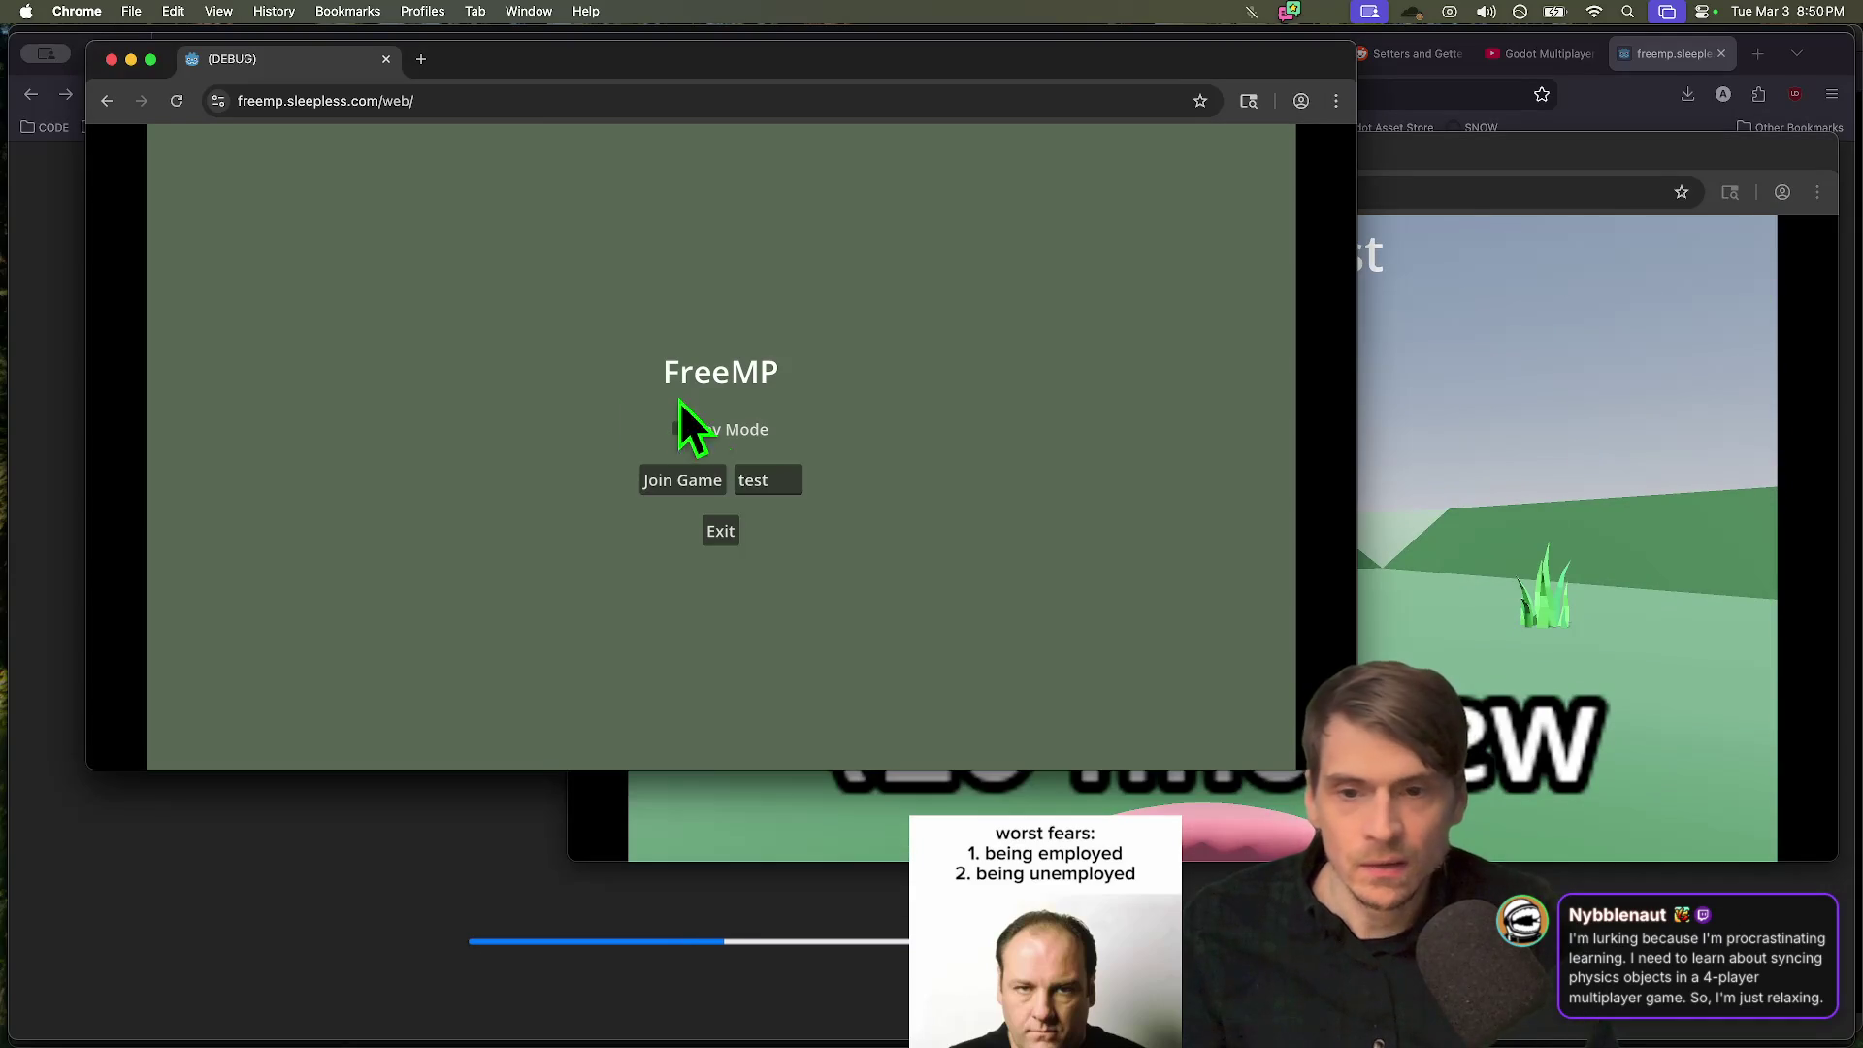
pyautogui.click(691, 479)
pyautogui.moveTo(1100, 41)
pyautogui.mouseDown()
pyautogui.moveTo(1074, 58)
pyautogui.moveTo(982, 26)
pyautogui.mouseUp()
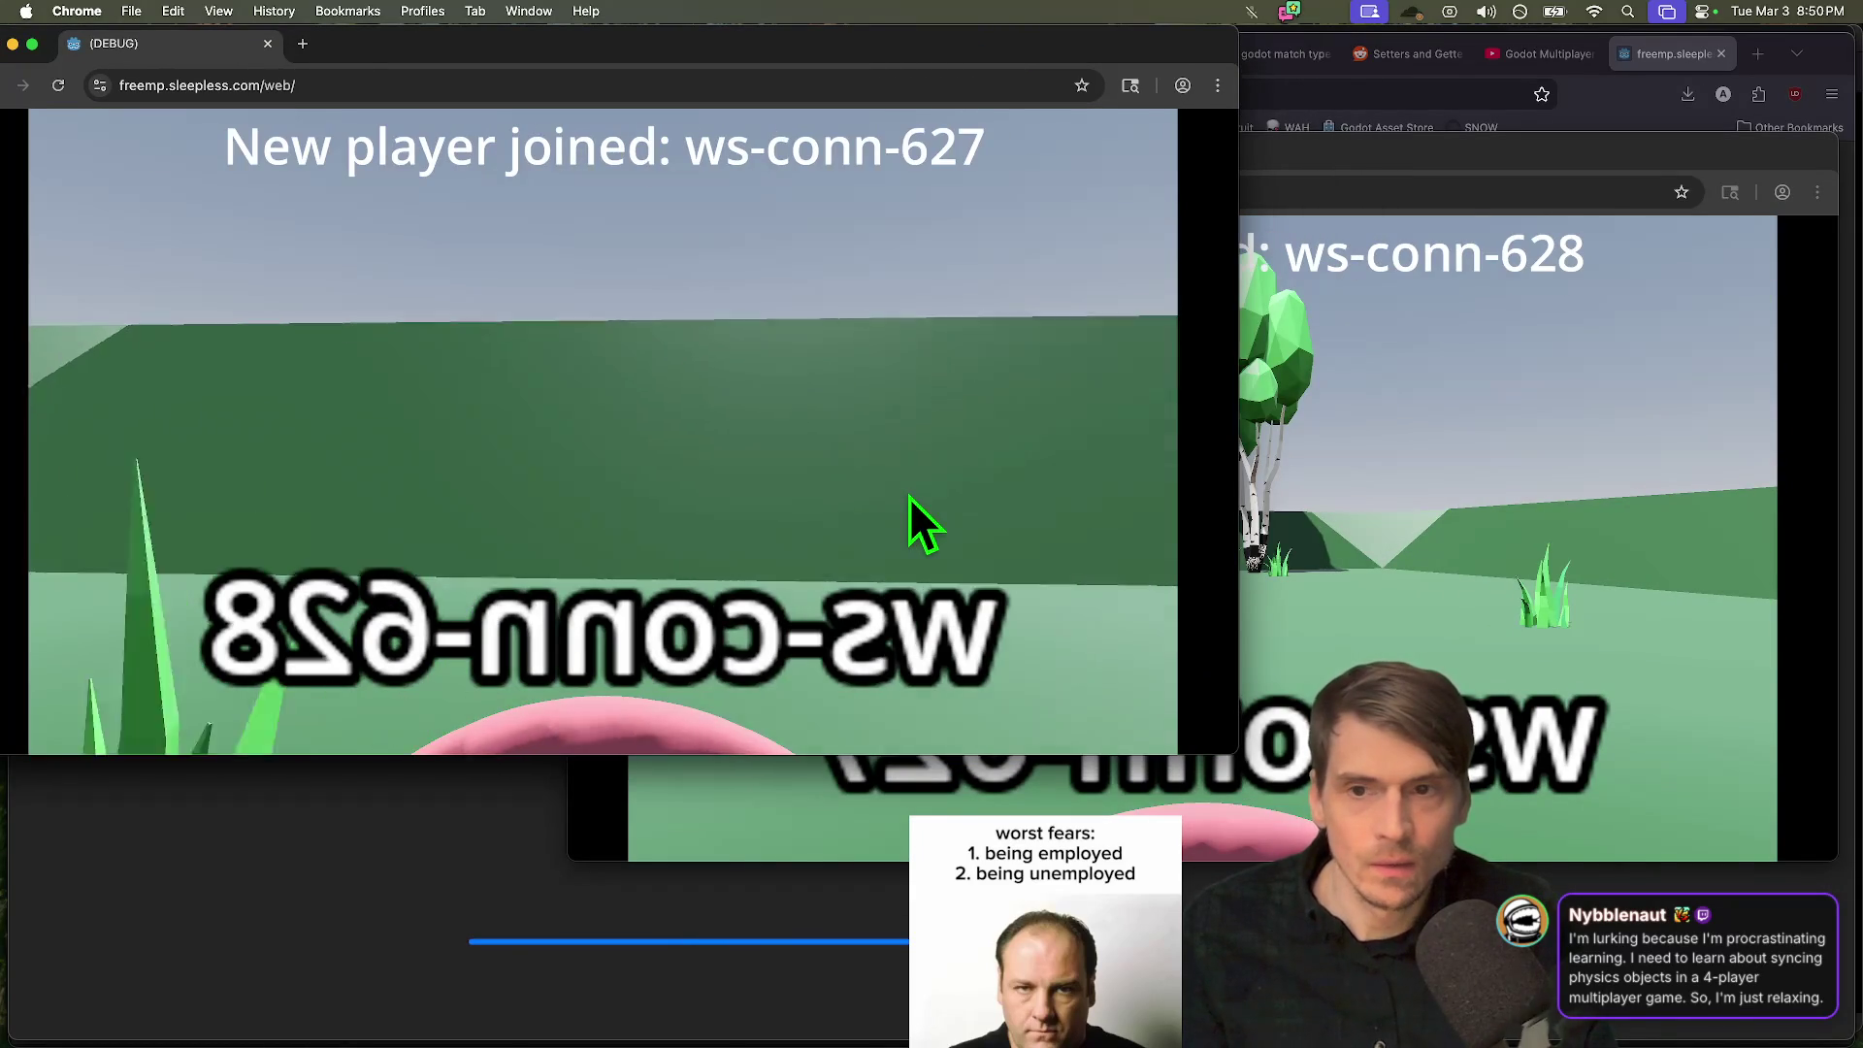
# Drive the left player's cart with W, A and D toward the rock to check syncing.
pyautogui.press('w')
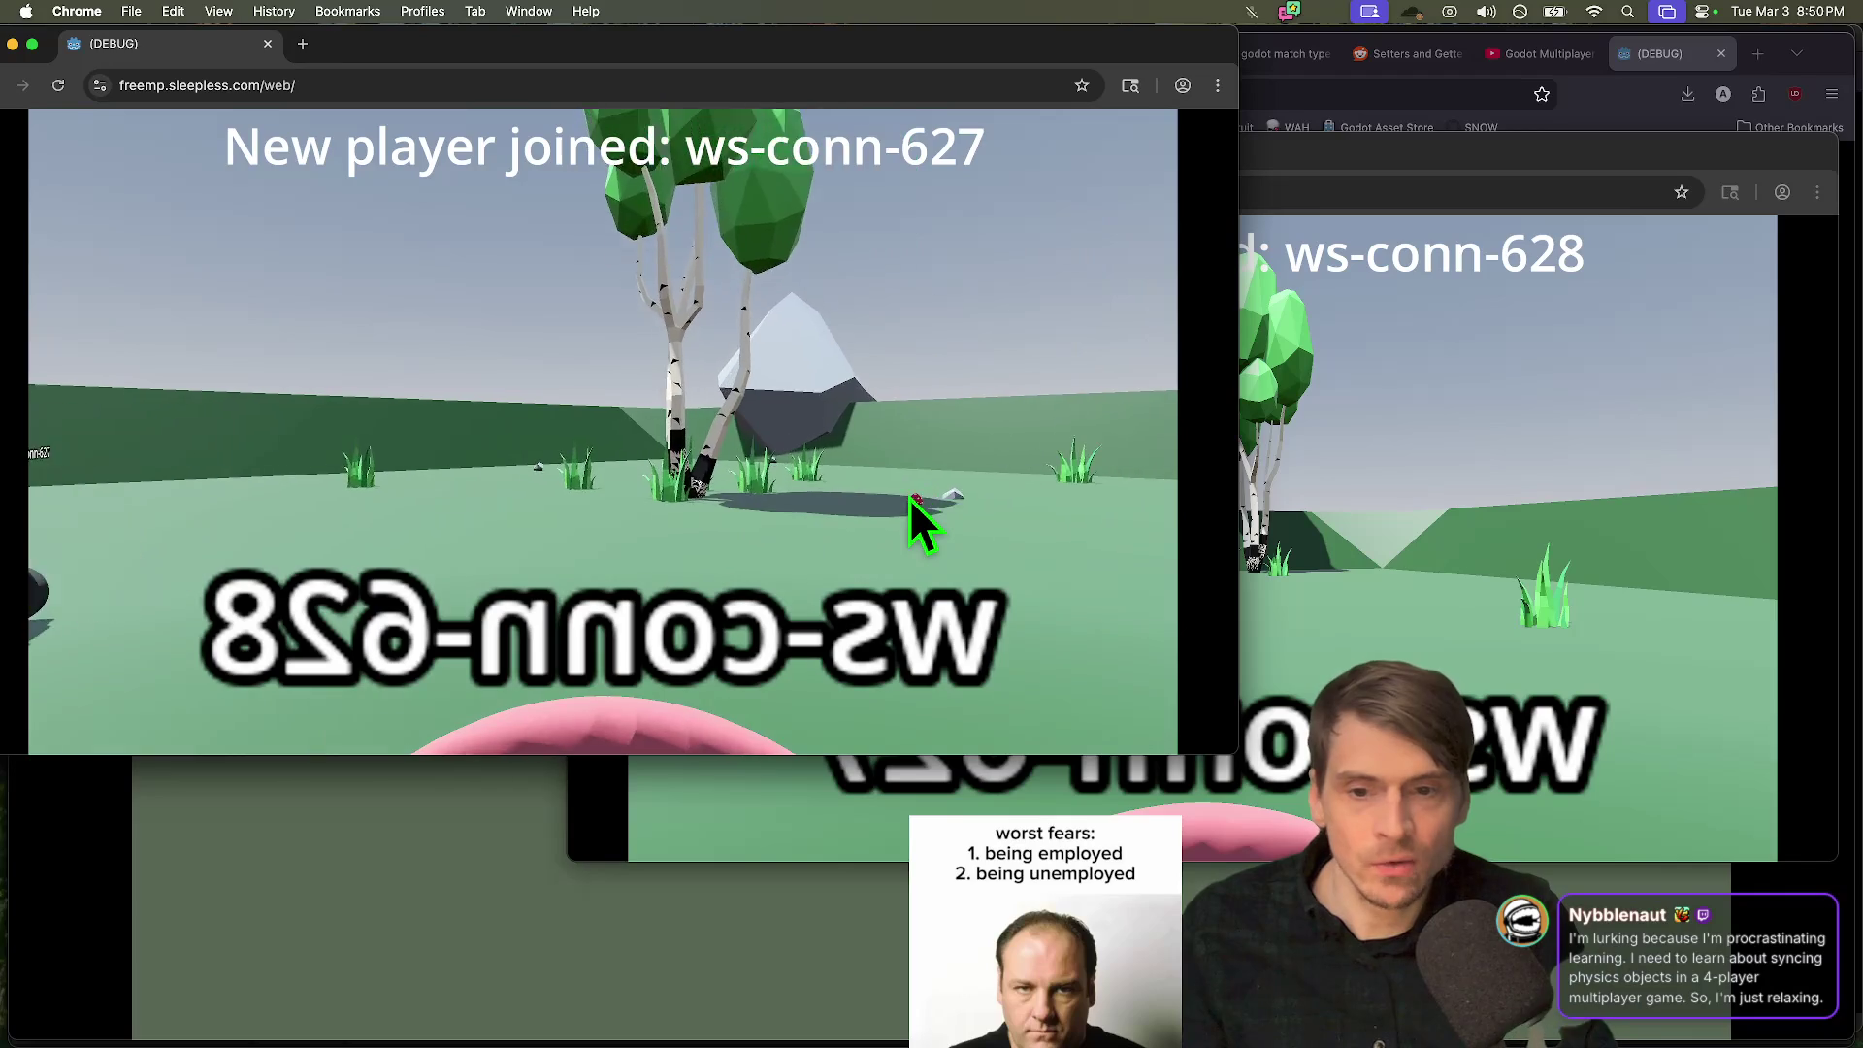
pyautogui.press('a')
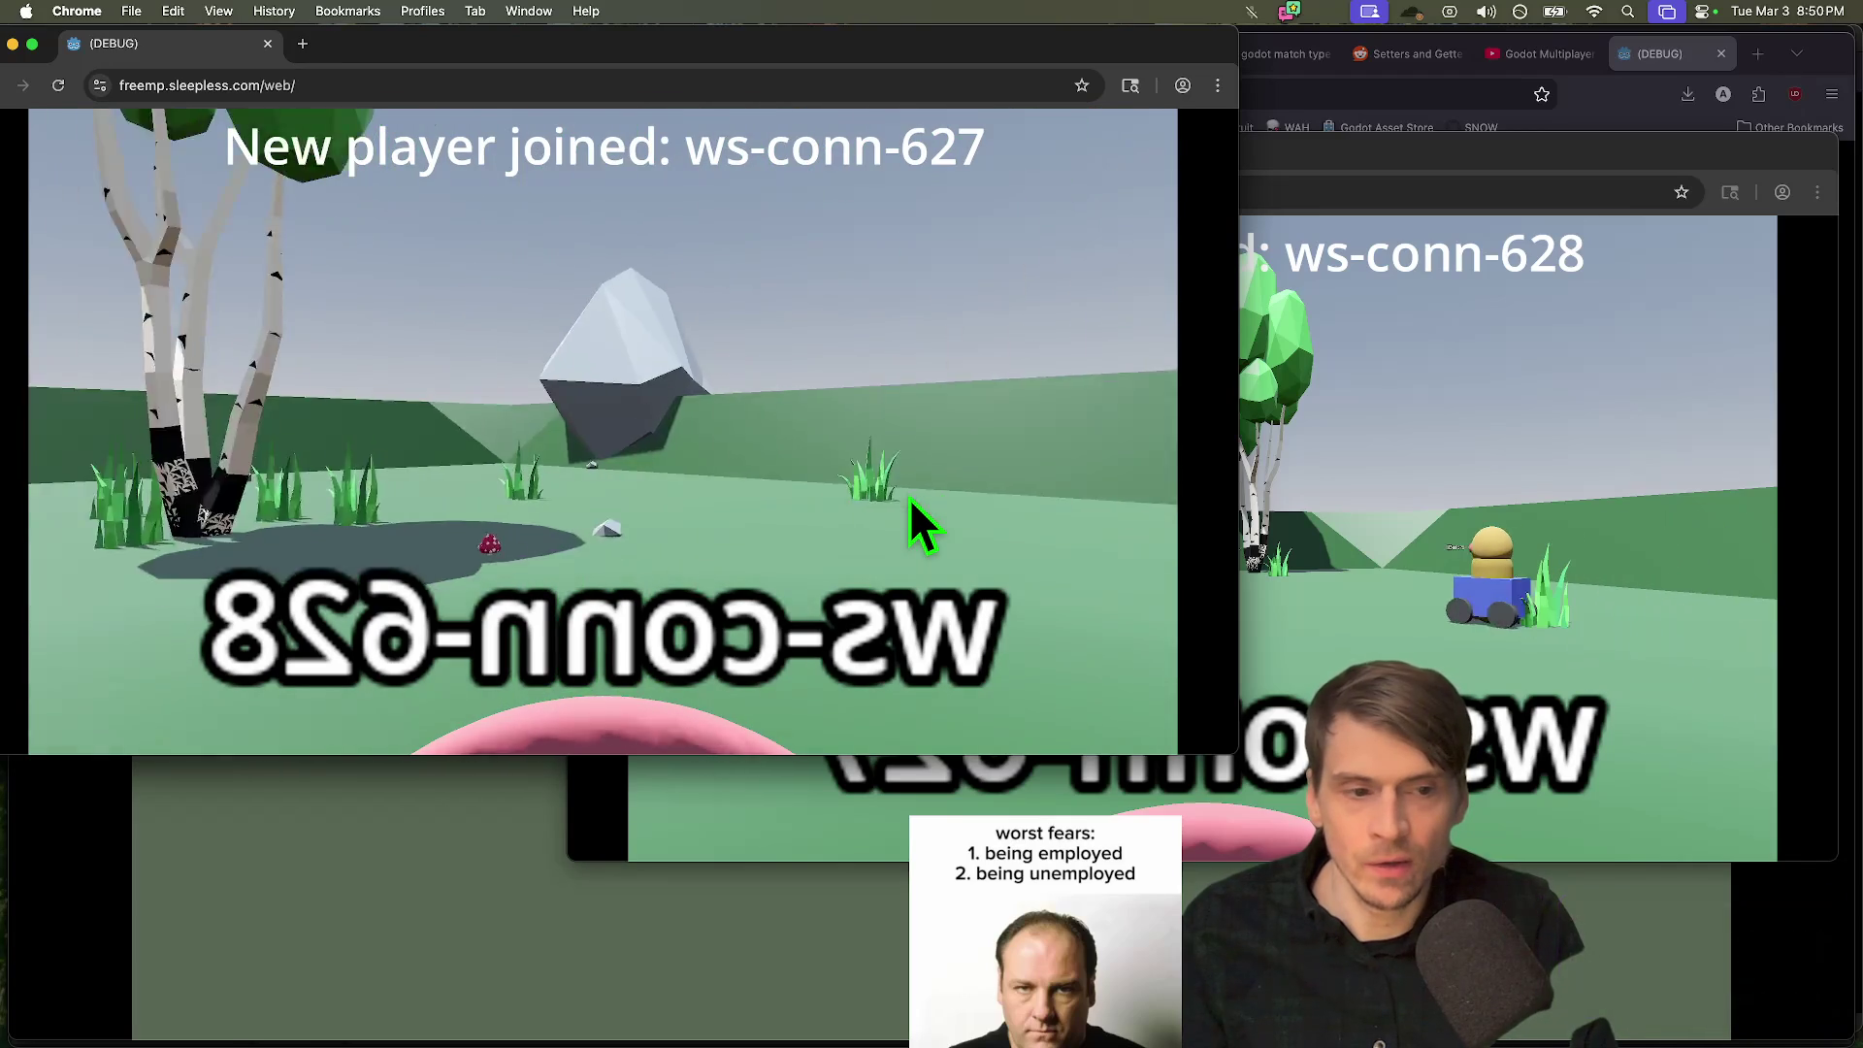
pyautogui.press('d')
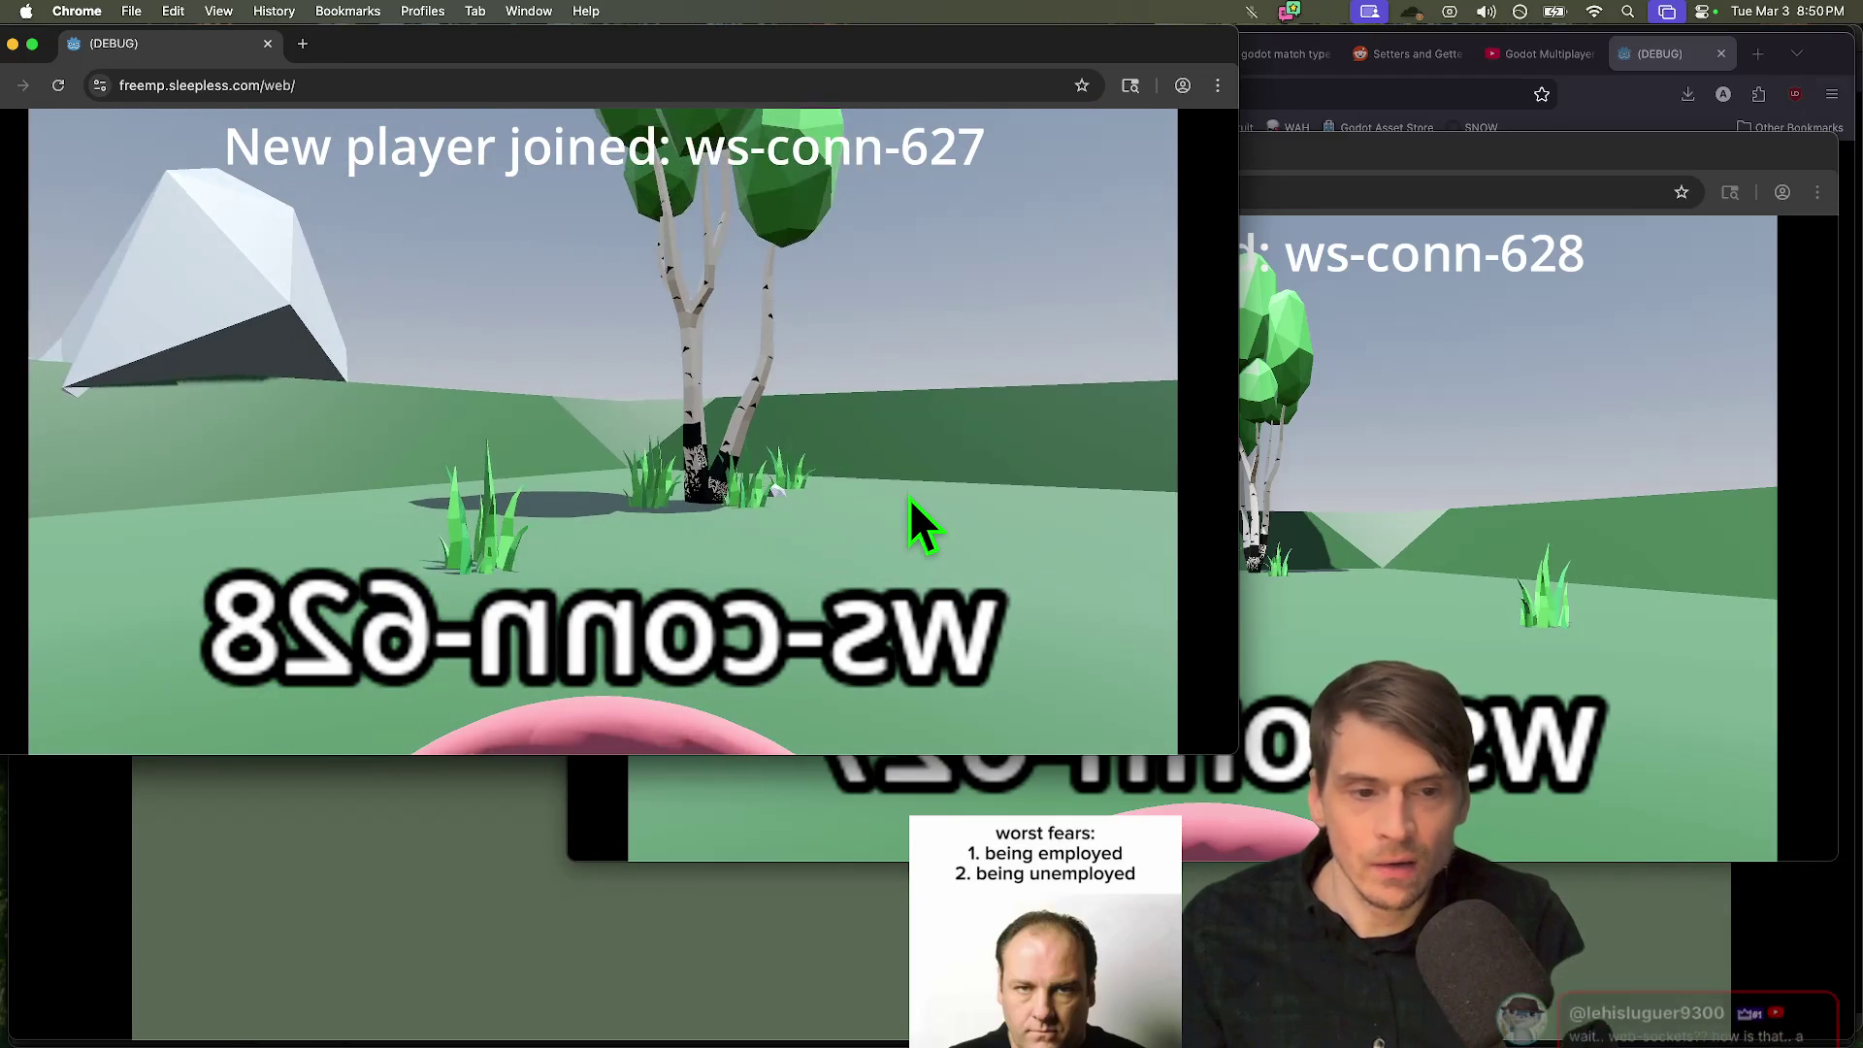
pyautogui.press('d')
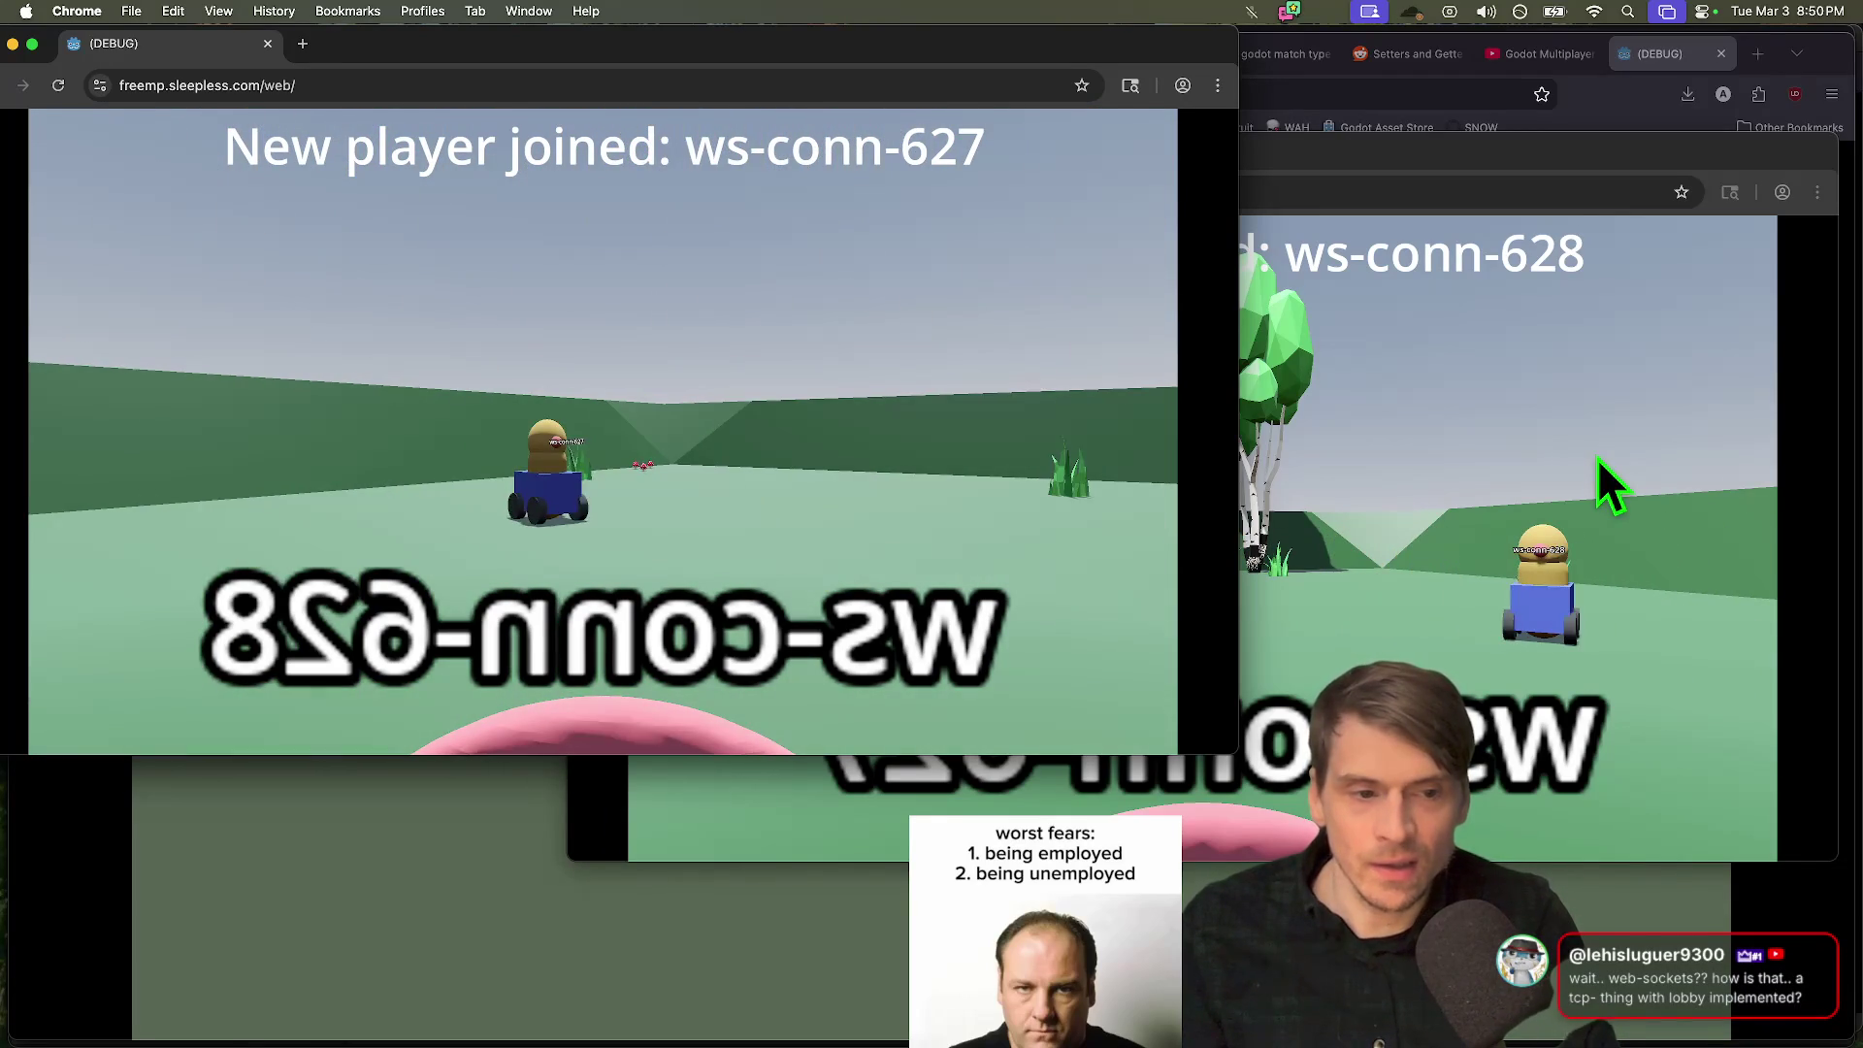
pyautogui.press('a')
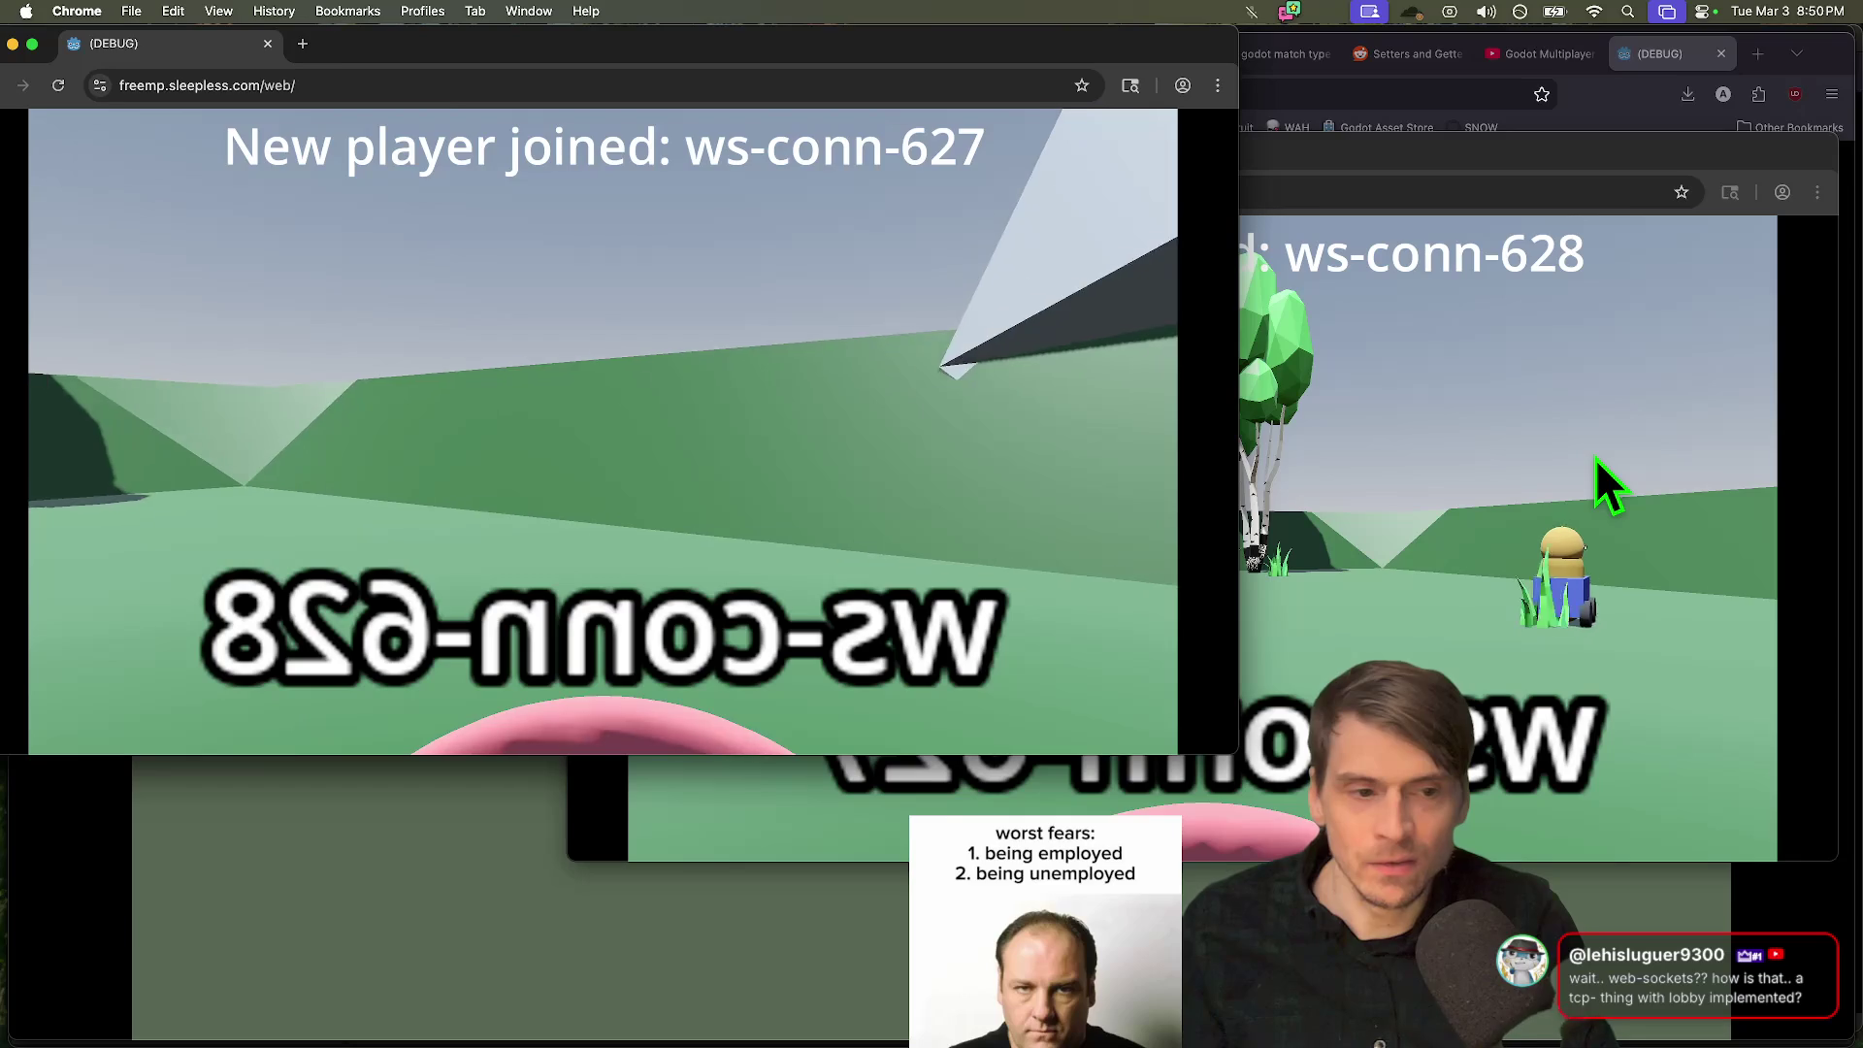
pyautogui.press('w')
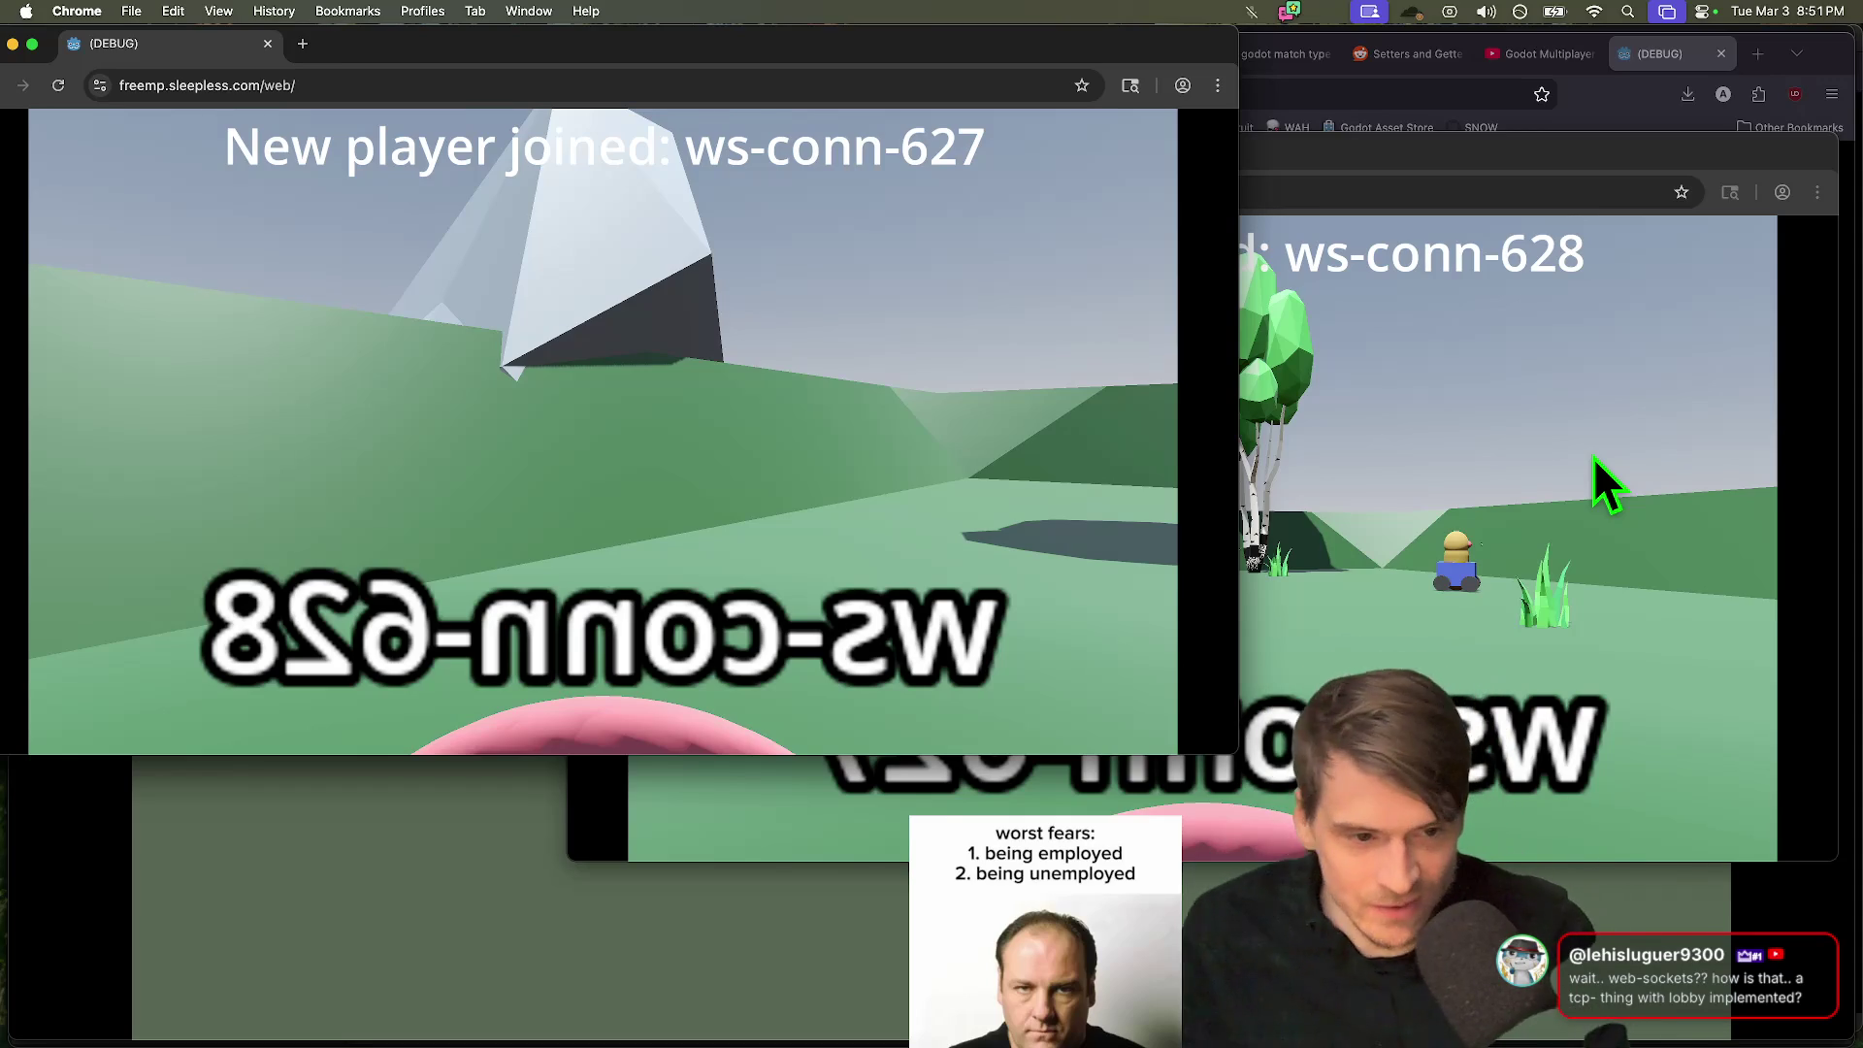
pyautogui.press('super+Tab')
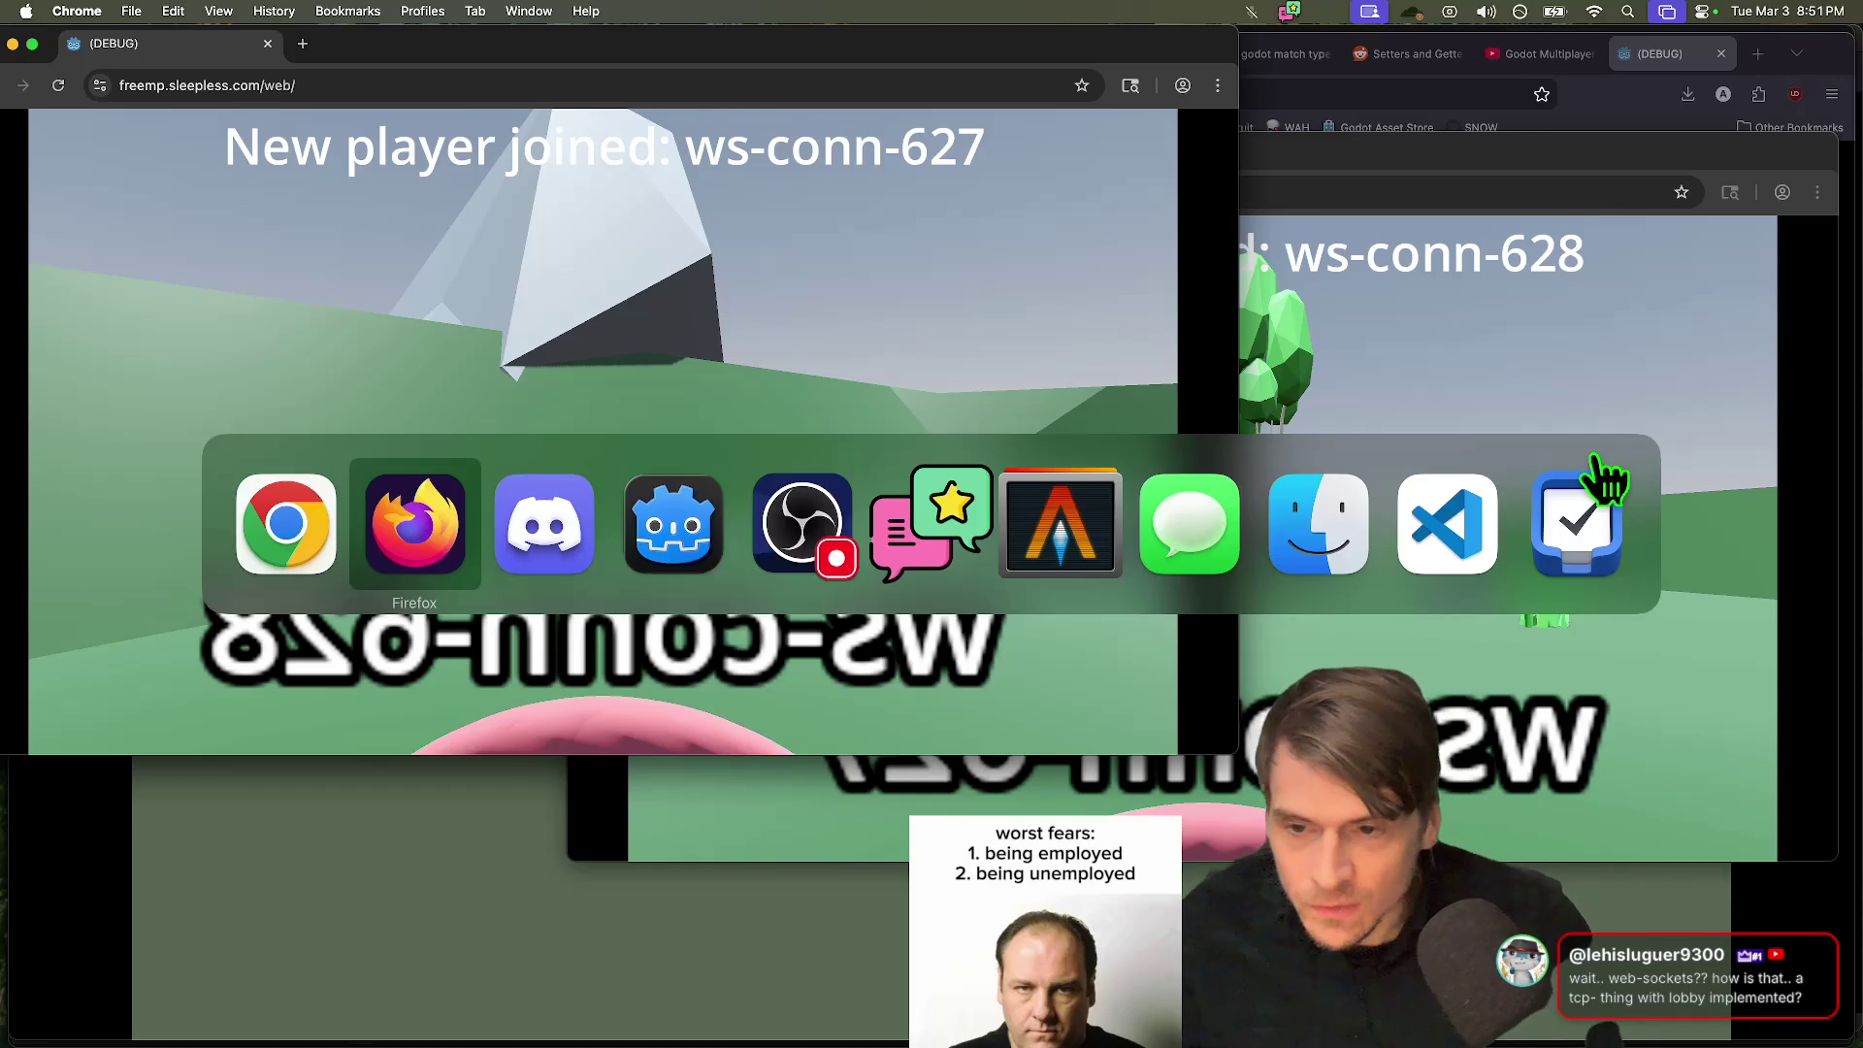
# Search 'websockets' in a new tab and open Godot's Using WebSockets documentation page.
pyautogui.press('super+t')
pyautogui.write('websockets')
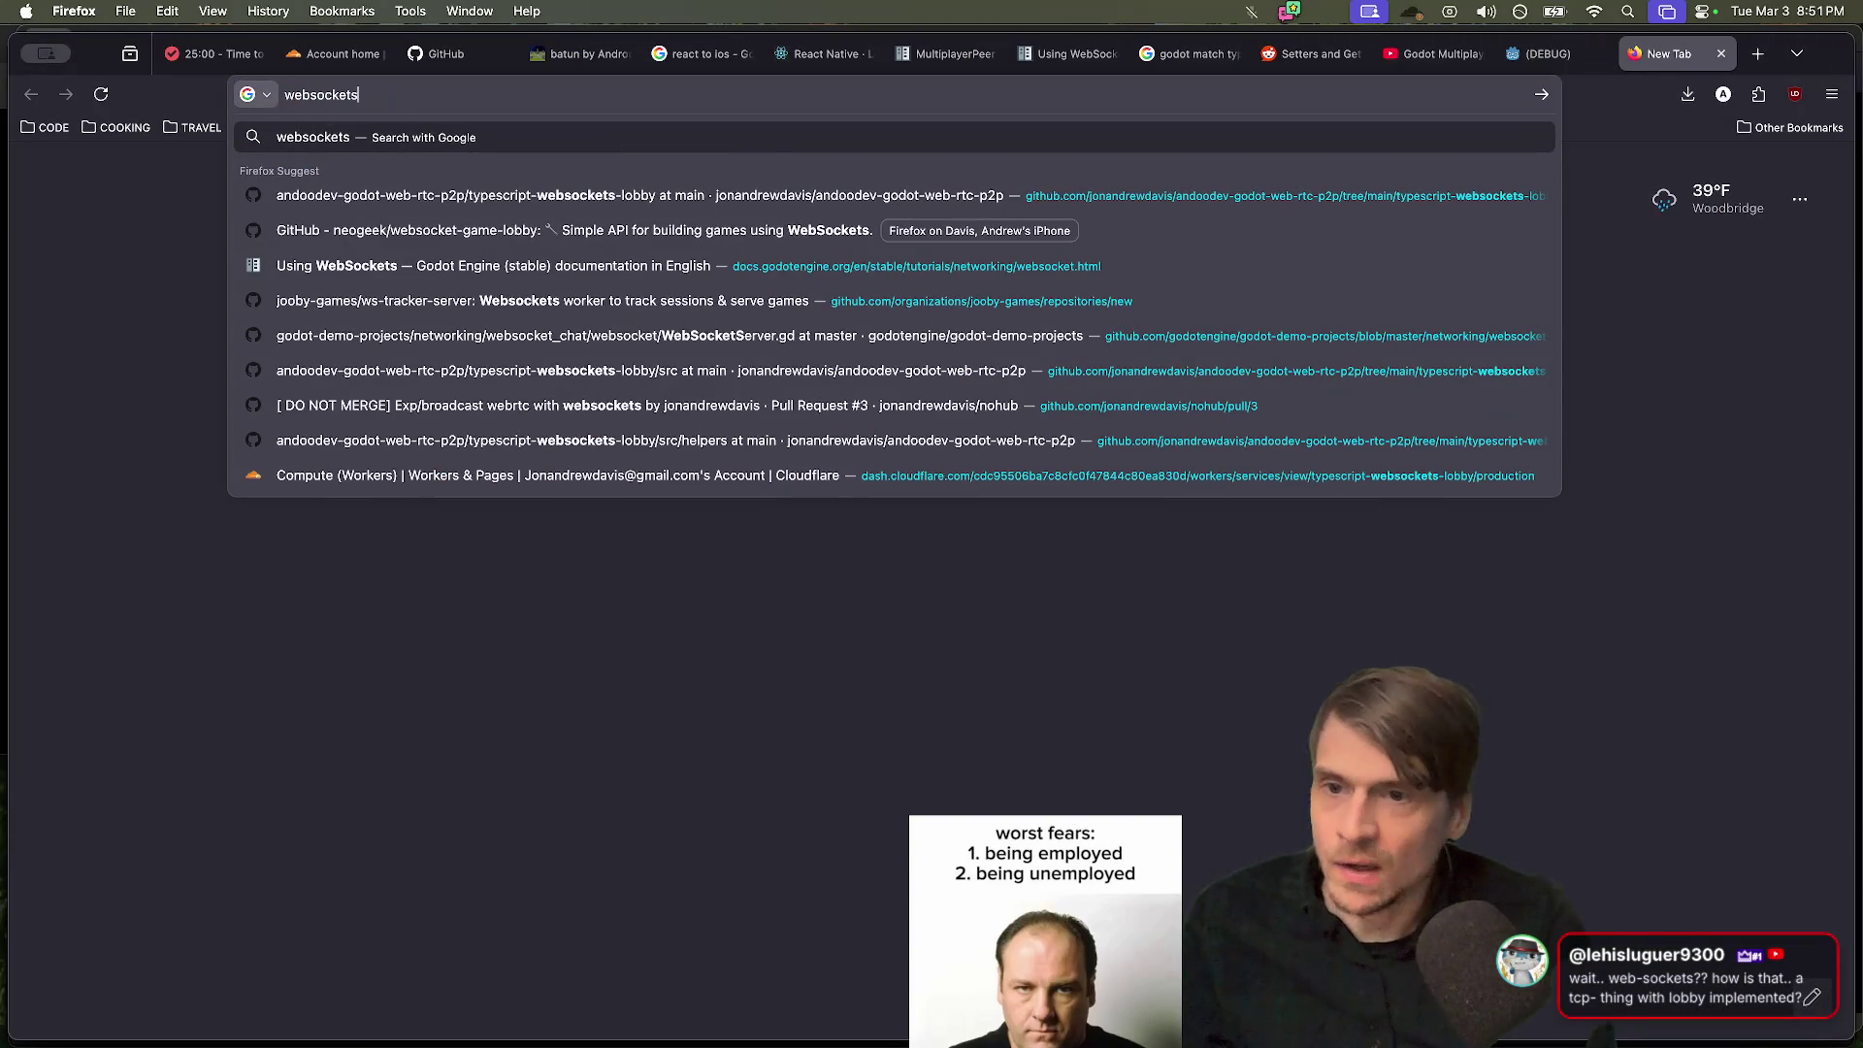
pyautogui.press('Down')
pyautogui.press('Down')
pyautogui.press('Down')
pyautogui.press('Return')
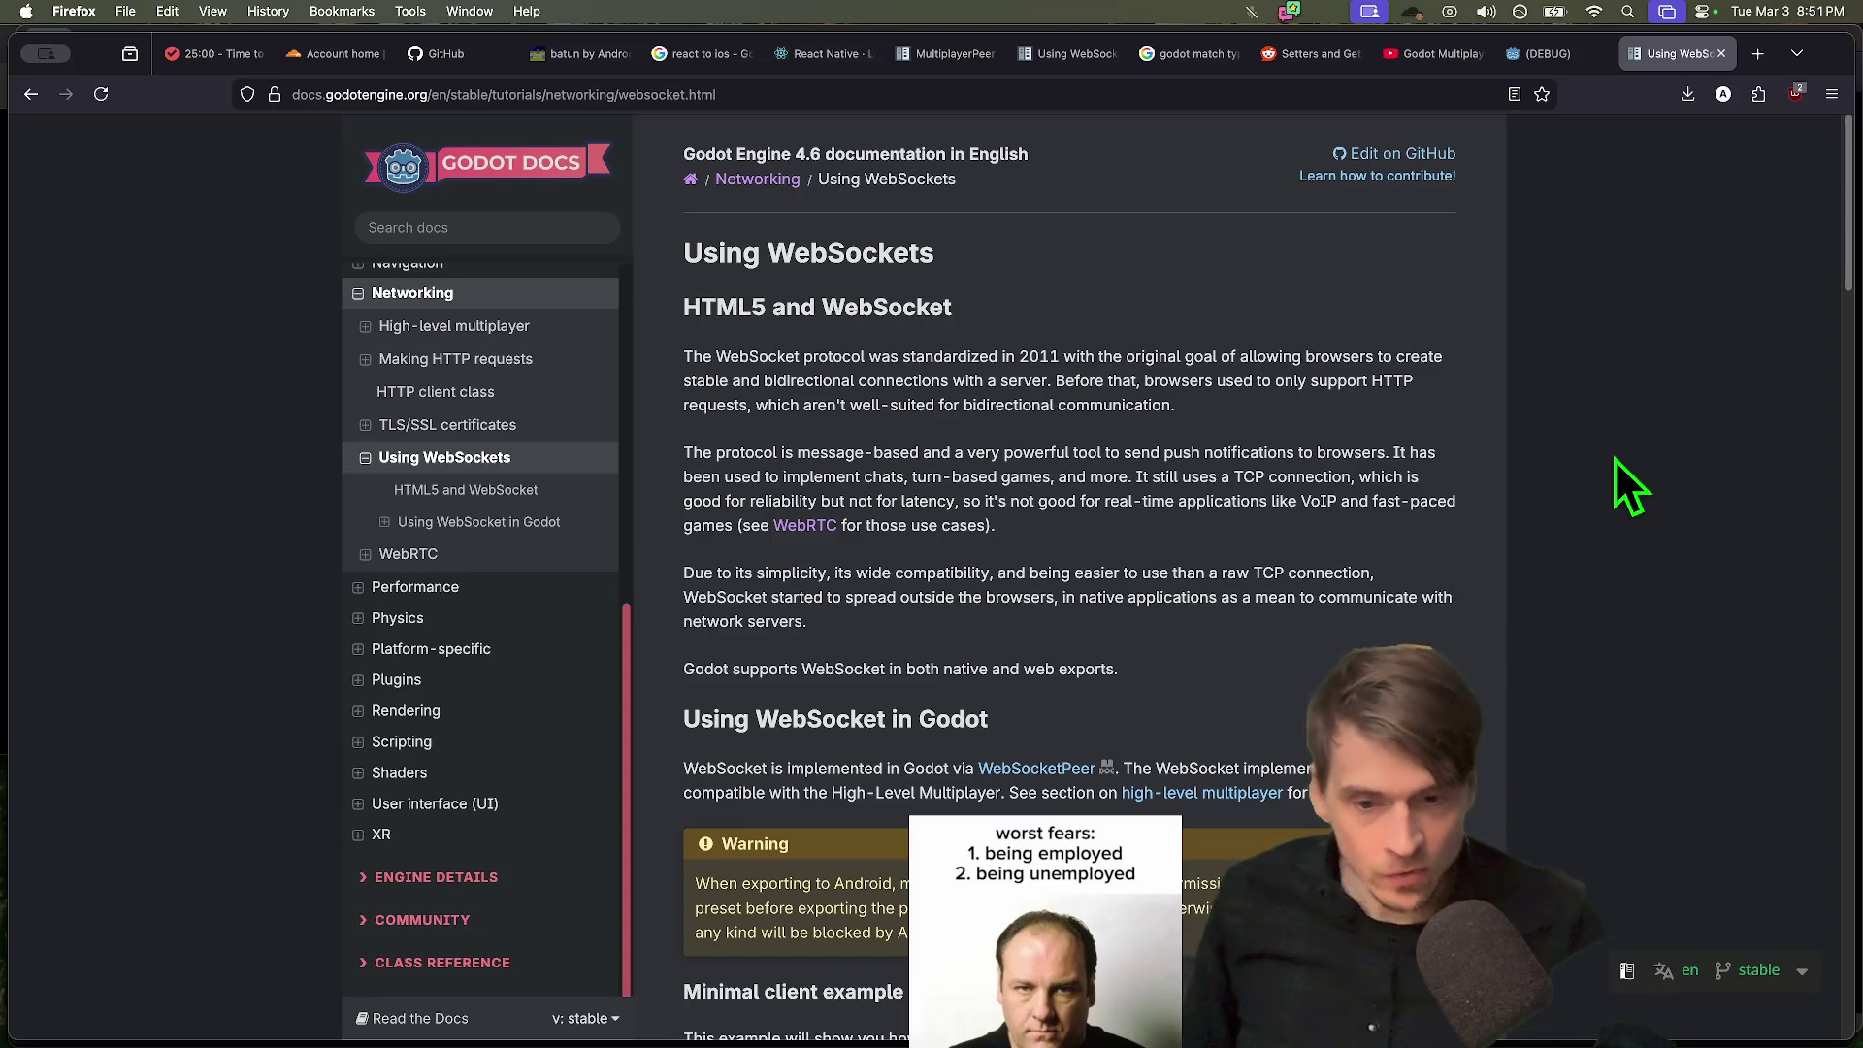
pyautogui.scroll(-3, 1044, 776)
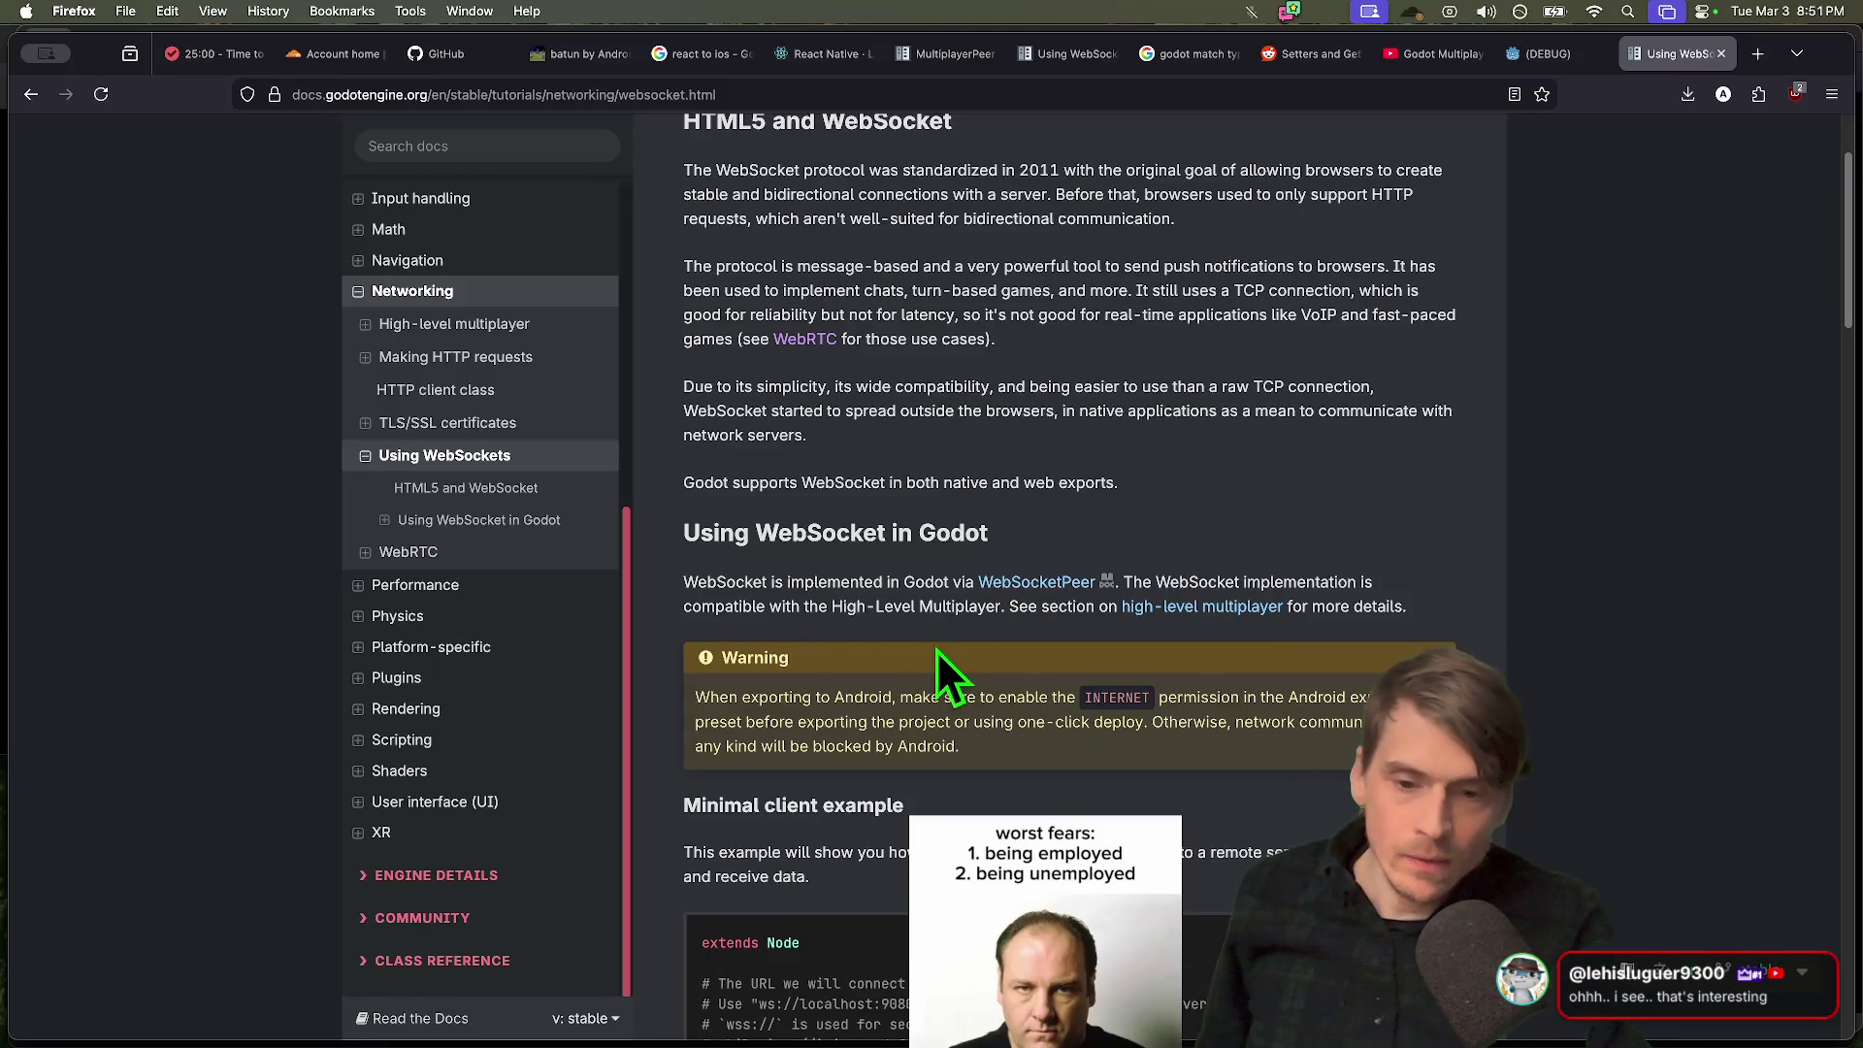
pyautogui.scroll(-7, 1323, 644)
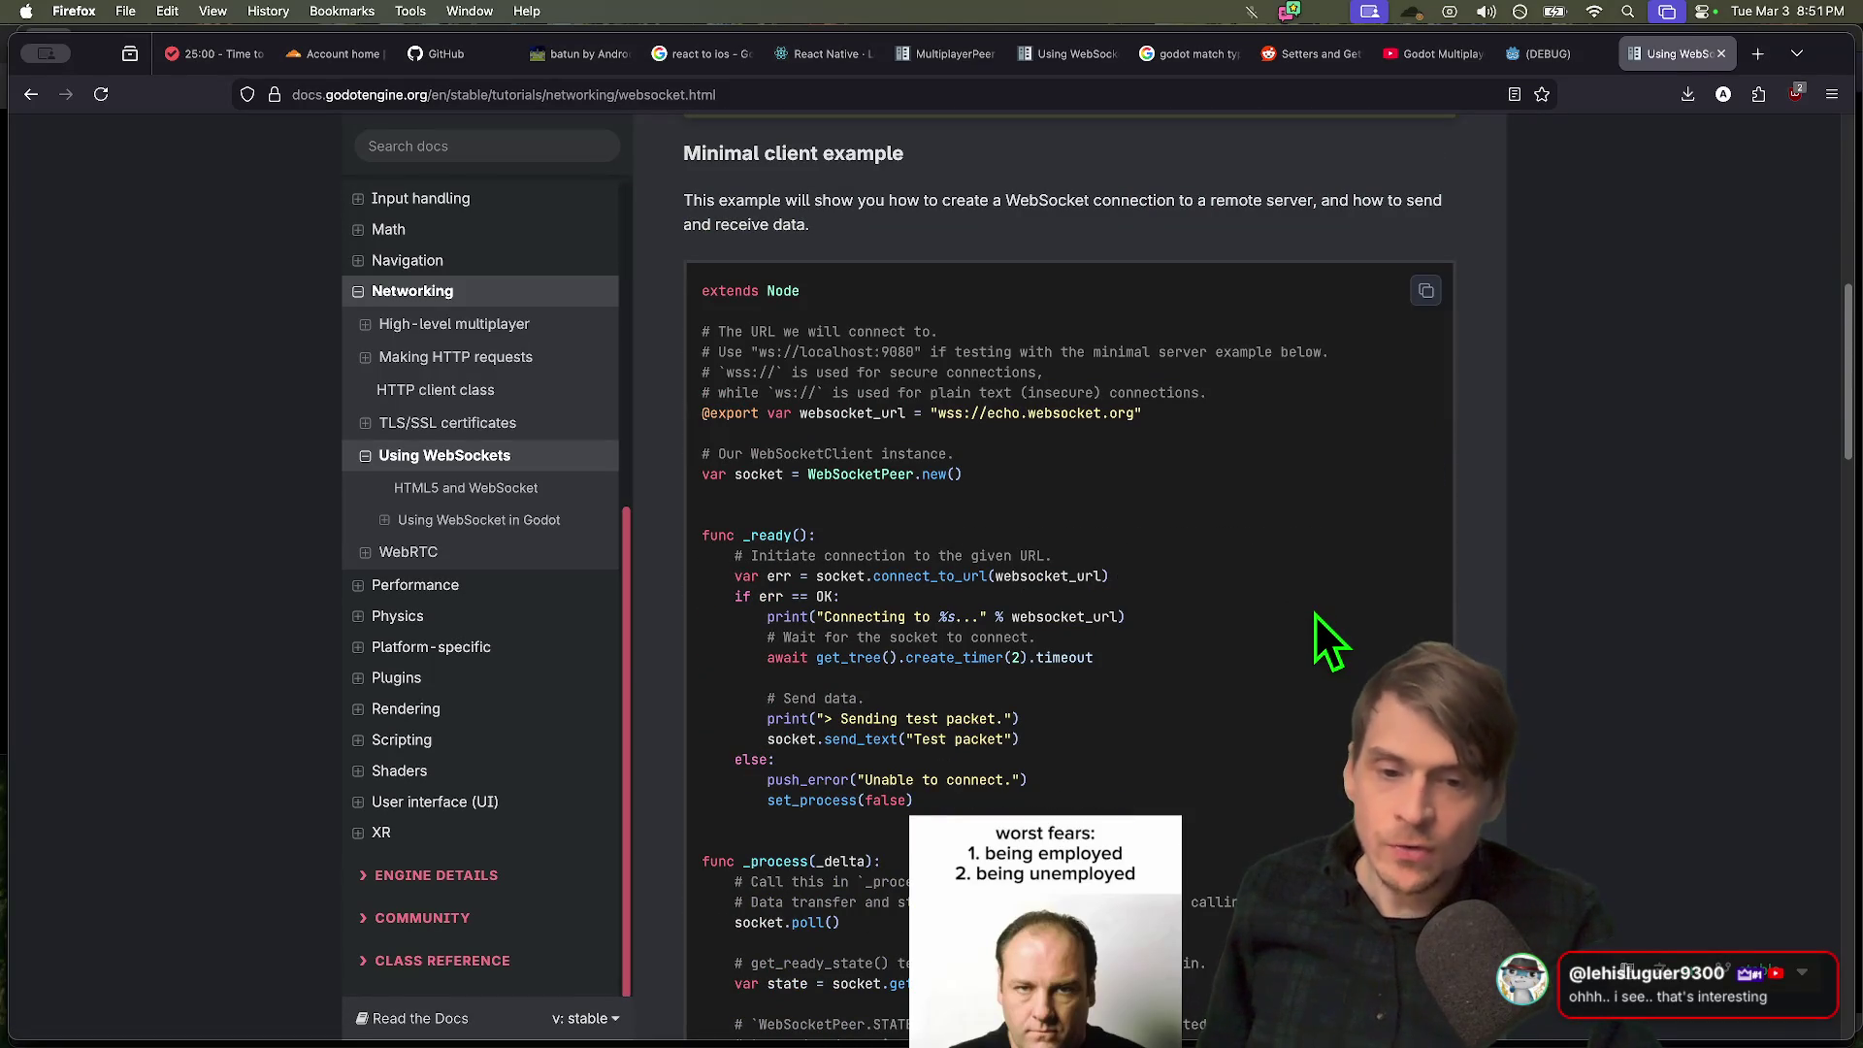
pyautogui.moveTo(1145, 414); pyautogui.dragTo(818, 414)
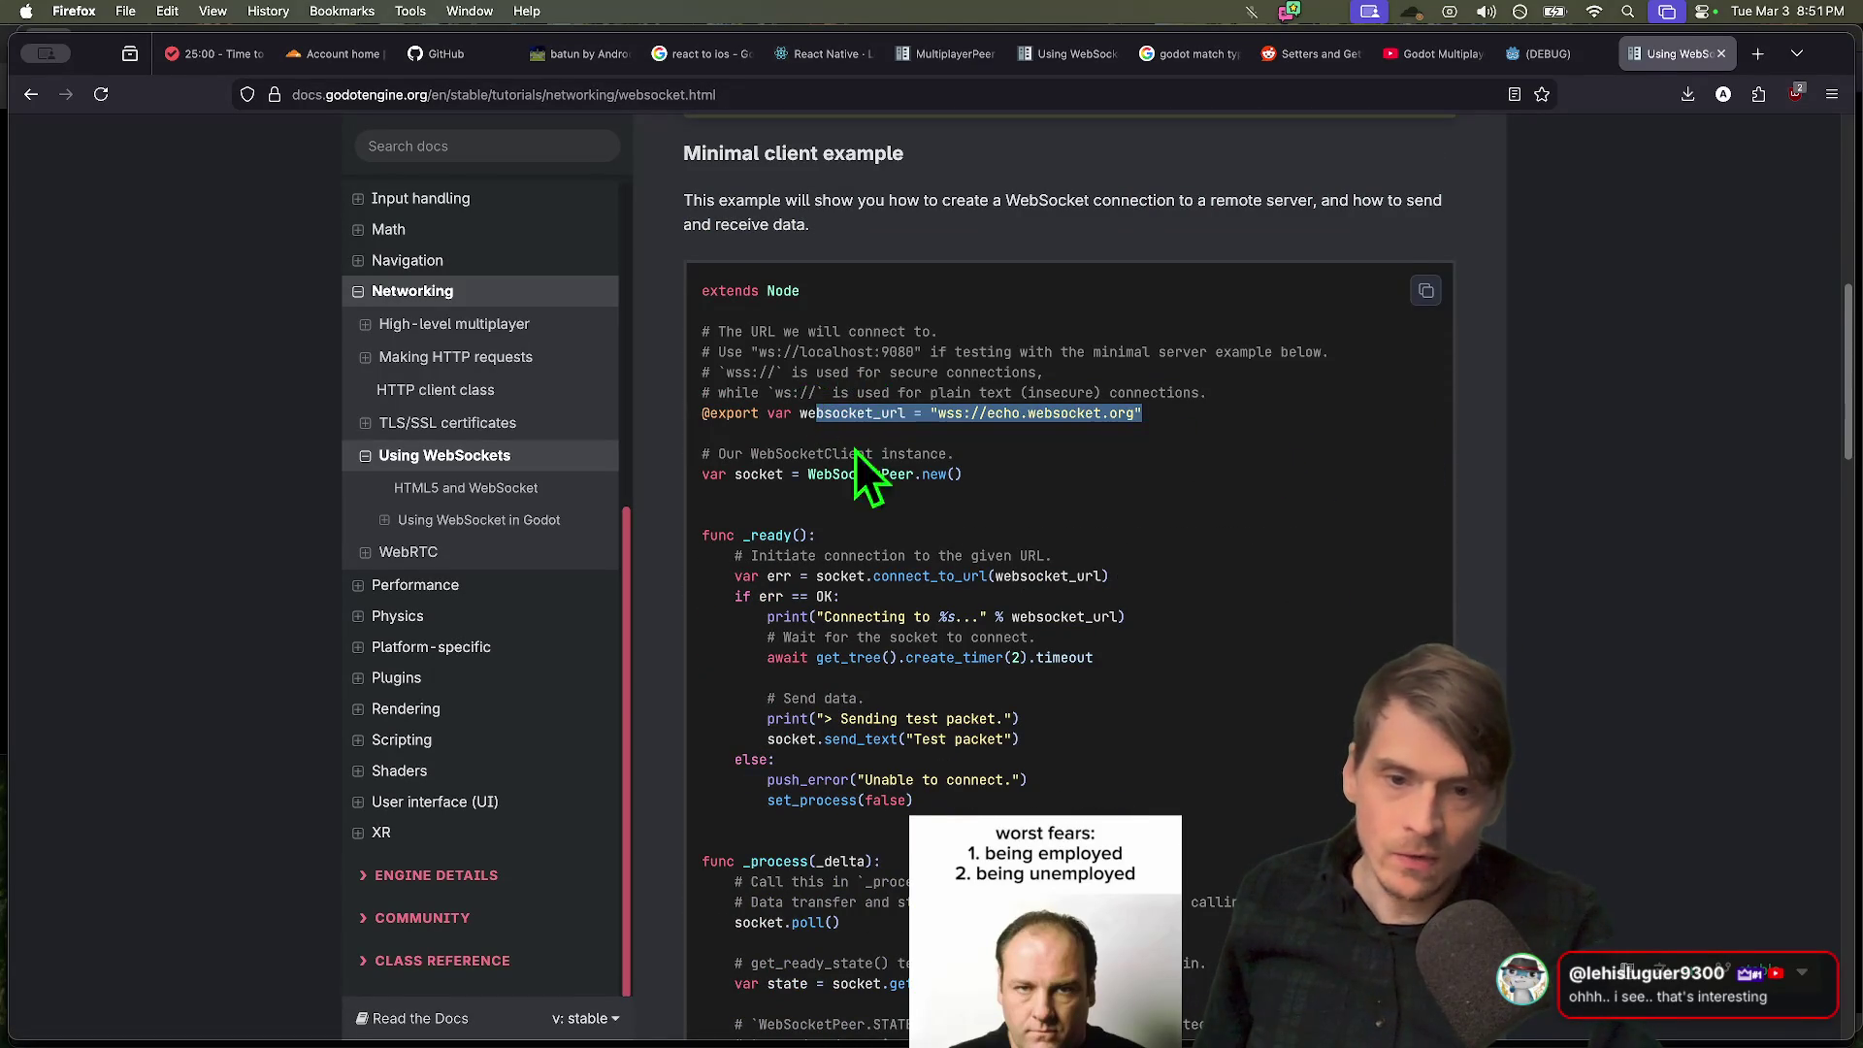
pyautogui.scroll(-1, 971, 427)
pyautogui.moveTo(963, 384); pyautogui.dragTo(697, 357)
pyautogui.scroll(-1, 971, 466)
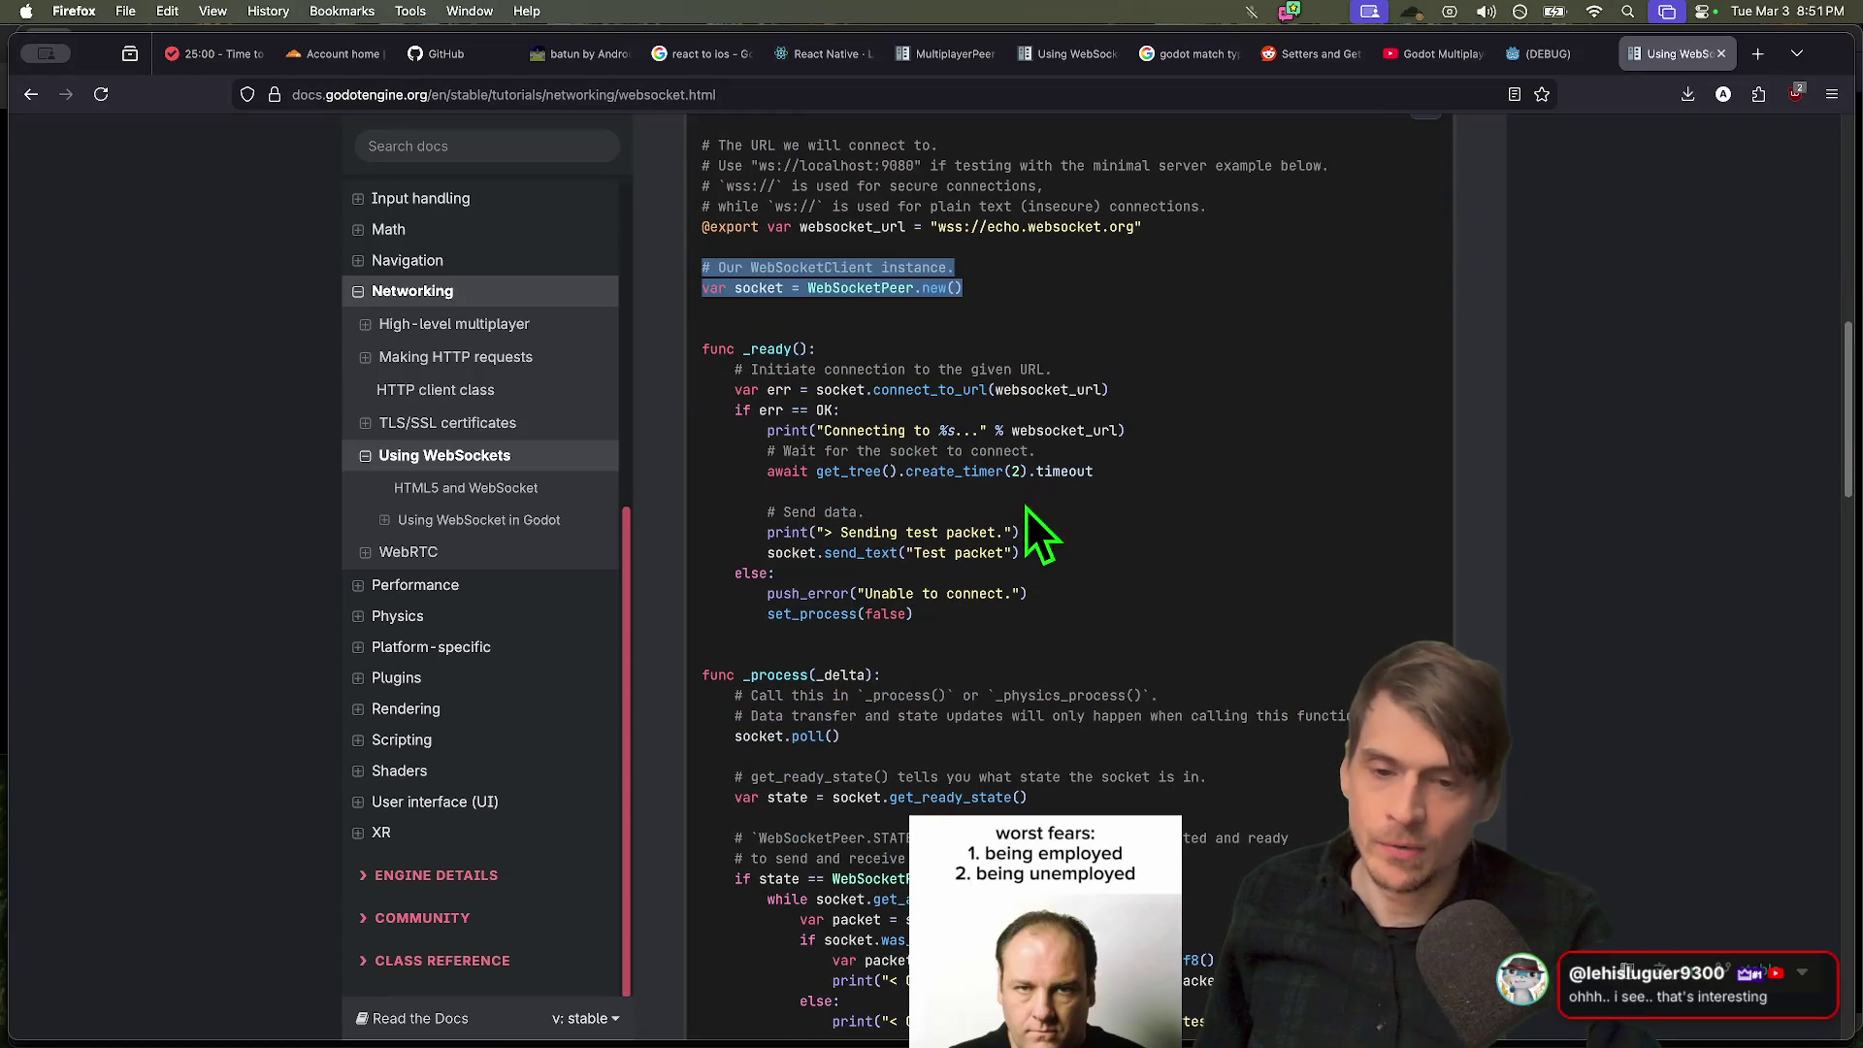
pyautogui.scroll(-2, 1261, 657)
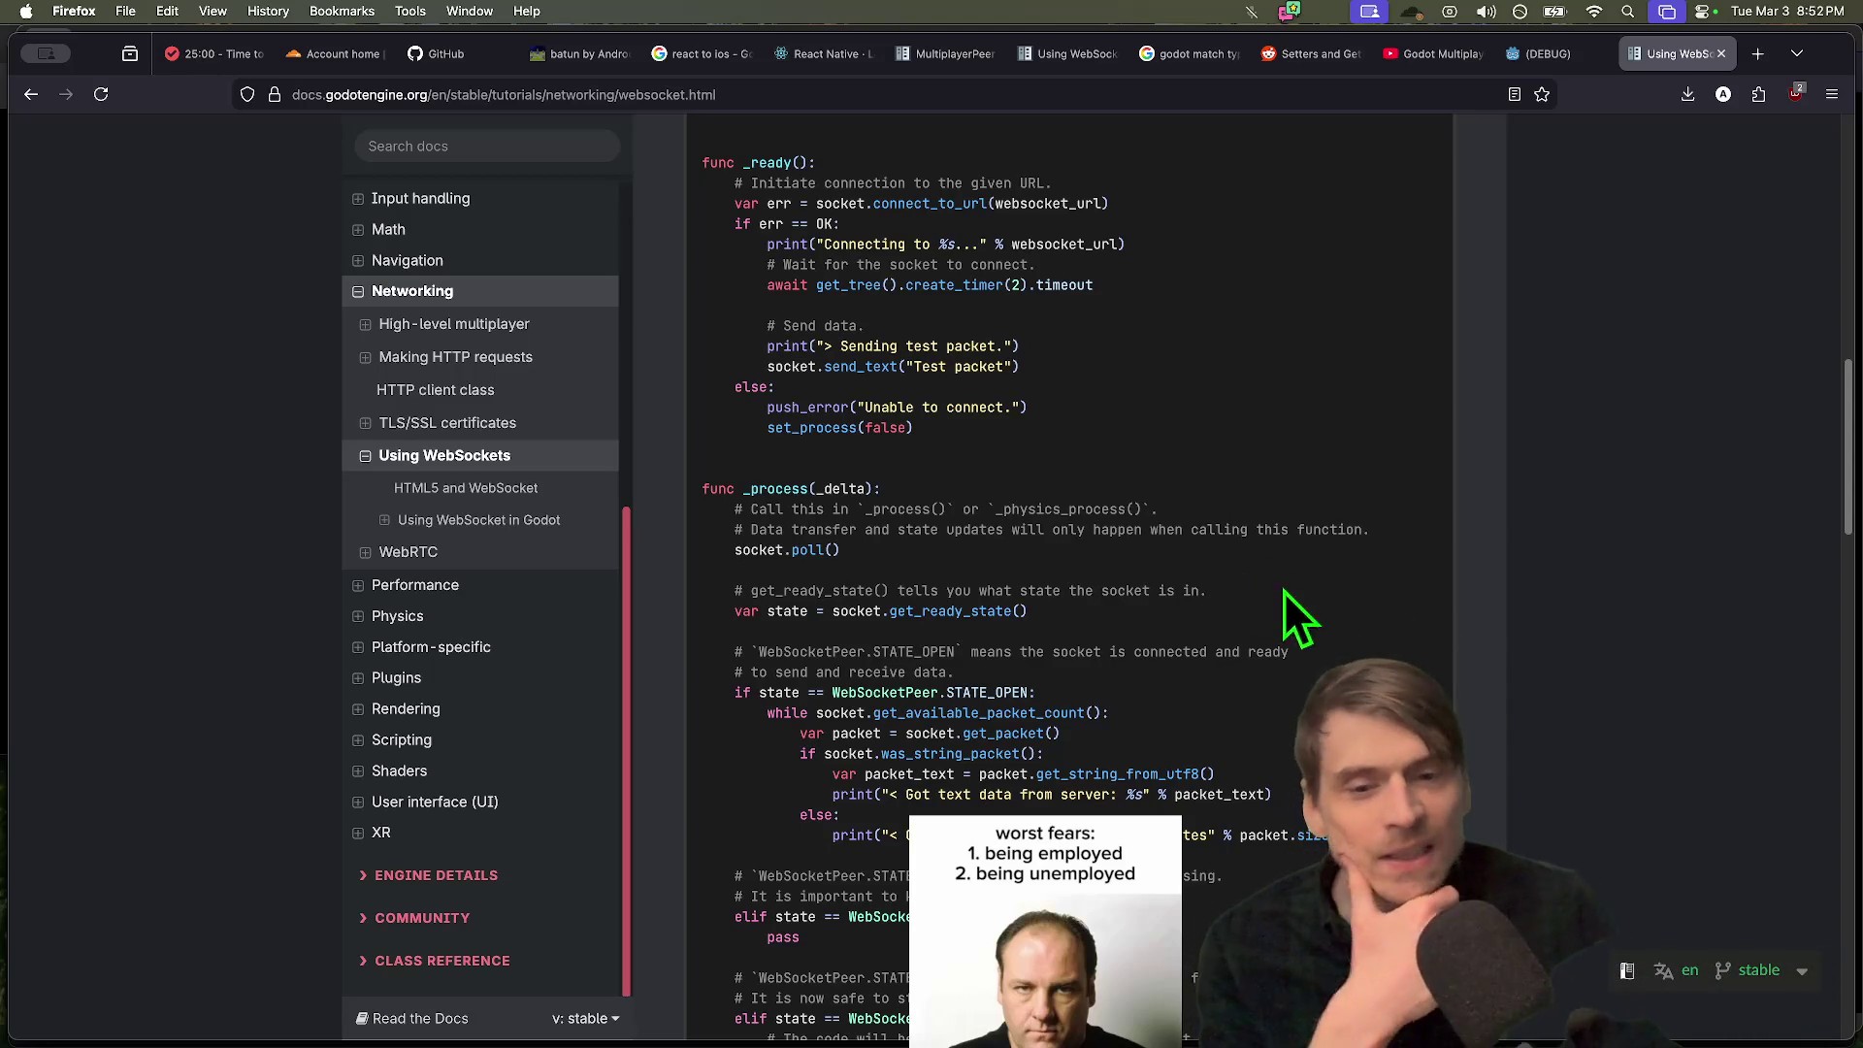
pyautogui.scroll(-1, 1126, 582)
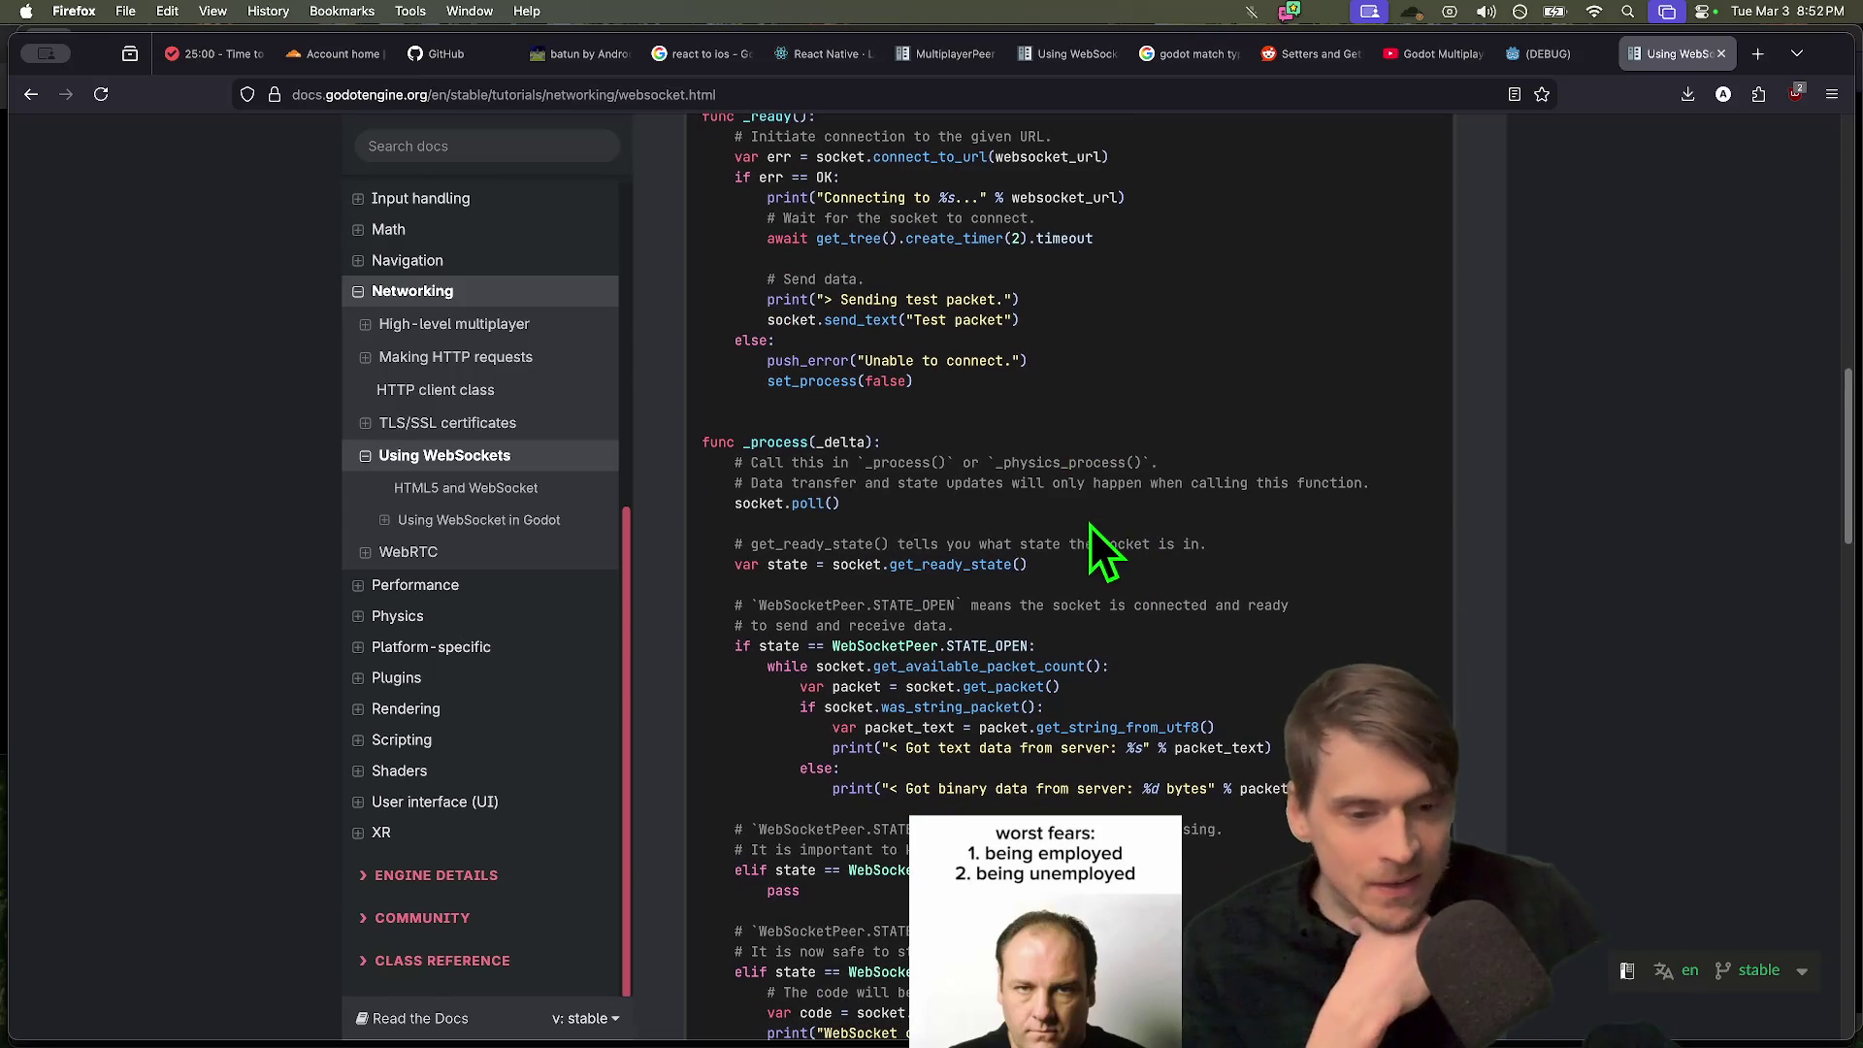
pyautogui.scroll(-8, 1096, 534)
pyautogui.scroll(4, 1089, 504)
pyautogui.scroll(-2, 1092, 514)
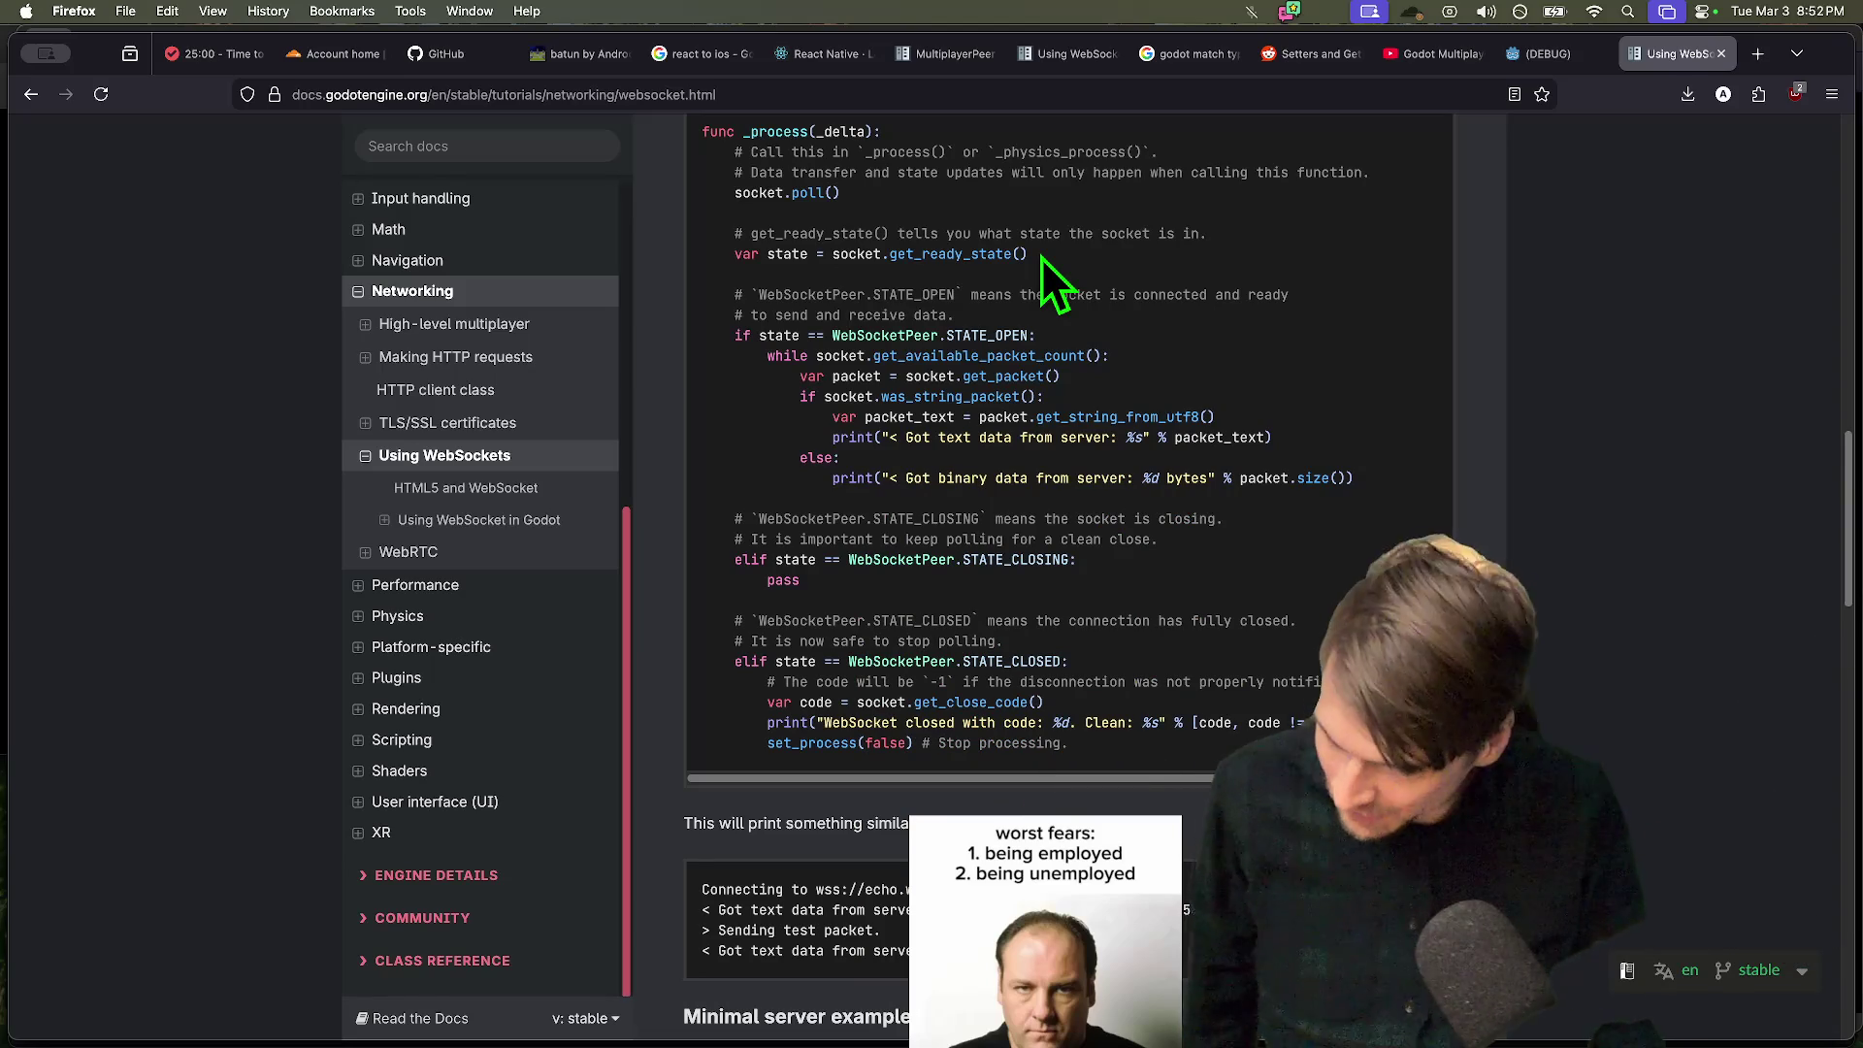
pyautogui.scroll(-5, 965, 365)
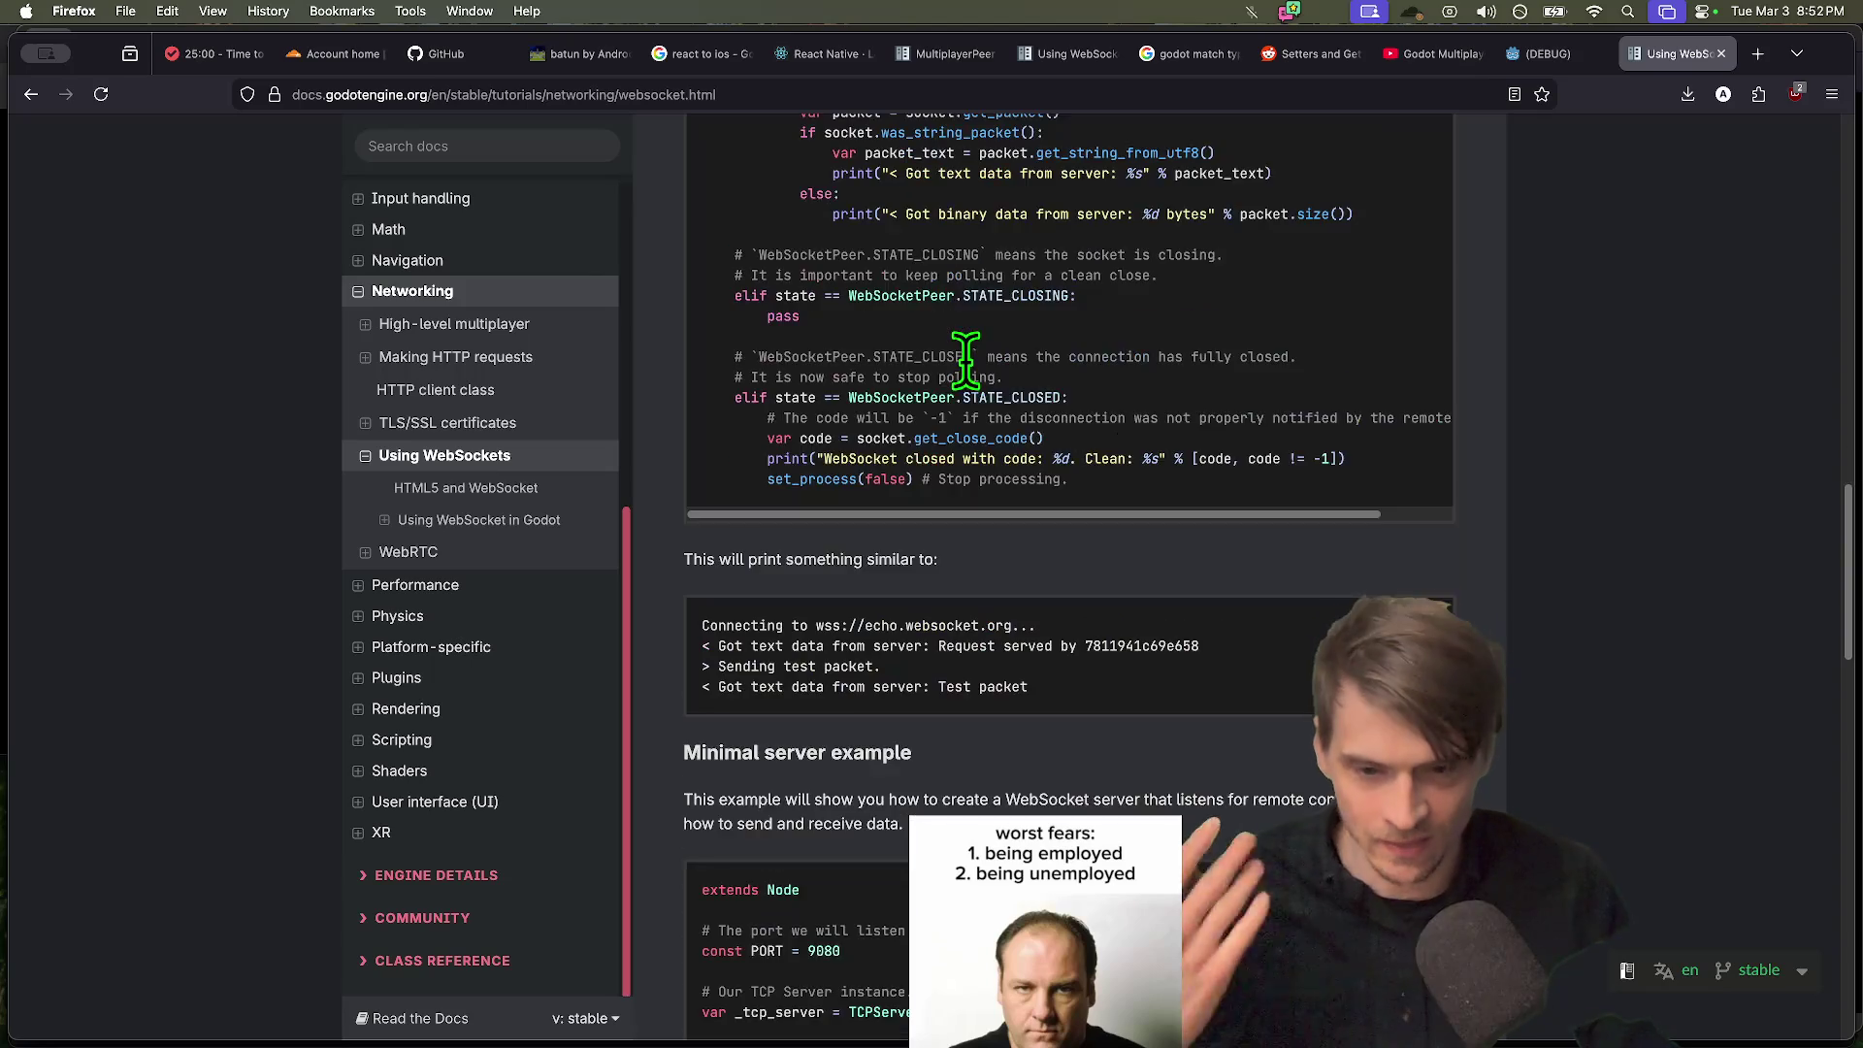
pyautogui.scroll(-8, 1115, 428)
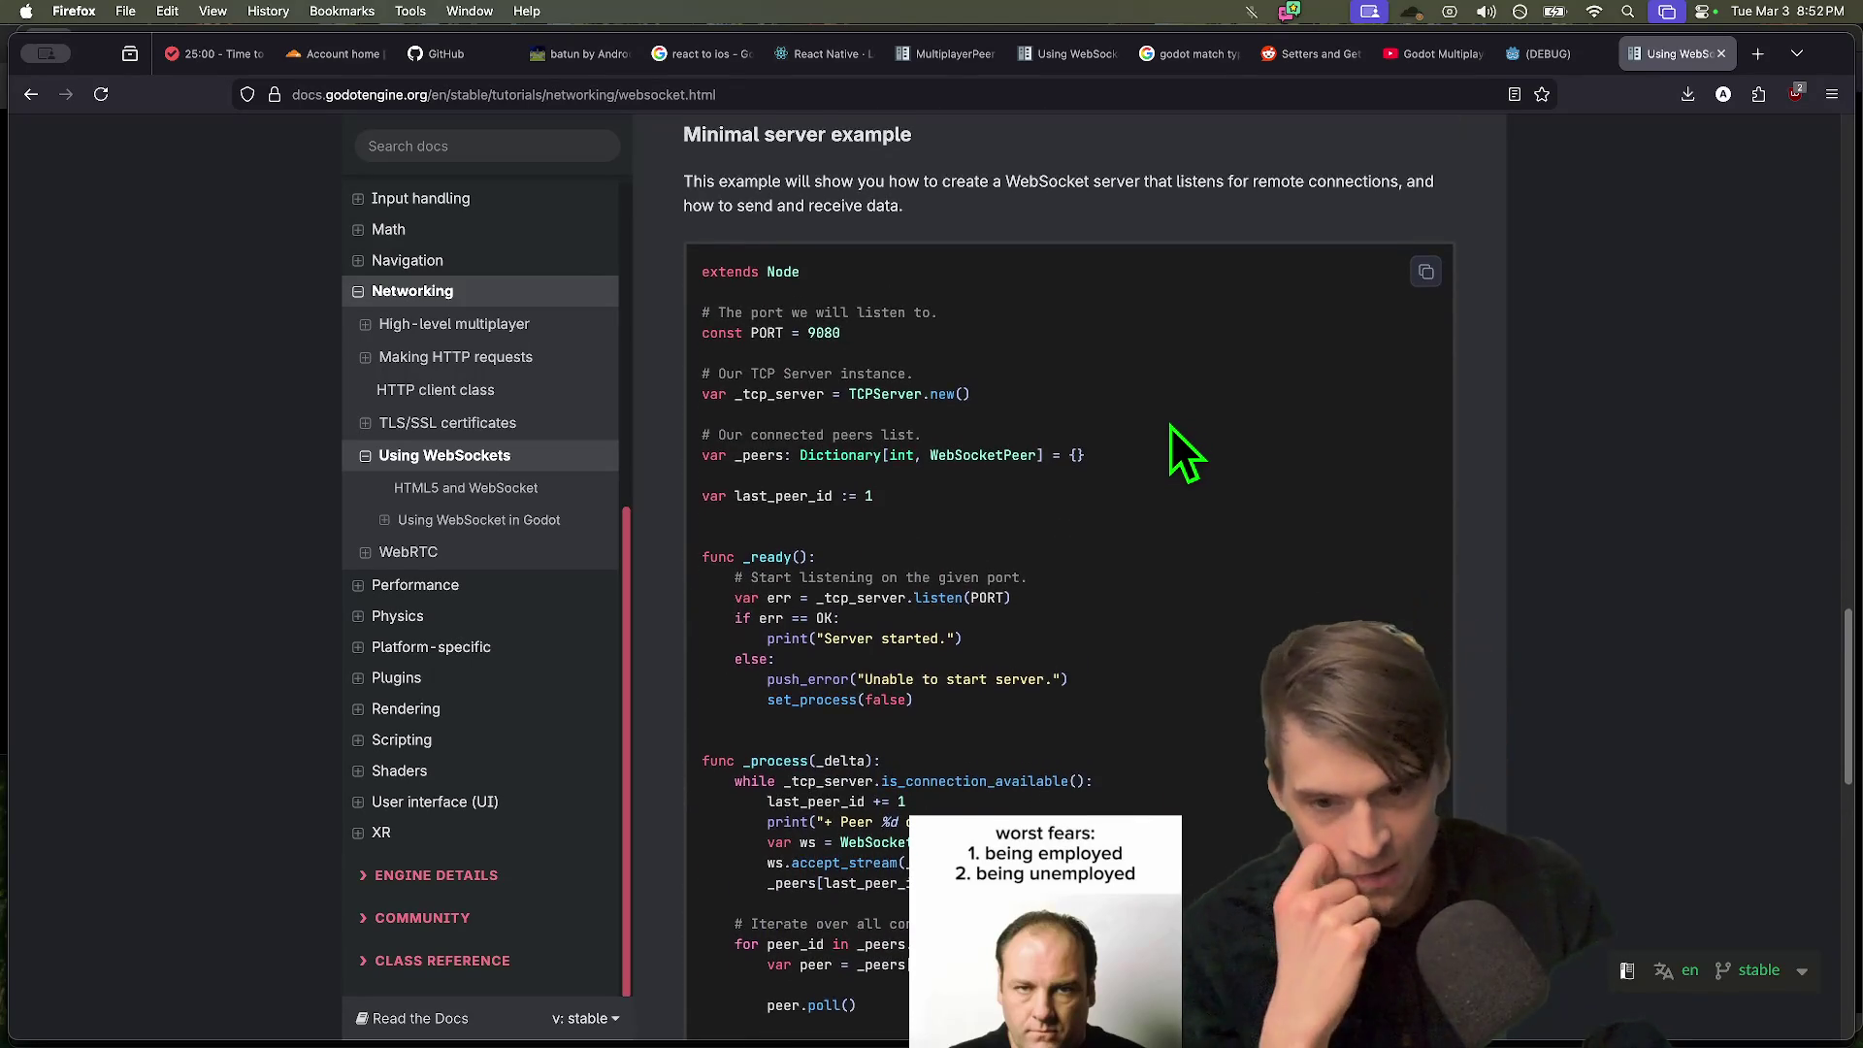
pyautogui.scroll(-6, 1171, 434)
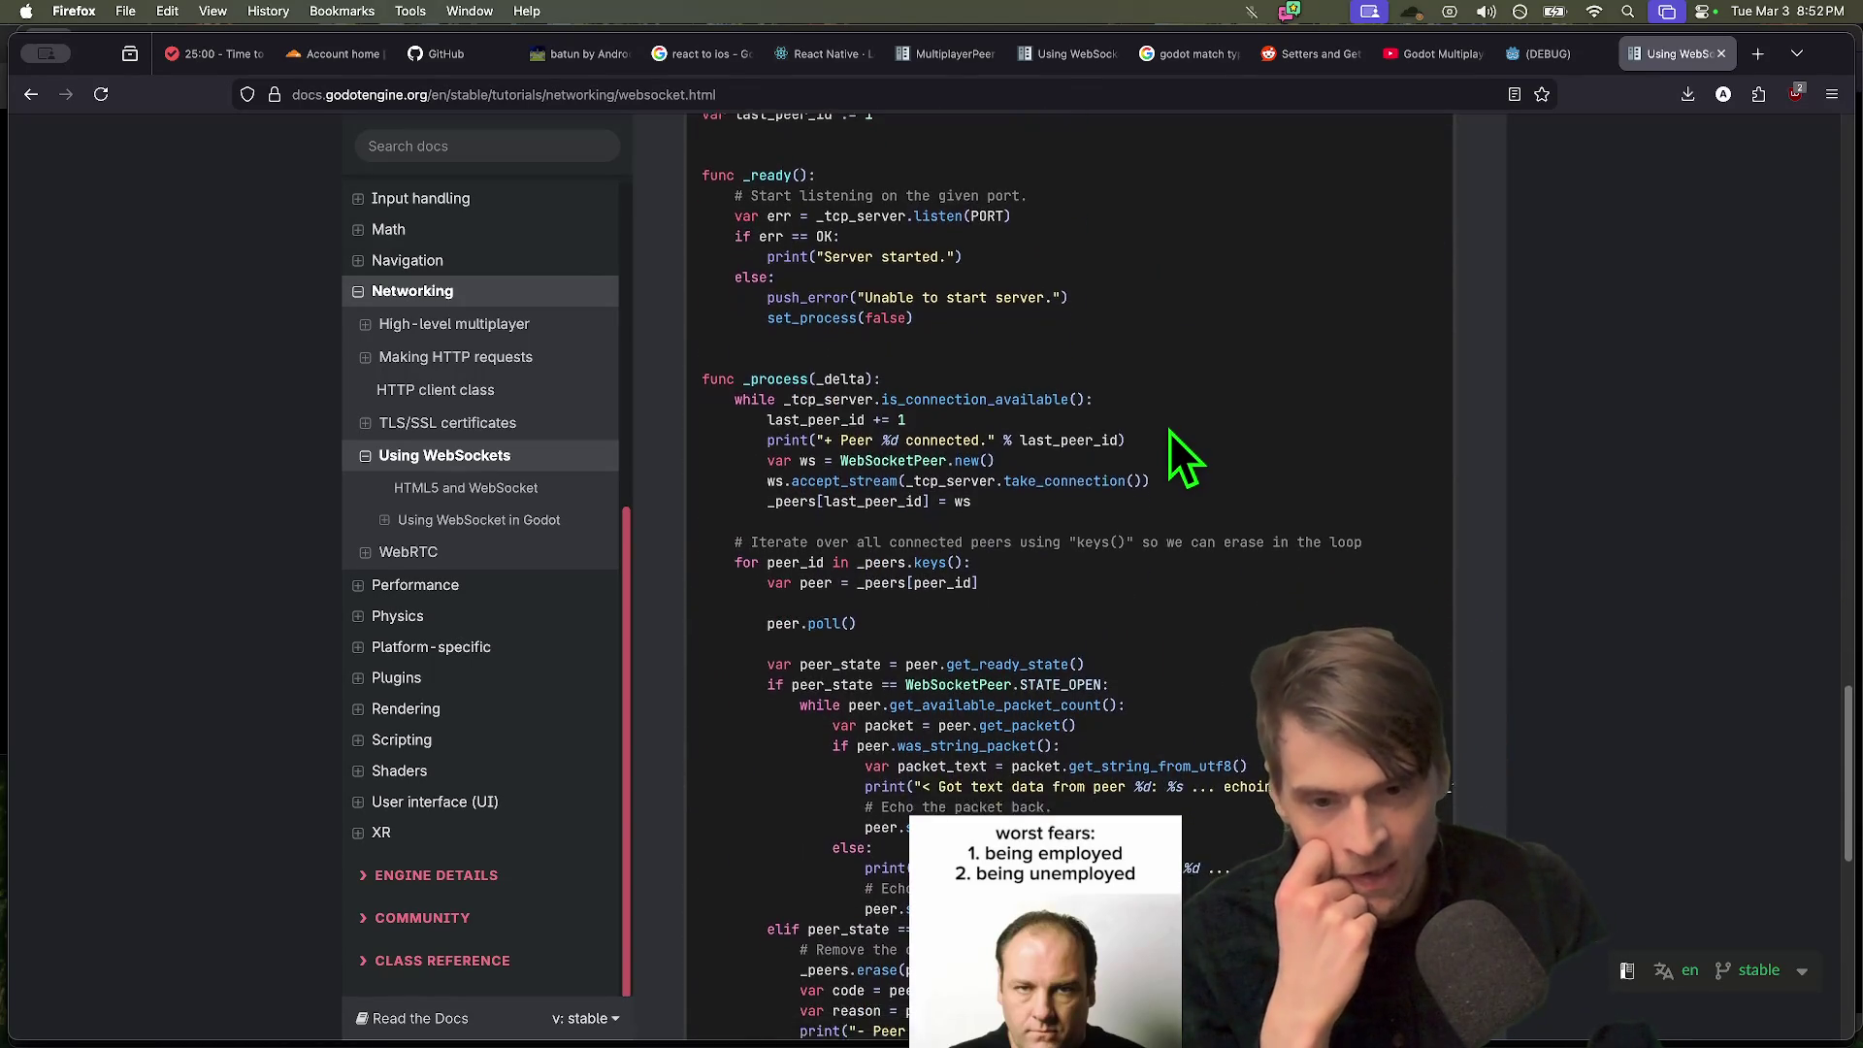
pyautogui.scroll(8, 1784, 441)
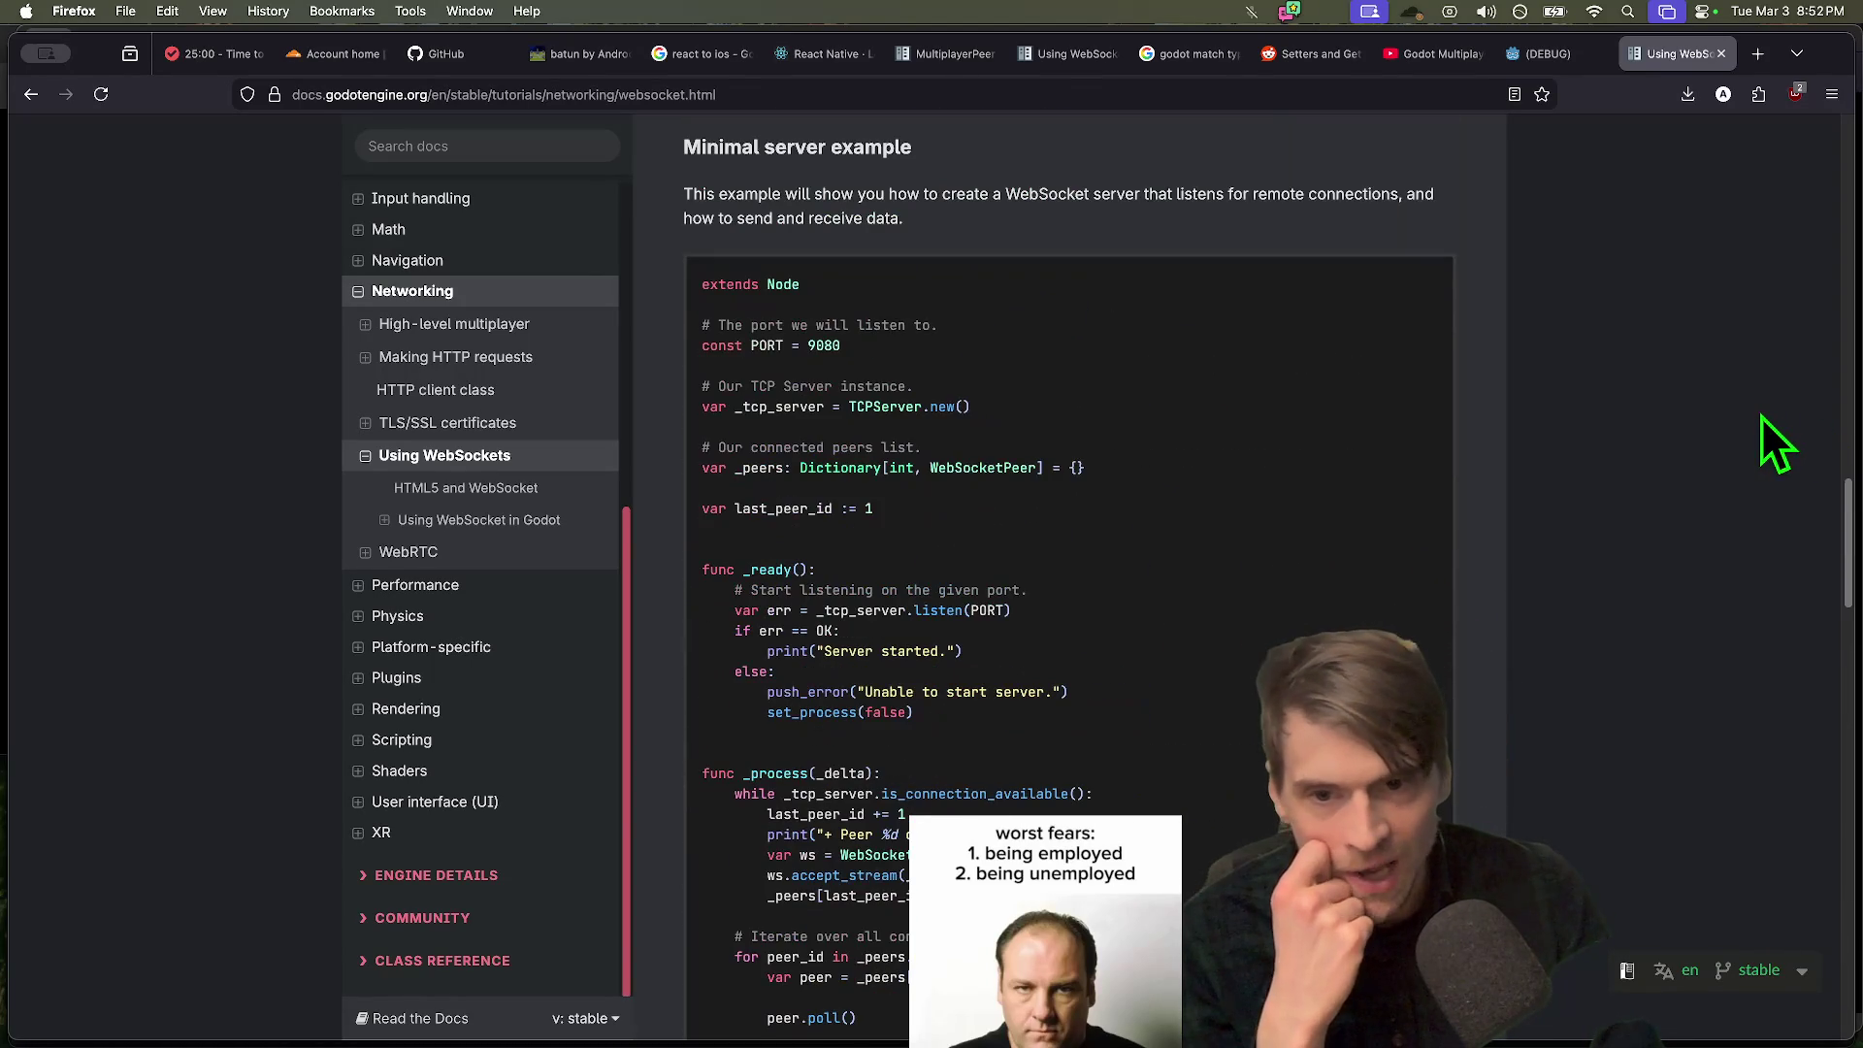
pyautogui.moveTo(672, 182); pyautogui.dragTo(1013, 248)
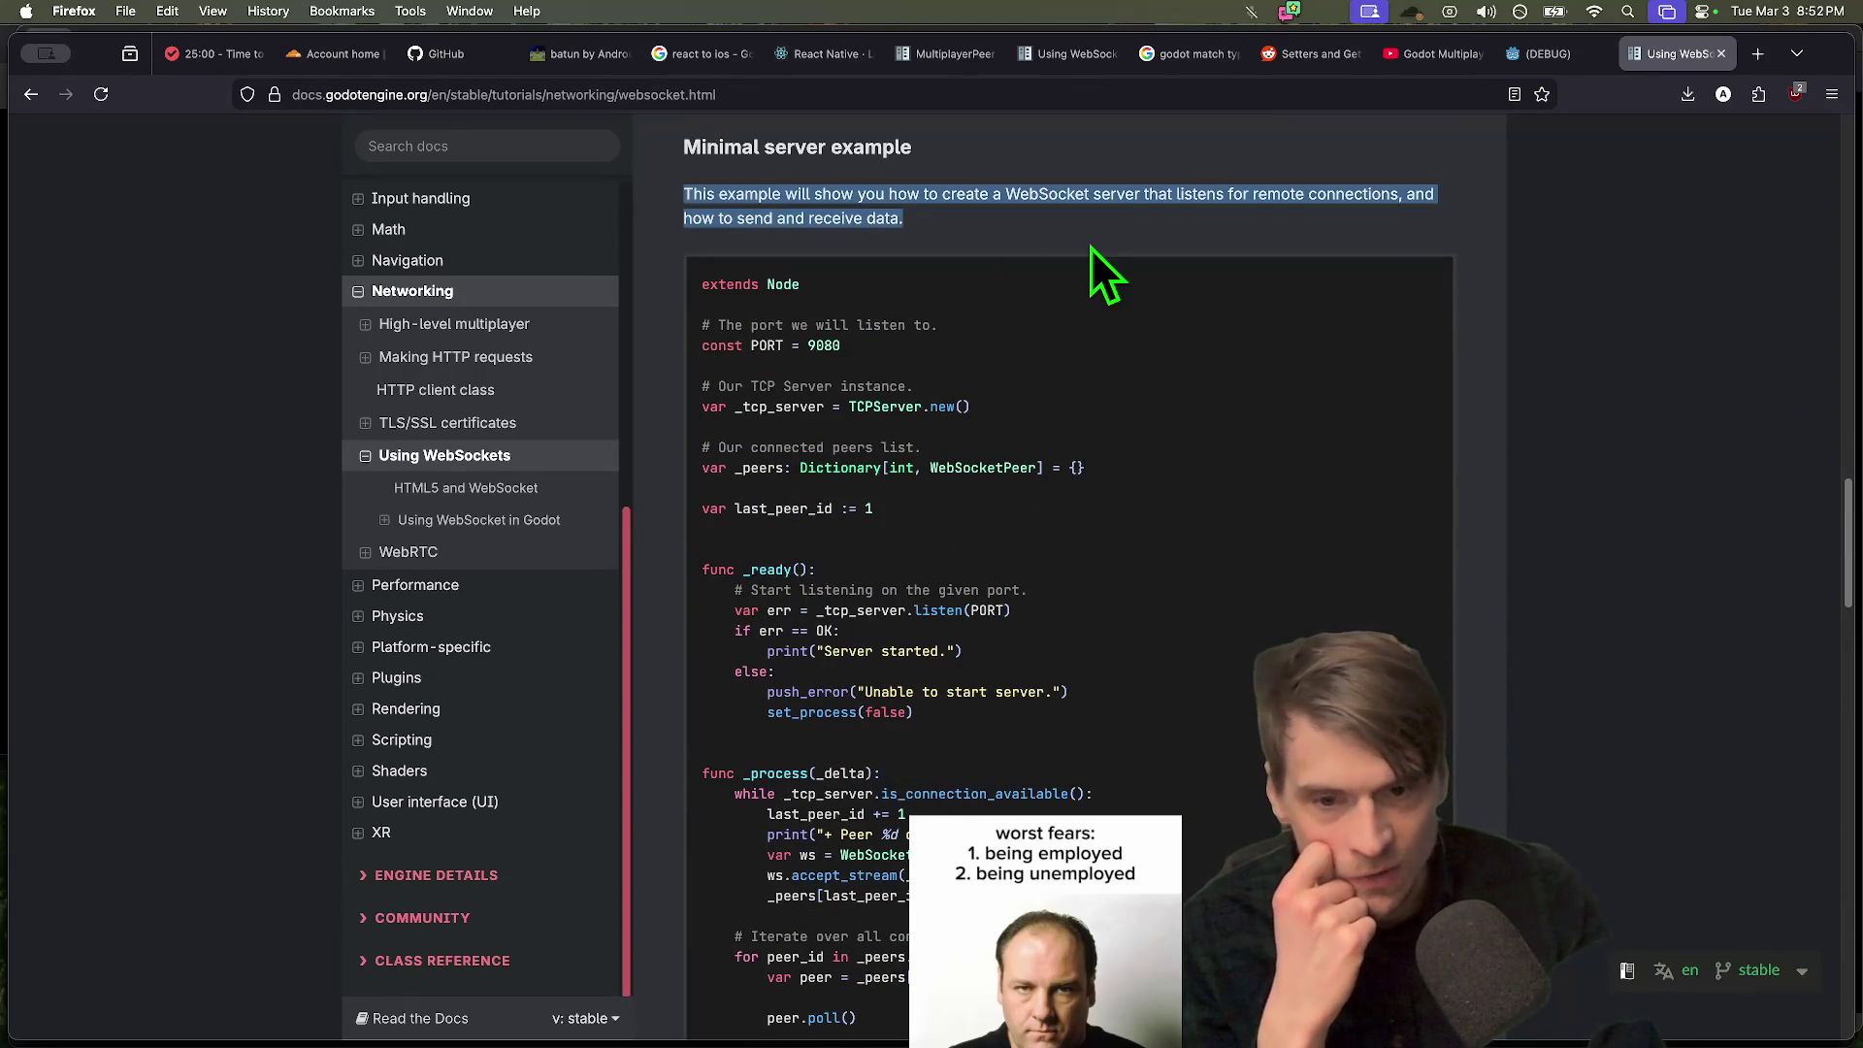
pyautogui.scroll(-1, 1186, 500)
pyautogui.scroll(-5, 1203, 529)
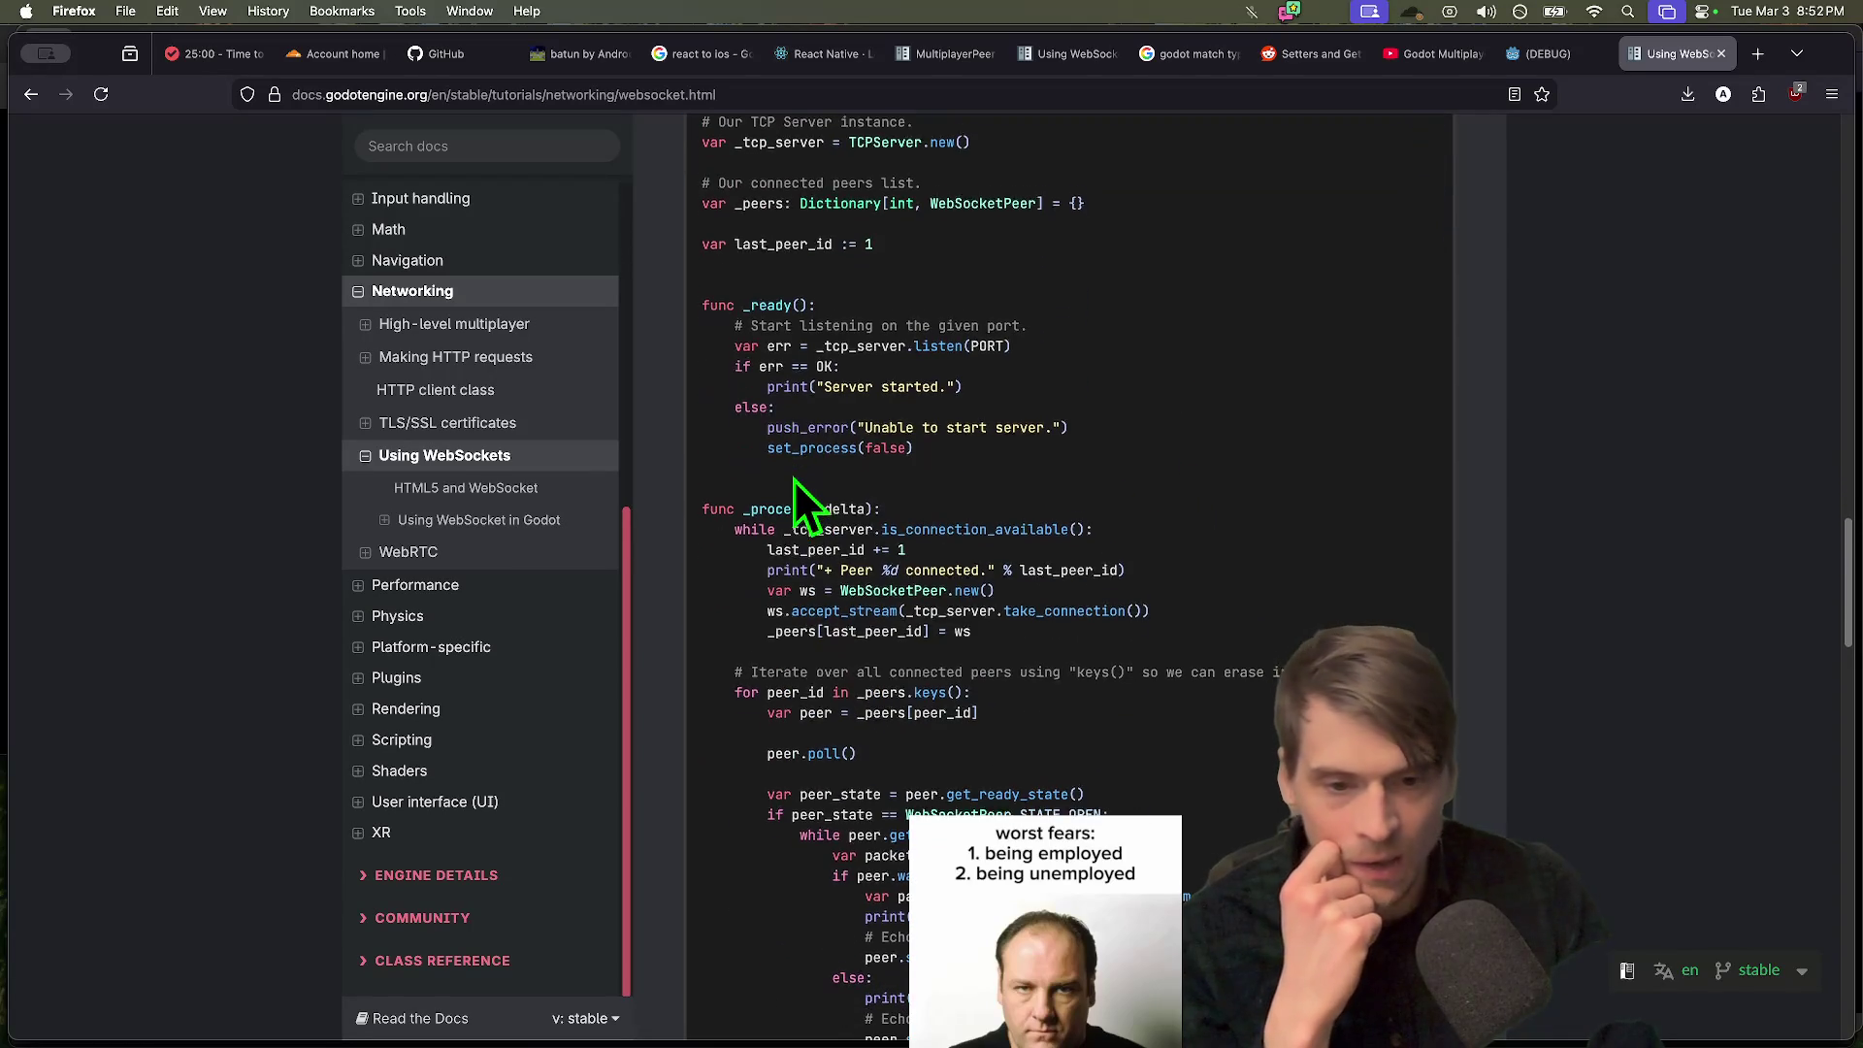
pyautogui.moveTo(728, 329)
pyautogui.mouseDown()
pyautogui.moveTo(1019, 491)
pyautogui.moveTo(707, 404)
pyautogui.moveTo(690, 369)
pyautogui.moveTo(886, 486)
pyautogui.moveTo(1061, 528)
pyautogui.moveTo(1064, 626)
pyautogui.mouseUp()
pyautogui.click(1029, 495)
pyautogui.scroll(-2, 757, 407)
pyautogui.scroll(-2, 971, 505)
pyautogui.moveTo(864, 498)
pyautogui.mouseDown()
pyautogui.moveTo(1036, 535)
pyautogui.moveTo(1211, 524)
pyautogui.mouseUp()
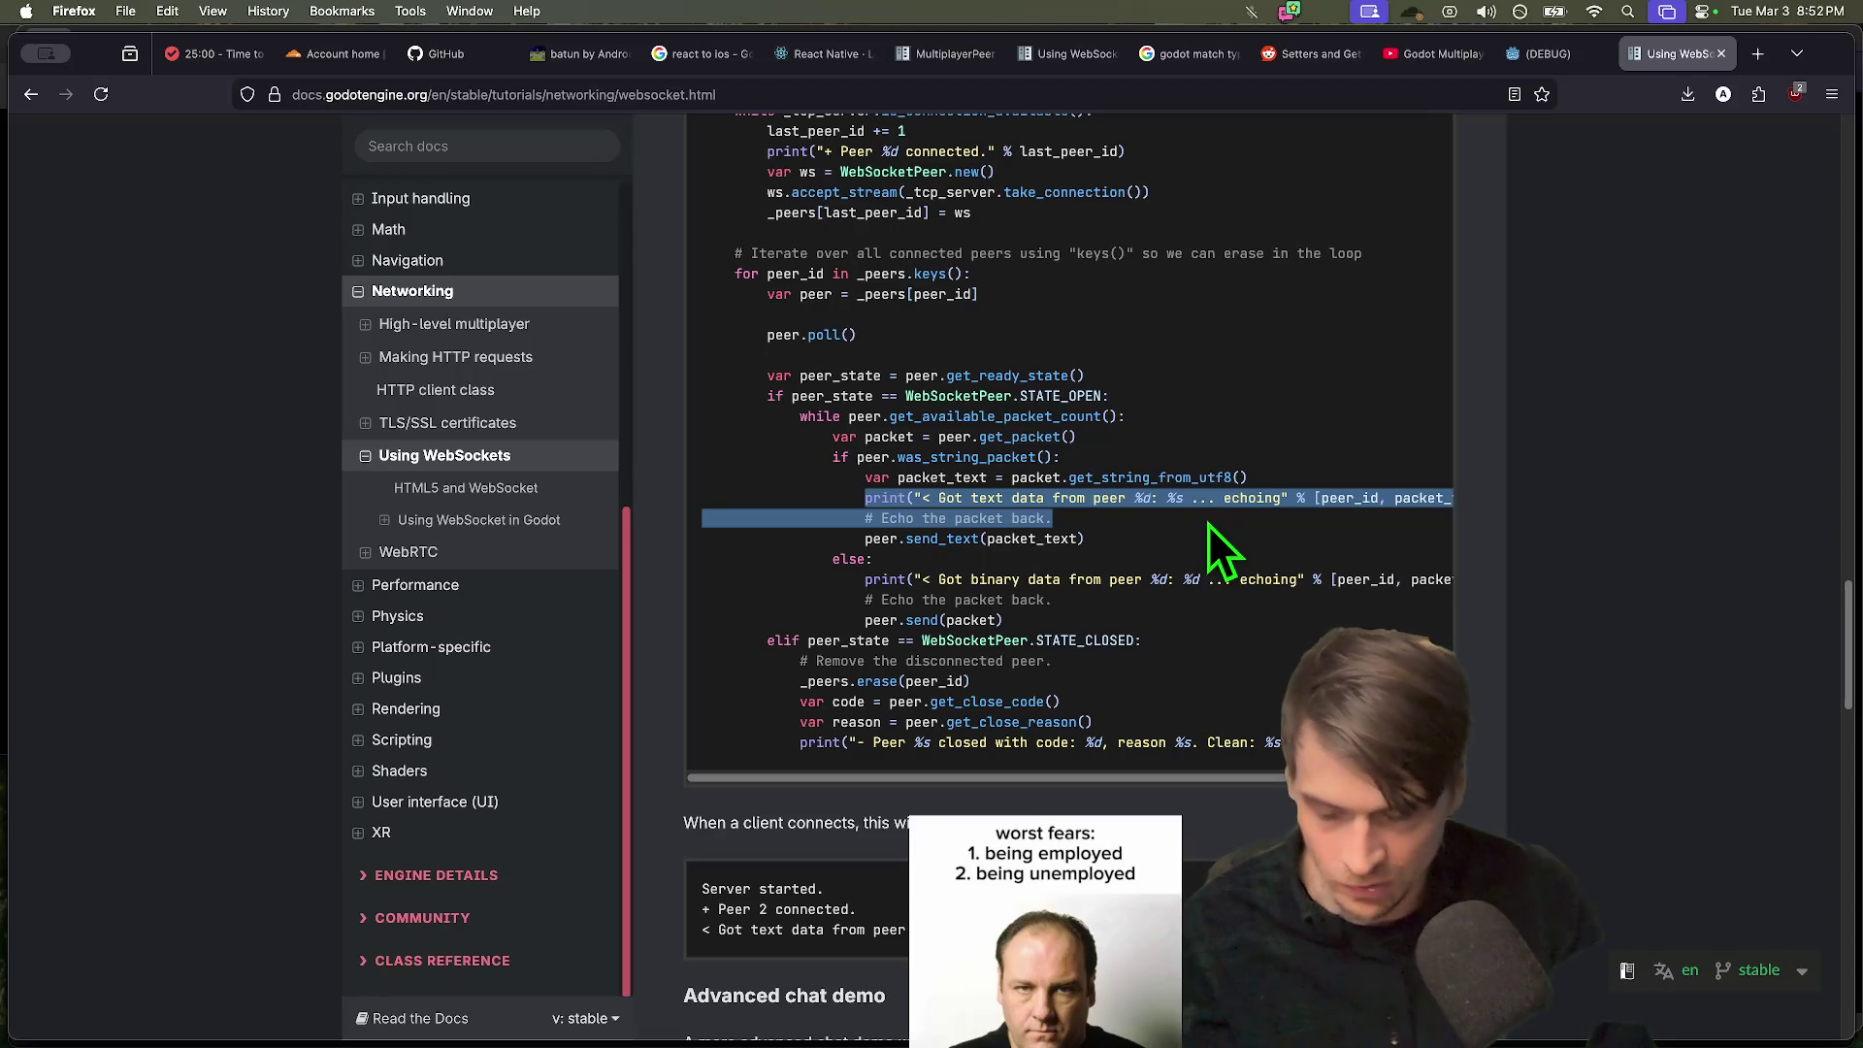
pyautogui.scroll(-5, 1208, 529)
pyautogui.scroll(10, 1204, 529)
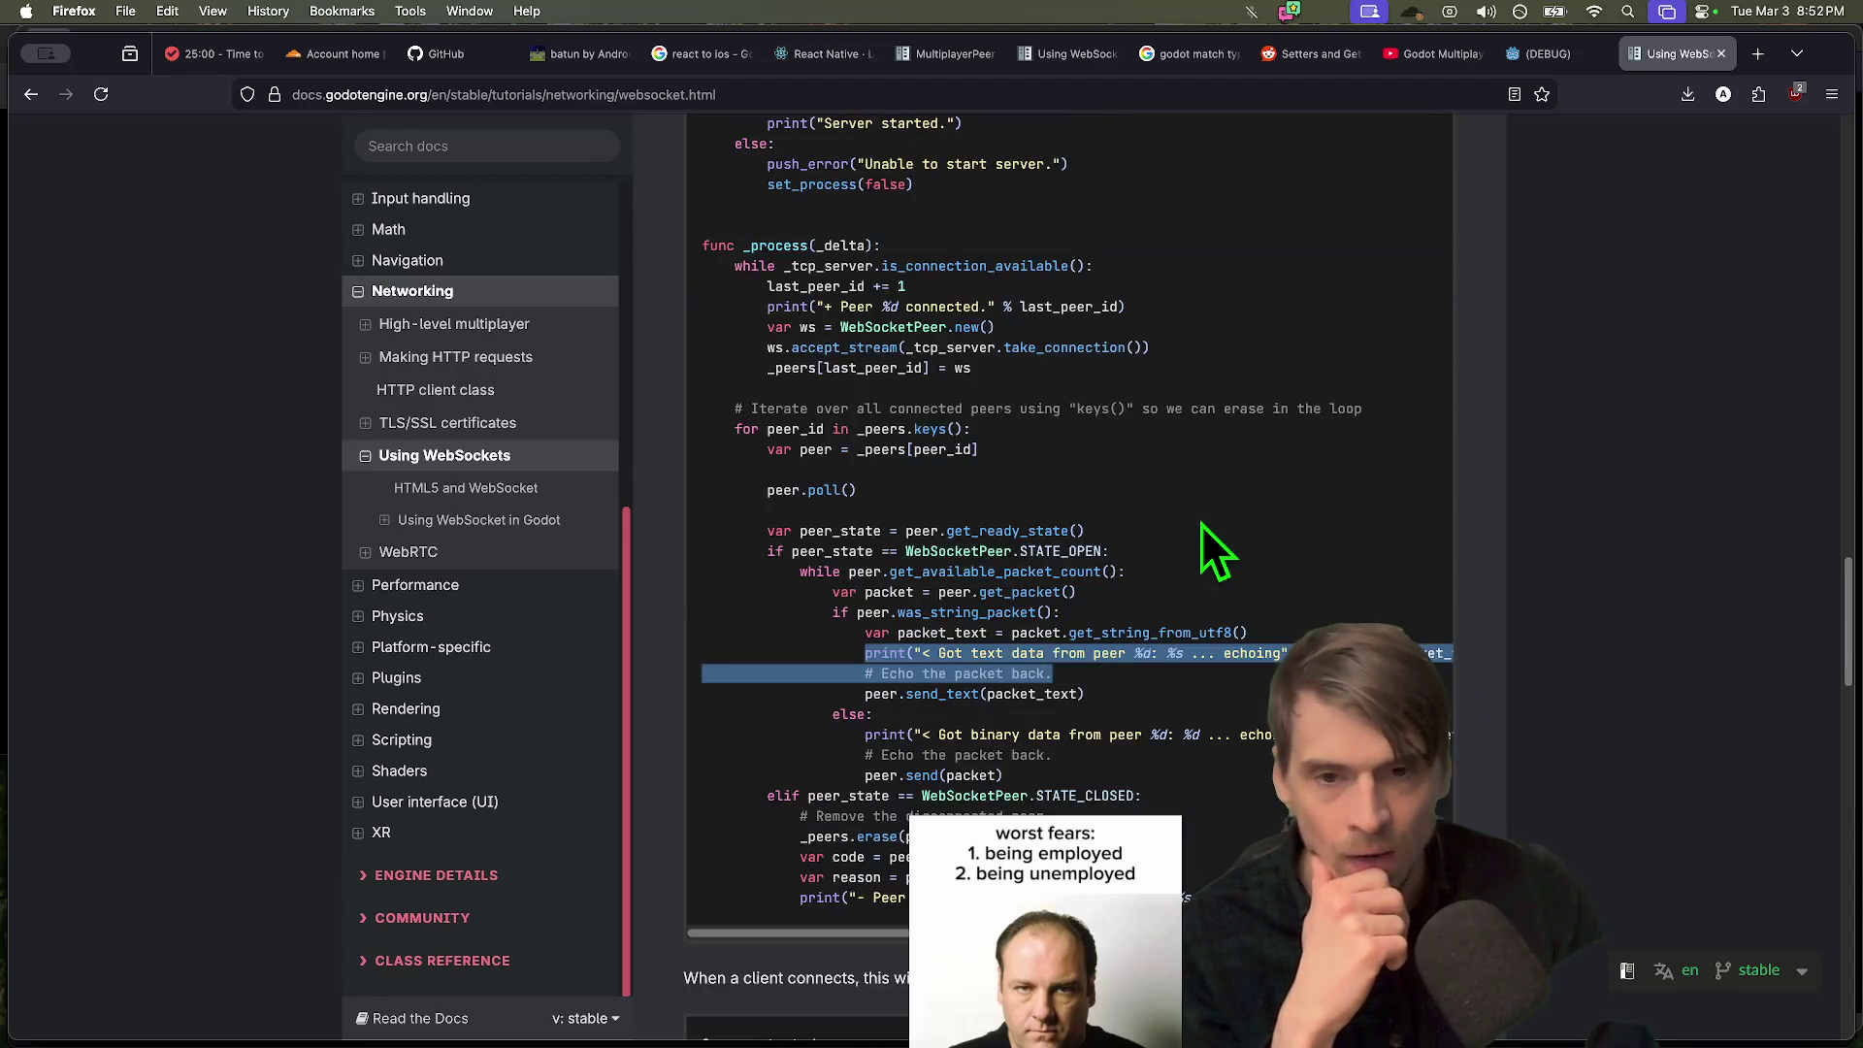
pyautogui.scroll(10, 1213, 548)
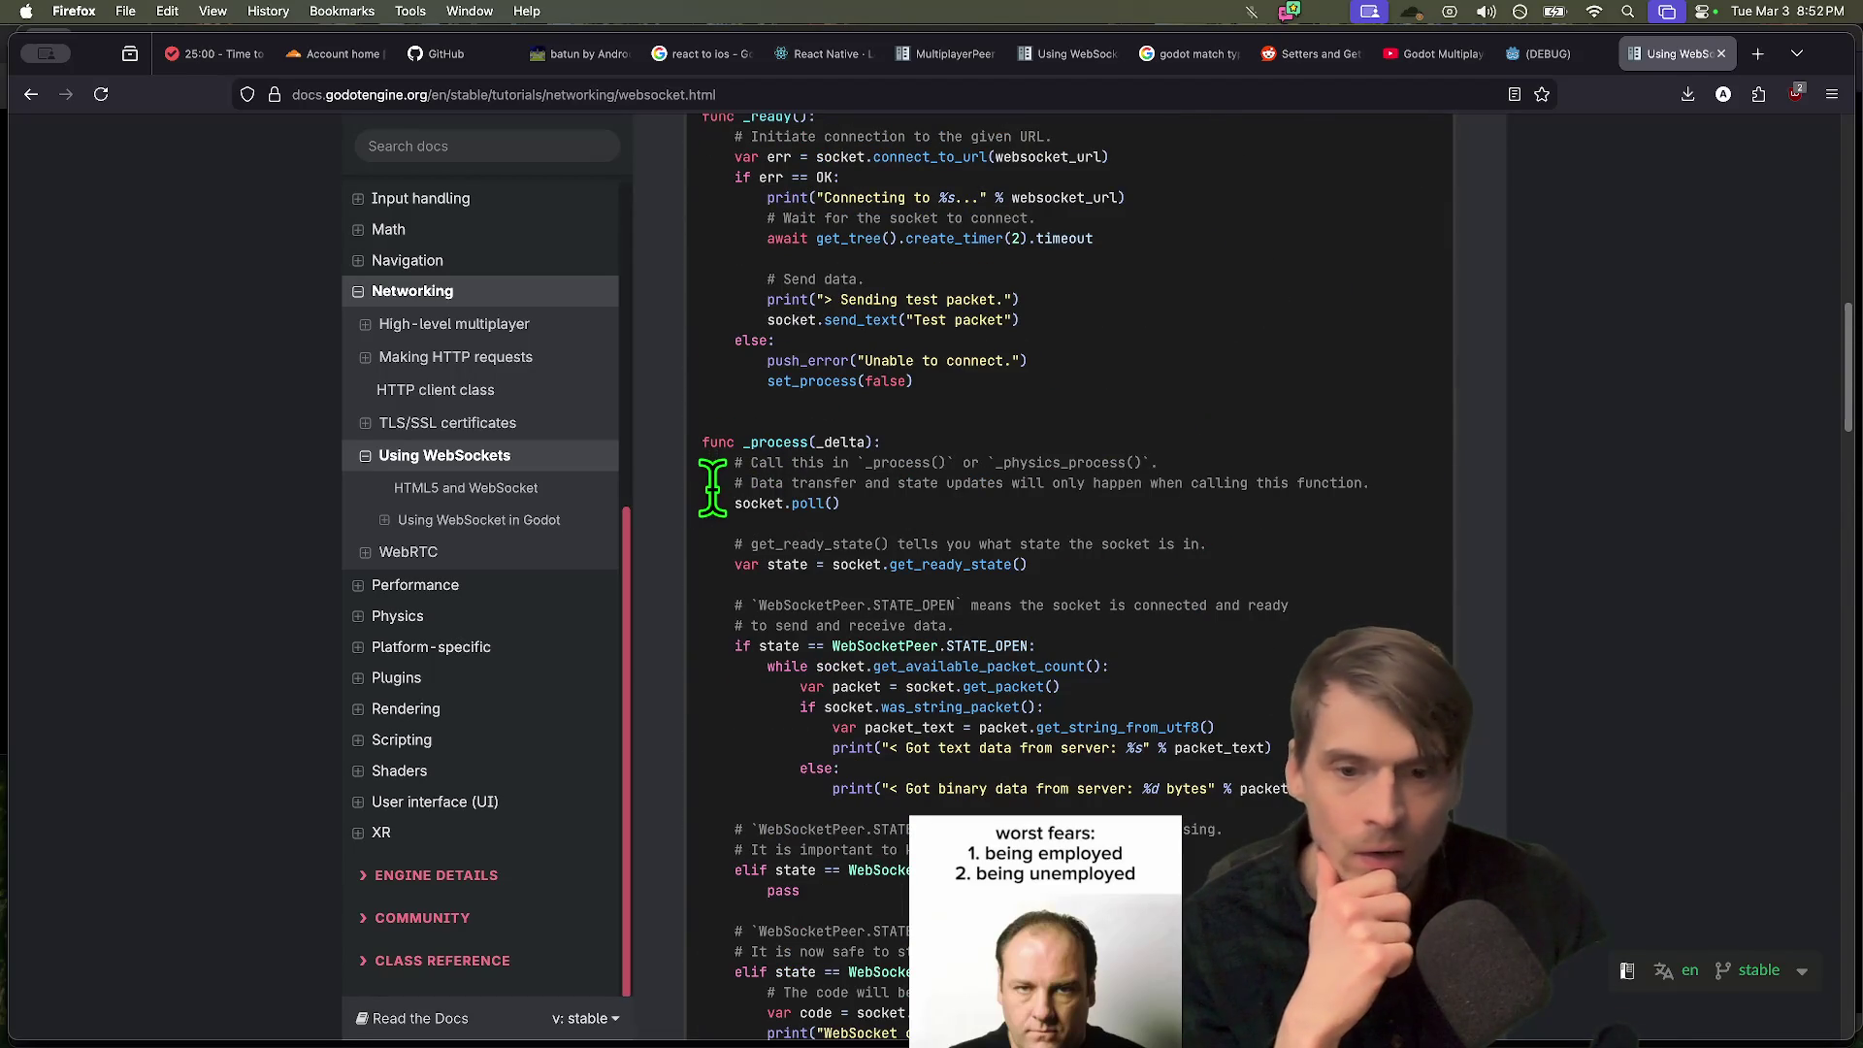
pyautogui.moveTo(718, 503); pyautogui.dragTo(840, 505)
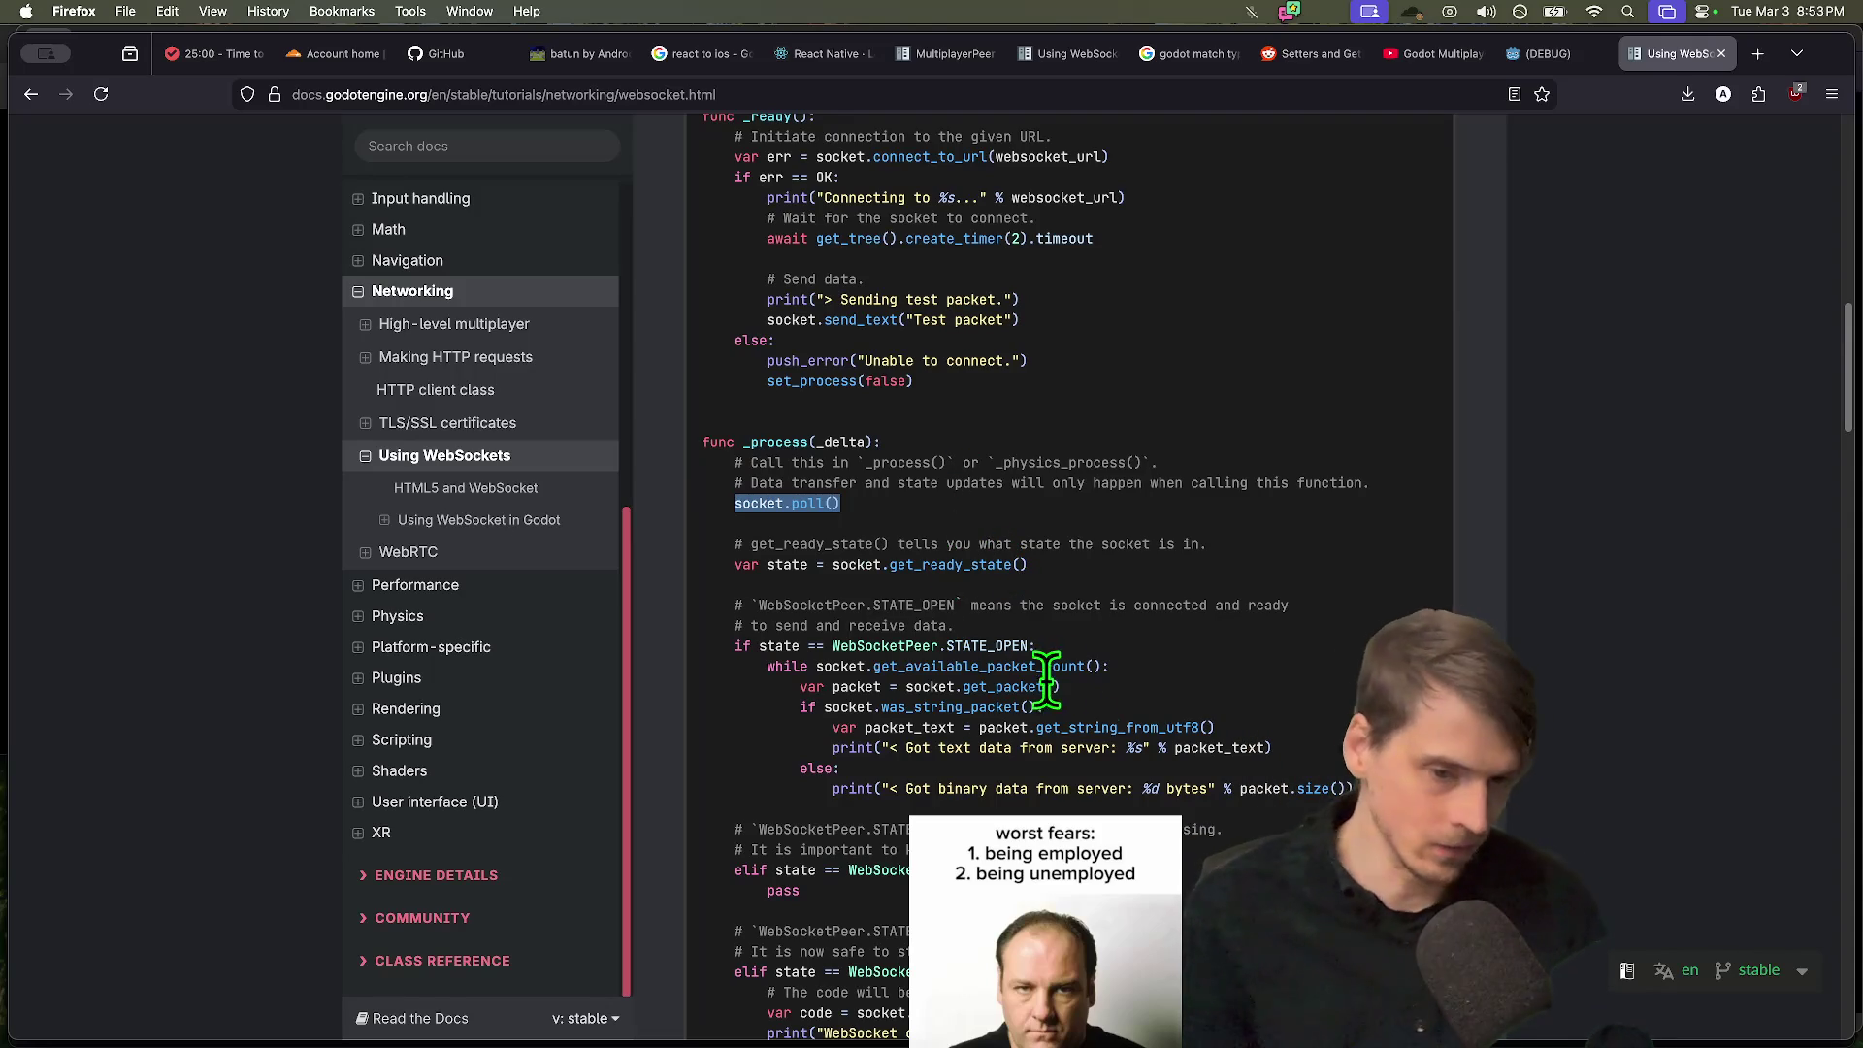
pyautogui.moveTo(1279, 772); pyautogui.dragTo(1048, 740)
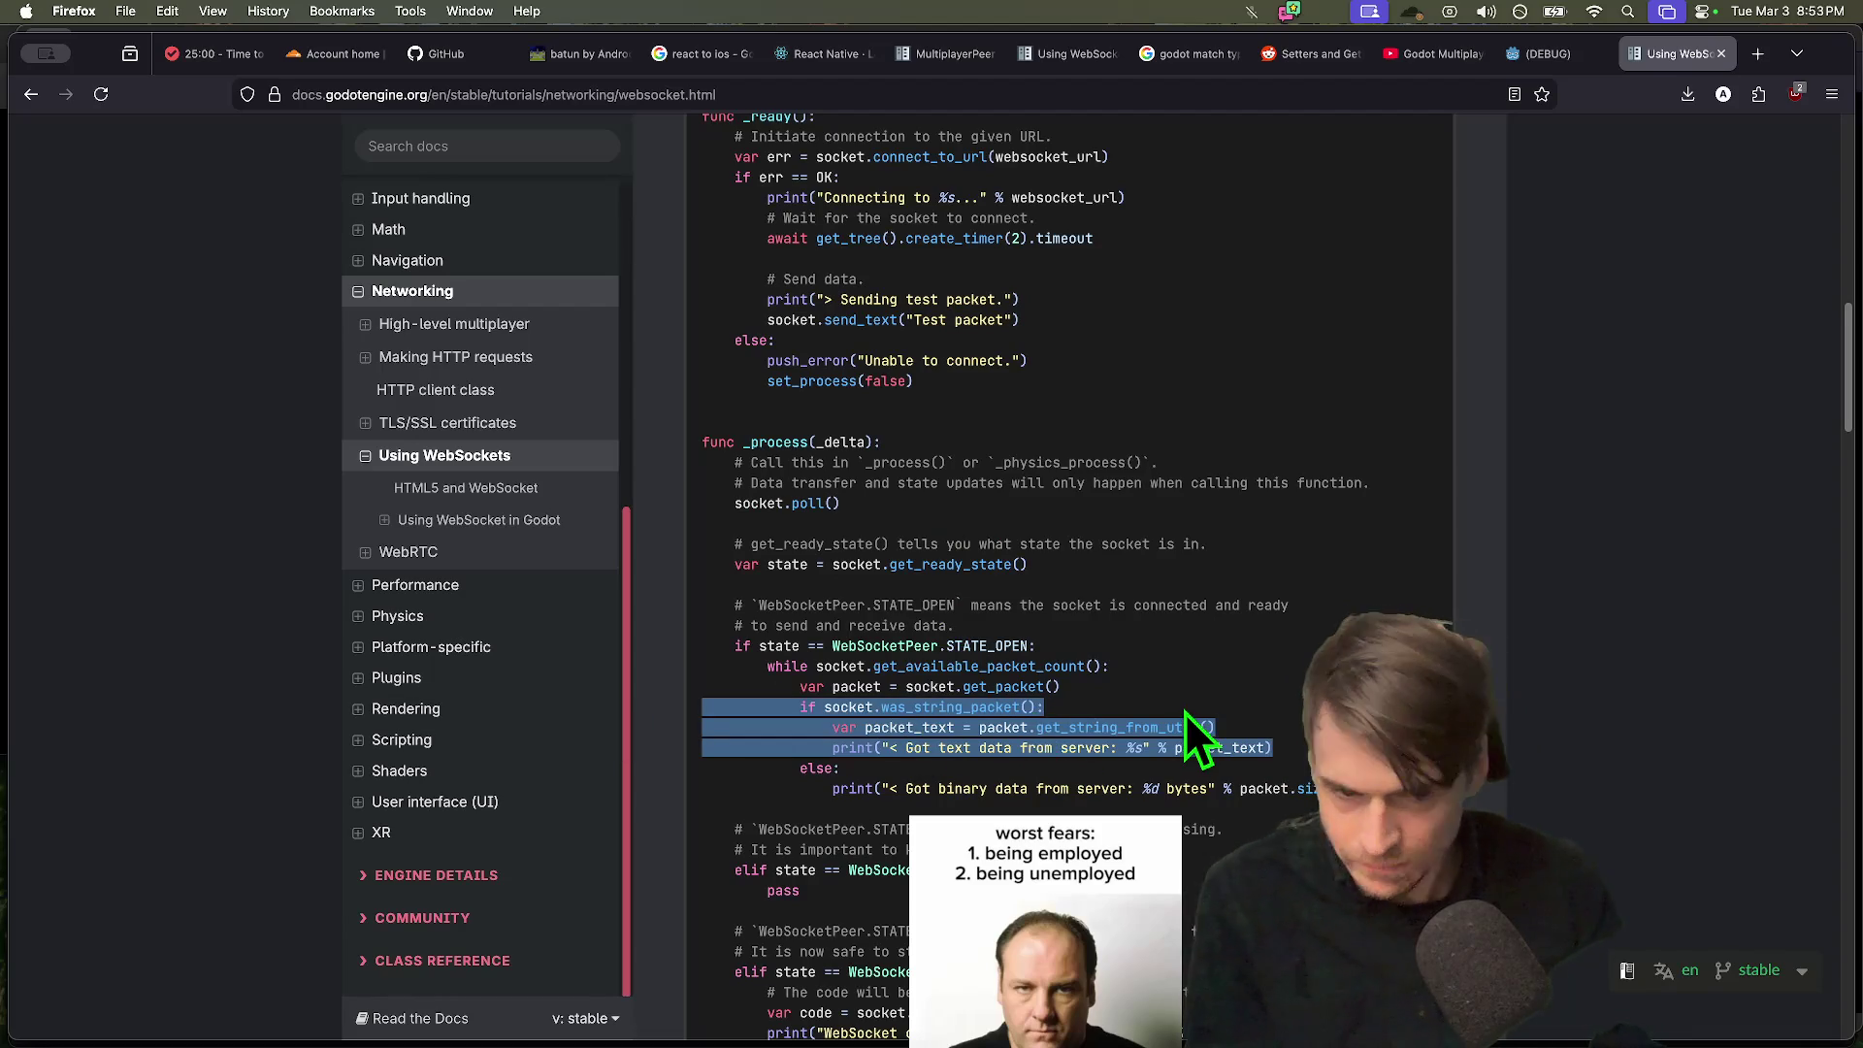
pyautogui.click(1196, 738)
pyautogui.scroll(-2, 1189, 743)
pyautogui.scroll(15, 1179, 737)
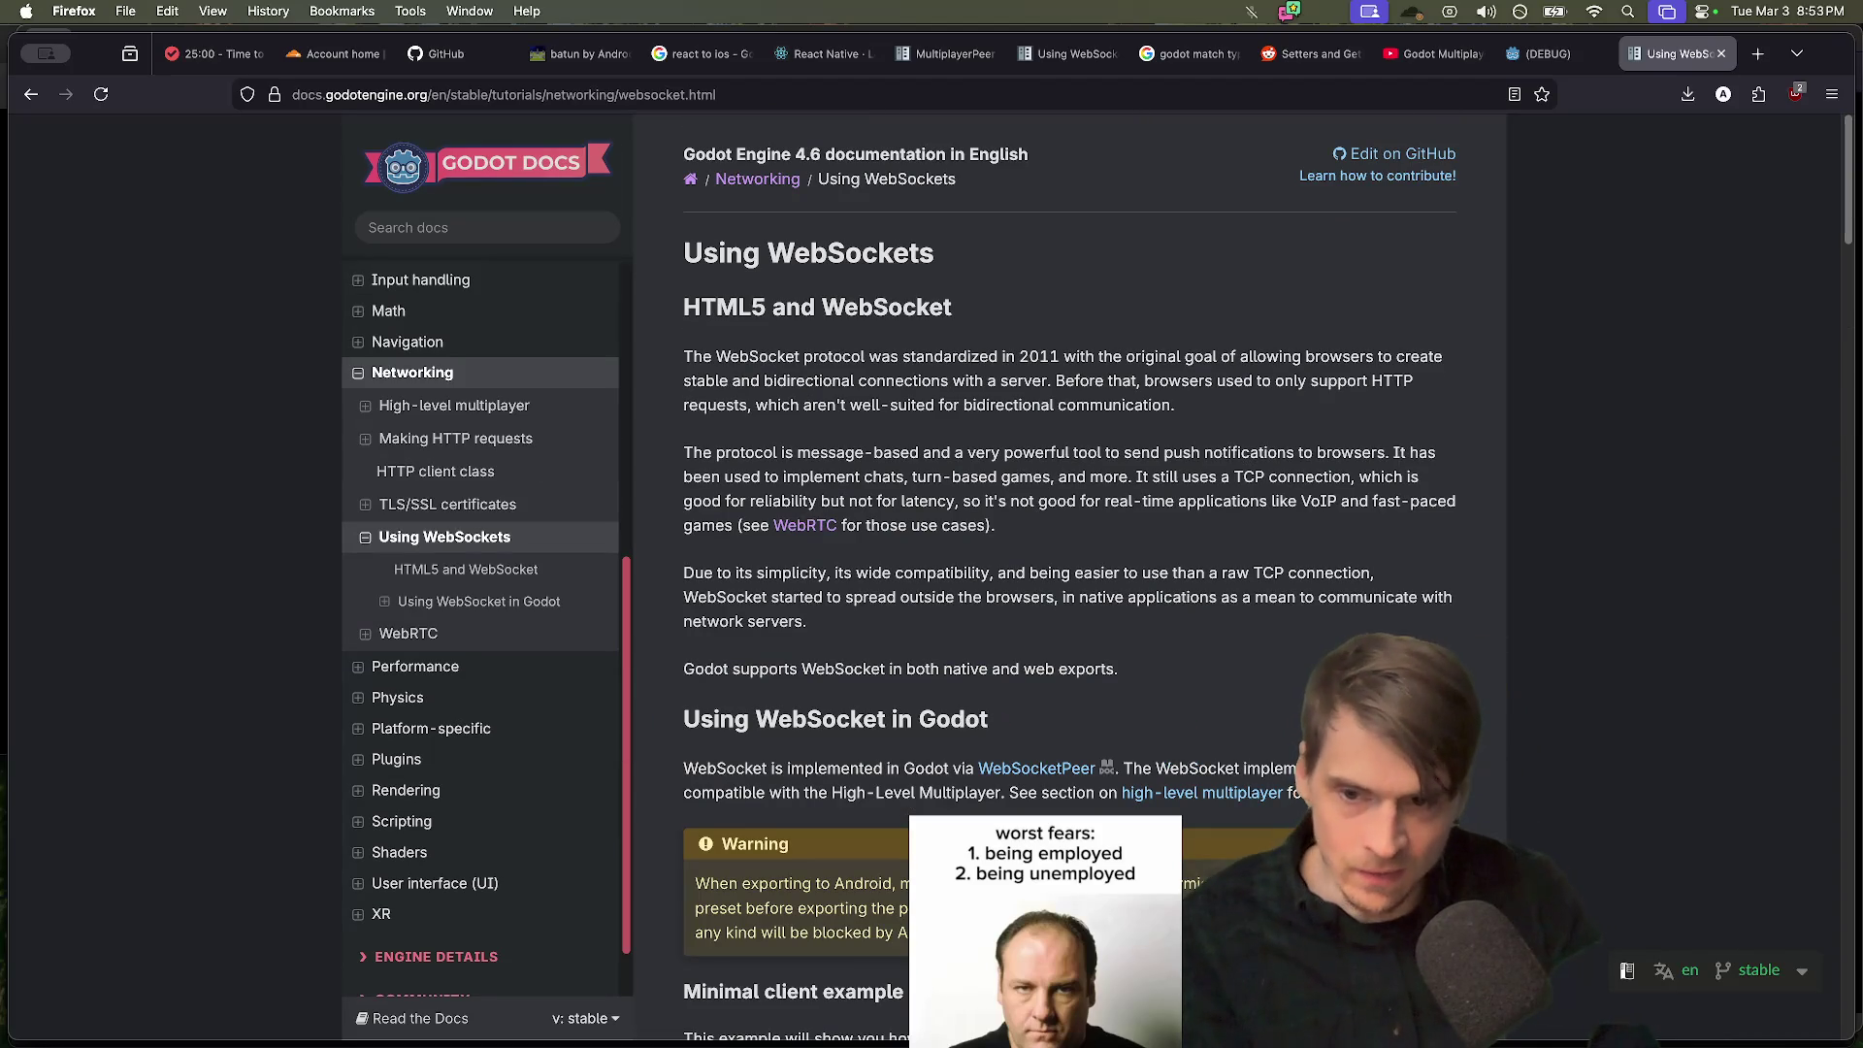
pyautogui.moveTo(515, 1031)
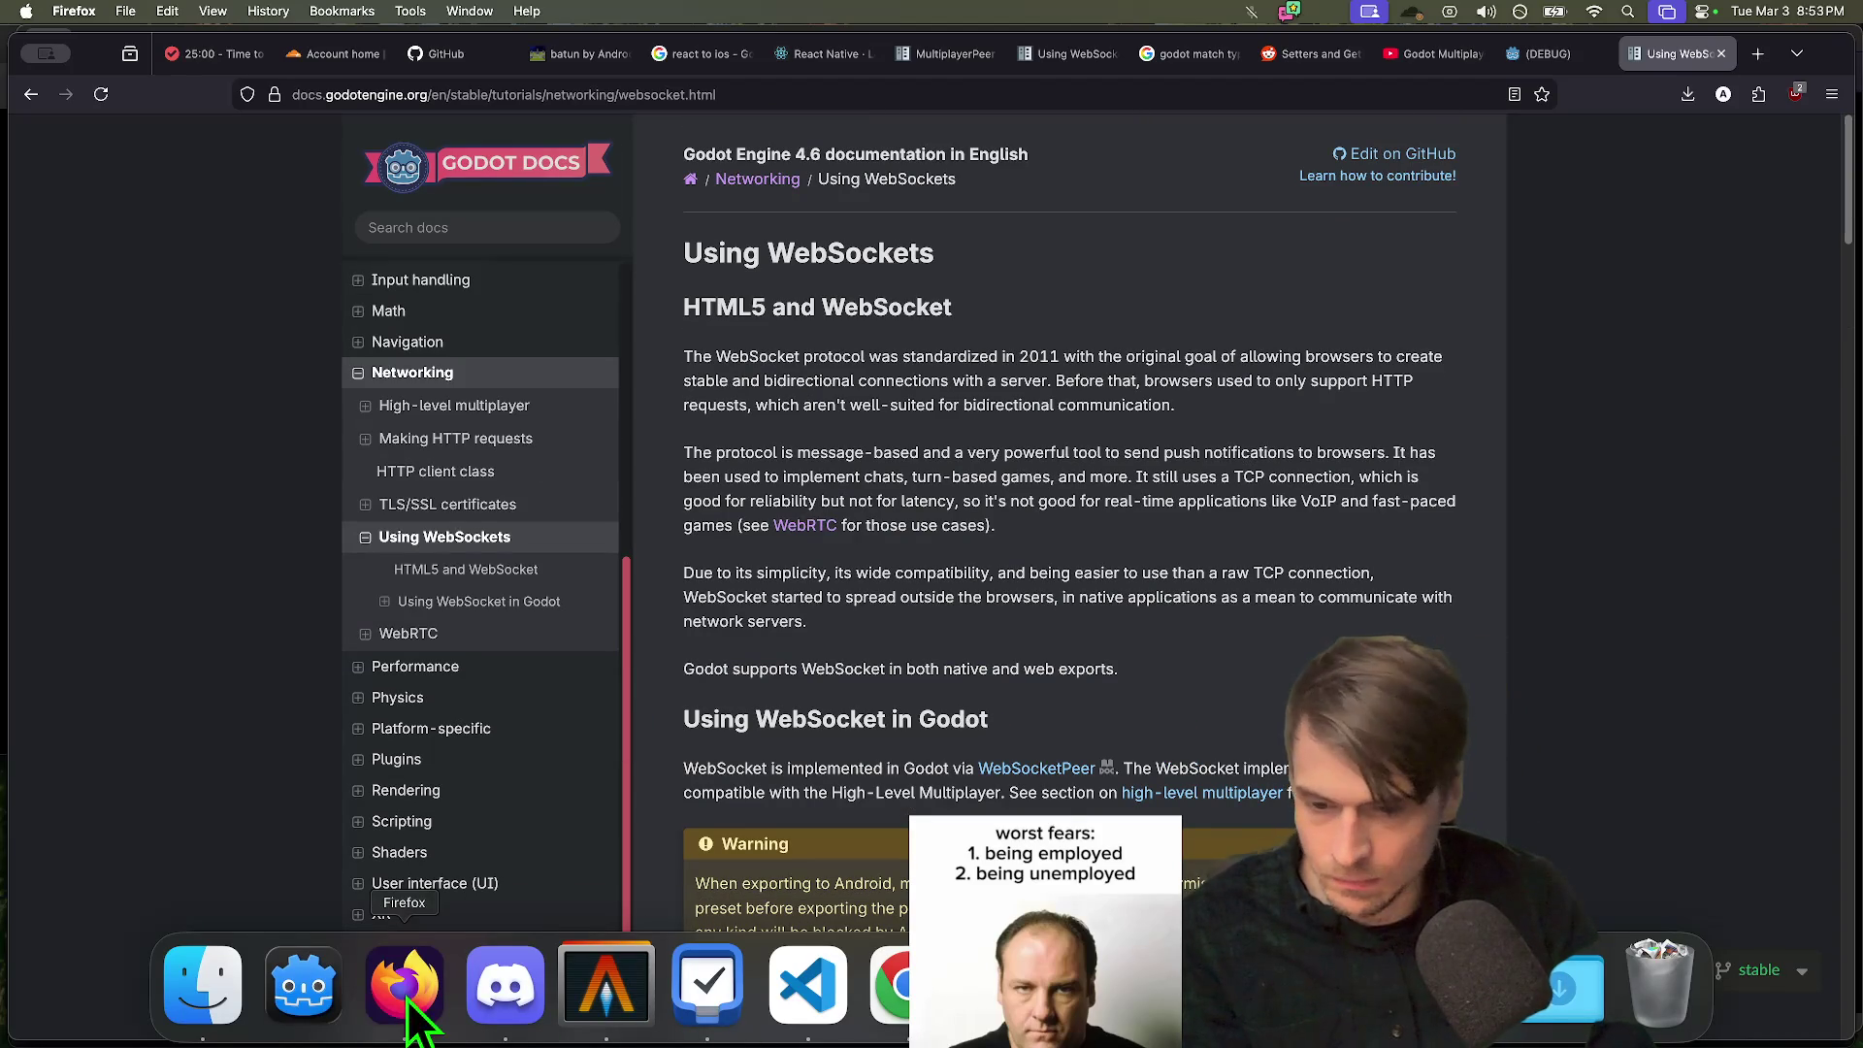
pyautogui.click(334, 1005)
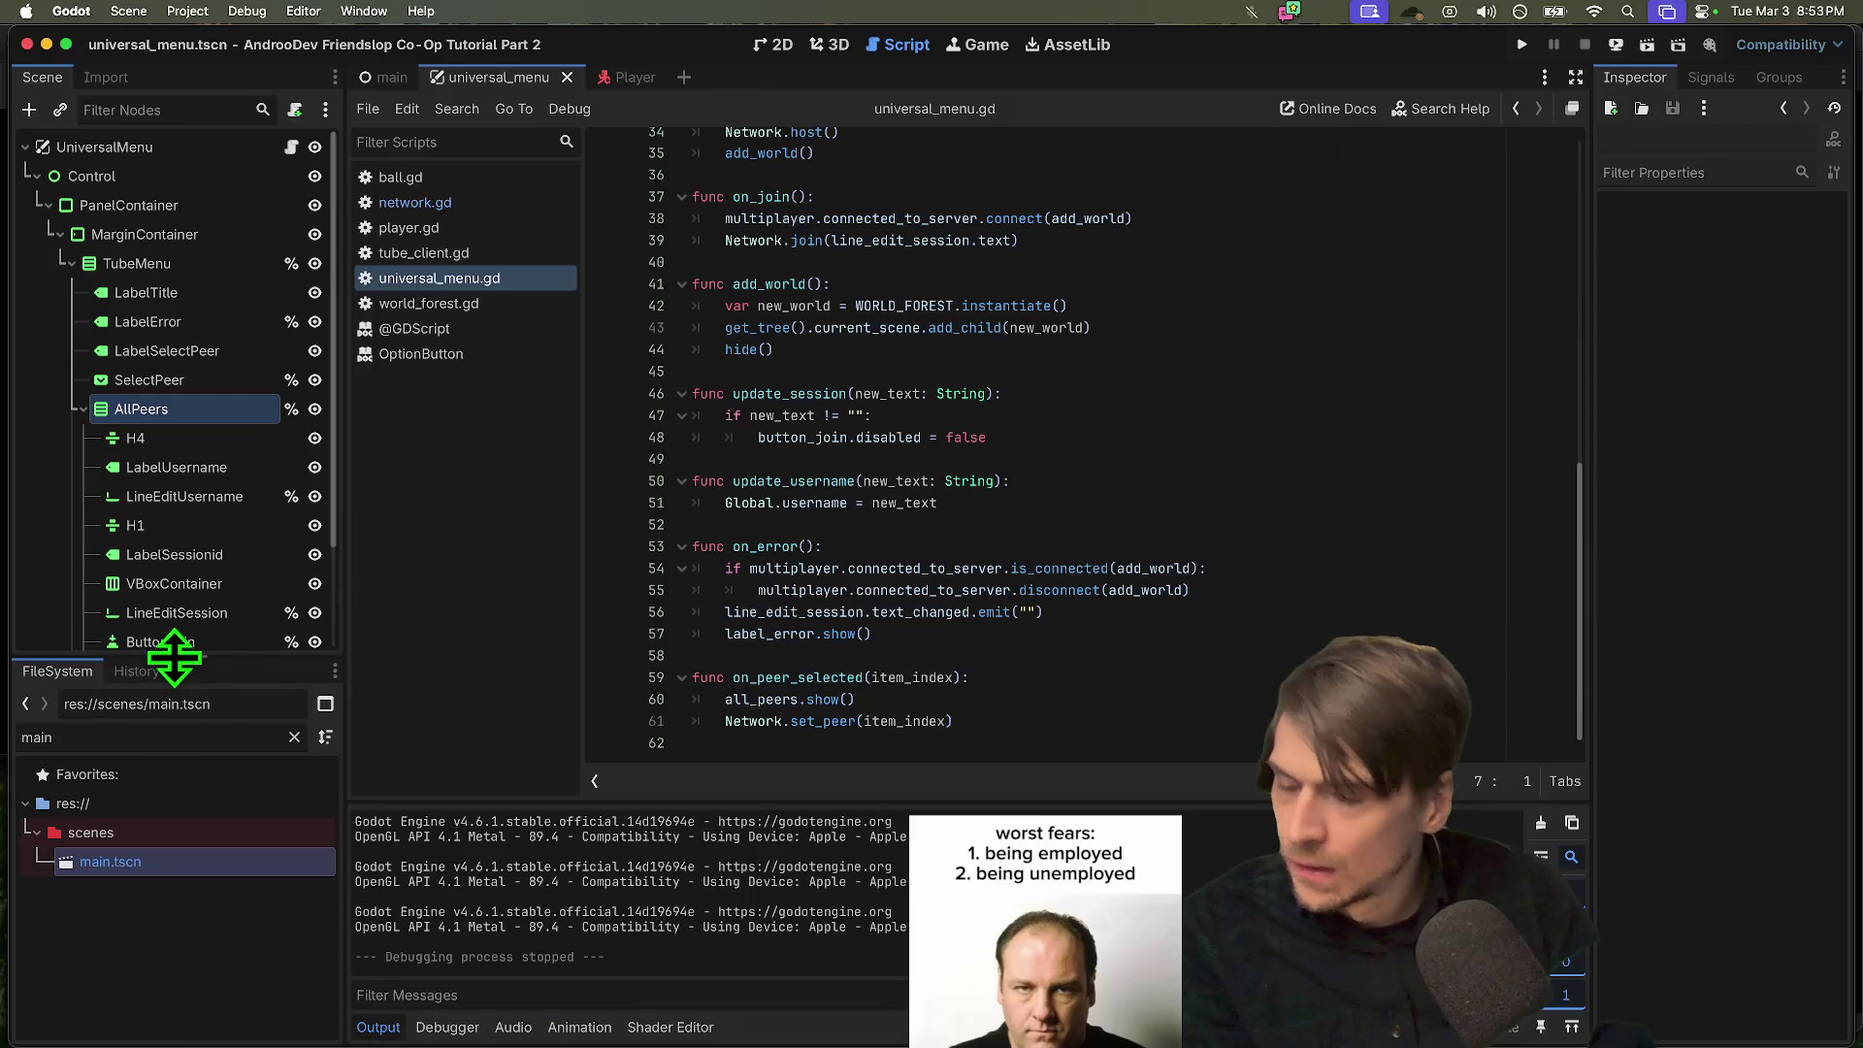
# Open the Player scene and show its MultiplayerSynchronizer replicating position, Head:rotation and Nameplate:text.
pyautogui.moveTo(177, 655); pyautogui.dragTo(177, 785)
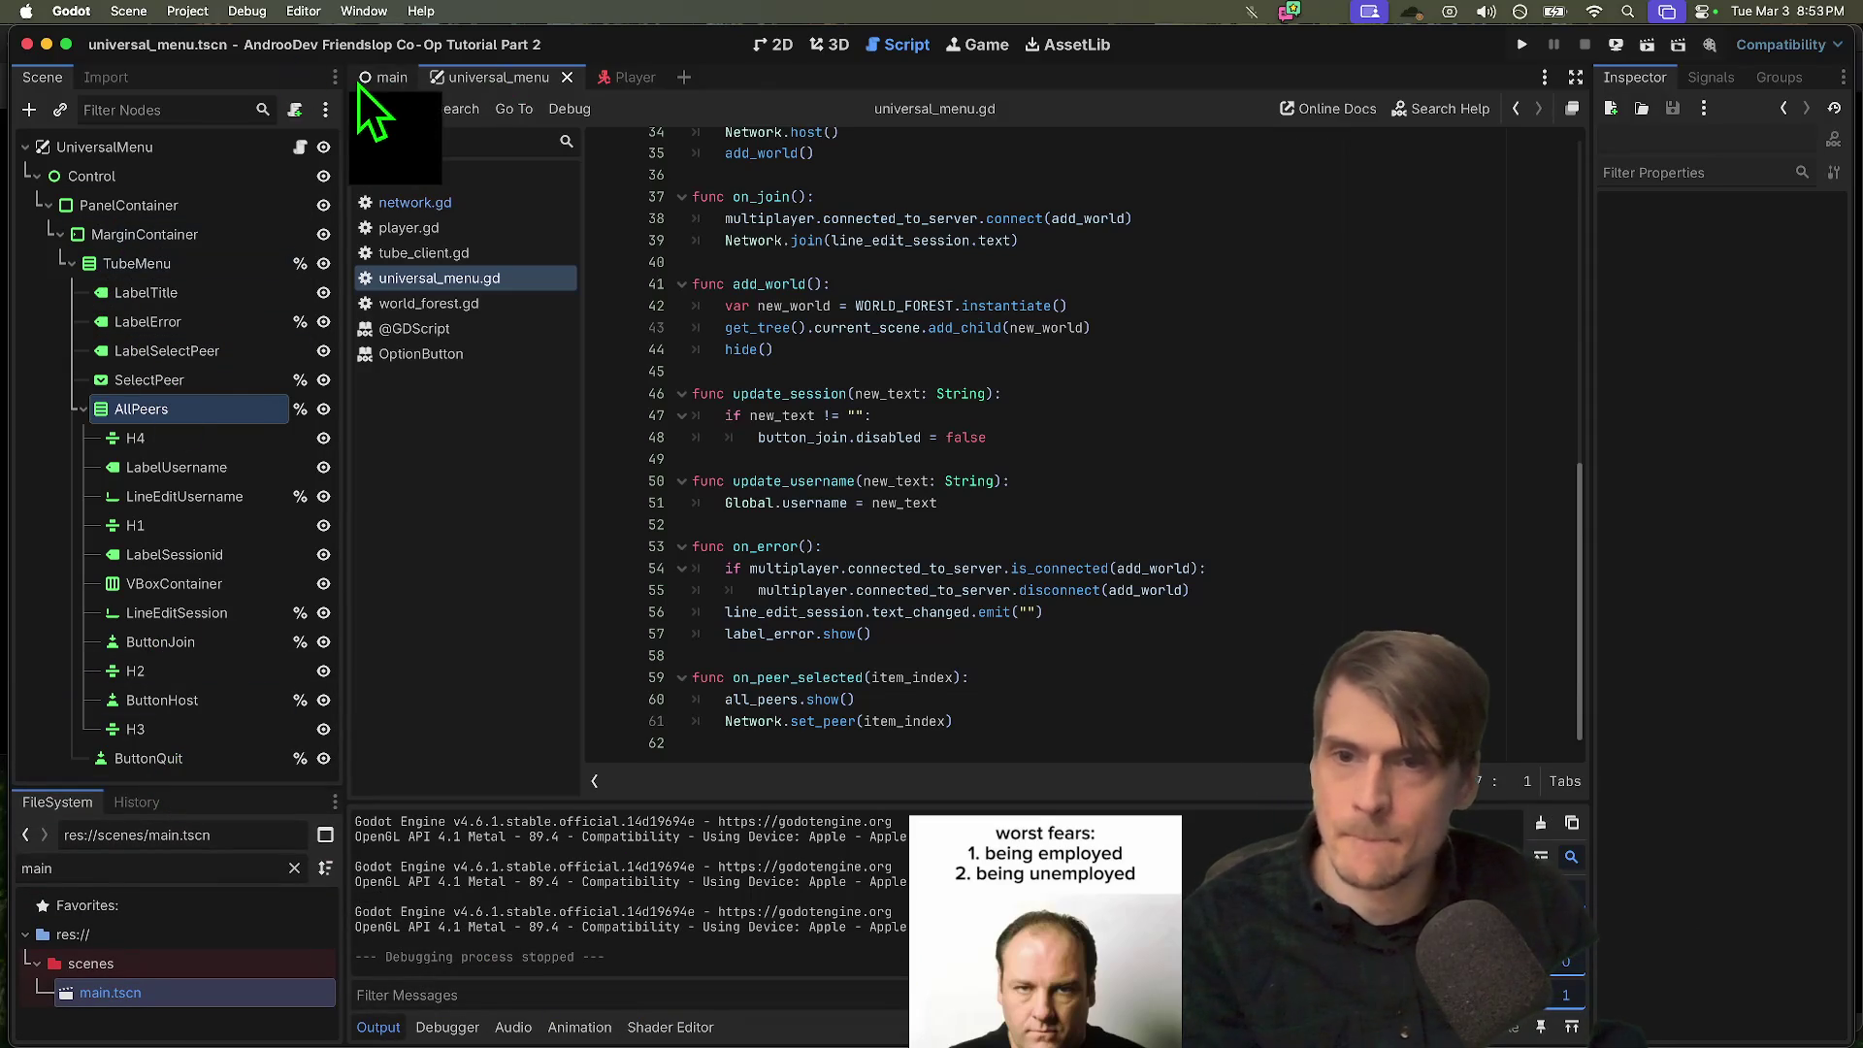
pyautogui.click(616, 76)
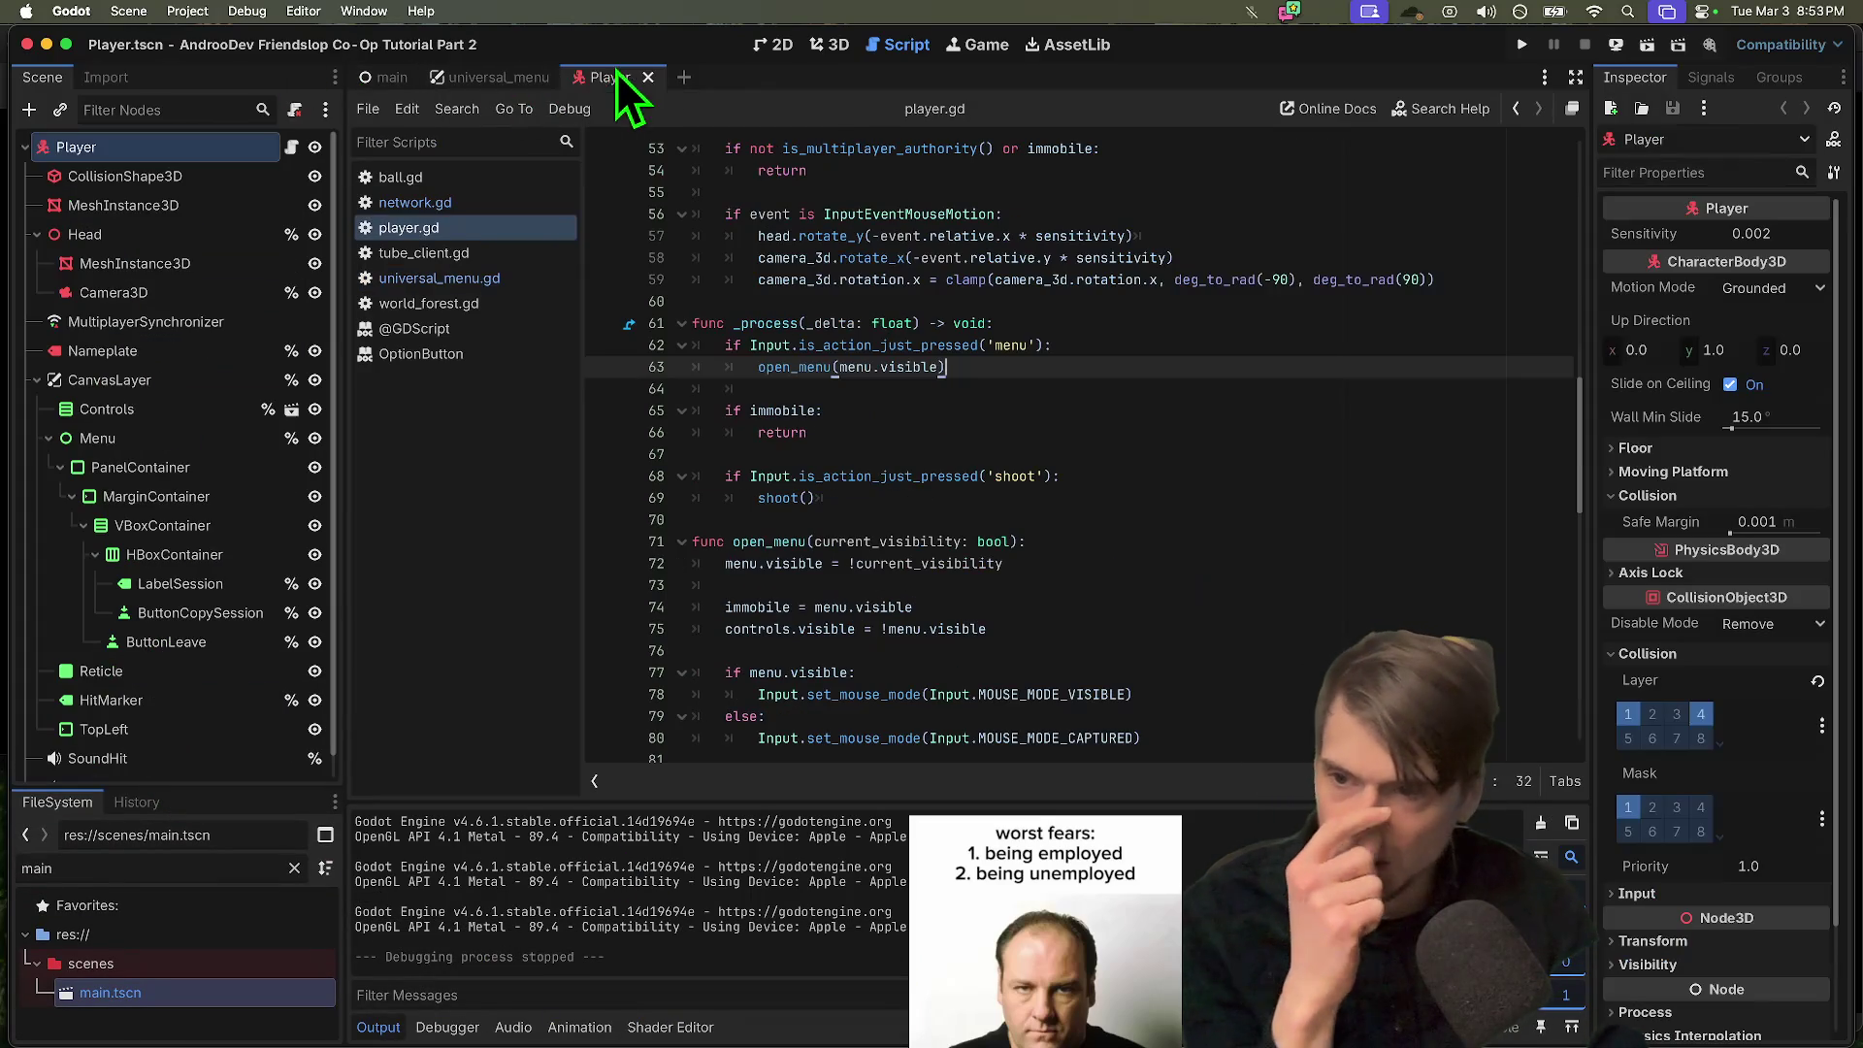
pyautogui.click(192, 305)
pyautogui.click(155, 325)
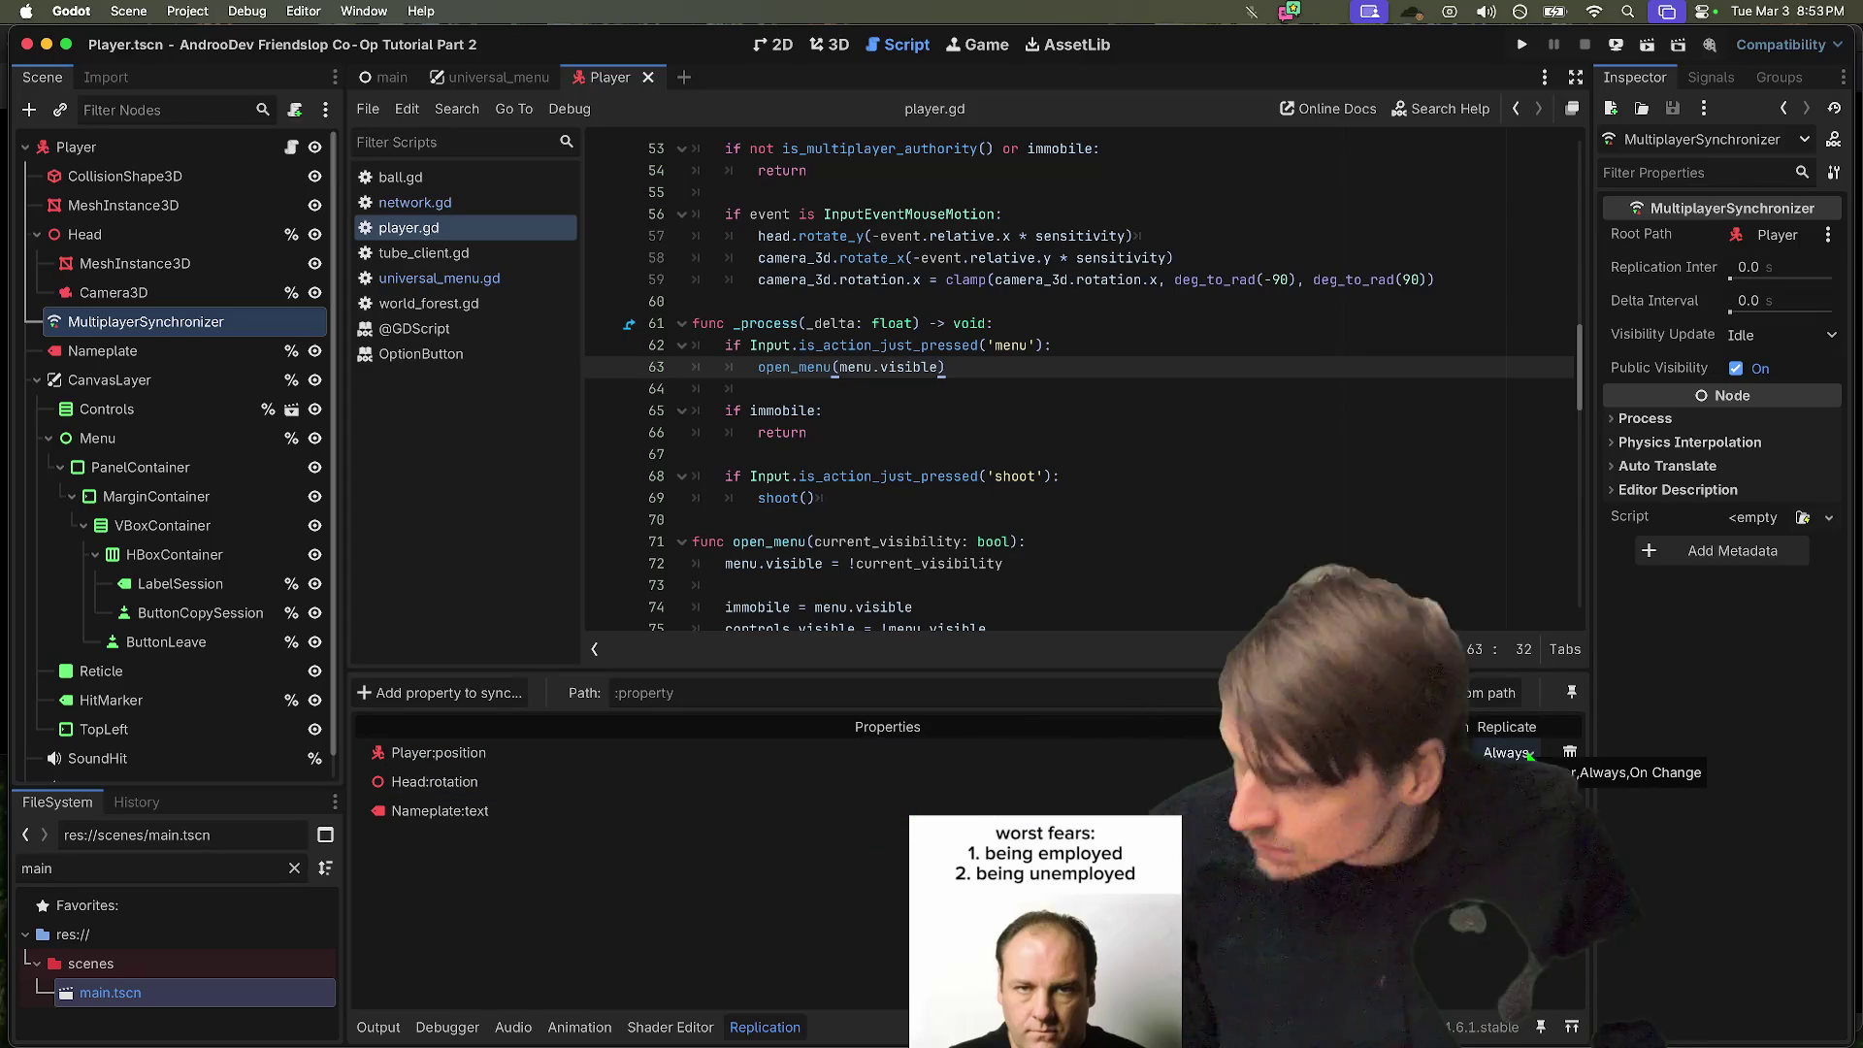
pyautogui.click(1142, 563)
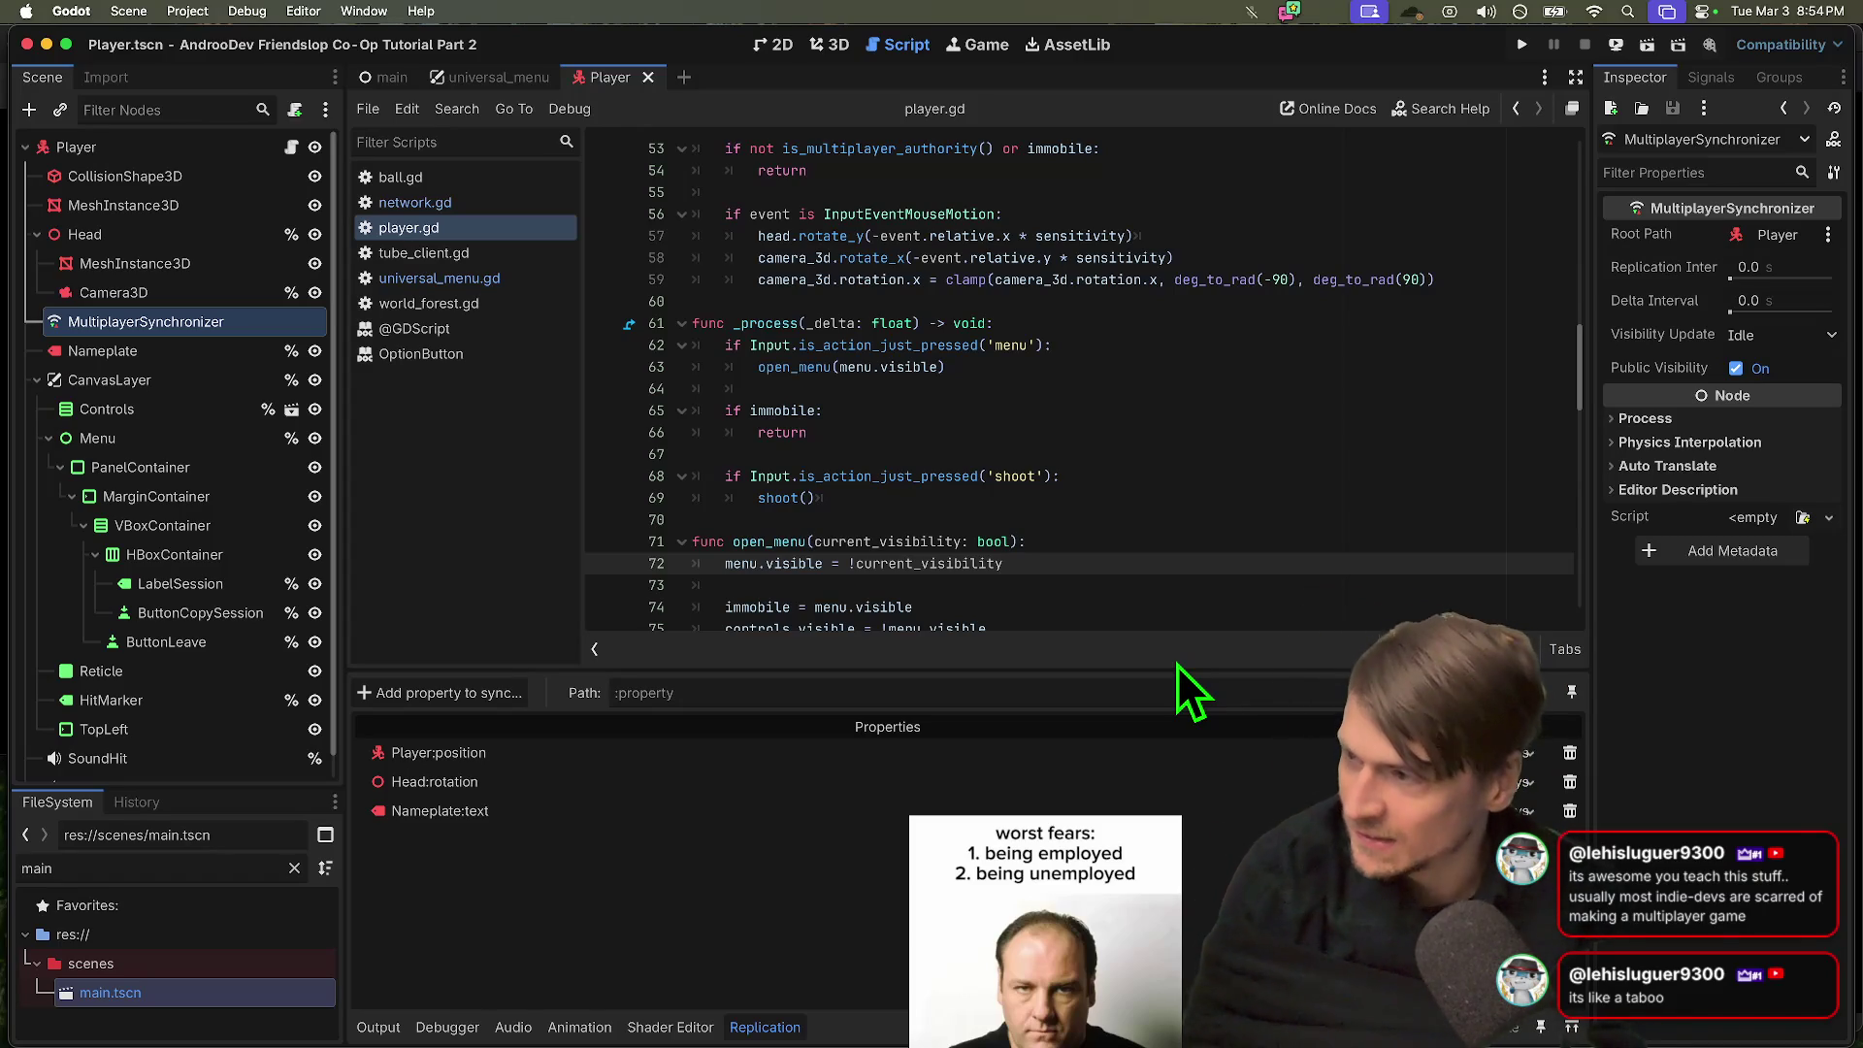
pyautogui.press('super+Tab')
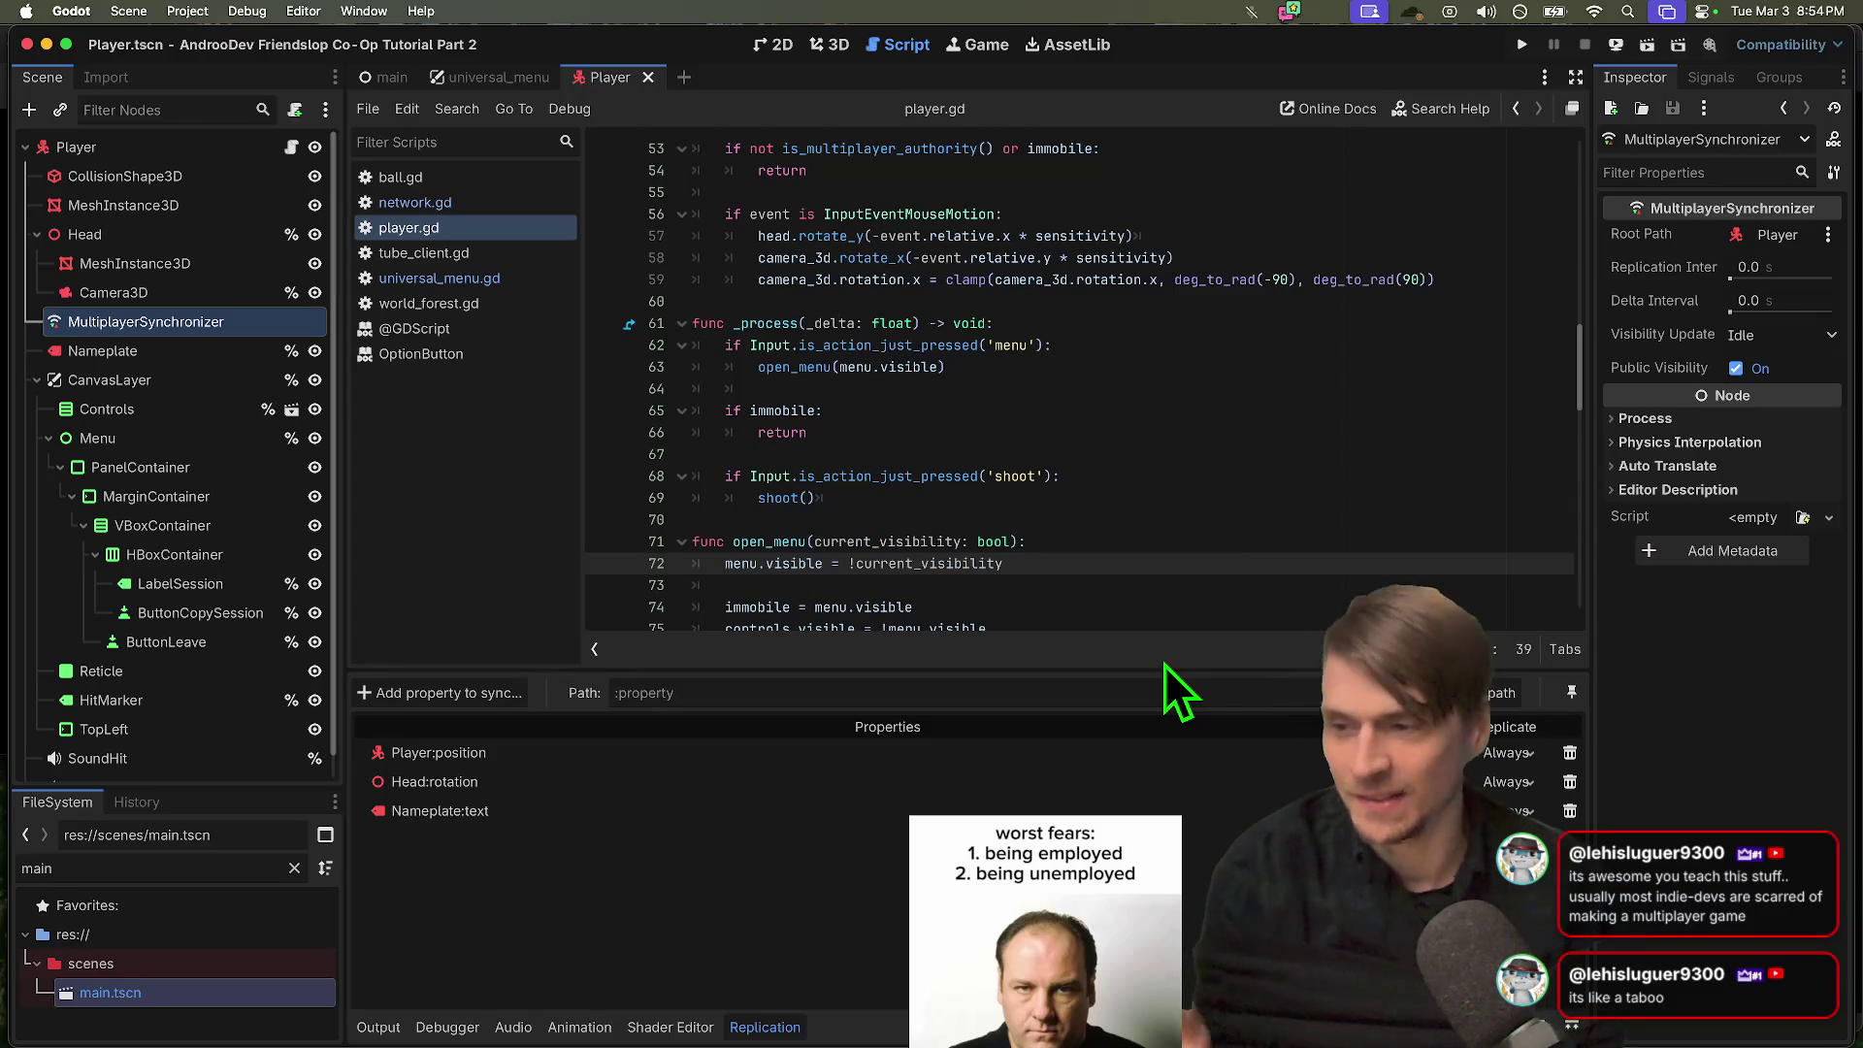
pyautogui.press('super+Tab')
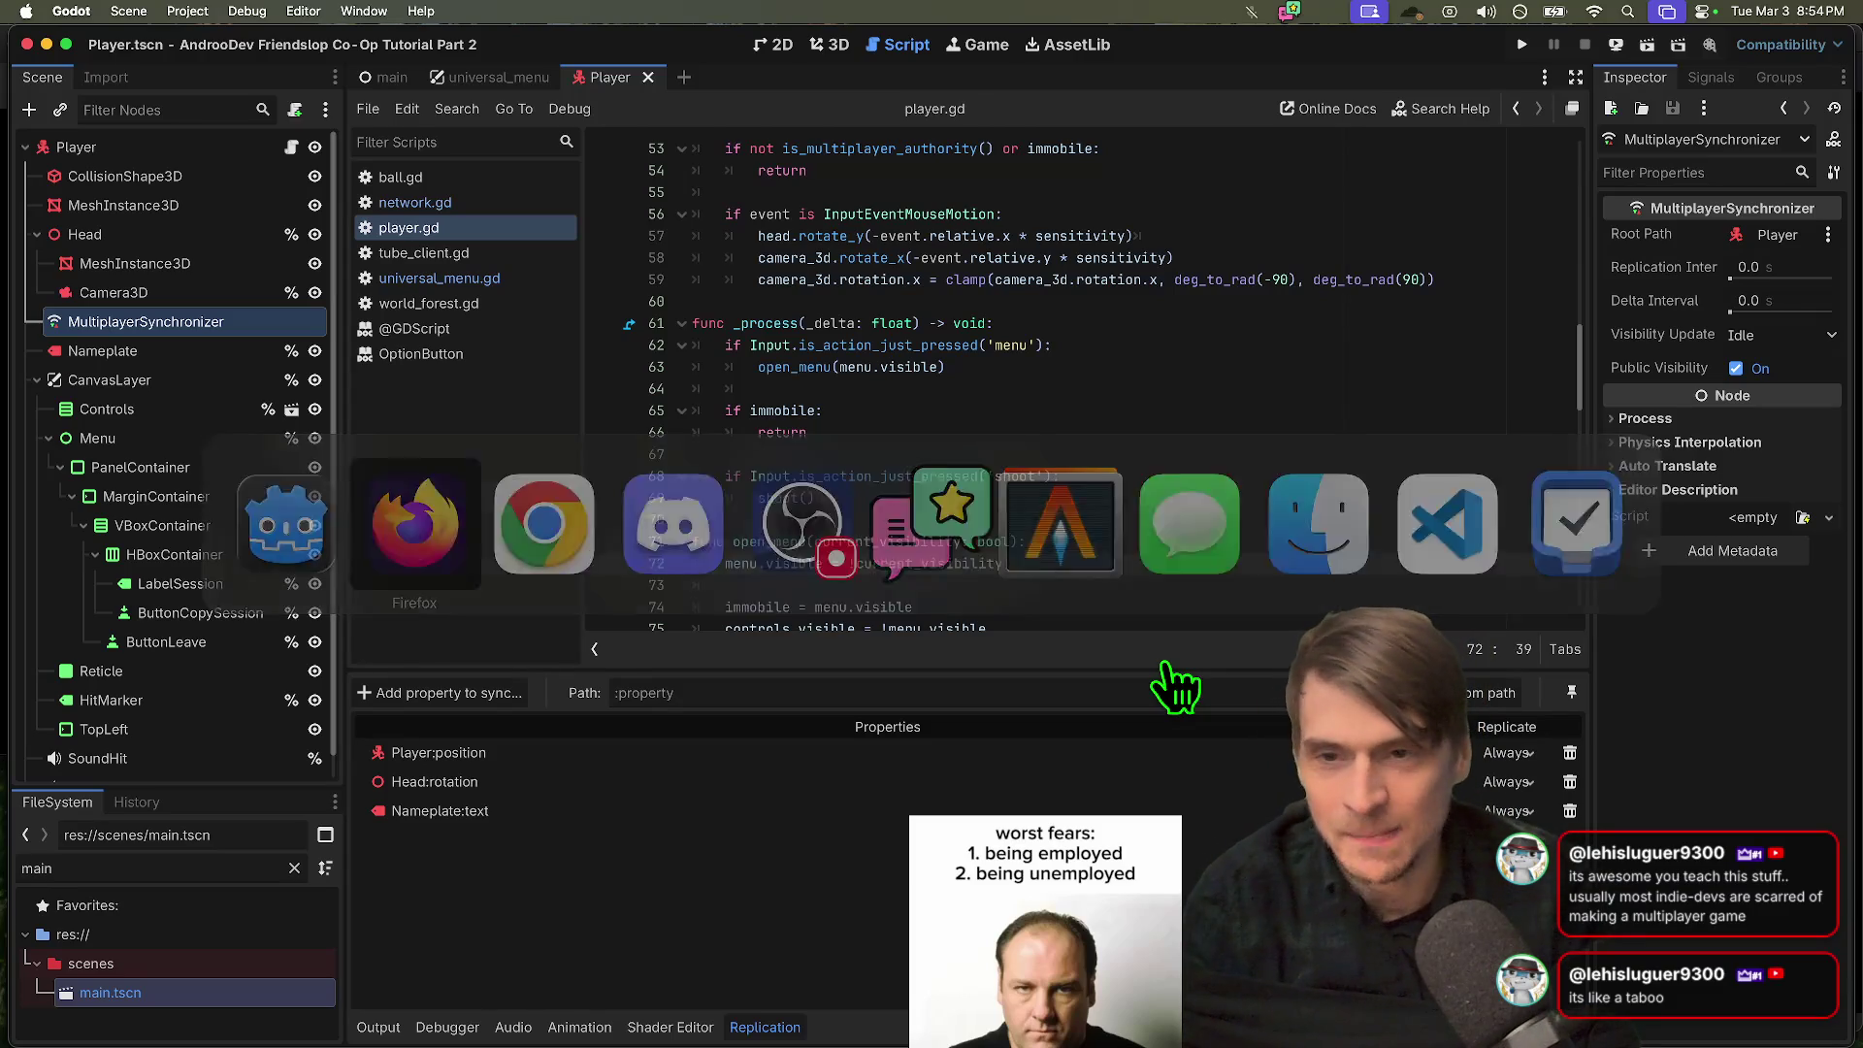
# Open the r/gamedev multiplayer mistakes post from the 'redmultiplayer' address suggestion.
pyautogui.write('red')
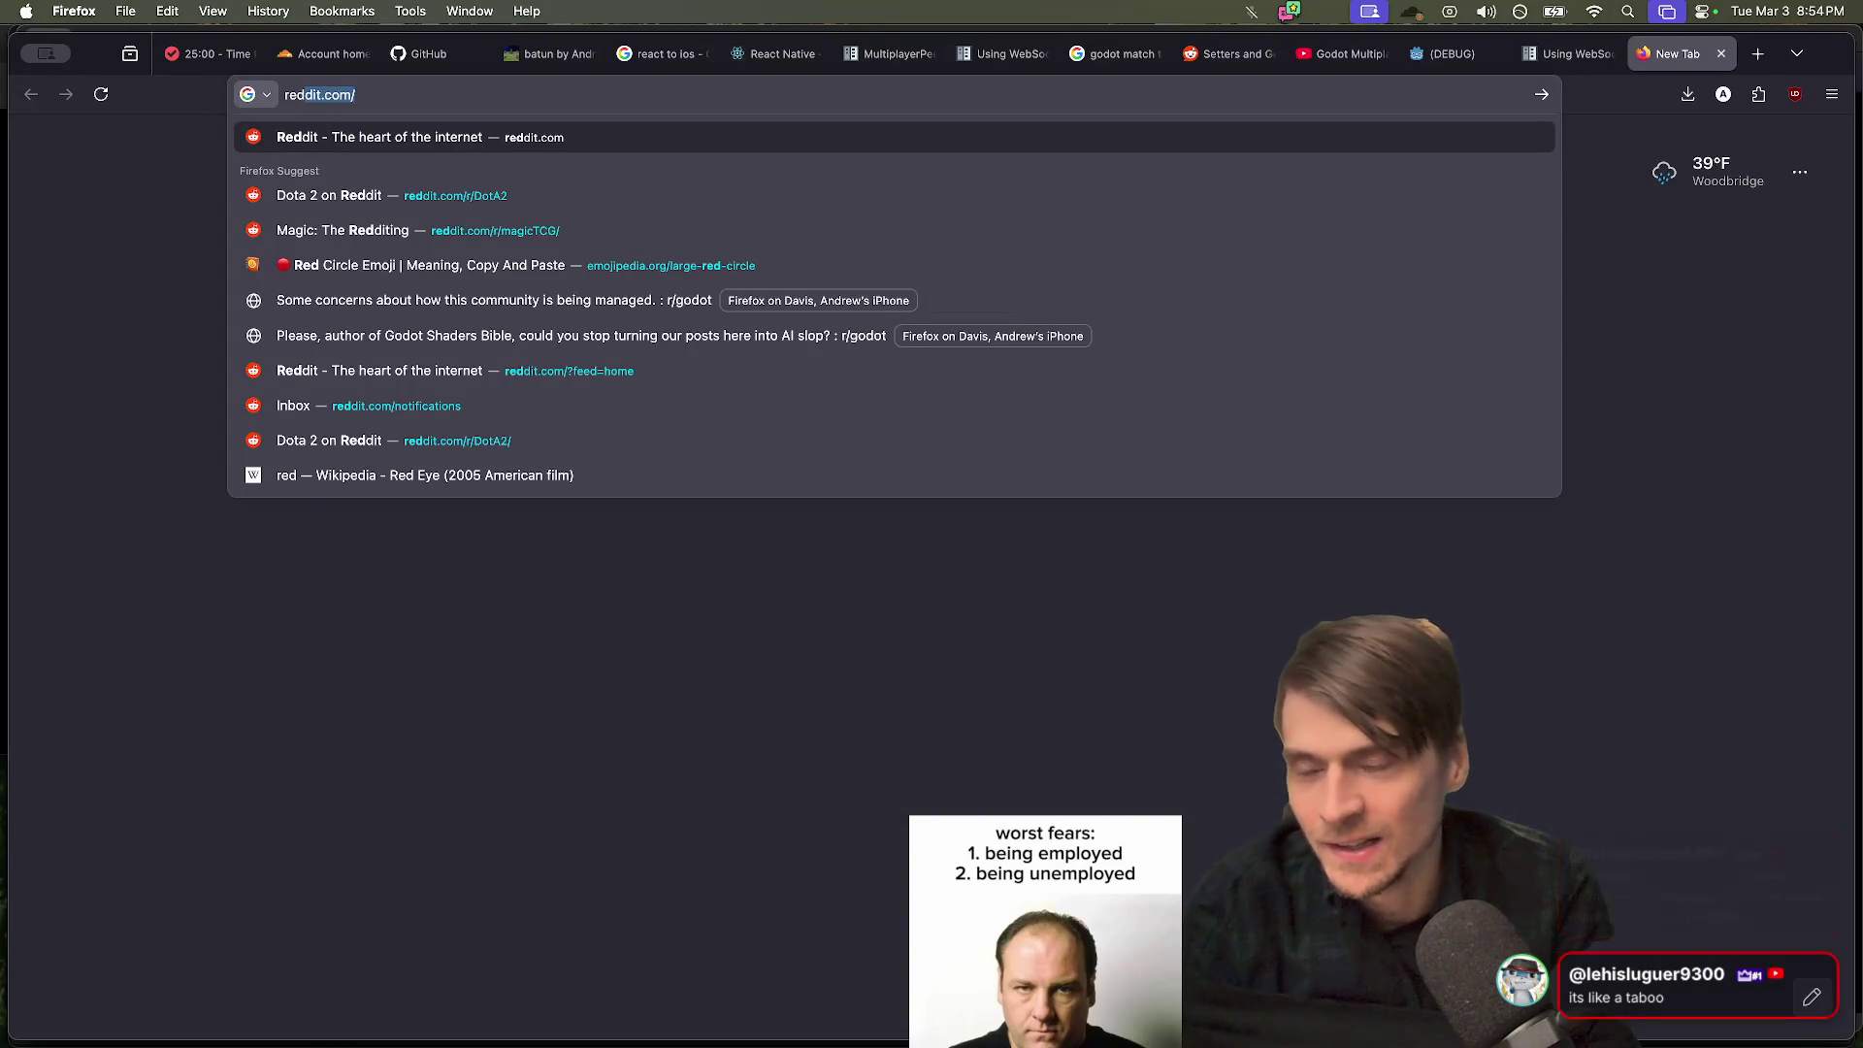
pyautogui.write('multiplayer')
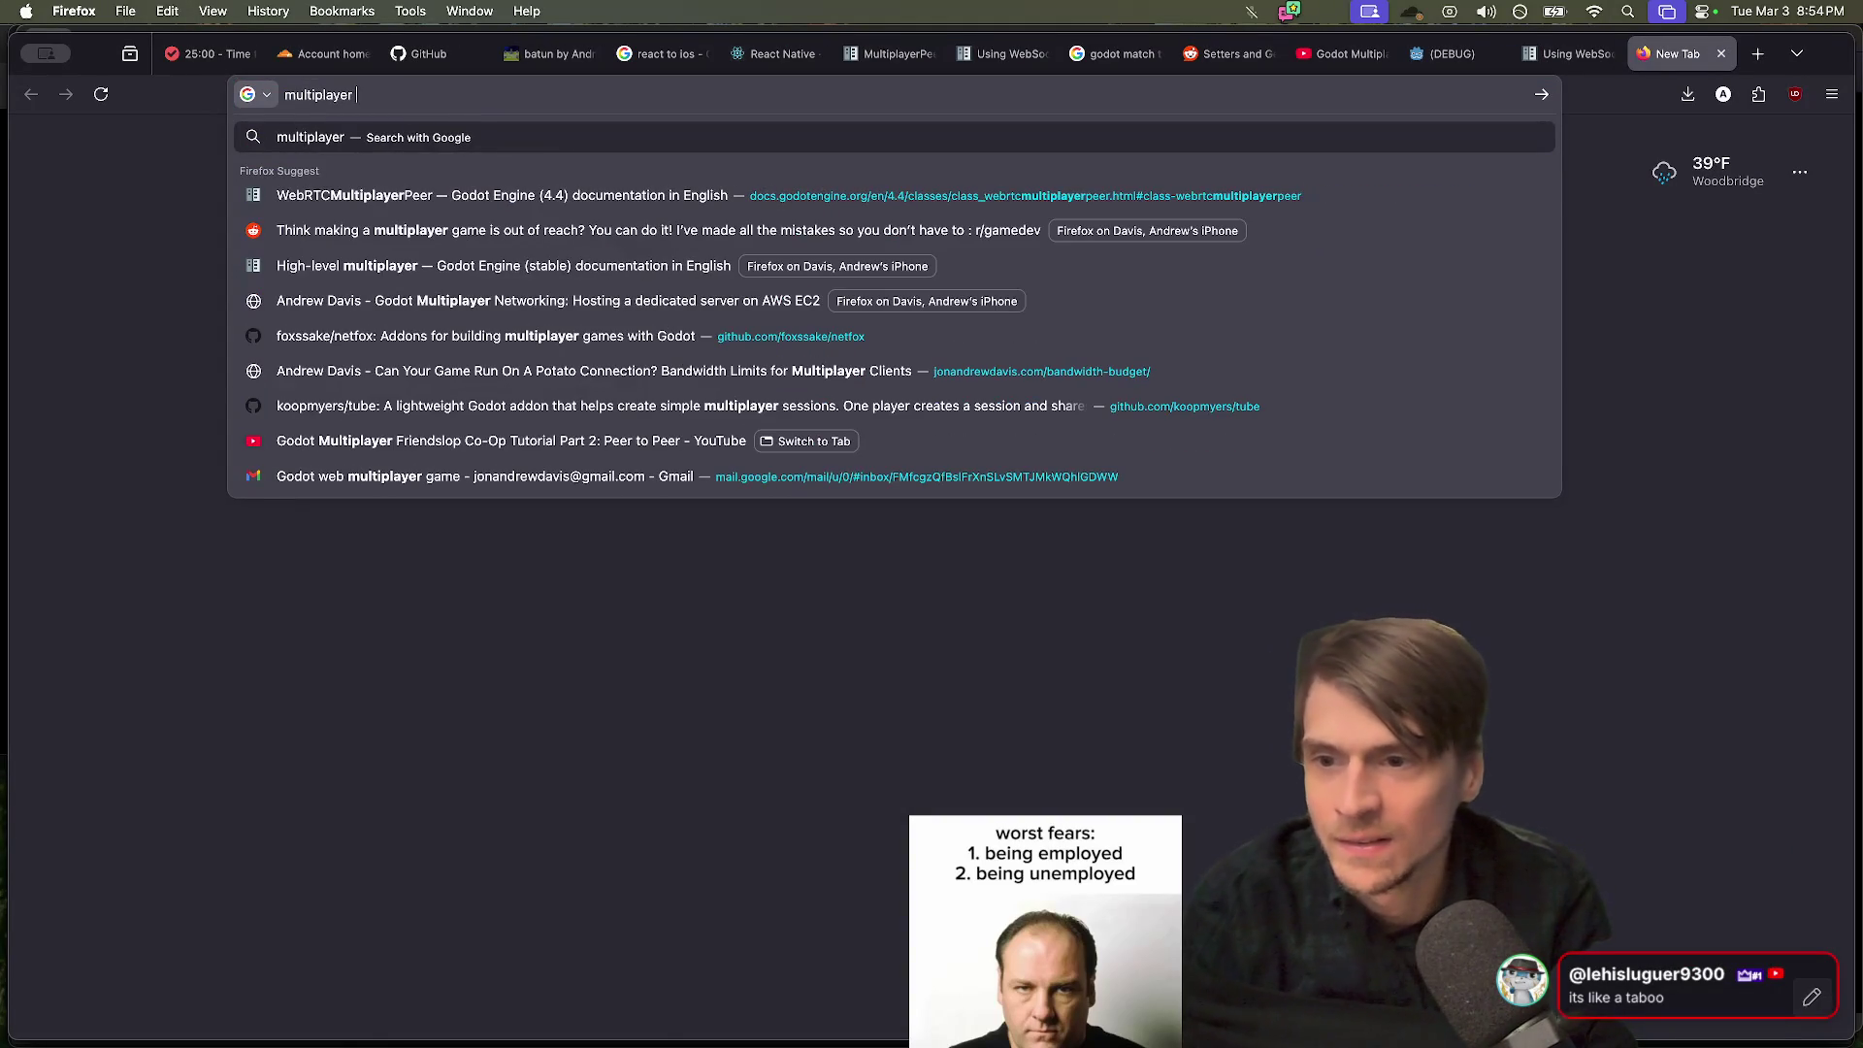
pyautogui.press('Down')
pyautogui.press('Down')
pyautogui.press('Return')
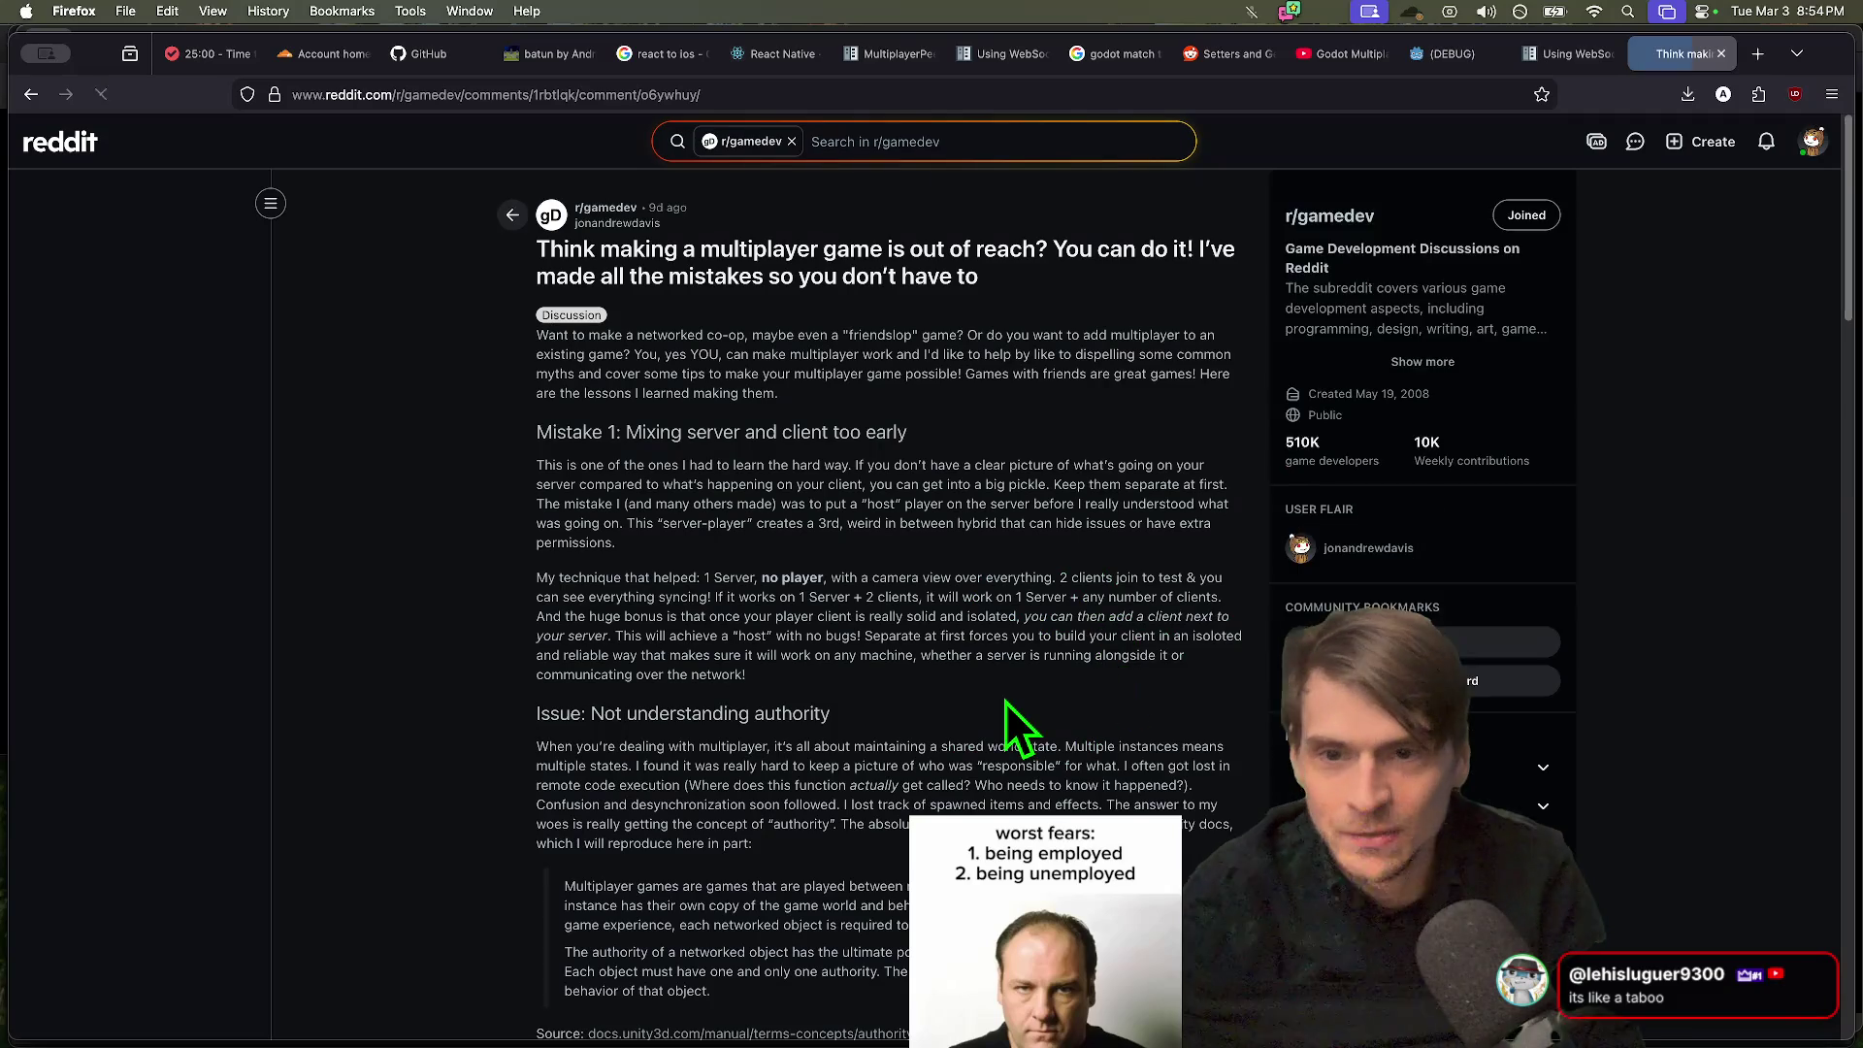
pyautogui.scroll(15, 1011, 677)
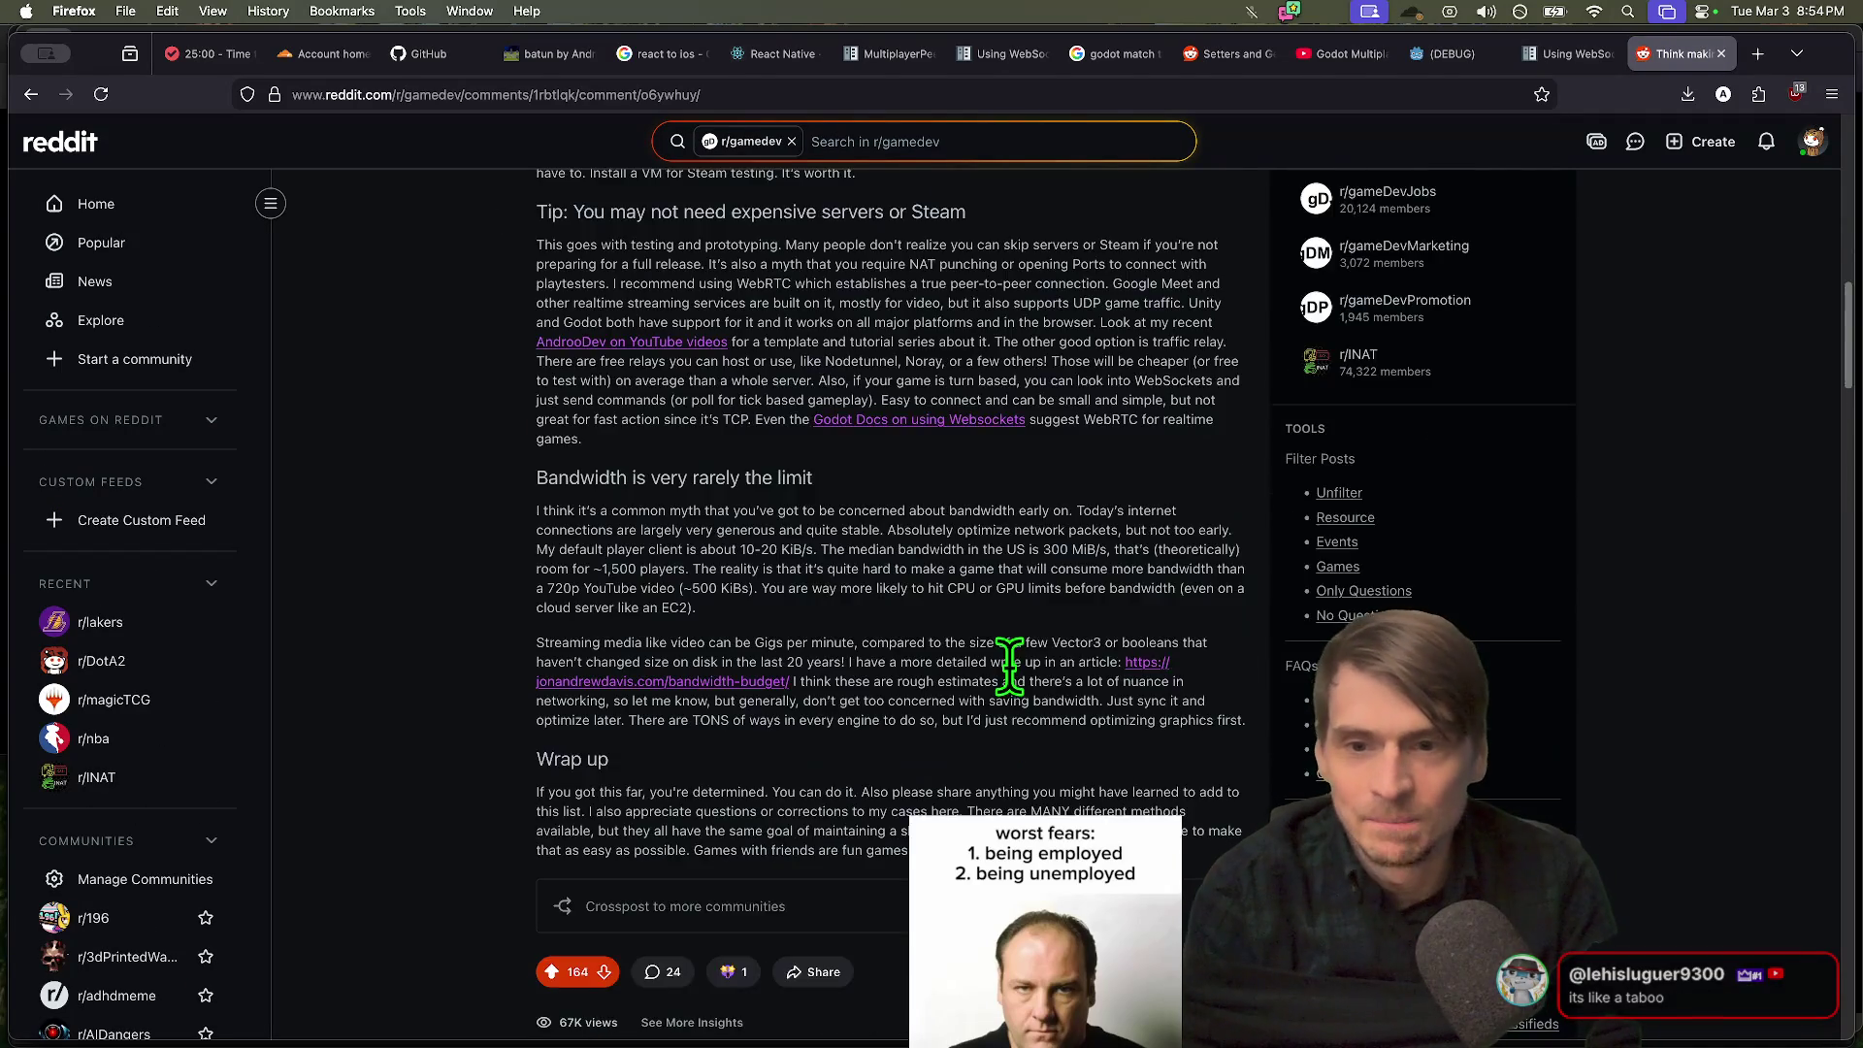
pyautogui.scroll(2, 1010, 668)
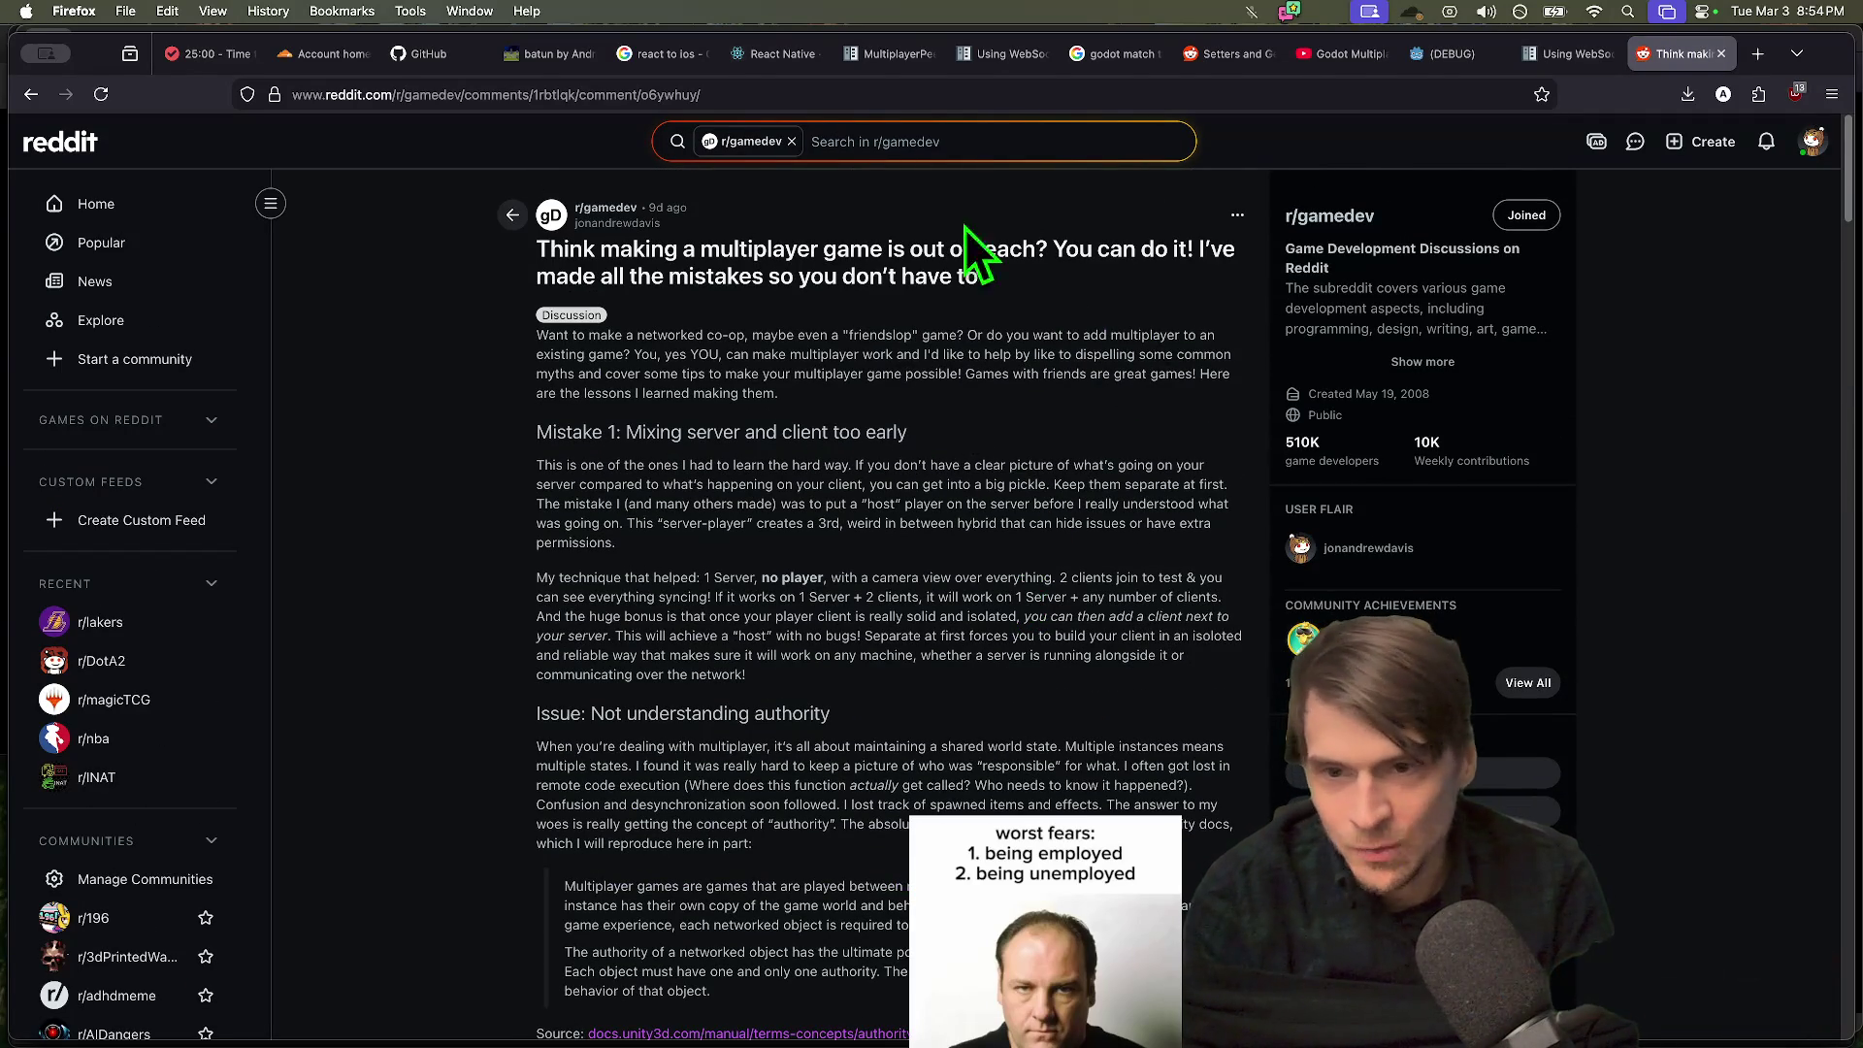
pyautogui.moveTo(568, 274); pyautogui.dragTo(949, 276)
pyautogui.click(1058, 618)
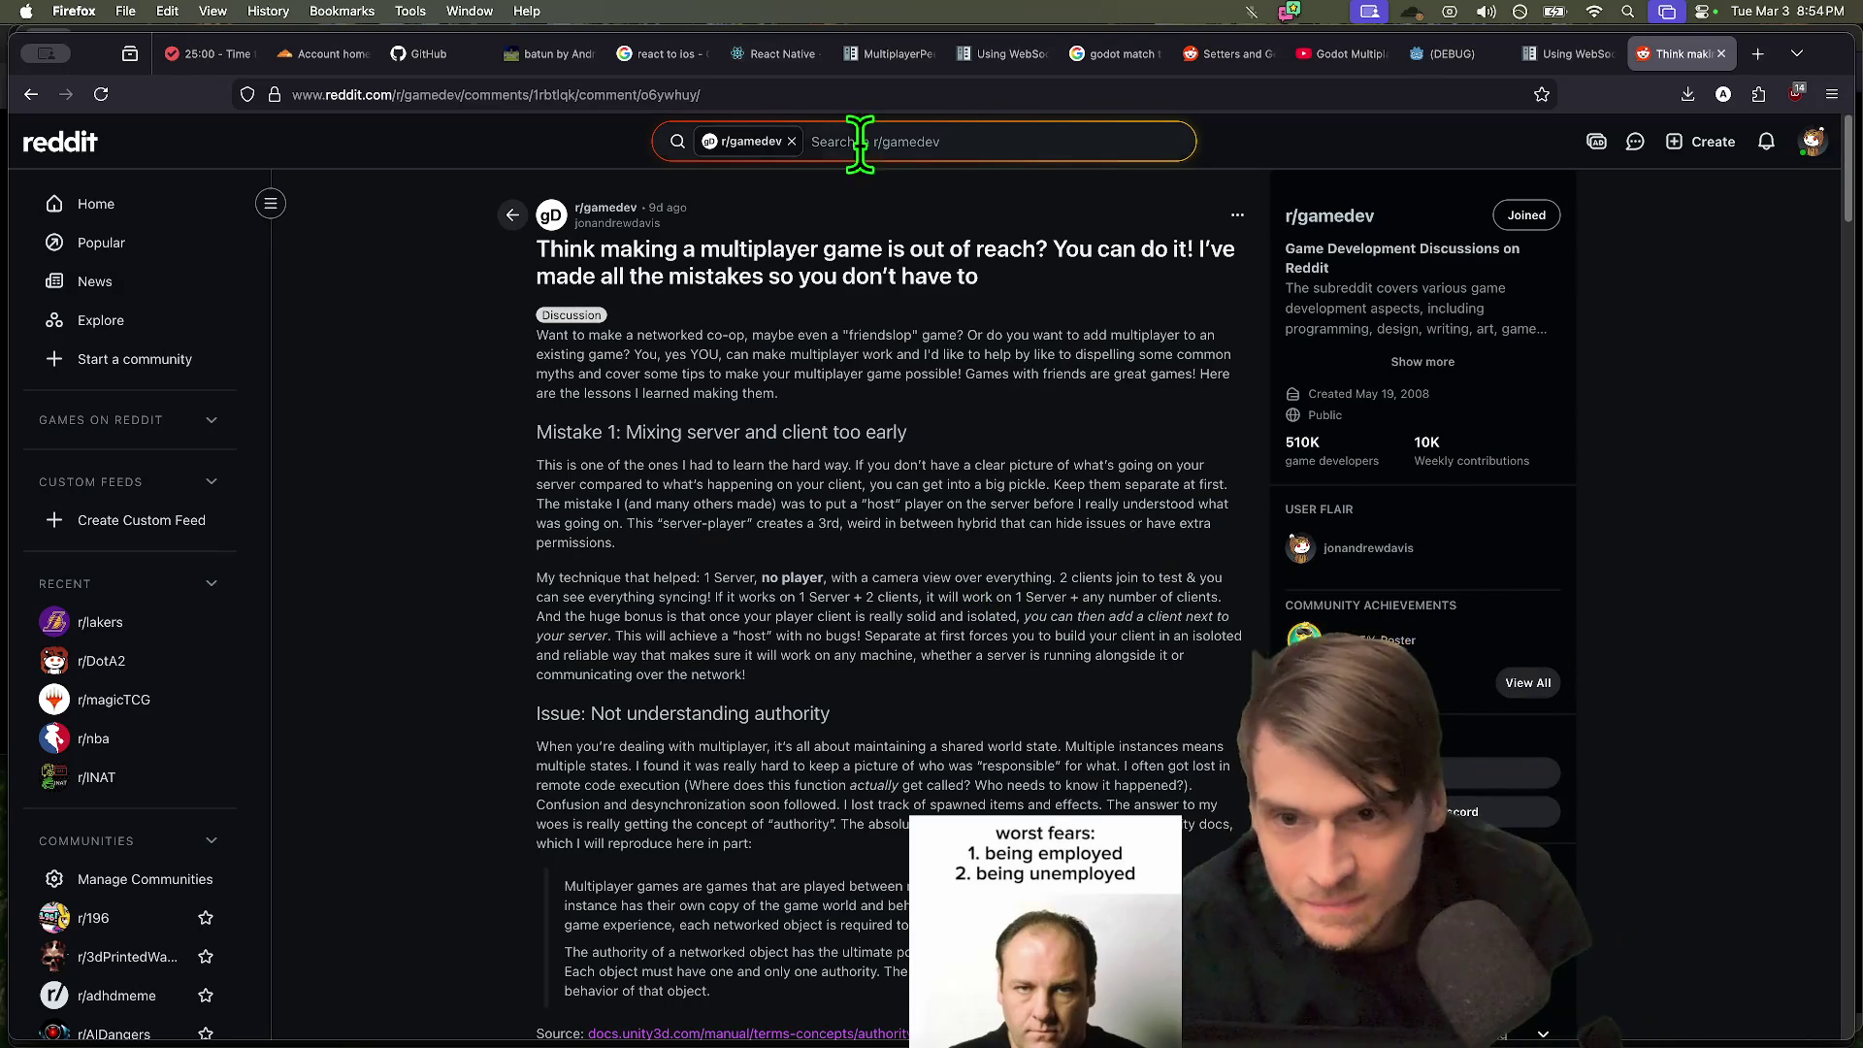
# Select the post's URL, read through its multiplayer tips, and close the Reddit tab.
pyautogui.click(789, 83)
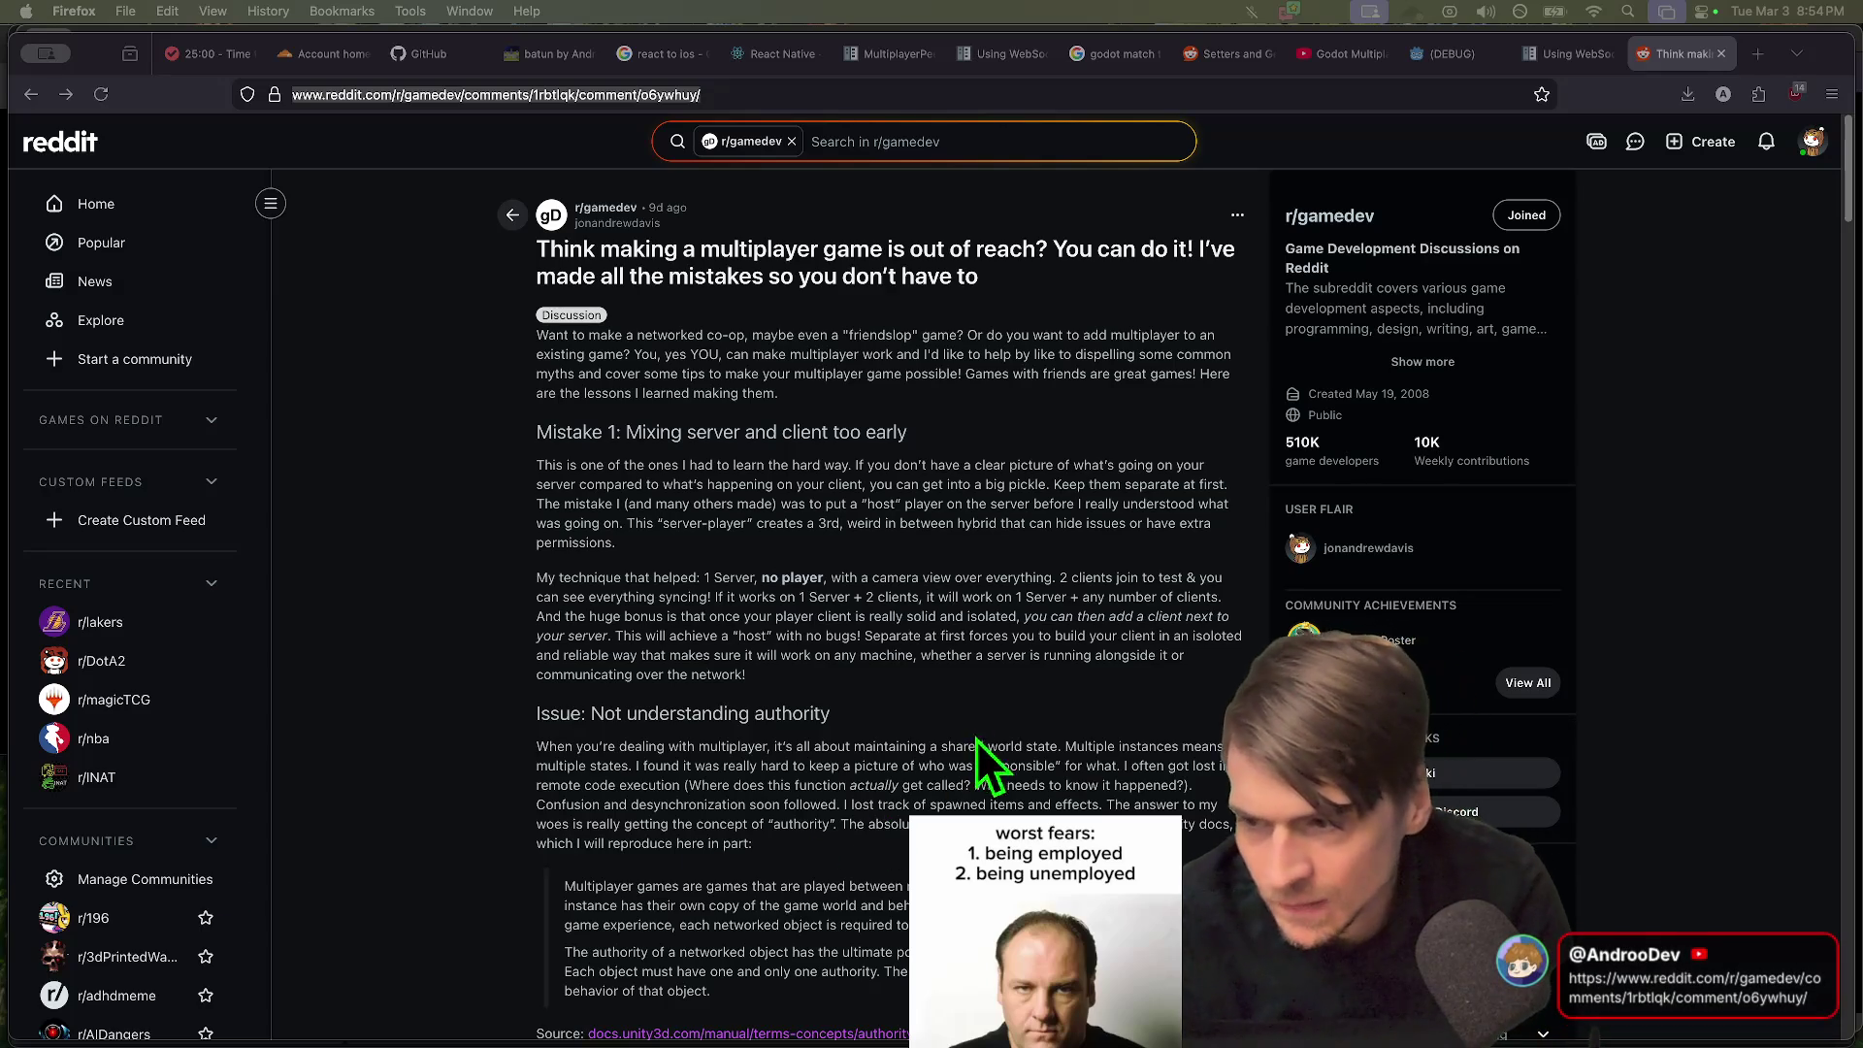
pyautogui.scroll(-2, 980, 740)
pyautogui.scroll(-10, 990, 737)
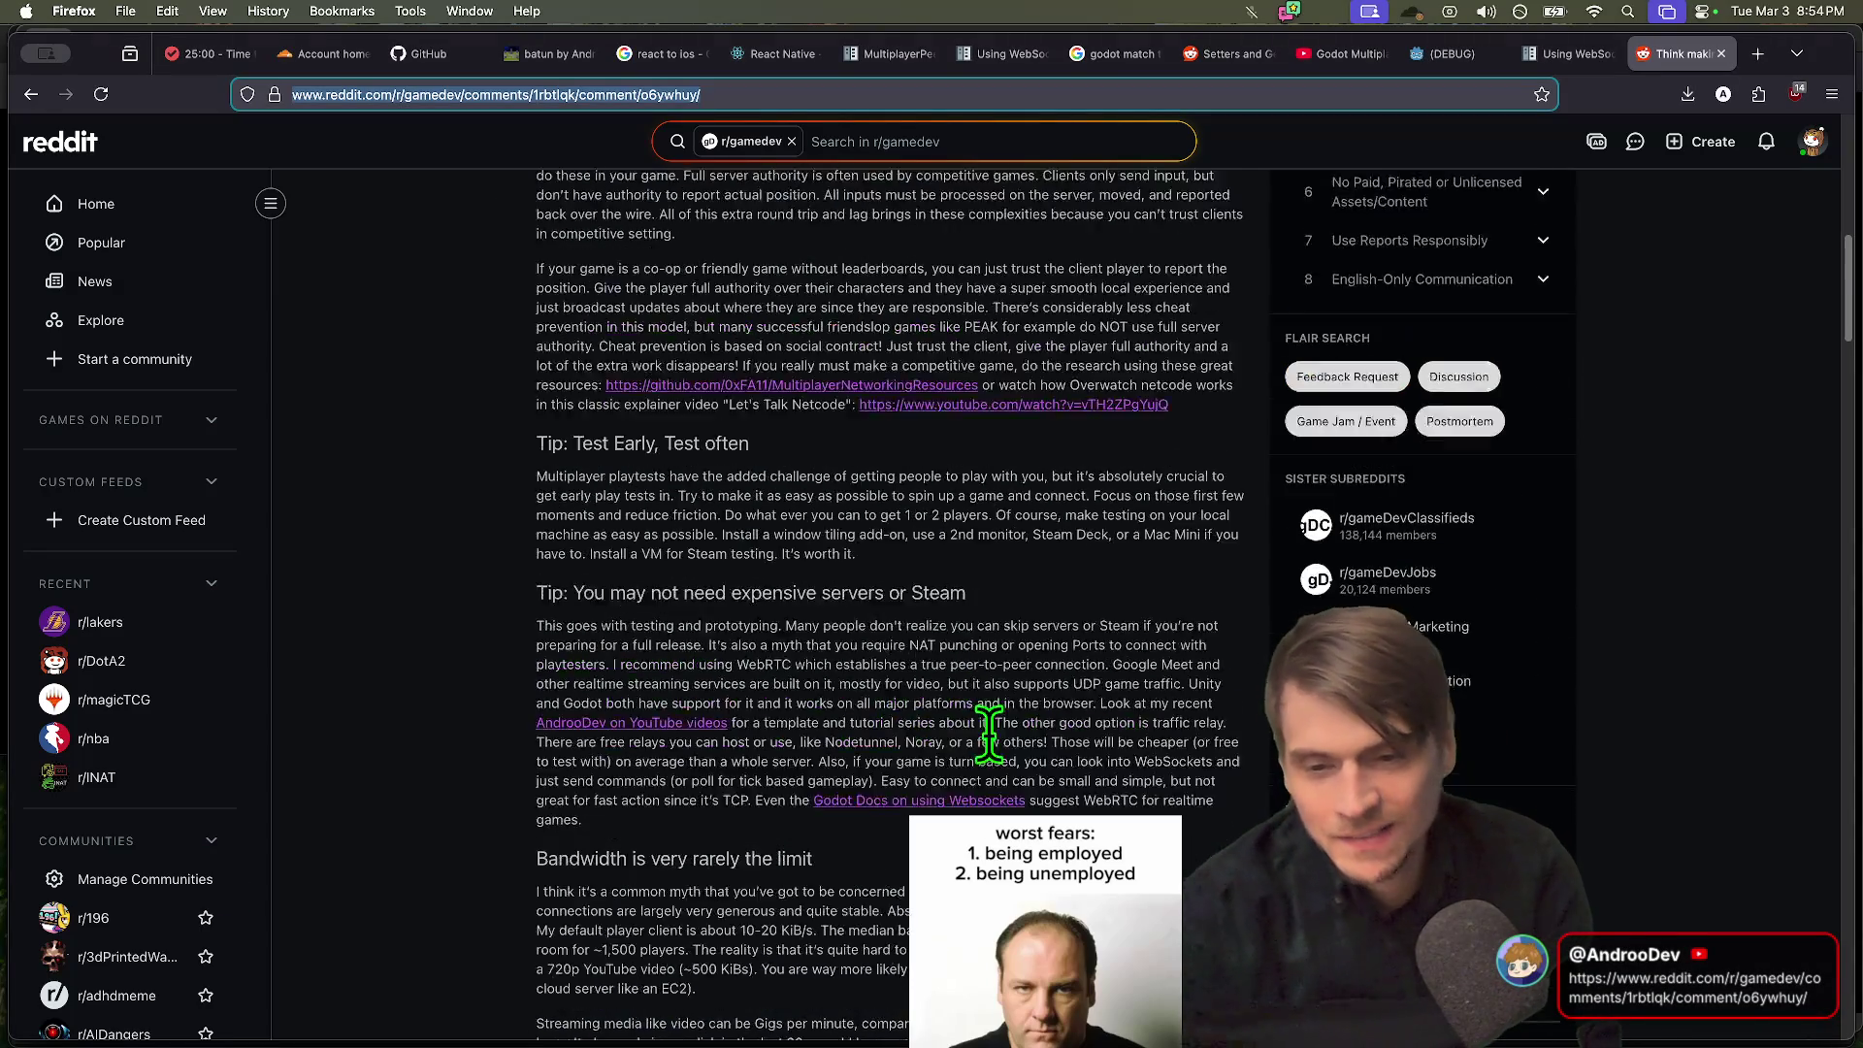
pyautogui.scroll(5, 996, 697)
pyautogui.scroll(8, 995, 695)
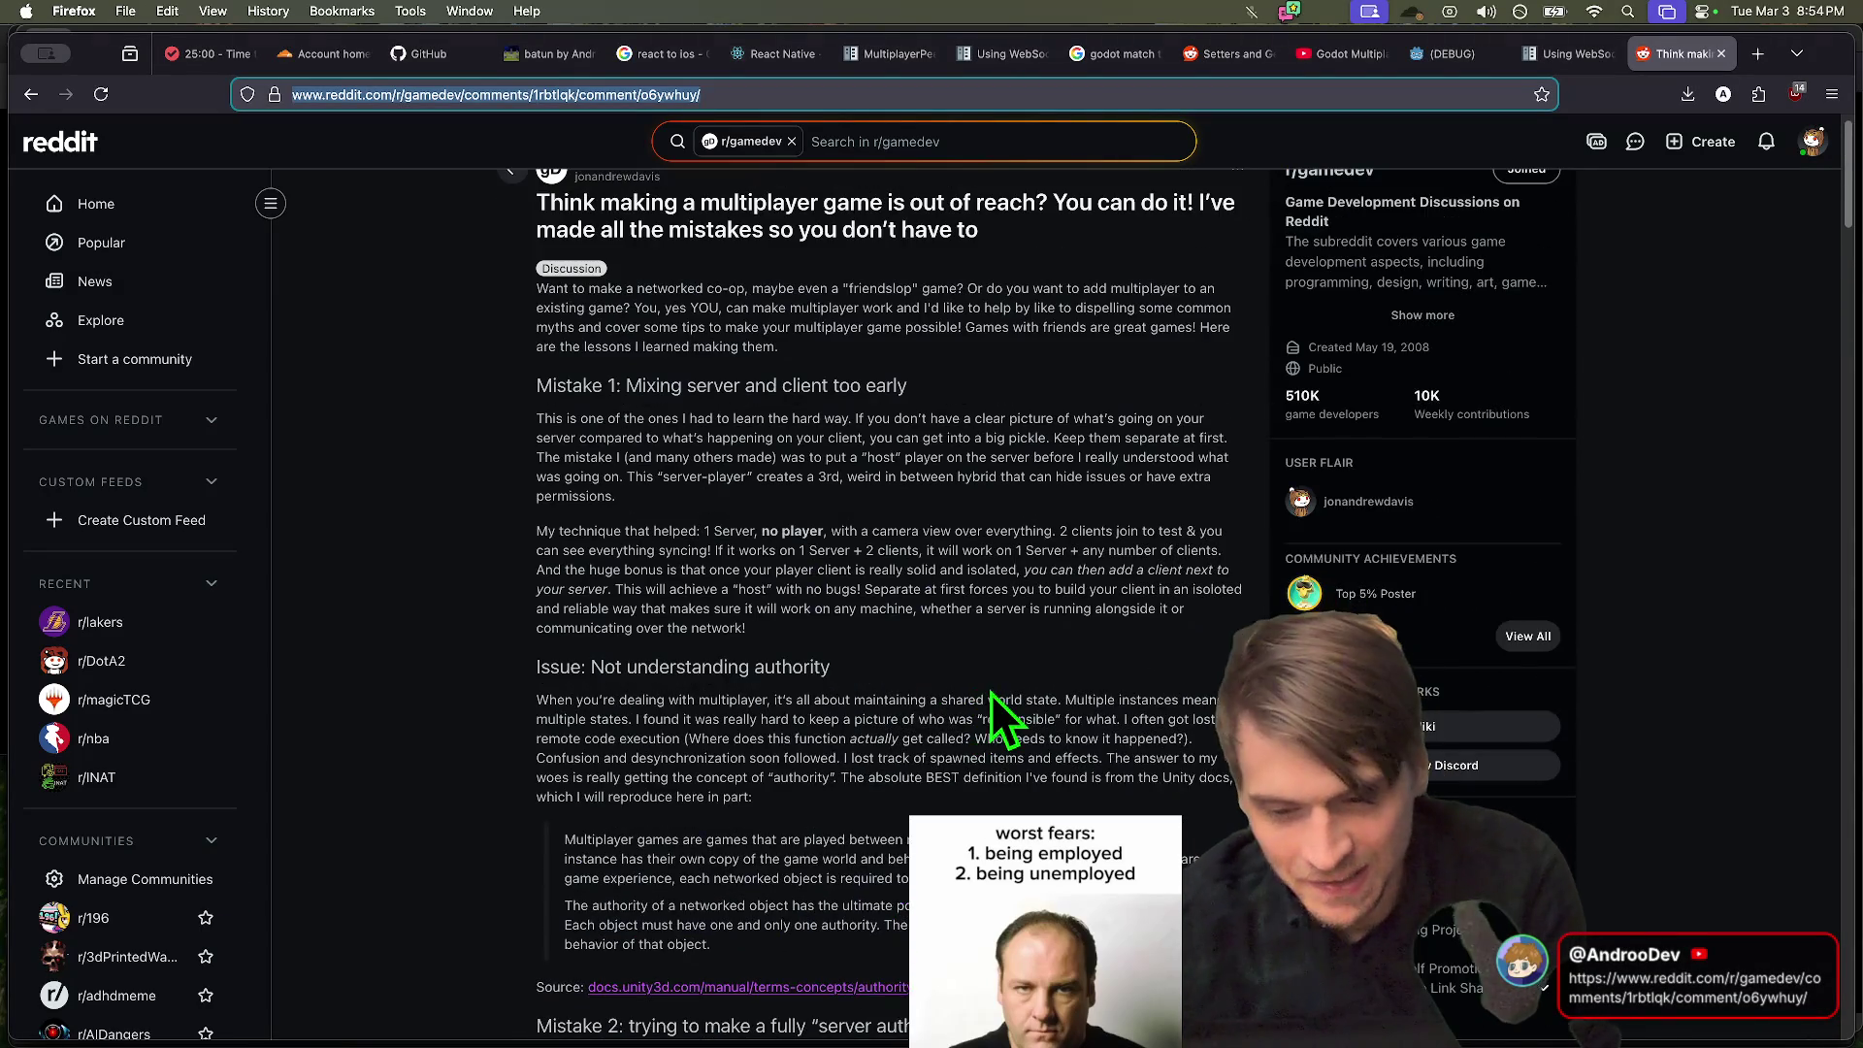
pyautogui.scroll(-20, 1009, 713)
pyautogui.scroll(20, 1125, 791)
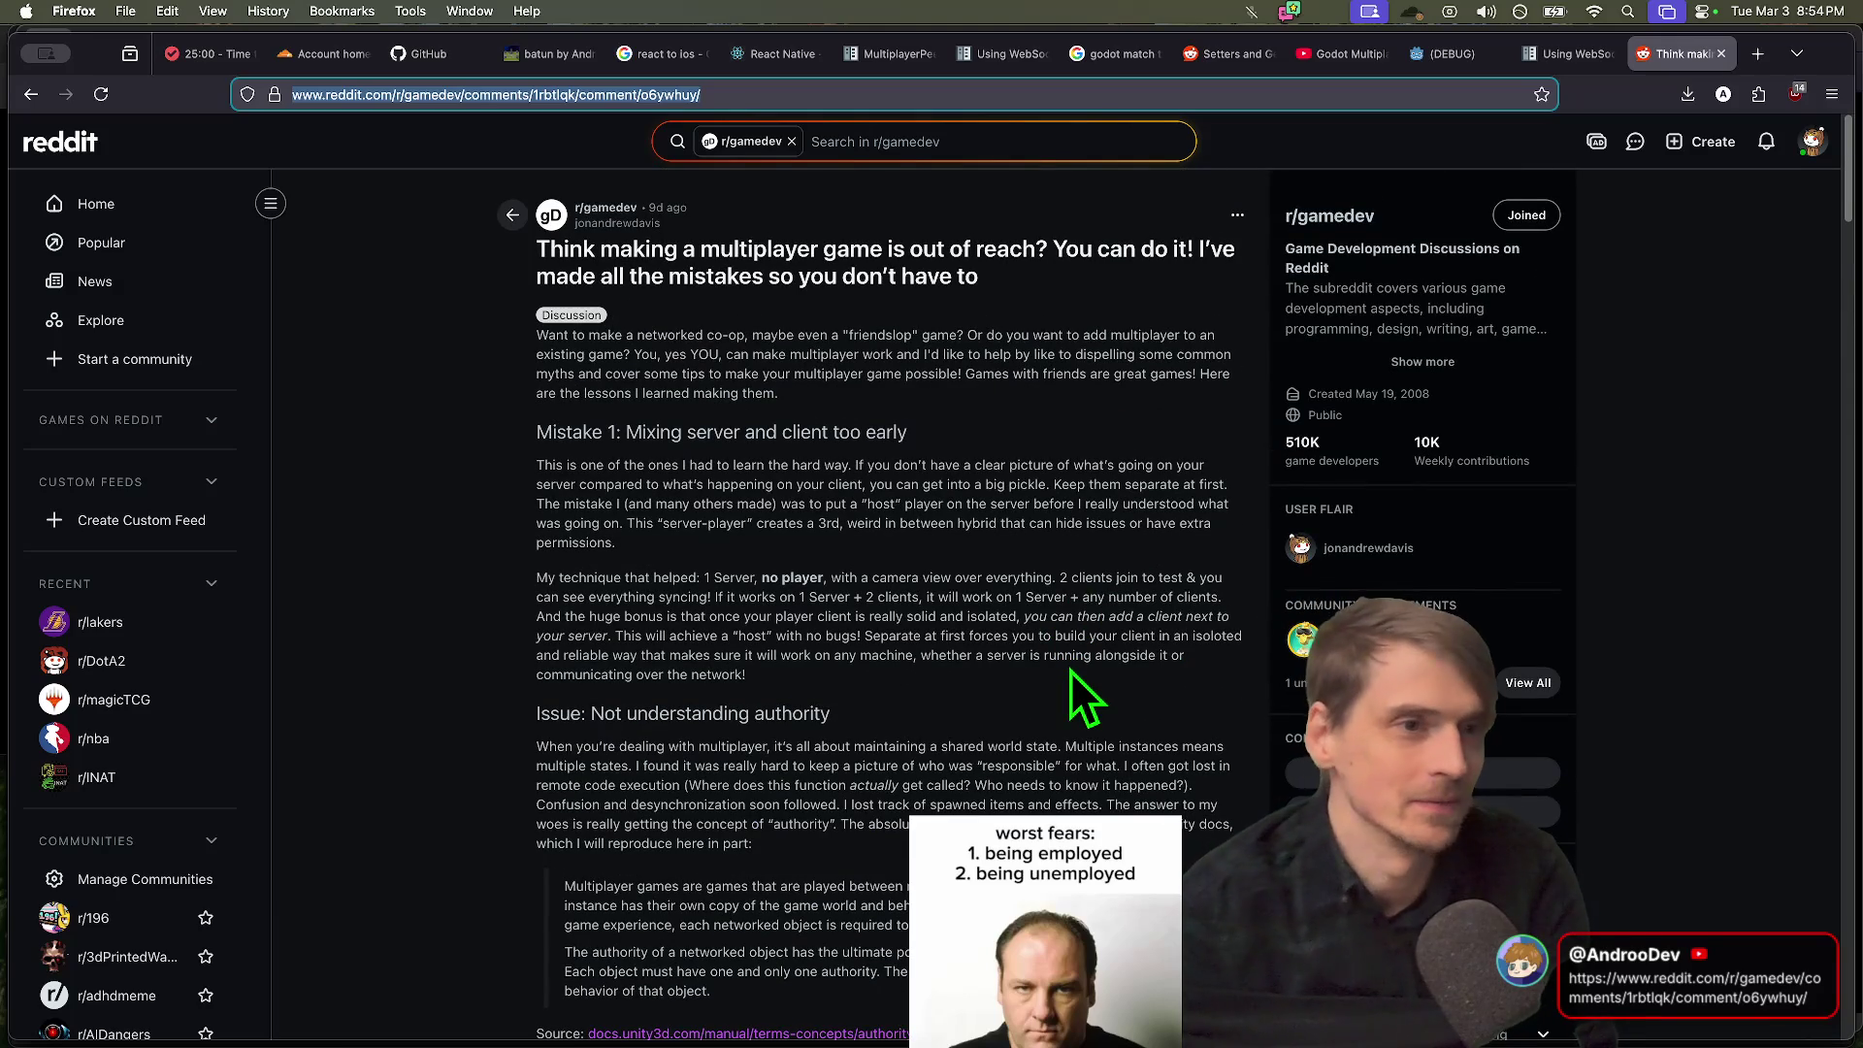
pyautogui.click(934, 568)
pyautogui.scroll(-10, 939, 615)
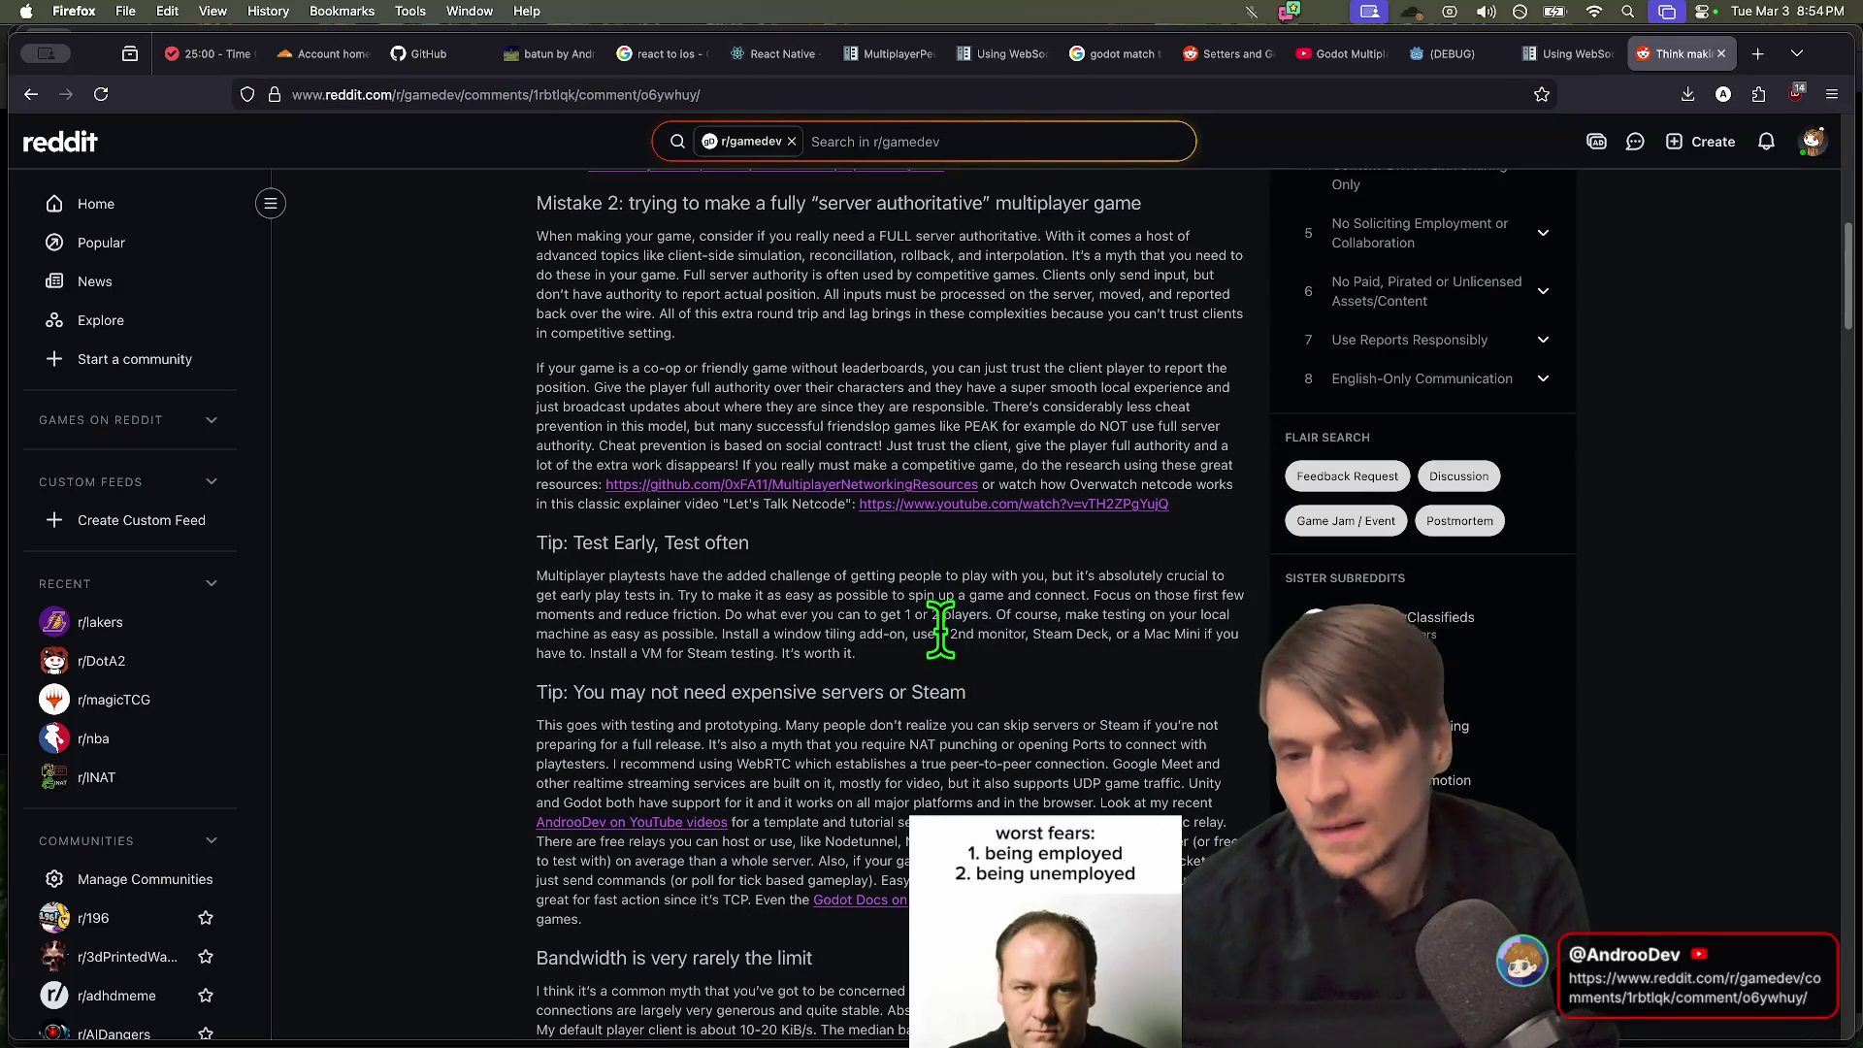
pyautogui.press('super+w')
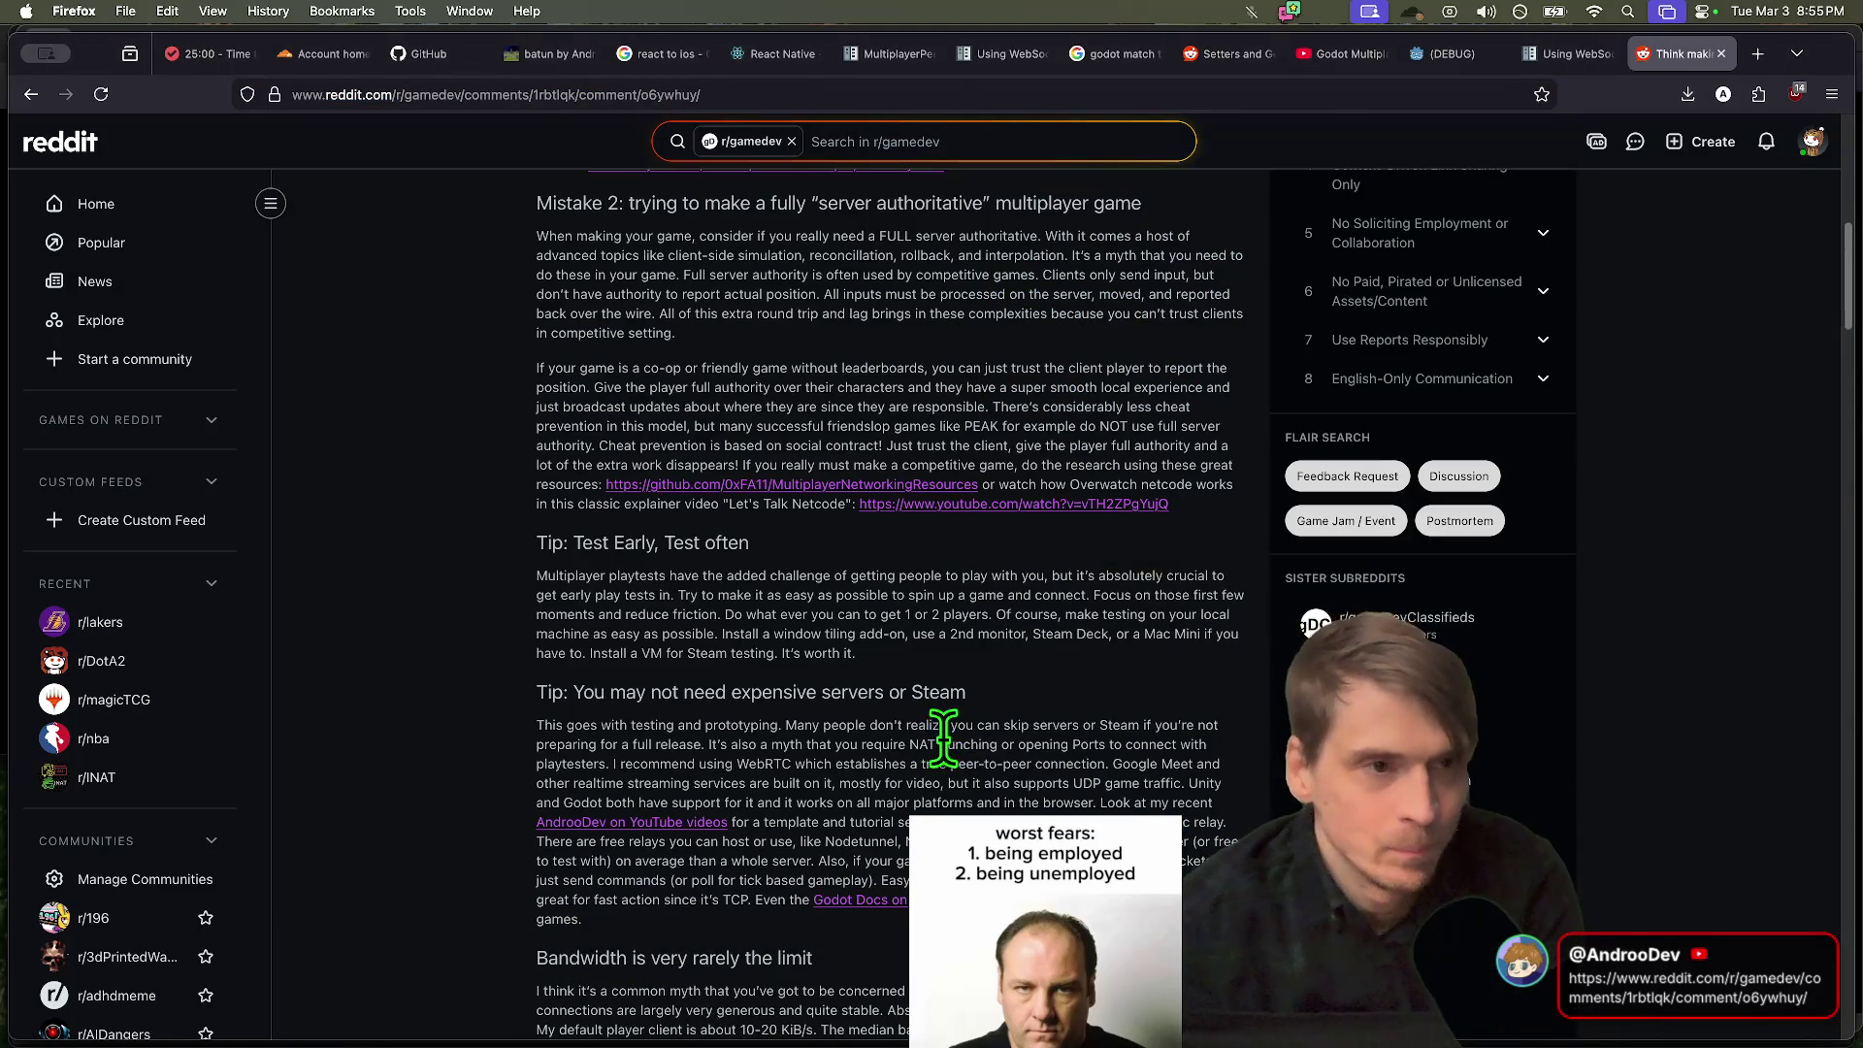
pyautogui.press('super+Tab')
pyautogui.press('super+Tab')
pyautogui.press('super+Tab')
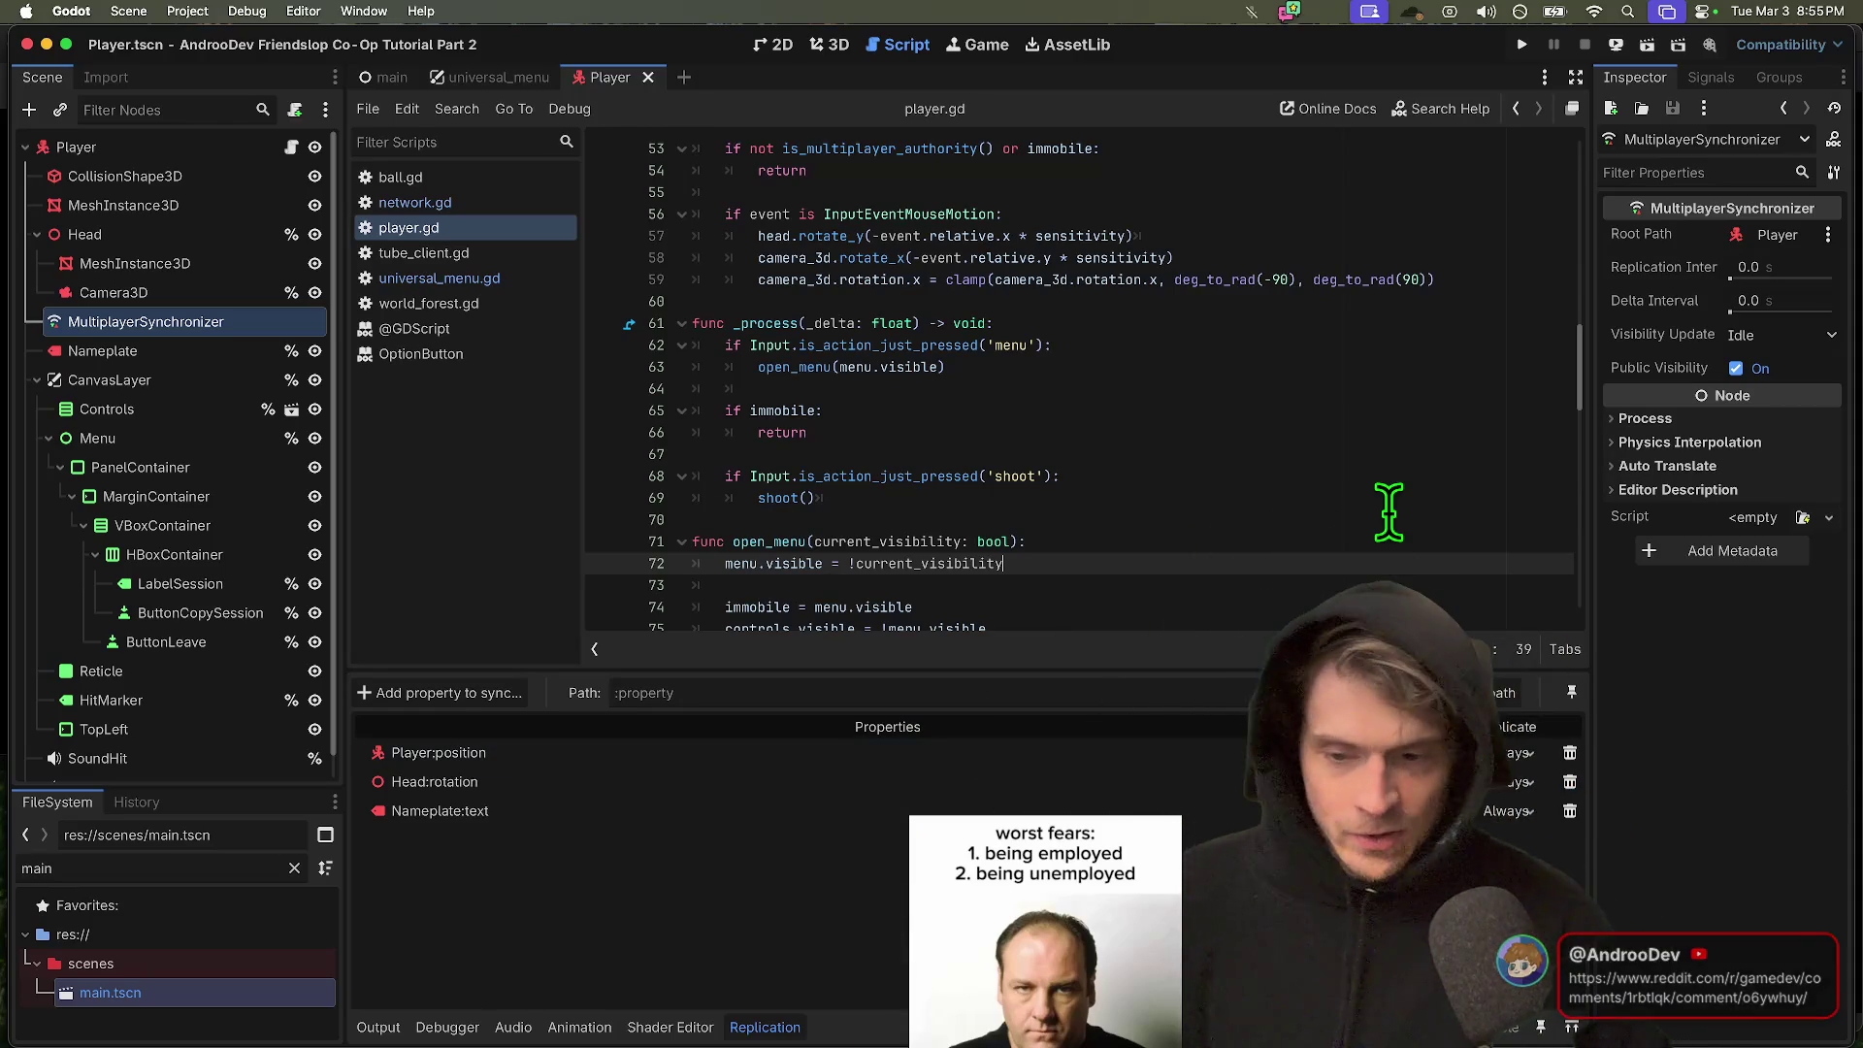
pyautogui.click(1312, 498)
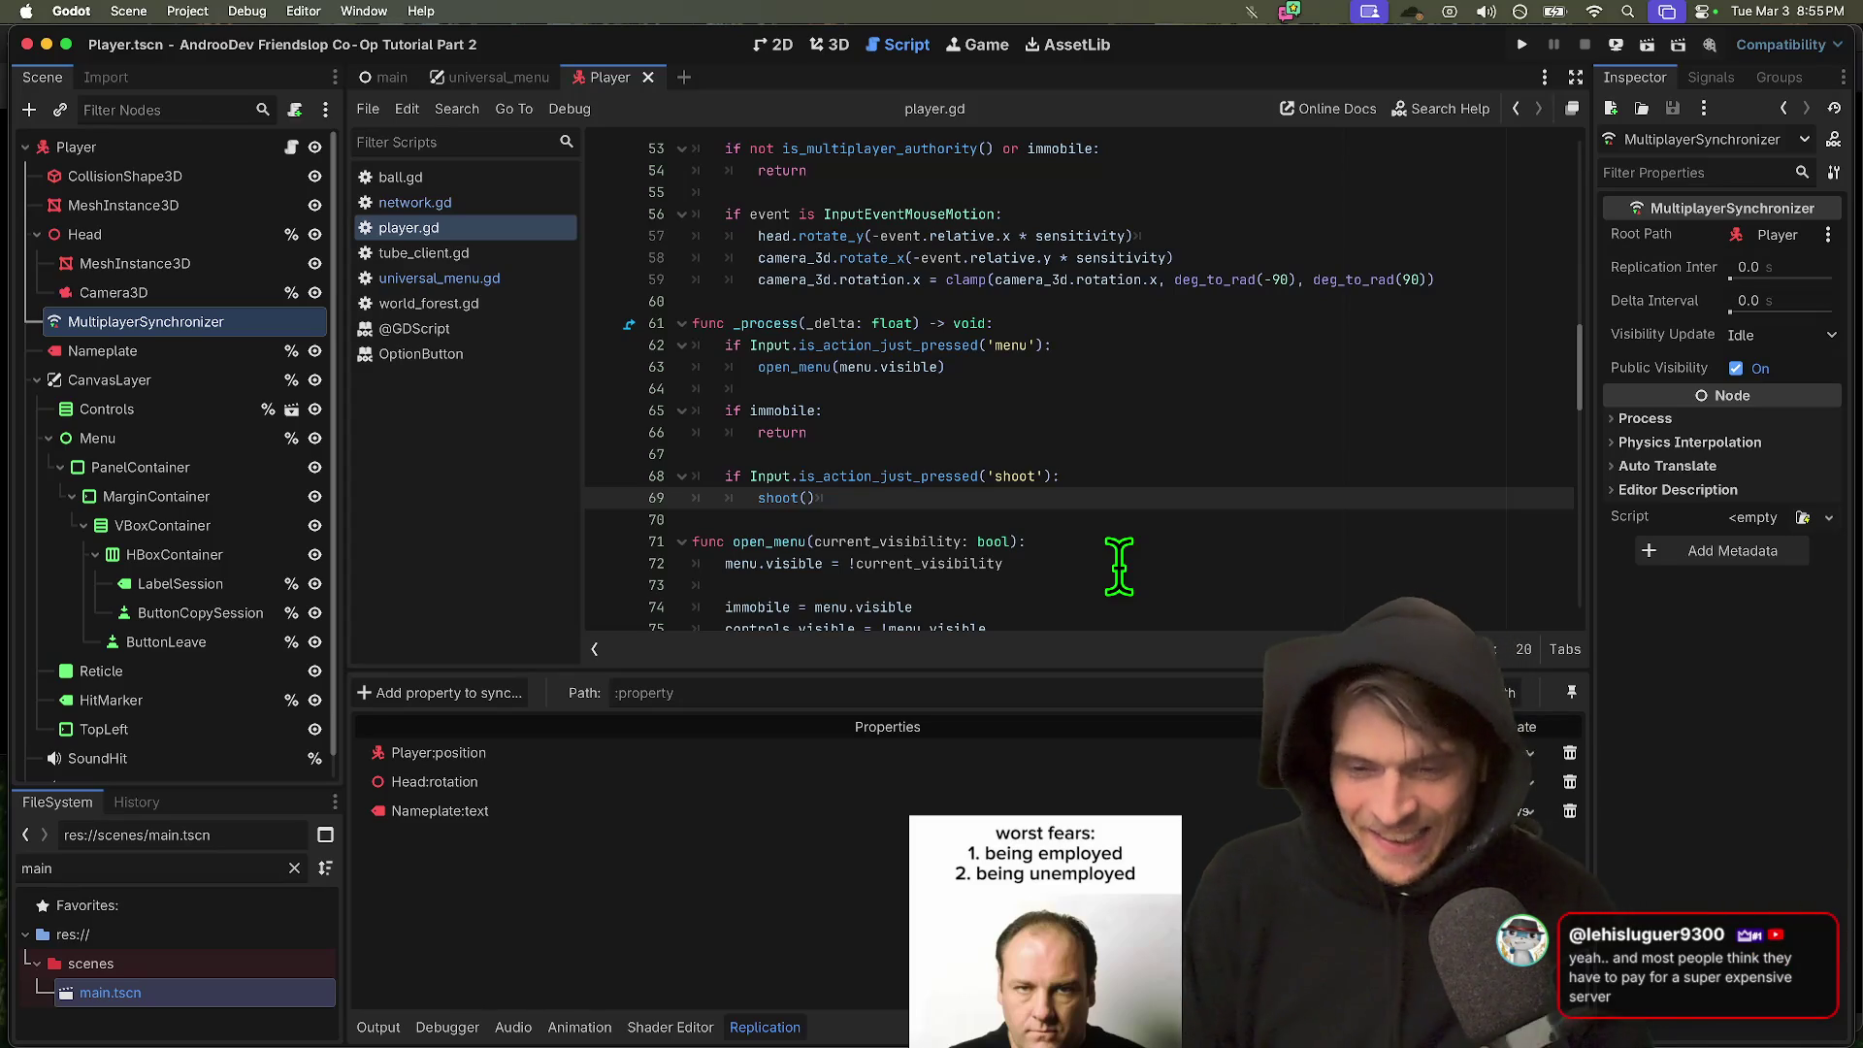
pyautogui.press('super+Tab')
pyautogui.press('super+Tab')
# Open the Godot Multiplayer Networking article on the author's blog in a new tab.
pyautogui.press('super+t')
pyautogui.write('jon')
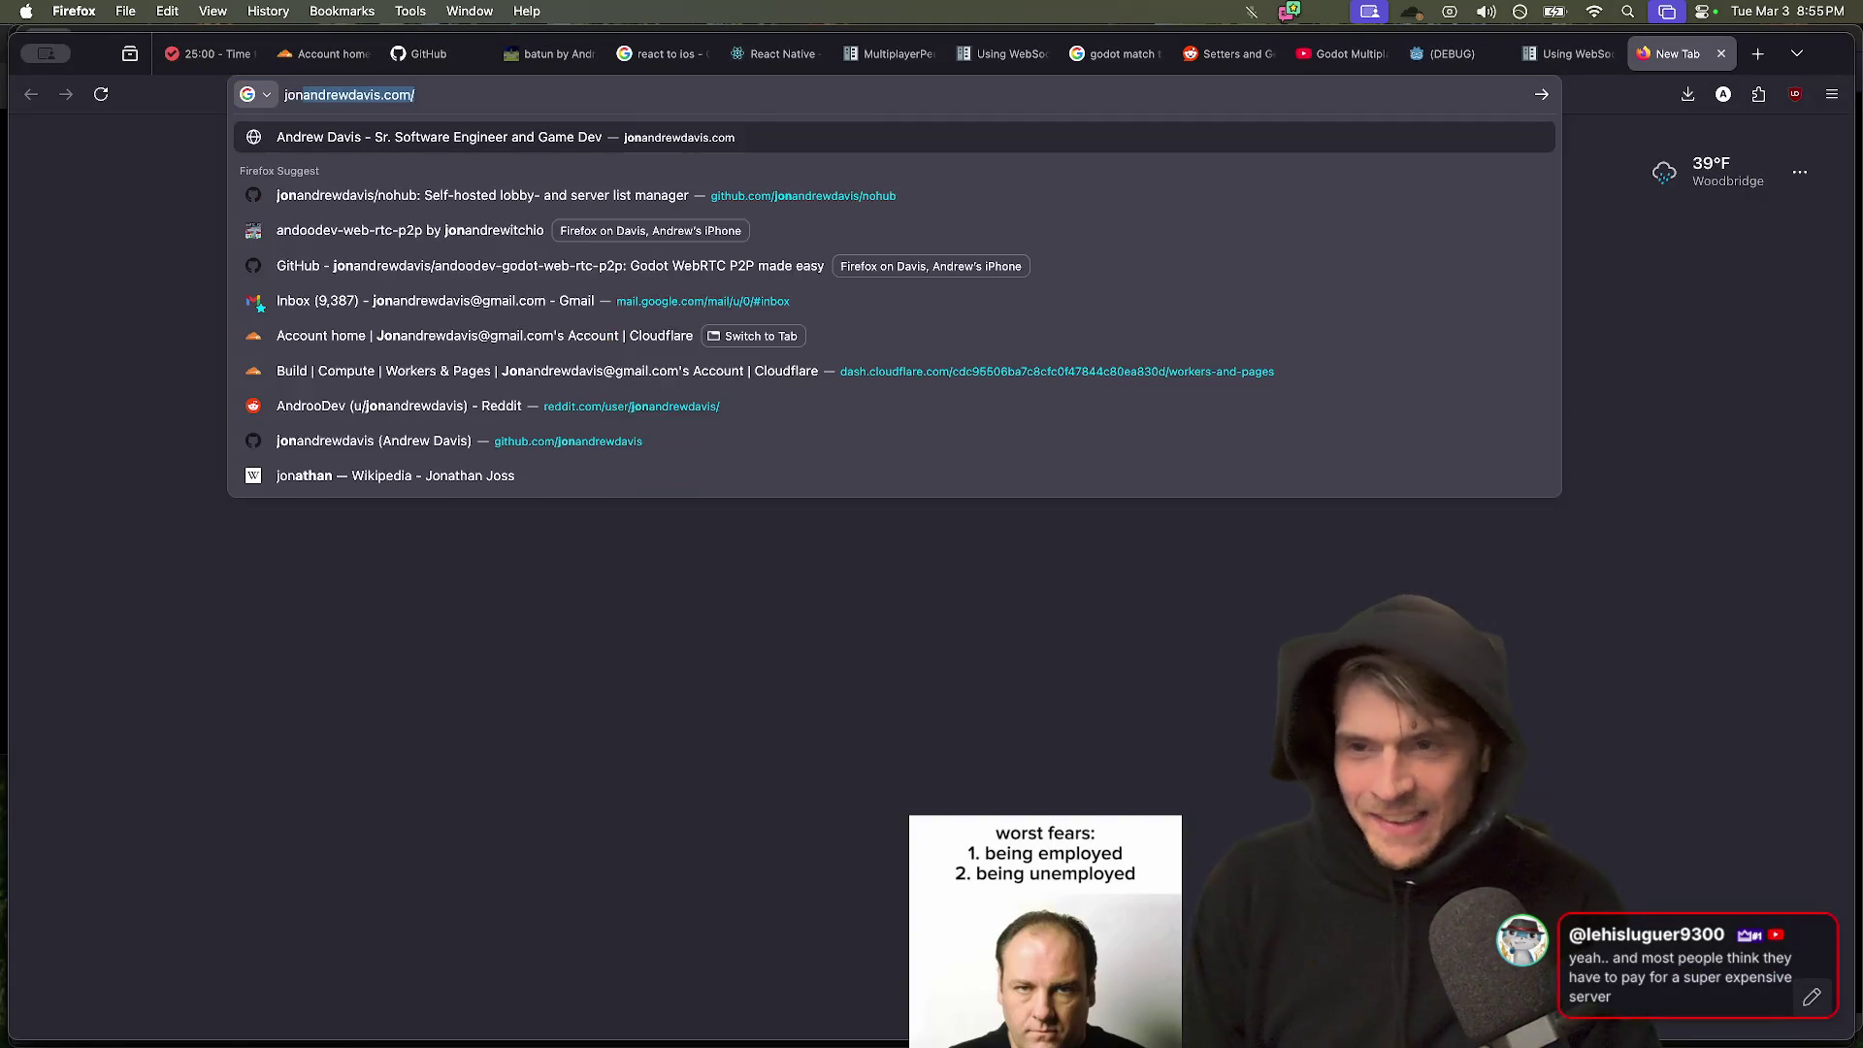
pyautogui.press('Return')
pyautogui.scroll(-2, 1233, 582)
pyautogui.click(970, 529)
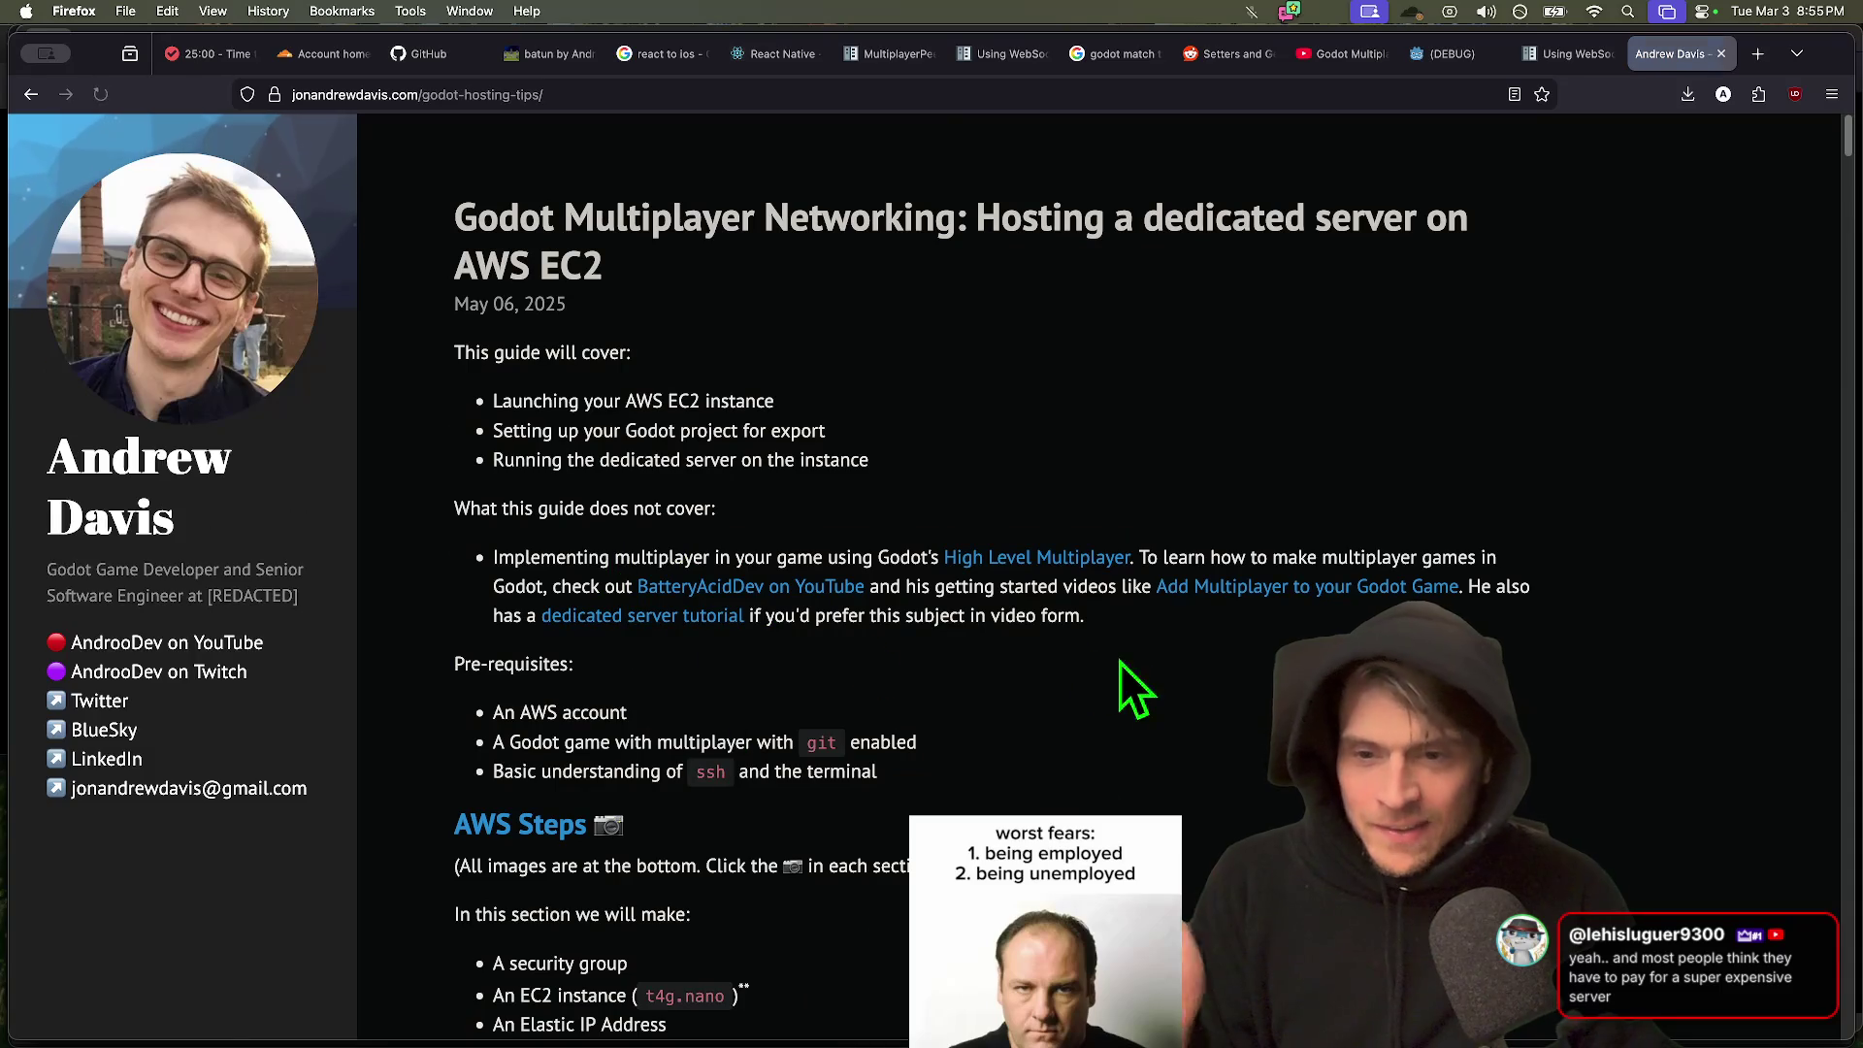
pyautogui.moveTo(1844, 132); pyautogui.dragTo(1809, 1010)
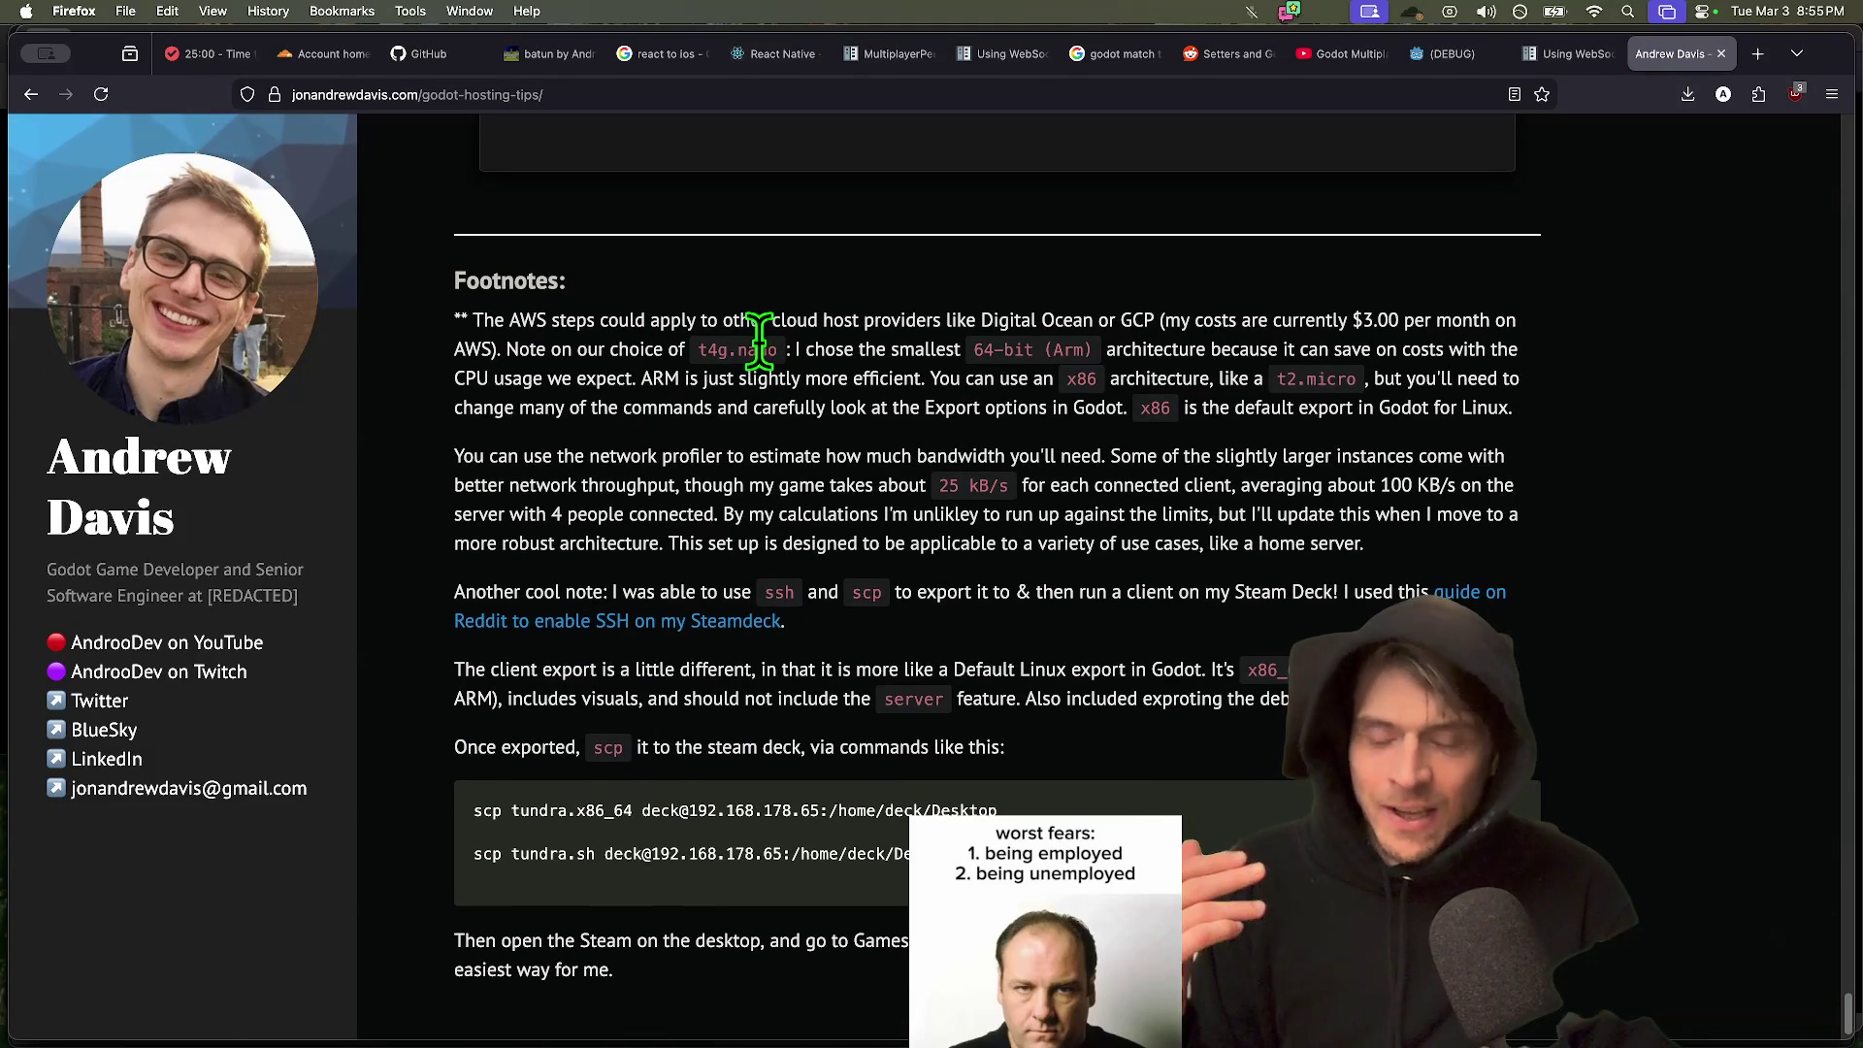
# Read the article's footnotes on the 64-bit (Arm) choice and $3.00 monthly cost.
pyautogui.moveTo(707, 344)
pyautogui.mouseDown()
pyautogui.moveTo(1028, 341)
pyautogui.moveTo(759, 339)
pyautogui.mouseUp()
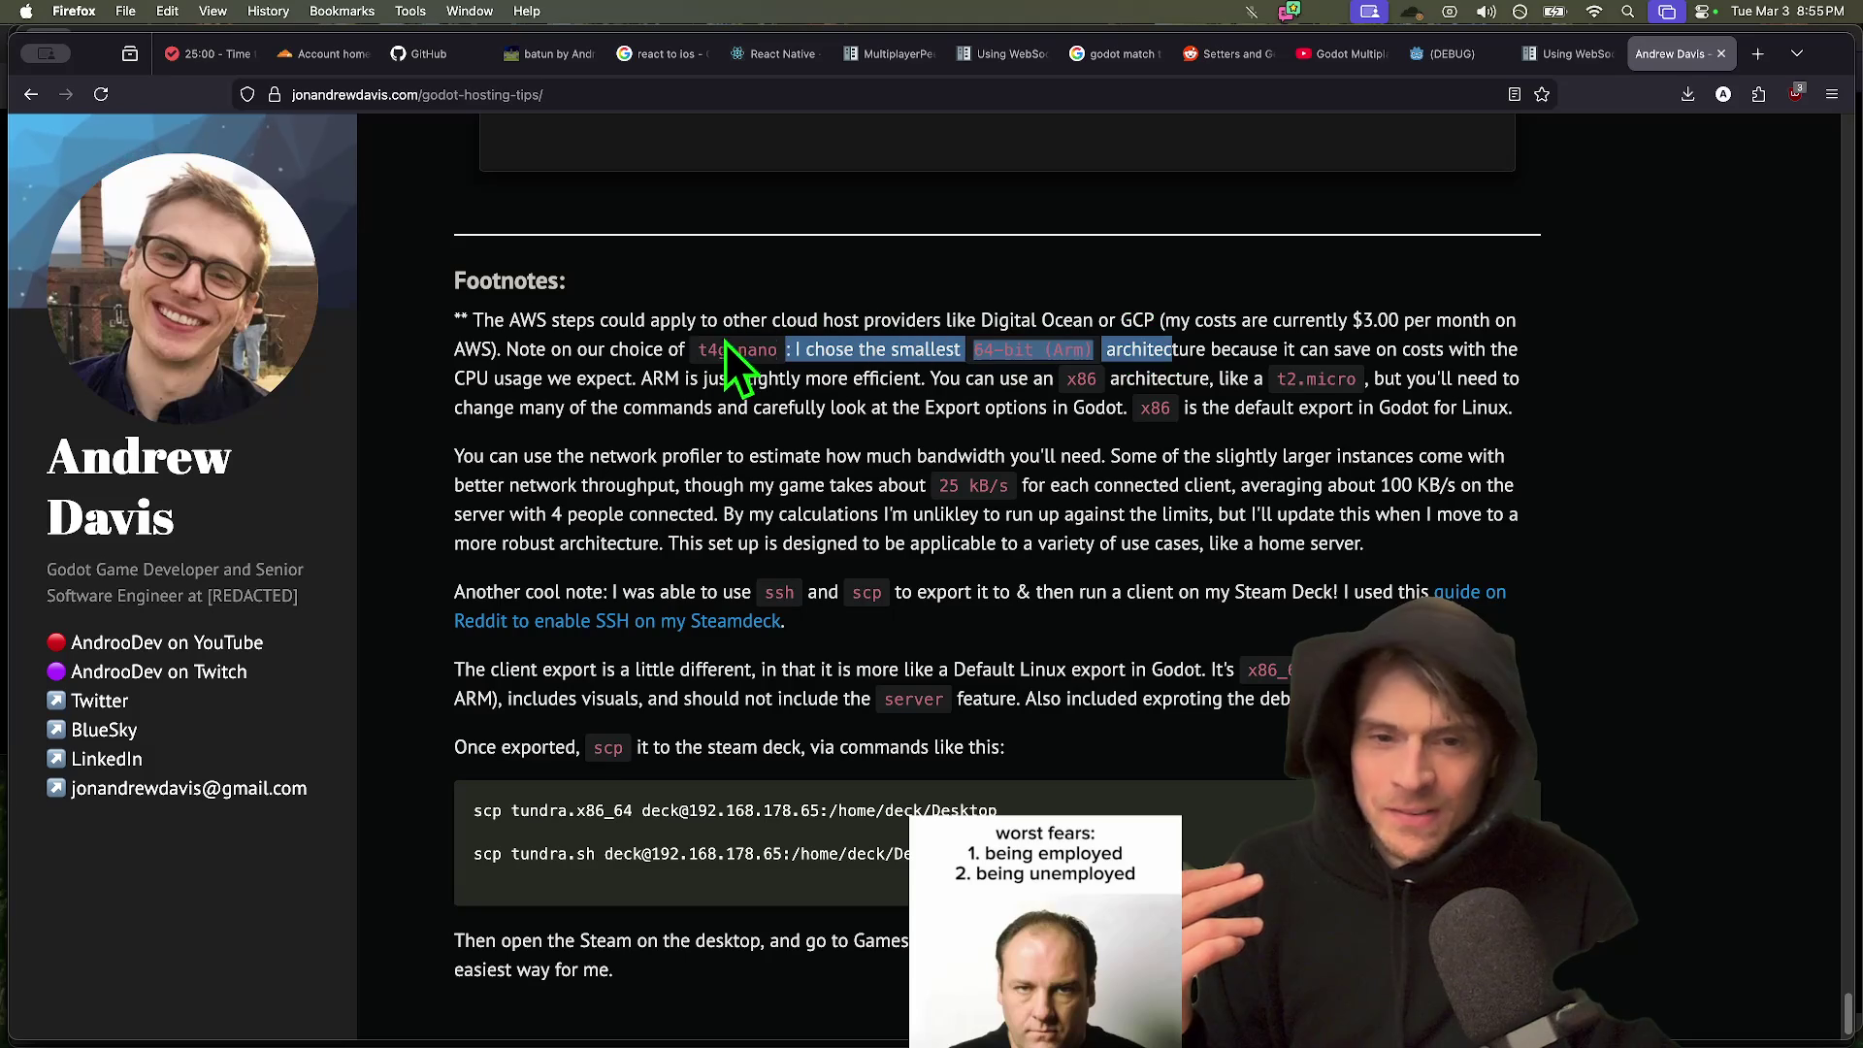
pyautogui.click(1390, 397)
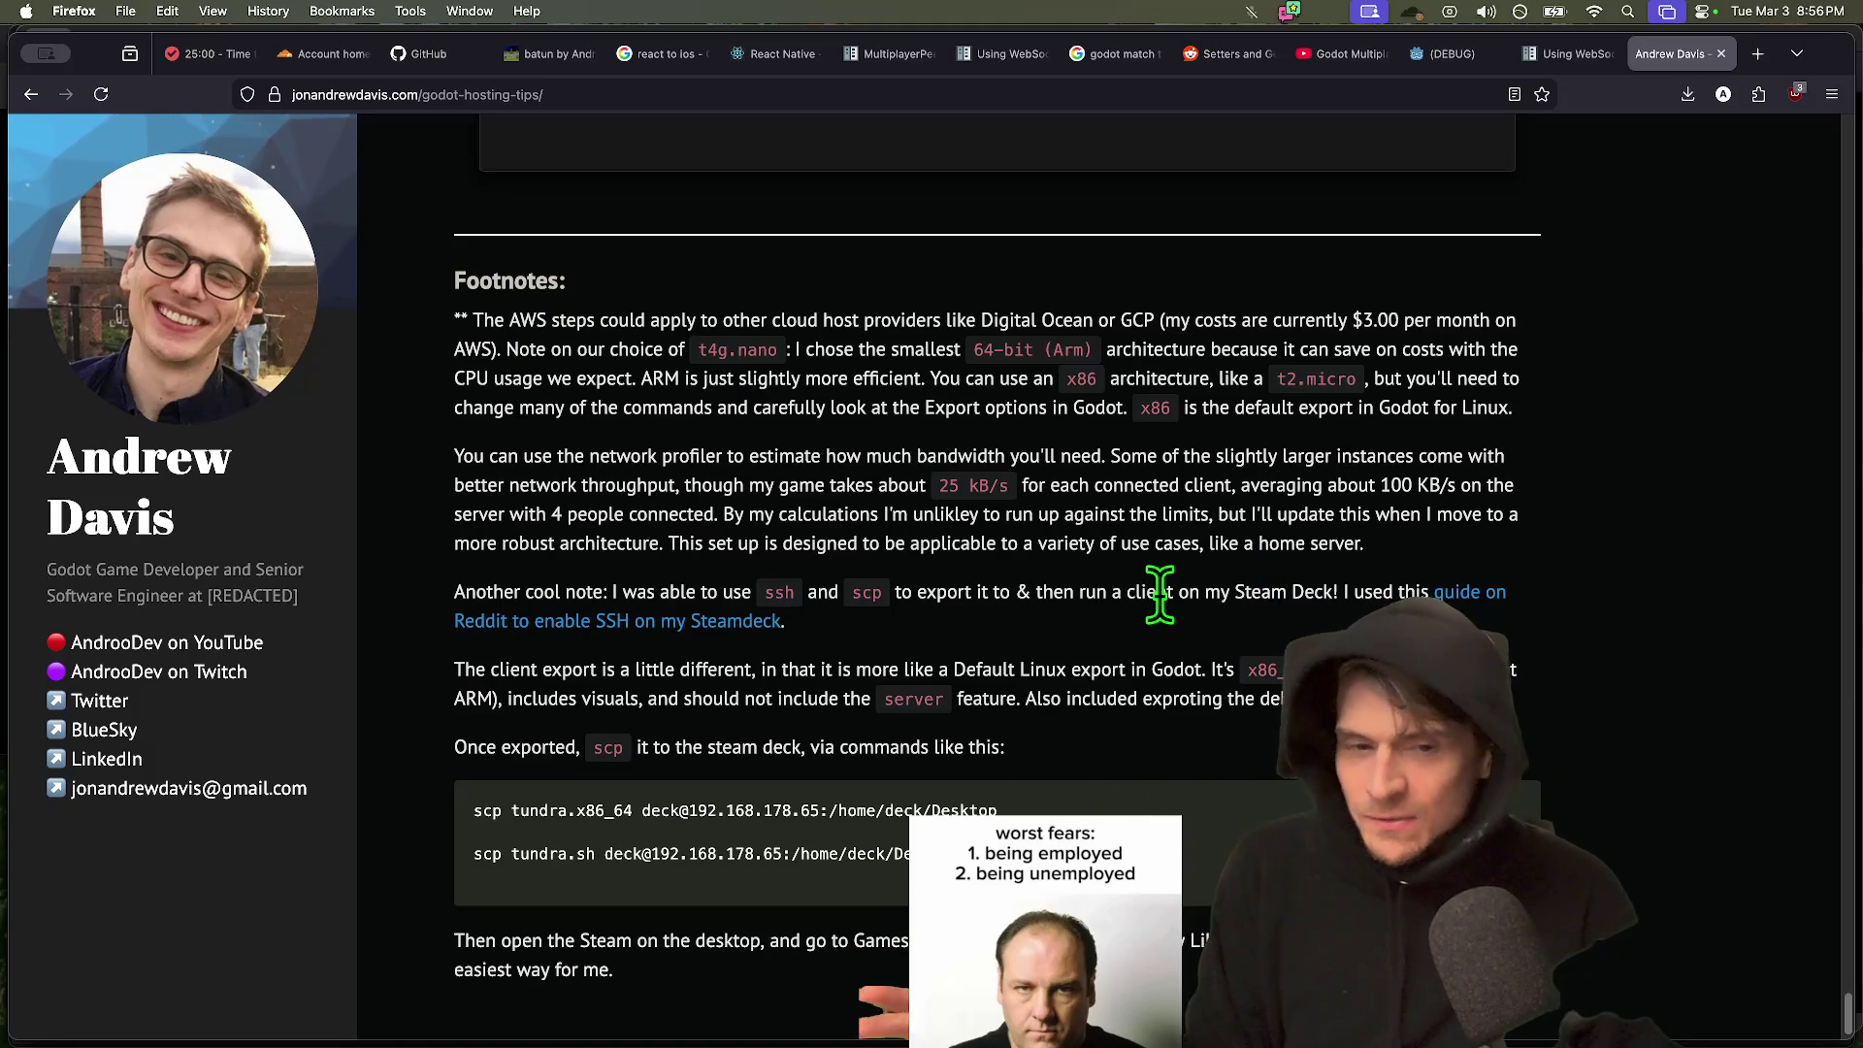
pyautogui.moveTo(1398, 322)
pyautogui.mouseDown()
pyautogui.moveTo(1250, 315)
pyautogui.moveTo(1273, 319)
pyautogui.mouseUp()
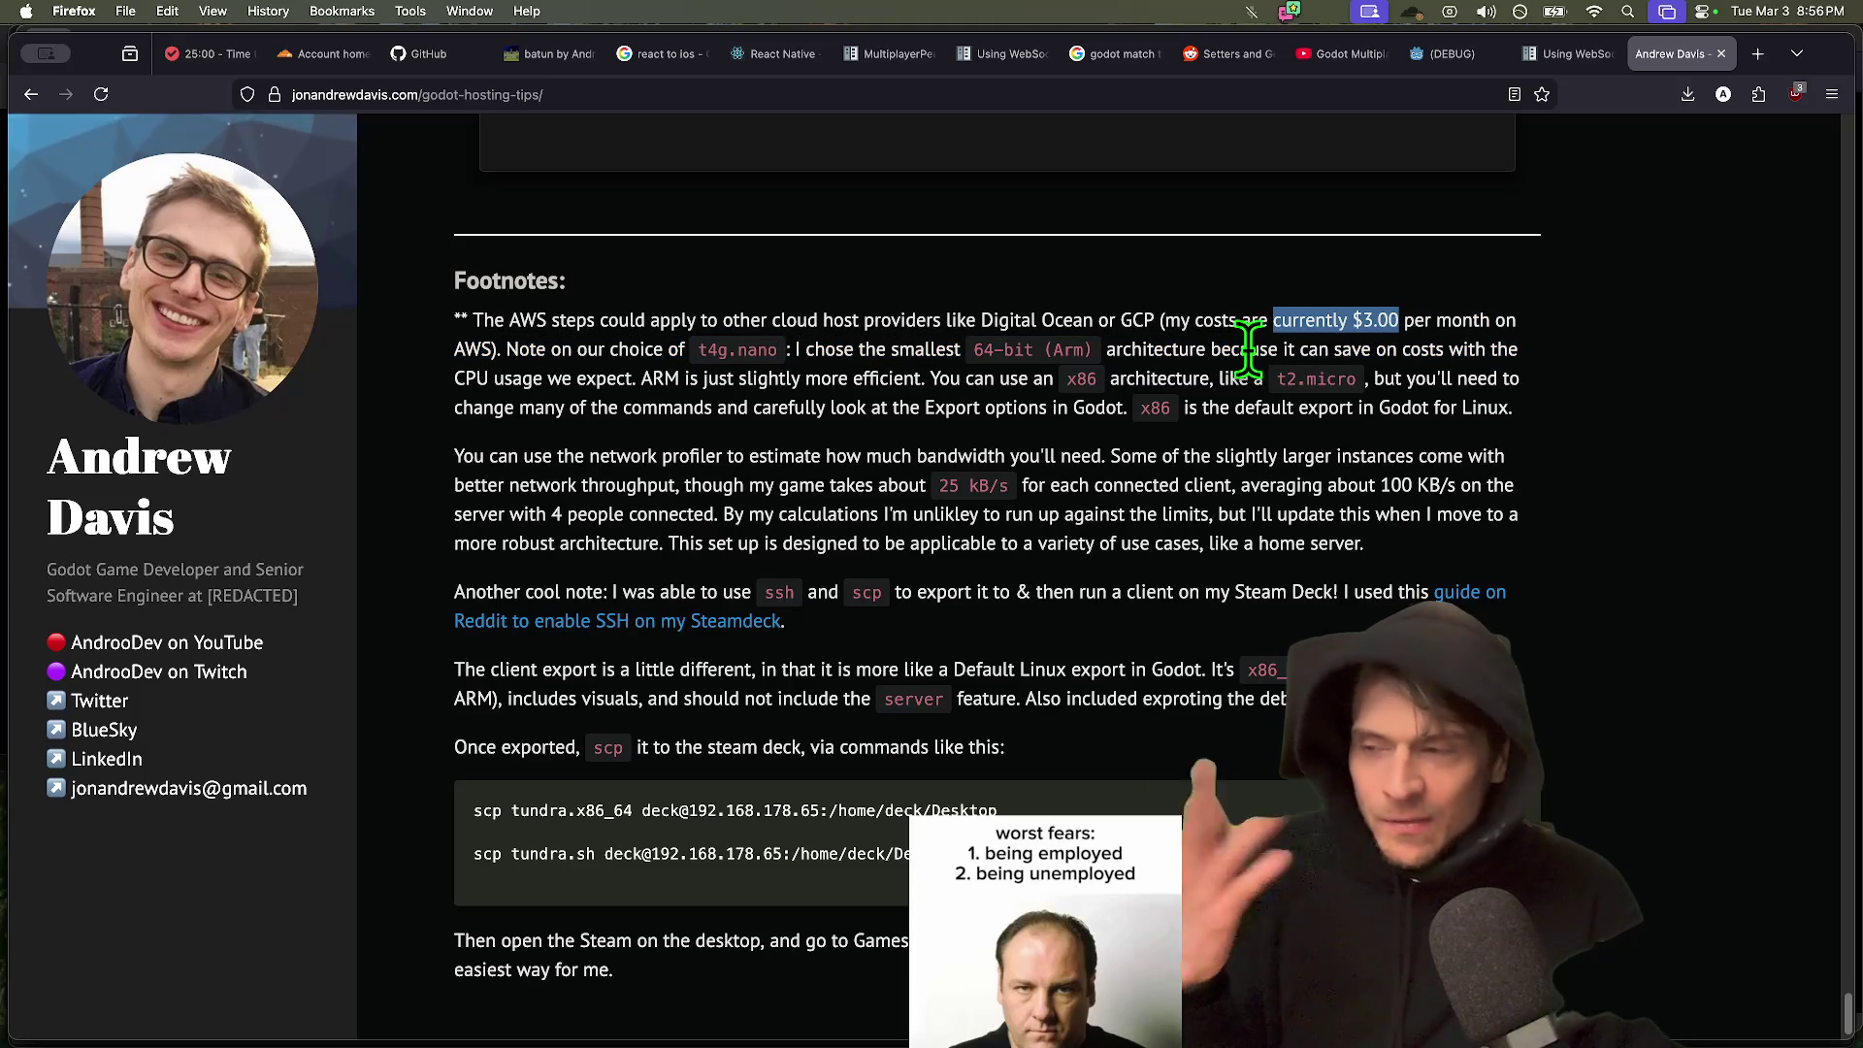
pyautogui.scroll(10, 1219, 373)
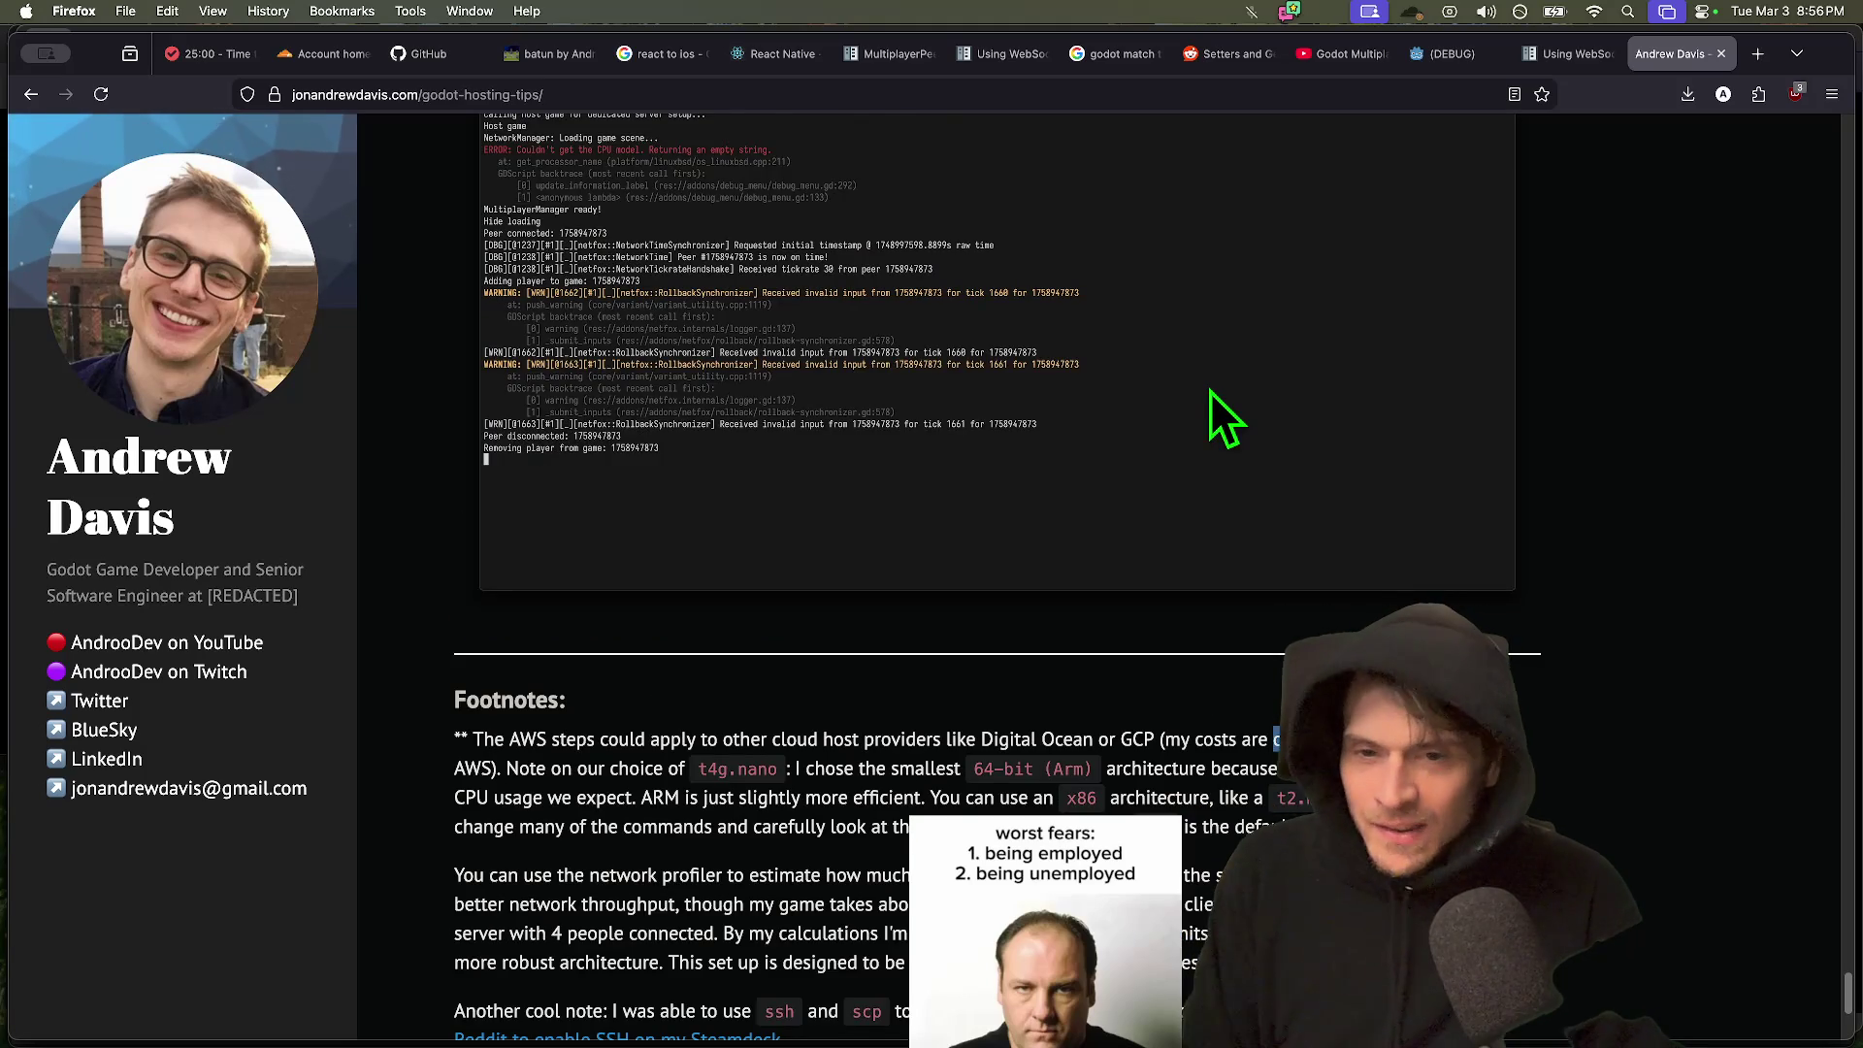
pyautogui.scroll(10, 1448, 583)
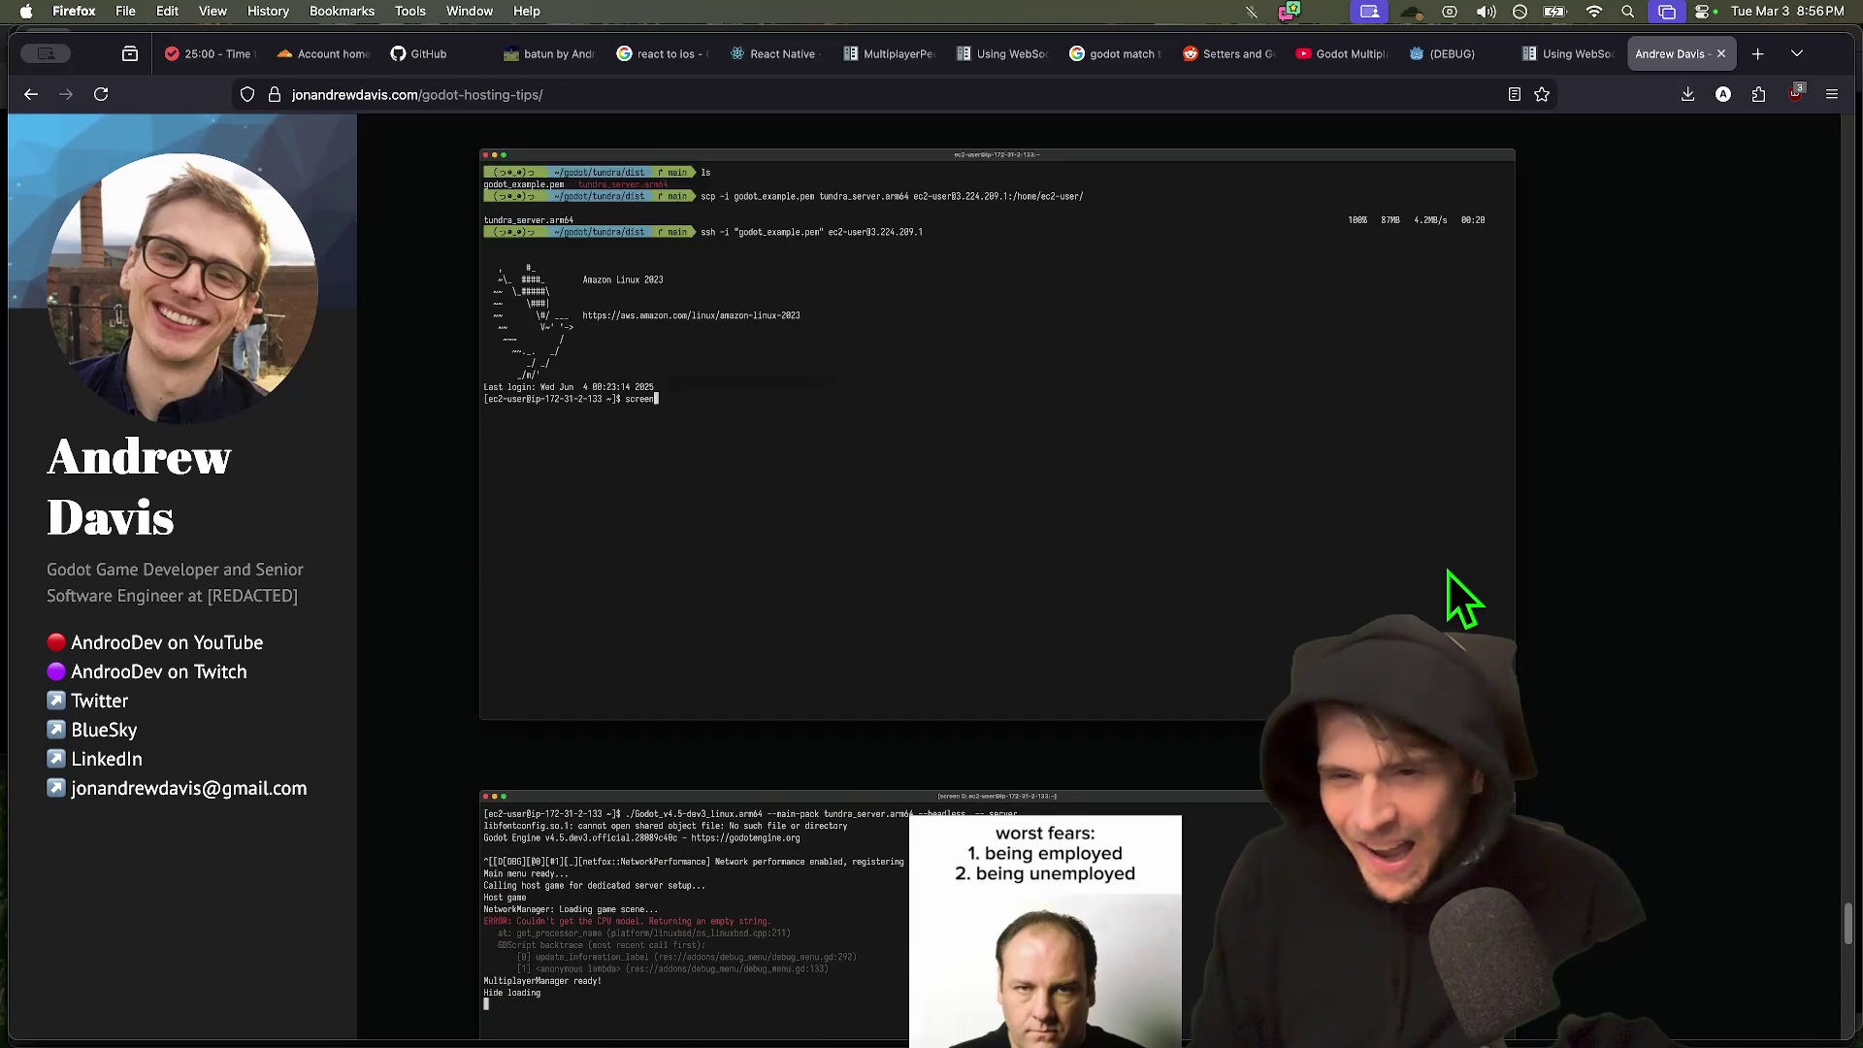
pyautogui.scroll(10, 1551, 611)
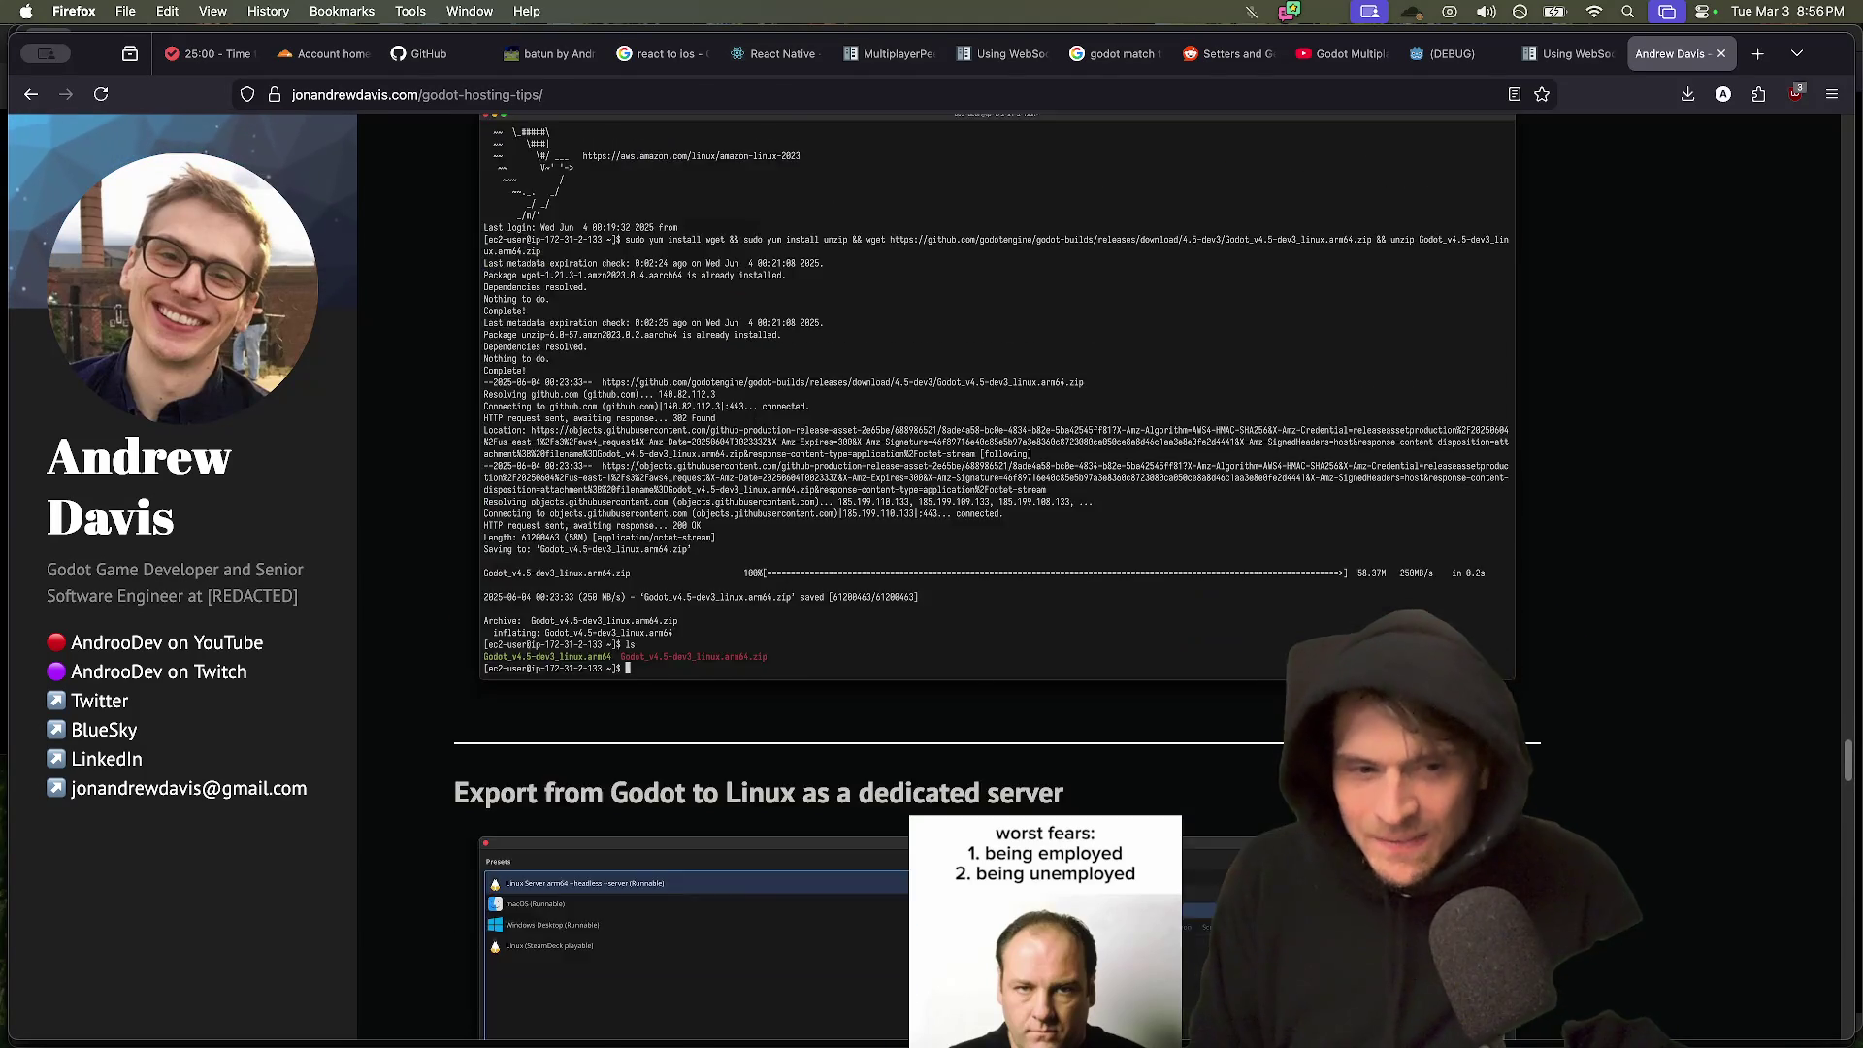
pyautogui.scroll(15, 1685, 705)
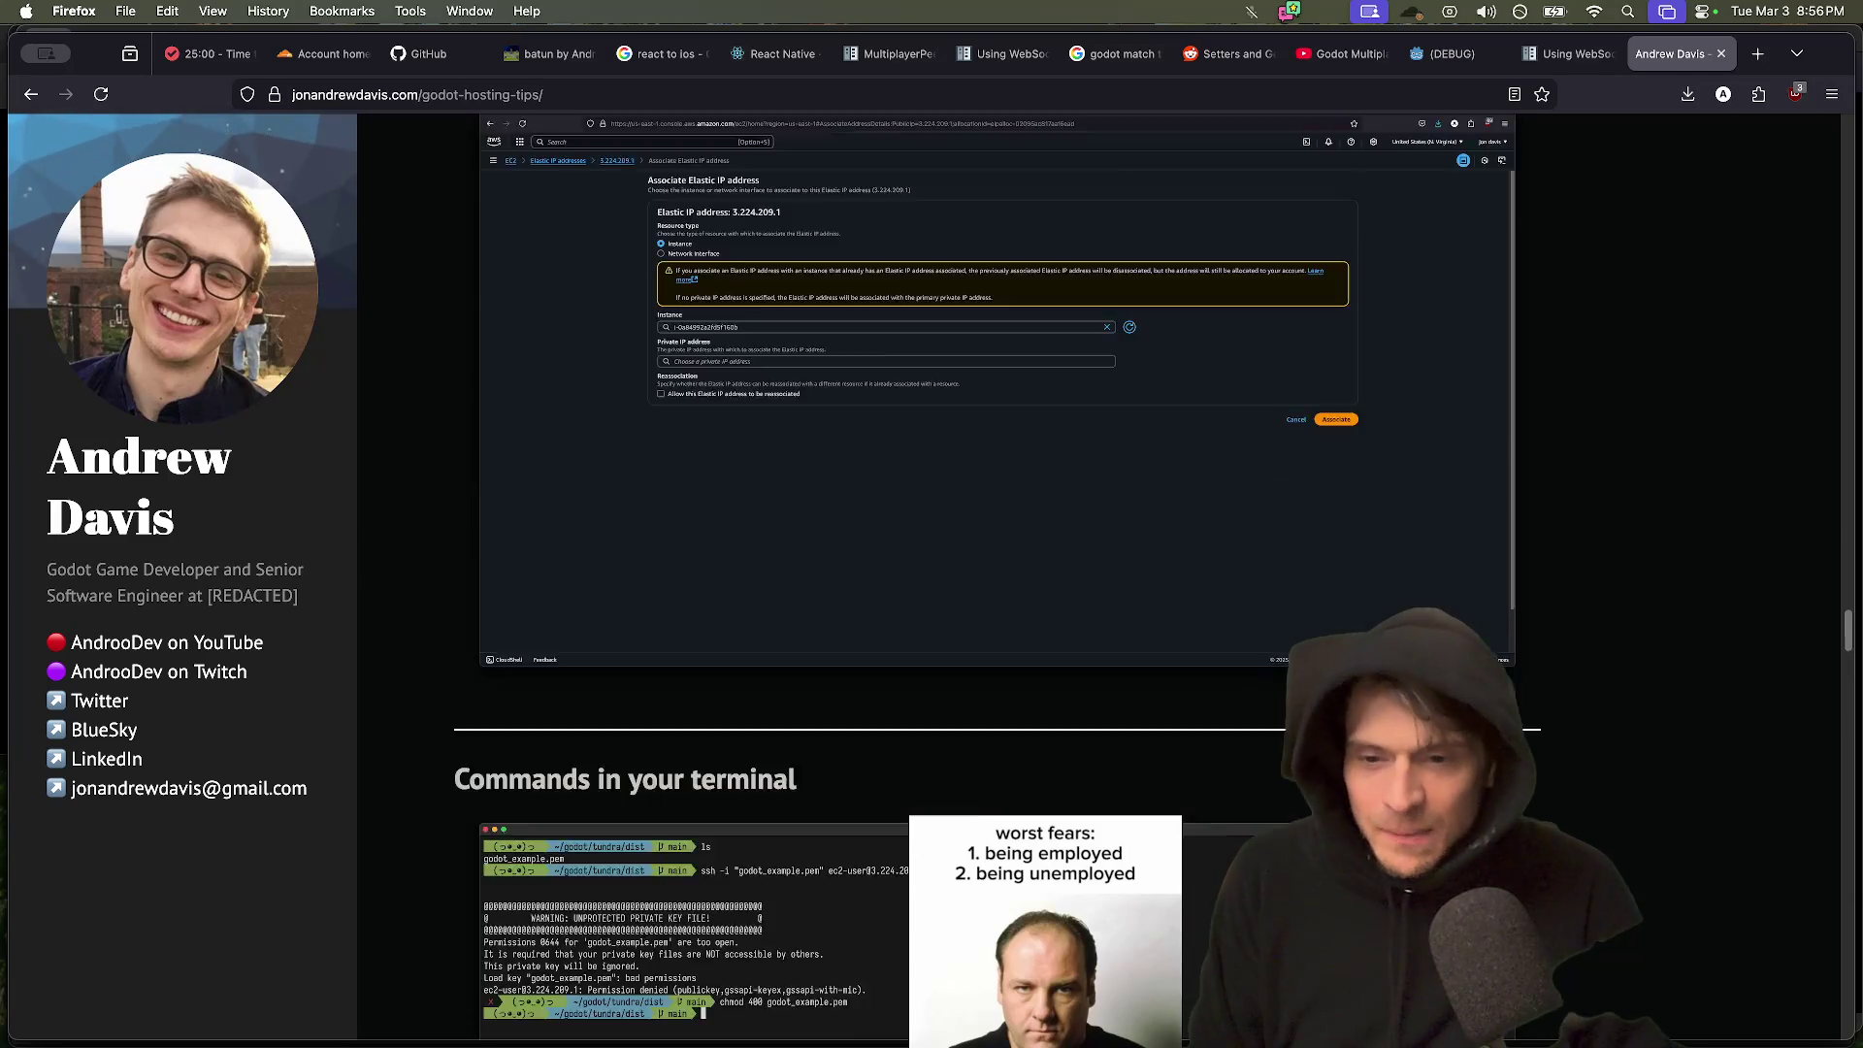
pyautogui.scroll(15, 1679, 456)
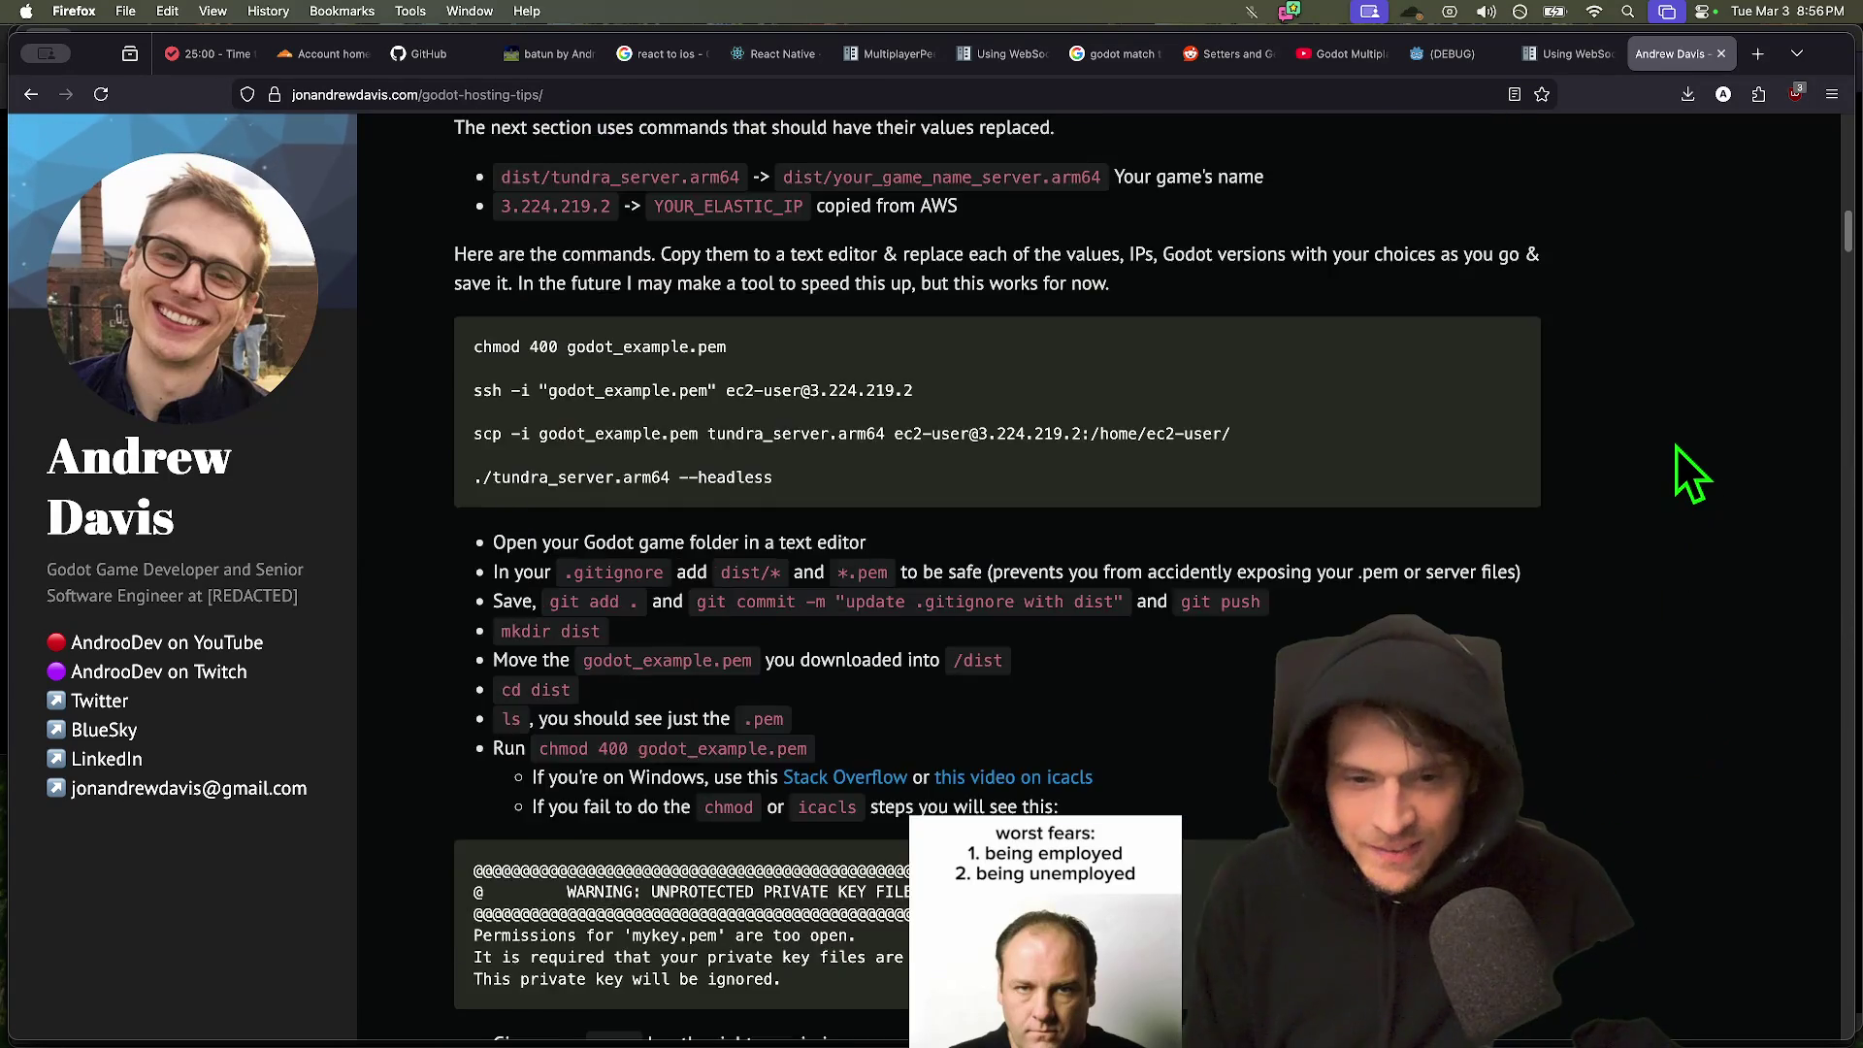
pyautogui.scroll(10, 1628, 452)
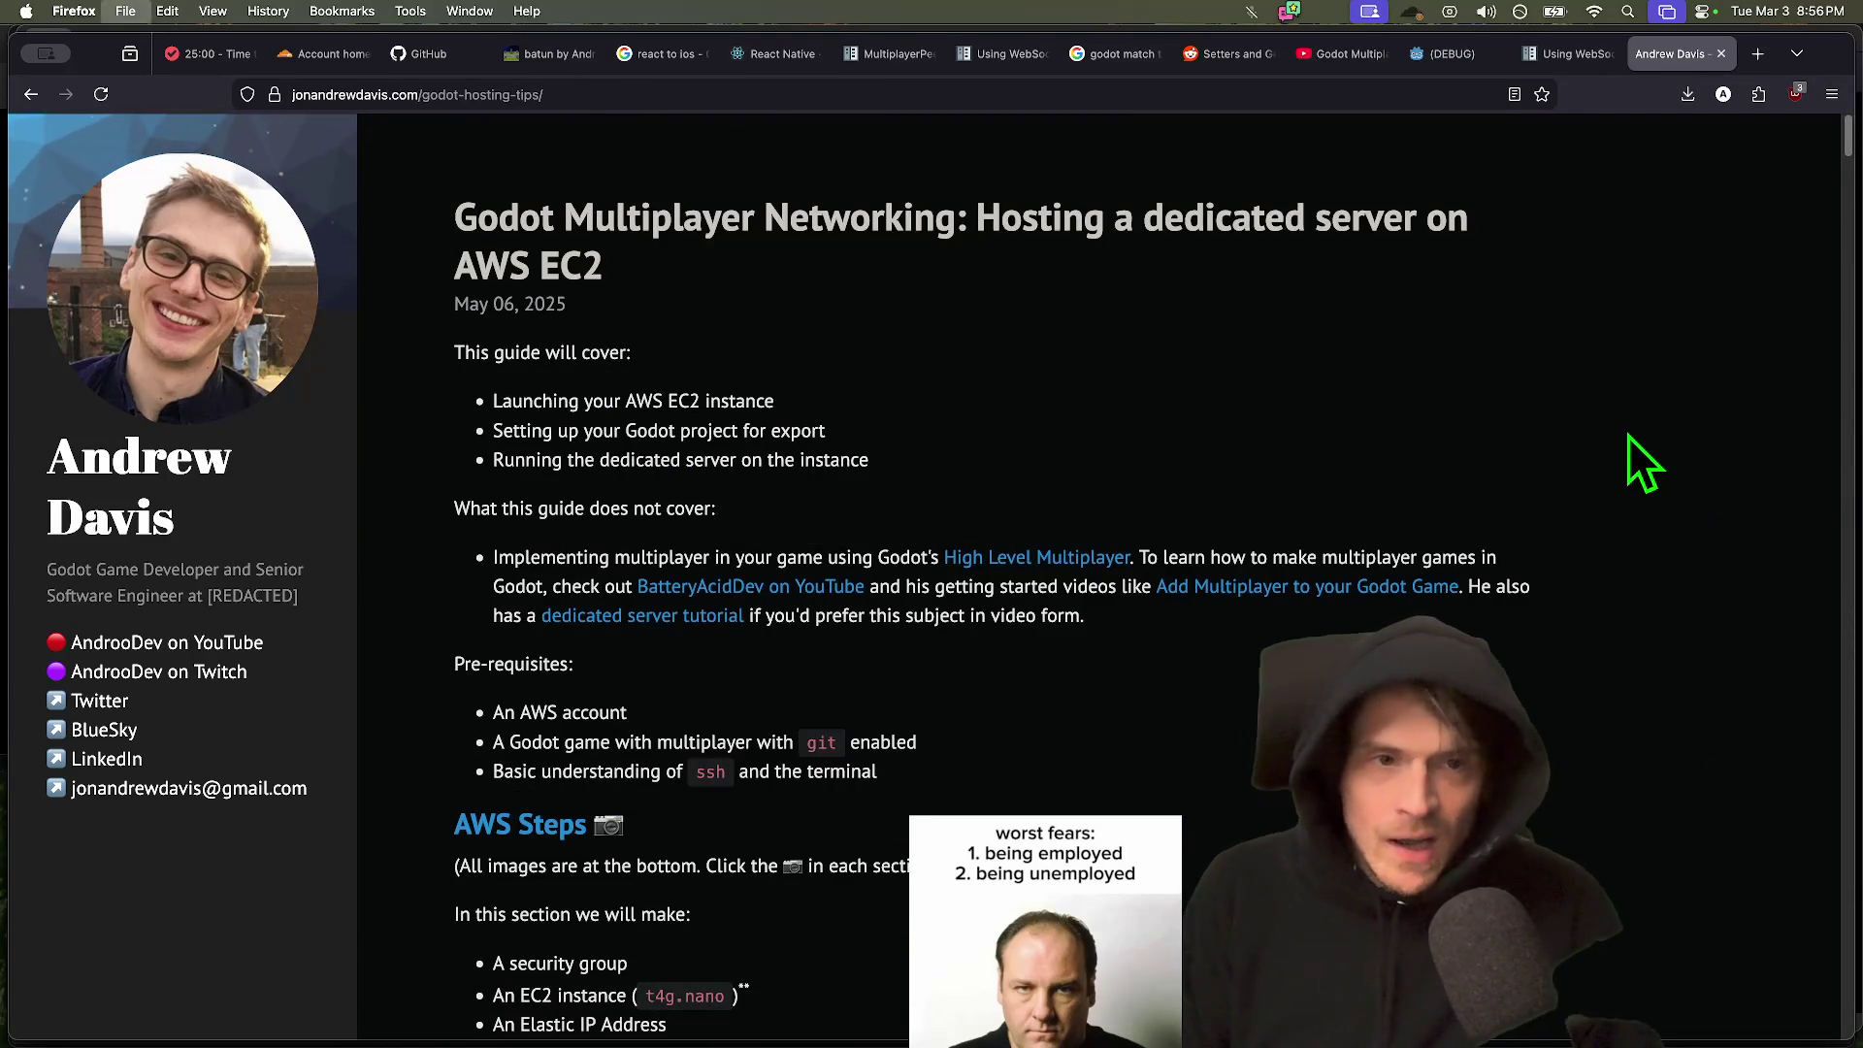
pyautogui.press('super+t')
# Go to itch.io and open the Friendslop Co-Op Sample game from the creator's page.
pyautogui.write('itch.io')
pyautogui.press('Return')
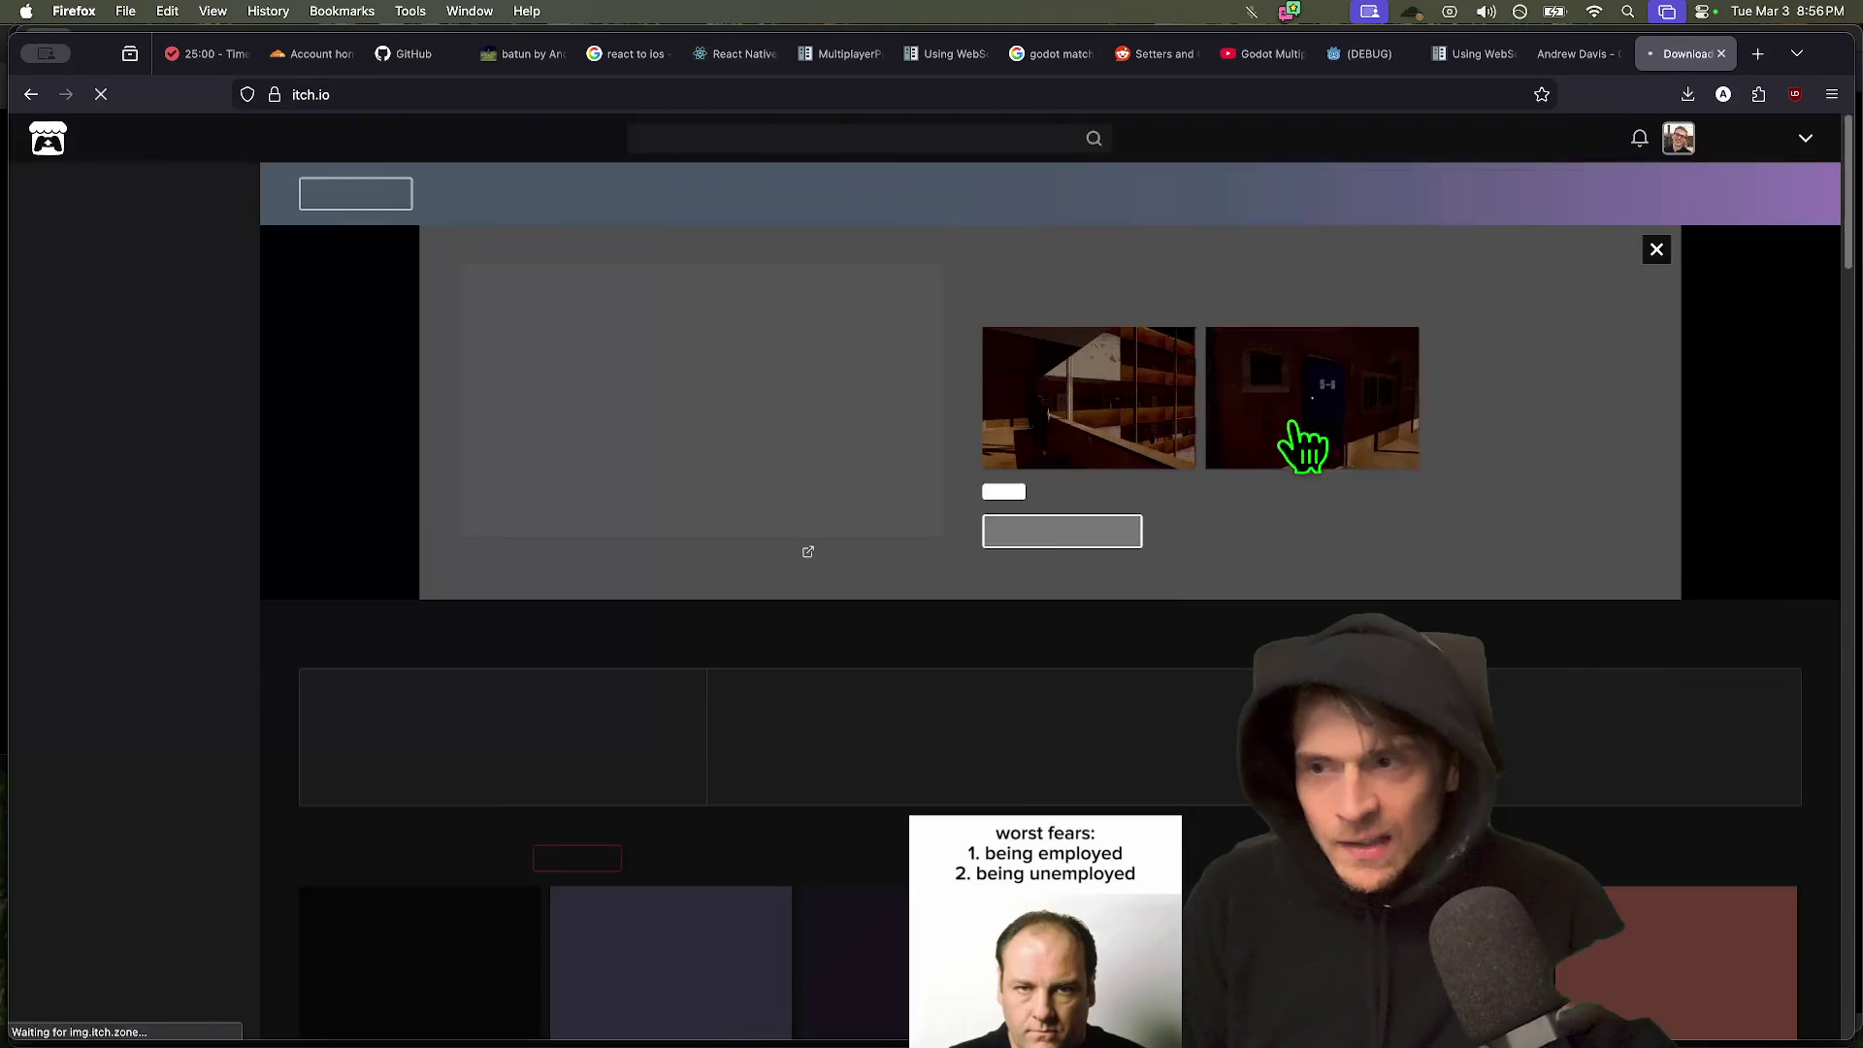
pyautogui.click(1696, 137)
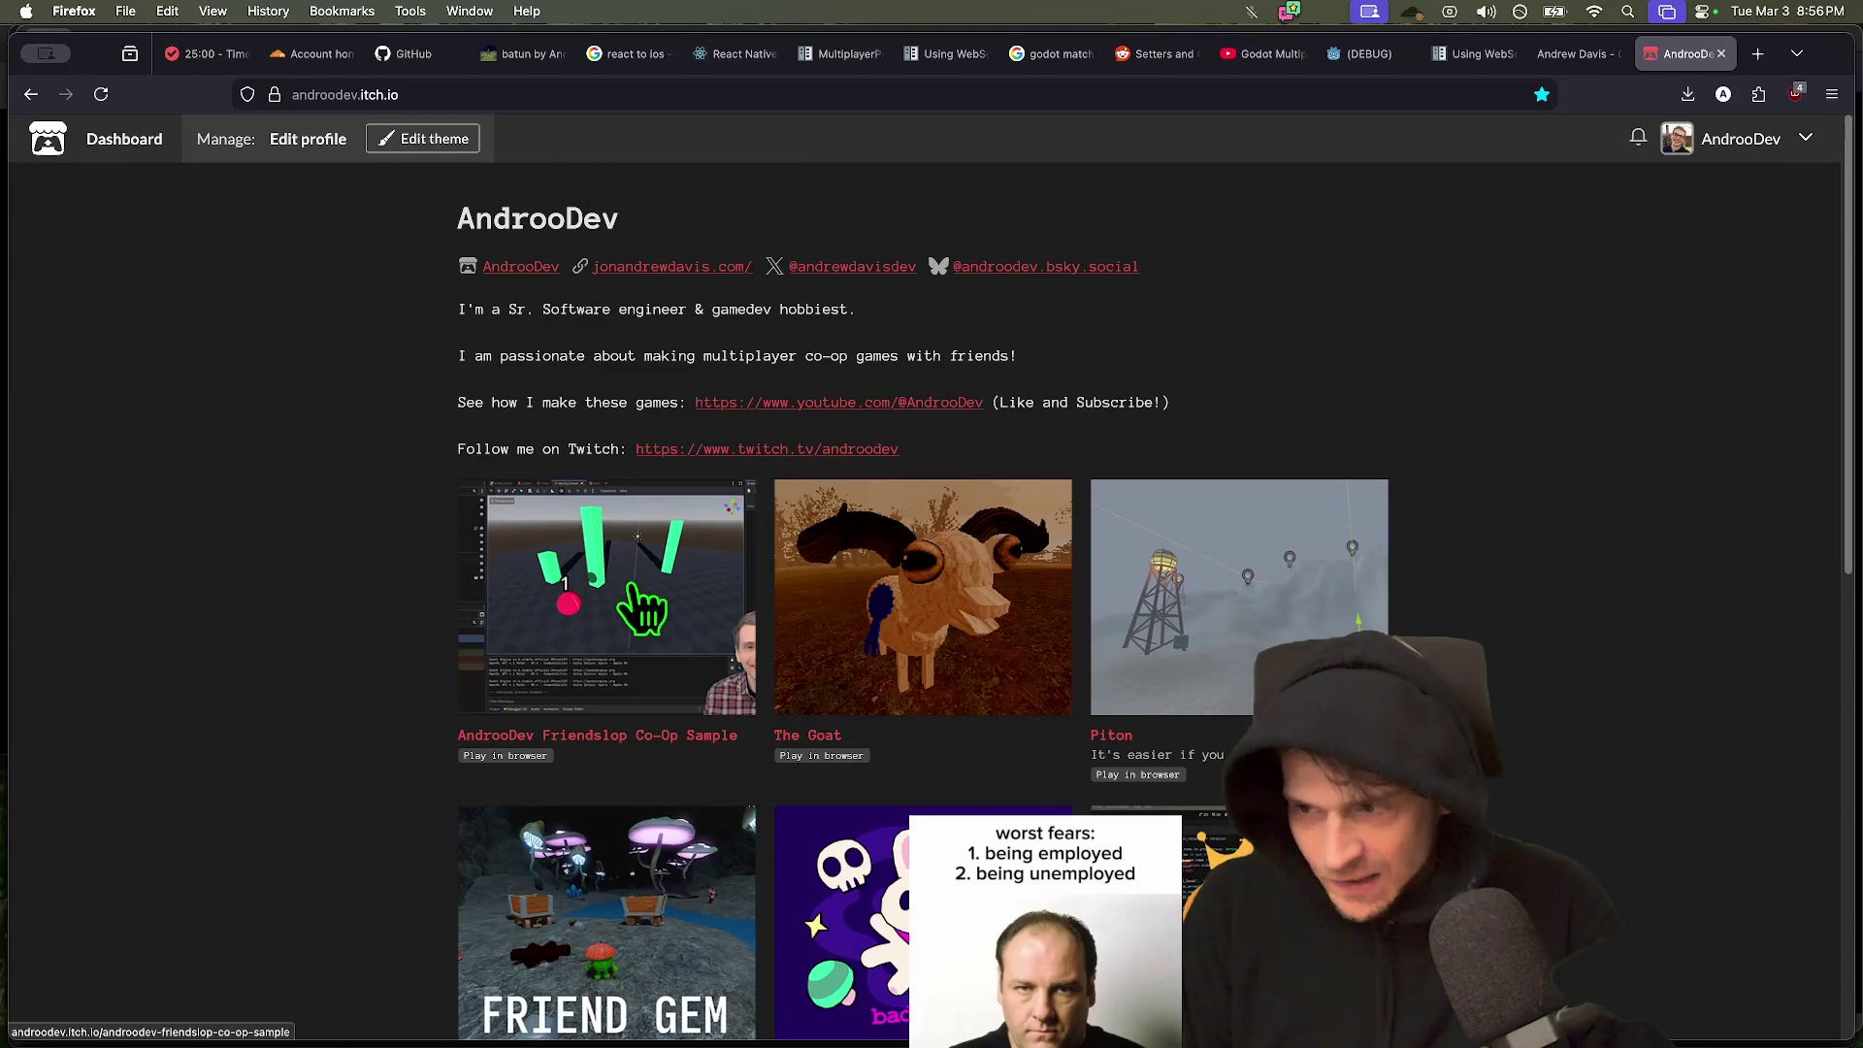
pyautogui.scroll(-2, 238, 597)
pyautogui.click(512, 473)
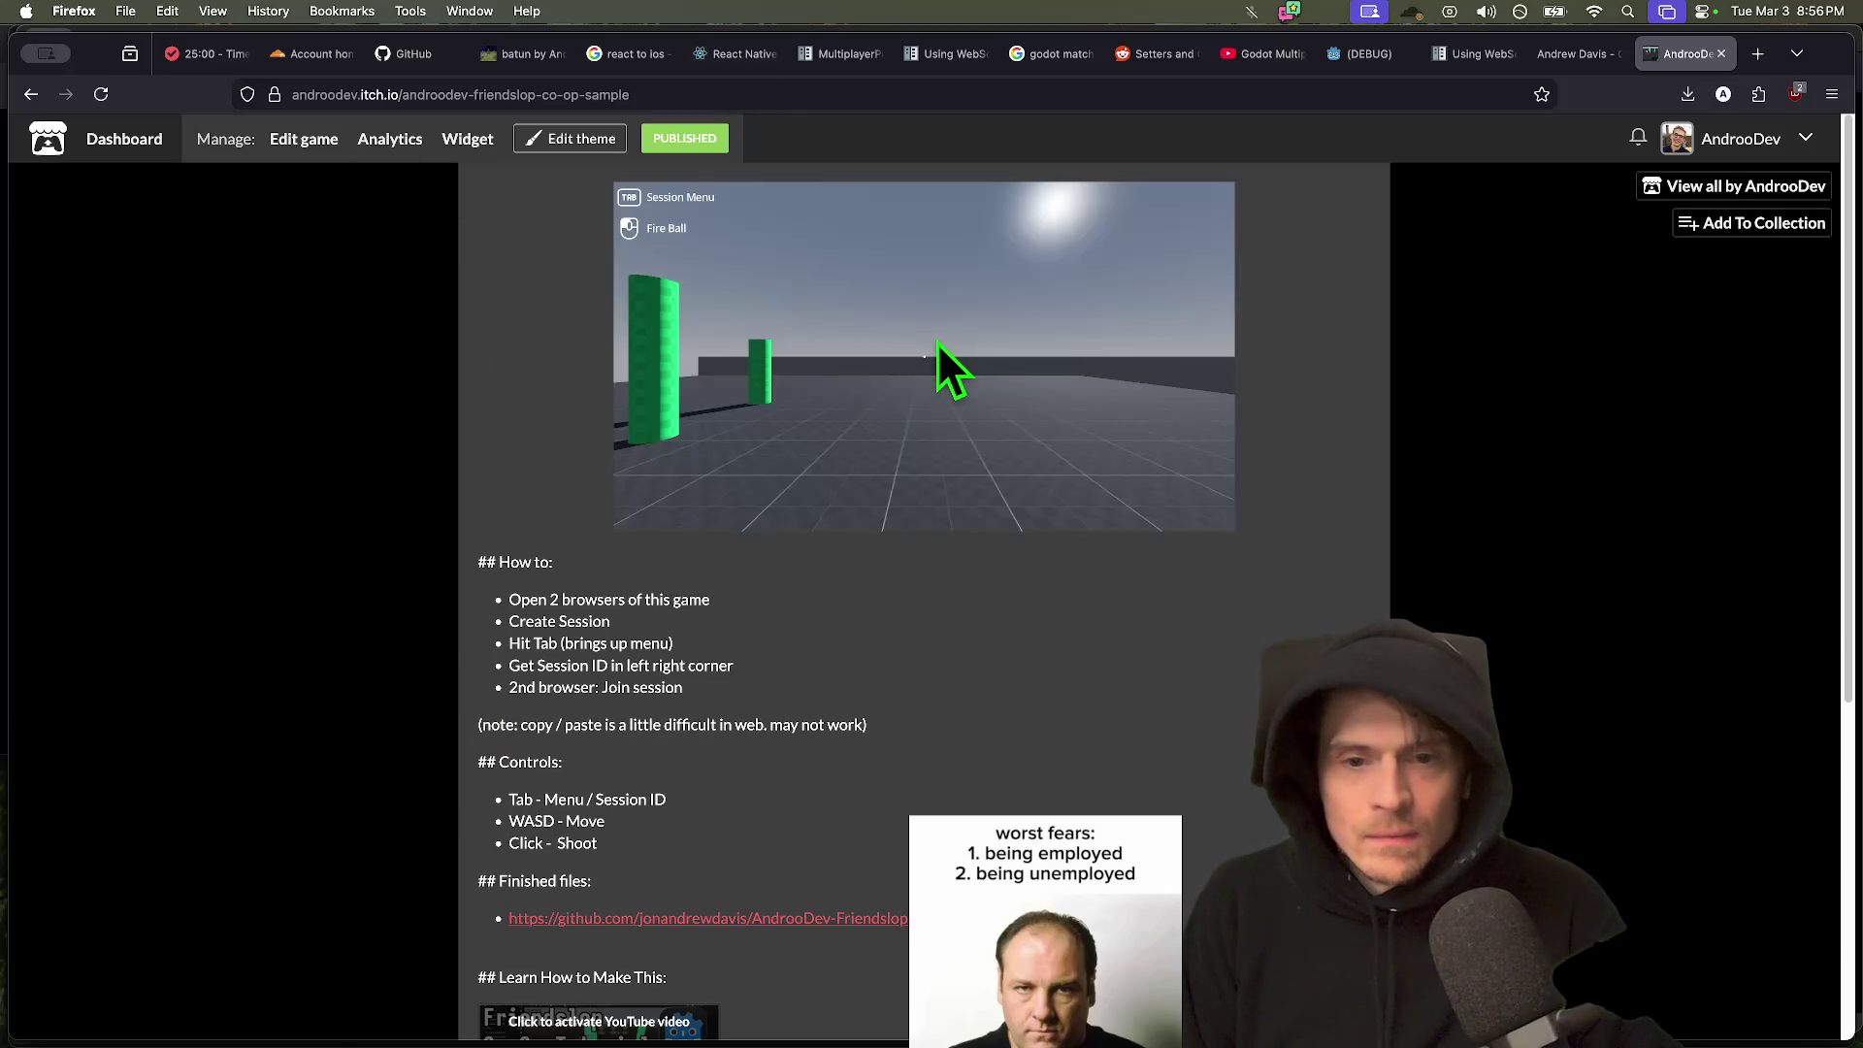
# Play the game briefly, shoot a fireball, and close its tab.
pyautogui.click(932, 359)
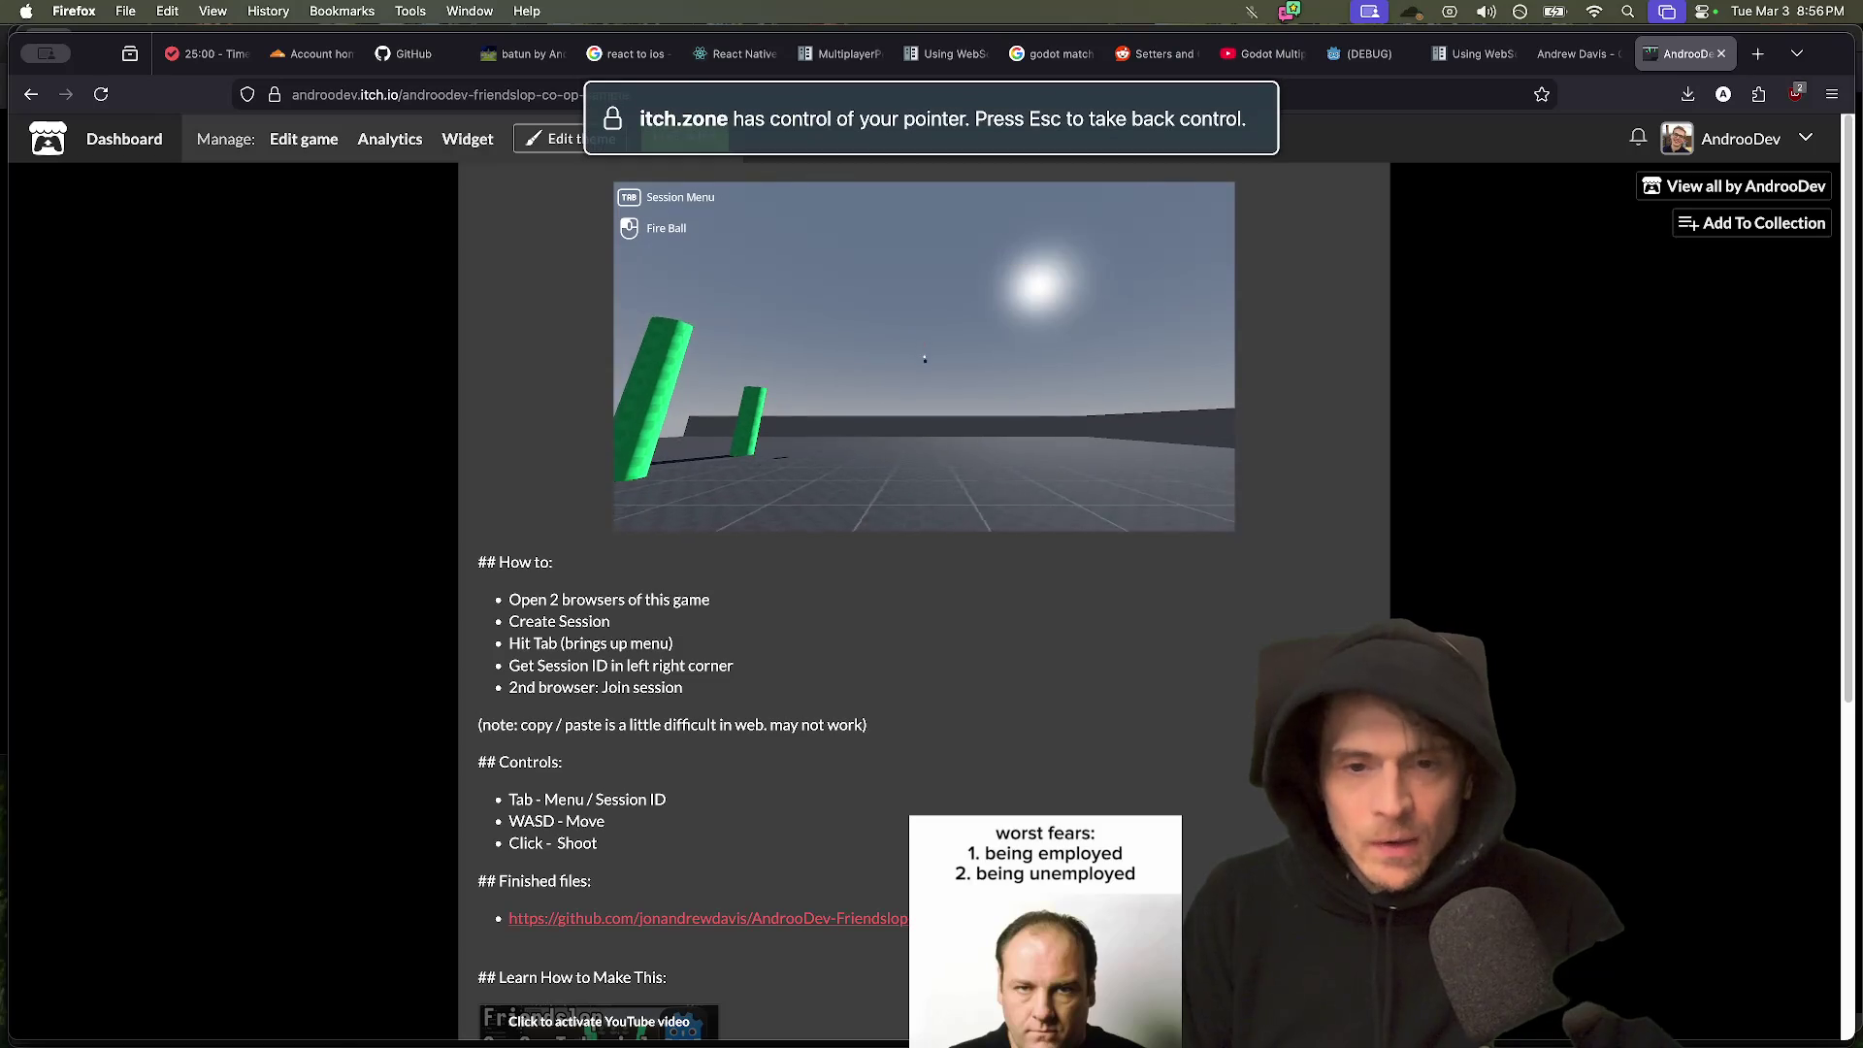
pyautogui.click(924, 357)
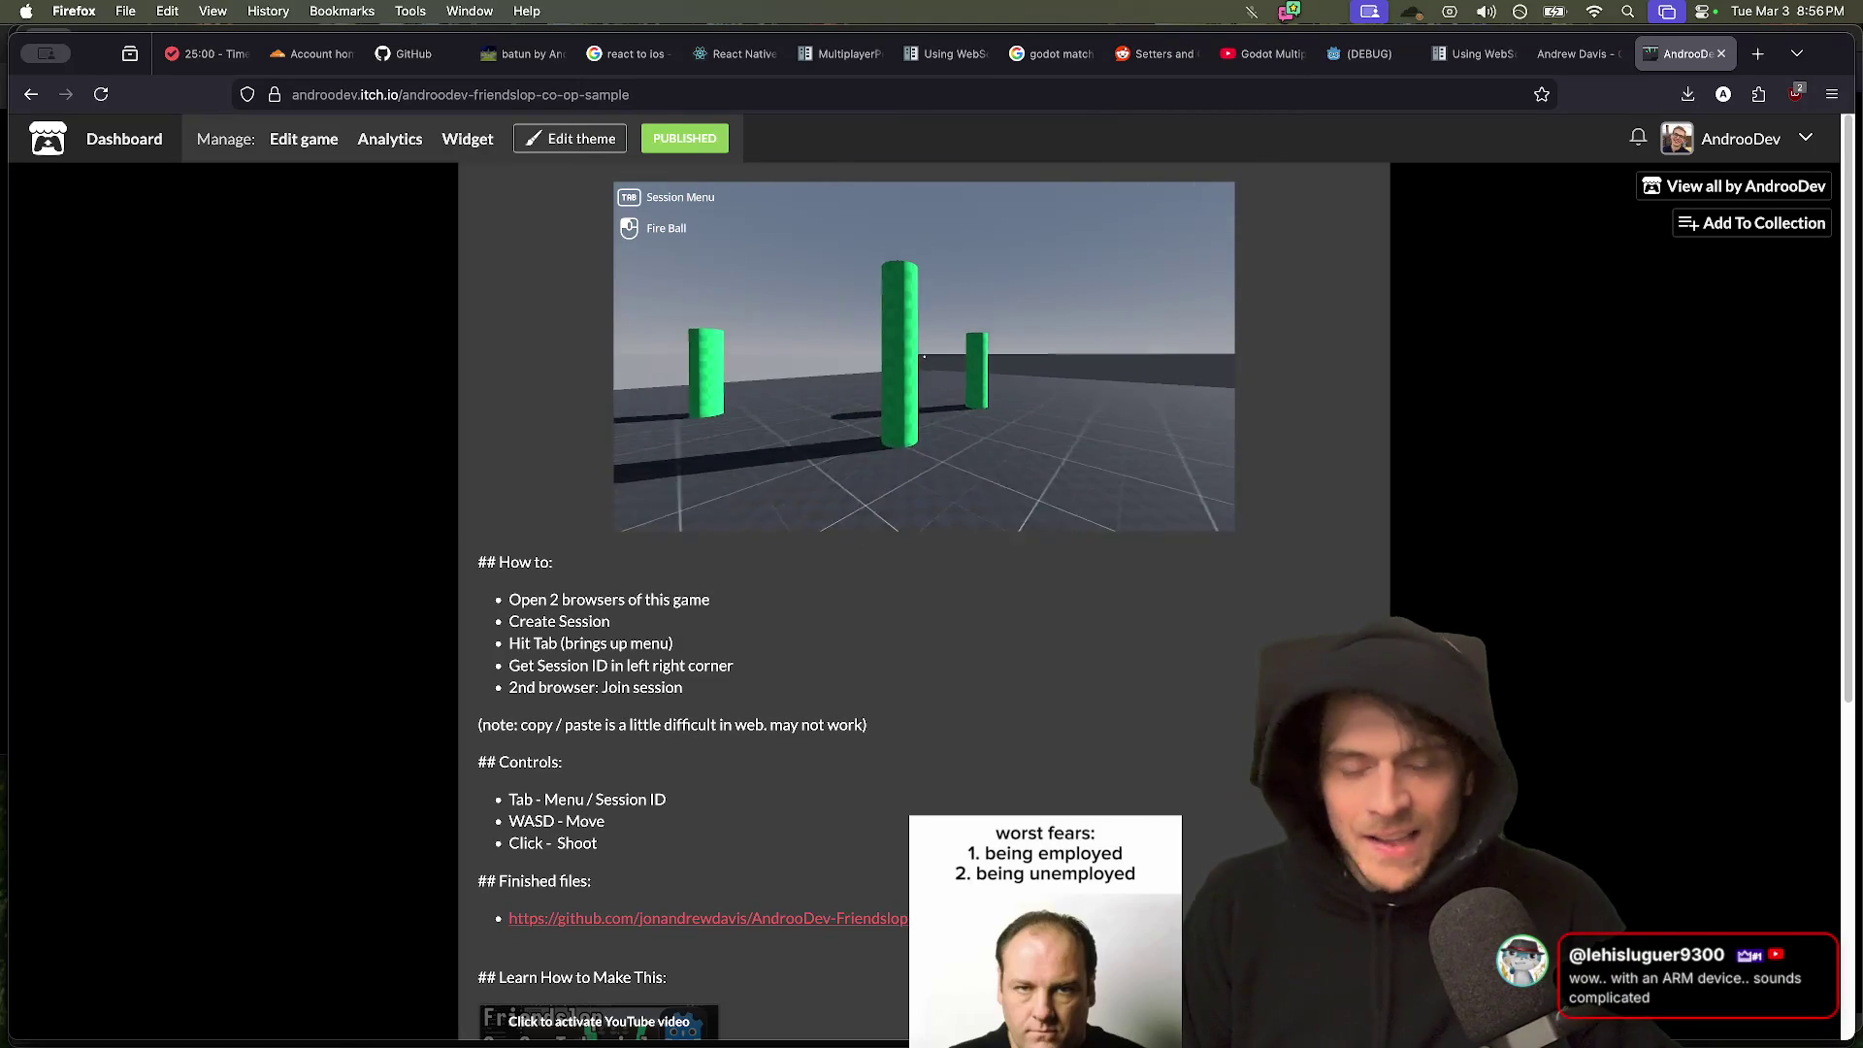
pyautogui.press('super+w')
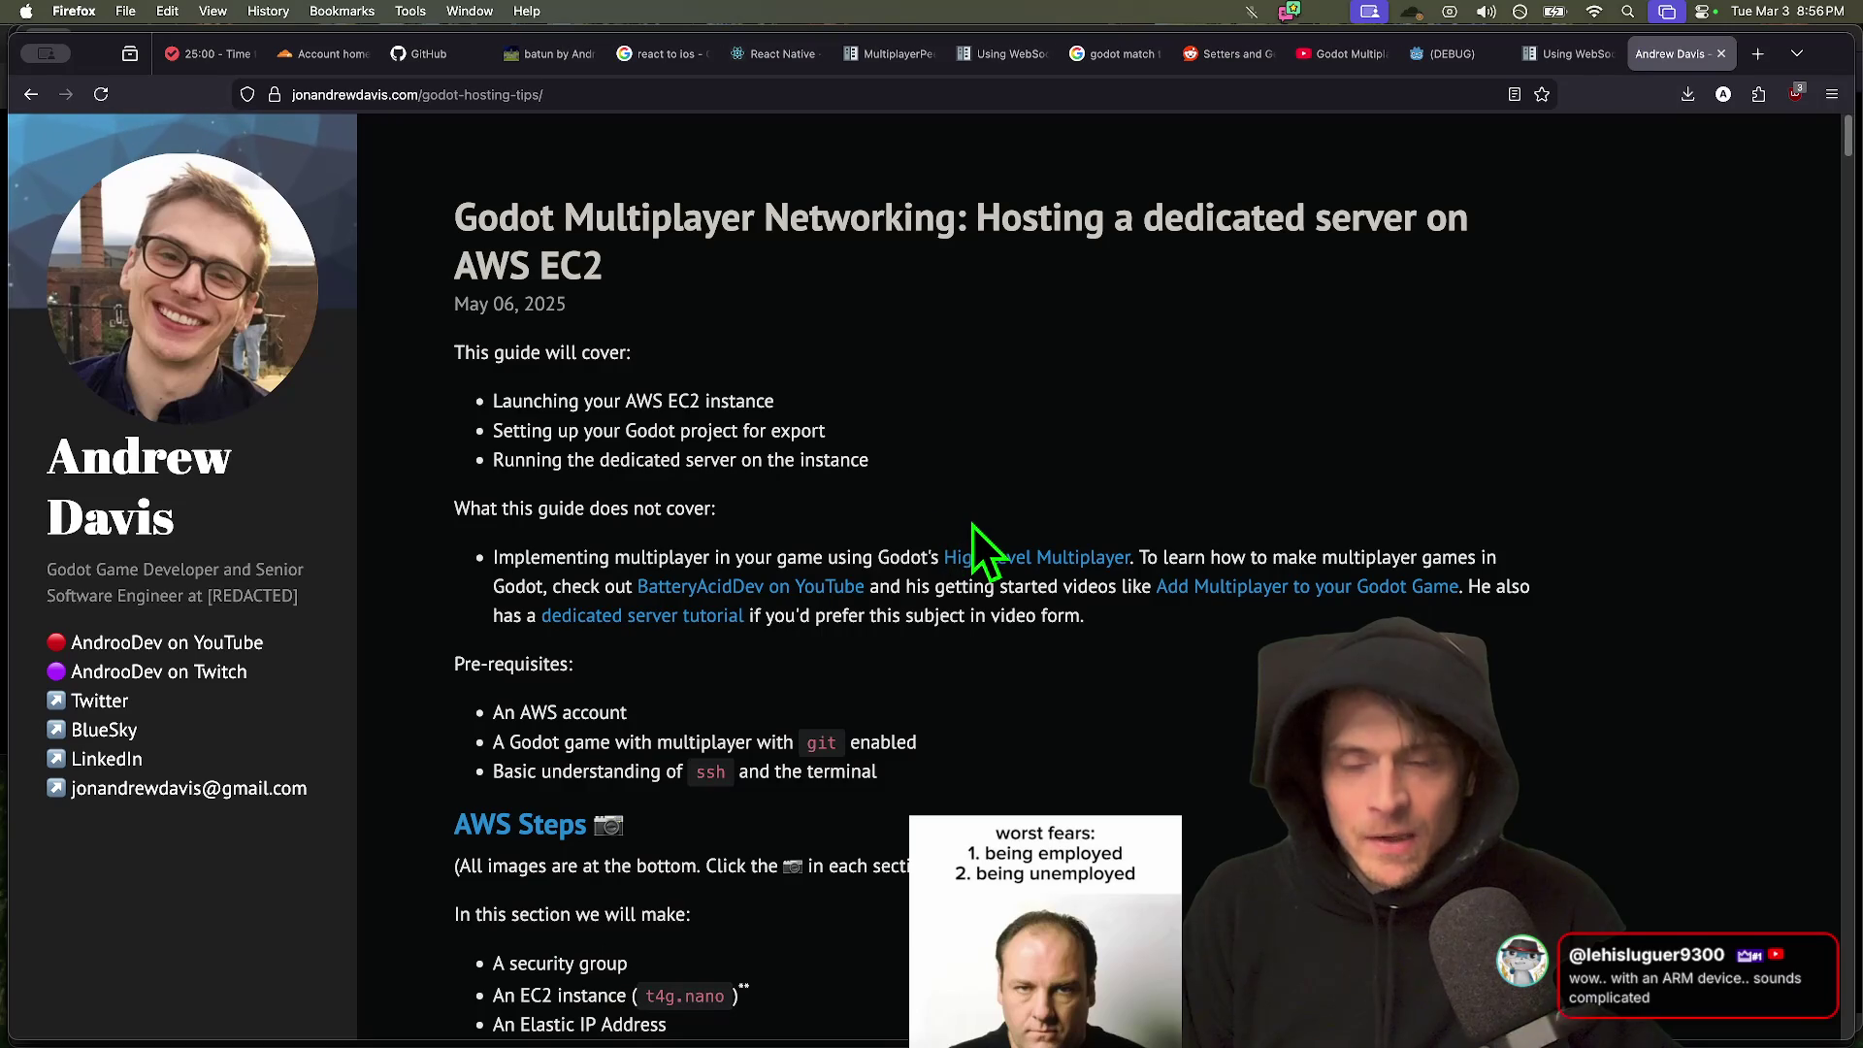
# Scroll to the godot-server security group, t4g.nano Arm instance and Elastic IP steps.
pyautogui.scroll(-5, 614, 660)
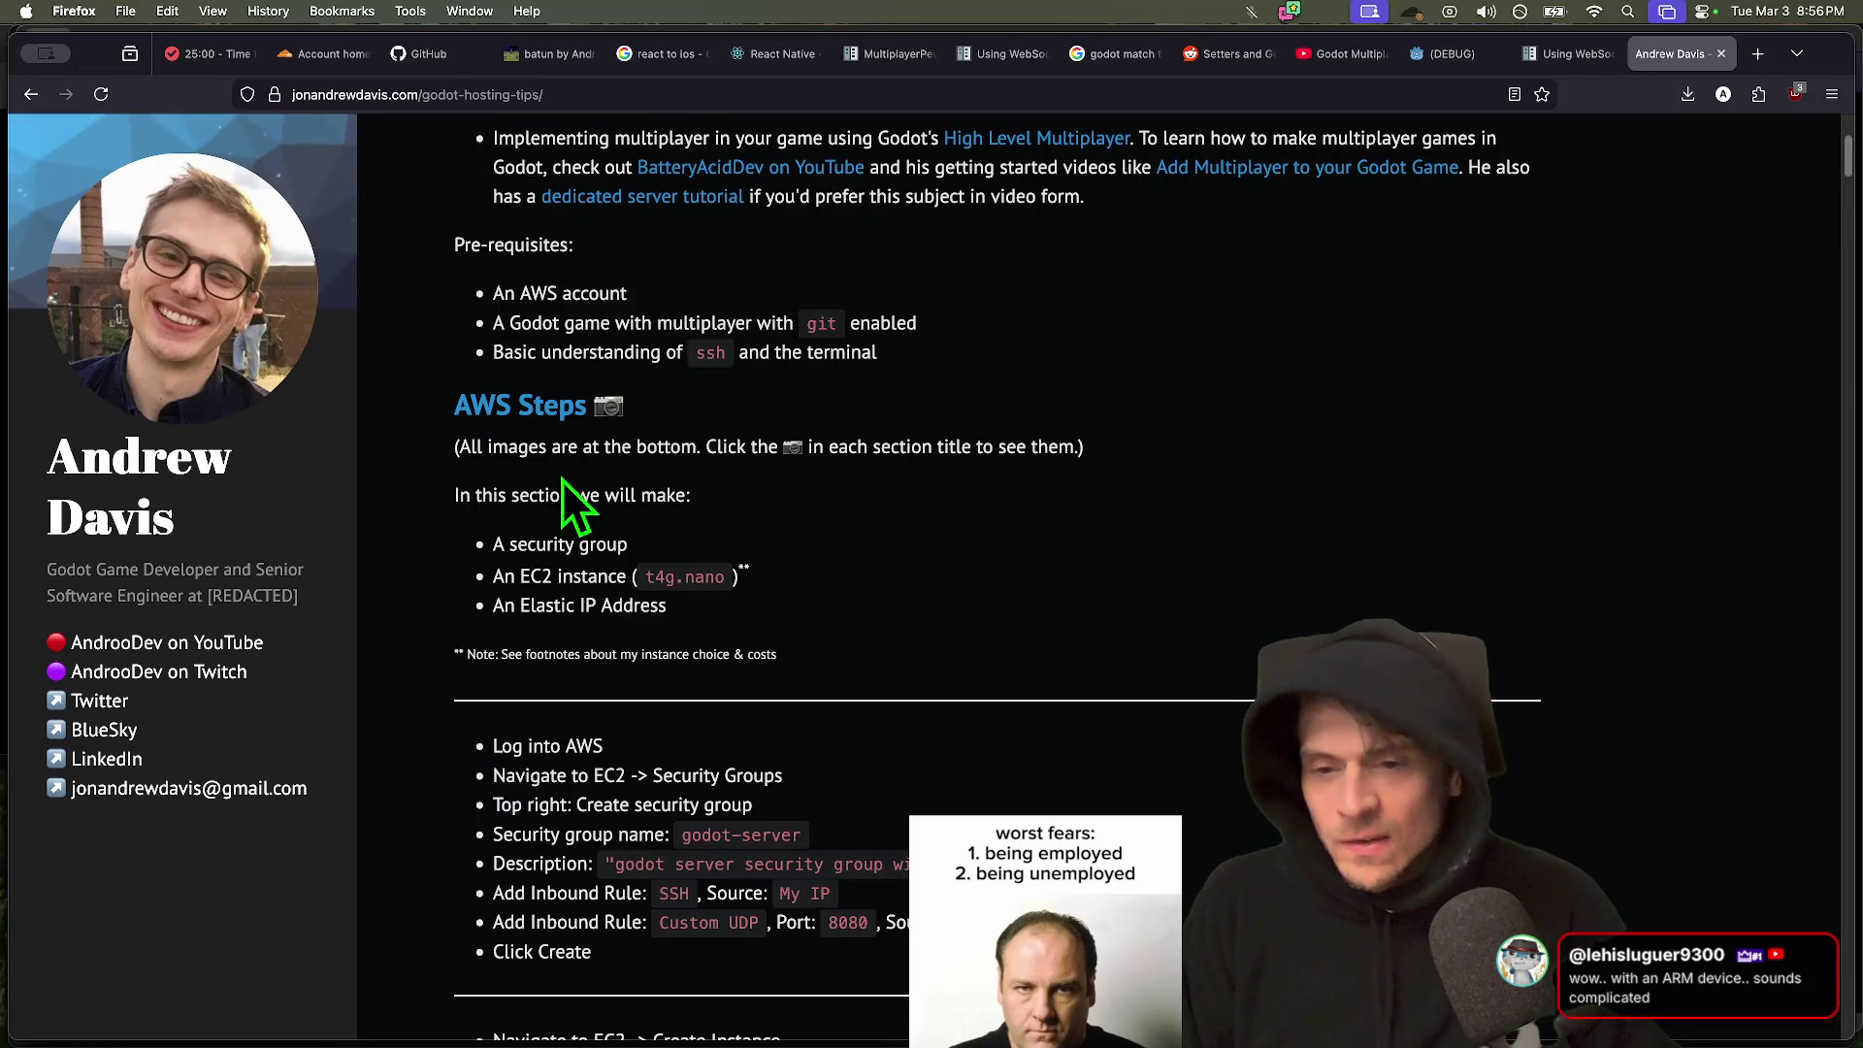
pyautogui.moveTo(478, 632); pyautogui.dragTo(873, 835)
pyautogui.click(874, 834)
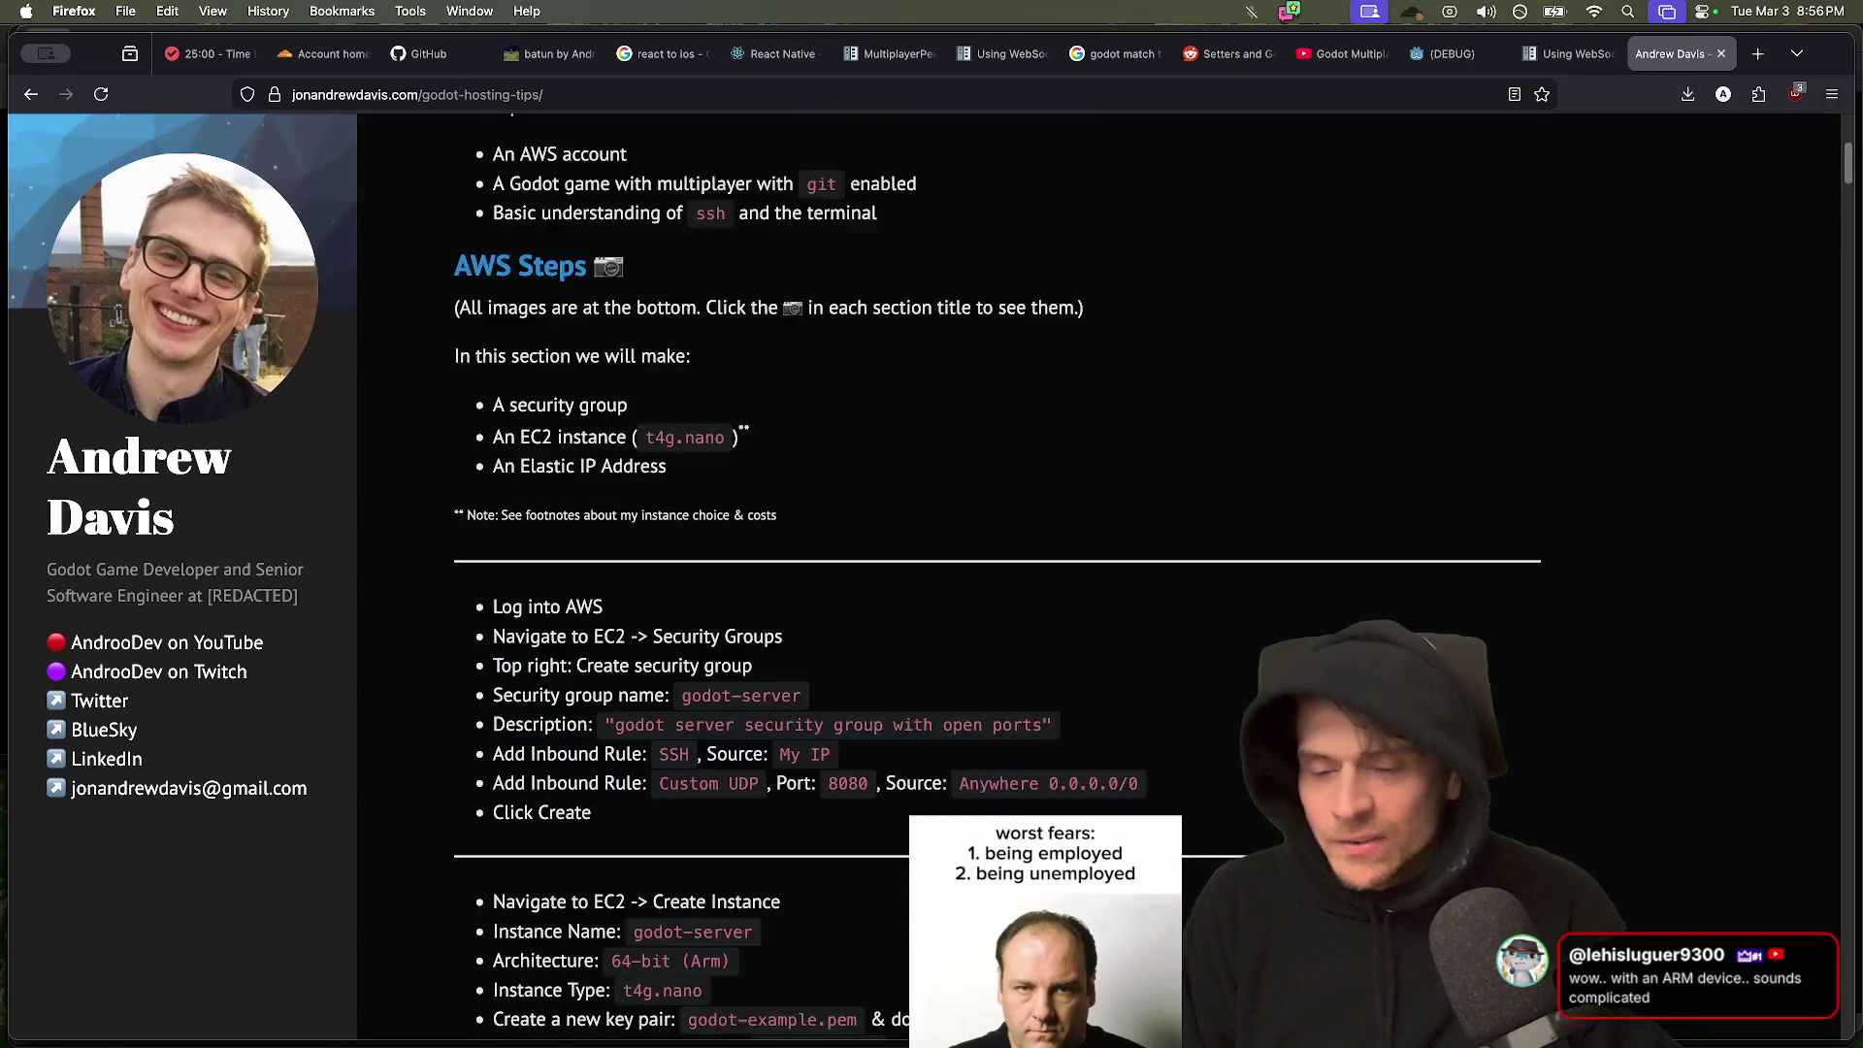
pyautogui.scroll(-3, 873, 679)
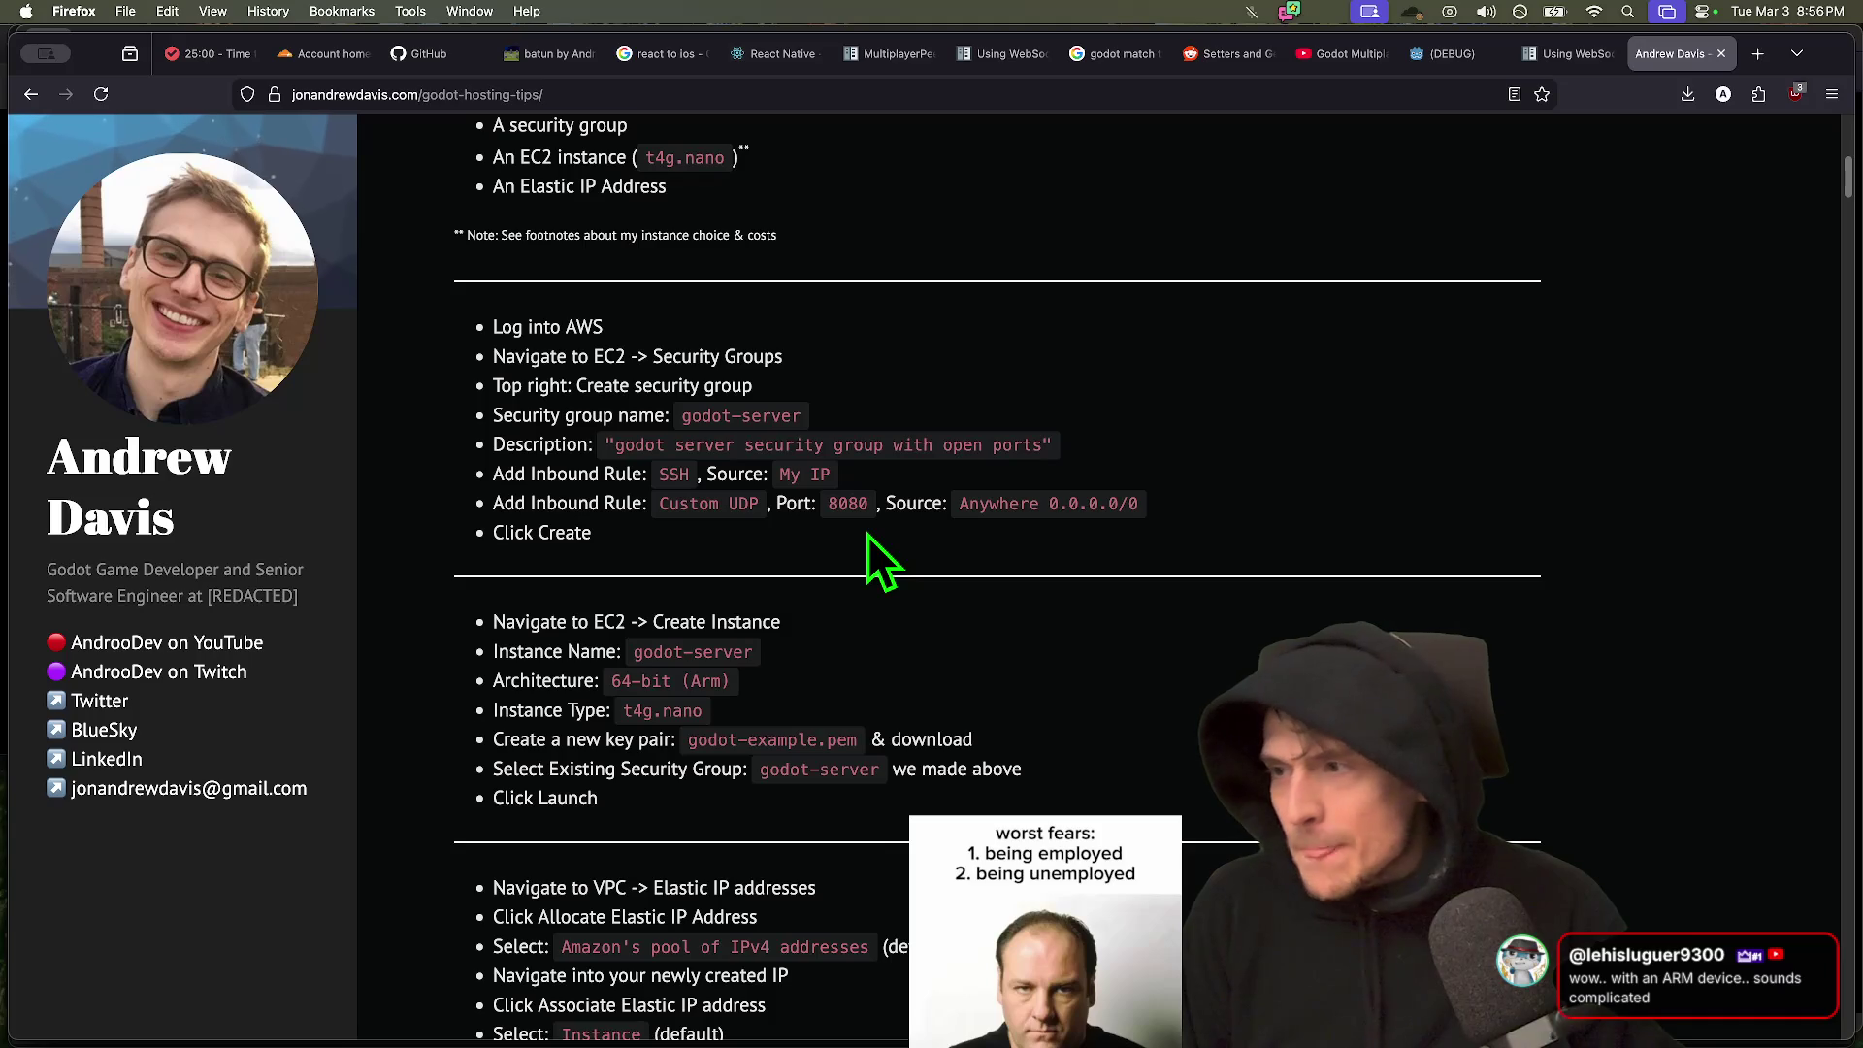
pyautogui.scroll(-1, 860, 518)
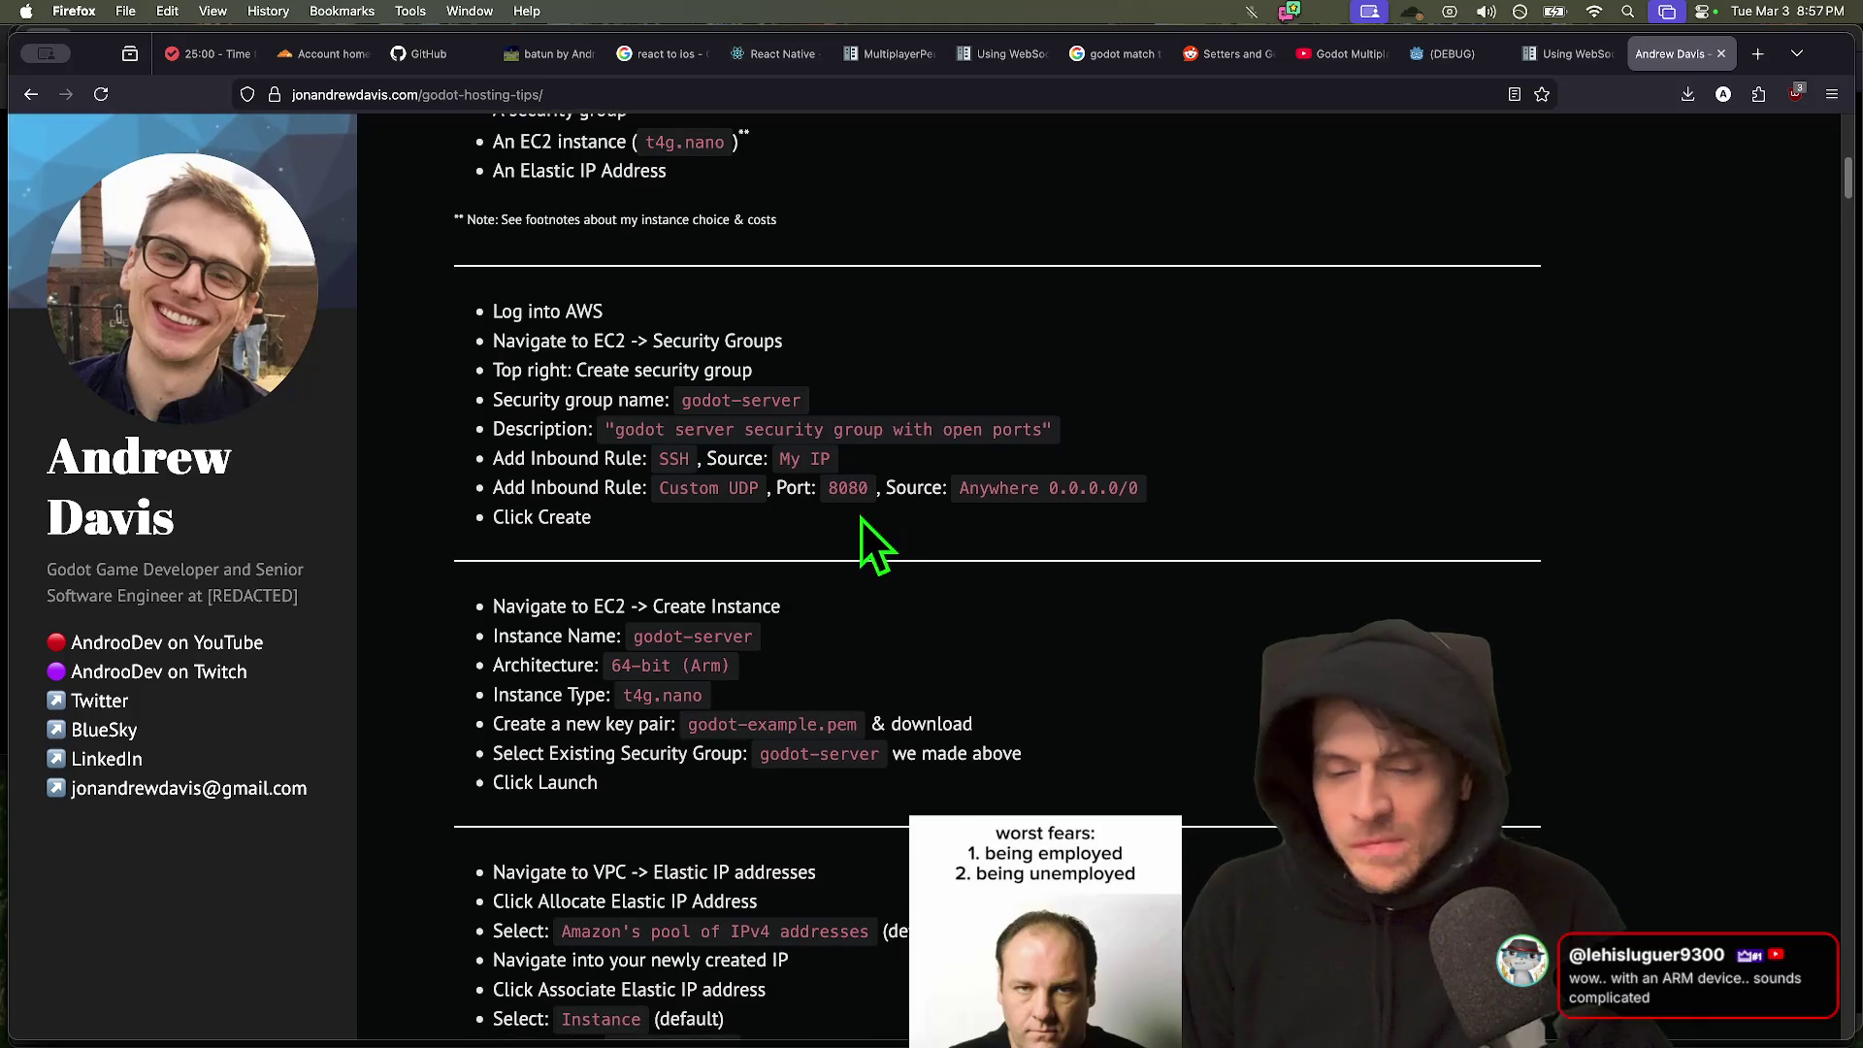
pyautogui.scroll(-2, 796, 465)
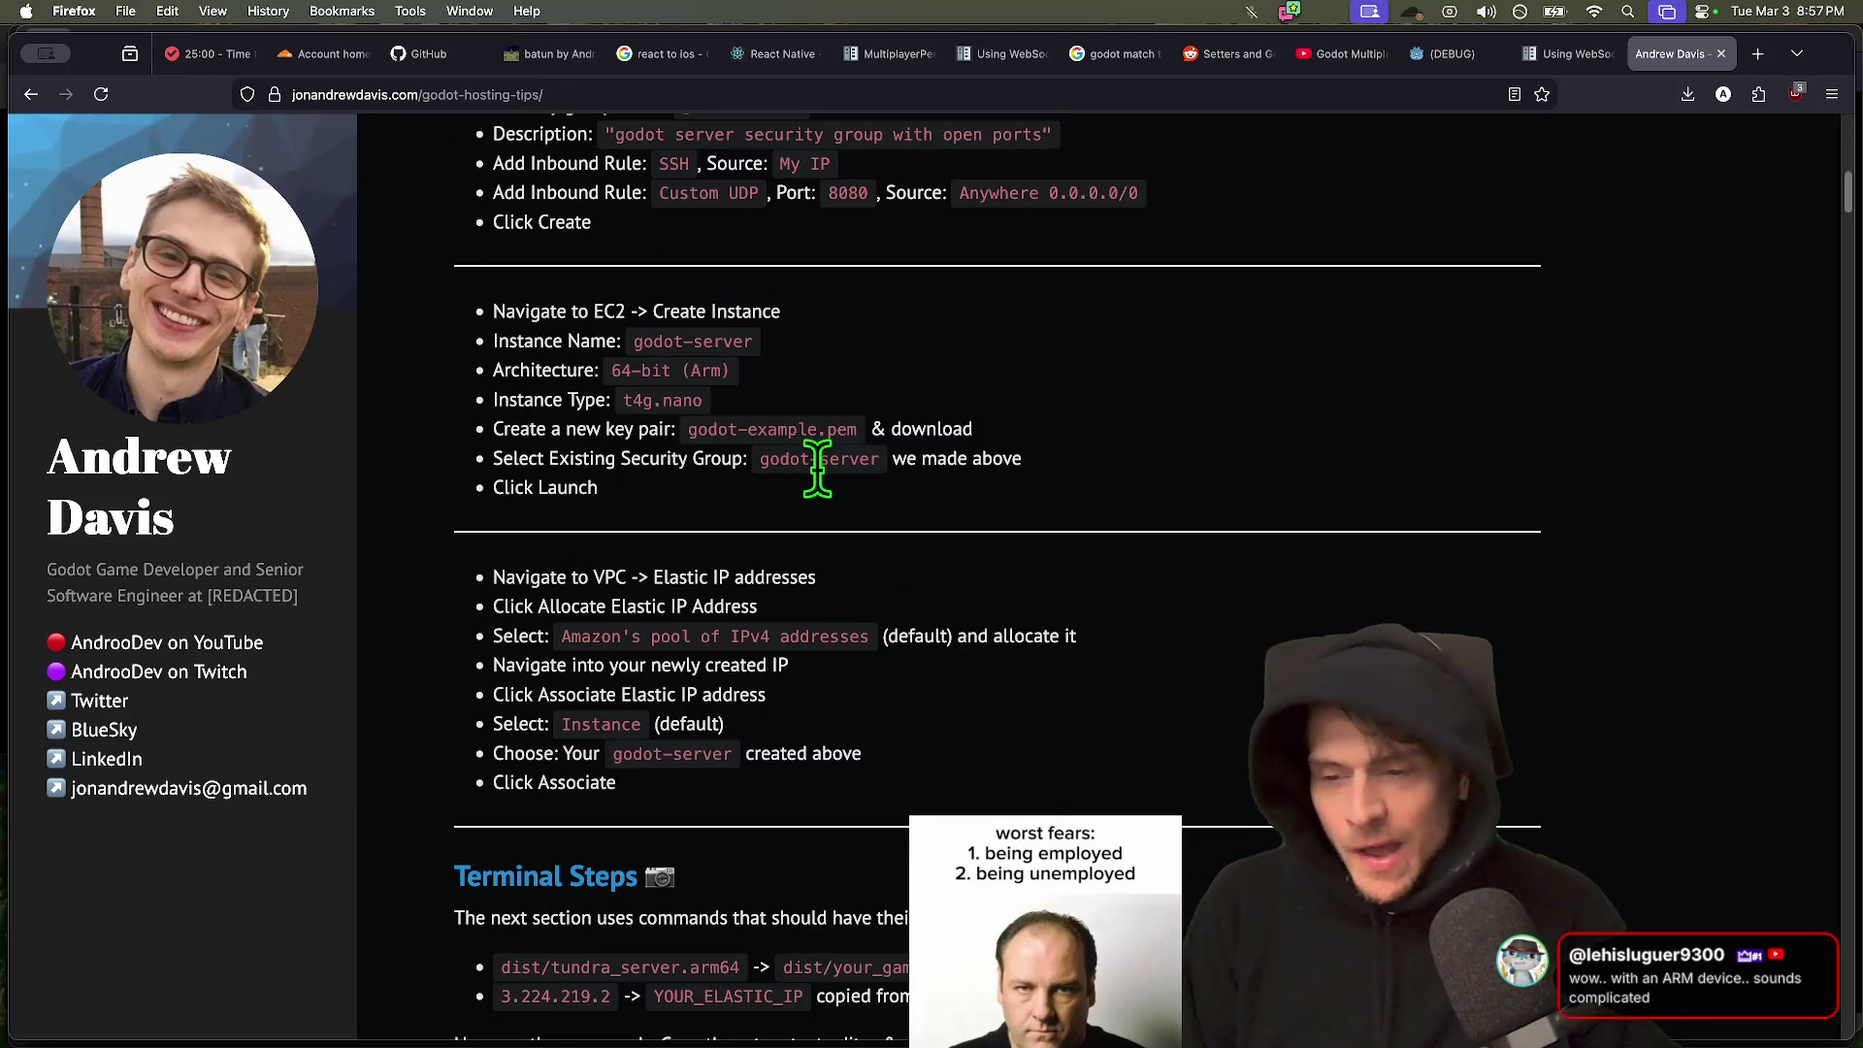
pyautogui.press('super+Tab')
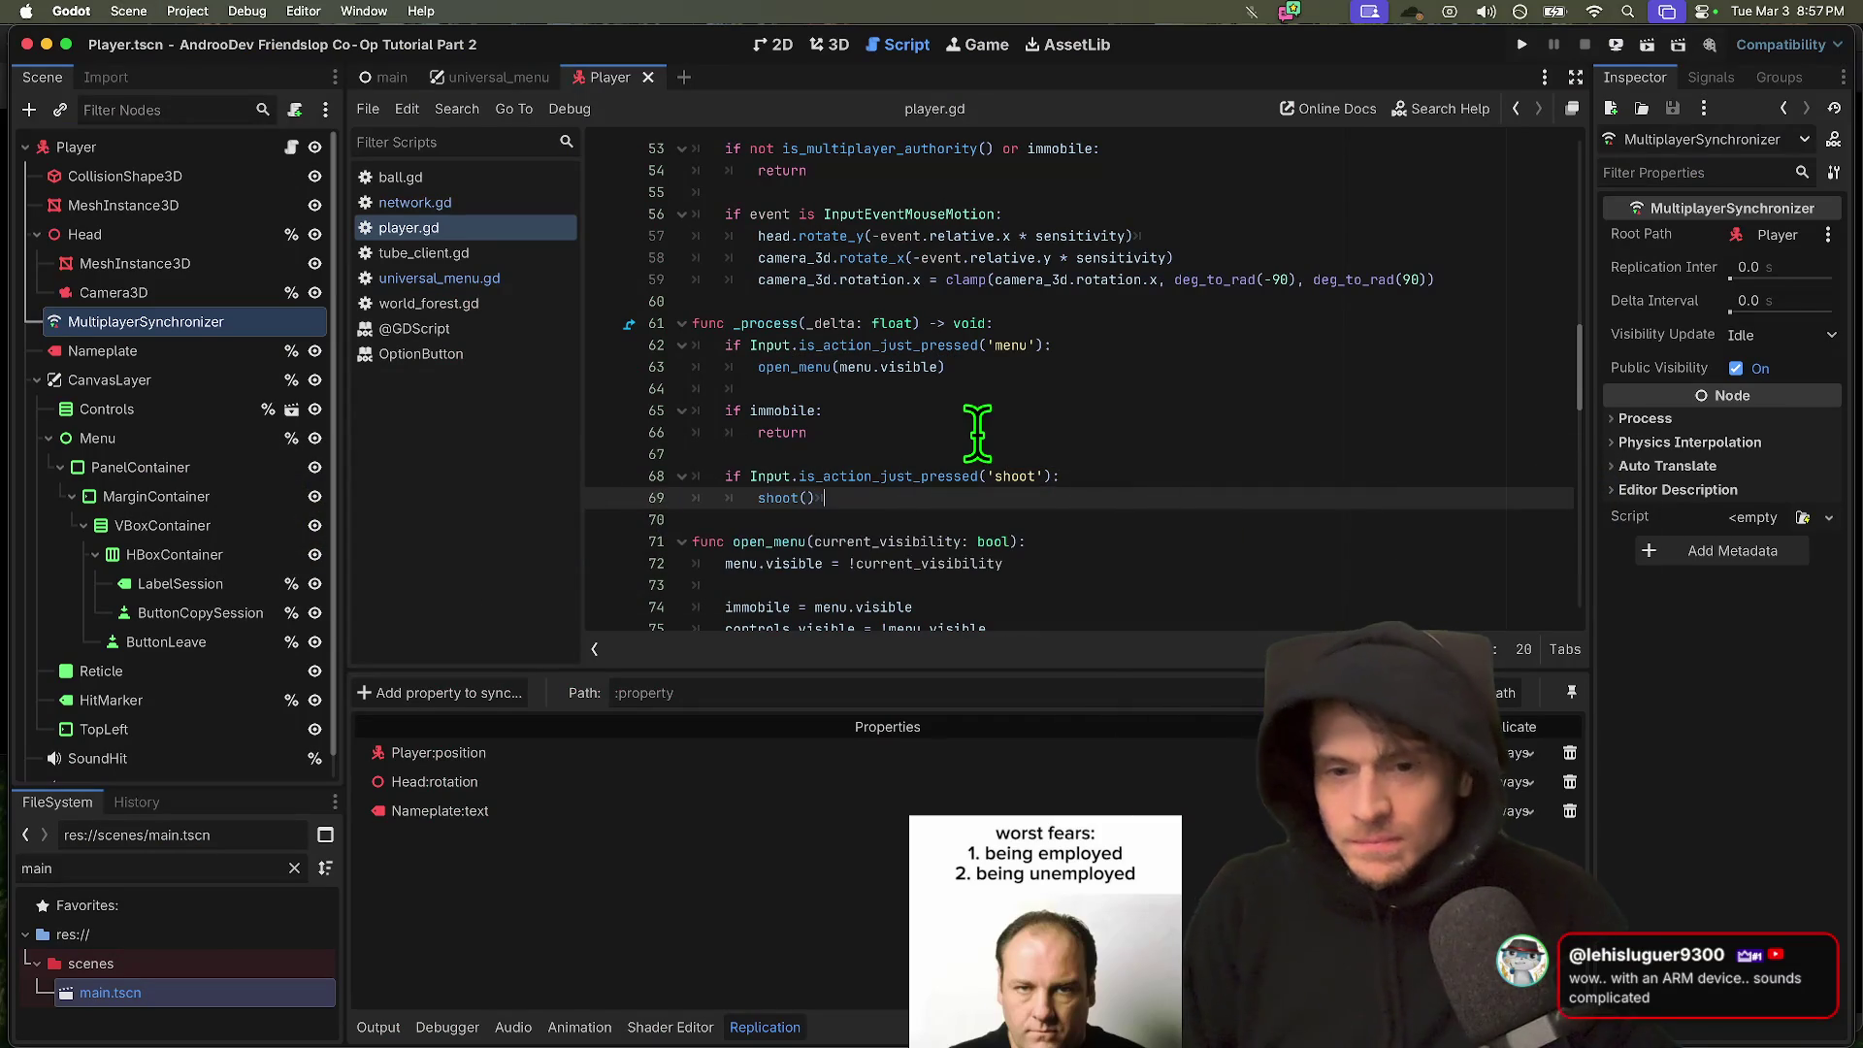
pyautogui.click(987, 430)
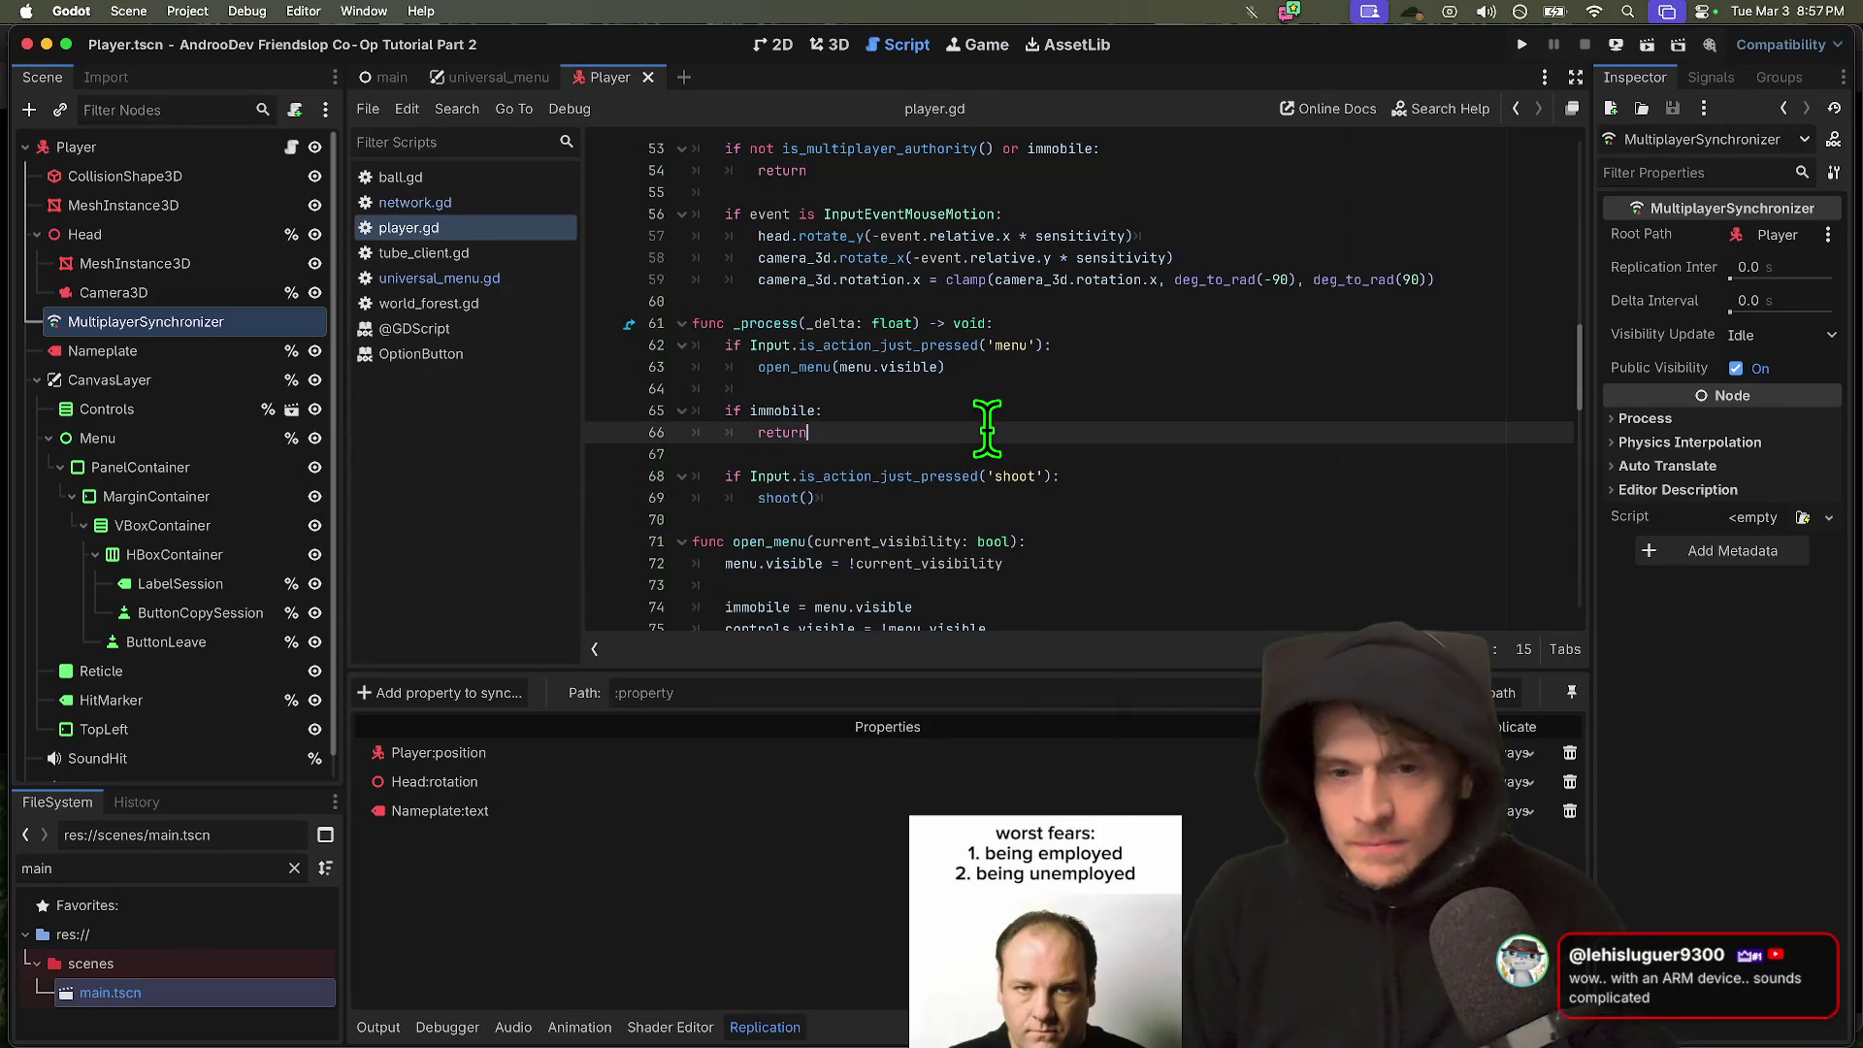
pyautogui.moveTo(515, 1033)
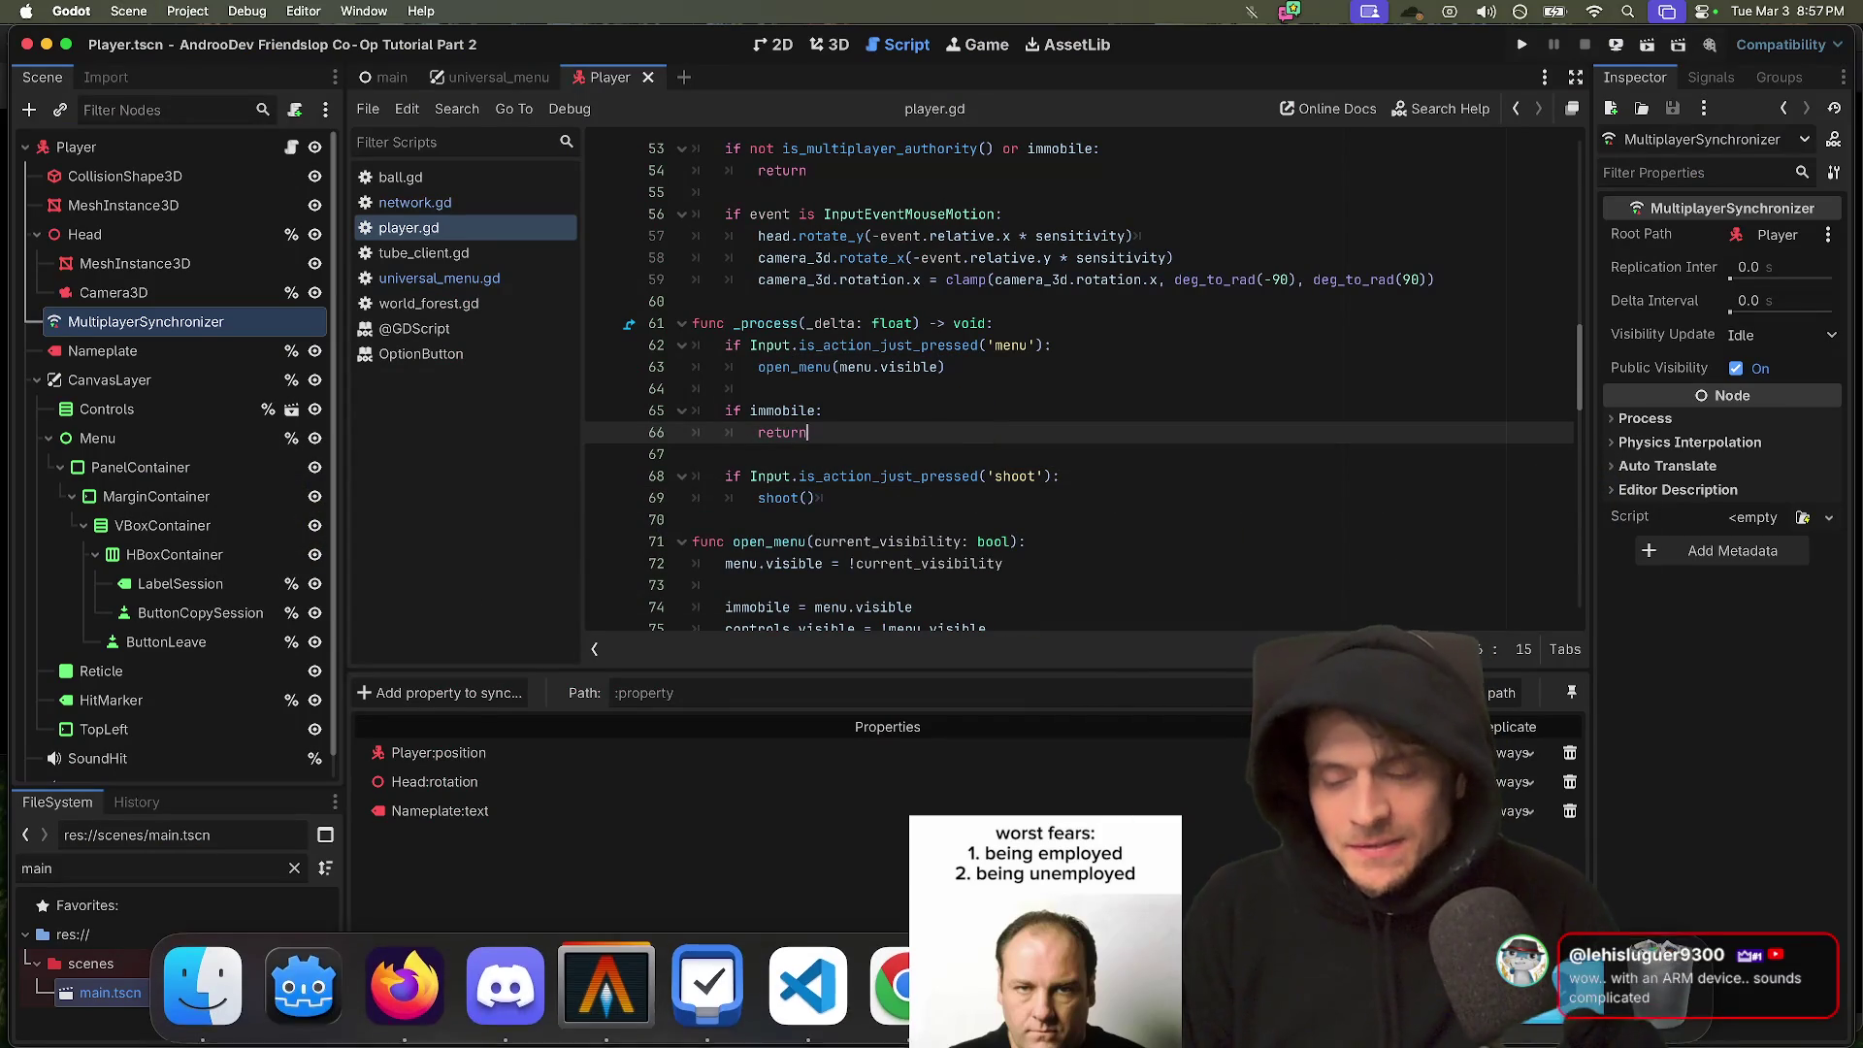
pyautogui.press('super+Tab')
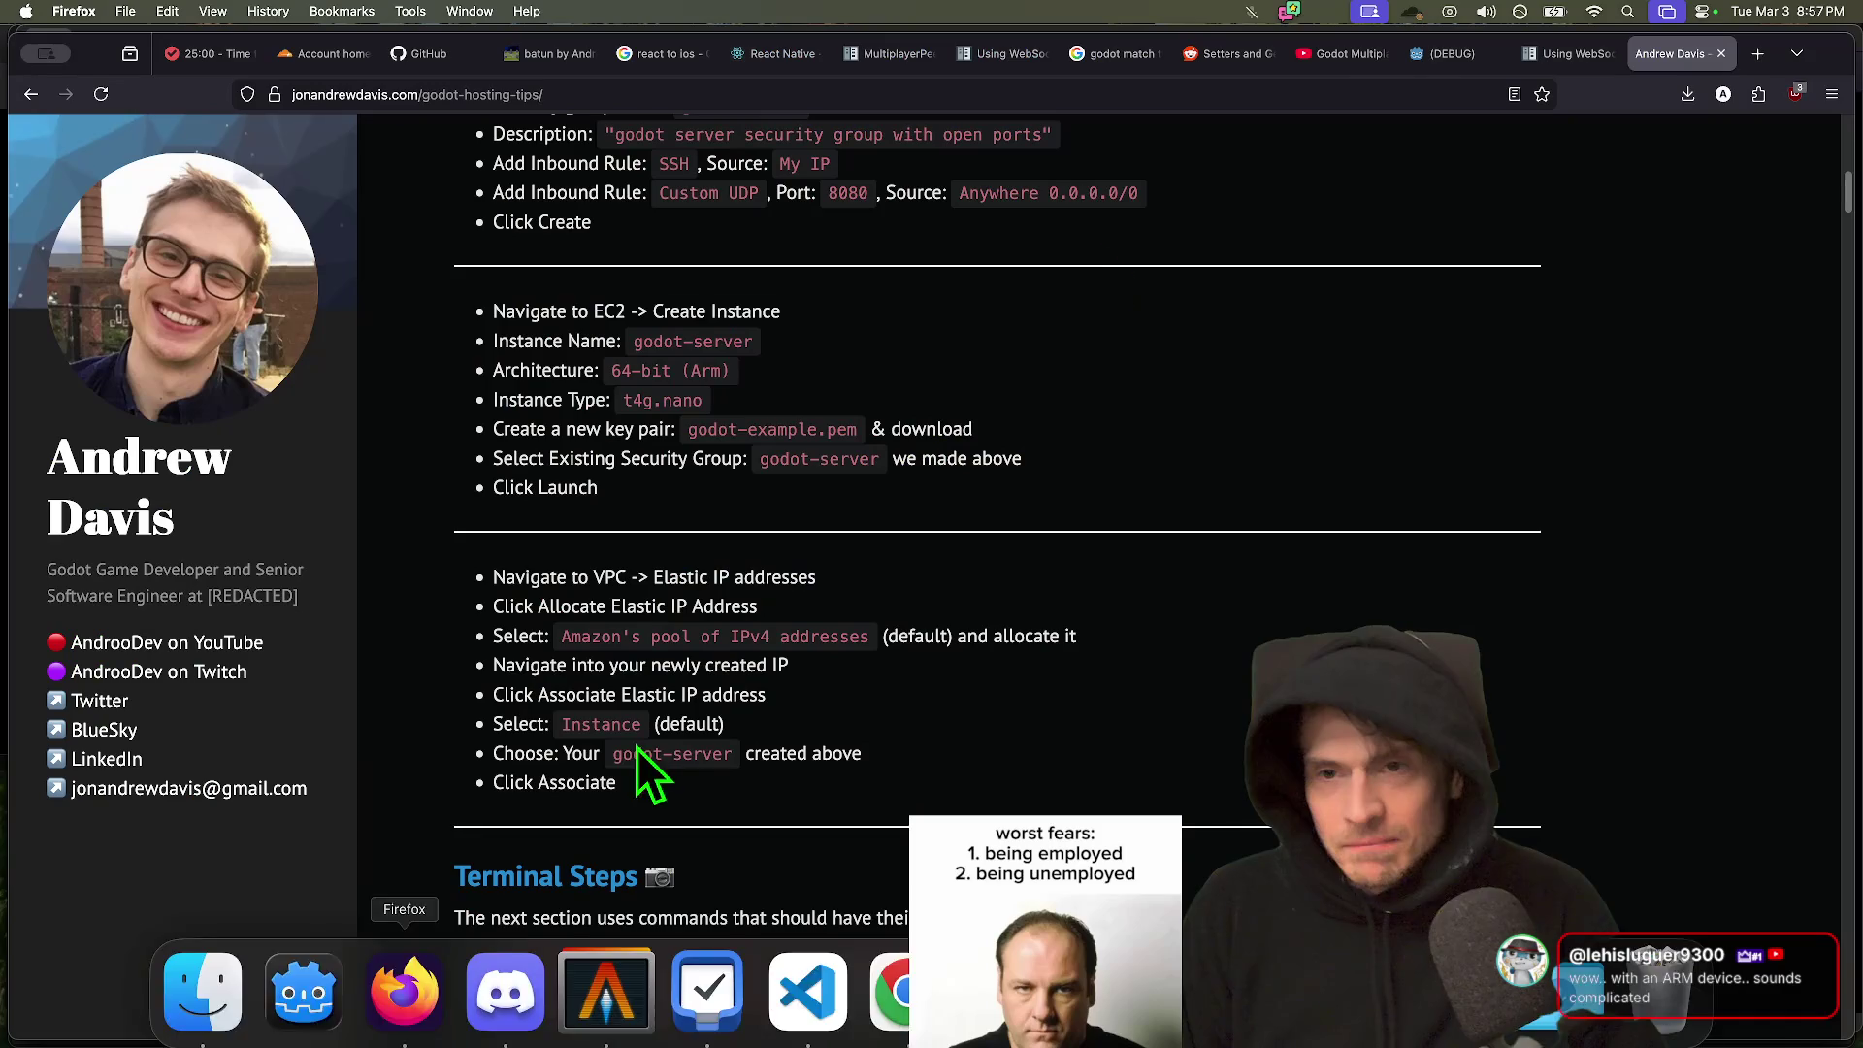
pyautogui.press('super+Tab')
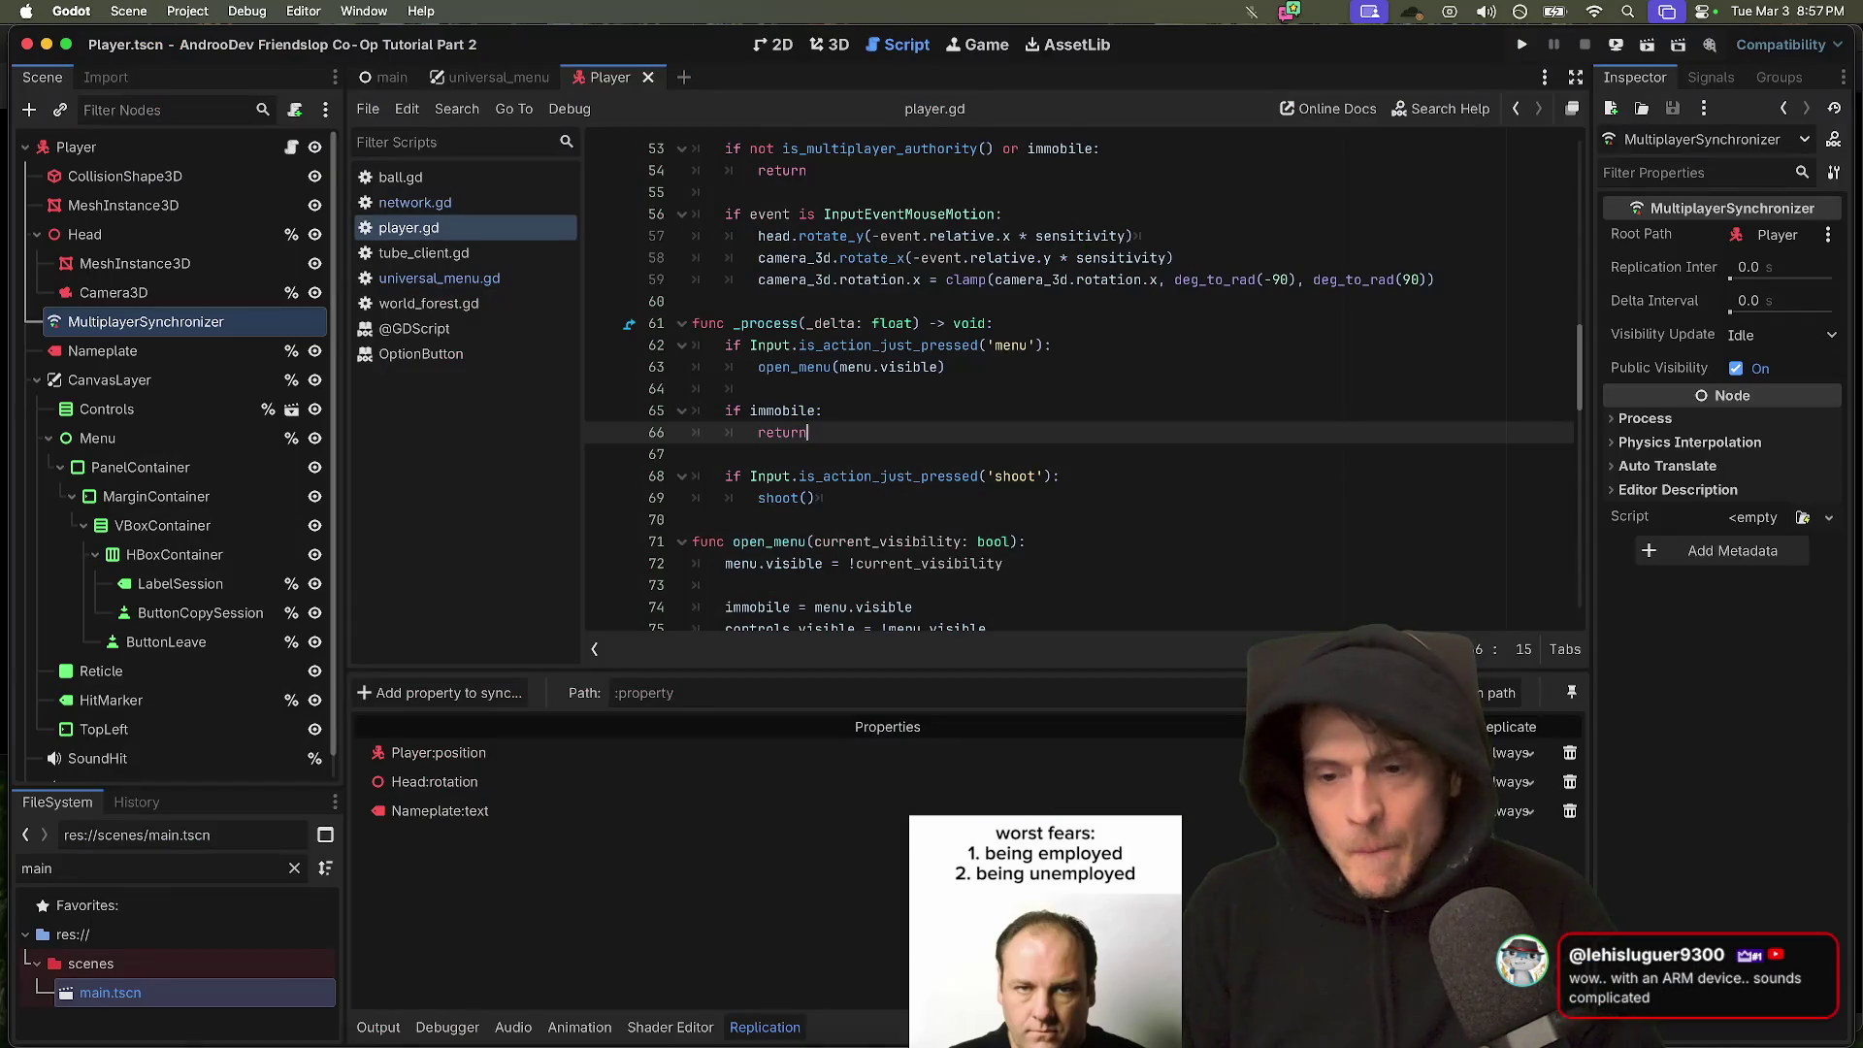
pyautogui.moveTo(601, 1043)
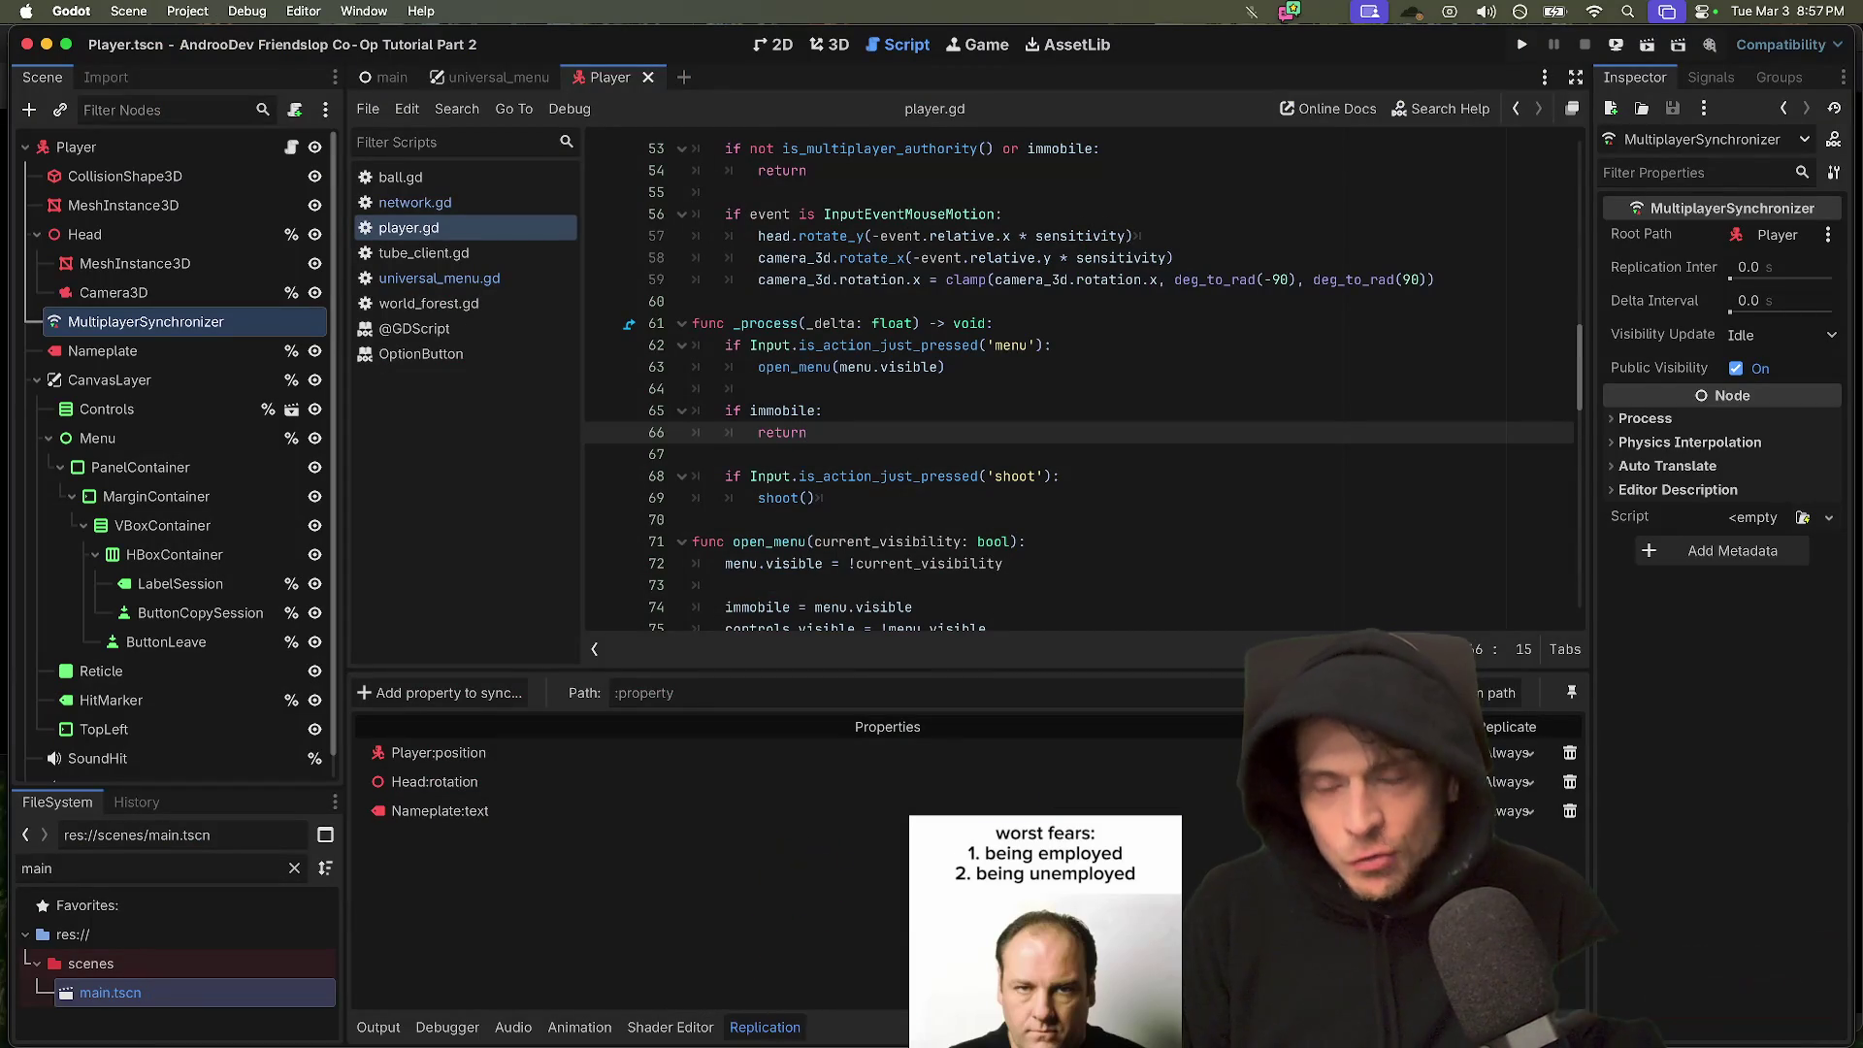
pyautogui.click(406, 985)
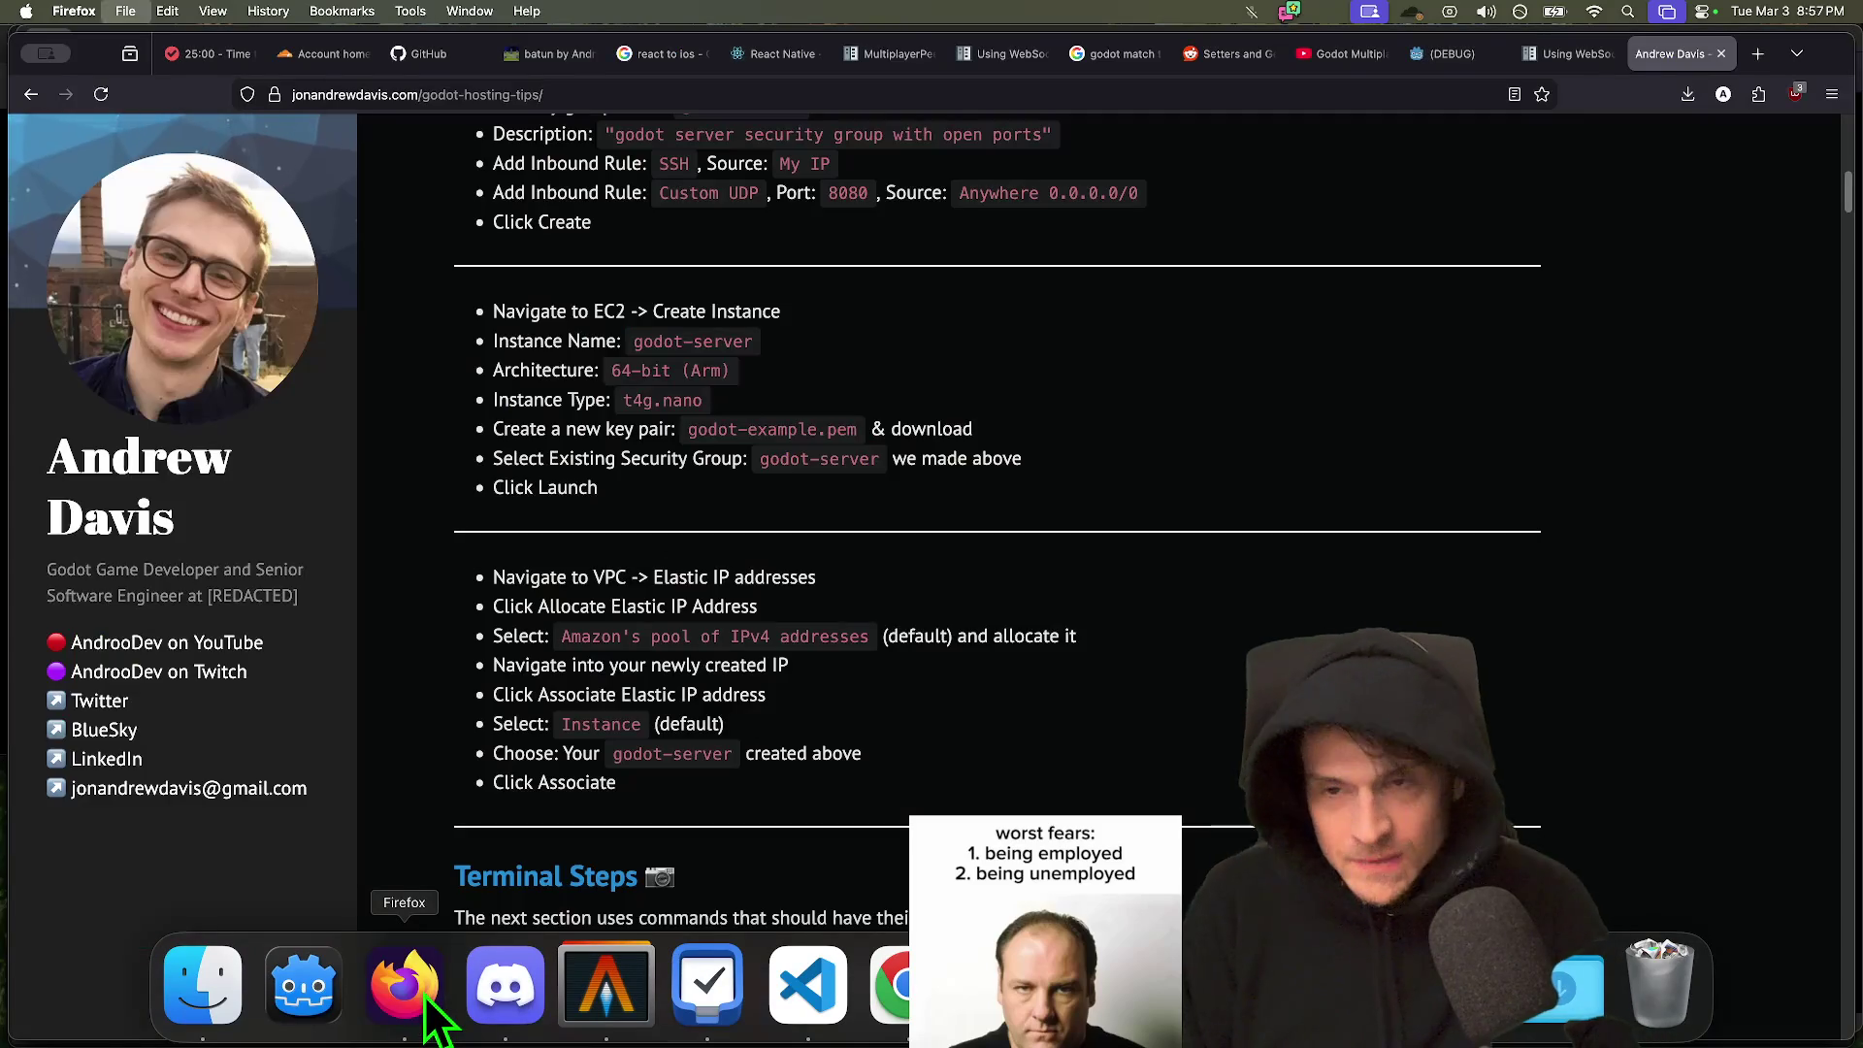
# Open the NodeTunnel/godot-plugin GitHub repository in a new tab and skim its Features list.
pyautogui.hotkey('ctrl', 't')
pyautogui.write('node')
pyautogui.press('Down')
pyautogui.press('Return')
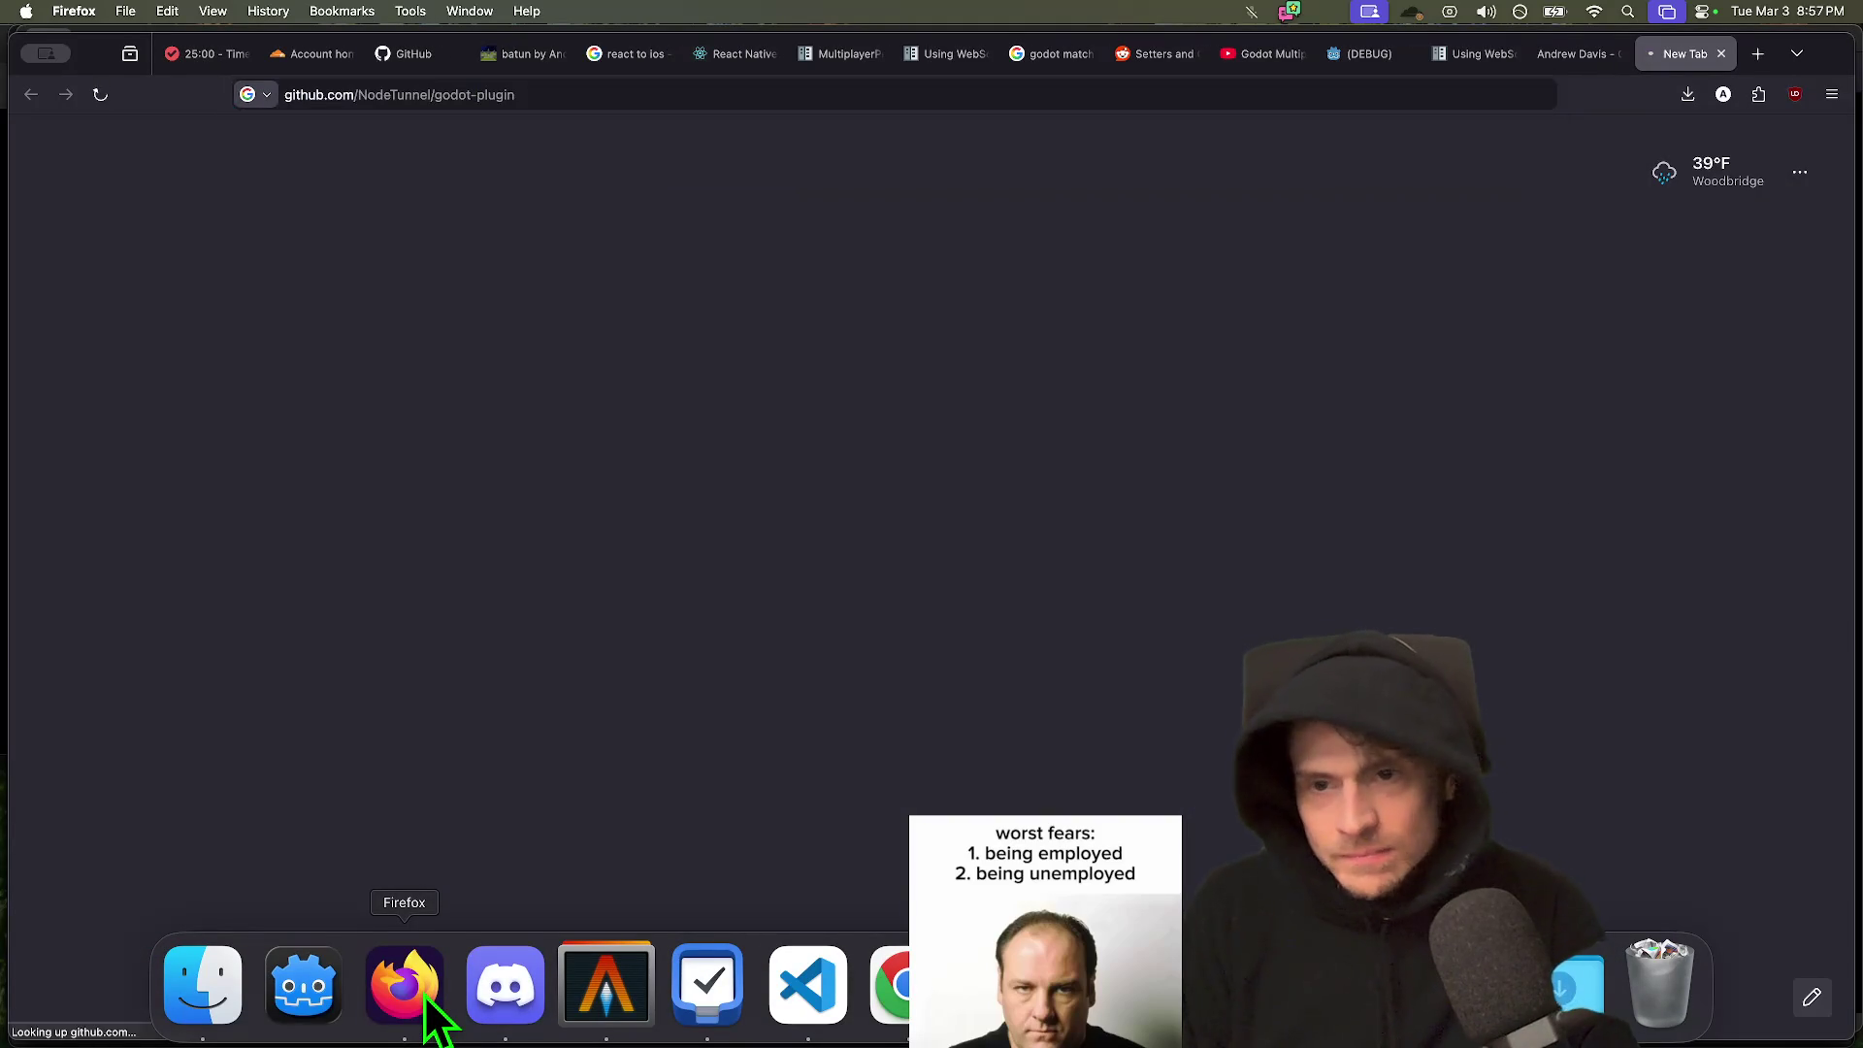
pyautogui.scroll(-5, 1506, 697)
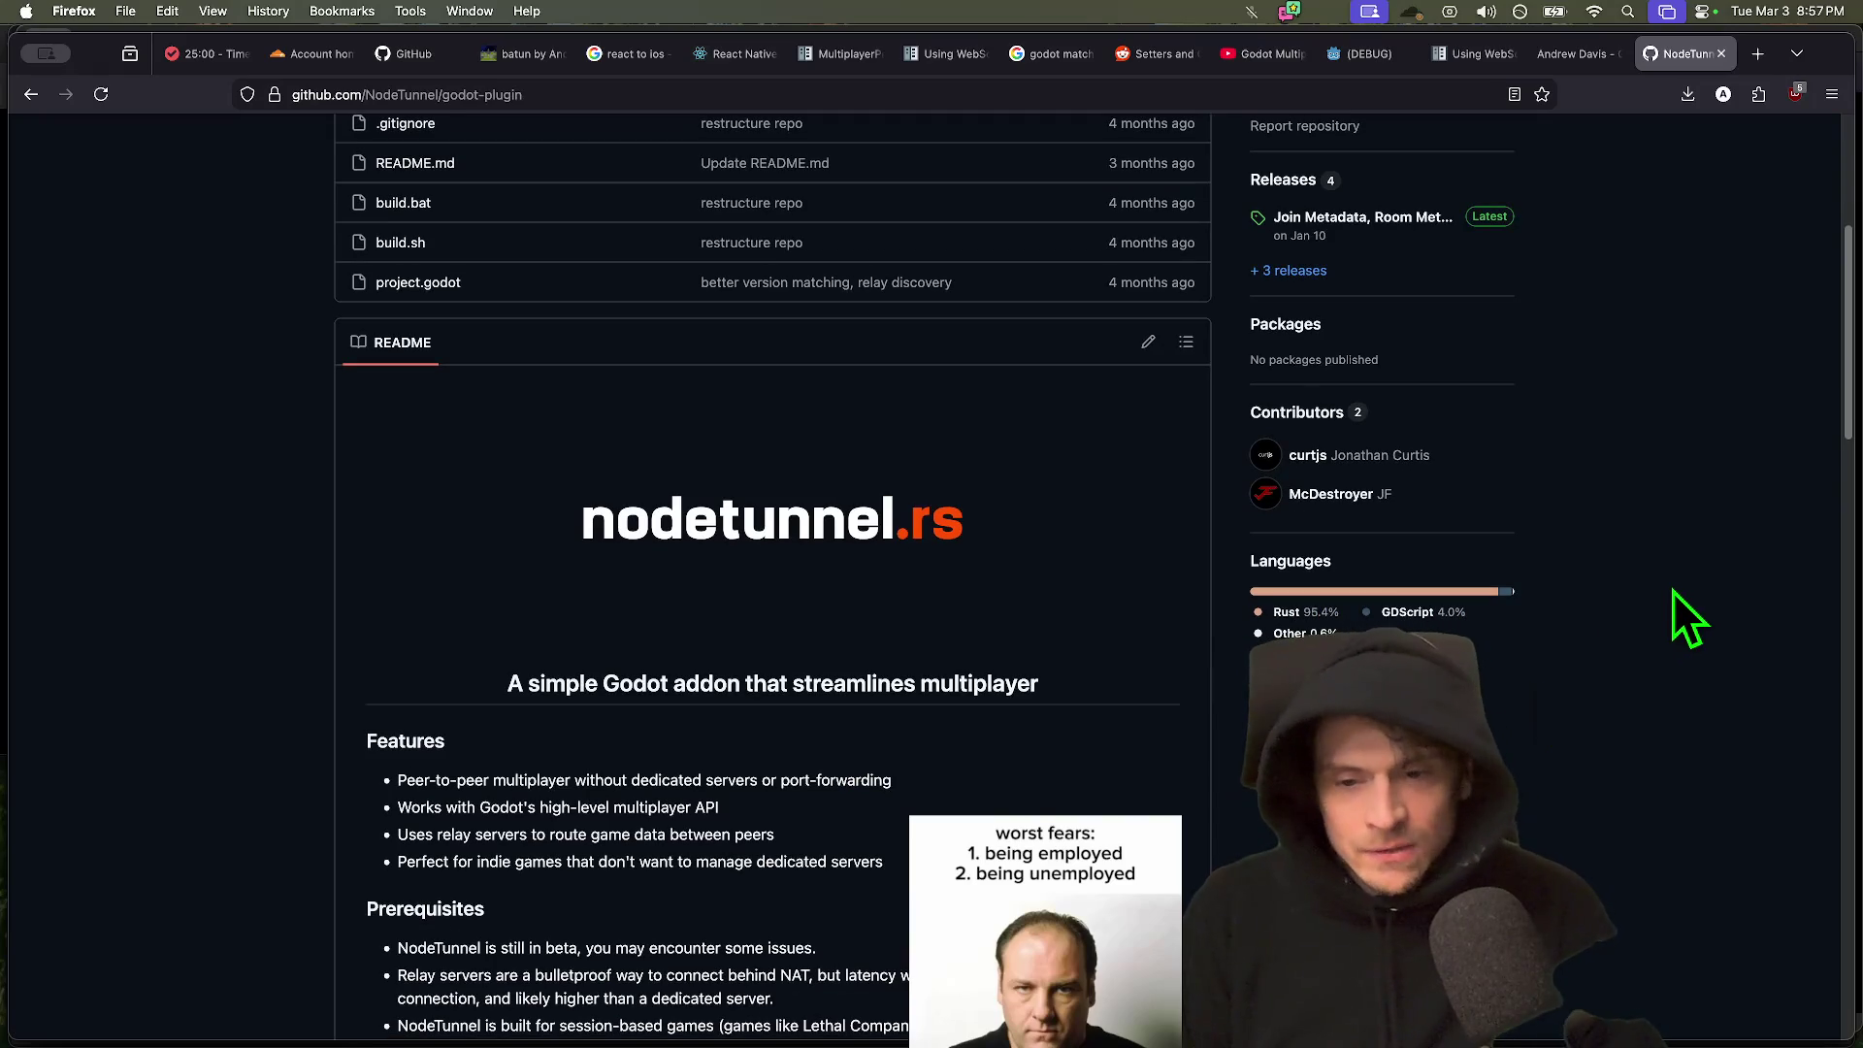
pyautogui.scroll(-1, 942, 749)
pyautogui.moveTo(399, 755); pyautogui.dragTo(946, 786)
pyautogui.scroll(-1, 946, 786)
pyautogui.scroll(-1, 943, 779)
pyautogui.click(943, 779)
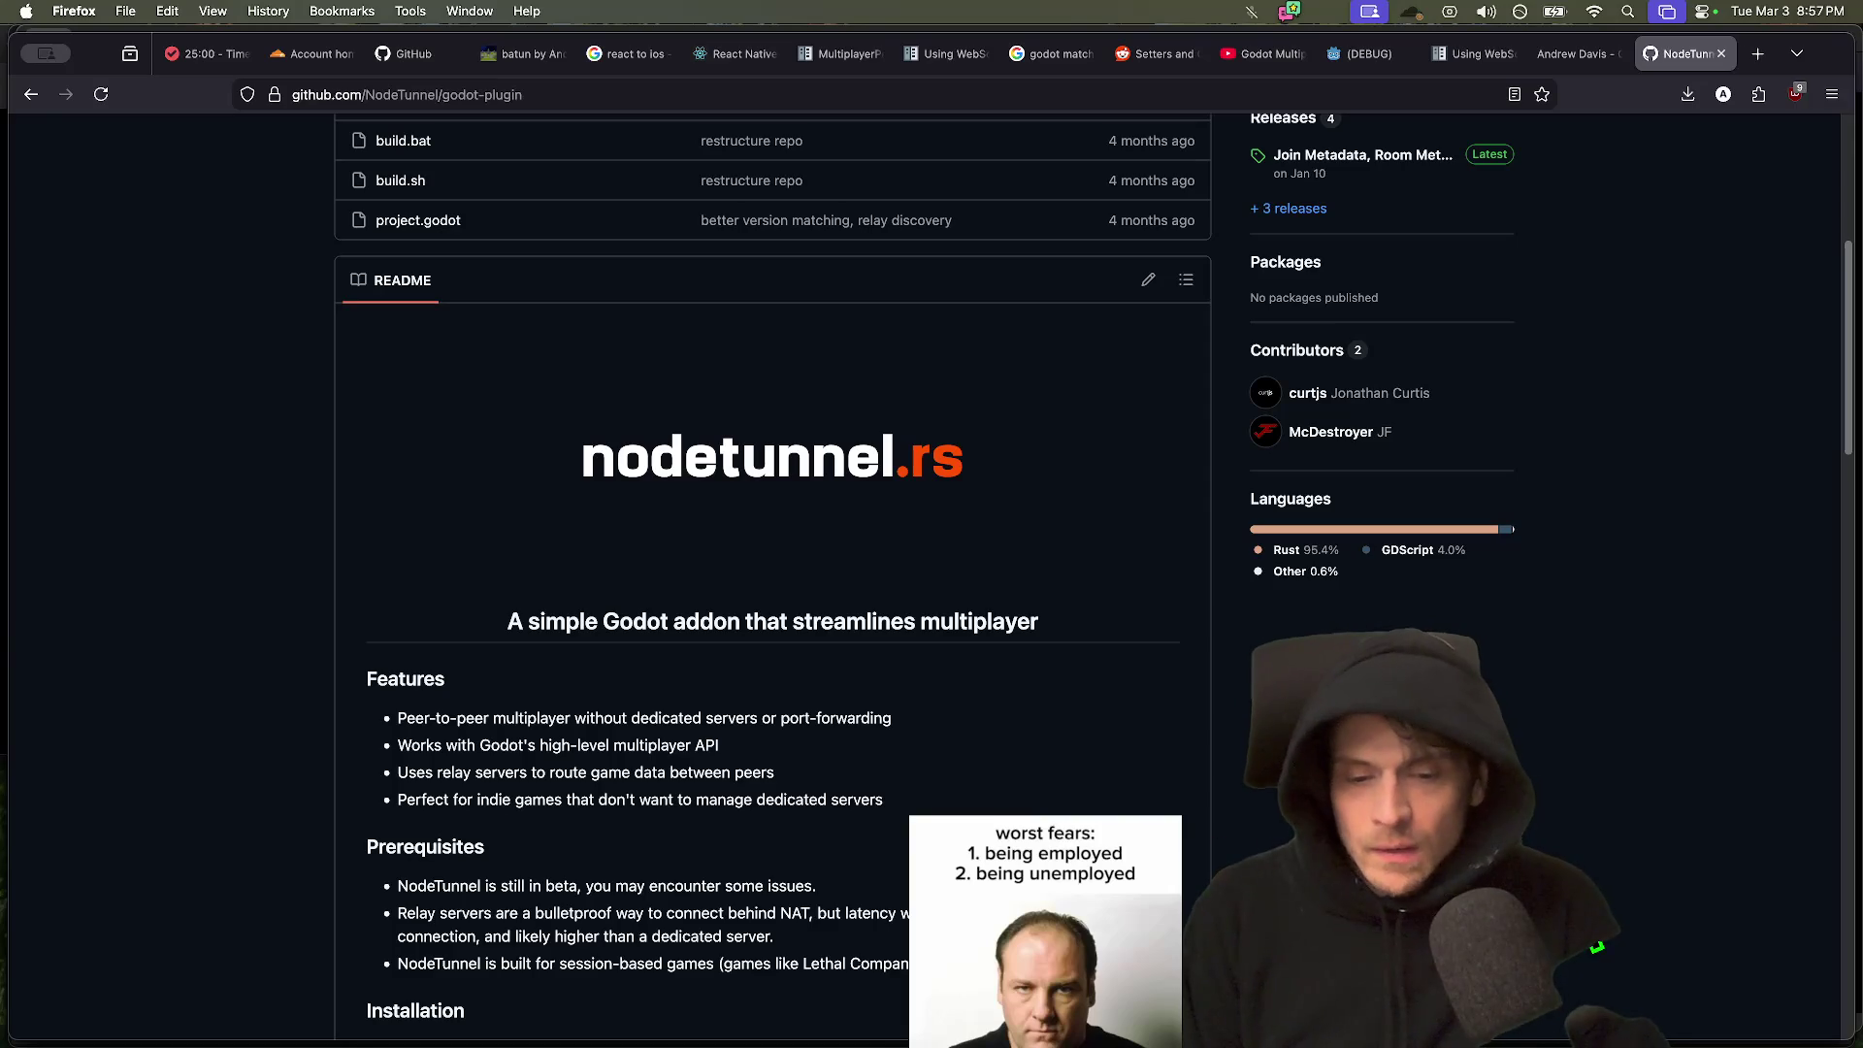
# Read the README's connect, host and join examples, including peer = NodeTunnelPeer.new().
pyautogui.scroll(-8, 773, 582)
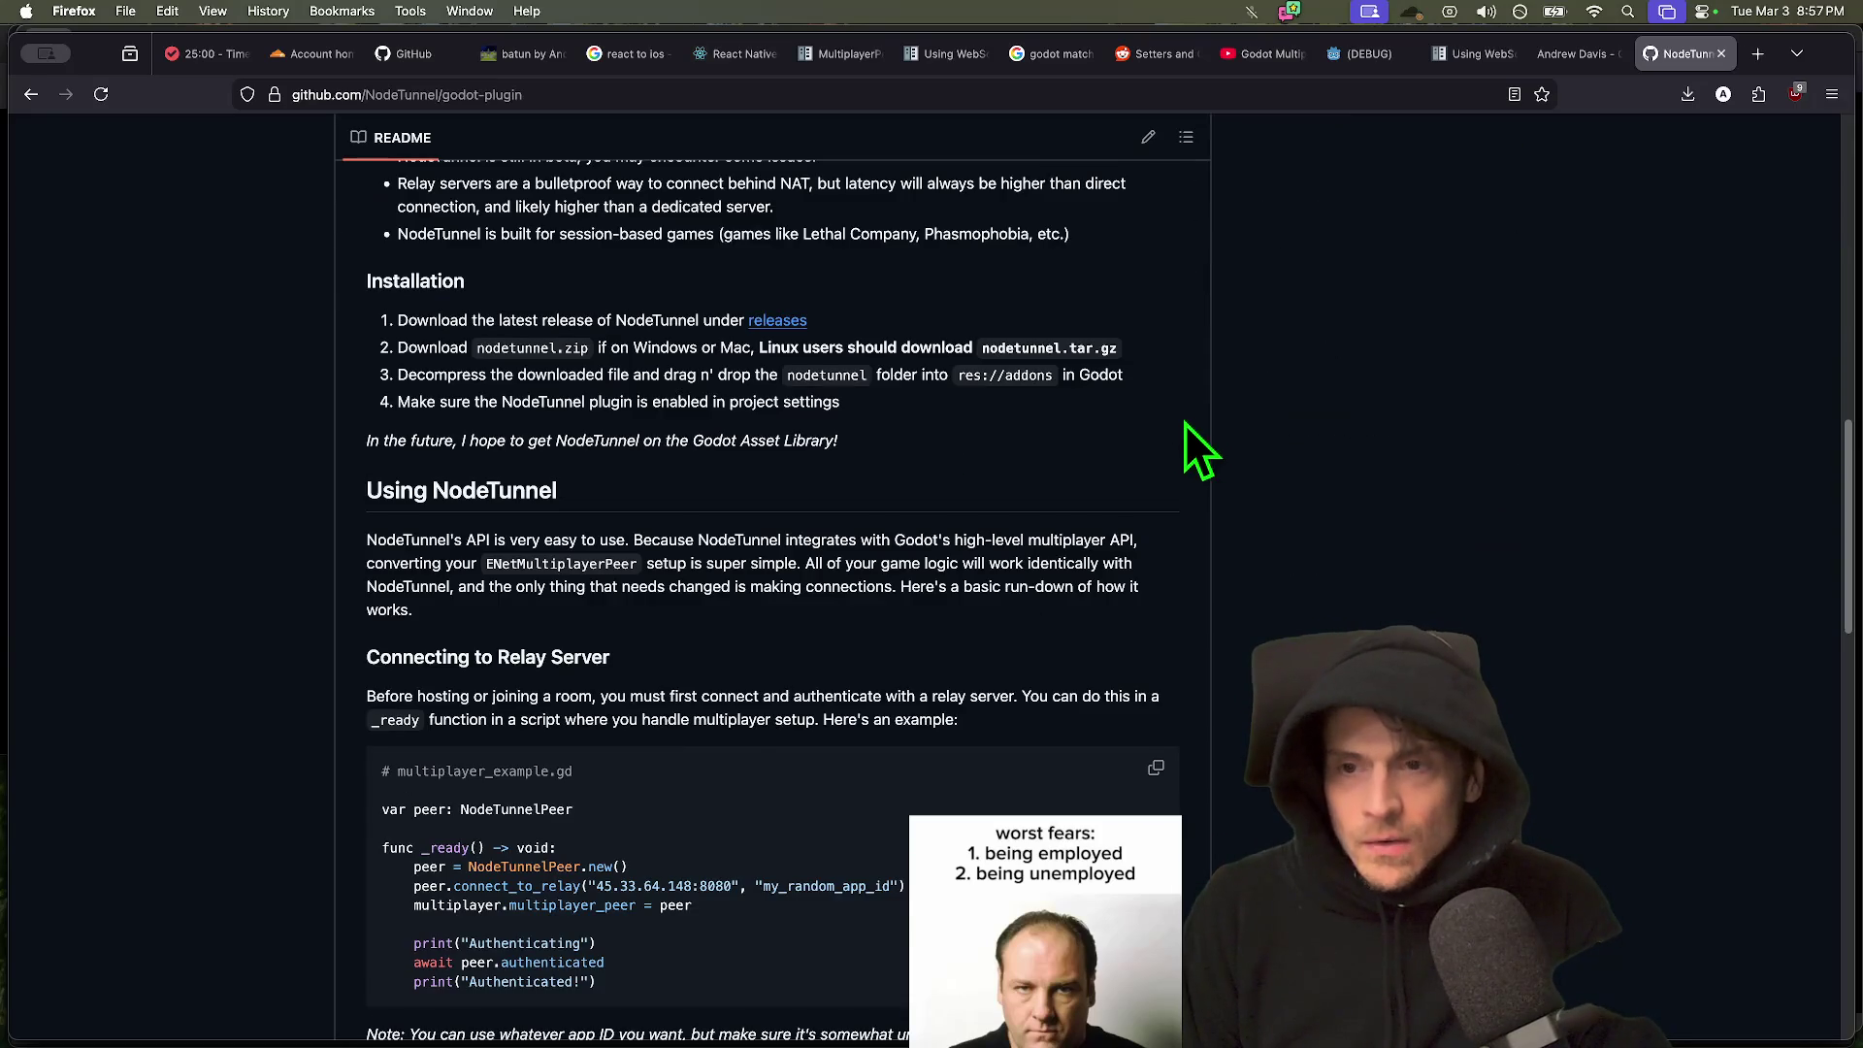
pyautogui.scroll(4, 987, 506)
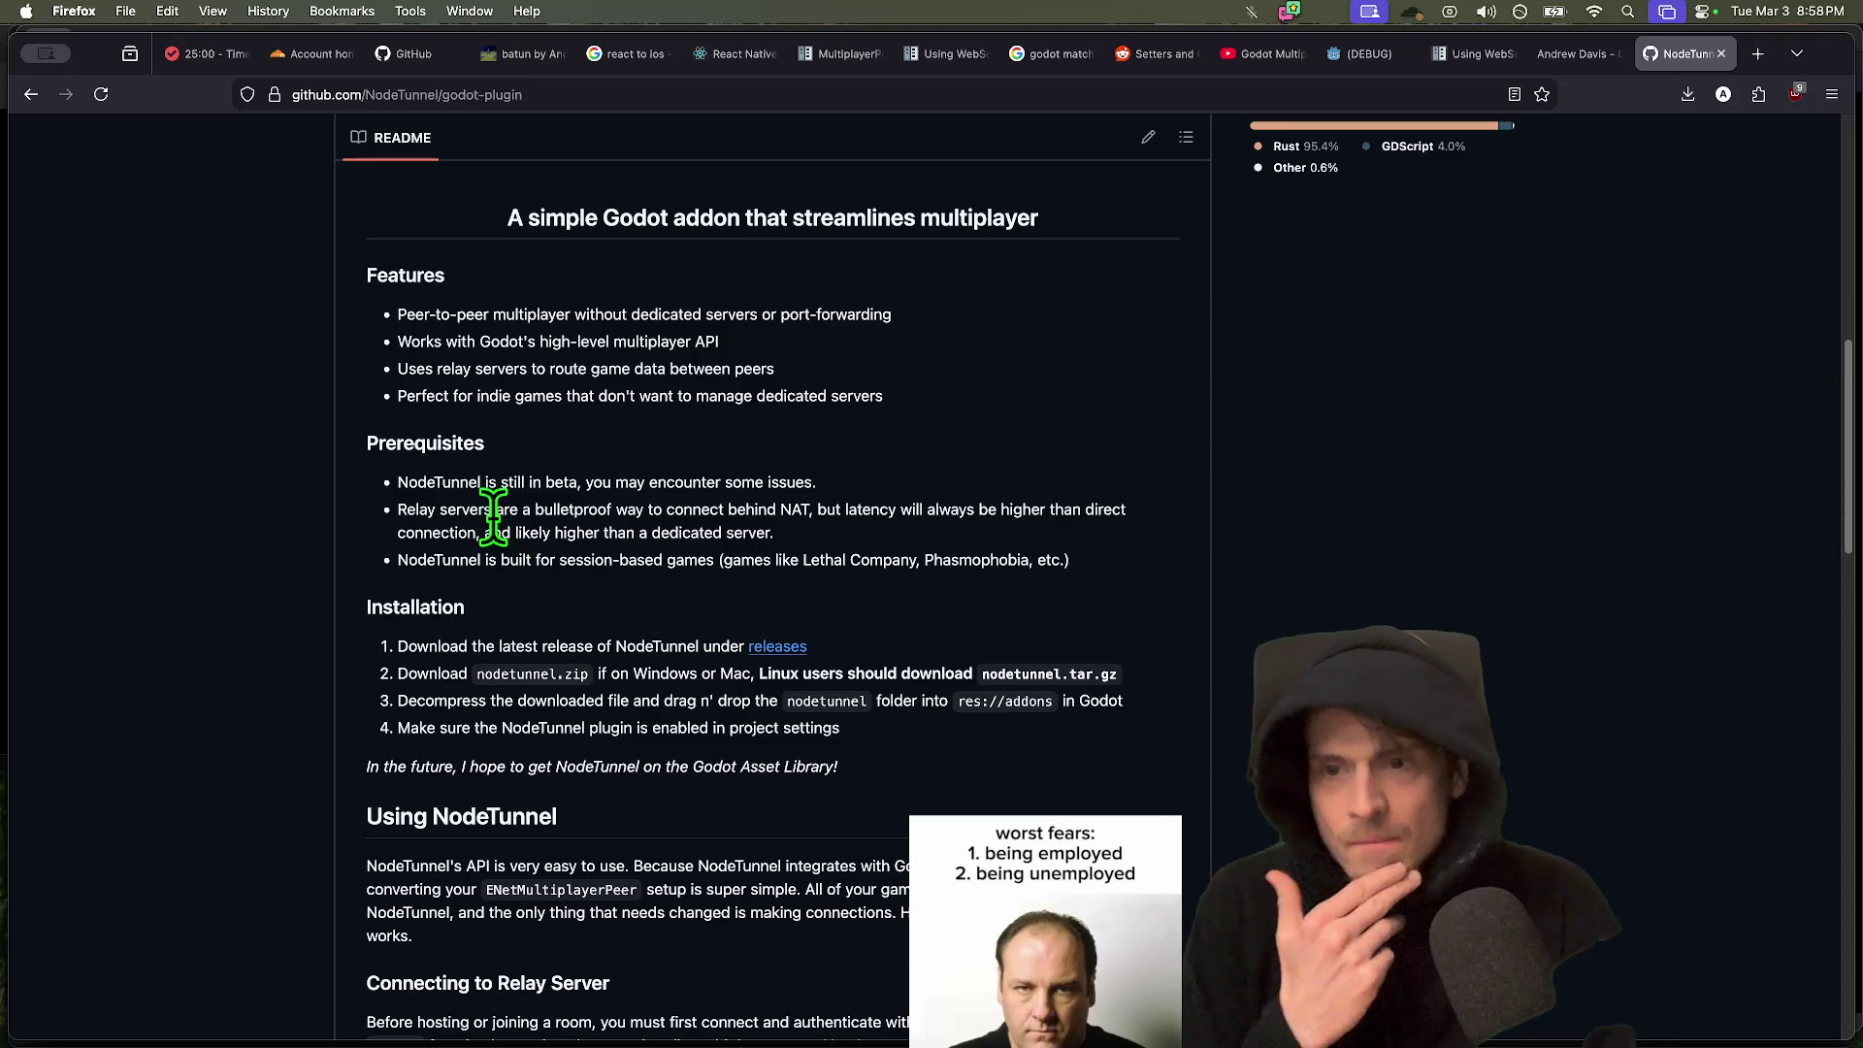
pyautogui.scroll(-8, 1155, 588)
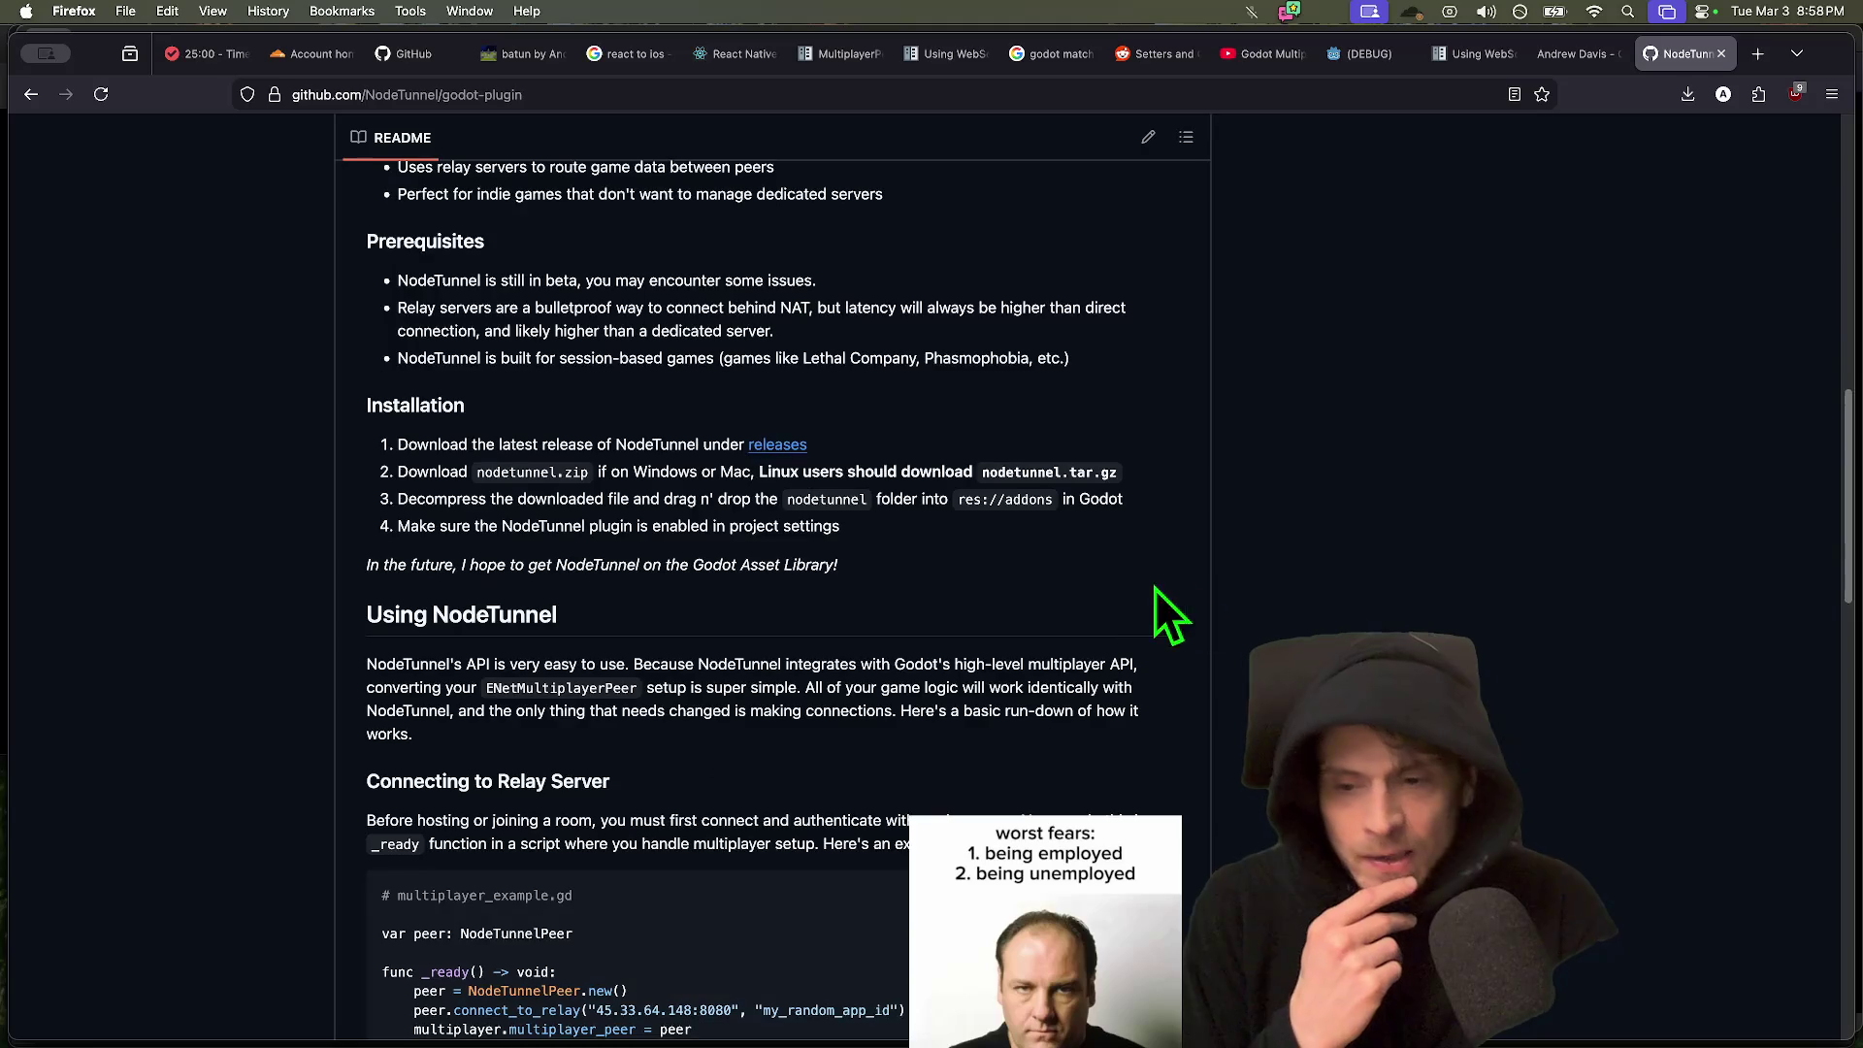
pyautogui.scroll(-1, 1281, 587)
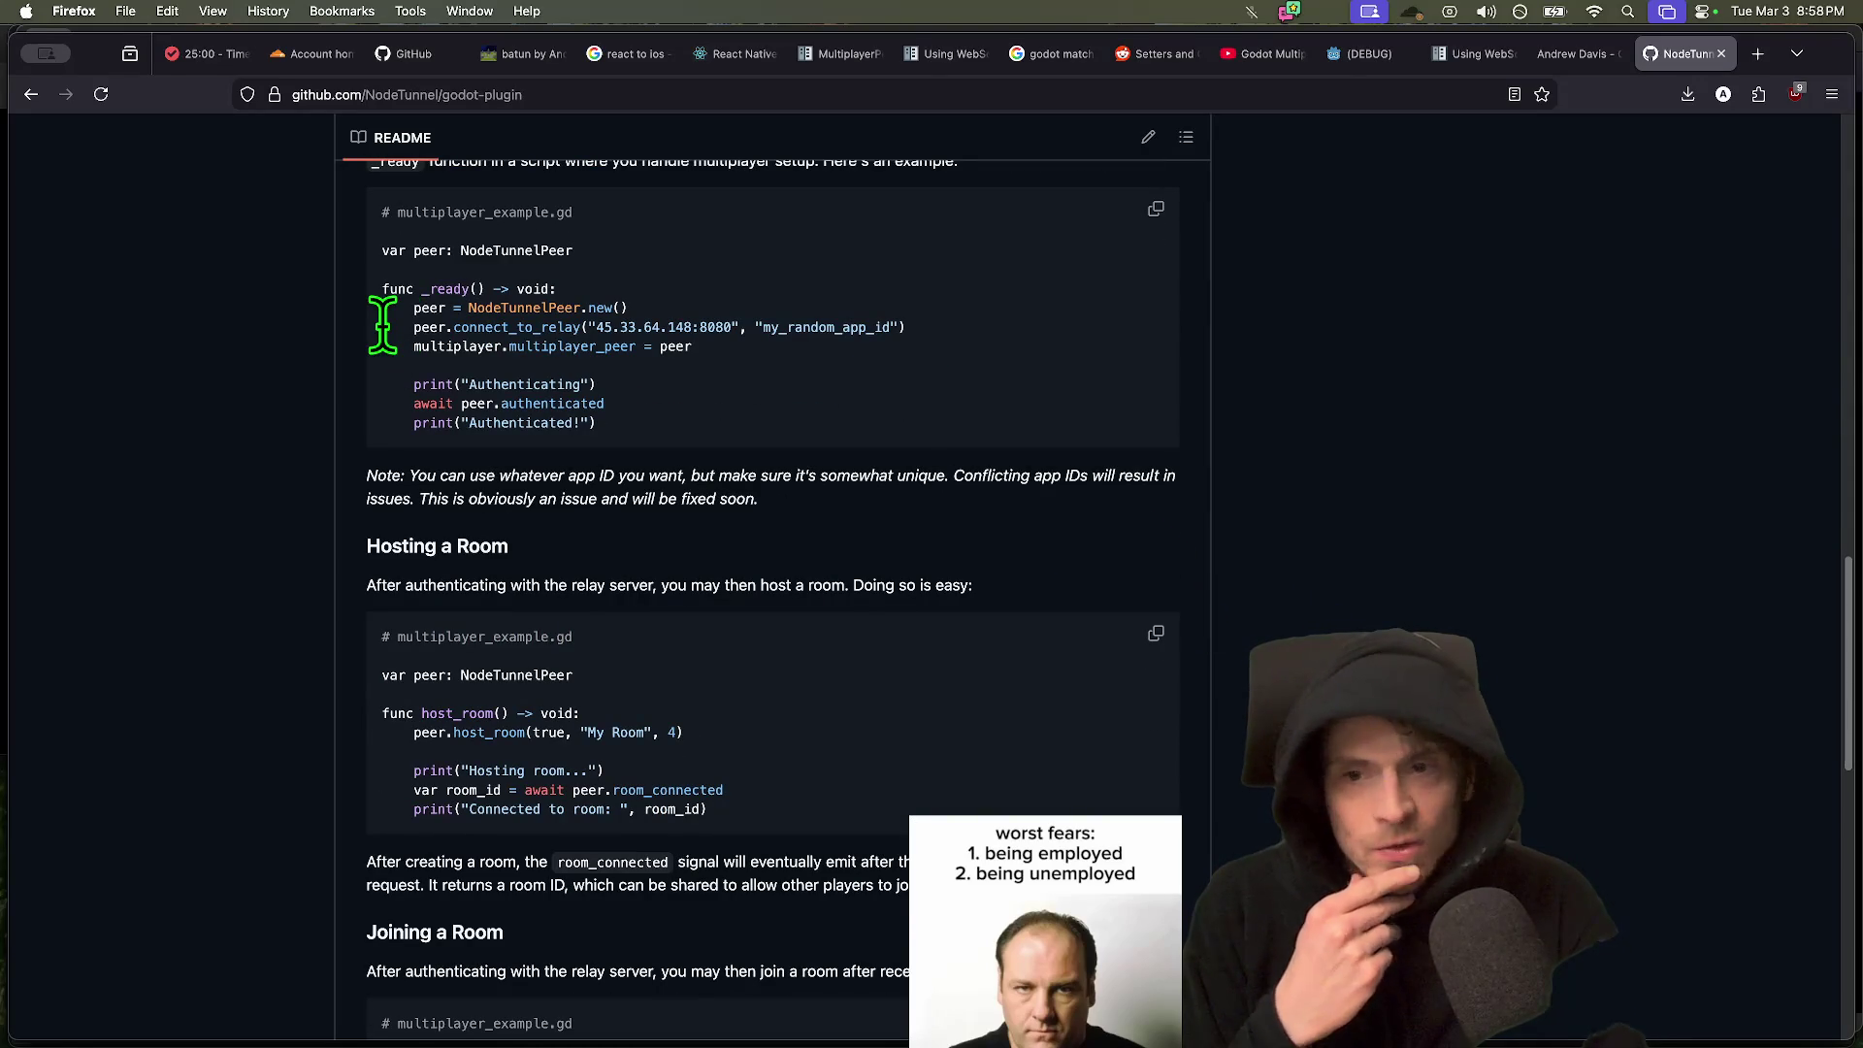
pyautogui.moveTo(629, 308); pyautogui.dragTo(388, 308)
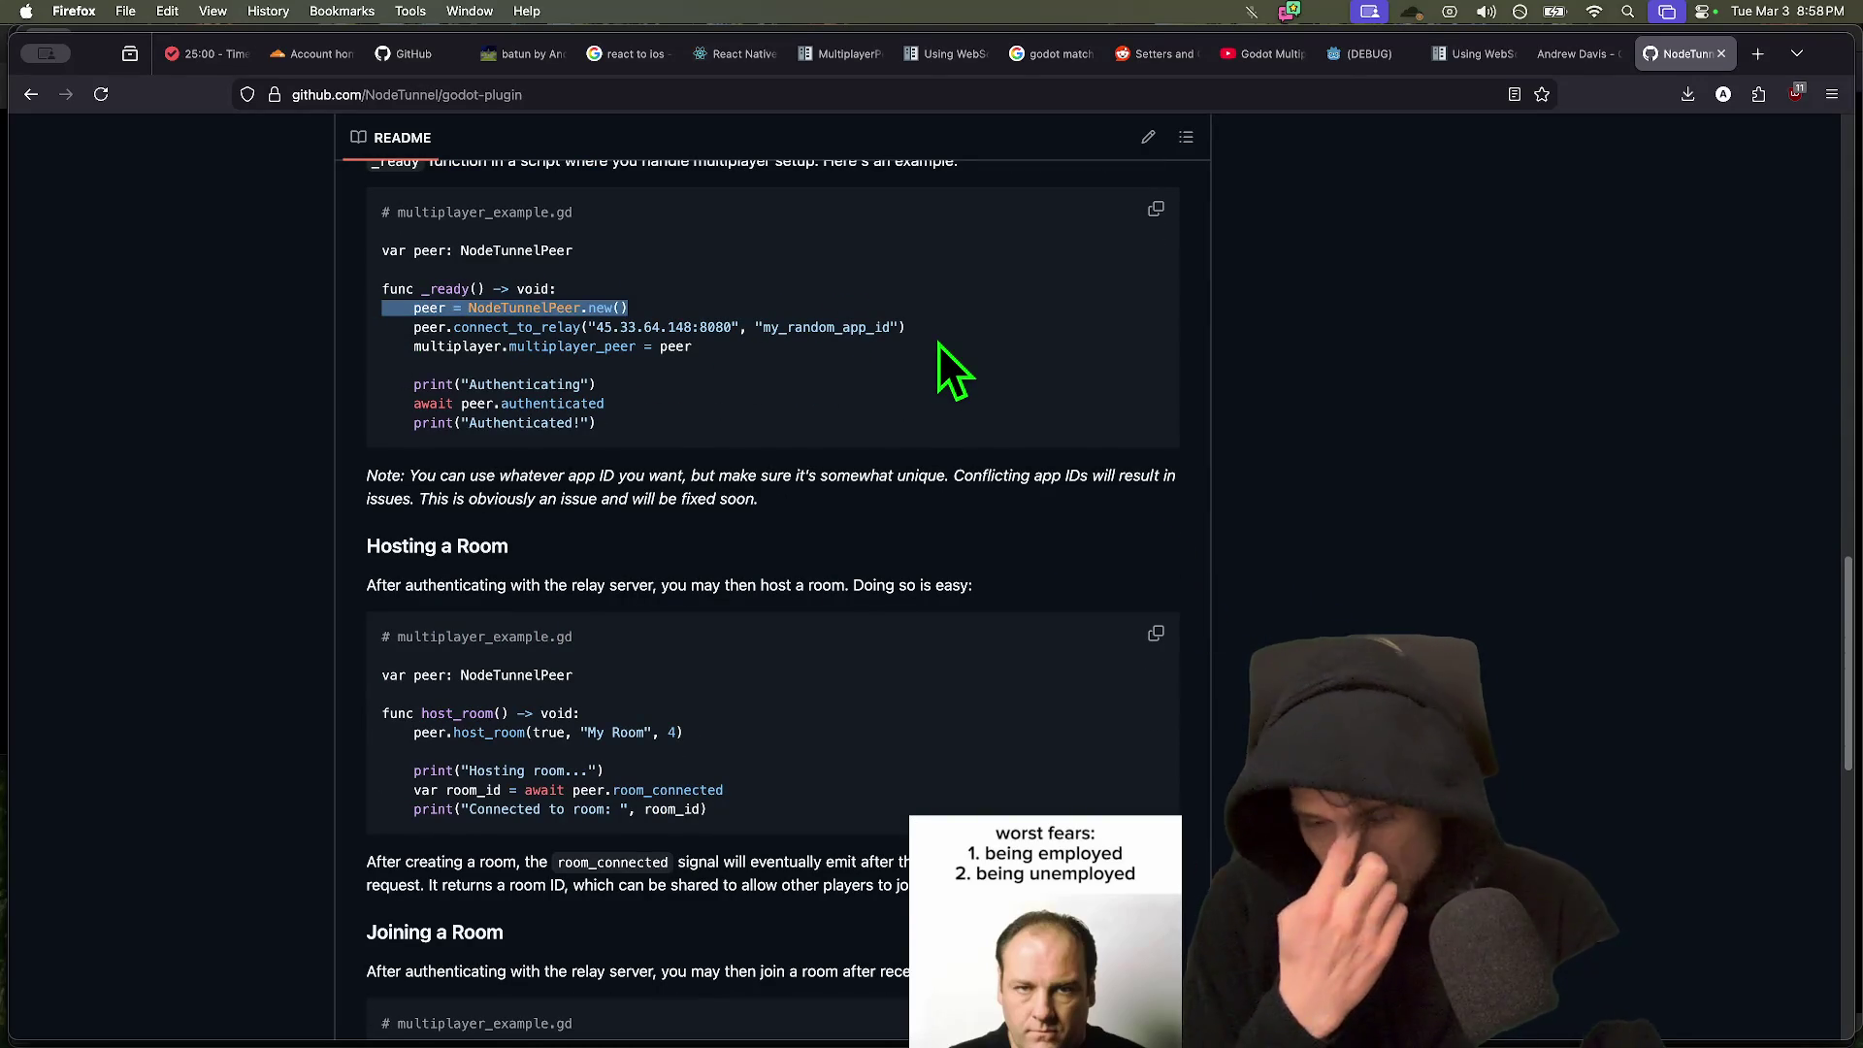
pyautogui.scroll(-1, 860, 605)
pyautogui.scroll(-1, 860, 605)
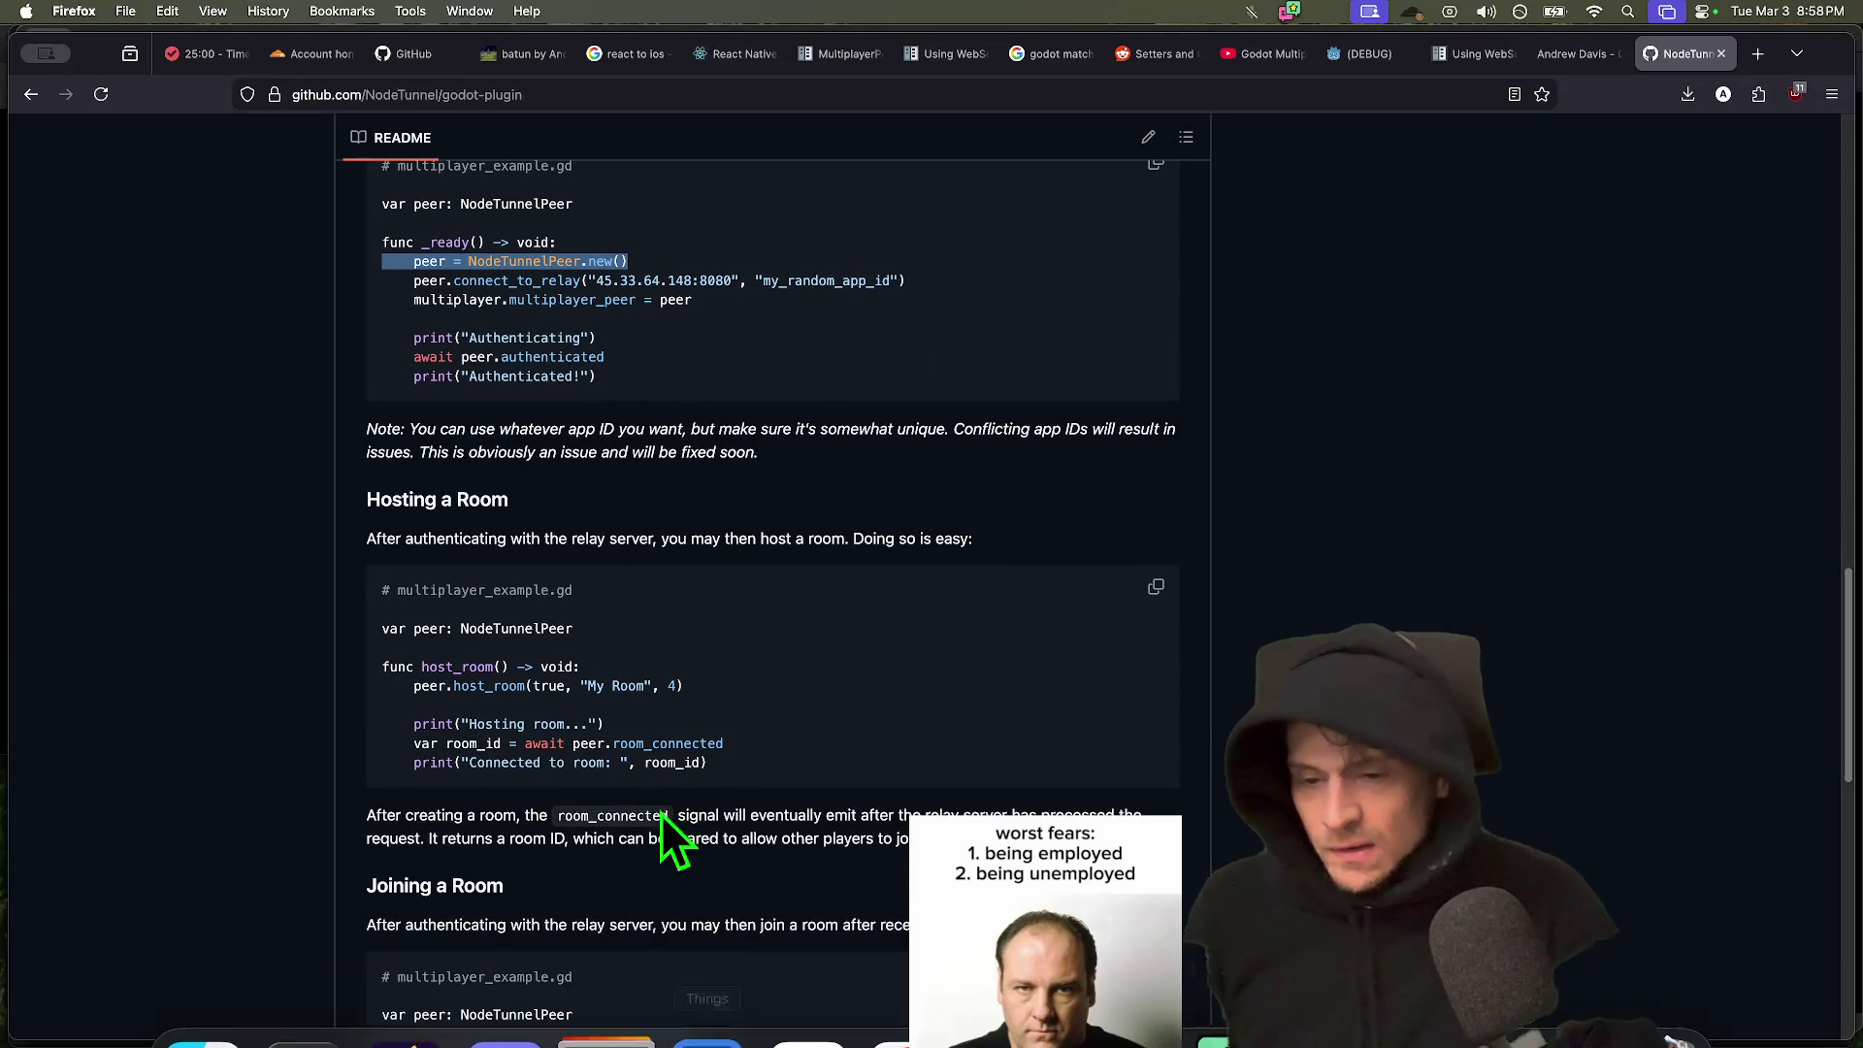
pyautogui.scroll(-5, 659, 786)
pyautogui.scroll(-5, 772, 582)
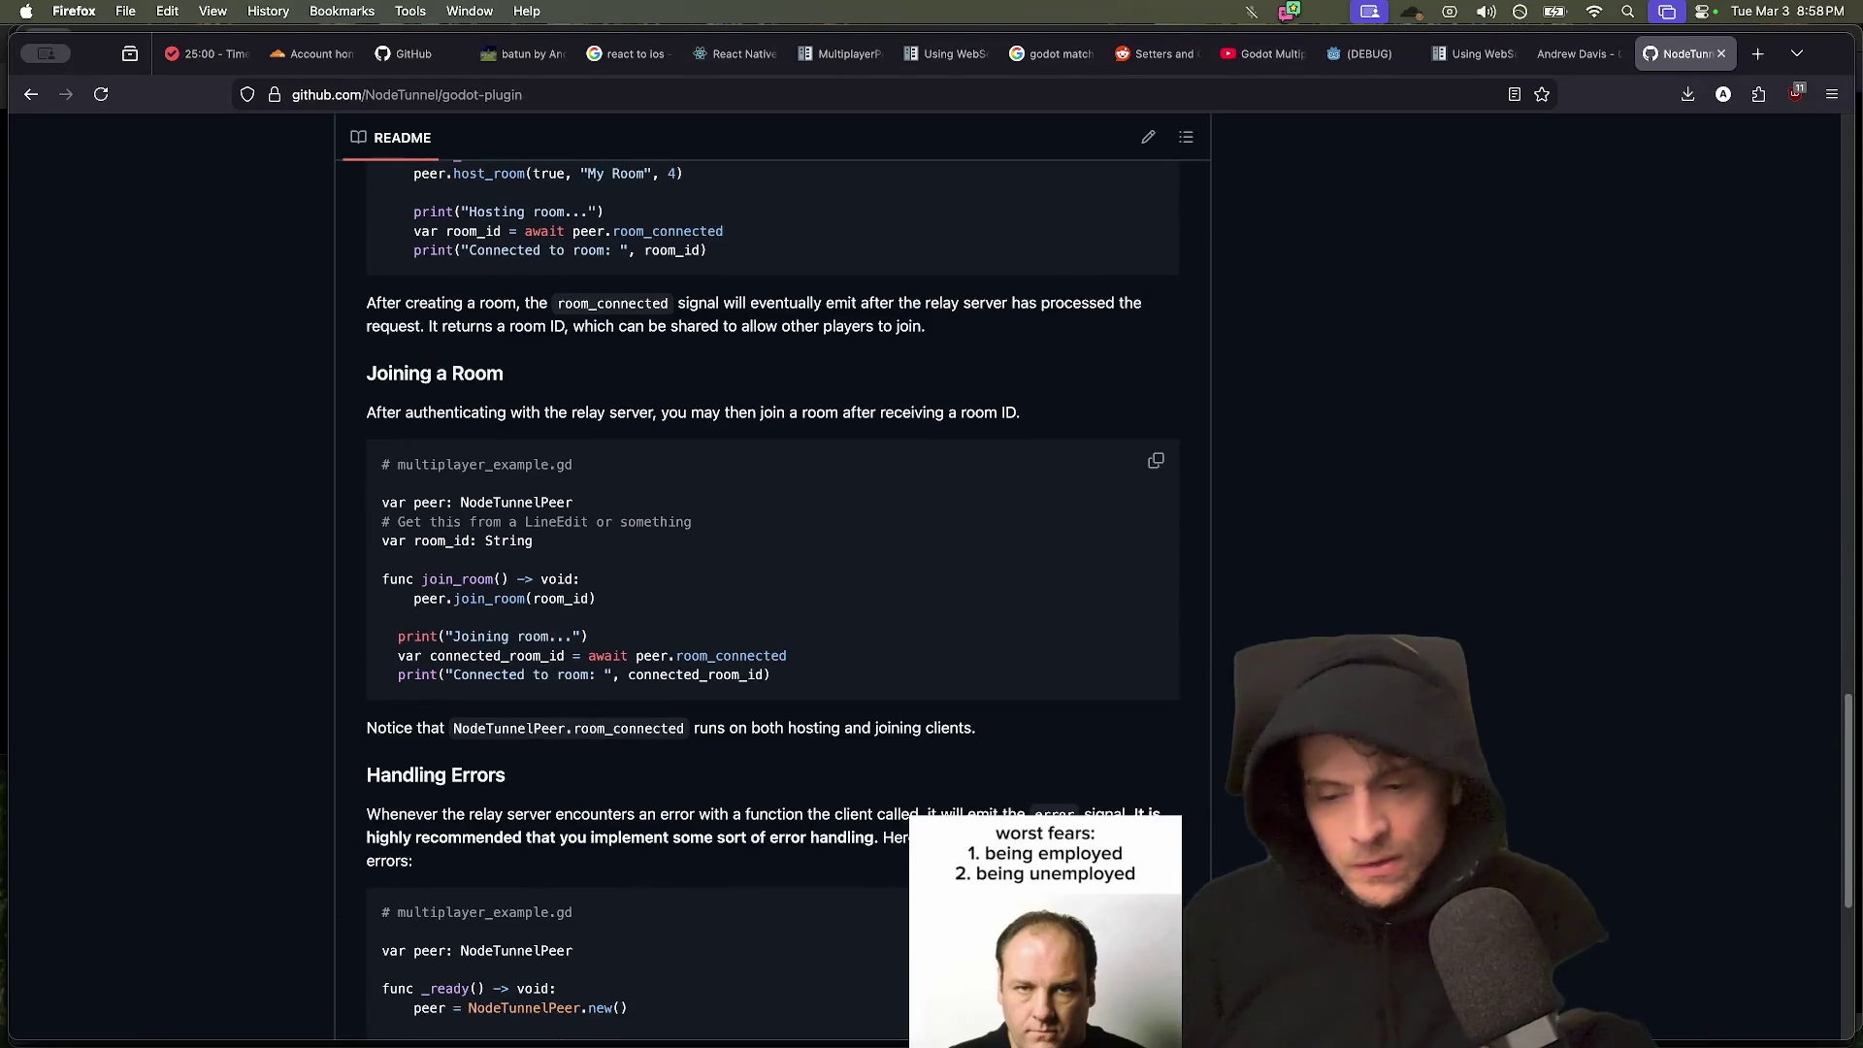
pyautogui.scroll(-4, 1230, 859)
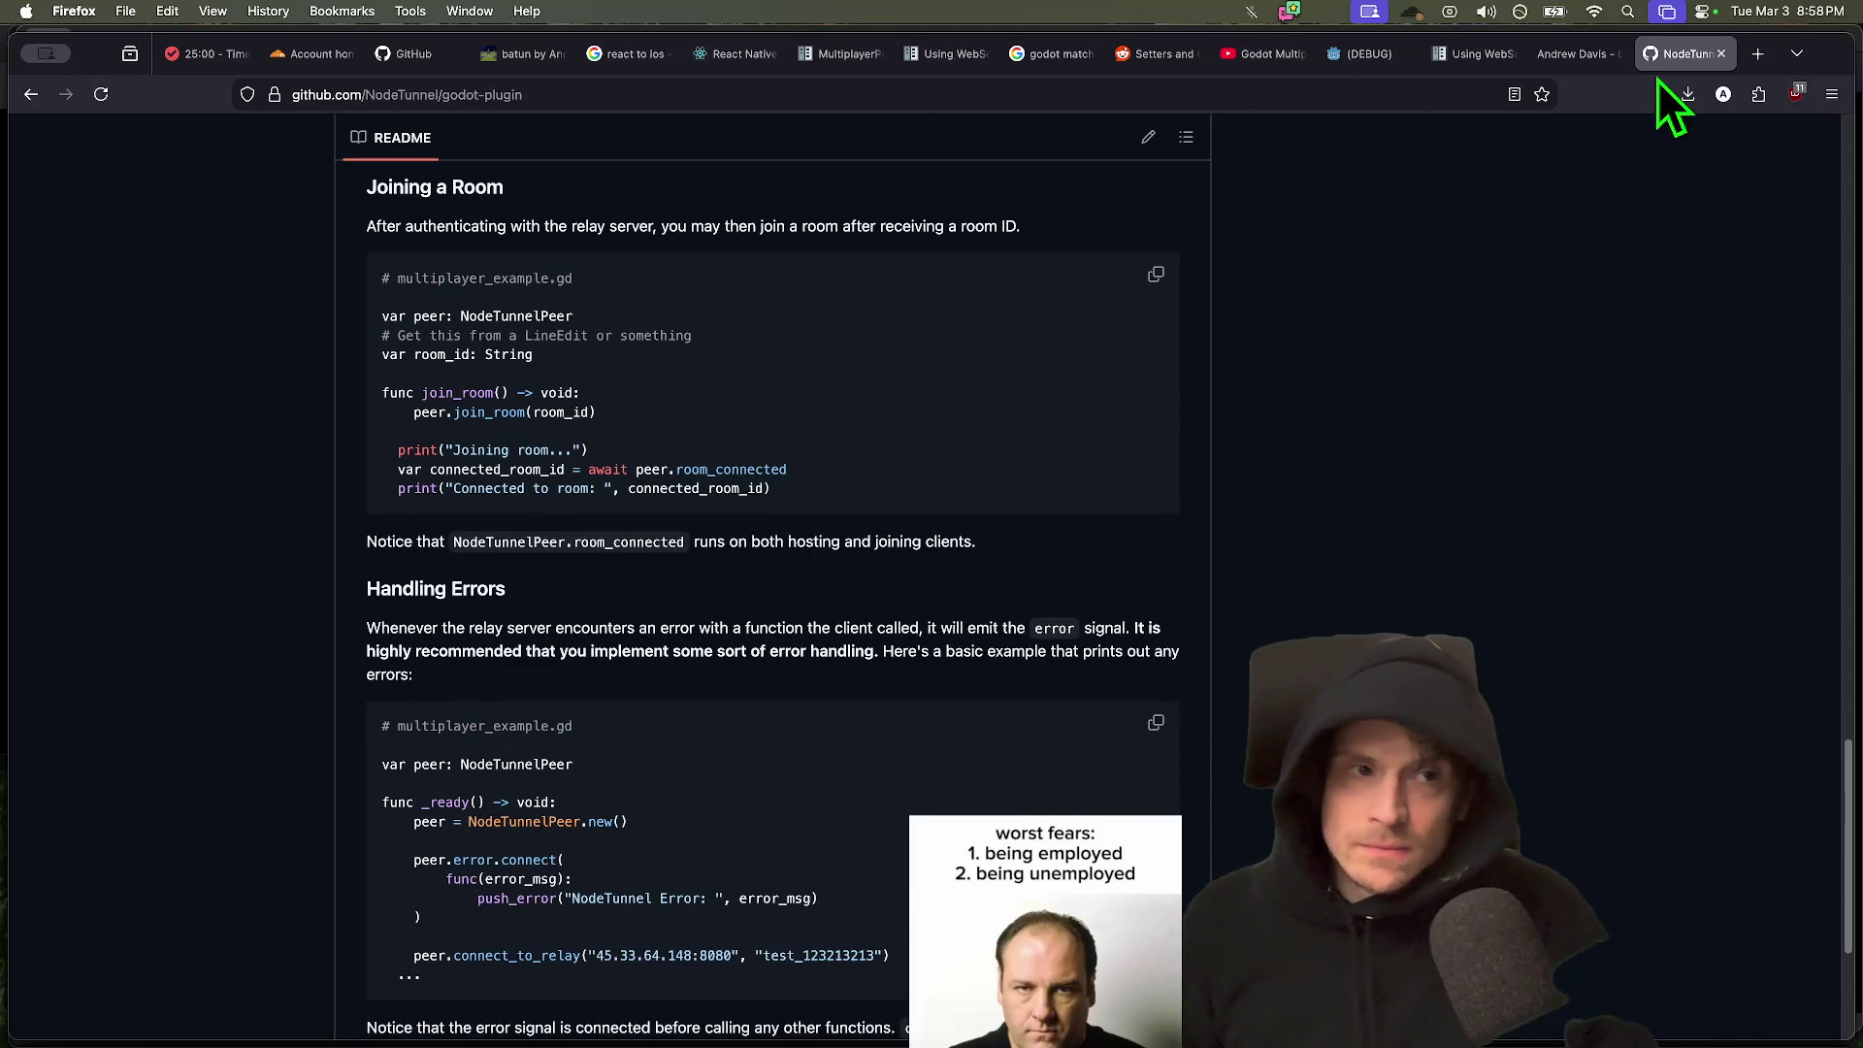
pyautogui.click(1772, 52)
# Open the andoodev-godot-web-rtc-p2p repository from a 'p2p' search and view its Lobby screenshot.
pyautogui.write('p2p')
pyautogui.press('Down')
pyautogui.press('Return')
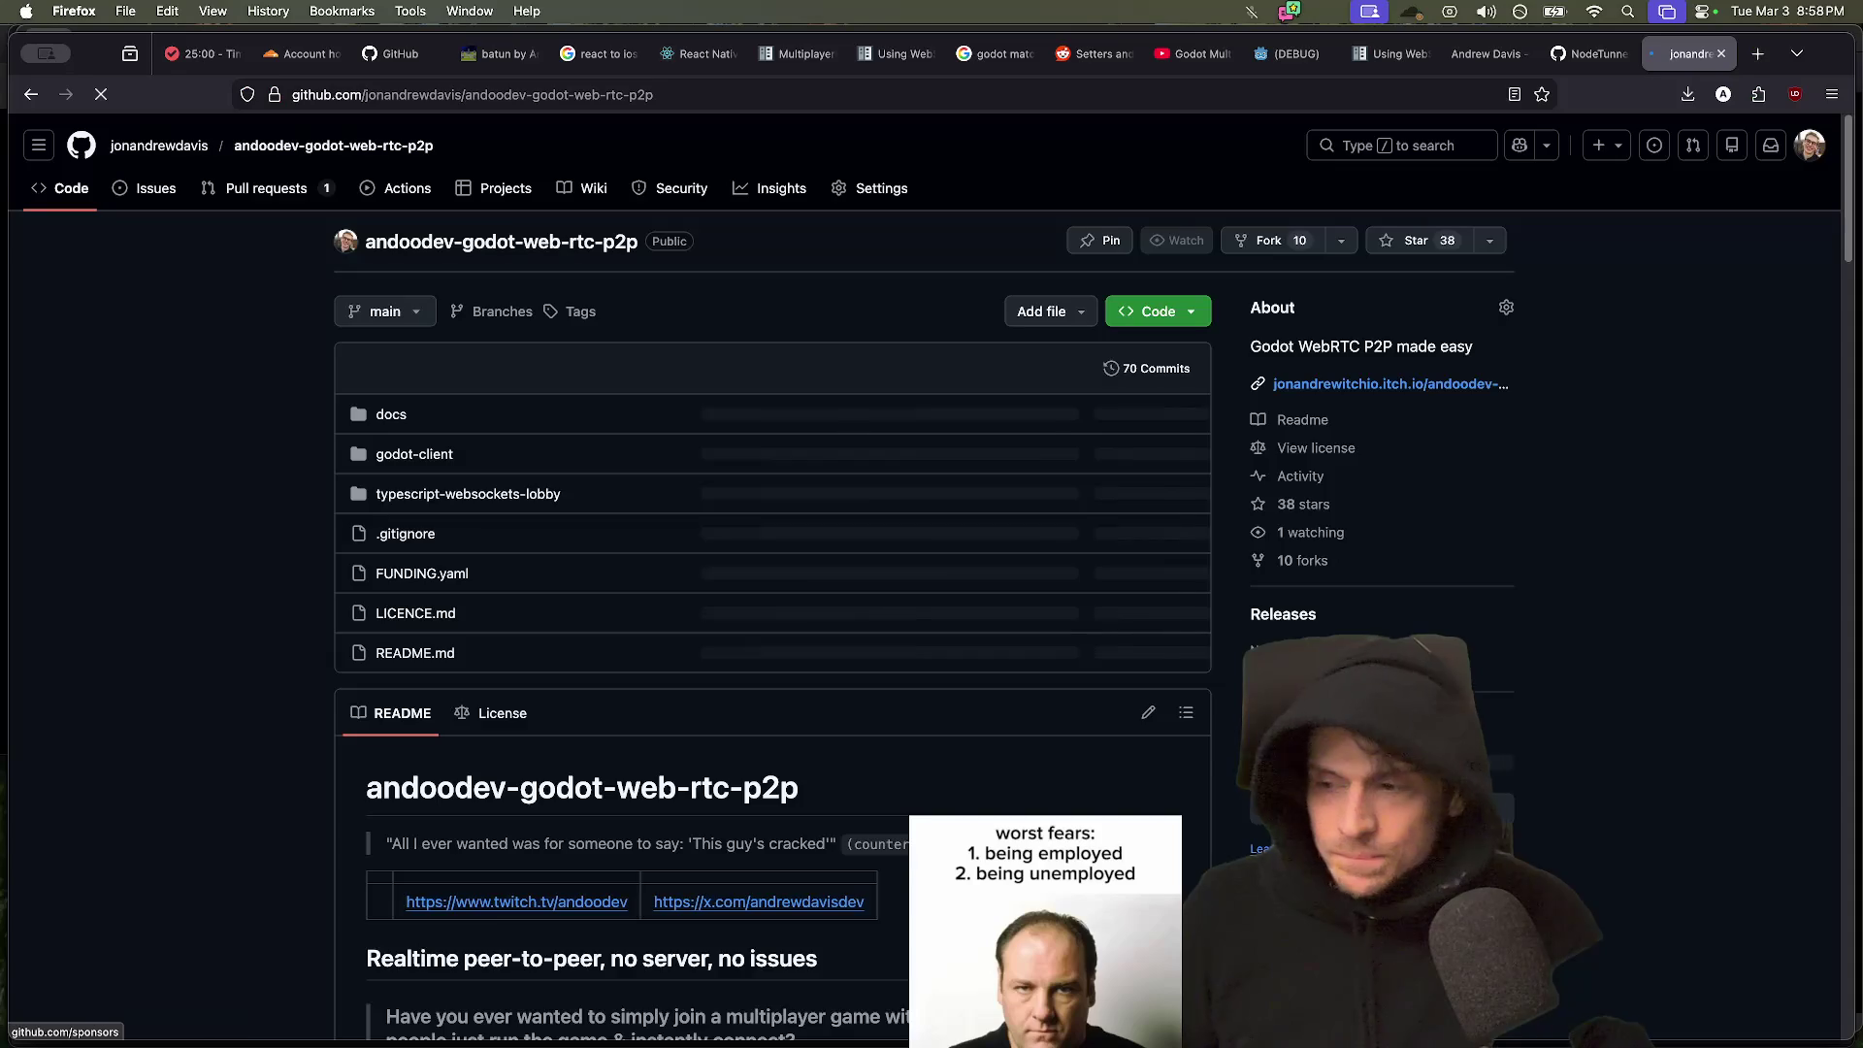
pyautogui.scroll(-7, 558, 738)
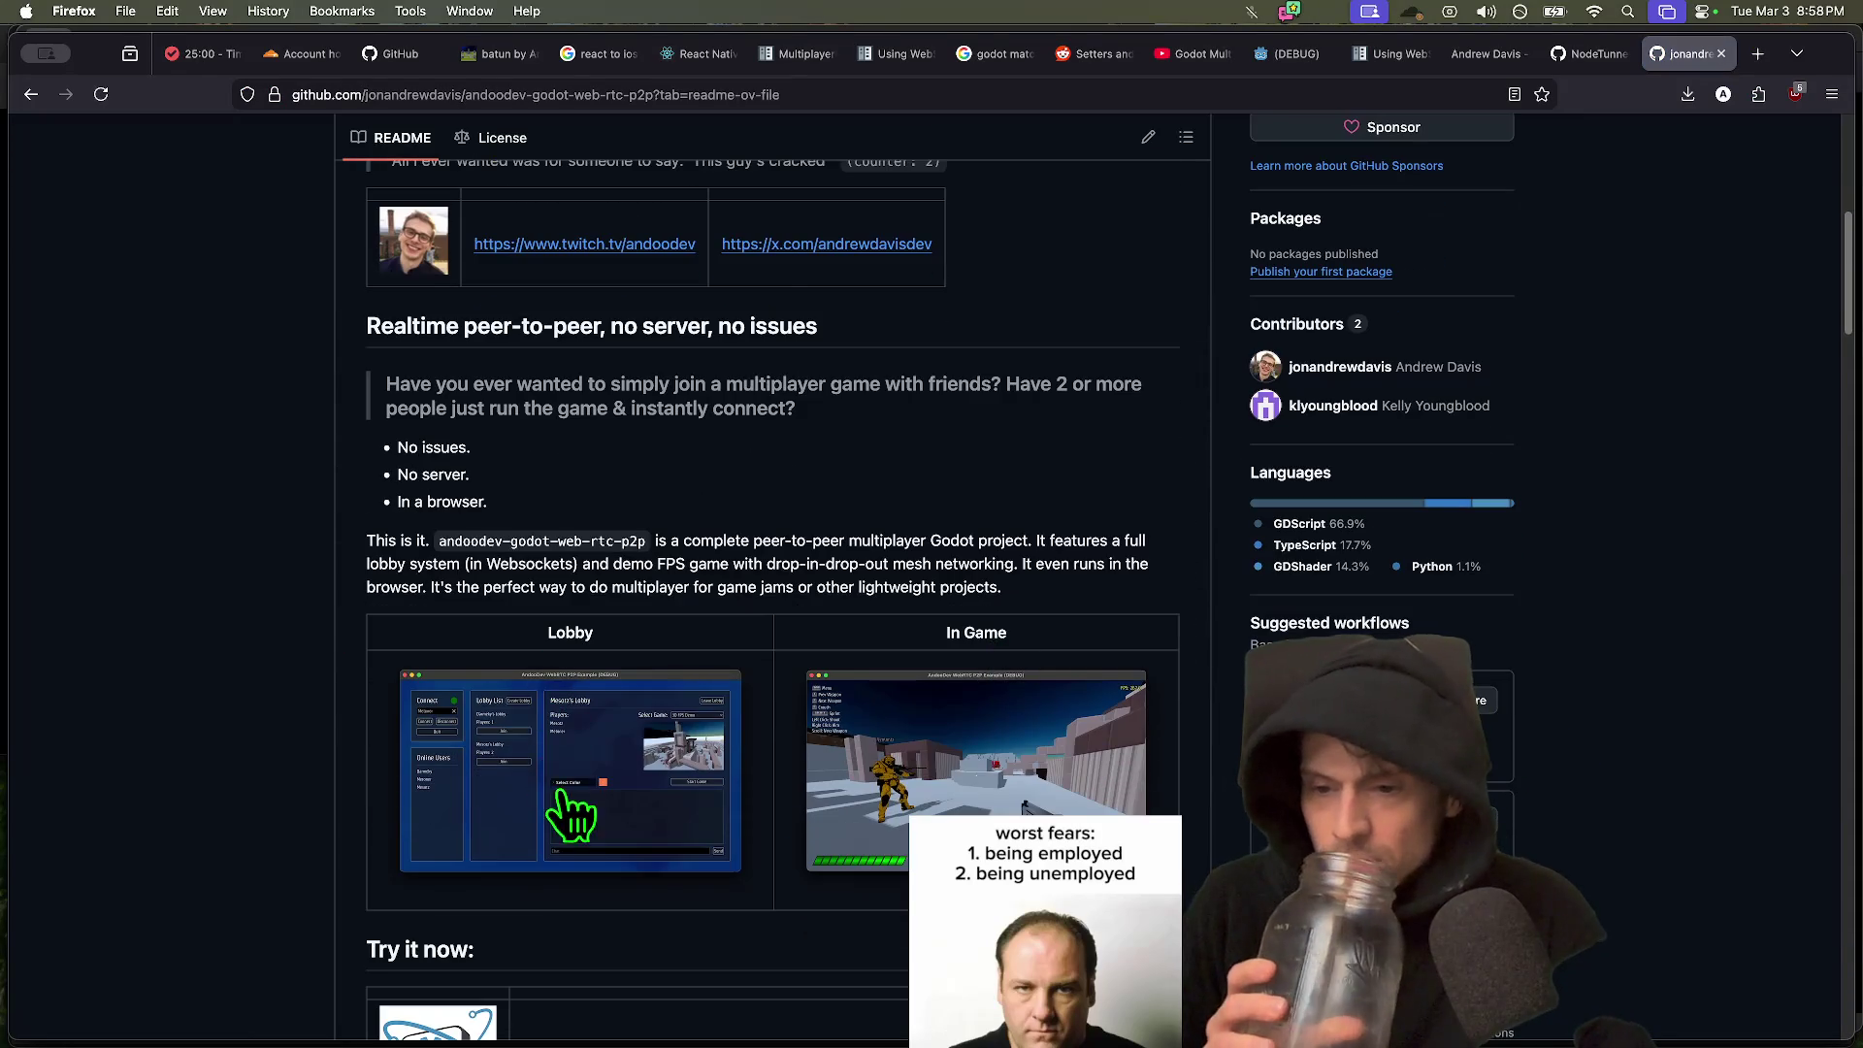
pyautogui.click(551, 794)
pyautogui.scroll(-2, 1761, 750)
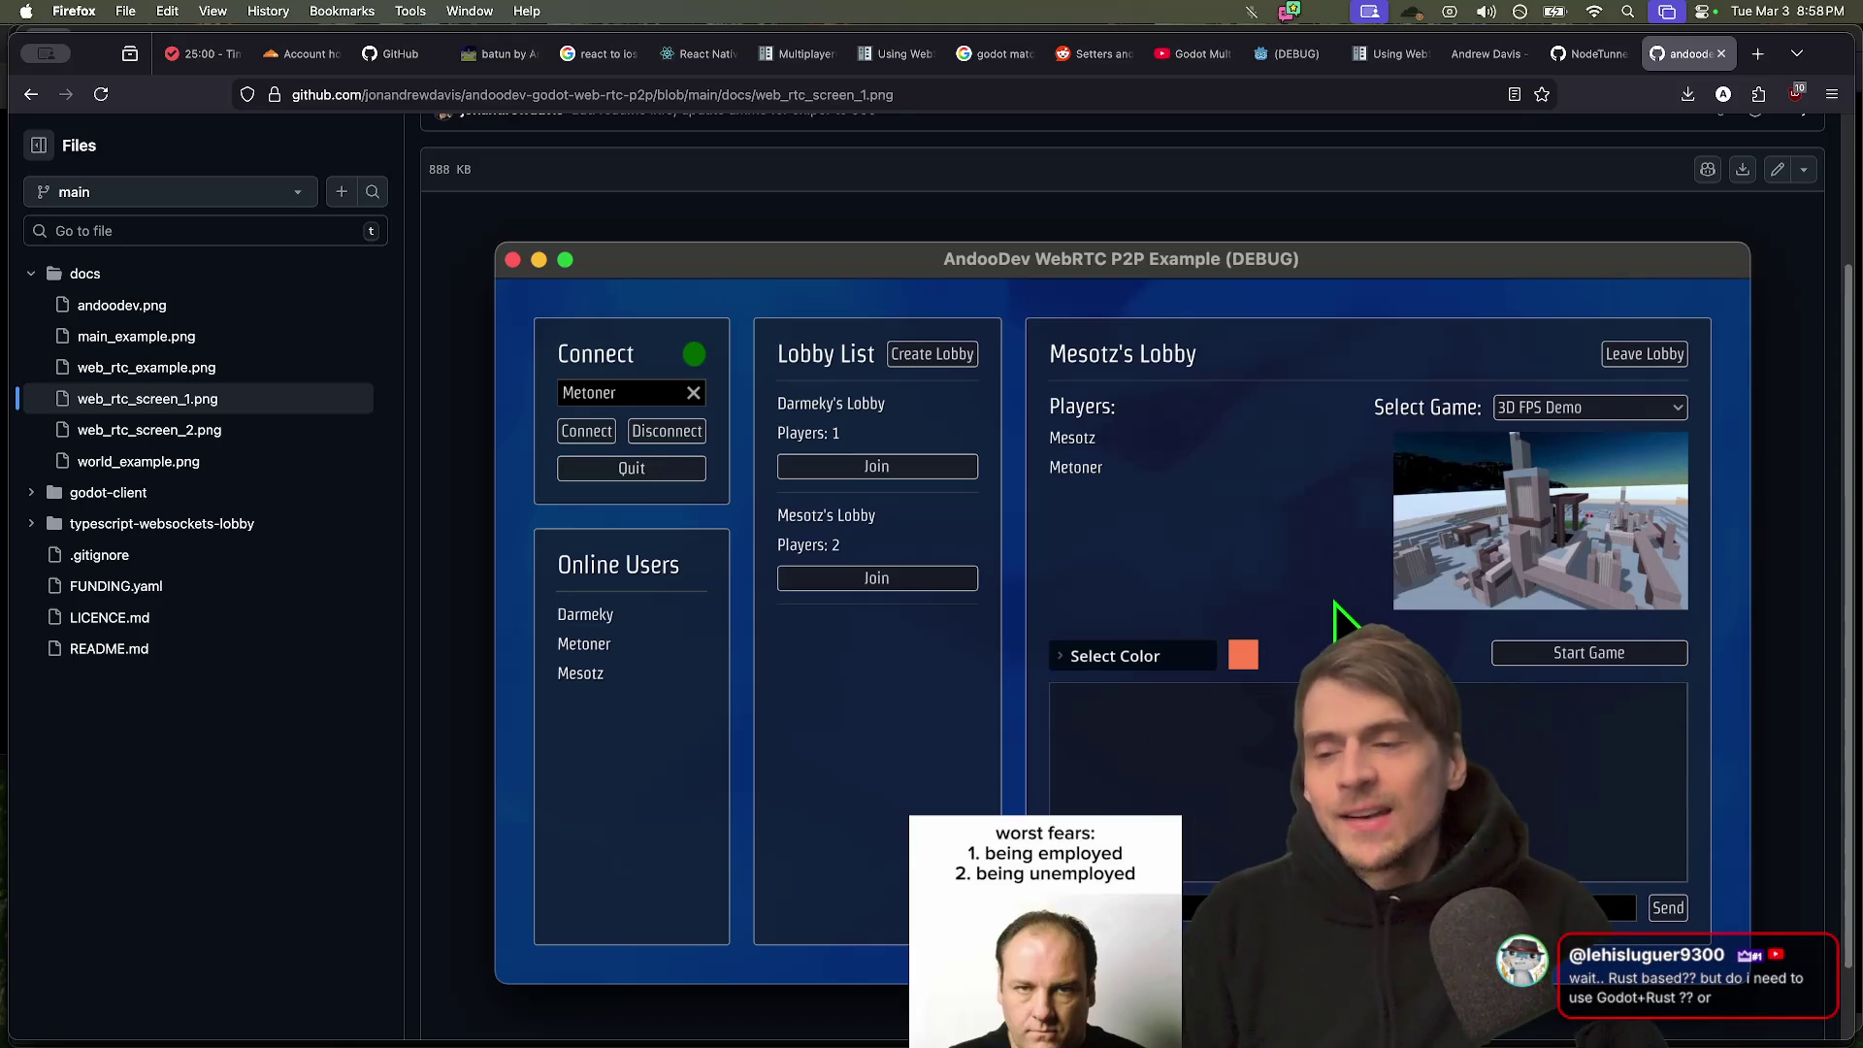
# Return to the NodeTunnel README tab, then switch back to the Godot editor.
pyautogui.hotkey('ctrl', 'shift', 'Tab')
pyautogui.scroll(2, 1339, 622)
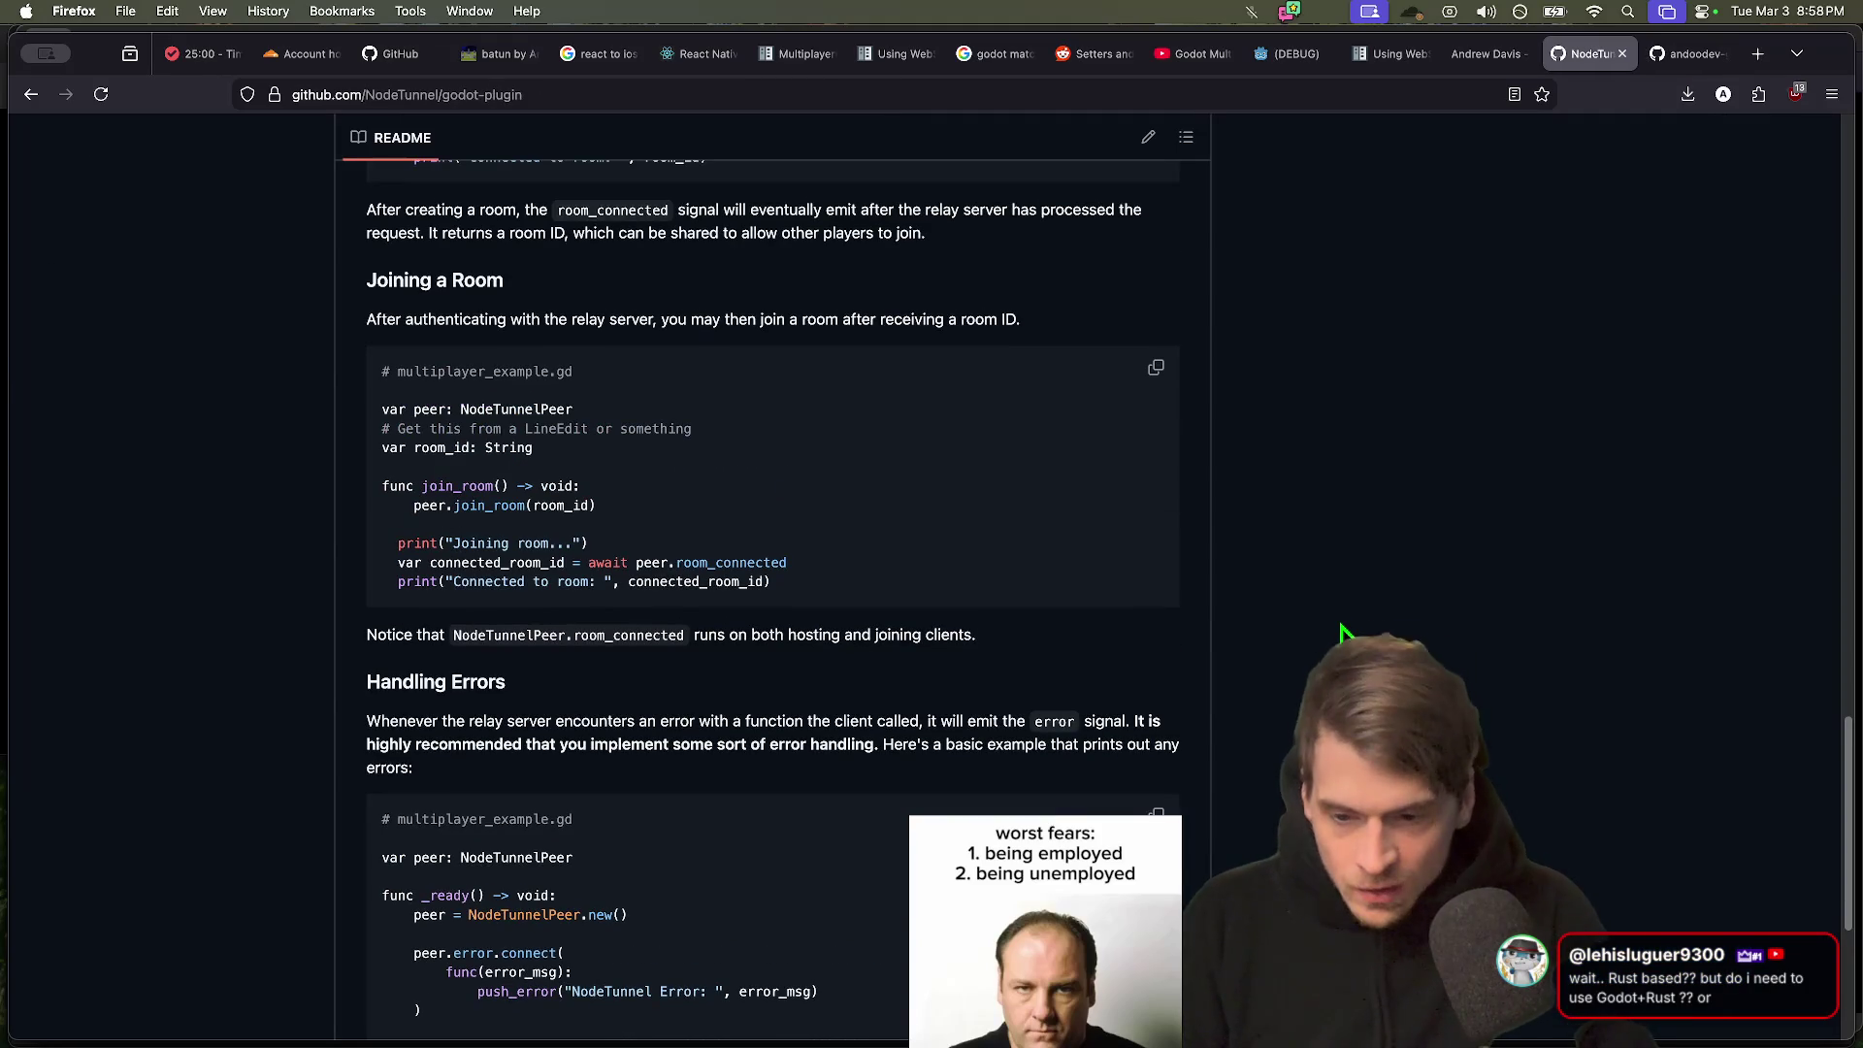
pyautogui.scroll(2, 1340, 636)
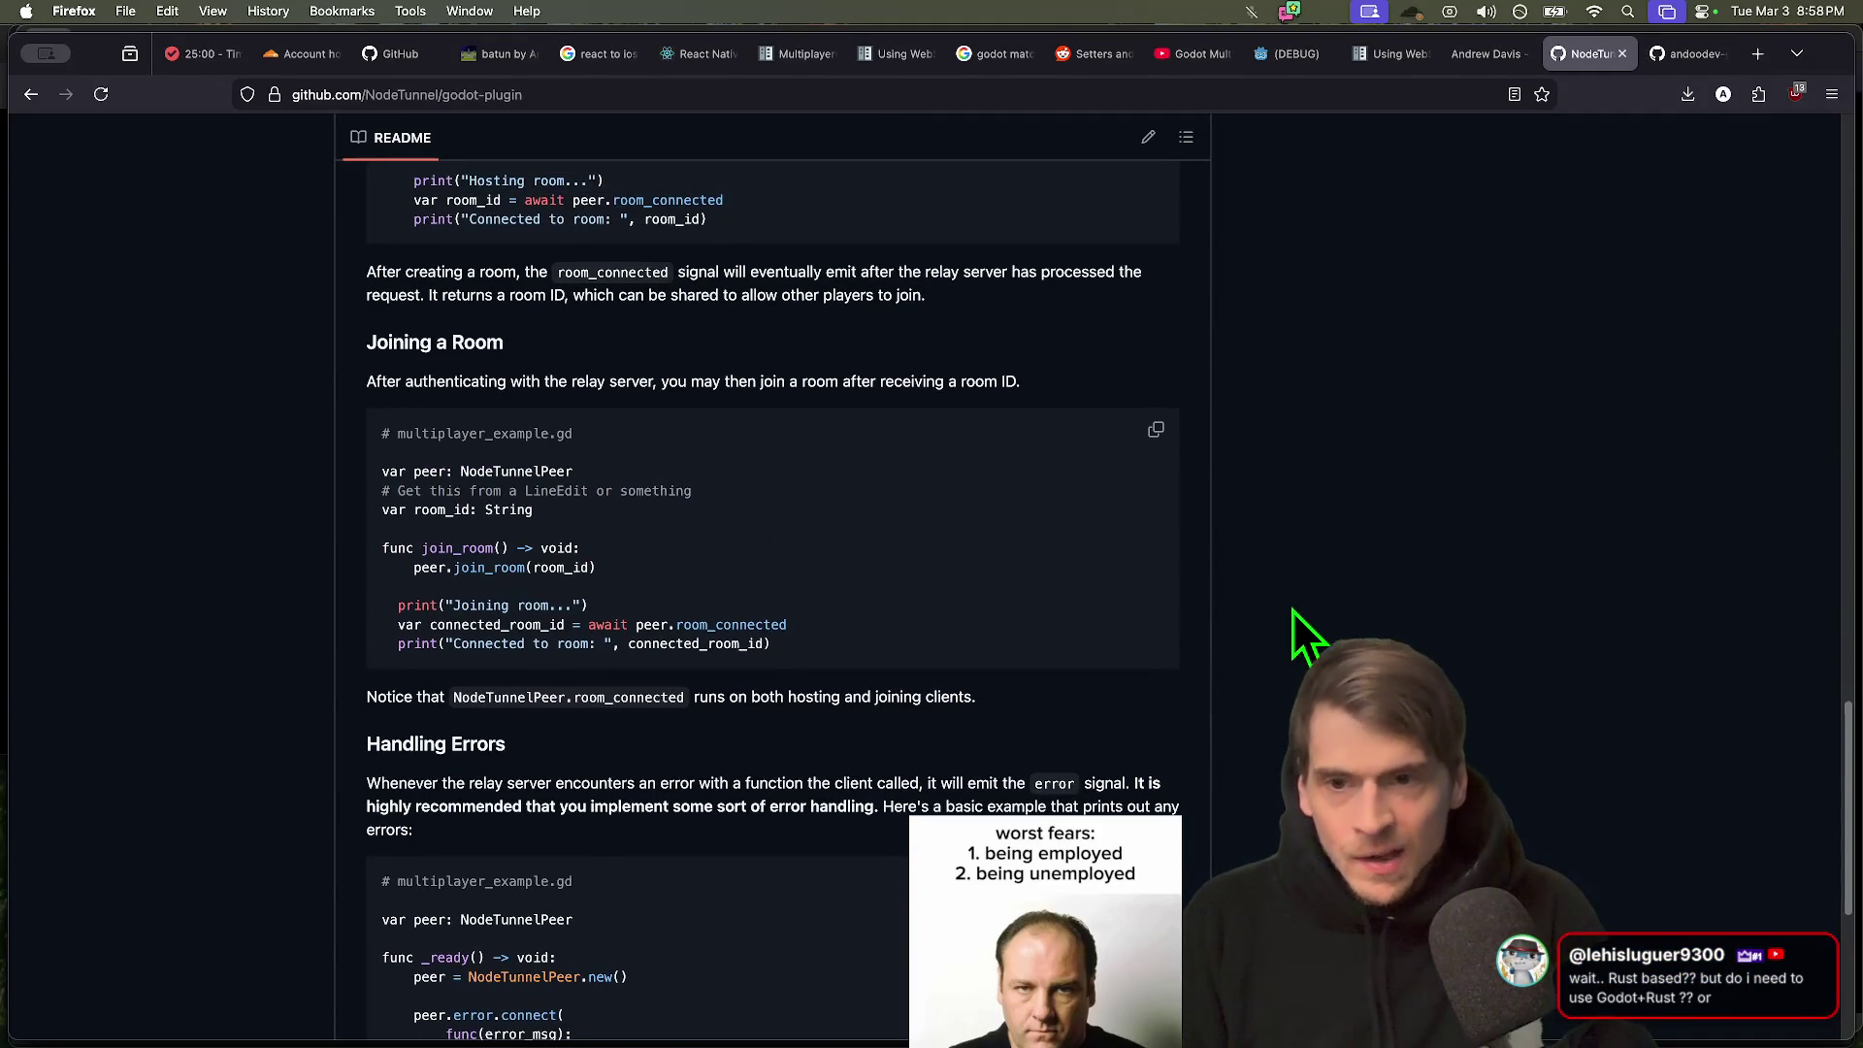
pyautogui.press('super+Tab')
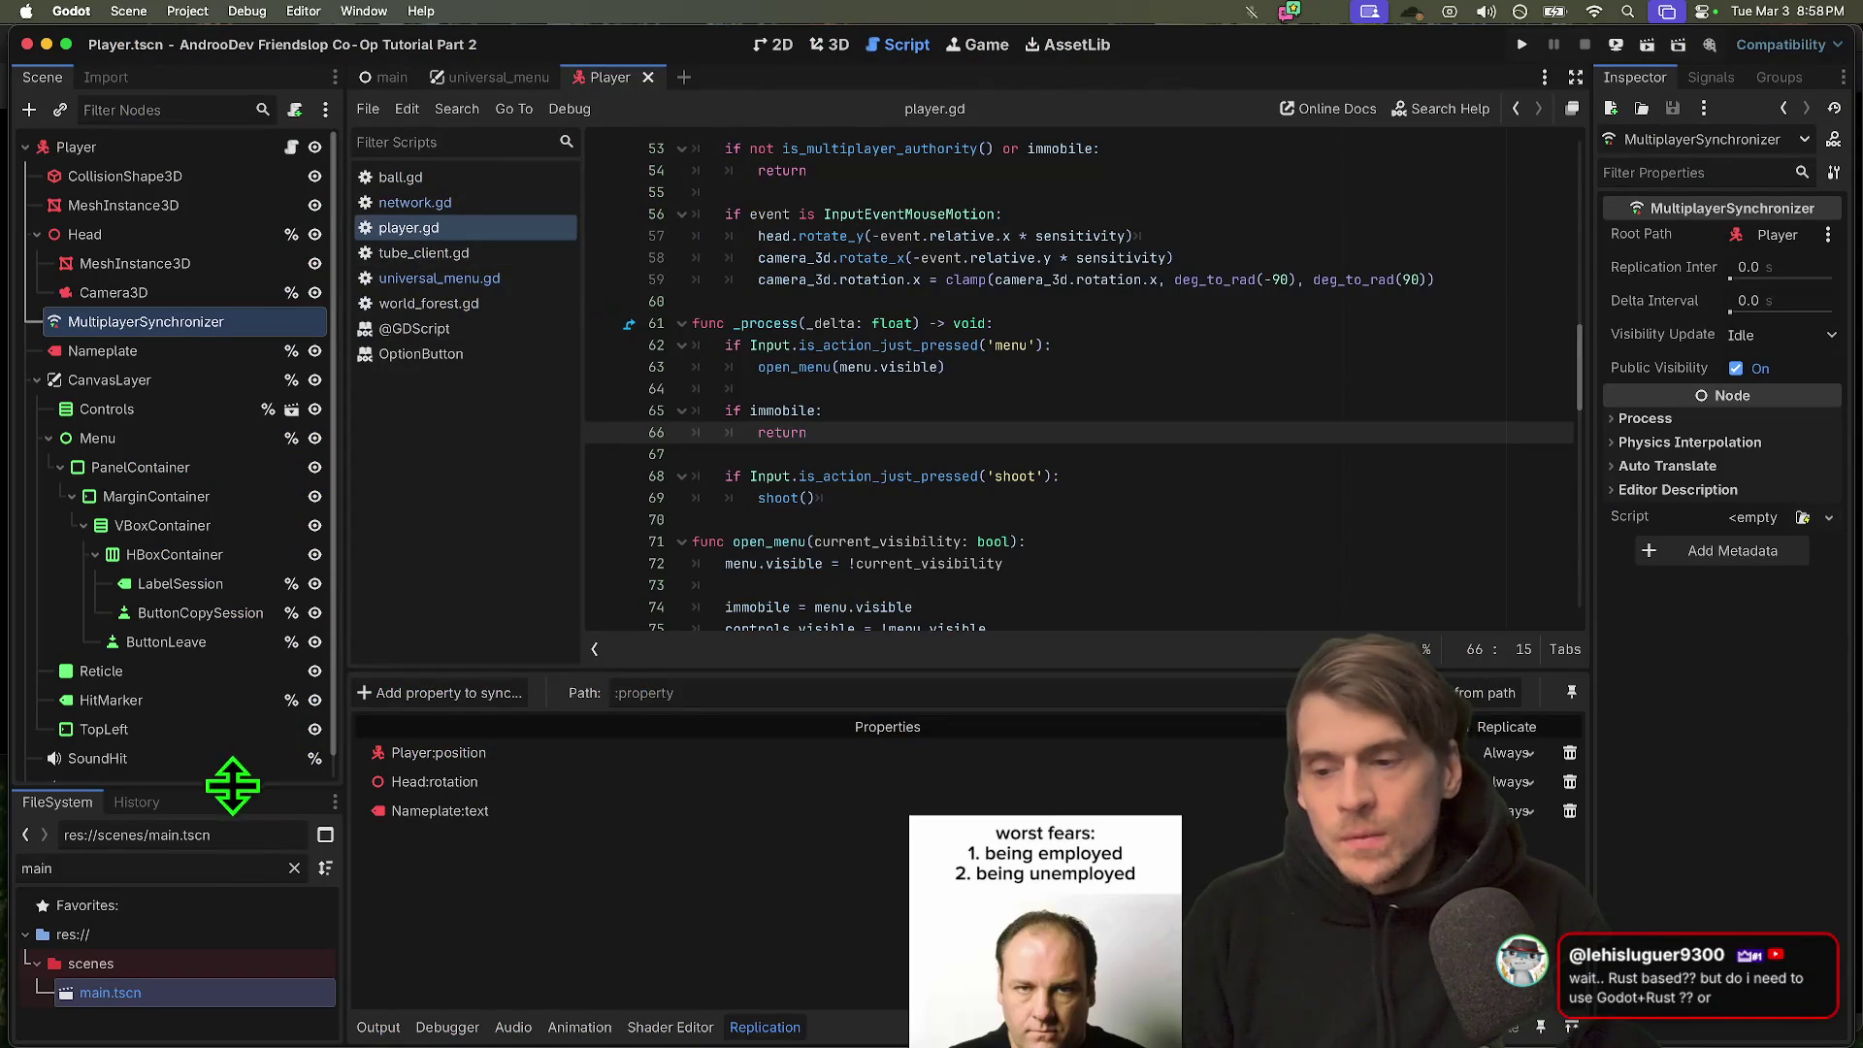
# Clear the FileSystem filter and open the nodetunnel addon's setup.gd script.
pyautogui.moveTo(230, 783); pyautogui.dragTo(319, 310)
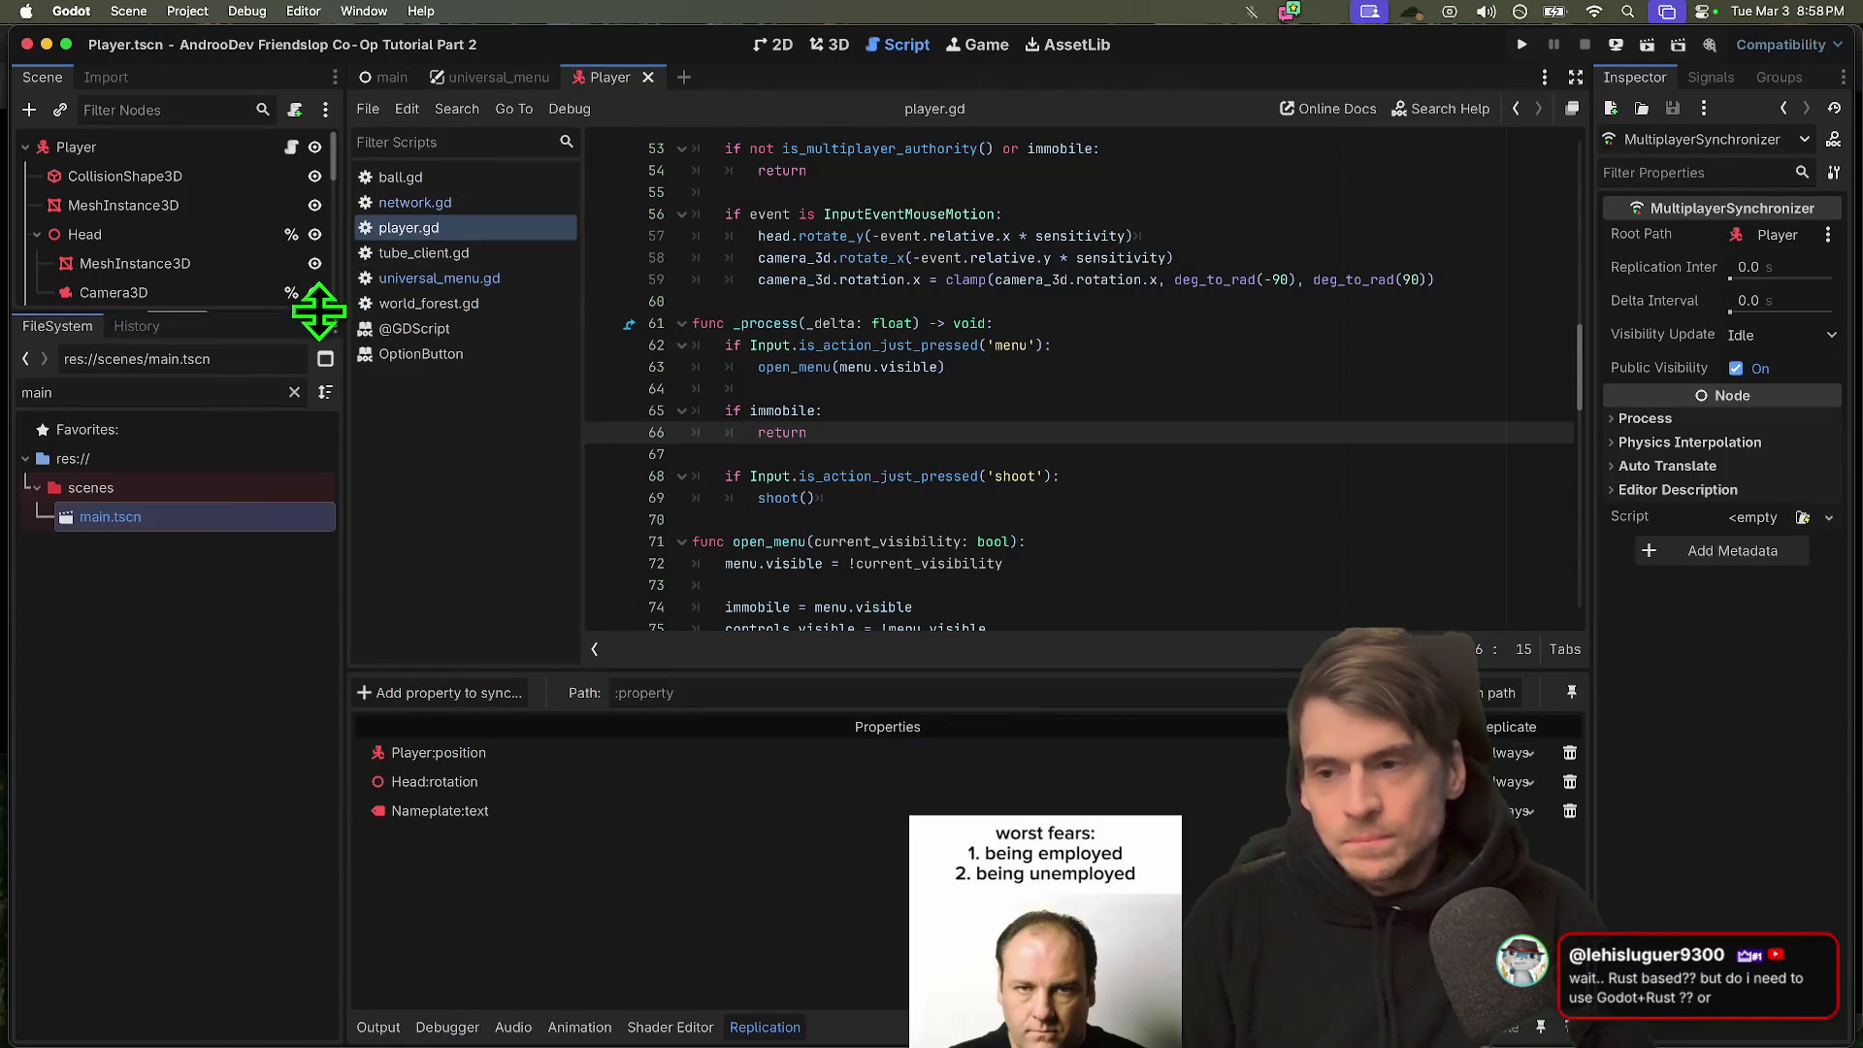
pyautogui.click(216, 392)
pyautogui.press('BackSpace')
pyautogui.press('BackSpace')
pyautogui.press('BackSpace')
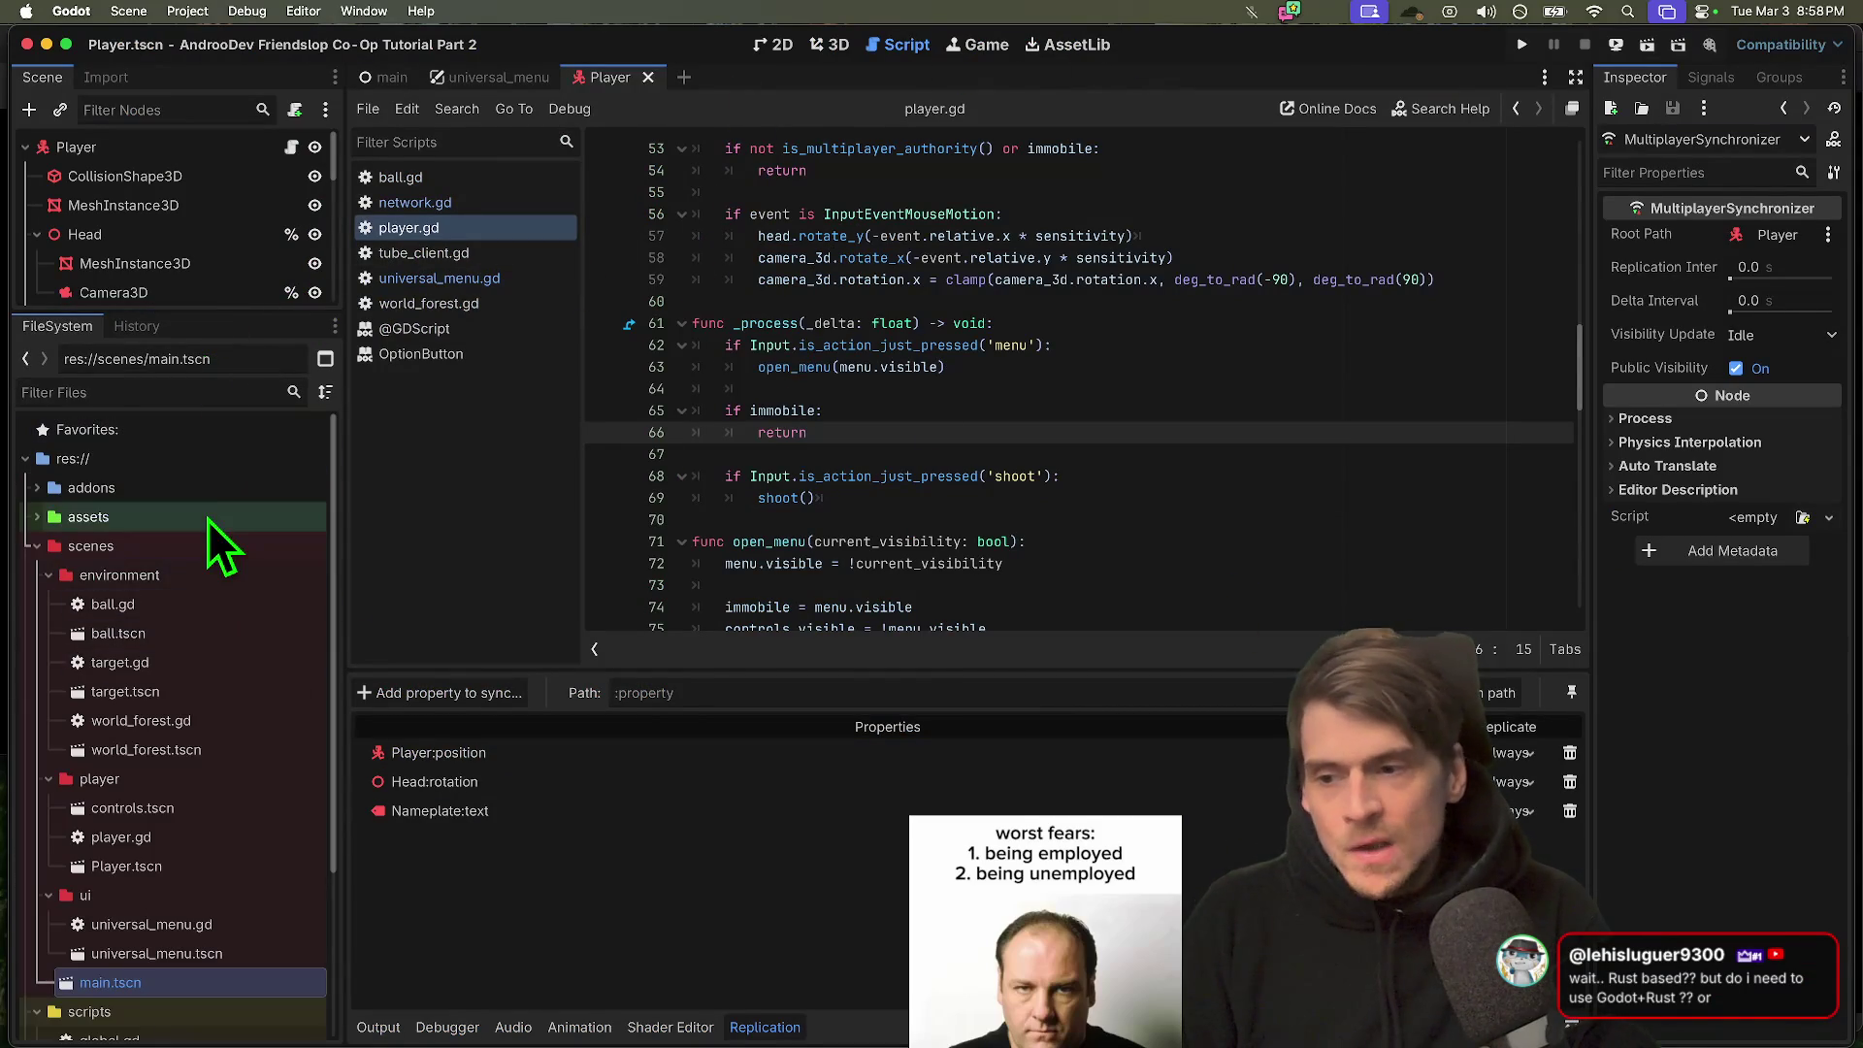
pyautogui.doubleClick(216, 493)
pyautogui.click(204, 574)
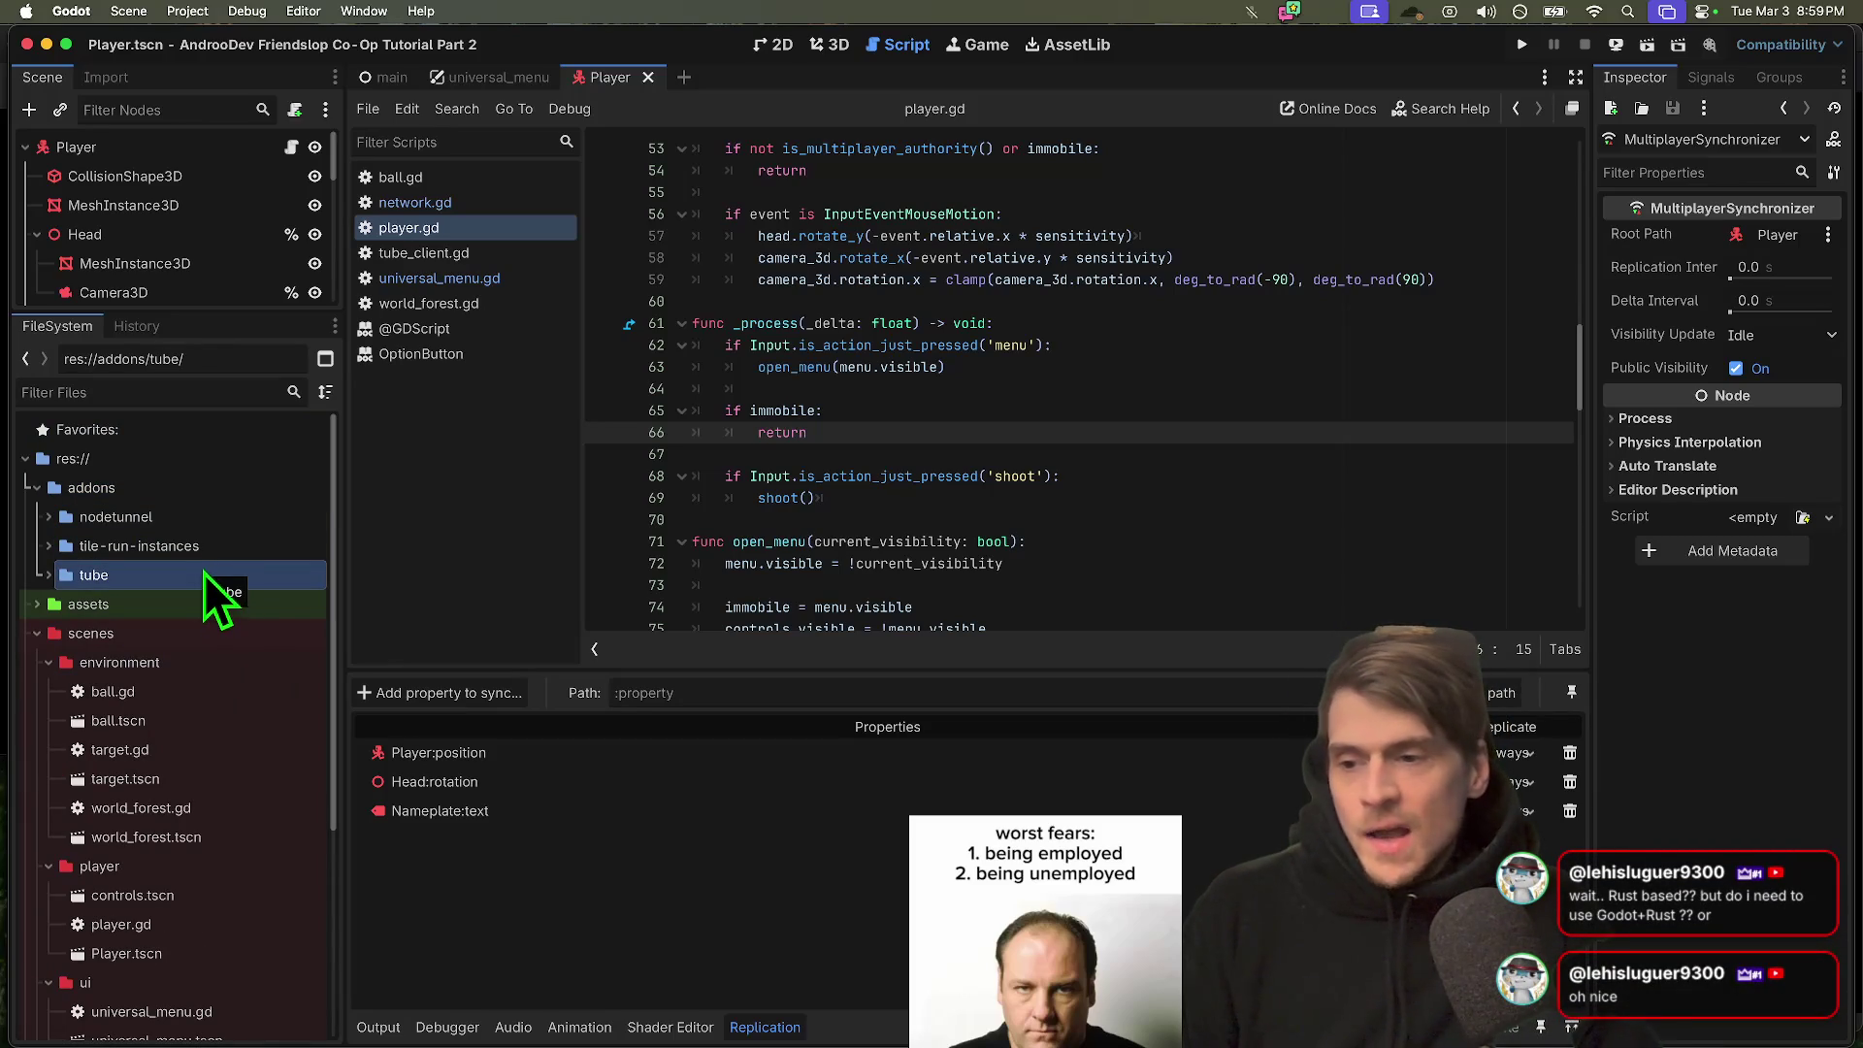
pyautogui.click(194, 526)
pyautogui.doubleClick(195, 526)
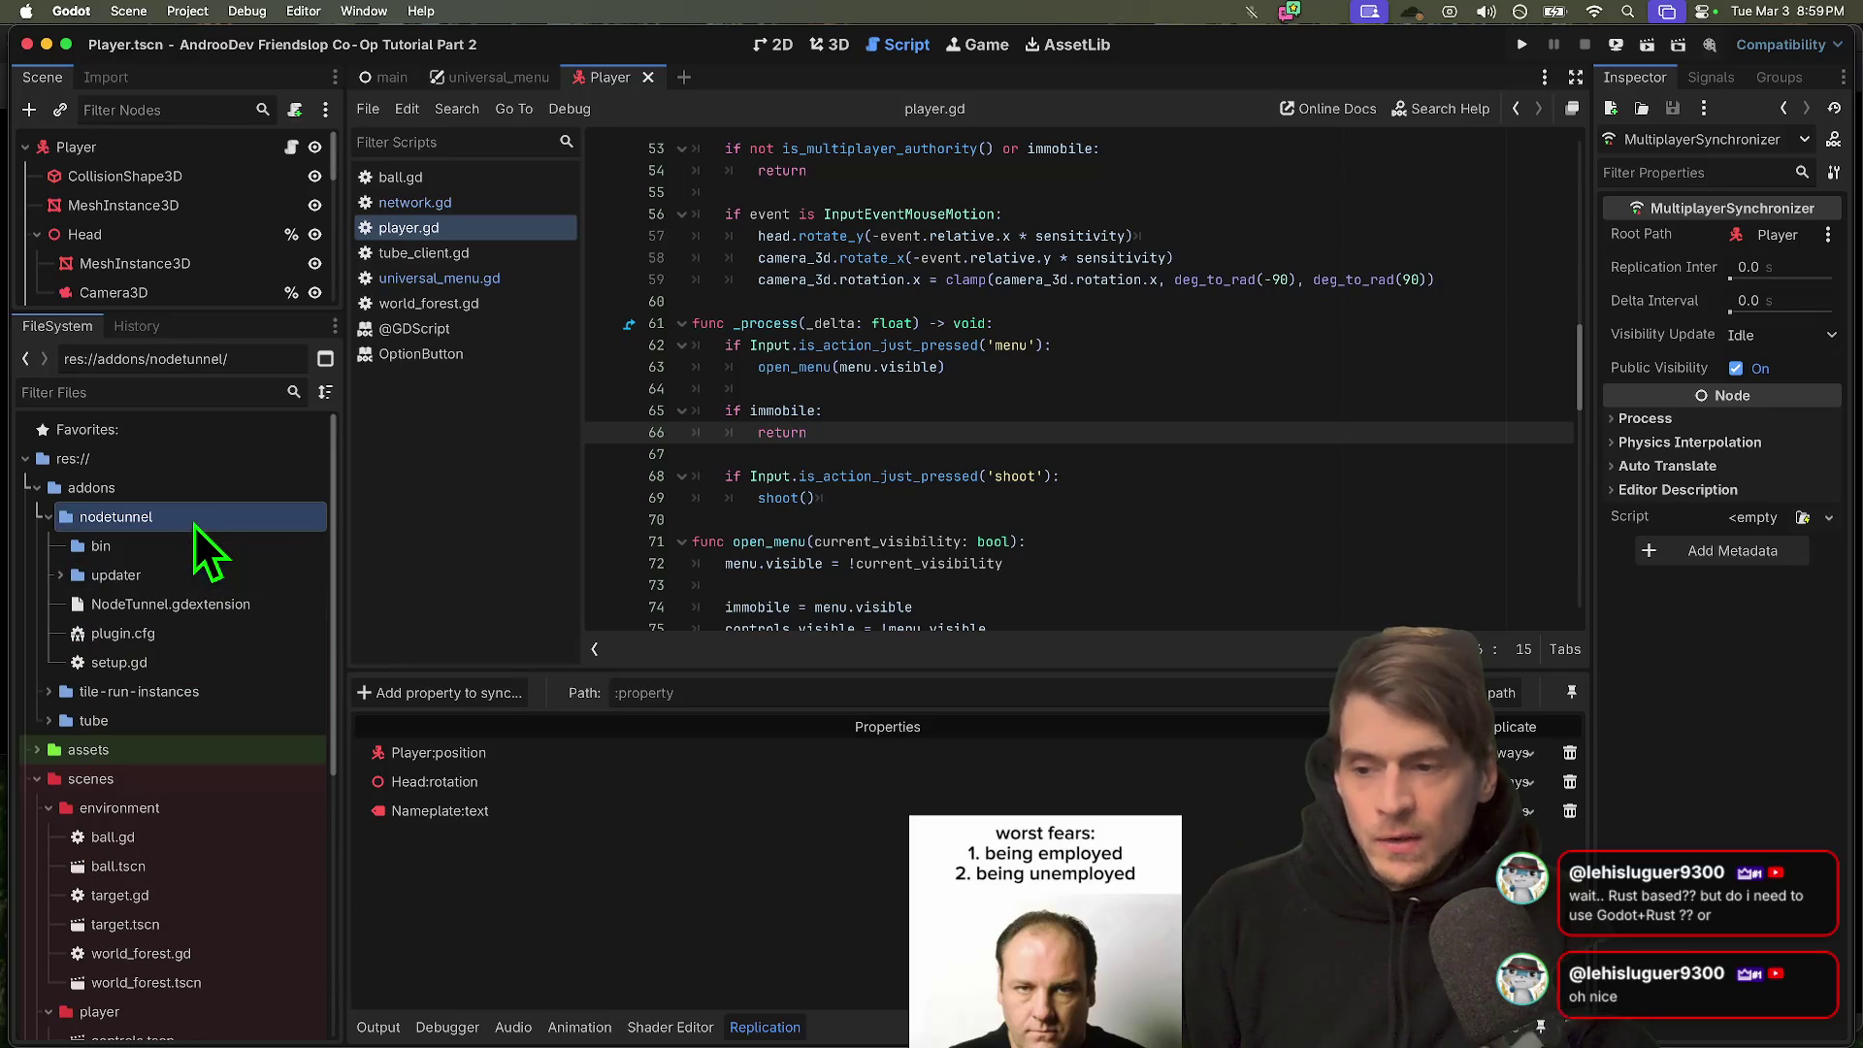
pyautogui.doubleClick(157, 662)
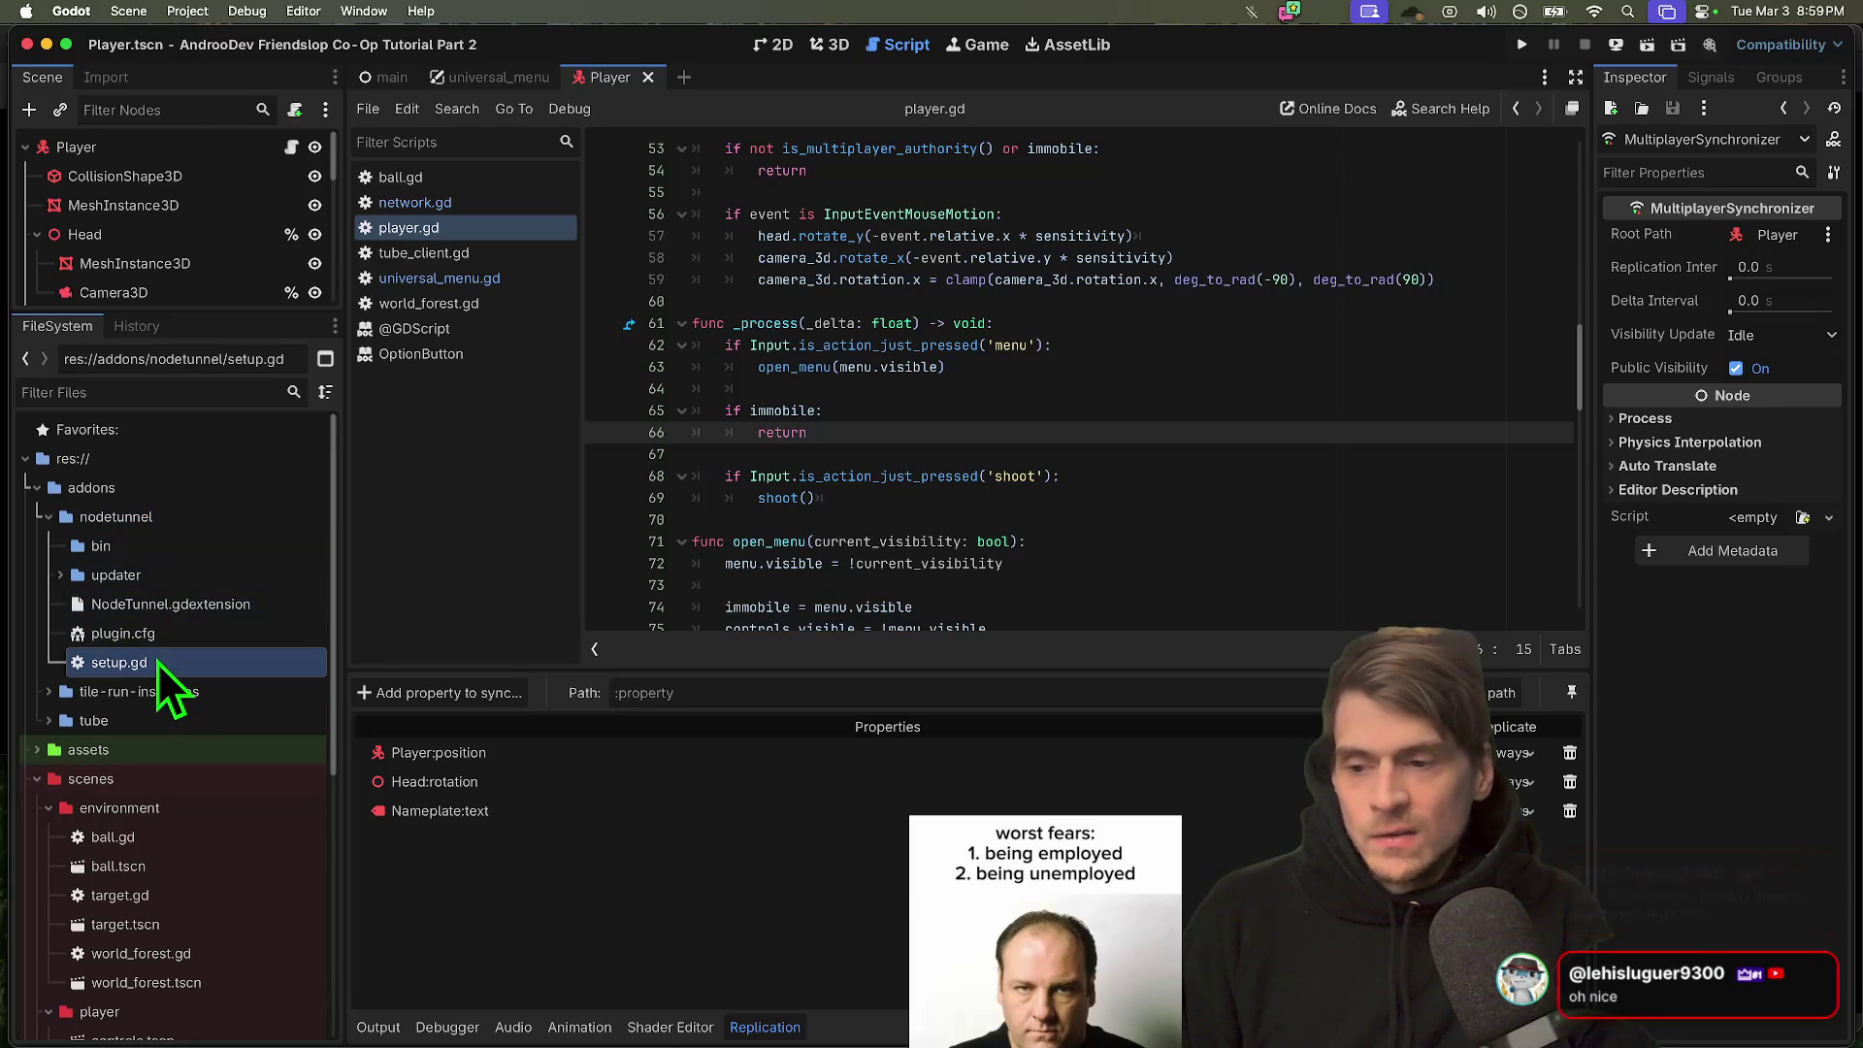
pyautogui.moveTo(1335, 436); pyautogui.dragTo(748, 237)
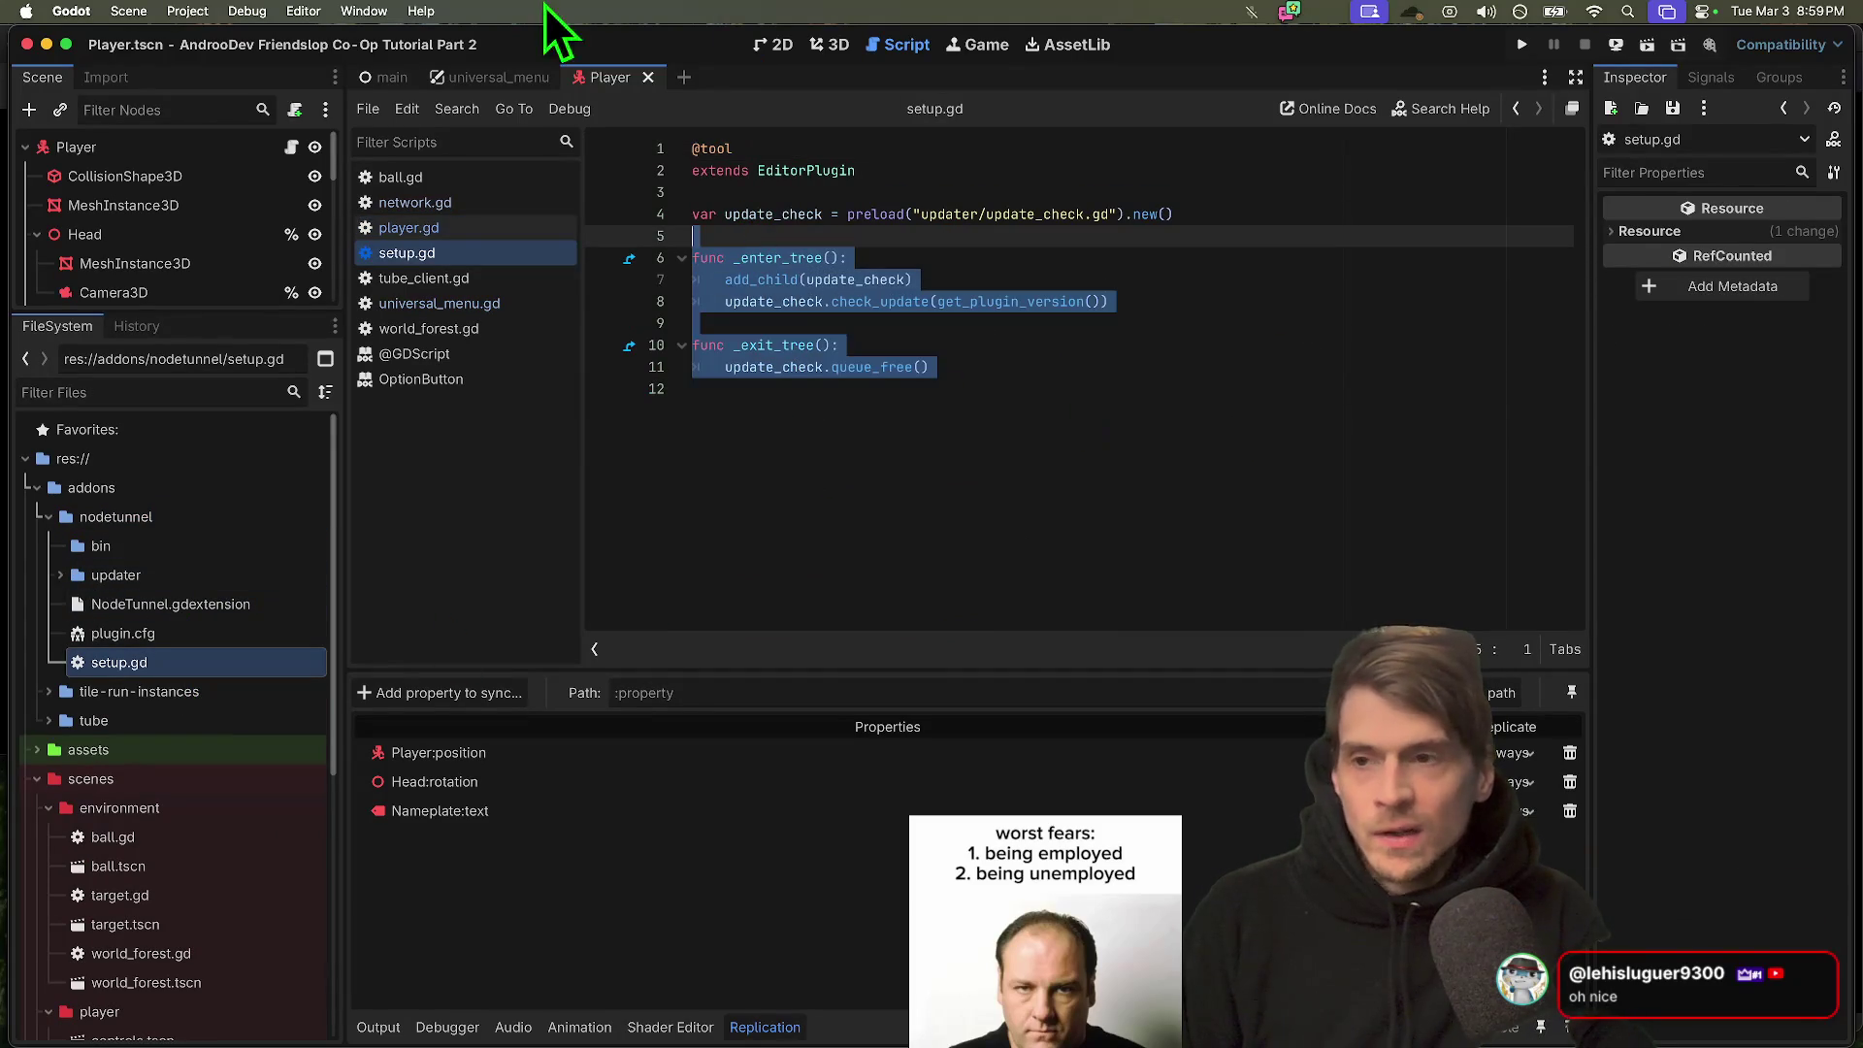
# Review the Network, TileRunInstancesGlobal and Global autoloads in Project Settings, then close it.
pyautogui.click(247, 11)
pyautogui.click(205, 43)
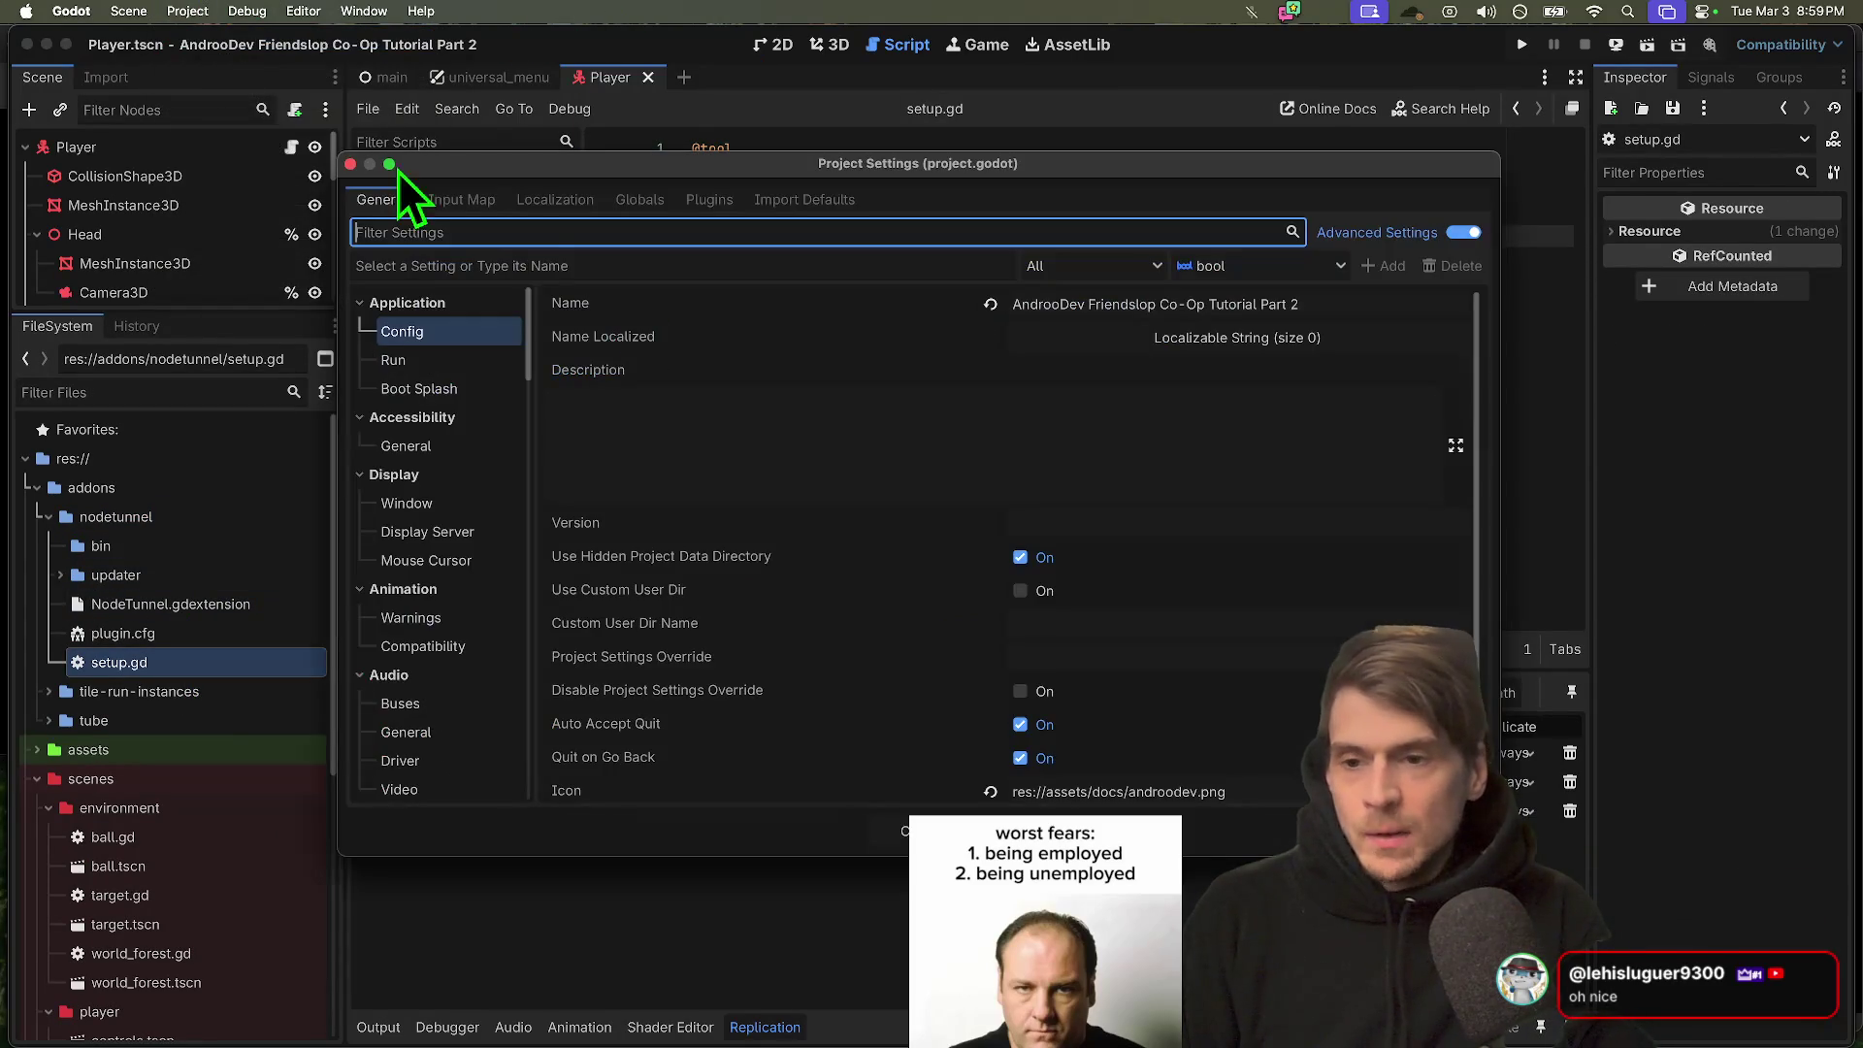
pyautogui.click(643, 202)
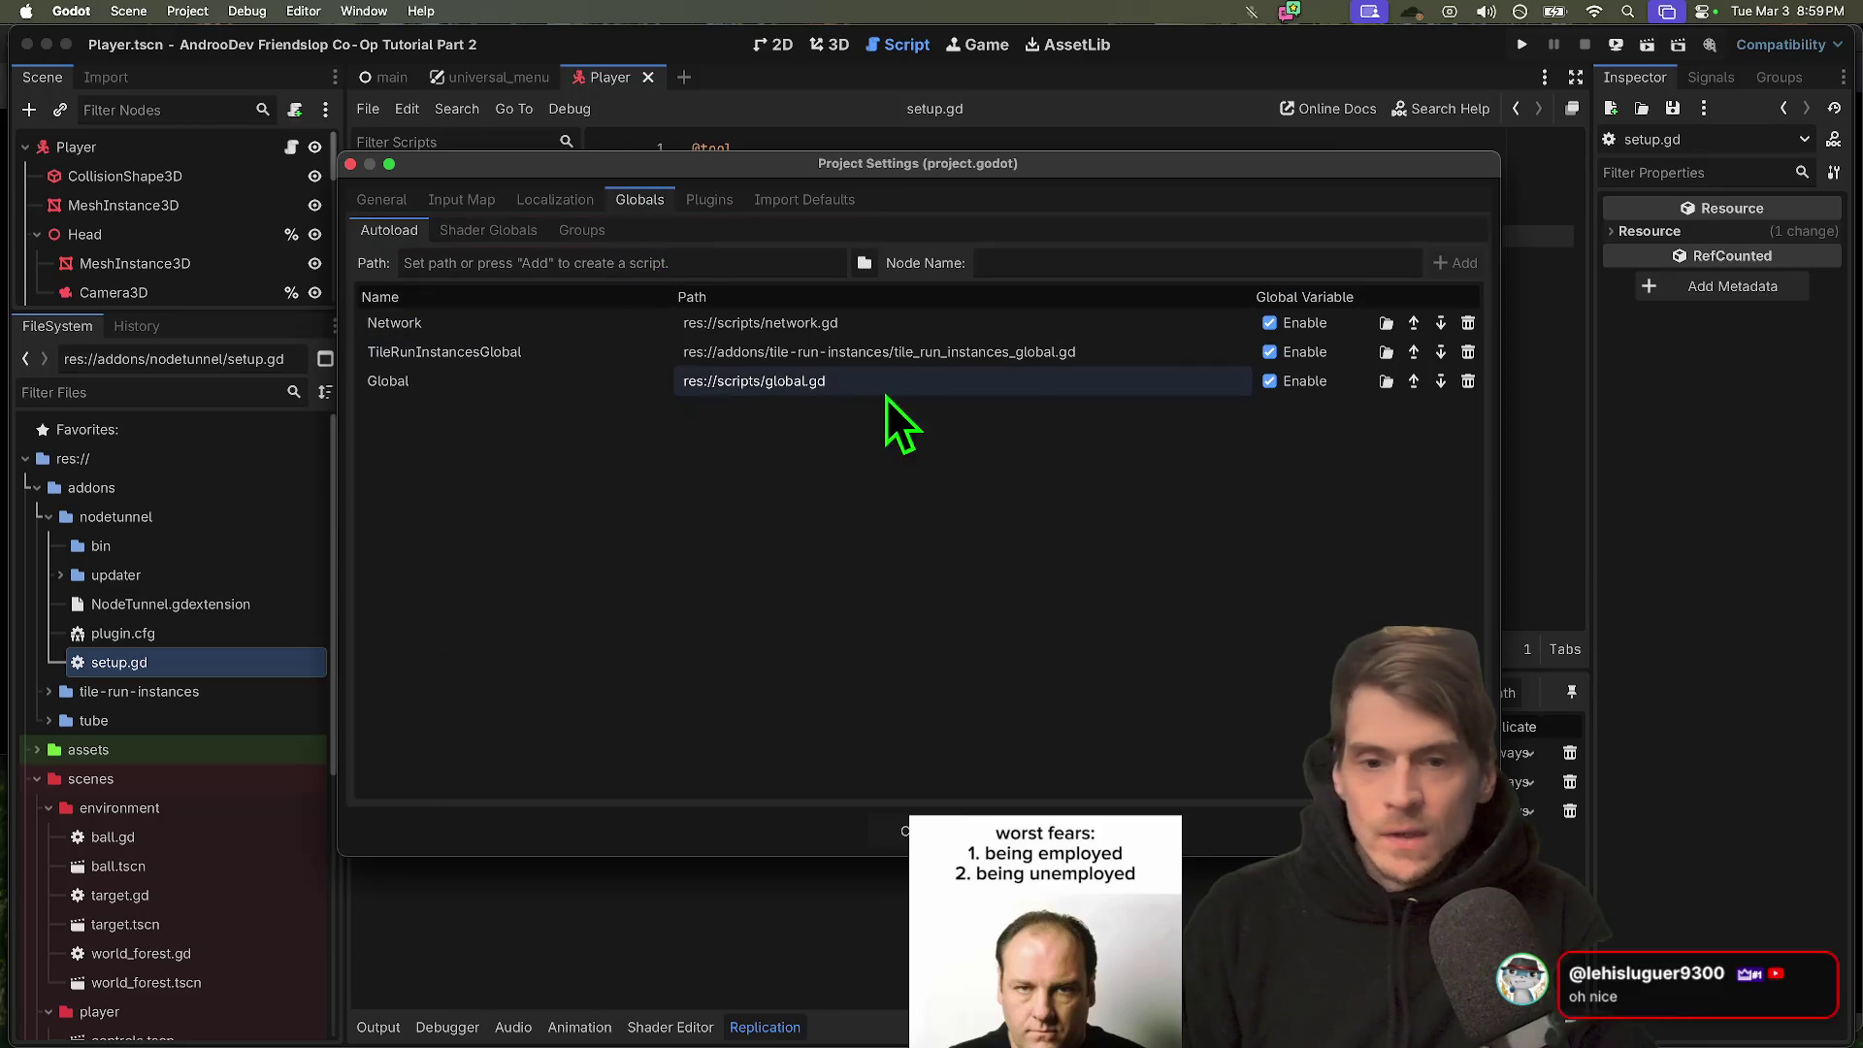
pyautogui.click(919, 831)
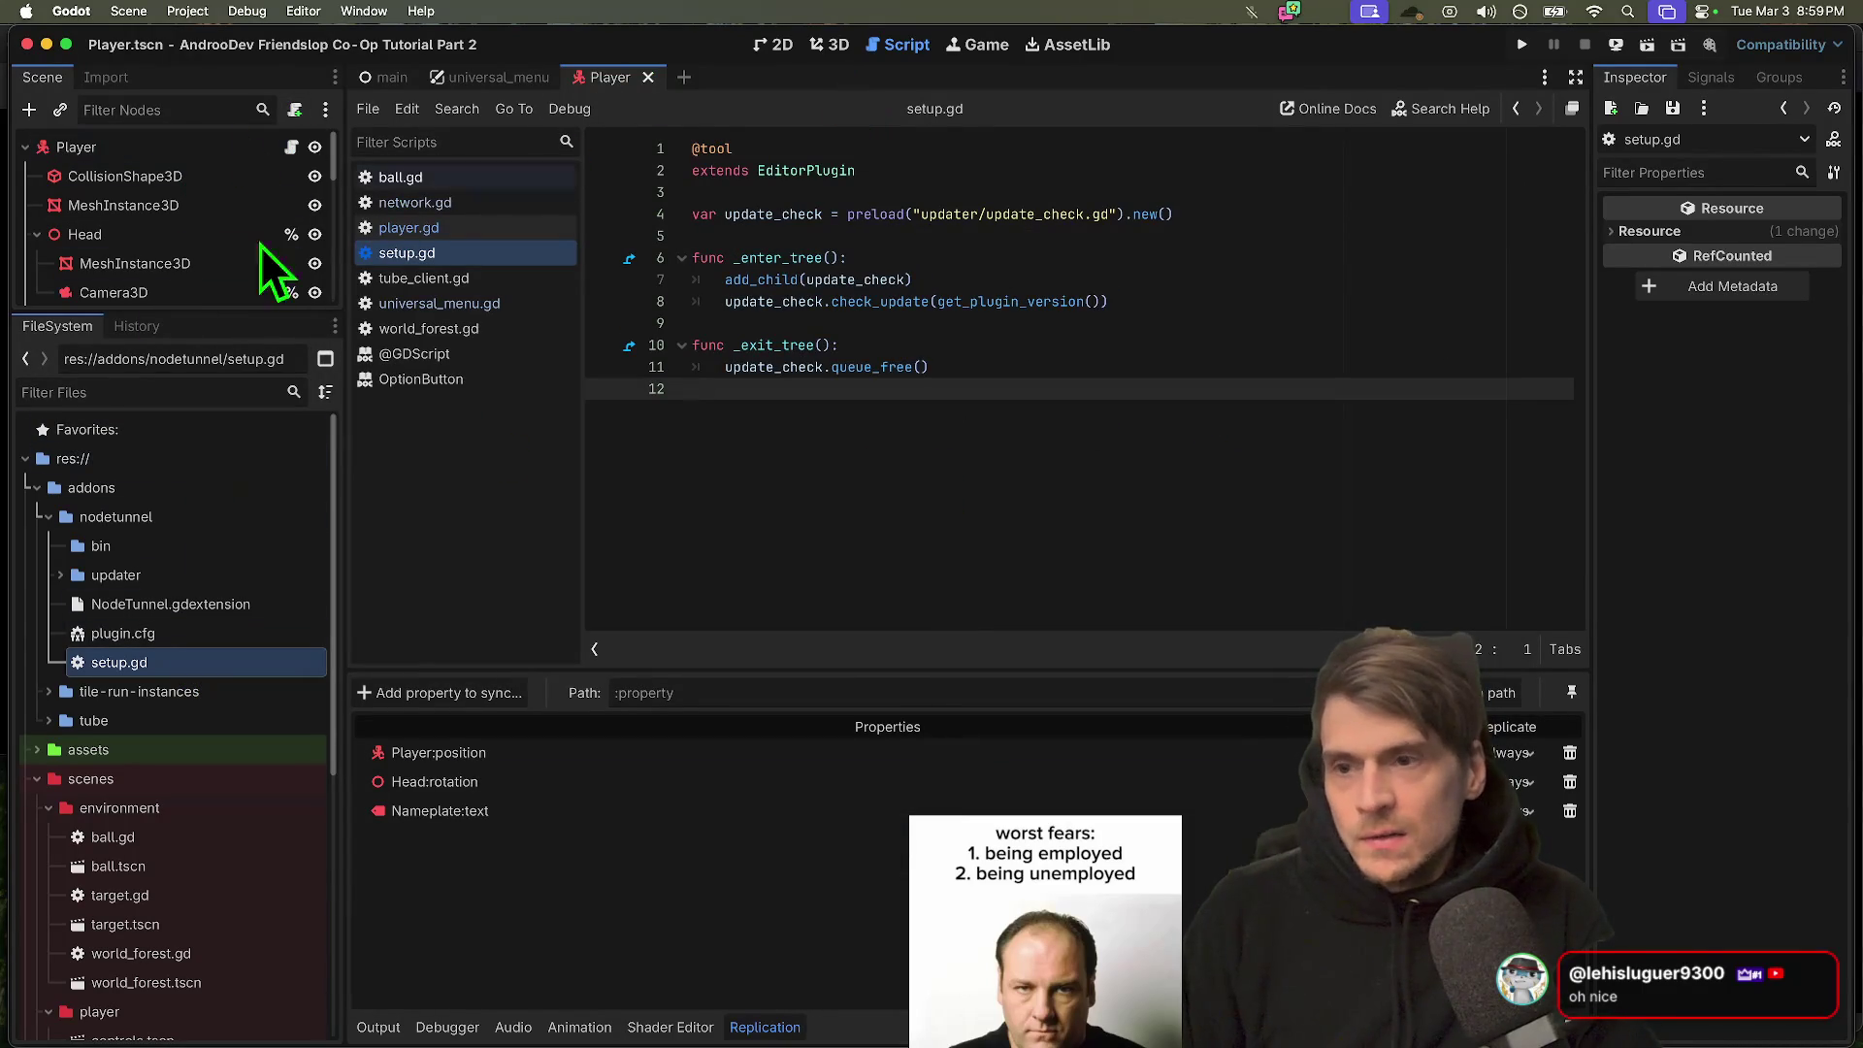
# Open network.gd and inspect its node_peer, node_tunnel_address and tunnel id variables.
pyautogui.click(433, 208)
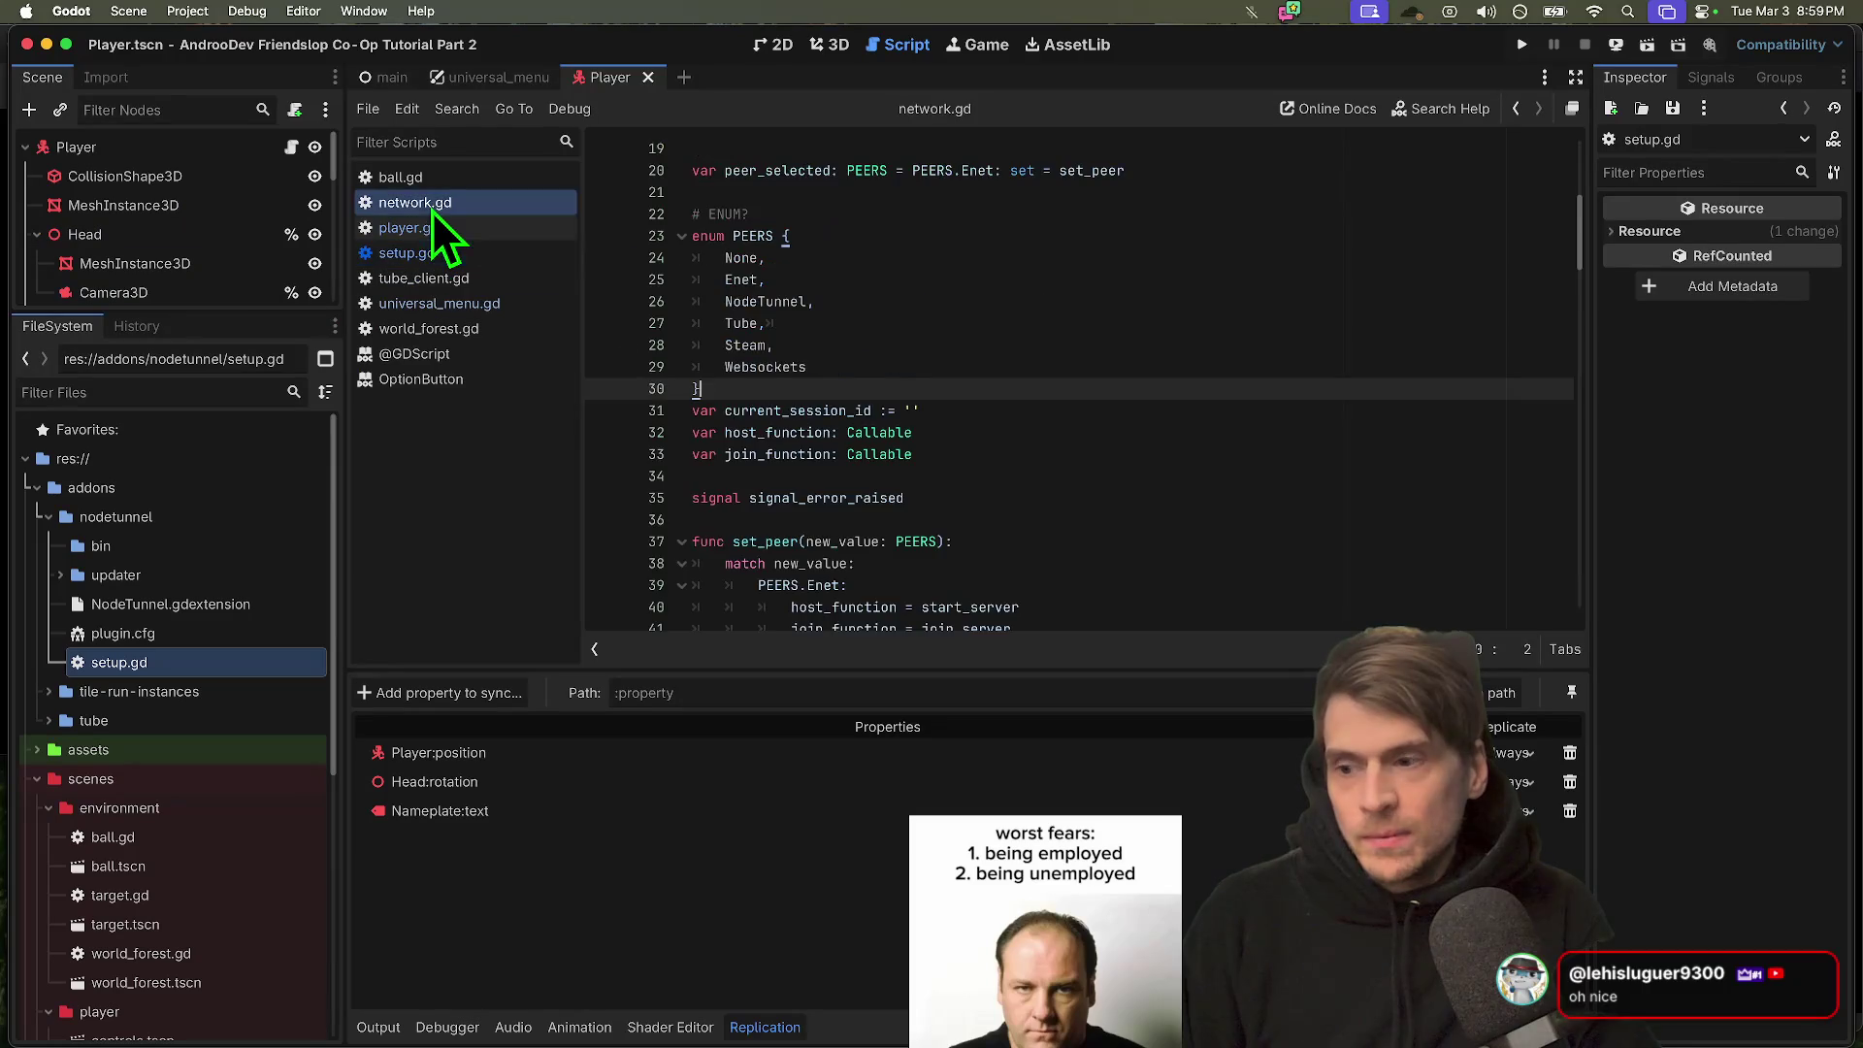
pyautogui.click(1257, 393)
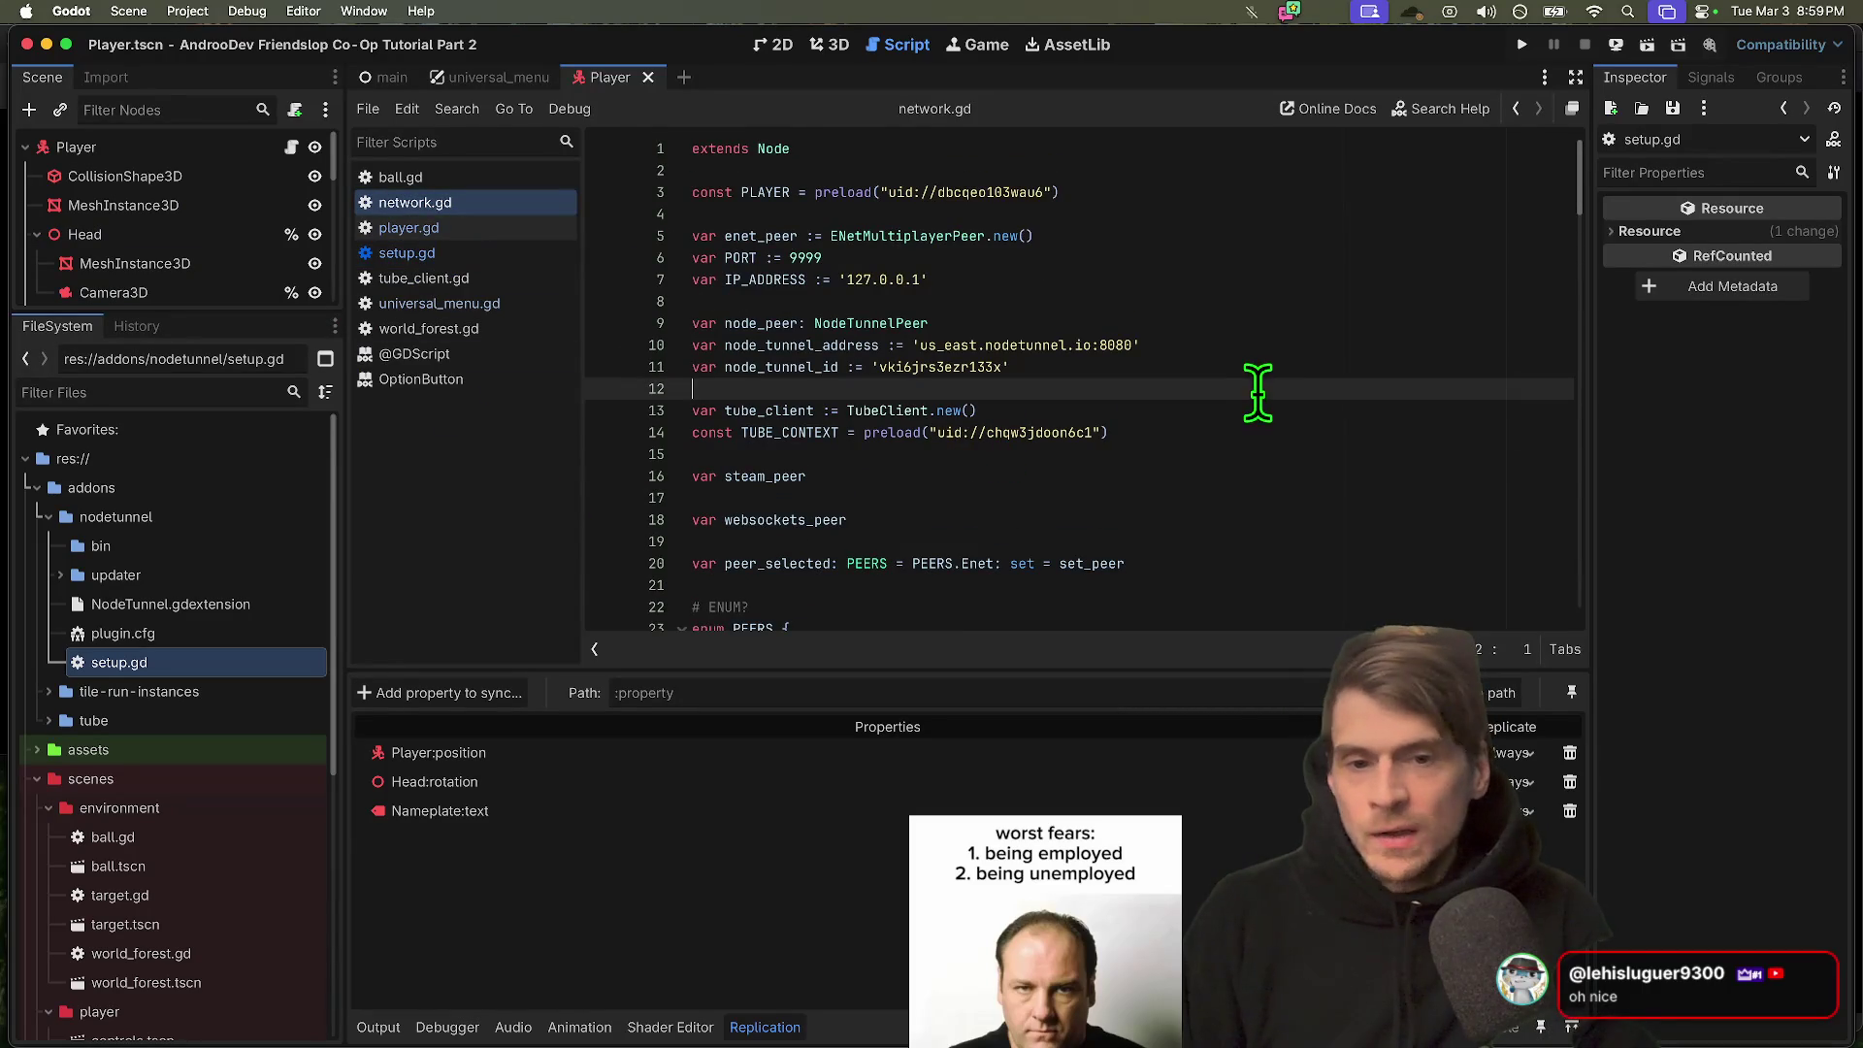
pyautogui.click(1306, 324)
pyautogui.click(1310, 303)
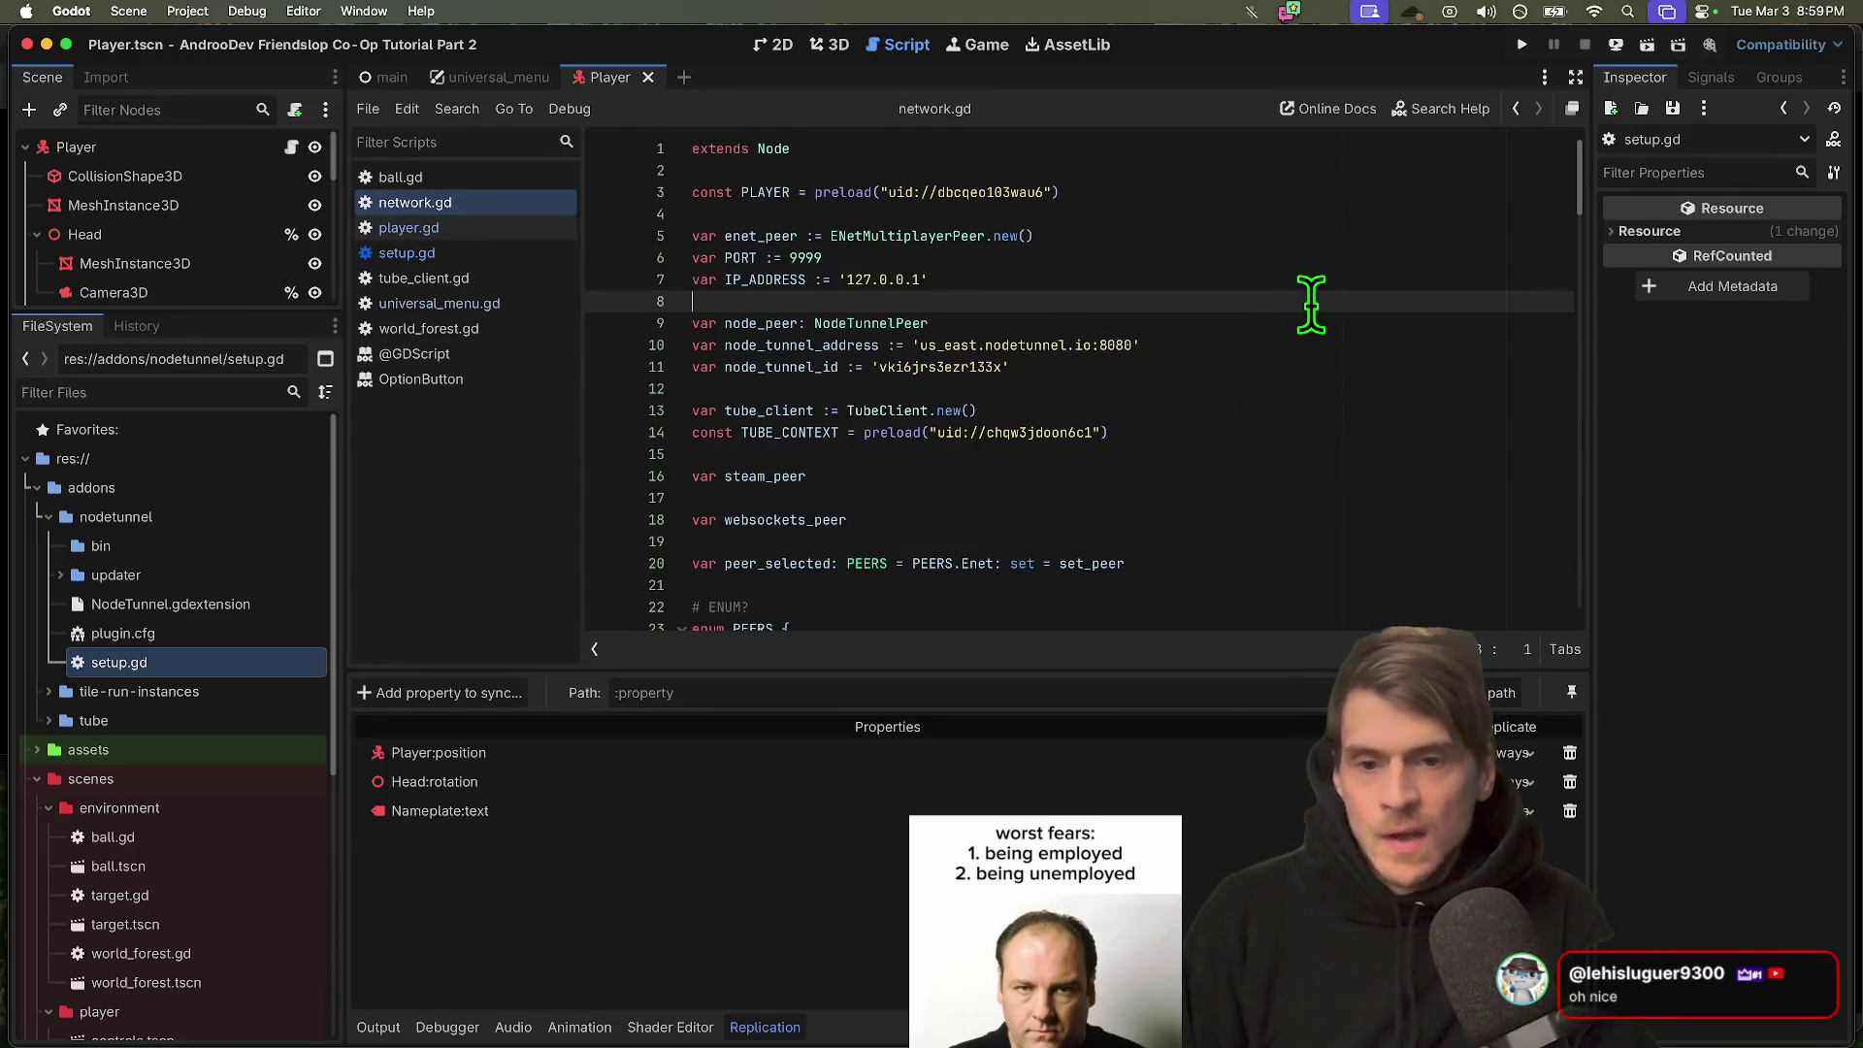
pyautogui.click(753, 328)
pyautogui.doubleClick(755, 347)
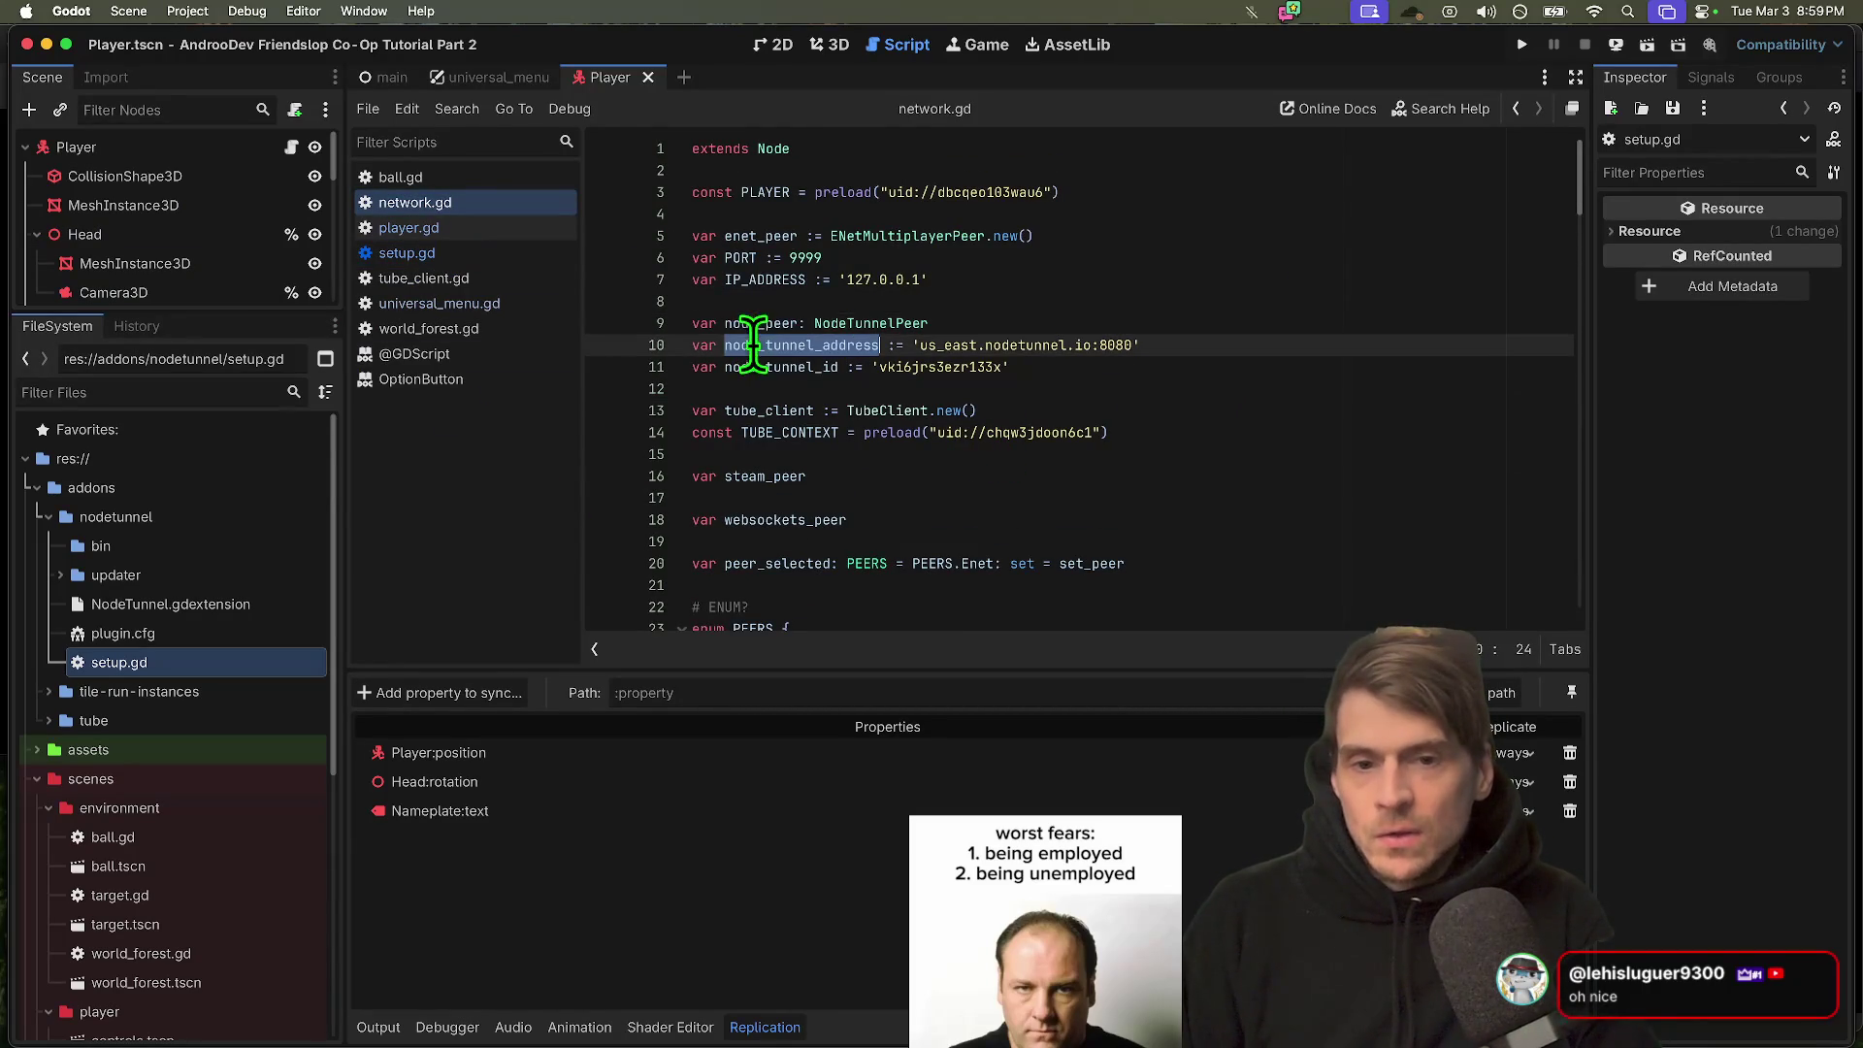
pyautogui.doubleClick(781, 367)
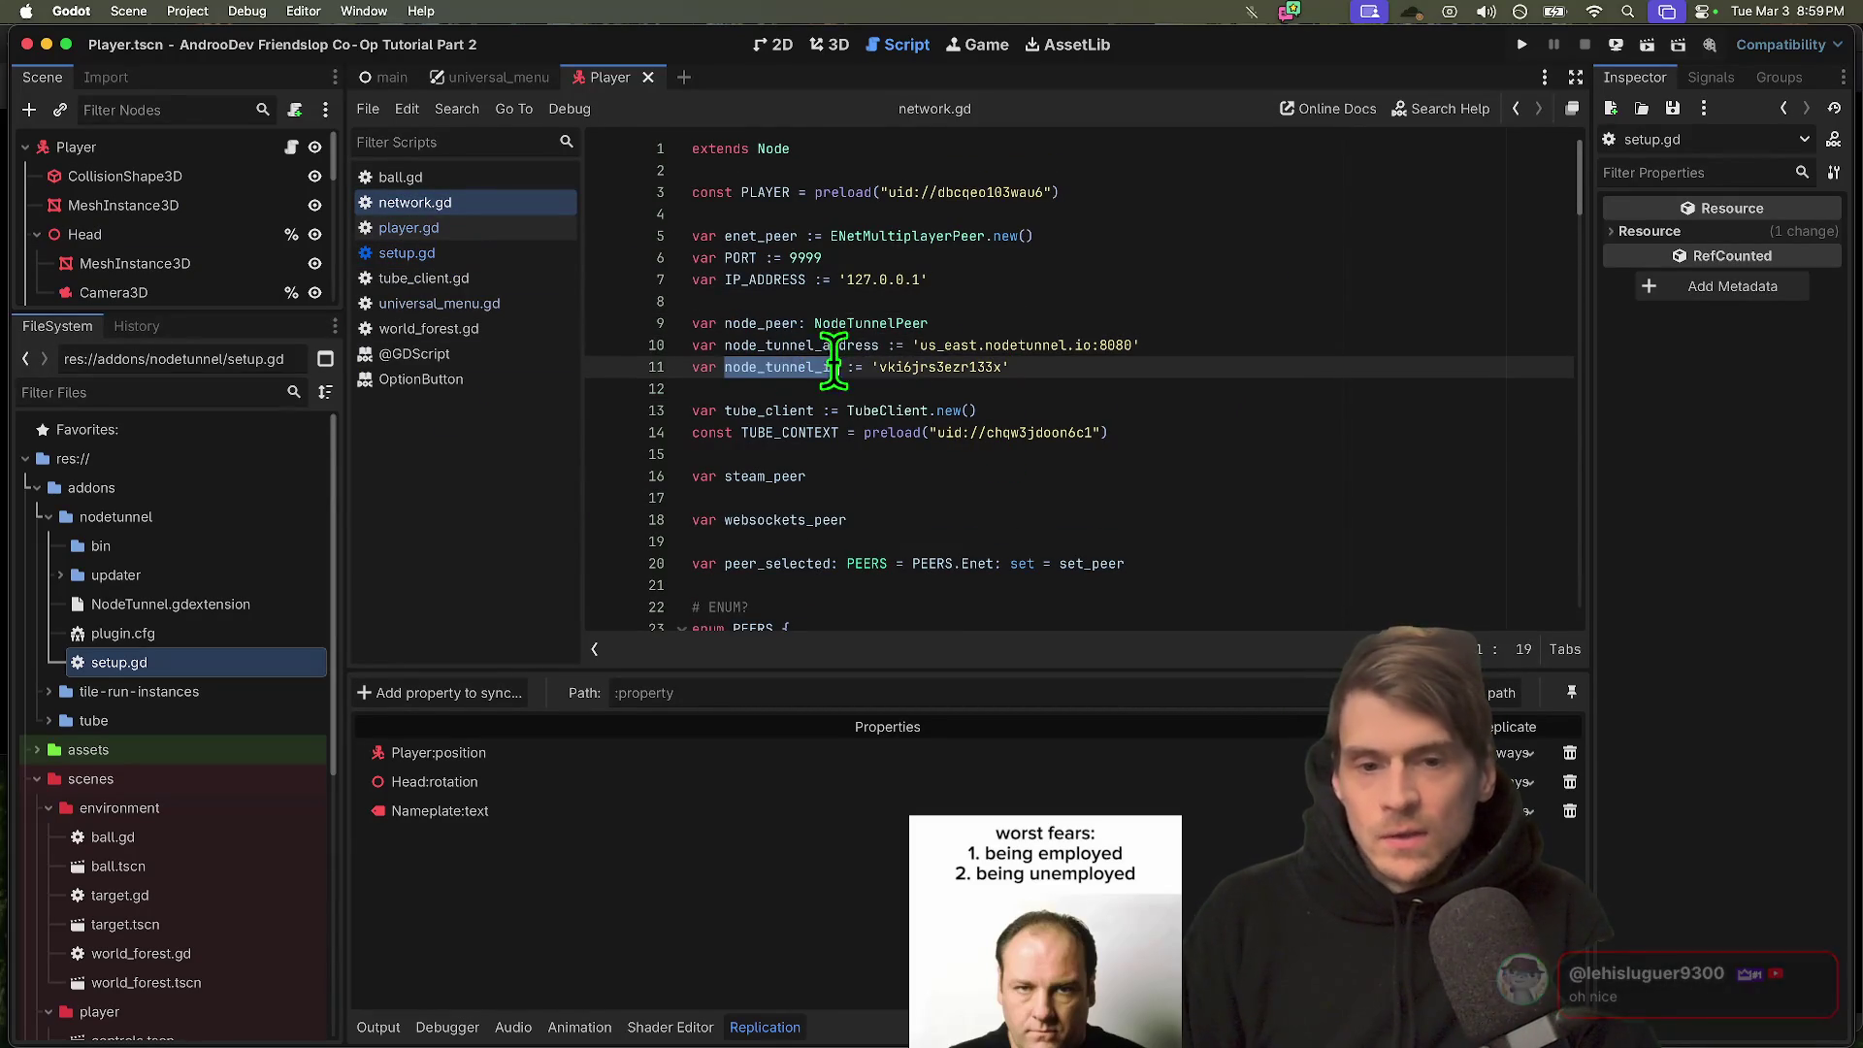
pyautogui.doubleClick(942, 367)
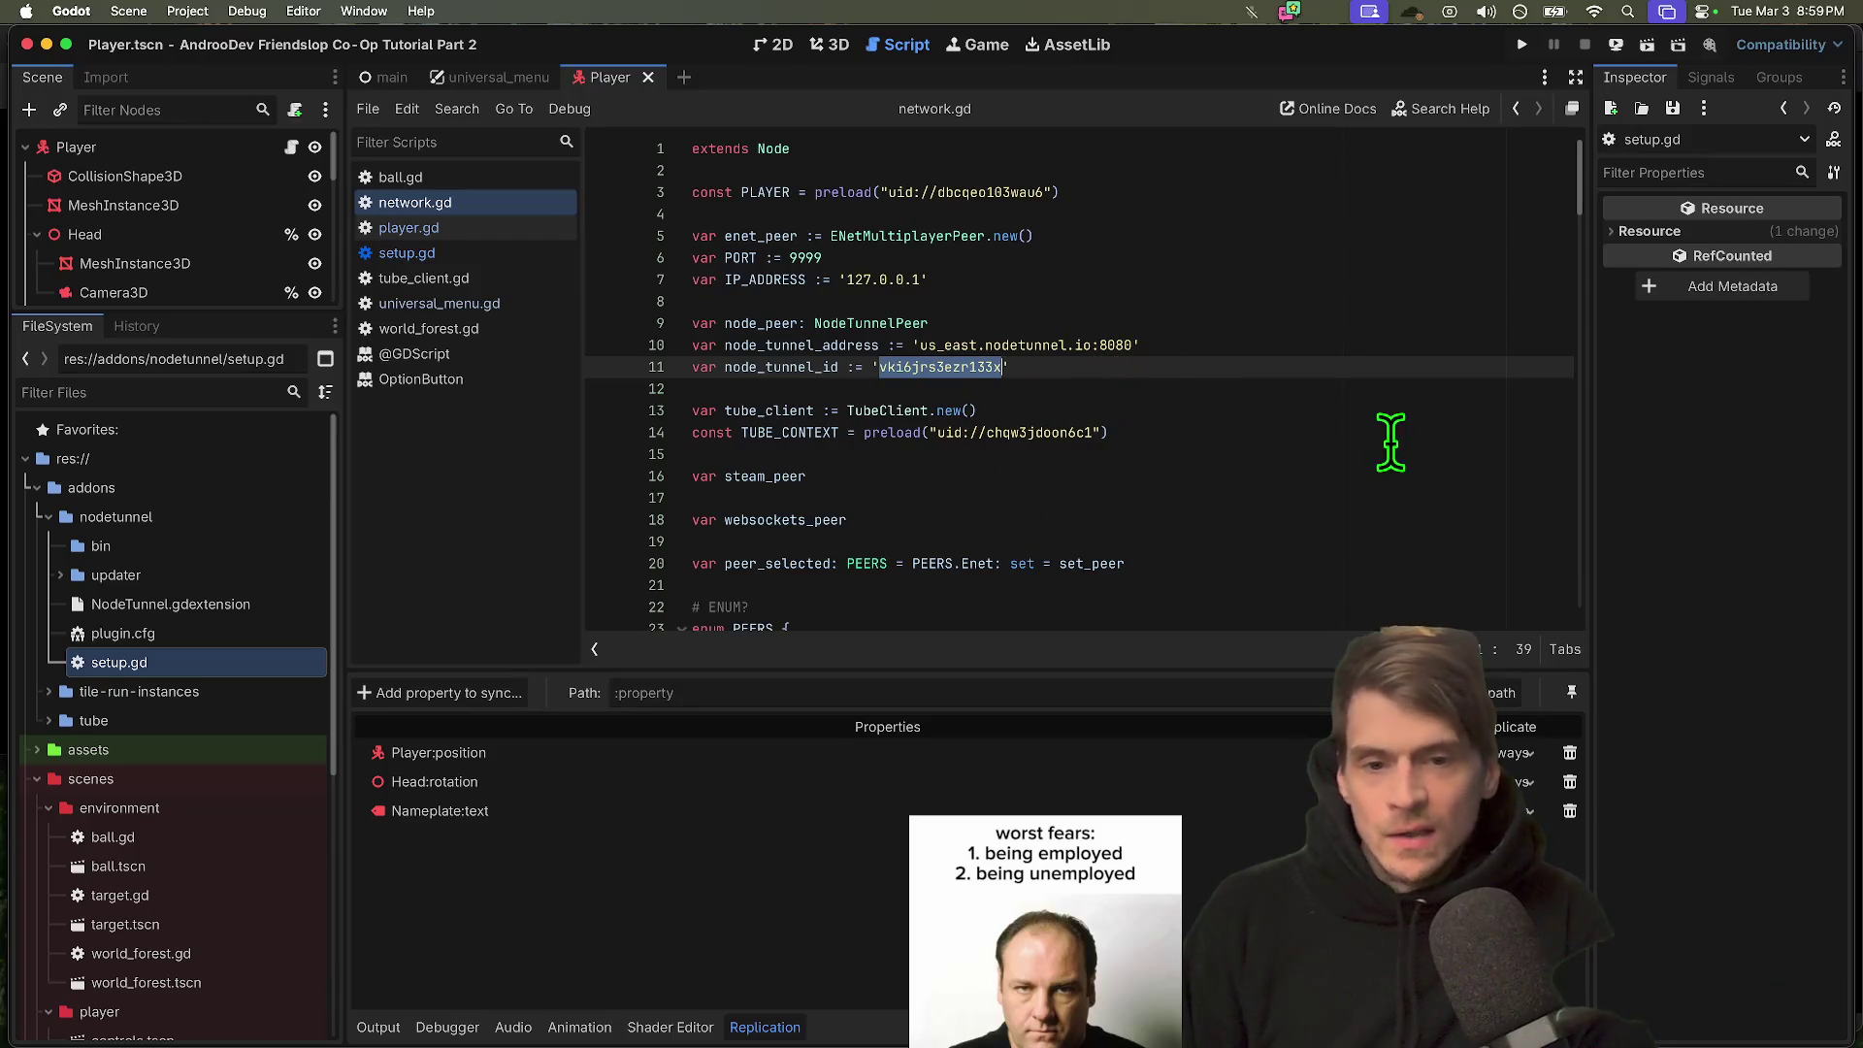
pyautogui.scroll(-1, 1179, 492)
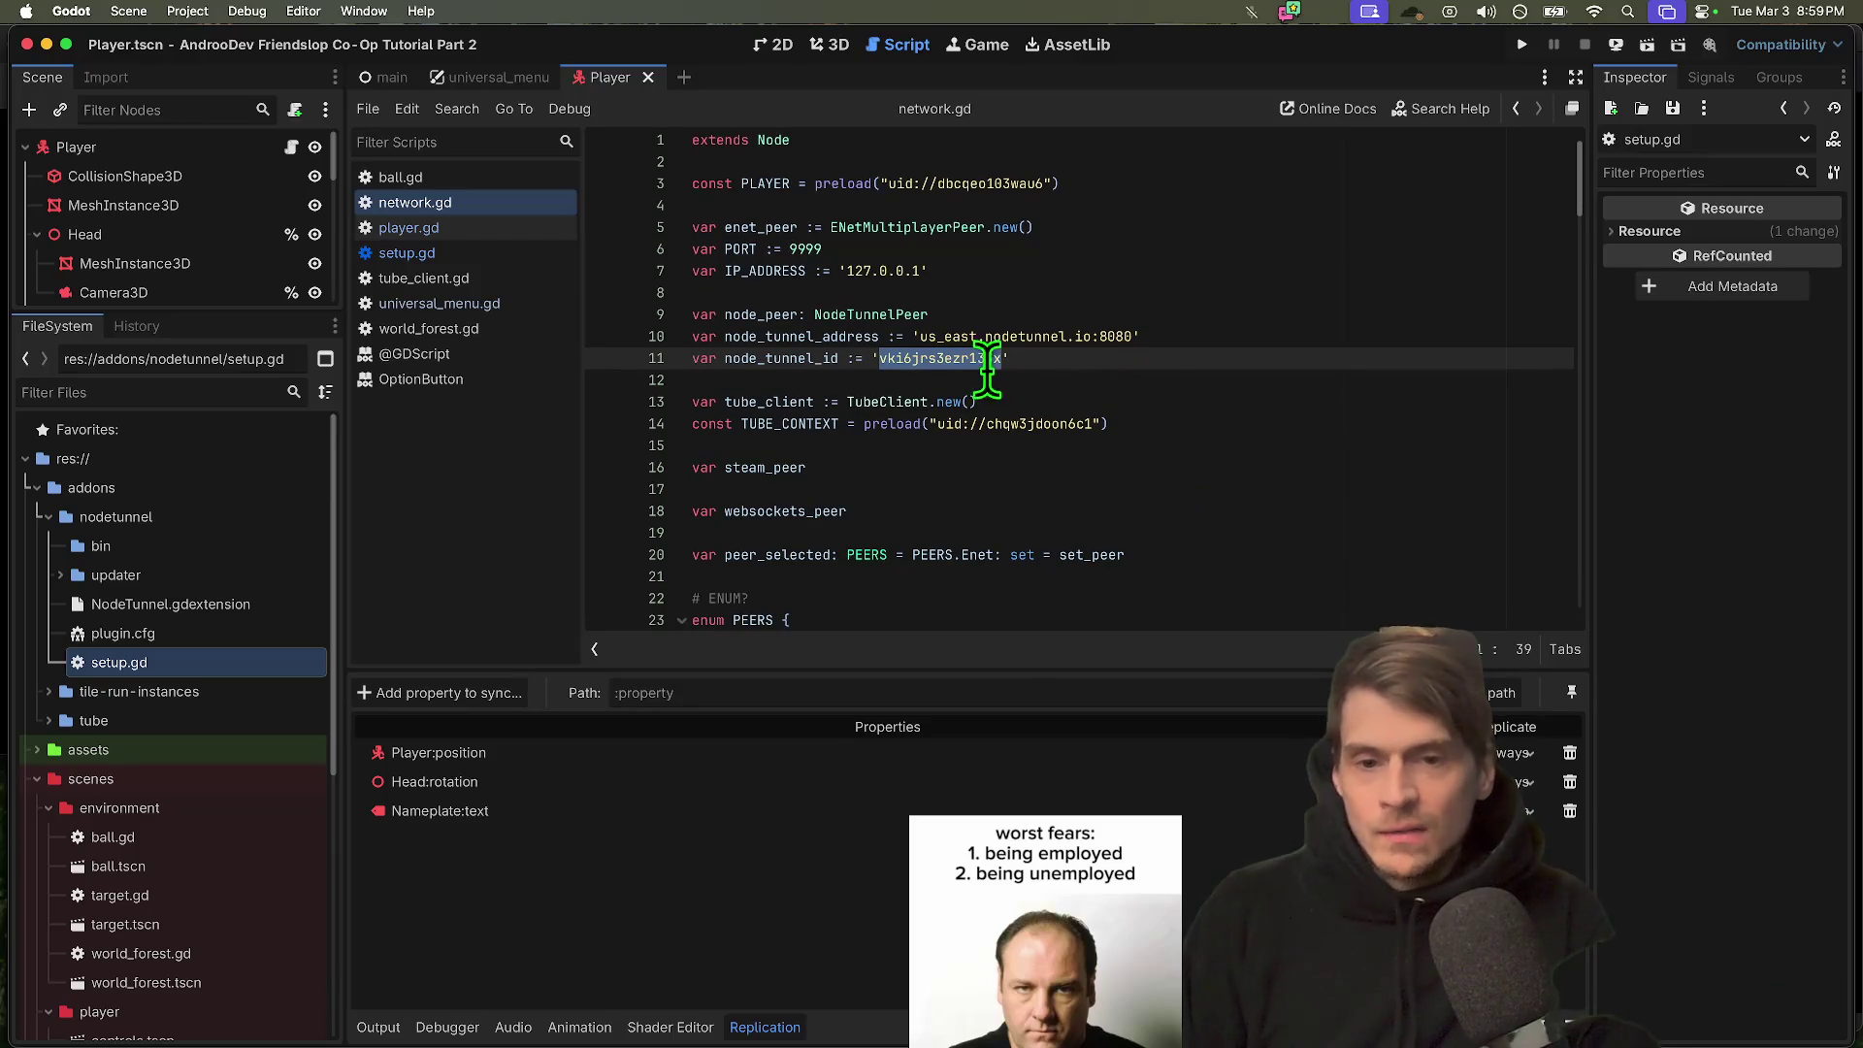
pyautogui.click(1071, 369)
# Review room_connected, connect_to_relay and the host/join function assignments, then run the project.
pyautogui.scroll(-8, 1067, 373)
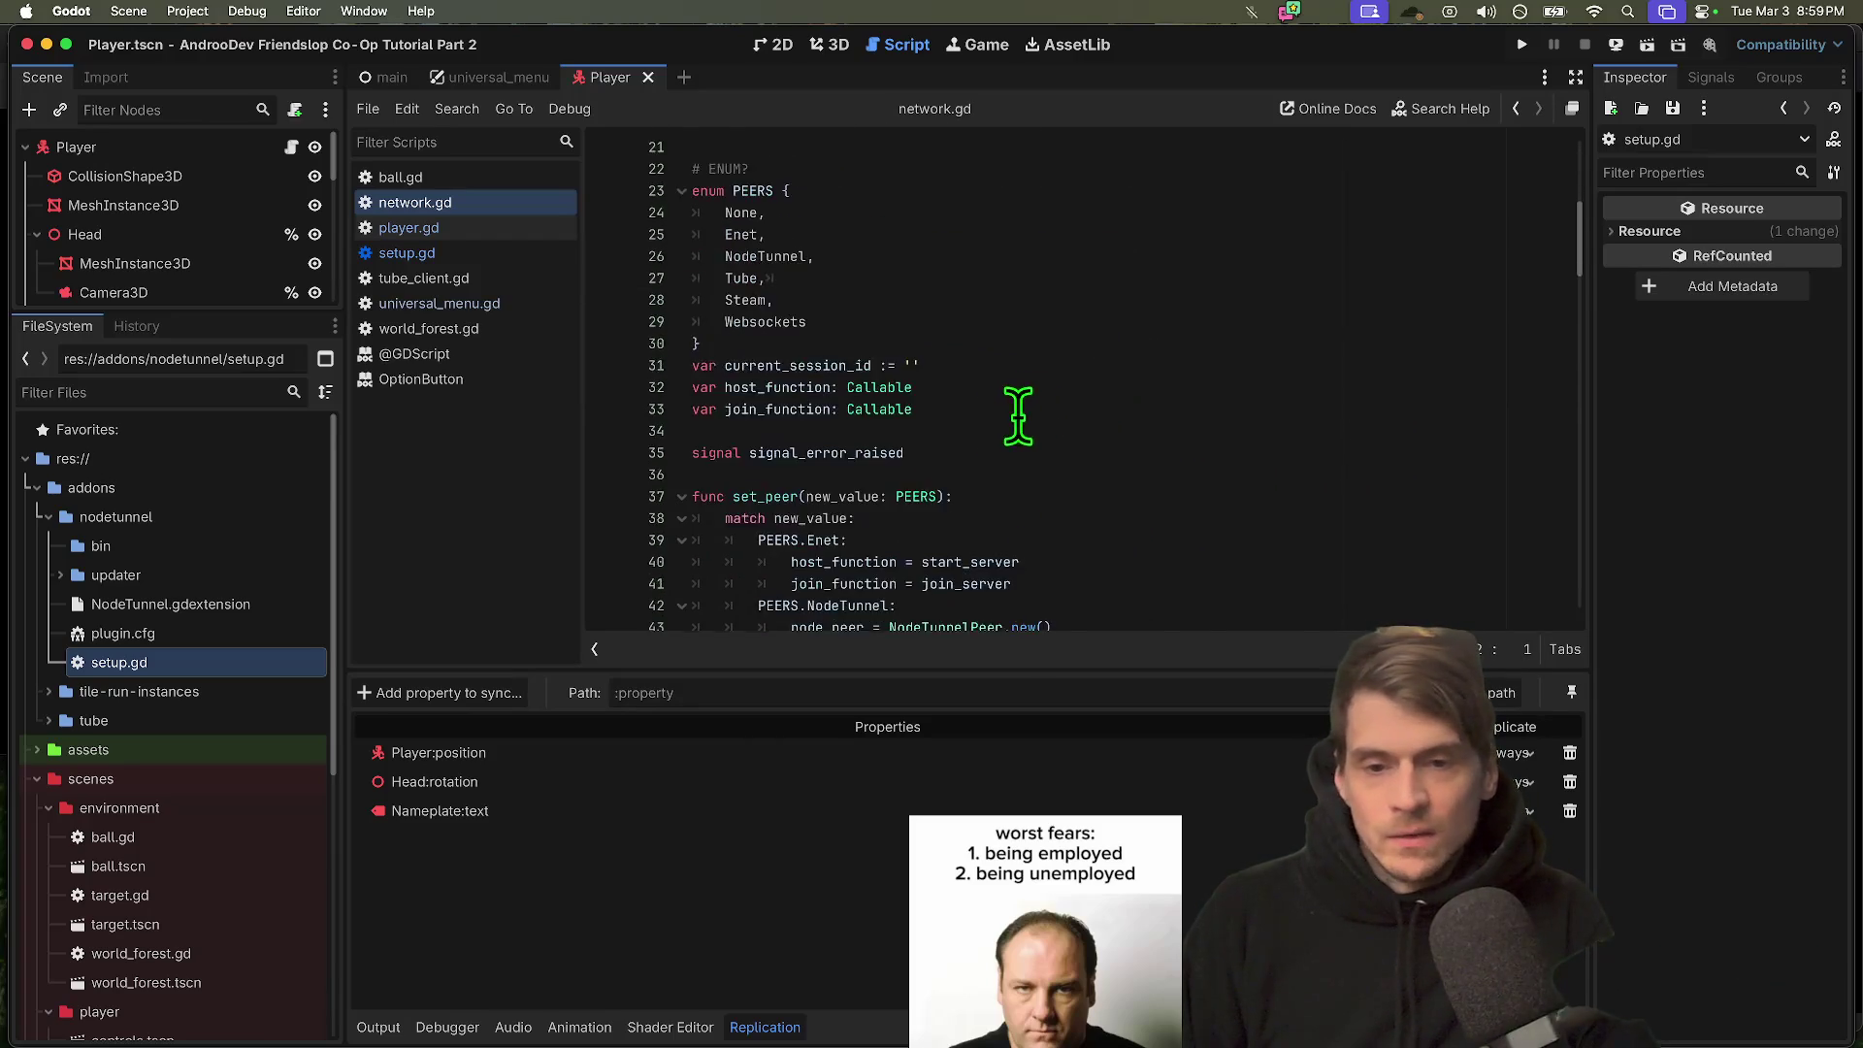
pyautogui.scroll(-5, 991, 423)
pyautogui.scroll(3, 982, 445)
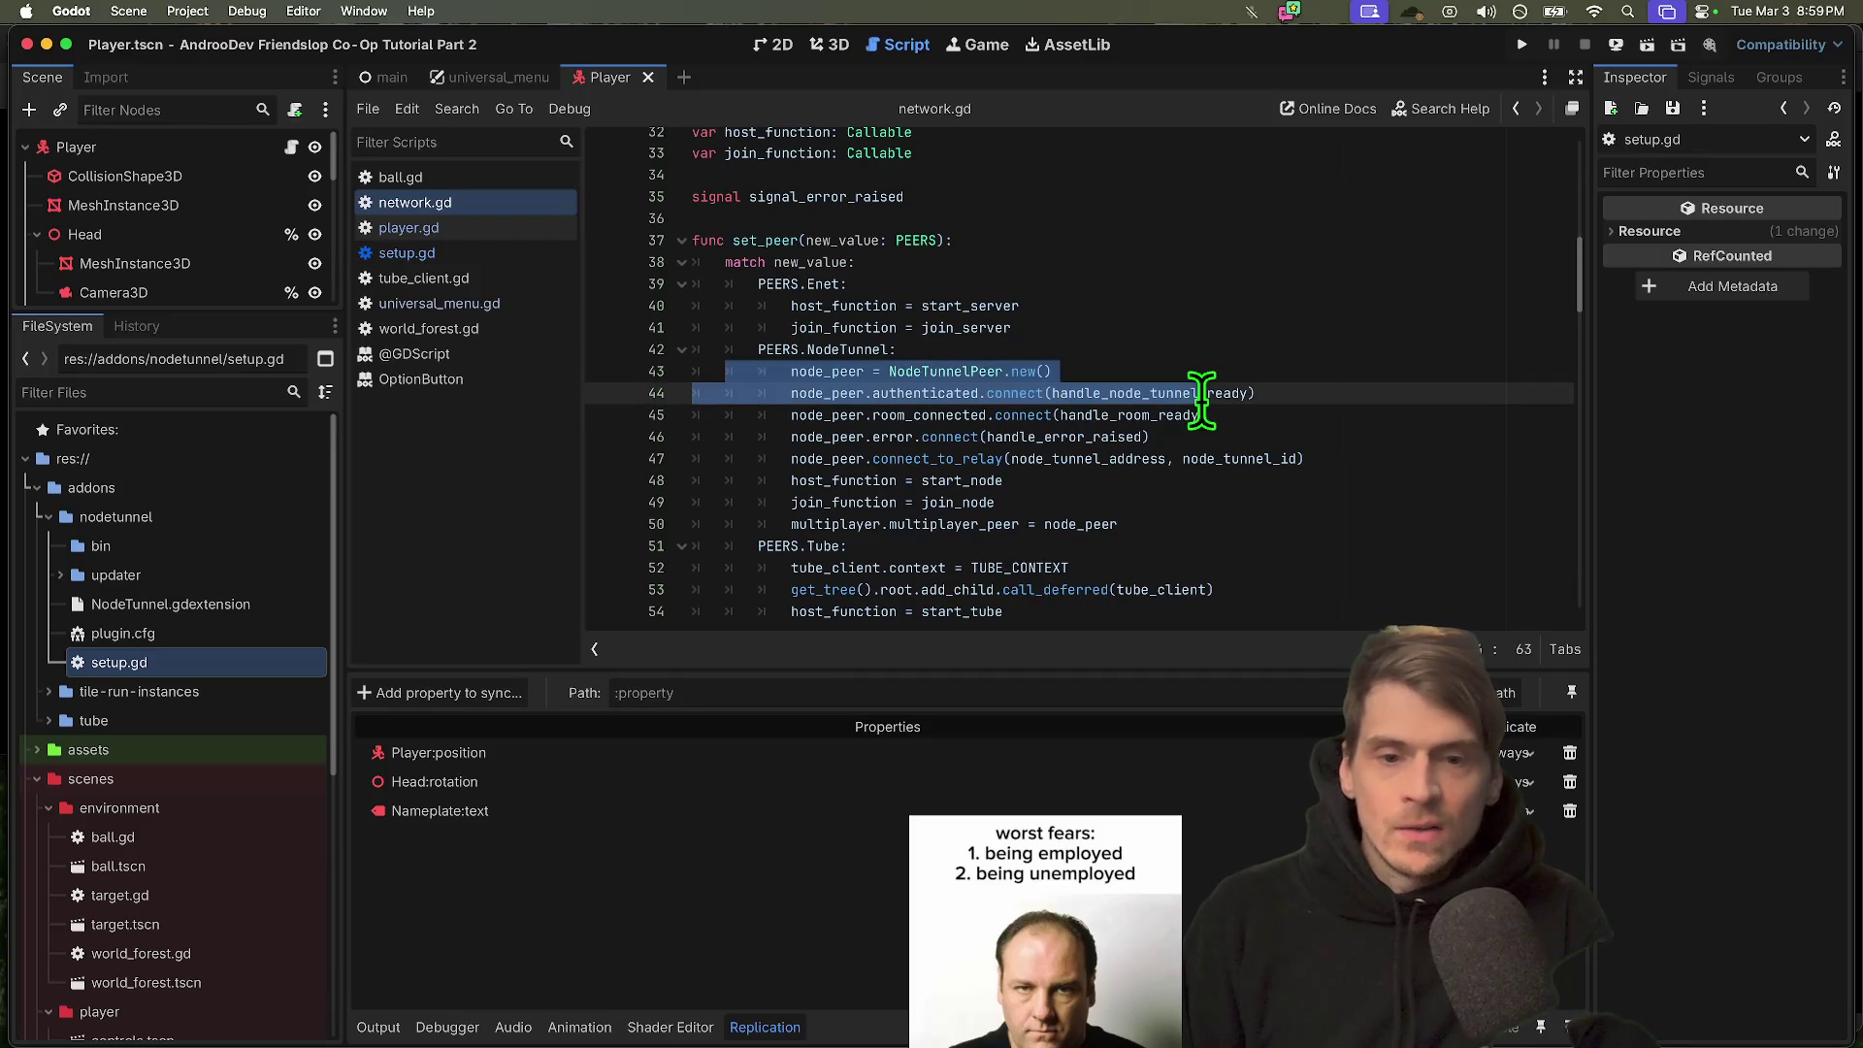
pyautogui.doubleClick(928, 415)
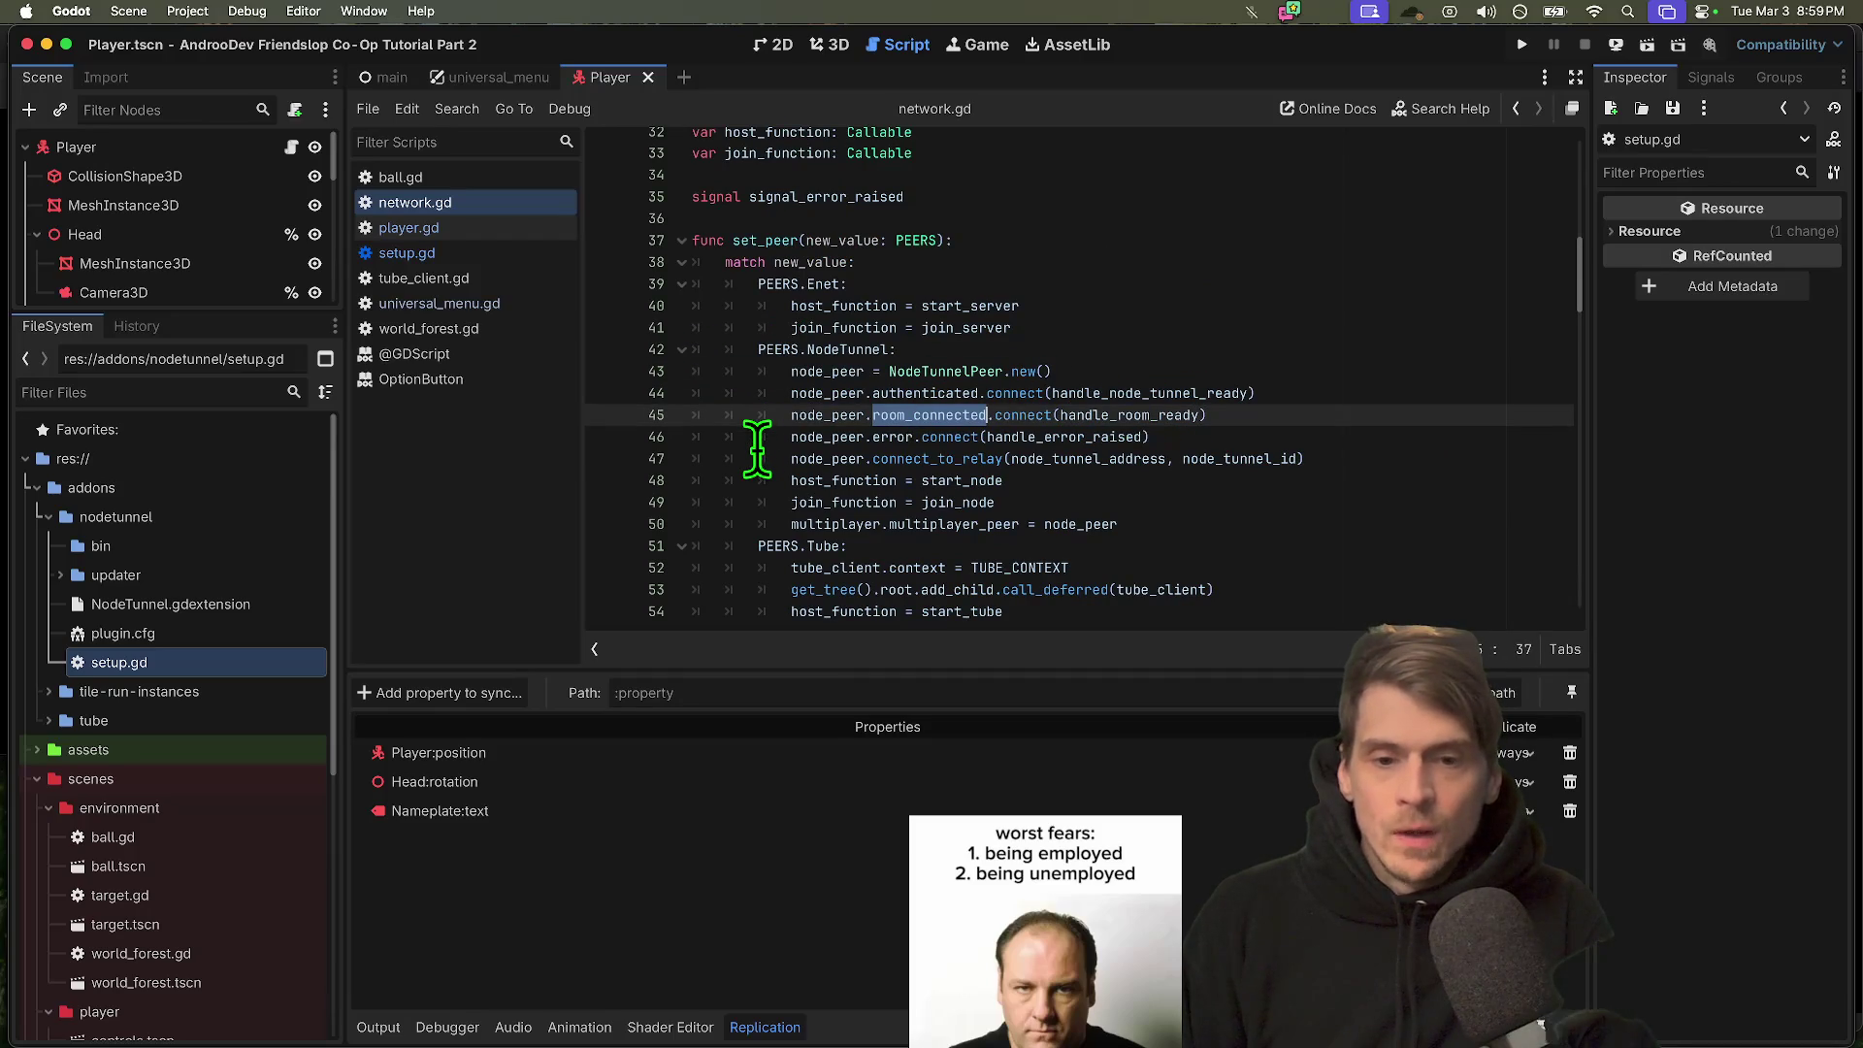
pyautogui.doubleClick(896, 459)
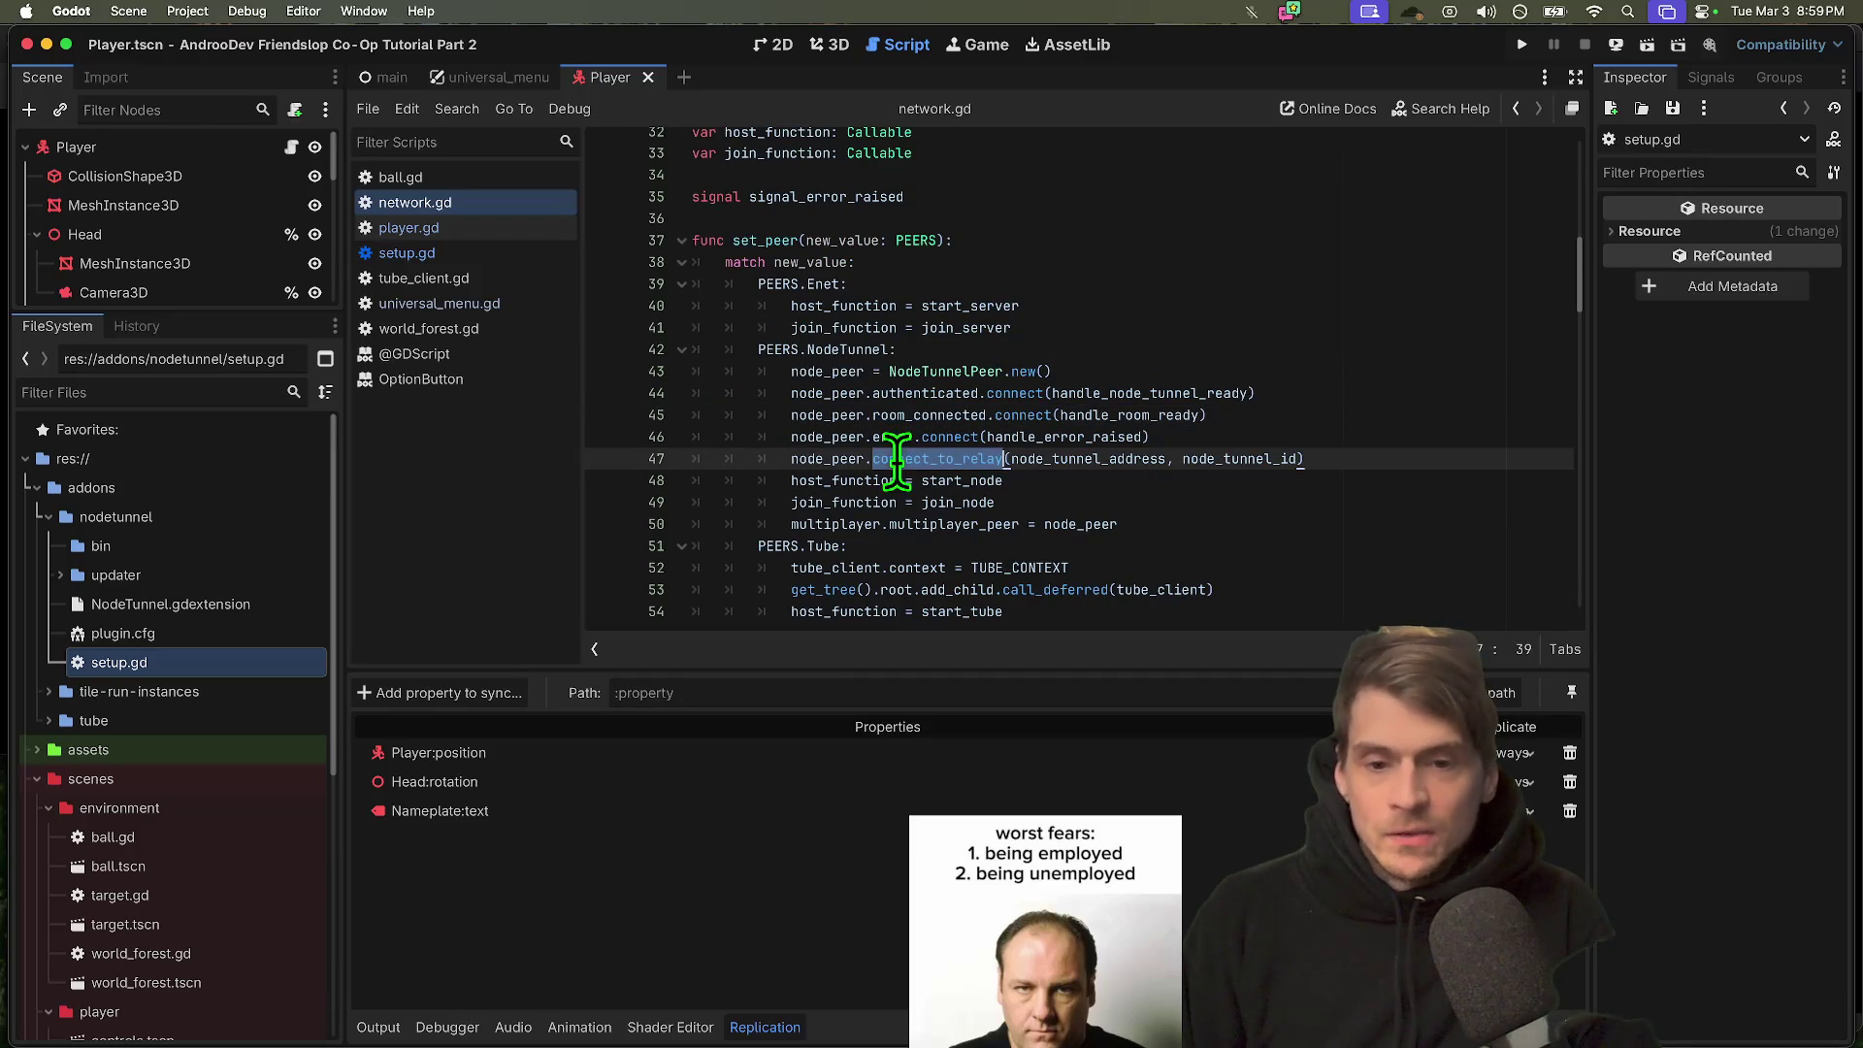
pyautogui.doubleClick(816, 479)
pyautogui.moveTo(816, 479); pyautogui.dragTo(1152, 491)
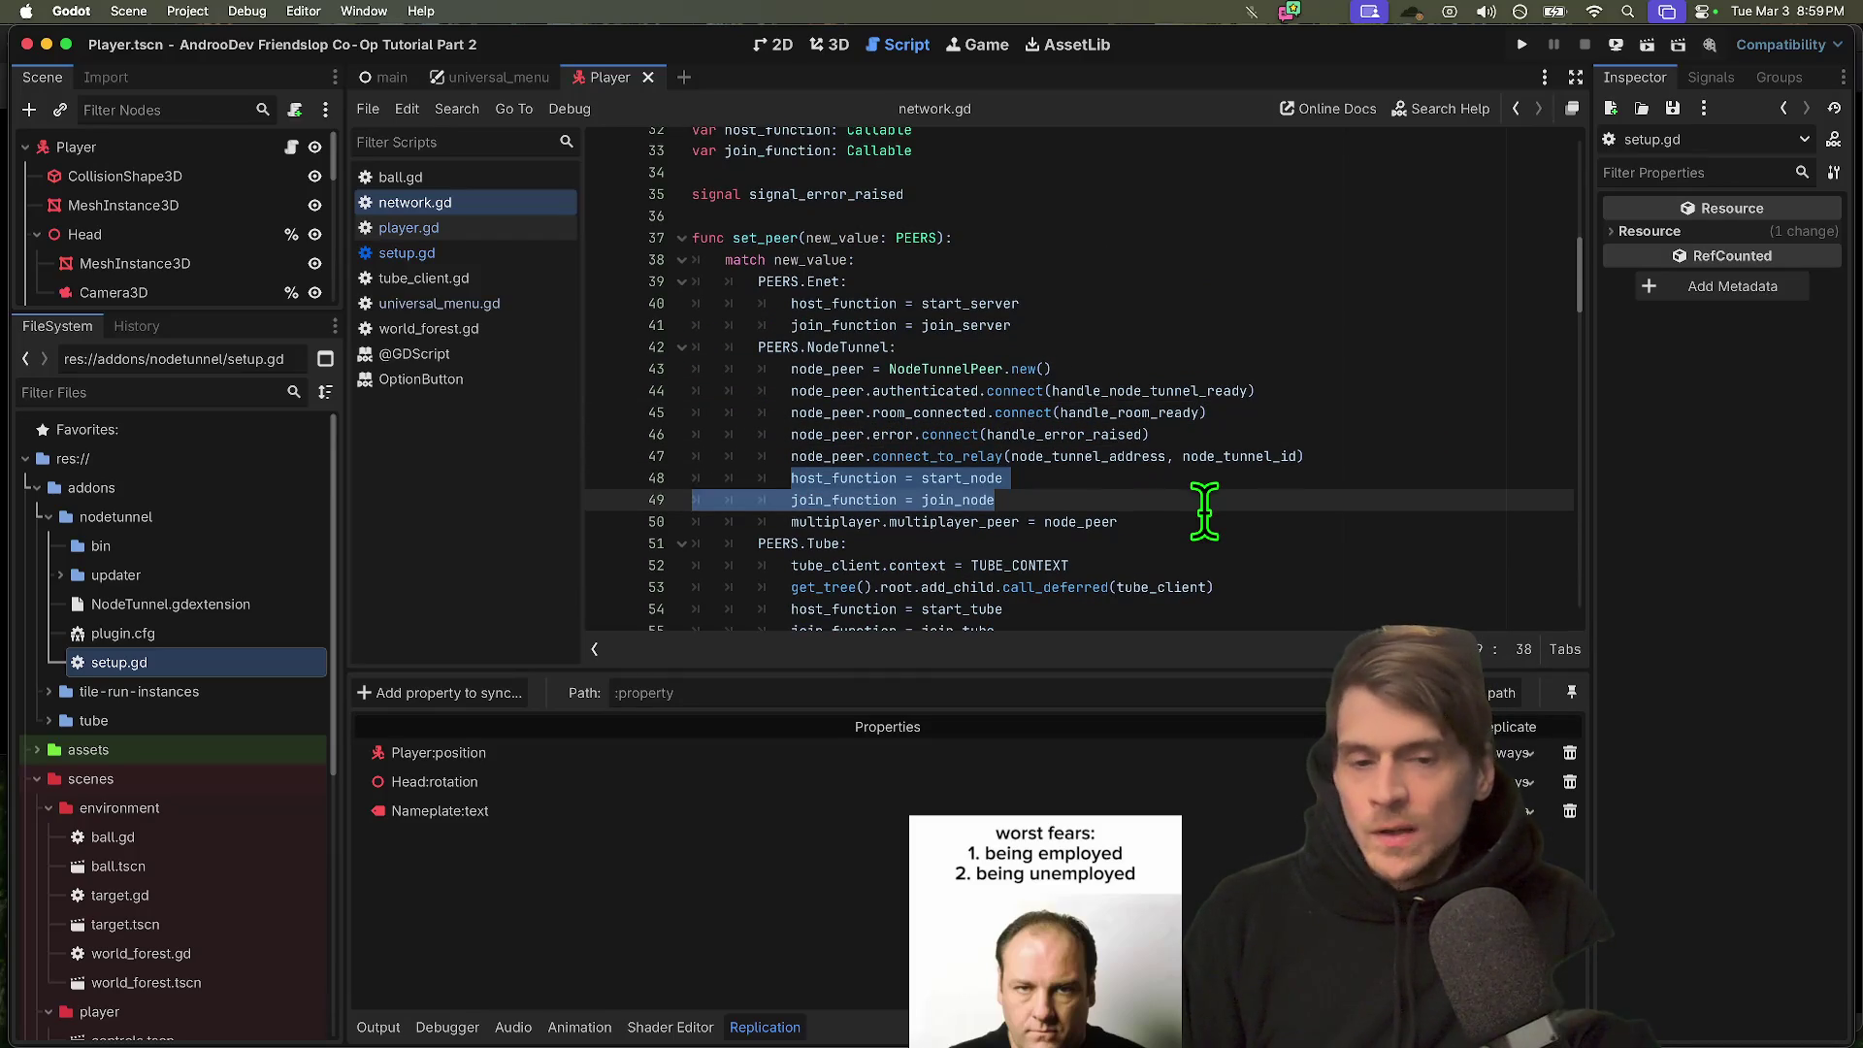
pyautogui.doubleClick(1104, 524)
pyautogui.scroll(-20, 1217, 531)
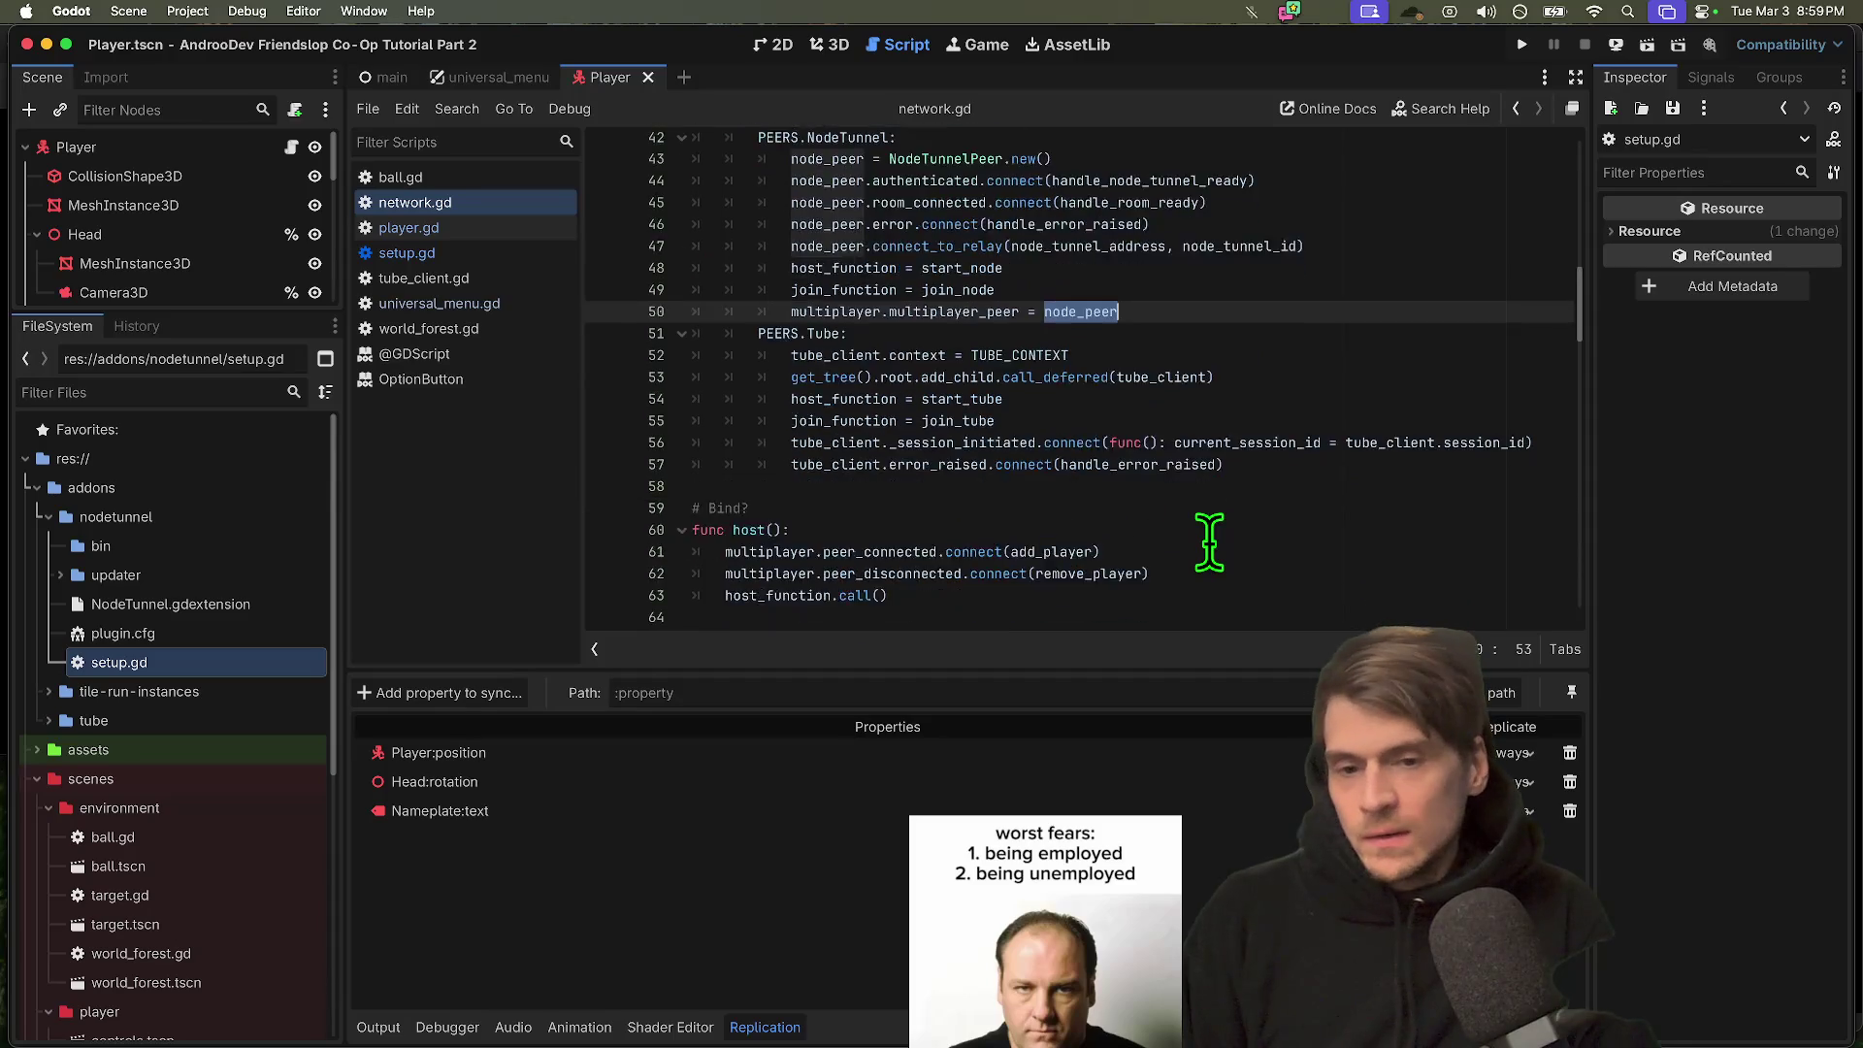
pyautogui.scroll(-10, 1210, 540)
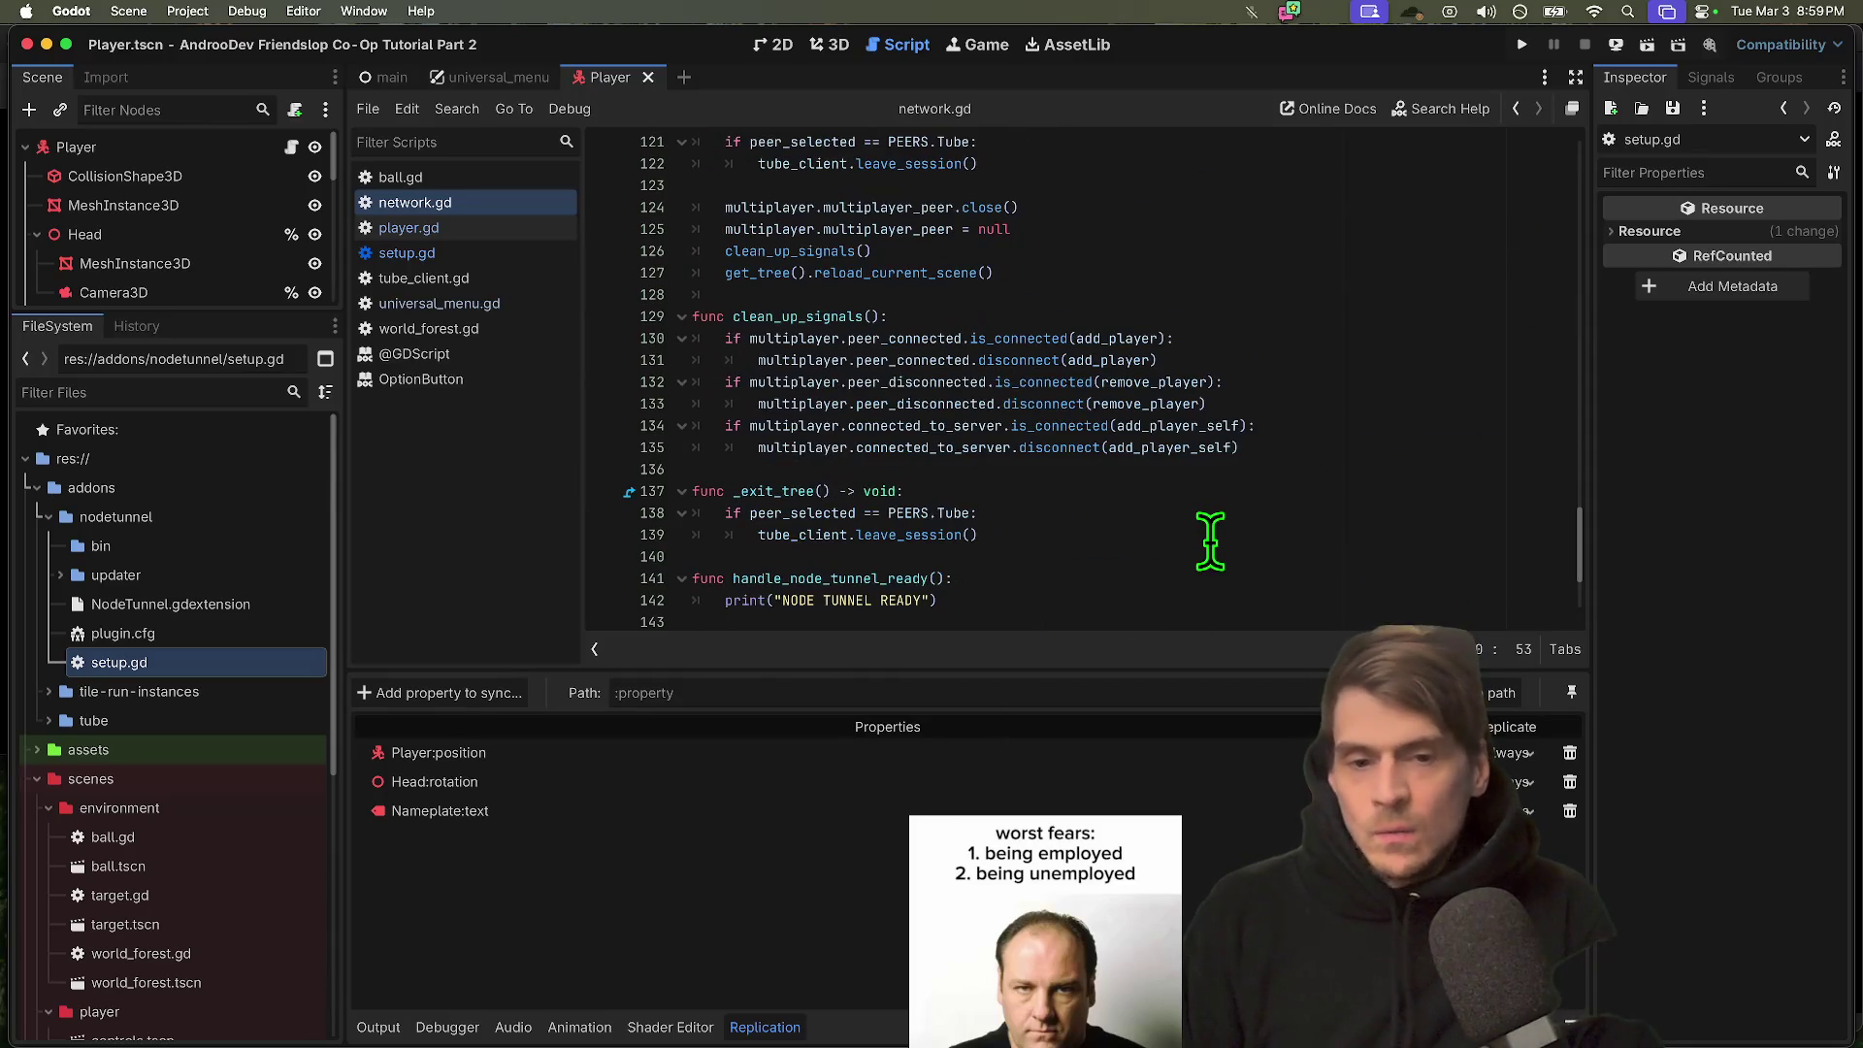
pyautogui.scroll(1, 1208, 537)
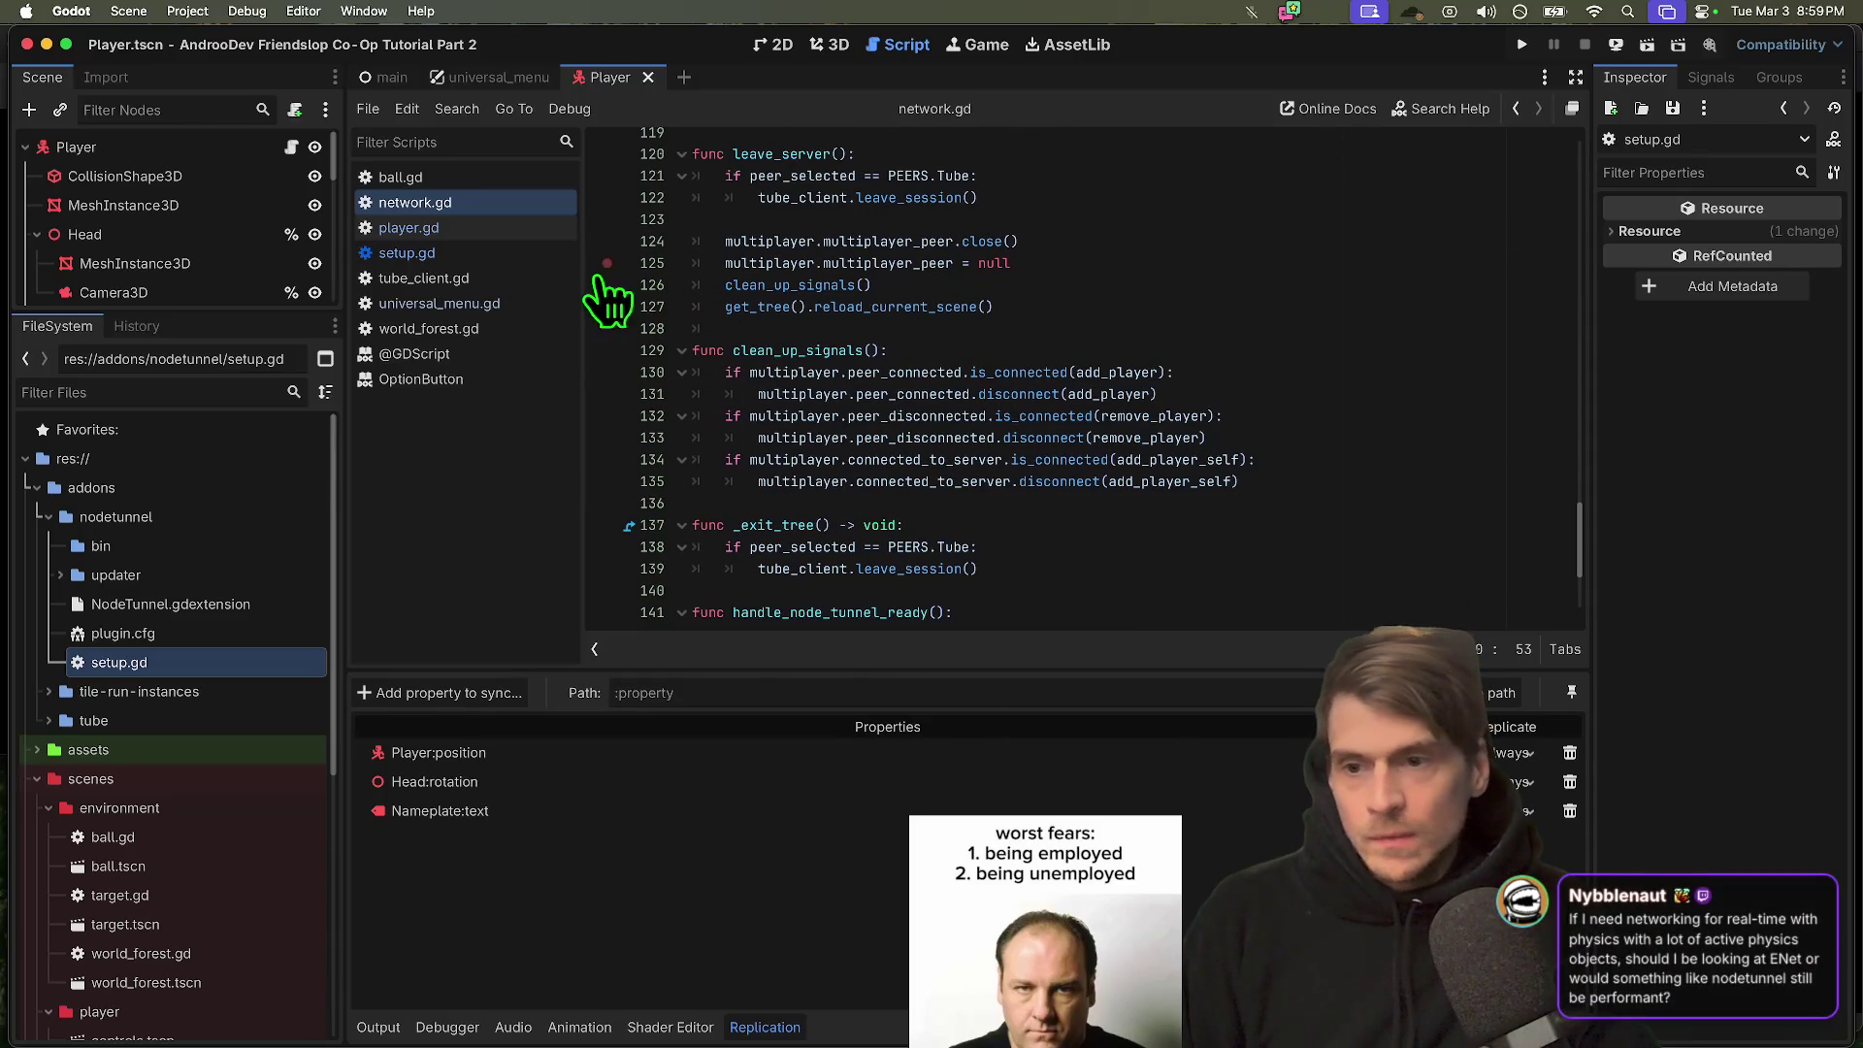
pyautogui.press('super+b')
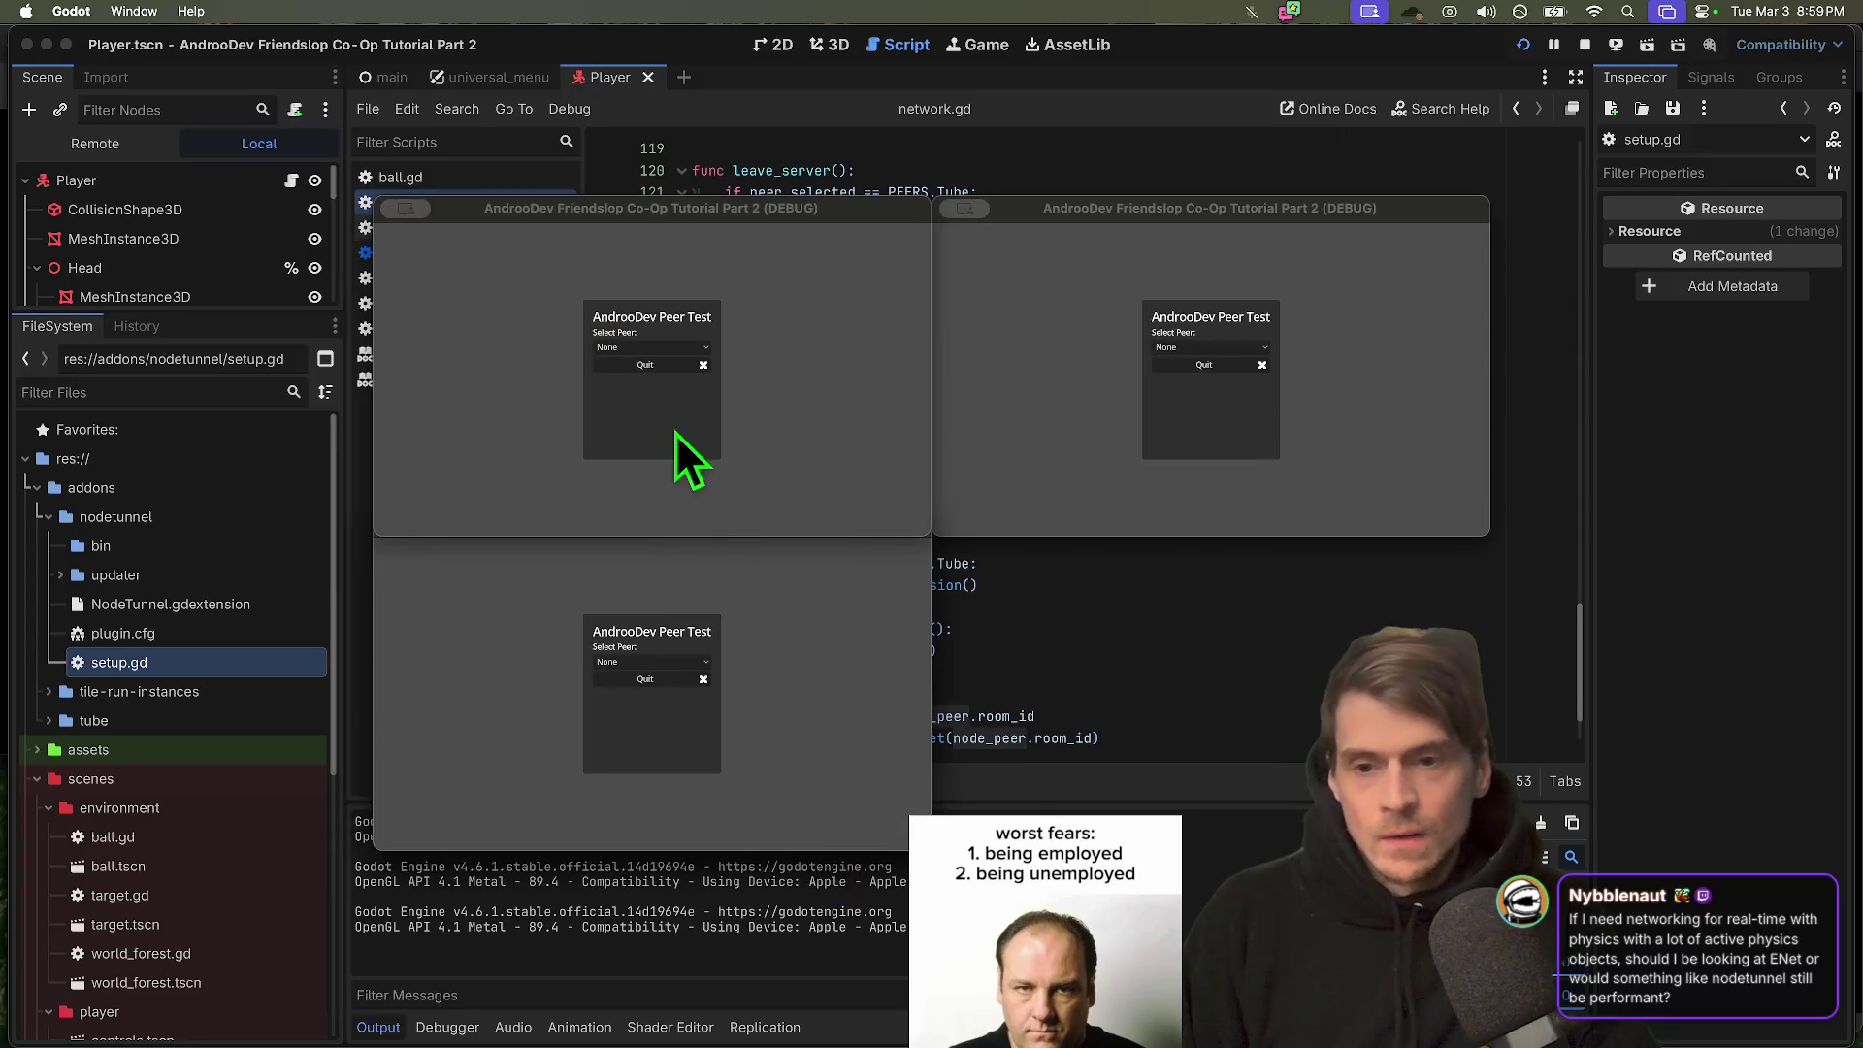
# Select NodeTunnel as the peer in two of the running game windows.
pyautogui.click(673, 351)
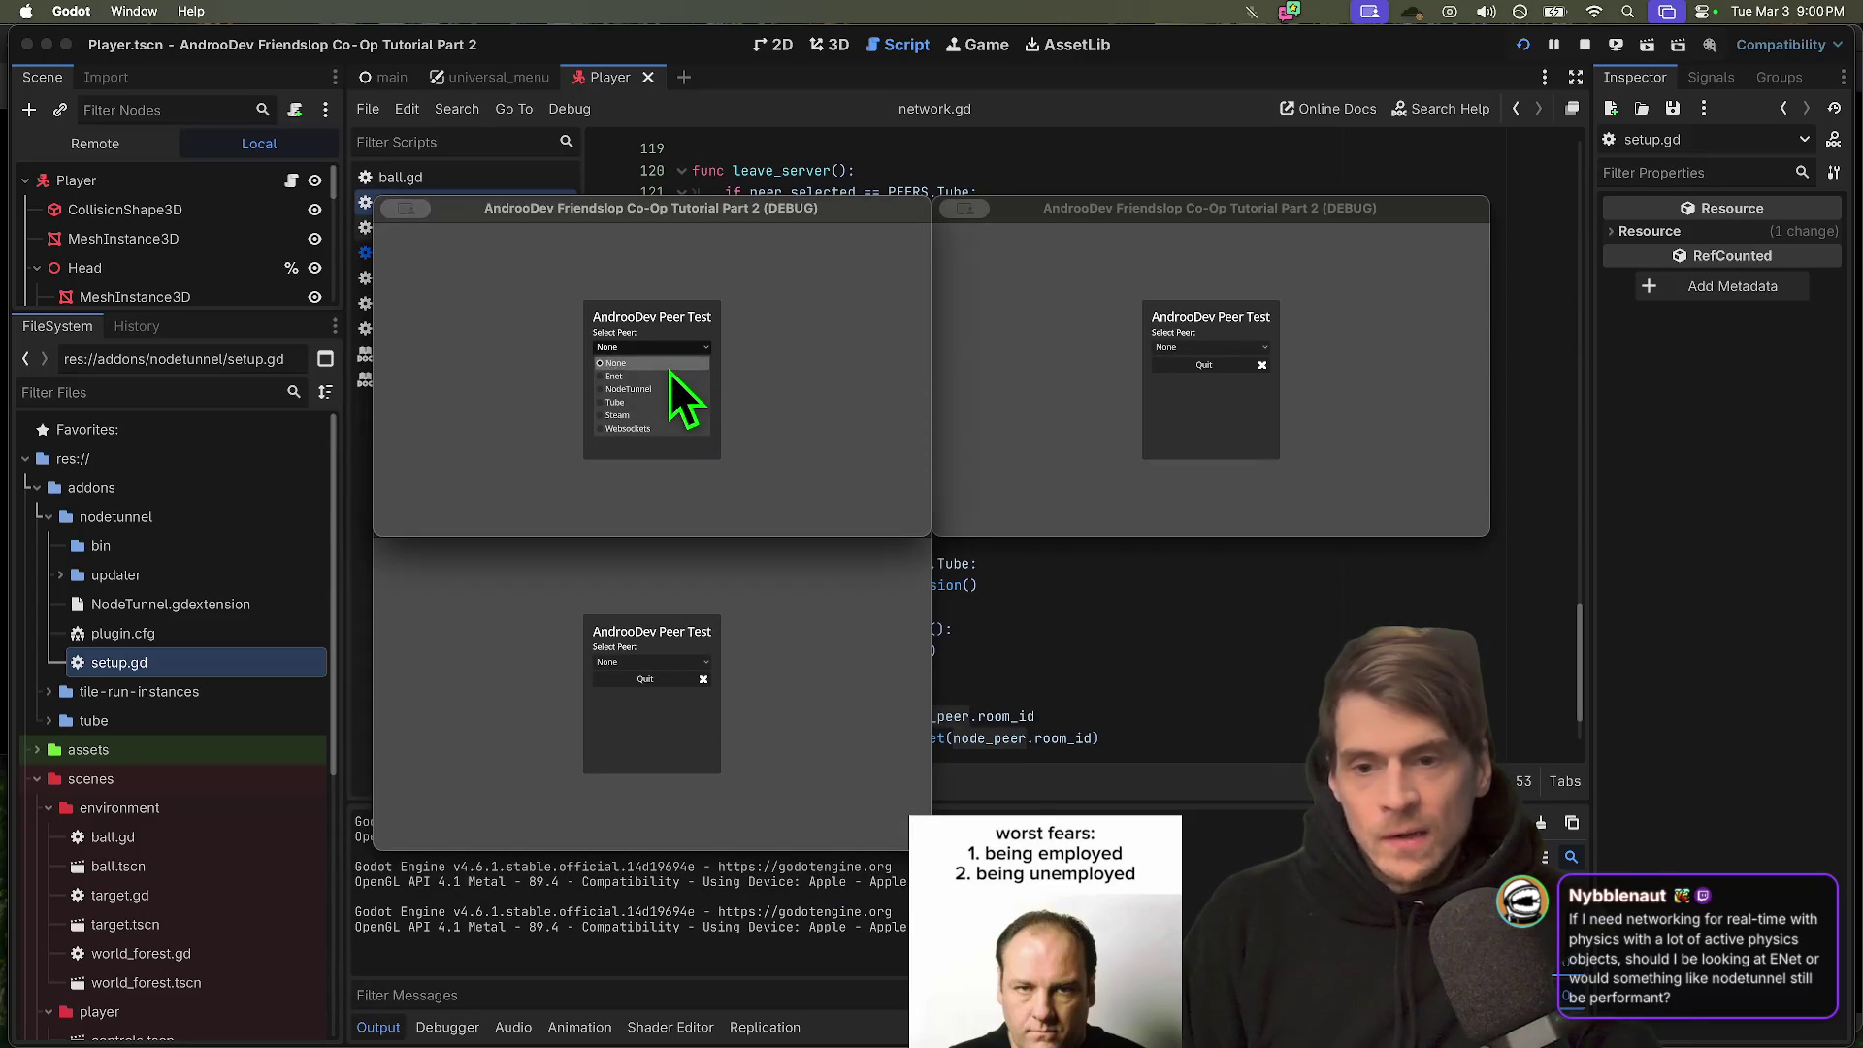
pyautogui.click(655, 392)
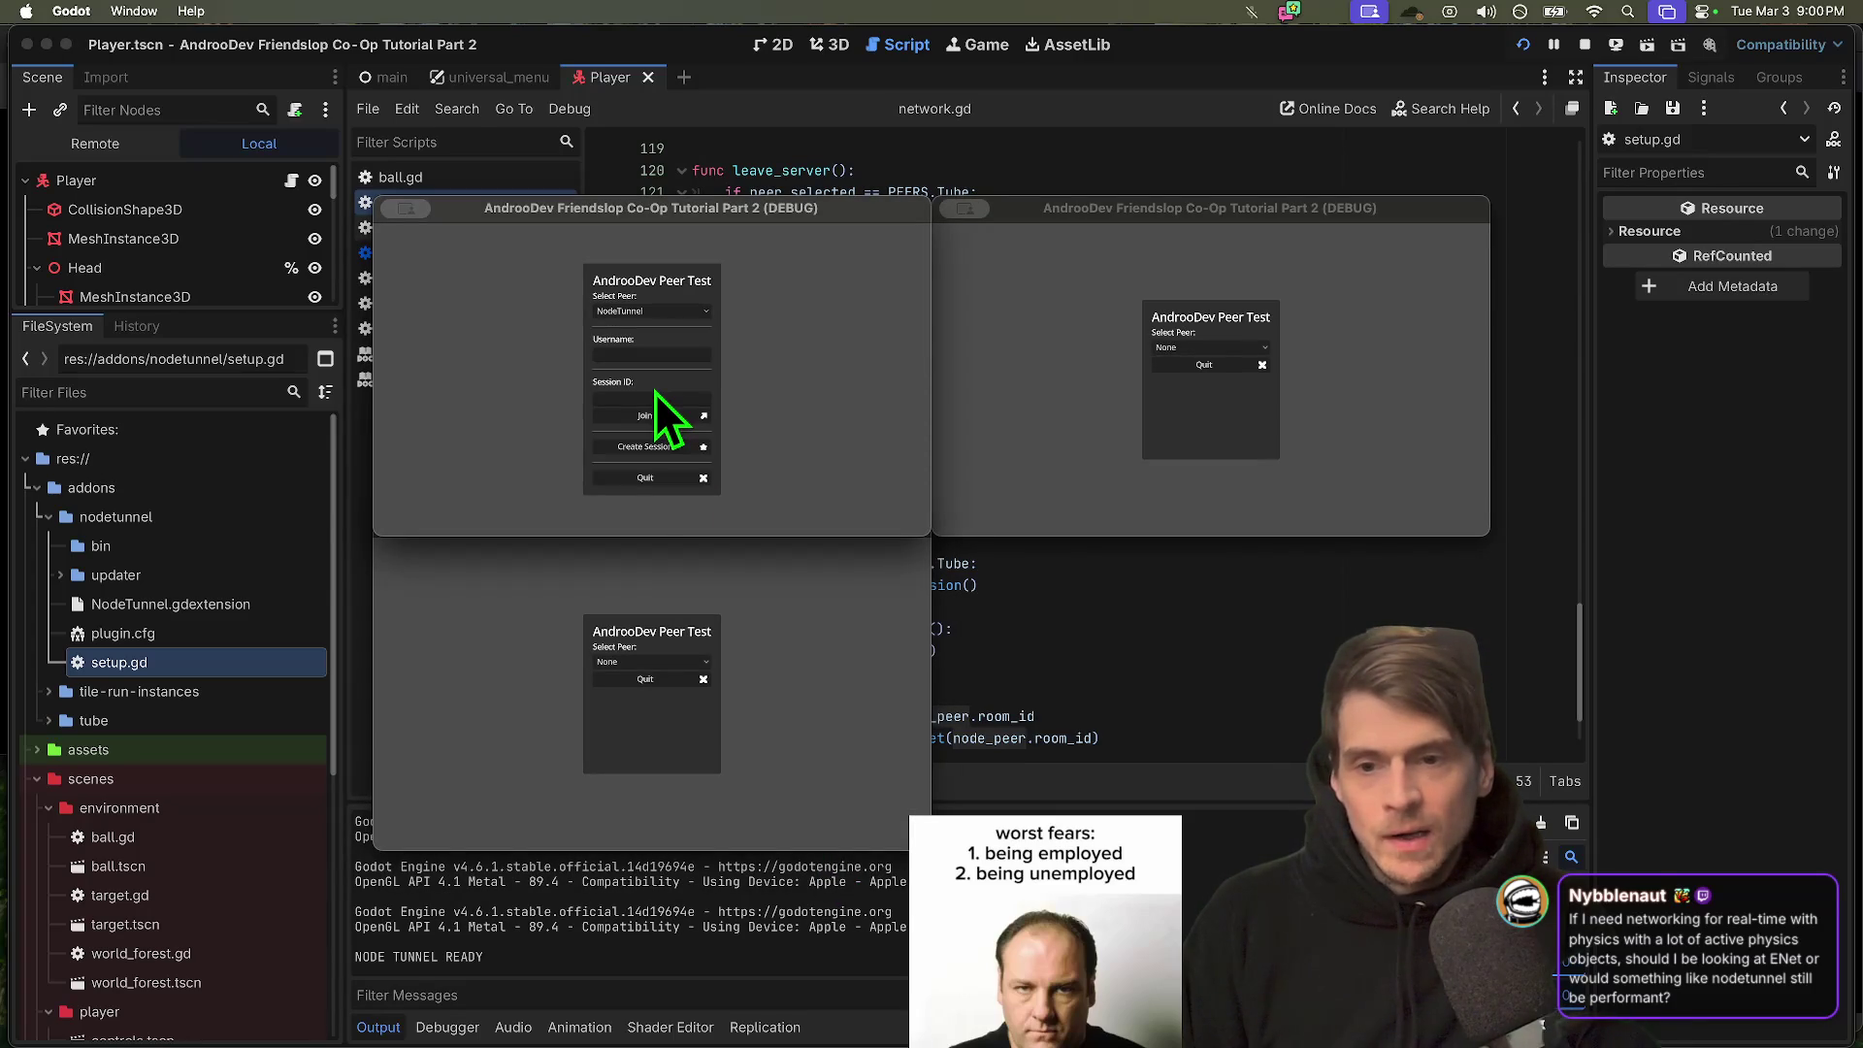
pyautogui.click(757, 605)
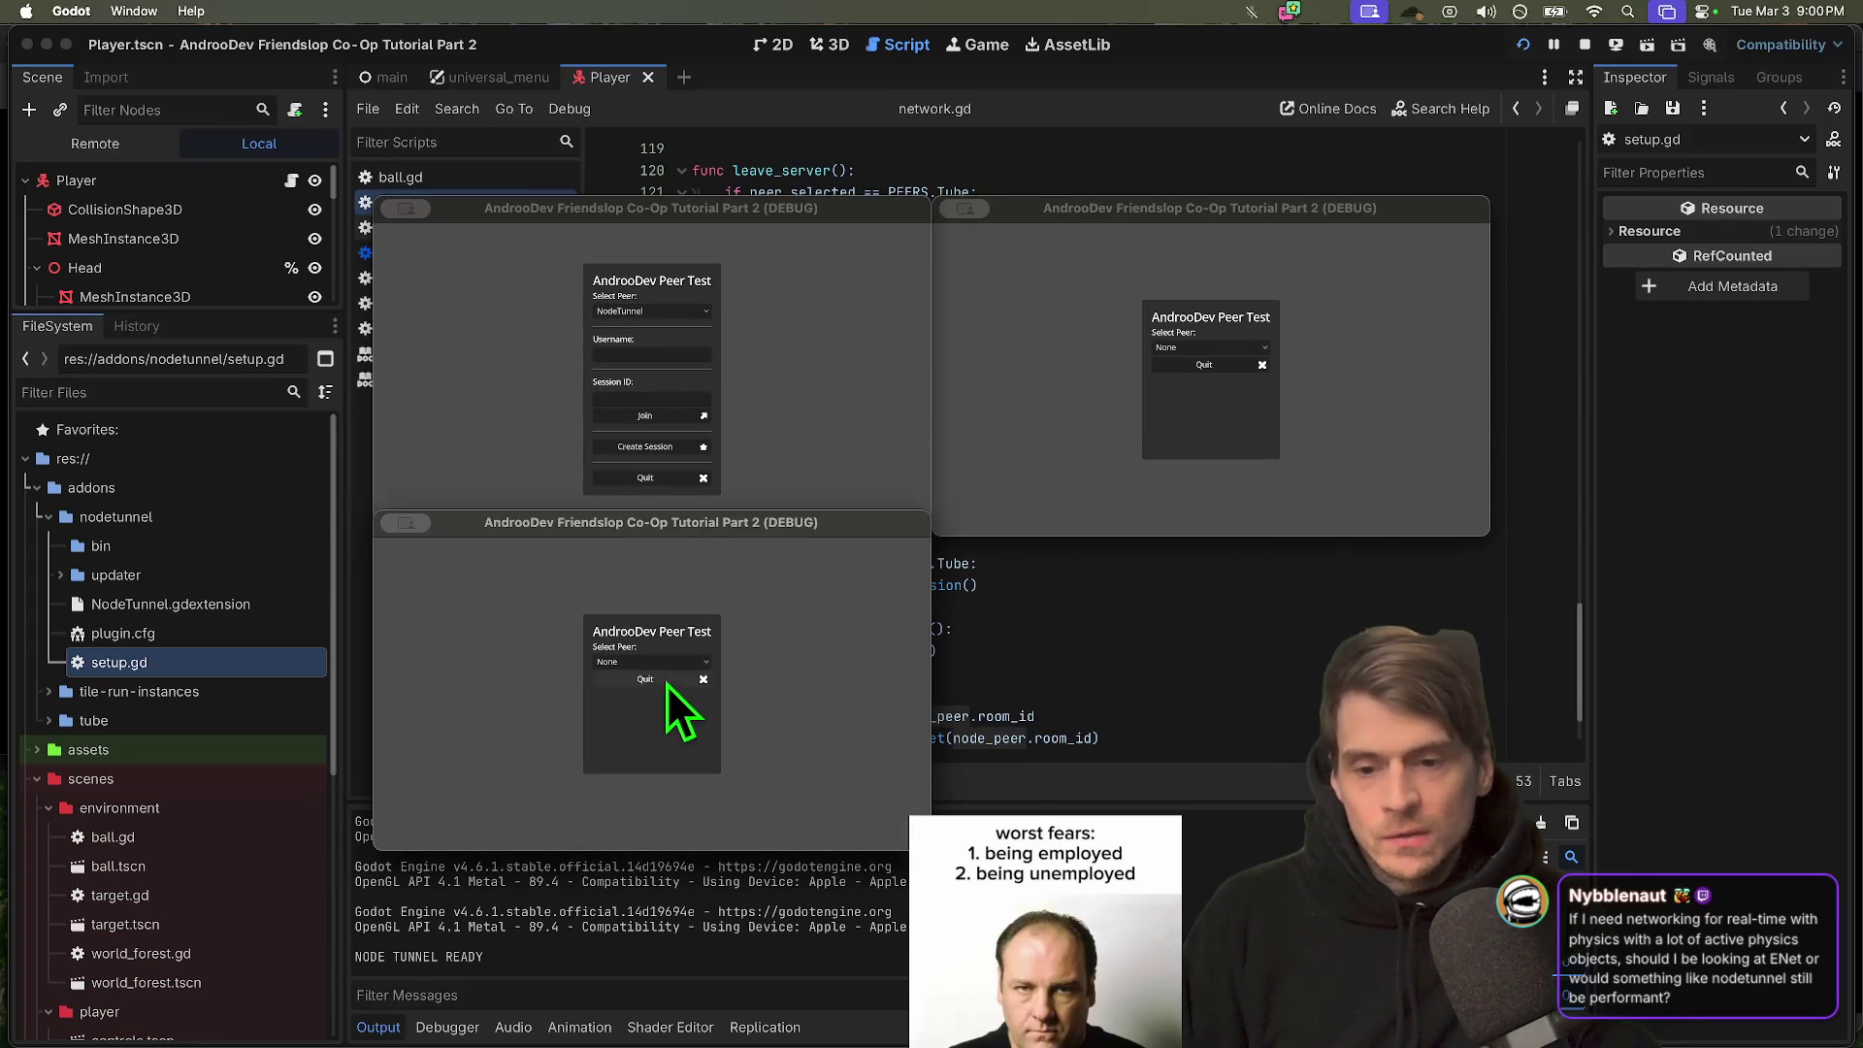
pyautogui.click(676, 664)
pyautogui.click(656, 703)
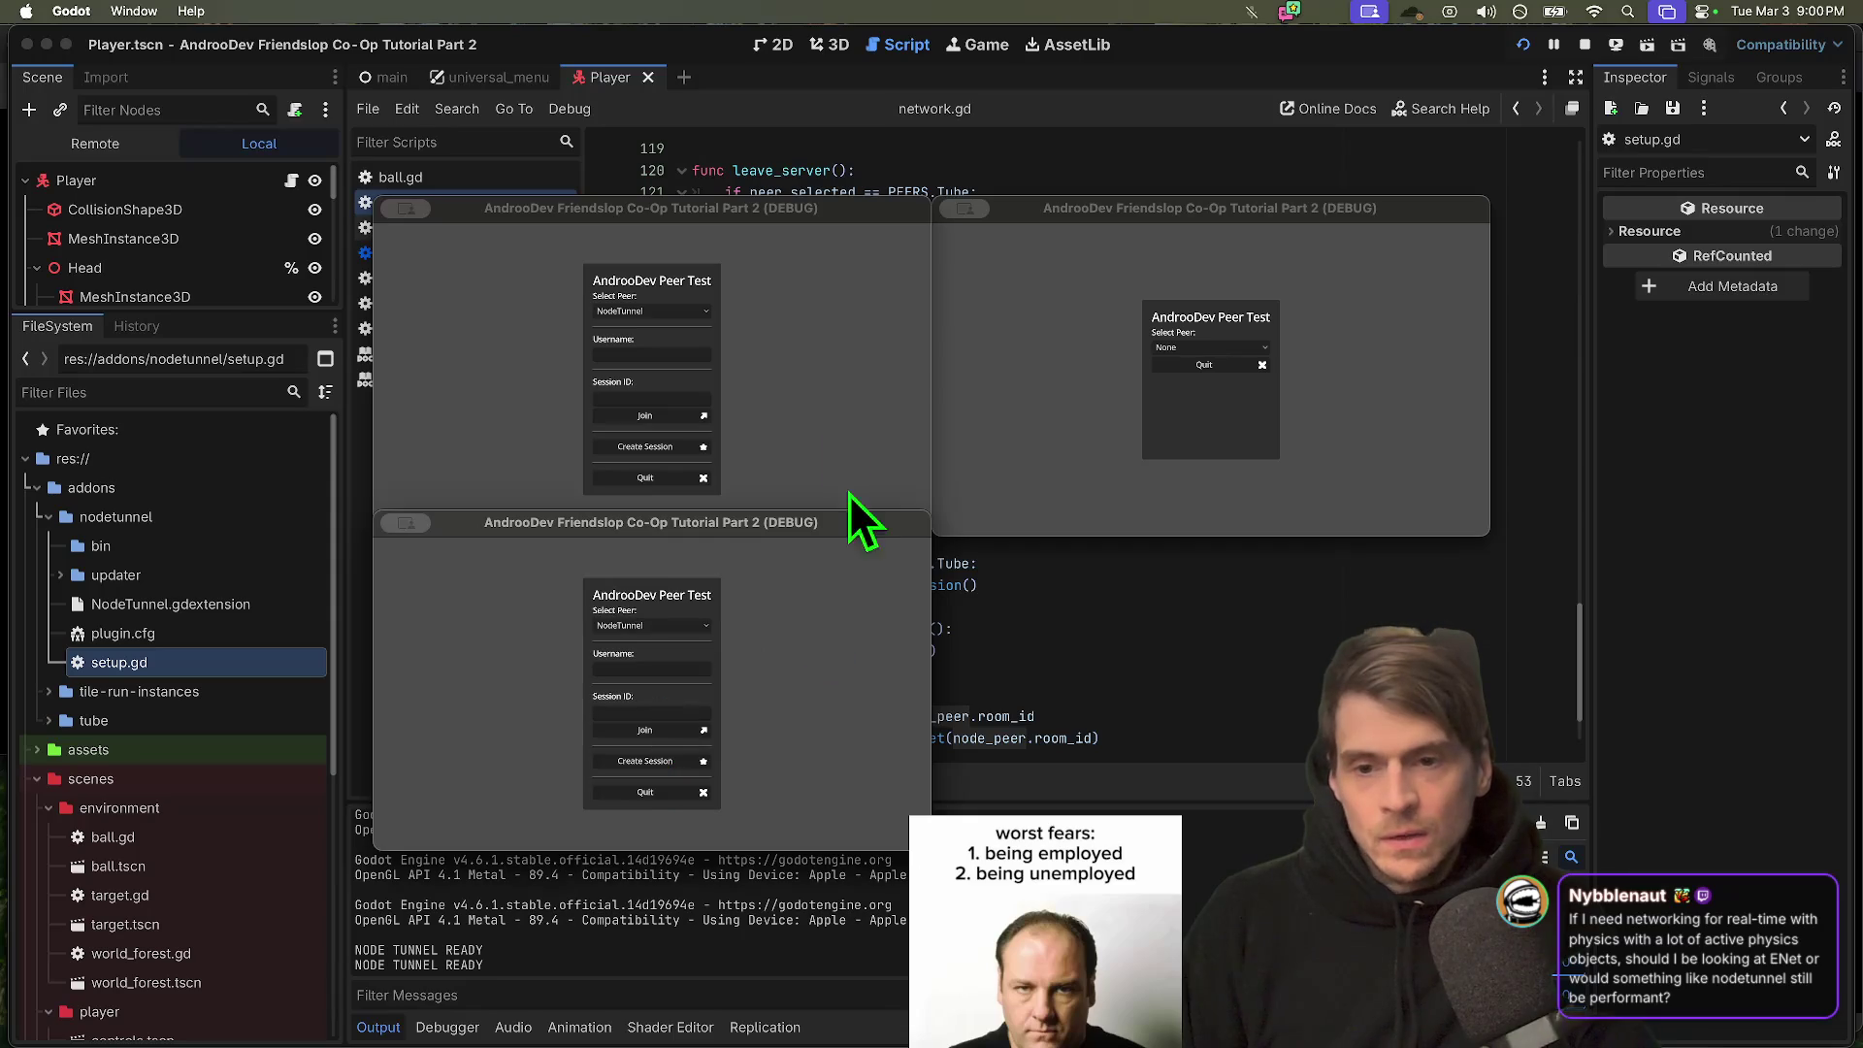
# Create a NodeTunnel session in one window, enter a username and join from another, then stop.
pyautogui.click(720, 445)
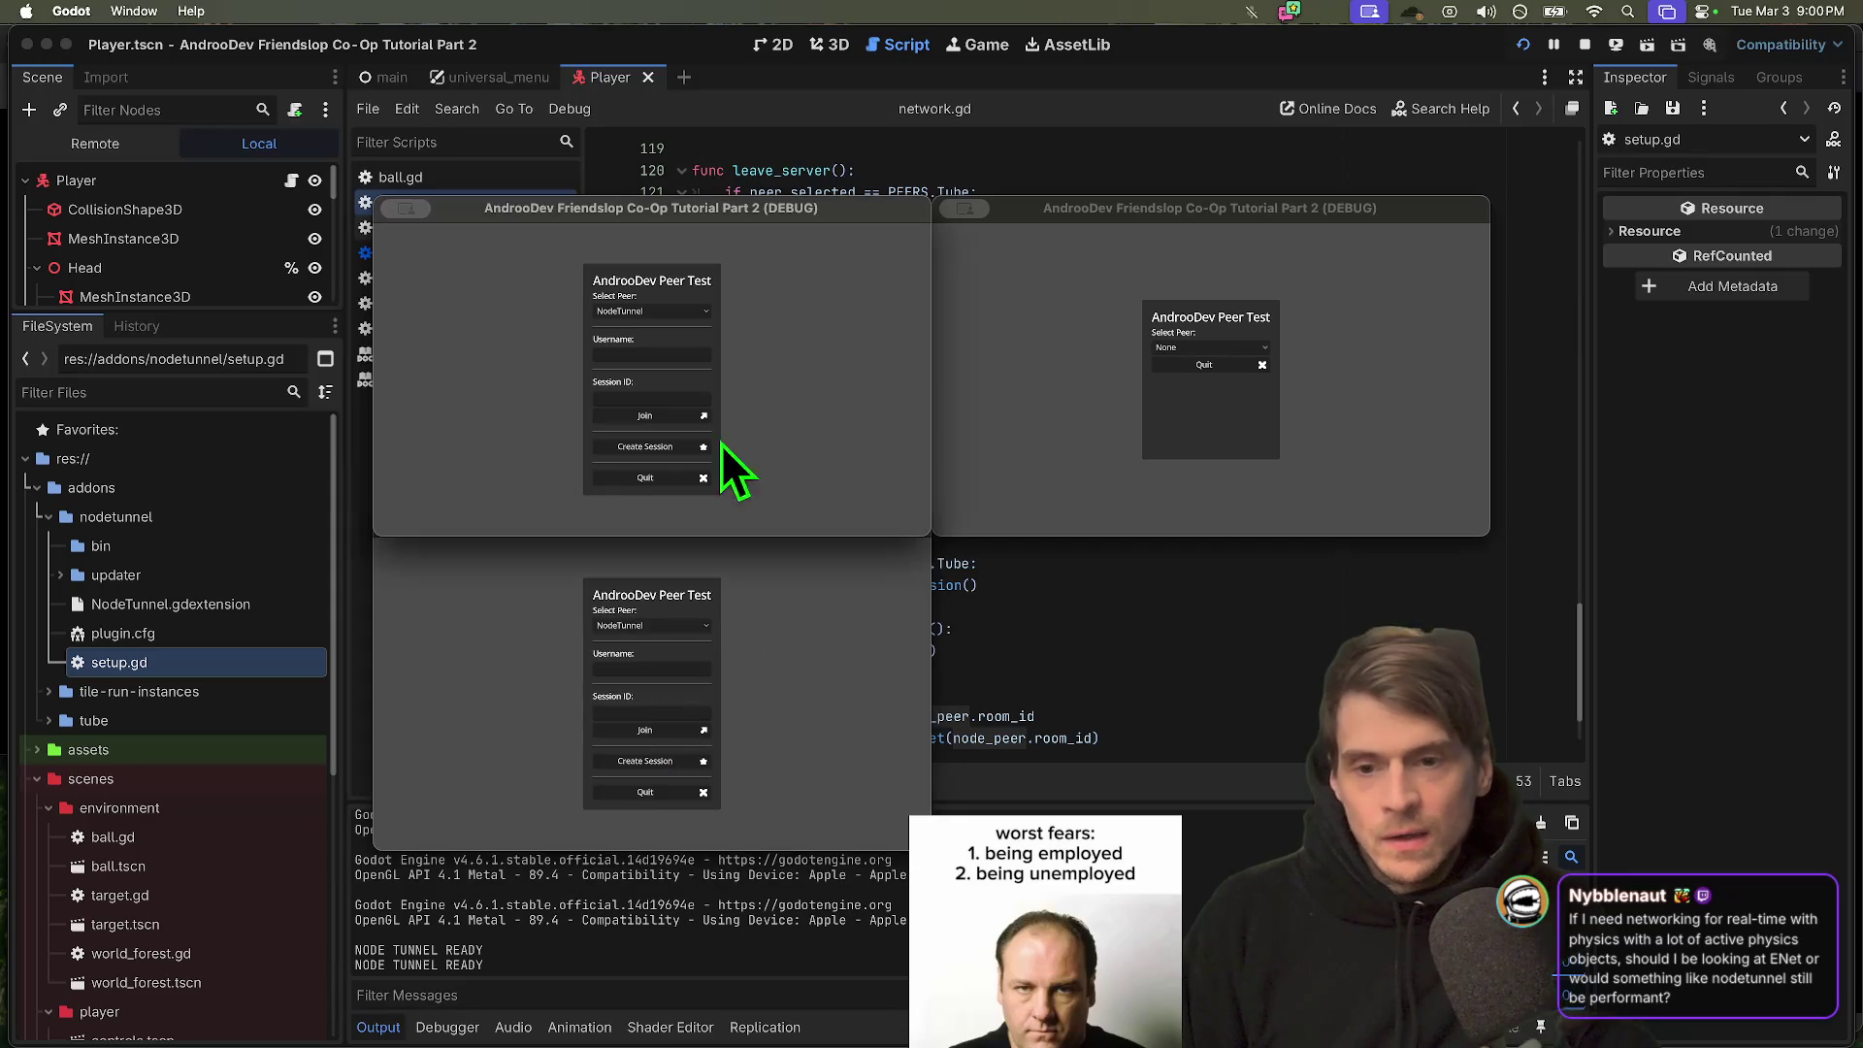
pyautogui.click(658, 452)
pyautogui.click(761, 627)
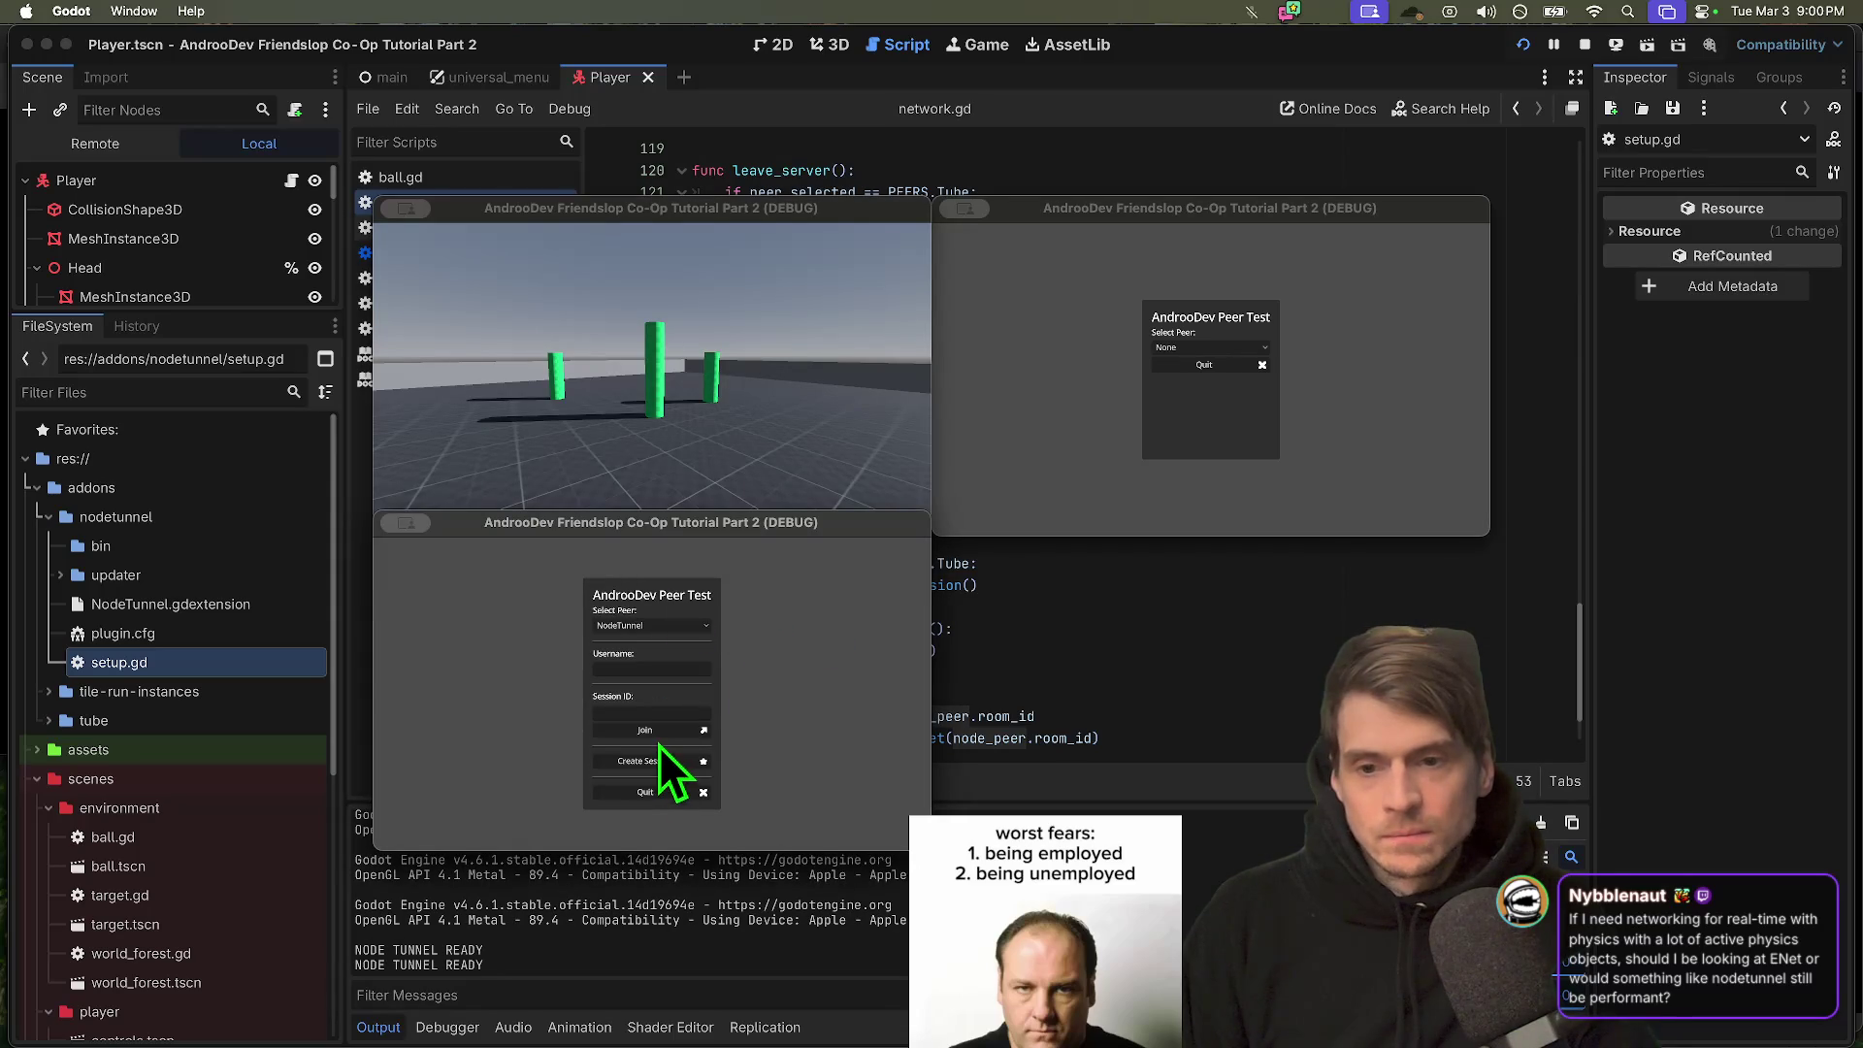
pyautogui.click(712, 377)
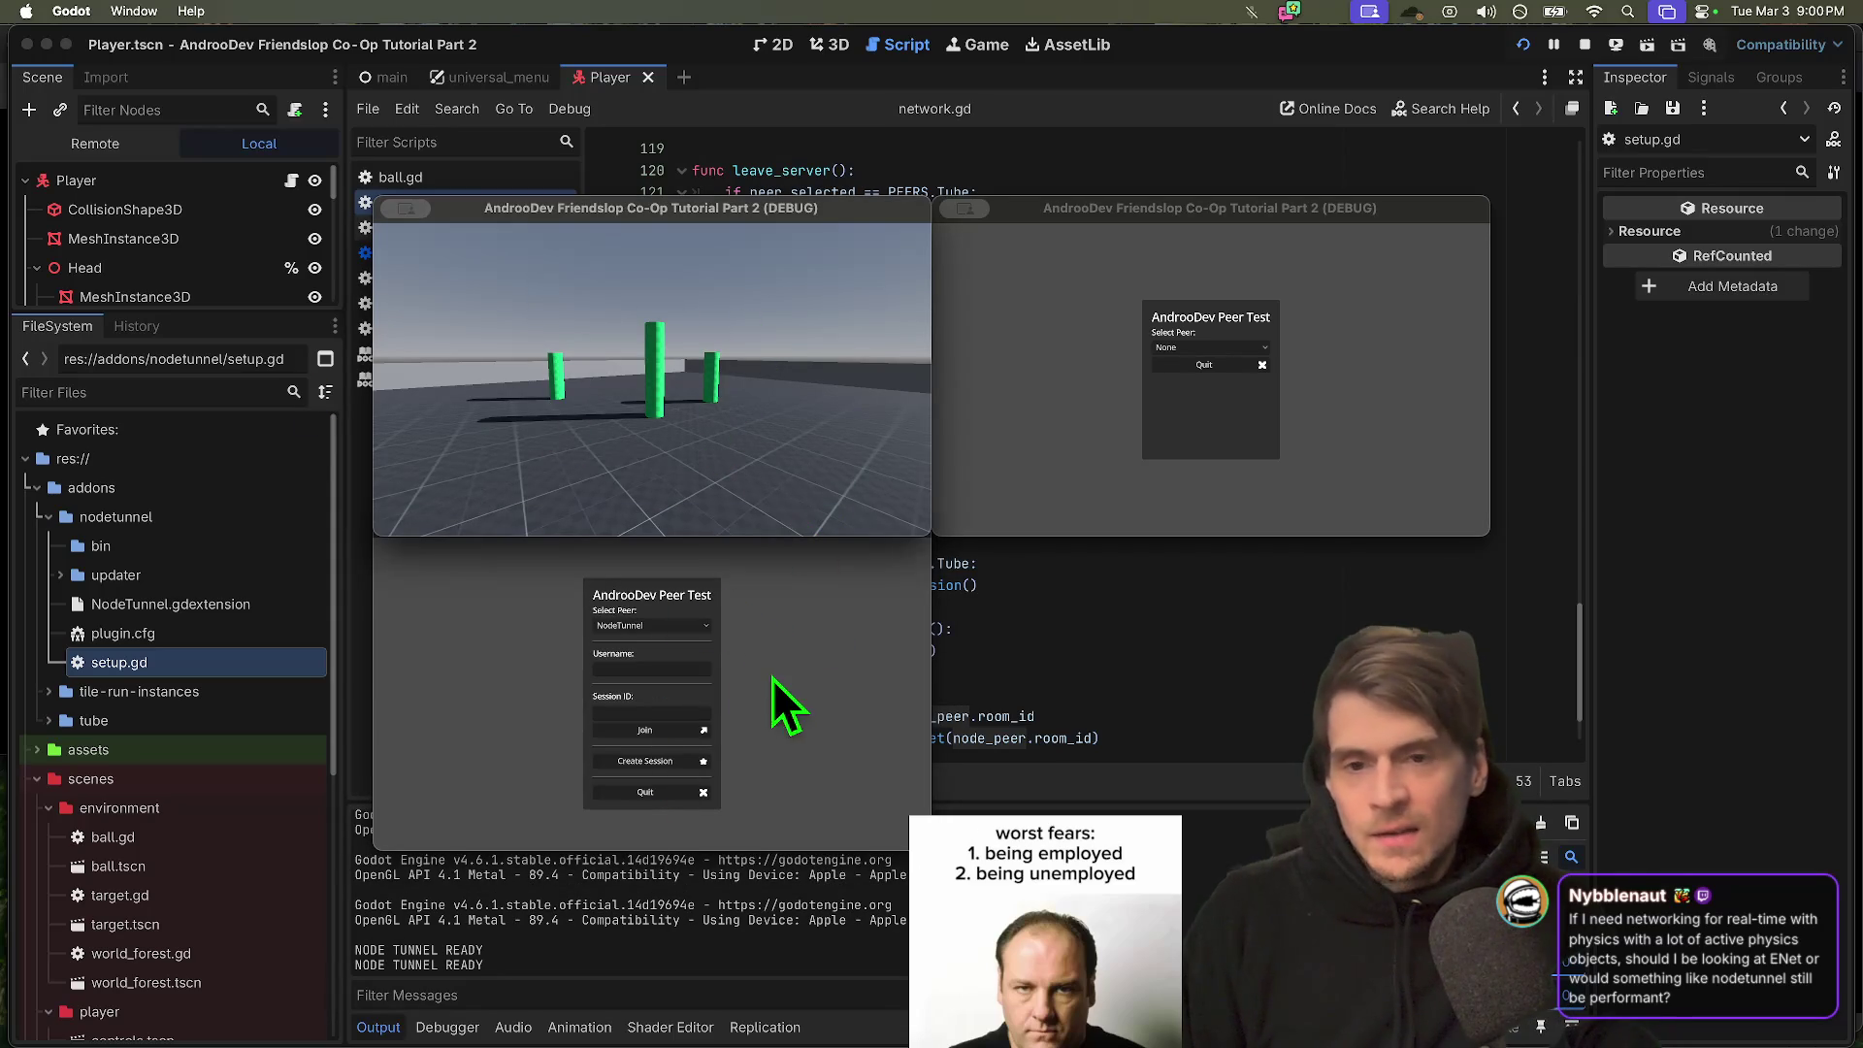
pyautogui.click(633, 668)
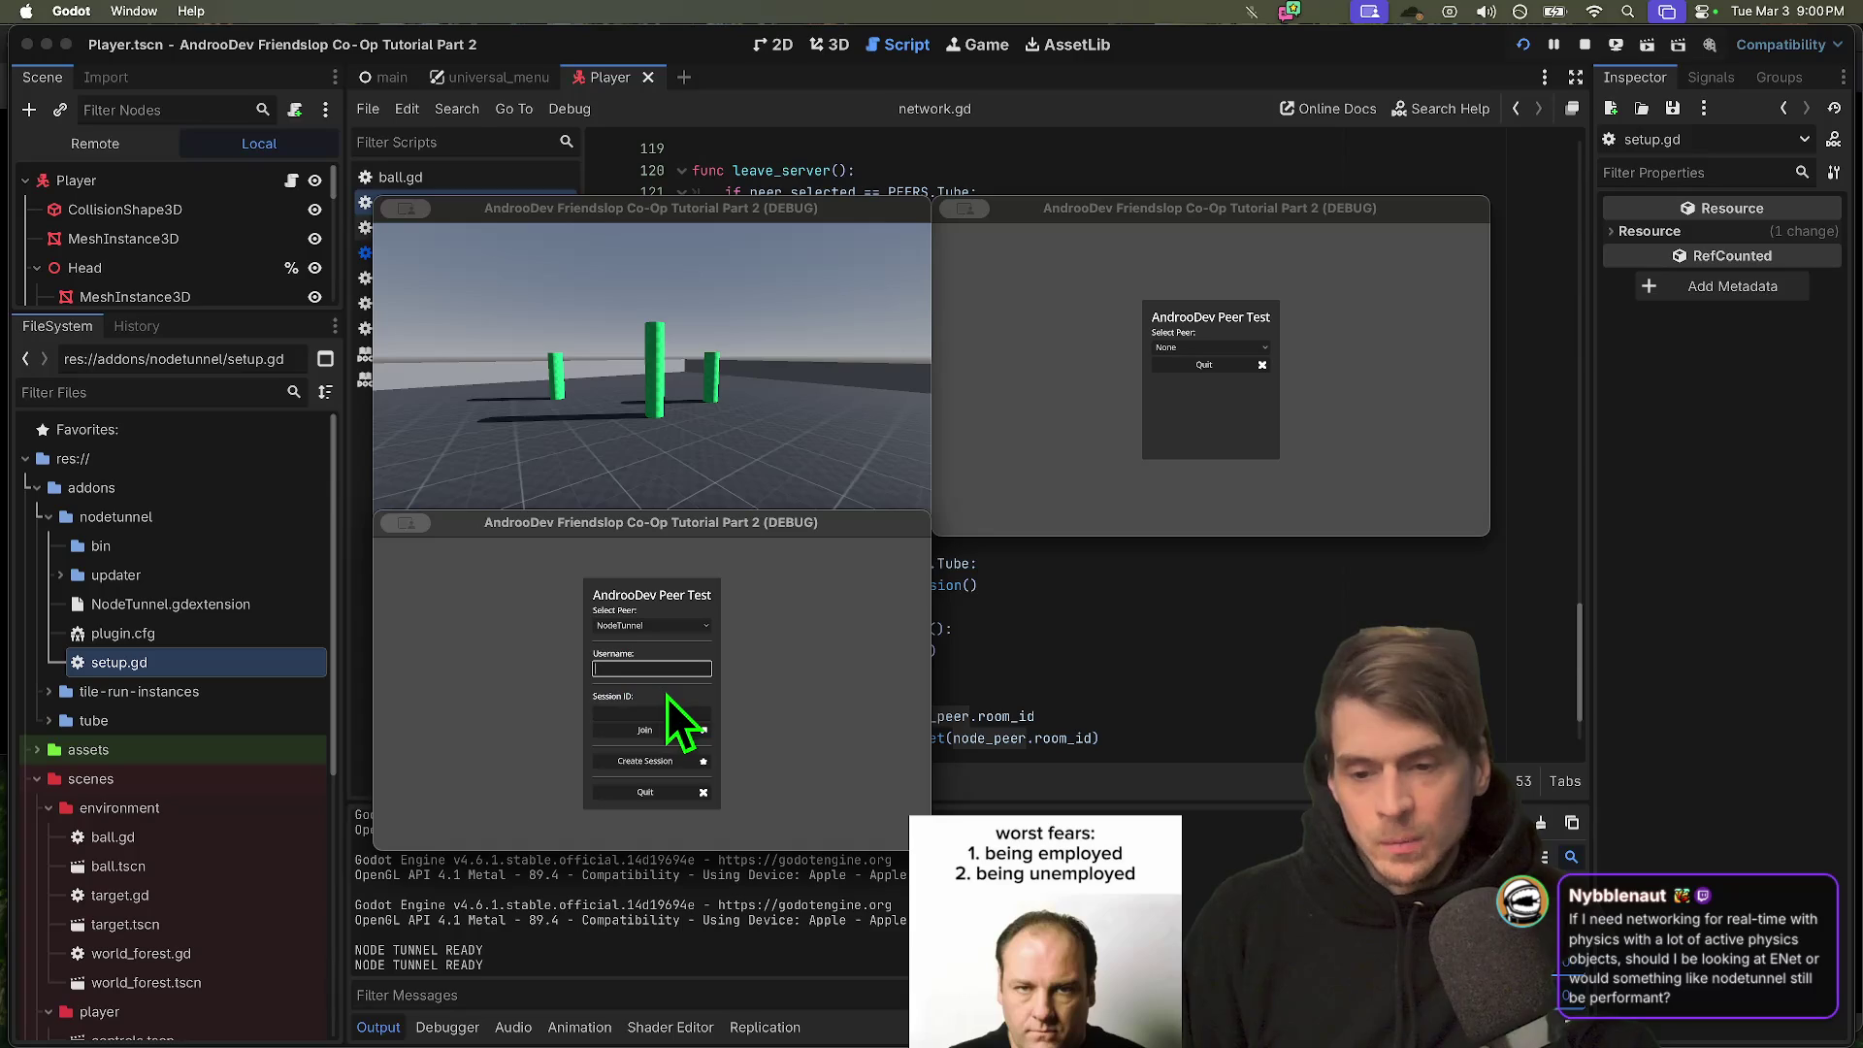
pyautogui.write('Q2K8C')
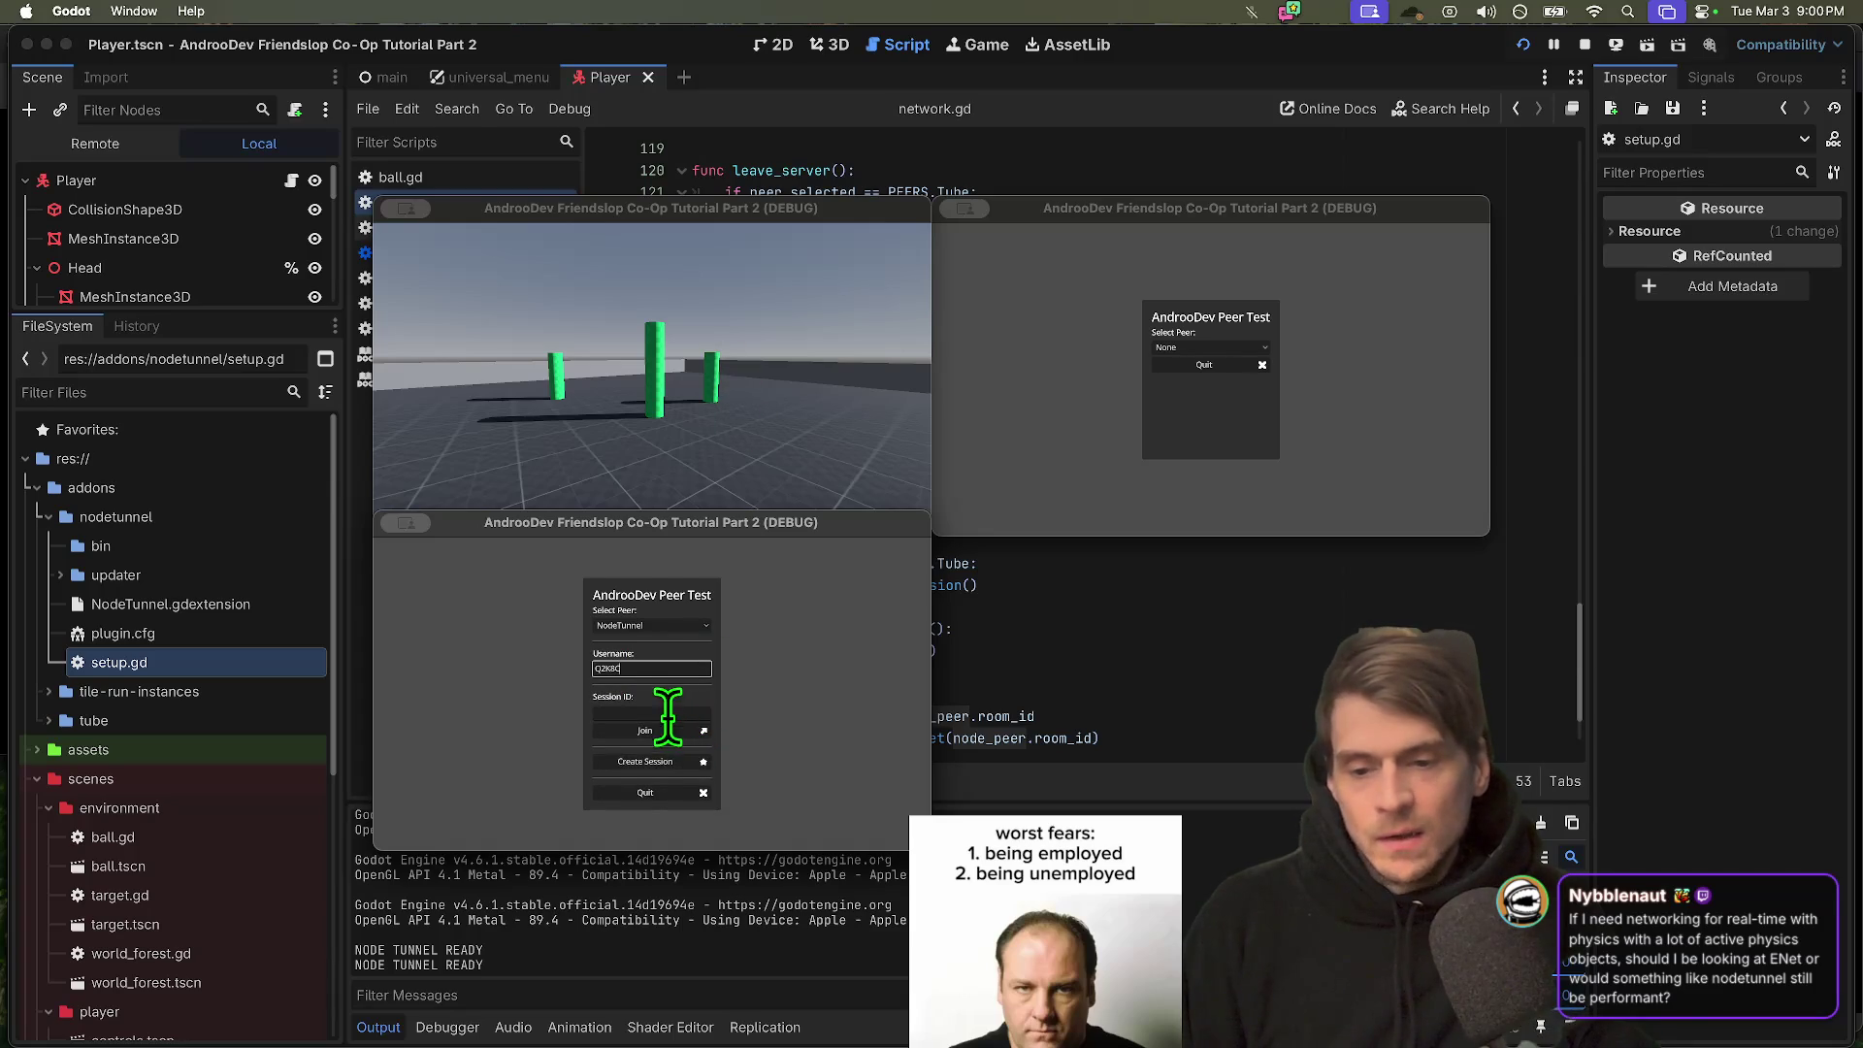
pyautogui.click(666, 734)
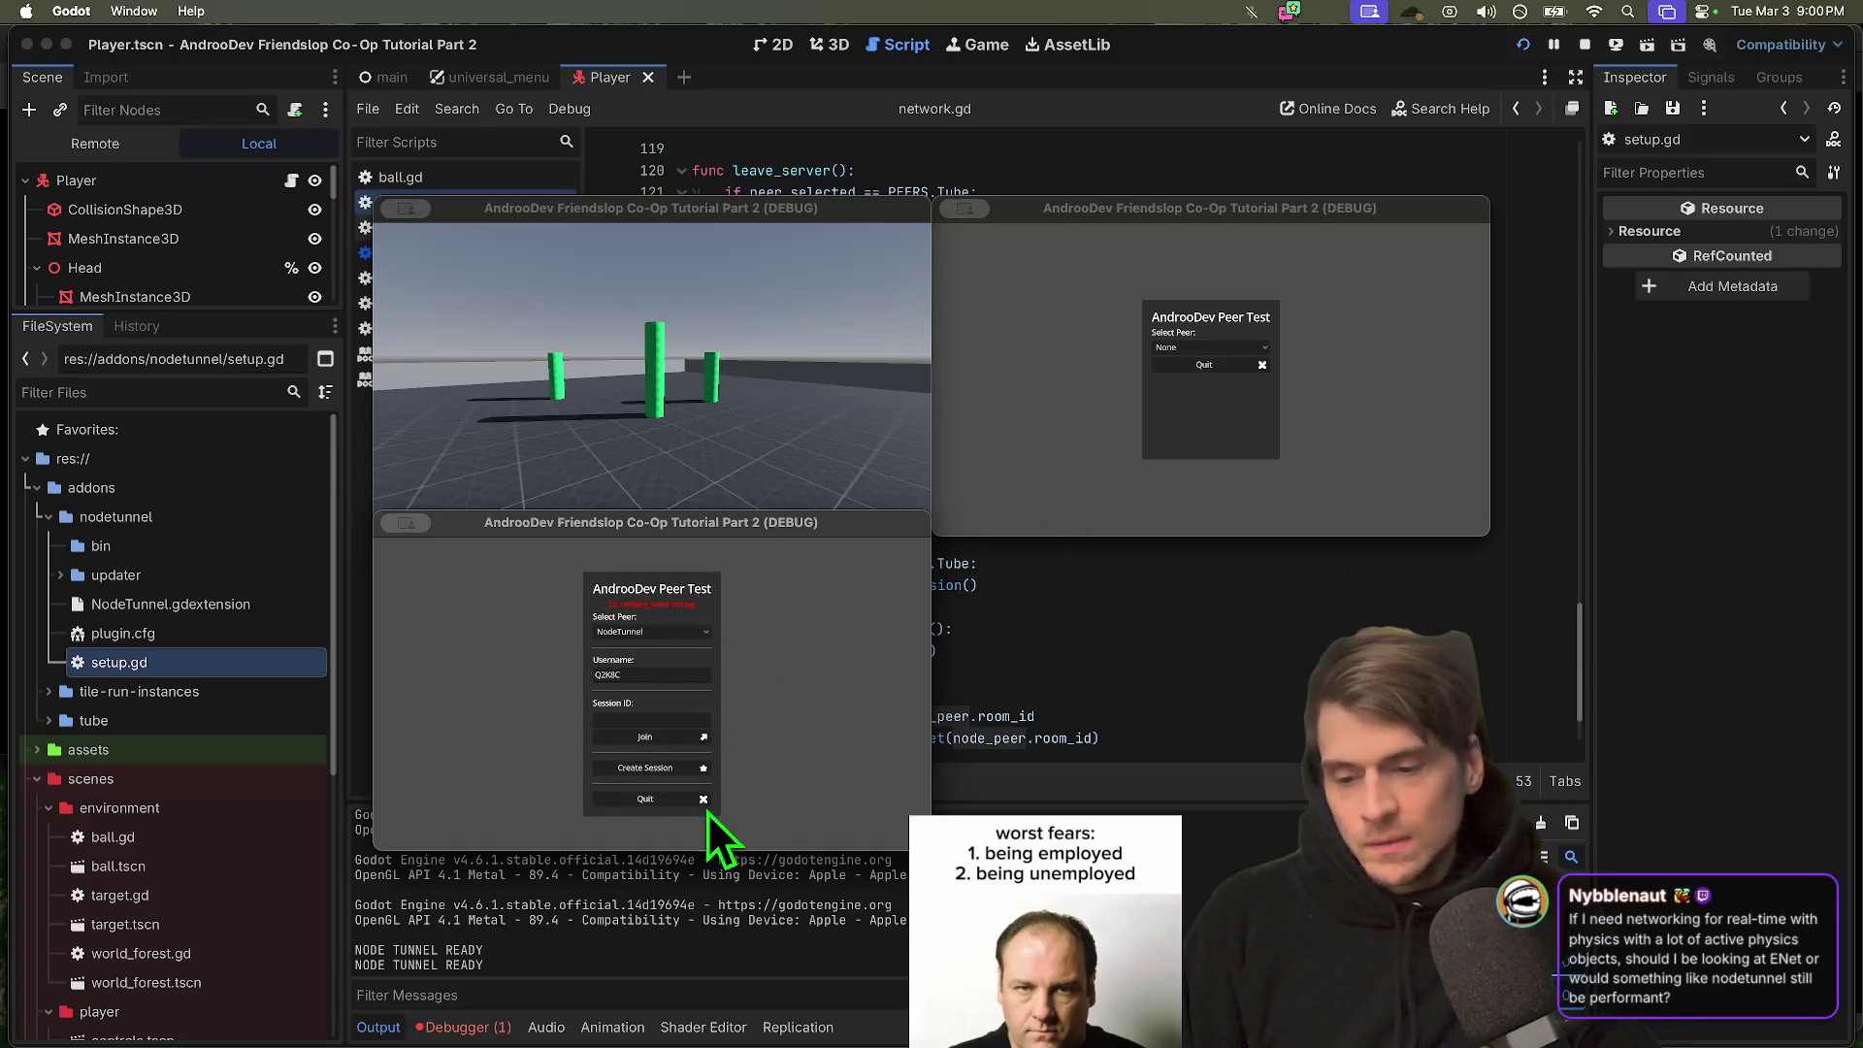
pyautogui.press('super+q')
pyautogui.press('super+q')
pyautogui.press('super+q')
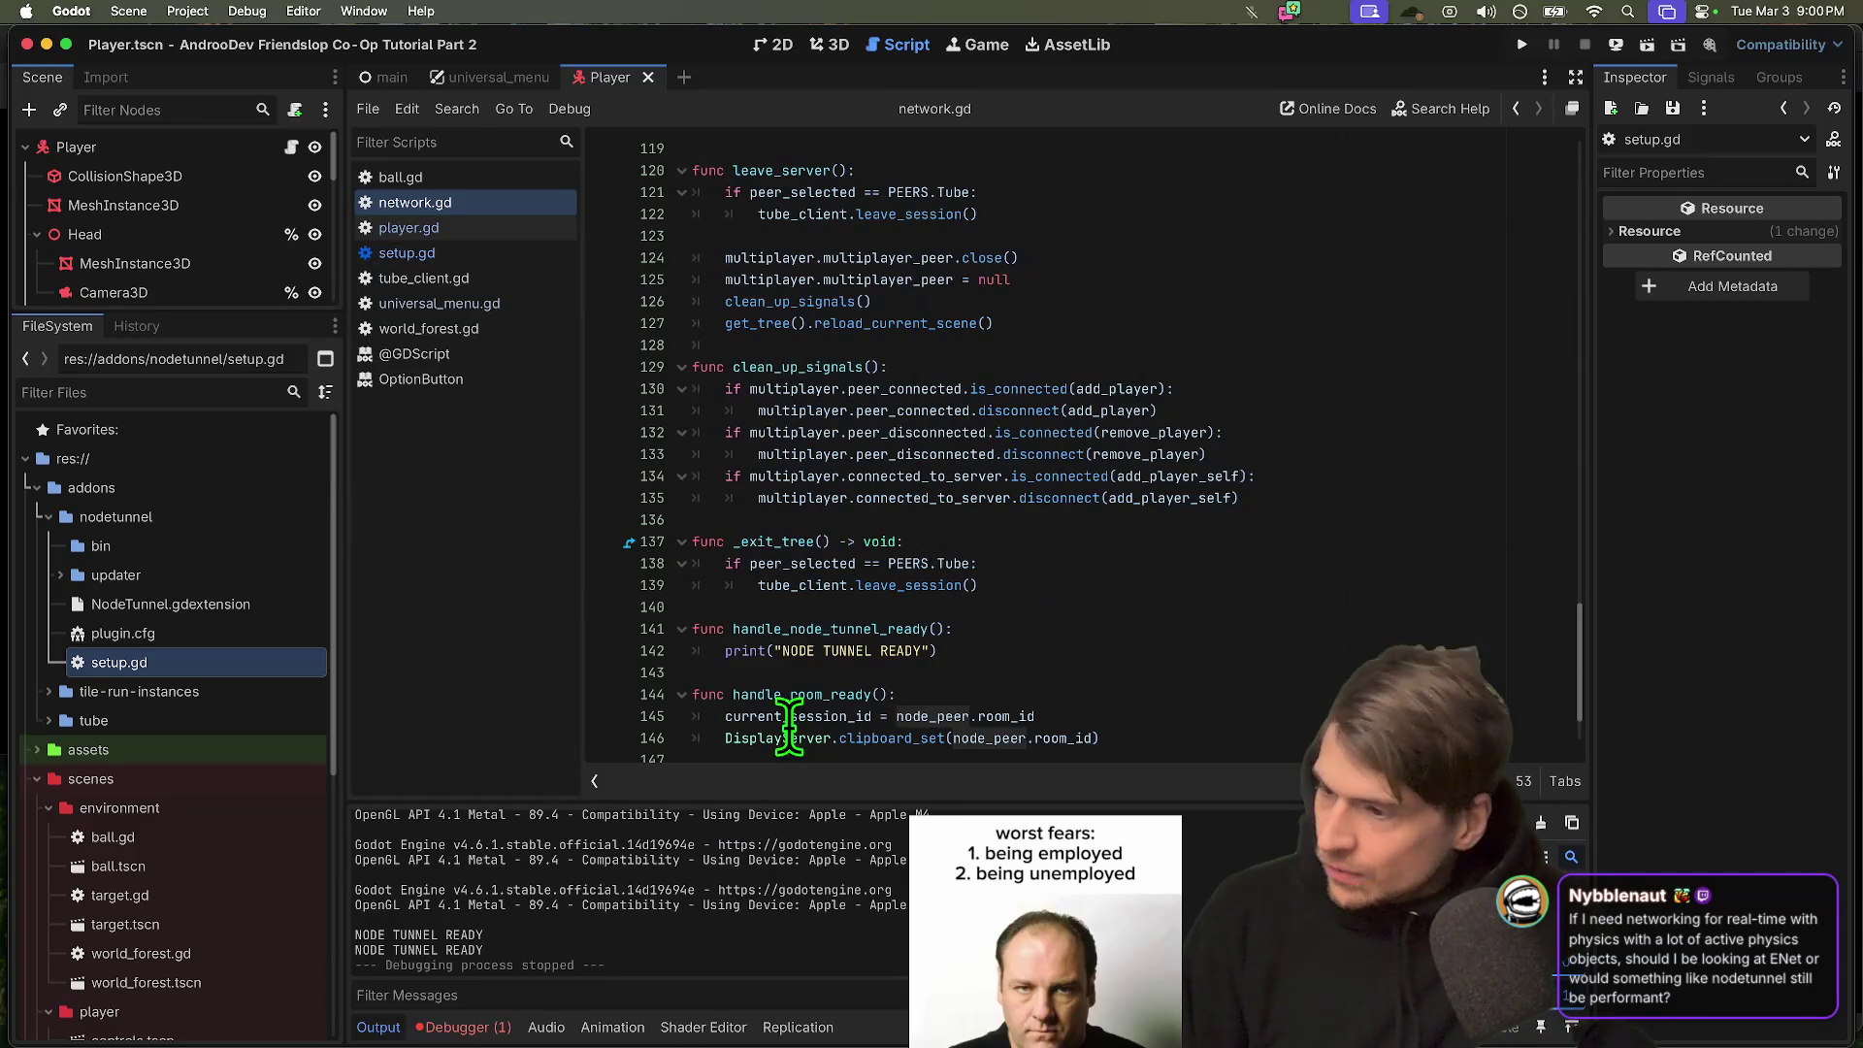
pyautogui.click(880, 694)
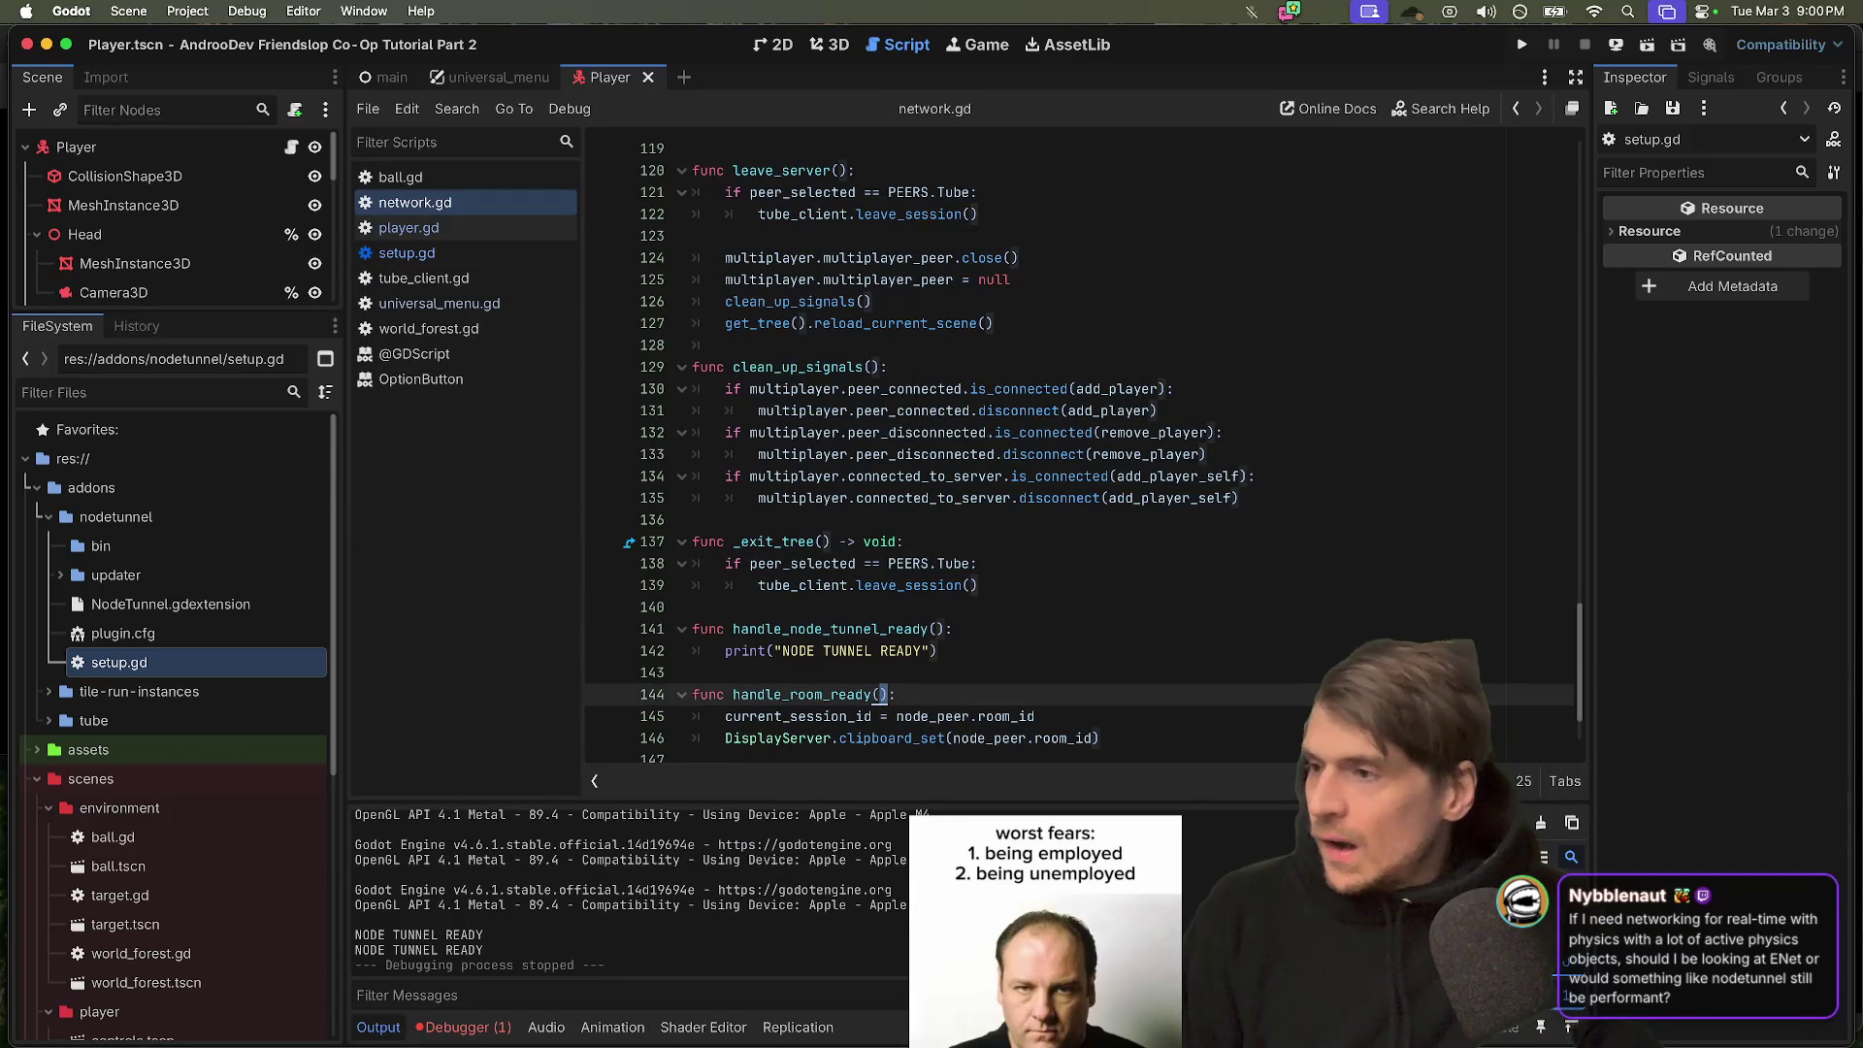
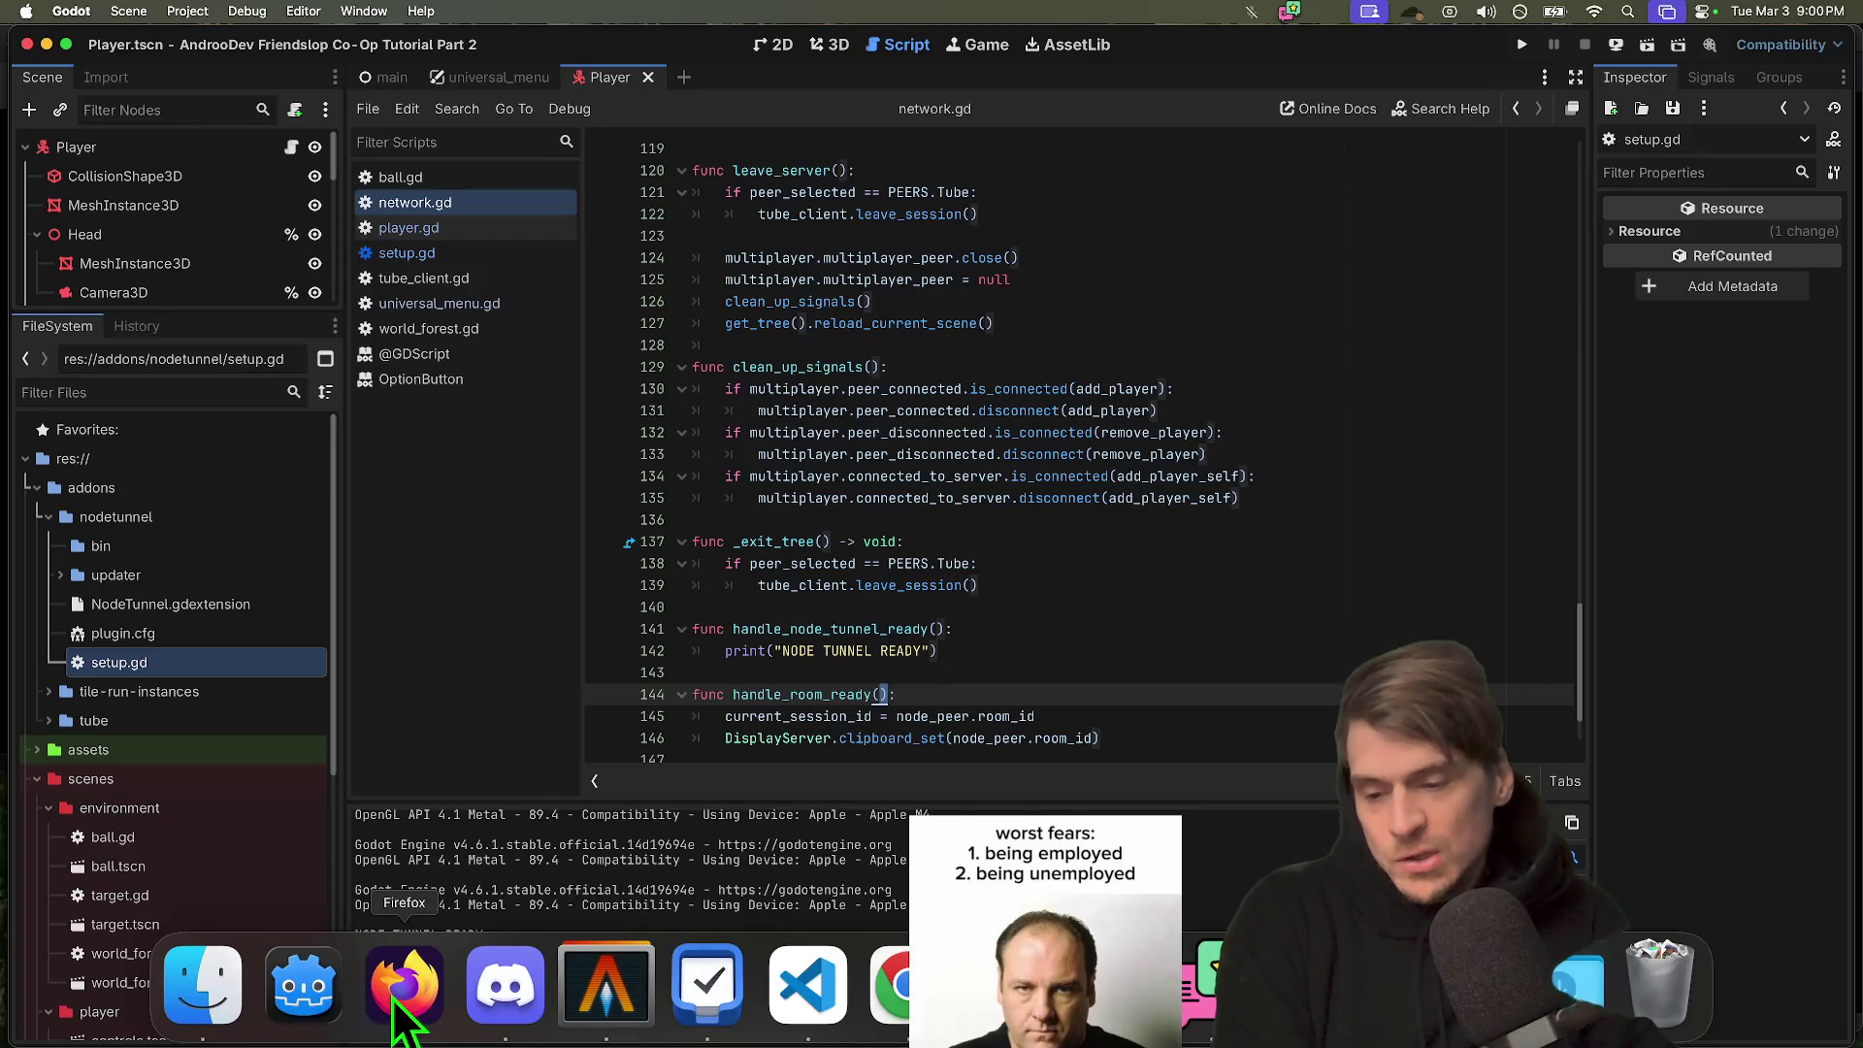
# Bring up the Godot hosting tips page in Firefox and read the EC2 and game-name steps.
pyautogui.click(406, 1006)
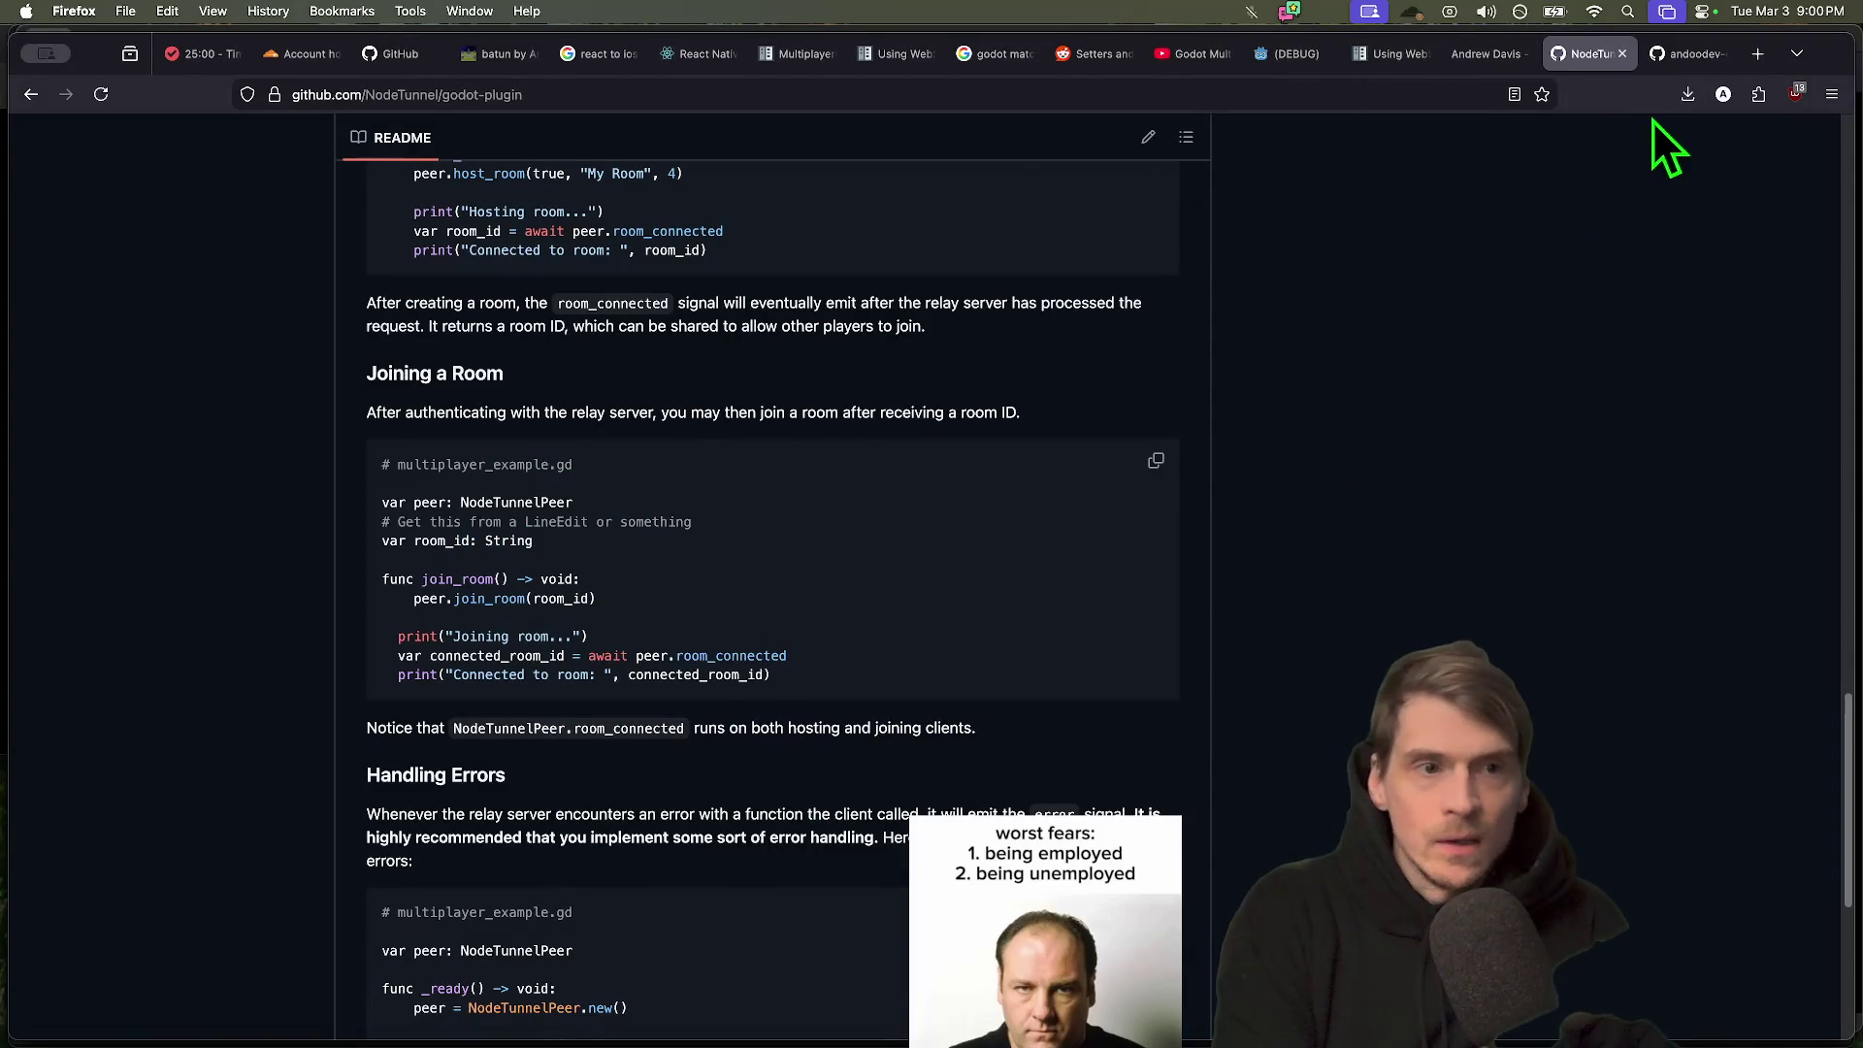
pyautogui.click(1485, 55)
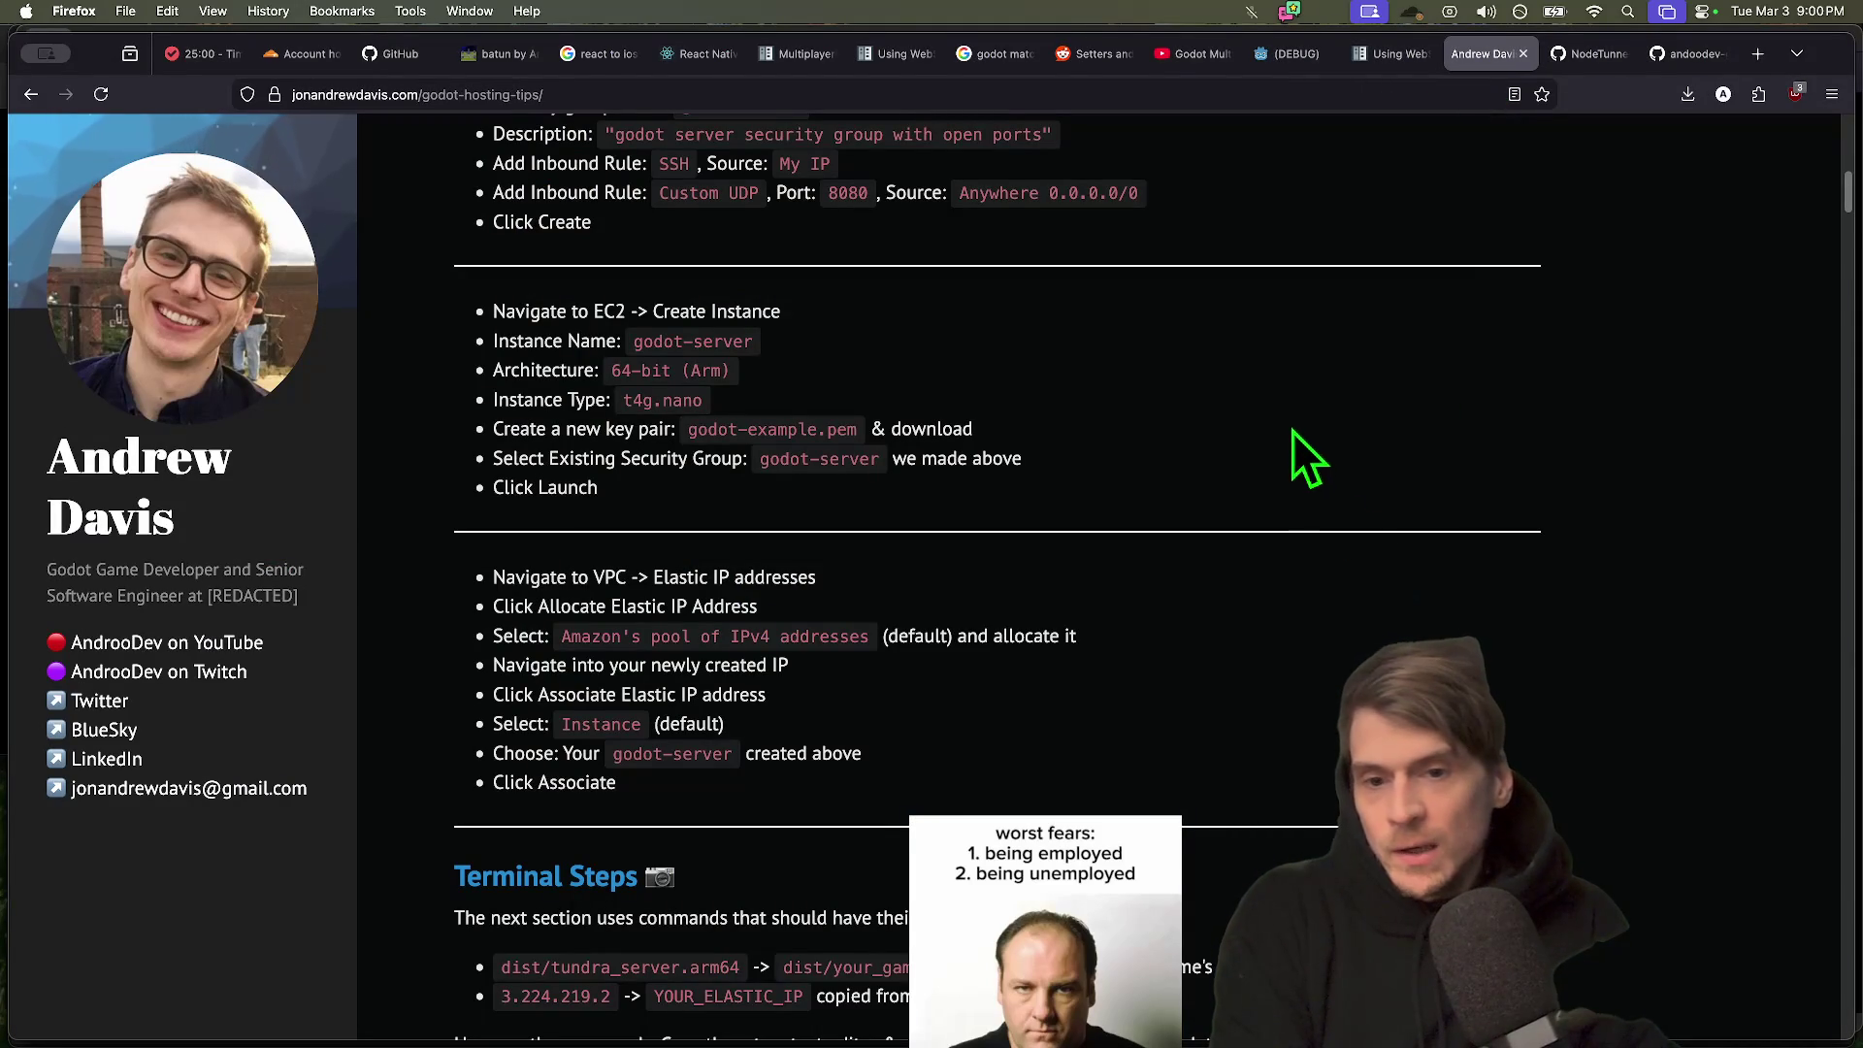
pyautogui.moveTo(493, 311); pyautogui.dragTo(762, 342)
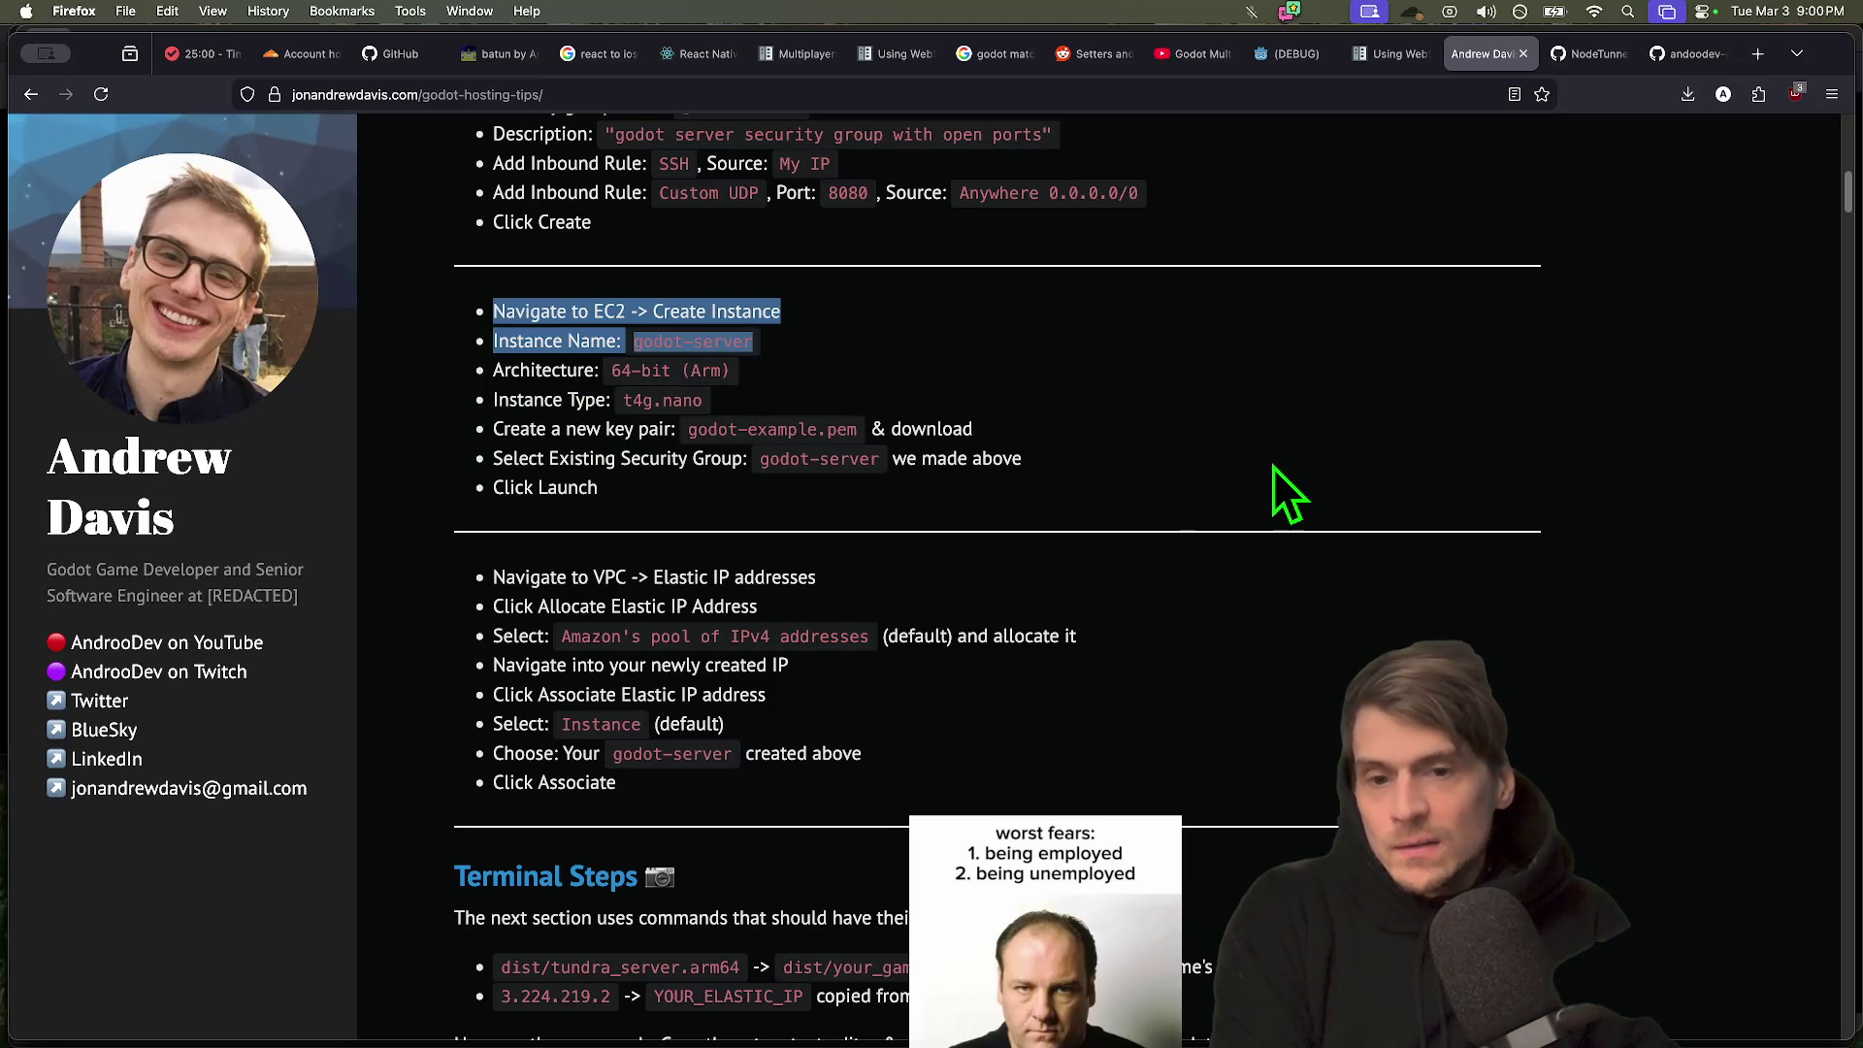
pyautogui.scroll(-2, 1273, 468)
pyautogui.scroll(-2, 1256, 479)
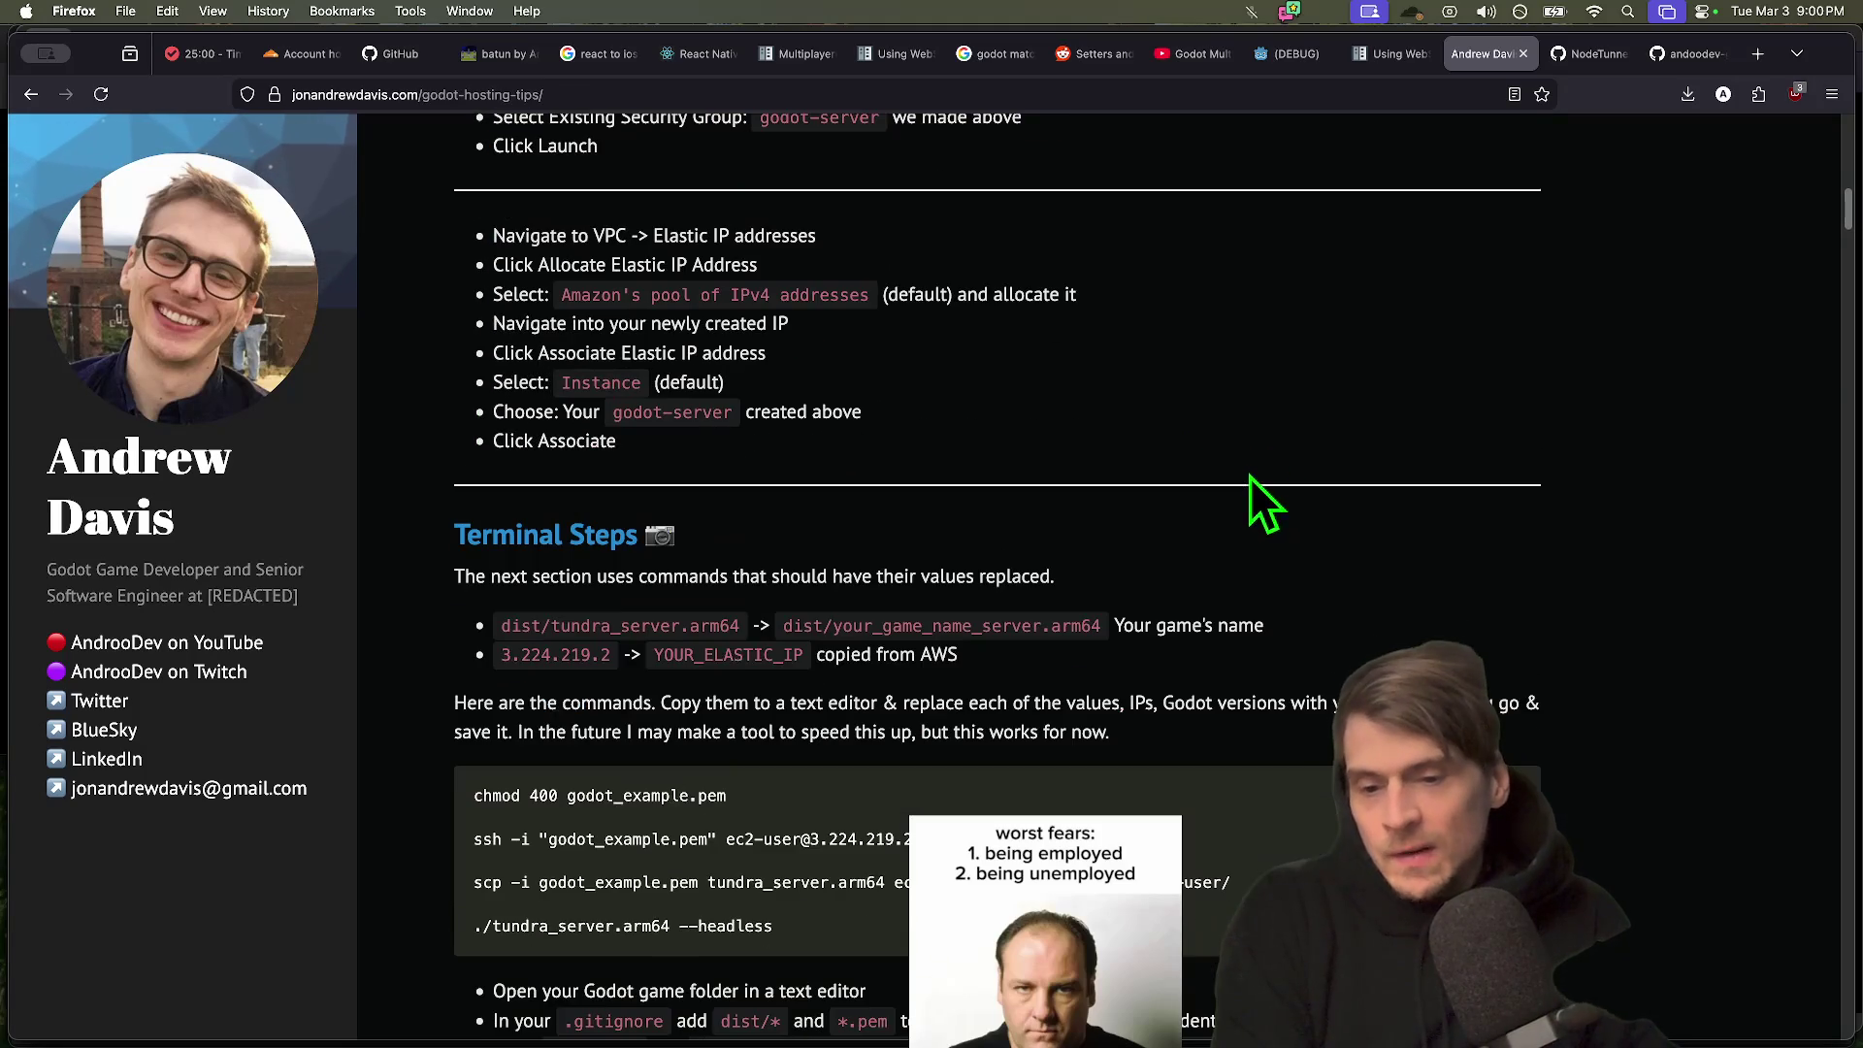
pyautogui.scroll(-1, 483, 631)
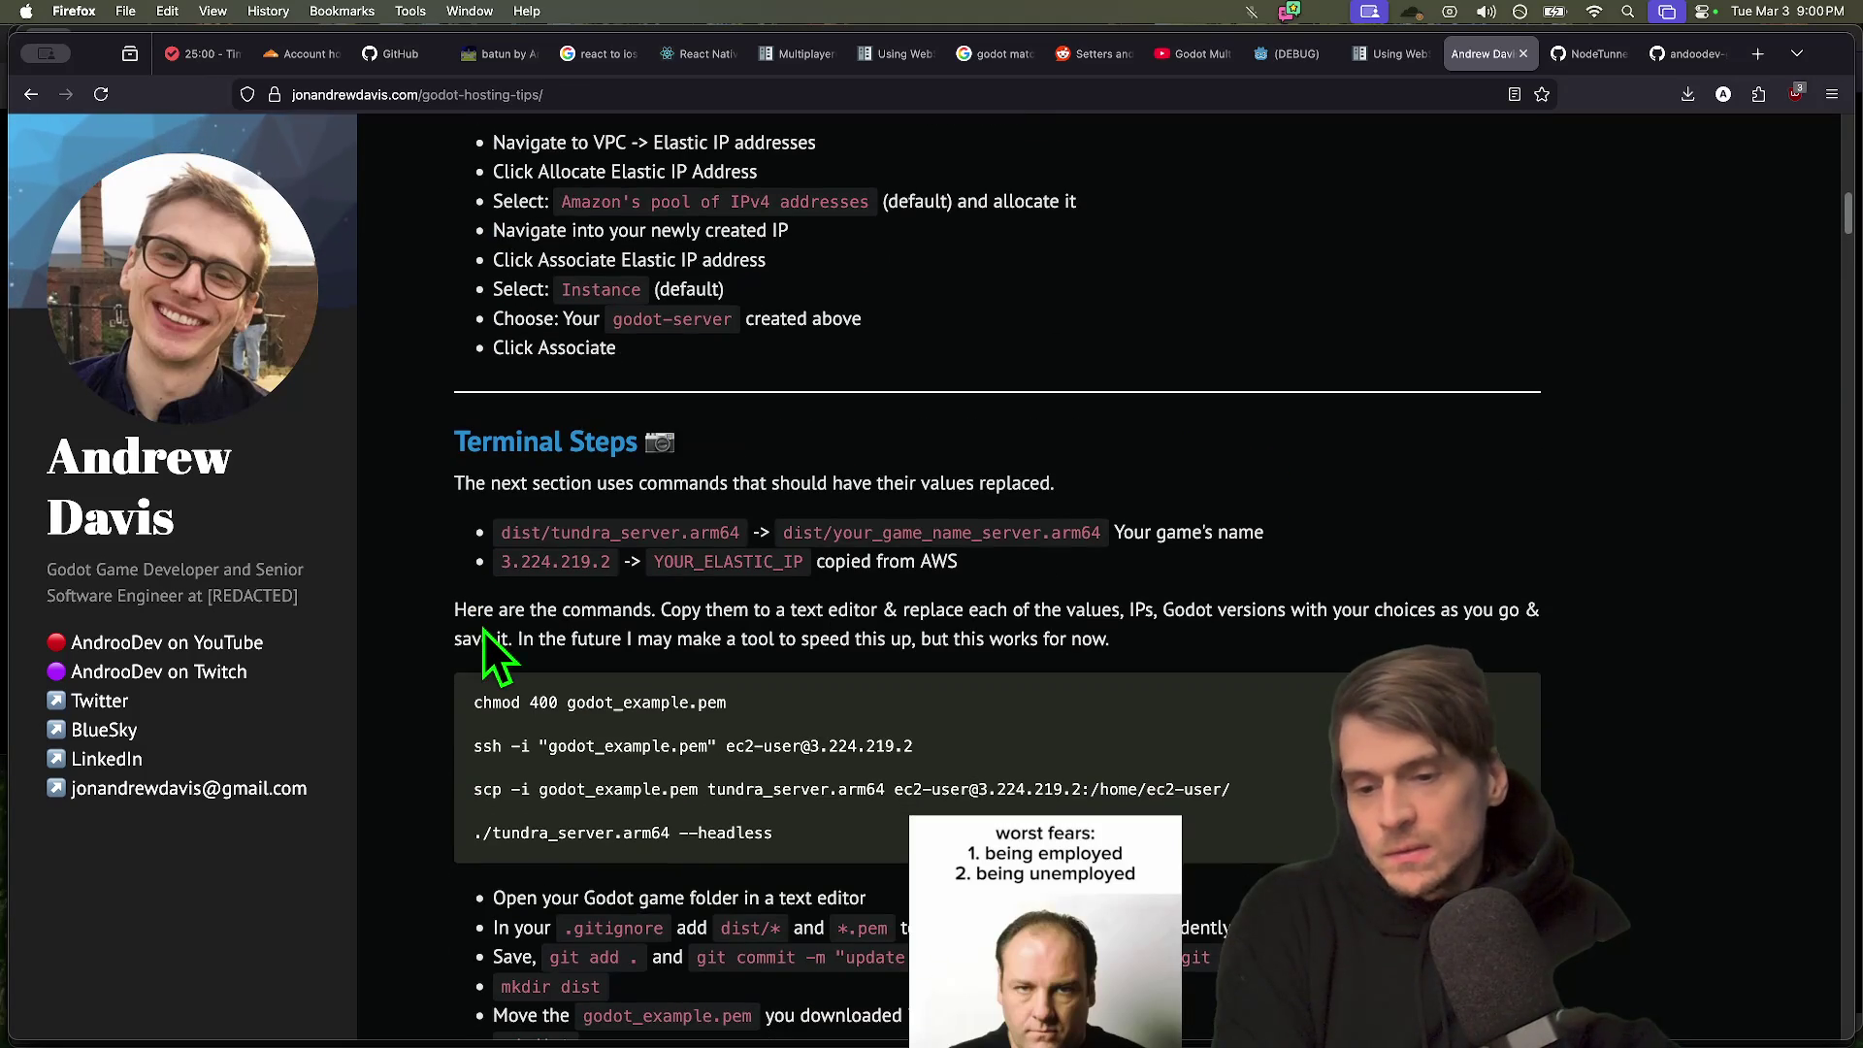
pyautogui.tripleClick(990, 533)
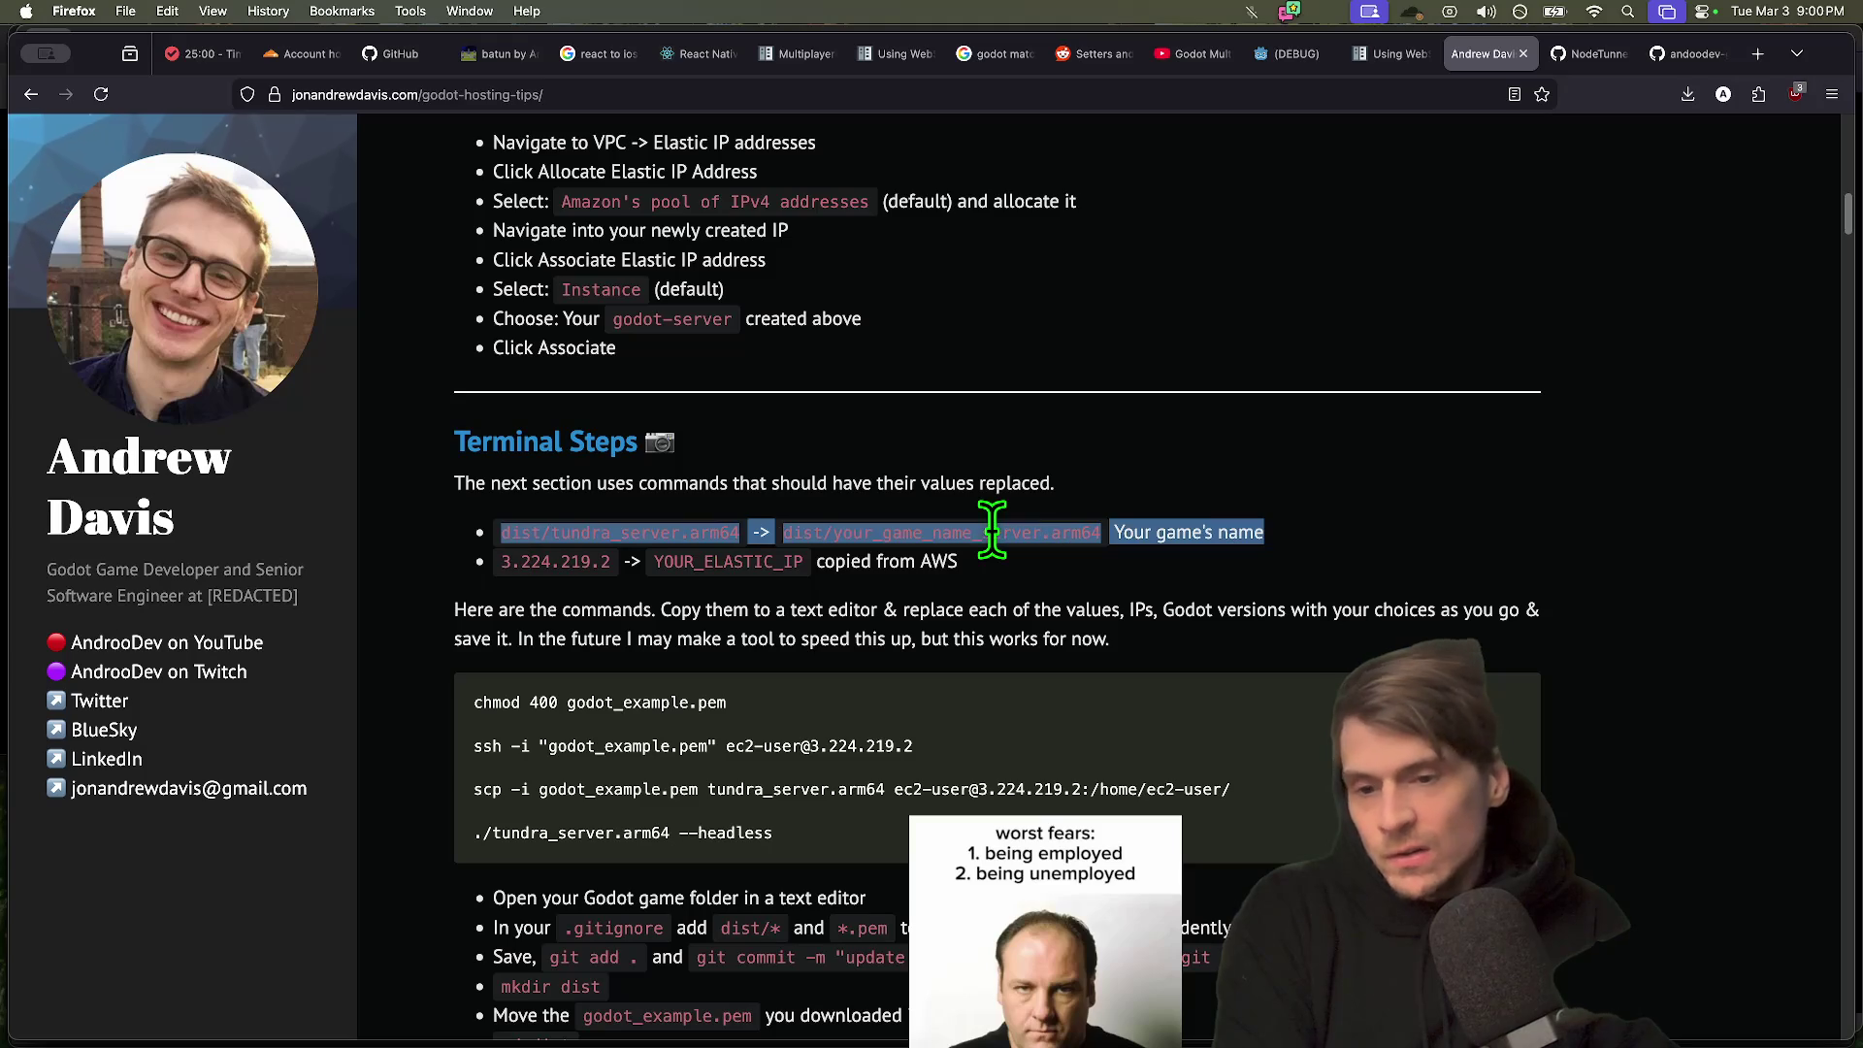
pyautogui.click(1383, 573)
# Review the command lines and Elastic IP steps, then read down to the final Tundra join screen.
pyautogui.scroll(-4, 1383, 572)
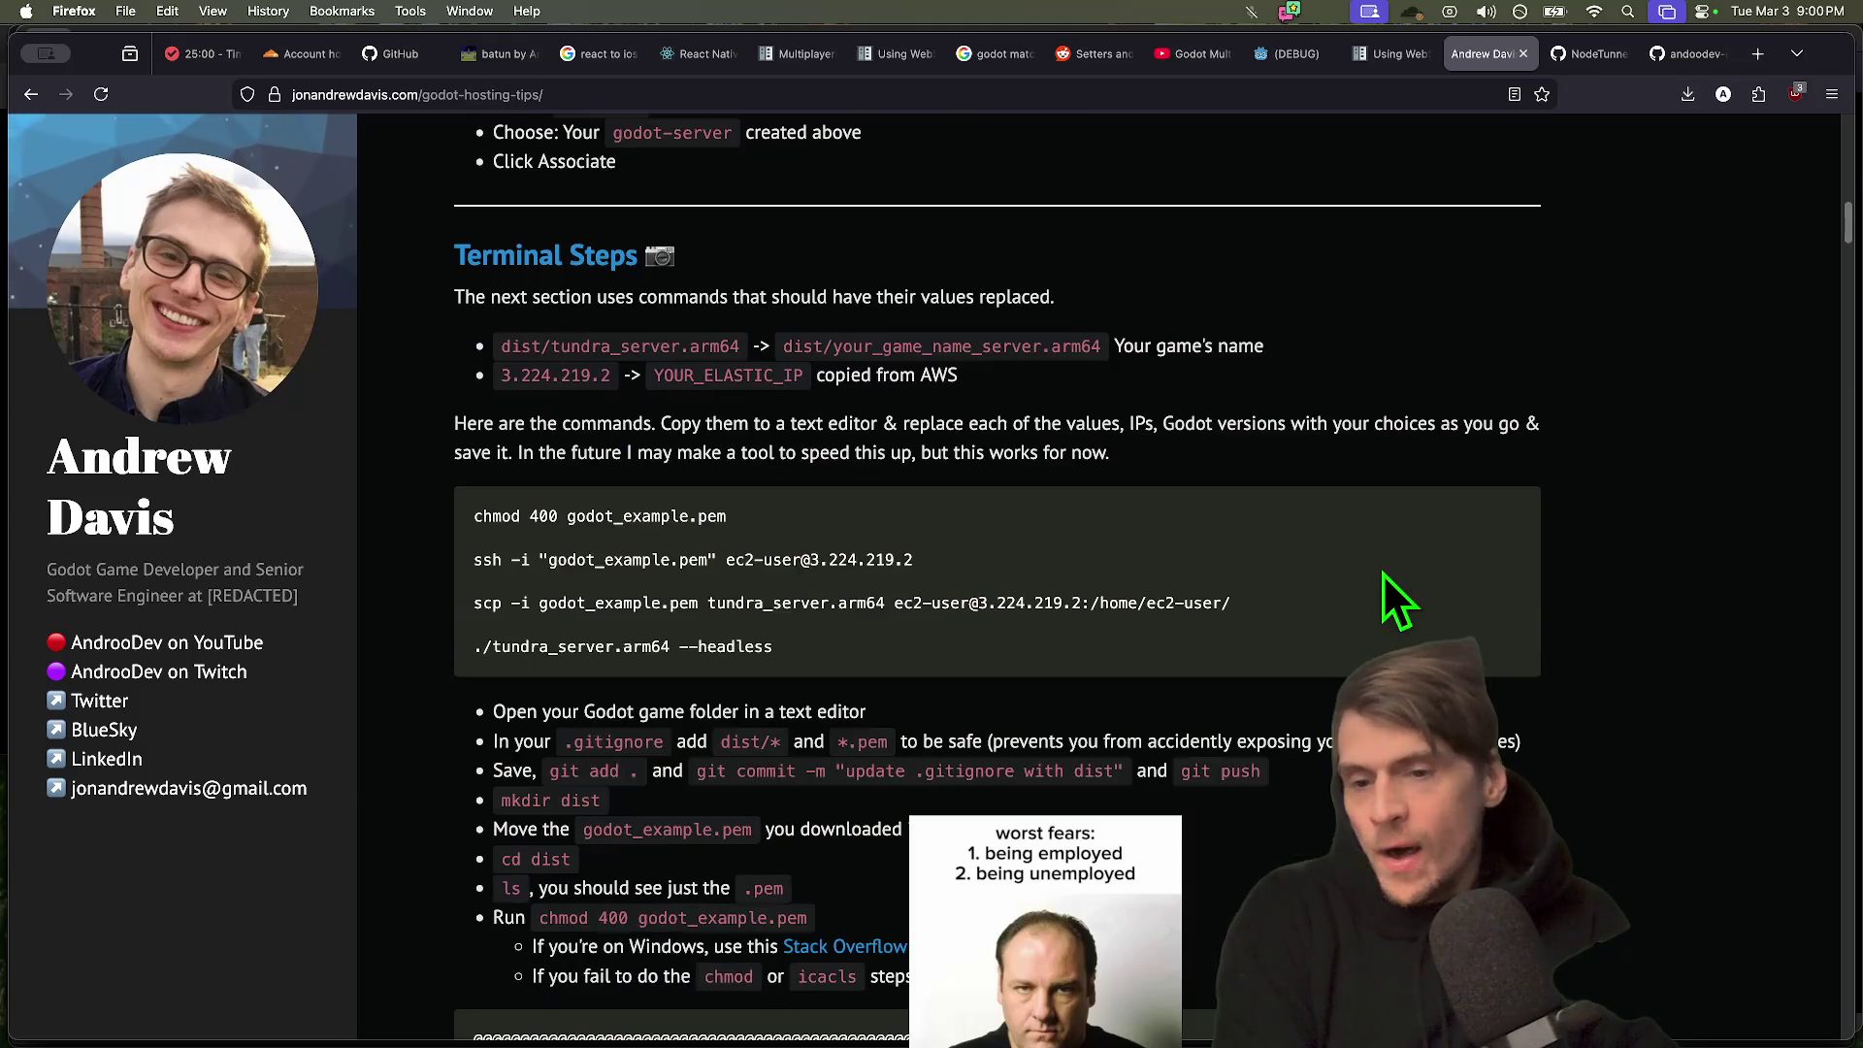
pyautogui.scroll(1, 788, 469)
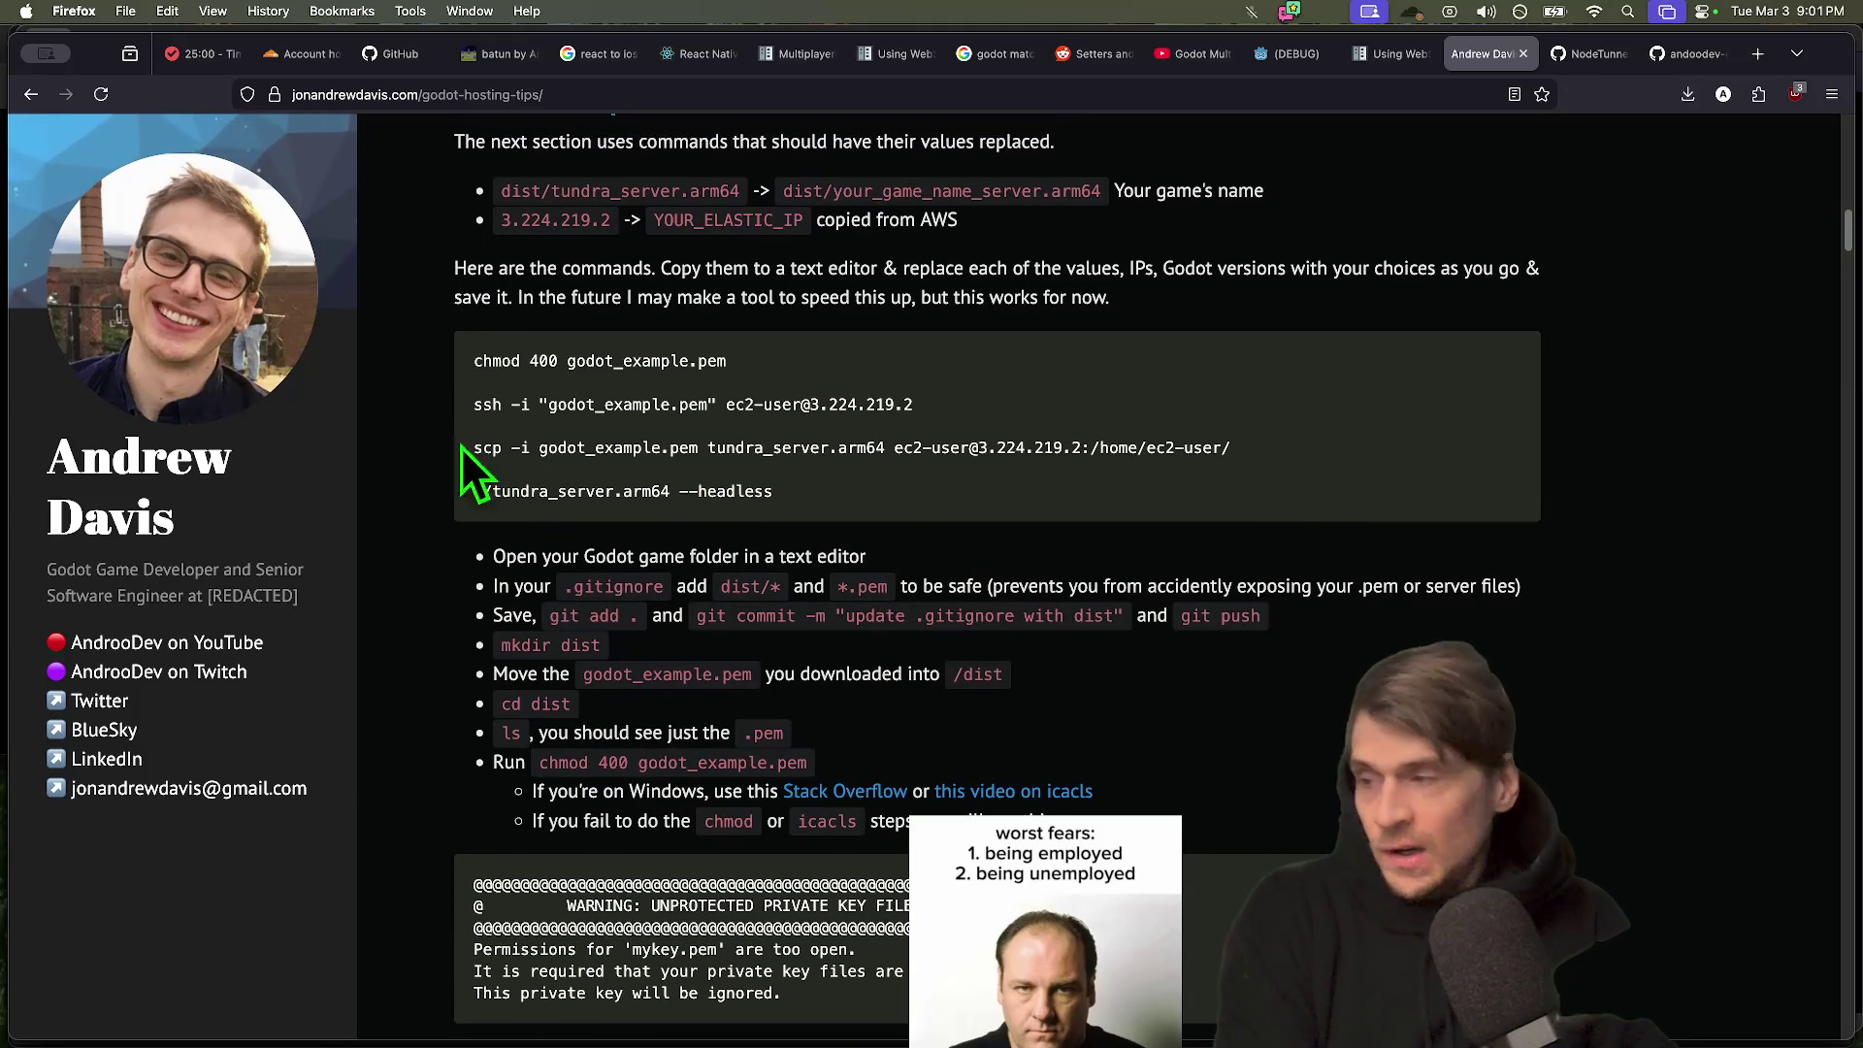
pyautogui.moveTo(451, 457); pyautogui.dragTo(1283, 499)
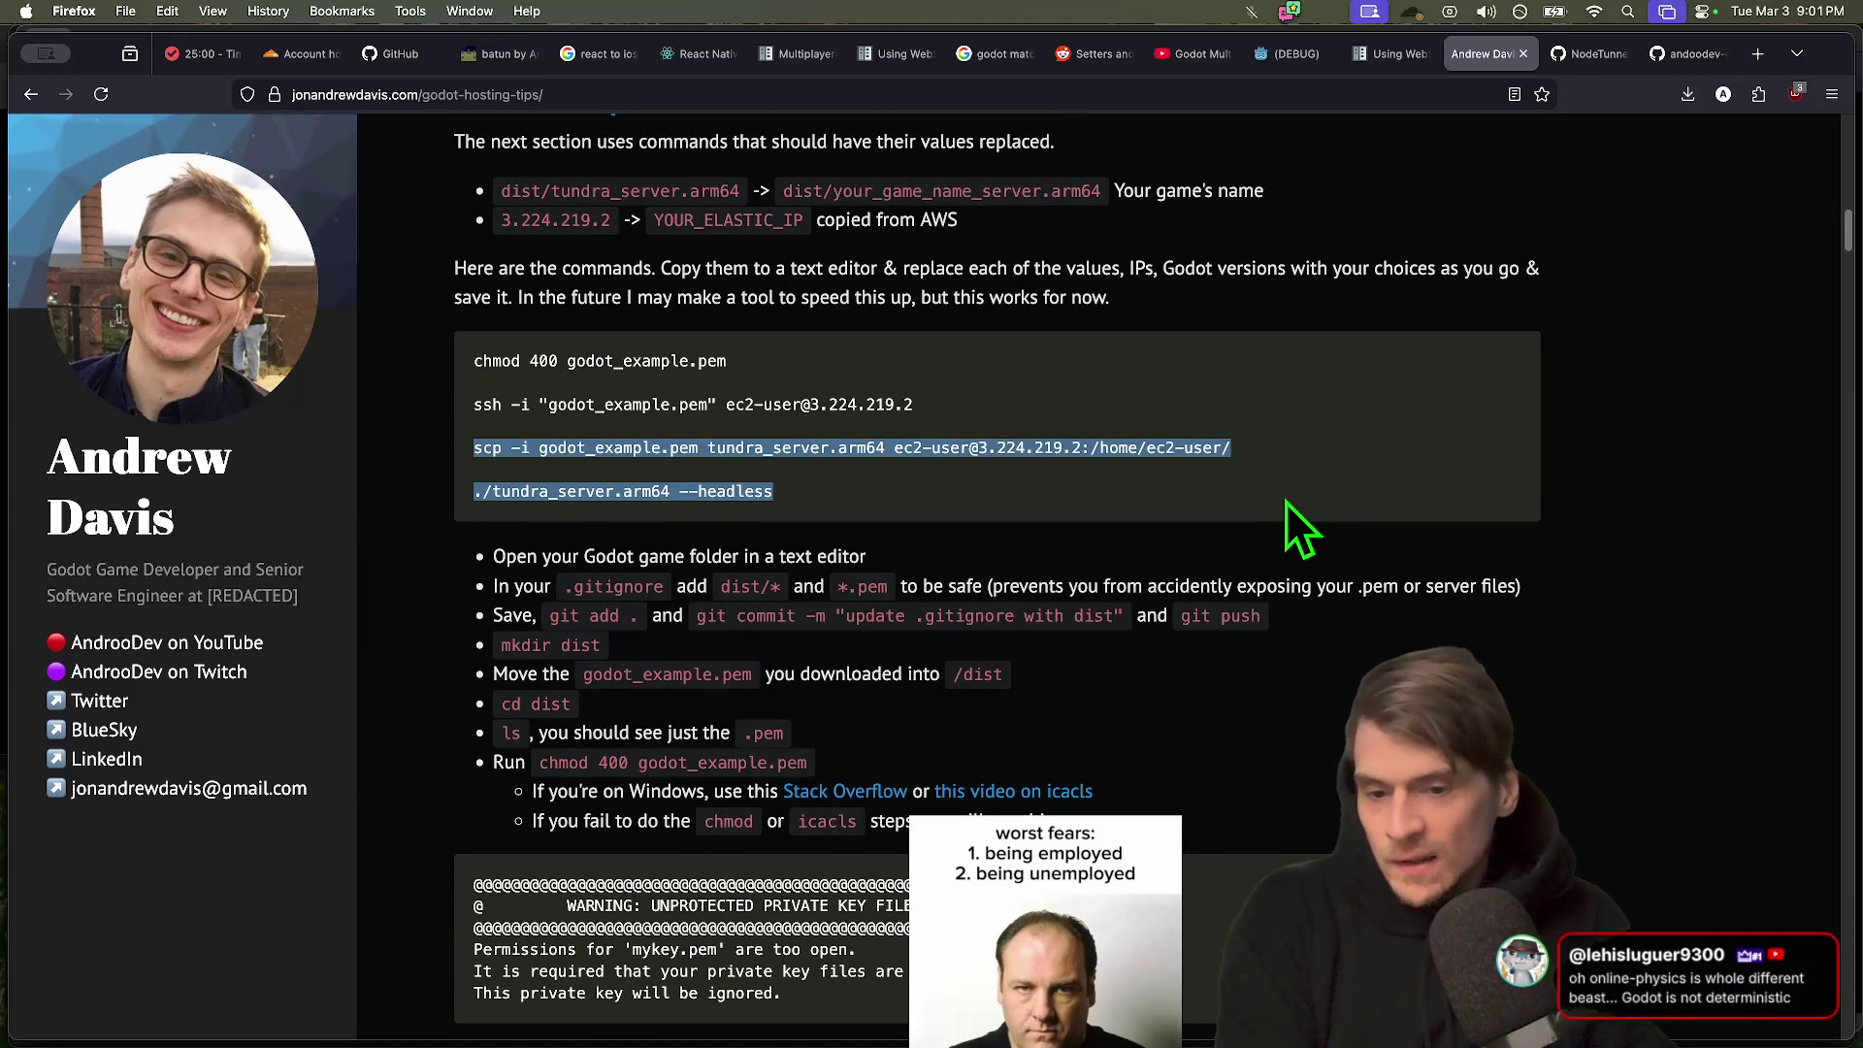
pyautogui.click(1289, 498)
pyautogui.scroll(5, 1288, 498)
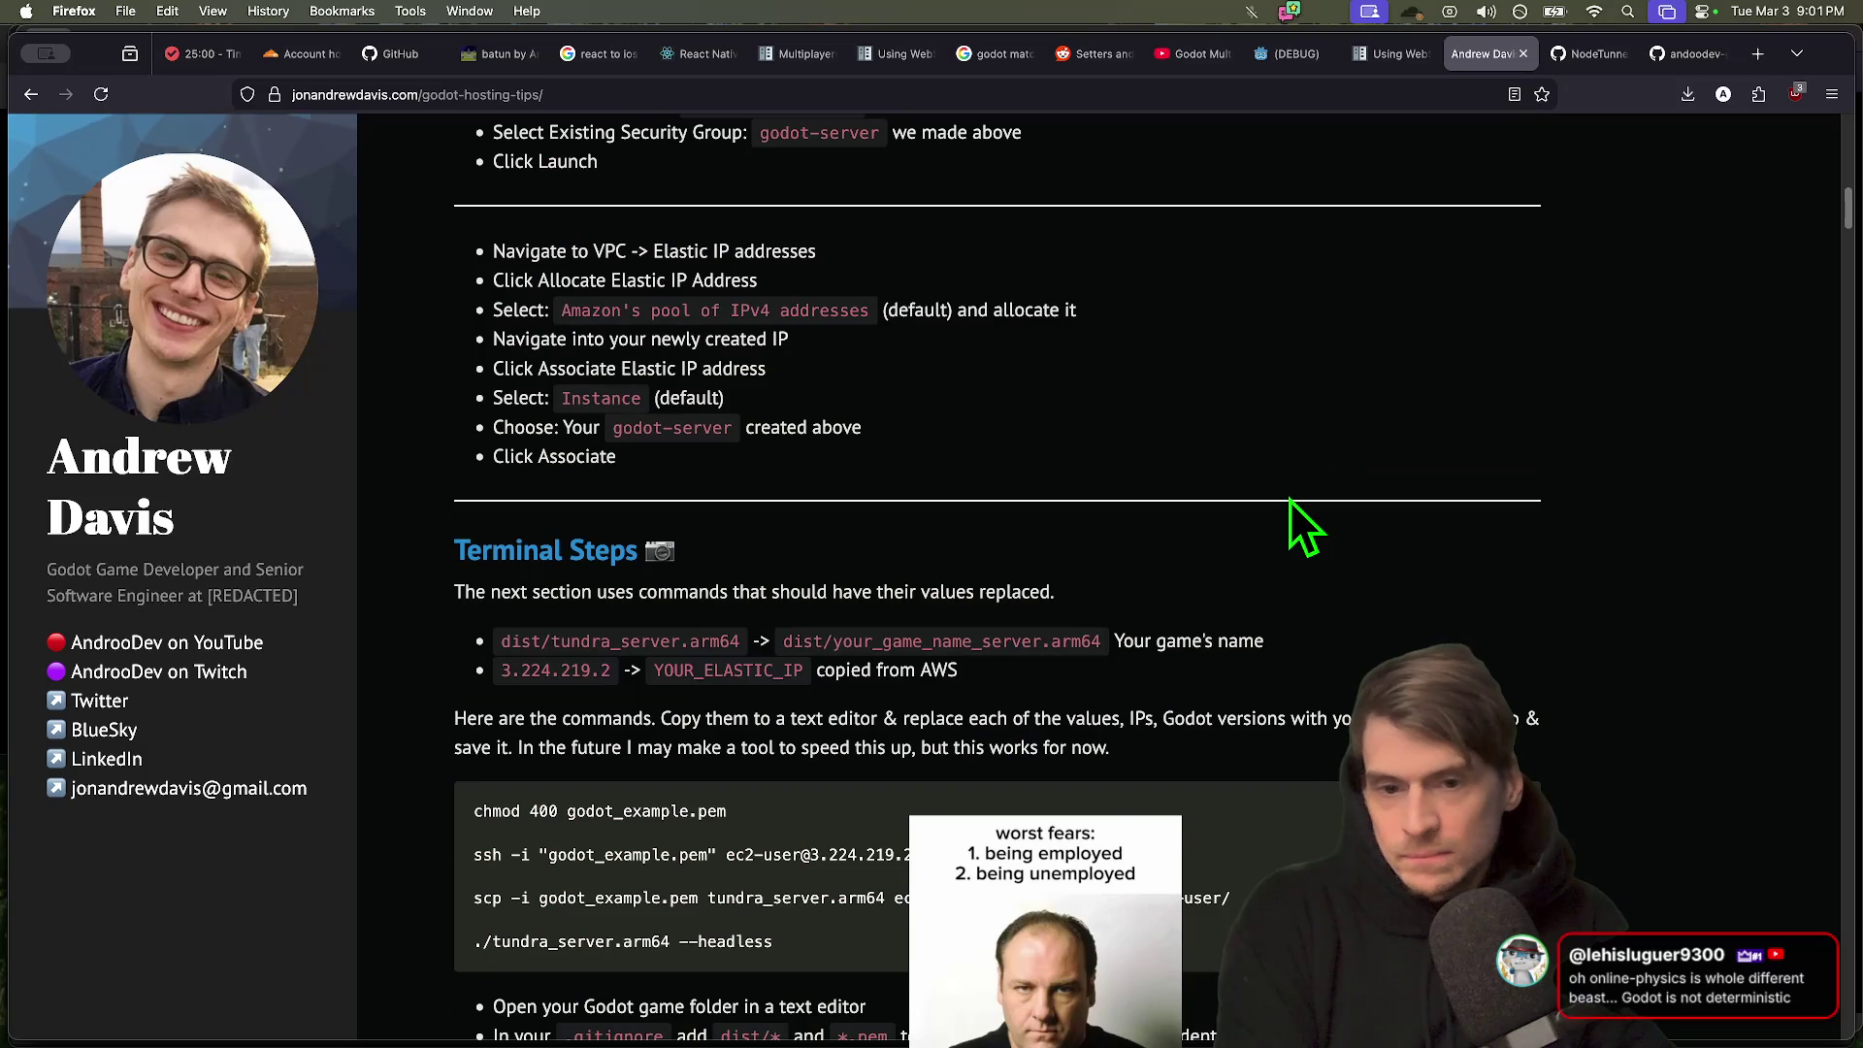
pyautogui.moveTo(589, 280); pyautogui.dragTo(843, 312)
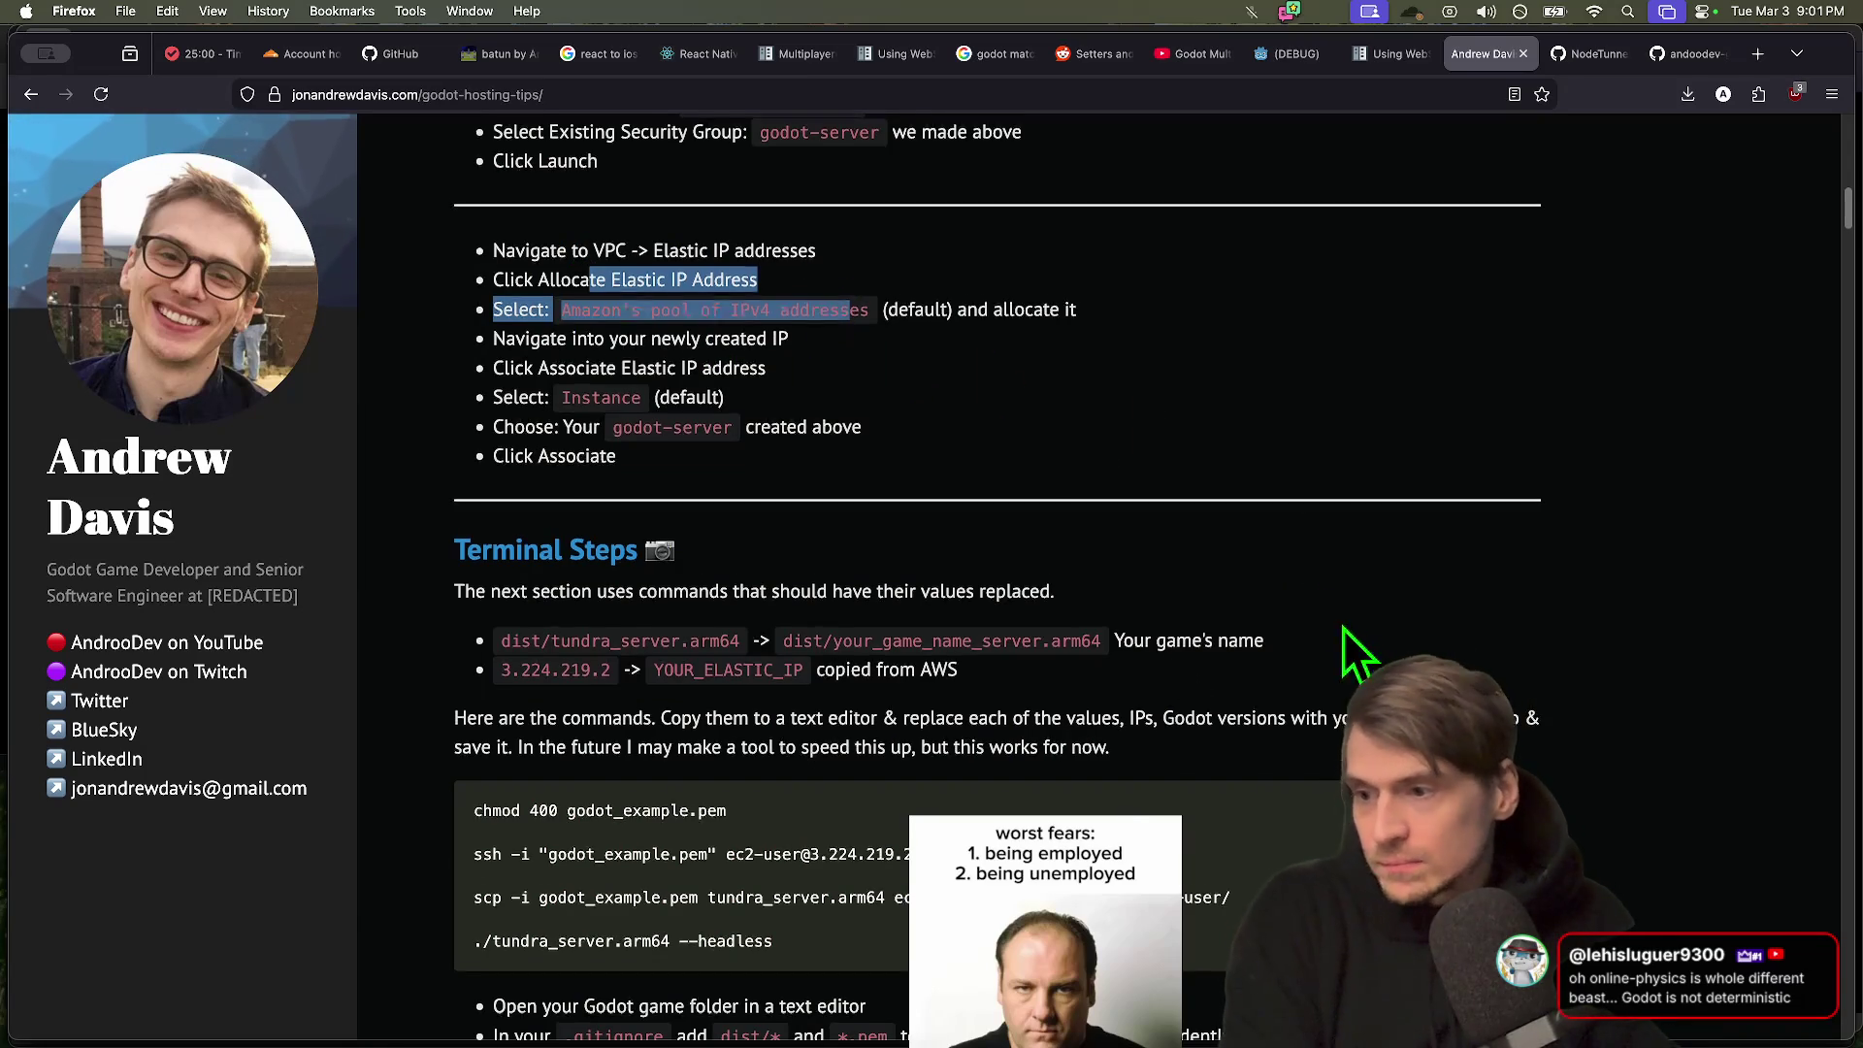
pyautogui.scroll(-10, 1300, 582)
pyautogui.scroll(-15, 1299, 582)
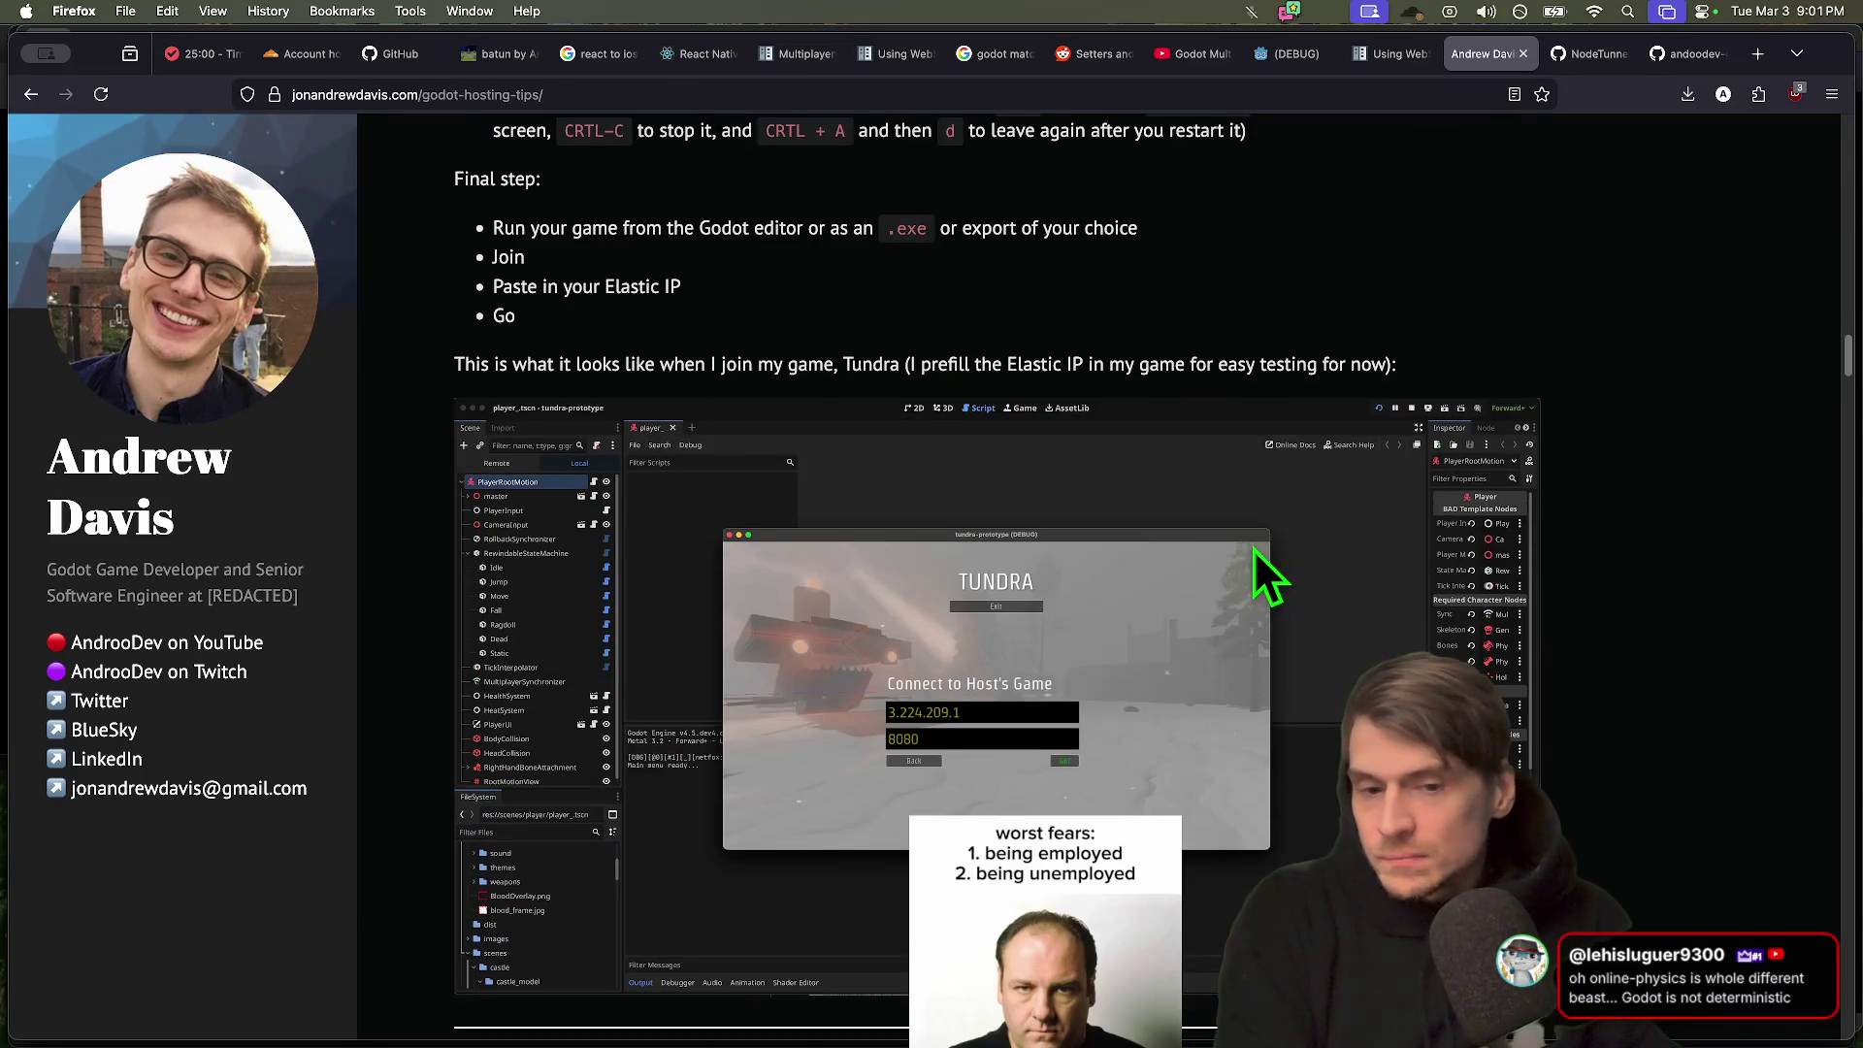
pyautogui.scroll(-2, 1254, 549)
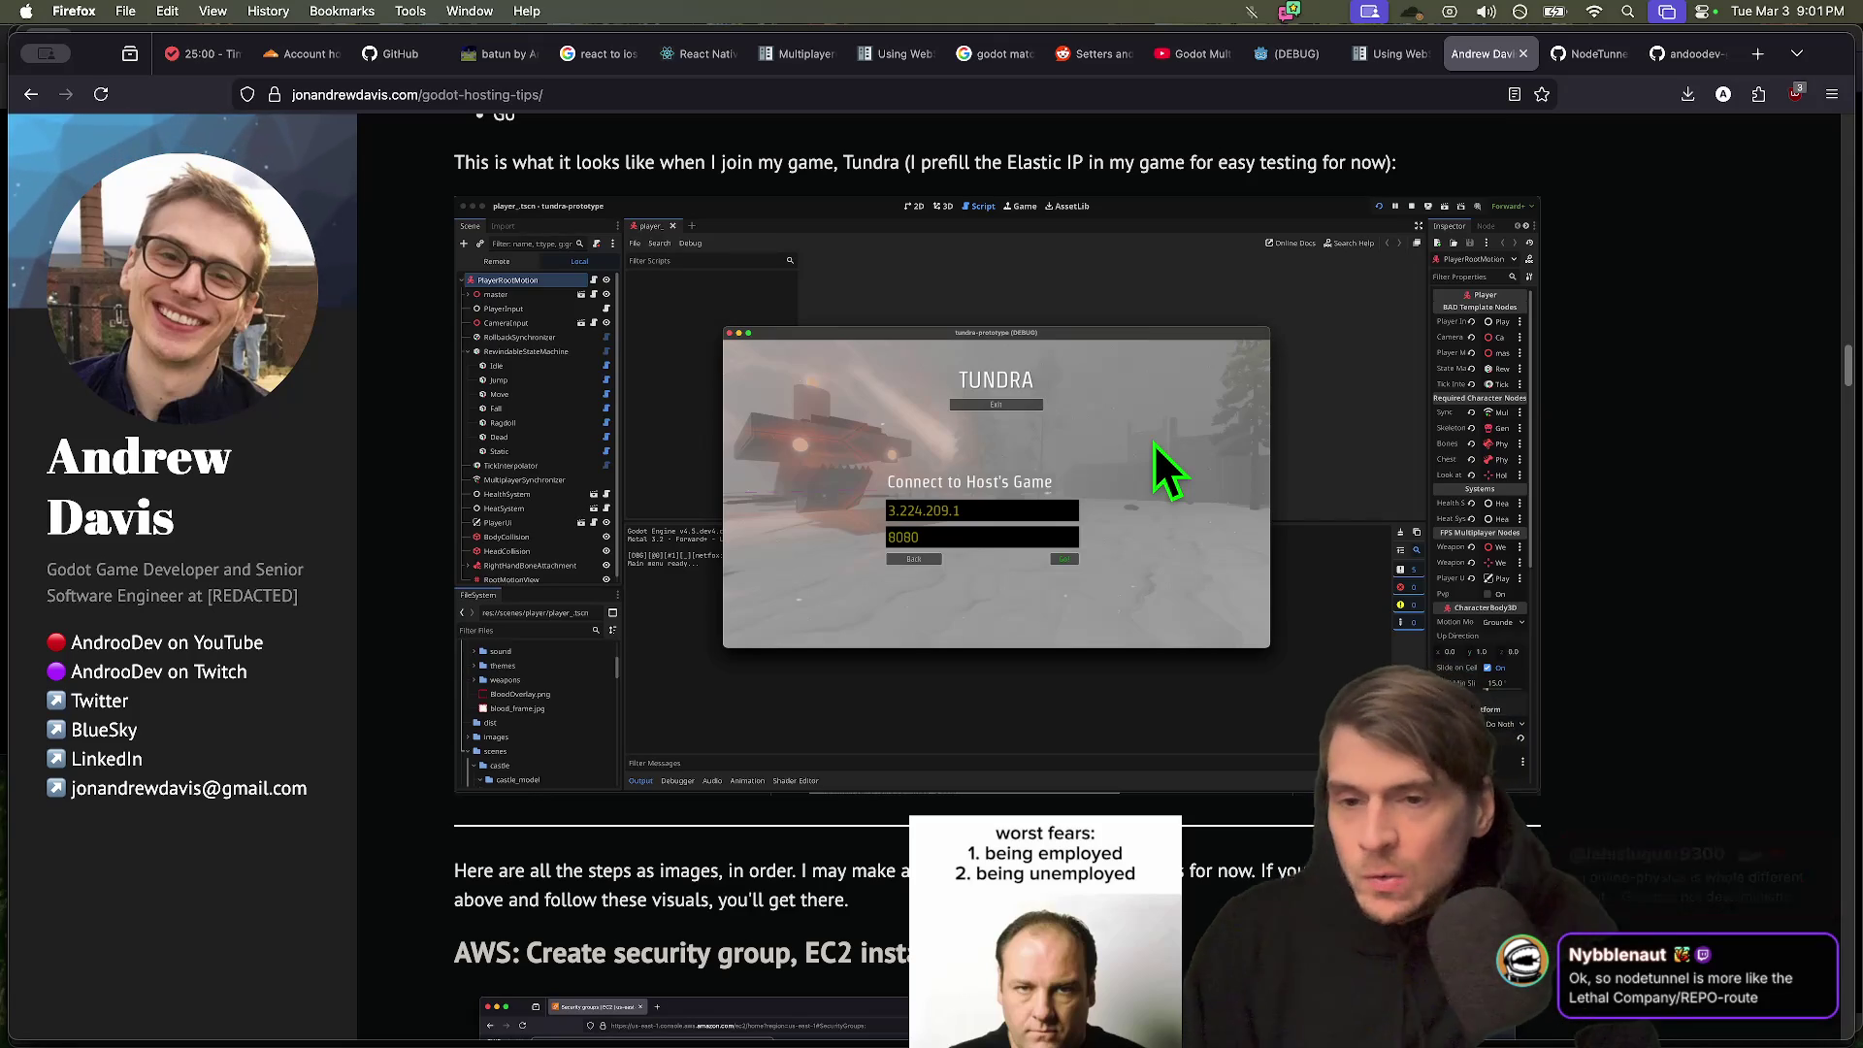
pyautogui.press('super+t')
# Search 'steam peer' and read through the GodotSteam and SteamMultiplayerPeer article.
pyautogui.write('steam peer')
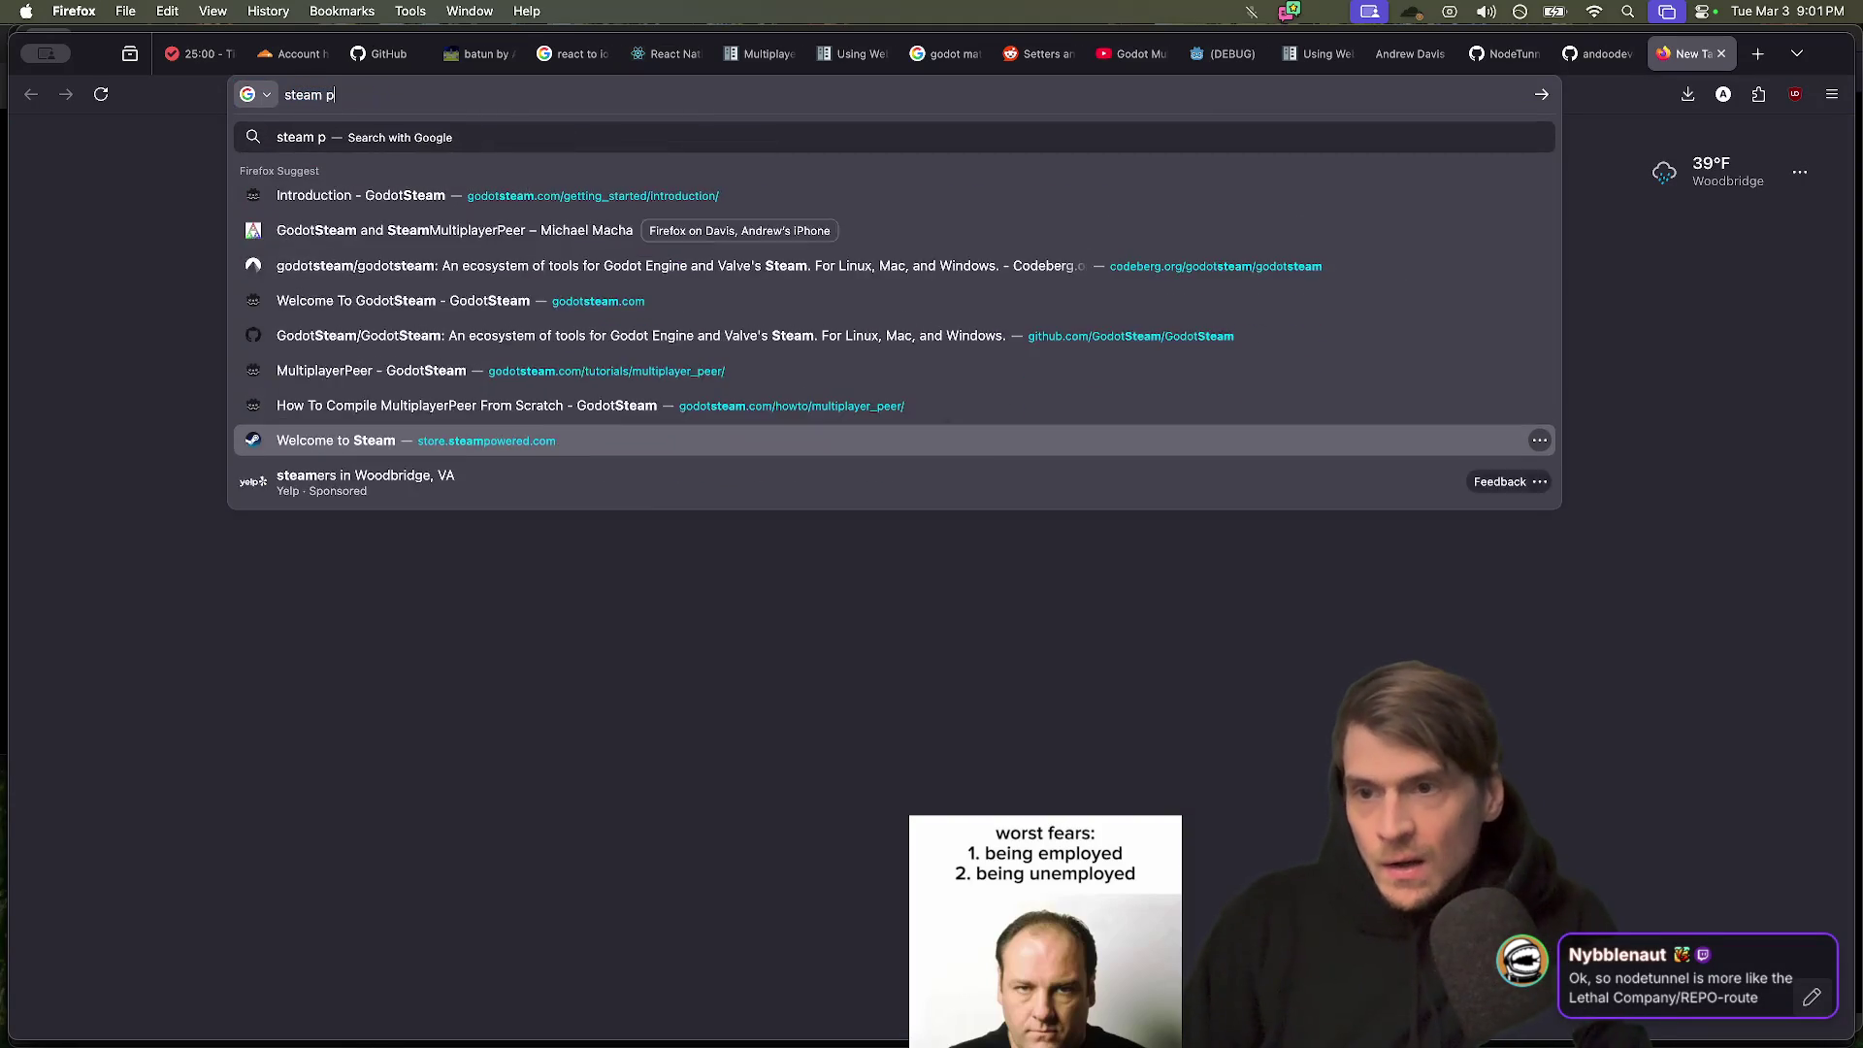
pyautogui.press('Down')
pyautogui.press('Return')
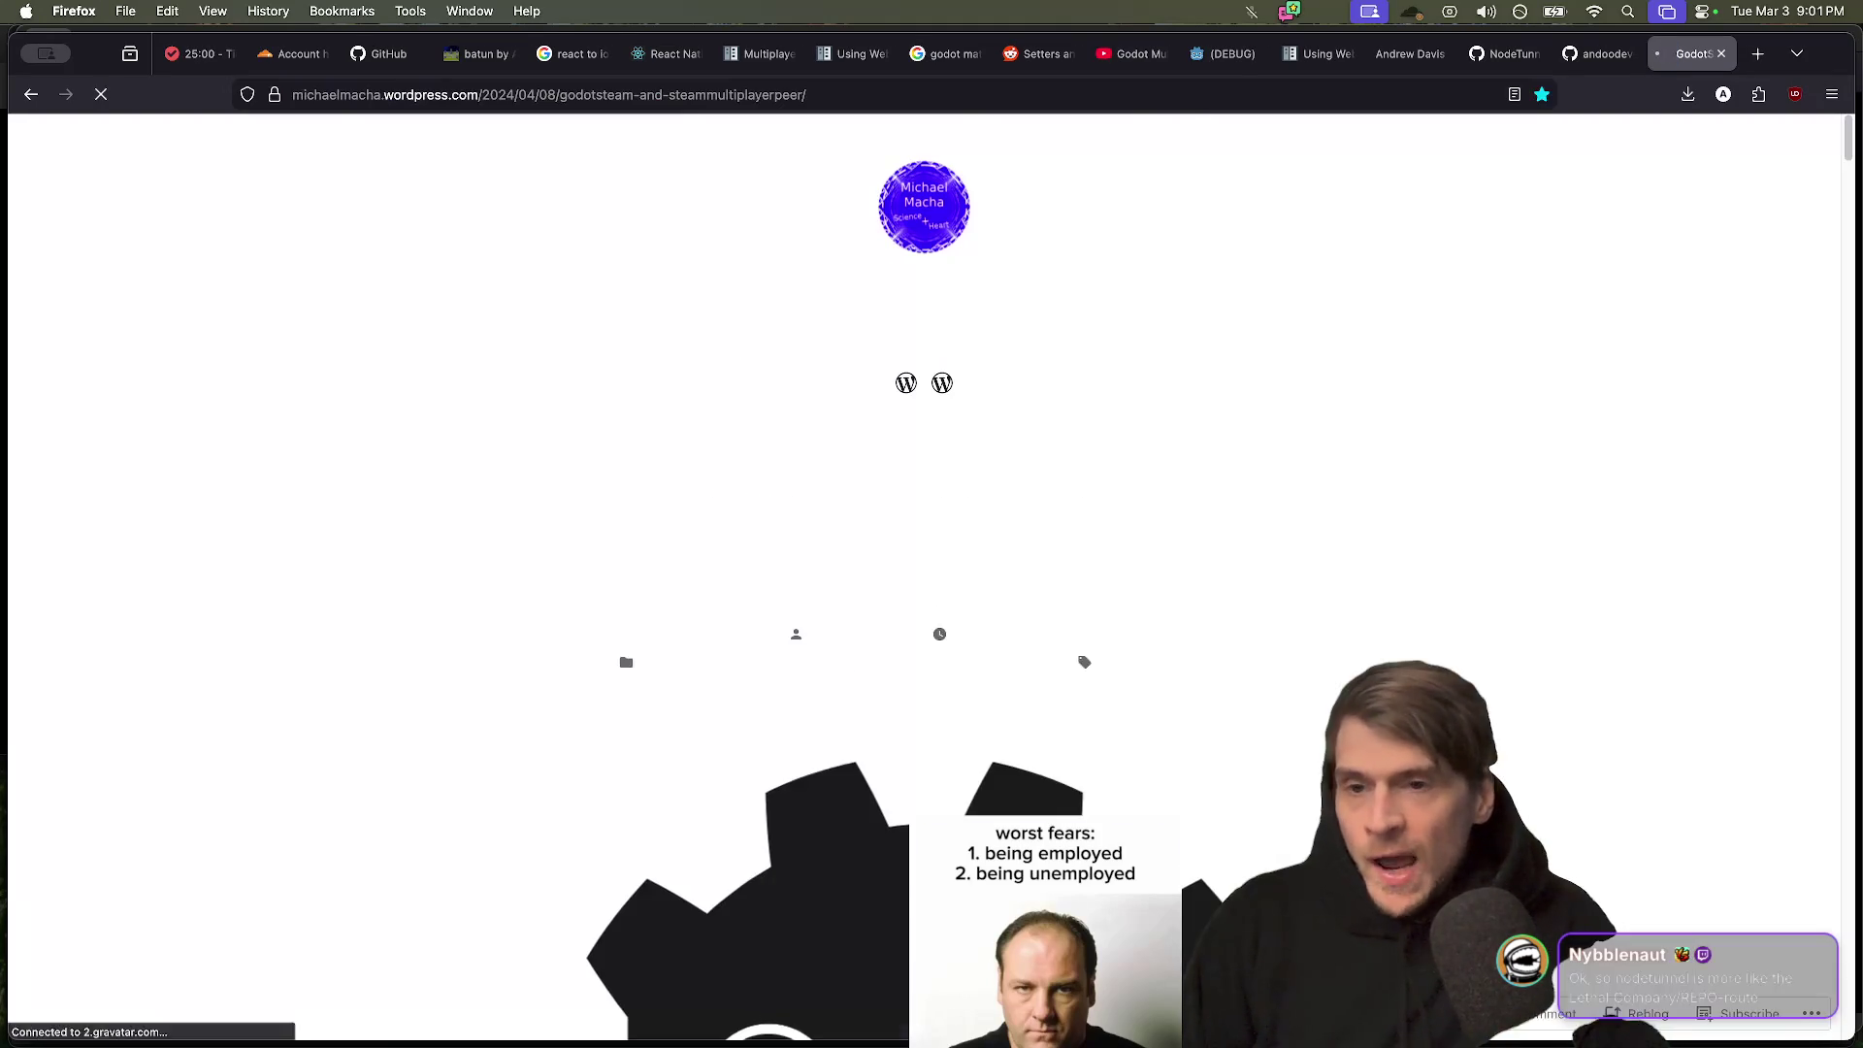
pyautogui.scroll(-15, 1281, 582)
pyautogui.scroll(-10, 1291, 640)
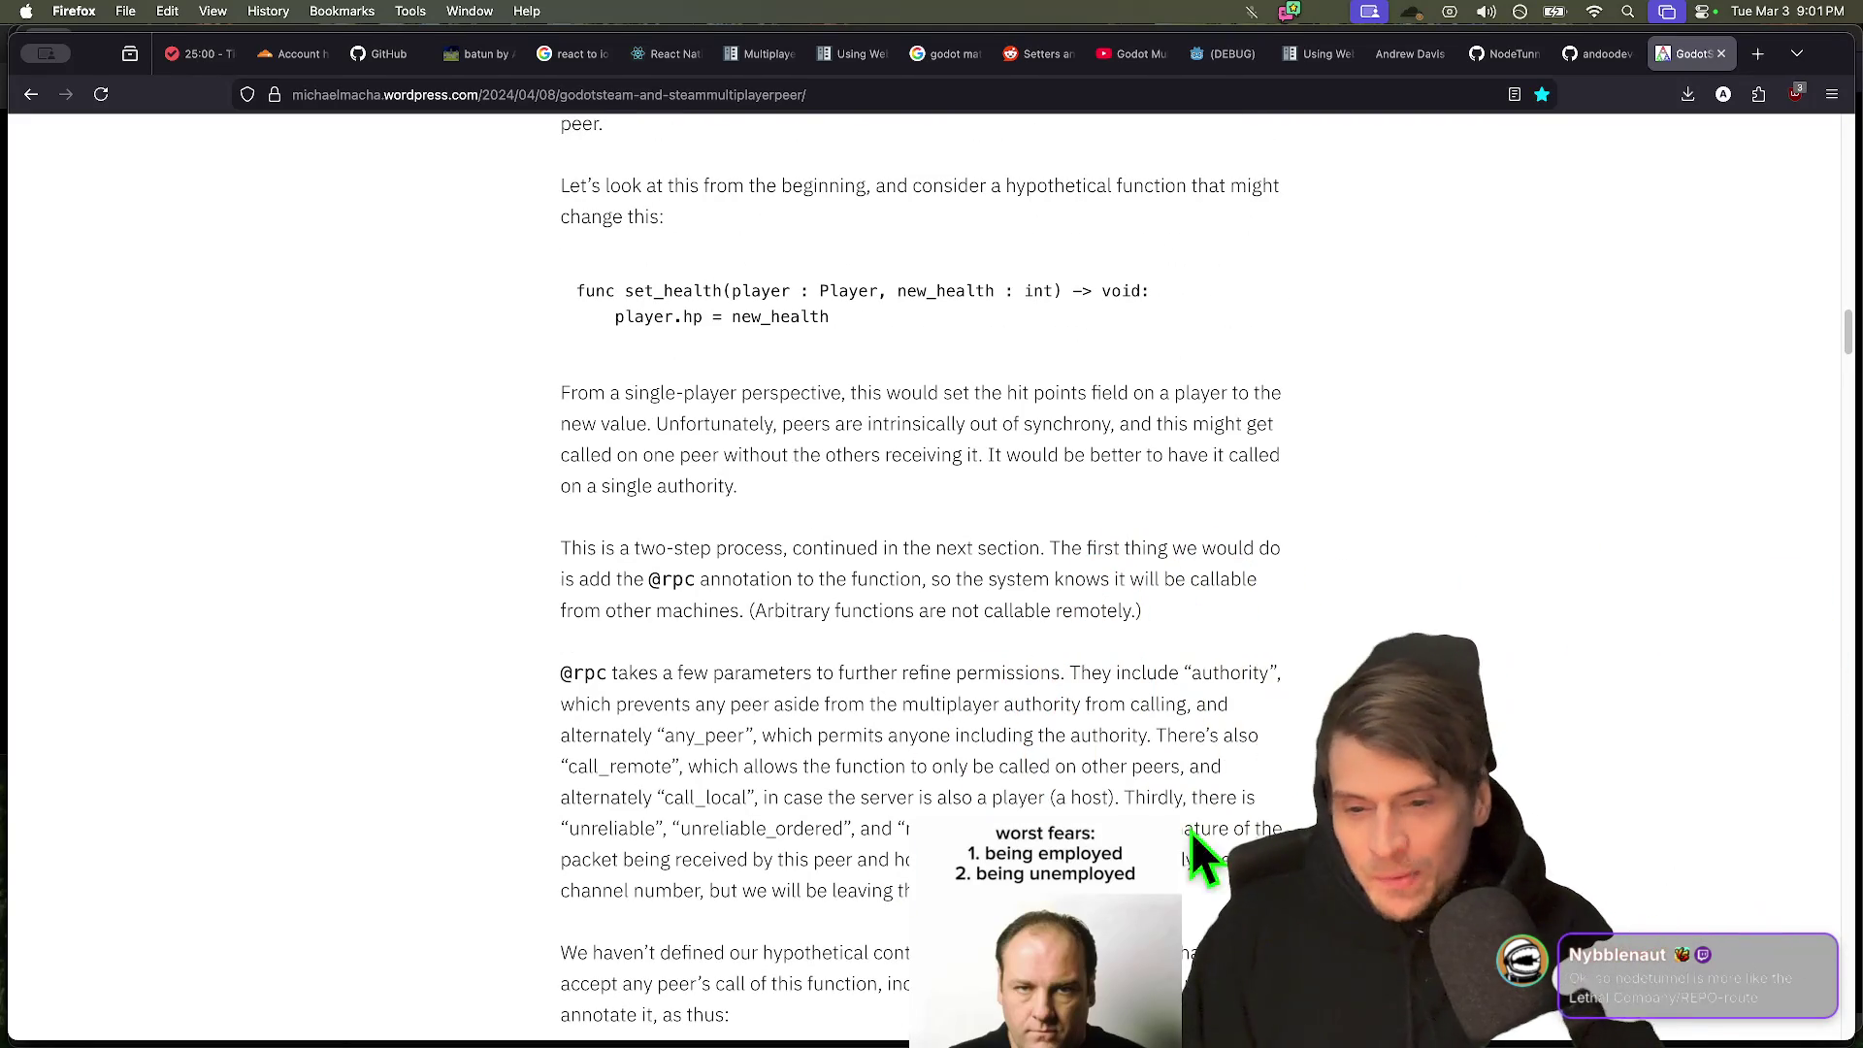
pyautogui.scroll(-10, 1281, 643)
pyautogui.scroll(20, 1301, 748)
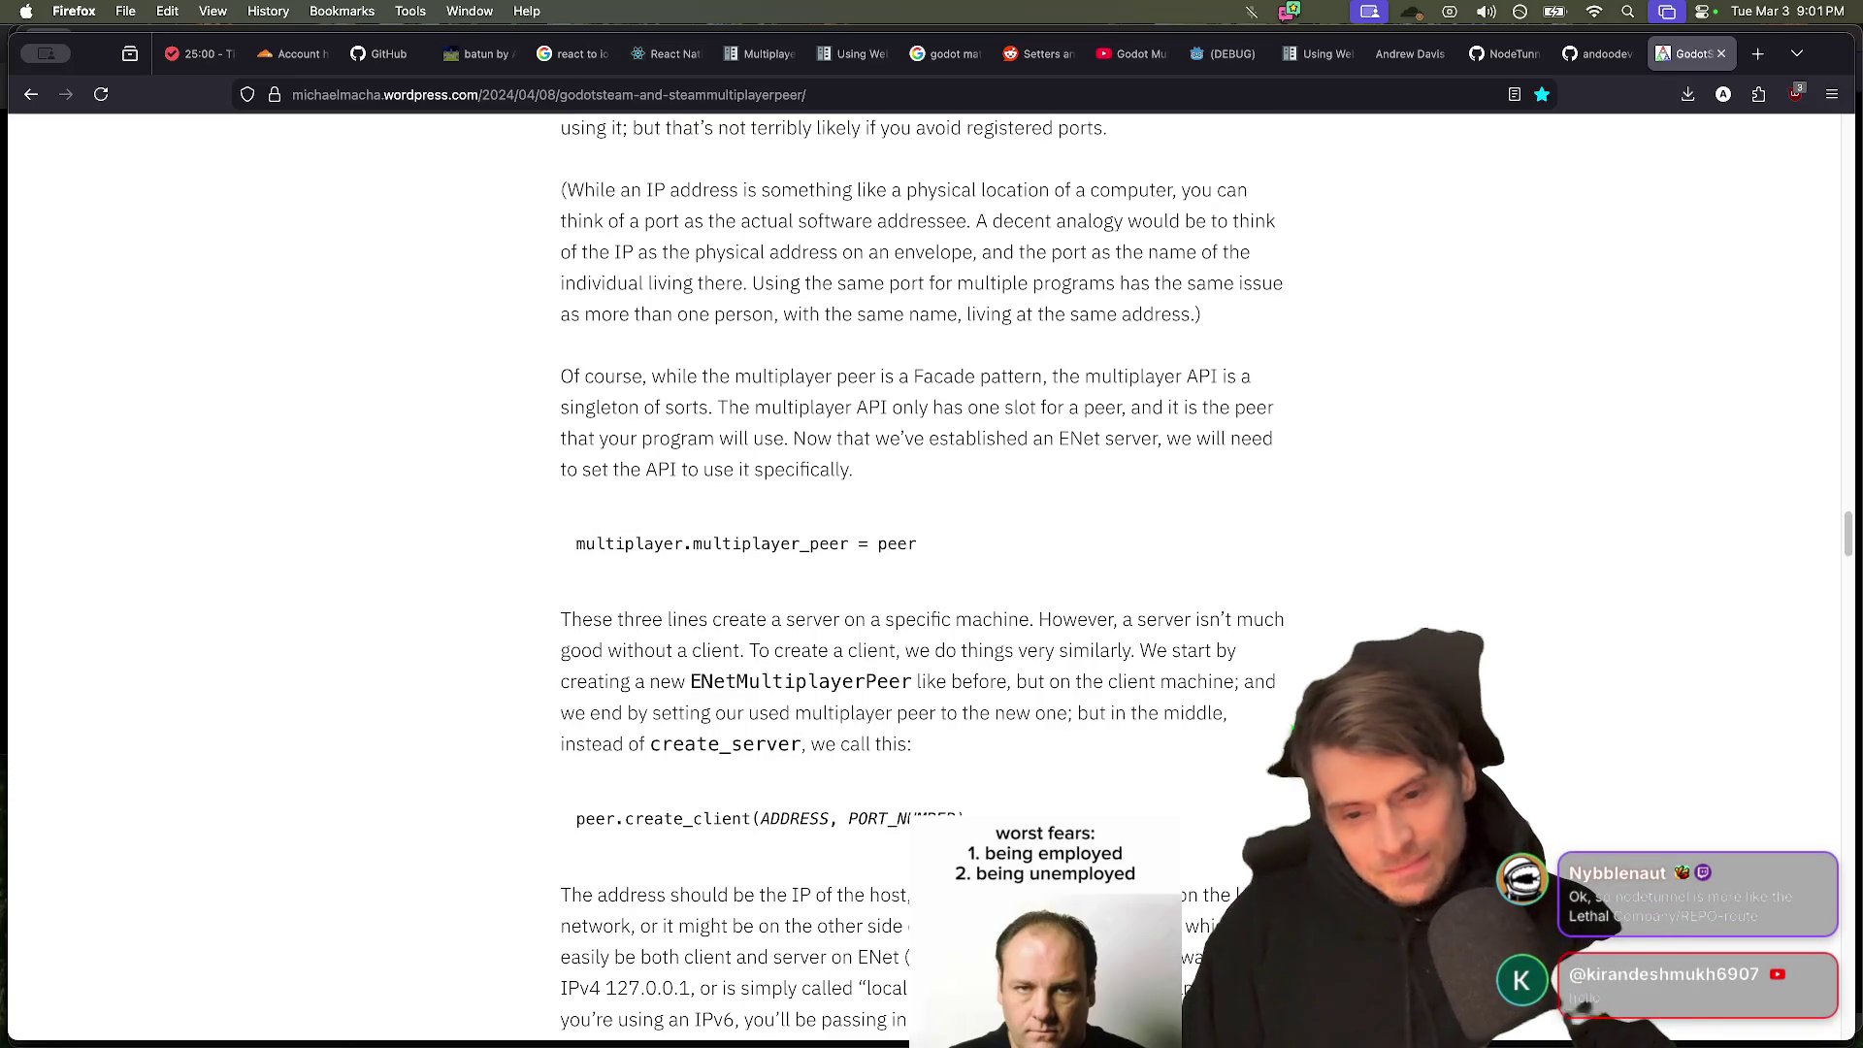
pyautogui.scroll(-8, 1088, 737)
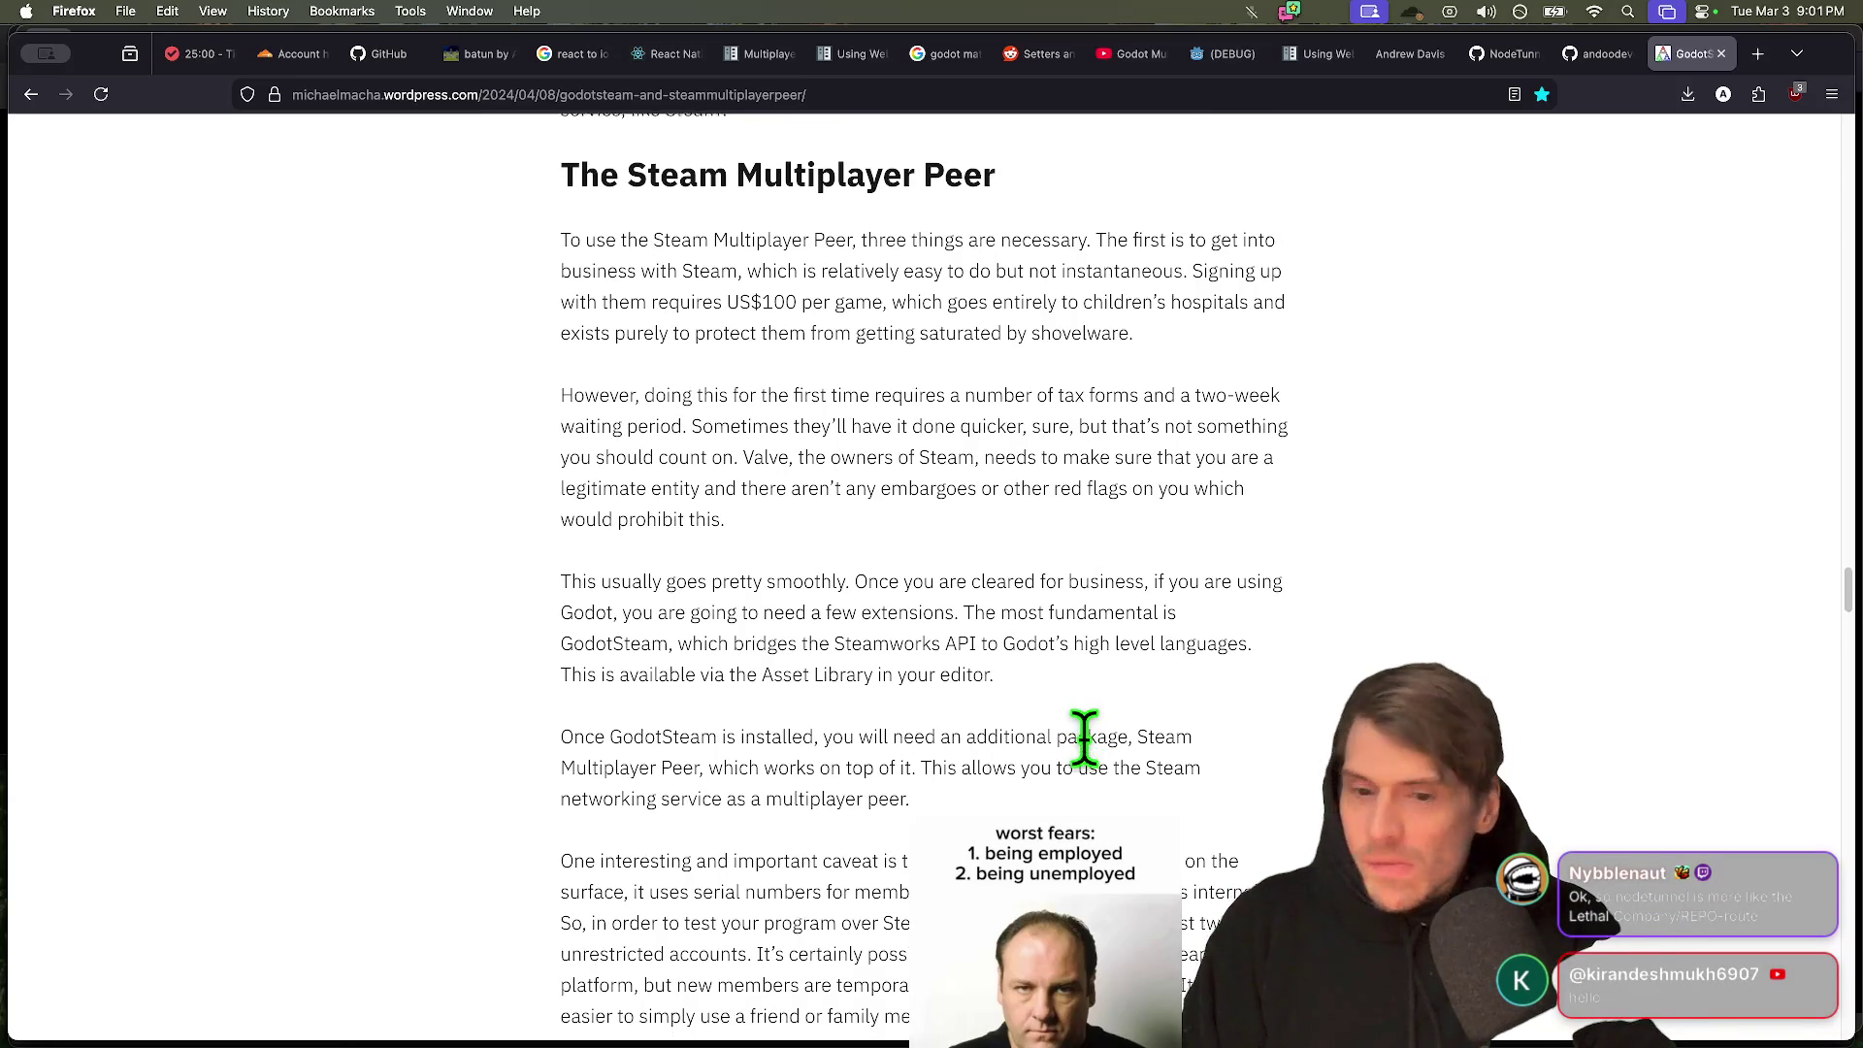
pyautogui.scroll(-5, 1082, 739)
pyautogui.scroll(4, 1116, 776)
pyautogui.scroll(-13, 1132, 767)
pyautogui.scroll(20, 1145, 767)
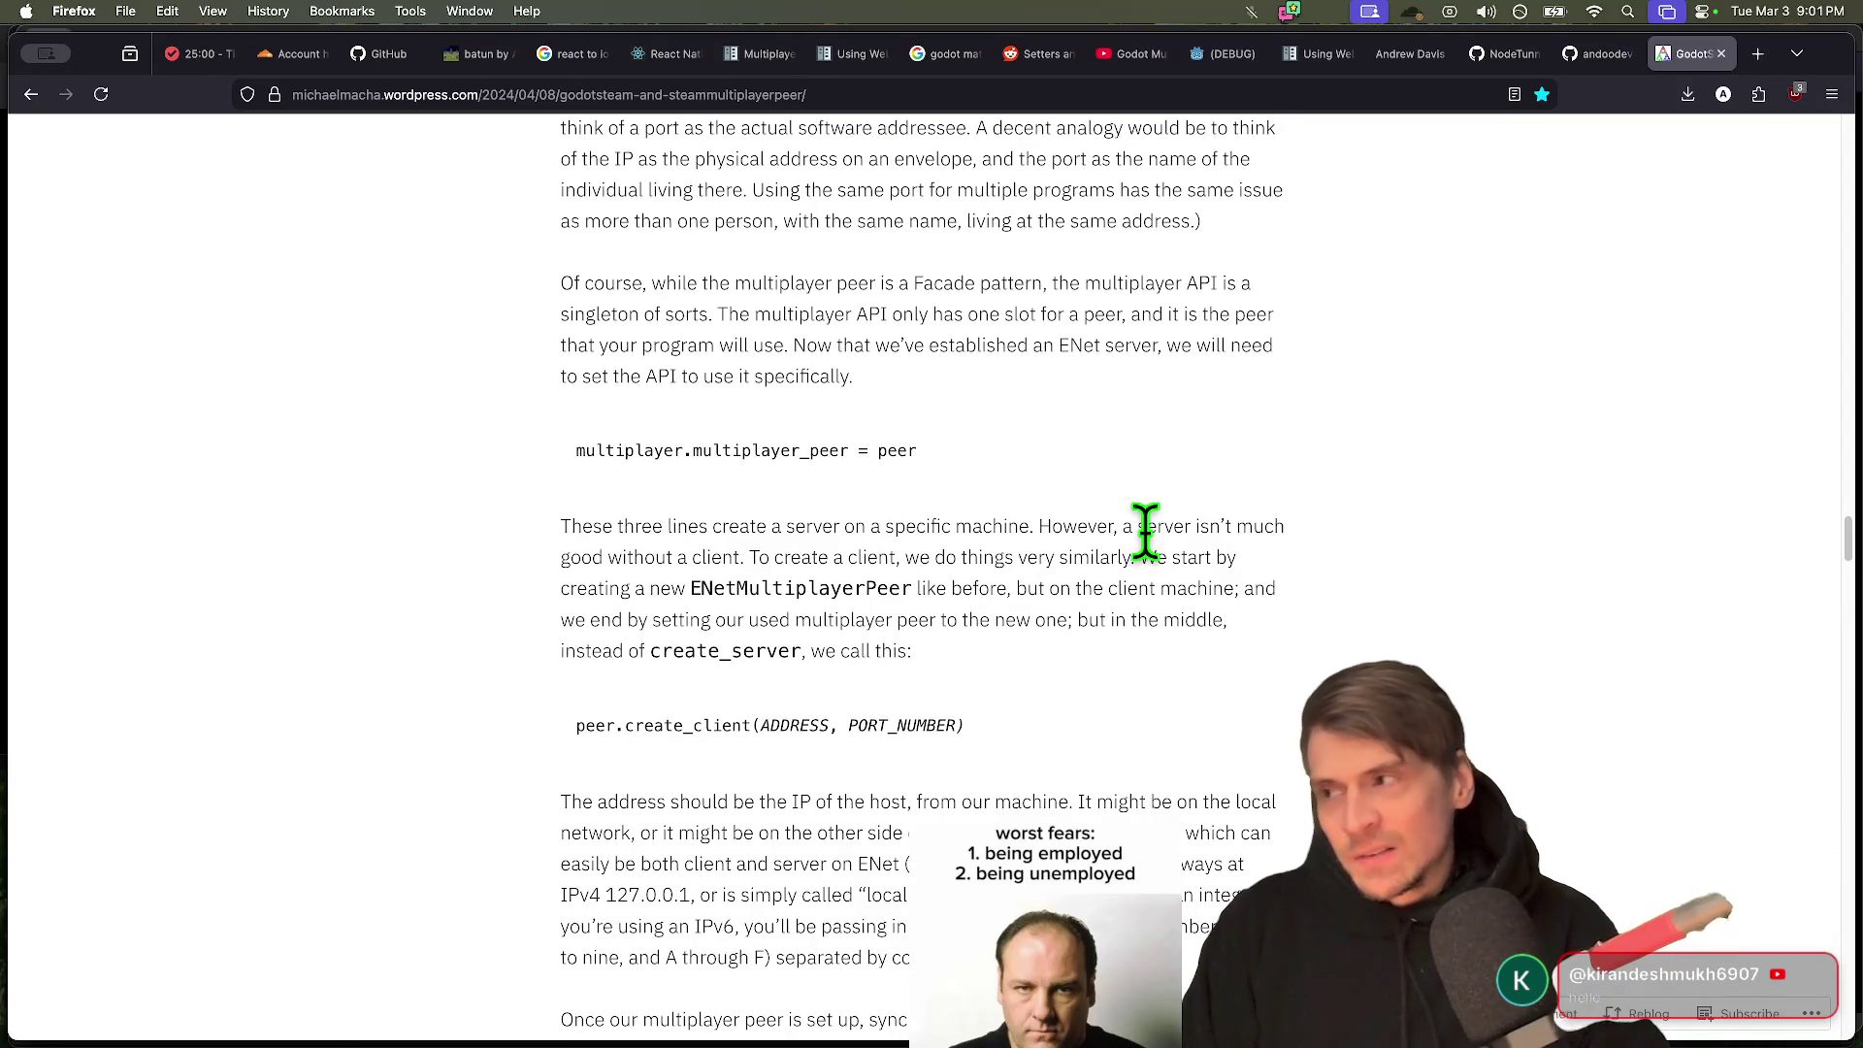
pyautogui.scroll(2, 1145, 597)
pyautogui.scroll(11, 1230, 869)
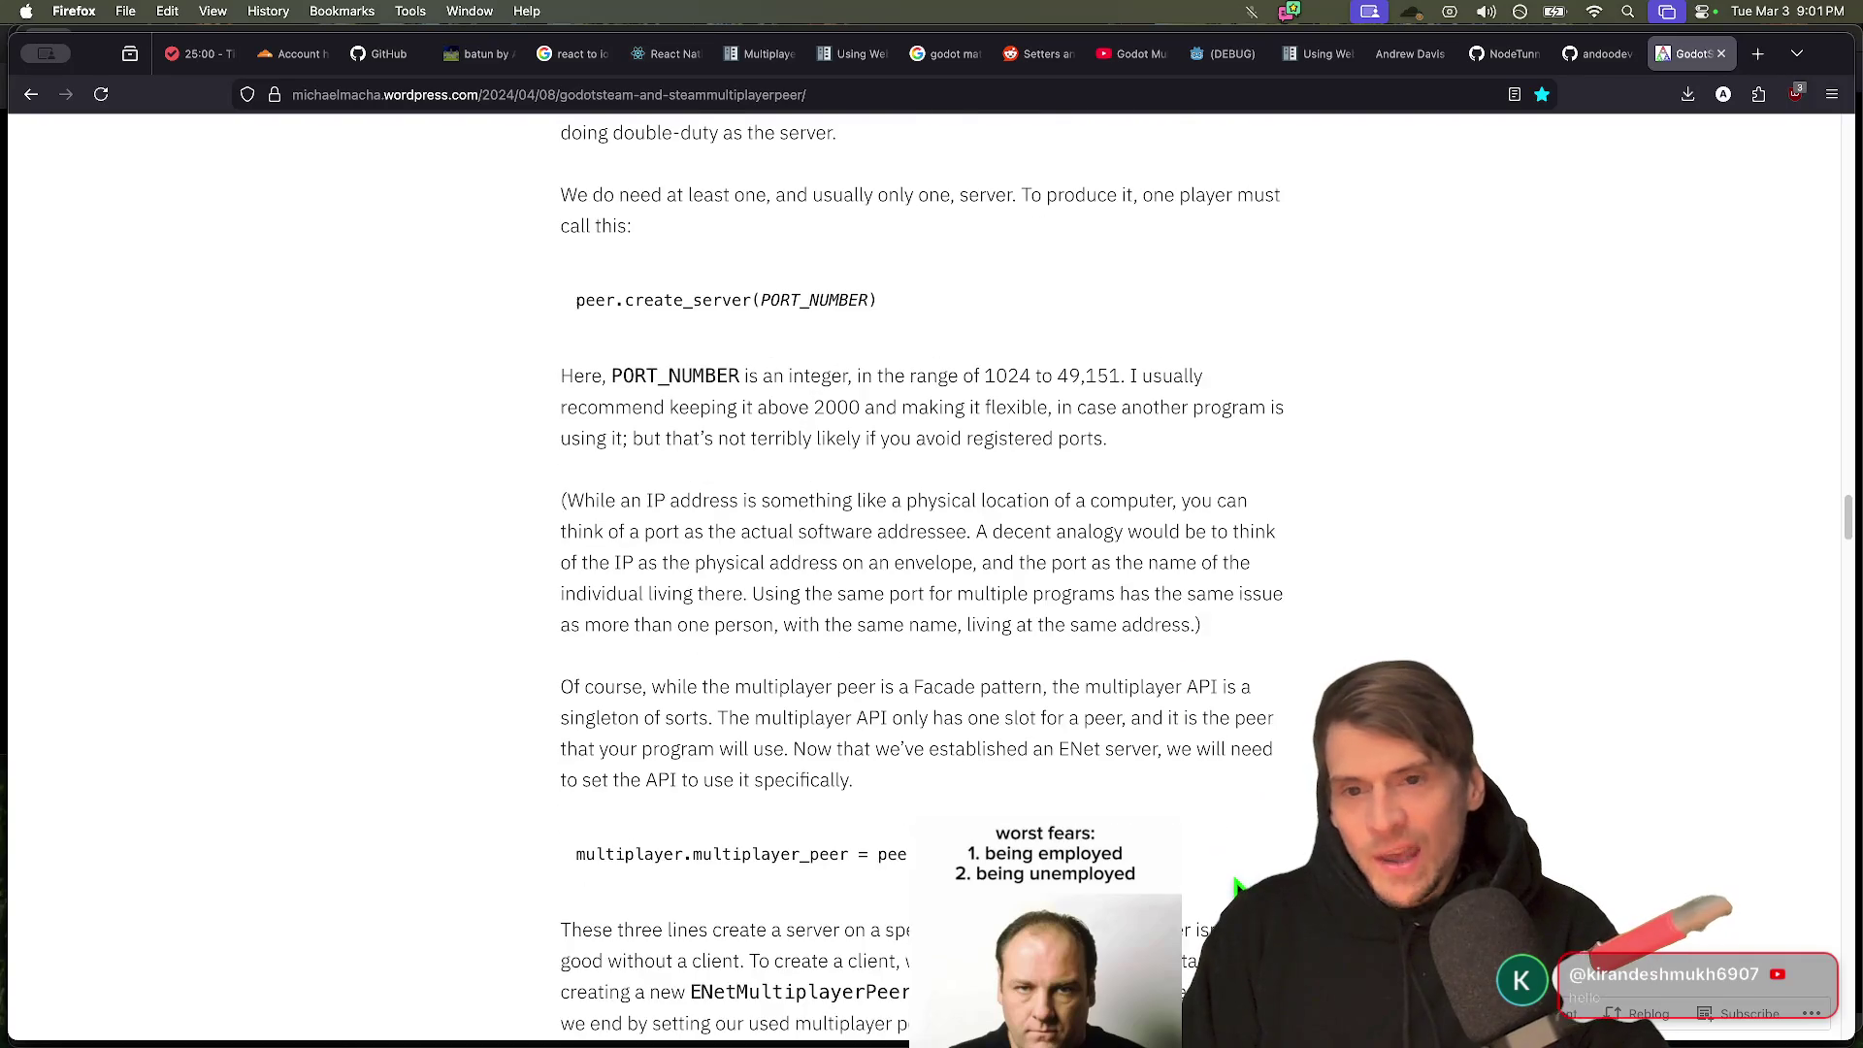
pyautogui.scroll(2, 1110, 784)
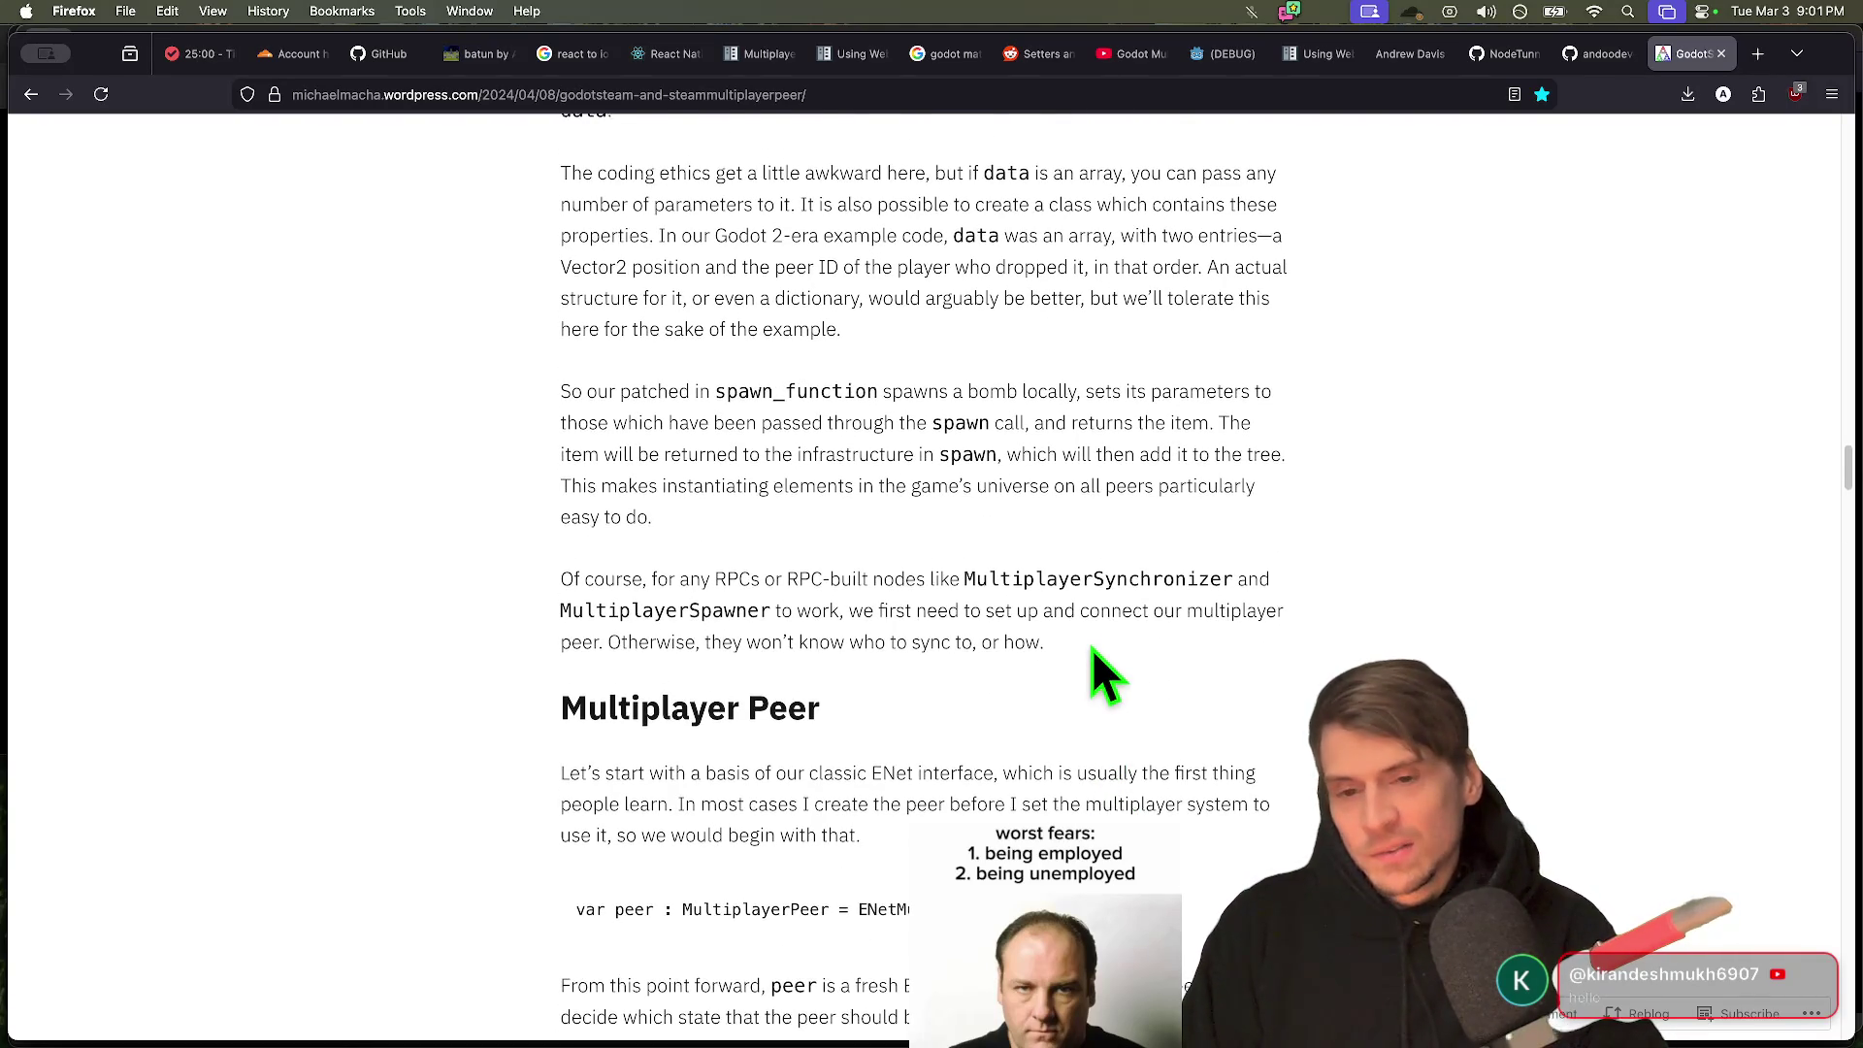
pyautogui.scroll(1, 1093, 648)
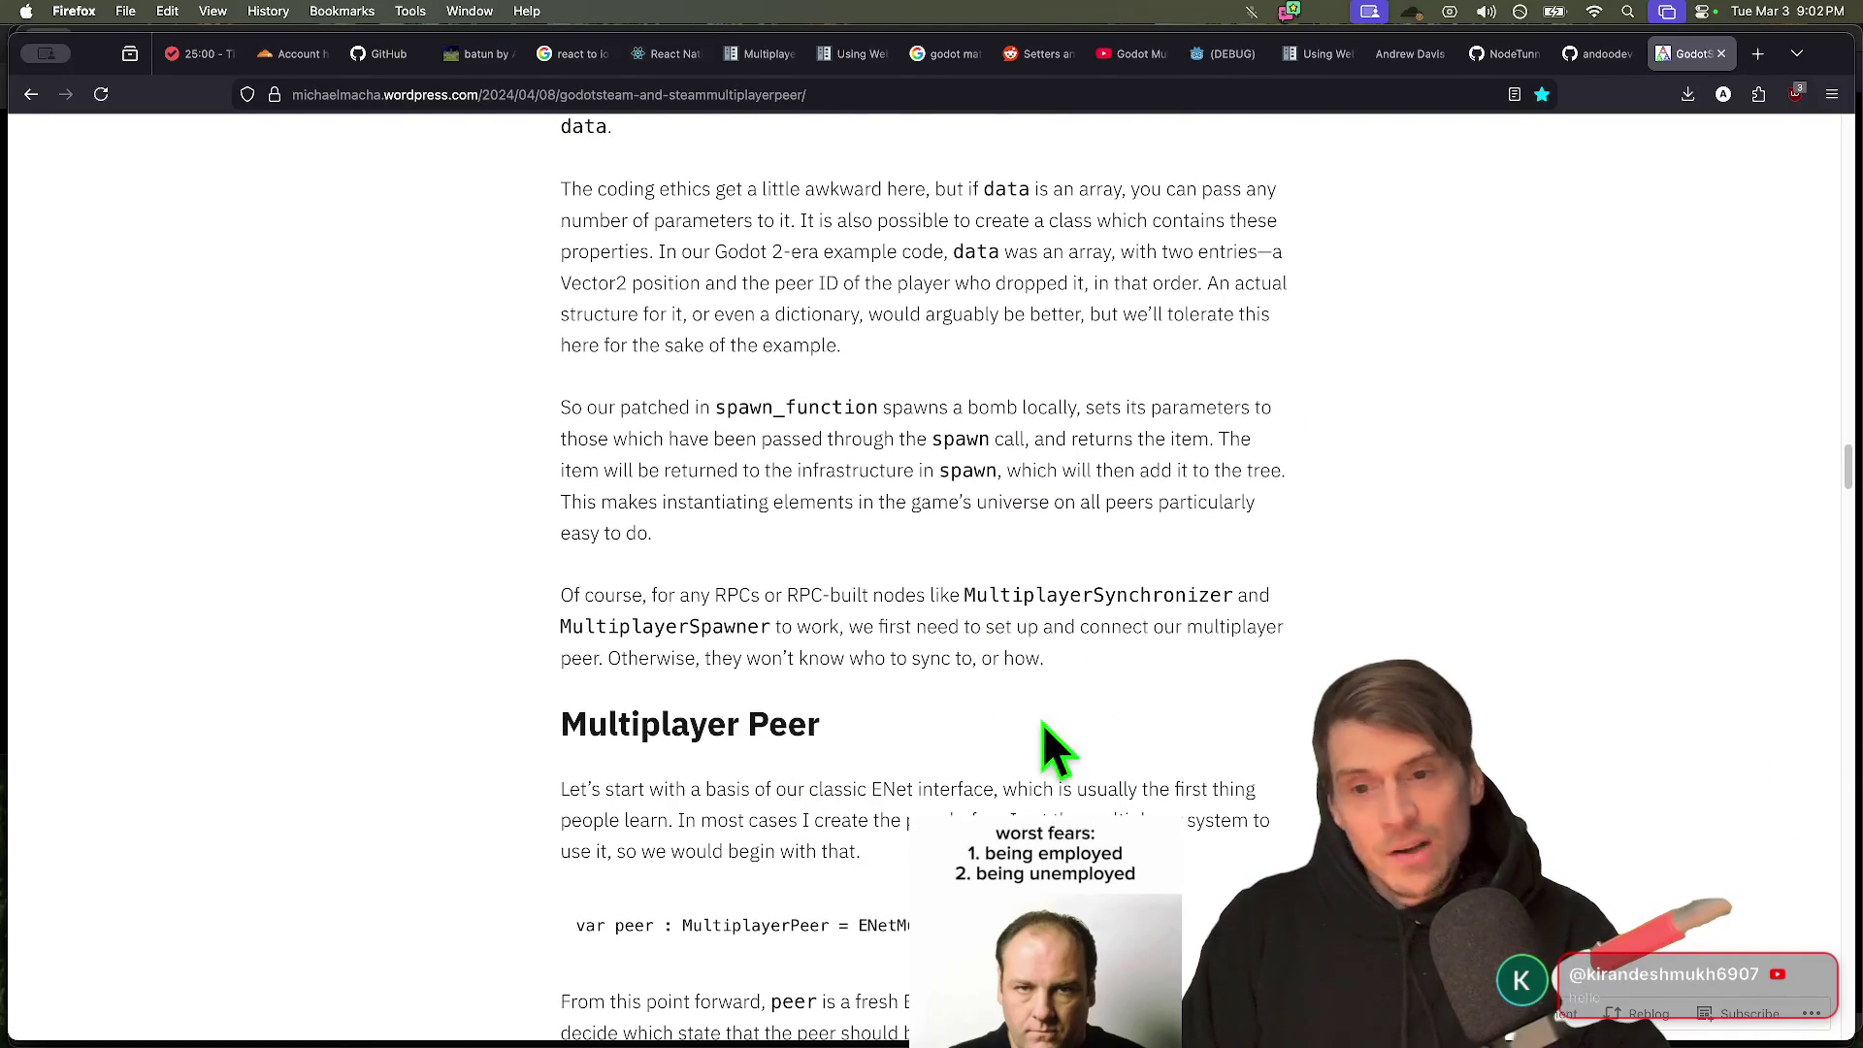
pyautogui.scroll(6, 1616, 490)
pyautogui.scroll(4, 922, 582)
pyautogui.scroll(5, 1230, 852)
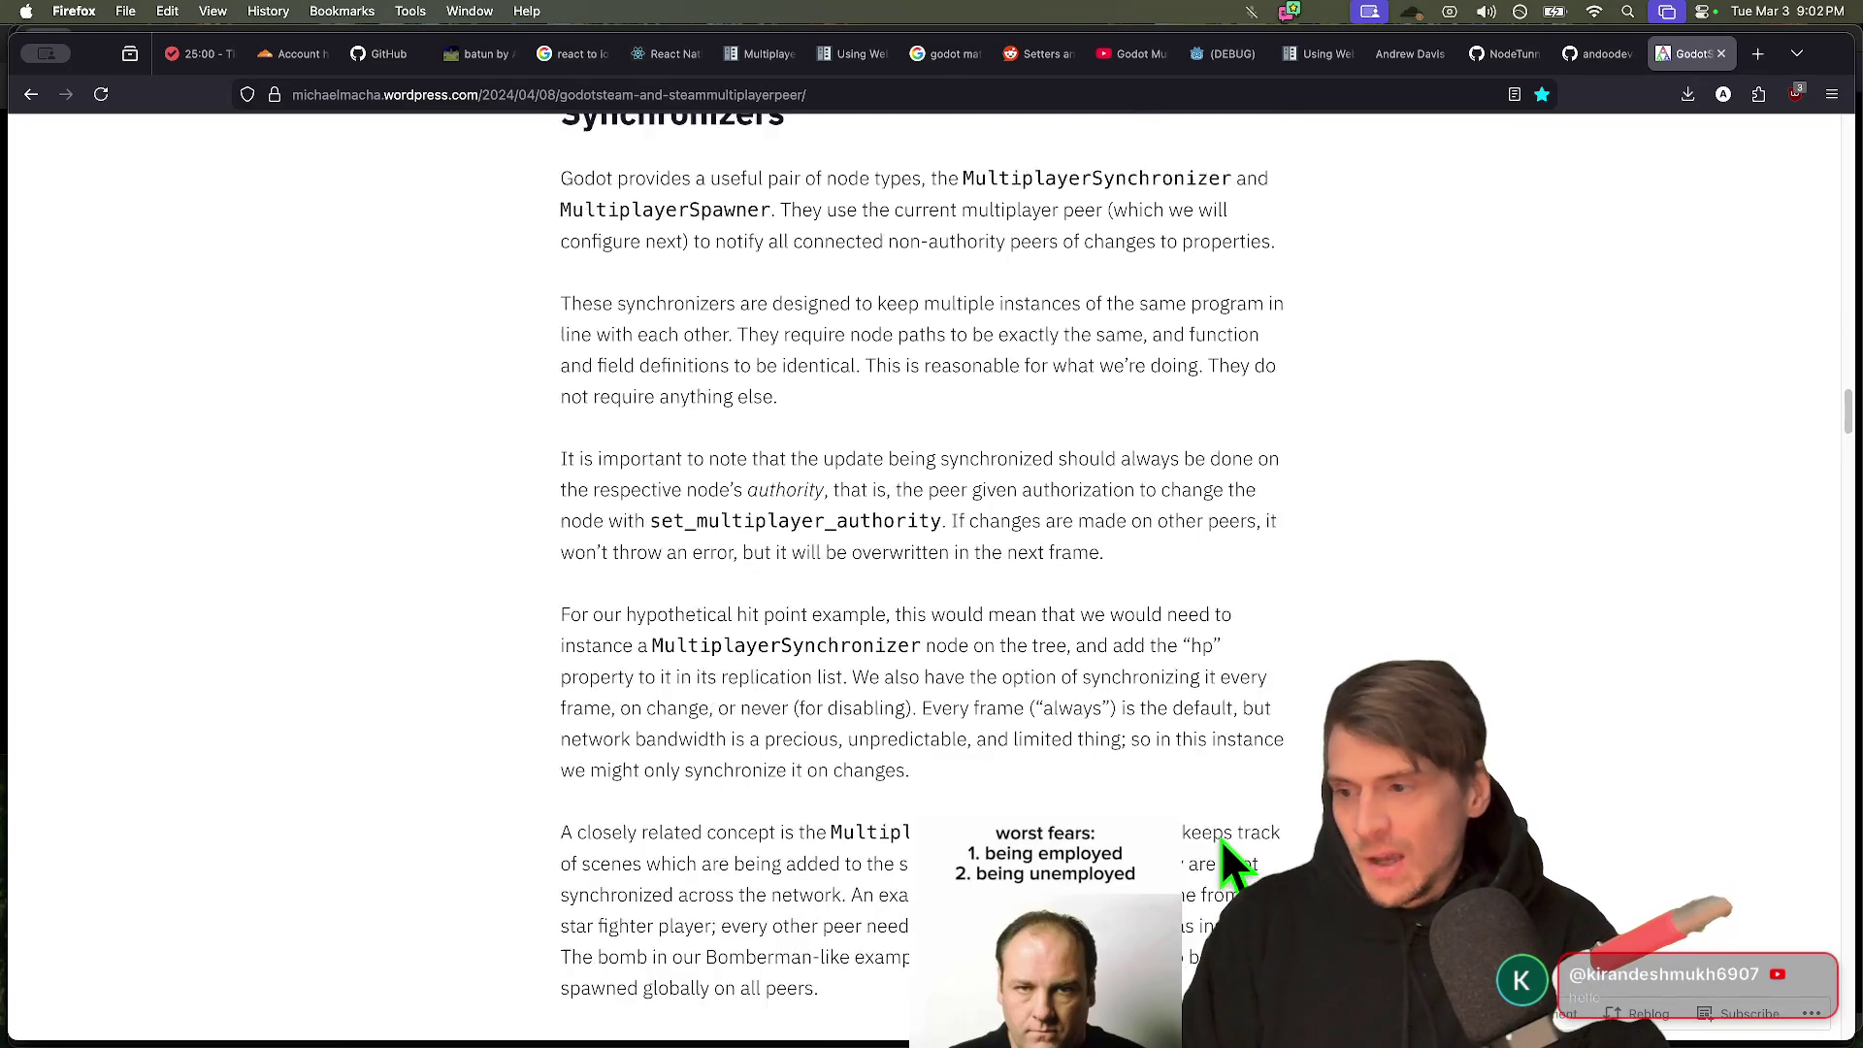
# Close the GodotSteam article and the hosting tips tab, leaving the NodeTunnel README showing.
pyautogui.press('super+w')
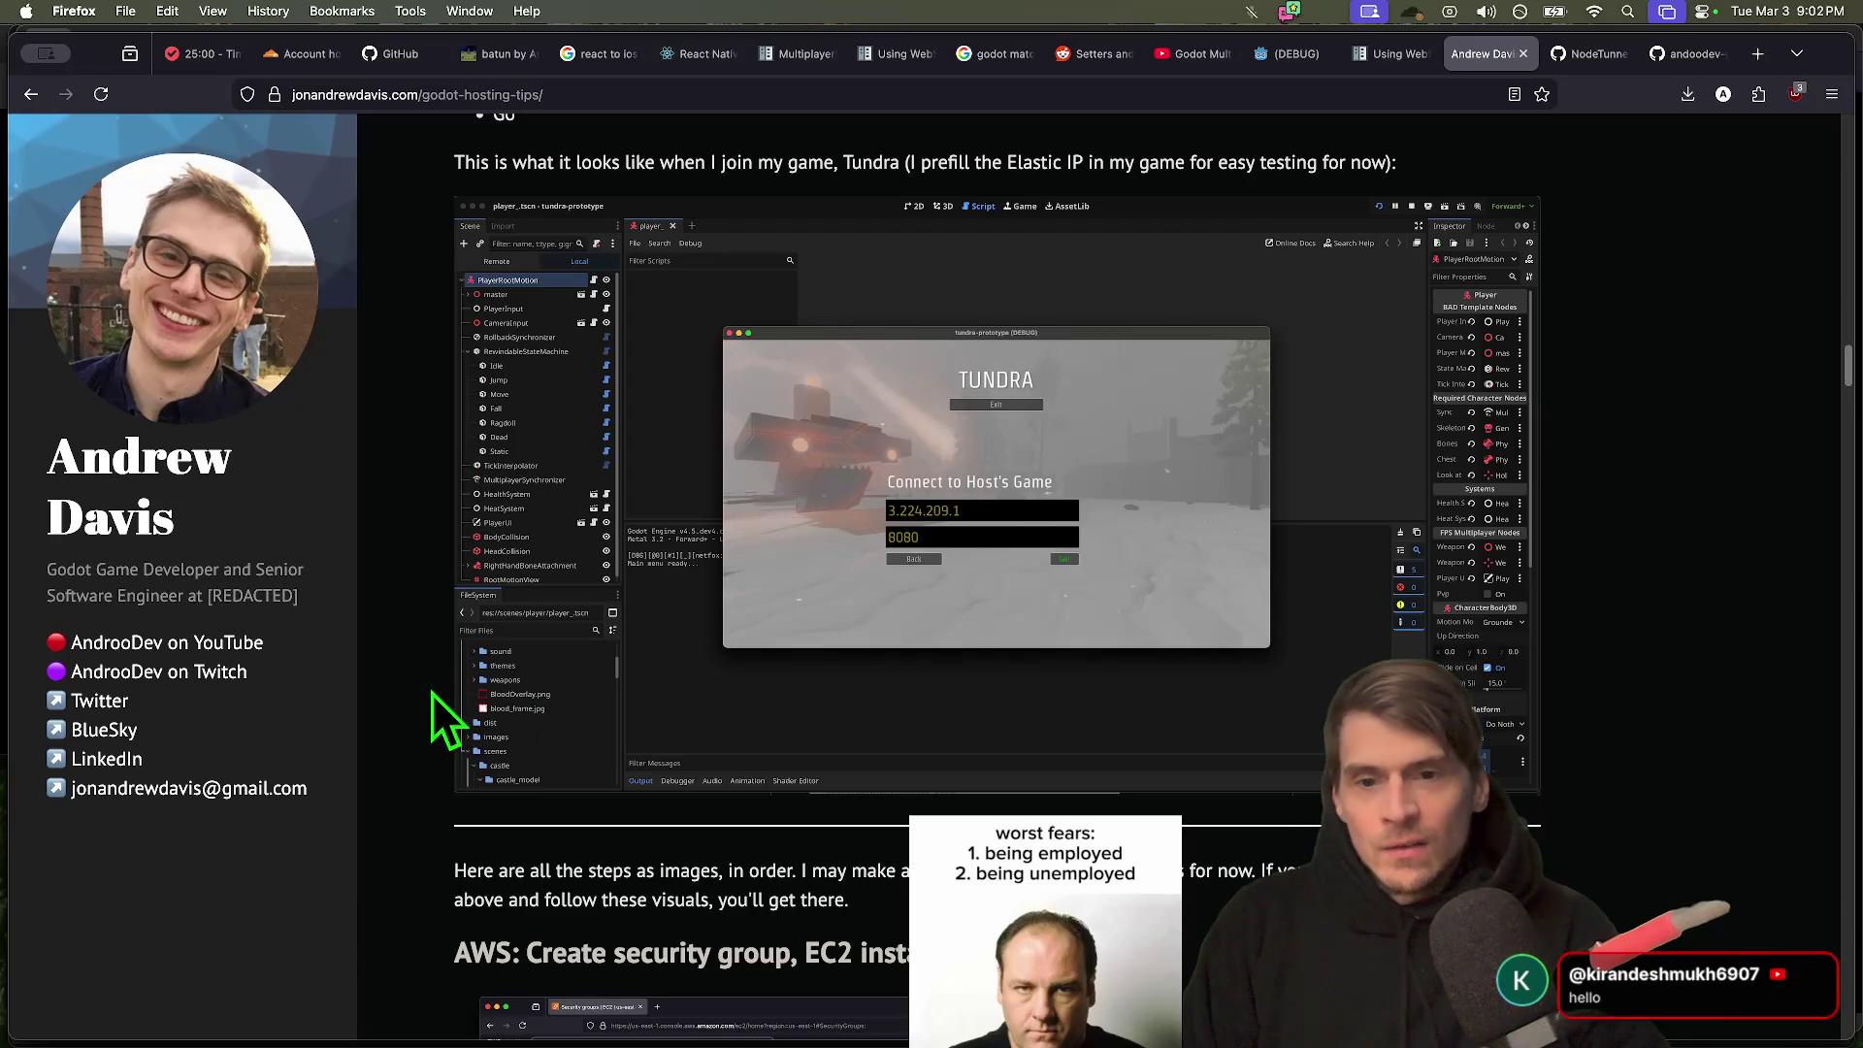
pyautogui.scroll(7, 796, 738)
pyautogui.press('super+w')
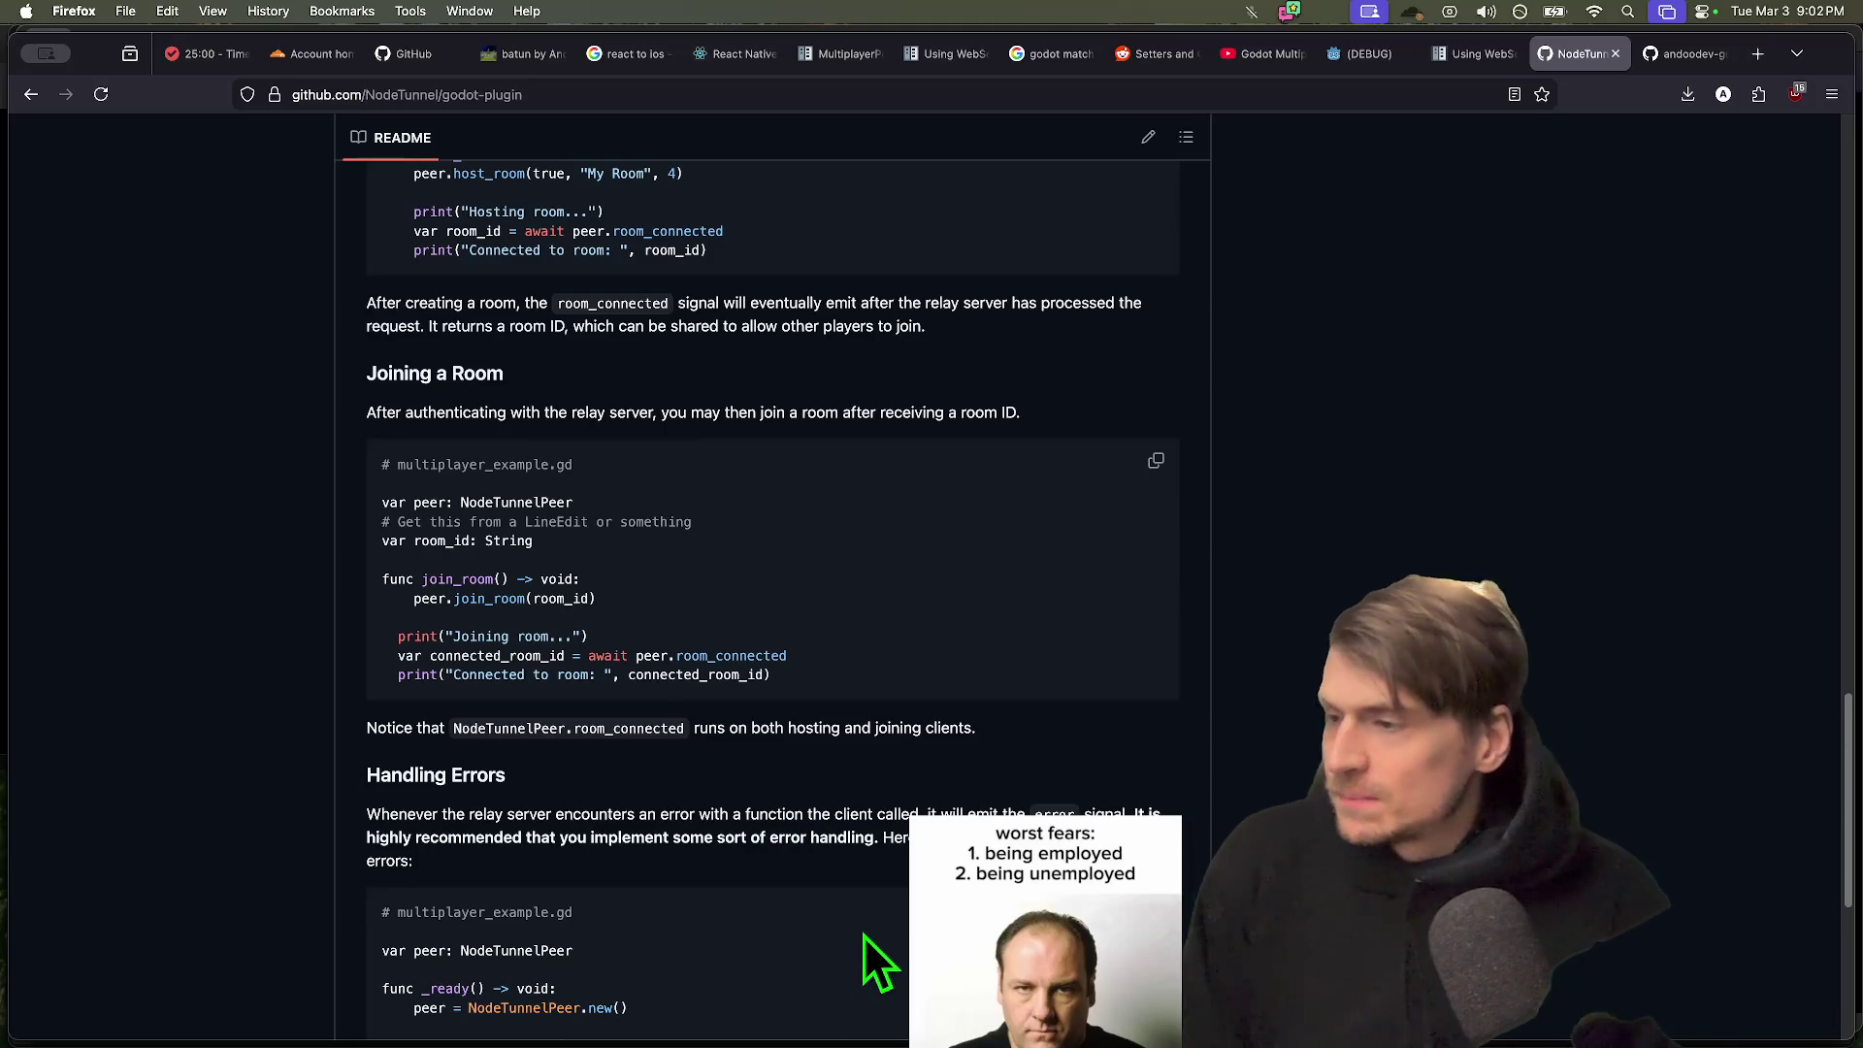
# Quit to the project list, open Friend Gem, then save and run it as three debug instances.
pyautogui.moveTo(767, 1045)
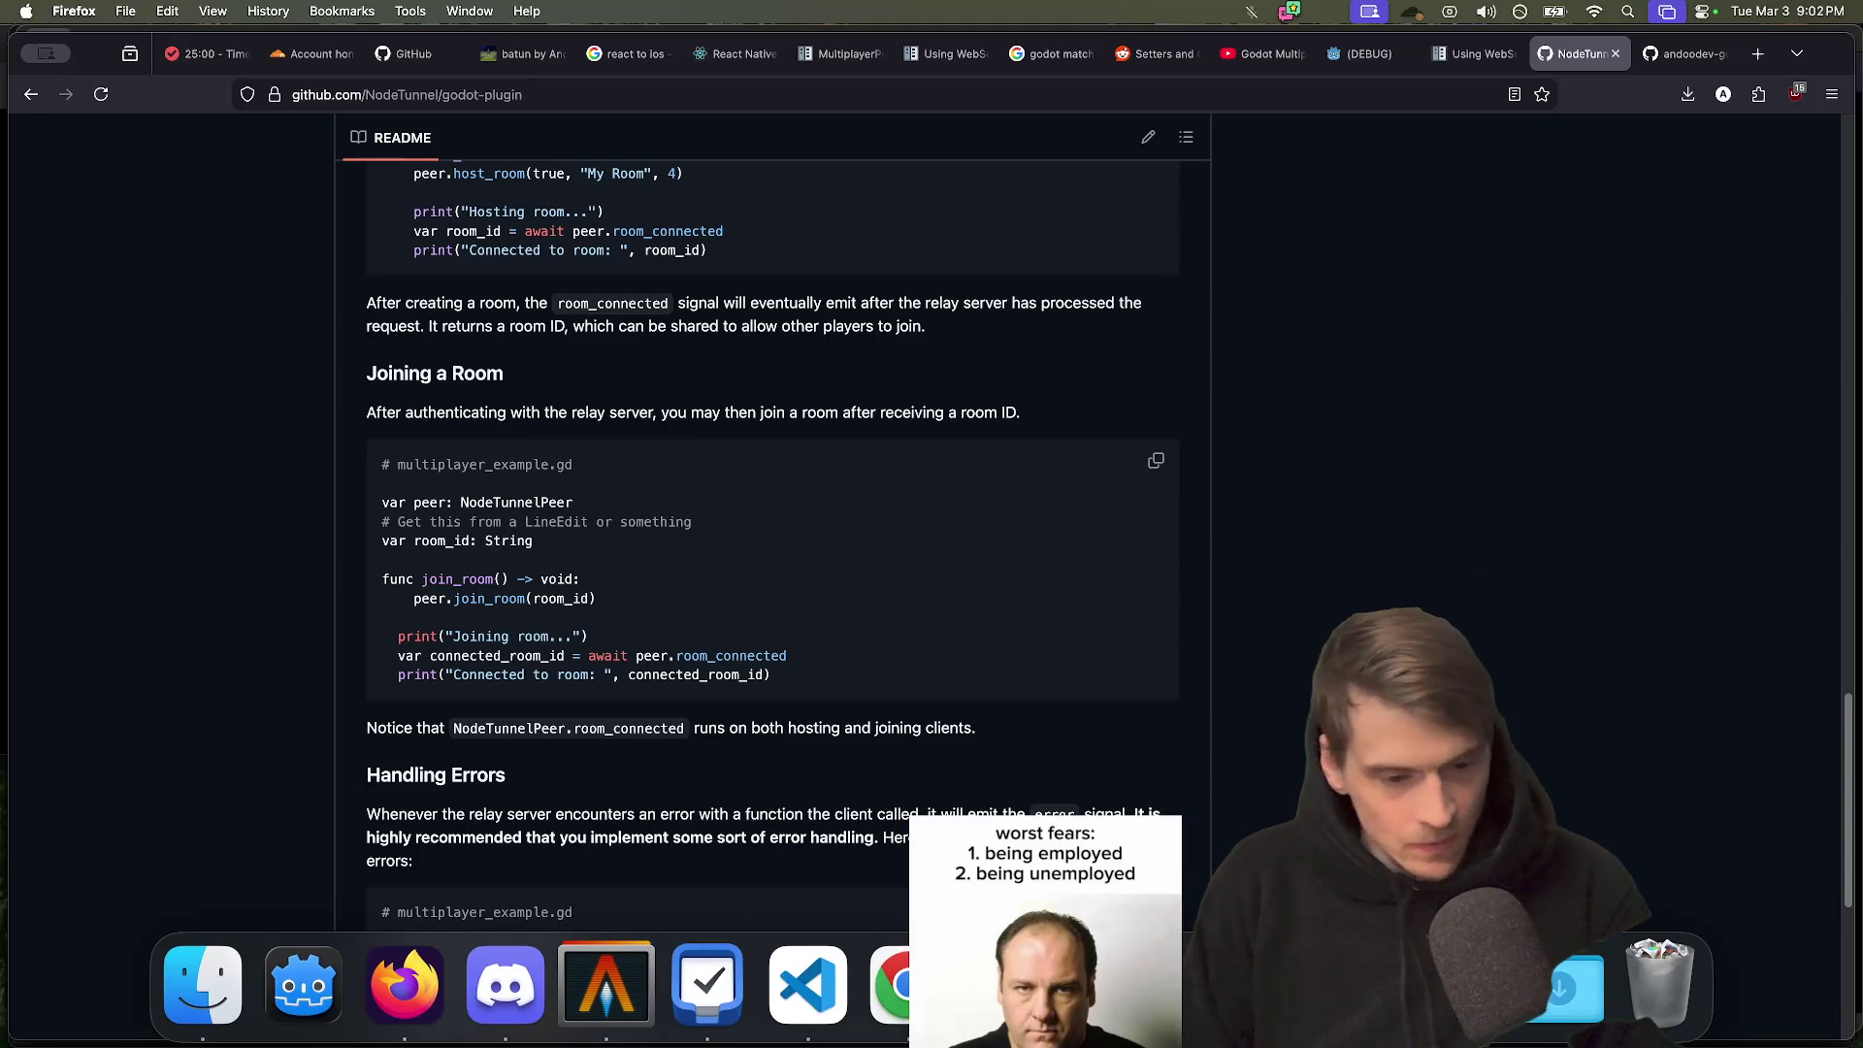
pyautogui.click(304, 990)
pyautogui.click(135, 10)
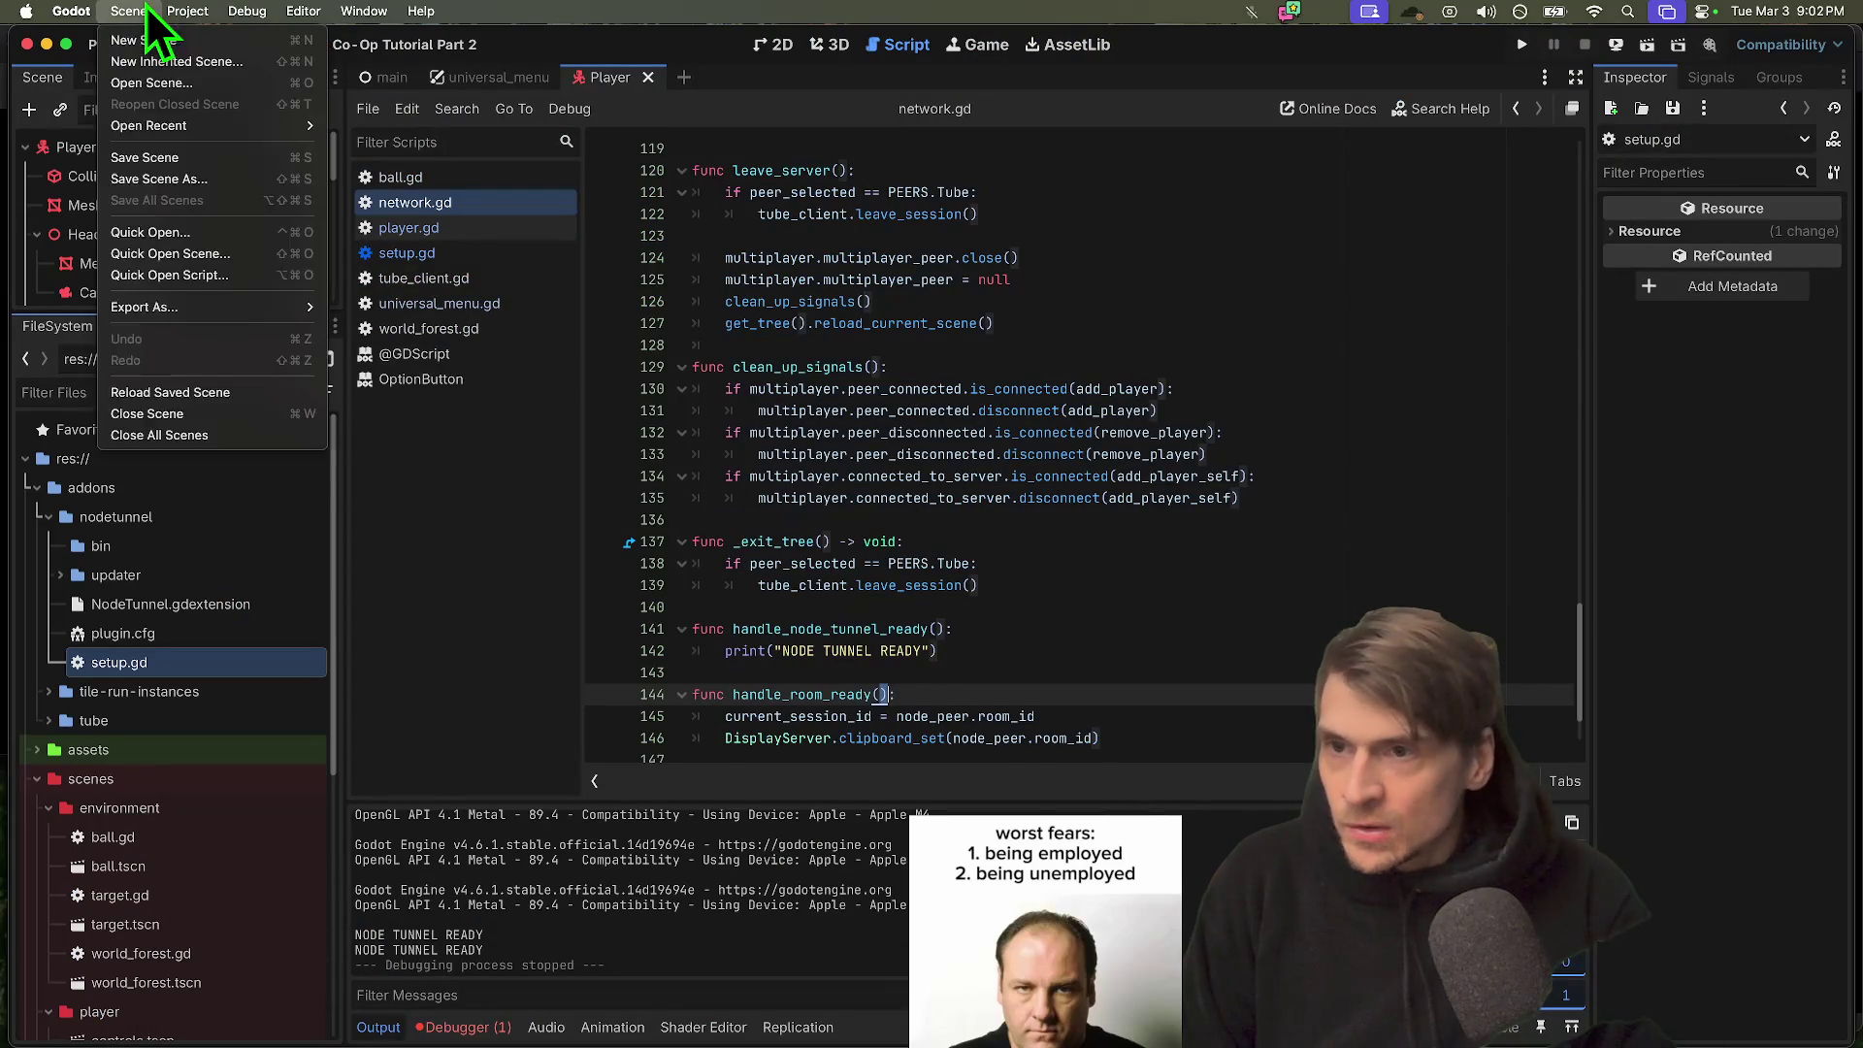
pyautogui.click(209, 274)
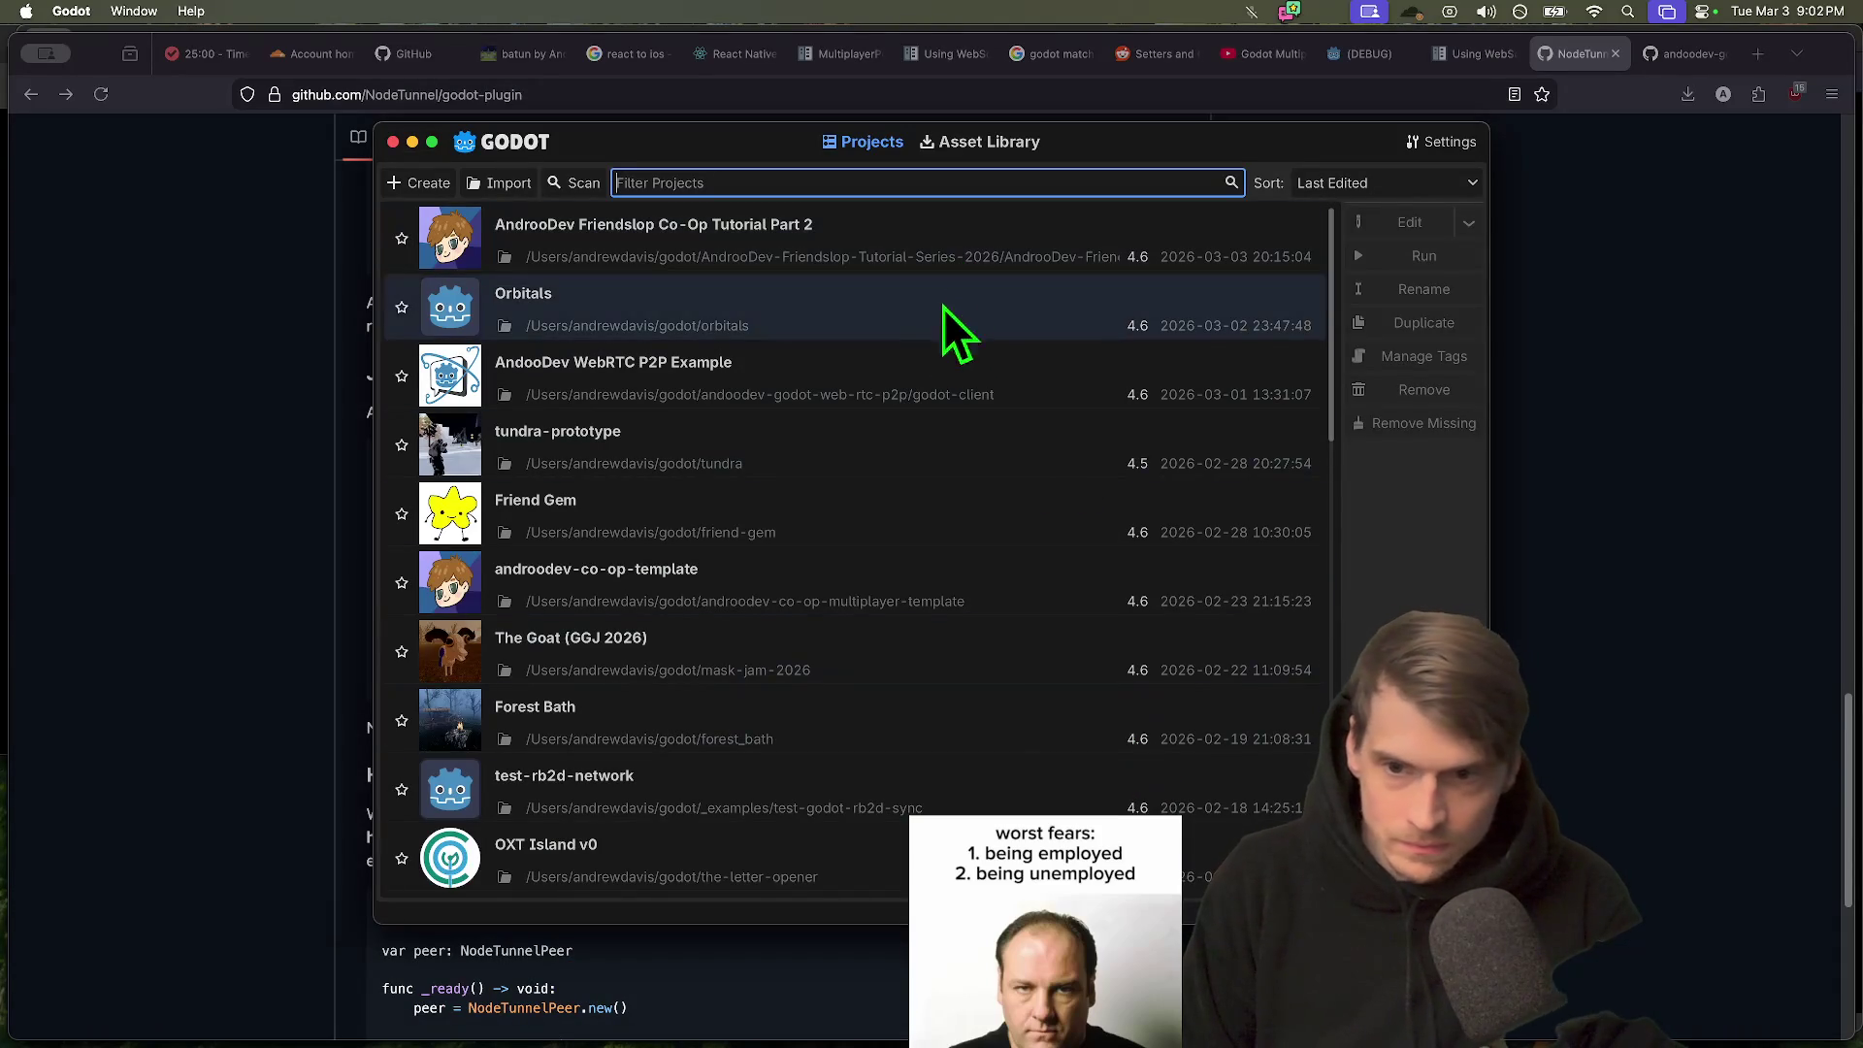
pyautogui.doubleClick(887, 499)
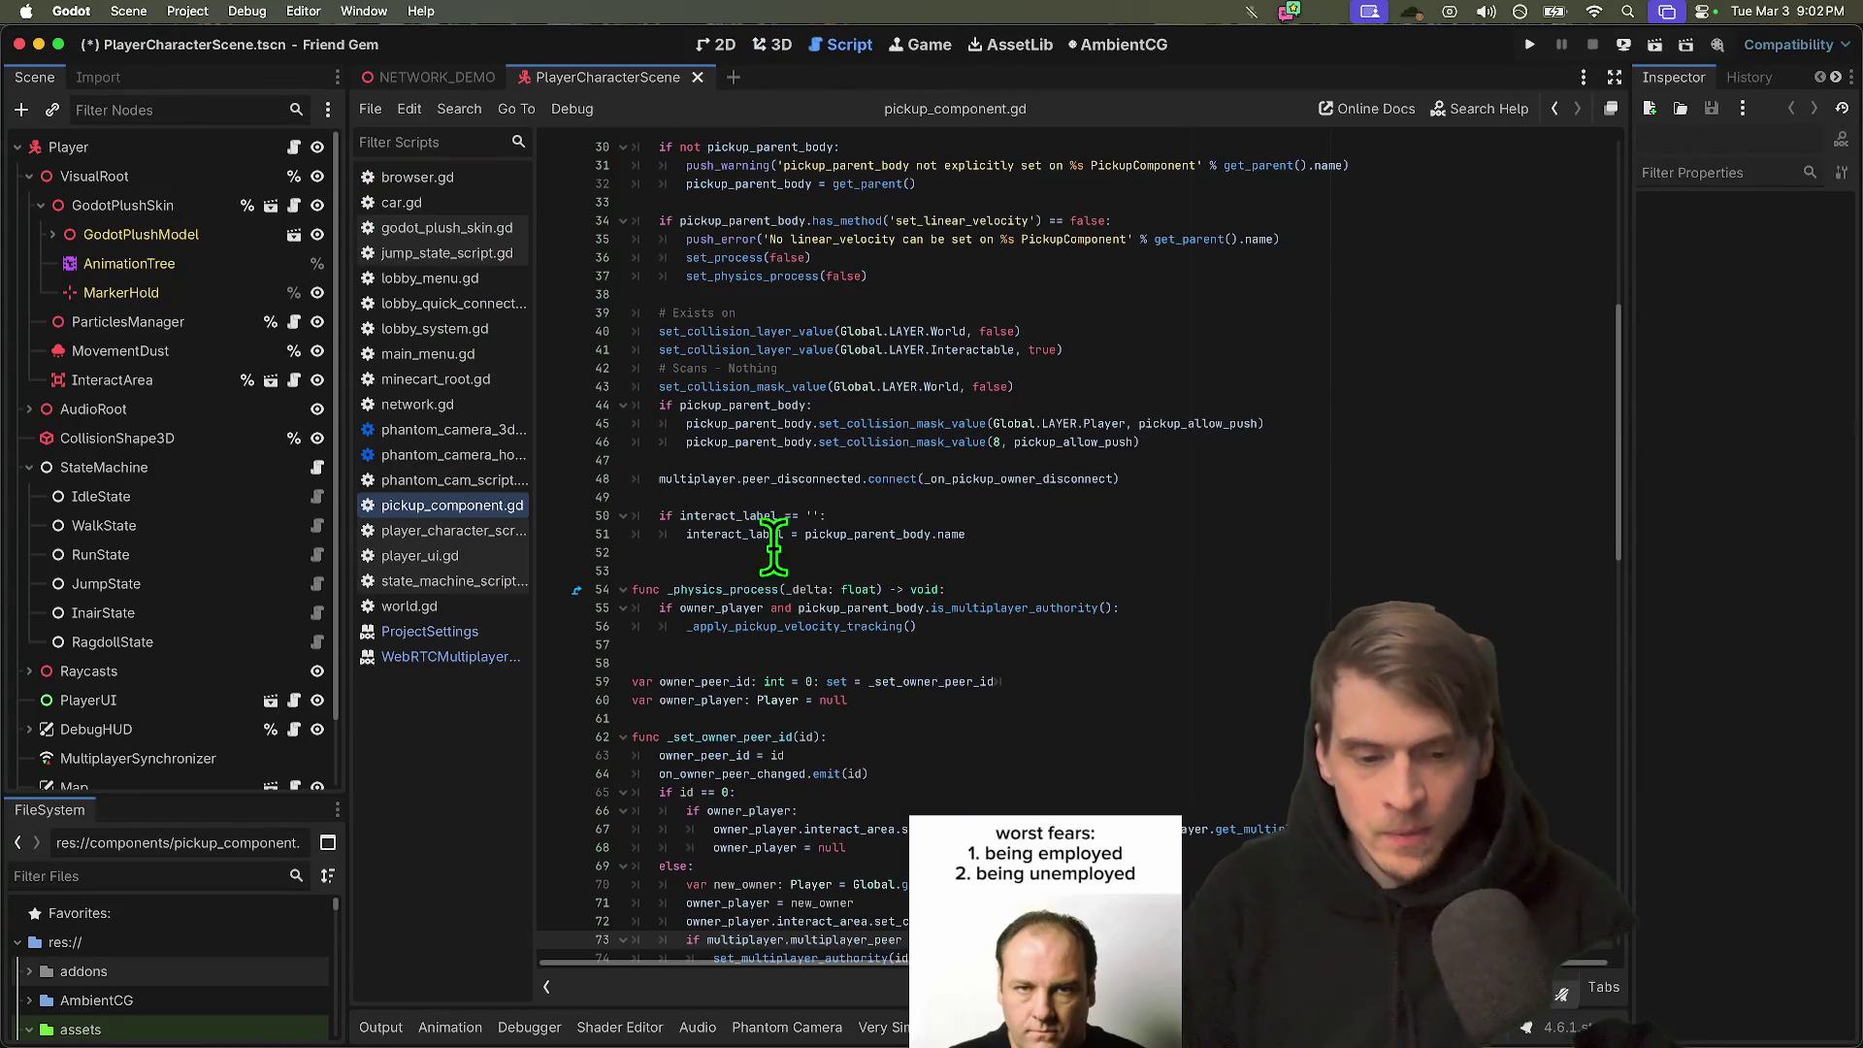
pyautogui.click(1066, 582)
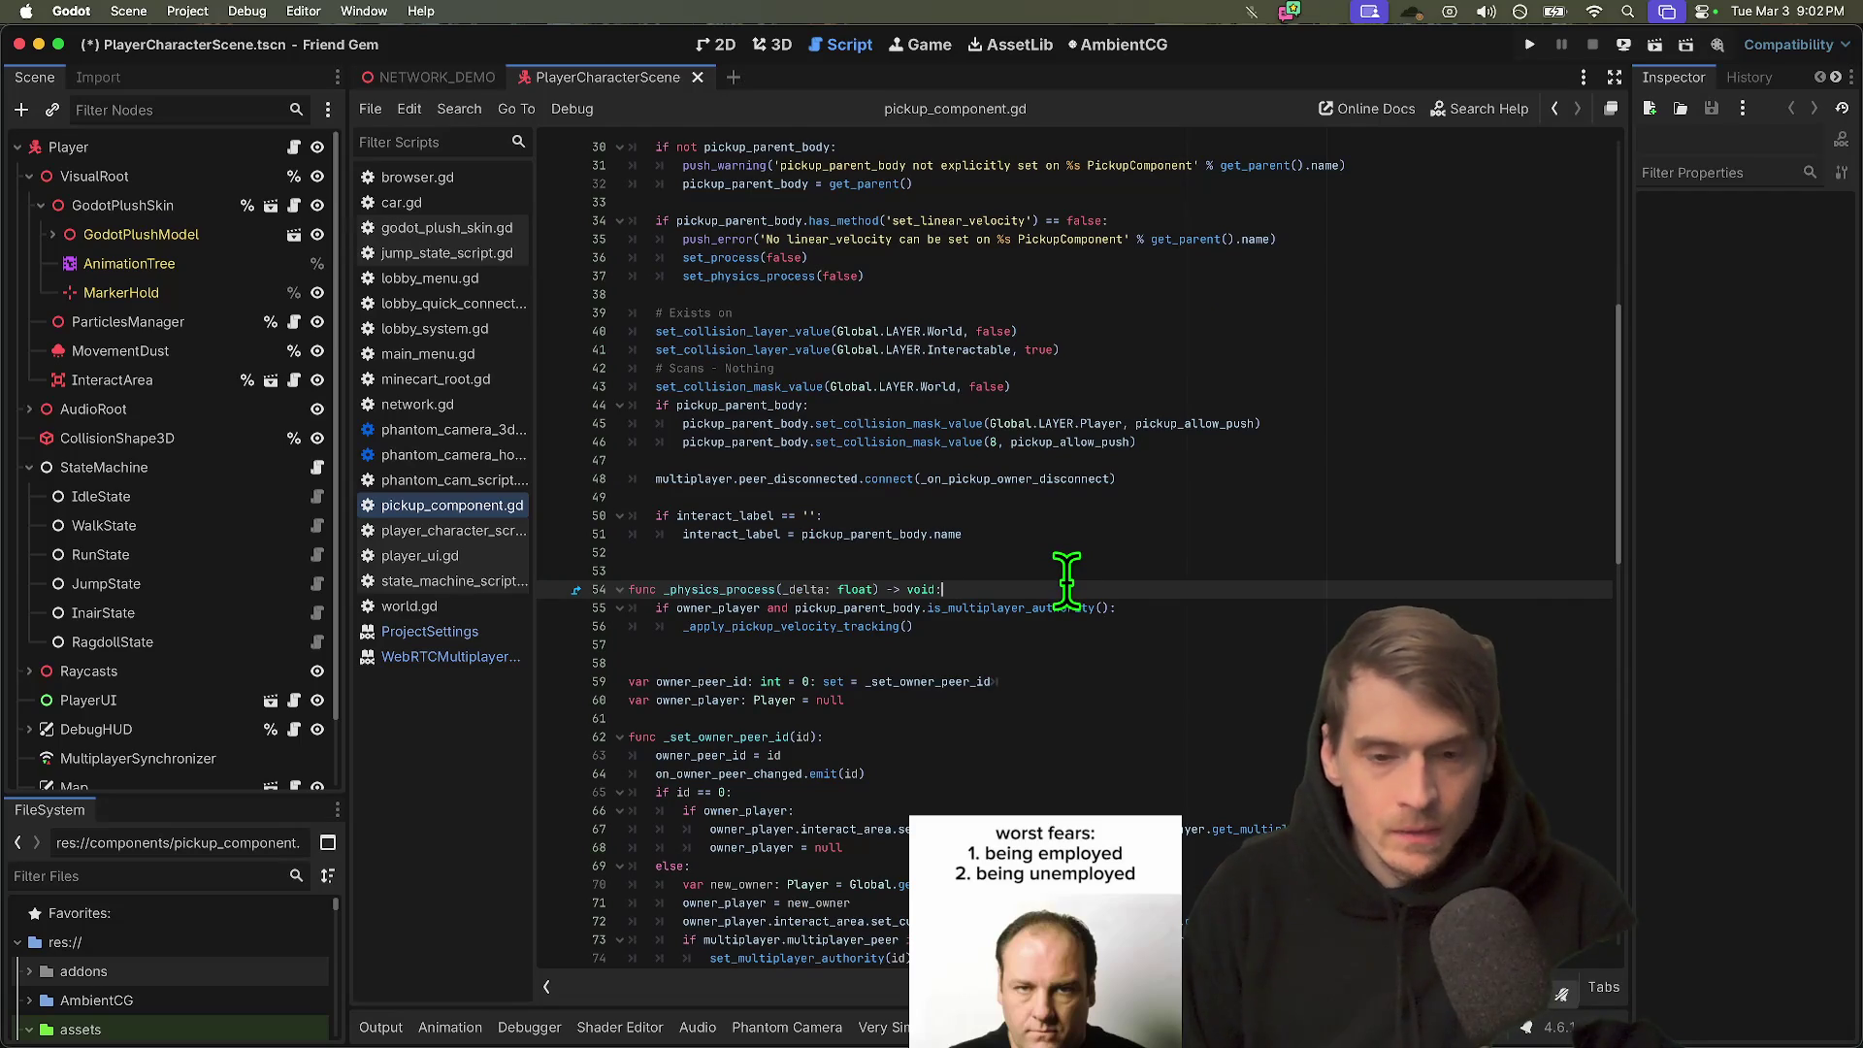
pyautogui.press('super+s')
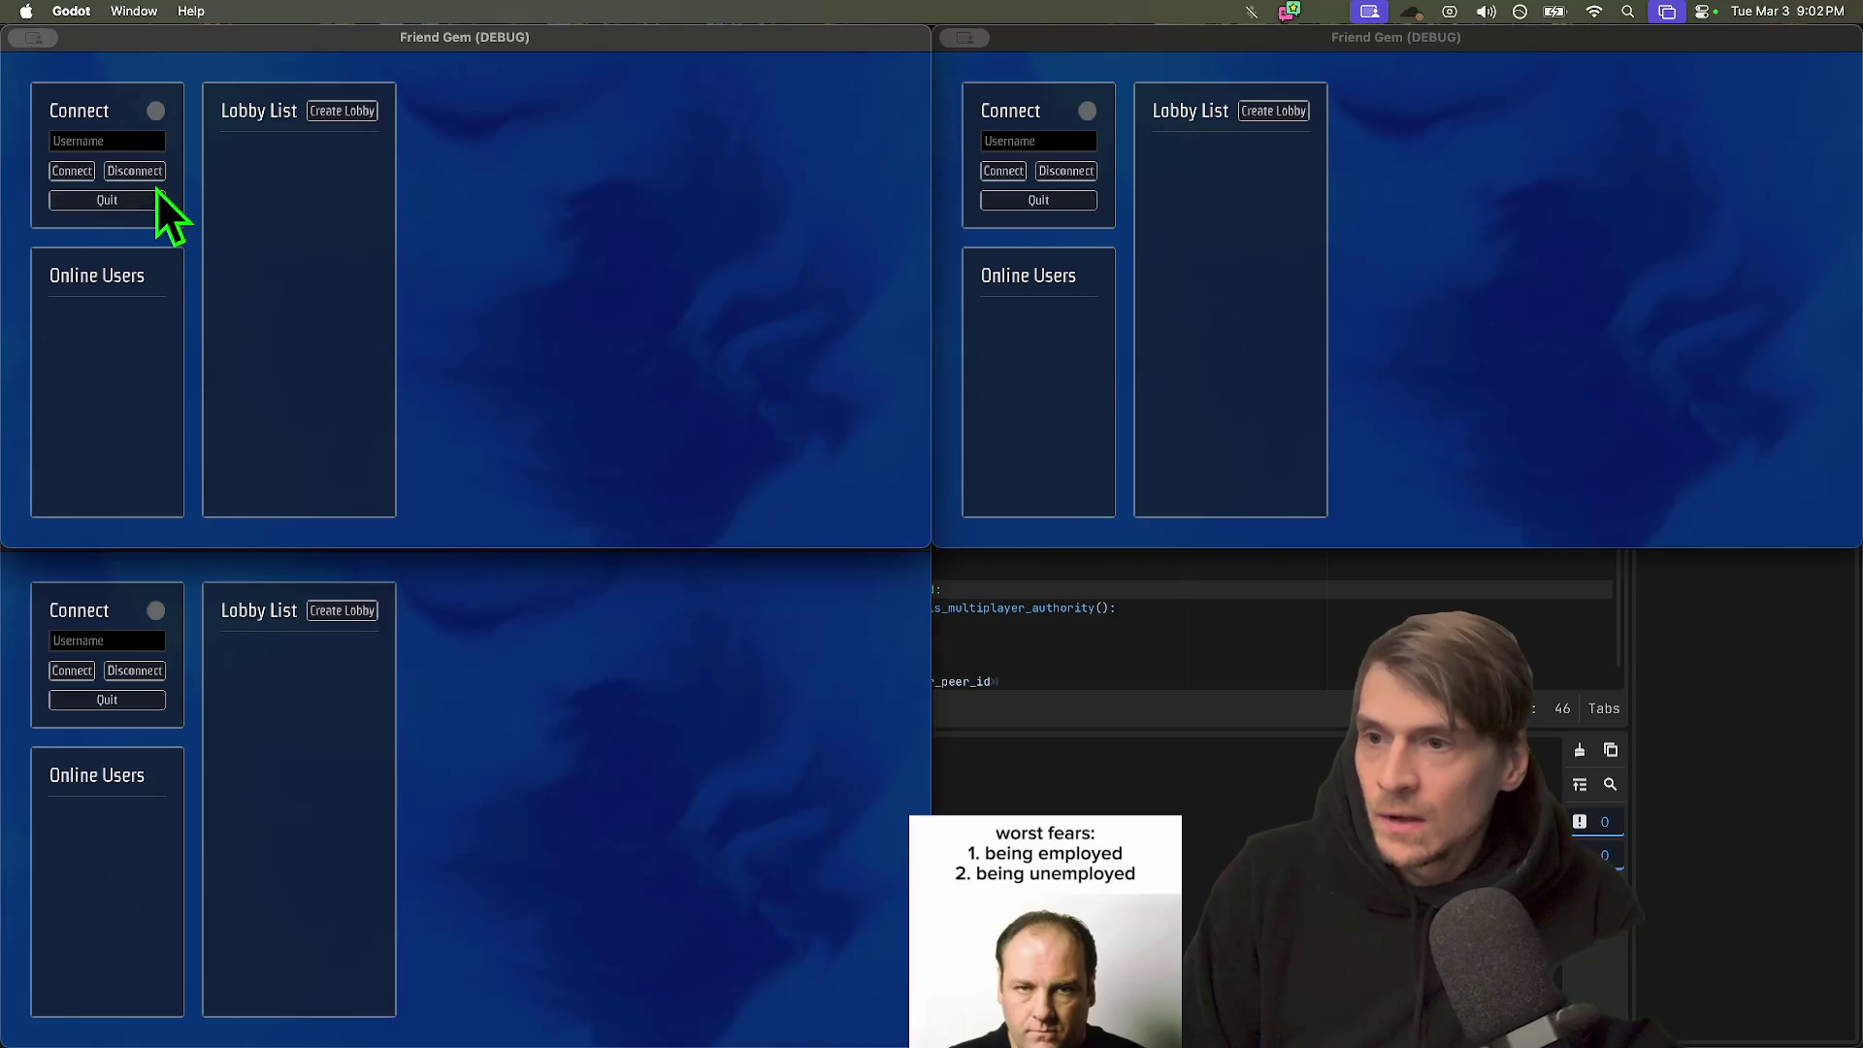
# Connect the first two instances, creating a lobby in the first and joining it from the second.
pyautogui.click(60, 175)
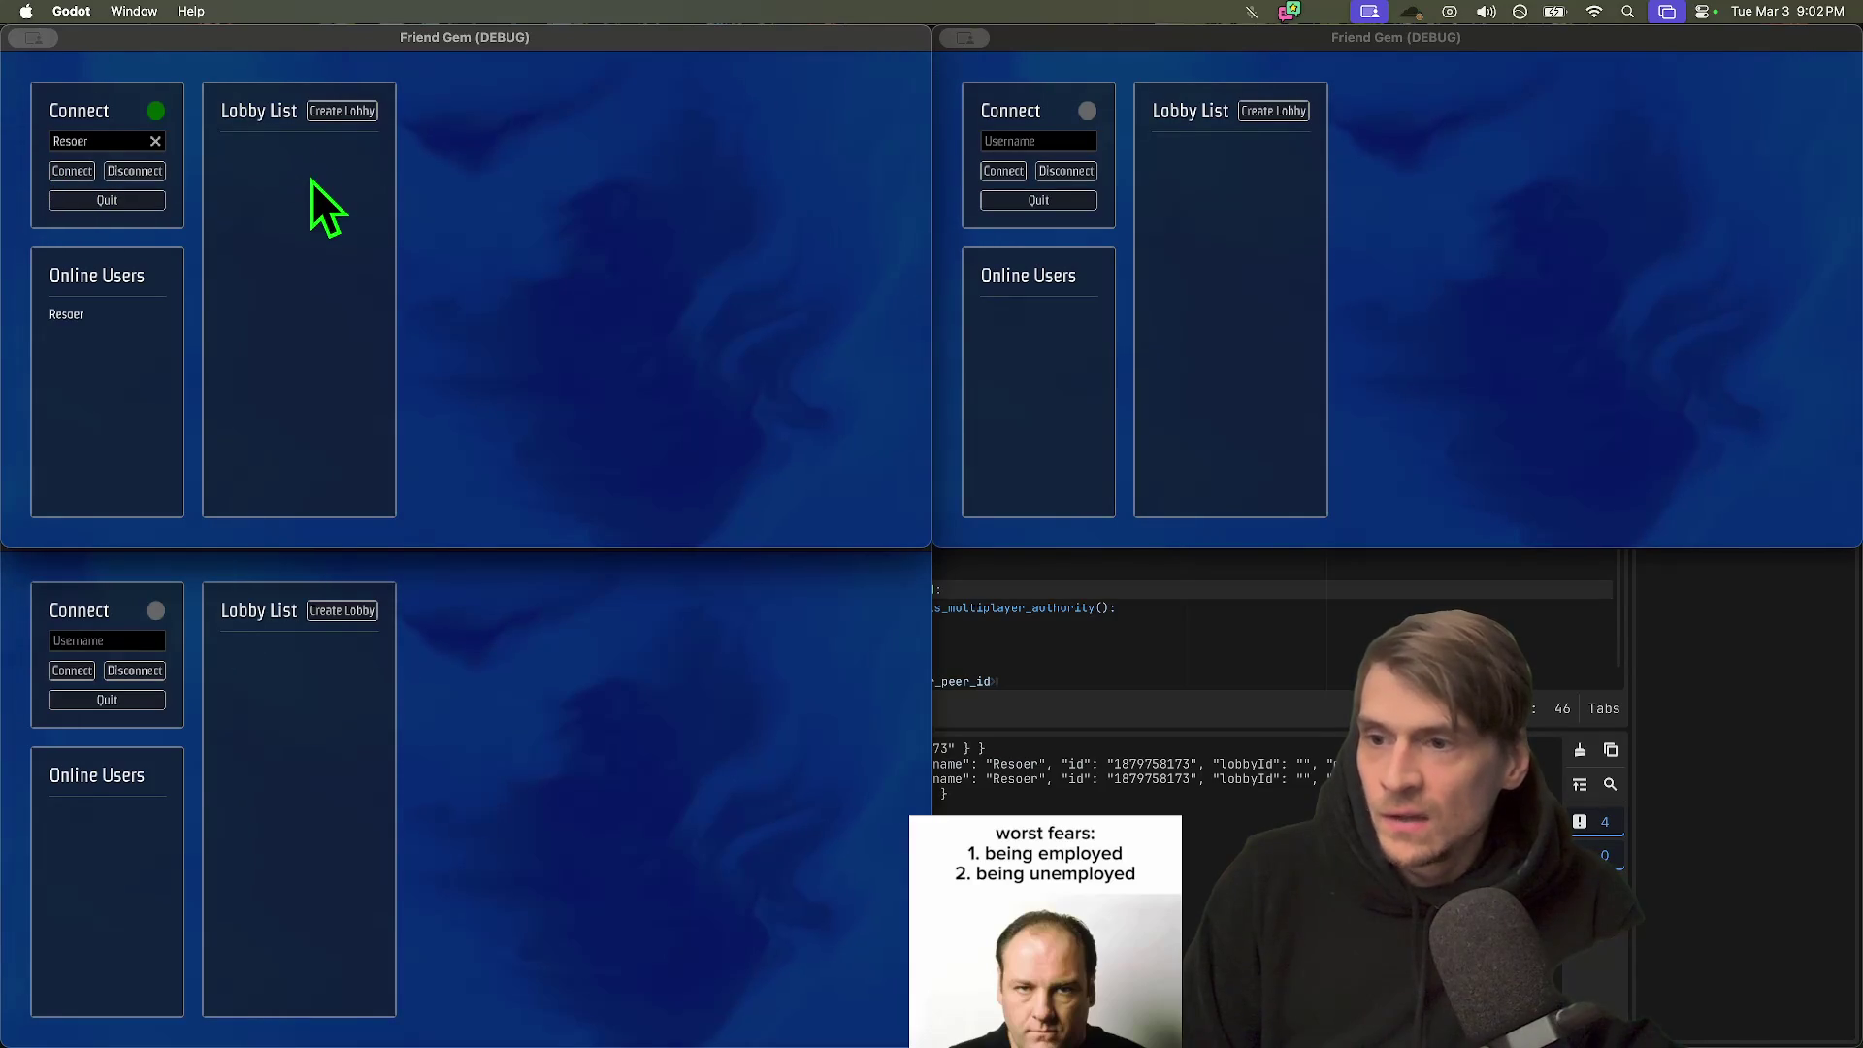
pyautogui.click(336, 112)
pyautogui.click(598, 633)
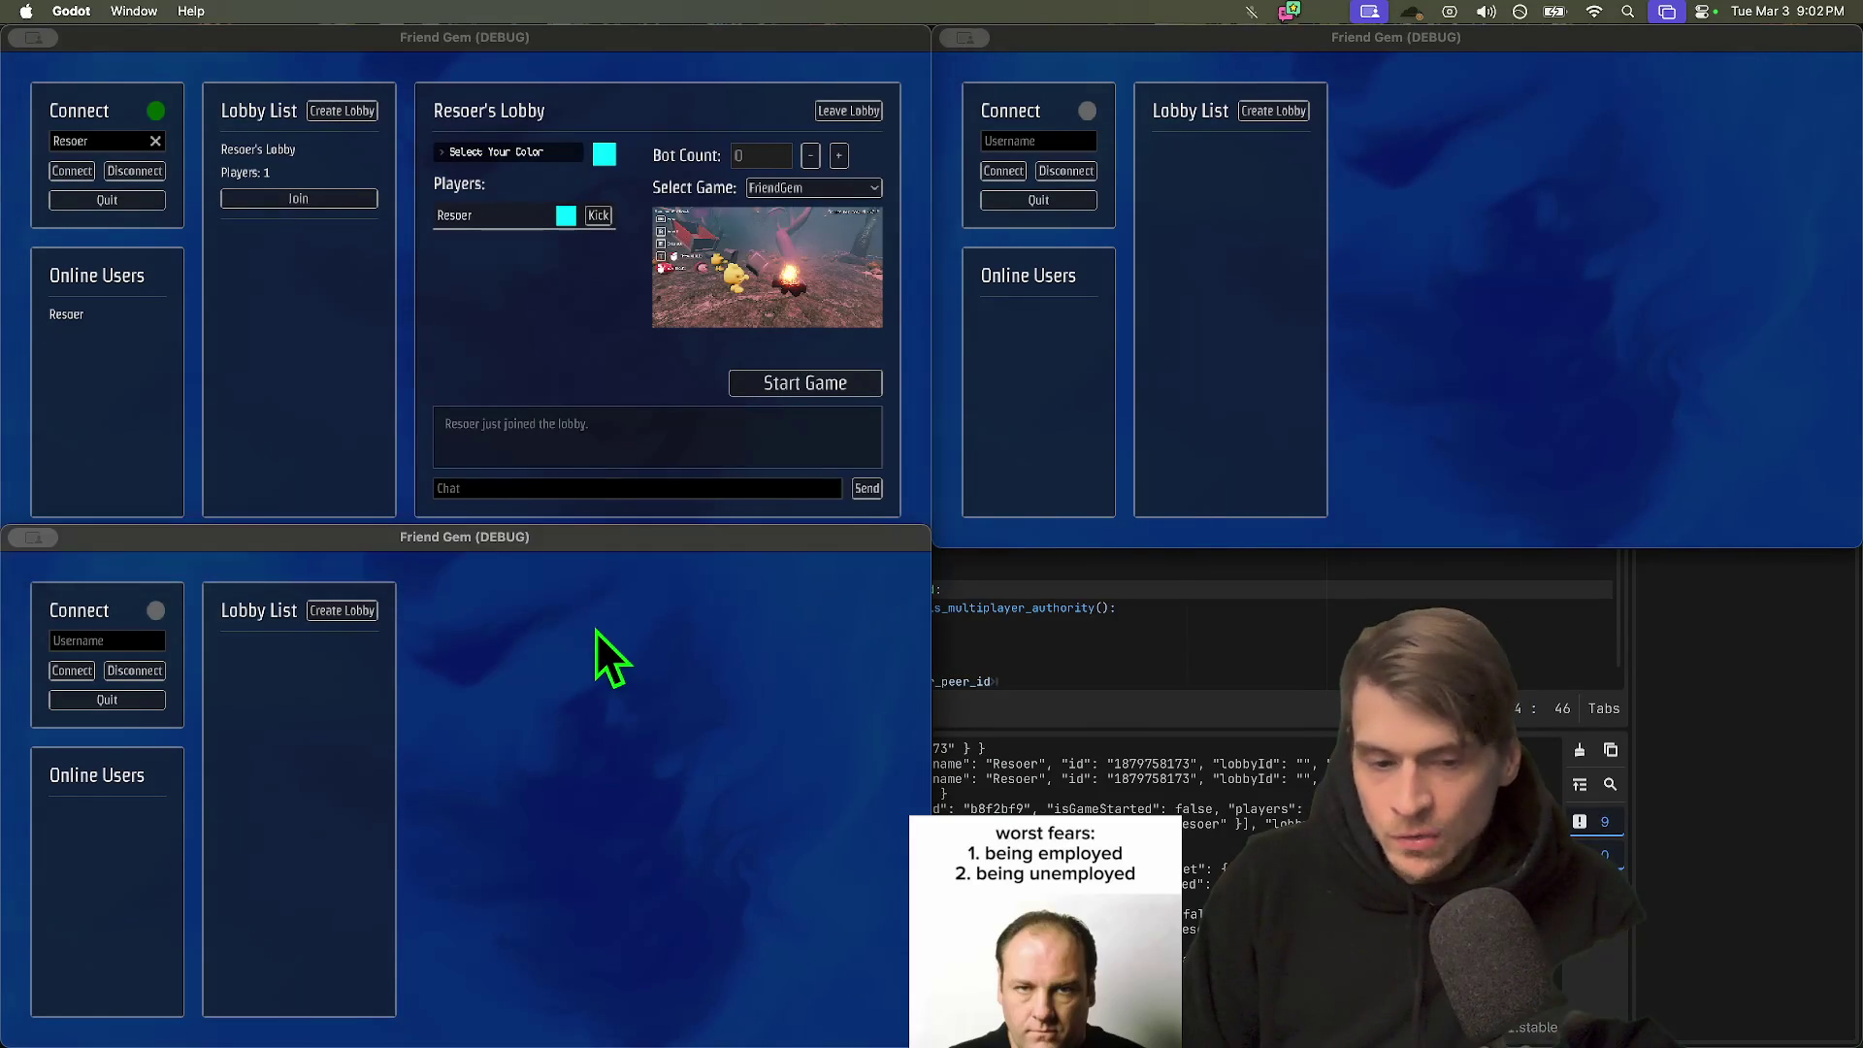
pyautogui.click(60, 670)
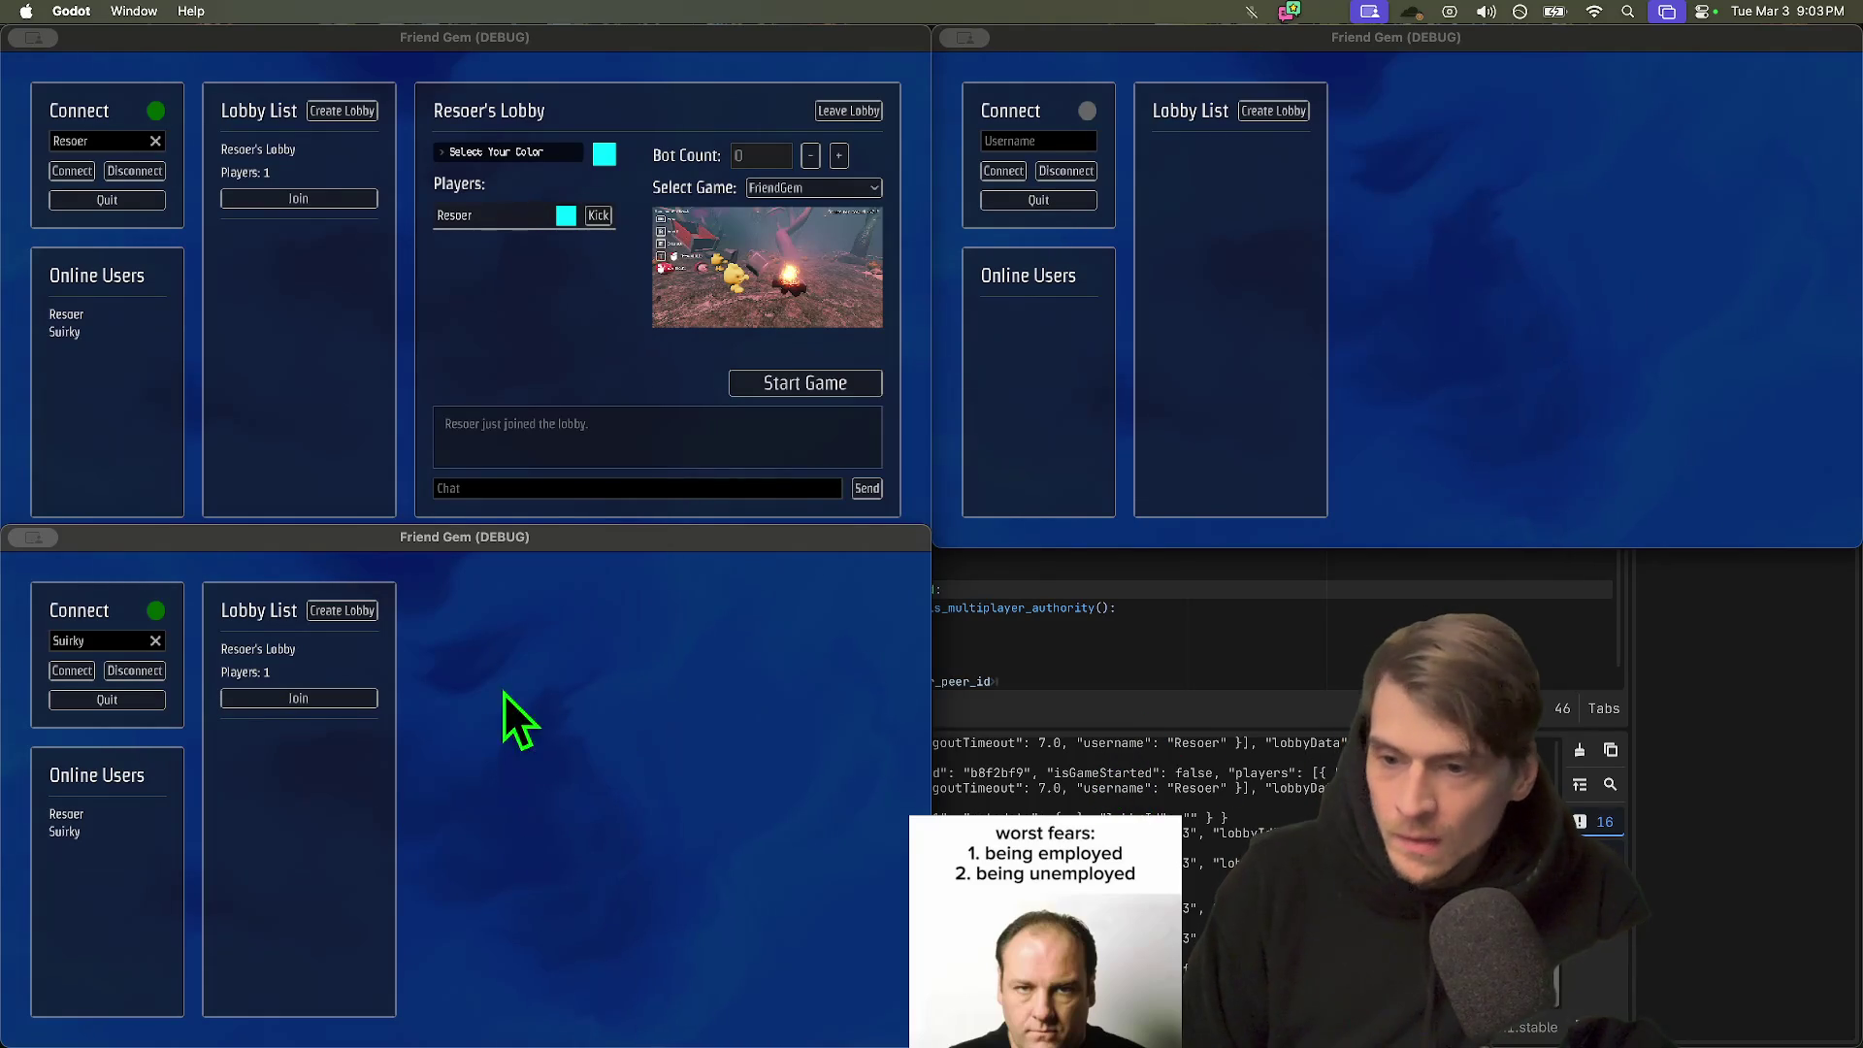
pyautogui.click(341, 697)
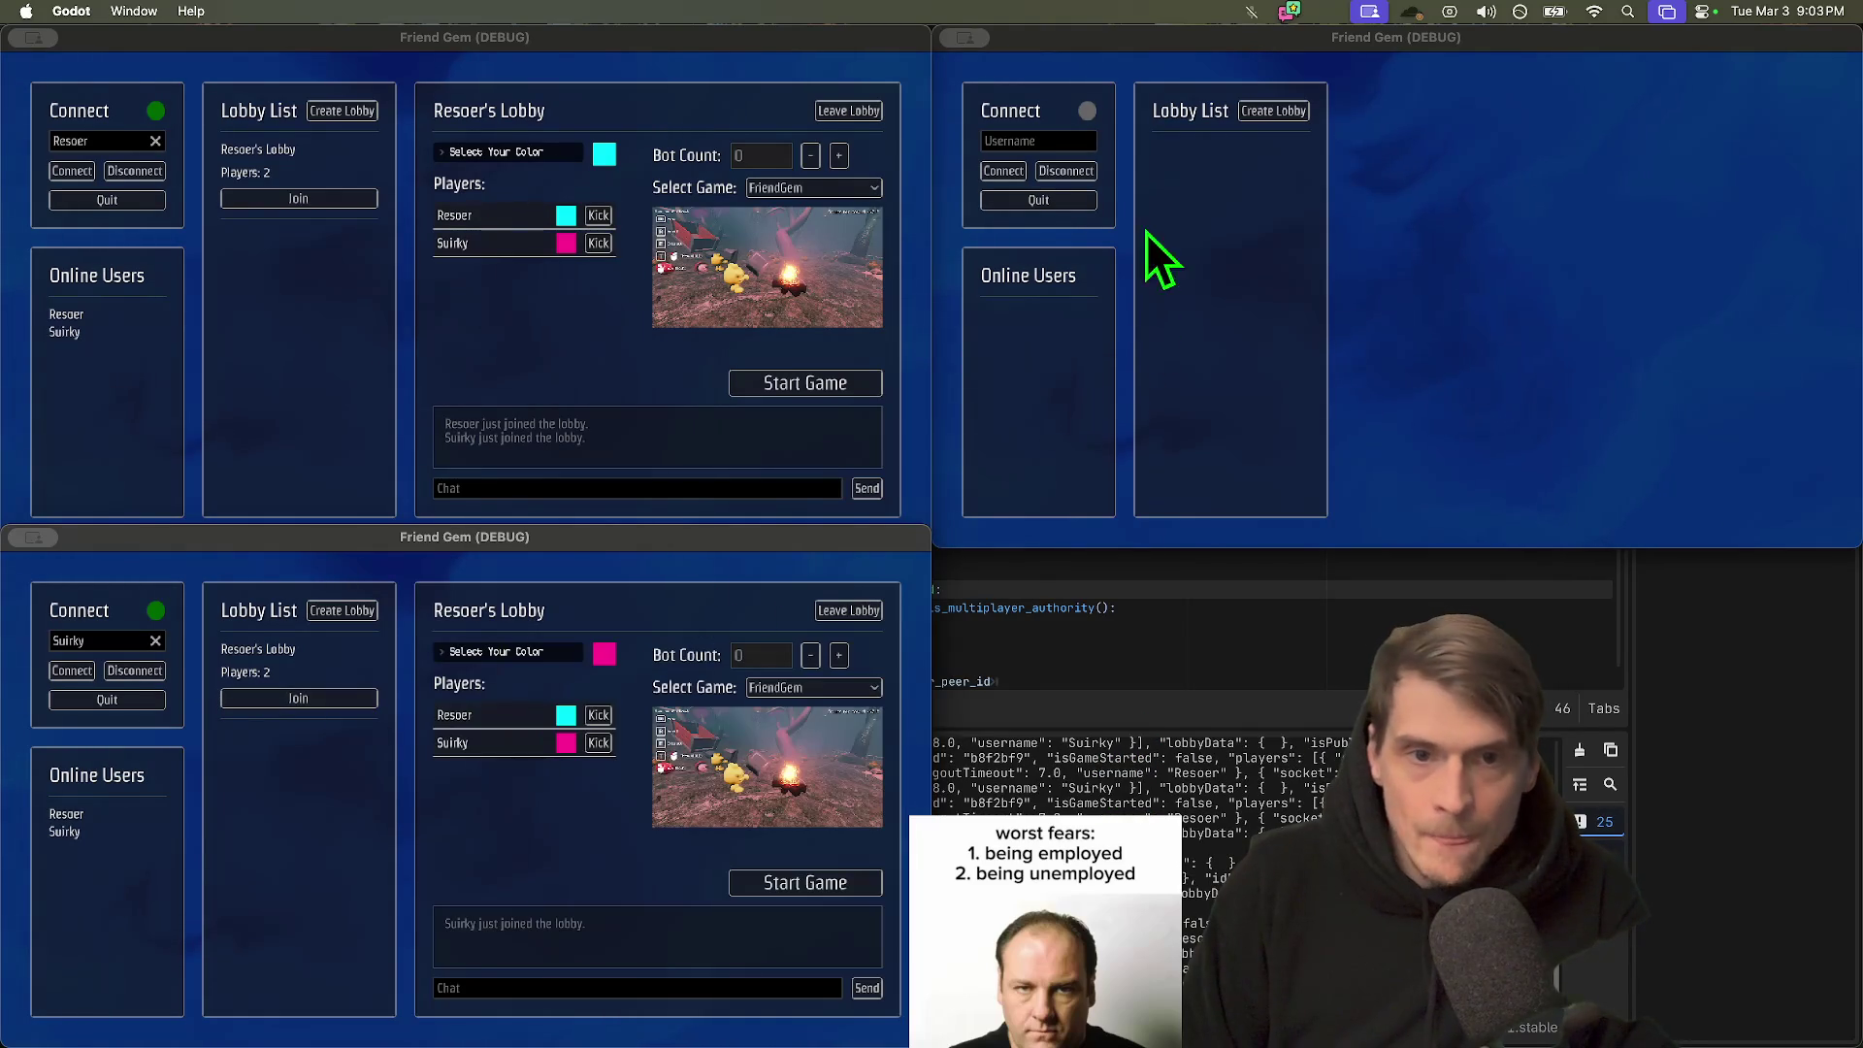
# Name the third player 'OOO', join the lobby, choose blue, and start the match.
pyautogui.click(1068, 140)
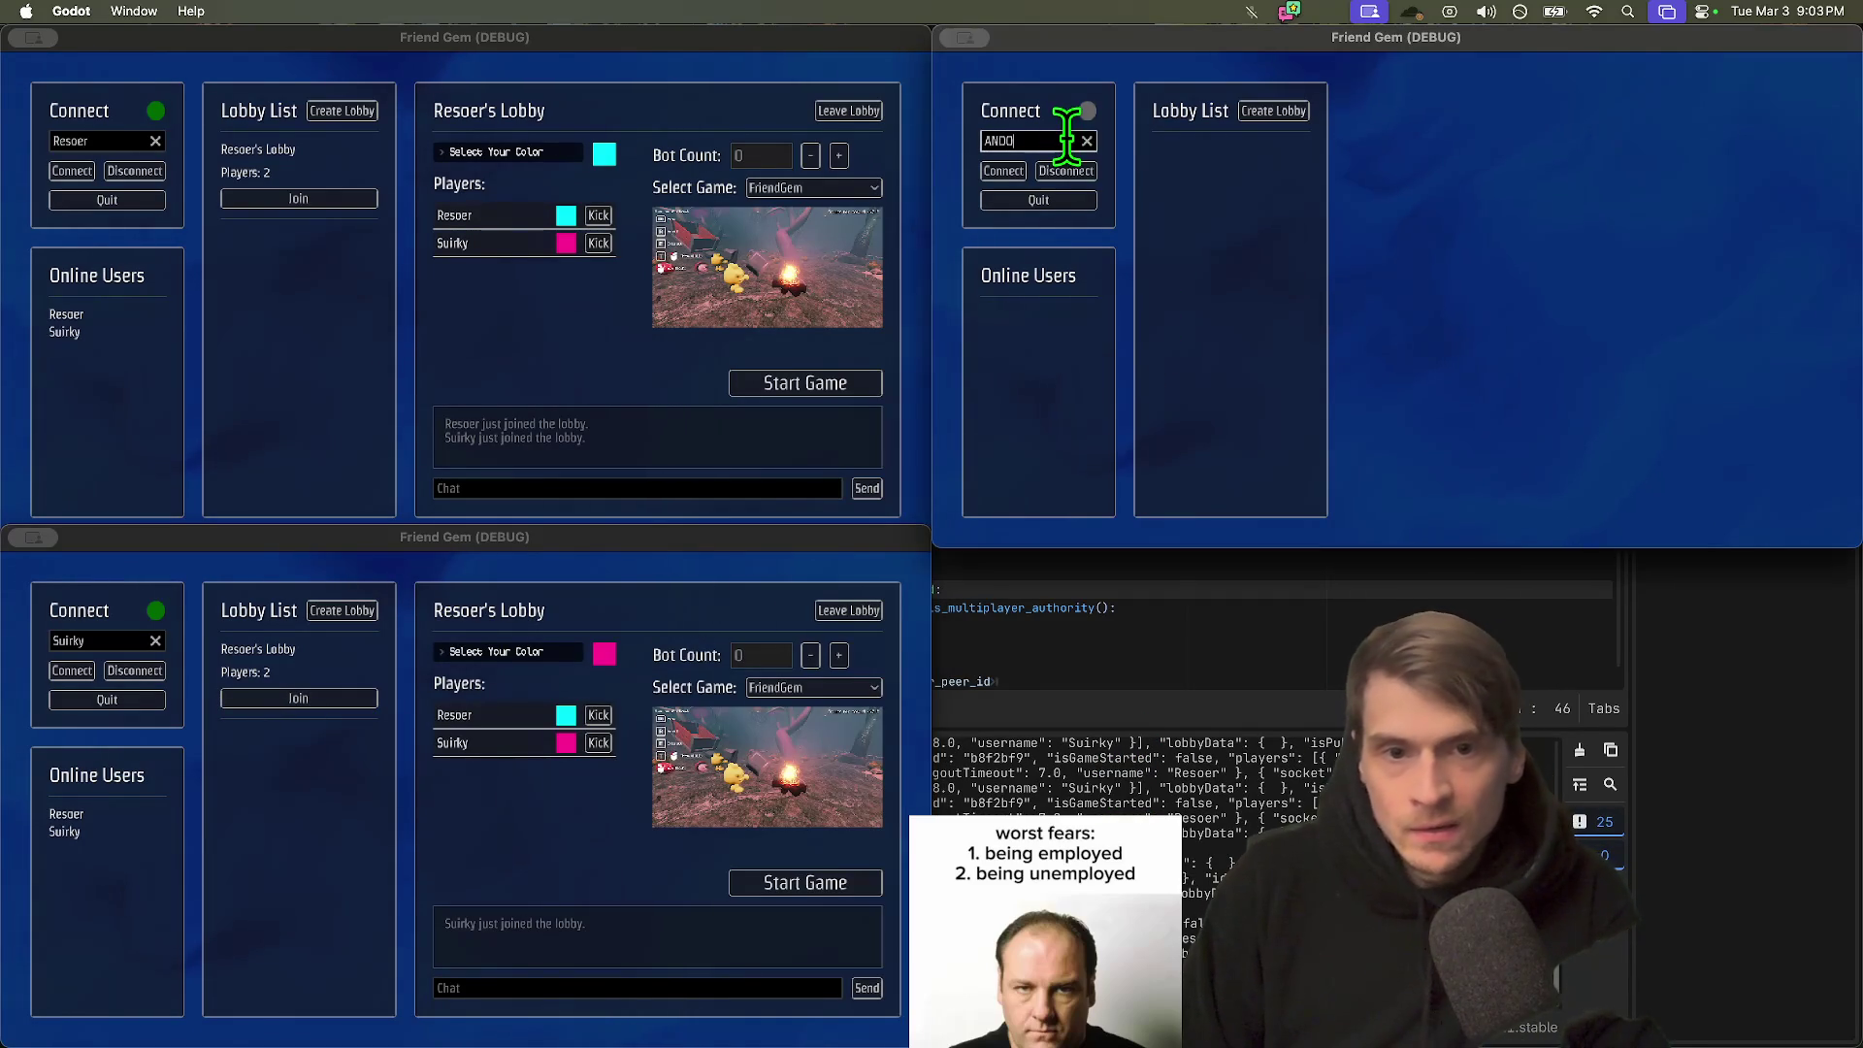
pyautogui.write('OOO')
pyautogui.click(1002, 171)
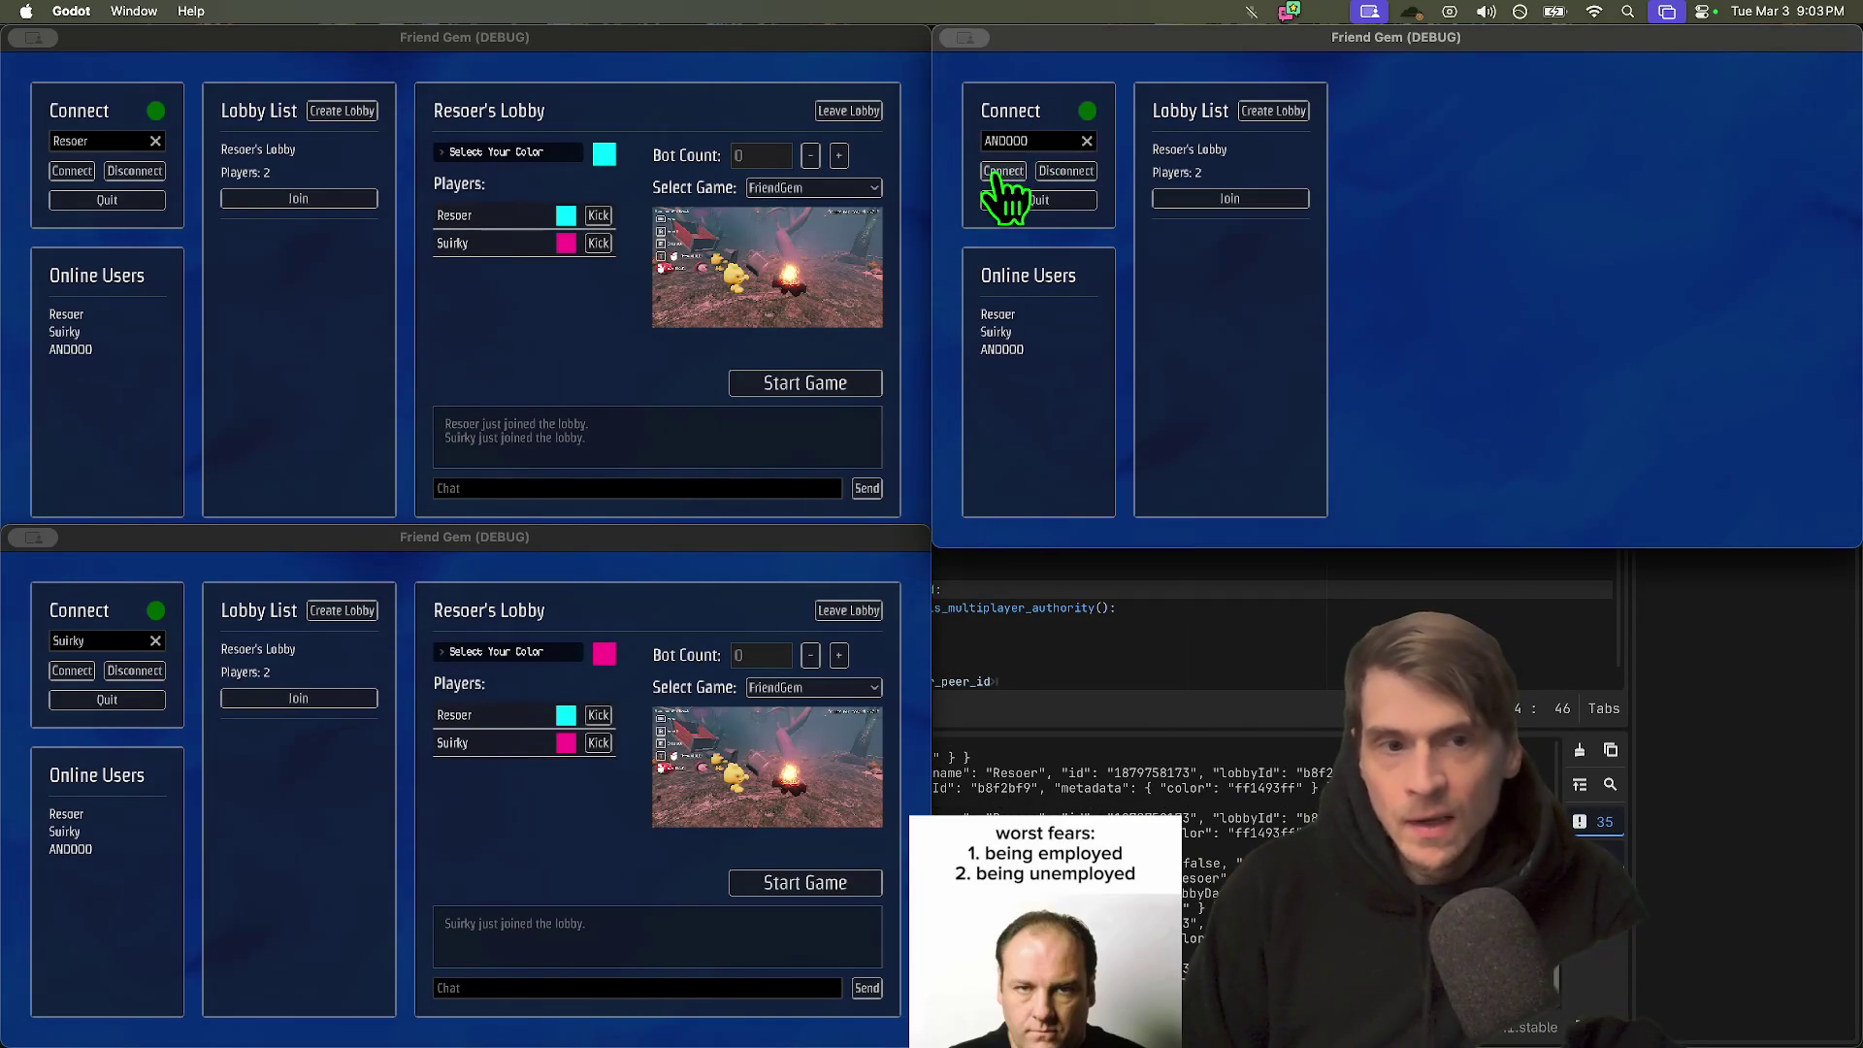
pyautogui.click(1169, 198)
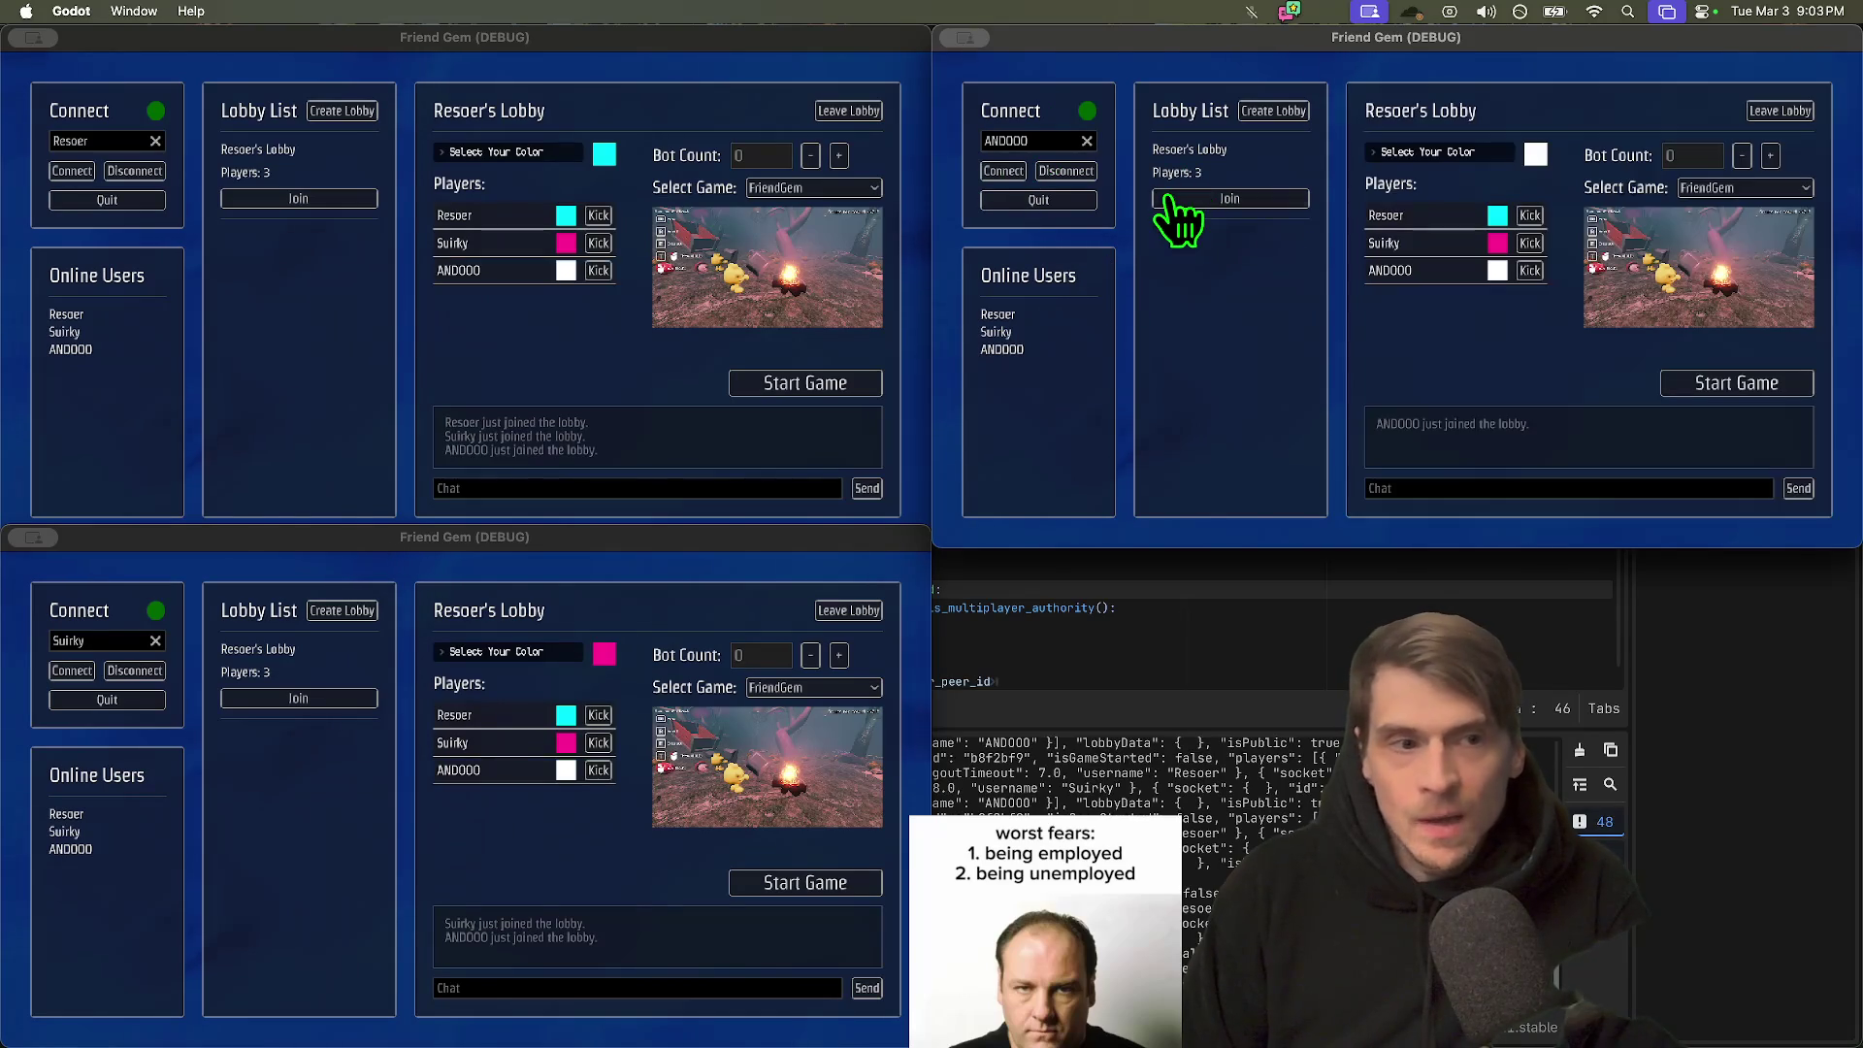
pyautogui.click(1423, 152)
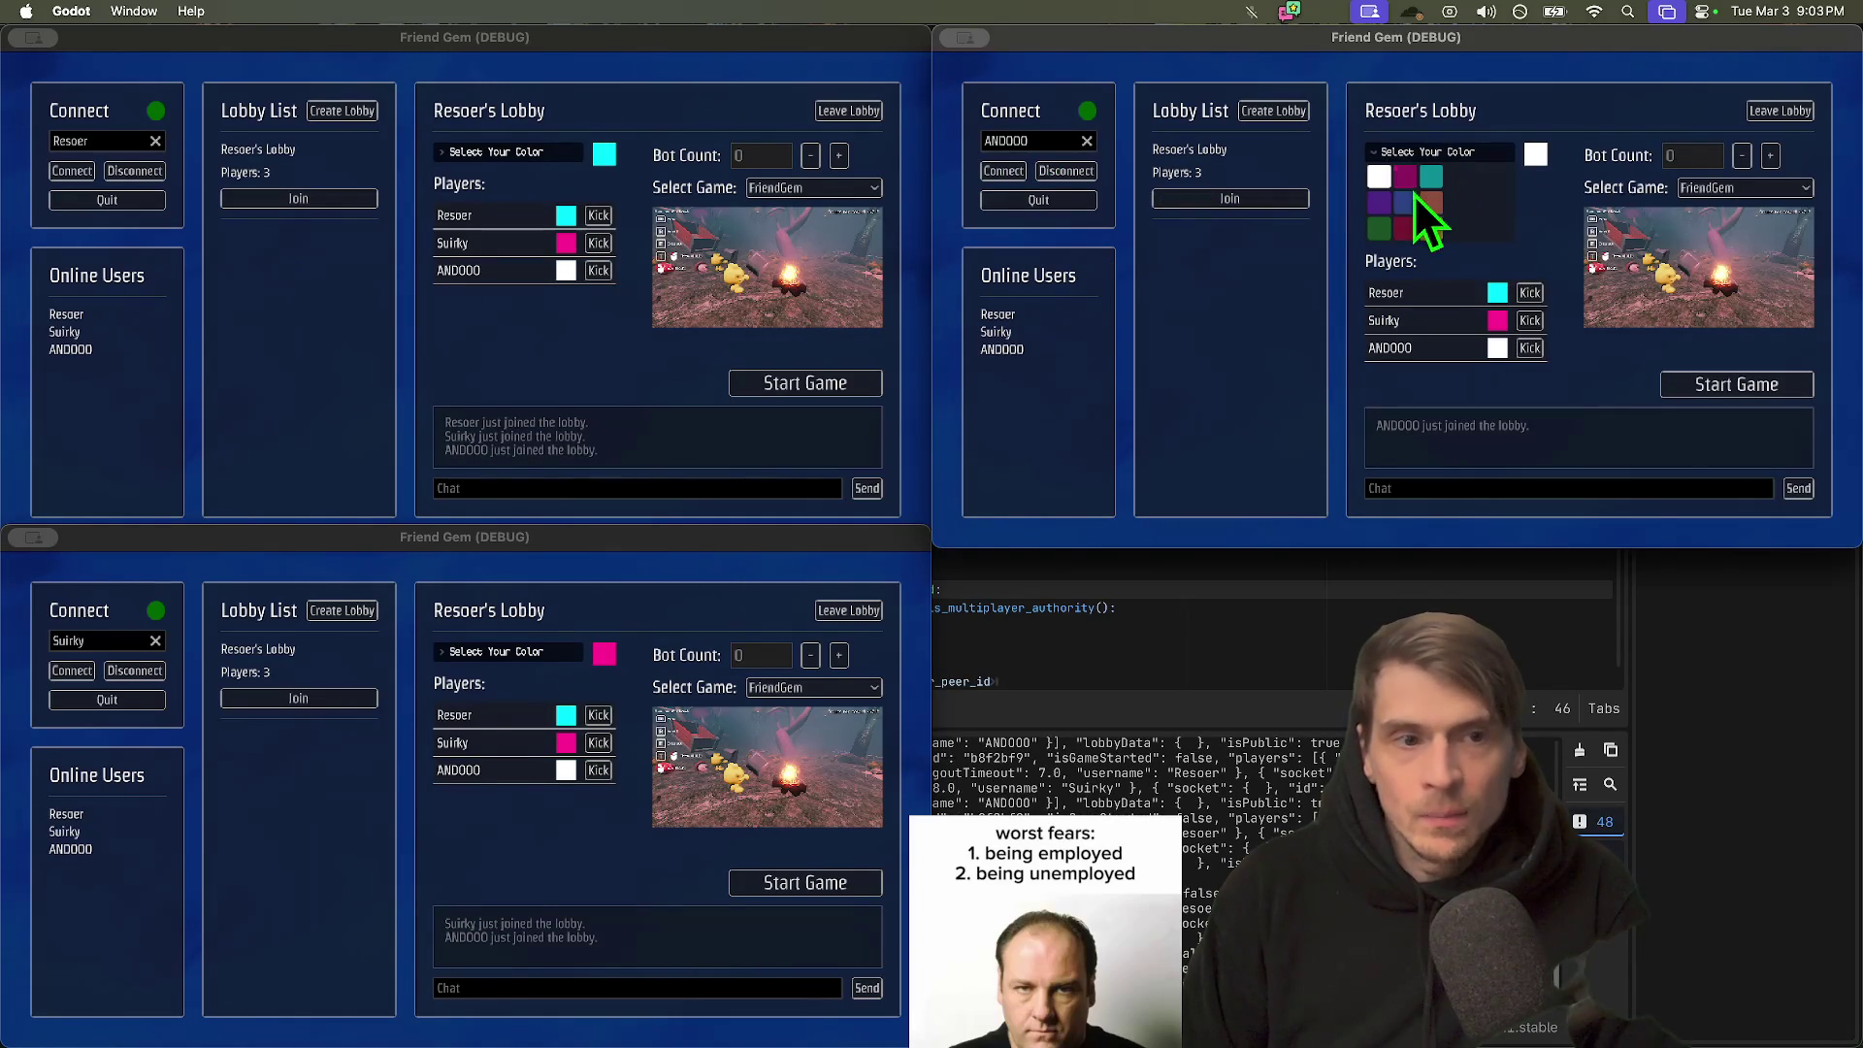
pyautogui.click(1415, 200)
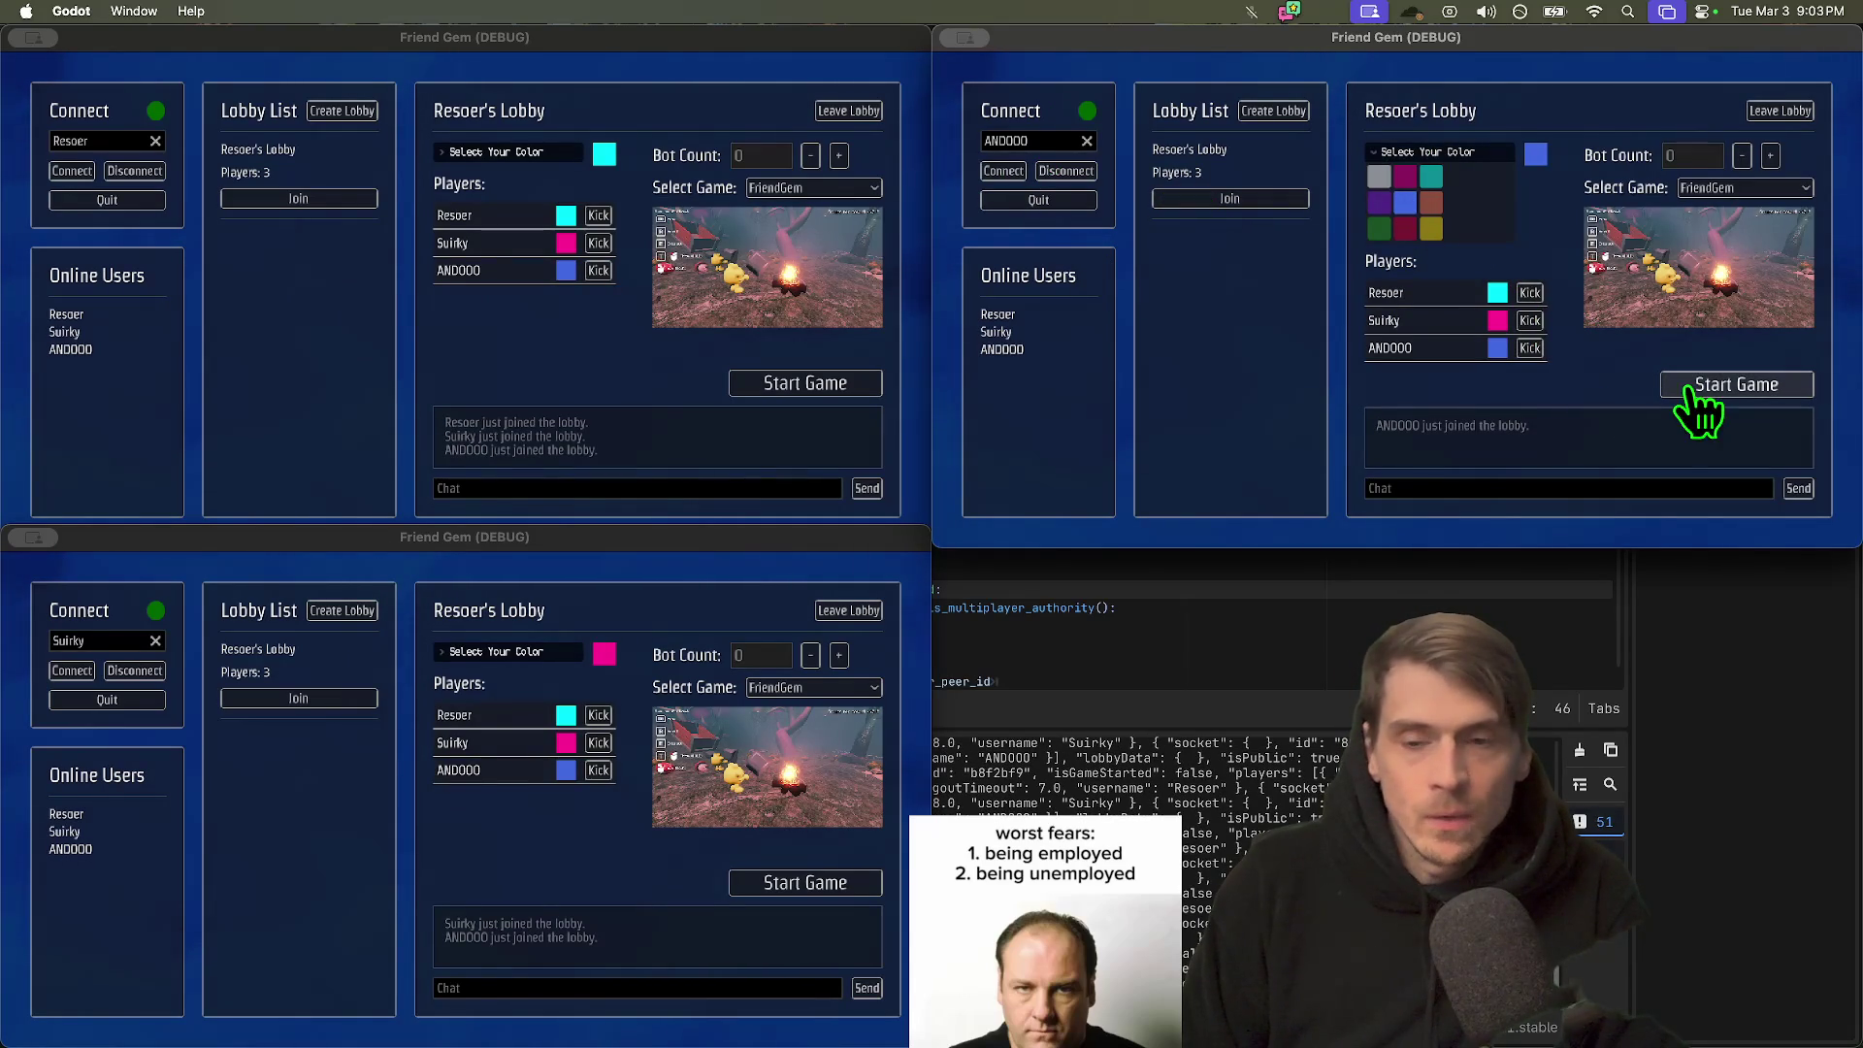
pyautogui.click(840, 391)
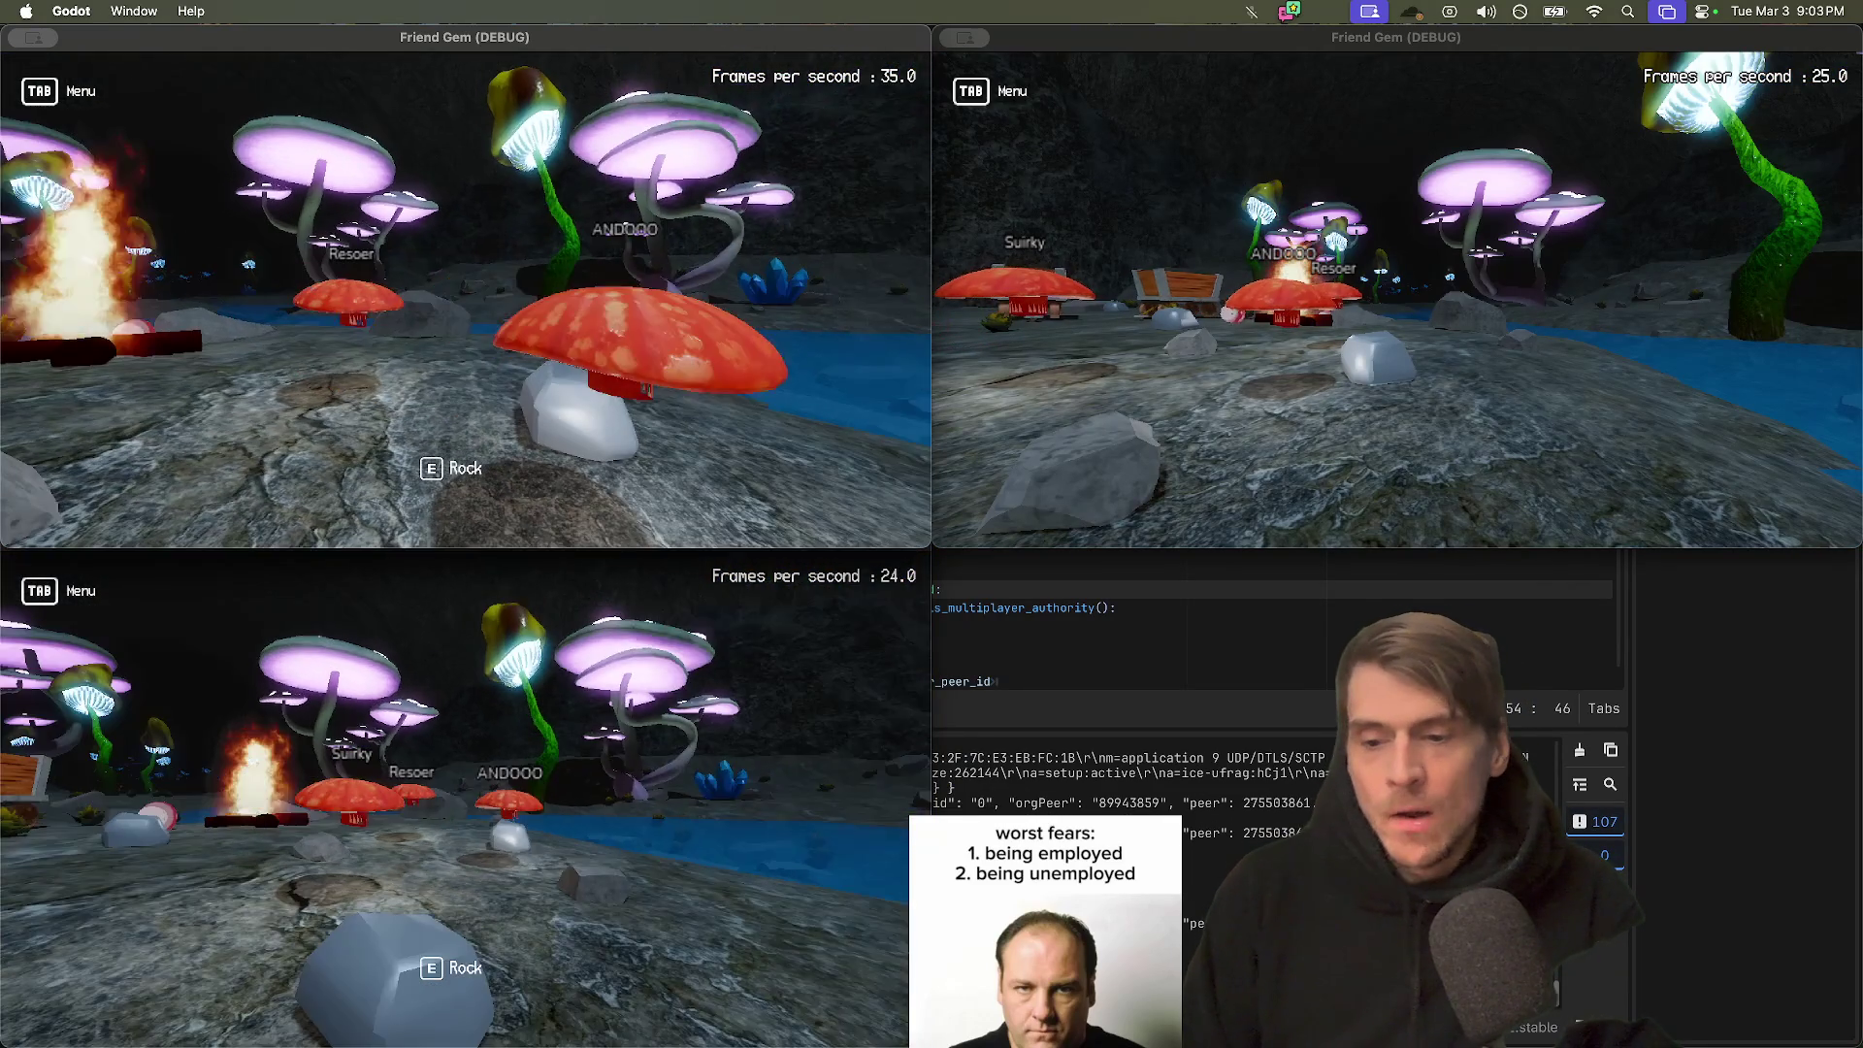
# Return to the Godot editor once the three players have loaded into the mushroom cave.
pyautogui.press('super+Tab')
pyautogui.press('super+Tab')
pyautogui.press('super+Tab')
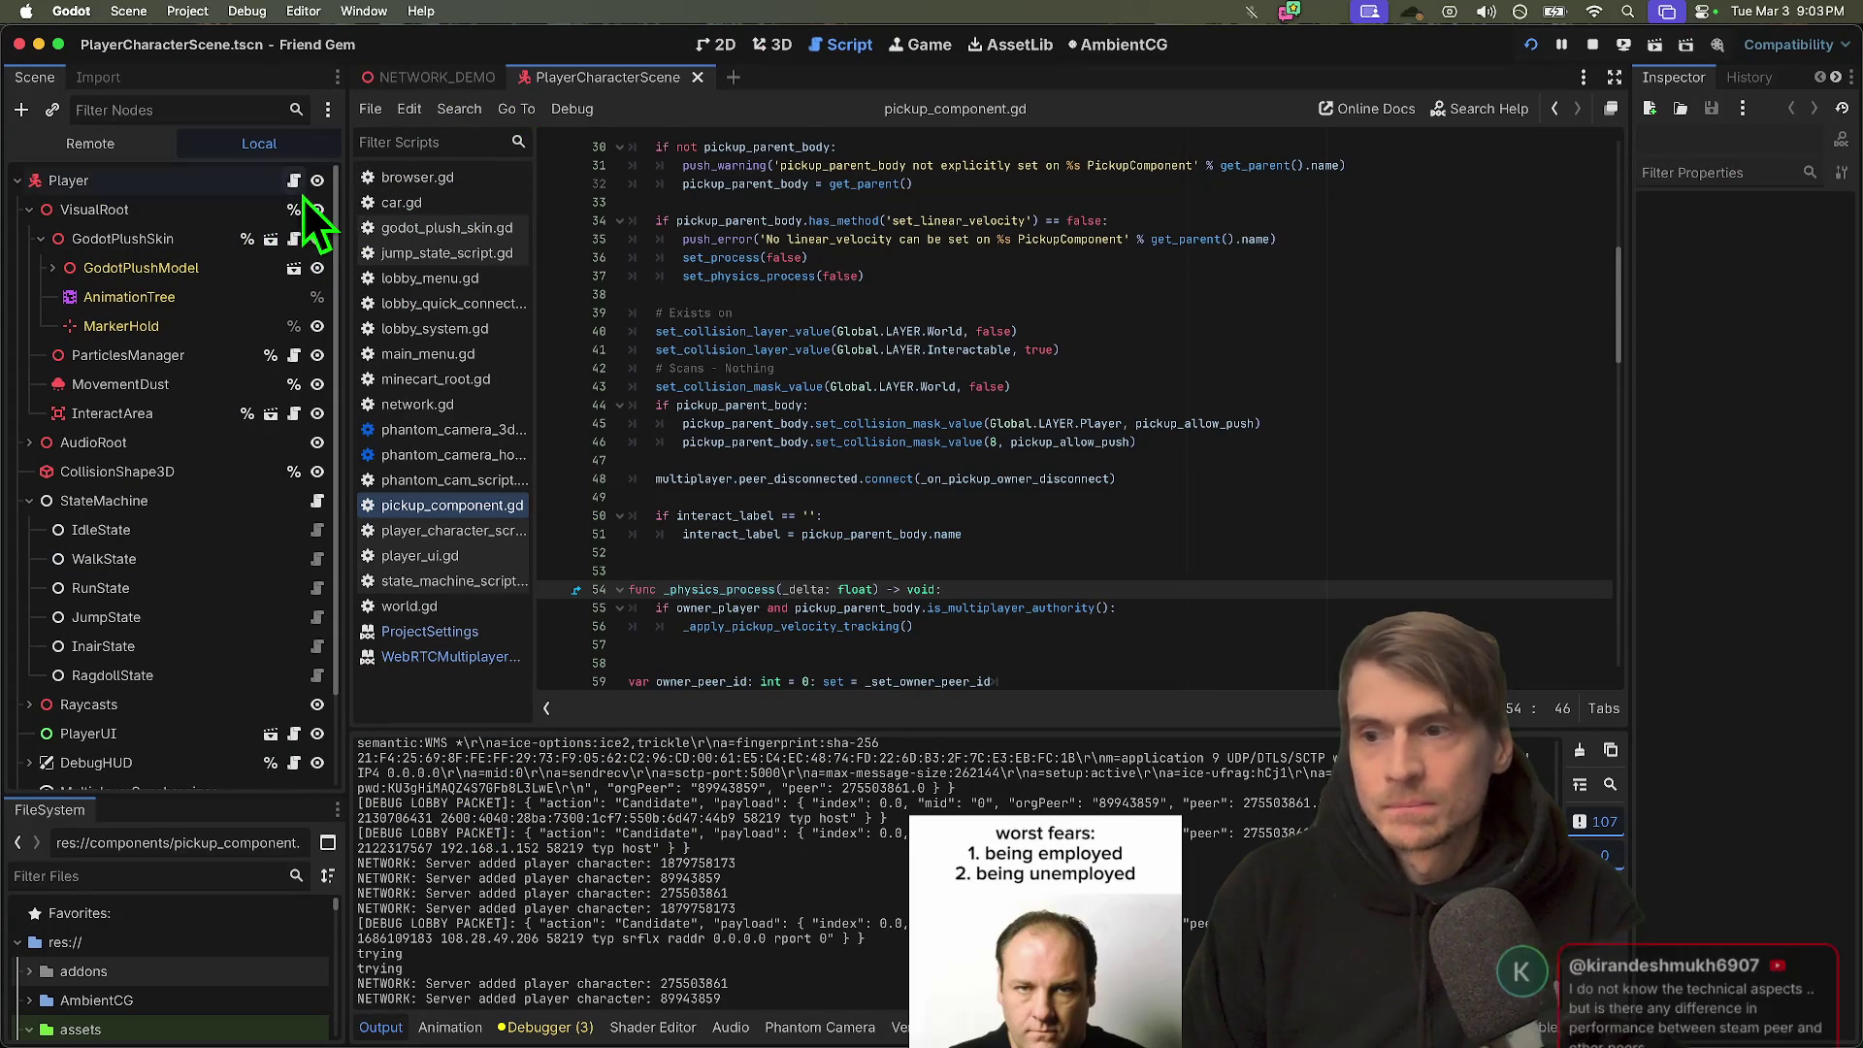
# Unhide GodotPlushMesh under GodotPlushModel in the 3D view, save the scene, and return to the game.
pyautogui.click(776, 45)
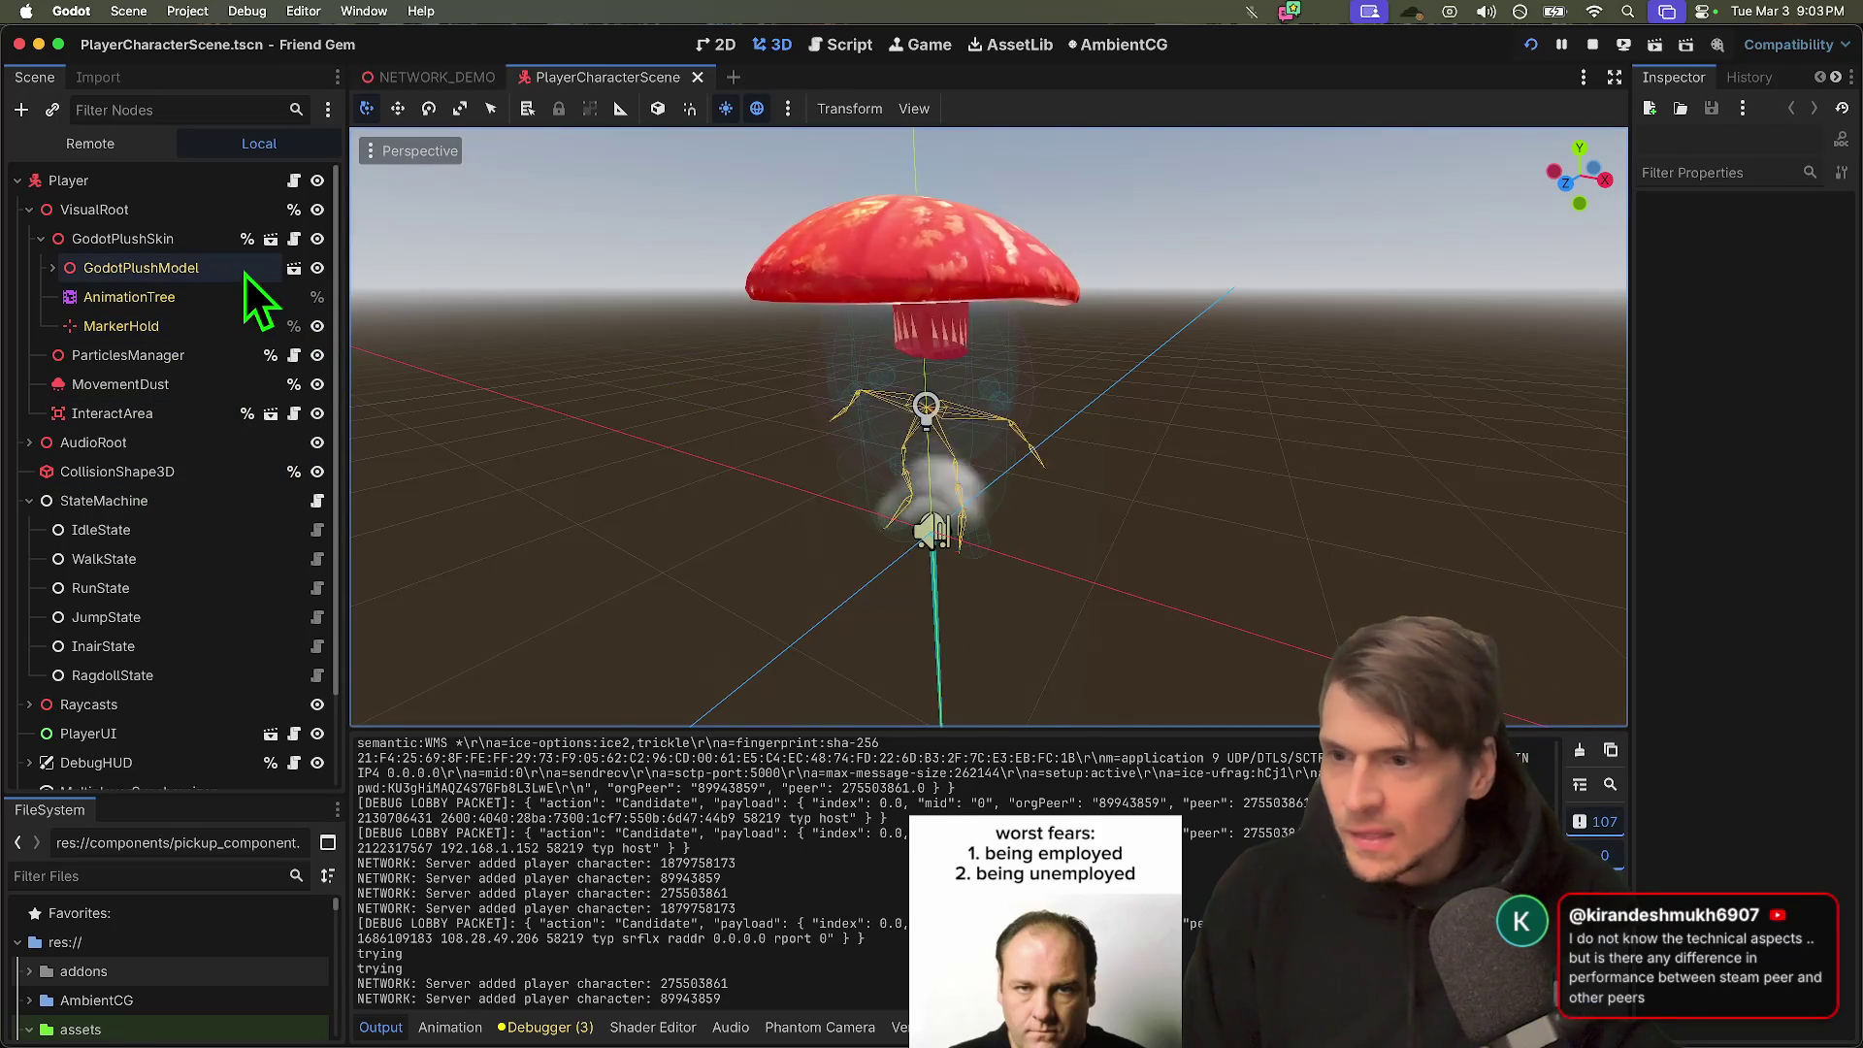
pyautogui.click(50, 269)
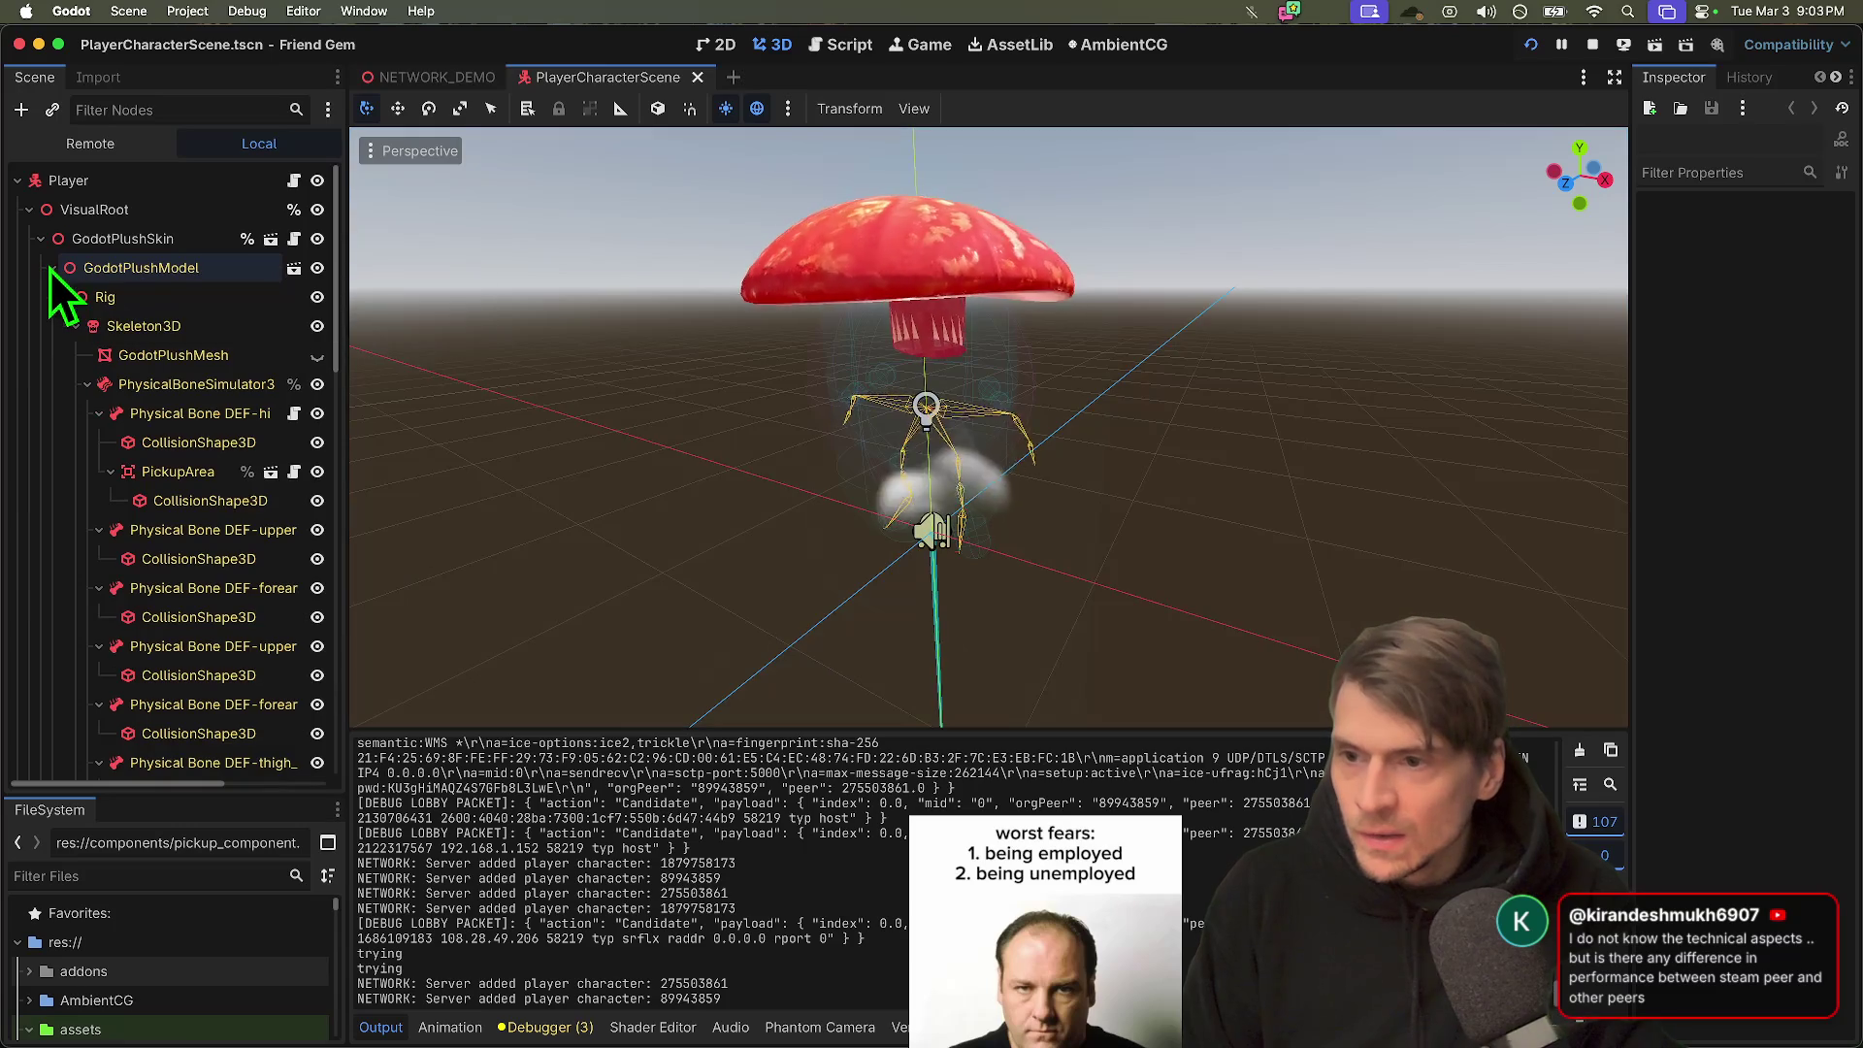
pyautogui.click(315, 355)
pyautogui.hotkey('ctrl', 's')
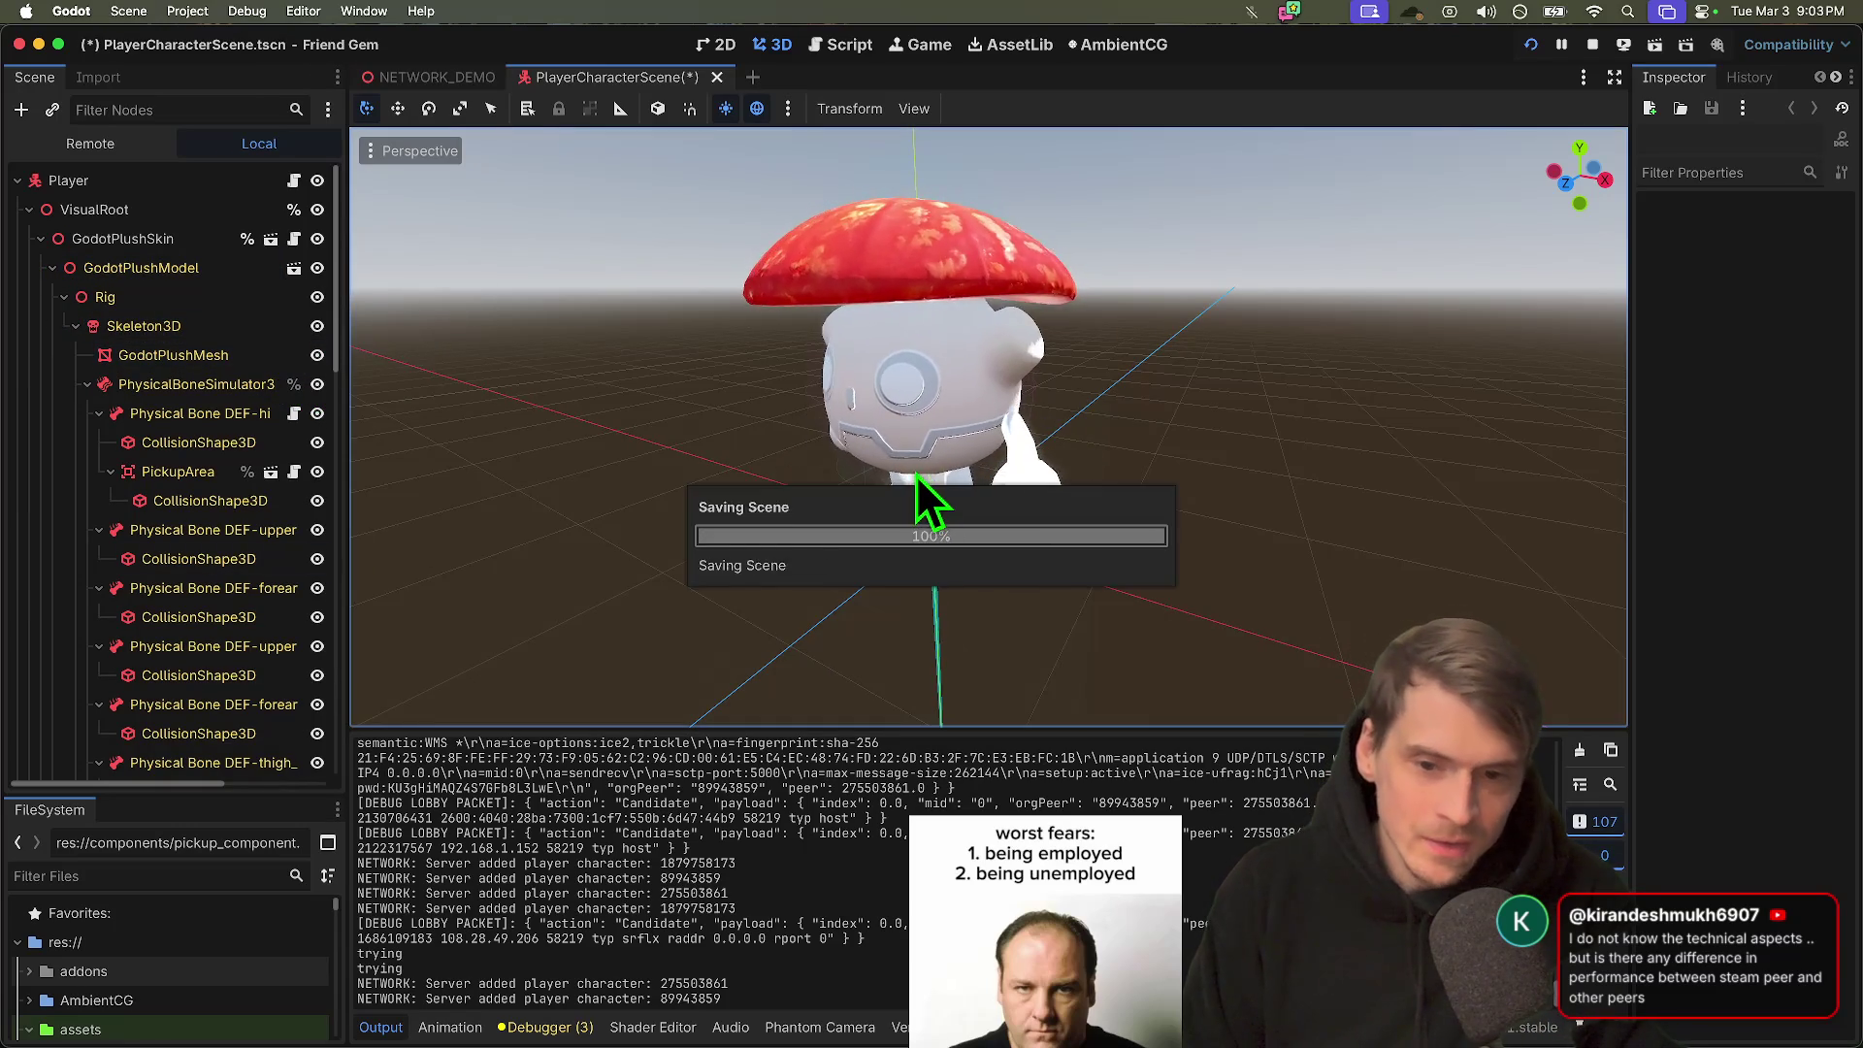
pyautogui.press('super+Tab')
pyautogui.press('super+Tab')
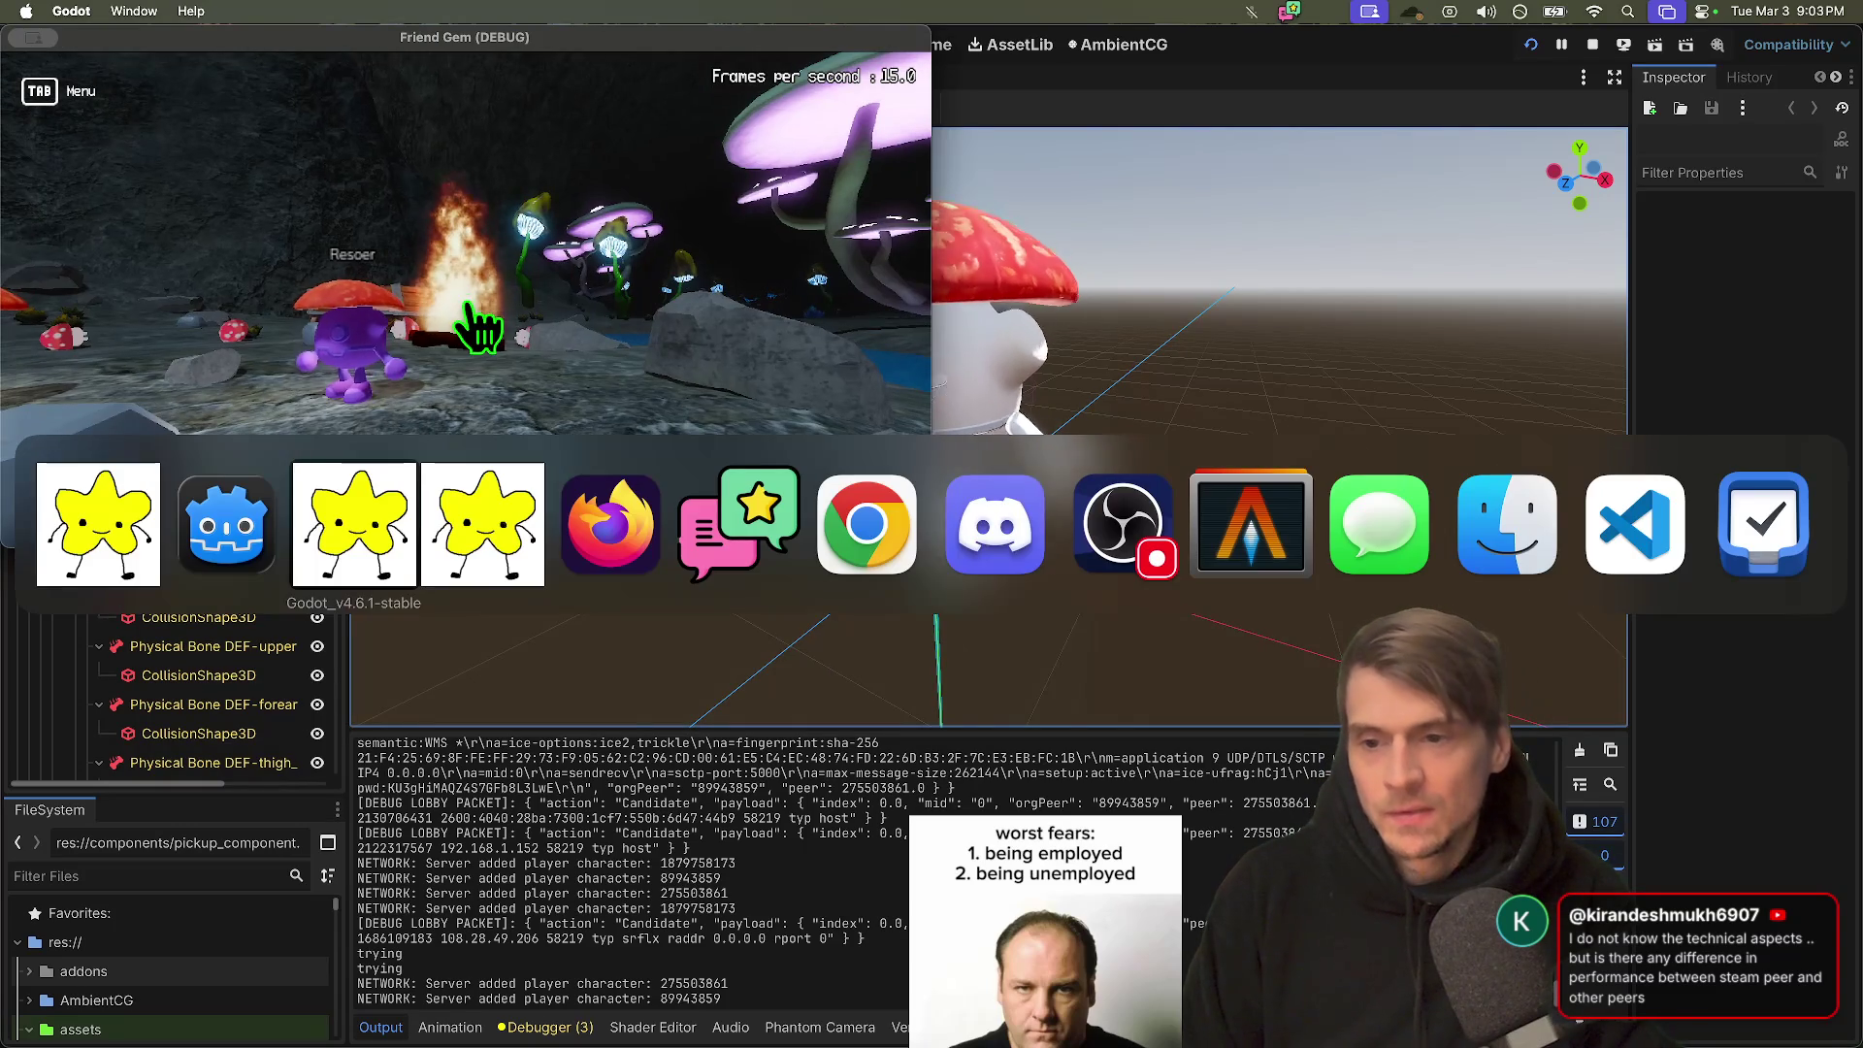
# Walk the white character, carrying the mushroom, from the fire toward the other players.
pyautogui.press('w')
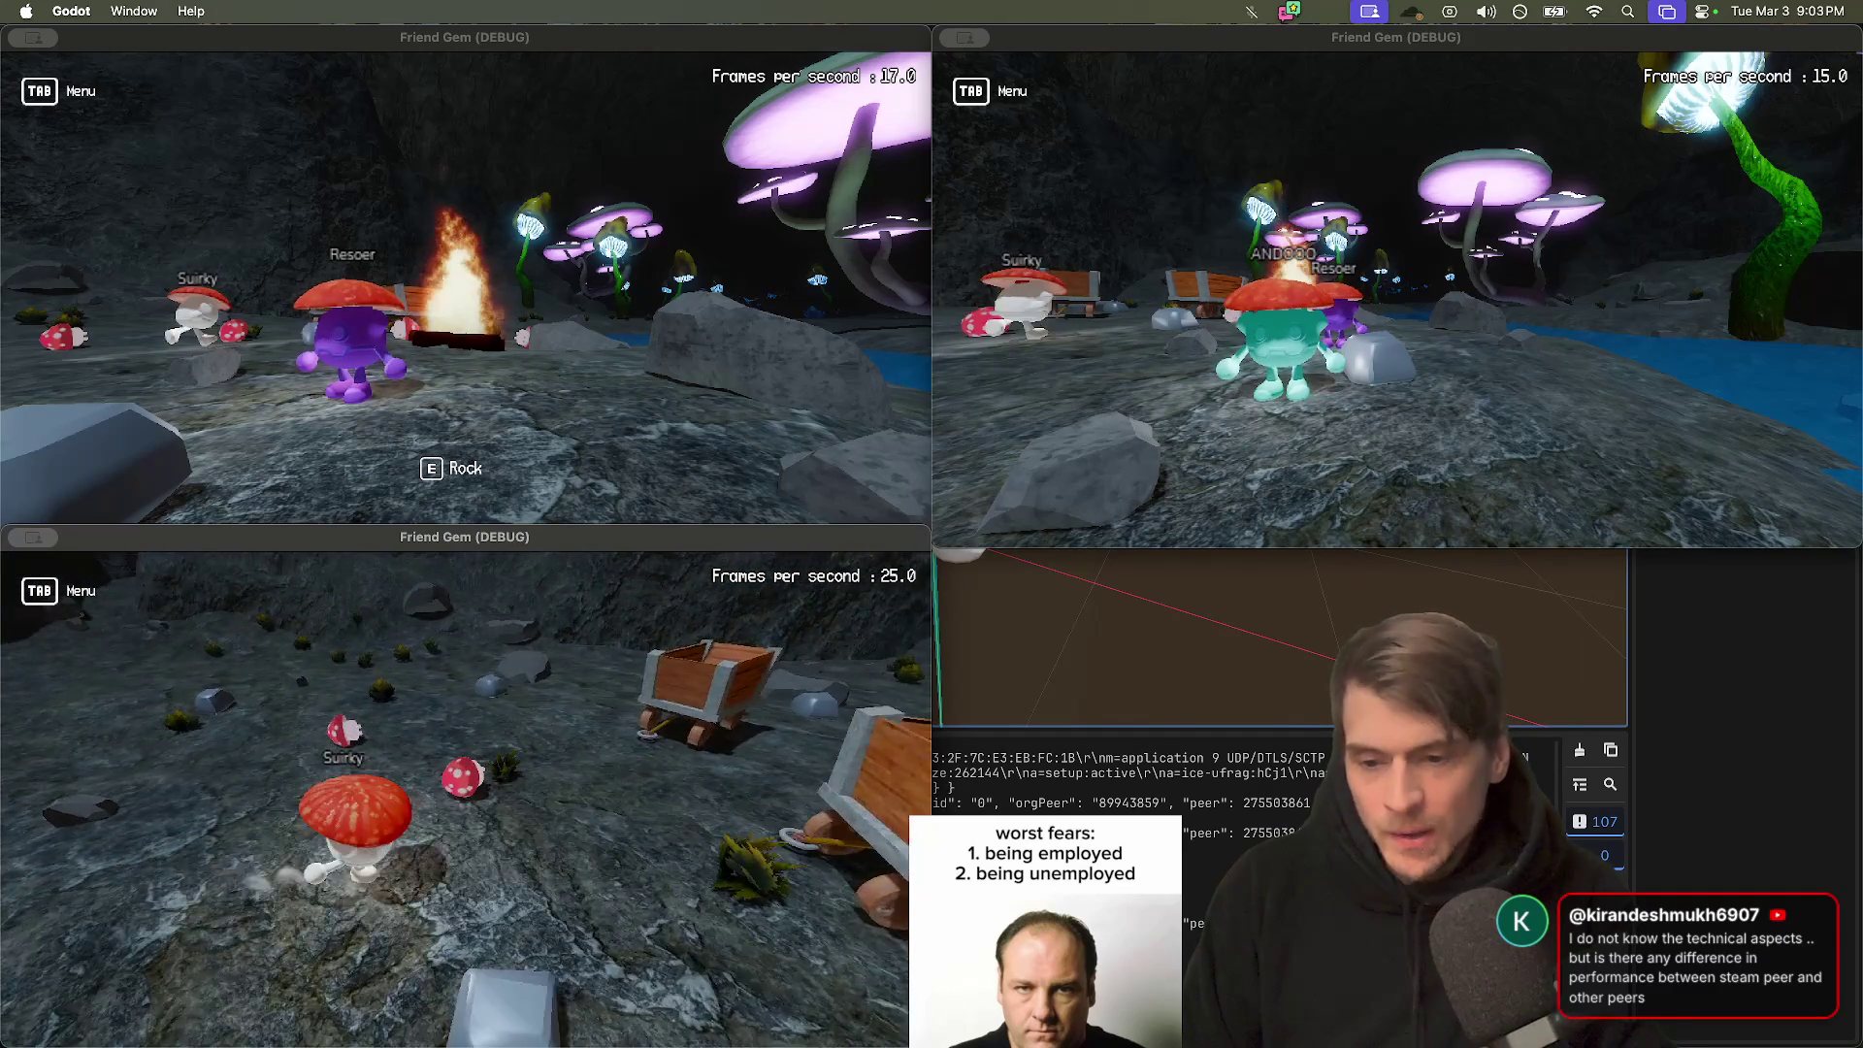
pyautogui.press('w')
pyautogui.press('a')
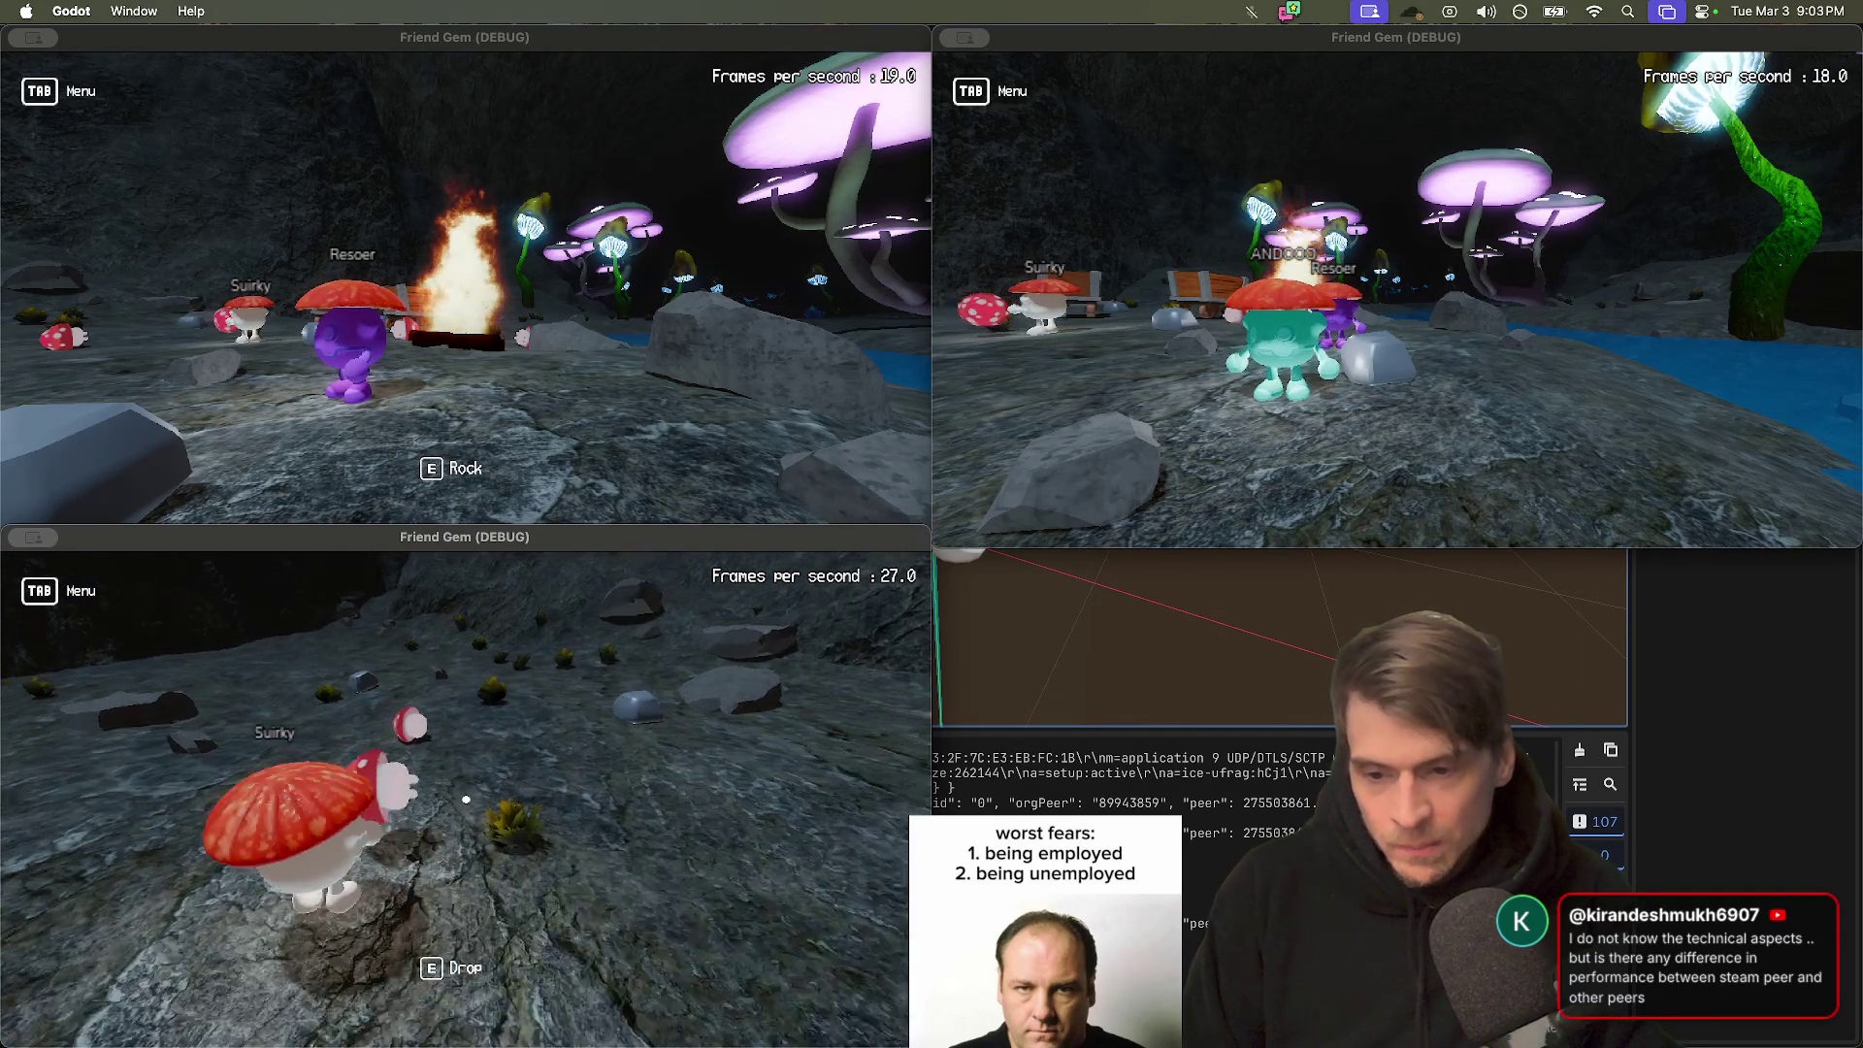
pyautogui.press('a')
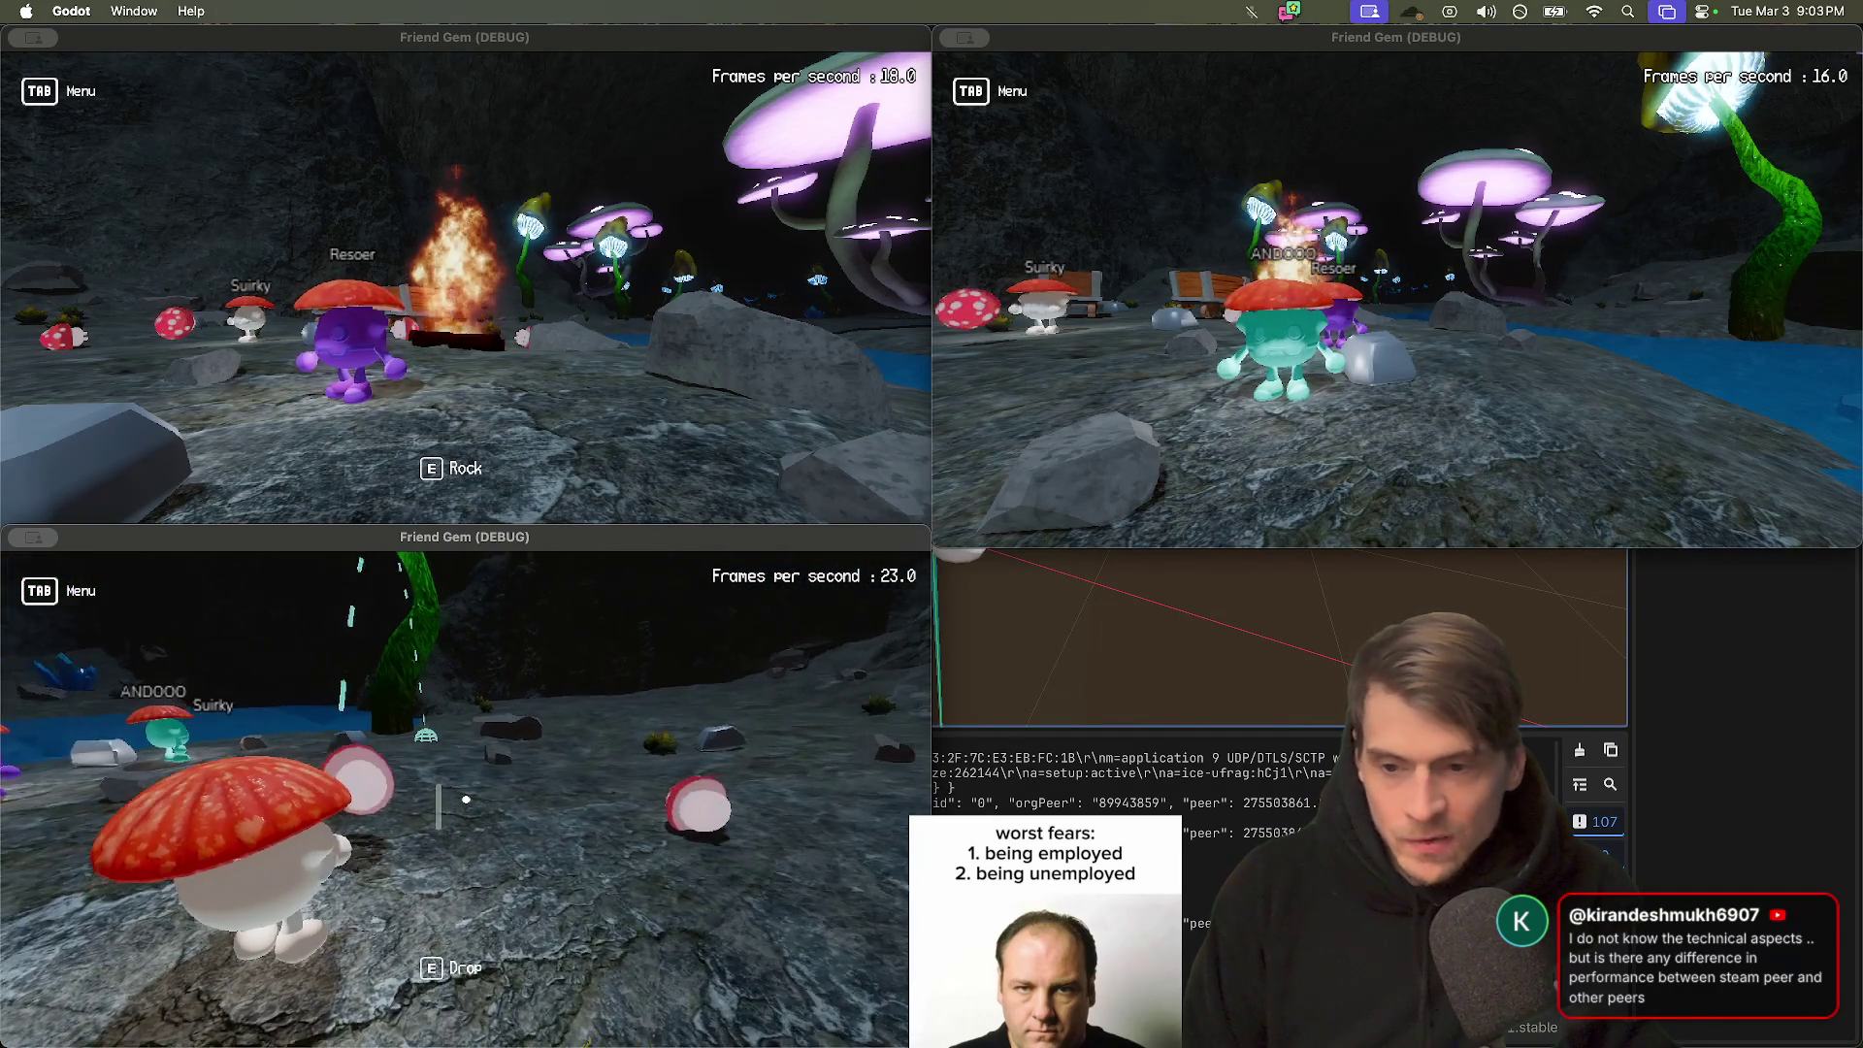
pyautogui.press('a')
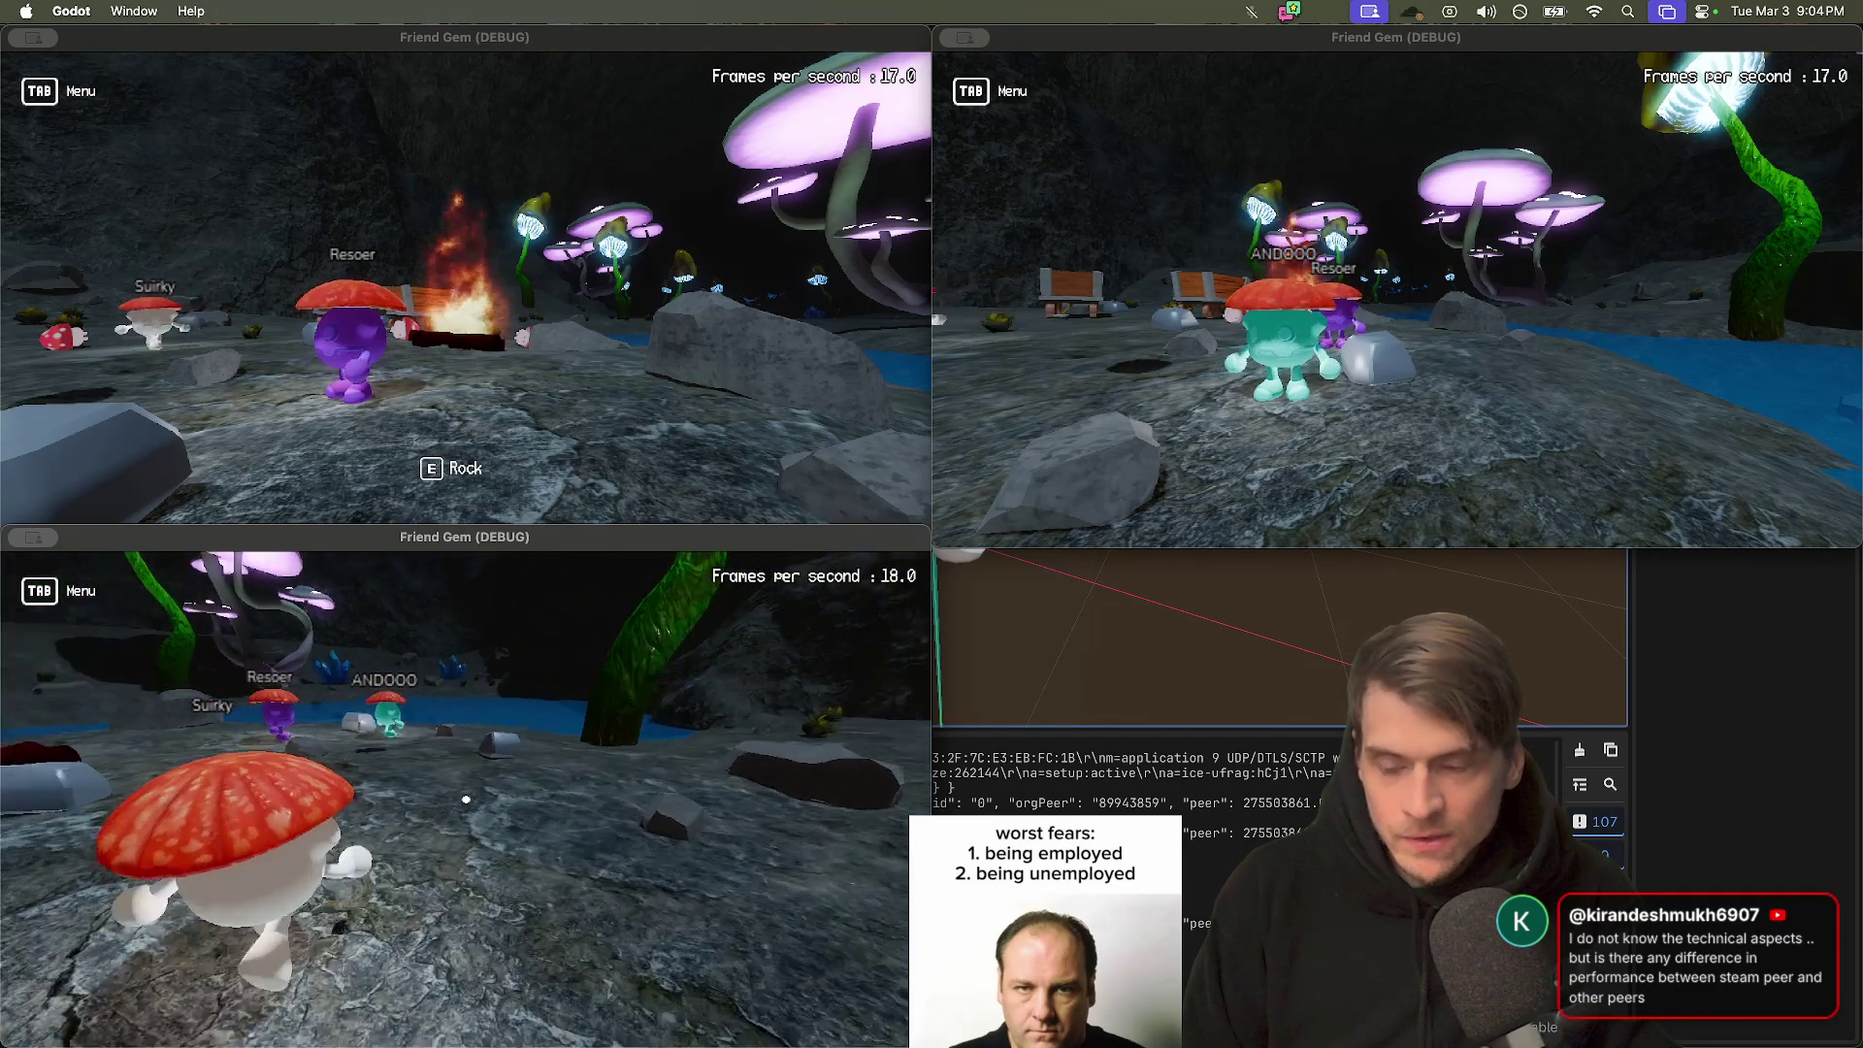
pyautogui.press('a')
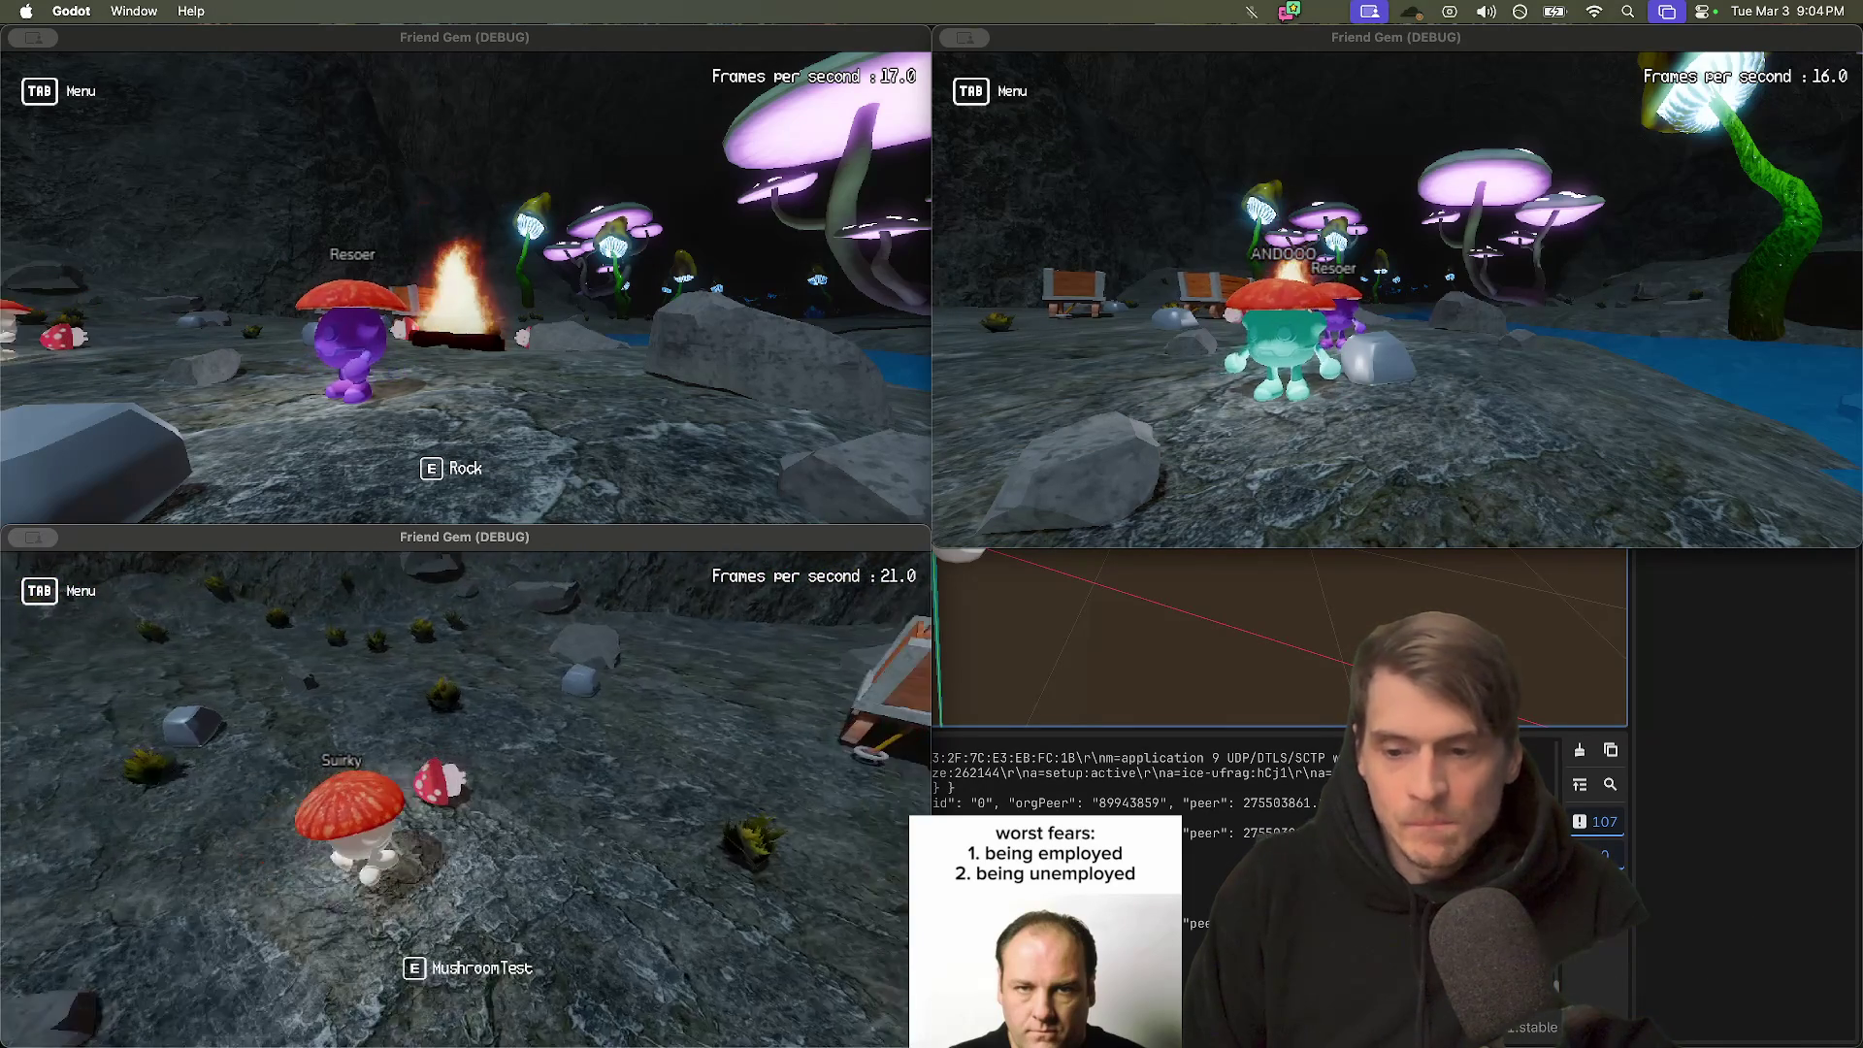
# Focus the bottom-left game instance, then take control of the top-right one.
pyautogui.press('super+Tab')
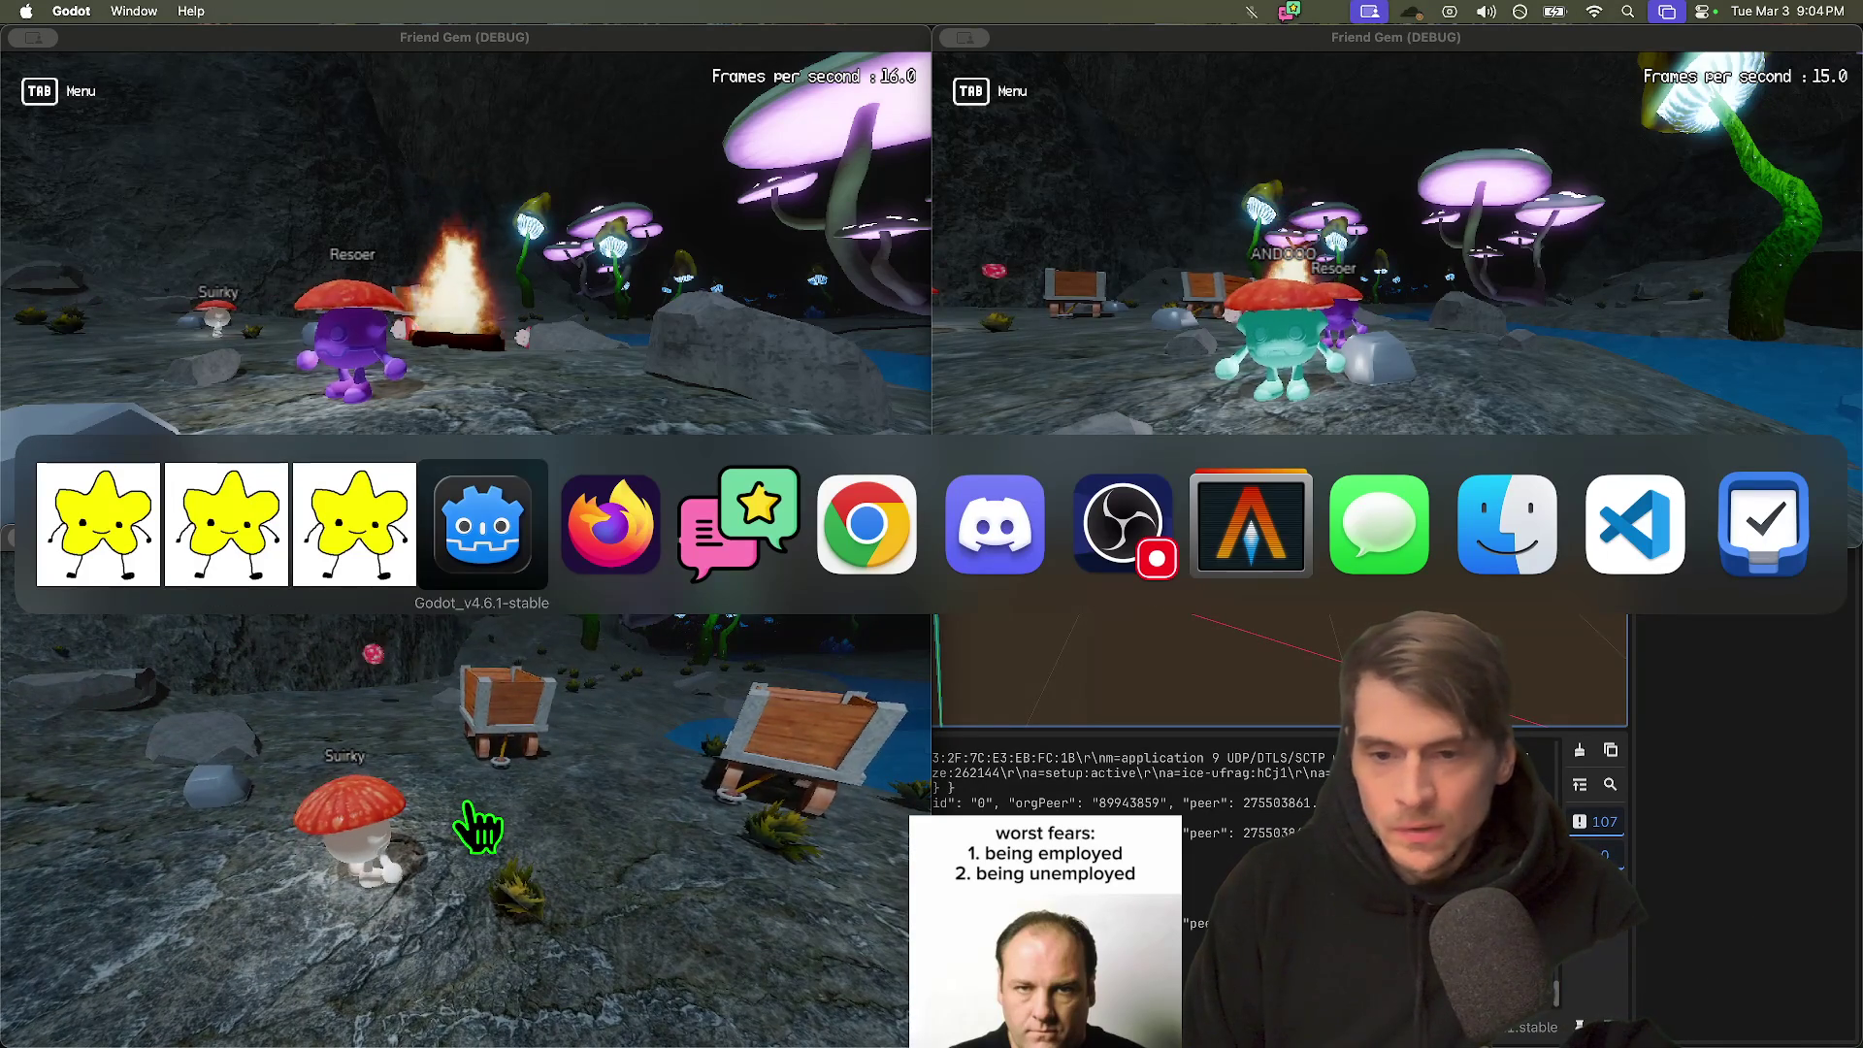
pyautogui.press('super+Tab')
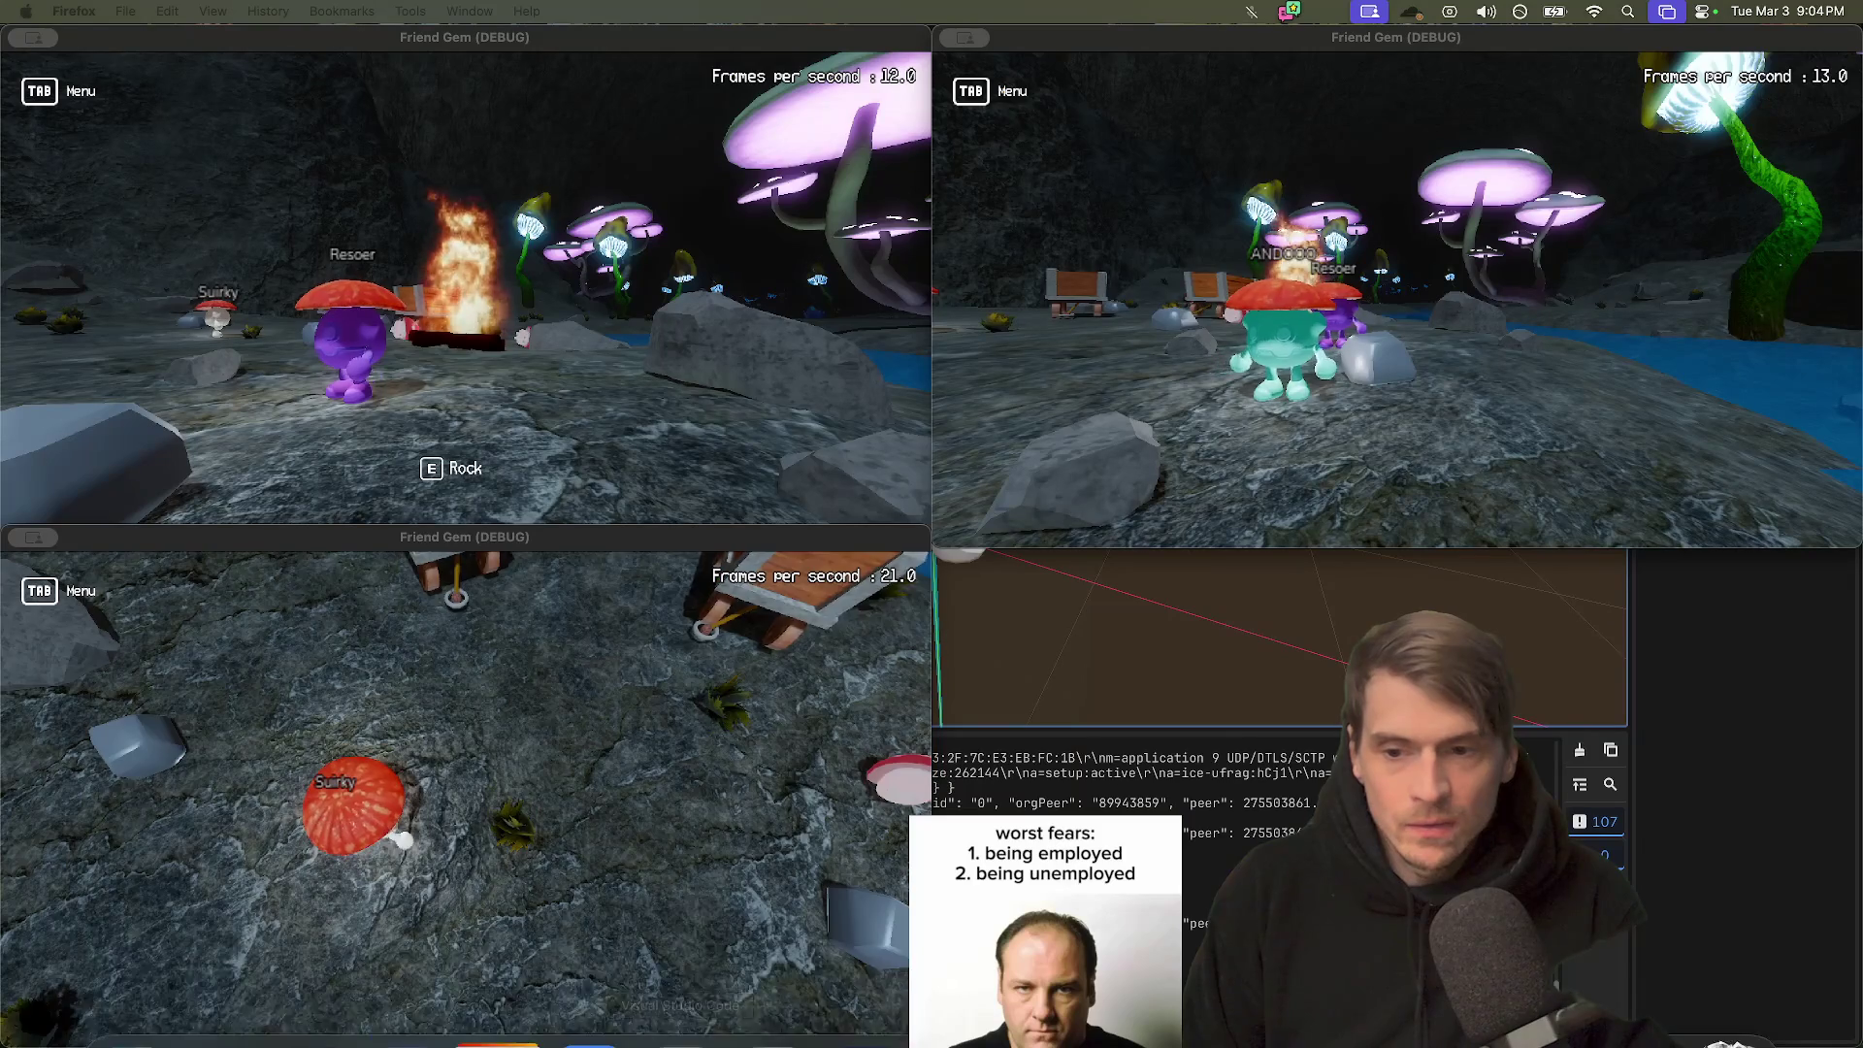
pyautogui.moveTo(752, 1042)
pyautogui.click(478, 832)
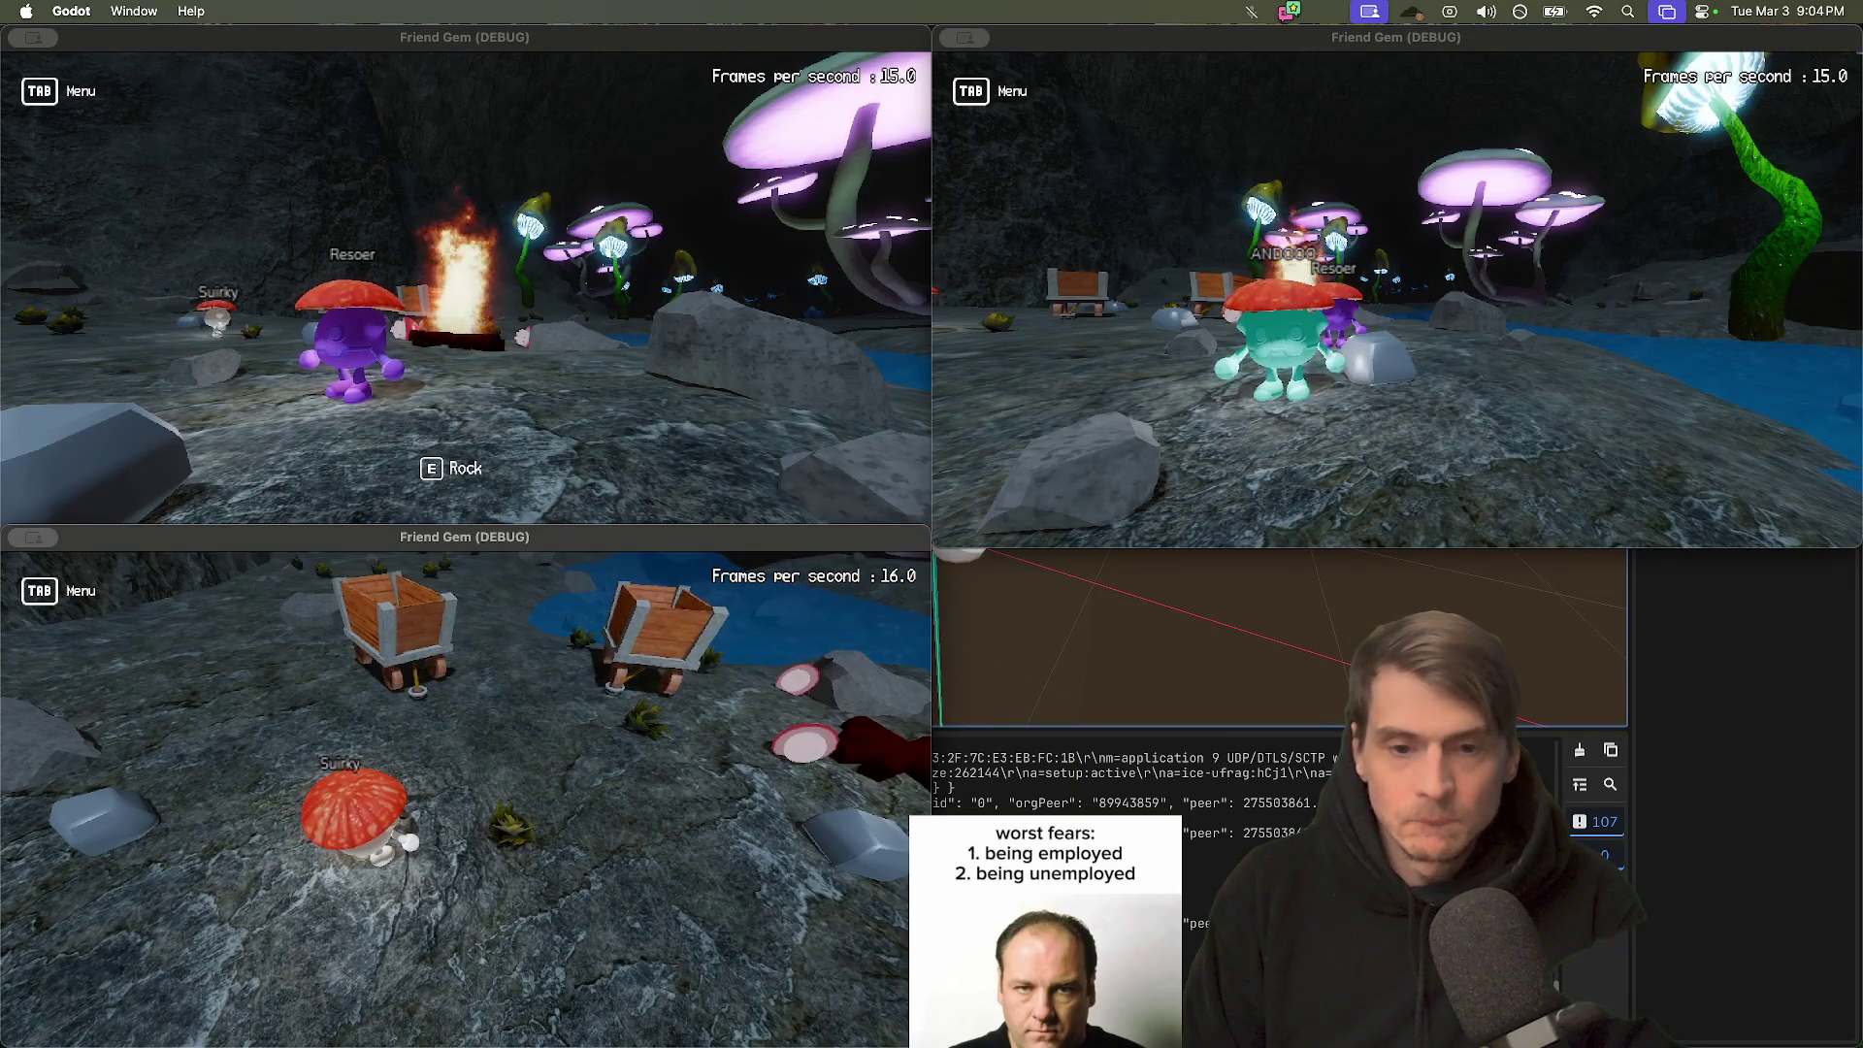
pyautogui.click(1400, 305)
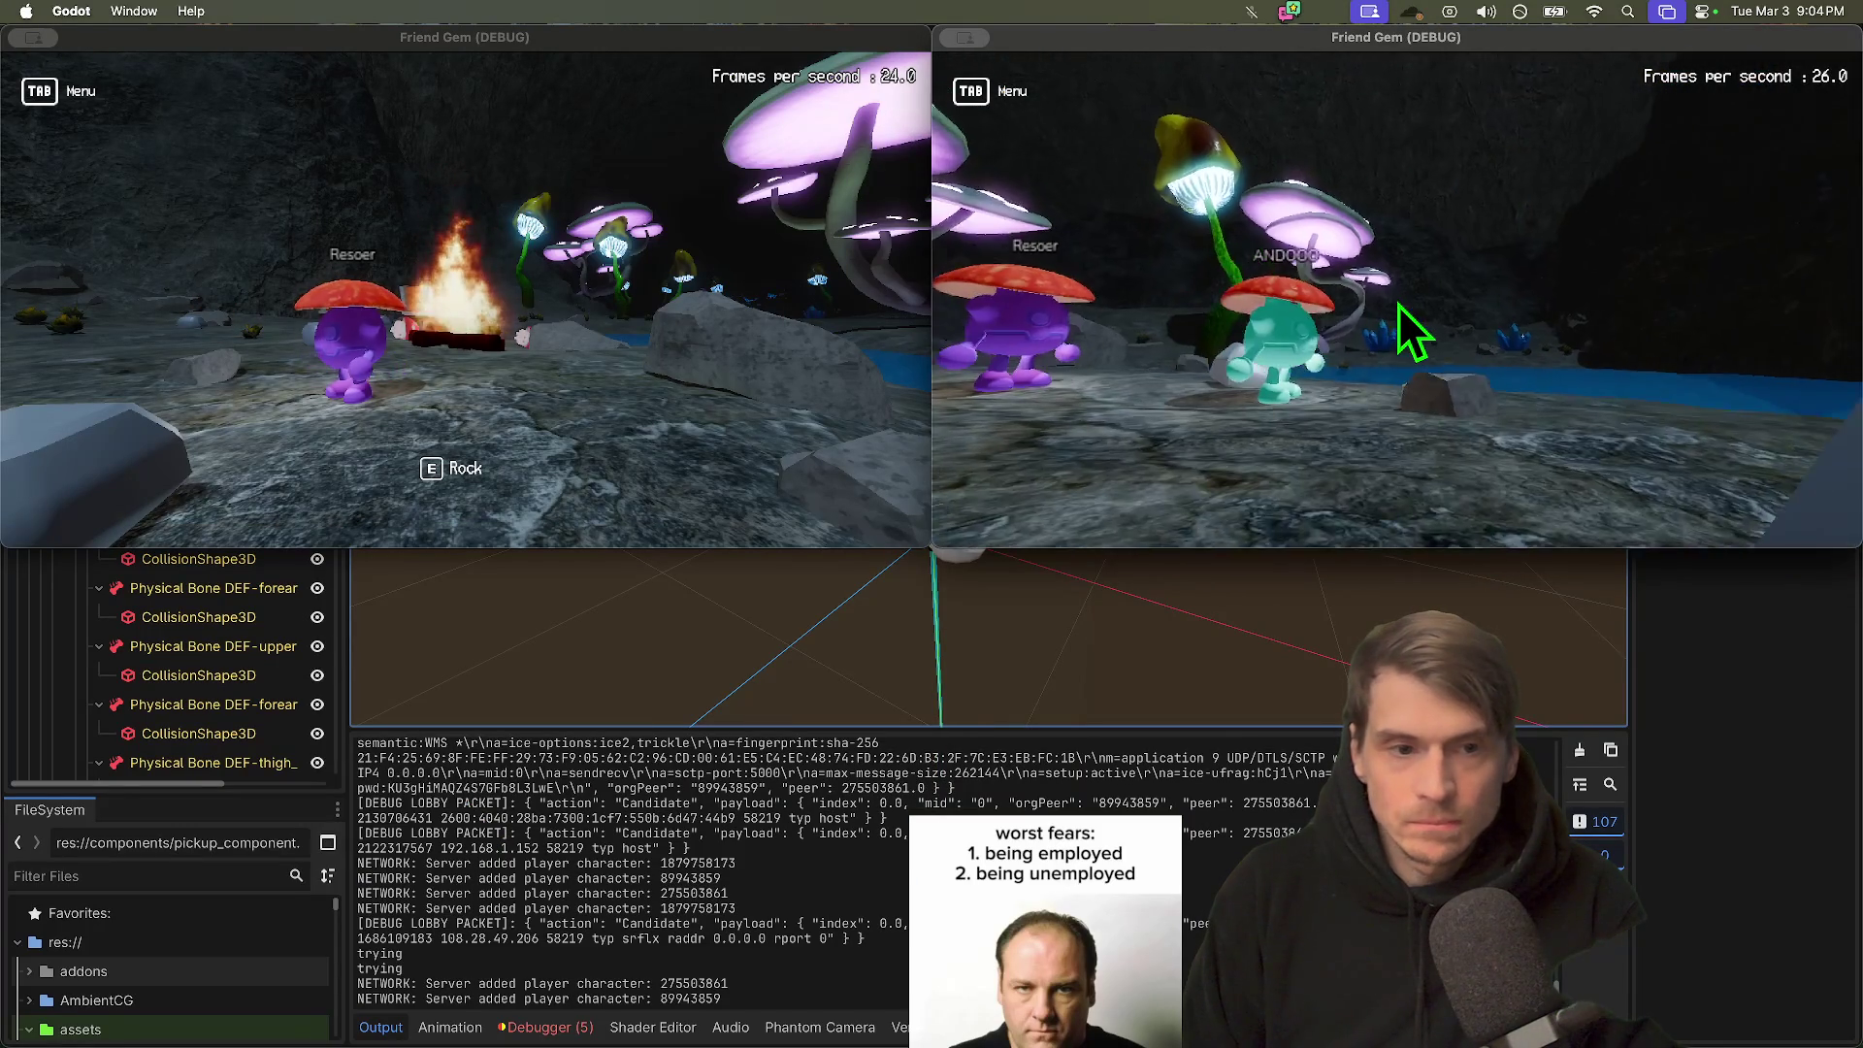
# Back in the game windows, walk the teal character toward the fire and swing the camera.
pyautogui.press('super+Tab')
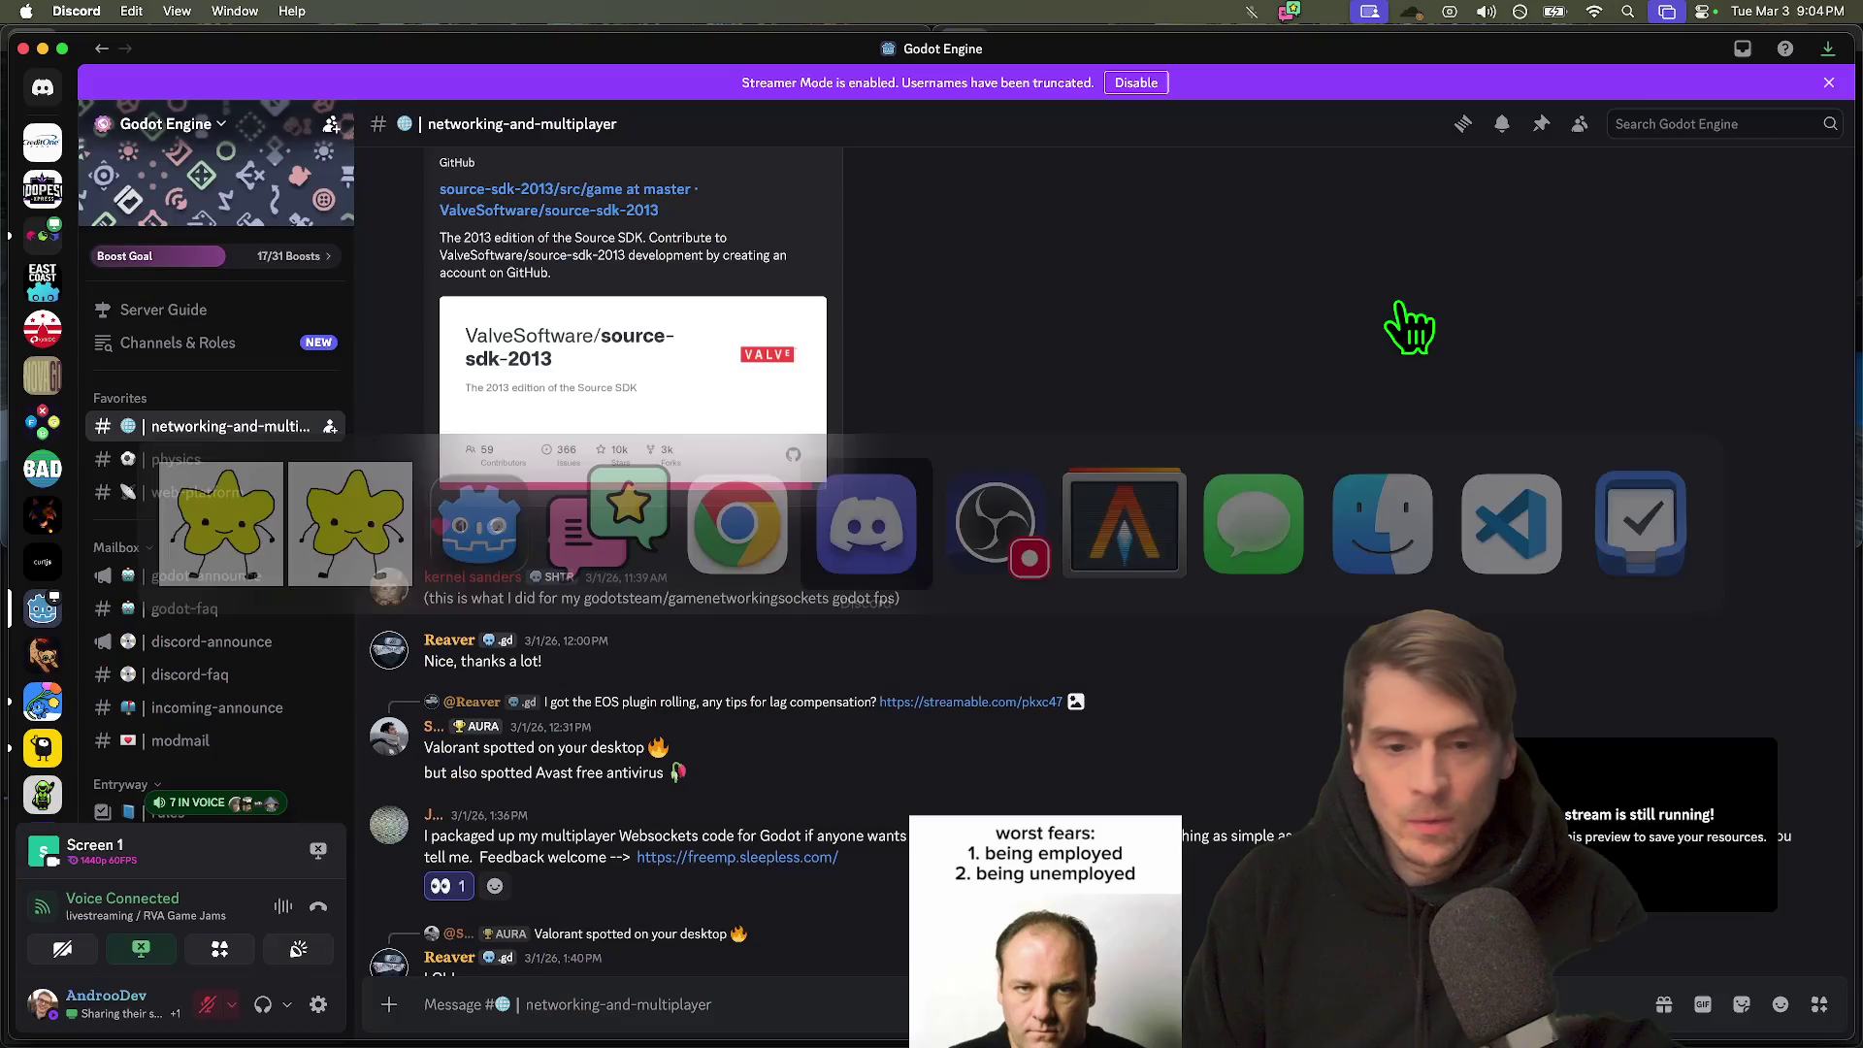
pyautogui.press('super+Tab')
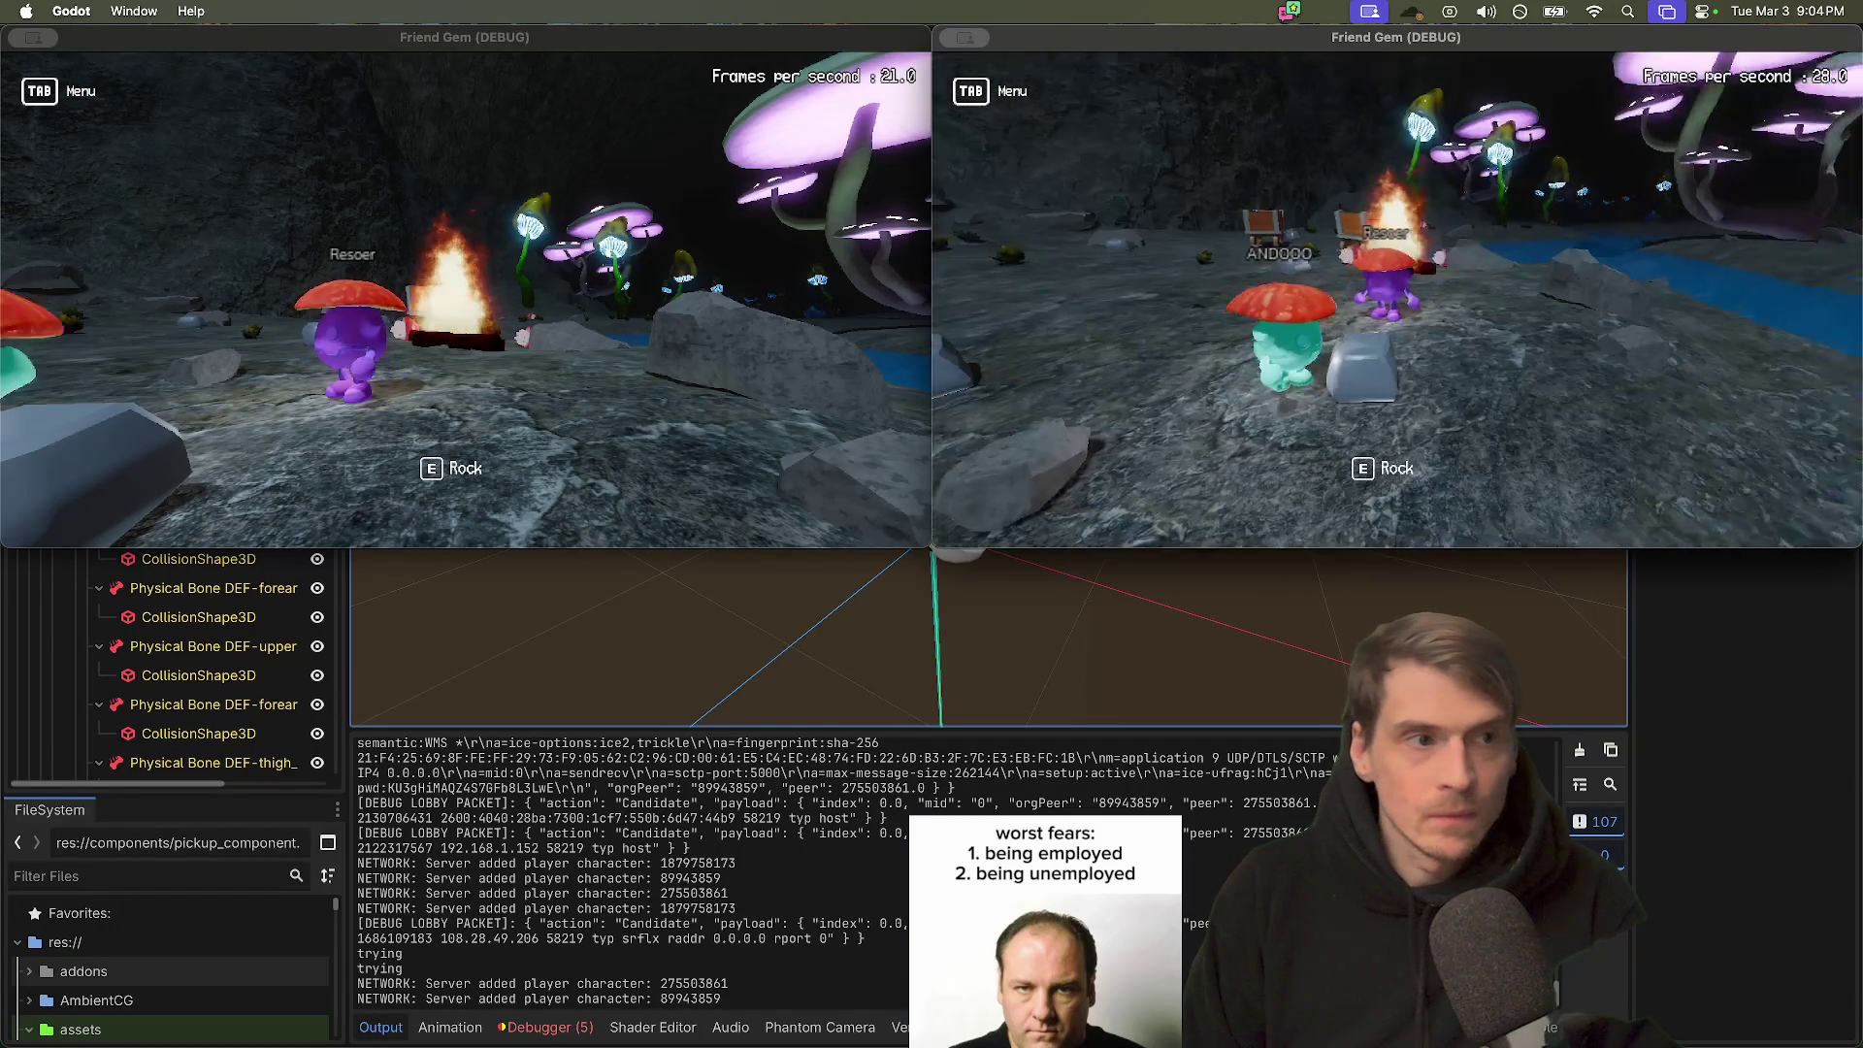
pyautogui.press('w')
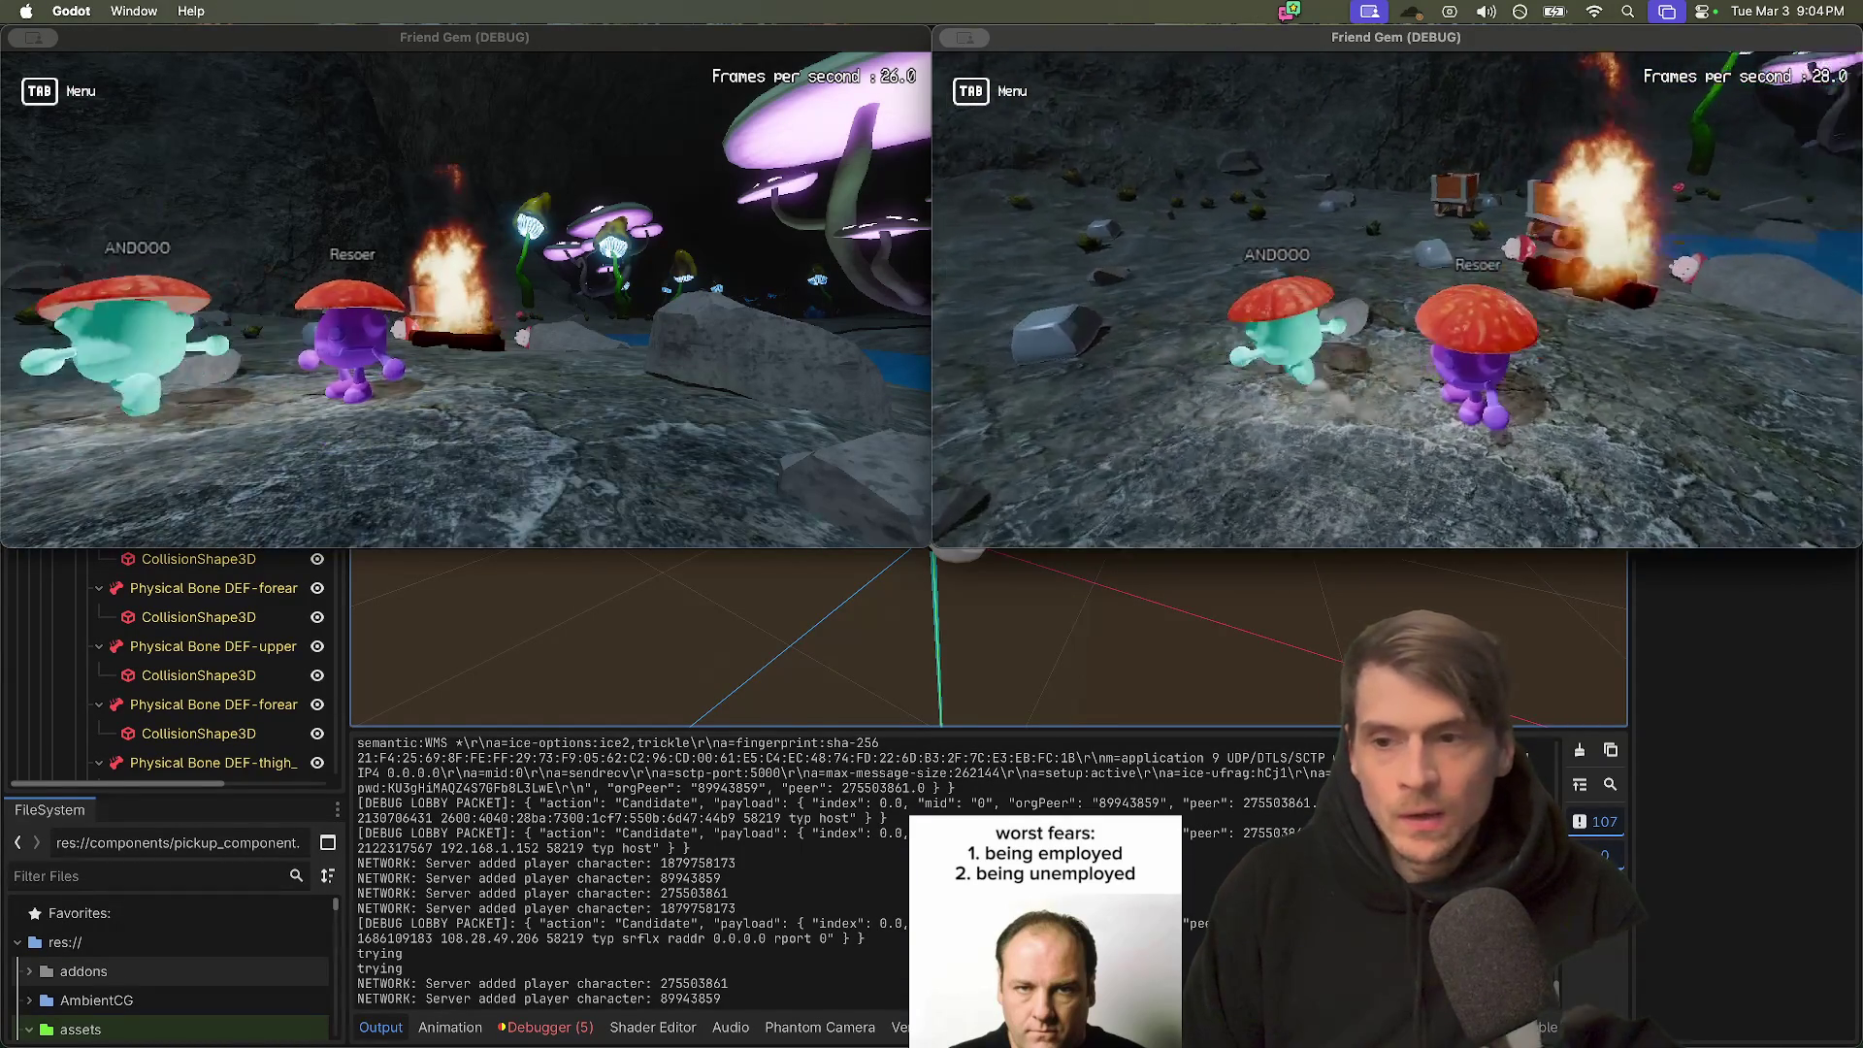
pyautogui.press('a')
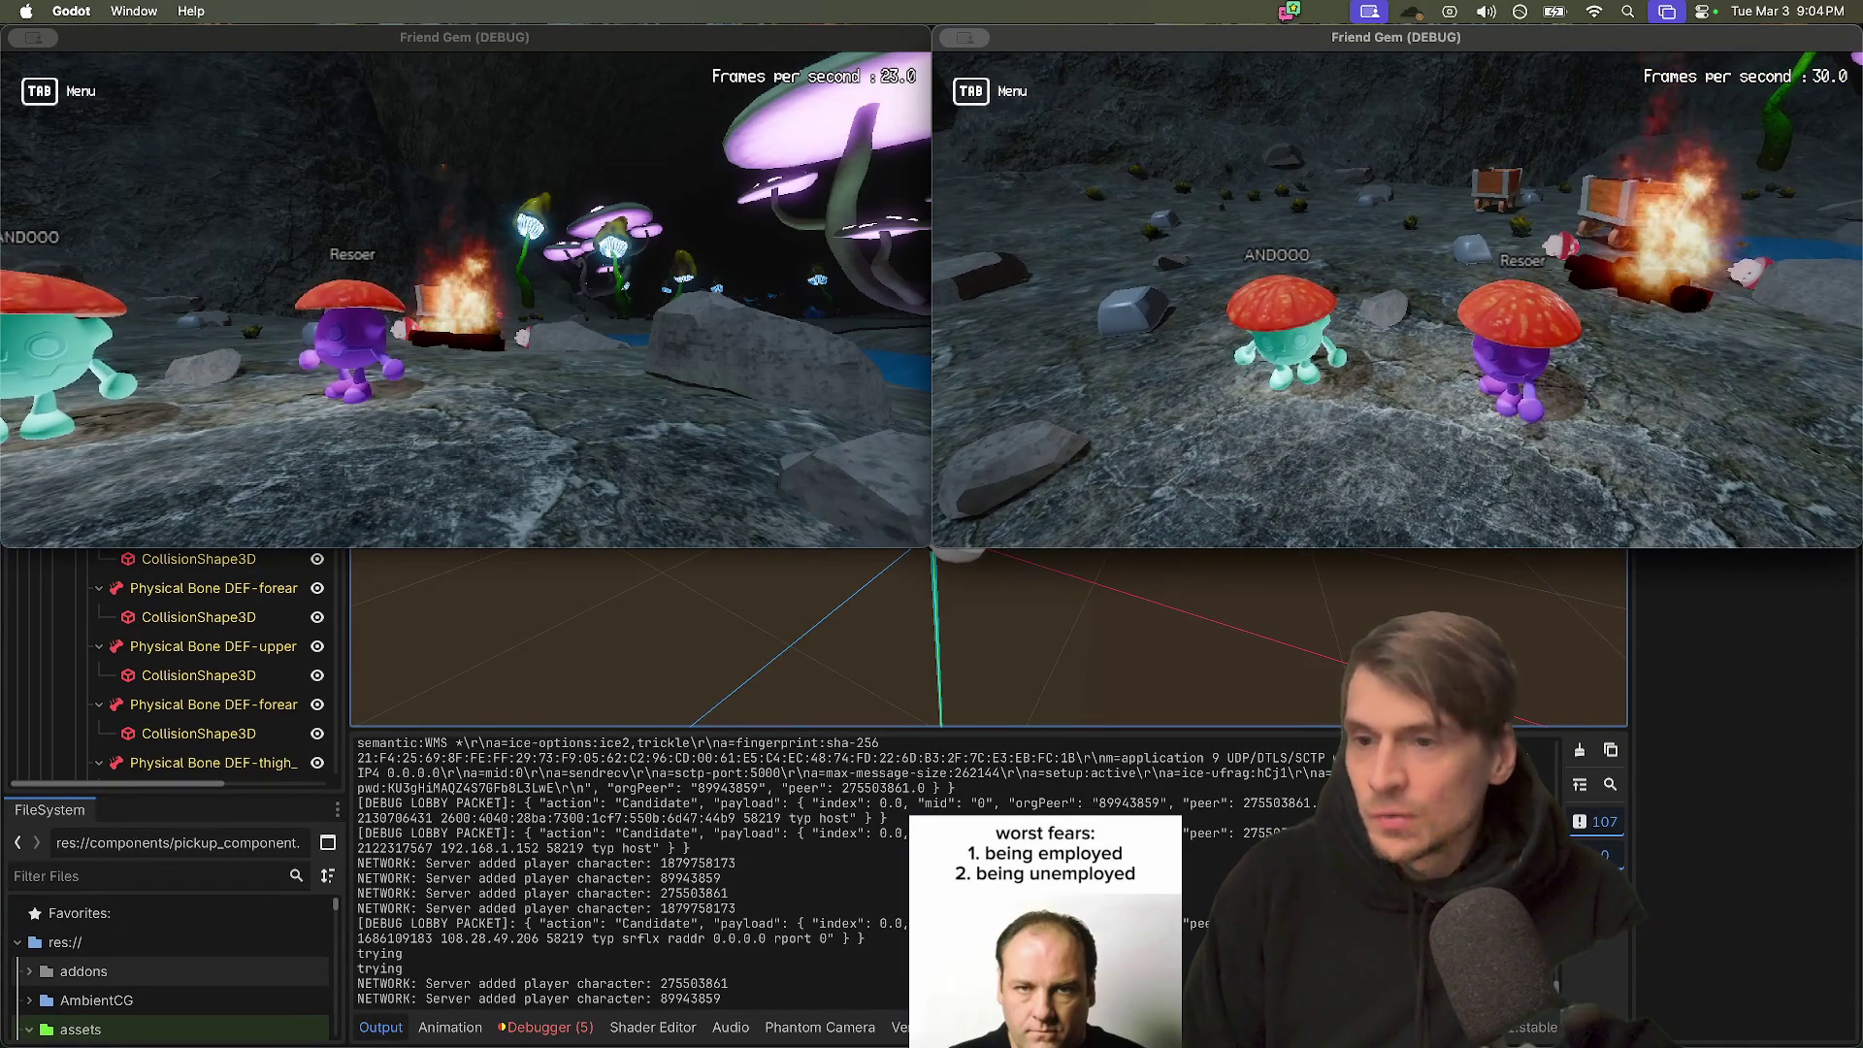
pyautogui.press('d')
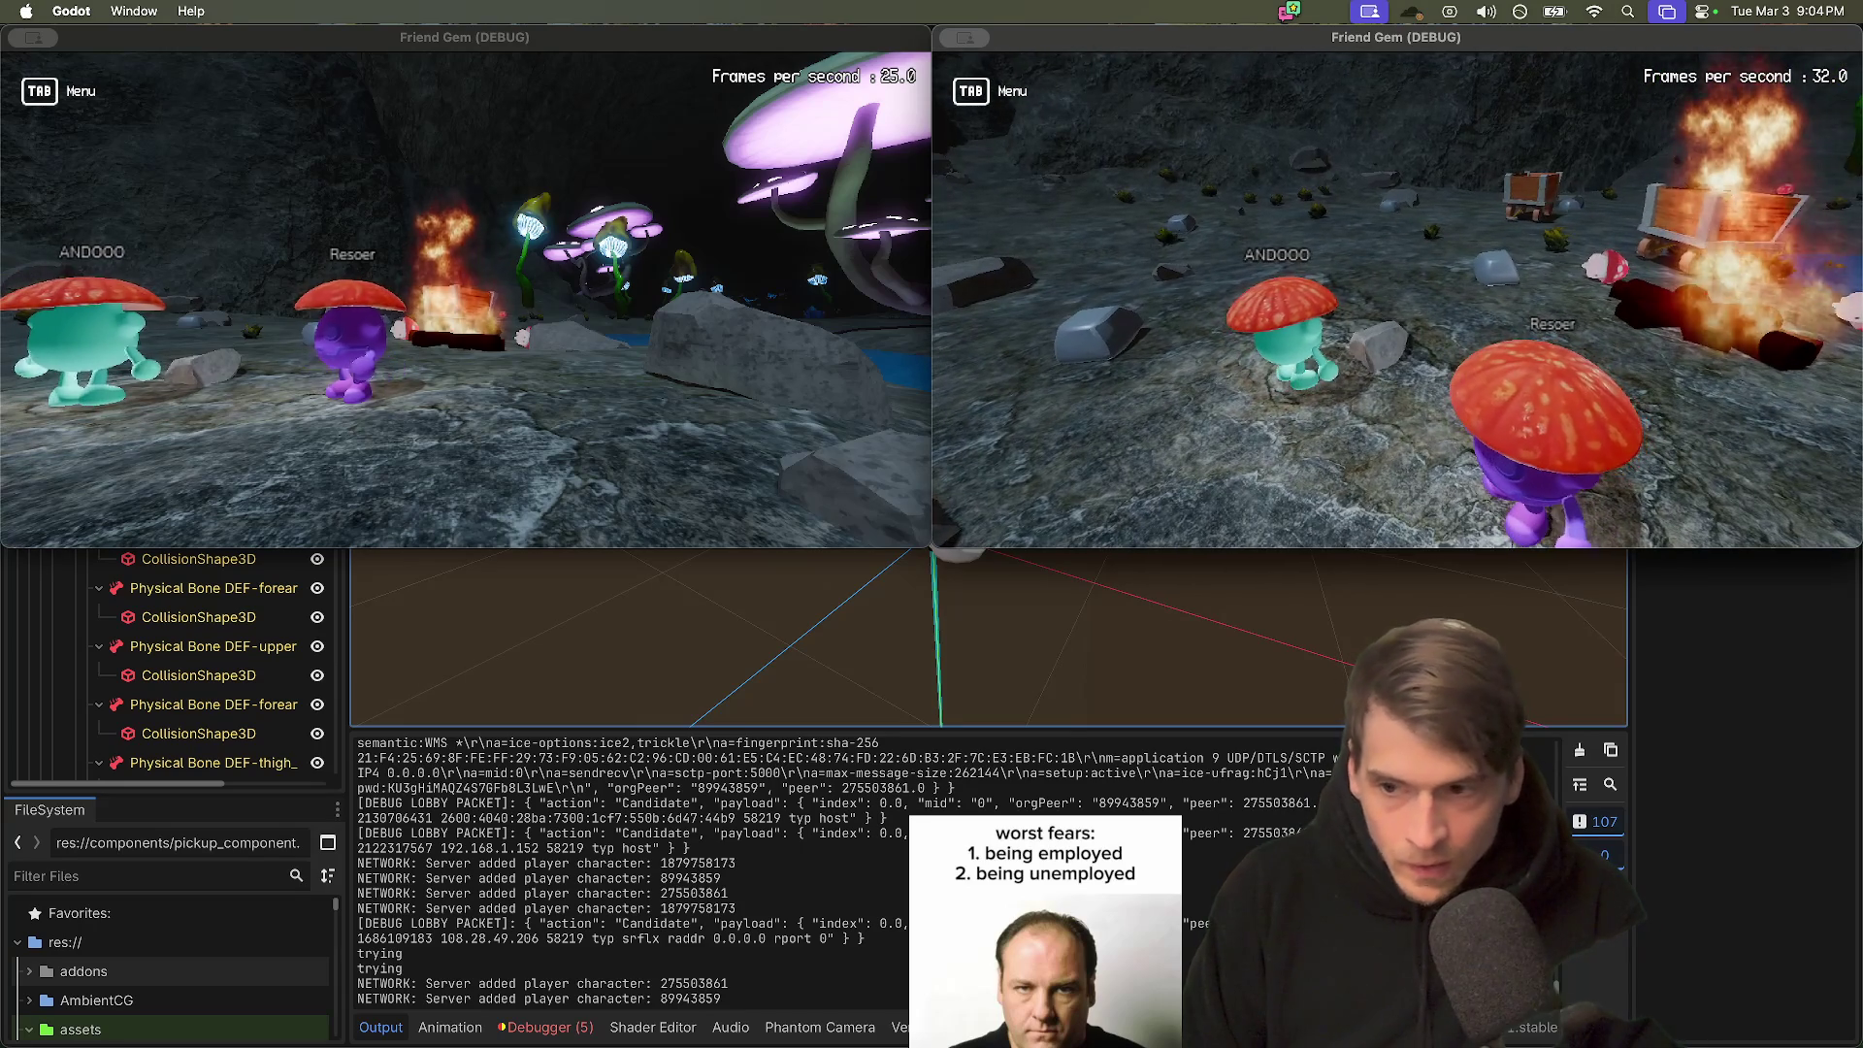
# Have Resoer pick up the teal friend, carry it to the mine carts, and drop it.
pyautogui.press('w')
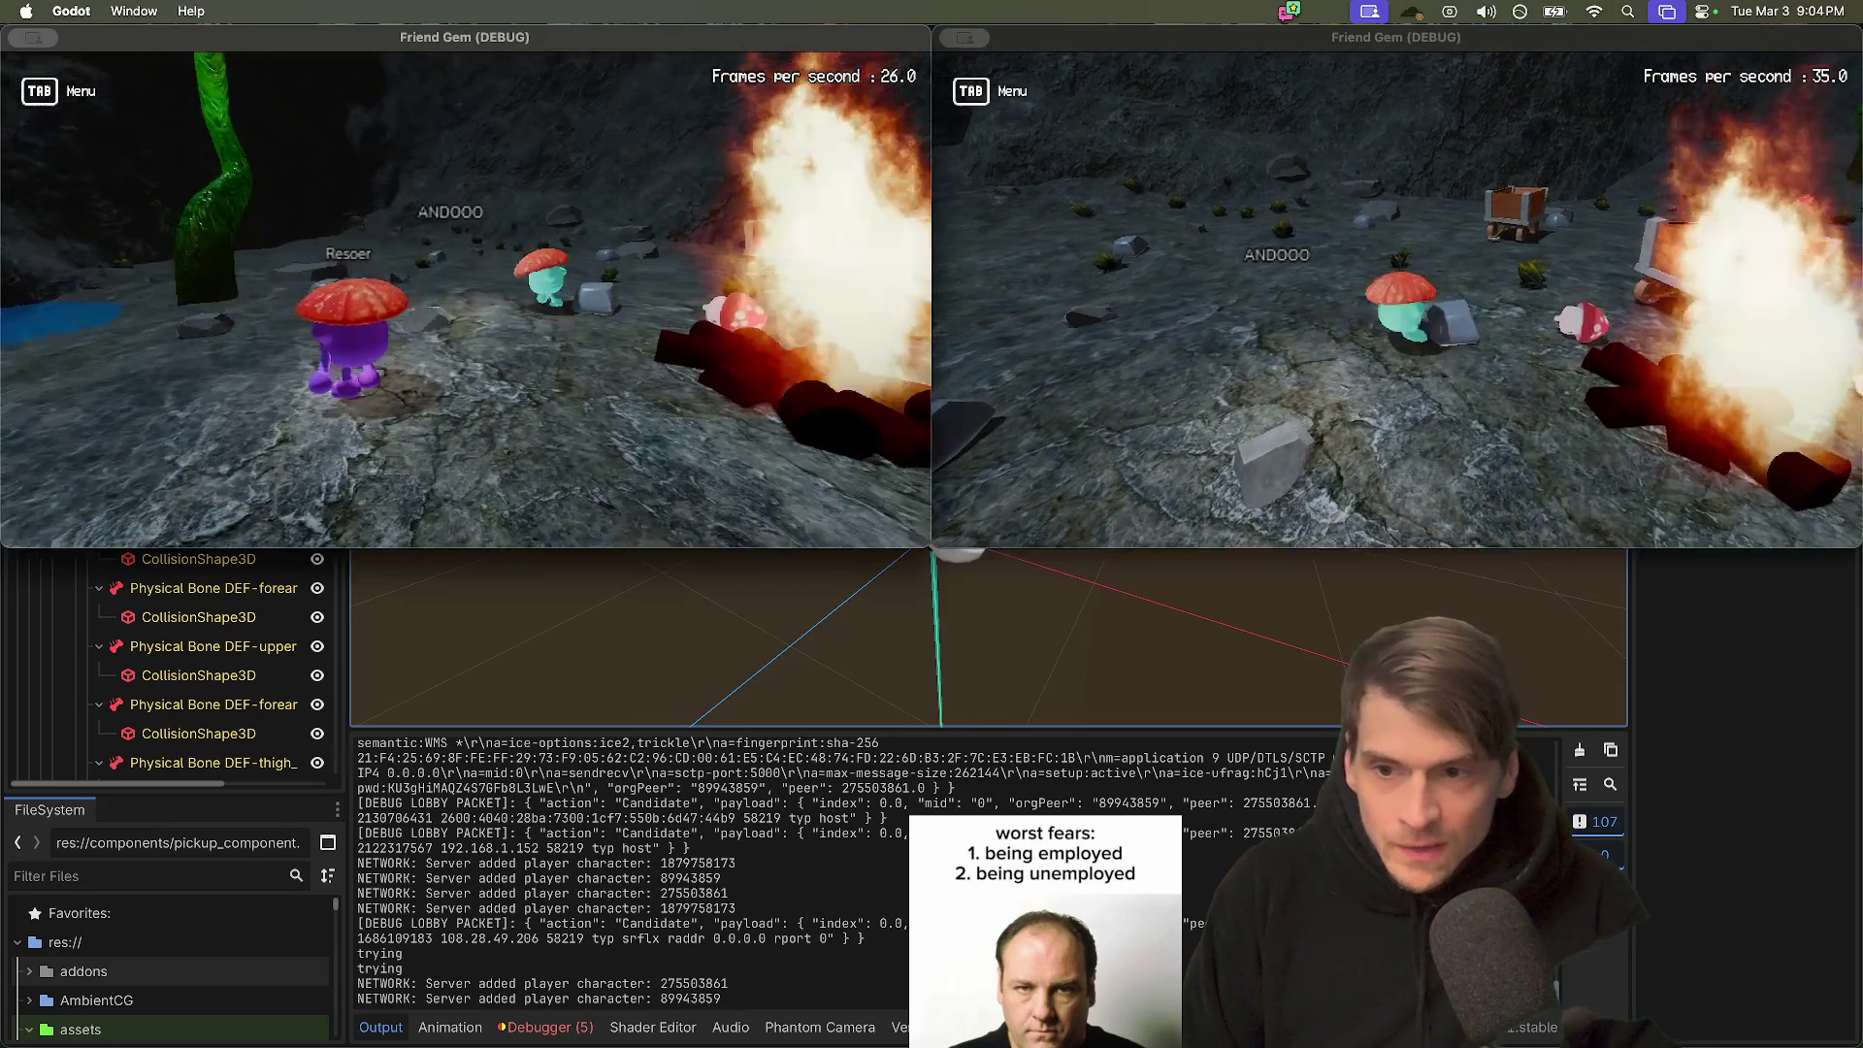
pyautogui.press('a')
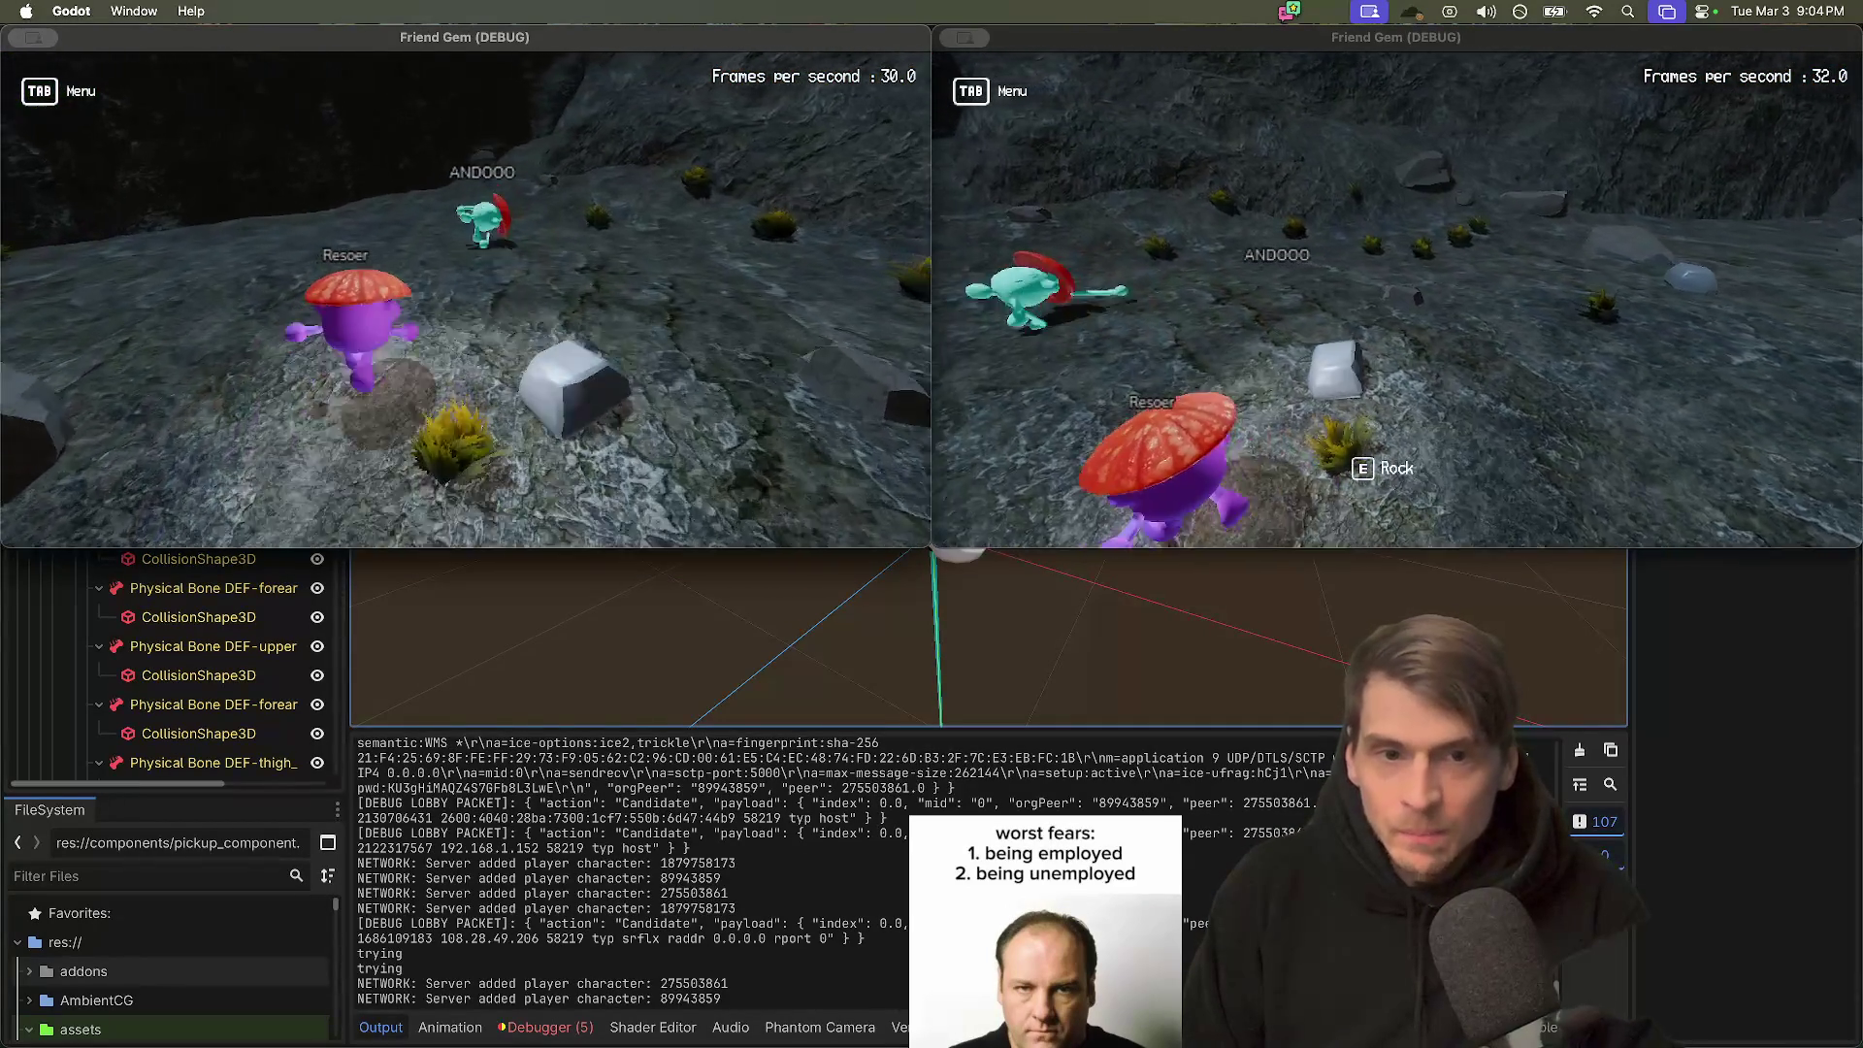
pyautogui.press('e')
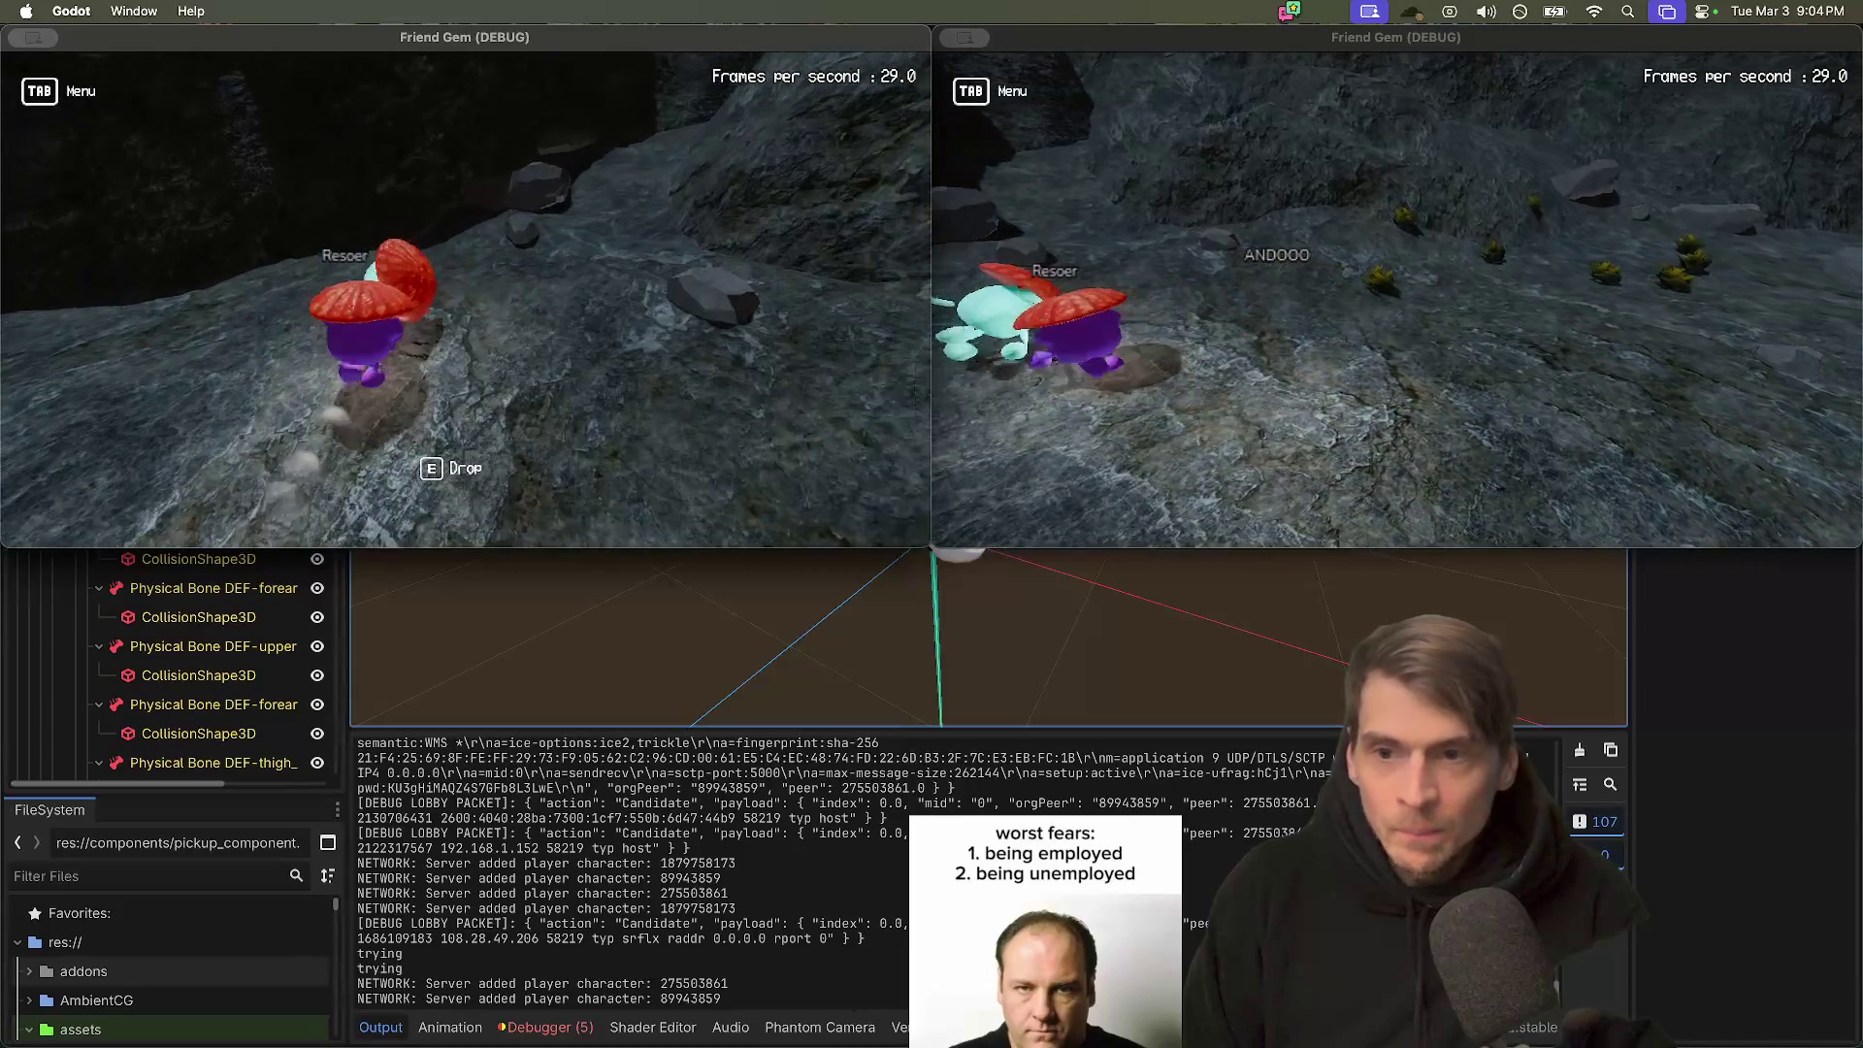
pyautogui.press('a')
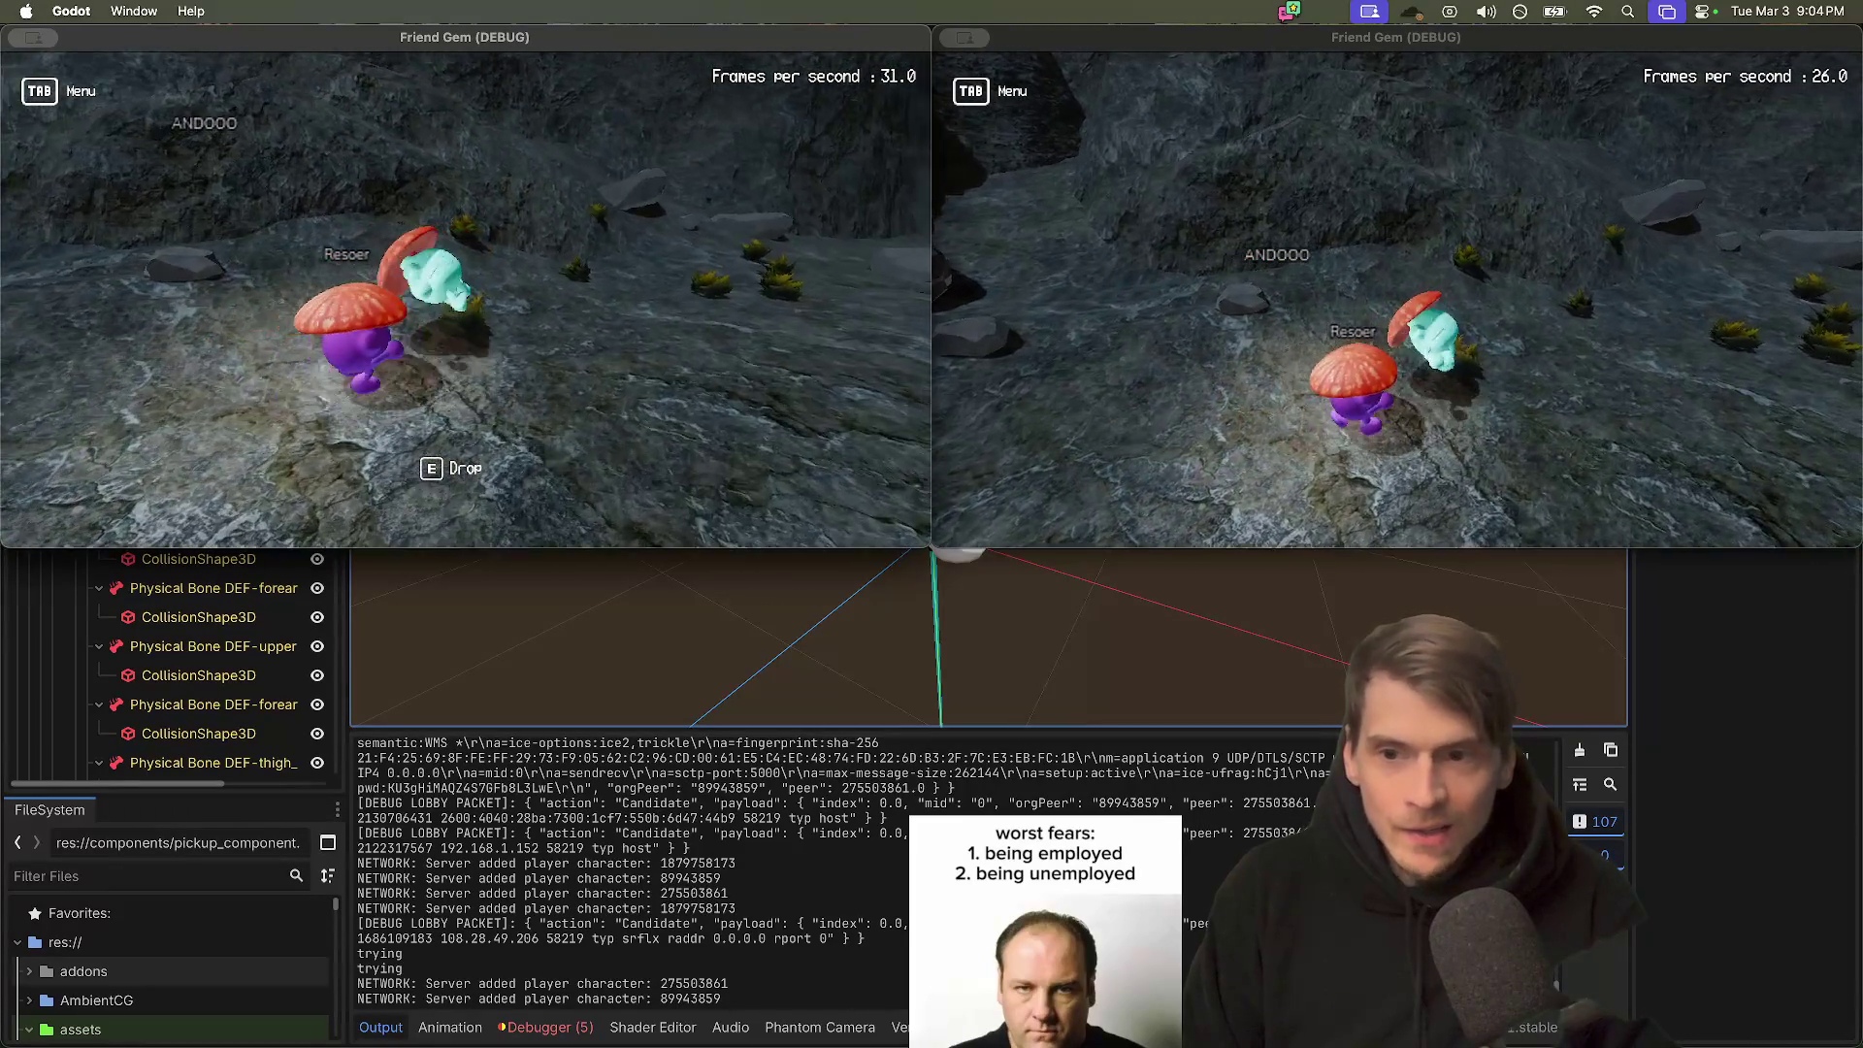
pyautogui.press('w')
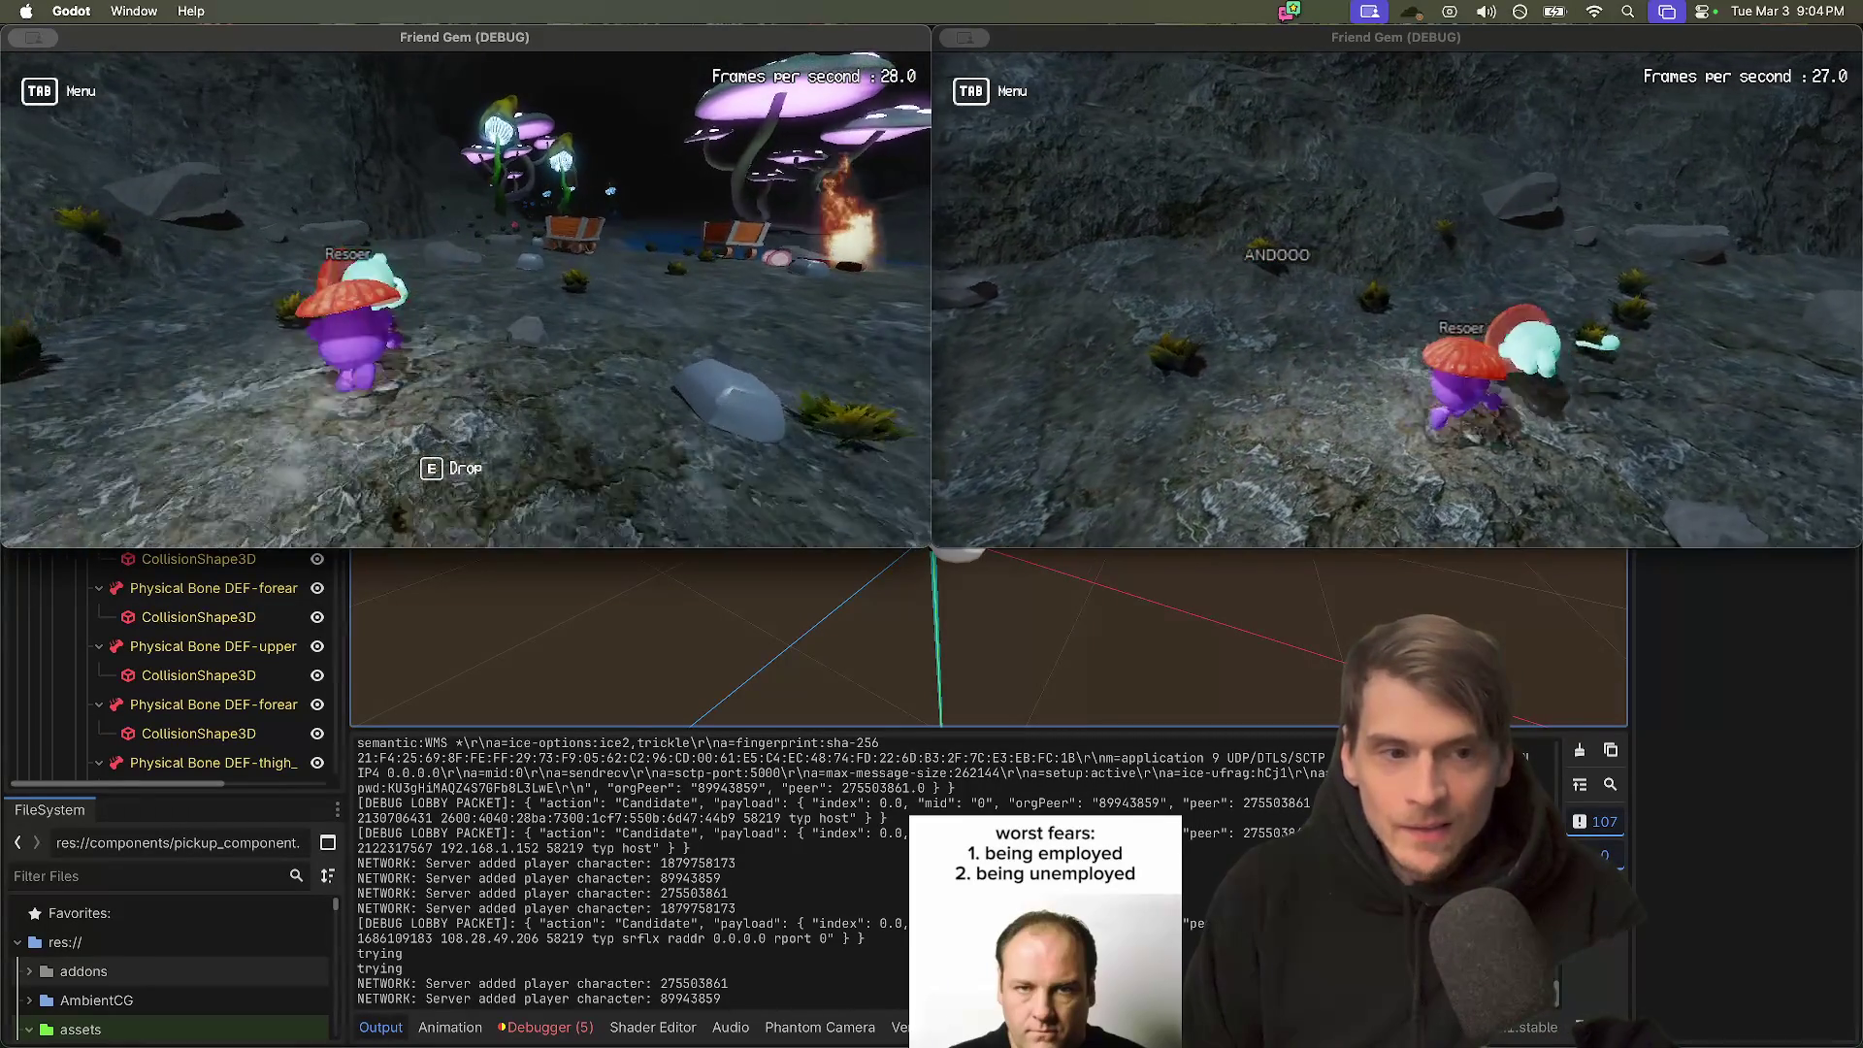
pyautogui.press('w')
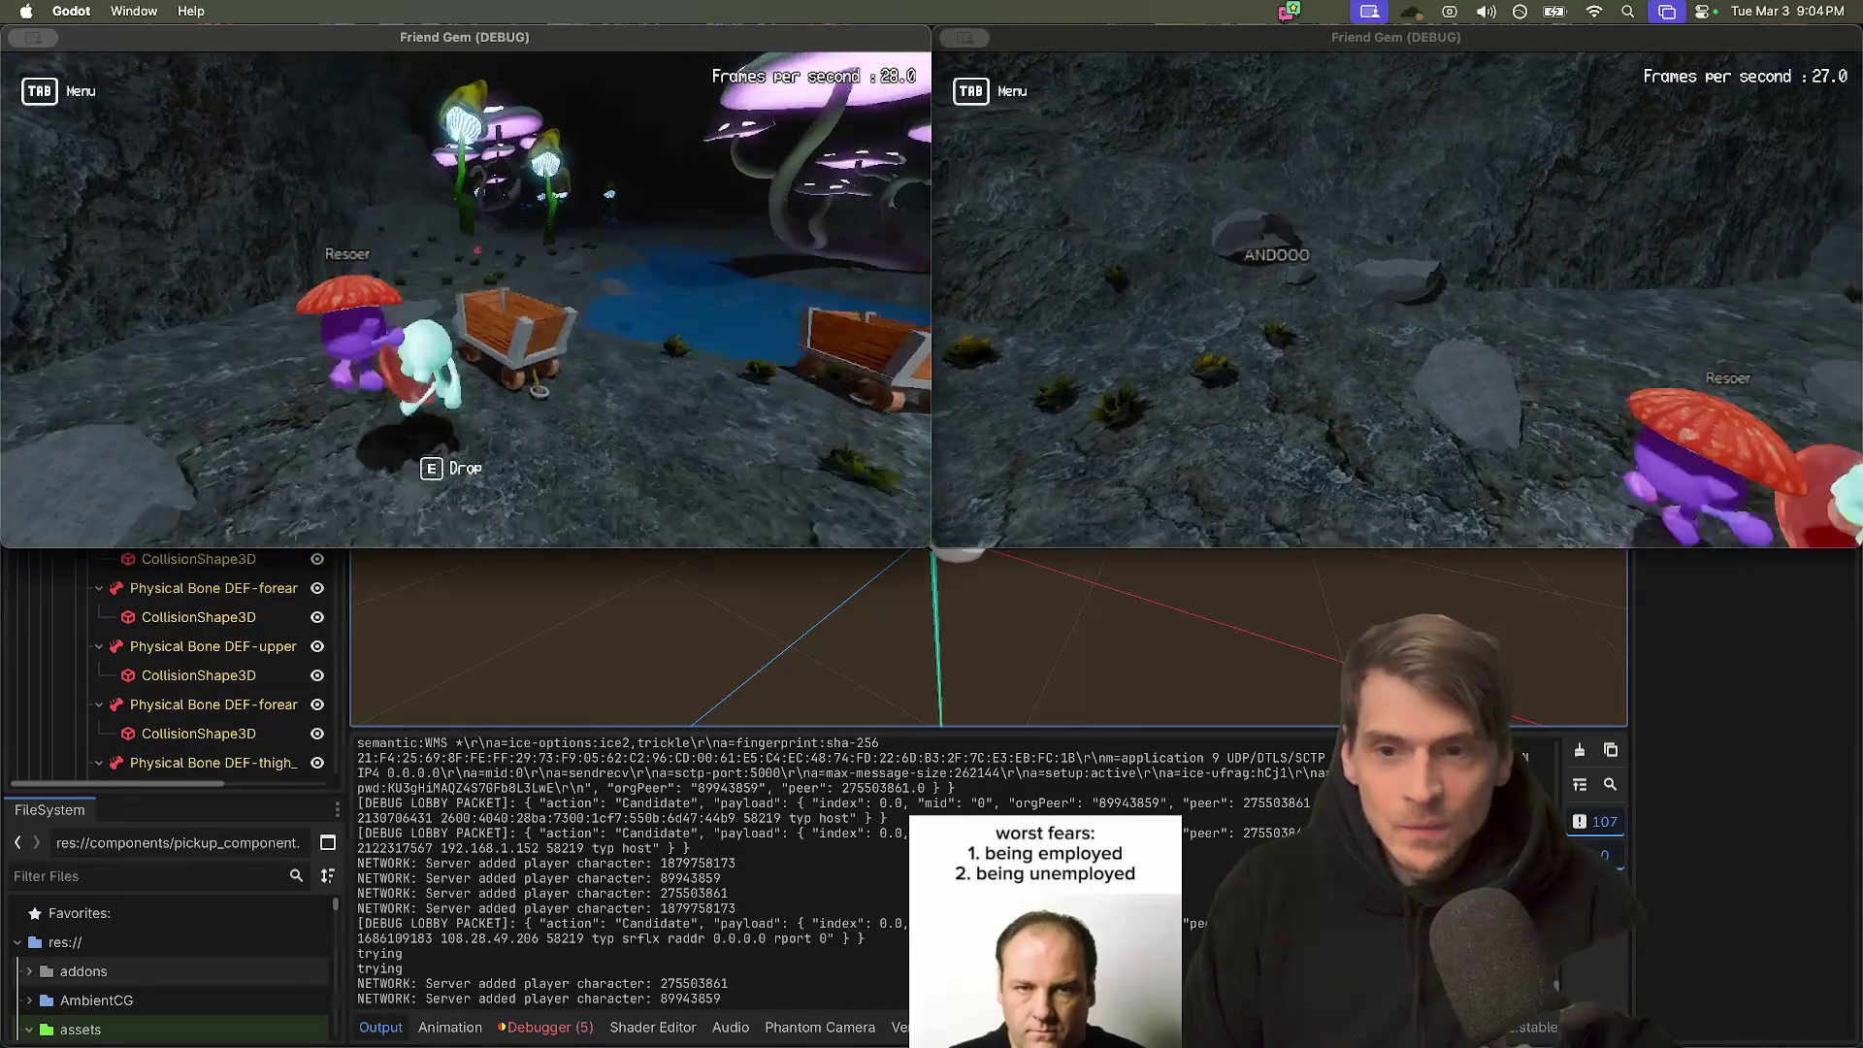
pyautogui.press('e')
pyautogui.press('e')
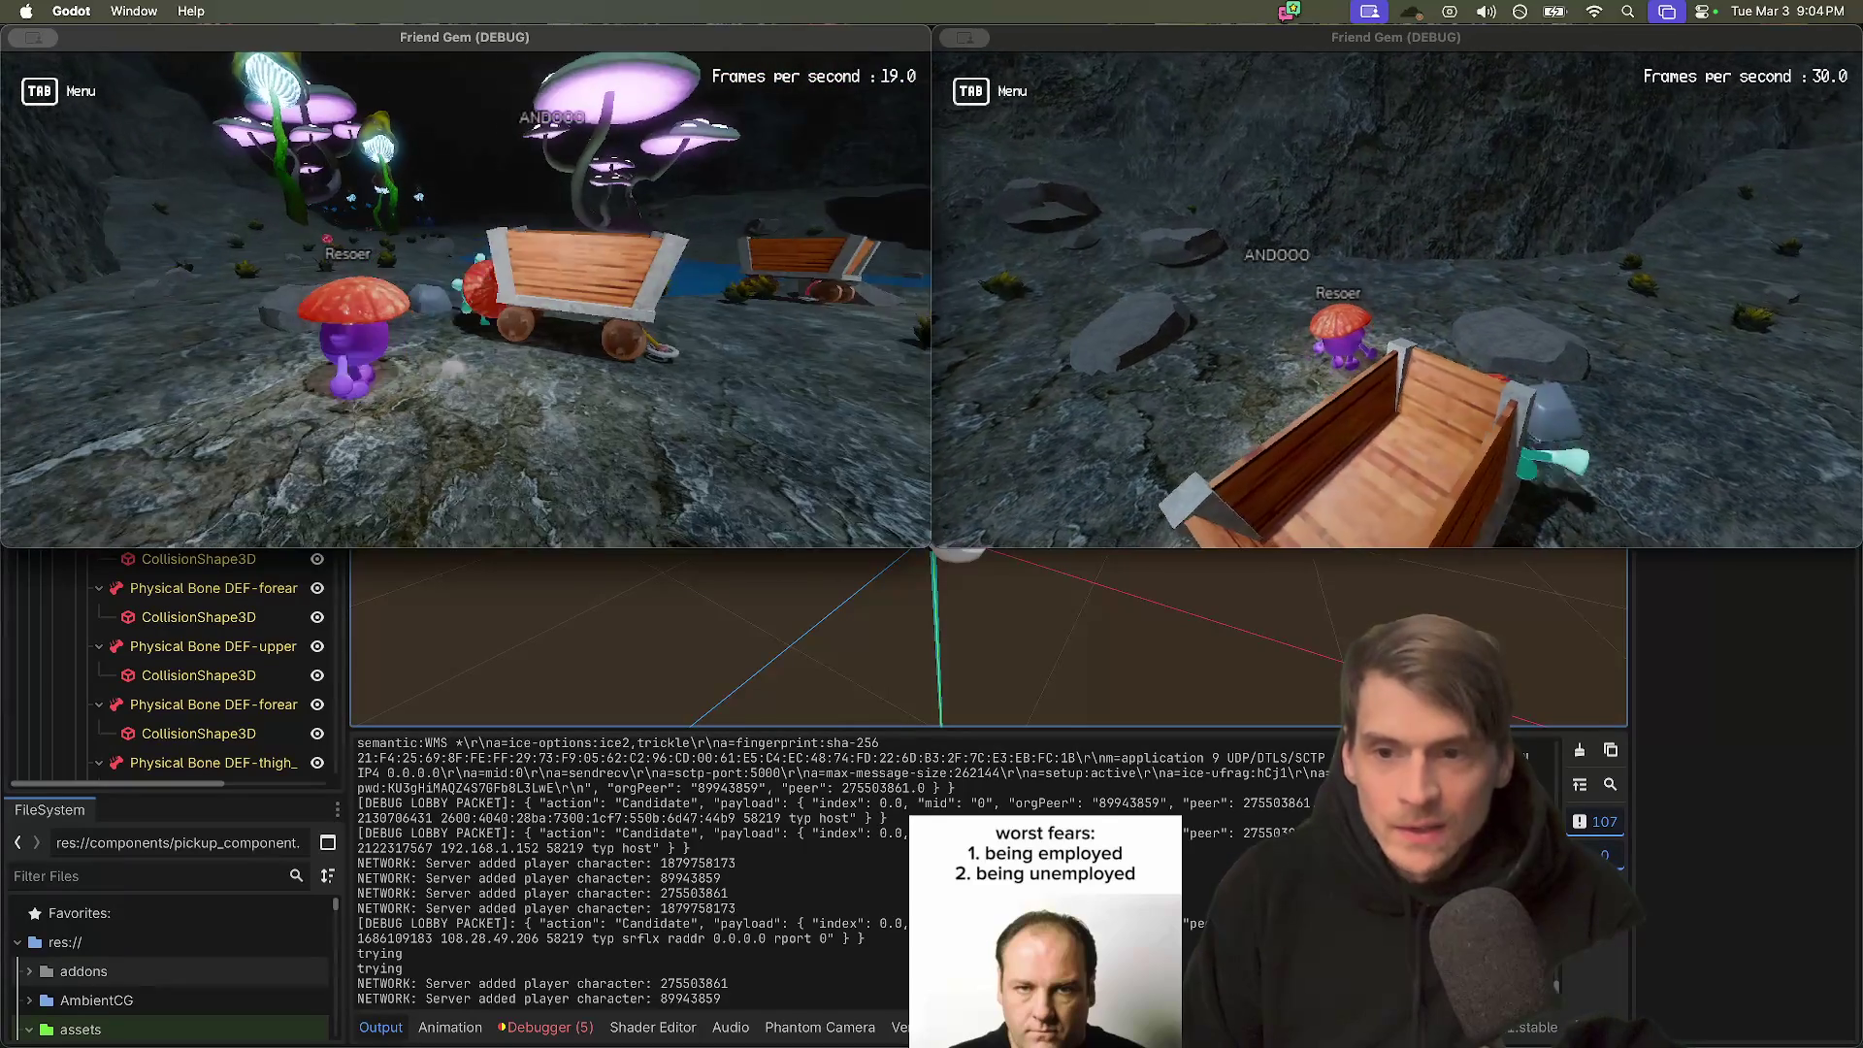
pyautogui.press('s')
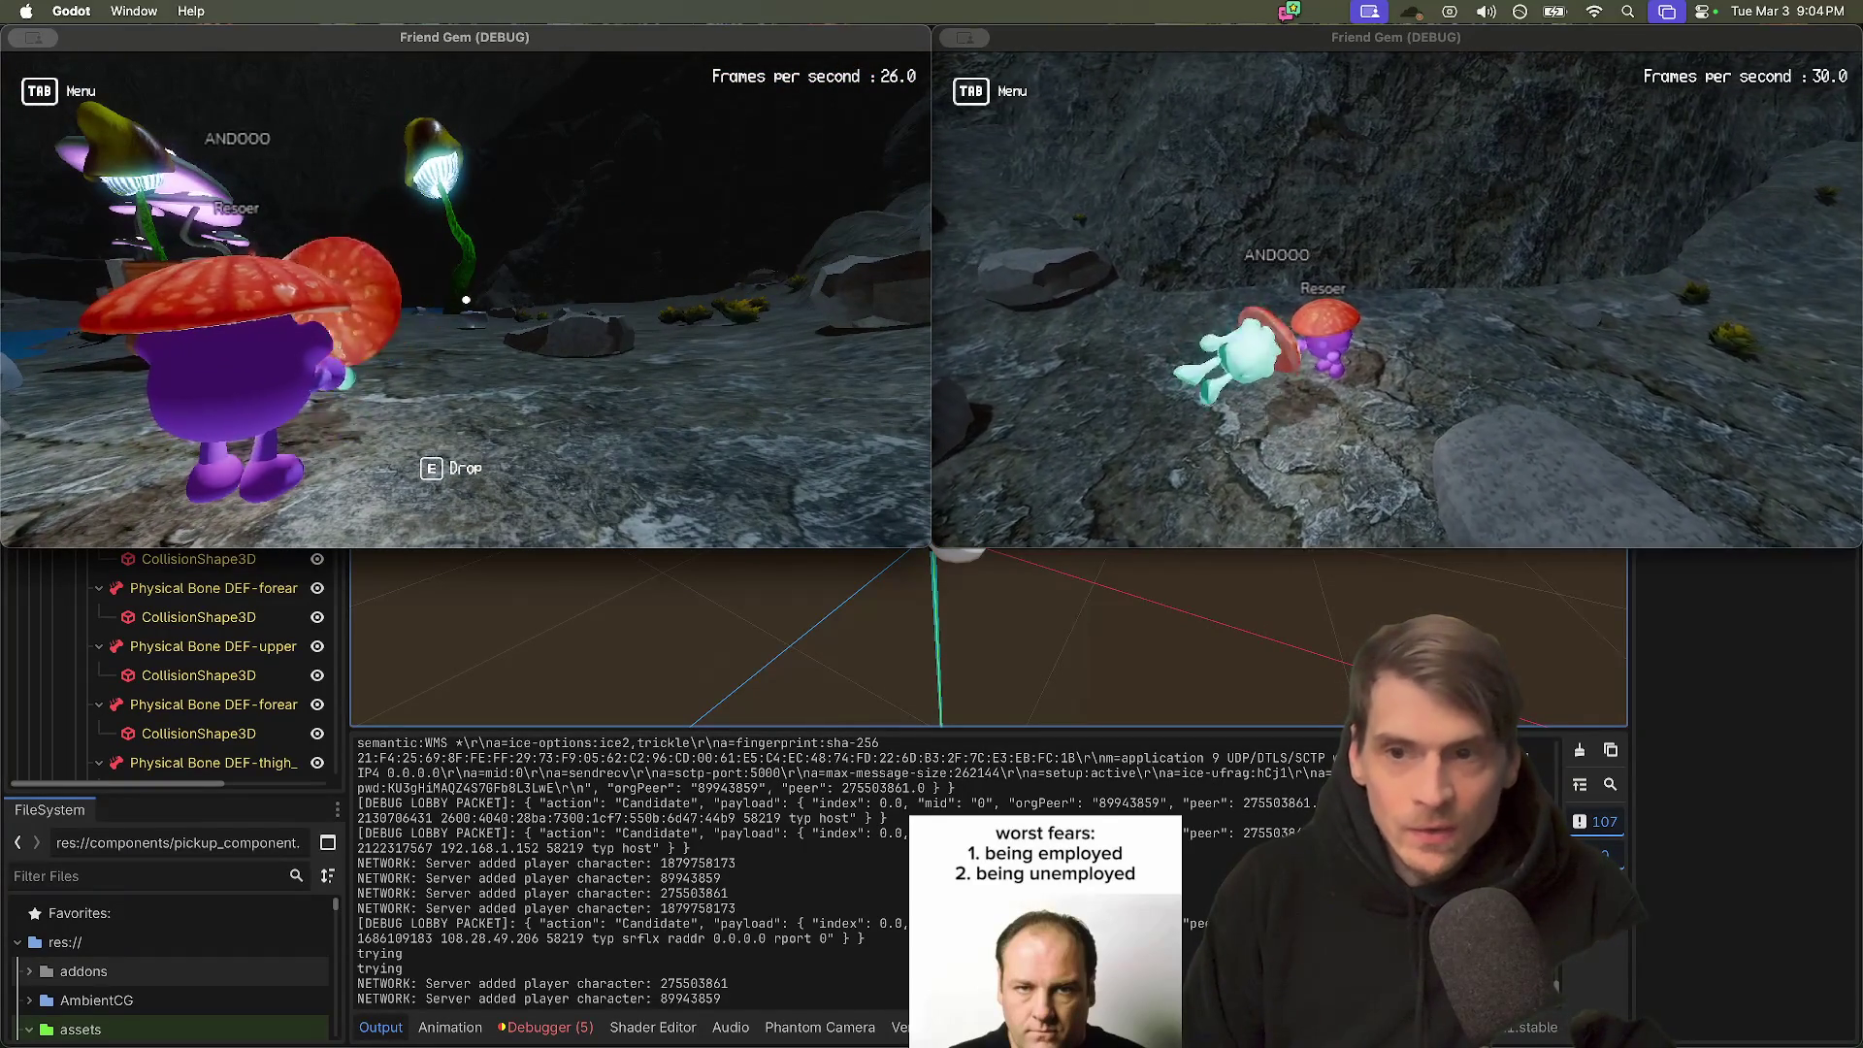
pyautogui.press('Tab')
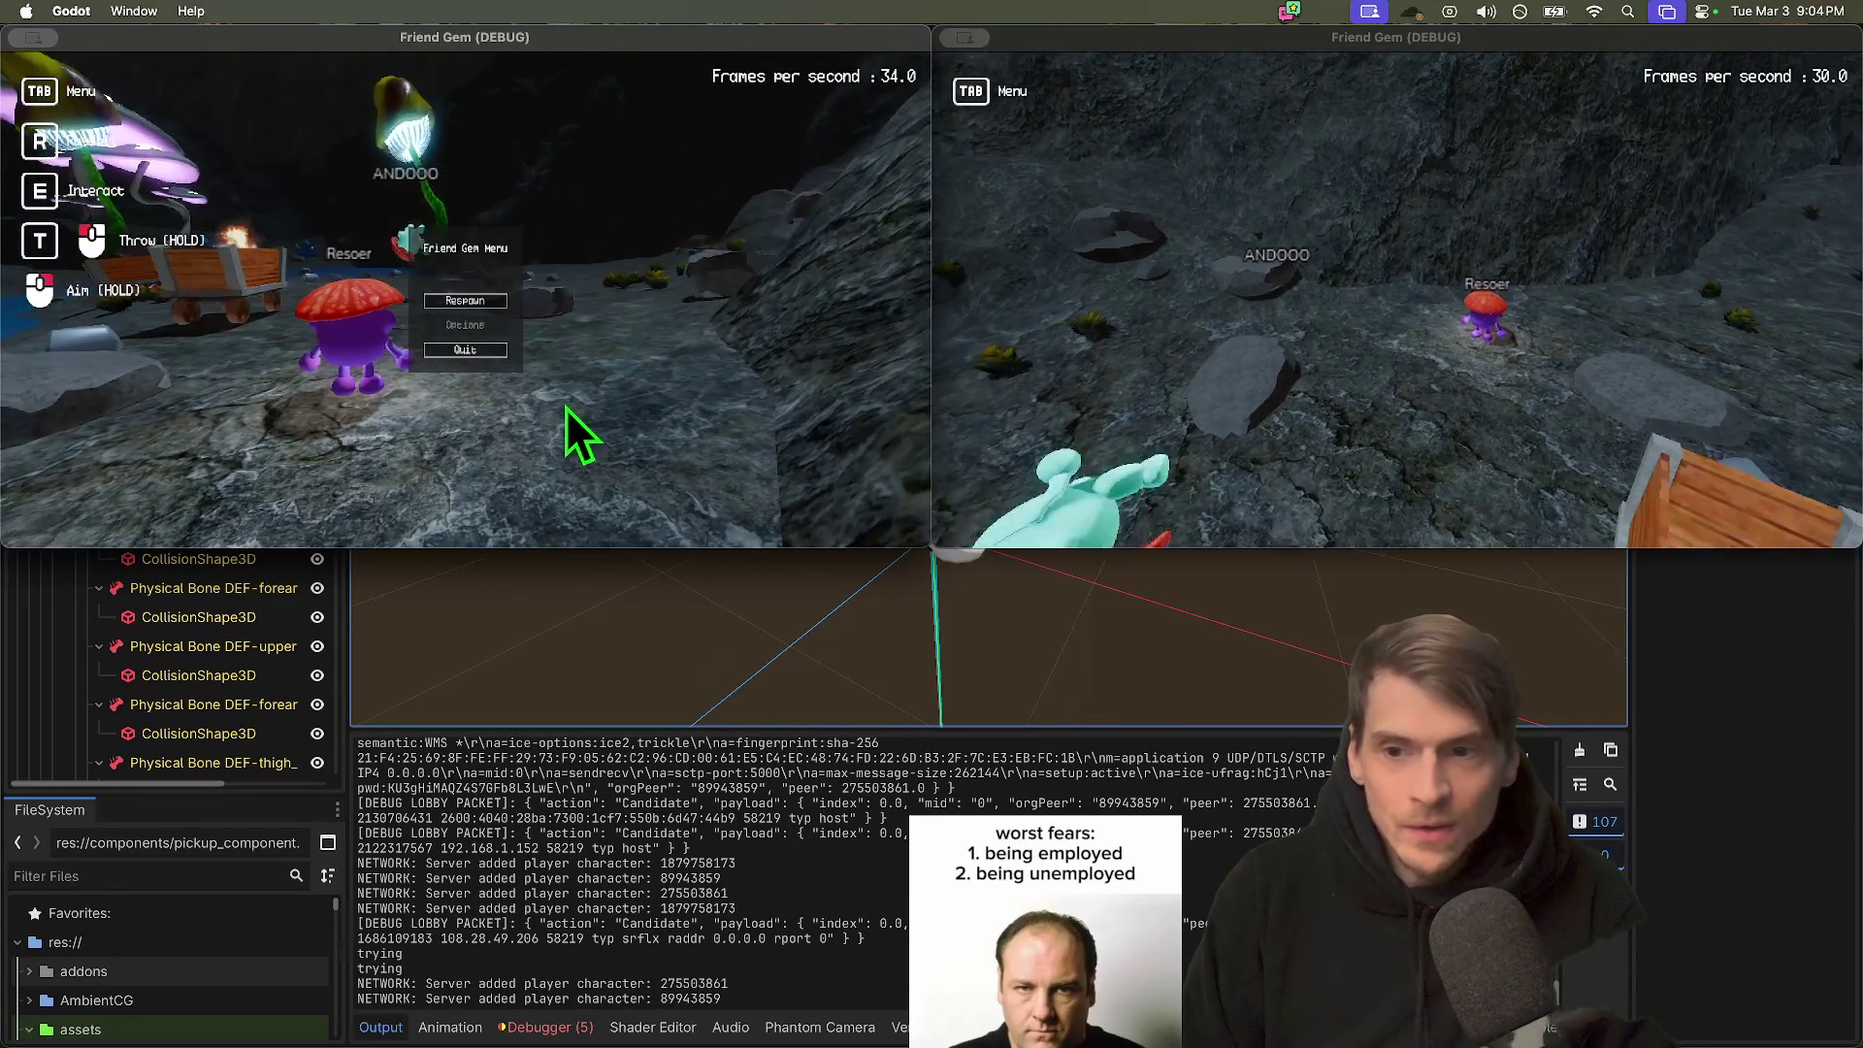
pyautogui.press('Tab')
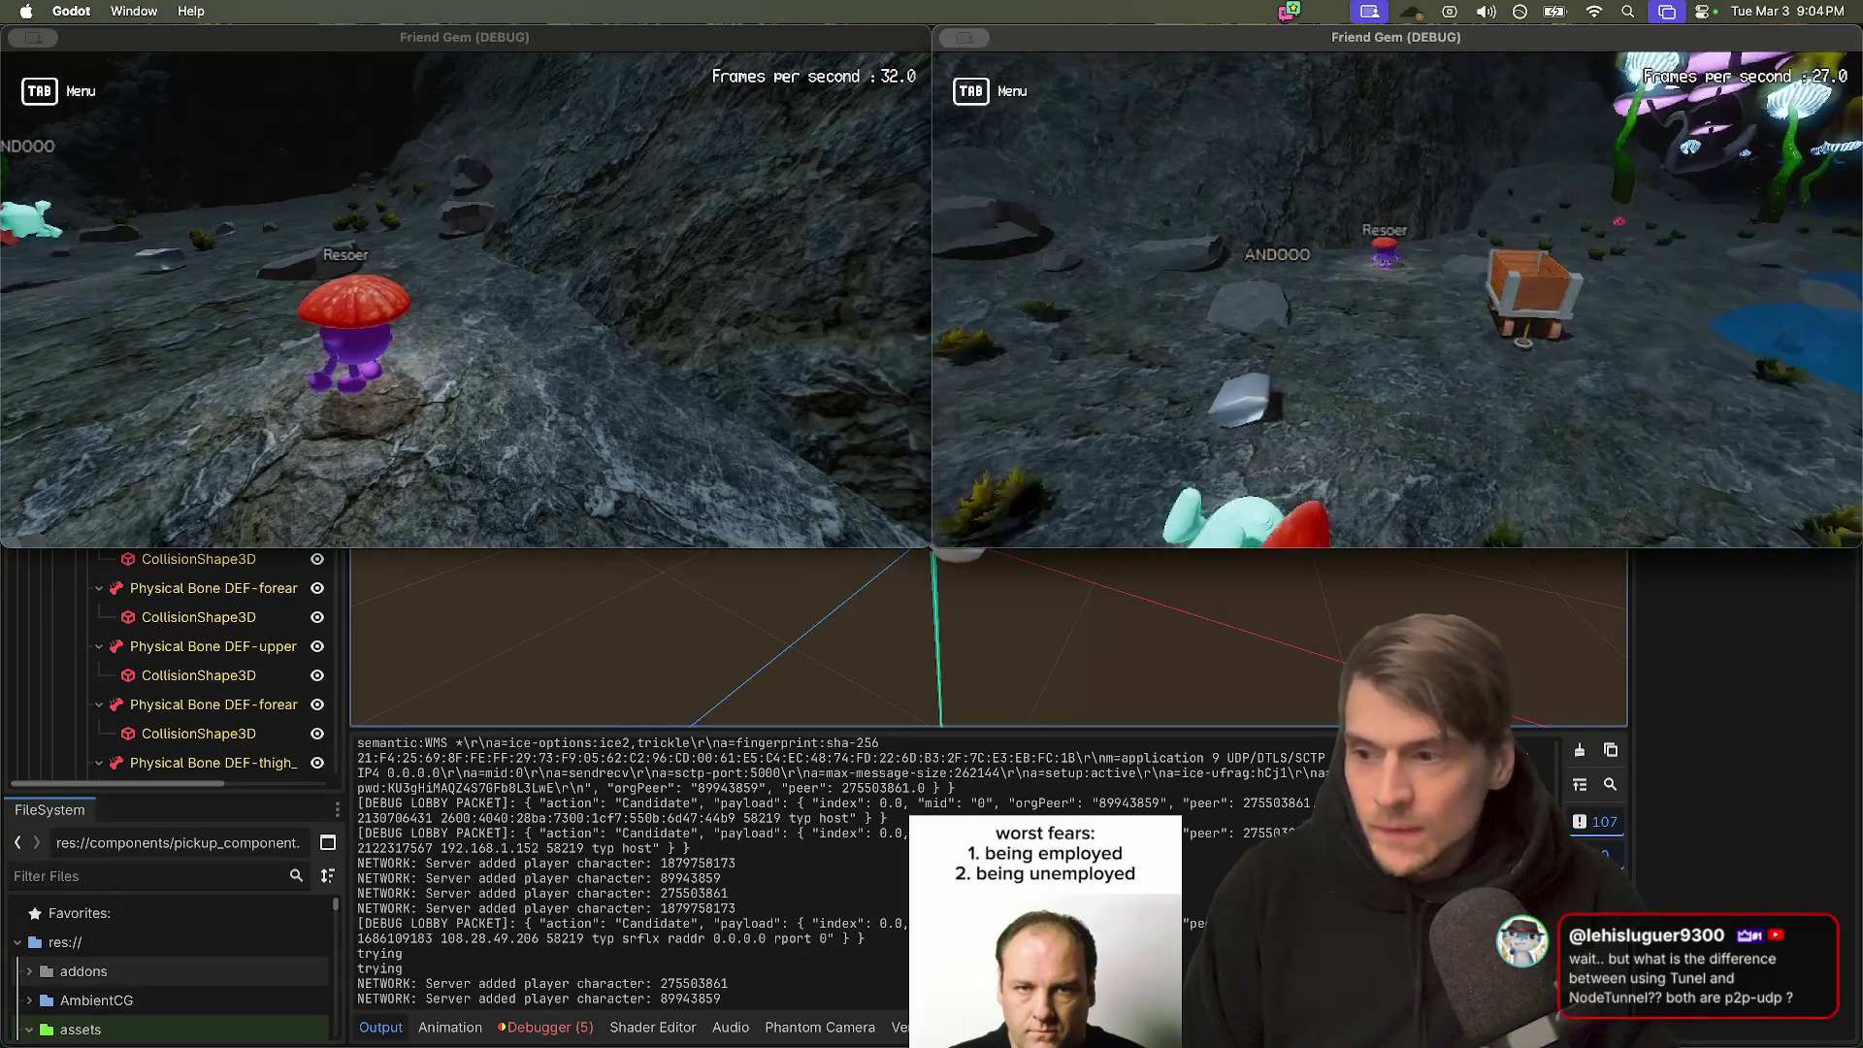
# Walk the cyan character to the mine cart, haul it around, then release it.
pyautogui.press('w')
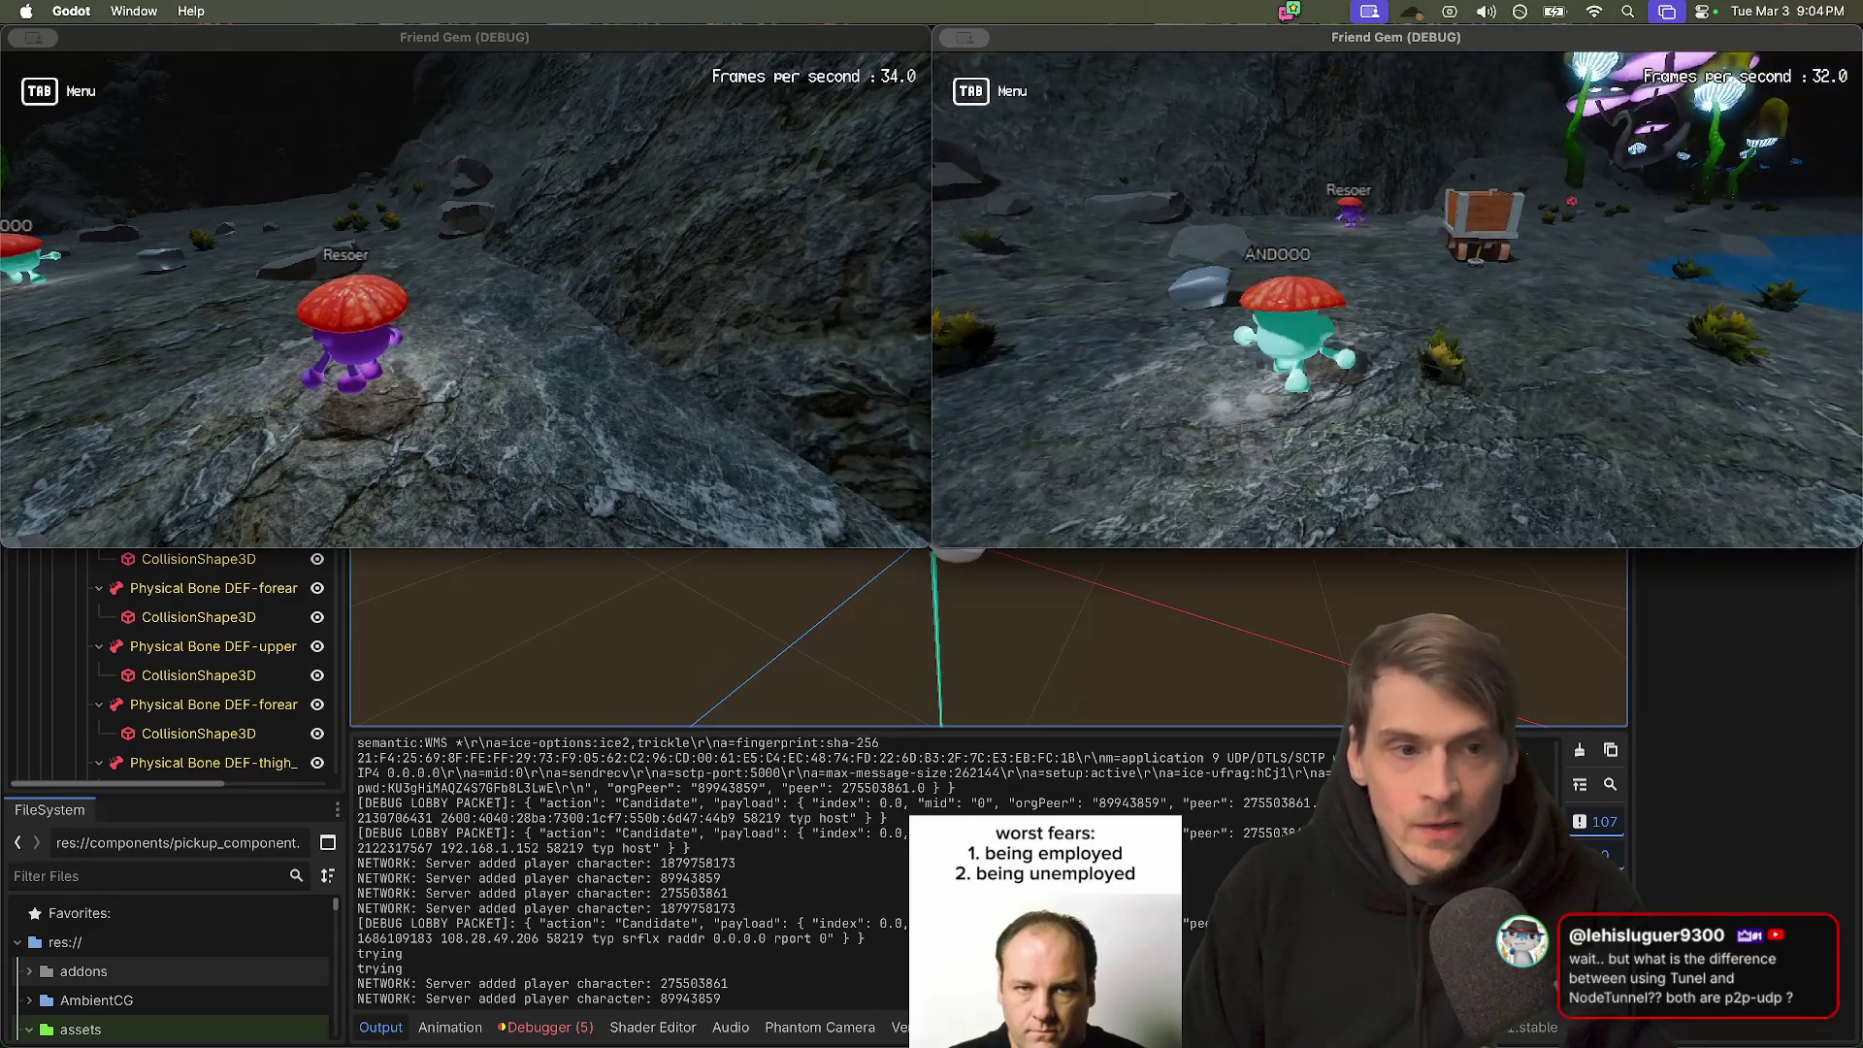
pyautogui.press('e')
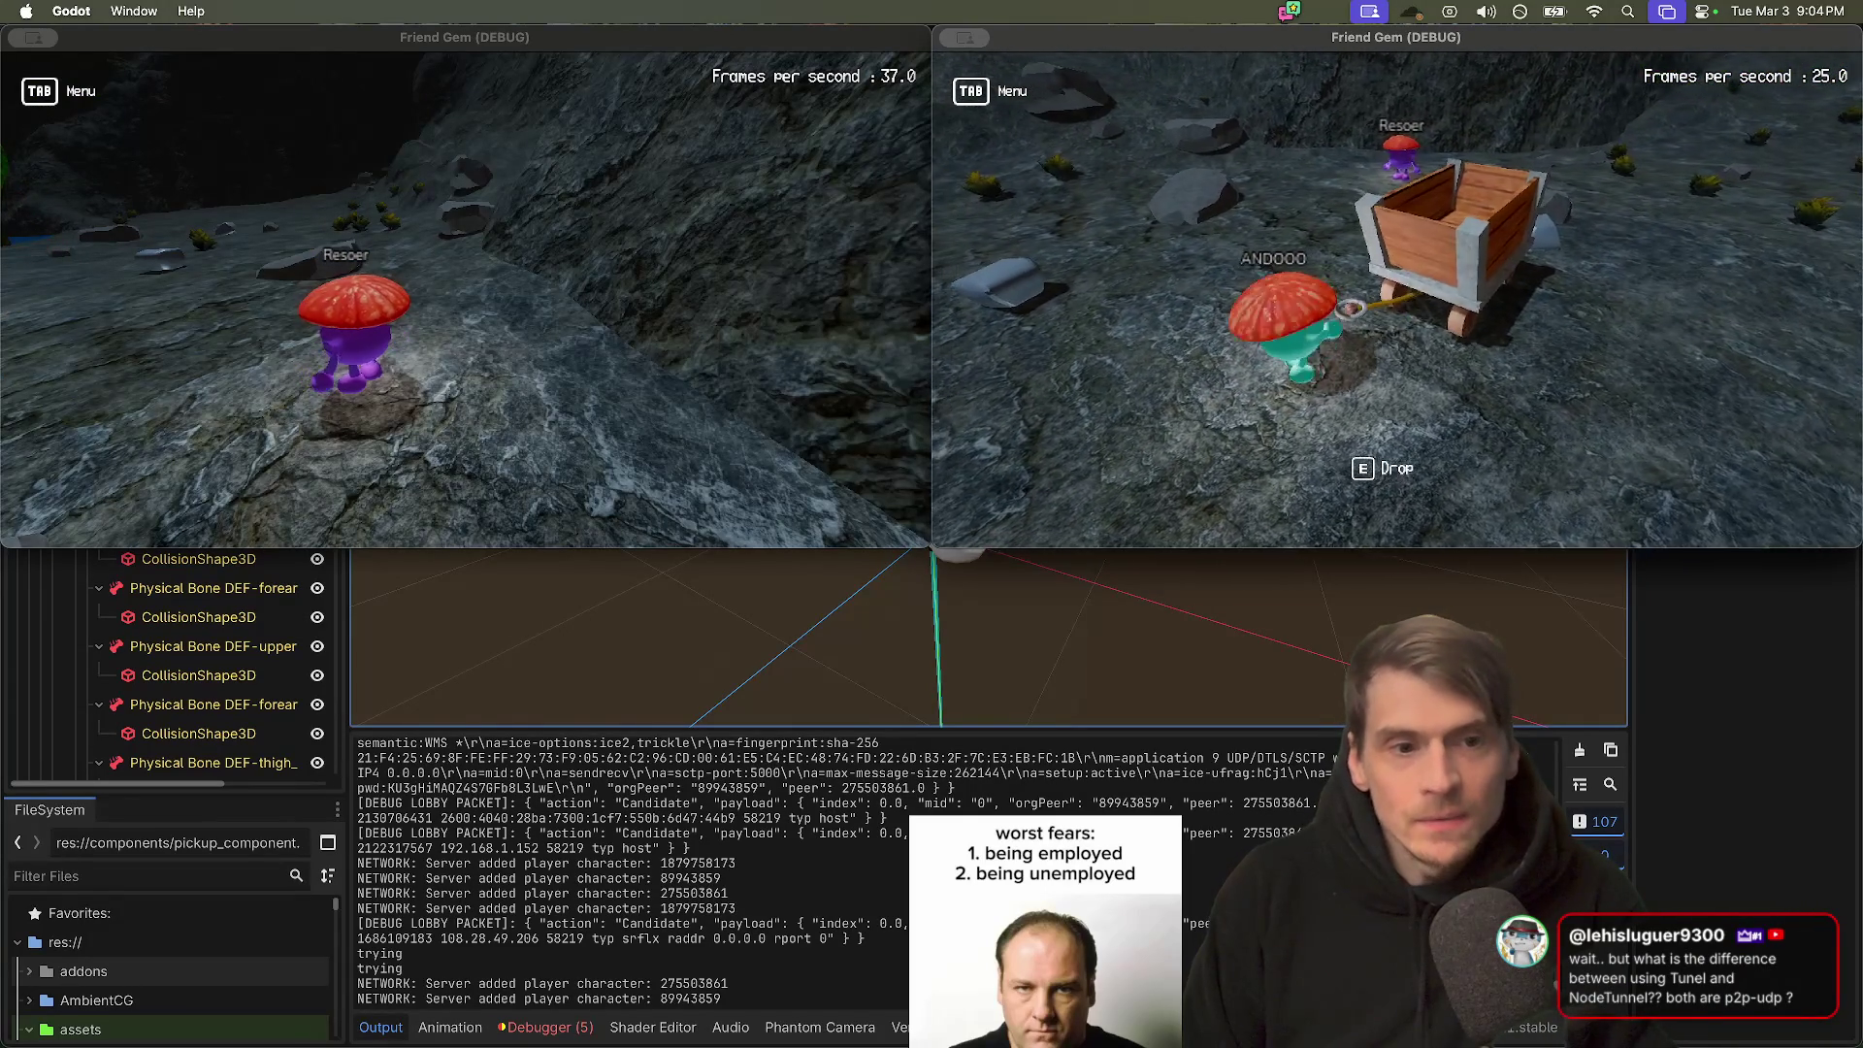
pyautogui.press('a')
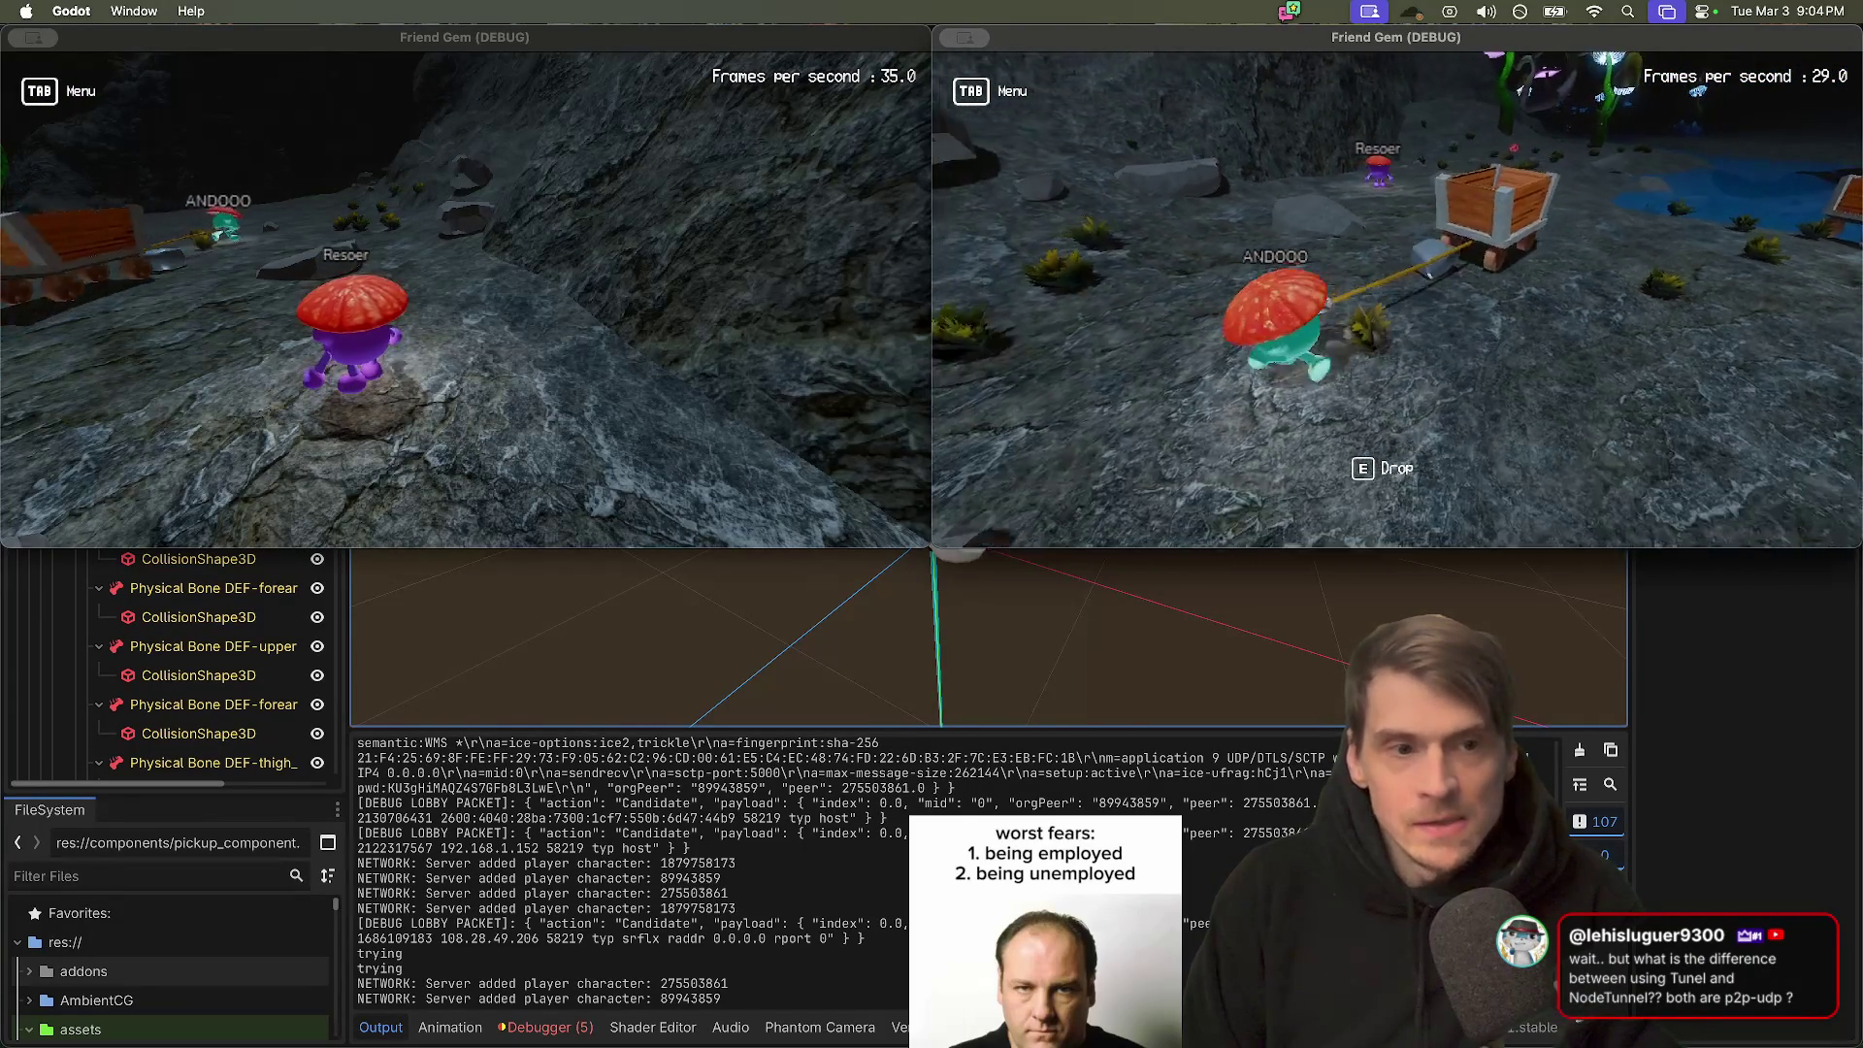
pyautogui.press('a')
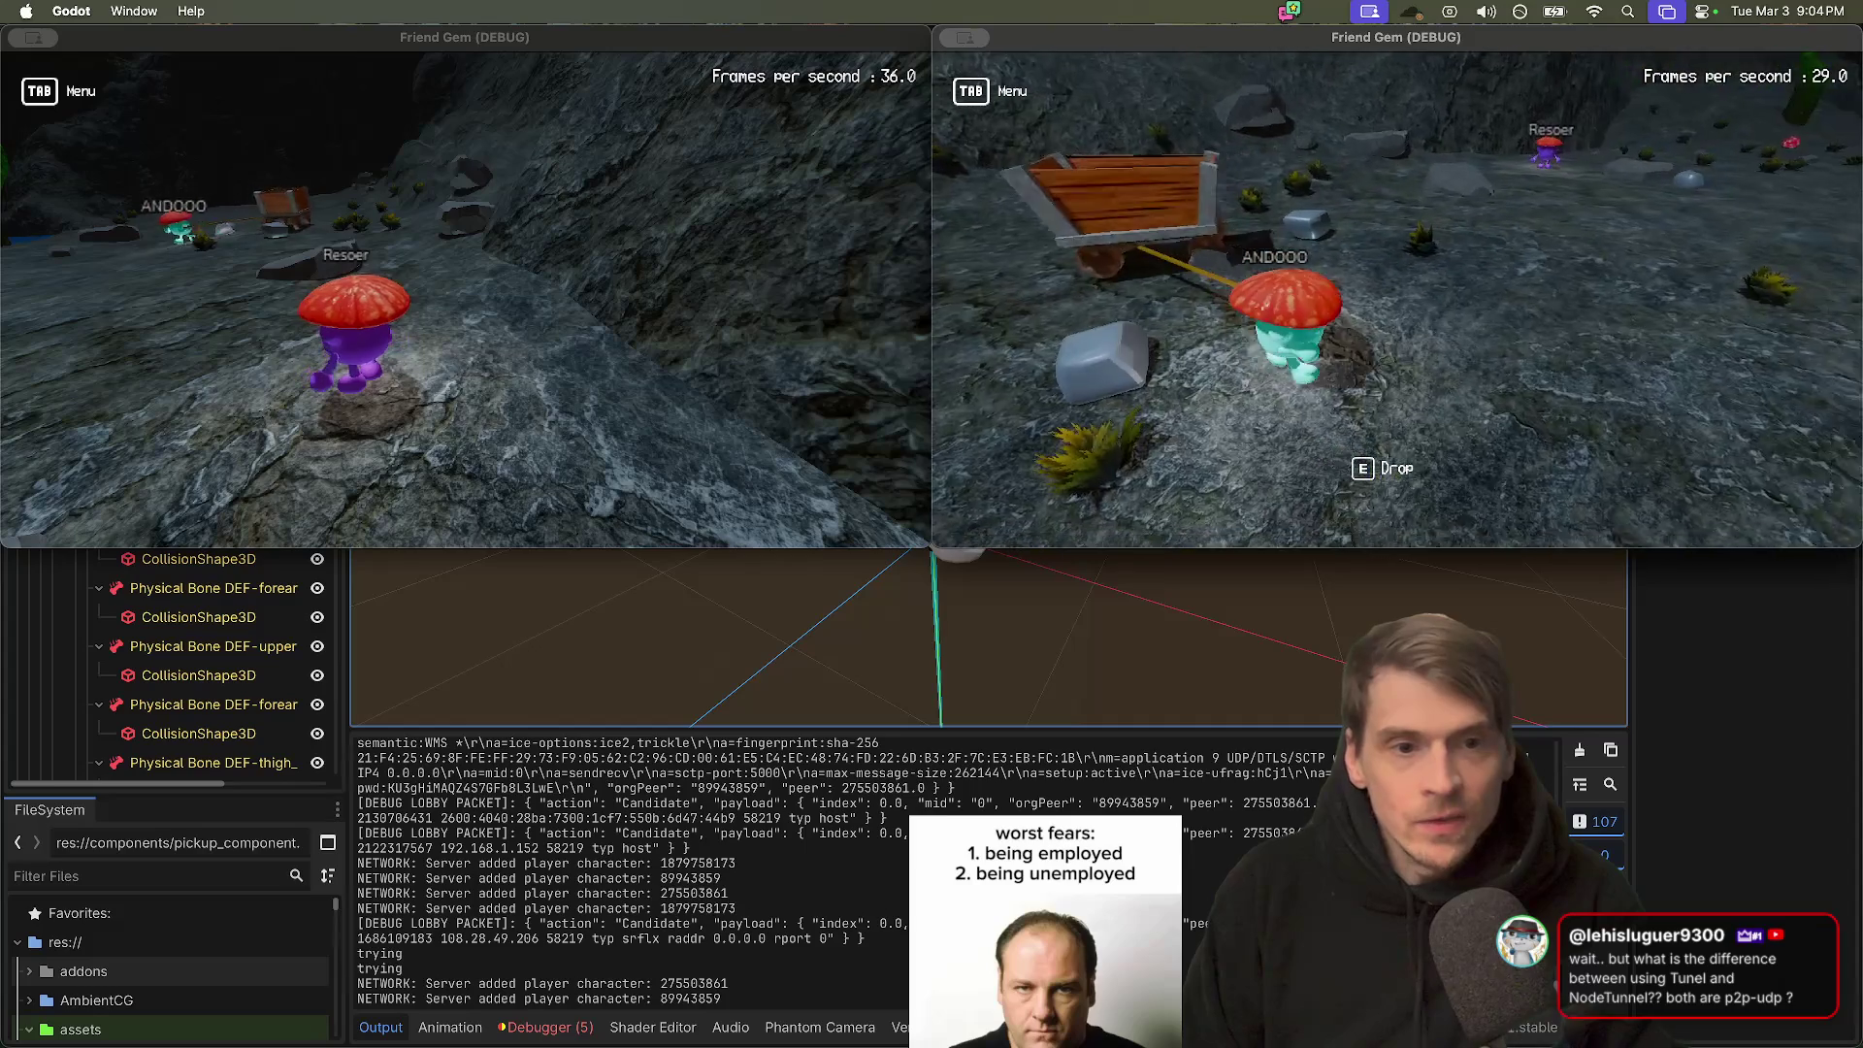
pyautogui.press('a')
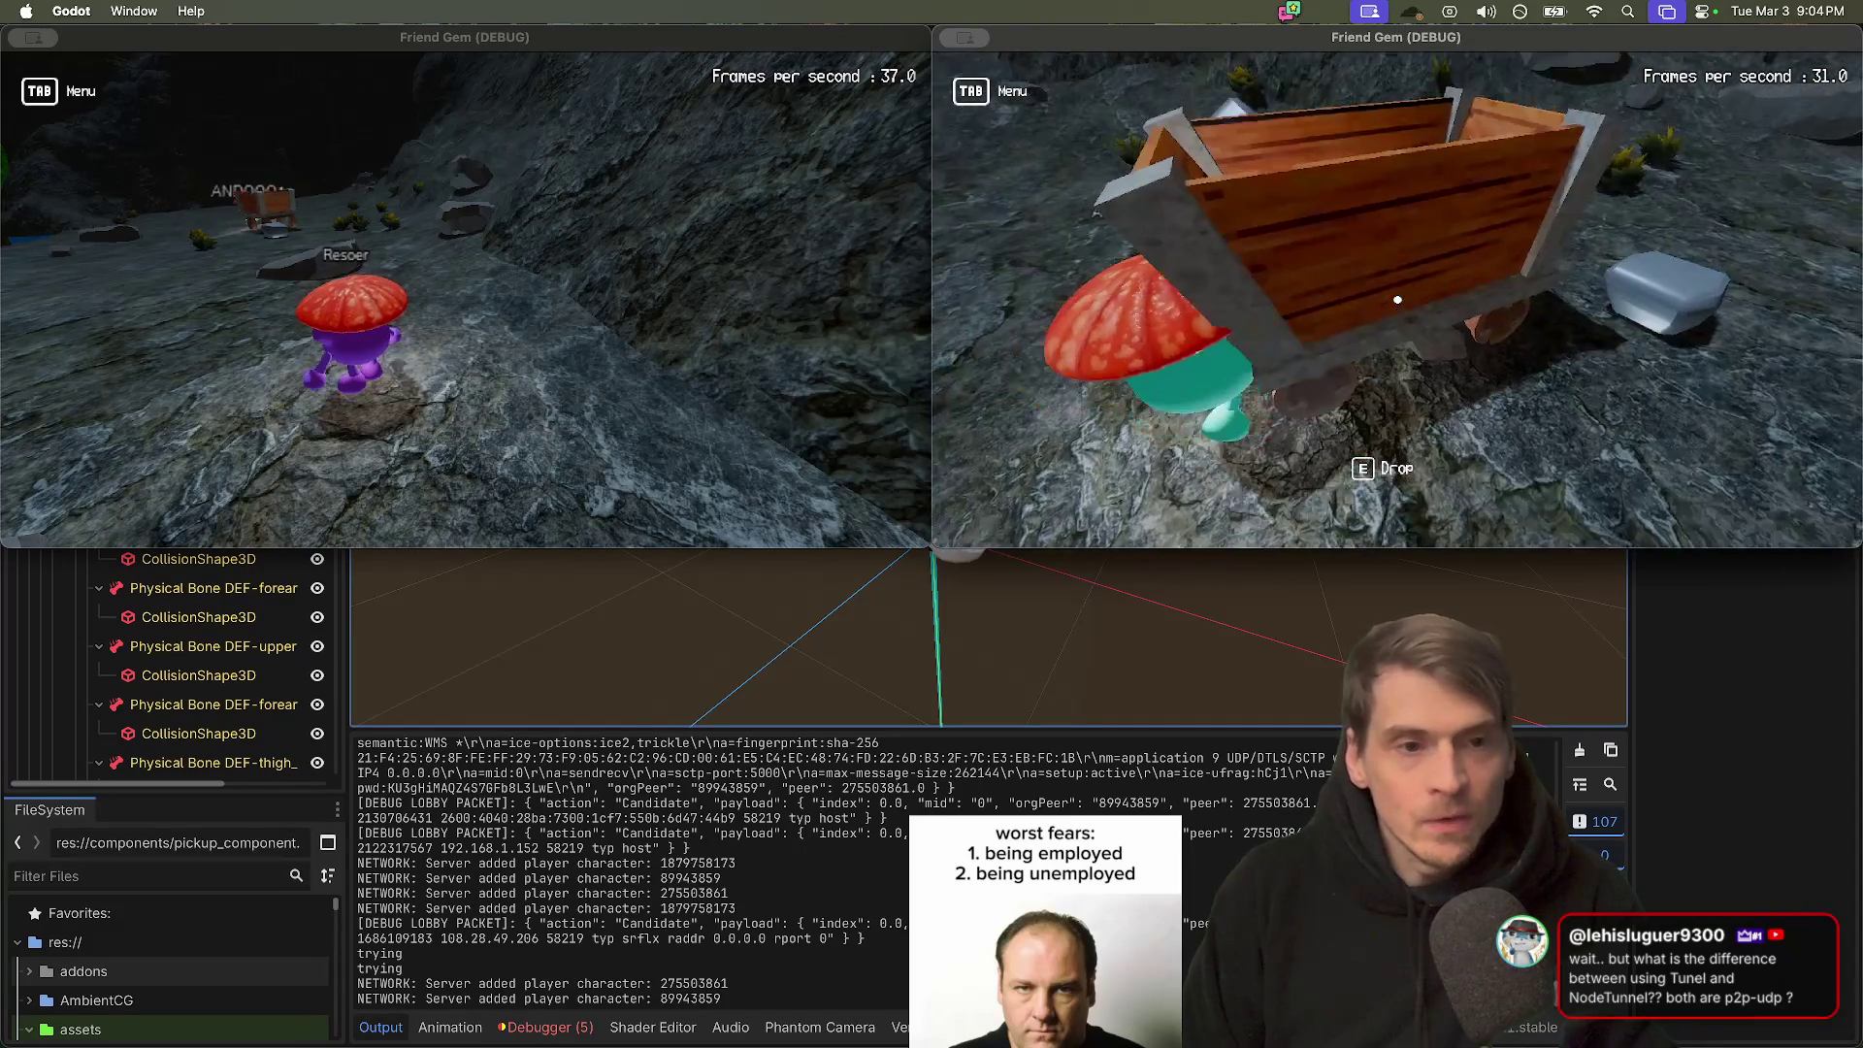
pyautogui.press('a')
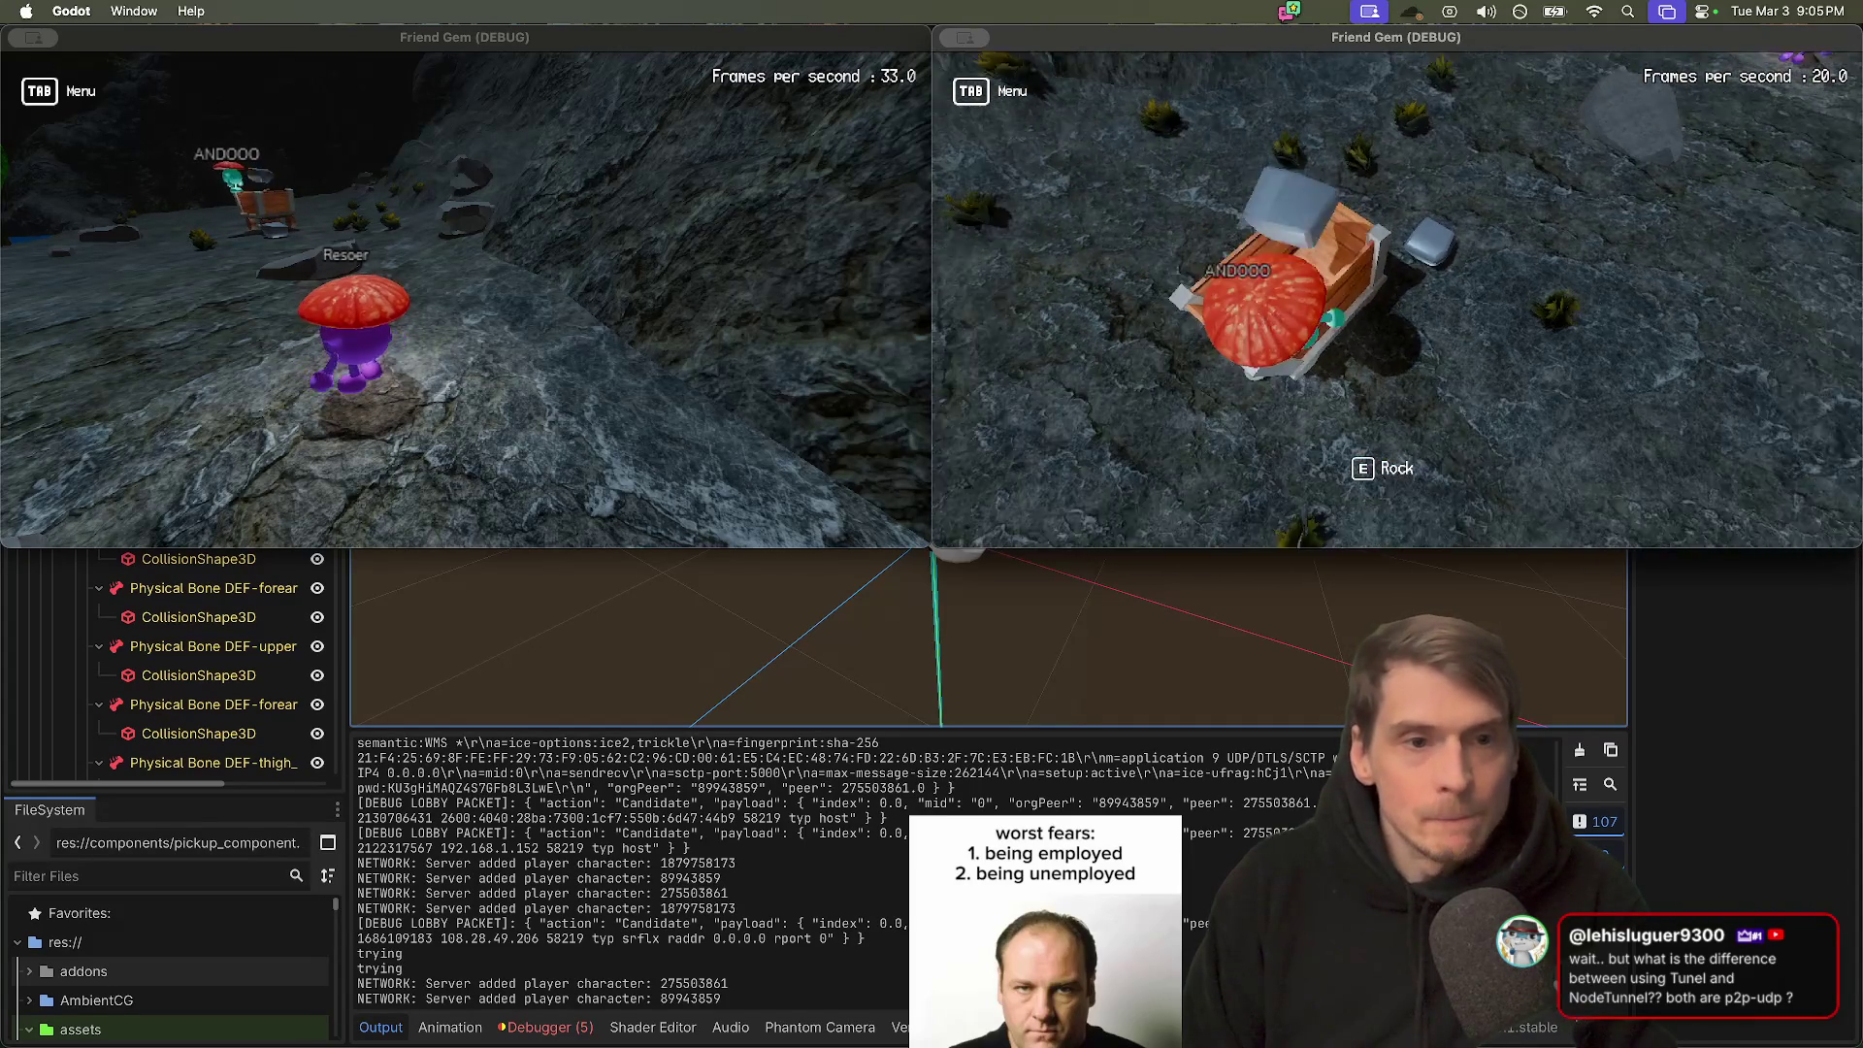
pyautogui.press('a')
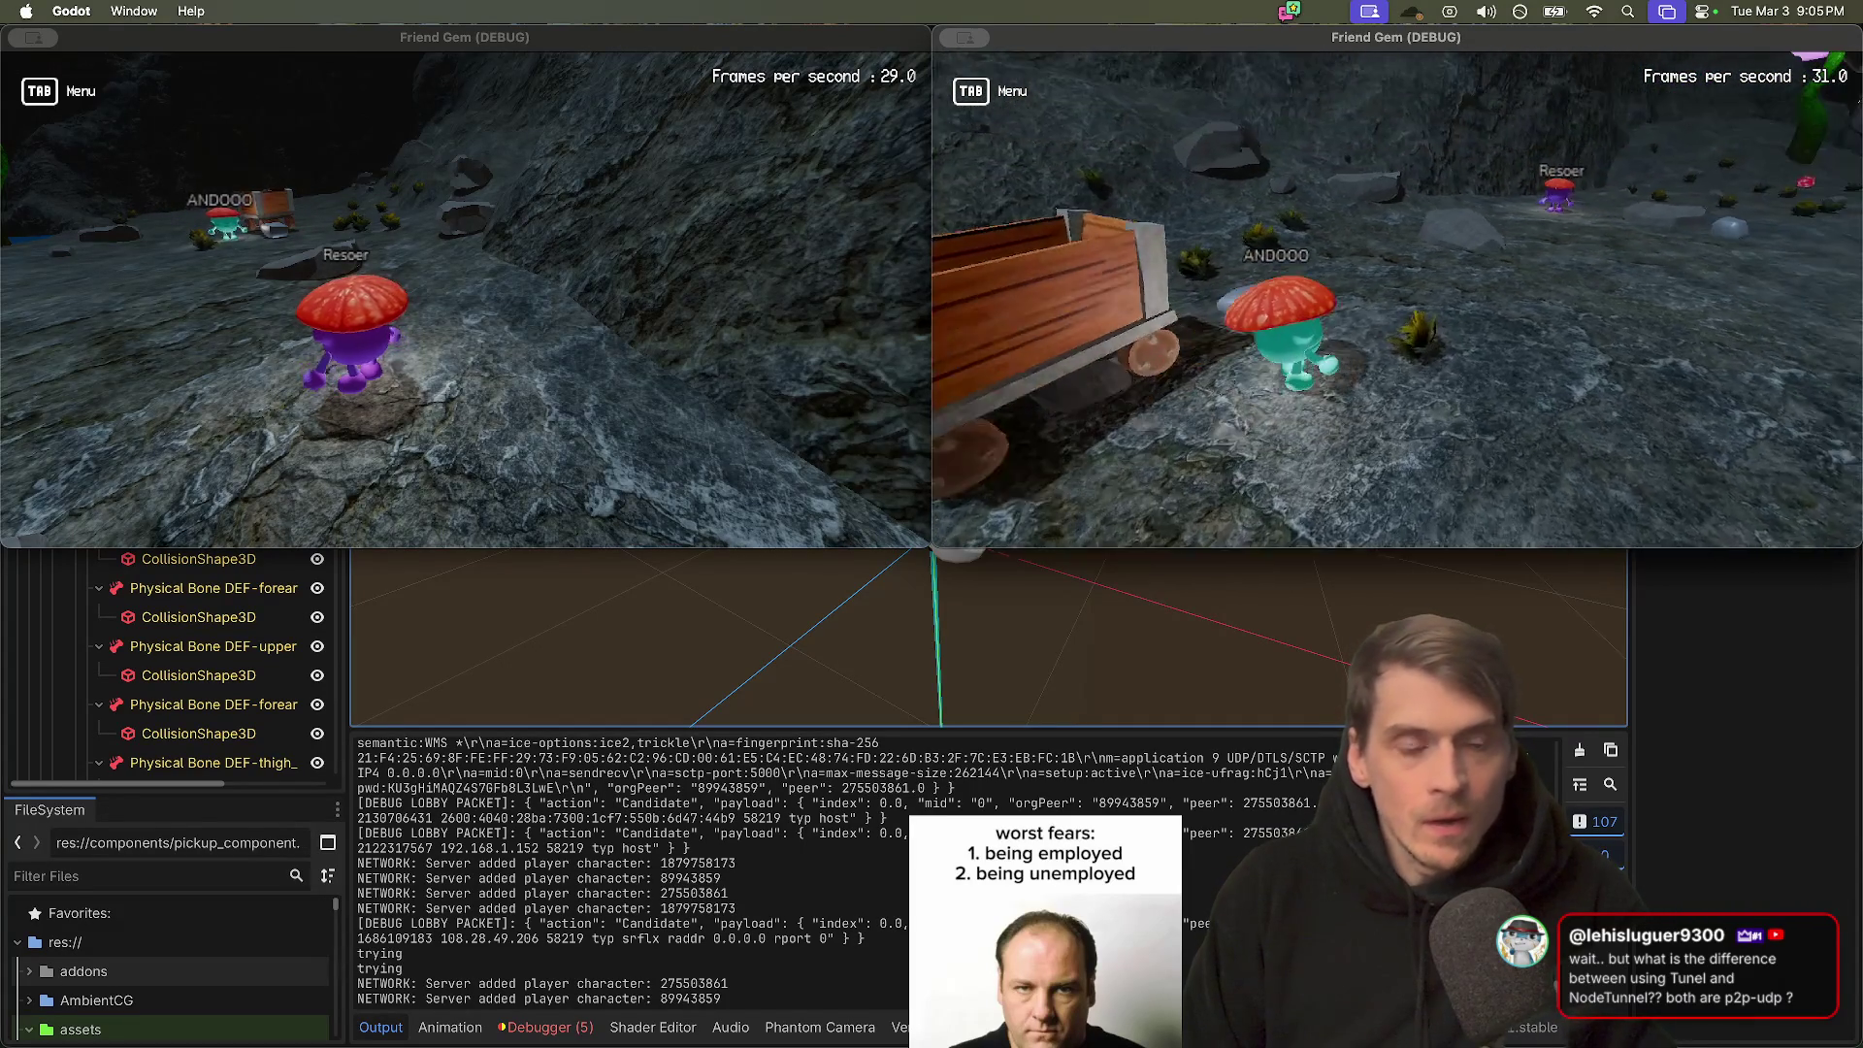
pyautogui.press('Tab')
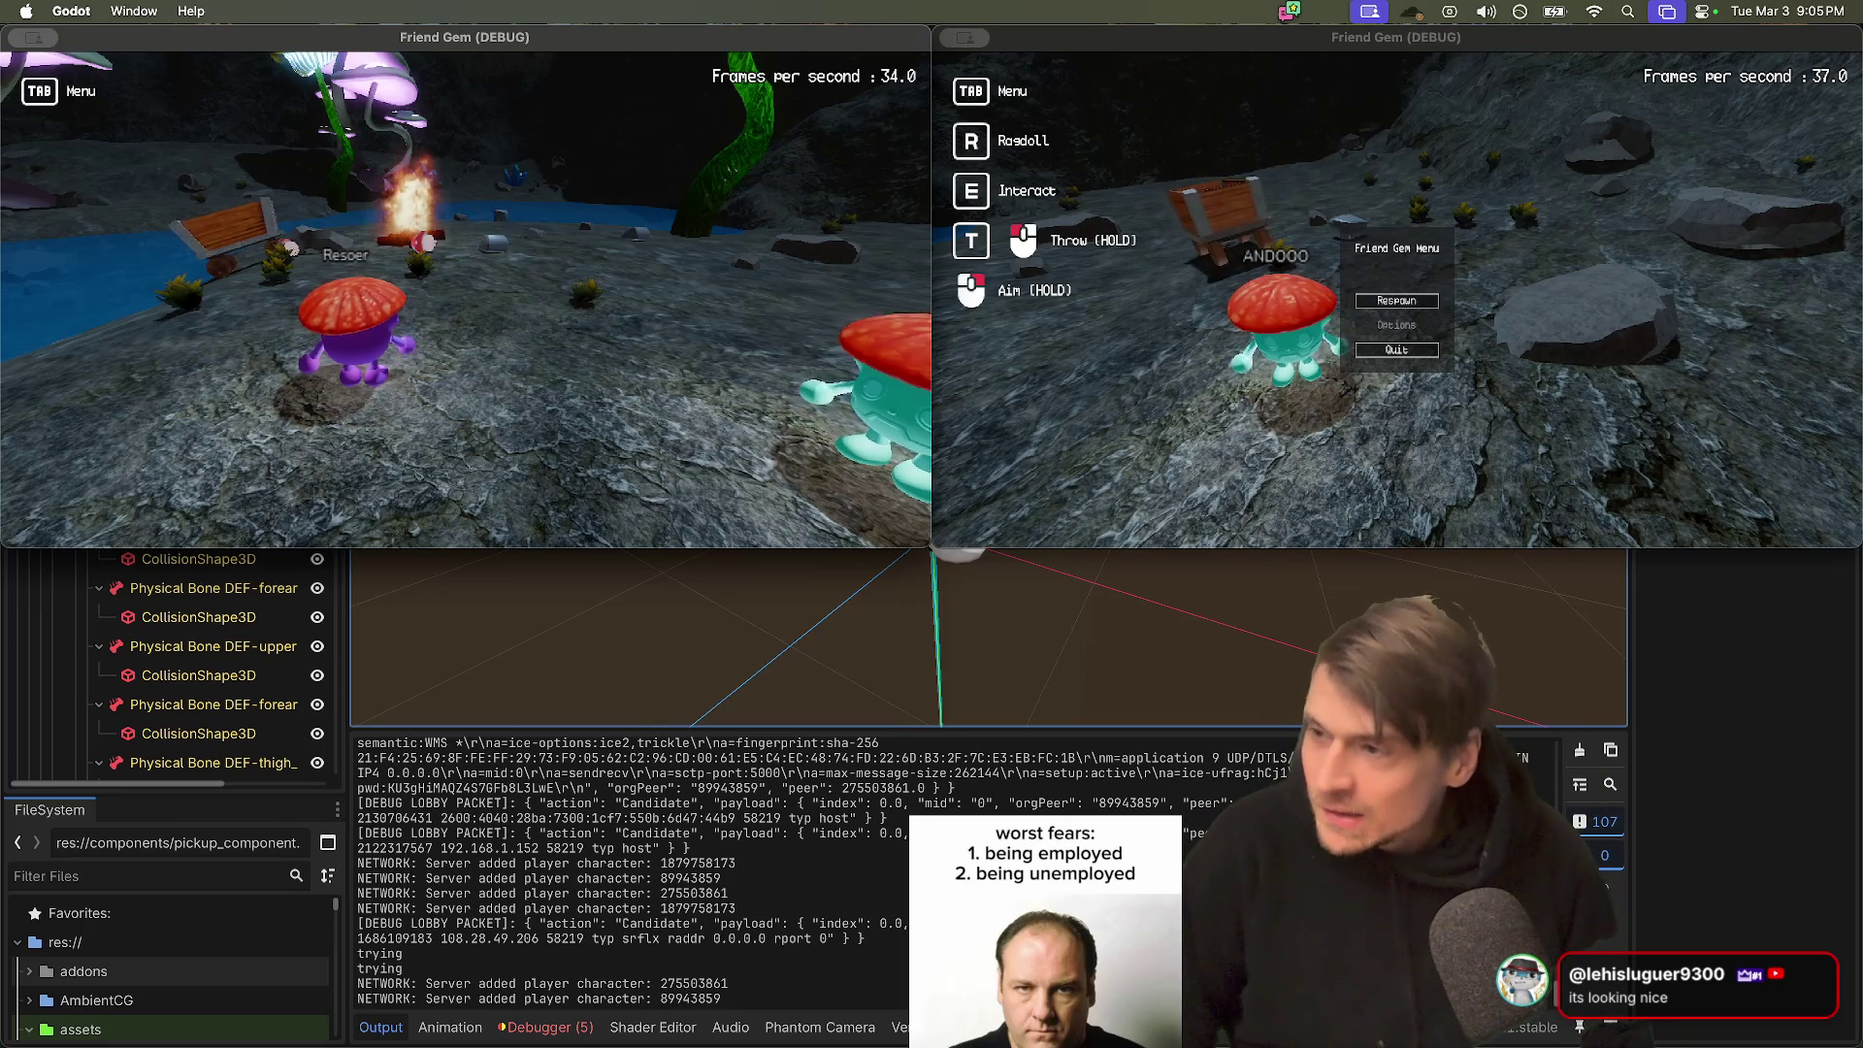
# Stop the running game instances and get back to the Godot editor.
pyautogui.press('super+Tab')
pyautogui.press('super+Tab')
pyautogui.press('super+Tab')
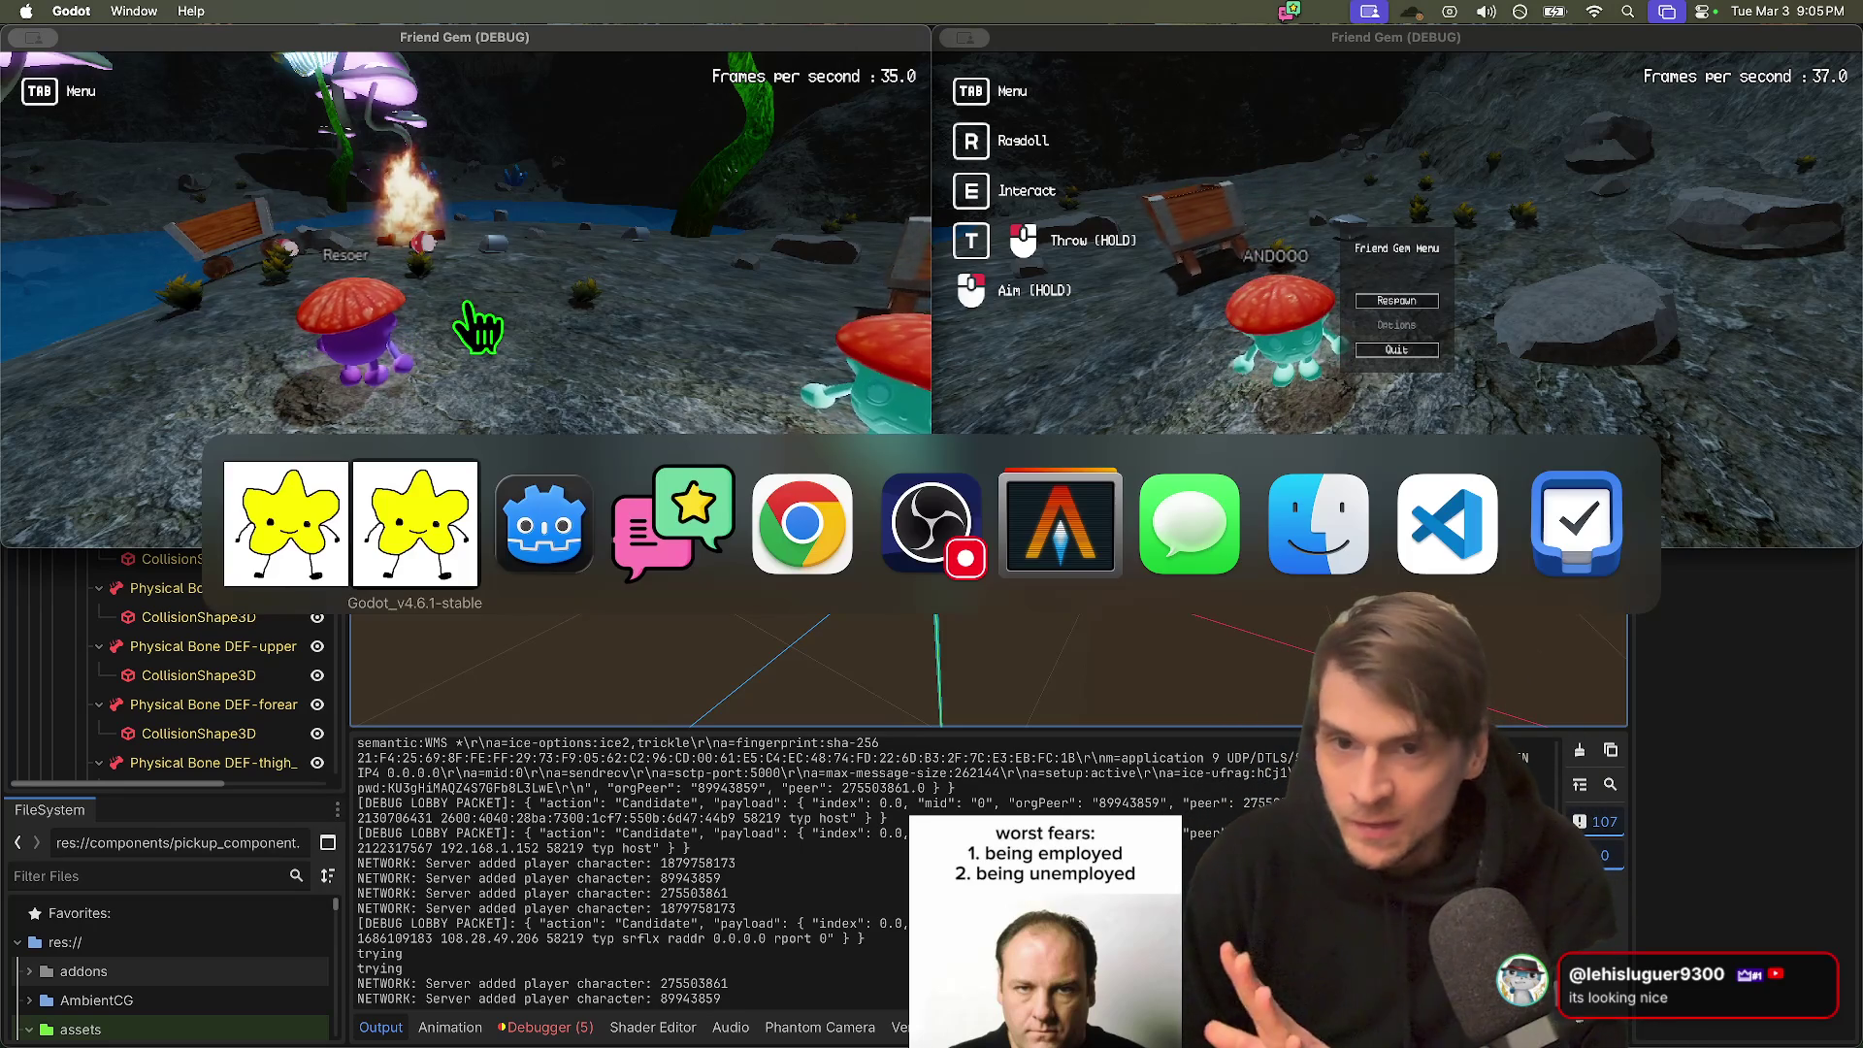
pyautogui.press('super+shift+Tab')
pyautogui.press('super+shift+Tab')
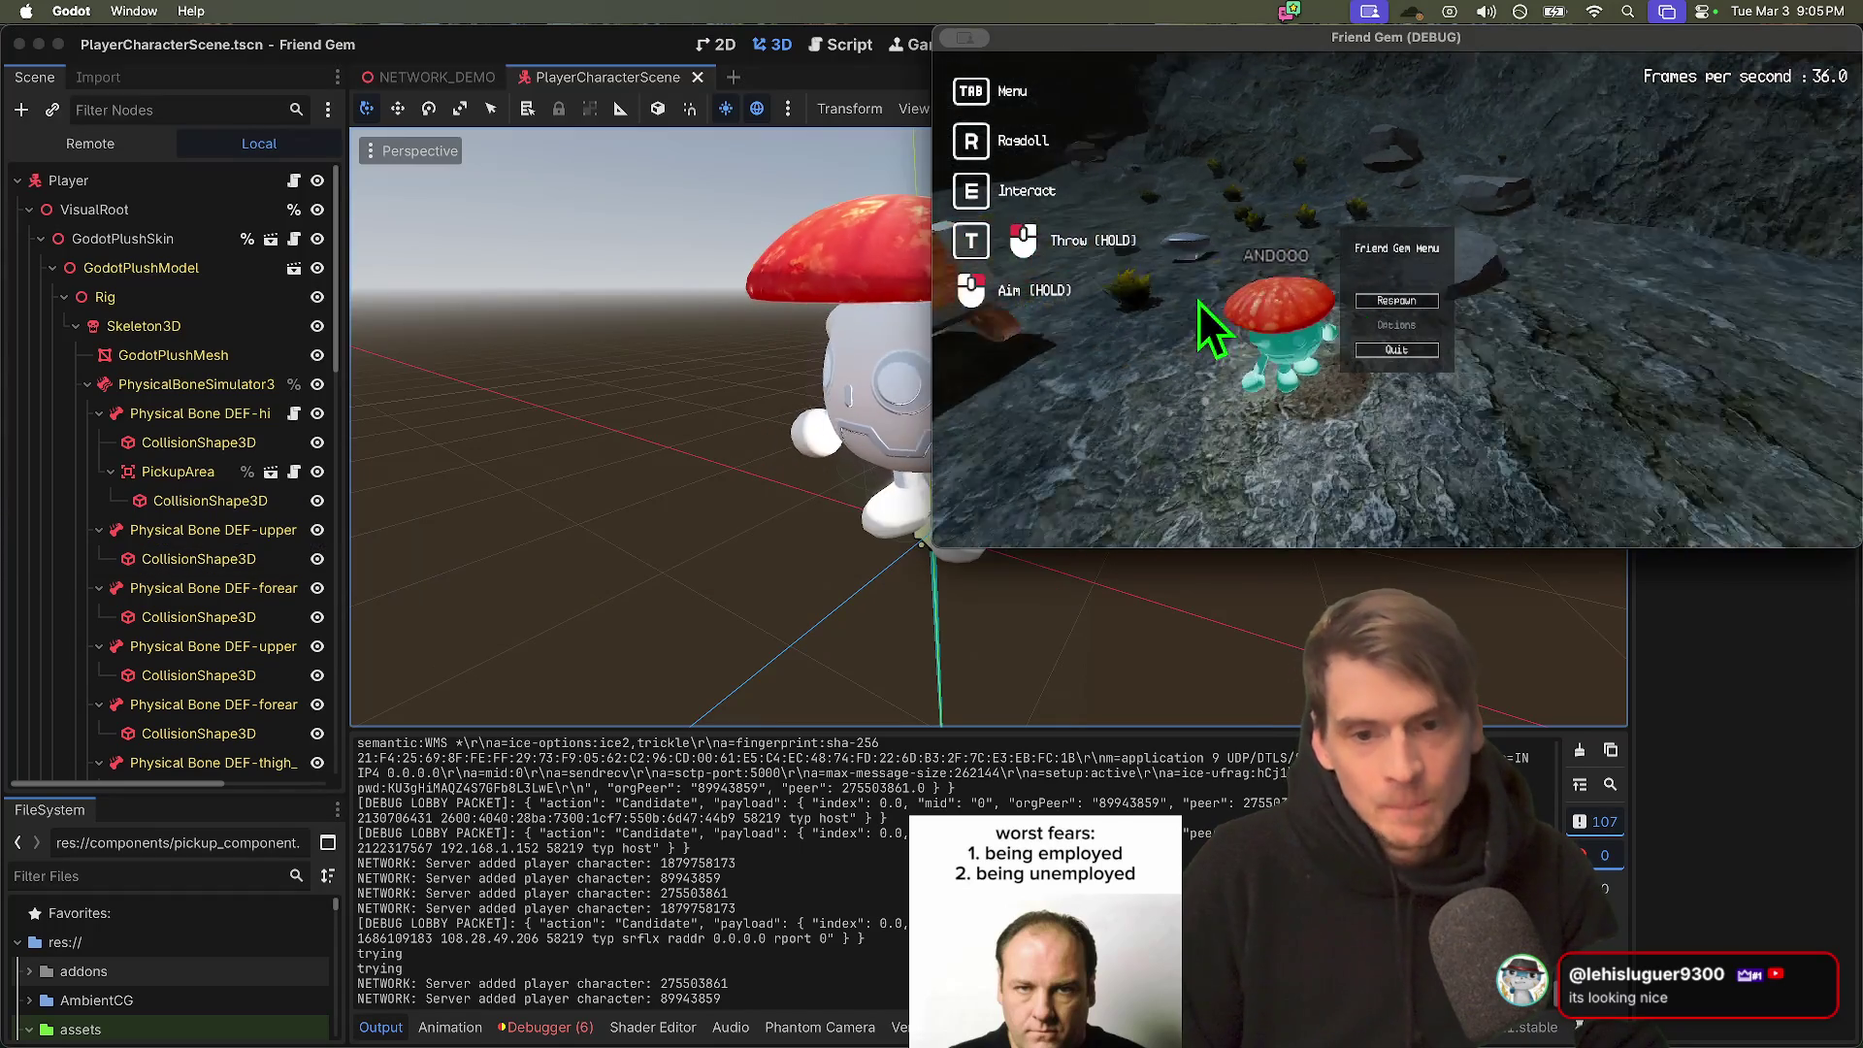
pyautogui.click(1398, 349)
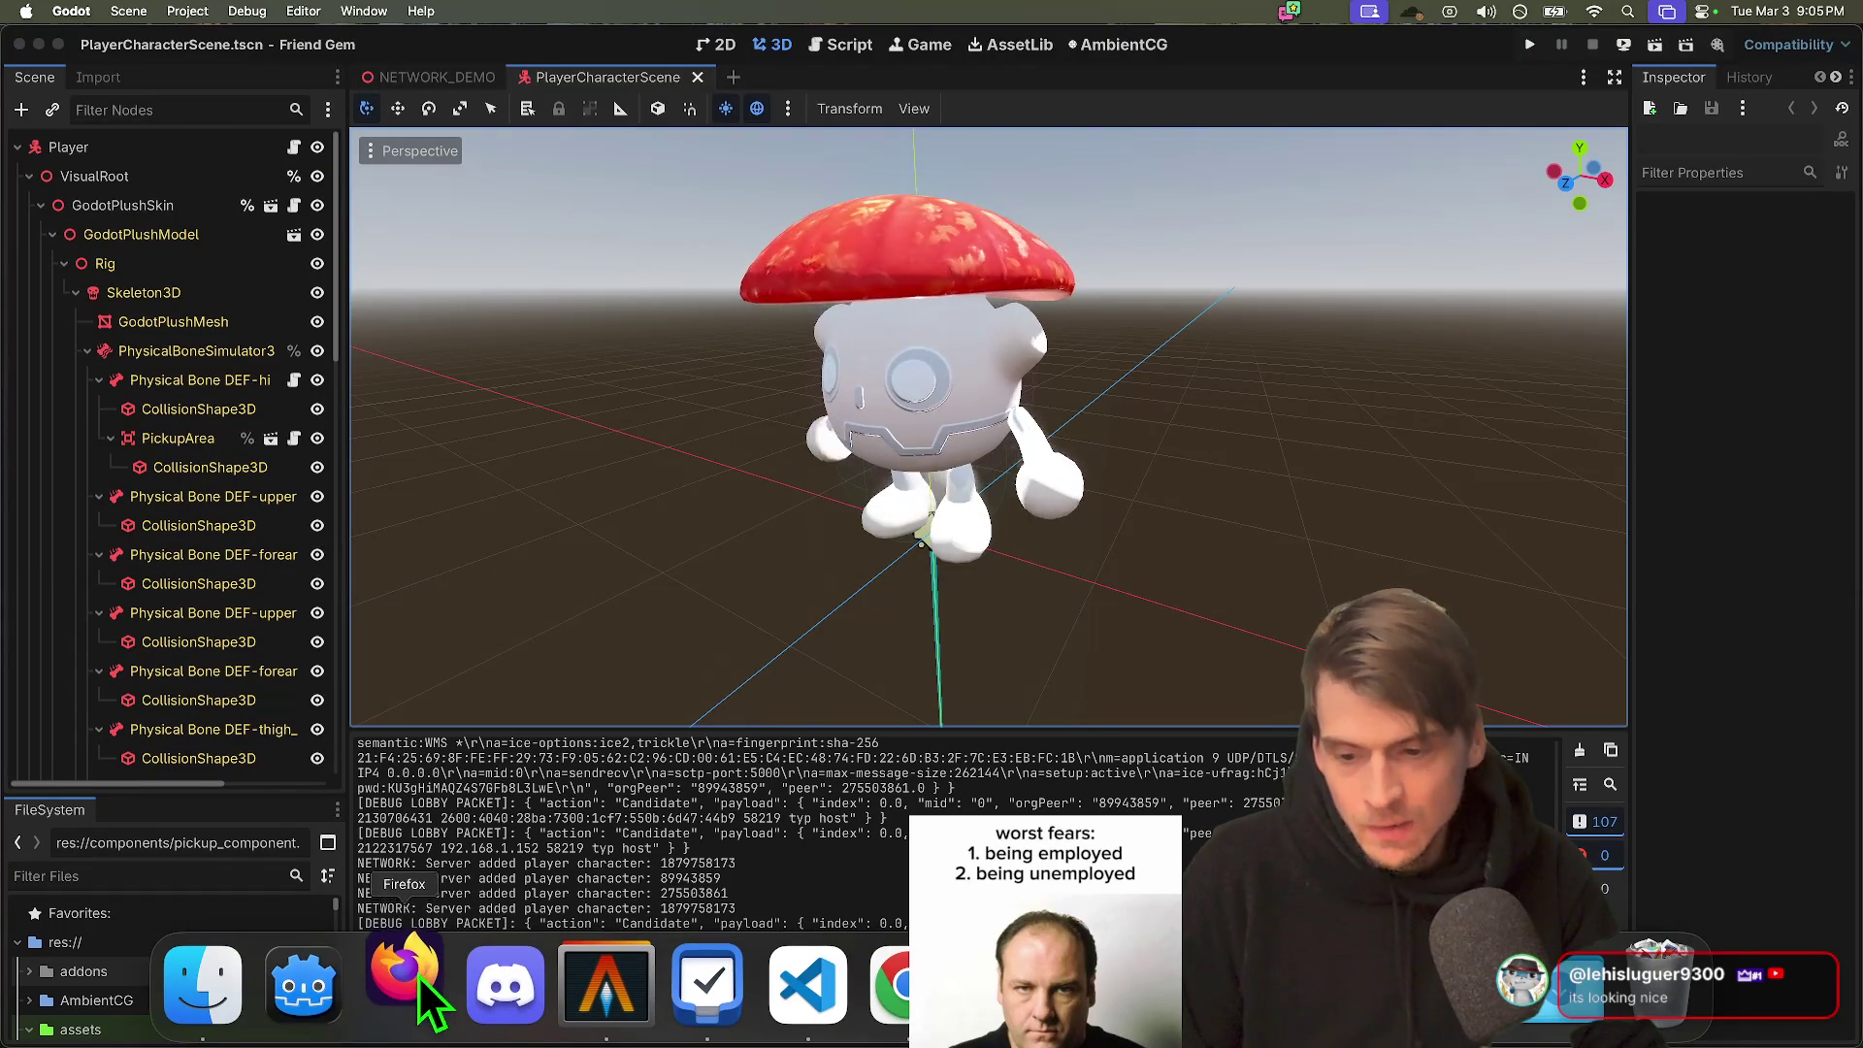
pyautogui.click(418, 975)
pyautogui.press('super+Tab')
pyautogui.press('super+Tab')
pyautogui.press('super+Tab')
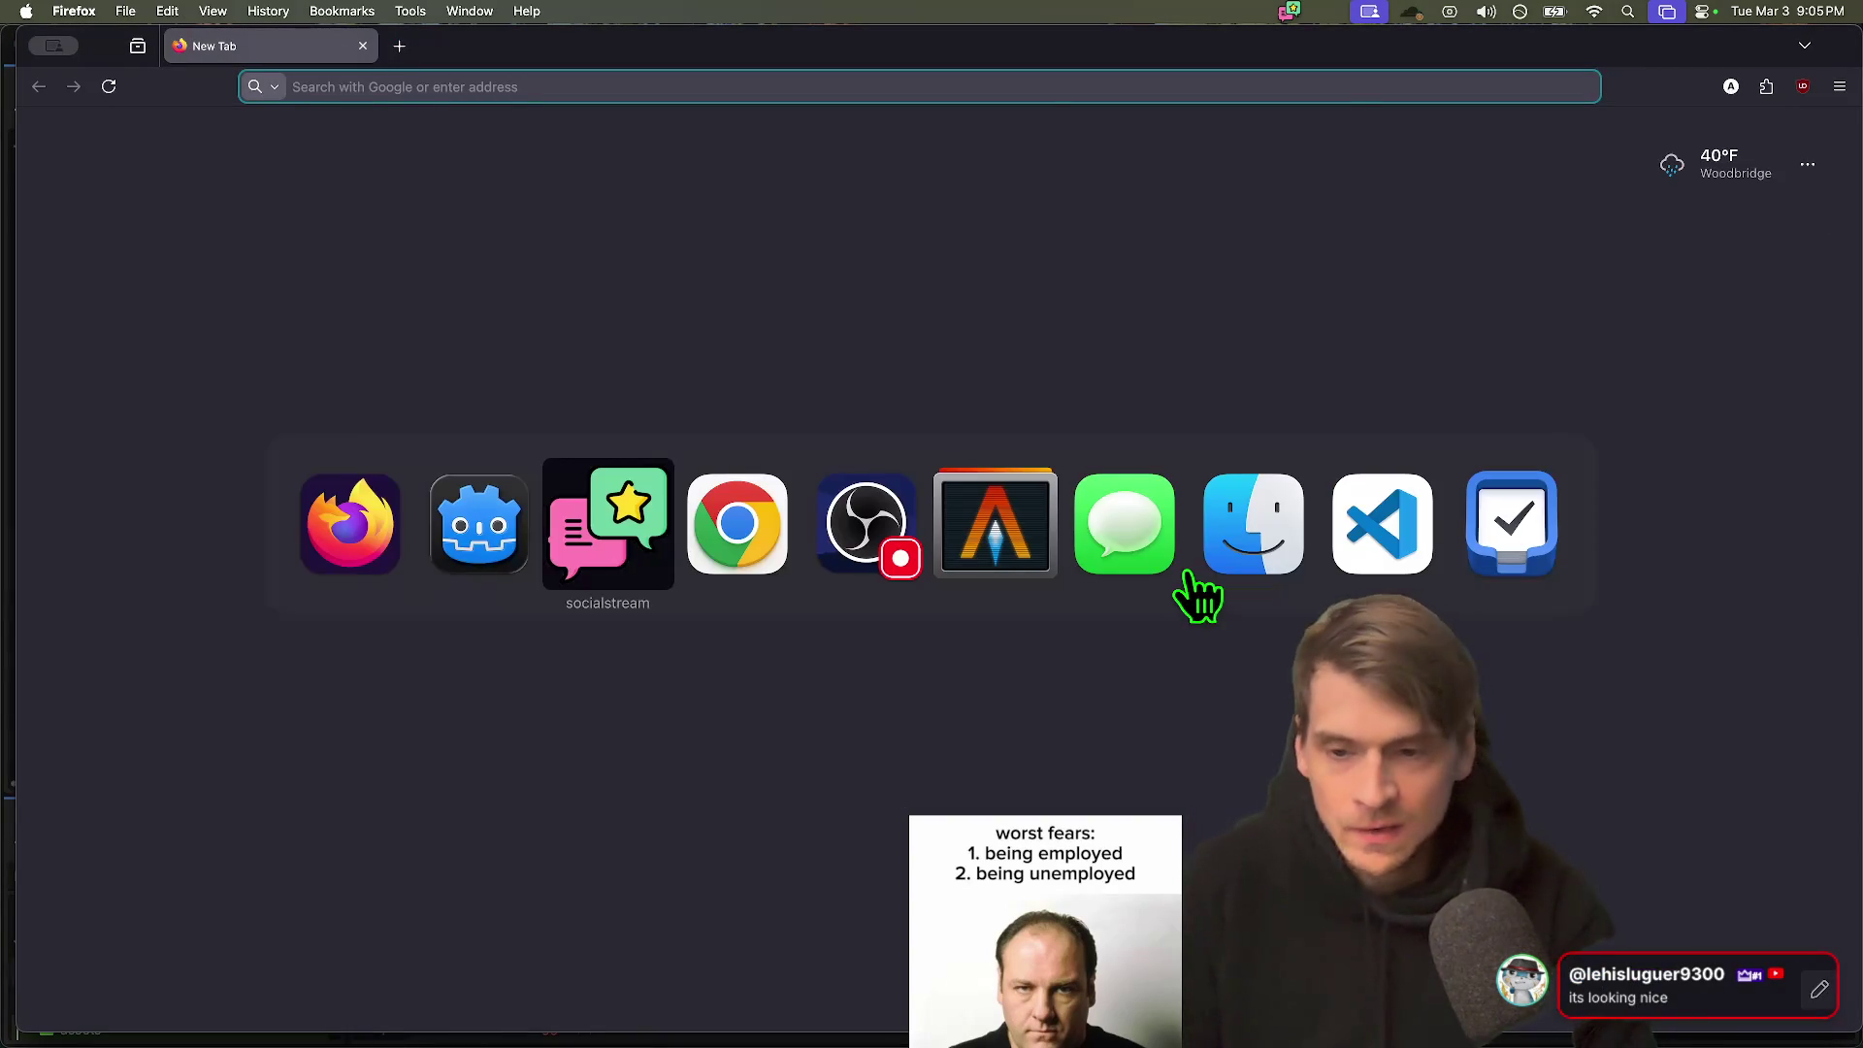
pyautogui.press('super+Tab')
pyautogui.press('super+Tab')
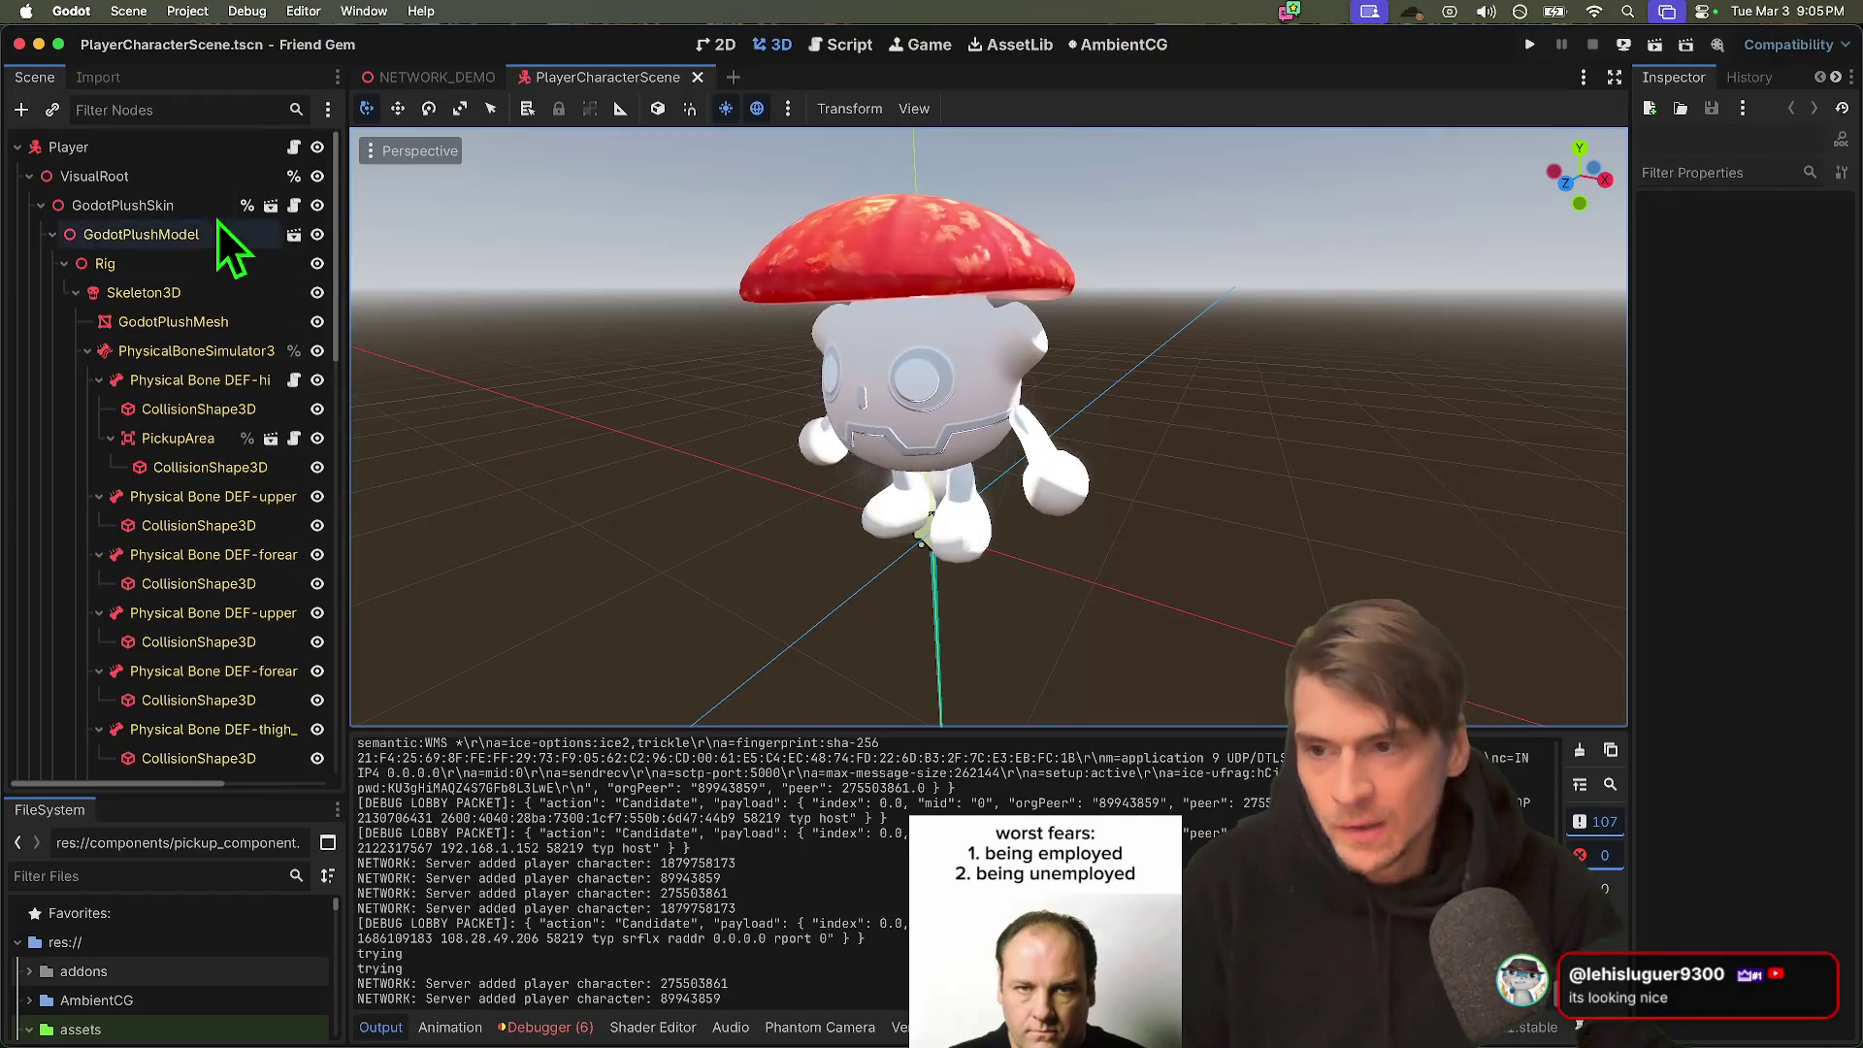
# Filter FileSystem for 'net', enlarge the file list, and open Network.md.
pyautogui.click(190, 876)
pyautogui.write('net')
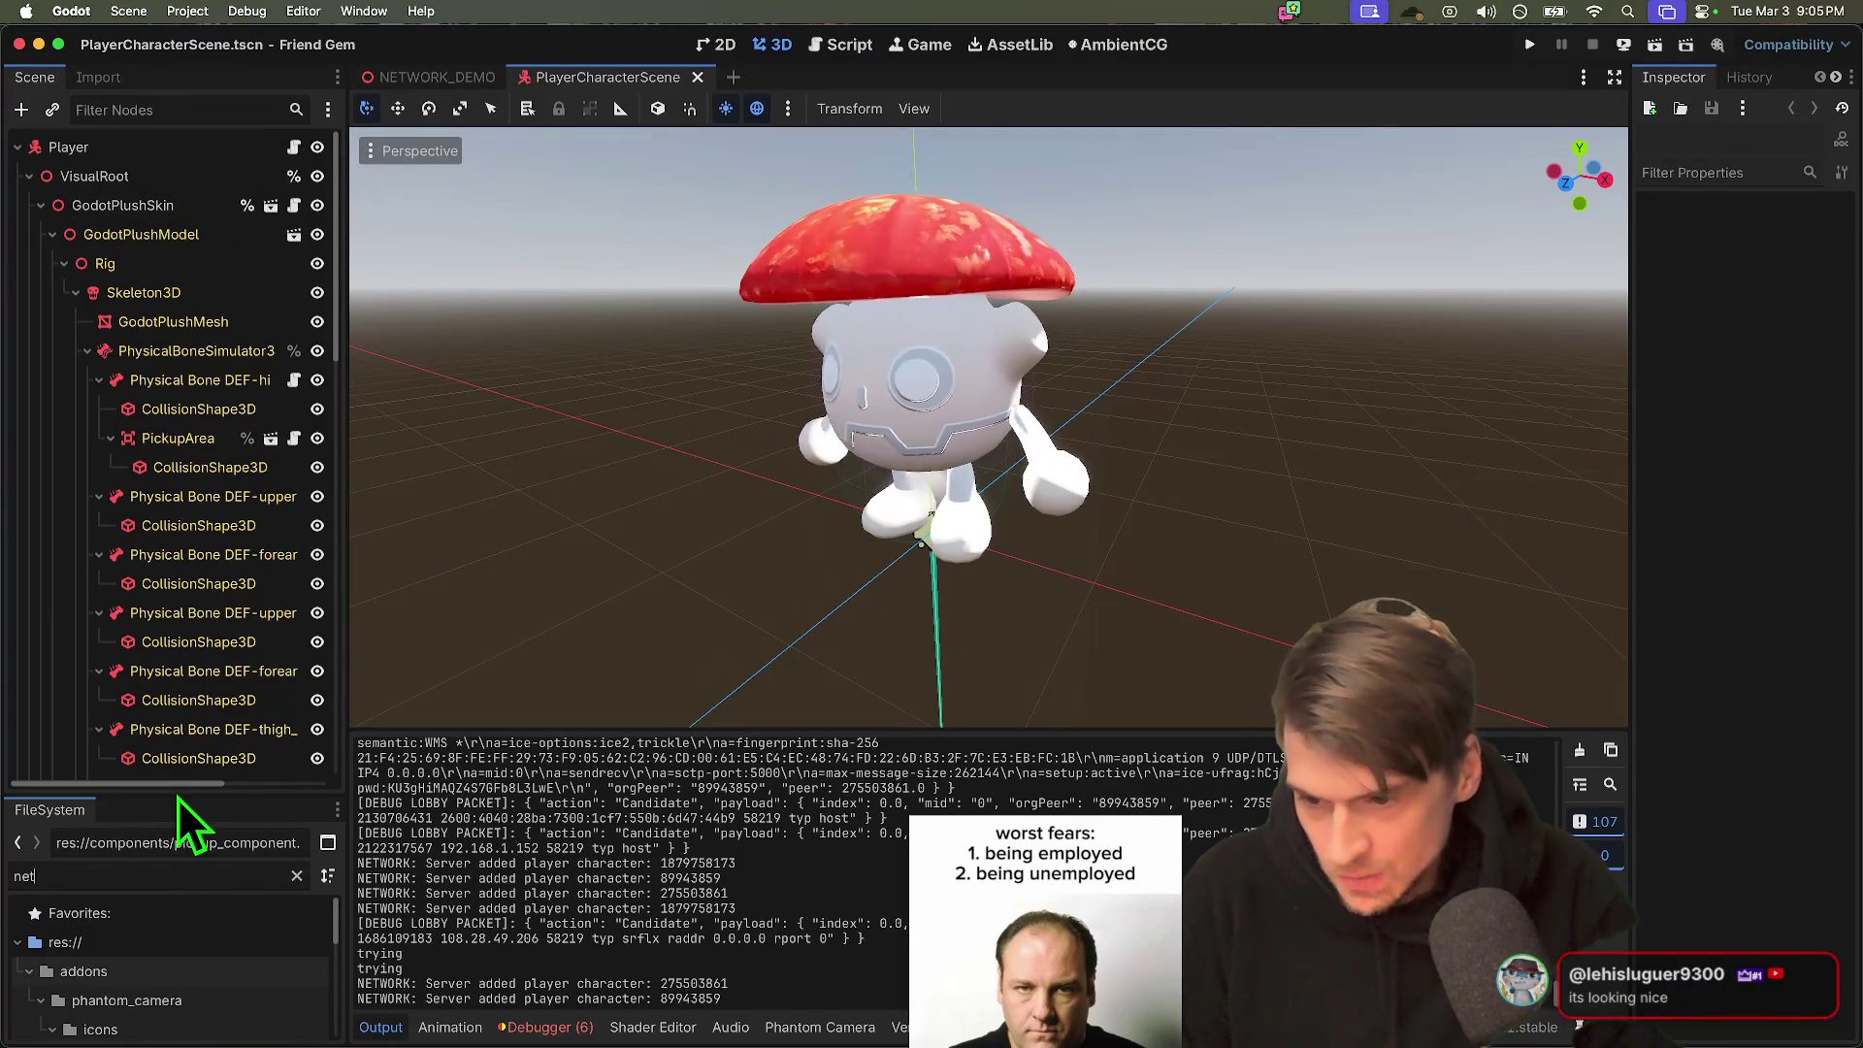
pyautogui.moveTo(177, 791); pyautogui.dragTo(211, 500)
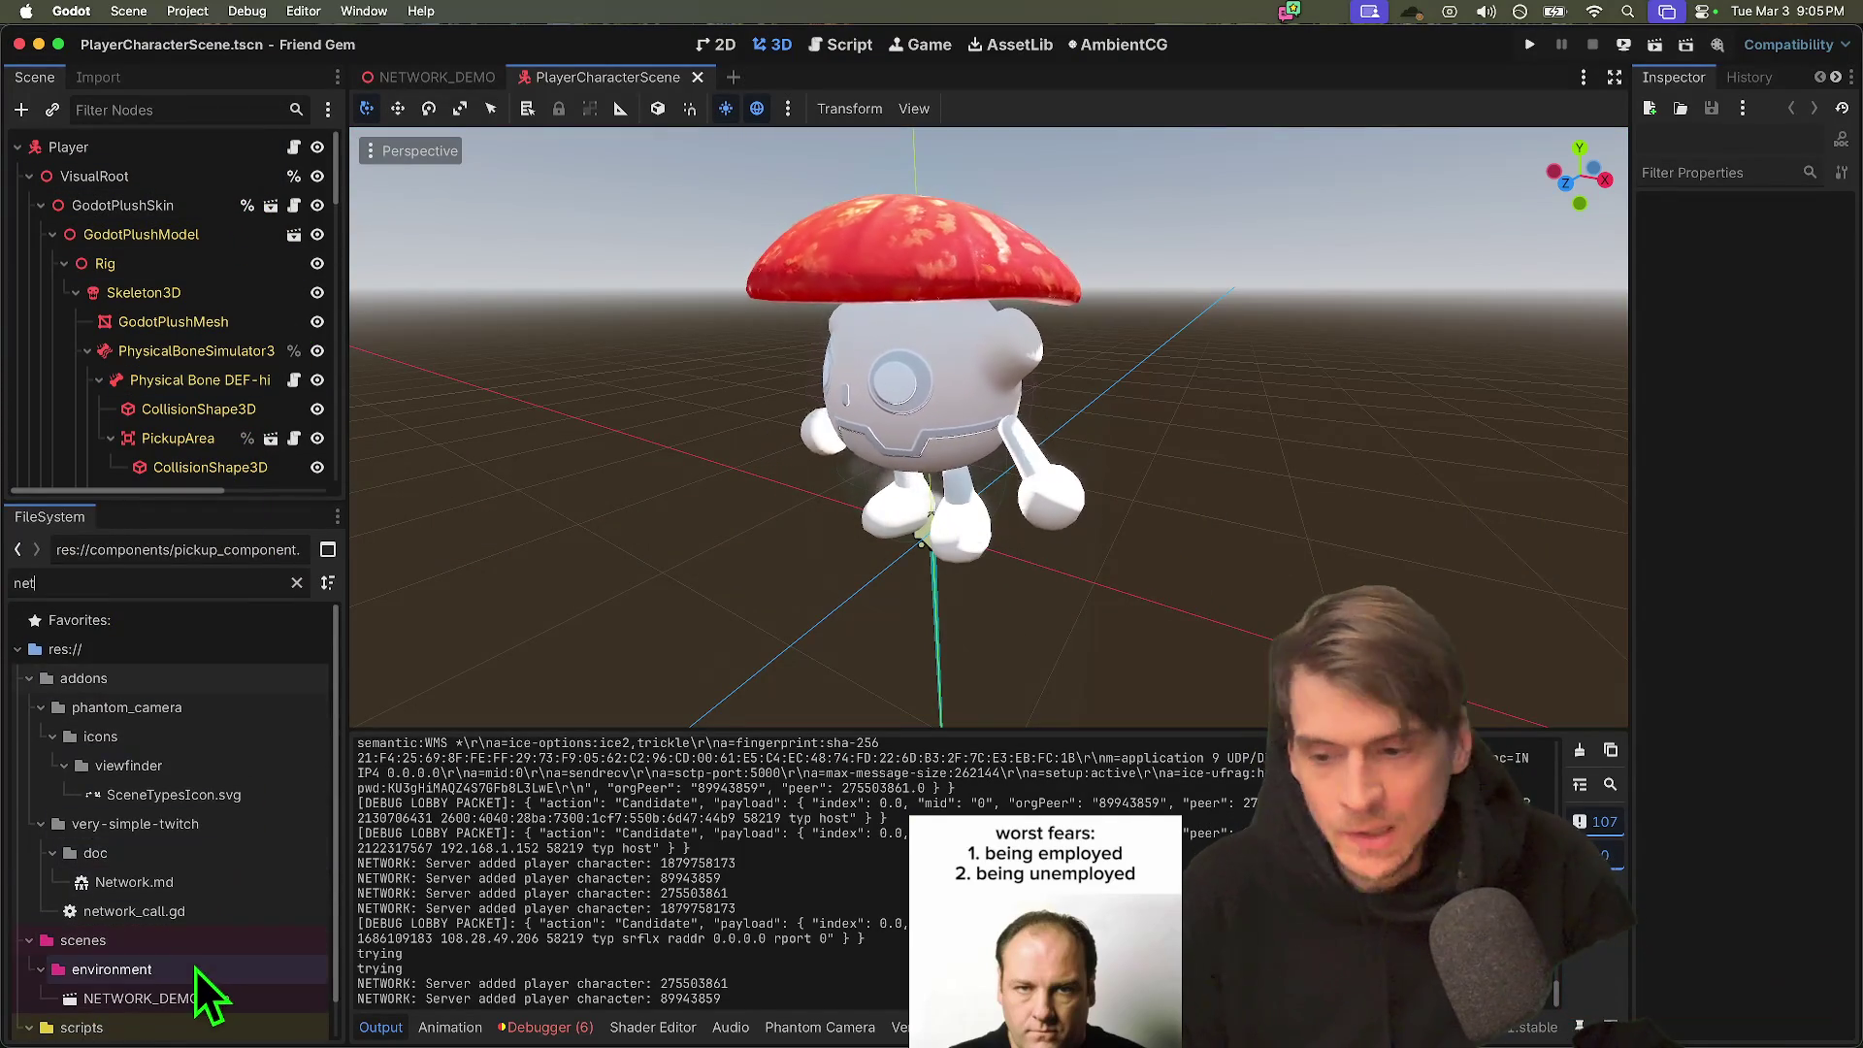
pyautogui.doubleClick(221, 889)
# Open network.gd and insert blank lines above the '# TODO: Godot Steam peer here.' comment.
pyautogui.doubleClick(219, 913)
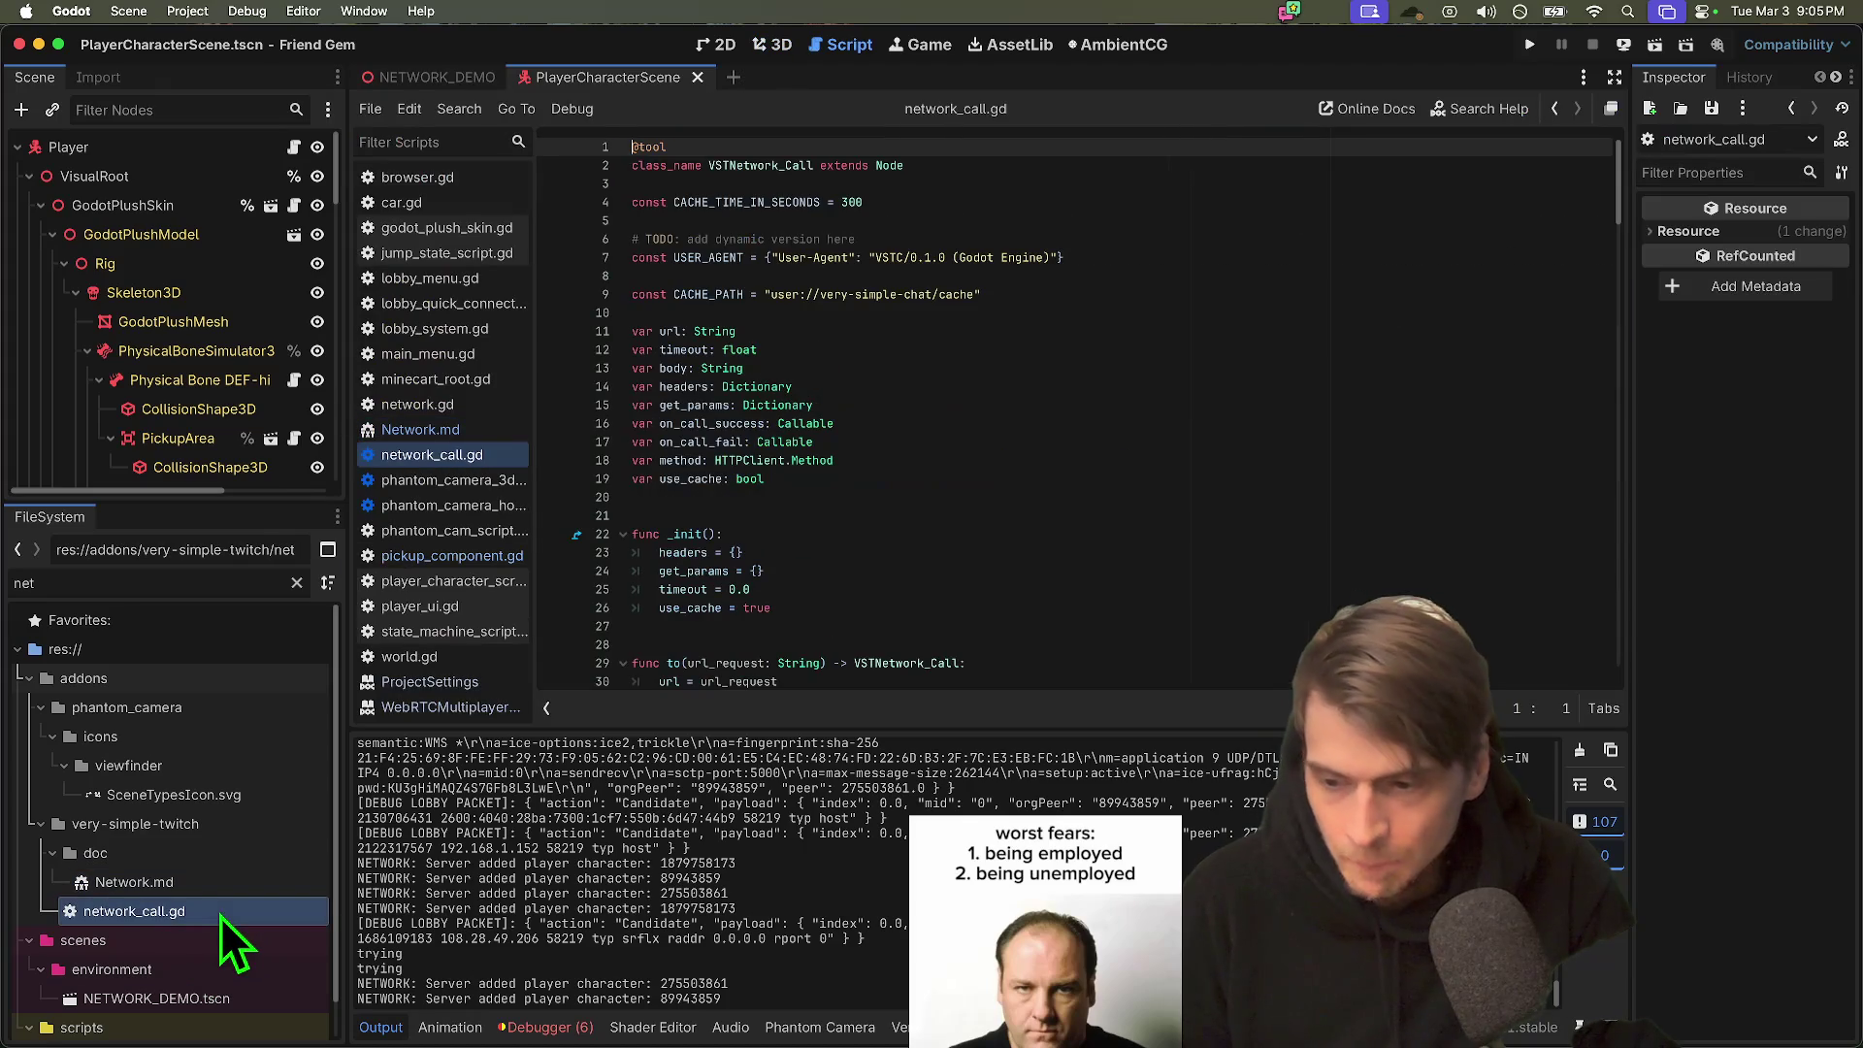
pyautogui.scroll(-1, 250, 788)
pyautogui.doubleClick(162, 1021)
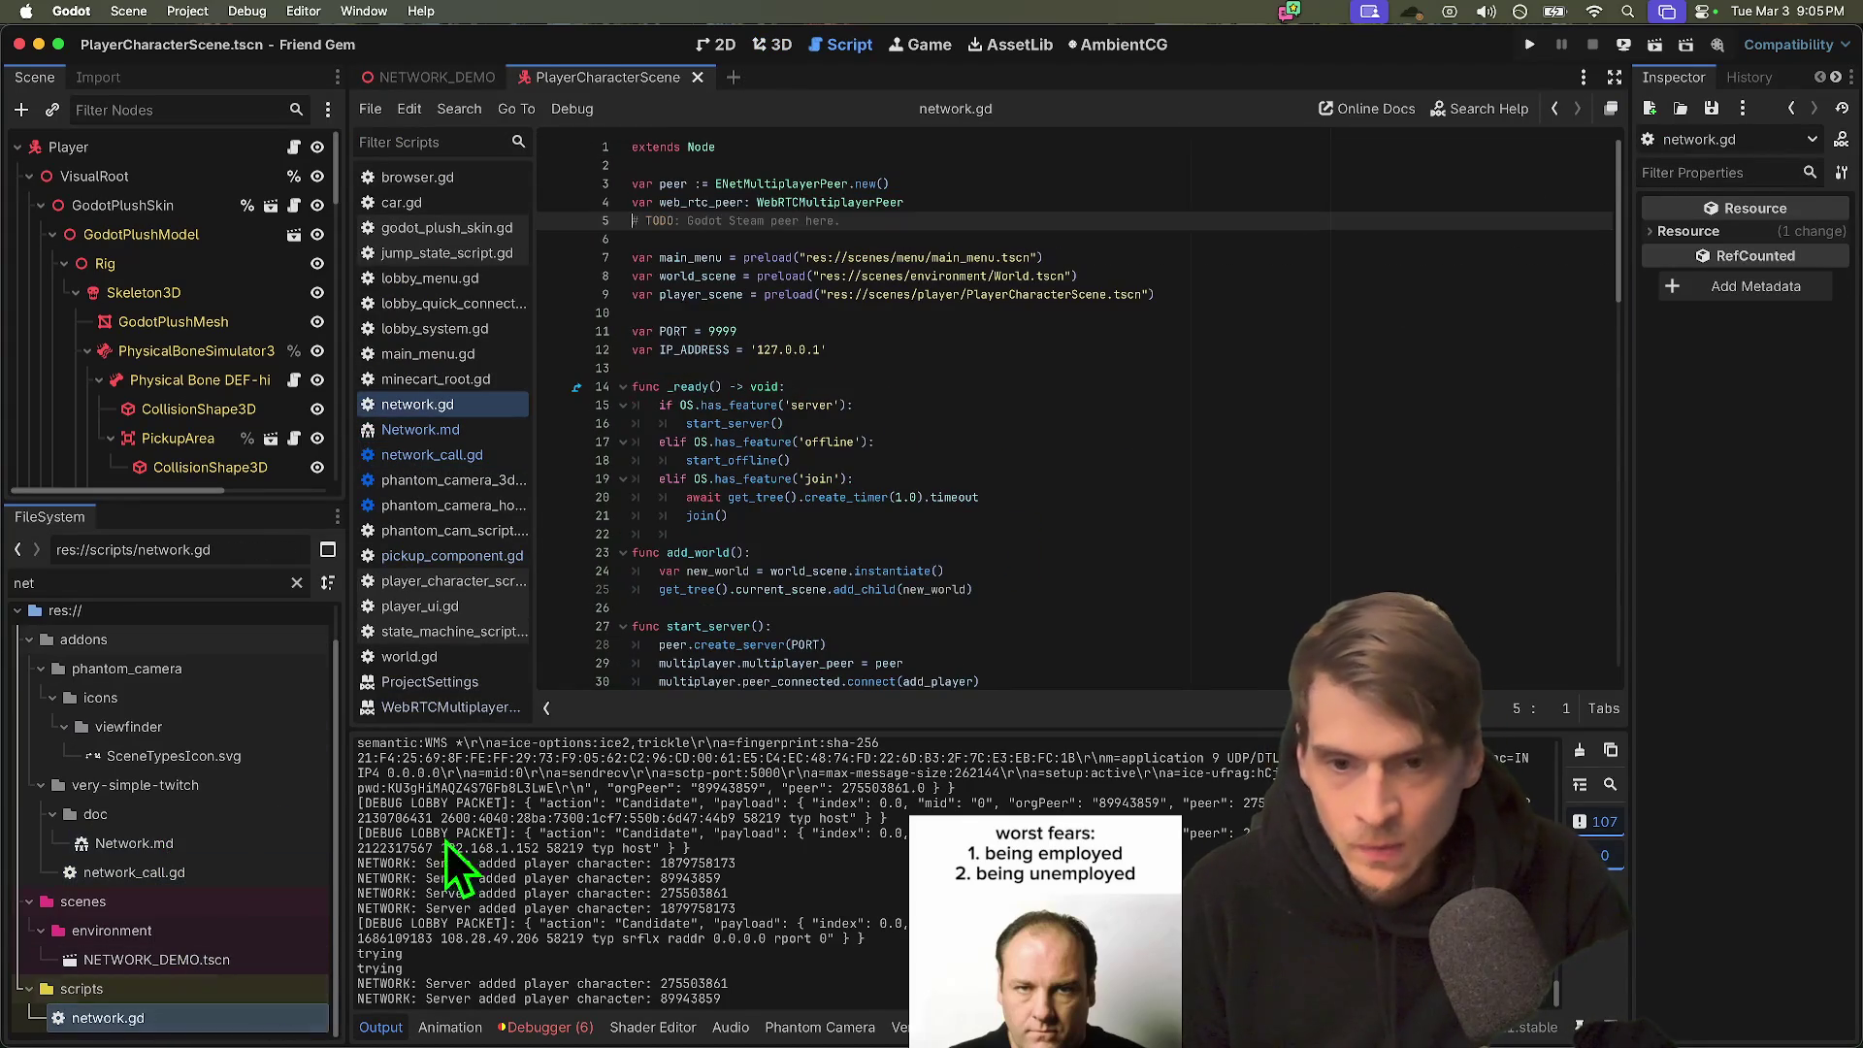
pyautogui.click(1347, 385)
pyautogui.click(908, 222)
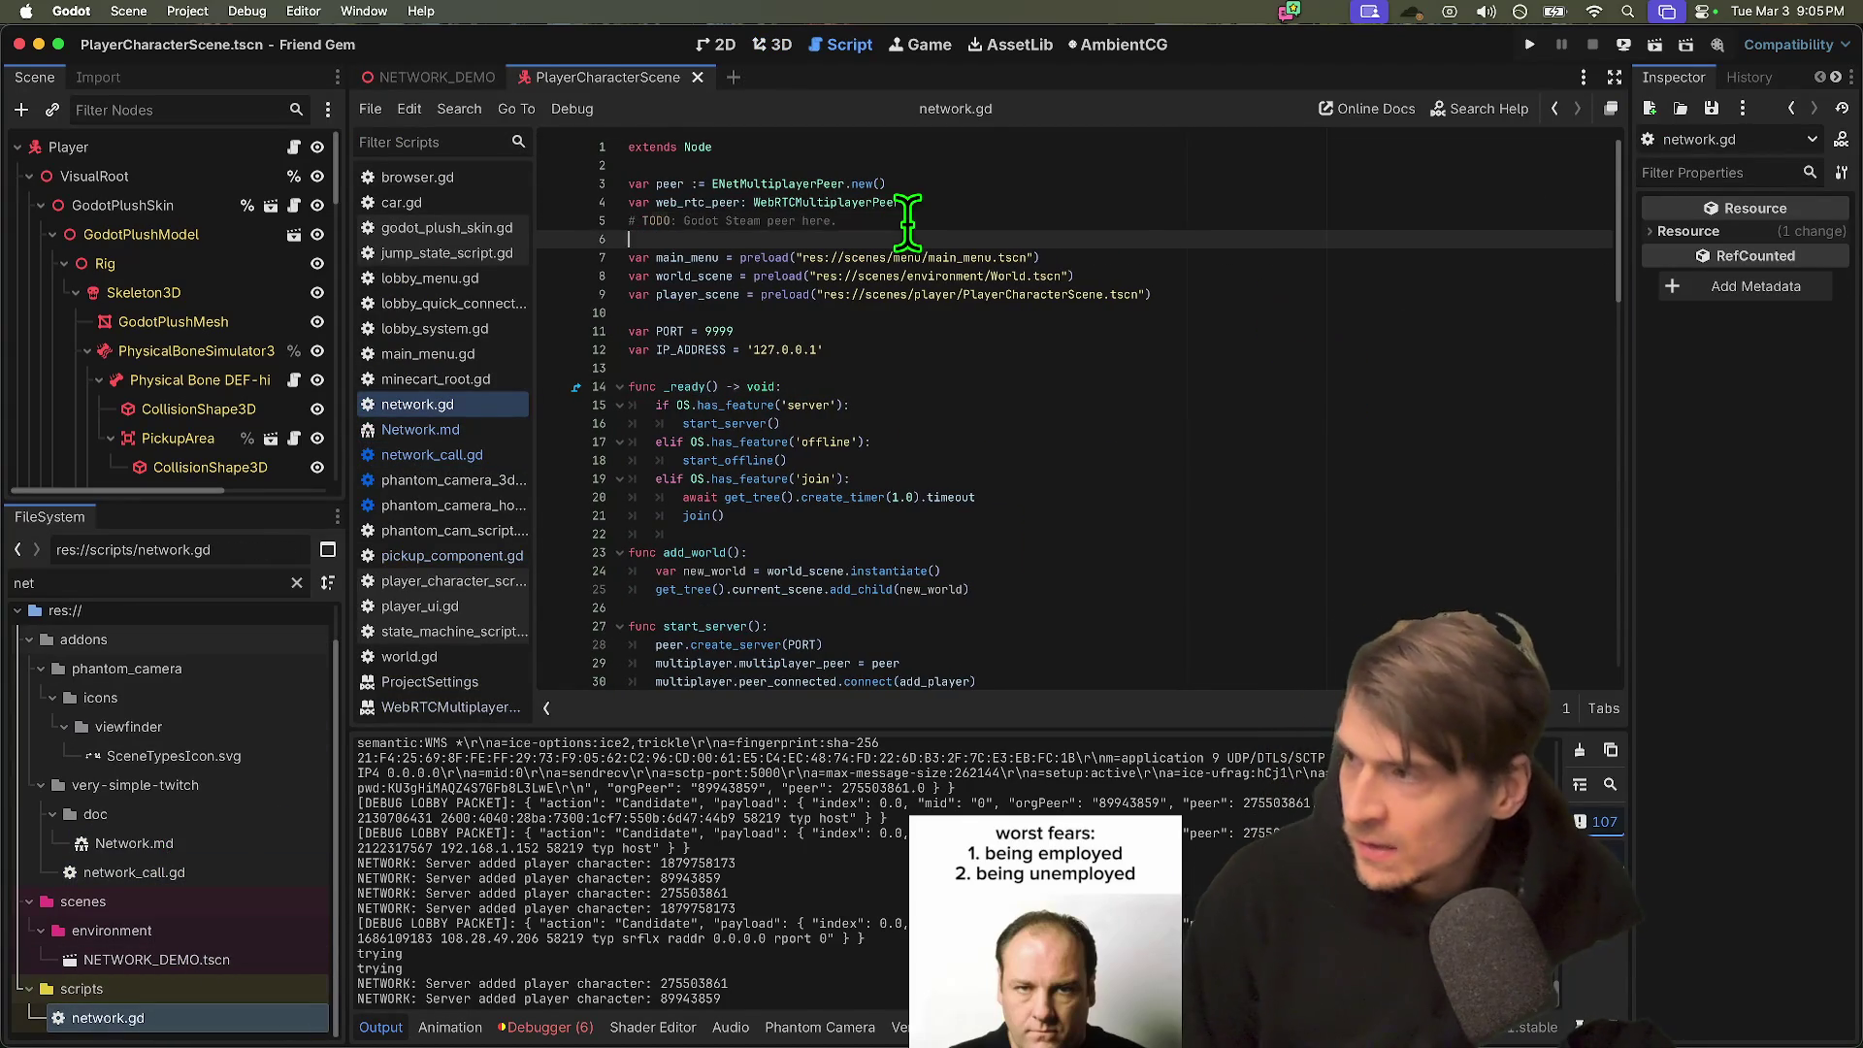
pyautogui.press('Return')
pyautogui.press('Return')
pyautogui.press('Return')
pyautogui.press('Up')
pyautogui.press('Up')
pyautogui.press('Up')
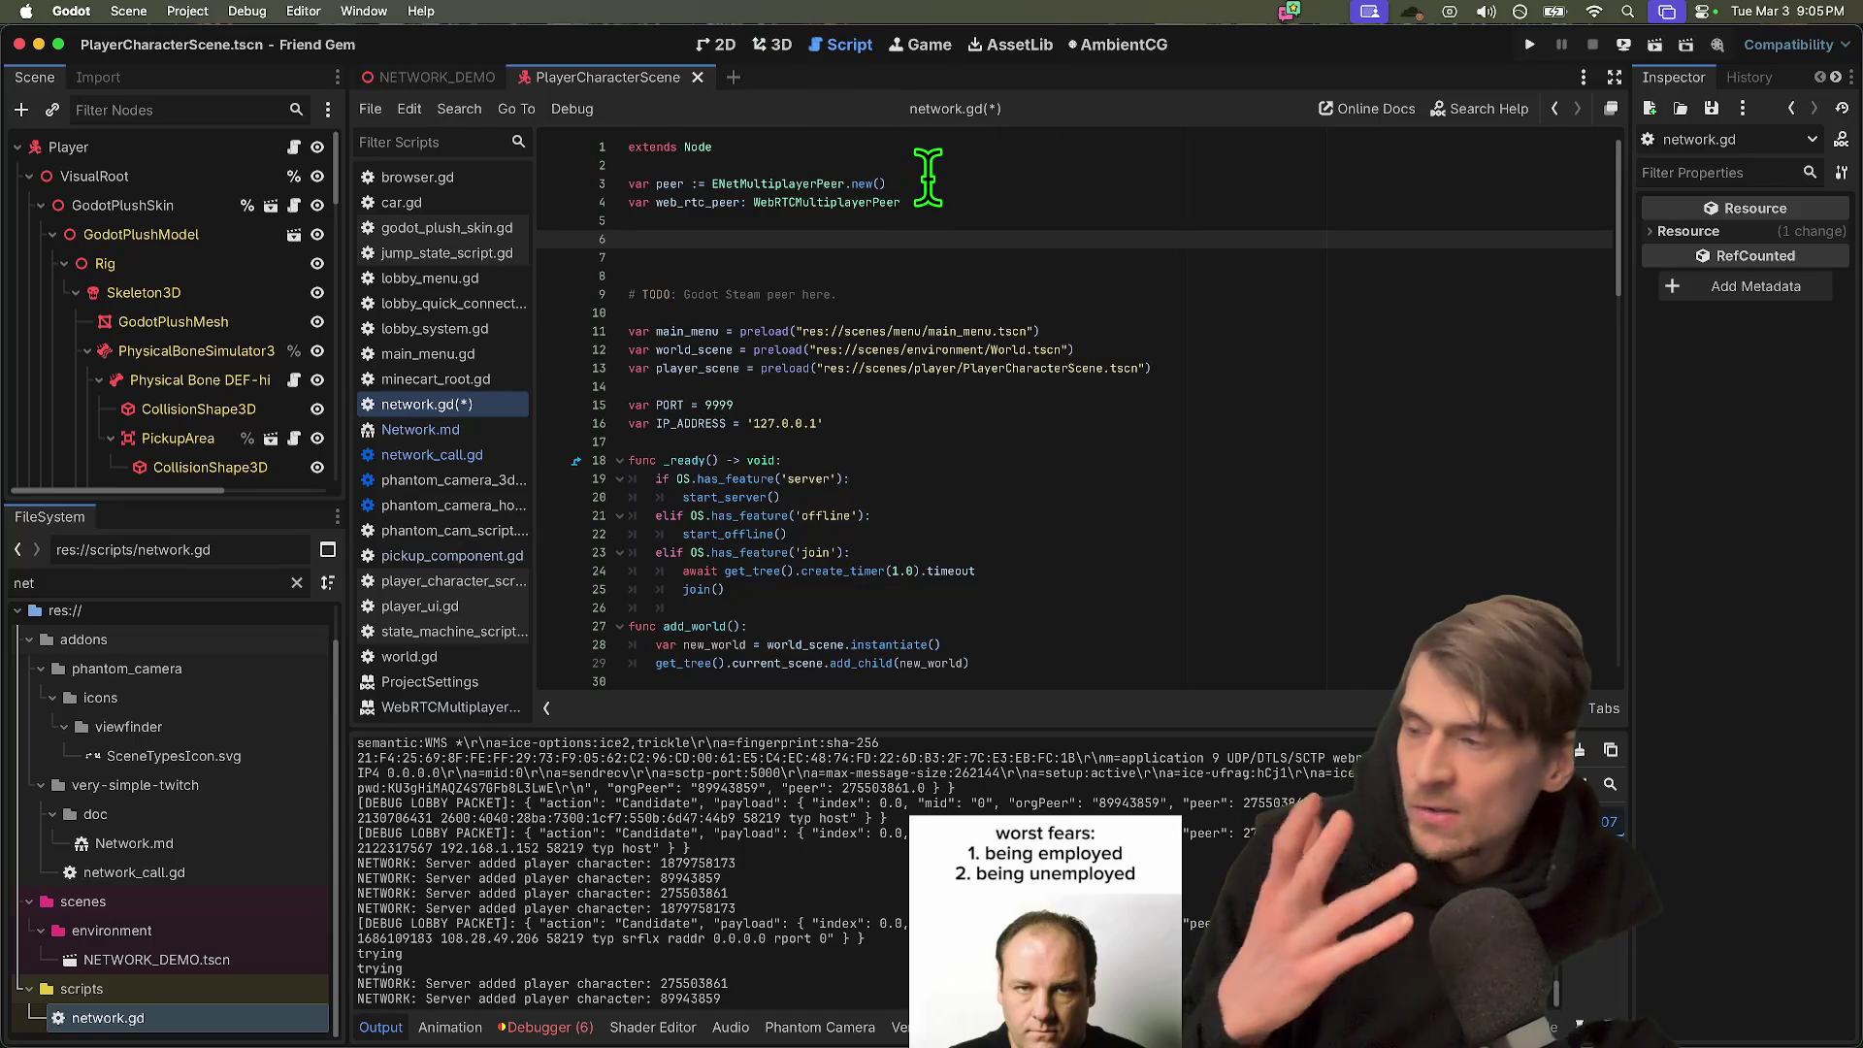
# Open the WebRTCMultiplayerPeer class reference from the web_rtc_peer declaration on line 4.
pyautogui.click(673, 184)
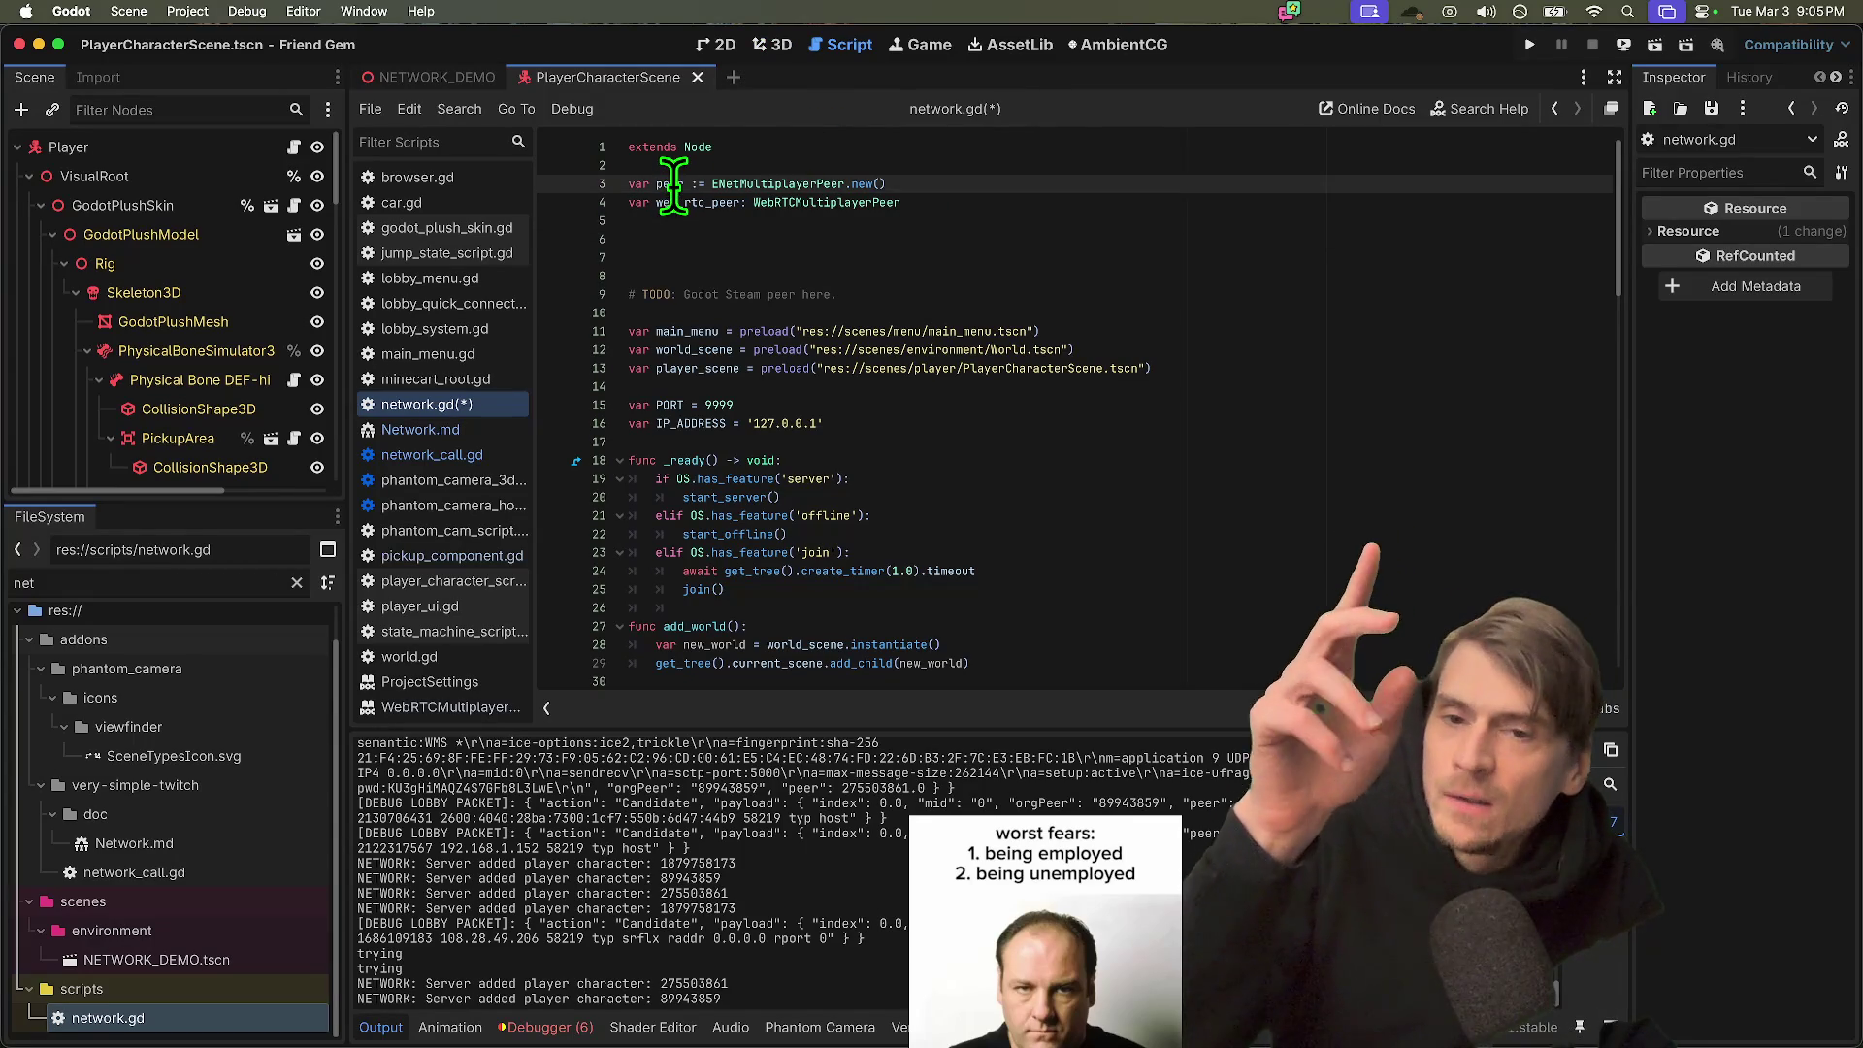
pyautogui.doubleClick(789, 184)
pyautogui.click(889, 204)
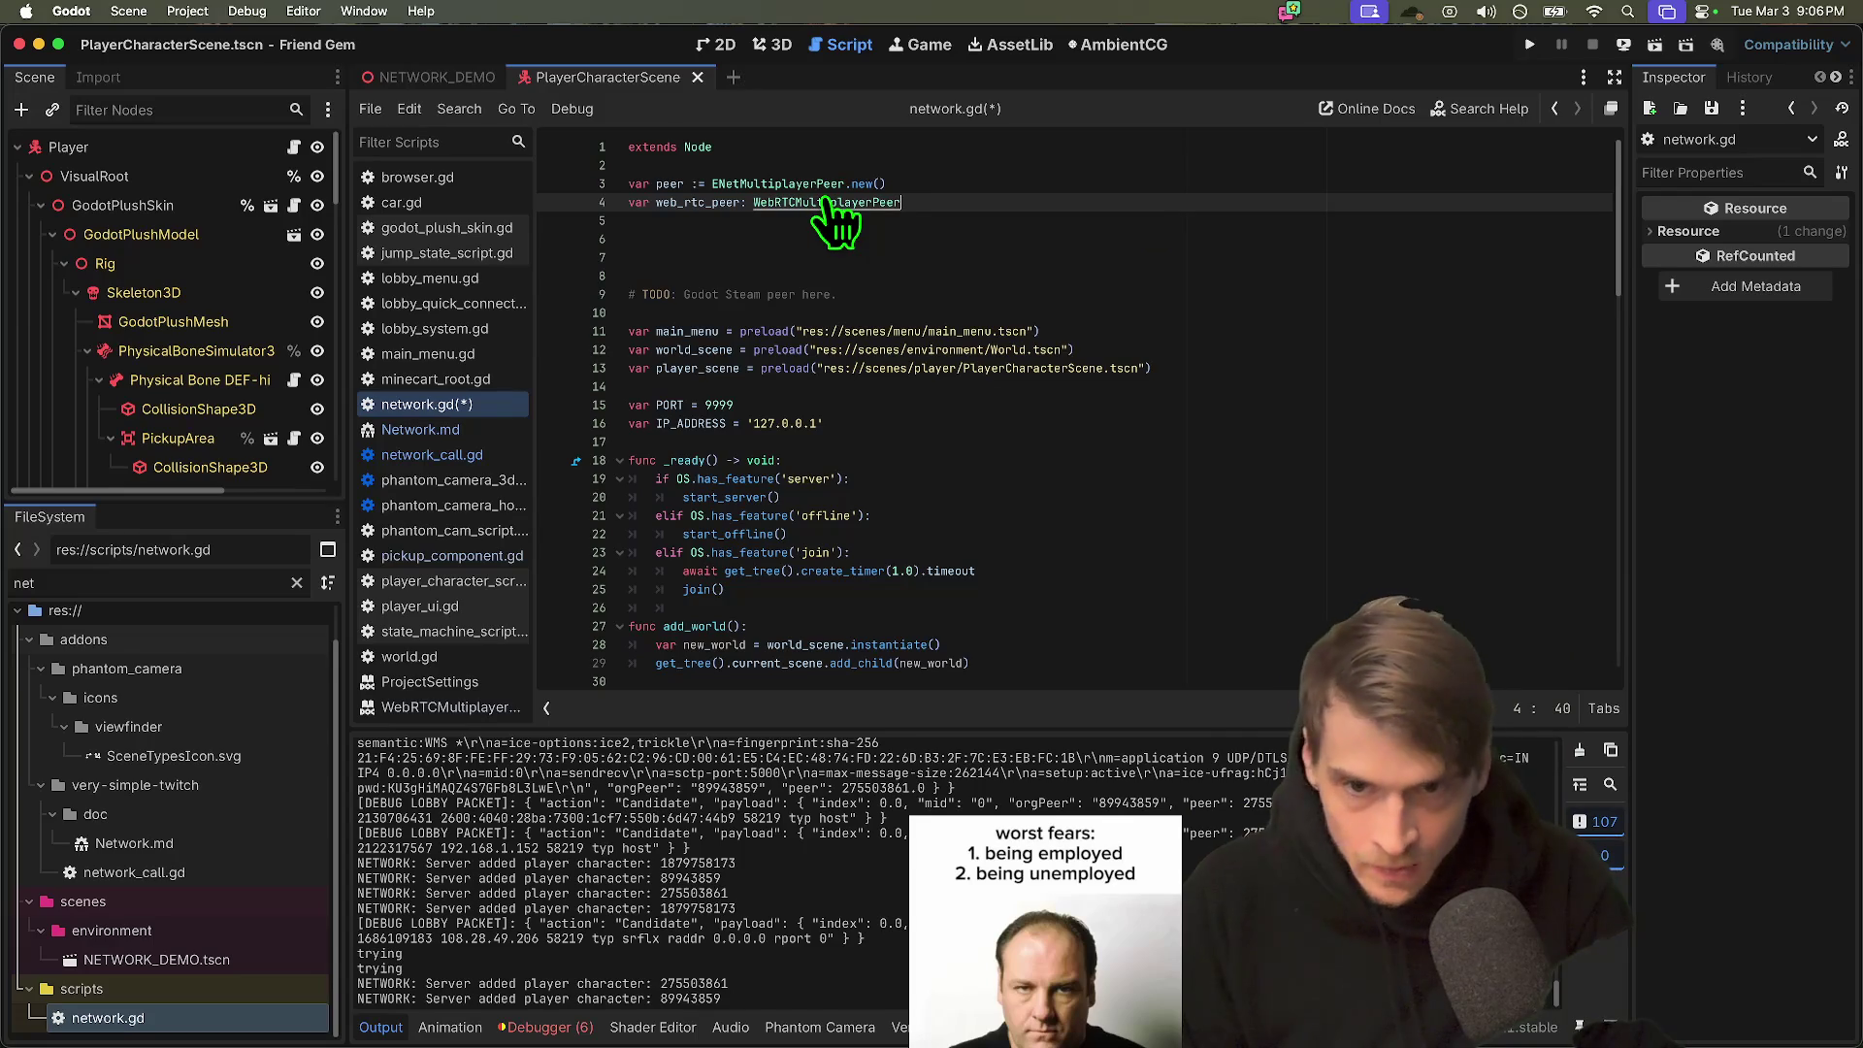
pyautogui.keyDown('super'); pyautogui.click(826, 202); pyautogui.keyUp('super')
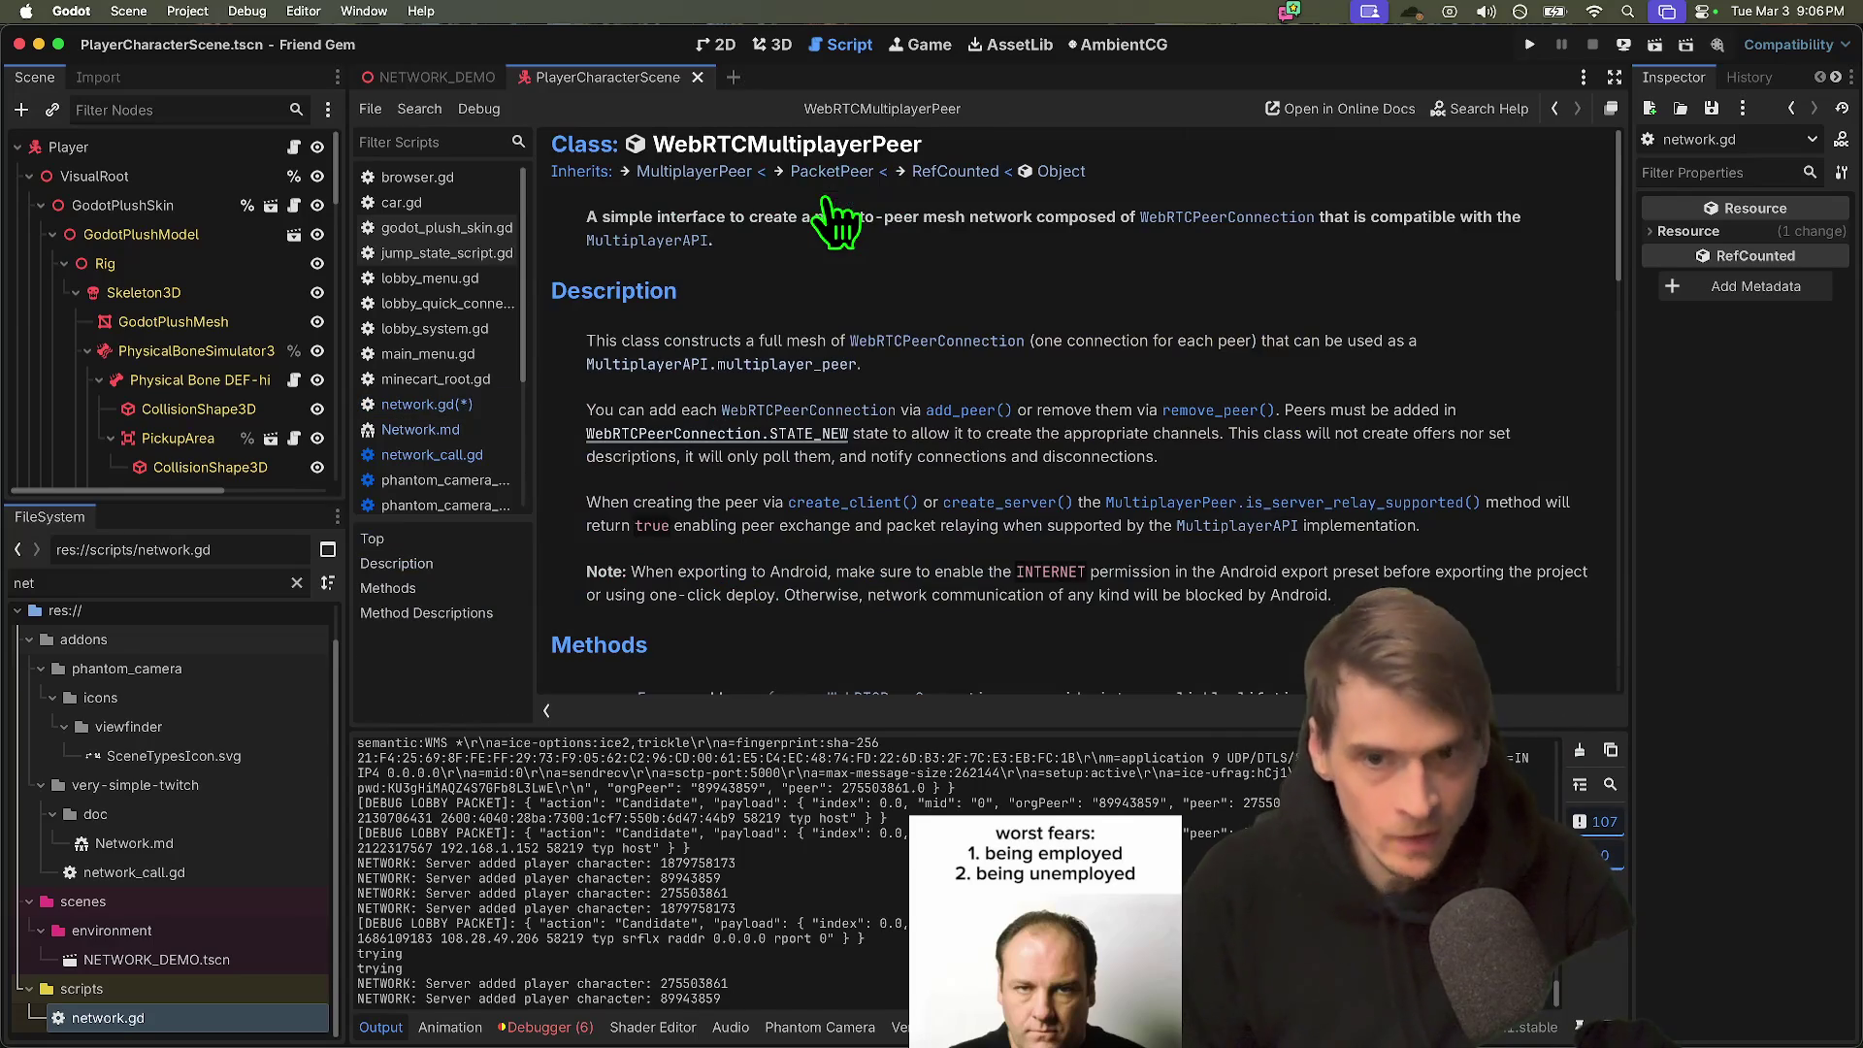
# Jump to the parent MultiplayerPeer class reference and open it in the online Godot docs.
pyautogui.click(725, 175)
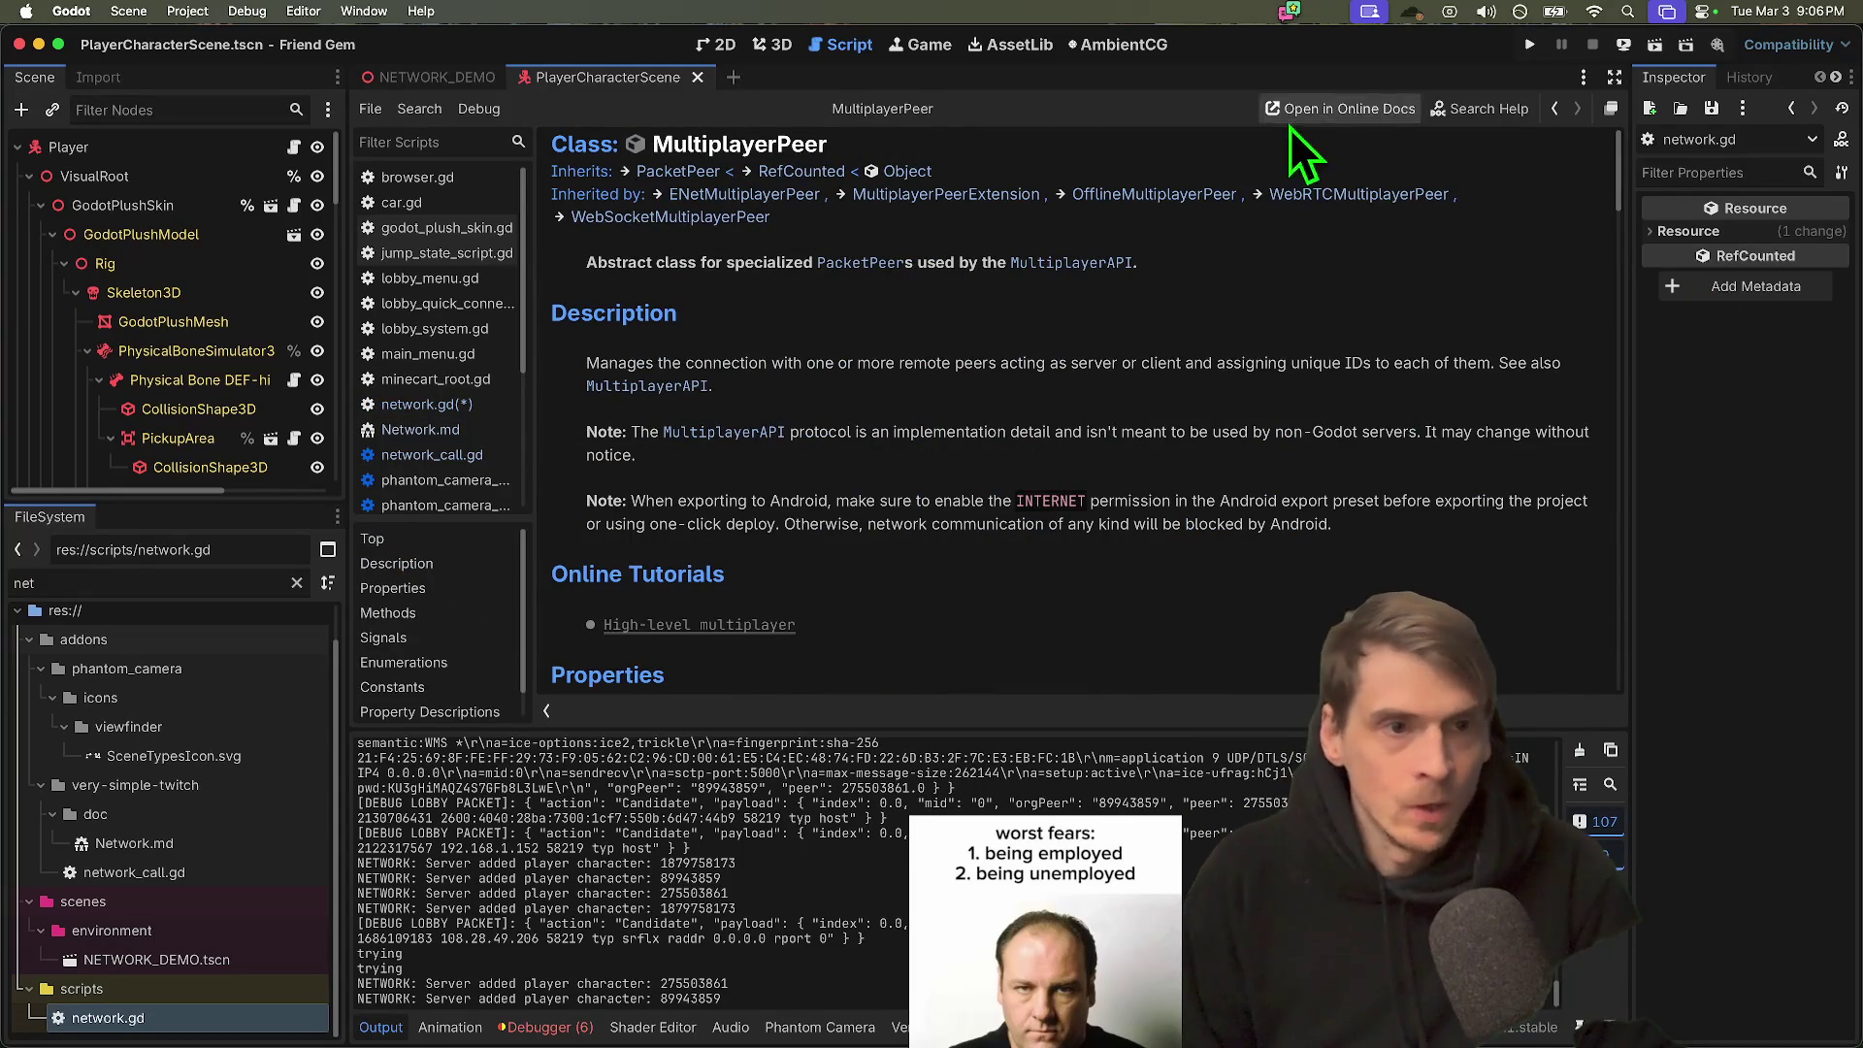
pyautogui.click(1299, 113)
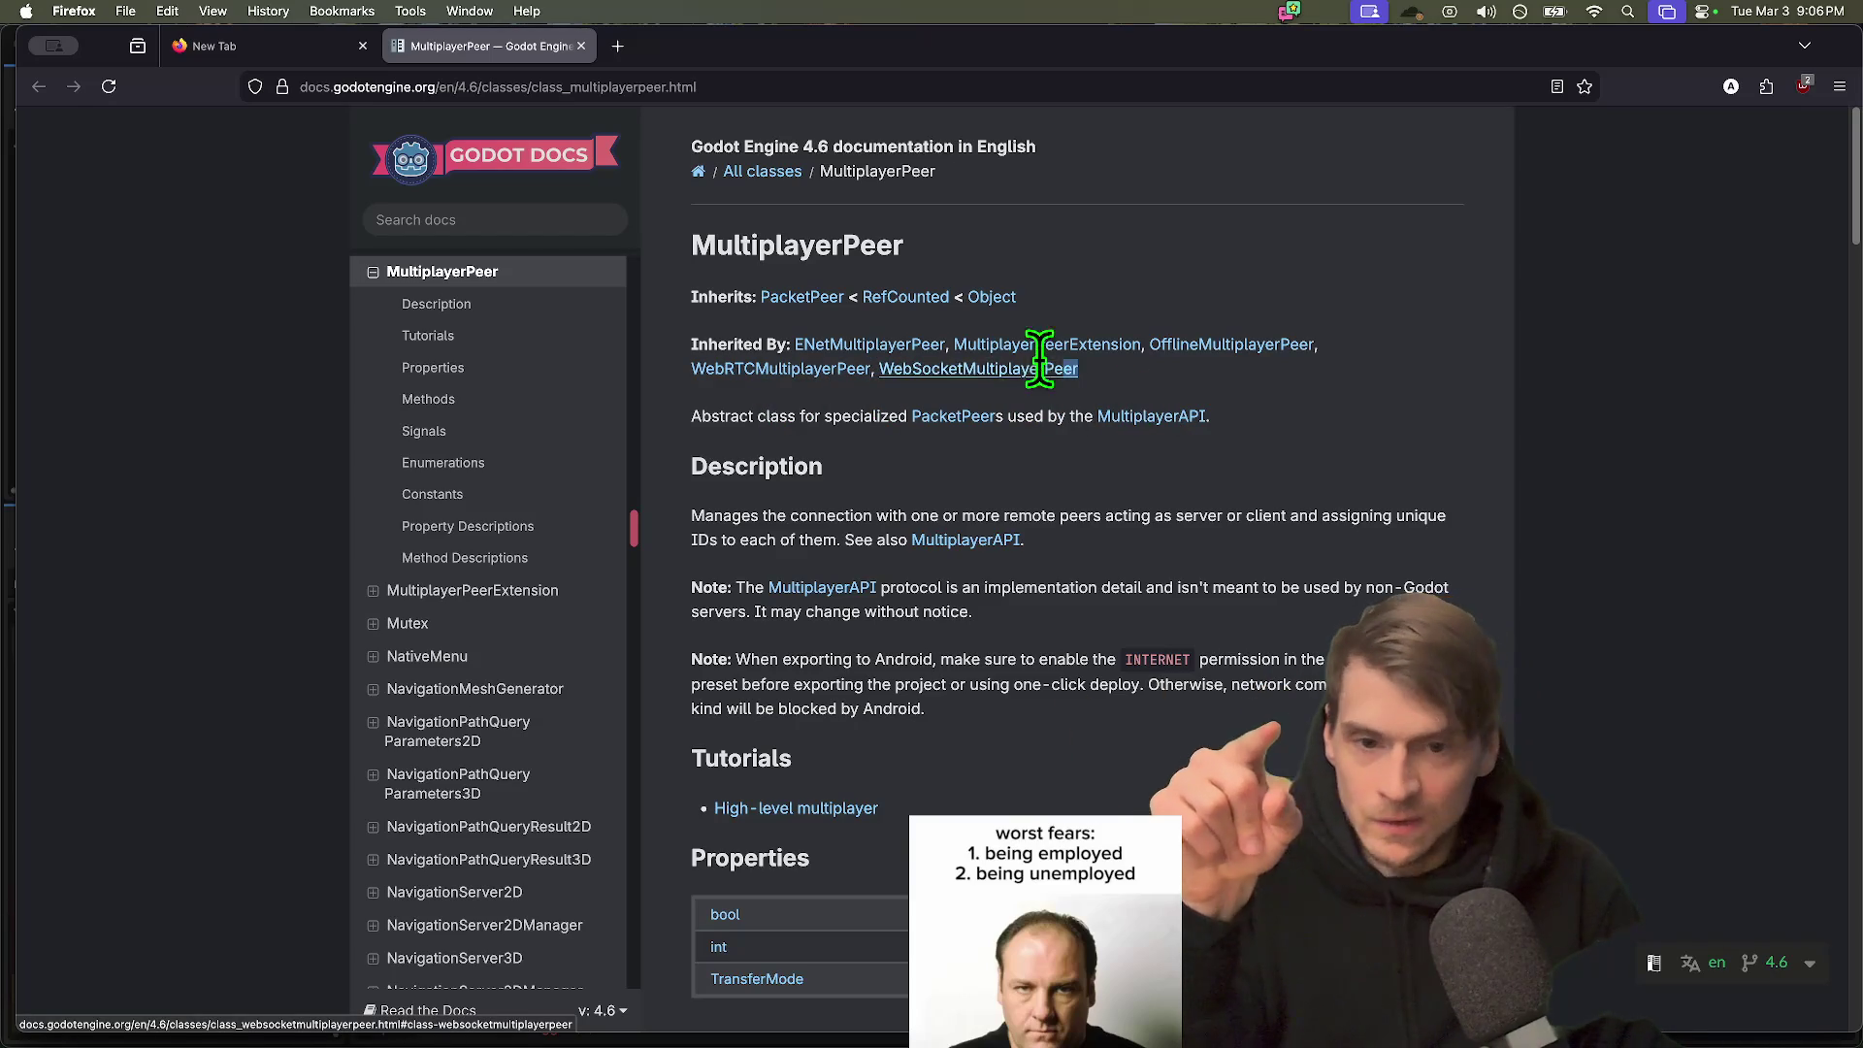
# Open WebSocketMultiplayerPeer in a new tab, skim its page, then return to MultiplayerPeer.
pyautogui.keyDown('super'); pyautogui.click(1005, 374); pyautogui.keyUp('super')
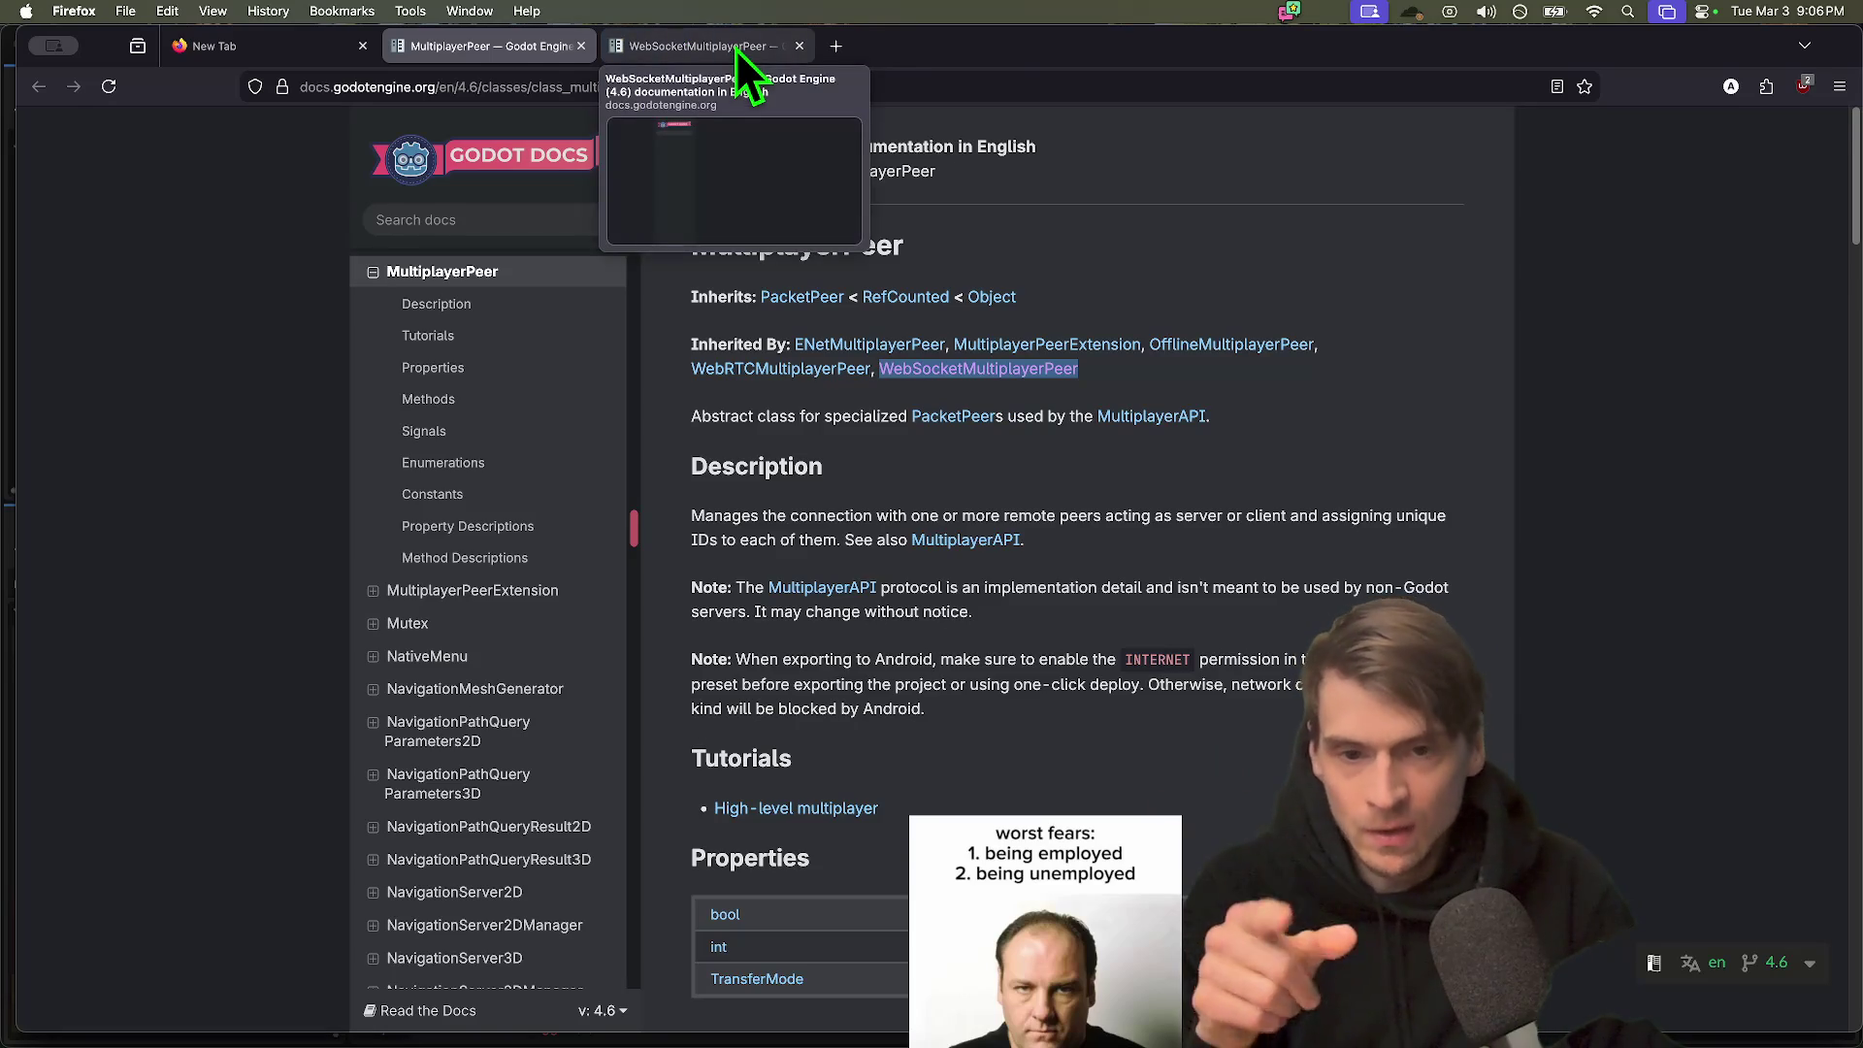
pyautogui.click(735, 48)
pyautogui.scroll(3, 1307, 435)
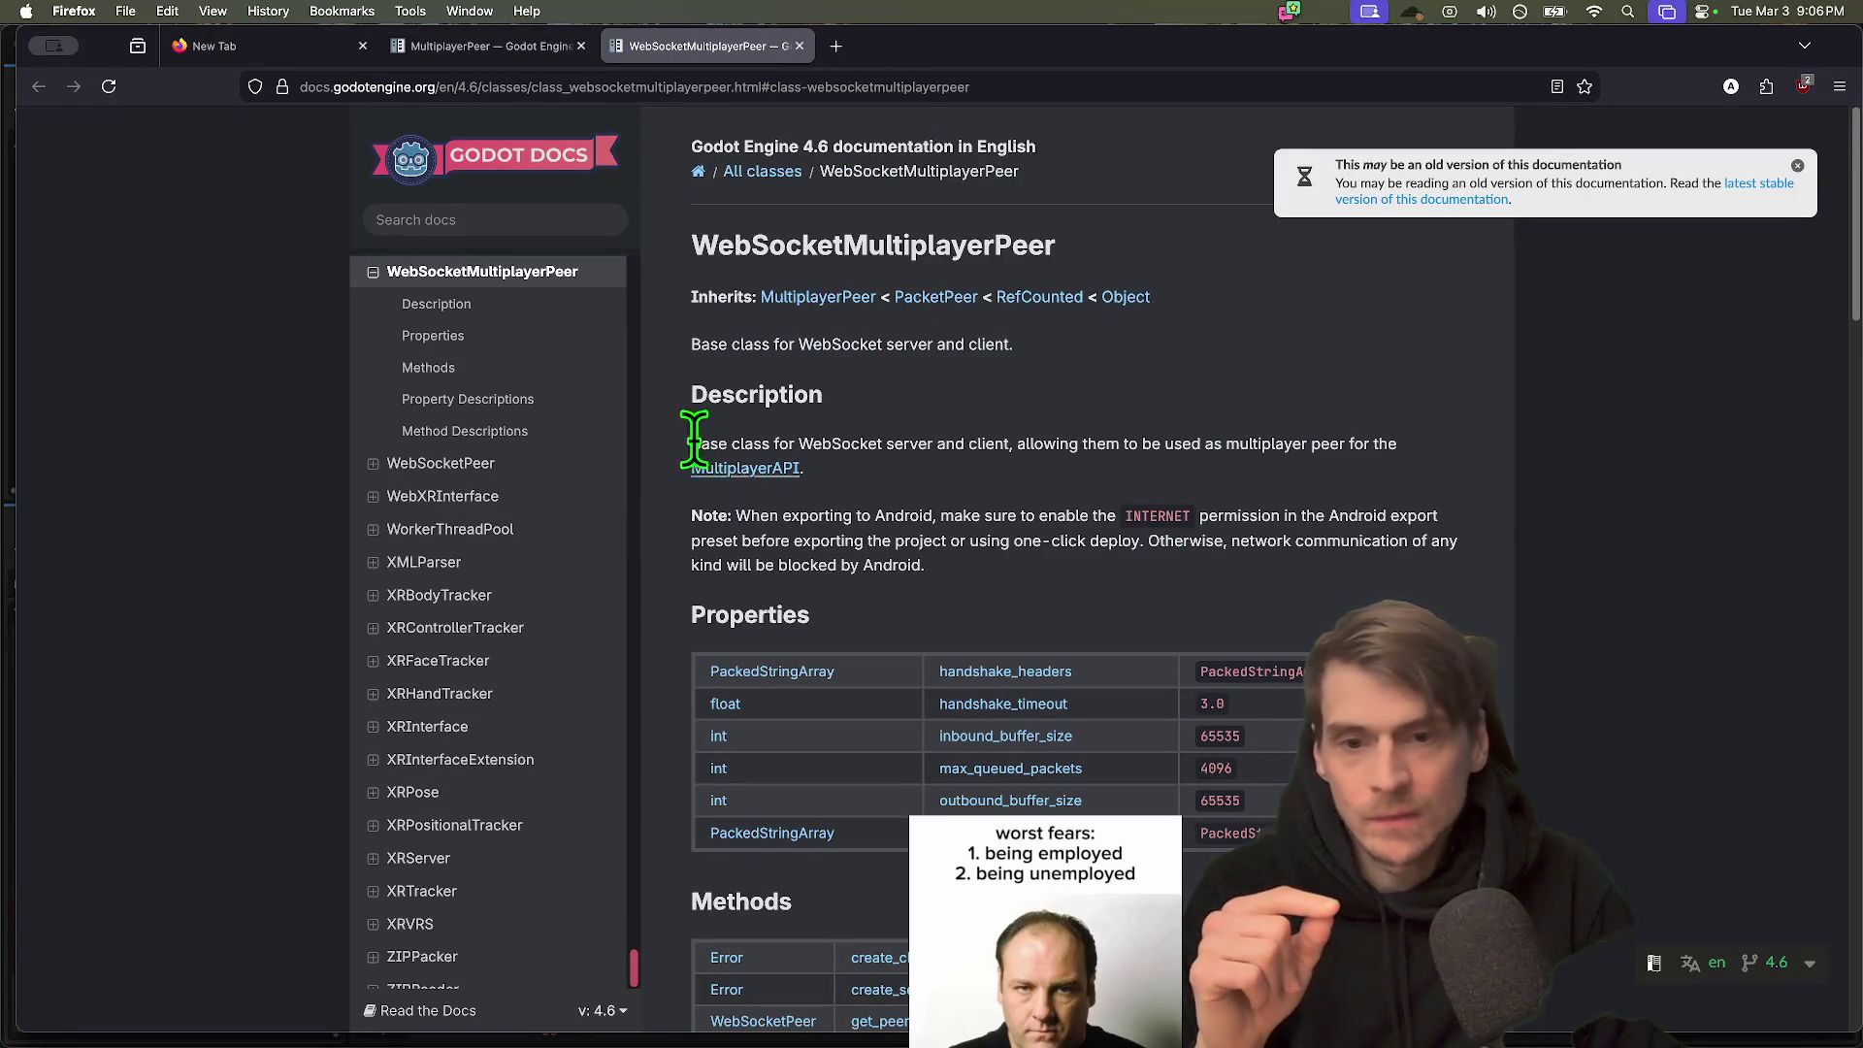
pyautogui.scroll(-1, 1363, 428)
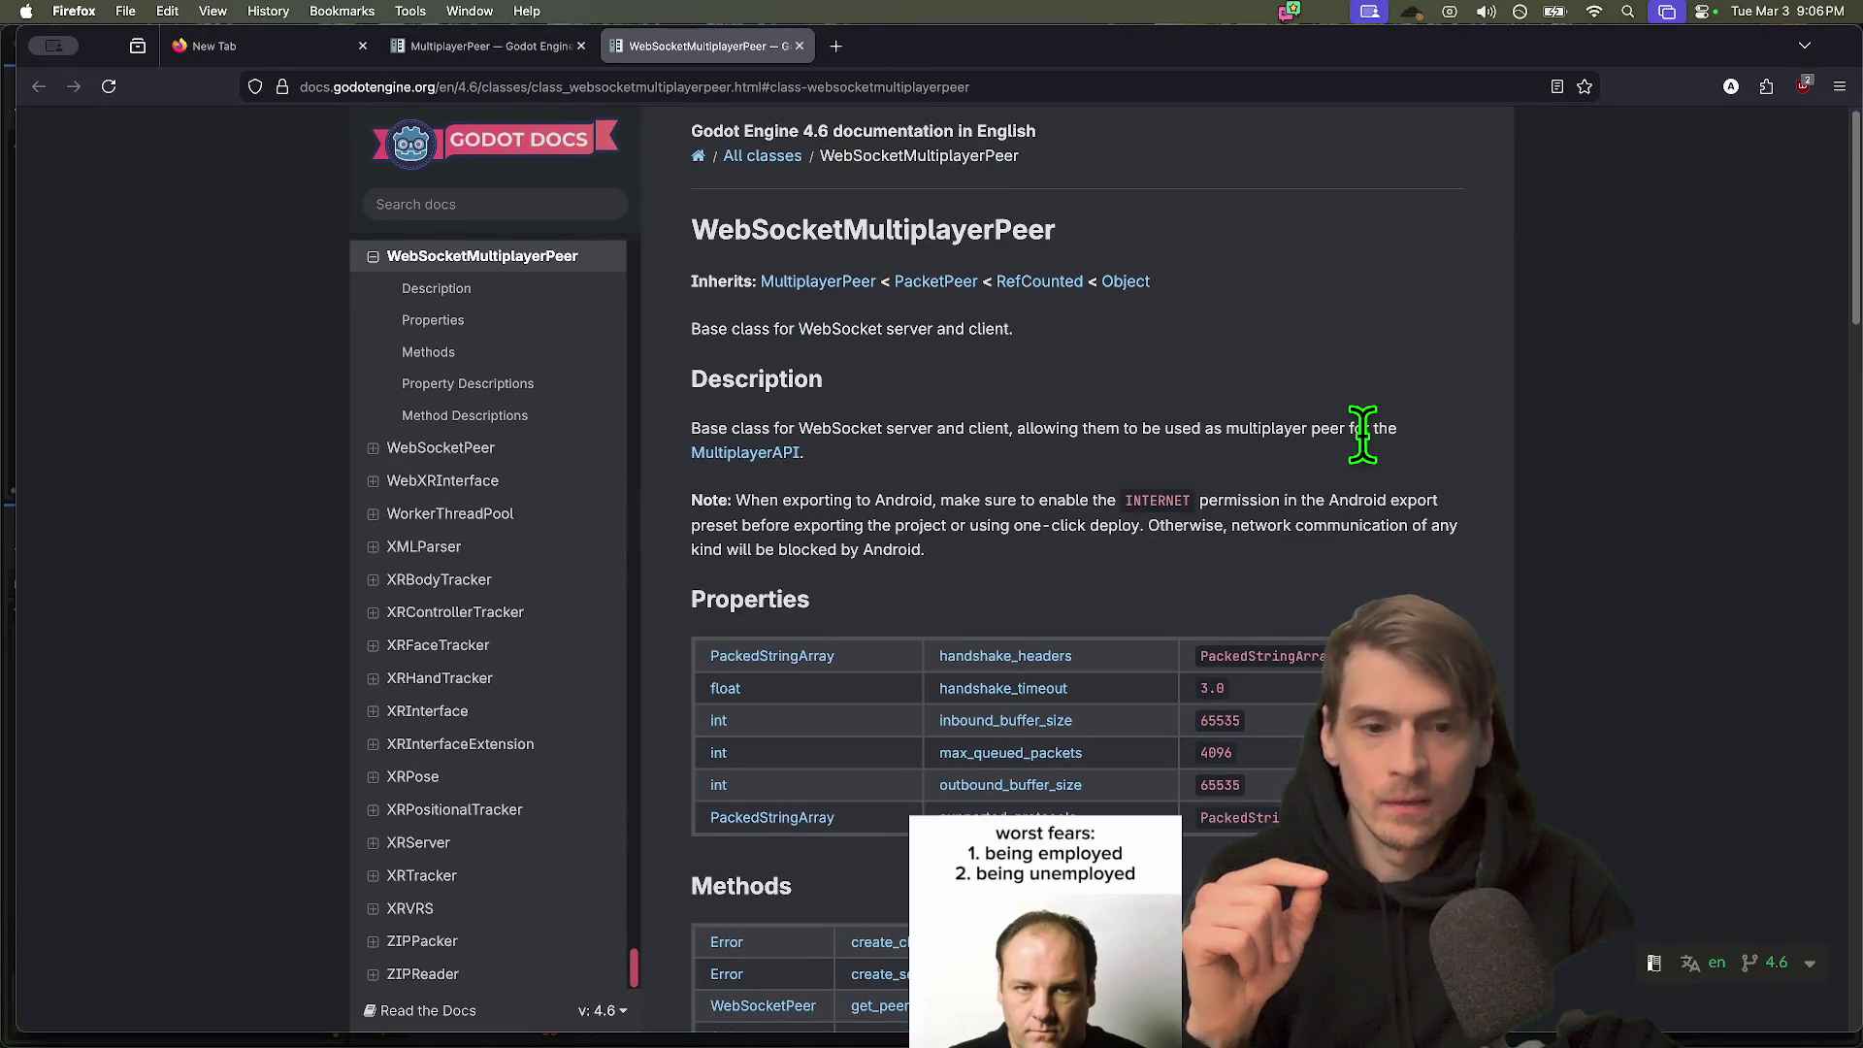
pyautogui.scroll(-12, 1452, 435)
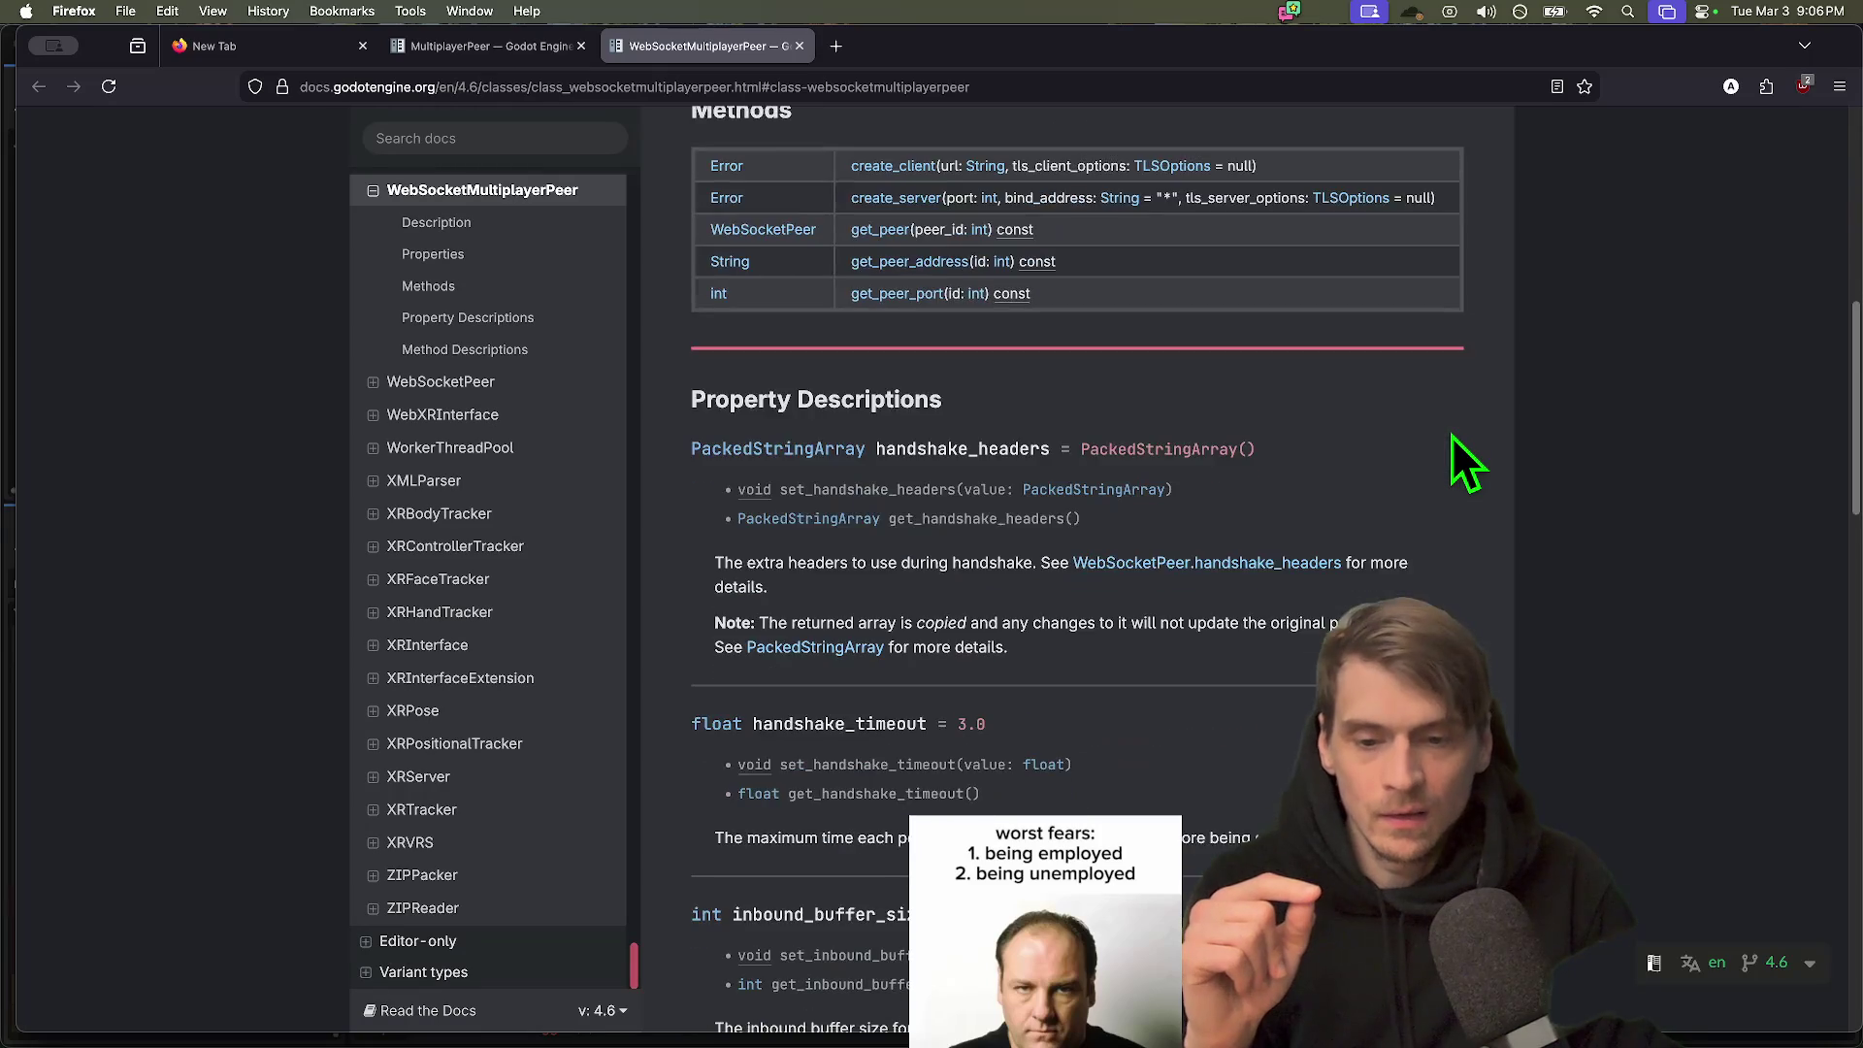
pyautogui.click(485, 45)
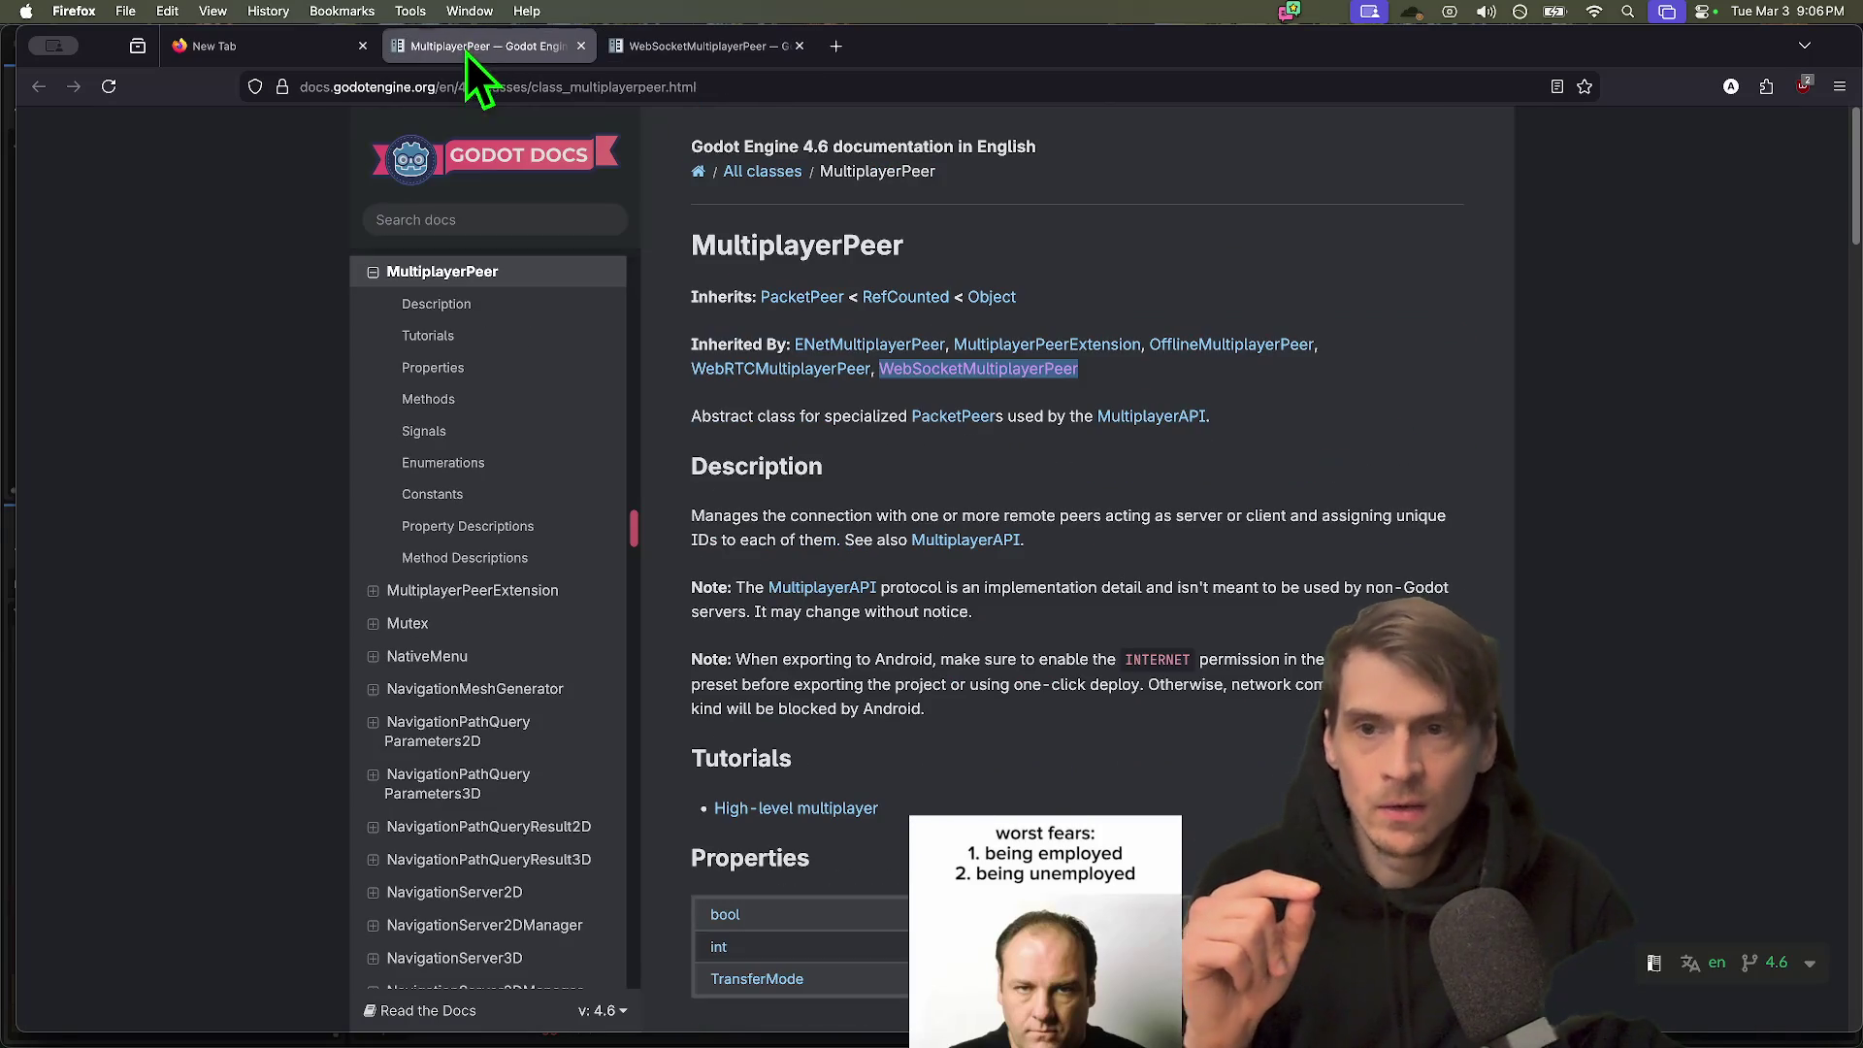
# Check the WebRTCMultiplayerPeer page, go back, and highlight the WebRTC, WebSocket and ENet subclass names.
pyautogui.click(1375, 442)
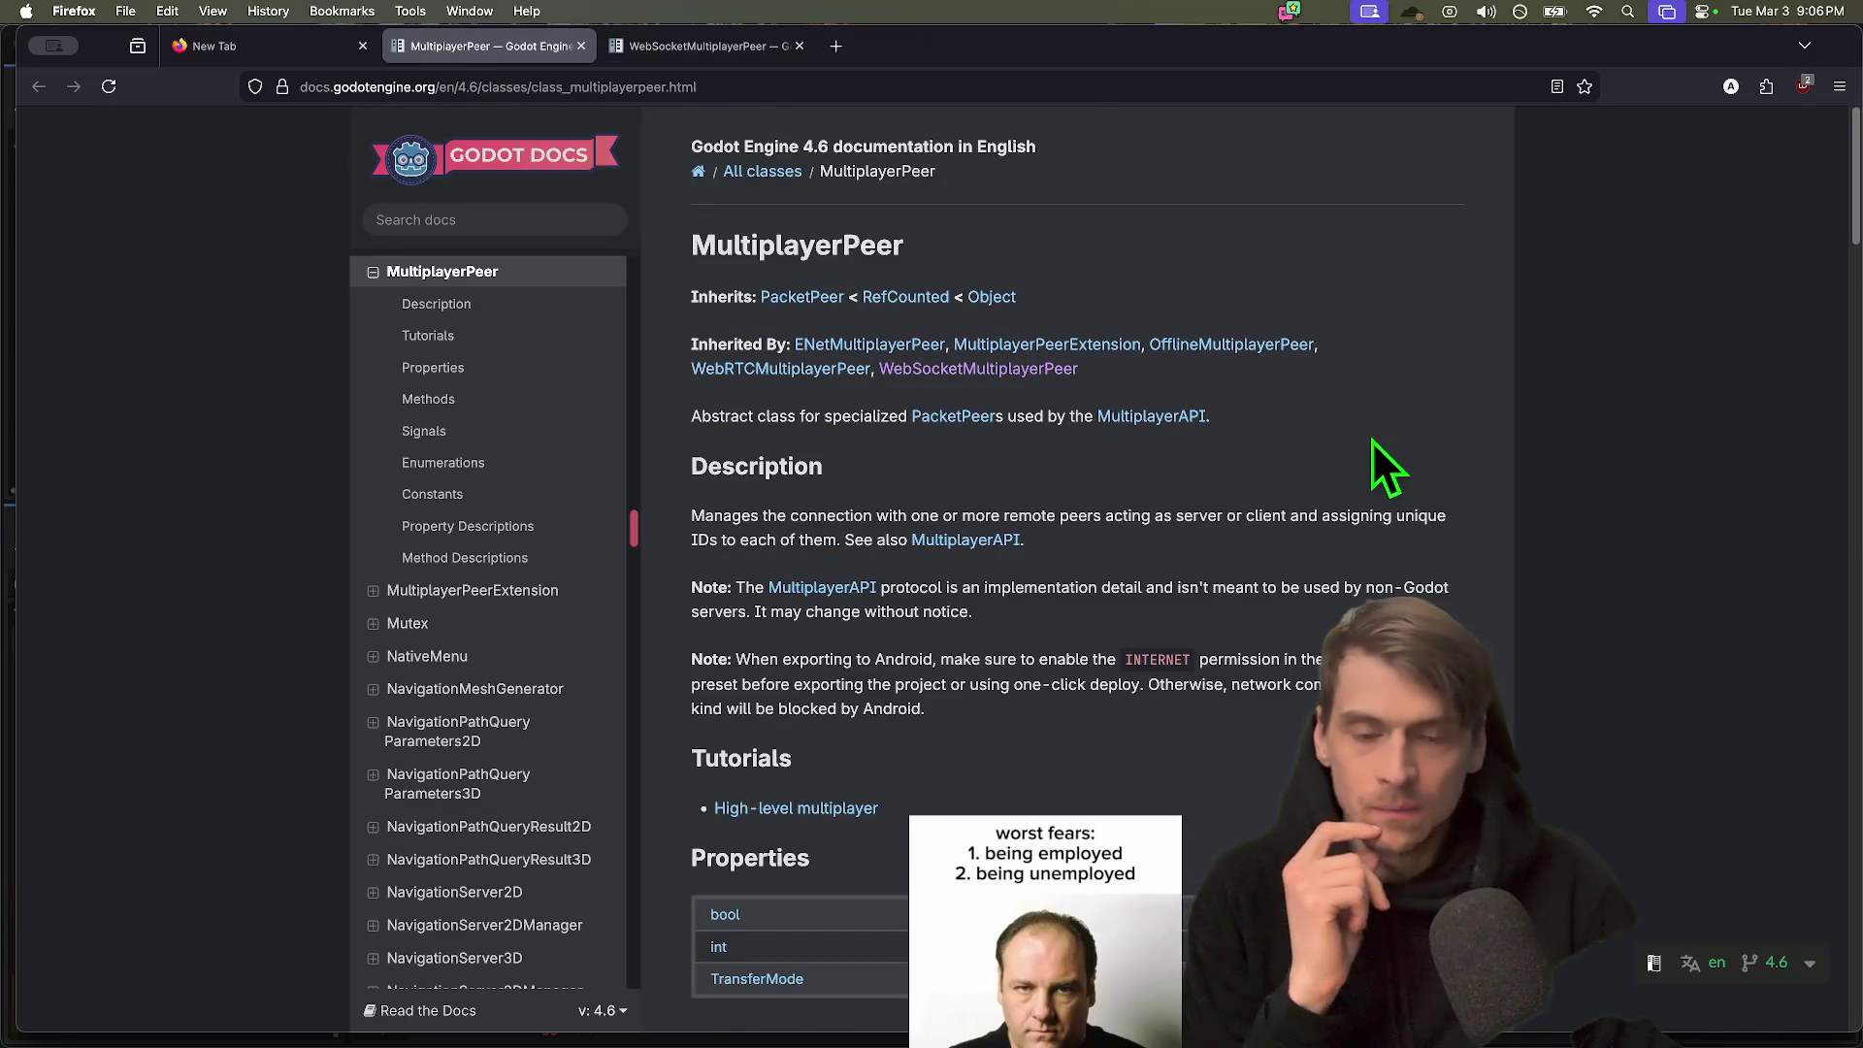
pyautogui.click(730, 371)
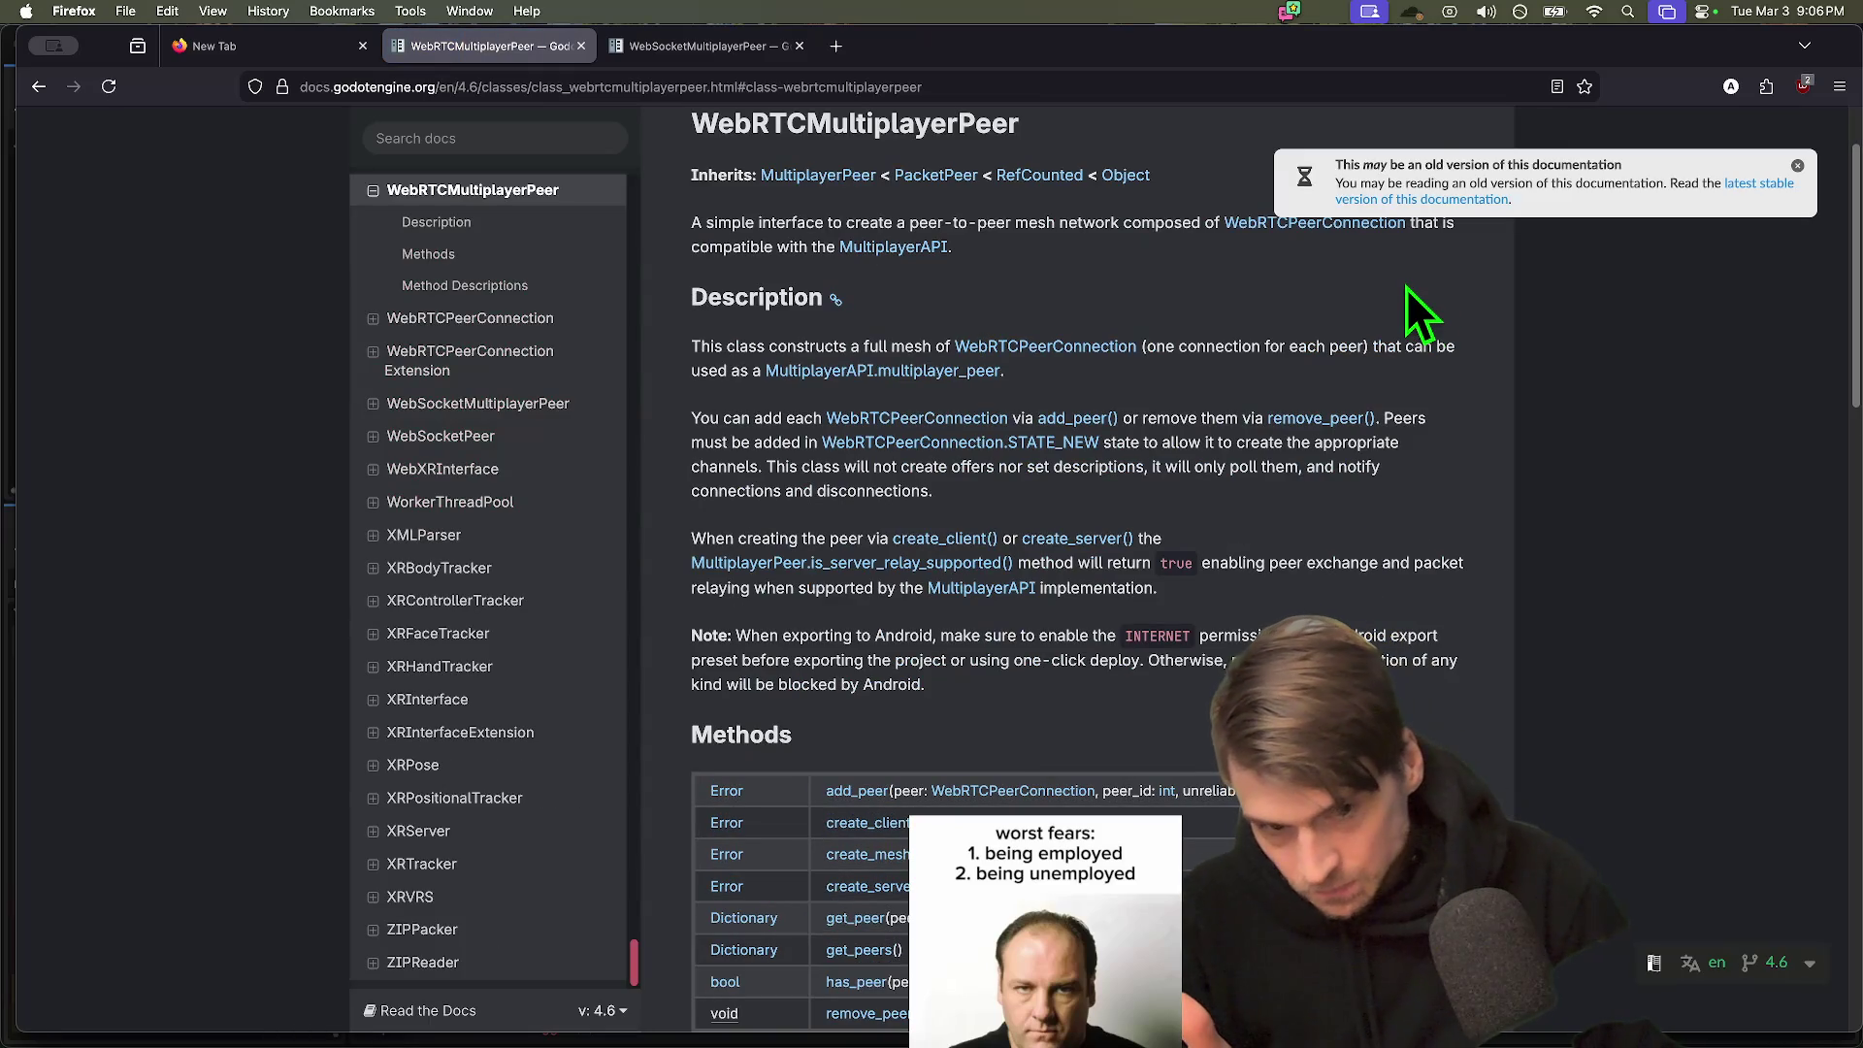
pyautogui.press('super+bracketleft')
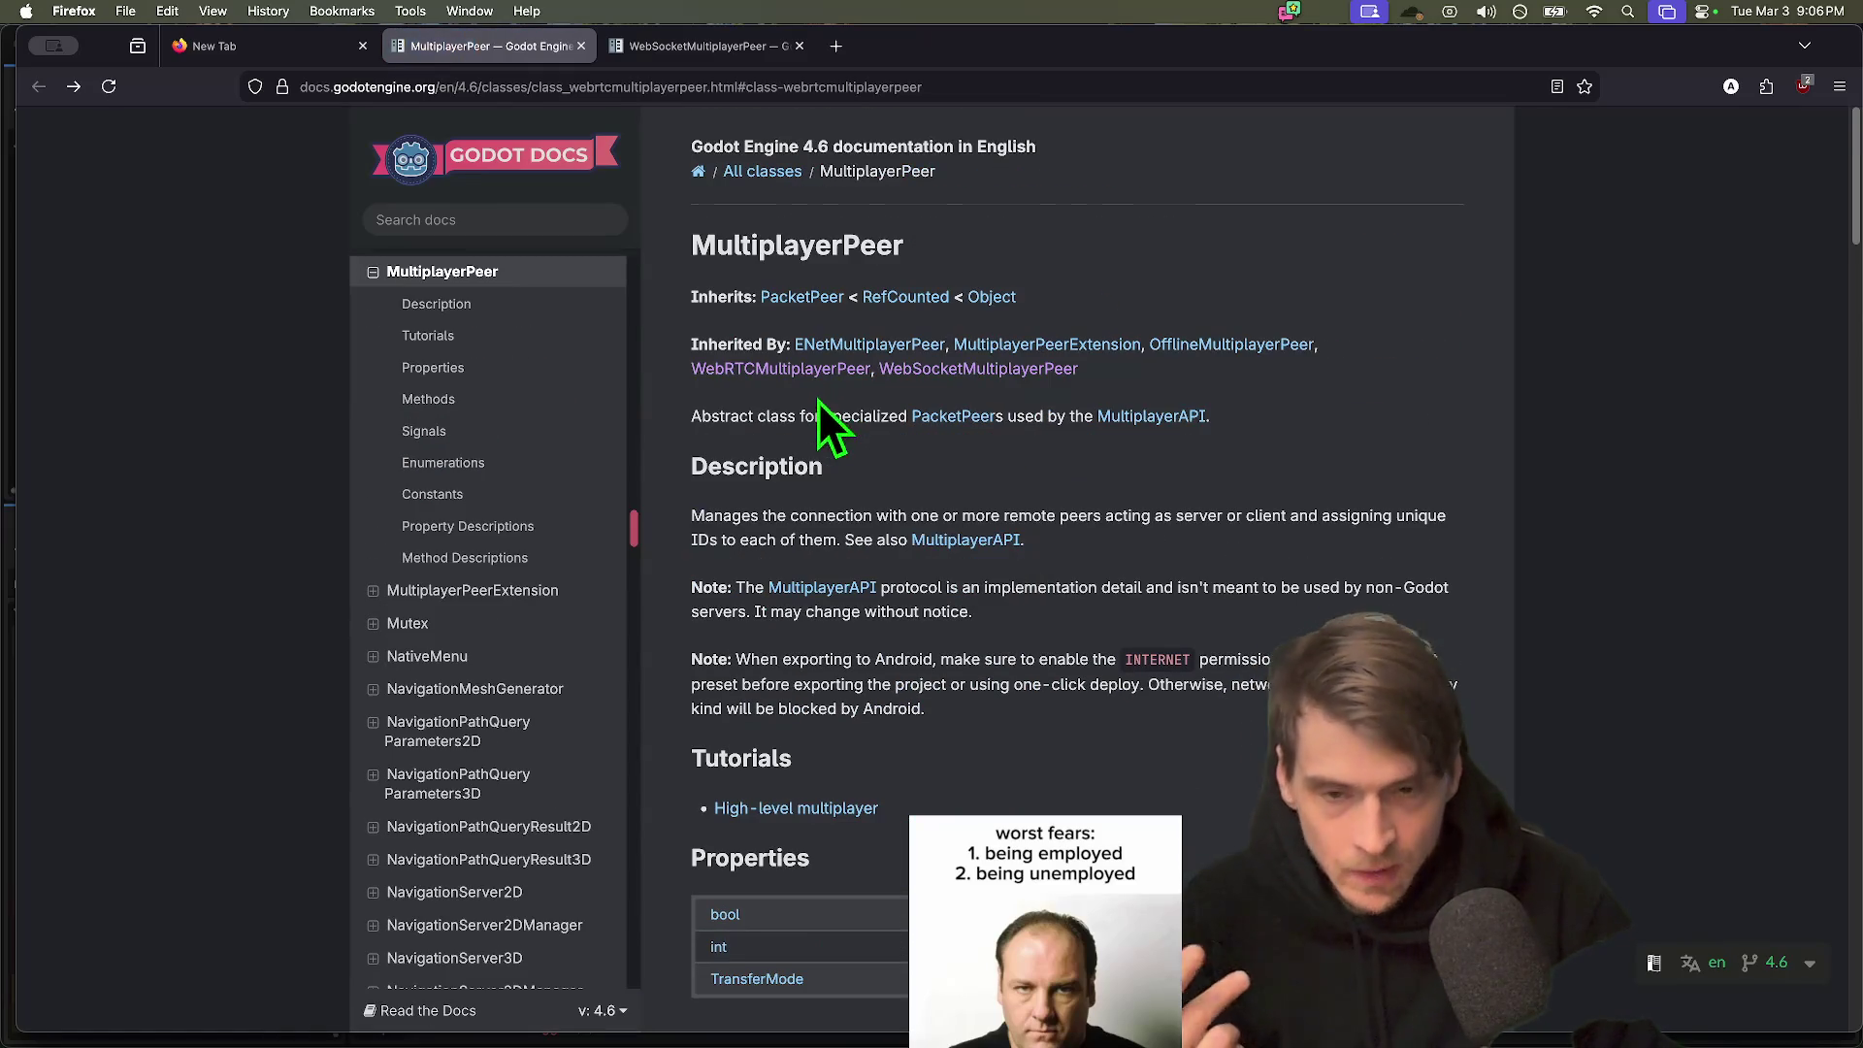
pyautogui.moveTo(1089, 369); pyautogui.dragTo(707, 374)
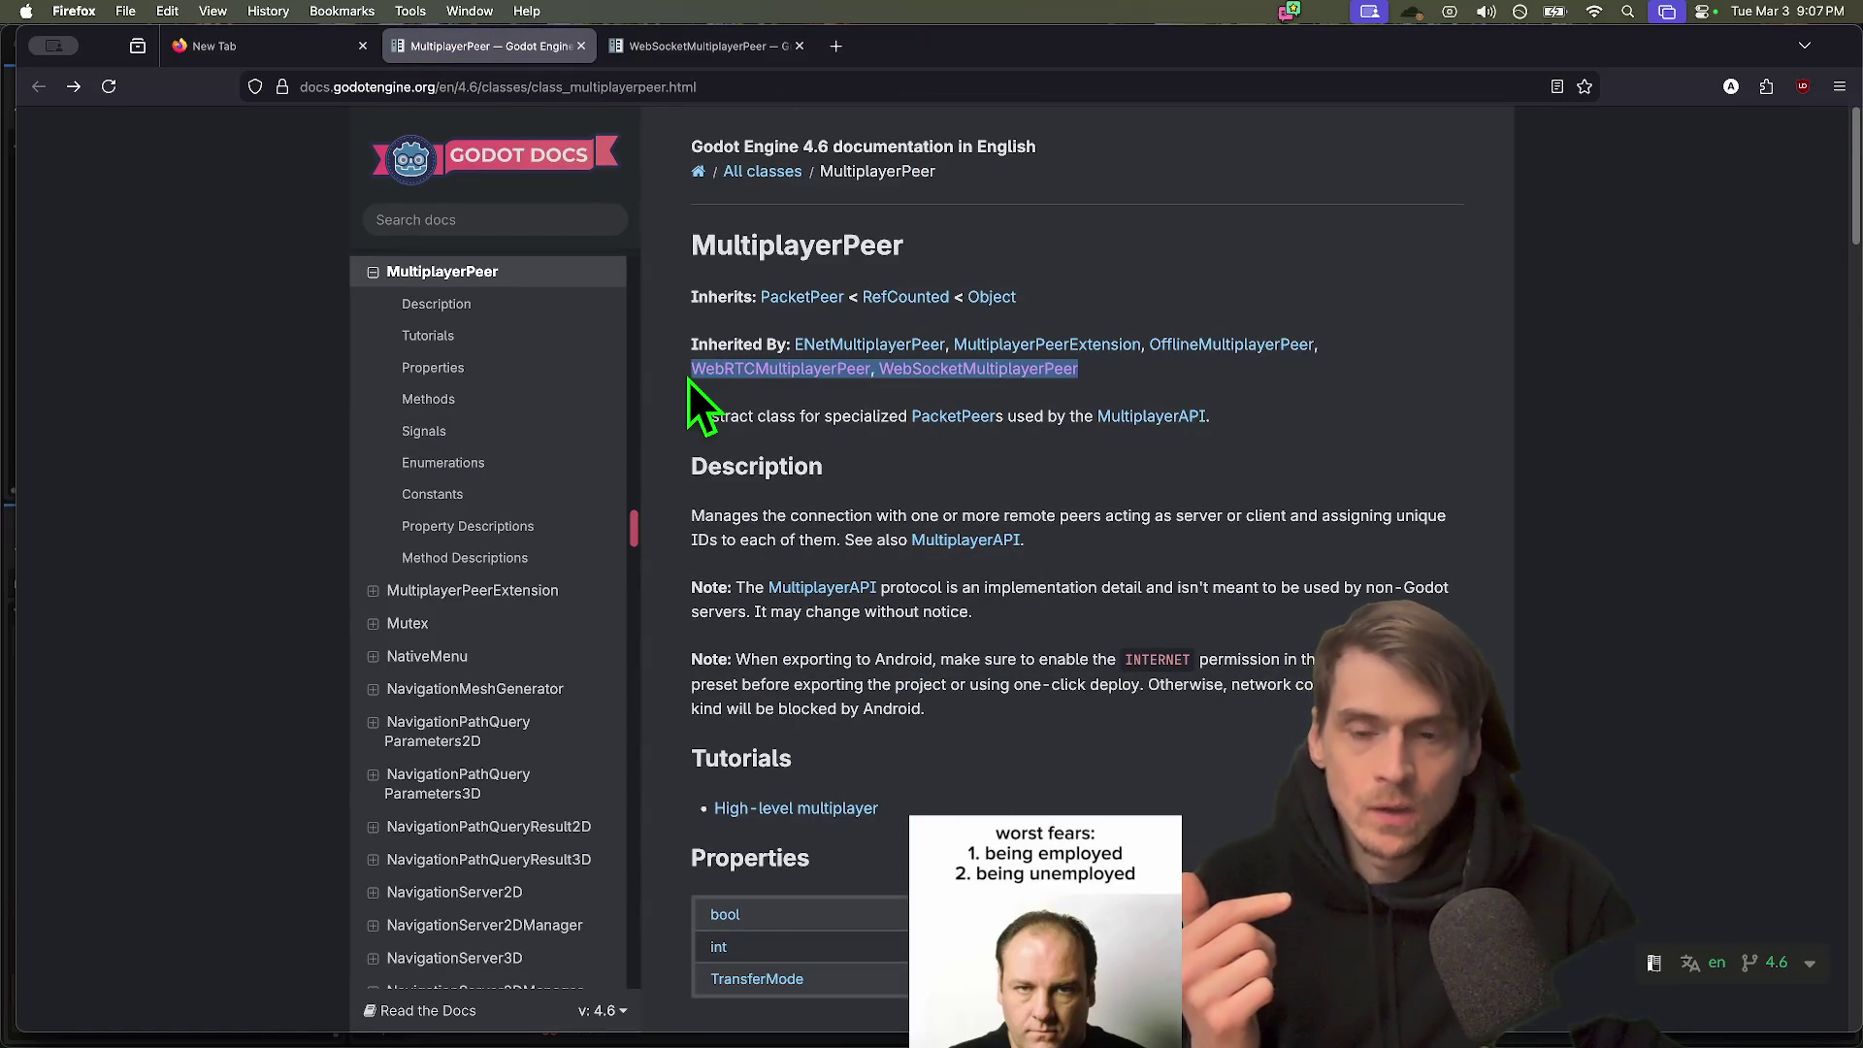
pyautogui.click(1335, 406)
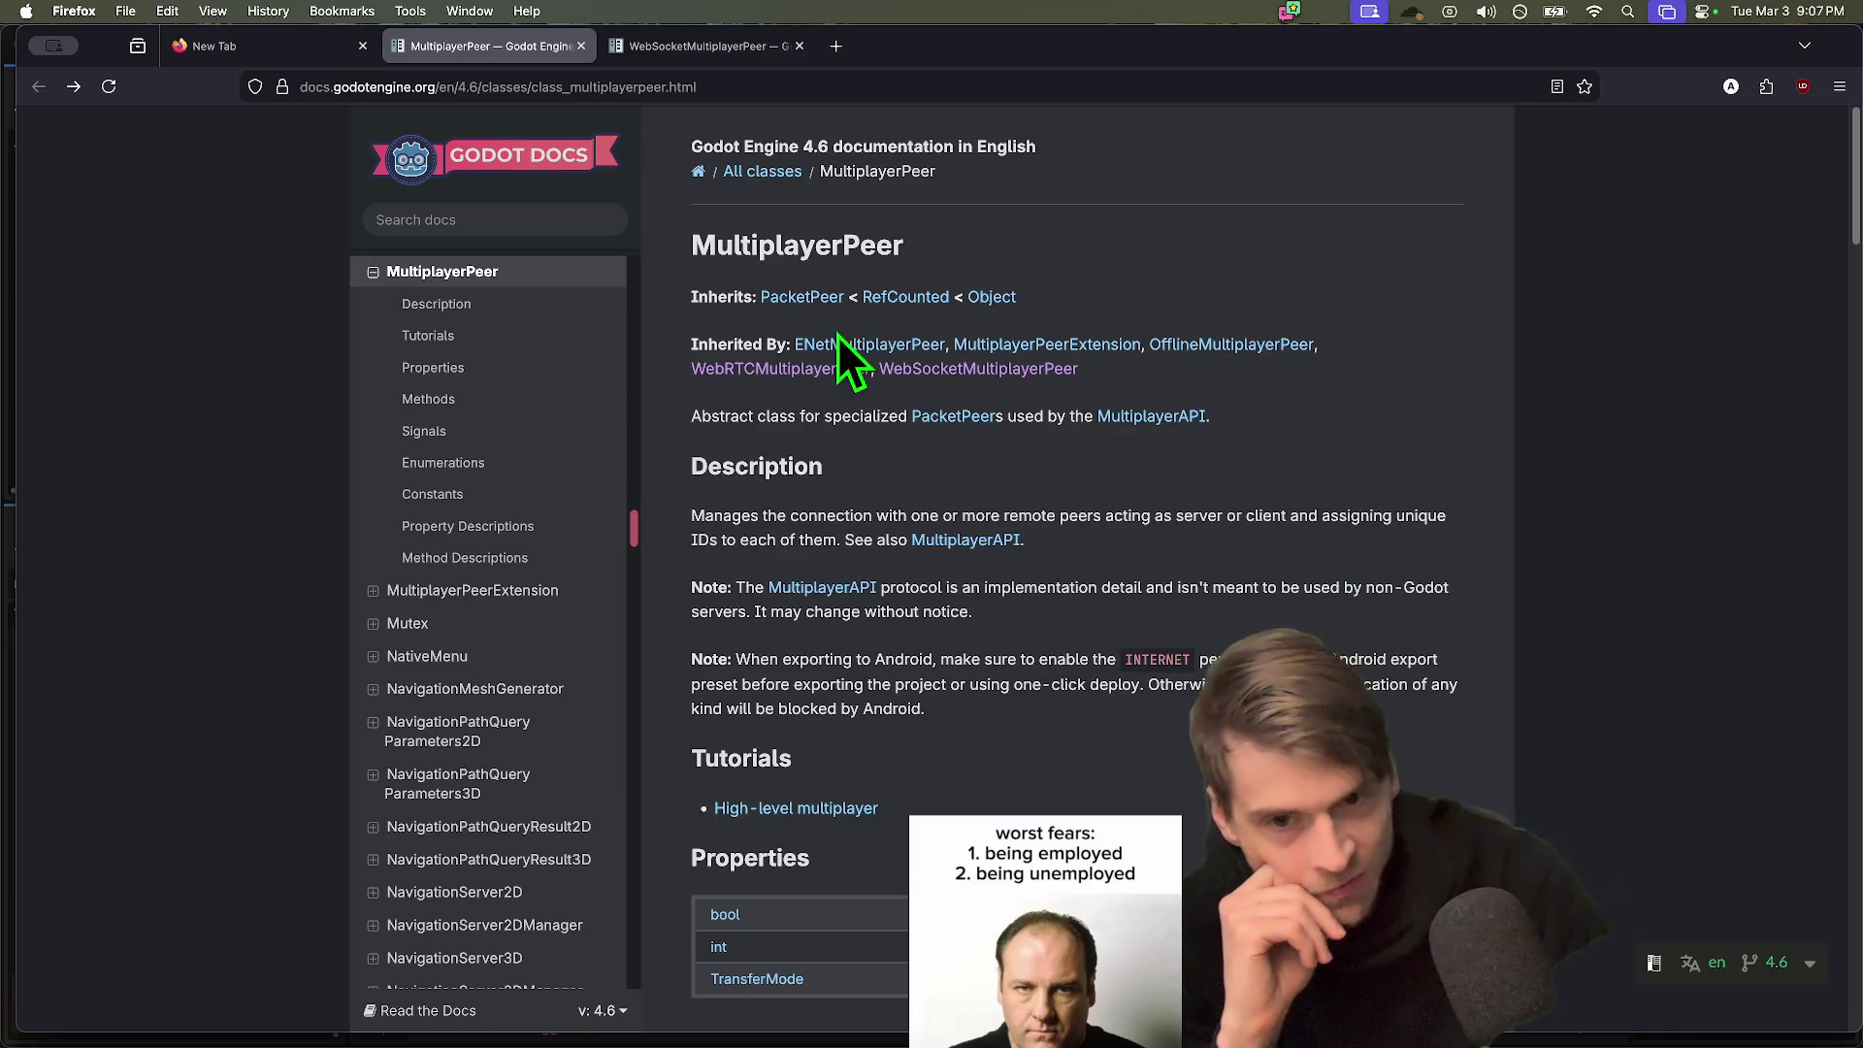
pyautogui.moveTo(766, 344); pyautogui.dragTo(951, 342)
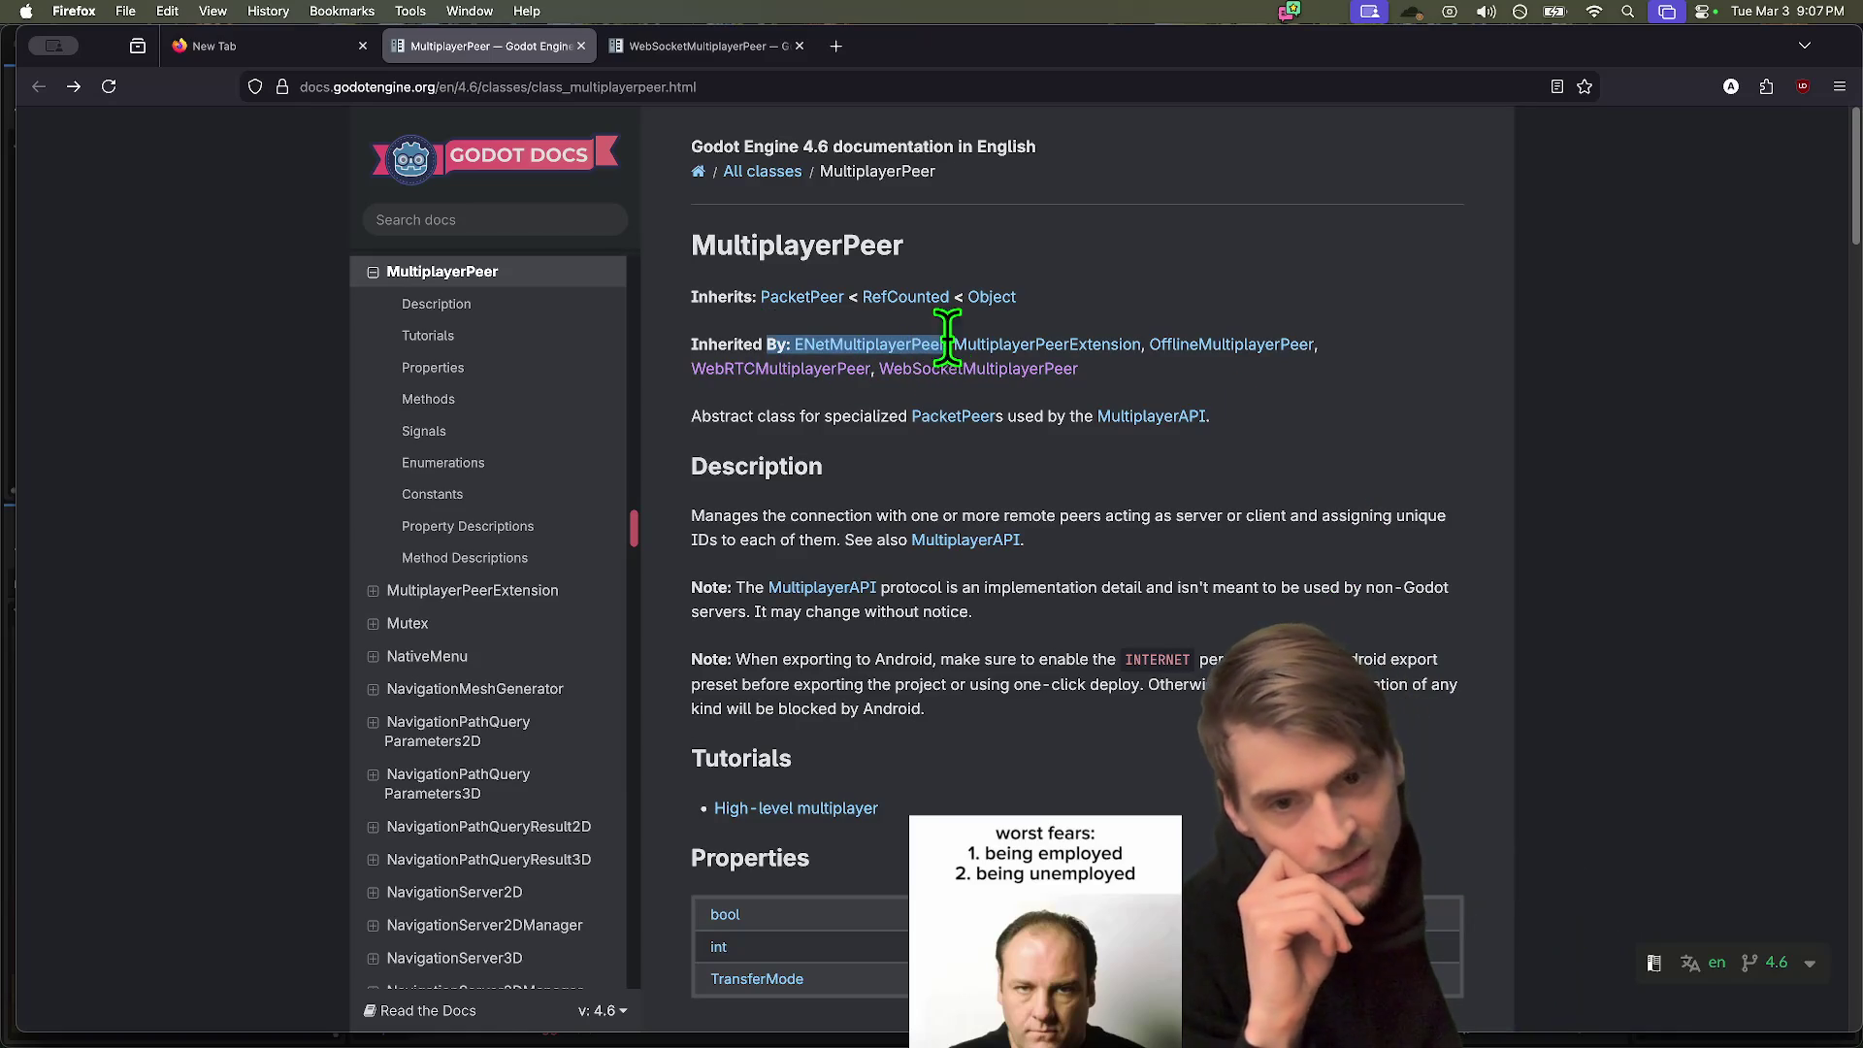